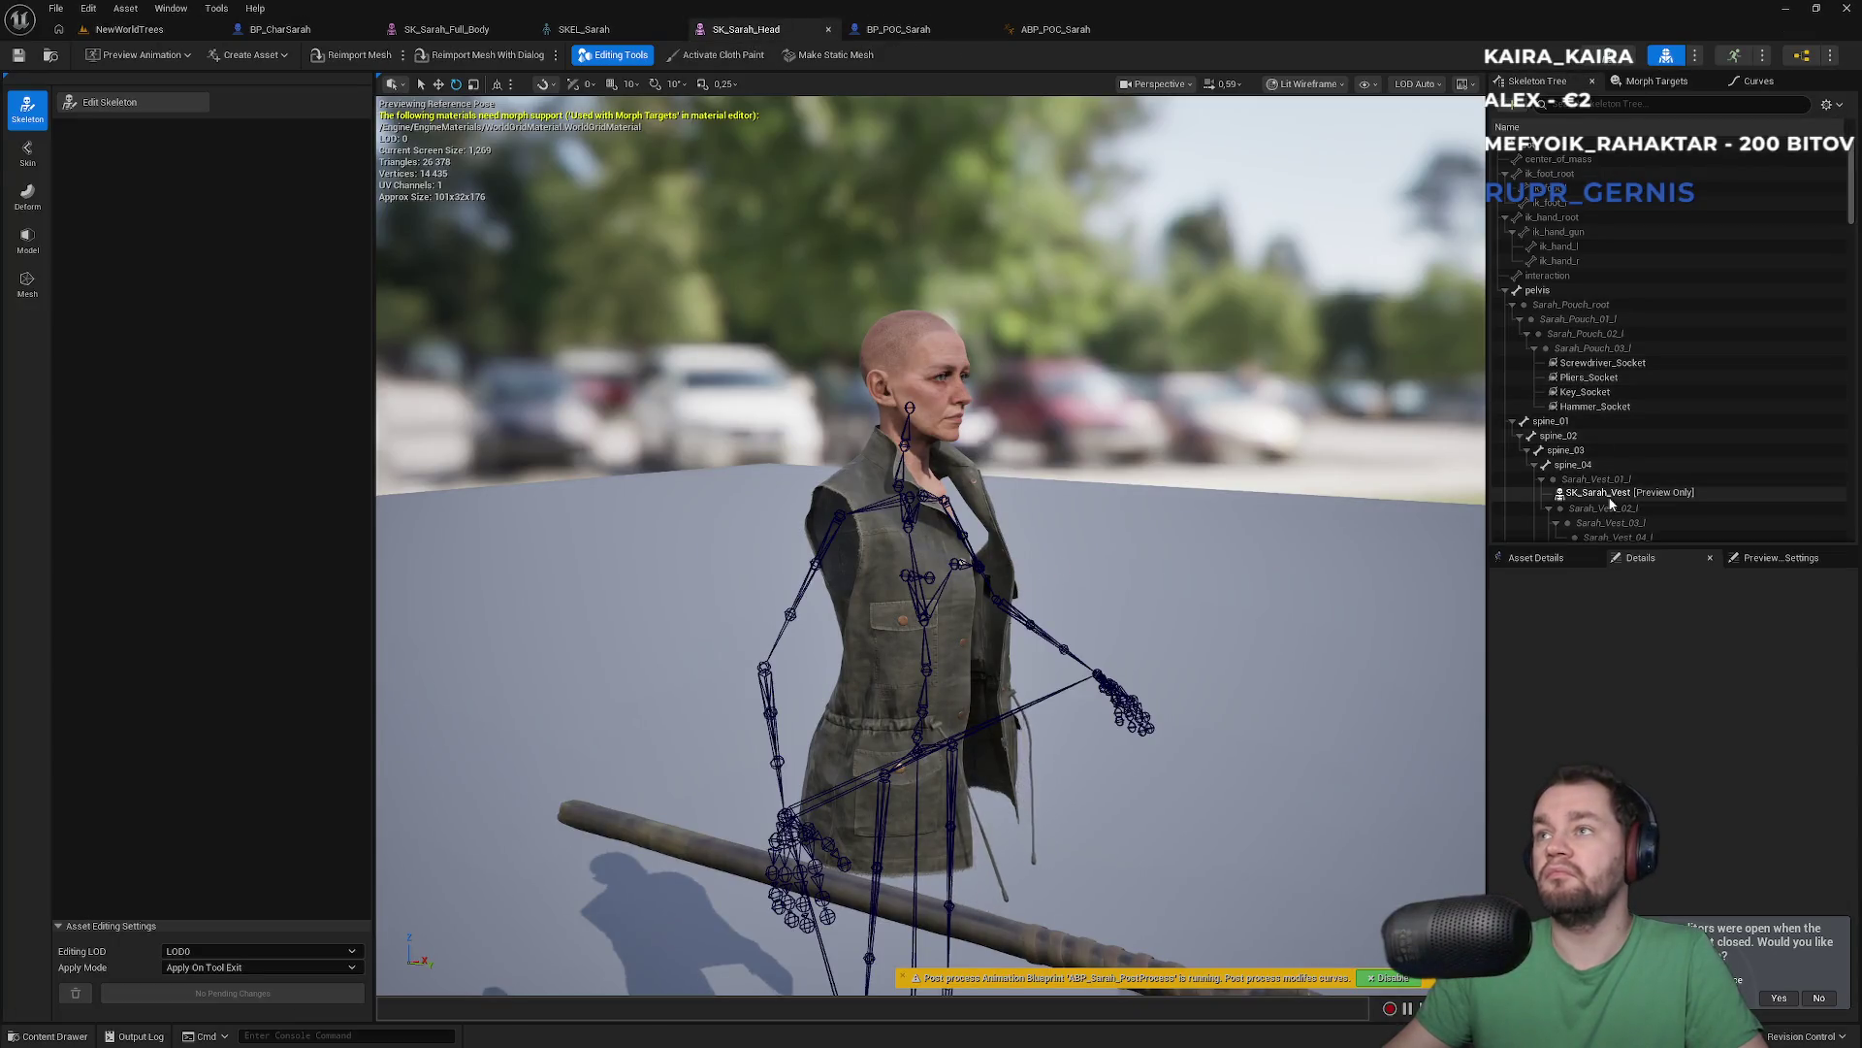
# Remove all assets attached to the Sarah_Vest_01_l bone, then bring up ABP_POC_Sarah
pyautogui.click(1587, 481)
pyautogui.rightClick(1587, 481)
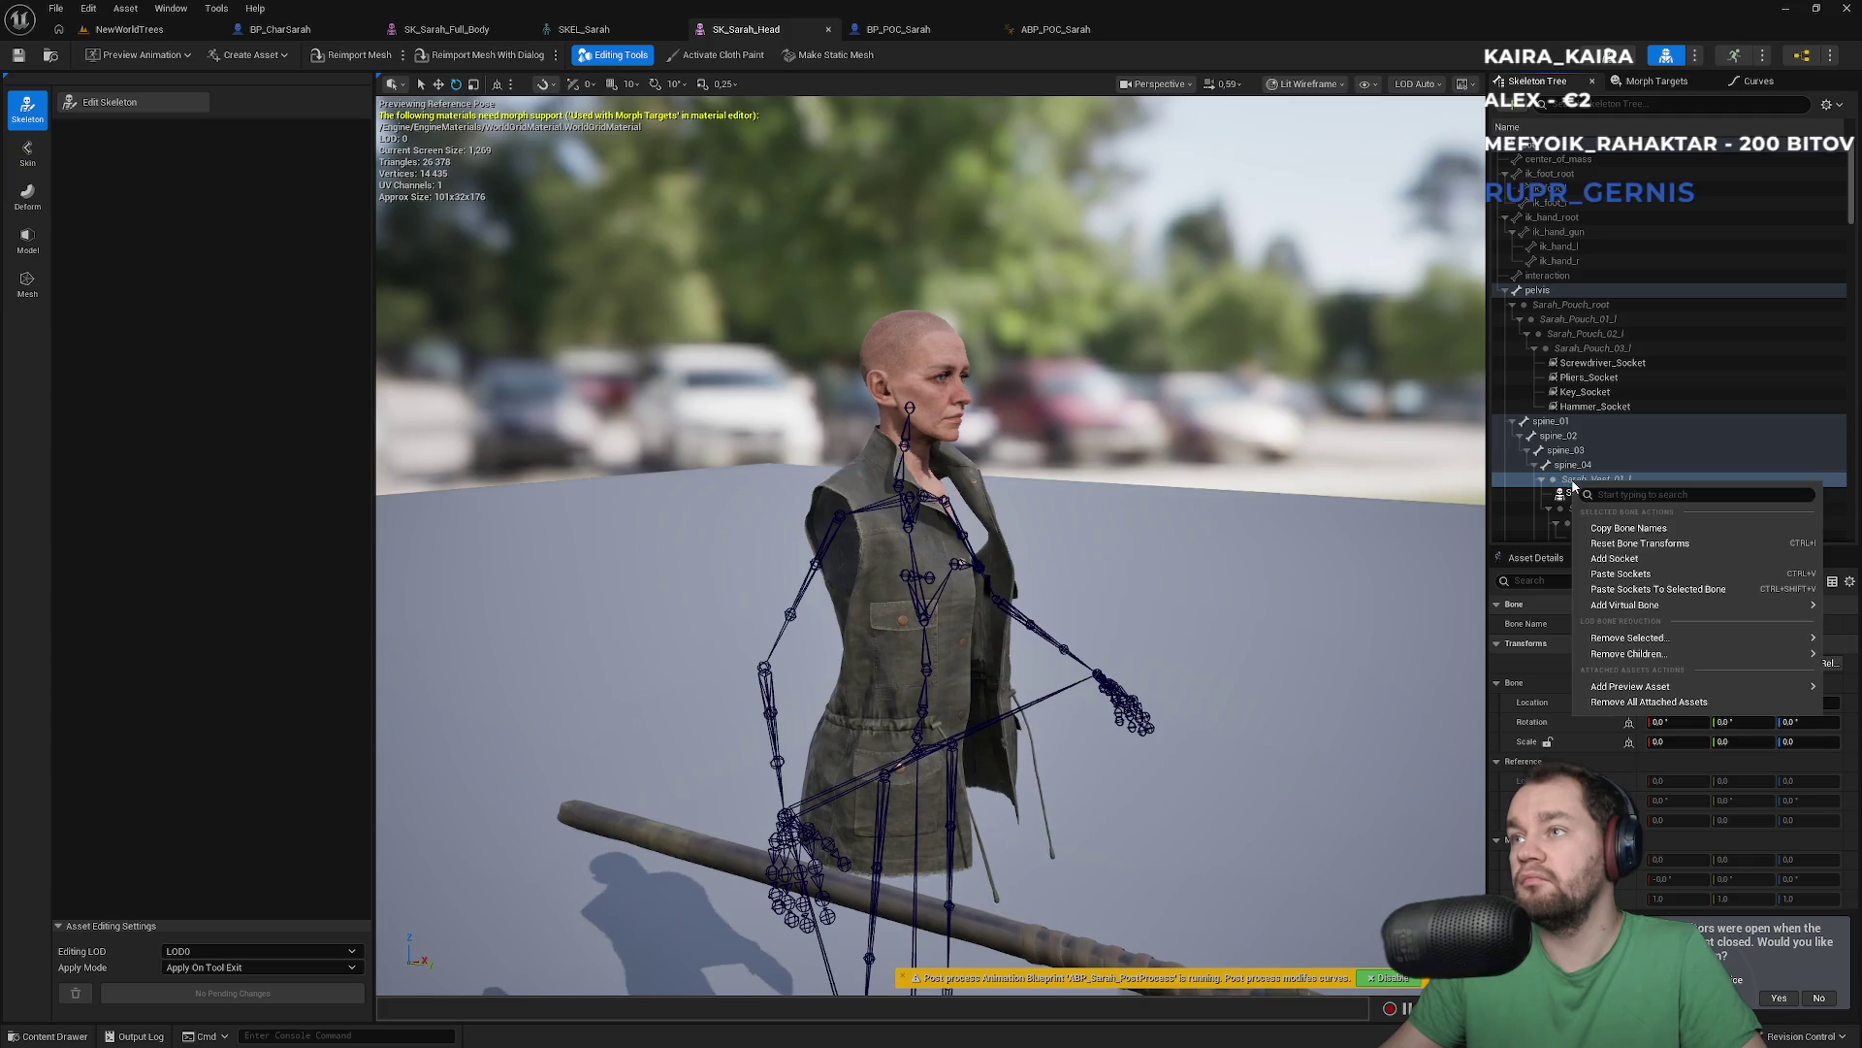
pyautogui.moveTo(1645, 661)
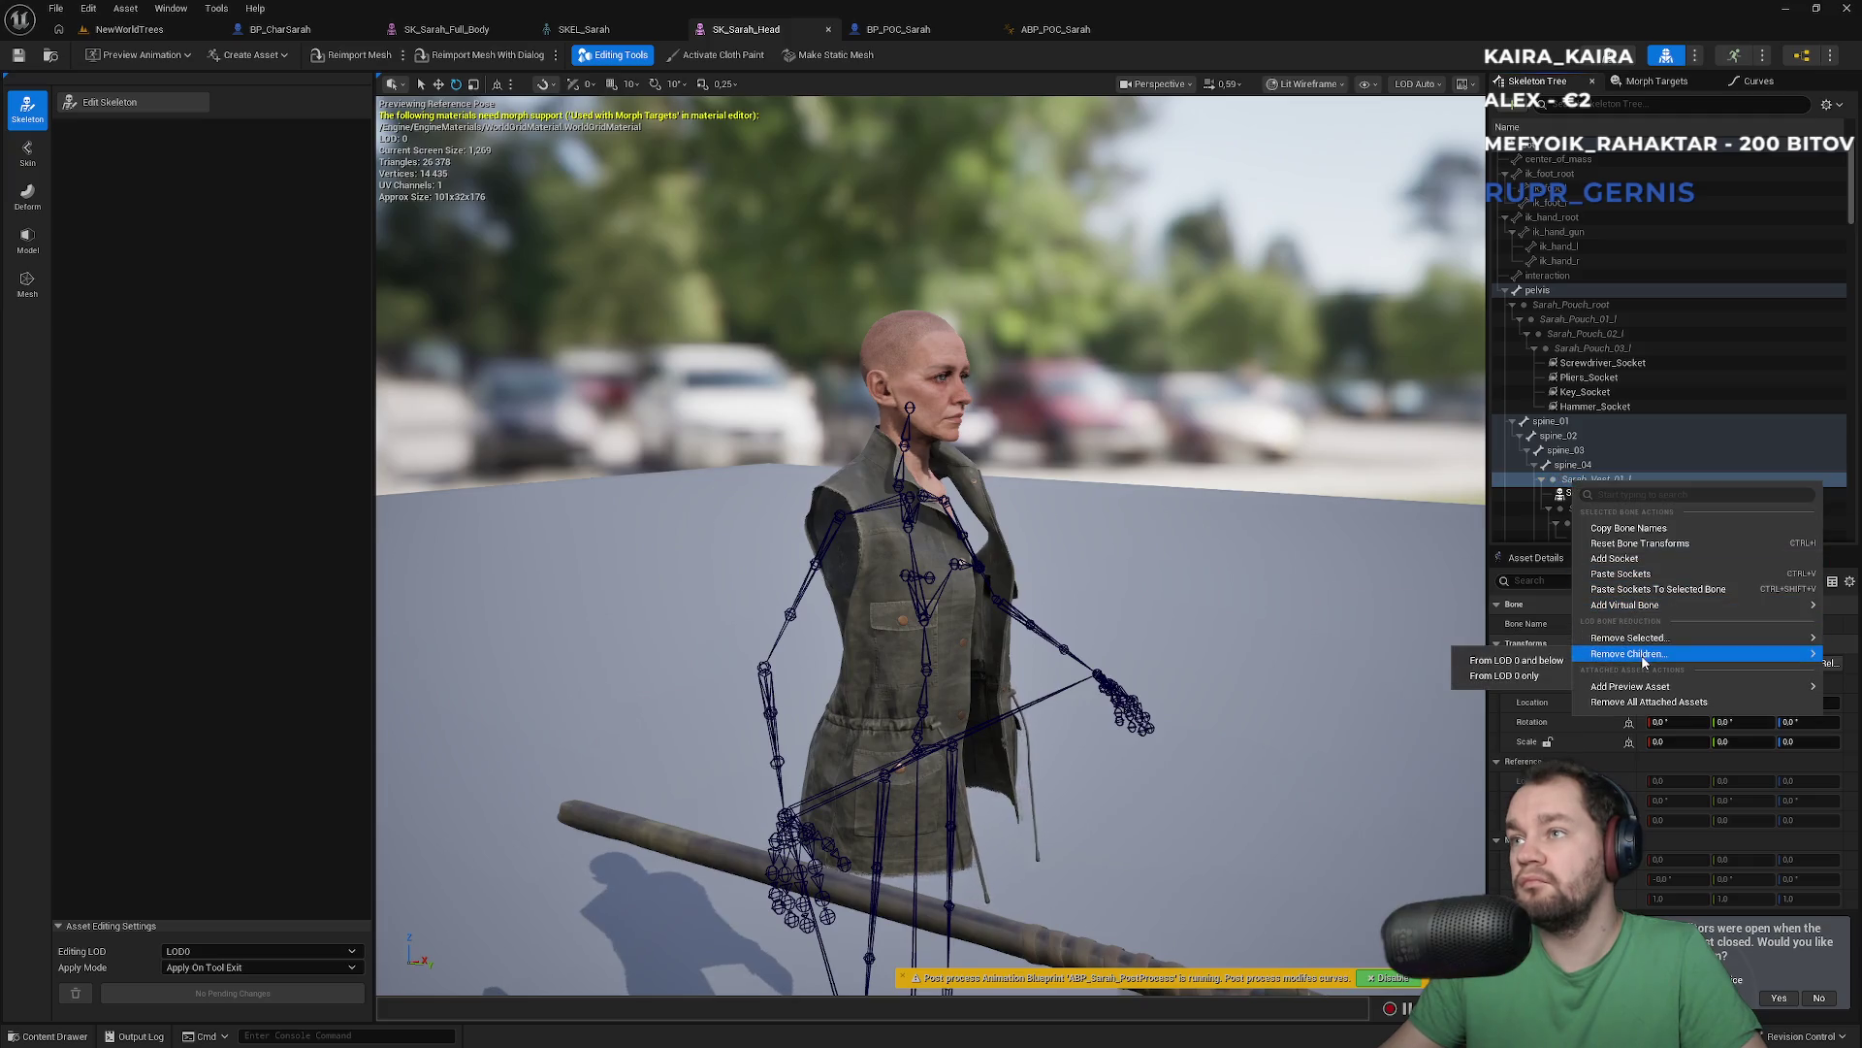
pyautogui.click(1630, 711)
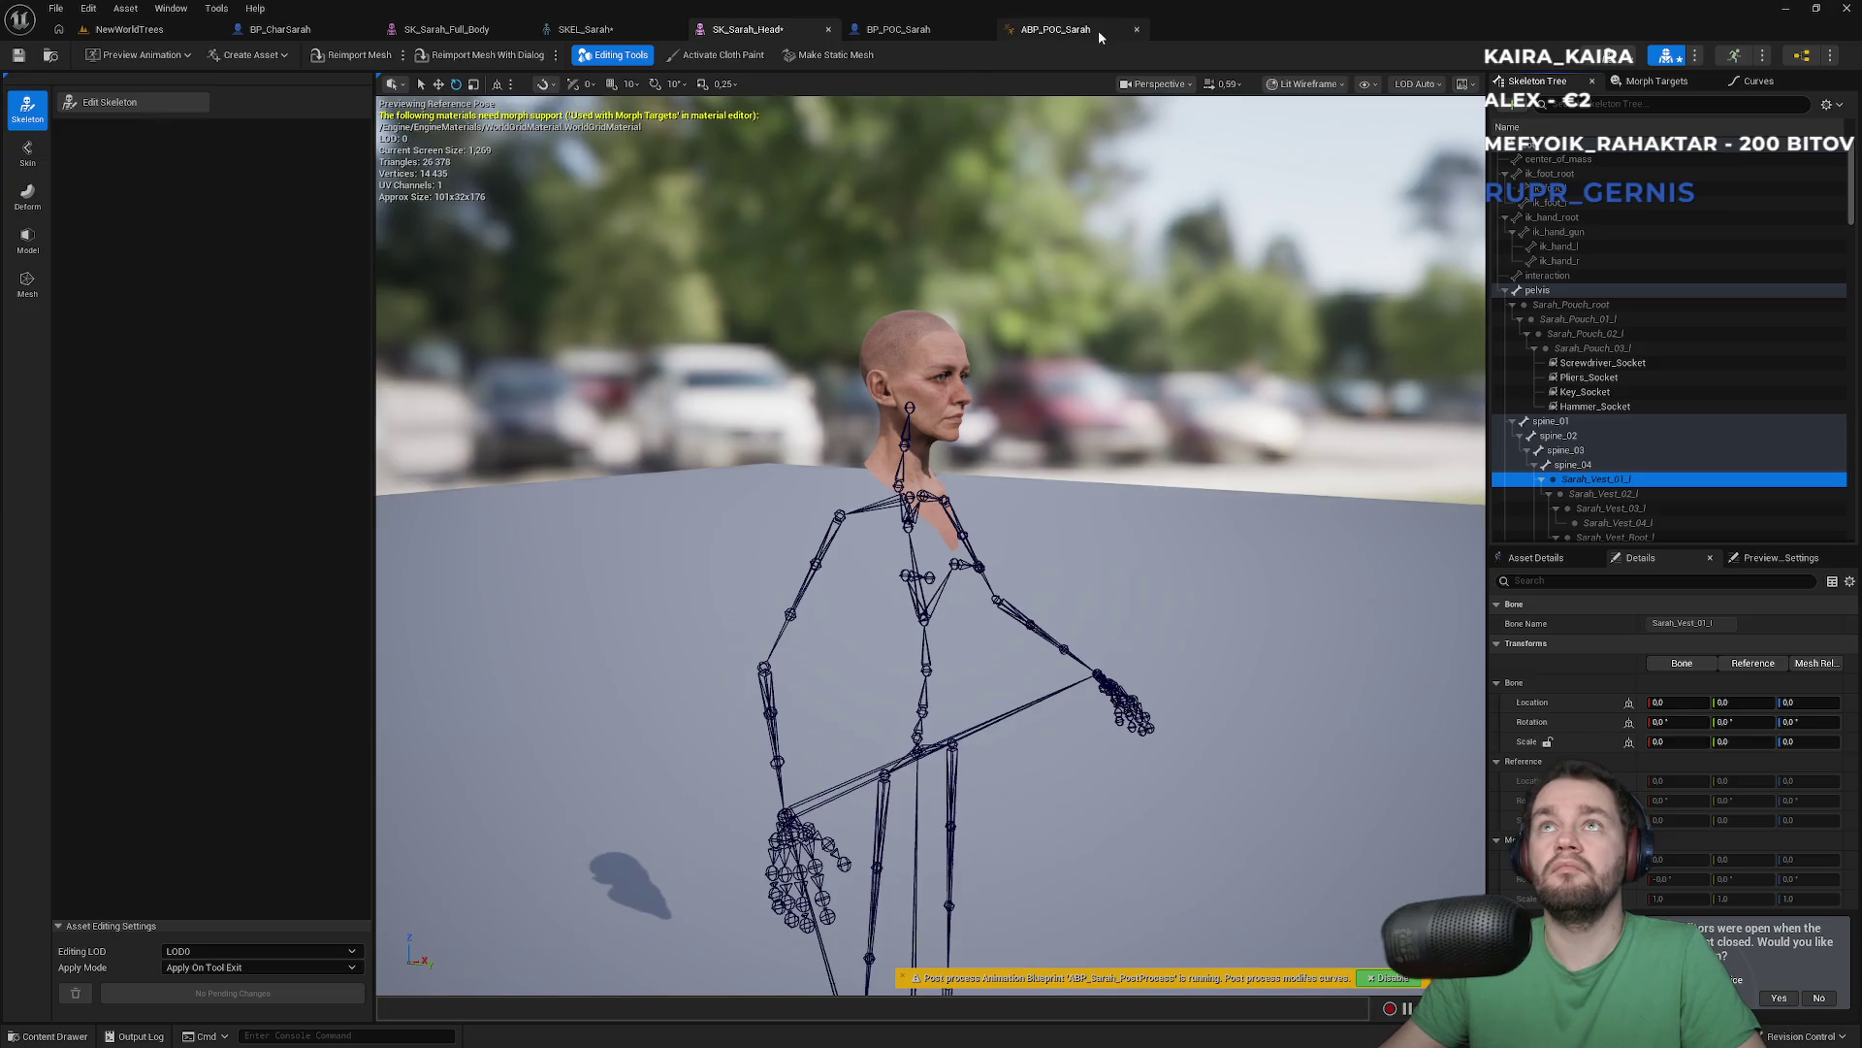
pyautogui.click(1098, 32)
# Save all modified assets and open the BS_MF_Unarmed_WalkRun blend space from the Asset Browser
pyautogui.hotkey('ctrl', 'shift', 's')
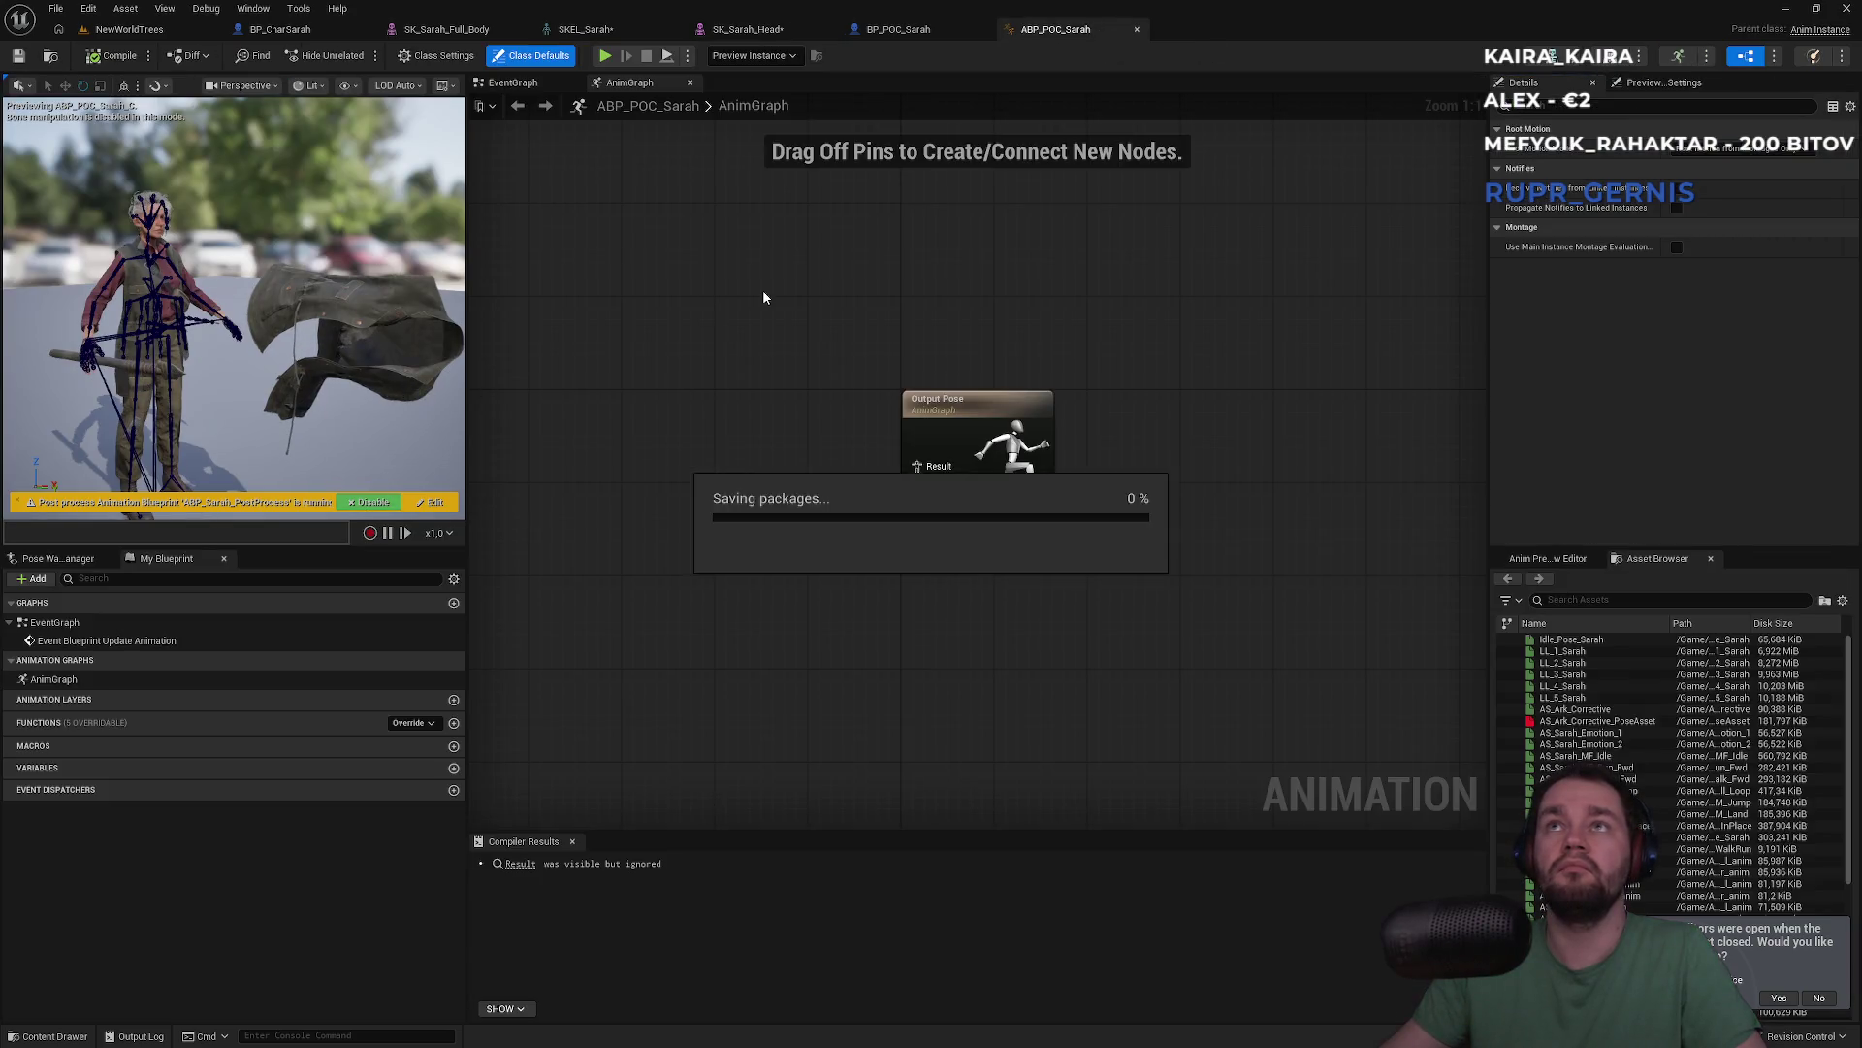
pyautogui.moveTo(296, 359)
pyautogui.mouseDown()
pyautogui.moveTo(252, 297)
pyautogui.moveTo(275, 293)
pyautogui.moveTo(270, 250)
pyautogui.moveTo(239, 239)
pyautogui.moveTo(313, 322)
pyautogui.mouseUp()
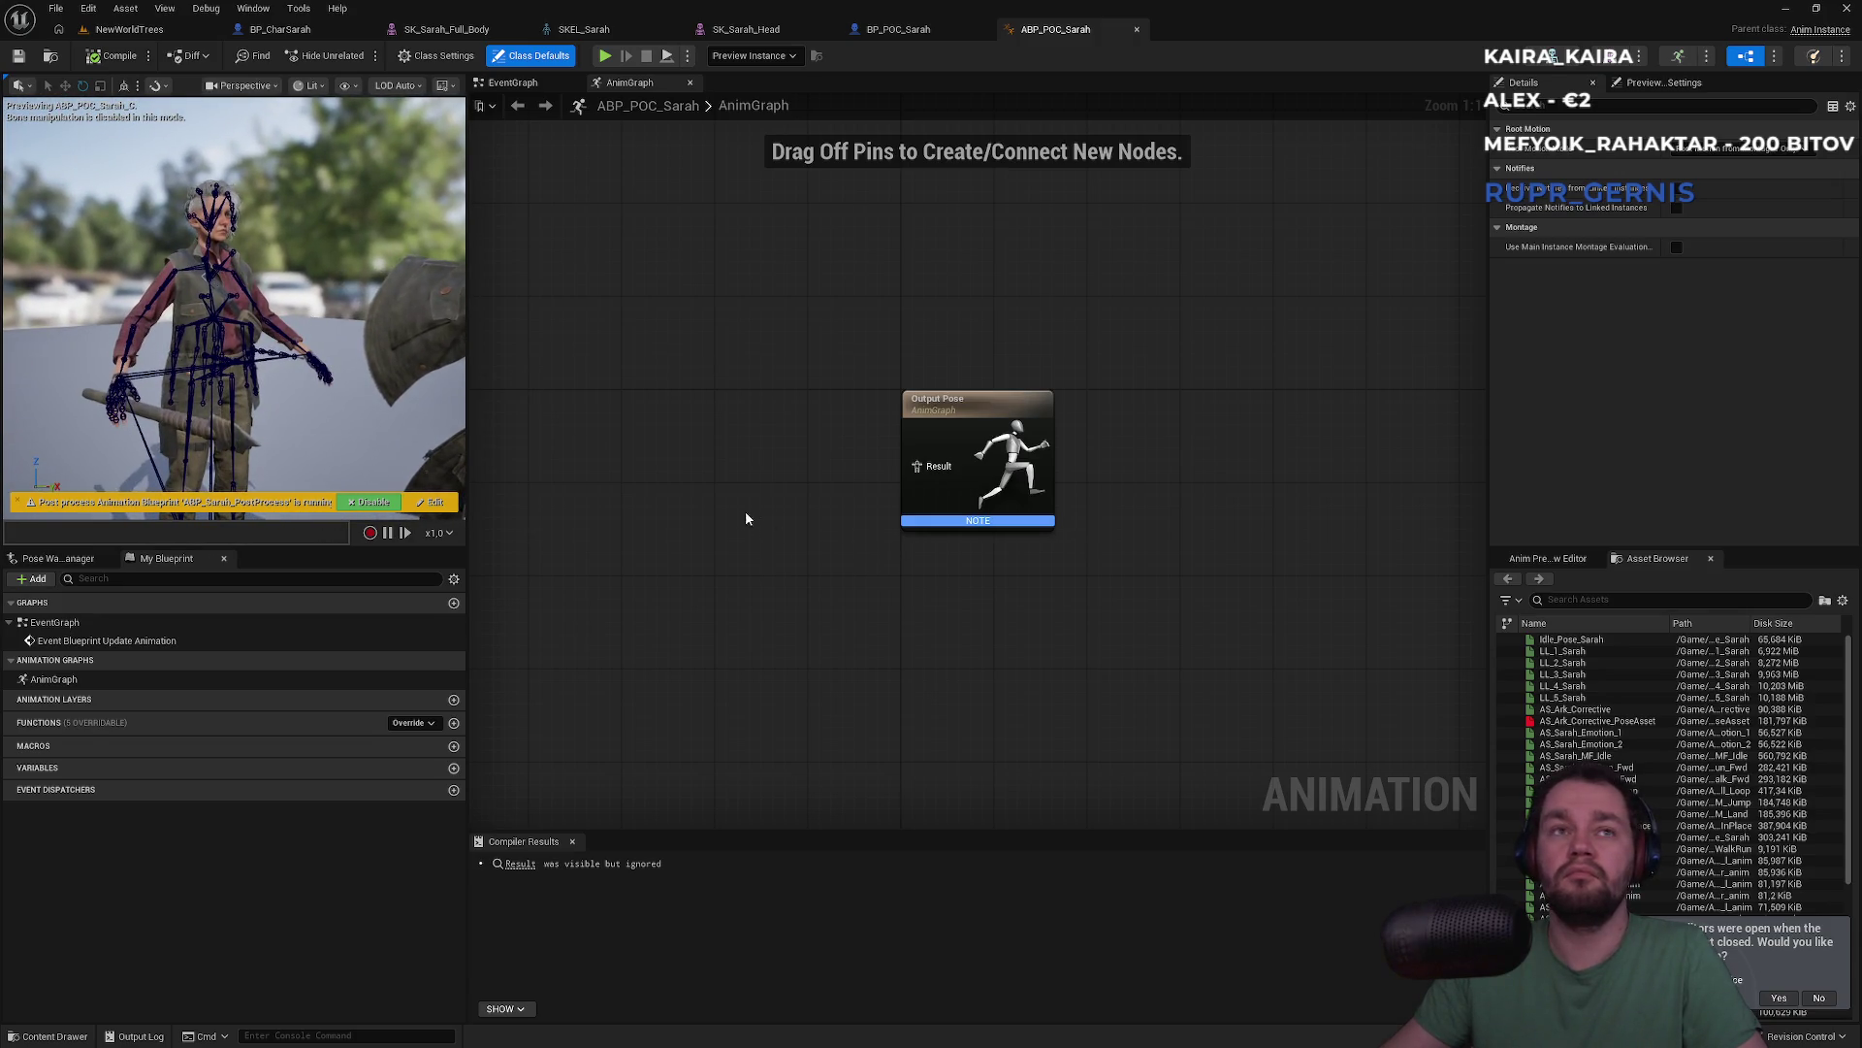
pyautogui.scroll(-6, 1656, 732)
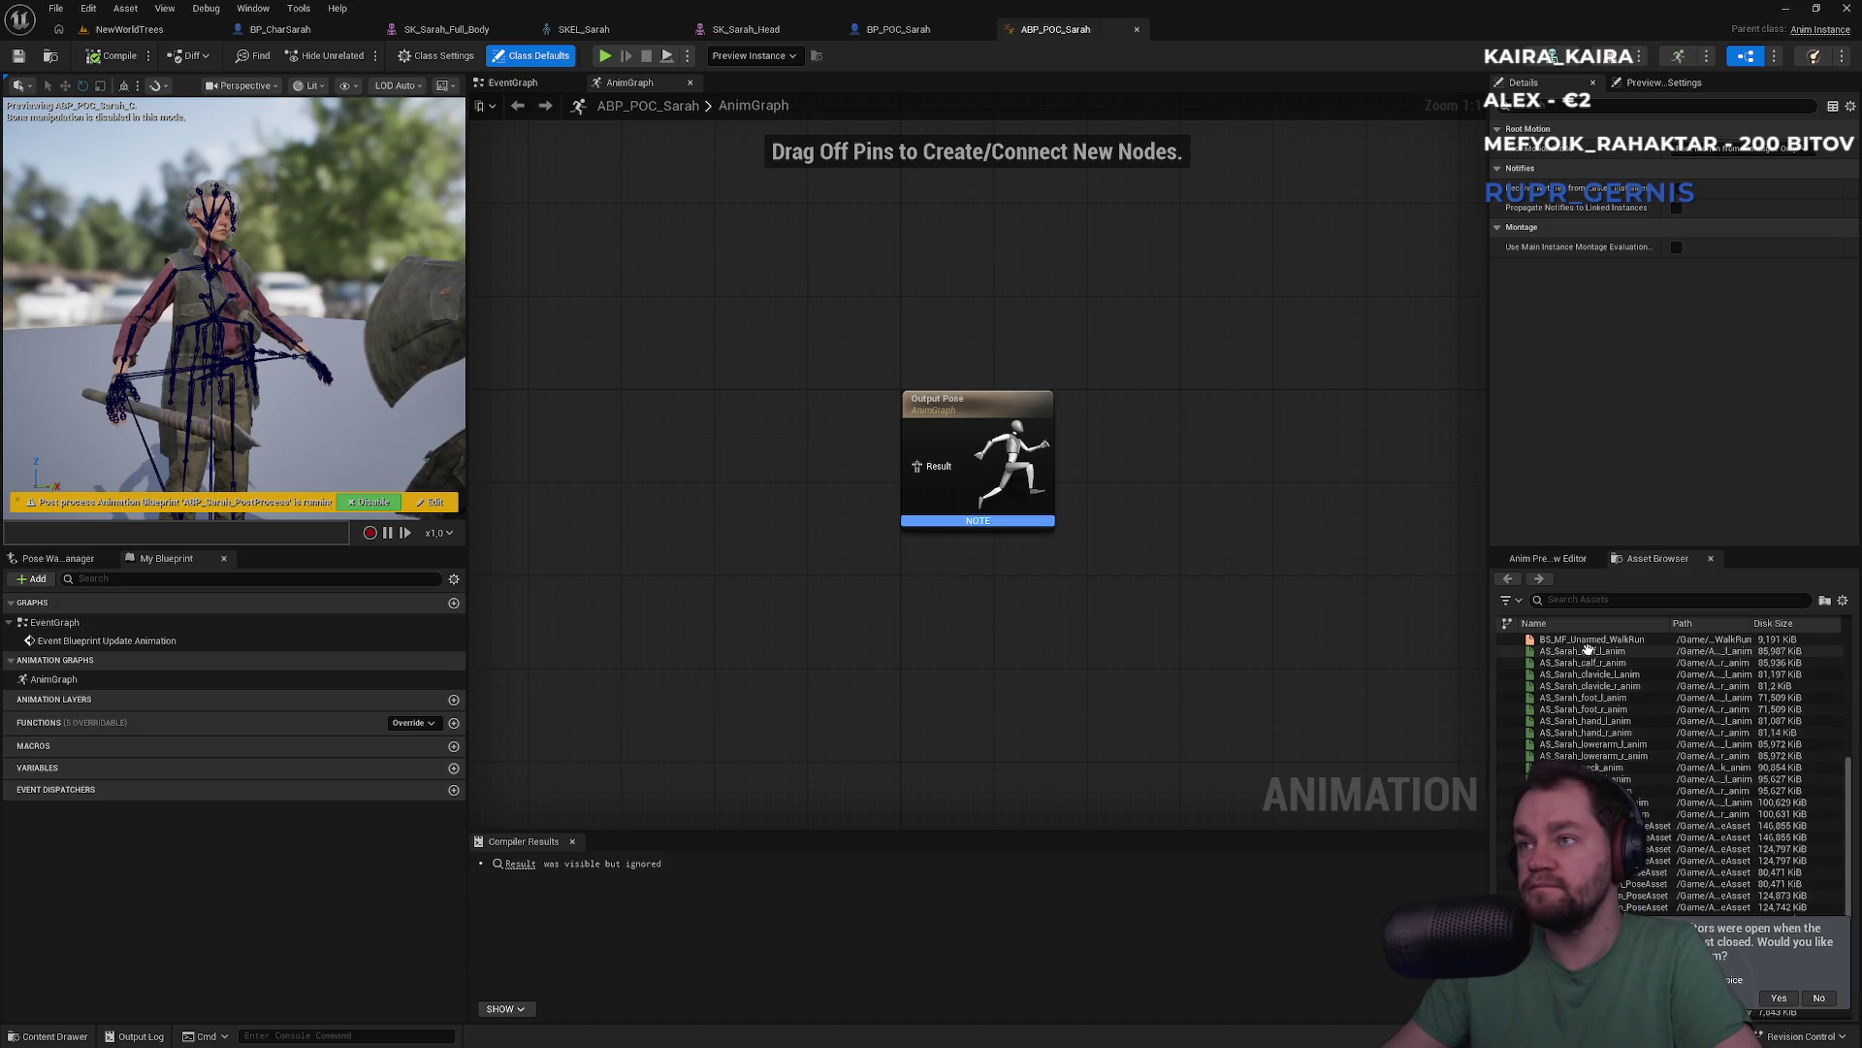
pyautogui.scroll(2, 1586, 659)
pyautogui.click(1582, 686)
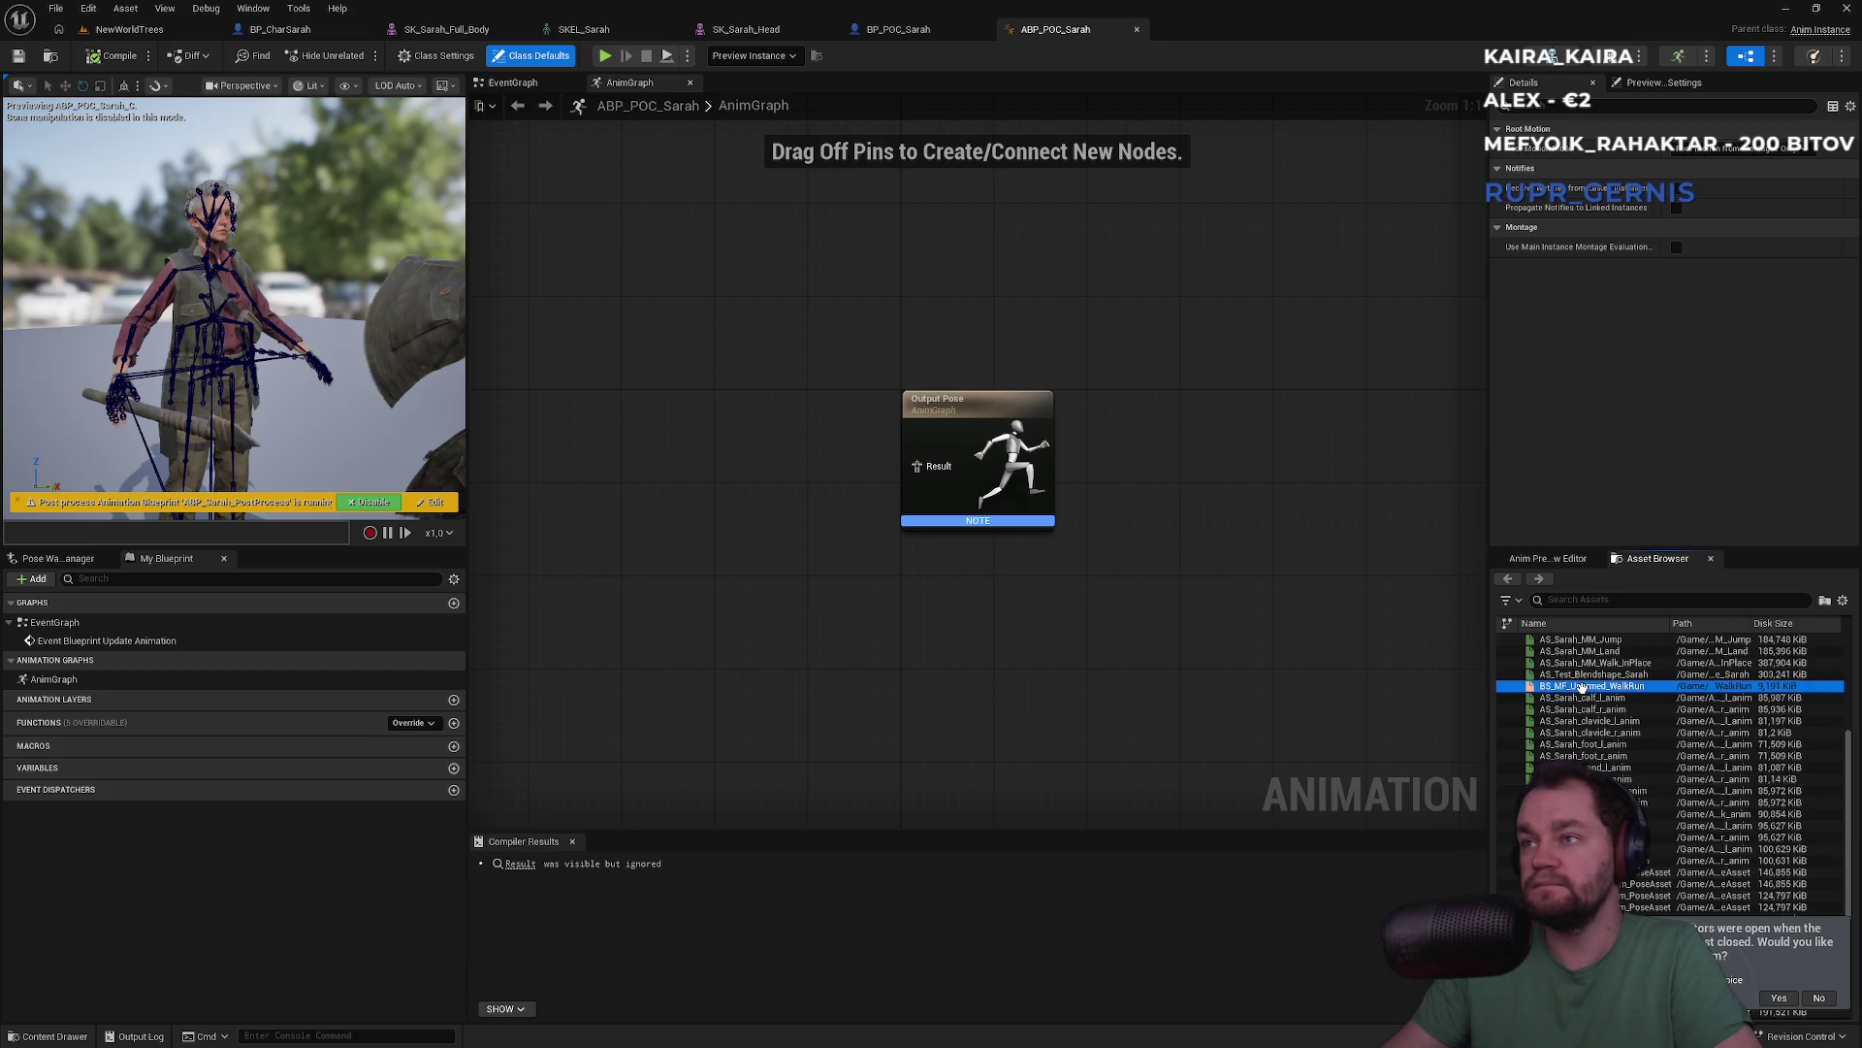
pyautogui.doubleClick(1582, 685)
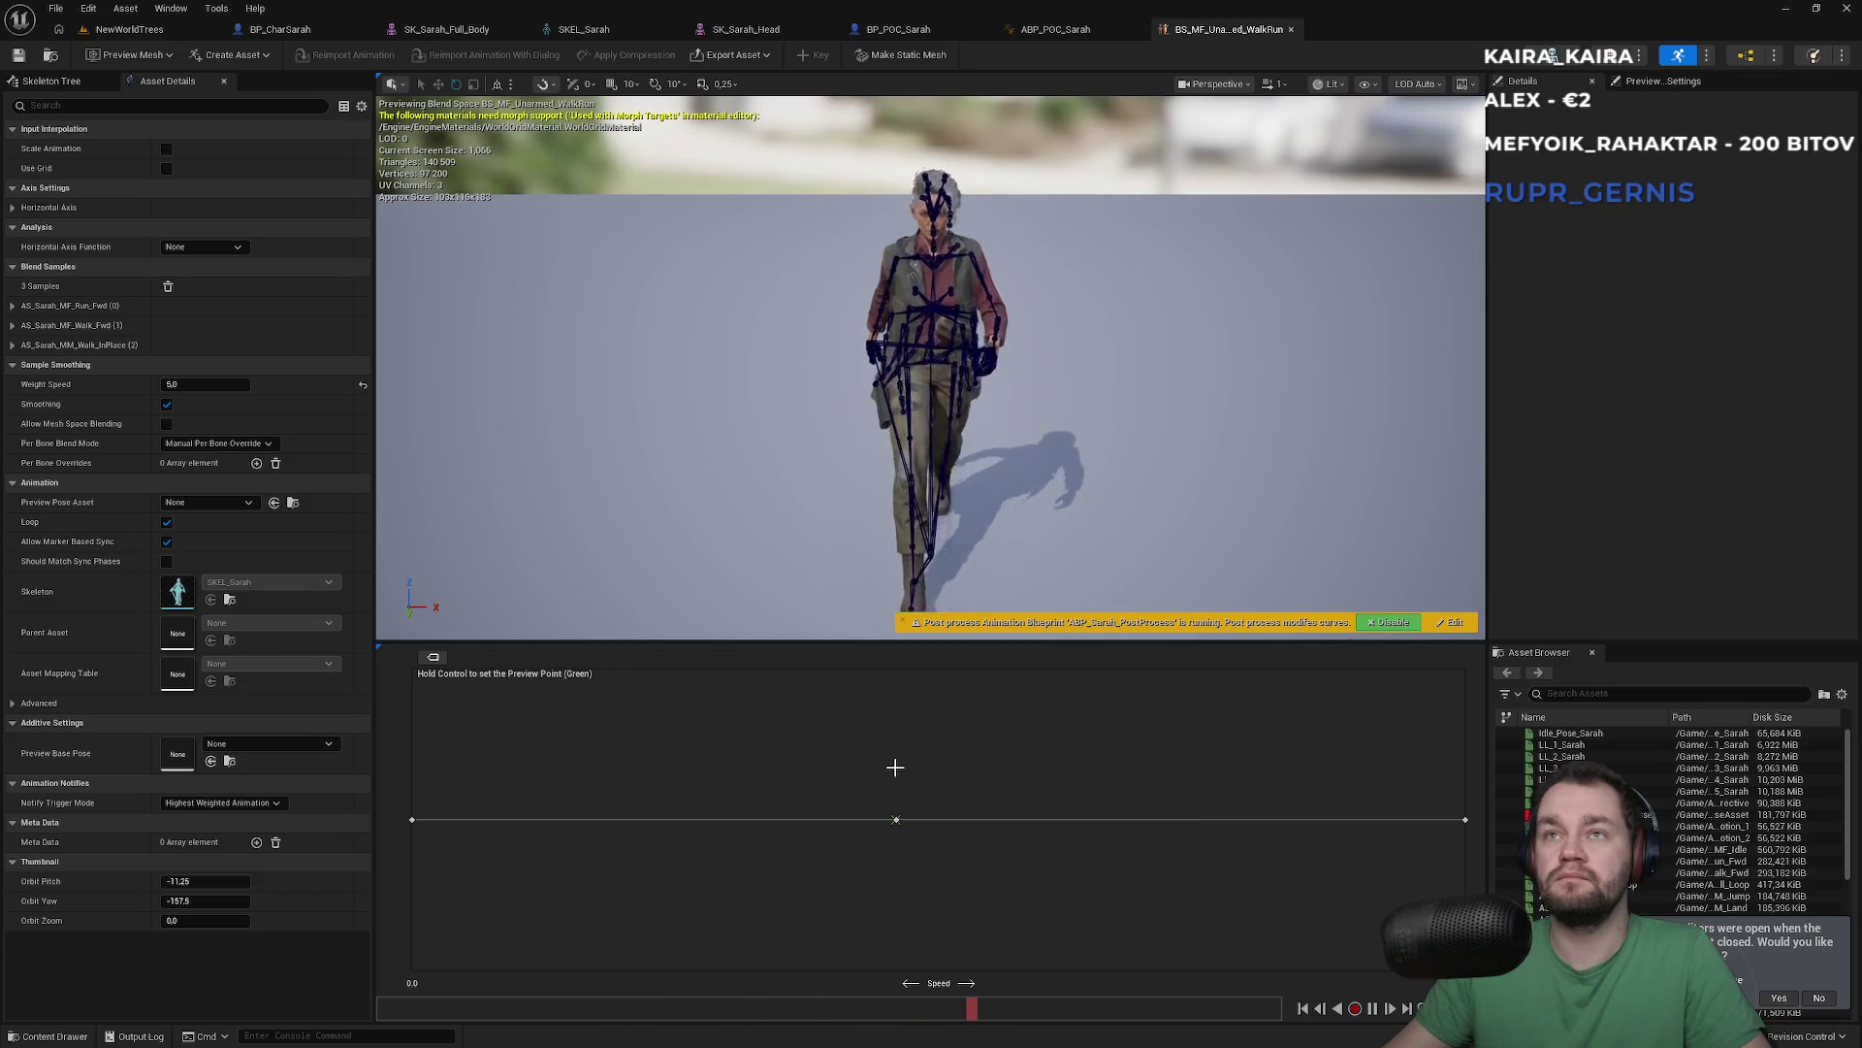
# Jump the blend space preview to the middle walk sample and select LL_1_Sarah
pyautogui.press('ctrl')
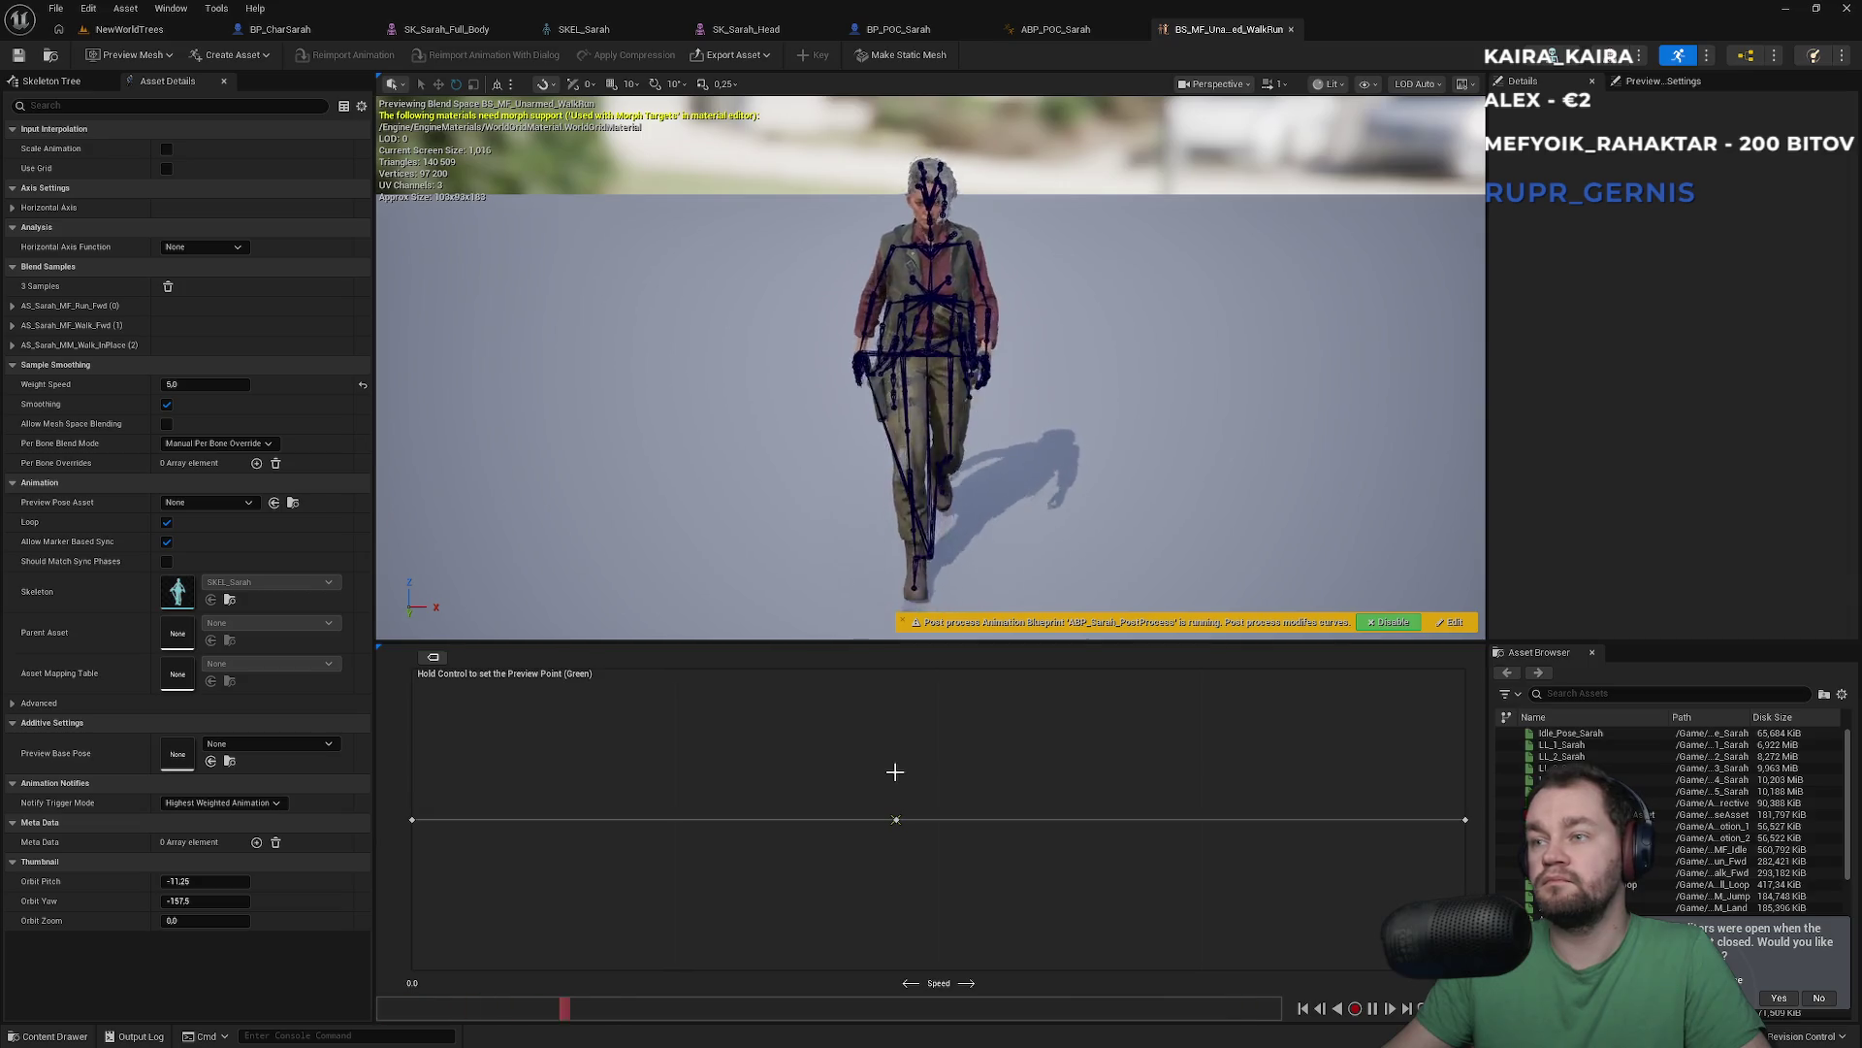
pyautogui.click(1564, 744)
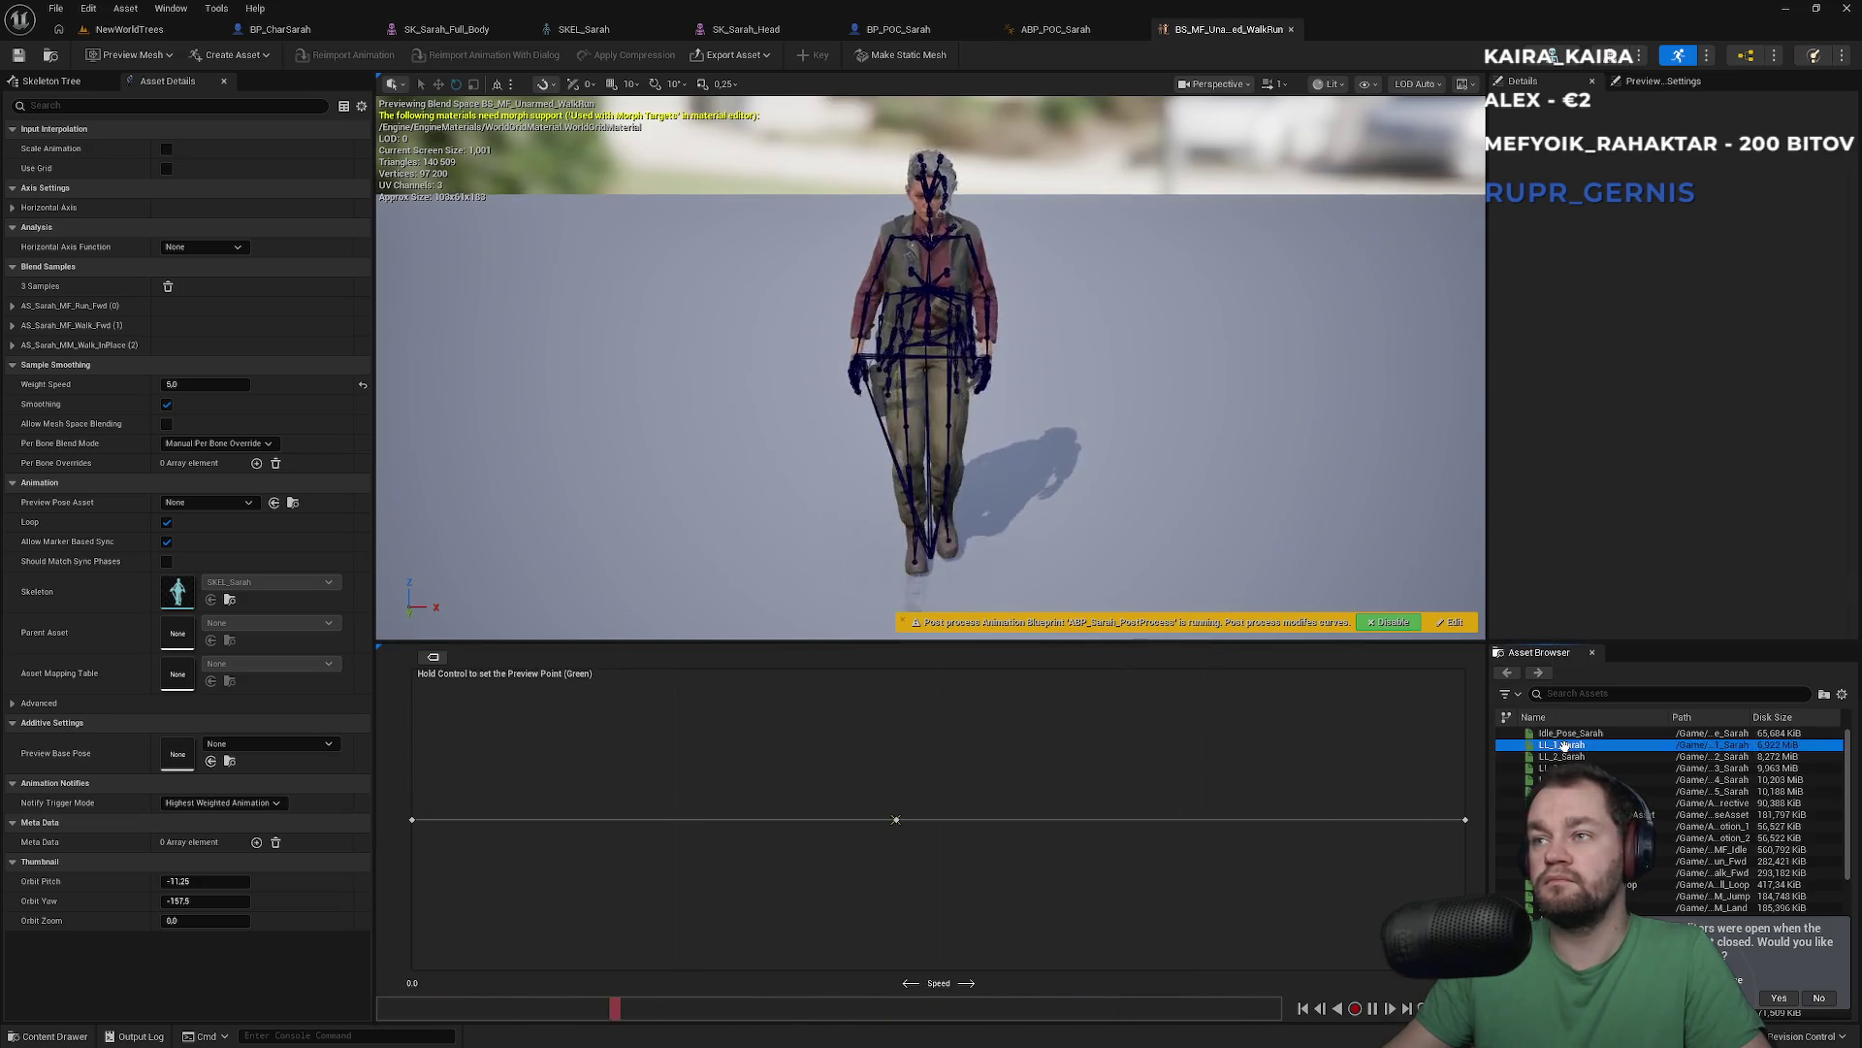
# Preview LL_1_Sarah, LL_2_Sarah, AS_Ark_Corrective, AS_Sarah_Emotion_1, AS_Sarah_MF_Idle and AS_Sarah_MF_Run_Fwd
pyautogui.doubleClick(1563, 745)
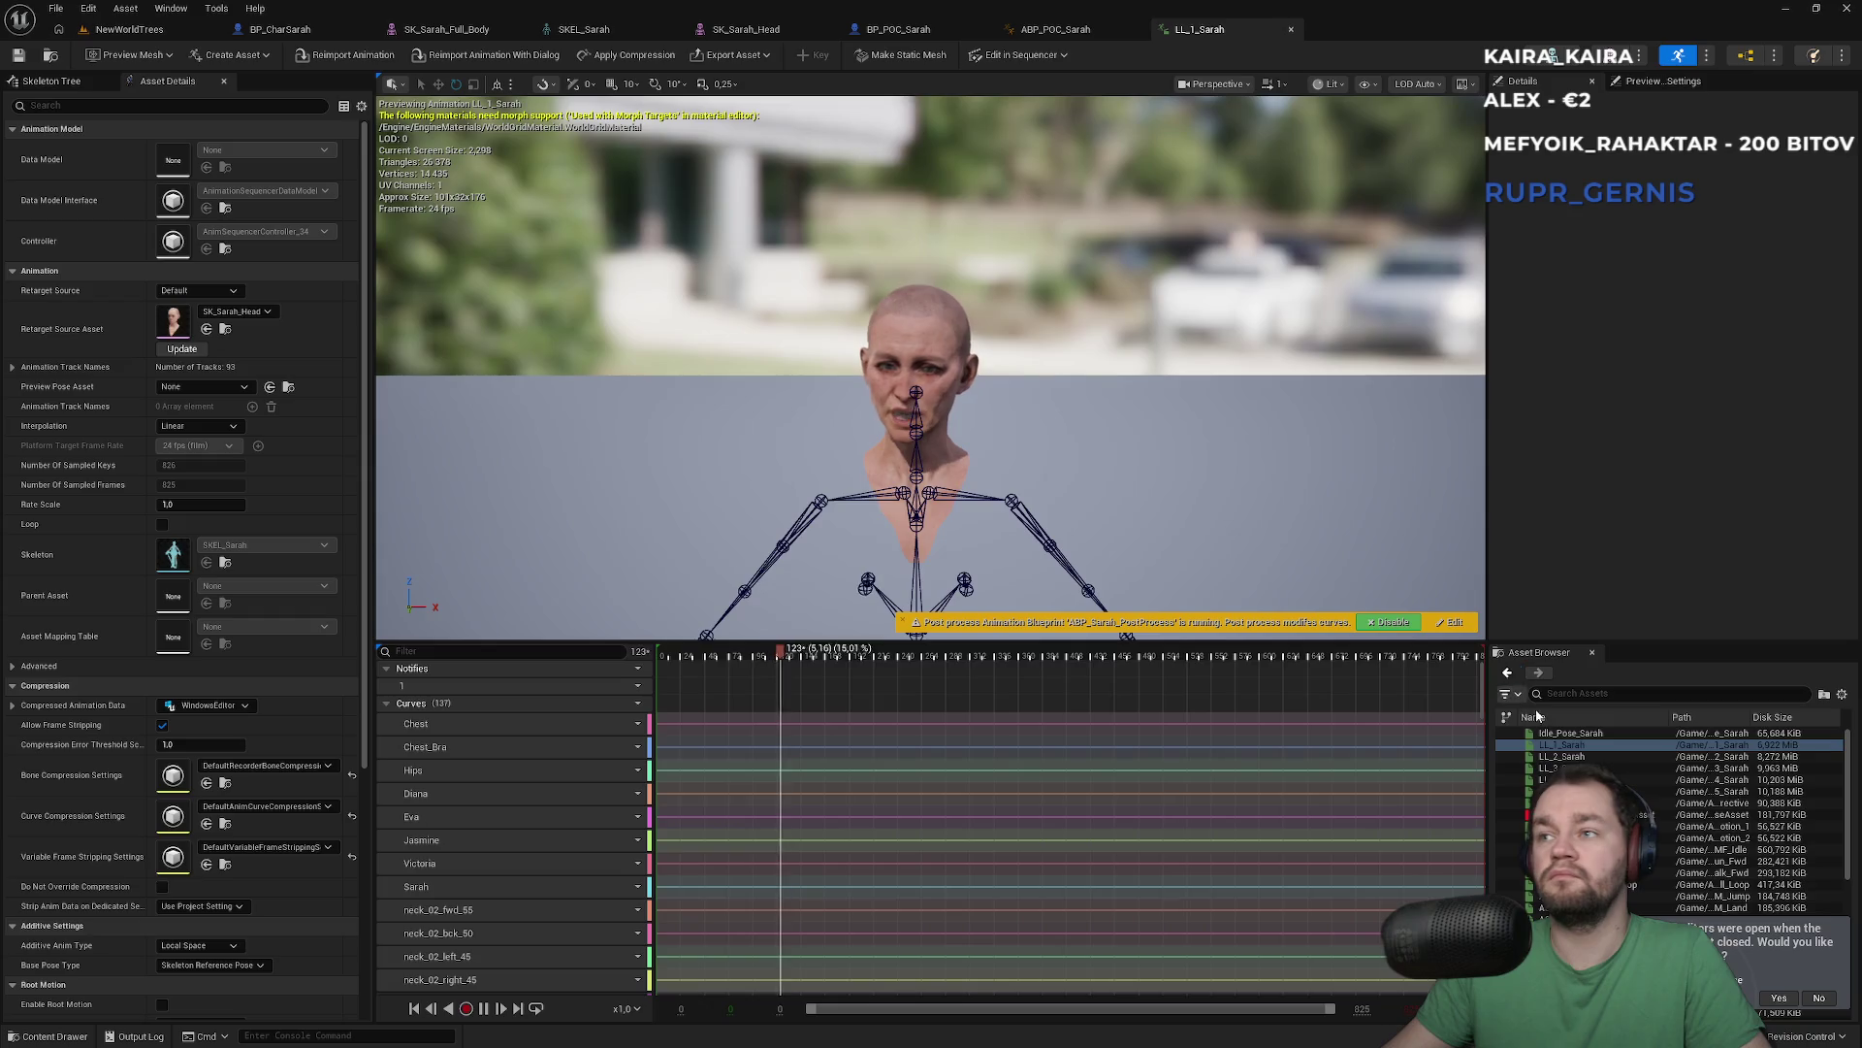
pyautogui.doubleClick(1564, 757)
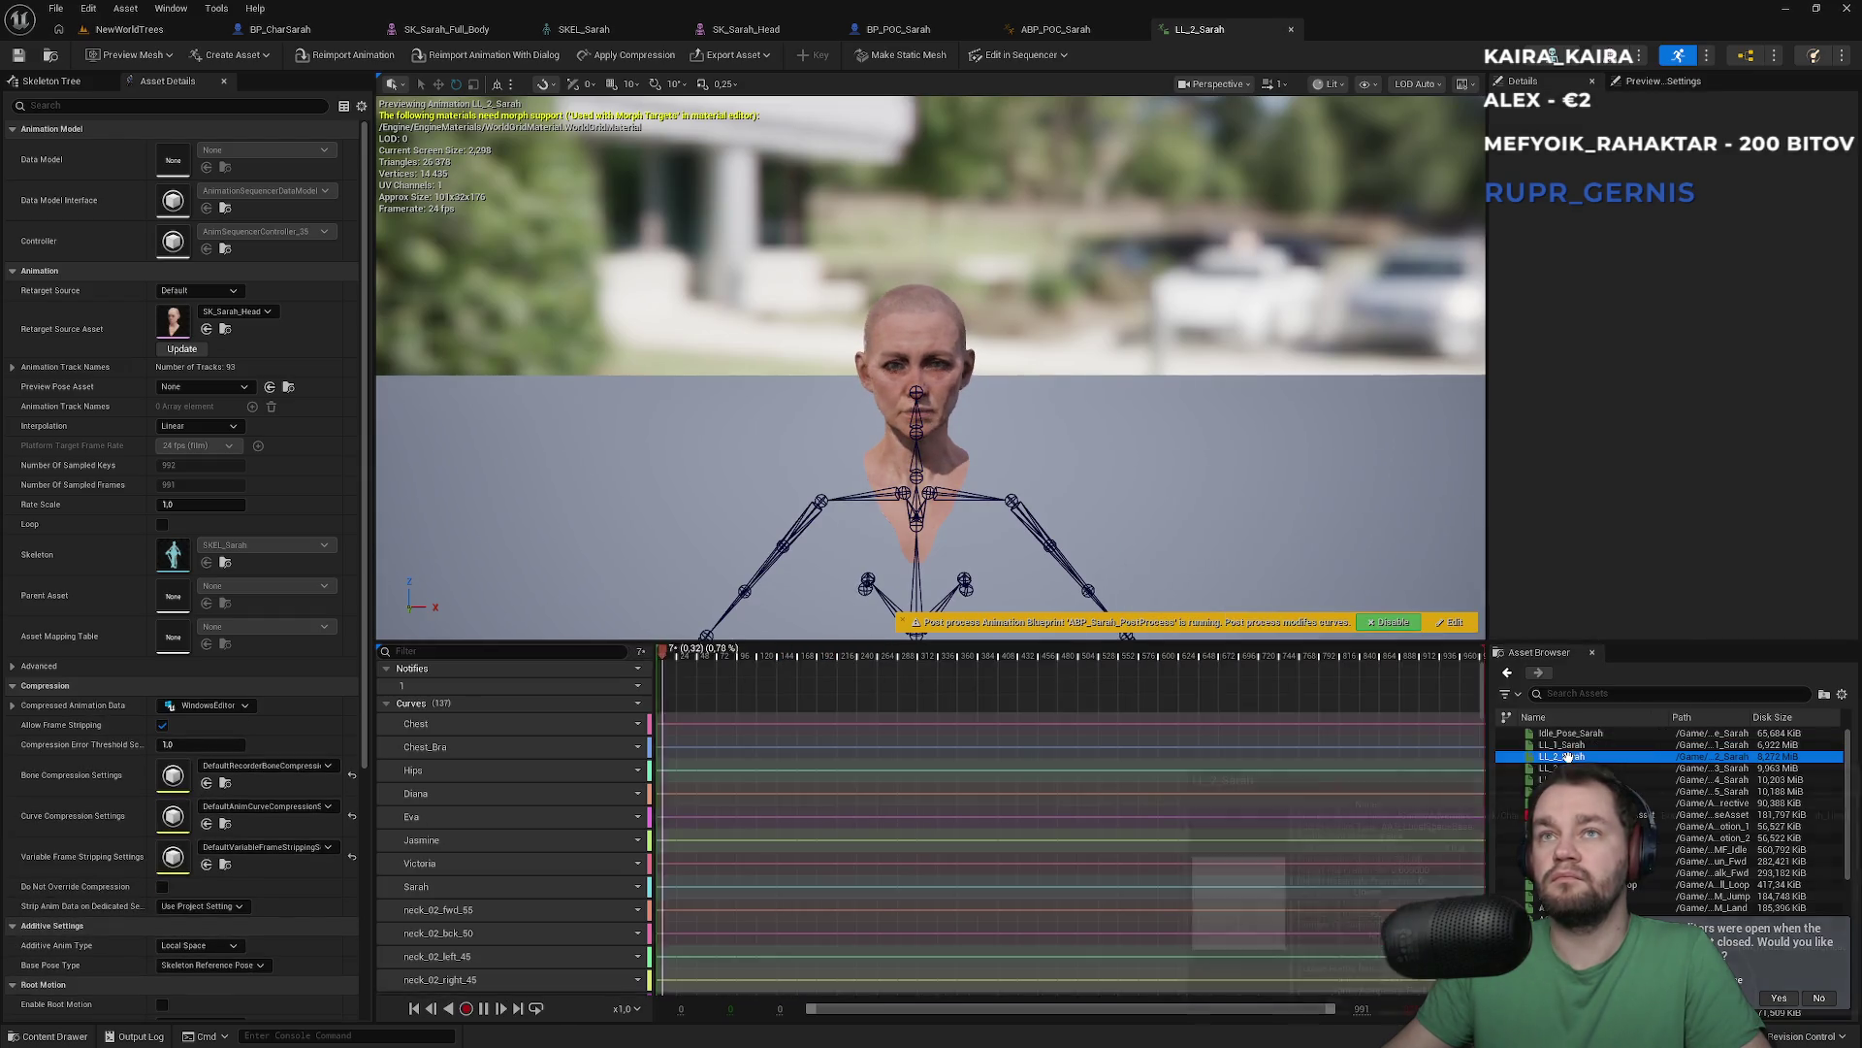
pyautogui.doubleClick(1564, 803)
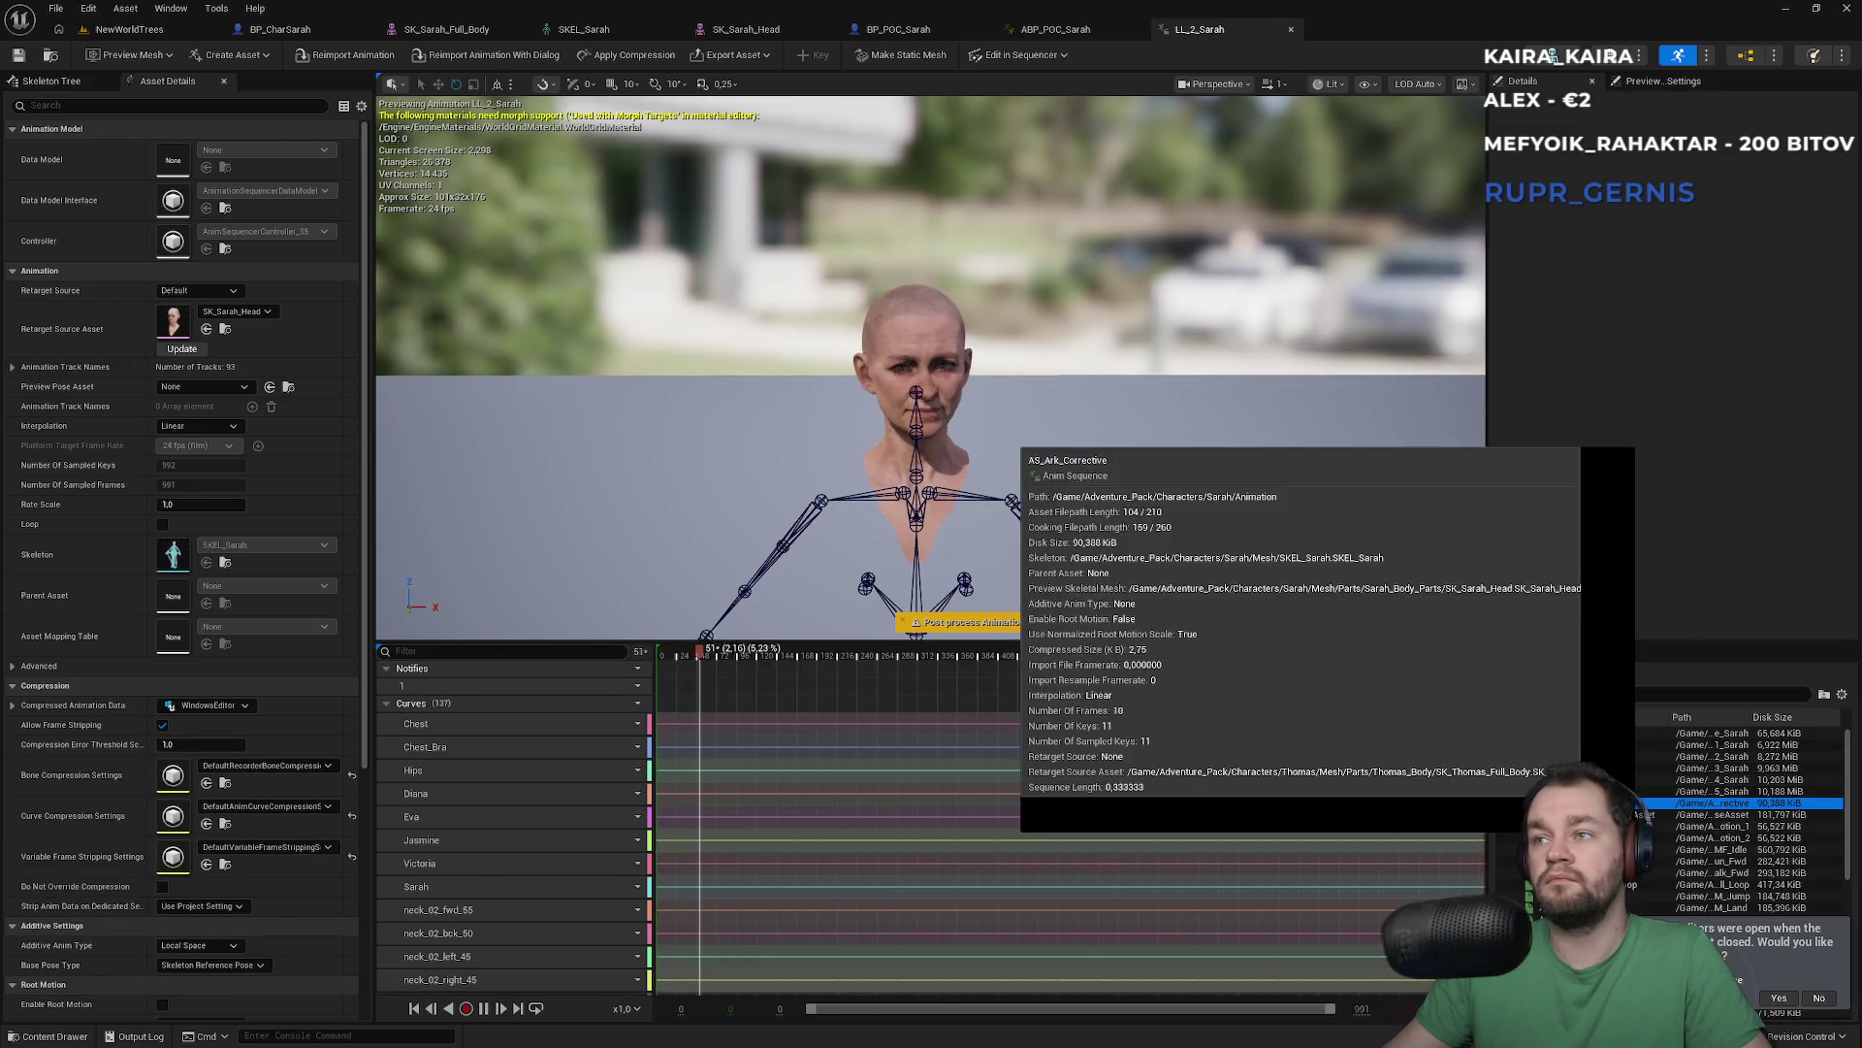
pyautogui.scroll(-3, 1121, 564)
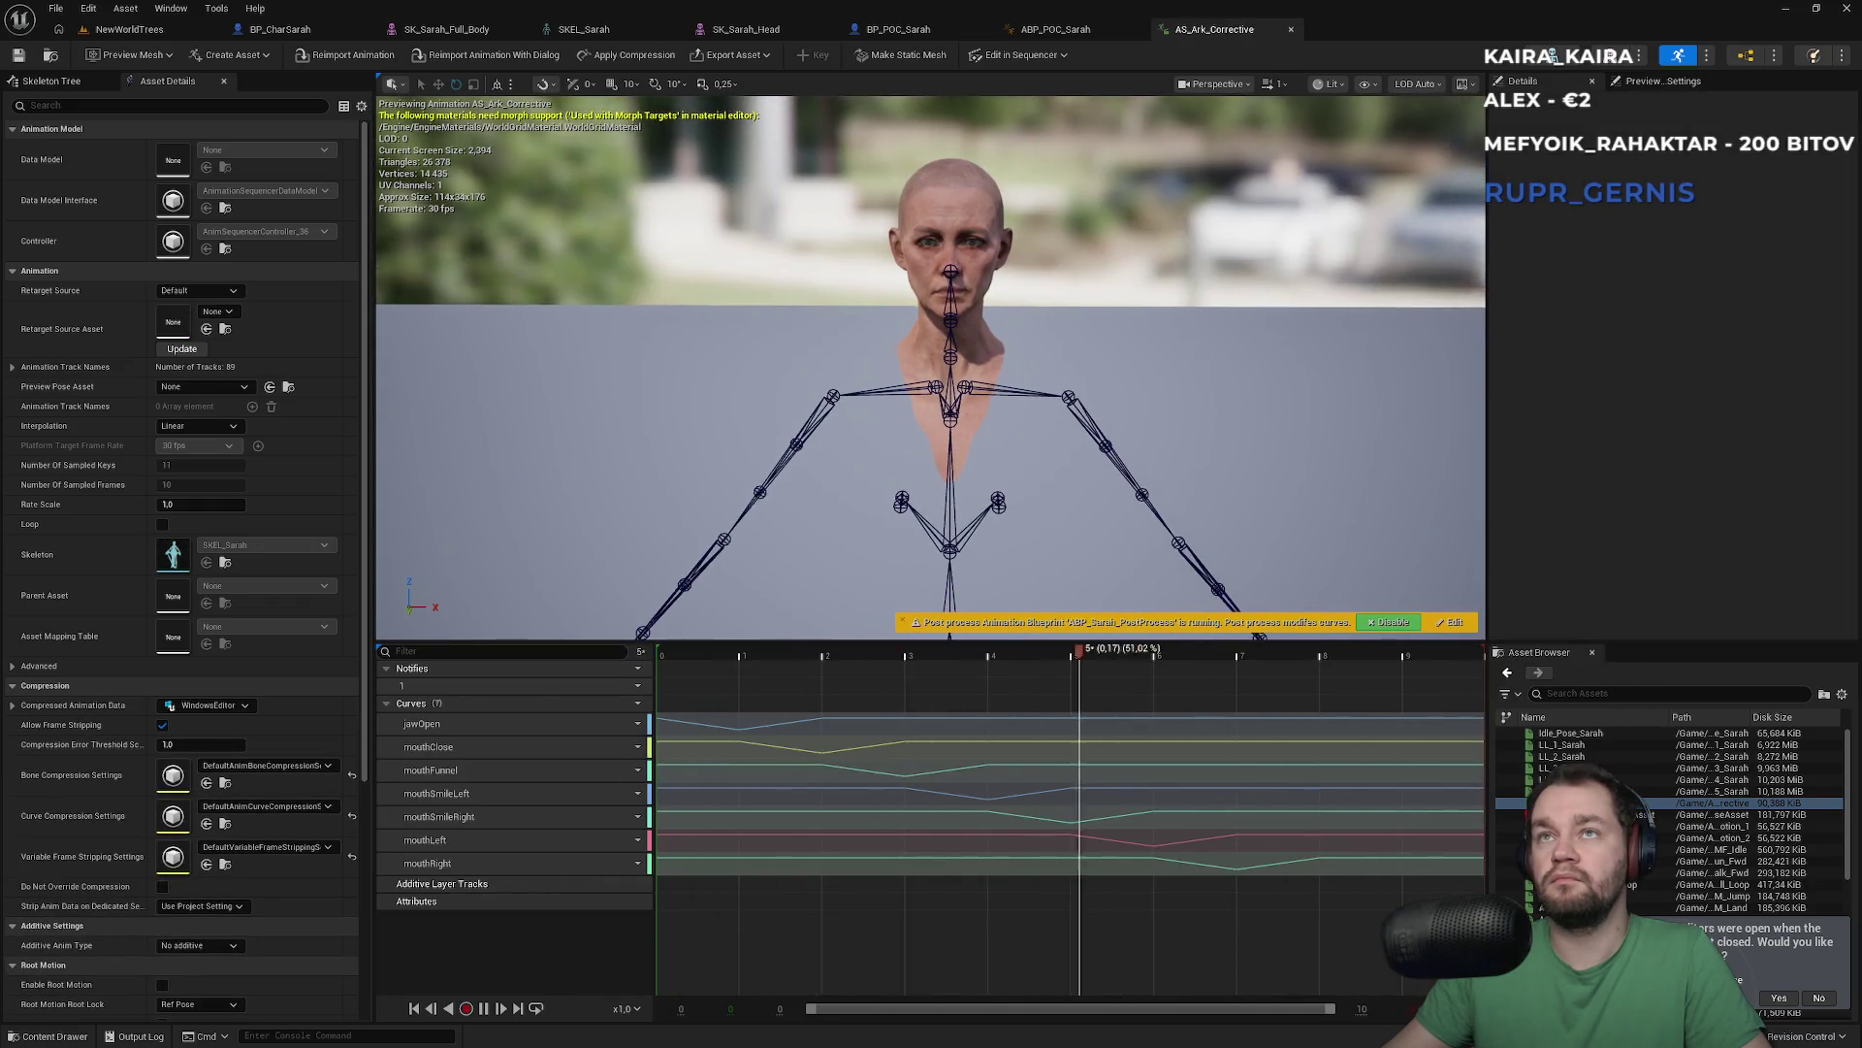
pyautogui.doubleClick(1563, 825)
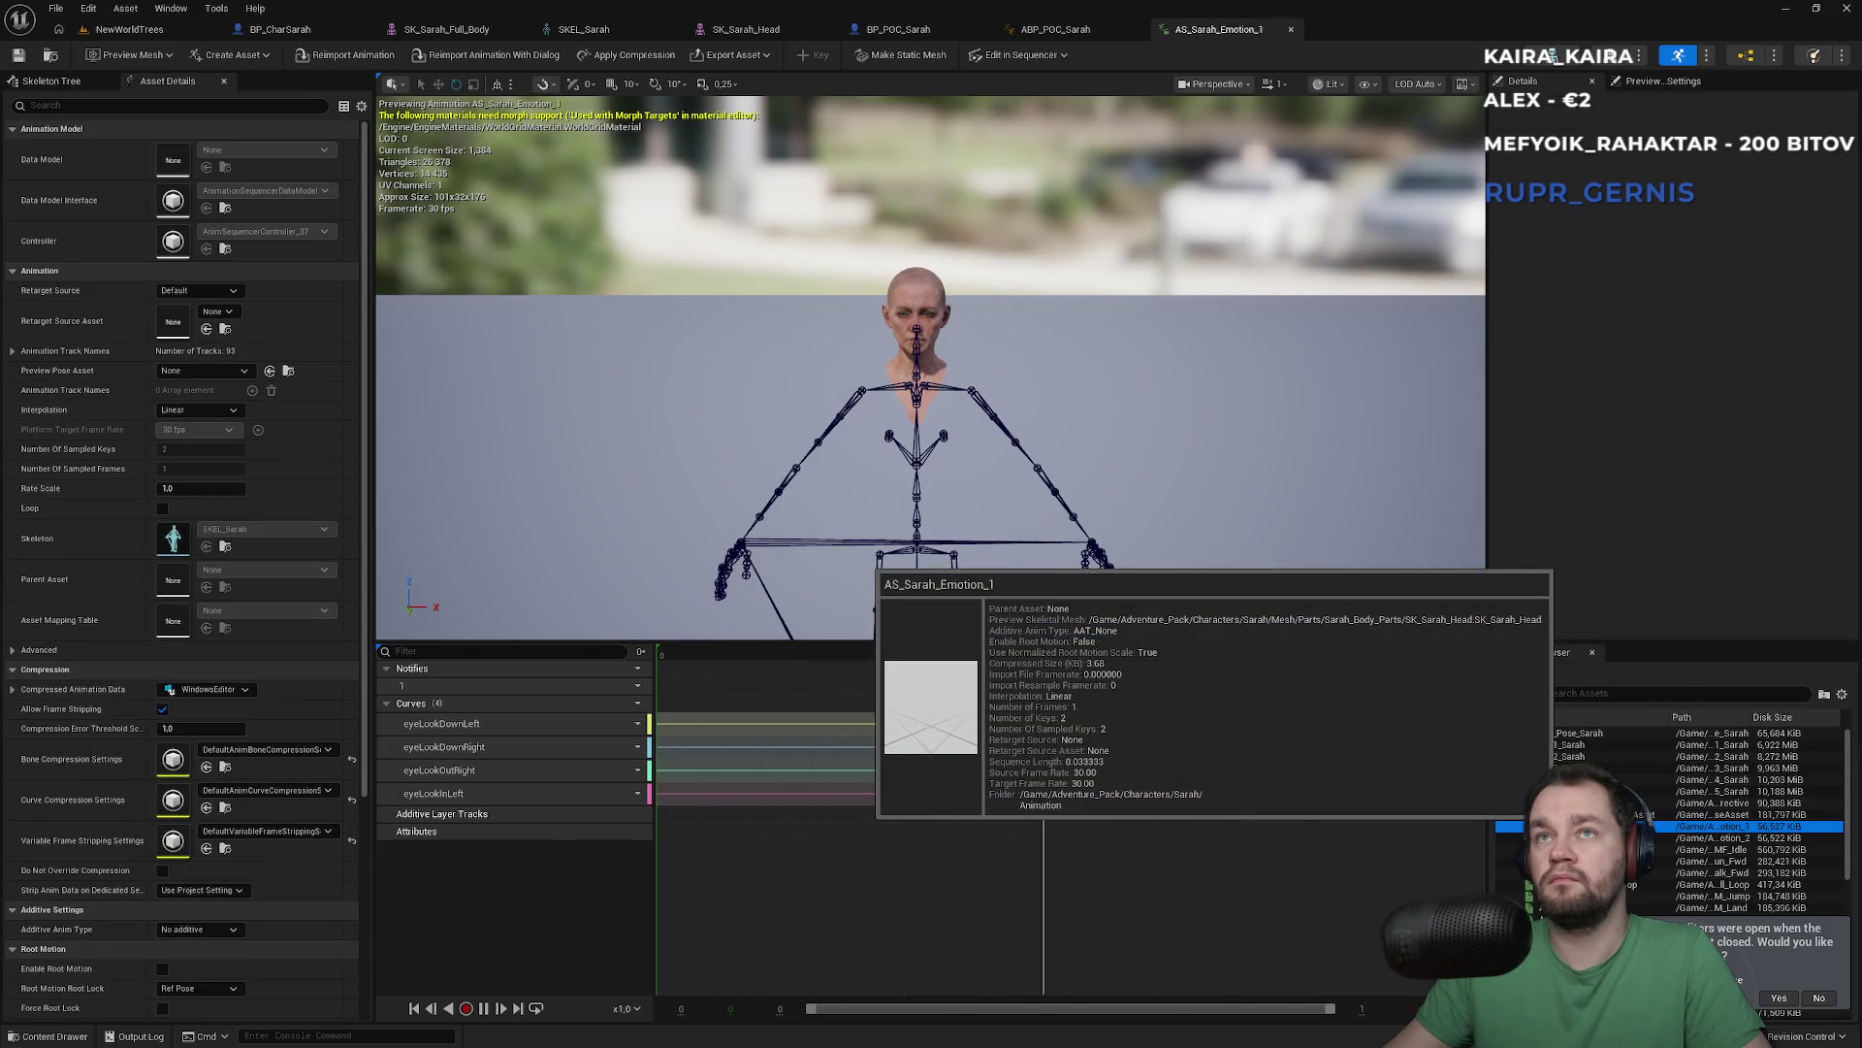
pyautogui.doubleClick(1563, 849)
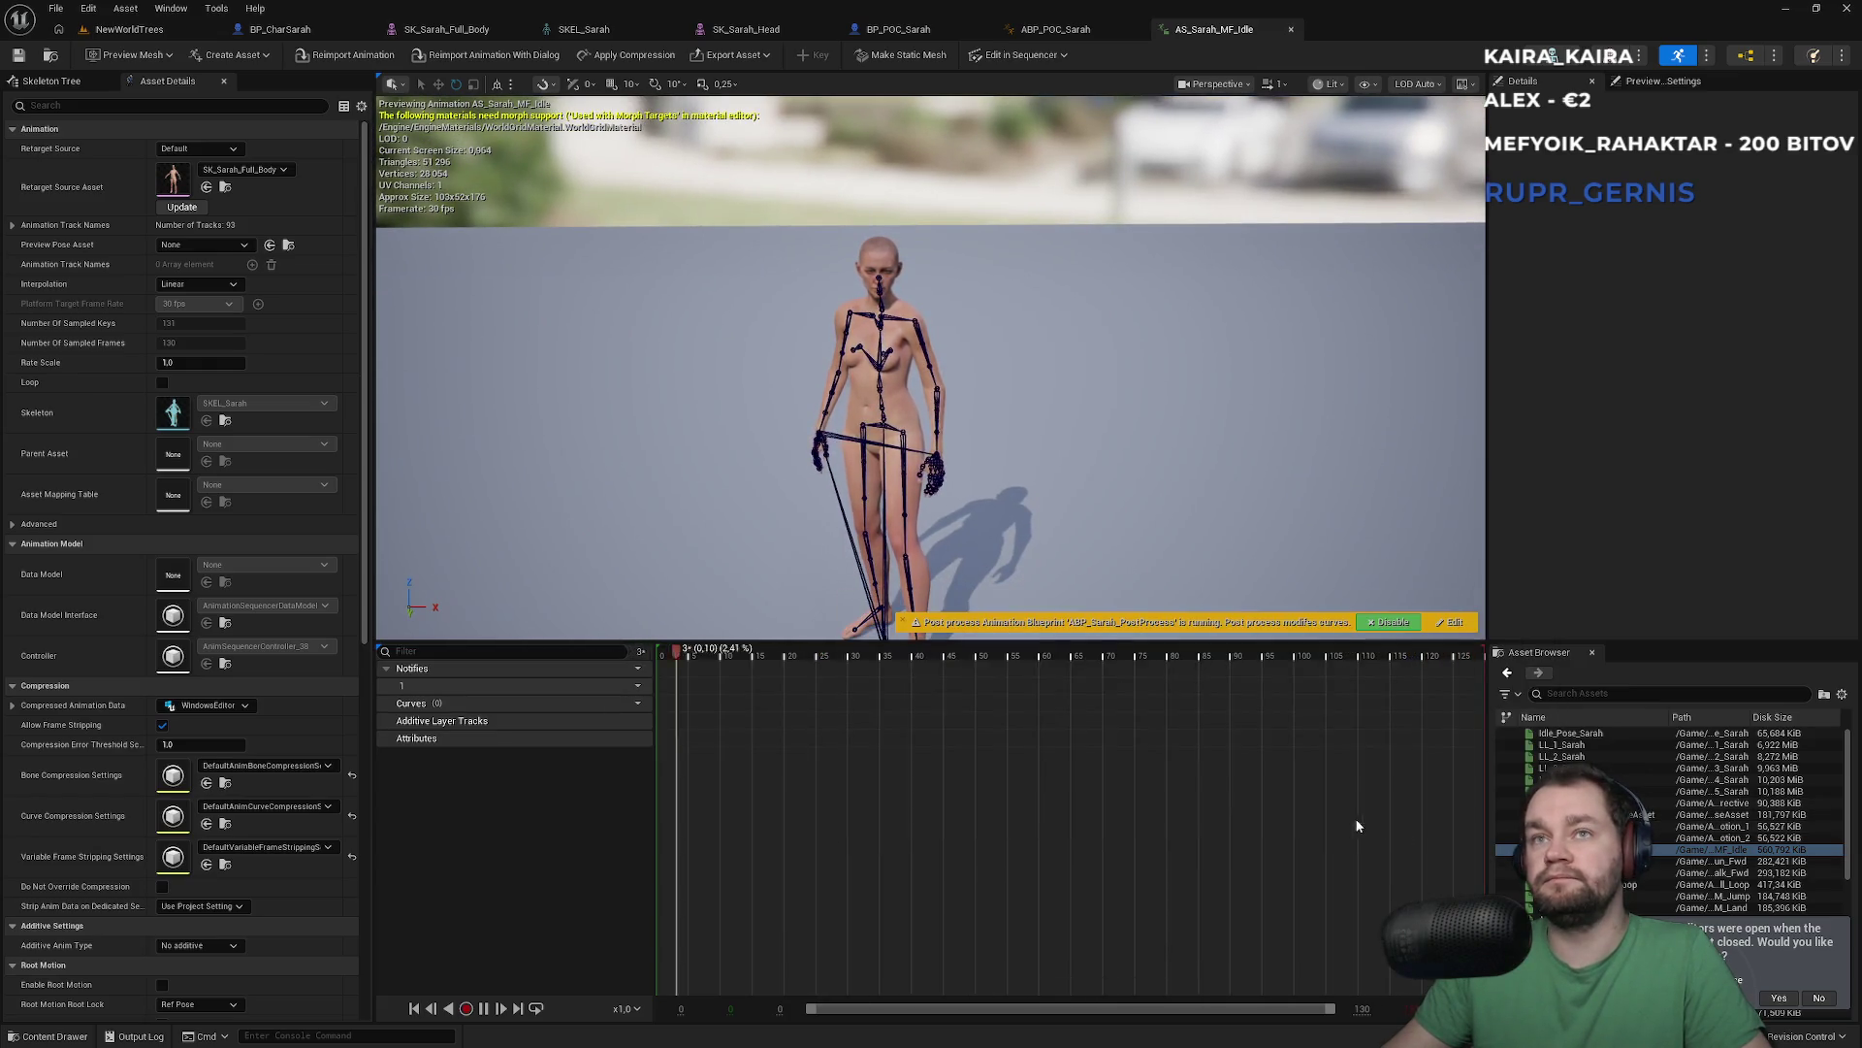
pyautogui.doubleClick(1543, 861)
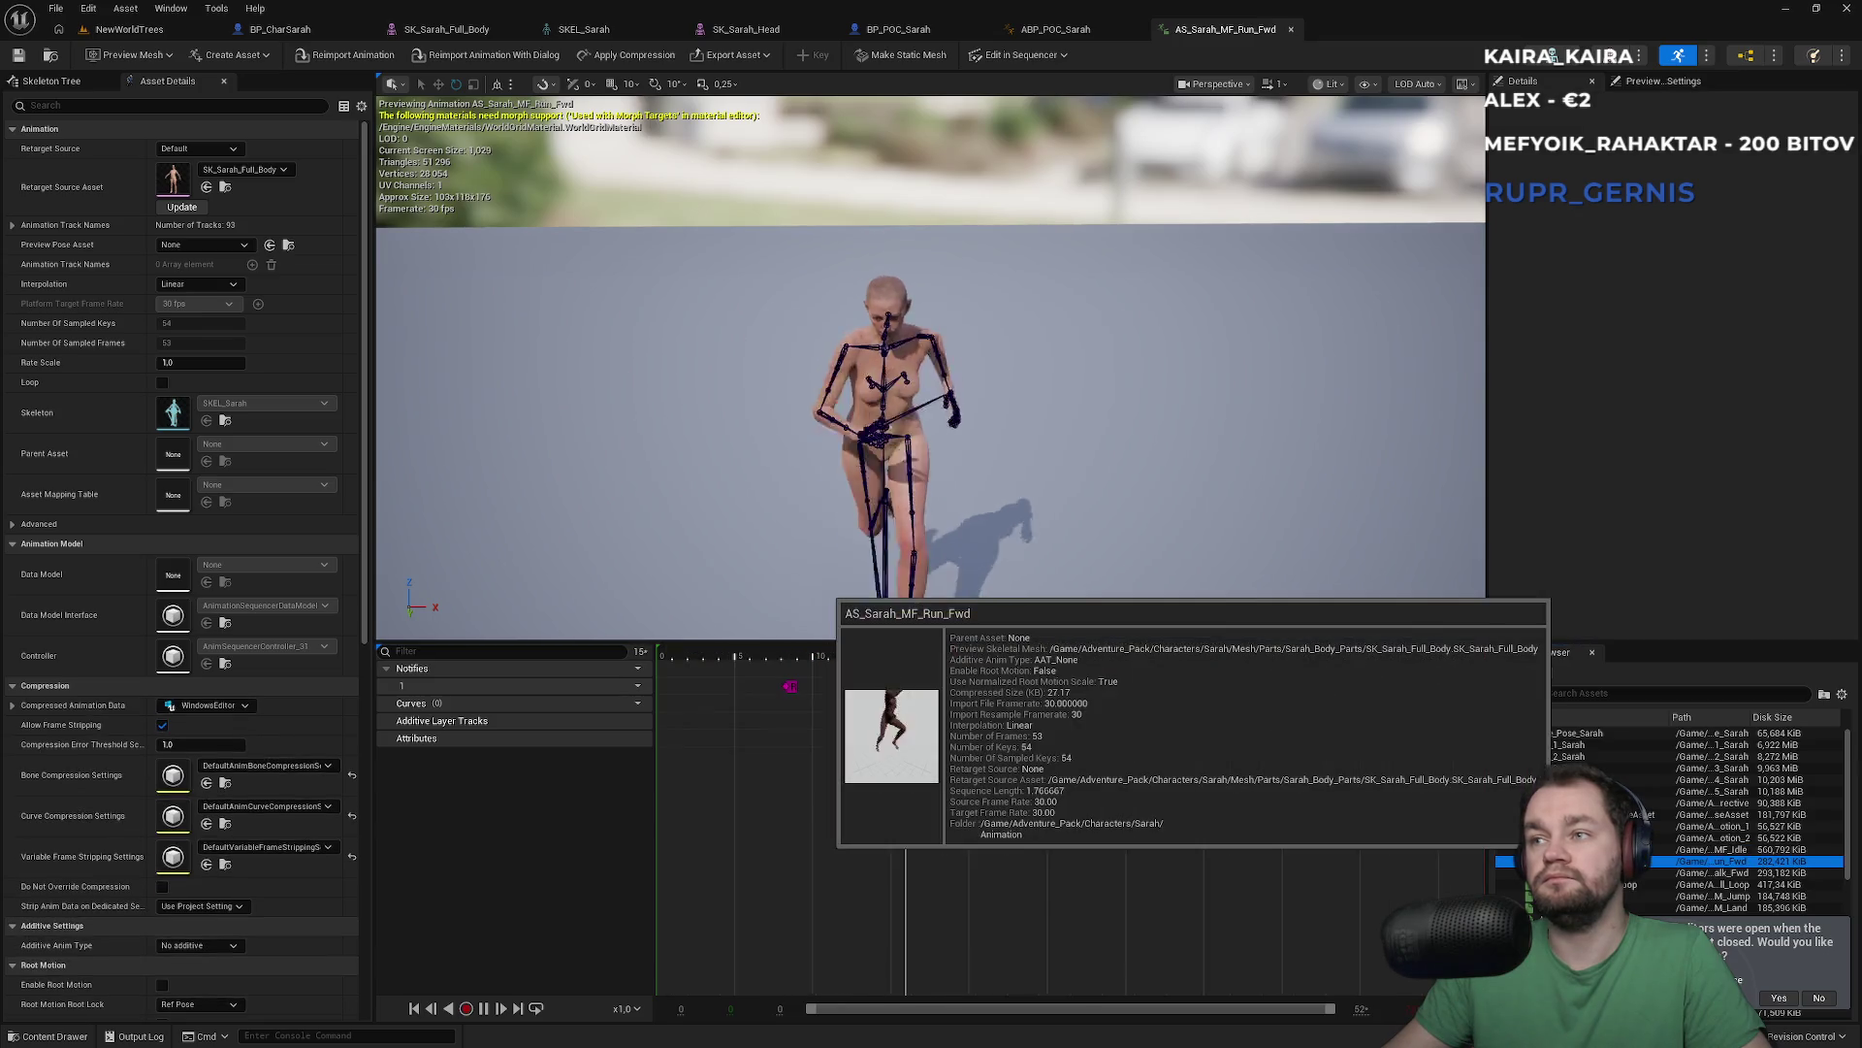
# Preview the Walk_Fwd, Fall_Loop, Jump, Land, Walk_InPlace and Test_Blendshape animations, then reopen BS_MF_Unarmed_WalkRun
pyautogui.scroll(-3, 1542, 861)
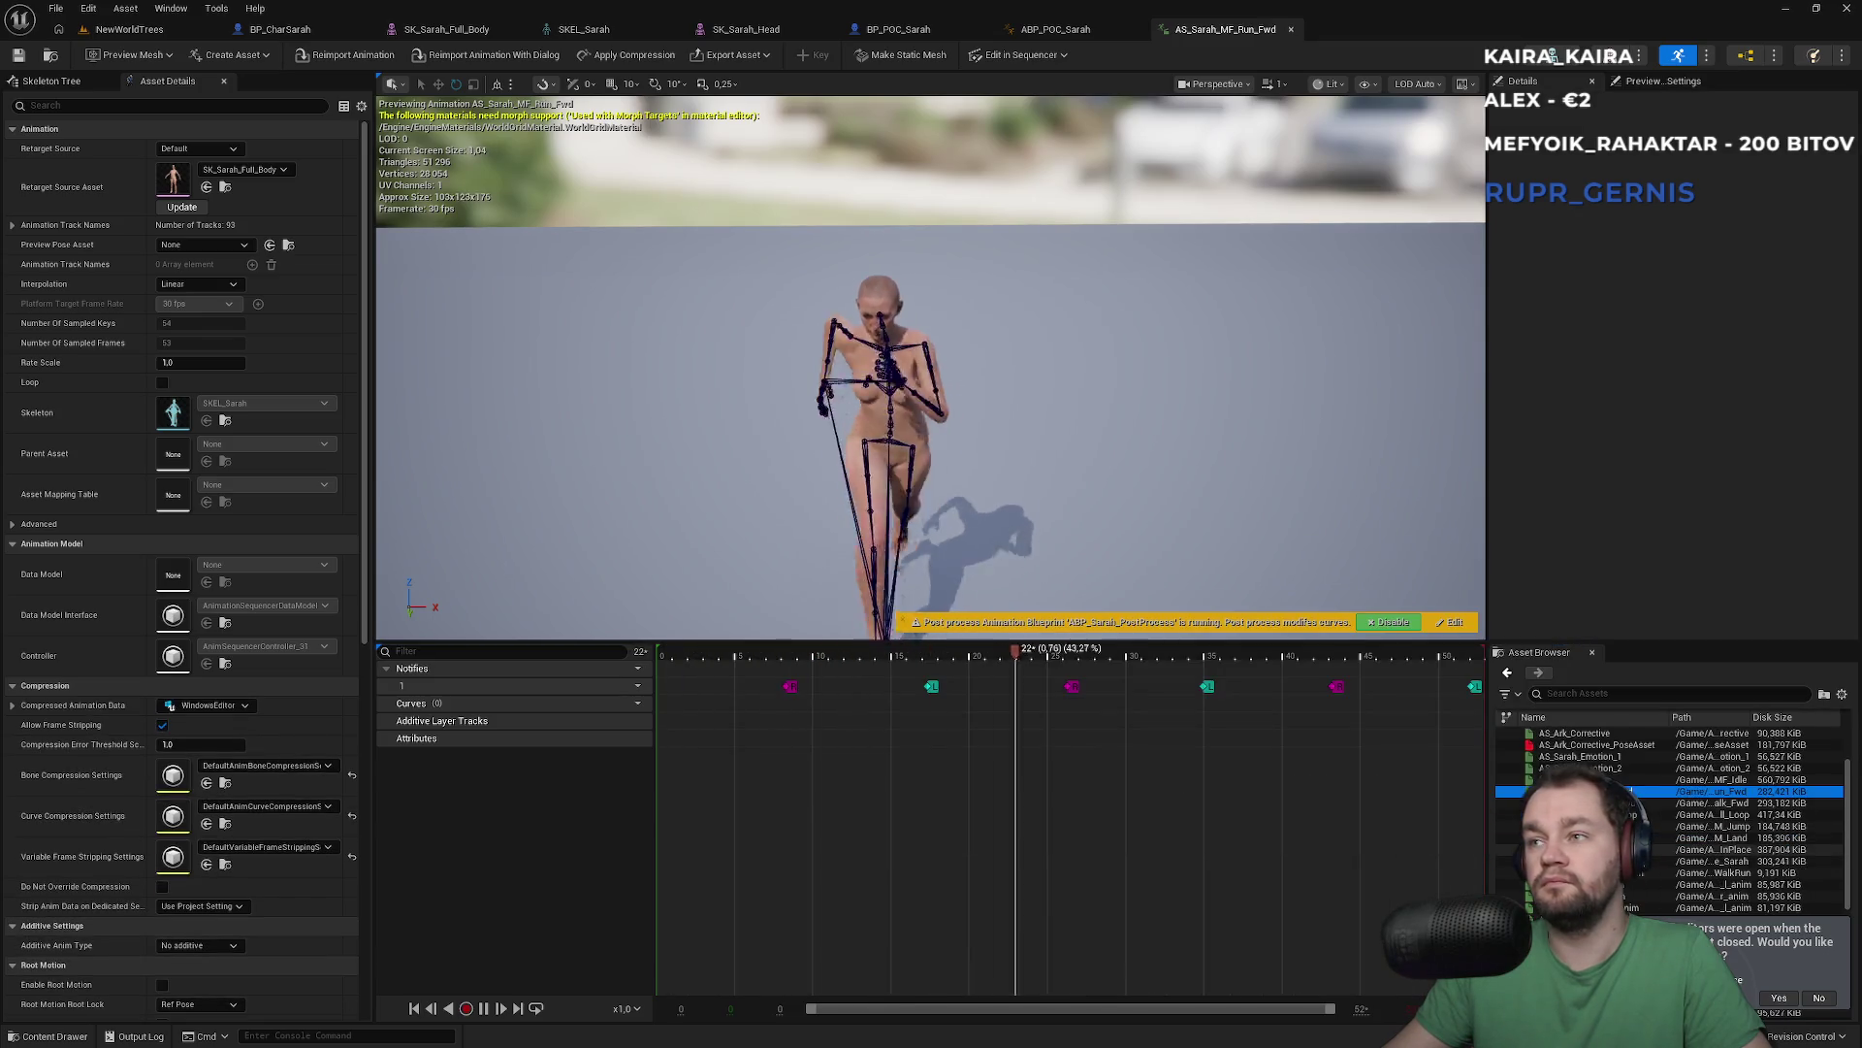
pyautogui.doubleClick(1572, 802)
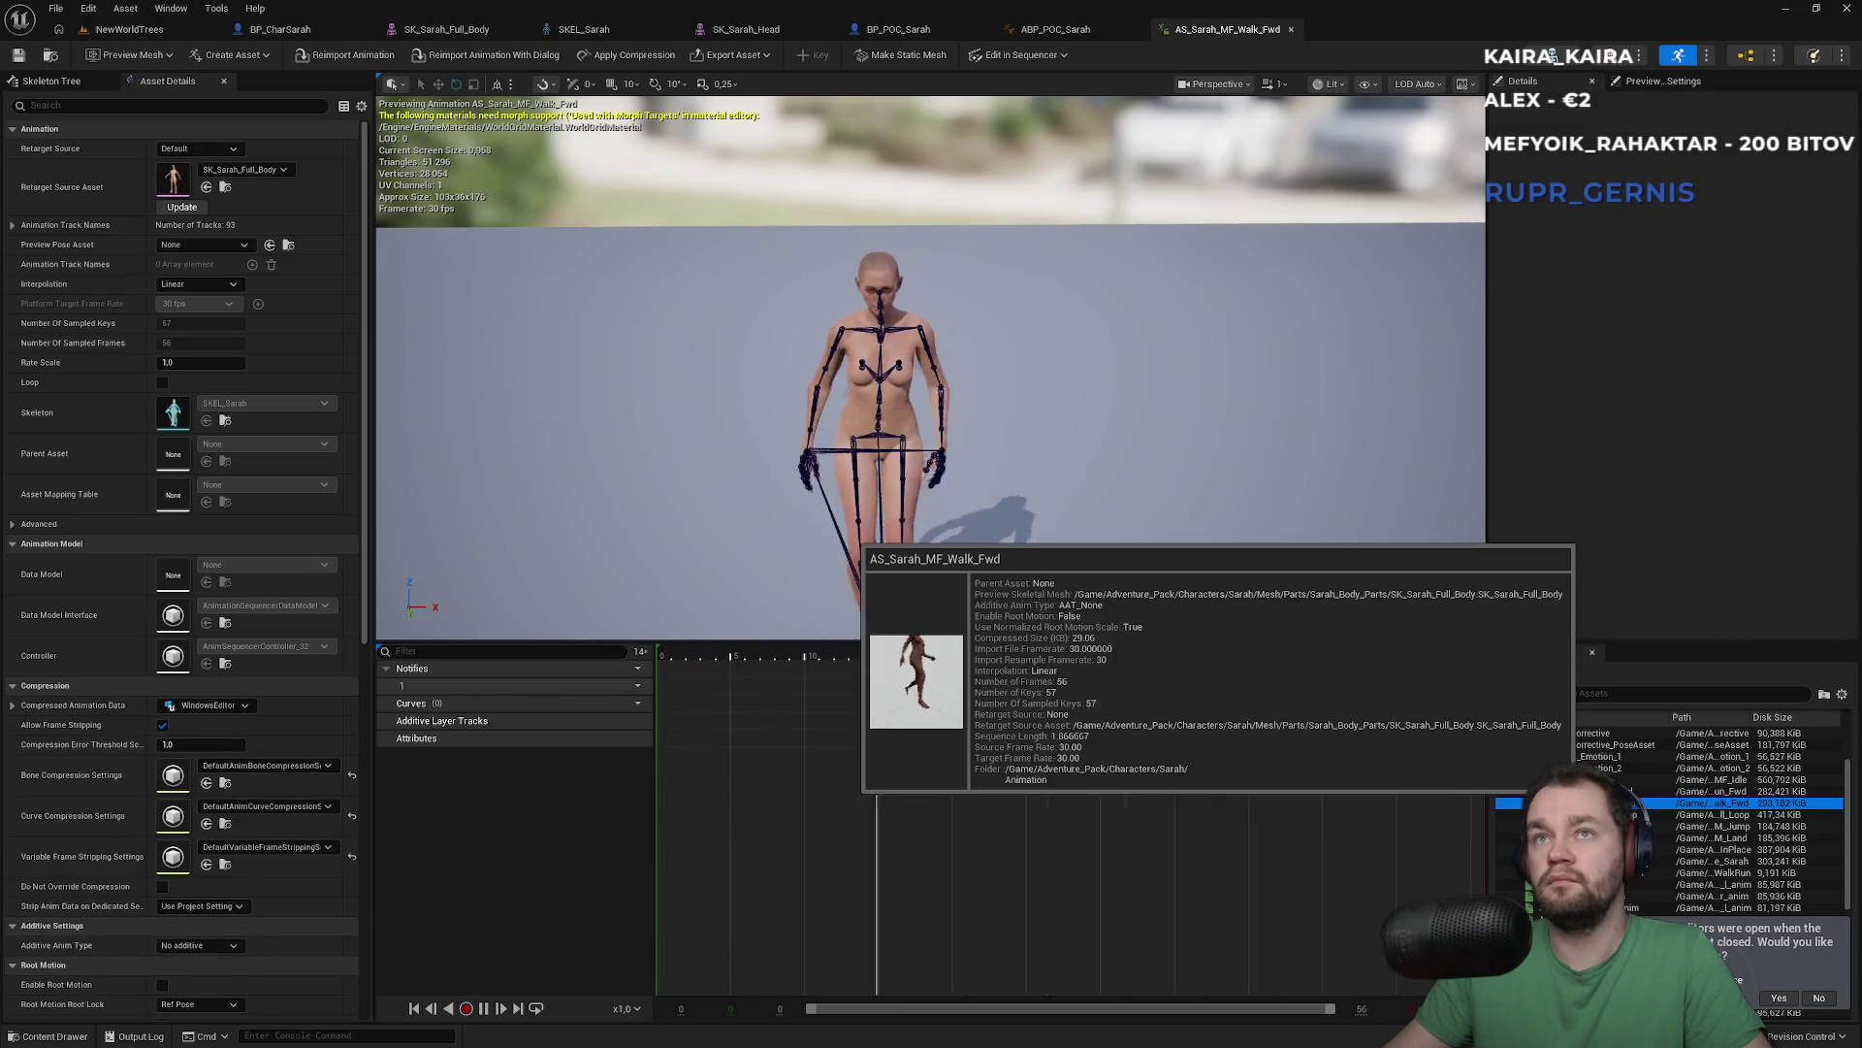
pyautogui.click(1572, 814)
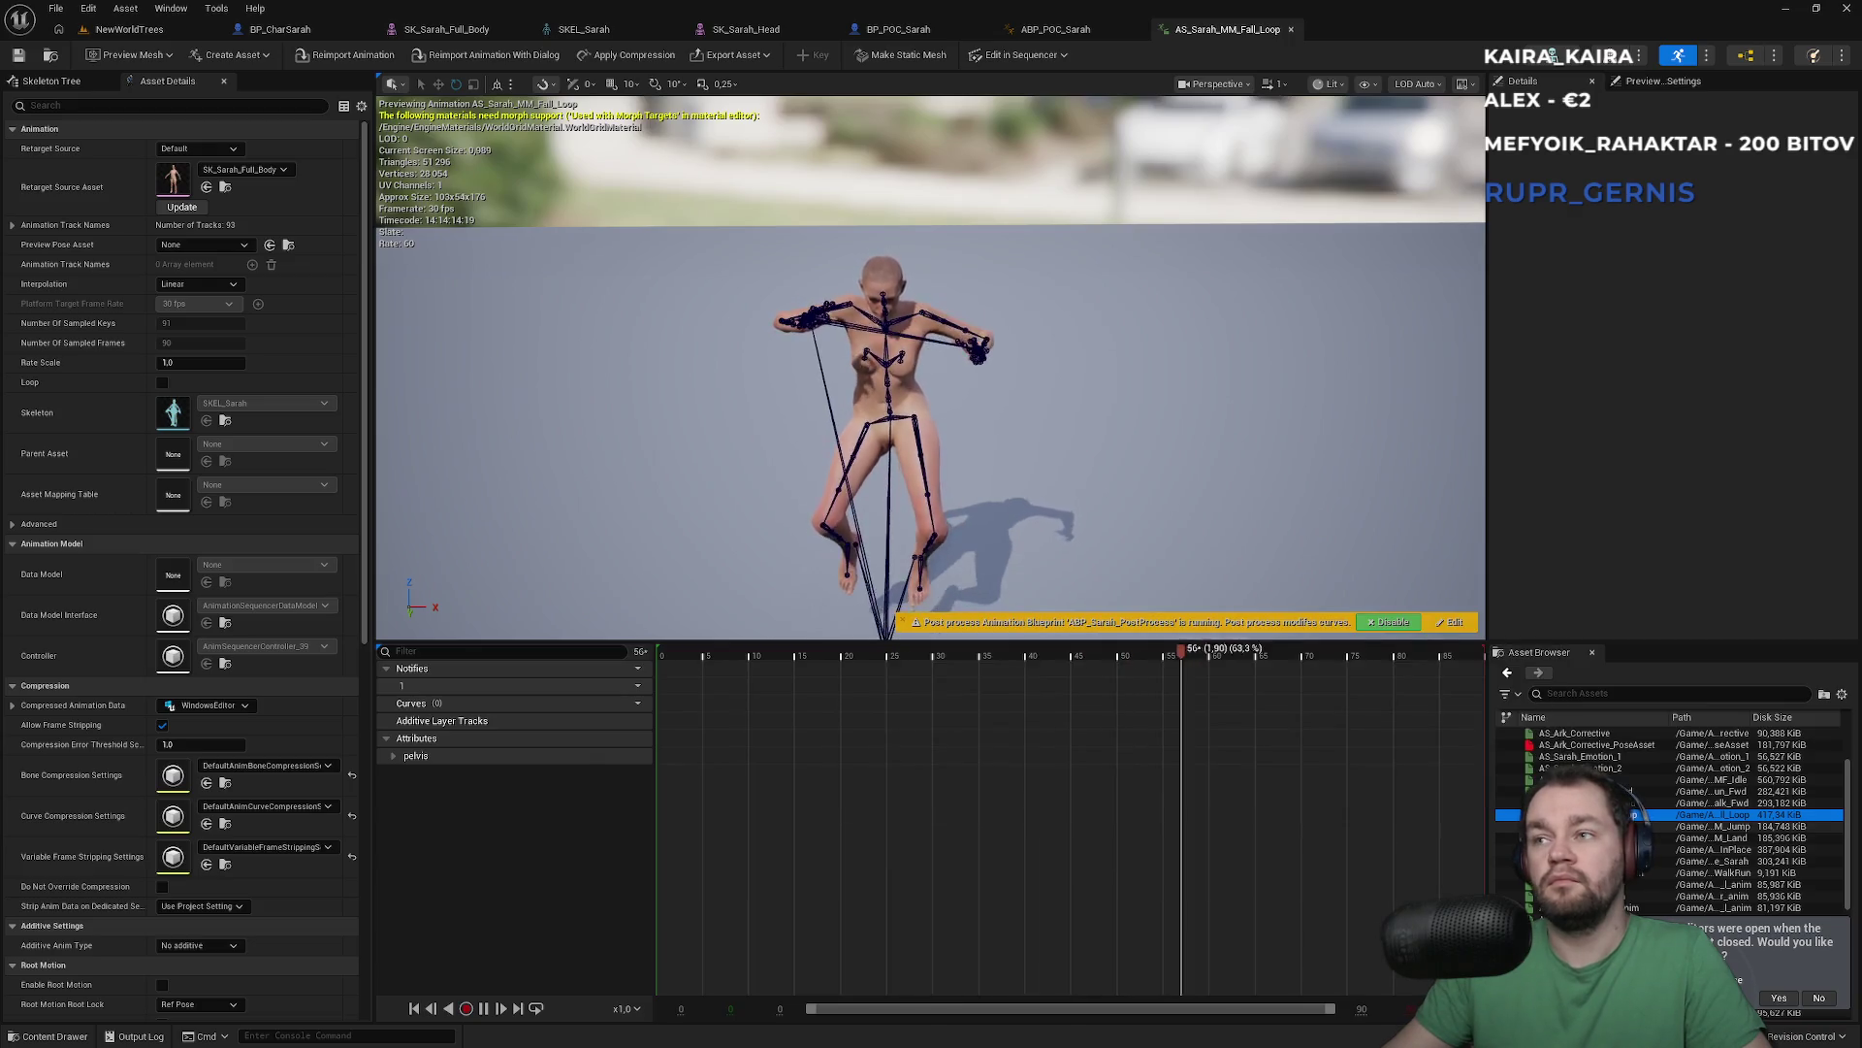
pyautogui.click(1572, 825)
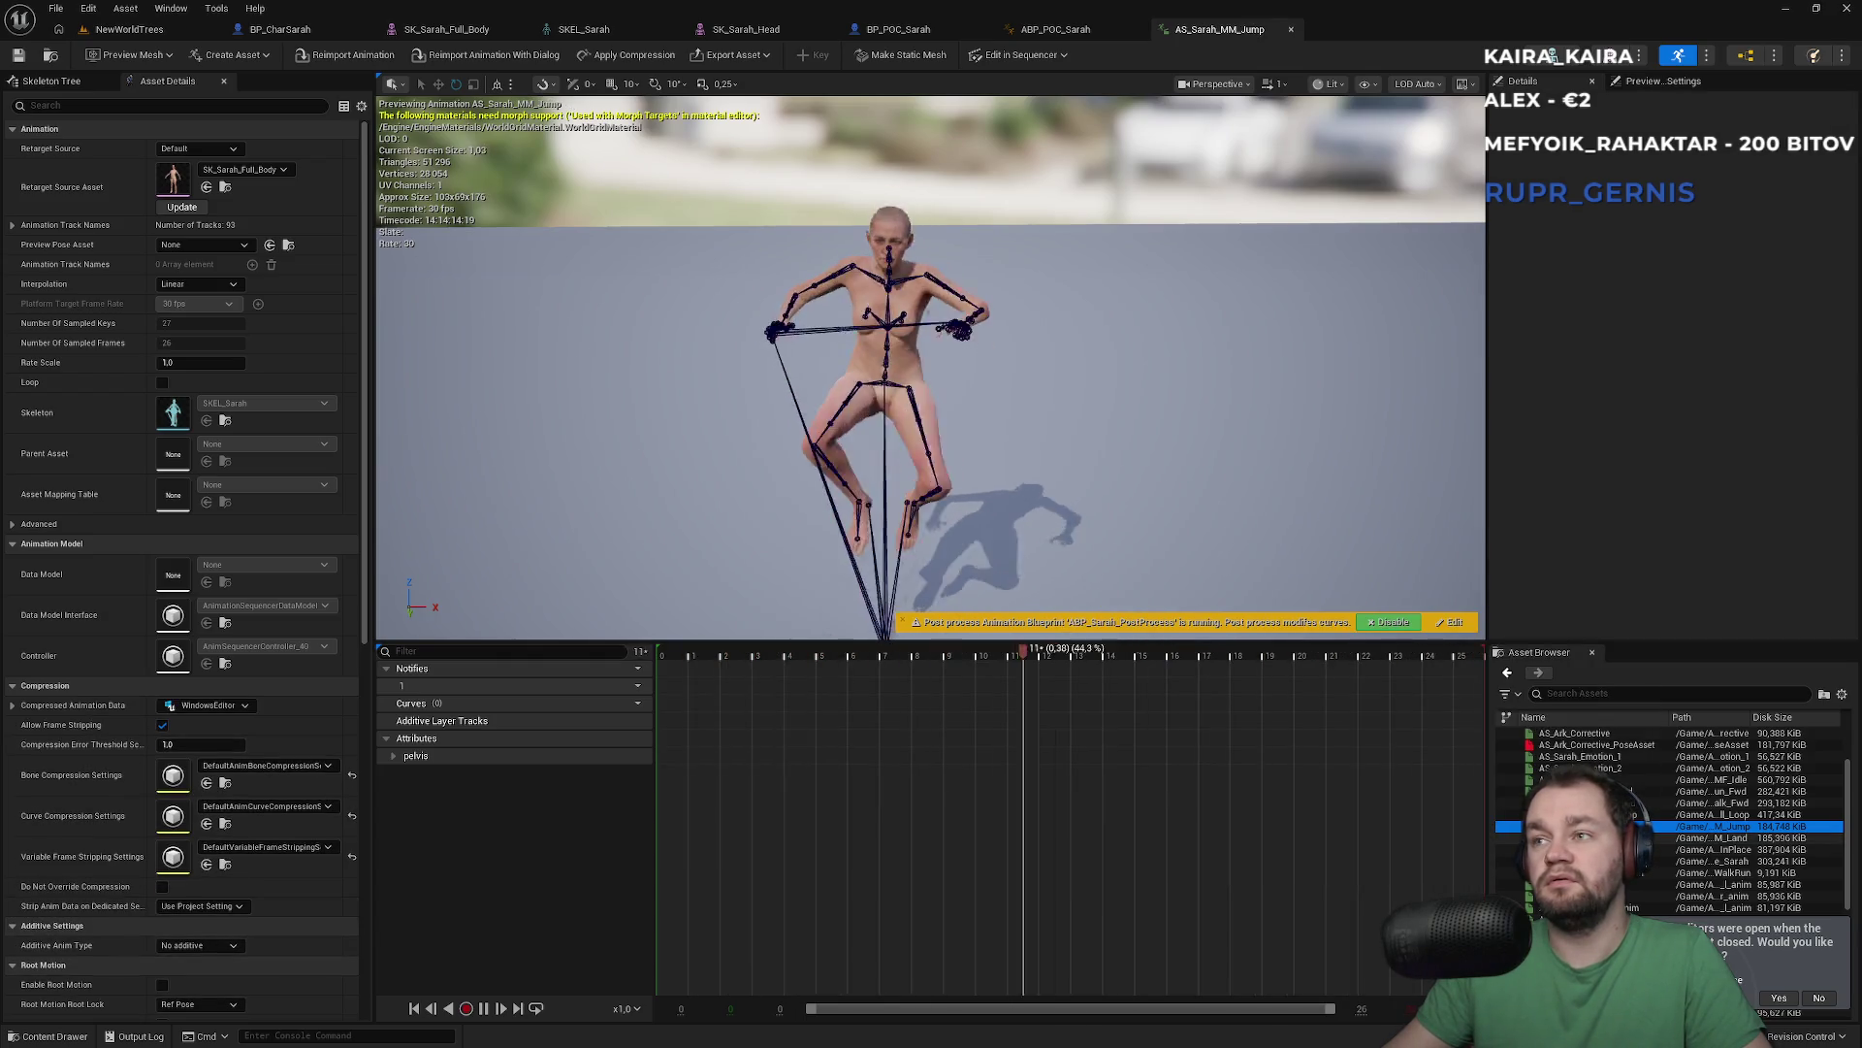
pyautogui.click(1571, 837)
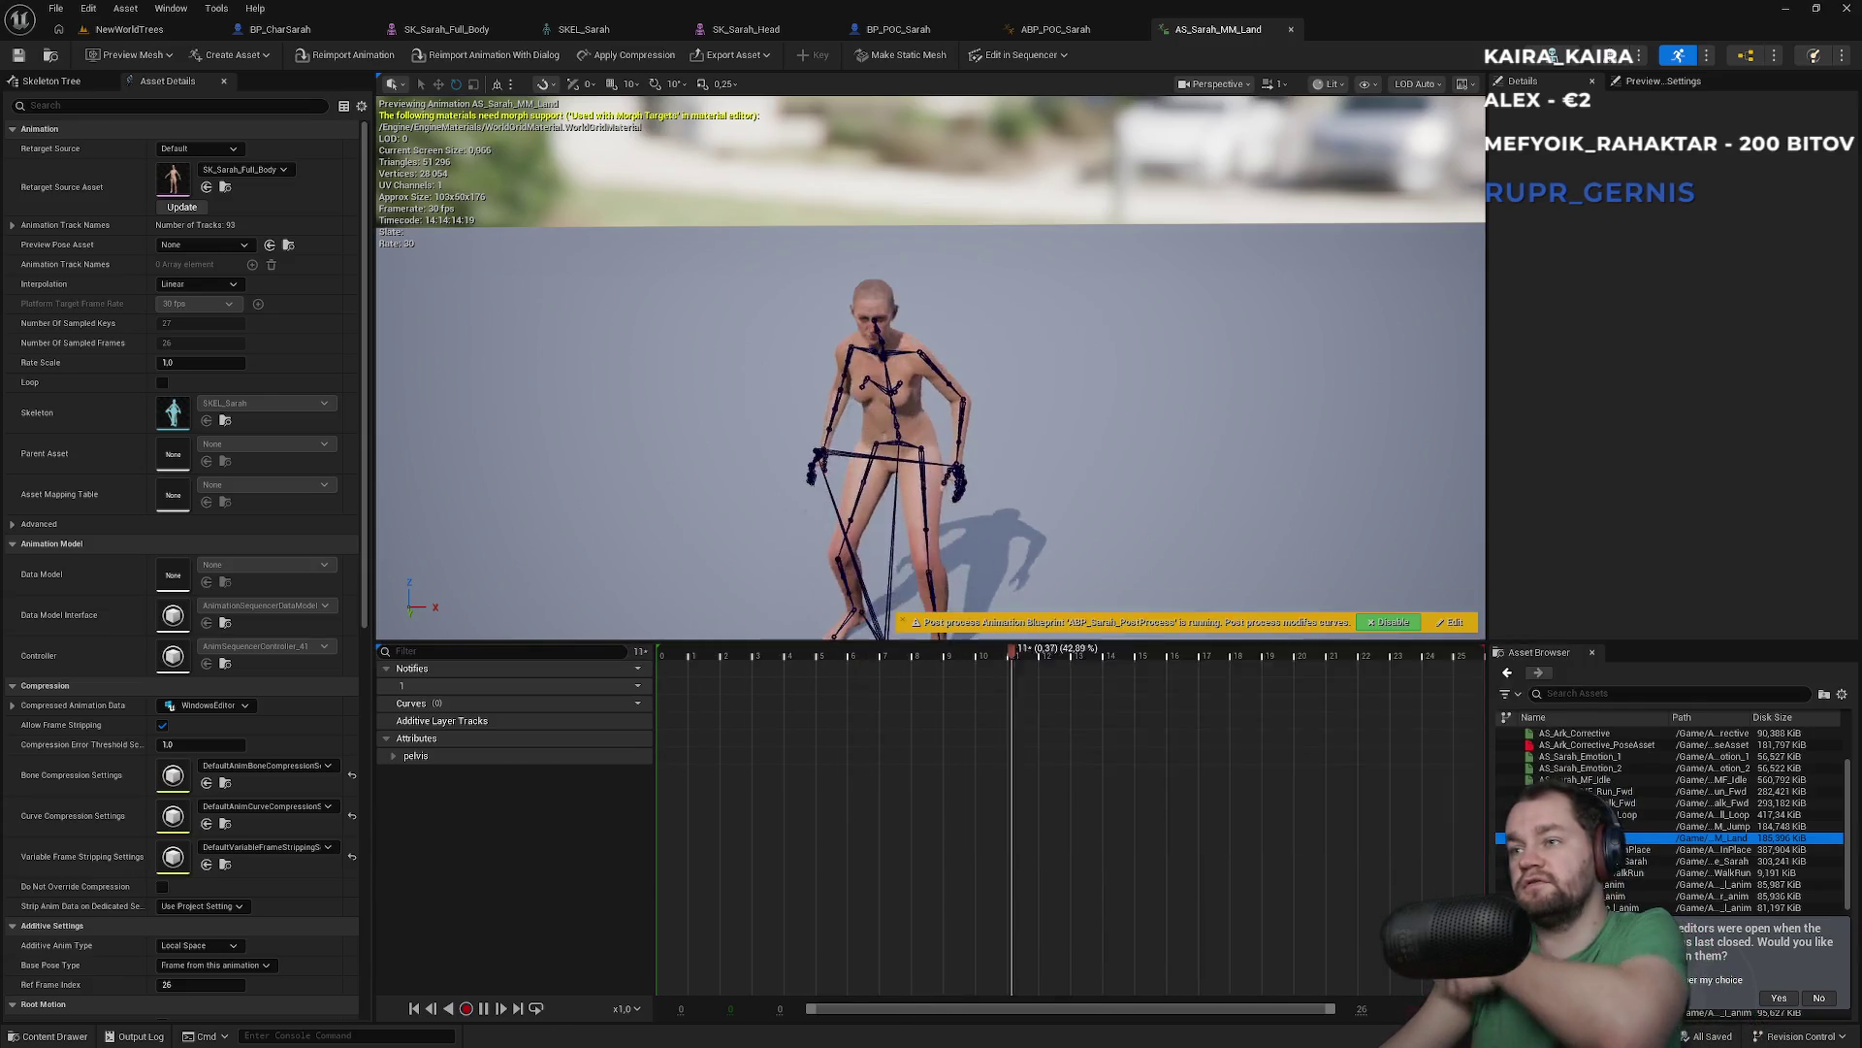
pyautogui.click(1626, 849)
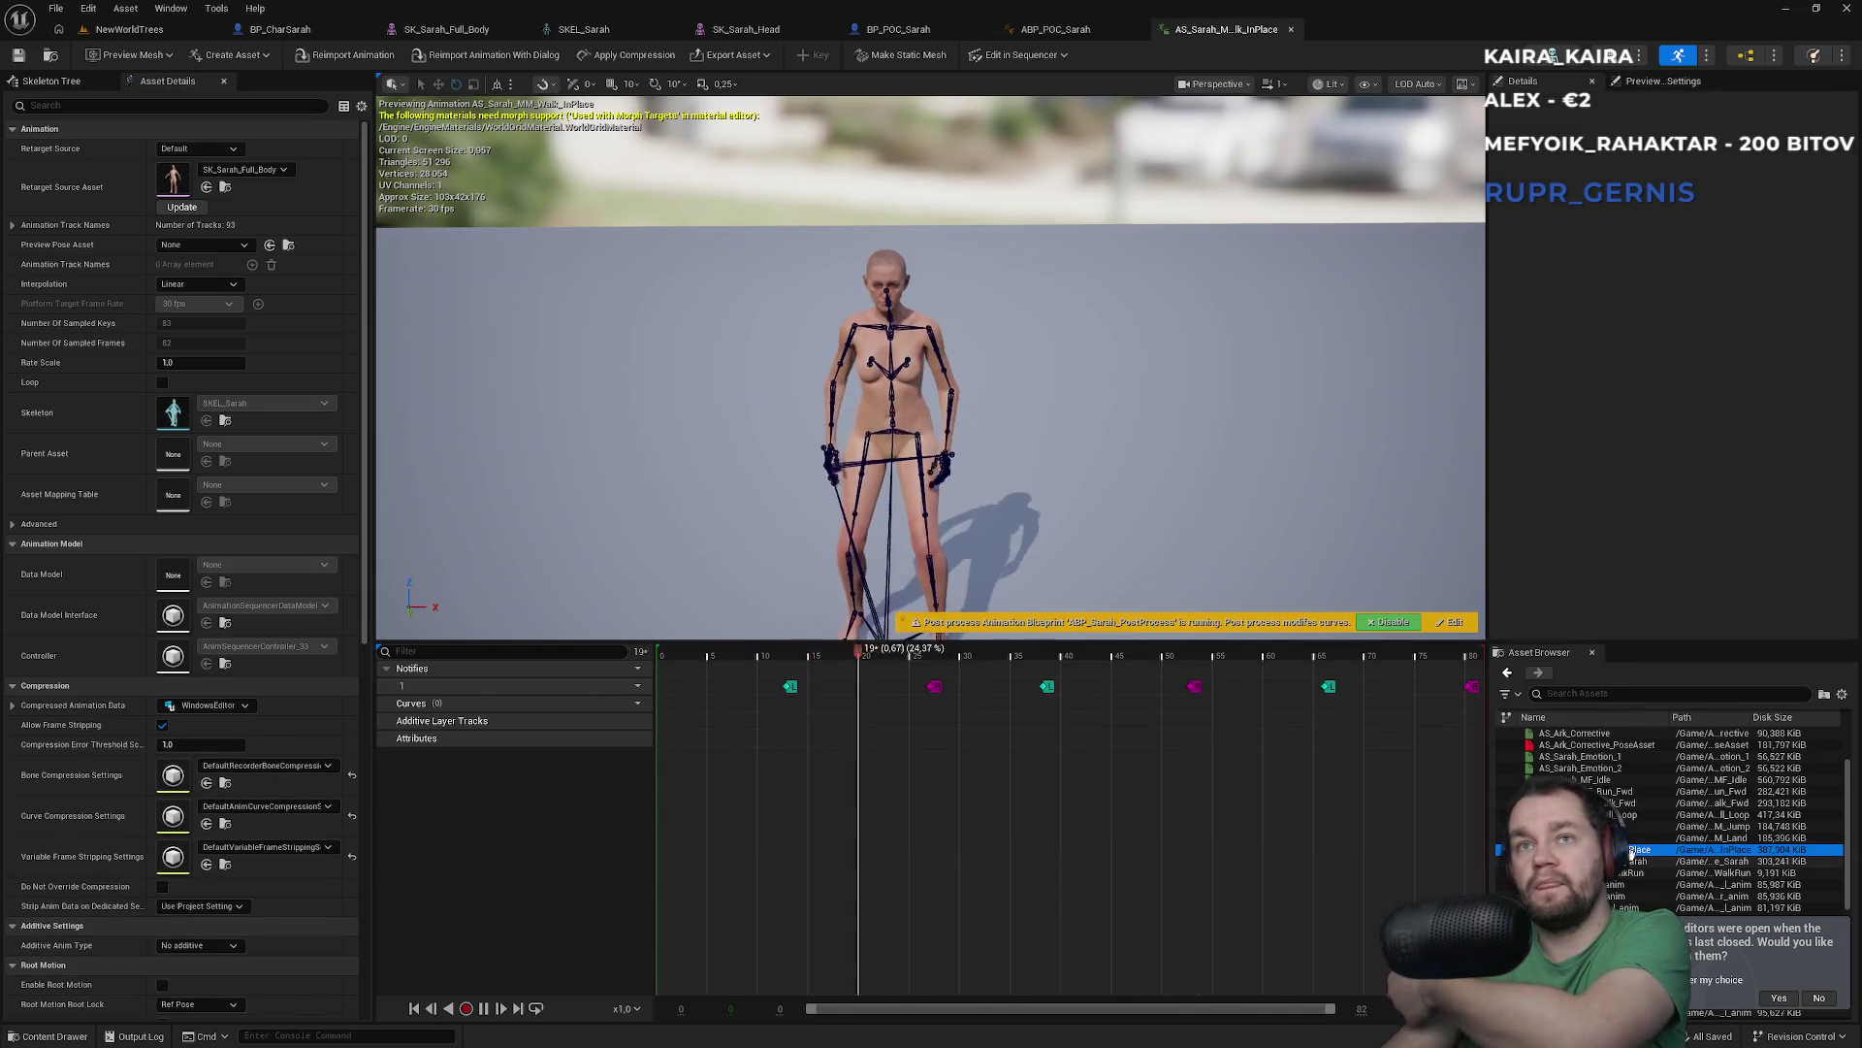
pyautogui.click(1639, 837)
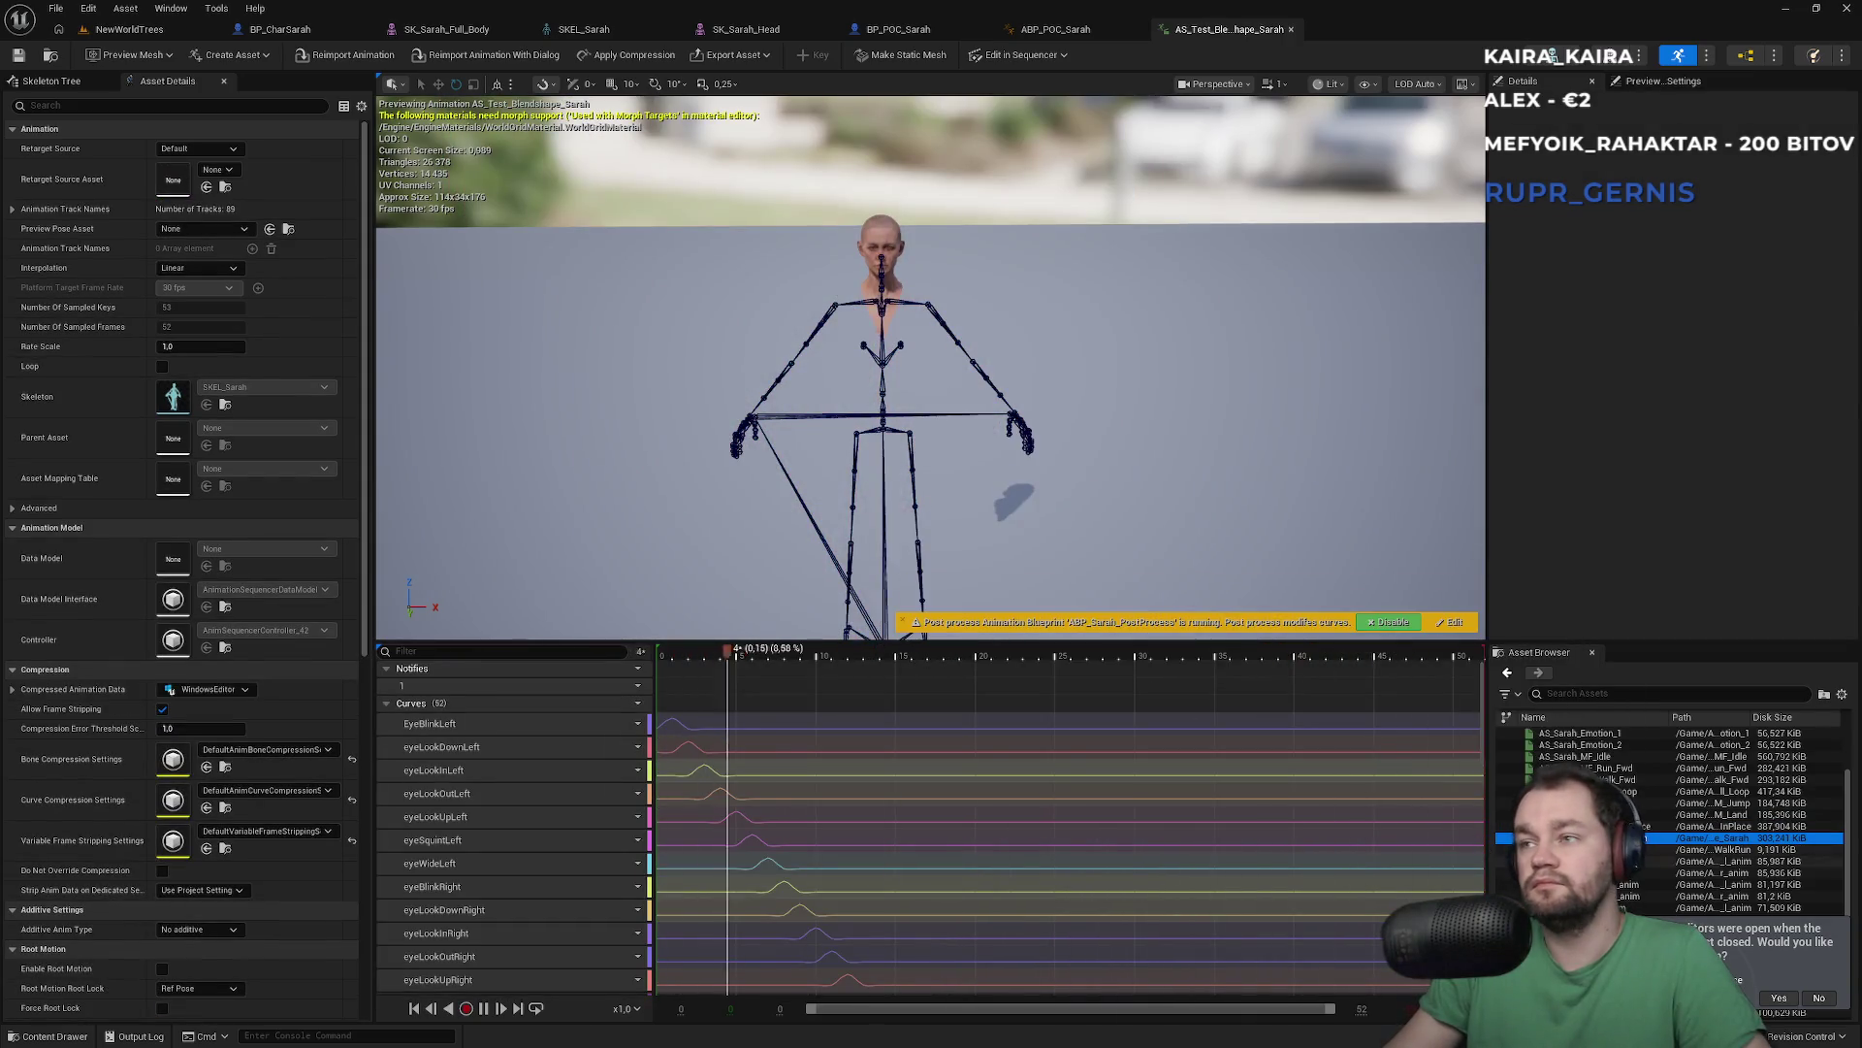
pyautogui.press('Down')
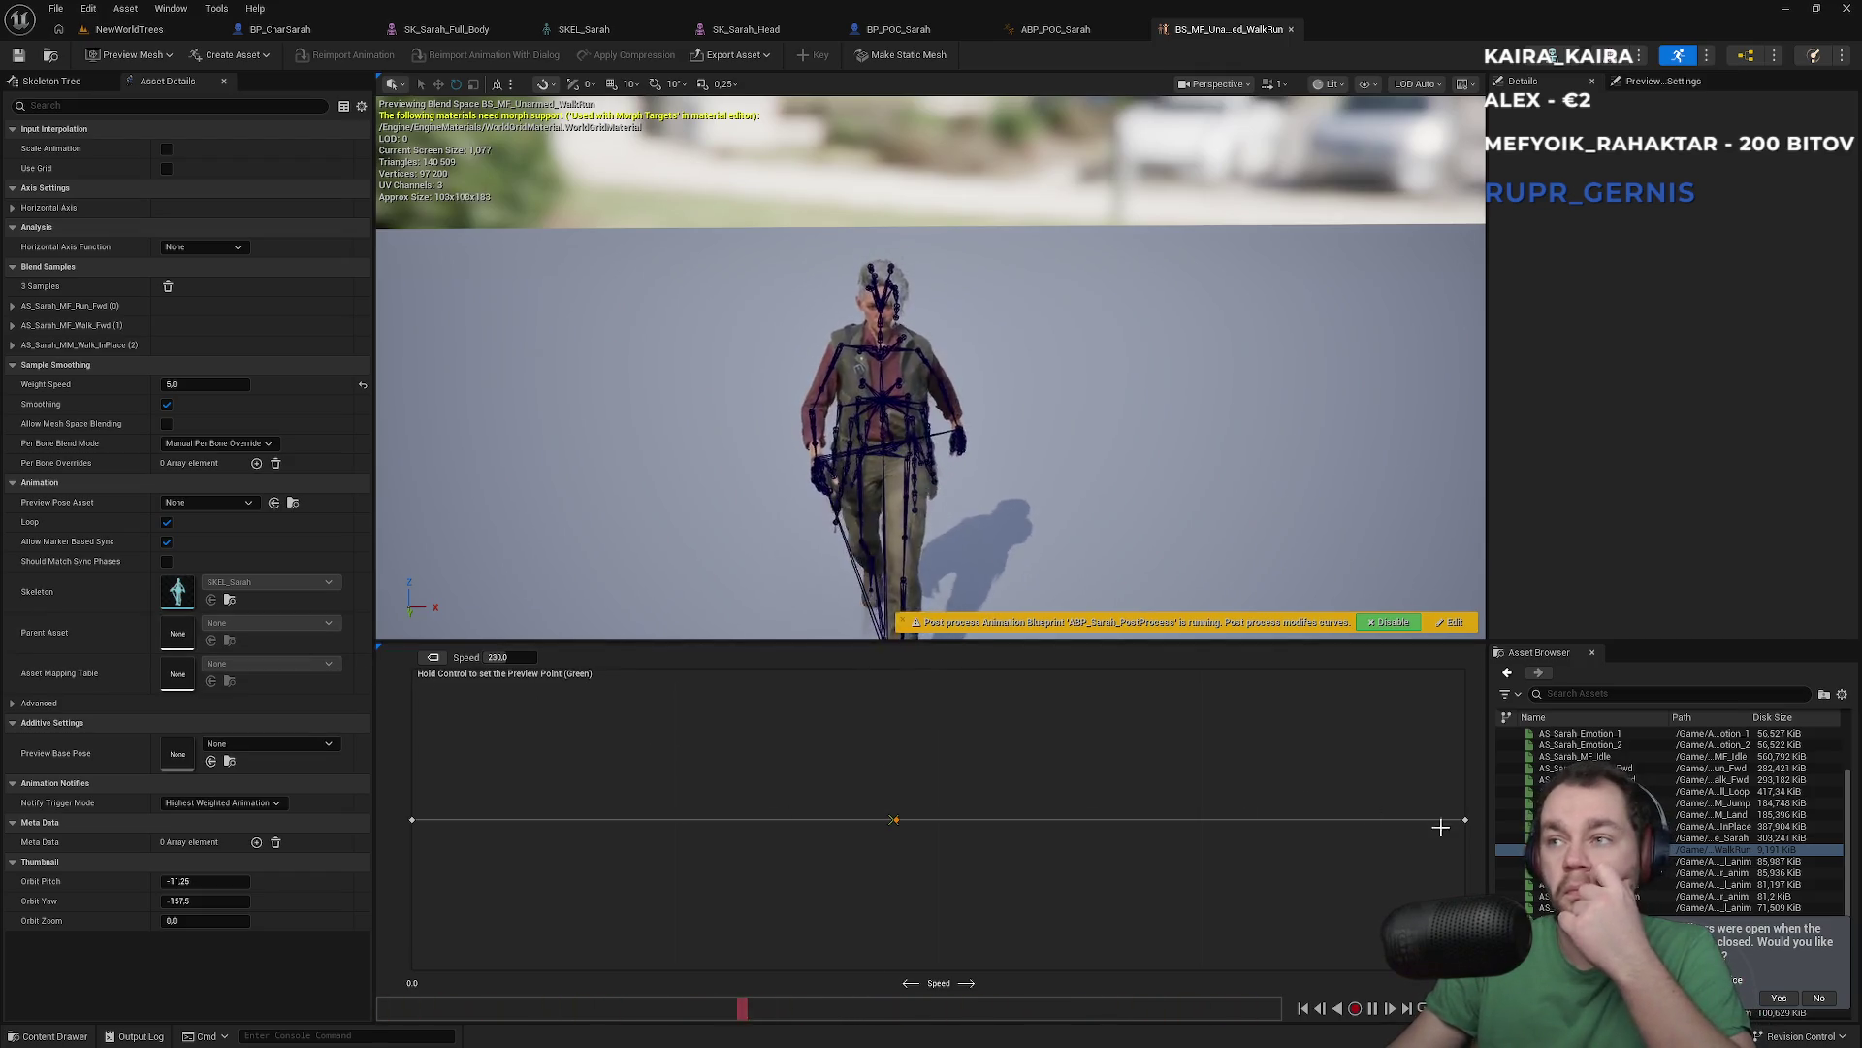
# Add a blend sample near Speed 314, delete it again, and select the Speed 230 sample
pyautogui.moveTo(1712, 872); pyautogui.dragTo(1074, 798)
pyautogui.click(1071, 819)
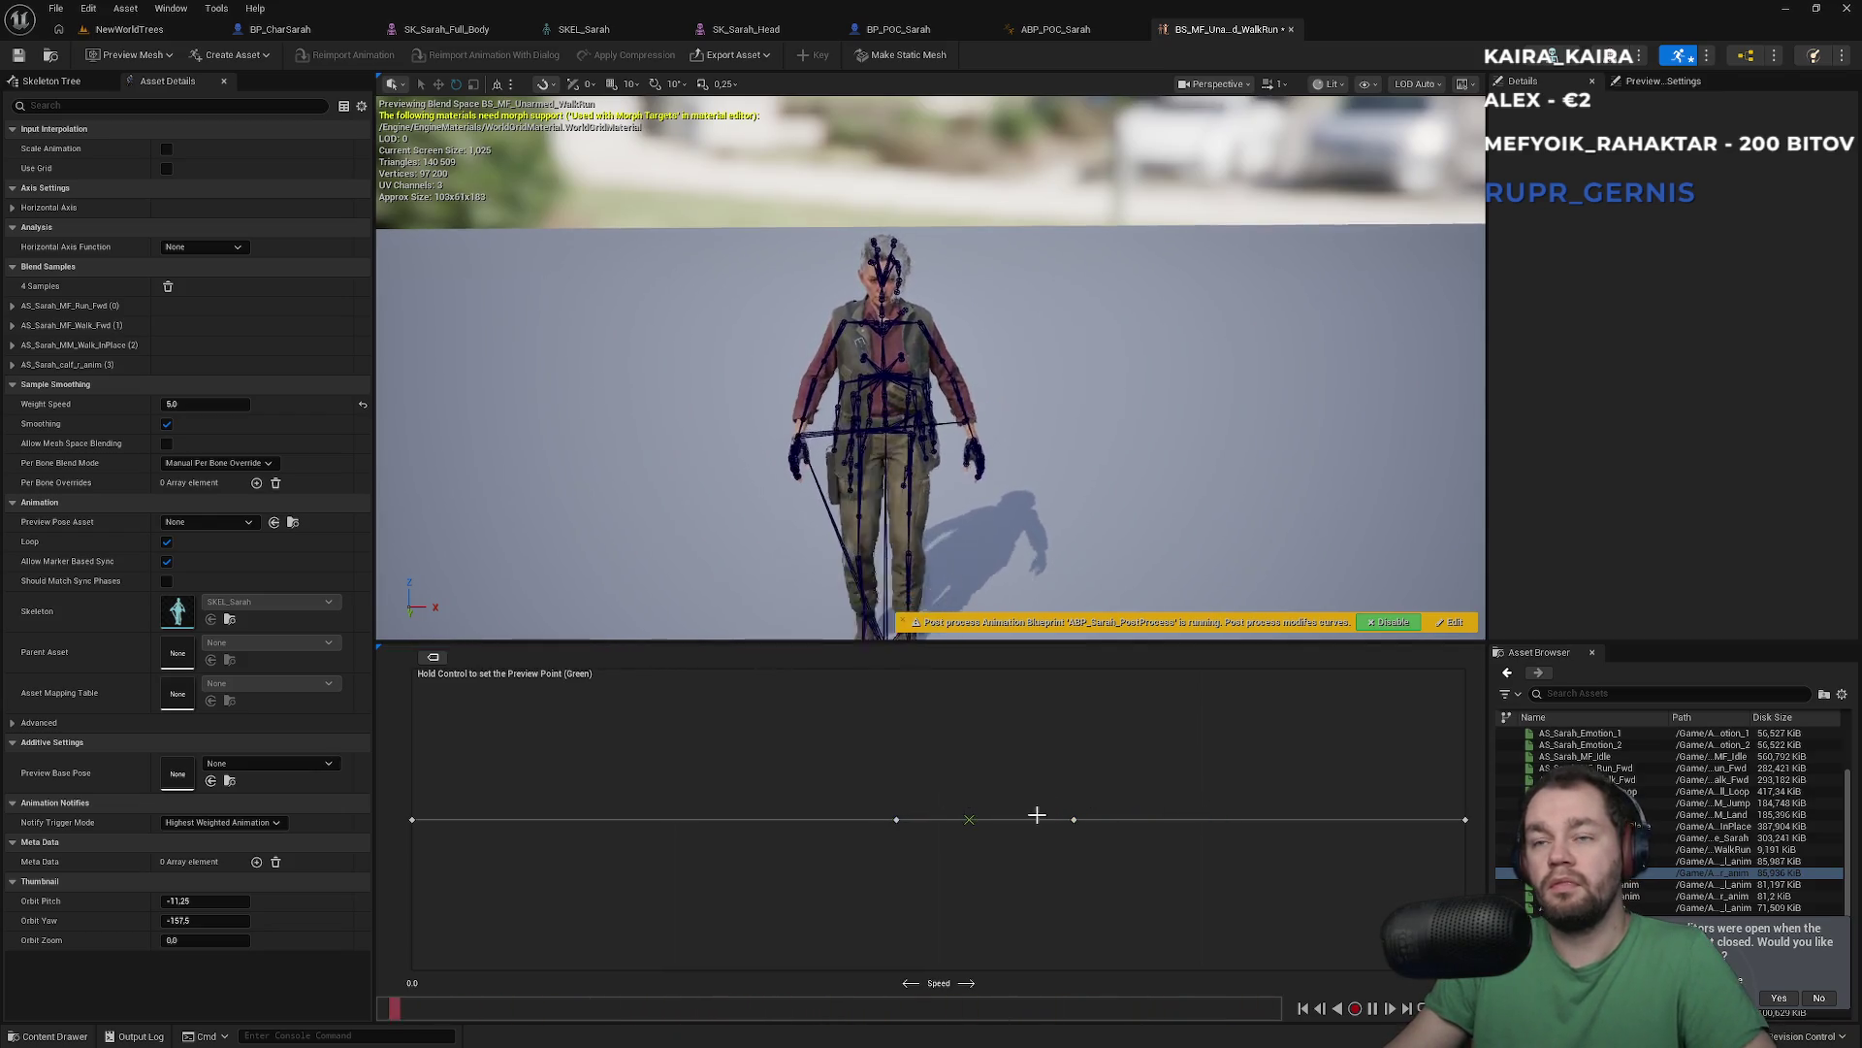
pyautogui.press('Delete')
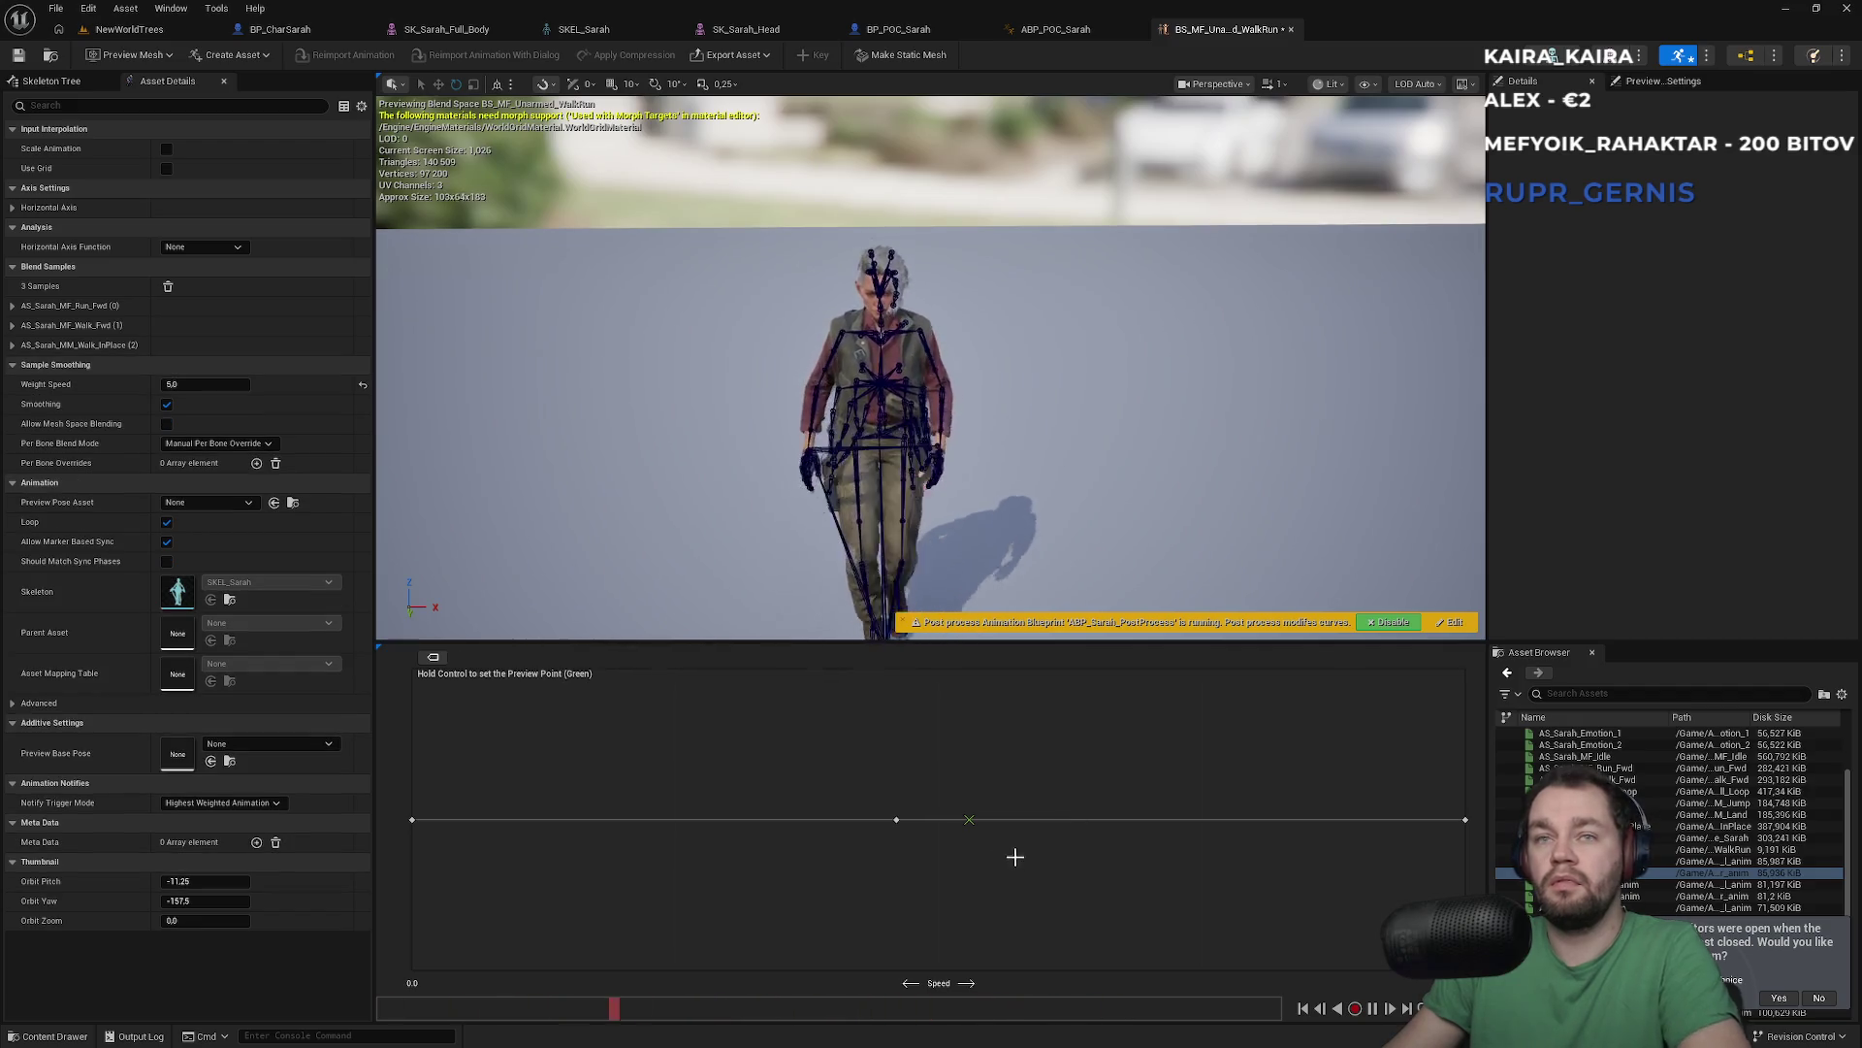
pyautogui.click(898, 820)
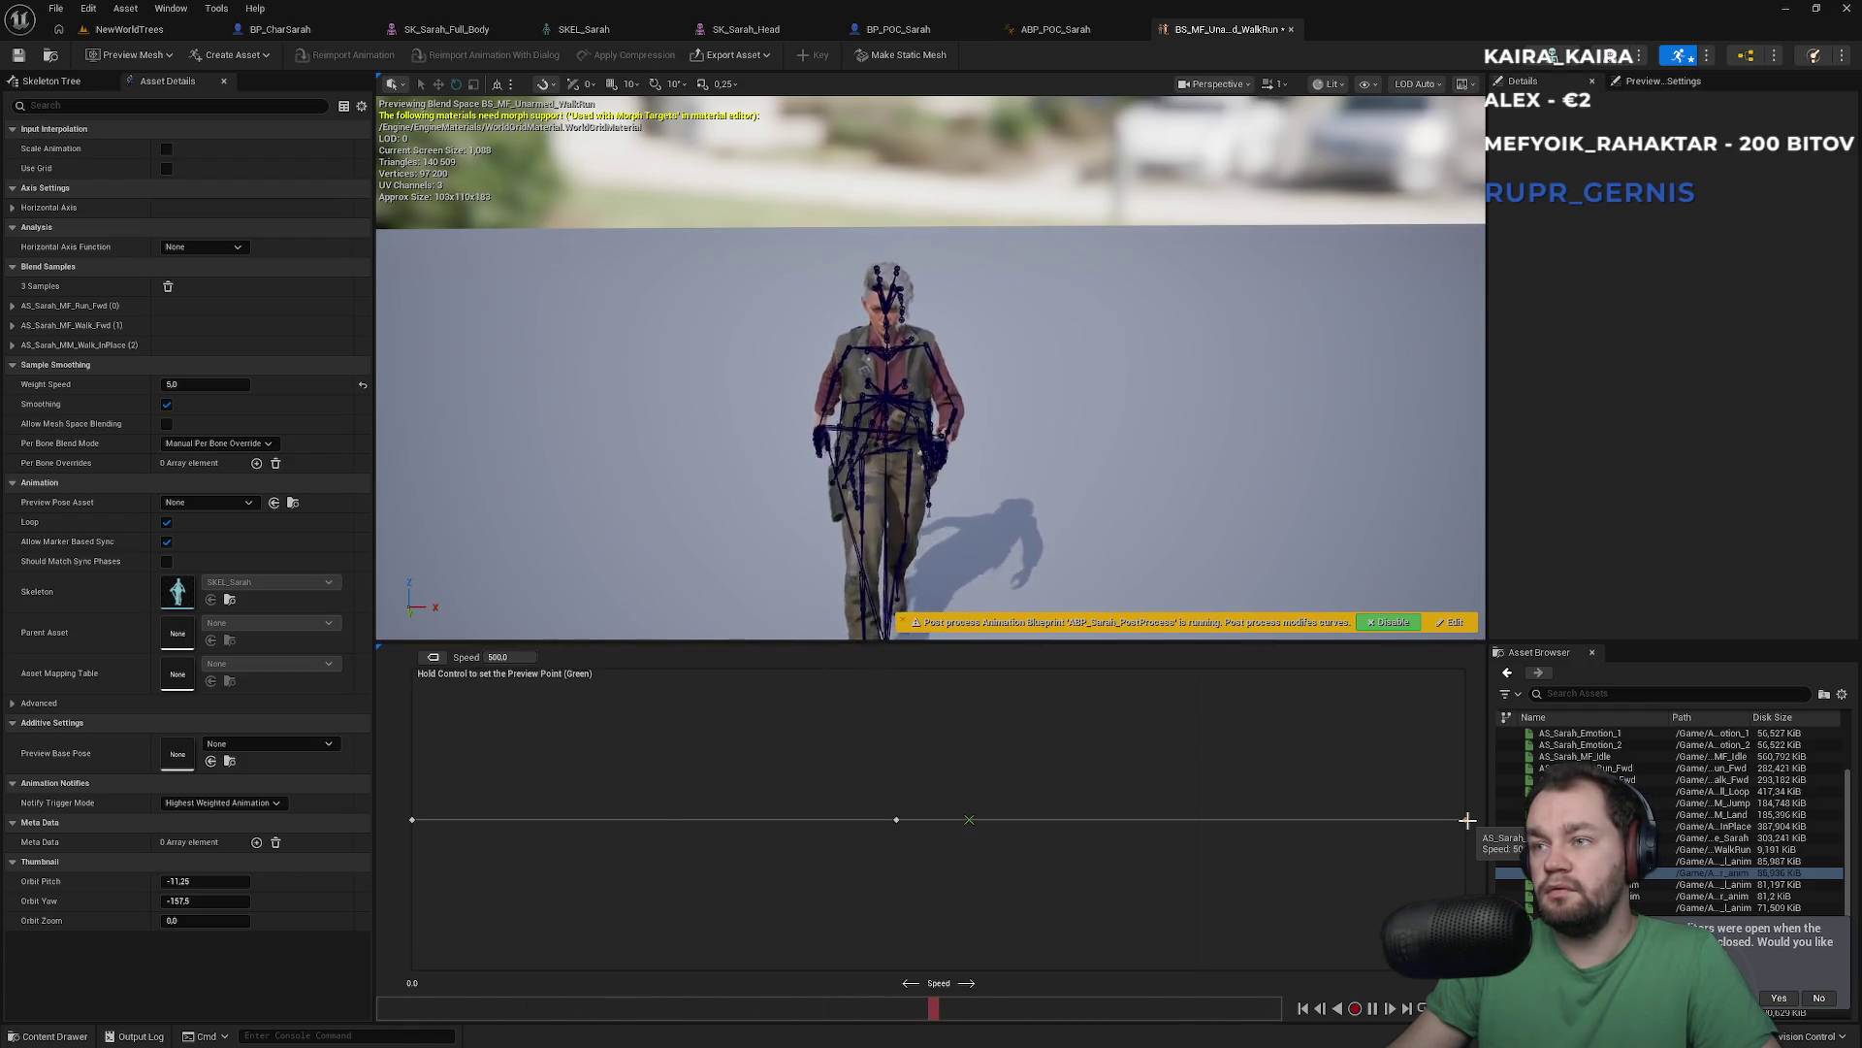
# Preview AS_Sarah_MF_Run_Fwd, set the blend space preview to walking speed, and return to ABP_POC_Sarah
pyautogui.scroll(3, 1668, 820)
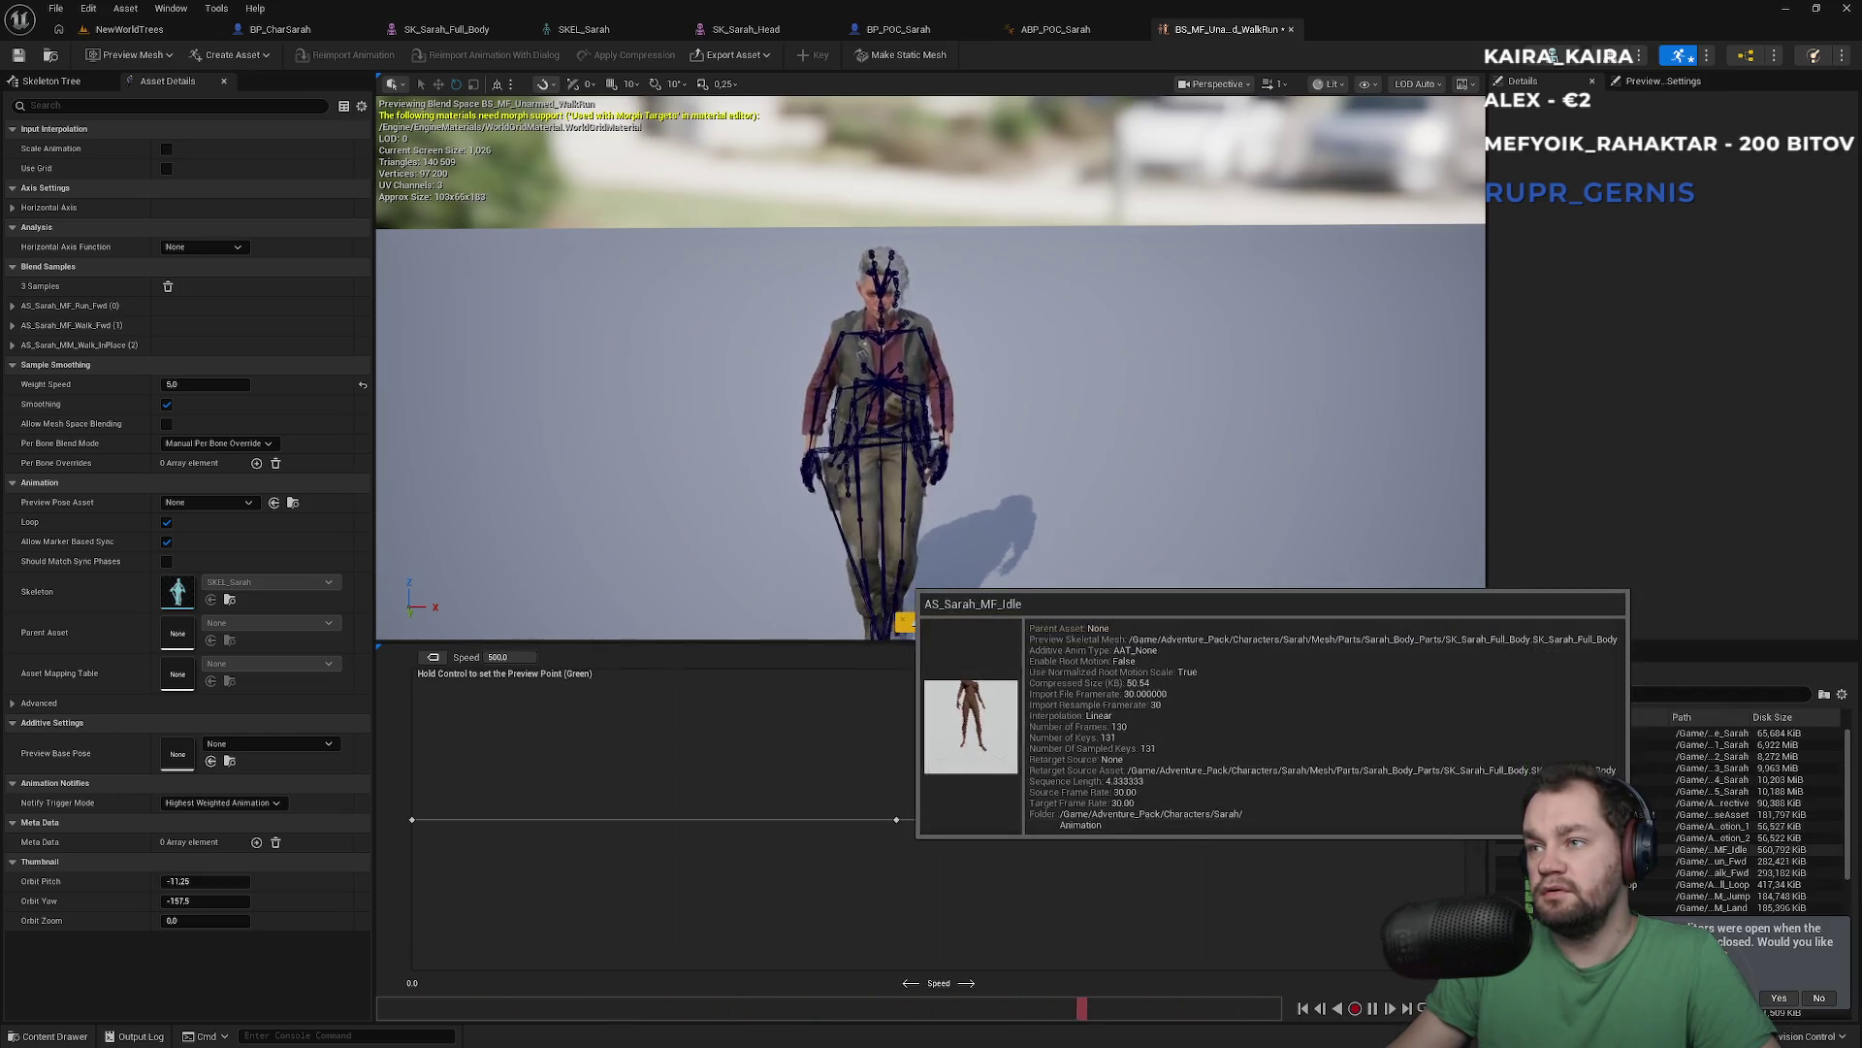
pyautogui.scroll(-2, 1668, 835)
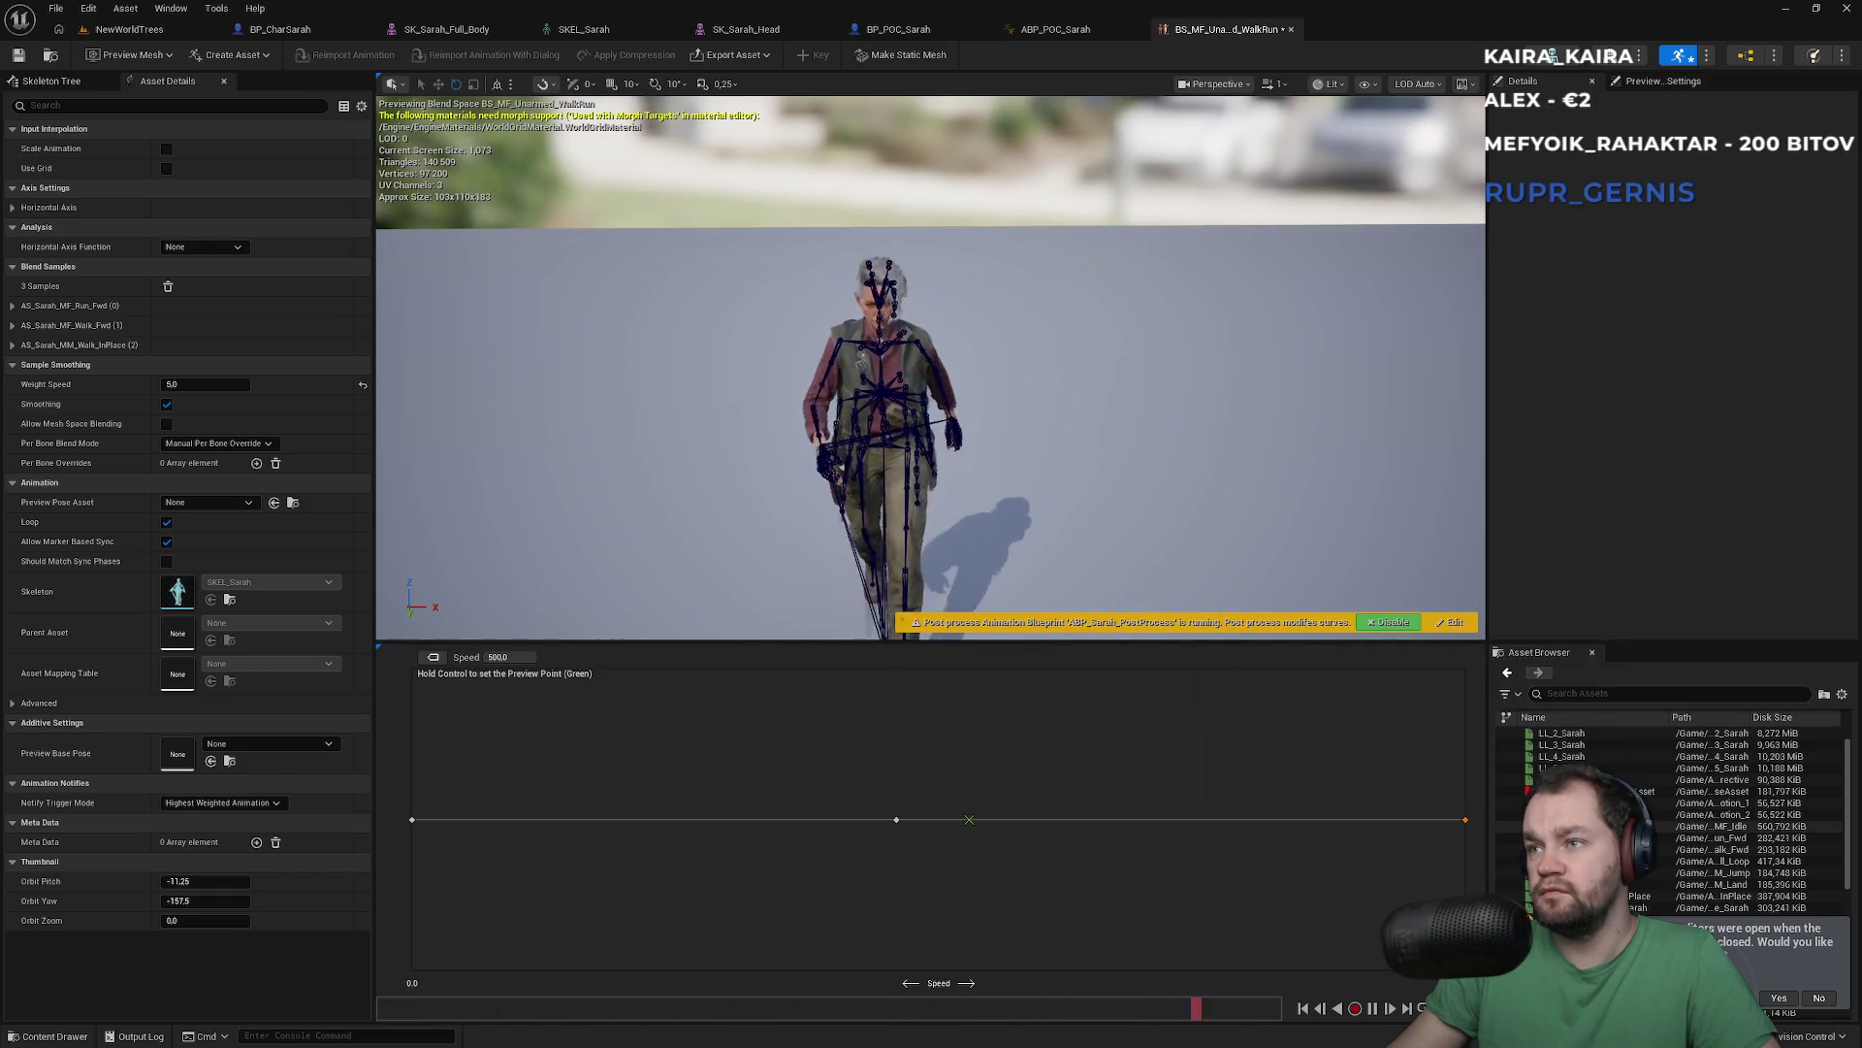
pyautogui.doubleClick(1591, 837)
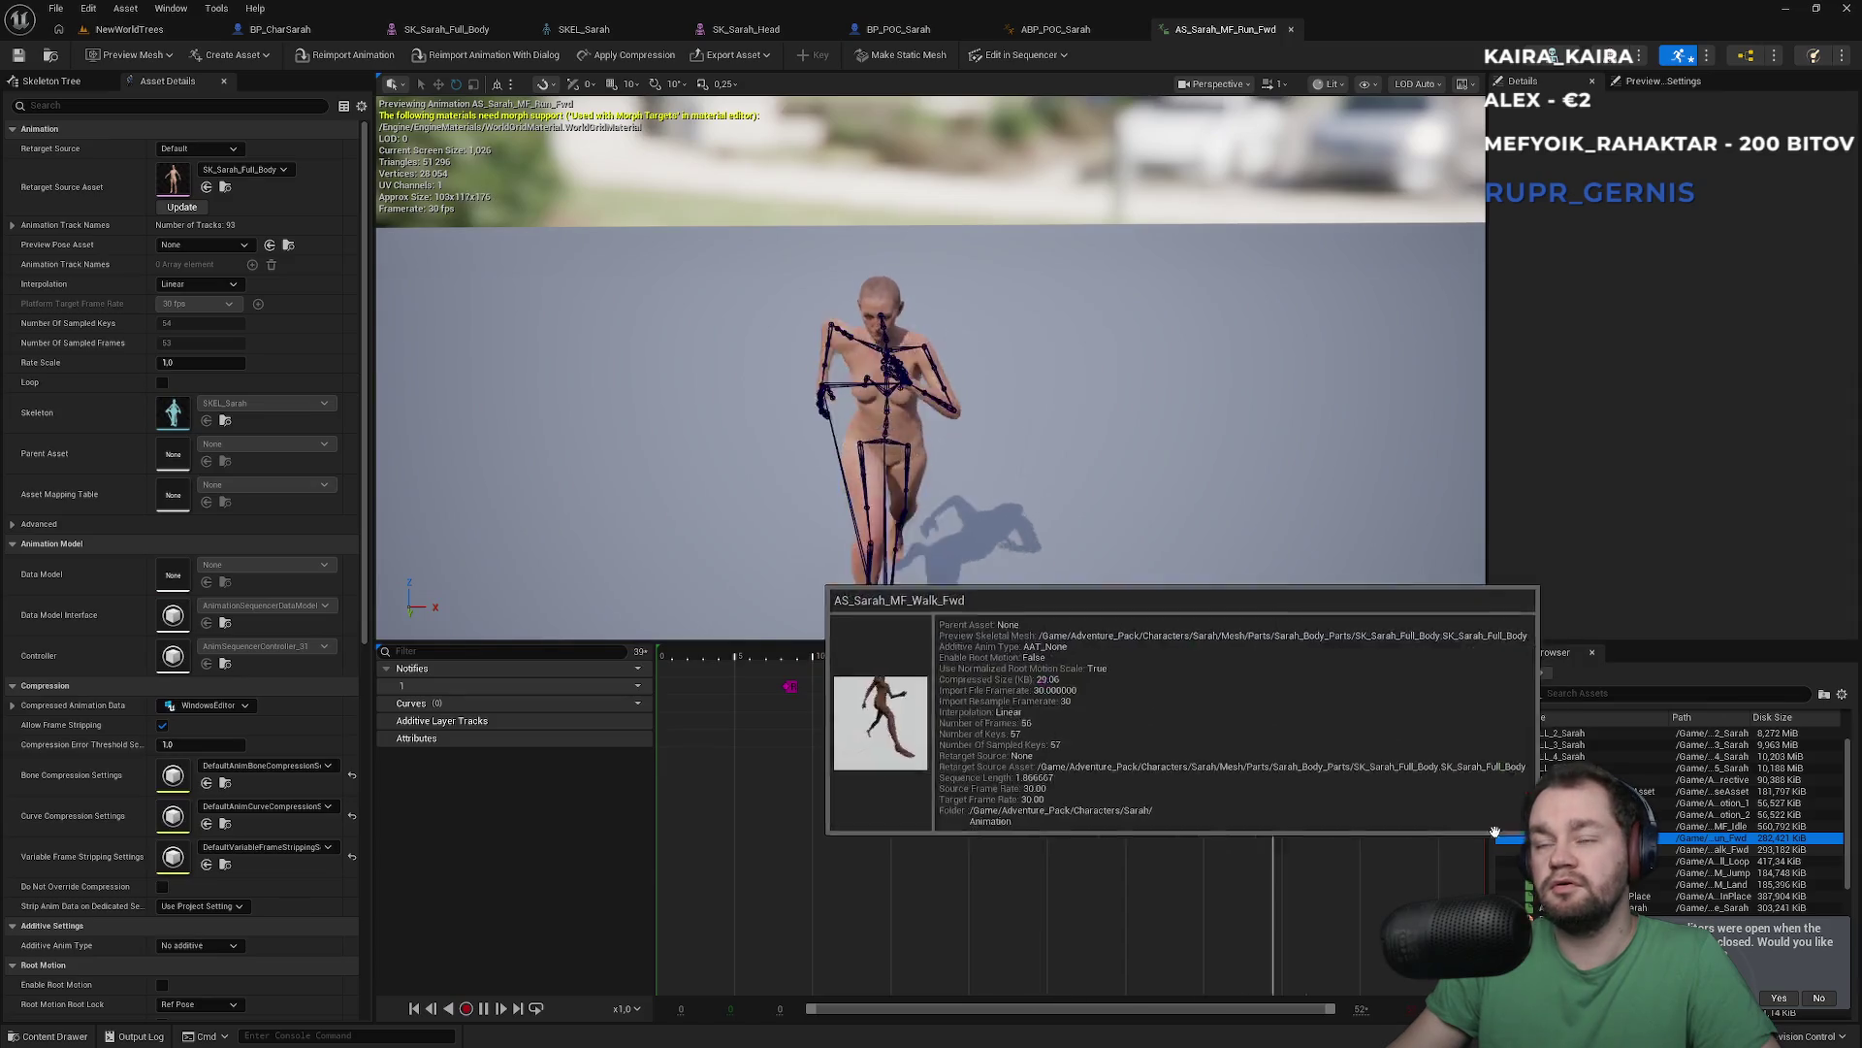
pyautogui.scroll(-4, 1649, 854)
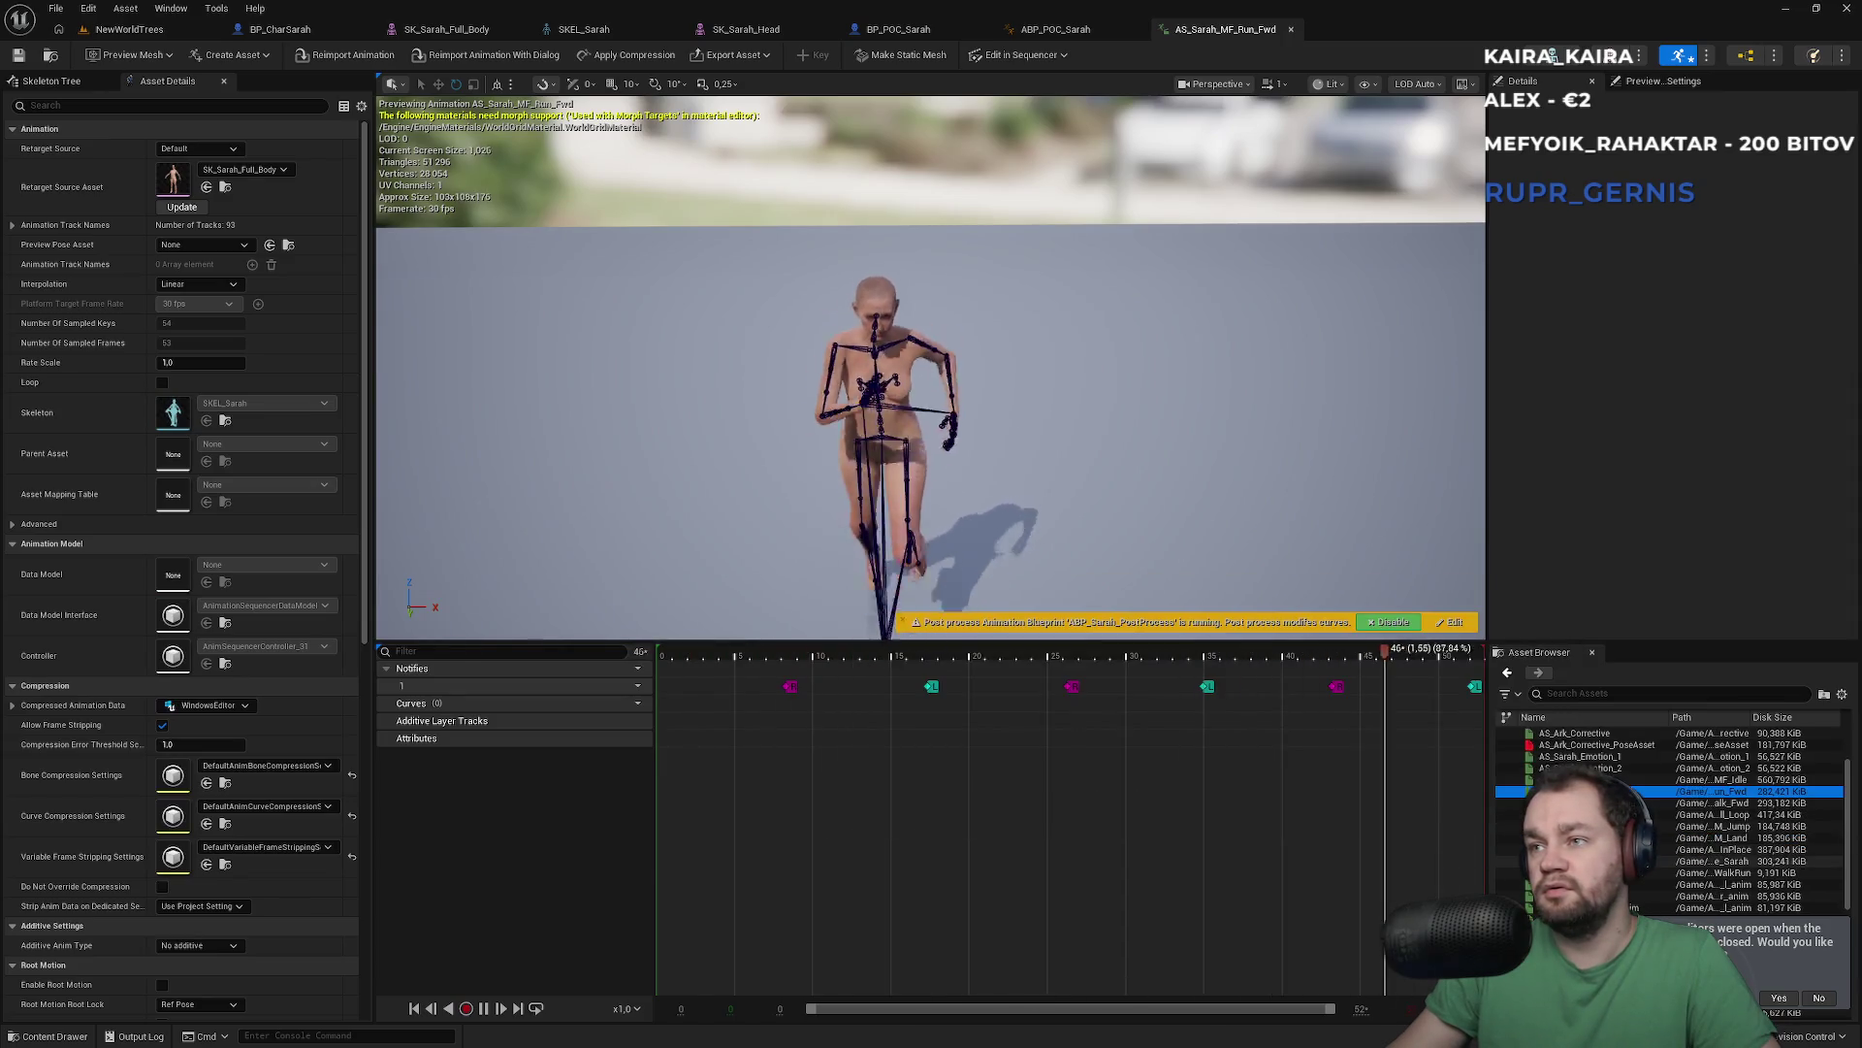
pyautogui.doubleClick(1591, 872)
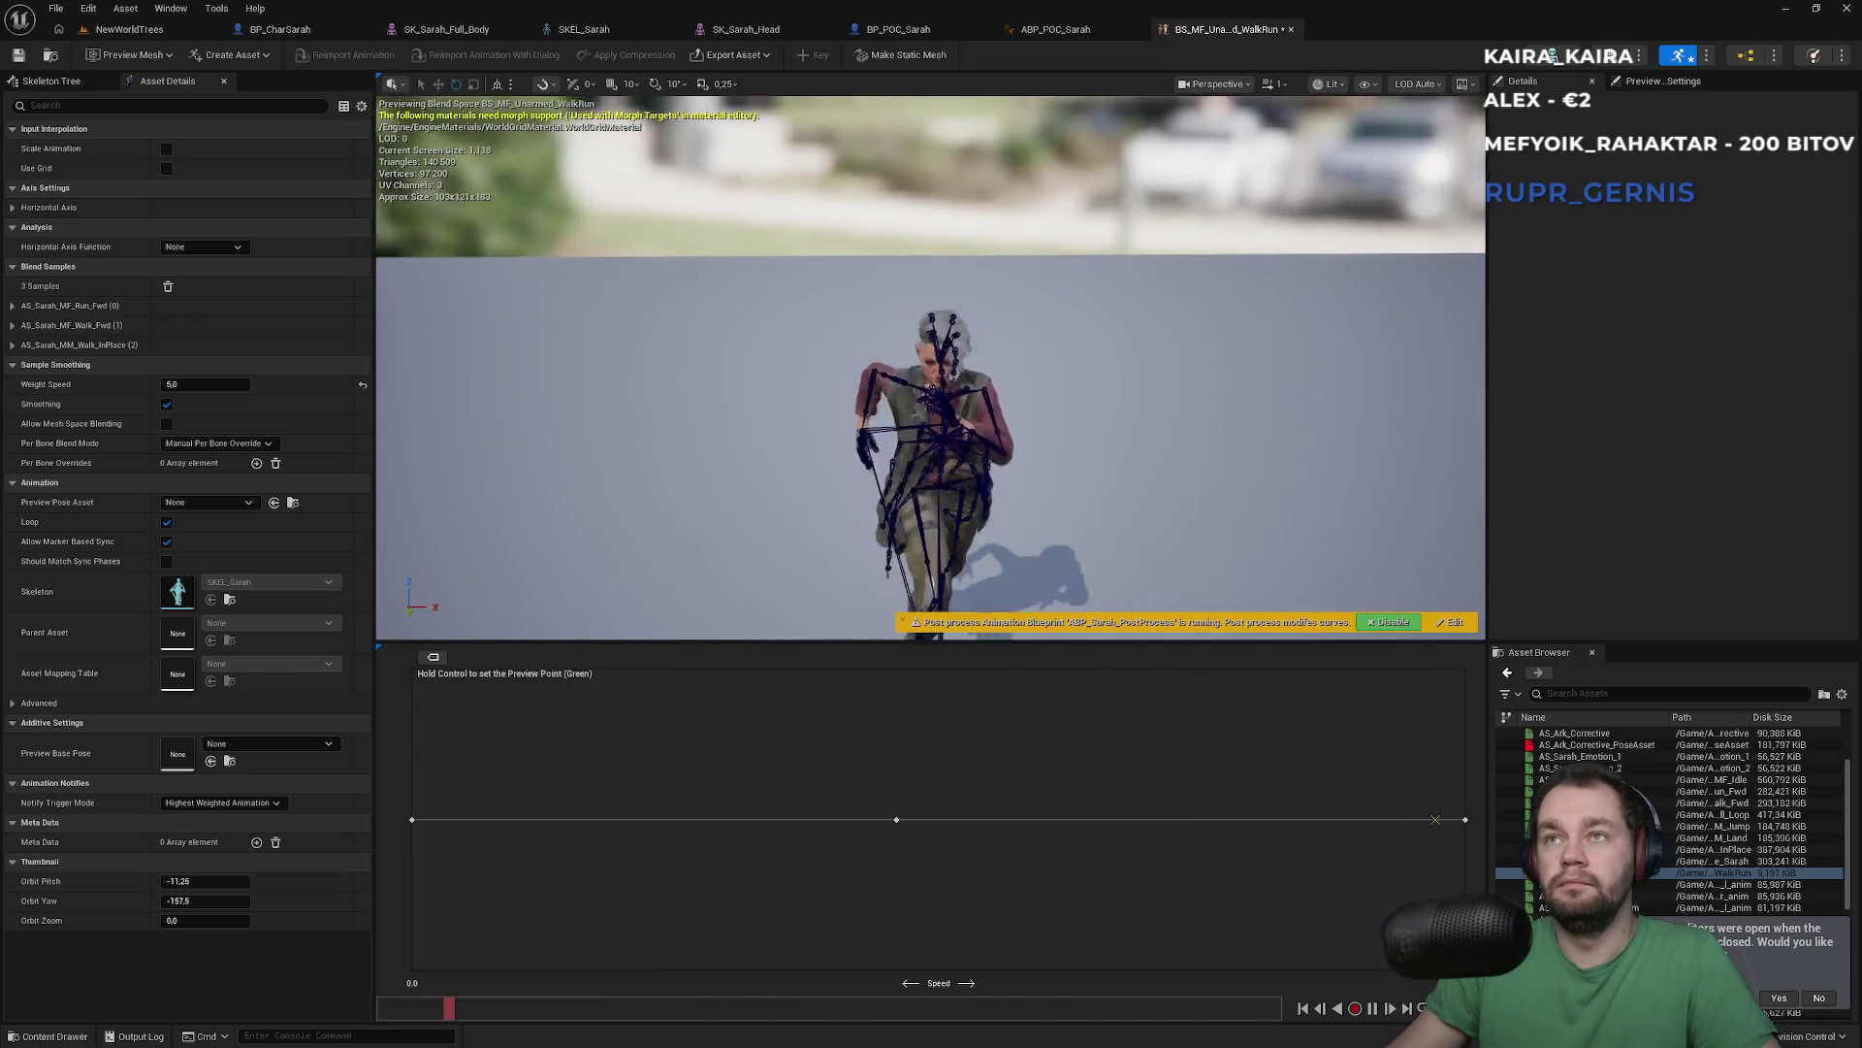
pyautogui.press('ctrl')
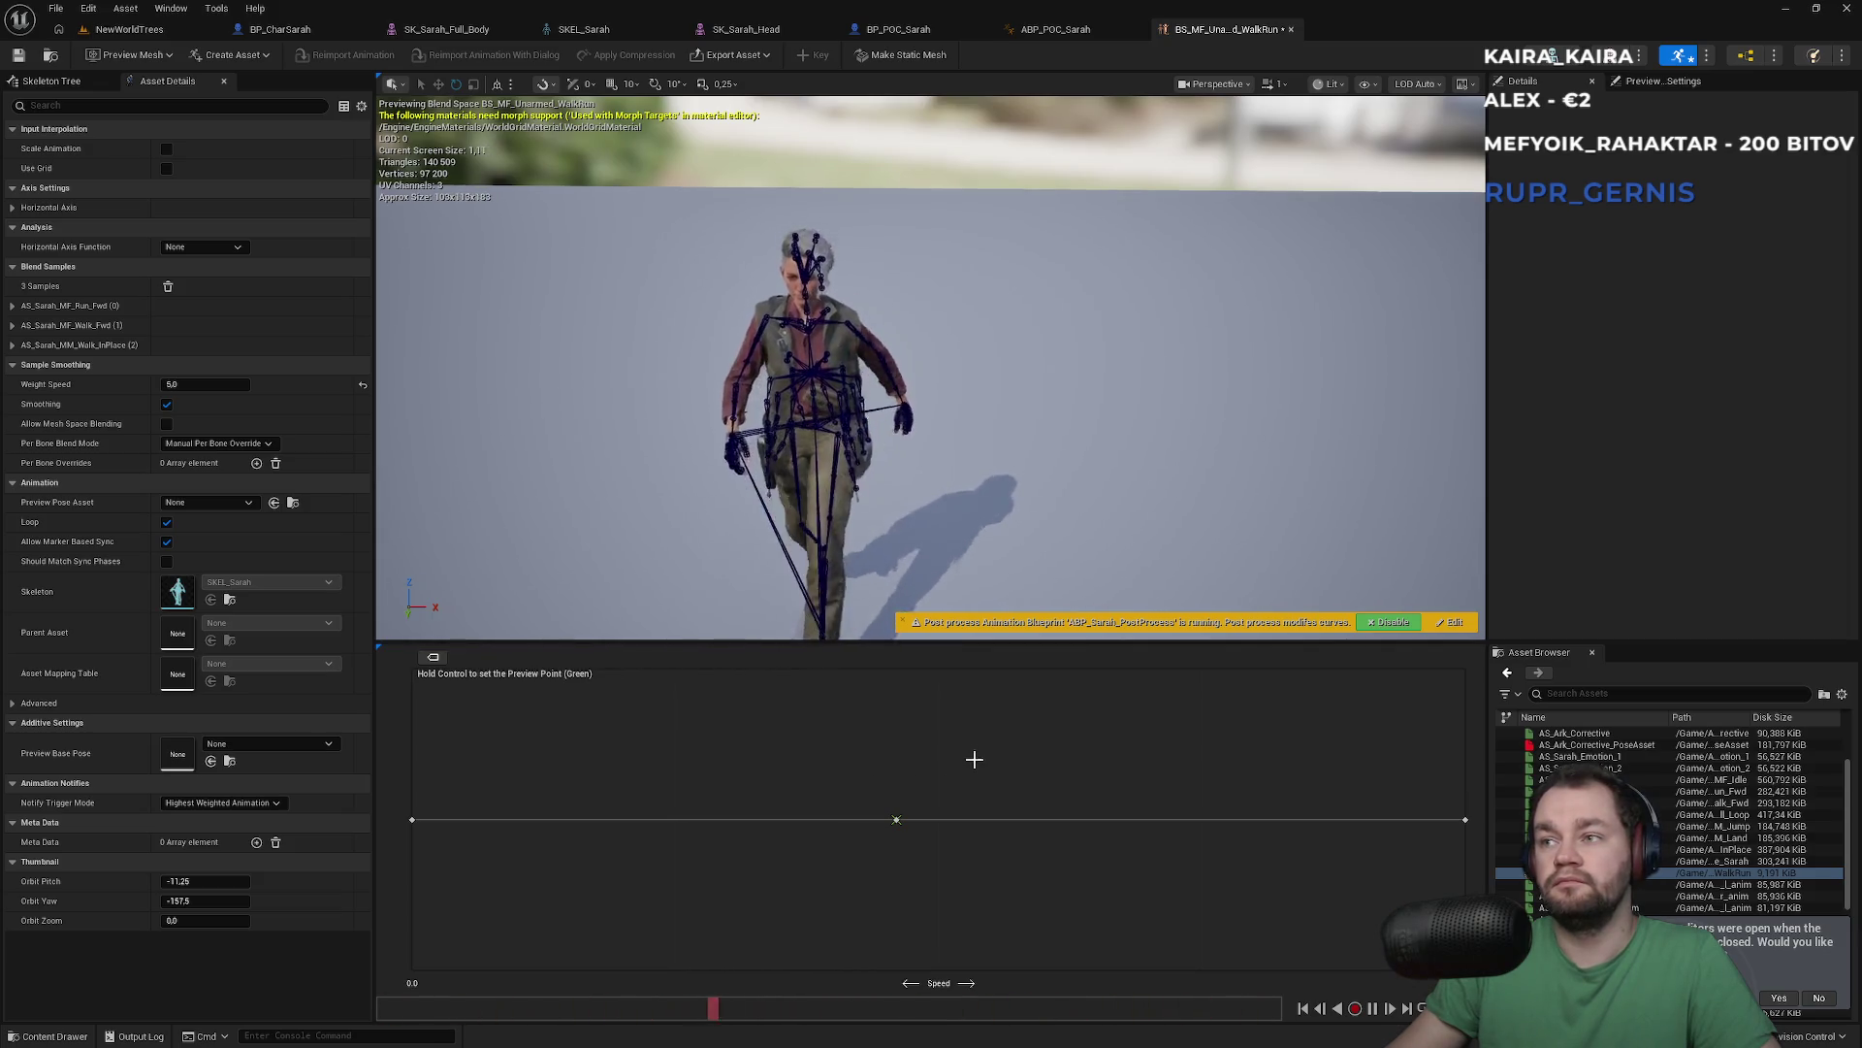
pyautogui.click(1068, 35)
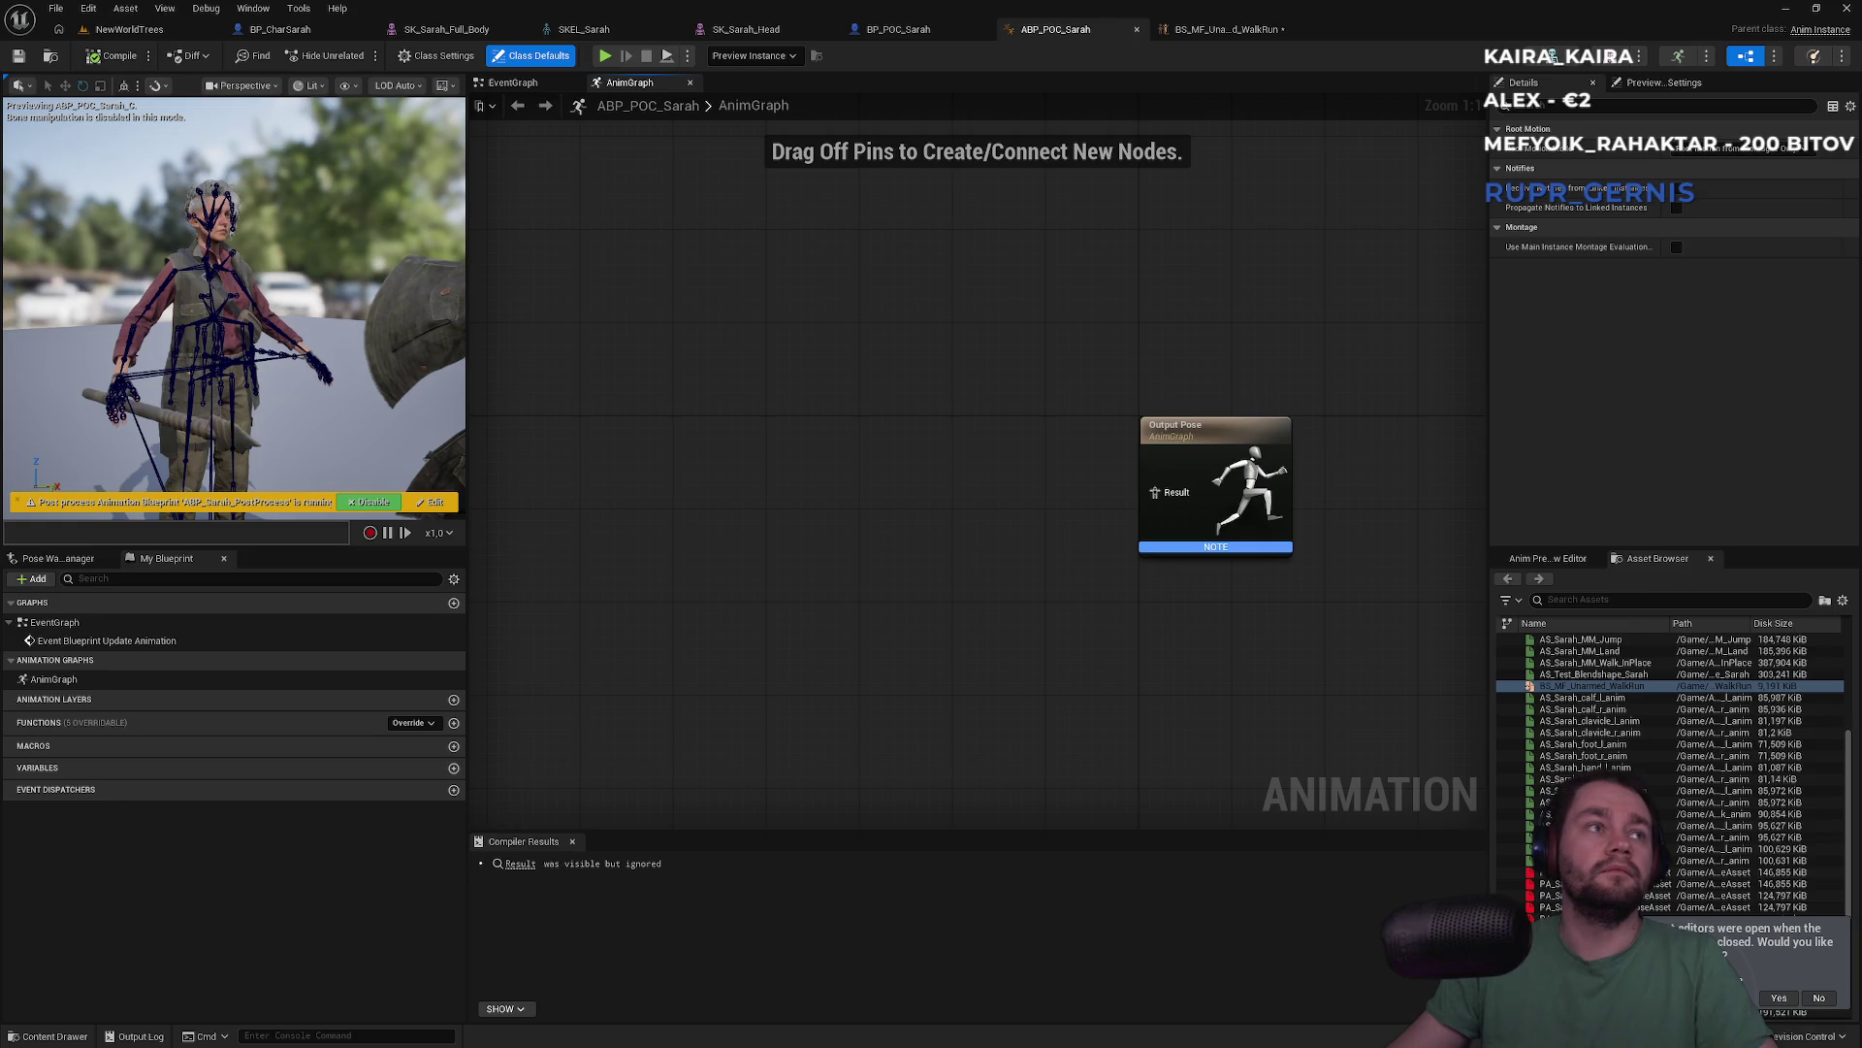
# From the NewWorldTrees level, browse Content > ThirdPerson > Blueprints and open BP_ThirdPersonCharacter
pyautogui.click(155, 29)
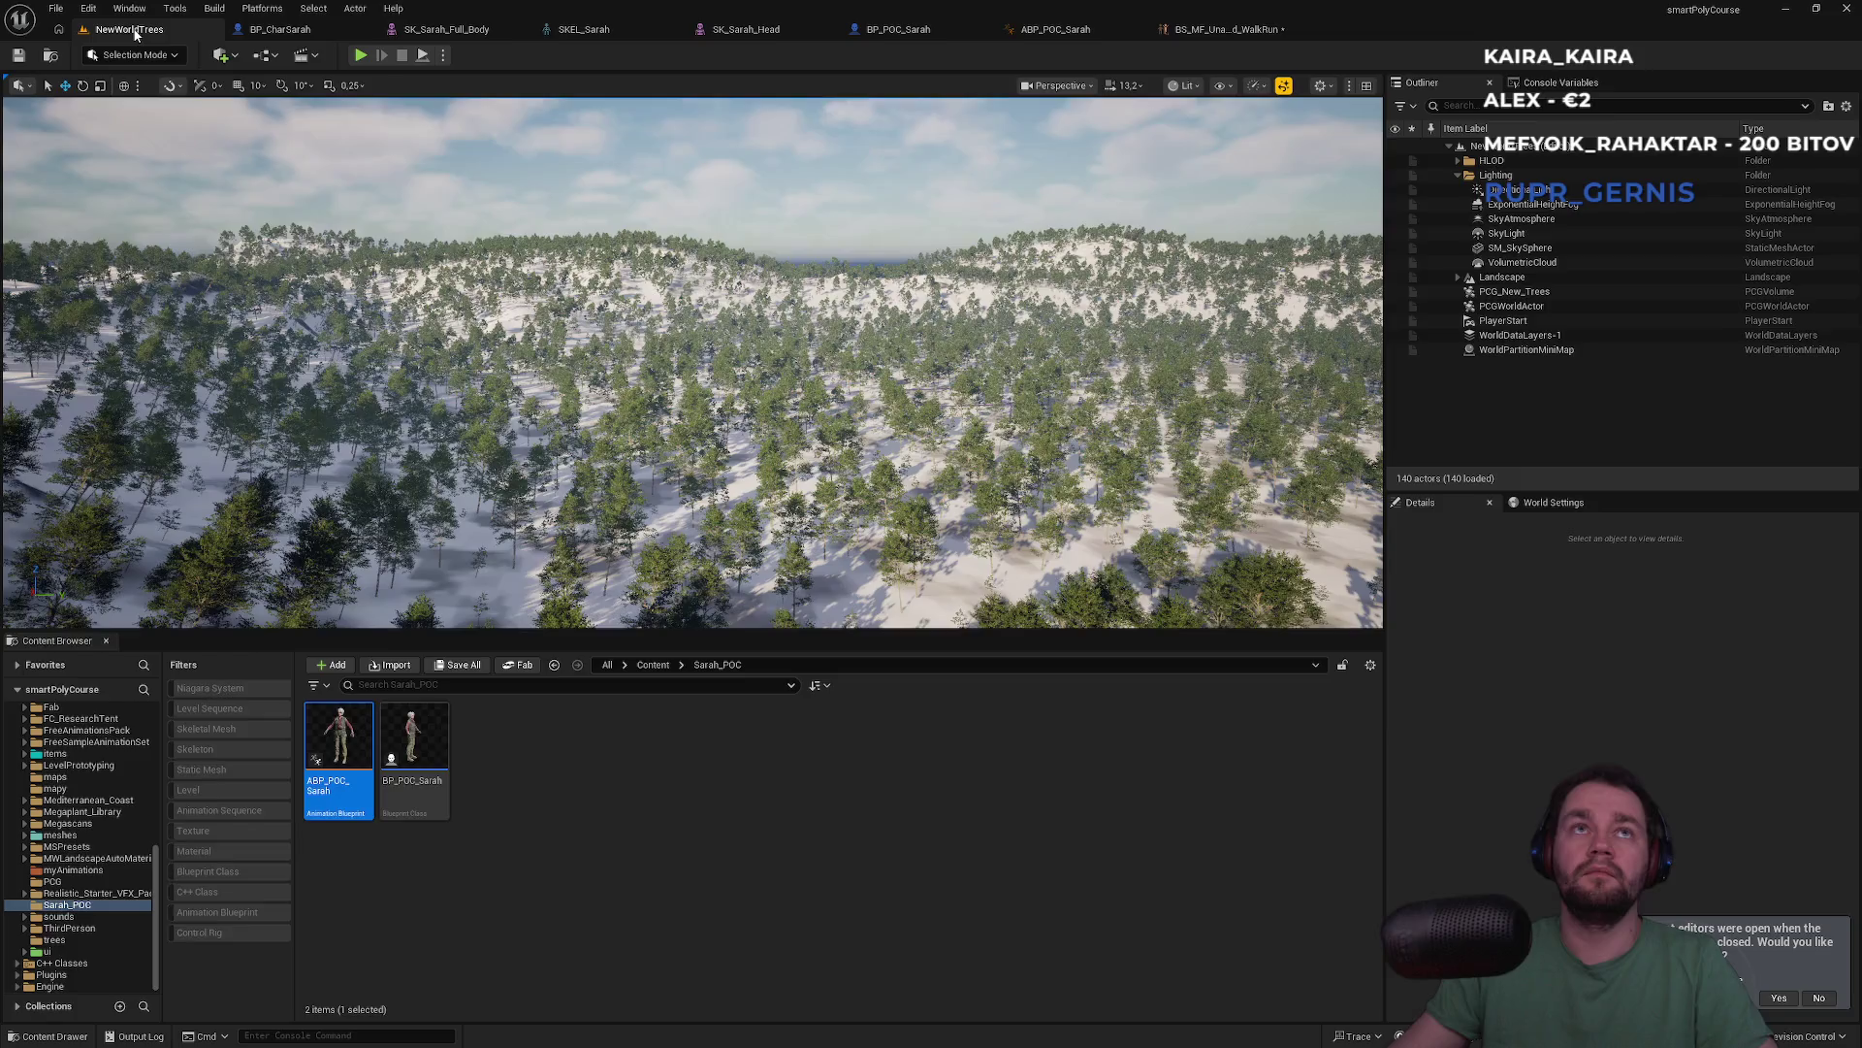
pyautogui.click(653, 666)
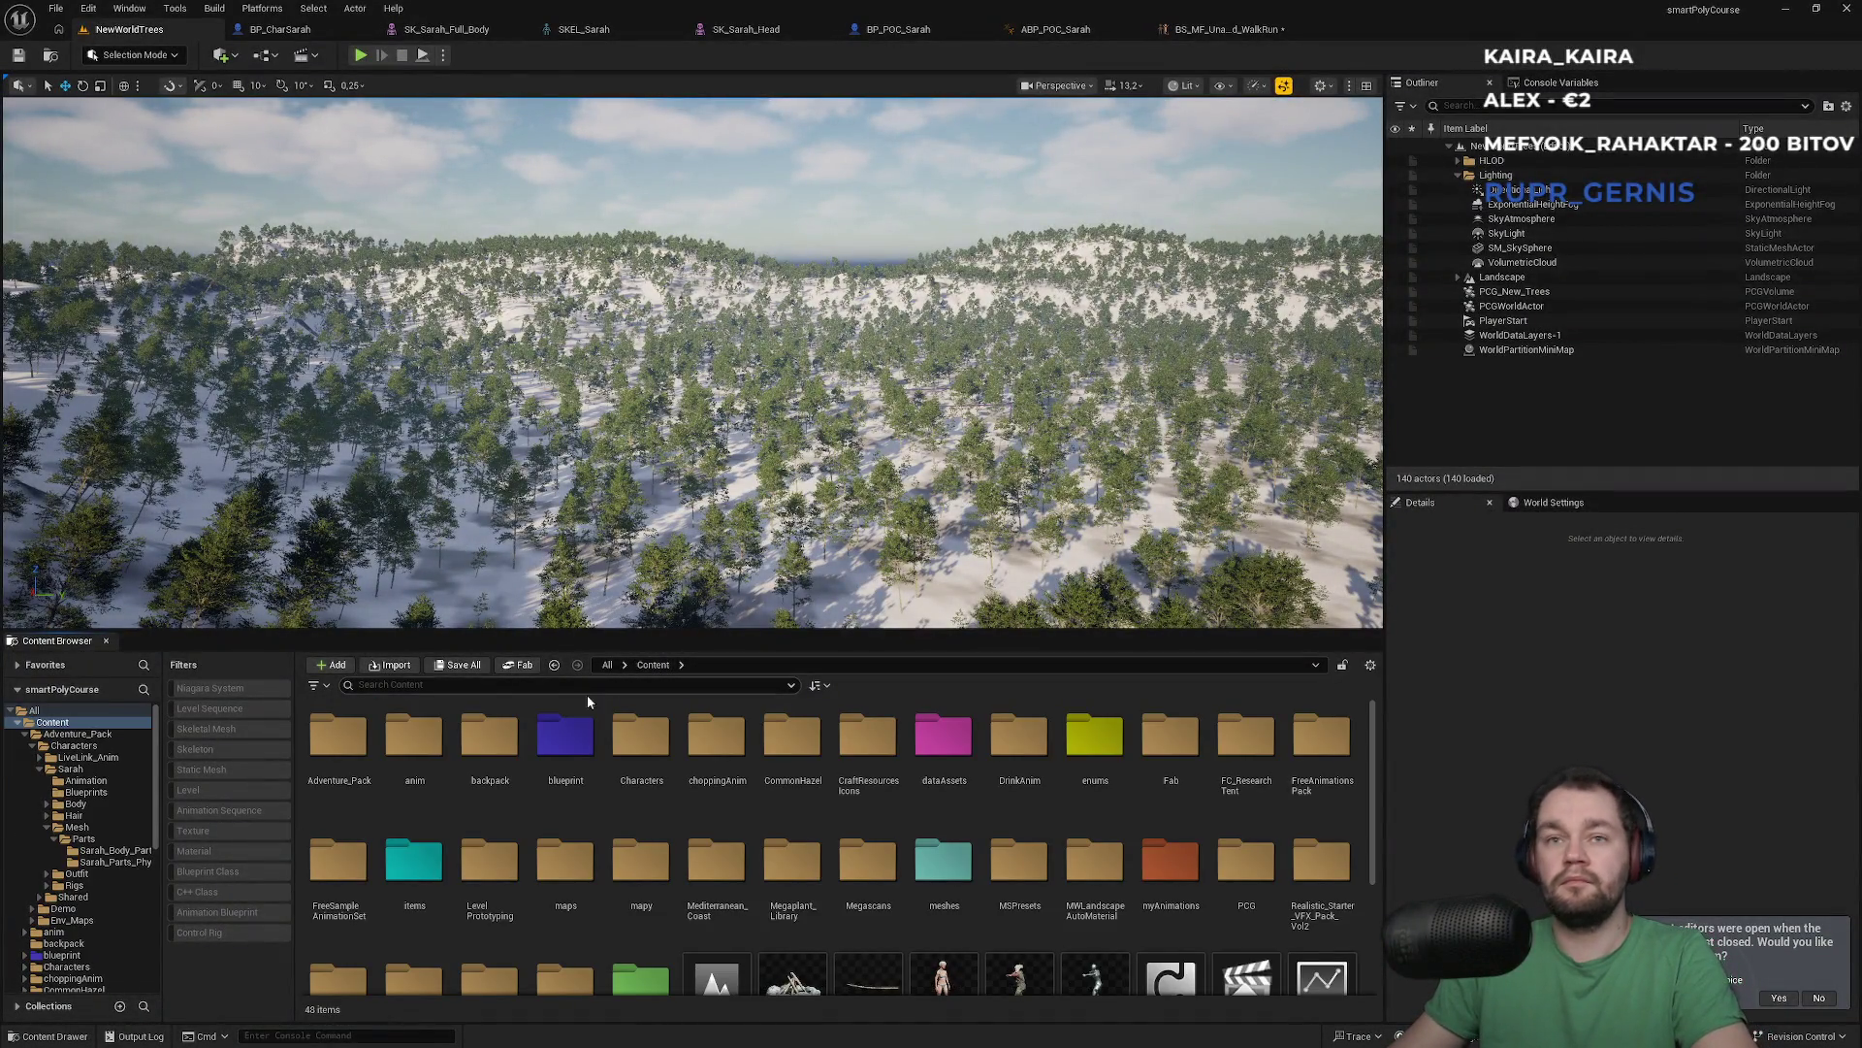
pyautogui.scroll(-1, 737, 873)
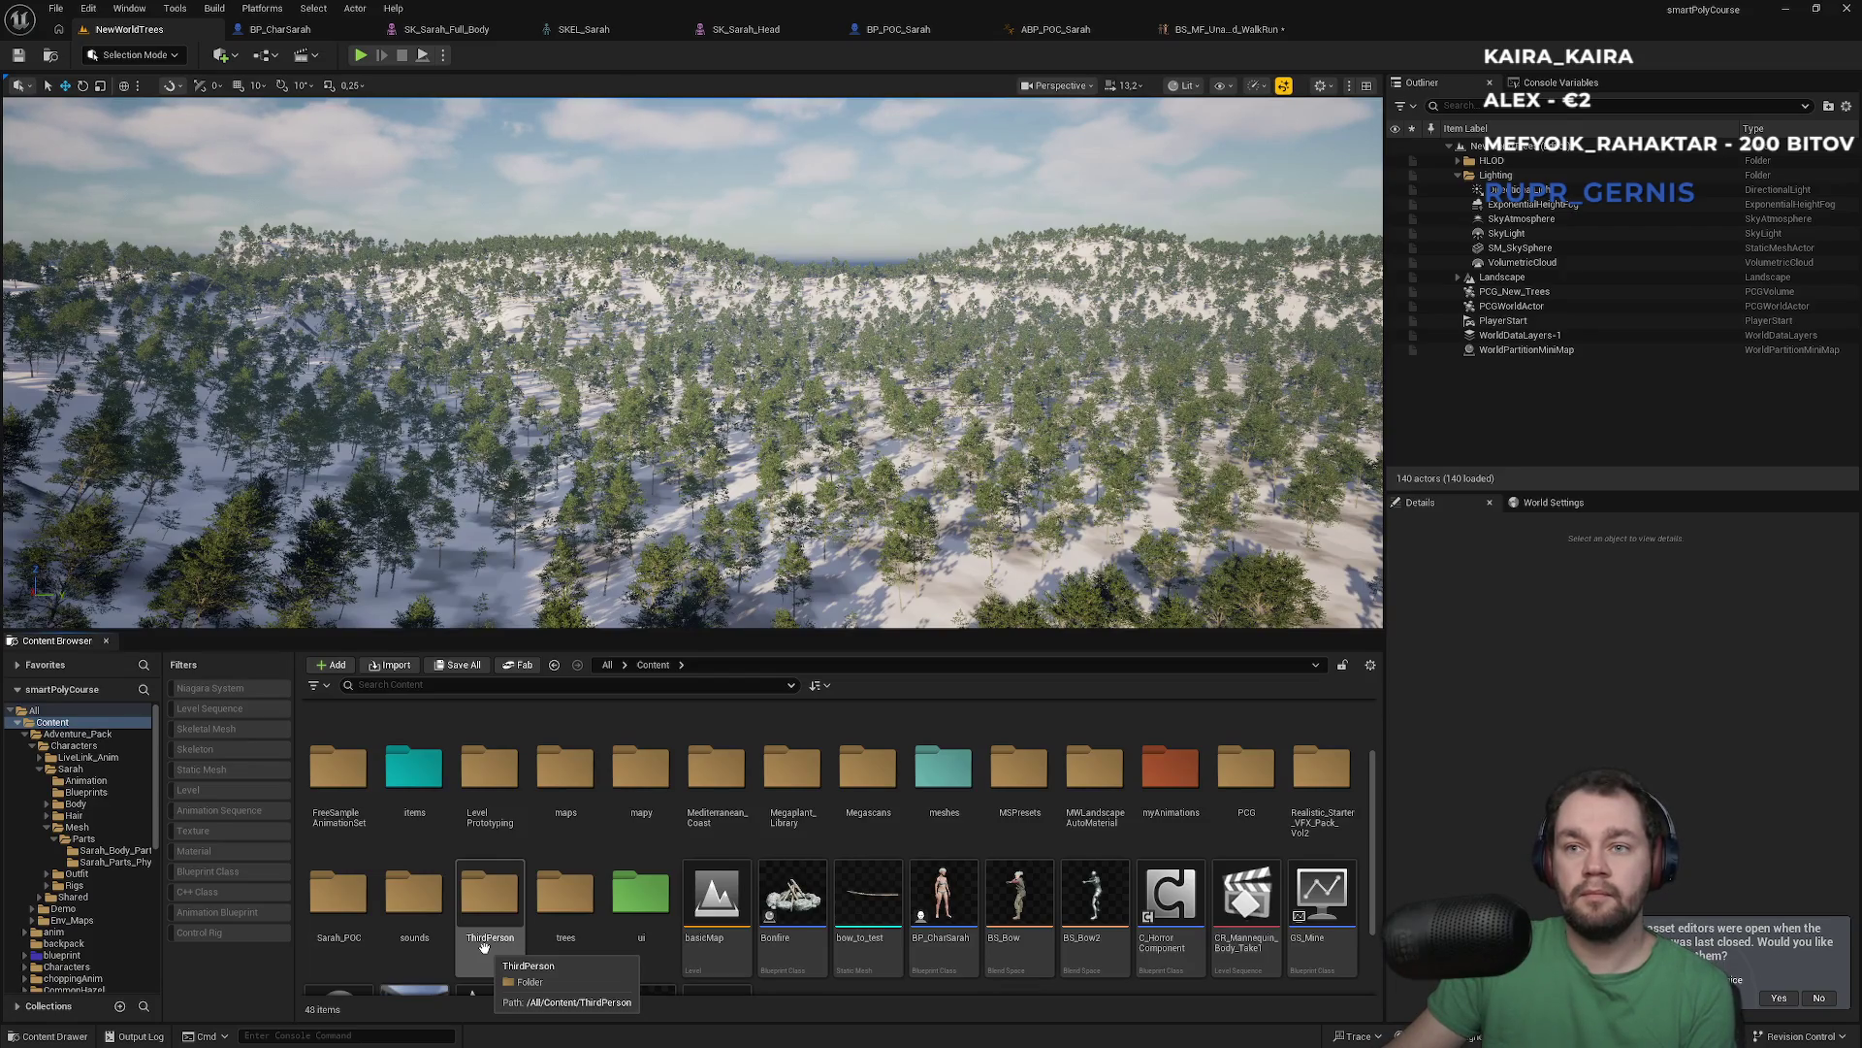
pyautogui.doubleClick(484, 947)
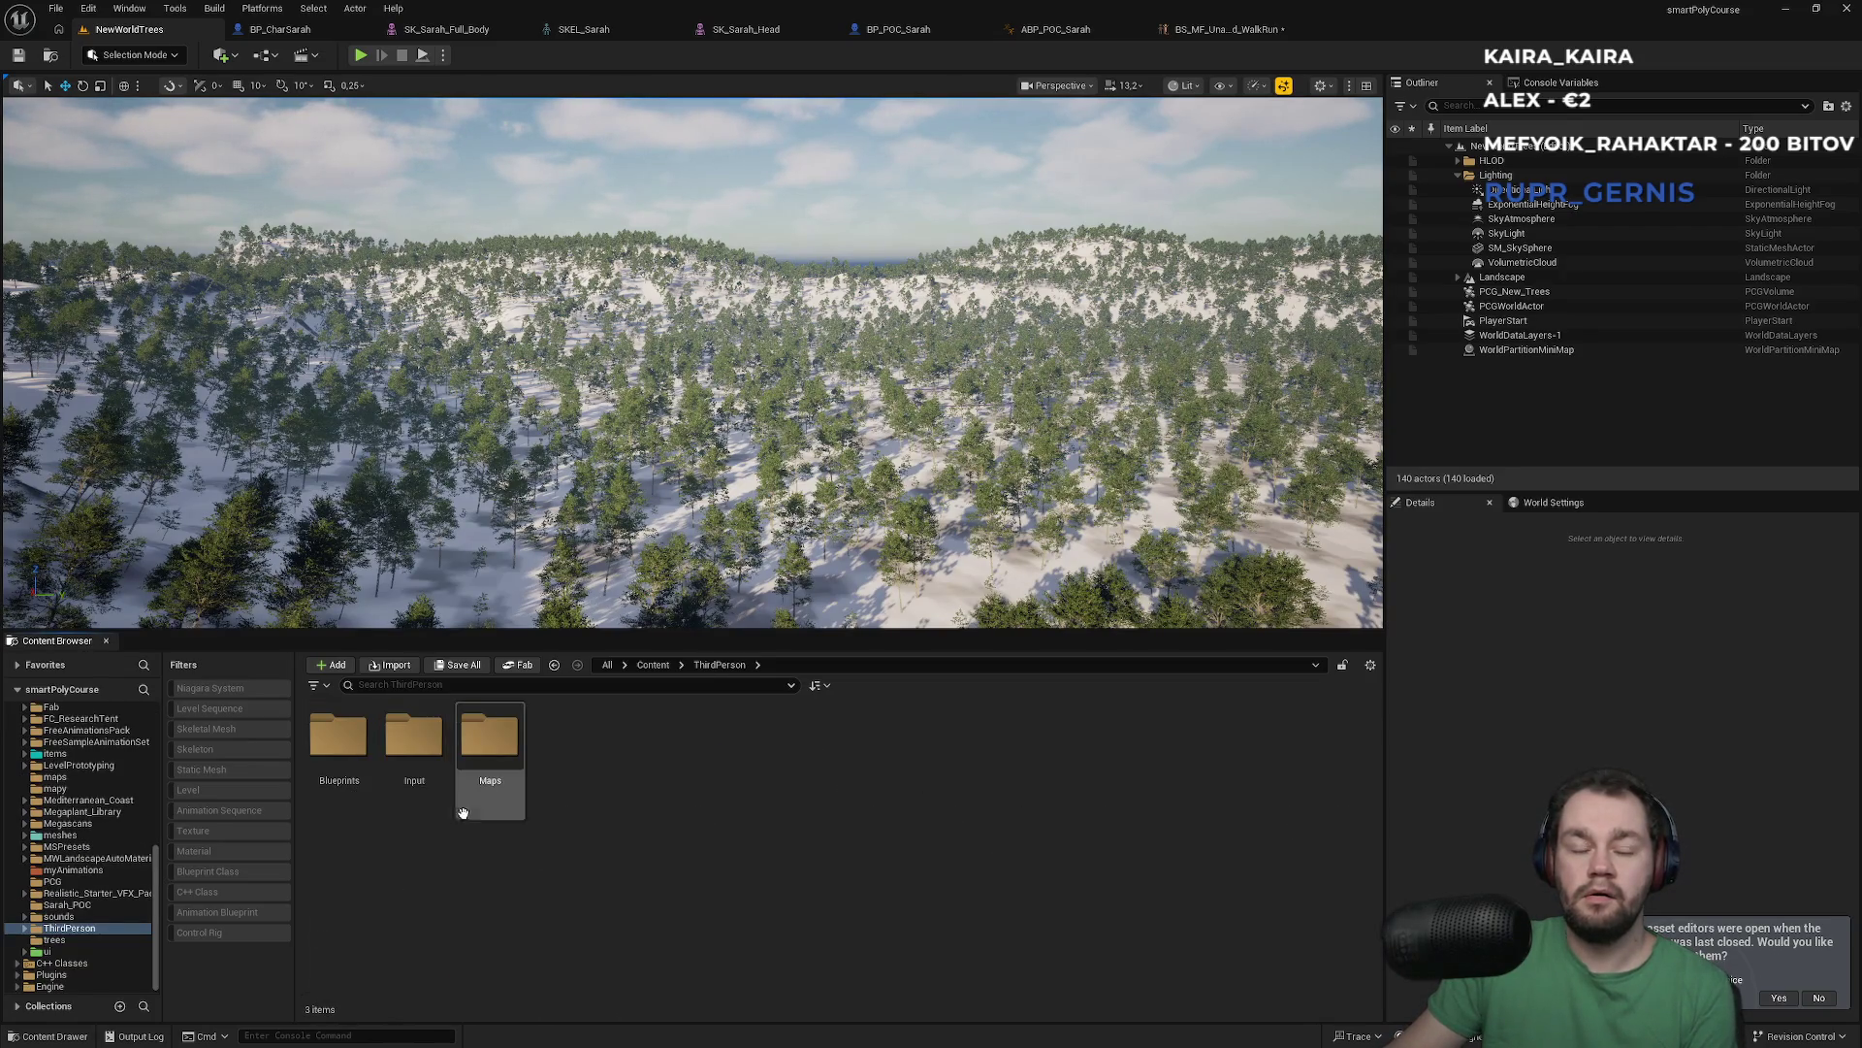
pyautogui.doubleClick(335, 810)
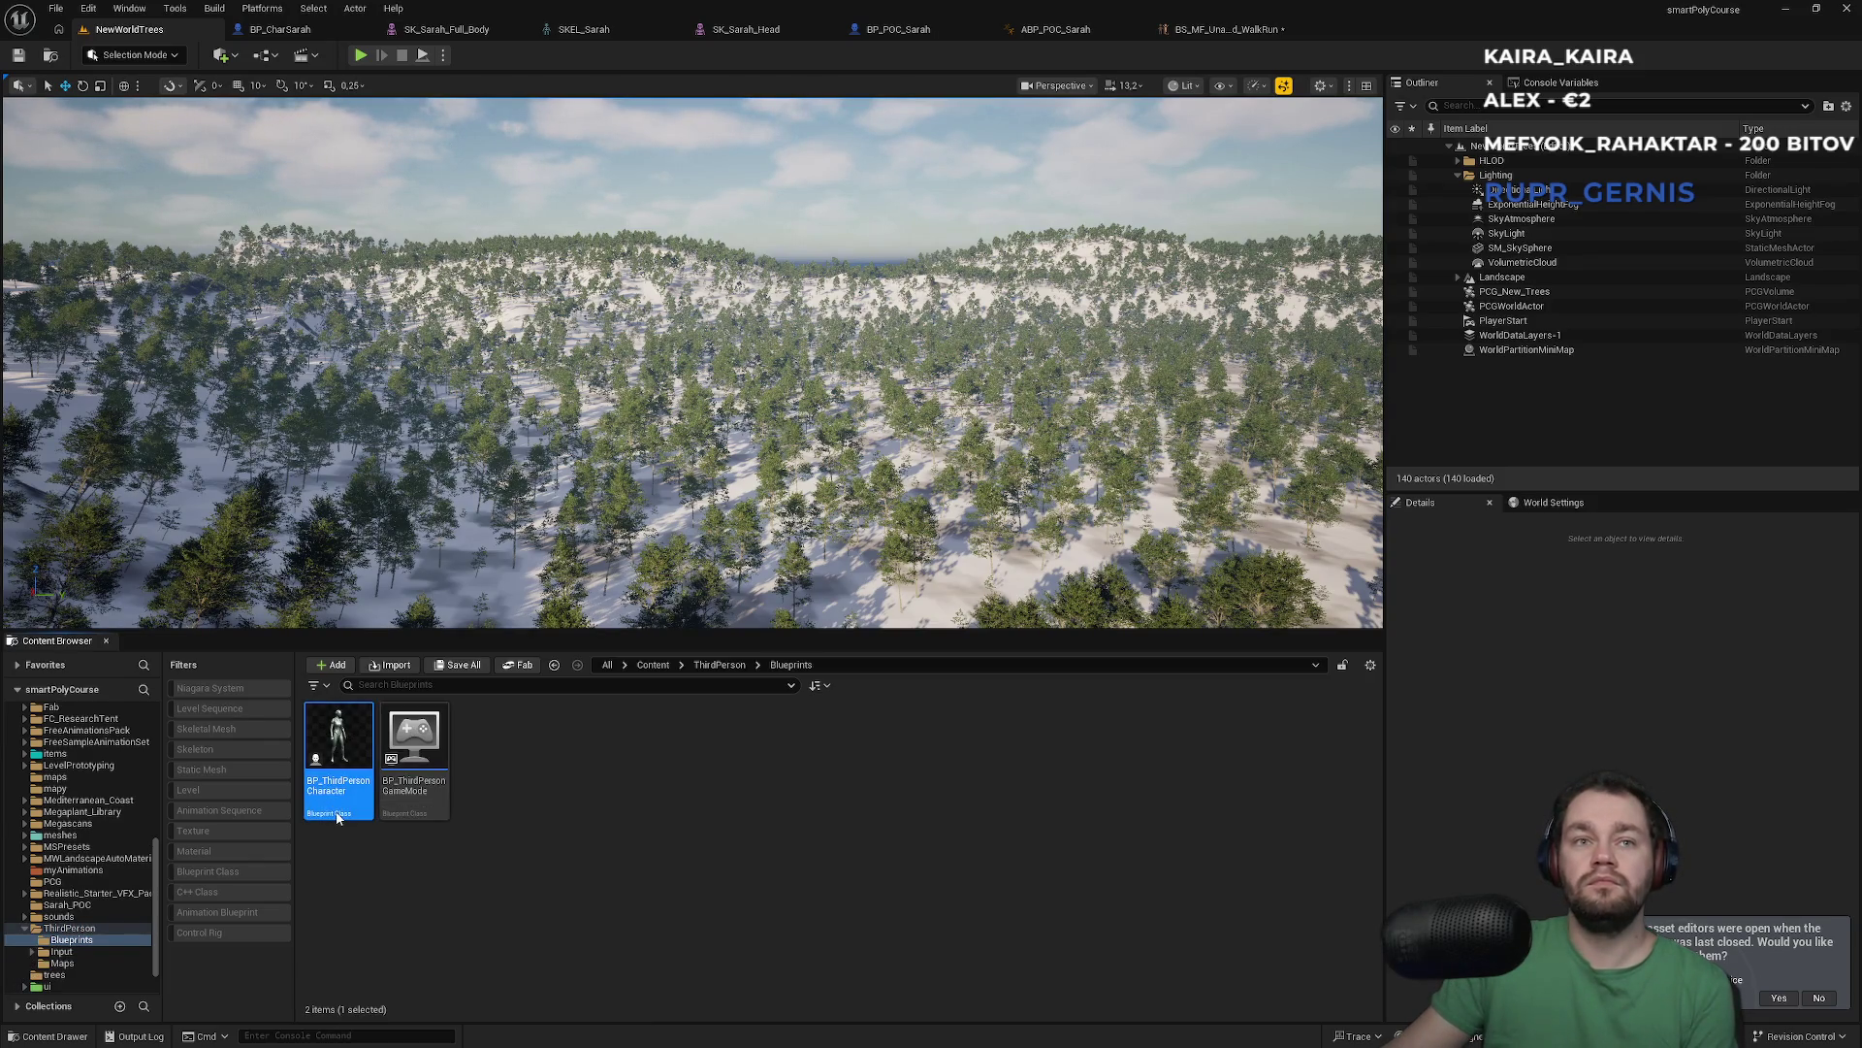
pyautogui.doubleClick(336, 813)
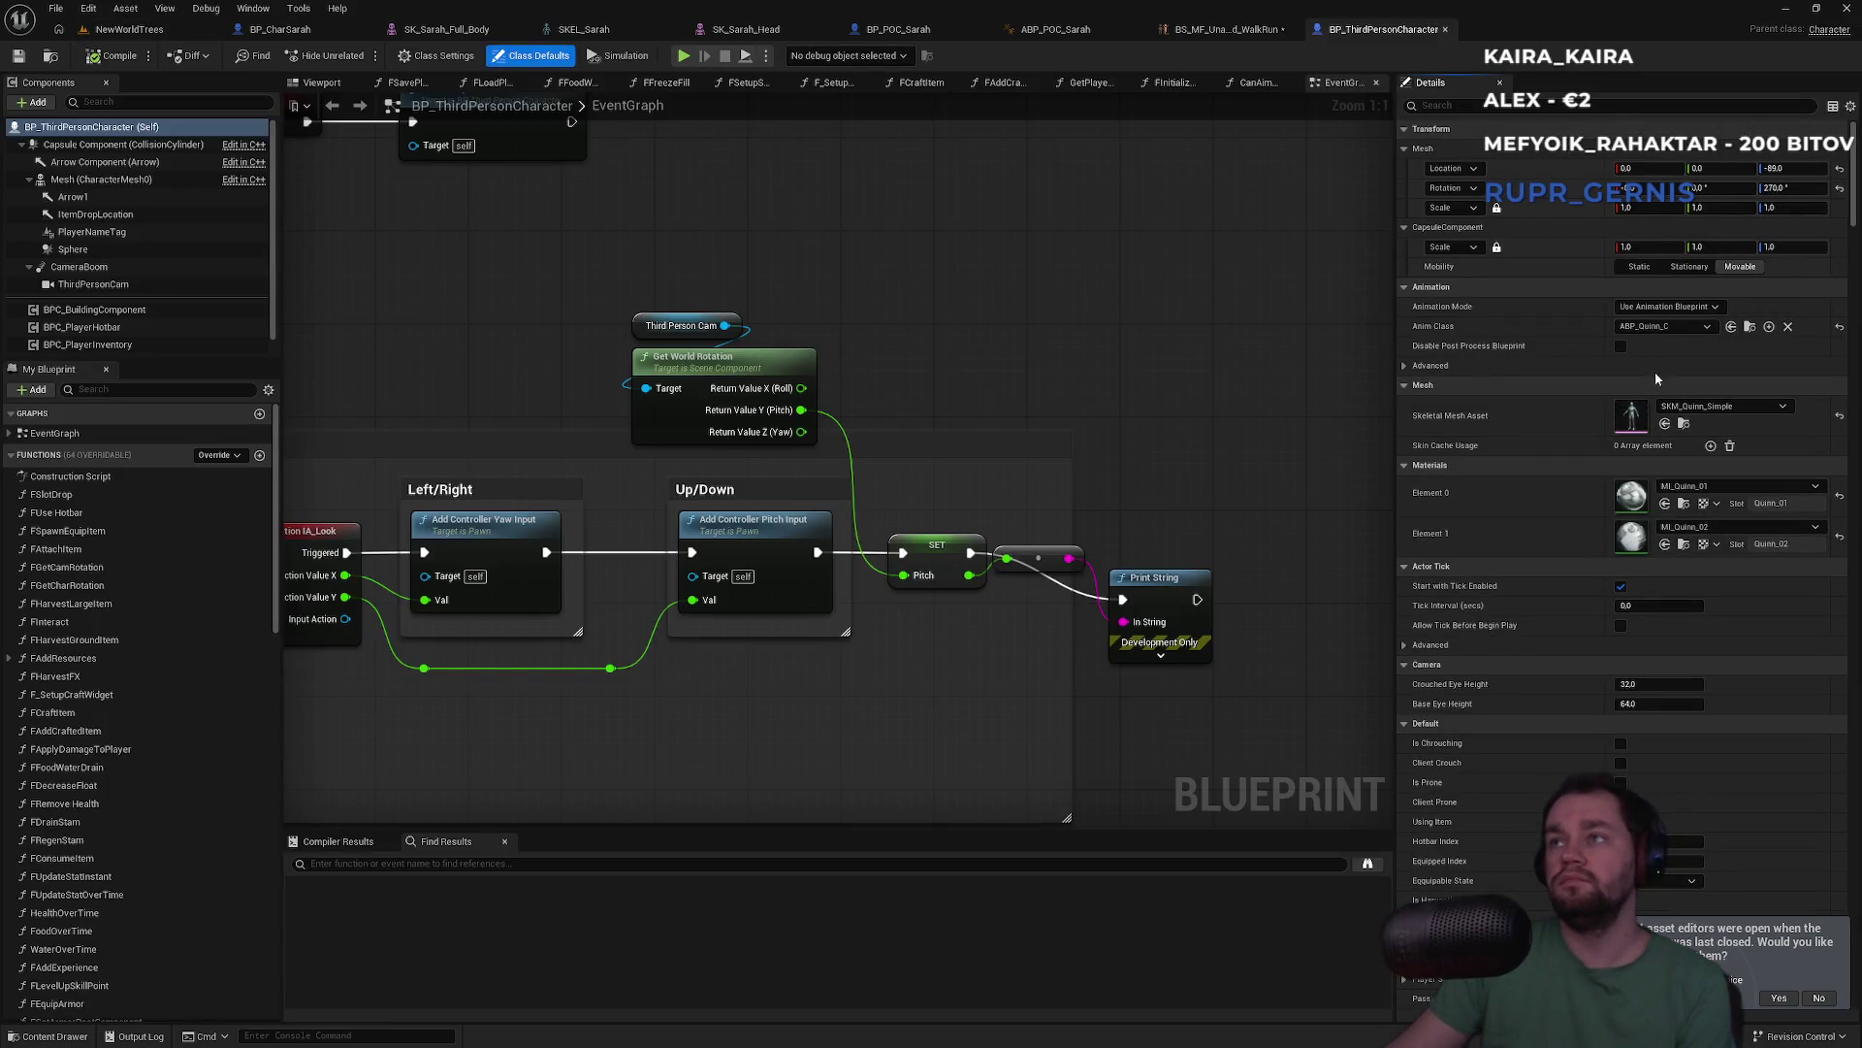
# Open ABP_Quinn, then its parent ABP_Manny, and pan the AnimGraph to the state machine nodes
pyautogui.click(1750, 328)
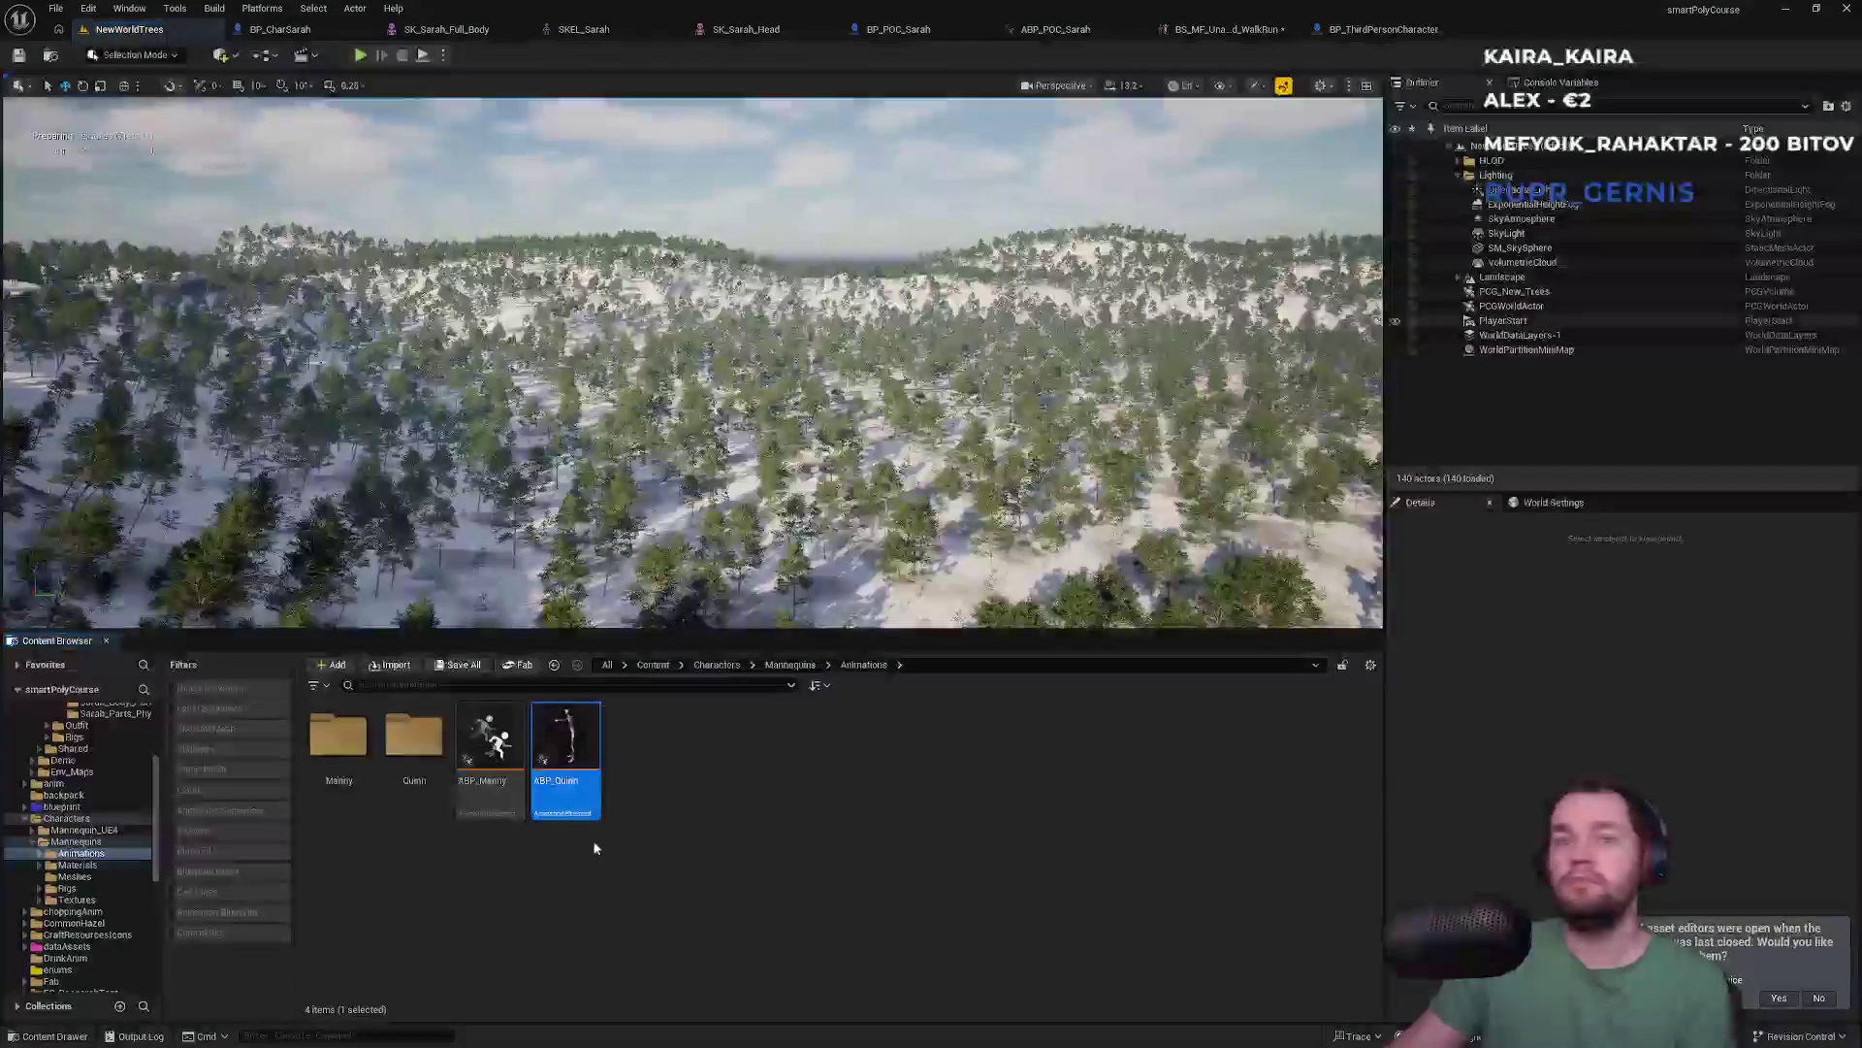
pyautogui.doubleClick(565, 791)
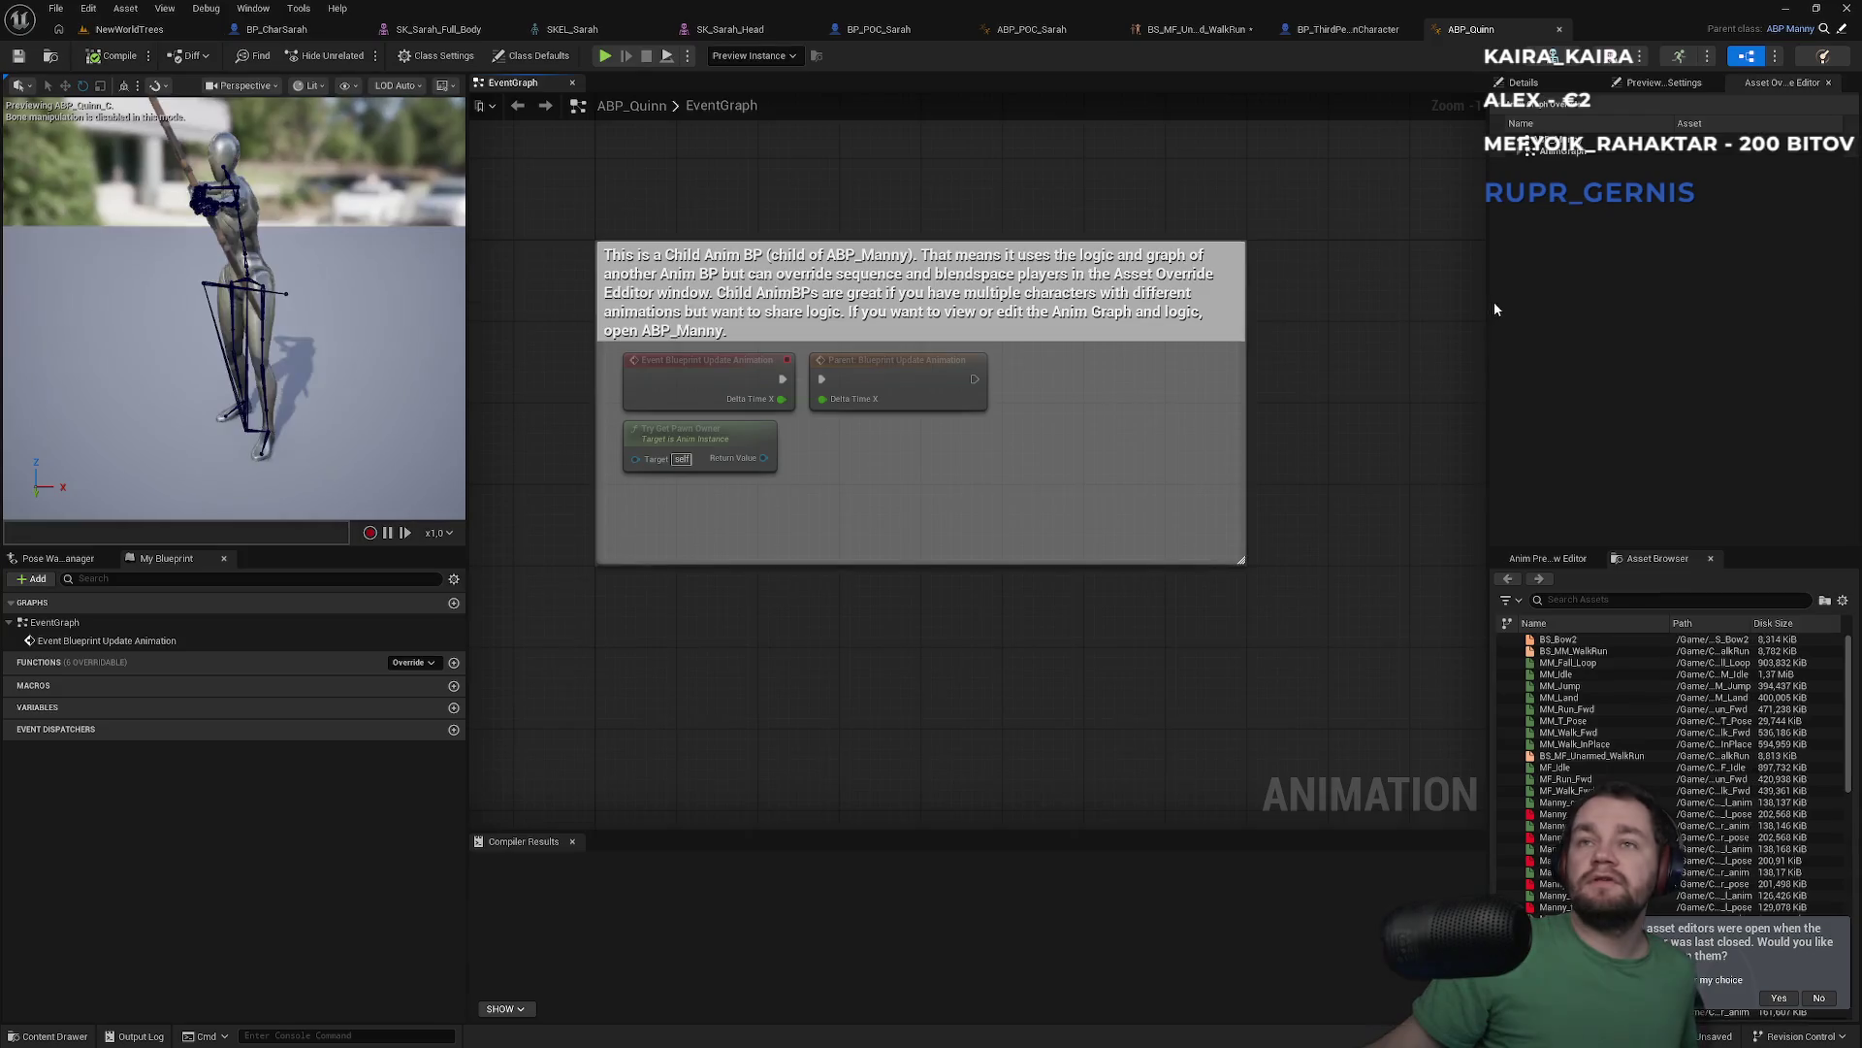
pyautogui.click(1842, 30)
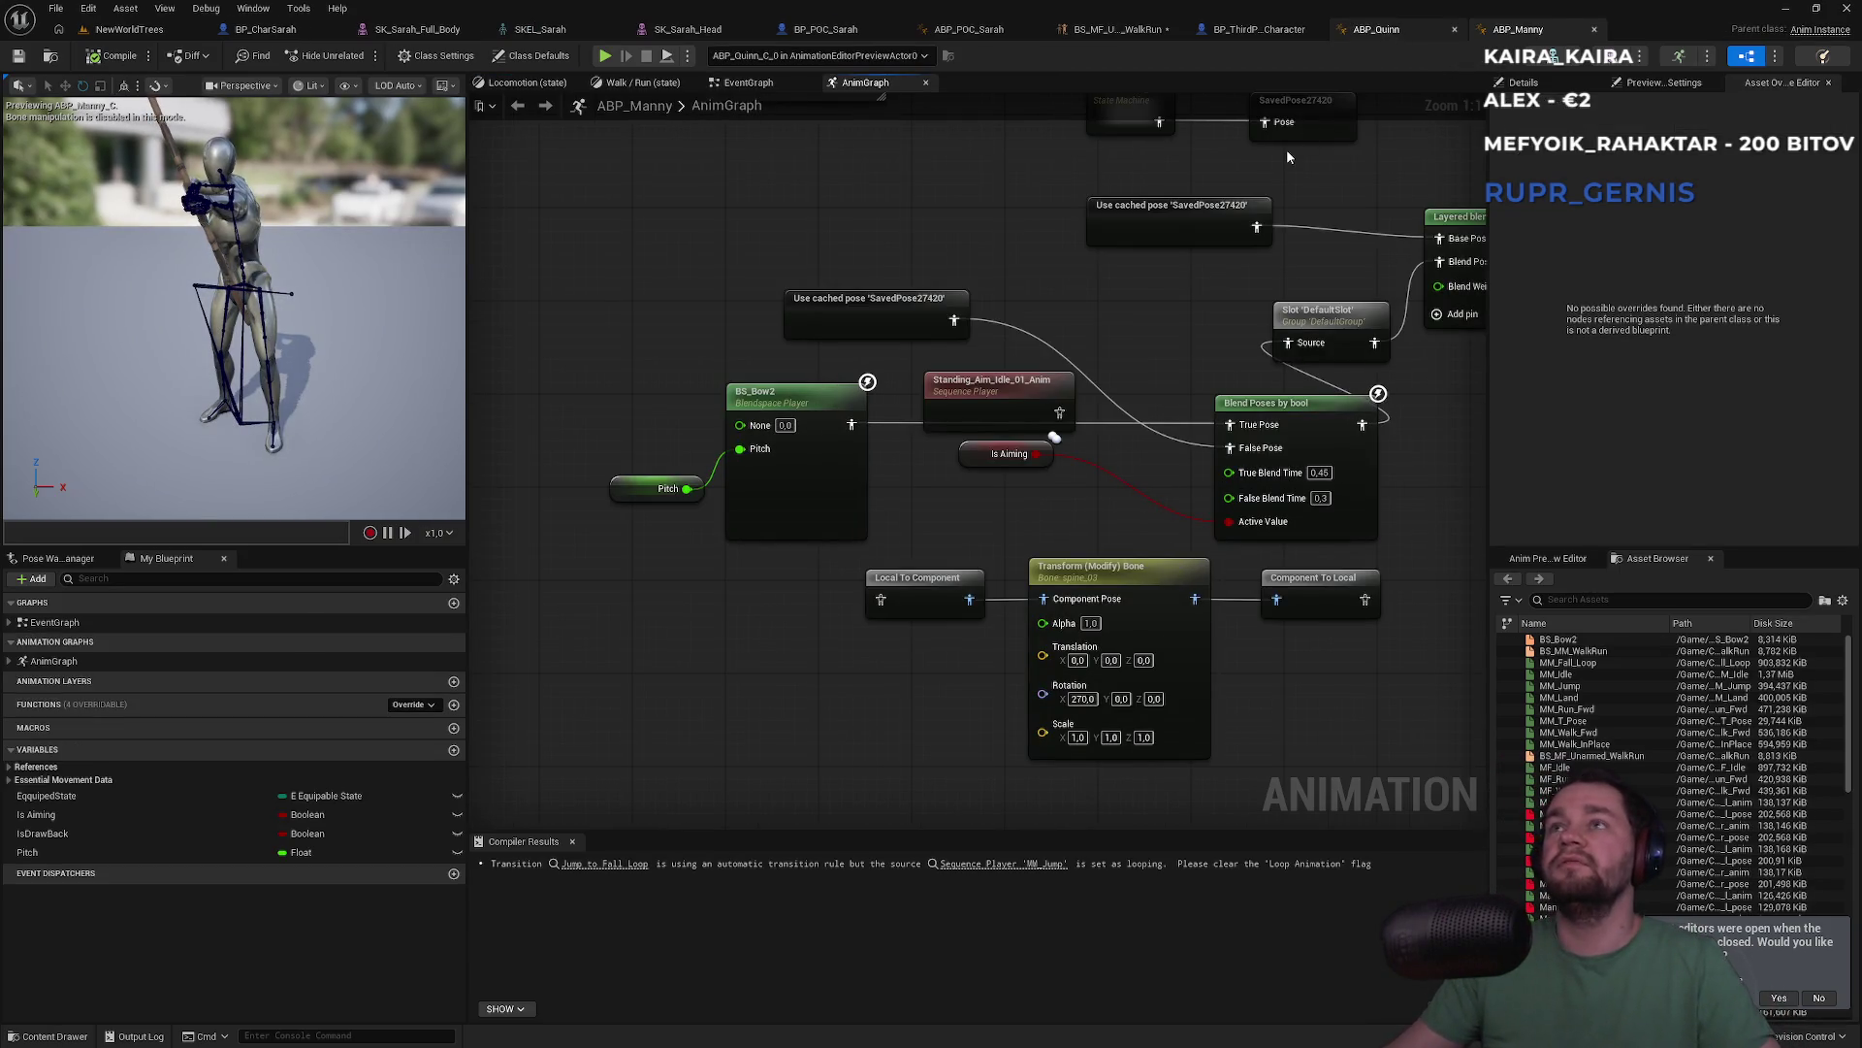
pyautogui.scroll(-2, 825, 346)
pyautogui.moveTo(822, 277); pyautogui.dragTo(784, 373)
pyautogui.scroll(2, 969, 312)
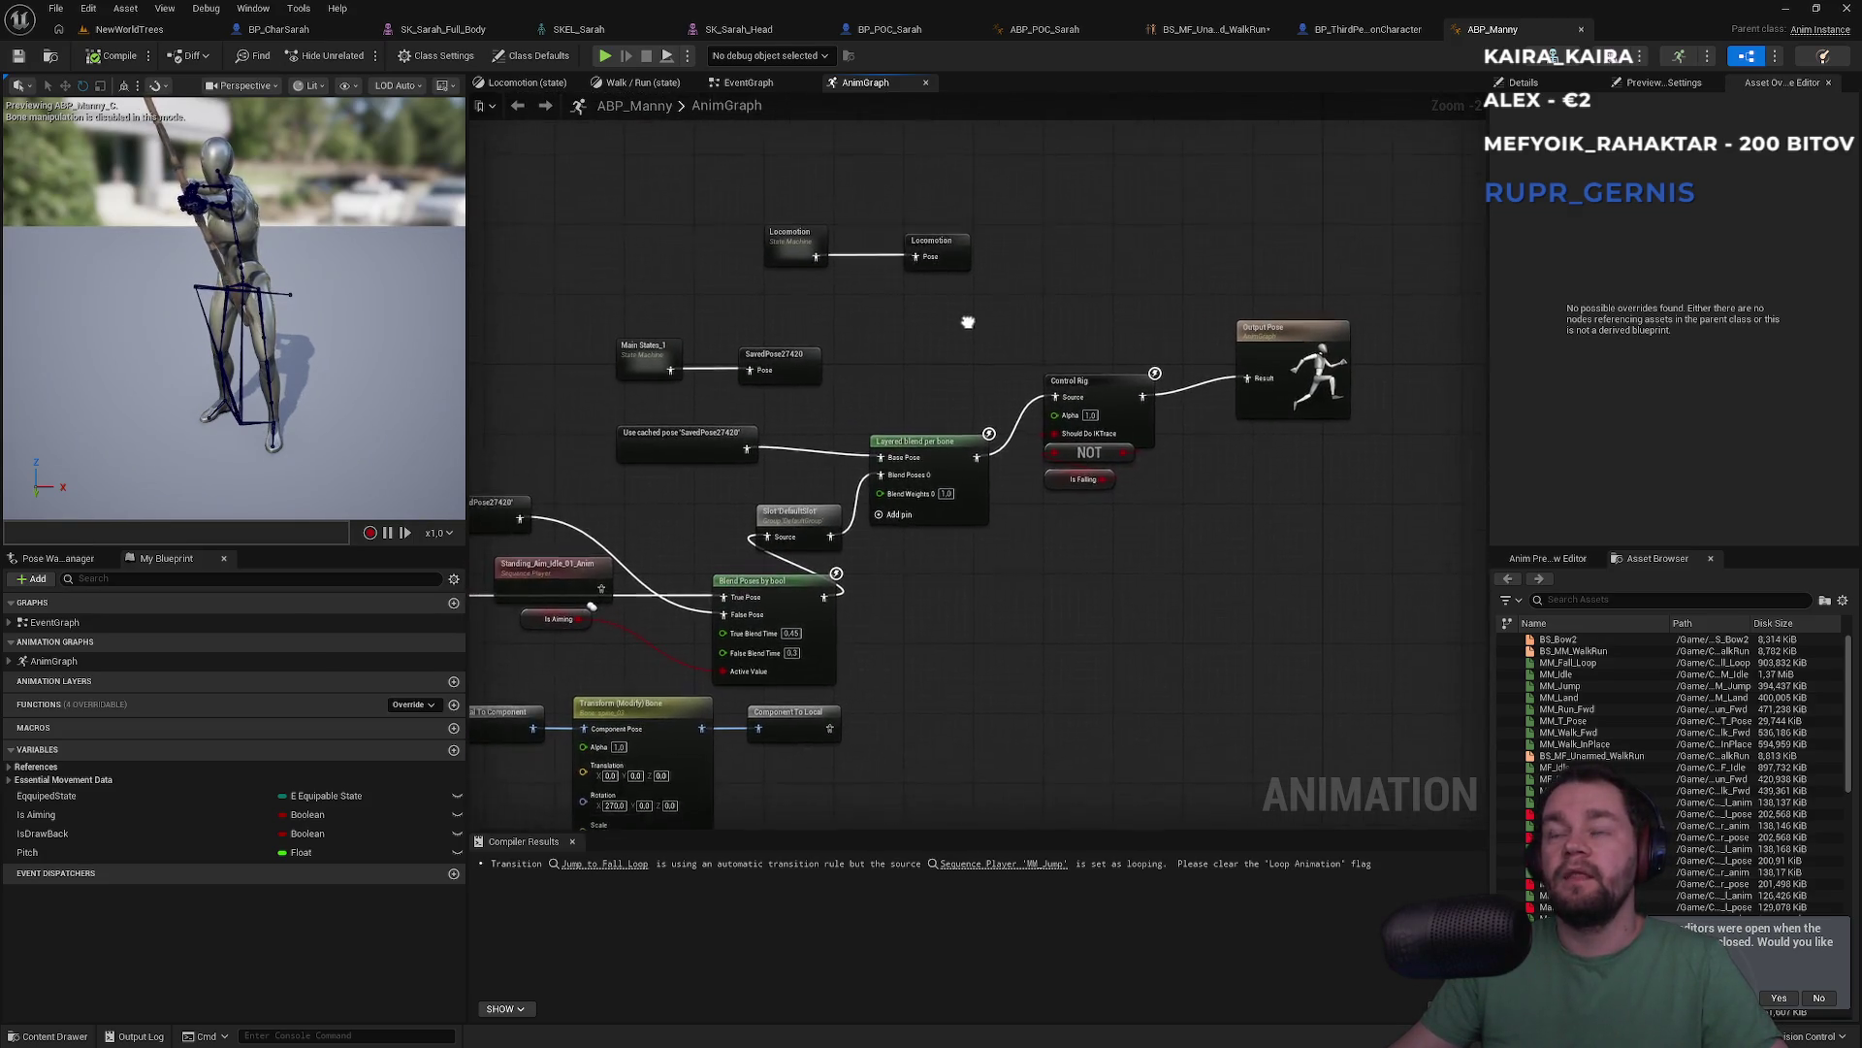
pyautogui.moveTo(948, 440); pyautogui.dragTo(1182, 462)
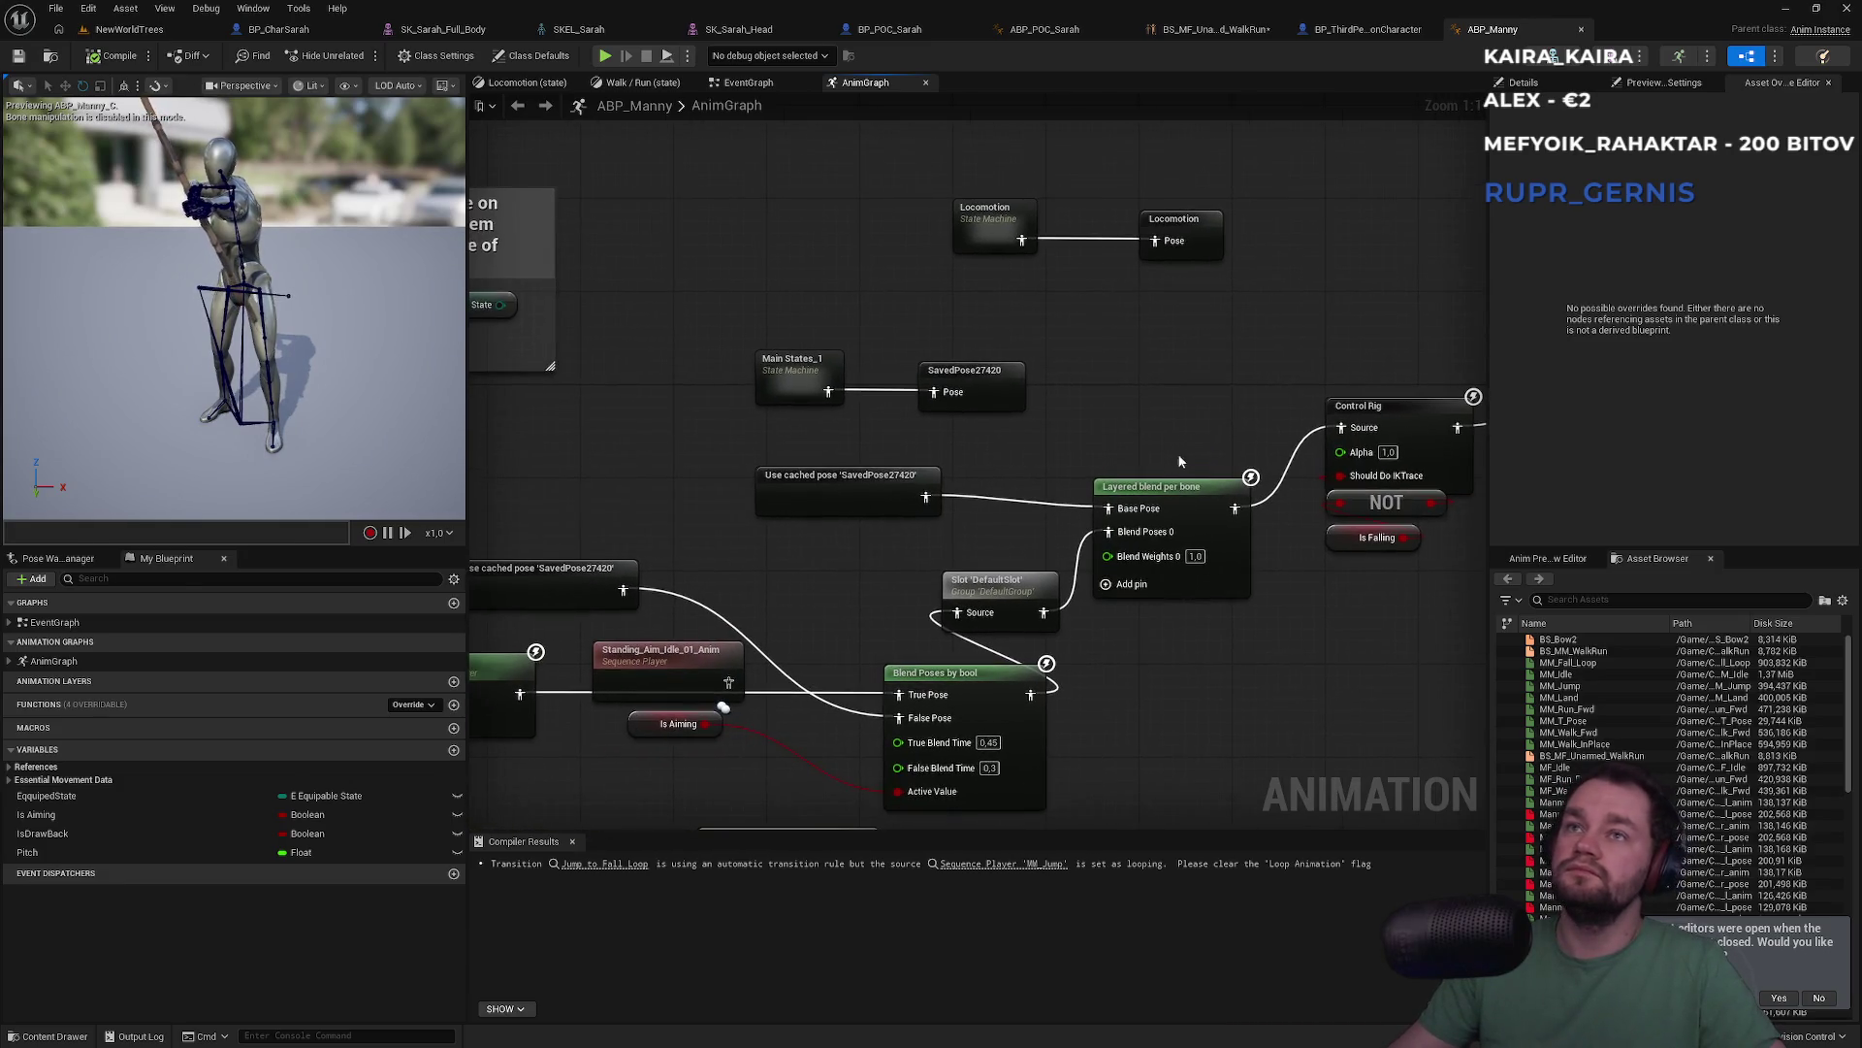
# Drill into Main States_1 and the Locomotion state machine to inspect the Idle state
pyautogui.doubleClick(784, 364)
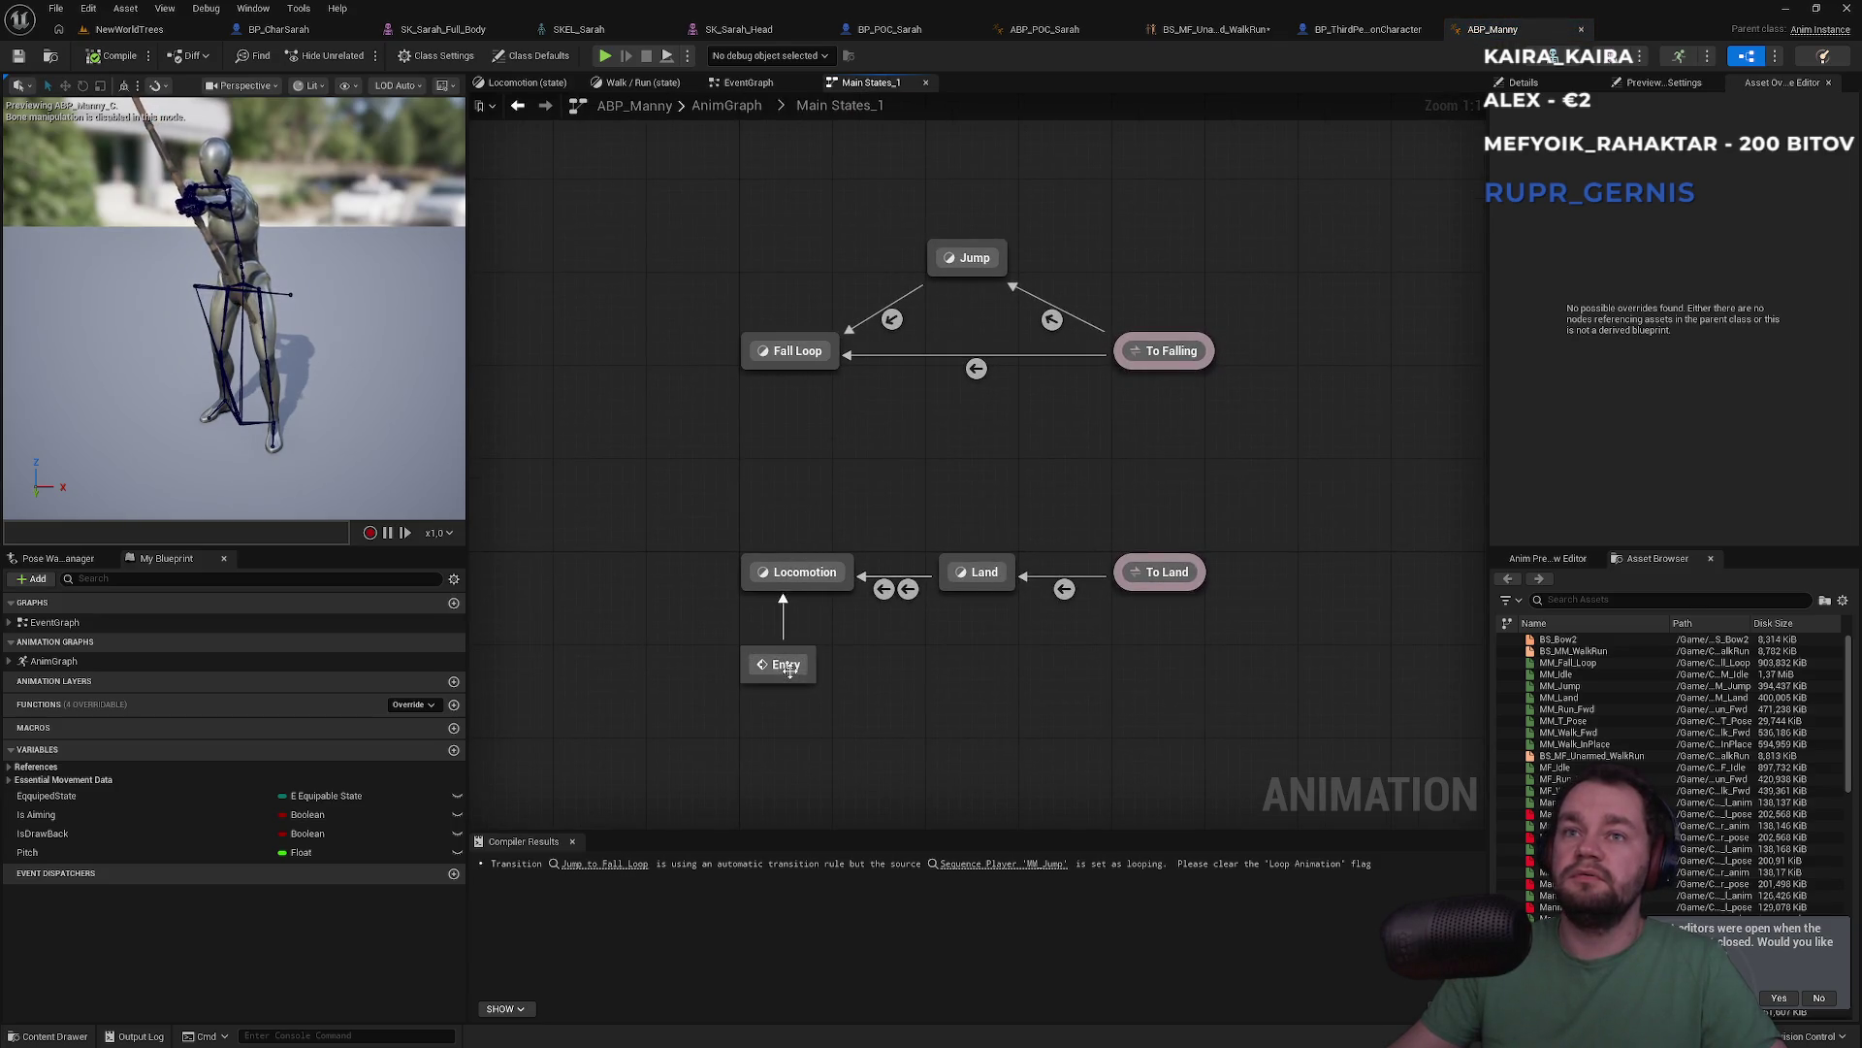
pyautogui.doubleClick(804, 575)
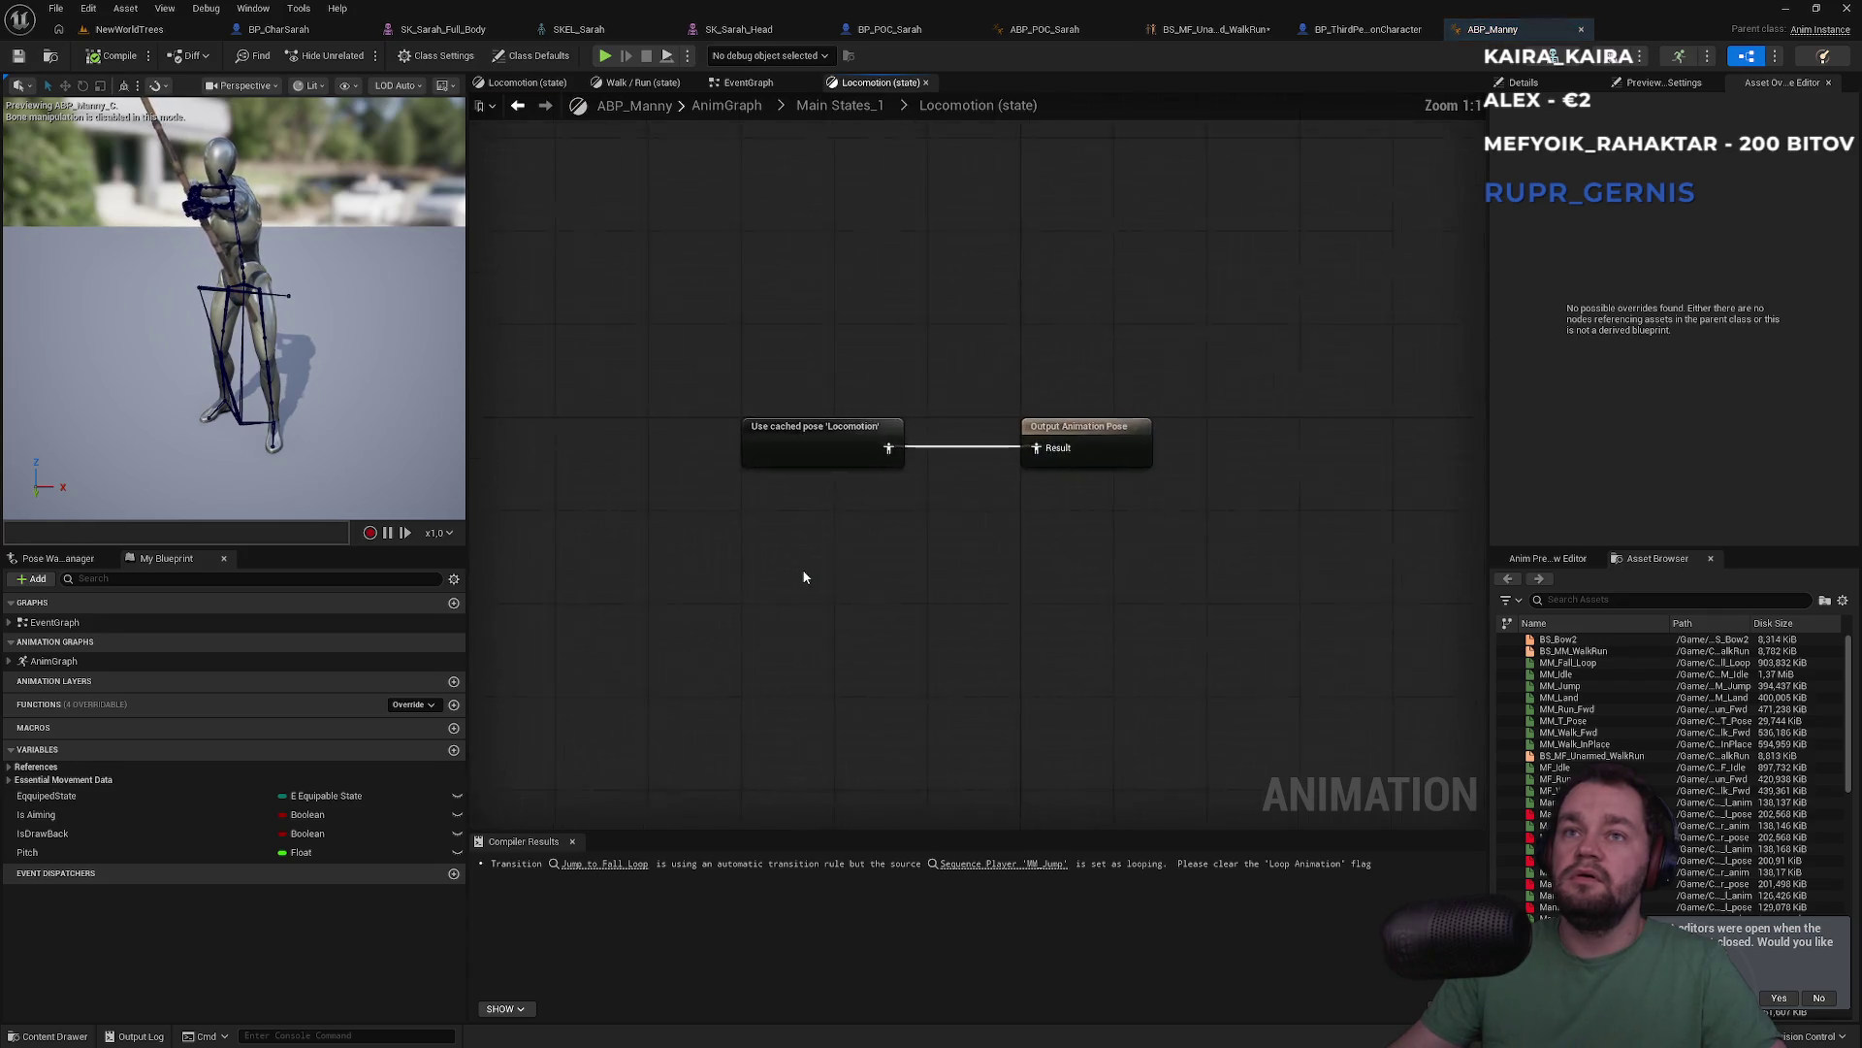
pyautogui.doubleClick(844, 463)
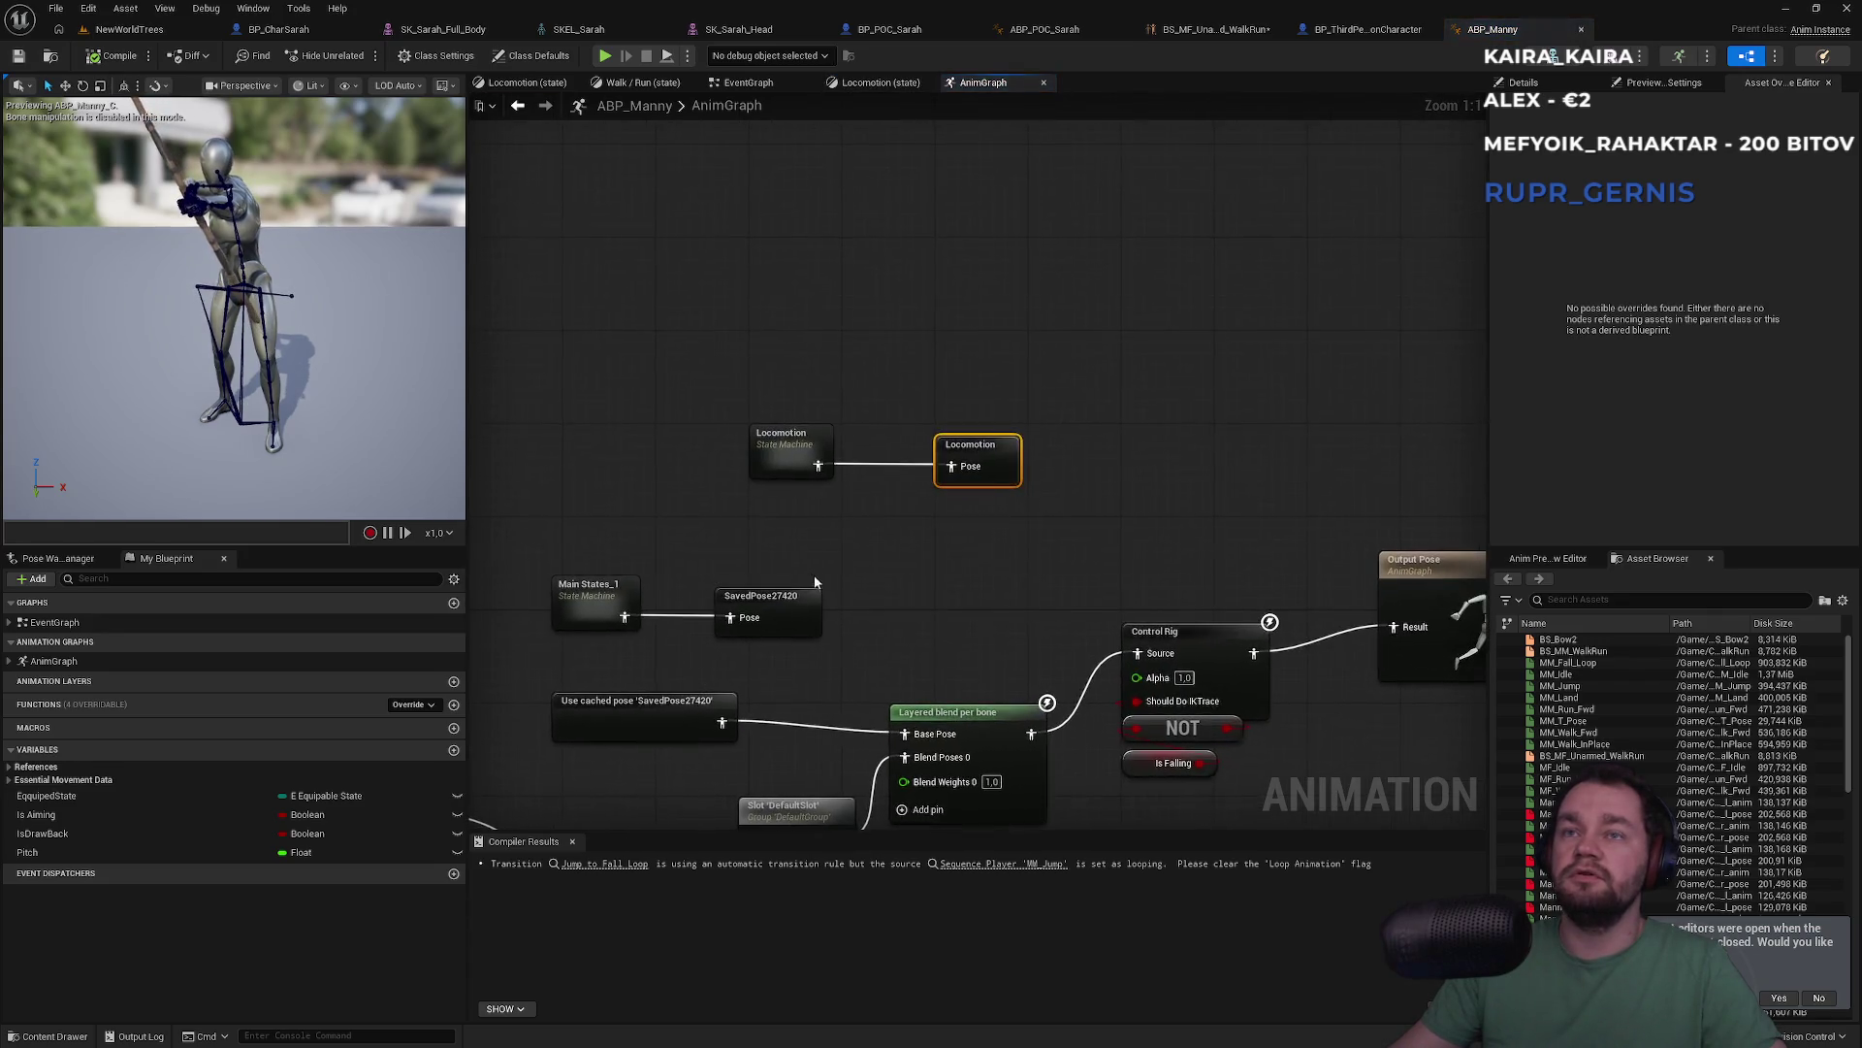
pyautogui.doubleClick(811, 463)
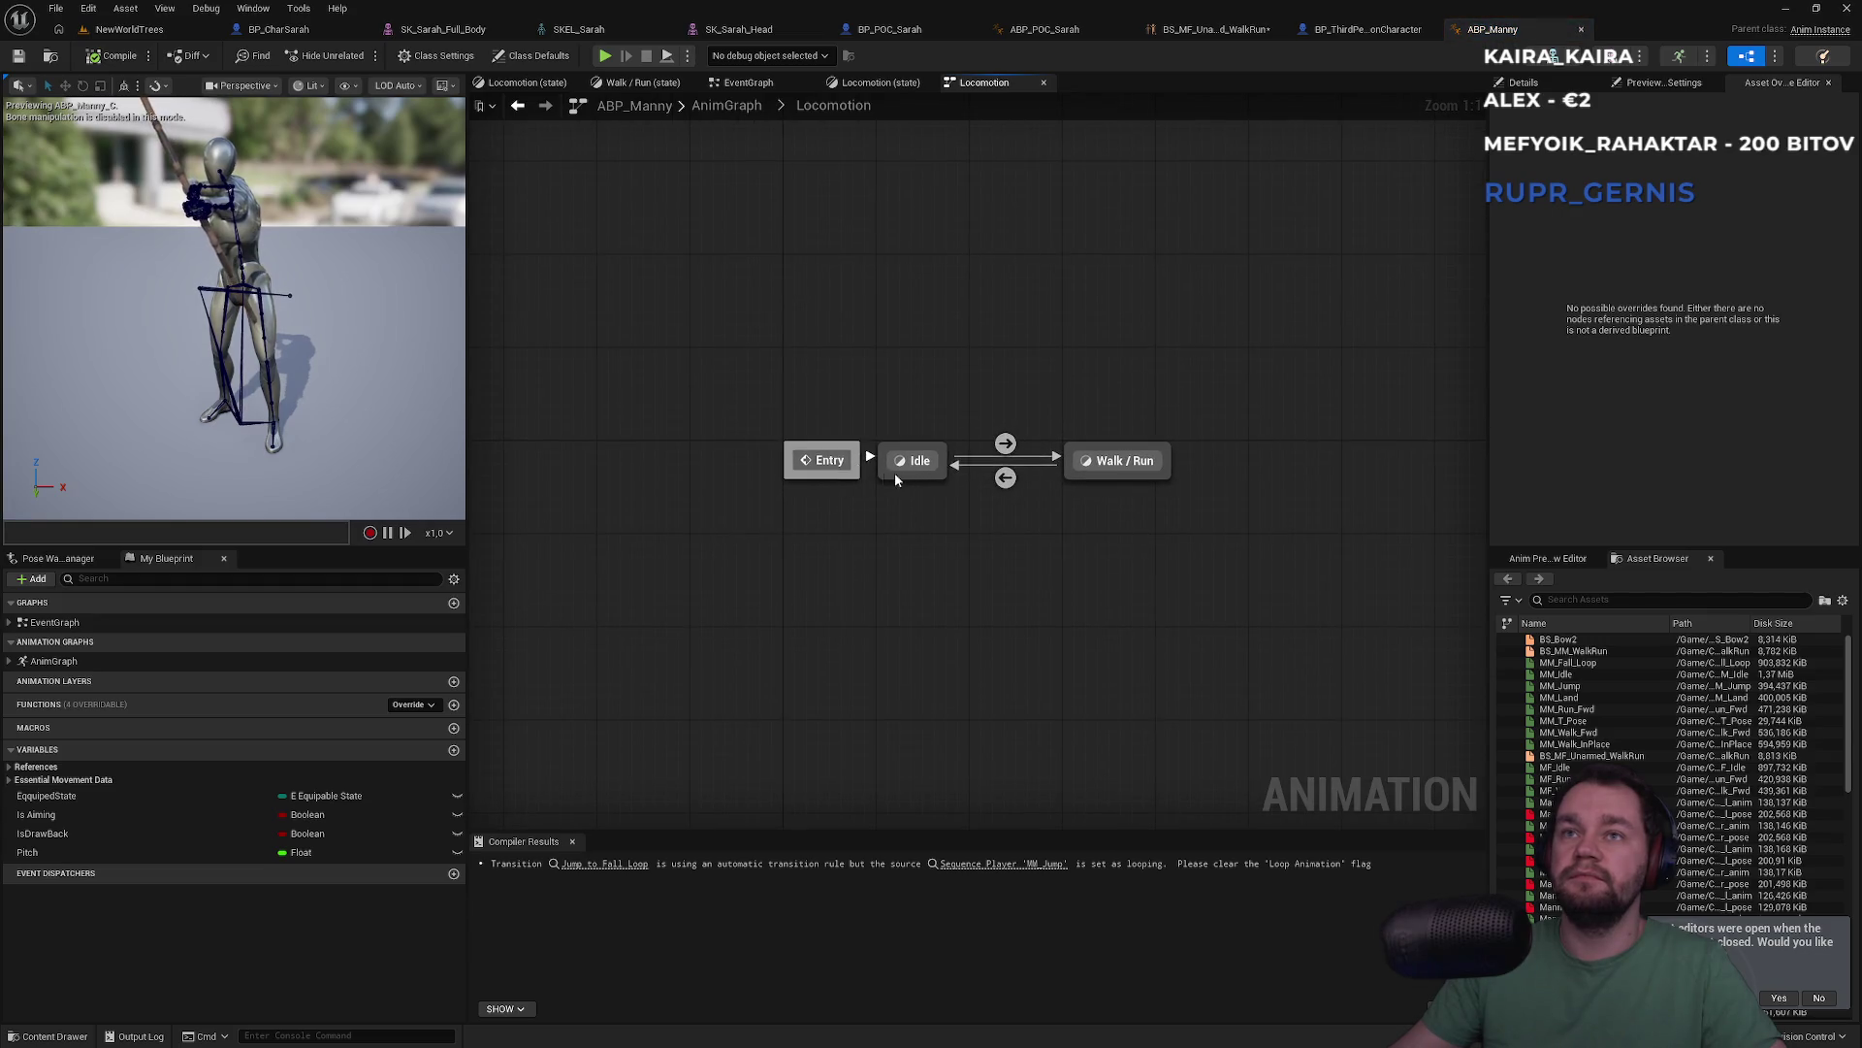
pyautogui.doubleClick(923, 475)
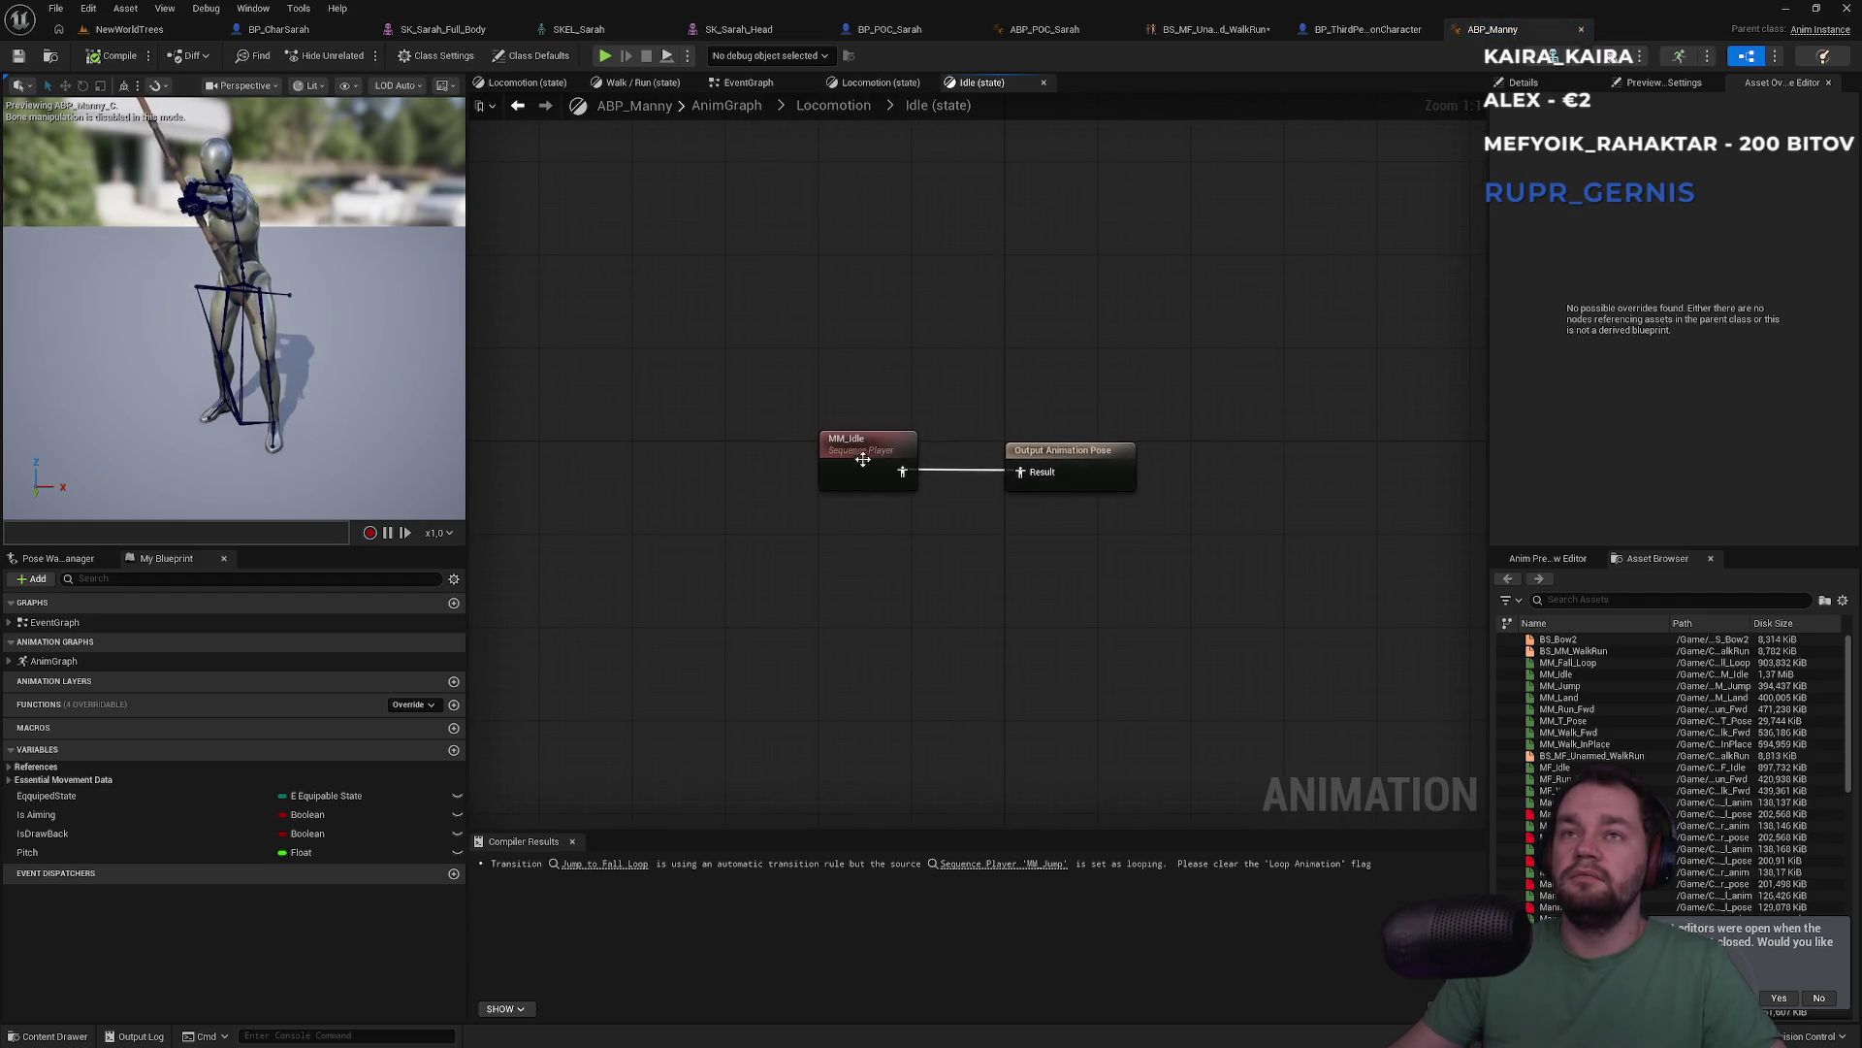
pyautogui.click(890, 84)
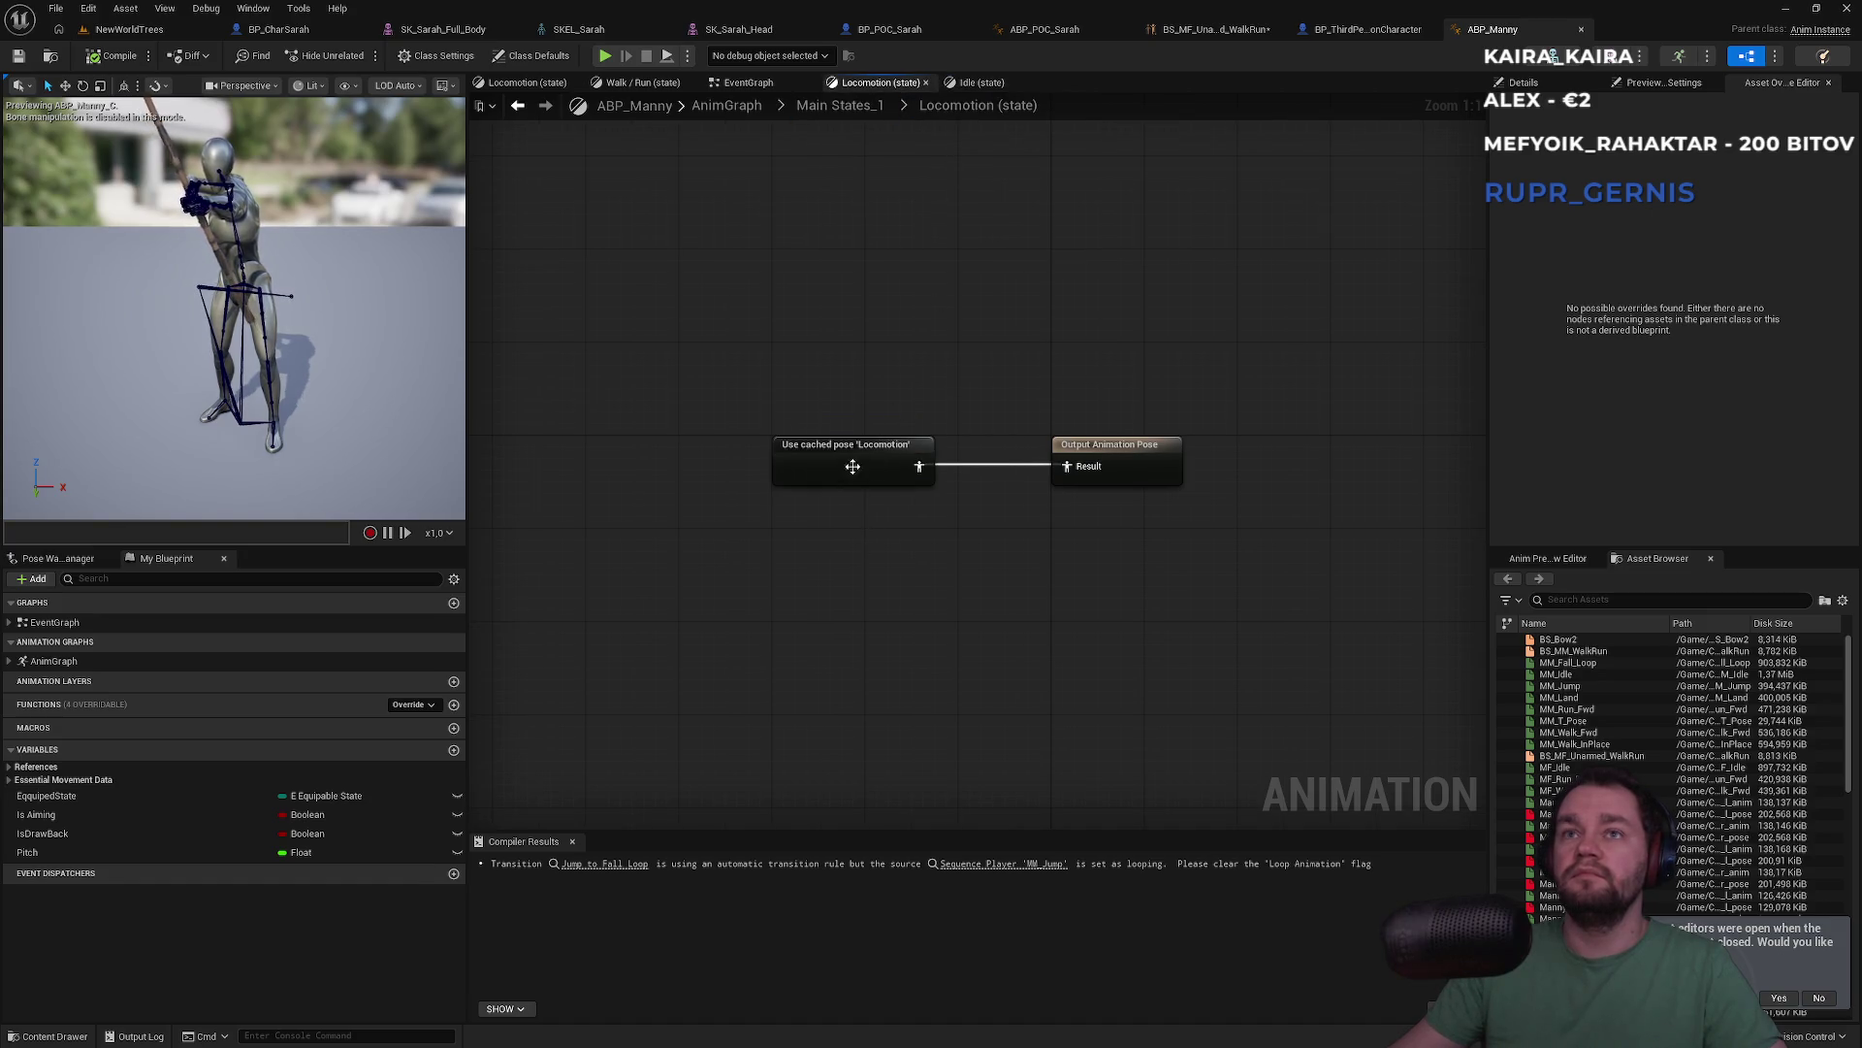
# Reopen the Locomotion state machine and inspect the Walk / Run state graph
pyautogui.doubleClick(861, 454)
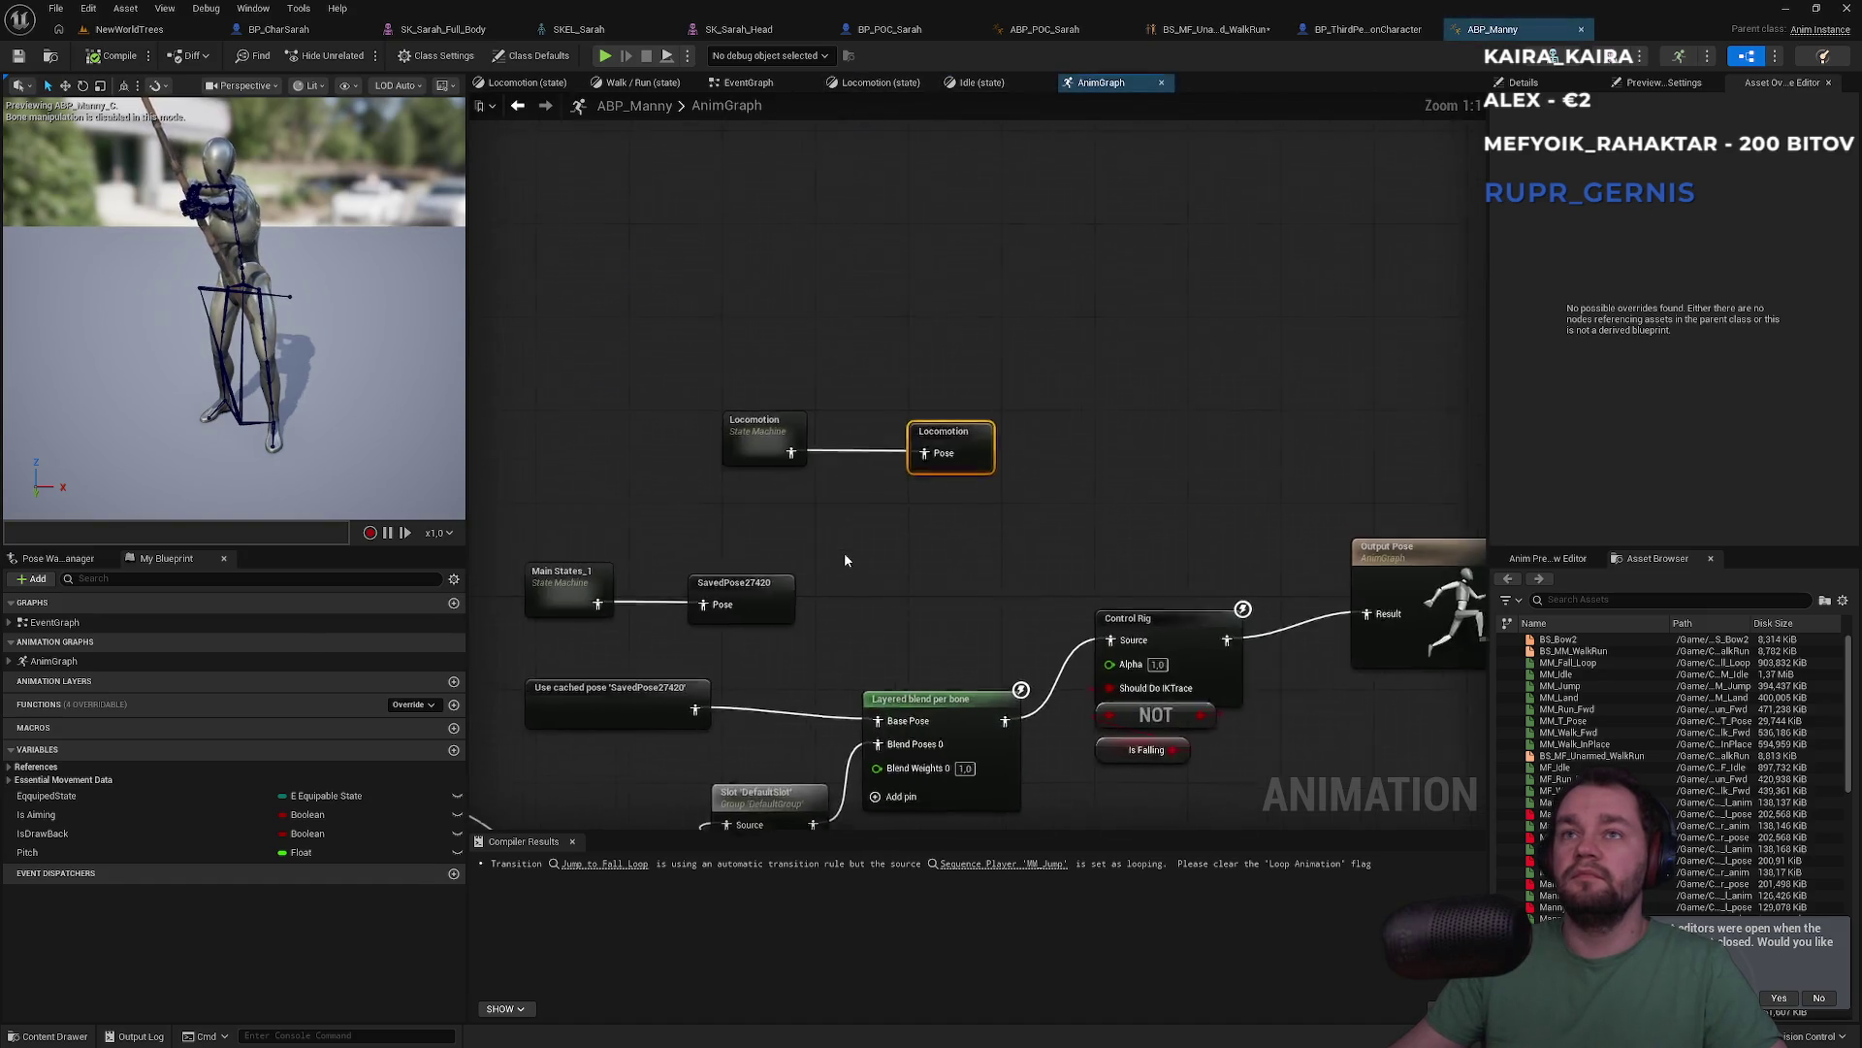
pyautogui.doubleClick(785, 444)
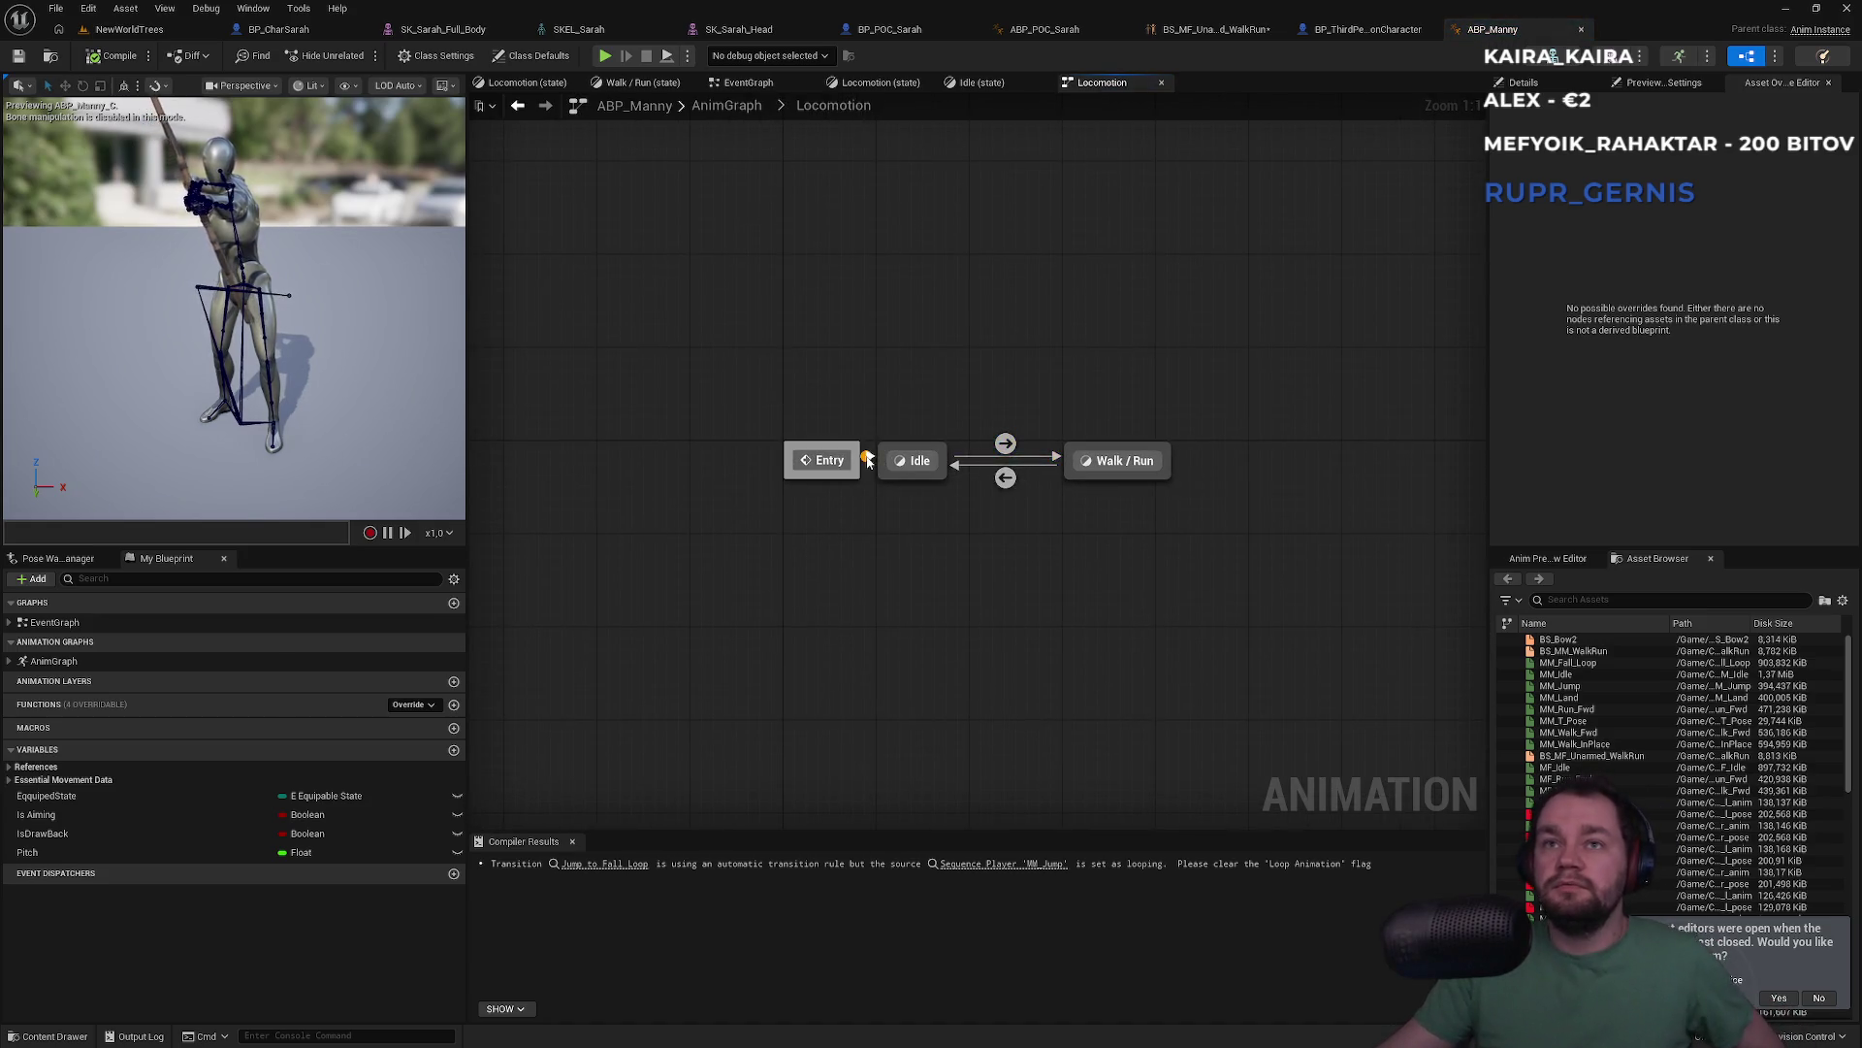
pyautogui.moveTo(1005, 444)
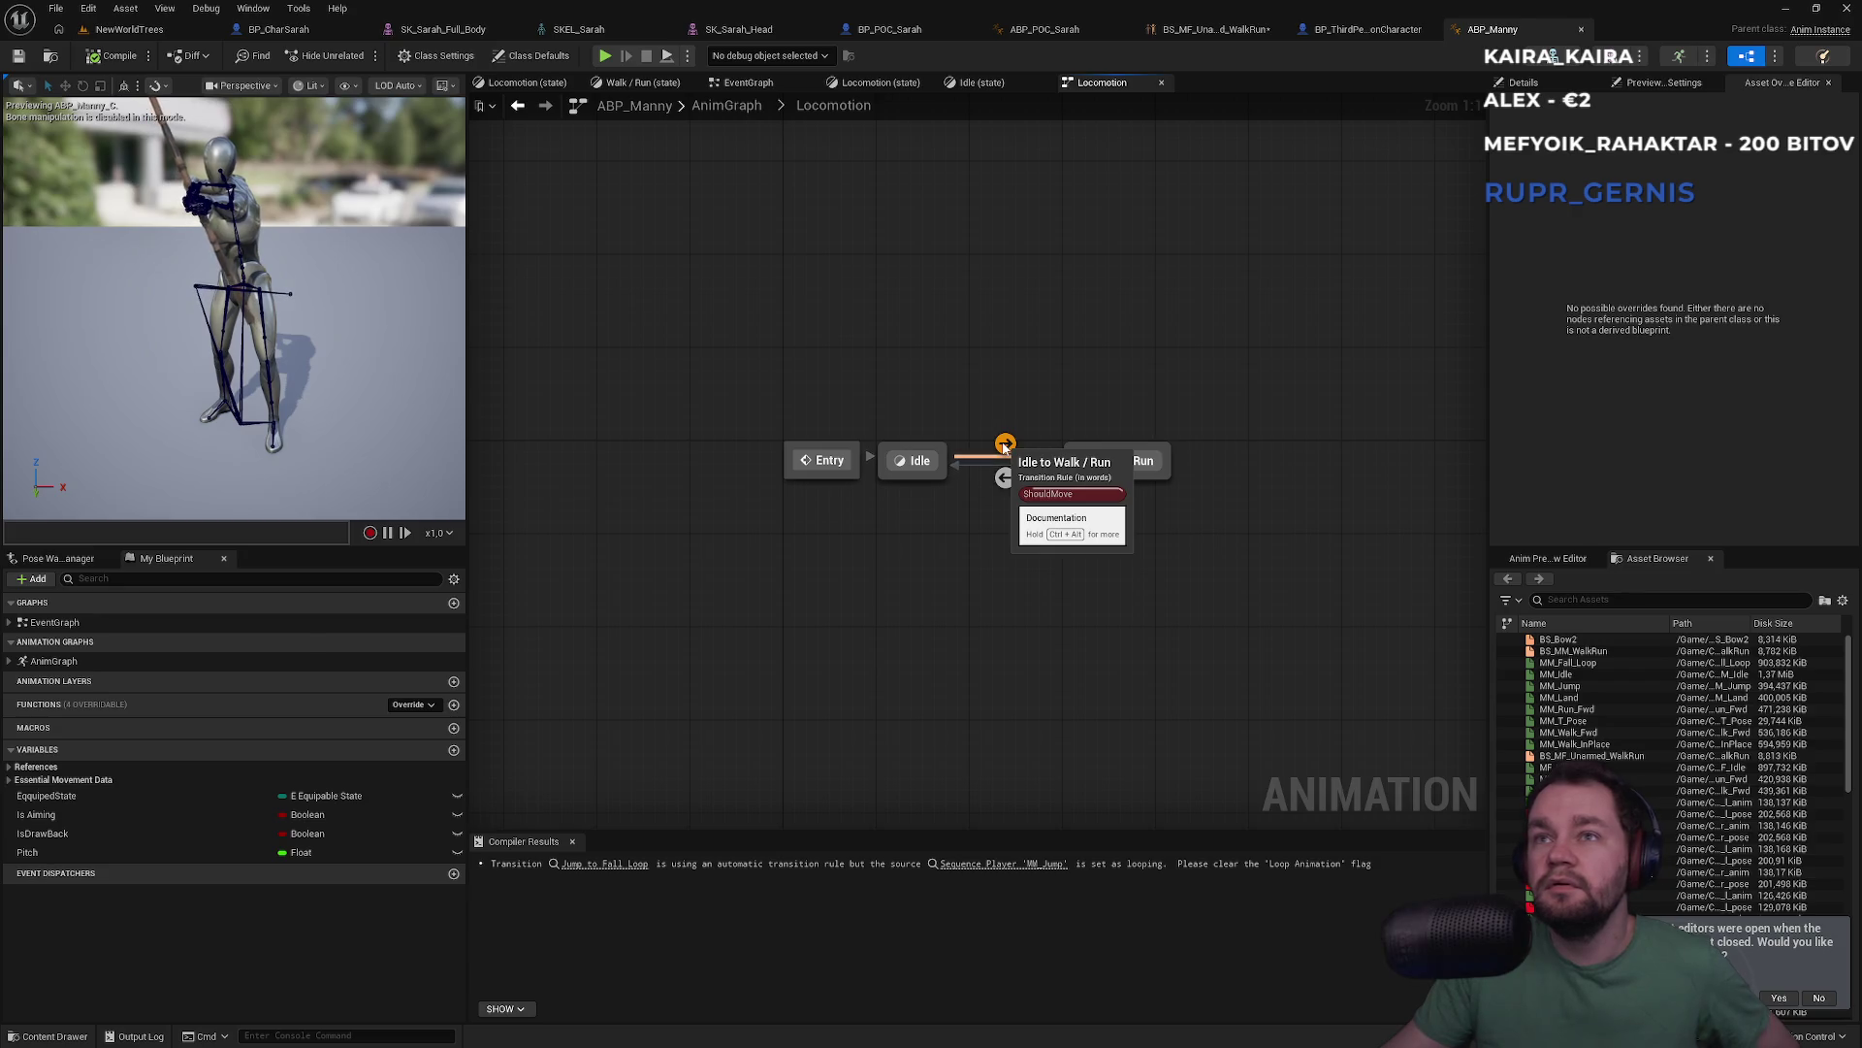
pyautogui.moveTo(1005, 485)
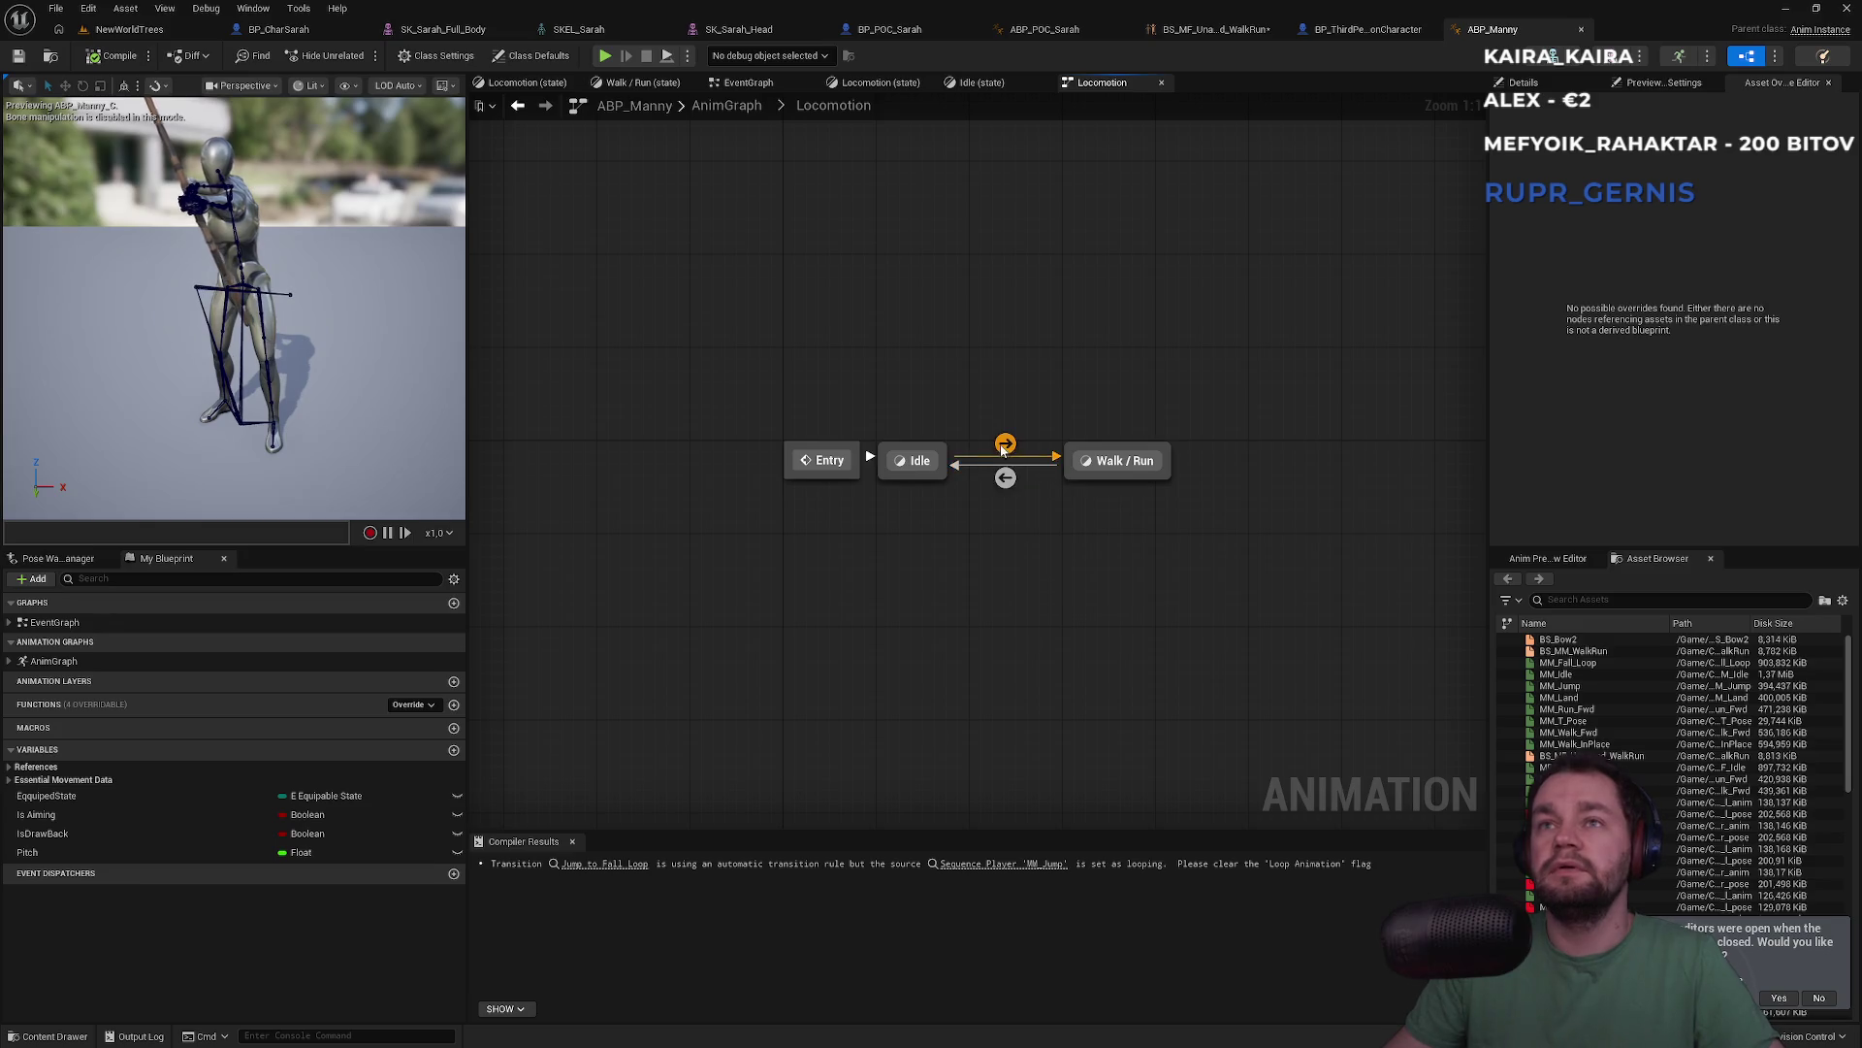
pyautogui.doubleClick(1106, 461)
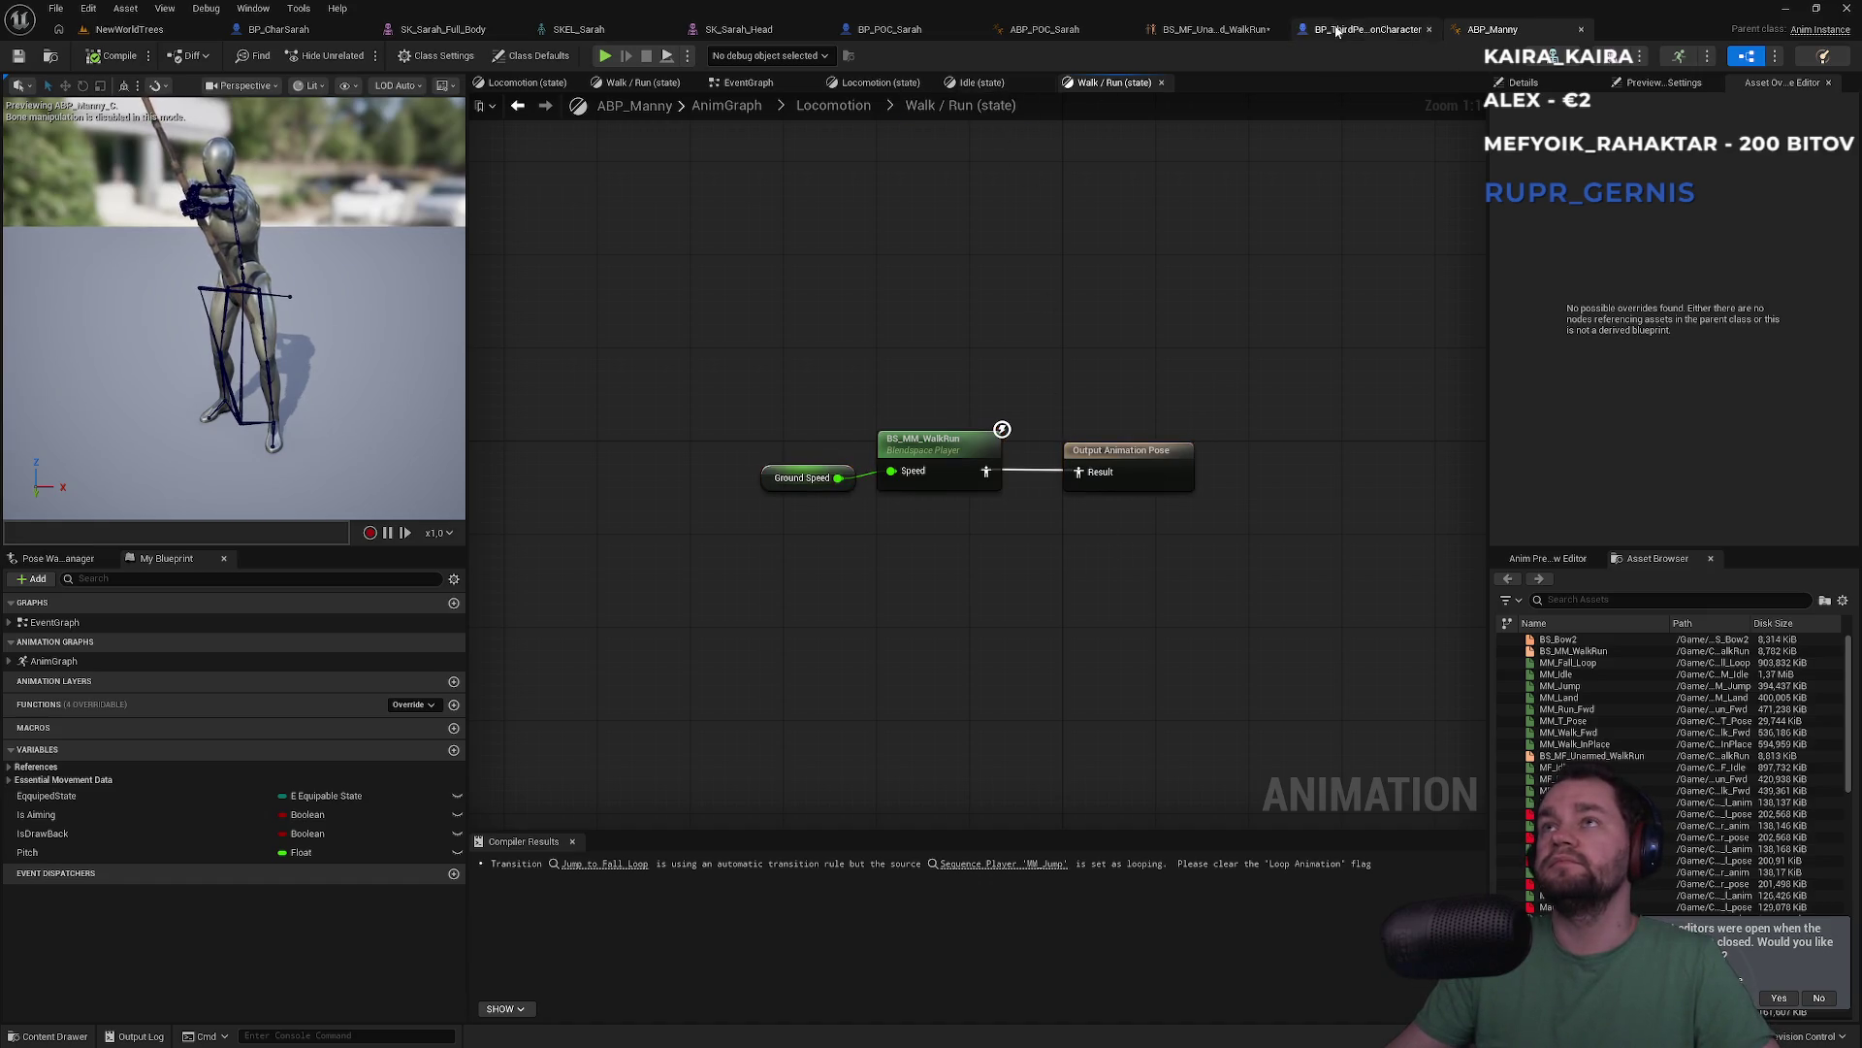
# Search ABP_POC_Sarah's node list for 'blend', cancel, and glance back at ABP_Manny
pyautogui.click(1044, 30)
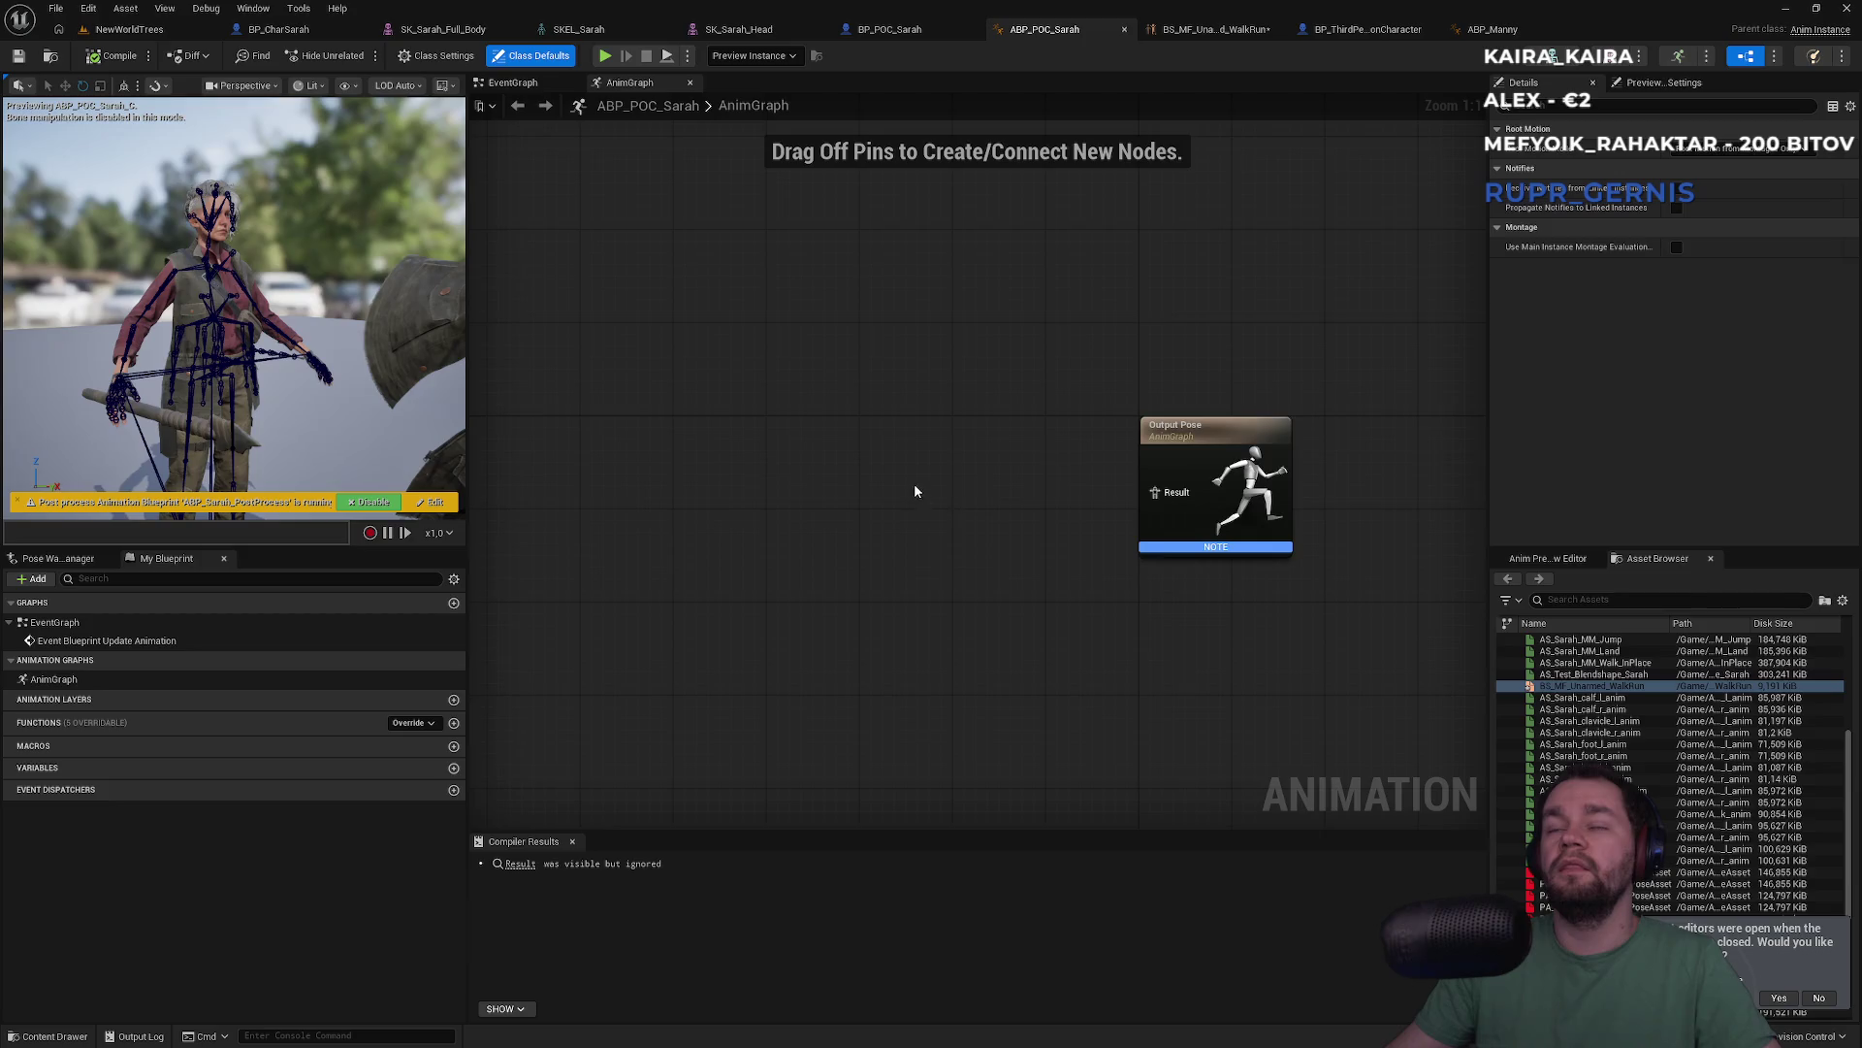
pyautogui.rightClick(809, 449)
pyautogui.write('blend')
pyautogui.press('Escape')
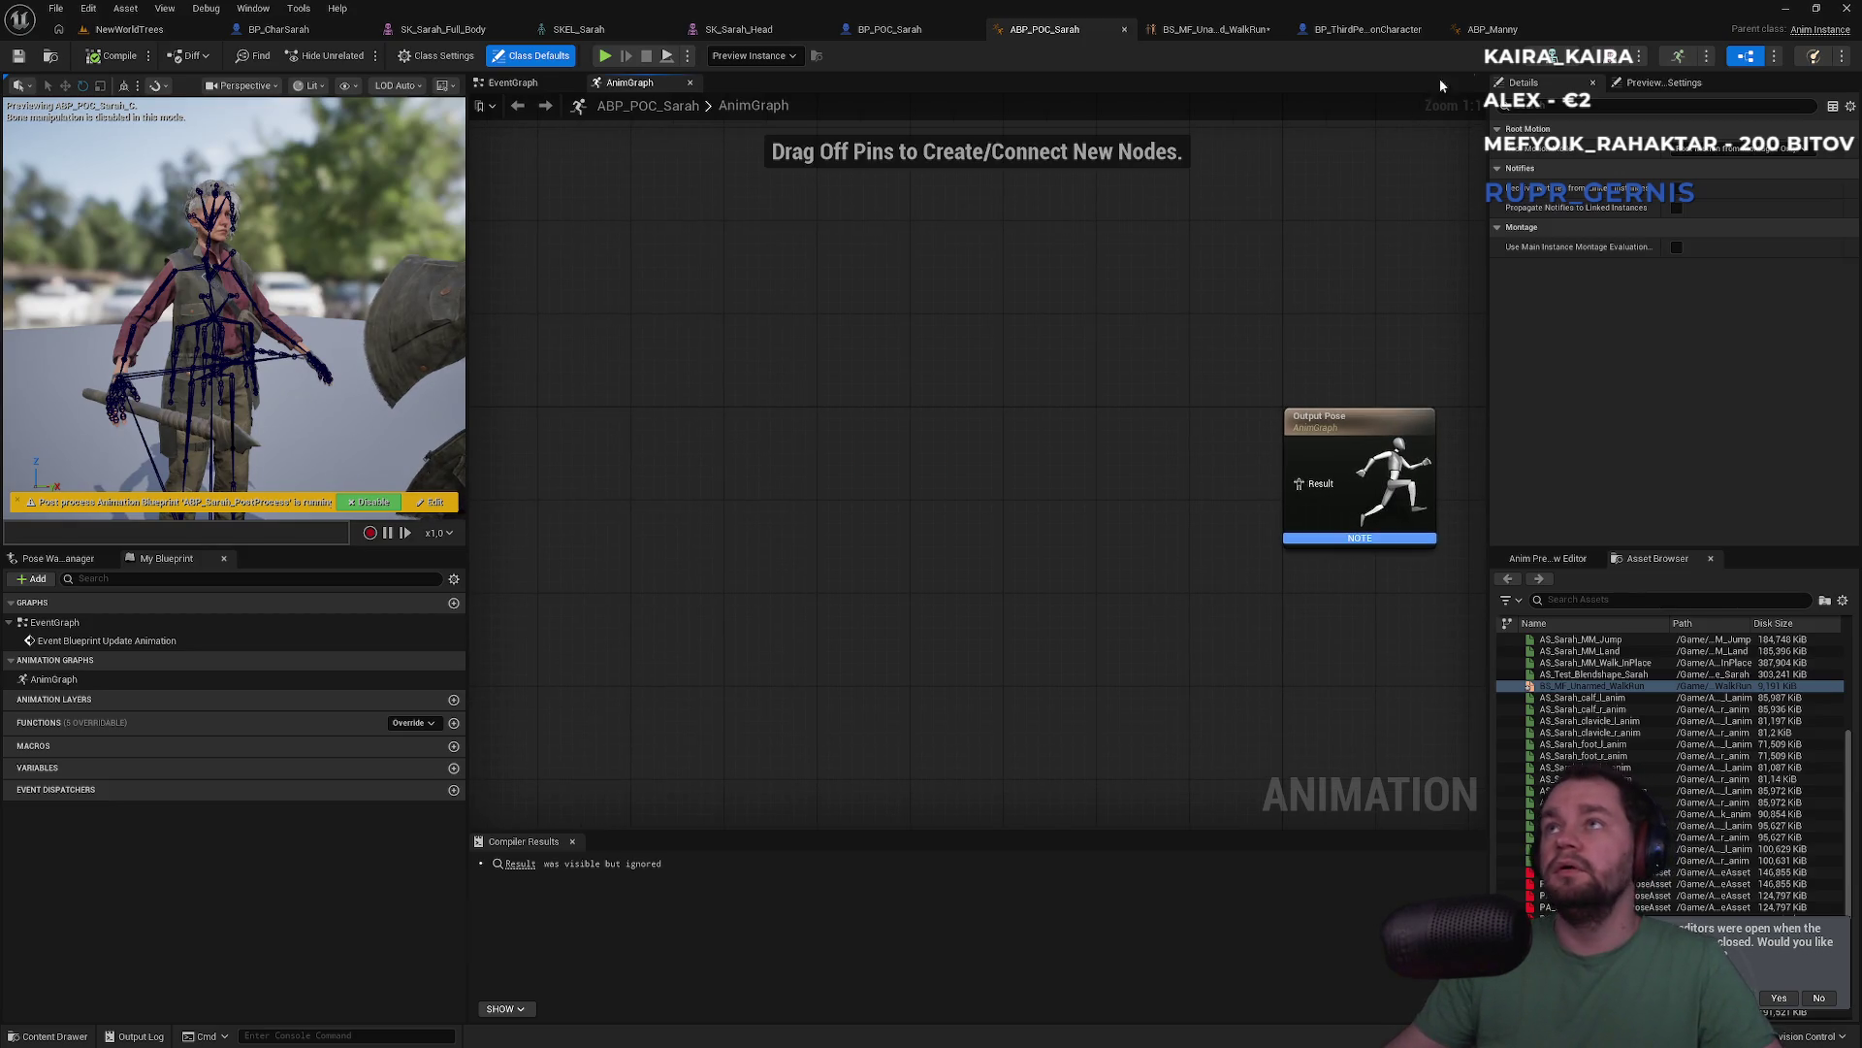
pyautogui.click(1489, 30)
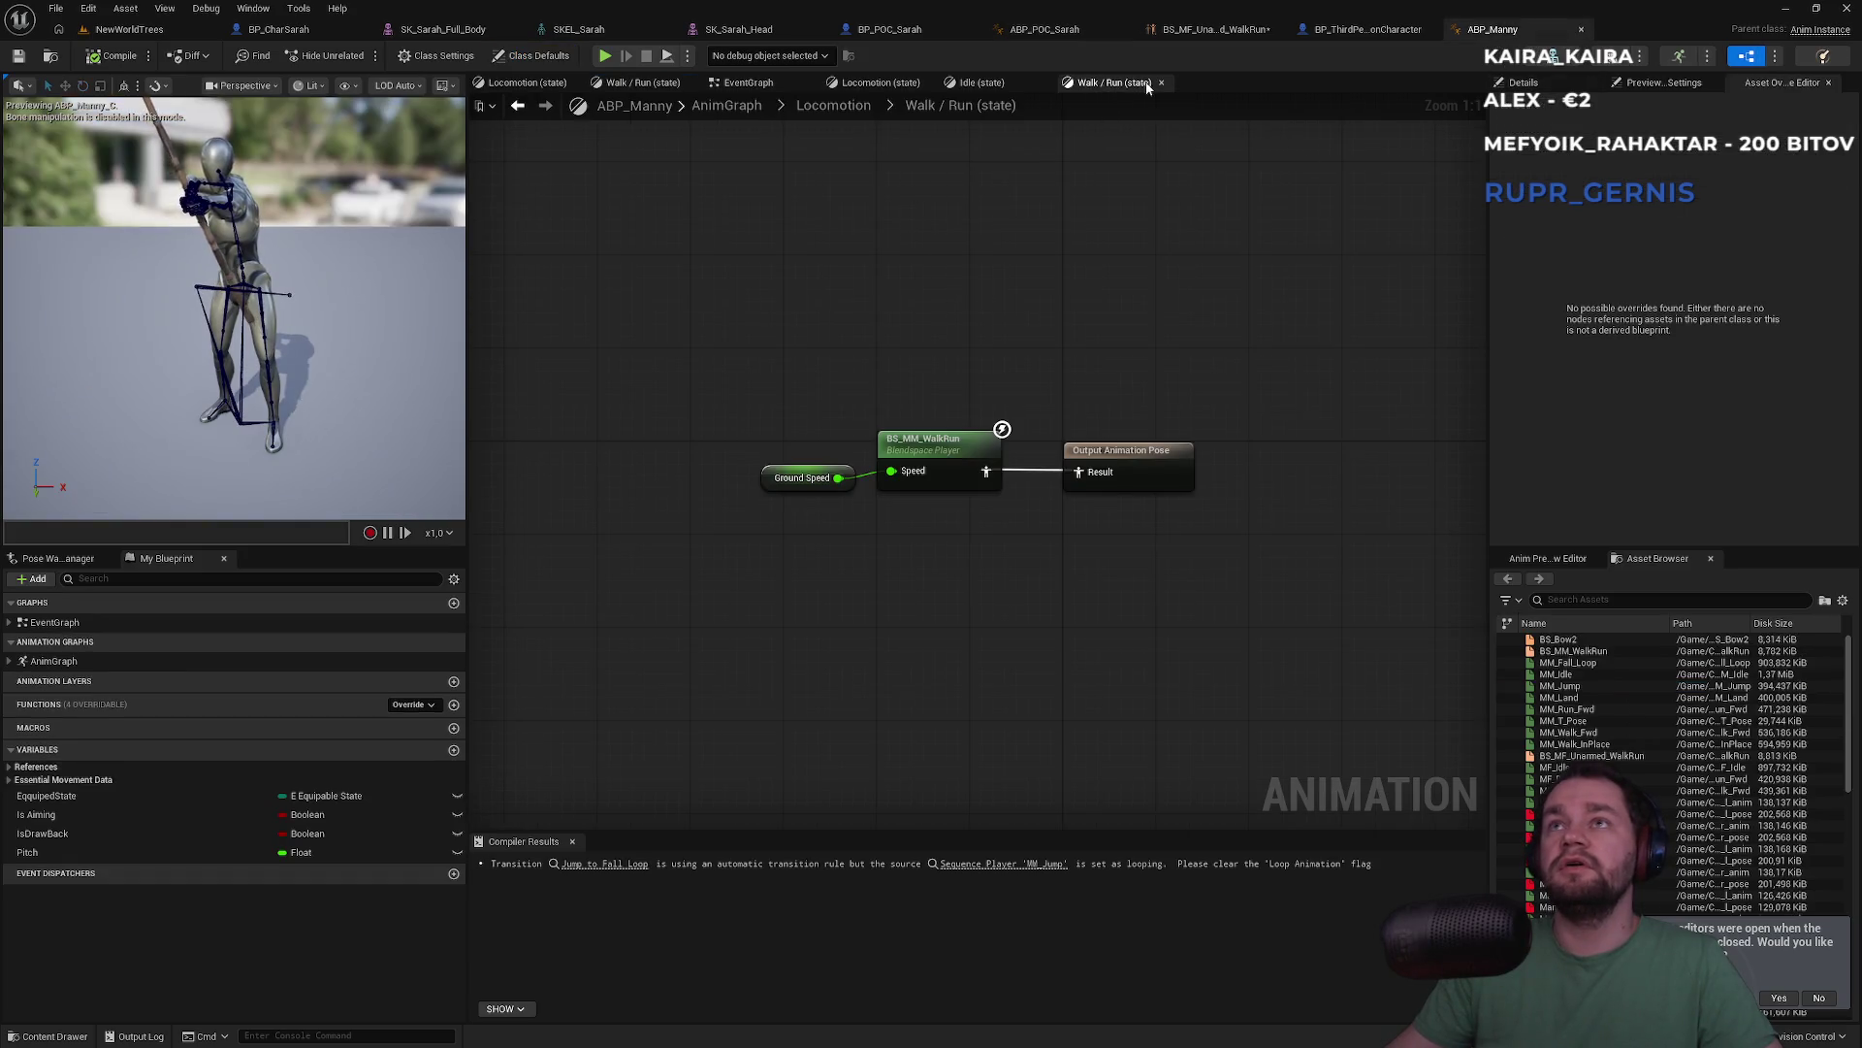
pyautogui.click(1215, 28)
pyautogui.click(1075, 33)
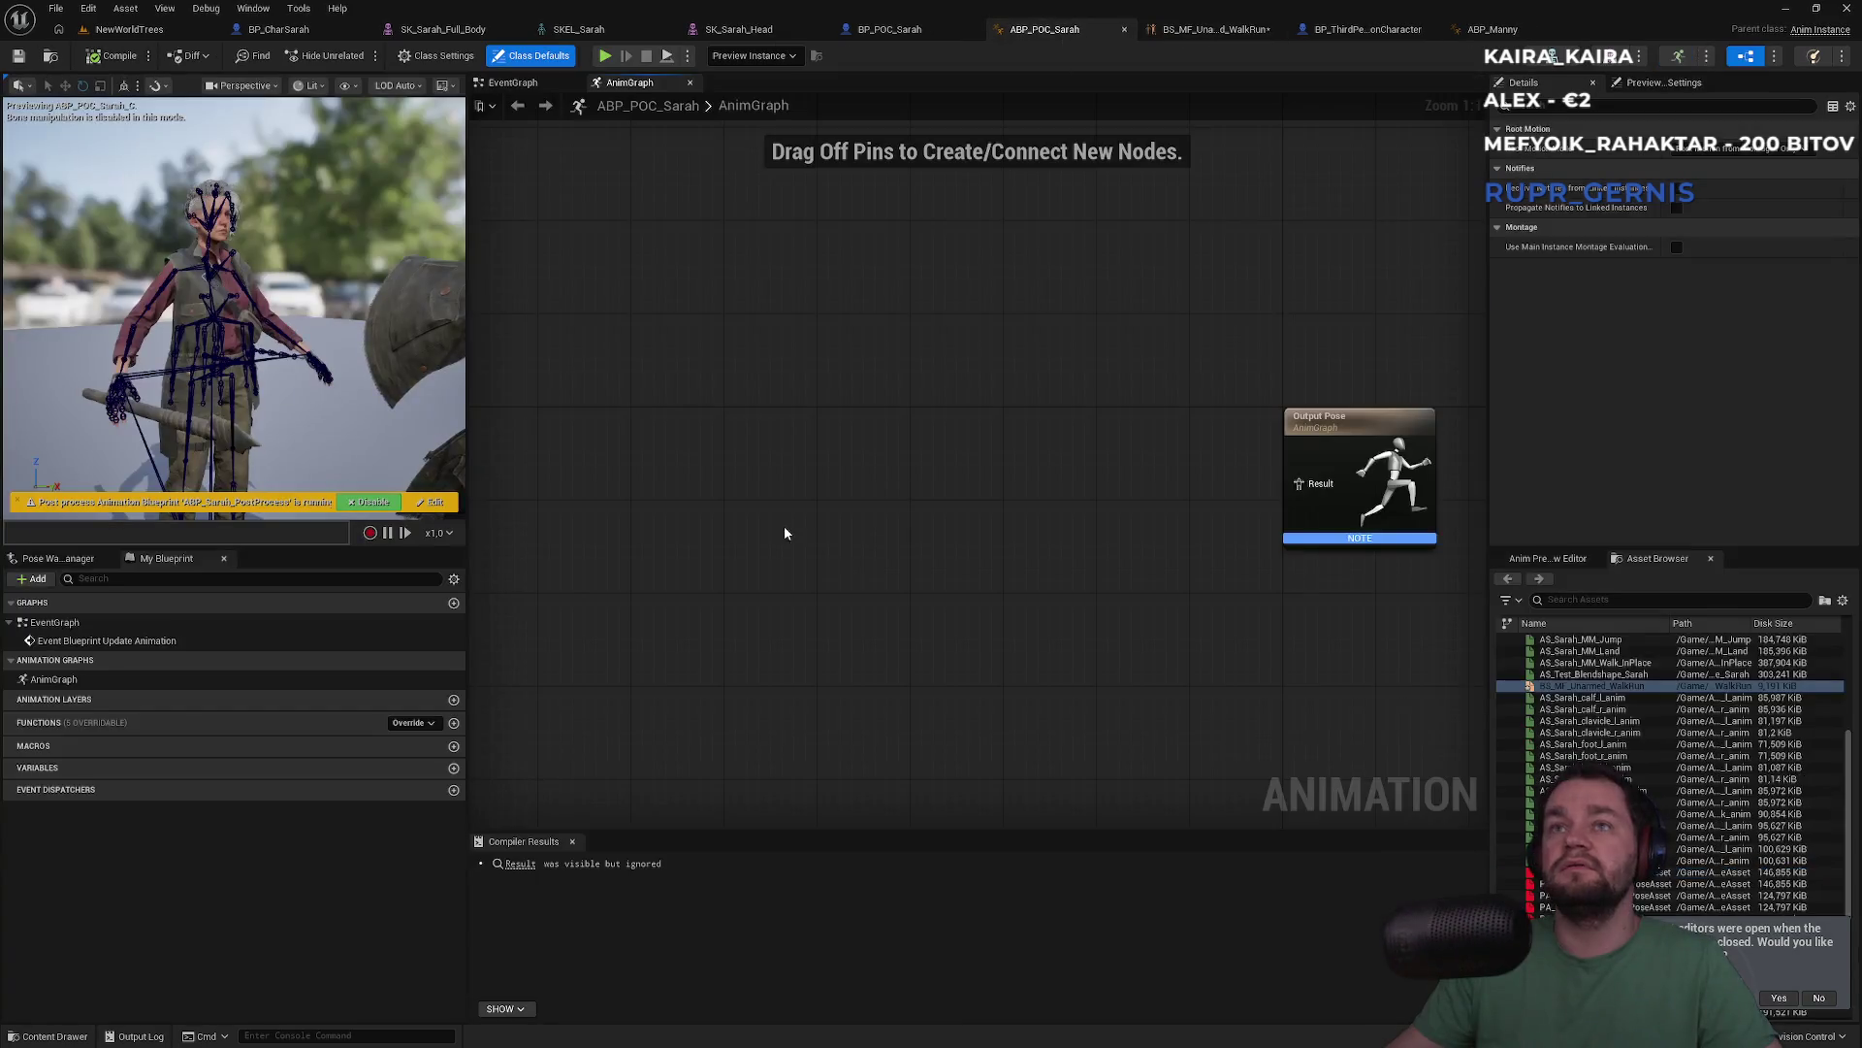
# Add a new state machine from the 'state' search results and name it Loco
pyautogui.rightClick(789, 499)
pyautogui.write('state')
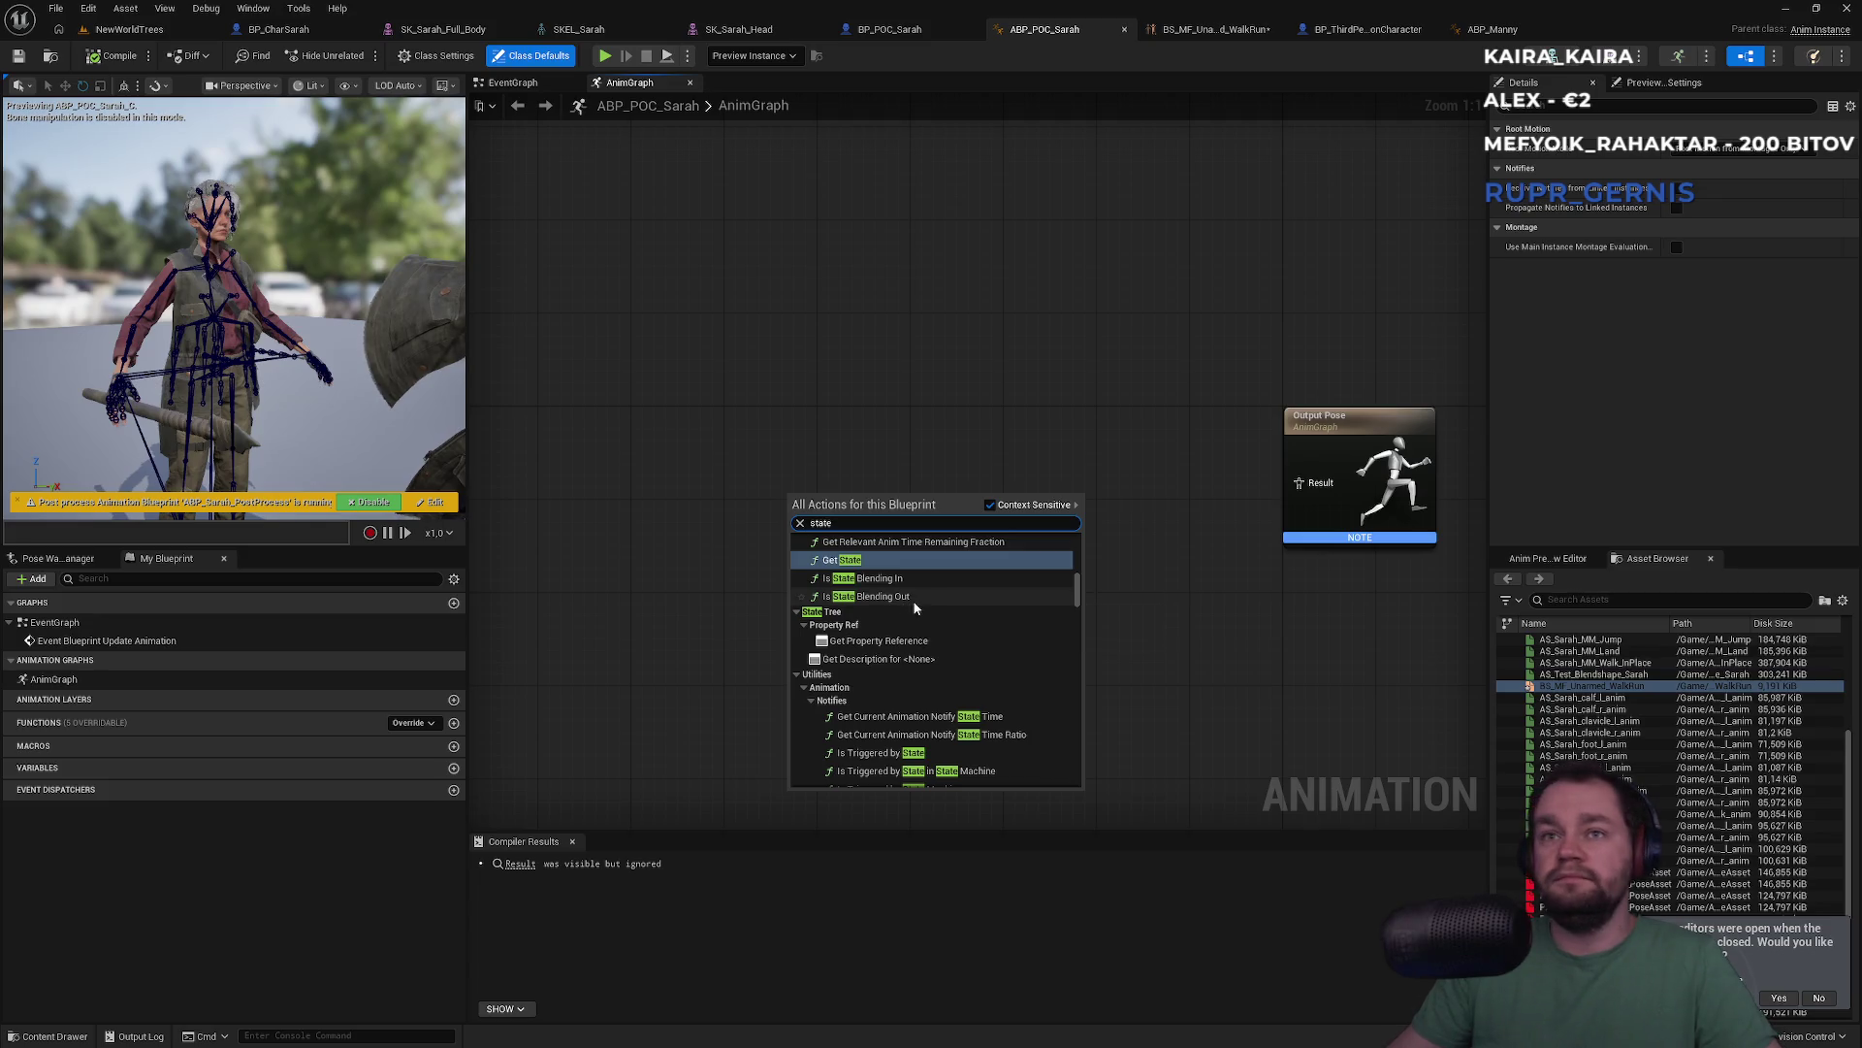
pyautogui.scroll(-6, 894, 615)
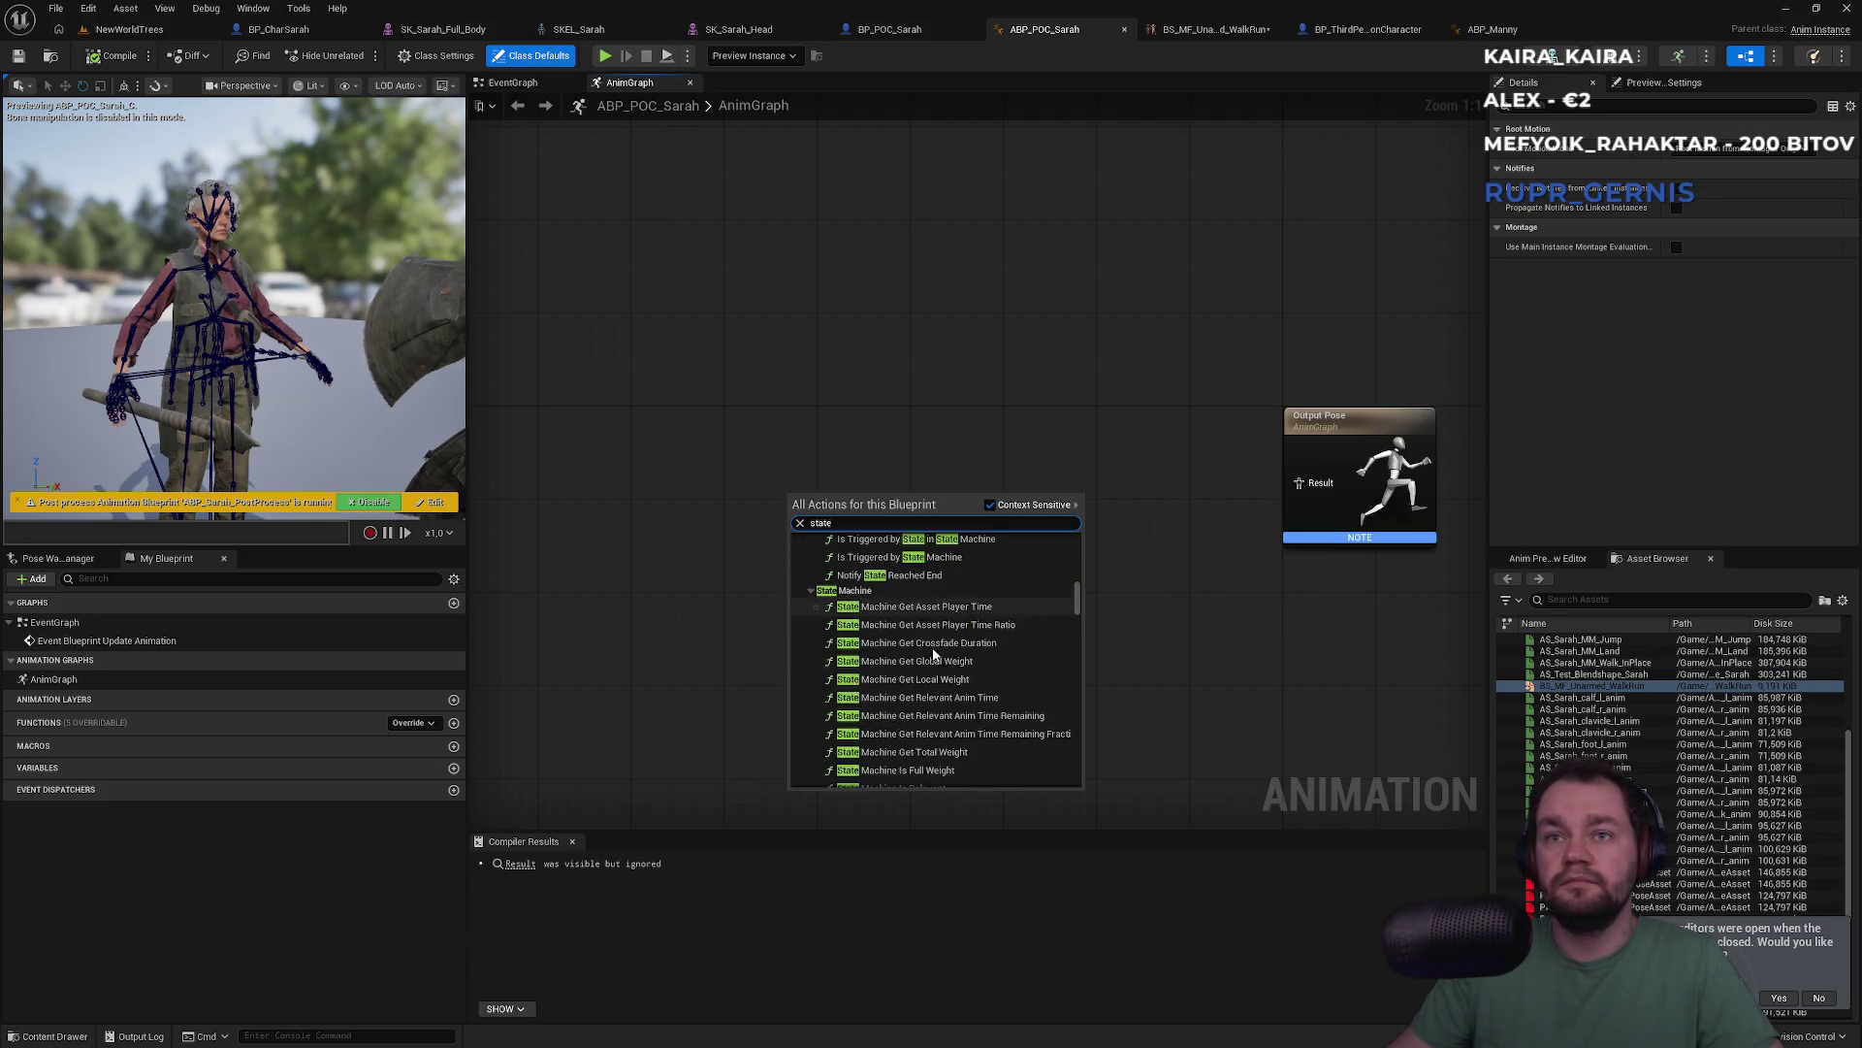
pyautogui.scroll(10, 1059, 621)
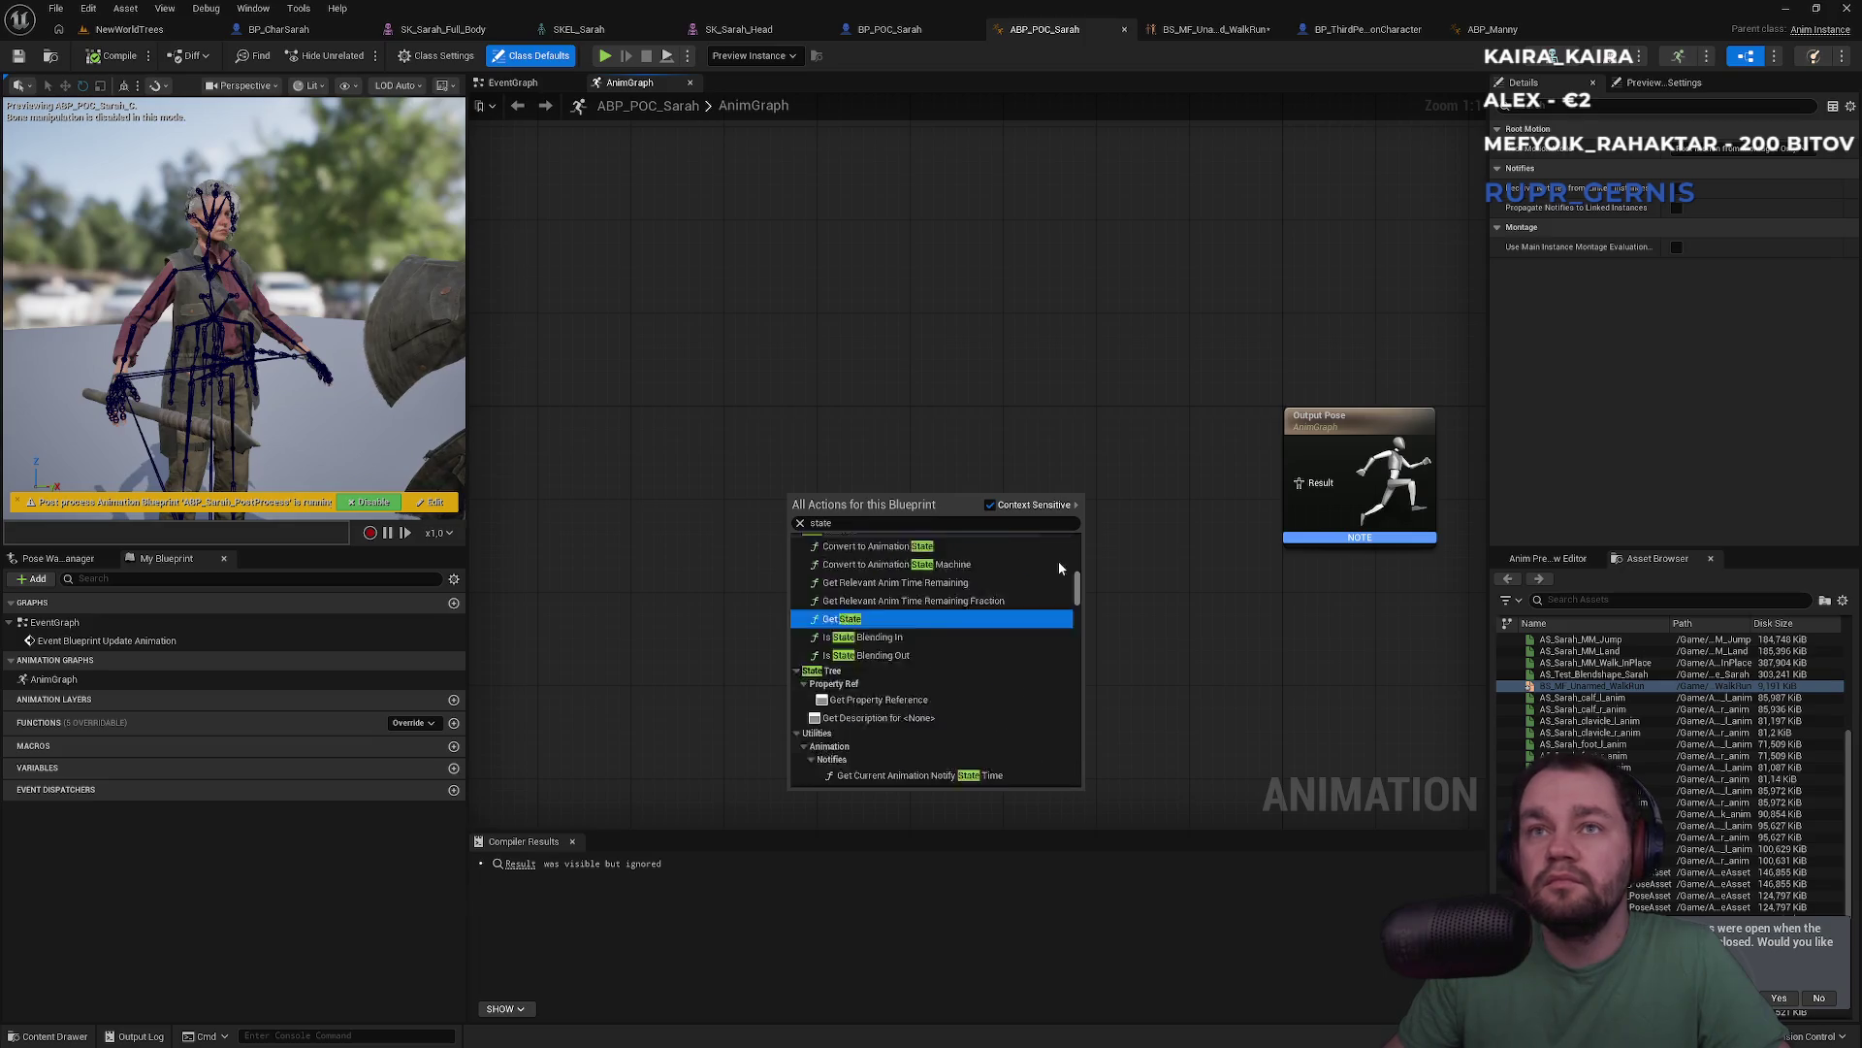
pyautogui.scroll(-9, 984, 622)
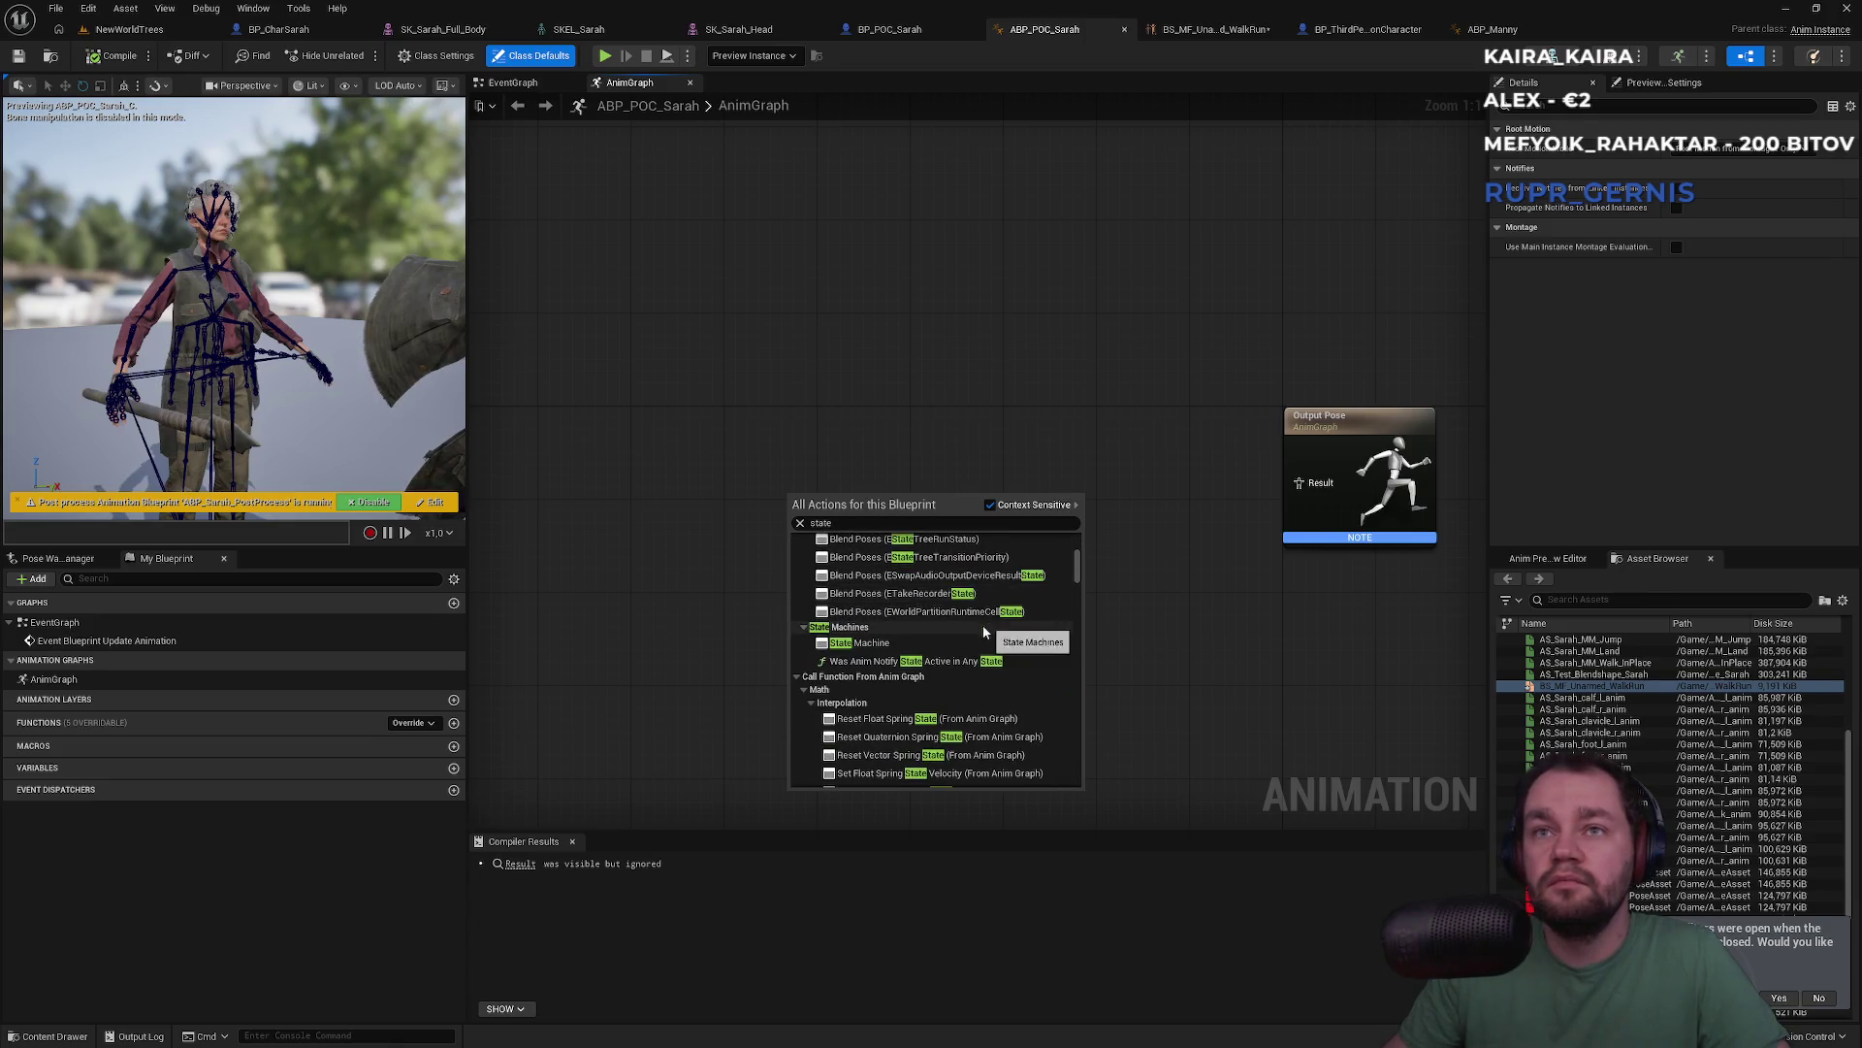
pyautogui.click(911, 643)
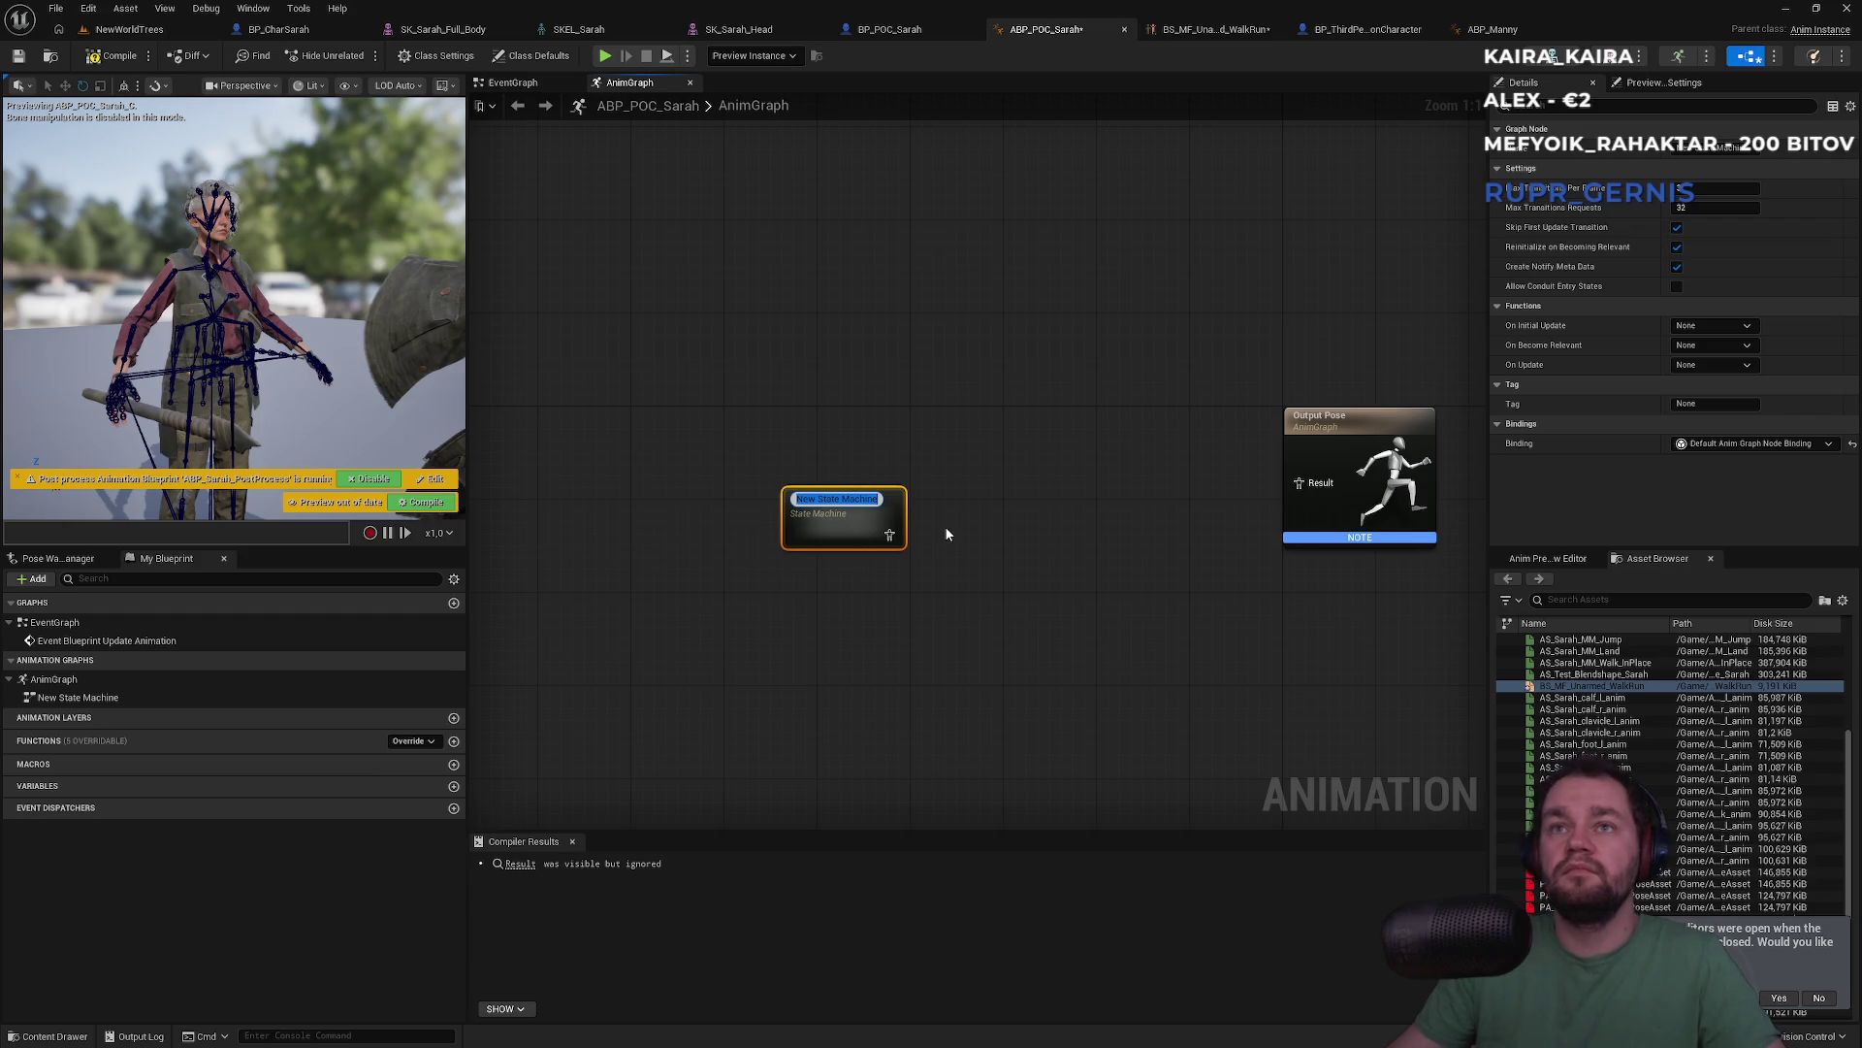
pyautogui.write('Loco')
pyautogui.press('Return')
# In Loco, add an Idle state from Entry playing AS_Sarah_MF_Idle into its Result, and compile
pyautogui.doubleClick(846, 508)
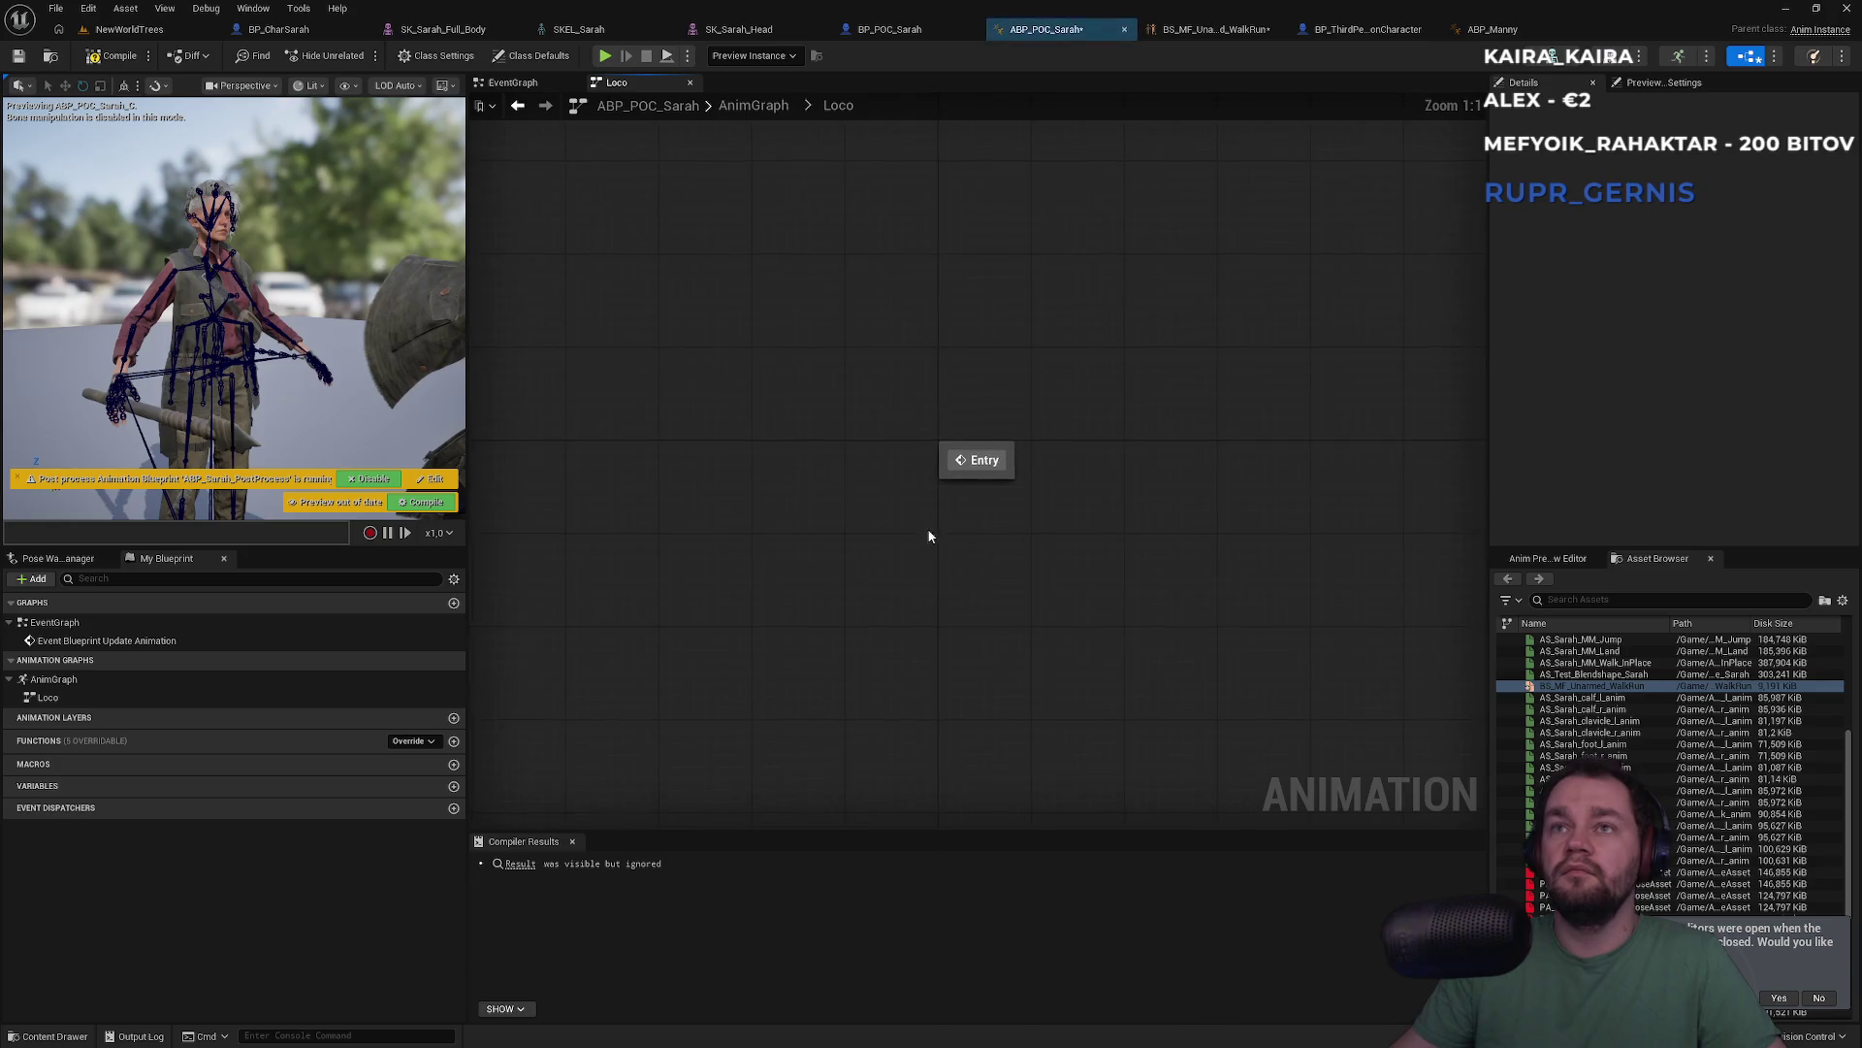
pyautogui.moveTo(1105, 462)
pyautogui.mouseDown()
pyautogui.moveTo(912, 471)
pyautogui.moveTo(1004, 474)
pyautogui.mouseUp()
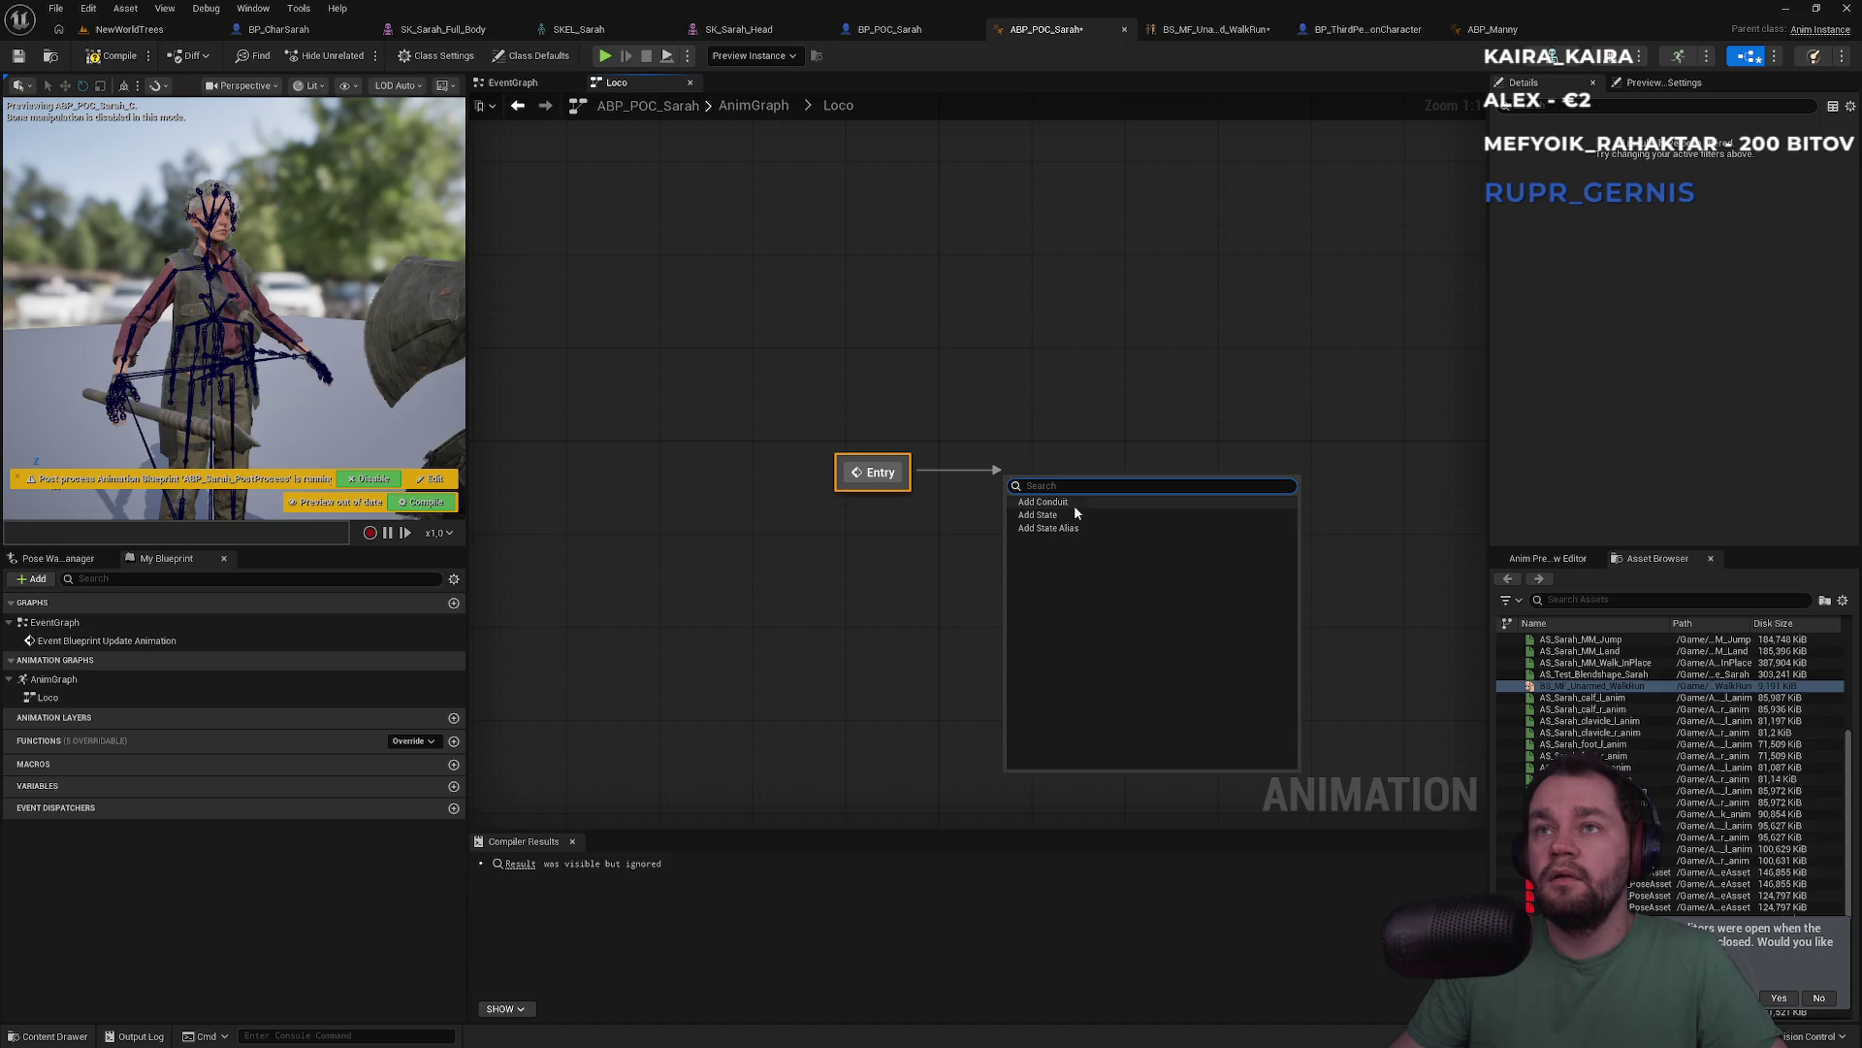
pyautogui.click(1038, 515)
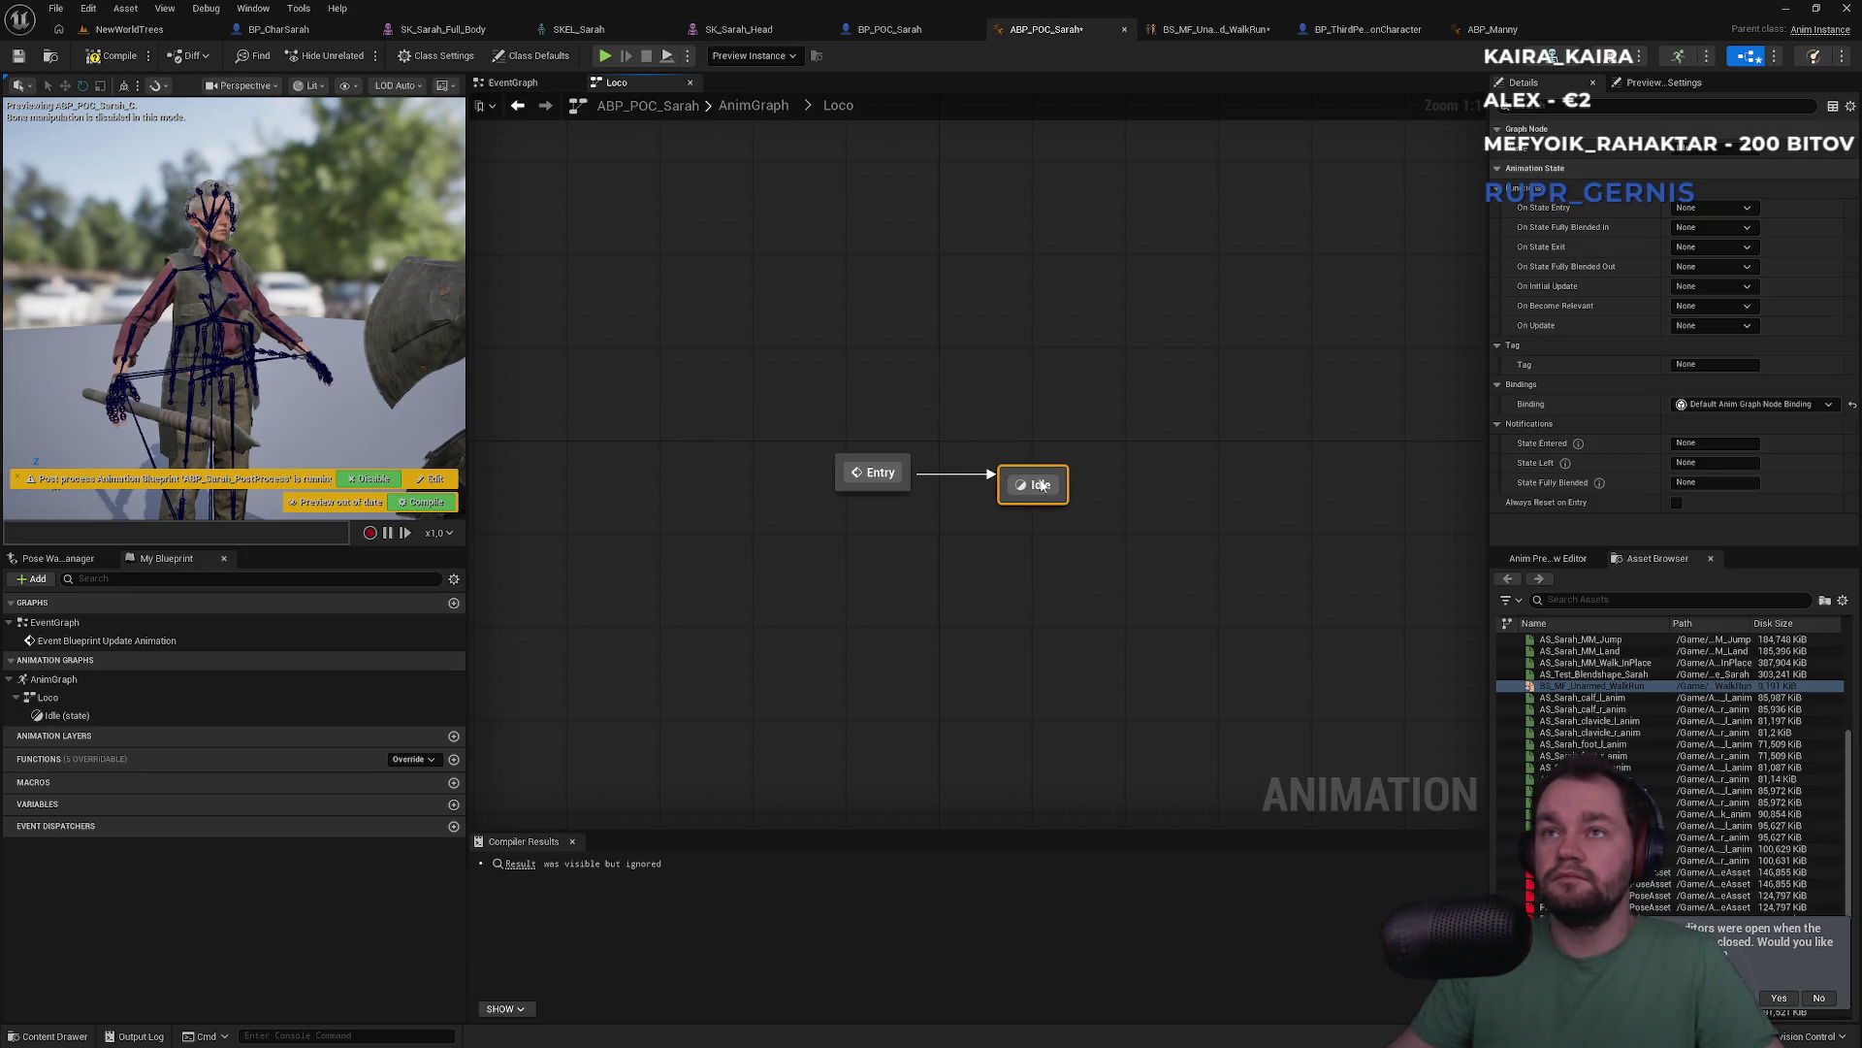
pyautogui.doubleClick(1062, 485)
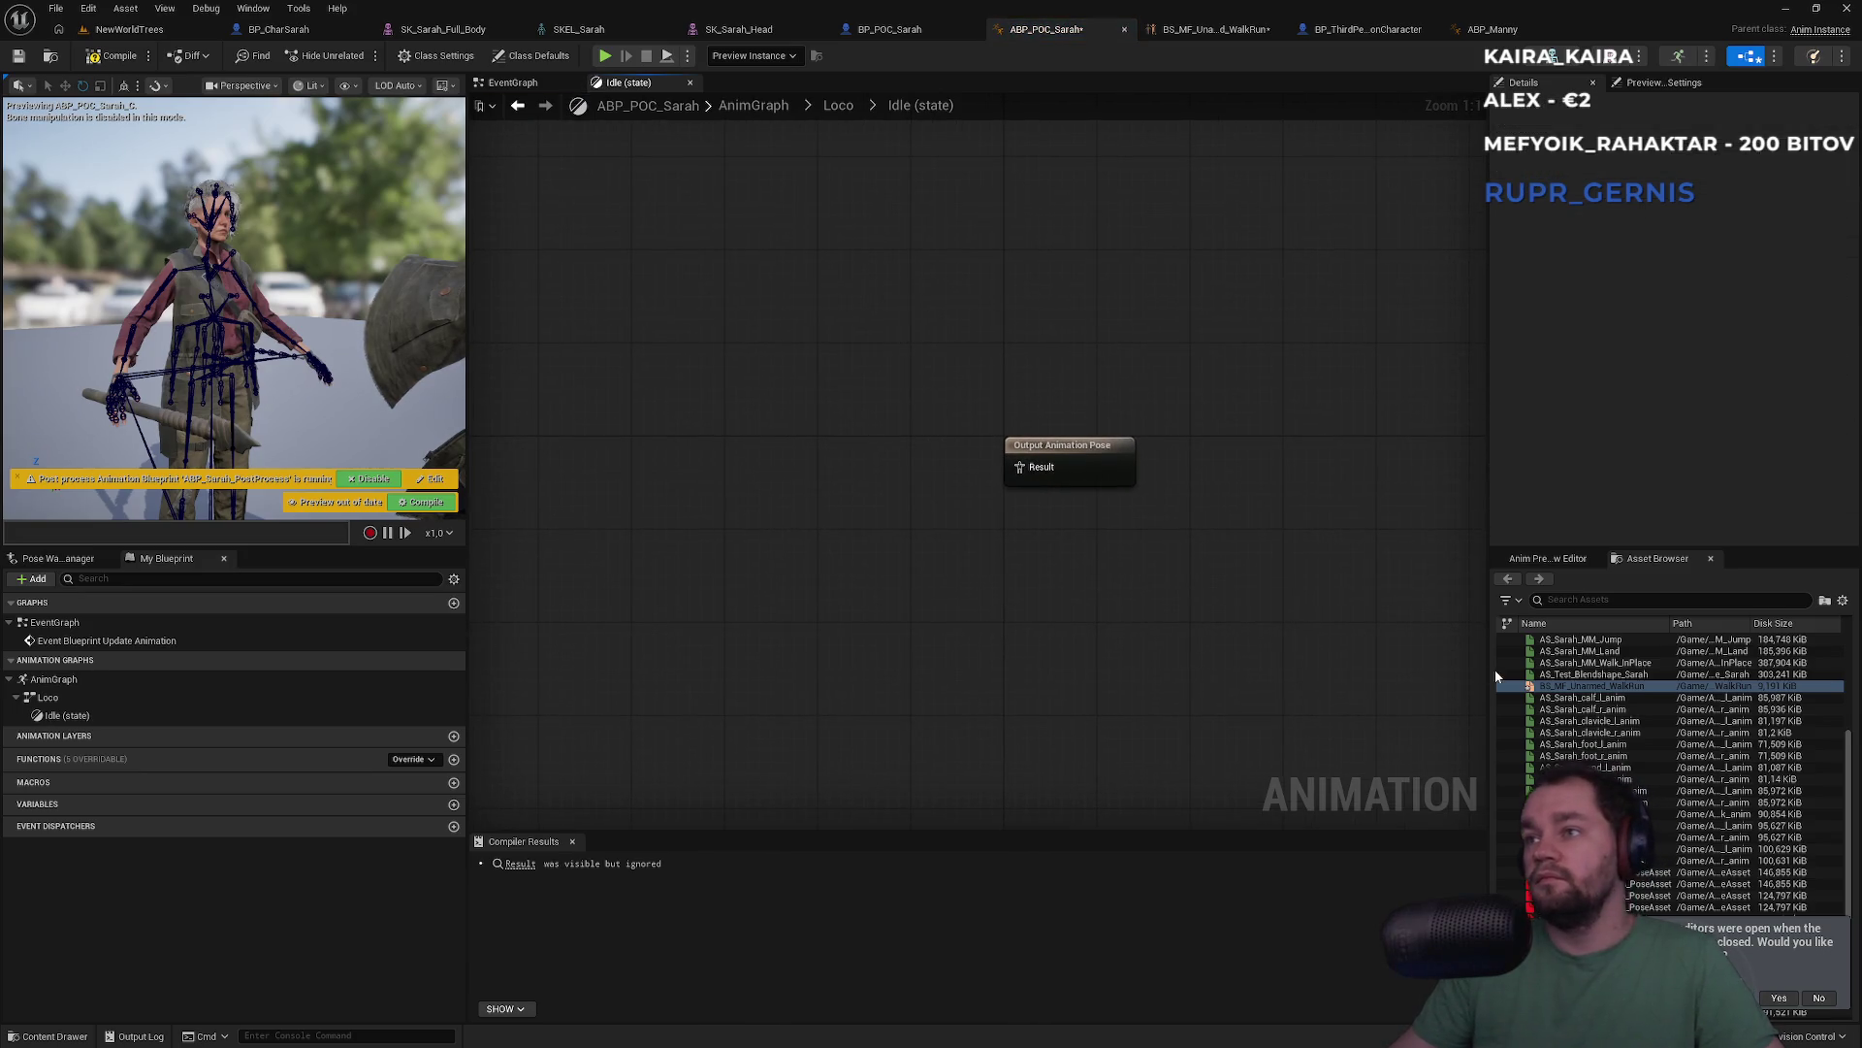
pyautogui.scroll(3, 1648, 723)
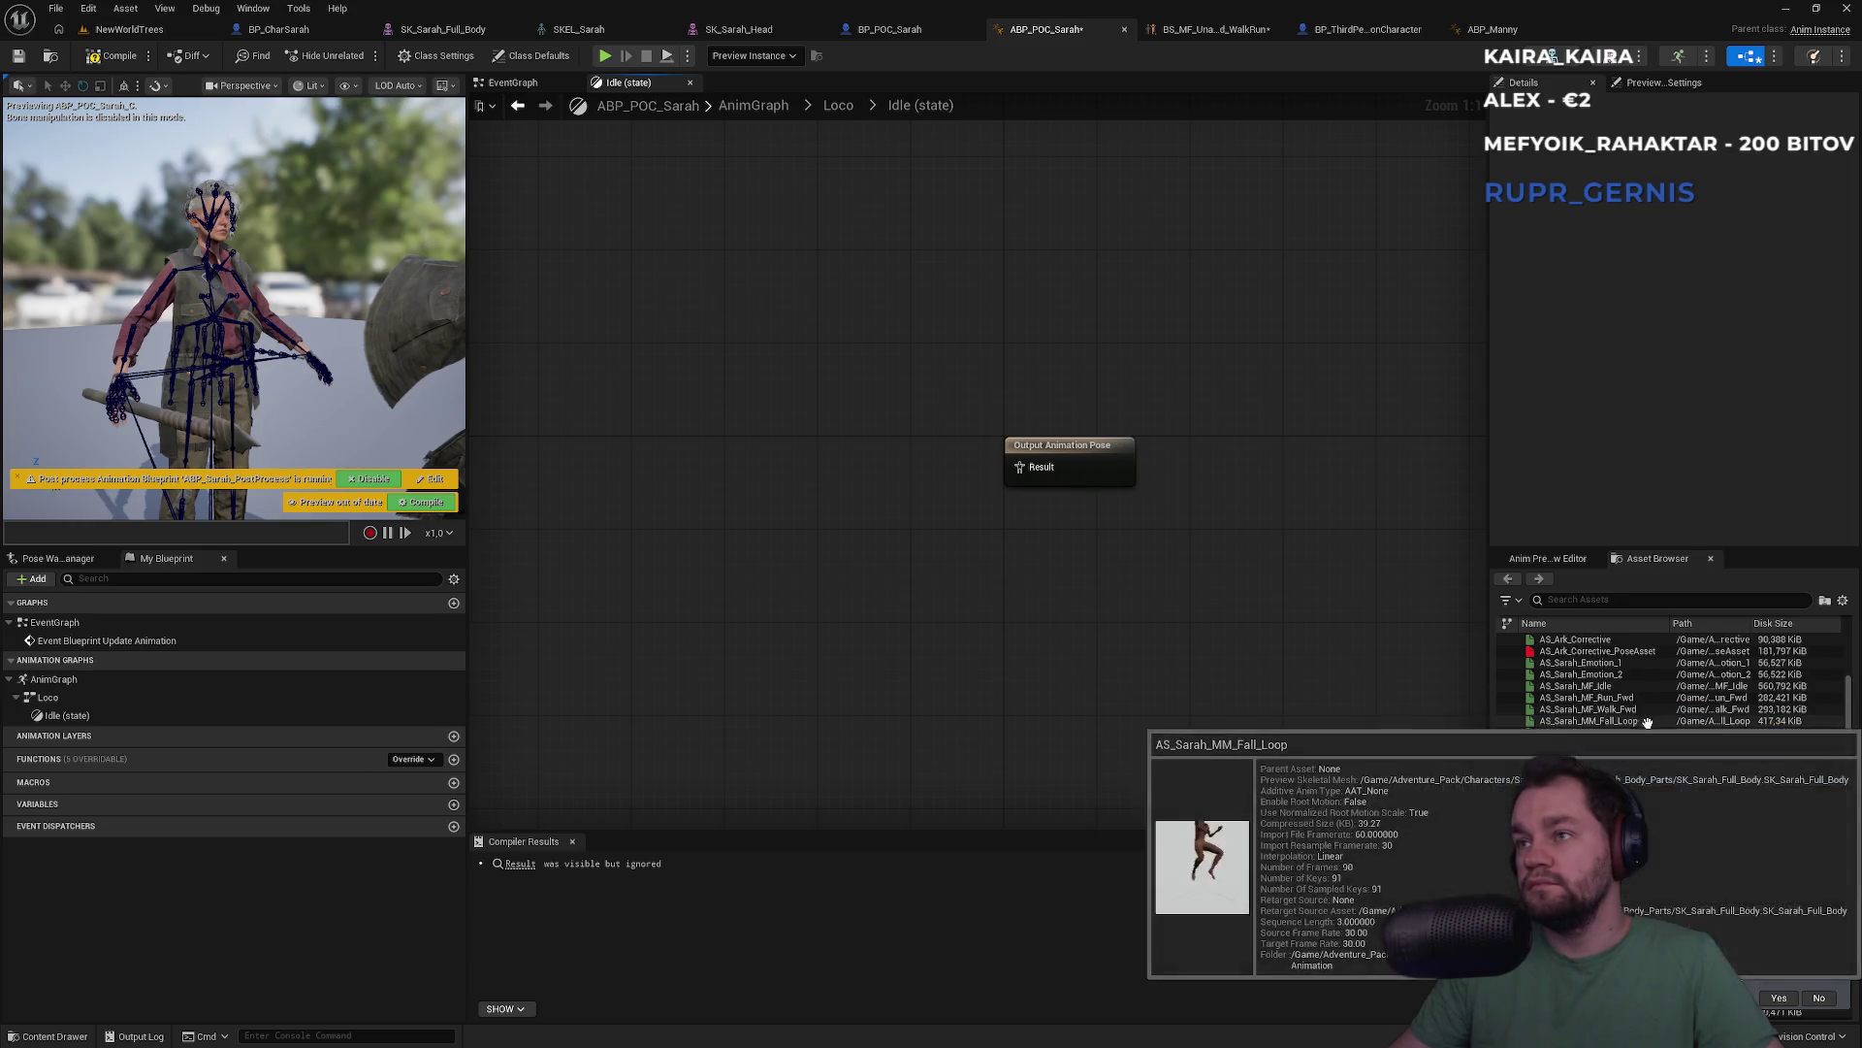
pyautogui.moveTo(1585, 705)
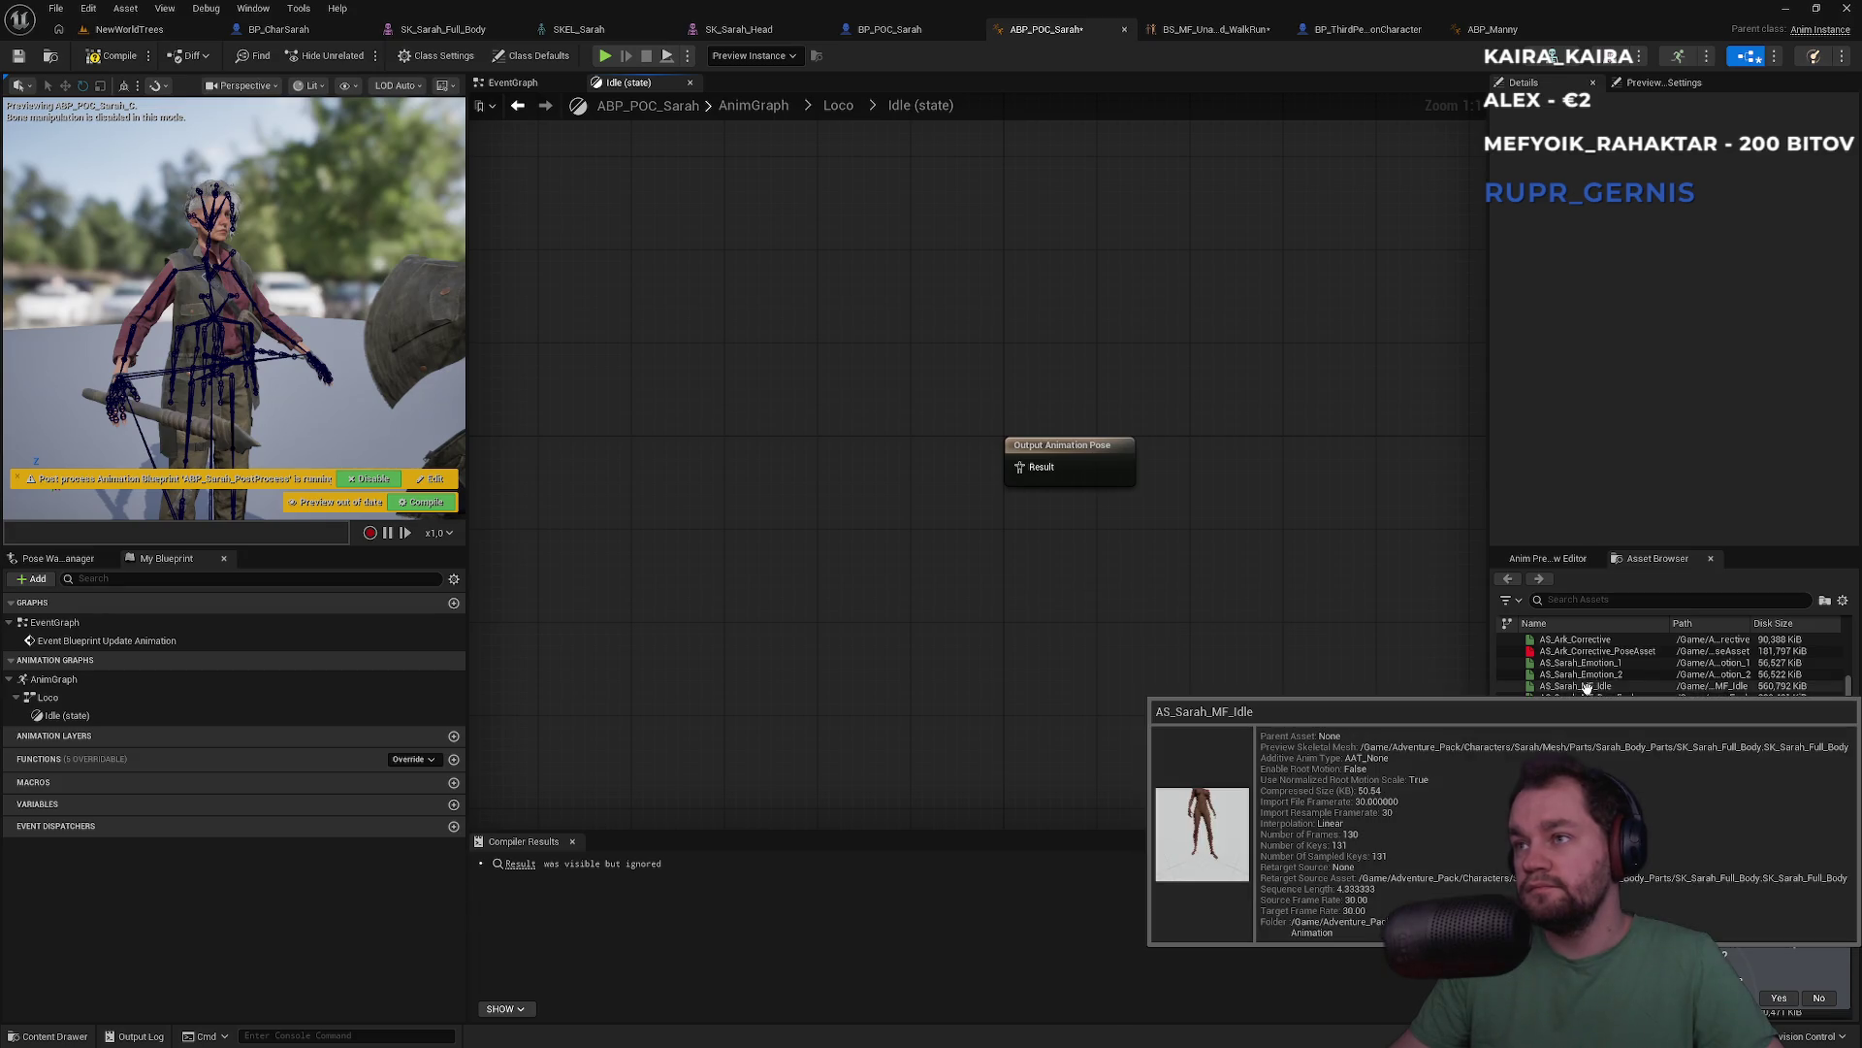
pyautogui.moveTo(1585, 688)
pyautogui.mouseDown()
pyautogui.moveTo(878, 471)
pyautogui.moveTo(1024, 474)
pyautogui.mouseUp()
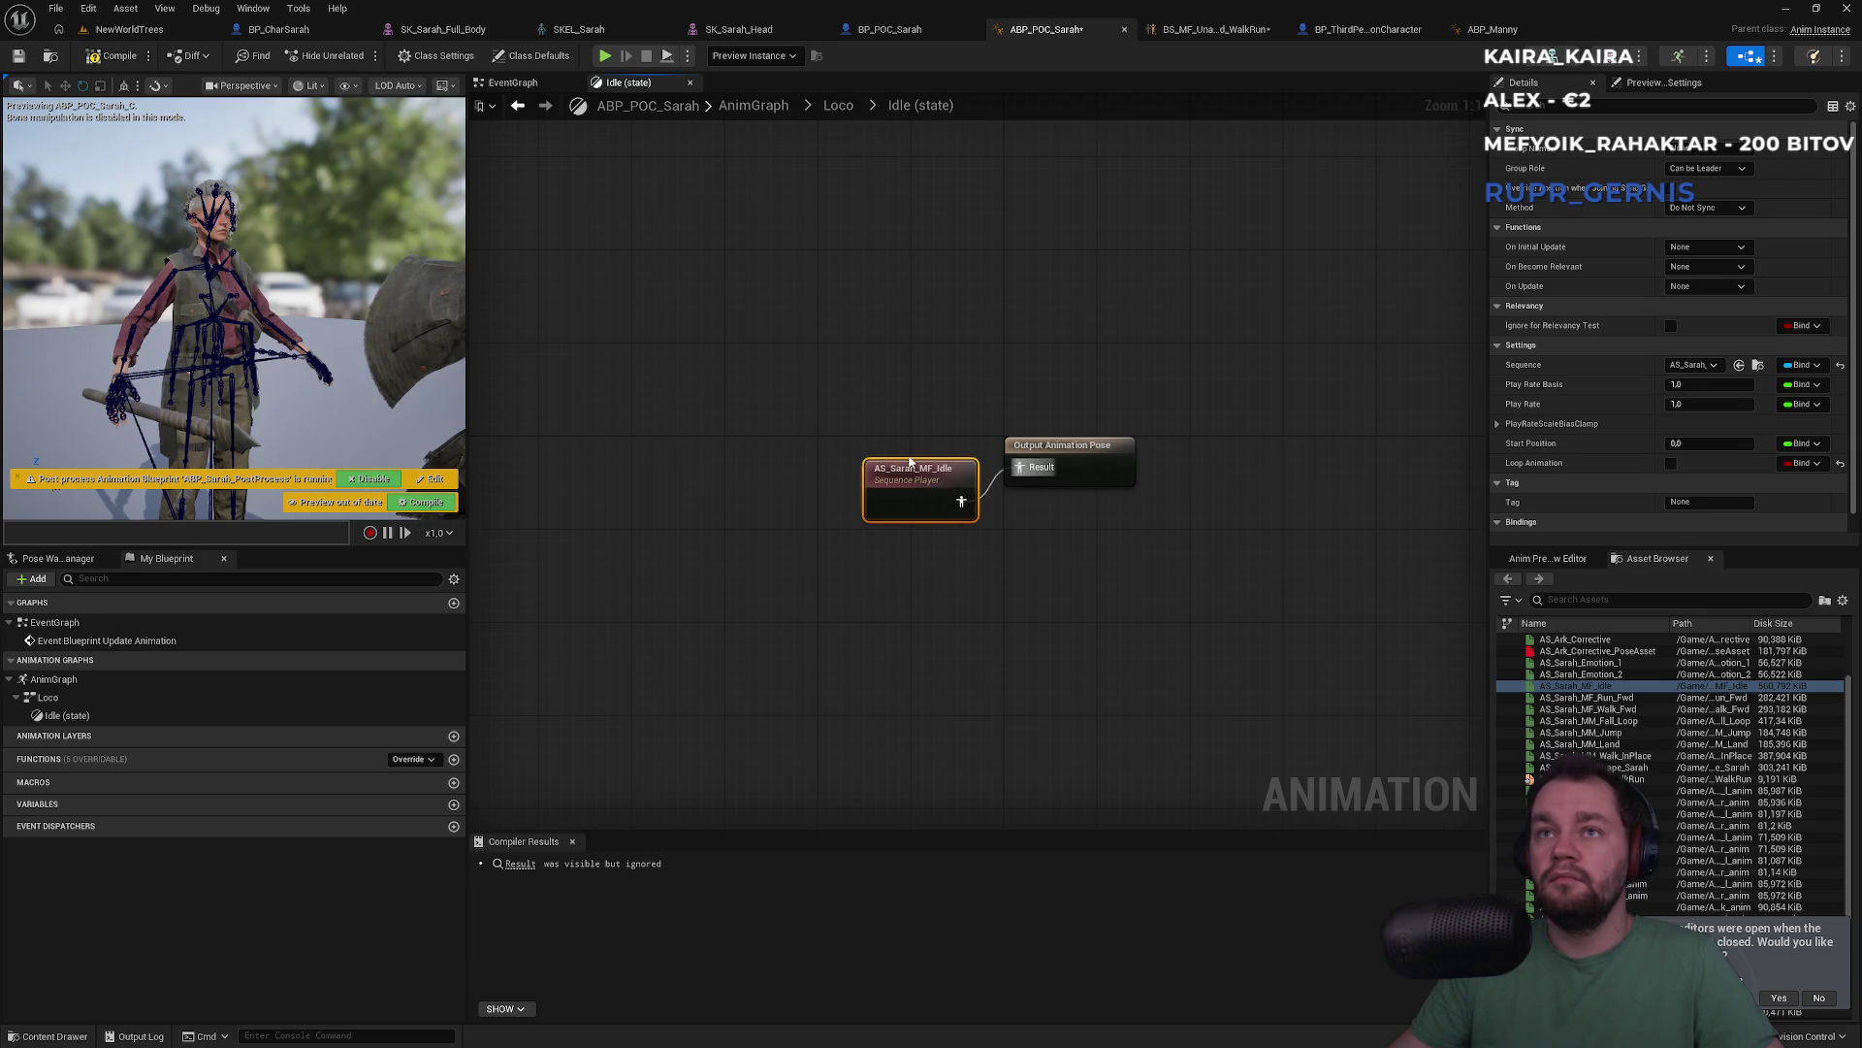
pyautogui.moveTo(909, 463); pyautogui.dragTo(877, 430)
pyautogui.click(958, 396)
pyautogui.click(415, 502)
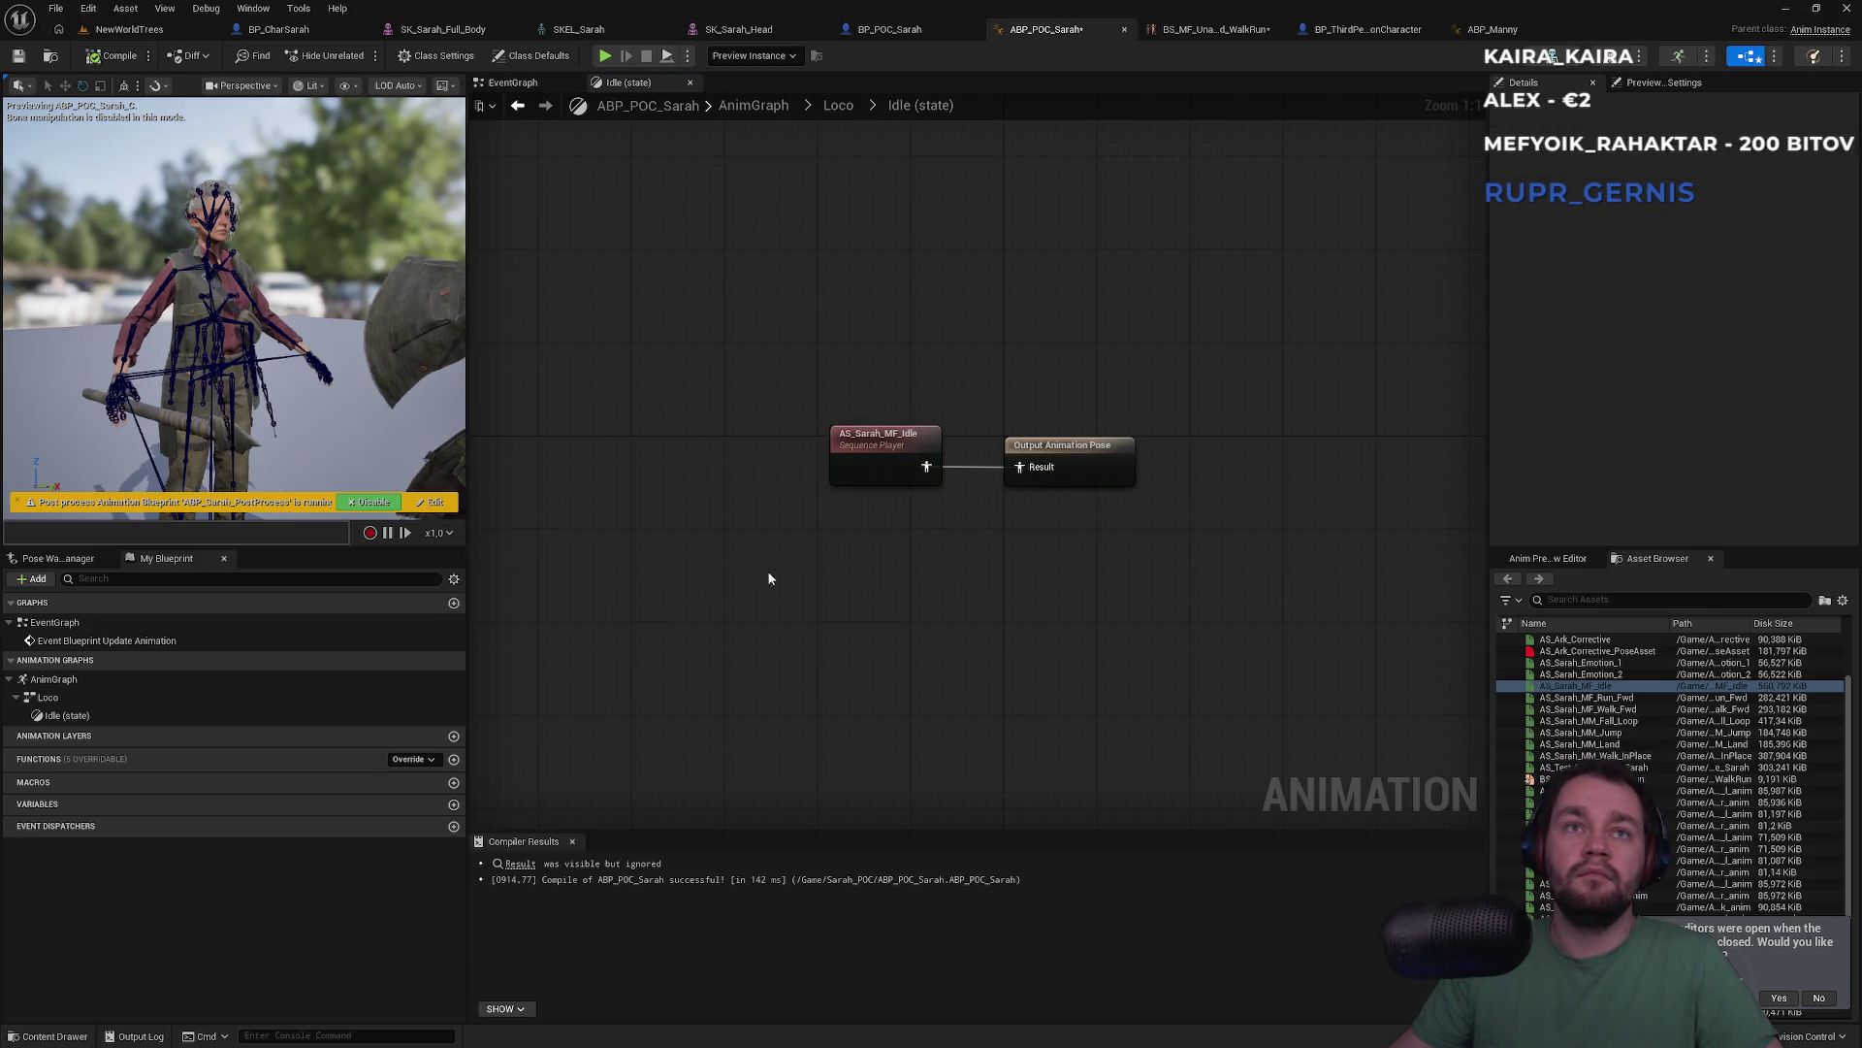
# Back in the top-level AnimGraph, wire Loco into the Output Pose and recompile
pyautogui.click(931, 26)
pyautogui.click(1045, 29)
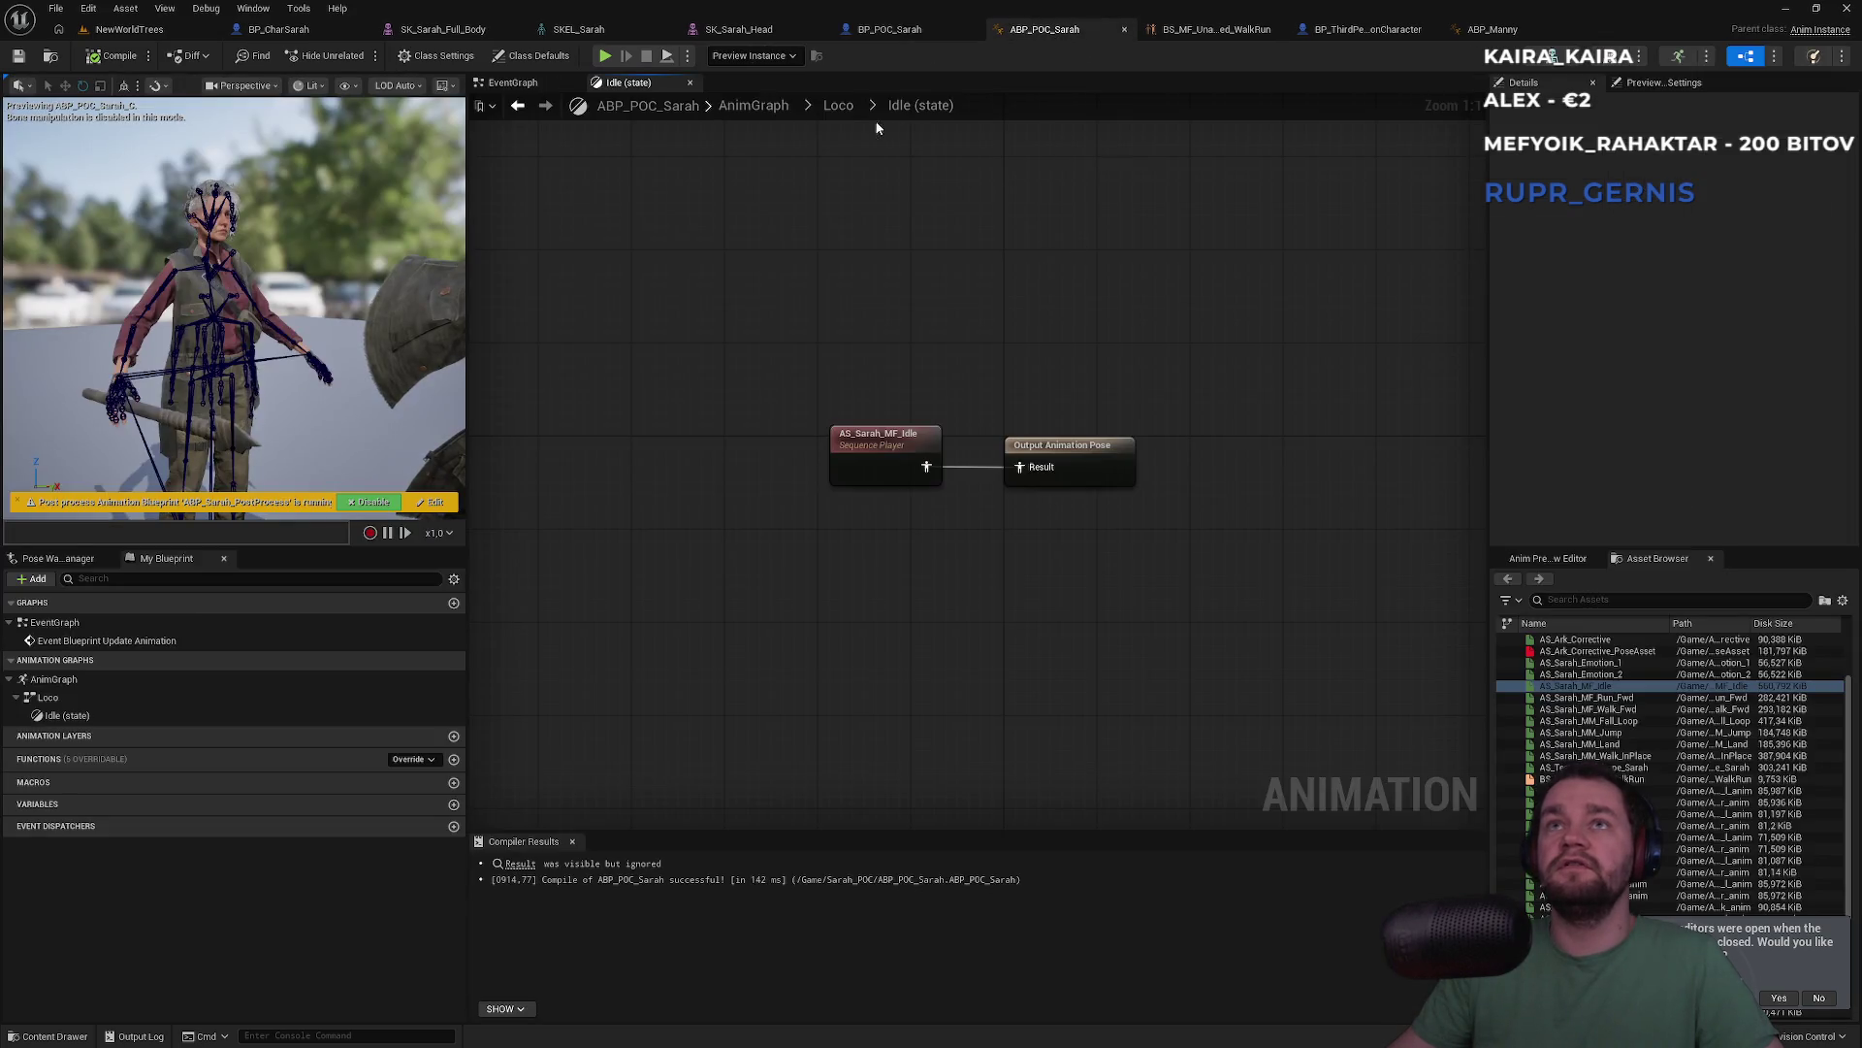
pyautogui.click(838, 104)
pyautogui.click(754, 105)
pyautogui.moveTo(704, 474); pyautogui.dragTo(855, 420)
pyautogui.moveTo(1167, 465); pyautogui.dragTo(857, 448)
pyautogui.click(424, 501)
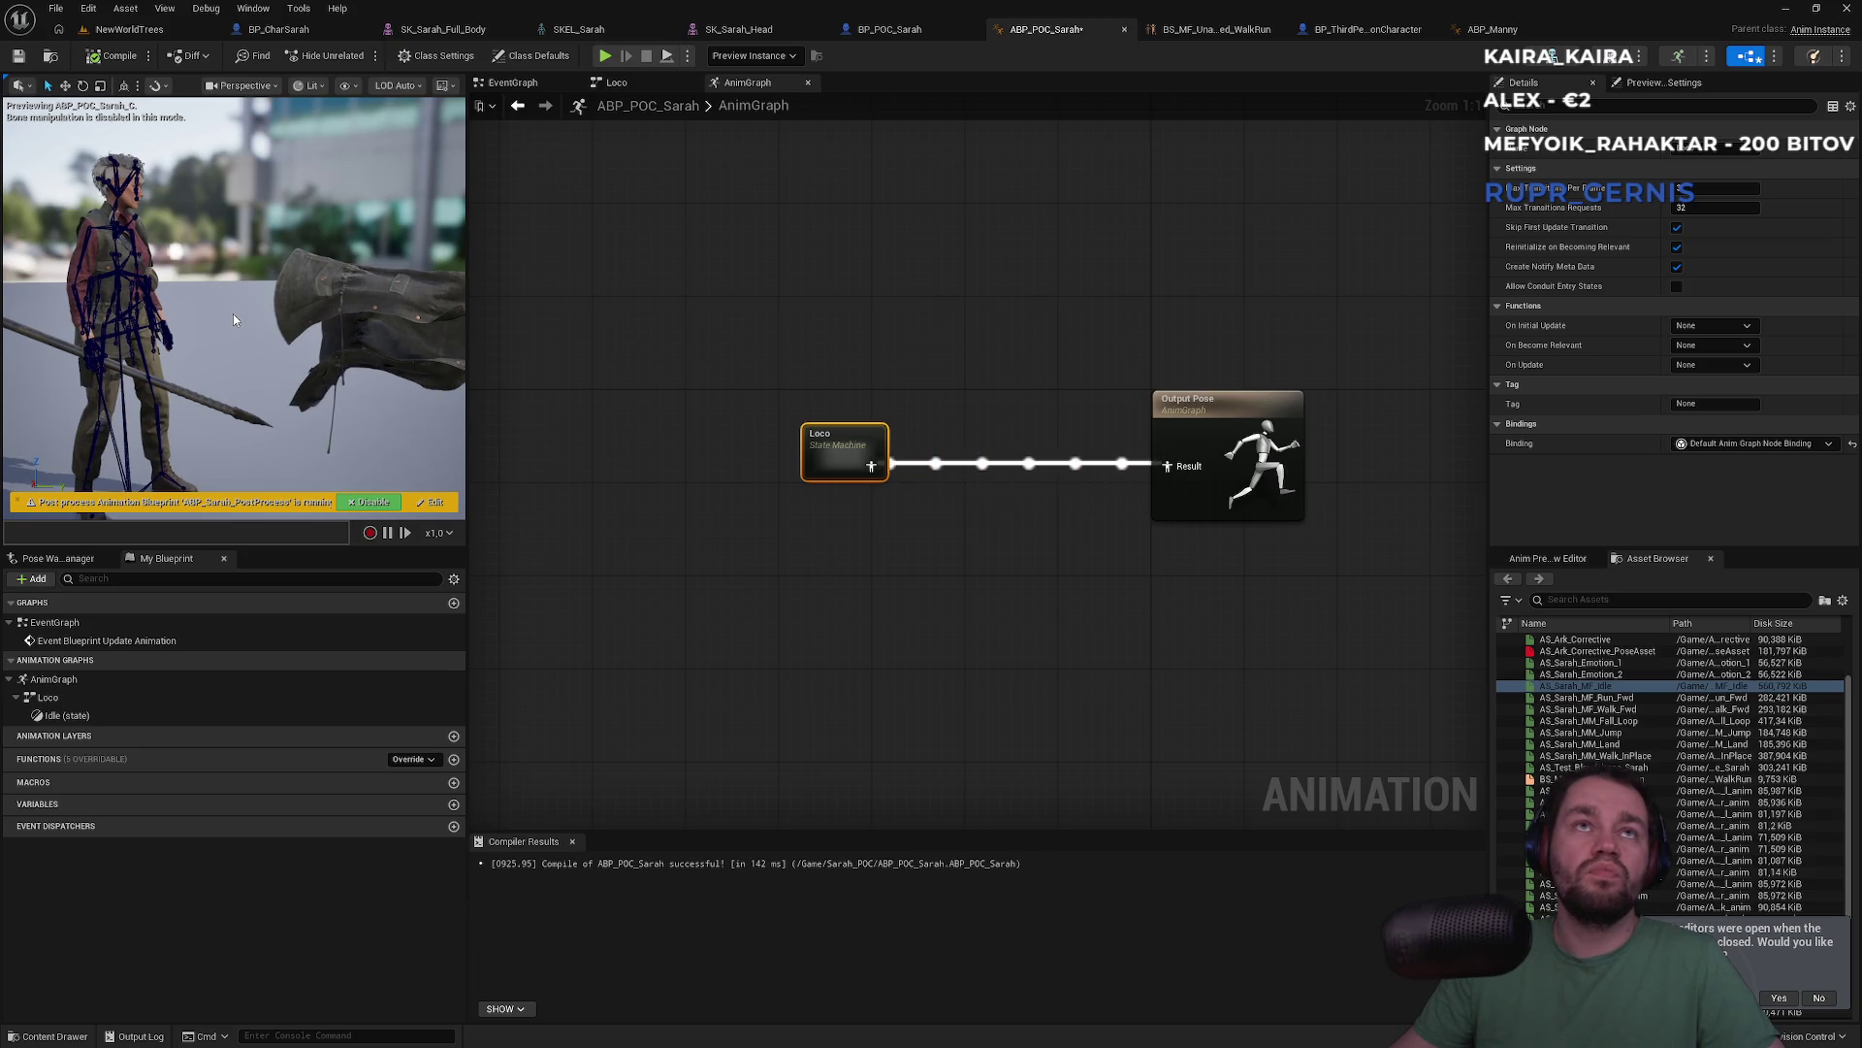
pyautogui.click(129, 29)
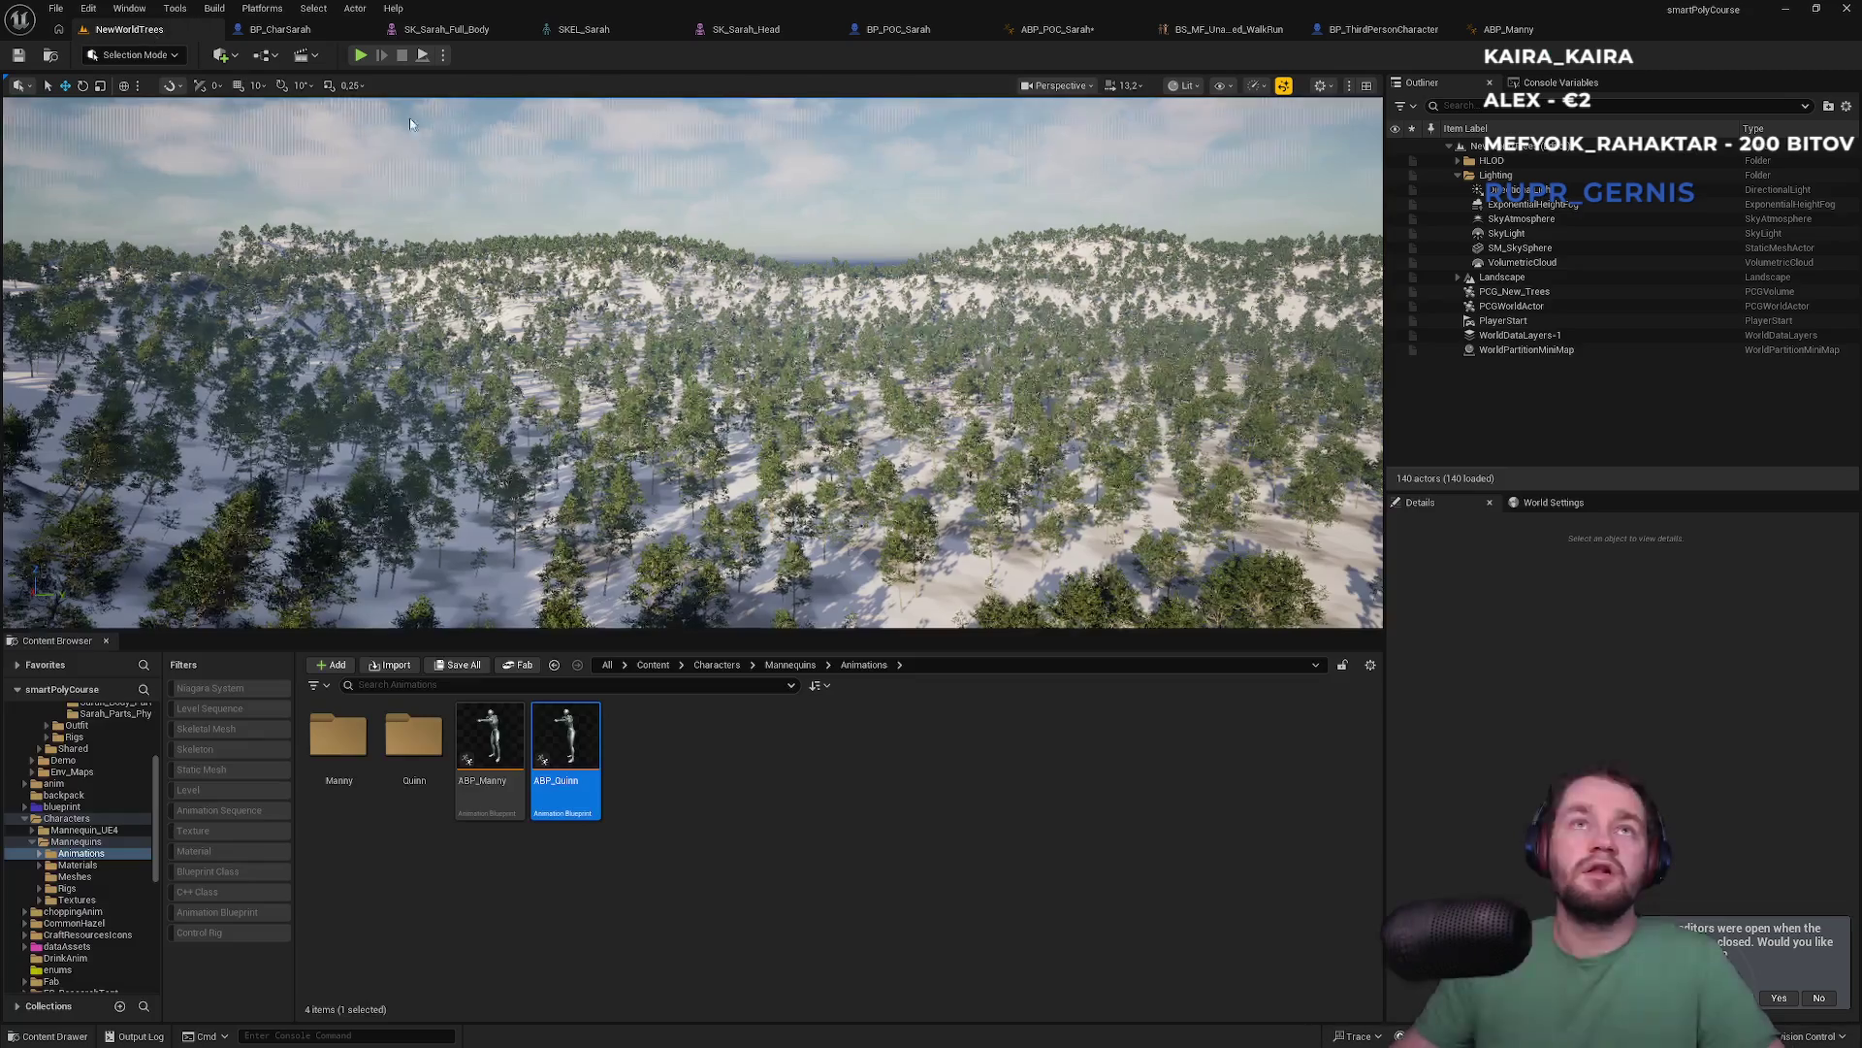
# In World Settings, set GameMode Override to BP_ThirdPersonGameMode and Default Pawn Class to BP_POC_Sarah
pyautogui.click(1550, 502)
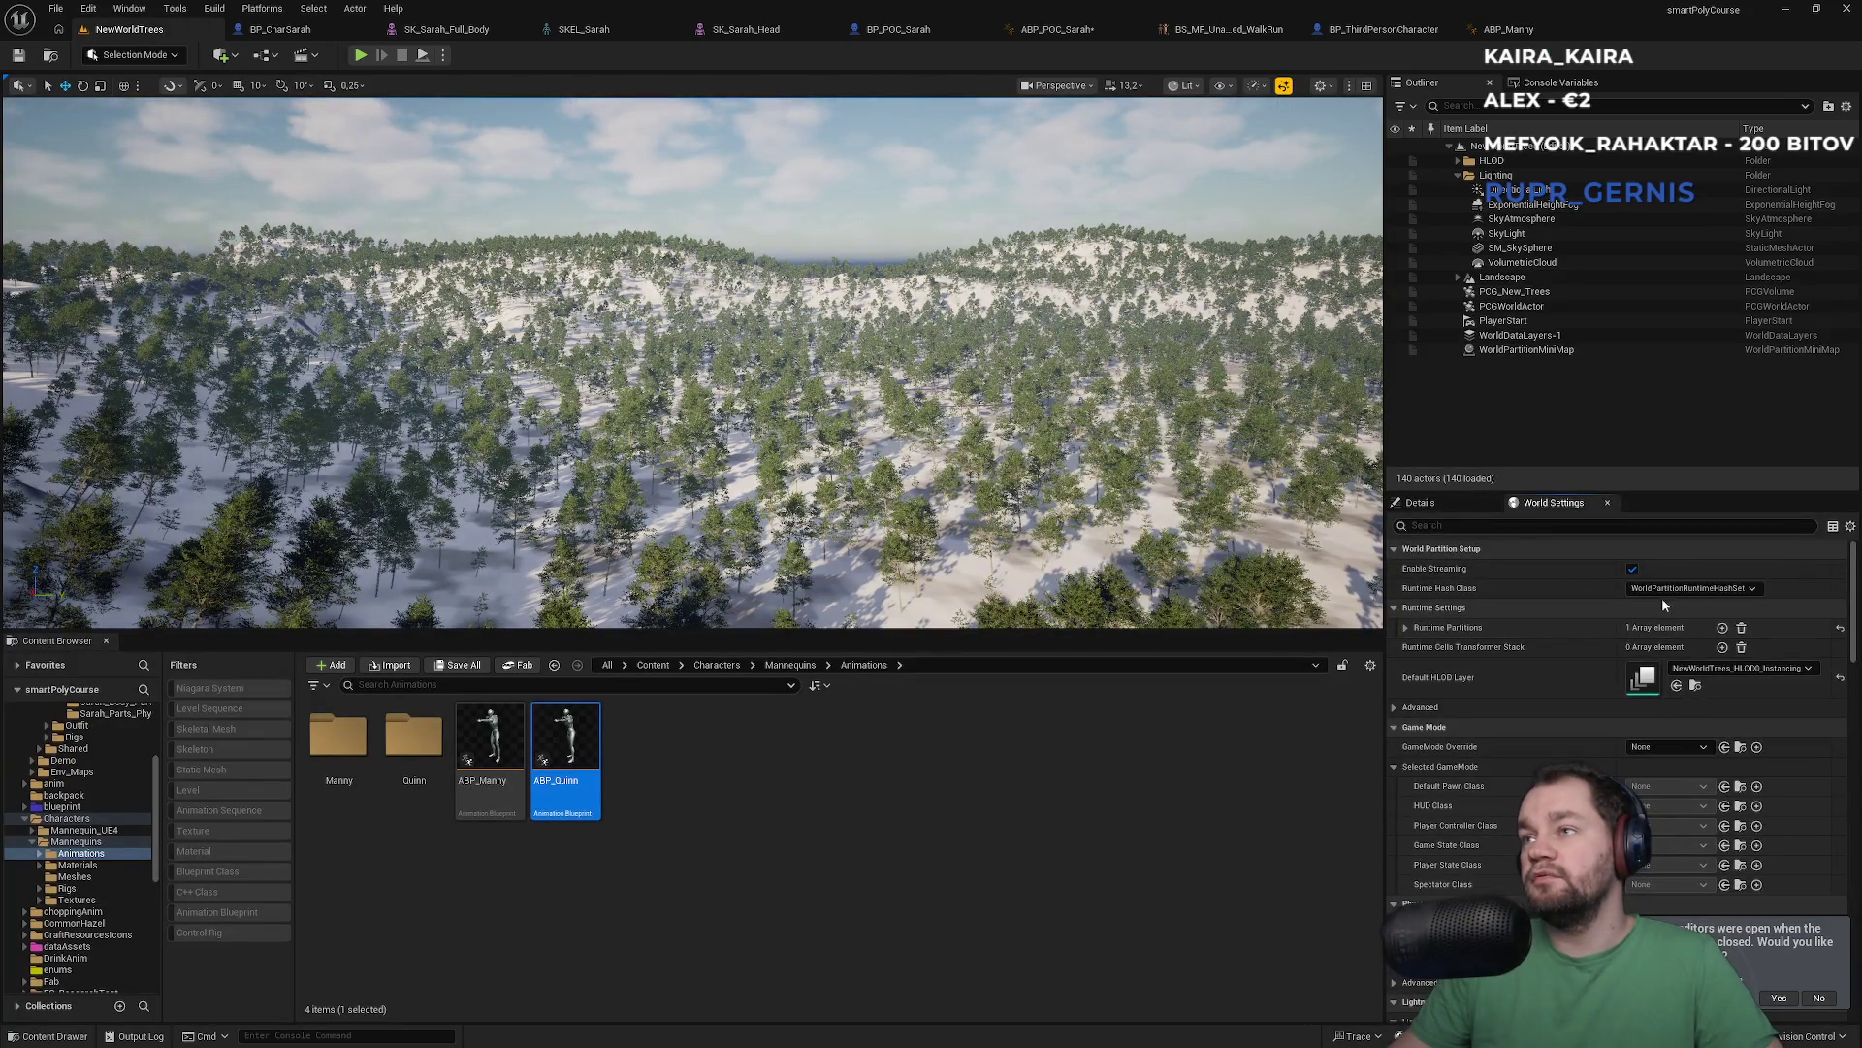
pyautogui.click(1663, 752)
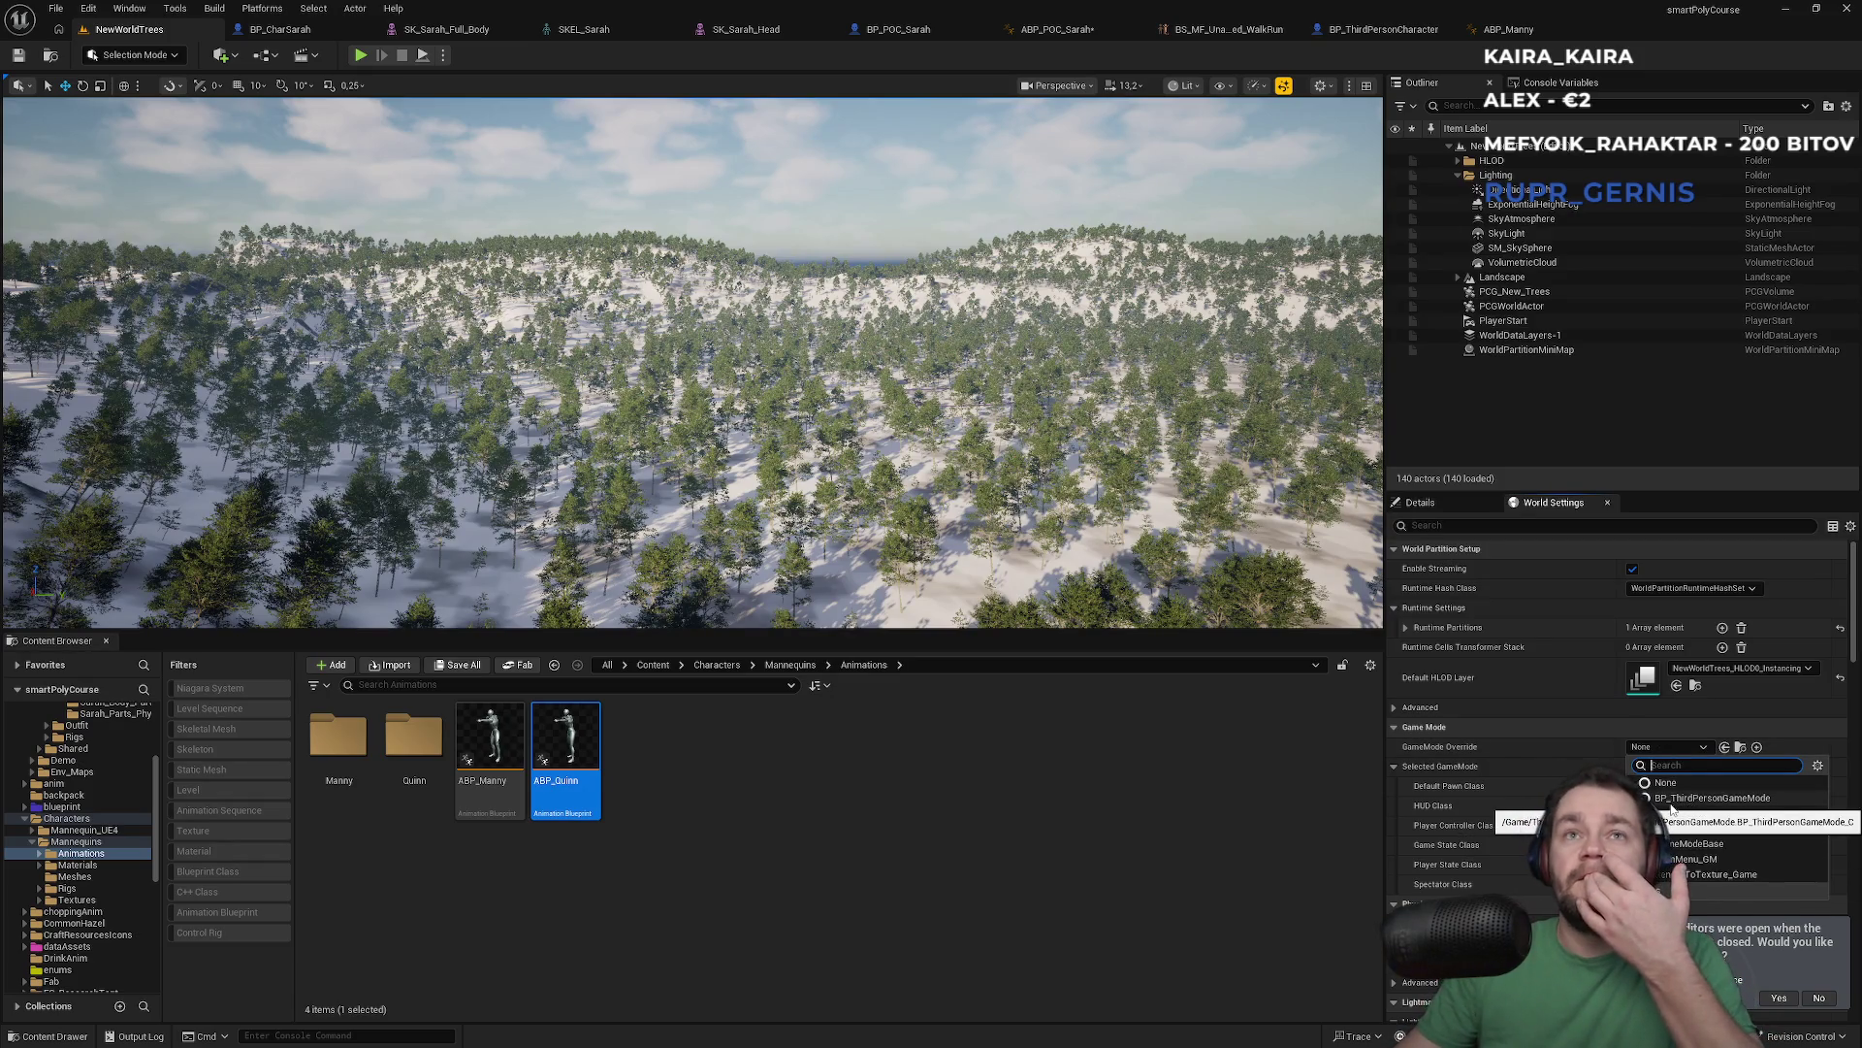
pyautogui.click(1377, 805)
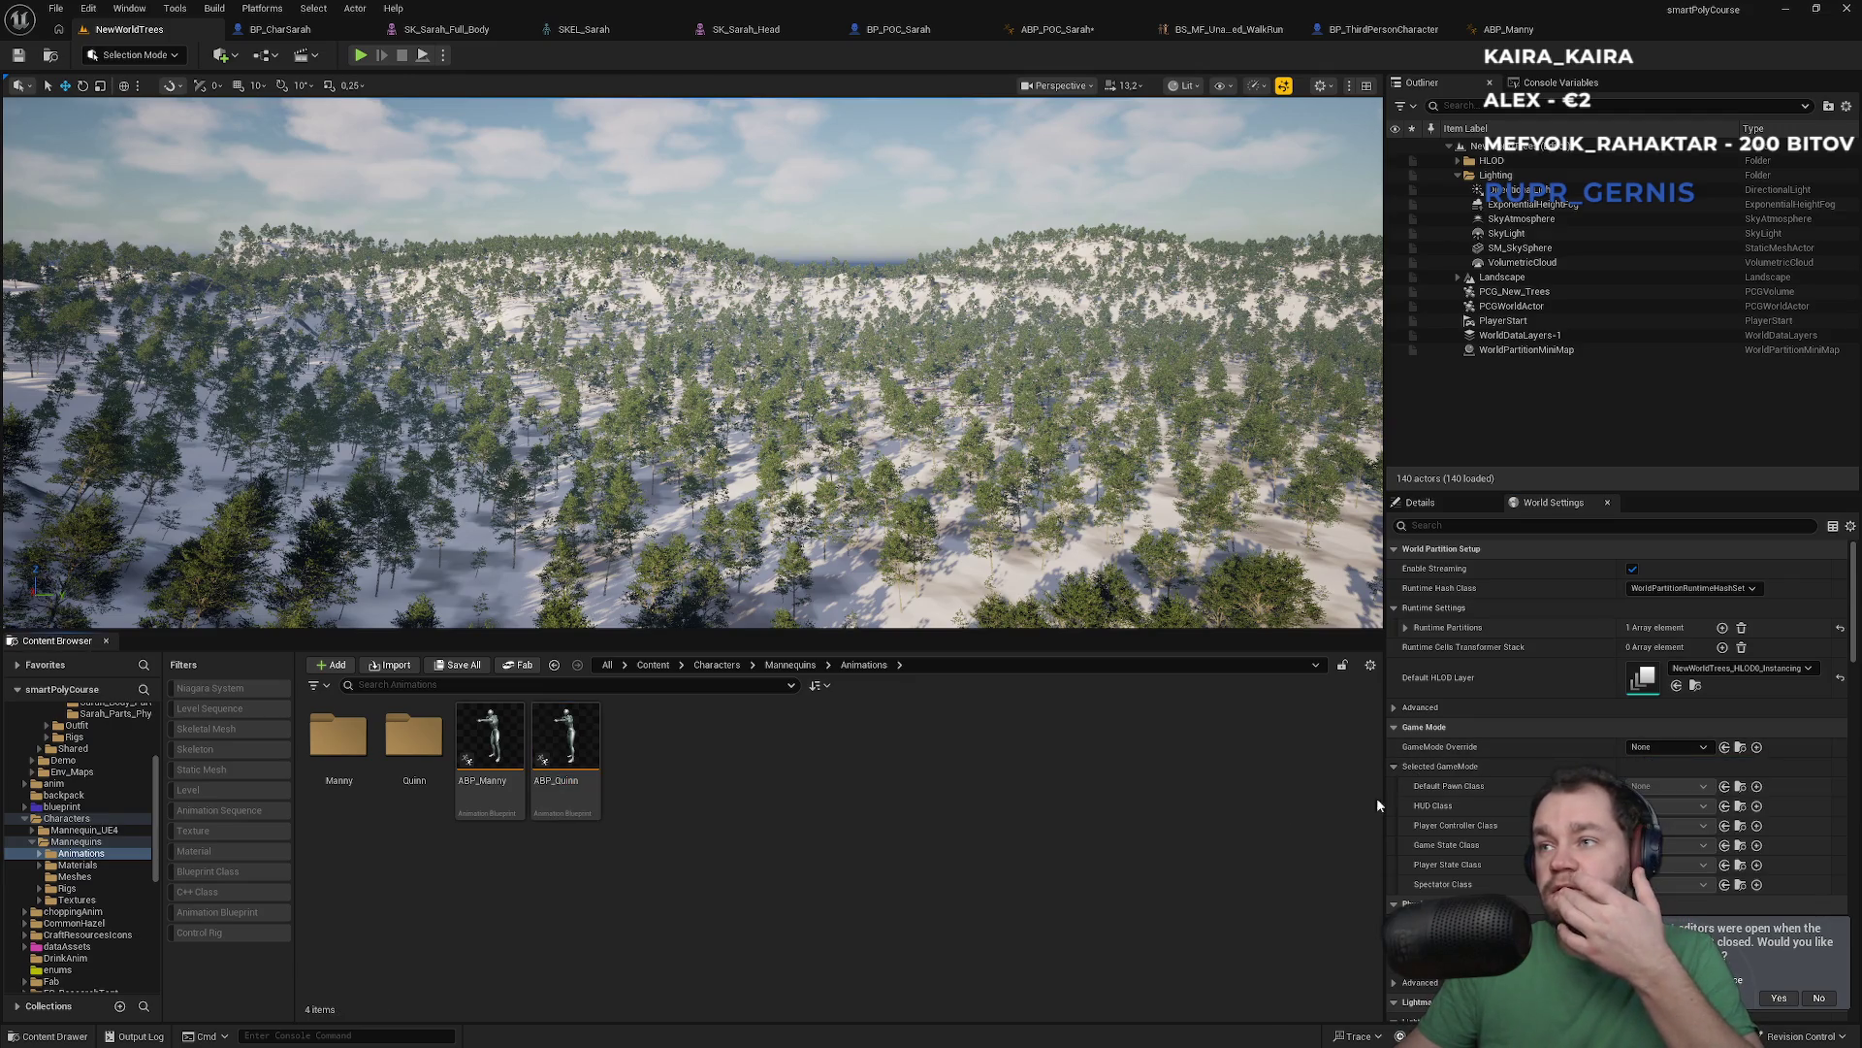
pyautogui.click(1662, 746)
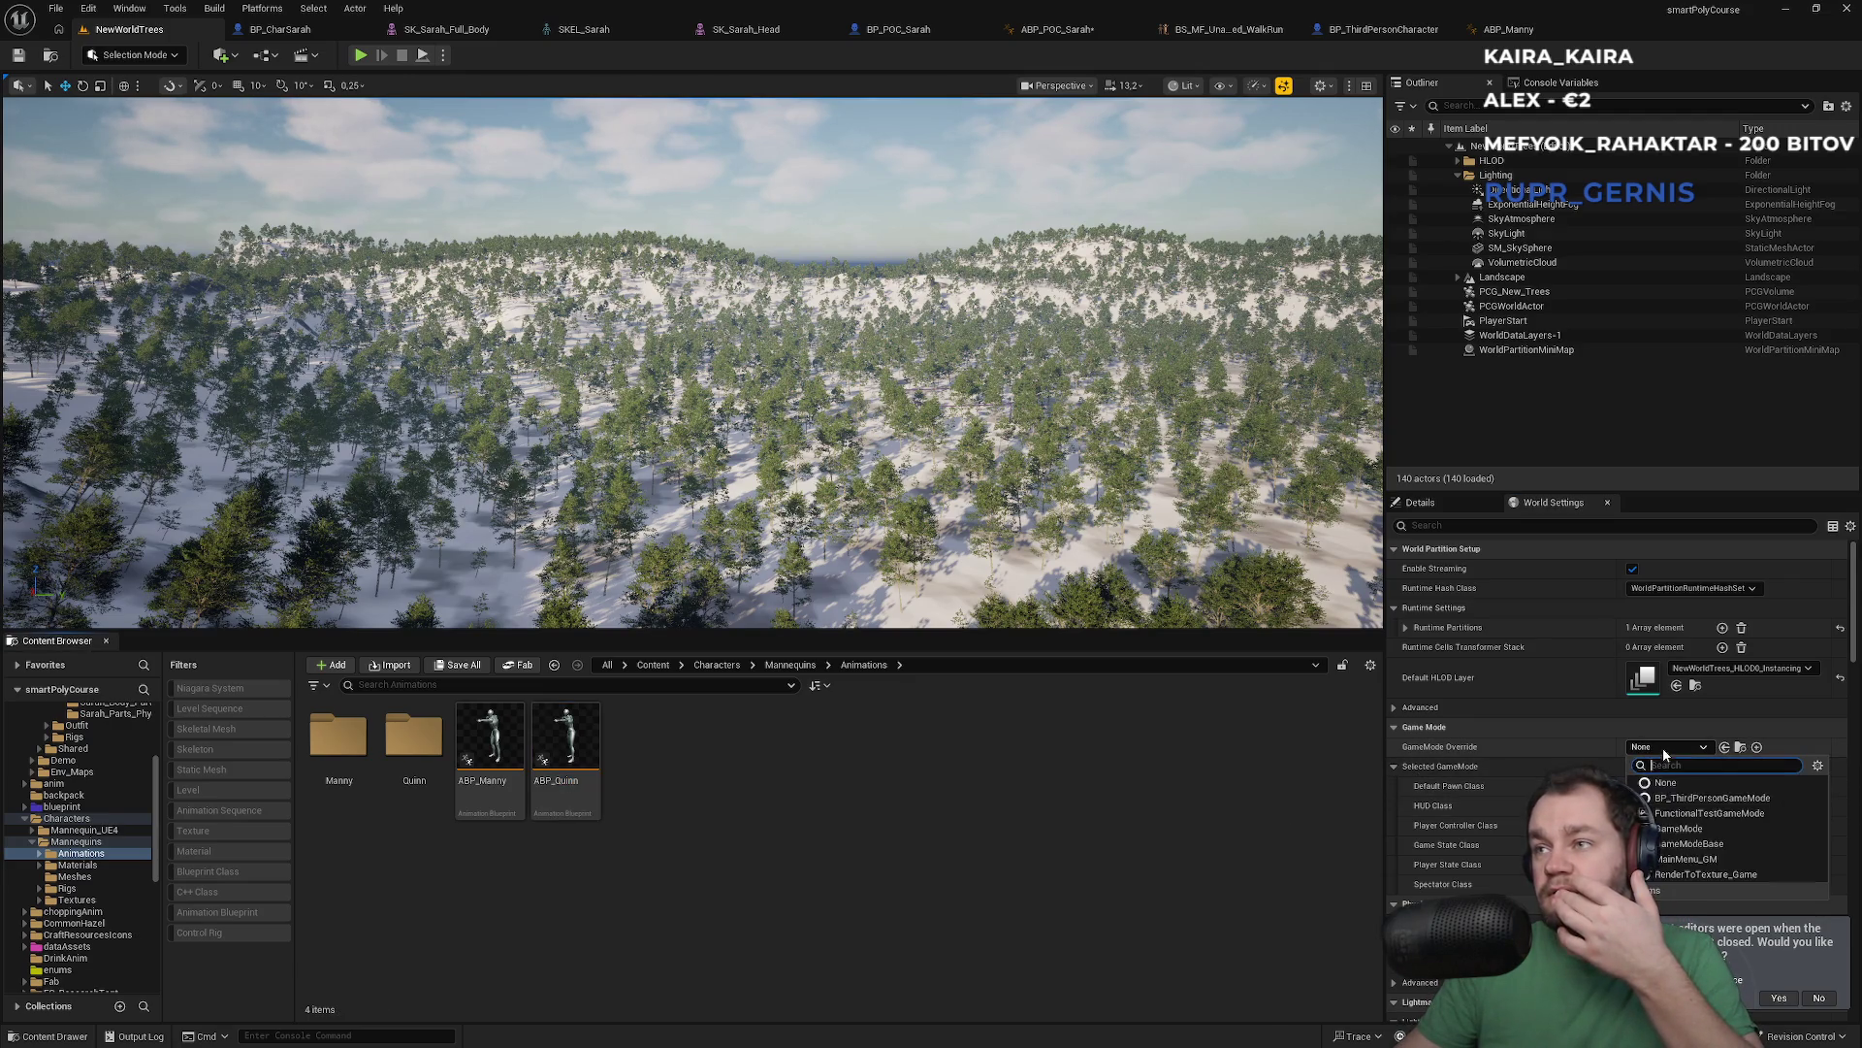
pyautogui.click(1705, 797)
pyautogui.click(1678, 797)
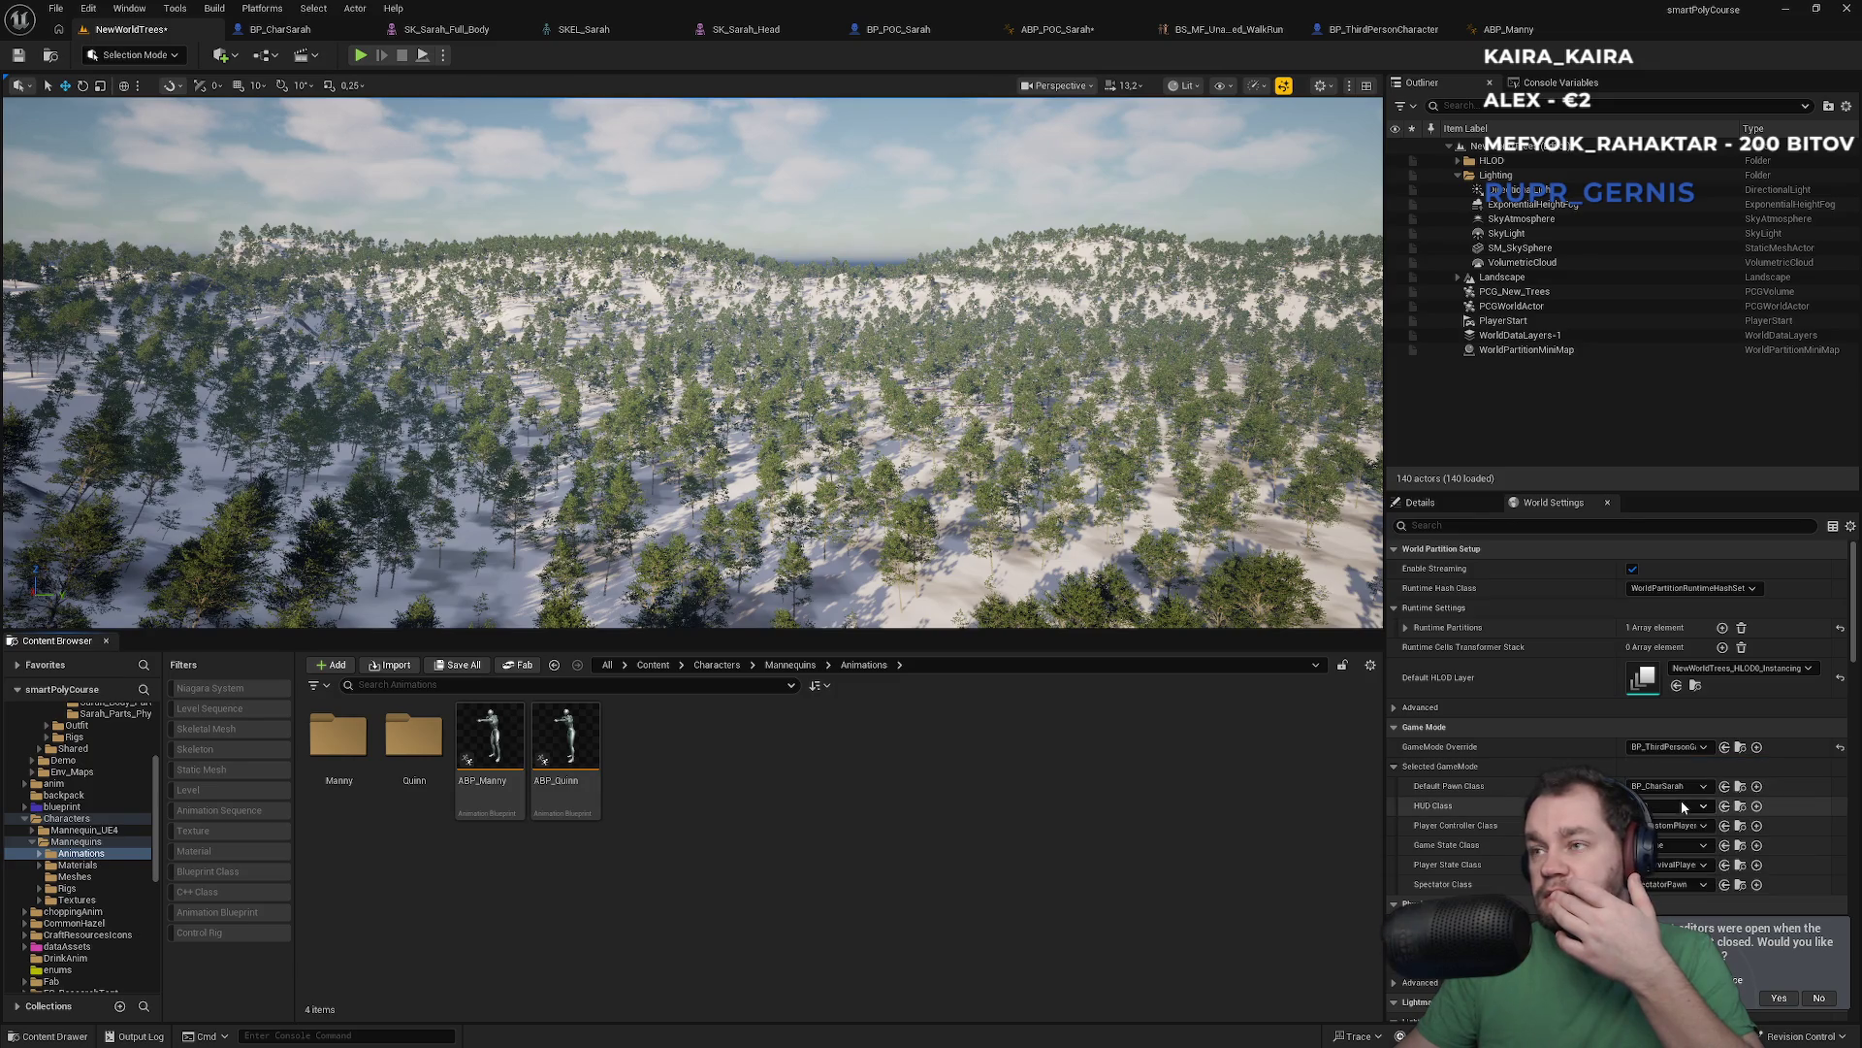
pyautogui.click(1684, 786)
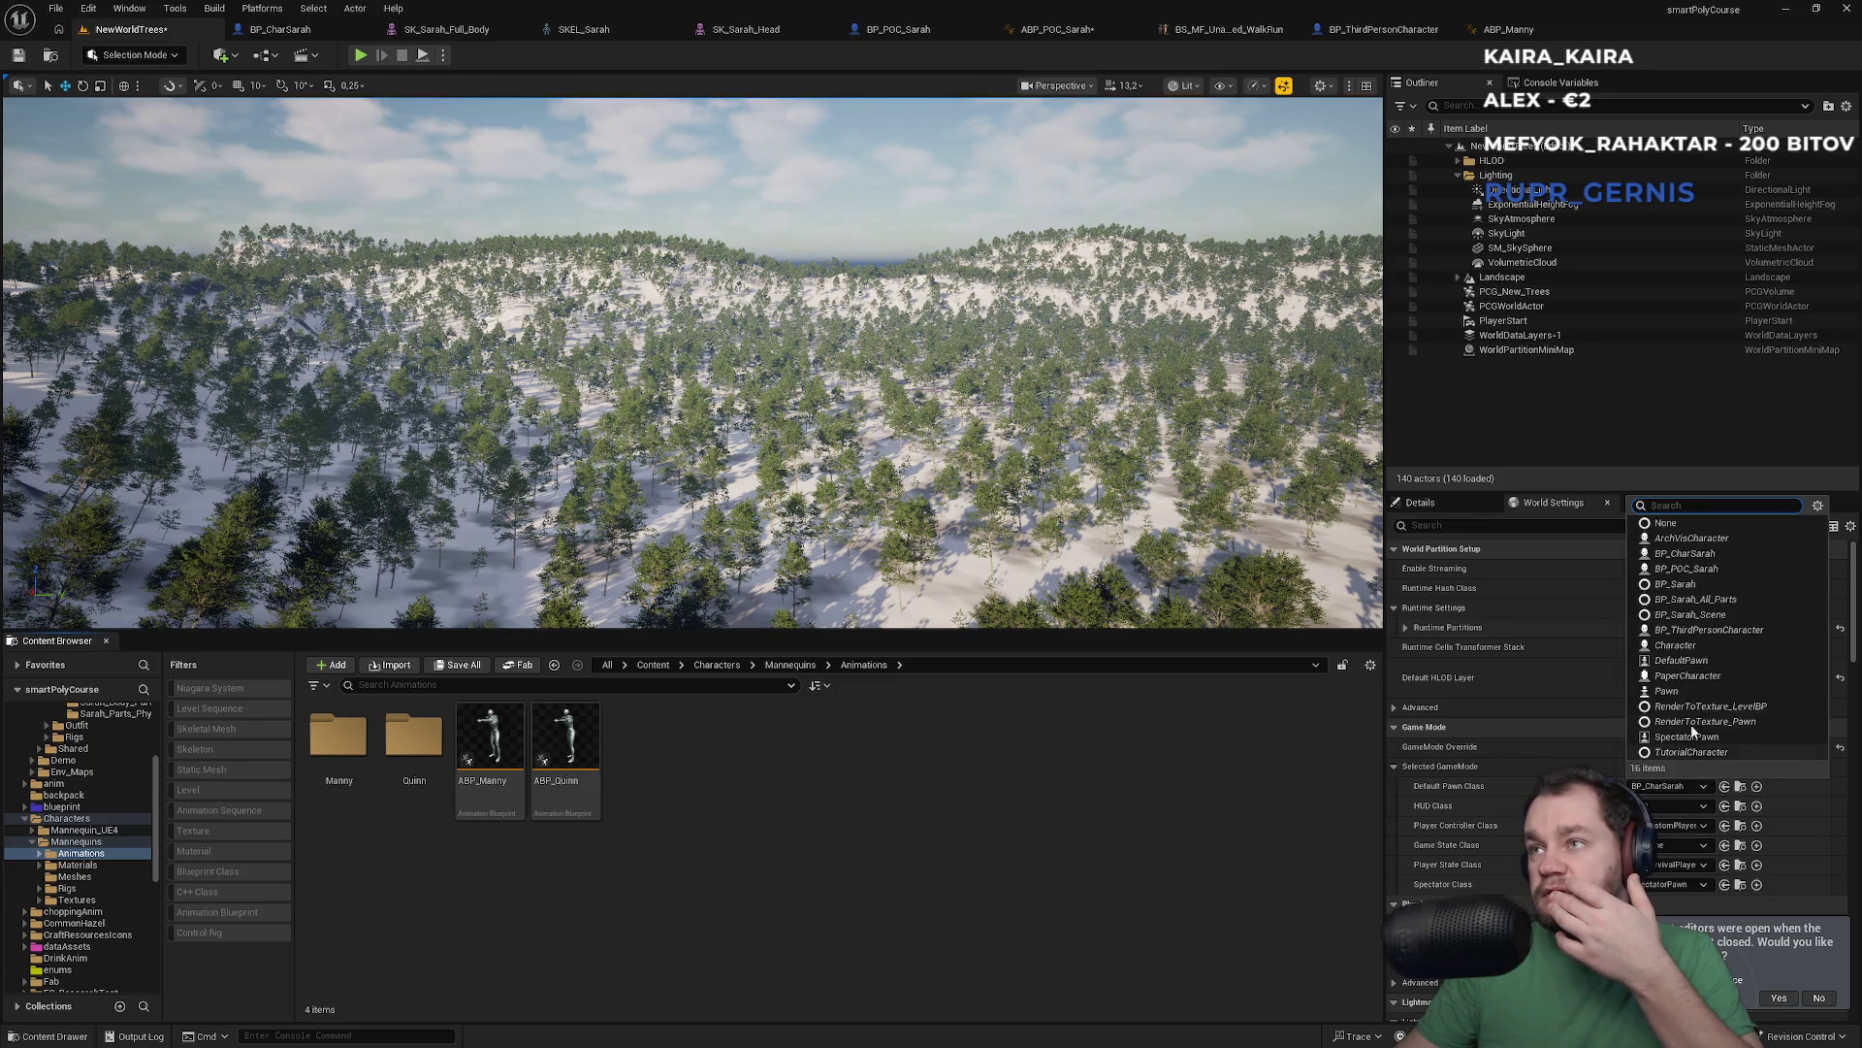
pyautogui.click(1686, 568)
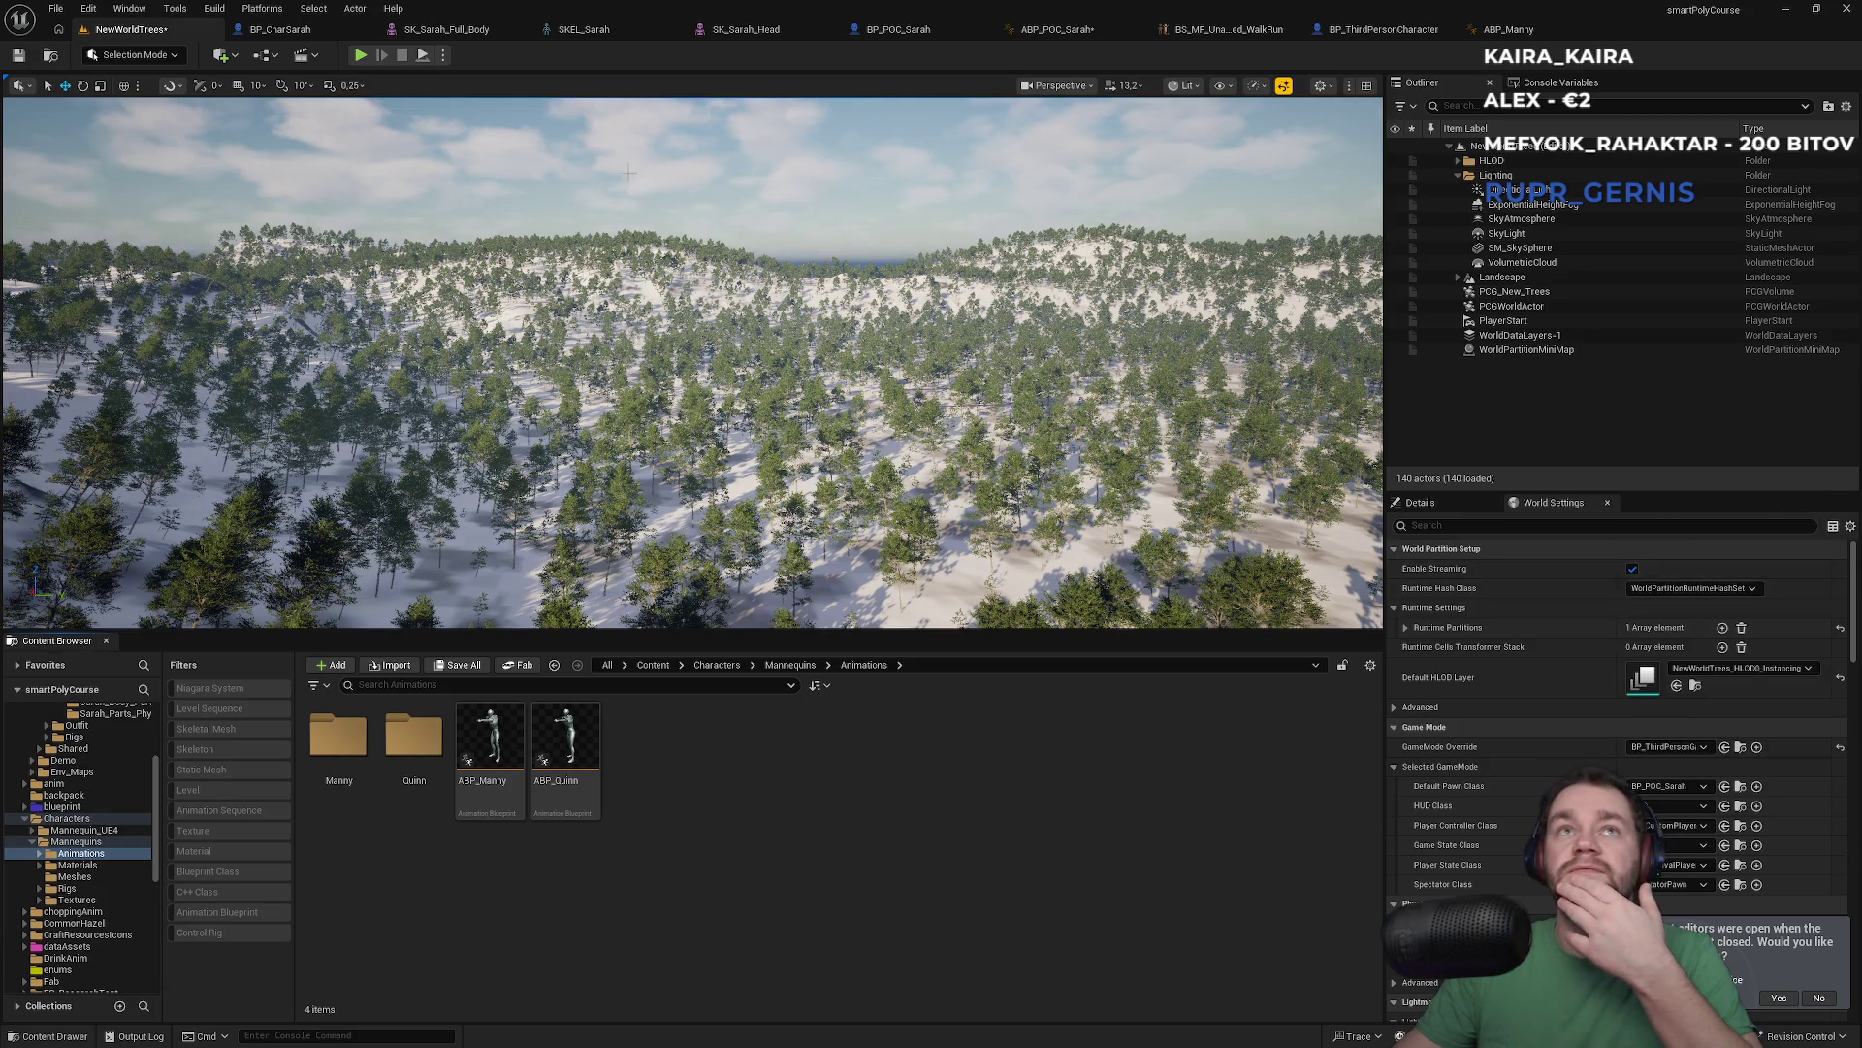
# Play the level to test the Sarah character, then stop the session
pyautogui.click(362, 55)
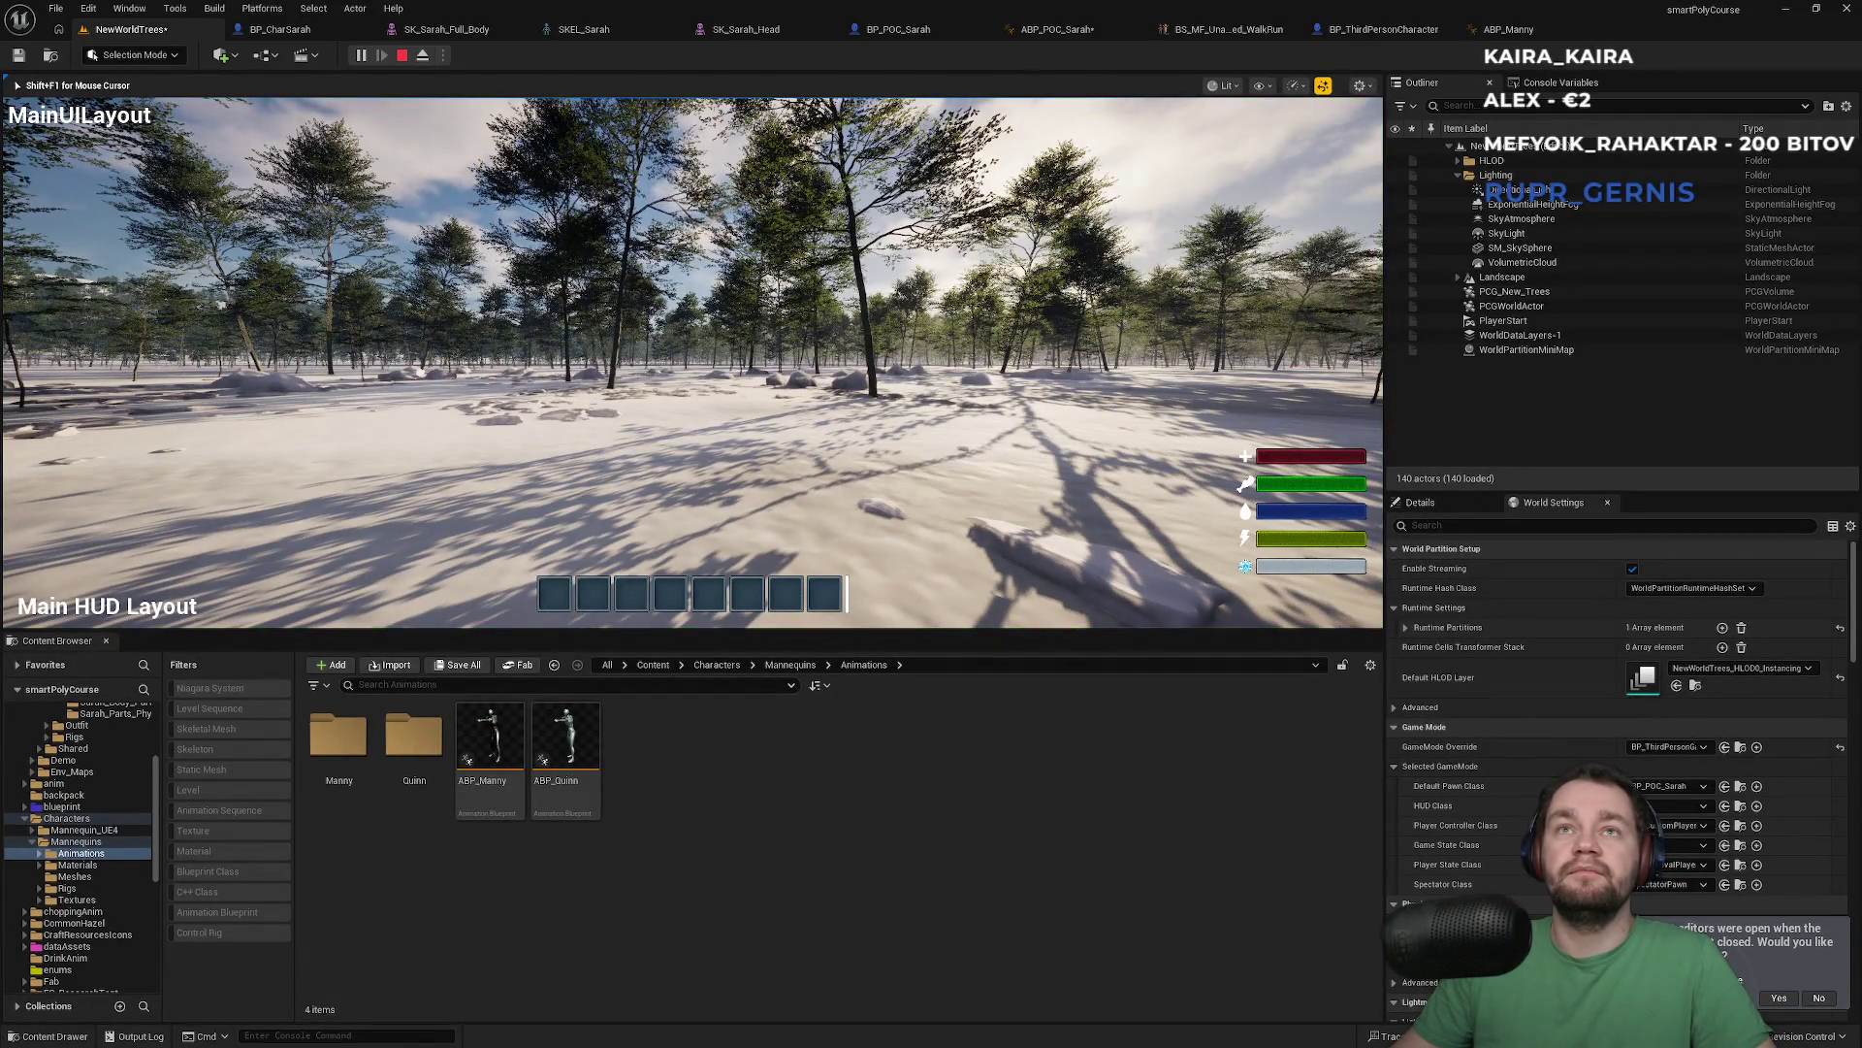
pyautogui.press('Escape')
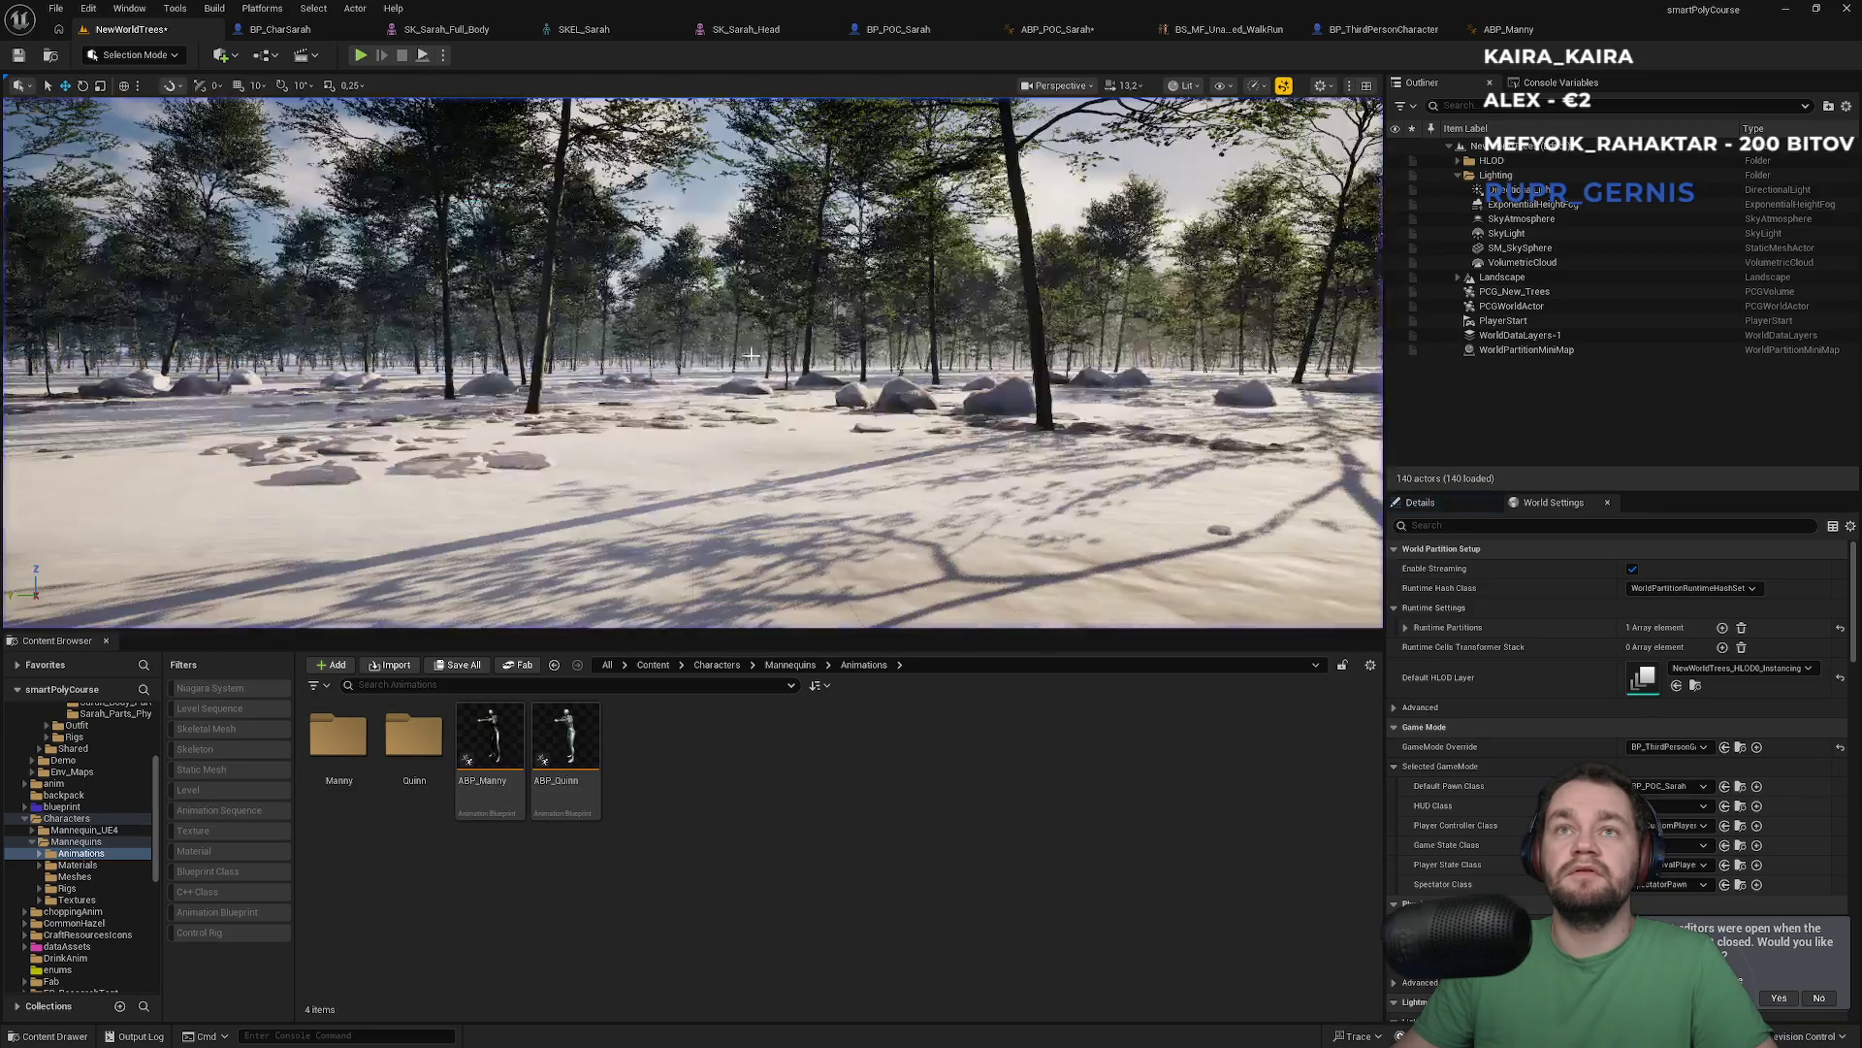
pyautogui.moveTo(731, 291); pyautogui.dragTo(697, 427)
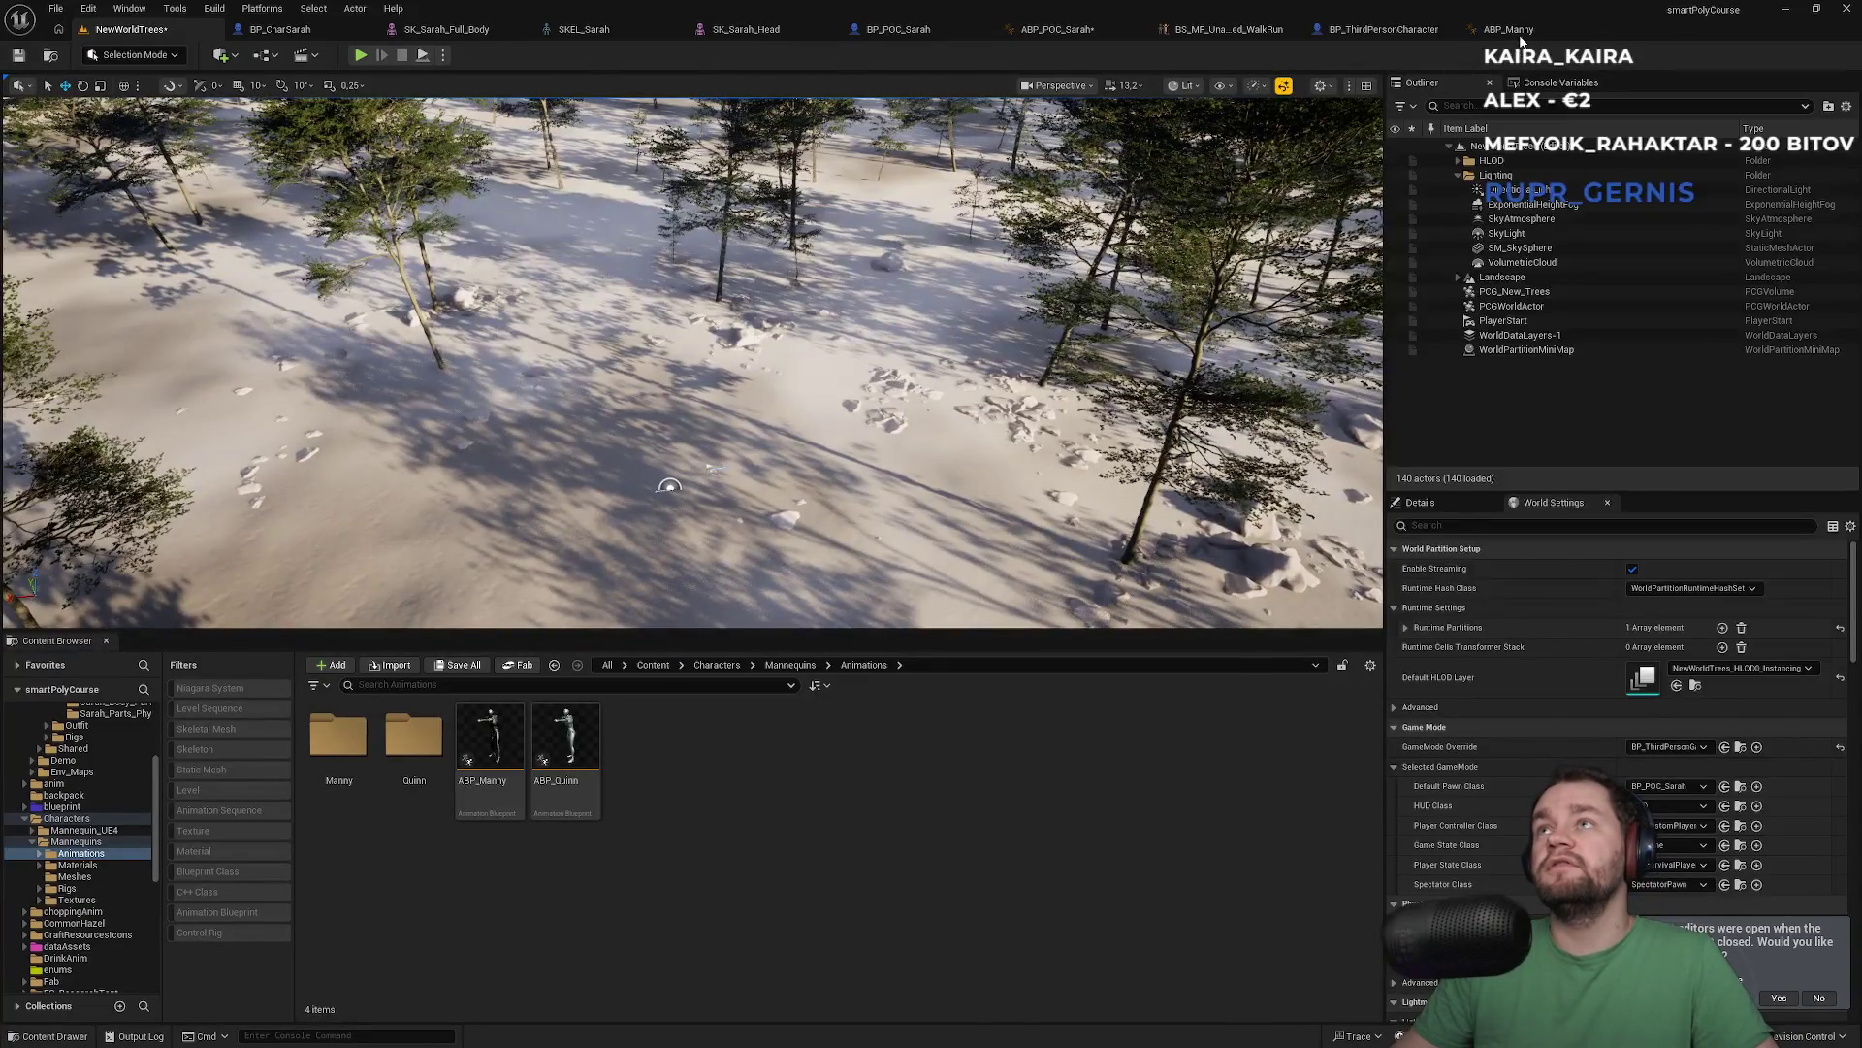
# Open BP_POC_Sarah's EventGraph and select its three default event nodes
pyautogui.click(1513, 31)
pyautogui.click(1379, 31)
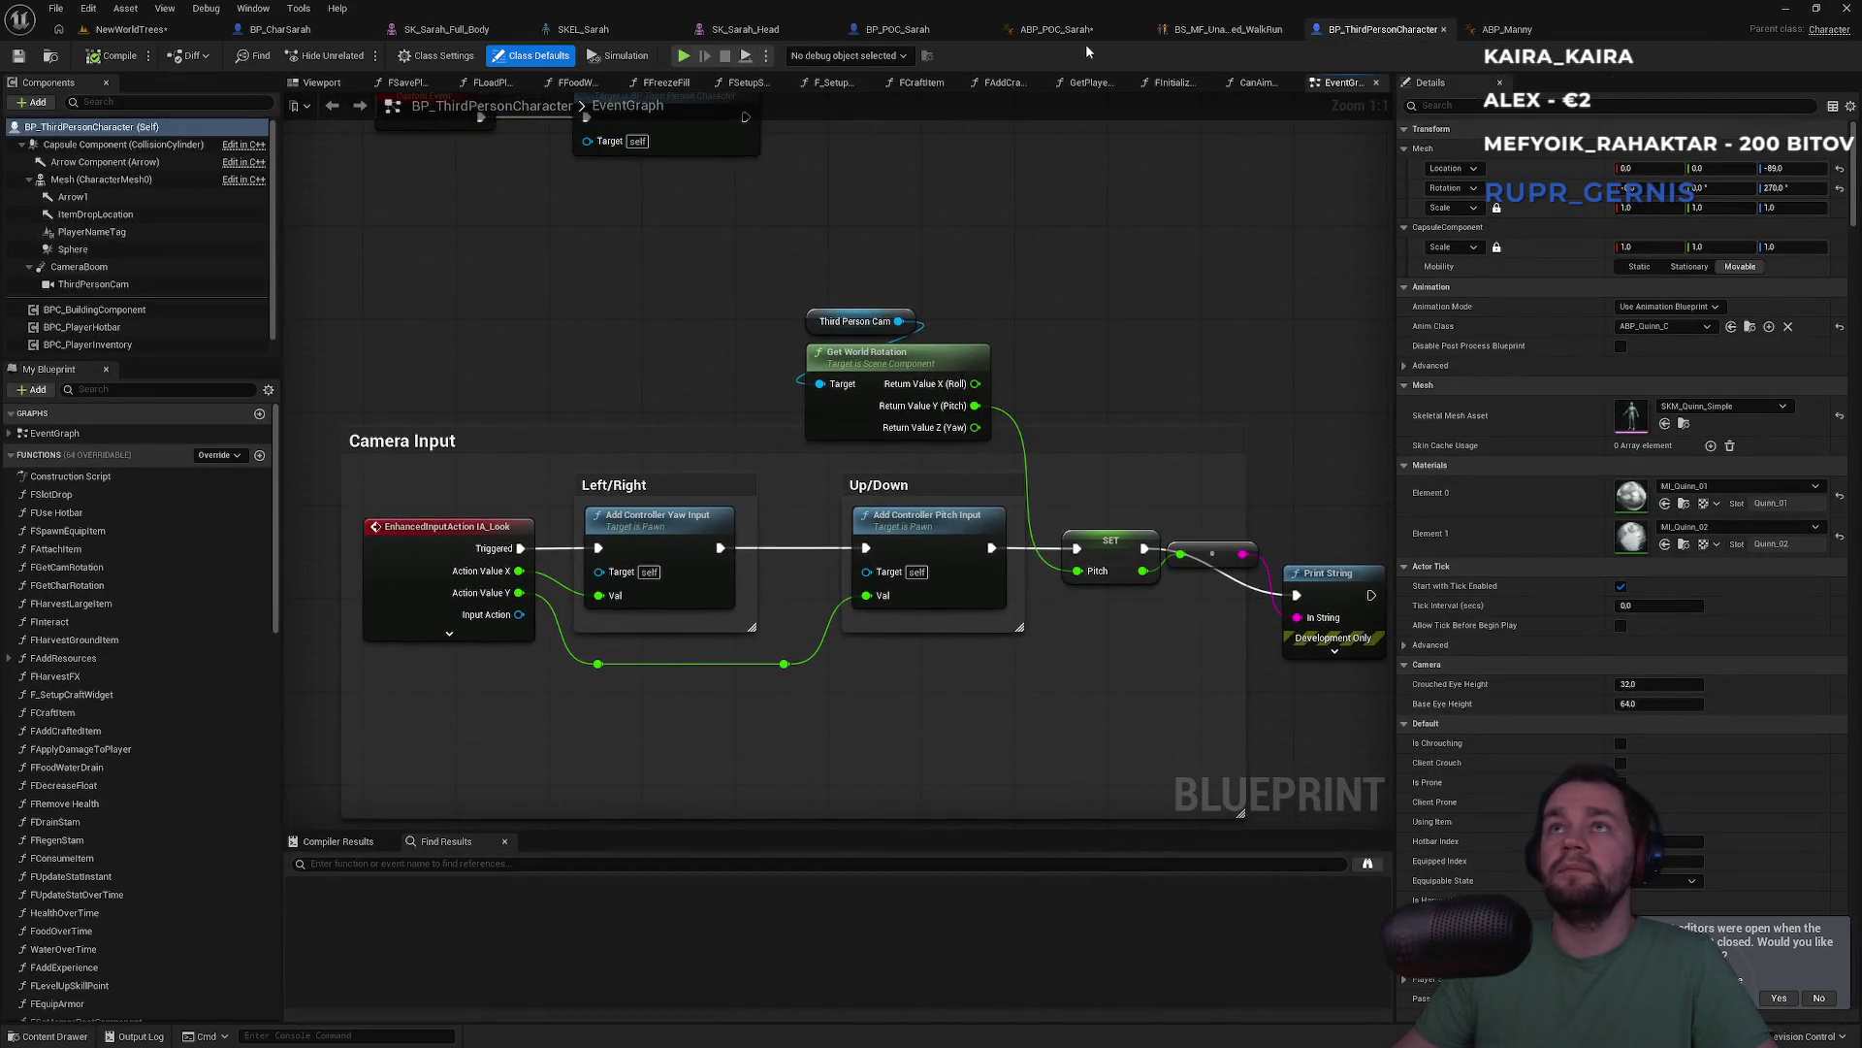
pyautogui.click(898, 29)
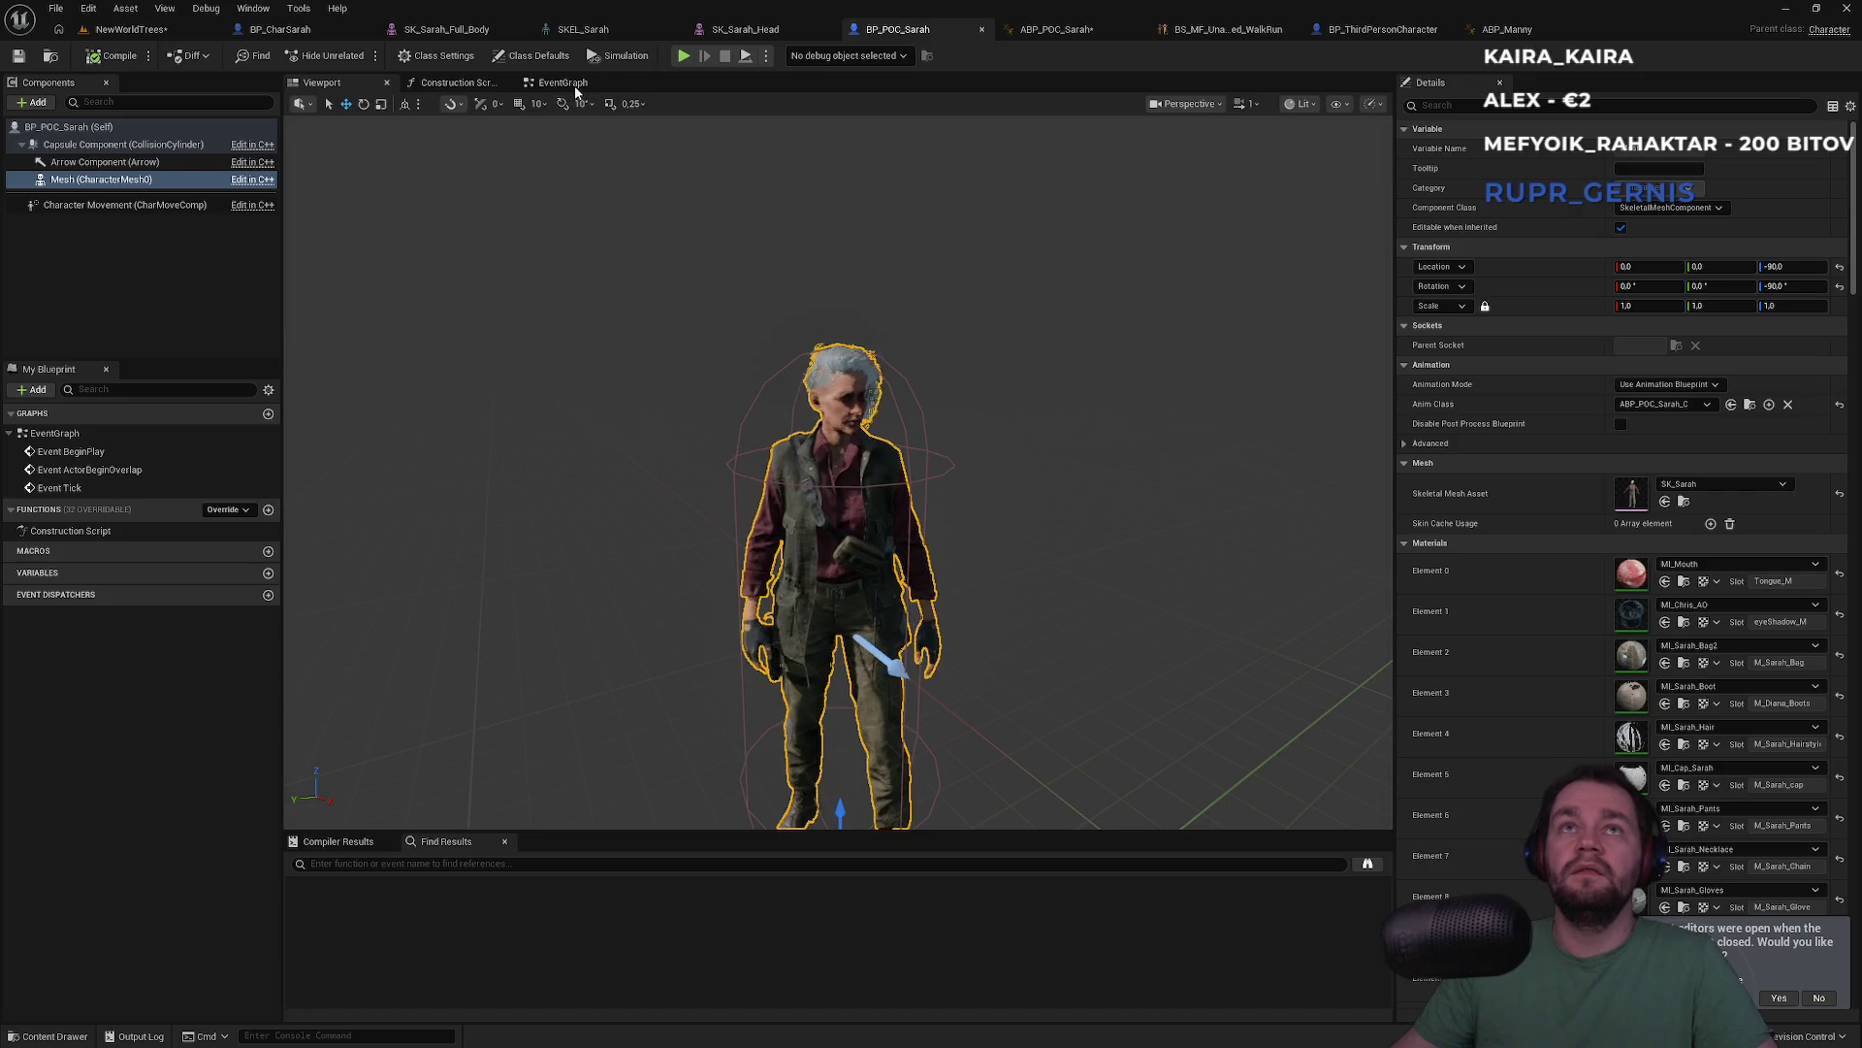
pyautogui.click(575, 87)
pyautogui.moveTo(677, 282)
pyautogui.mouseDown()
pyautogui.moveTo(924, 655)
pyautogui.moveTo(916, 681)
pyautogui.mouseUp()
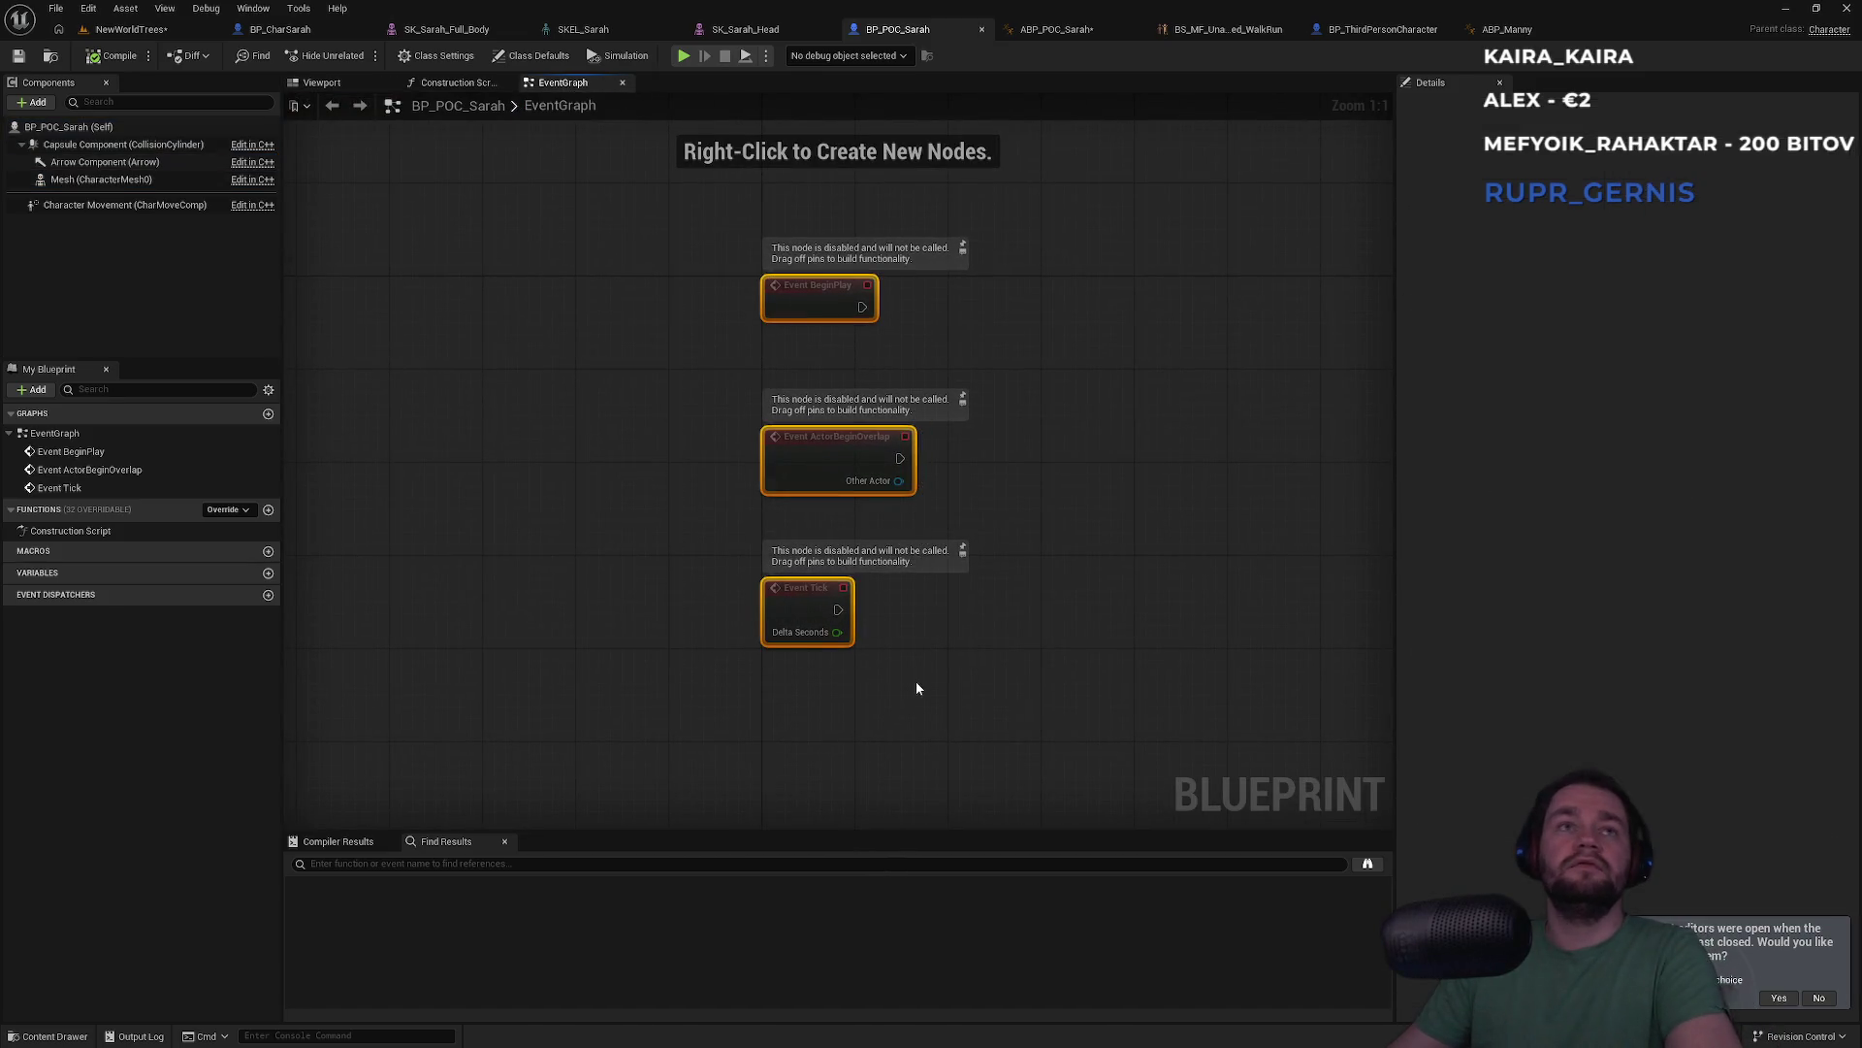
# Delete the three default event nodes and add a Camera component in the Viewport
pyautogui.press('Delete')
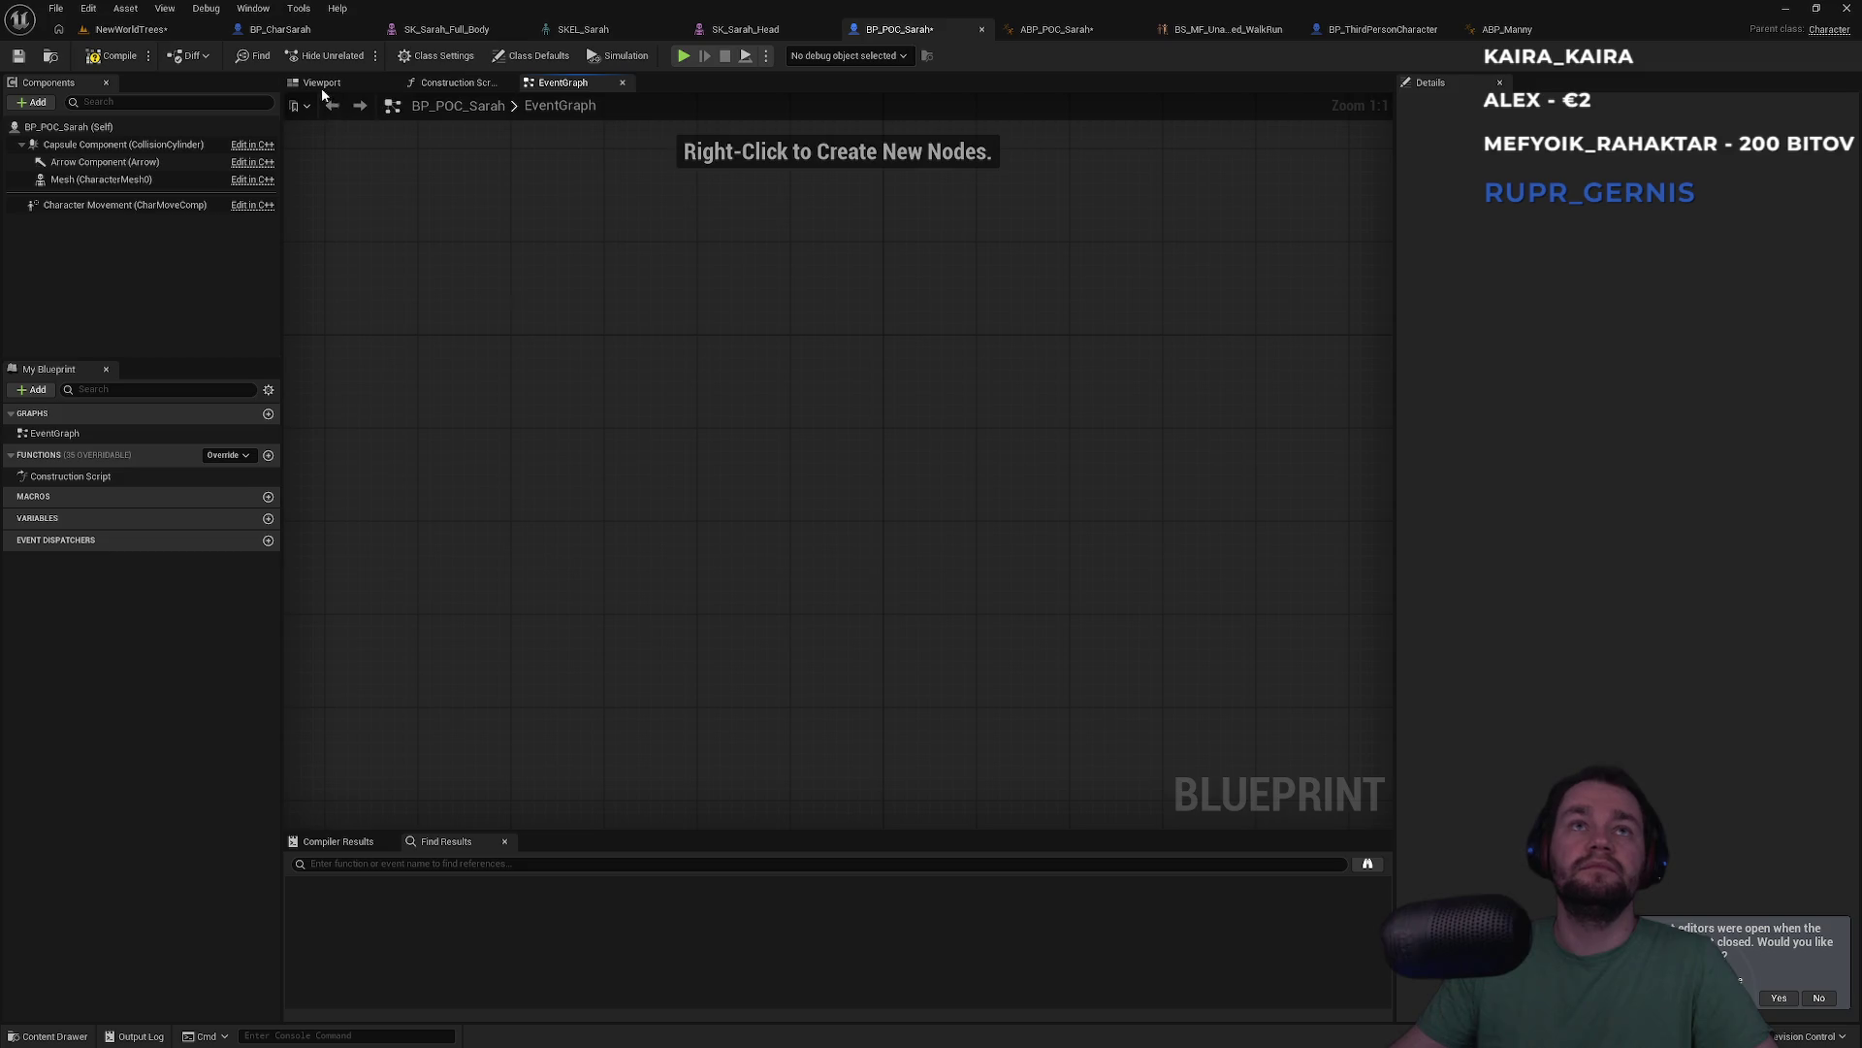
pyautogui.click(322, 84)
pyautogui.click(35, 102)
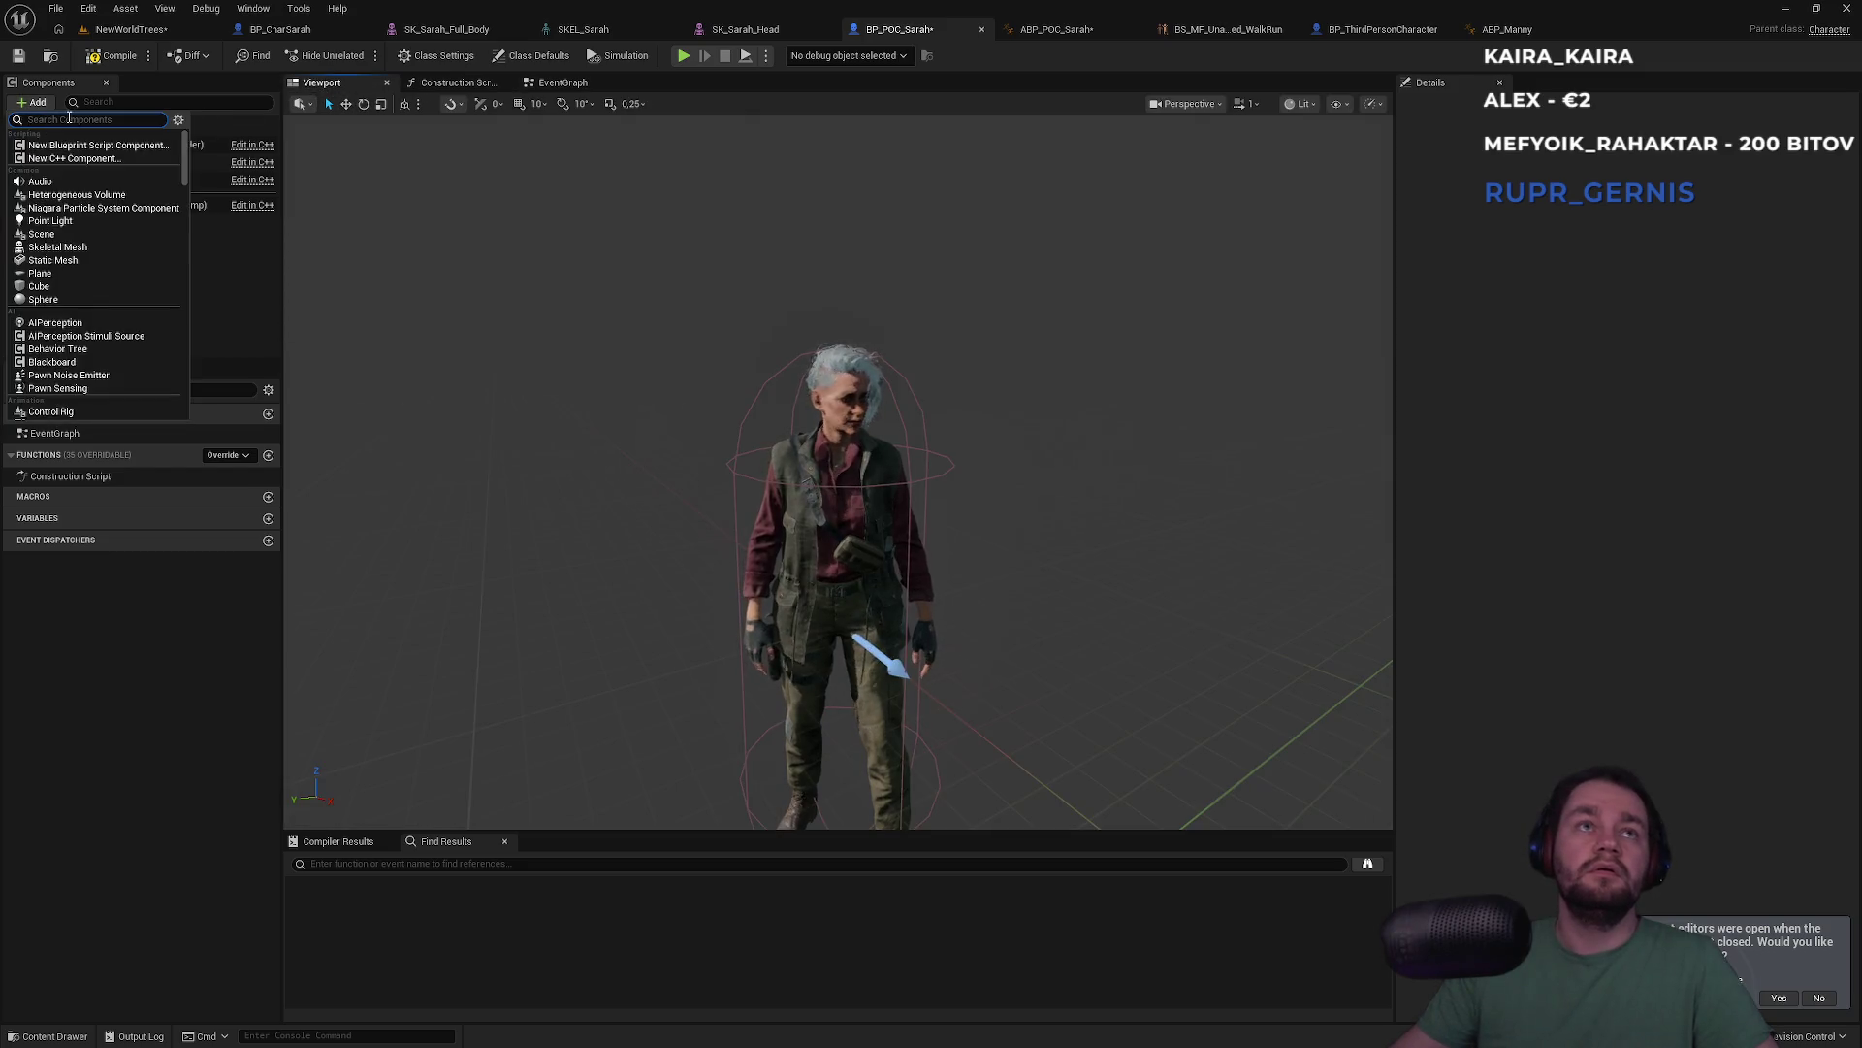
pyautogui.write('camera')
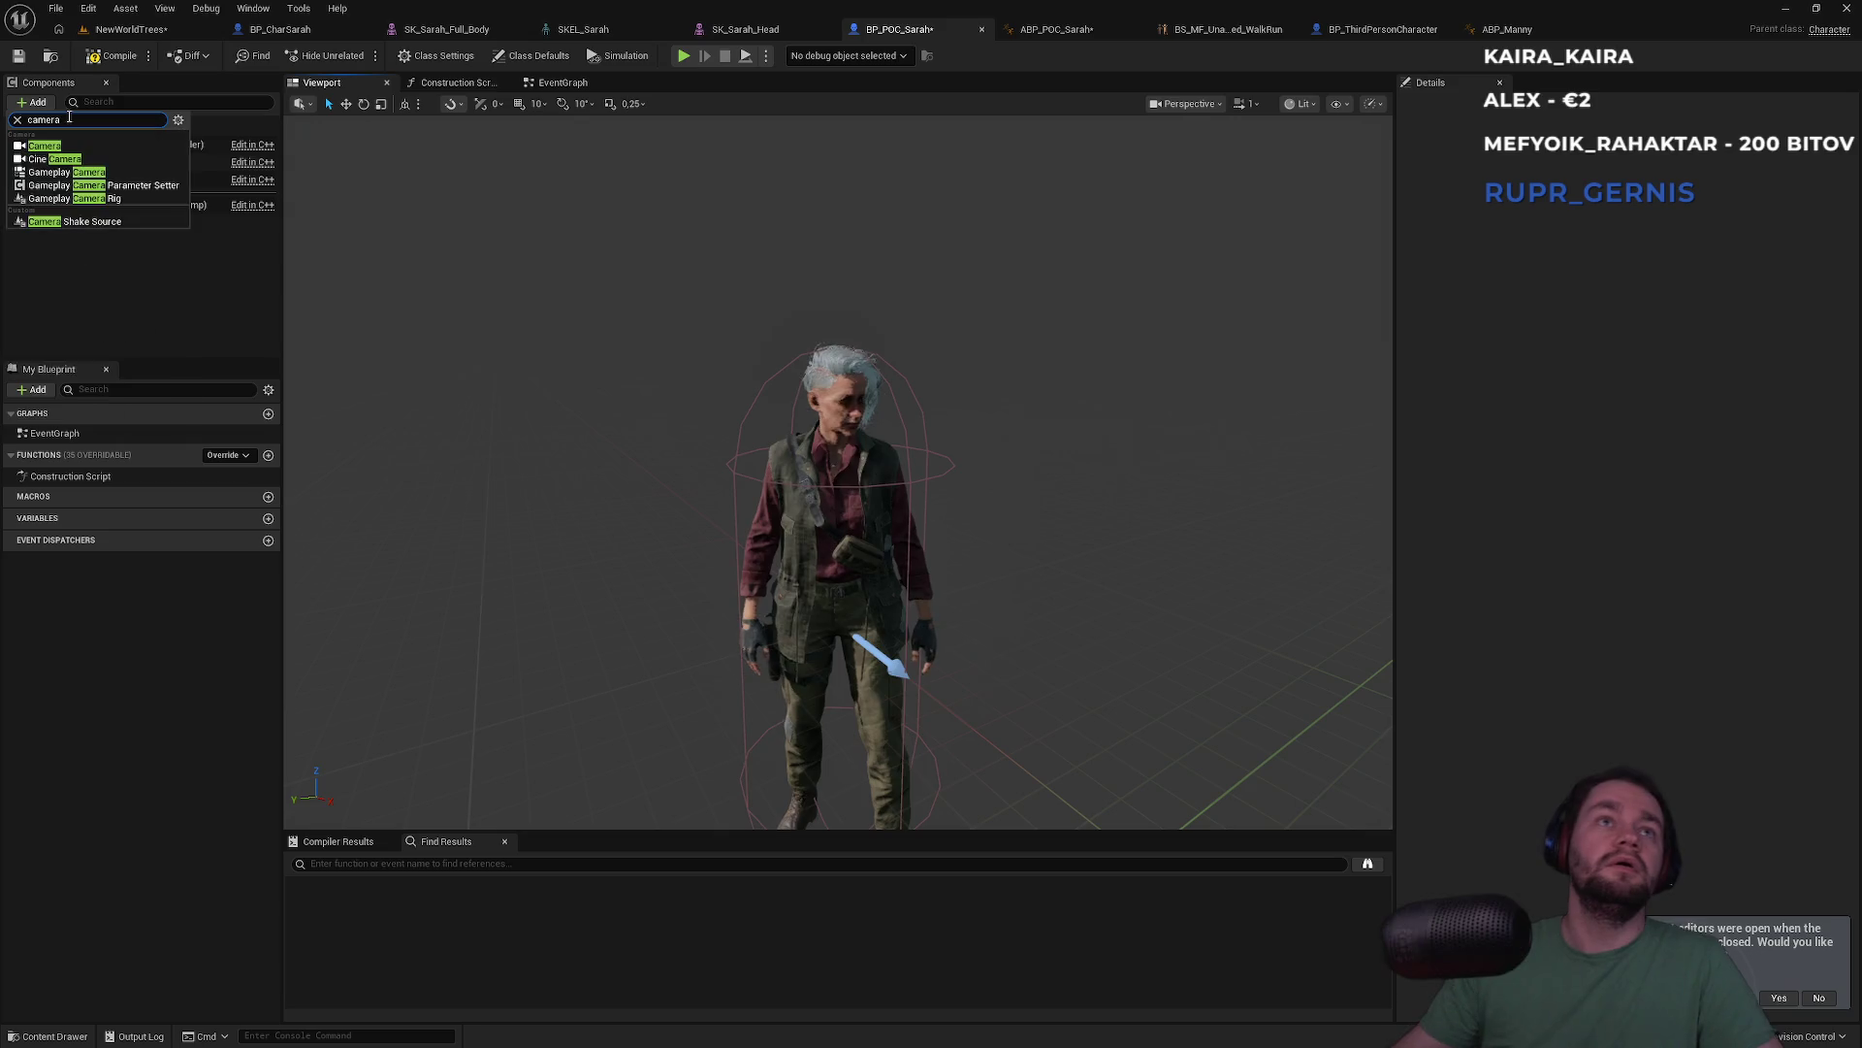
pyautogui.press('Return')
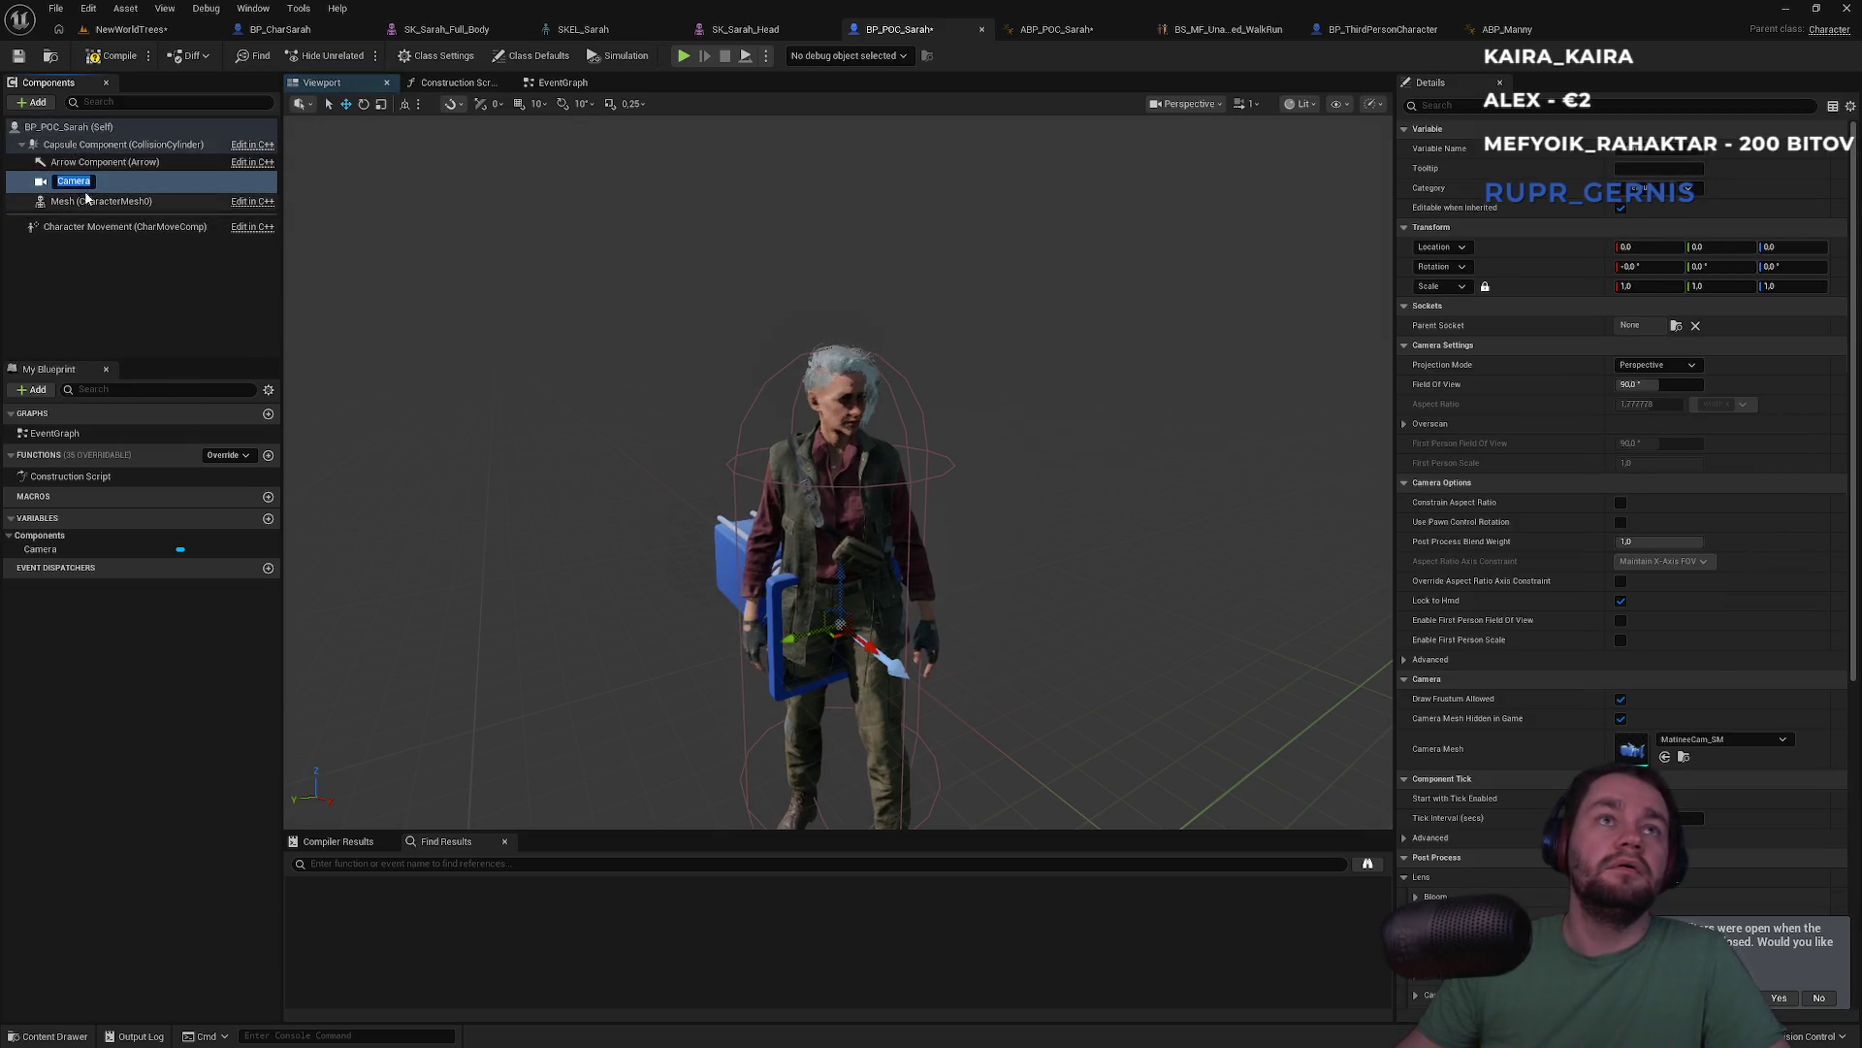
pyautogui.press('Return')
# Drag the camera behind the character and up toward head height
pyautogui.moveTo(773, 583); pyautogui.dragTo(631, 582)
pyautogui.moveTo(918, 501)
pyautogui.mouseDown()
pyautogui.moveTo(623, 503)
pyautogui.moveTo(563, 429)
pyautogui.moveTo(562, 282)
pyautogui.mouseUp()
pyautogui.moveTo(738, 582); pyautogui.dragTo(640, 538)
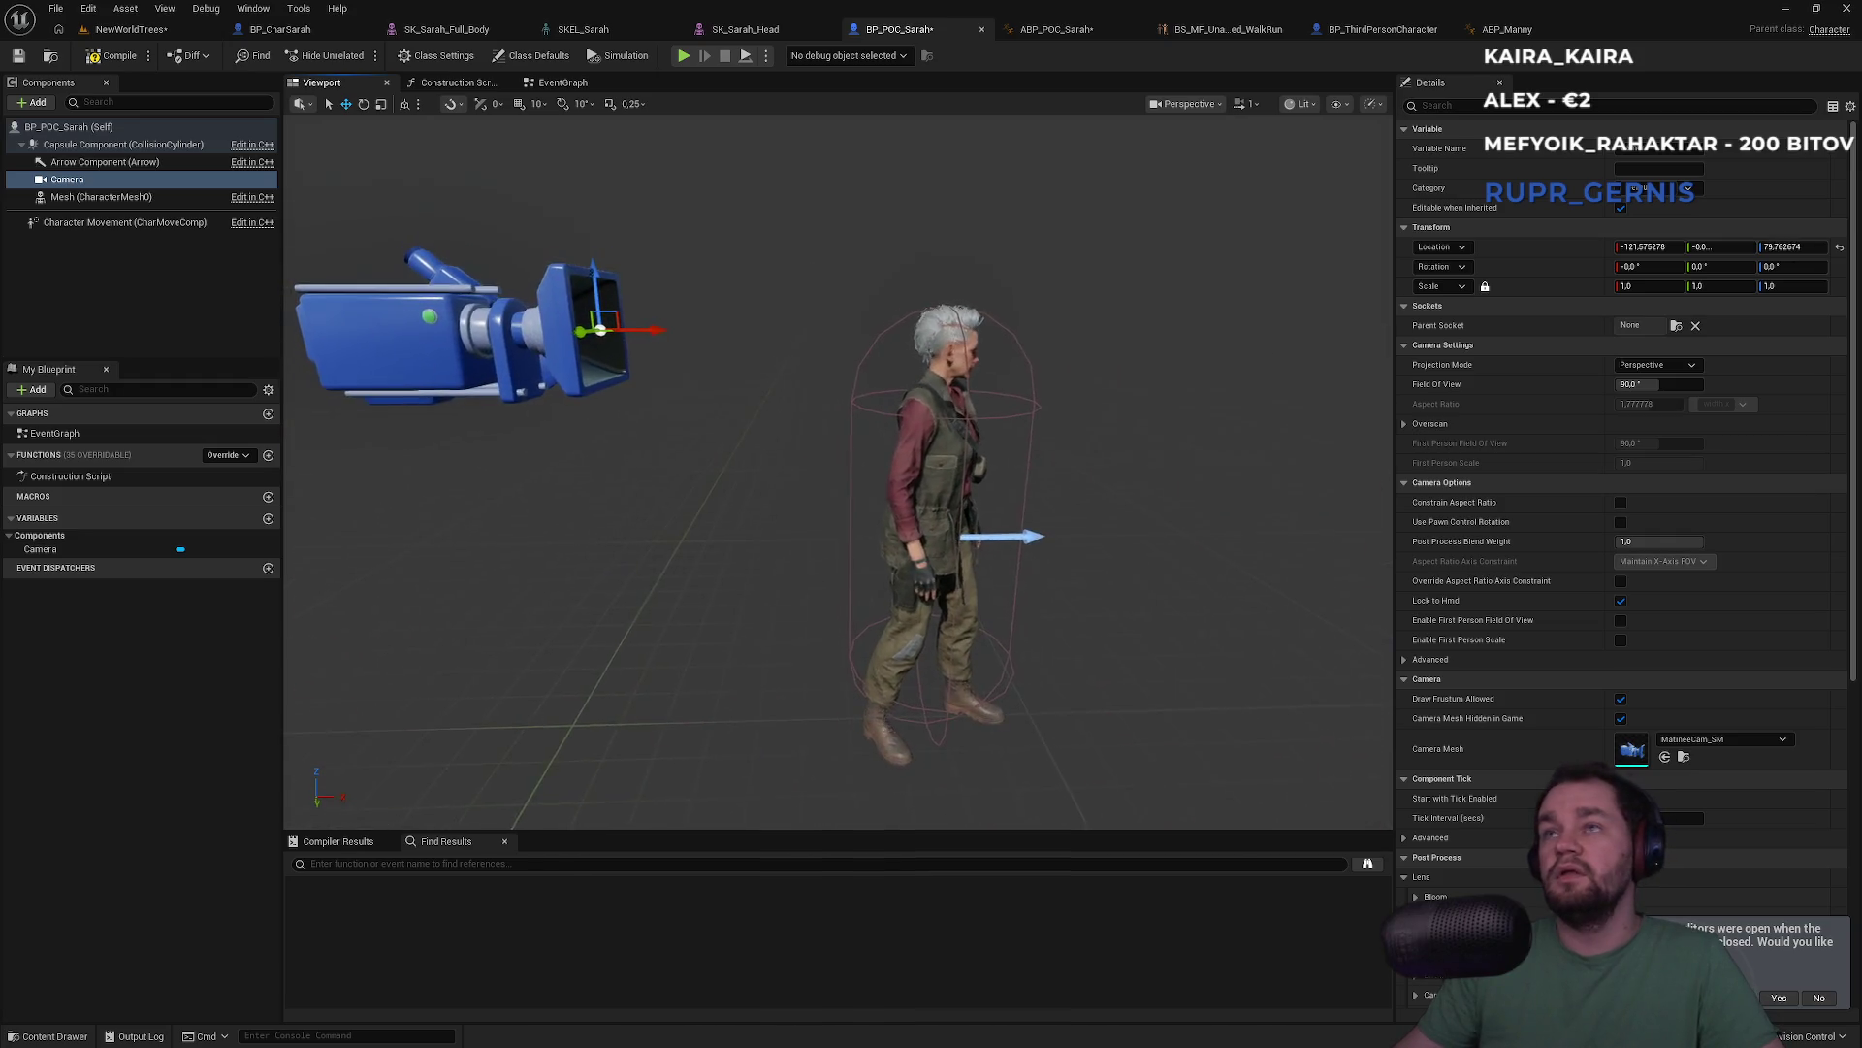
pyautogui.moveTo(650, 329); pyautogui.dragTo(635, 330)
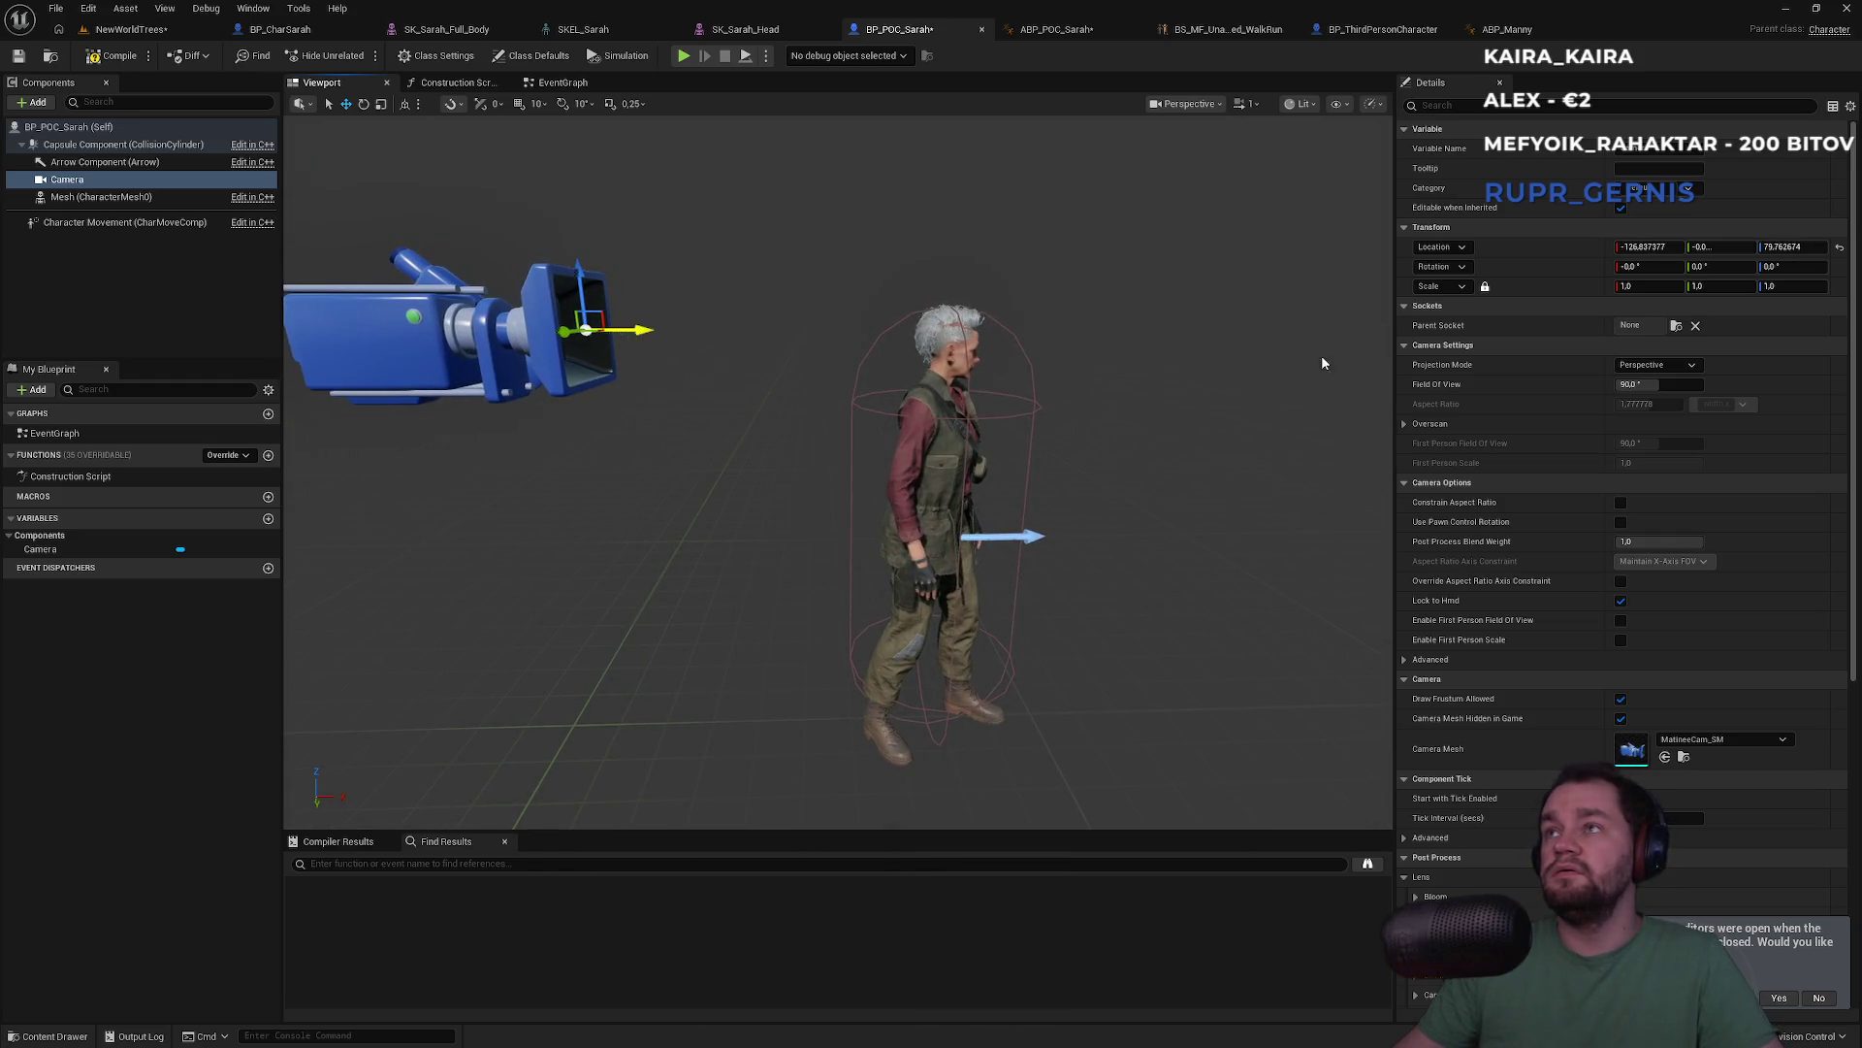
# Set the camera's location to X -150, Y 50, Z 80 in Details
pyautogui.click(1649, 248)
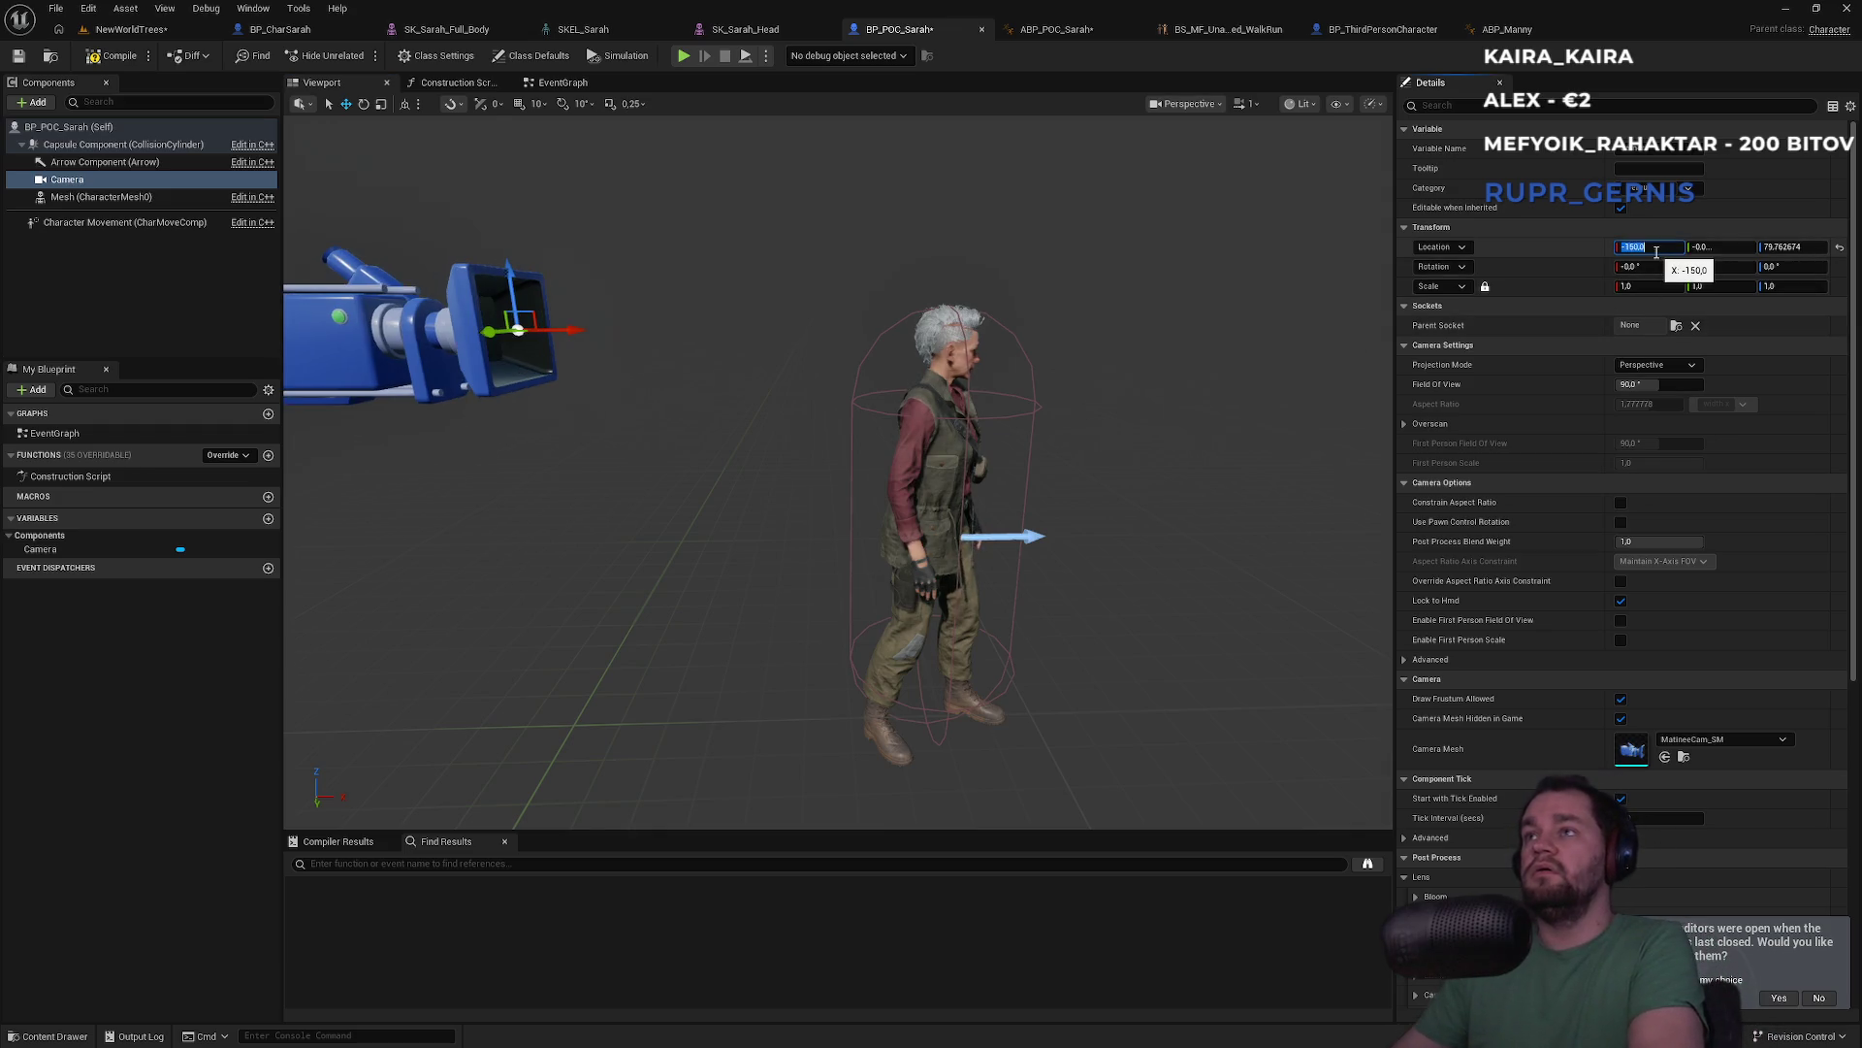
pyautogui.write('0')
pyautogui.press('Return')
pyautogui.click(1778, 248)
pyautogui.write('80')
pyautogui.press('Return')
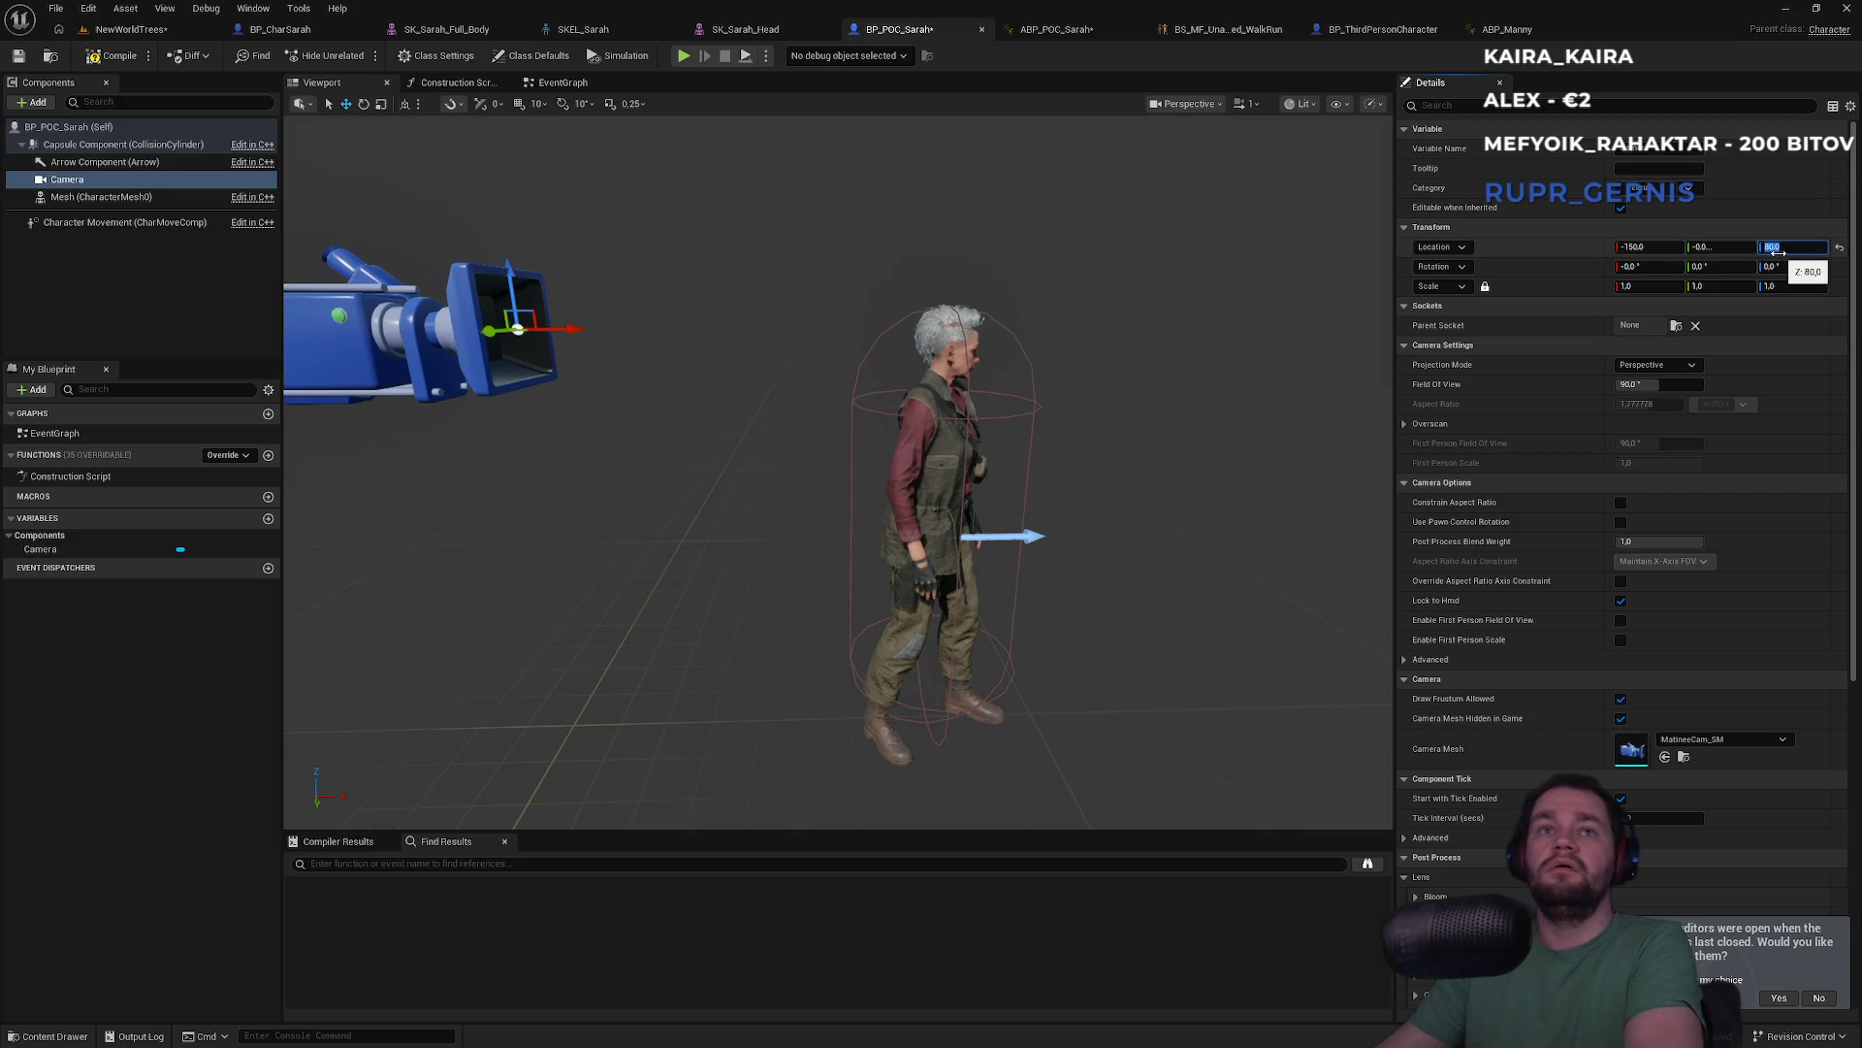
pyautogui.press('f')
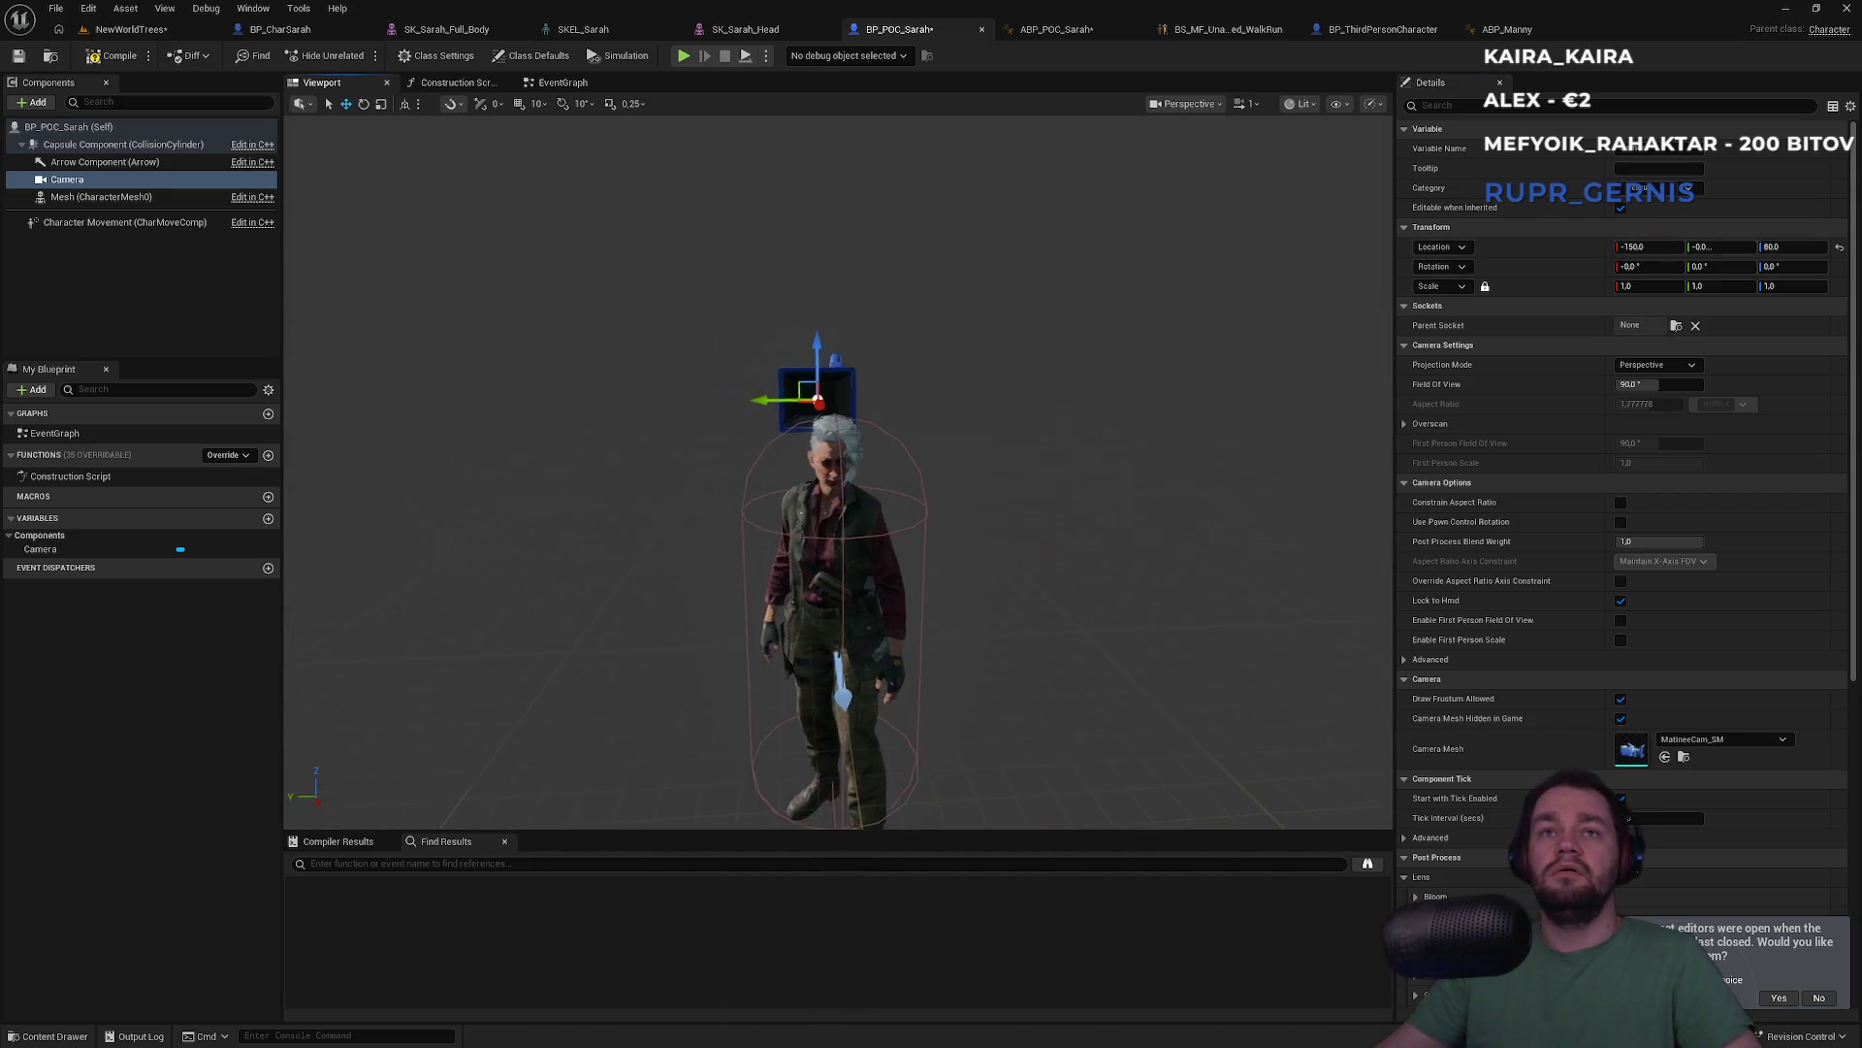
pyautogui.click(1723, 248)
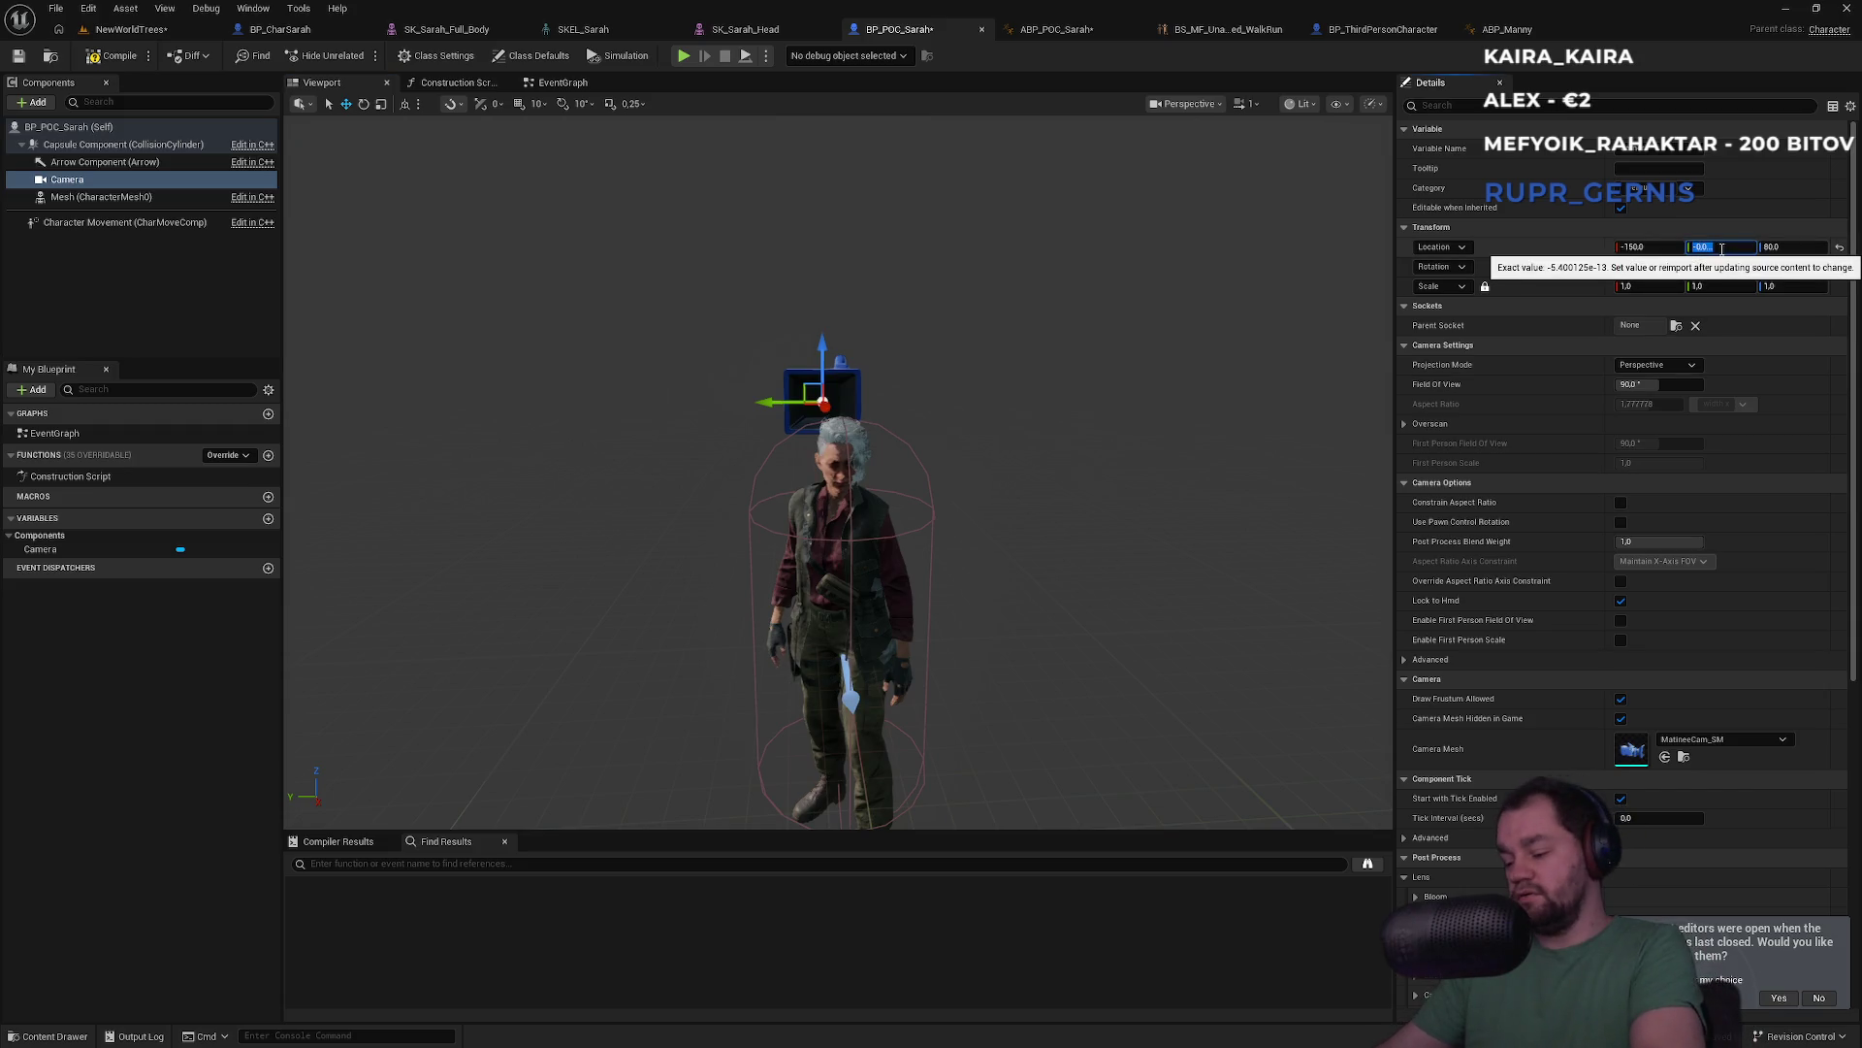
pyautogui.write('-40')
pyautogui.press('Return')
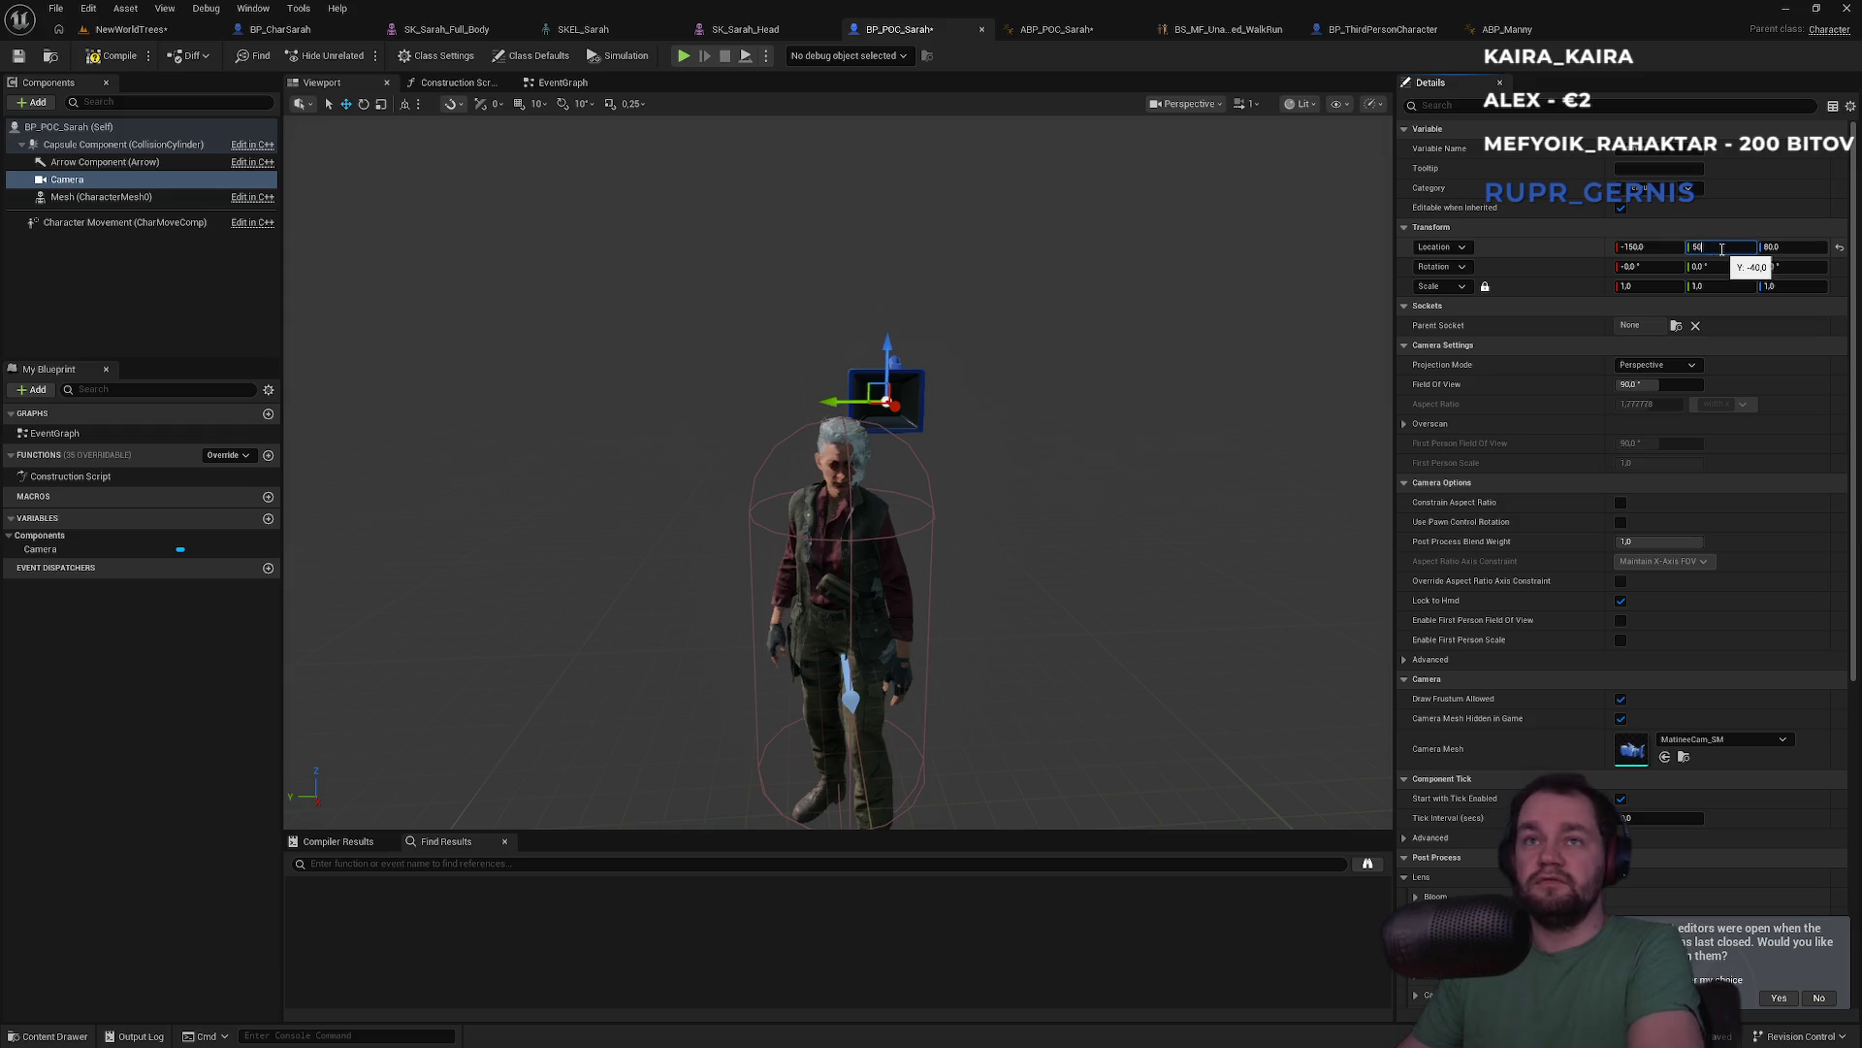
pyautogui.press('Return')
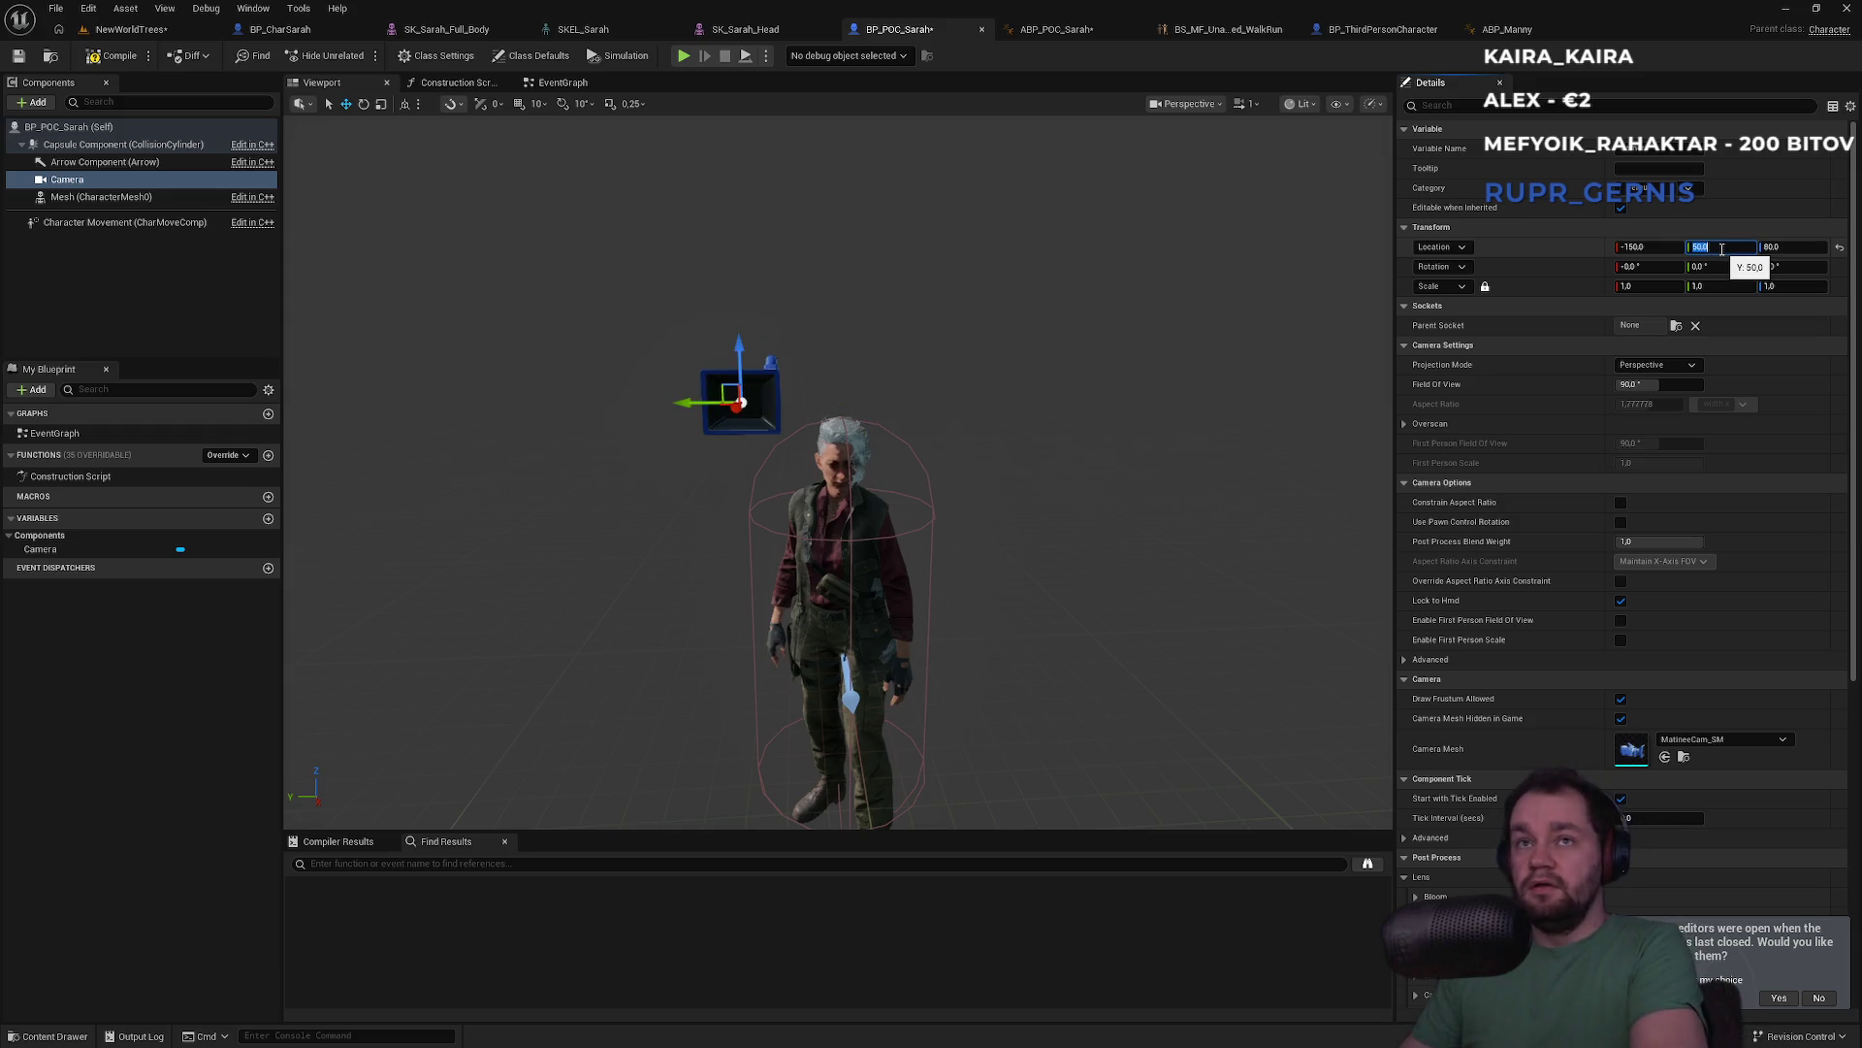
pyautogui.scroll(5, 950, 368)
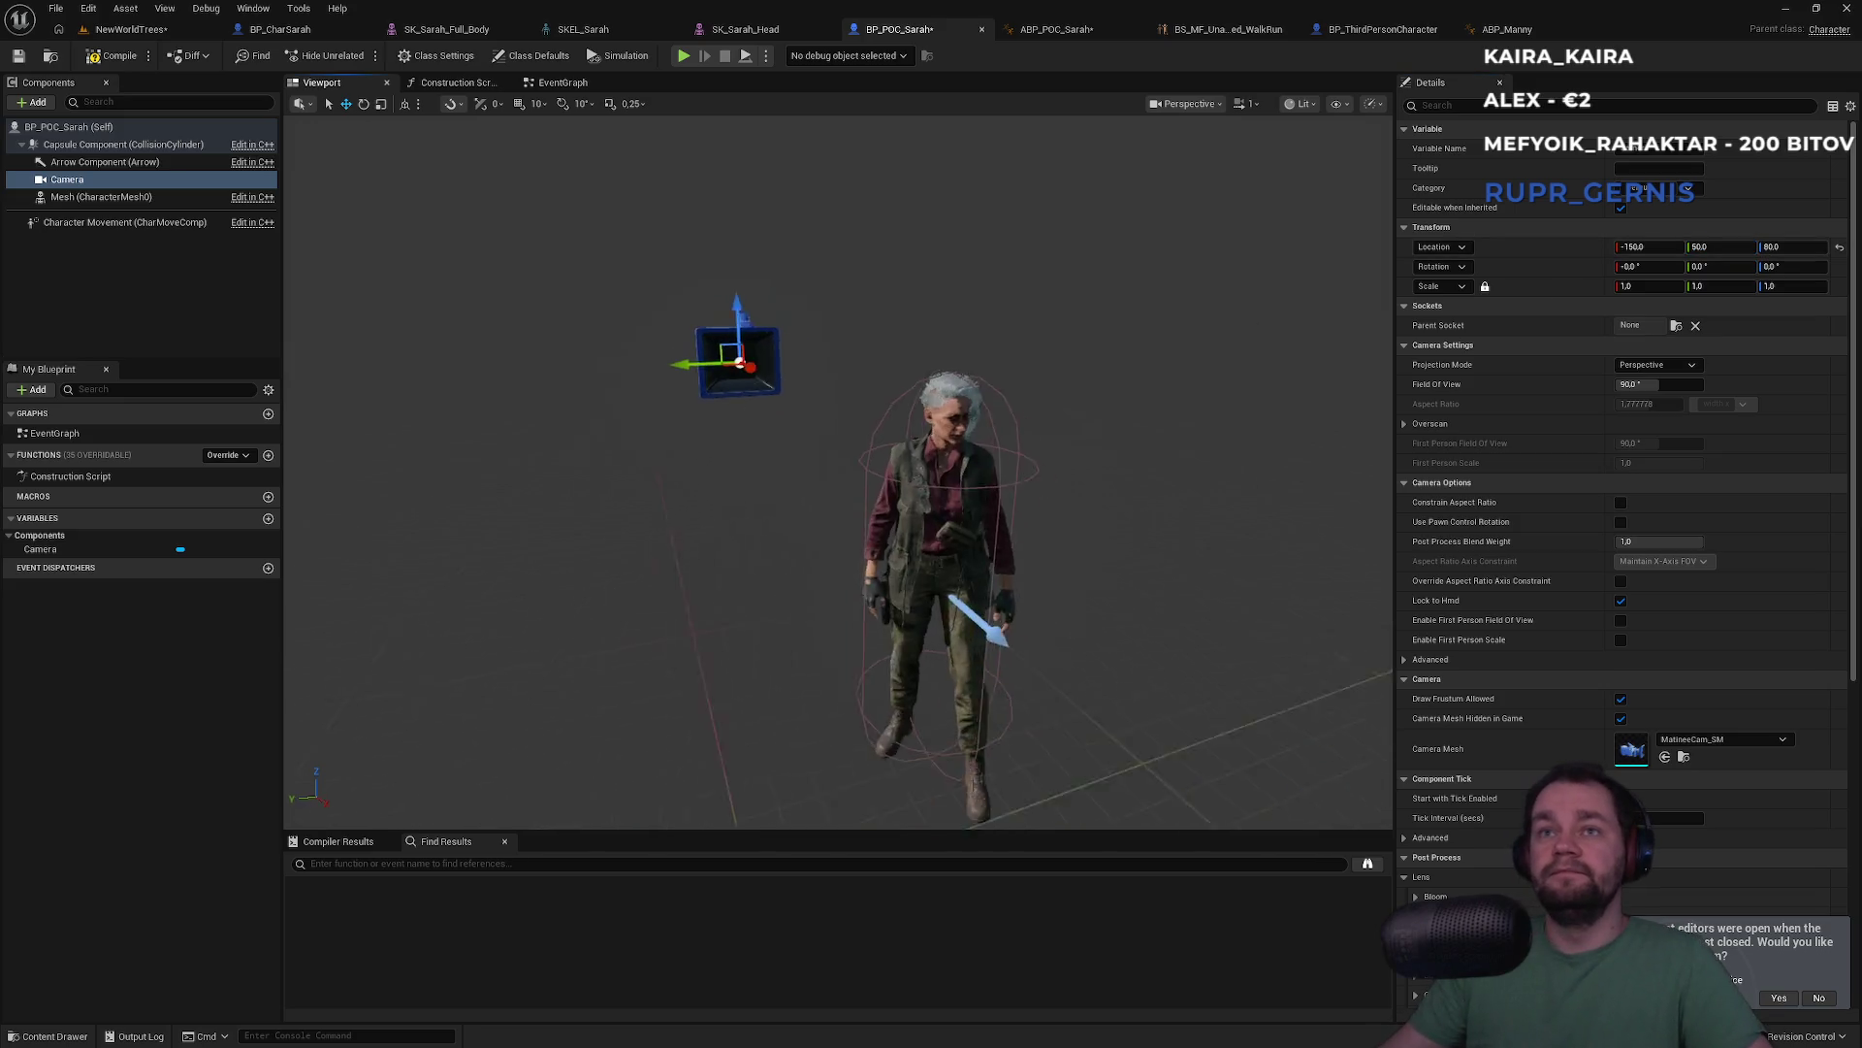
pyautogui.scroll(1, 986, 372)
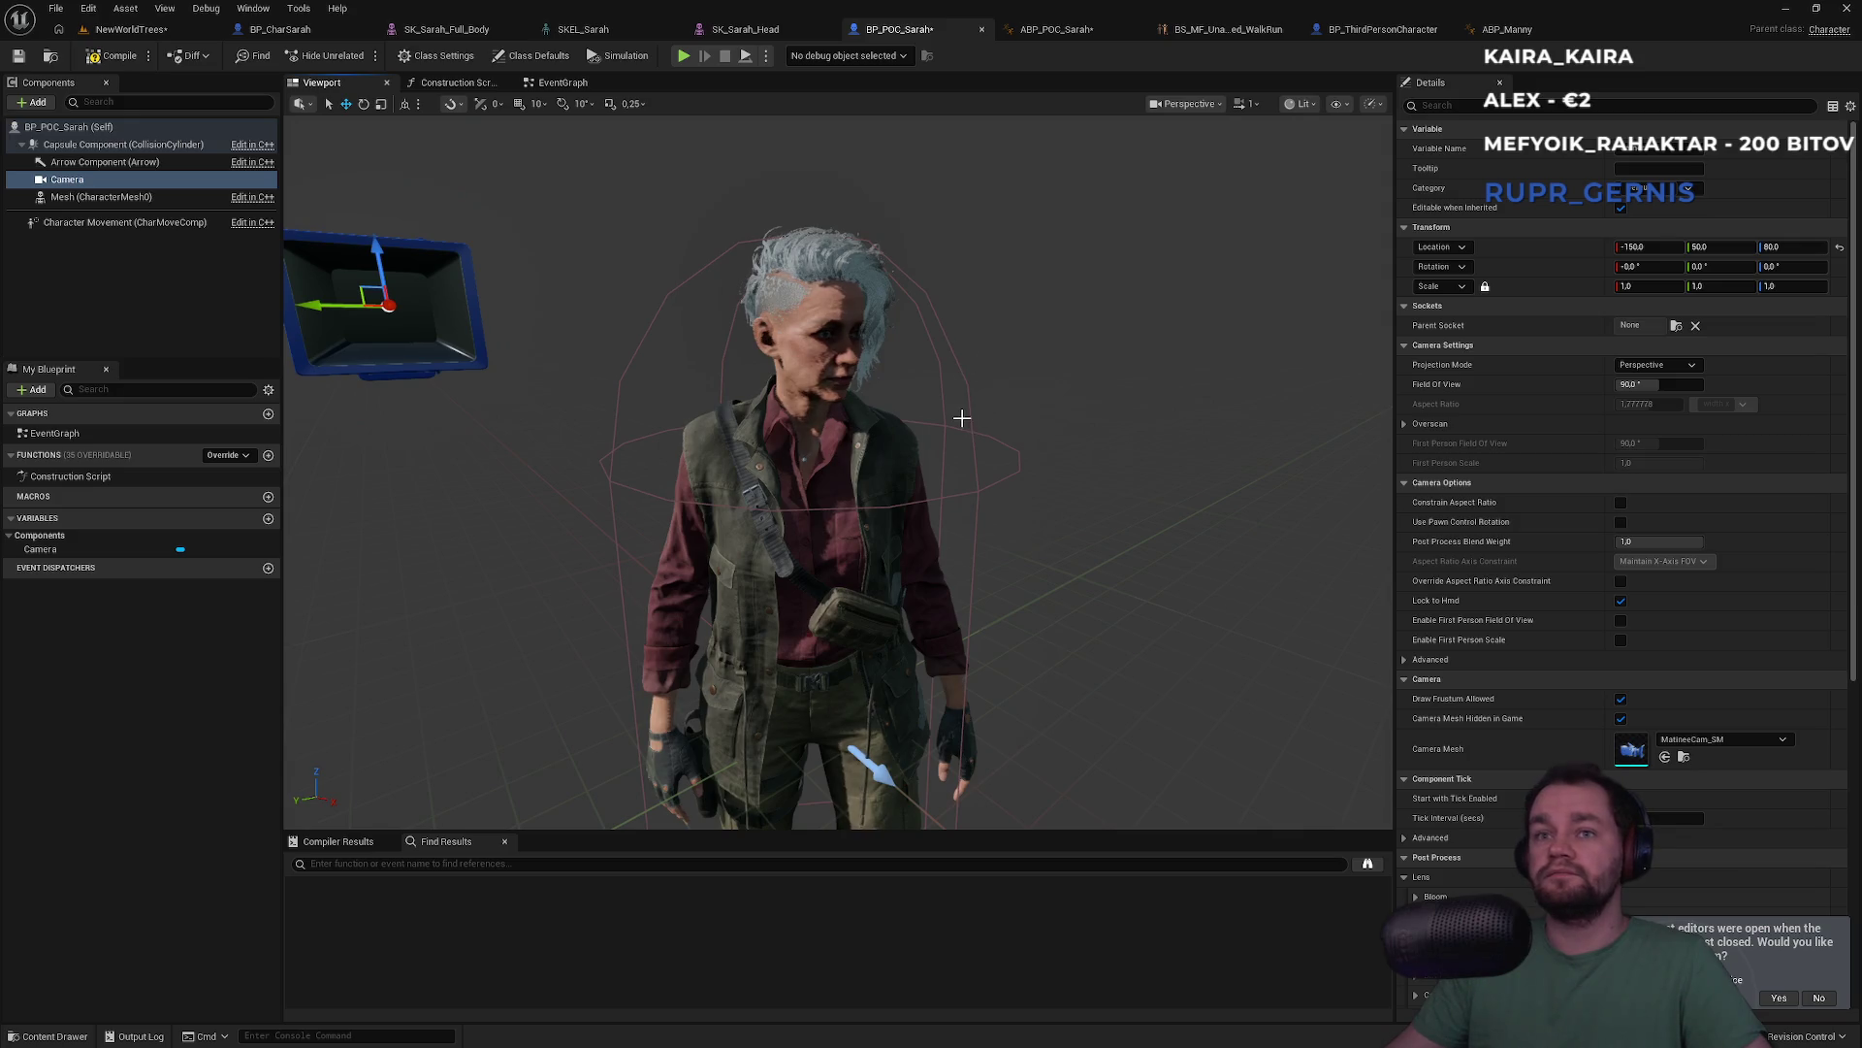
pyautogui.moveTo(912, 418); pyautogui.dragTo(882, 369)
# Save all, then playtest NewWorldTrees fullscreen with F11 and stop with Esc
pyautogui.hotkey('ctrl', 'shift', 's')
pyautogui.click(129, 29)
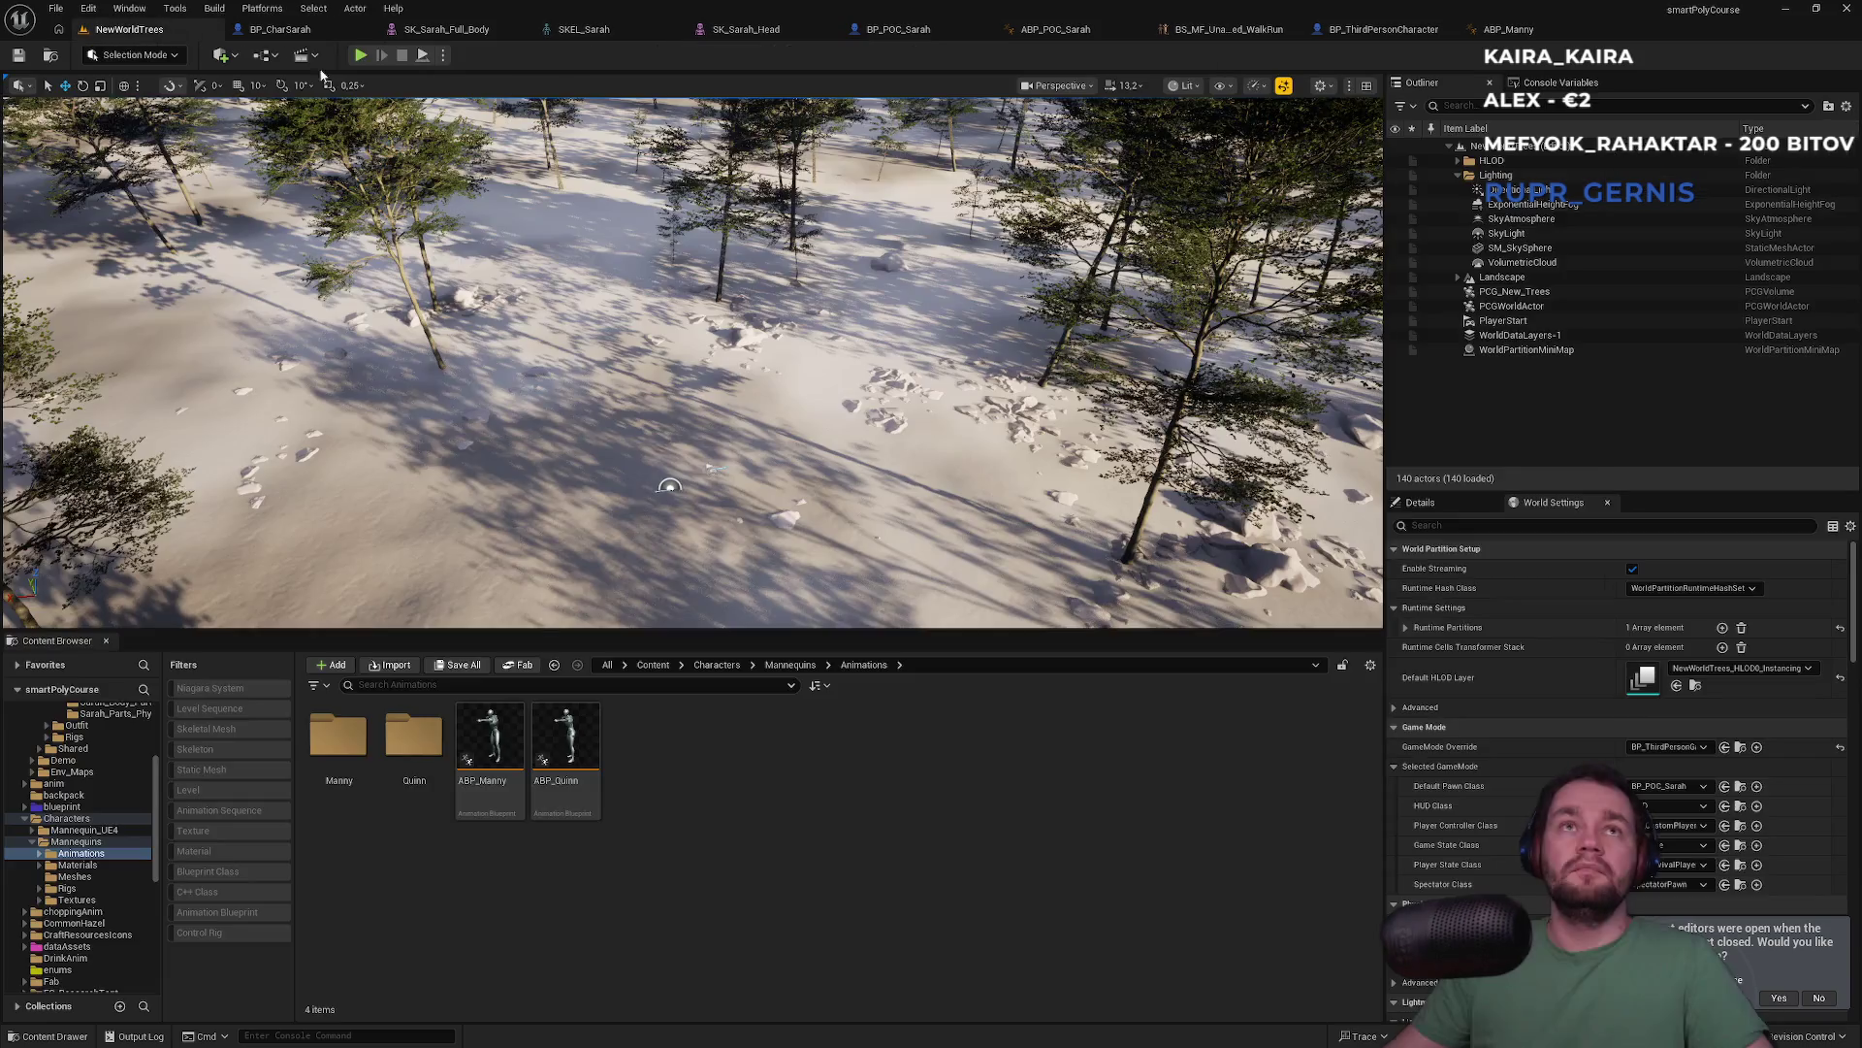
pyautogui.click(361, 57)
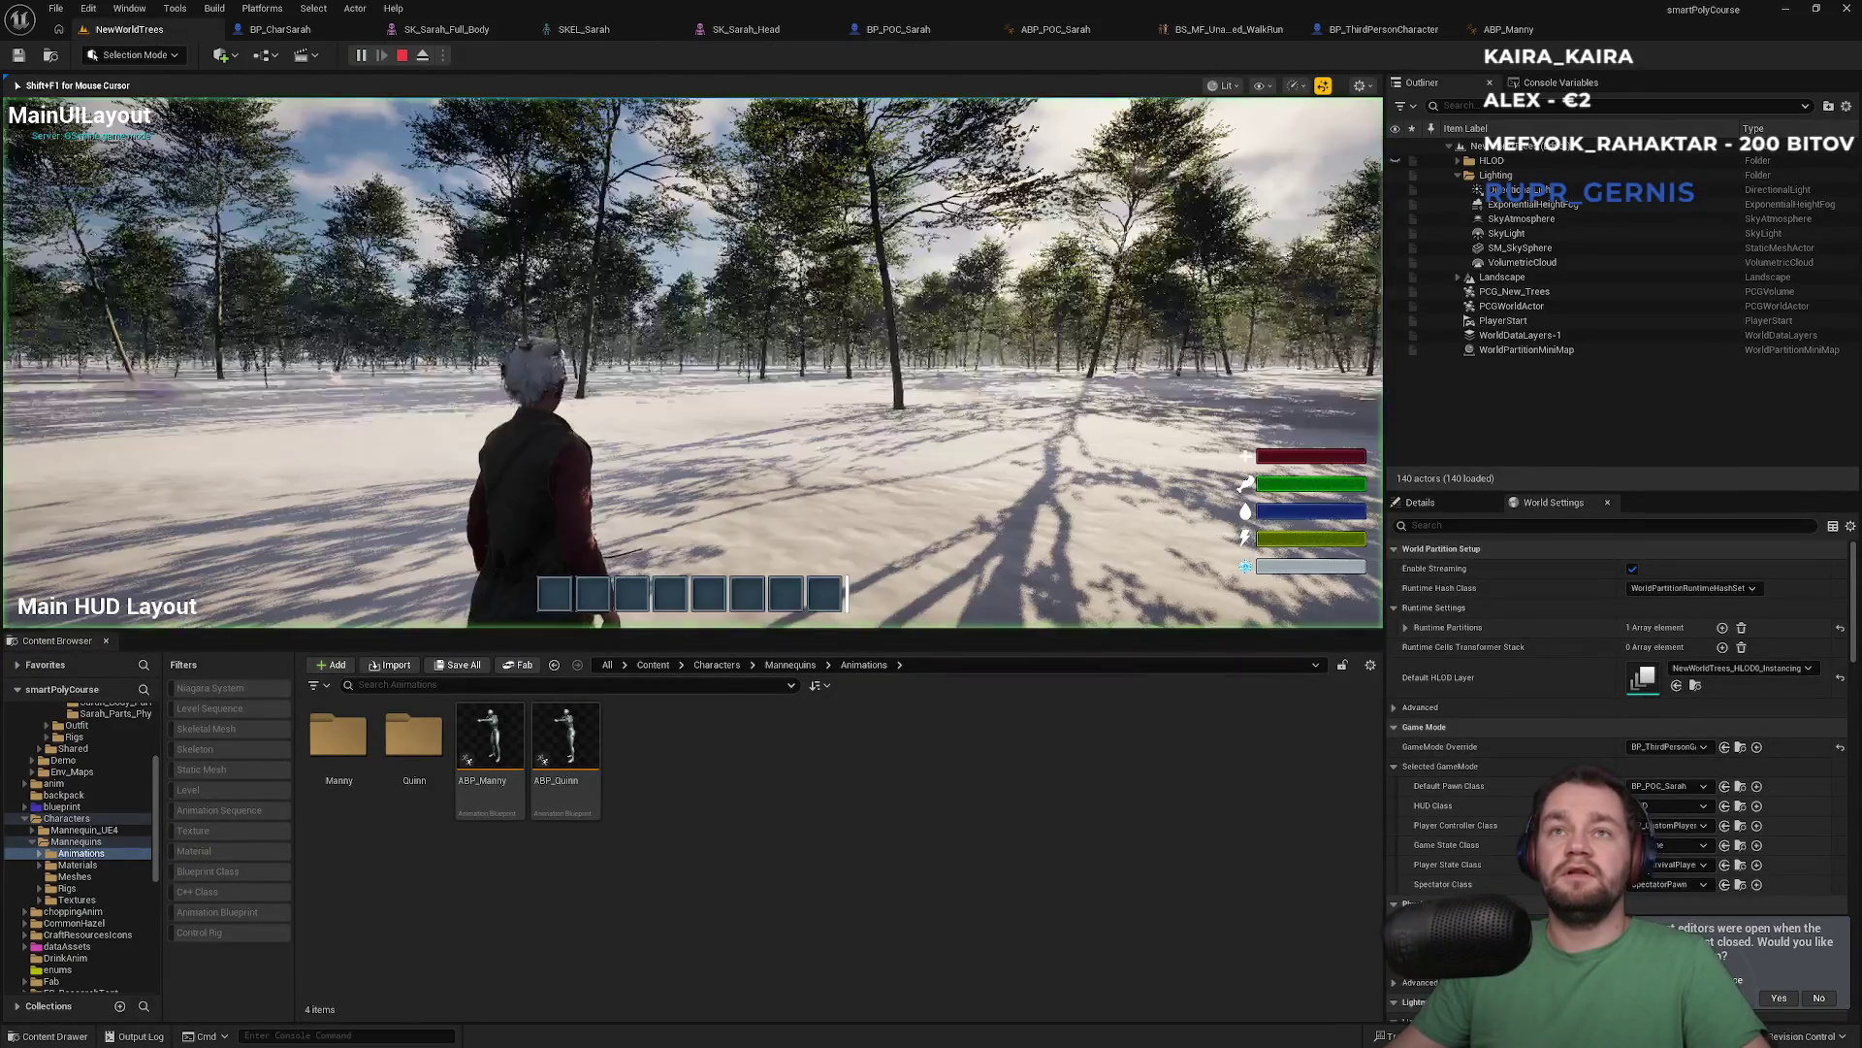
pyautogui.press('F11')
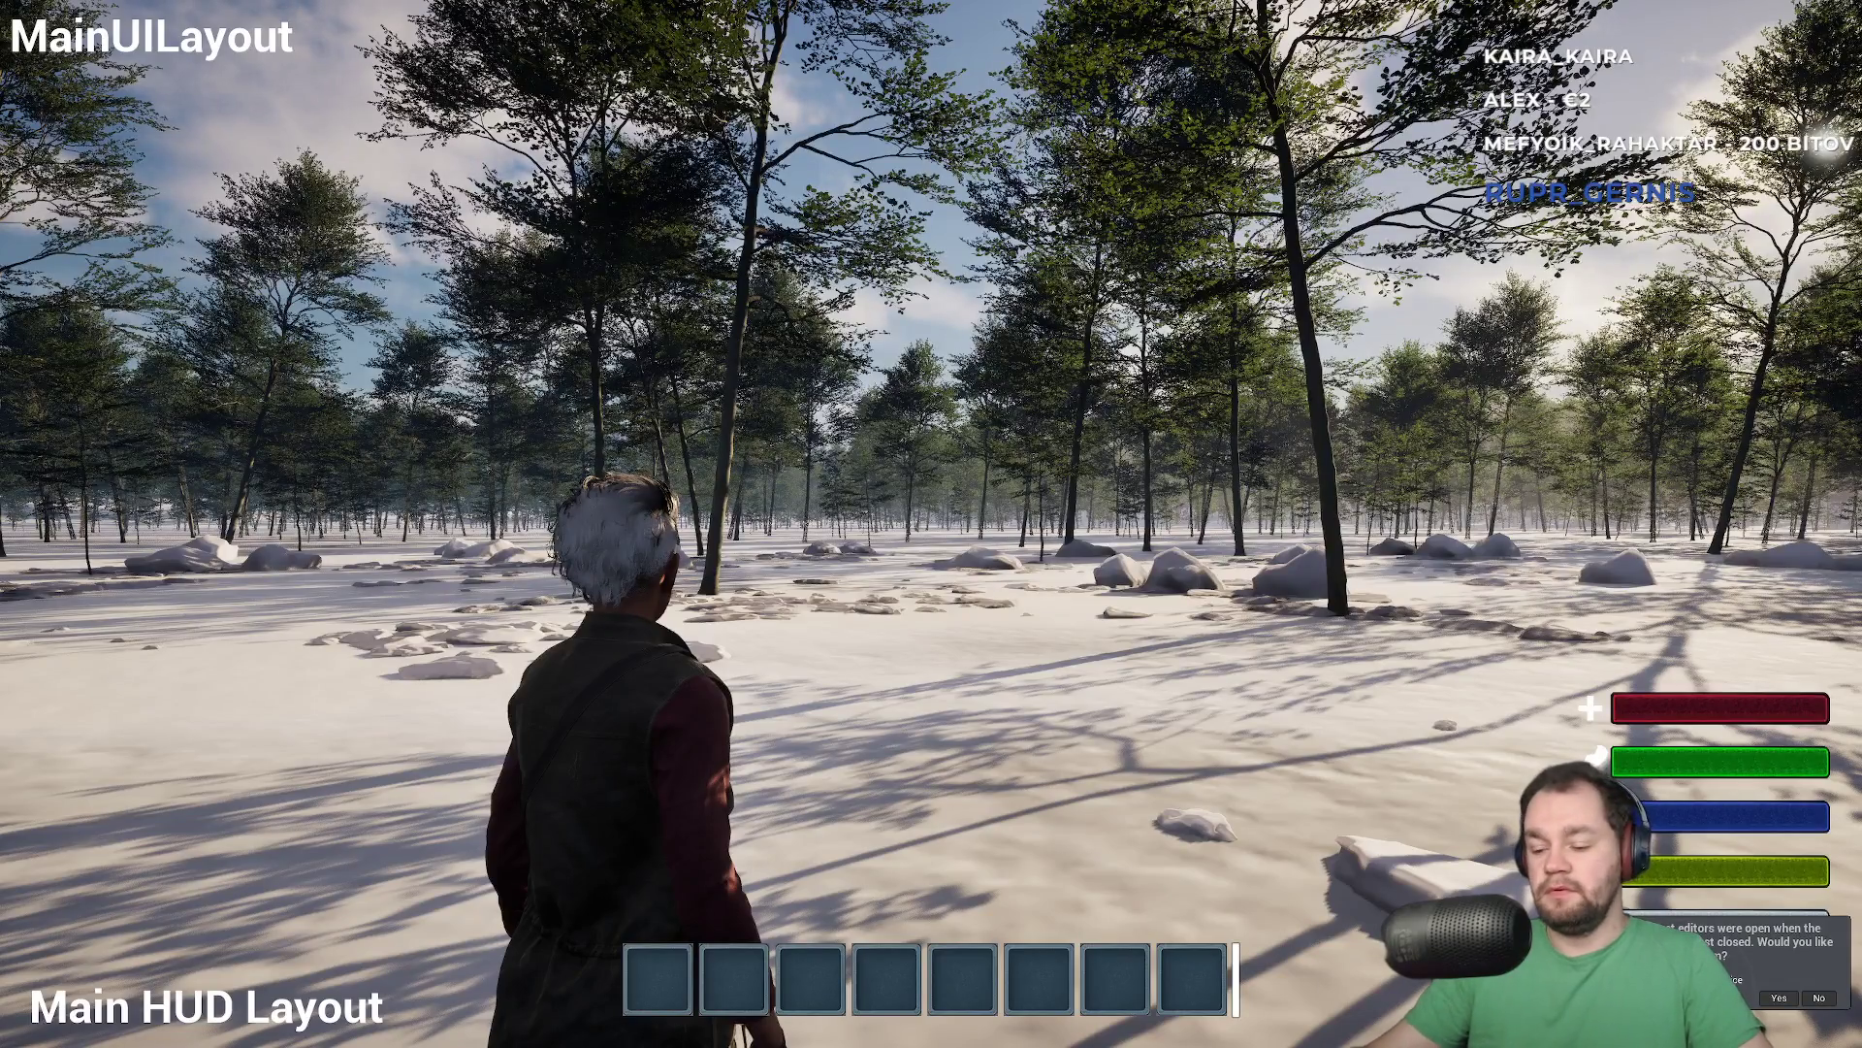
pyautogui.press('Escape')
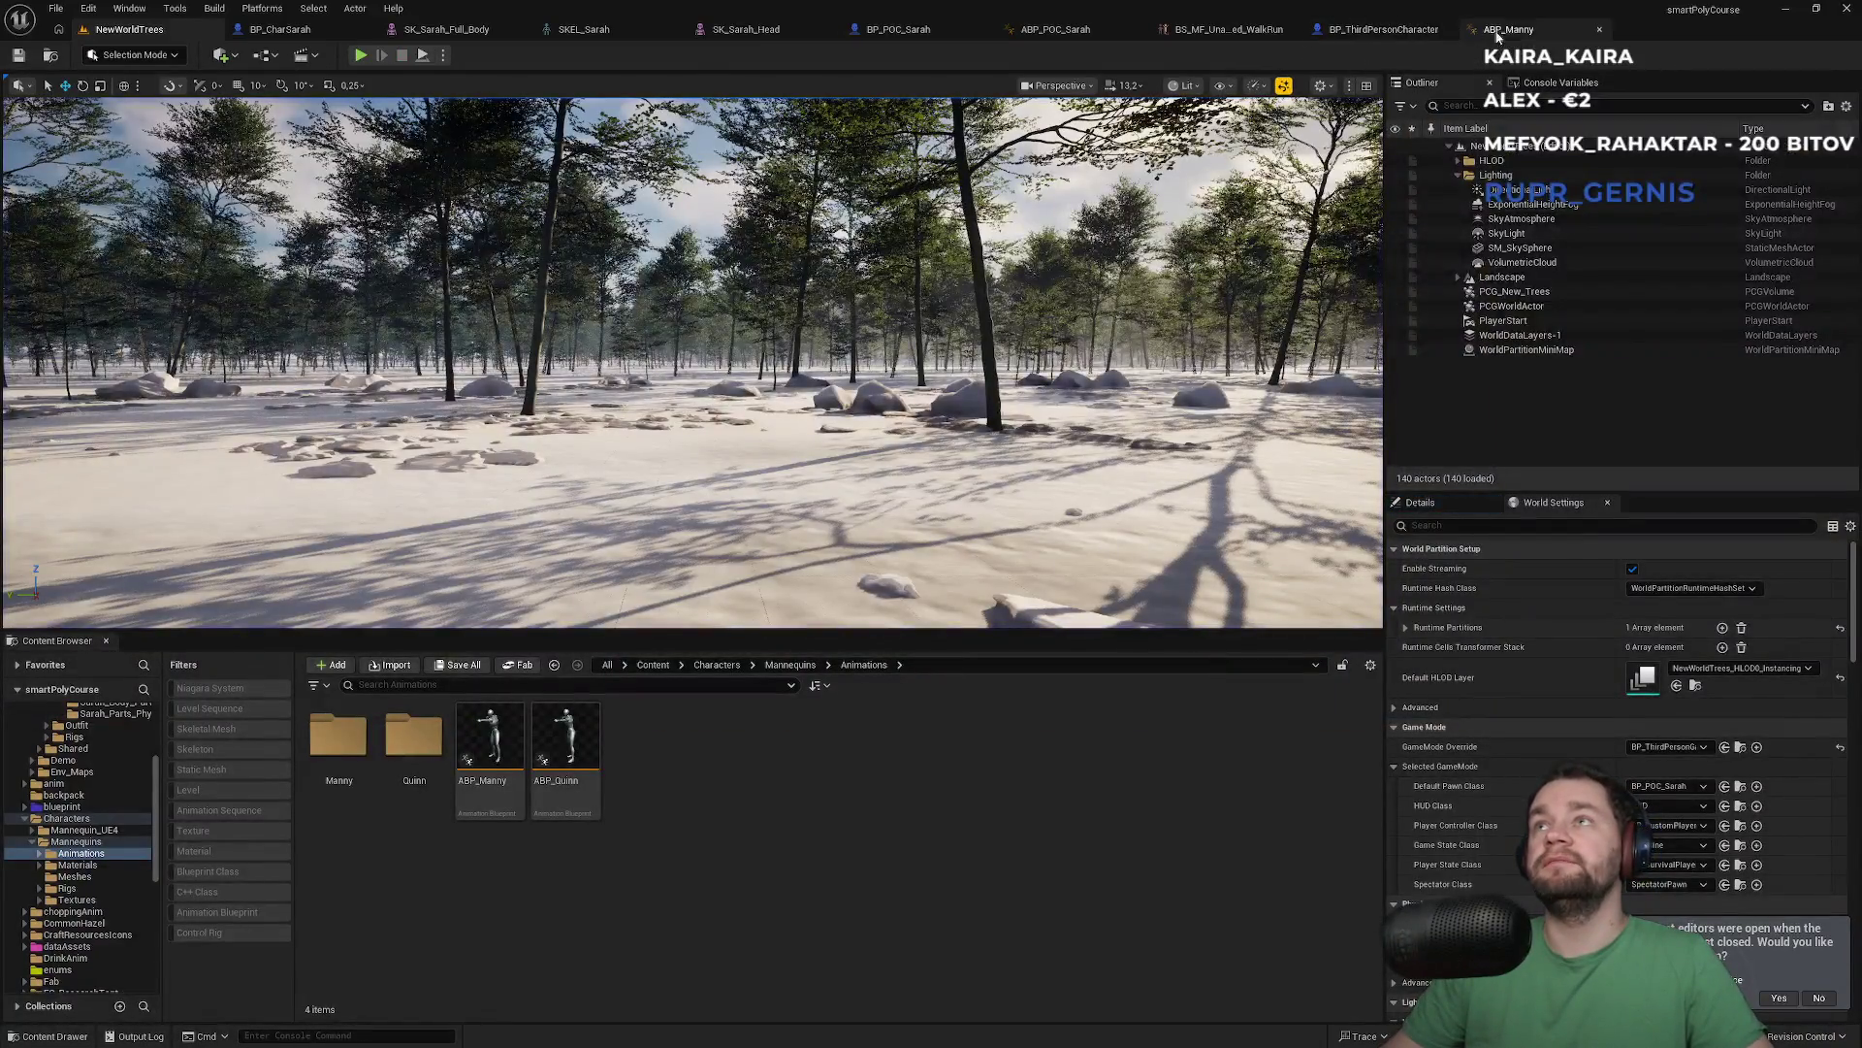
# Inspect ABP_Manny's BS_MM_WalkRun blend space node and its preview scene settings
pyautogui.click(1514, 32)
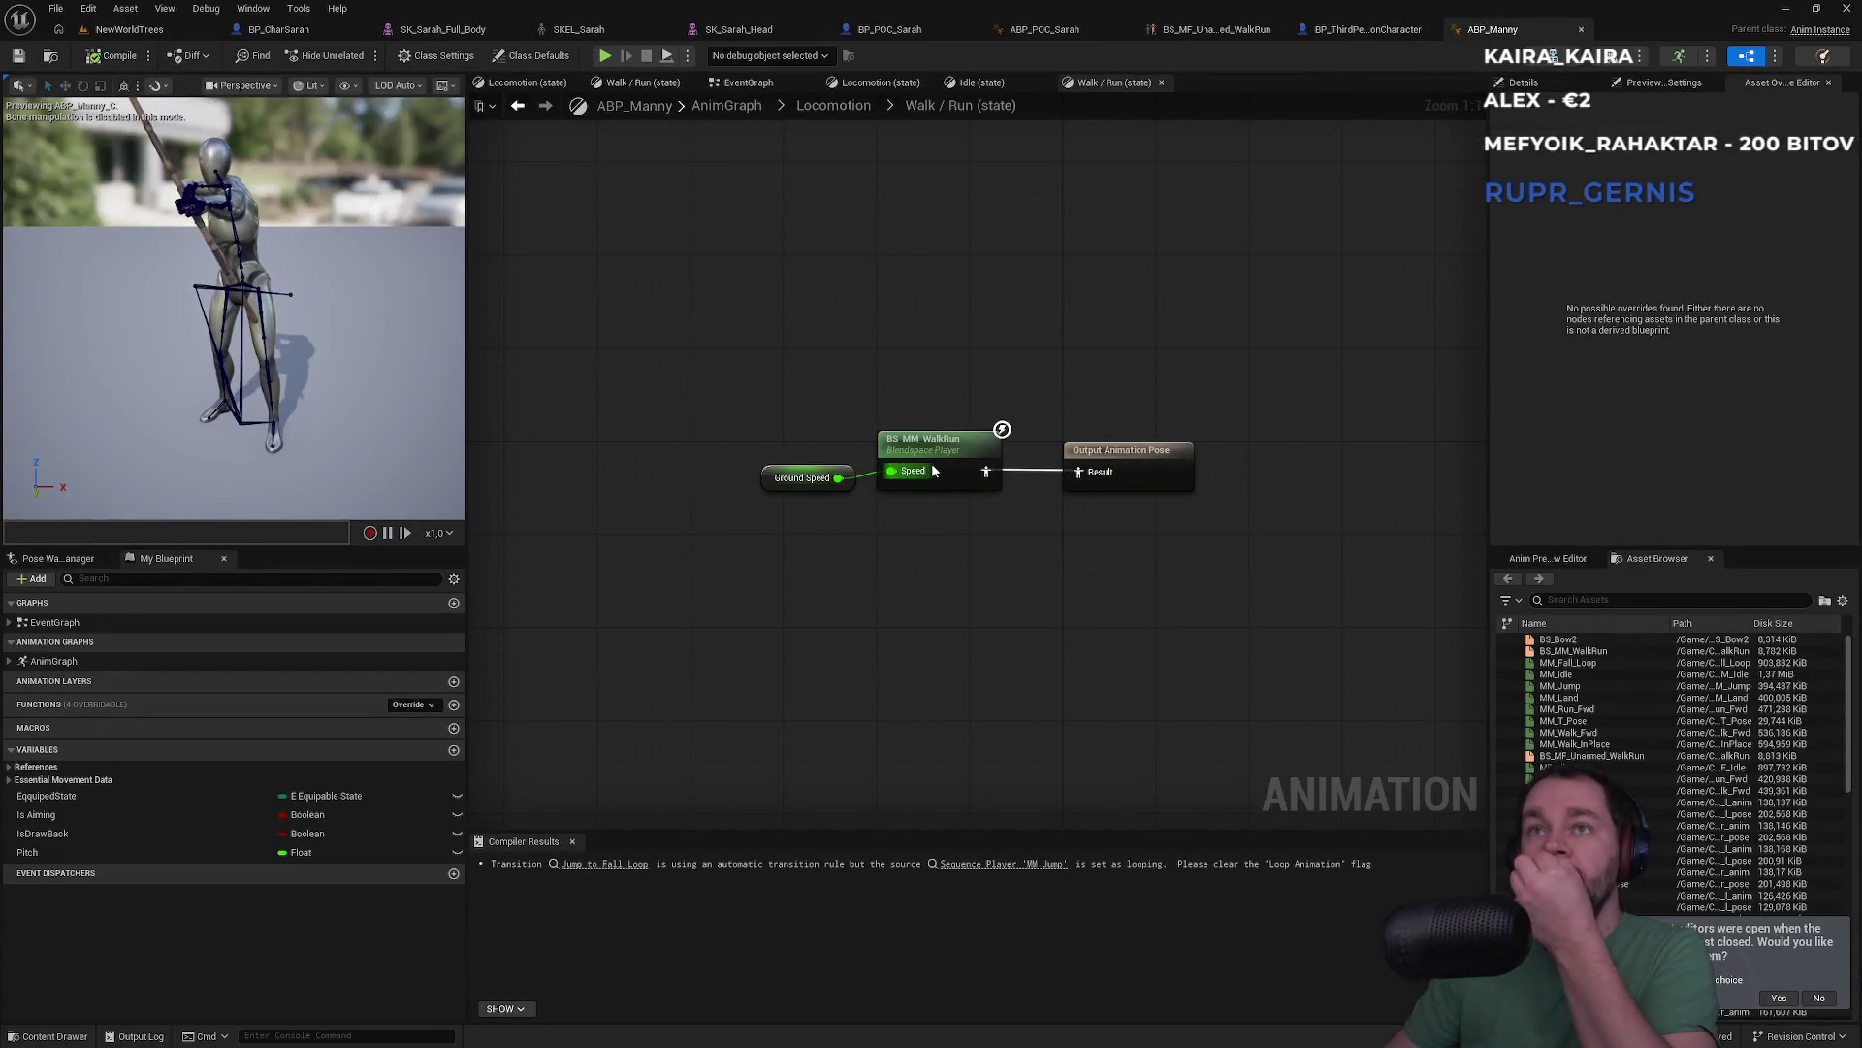
pyautogui.click(946, 446)
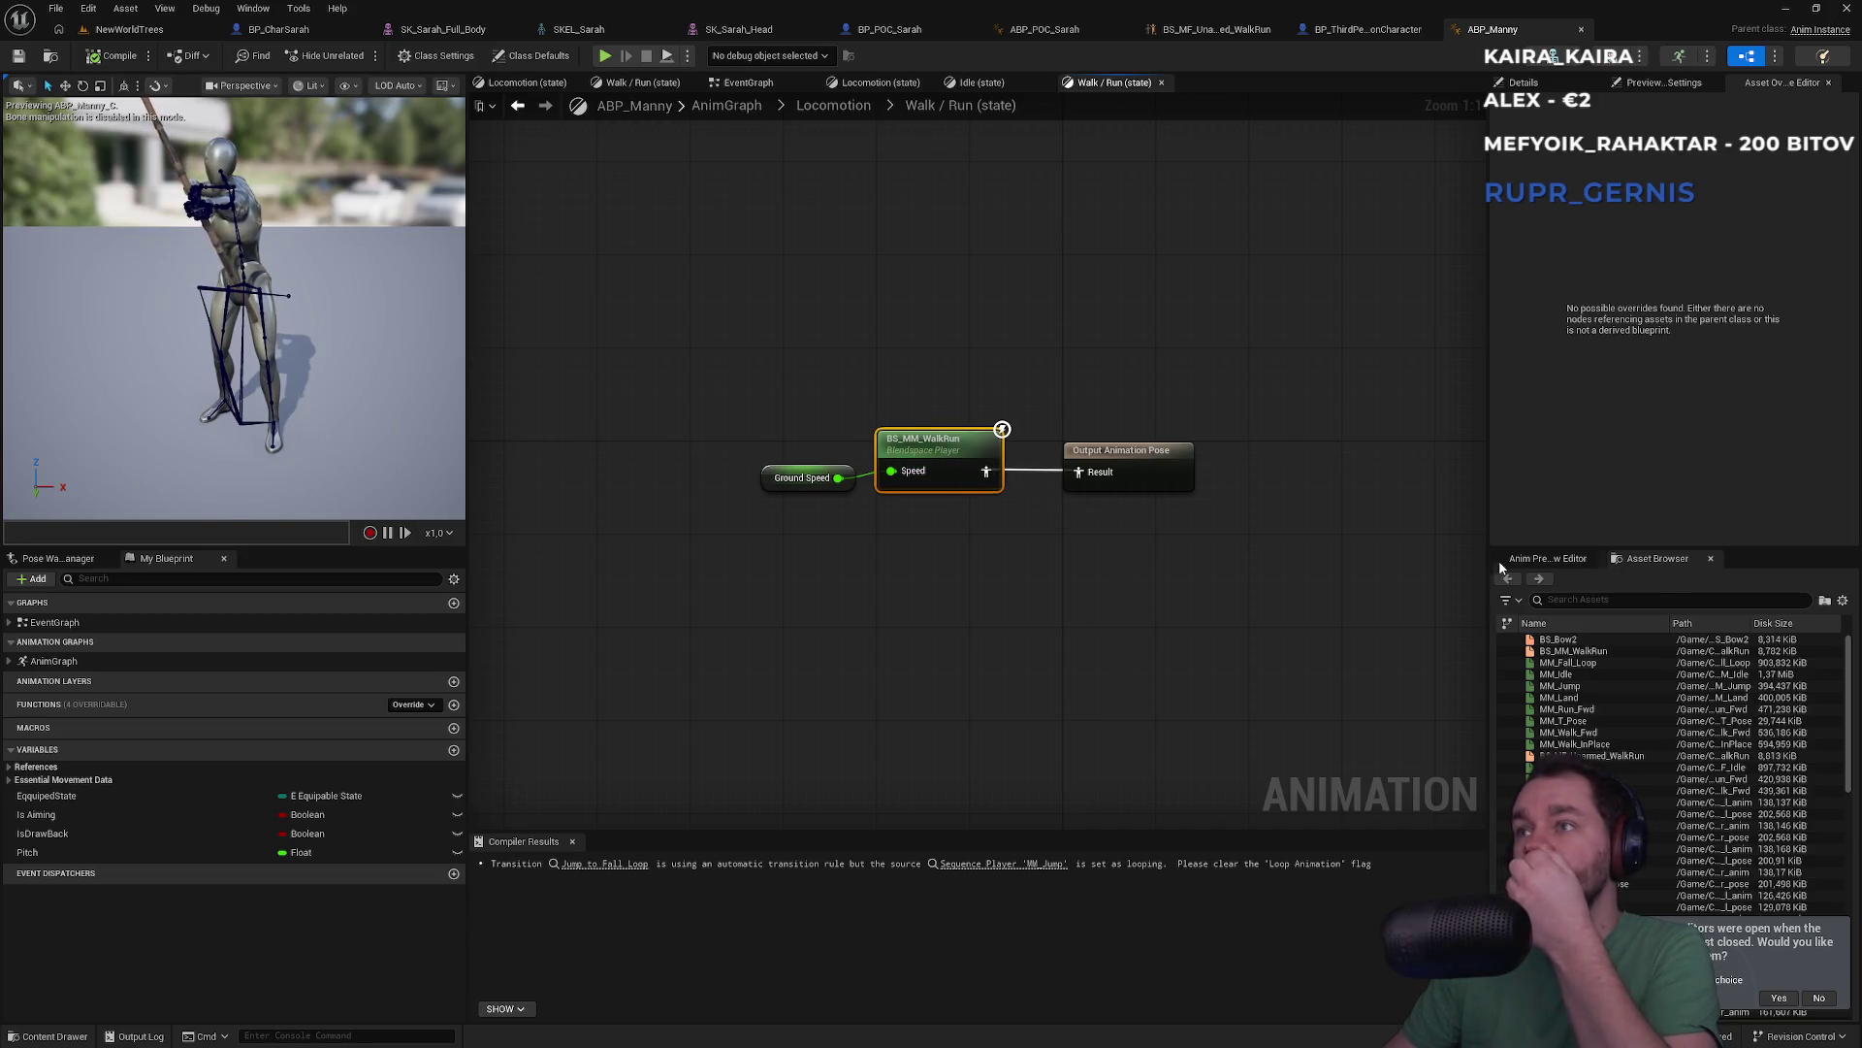
pyautogui.click(1538, 85)
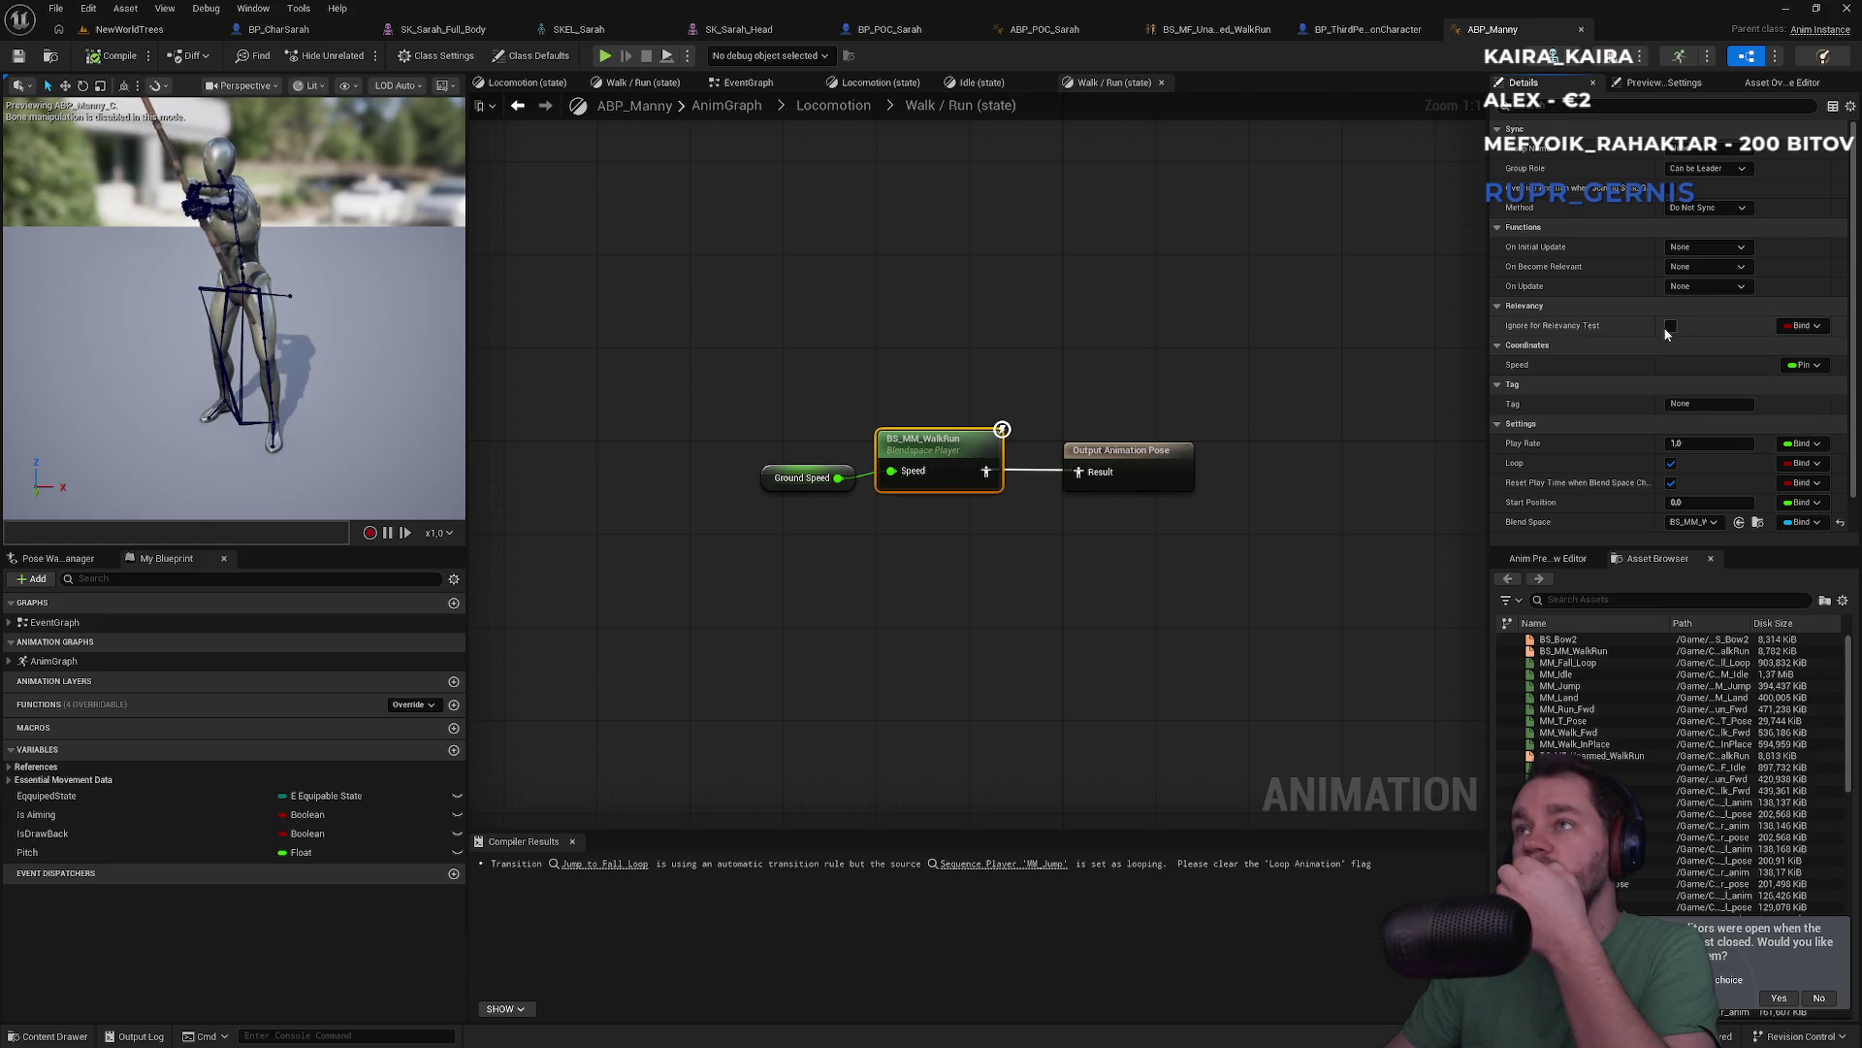
pyautogui.scroll(-1, 1605, 344)
pyautogui.click(1667, 84)
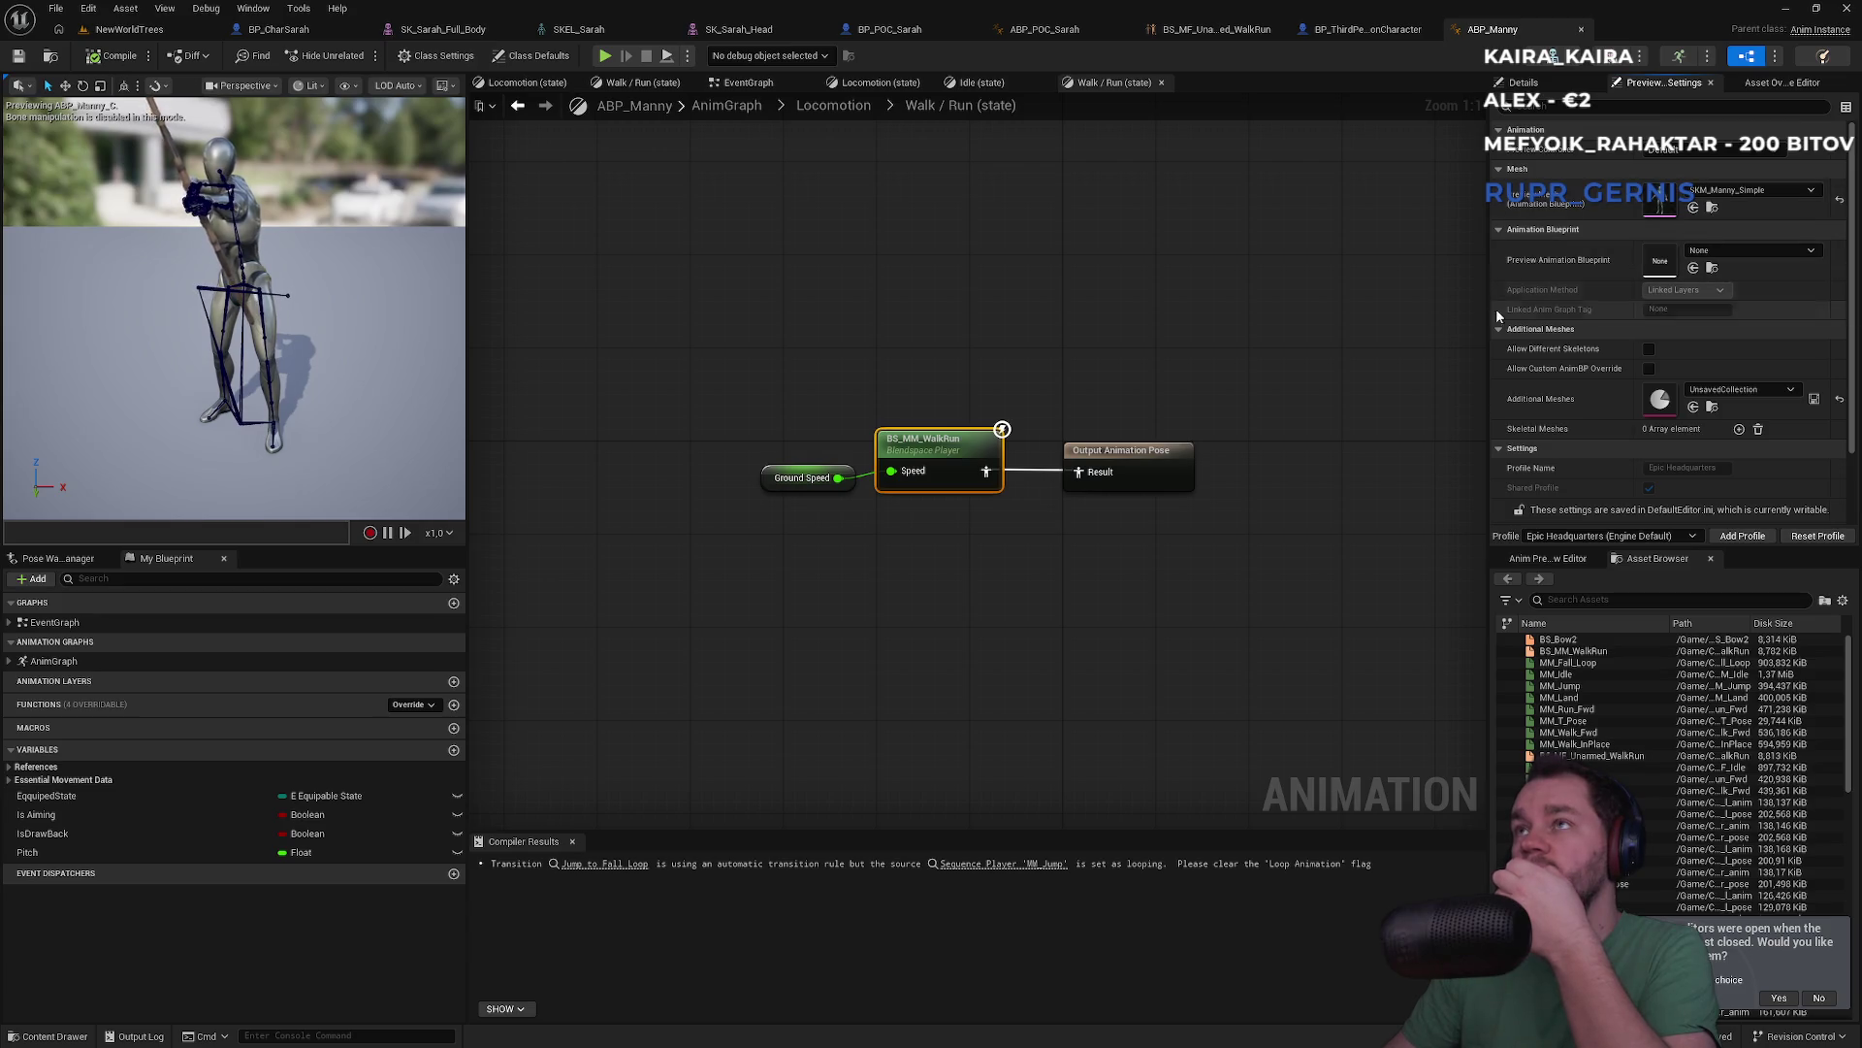
pyautogui.click(1780, 83)
pyautogui.click(1686, 86)
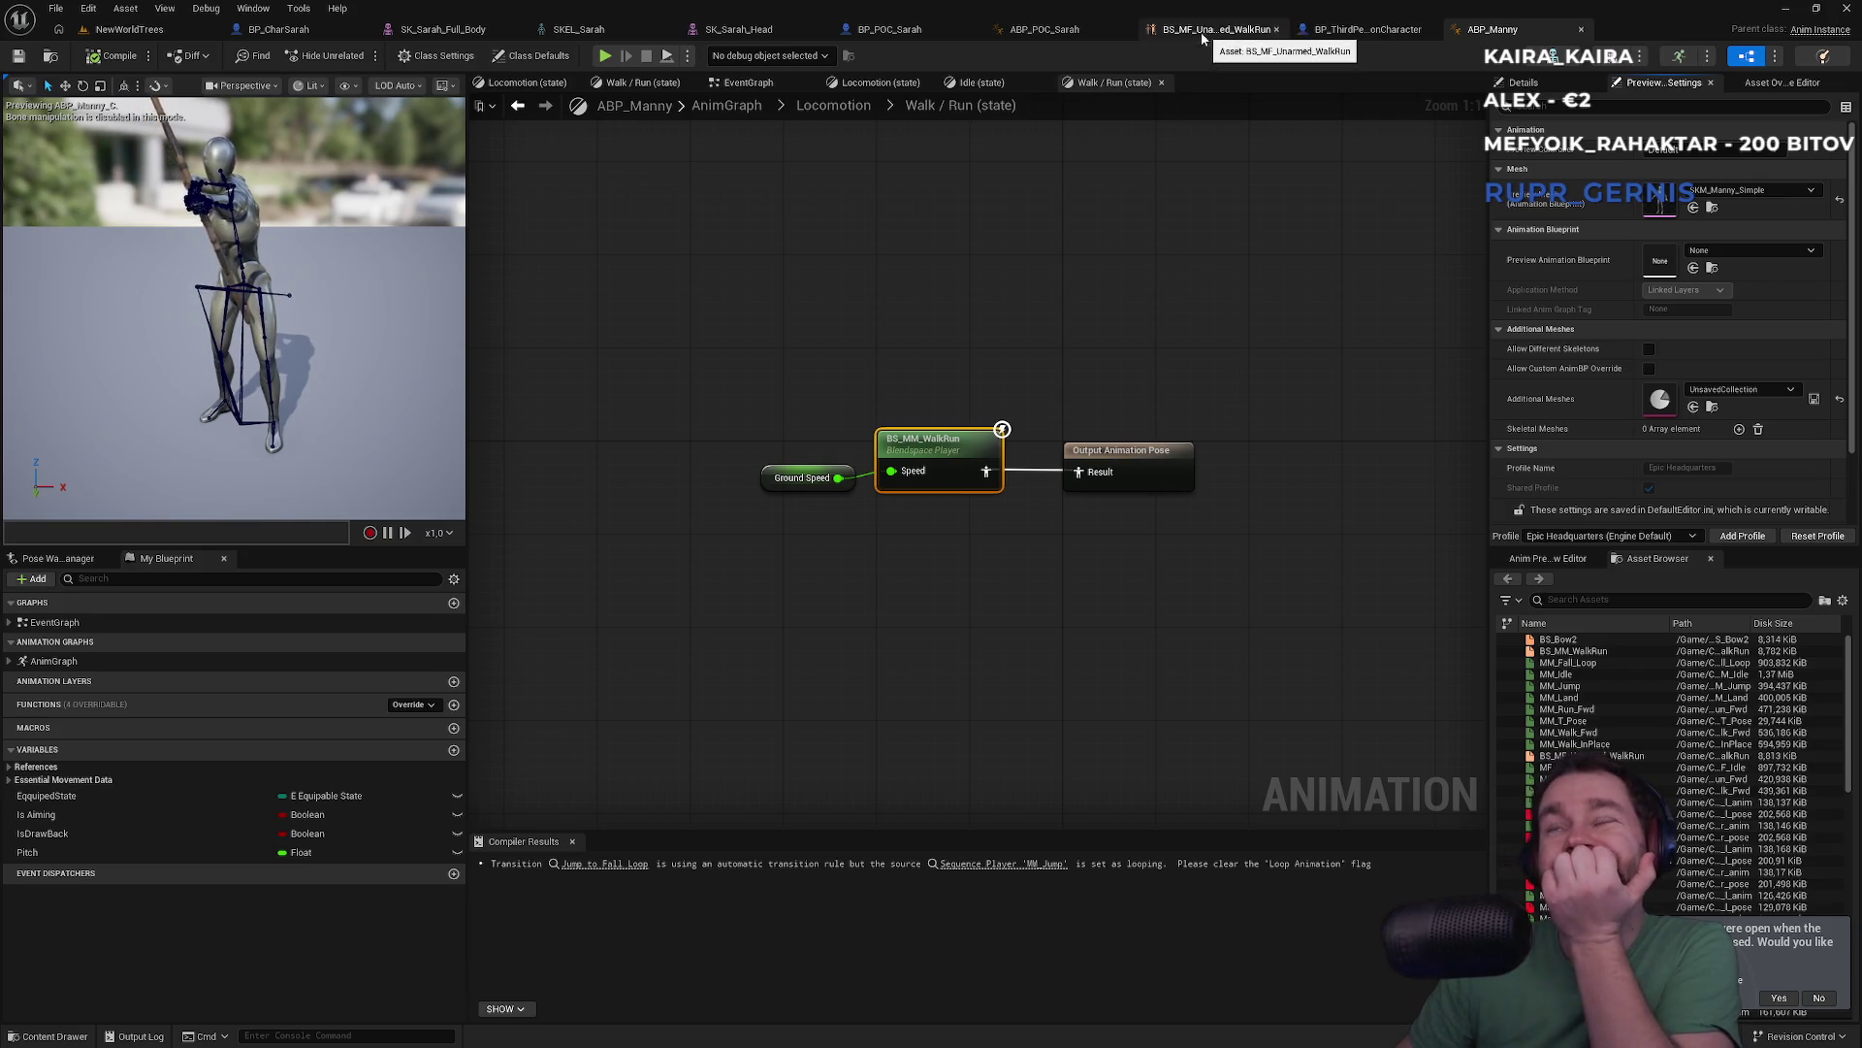
# Enable looping on AS_Sarah_MF_Idle in ABP_POC_Sarah's Idle state
pyautogui.click(1088, 33)
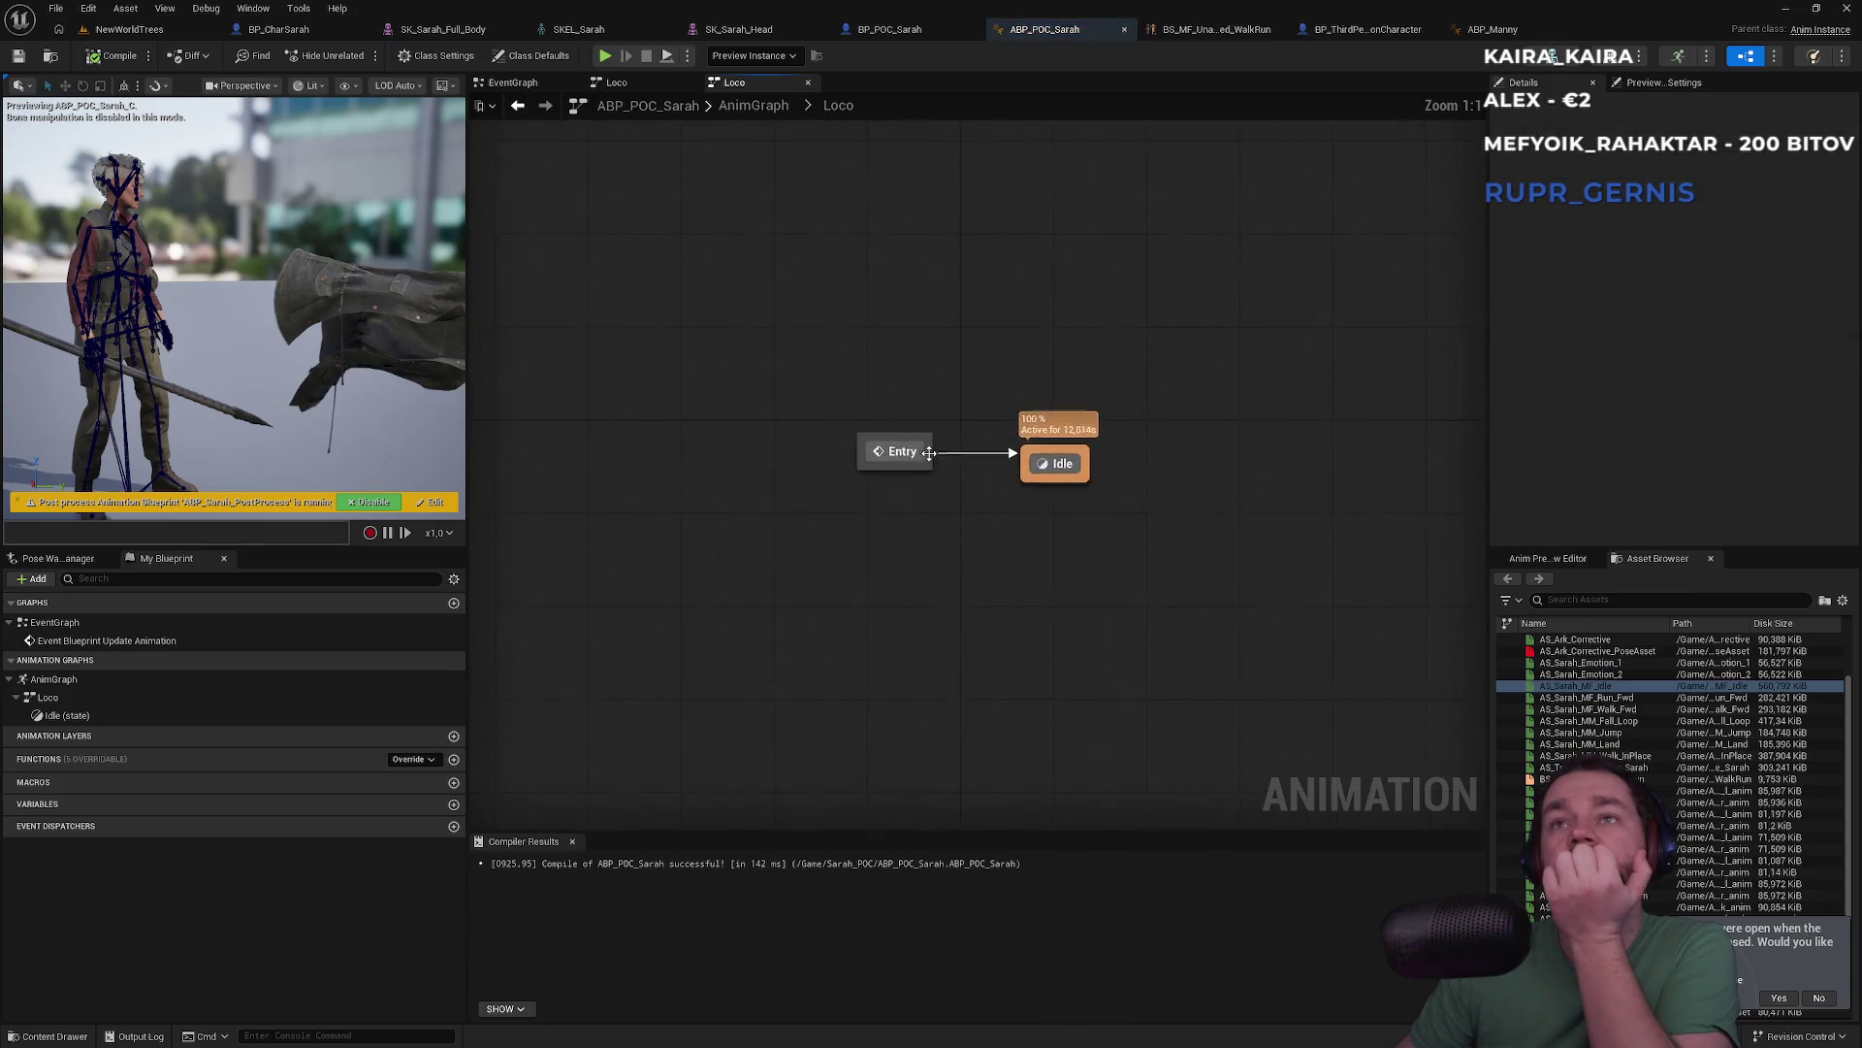
pyautogui.doubleClick(1057, 456)
pyautogui.click(878, 456)
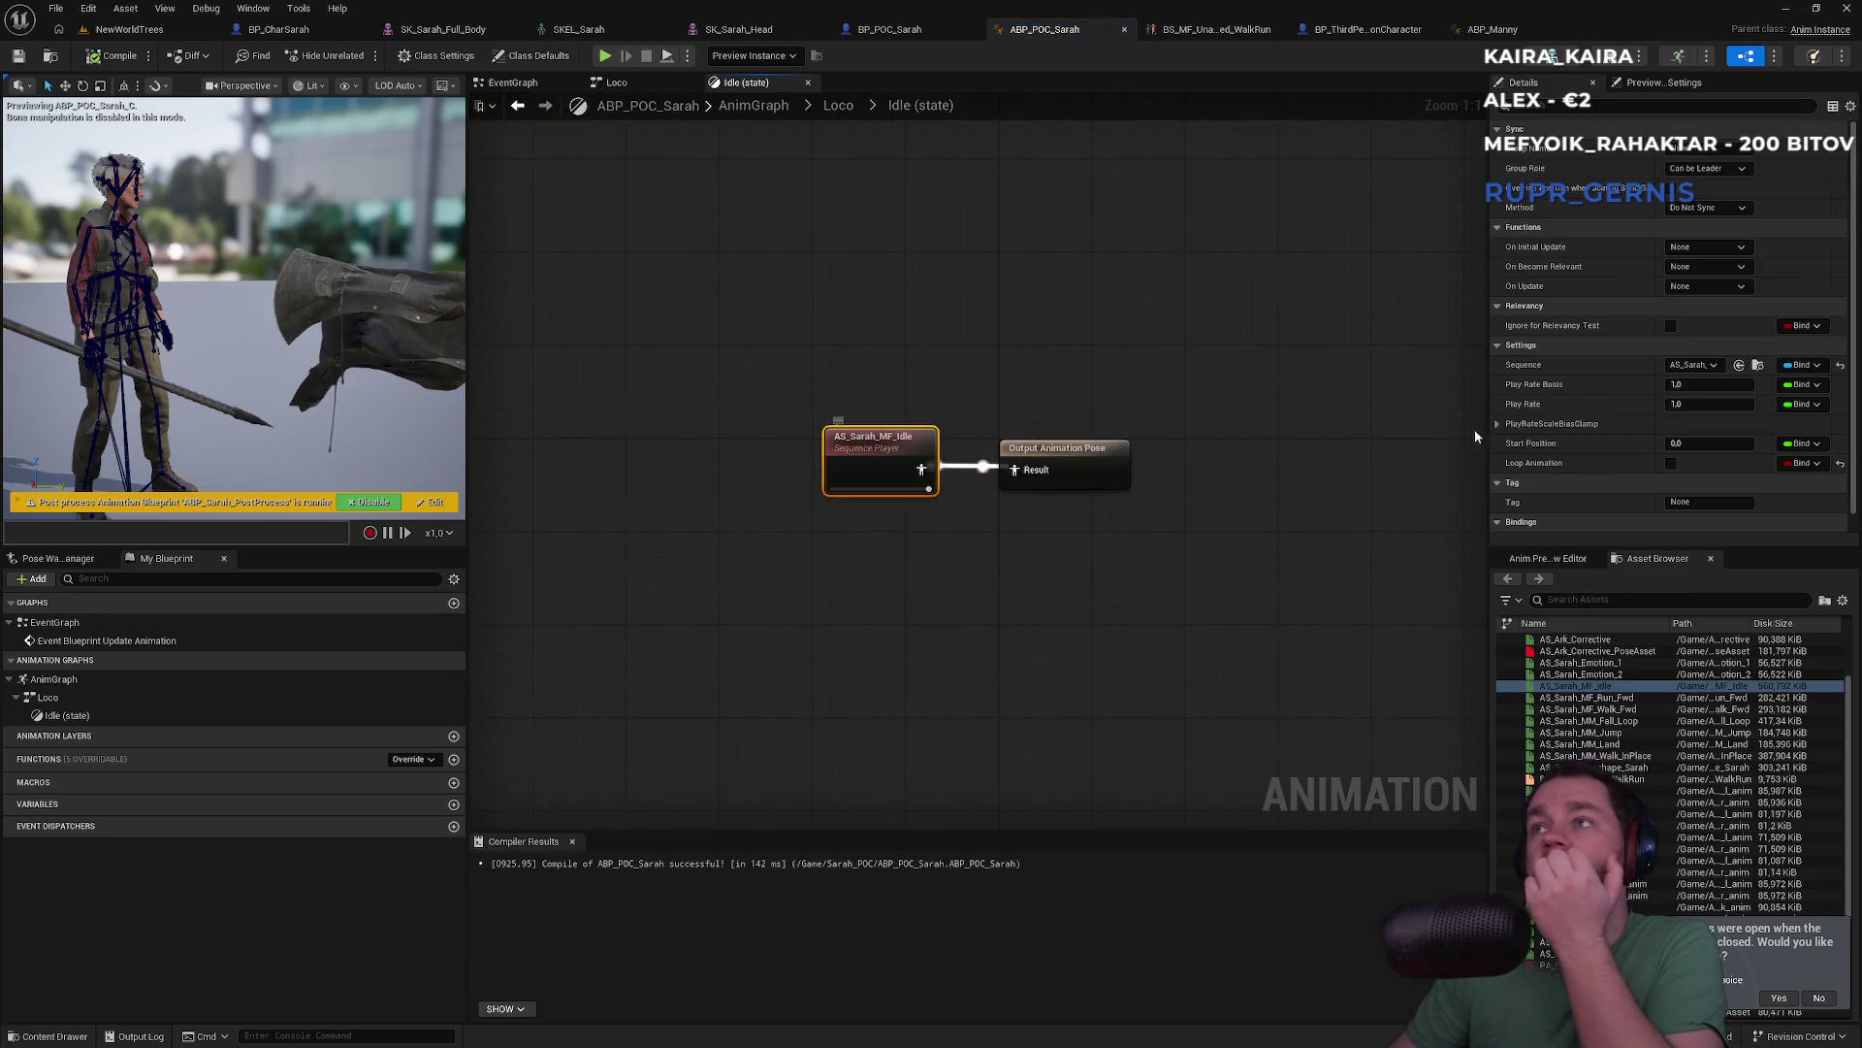
pyautogui.click(1670, 464)
pyautogui.click(1199, 364)
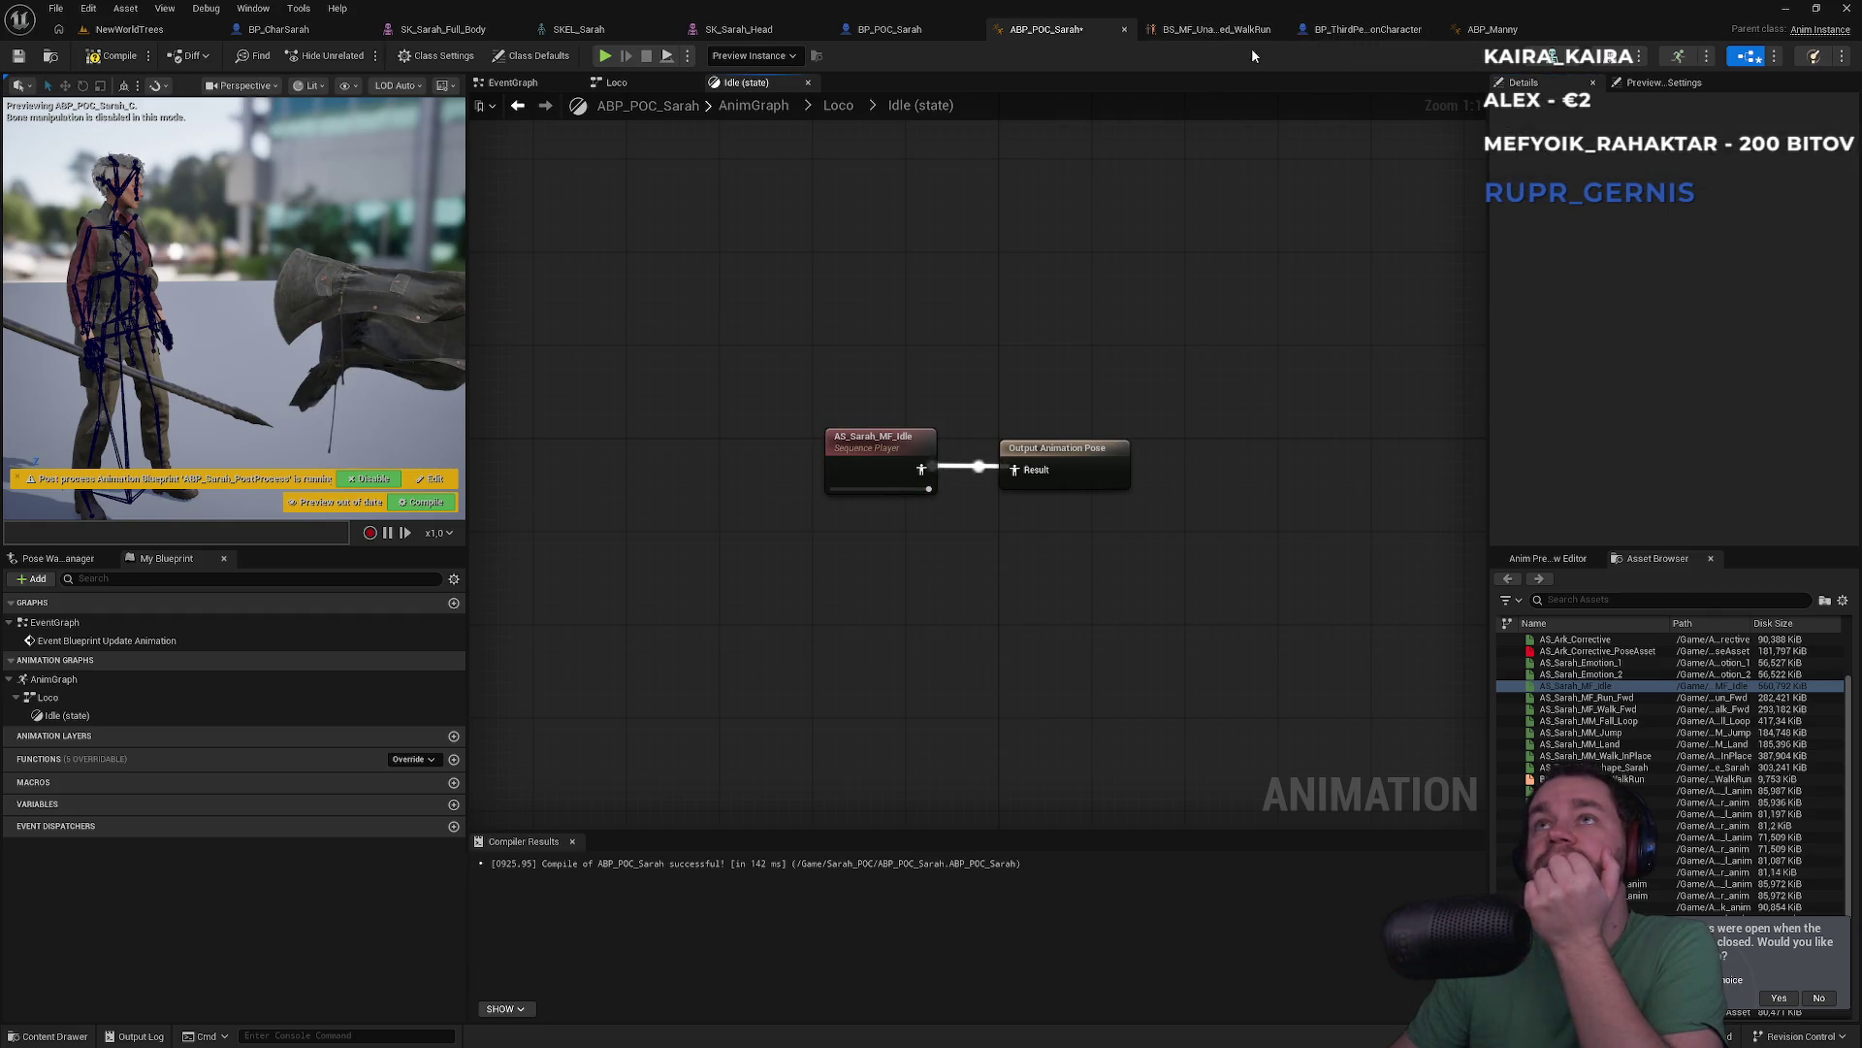
# Check the MM_Idle node properties in ABP_Manny's Locomotion Idle state
pyautogui.click(1490, 30)
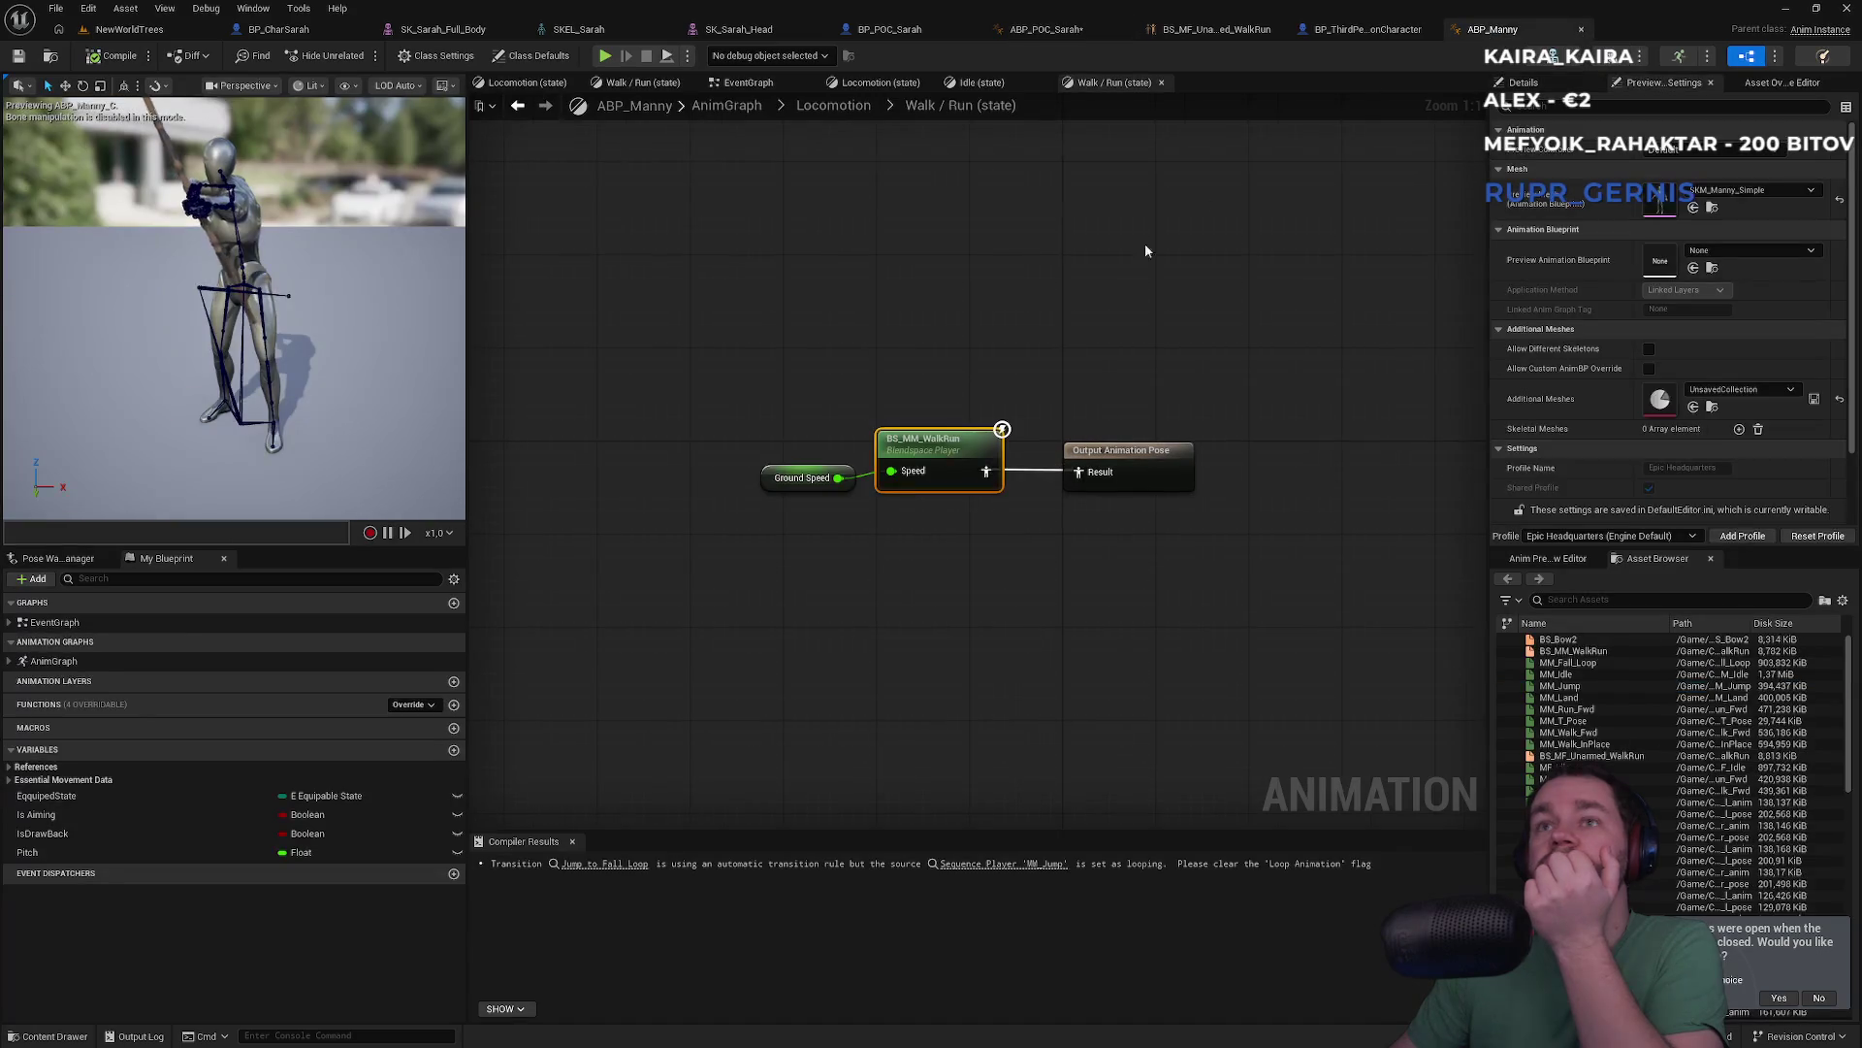
pyautogui.click(833, 106)
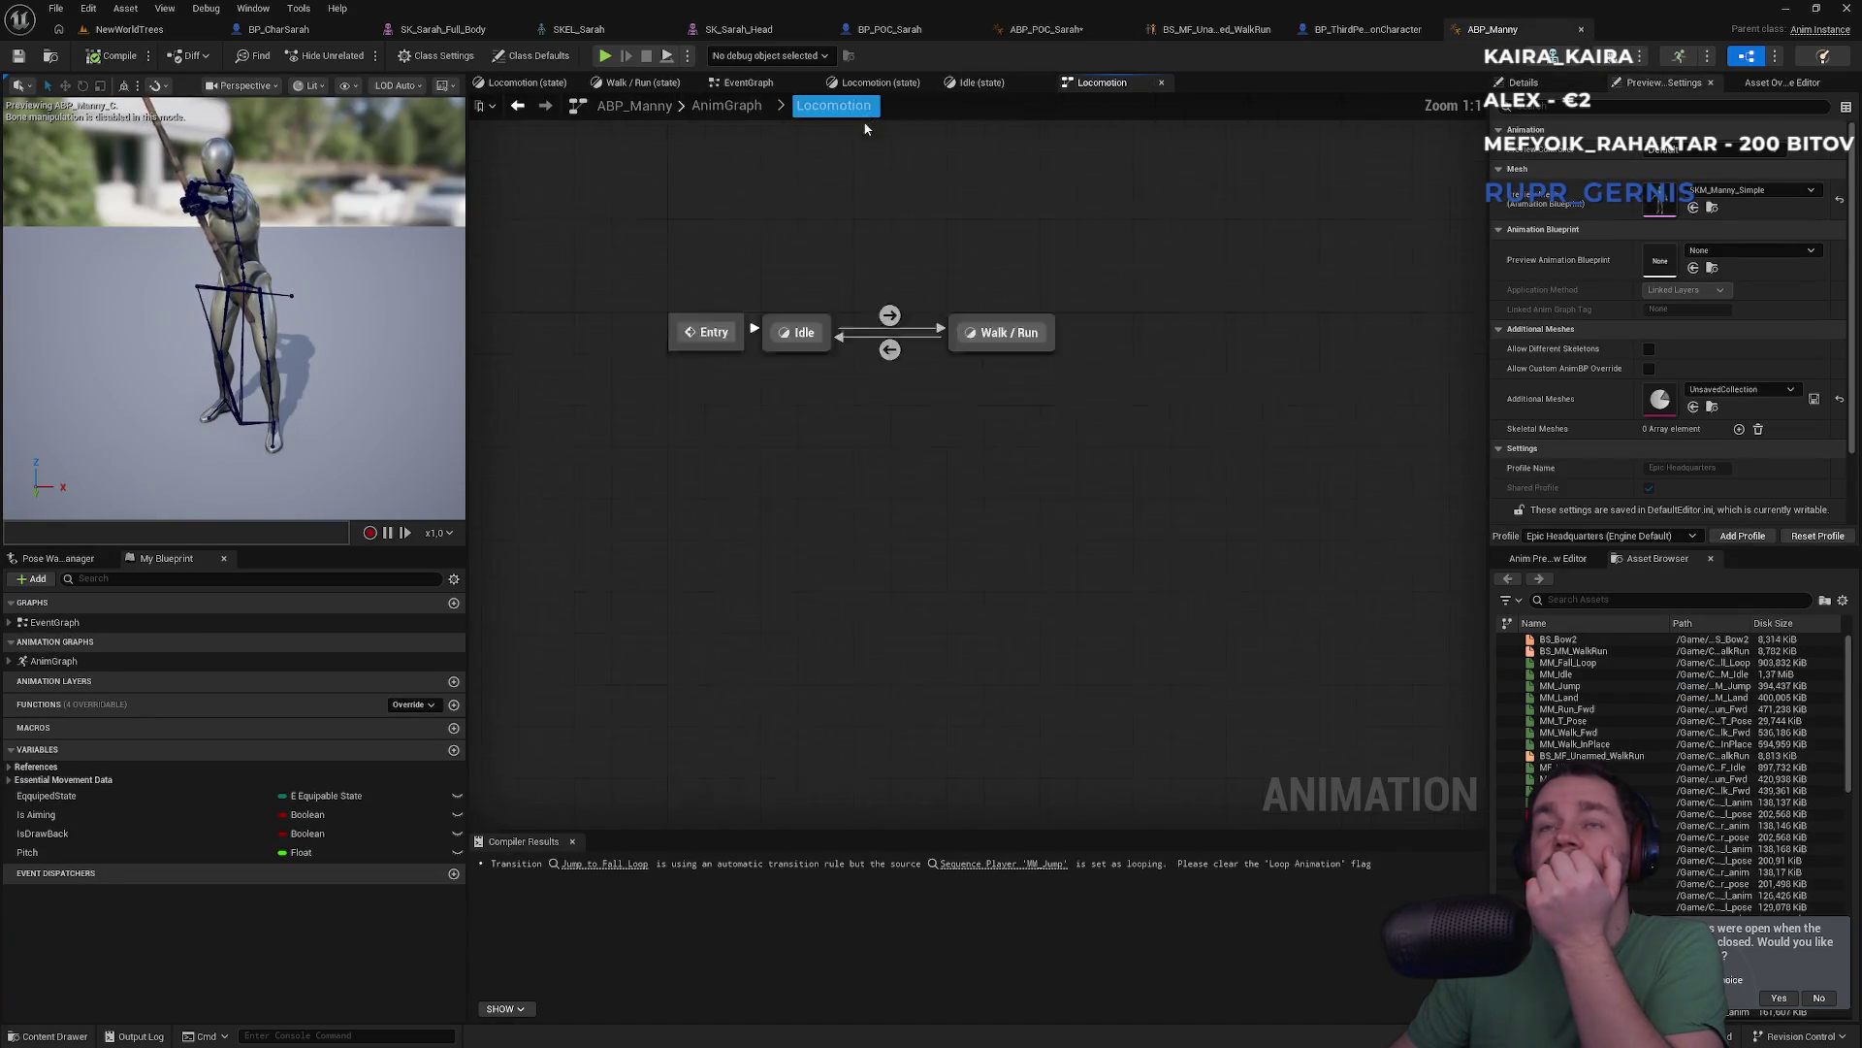
pyautogui.doubleClick(906, 459)
pyautogui.click(842, 436)
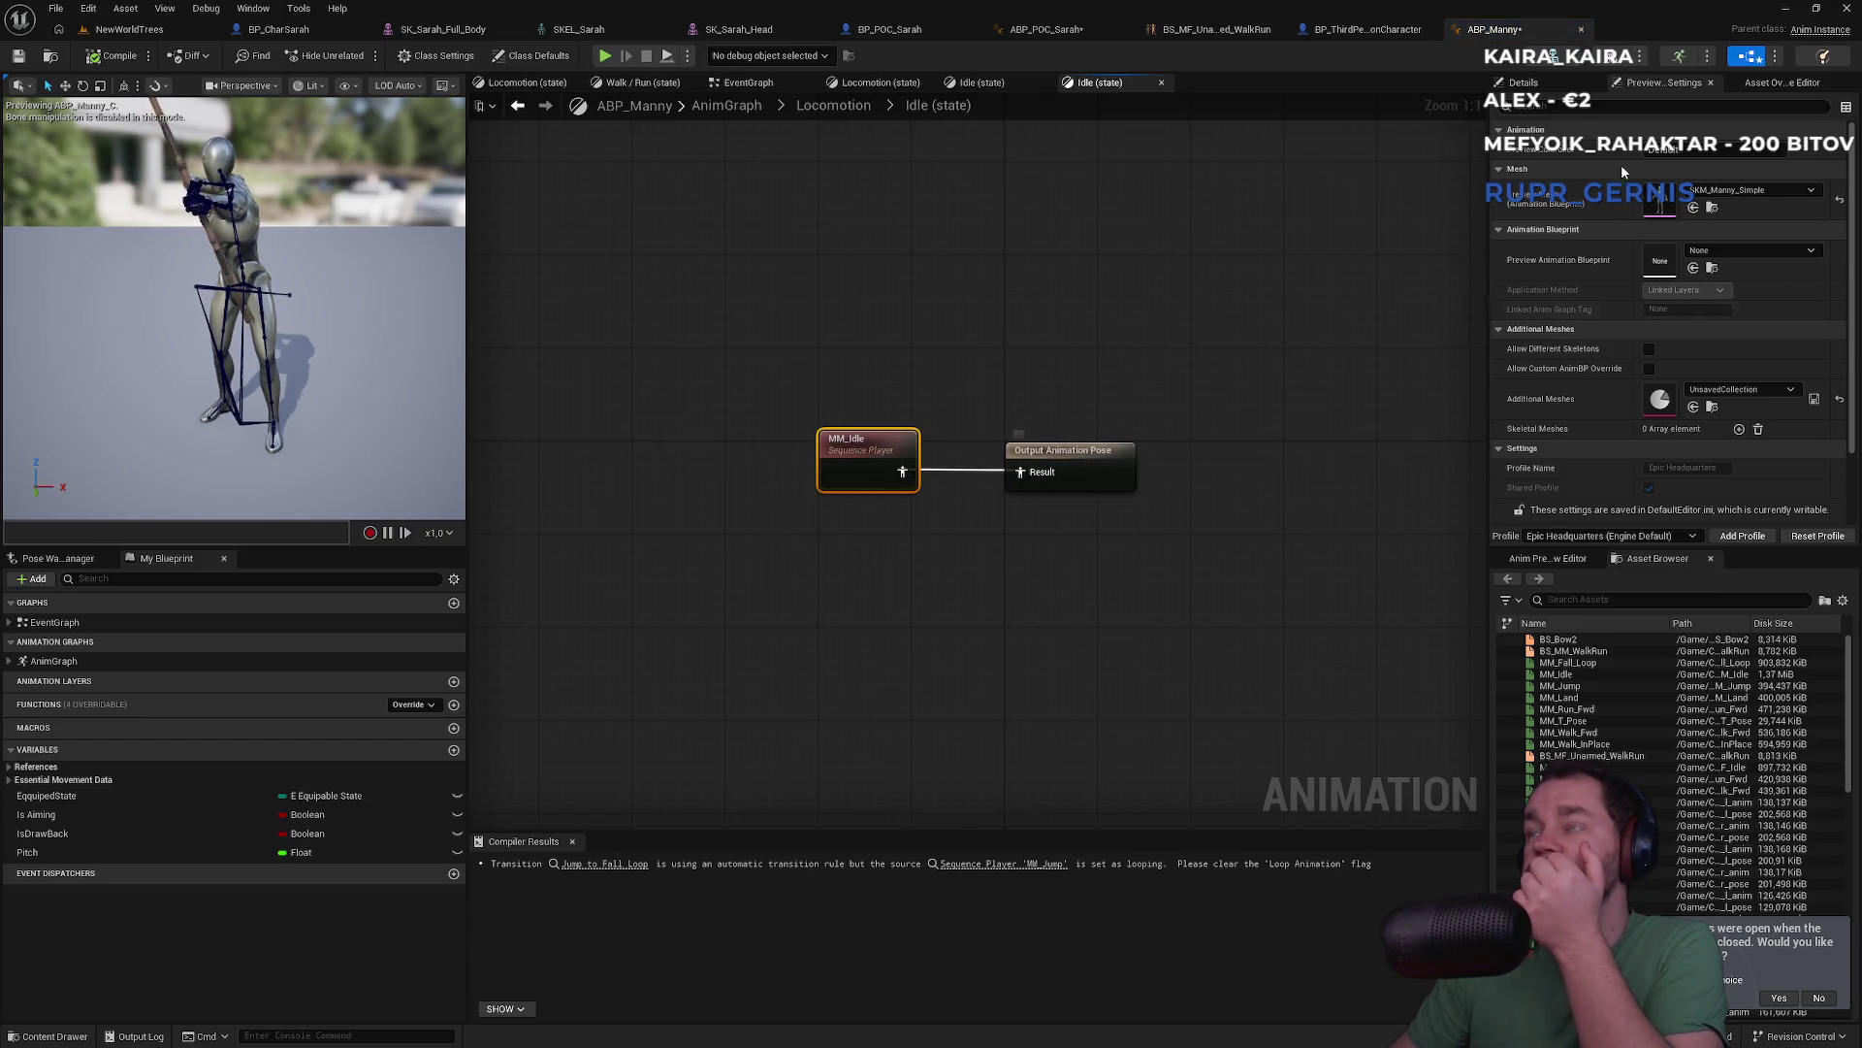
pyautogui.click(1524, 83)
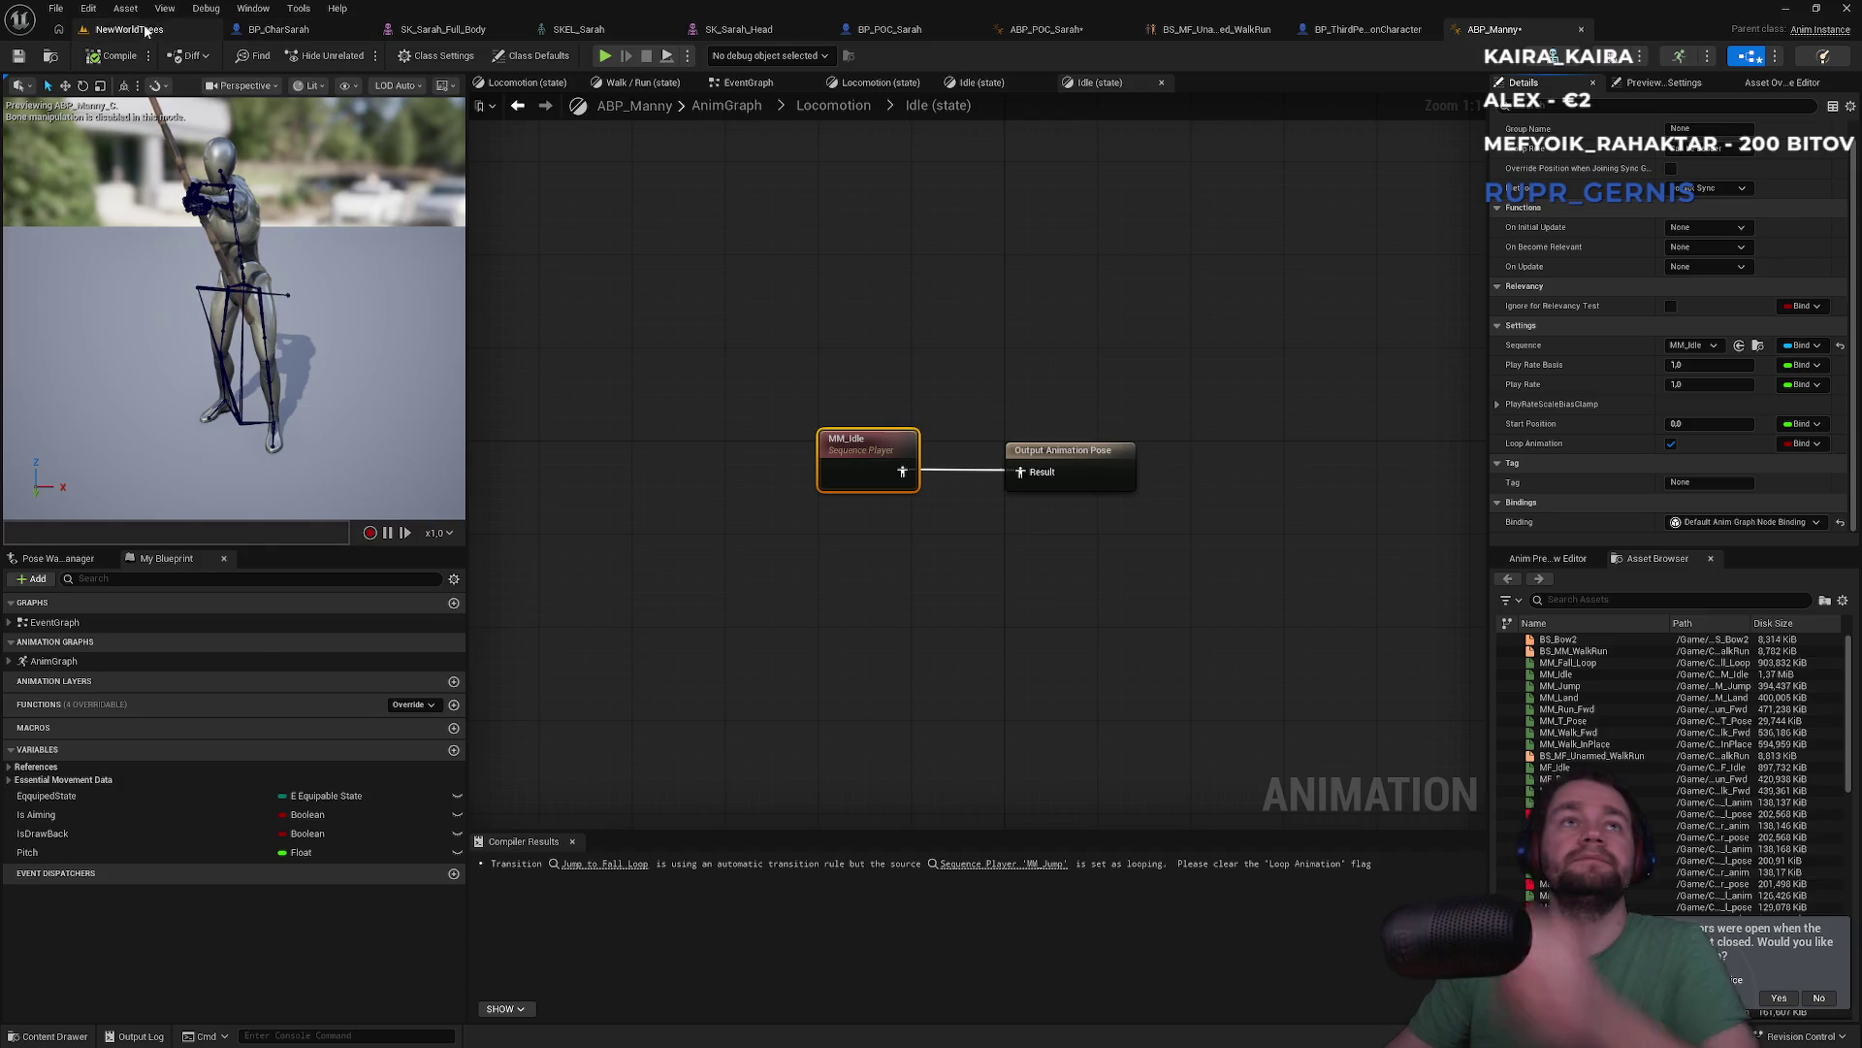
pyautogui.click(129, 29)
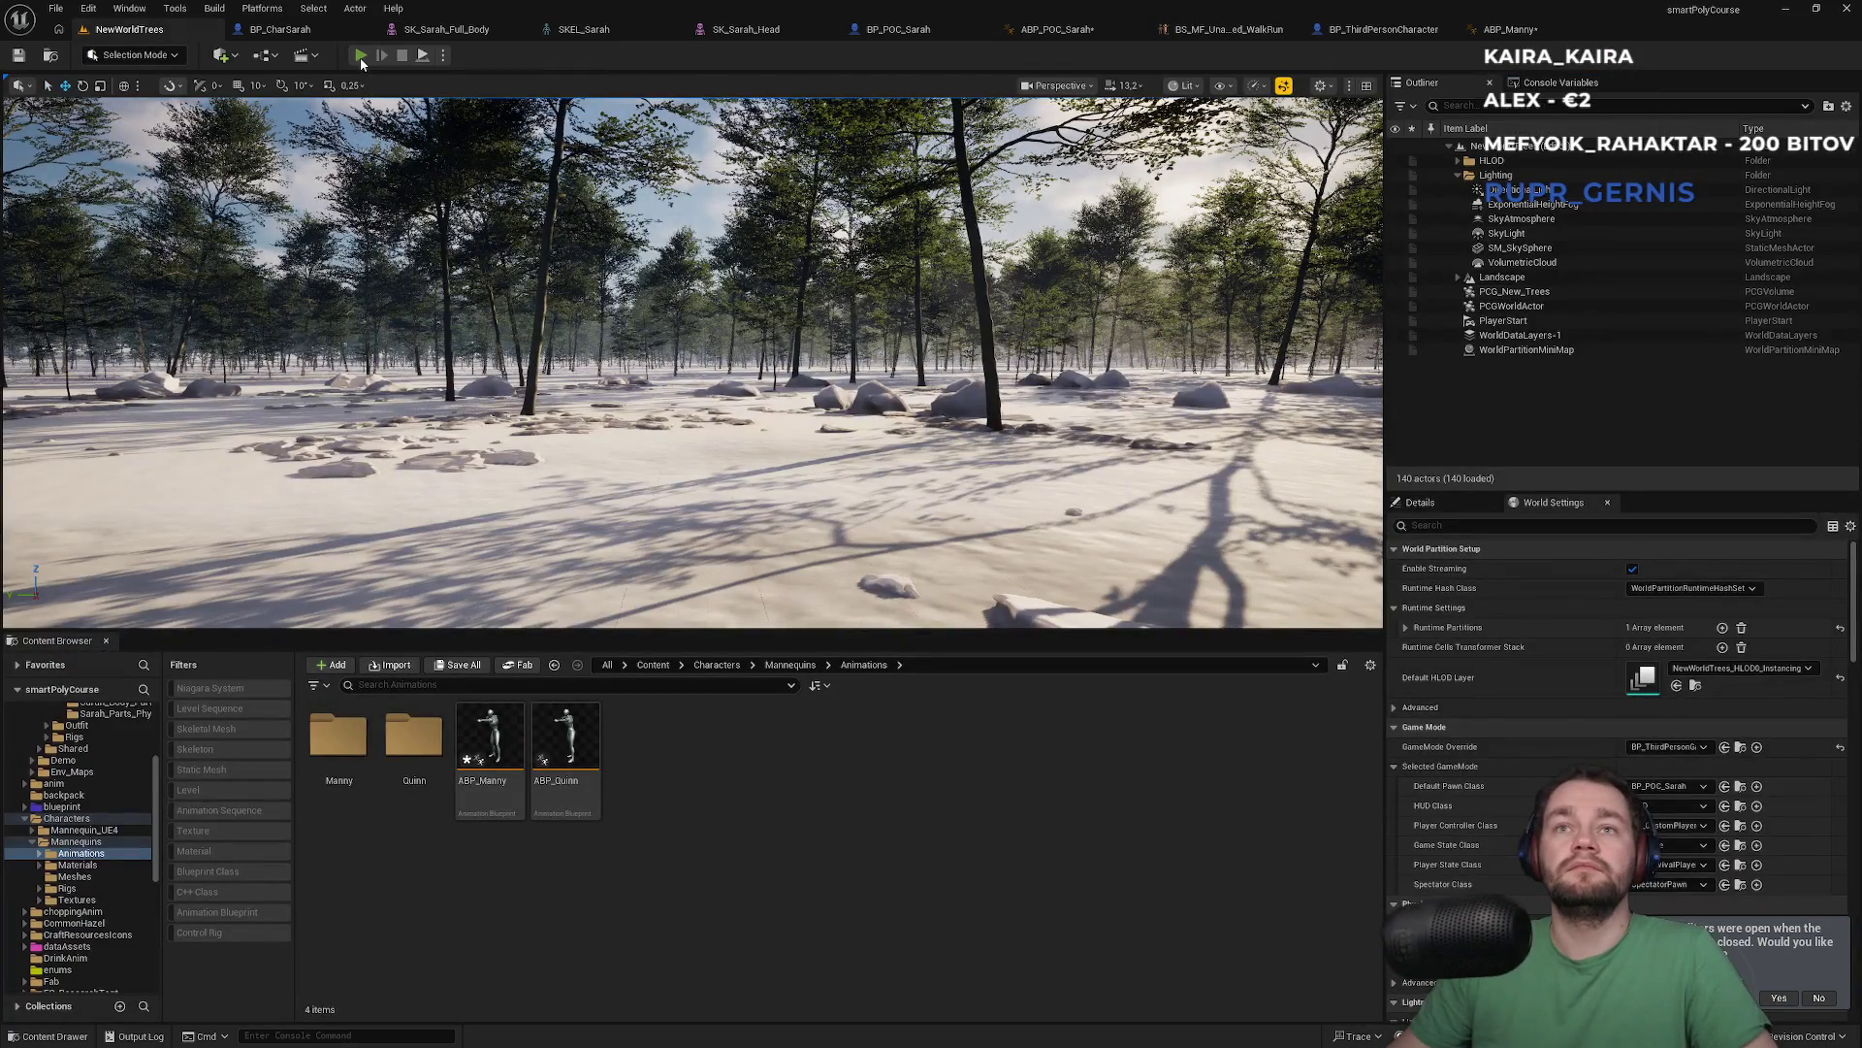
# Playtest the level fullscreen, then stop the session
pyautogui.click(359, 56)
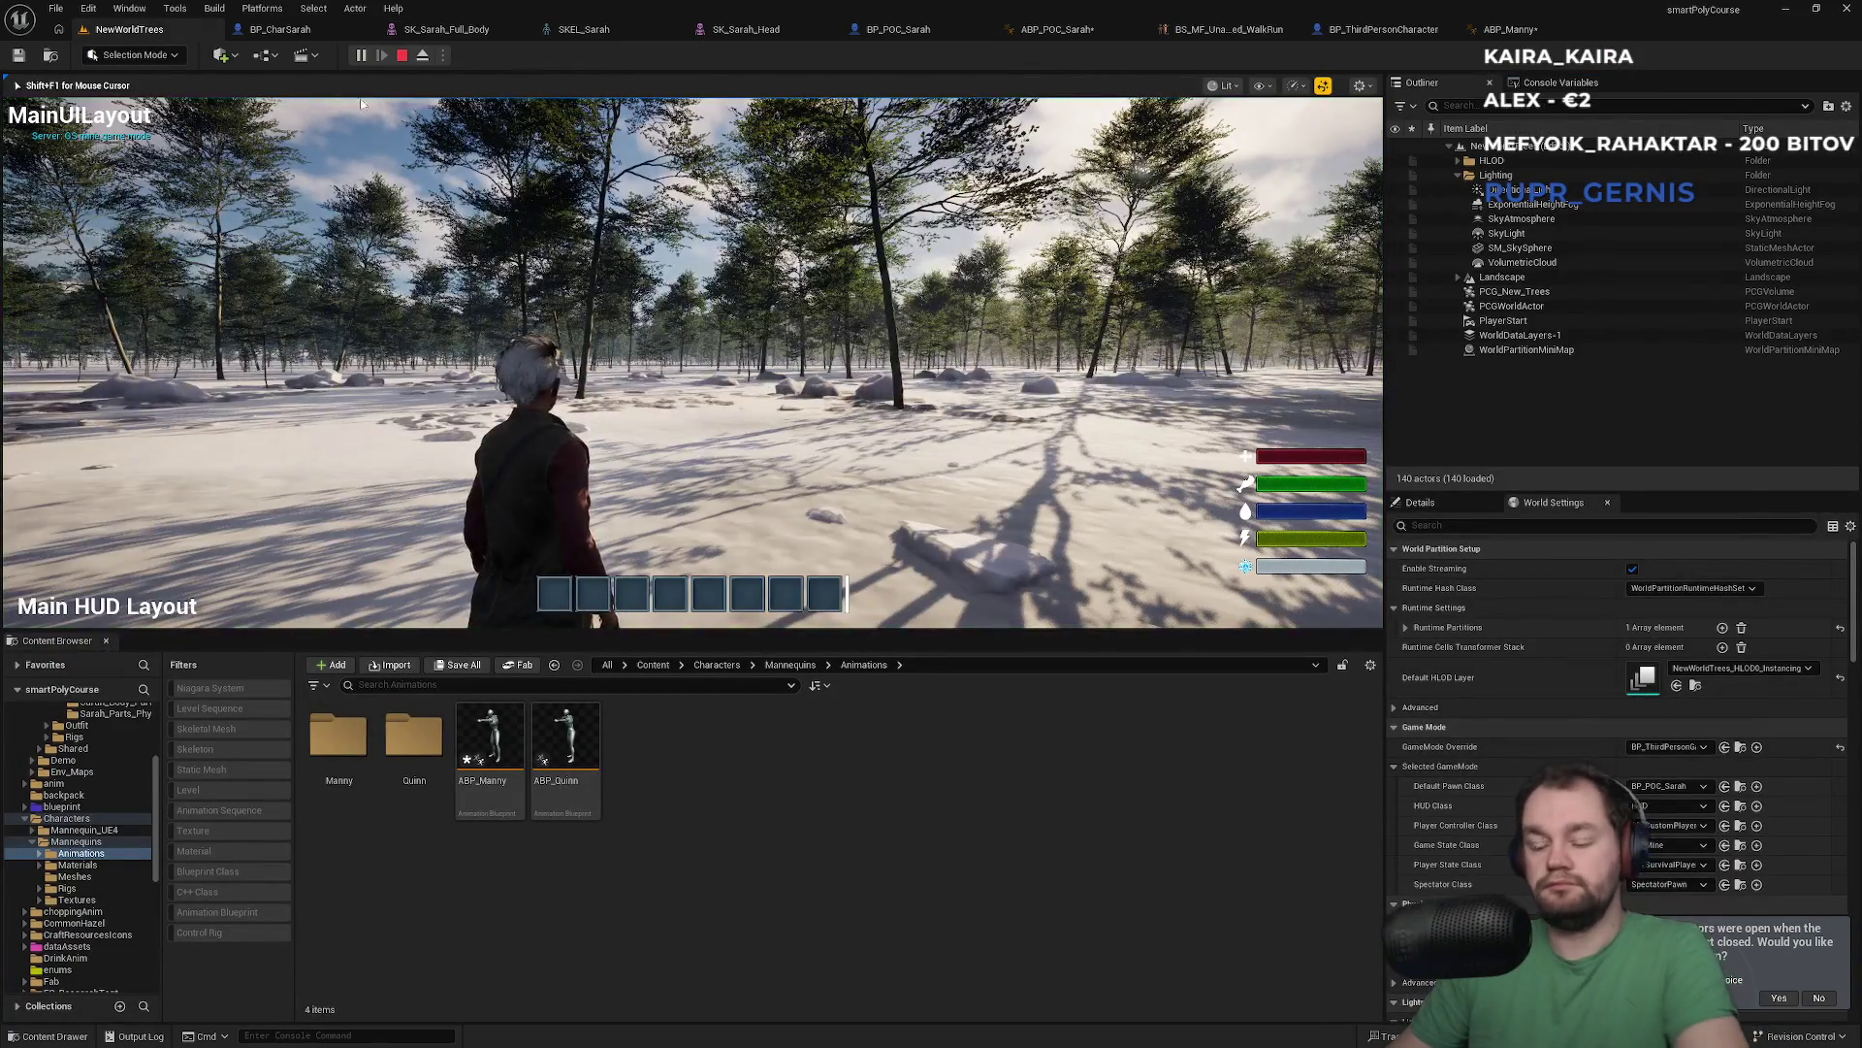
pyautogui.press('F11')
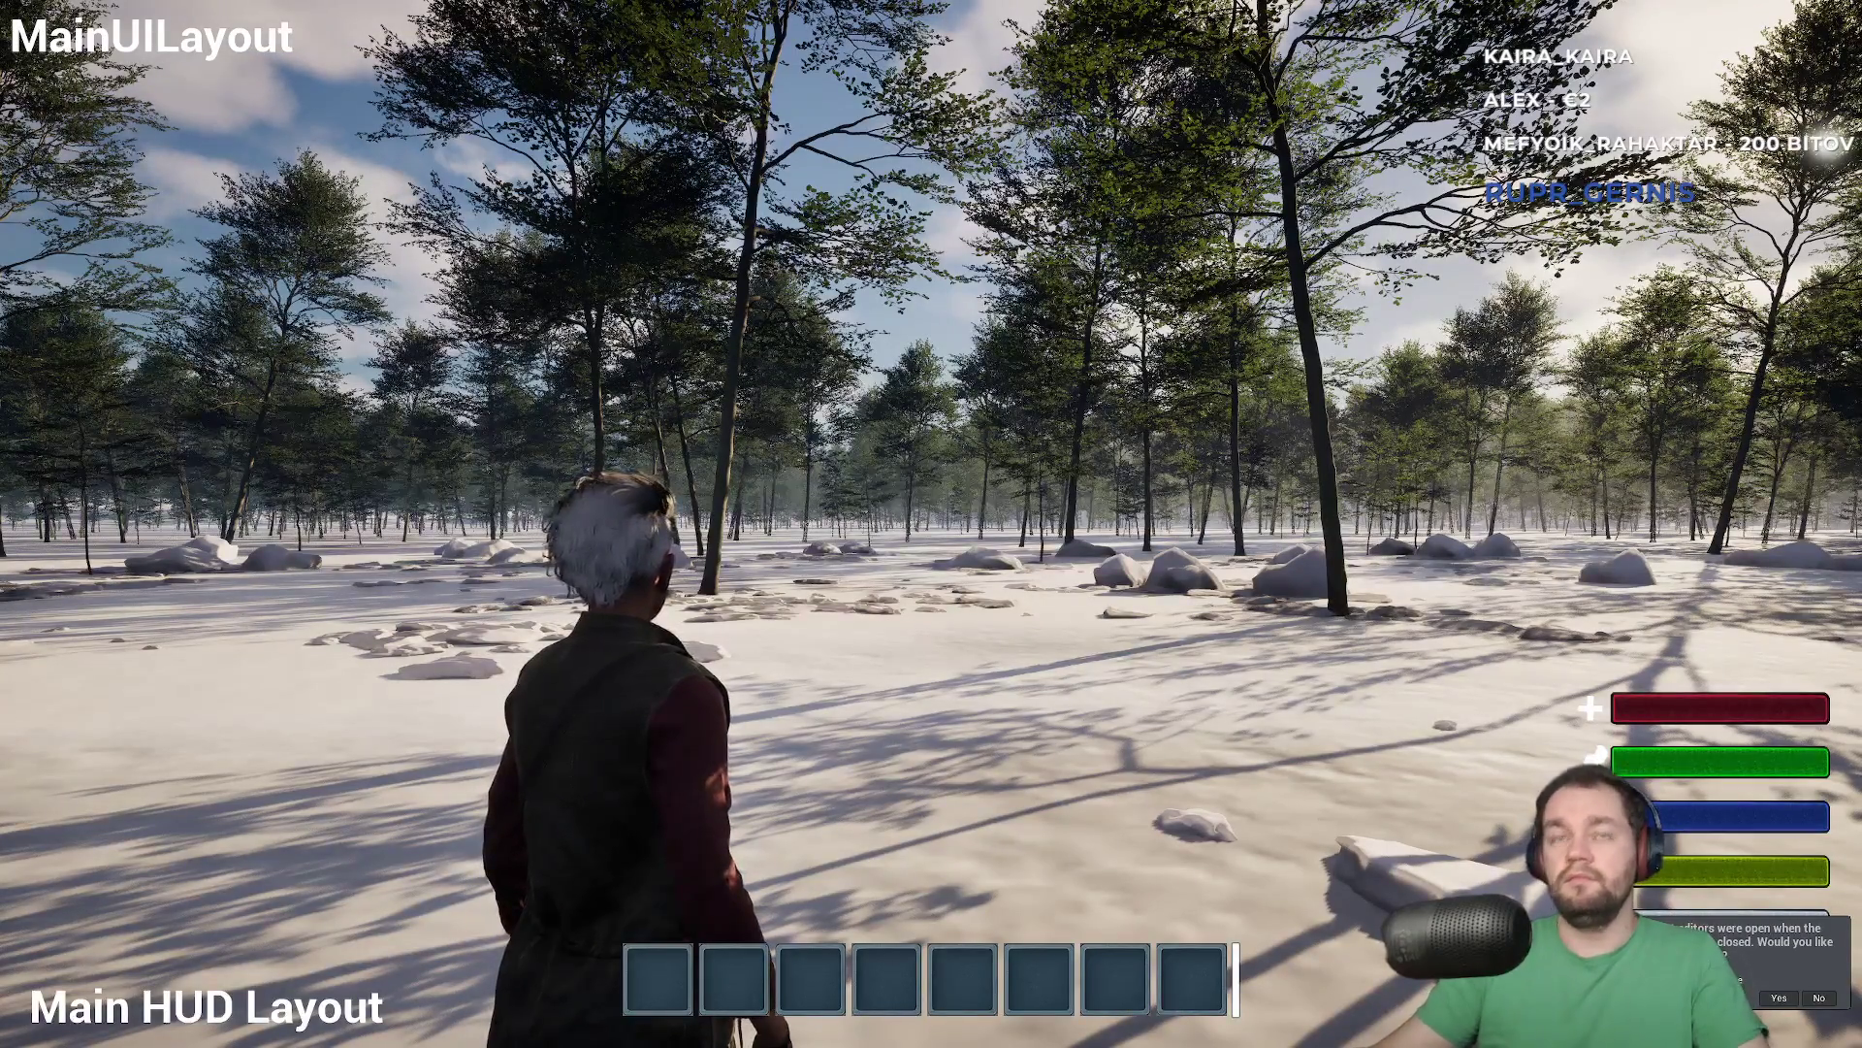
pyautogui.press('Escape')
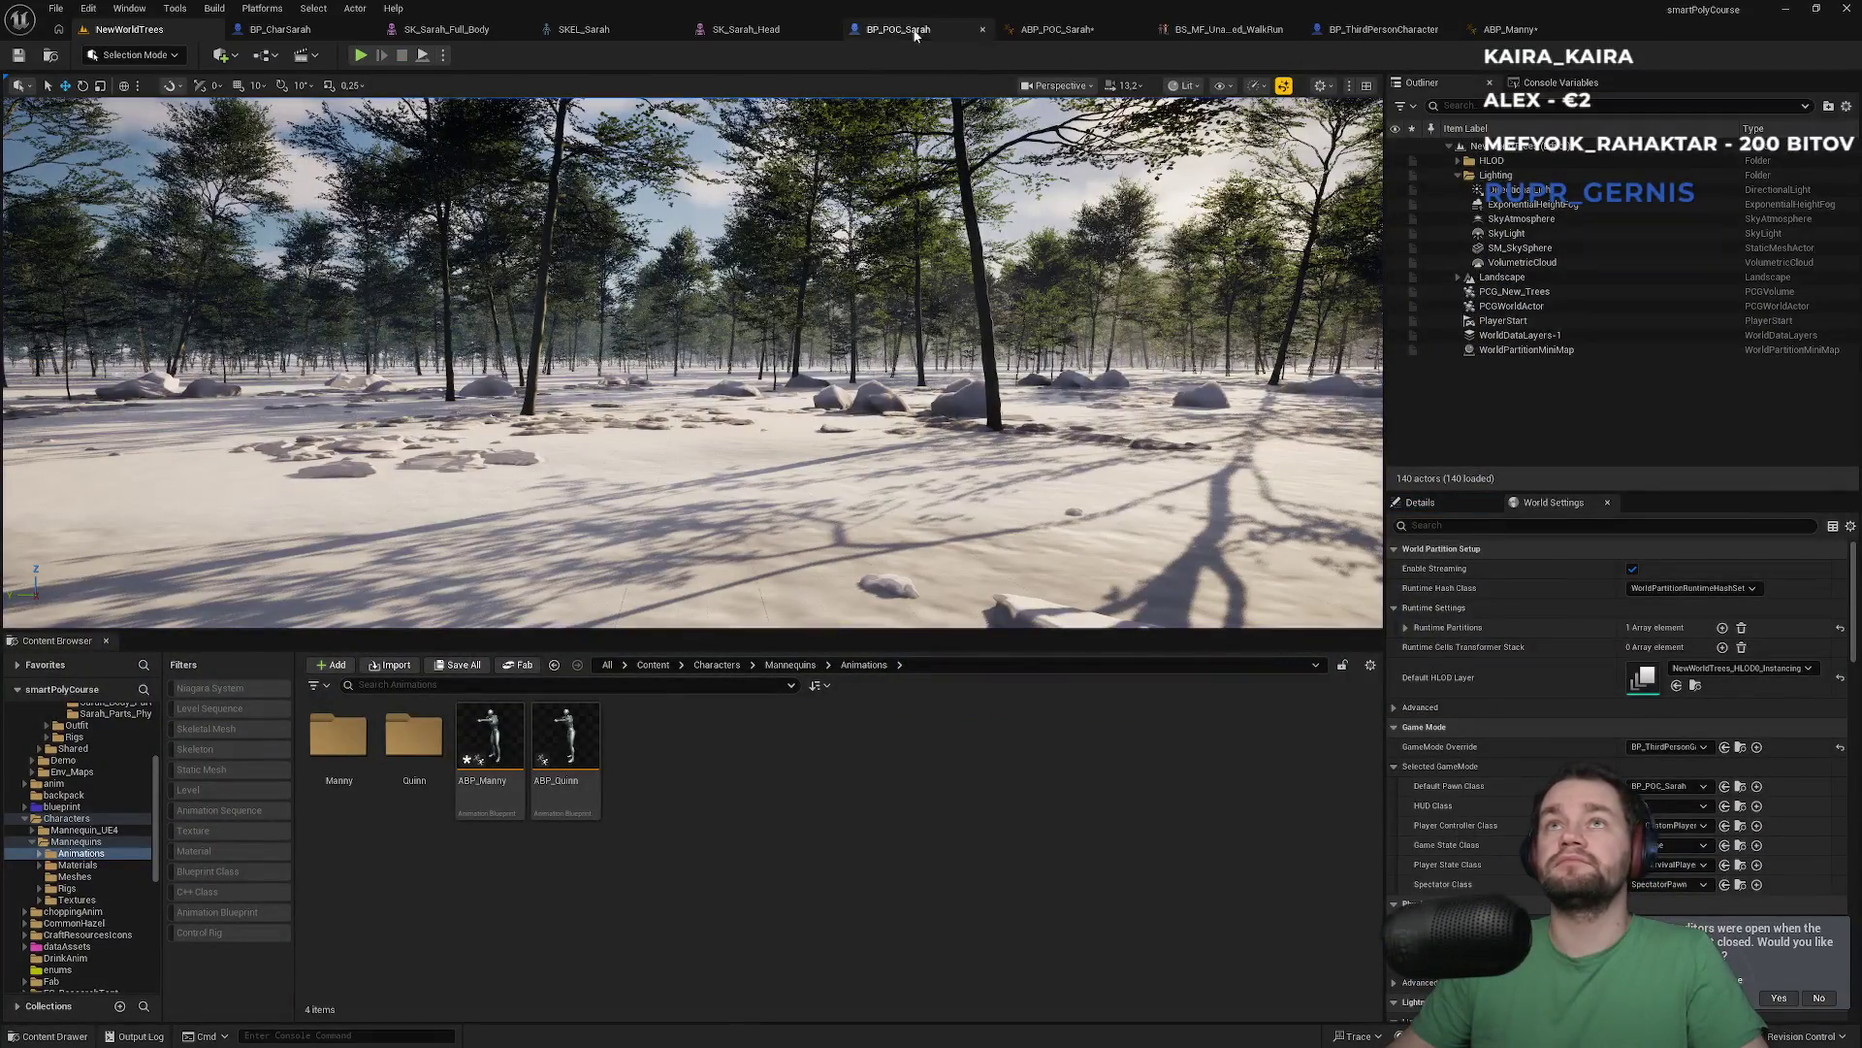
# View ABP_POC_Sarah's Loco state machine, then the BP_ThirdPersonCharacter event graph
pyautogui.click(1055, 31)
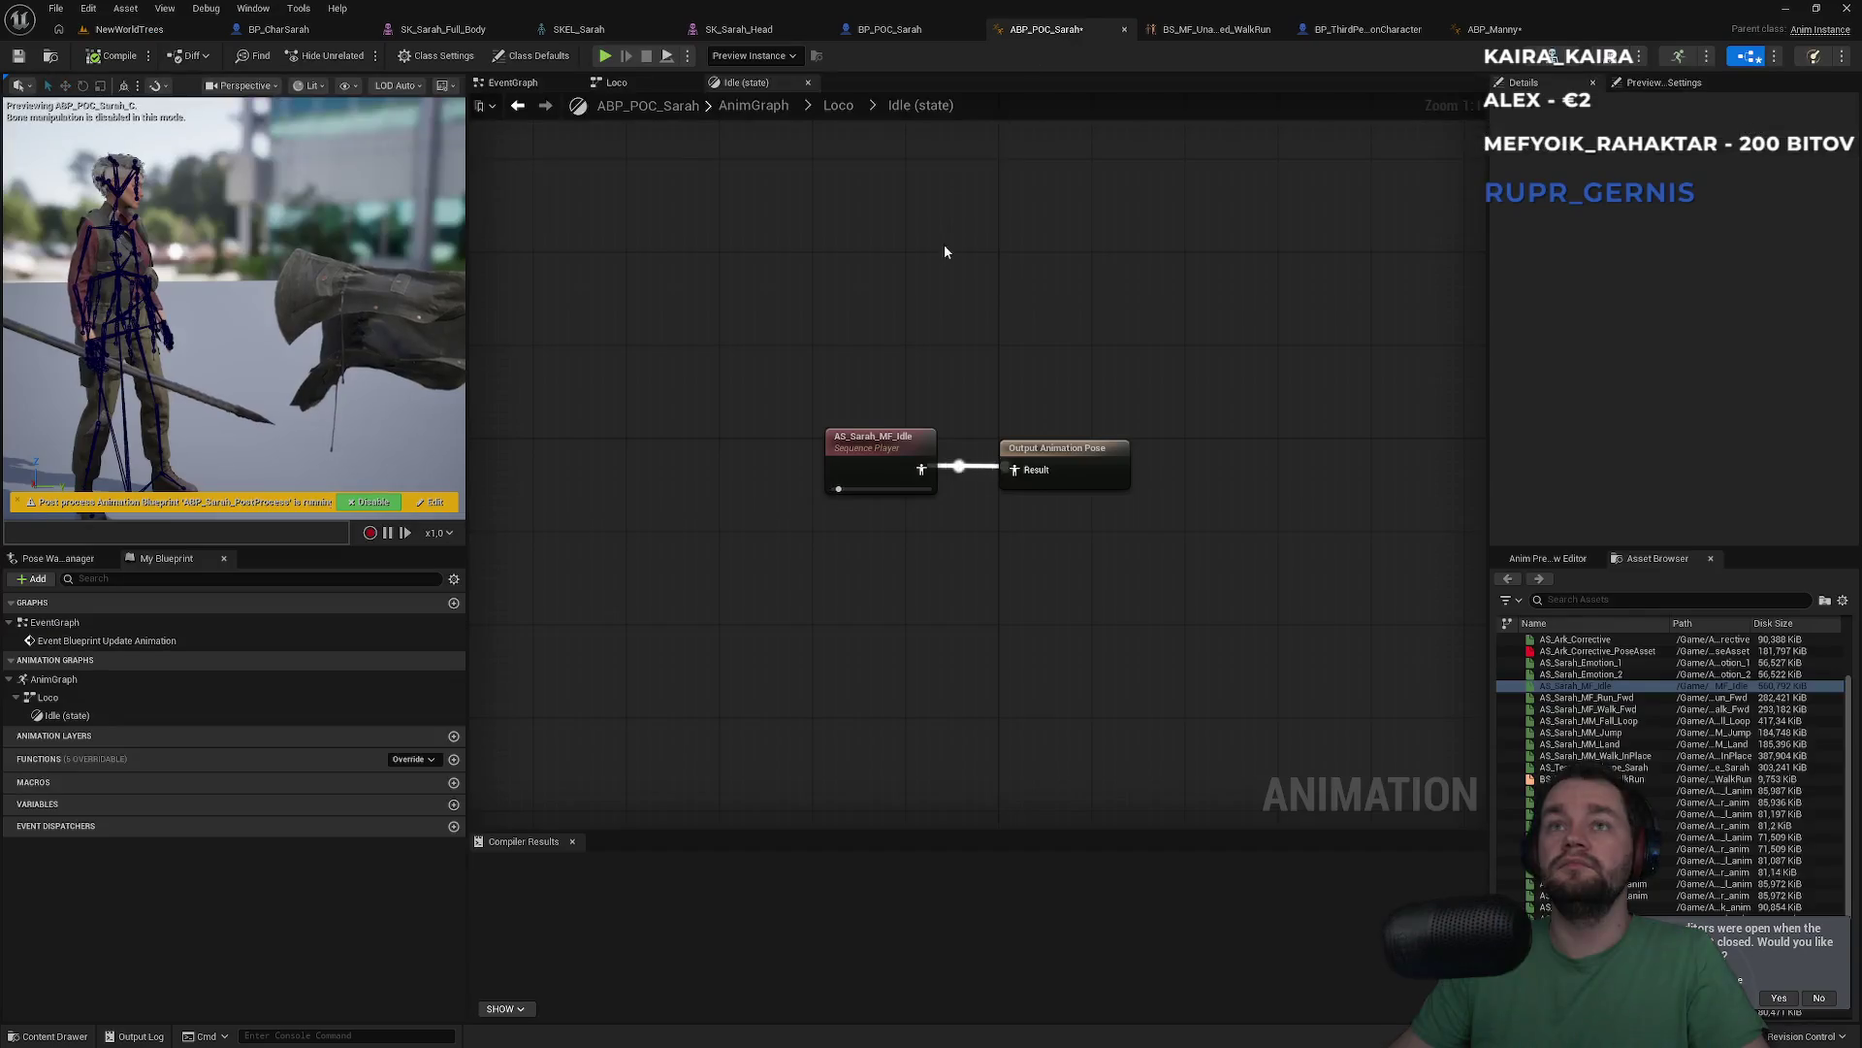
pyautogui.click(683, 86)
pyautogui.click(1355, 31)
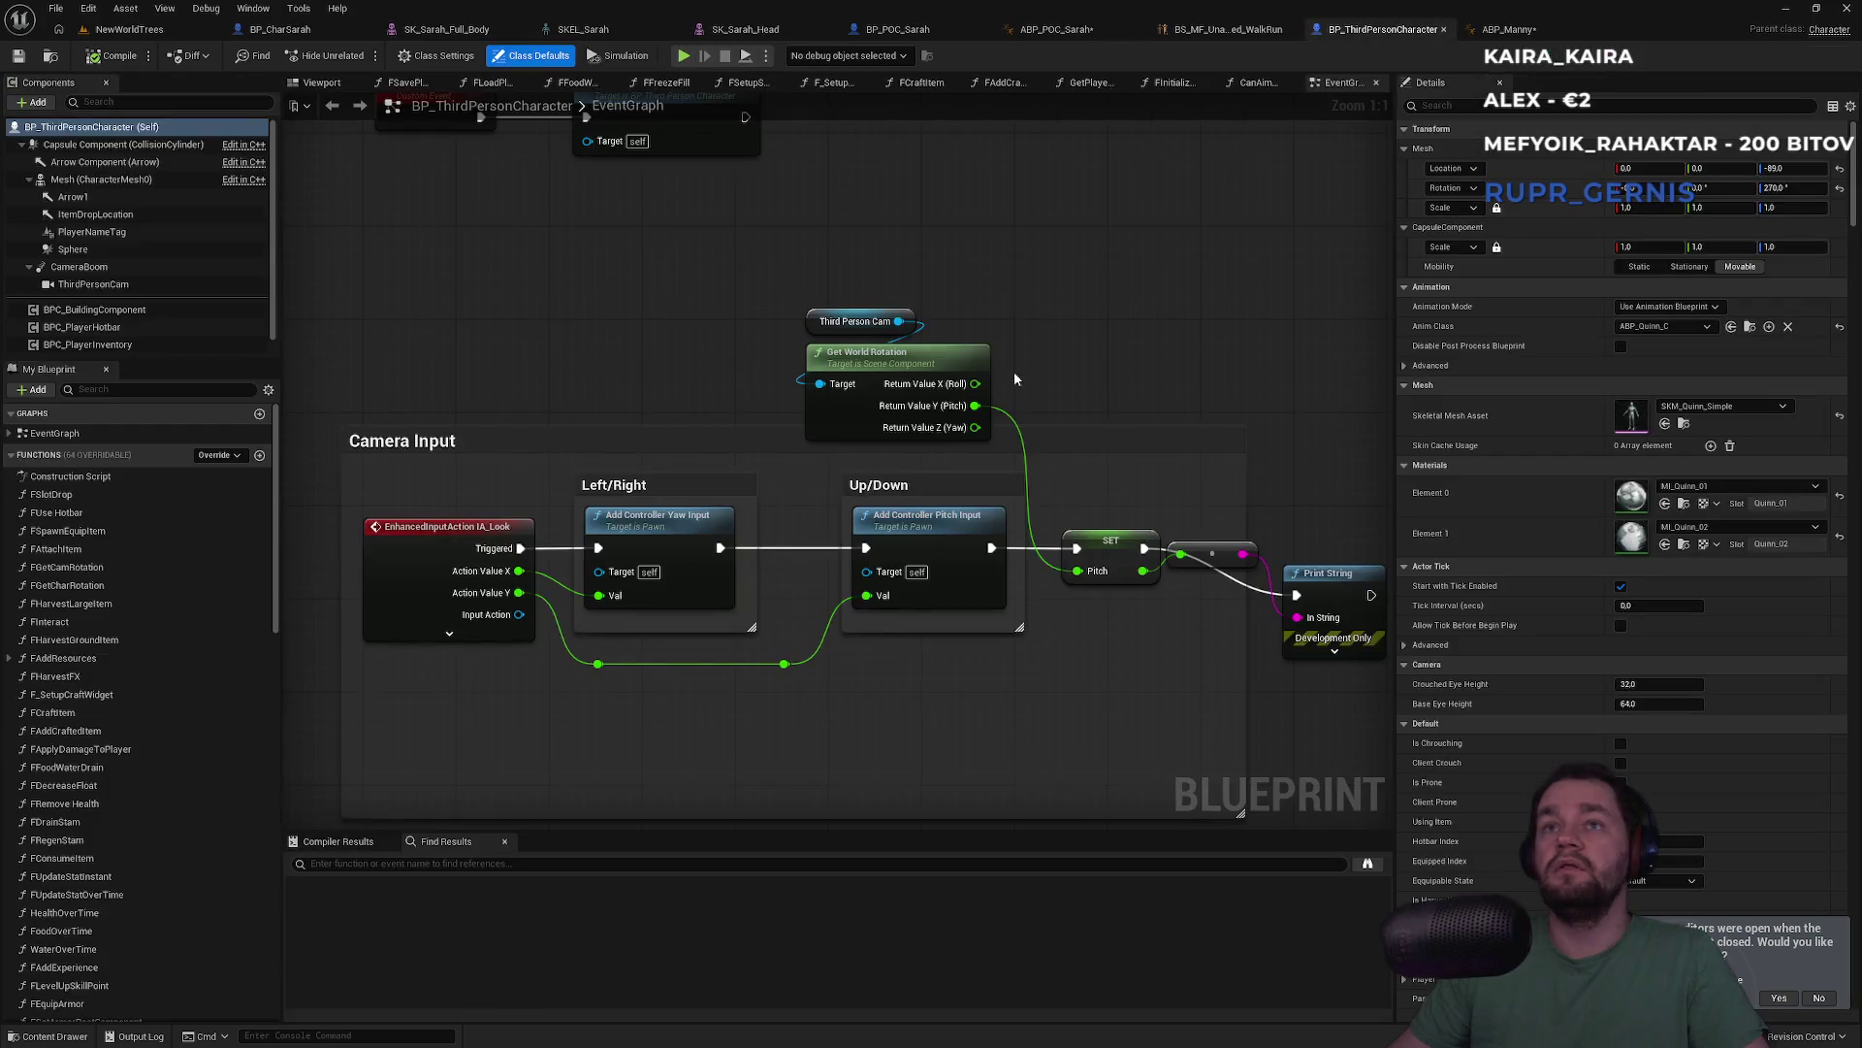
pyautogui.scroll(-4, 998, 478)
pyautogui.scroll(2, 900, 439)
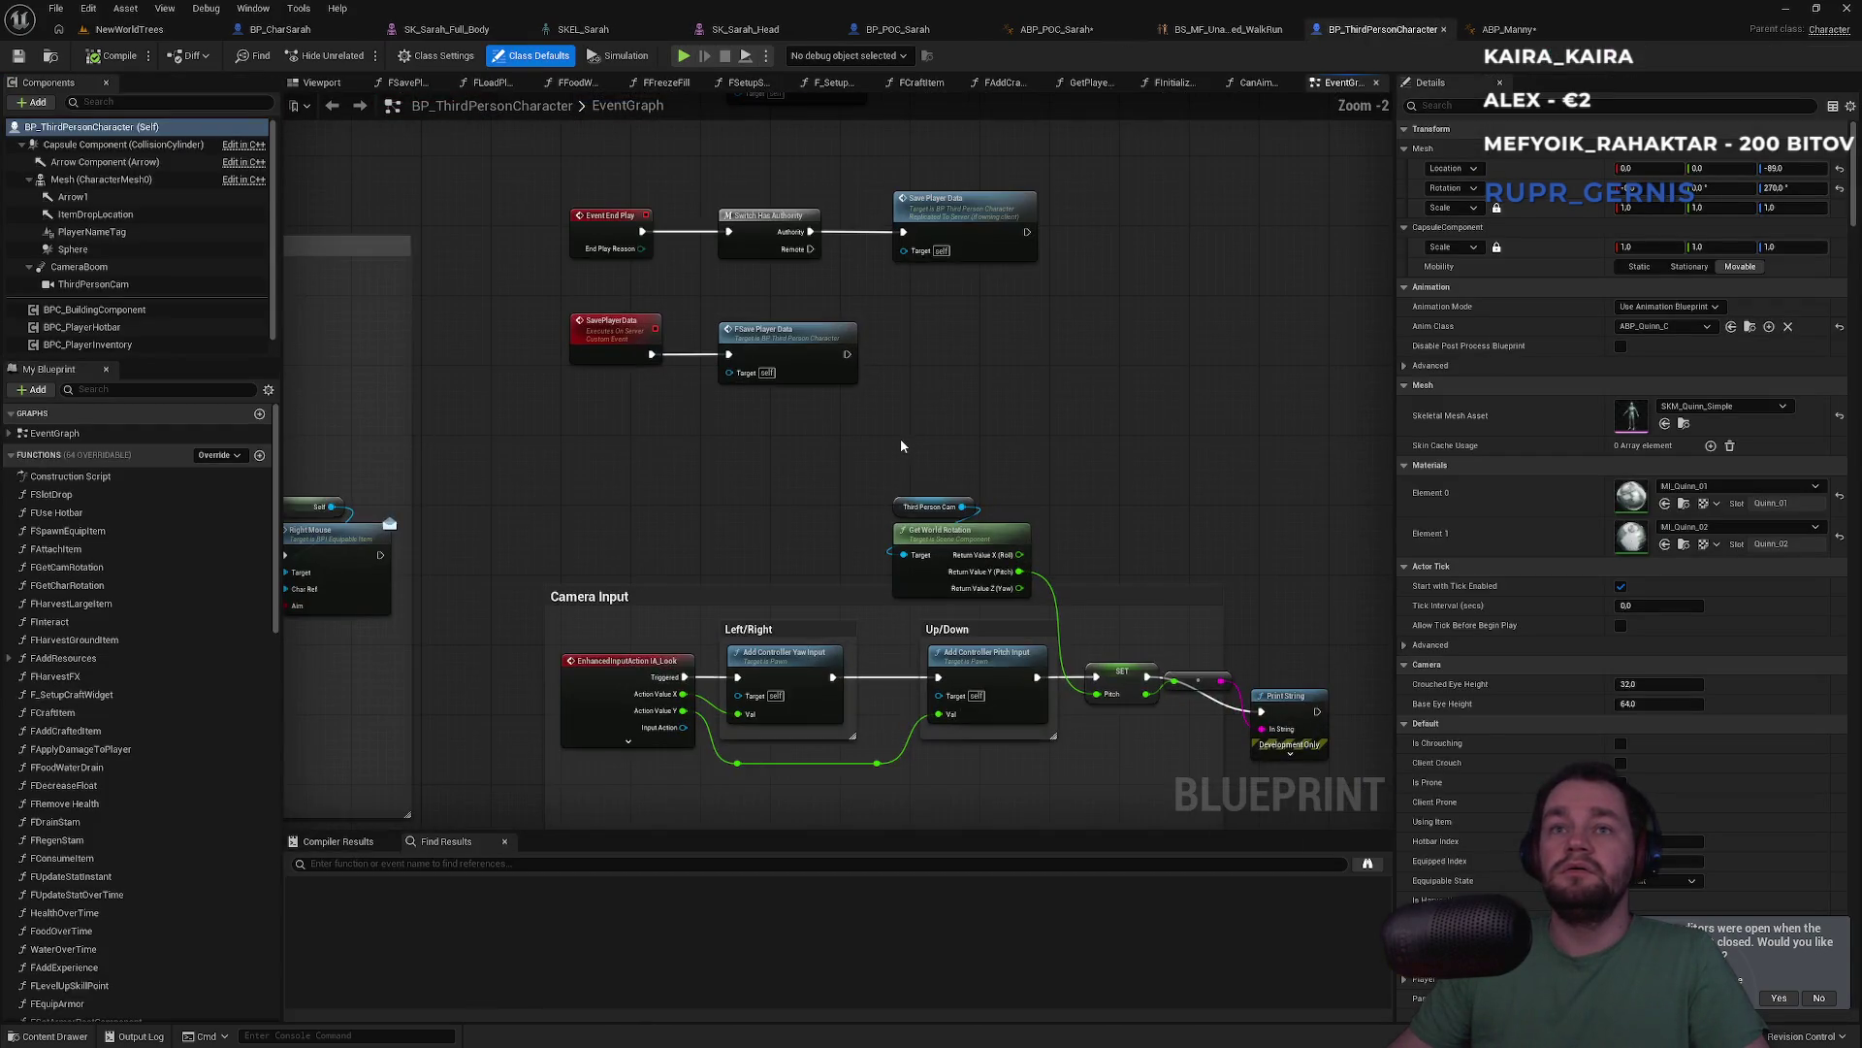
pyautogui.moveTo(785, 489); pyautogui.dragTo(794, 303)
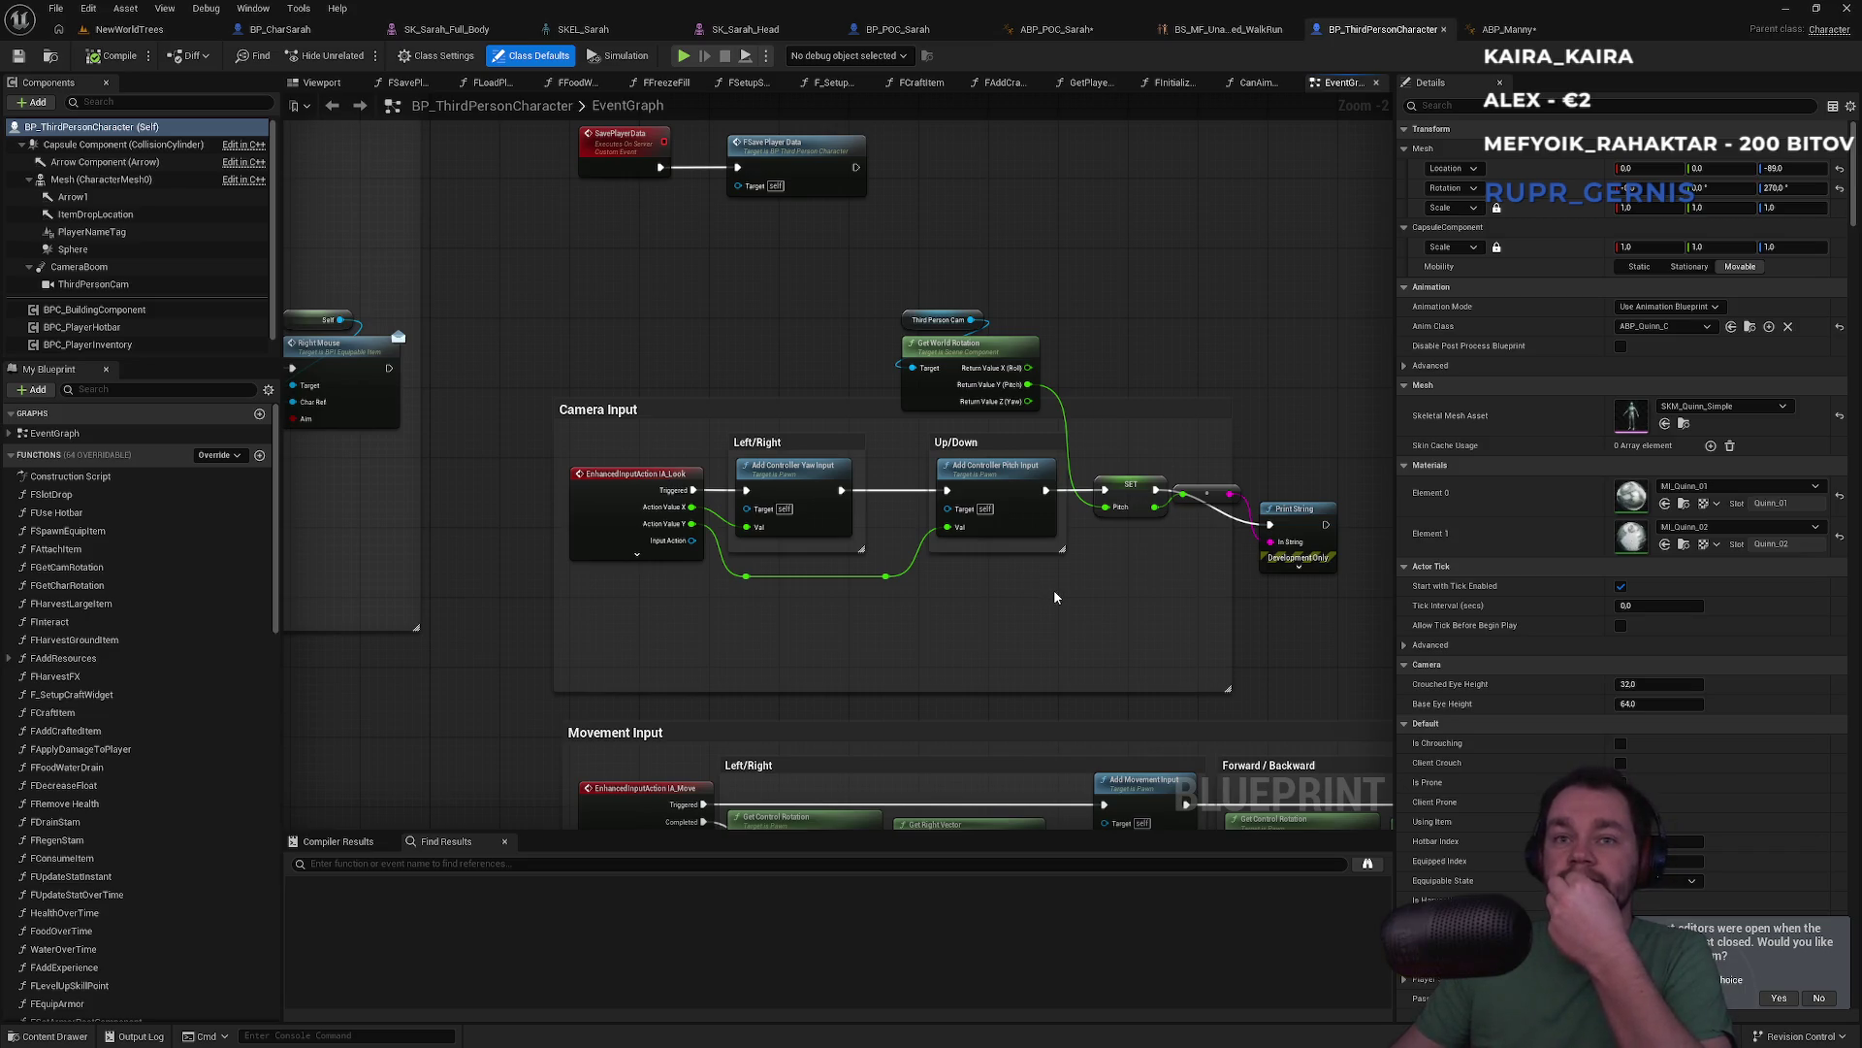
pyautogui.moveTo(1012, 642)
pyautogui.mouseDown()
pyautogui.moveTo(960, 374)
pyautogui.moveTo(724, 347)
pyautogui.moveTo(791, 383)
pyautogui.moveTo(939, 621)
pyautogui.mouseUp()
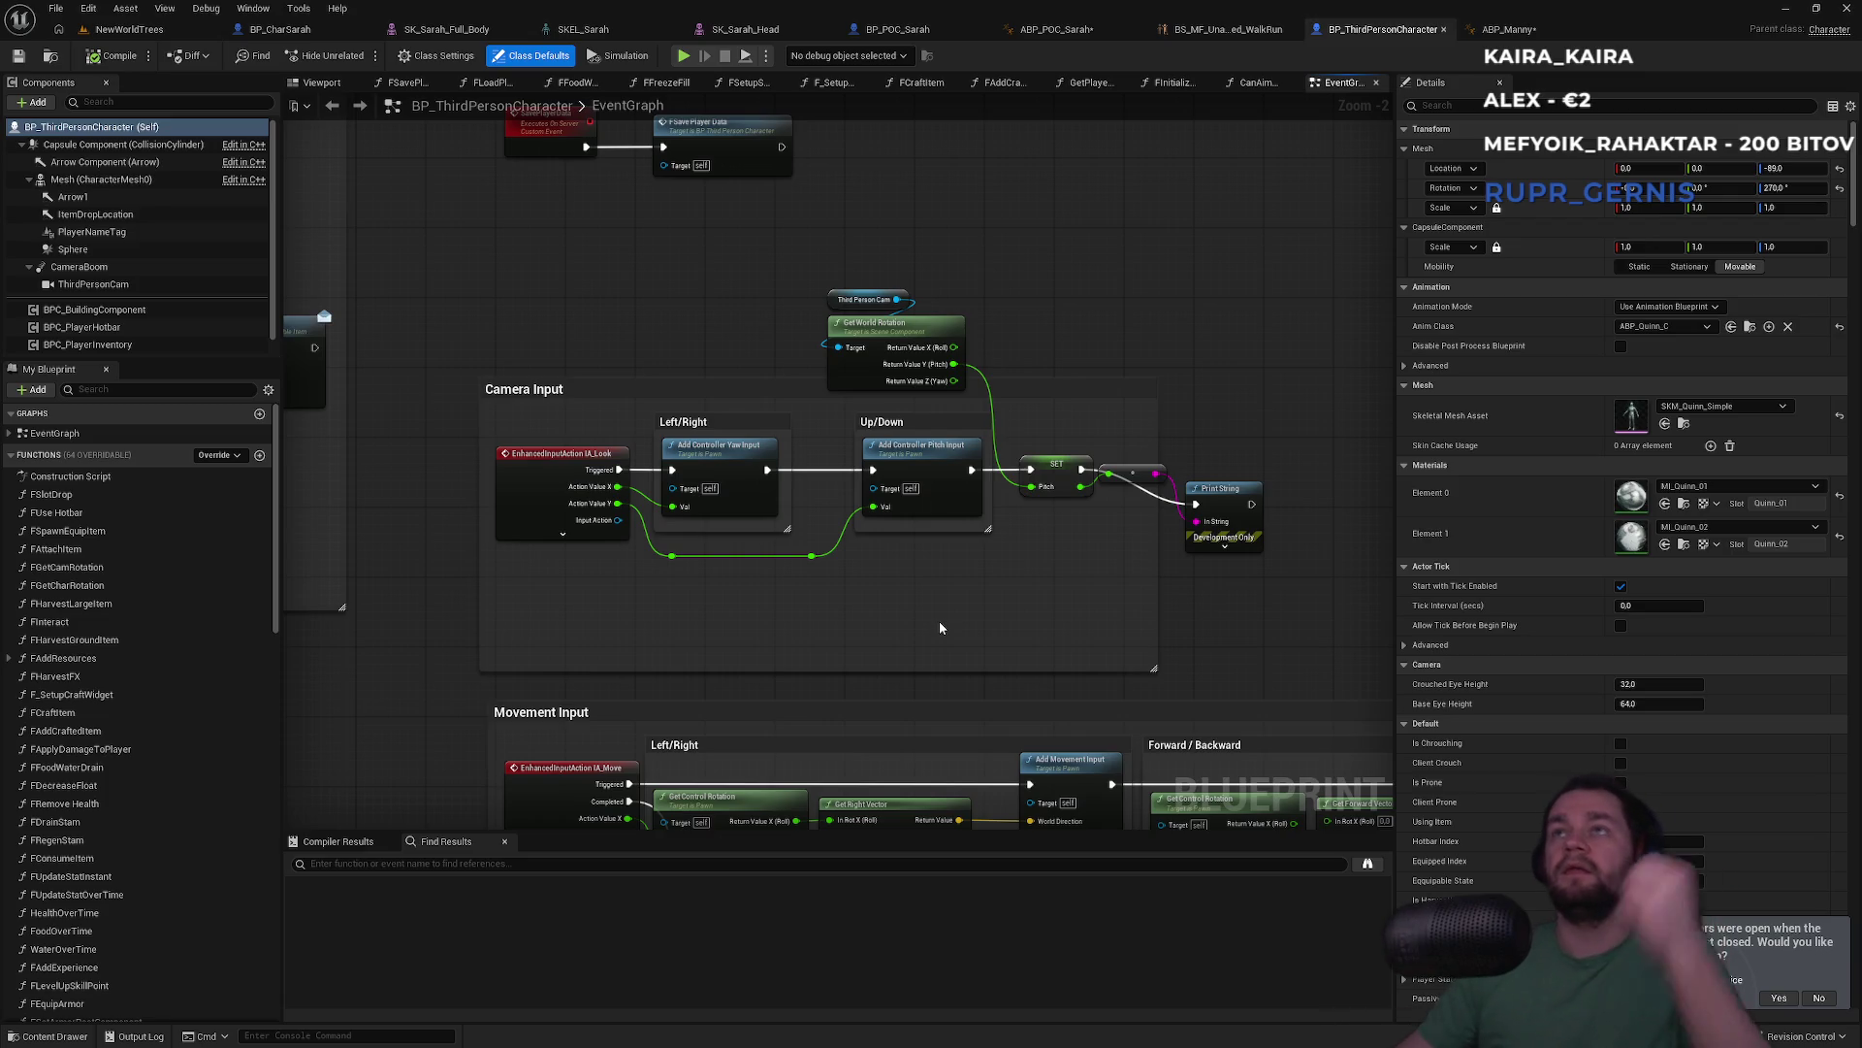
pyautogui.moveTo(674, 335); pyautogui.dragTo(710, 336)
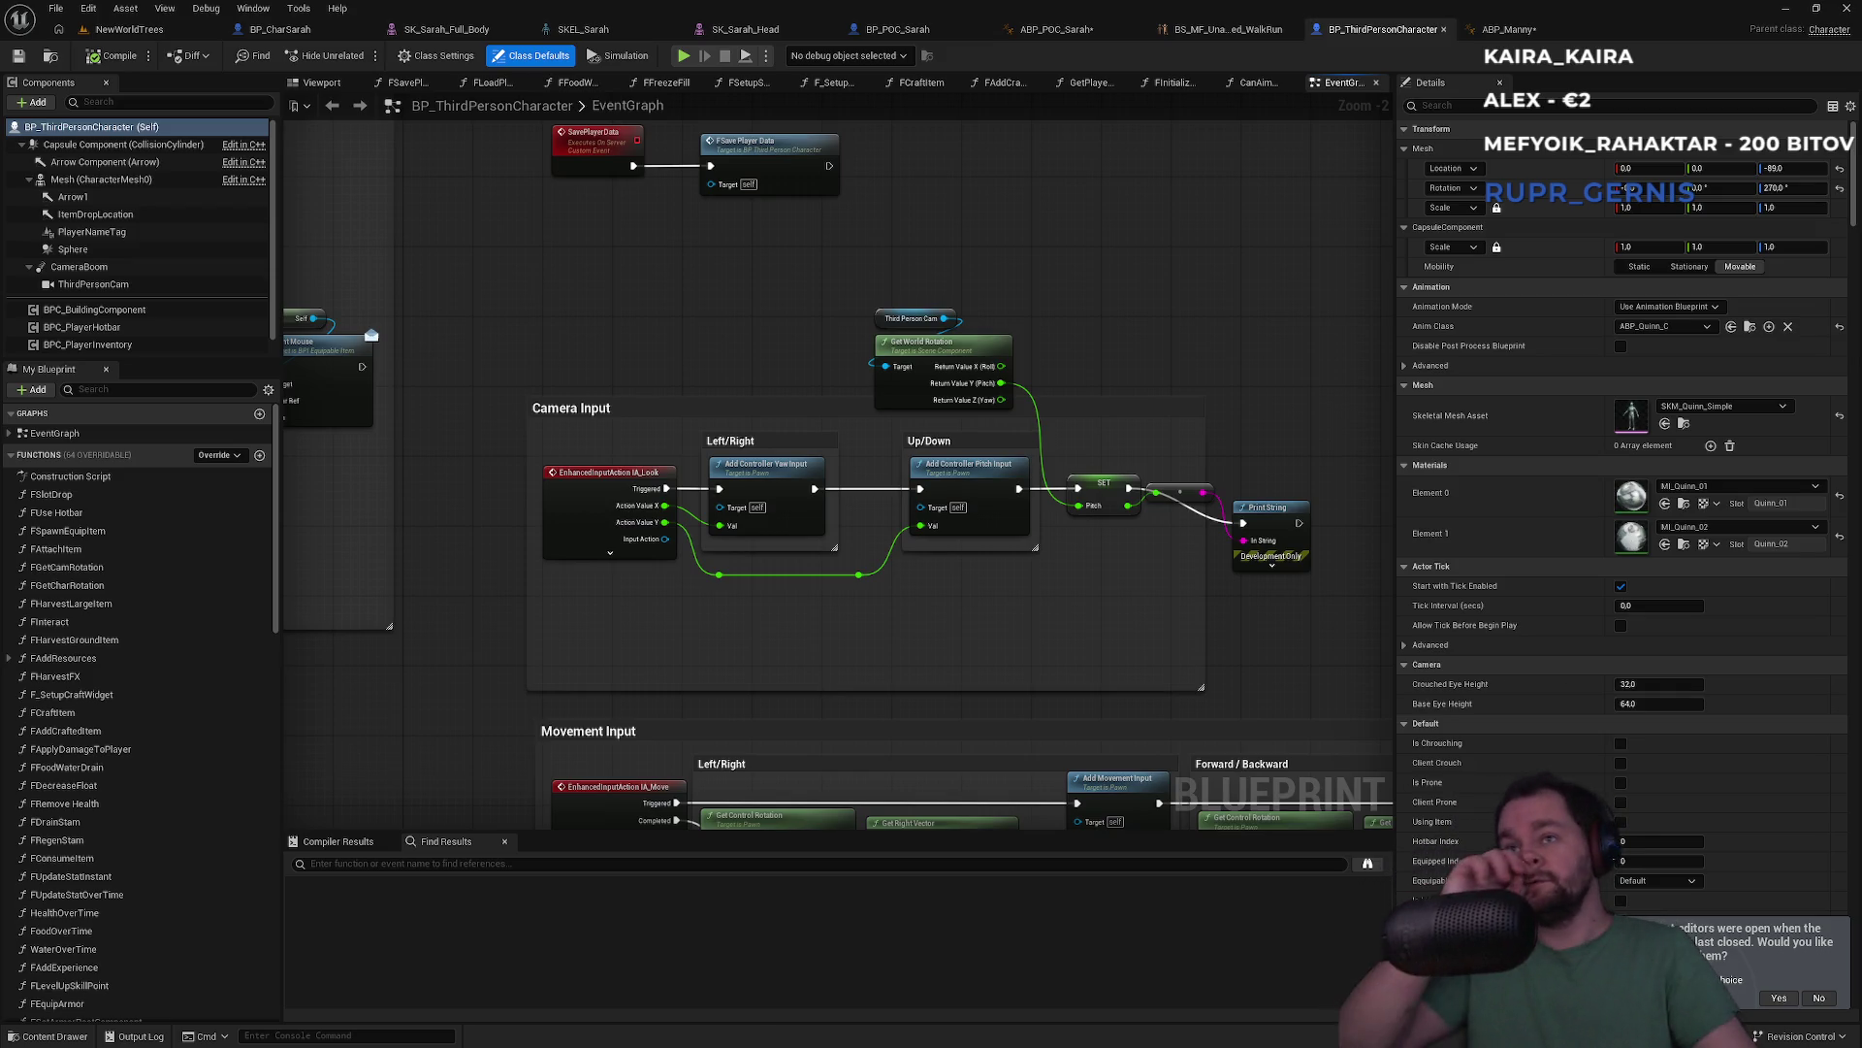
# Rearrange Print String and the float-to-string conversion node into a neater layout
pyautogui.moveTo(1275, 513); pyautogui.dragTo(1274, 471)
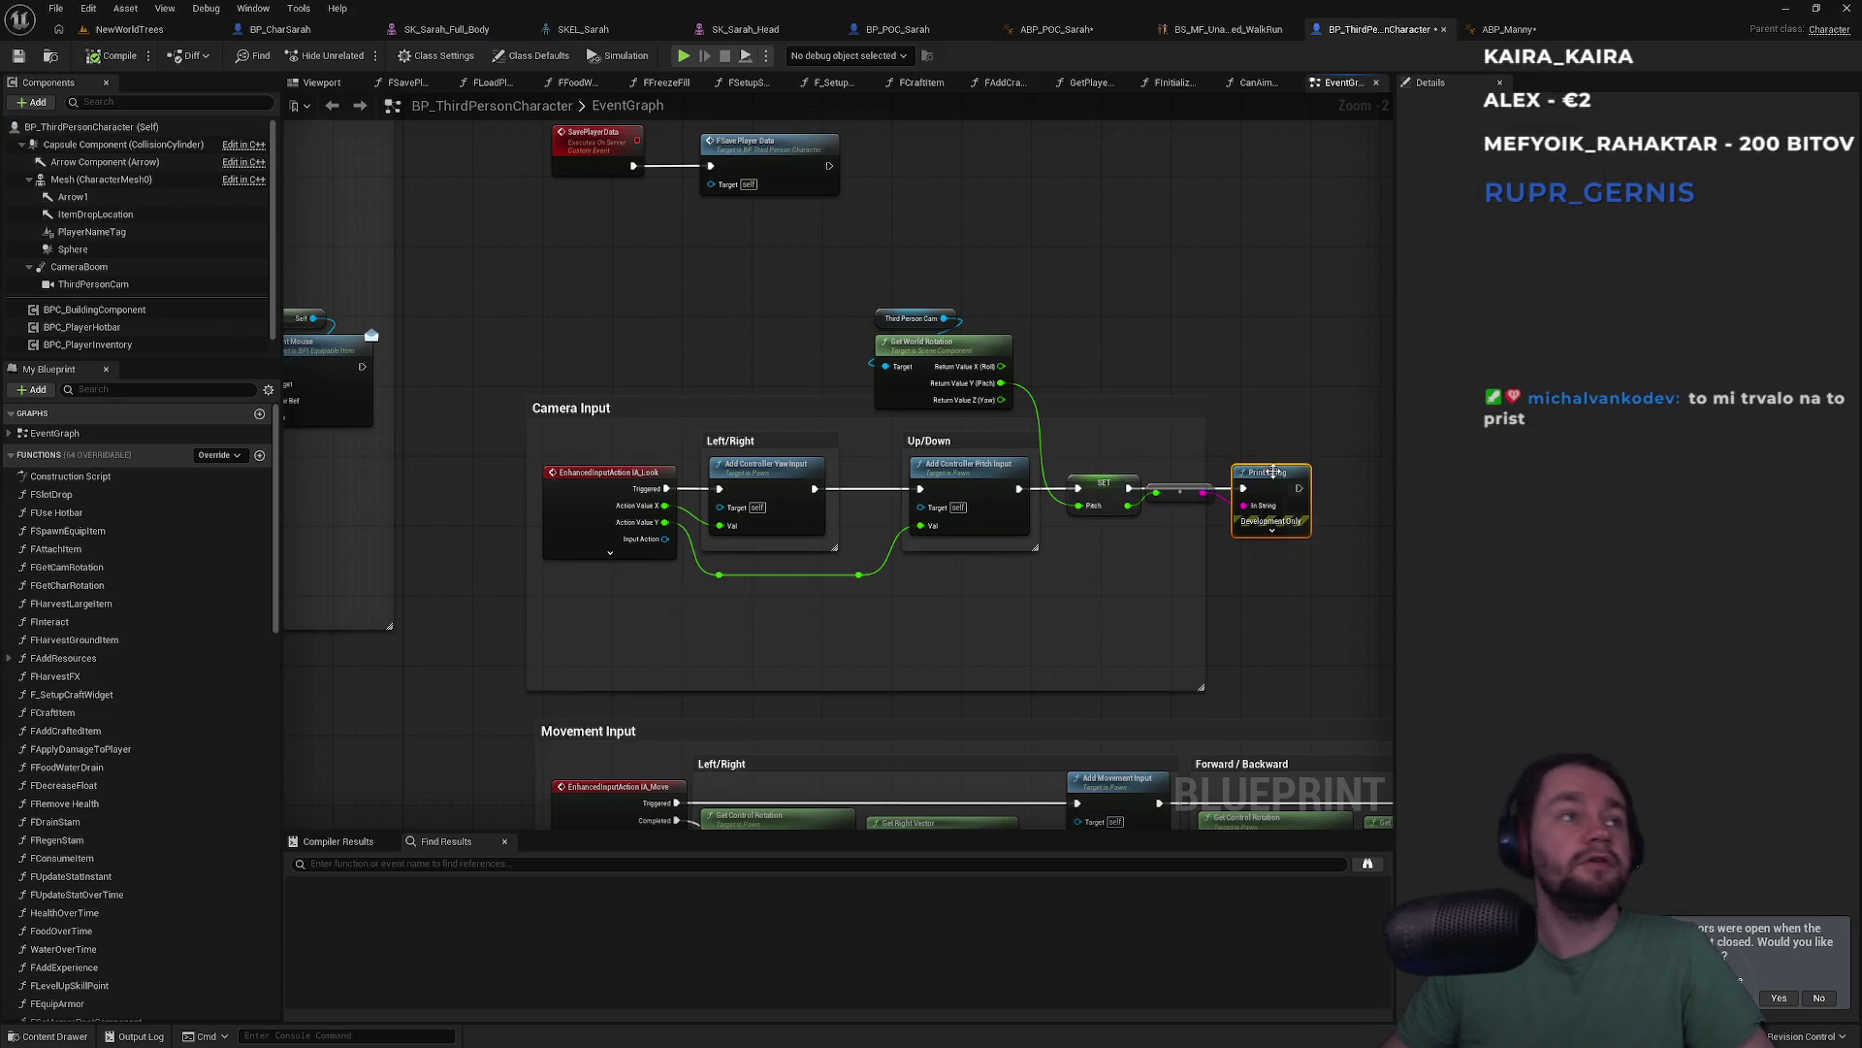
pyautogui.click(1278, 431)
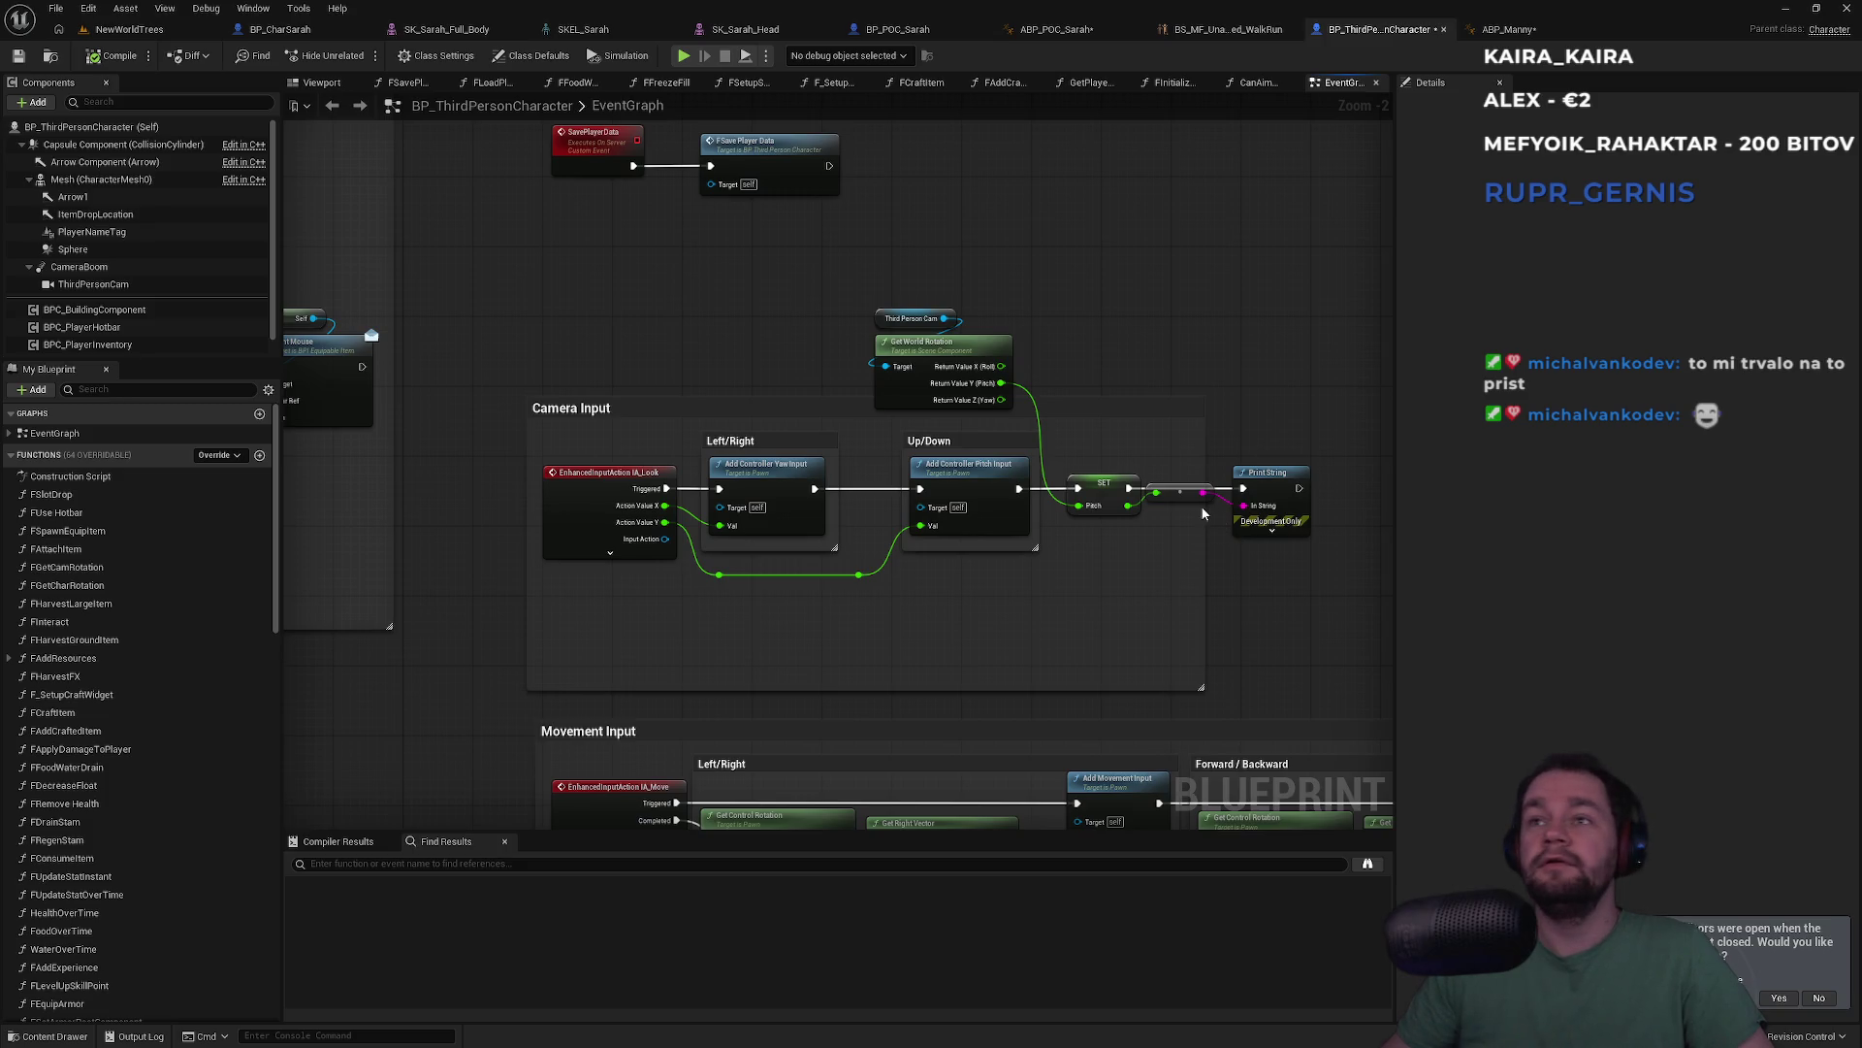
pyautogui.moveTo(1200, 498); pyautogui.dragTo(1204, 541)
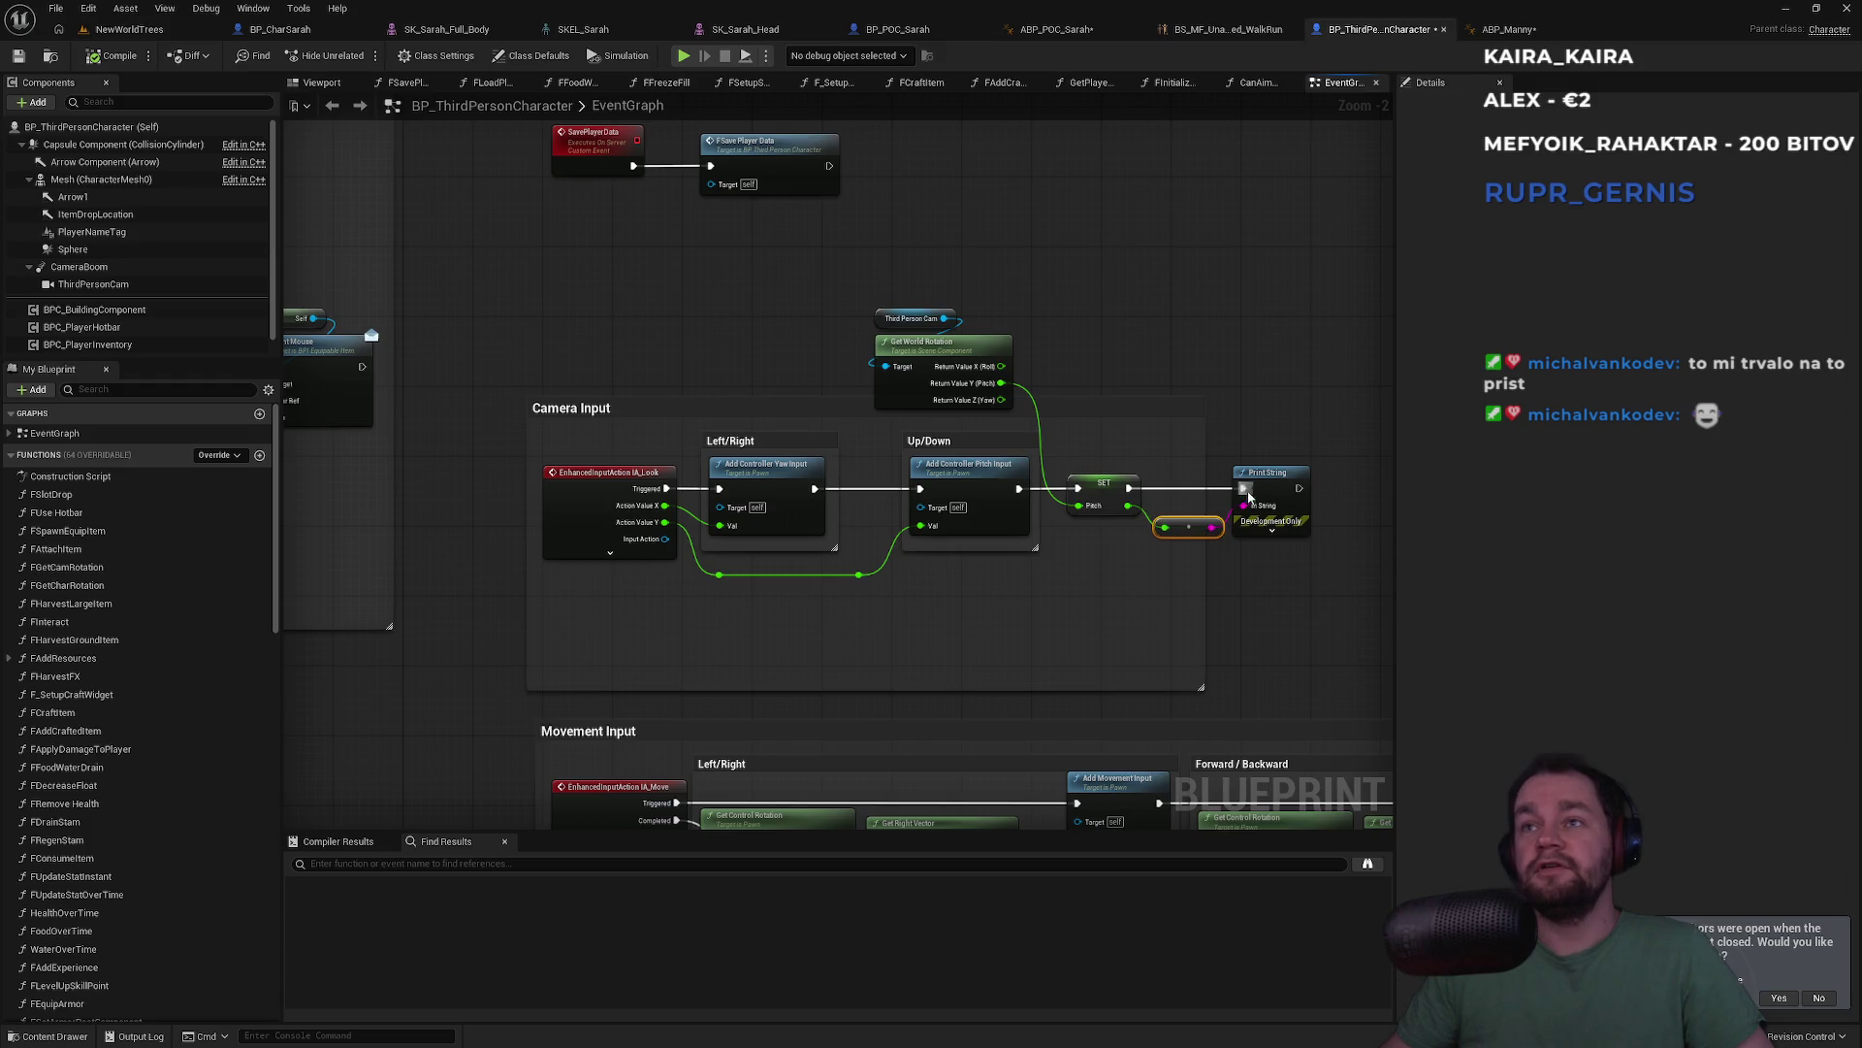
pyautogui.moveTo(1274, 484); pyautogui.dragTo(1283, 484)
pyautogui.click(1259, 424)
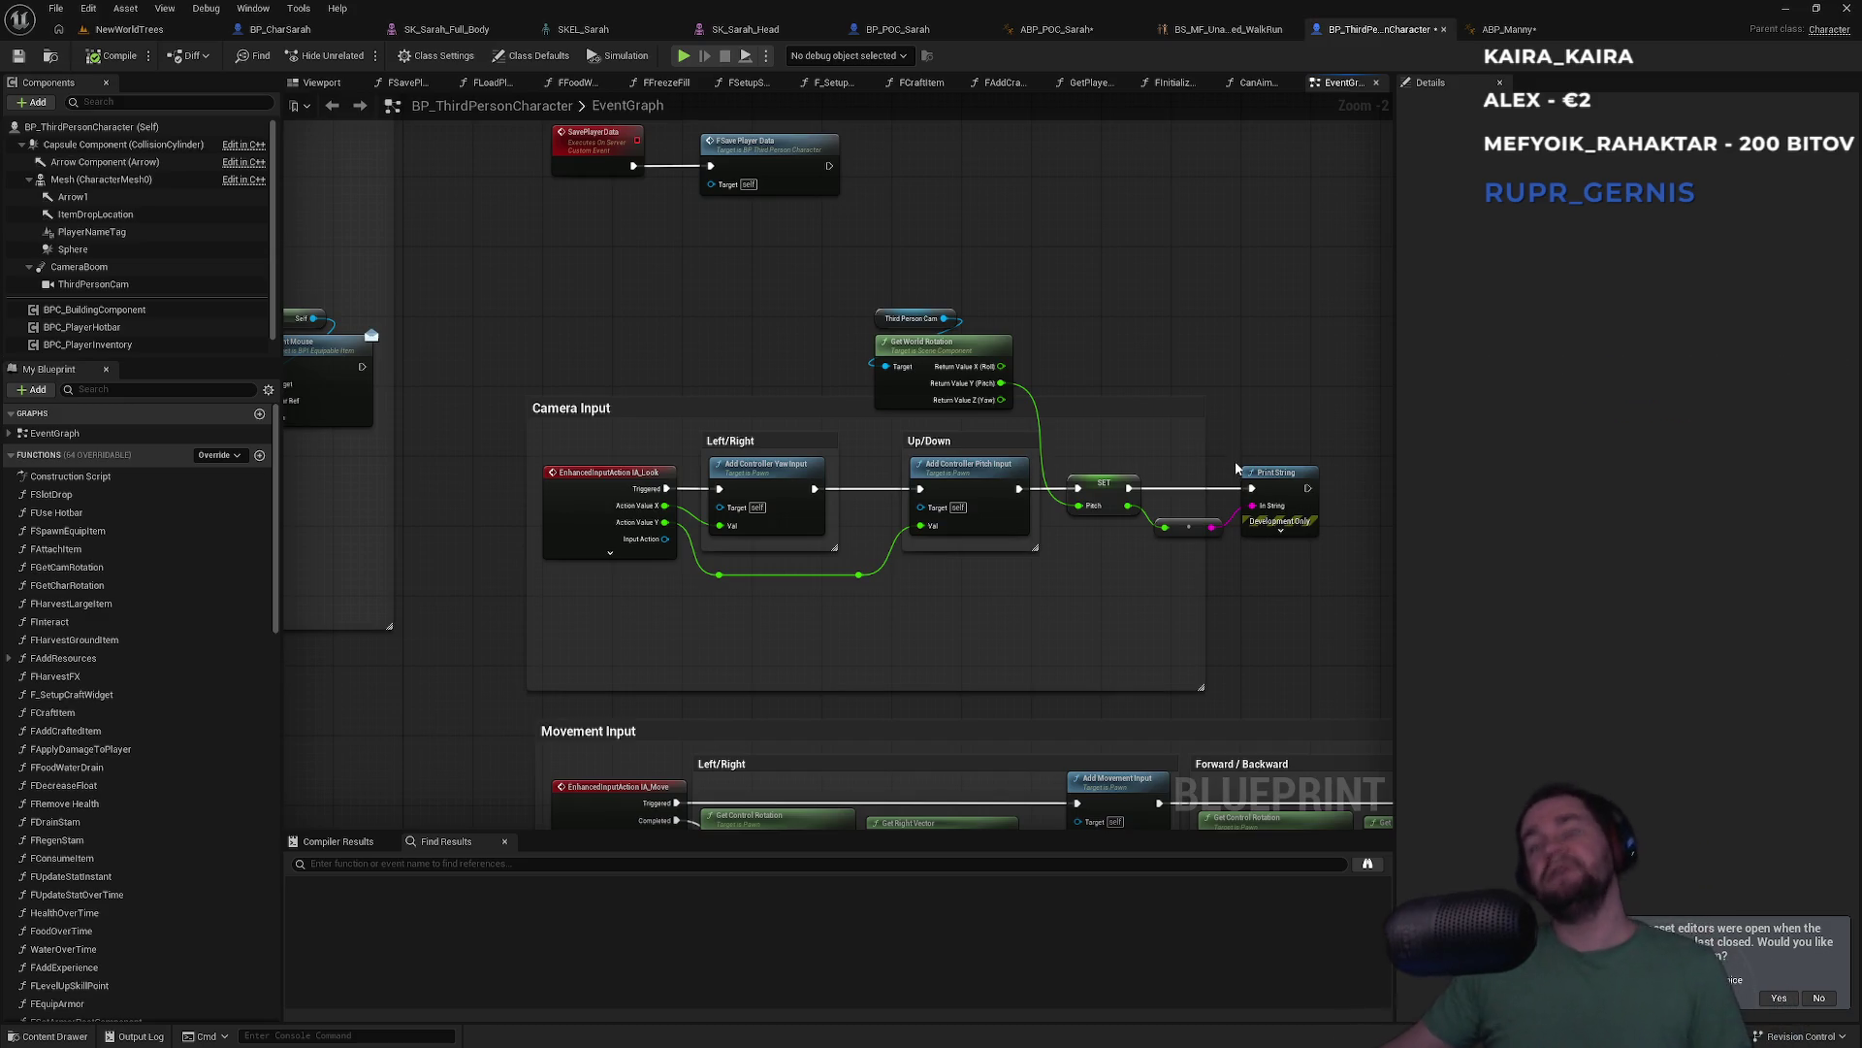
pyautogui.moveTo(1249, 439); pyautogui.dragTo(1205, 589)
pyautogui.click(1236, 577)
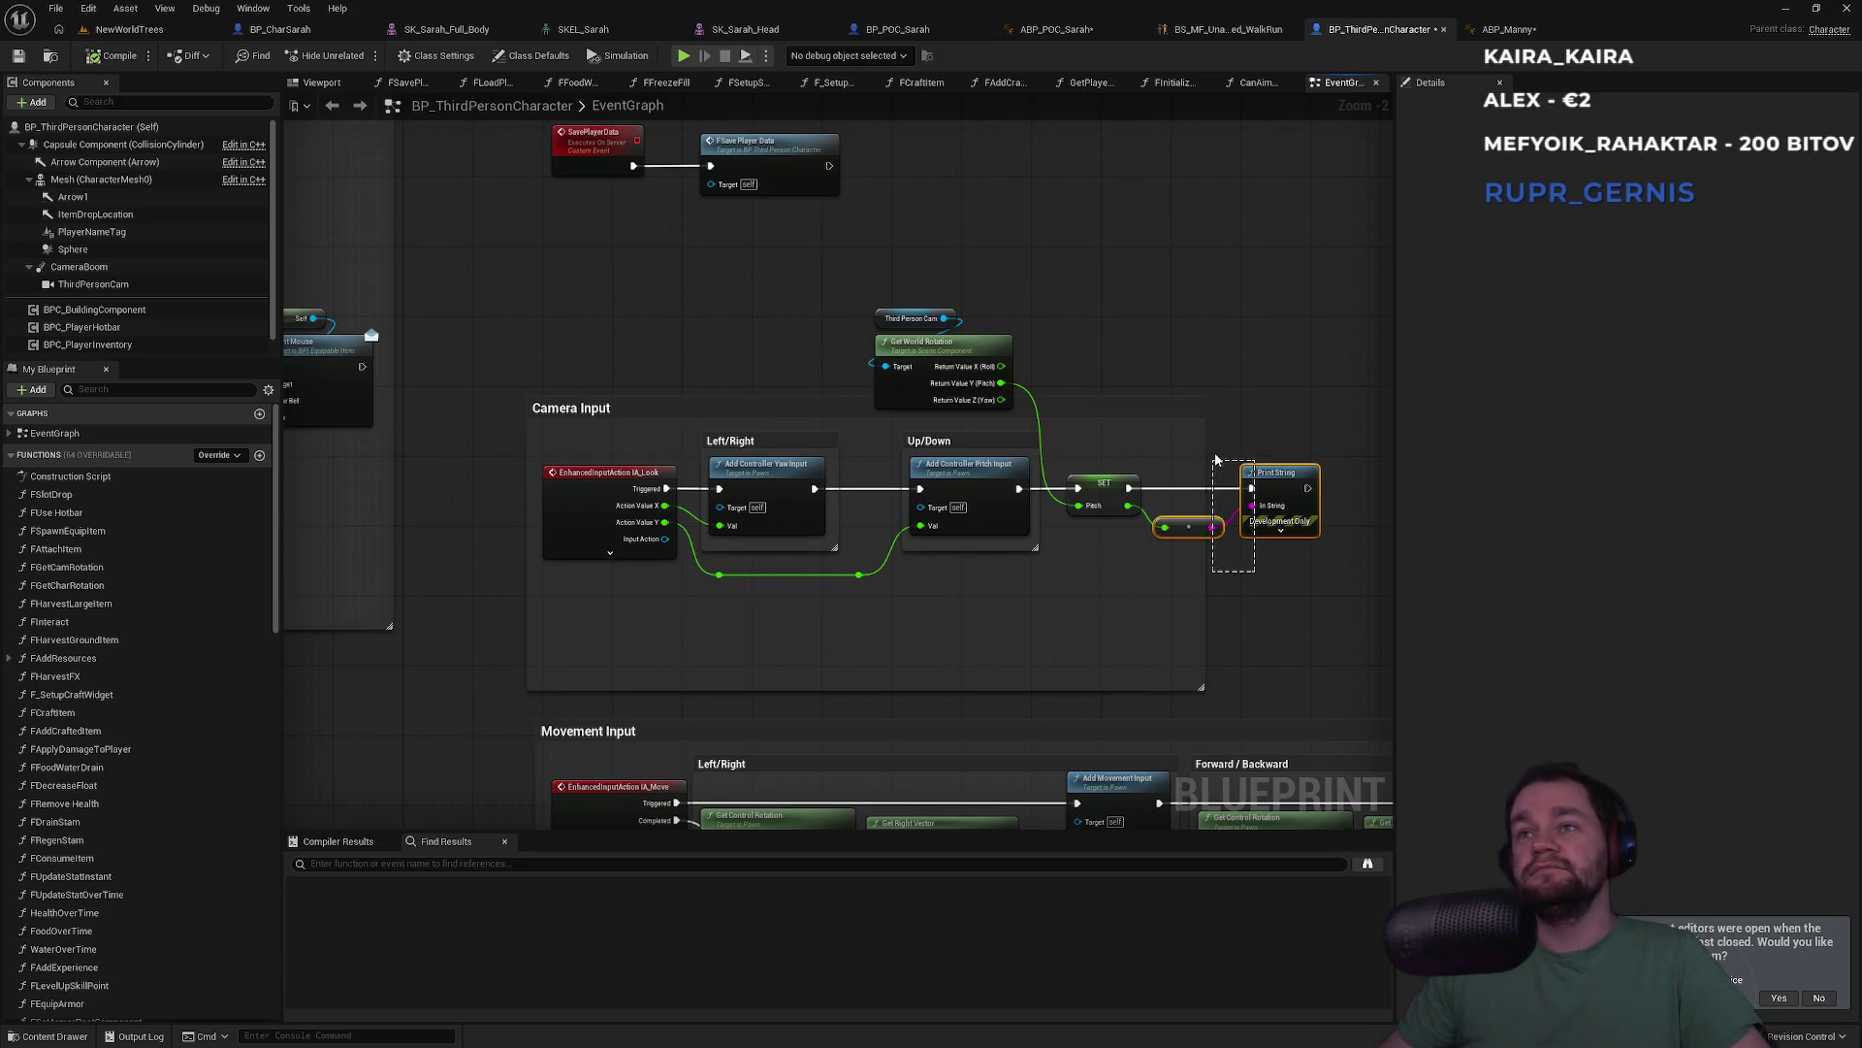
pyautogui.moveTo(1286, 425)
pyautogui.mouseDown()
pyautogui.moveTo(1260, 411)
pyautogui.moveTo(1296, 419)
pyautogui.mouseUp()
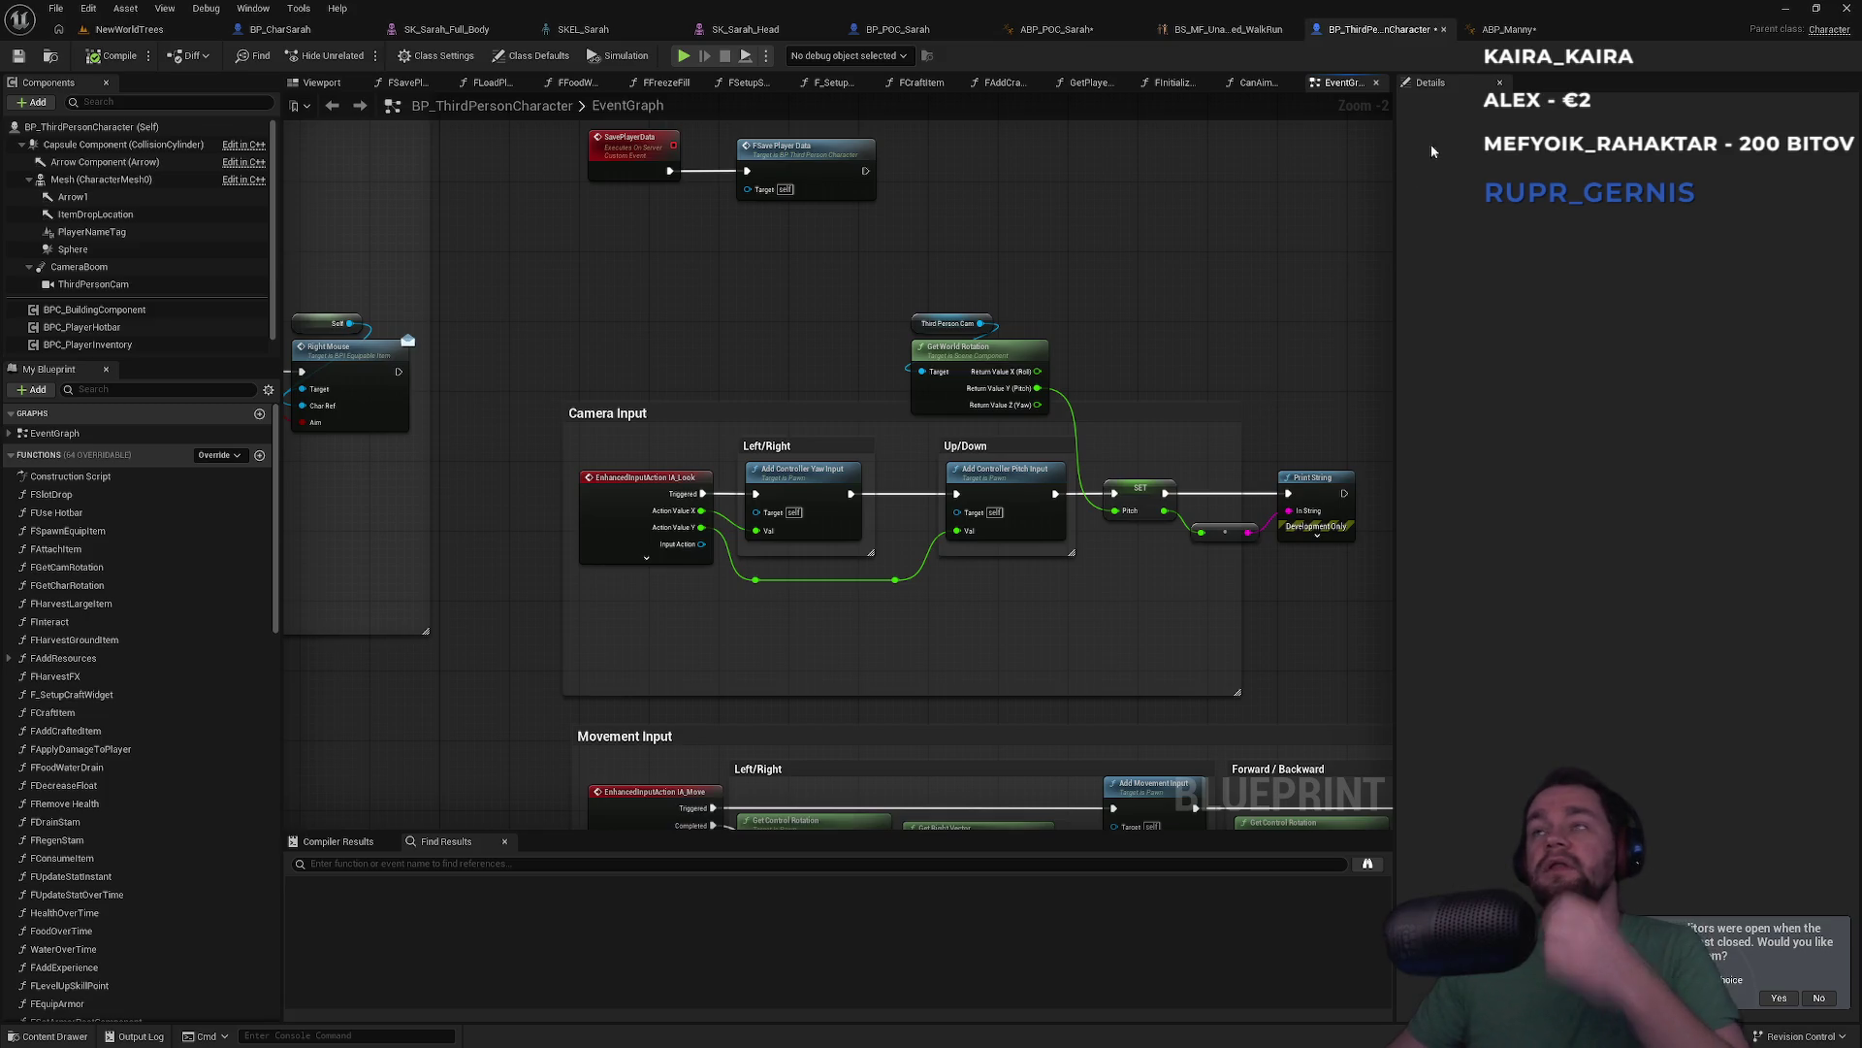
# Glance at ABP_Manny and BP_ThirdPersonCharacter, then return to NewWorldTrees
pyautogui.click(1506, 29)
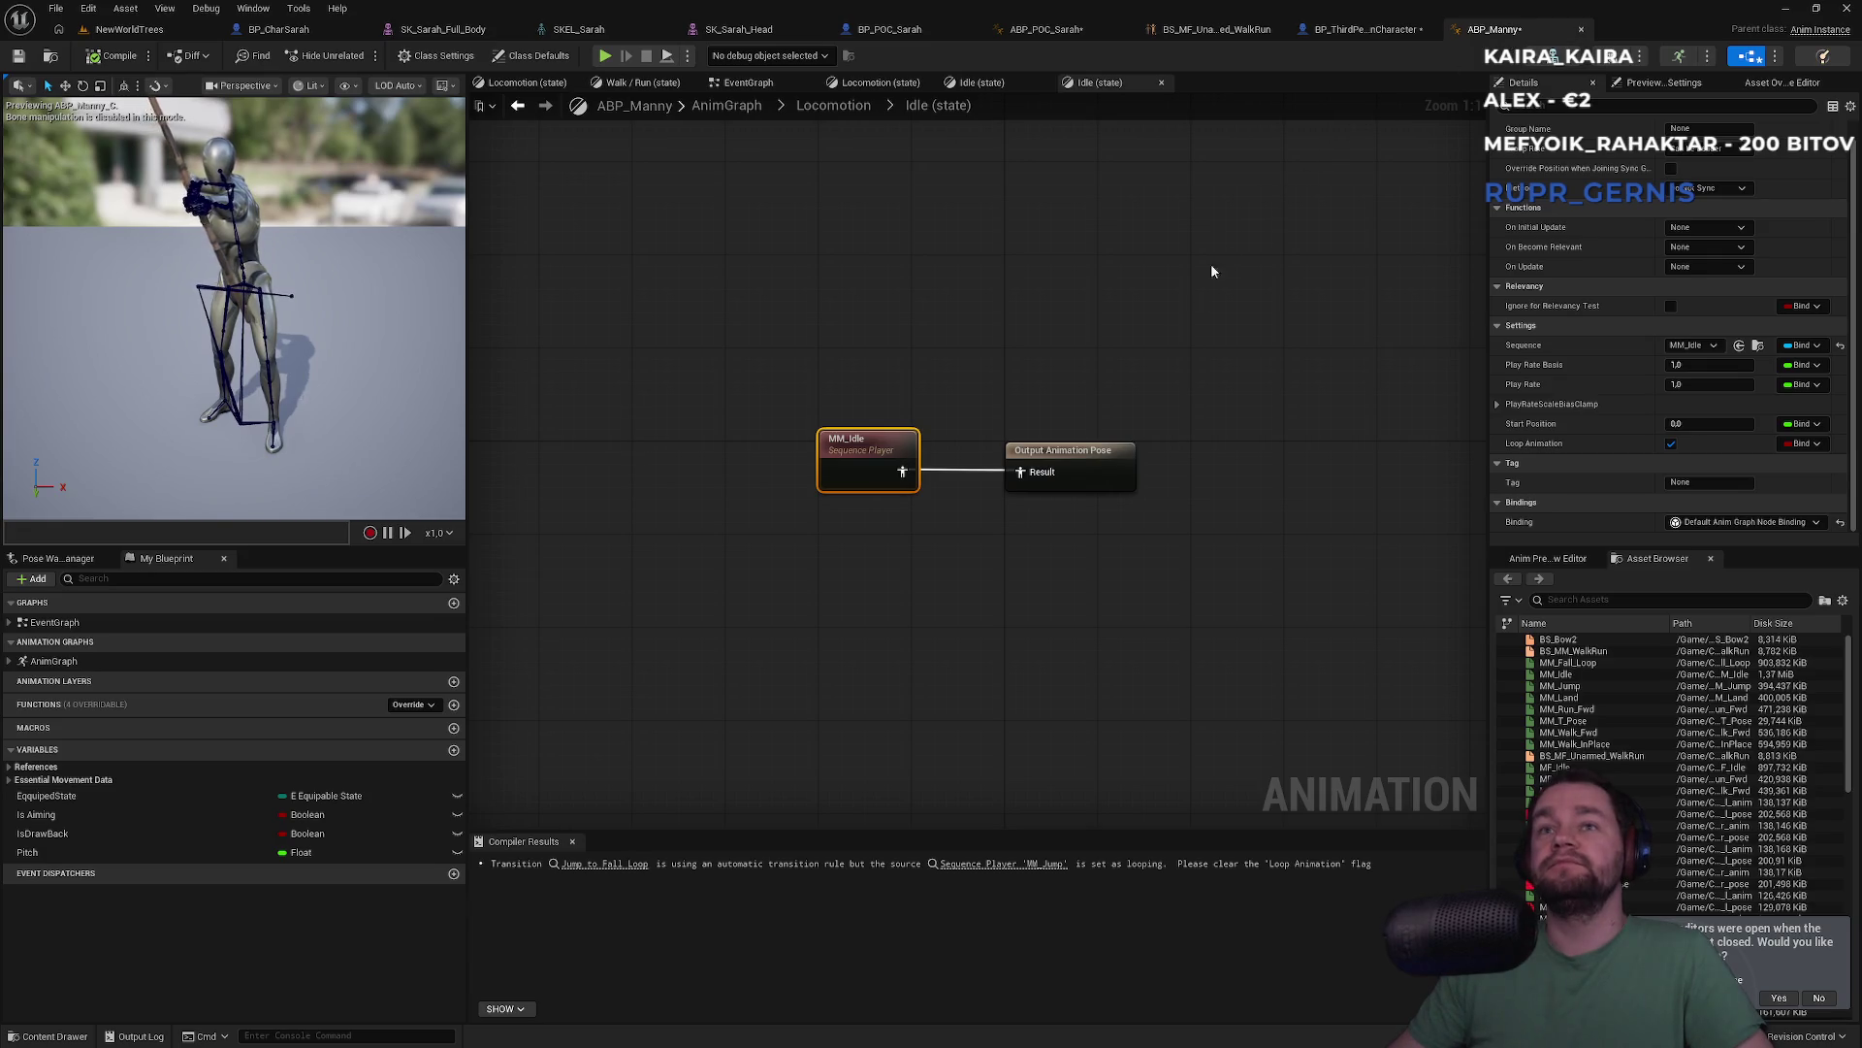
pyautogui.click(1385, 30)
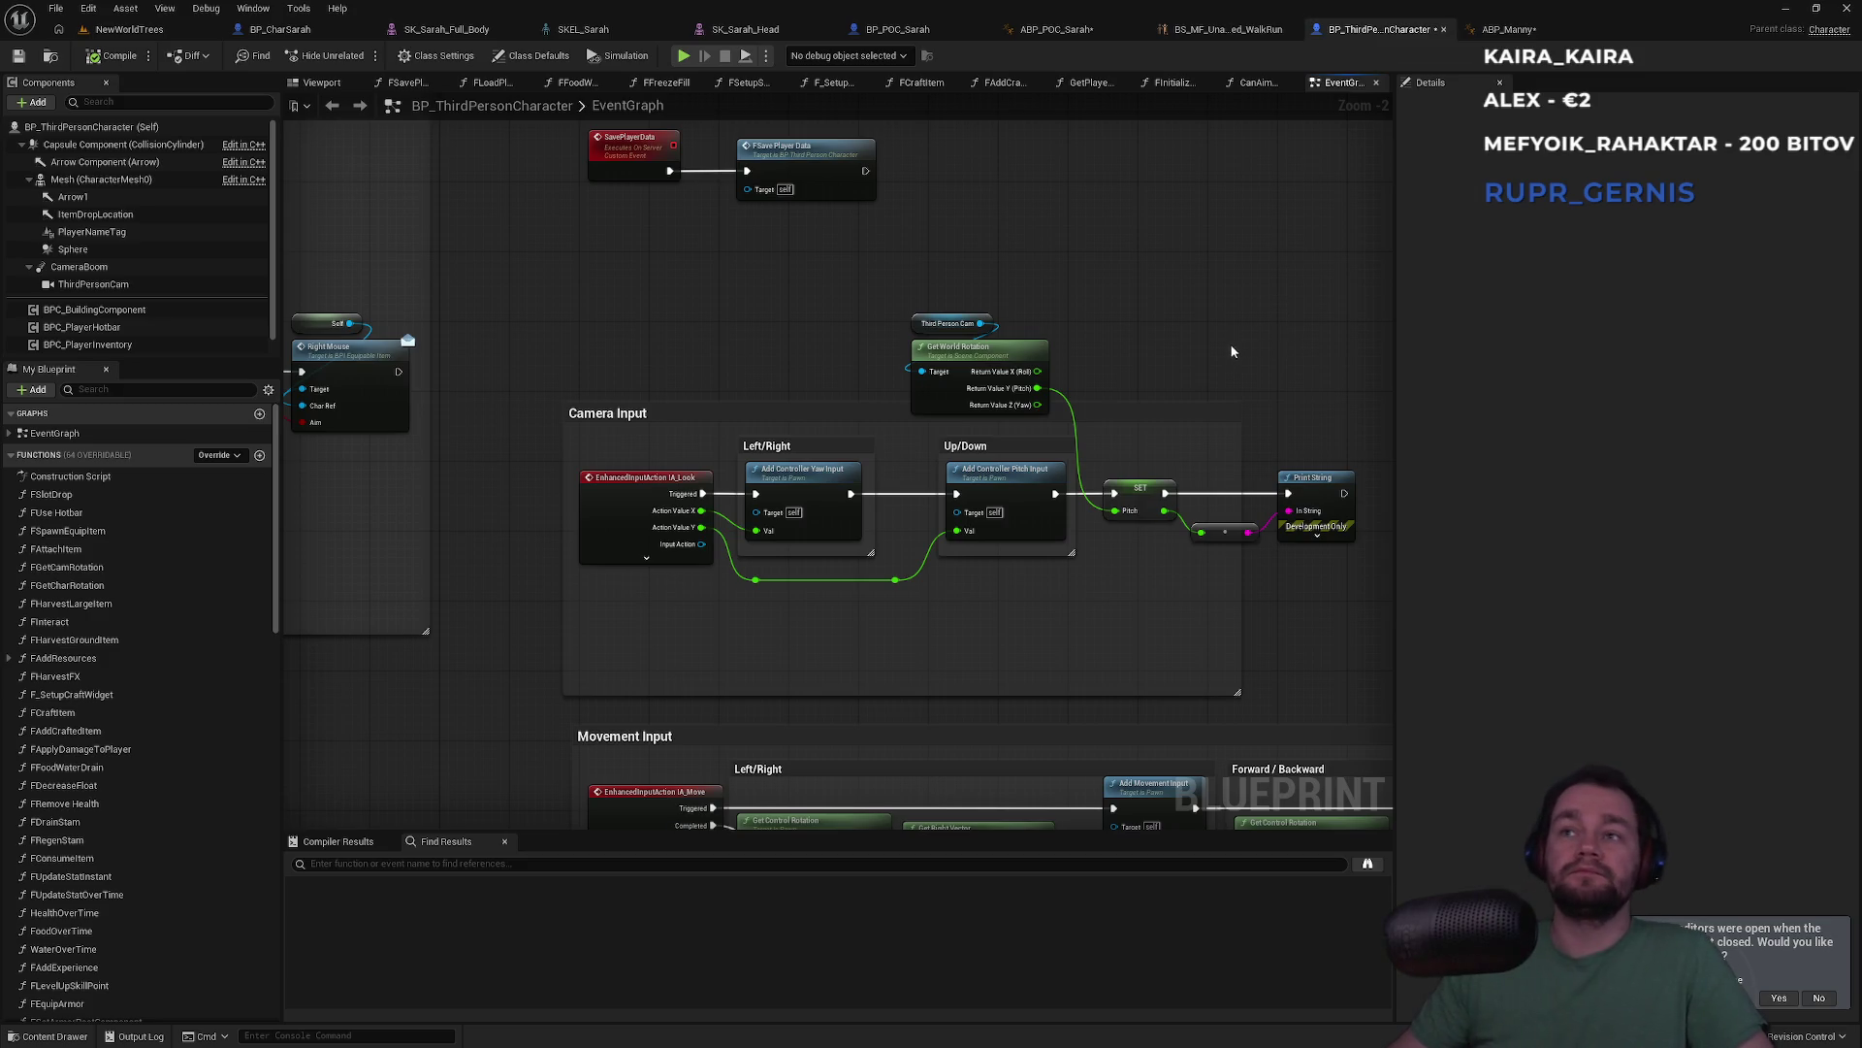
pyautogui.click(129, 29)
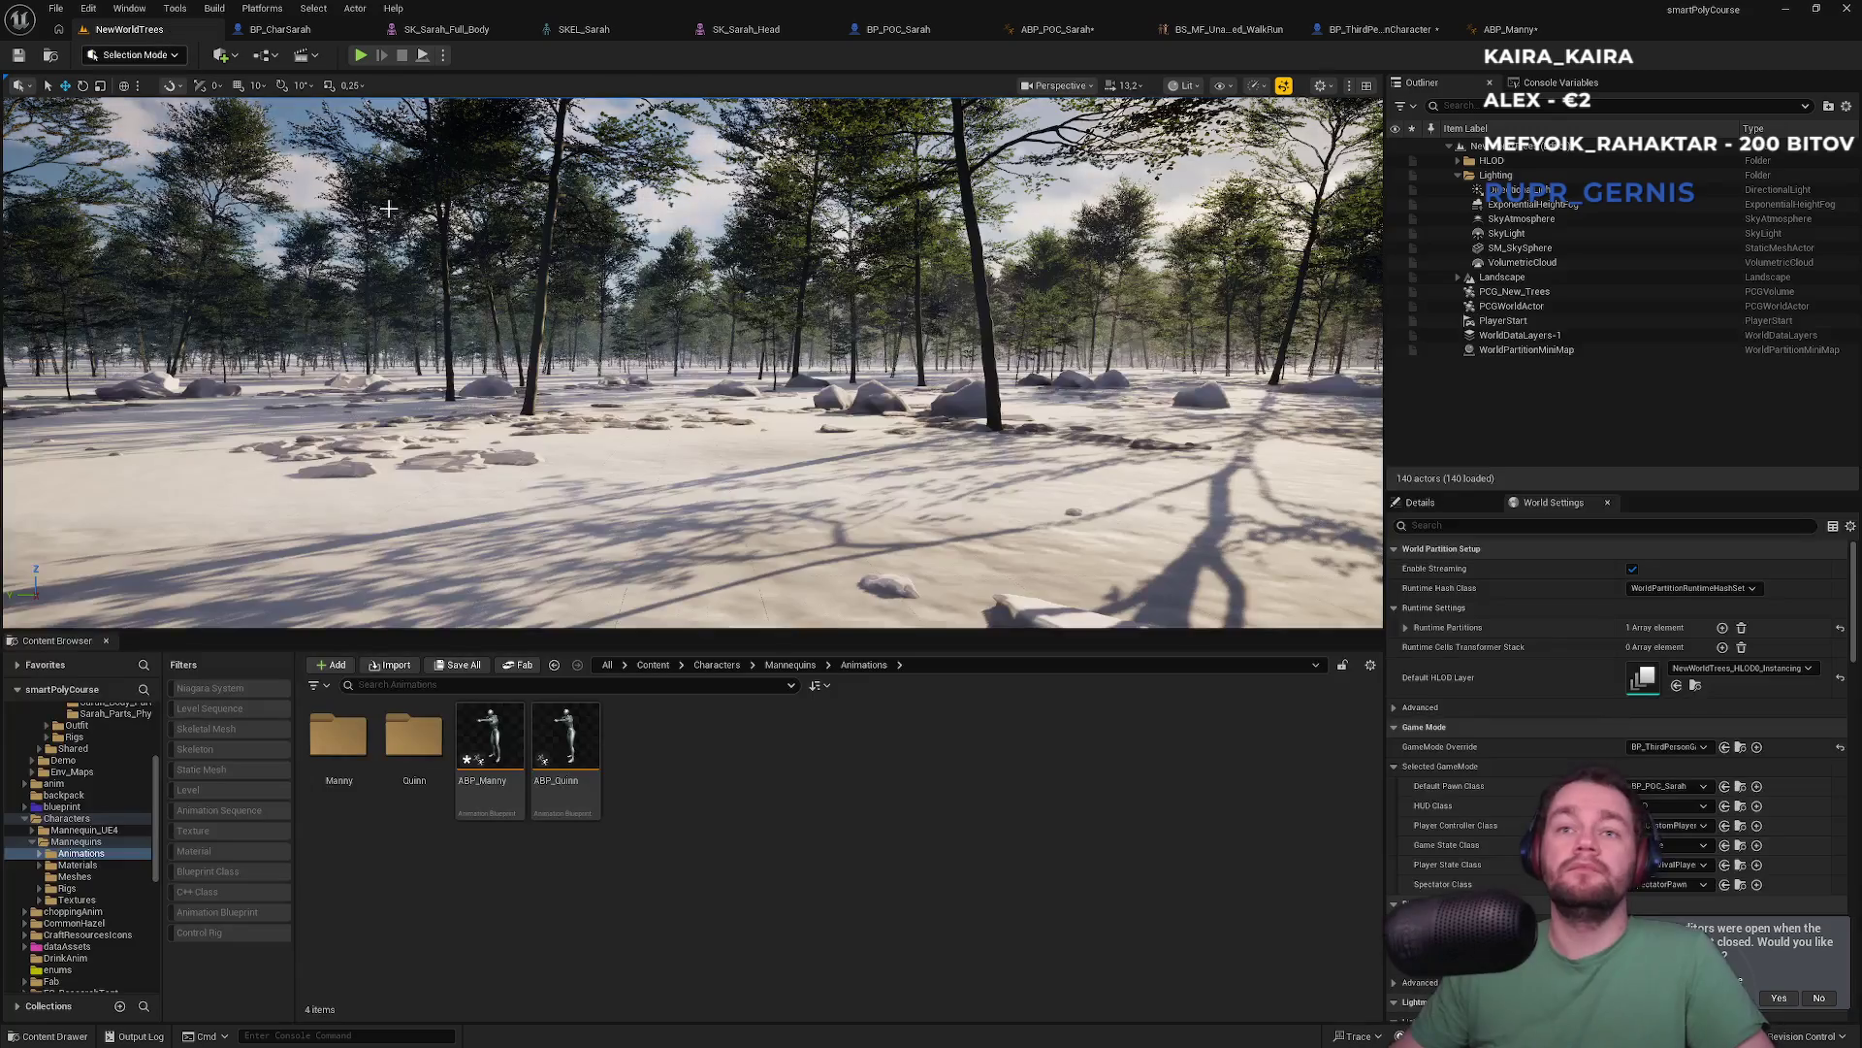
# Save all modified assets with Ctrl+Shift+S and return to the NewWorldTrees level
pyautogui.hotkey('ctrl', 'shift', 's')
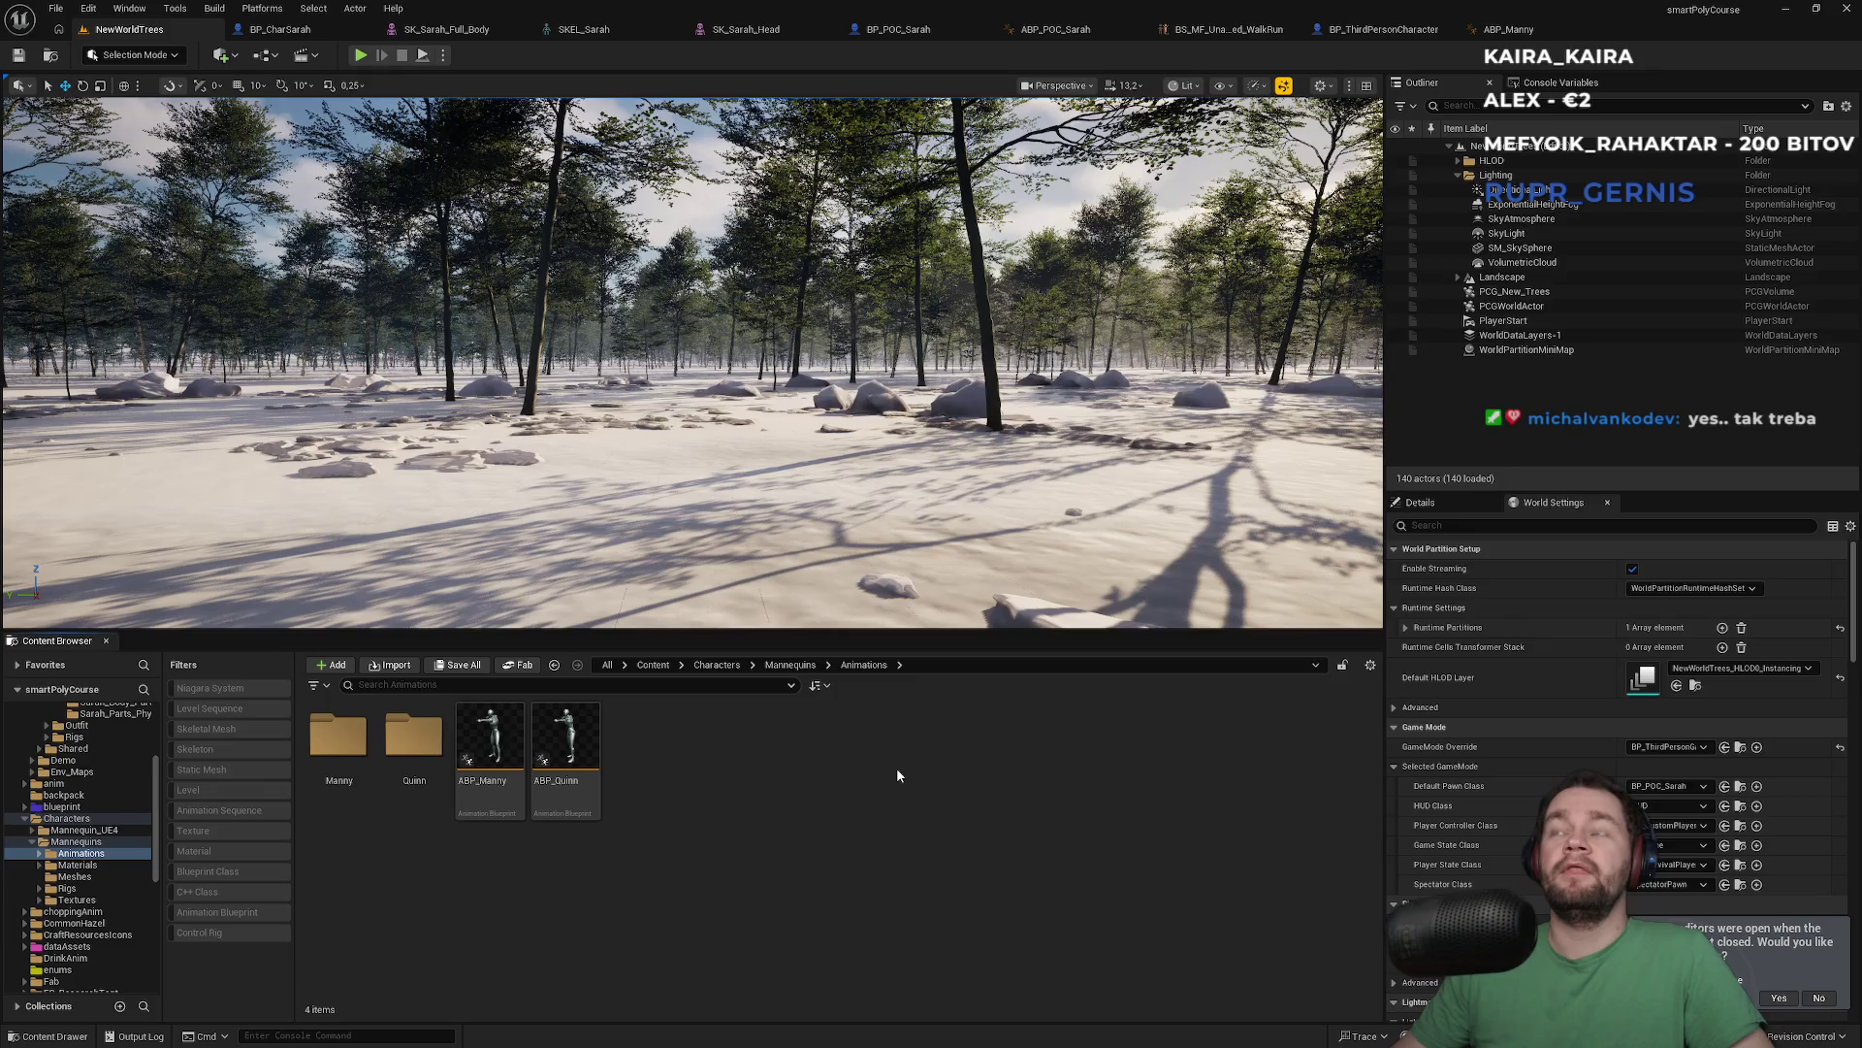
pyautogui.click(1509, 29)
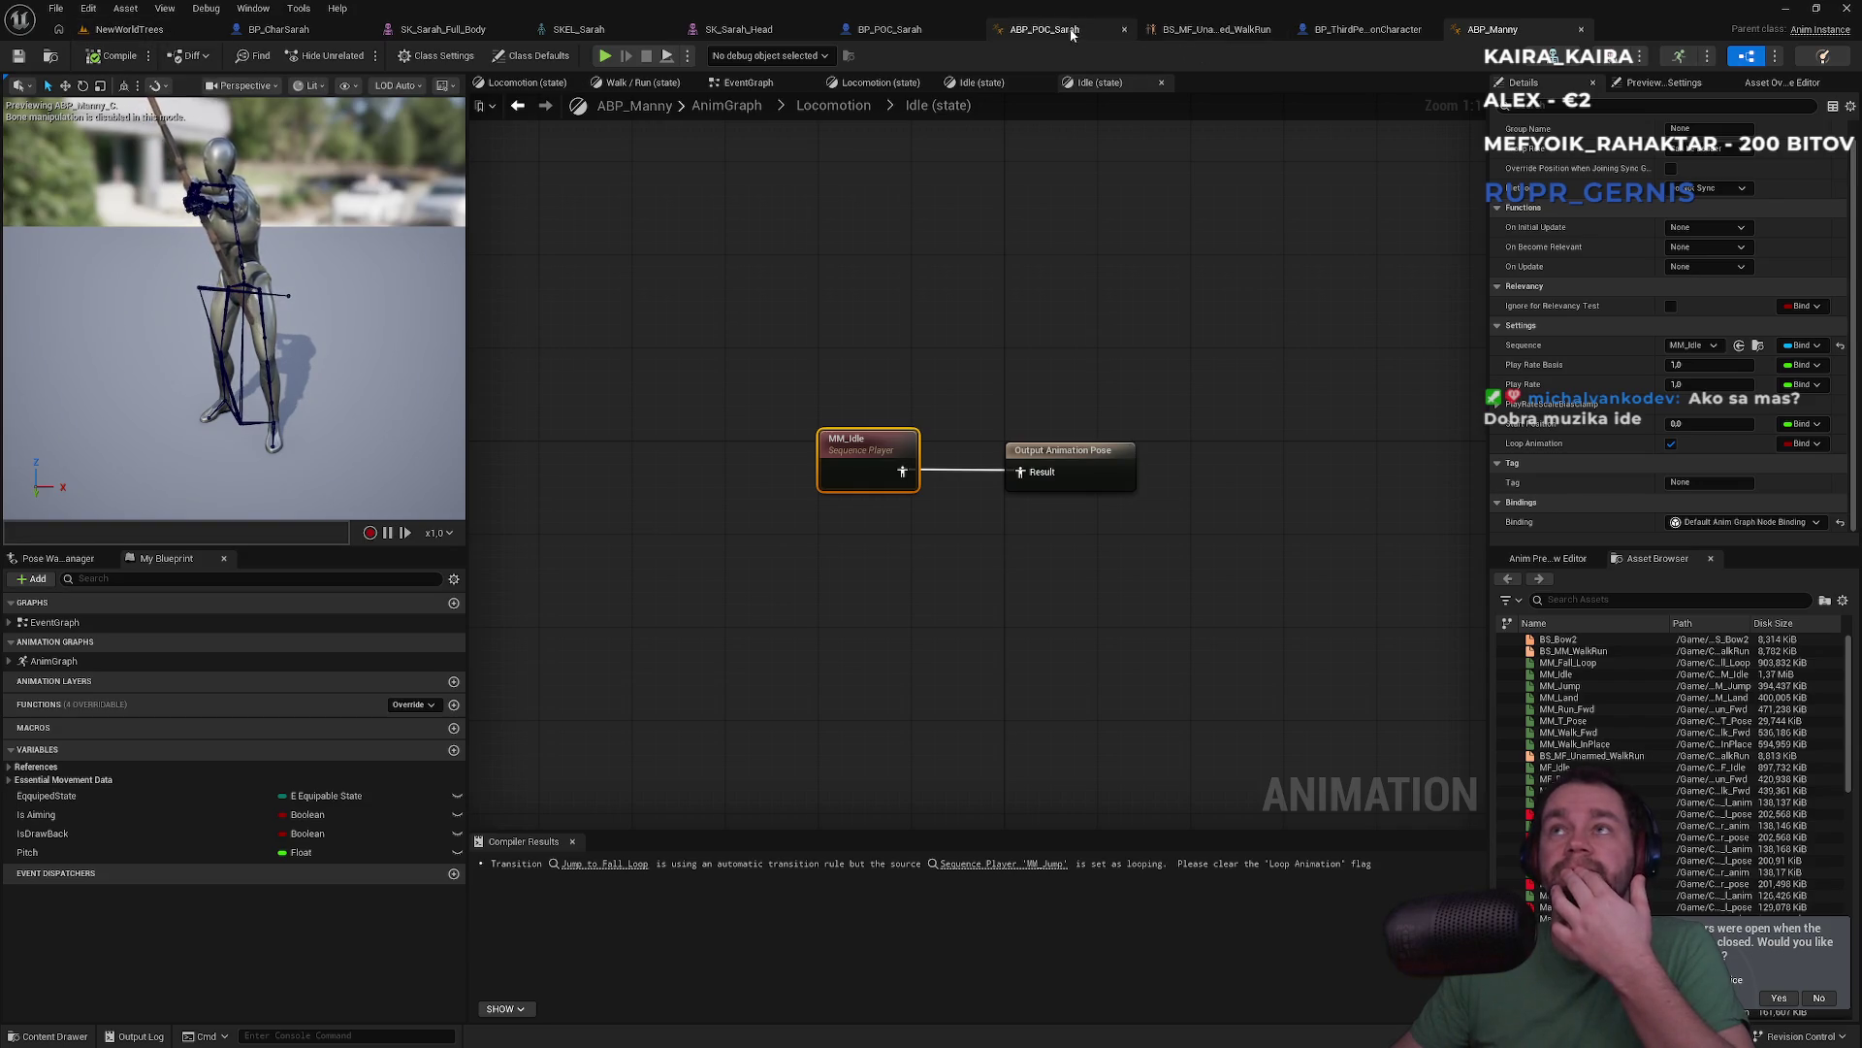
pyautogui.click(129, 29)
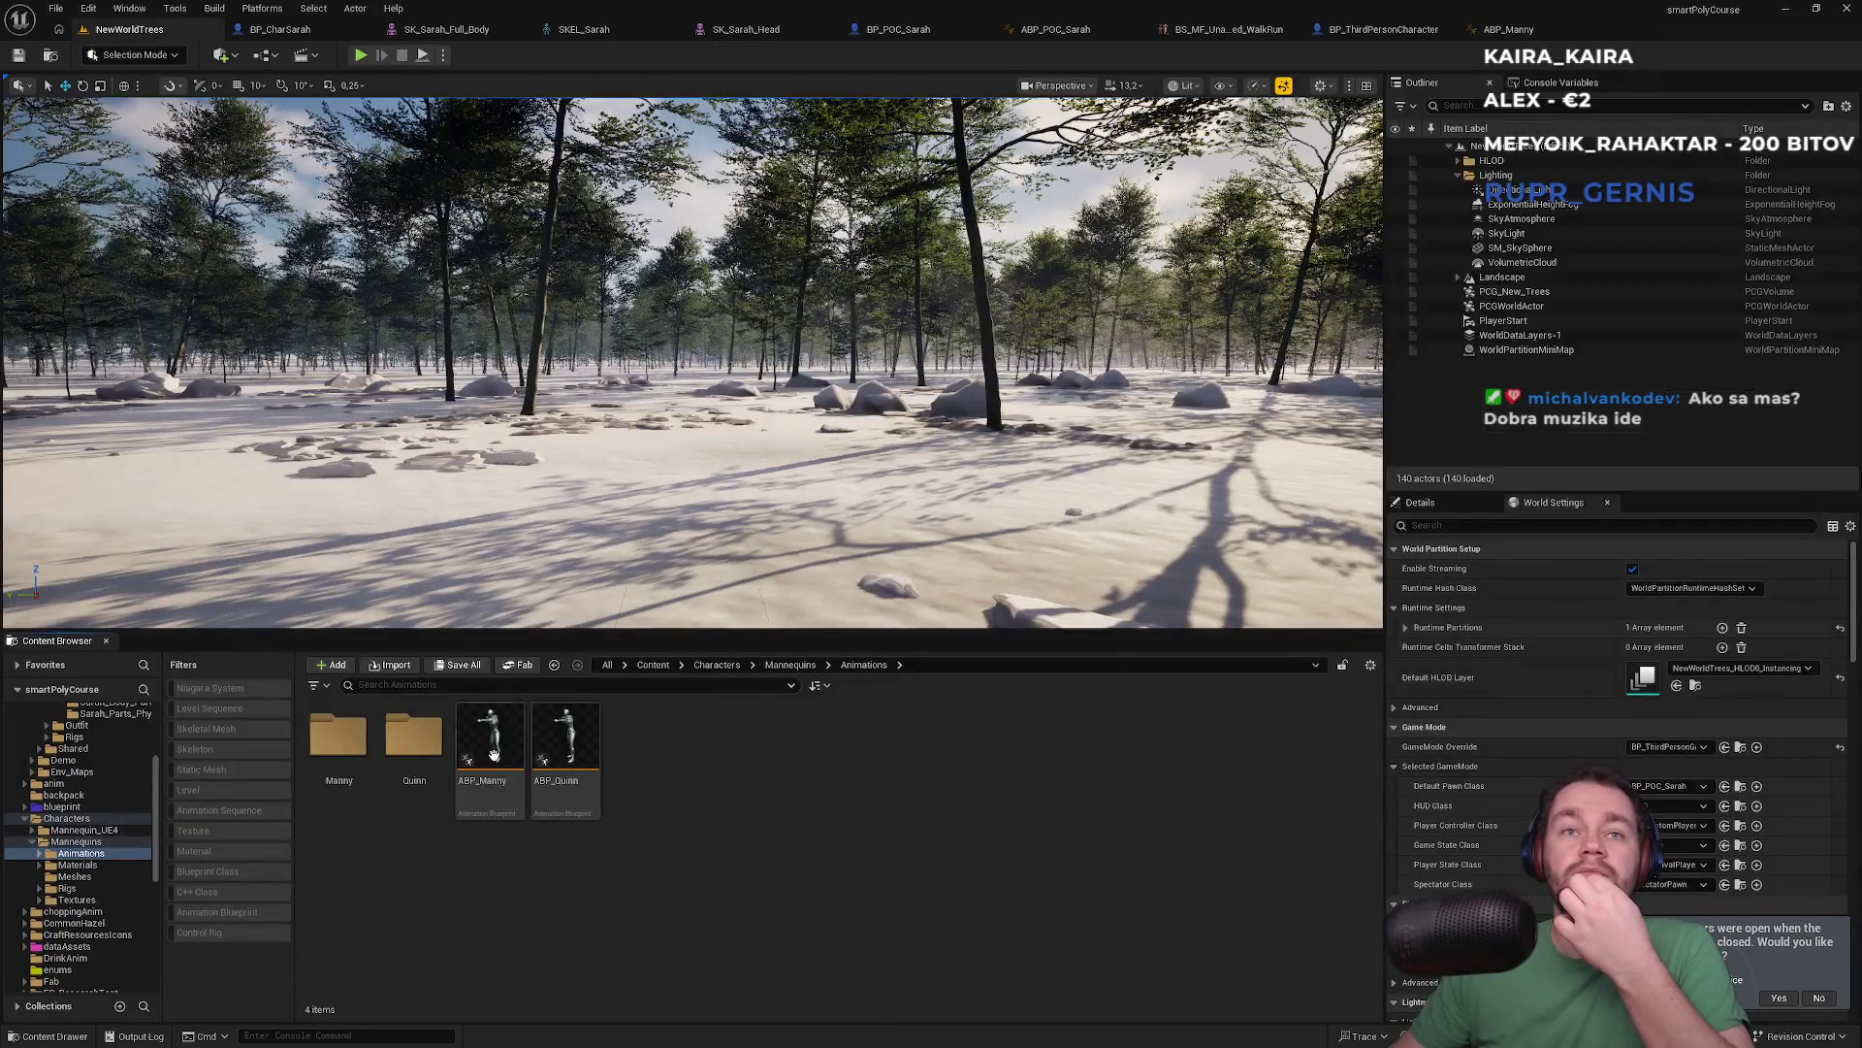
# Navigate the Content Browser to the Content root folder
pyautogui.click(657, 665)
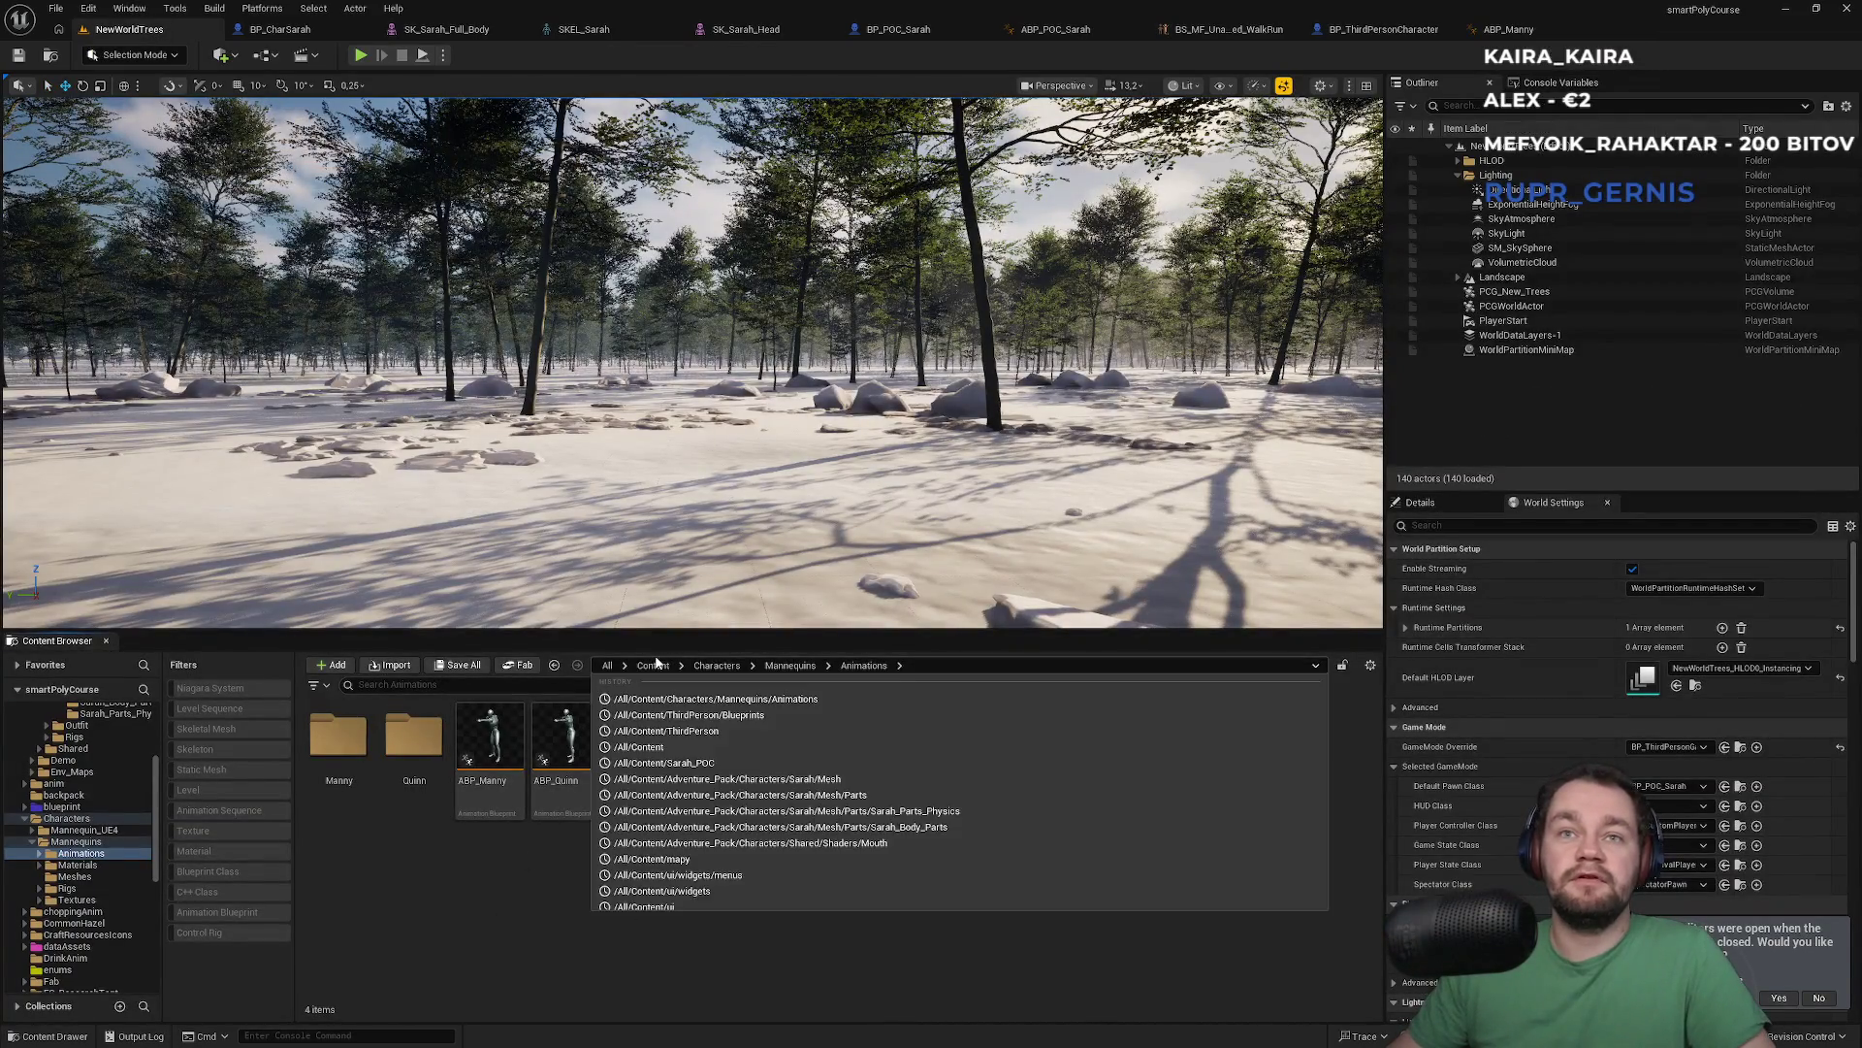
pyautogui.click(653, 664)
pyautogui.click(438, 684)
pyautogui.write('first')
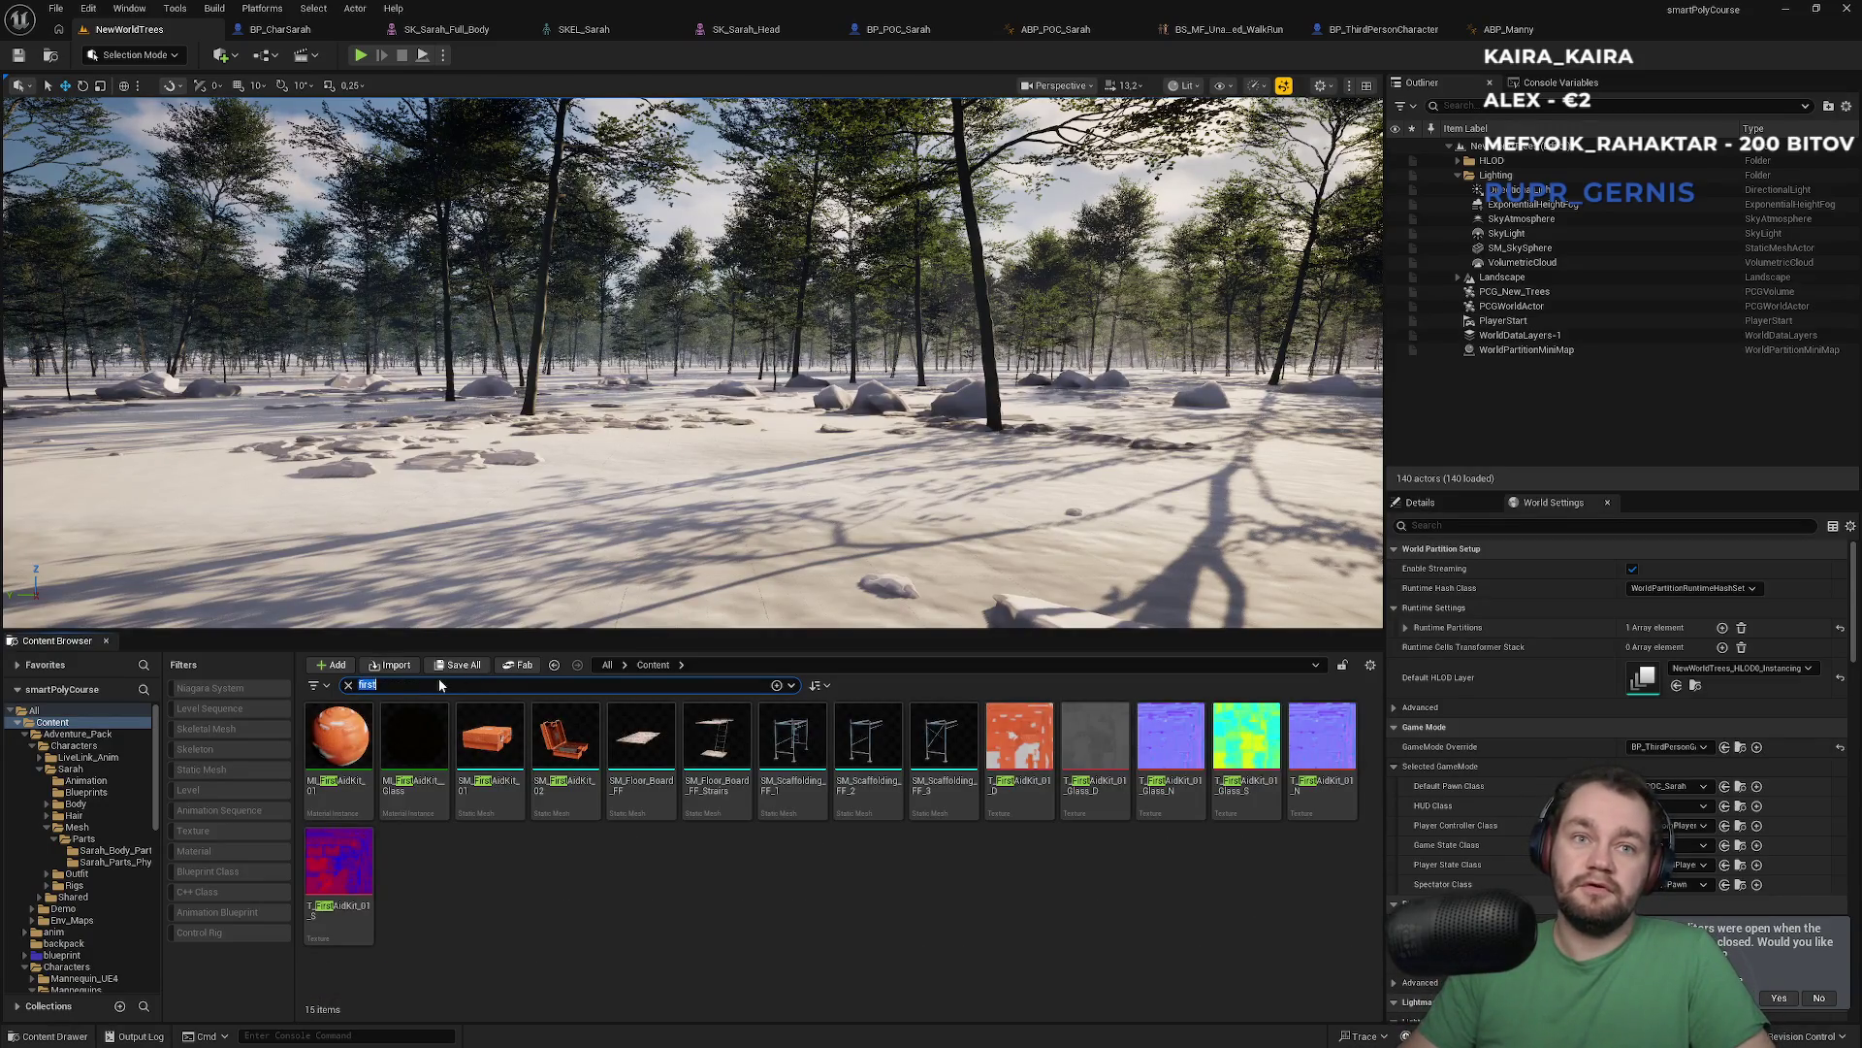
pyautogui.press('BackSpace')
# Add the First Person pack through Add Feature or Content Pack
pyautogui.click(320, 665)
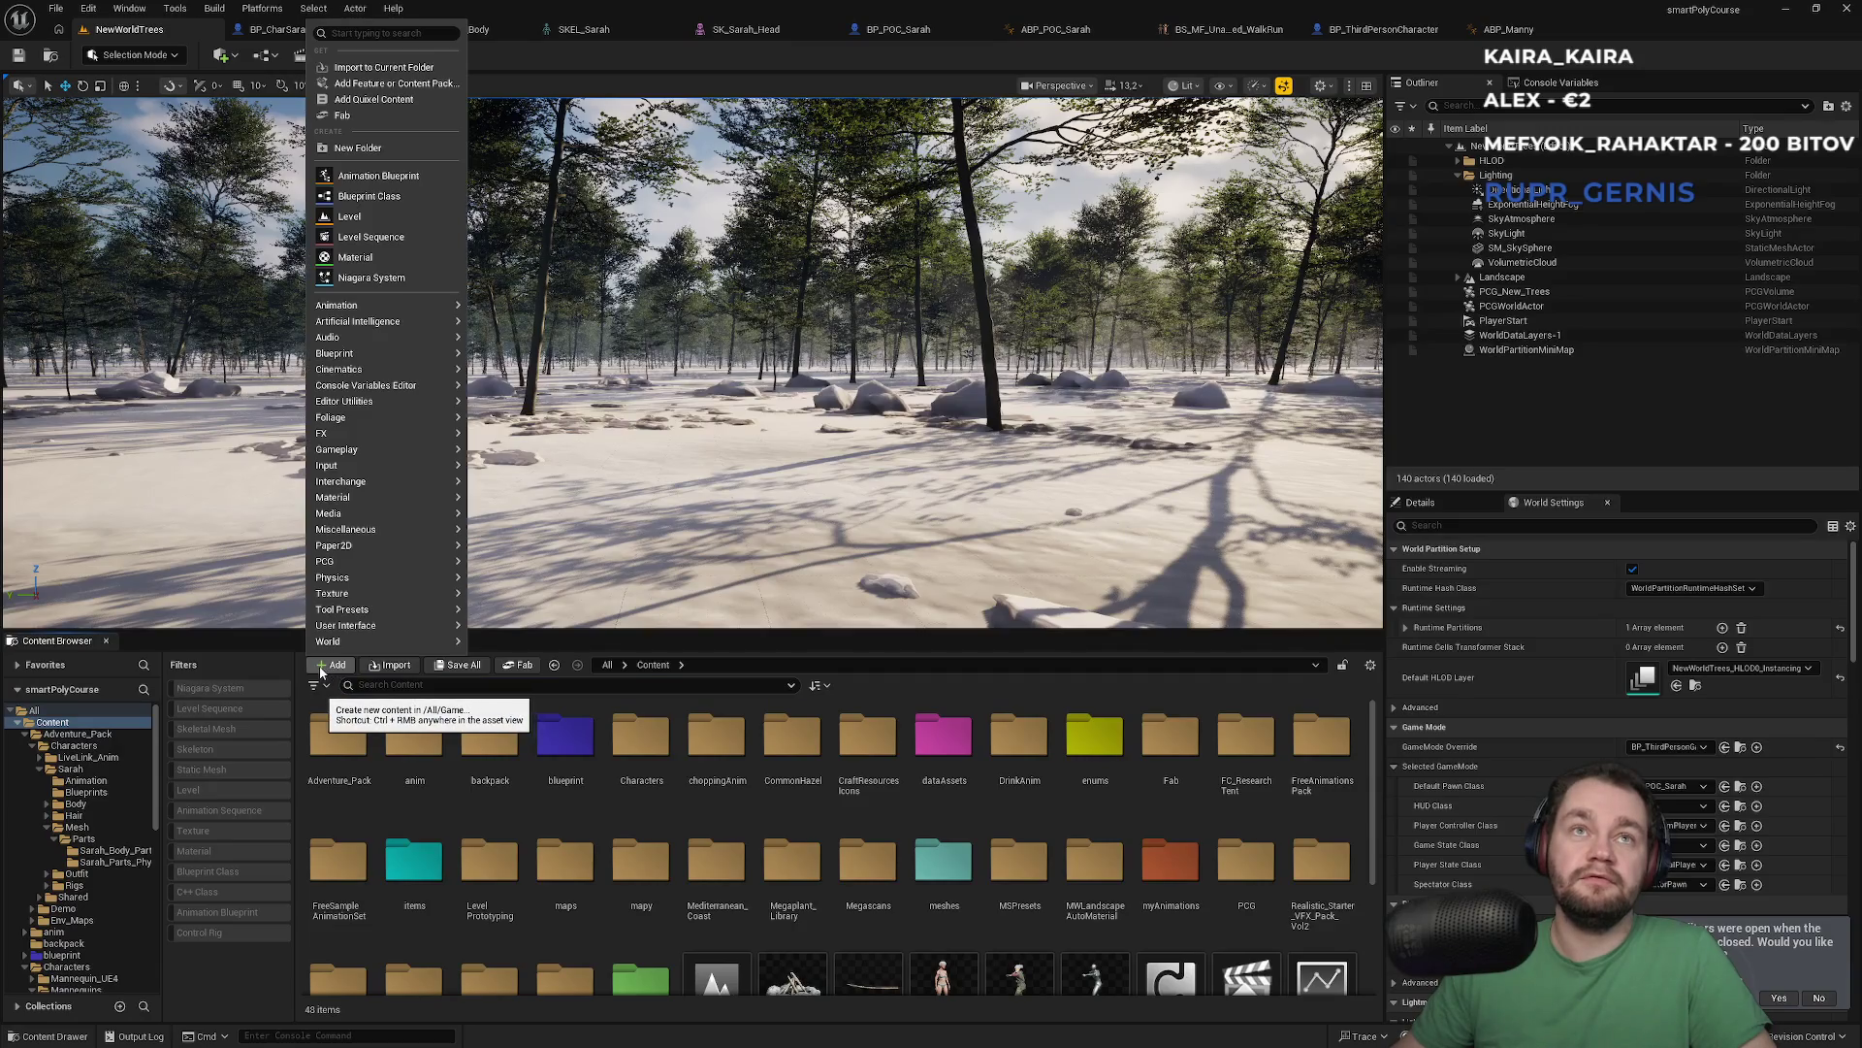
pyautogui.moveTo(442, 361)
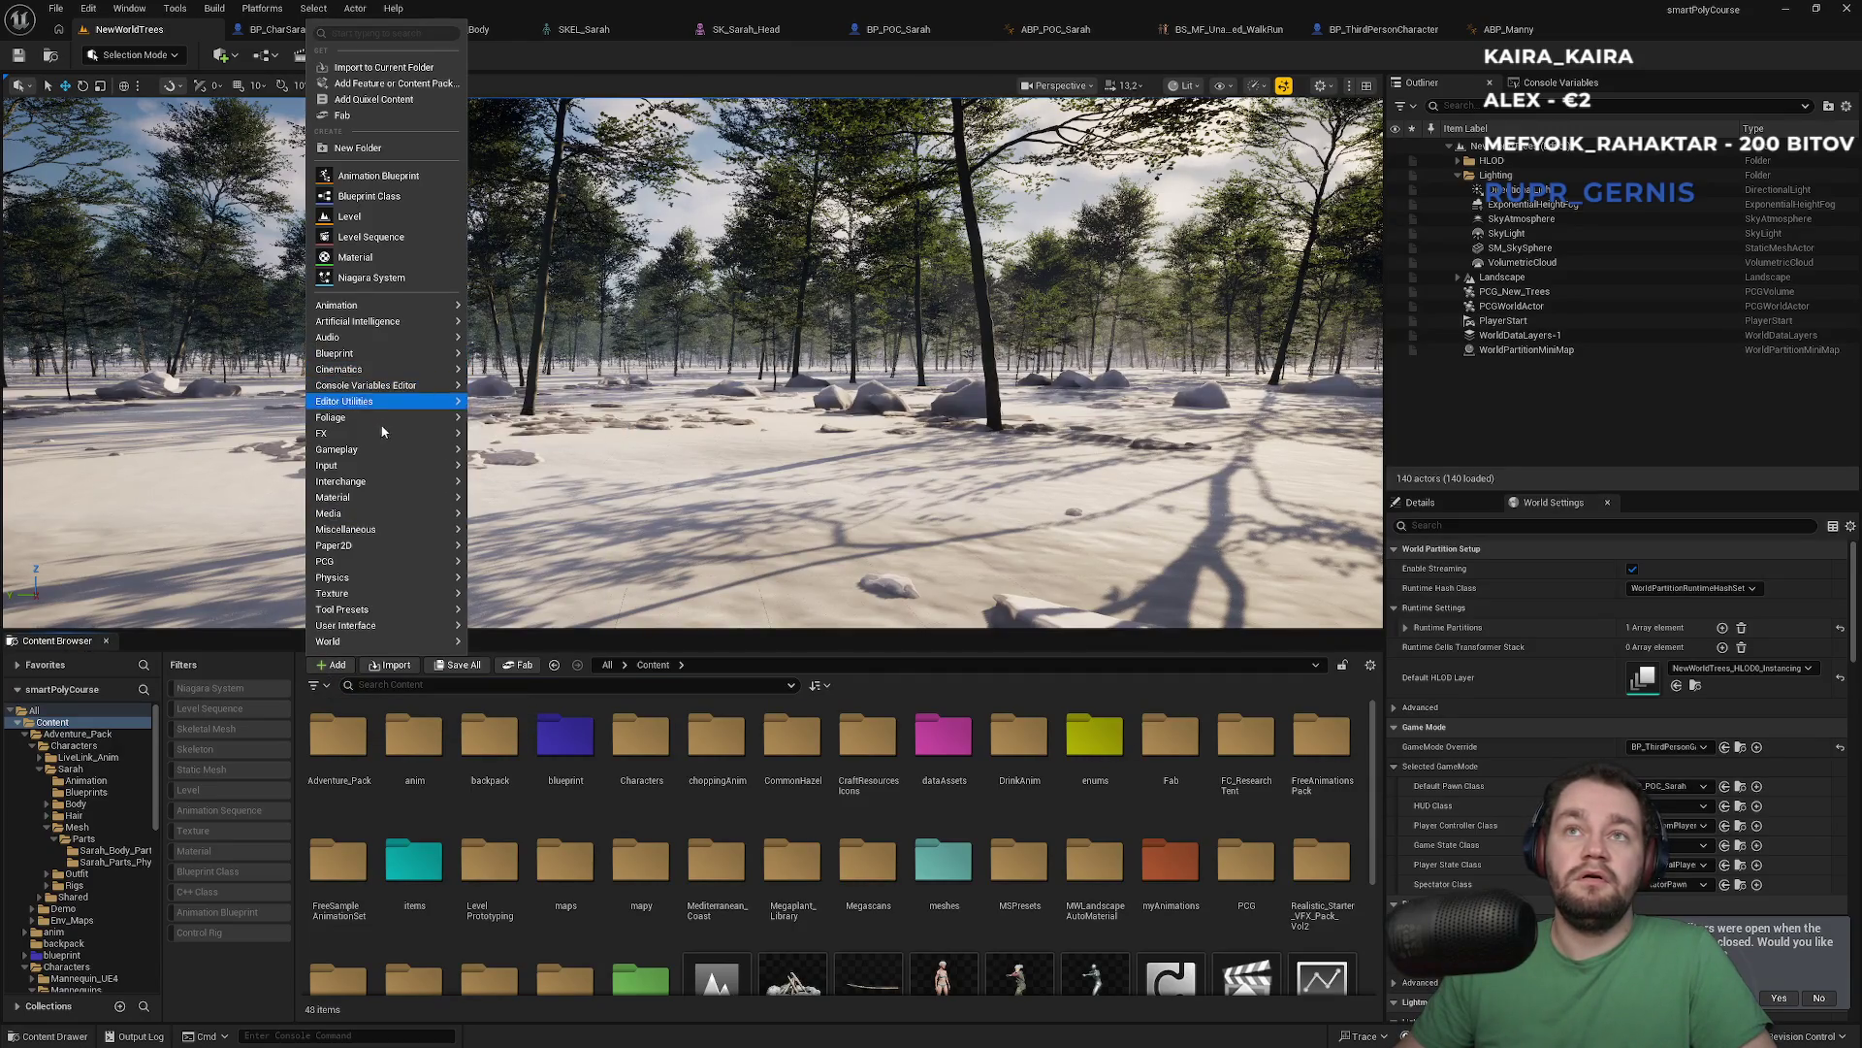
pyautogui.moveTo(351, 473)
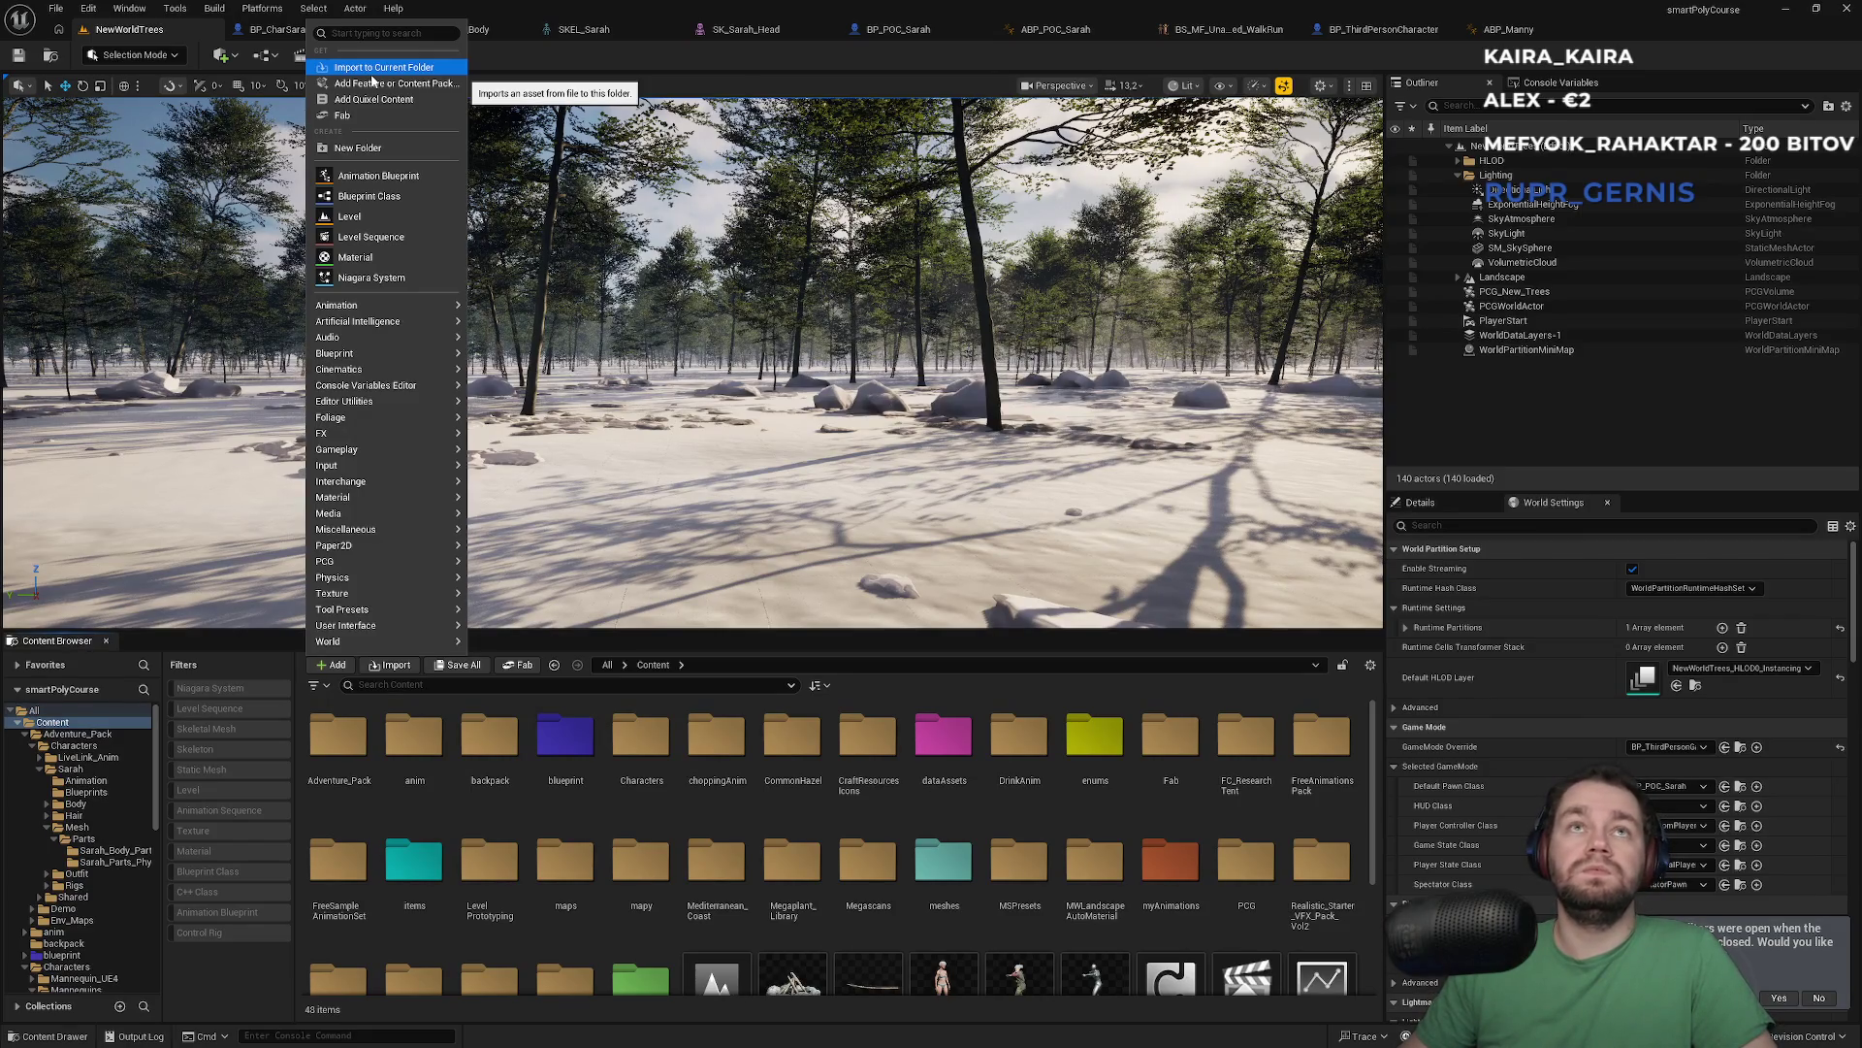
pyautogui.click(379, 84)
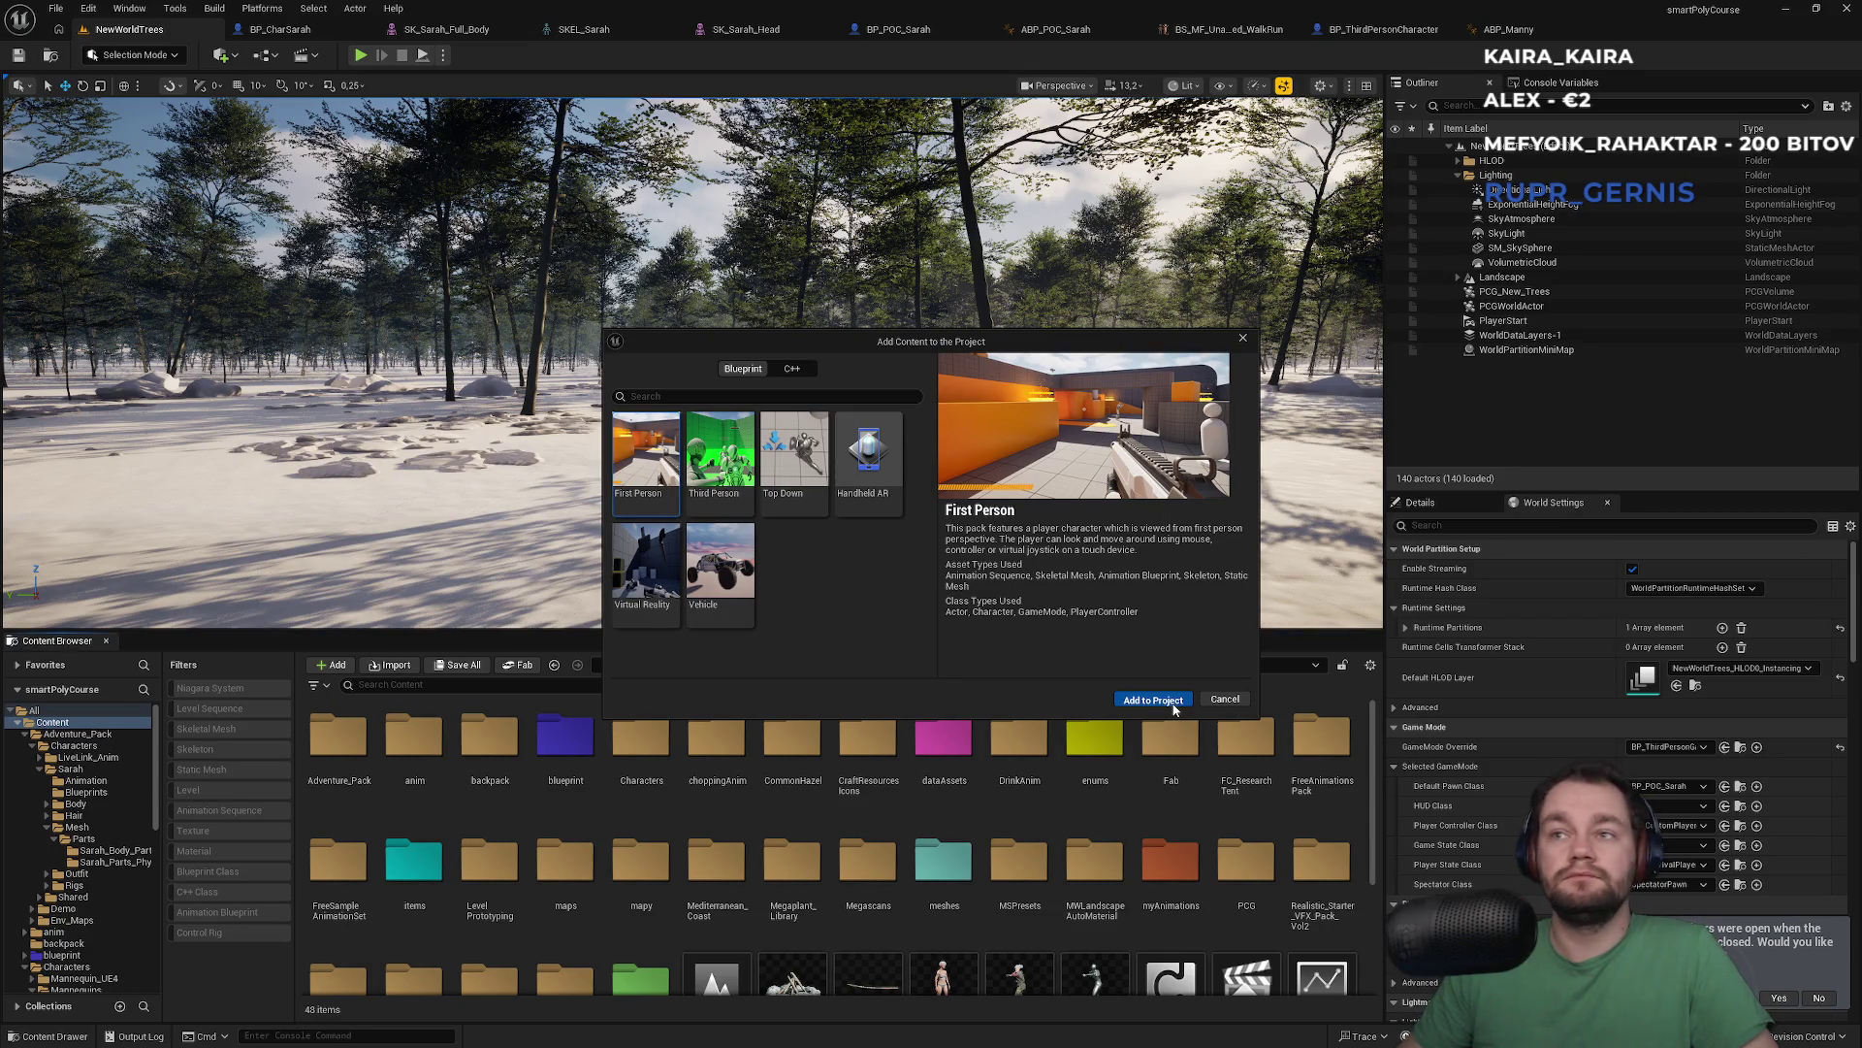
pyautogui.click(1153, 700)
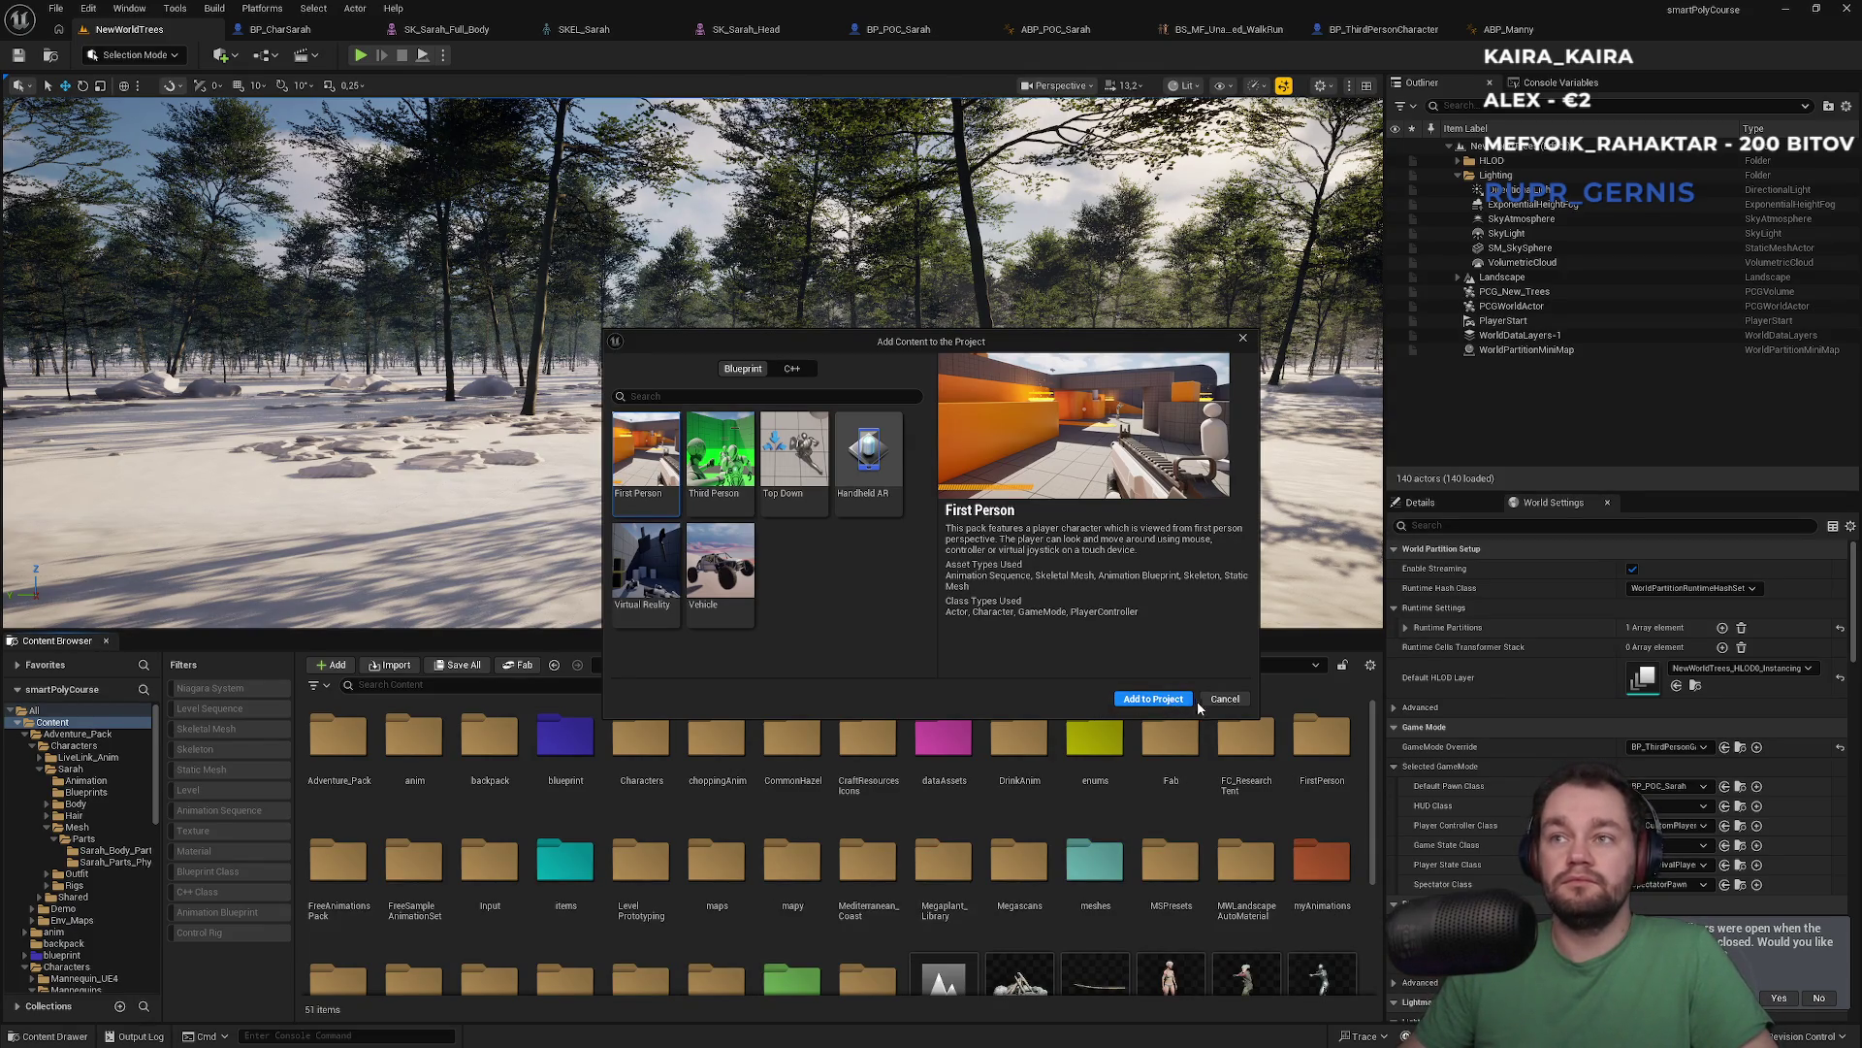
pyautogui.click(1224, 699)
pyautogui.scroll(-2, 552, 818)
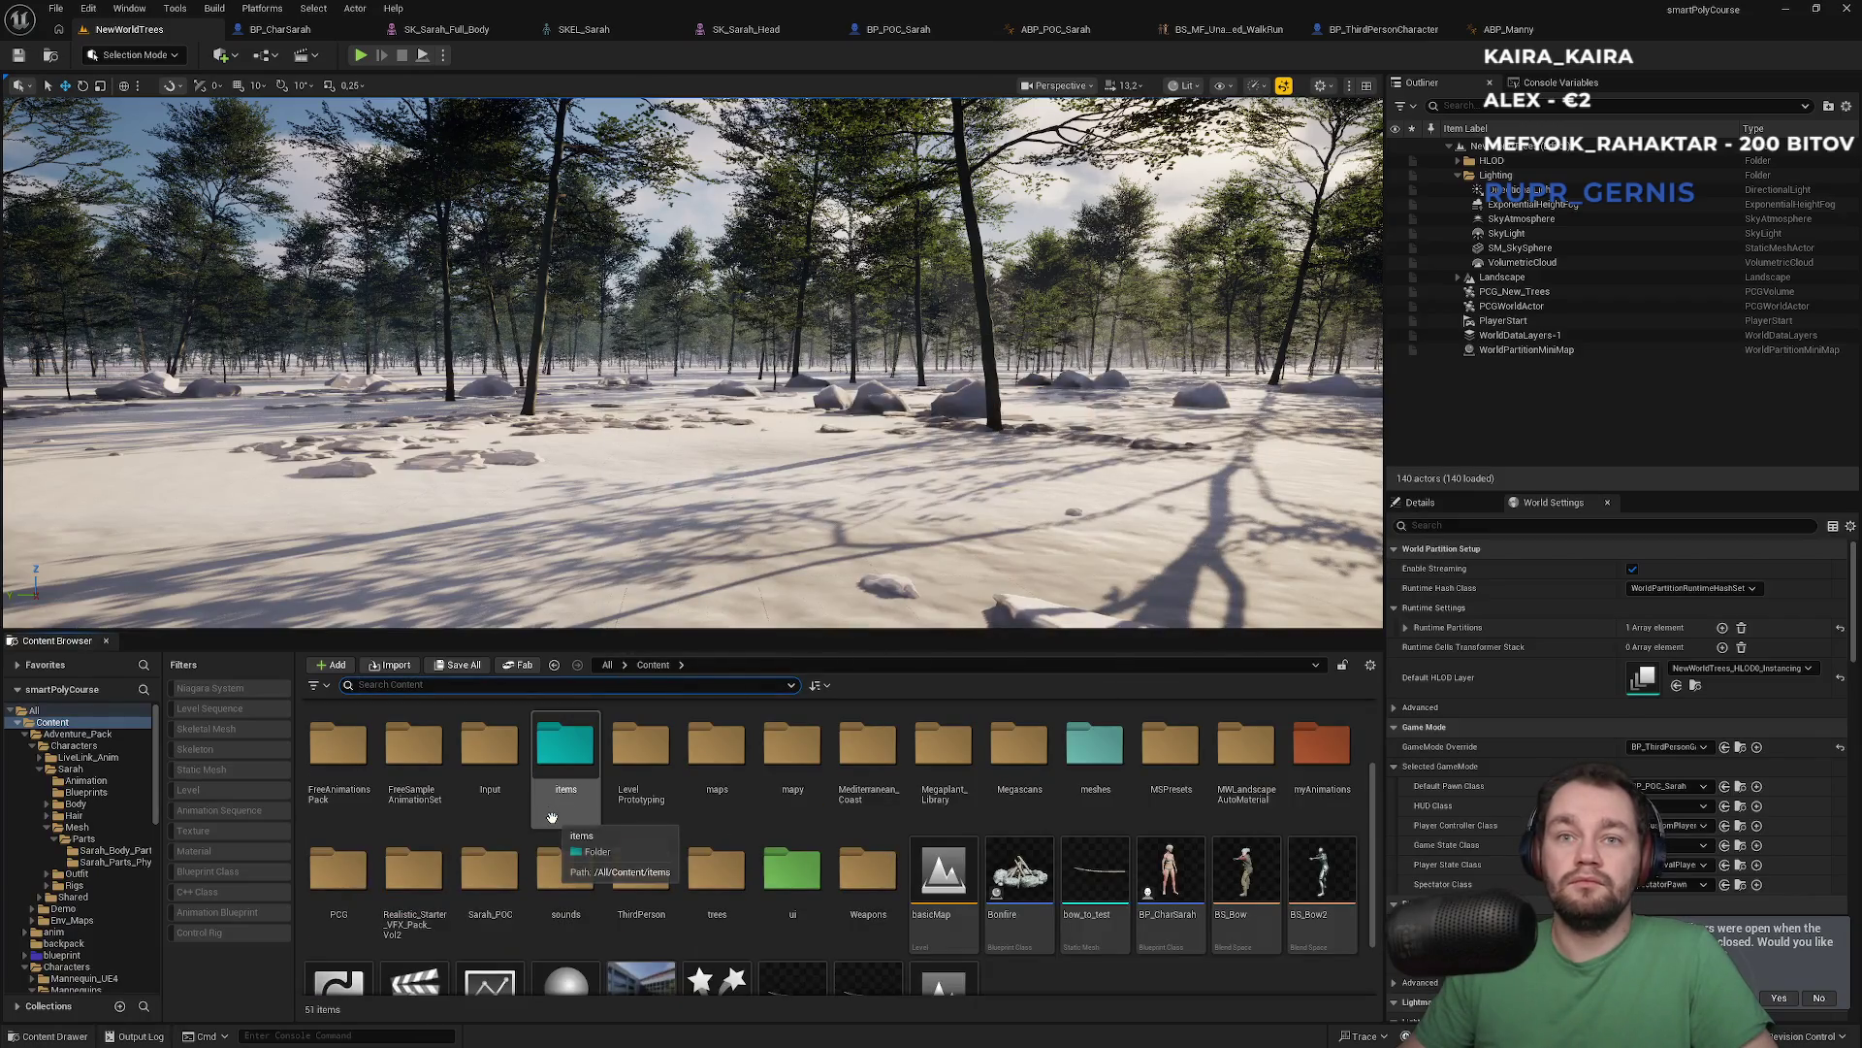
# Decline the prompt to restore previously open editors
pyautogui.scroll(2, 475, 926)
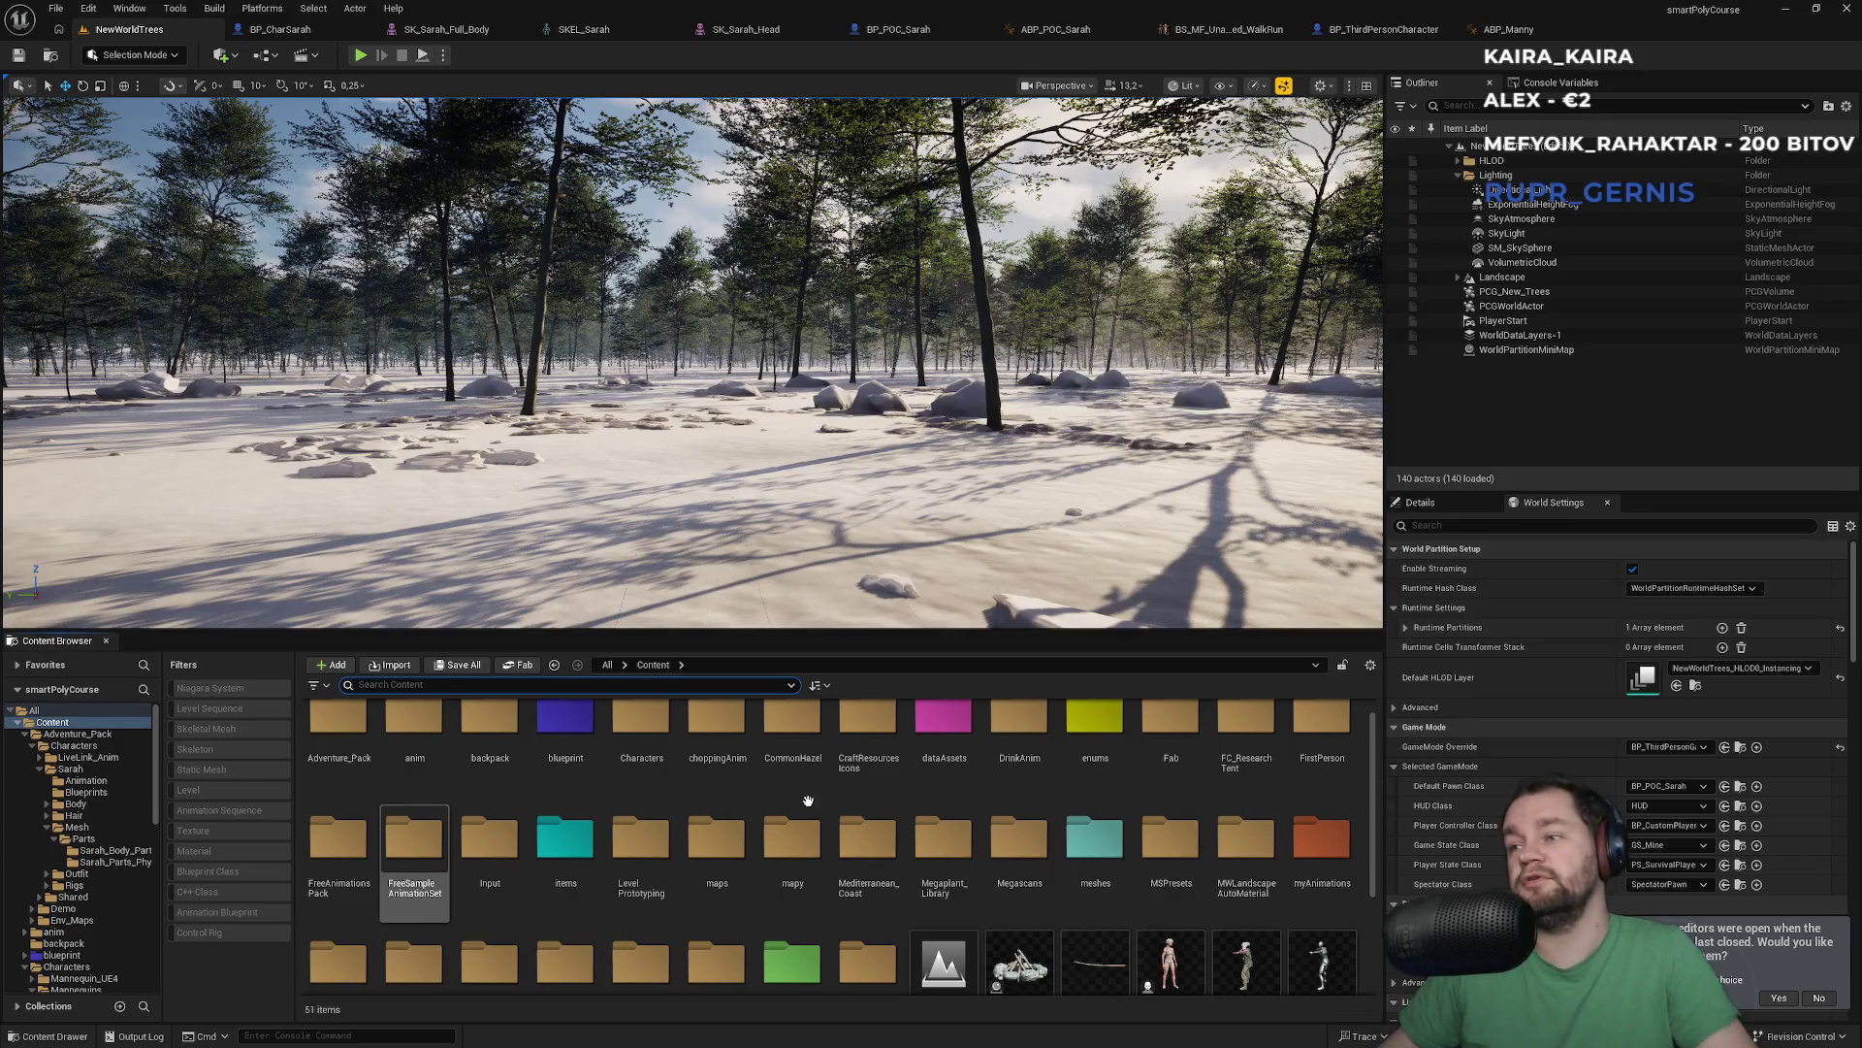
pyautogui.click(1817, 999)
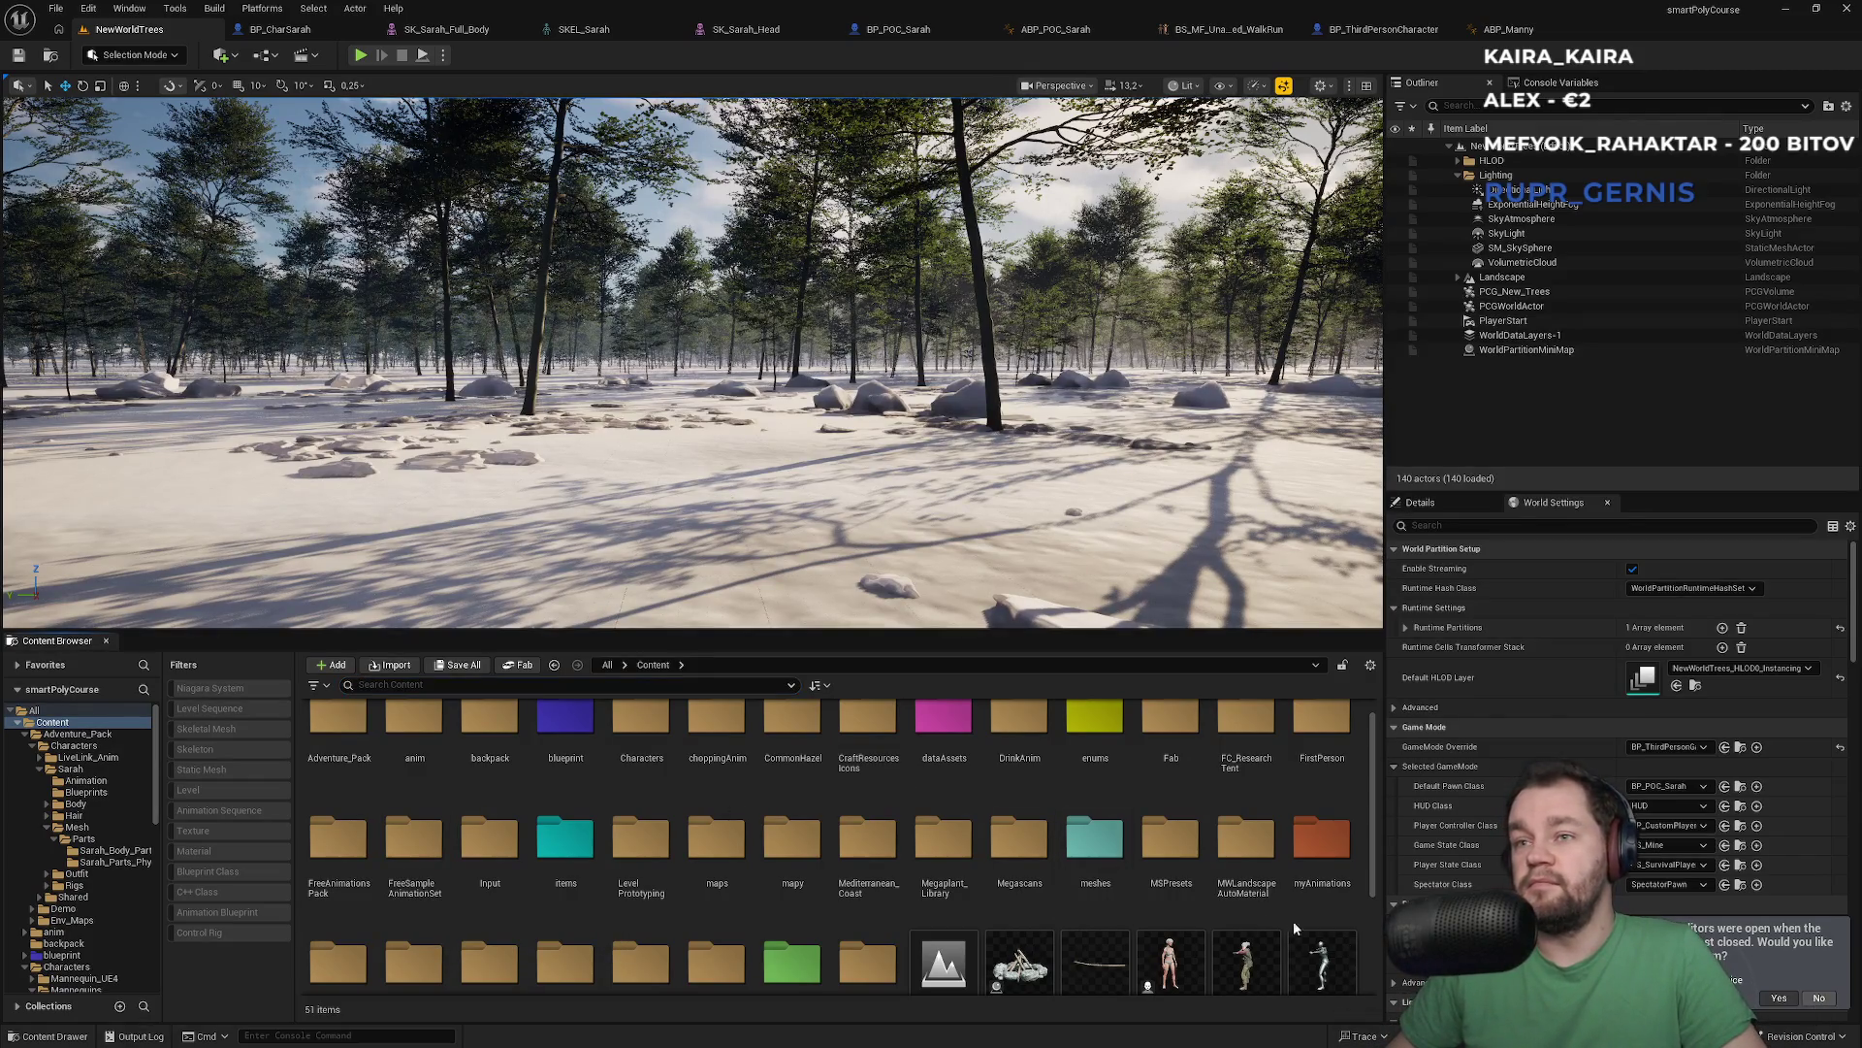
pyautogui.click(1170, 834)
pyautogui.scroll(-1, 994, 870)
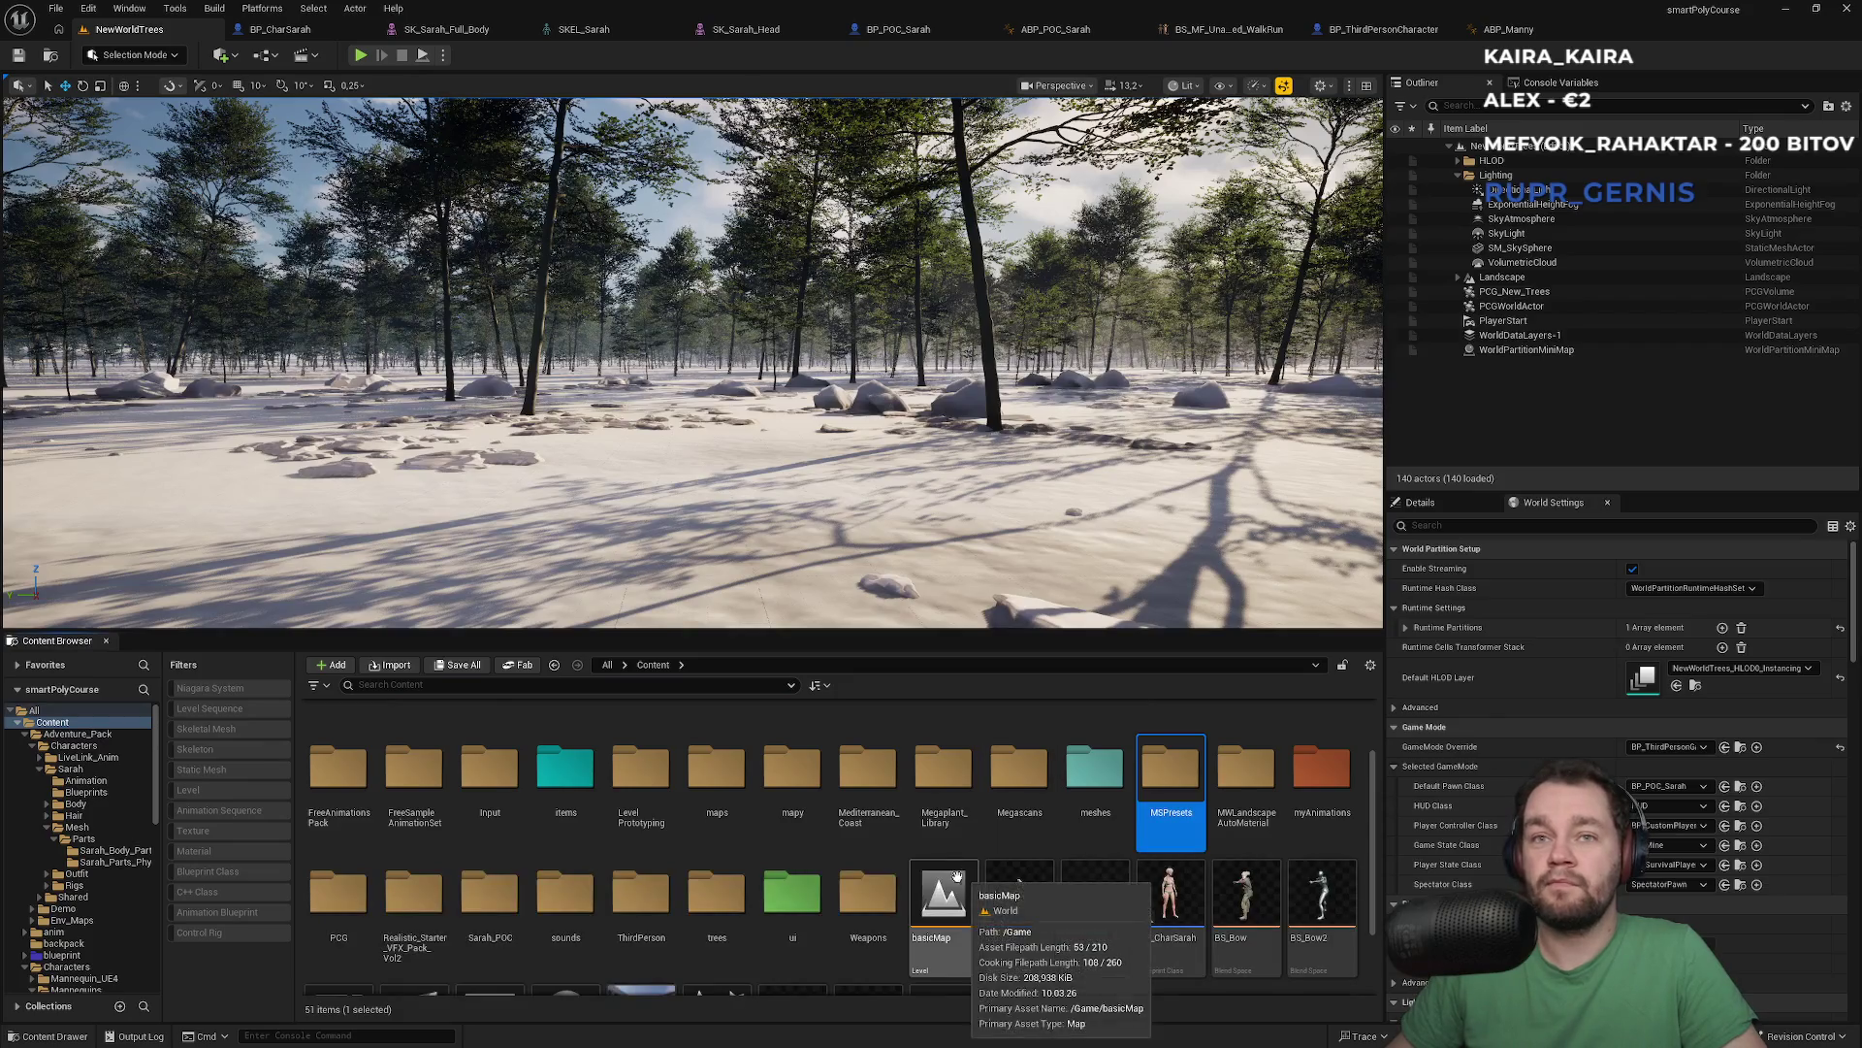
pyautogui.scroll(1, 620, 873)
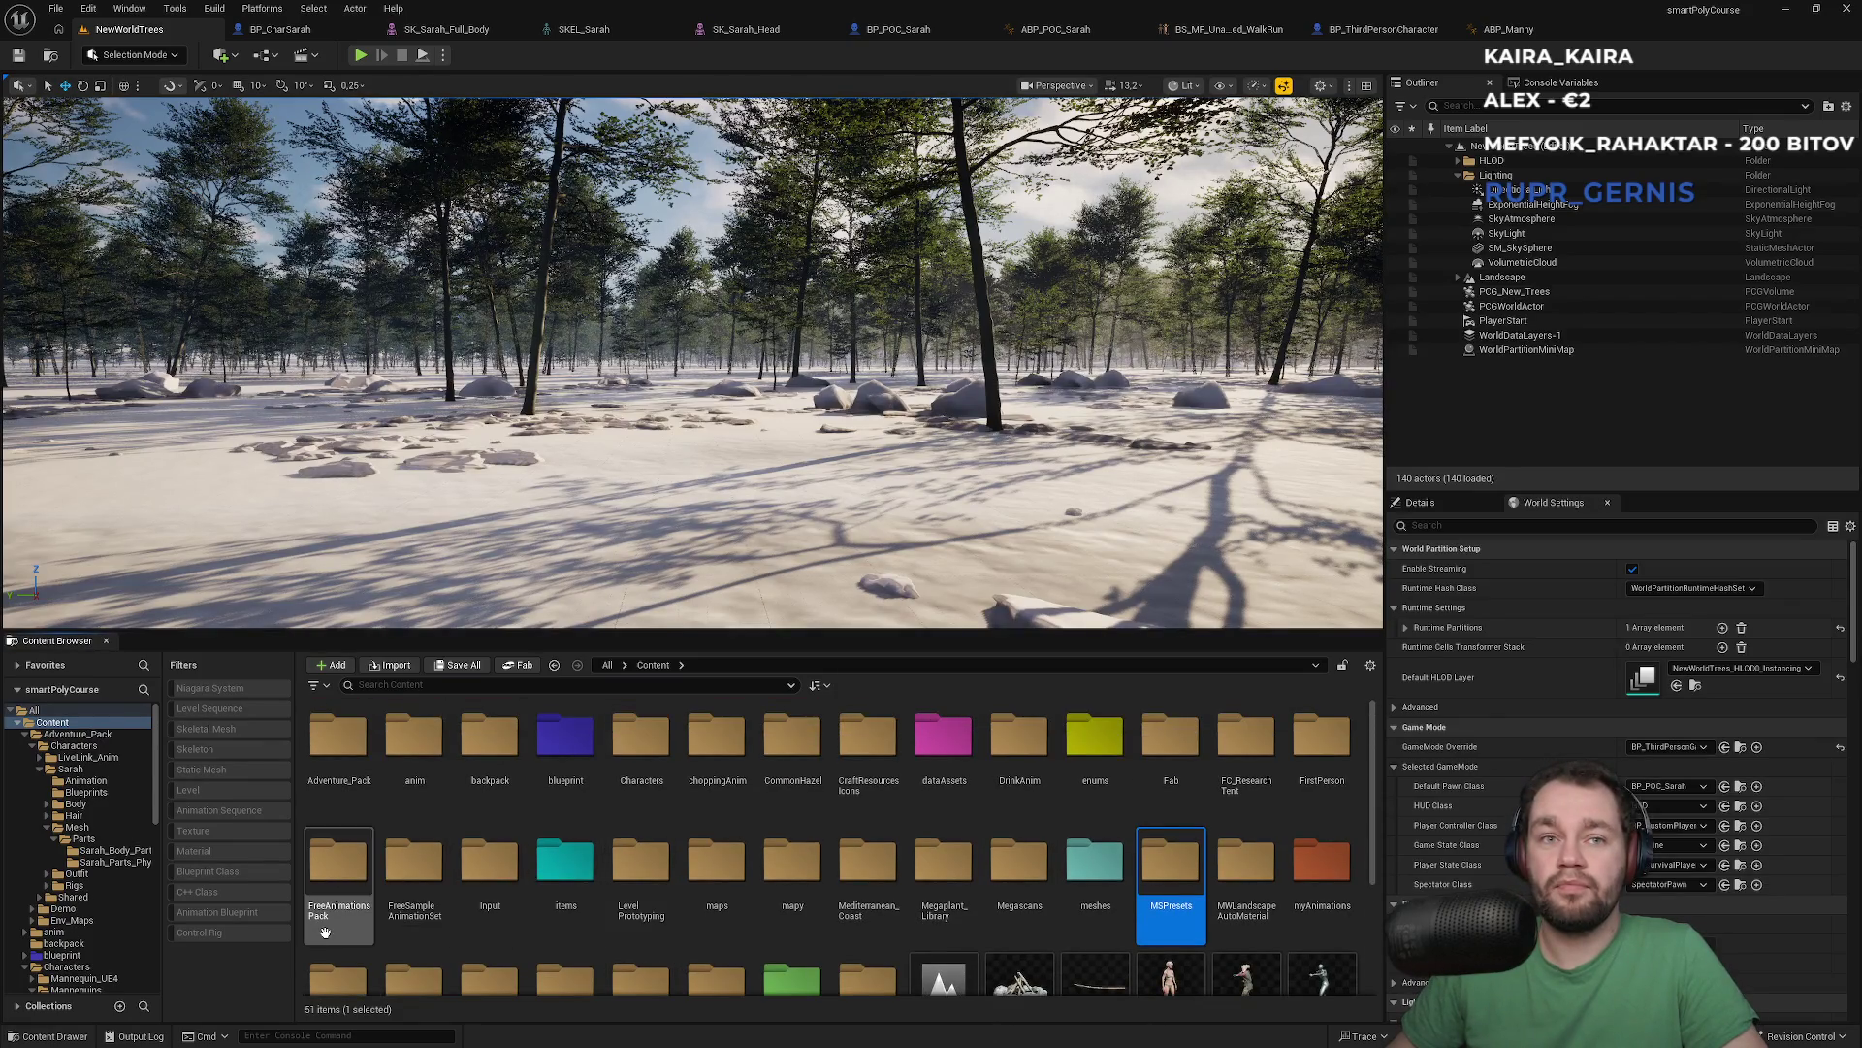
# Open FirstPerson > Blueprints and open BP_FirstPersonCharacter
pyautogui.doubleClick(1321, 742)
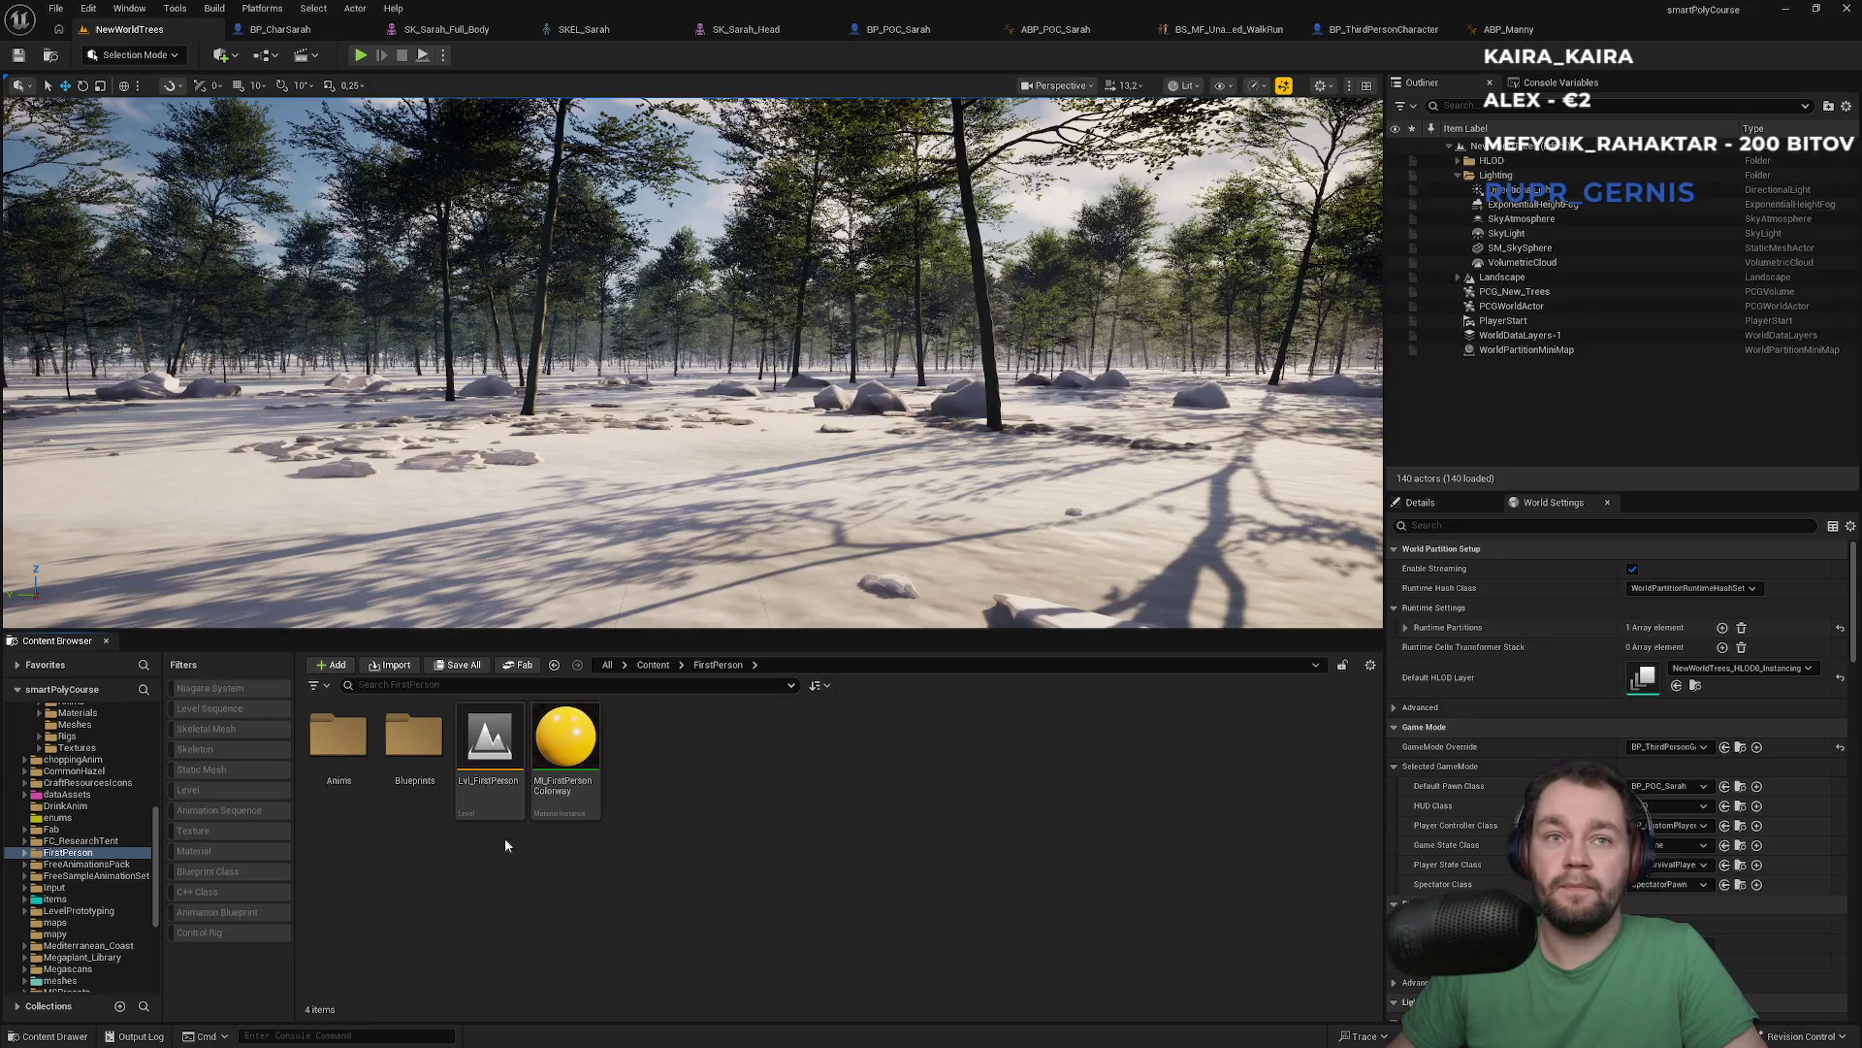
pyautogui.doubleClick(415, 735)
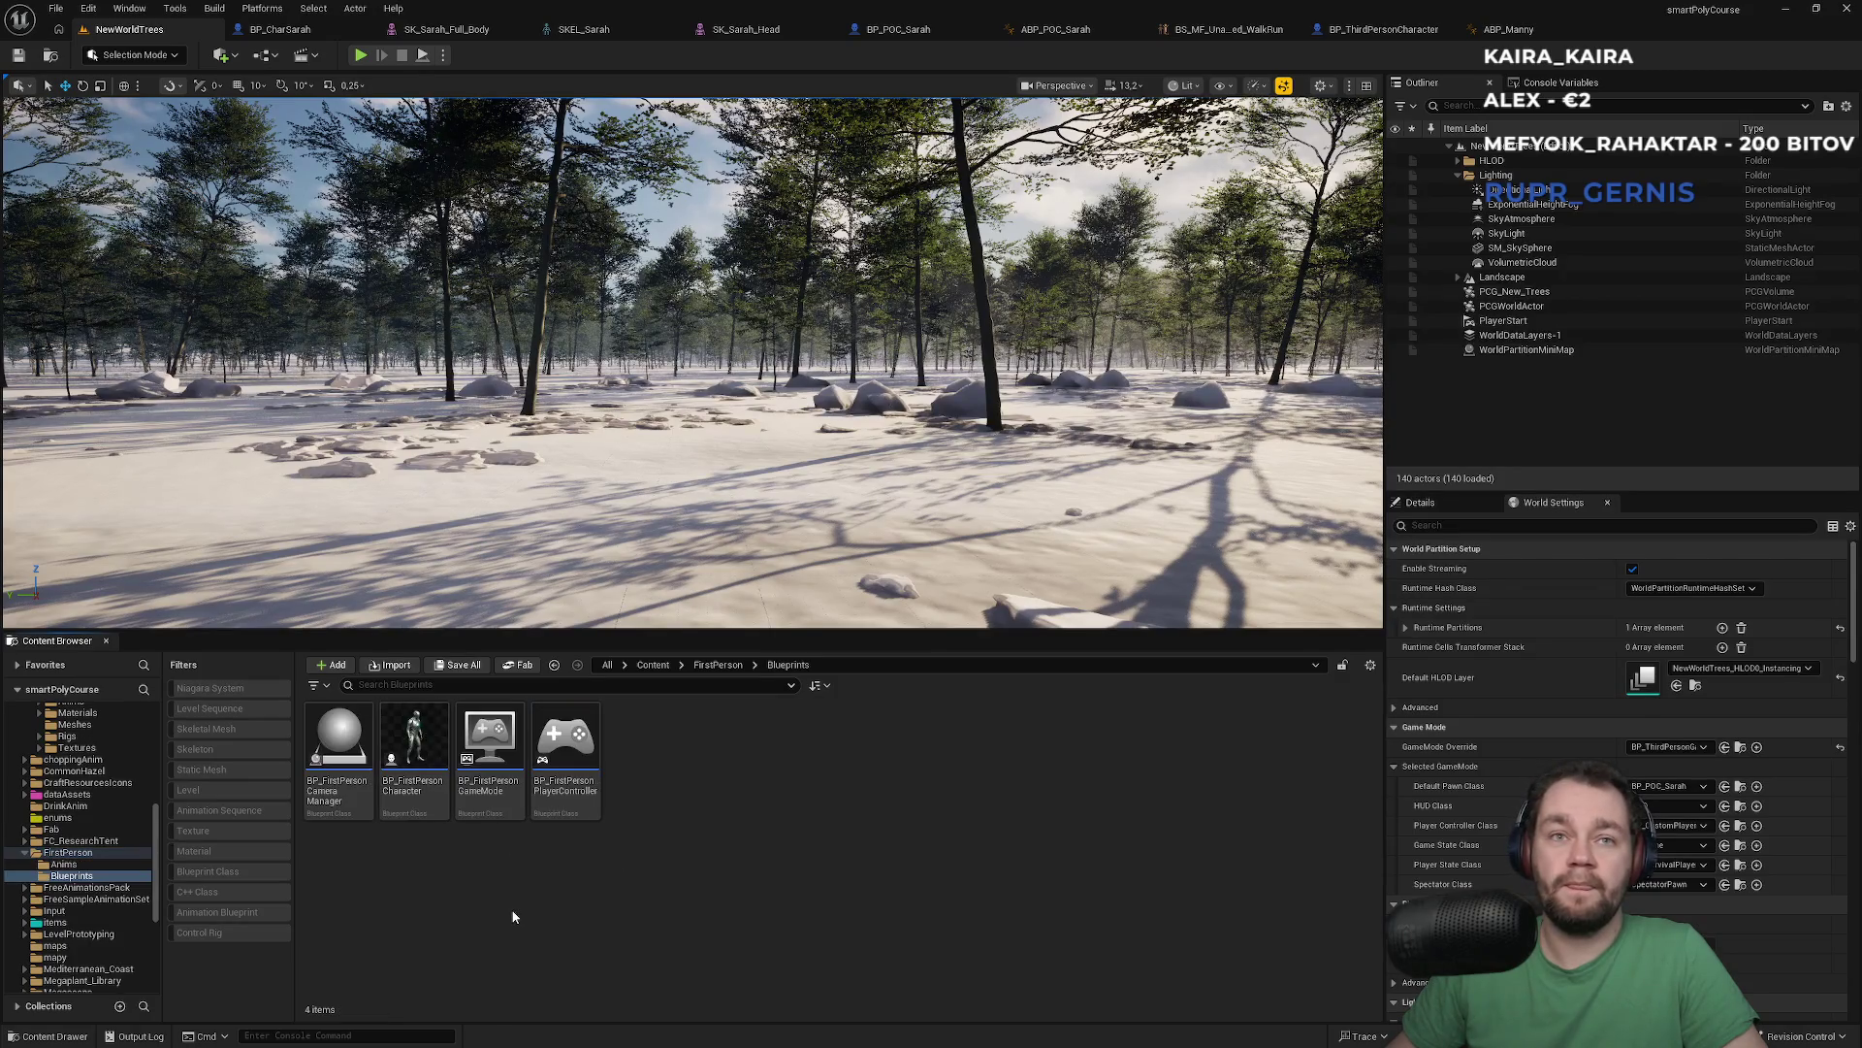
pyautogui.click(416, 807)
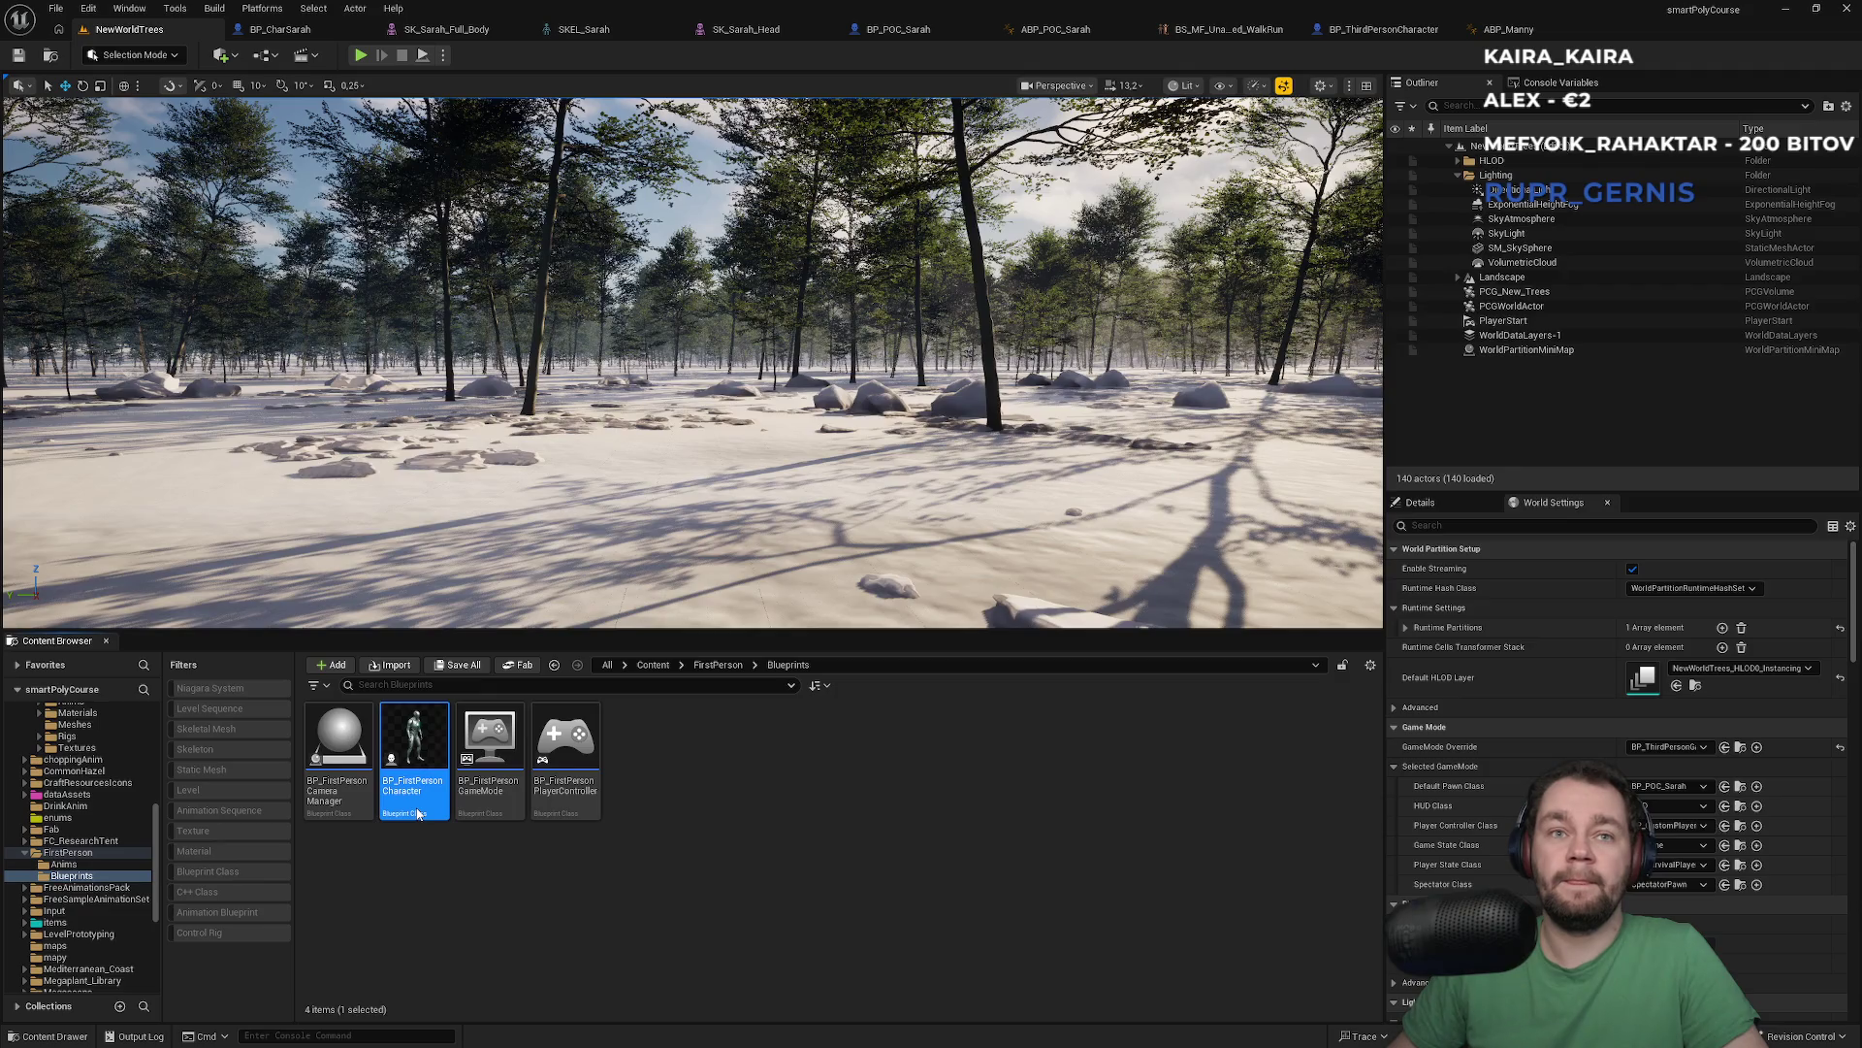
pyautogui.doubleClick(415, 767)
# Open the first-person Aim function and compare it with the third-person event graph
pyautogui.scroll(3, 691, 316)
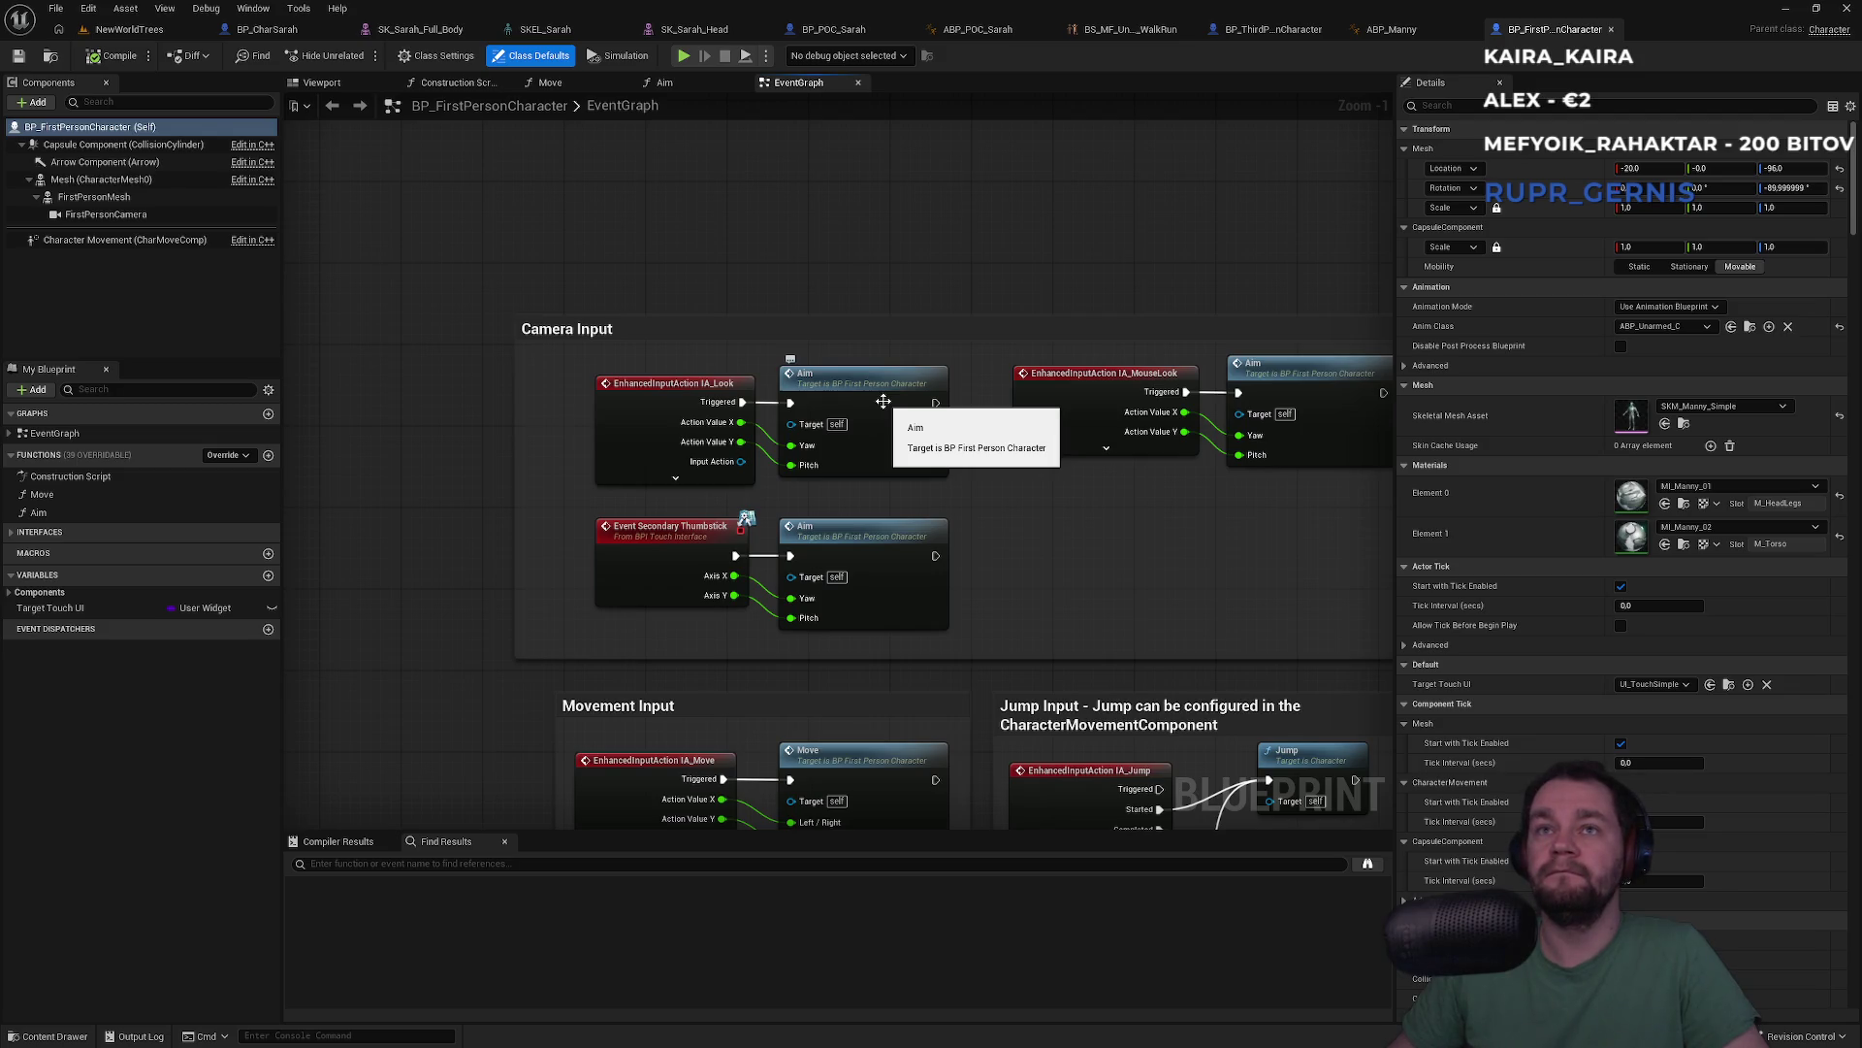
pyautogui.doubleClick(883, 406)
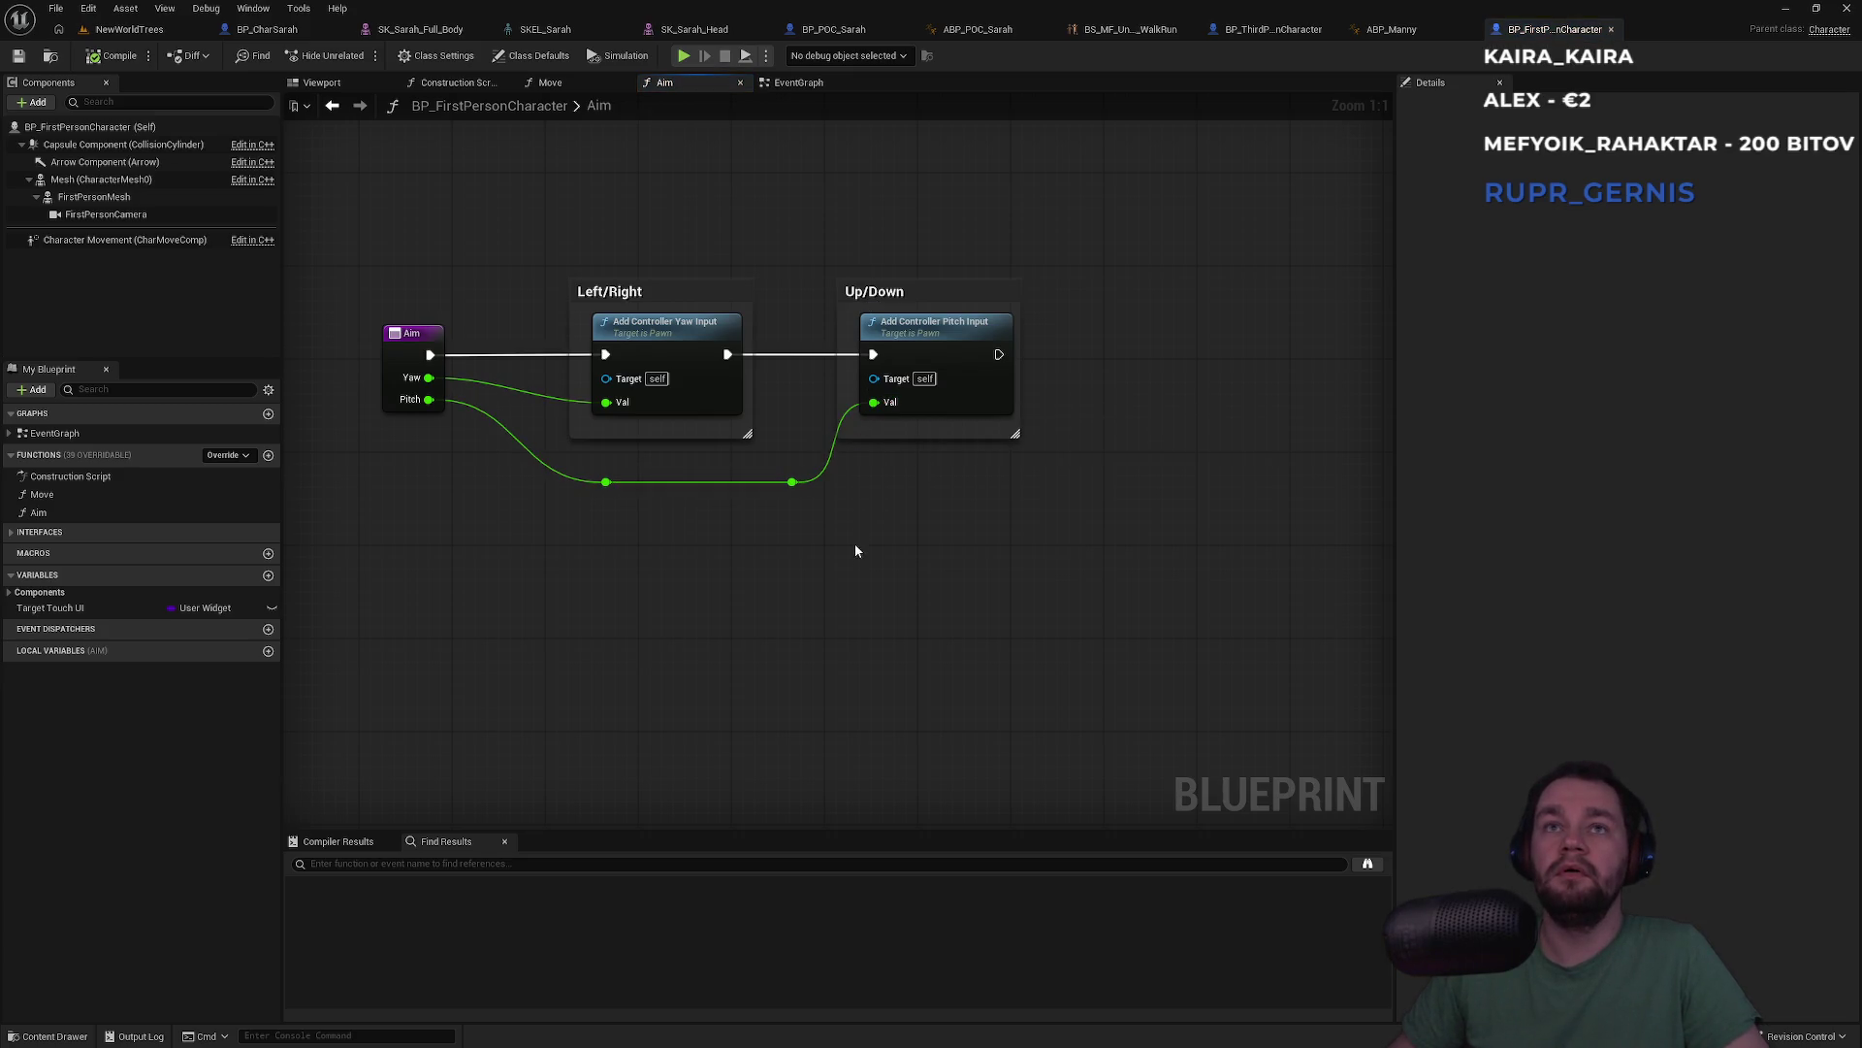
pyautogui.click(1294, 35)
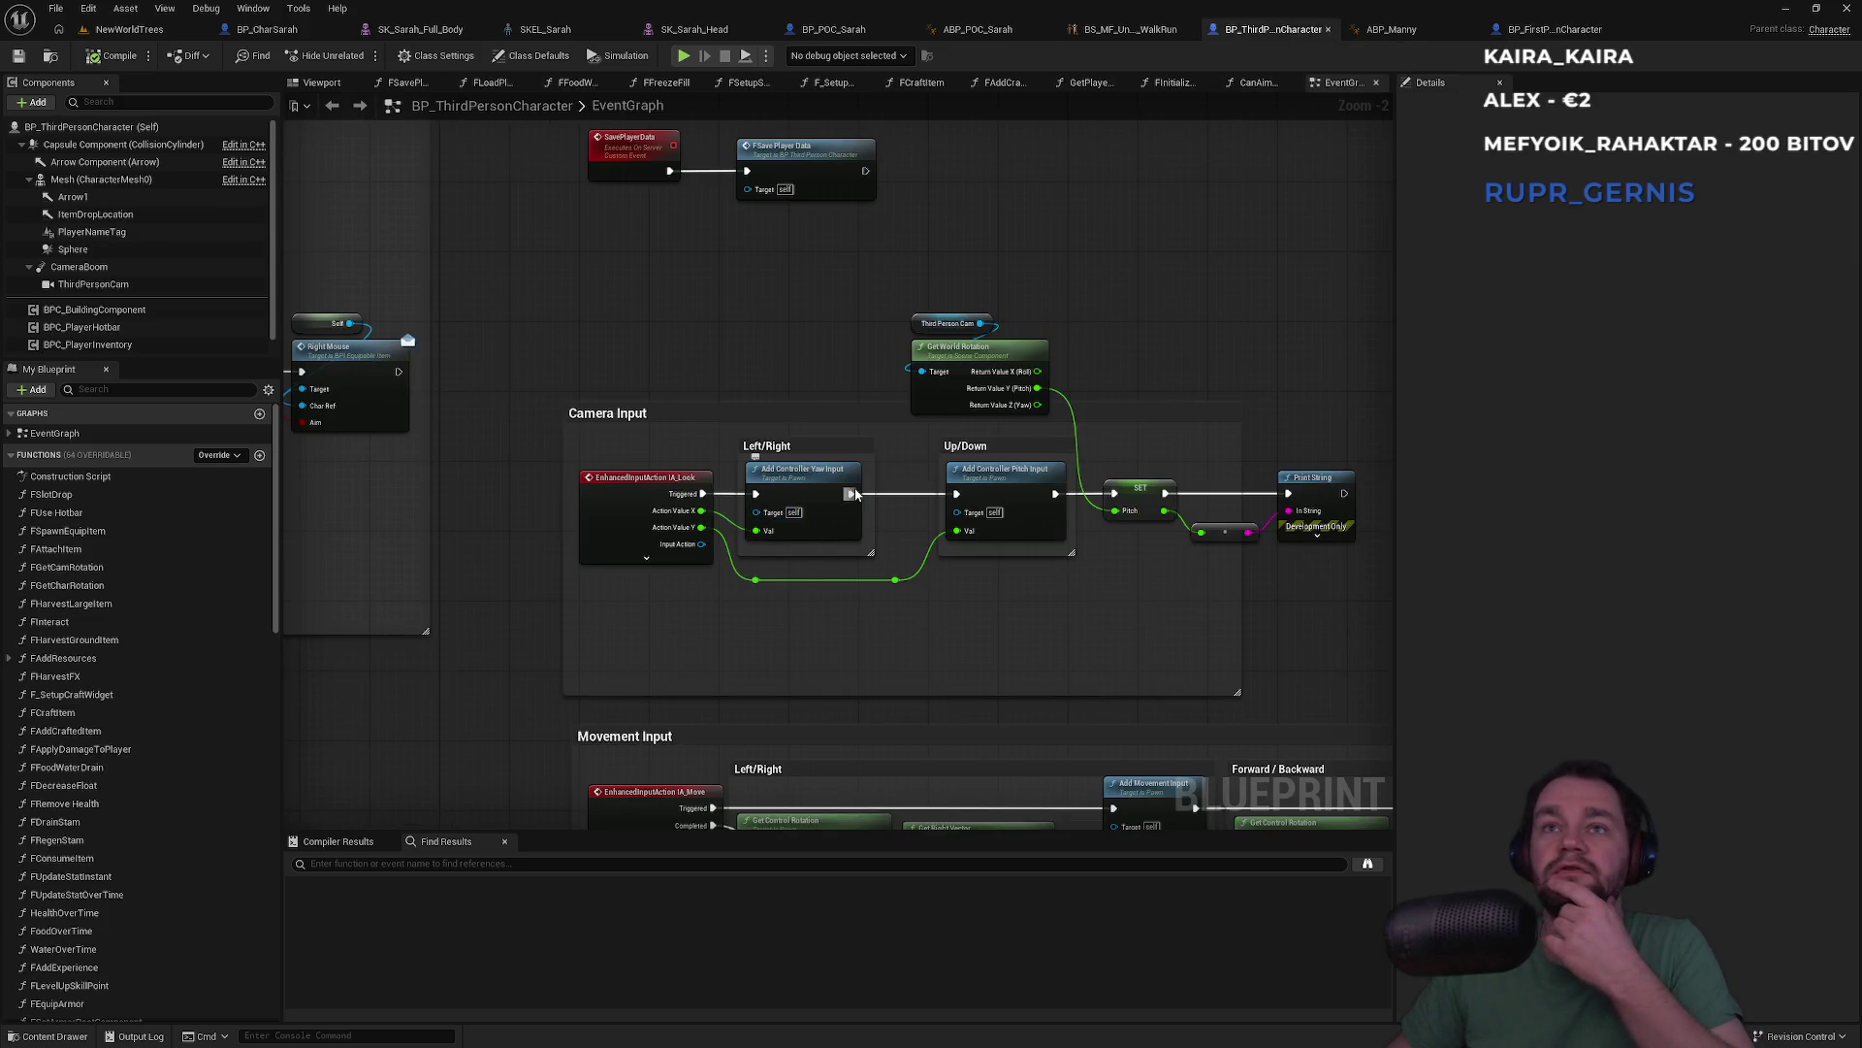
pyautogui.click(1546, 33)
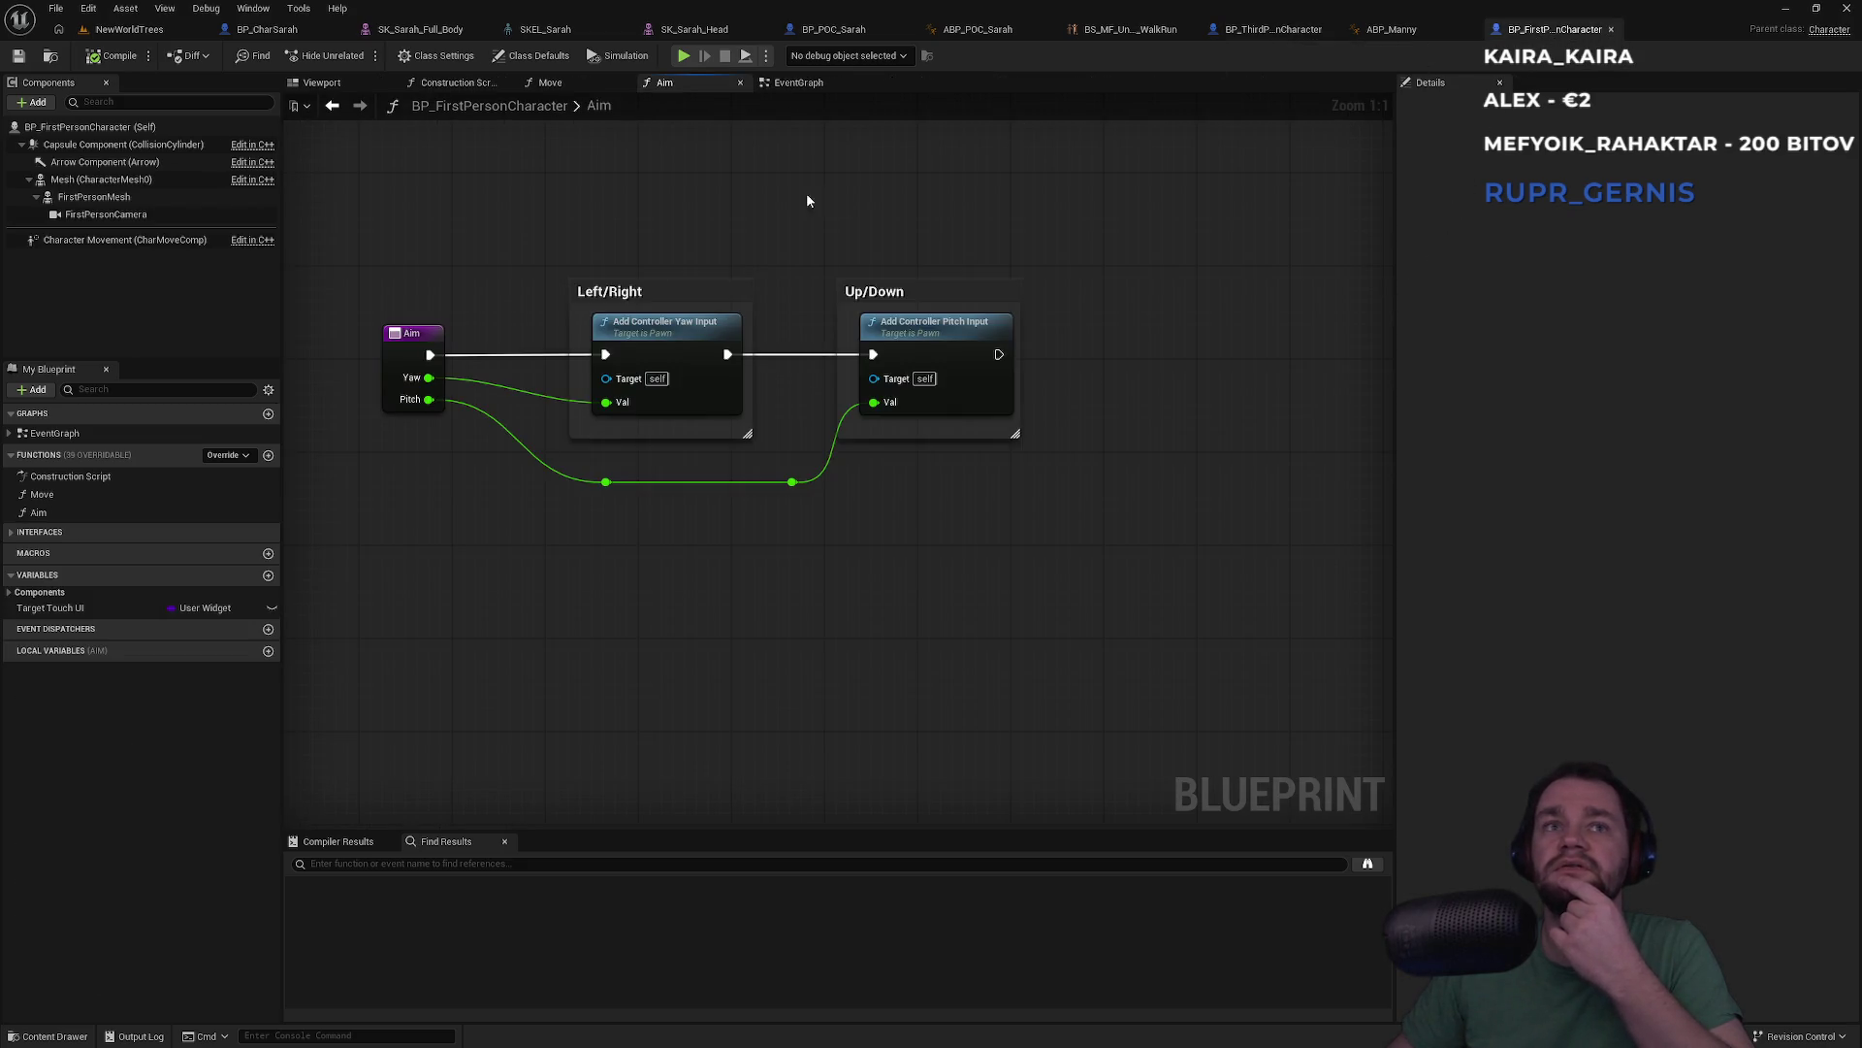
# Compare the Aim function with ABP_Manny and third-person graphs, then view Move and Construction Script
pyautogui.click(798, 84)
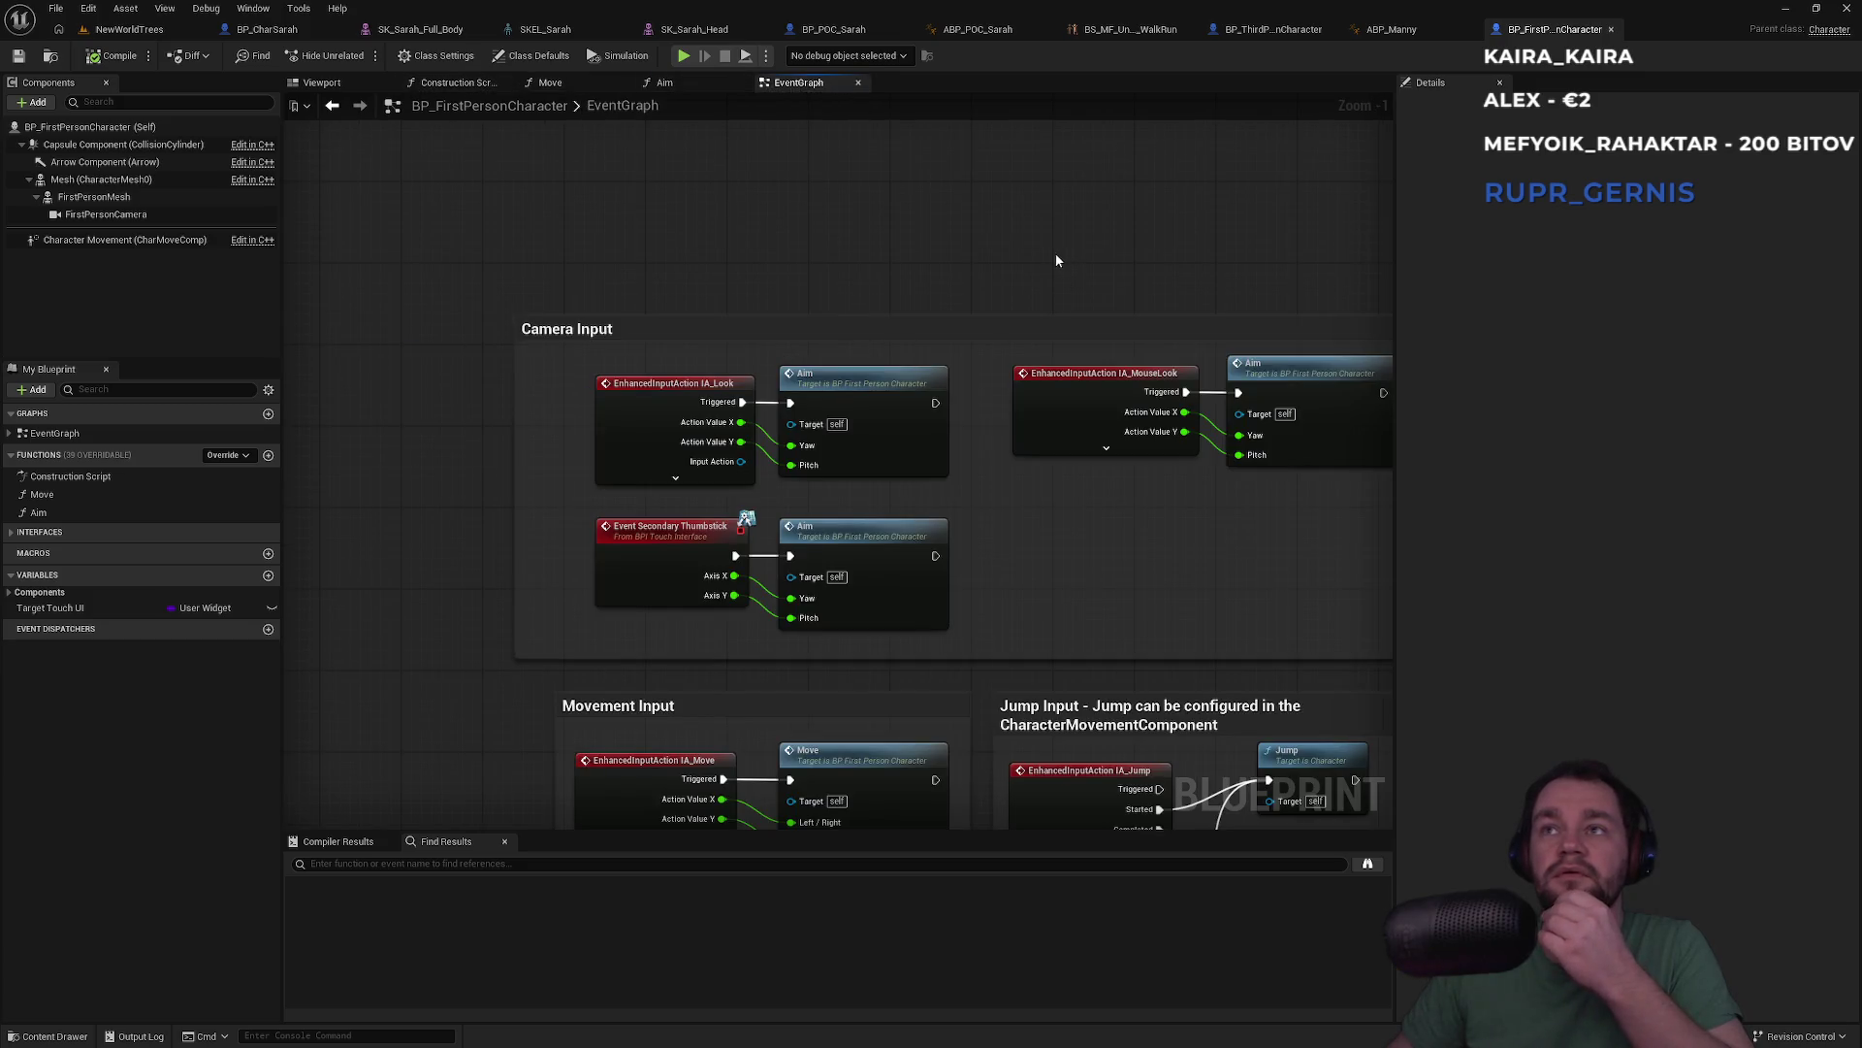
pyautogui.moveTo(1055, 253); pyautogui.dragTo(795, 286)
pyautogui.doubleClick(962, 358)
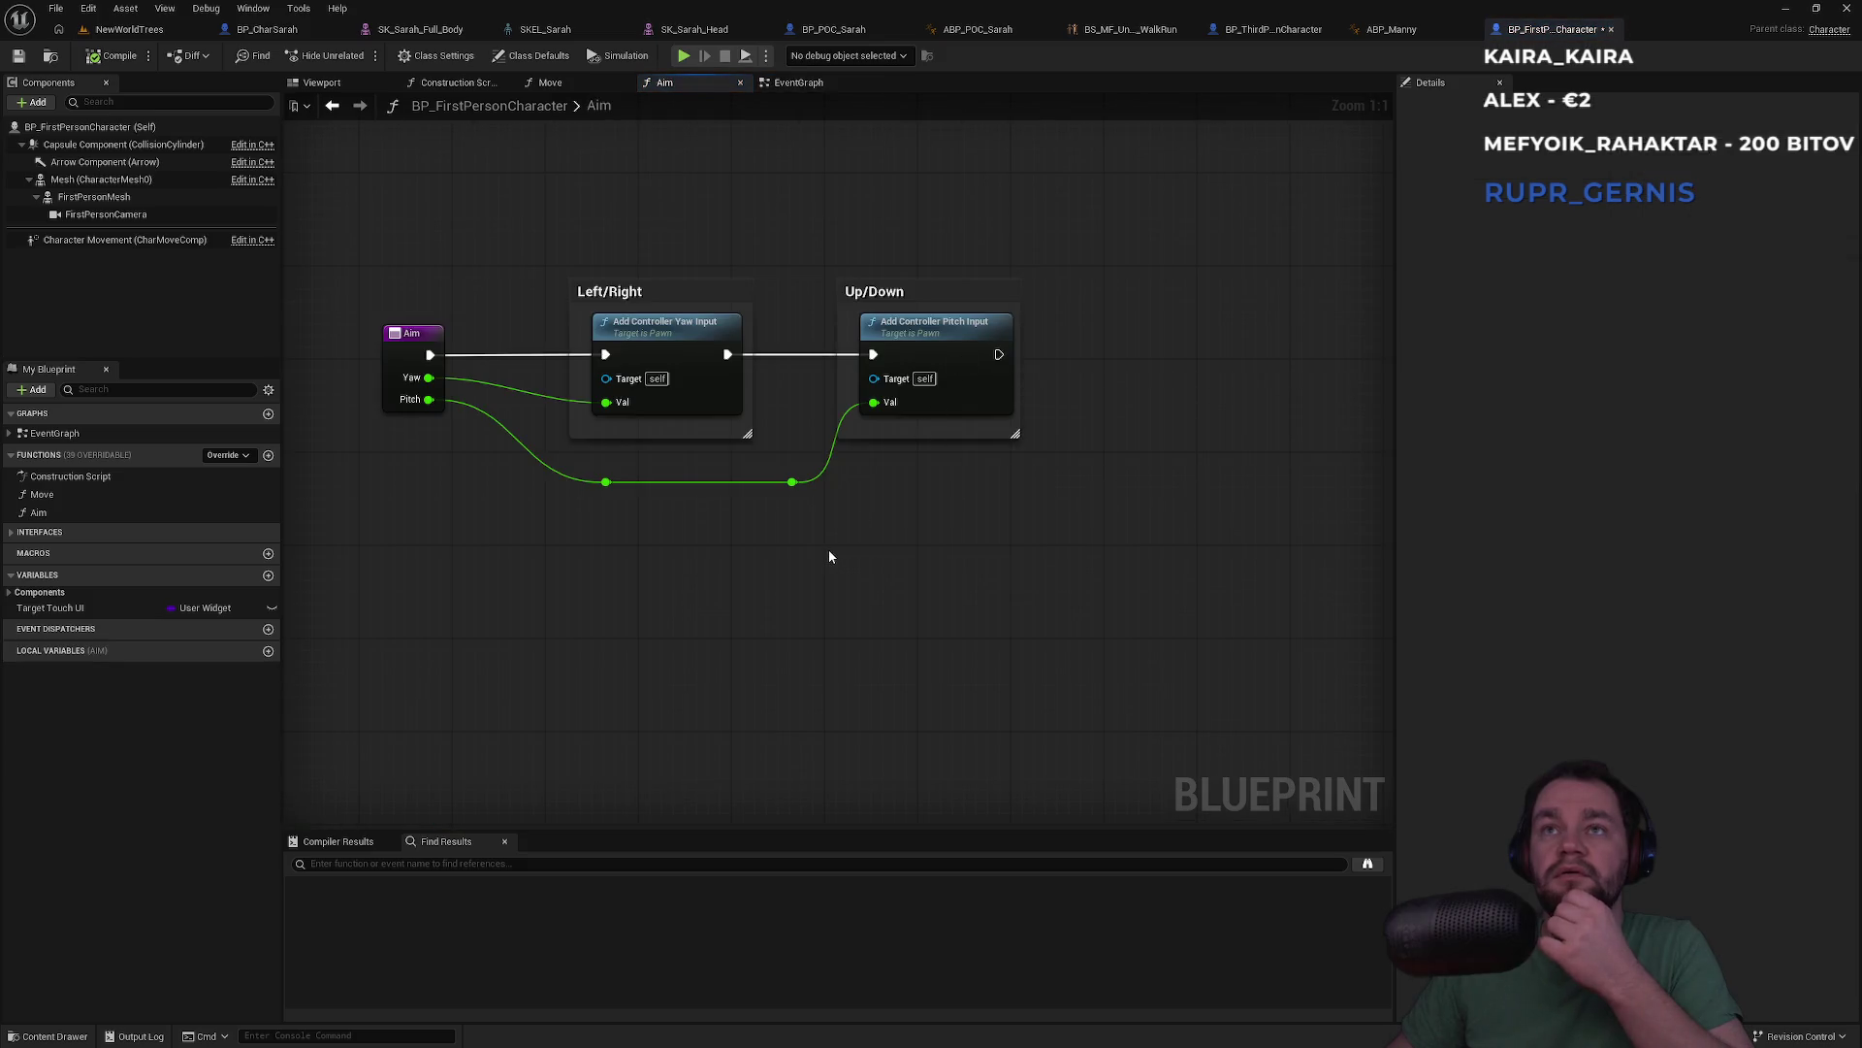
pyautogui.click(1392, 29)
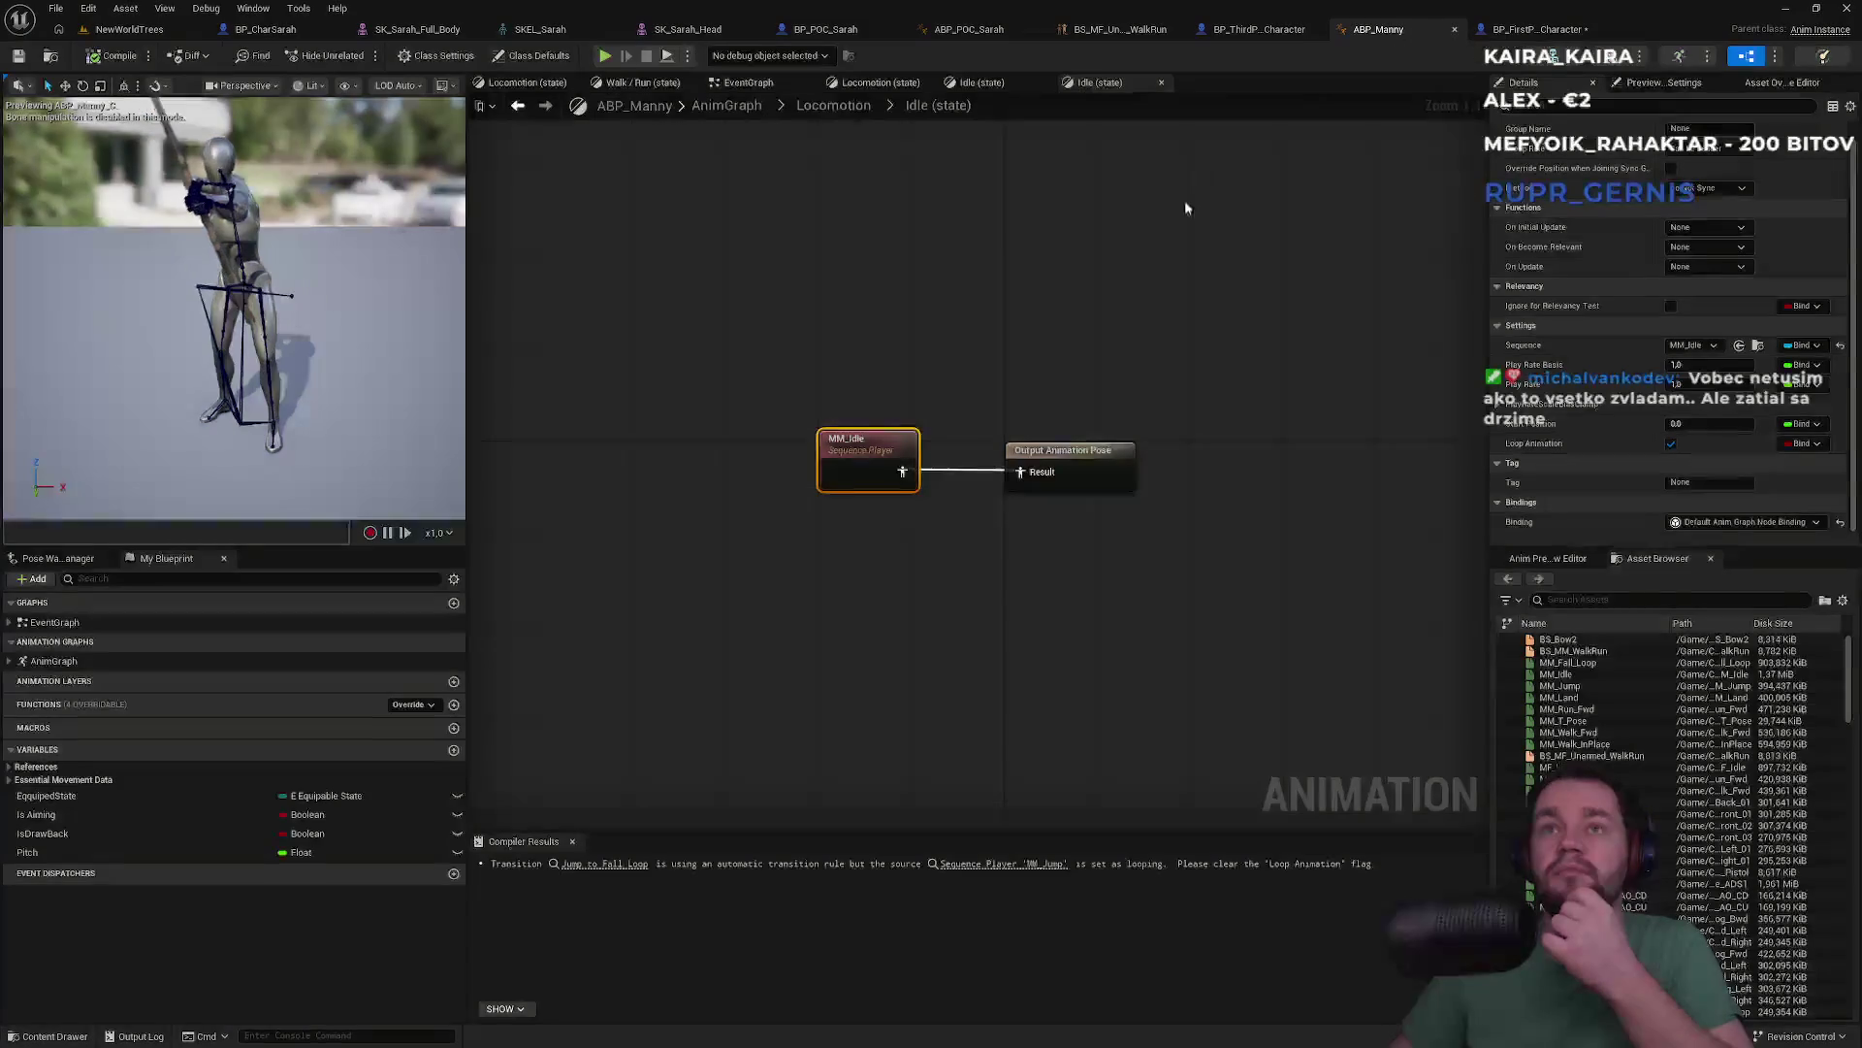
pyautogui.click(1261, 31)
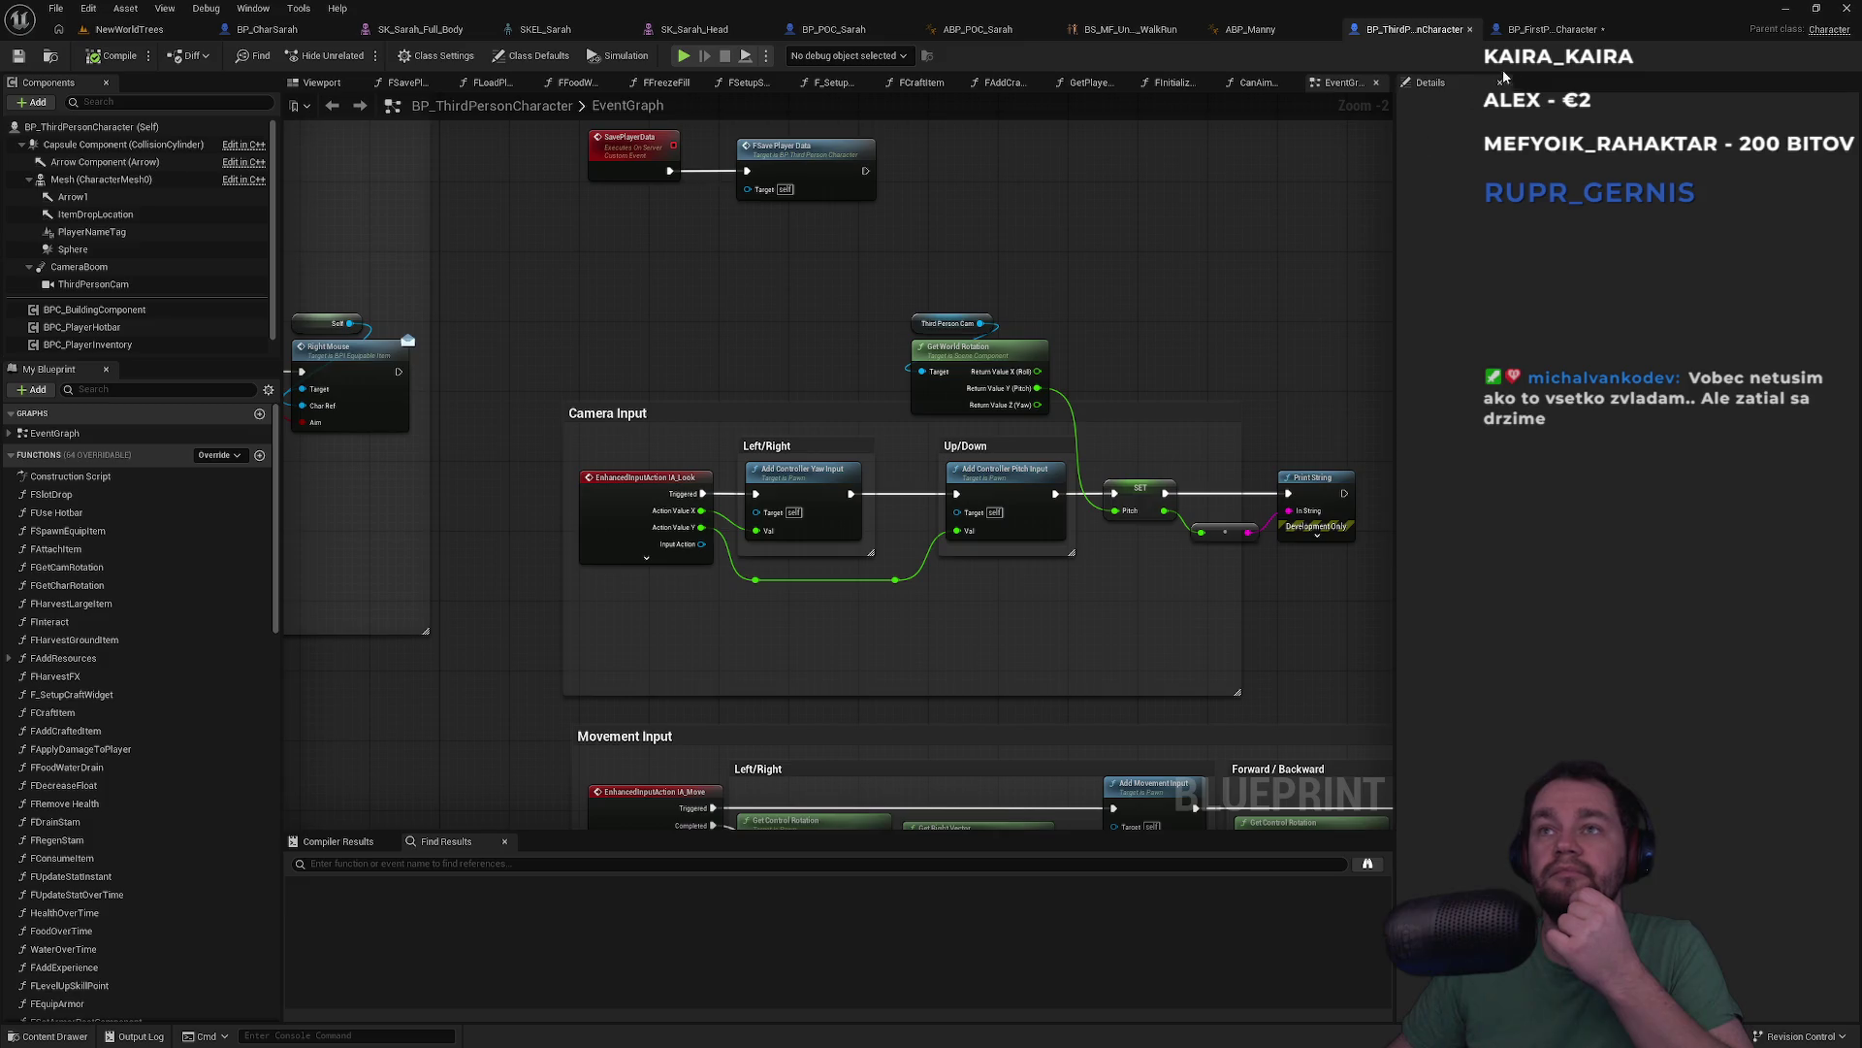
pyautogui.click(1552, 29)
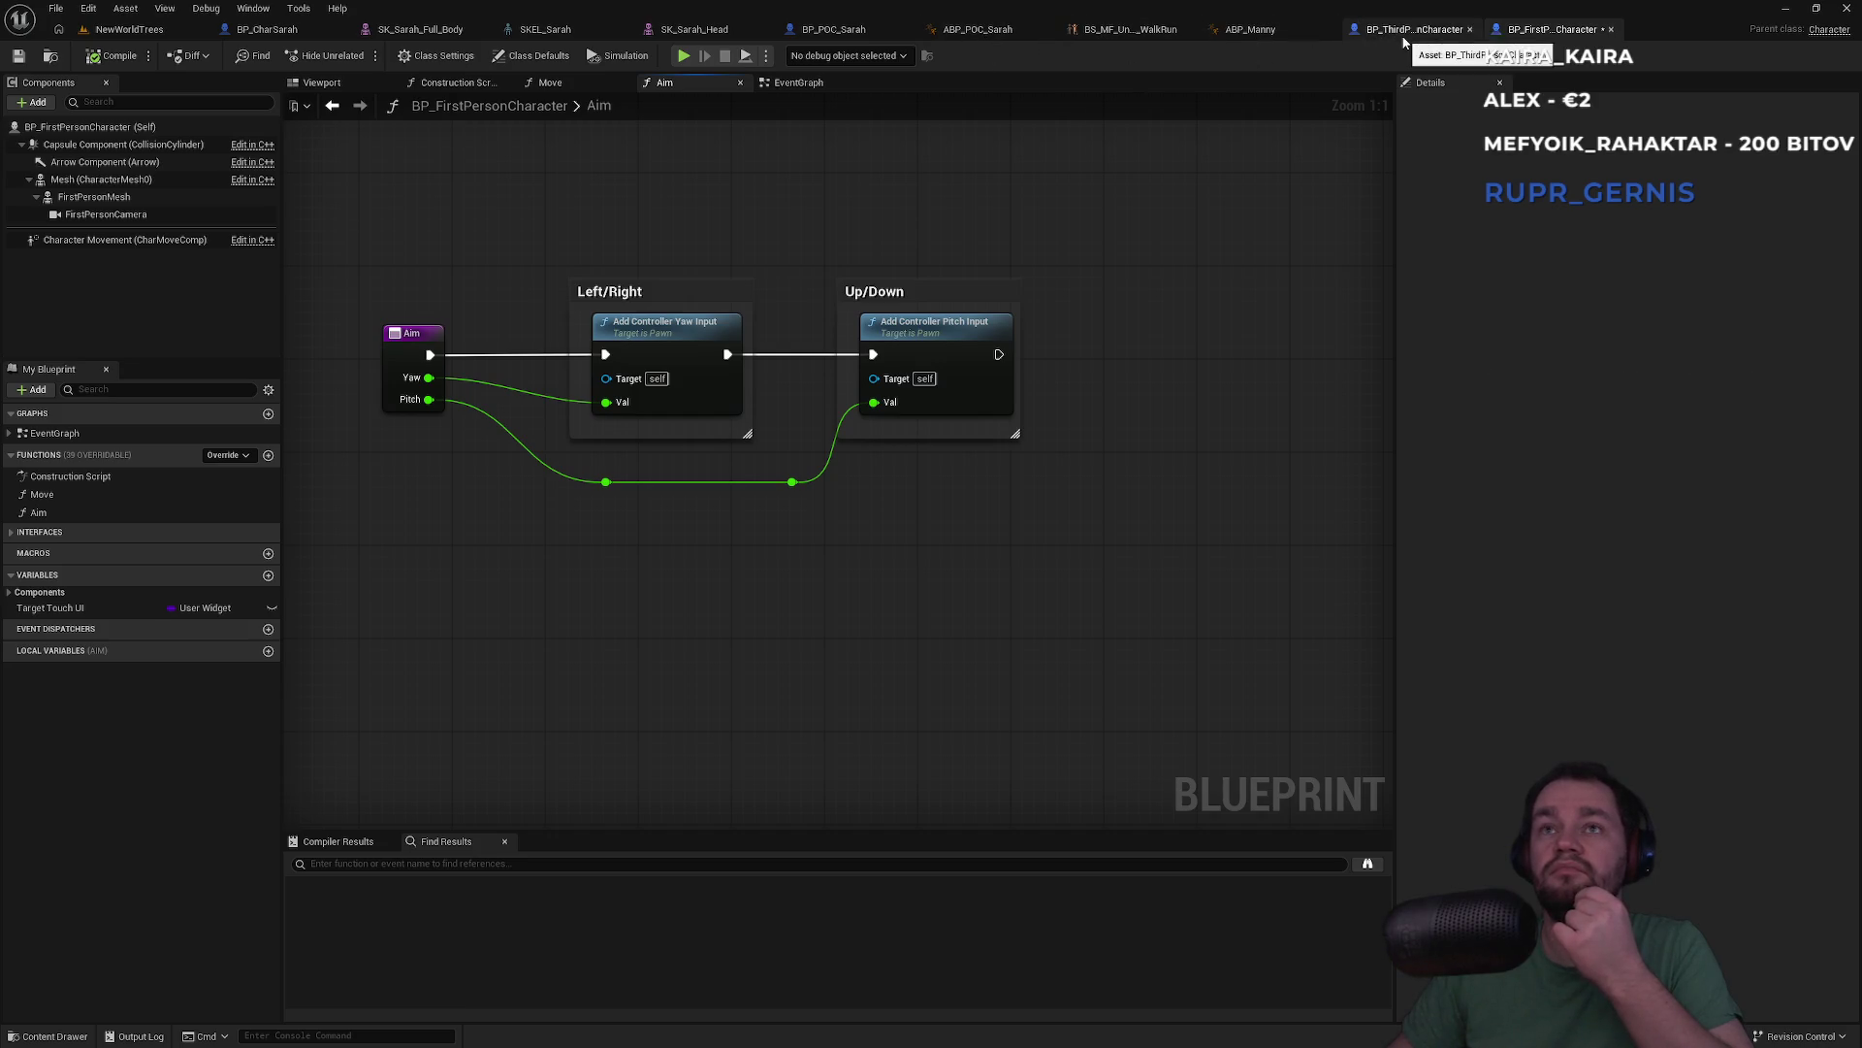
pyautogui.click(555, 83)
pyautogui.click(447, 85)
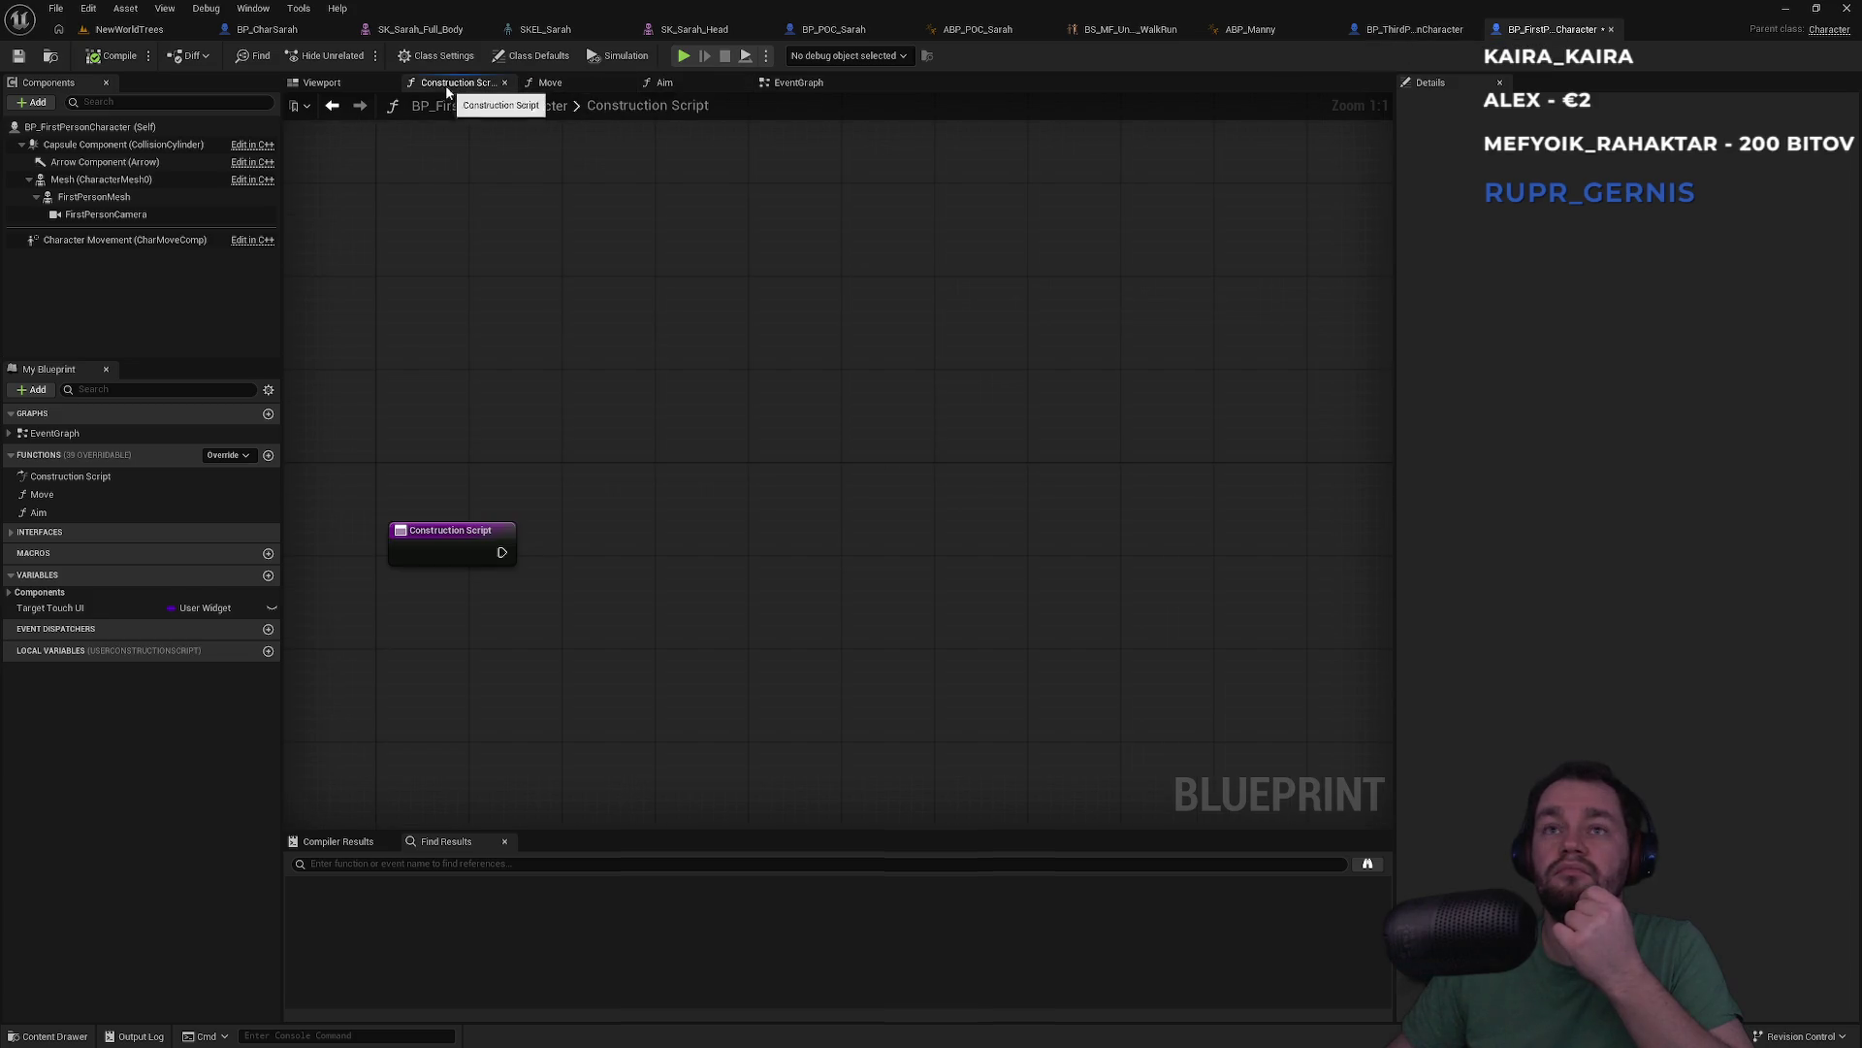
# Return to the first-person EventGraph and pan to inspect the Camera Input section
pyautogui.click(321, 83)
pyautogui.click(810, 83)
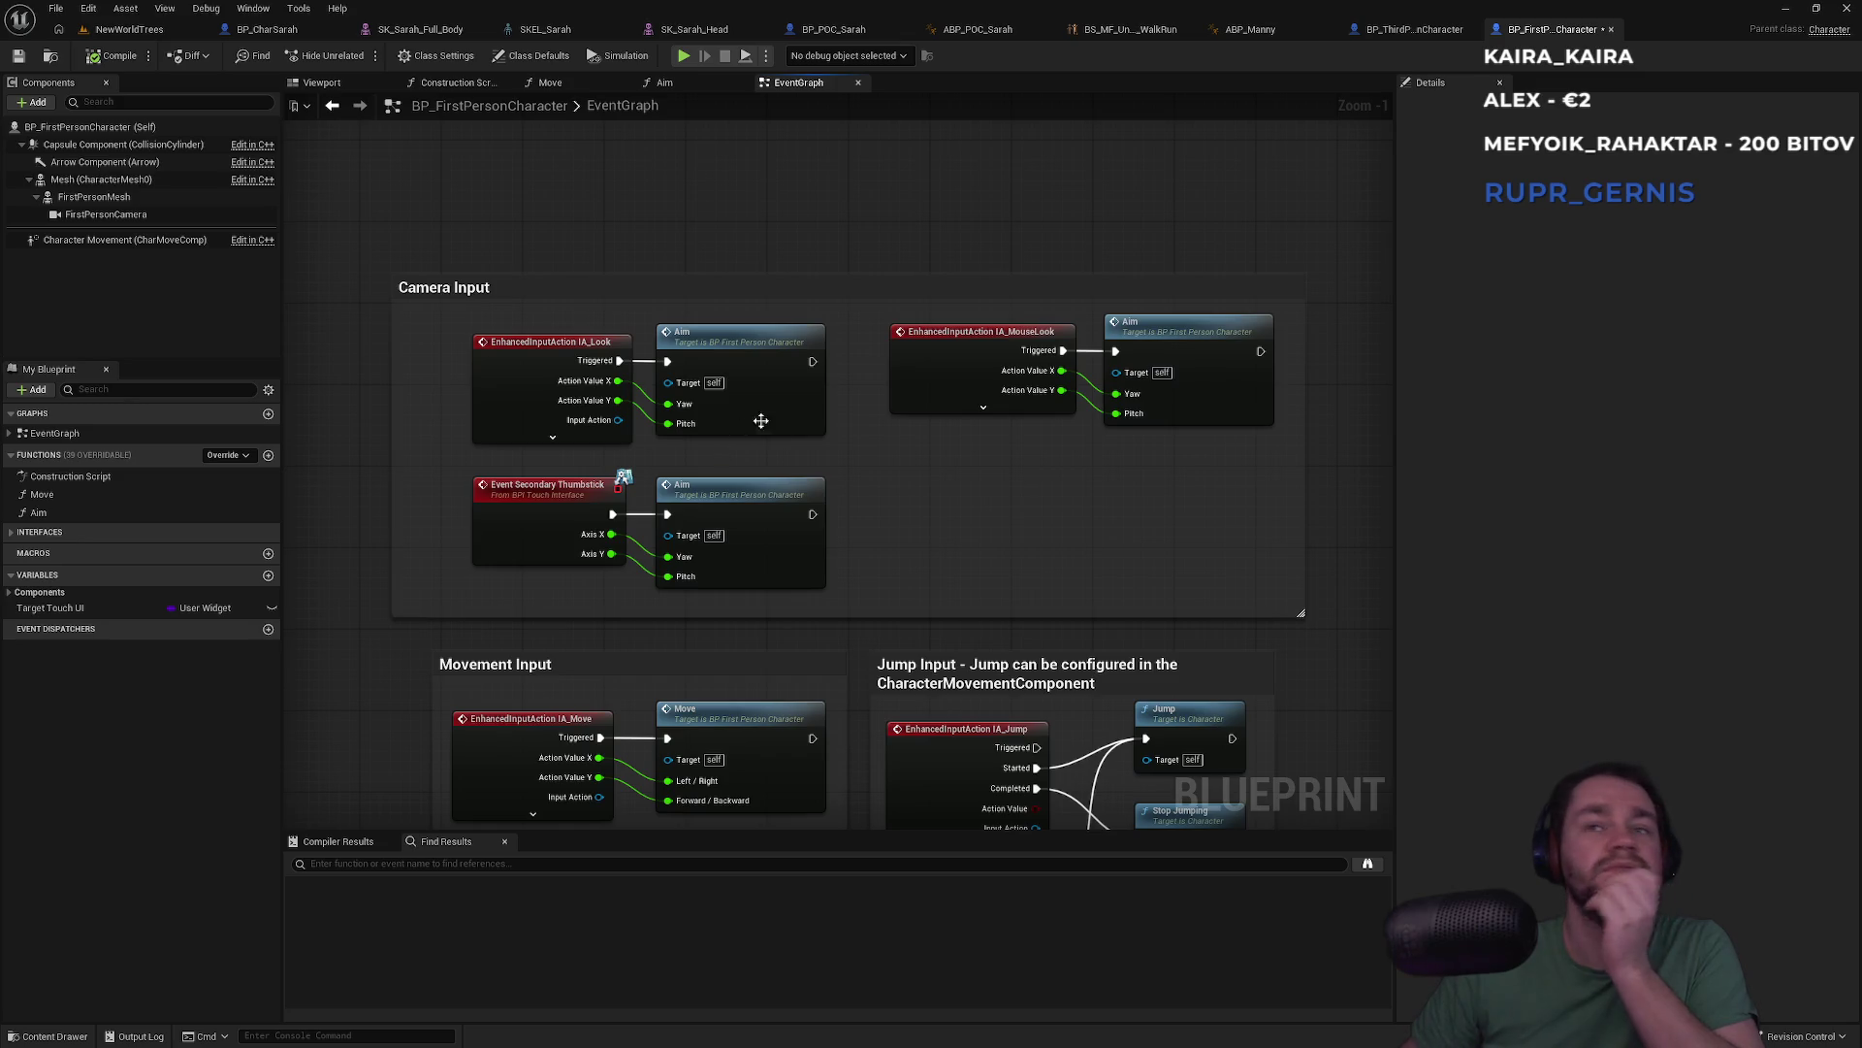
pyautogui.moveTo(555, 653)
pyautogui.mouseDown()
pyautogui.moveTo(538, 632)
pyautogui.moveTo(723, 626)
pyautogui.mouseUp()
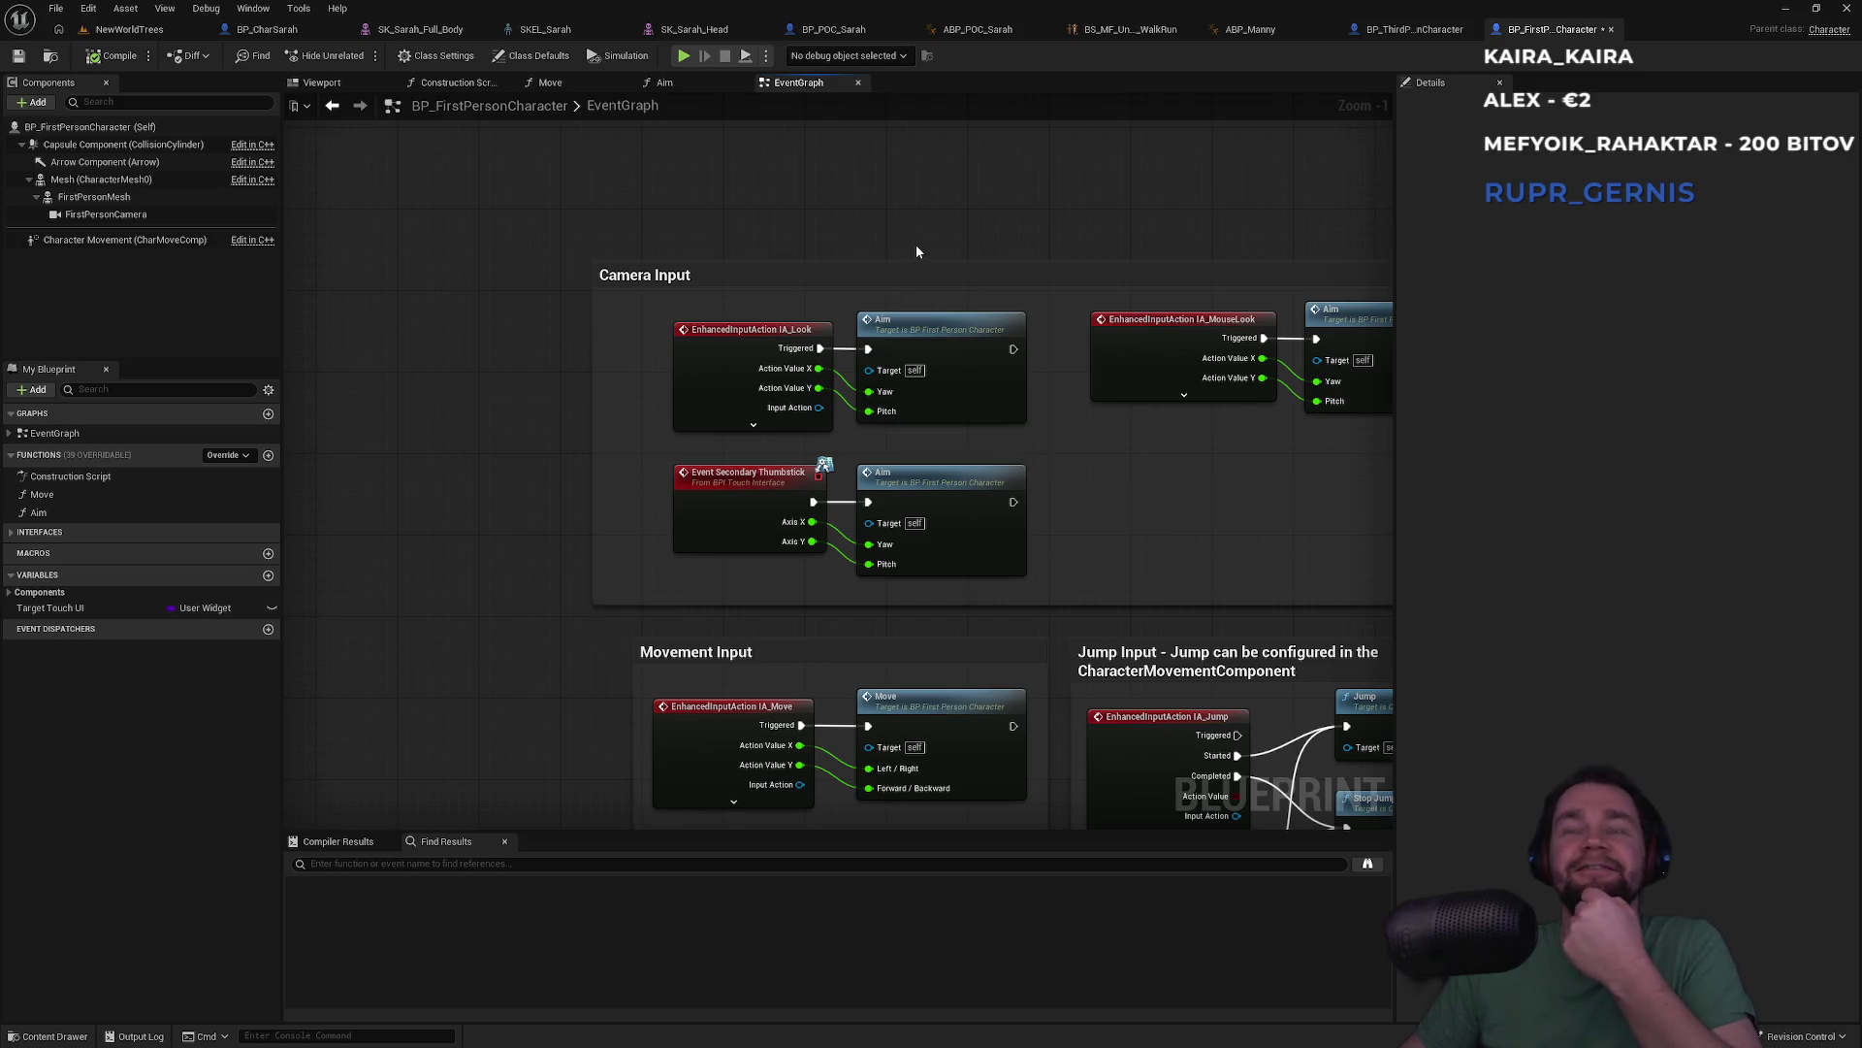
pyautogui.moveTo(916, 244); pyautogui.dragTo(743, 264)
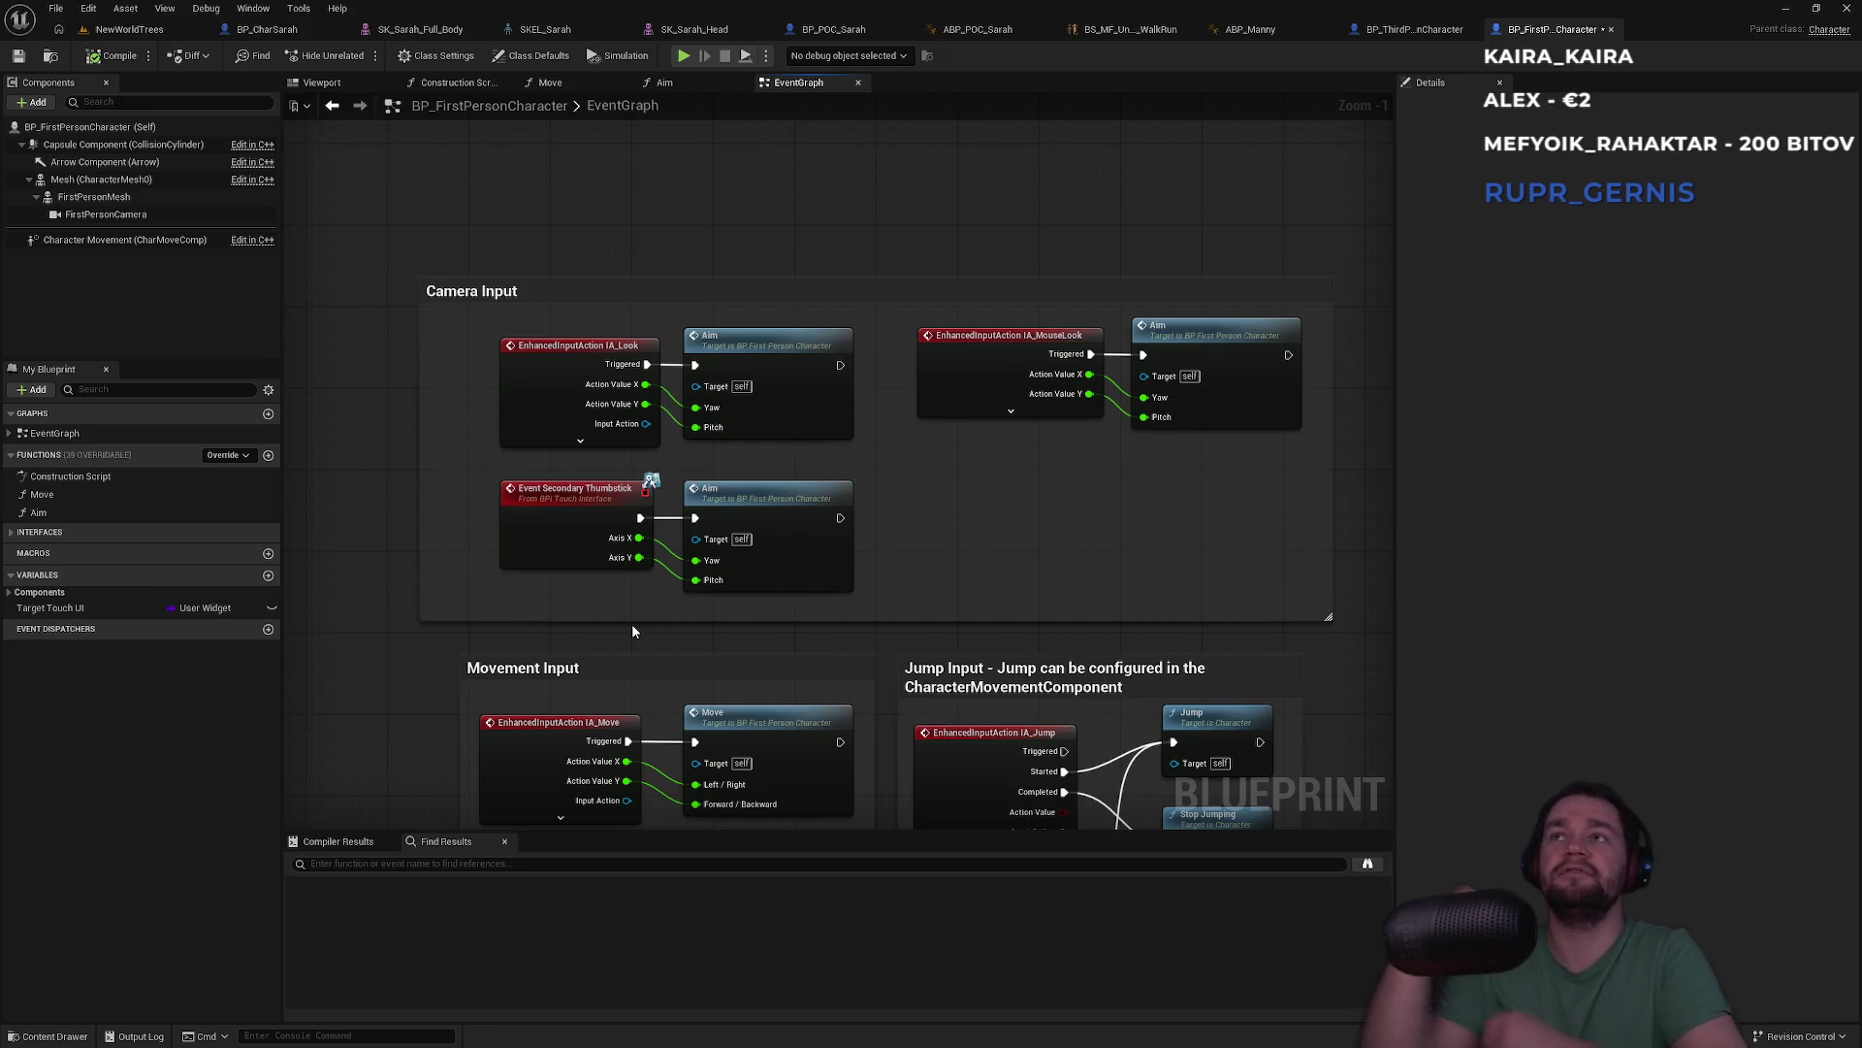
# Compare the third-person and first-person characters' Camera Input graphs
pyautogui.click(1397, 29)
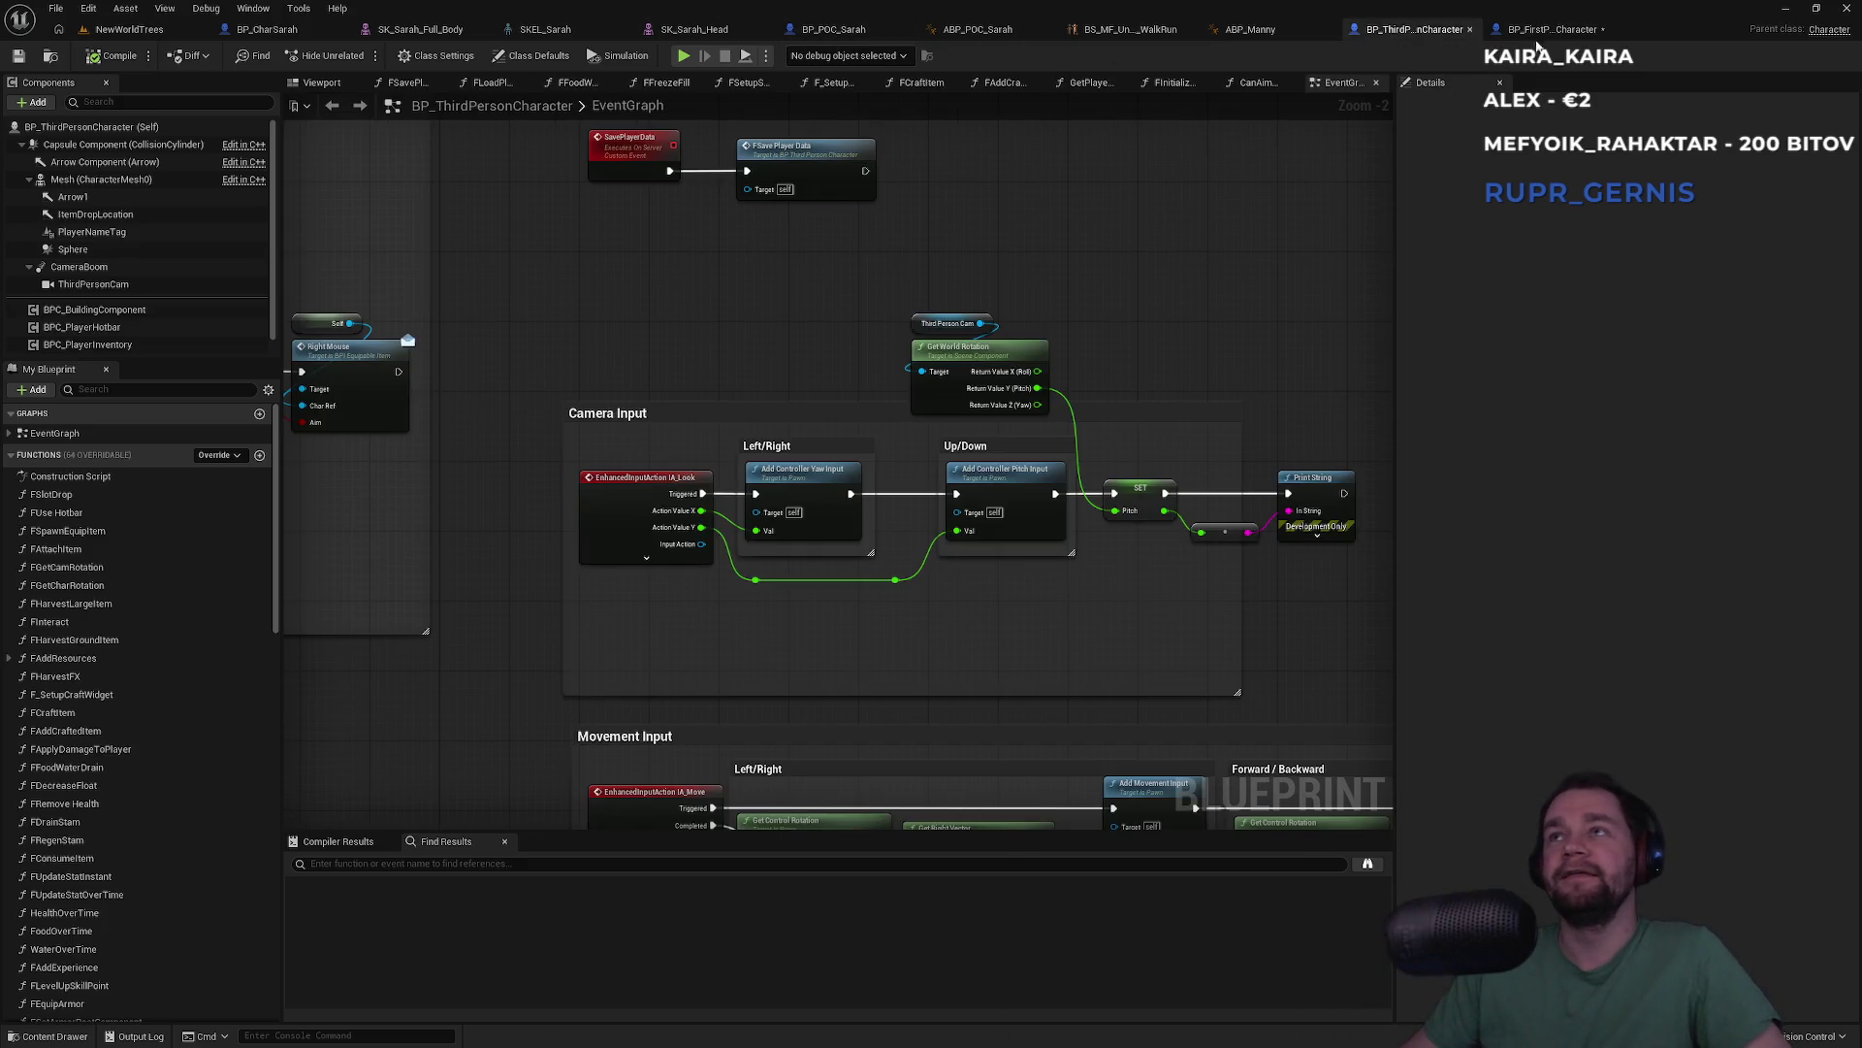
pyautogui.click(1547, 29)
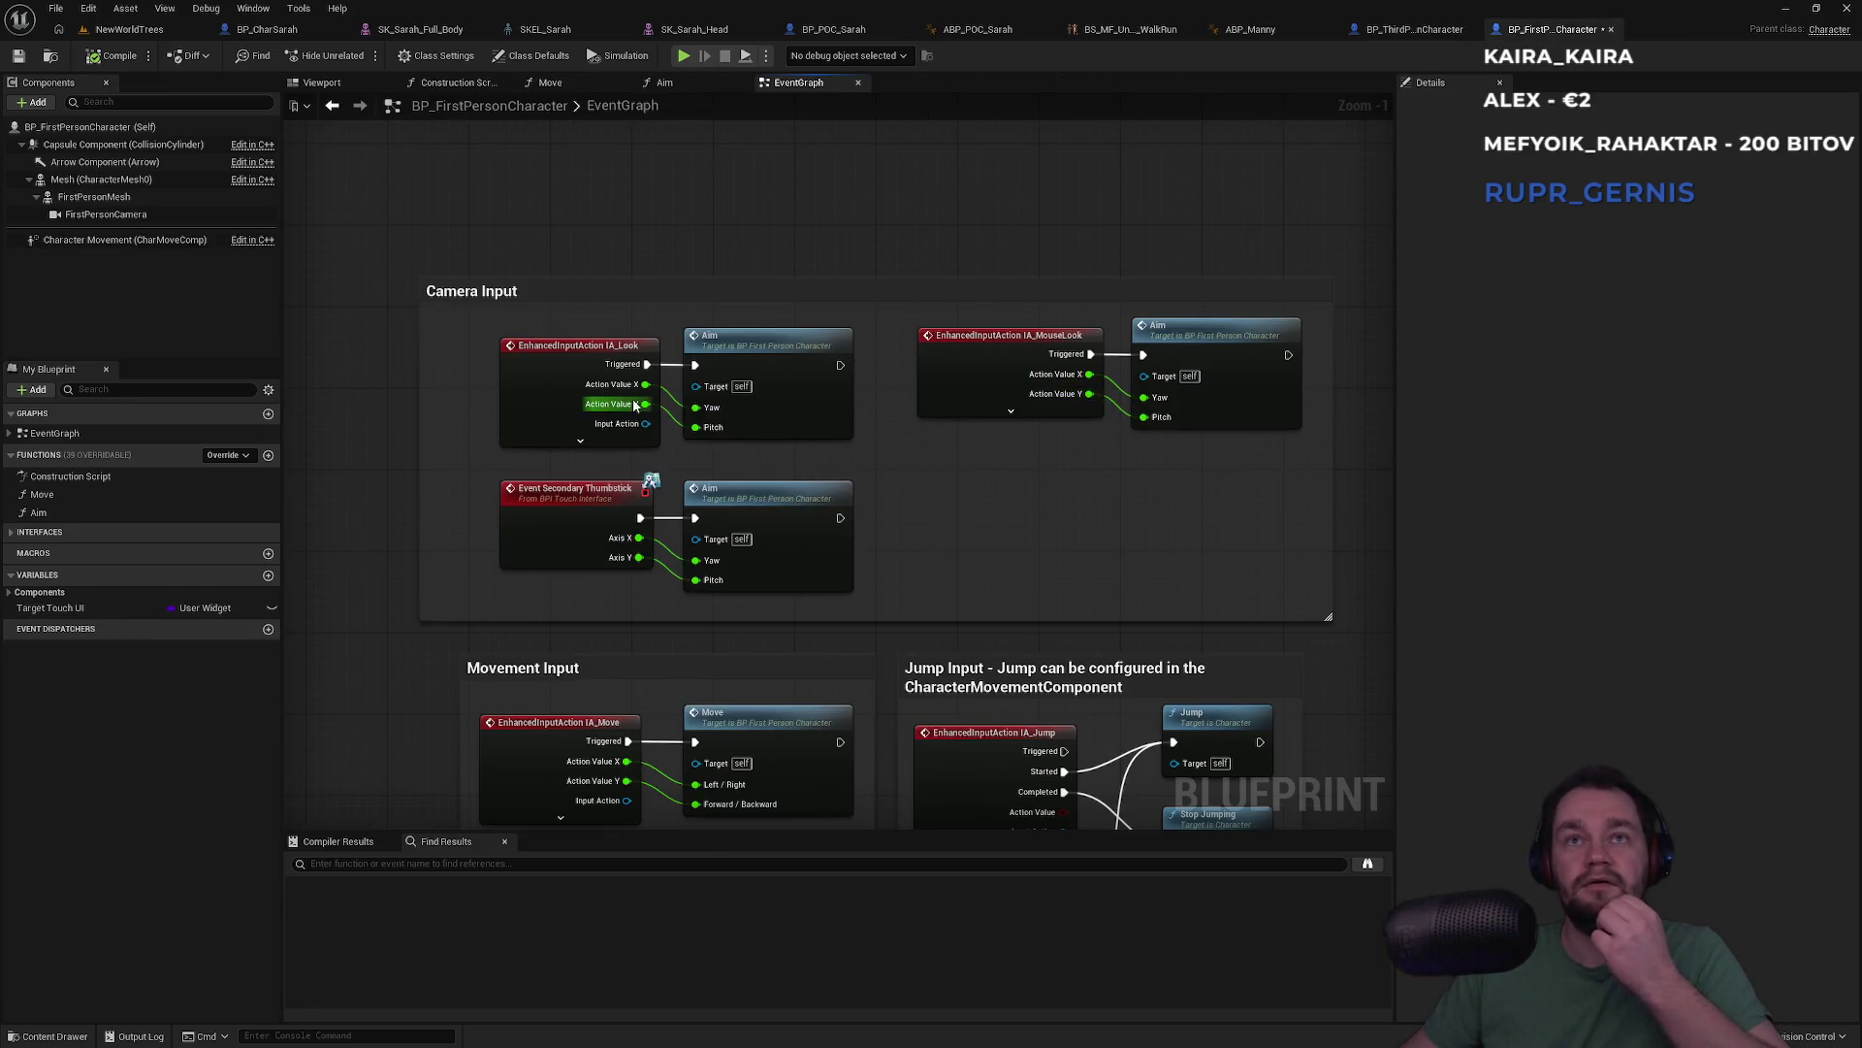
pyautogui.click(1407, 29)
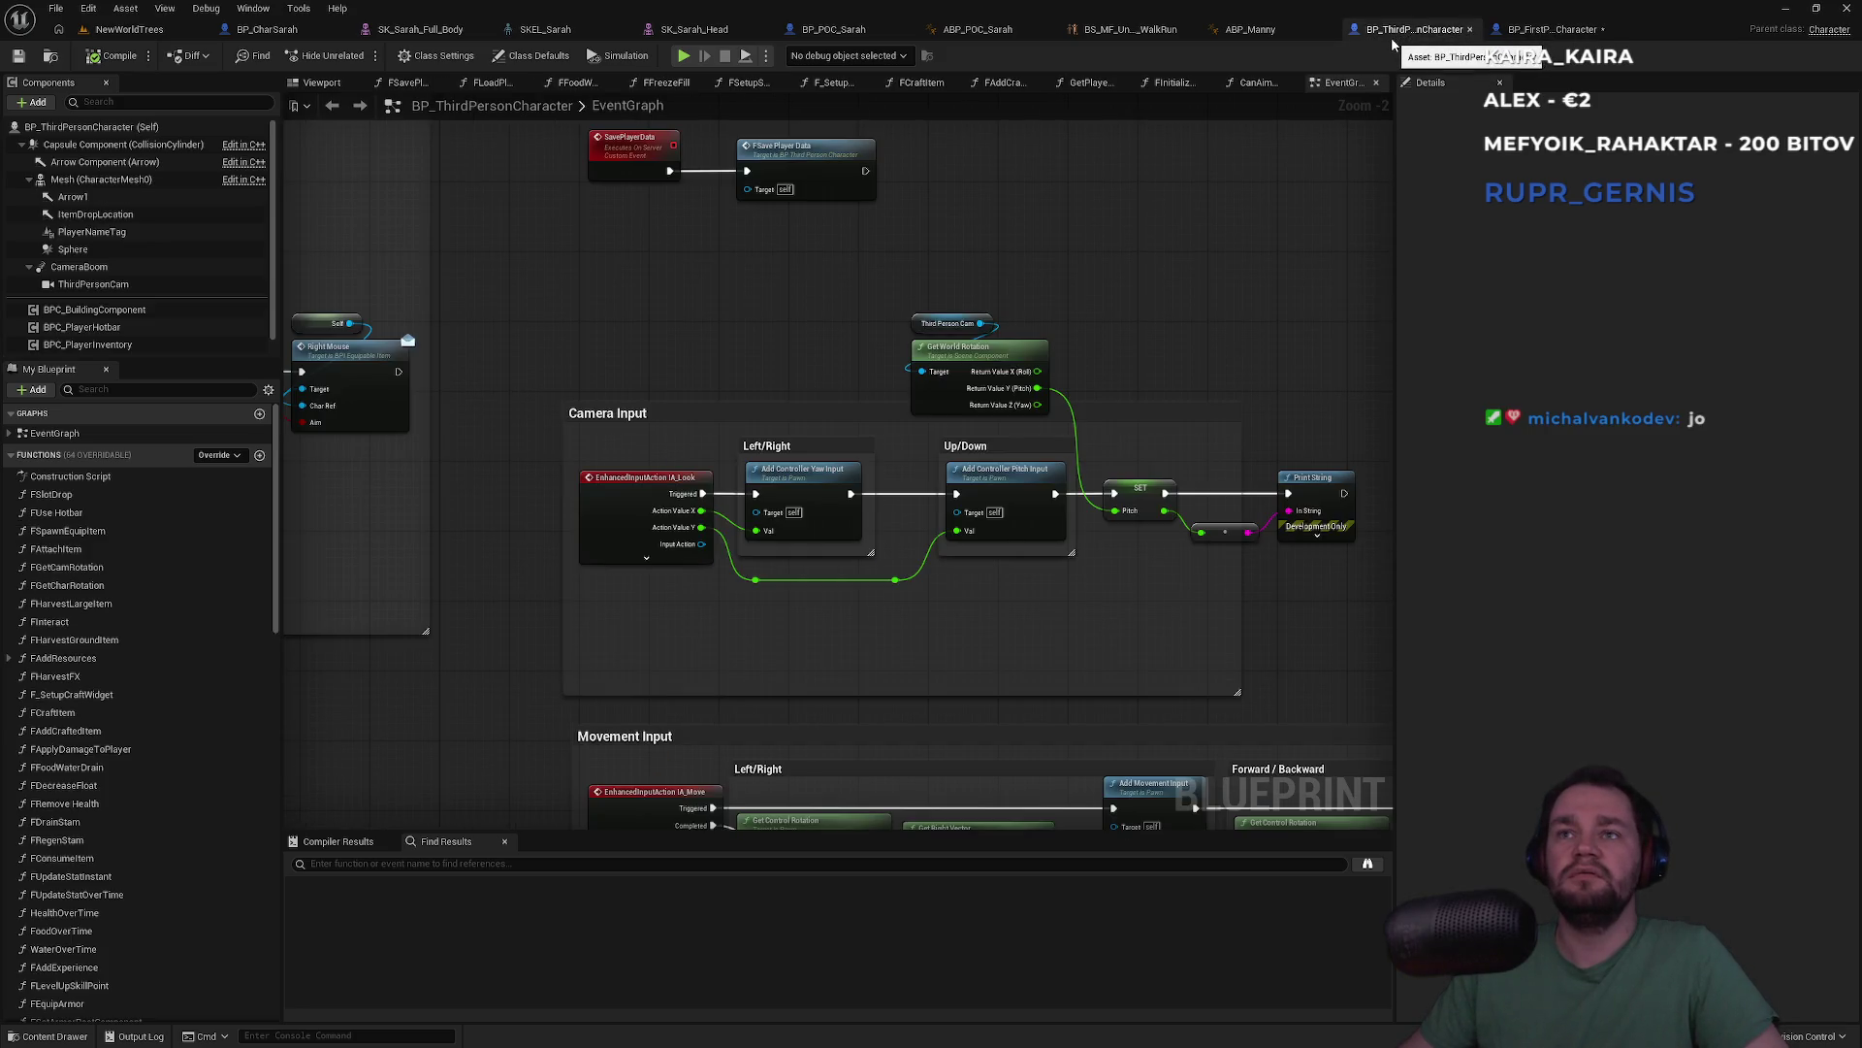
pyautogui.moveTo(1213, 213); pyautogui.dragTo(1175, 115)
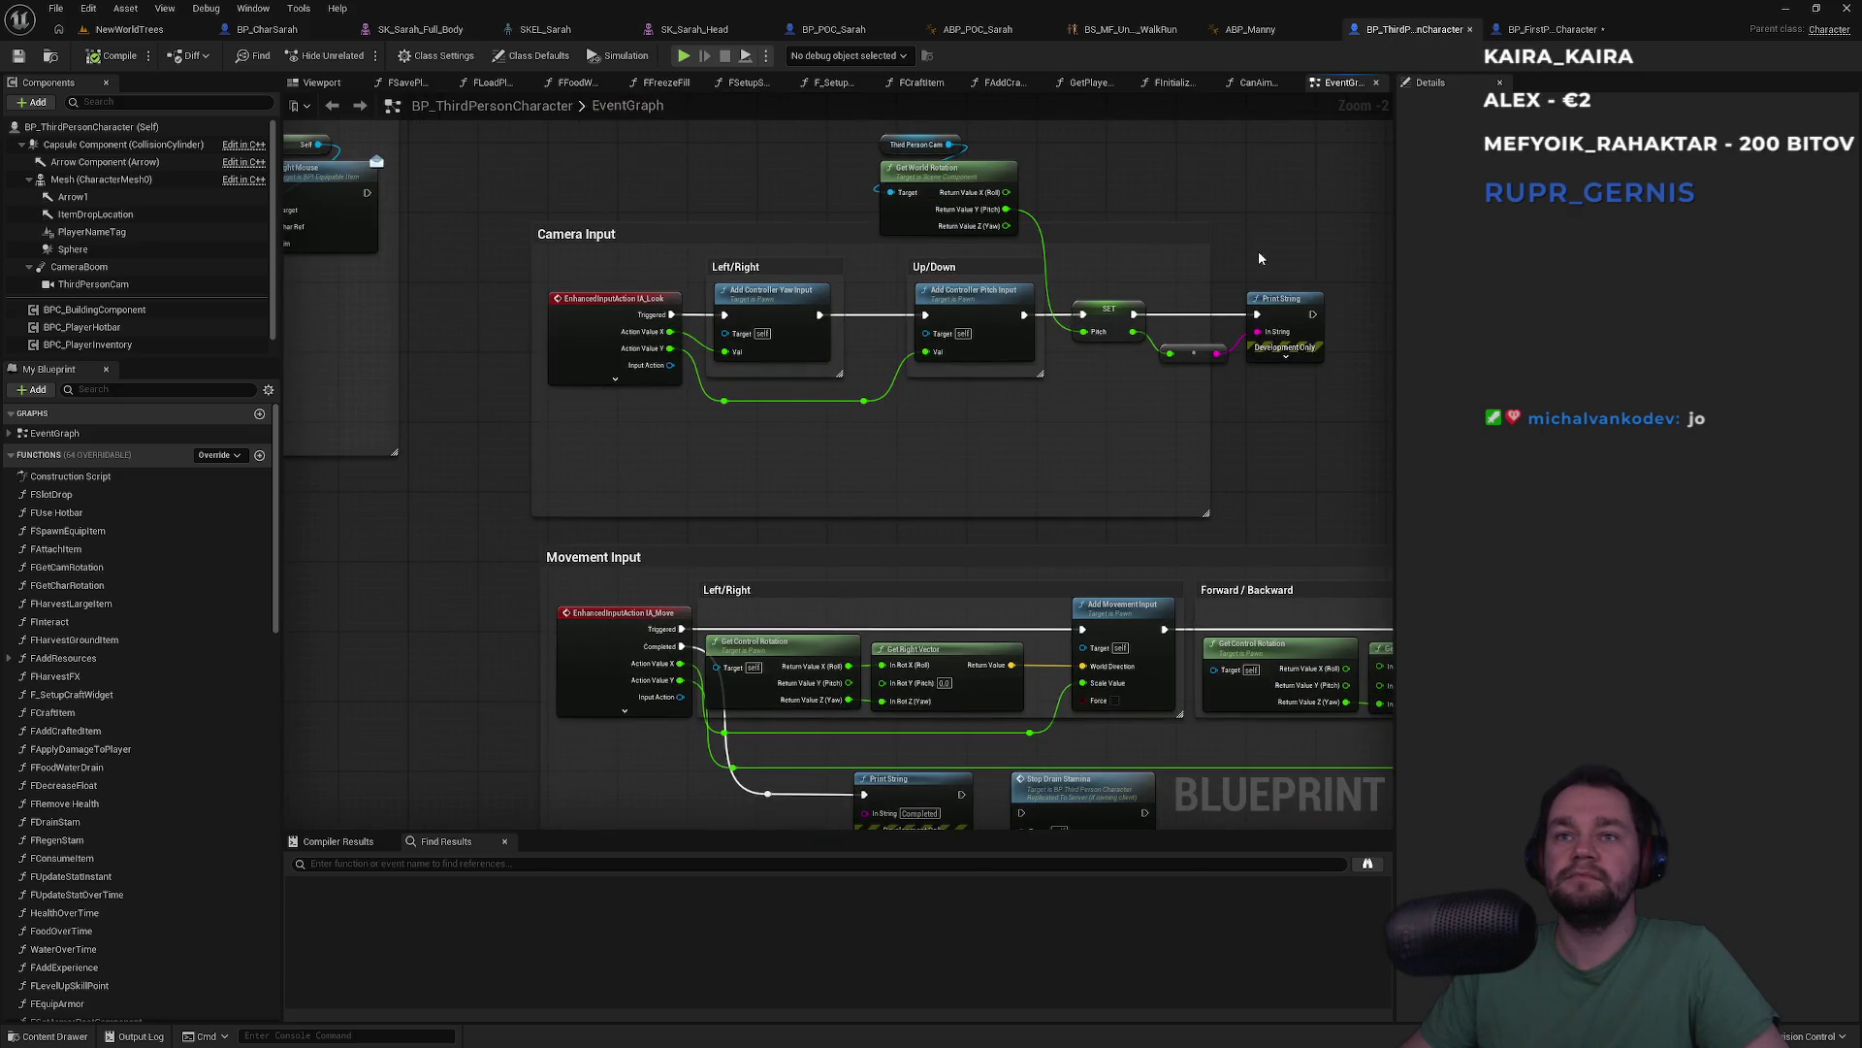
pyautogui.moveTo(1277, 229)
pyautogui.mouseDown()
pyautogui.moveTo(1174, 291)
pyautogui.moveTo(1200, 287)
pyautogui.mouseUp()
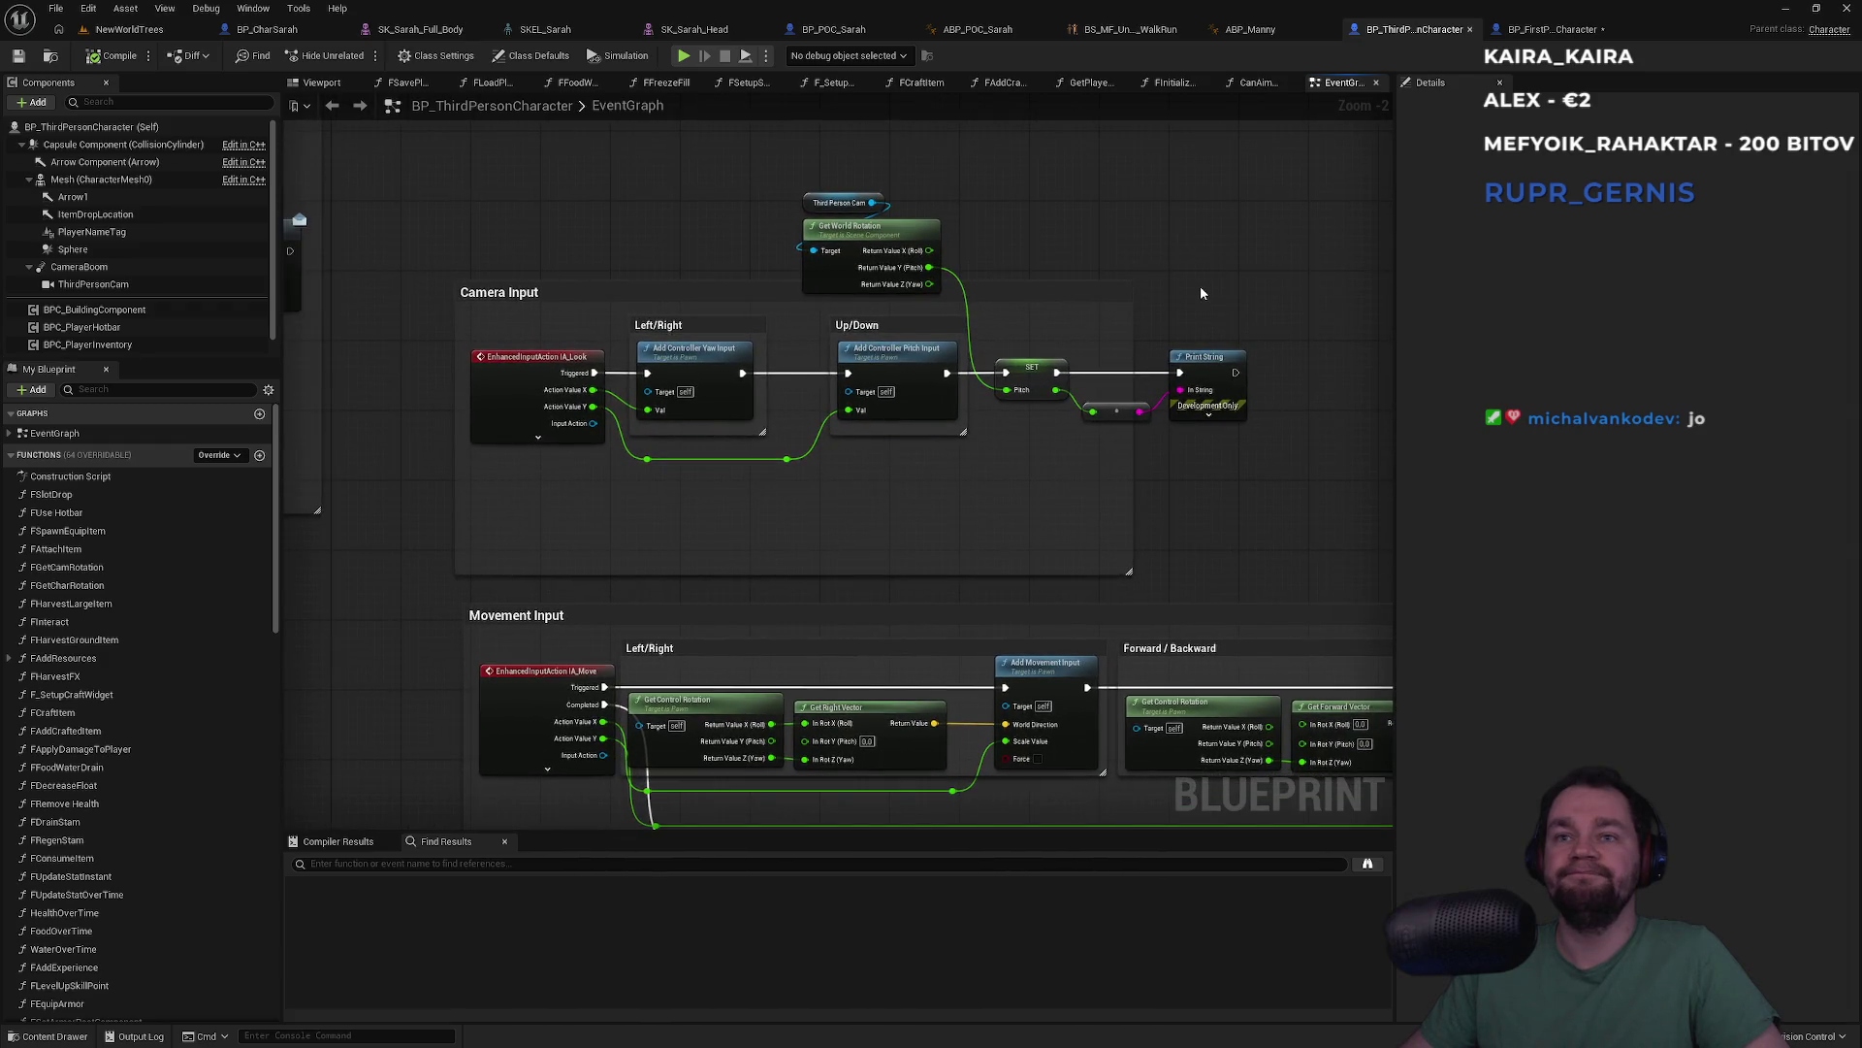
pyautogui.click(1552, 29)
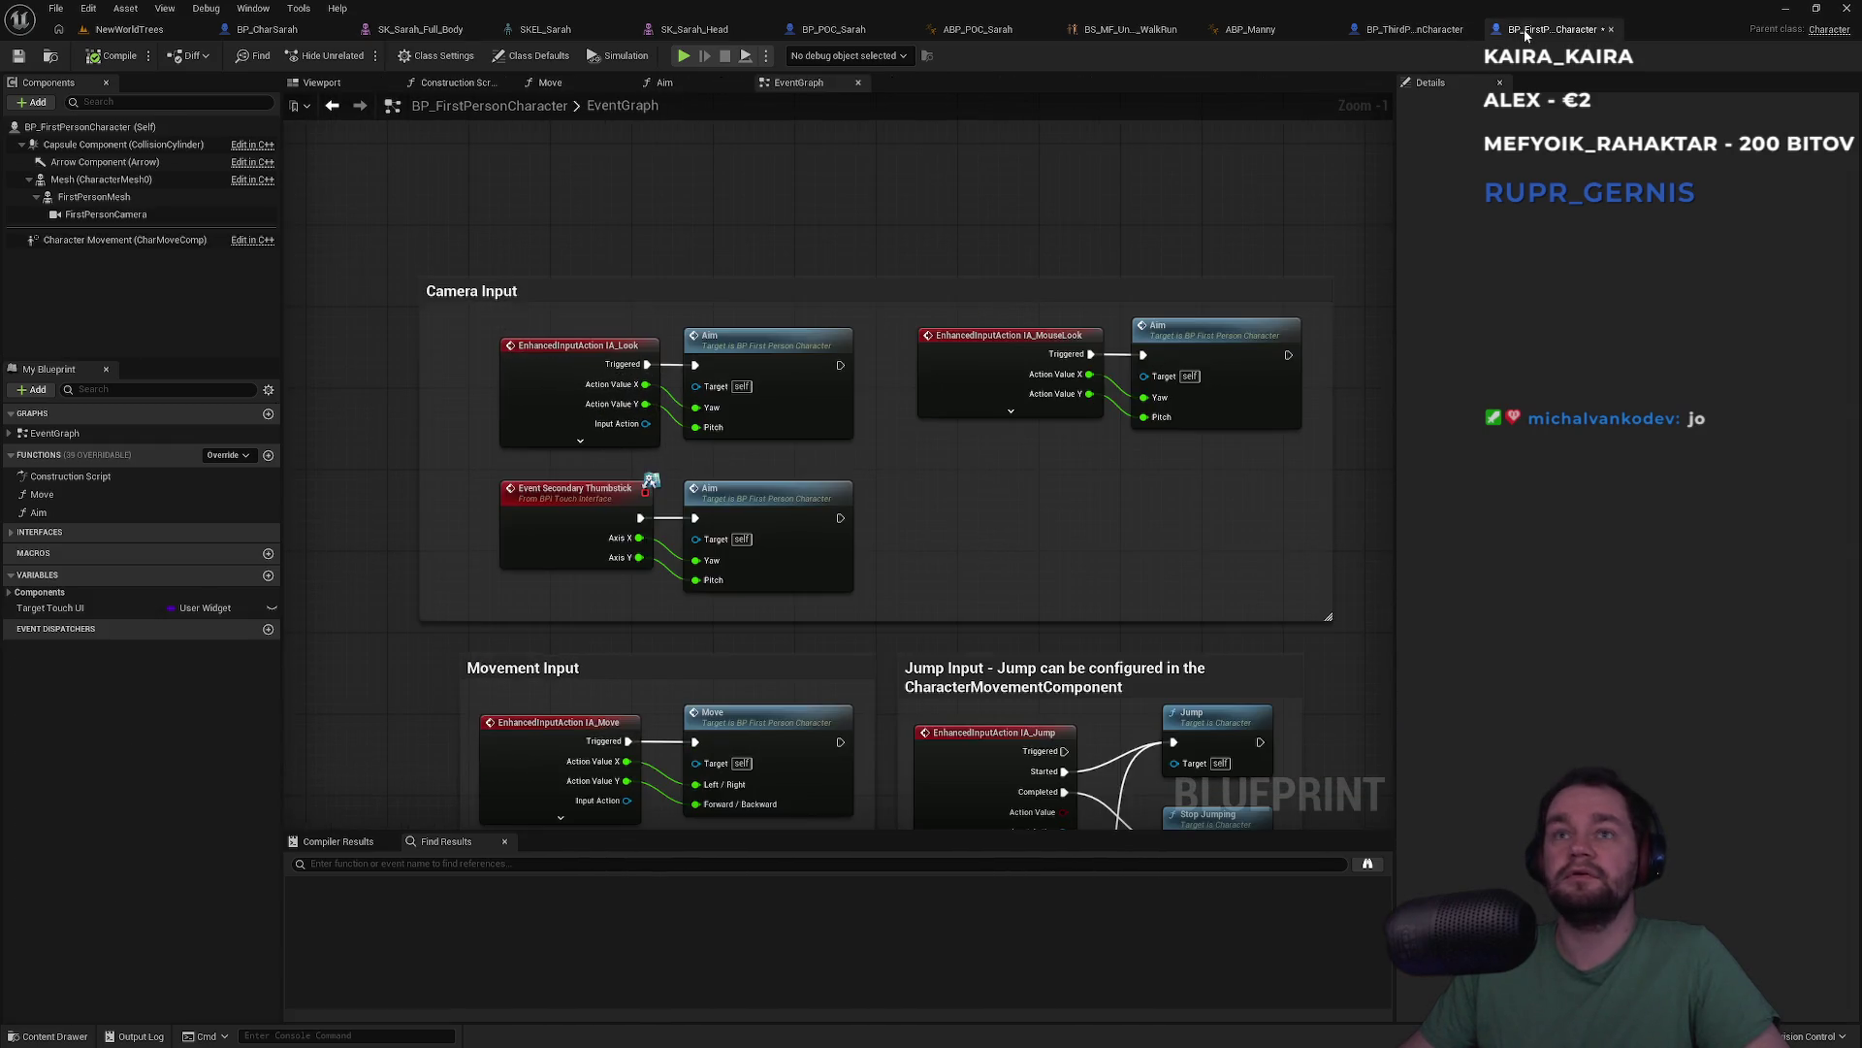
# Select the IA_Look and IA_MouseLook events with their Aim calls, then open BP_POC_Sarah's EventGraph
pyautogui.moveTo(1317, 356); pyautogui.dragTo(602, 417)
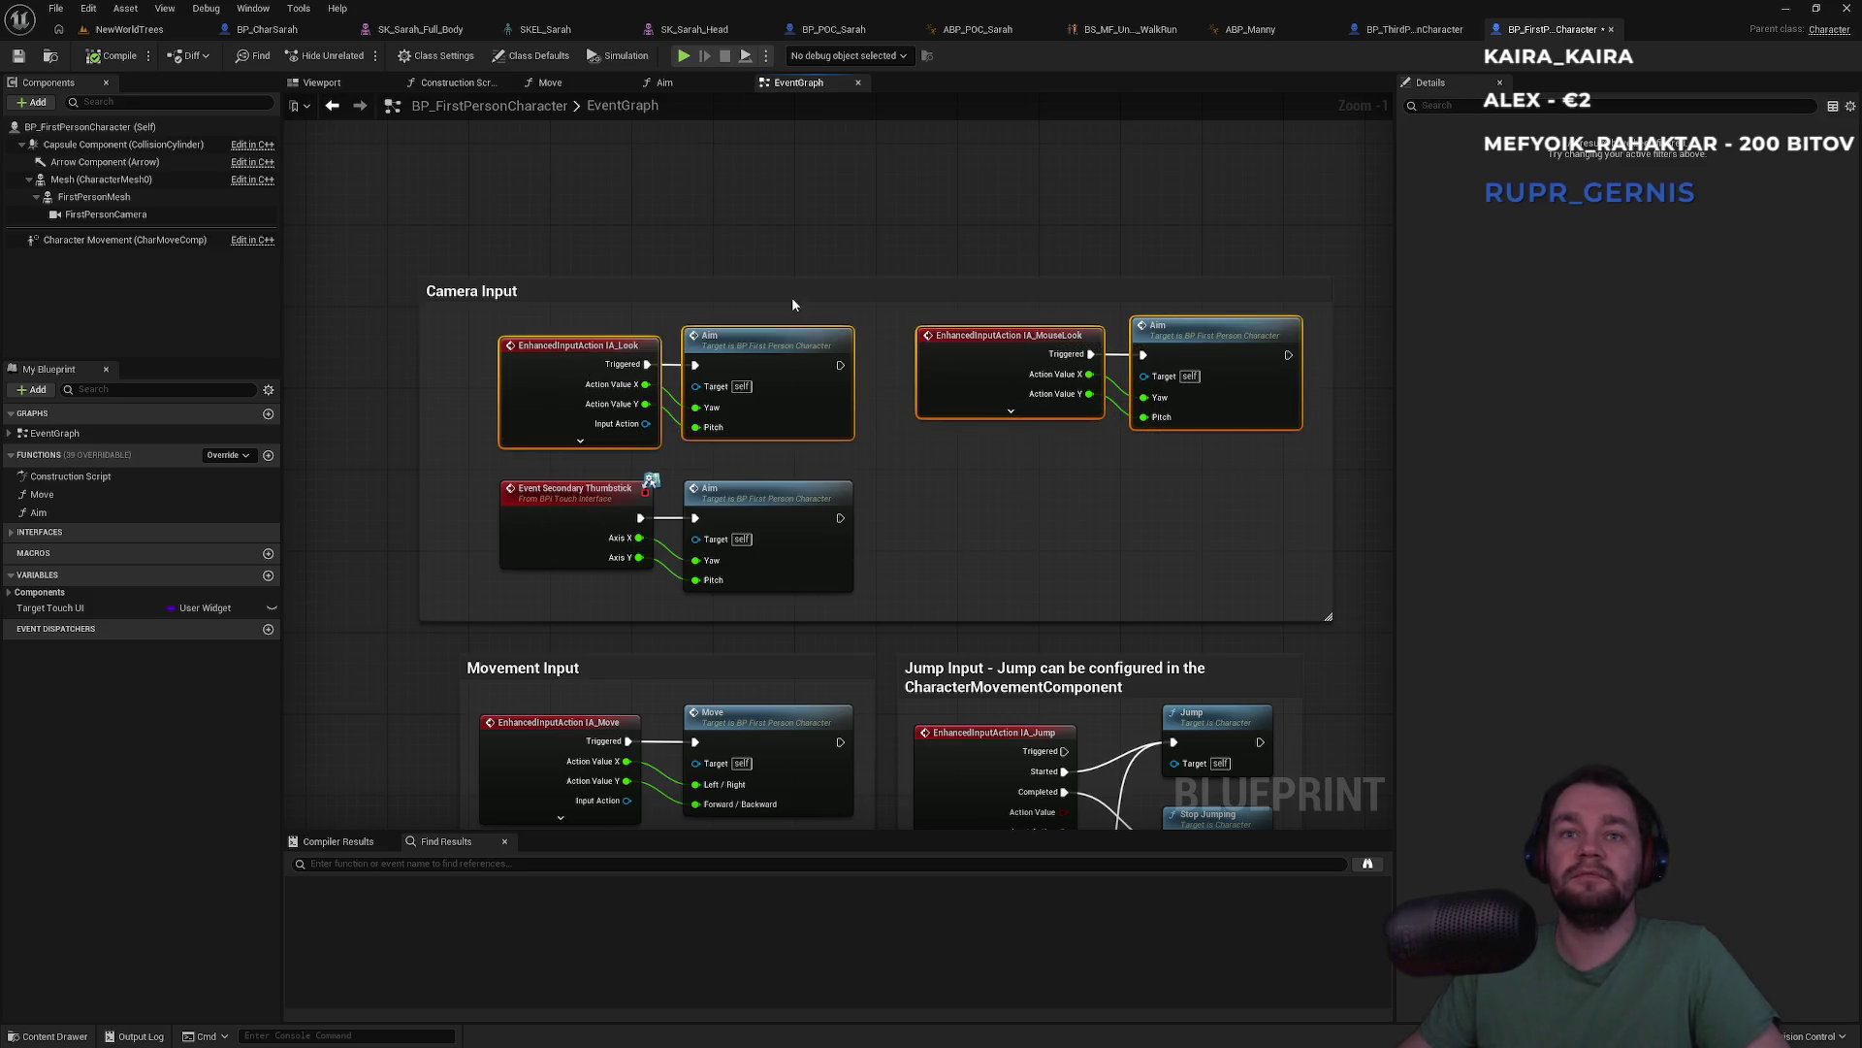
pyautogui.moveTo(847, 271); pyautogui.dragTo(879, 154)
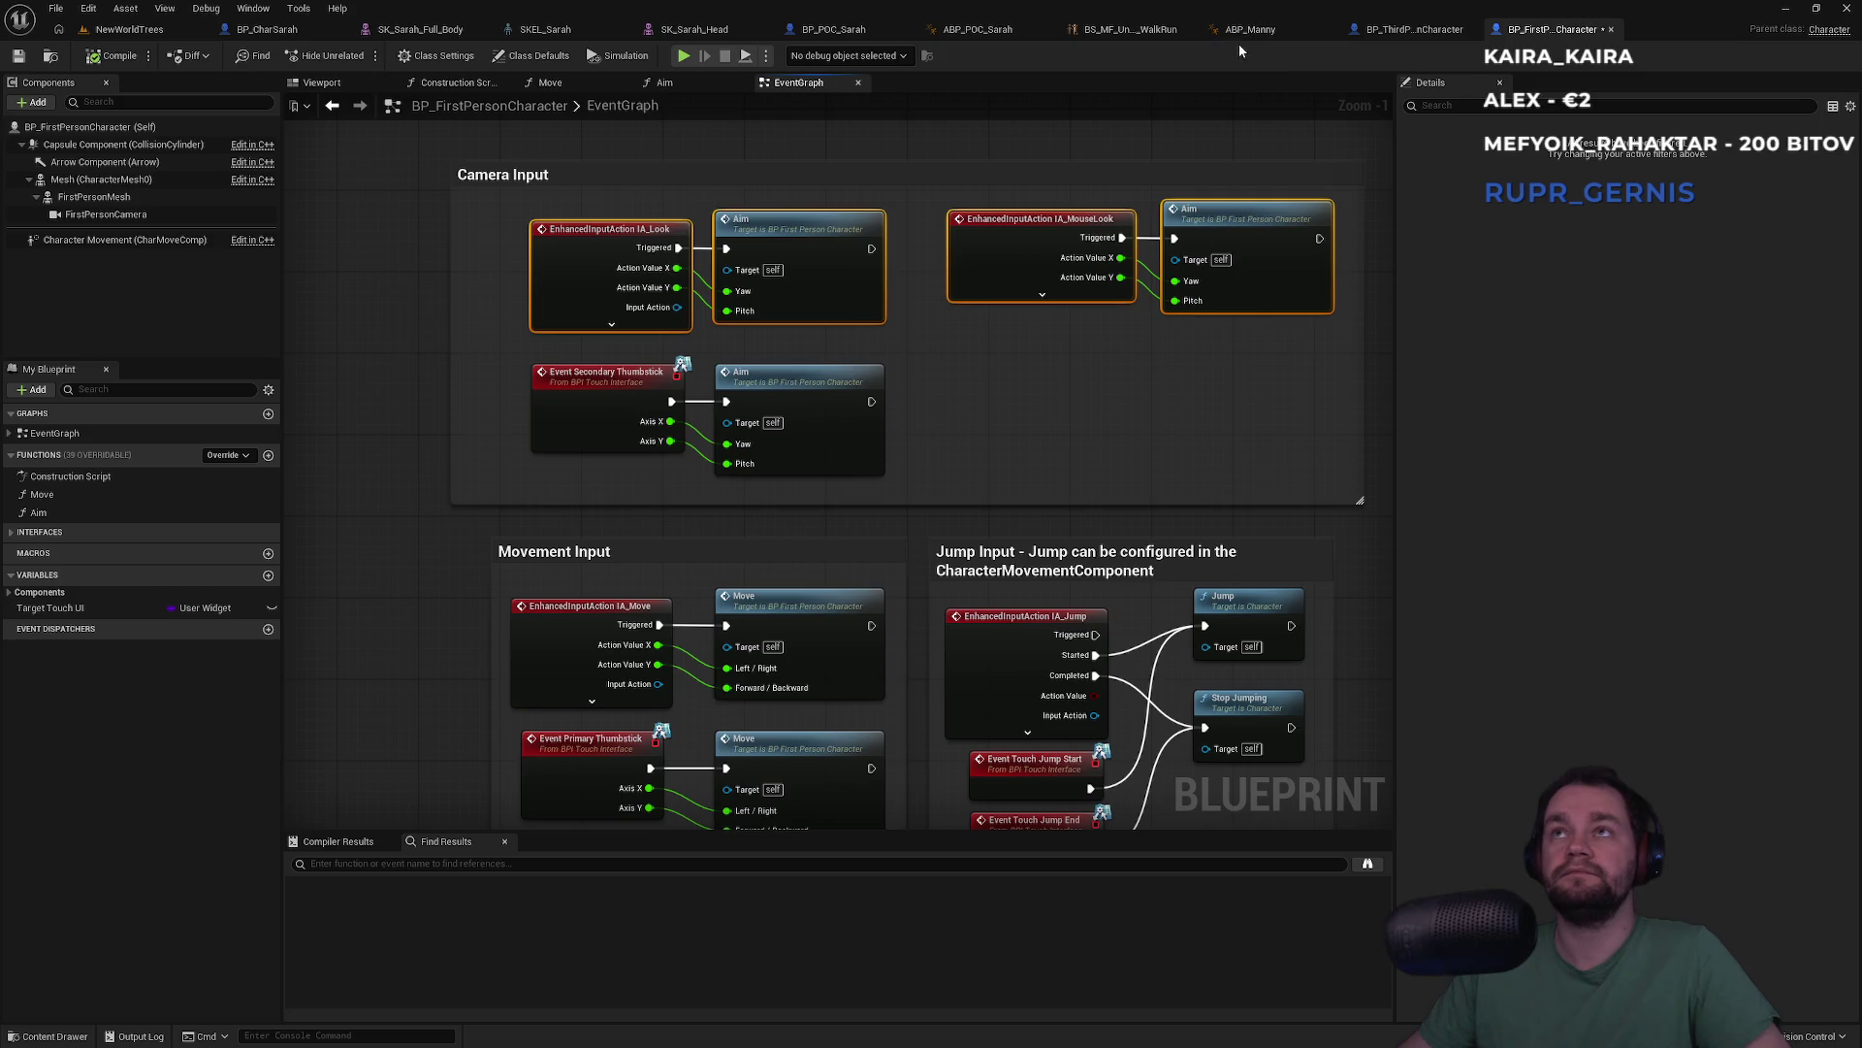
pyautogui.click(987, 32)
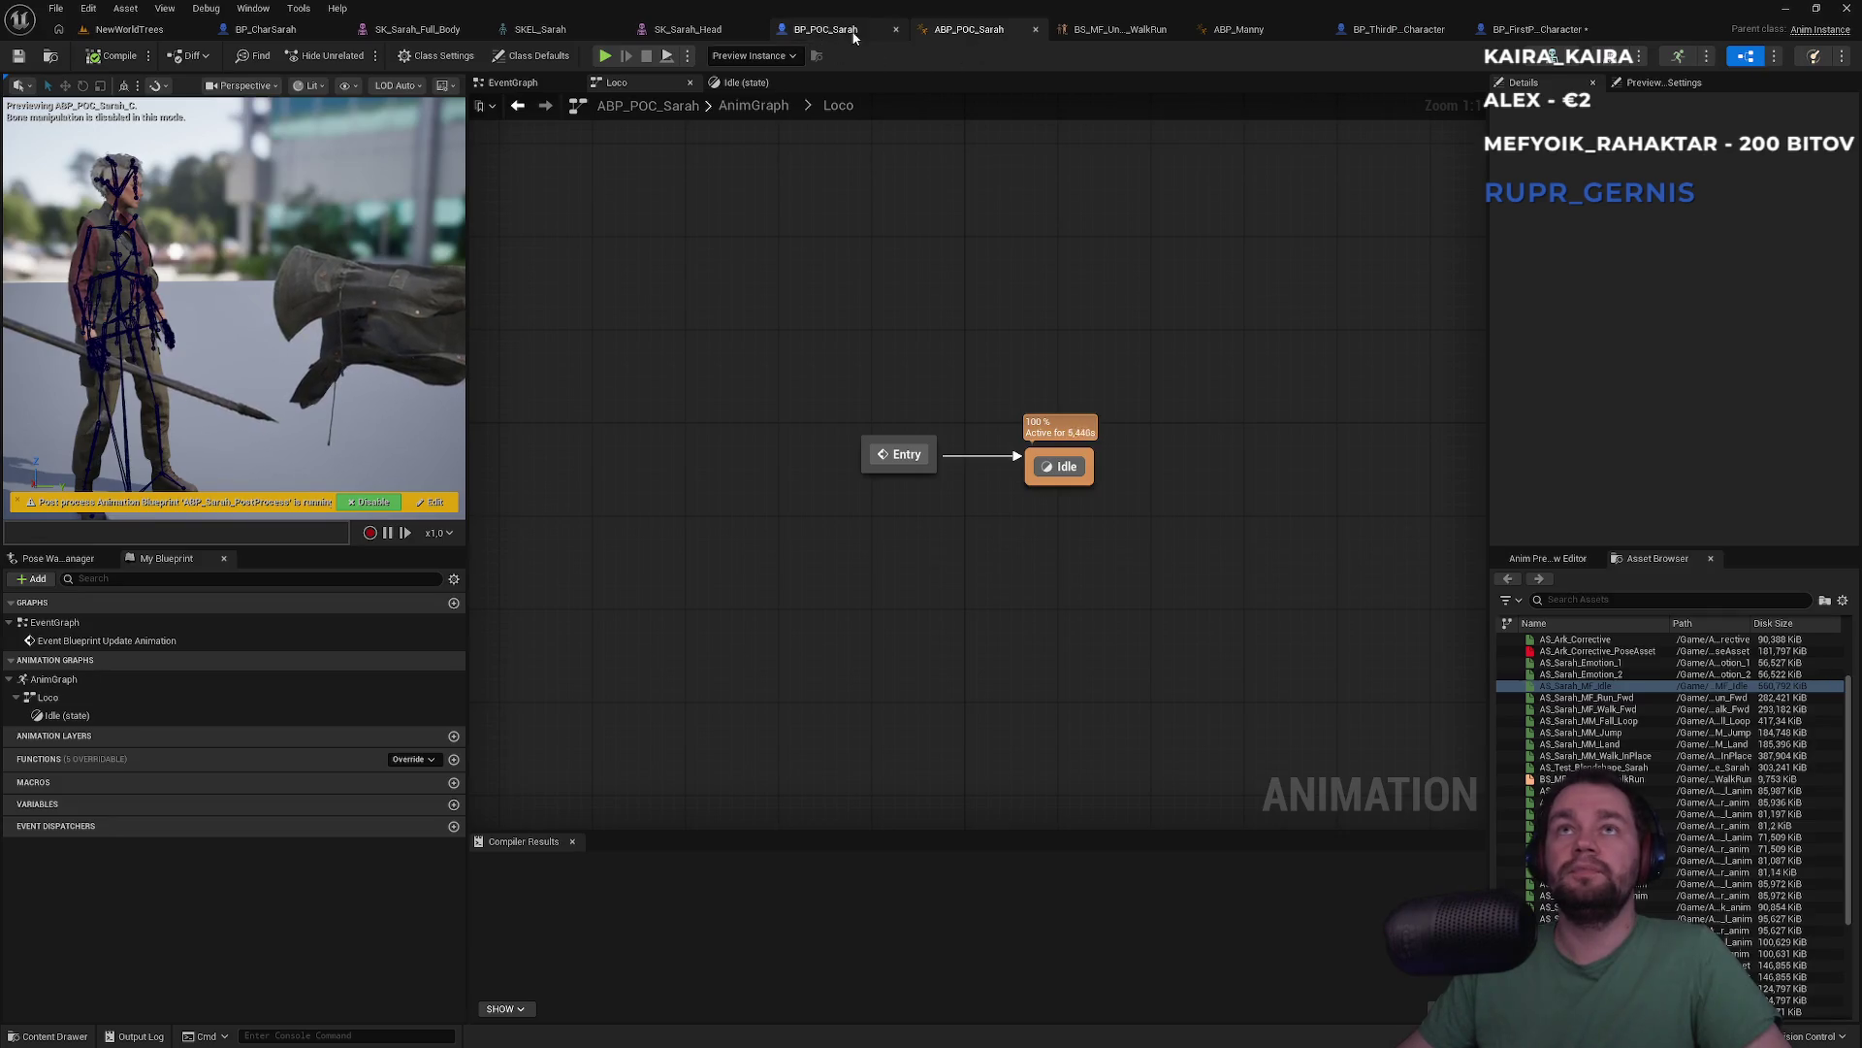
pyautogui.click(824, 29)
pyautogui.click(558, 83)
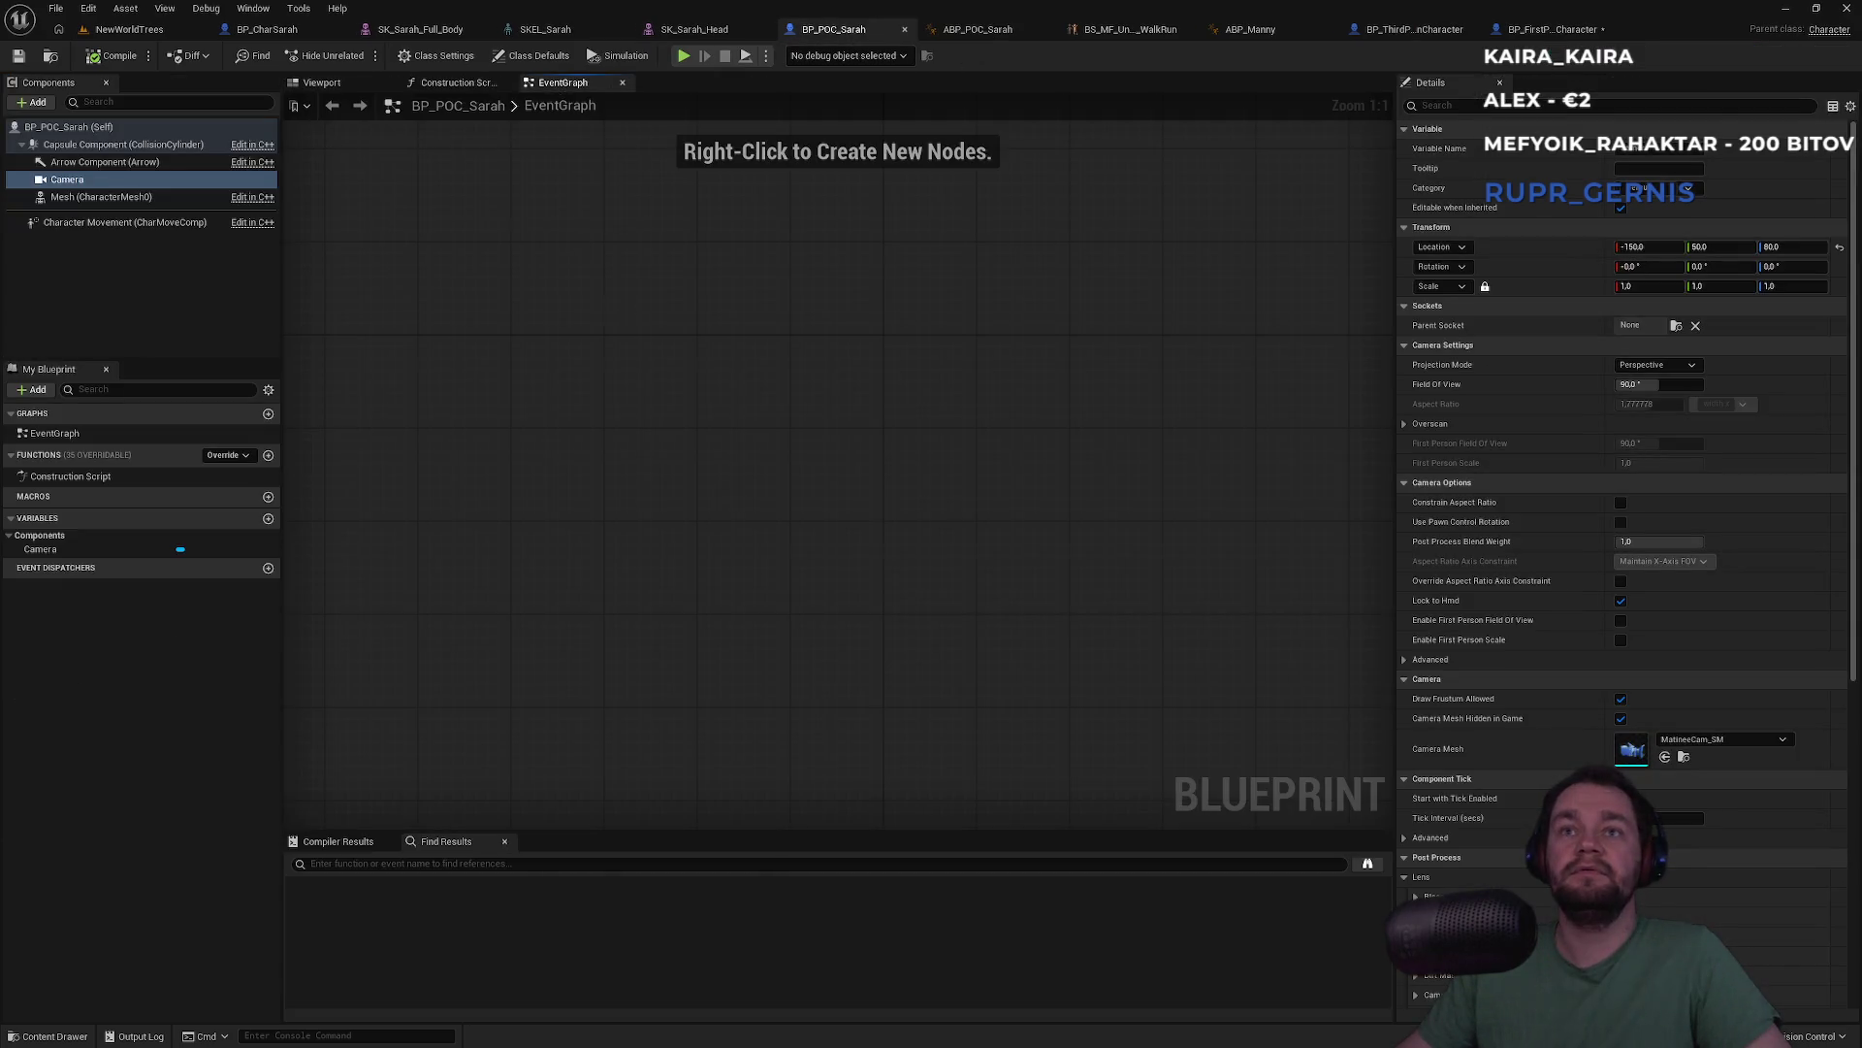
# Paste the IA_Look and IA_MouseLook events with their Aim calls, choosing Do Nothing for function references
pyautogui.hotkey('ctrl', 'v')
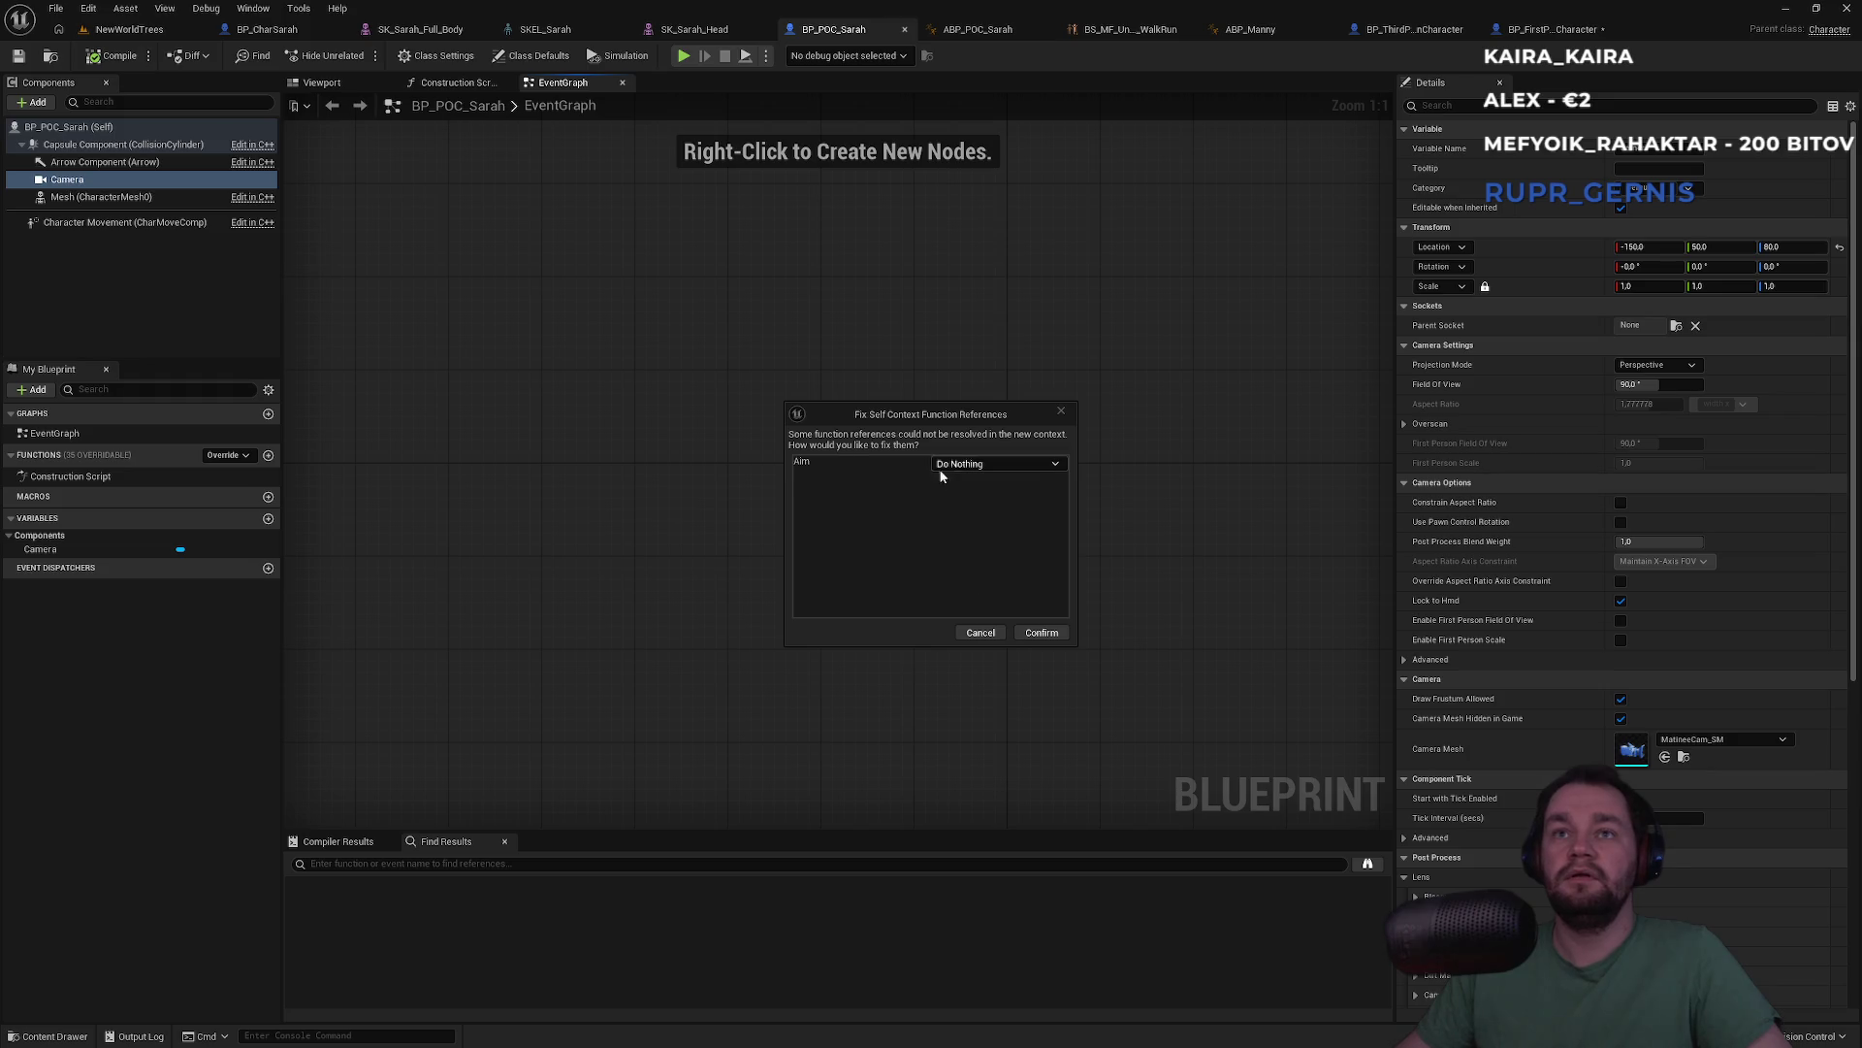
pyautogui.click(1036, 636)
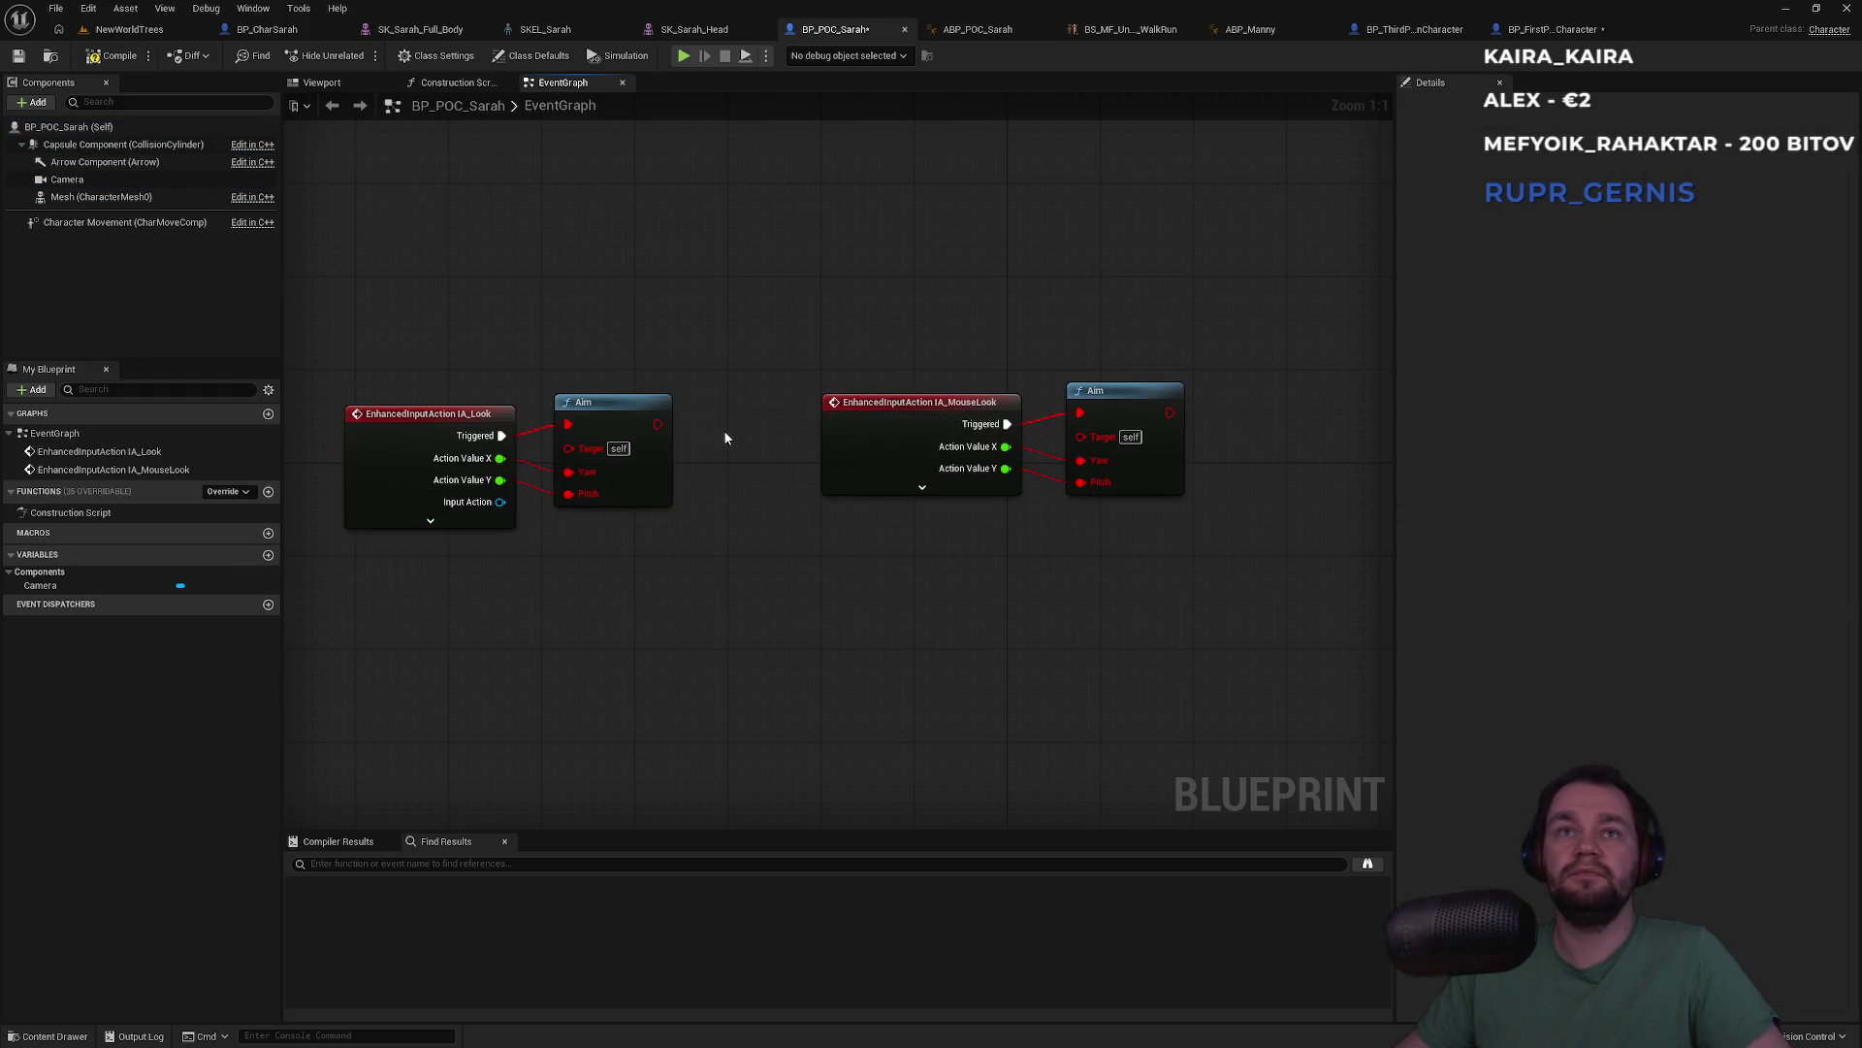
pyautogui.moveTo(766, 376); pyautogui.dragTo(692, 374)
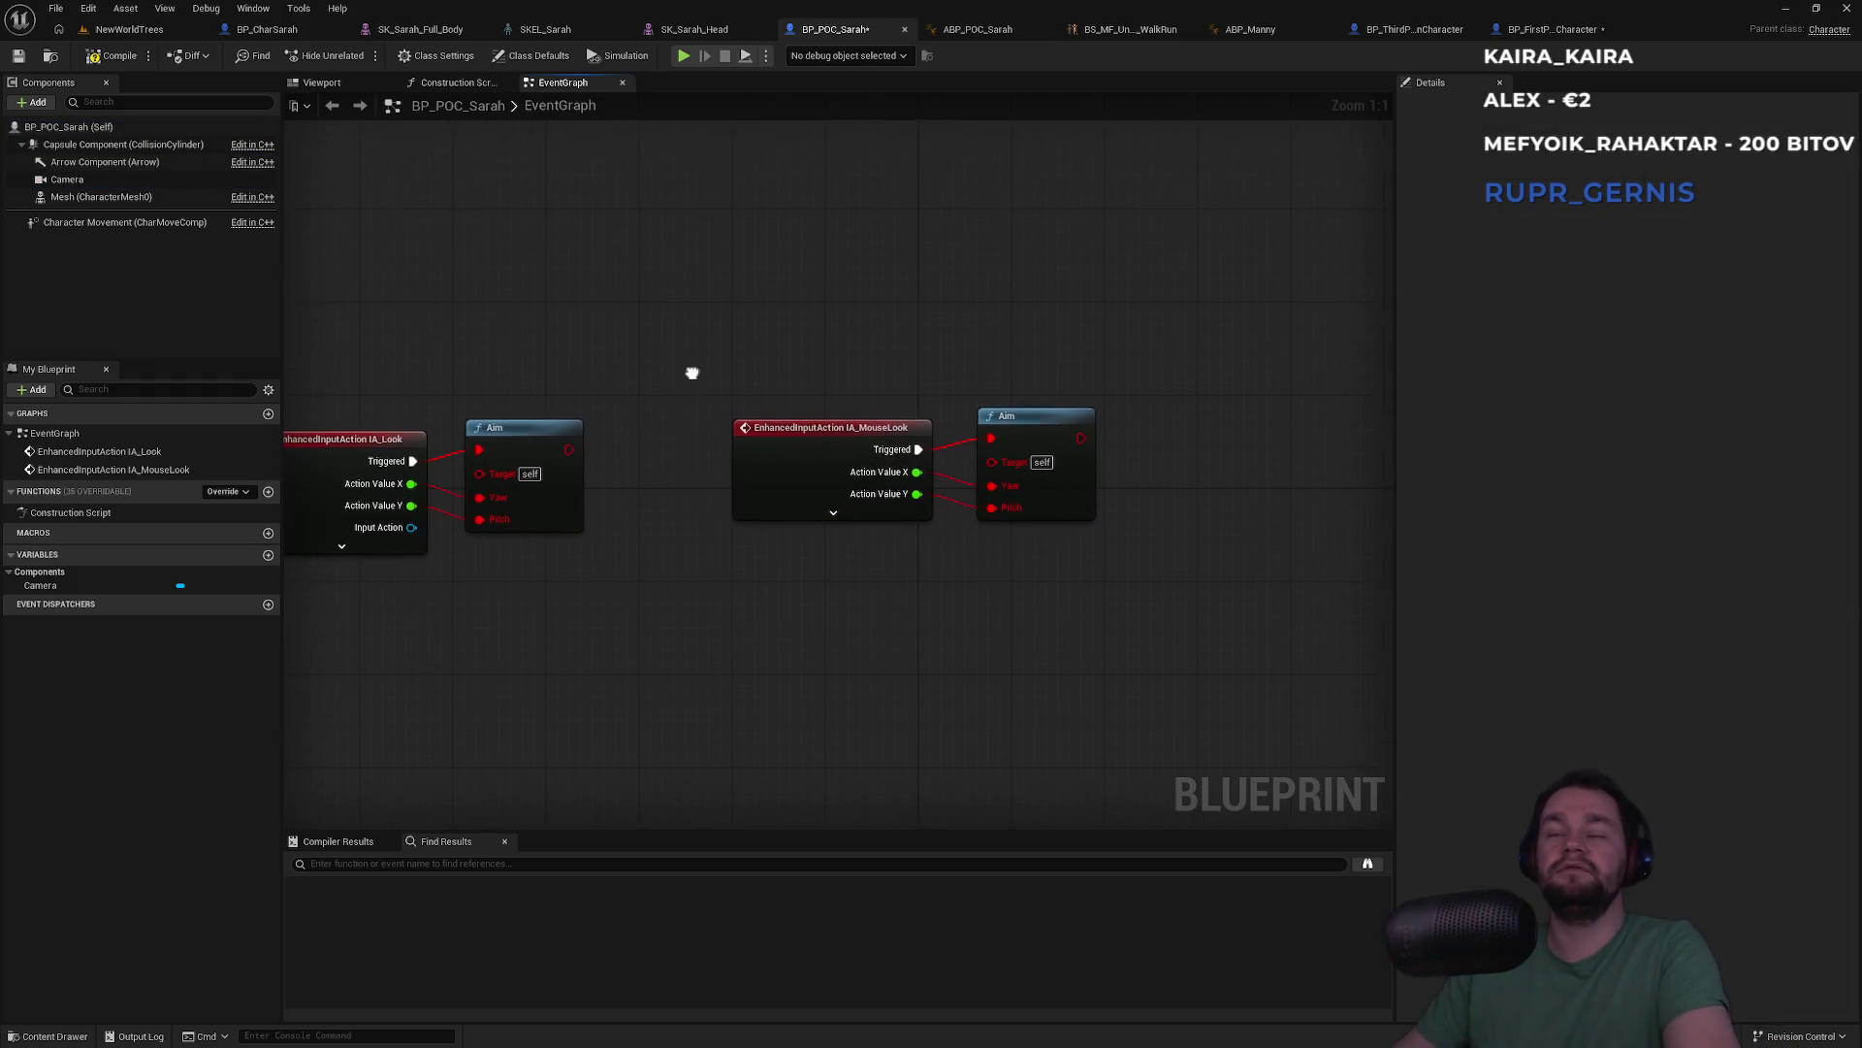
# Select all nodes in BP_FirstPersonCharacter's Aim function, then return to BP_POC_Sarah
pyautogui.click(1552, 29)
pyautogui.doubleClick(801, 249)
pyautogui.moveTo(1012, 572)
pyautogui.mouseDown()
pyautogui.moveTo(520, 443)
pyautogui.moveTo(392, 282)
pyautogui.mouseUp()
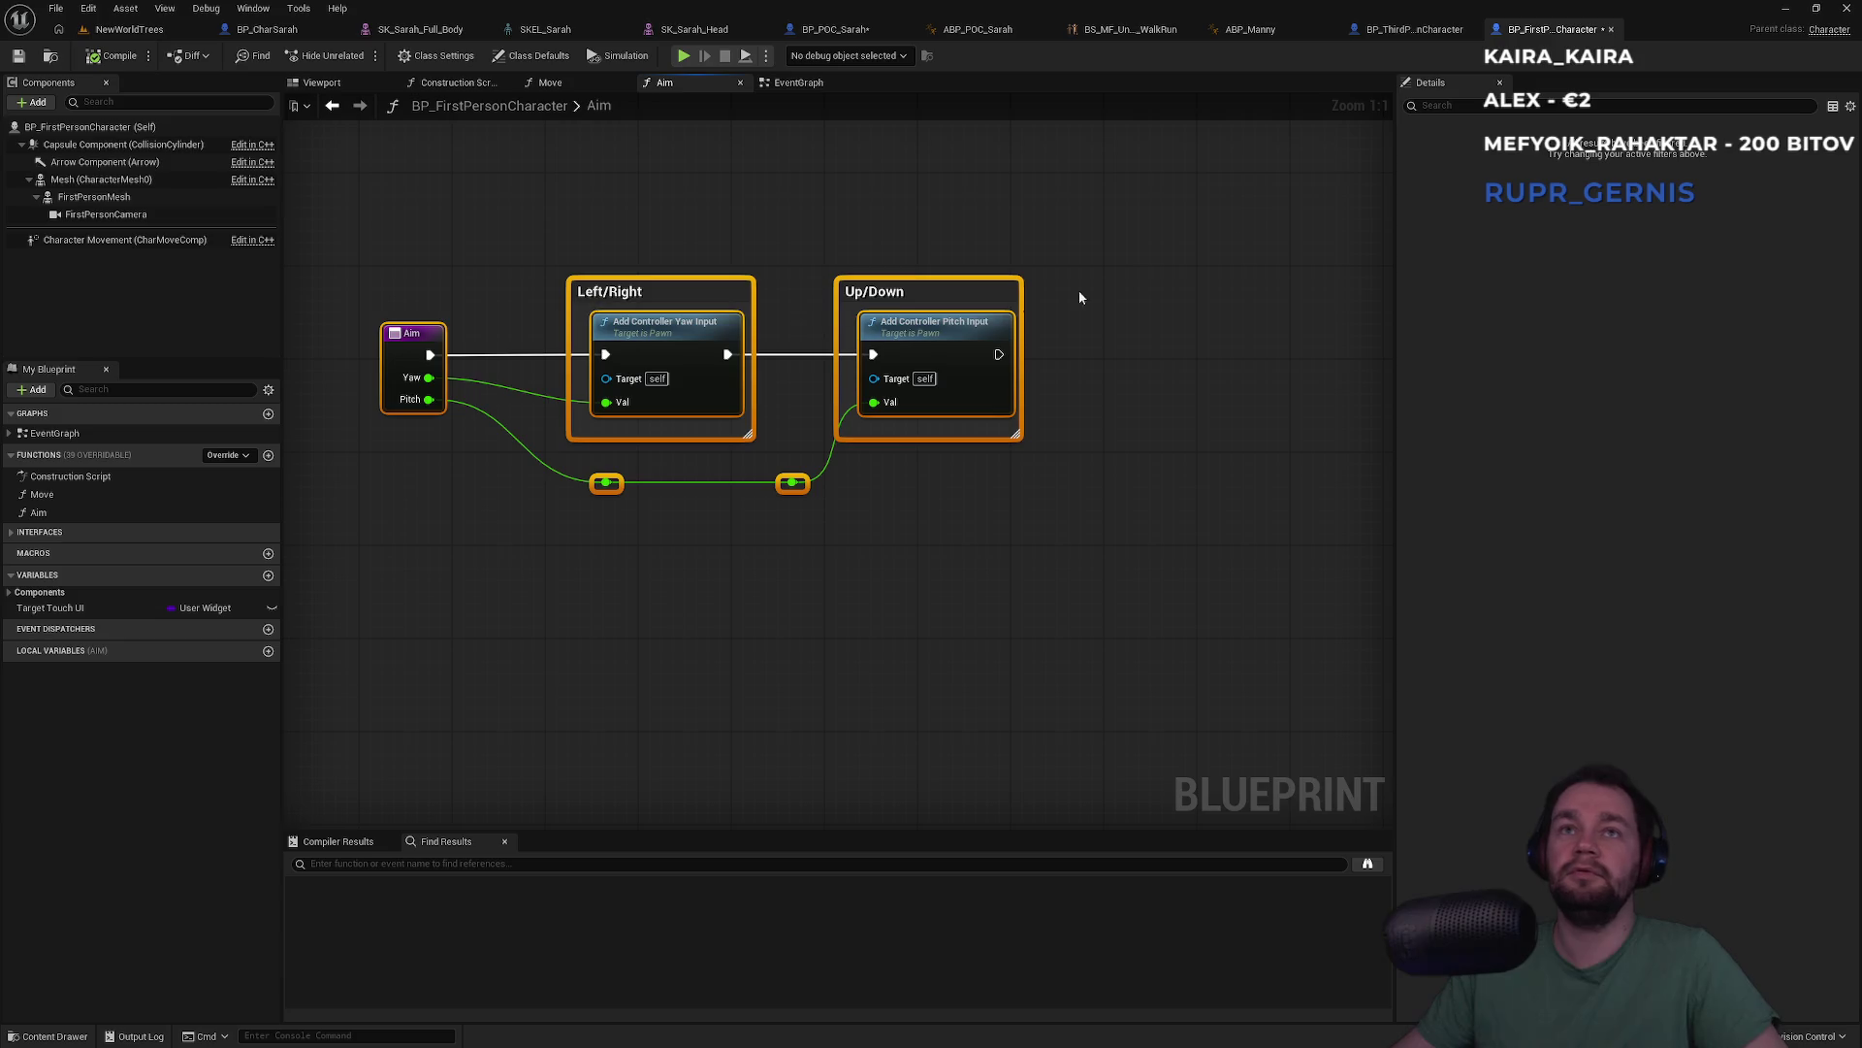
pyautogui.click(1008, 27)
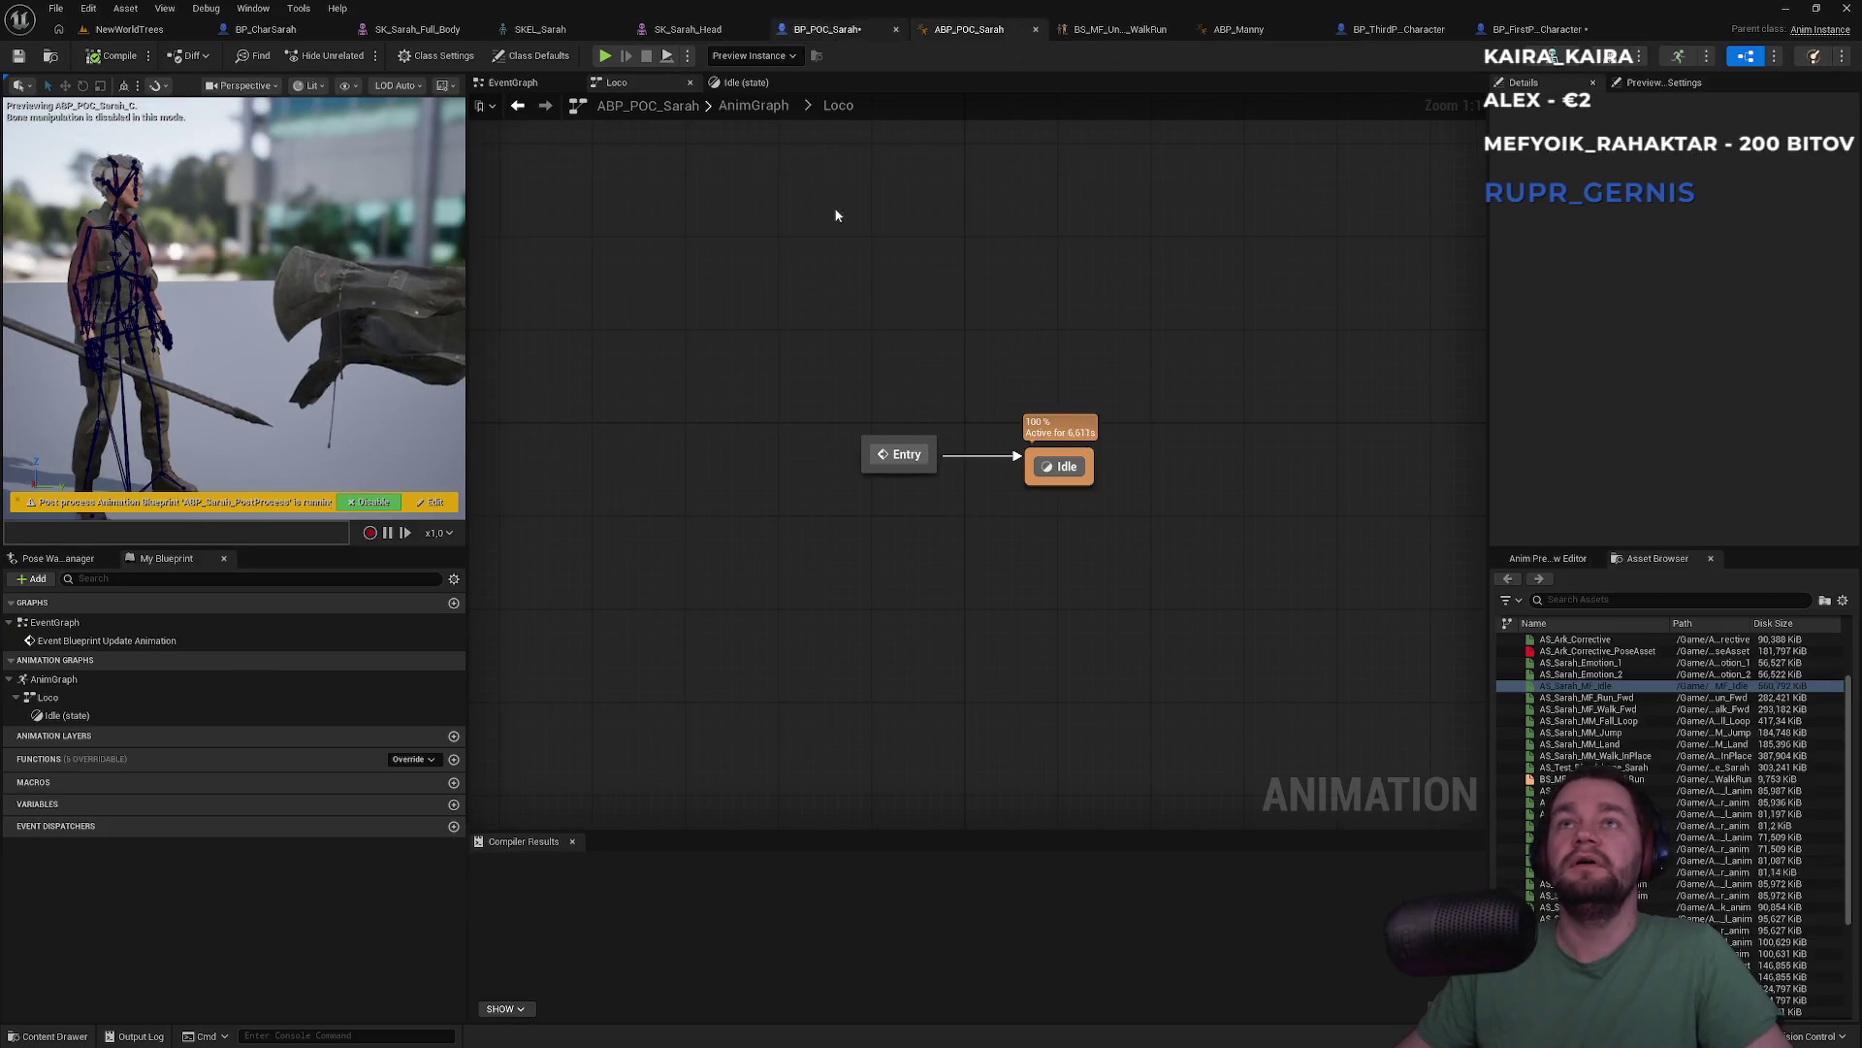
pyautogui.click(826, 29)
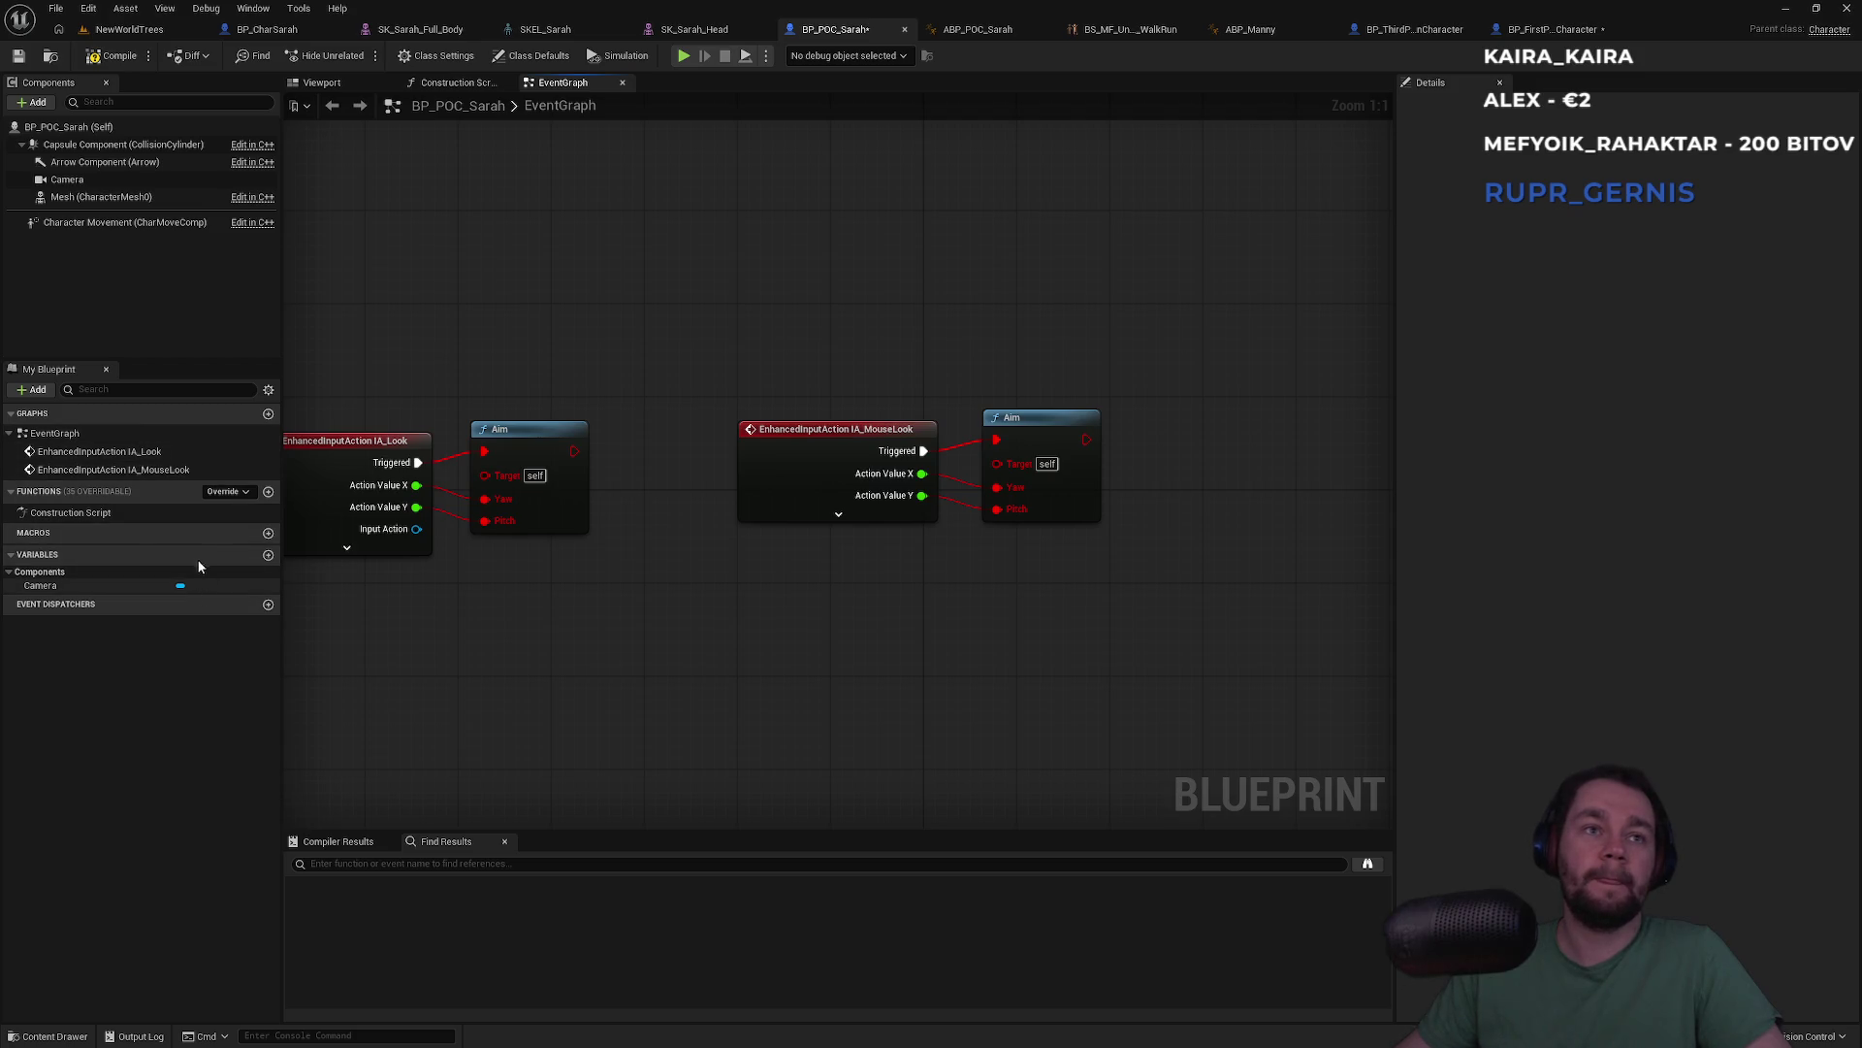
# Create a function named Aim and paste the yaw and pitch controller input nodes into it
pyautogui.click(268, 492)
pyautogui.write('Aim')
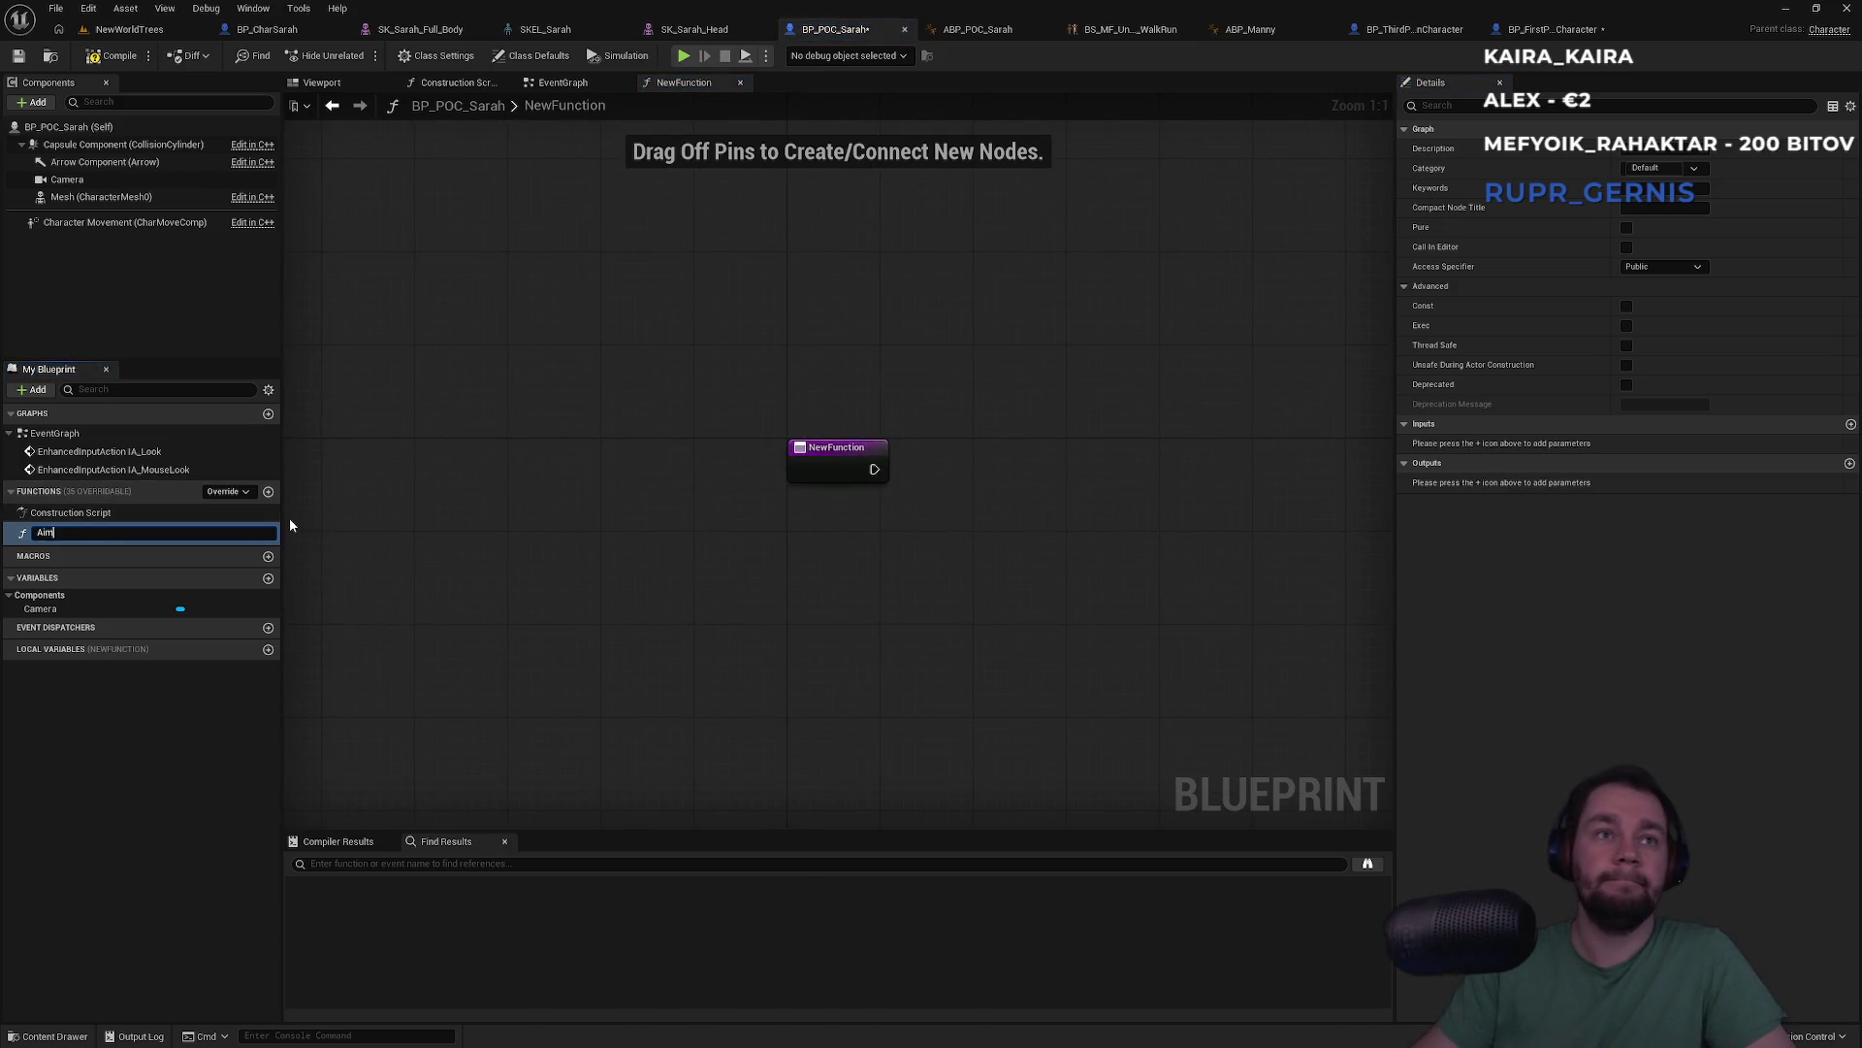
pyautogui.press('Return')
pyautogui.hotkey('ctrl', 'v')
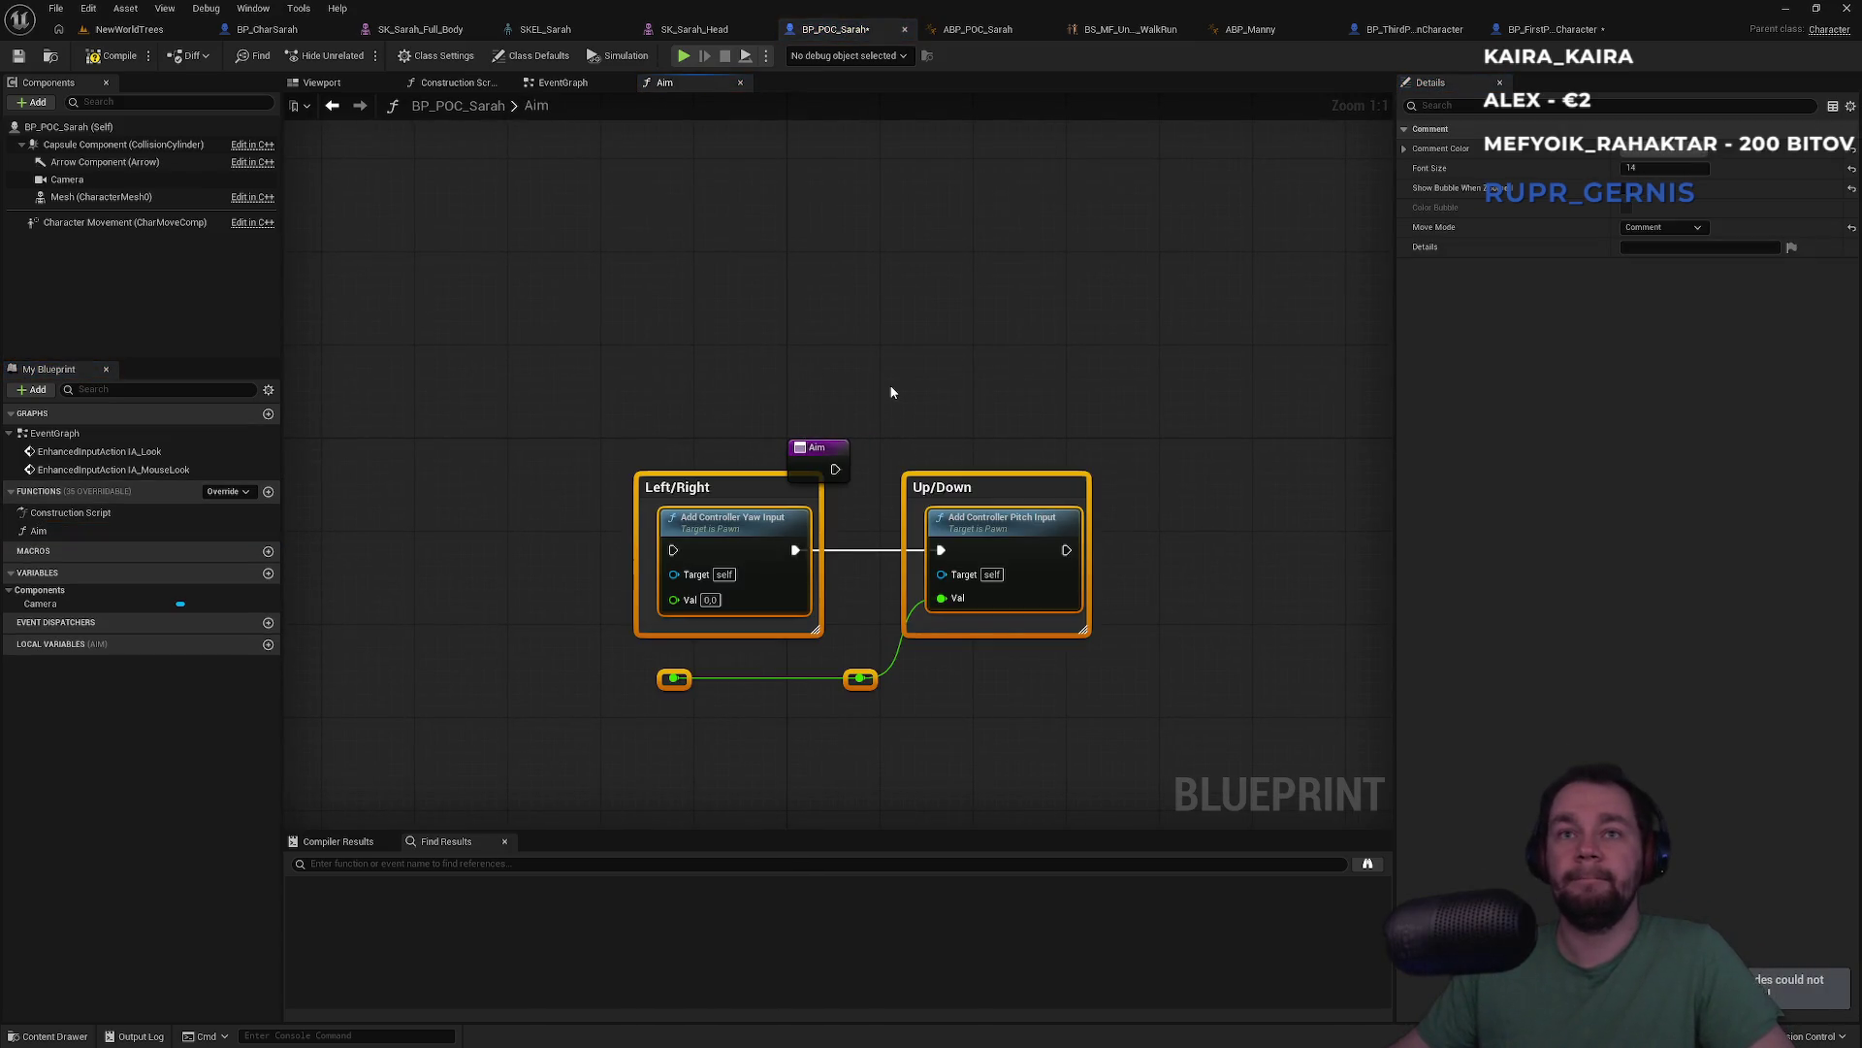
pyautogui.moveTo(797, 473); pyautogui.dragTo(492, 500)
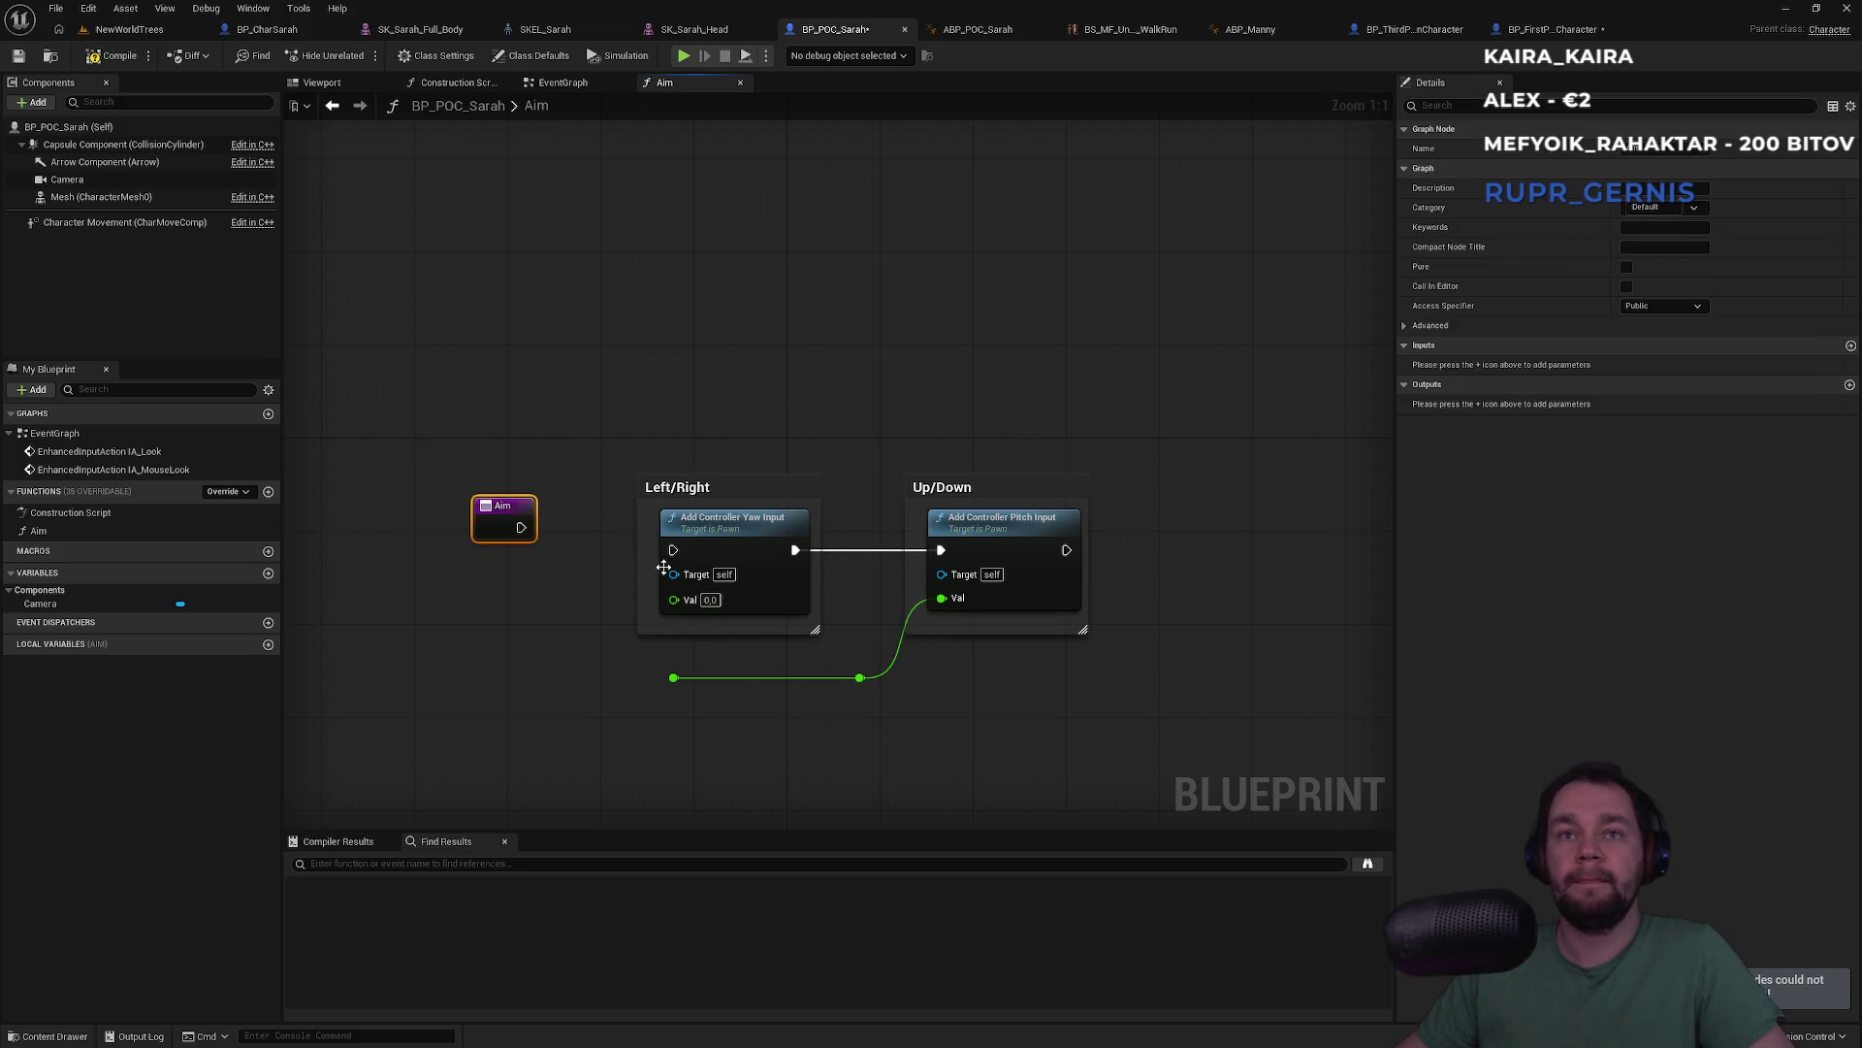
pyautogui.moveTo(662, 568); pyautogui.dragTo(745, 532)
pyautogui.click(547, 560)
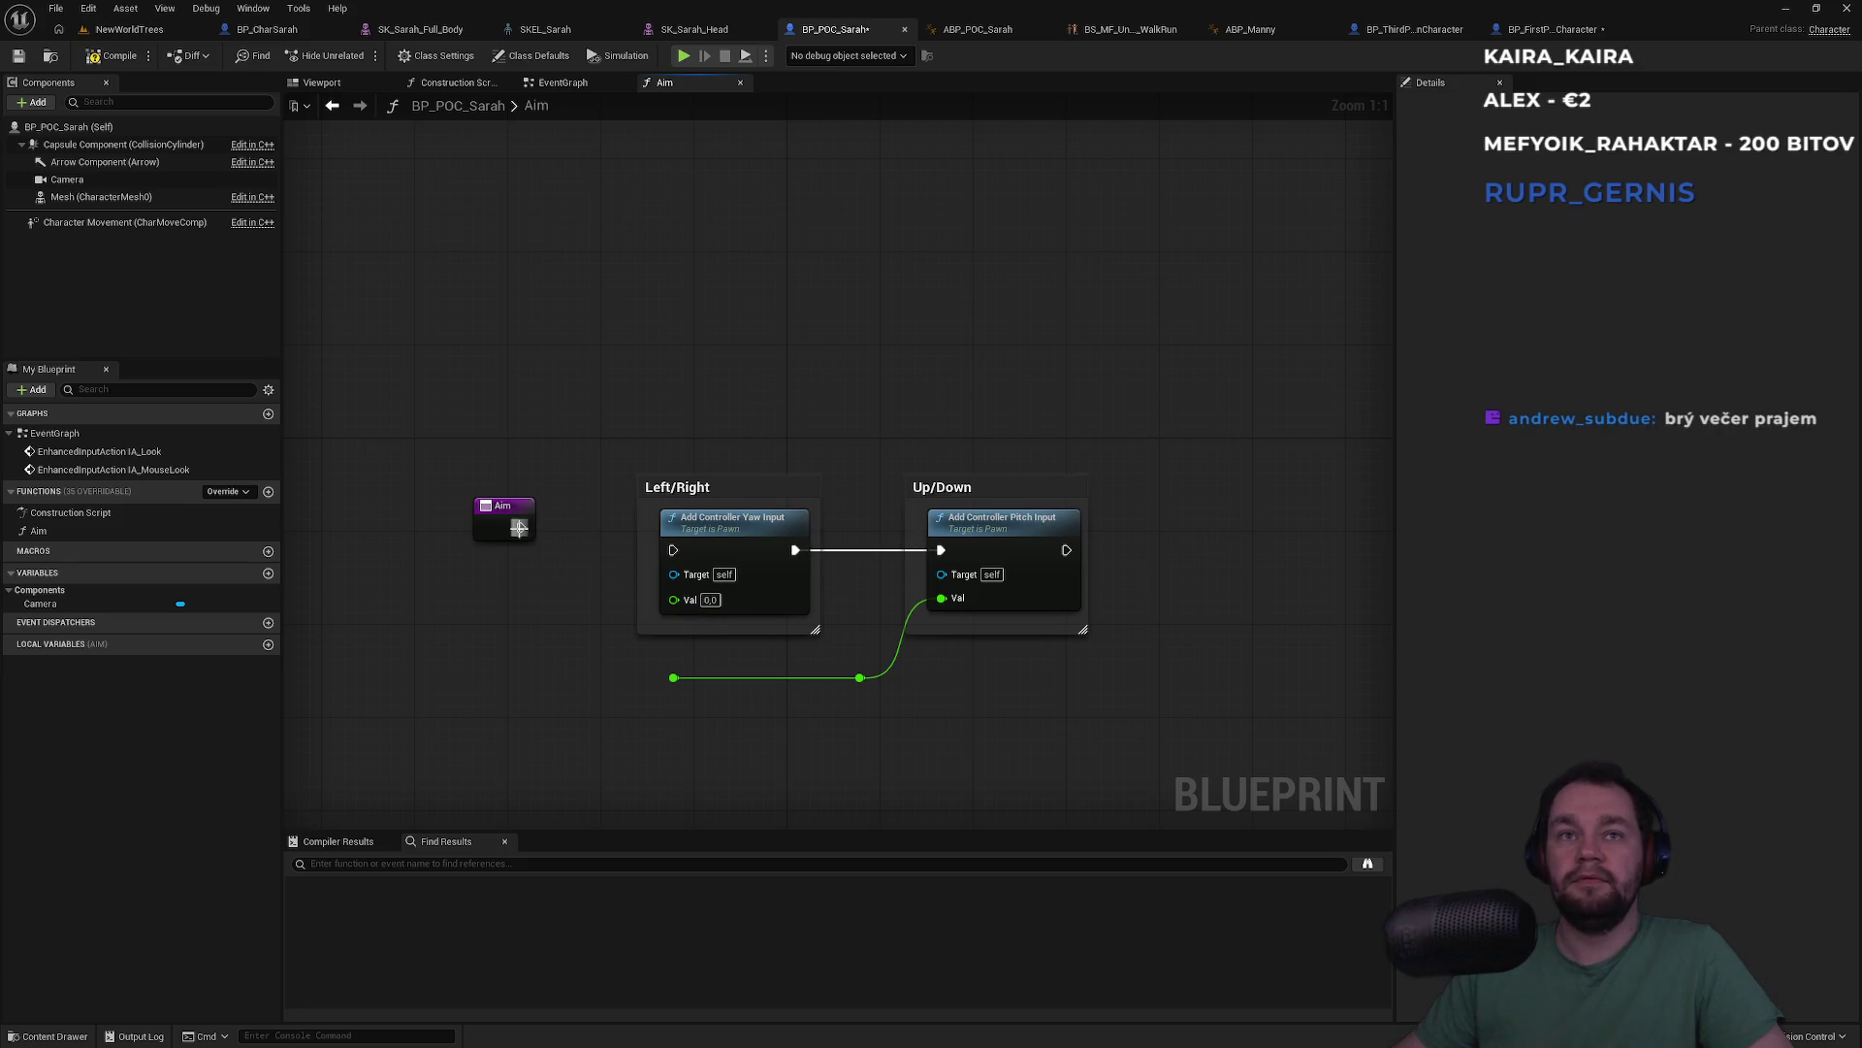
# Wire the yaw Val into Aim's entry node, creating a float input named Yawe
pyautogui.click(1552, 29)
pyautogui.click(832, 31)
pyautogui.moveTo(675, 599); pyautogui.dragTo(498, 532)
pyautogui.click(507, 555)
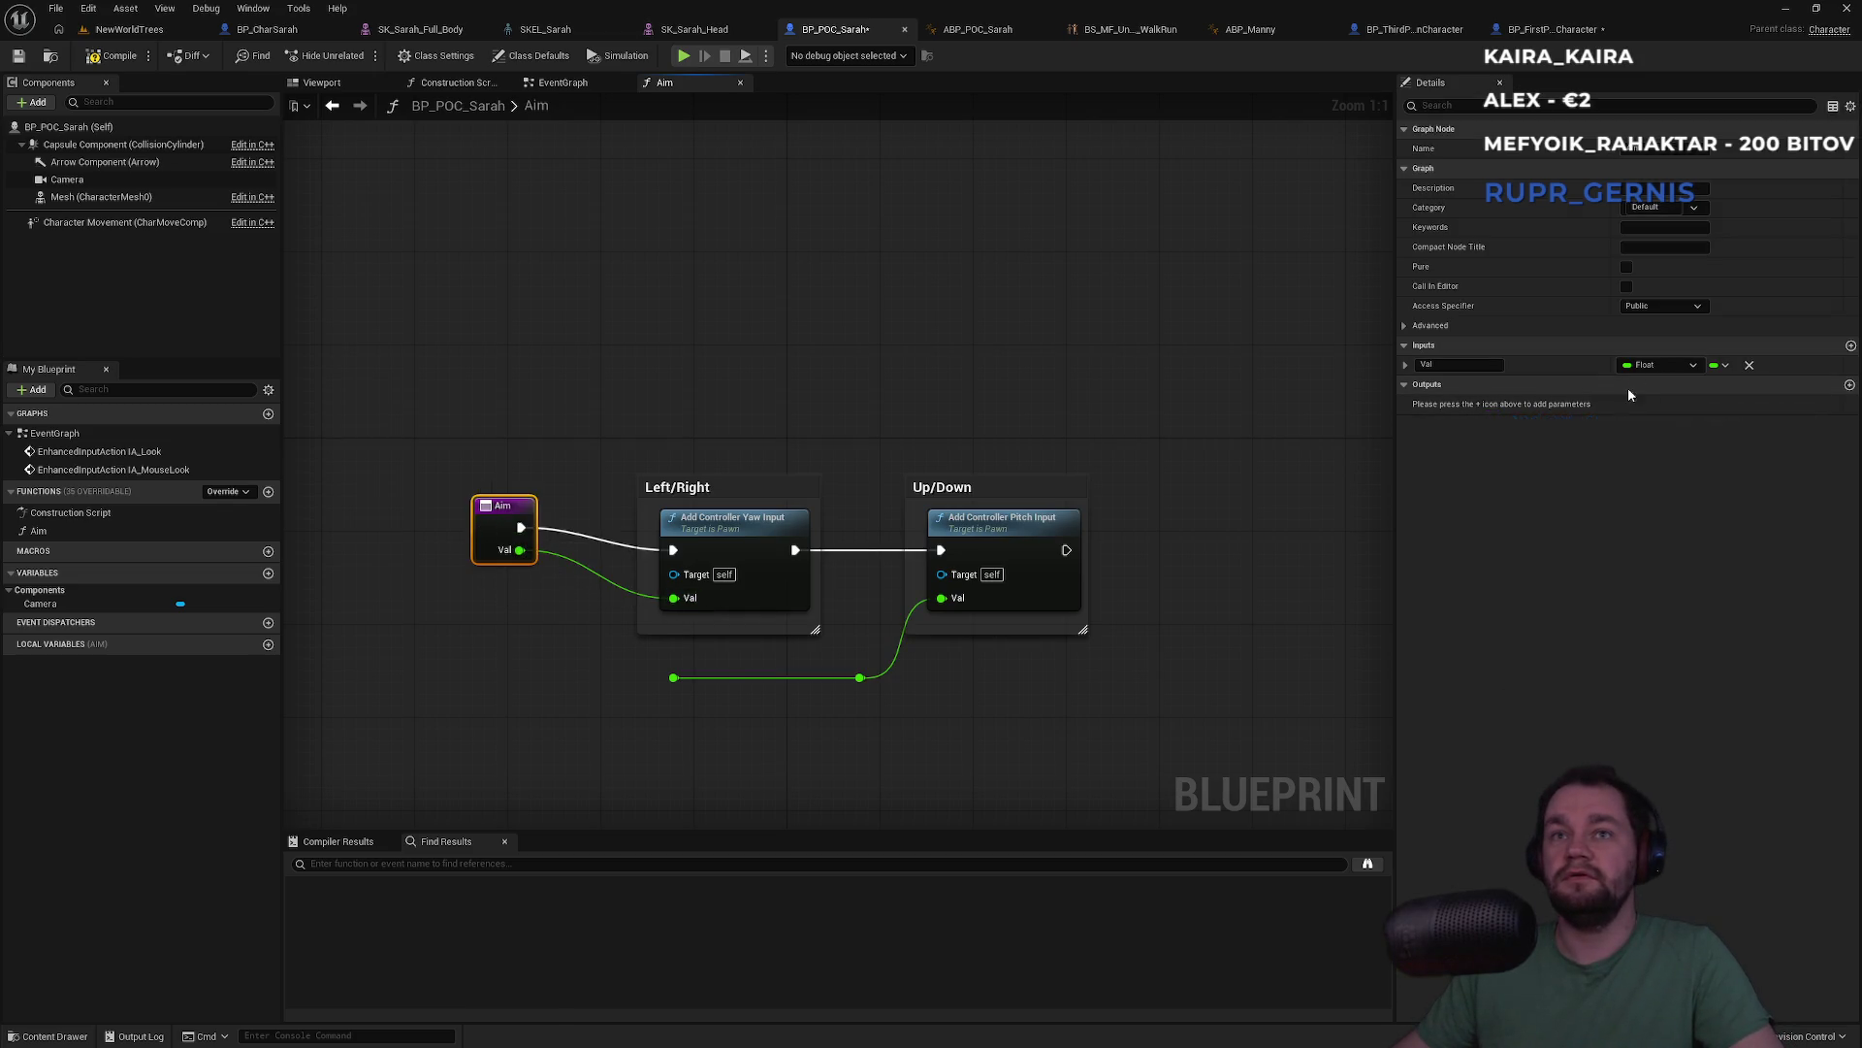
pyautogui.click(1644, 364)
pyautogui.click(1459, 364)
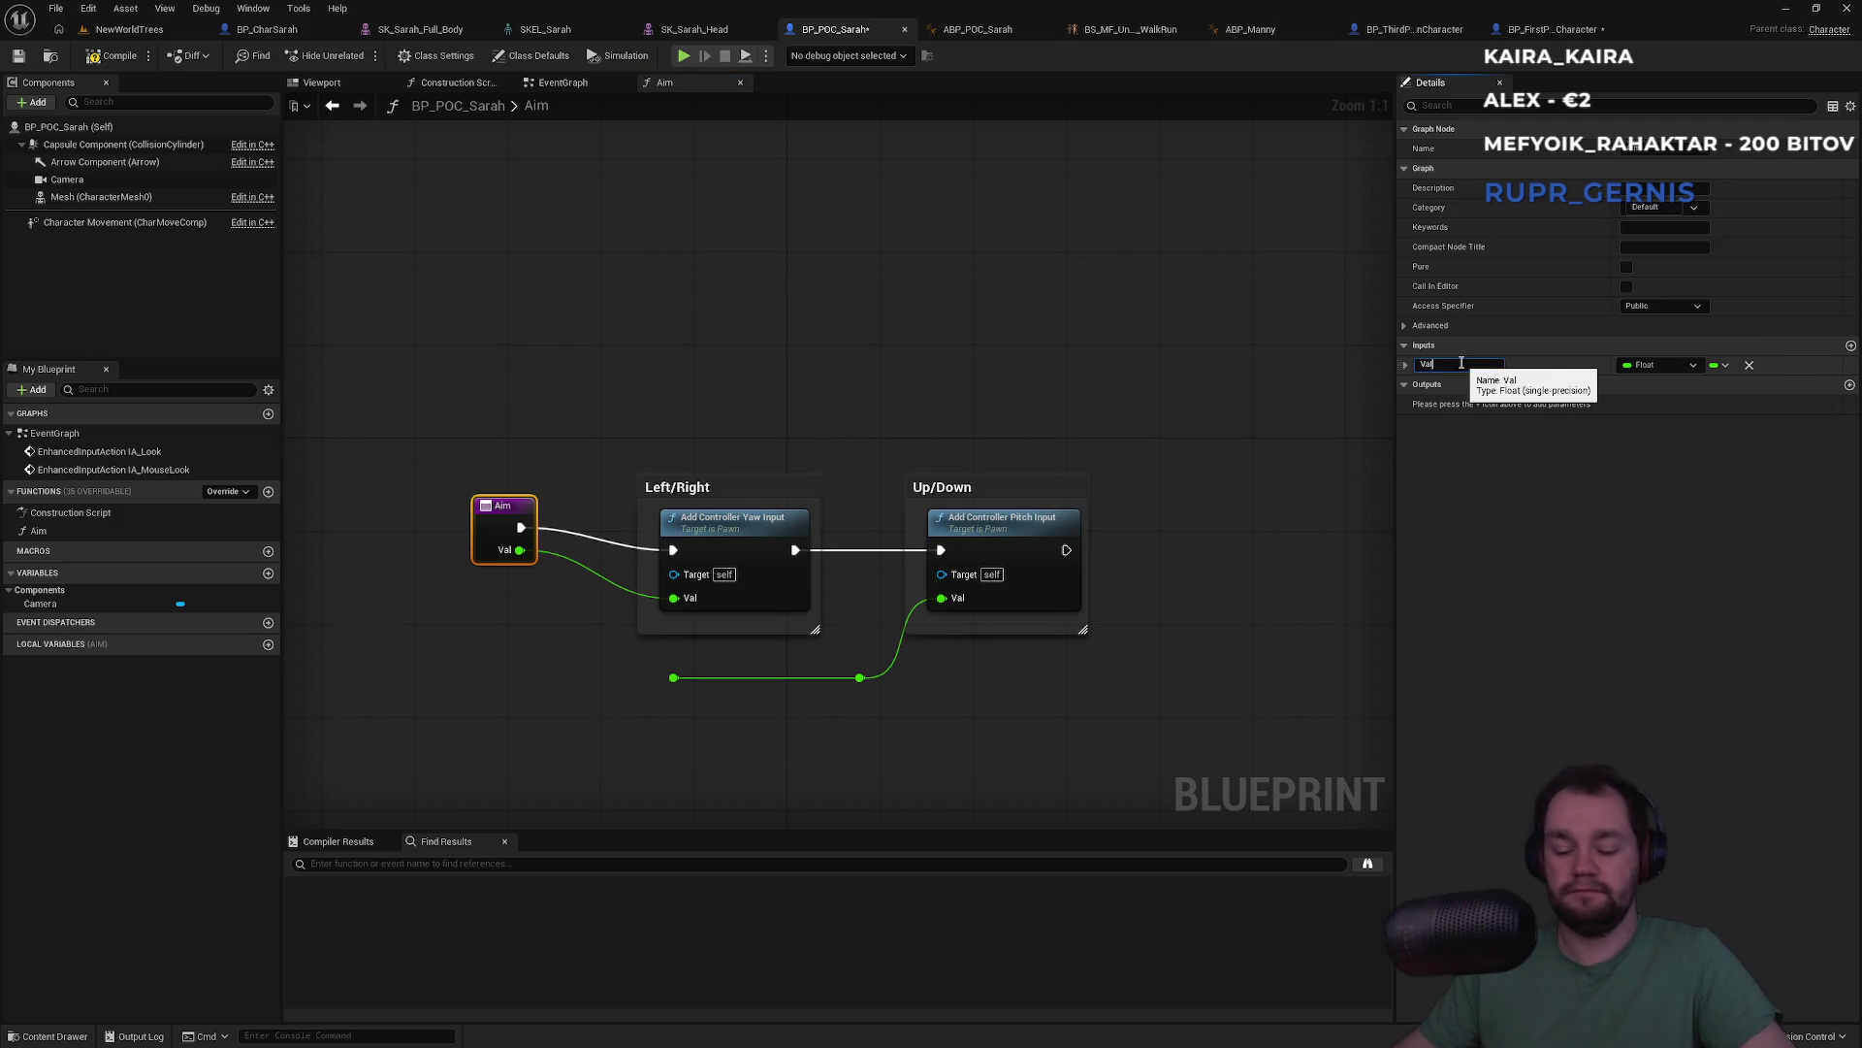
pyautogui.write('Yaw')
pyautogui.press('Return')
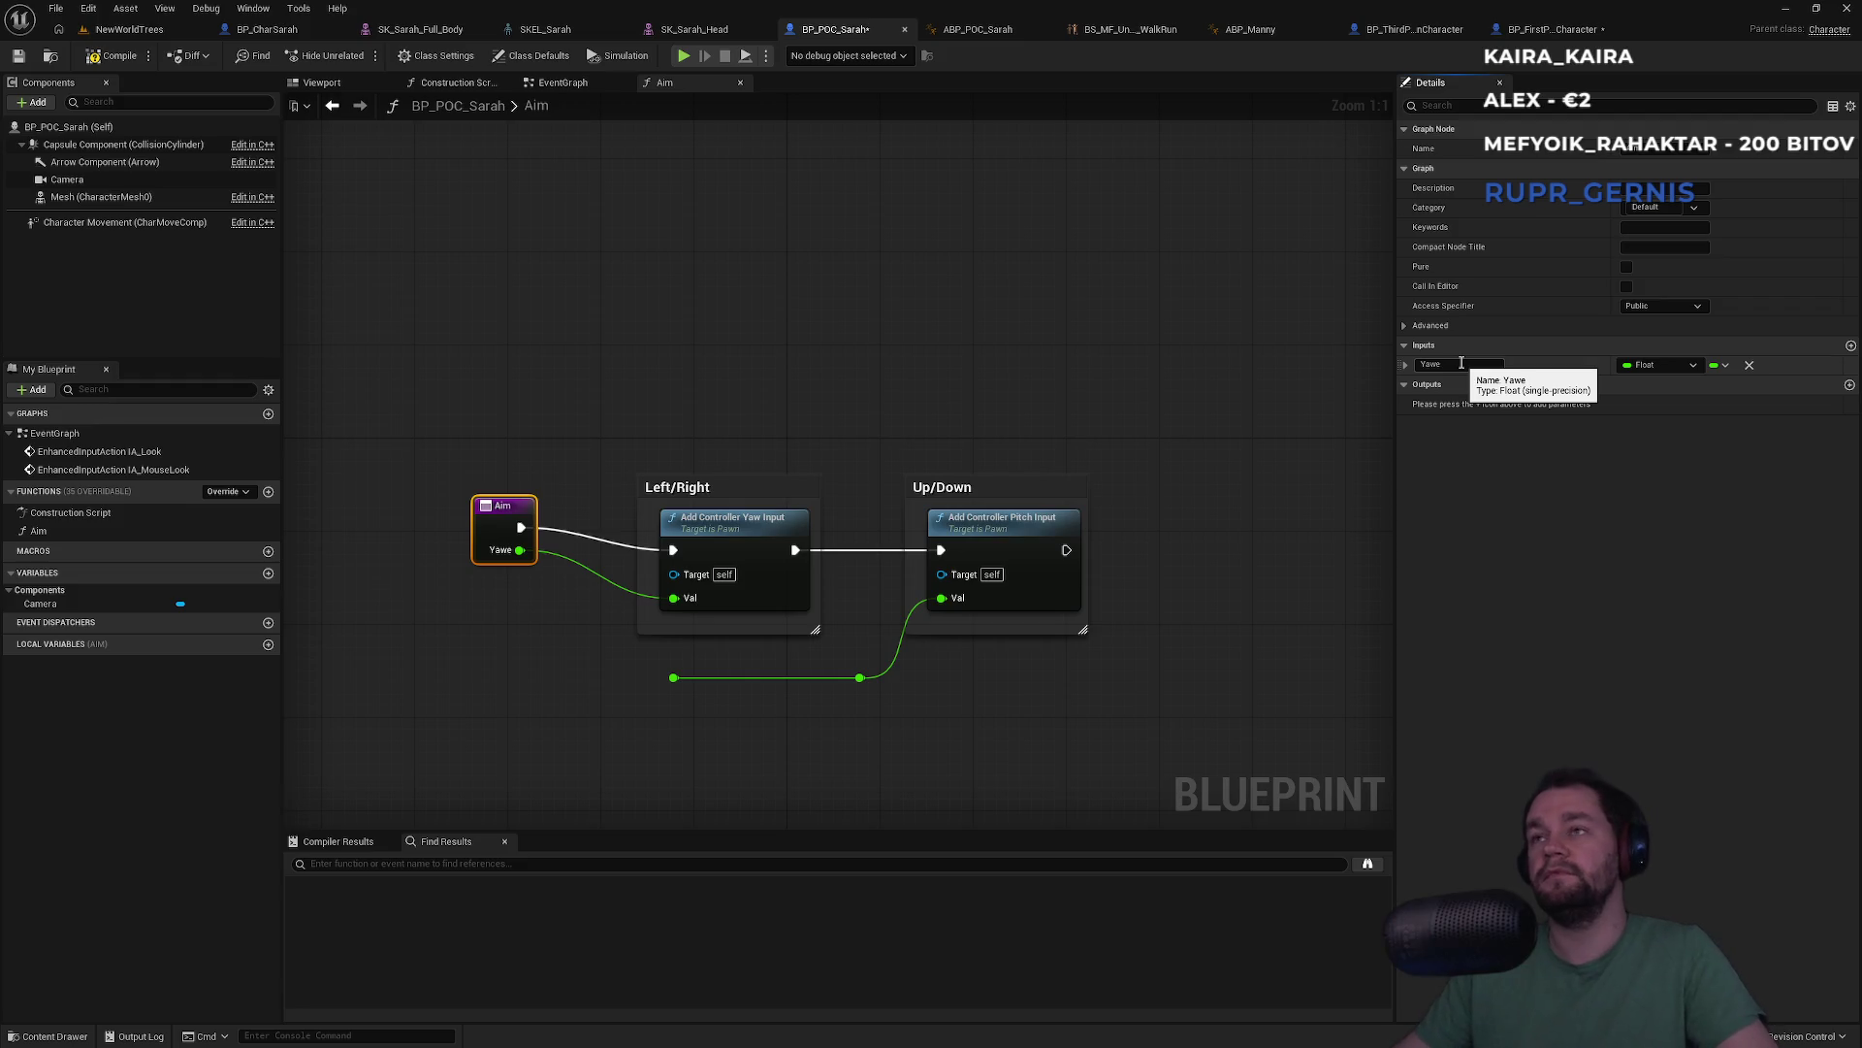
# Try renaming the Yawe input, remove a stray reroute, and compile, which reports 4 pin errors
pyautogui.click(1461, 363)
pyautogui.write('Yaw')
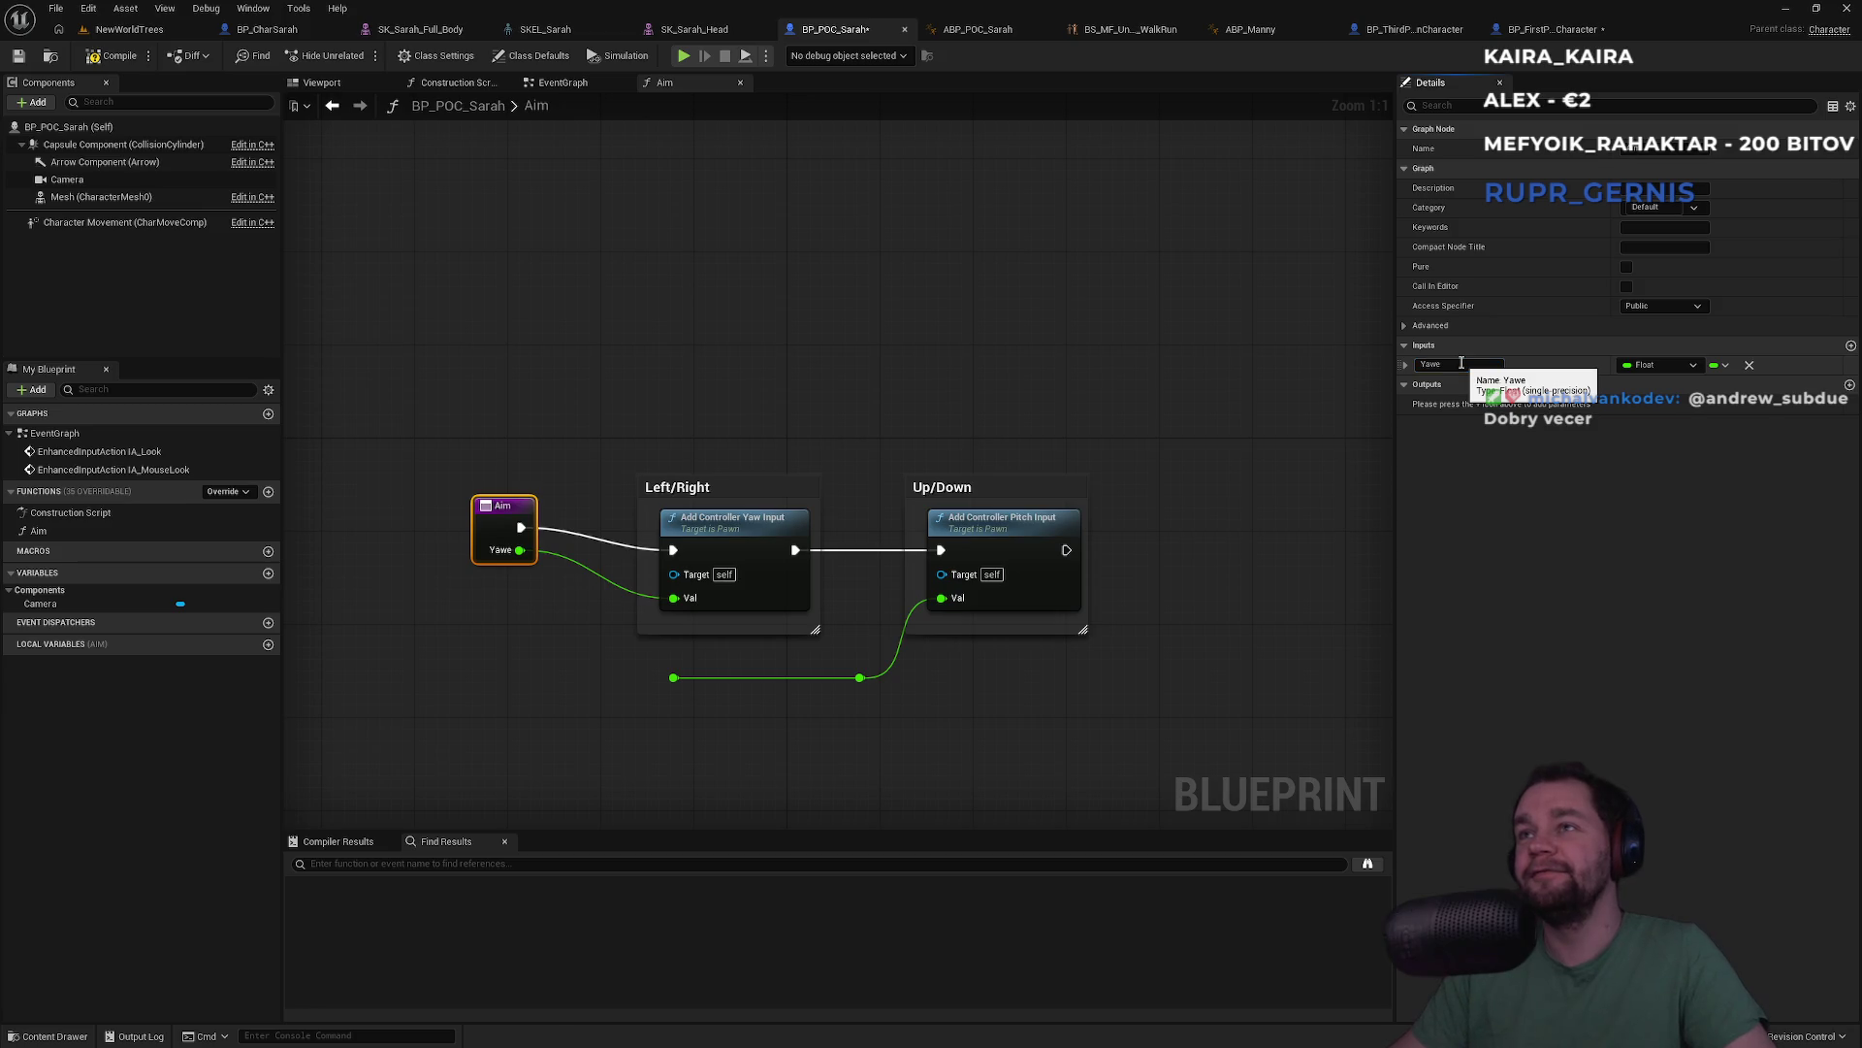
pyautogui.click(577, 576)
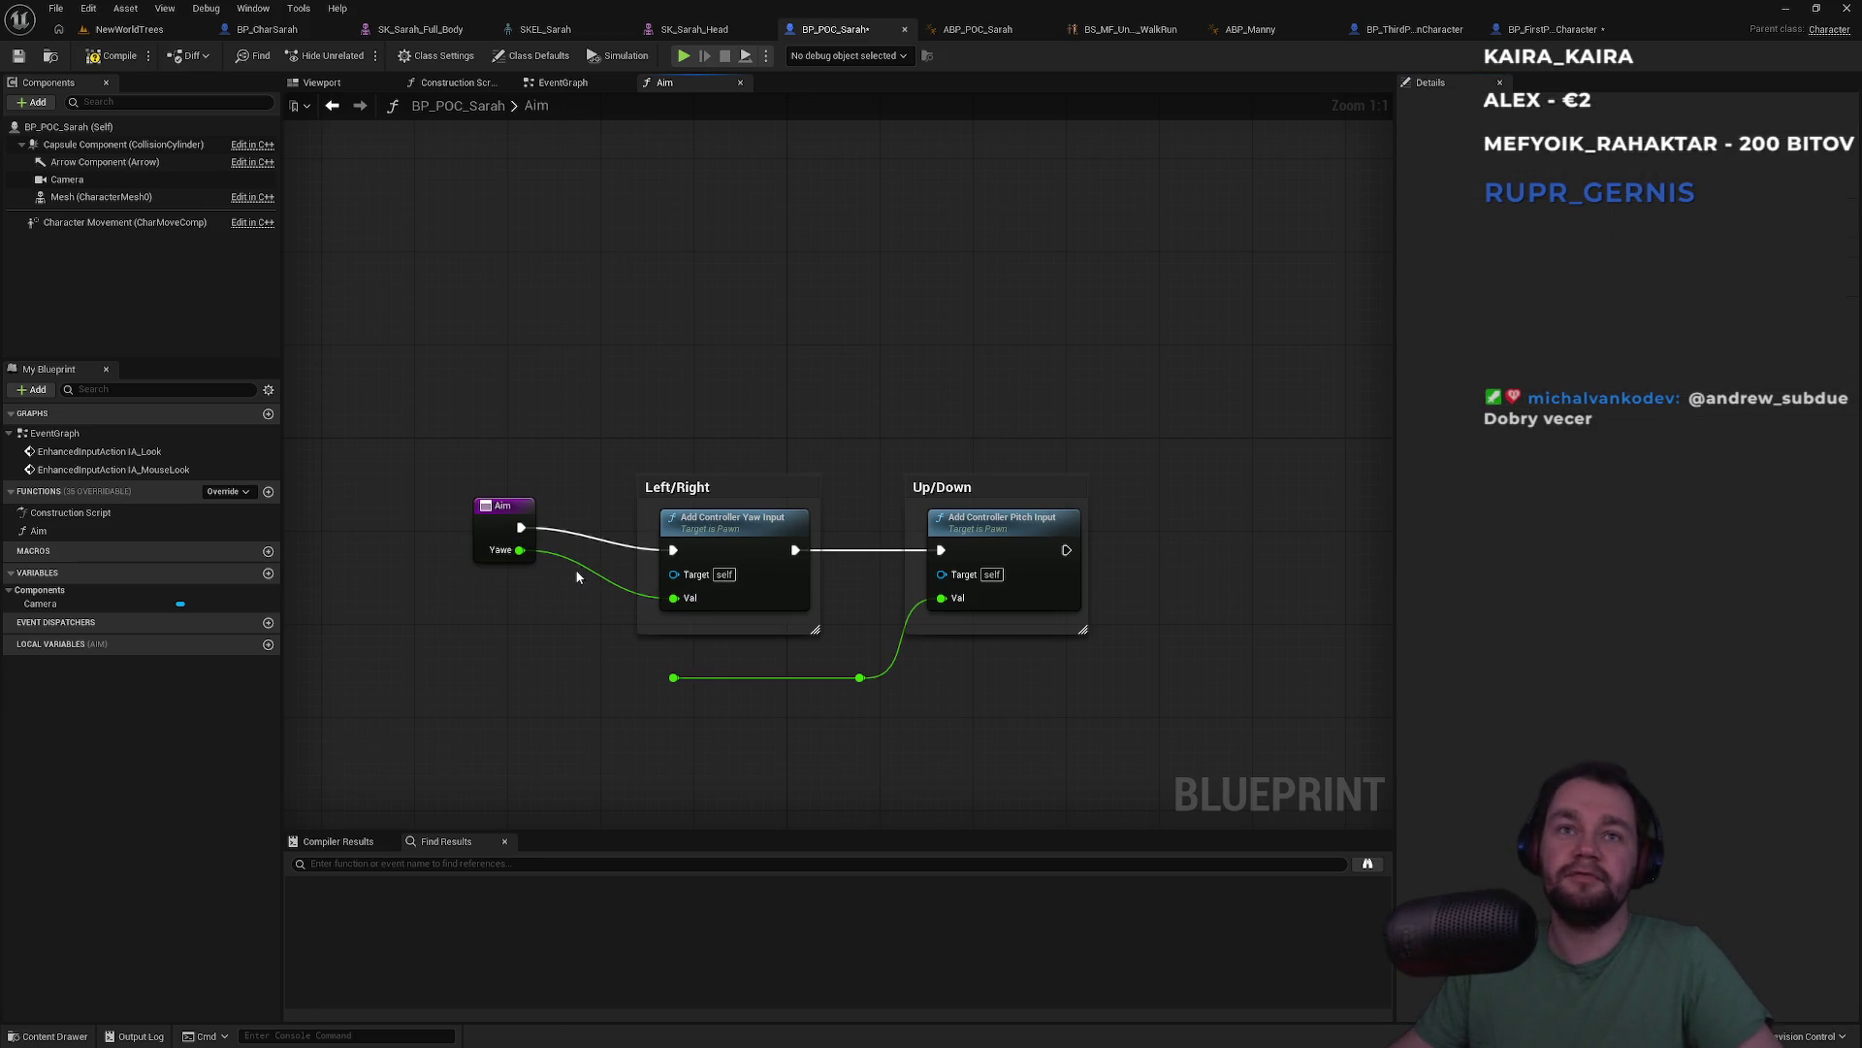
pyautogui.doubleClick(572, 564)
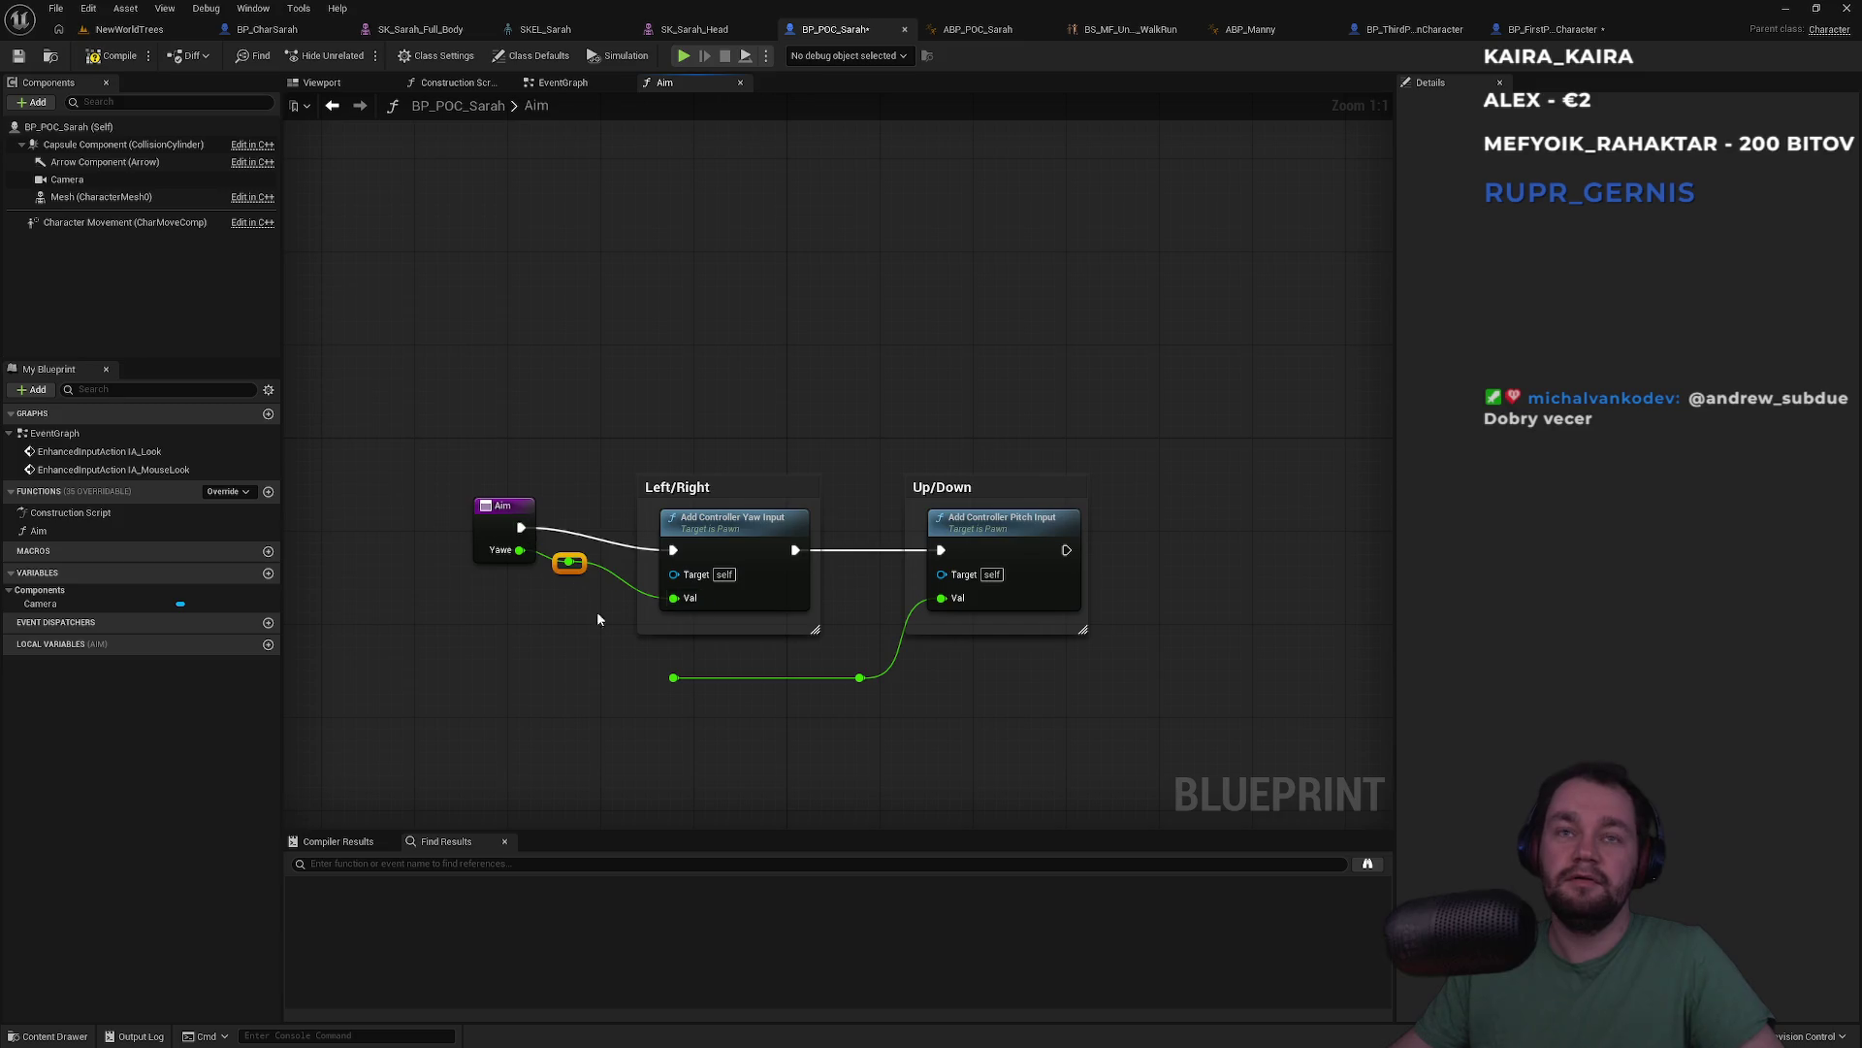
pyautogui.press('Delete')
pyautogui.click(500, 533)
pyautogui.click(1452, 366)
pyautogui.press('BackSpace')
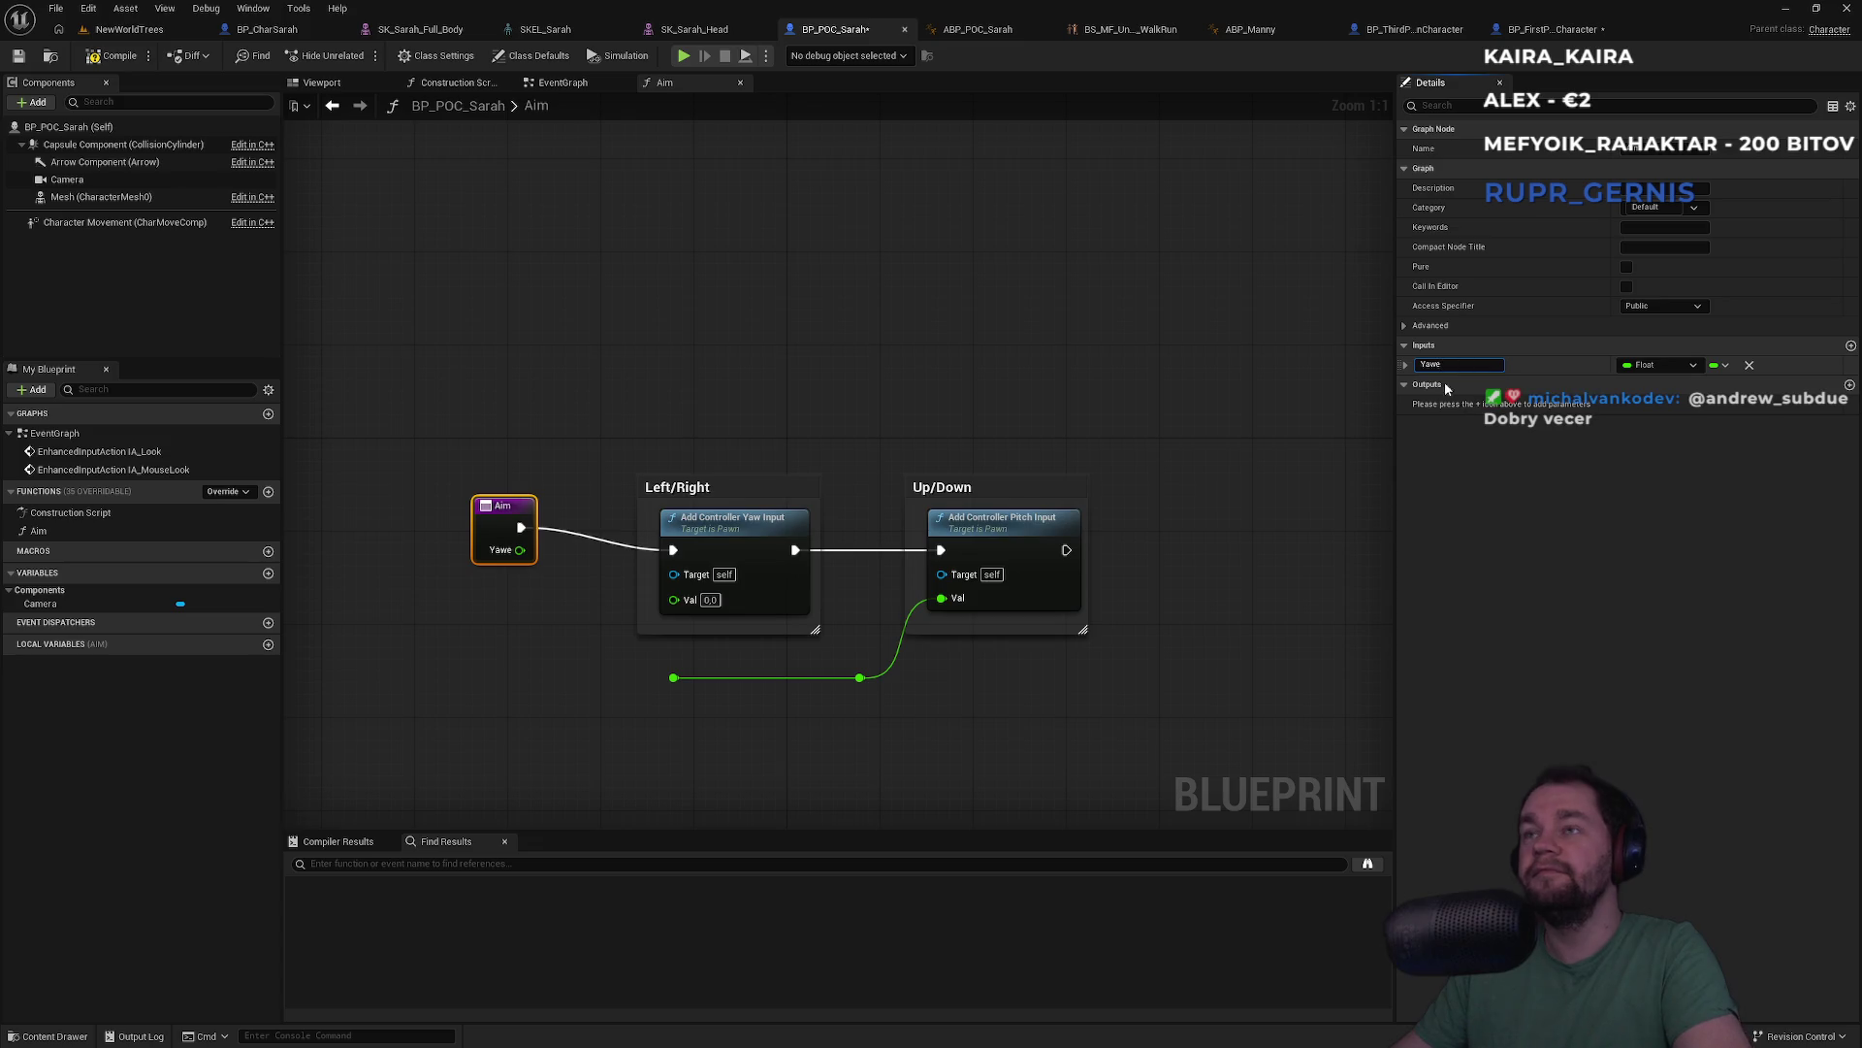
pyautogui.press('F7')
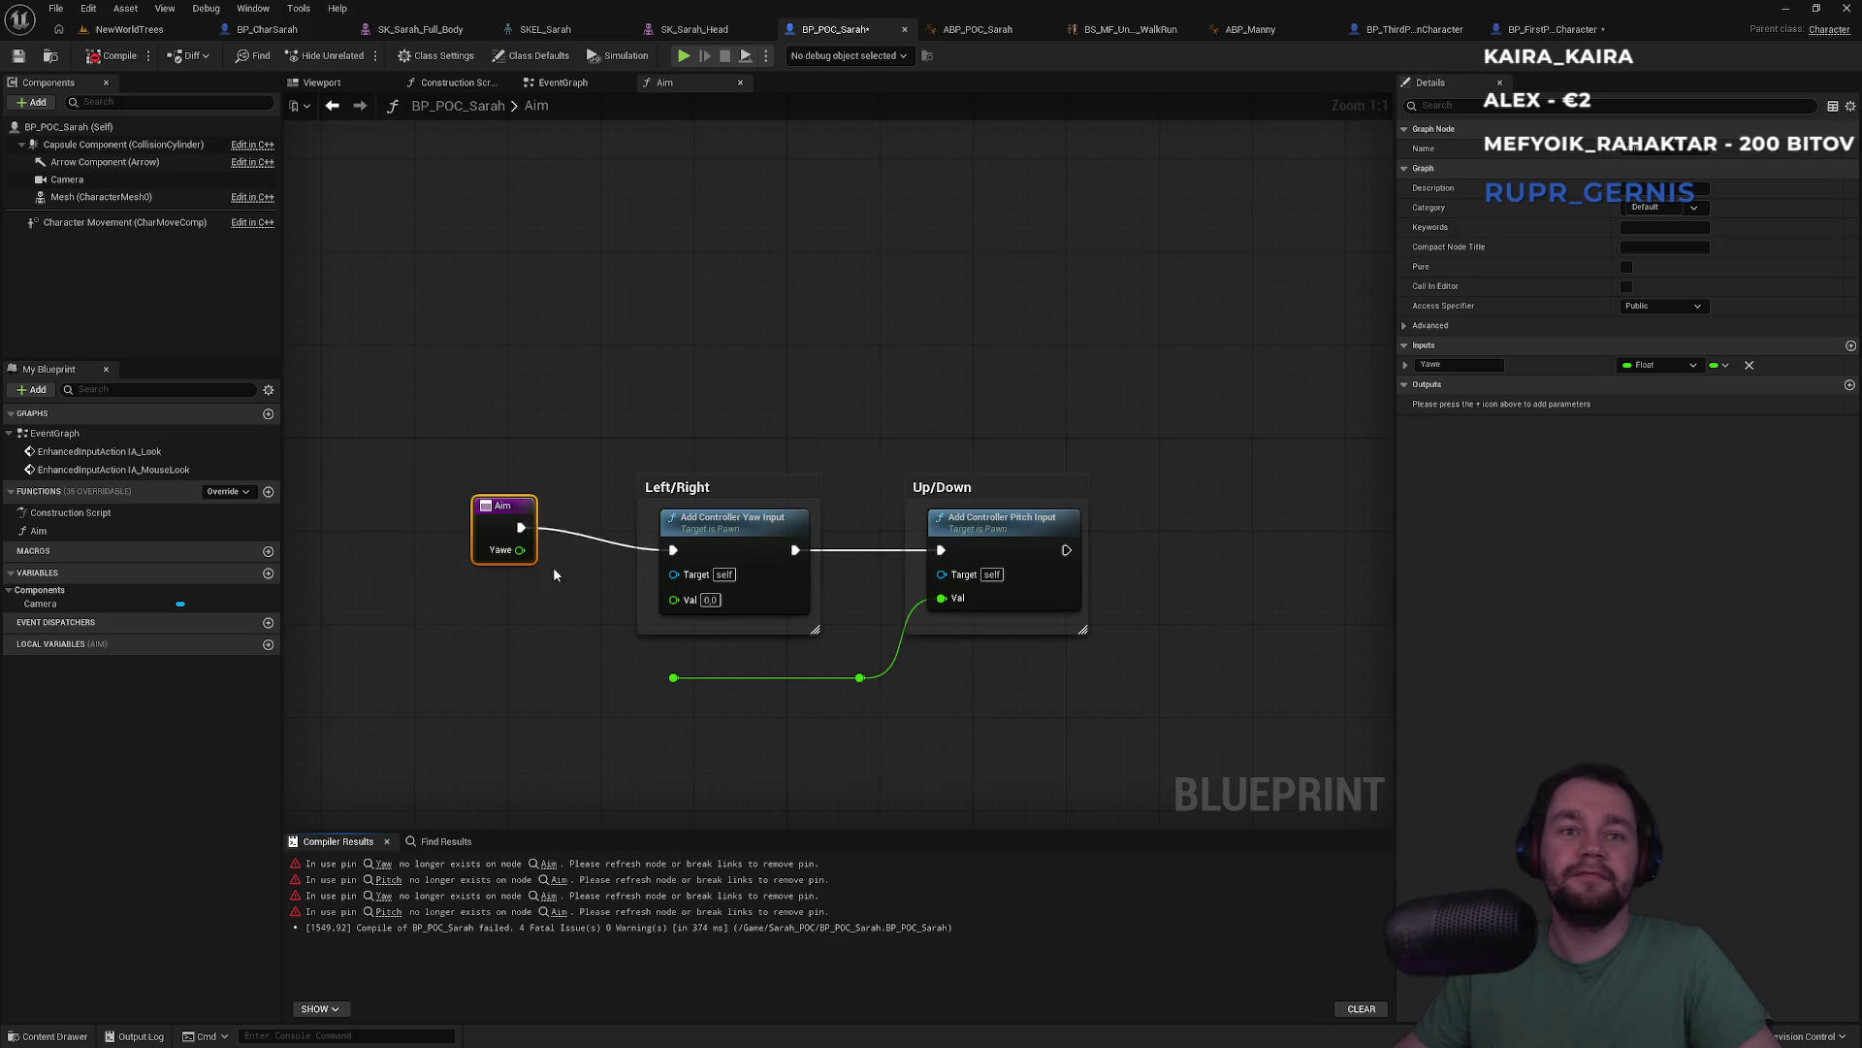
# Wire the pitch value into Aim's entry as a second input, InputPin, and recompile
pyautogui.moveTo(675, 678)
pyautogui.mouseDown()
pyautogui.moveTo(534, 596)
pyautogui.moveTo(524, 570)
pyautogui.mouseUp()
pyautogui.click(1468, 382)
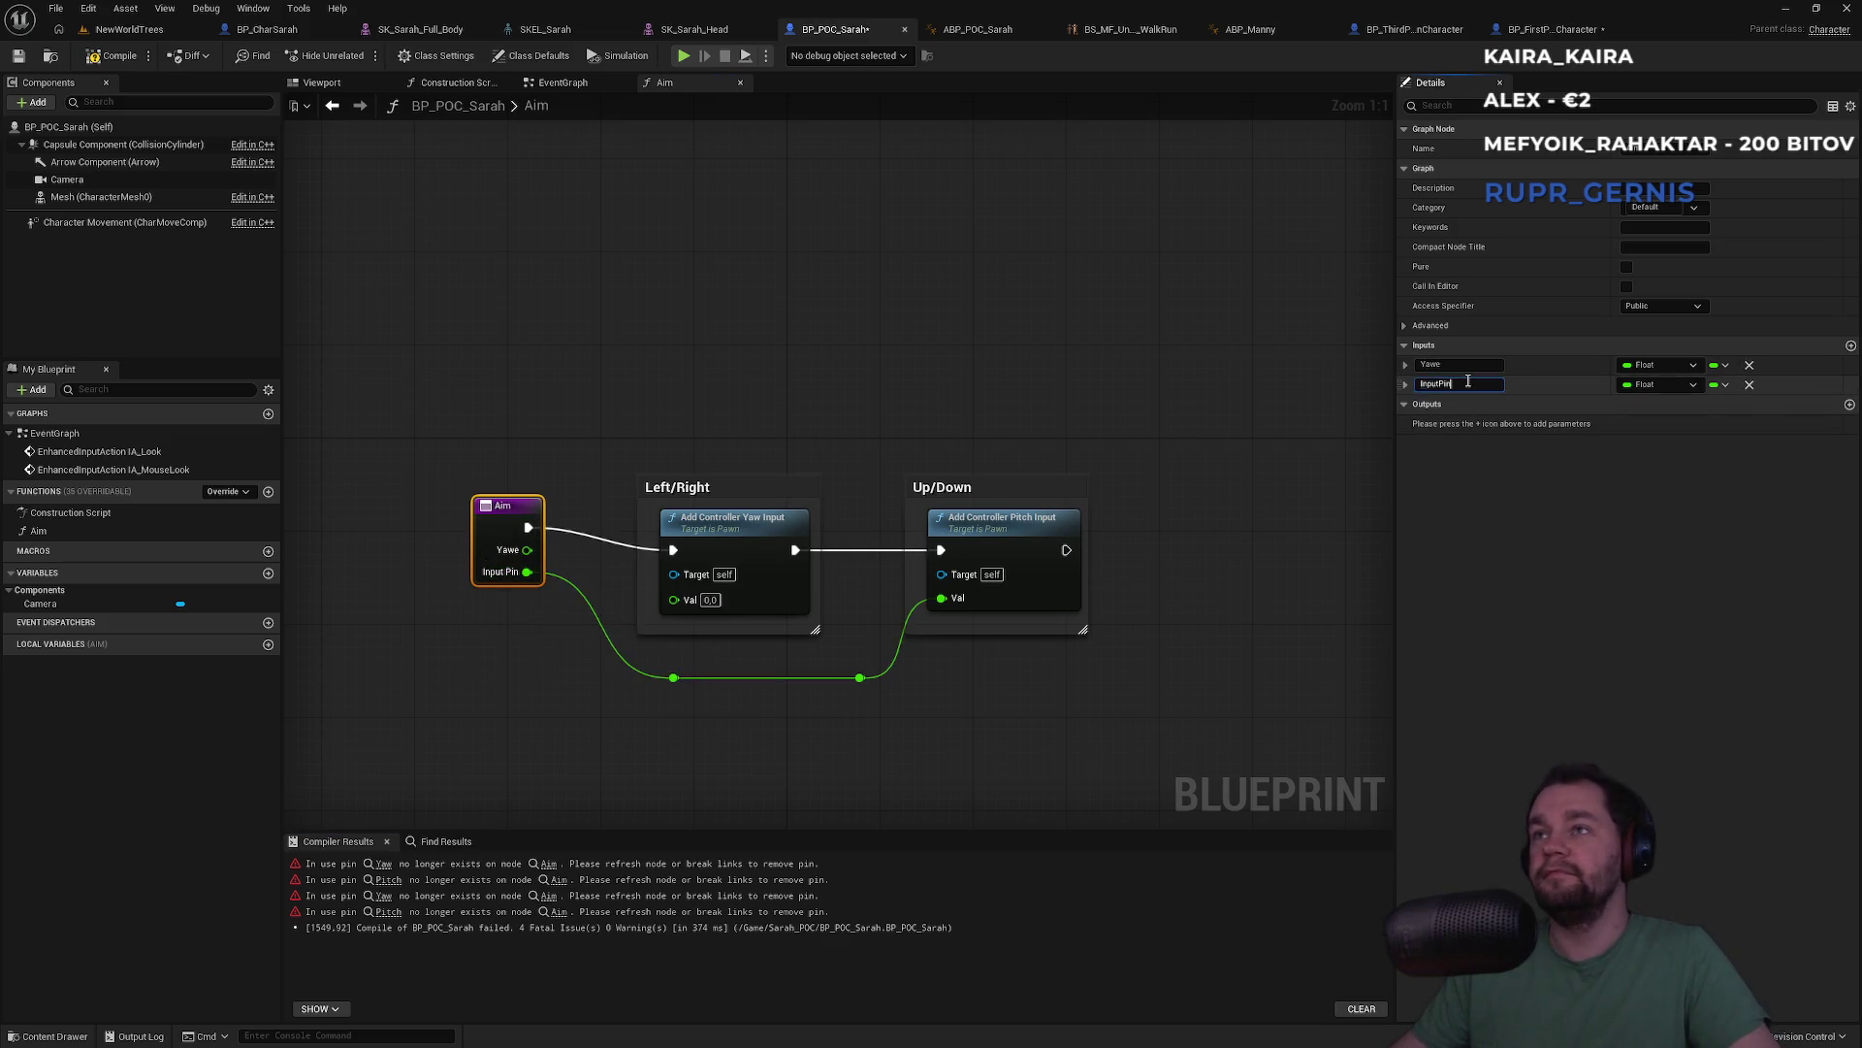
pyautogui.press('Return')
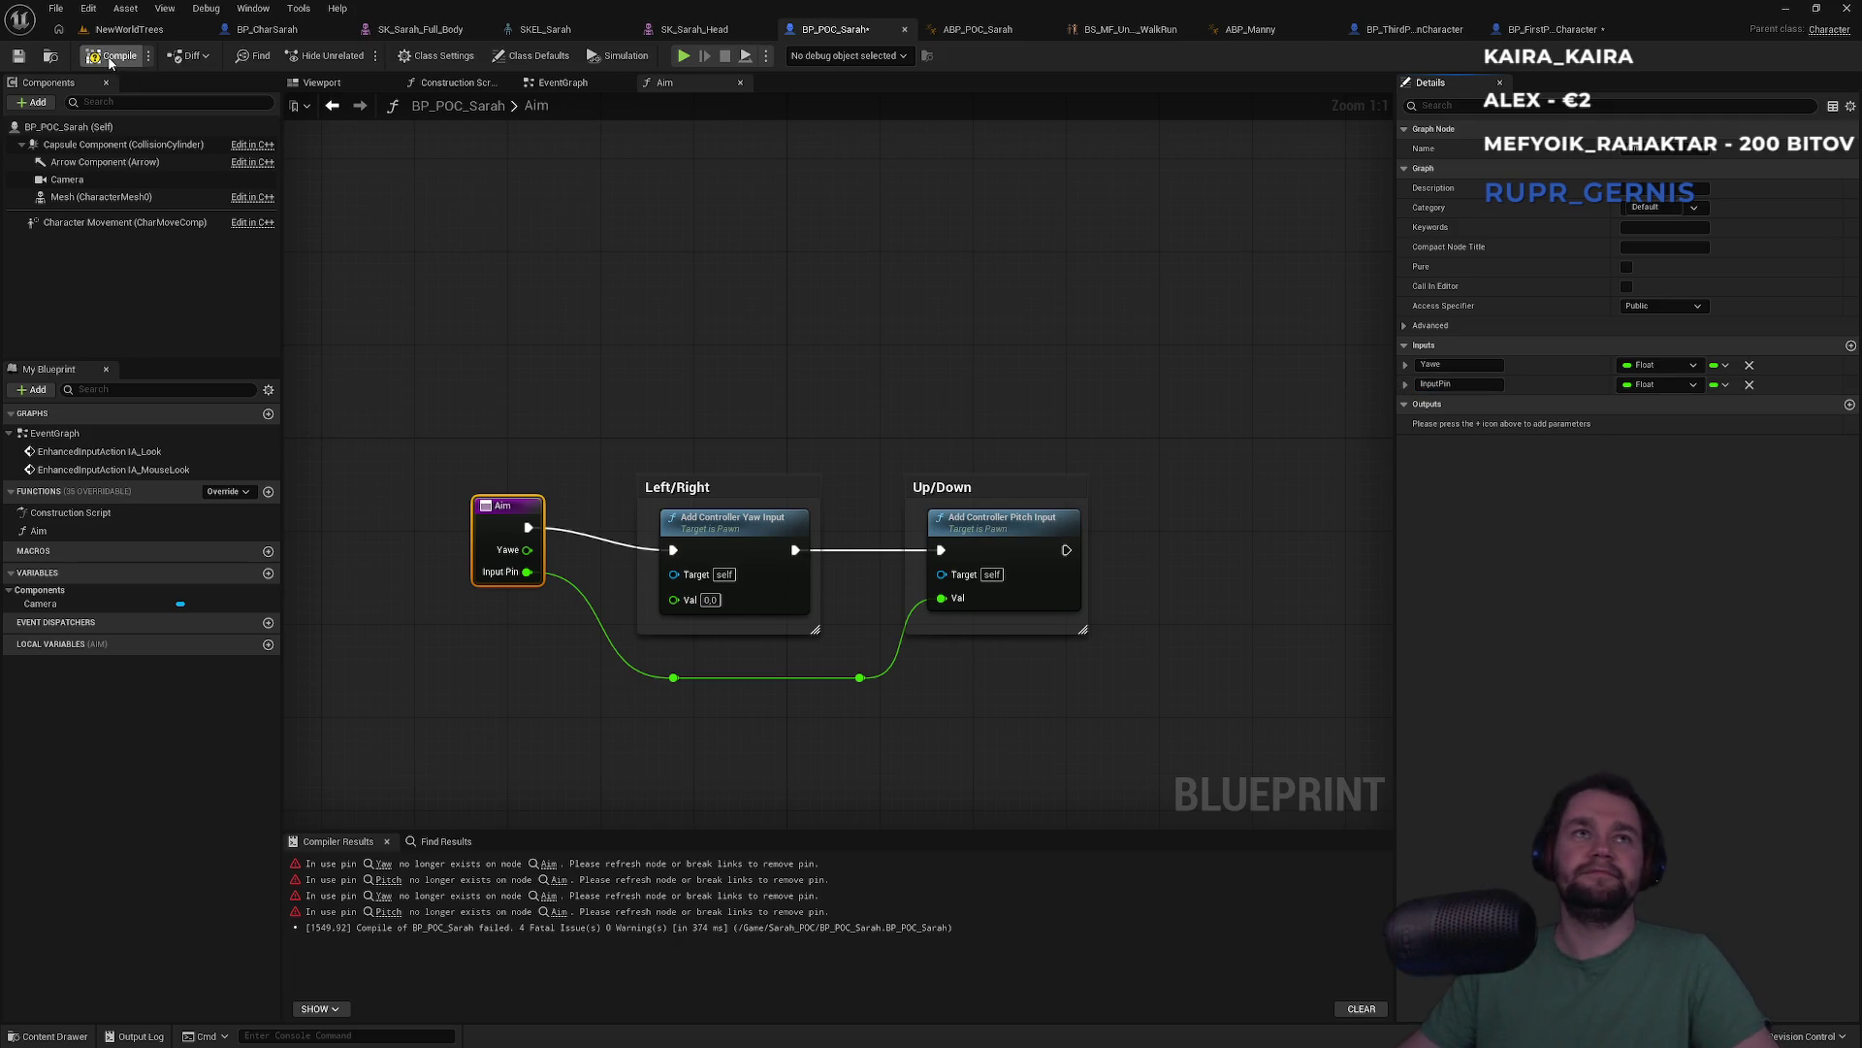
pyautogui.click(110, 58)
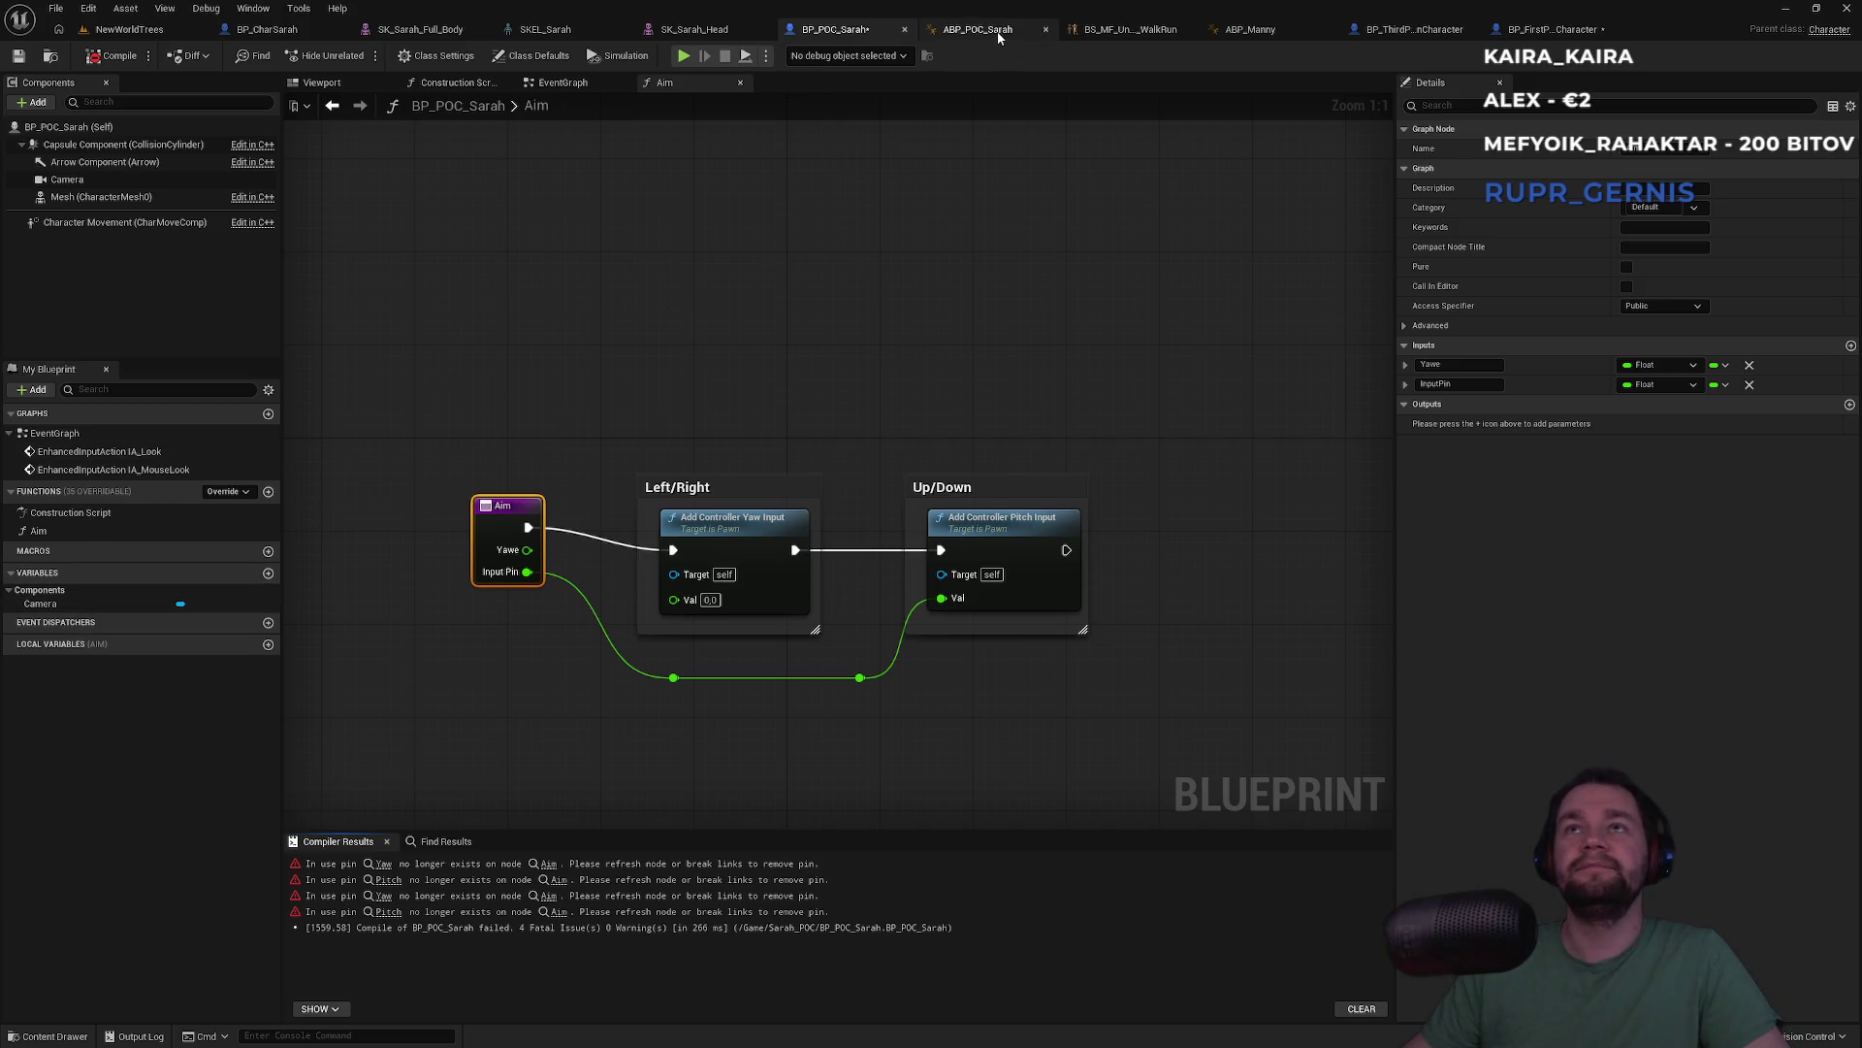
# Delete the erroring Aim call nodes from the EventGraph and reopen the Aim function
pyautogui.click(562, 83)
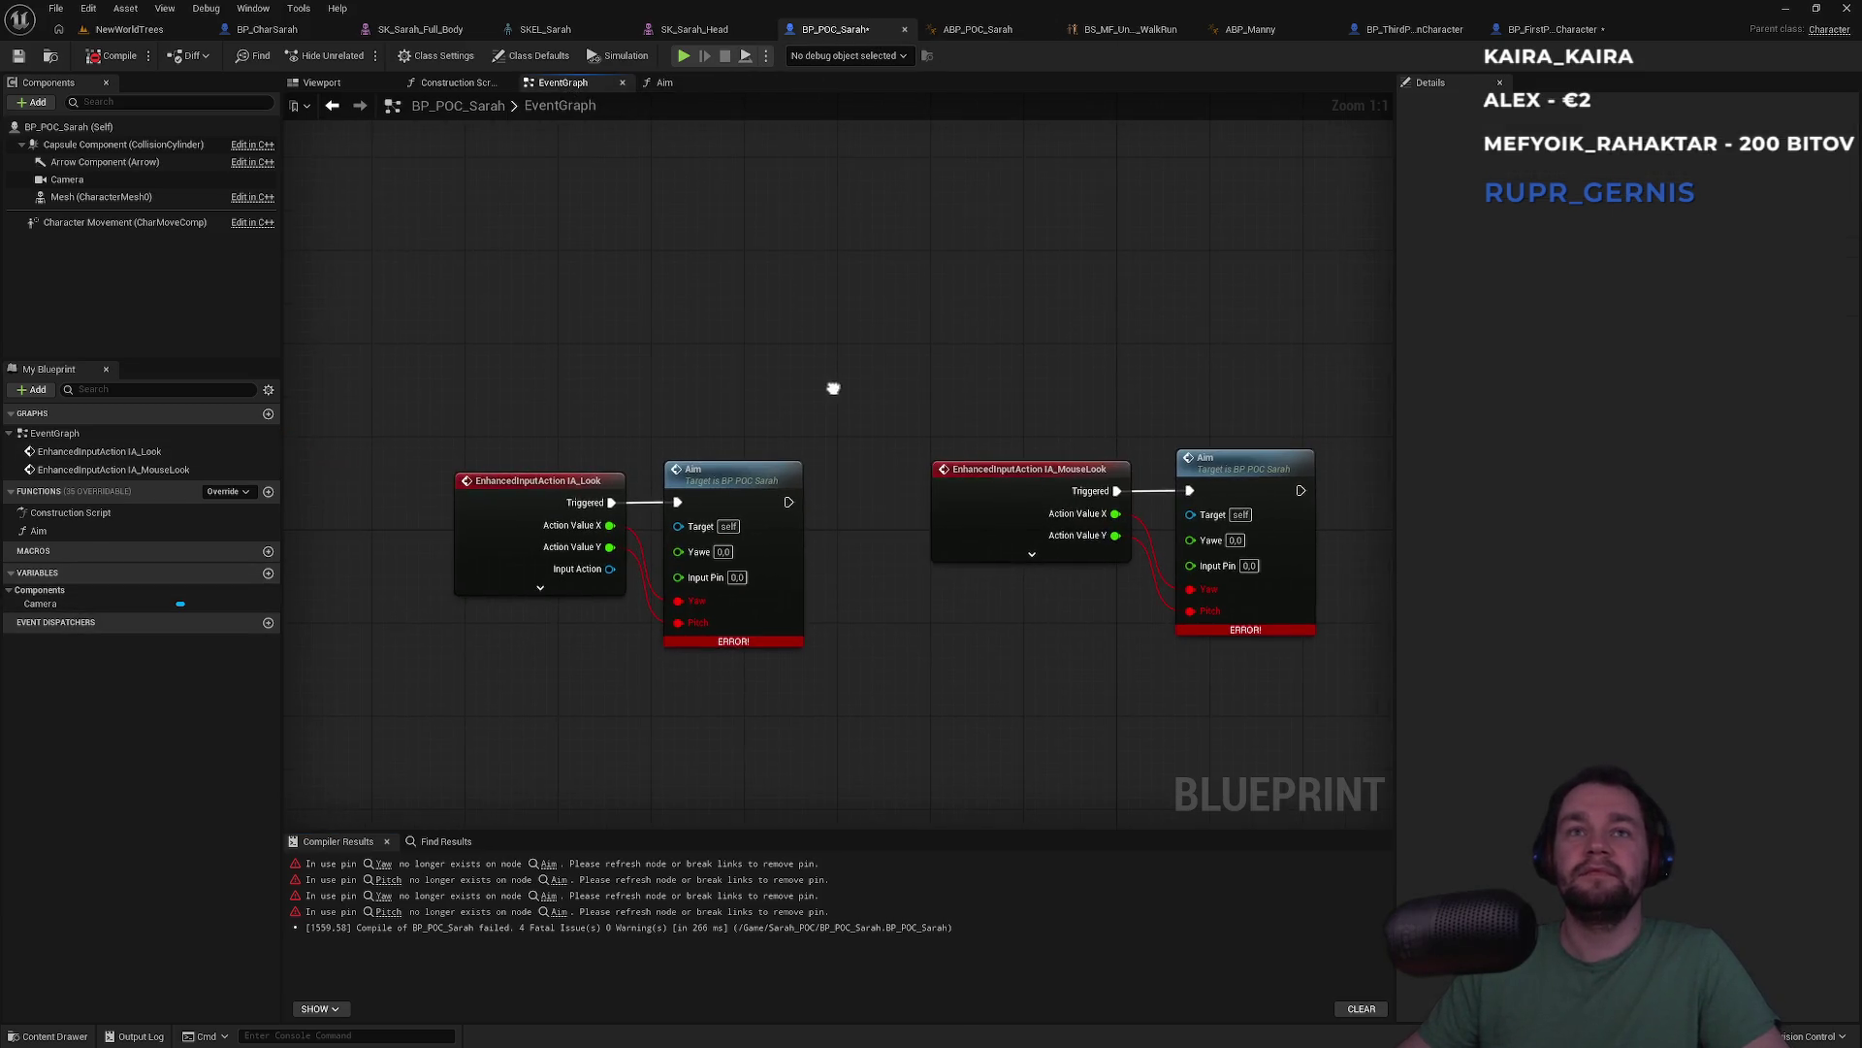
pyautogui.moveTo(831, 391); pyautogui.dragTo(702, 745)
pyautogui.press('Delete')
pyautogui.click(1273, 524)
pyautogui.press('Delete')
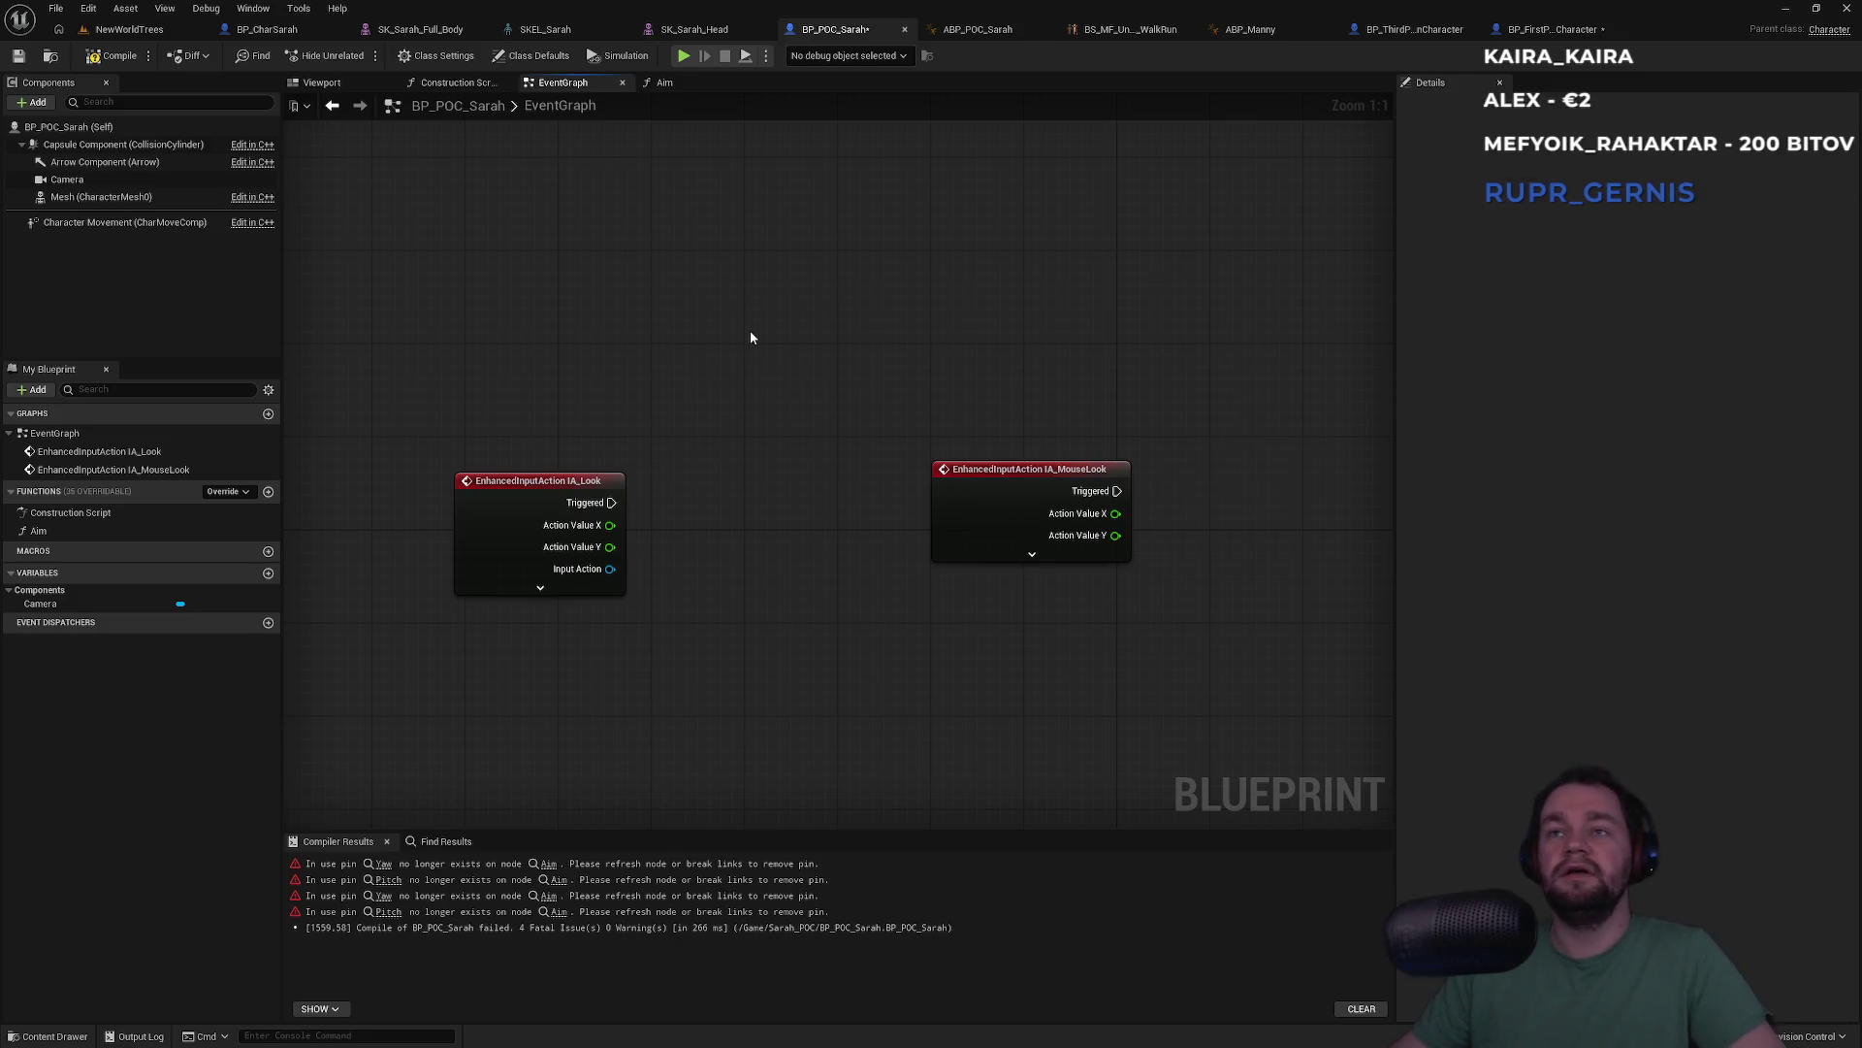
pyautogui.hotkey('ctrl', 'z')
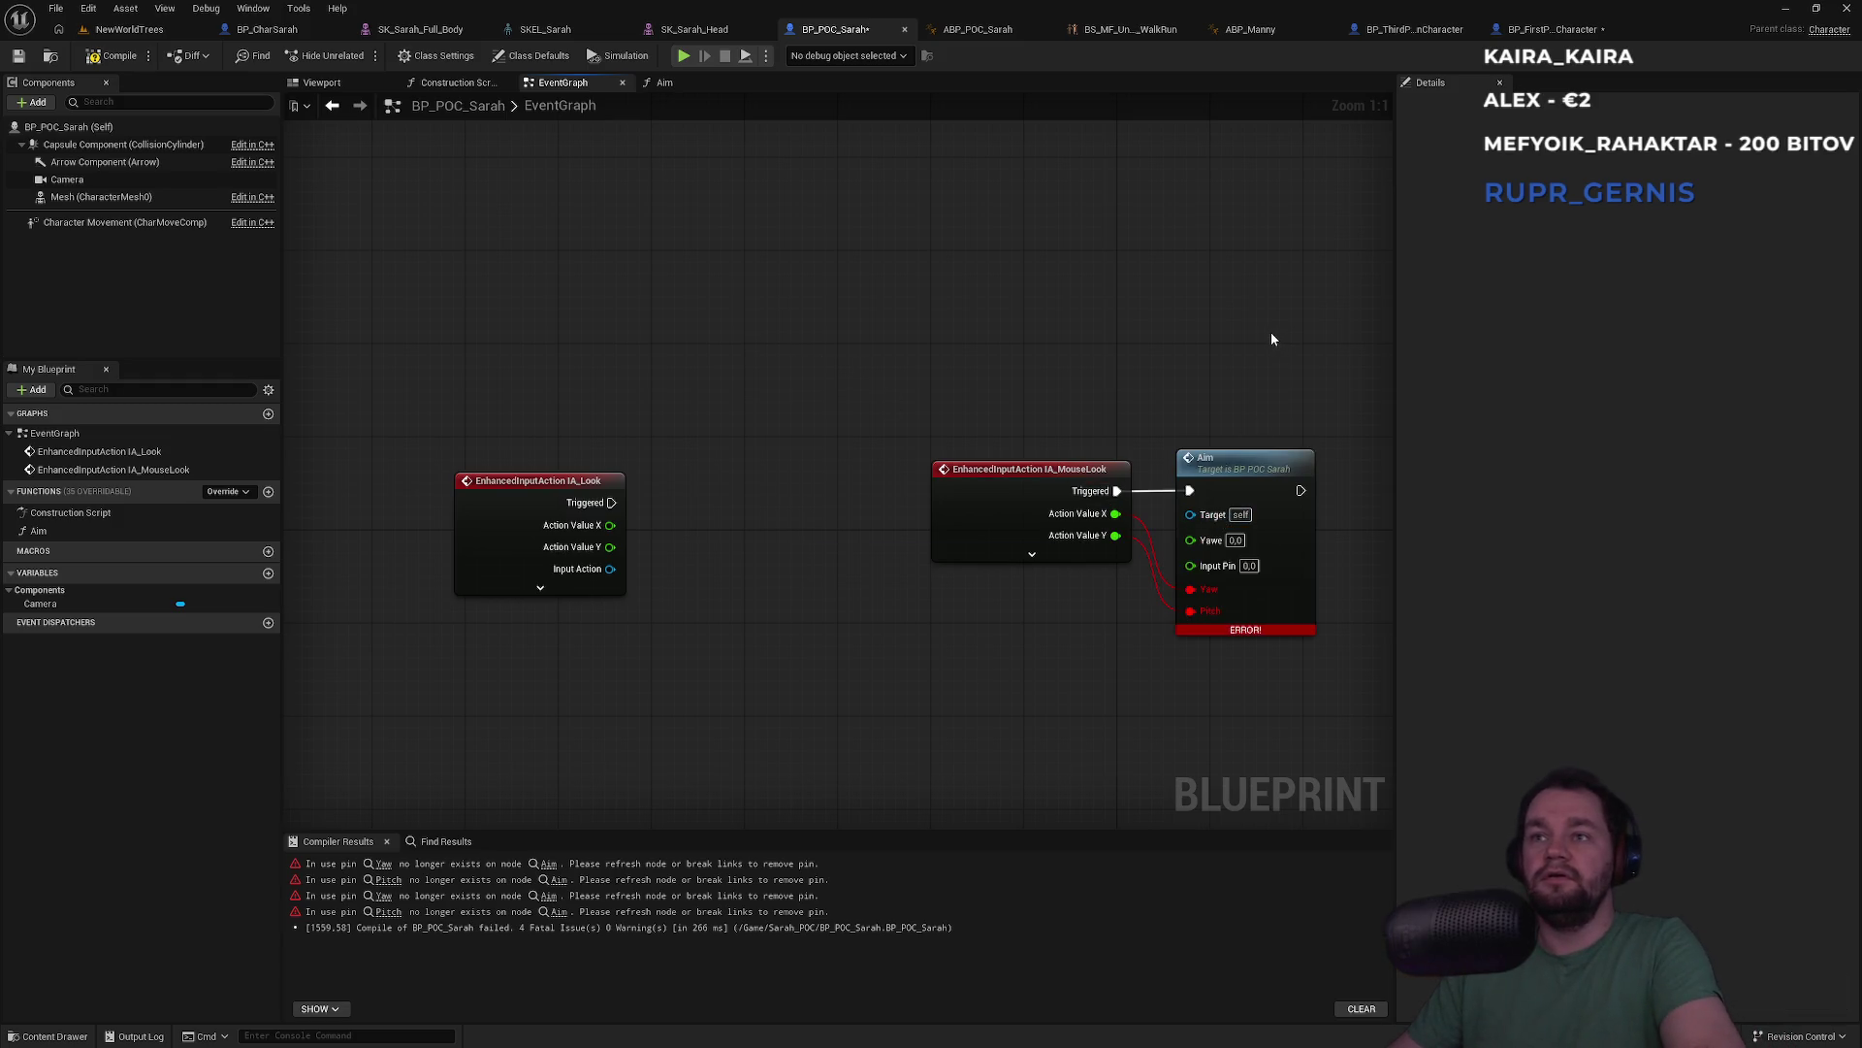
pyautogui.moveTo(1273, 338); pyautogui.dragTo(1255, 731)
pyautogui.press('Delete')
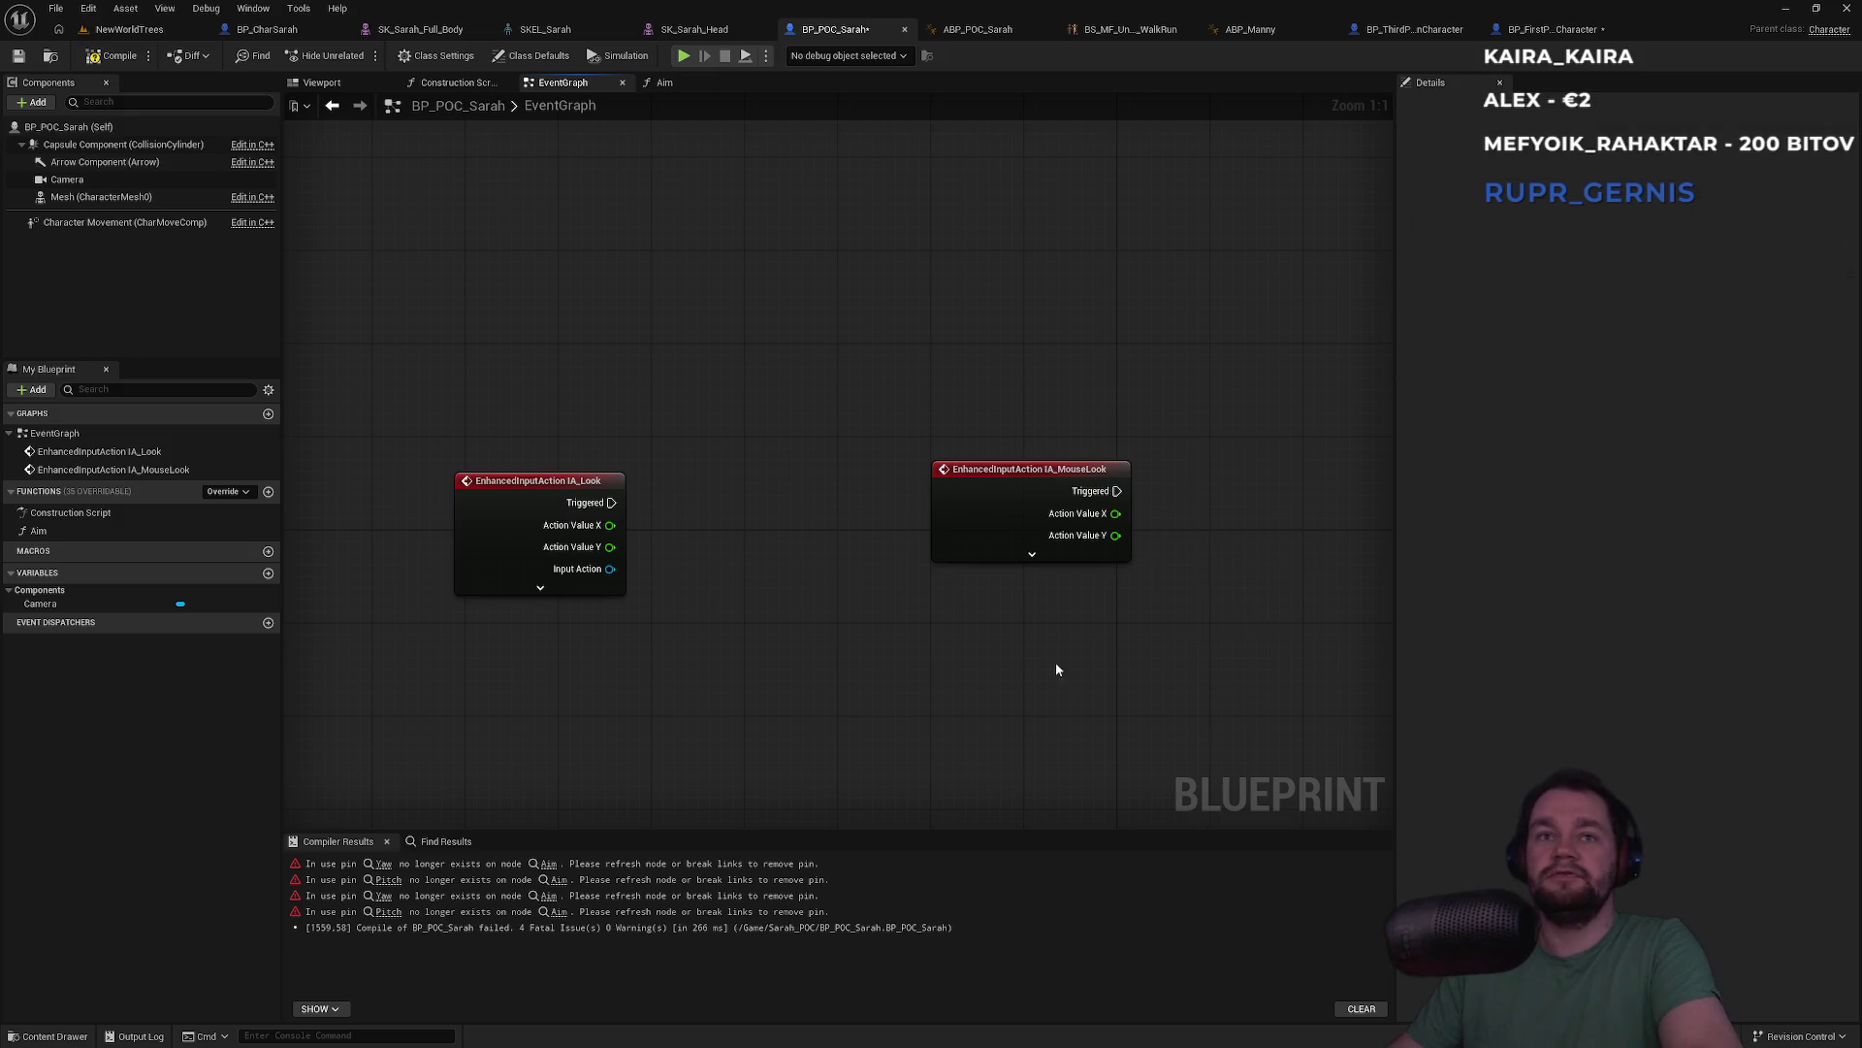
pyautogui.doubleClick(51, 529)
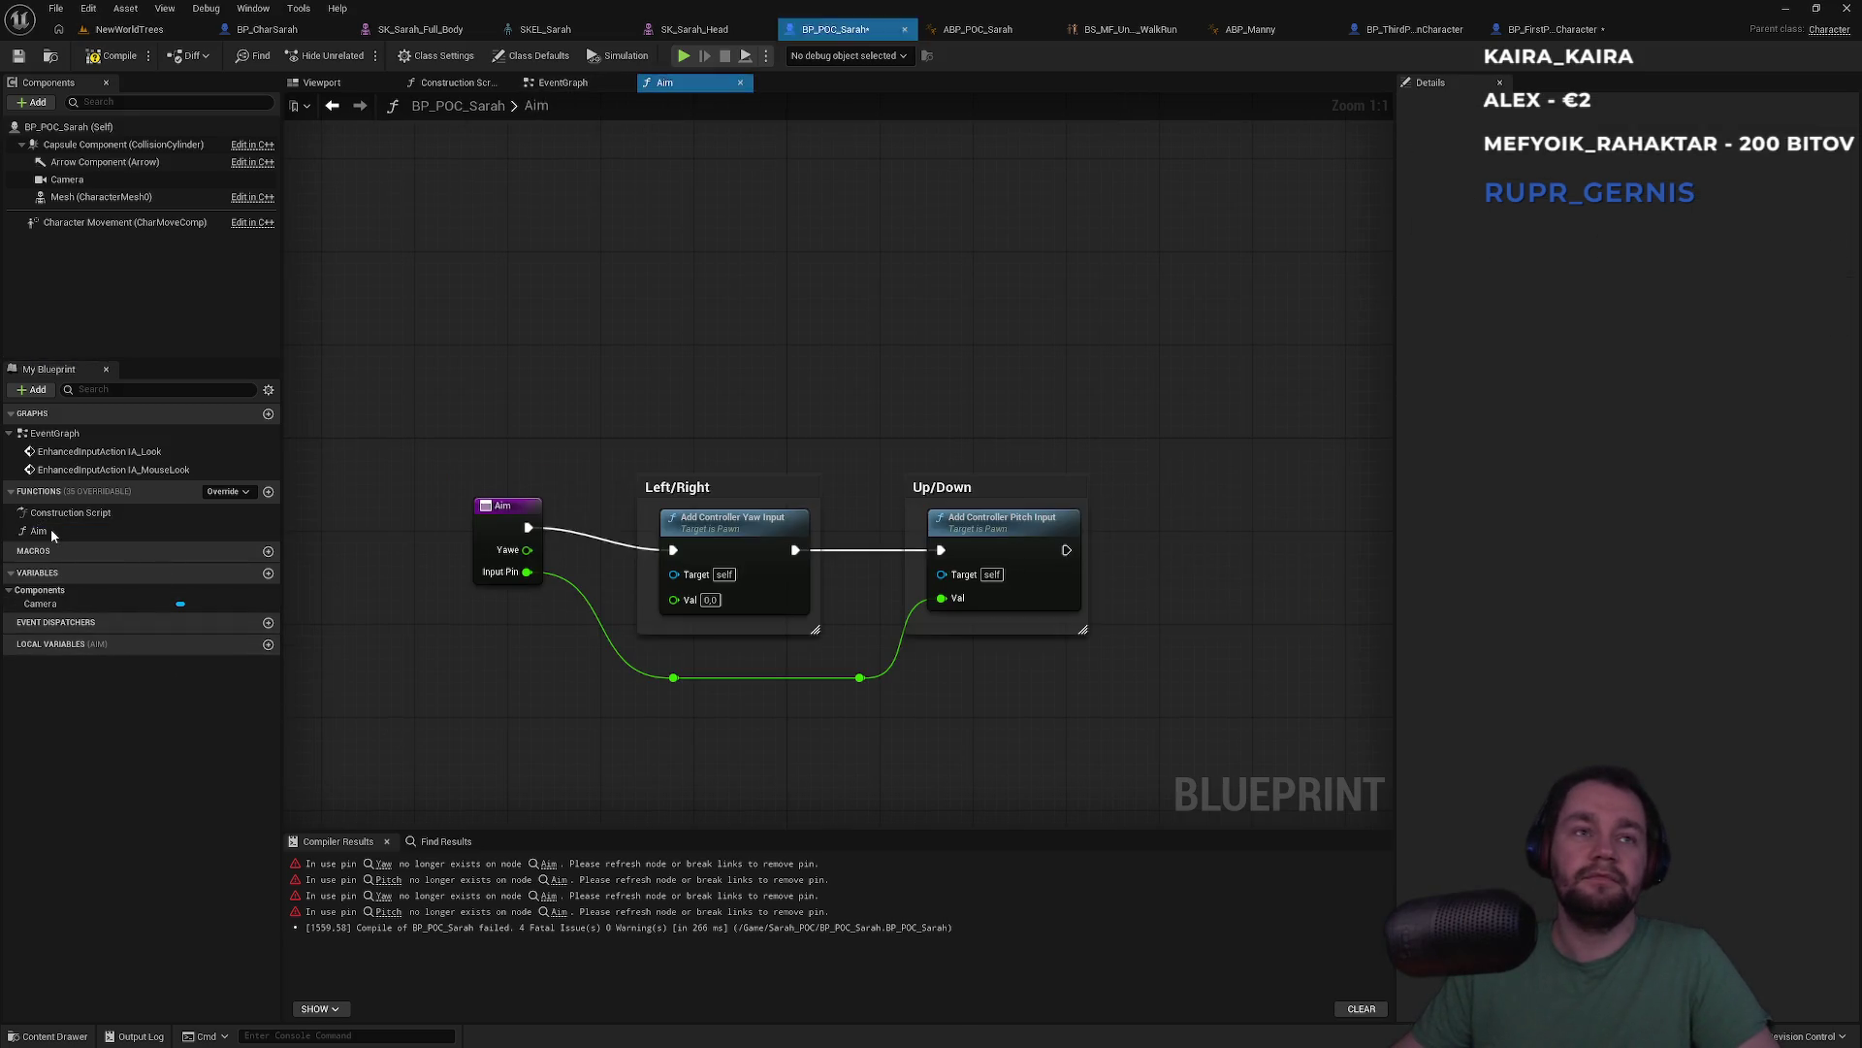
# Compile and save BP_POC_Sarah, then rename Aim's first input from Yawe to Yaw
pyautogui.click(502, 563)
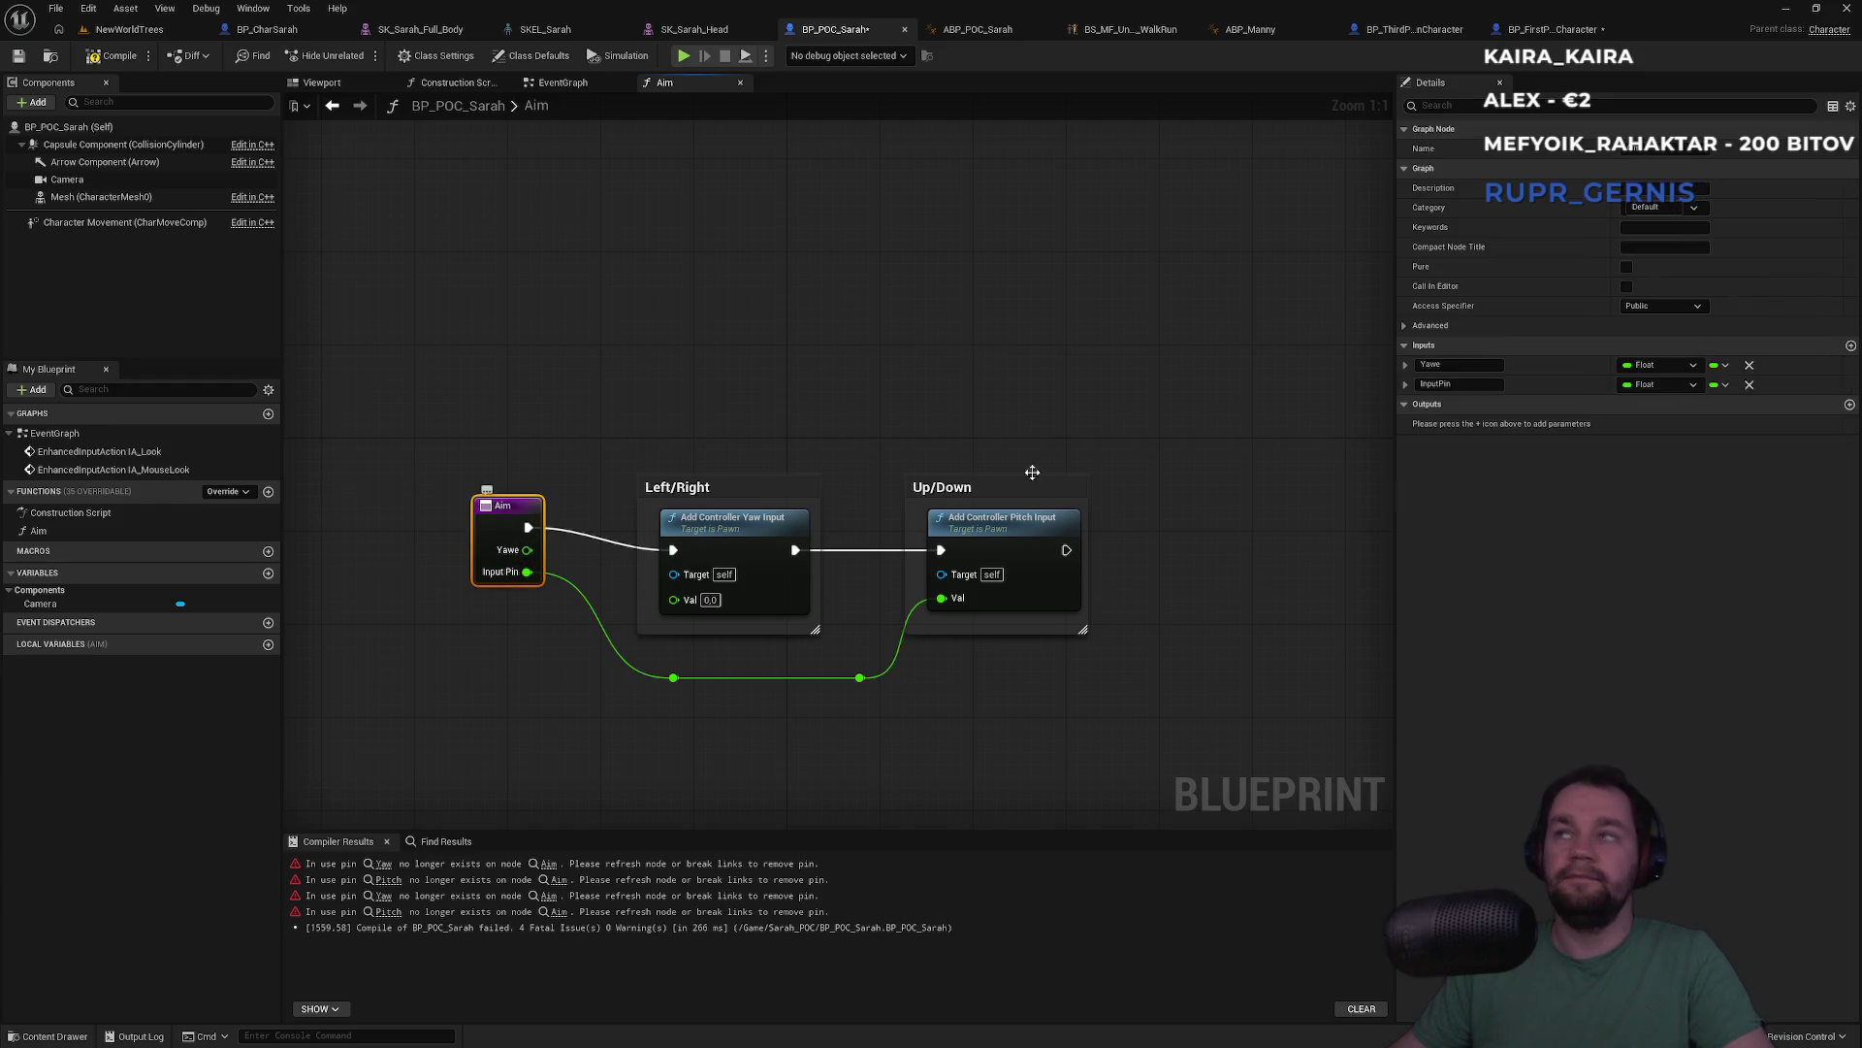
pyautogui.click(1475, 384)
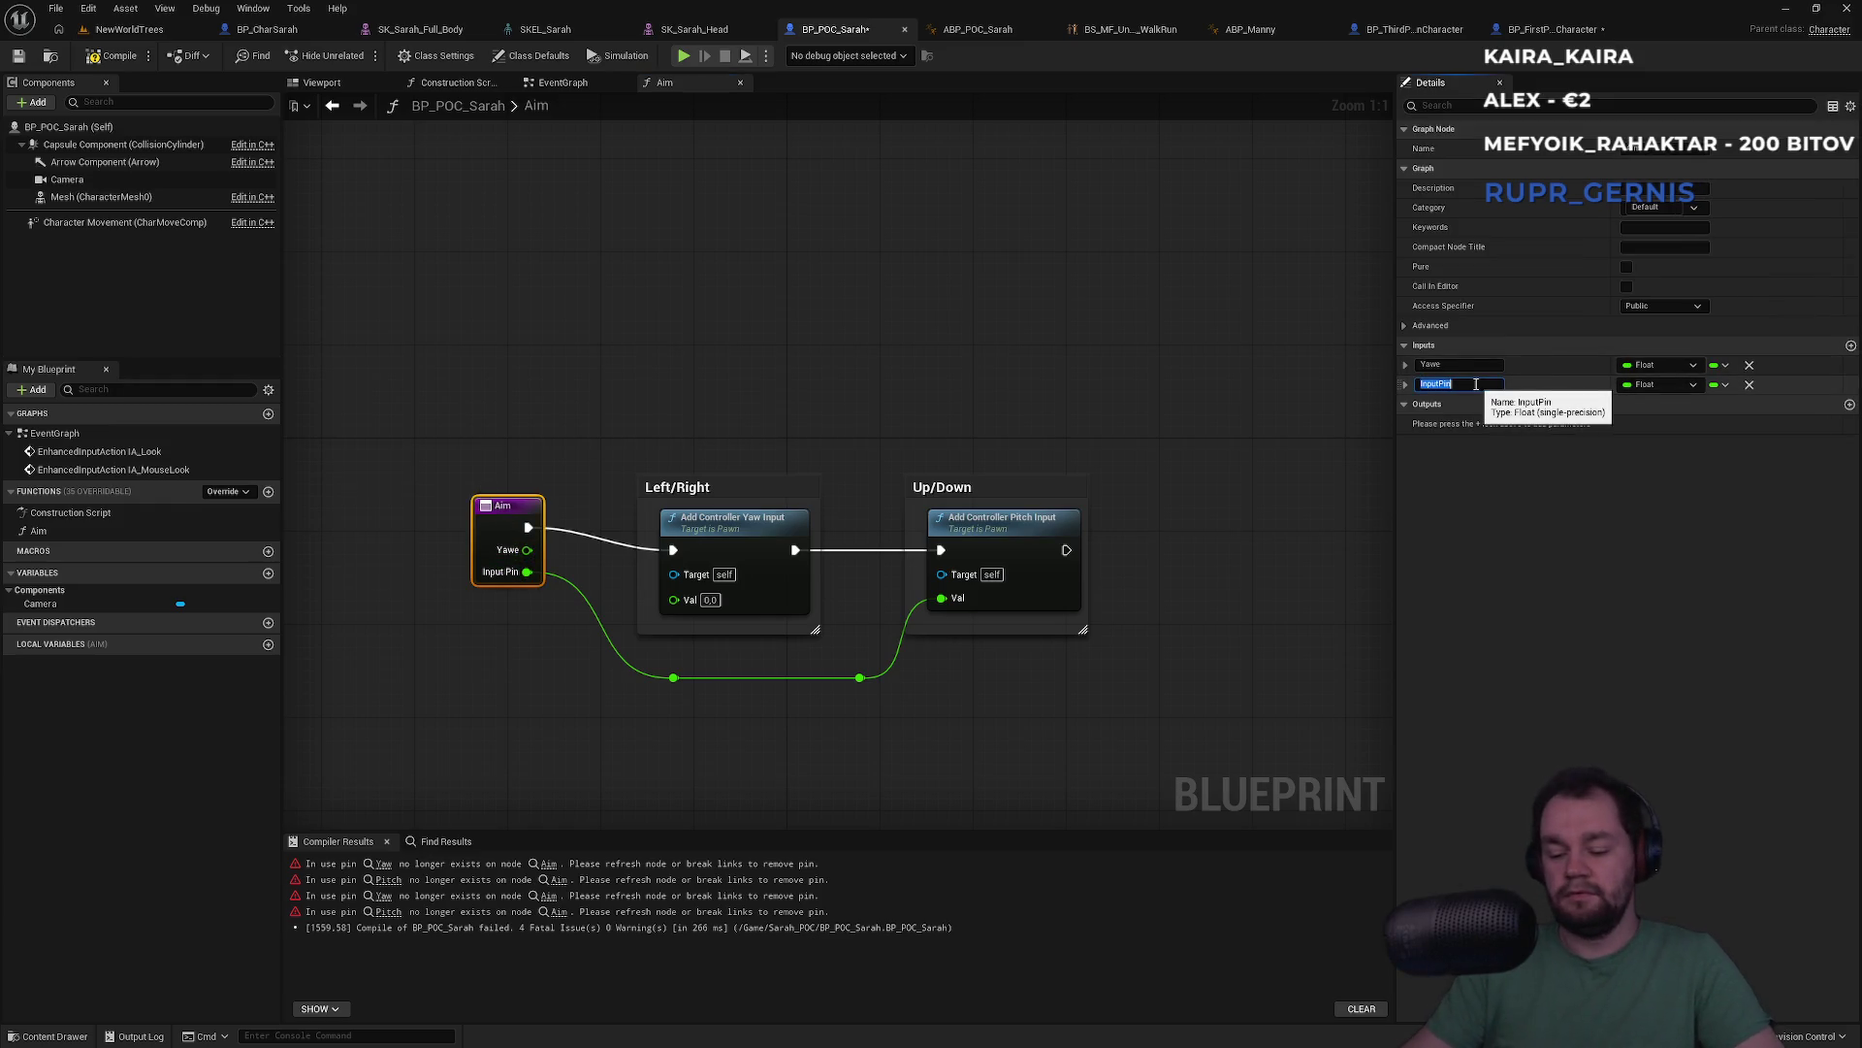
pyautogui.write('Pitch')
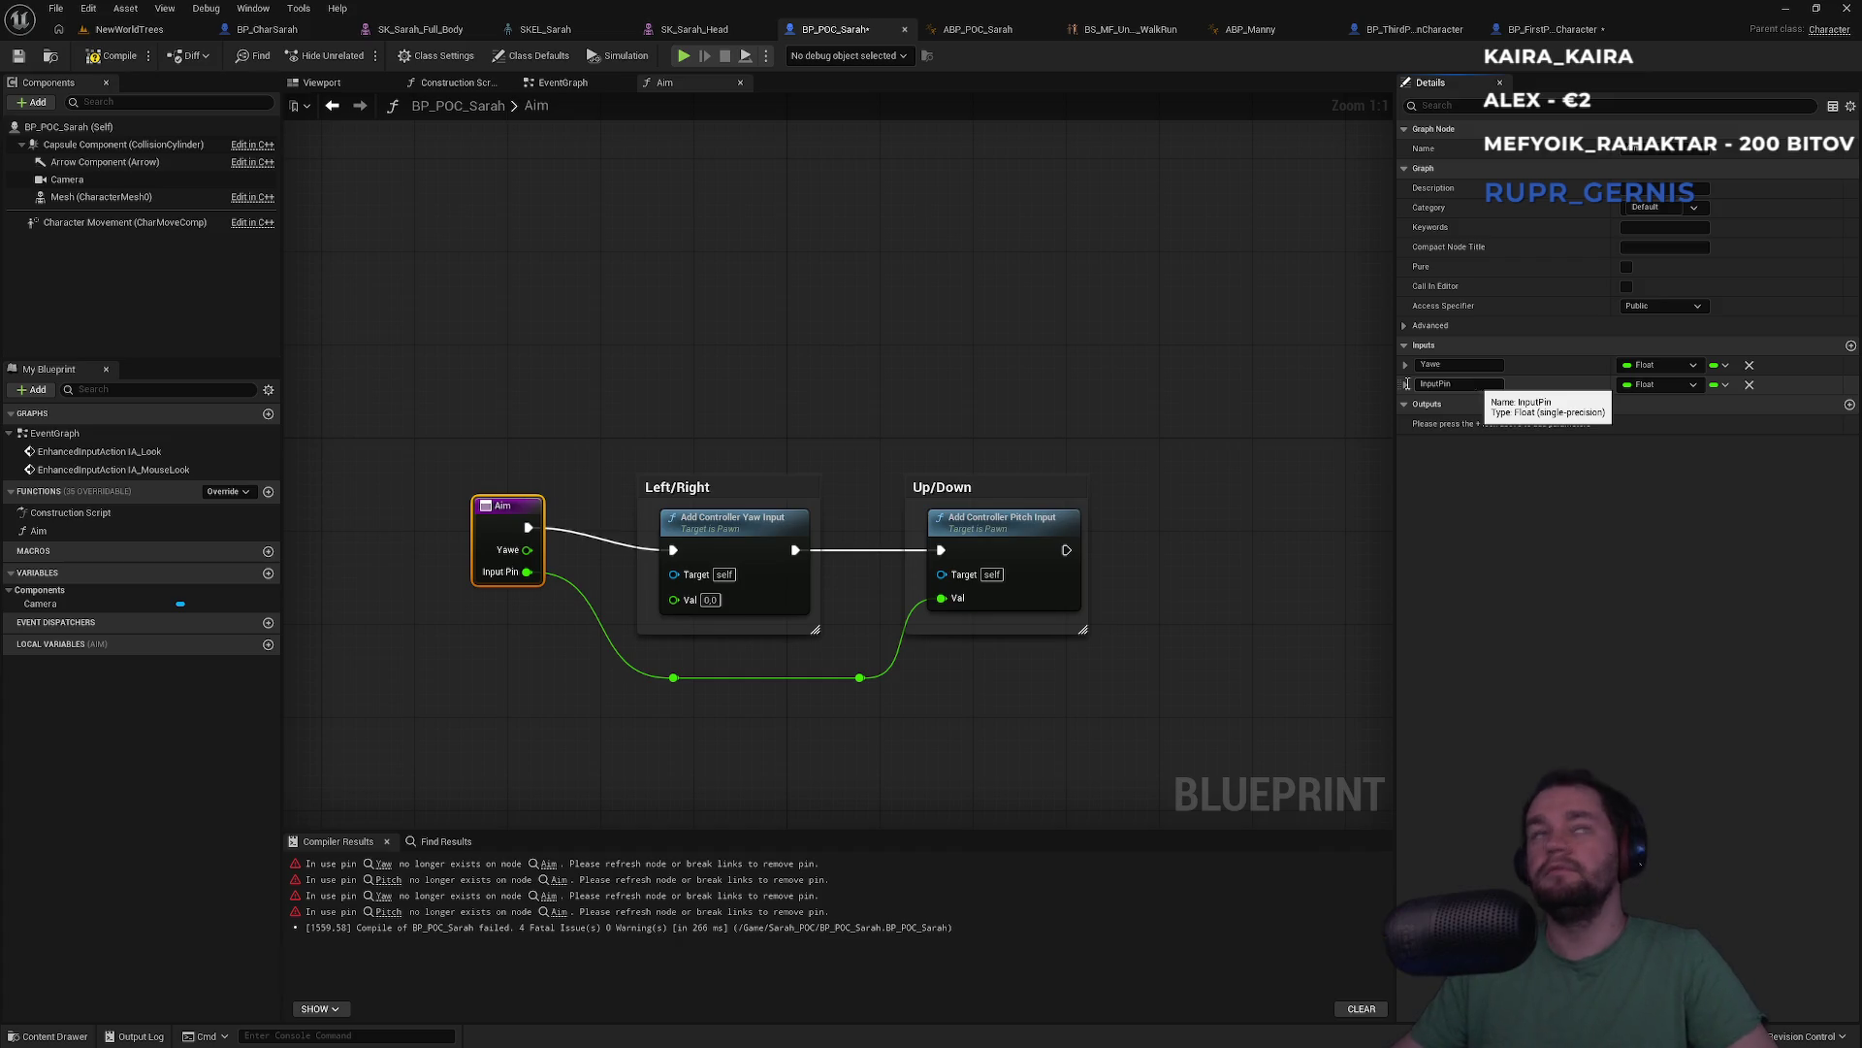
pyautogui.click(113, 55)
pyautogui.hotkey('ctrl', 's')
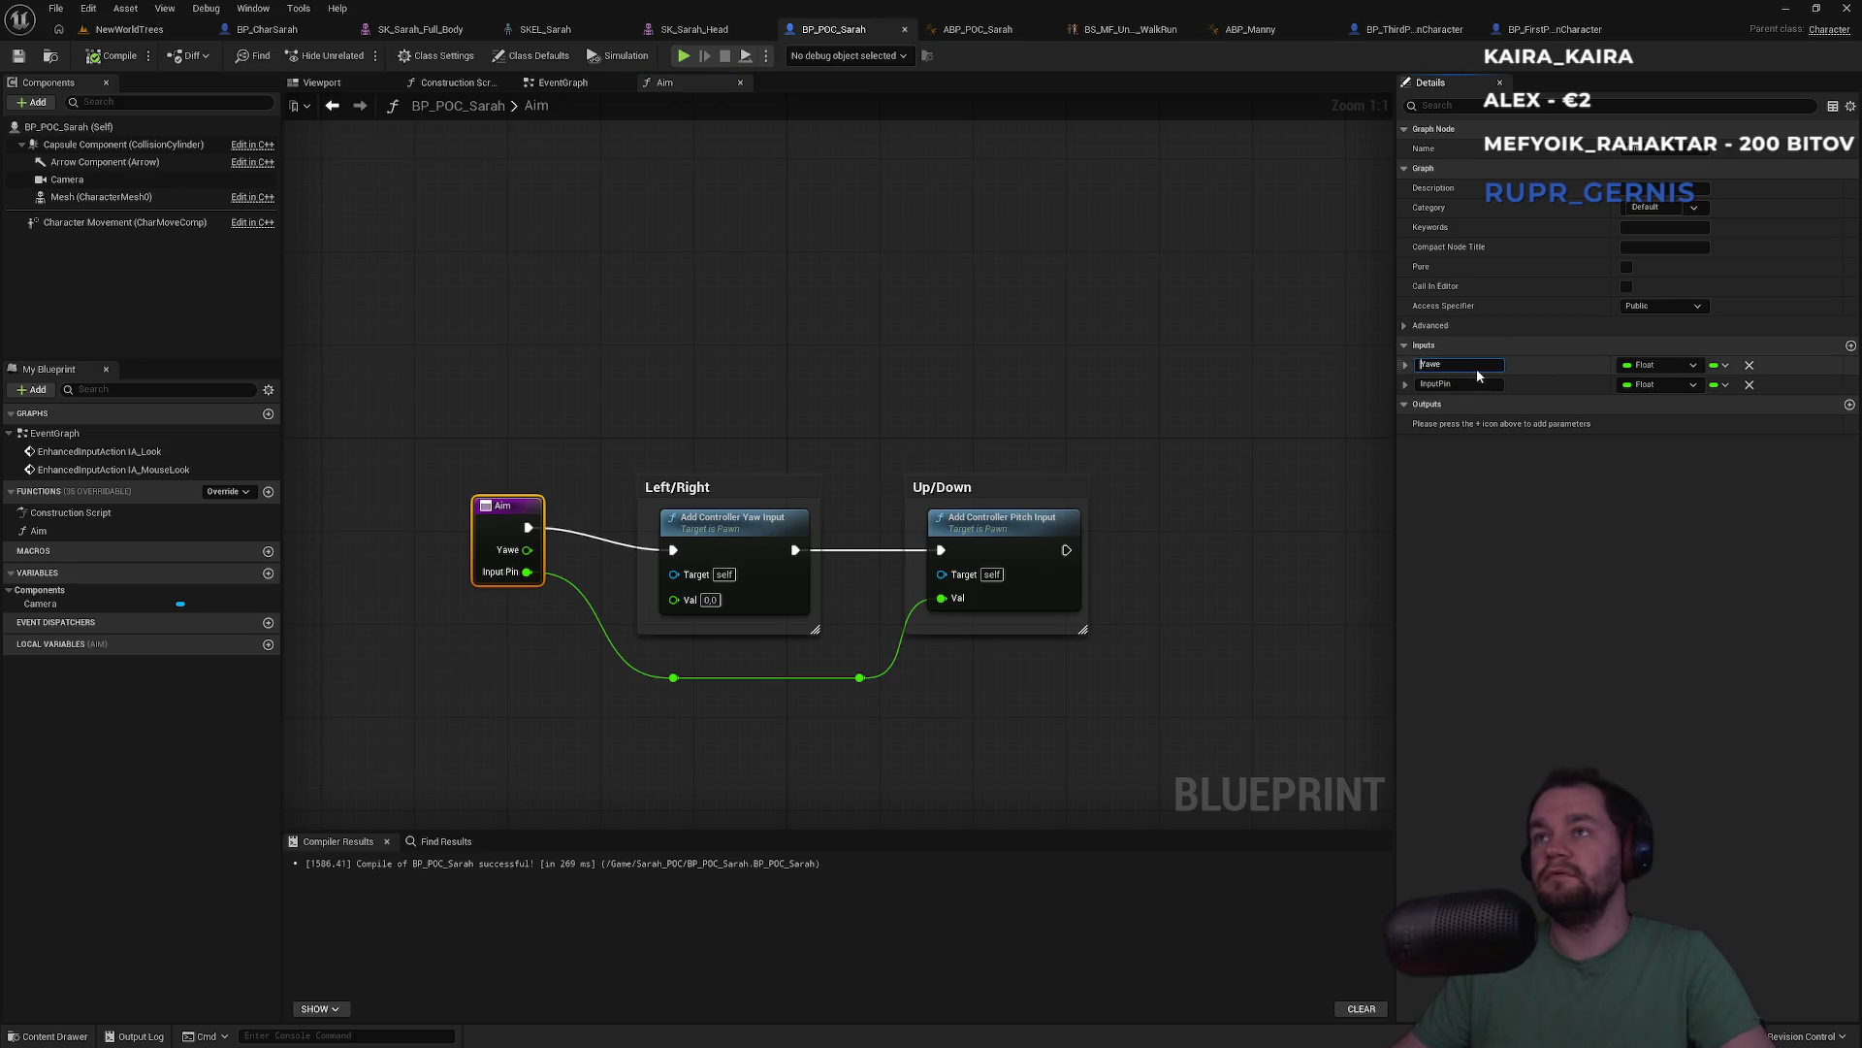
pyautogui.click(1473, 364)
pyautogui.press('BackSpace')
pyautogui.press('Return')
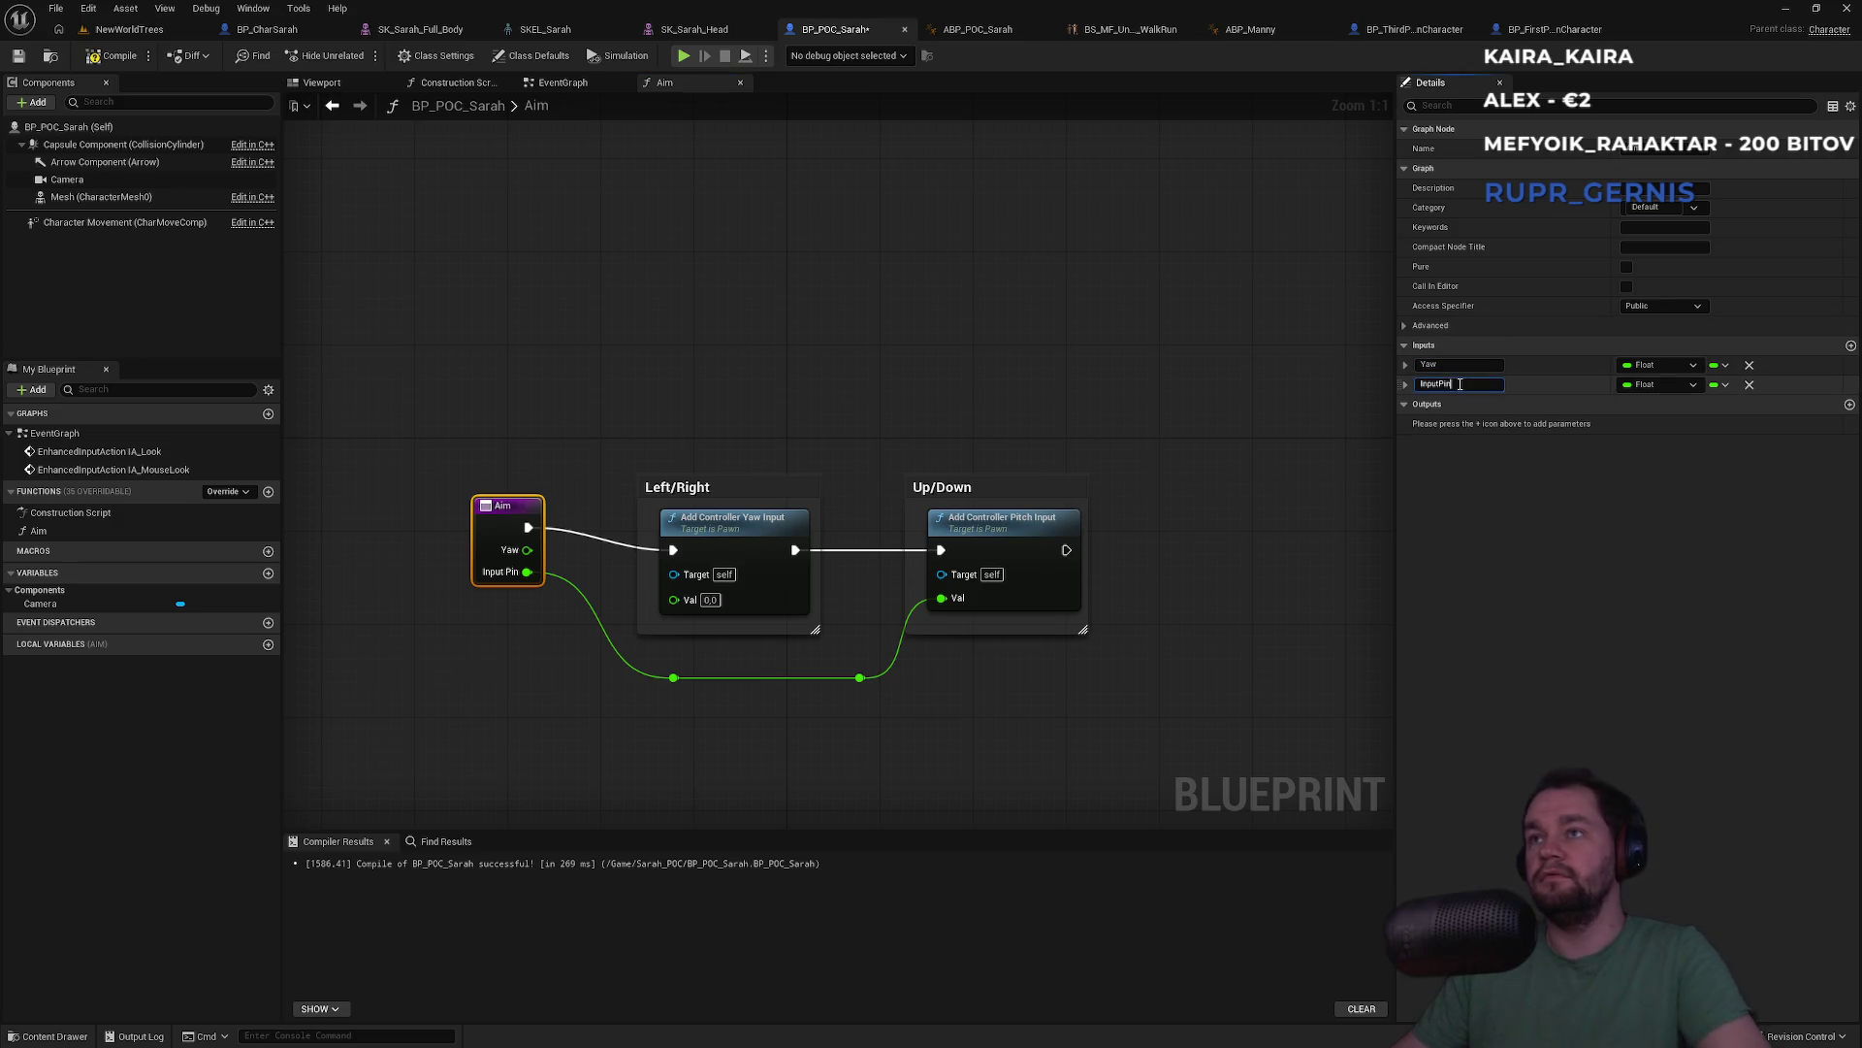
# Attempt renaming the InputPin input, compiling after each try, then select the yaw and pitch nodes
pyautogui.click(1460, 384)
pyautogui.write('tch')
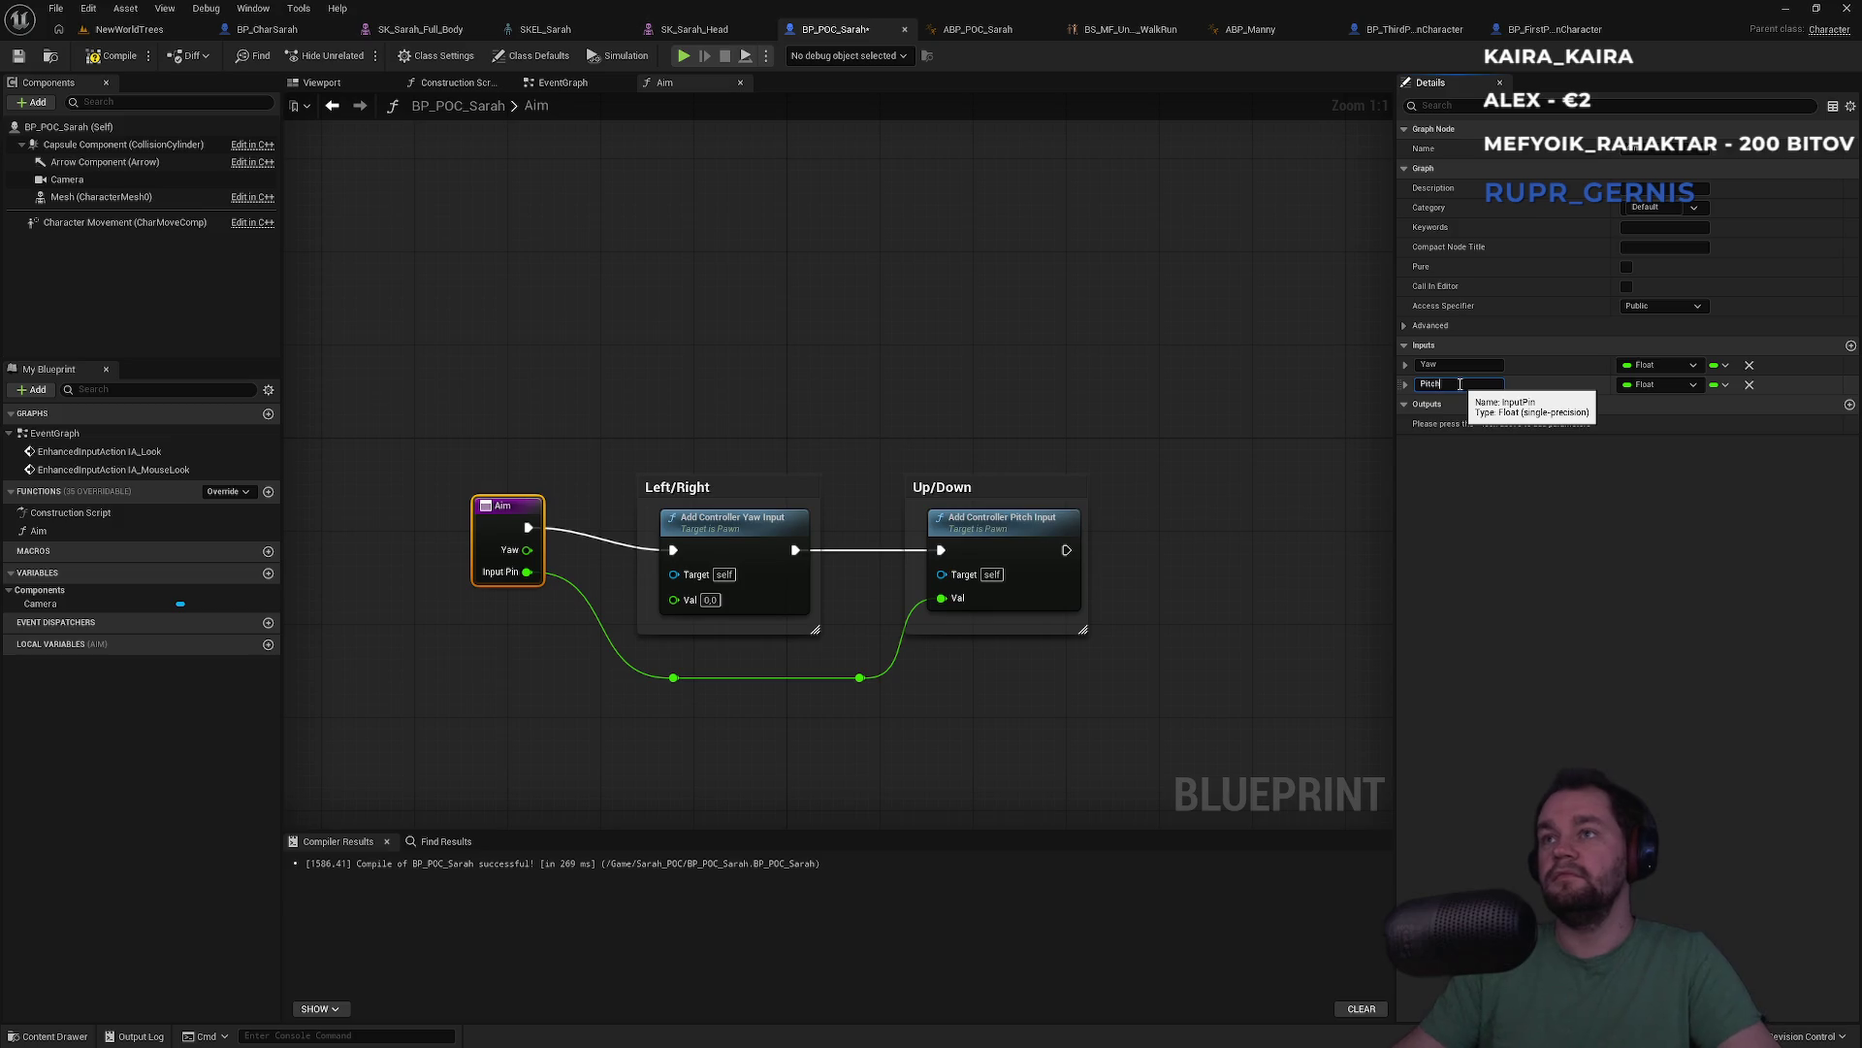
pyautogui.click(114, 55)
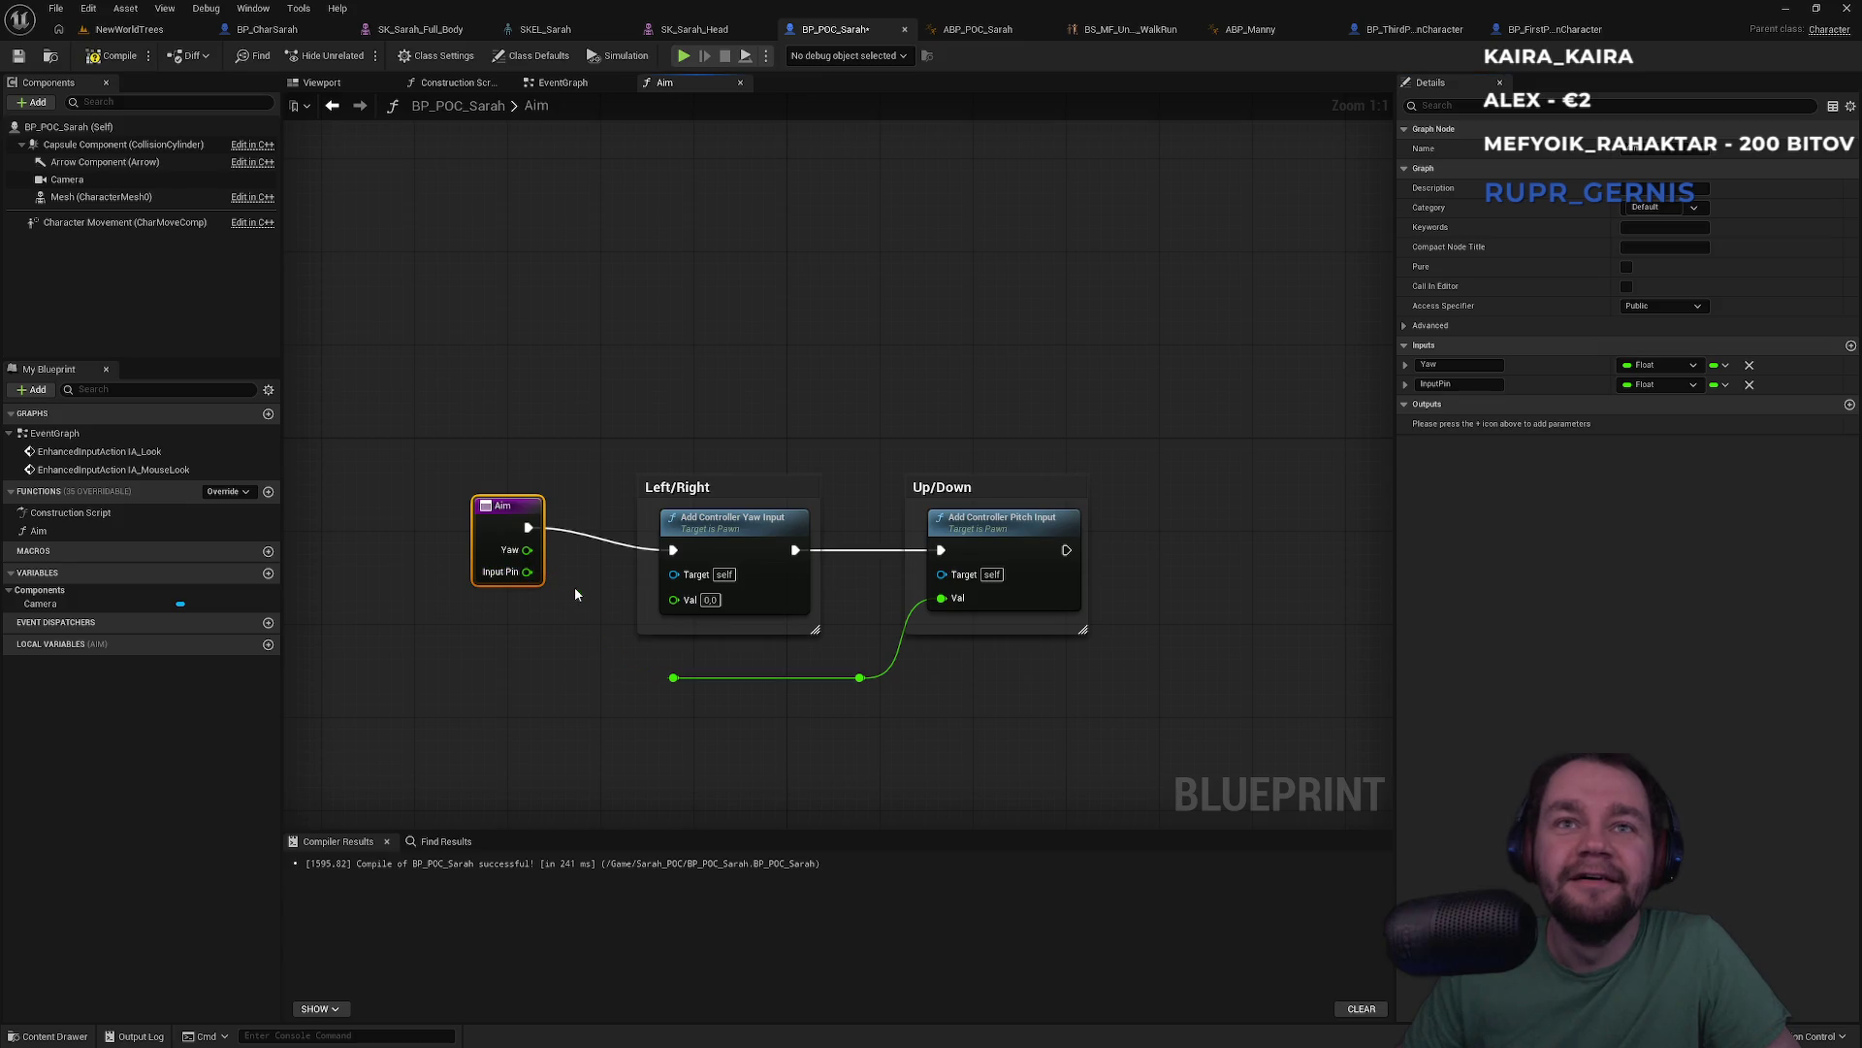
pyautogui.click(1463, 384)
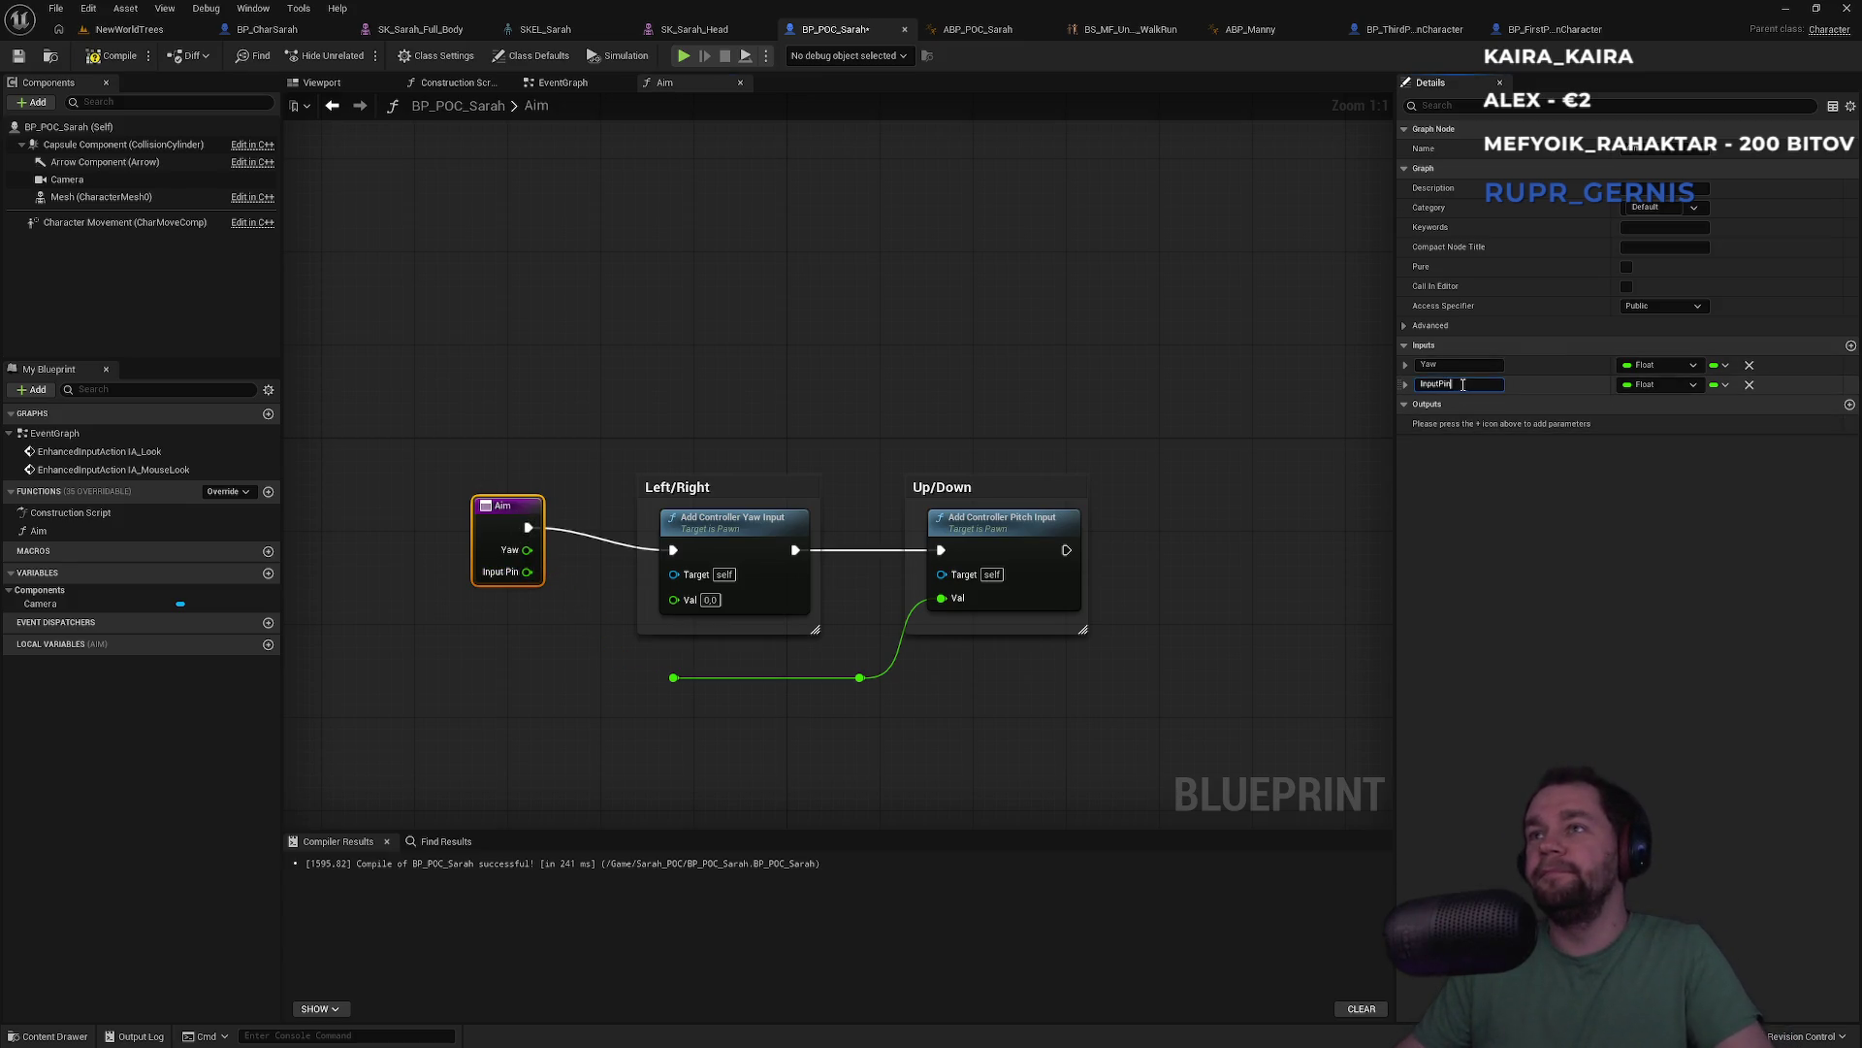
pyautogui.write('P')
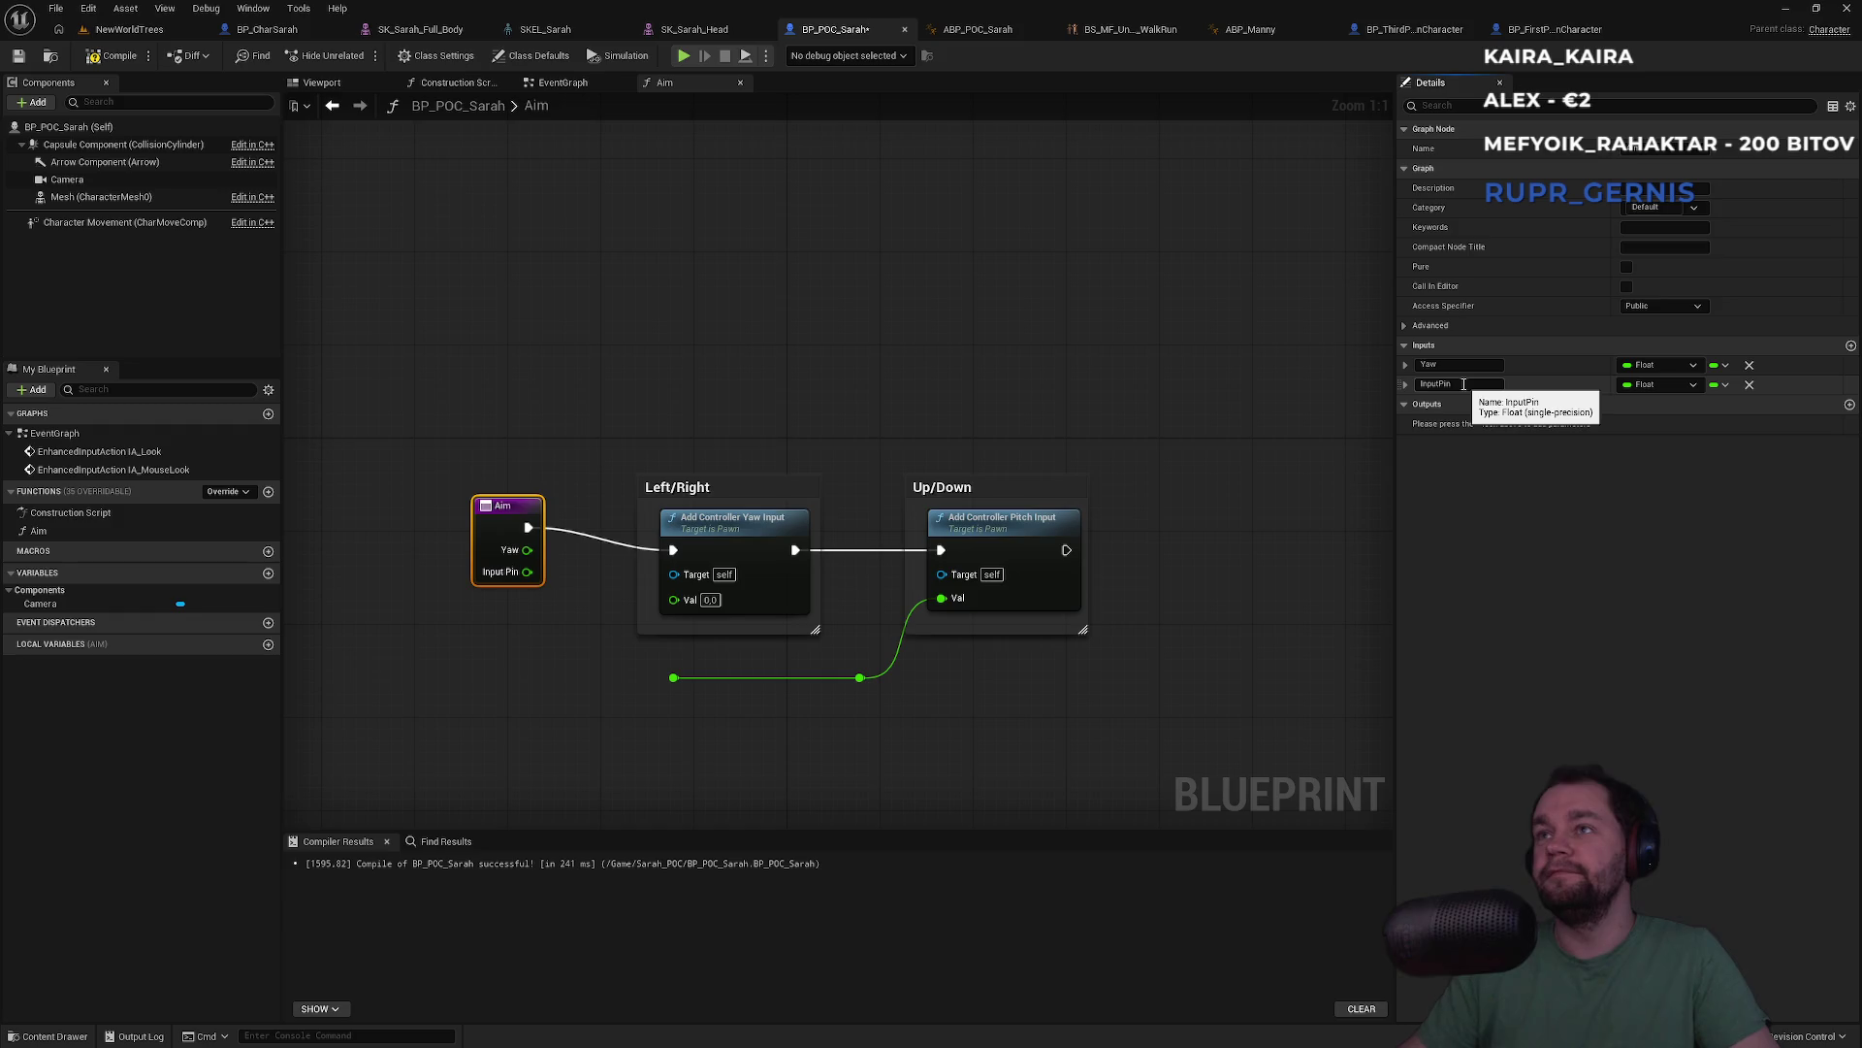
pyautogui.click(114, 56)
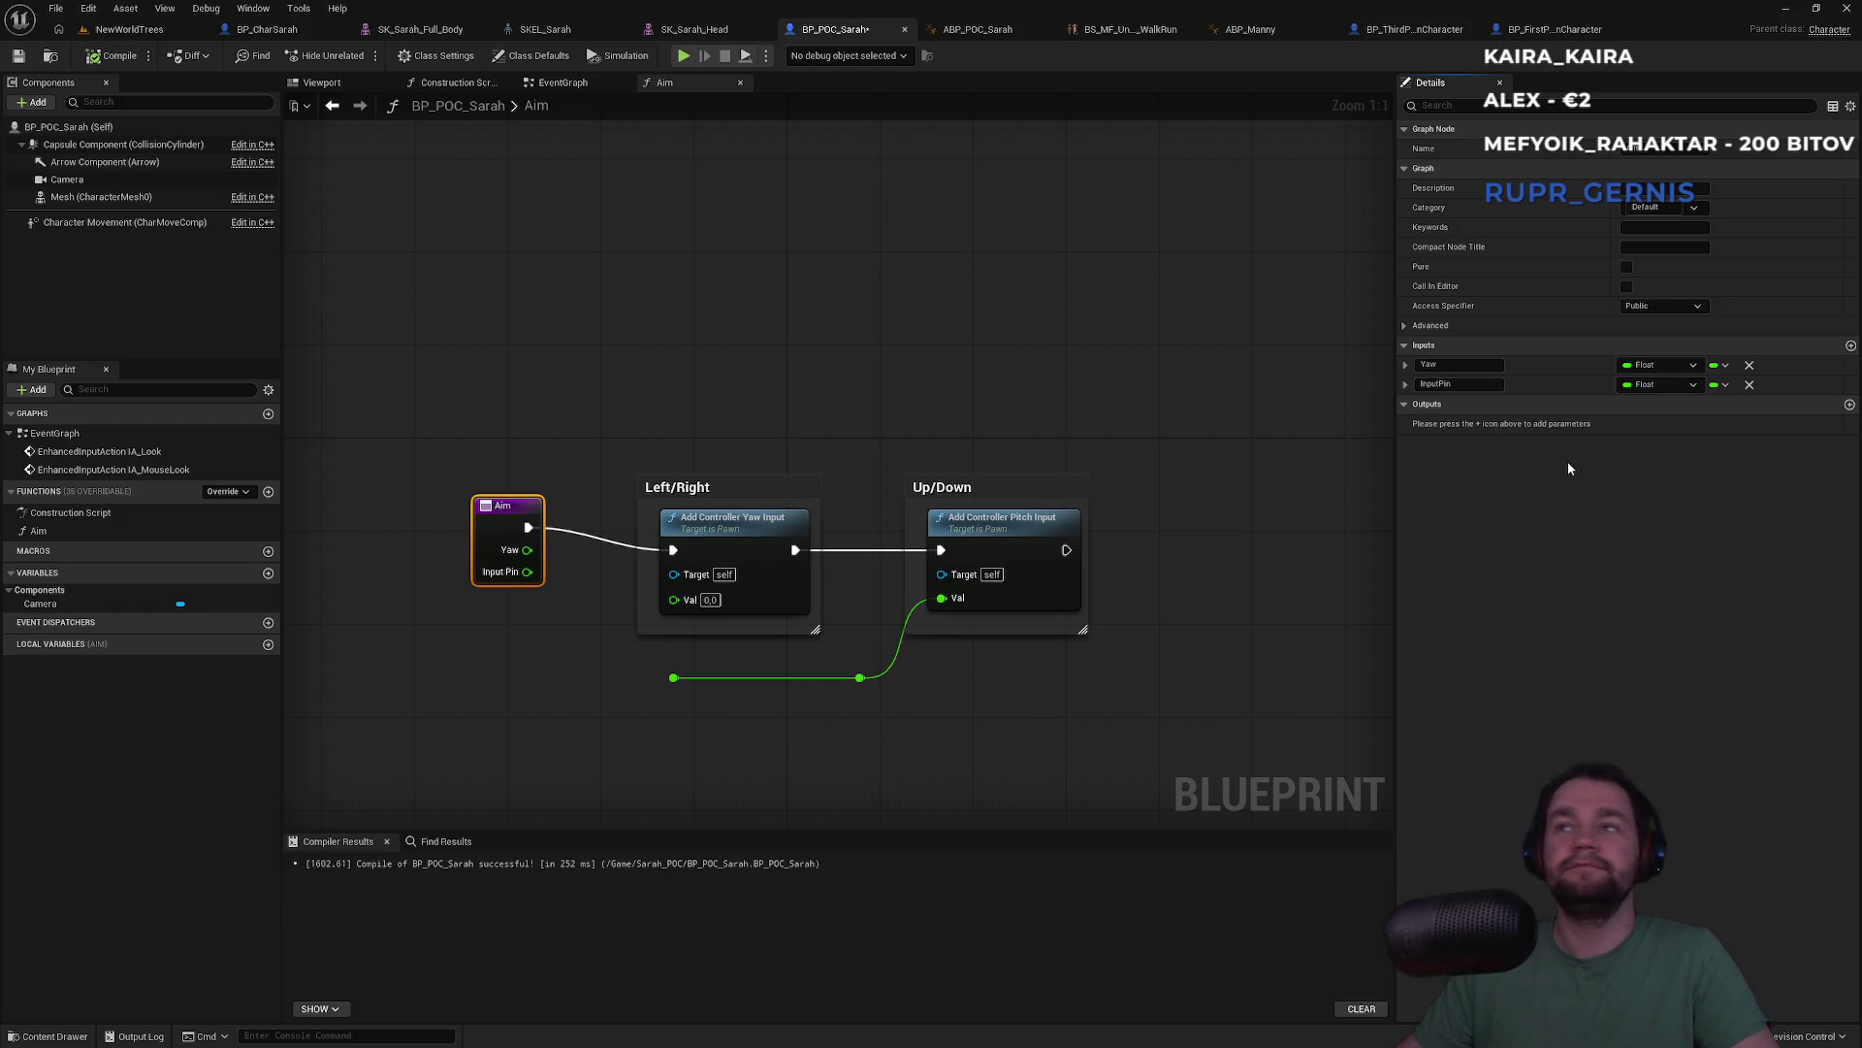
pyautogui.click(1469, 384)
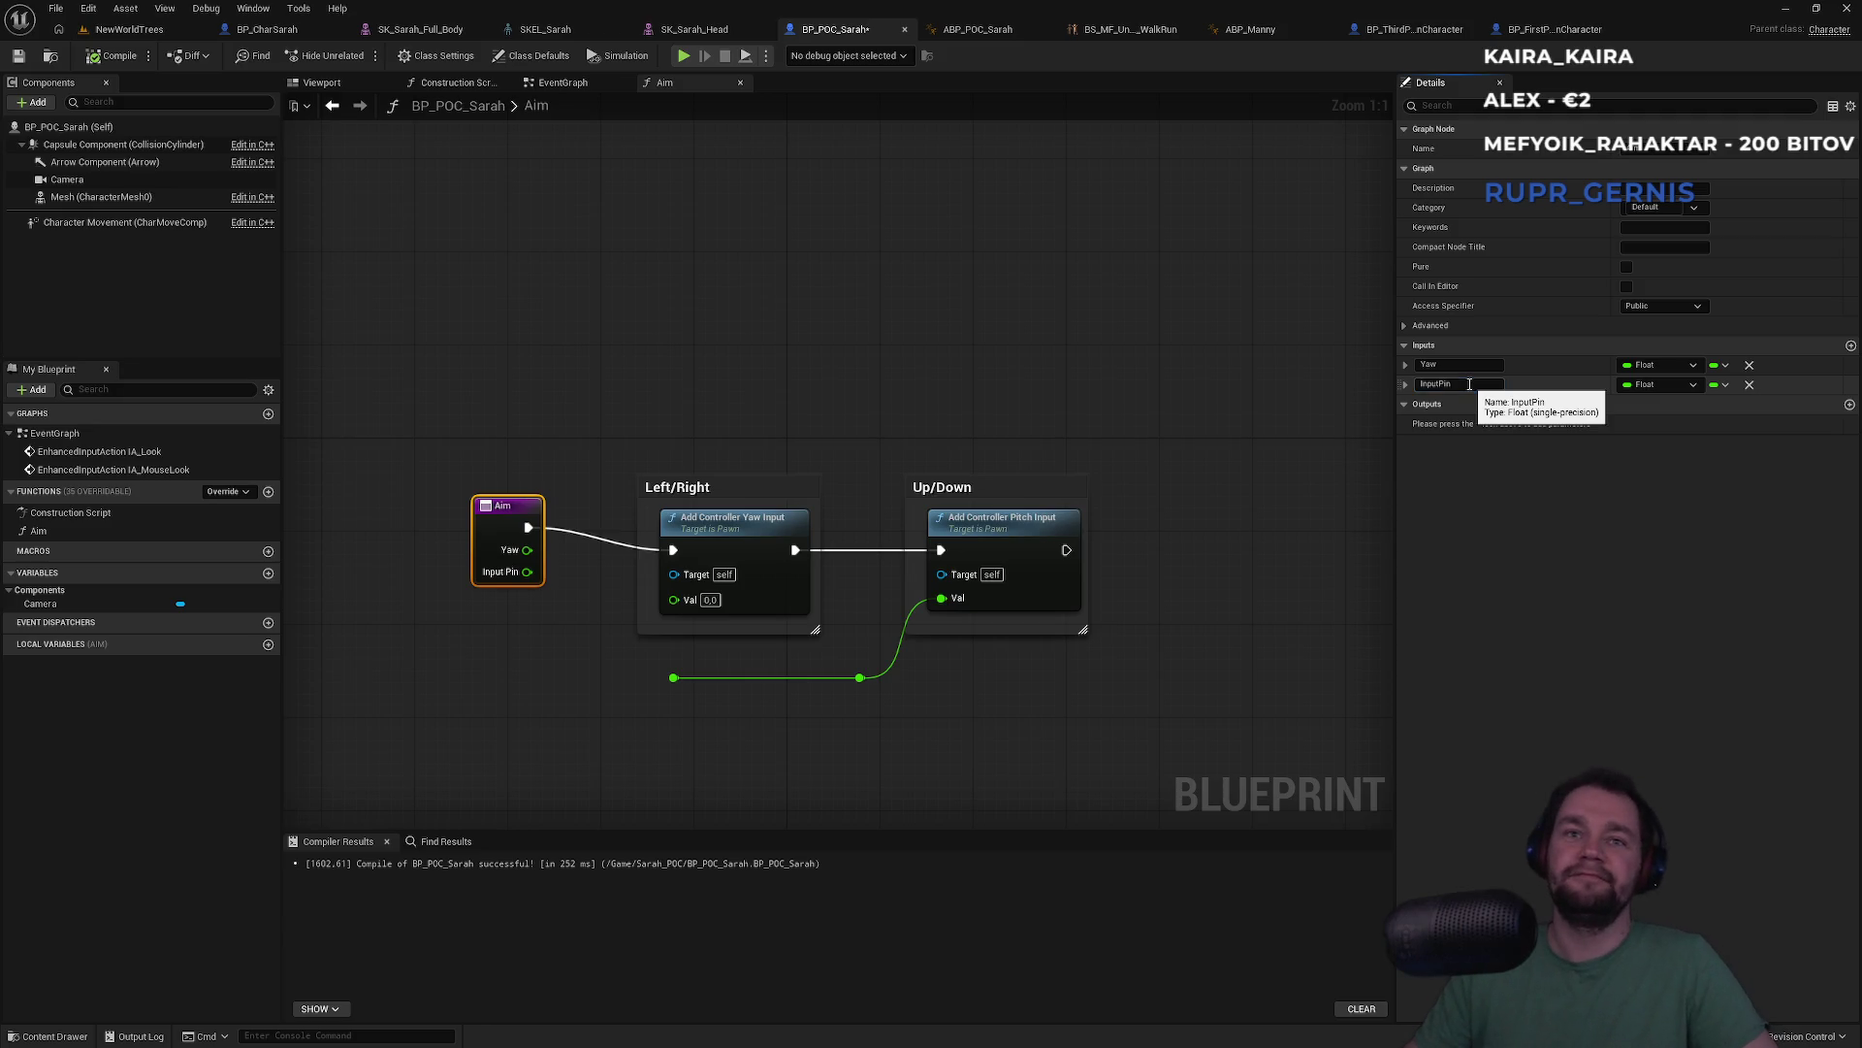
pyautogui.moveTo(1171, 548); pyautogui.dragTo(691, 609)
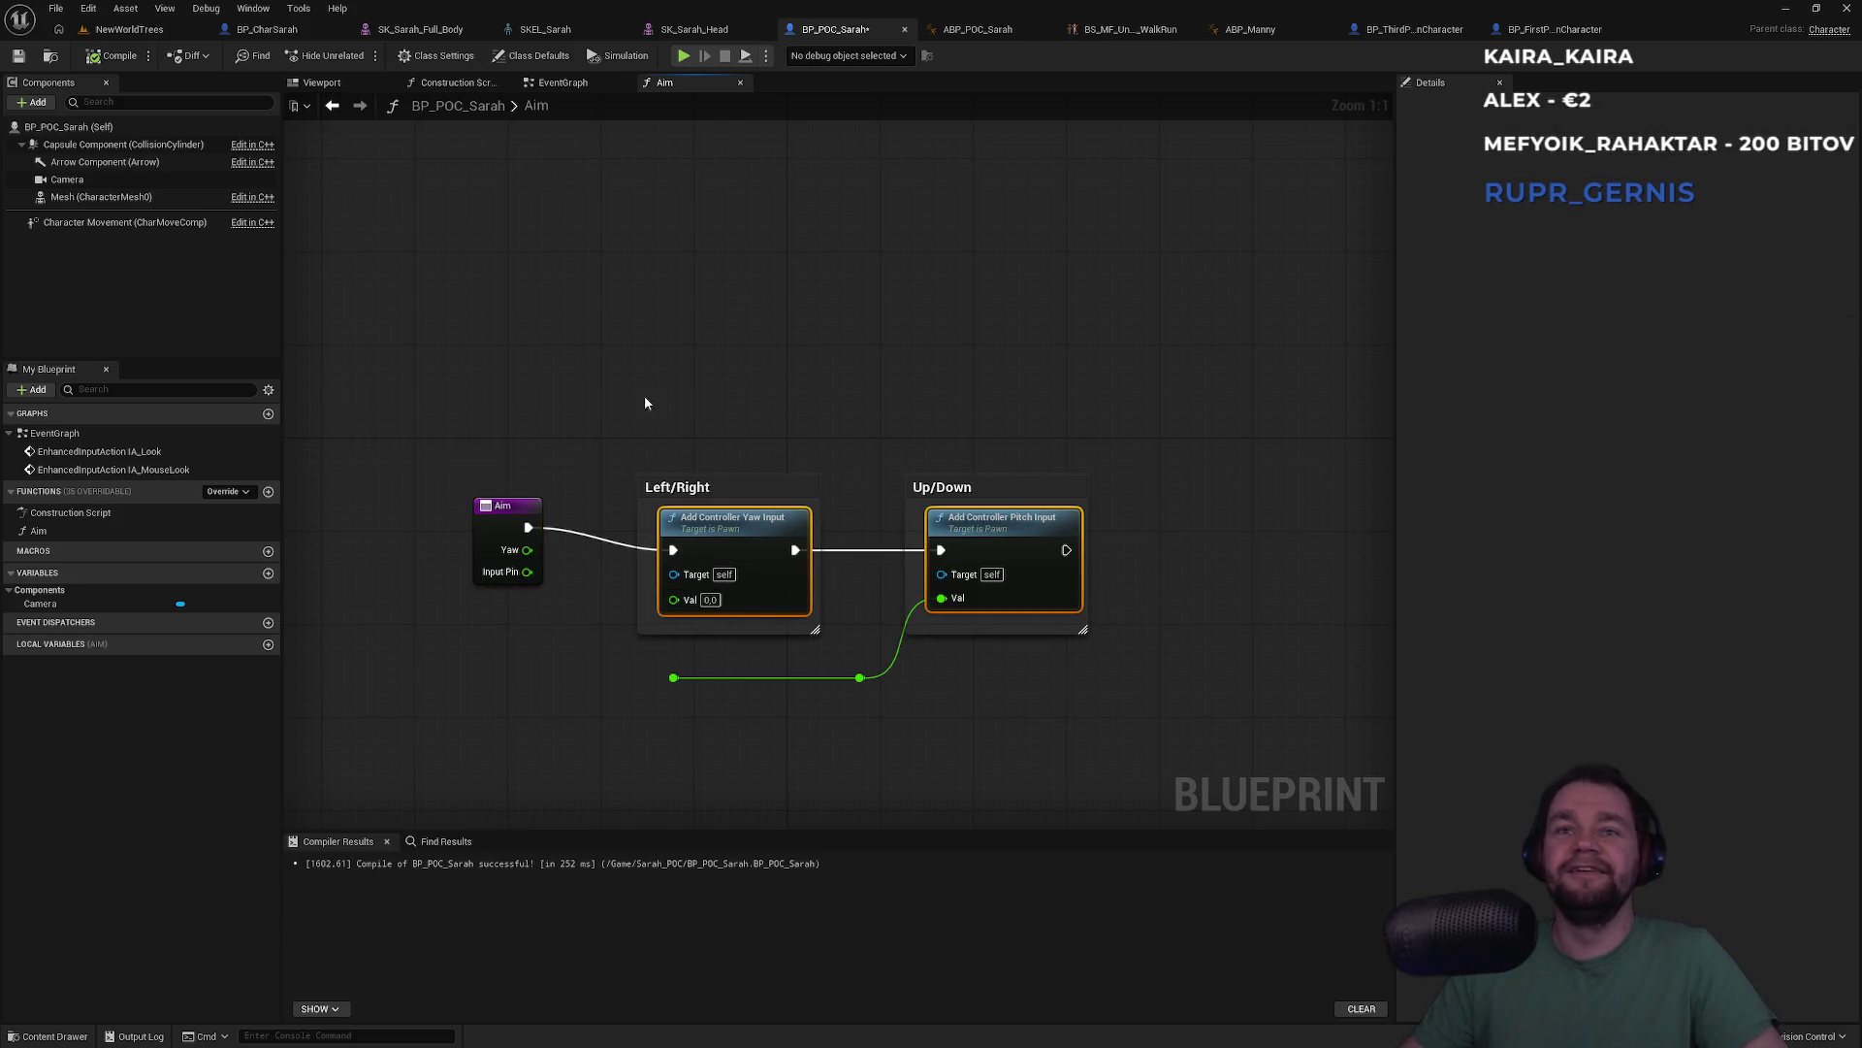
# Create a new function named Aimm and paste the yaw and pitch nodes into it
pyautogui.click(268, 491)
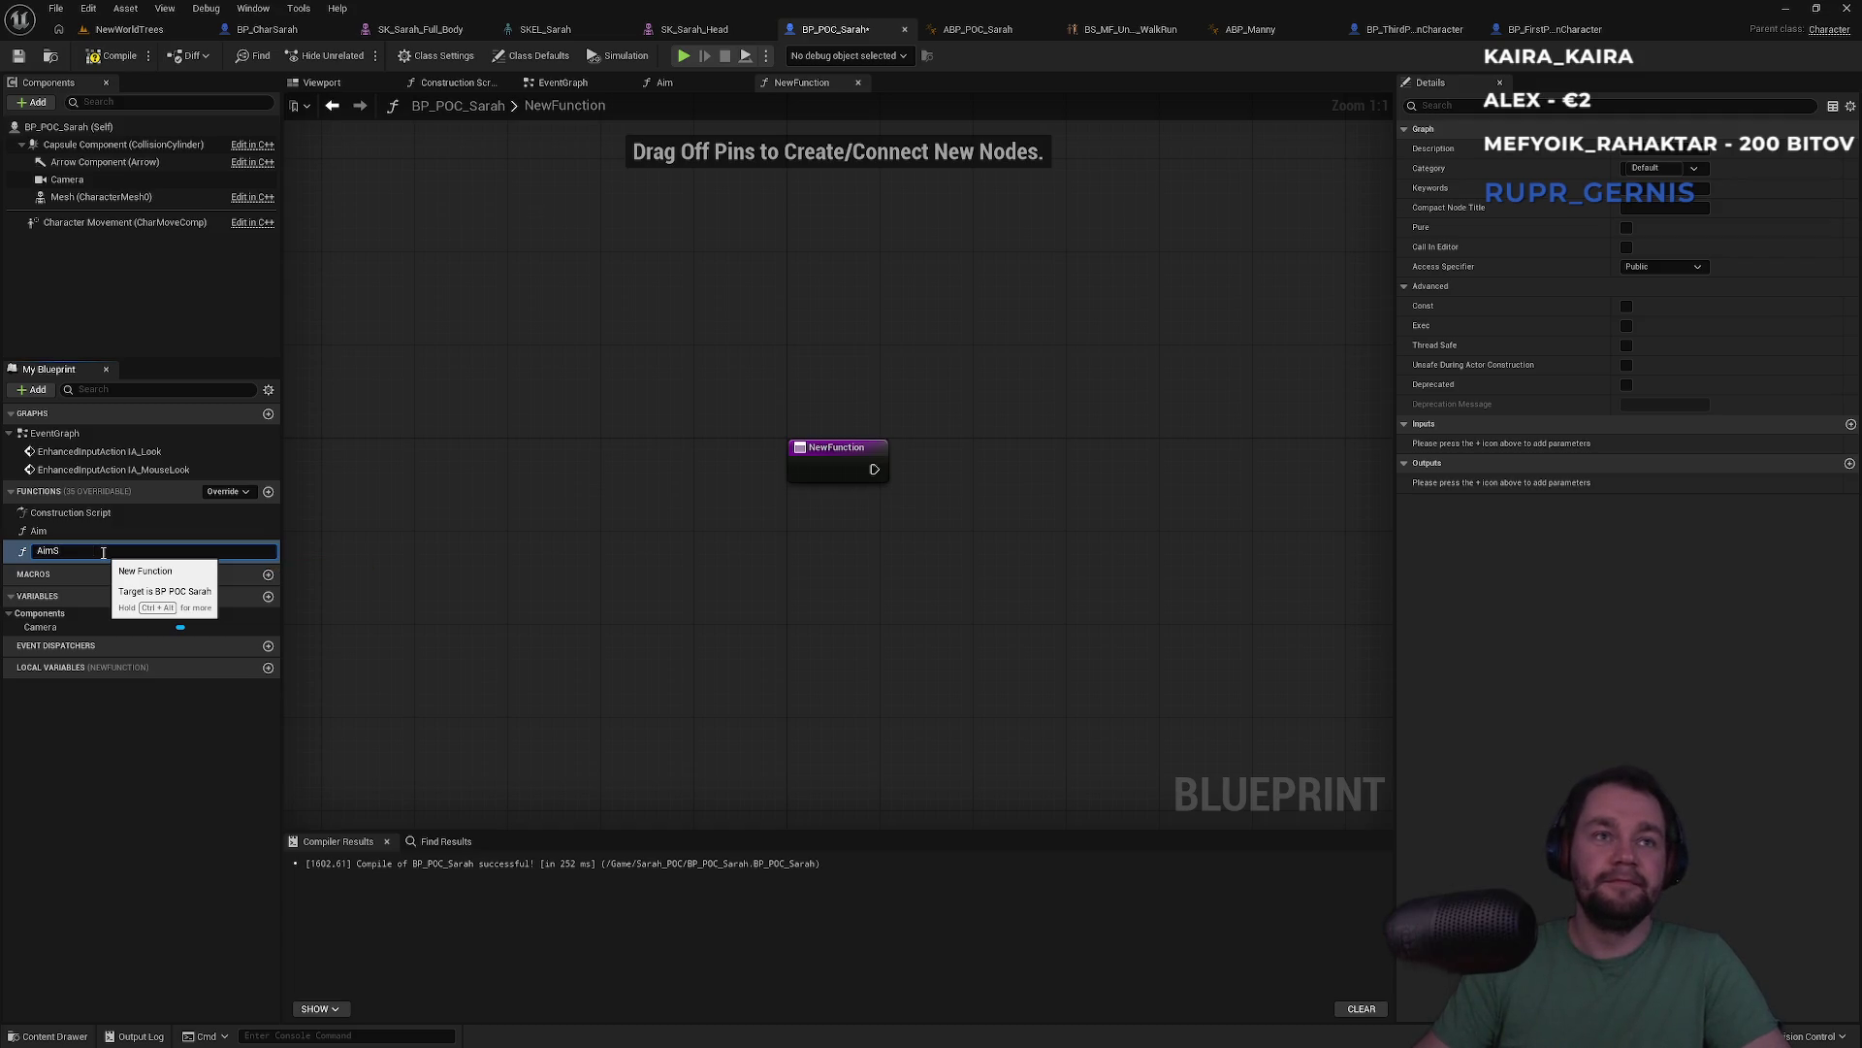
pyautogui.press('Return')
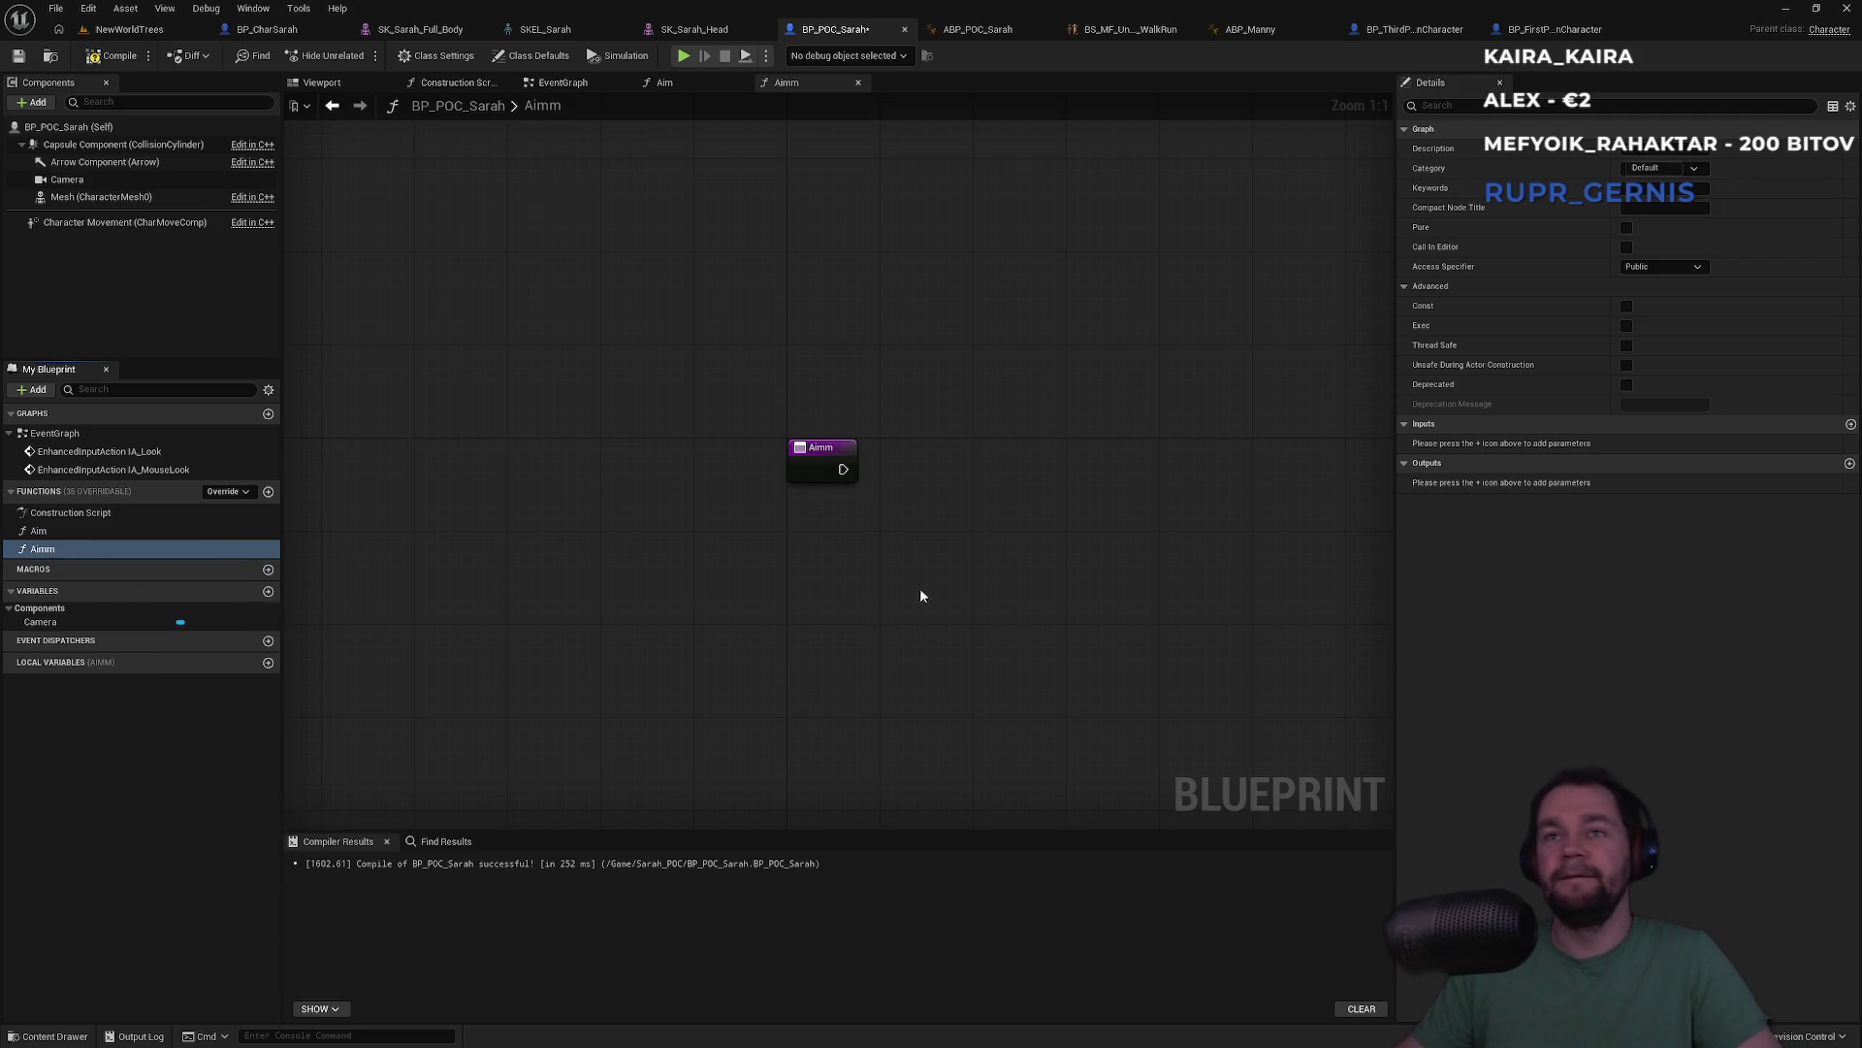
pyautogui.hotkey('ctrl', 'v')
# Add two Float inputs to Aimm and name the first one Yaw
pyautogui.click(804, 452)
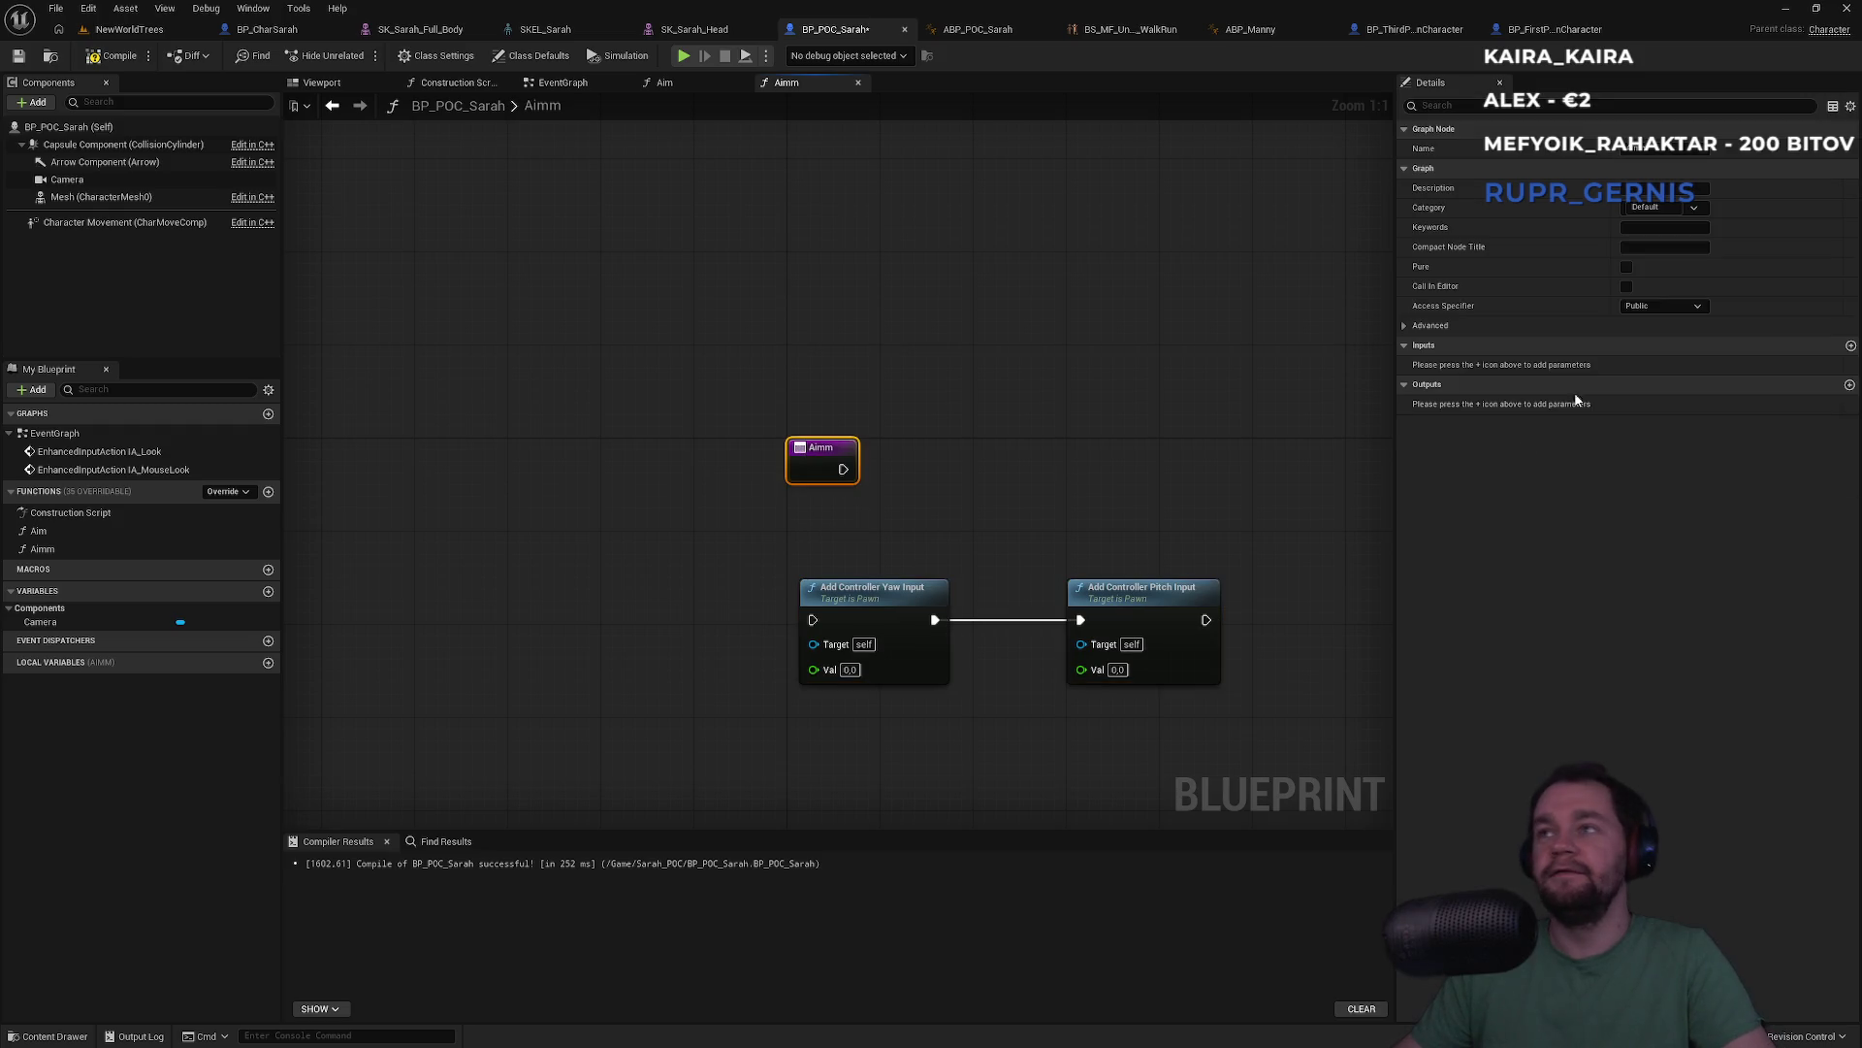
pyautogui.click(1851, 347)
pyautogui.click(1851, 346)
pyautogui.click(1672, 365)
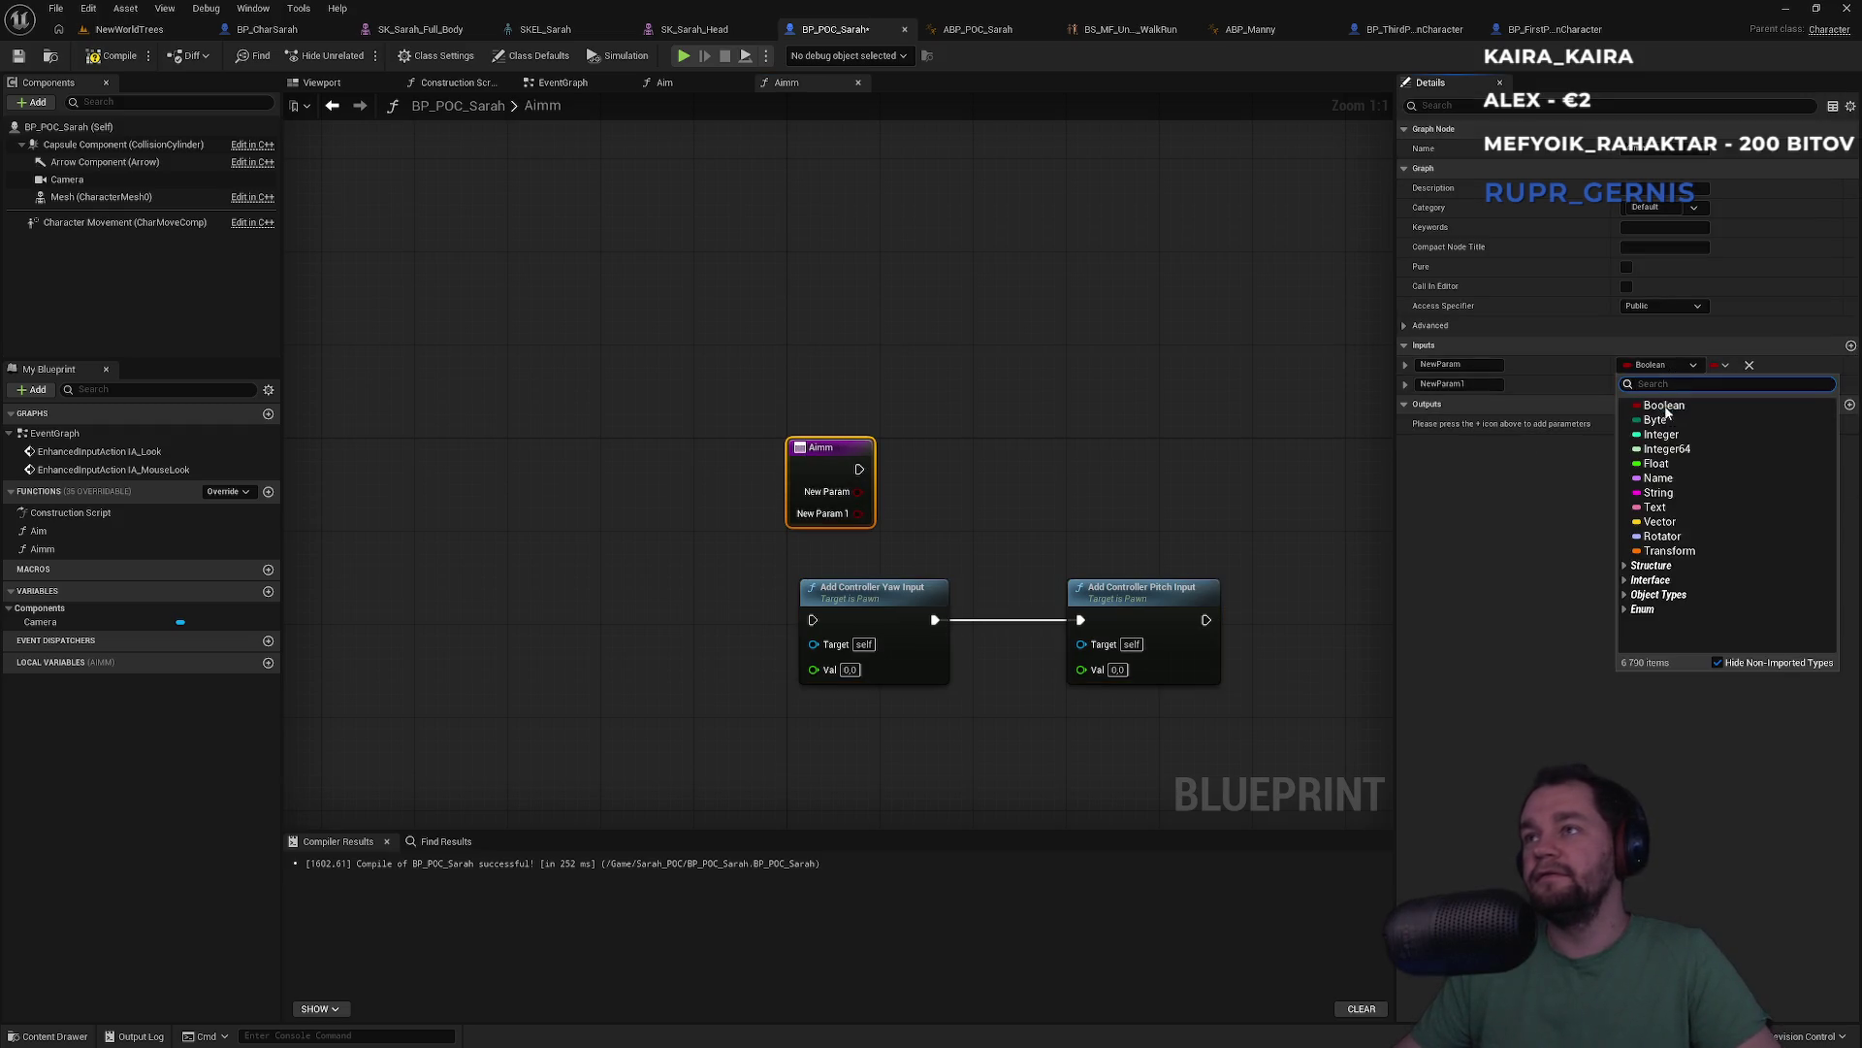
pyautogui.click(1659, 464)
pyautogui.click(1664, 384)
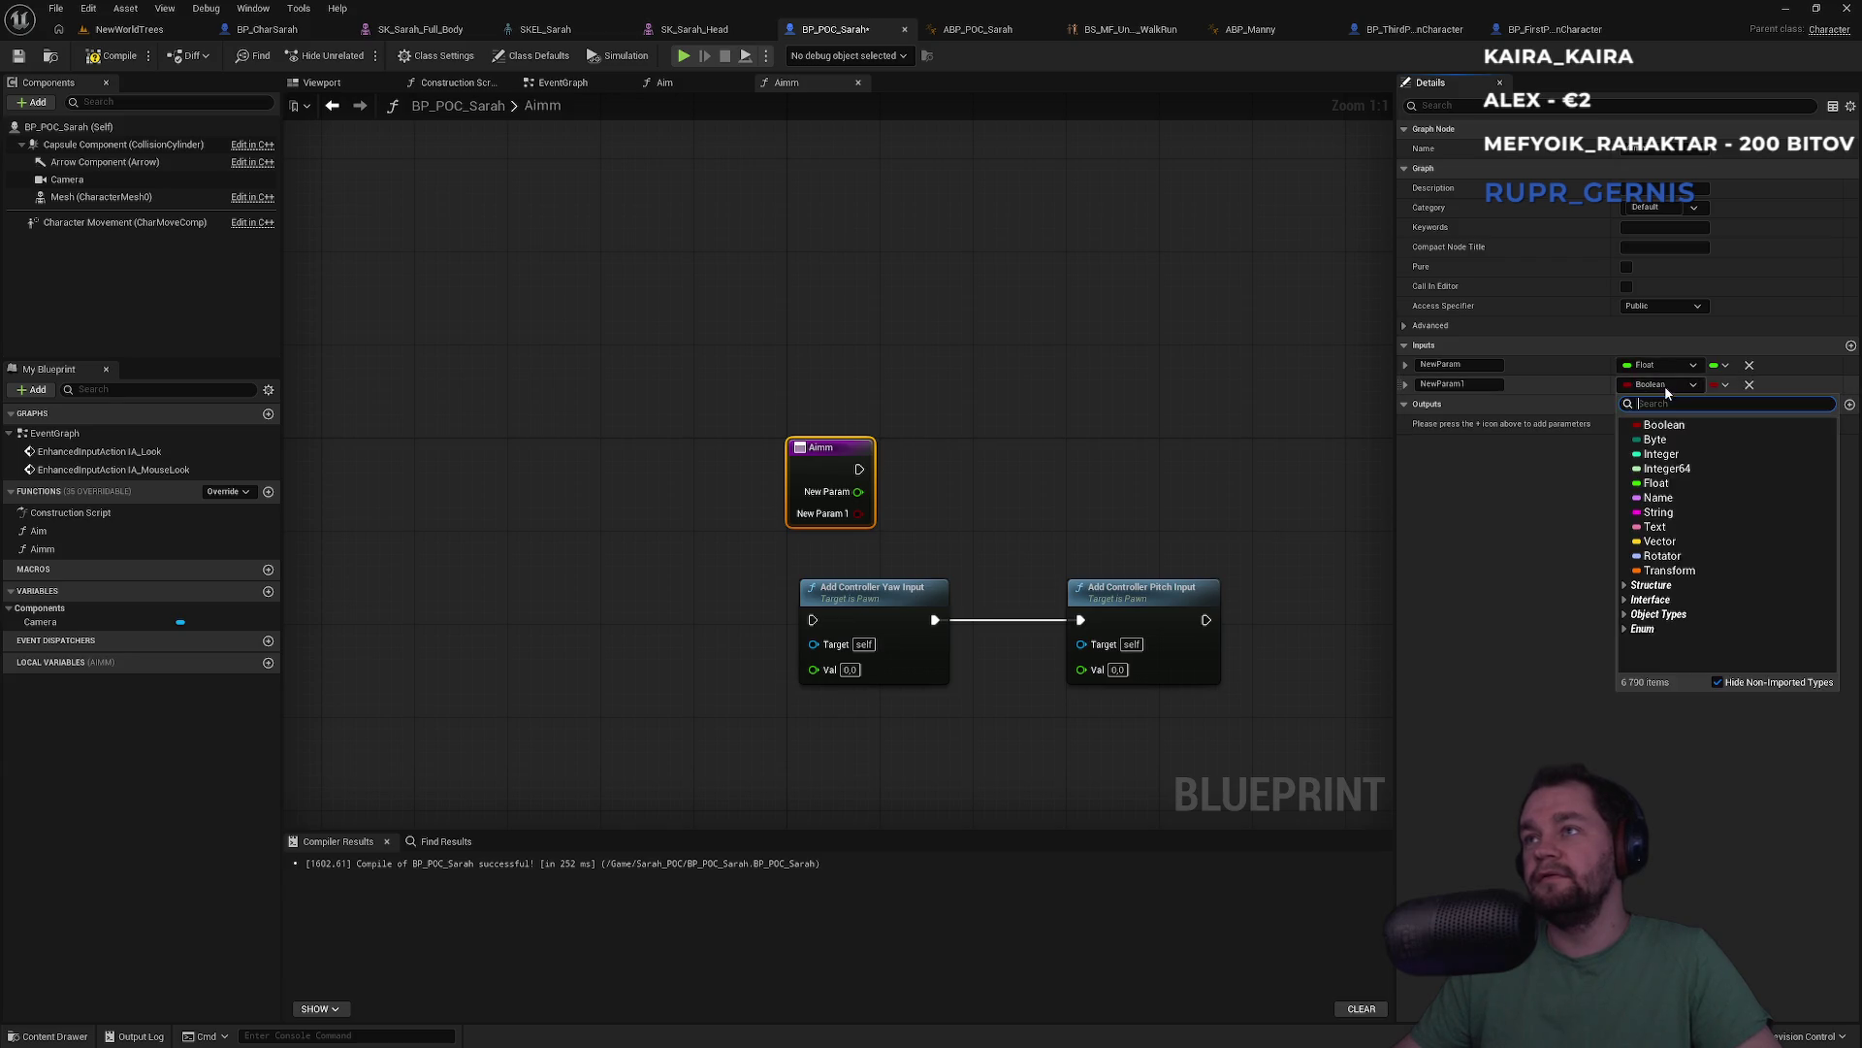
pyautogui.click(1659, 483)
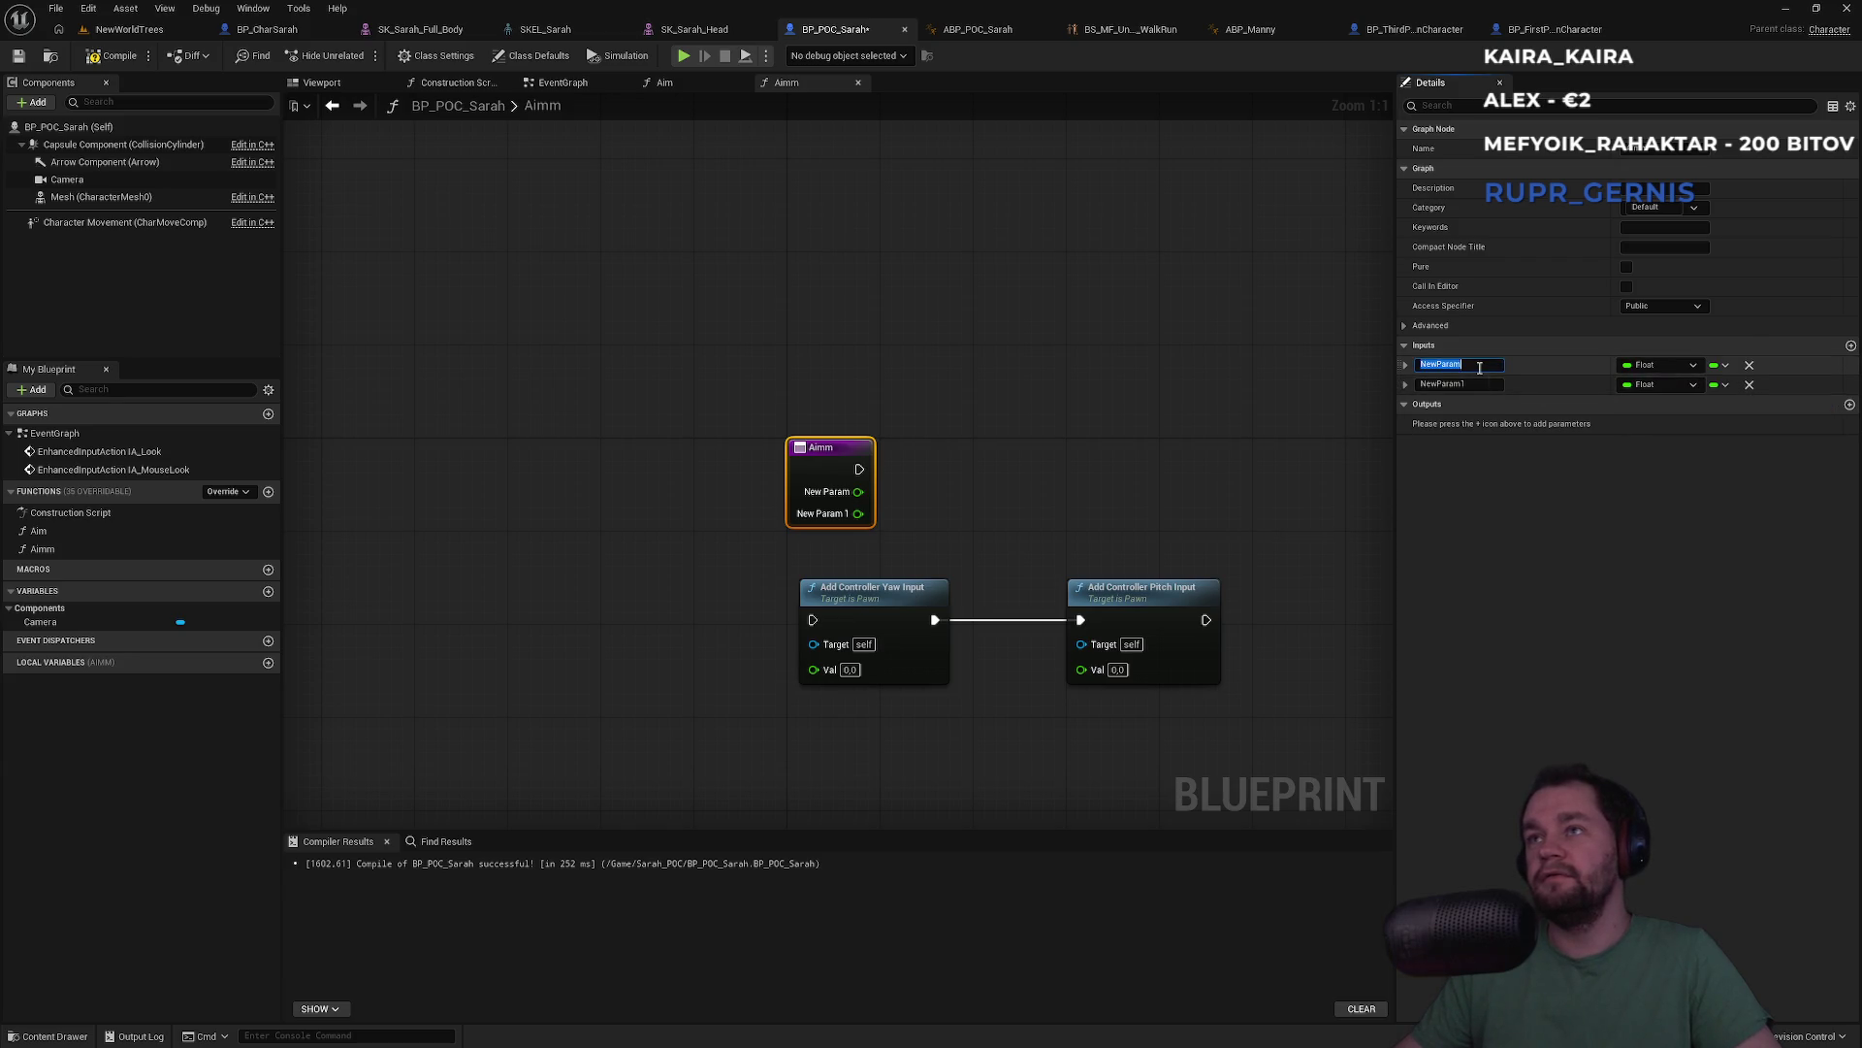
pyautogui.write('Yaw')
pyautogui.press('Return')
pyautogui.click(1452, 383)
# Name Aimm's second input Pitch, compile, and delete the old Aim function
pyautogui.write('Pitch')
pyautogui.press('Return')
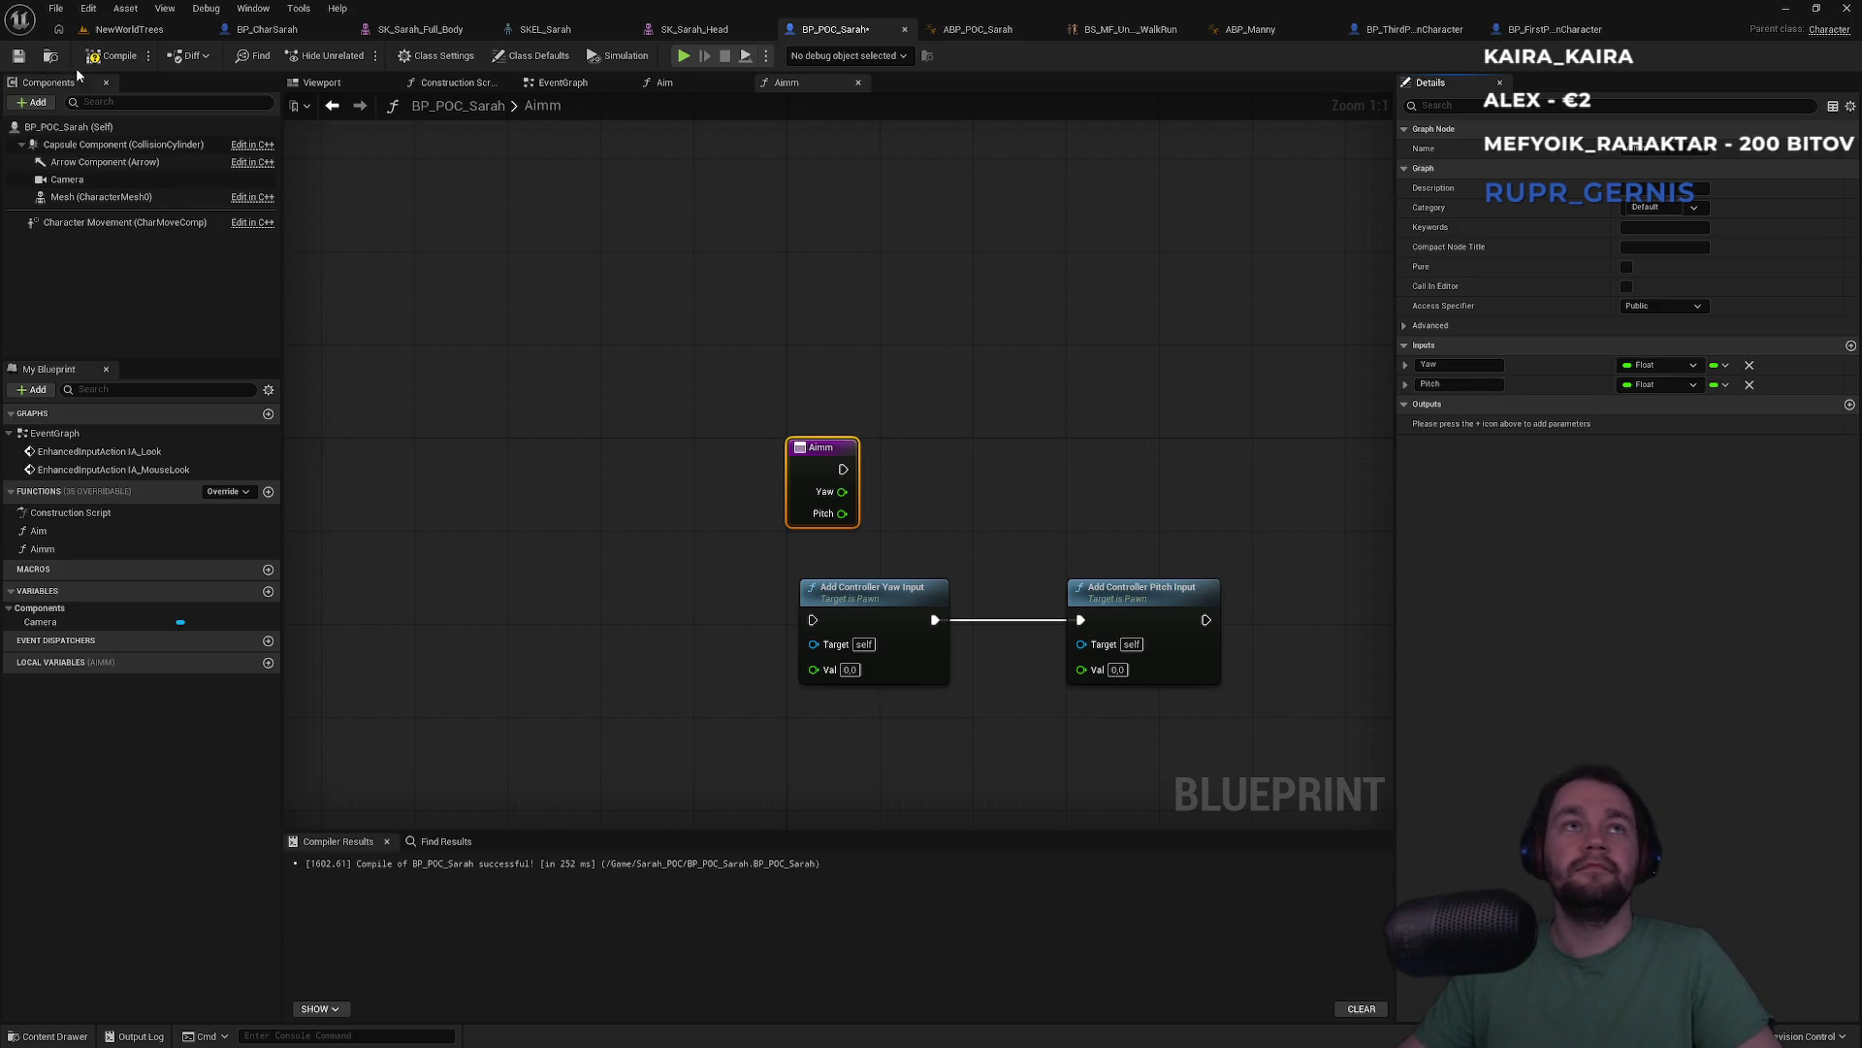
pyautogui.click(85, 60)
pyautogui.click(564, 233)
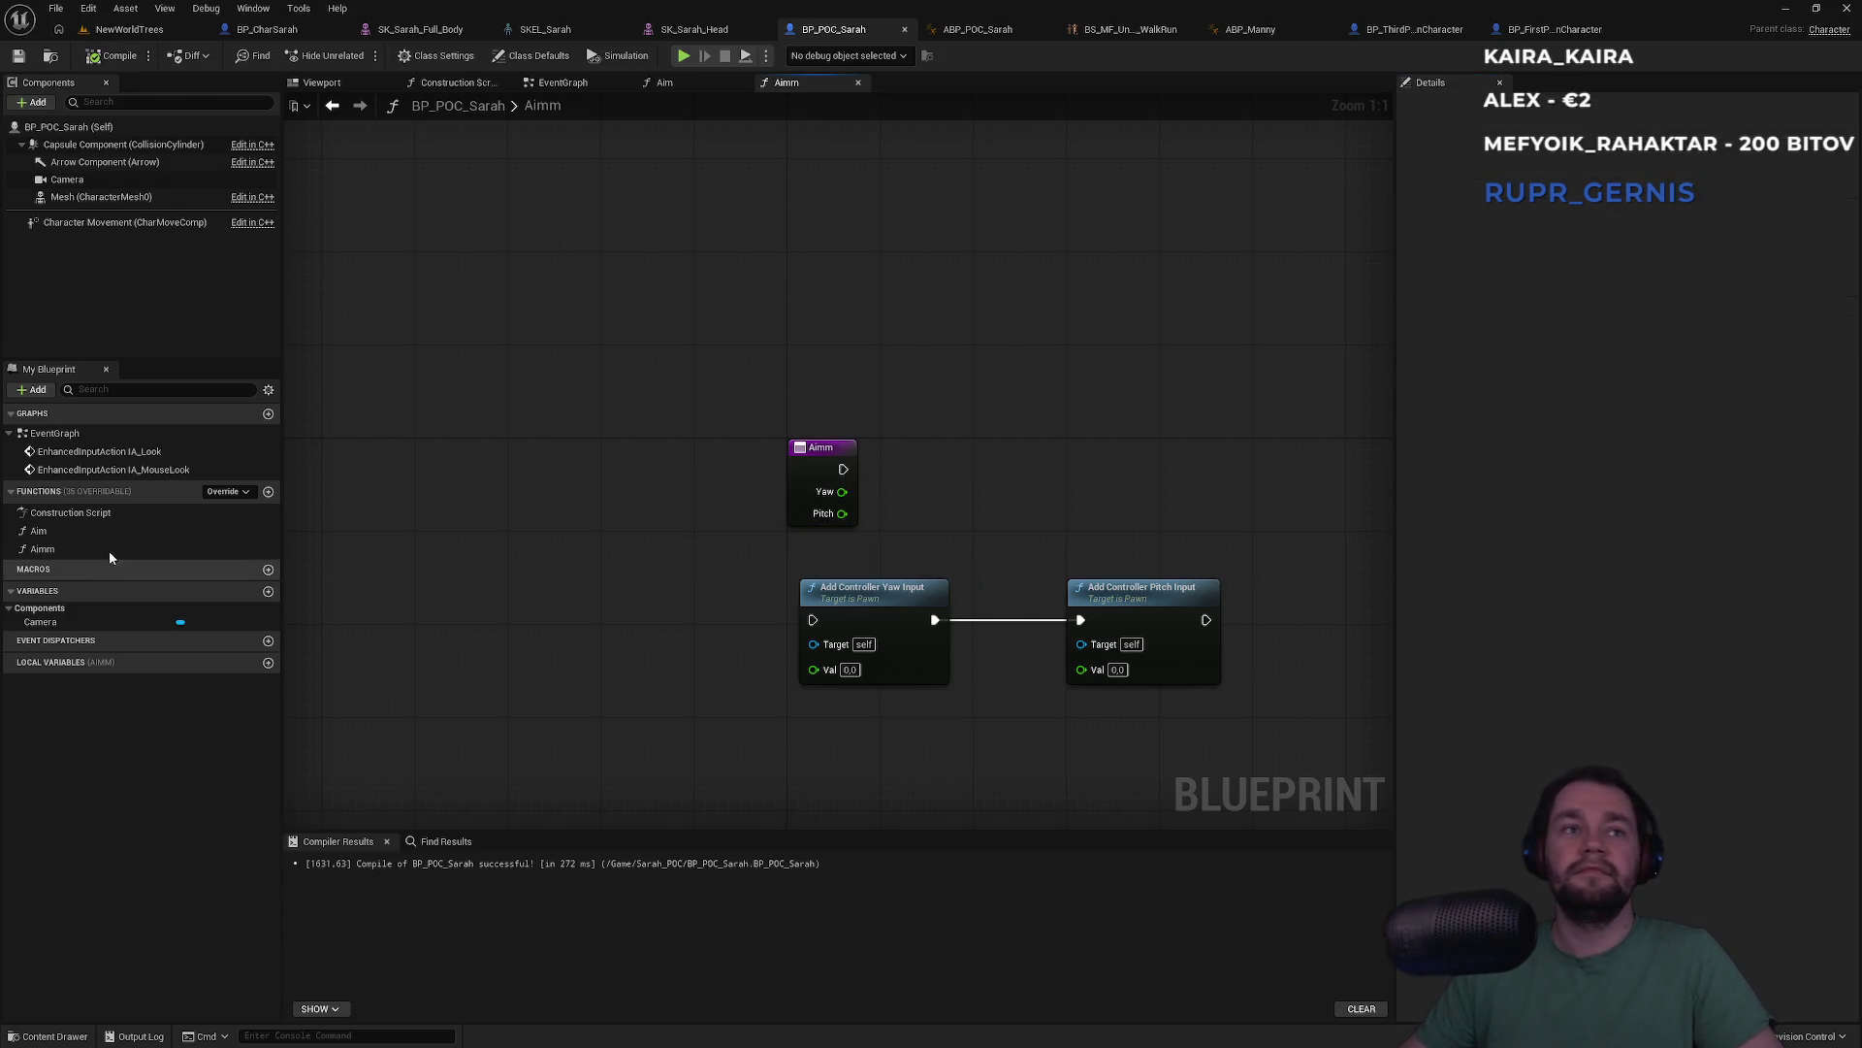
pyautogui.click(65, 529)
pyautogui.press('Delete')
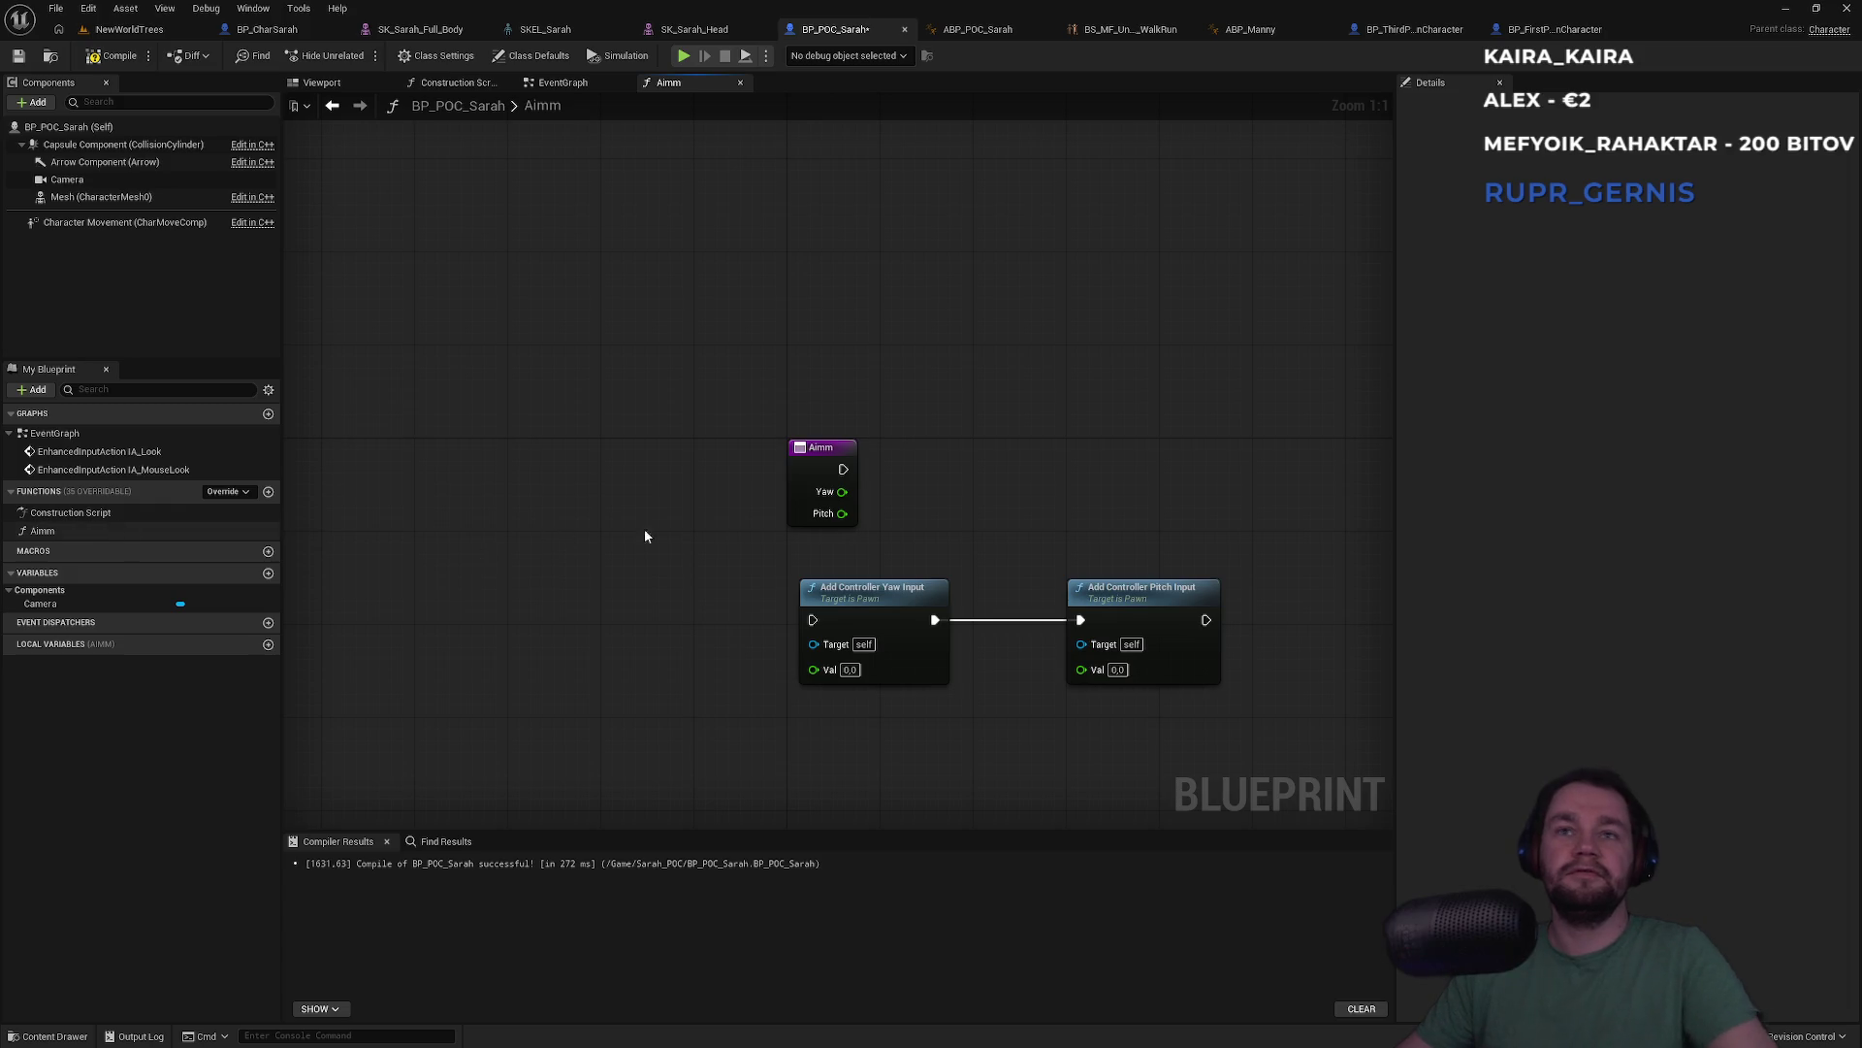
# Connect Aimm's Yaw and Pitch to the controller nodes' Val pins and wire its execution flow
pyautogui.moveTo(840, 492); pyautogui.dragTo(814, 669)
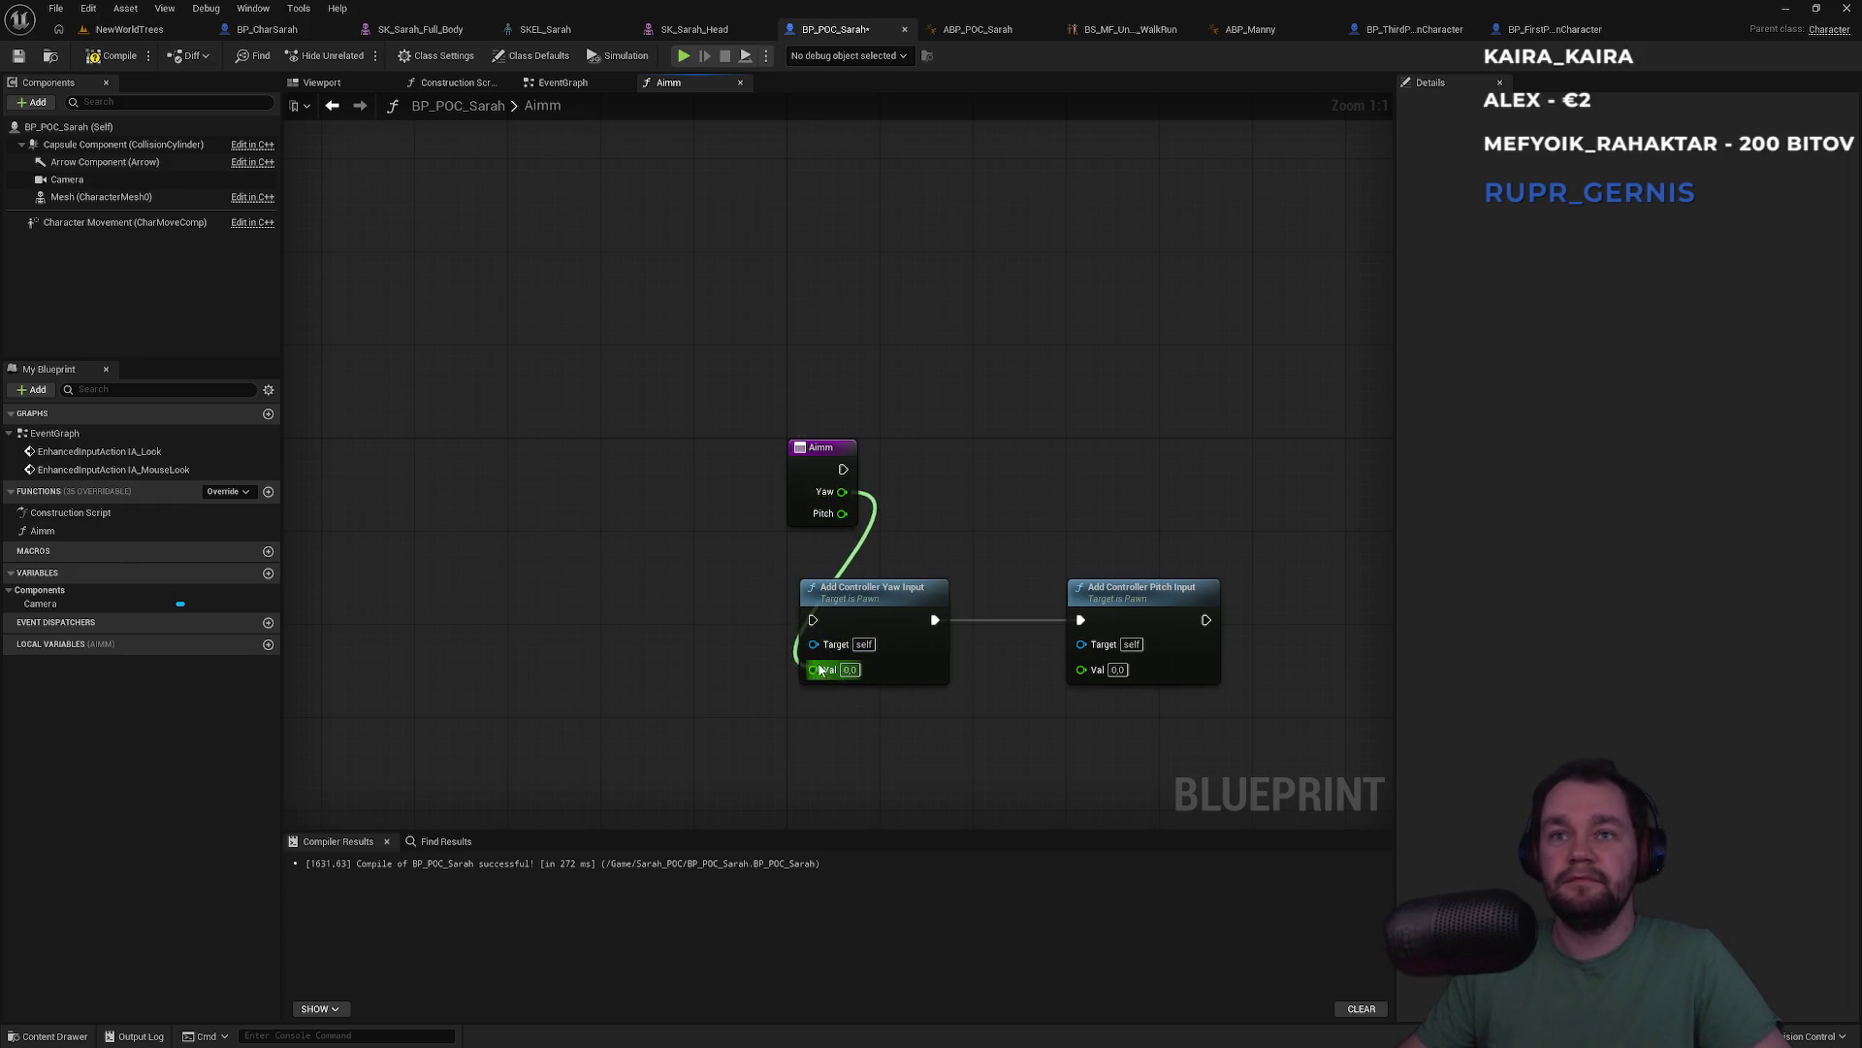
pyautogui.moveTo(1097, 681)
pyautogui.mouseDown()
pyautogui.moveTo(907, 572)
pyautogui.moveTo(1113, 584)
pyautogui.mouseUp()
pyautogui.moveTo(842, 513); pyautogui.dragTo(1122, 580)
pyautogui.moveTo(1133, 502); pyautogui.dragTo(1062, 597)
pyautogui.moveTo(805, 446)
pyautogui.mouseDown()
pyautogui.moveTo(668, 557)
pyautogui.moveTo(671, 611)
pyautogui.moveTo(813, 620)
pyautogui.mouseUp()
pyautogui.moveTo(673, 622); pyautogui.dragTo(679, 615)
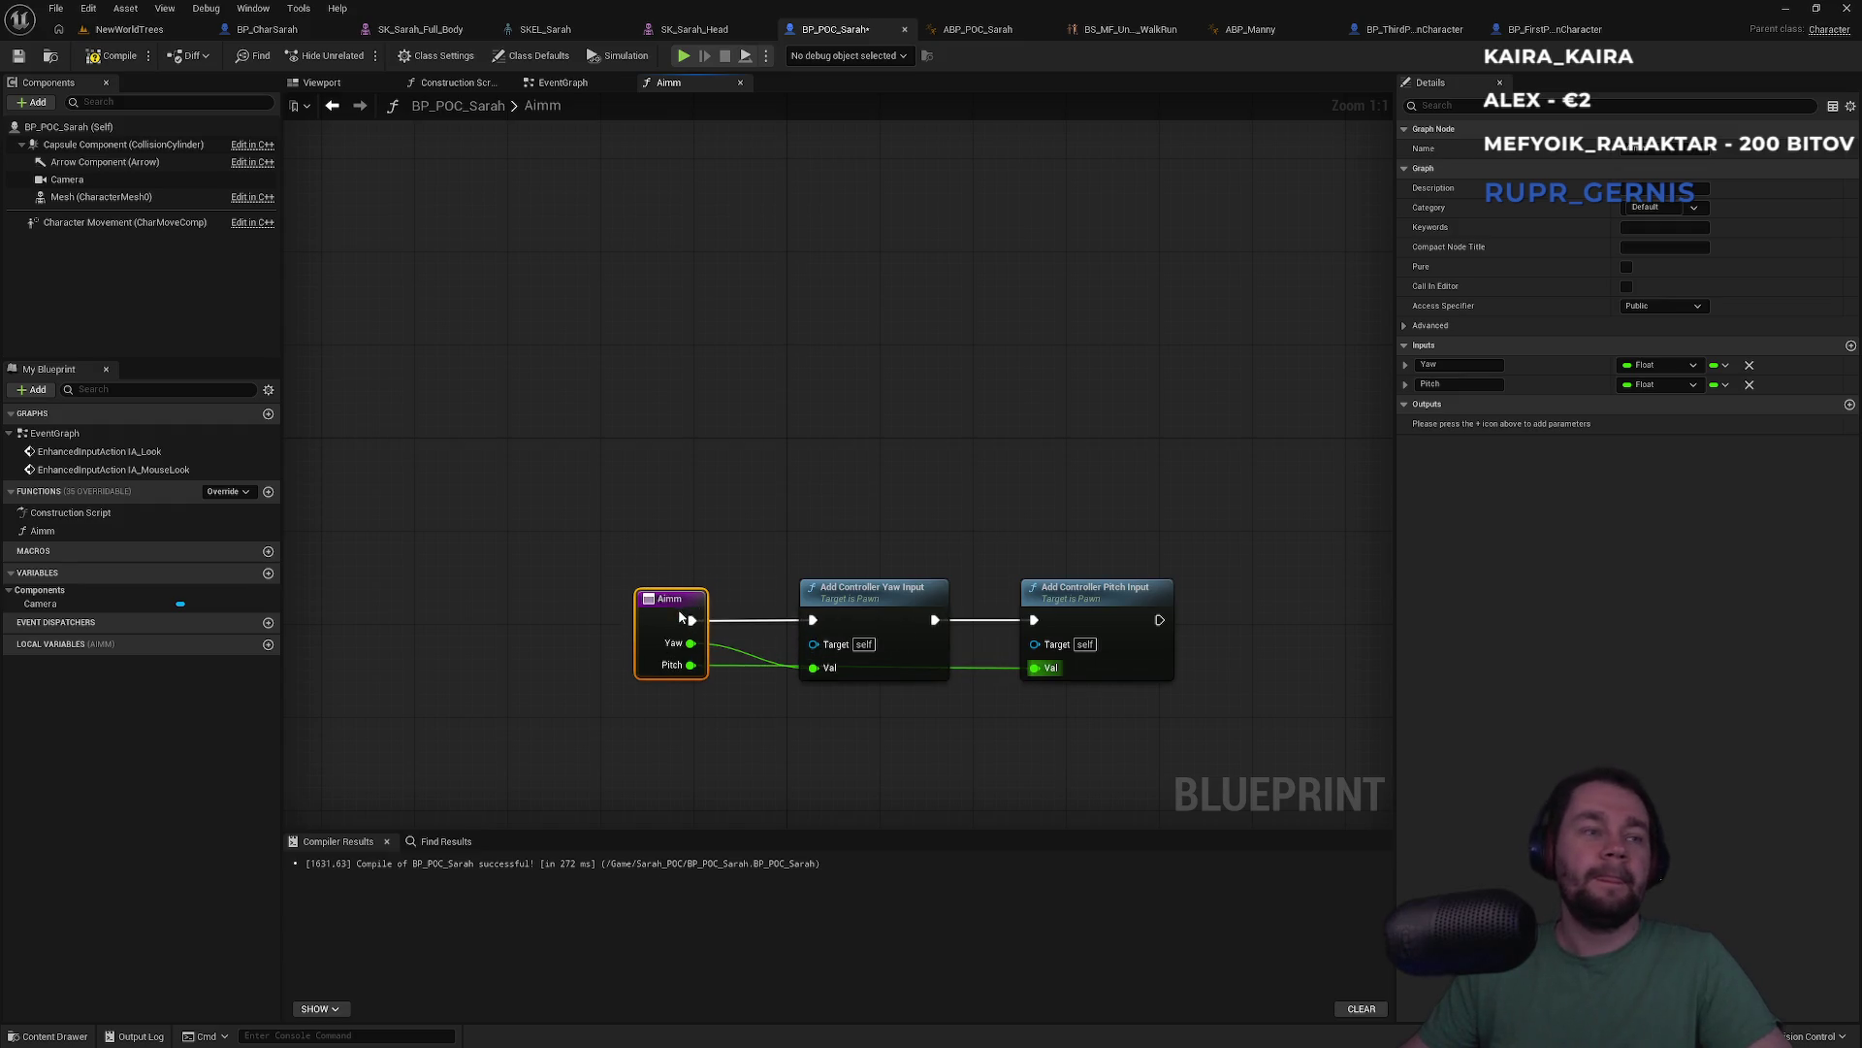
pyautogui.click(726, 490)
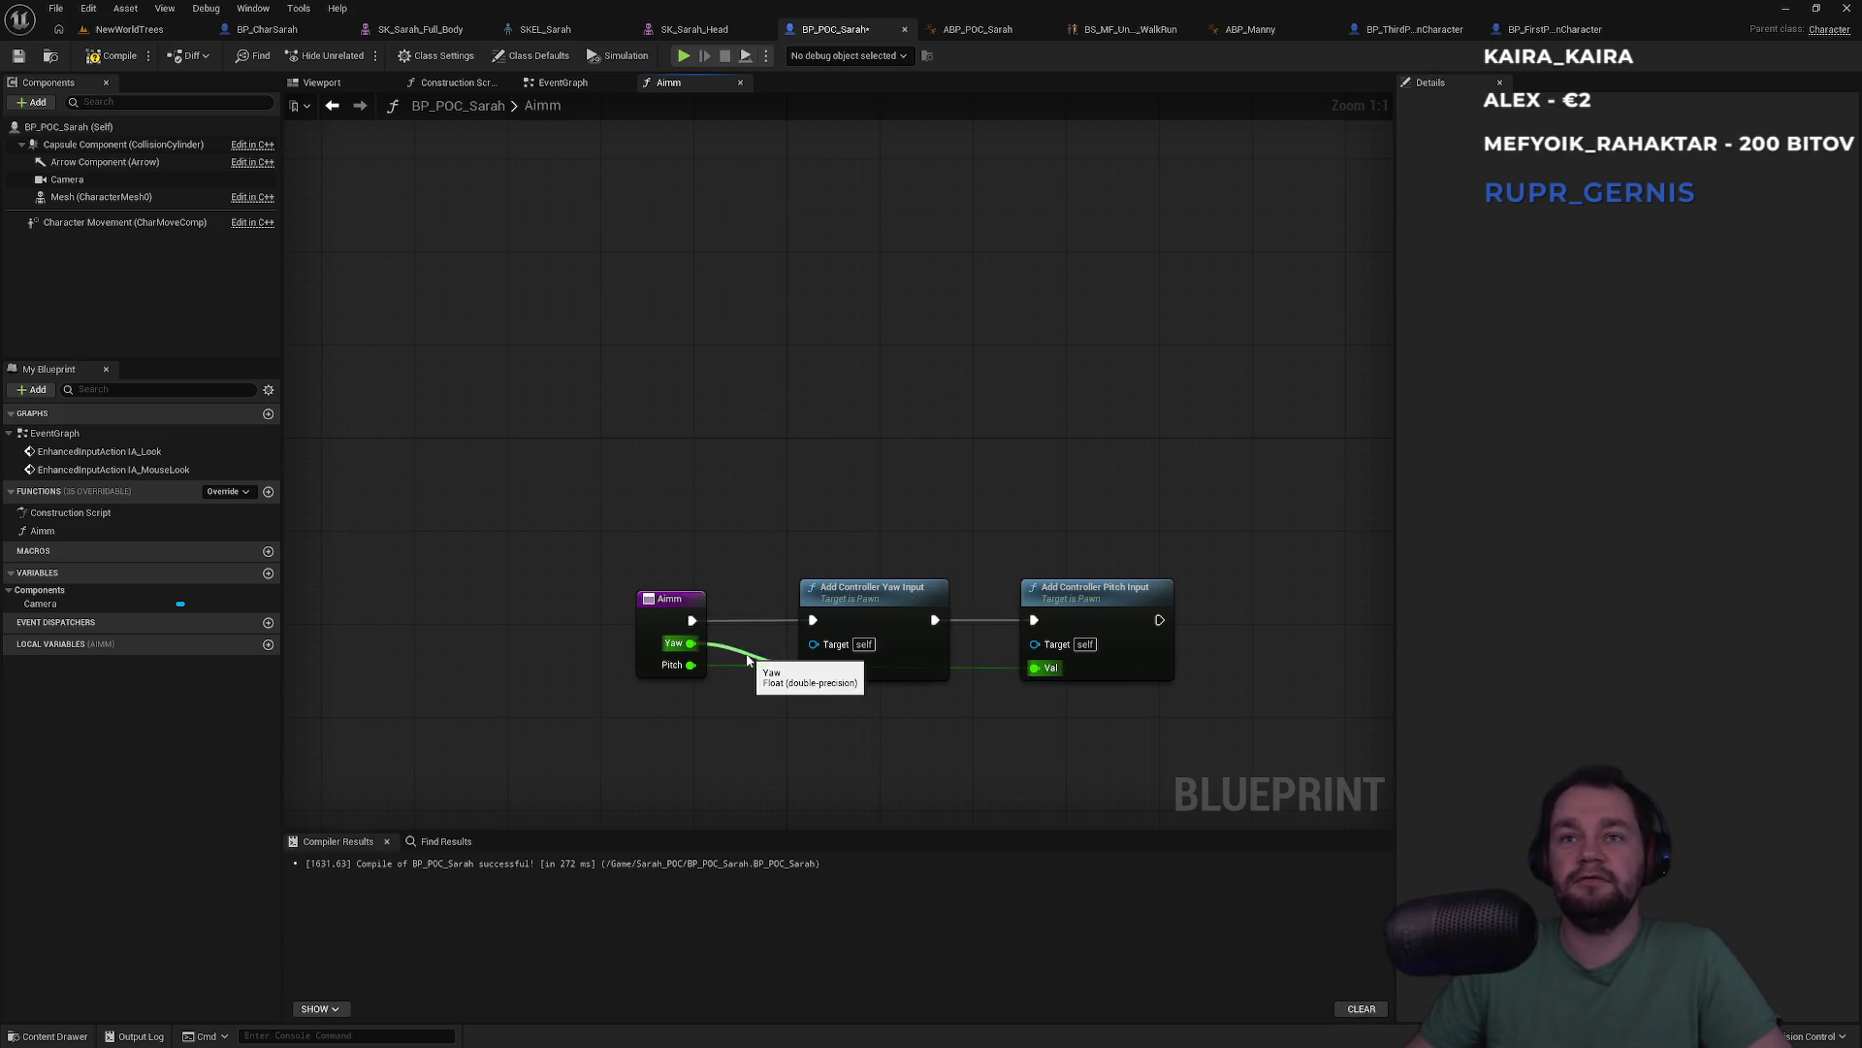
# Straighten the yaw node, add reroutes on the Pitch wire, and open BP_FirstPersonCharacter's Aim graph
pyautogui.moveTo(902, 556)
pyautogui.mouseDown()
pyautogui.moveTo(922, 598)
pyautogui.moveTo(865, 603)
pyautogui.moveTo(871, 583)
pyautogui.moveTo(867, 612)
pyautogui.mouseUp()
pyautogui.press('q')
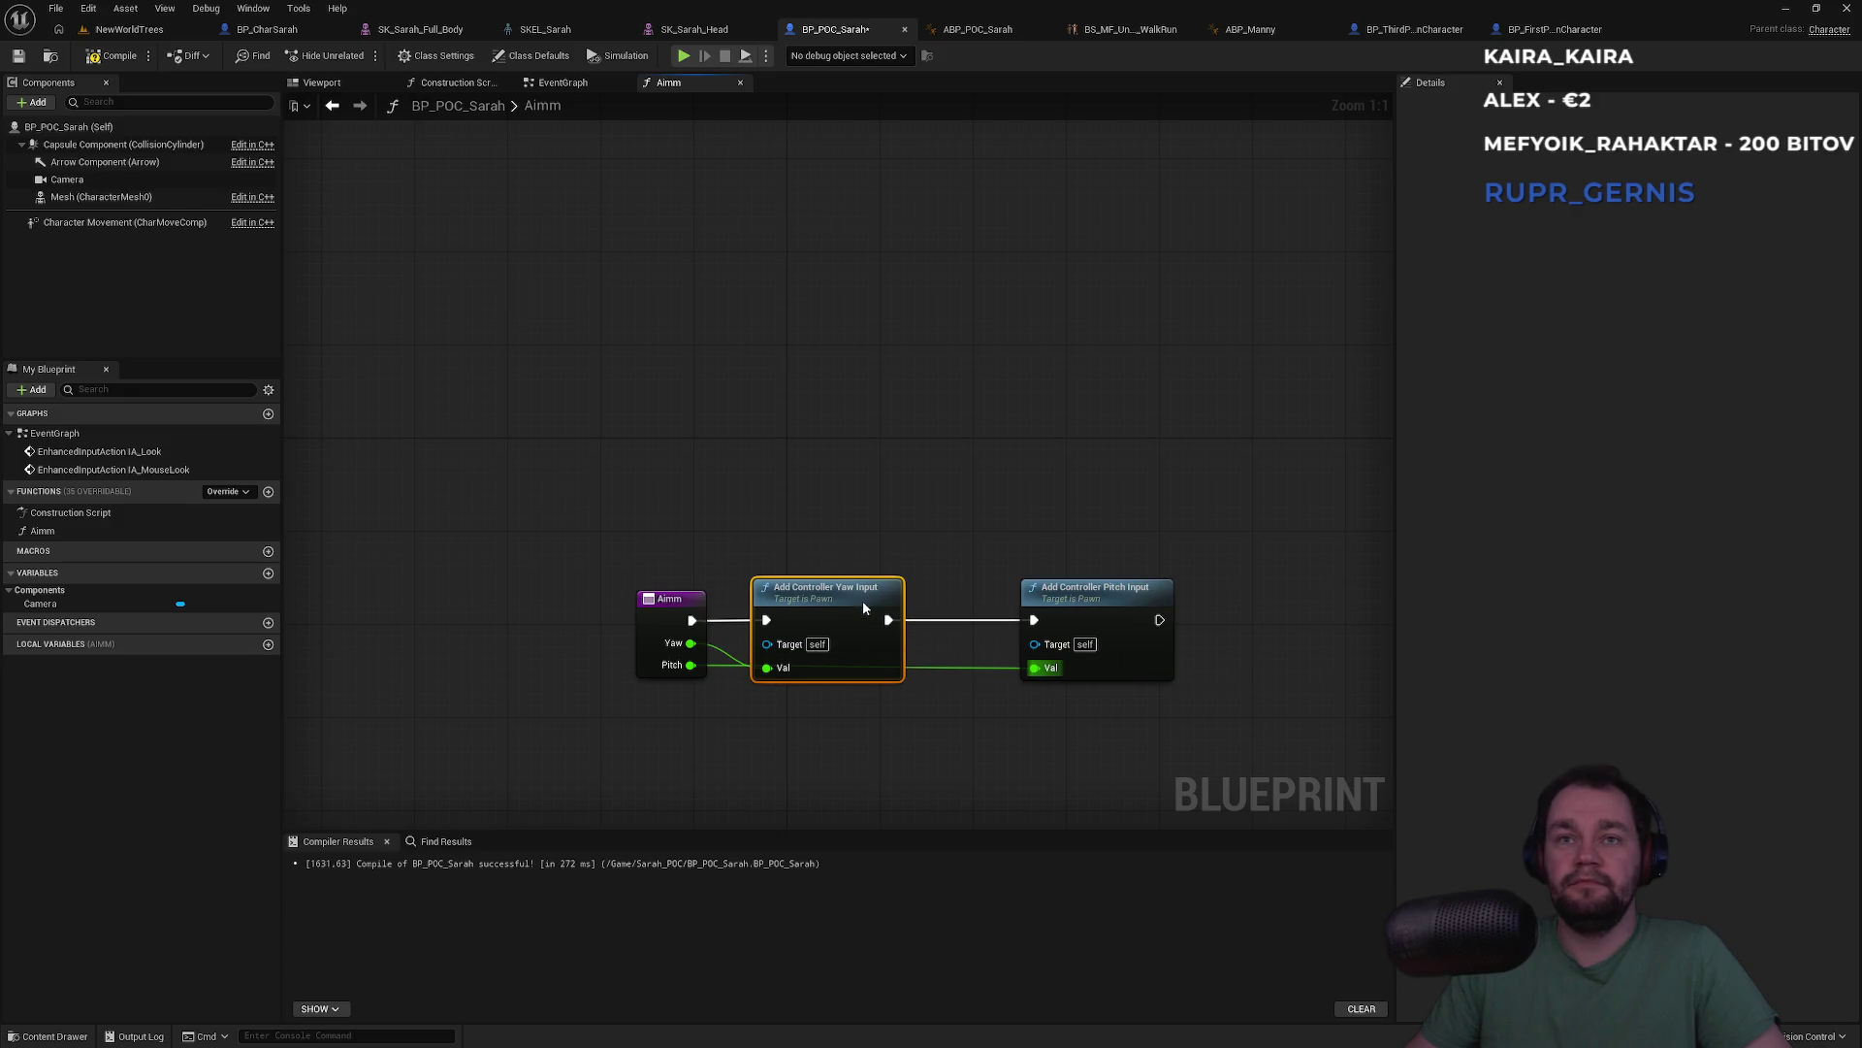
pyautogui.doubleClick(959, 667)
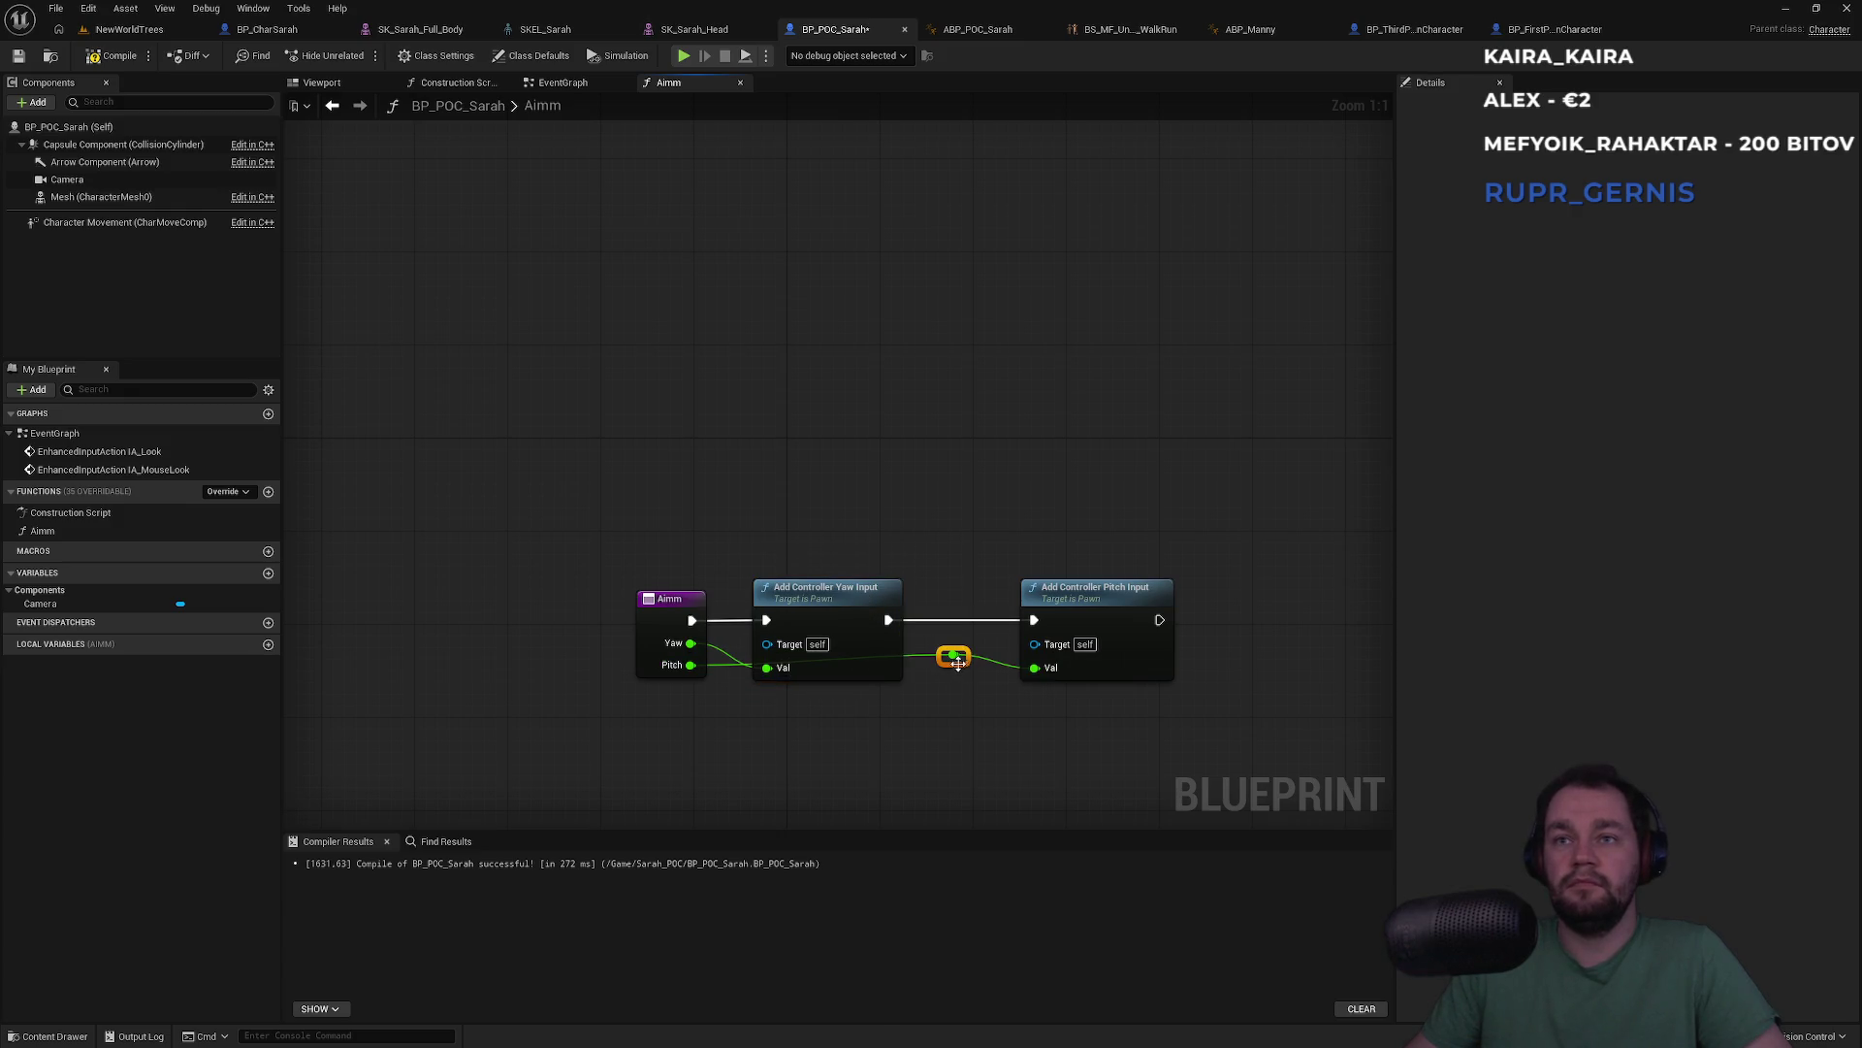
pyautogui.doubleClick(919, 692)
pyautogui.moveTo(914, 693)
pyautogui.mouseDown()
pyautogui.moveTo(877, 713)
pyautogui.moveTo(818, 696)
pyautogui.moveTo(752, 715)
pyautogui.mouseUp()
pyautogui.click(818, 695)
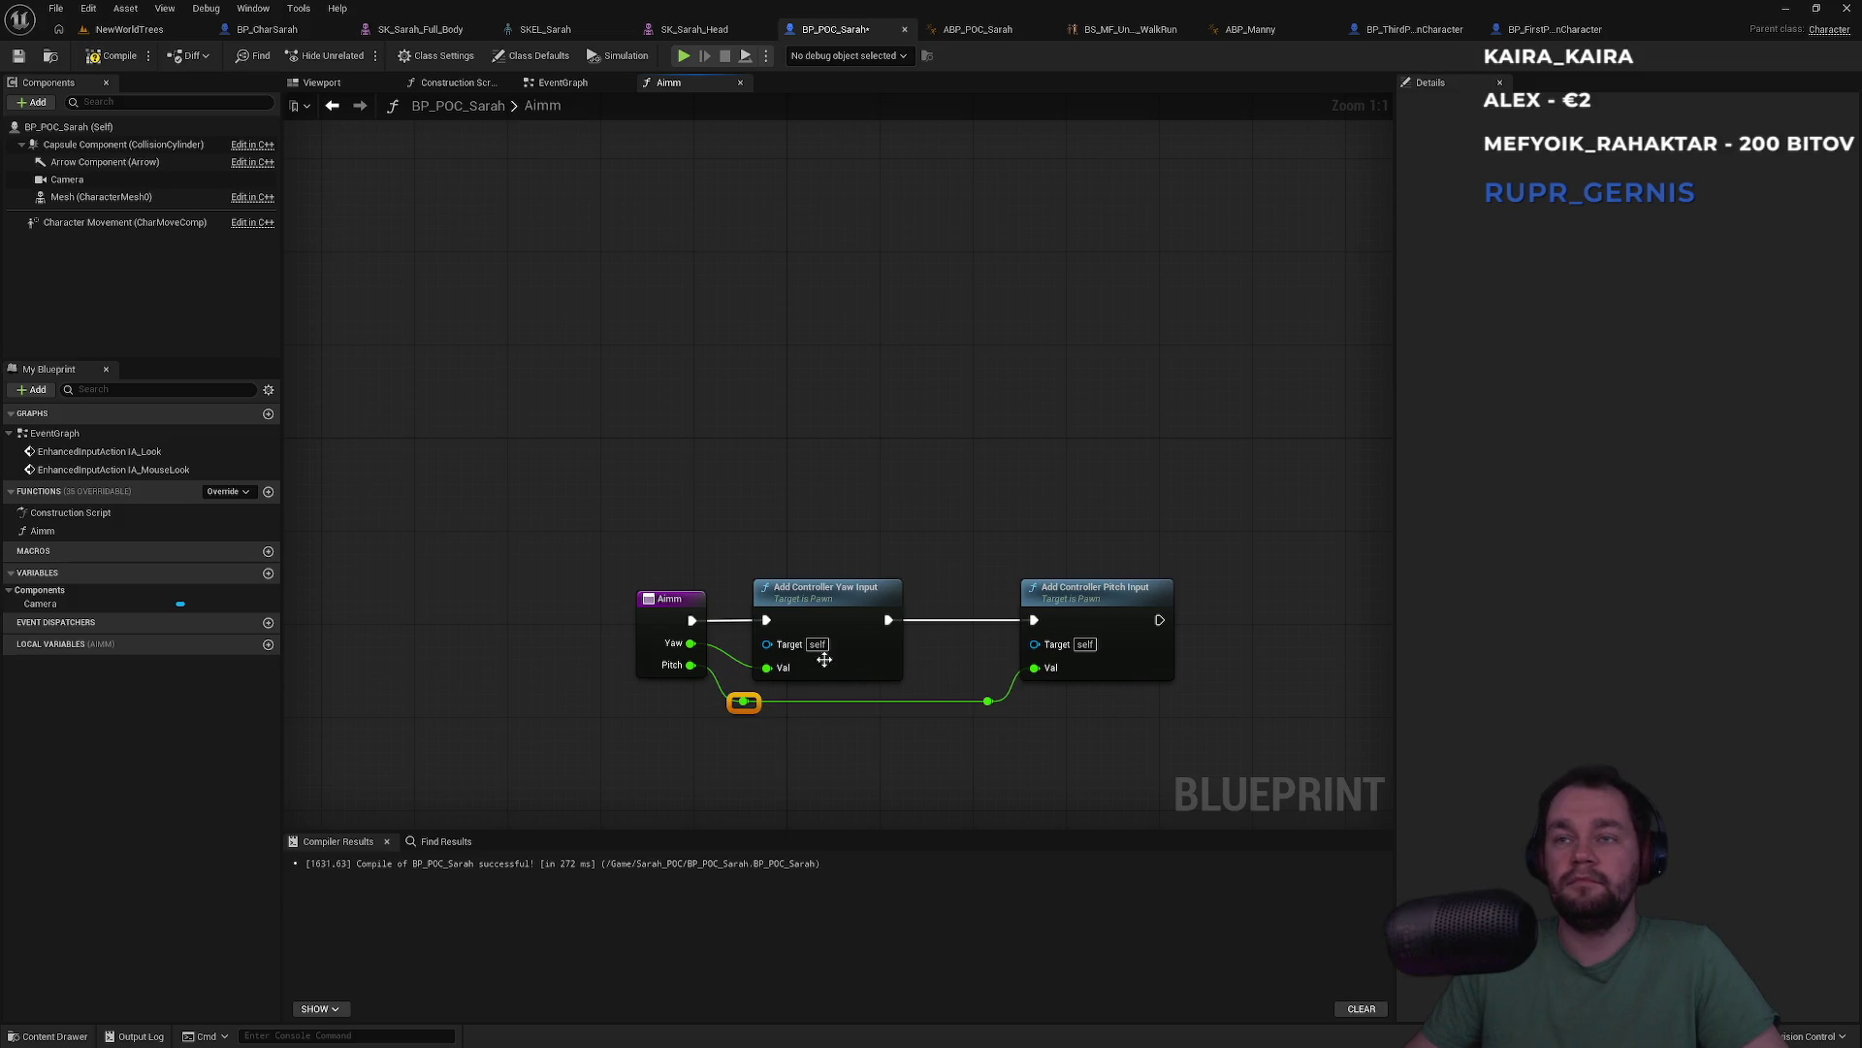
pyautogui.moveTo(1057, 613)
pyautogui.mouseDown()
pyautogui.moveTo(1045, 598)
pyautogui.moveTo(1034, 614)
pyautogui.mouseUp()
pyautogui.click(907, 716)
pyautogui.click(1555, 29)
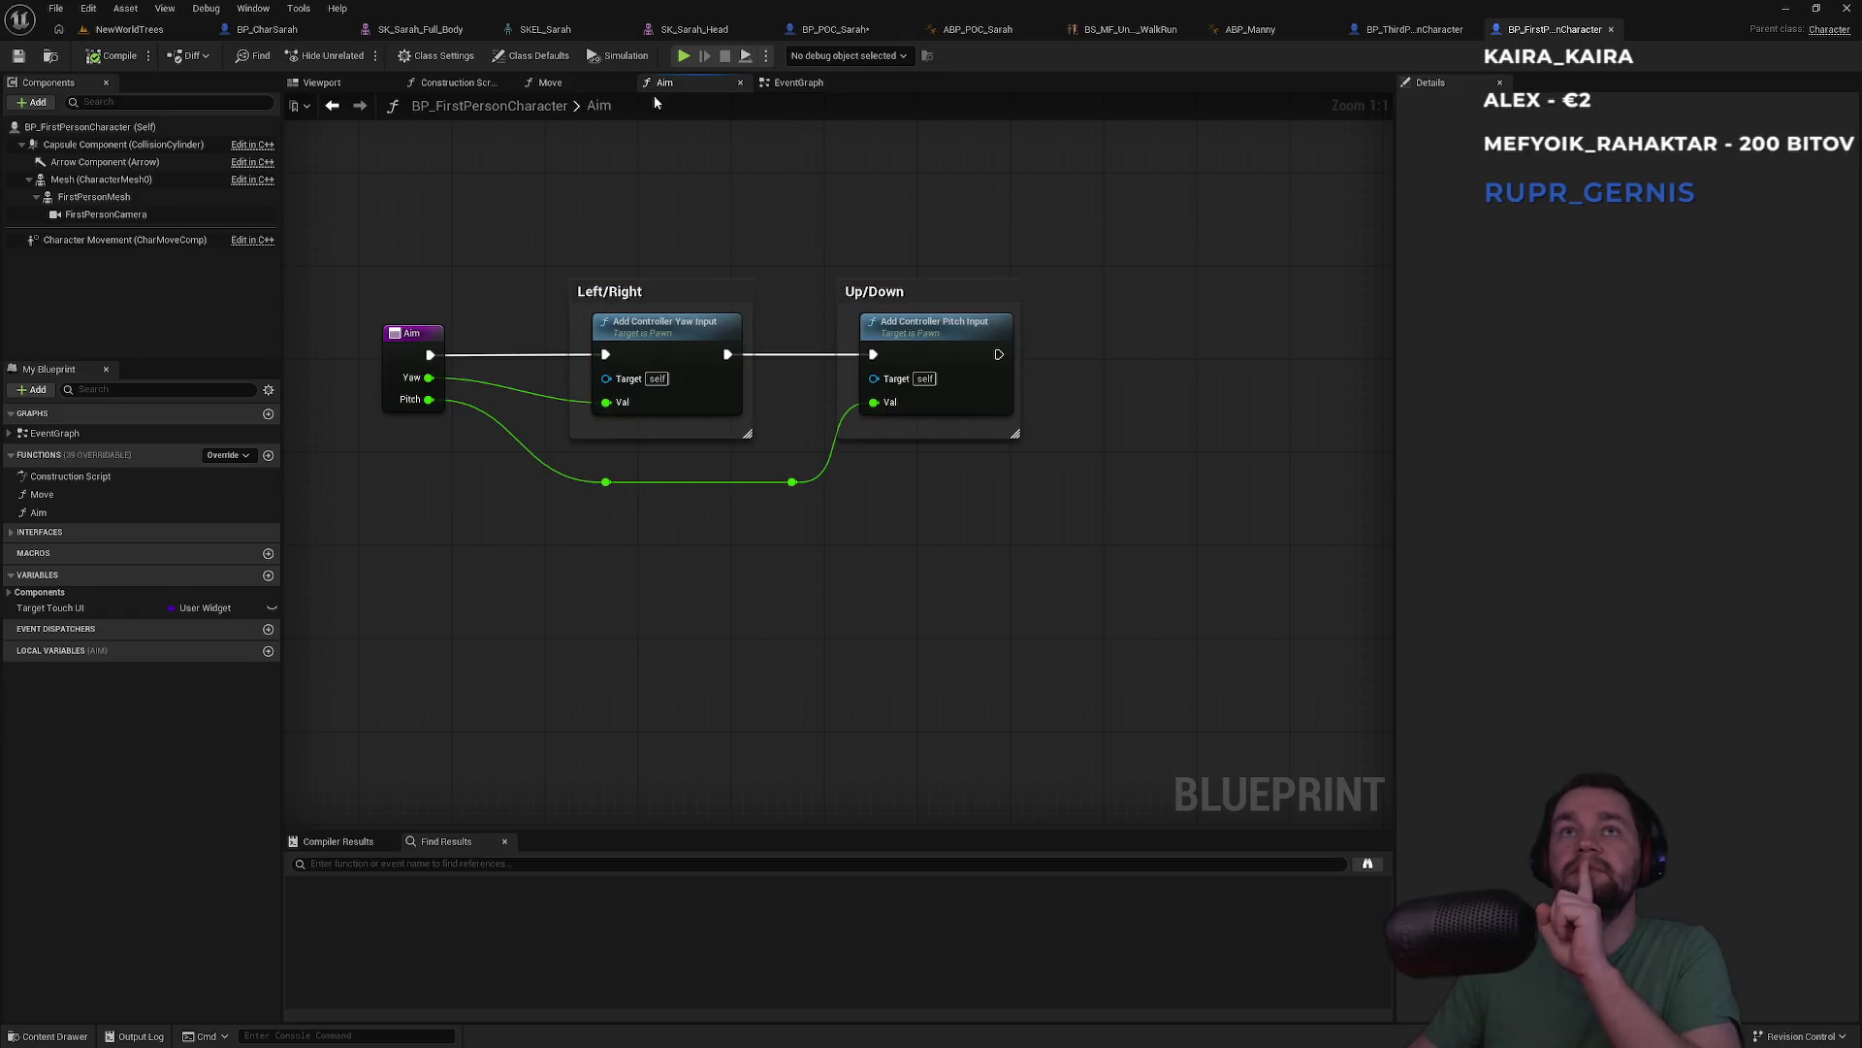
# Review BP_FirstPersonCharacter's EventGraph, Construction Script and components to find Camera Input, then return to BP_POC_Sarah
pyautogui.click(793, 83)
pyautogui.scroll(-5, 826, 211)
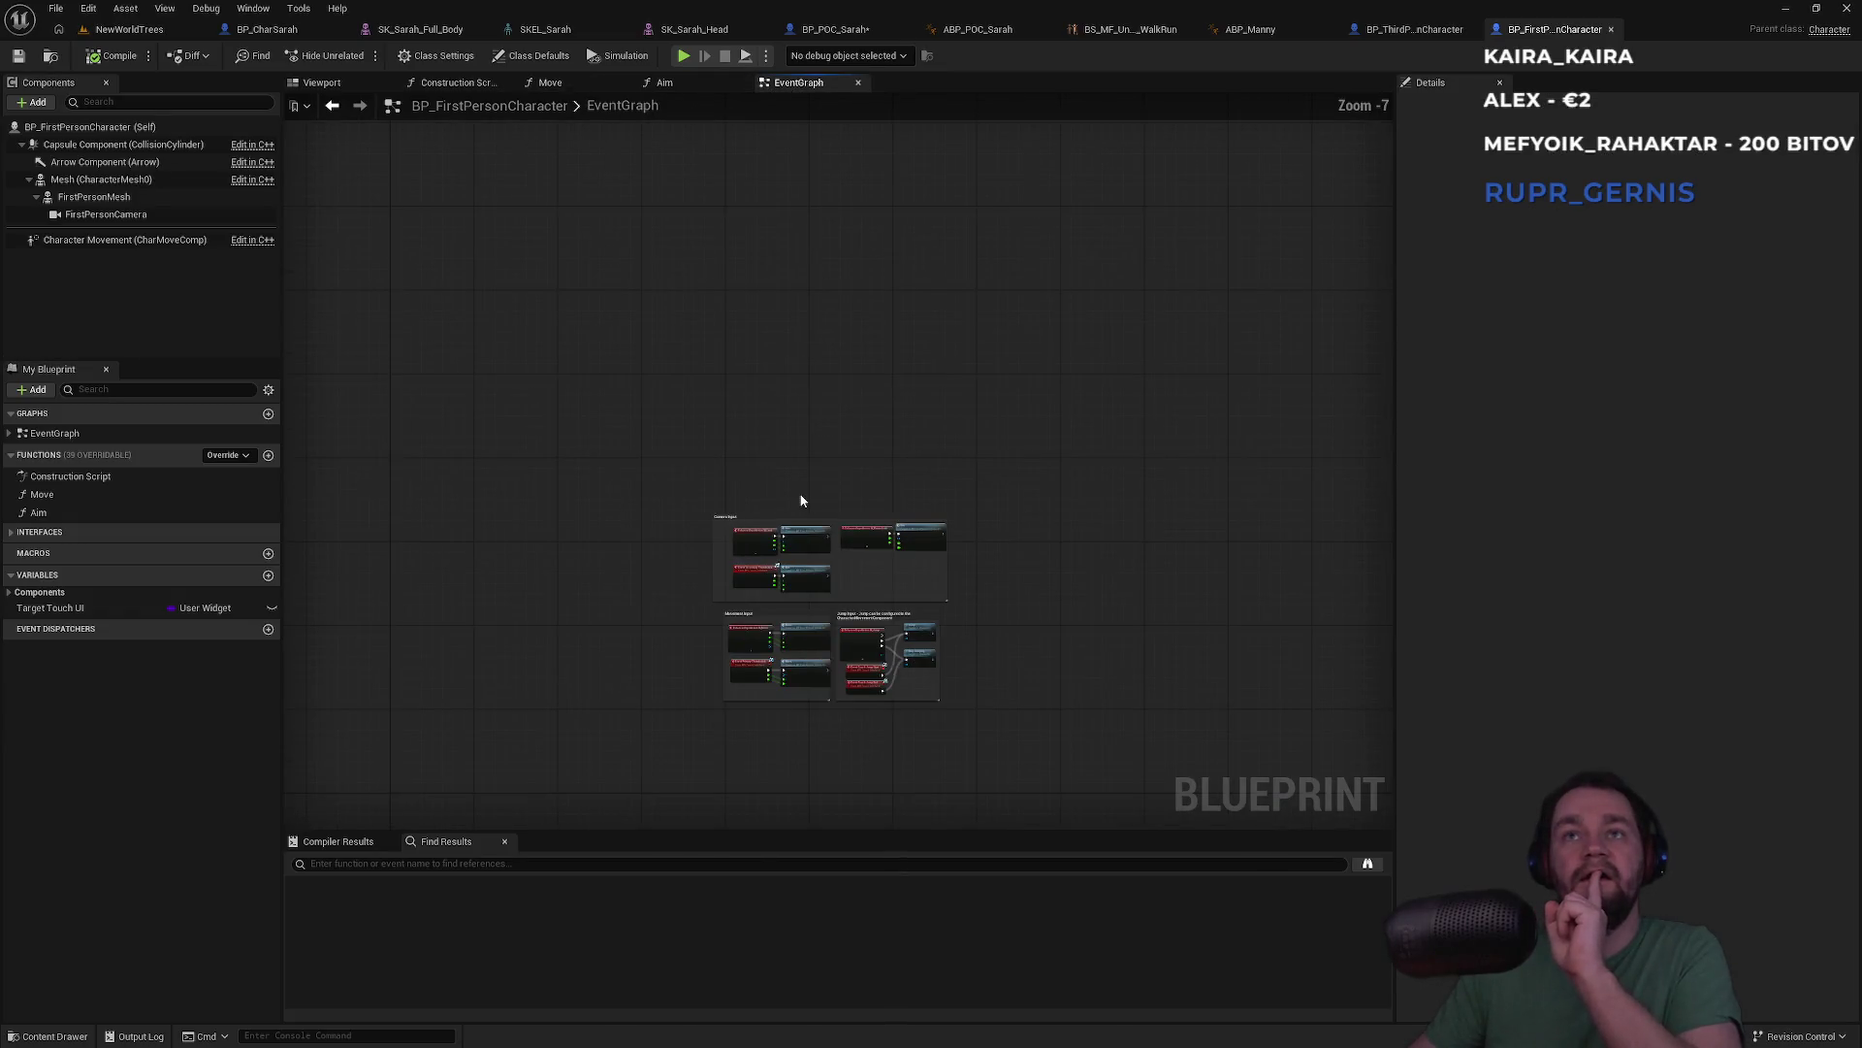
pyautogui.scroll(2, 782, 399)
pyautogui.click(456, 82)
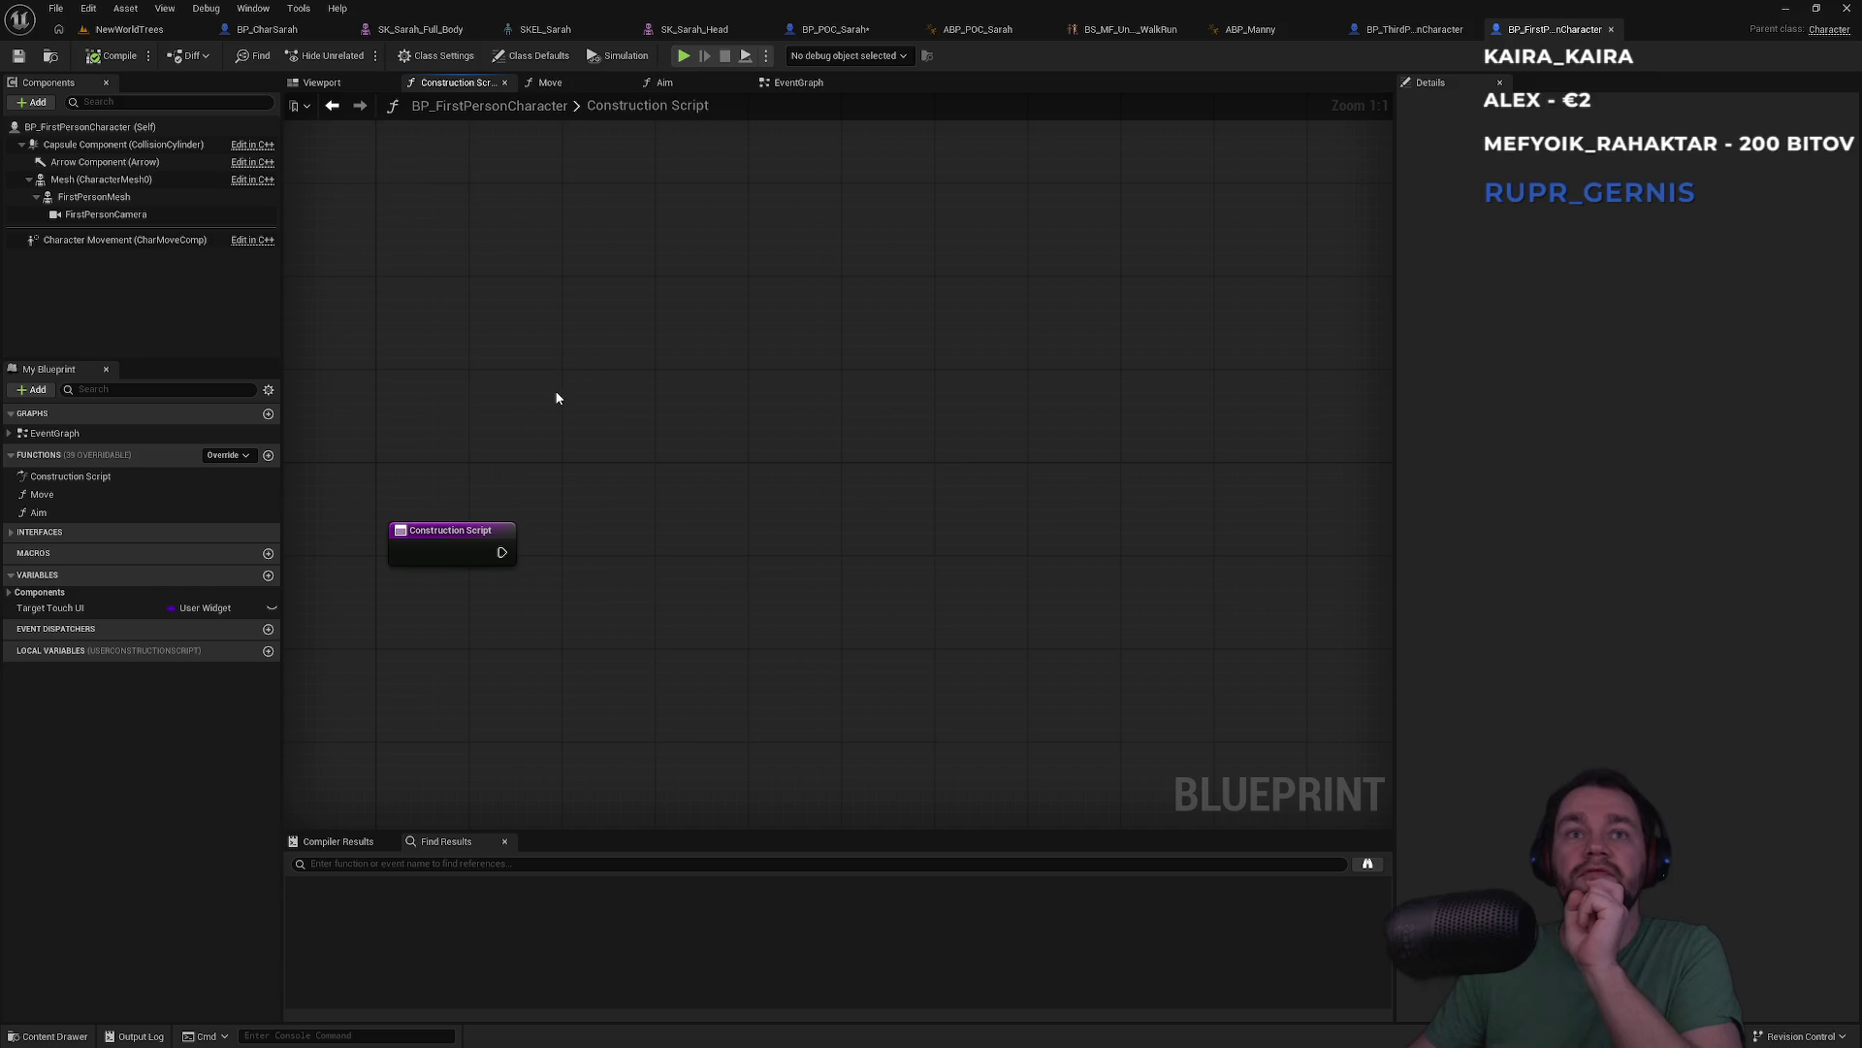
pyautogui.click(809, 94)
pyautogui.scroll(-3, 799, 270)
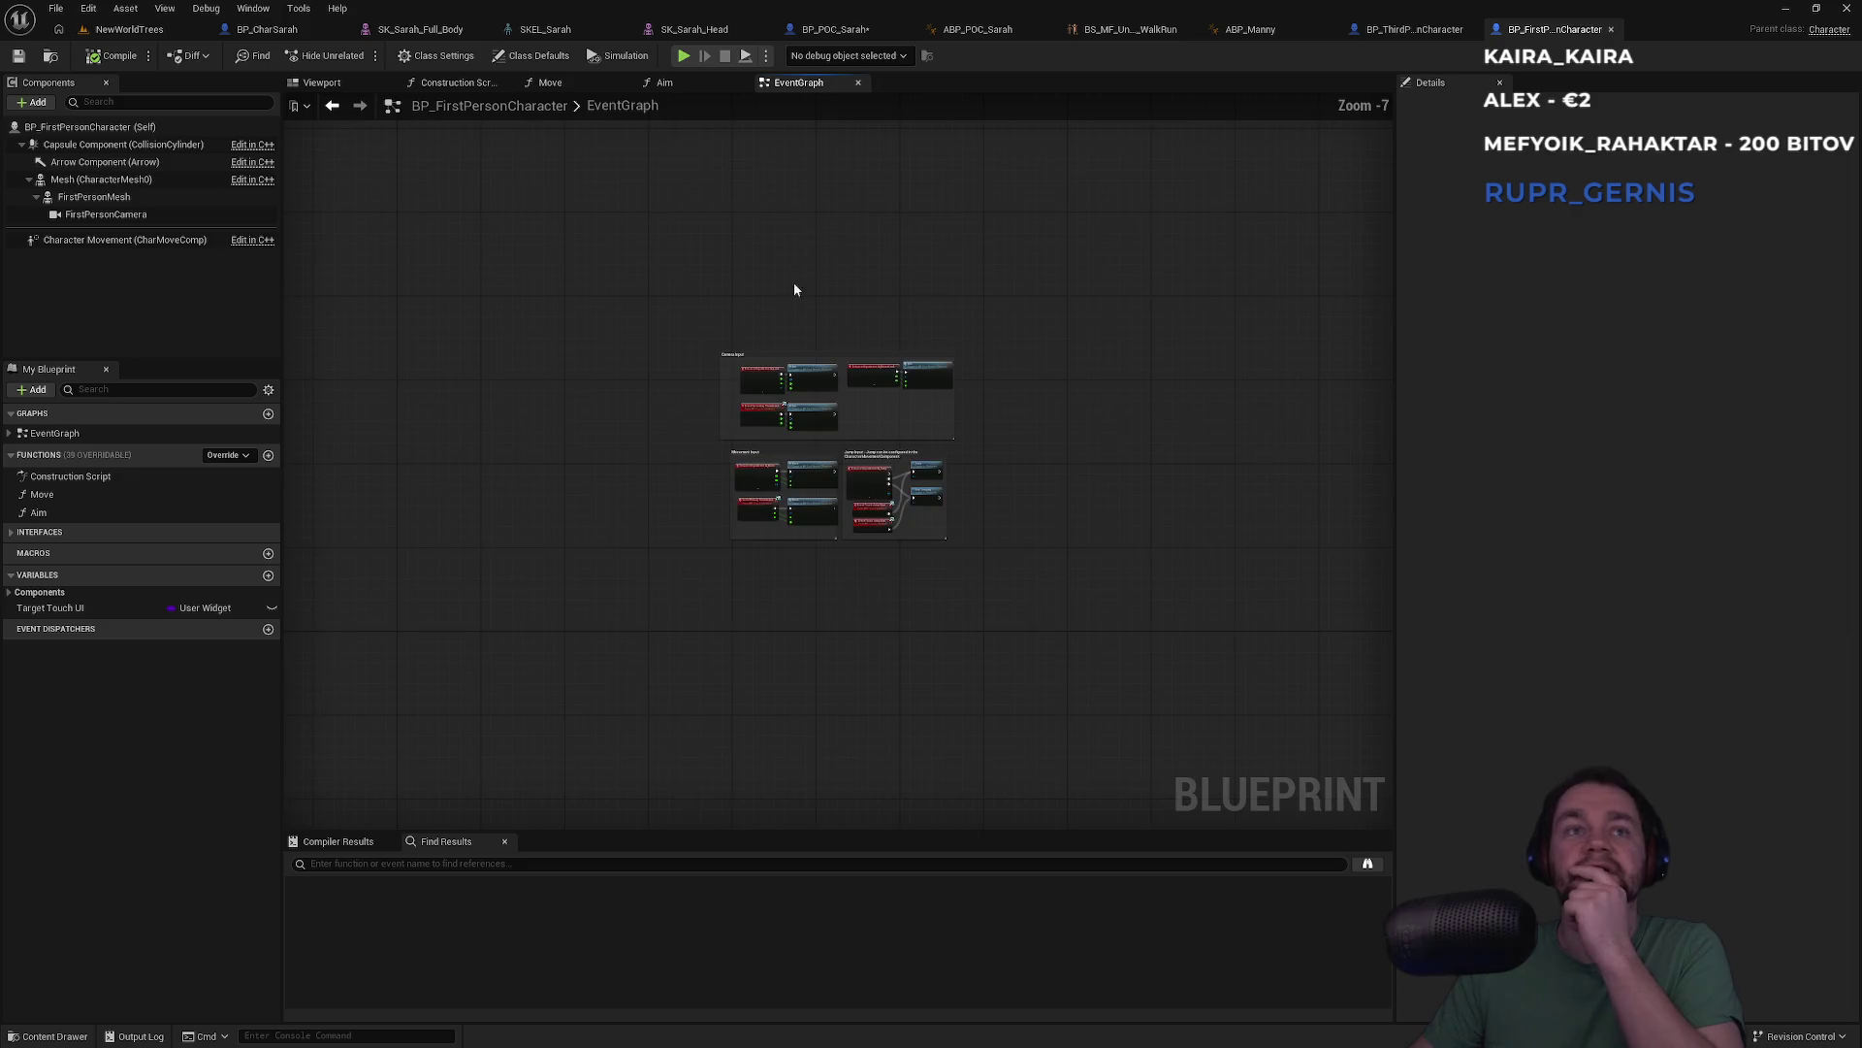
pyautogui.click(34, 592)
pyautogui.scroll(5, 790, 489)
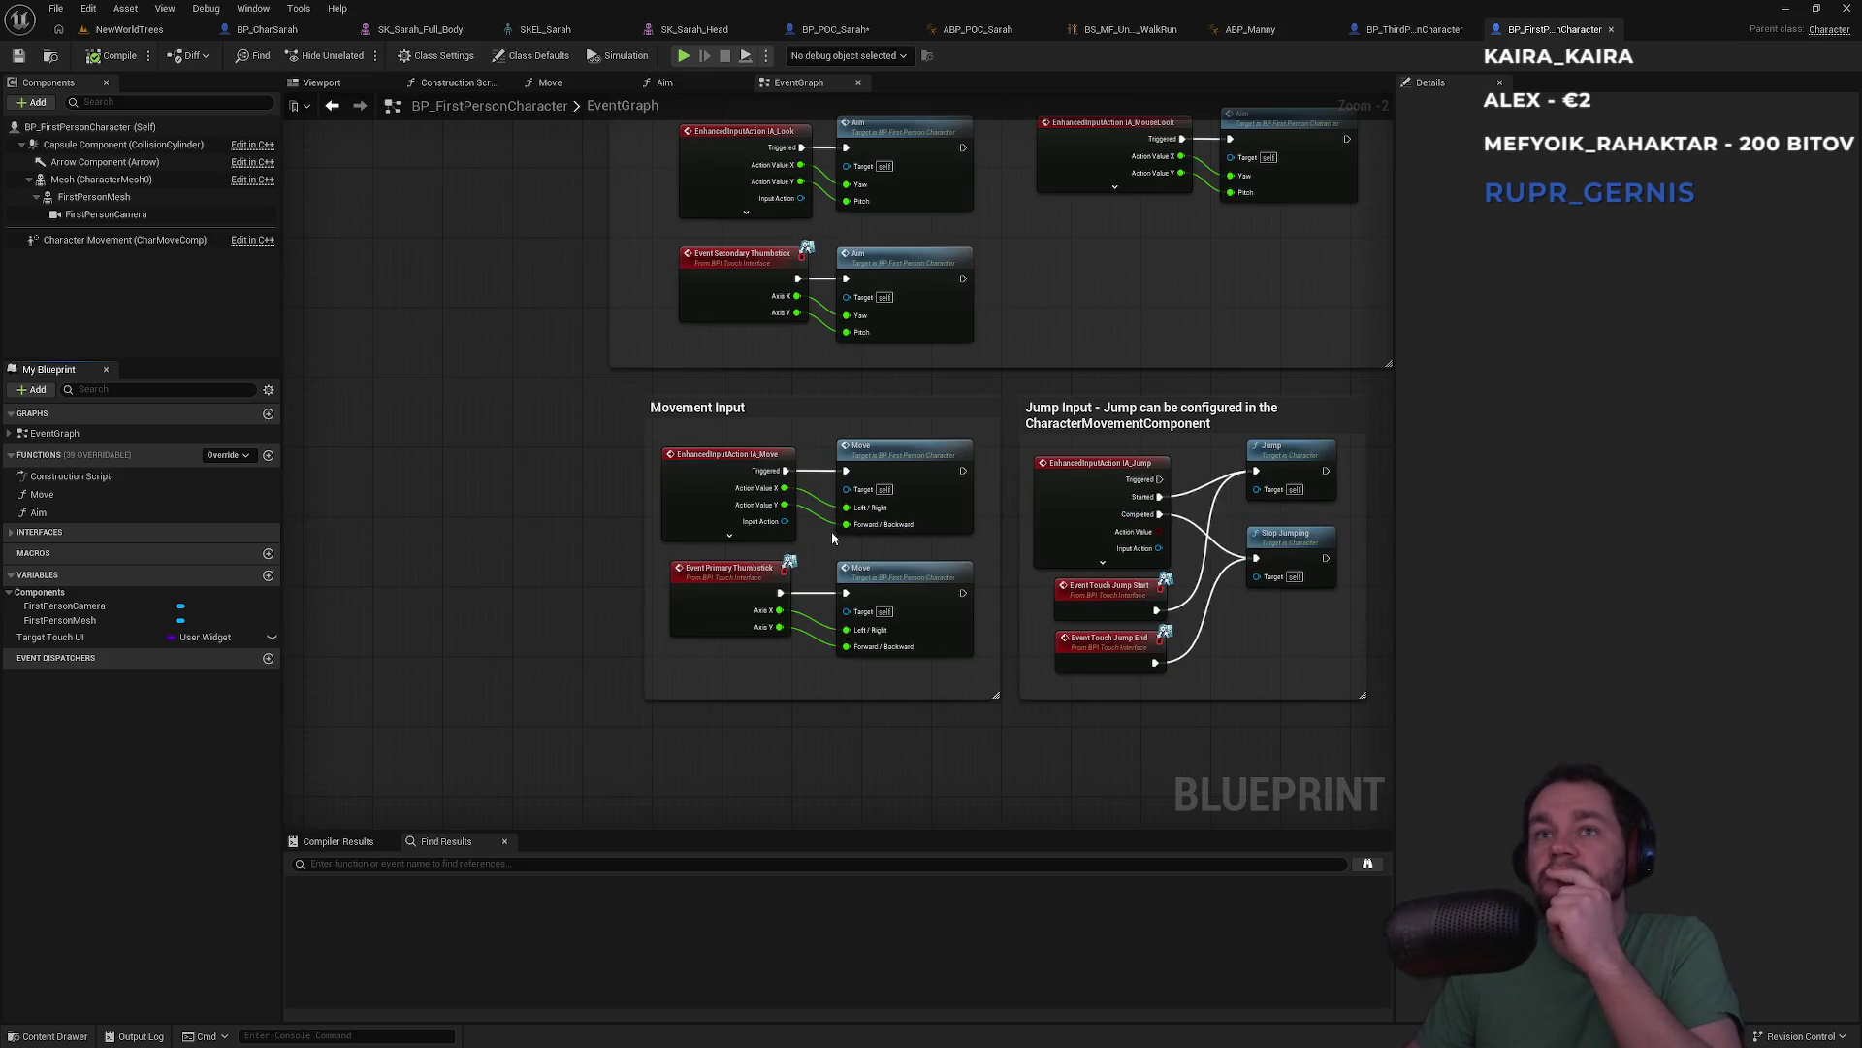
pyautogui.moveTo(659, 378); pyautogui.dragTo(464, 609)
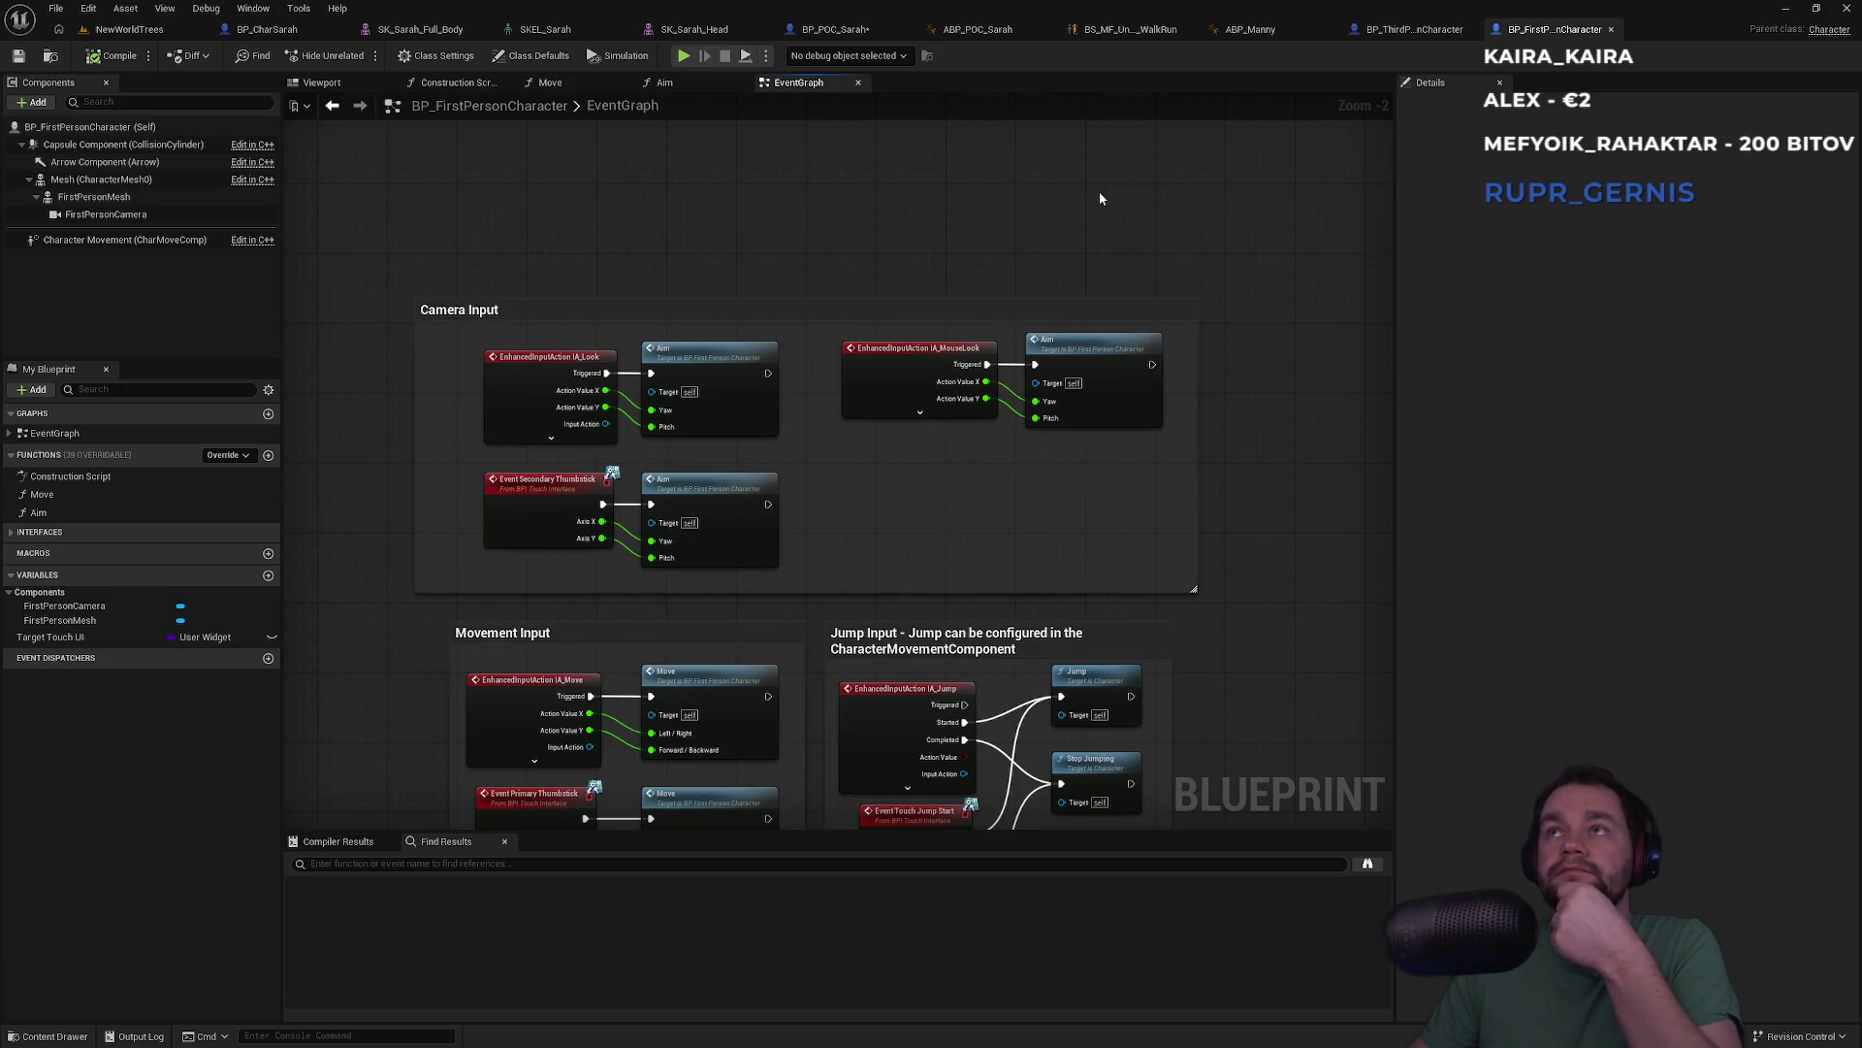
pyautogui.click(835, 29)
pyautogui.moveTo(1123, 474)
pyautogui.mouseDown()
pyautogui.moveTo(910, 469)
pyautogui.moveTo(951, 519)
pyautogui.mouseUp()
# Add an Aim call after IA_MouseLook Triggered, wiring Action Value X to Yaw and Y to Pitch
pyautogui.write('aim')
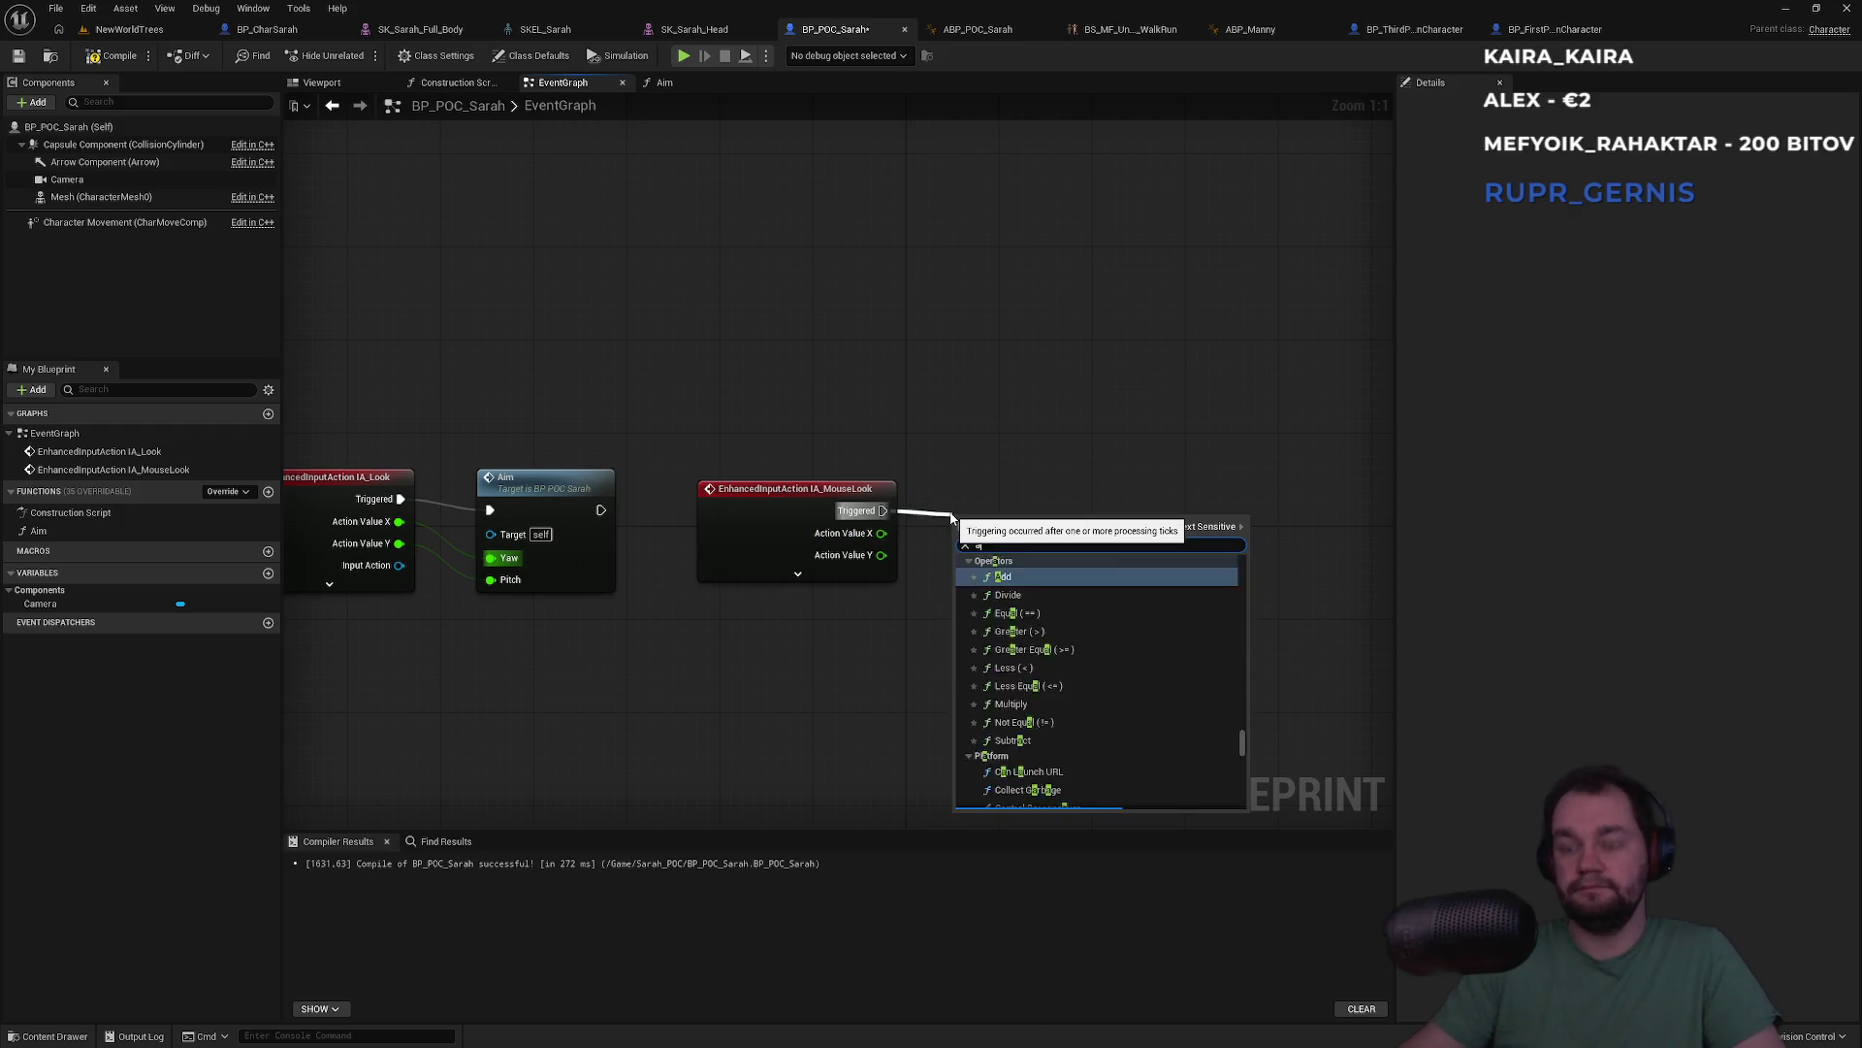
pyautogui.press('Return')
pyautogui.moveTo(881, 533); pyautogui.dragTo(977, 619)
pyautogui.moveTo(881, 555); pyautogui.dragTo(957, 631)
pyautogui.moveTo(993, 551); pyautogui.dragTo(1017, 505)
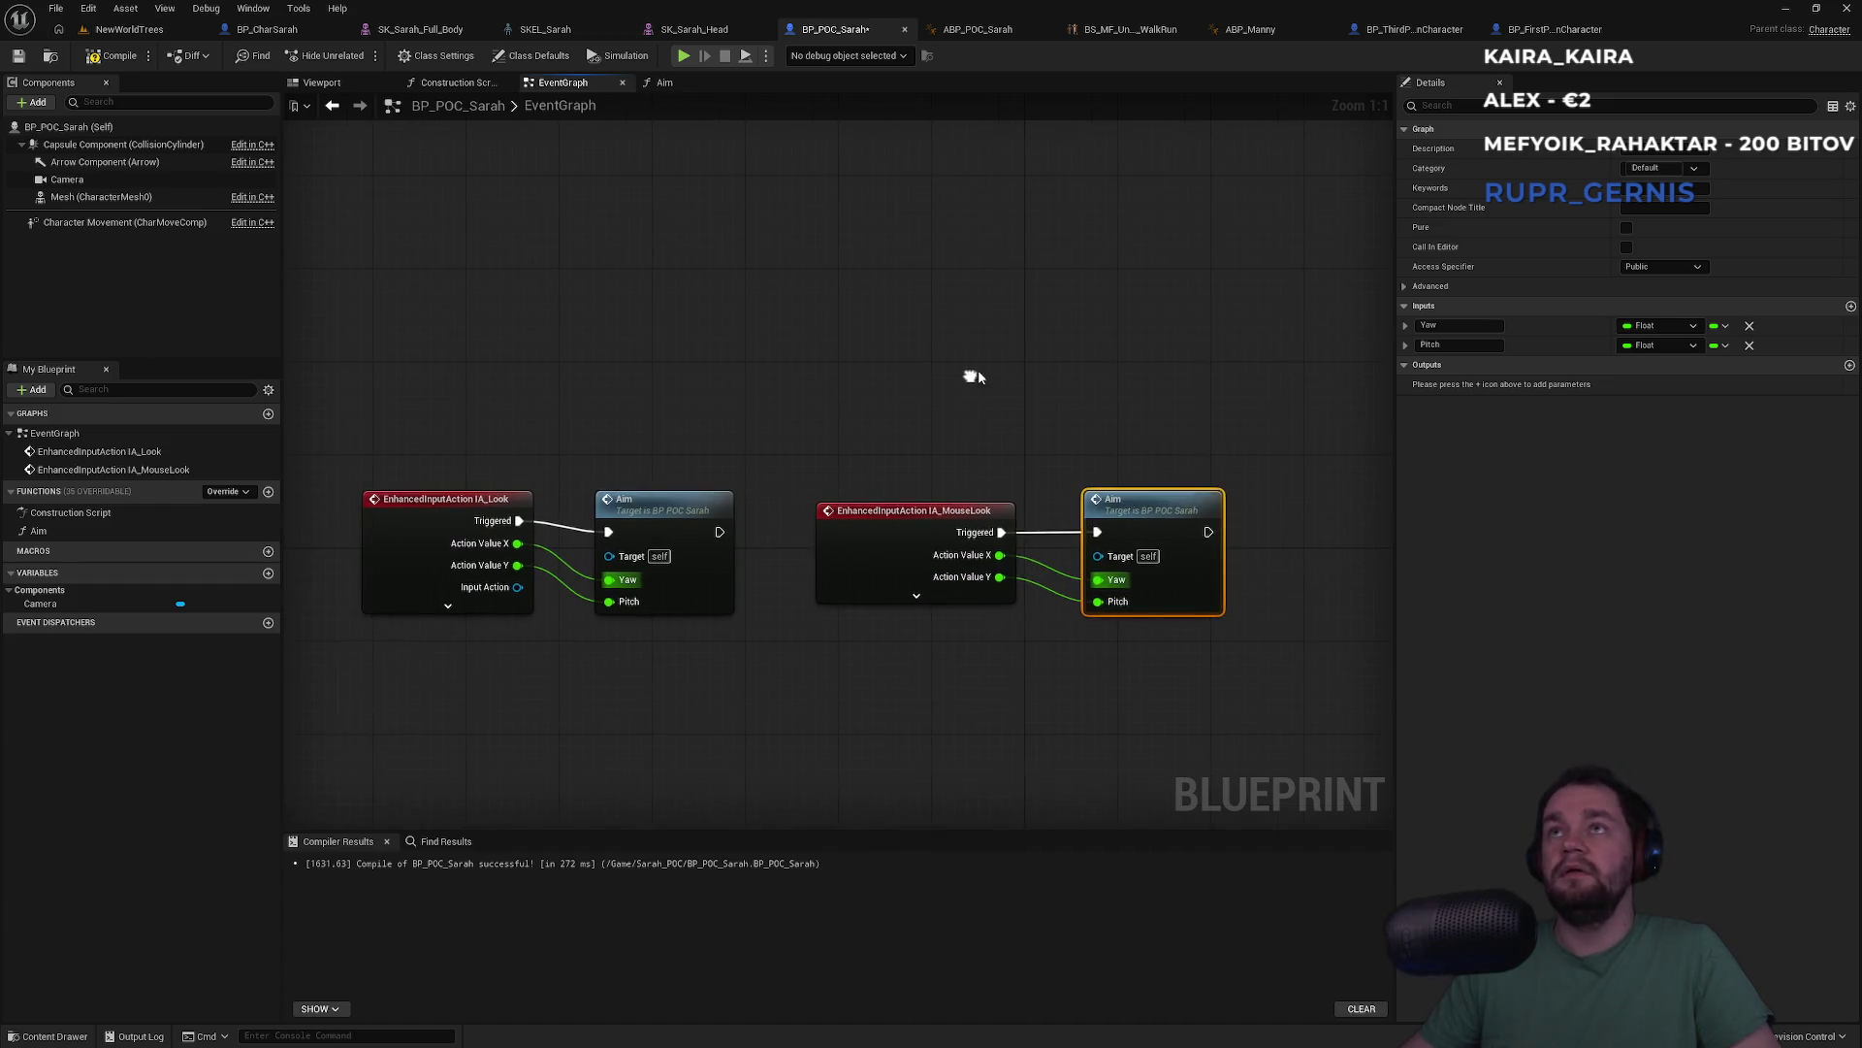
# Select the Add Input Mapping group in BP_ThirdPersonCharacter, then return to BP_POC_Sarah
pyautogui.click(1412, 30)
pyautogui.scroll(3, 847, 502)
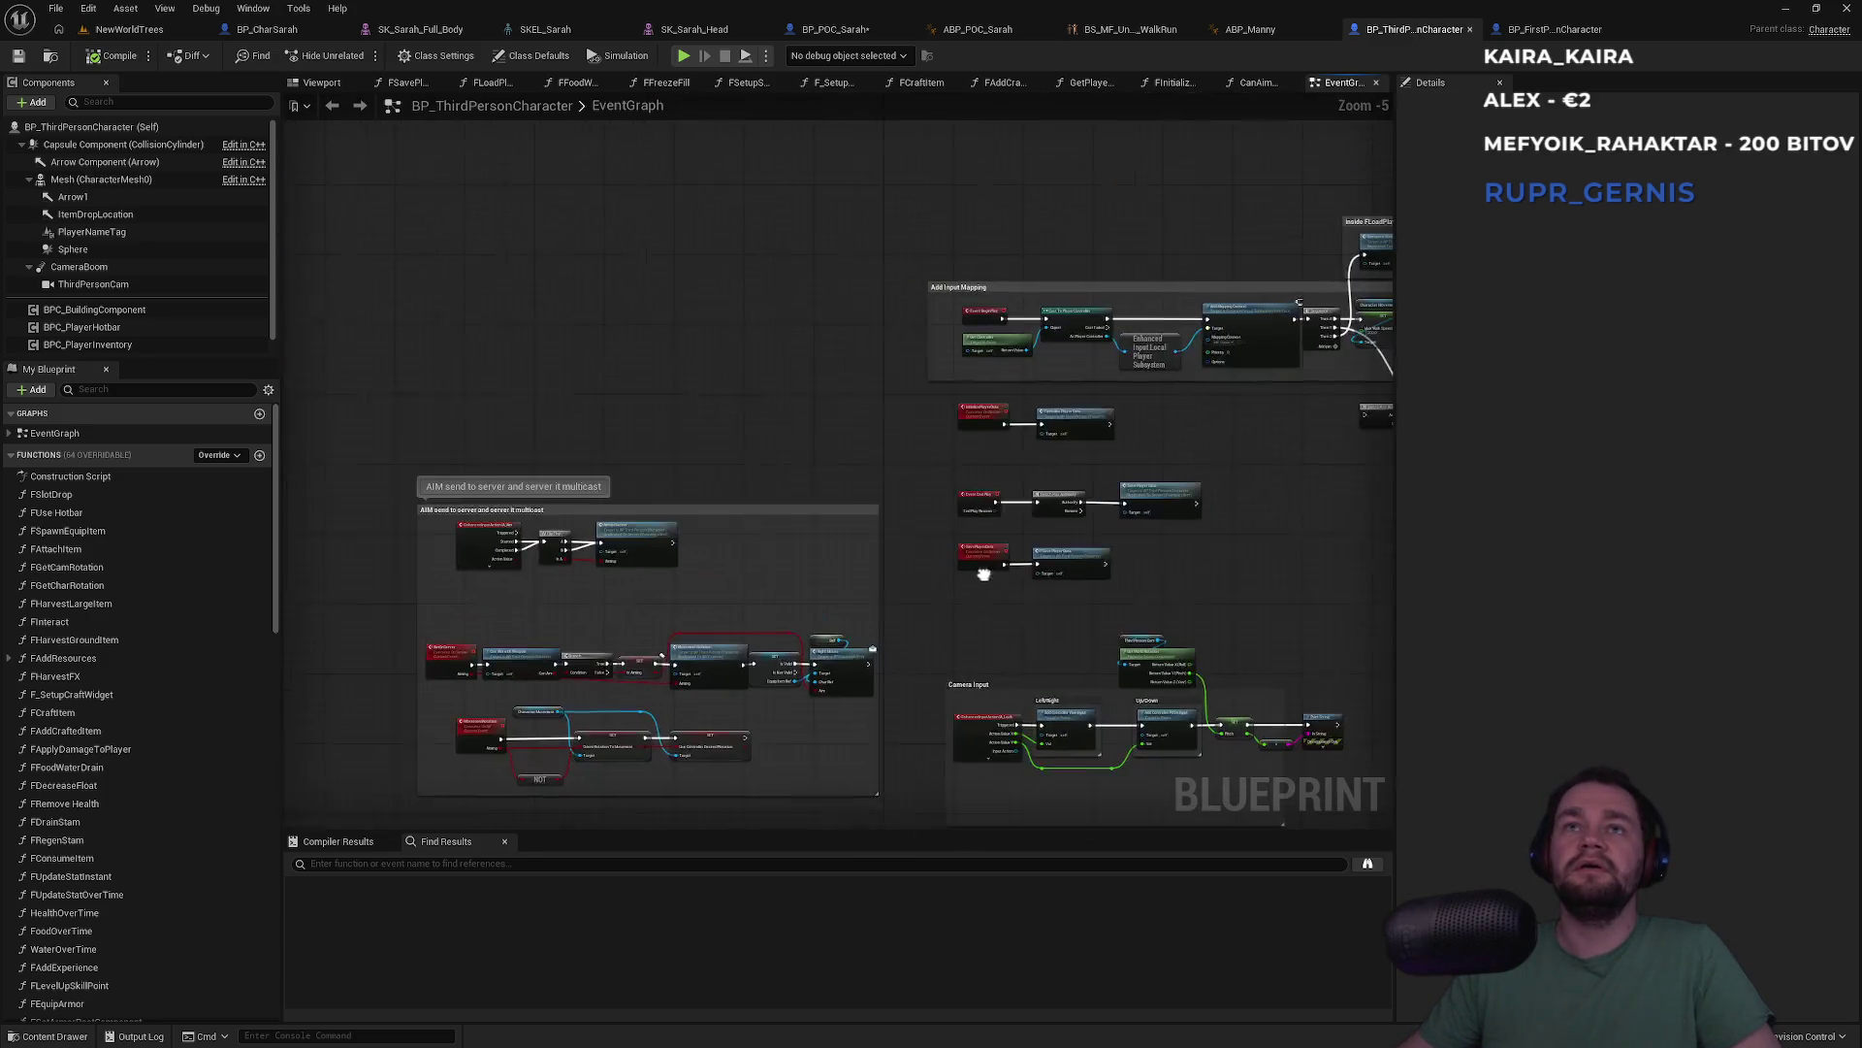
pyautogui.moveTo(780, 637); pyautogui.dragTo(915, 626)
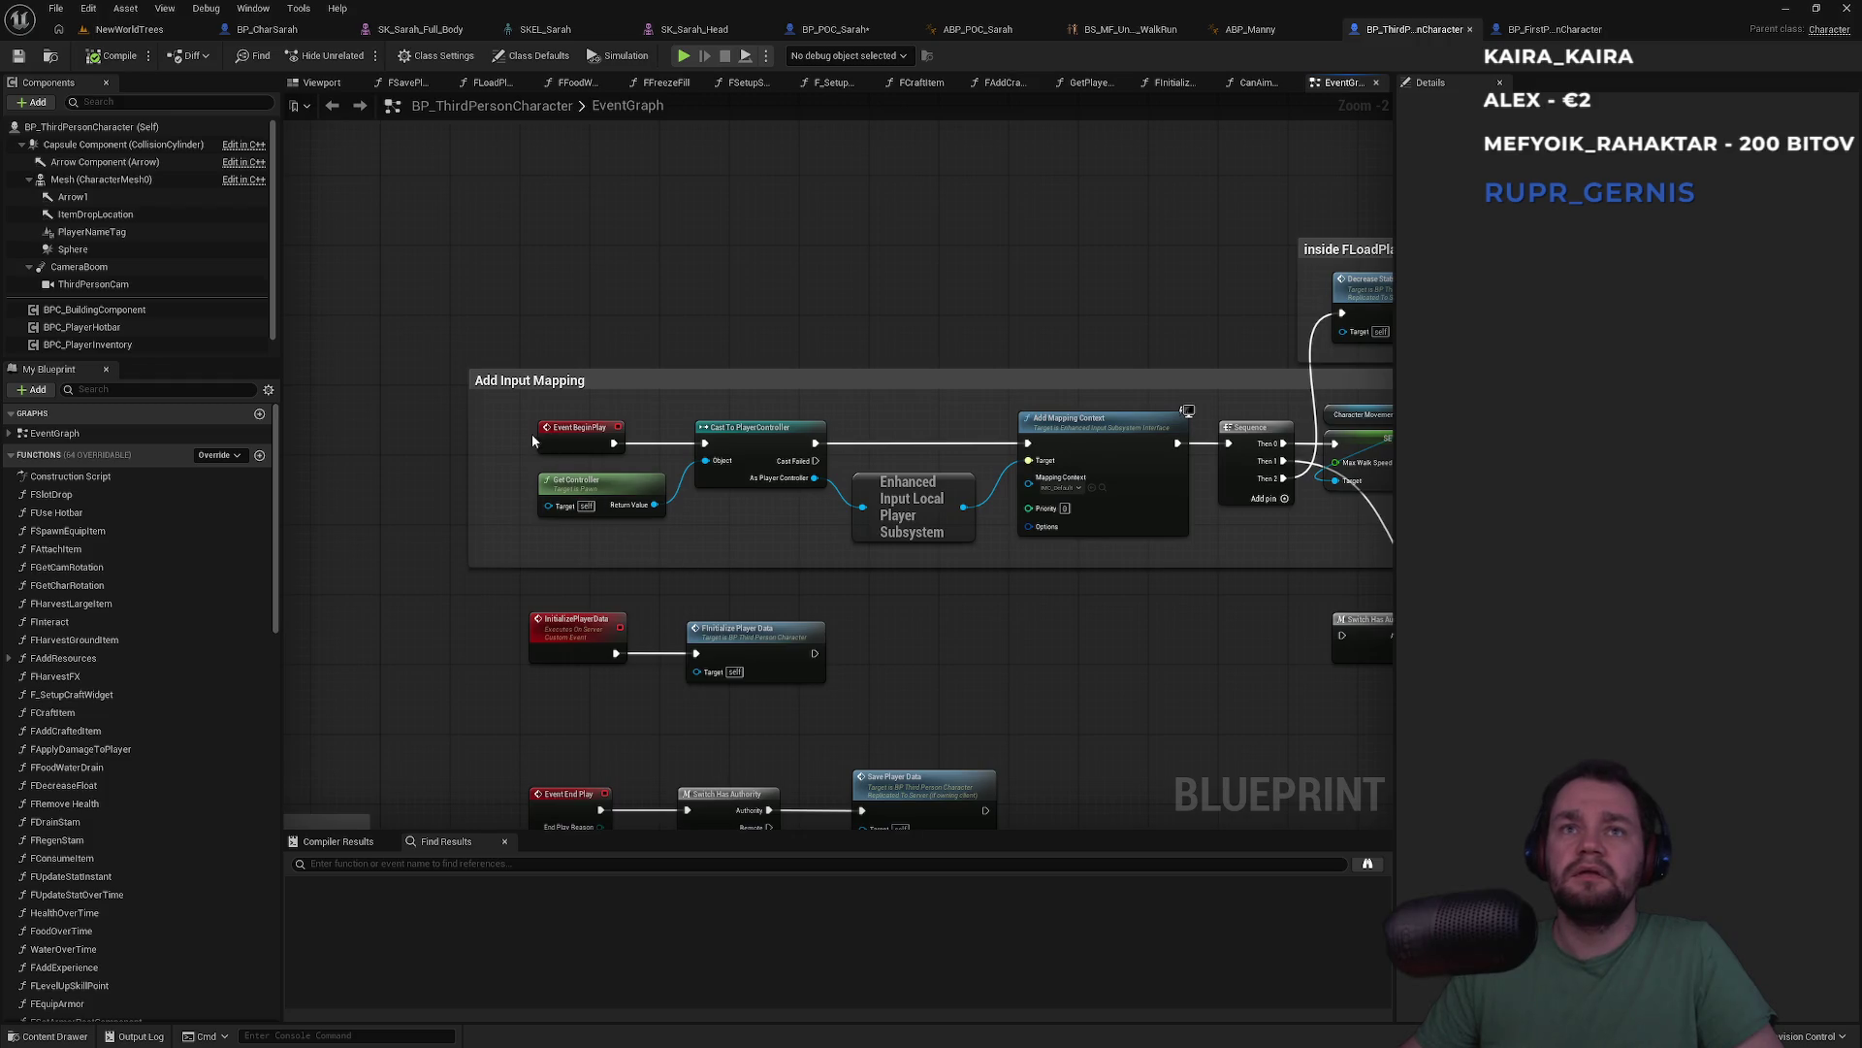
pyautogui.moveTo(515, 419)
pyautogui.mouseDown()
pyautogui.moveTo(844, 514)
pyautogui.moveTo(1193, 544)
pyautogui.moveTo(1127, 547)
pyautogui.mouseUp()
pyautogui.click(1050, 315)
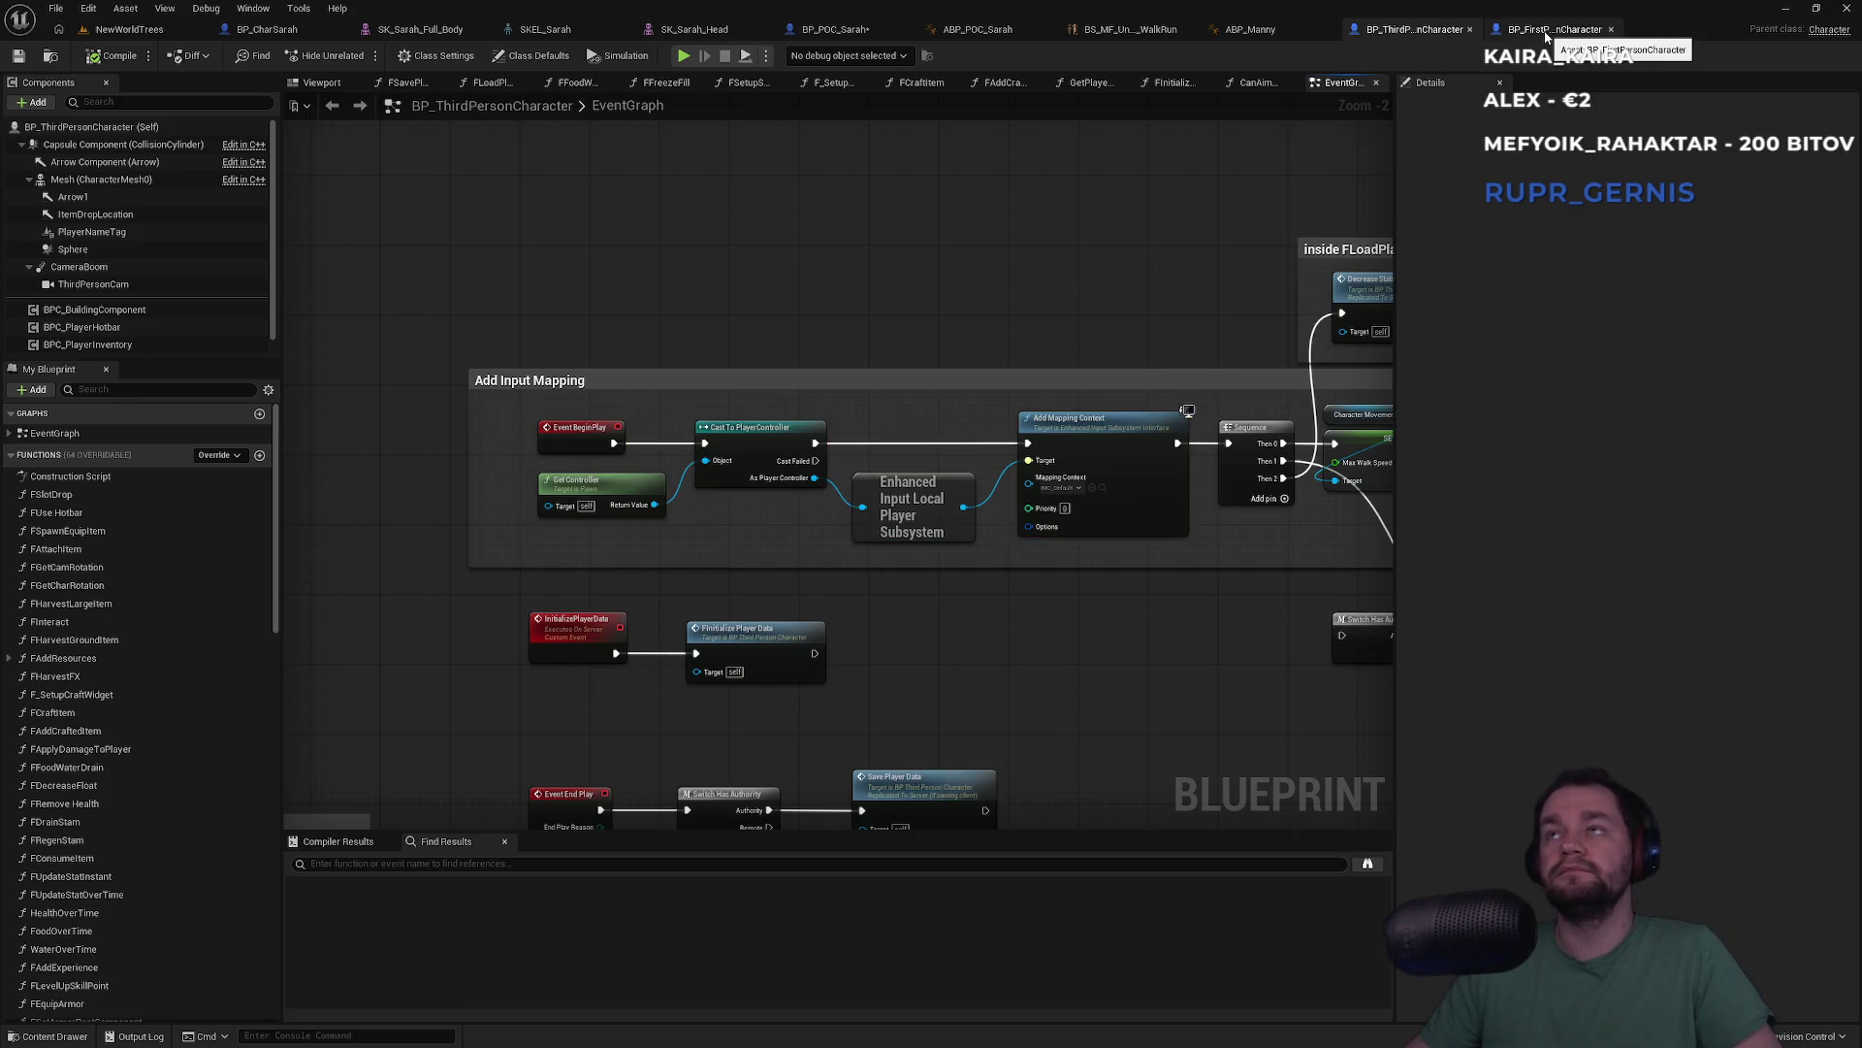
pyautogui.click(843, 30)
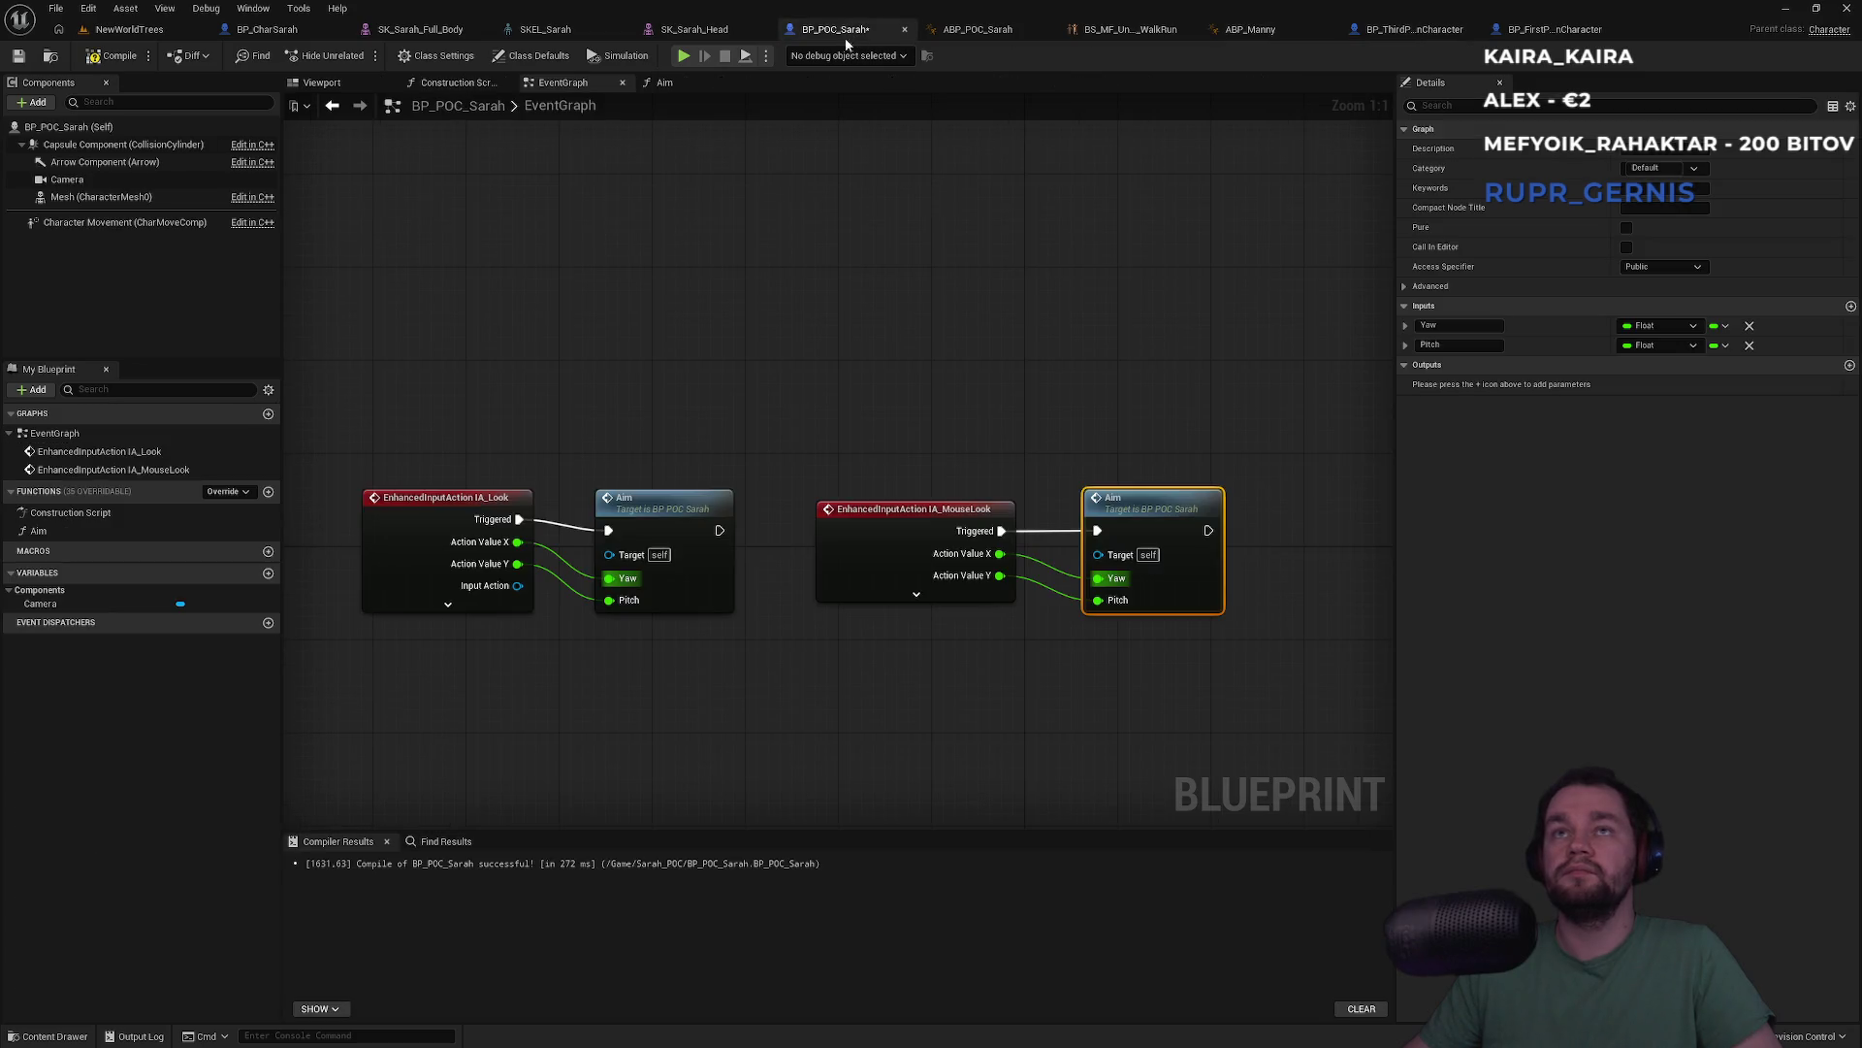
# Paste the copied BeginPlay cast and Add Mapping Context nodes into BP_POC_Sarah's EventGraph
pyautogui.hotkey('ctrl', 'v')
pyautogui.click(577, 344)
pyautogui.moveTo(574, 340)
pyautogui.mouseDown()
pyautogui.moveTo(515, 415)
pyautogui.moveTo(519, 400)
pyautogui.mouseUp()
pyautogui.click(508, 387)
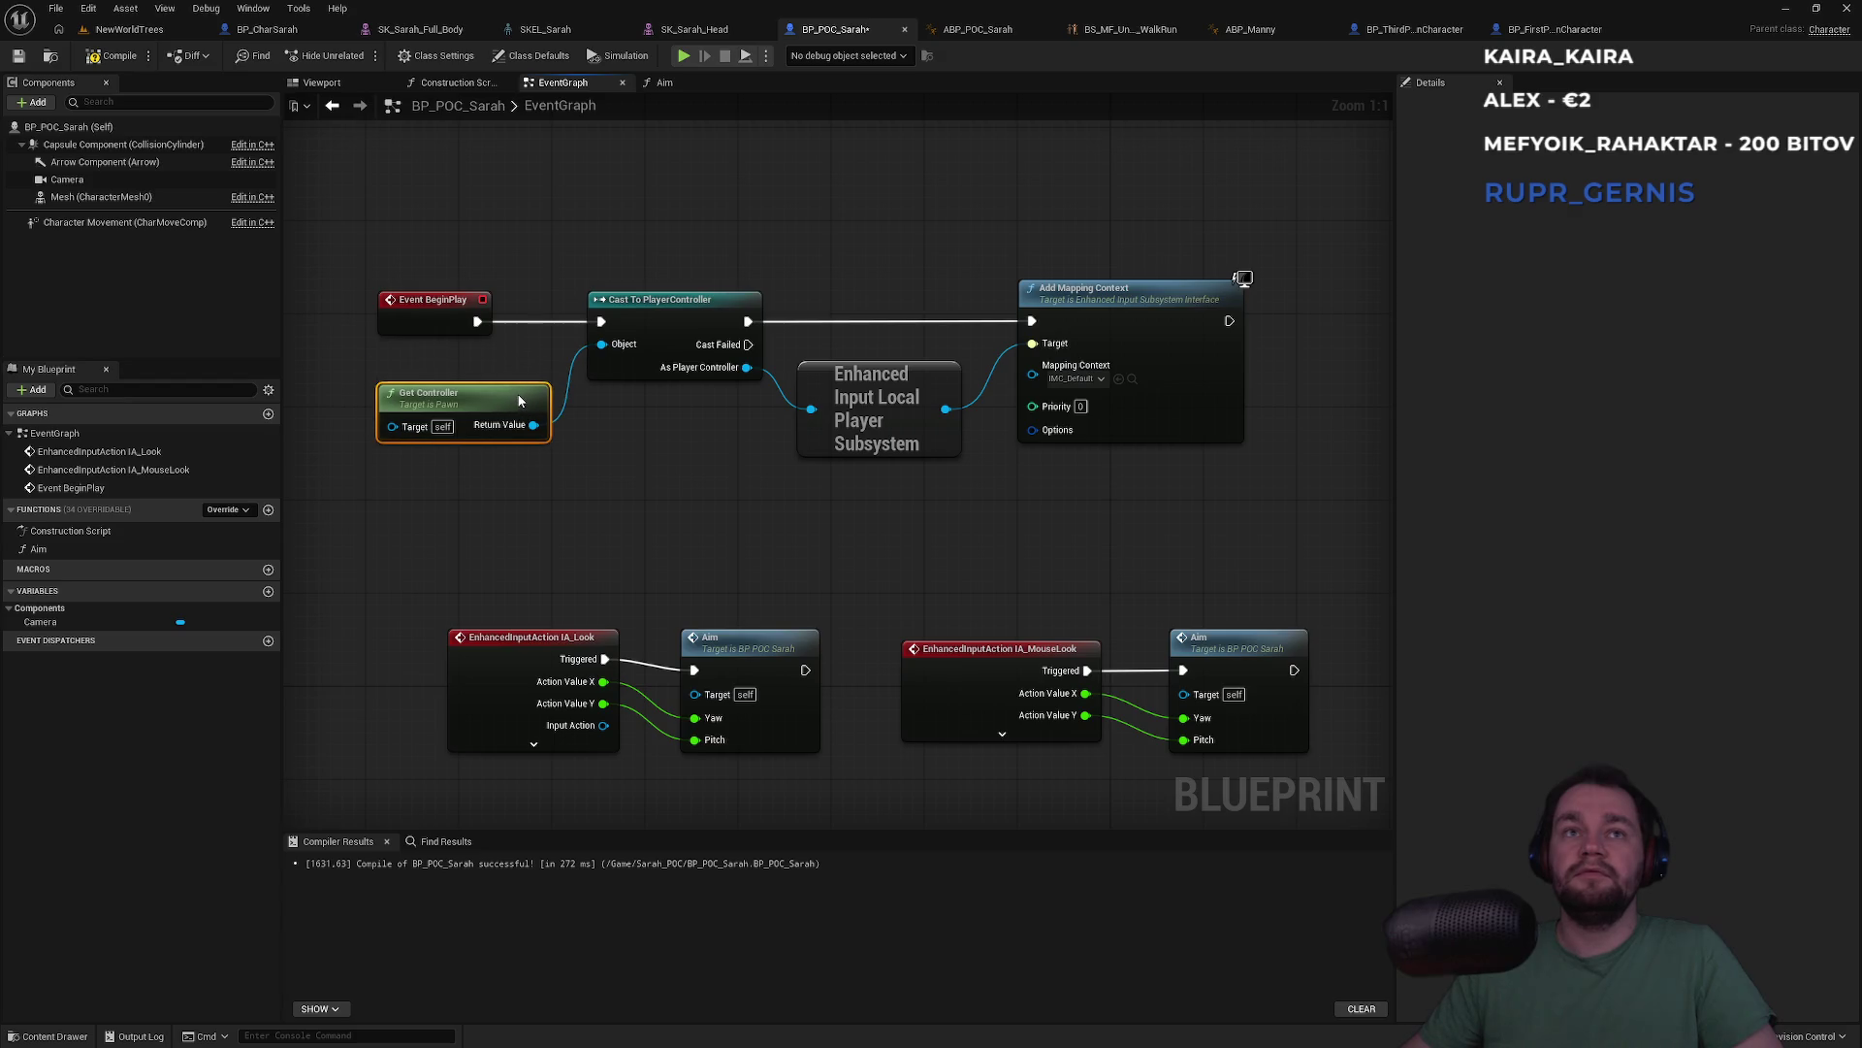
pyautogui.click(567, 378)
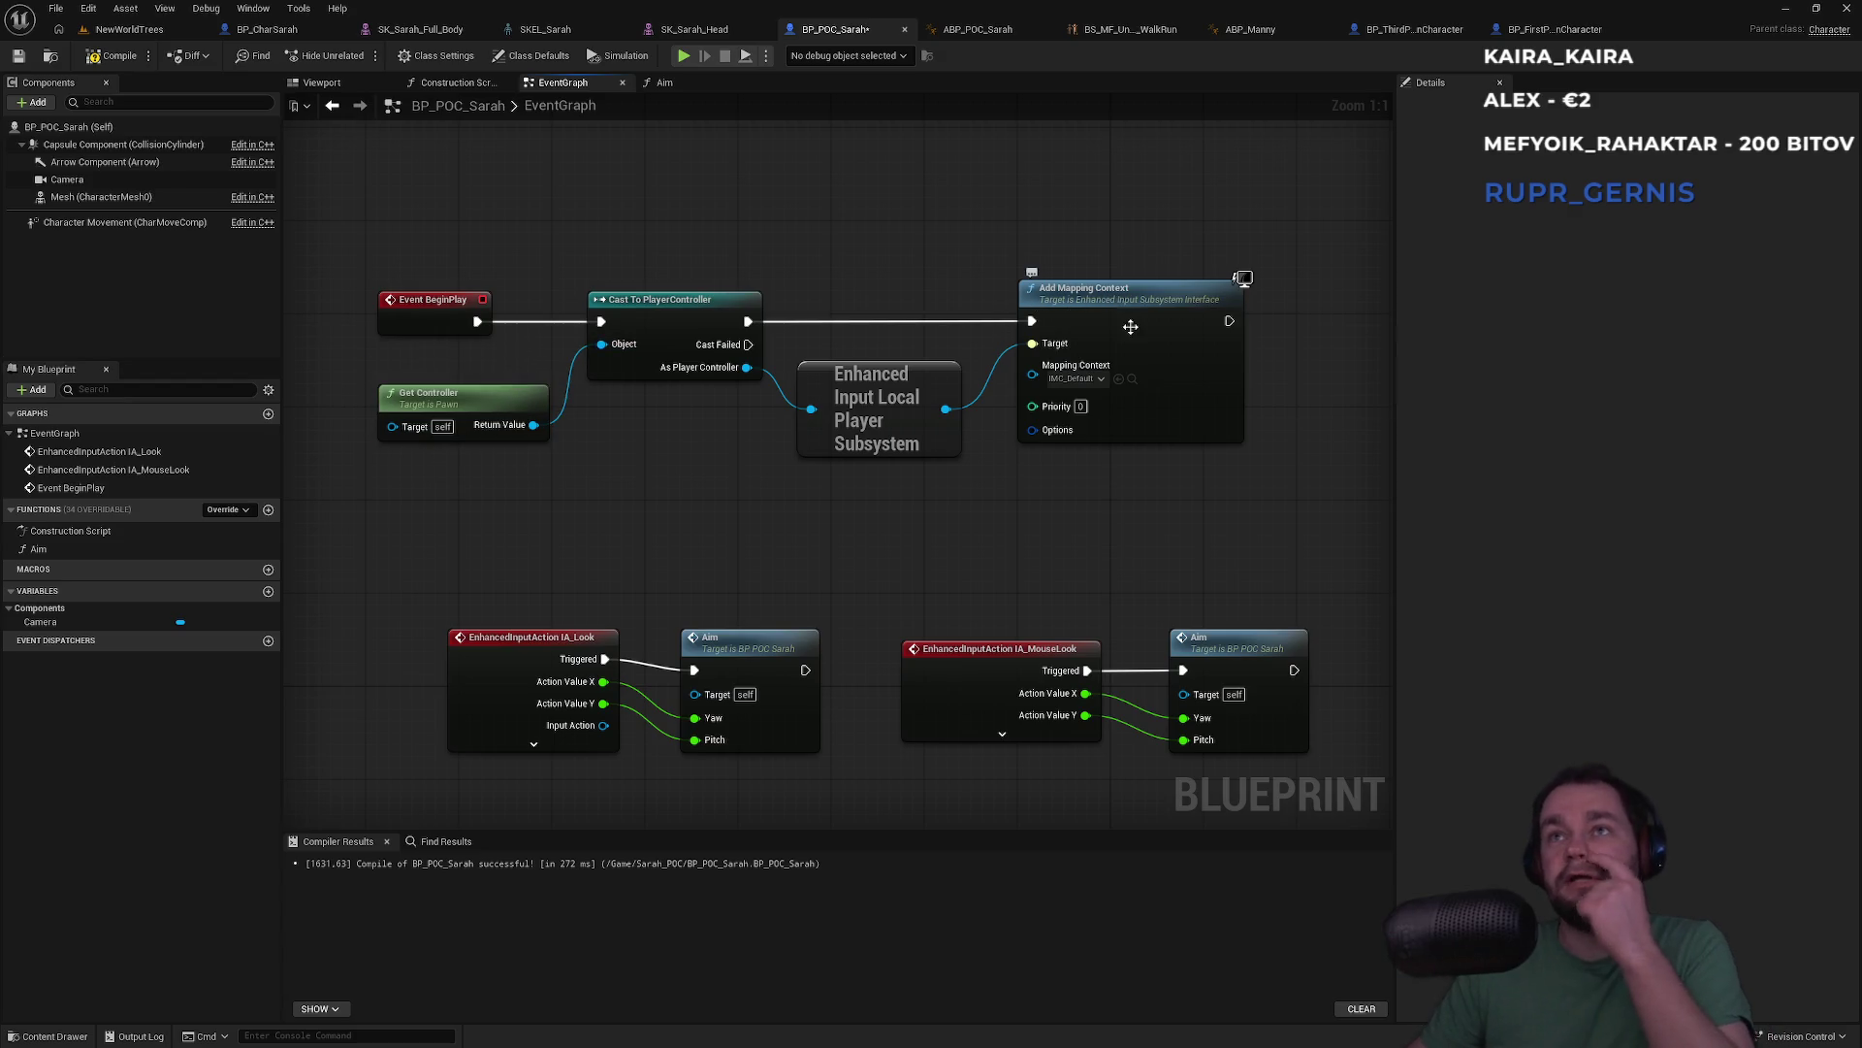
# Tidy the Enhanced Input subsystem, Add Mapping Context and IA_Look Aim node positions
pyautogui.moveTo(935, 388); pyautogui.dragTo(946, 411)
pyautogui.click(946, 361)
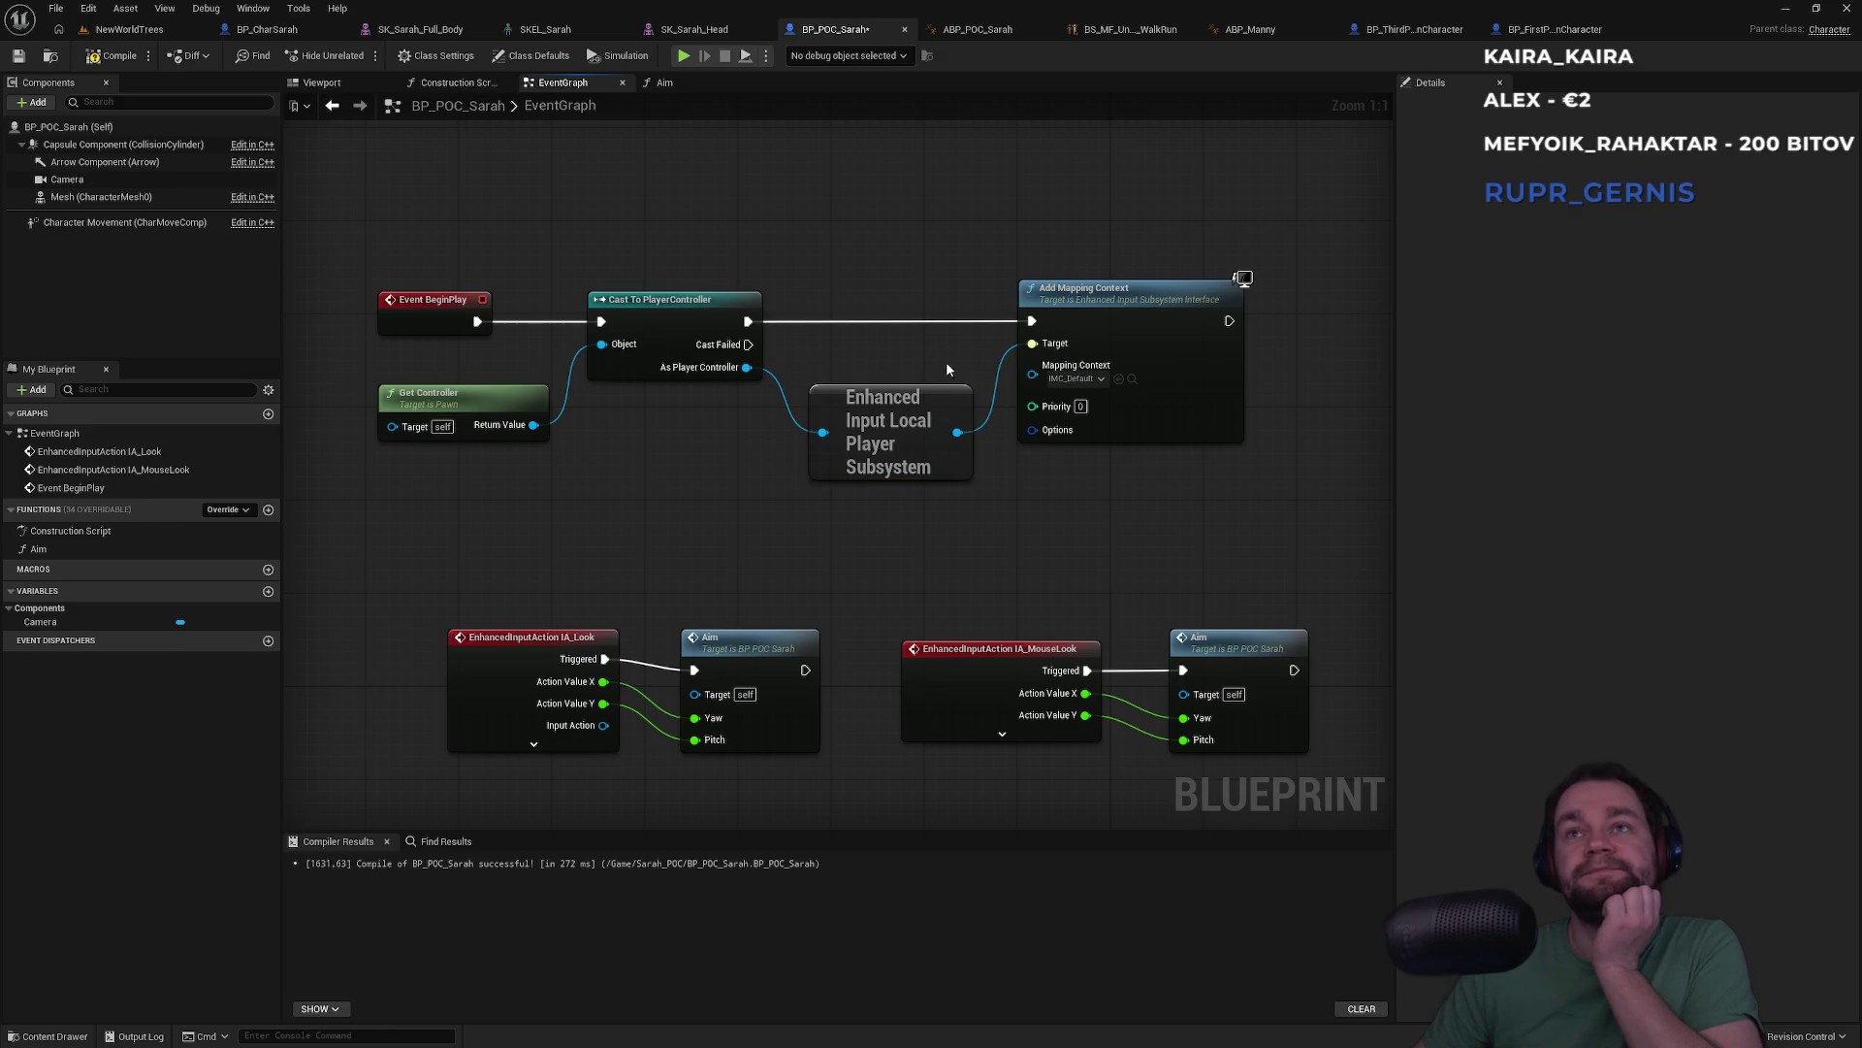
pyautogui.moveTo(1137, 303); pyautogui.dragTo(1149, 302)
pyautogui.click(946, 359)
pyautogui.moveTo(937, 407); pyautogui.dragTo(937, 396)
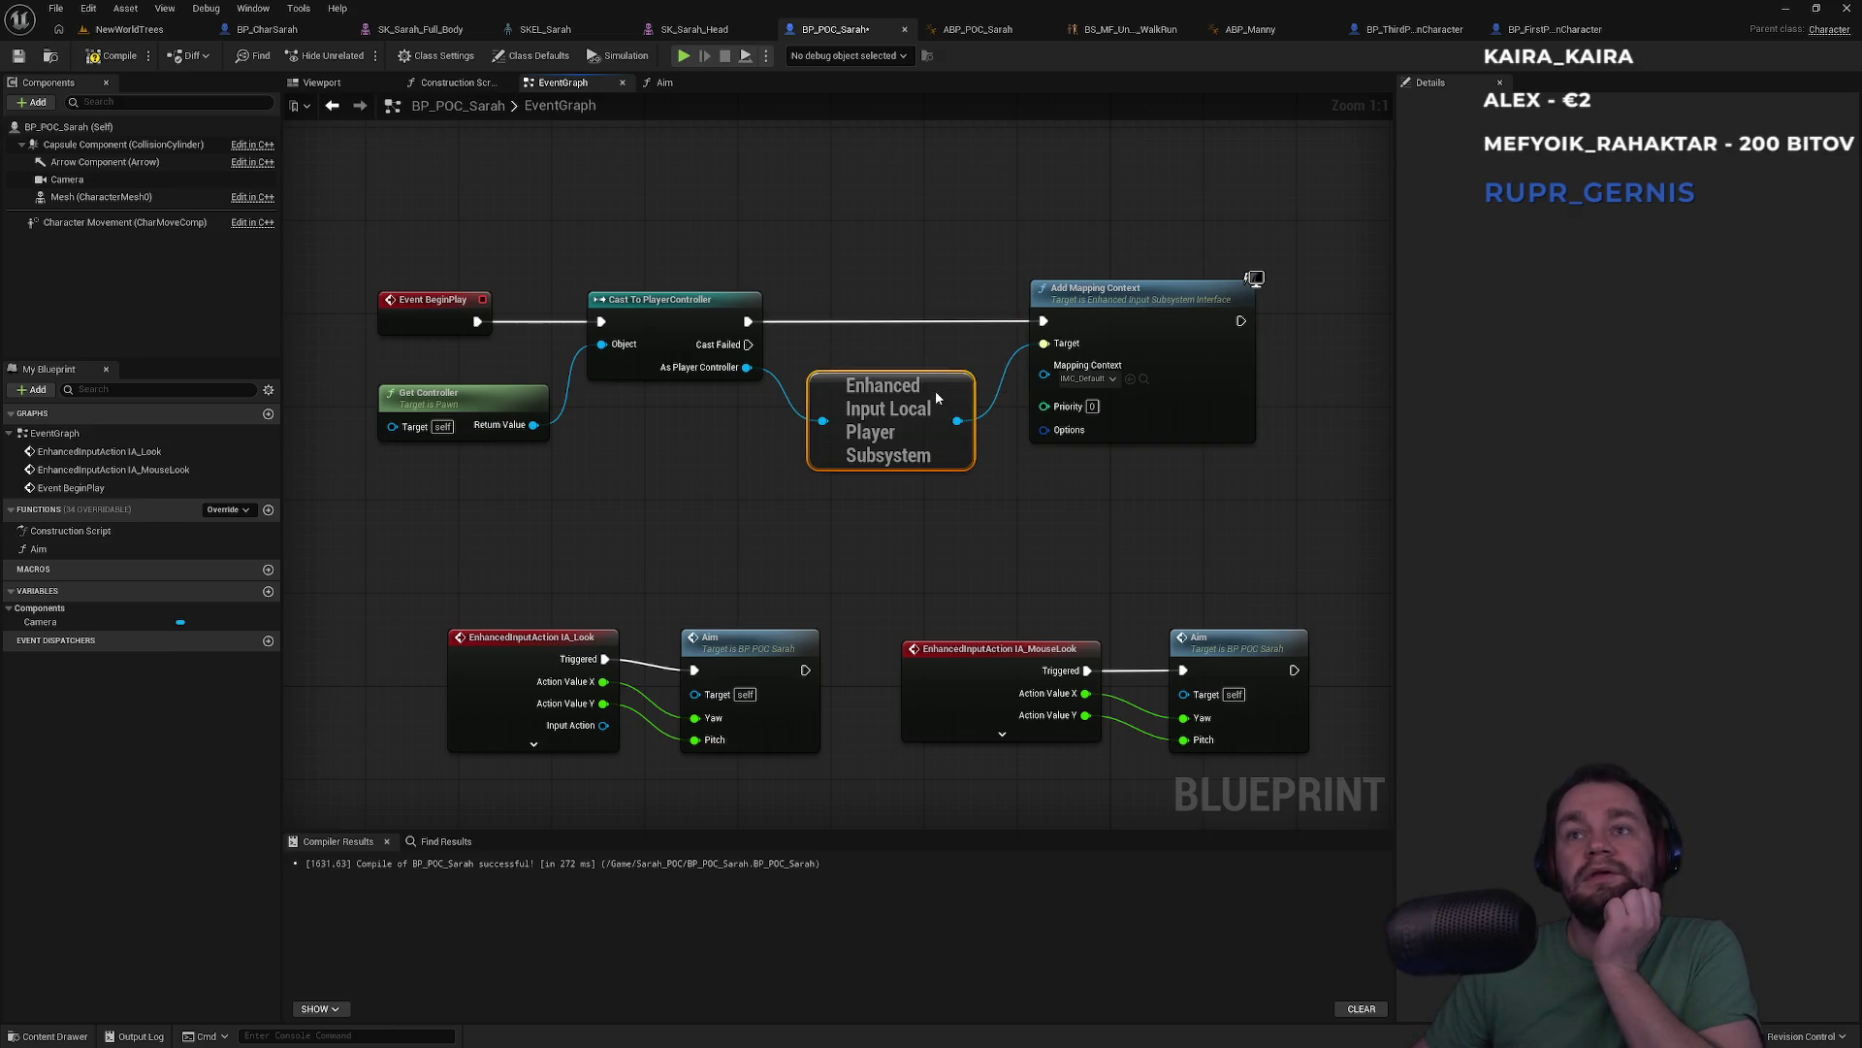
pyautogui.click(873, 600)
pyautogui.moveTo(766, 656); pyautogui.dragTo(766, 644)
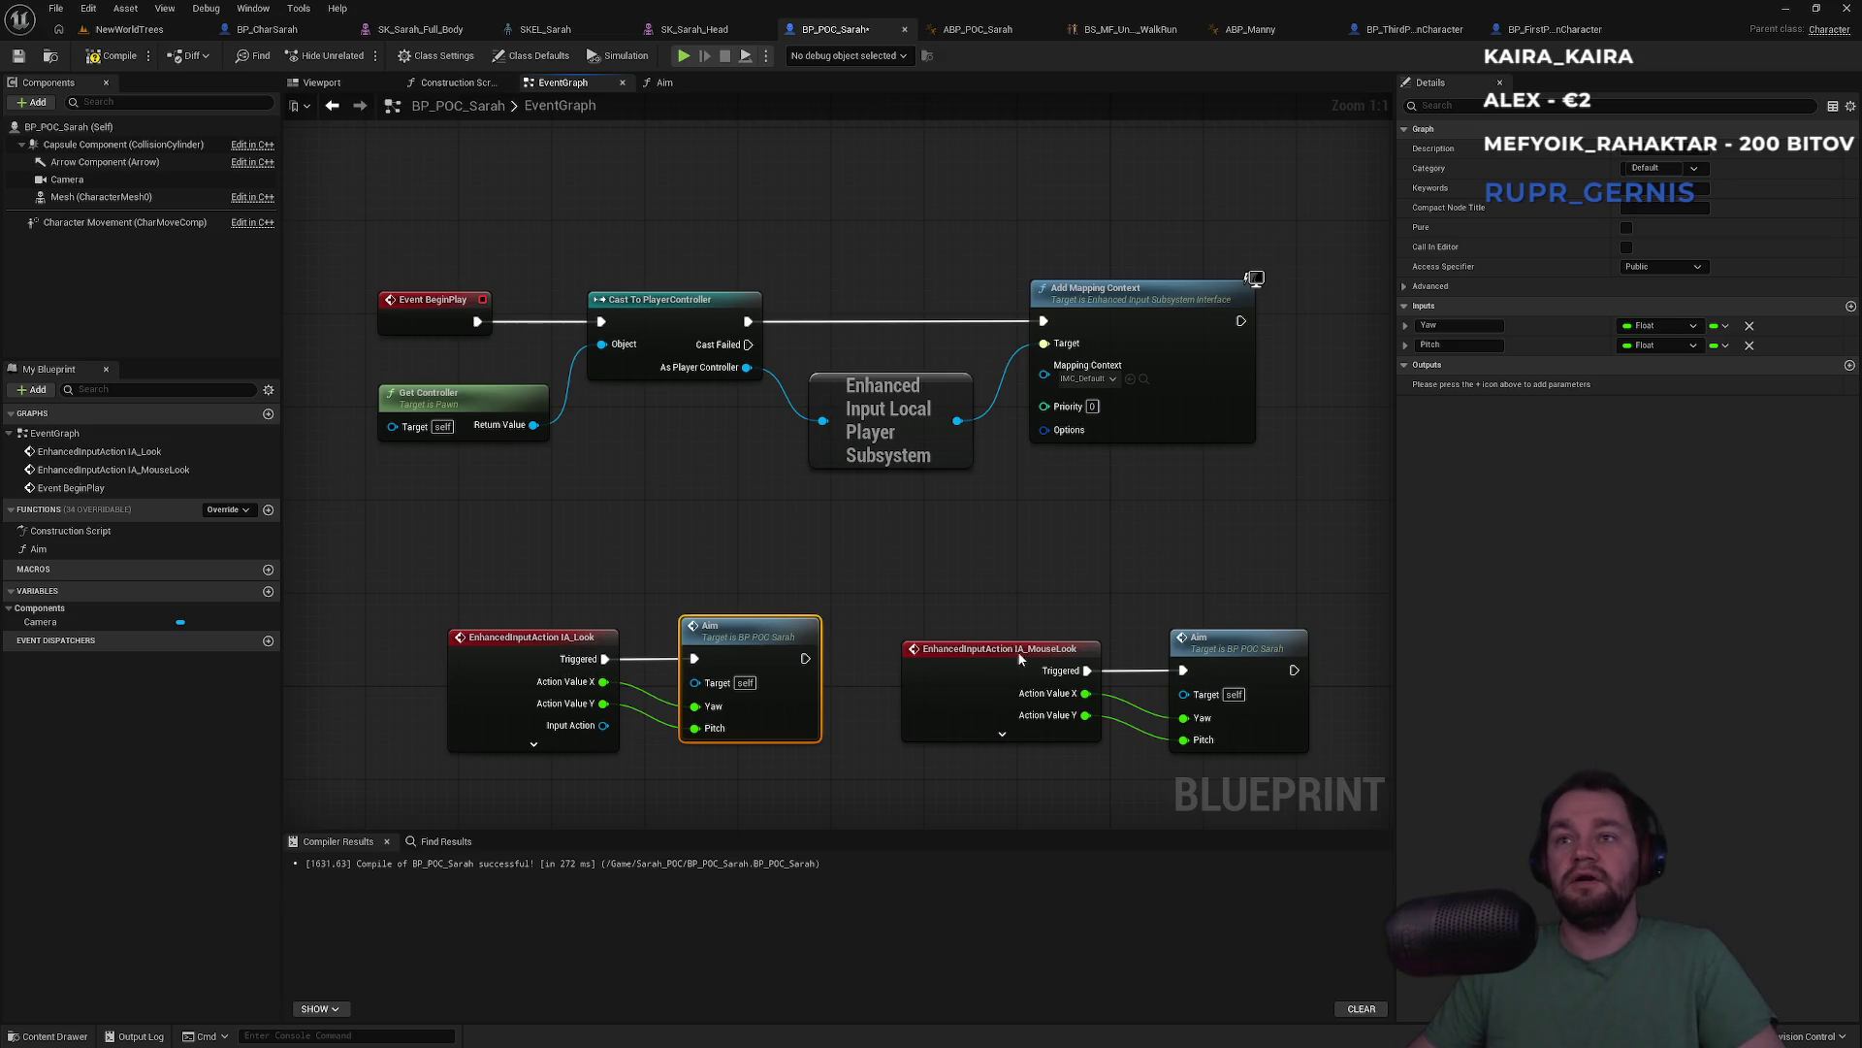
pyautogui.click(129, 29)
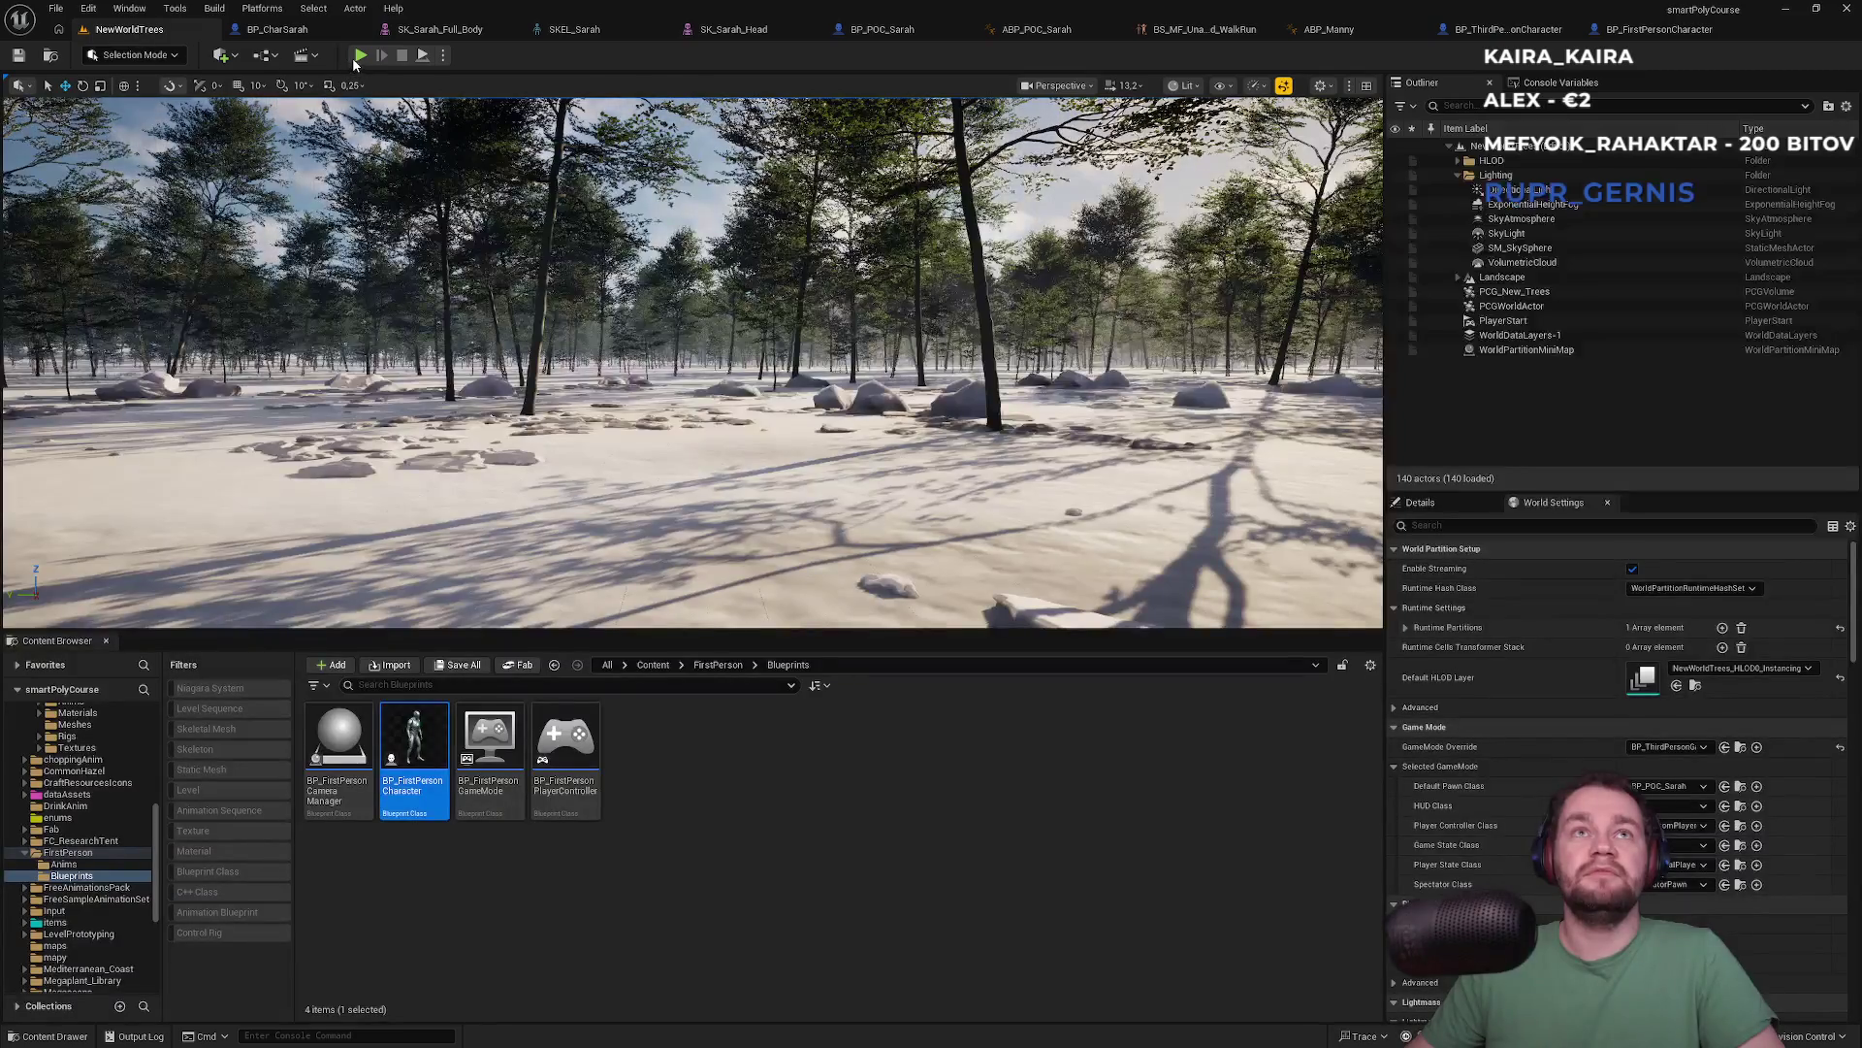
# Play-test the NewWorldTrees level as Sarah, stop, and return to BP_POC_Sarah
pyautogui.click(360, 55)
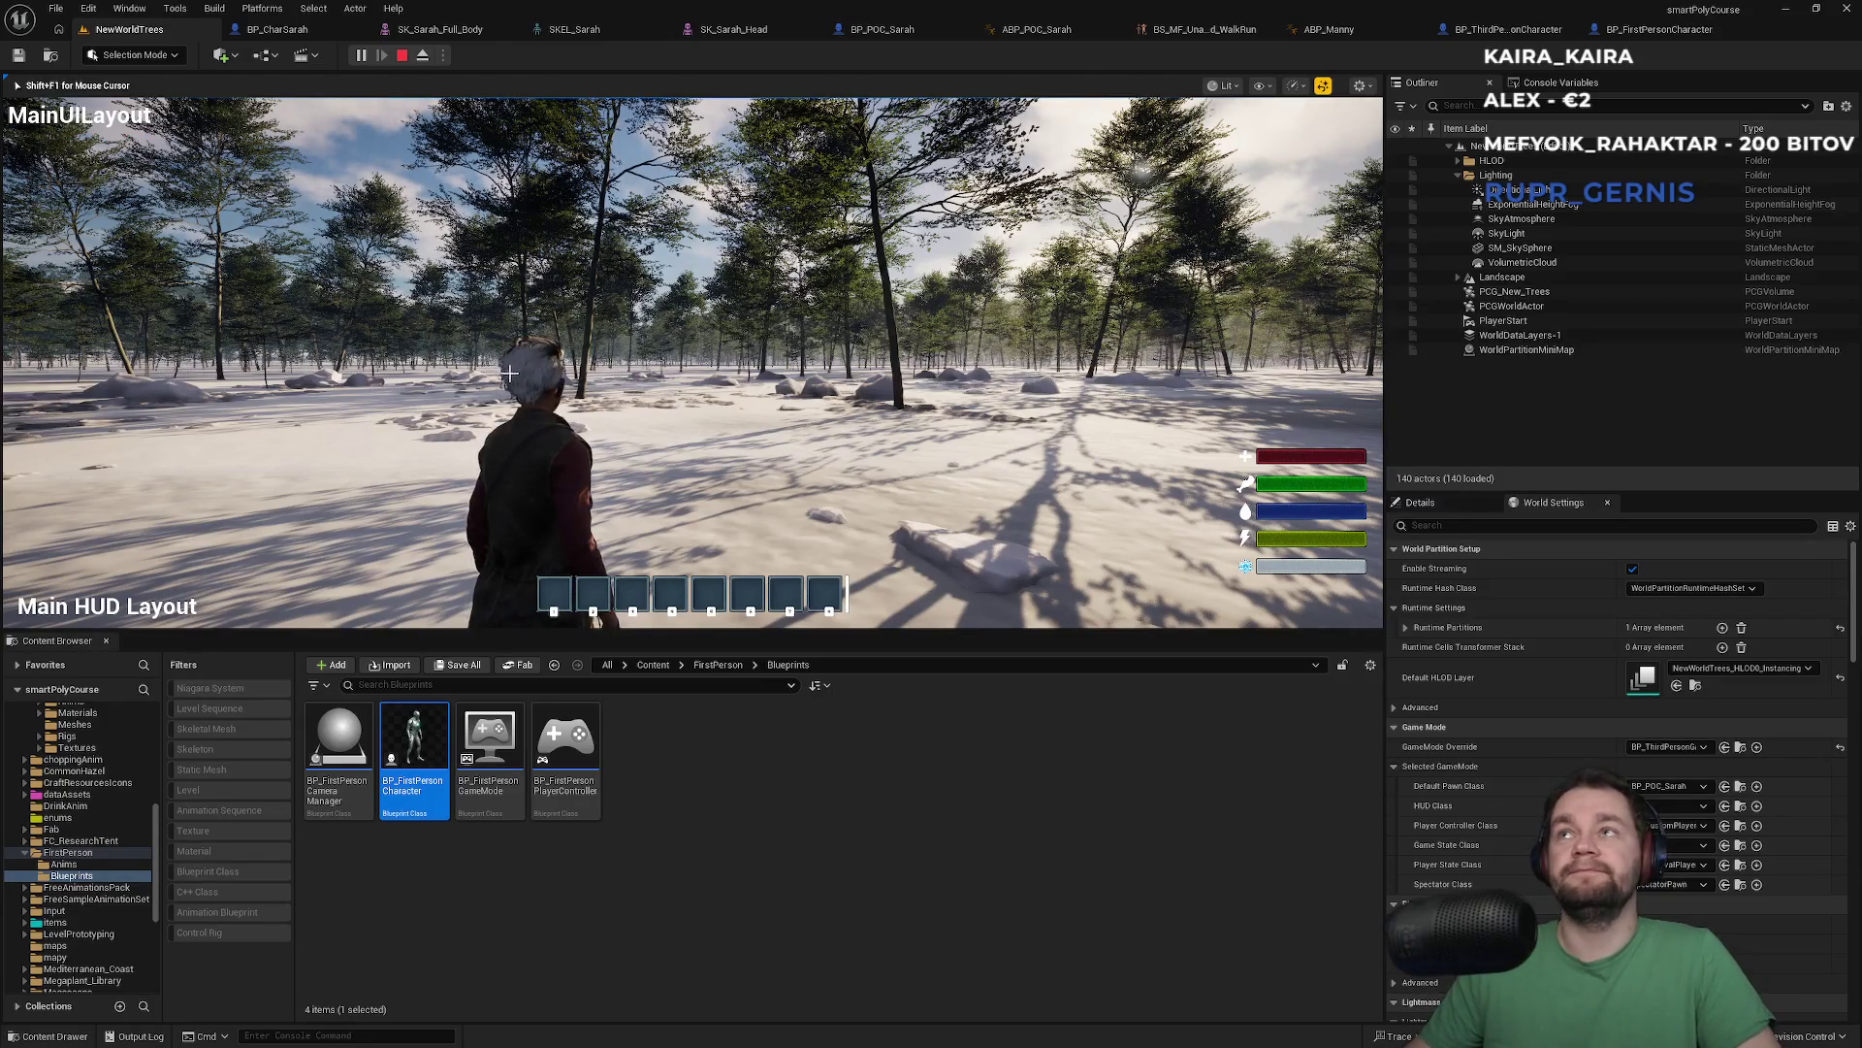
pyautogui.press('Escape')
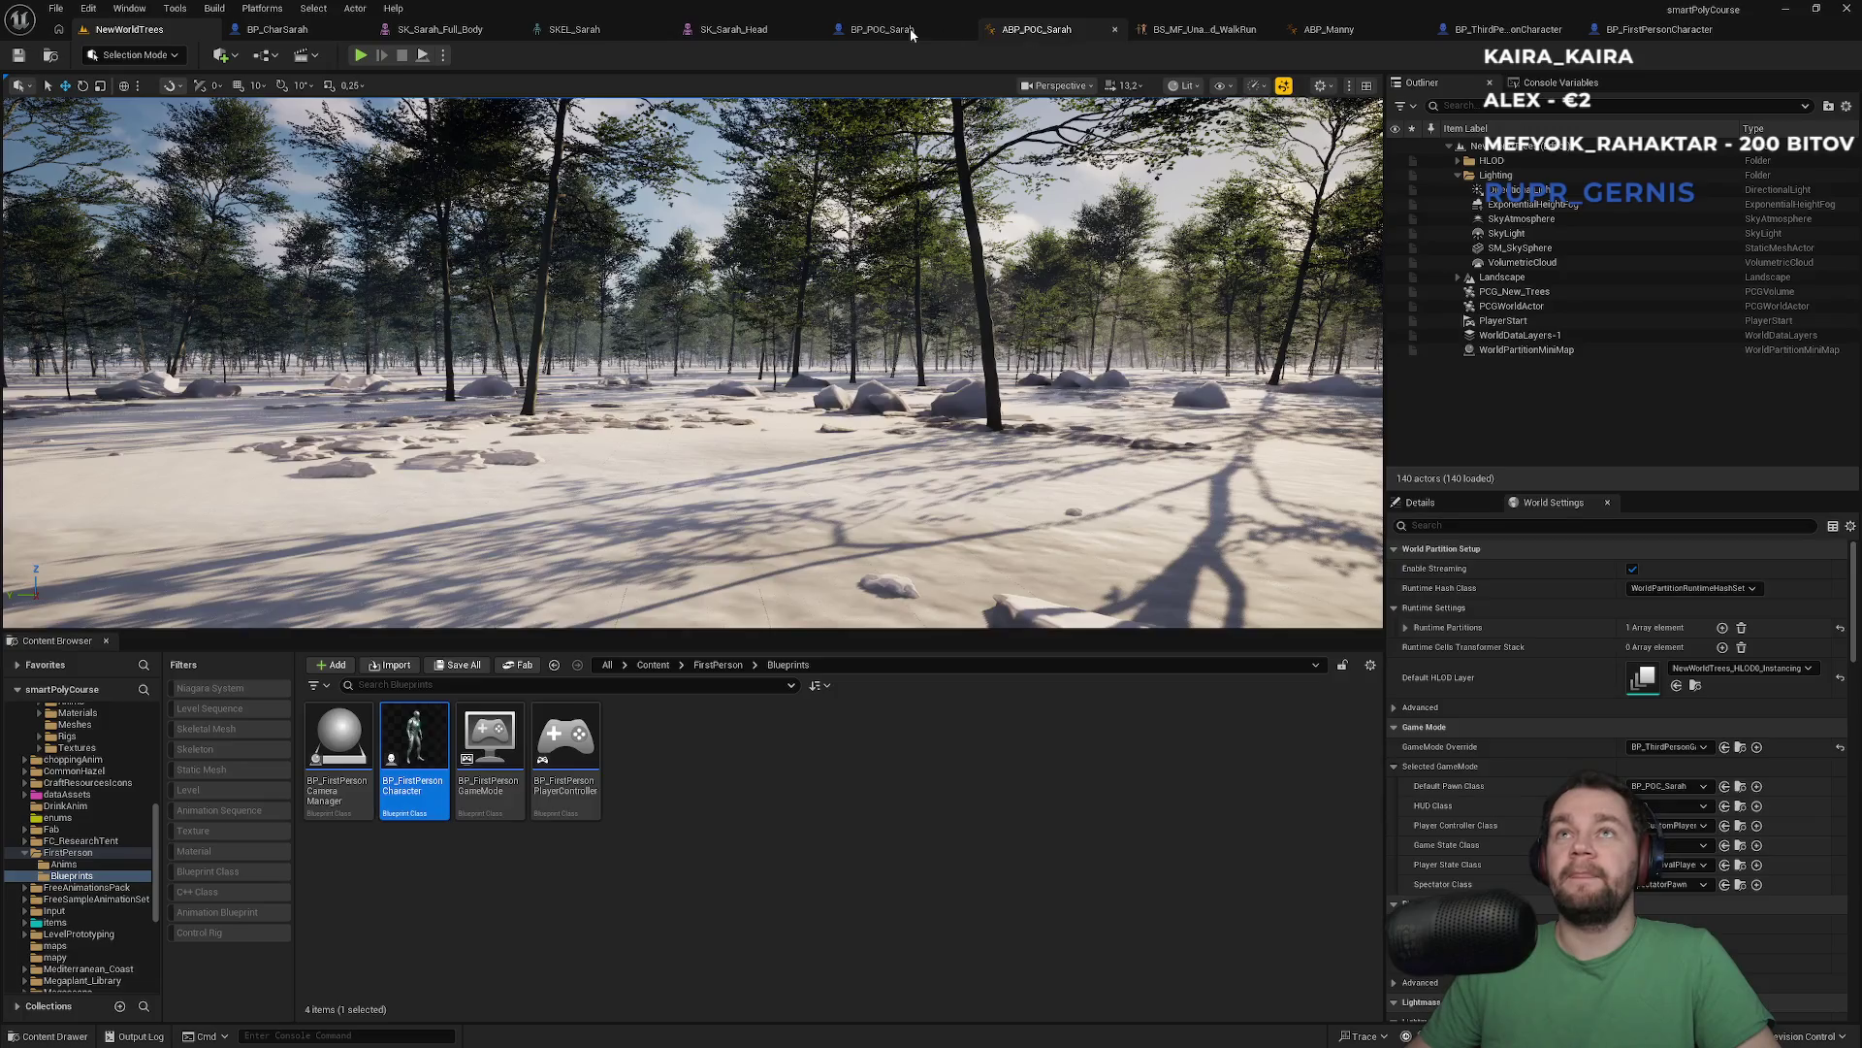
pyautogui.click(900, 30)
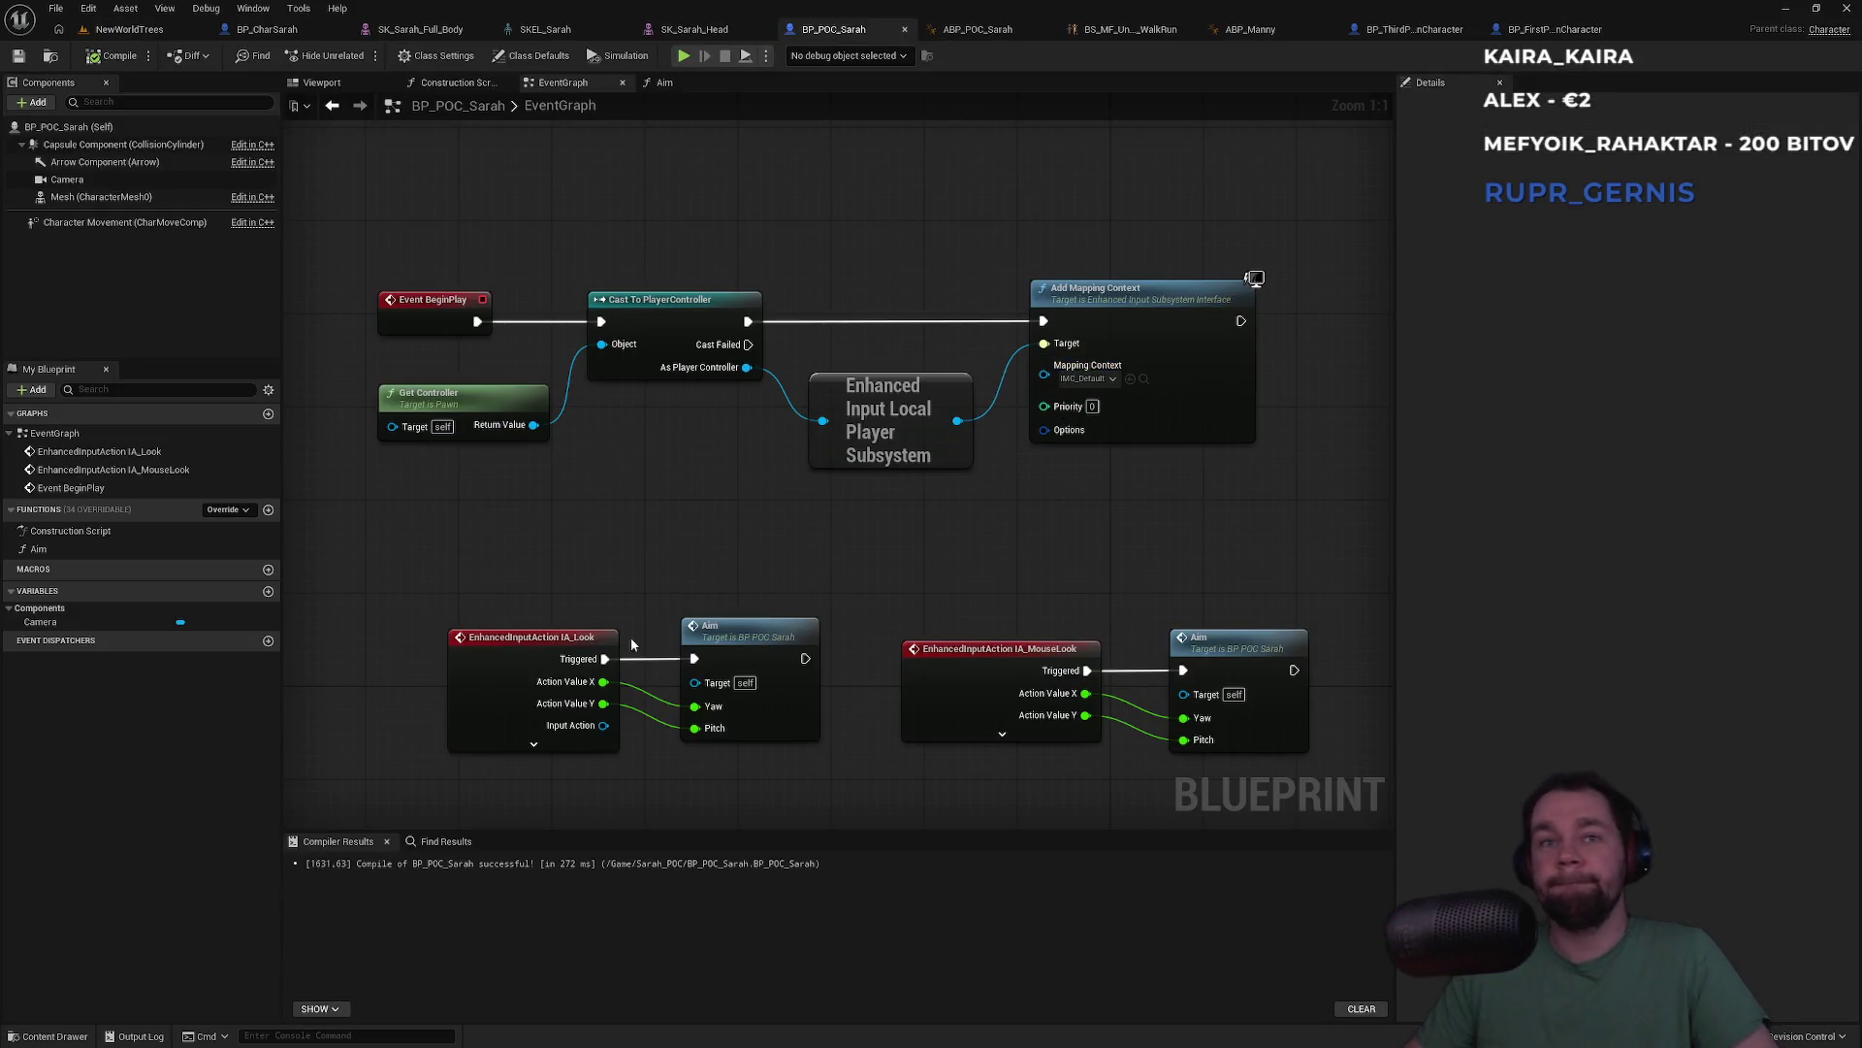
# Replace IA_Look's Triggered-to-Aim link with a new Print String node
pyautogui.moveTo(562, 655); pyautogui.dragTo(467, 654)
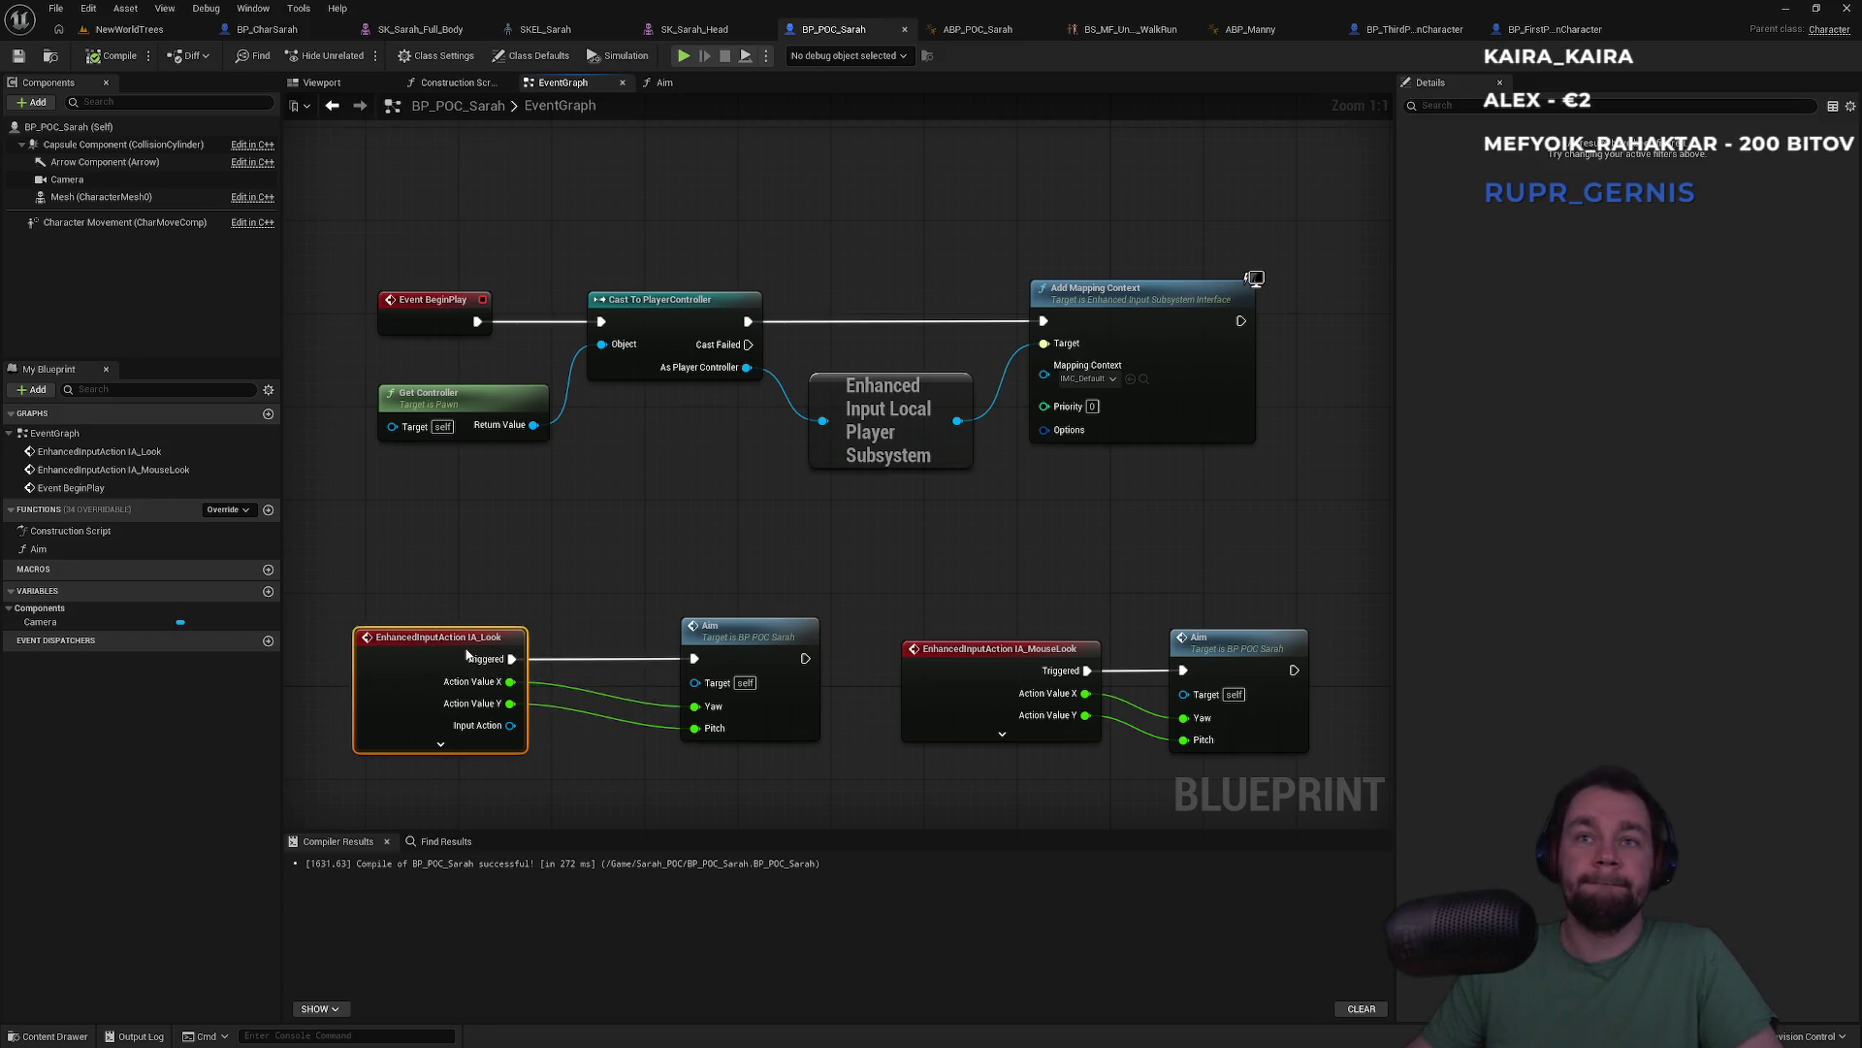
pyautogui.click(558, 584)
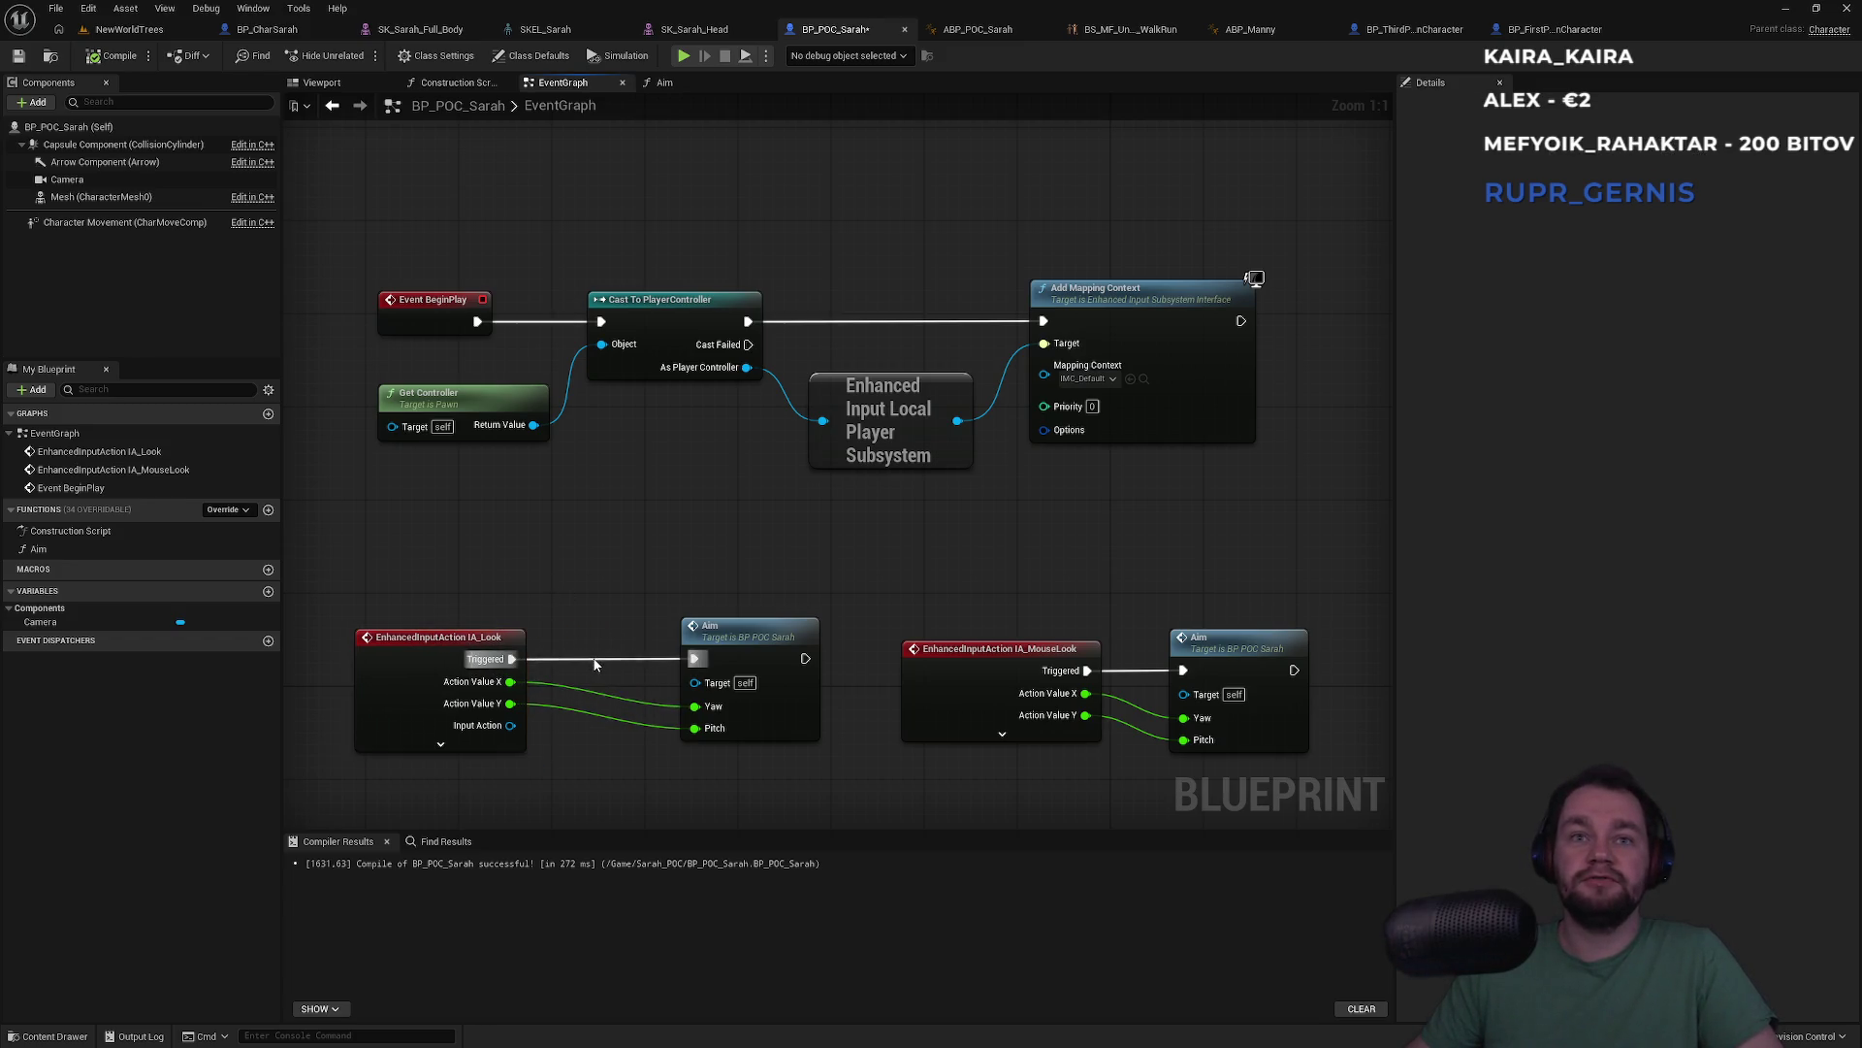
pyautogui.keyDown('alt'); pyautogui.click(512, 658); pyautogui.keyUp('alt')
pyautogui.moveTo(480, 643); pyautogui.dragTo(545, 566)
pyautogui.write('print s')
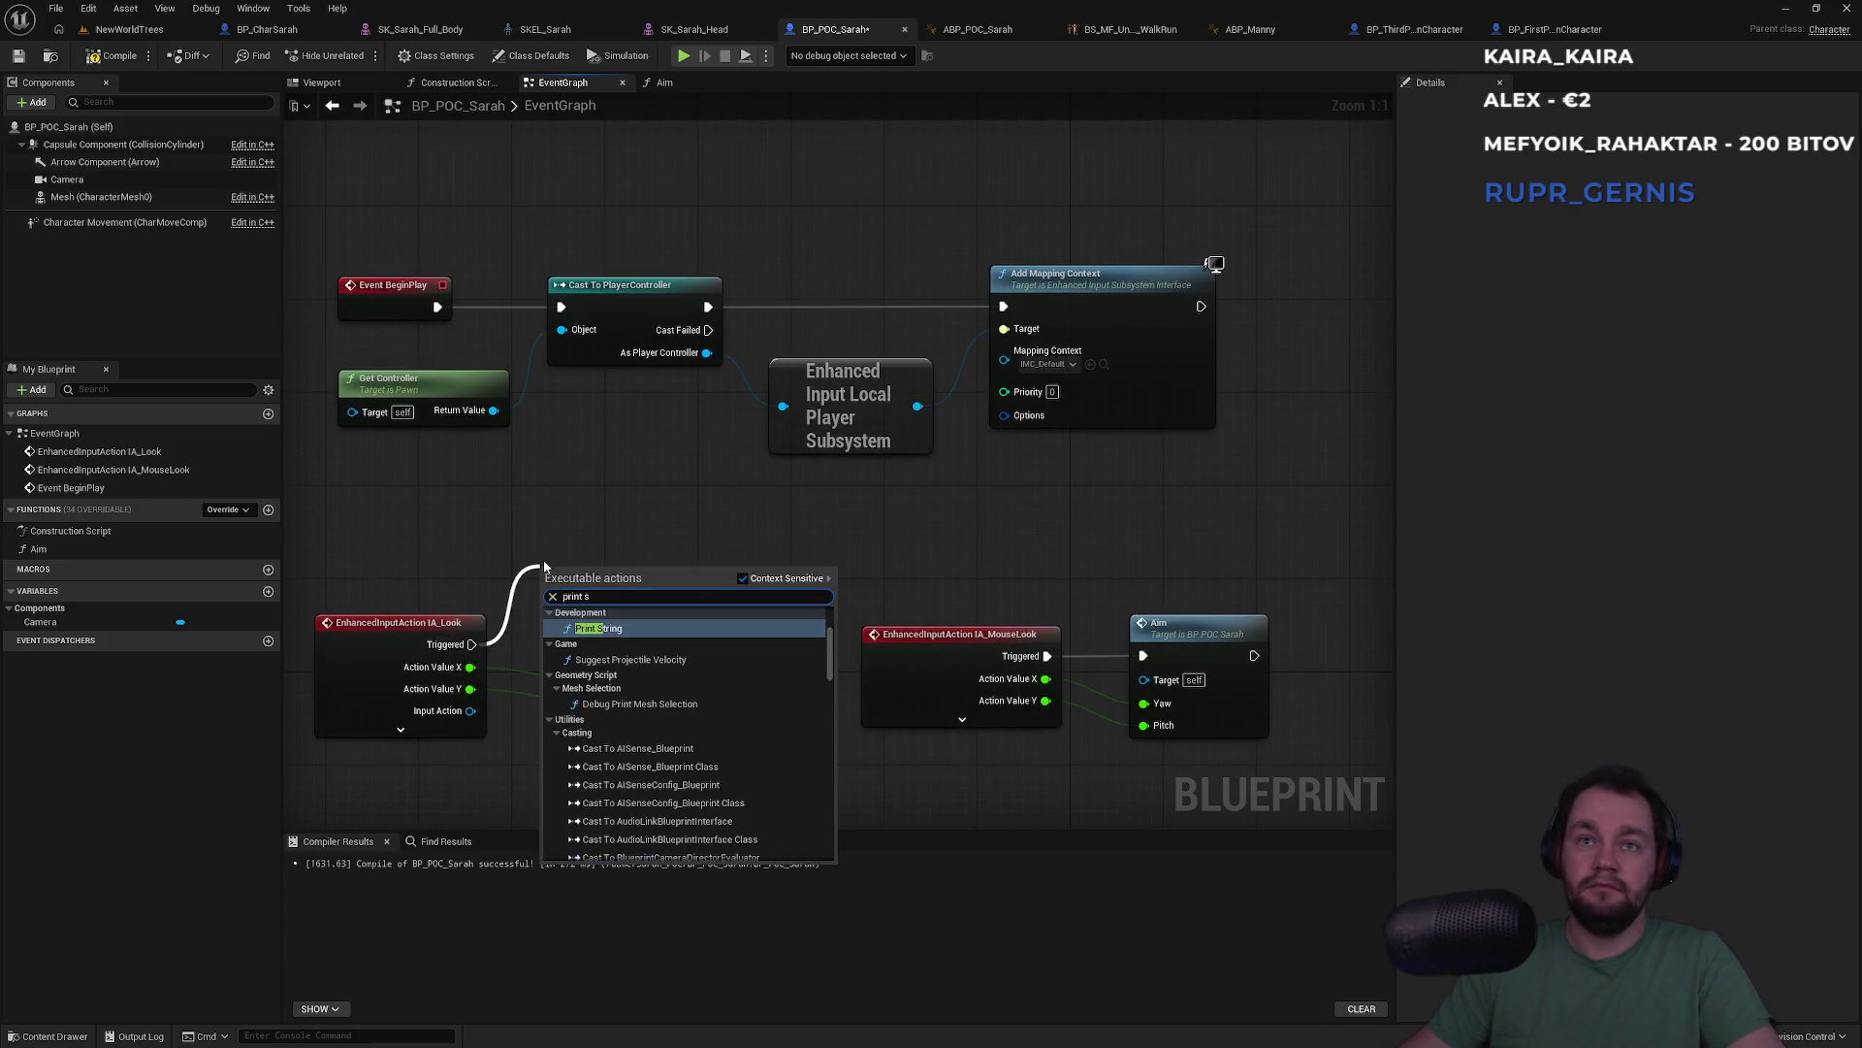
pyautogui.press('Return')
pyautogui.moveTo(585, 541); pyautogui.dragTo(576, 518)
# Duplicate the Print String for IA_MouseLook and wire its Triggered pin to the copy
pyautogui.moveTo(797, 585)
pyautogui.mouseDown()
pyautogui.moveTo(758, 574)
pyautogui.moveTo(841, 593)
pyautogui.mouseUp()
pyautogui.click(796, 560)
pyautogui.keyDown('alt'); pyautogui.click(938, 643); pyautogui.keyUp('alt')
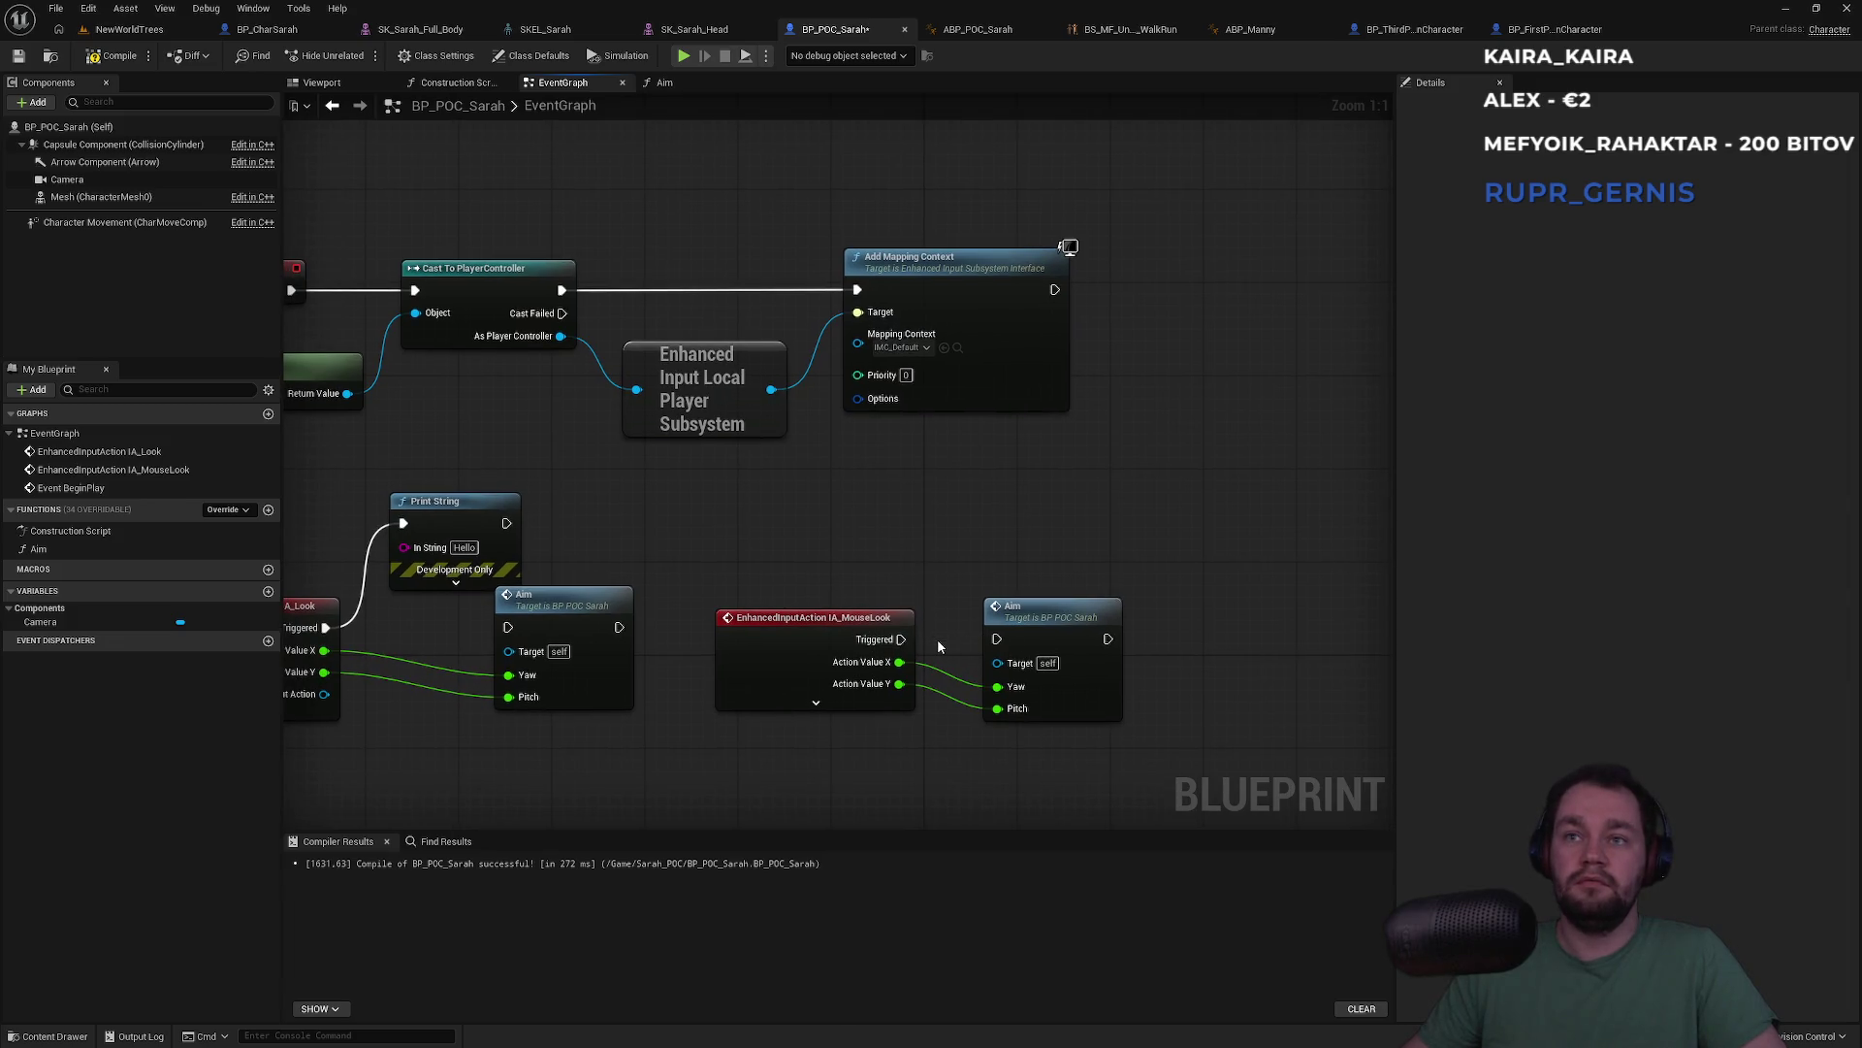
pyautogui.click(449, 501)
pyautogui.hotkey('ctrl', 'c')
pyautogui.hotkey('ctrl', 'v')
pyautogui.moveTo(959, 563)
pyautogui.mouseDown()
pyautogui.moveTo(953, 528)
pyautogui.moveTo(901, 639)
pyautogui.mouseUp()
pyautogui.click(825, 582)
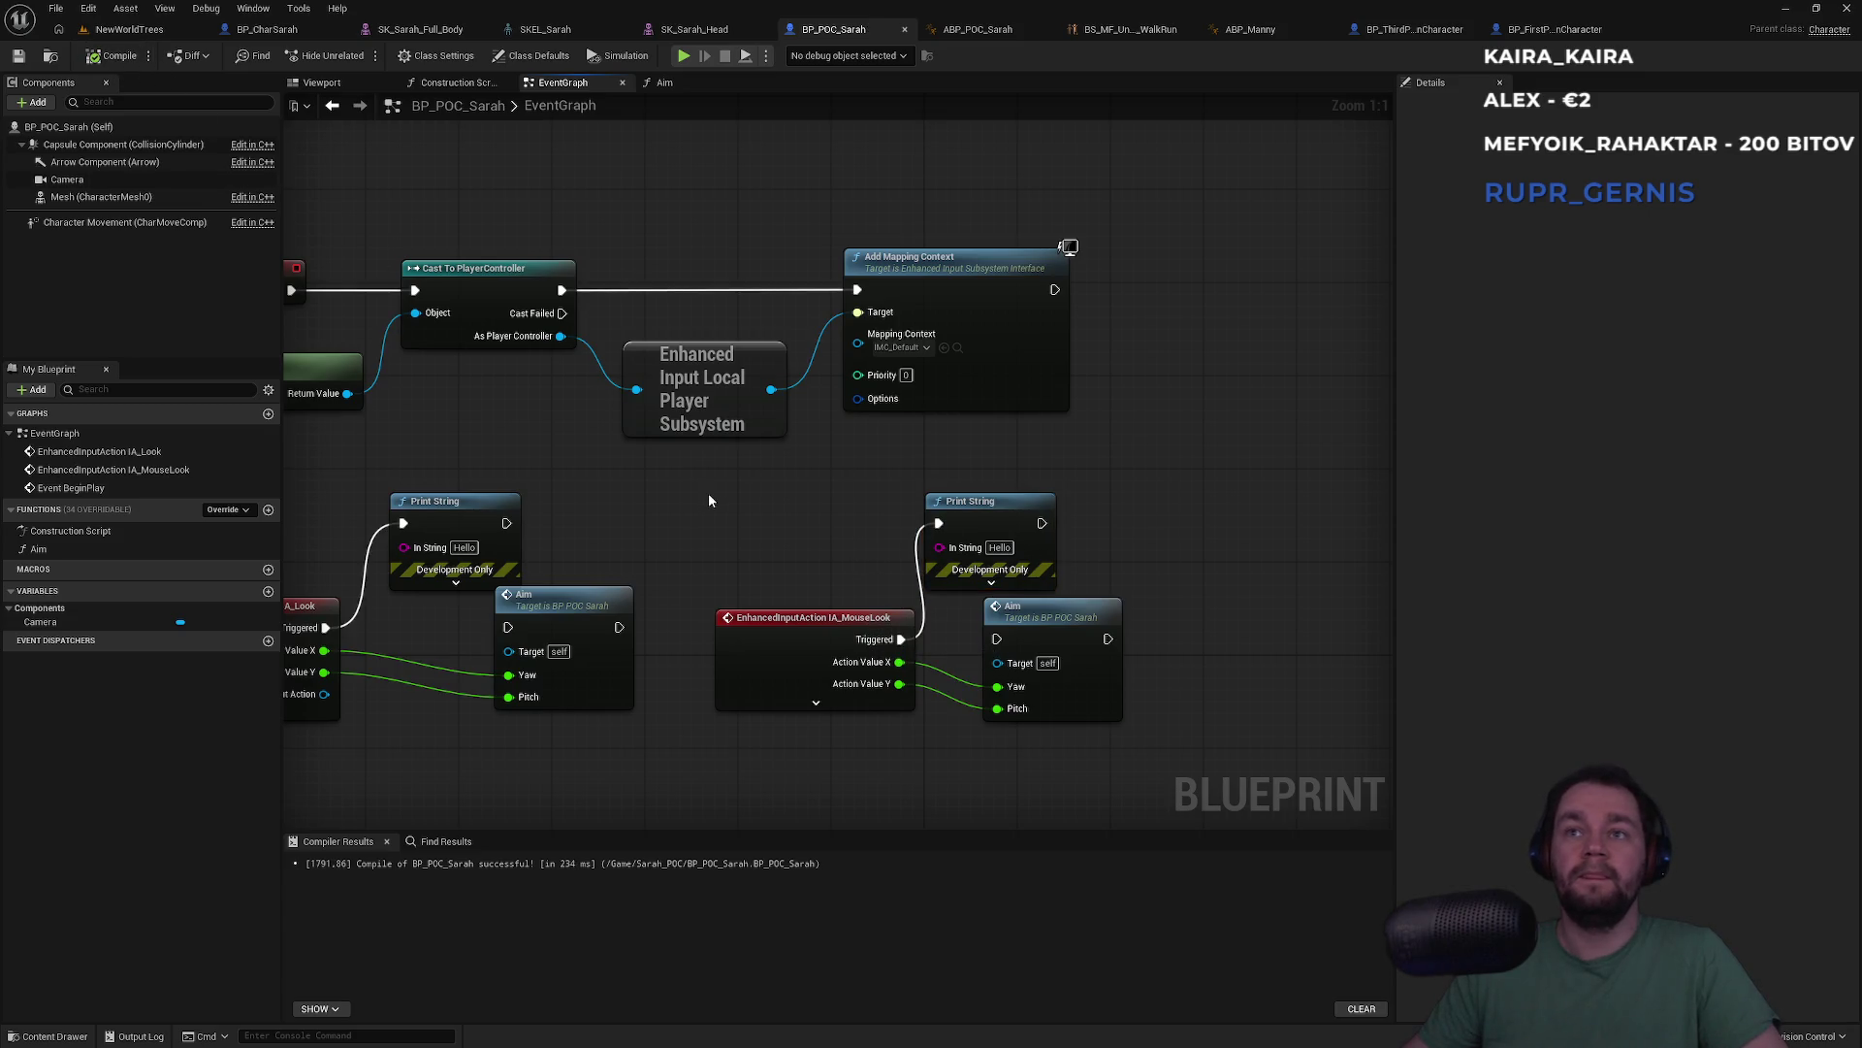
pyautogui.click(129, 29)
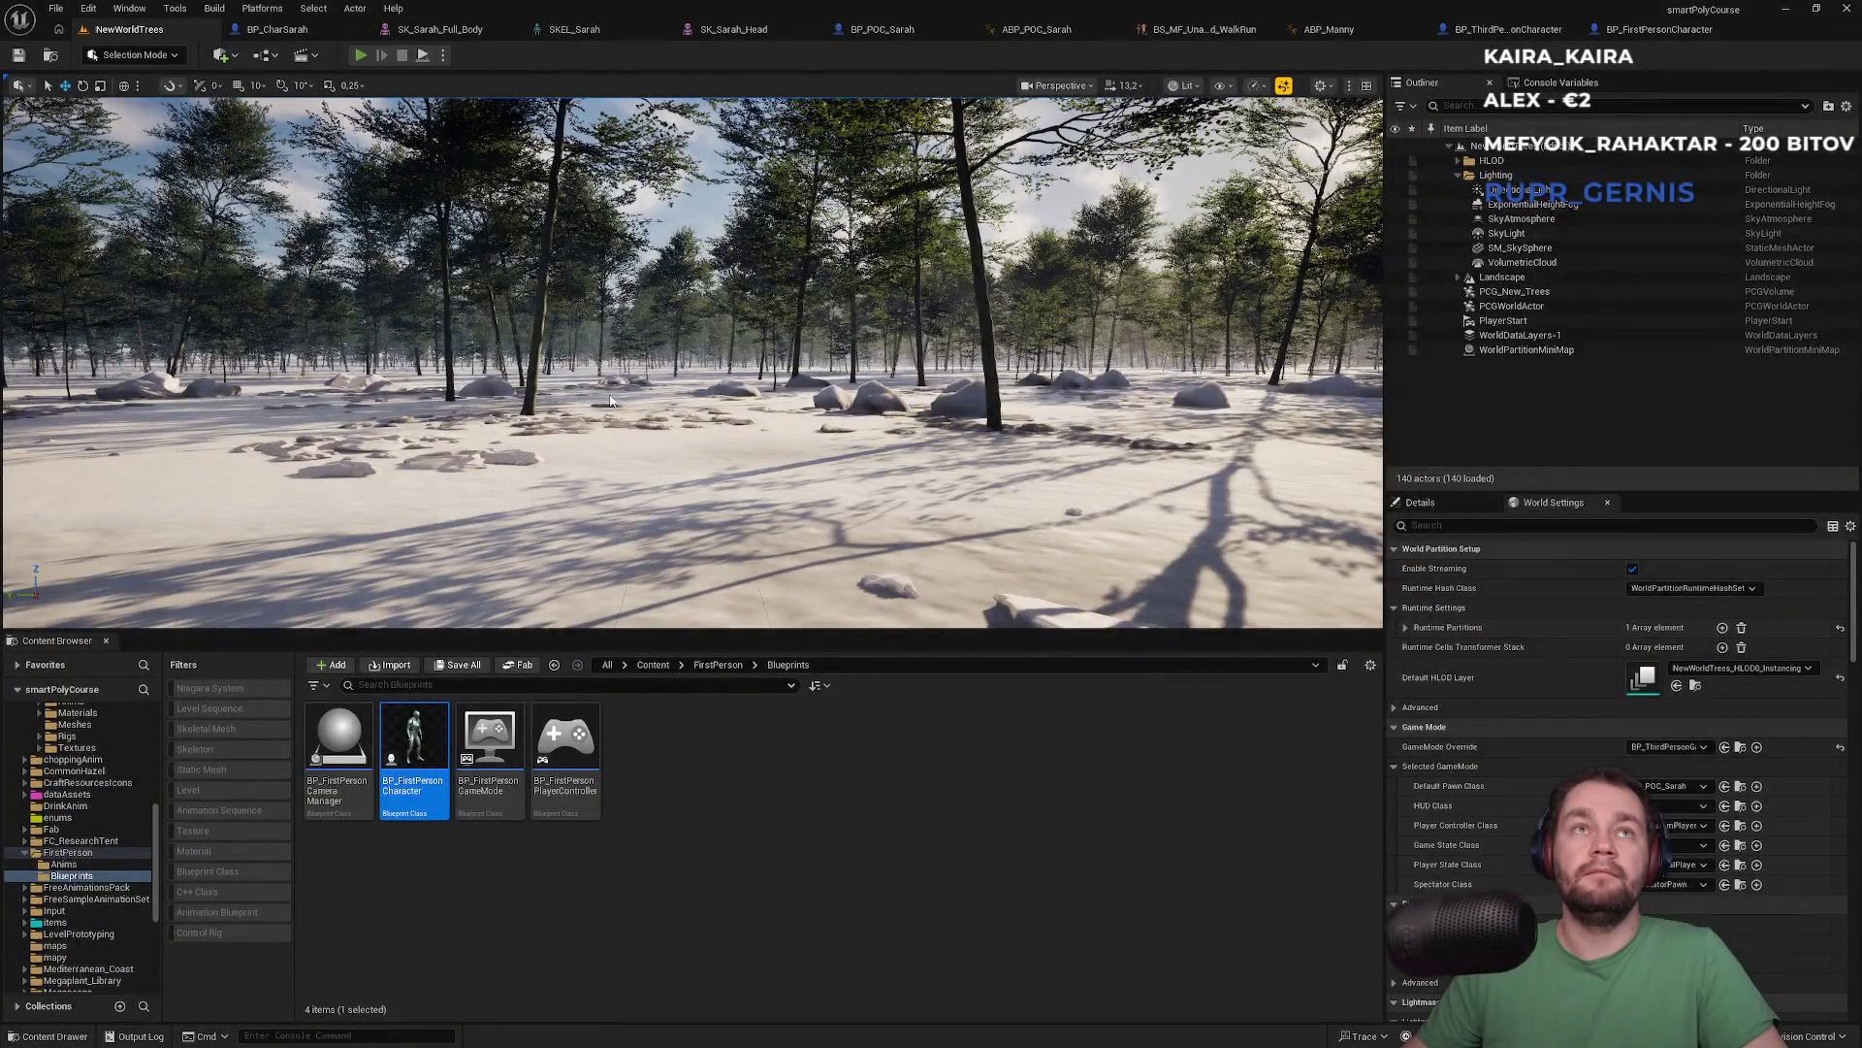
# Play-test the level with Alt+P to check the Hello messages, then return to BP_POC_Sarah
pyautogui.hotkey('alt', 'p')
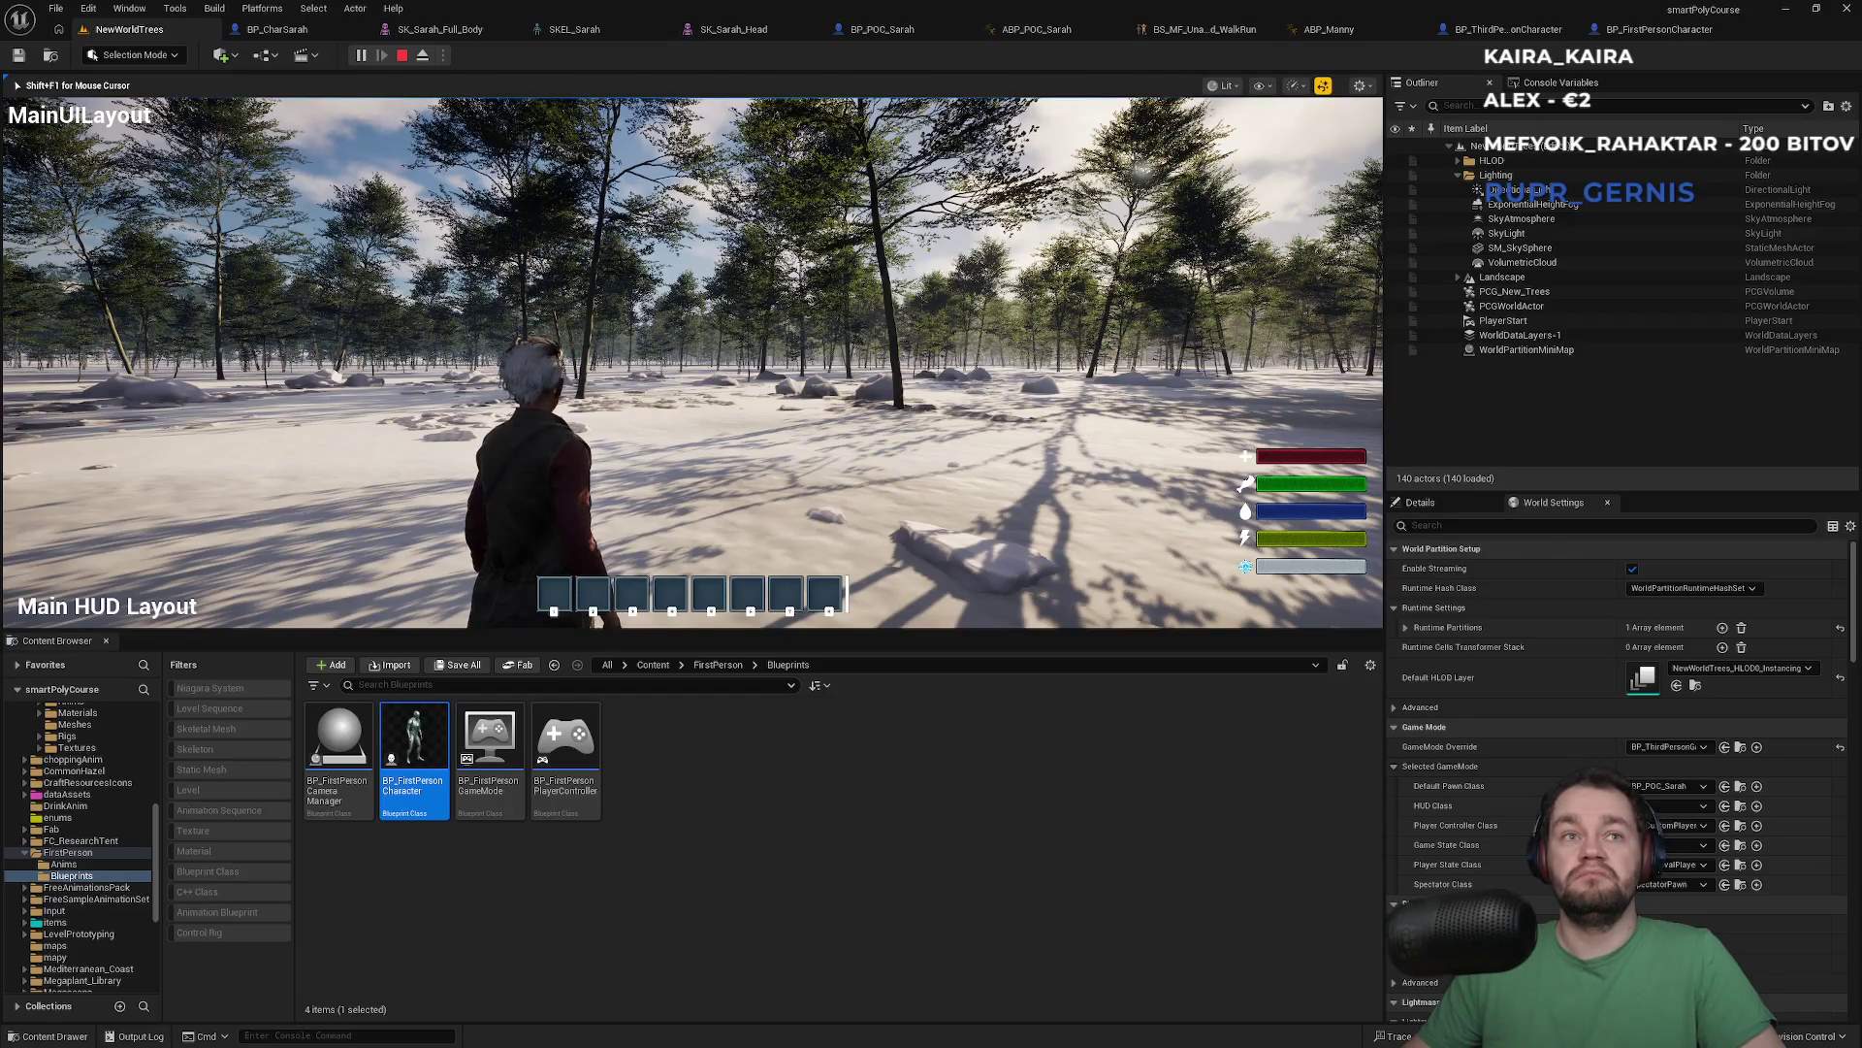
pyautogui.press('Escape')
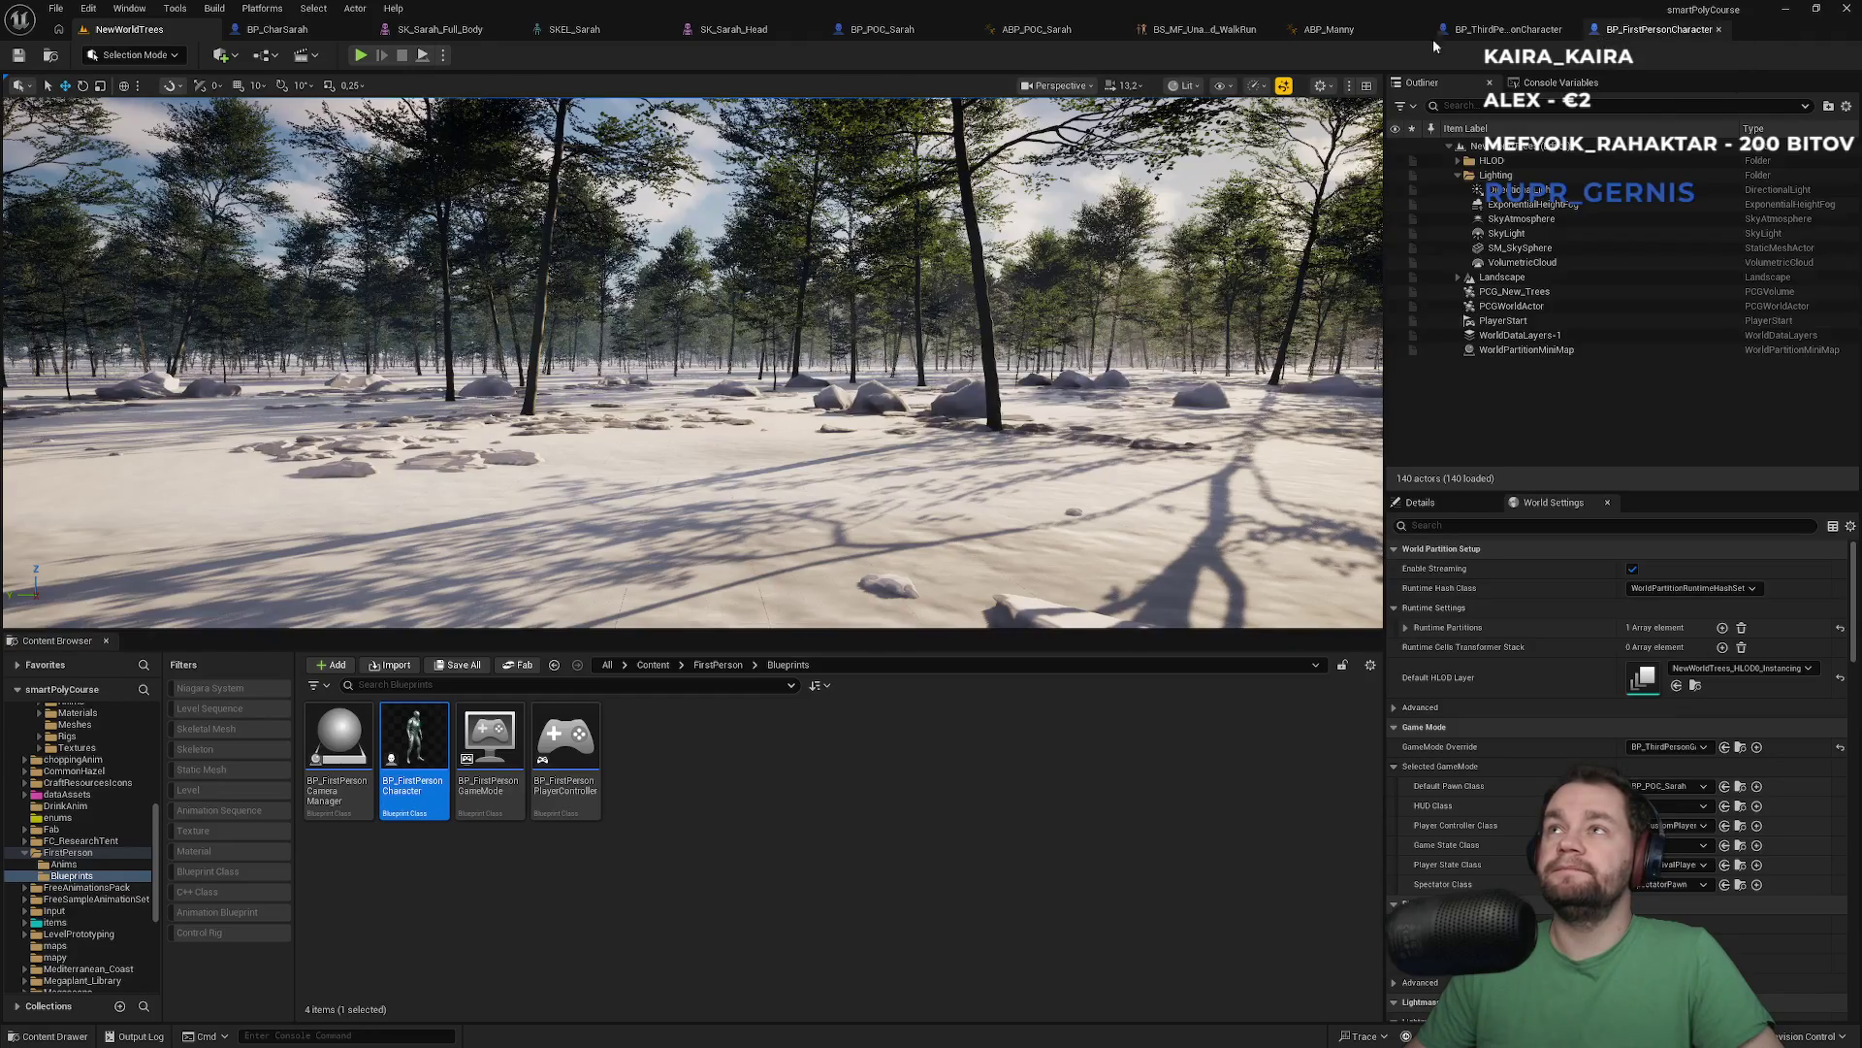
pyautogui.click(873, 32)
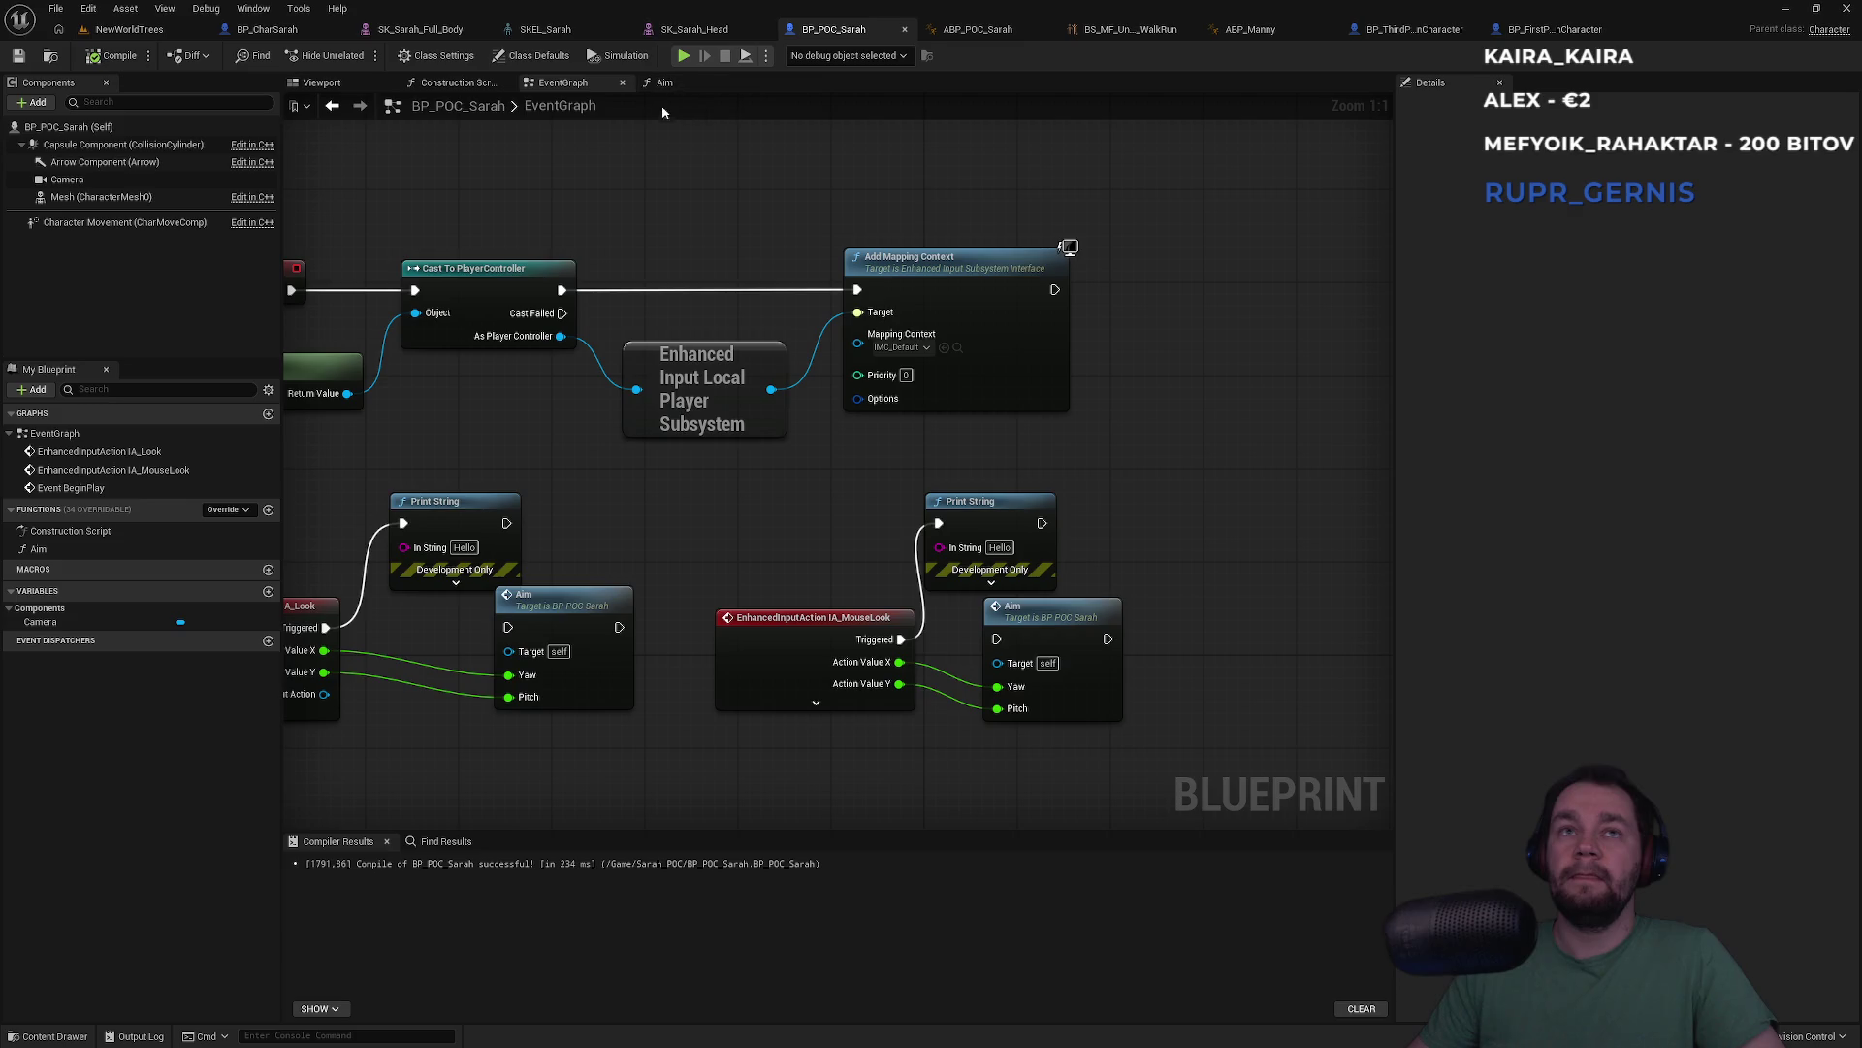
# Show BP_POC_Sarah's Class Settings and Class Defaults, search the Details for controller, then clear it
pyautogui.moveTo(559, 207); pyautogui.dragTo(781, 210)
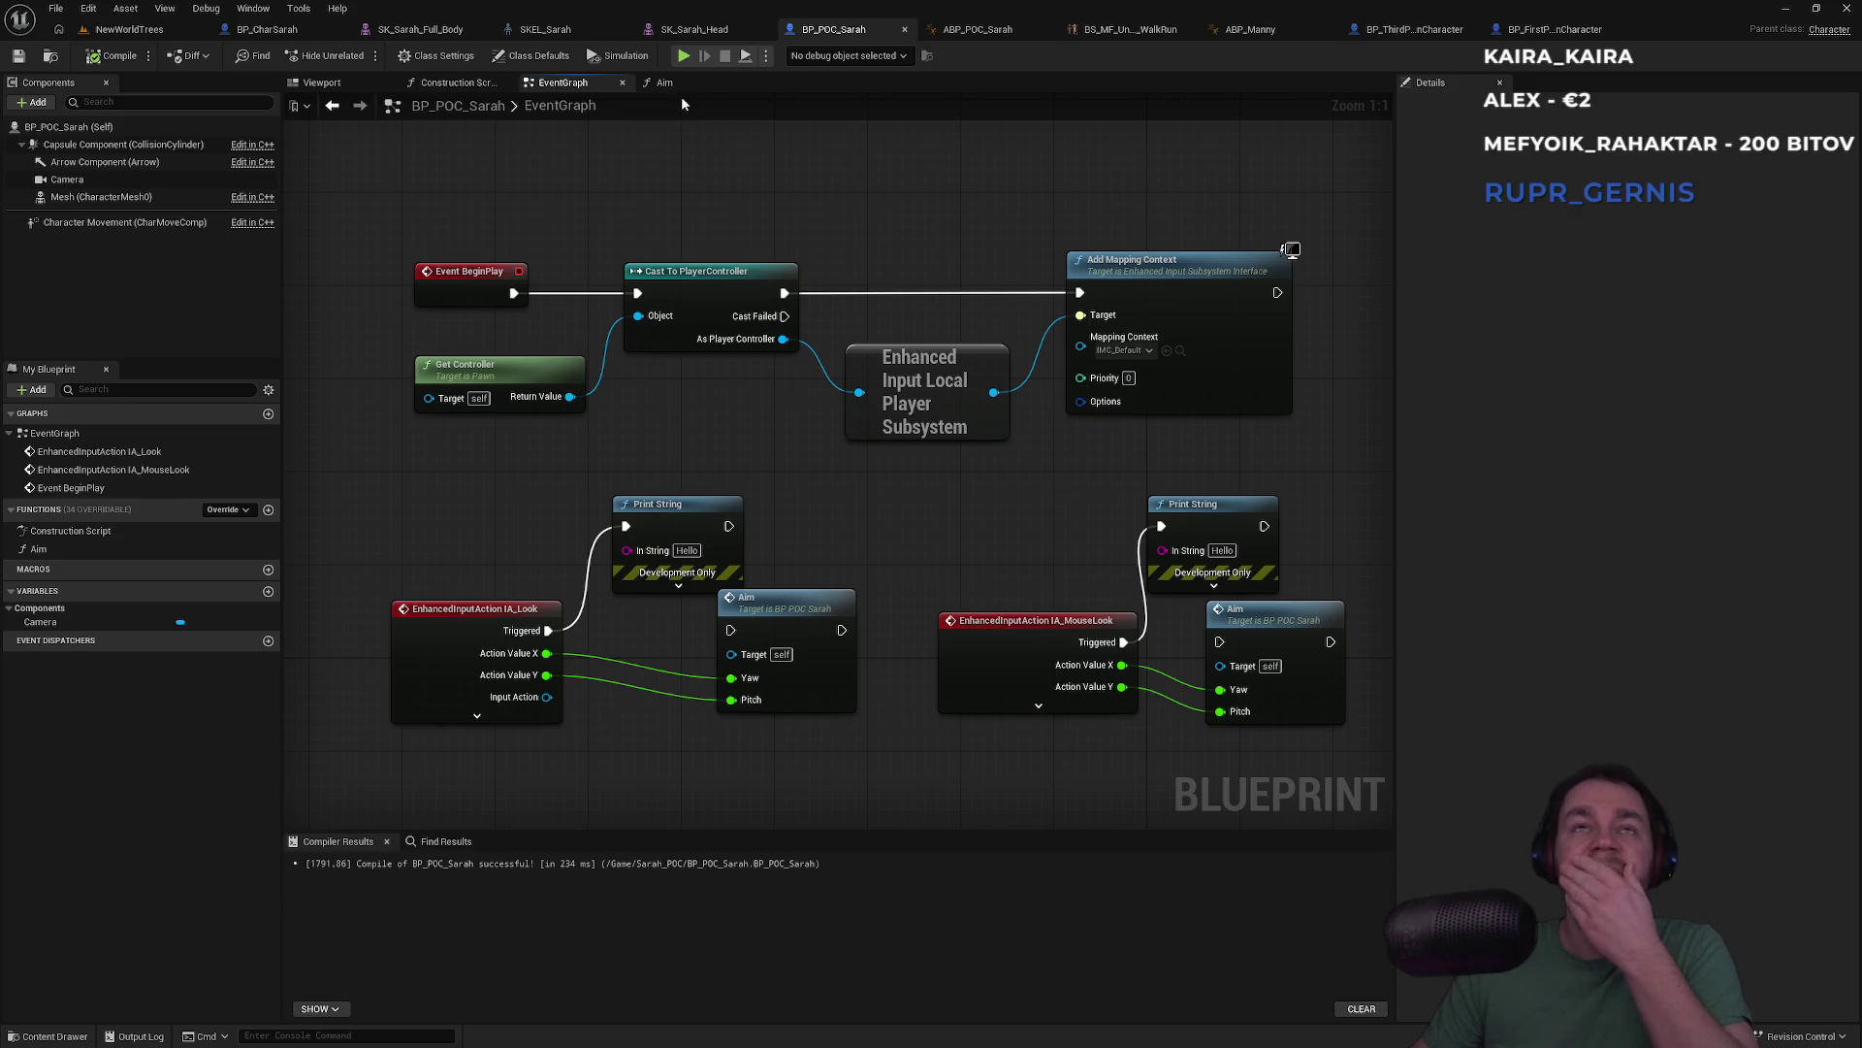
pyautogui.click(441, 57)
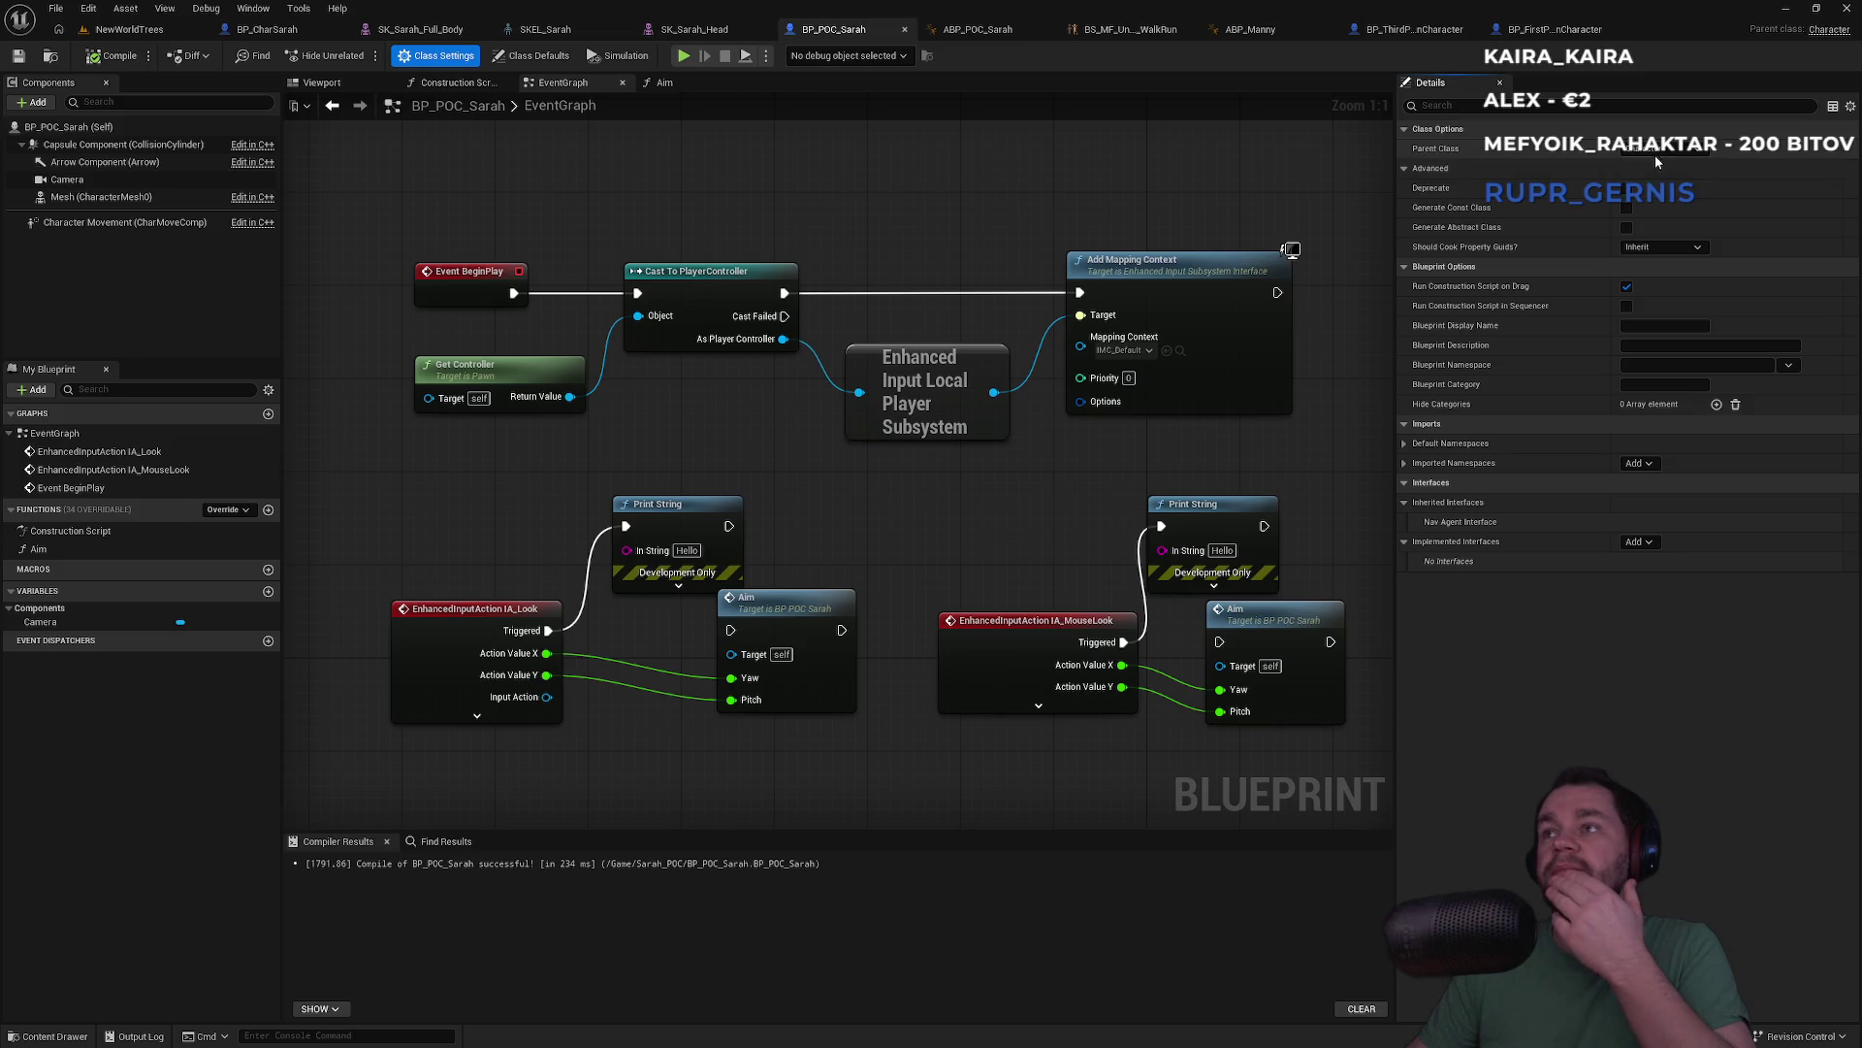
pyautogui.click(531, 55)
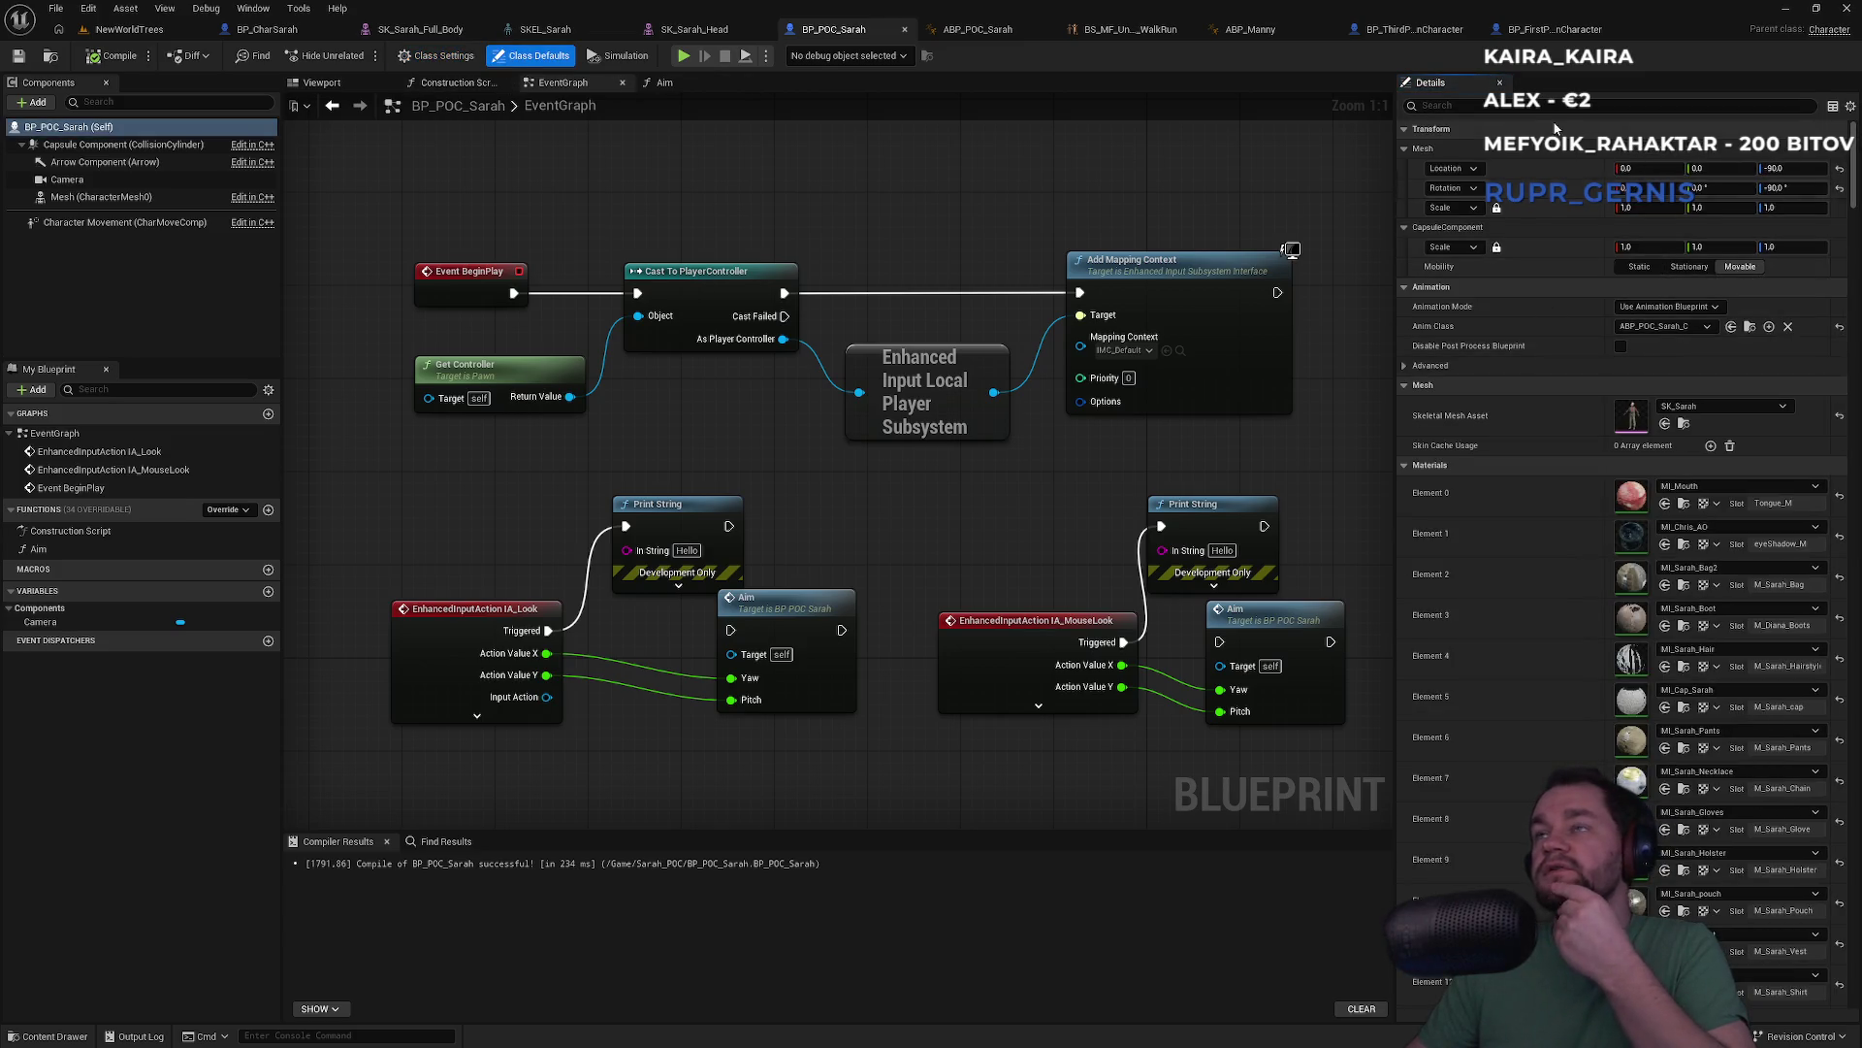
pyautogui.write('d')
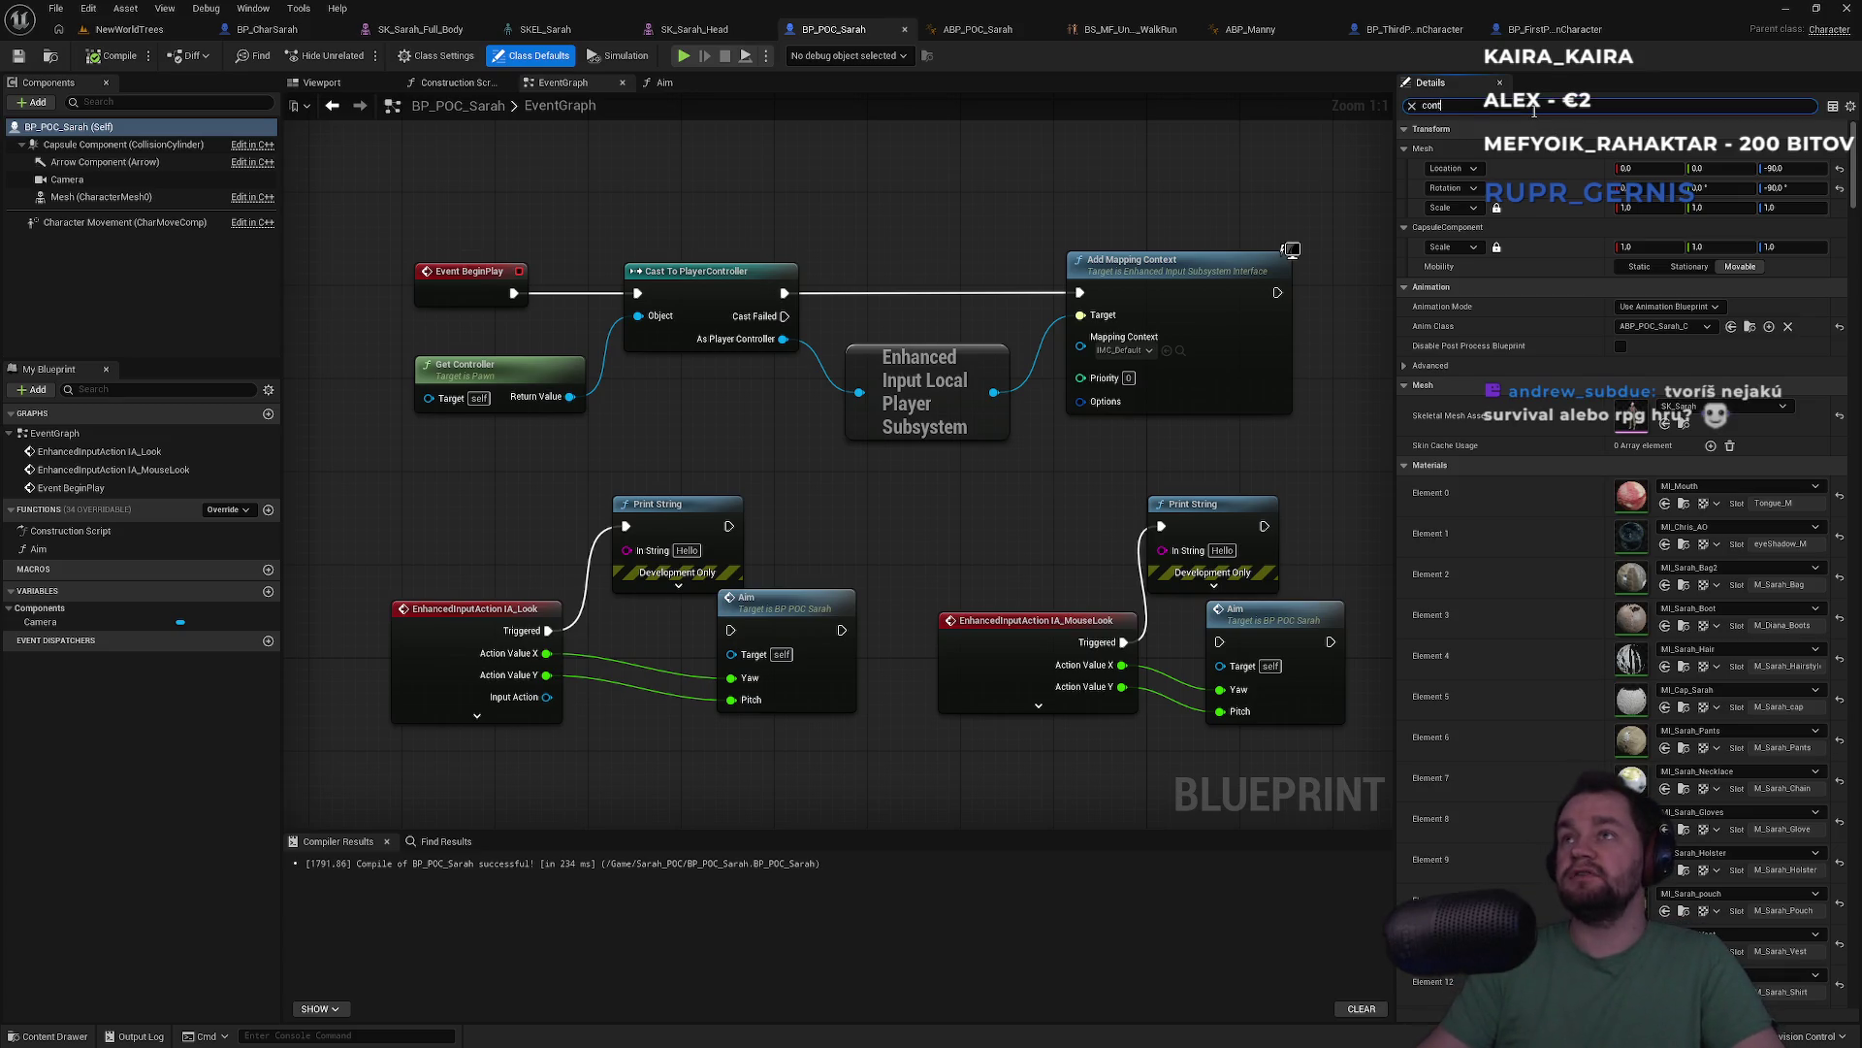
pyautogui.write('er')
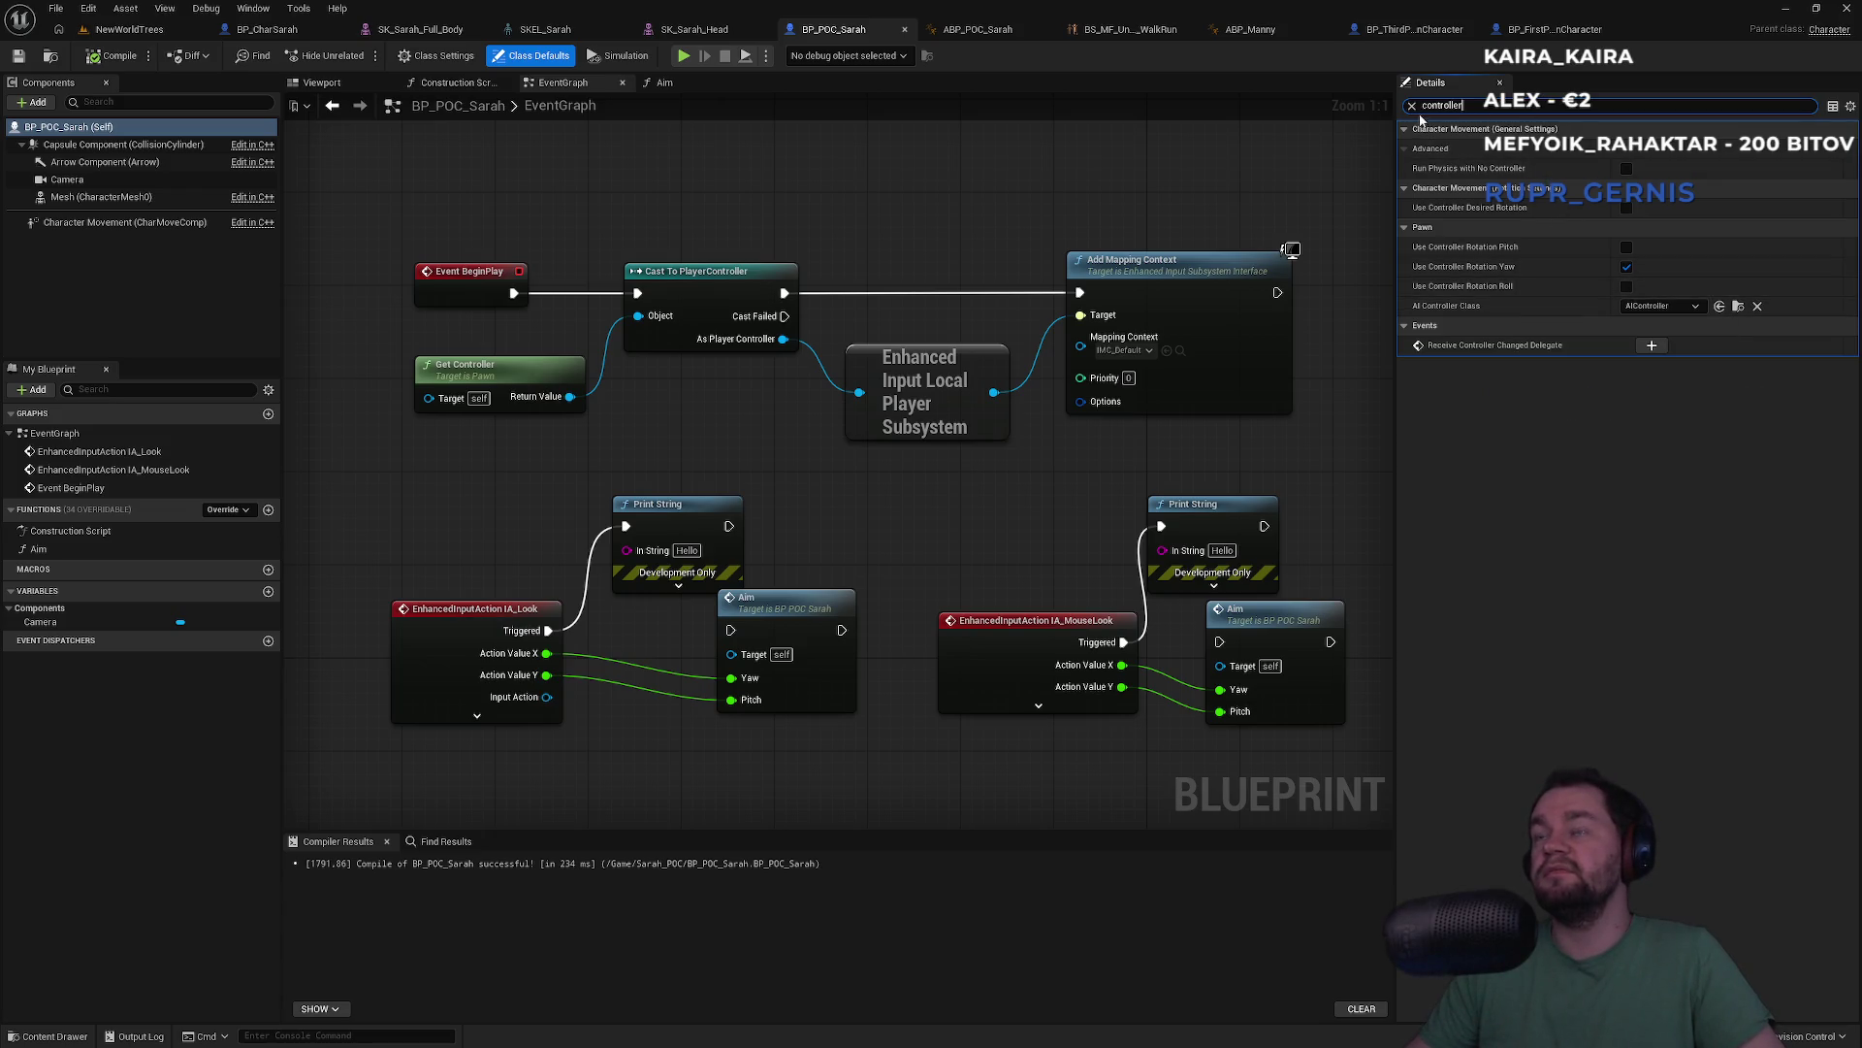
pyautogui.click(1412, 107)
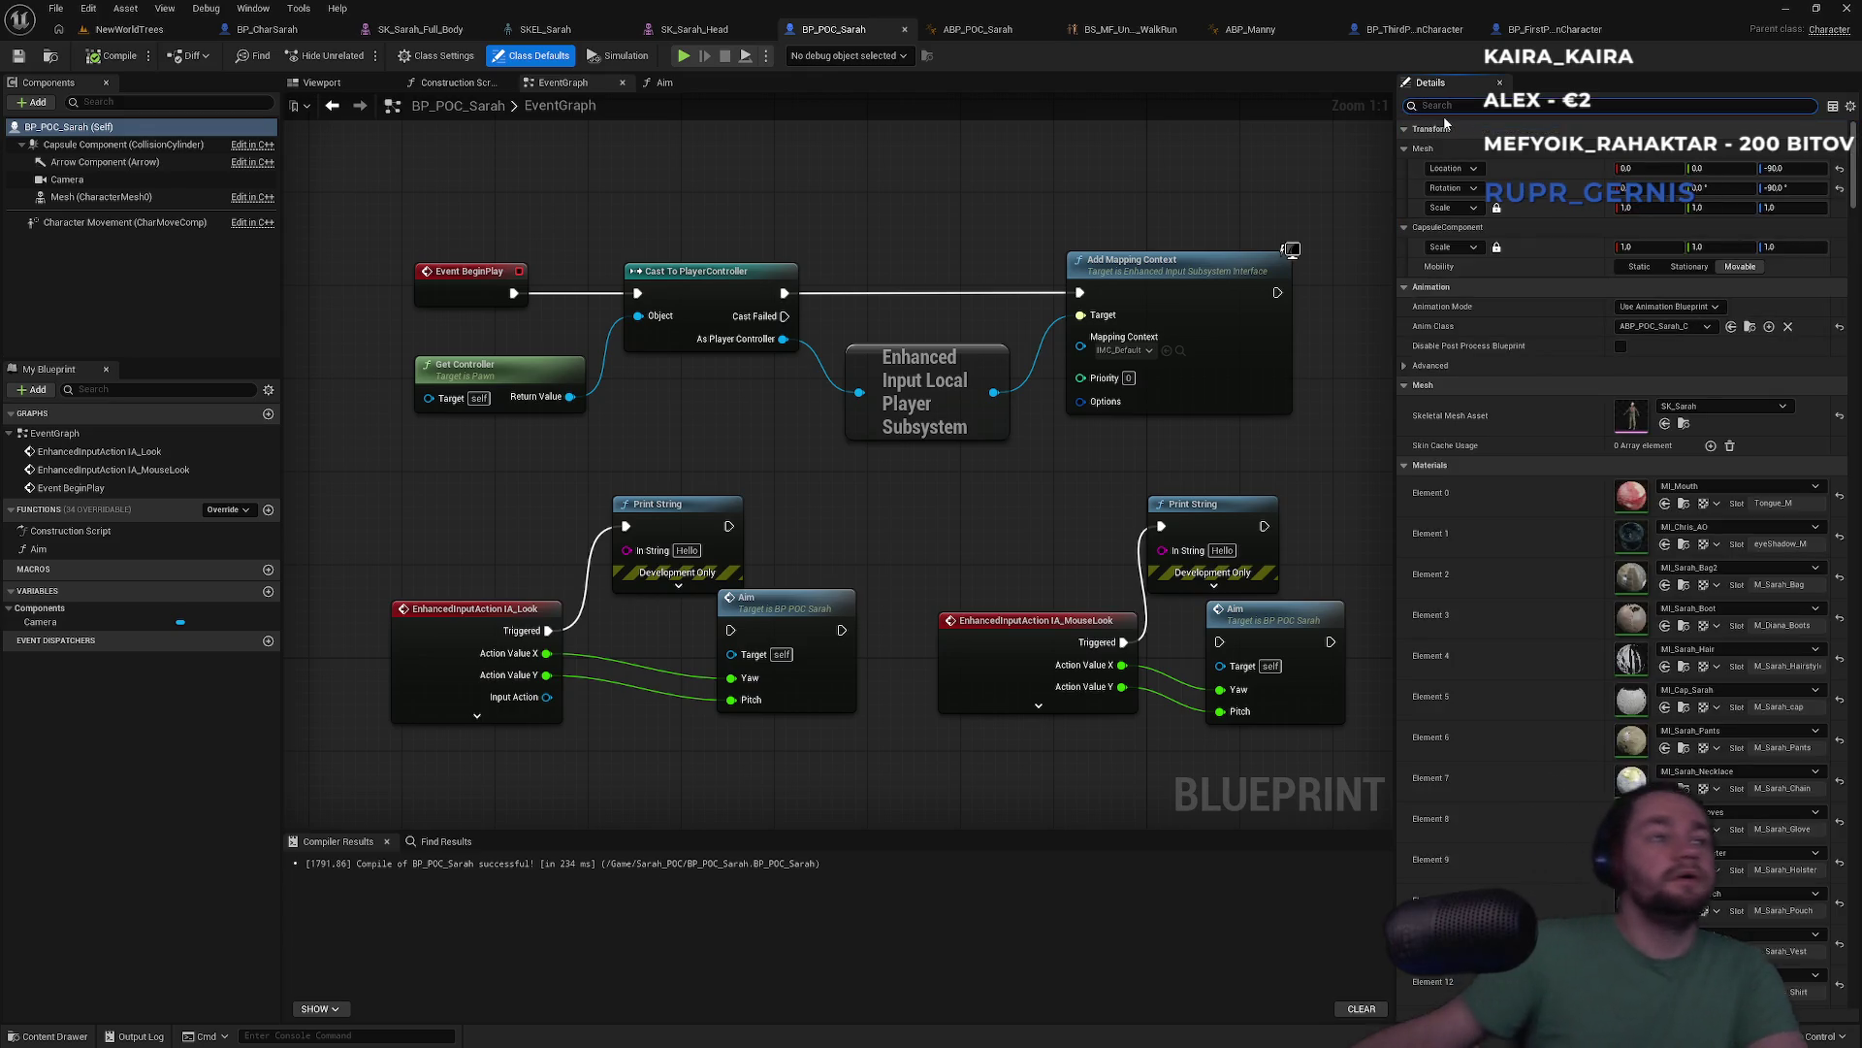
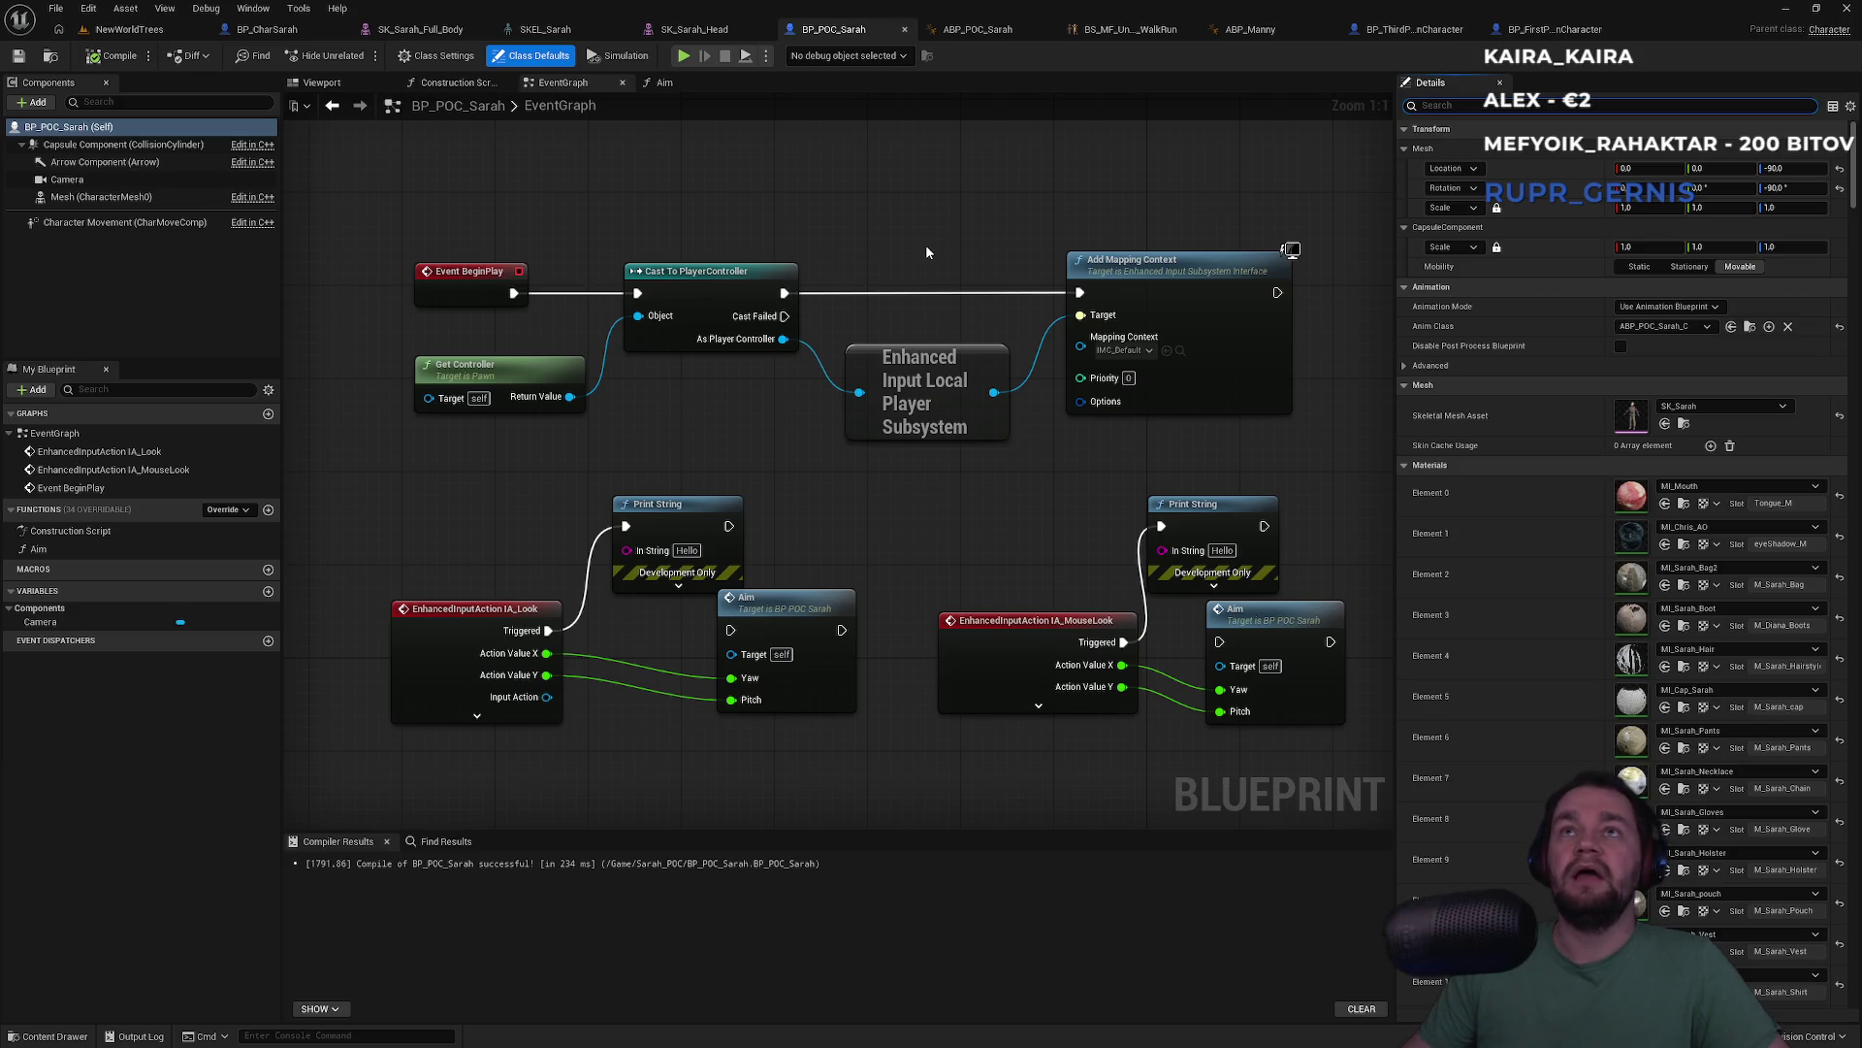
# In the NewWorldTrees level's World Settings, change Default Pawn Class from BP_POC_Sarah to BP_Sarah
pyautogui.click(136, 30)
pyautogui.click(1455, 501)
pyautogui.click(1556, 504)
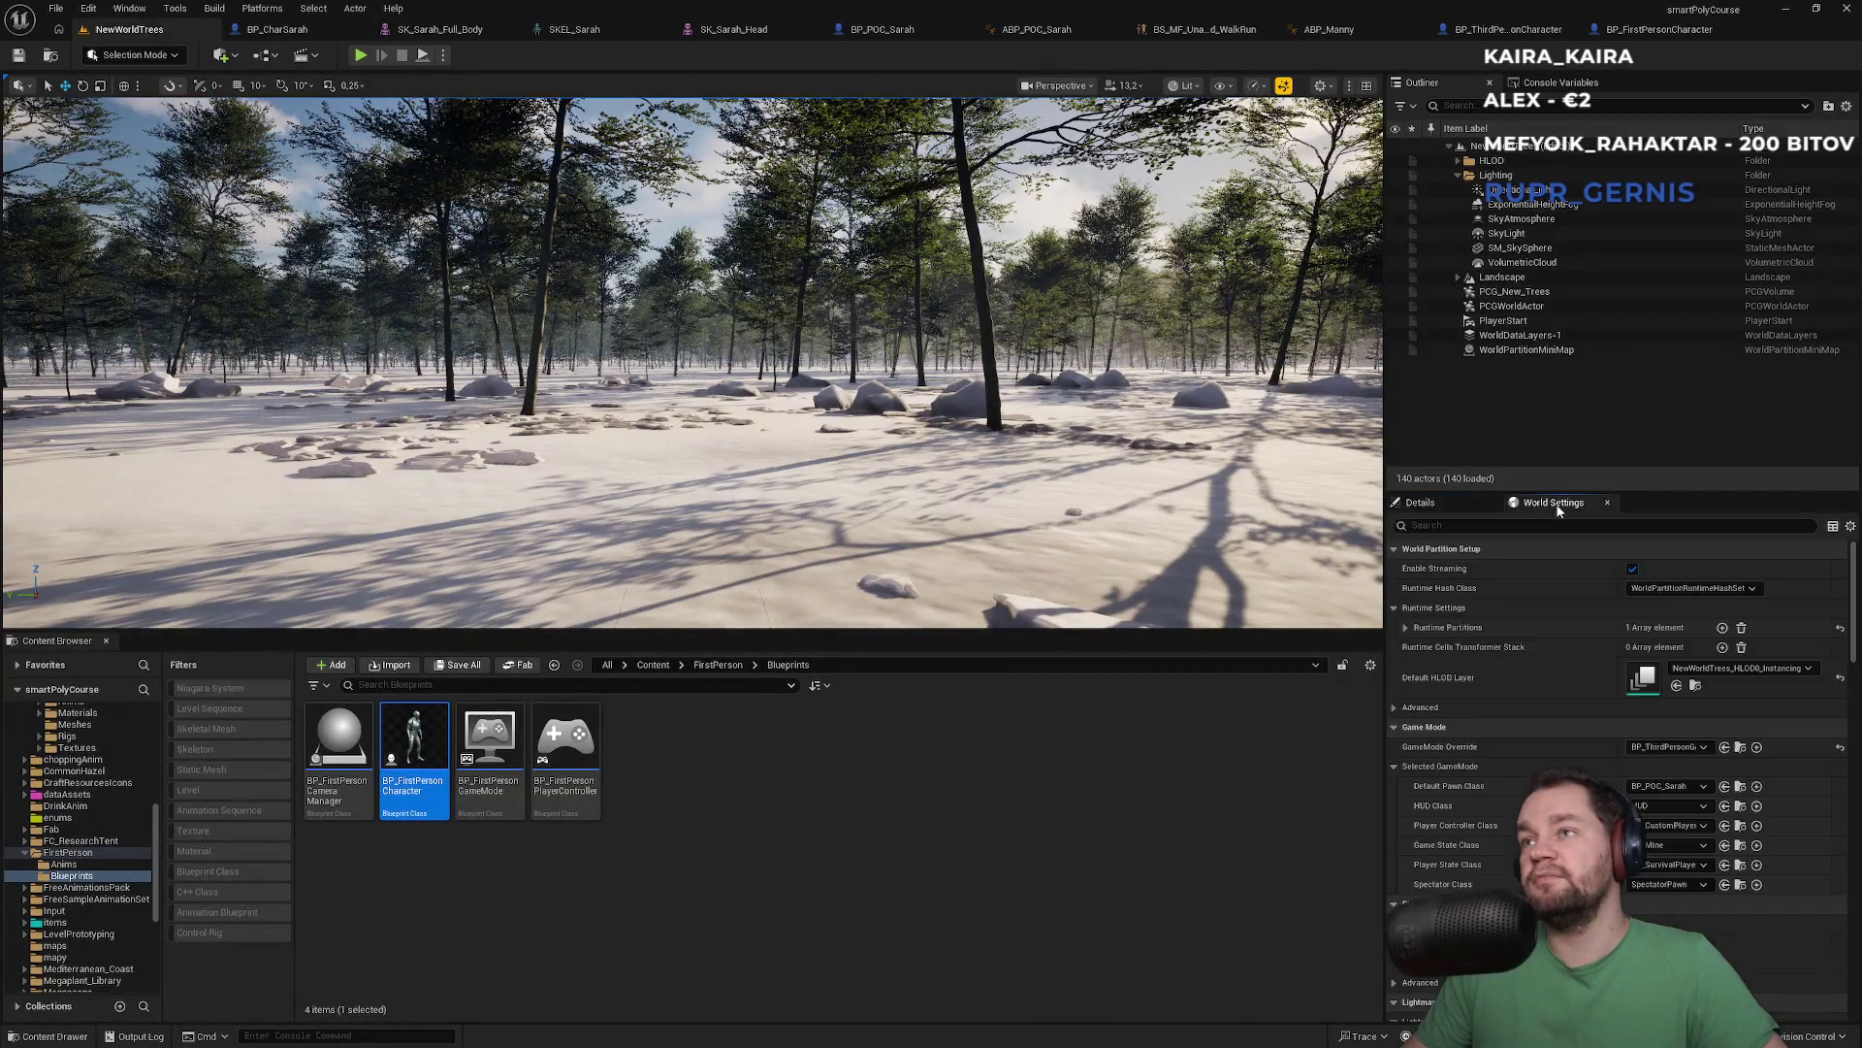
pyautogui.click(1446, 502)
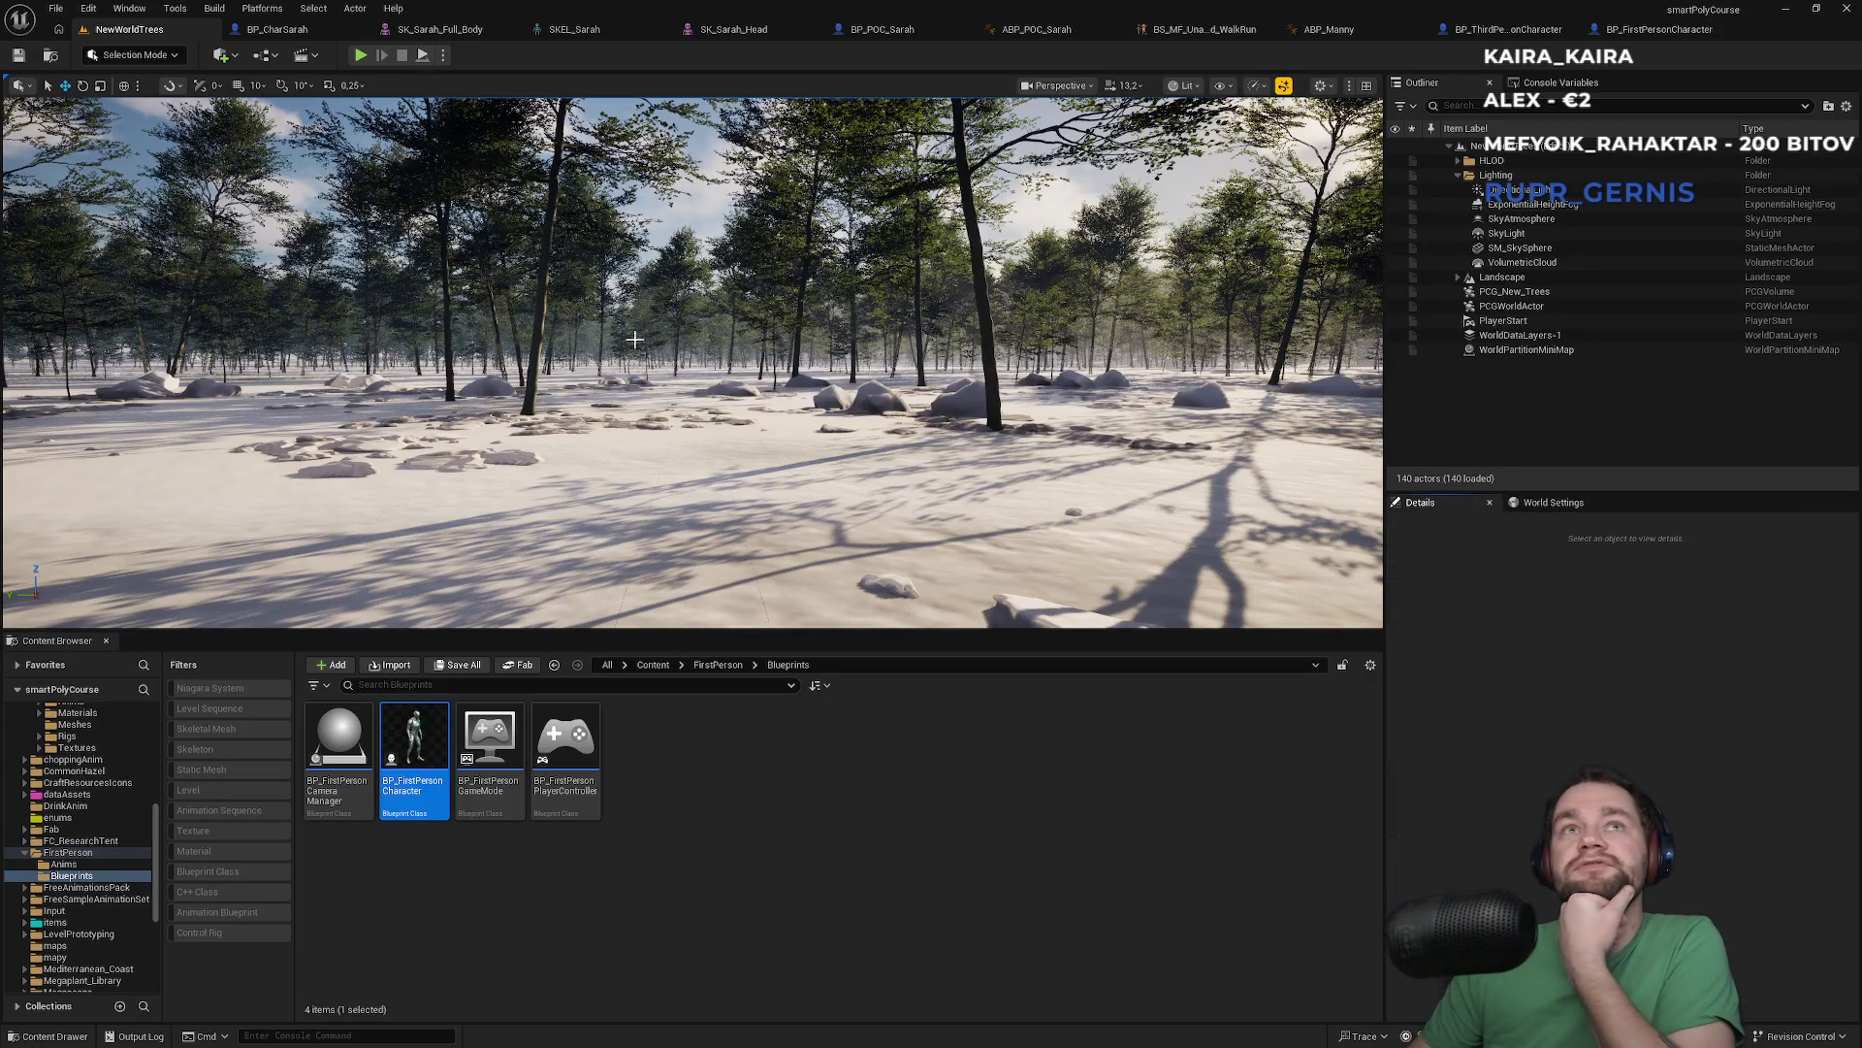
pyautogui.click(1553, 503)
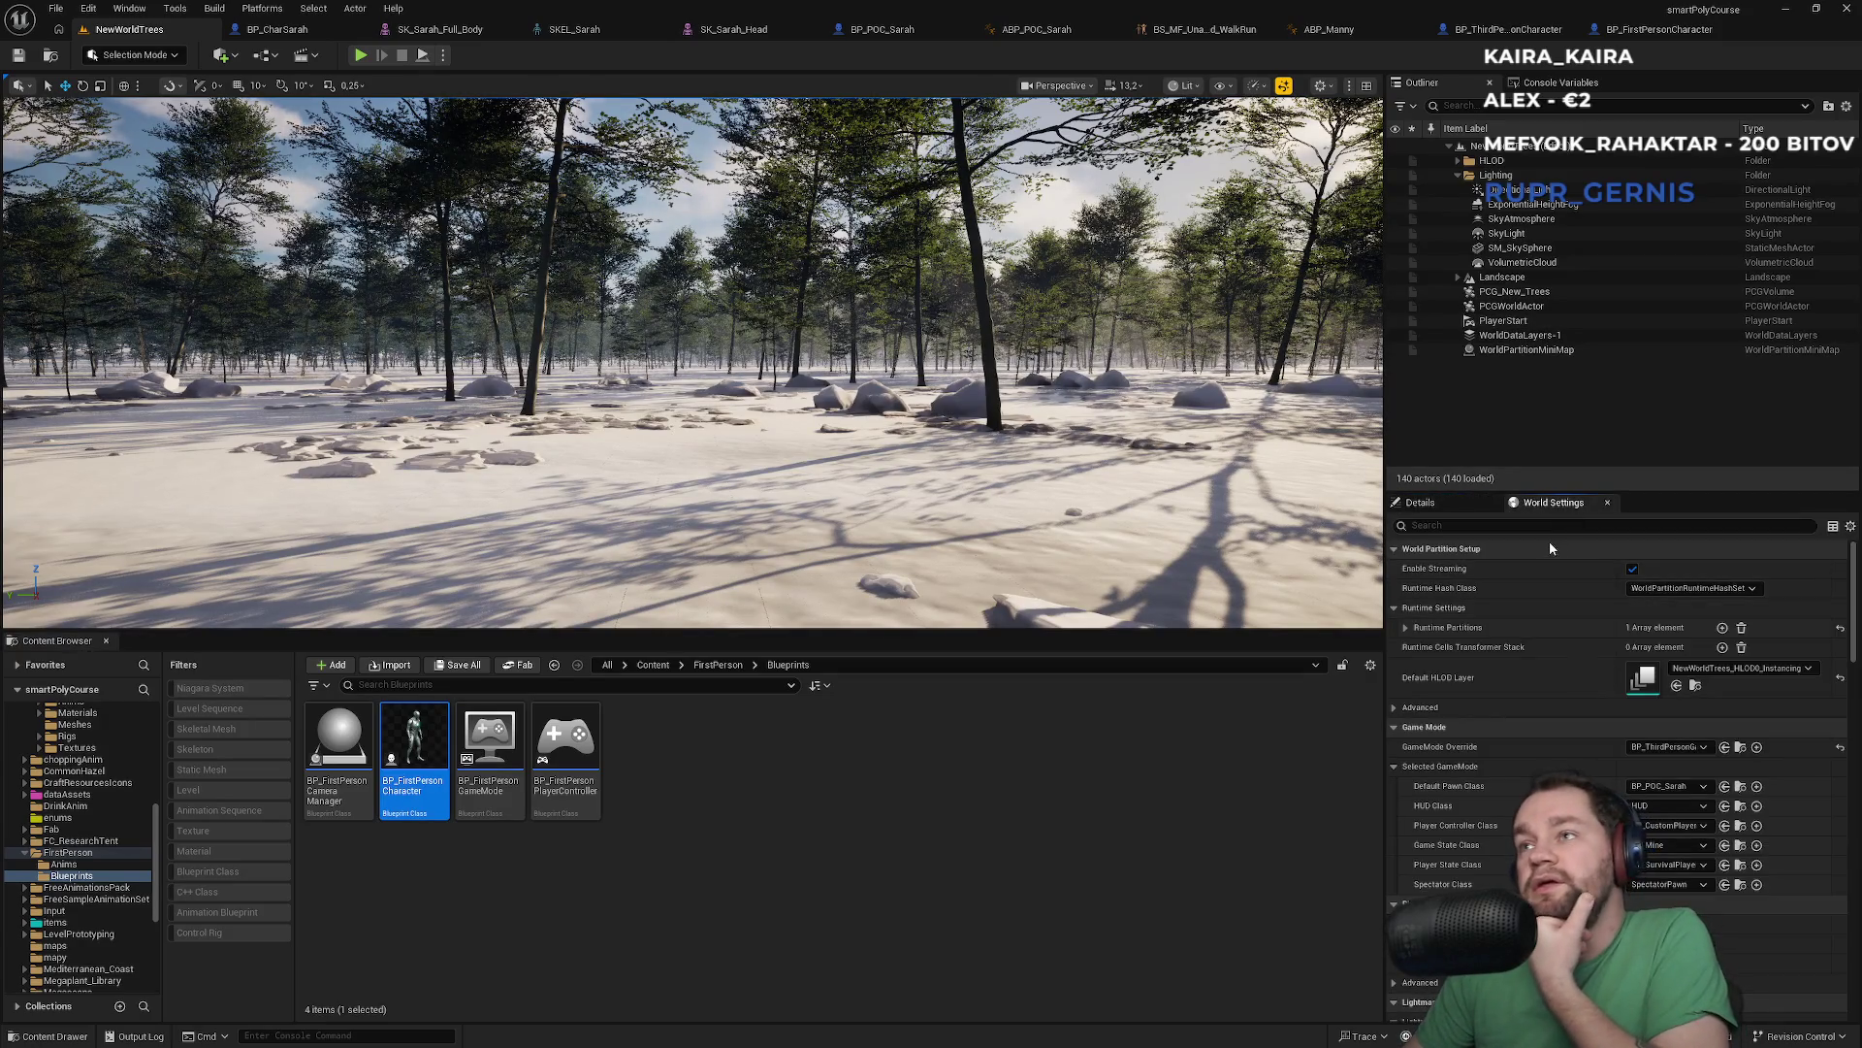
pyautogui.click(1667, 786)
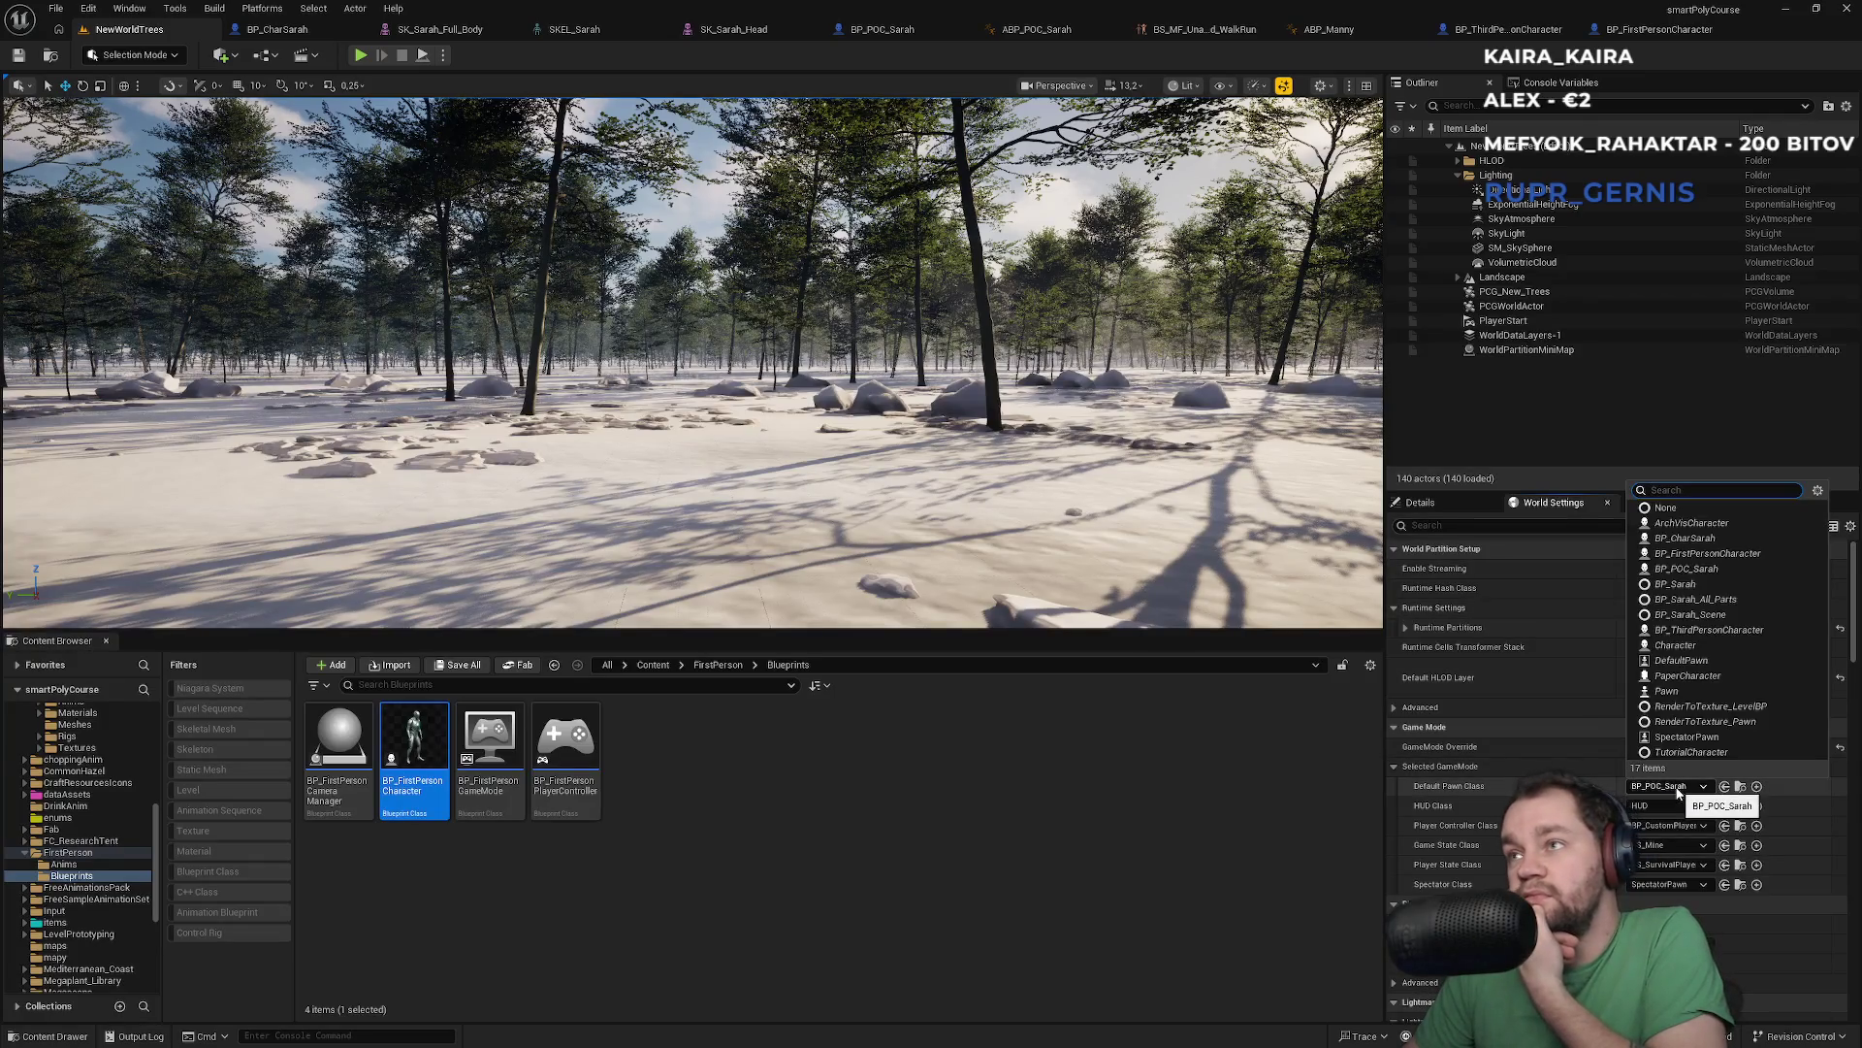
pyautogui.click(1675, 584)
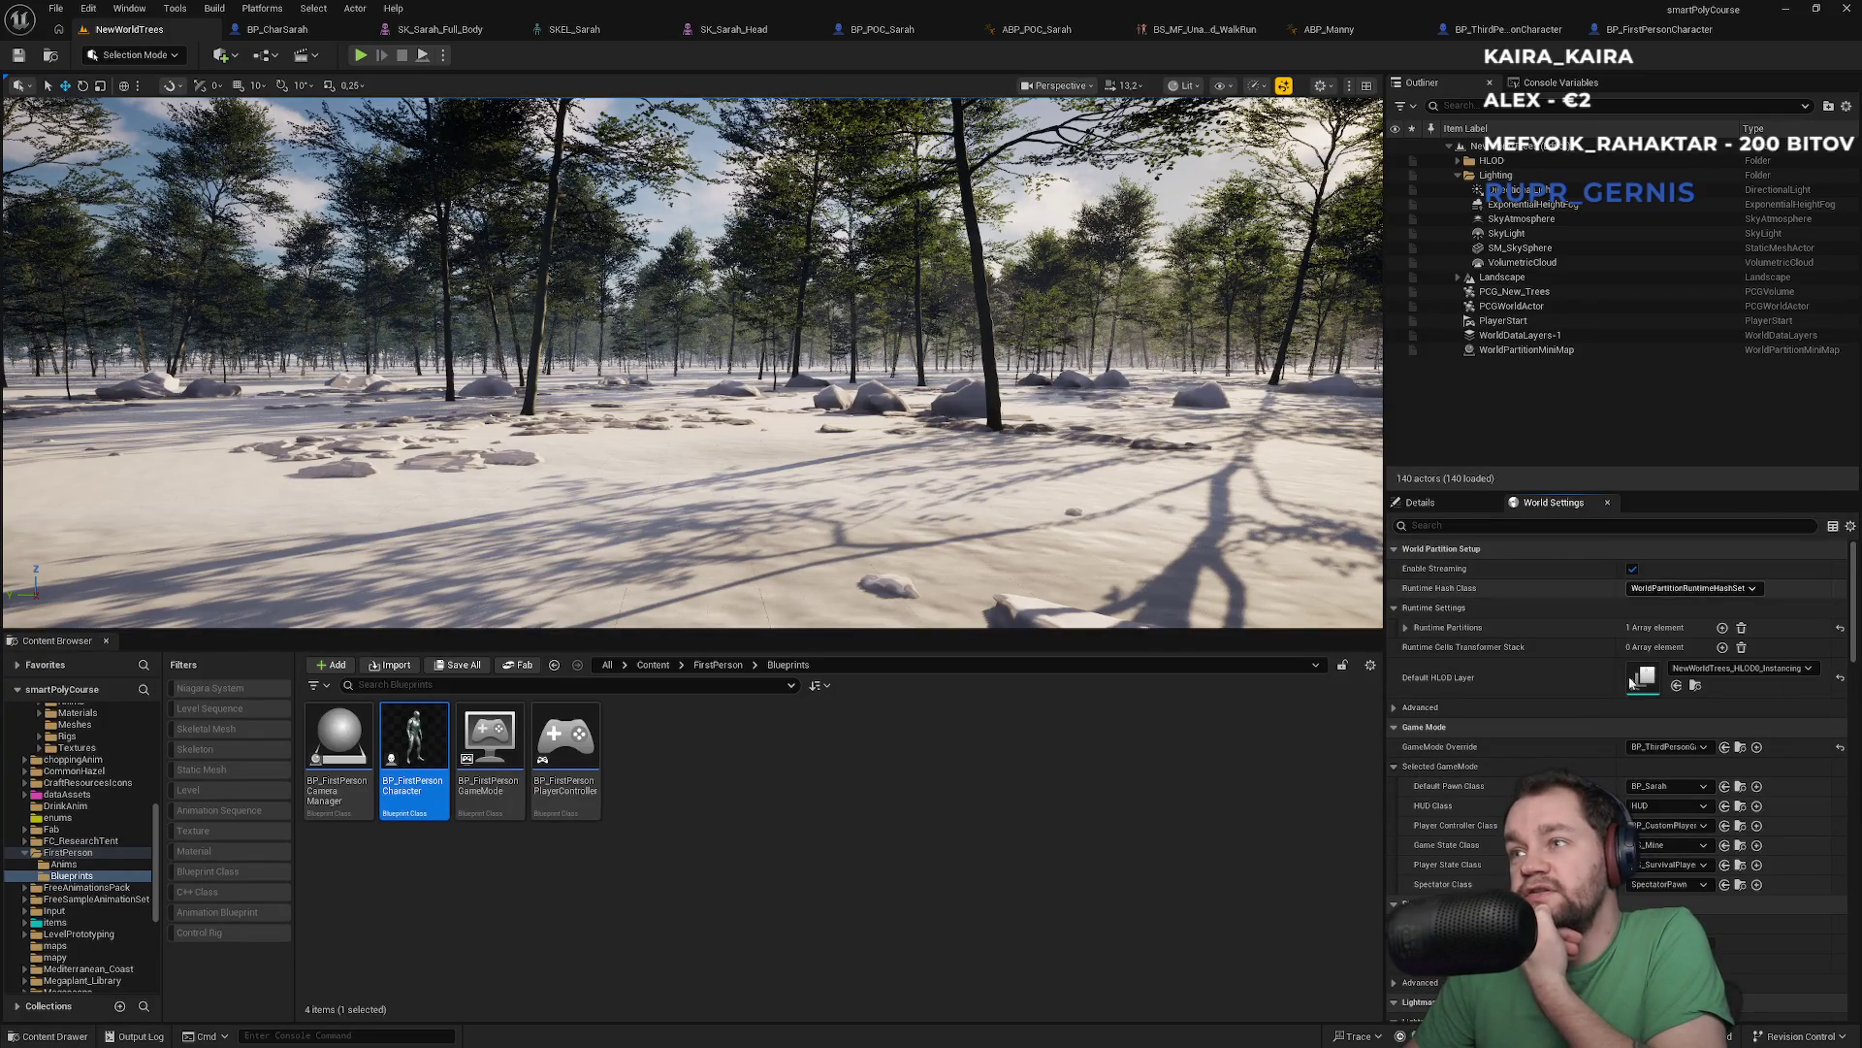
pyautogui.click(359, 59)
pyautogui.click(359, 105)
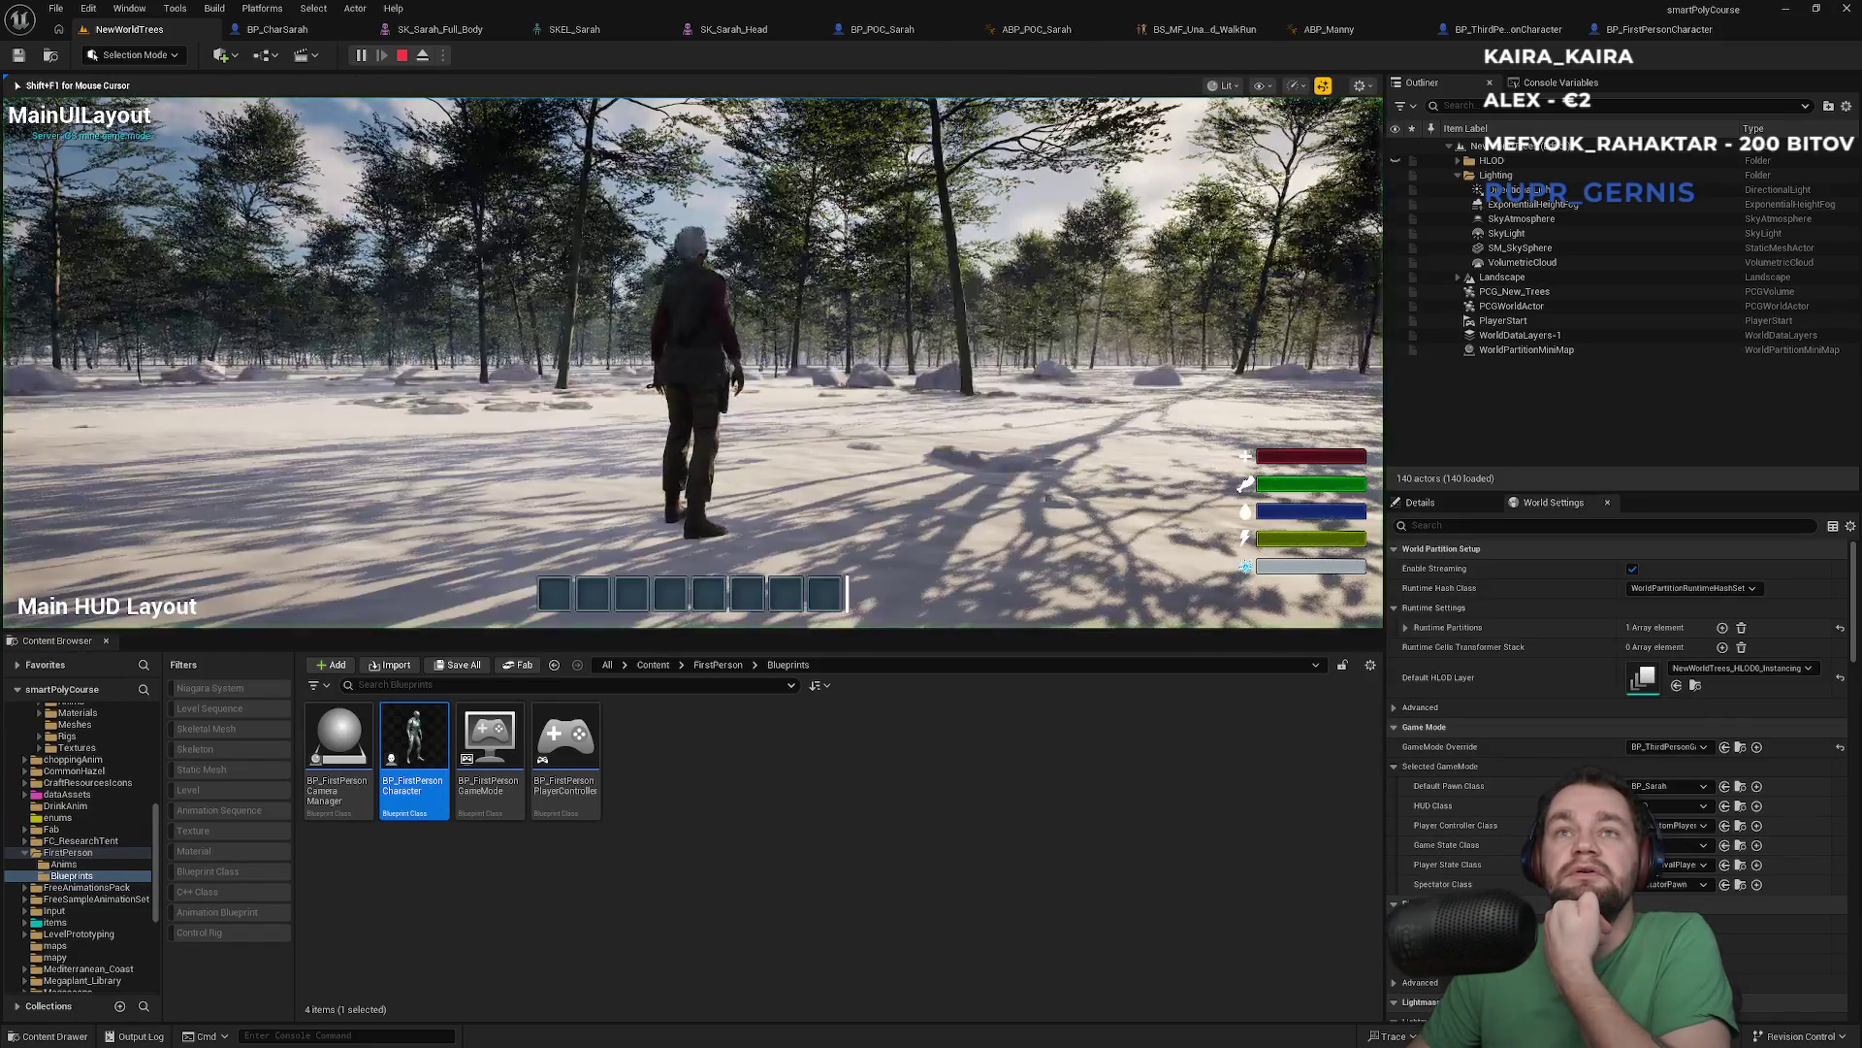
pyautogui.press('F11')
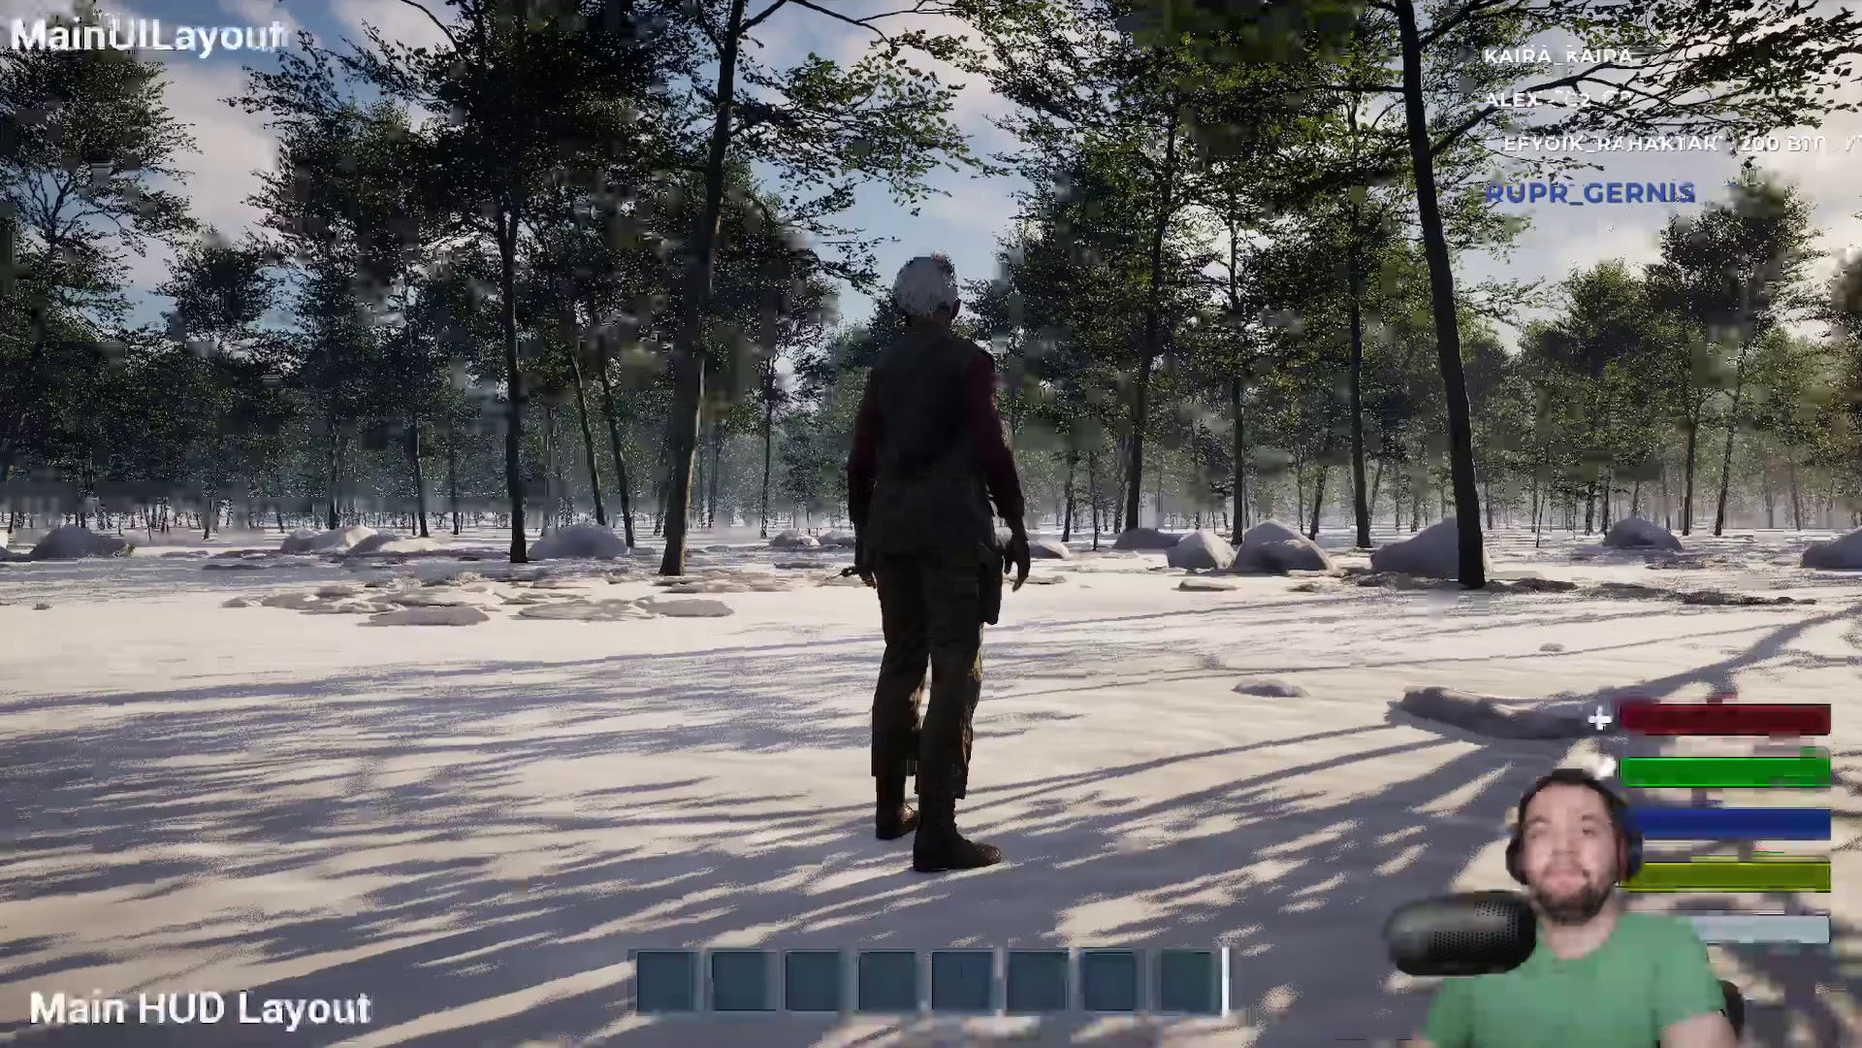
pyautogui.press('F11')
pyautogui.hotkey('shift', 'F1')
pyautogui.press('Escape')
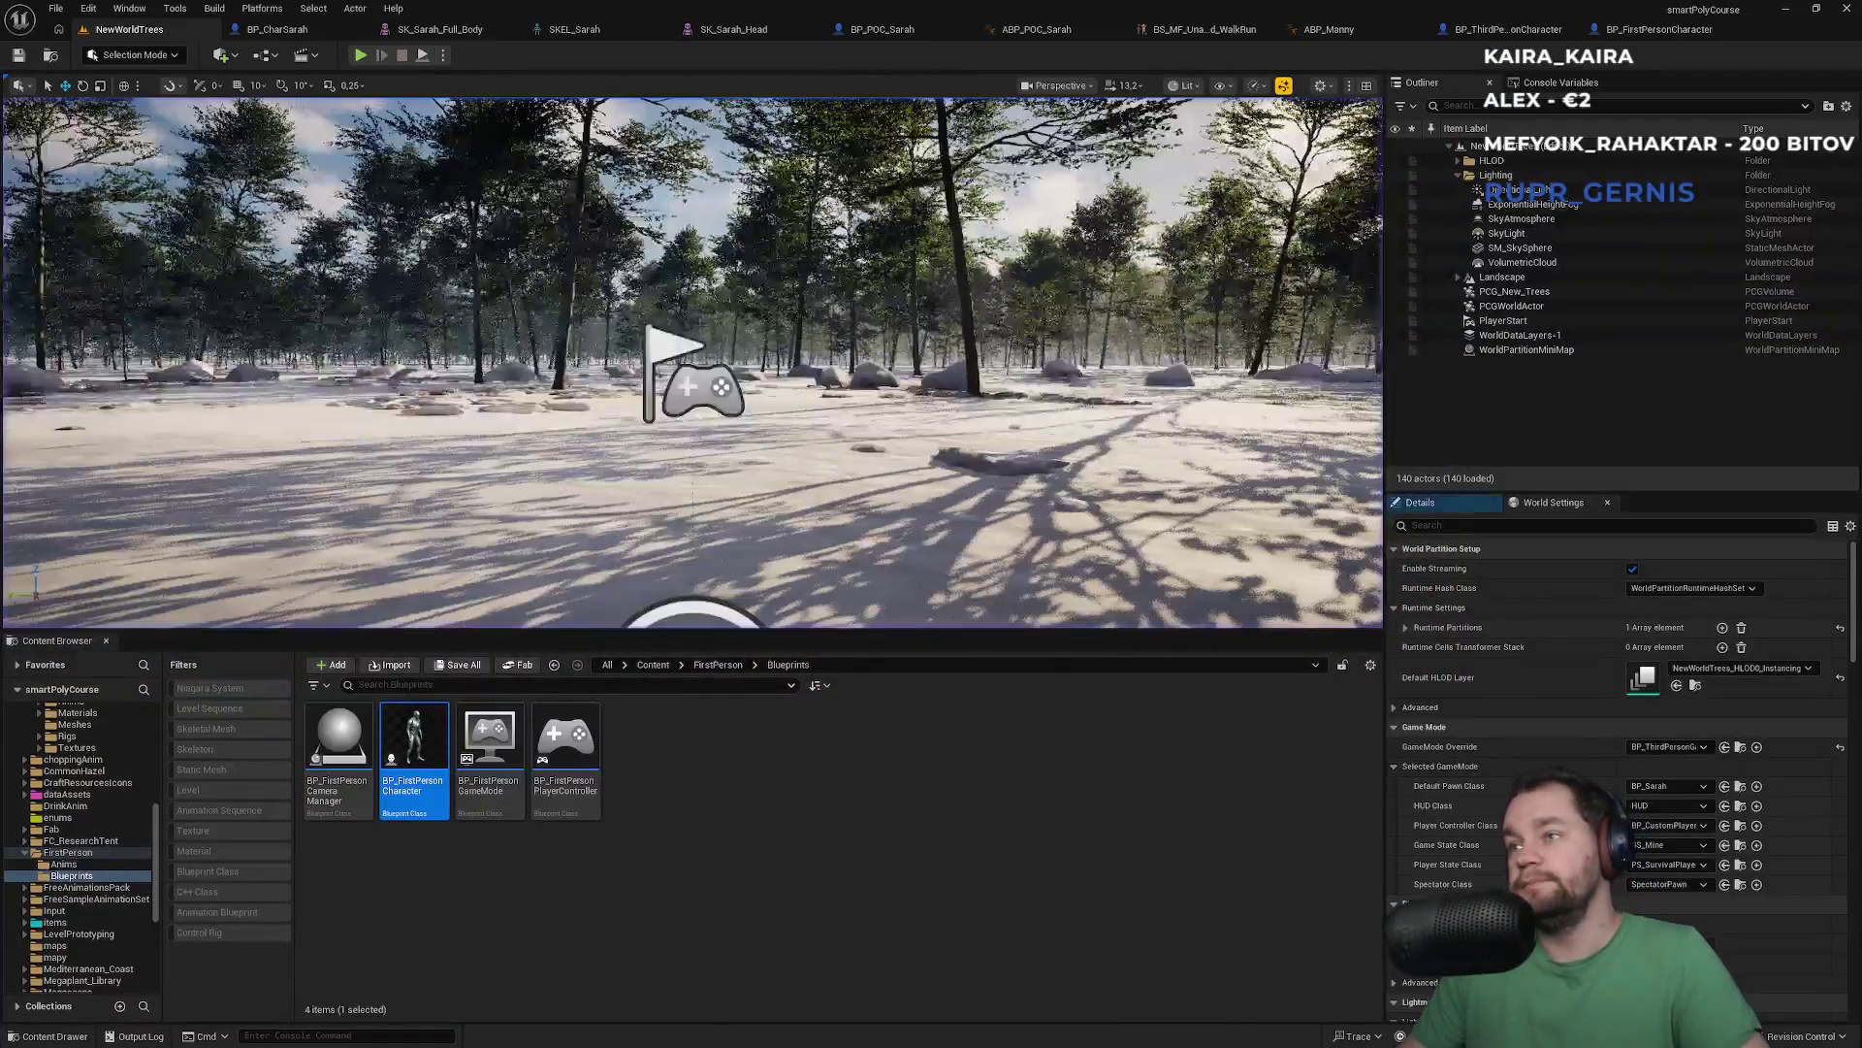
pyautogui.click(1672, 784)
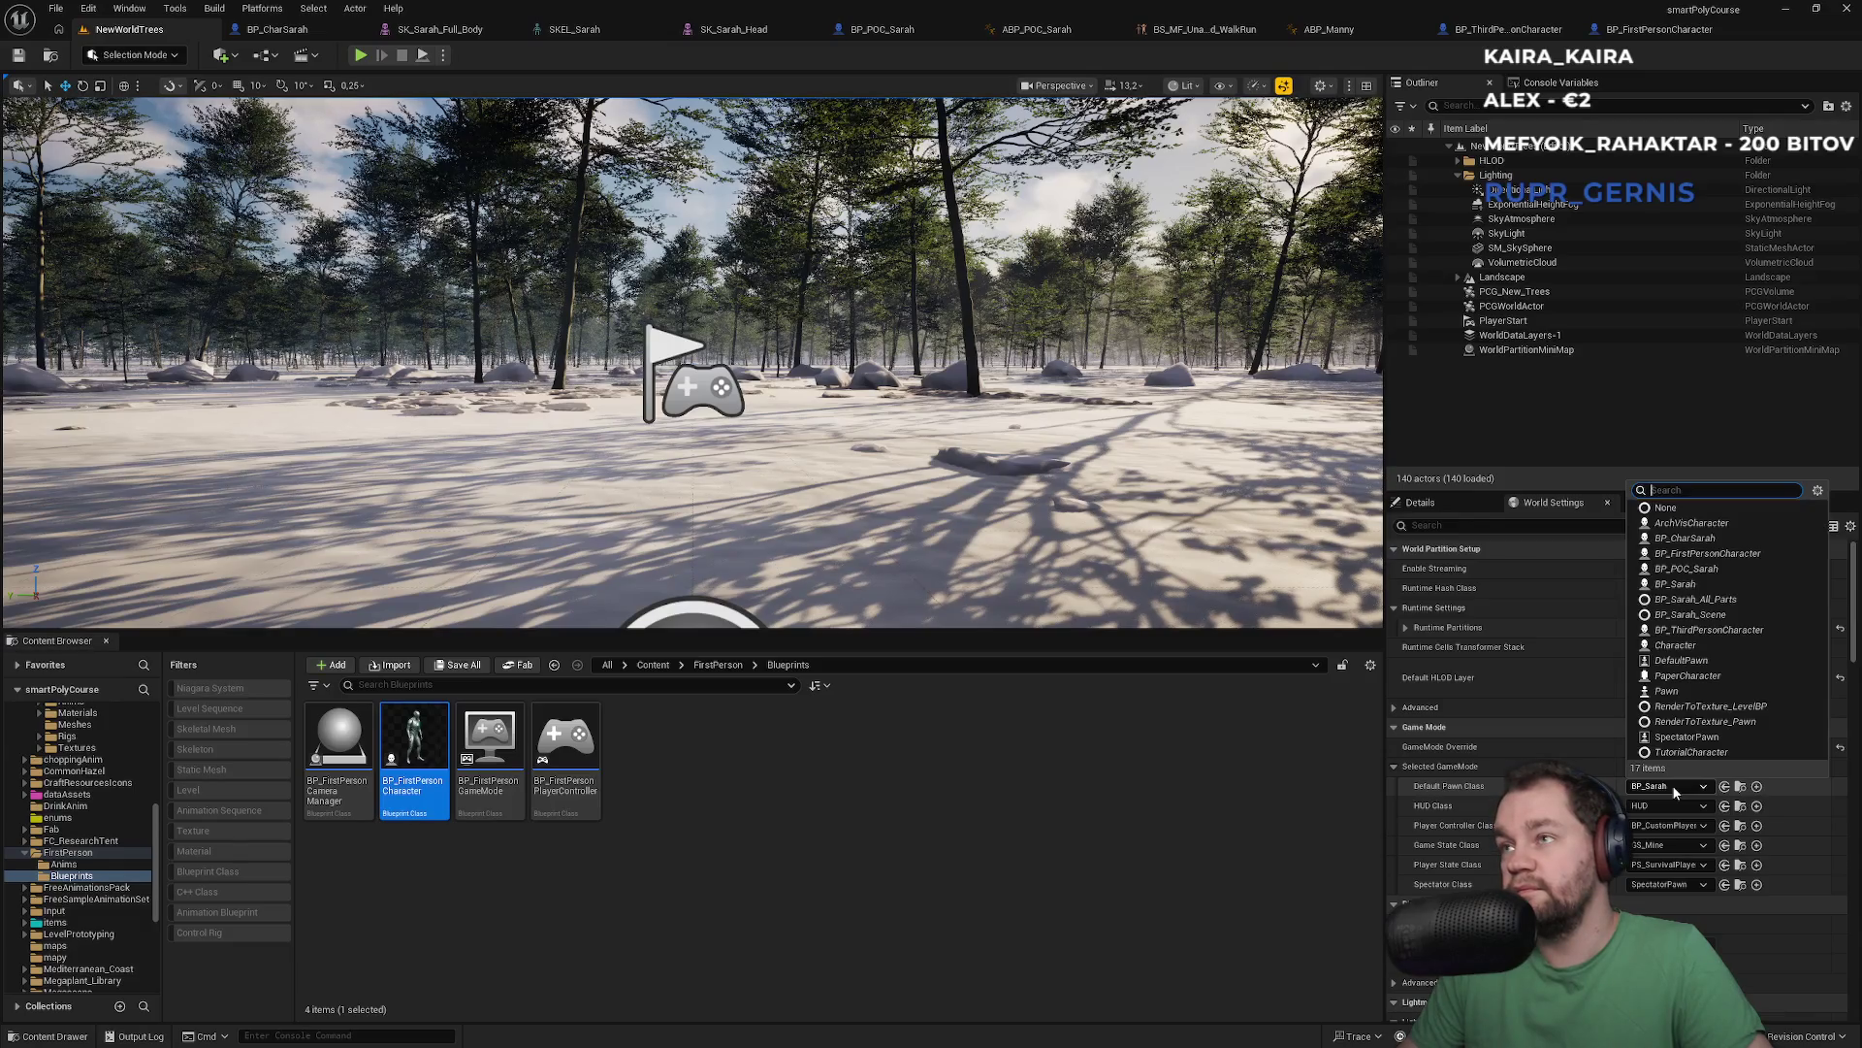
pyautogui.click(1689, 586)
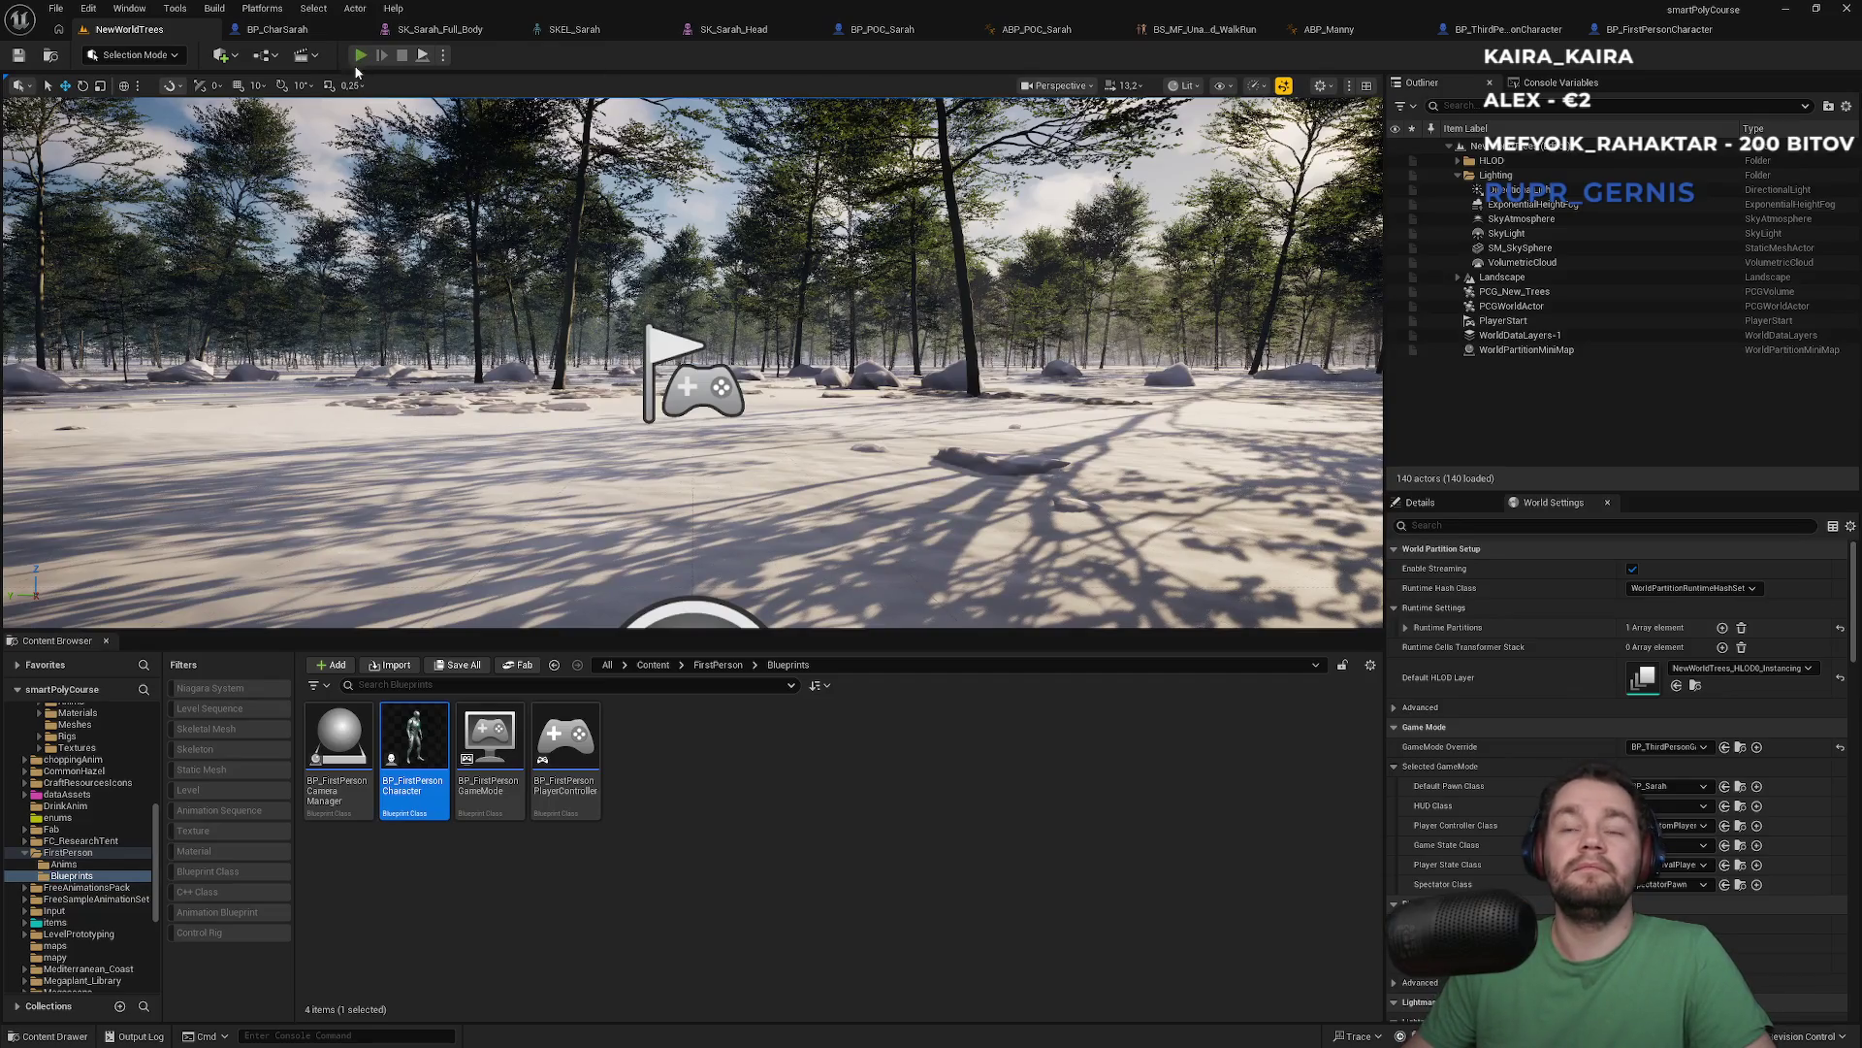
pyautogui.hotkey('alt', 'p')
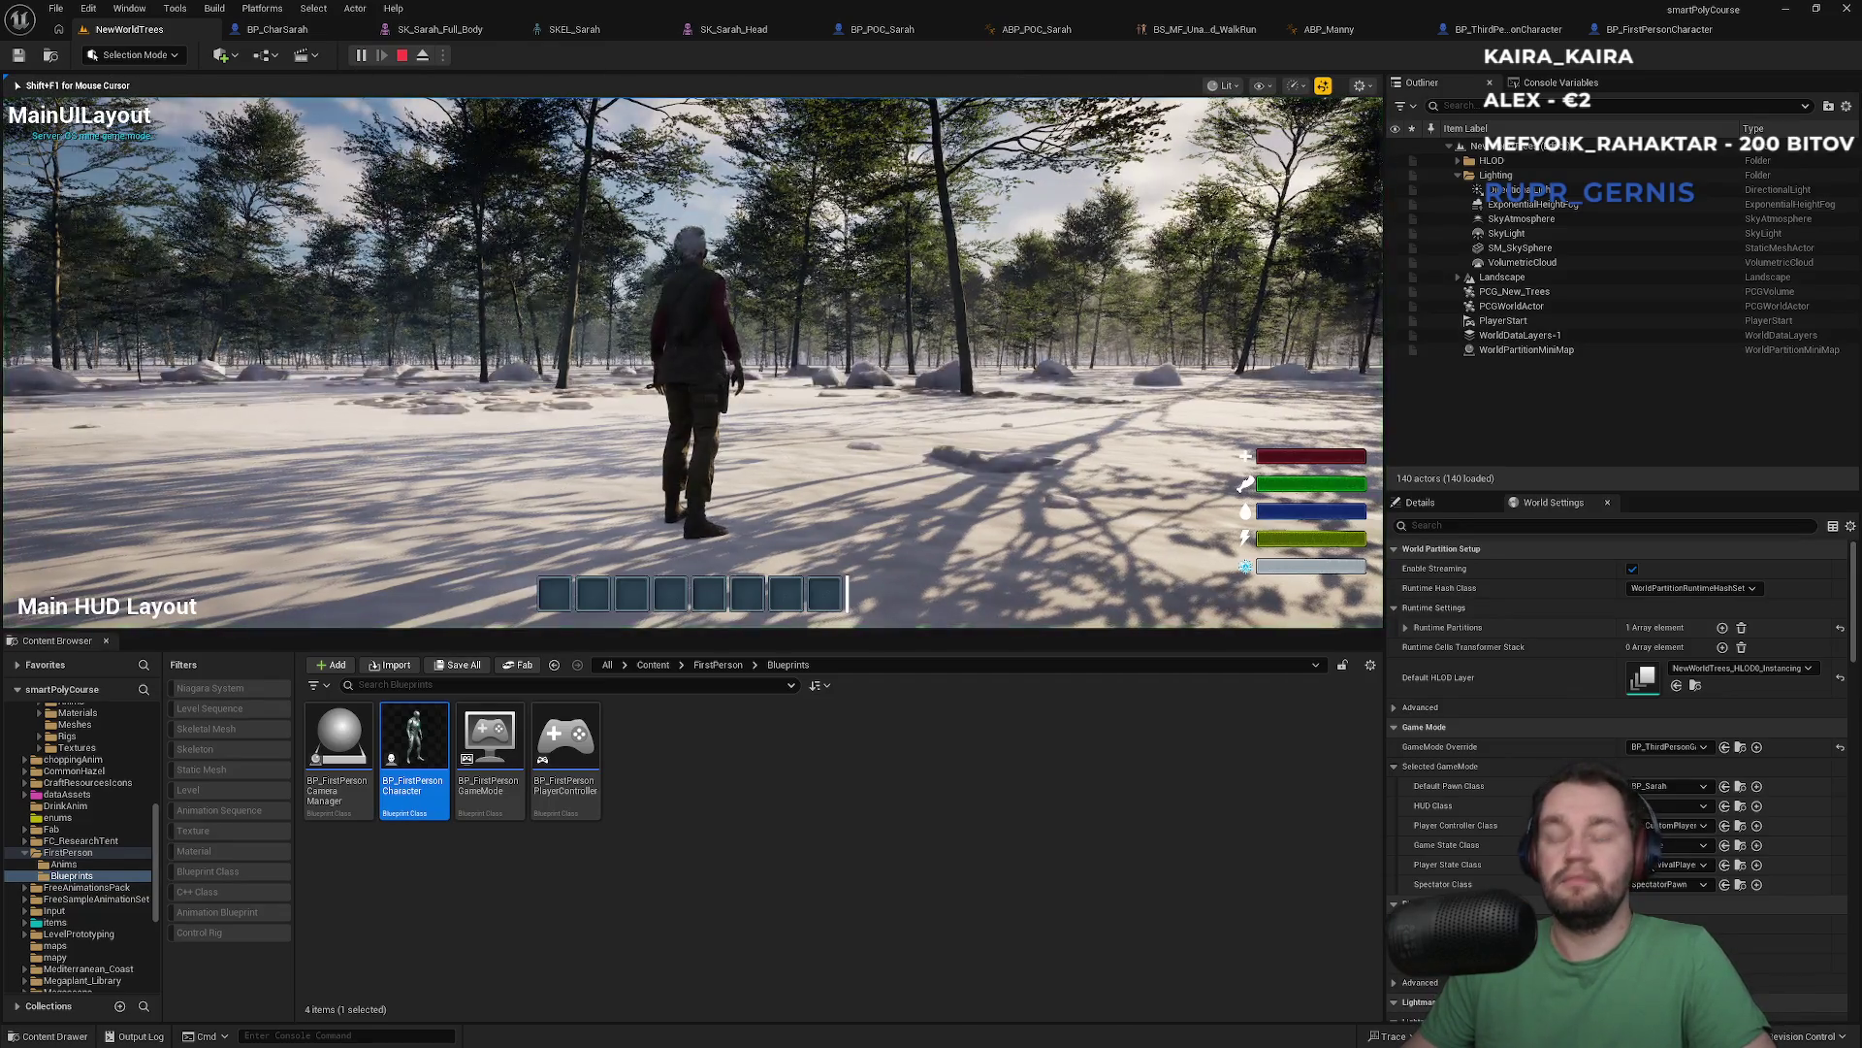
pyautogui.press('F11')
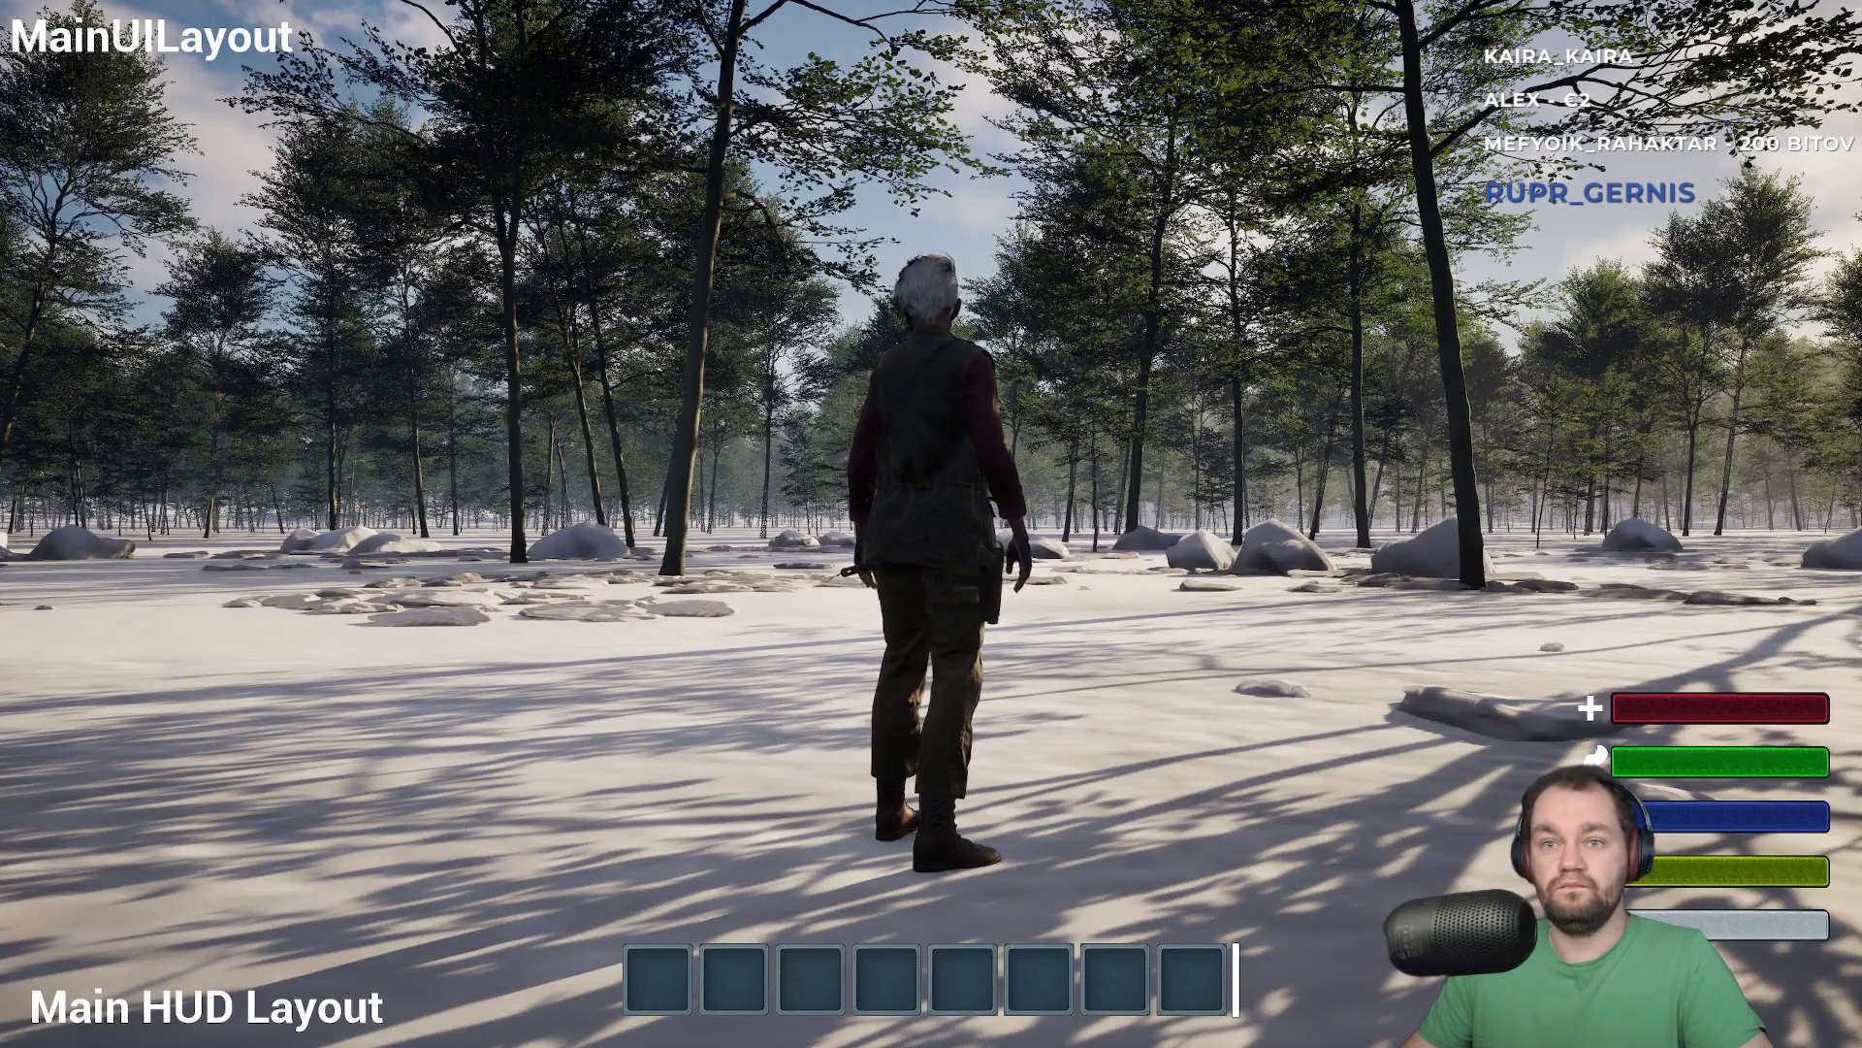
pyautogui.press('F11')
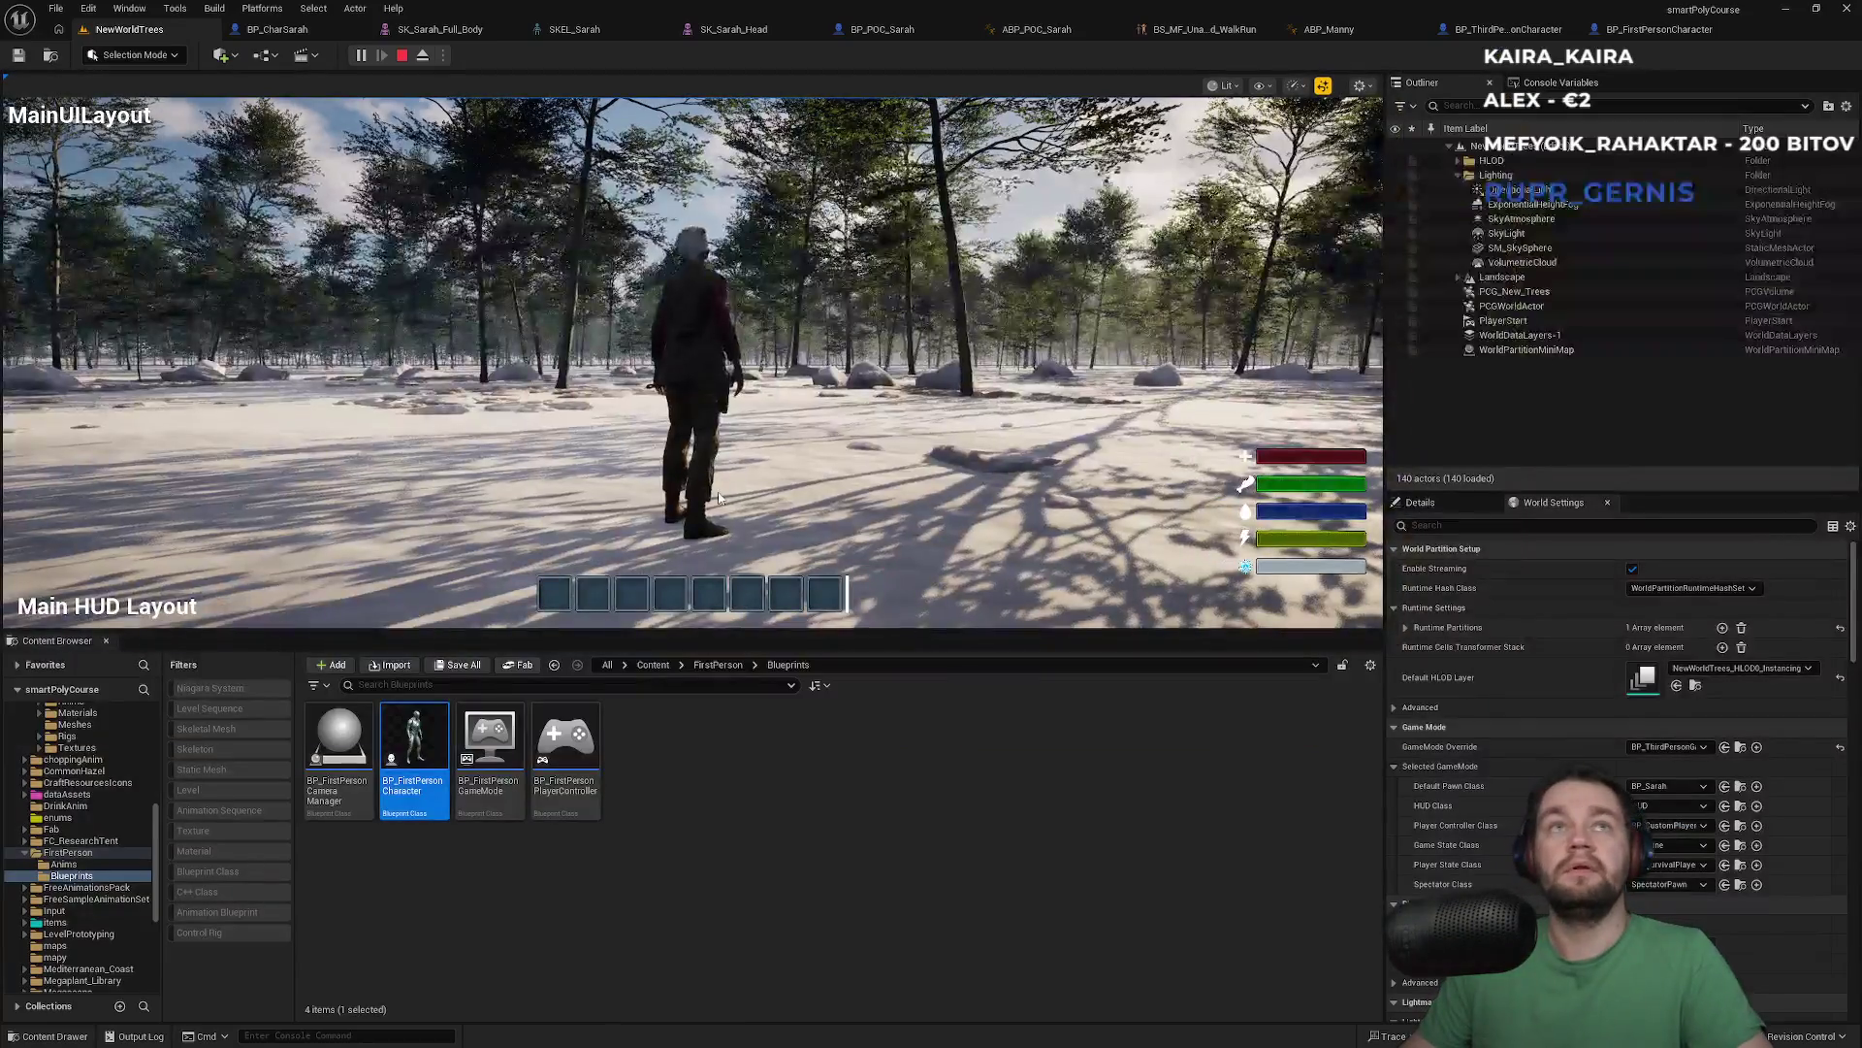
pyautogui.press('Escape')
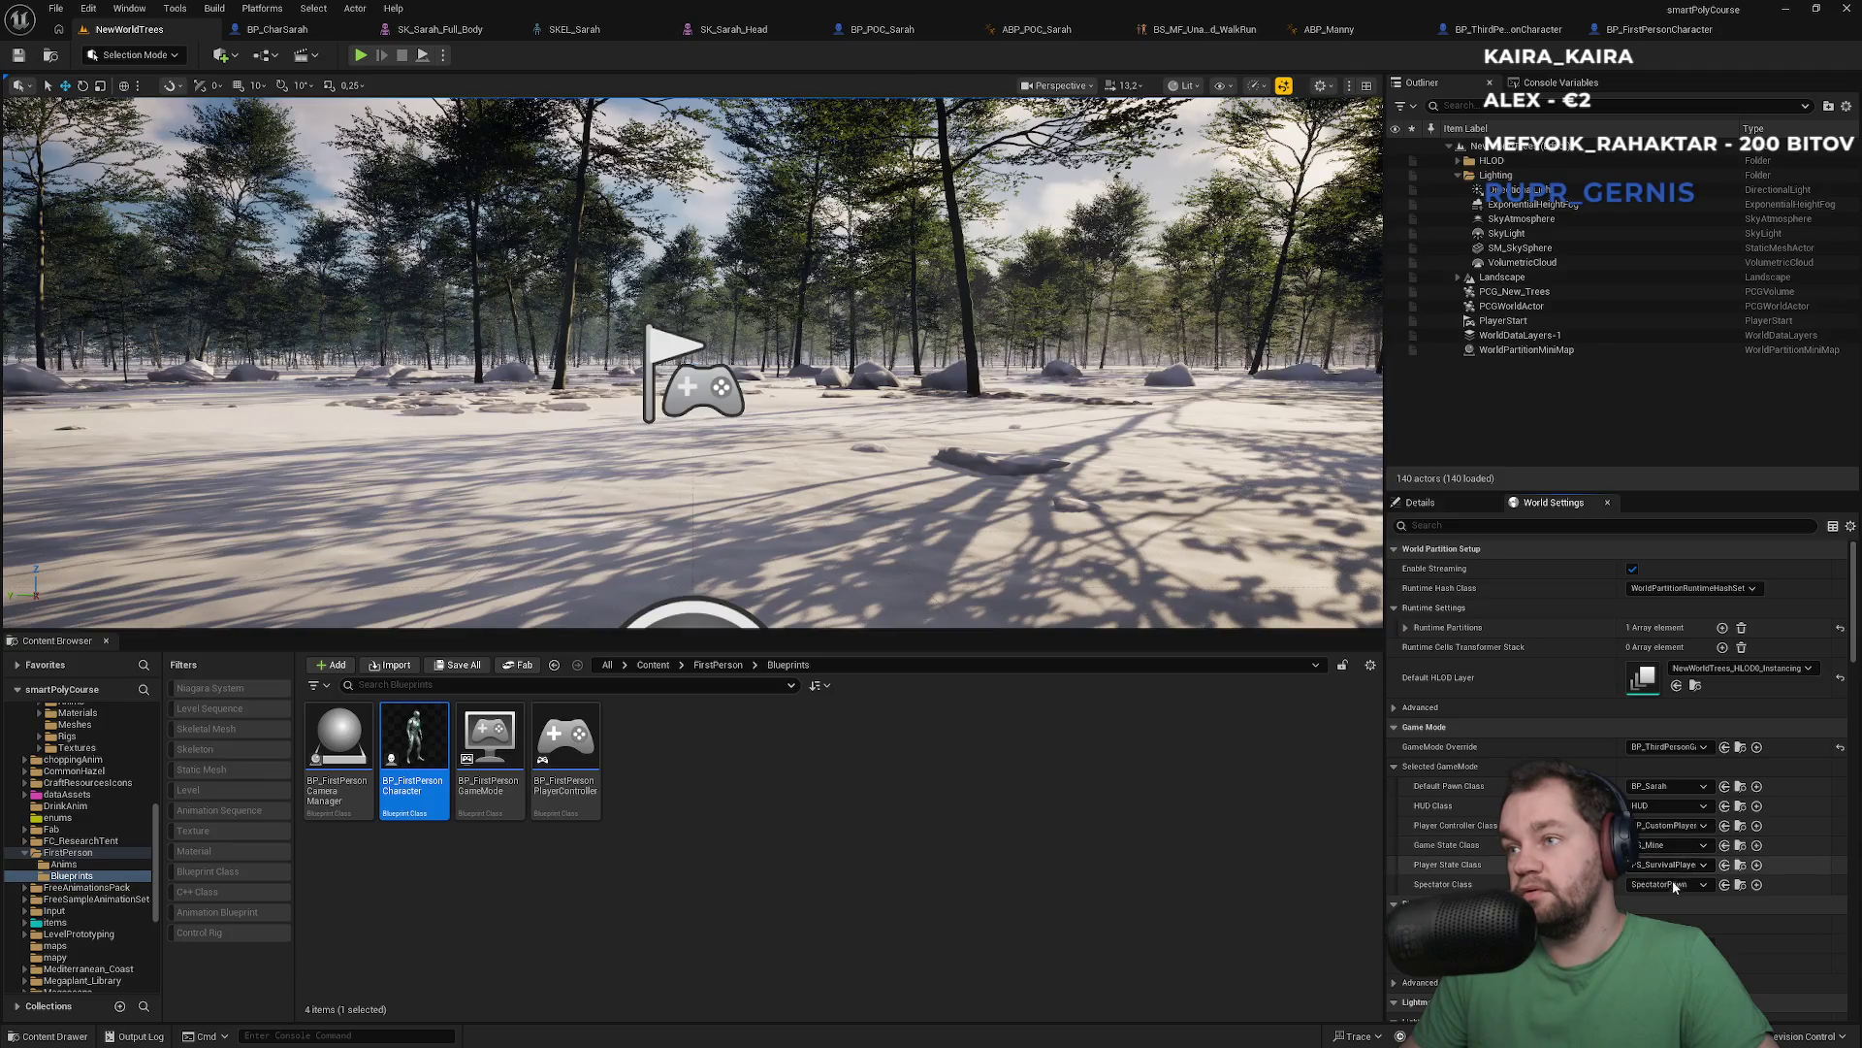
pyautogui.click(1669, 785)
pyautogui.click(1668, 784)
pyautogui.click(1669, 747)
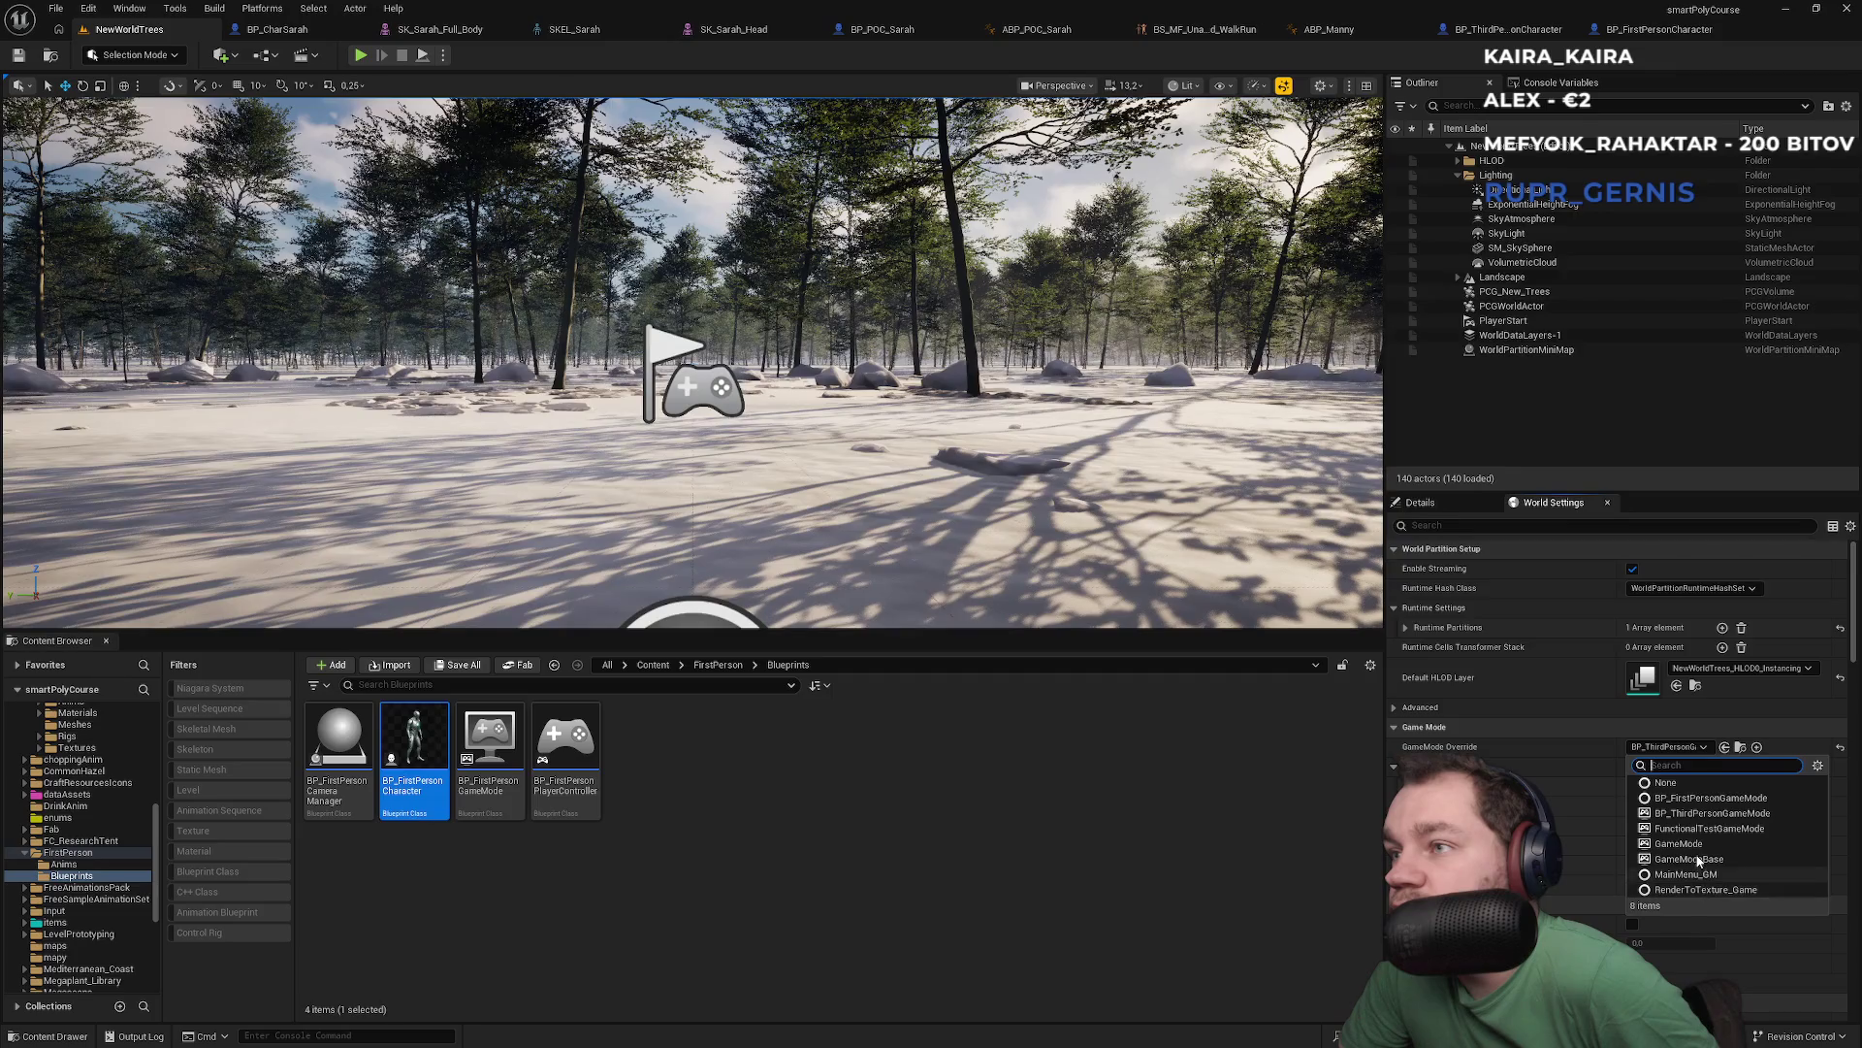
# Search the project Content folder for 'Gamemode' assets, then clear the search filter
pyautogui.click(1246, 831)
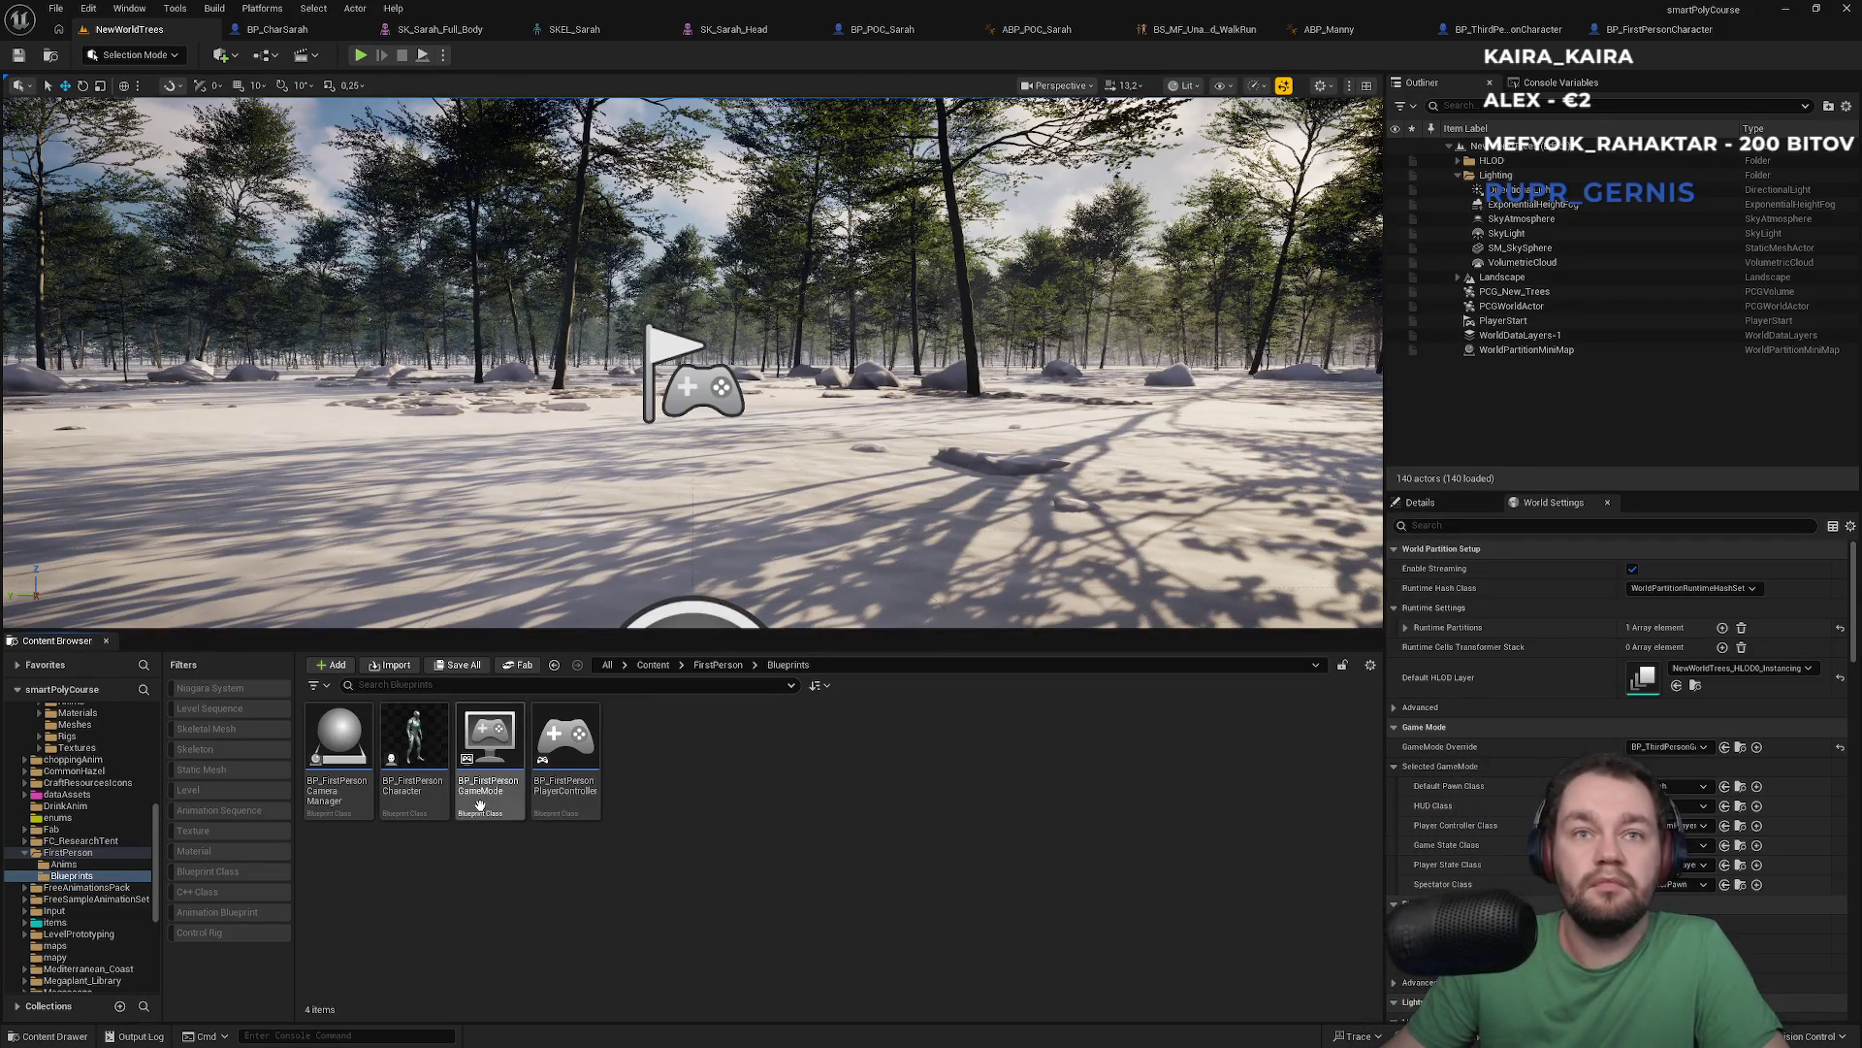
pyautogui.click(652, 665)
pyautogui.click(447, 685)
pyautogui.write('Ga')
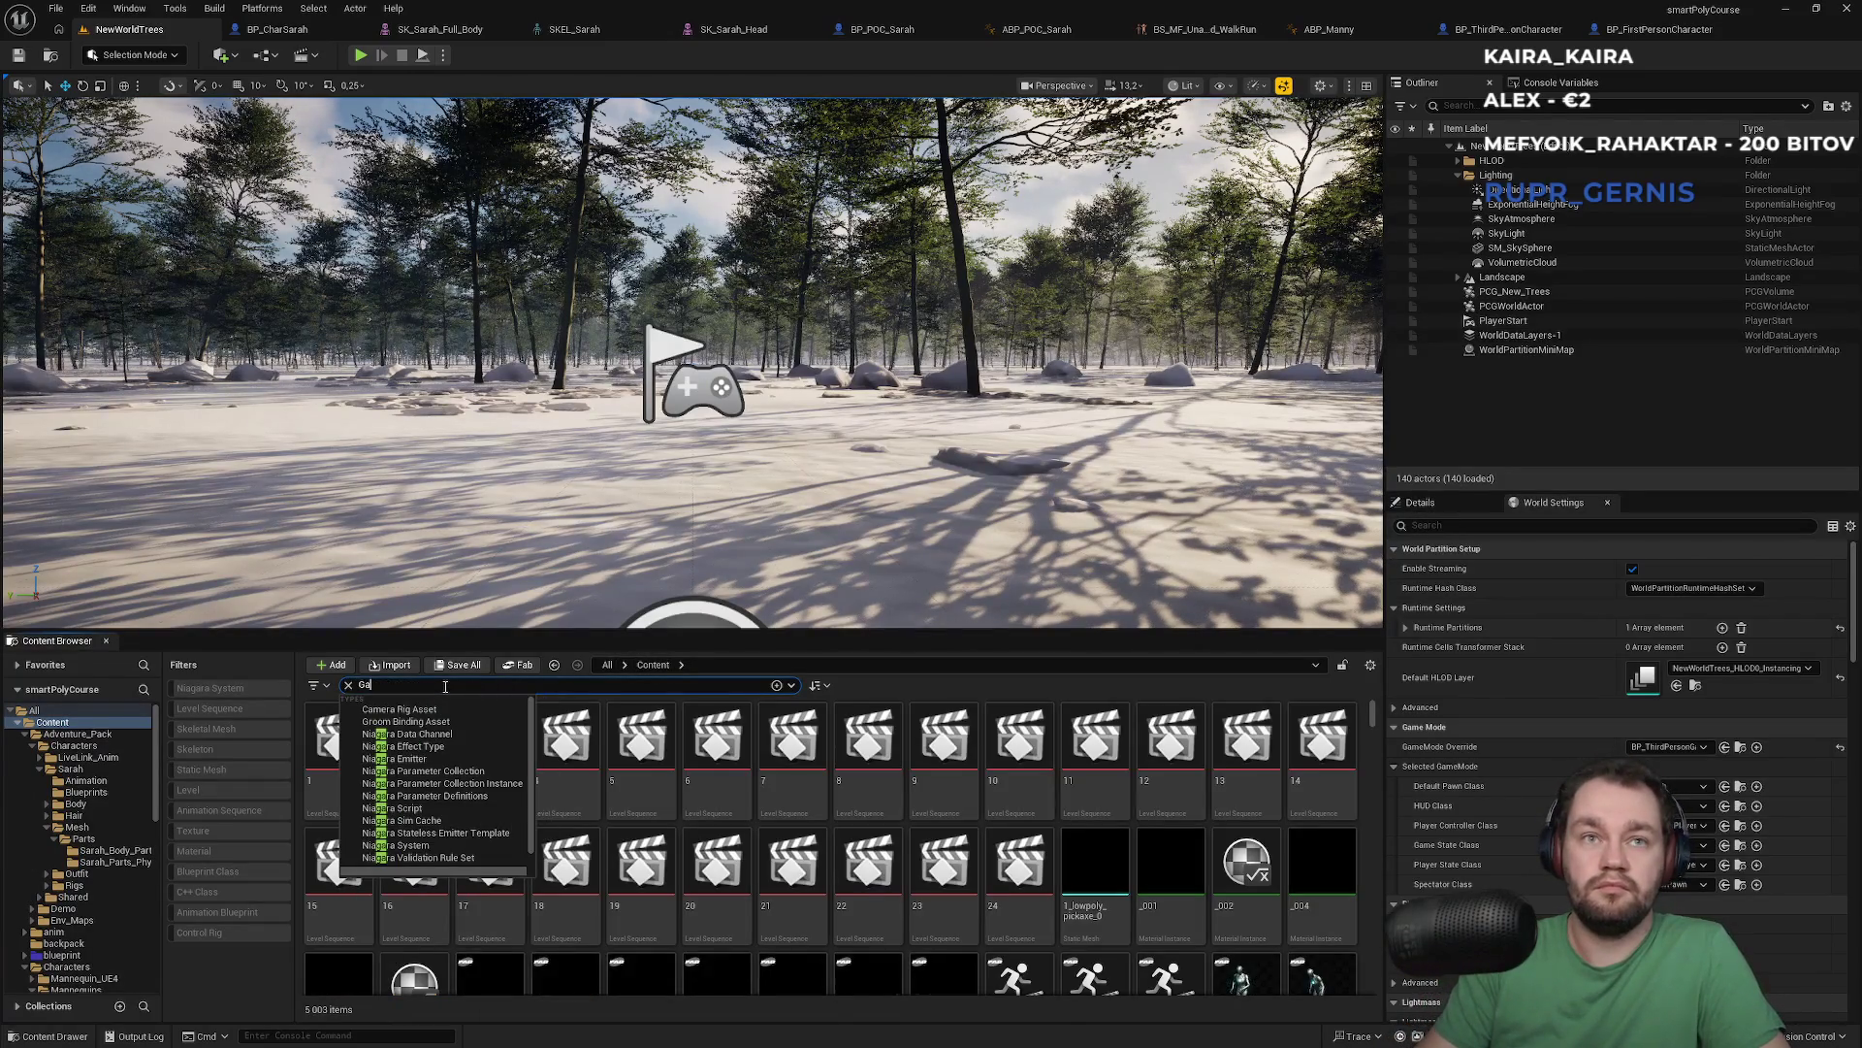
pyautogui.write('memode')
pyautogui.click(653, 832)
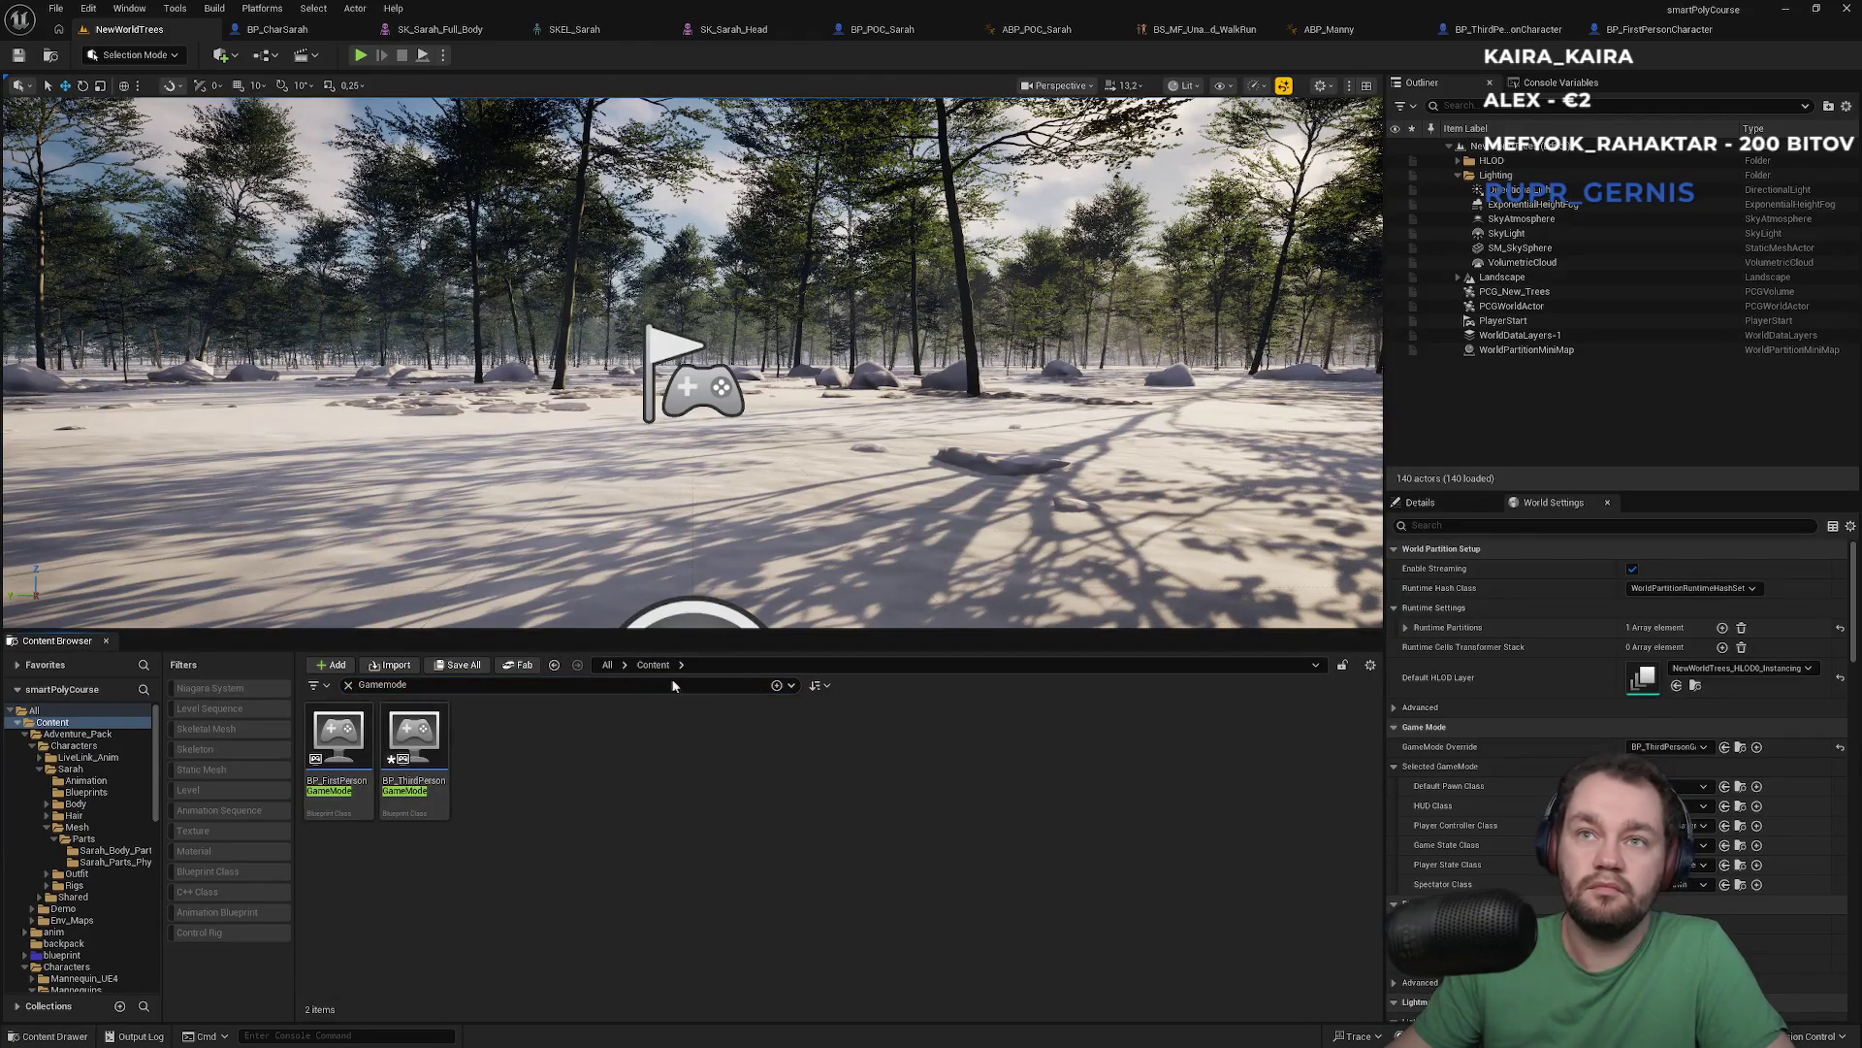
pyautogui.click(348, 684)
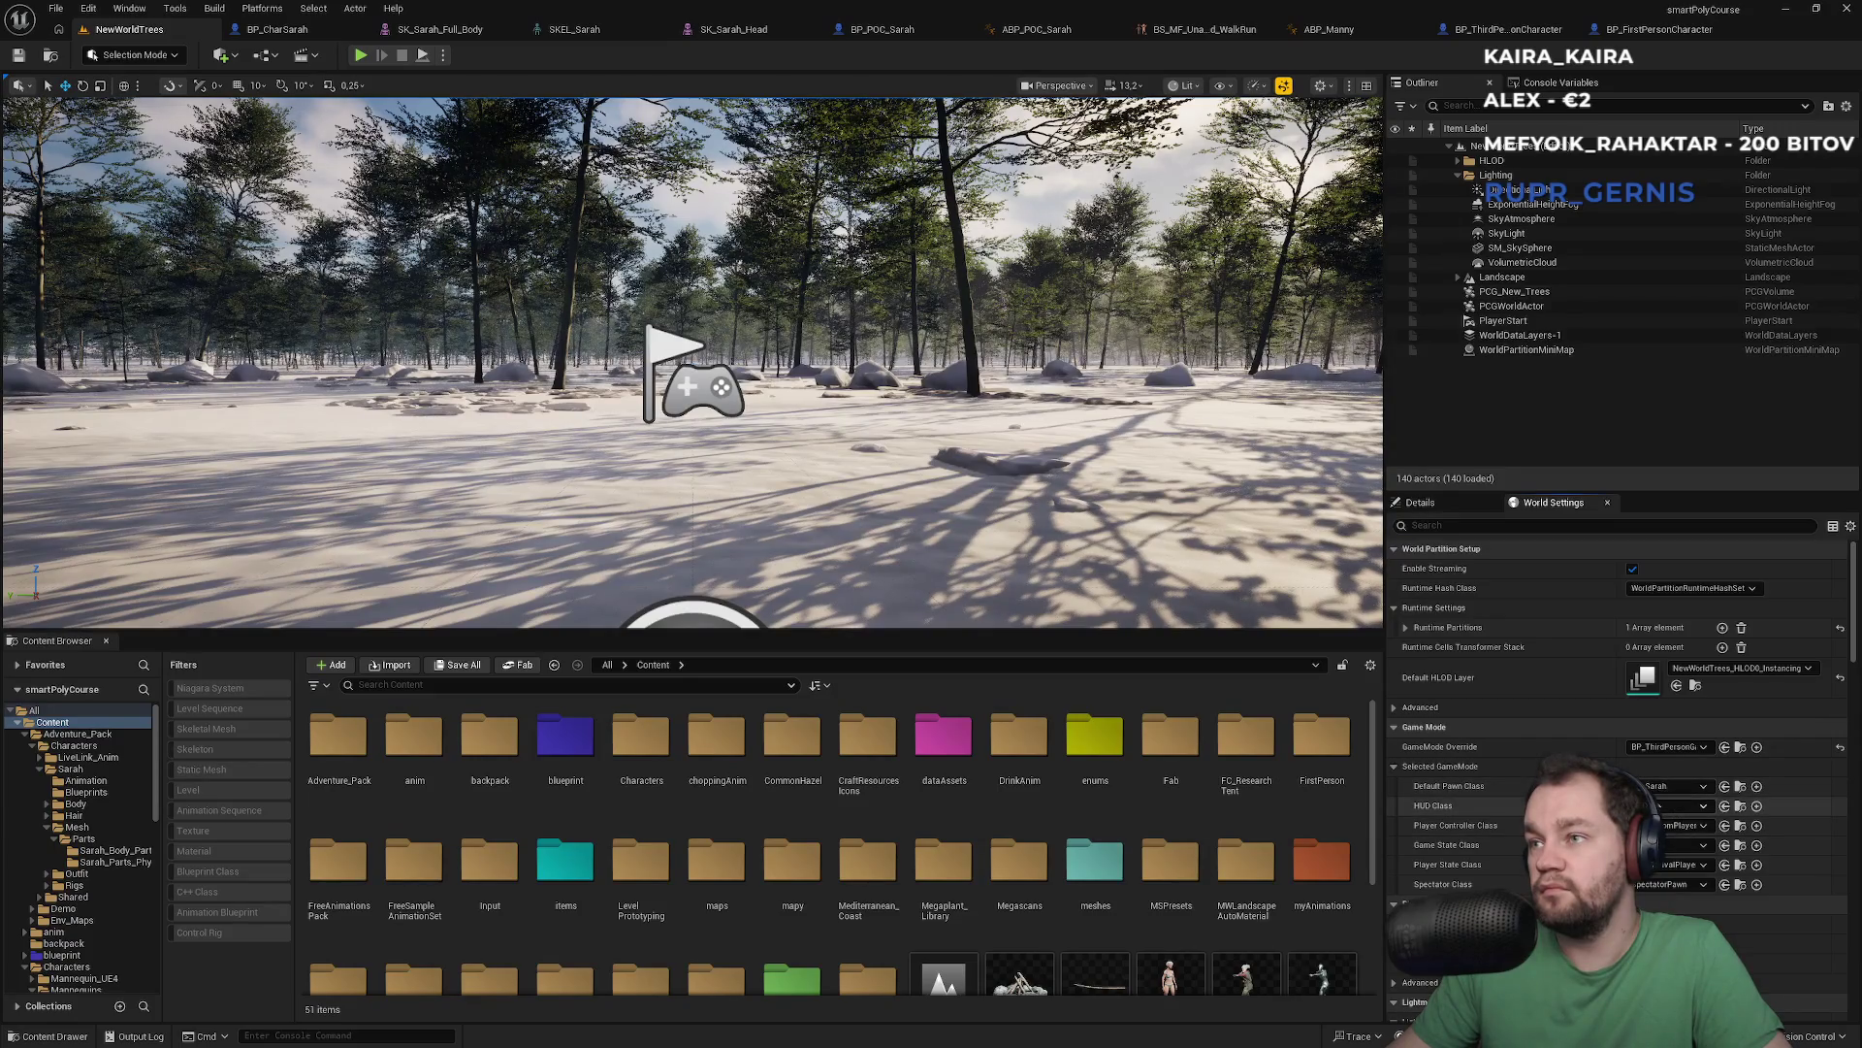
# Set the level's GameMode Override to BP_ThirdPersonGameMode and start a play test
pyautogui.click(1673, 825)
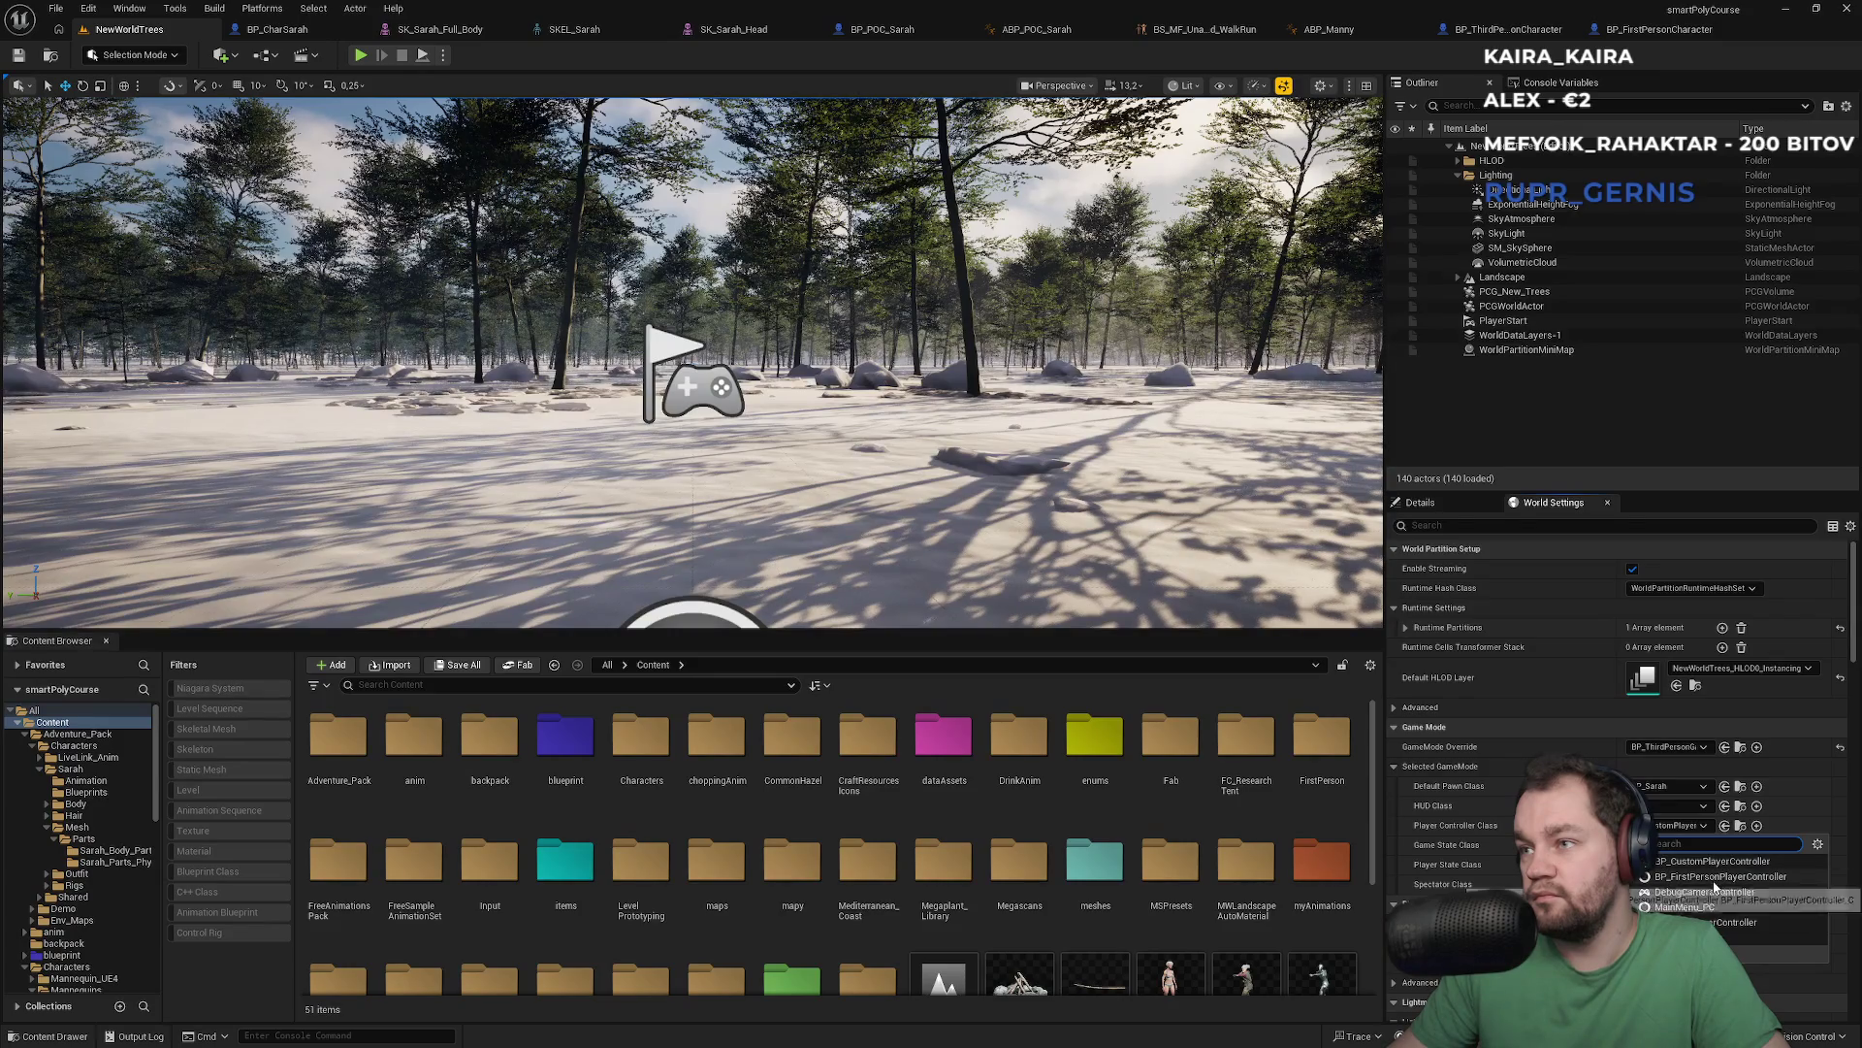
pyautogui.click(1698, 861)
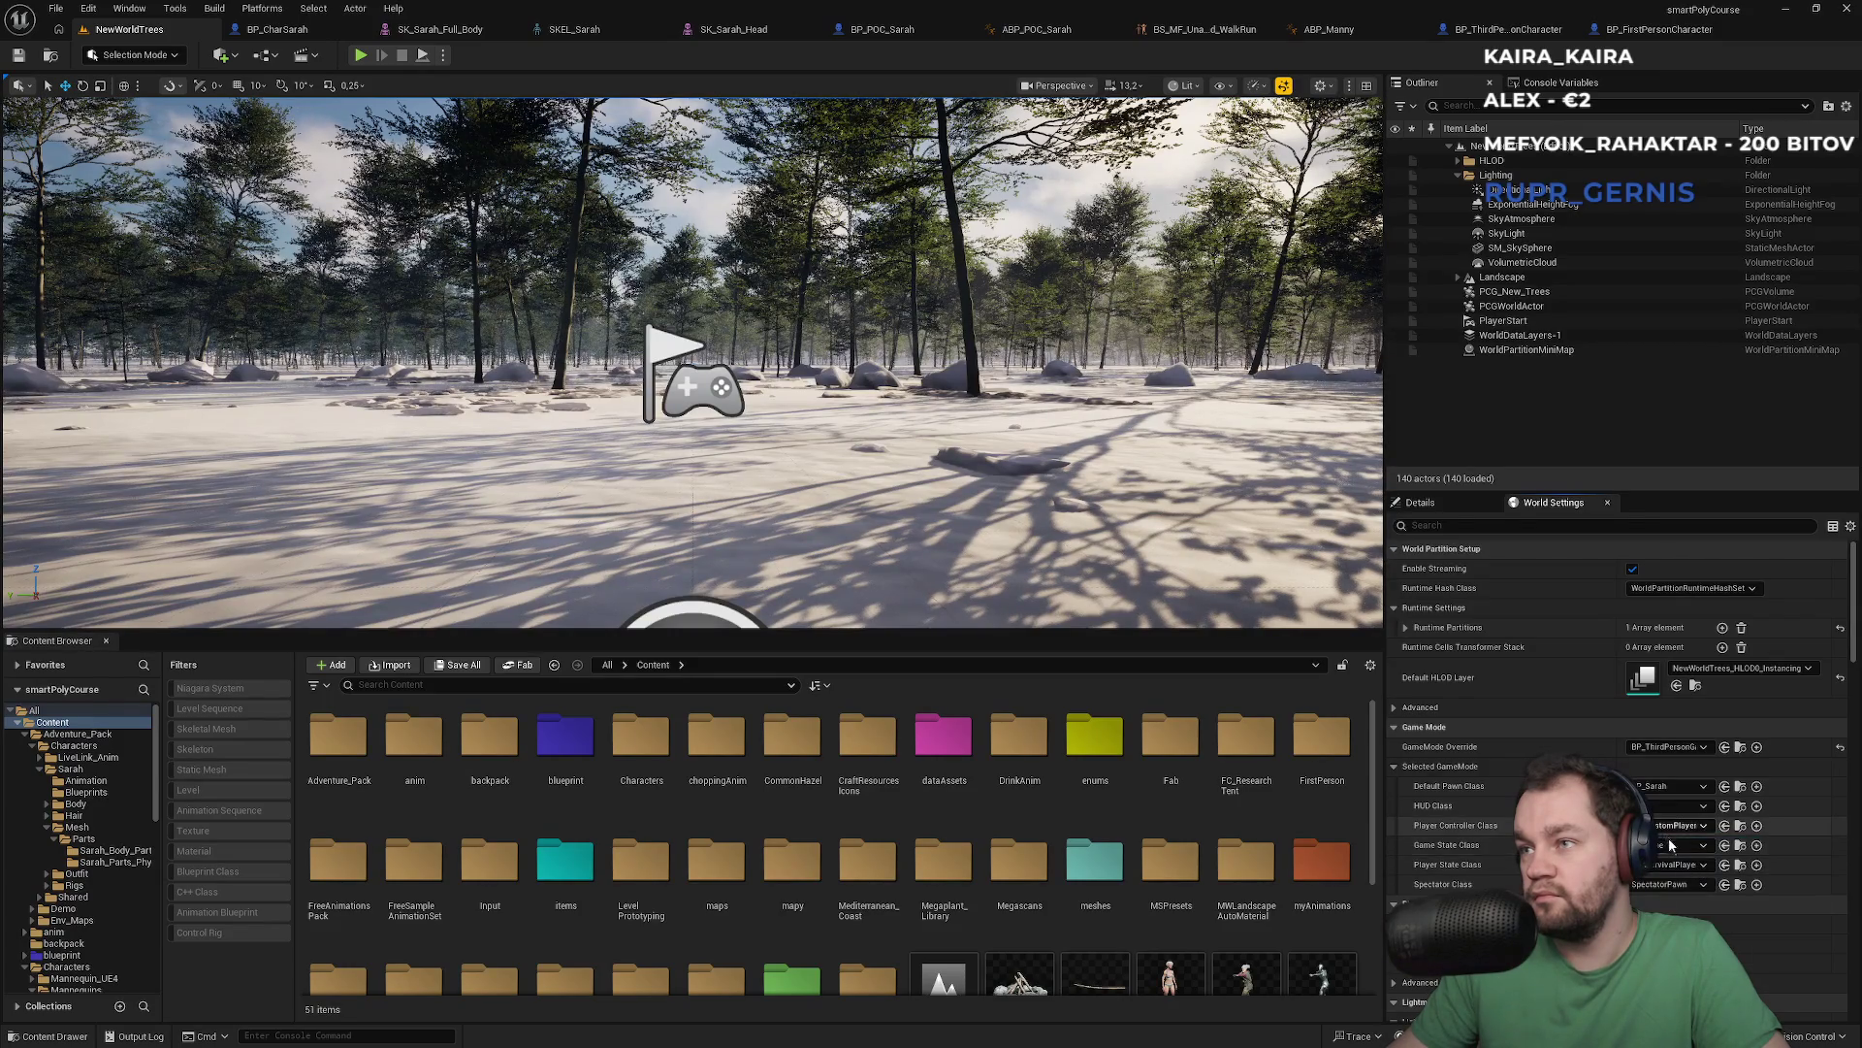
pyautogui.click(1676, 750)
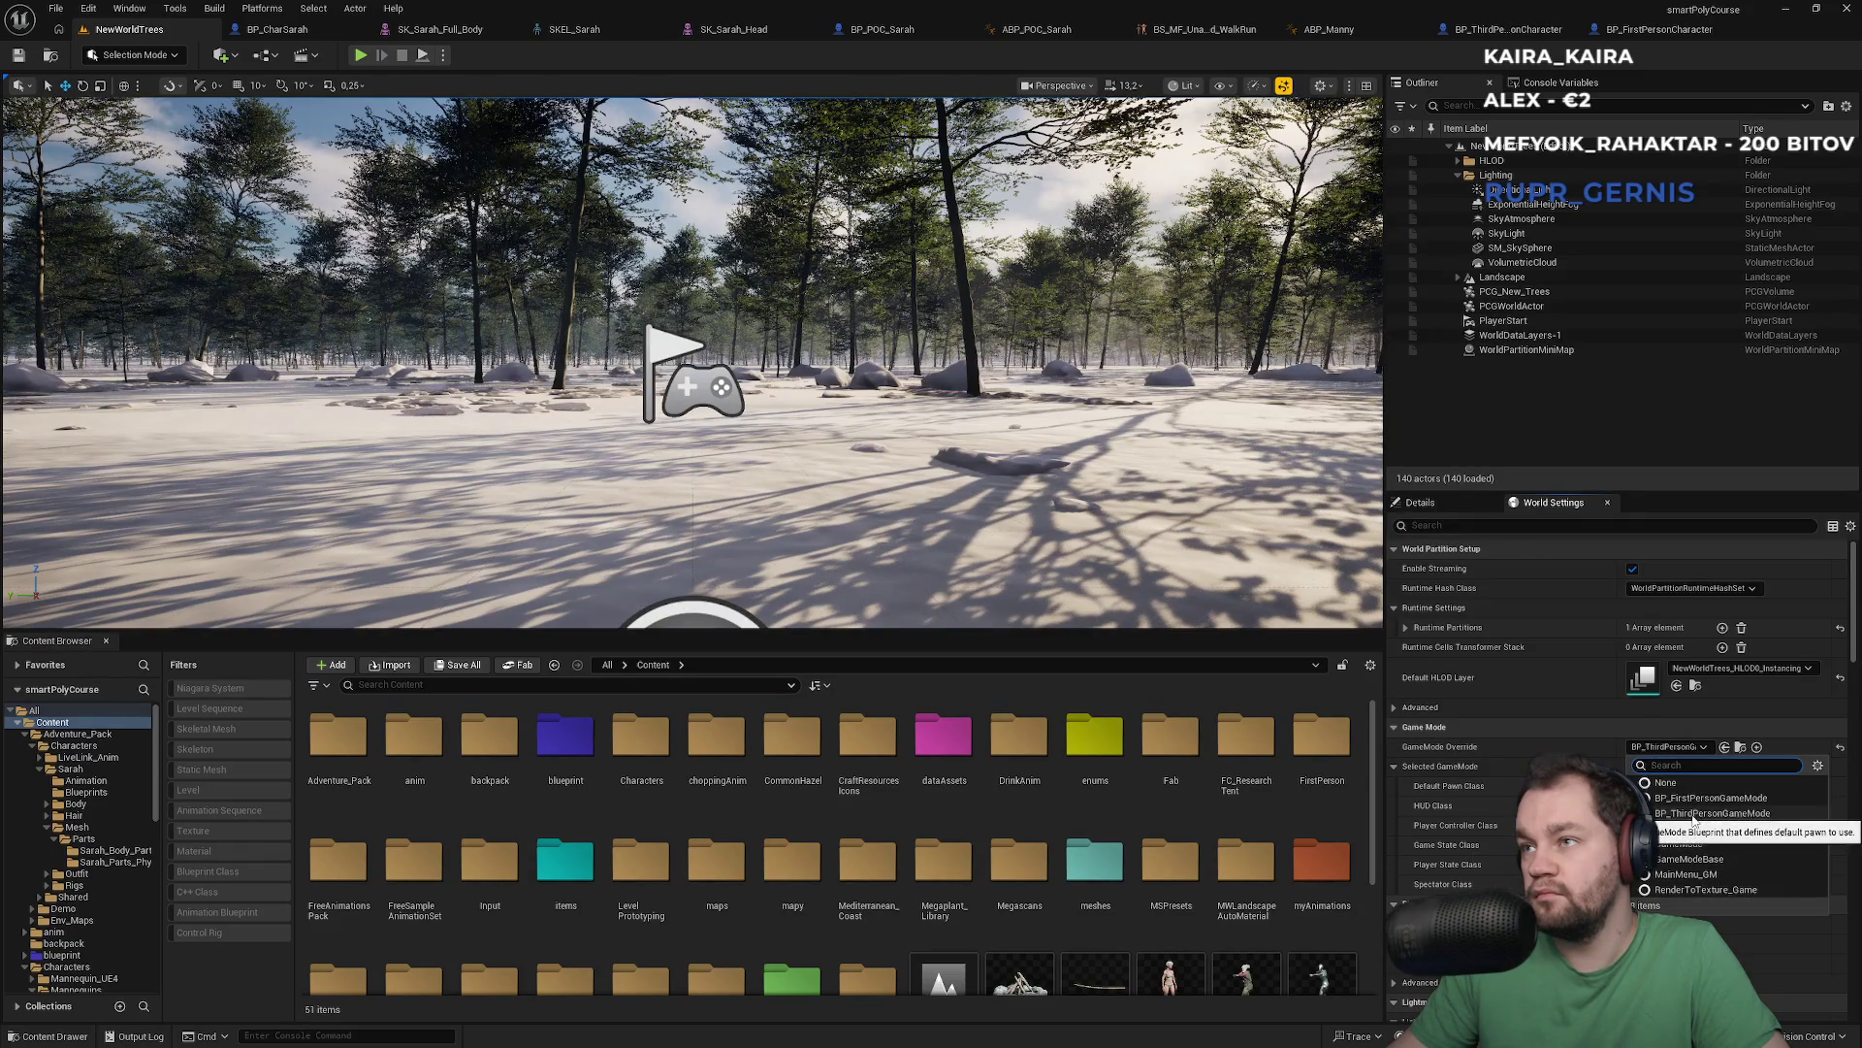
pyautogui.click(1693, 815)
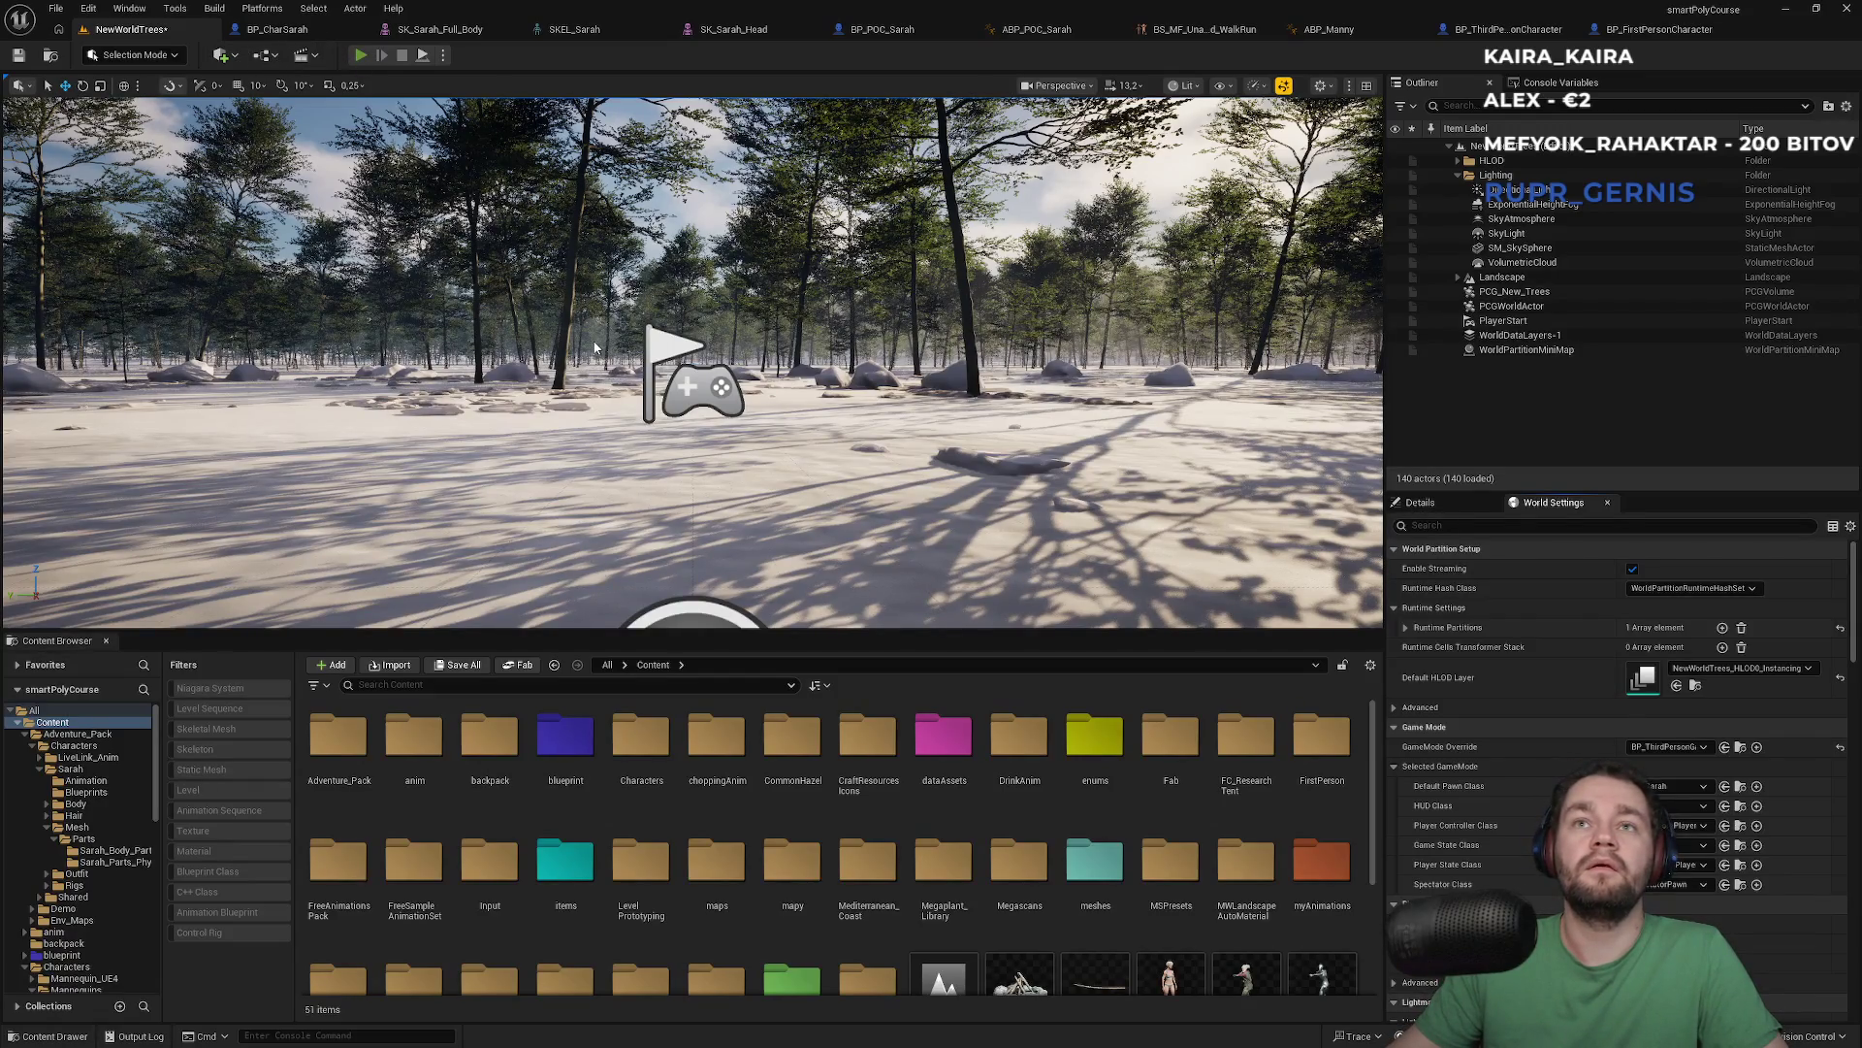
pyautogui.press('super')
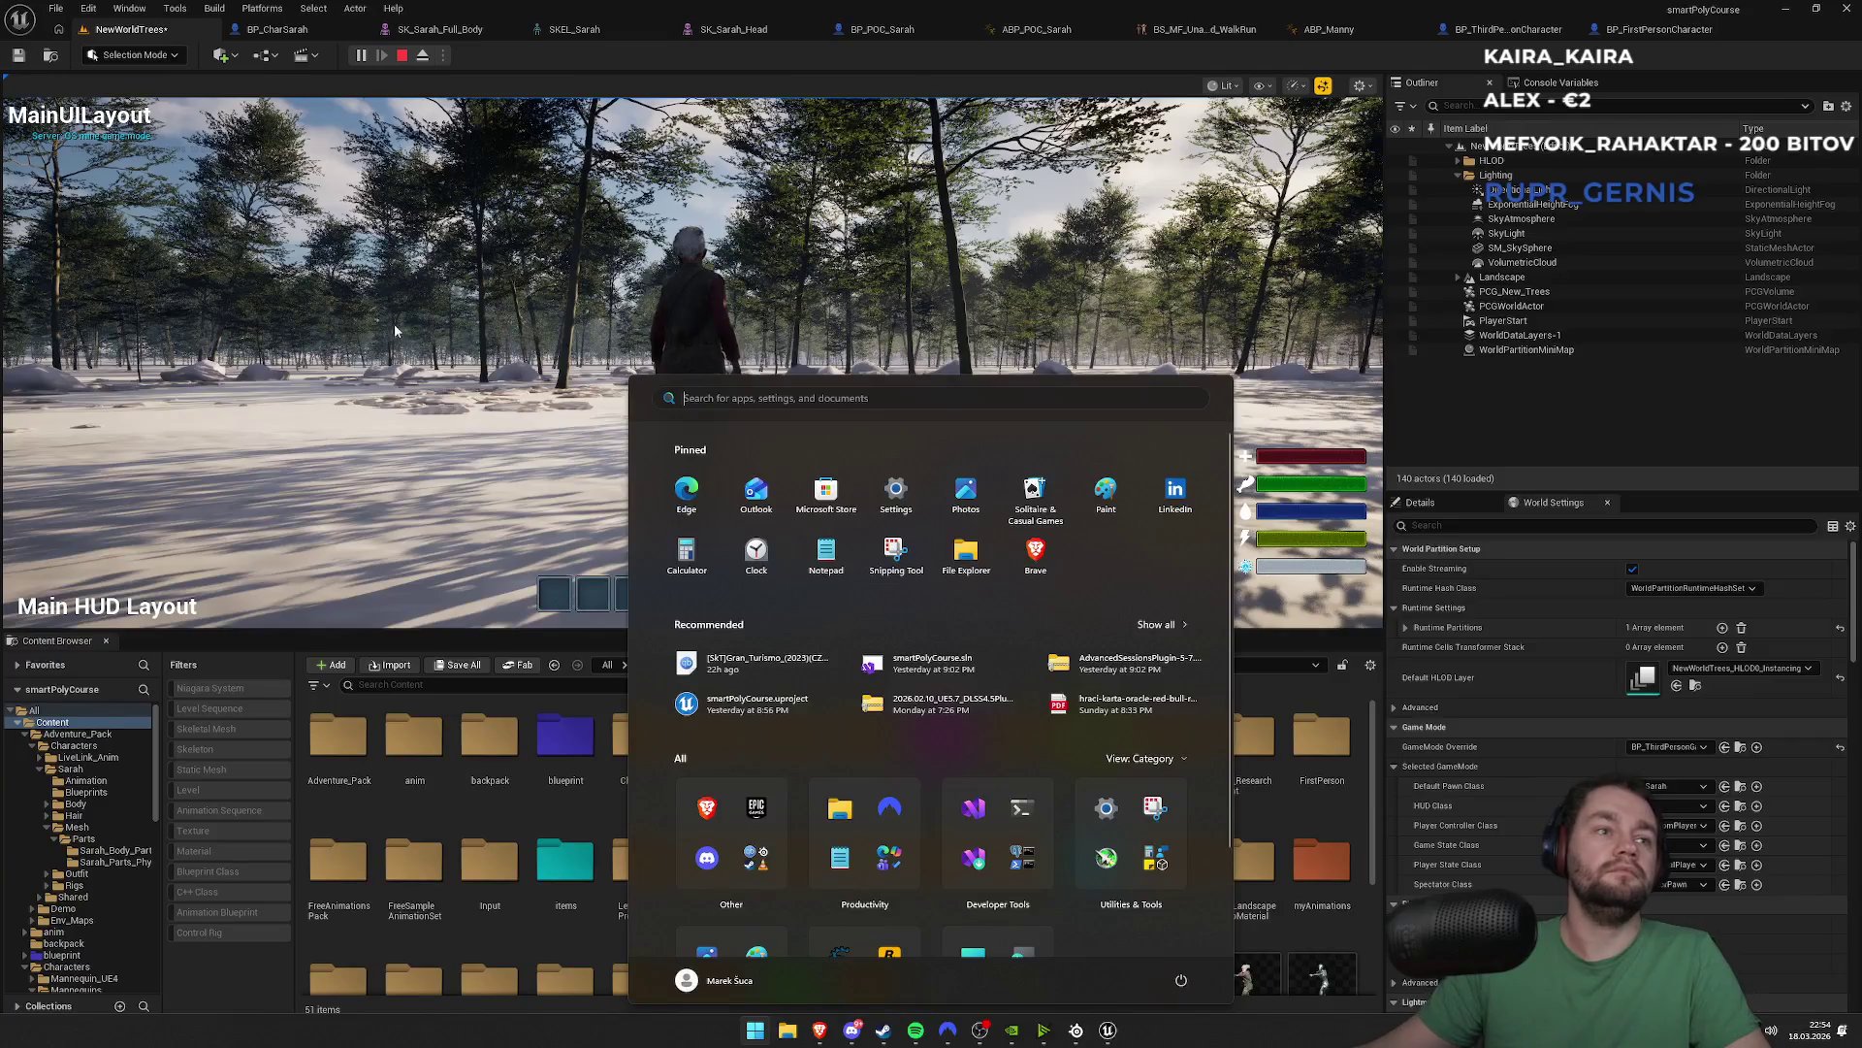
# Release the mouse from the running game and open Project Settings
pyautogui.click(399, 331)
pyautogui.press('super')
pyautogui.press('super')
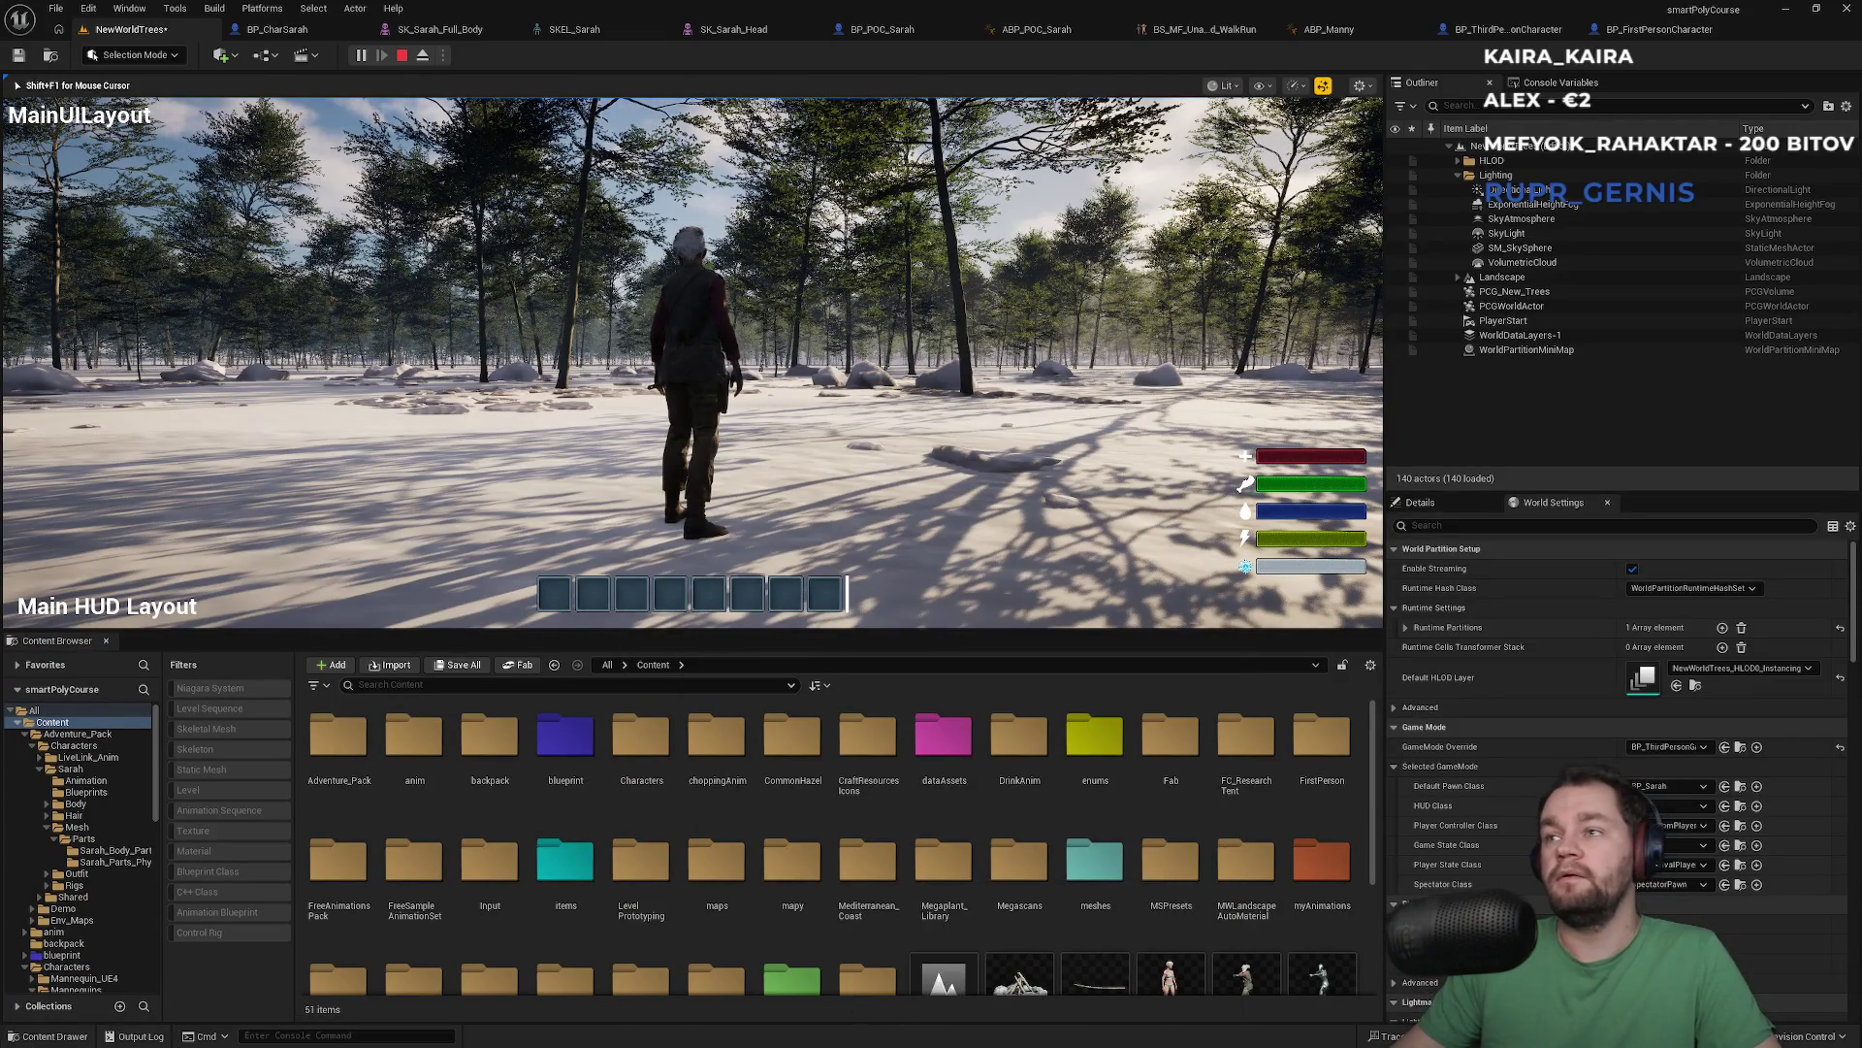
pyautogui.press('super')
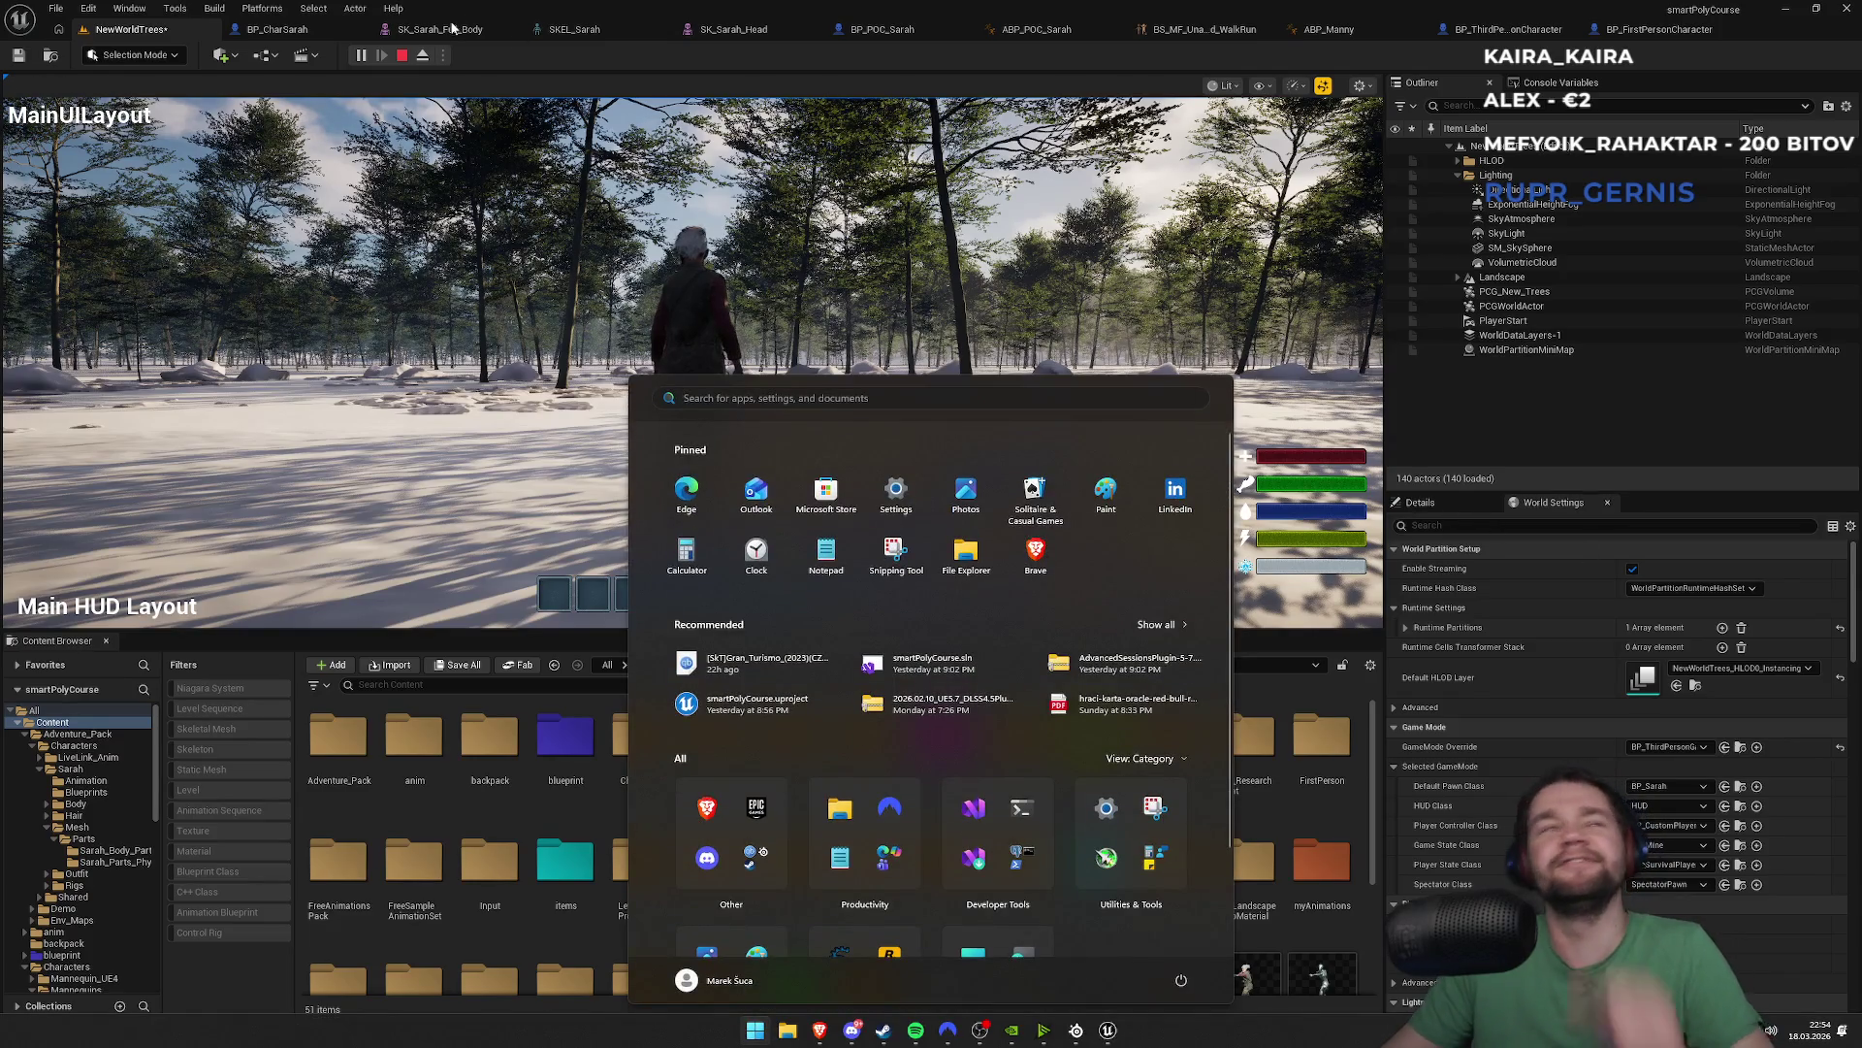
pyautogui.click(88, 8)
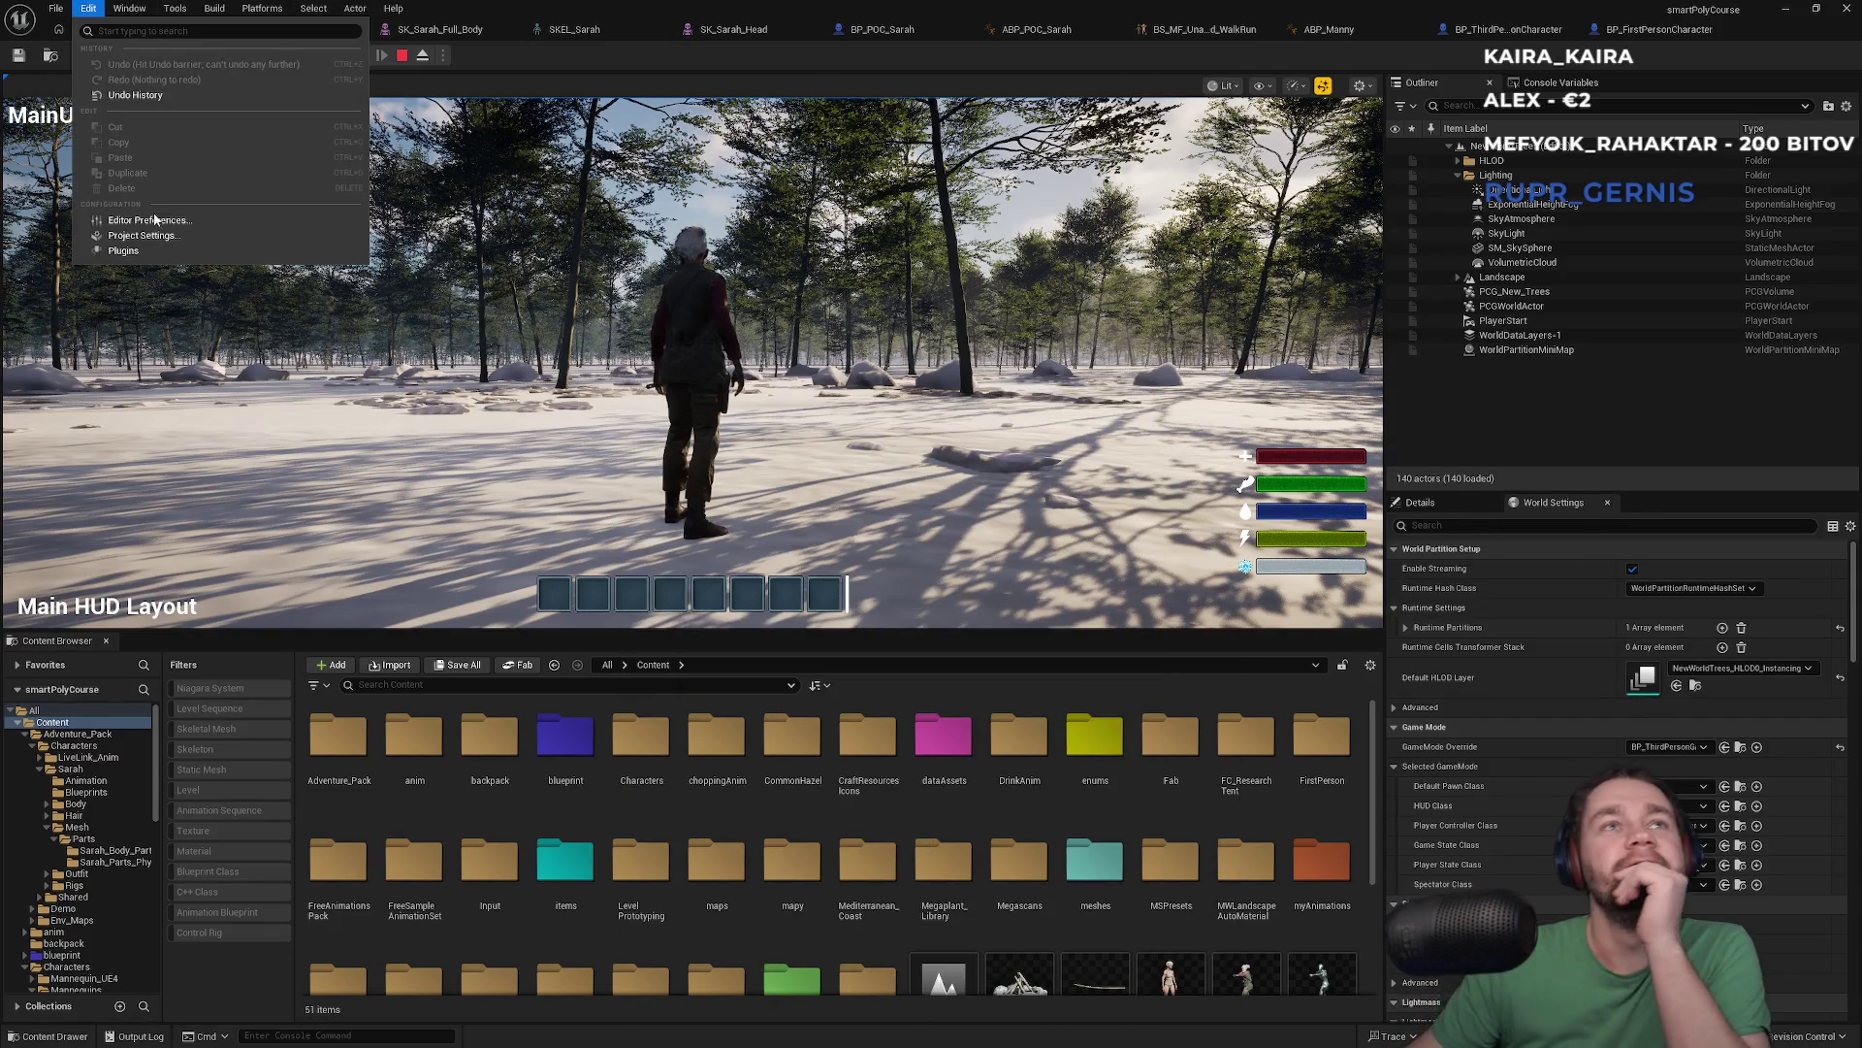
pyautogui.click(197, 267)
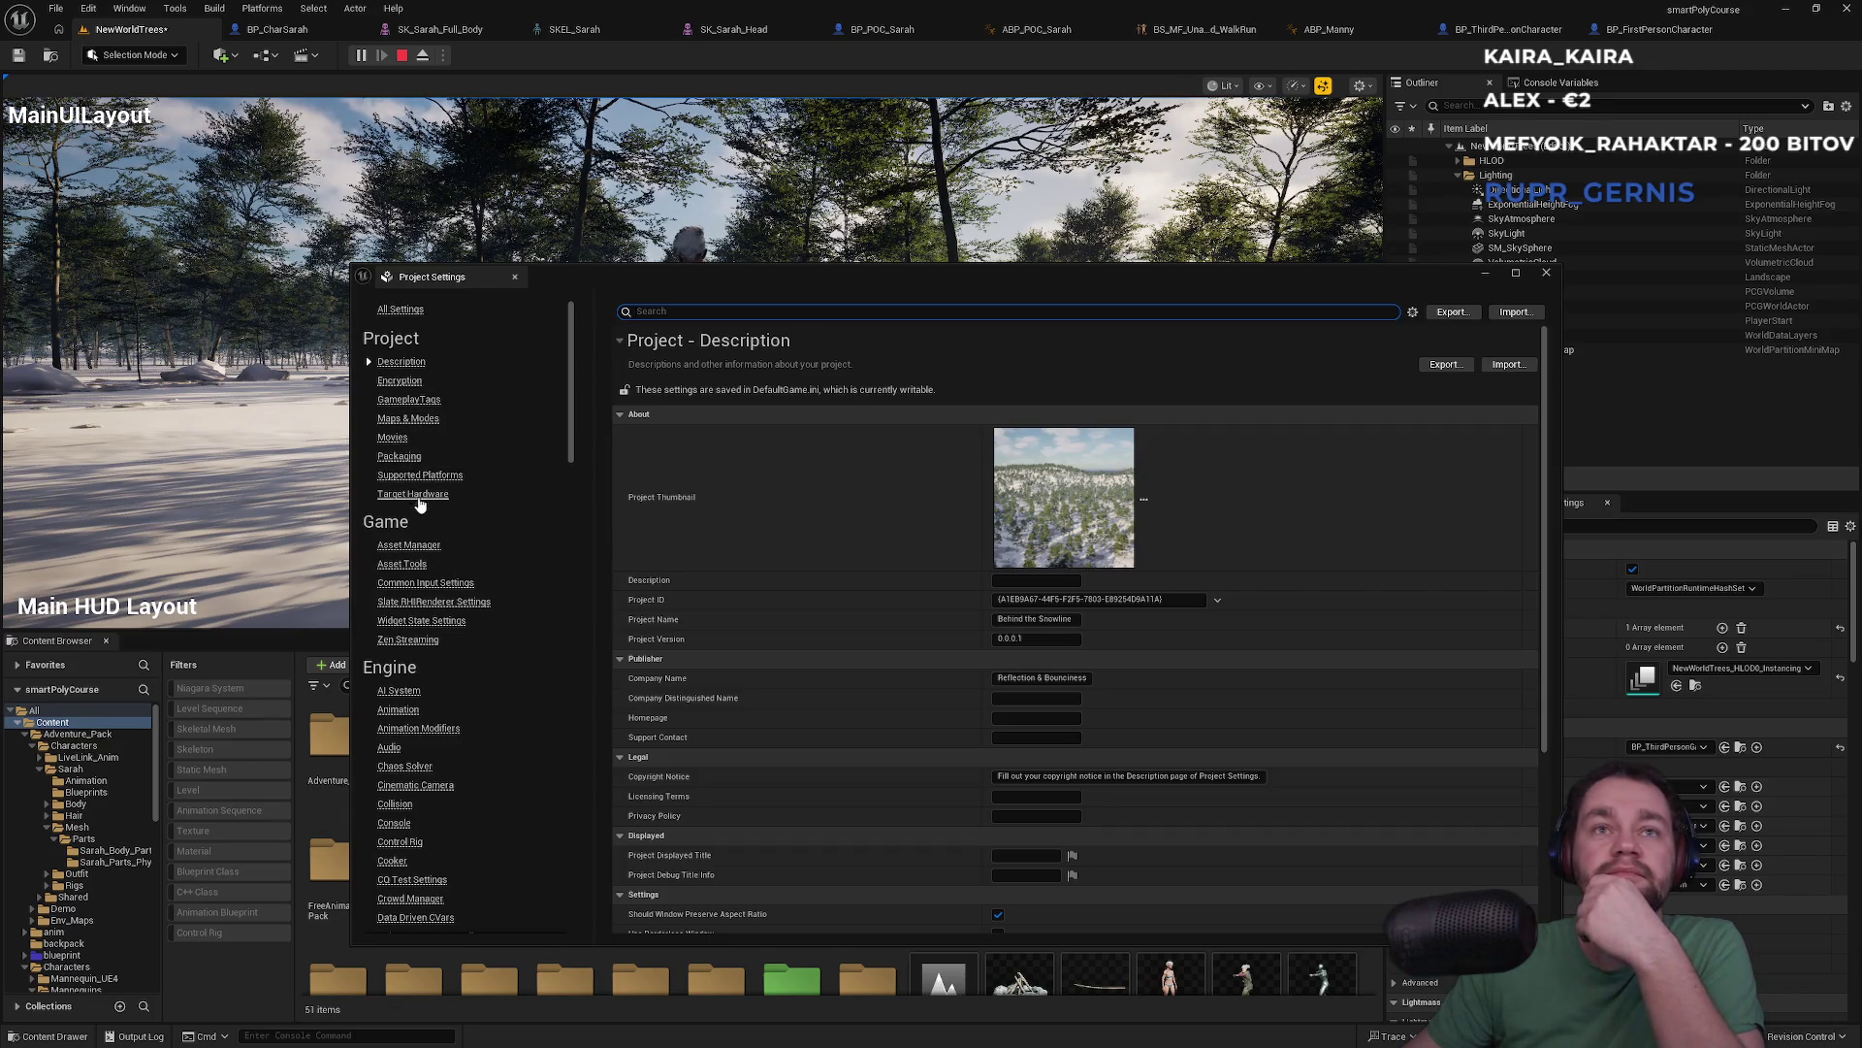
# Check the Default GameMode in Project Settings without changing it, then close the window
pyautogui.scroll(-2, 464, 628)
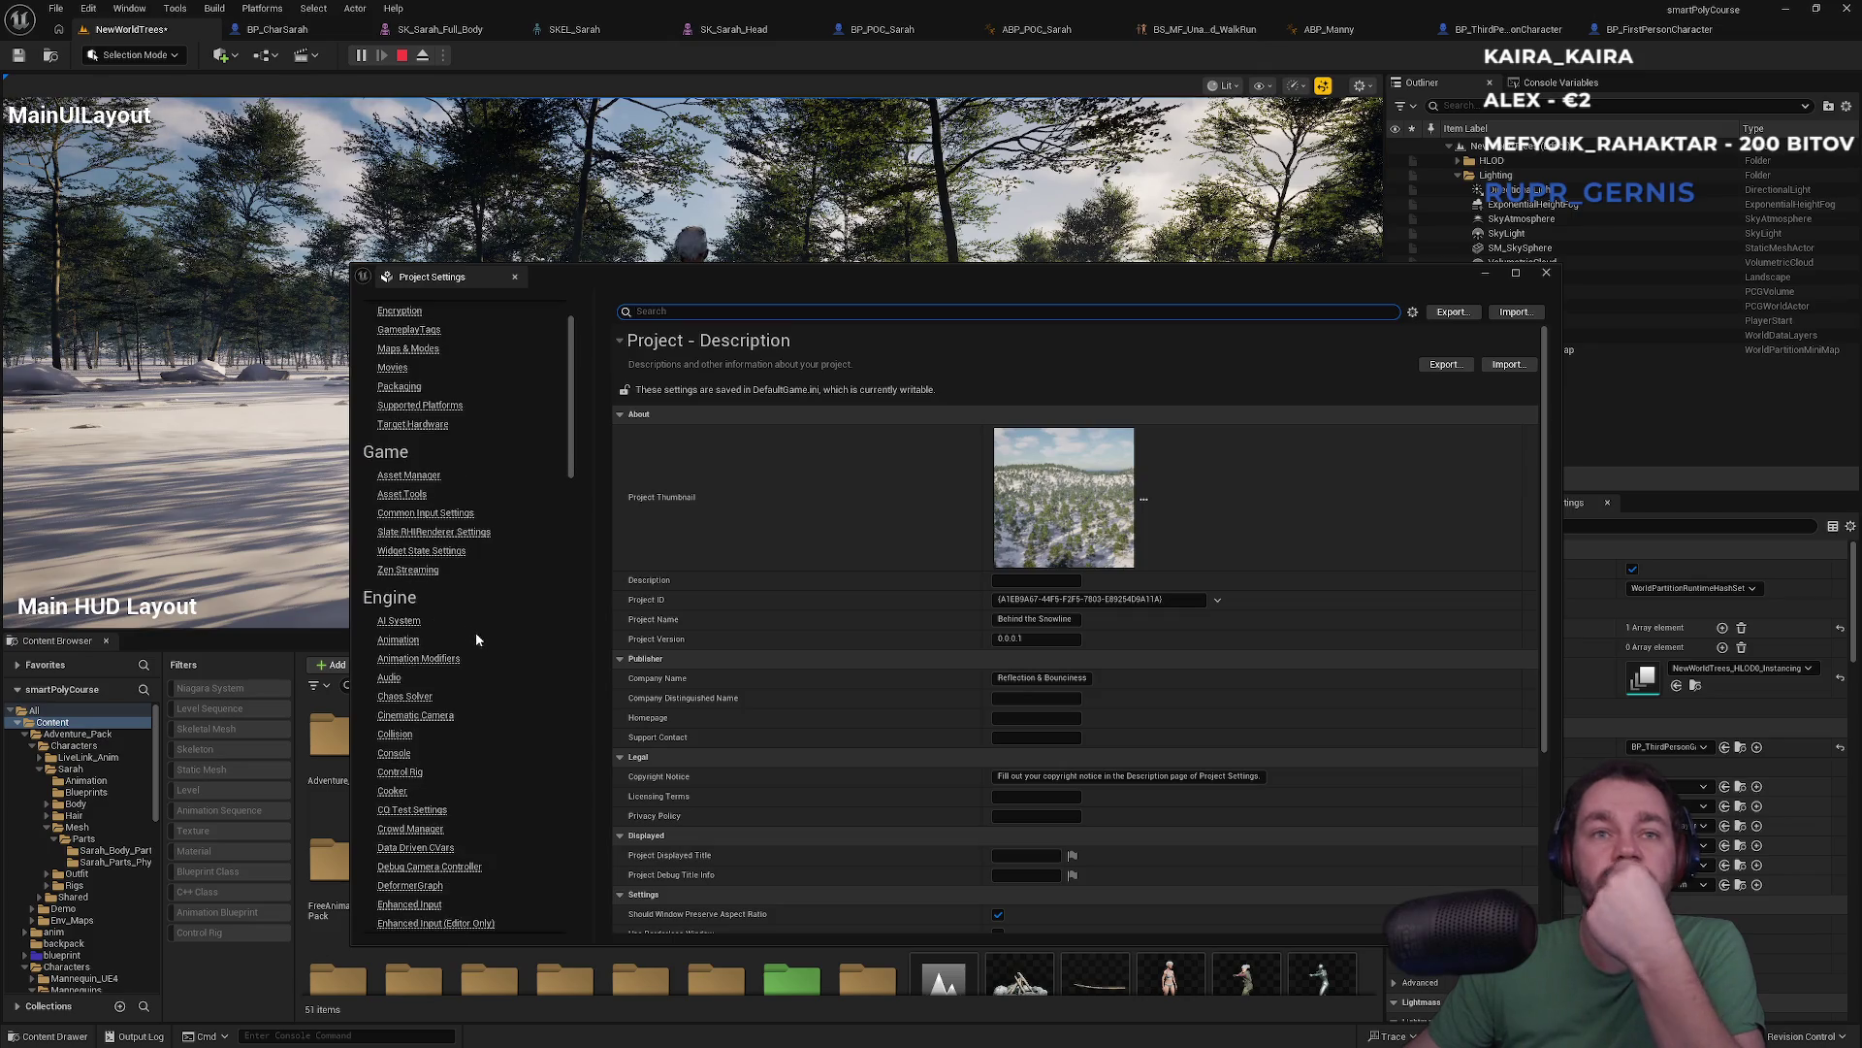
pyautogui.scroll(2, 475, 632)
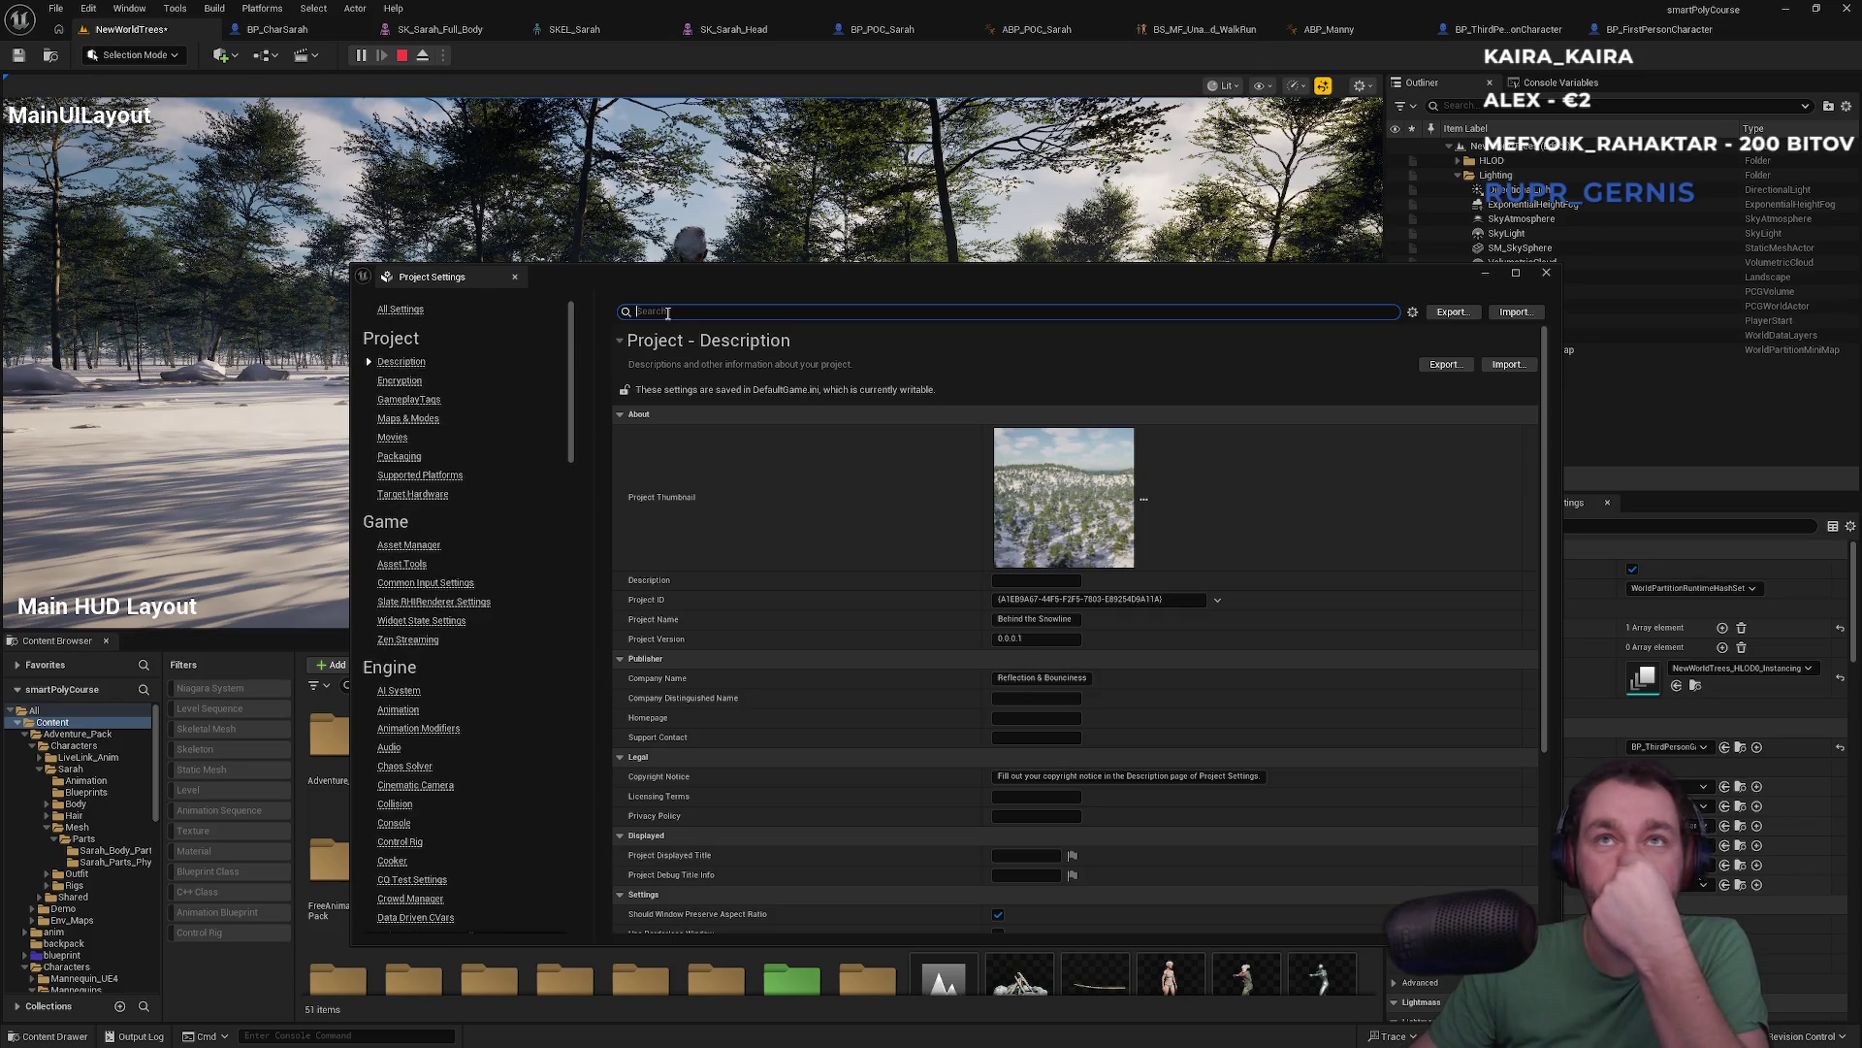
pyautogui.write('game mode')
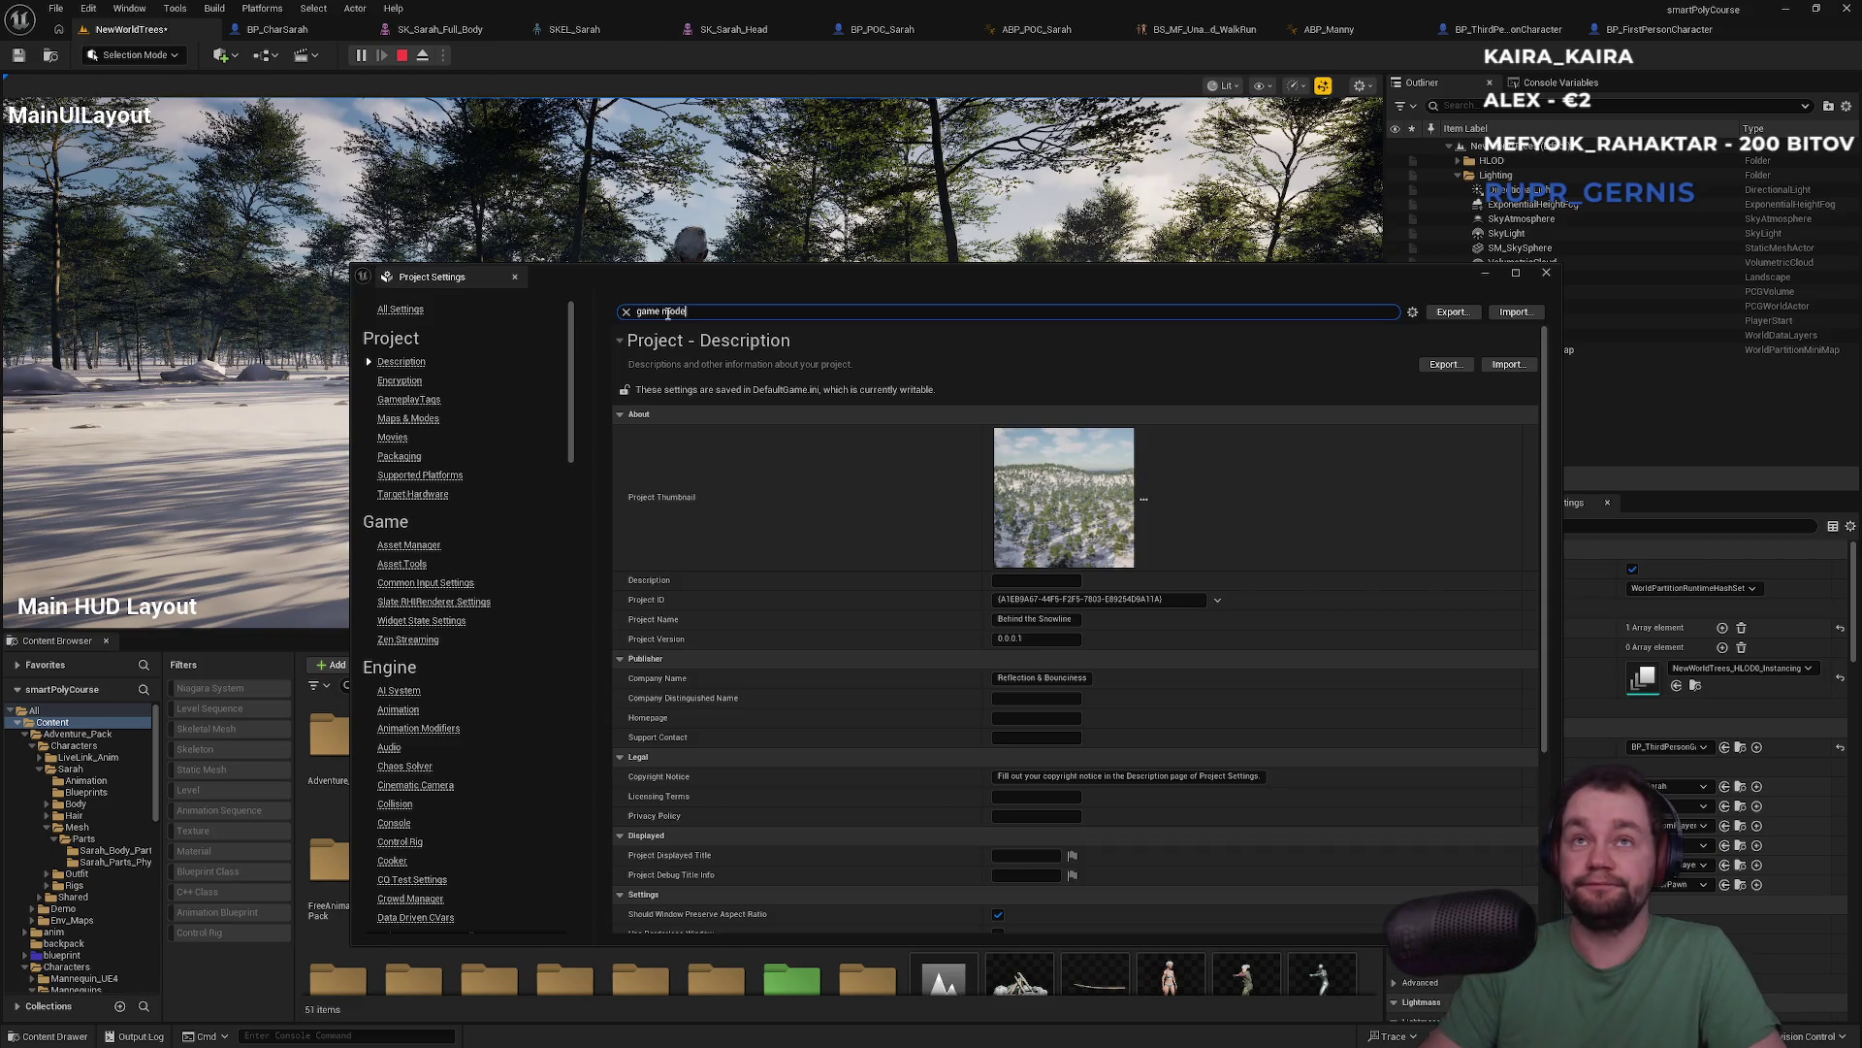
pyautogui.click(1057, 405)
pyautogui.click(1057, 405)
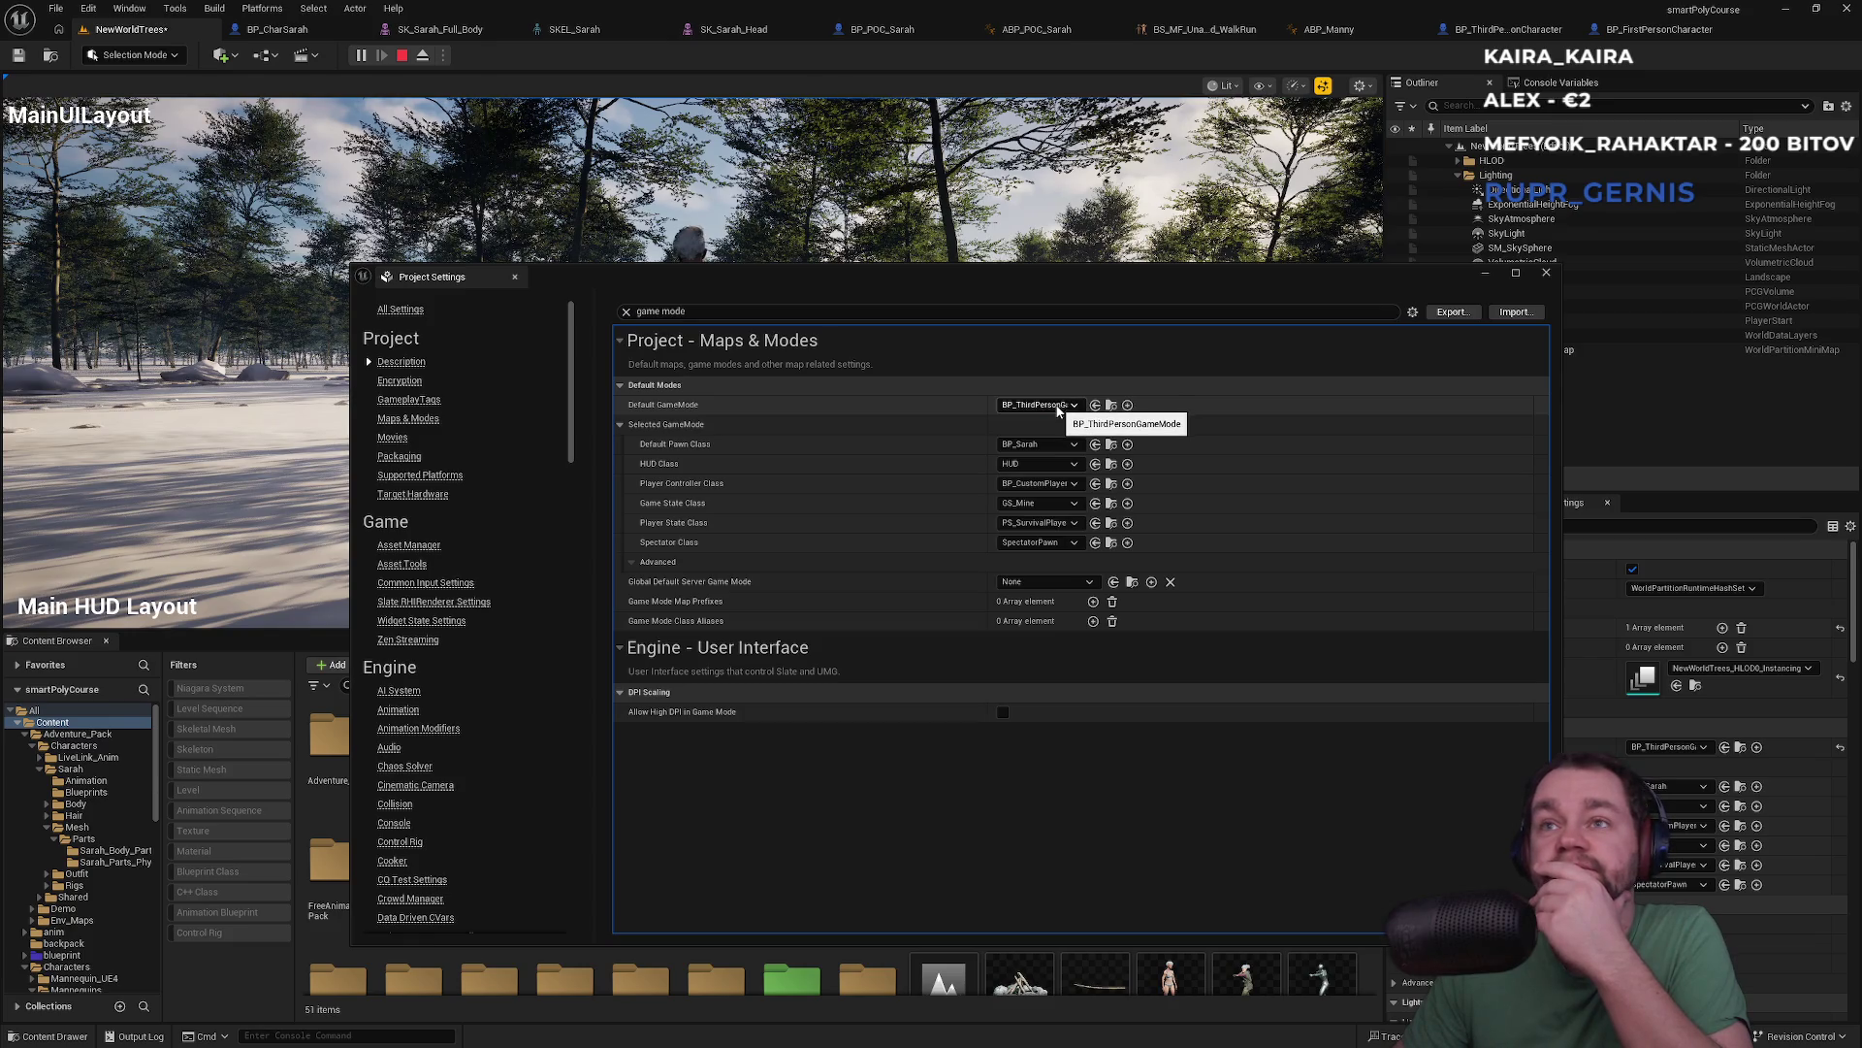
pyautogui.click(1546, 274)
pyautogui.click(1669, 747)
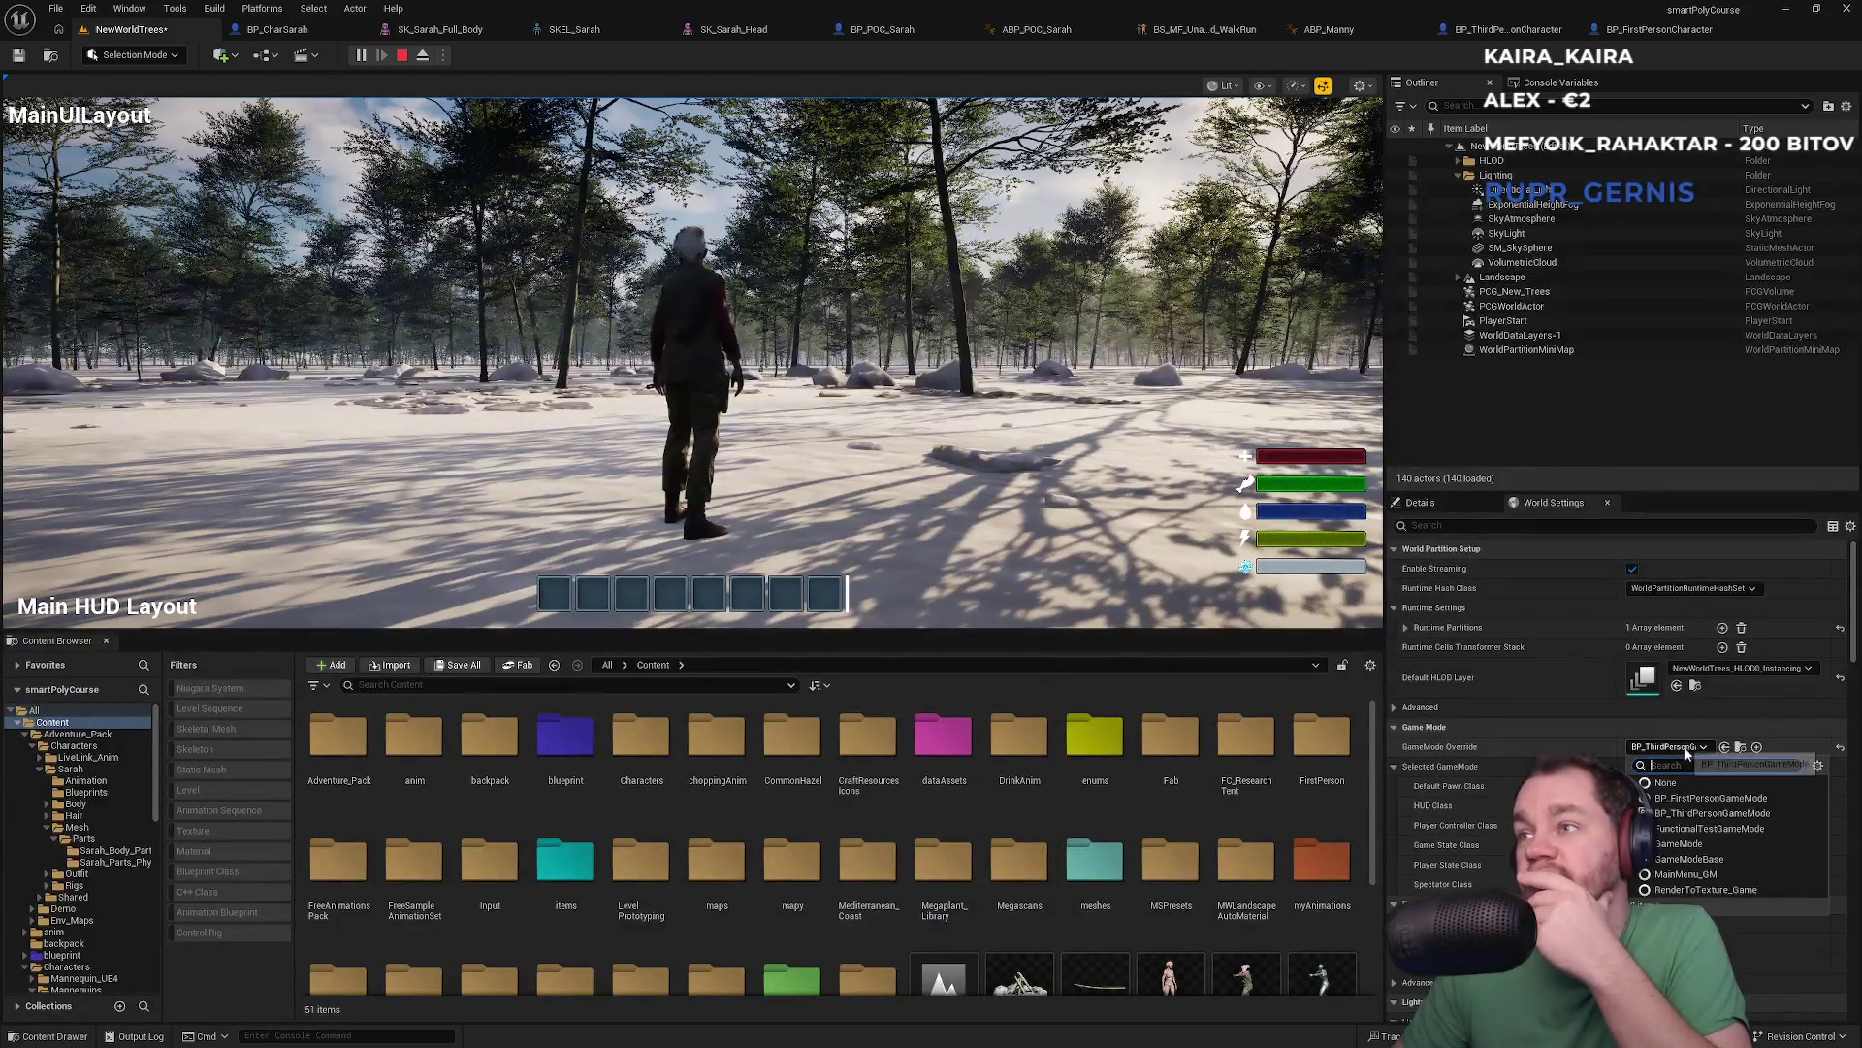
# Set GameMode Override to None, then play-test the level in F11 fullscreen and stop with Esc
pyautogui.click(1674, 788)
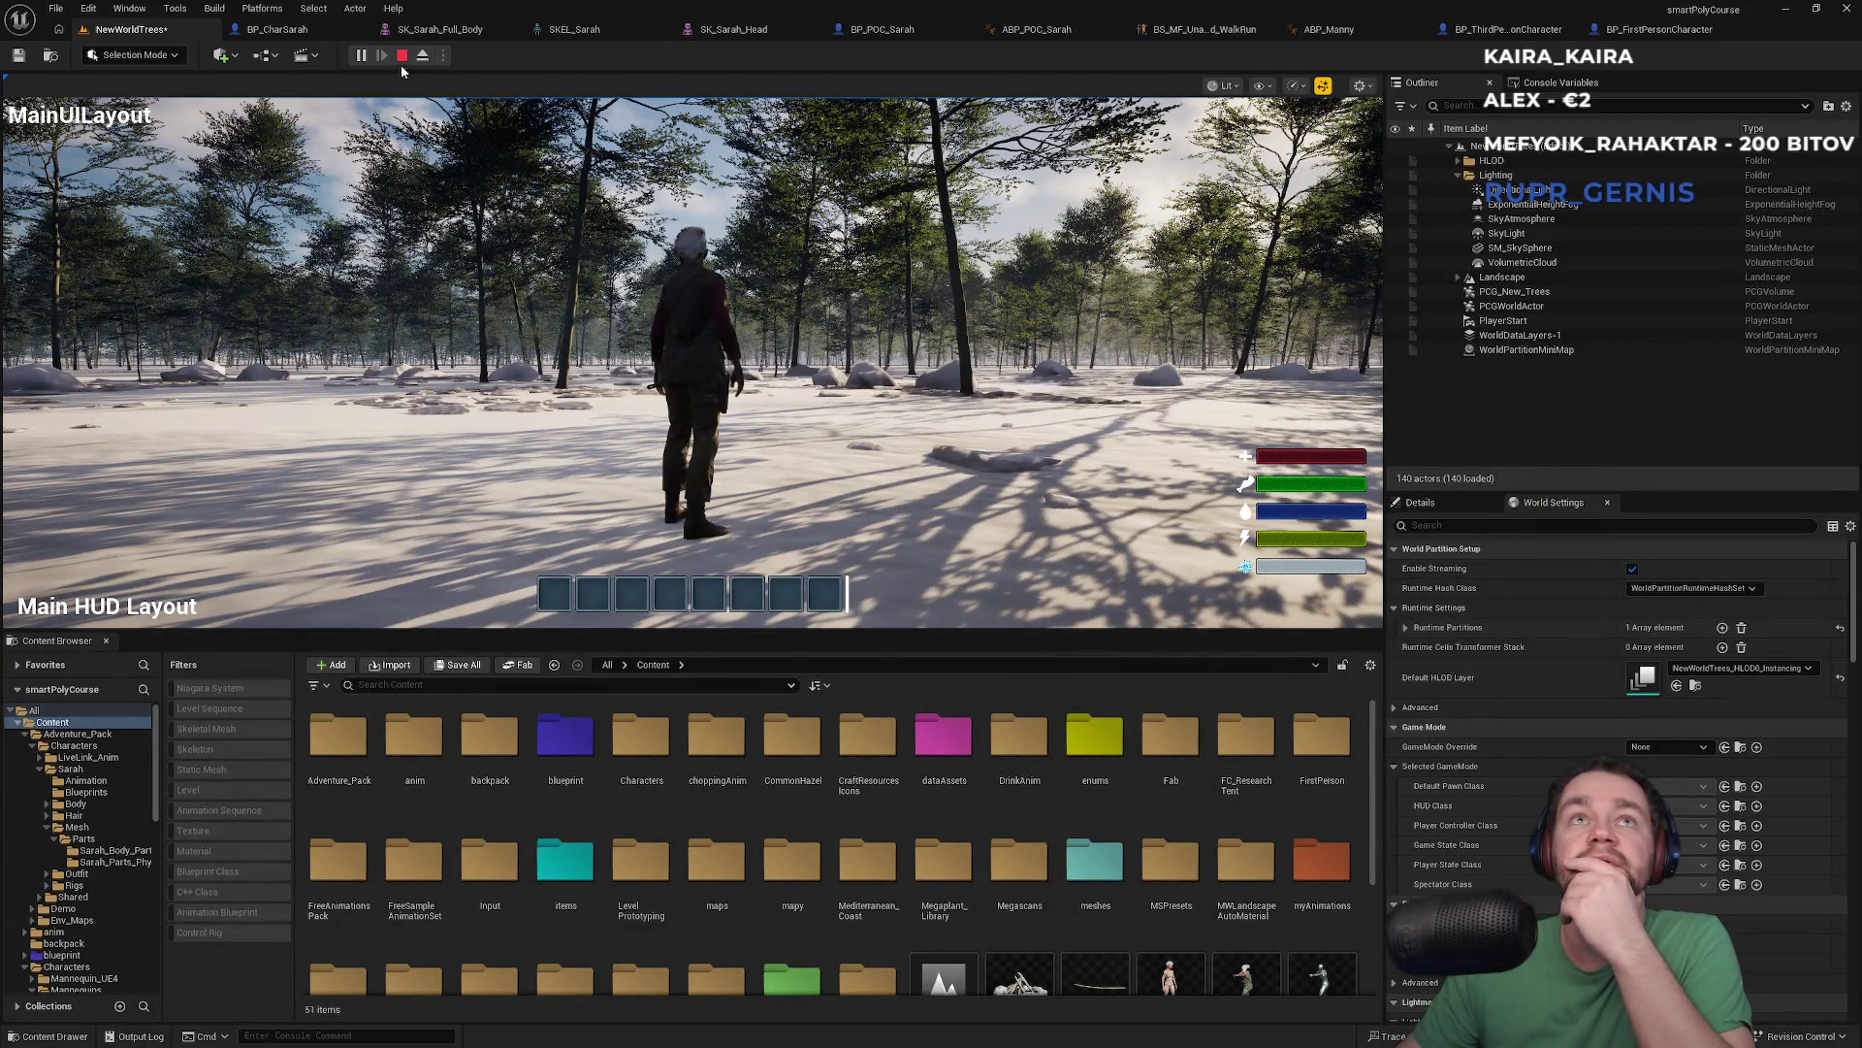
pyautogui.click(399, 56)
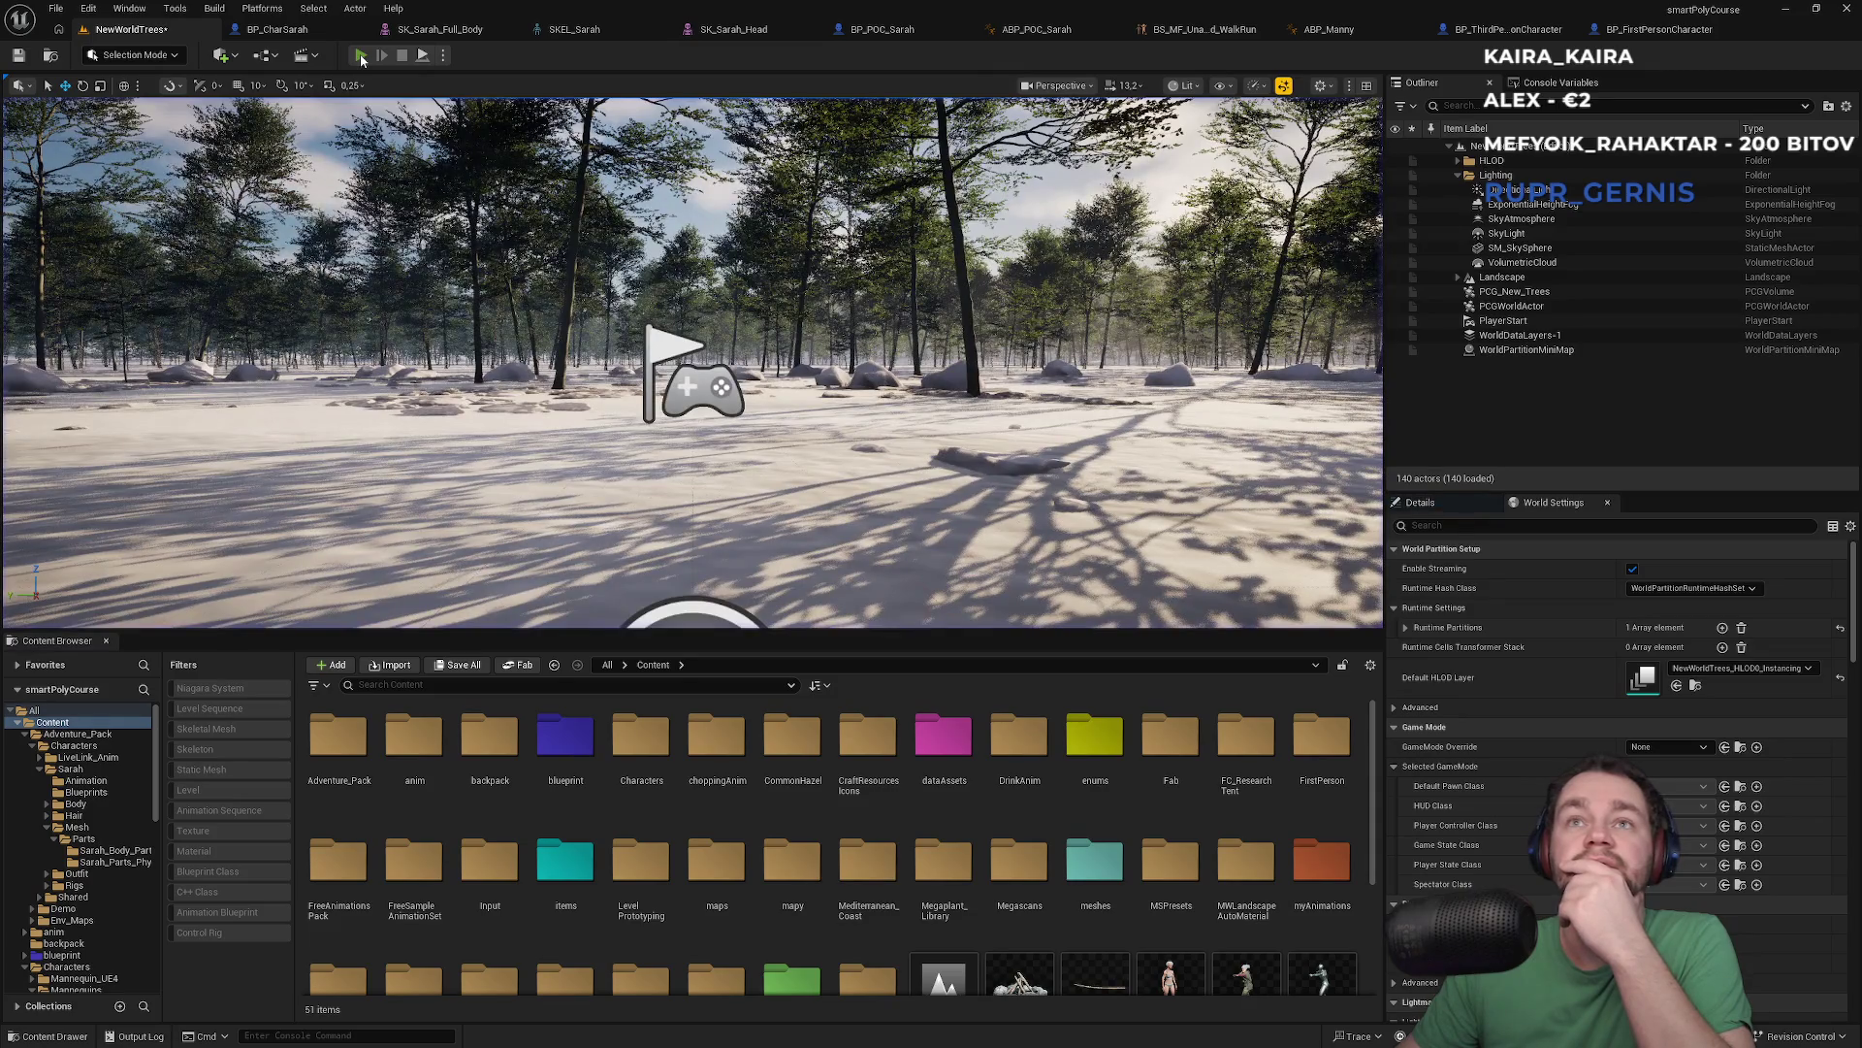
pyautogui.click(360, 57)
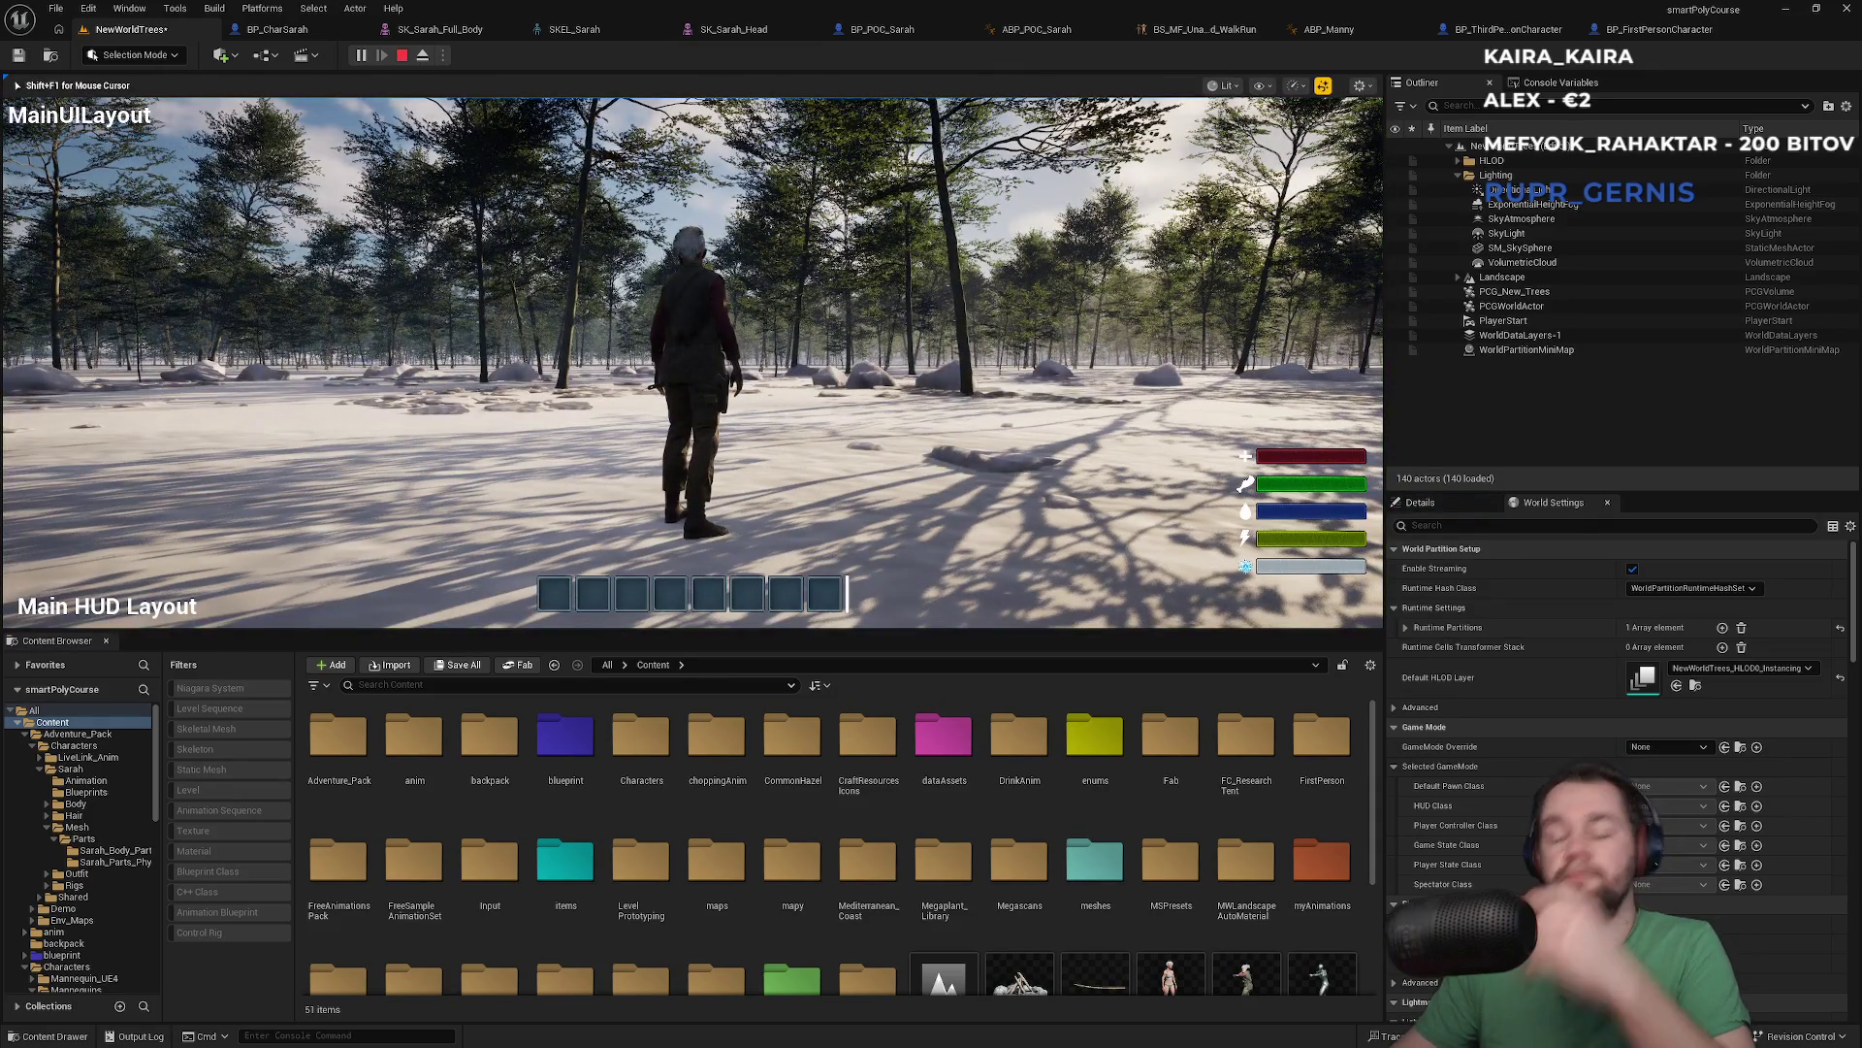
pyautogui.press('F11')
pyautogui.press('super')
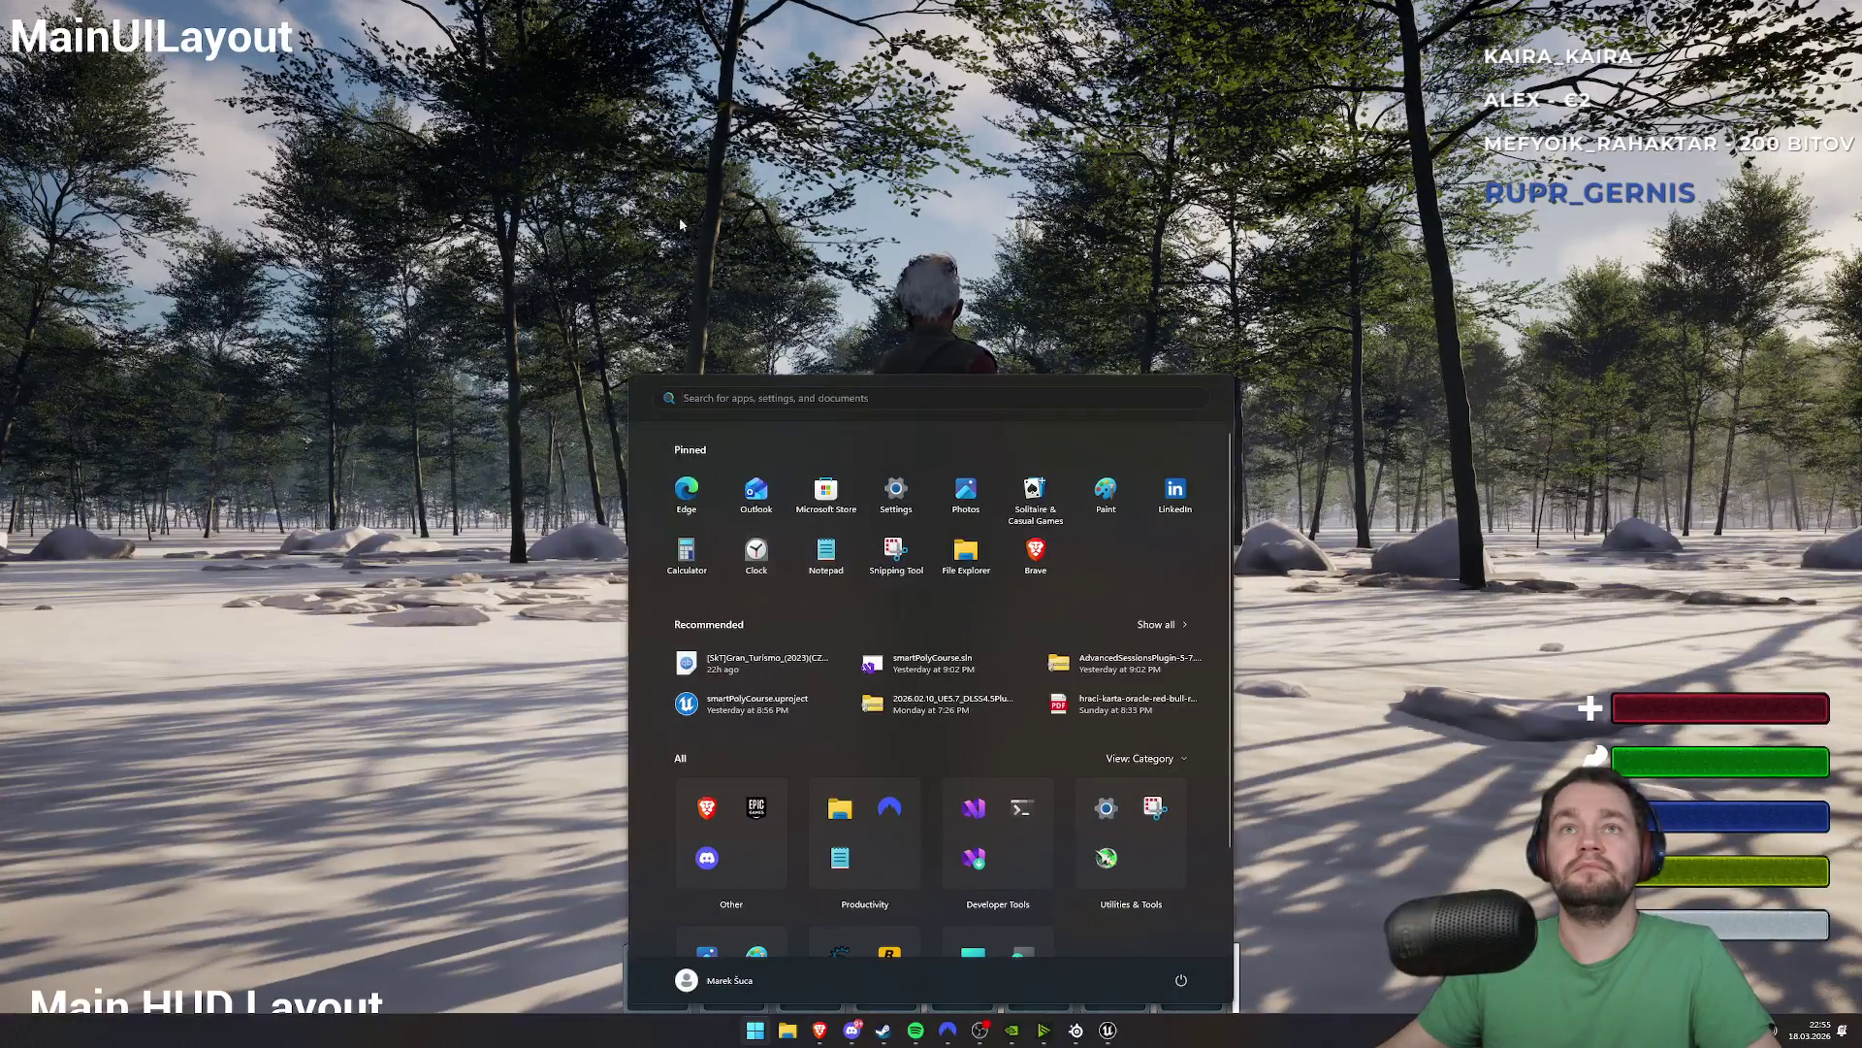
pyautogui.click(578, 702)
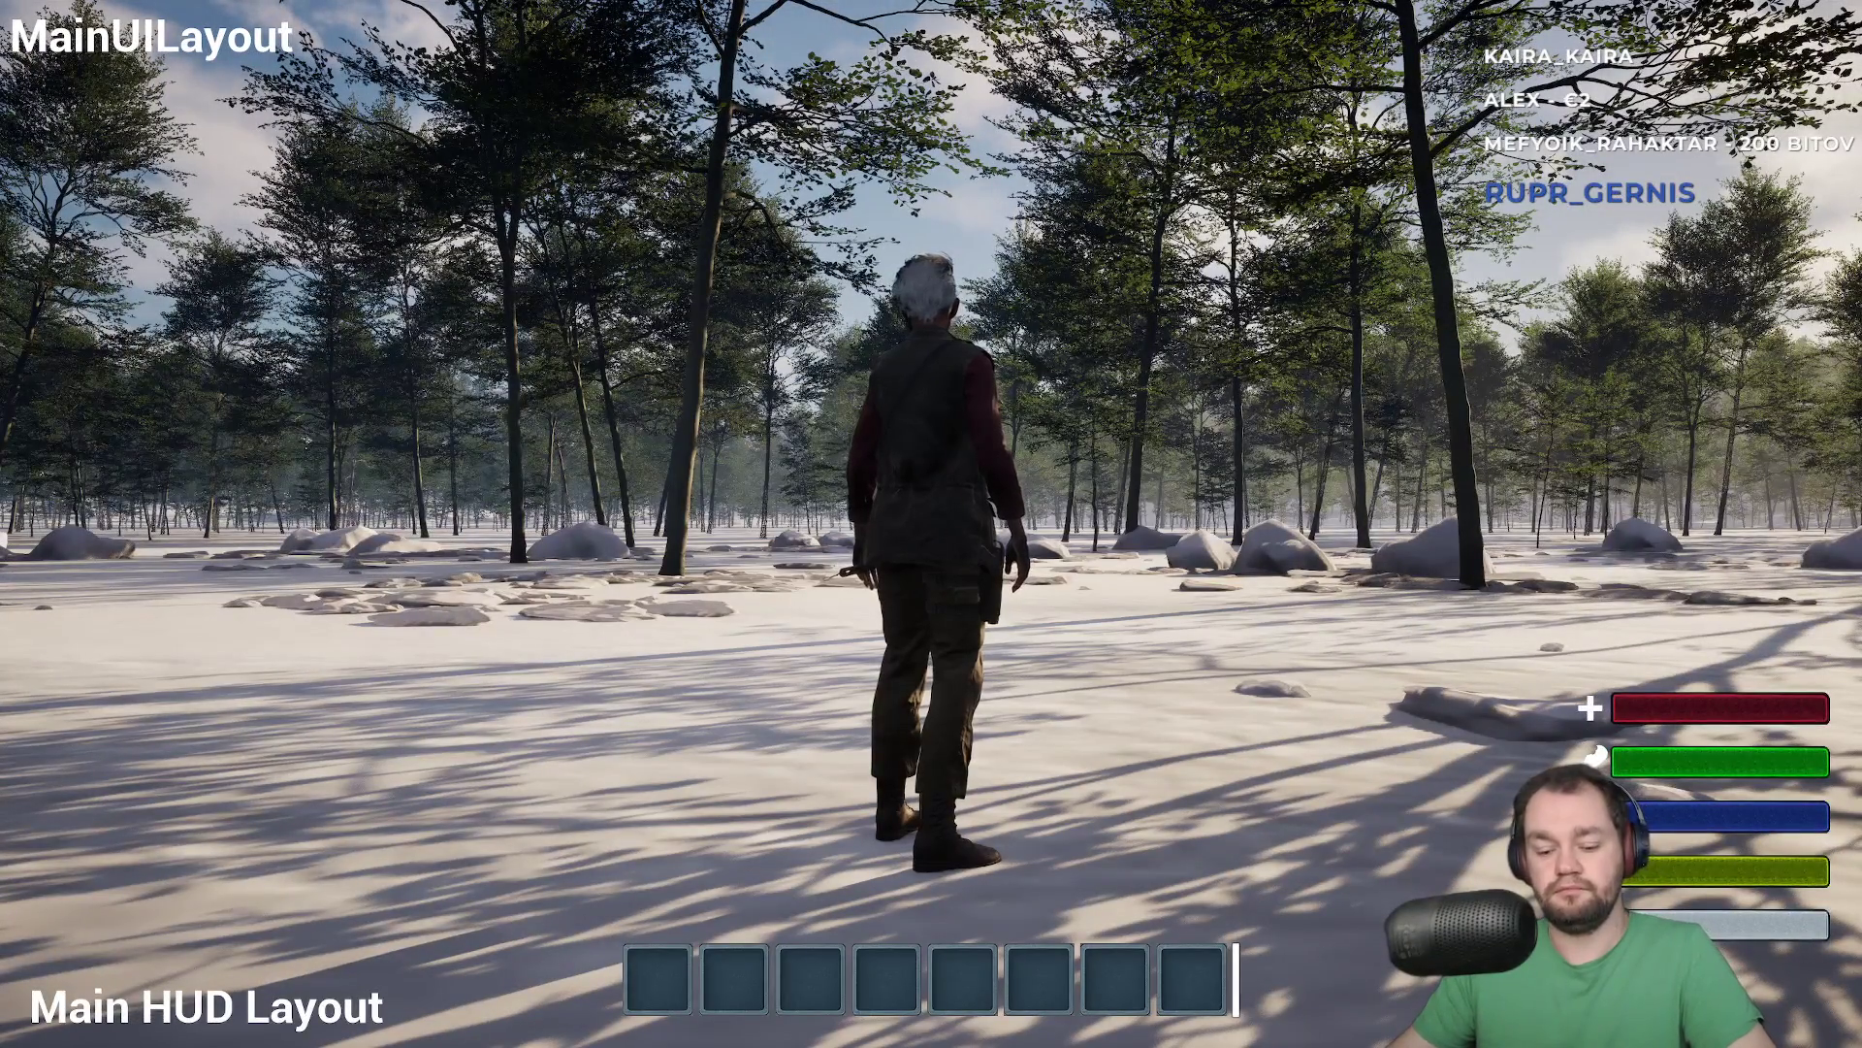
pyautogui.press('F11')
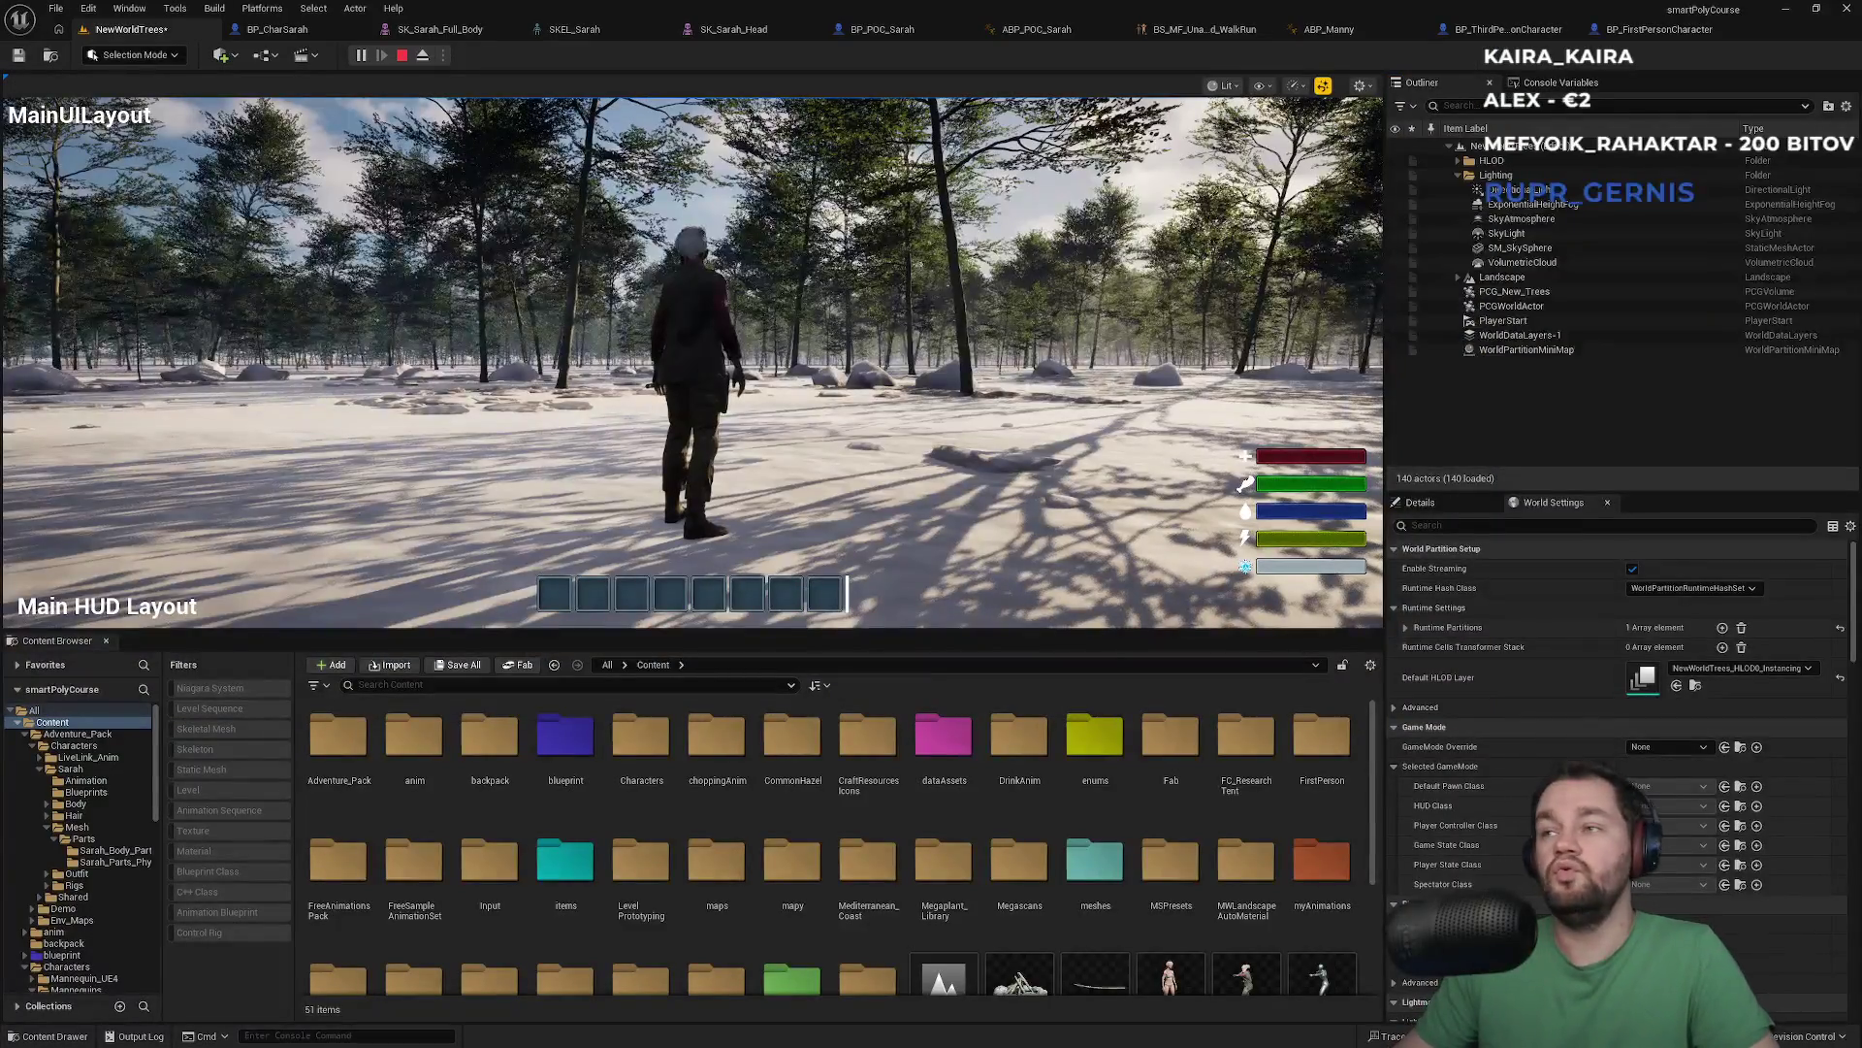
pyautogui.press('Escape')
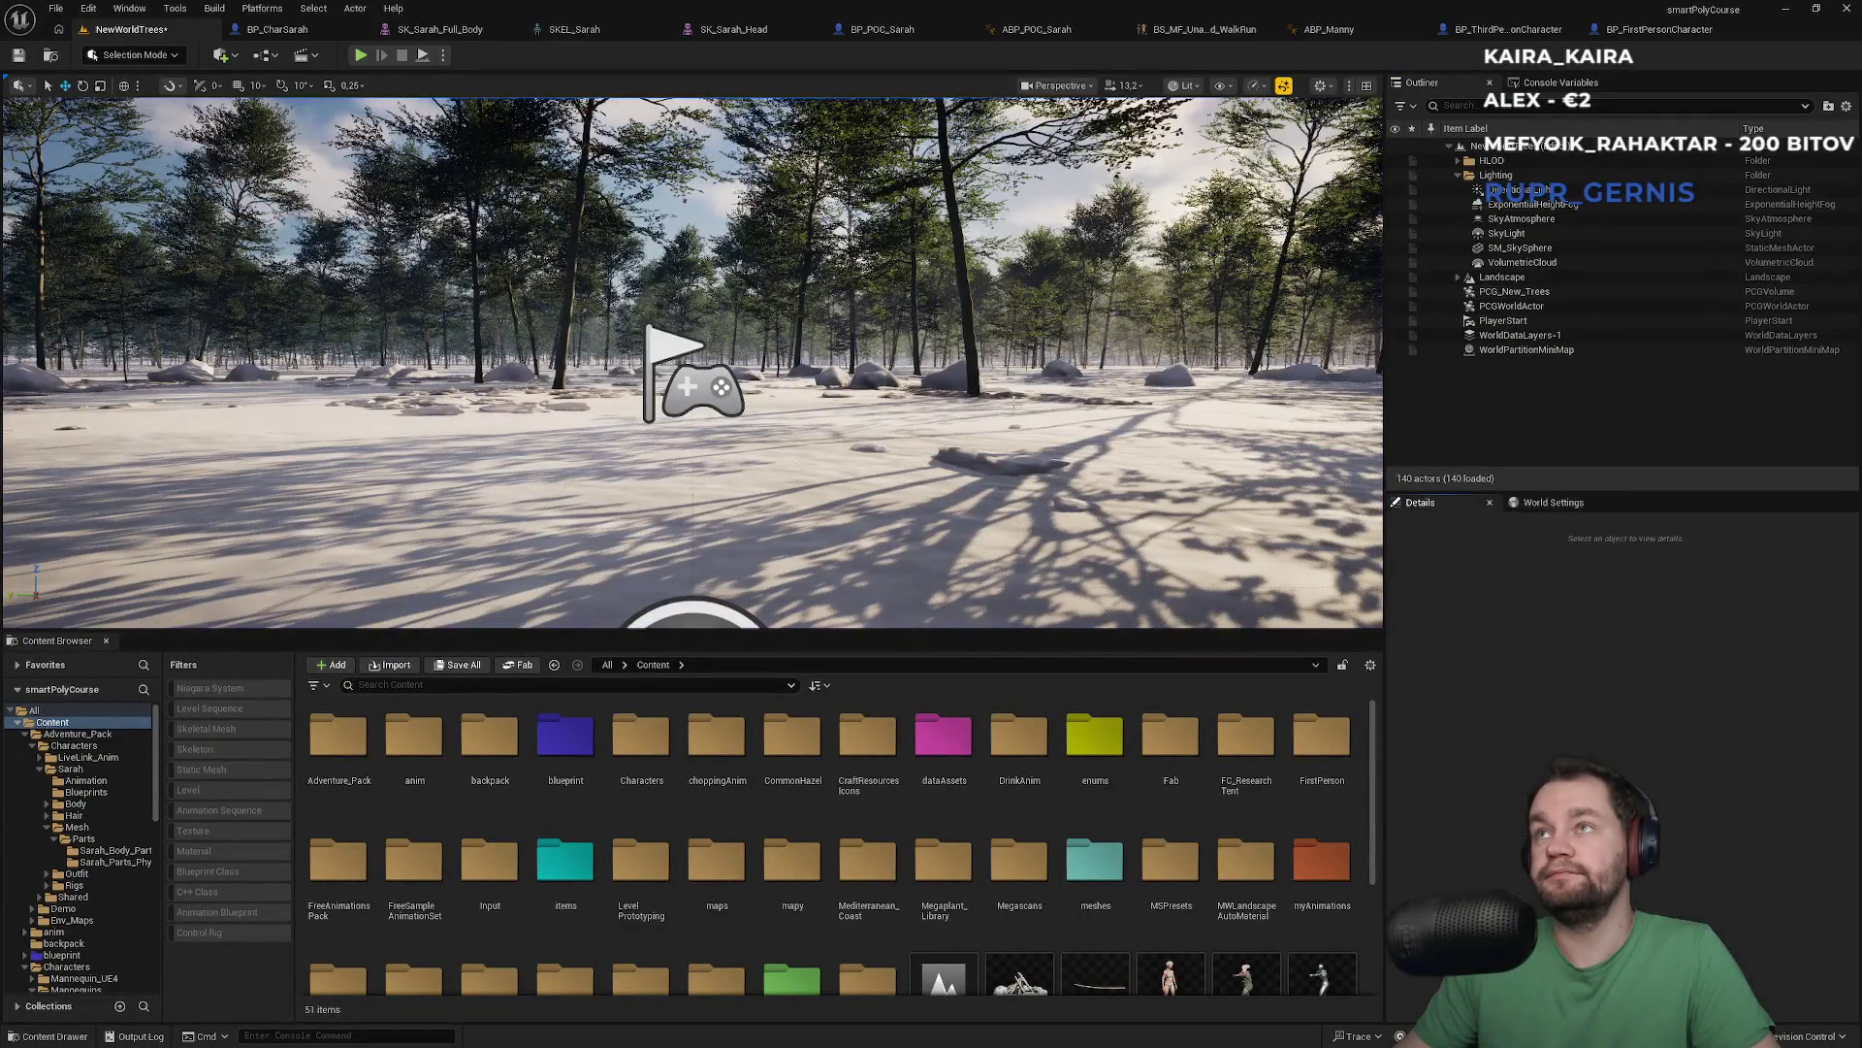
pyautogui.moveTo(693, 363)
pyautogui.mouseDown()
pyautogui.moveTo(692, 320)
pyautogui.moveTo(795, 368)
pyautogui.moveTo(882, 517)
pyautogui.moveTo(1122, 591)
pyautogui.mouseUp()
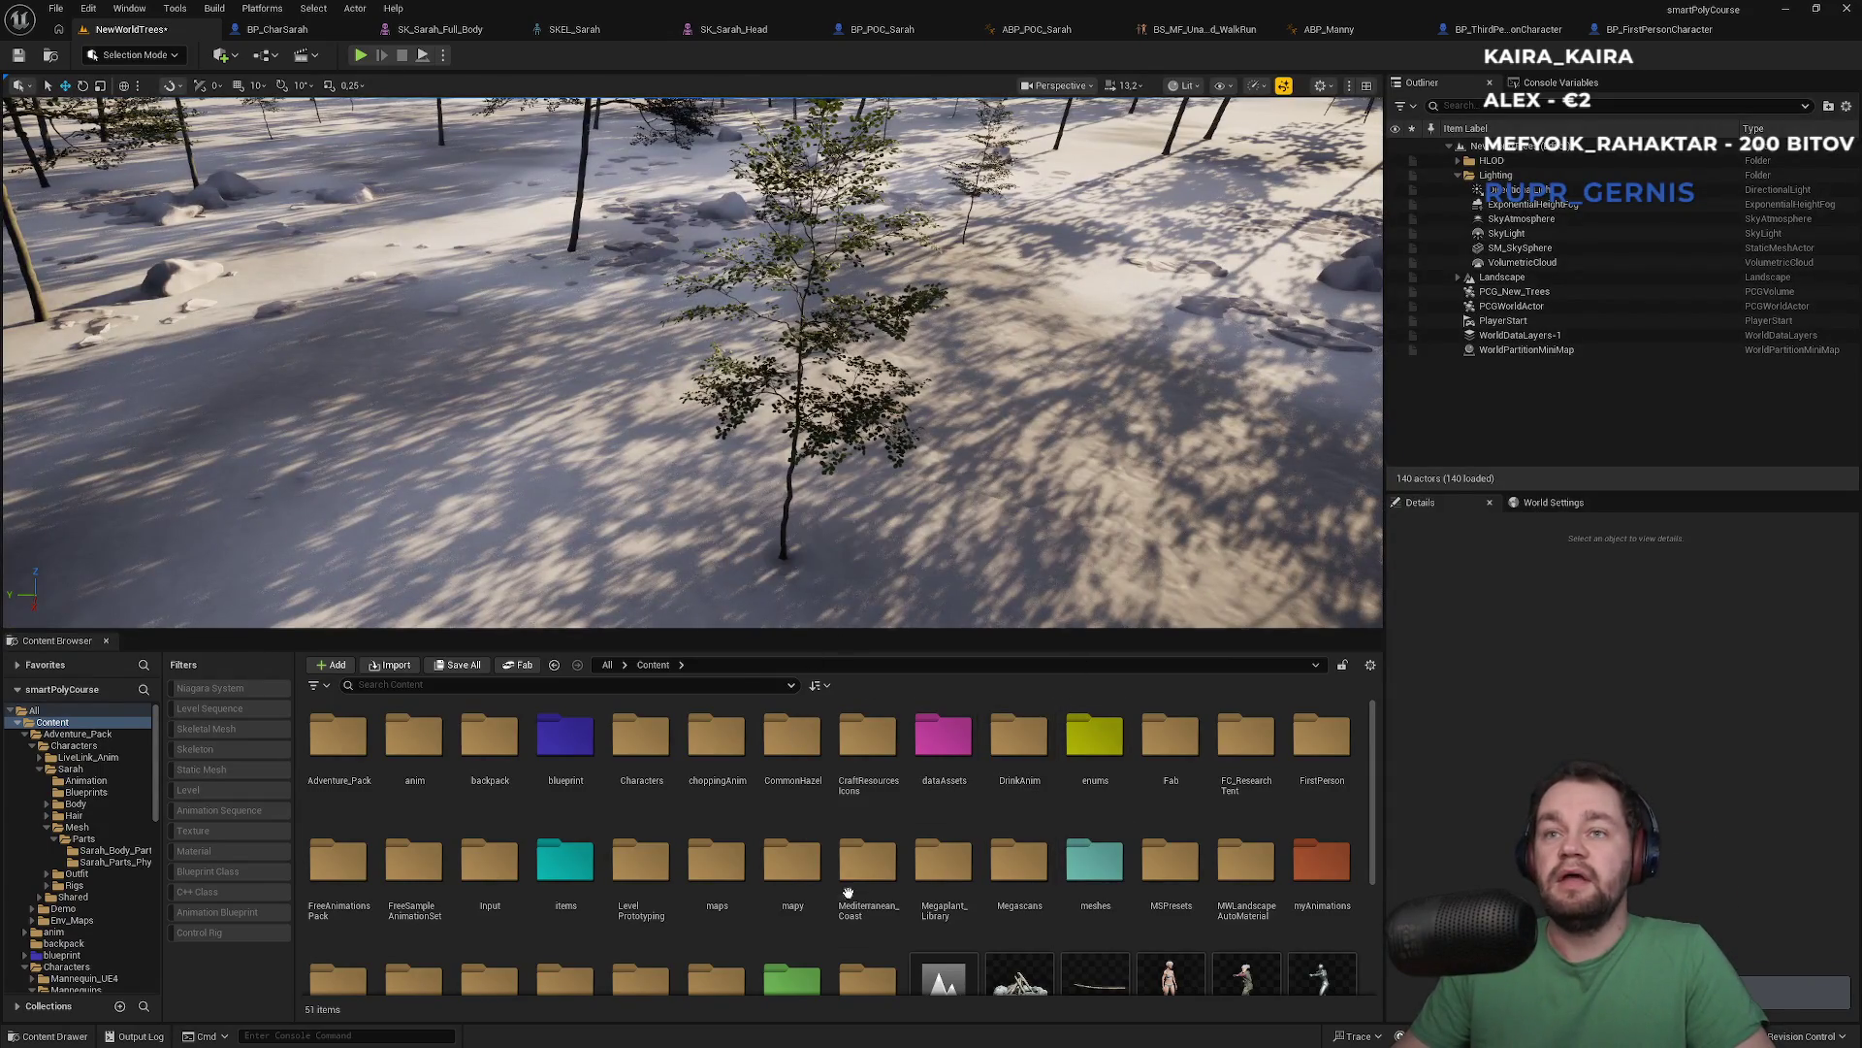
# Verify the World Settings GameMode Override shows None, then minimize the editor
pyautogui.scroll(-2, 850, 878)
pyautogui.scroll(-1, 850, 876)
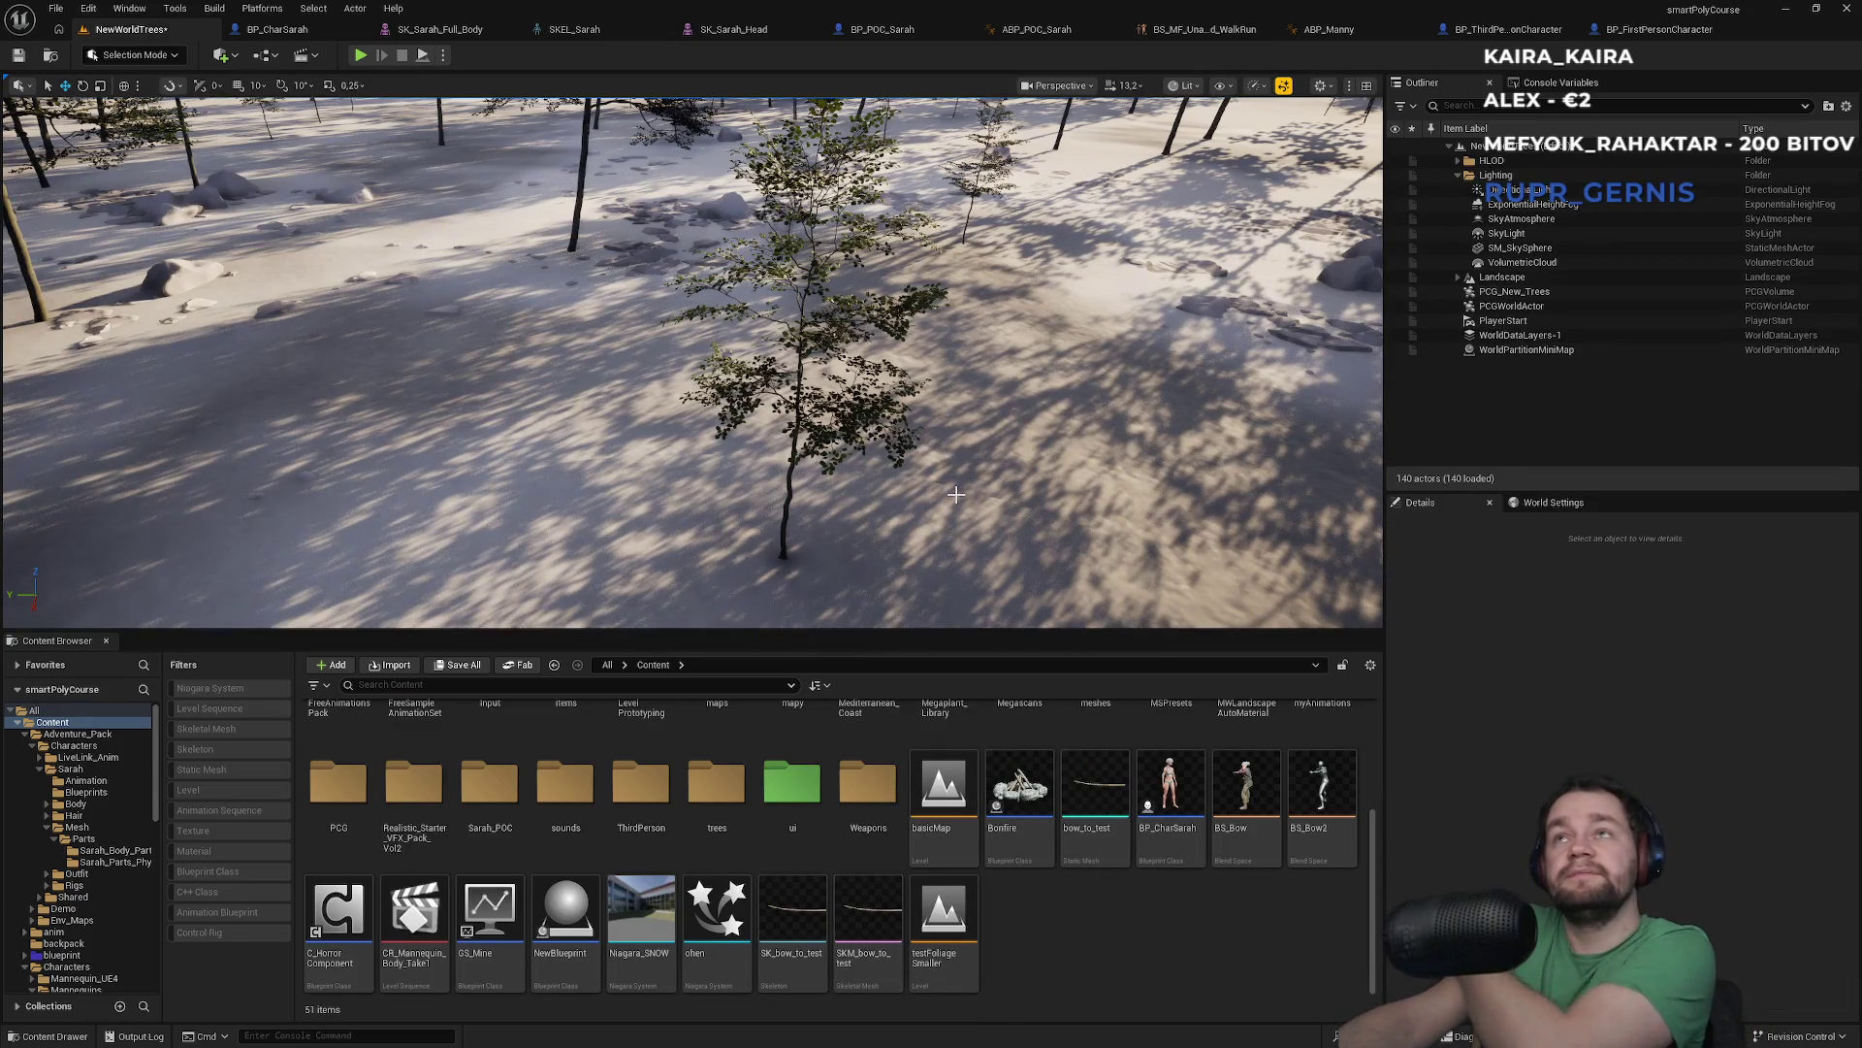
pyautogui.click(1553, 502)
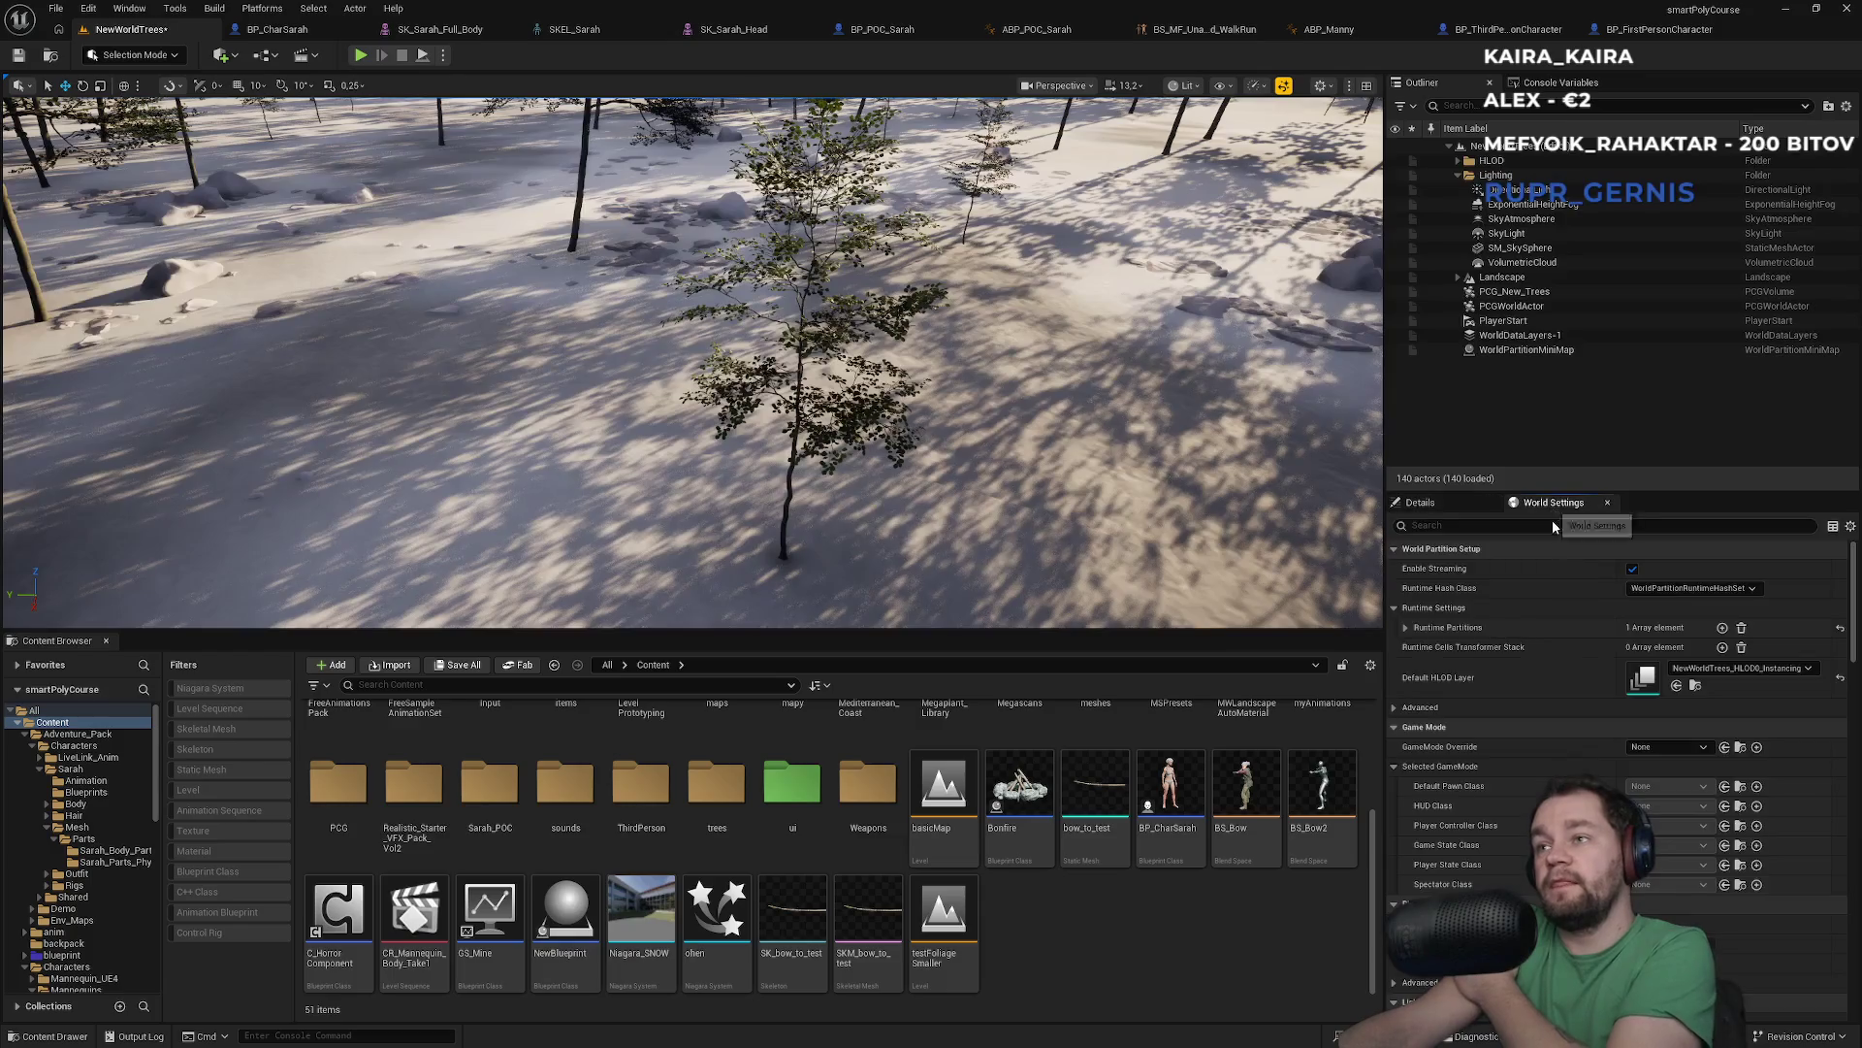
pyautogui.click(1665, 748)
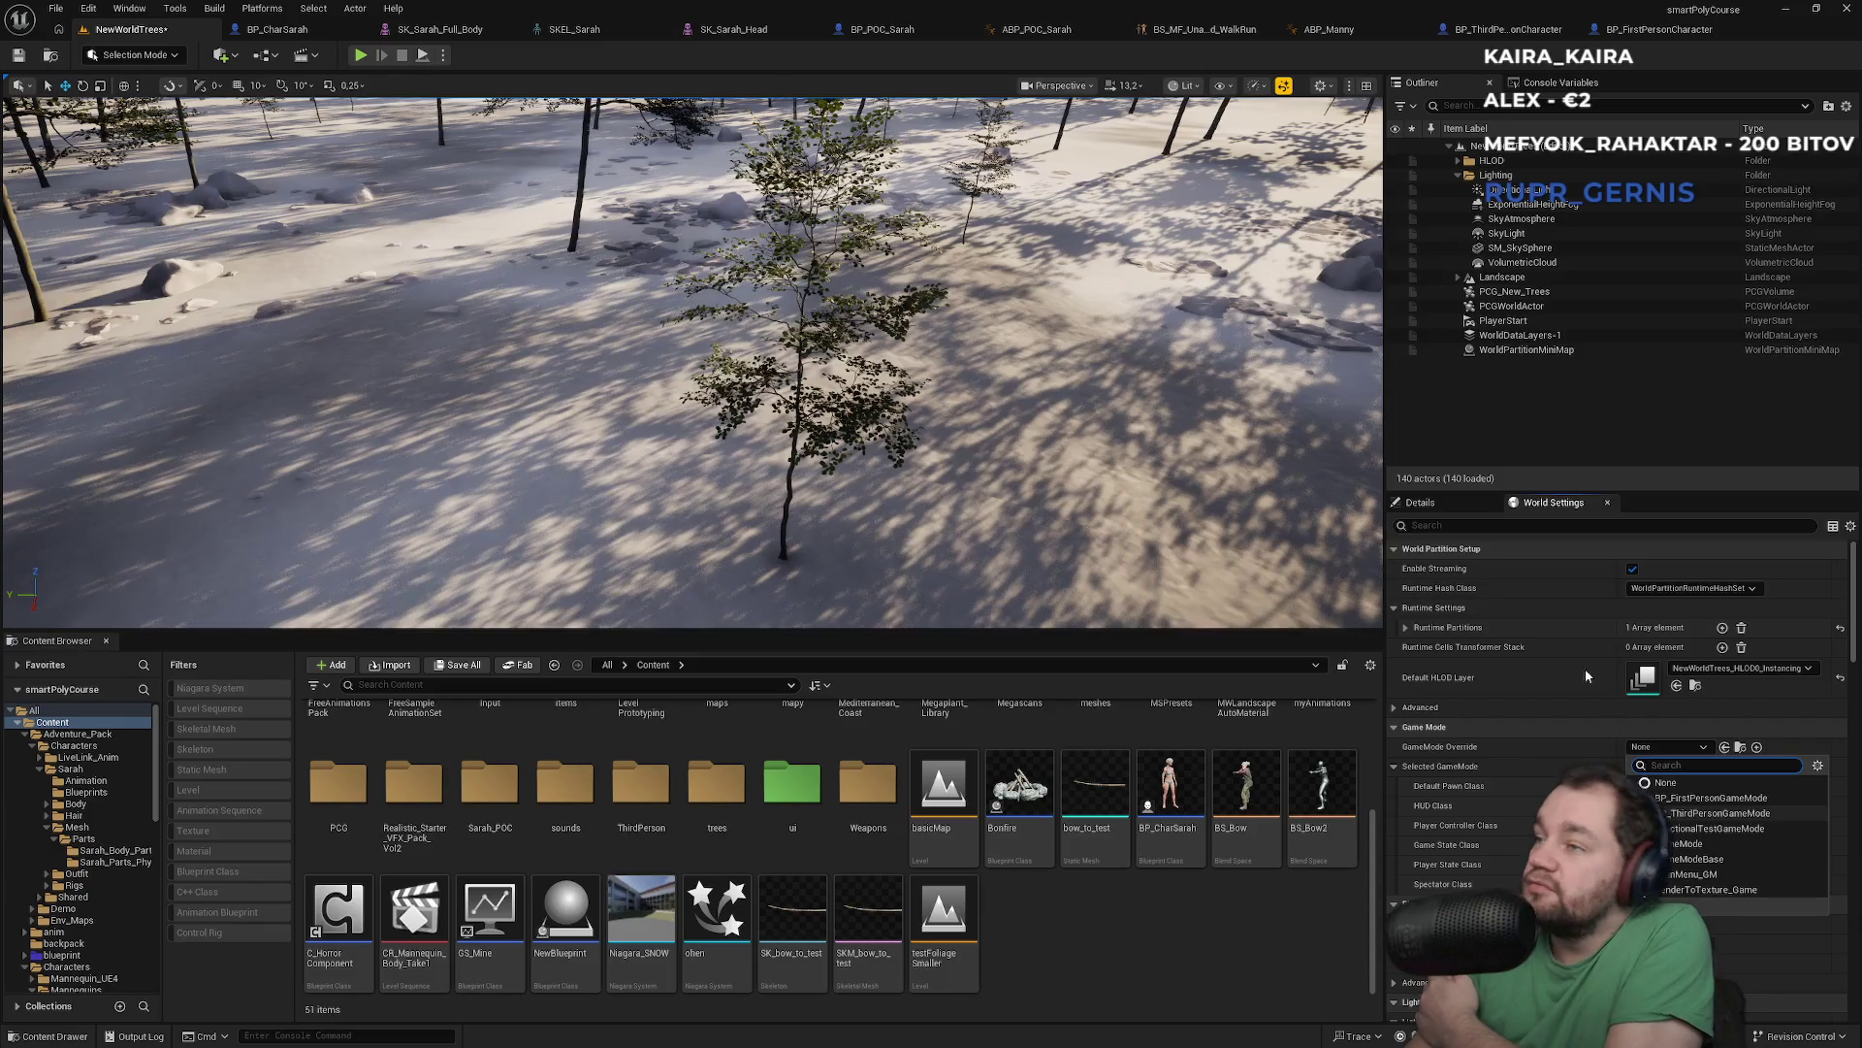
pyautogui.click(1787, 13)
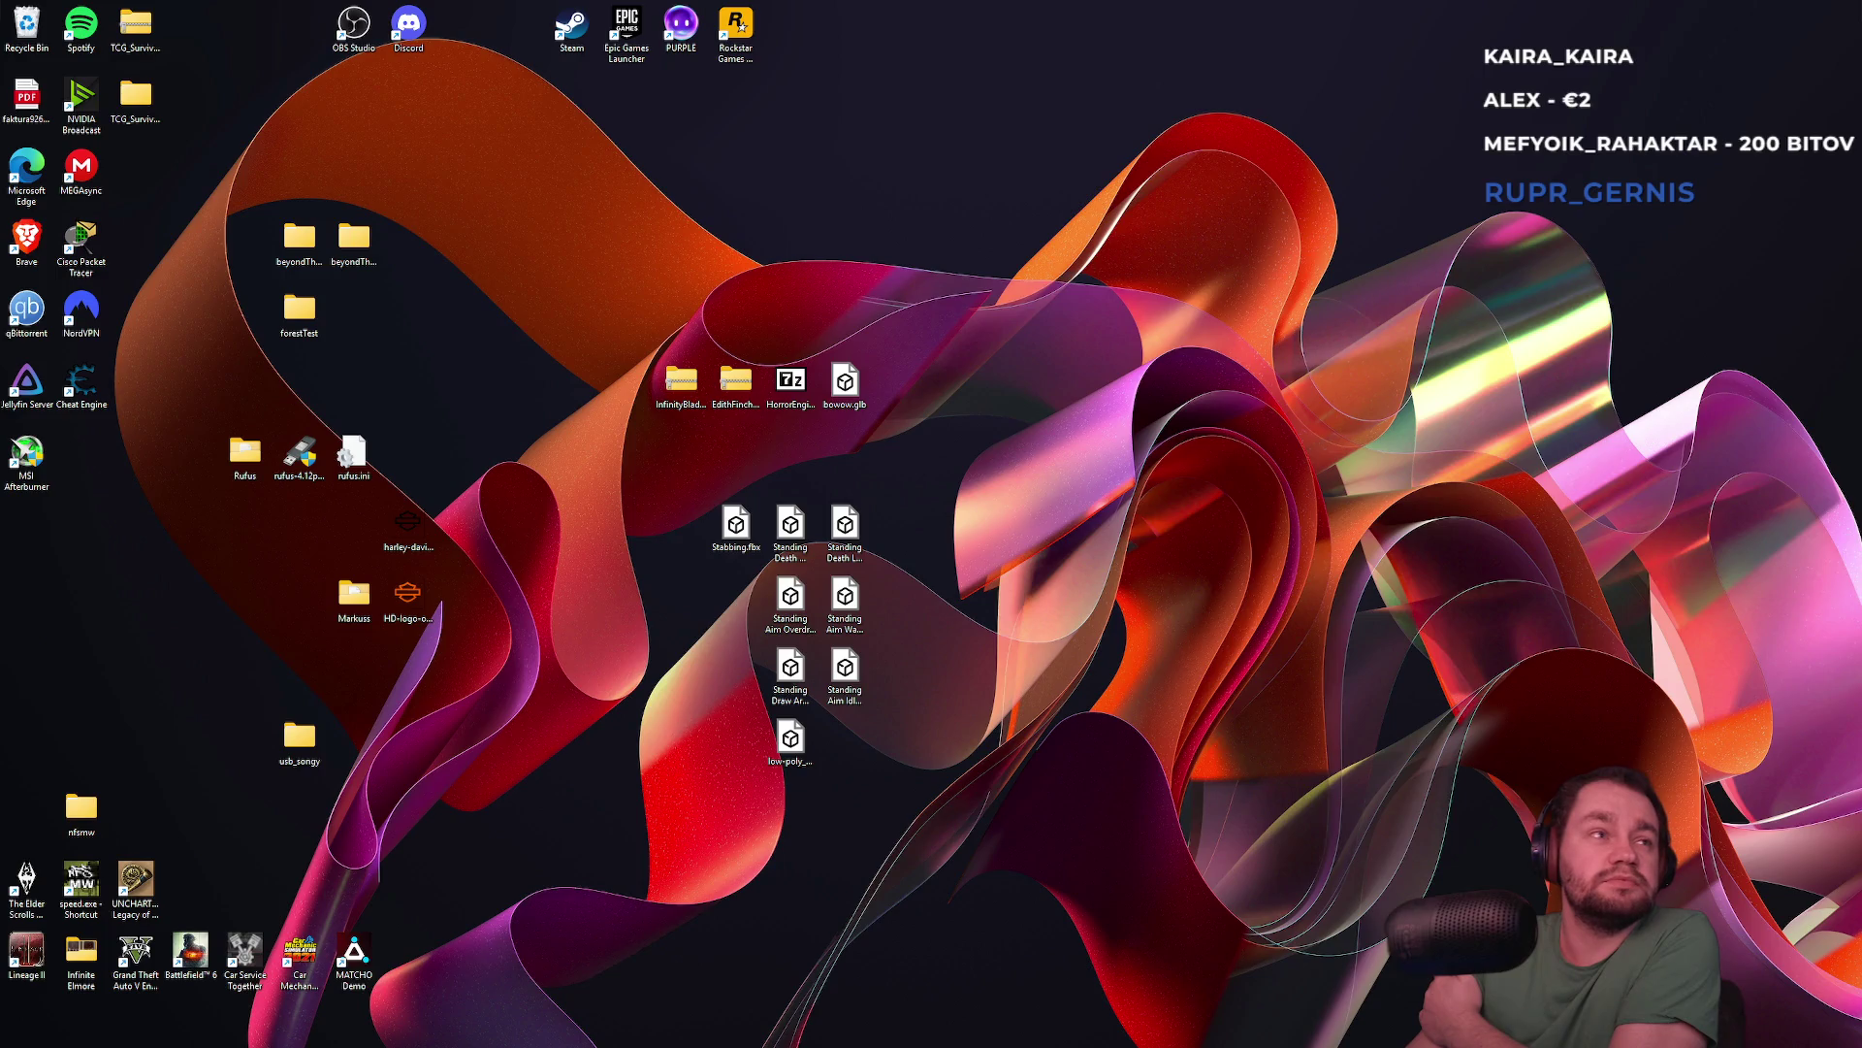
# Run smartPolyCourse.exe from the beyondTheSnowline3 build's Windows folder
pyautogui.click(866, 495)
pyautogui.doubleClick(866, 495)
pyautogui.doubleClick(871, 597)
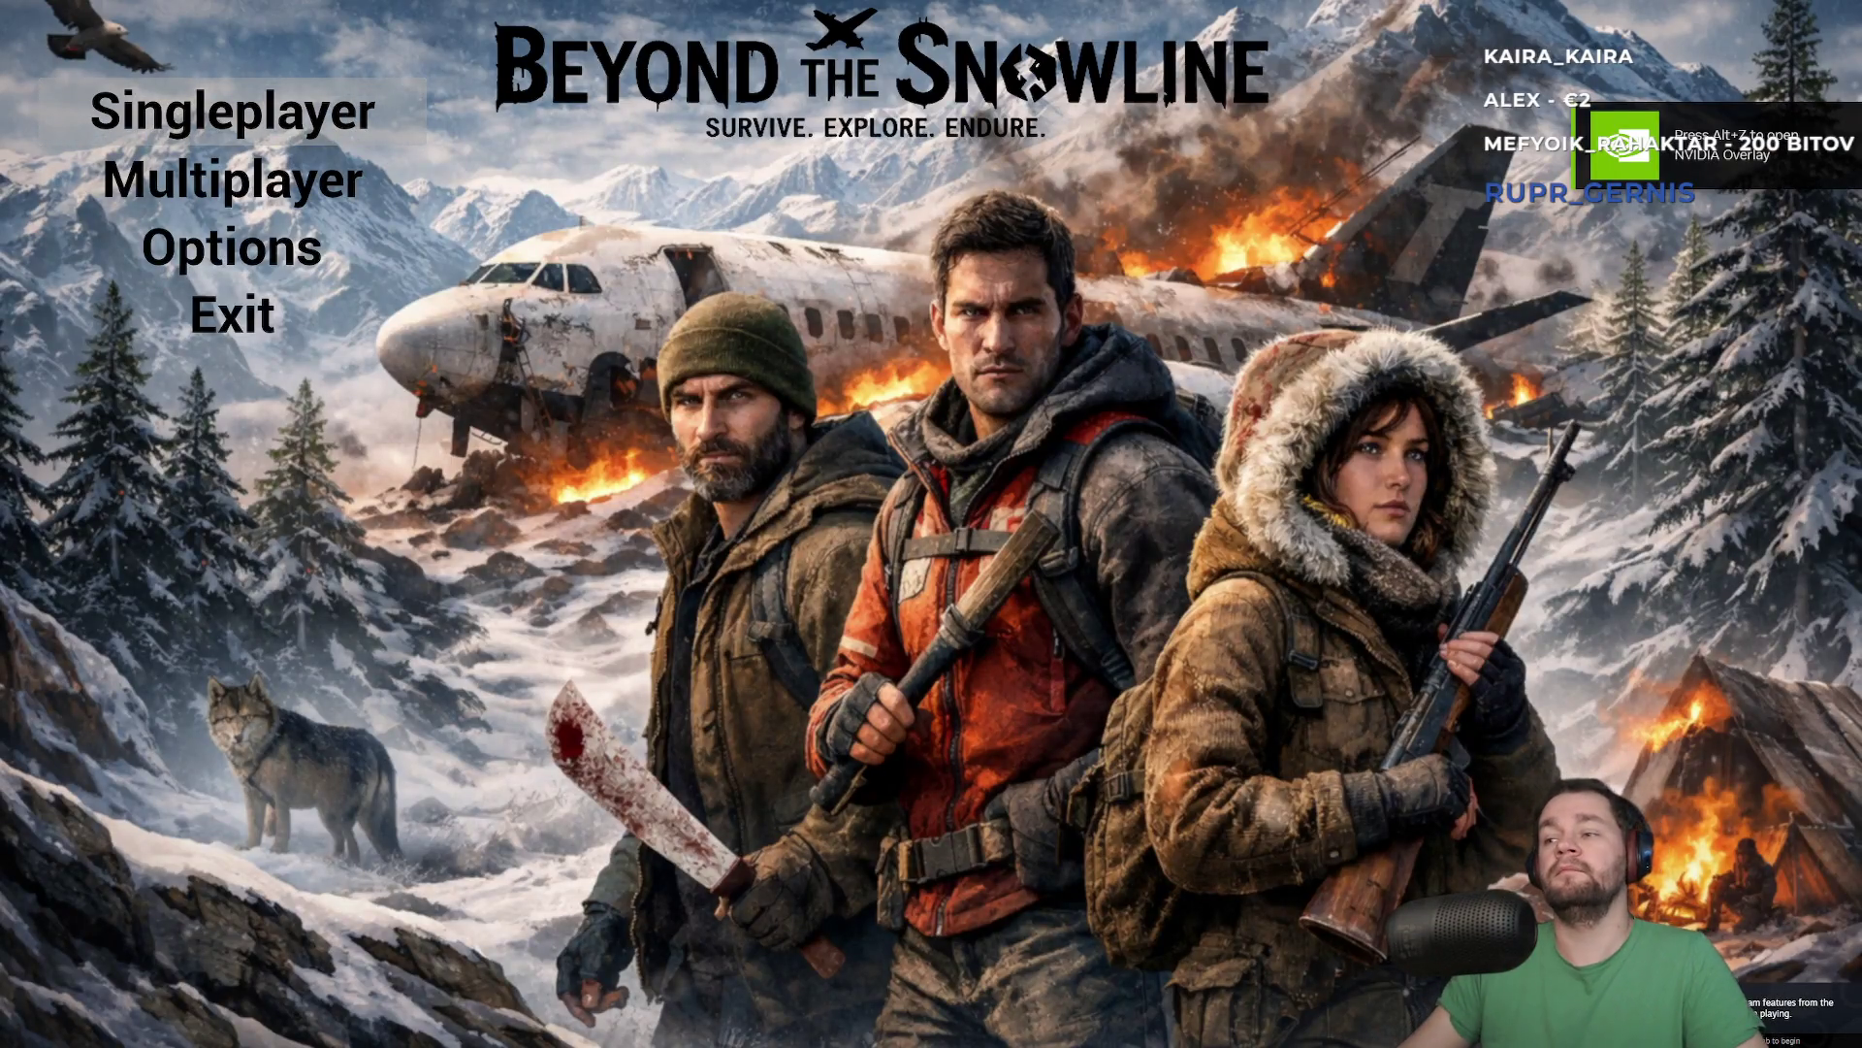
# Start a singleplayer game and walk into the forest, aiming the bow along the way
pyautogui.click(232, 112)
pyautogui.press('w')
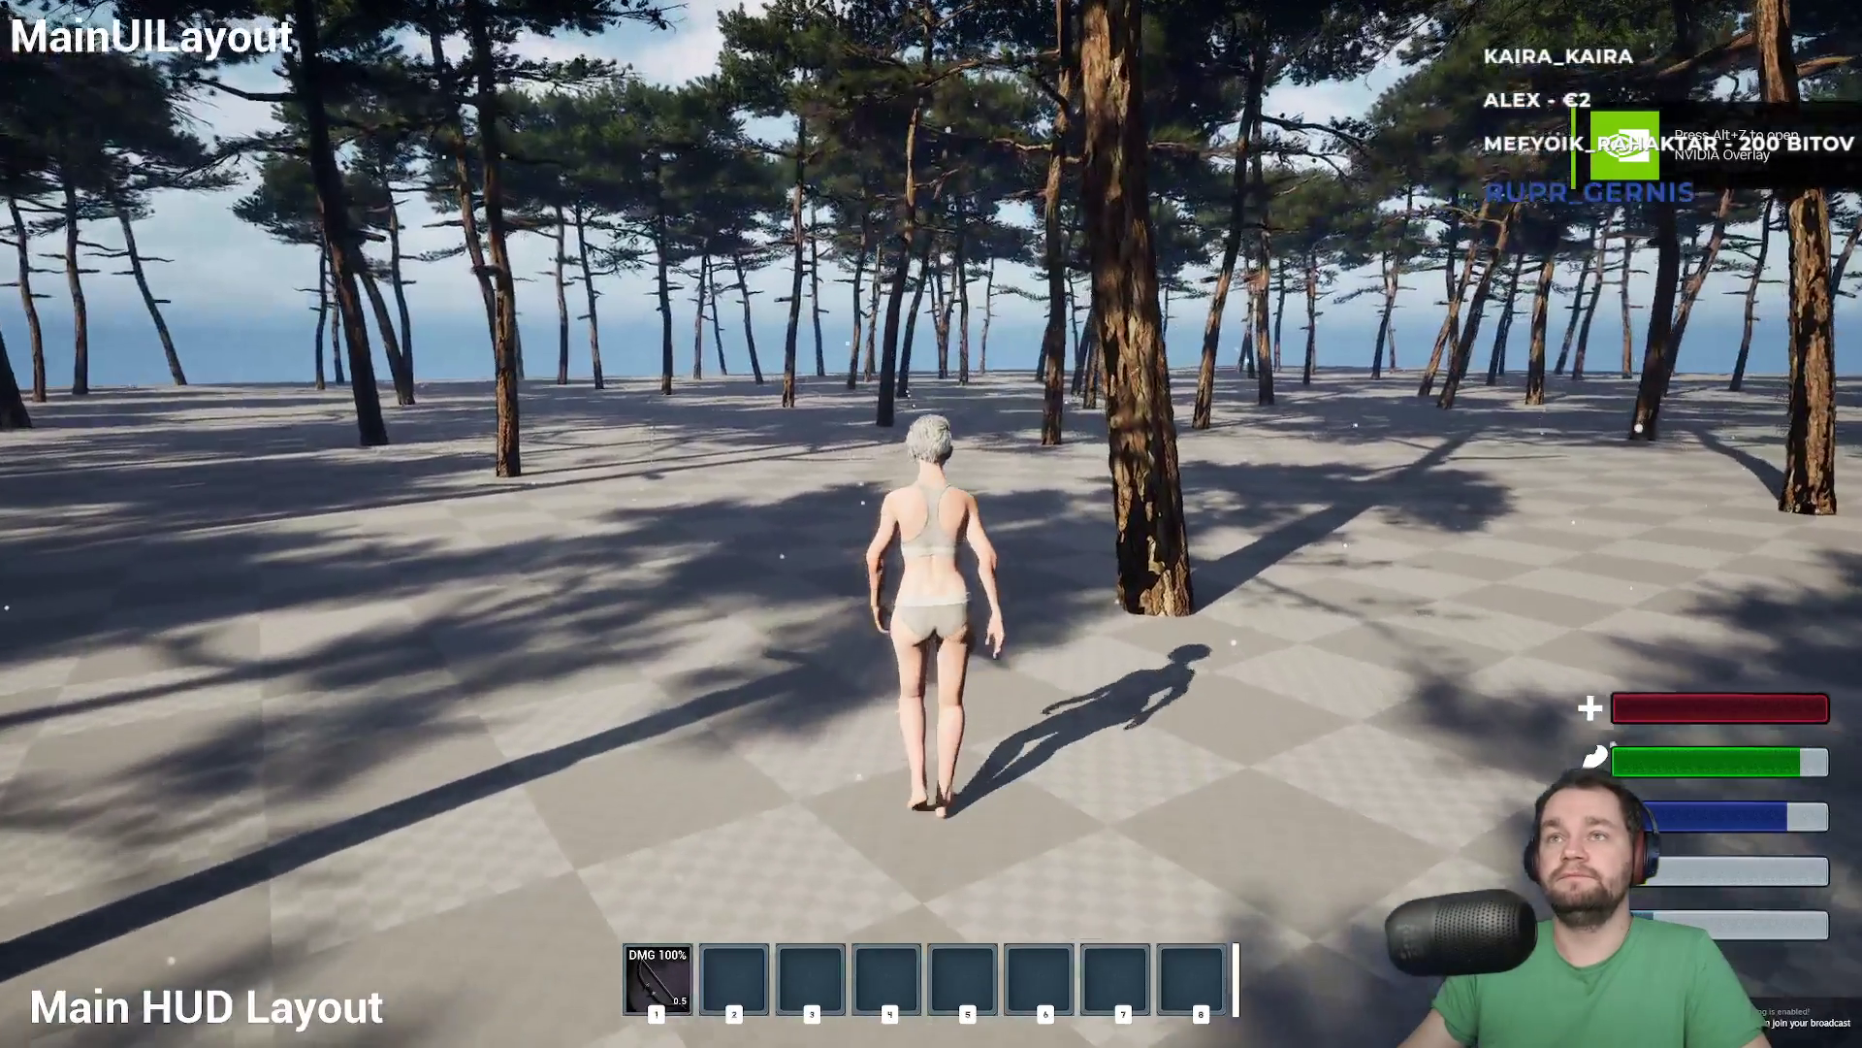
pyautogui.press('w')
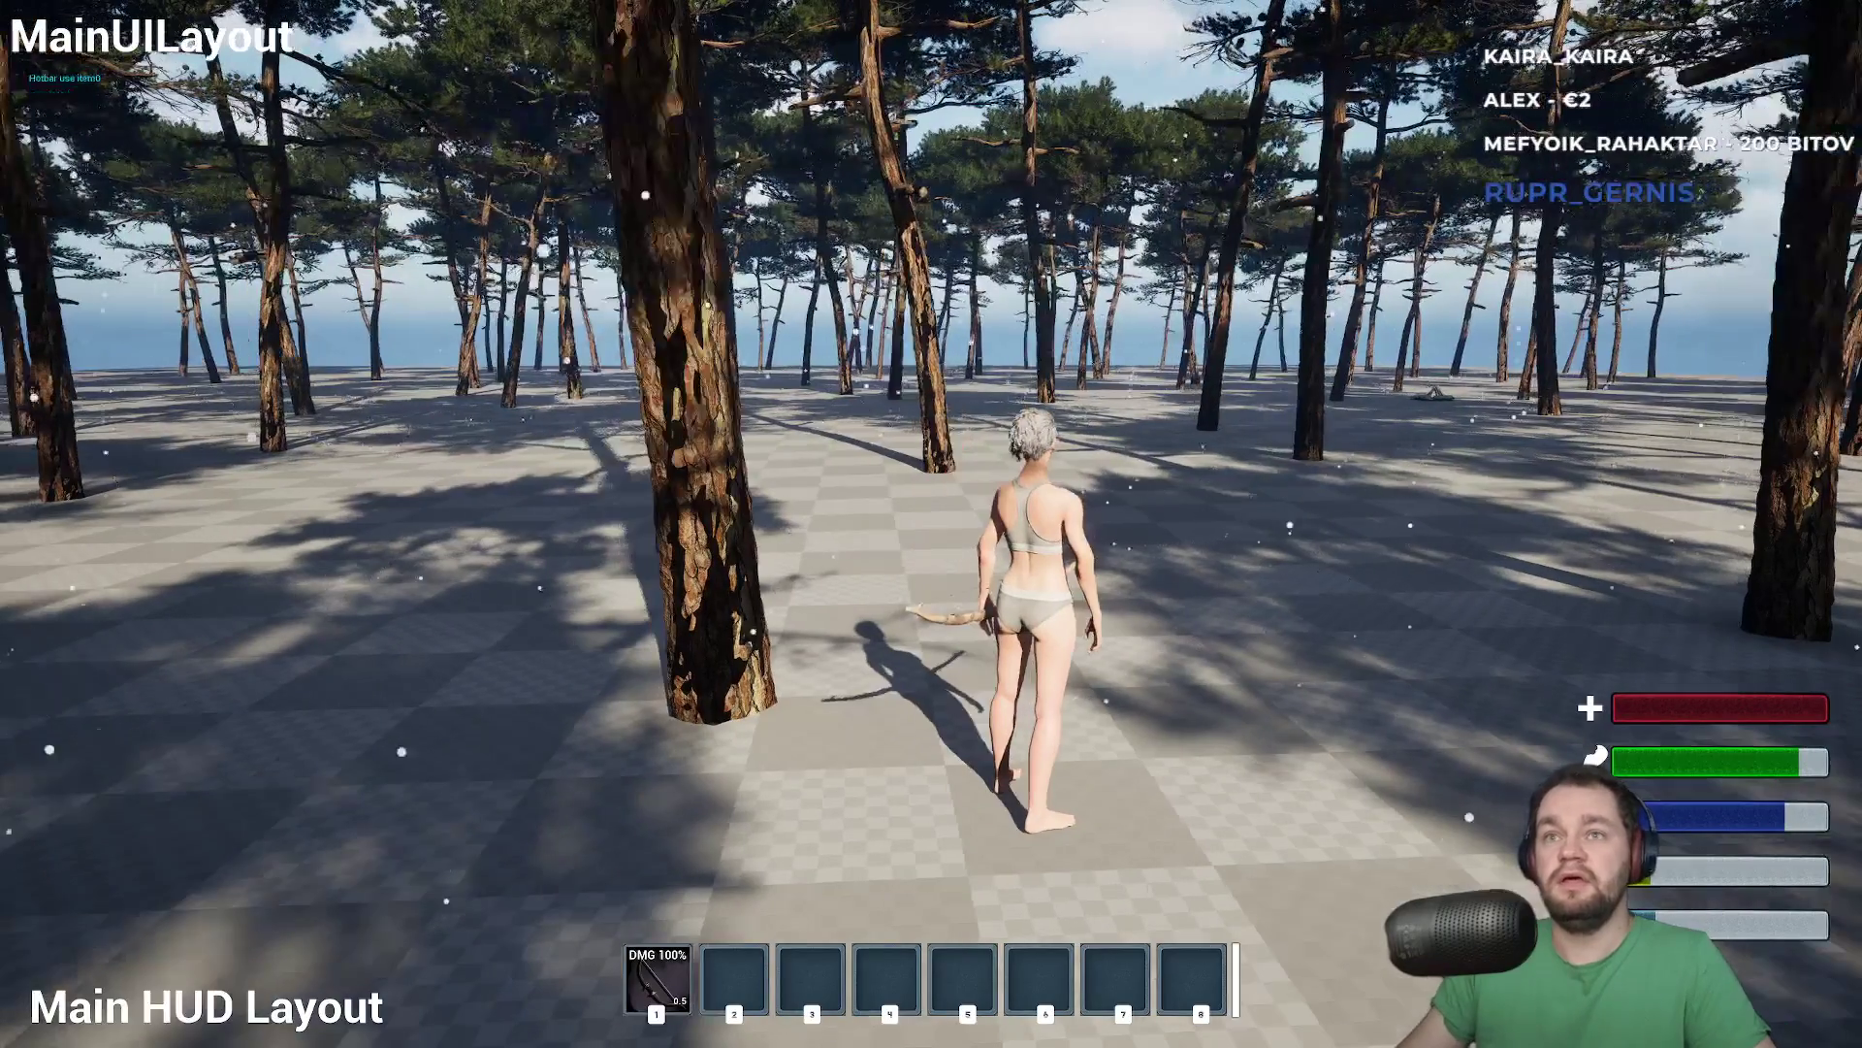
pyautogui.rightClick(931, 524)
pyautogui.press('w')
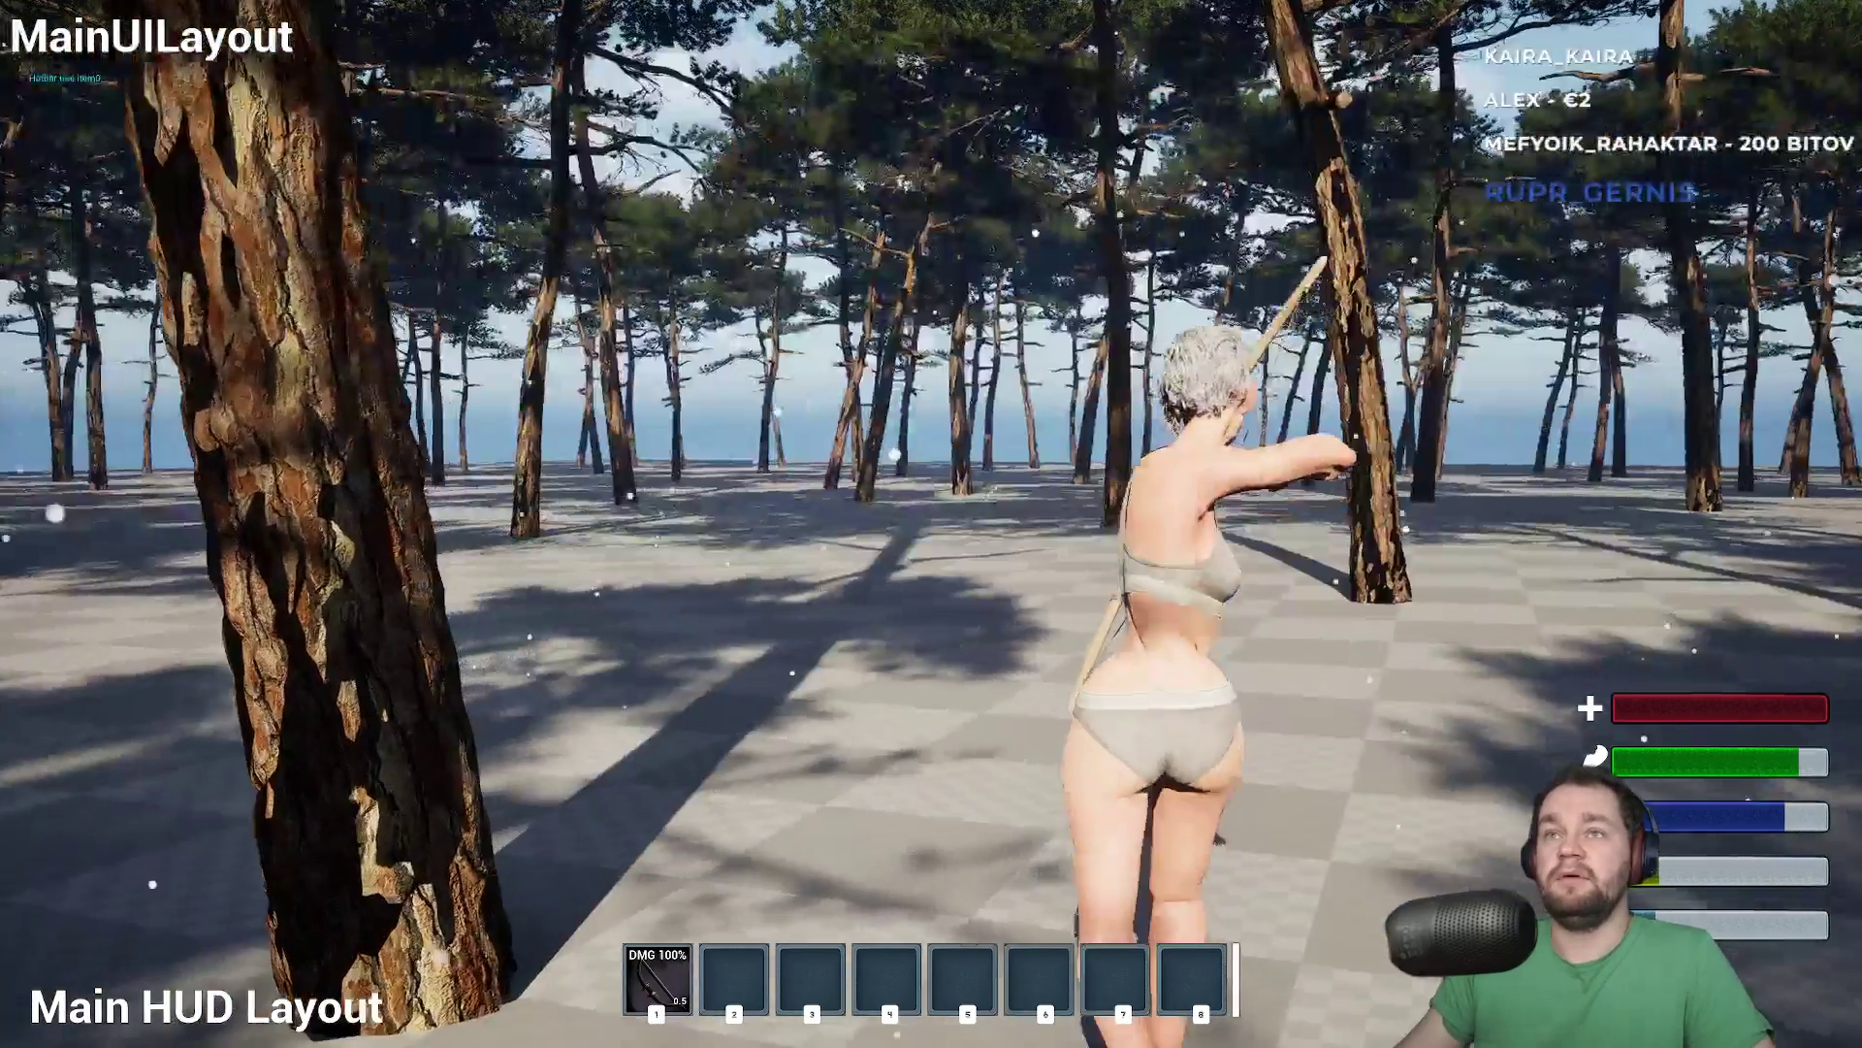
pyautogui.press('w')
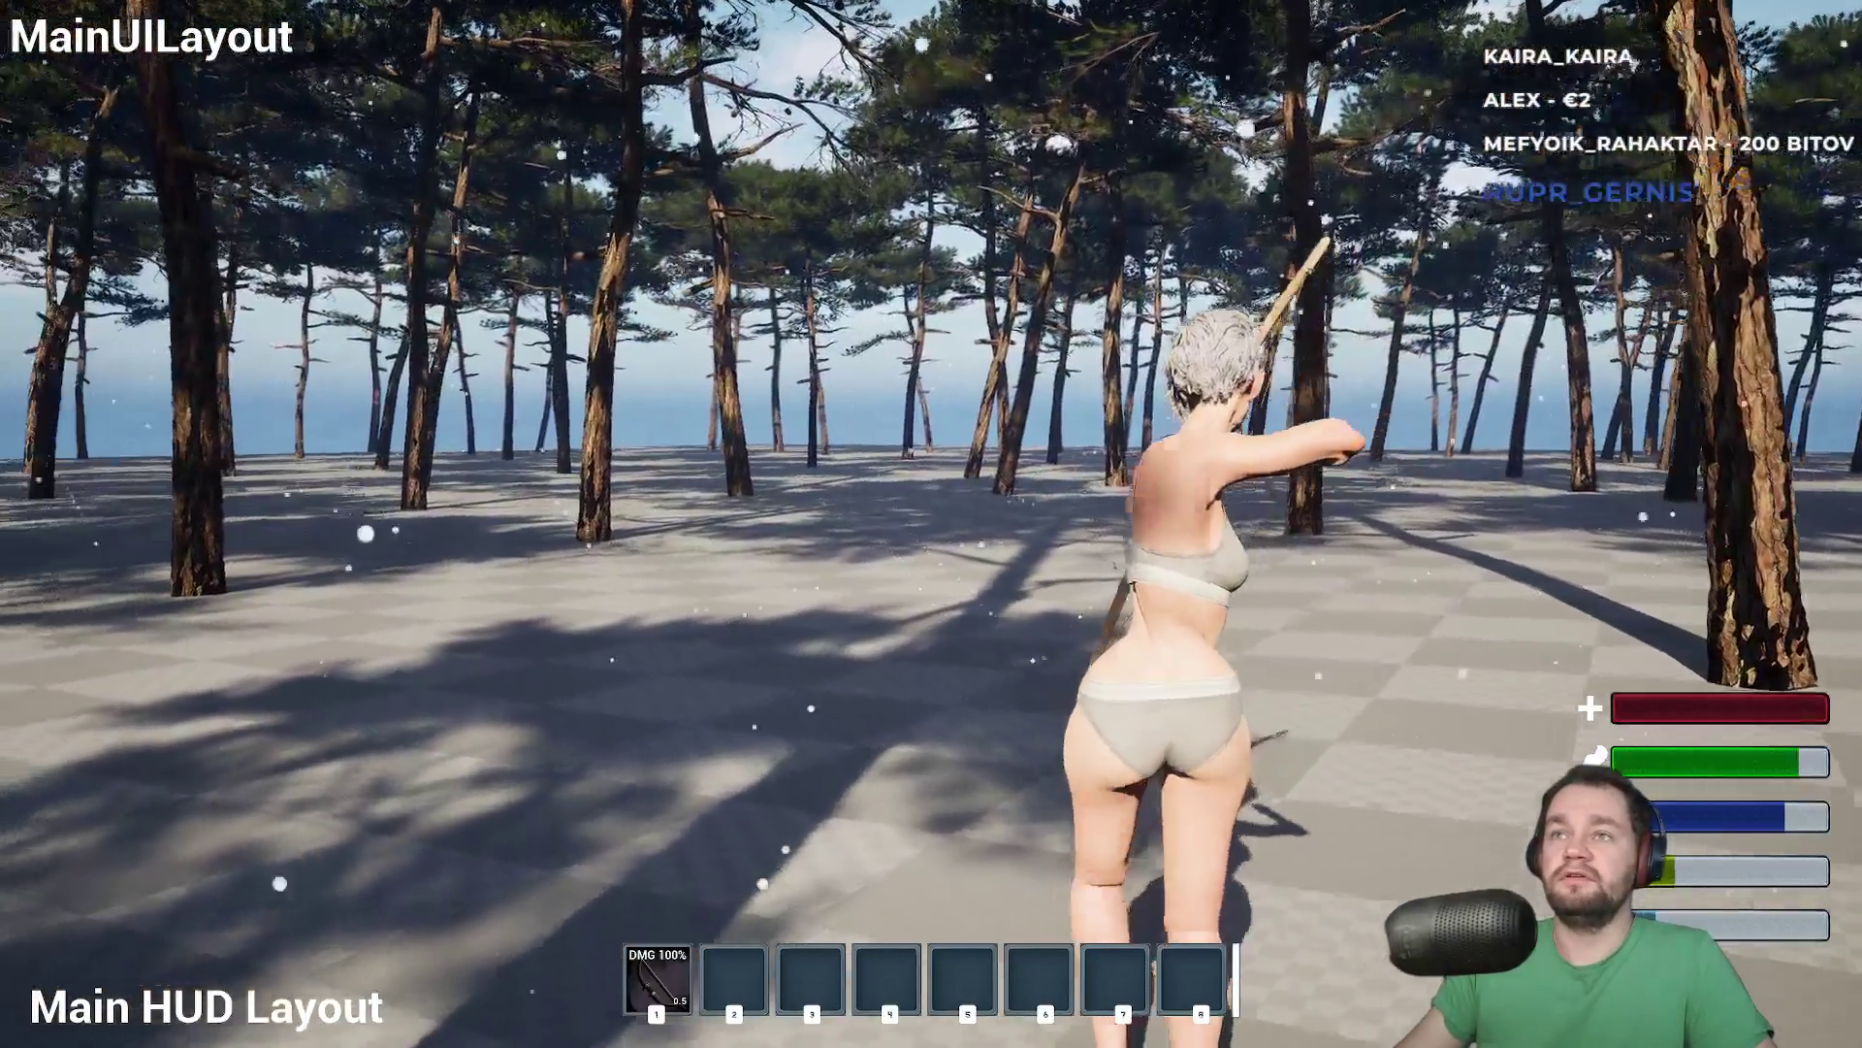
pyautogui.press('w')
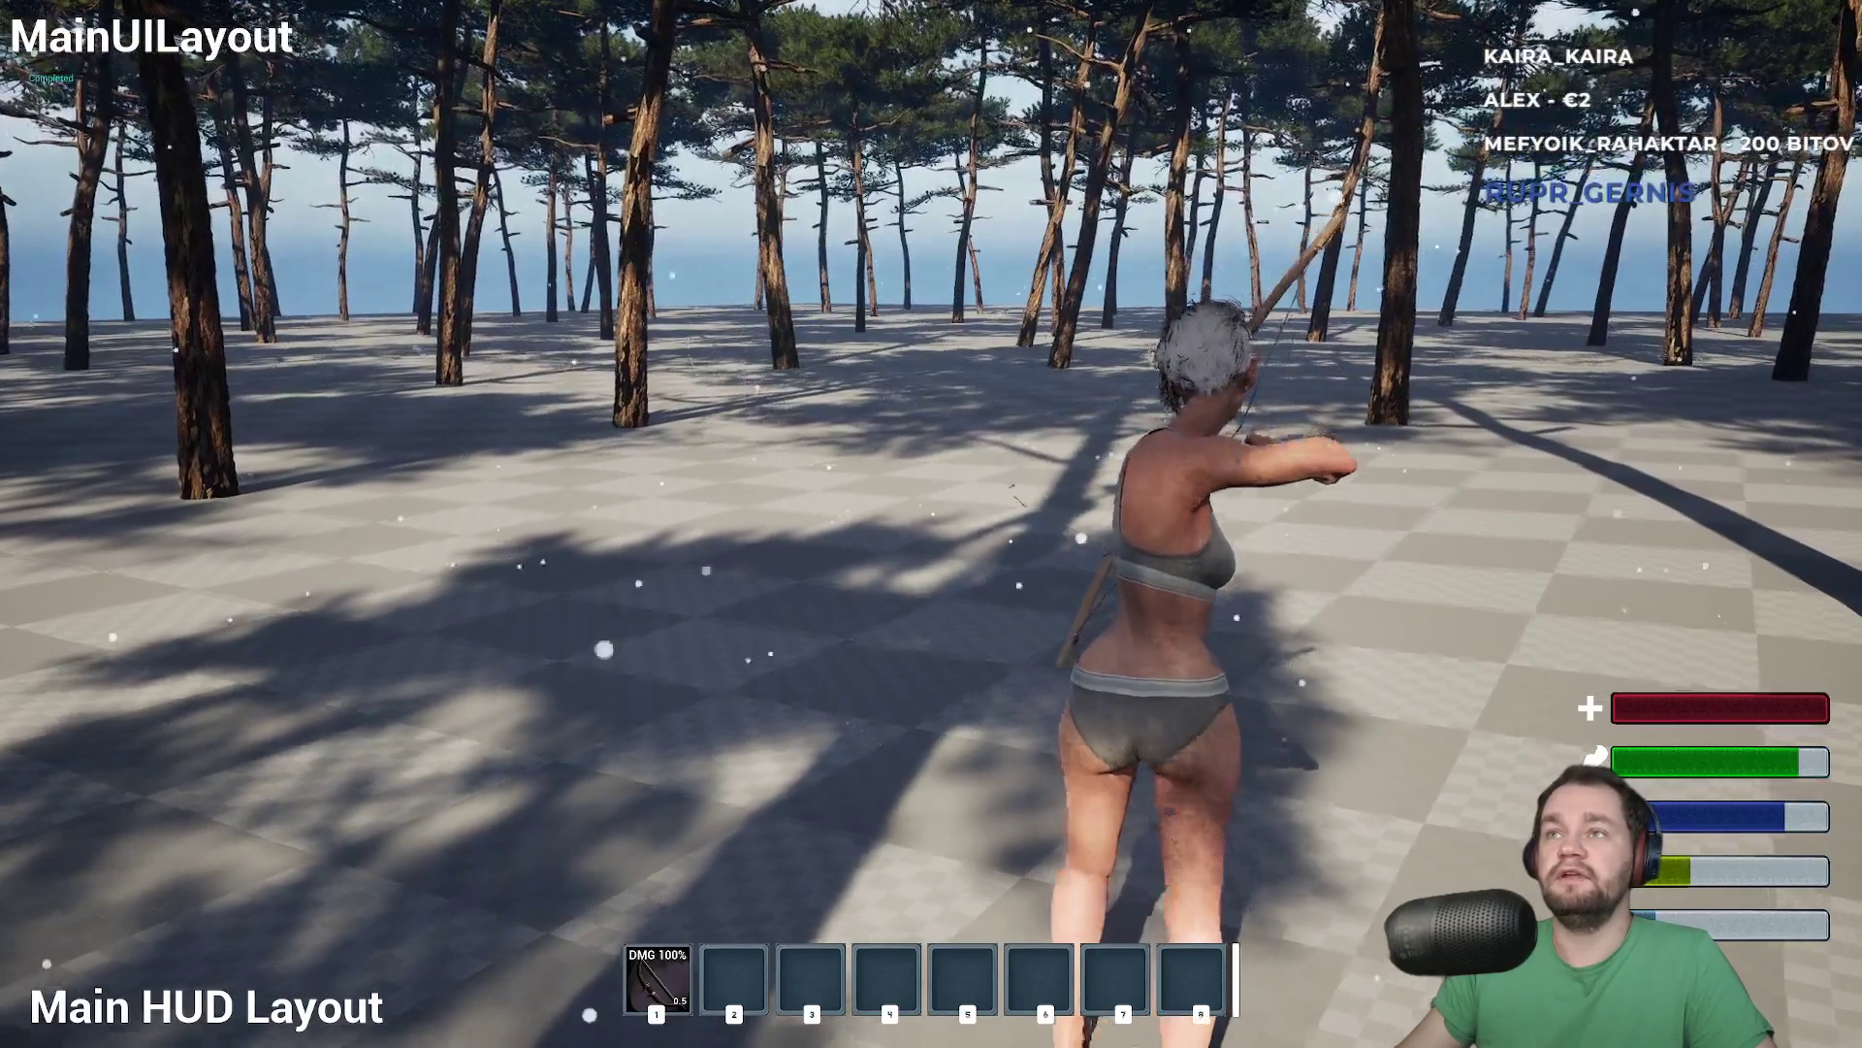
pyautogui.press('w')
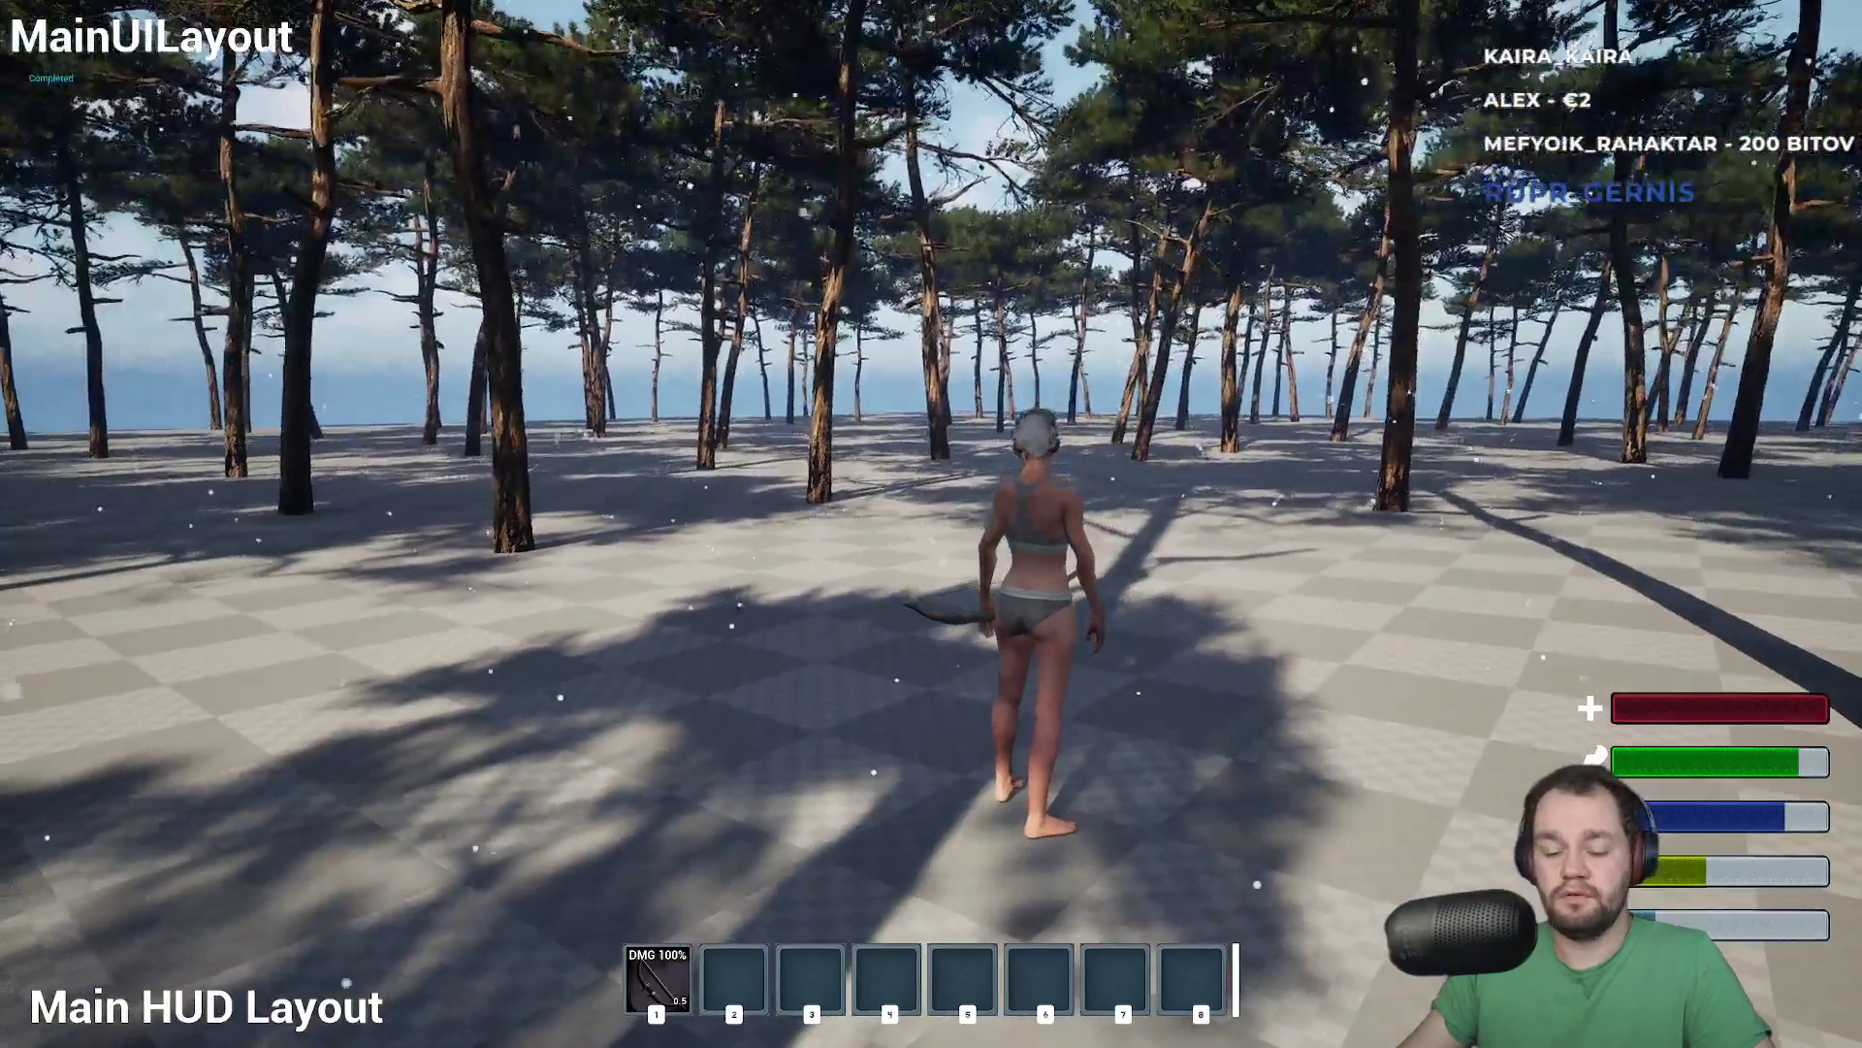
# Equip the axe, chop two trees, and move the x8 wood stack into the hotbar
pyautogui.press('w')
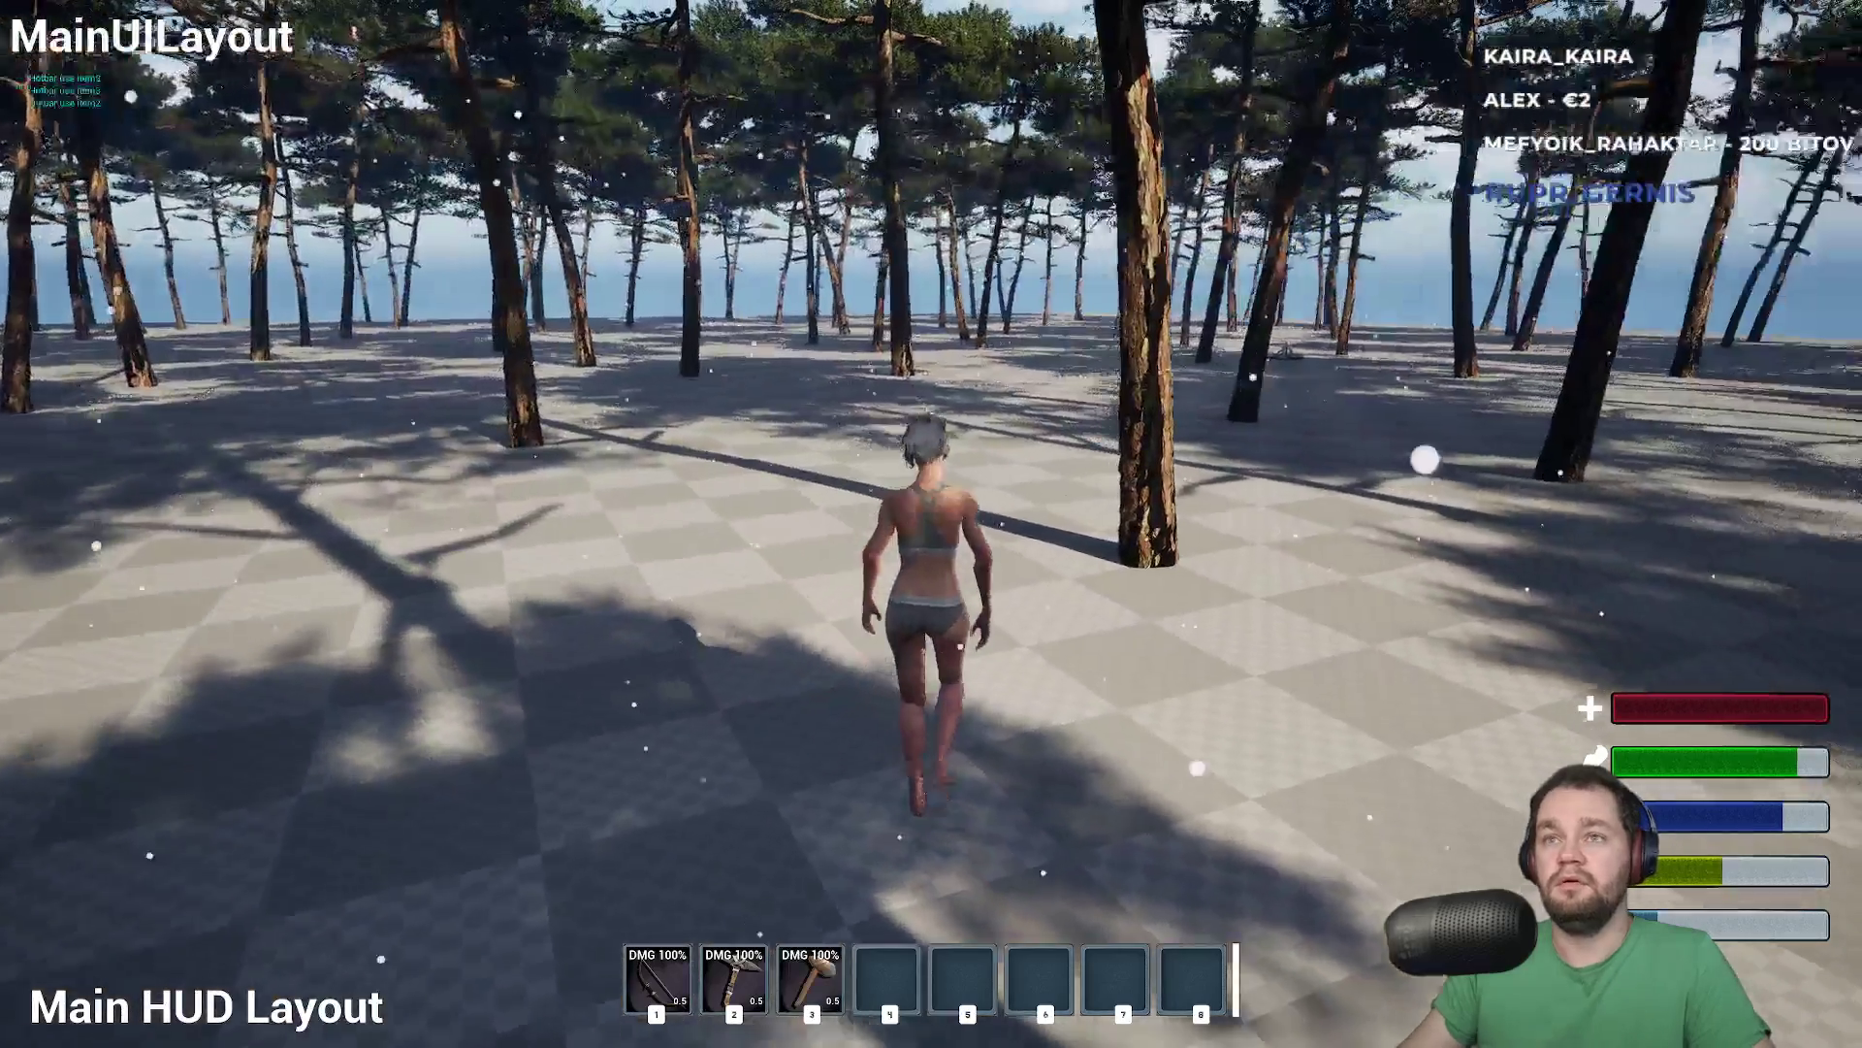
pyautogui.press('2')
pyautogui.press('3')
pyautogui.click(931, 523)
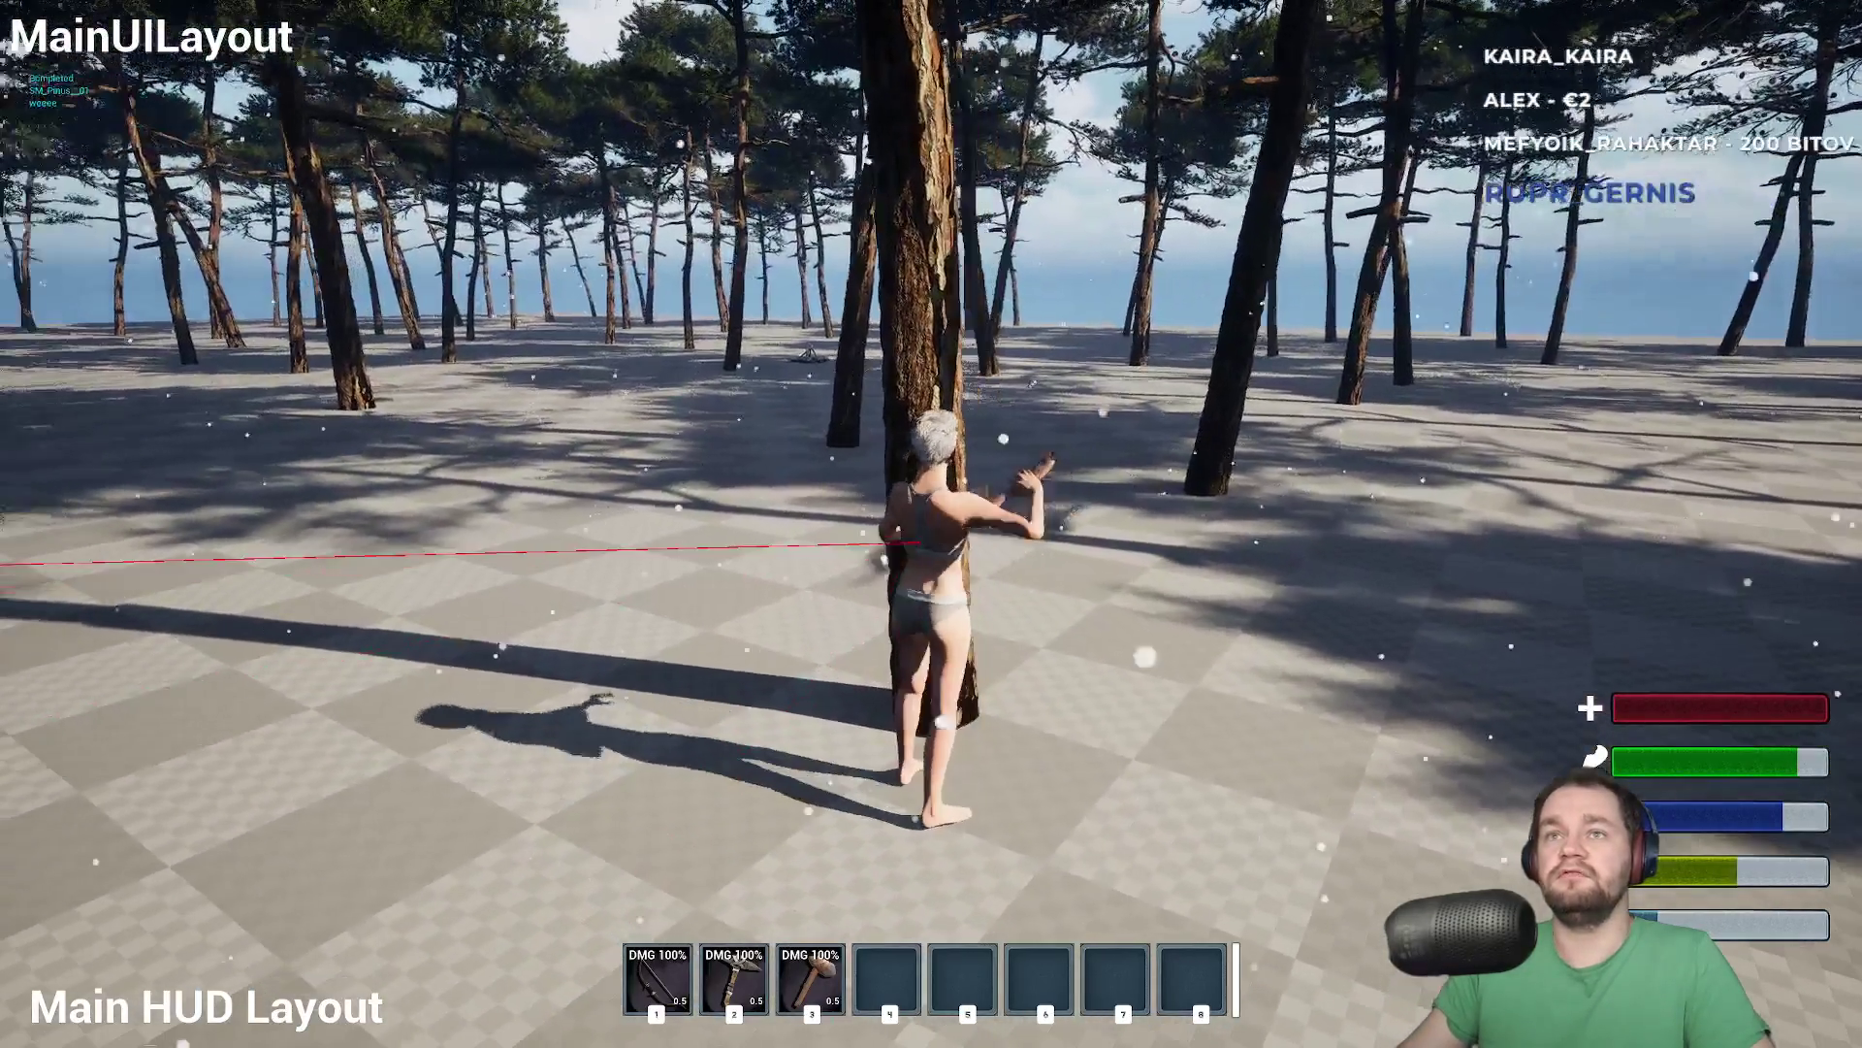
pyautogui.press('w')
pyautogui.press('w')
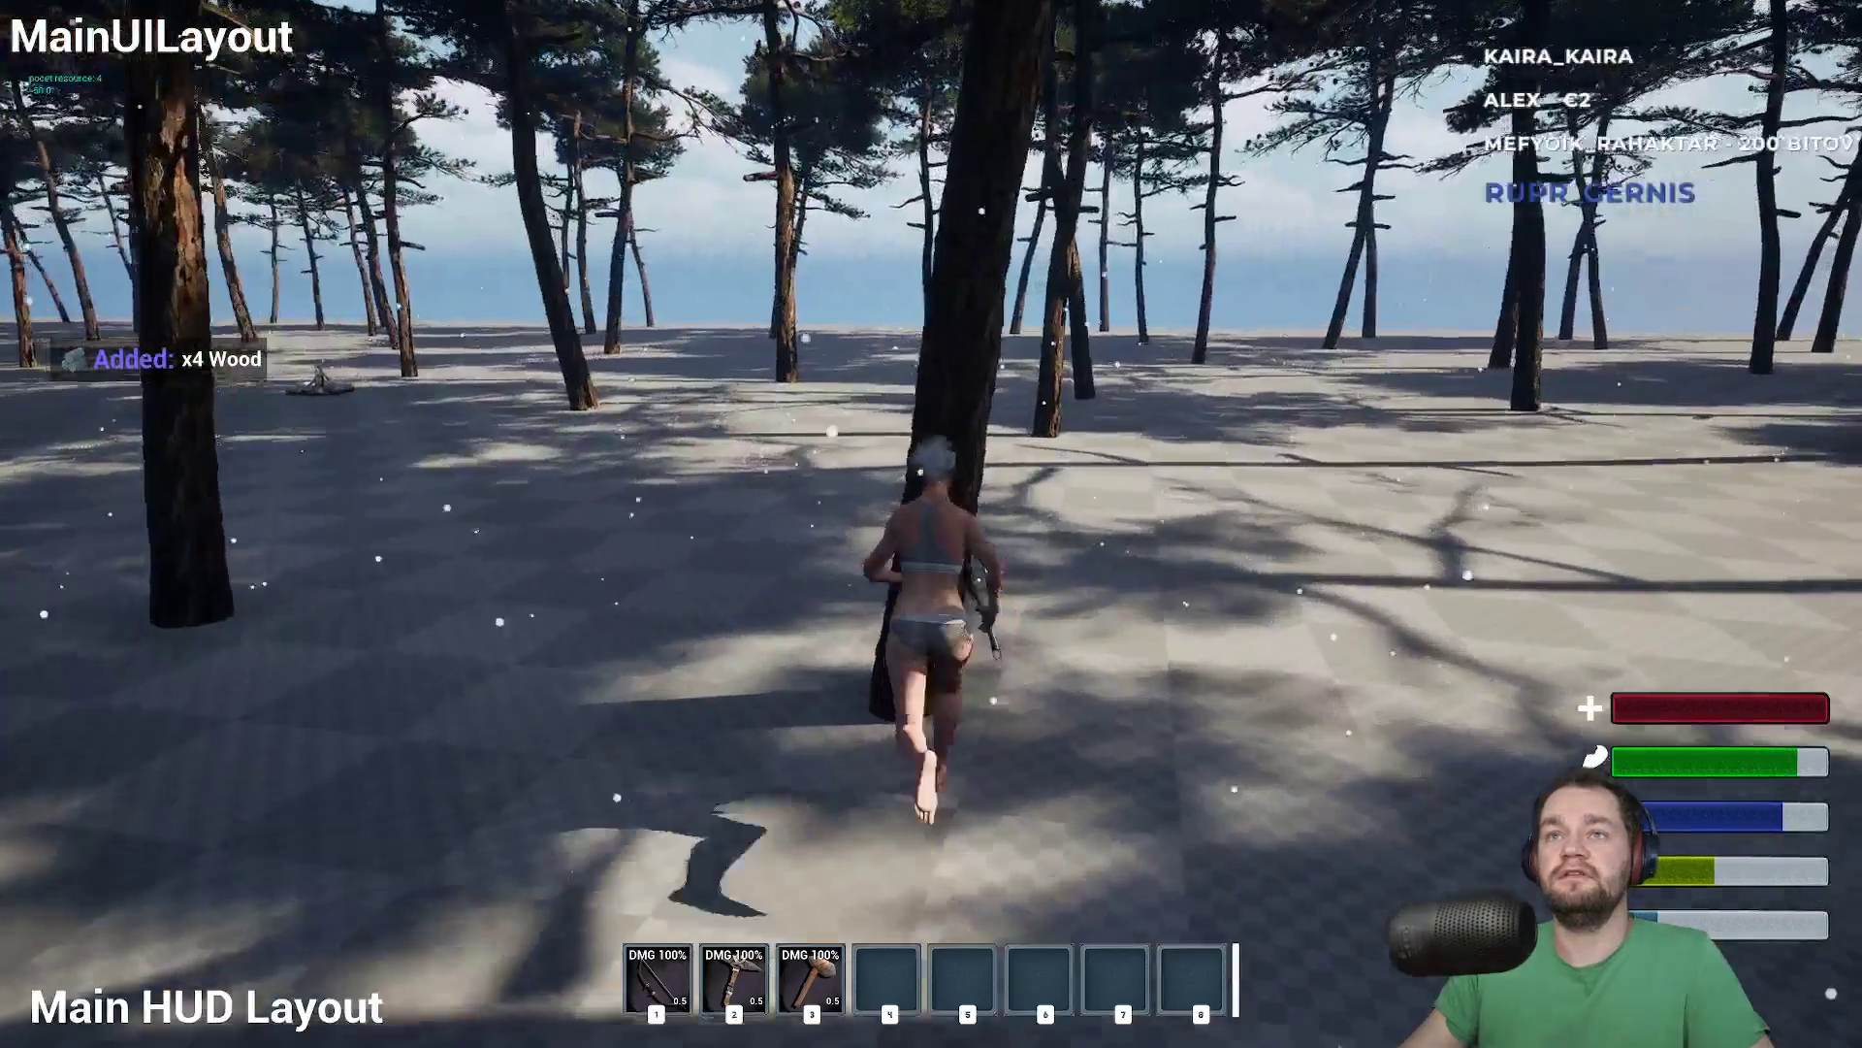
pyautogui.click(931, 524)
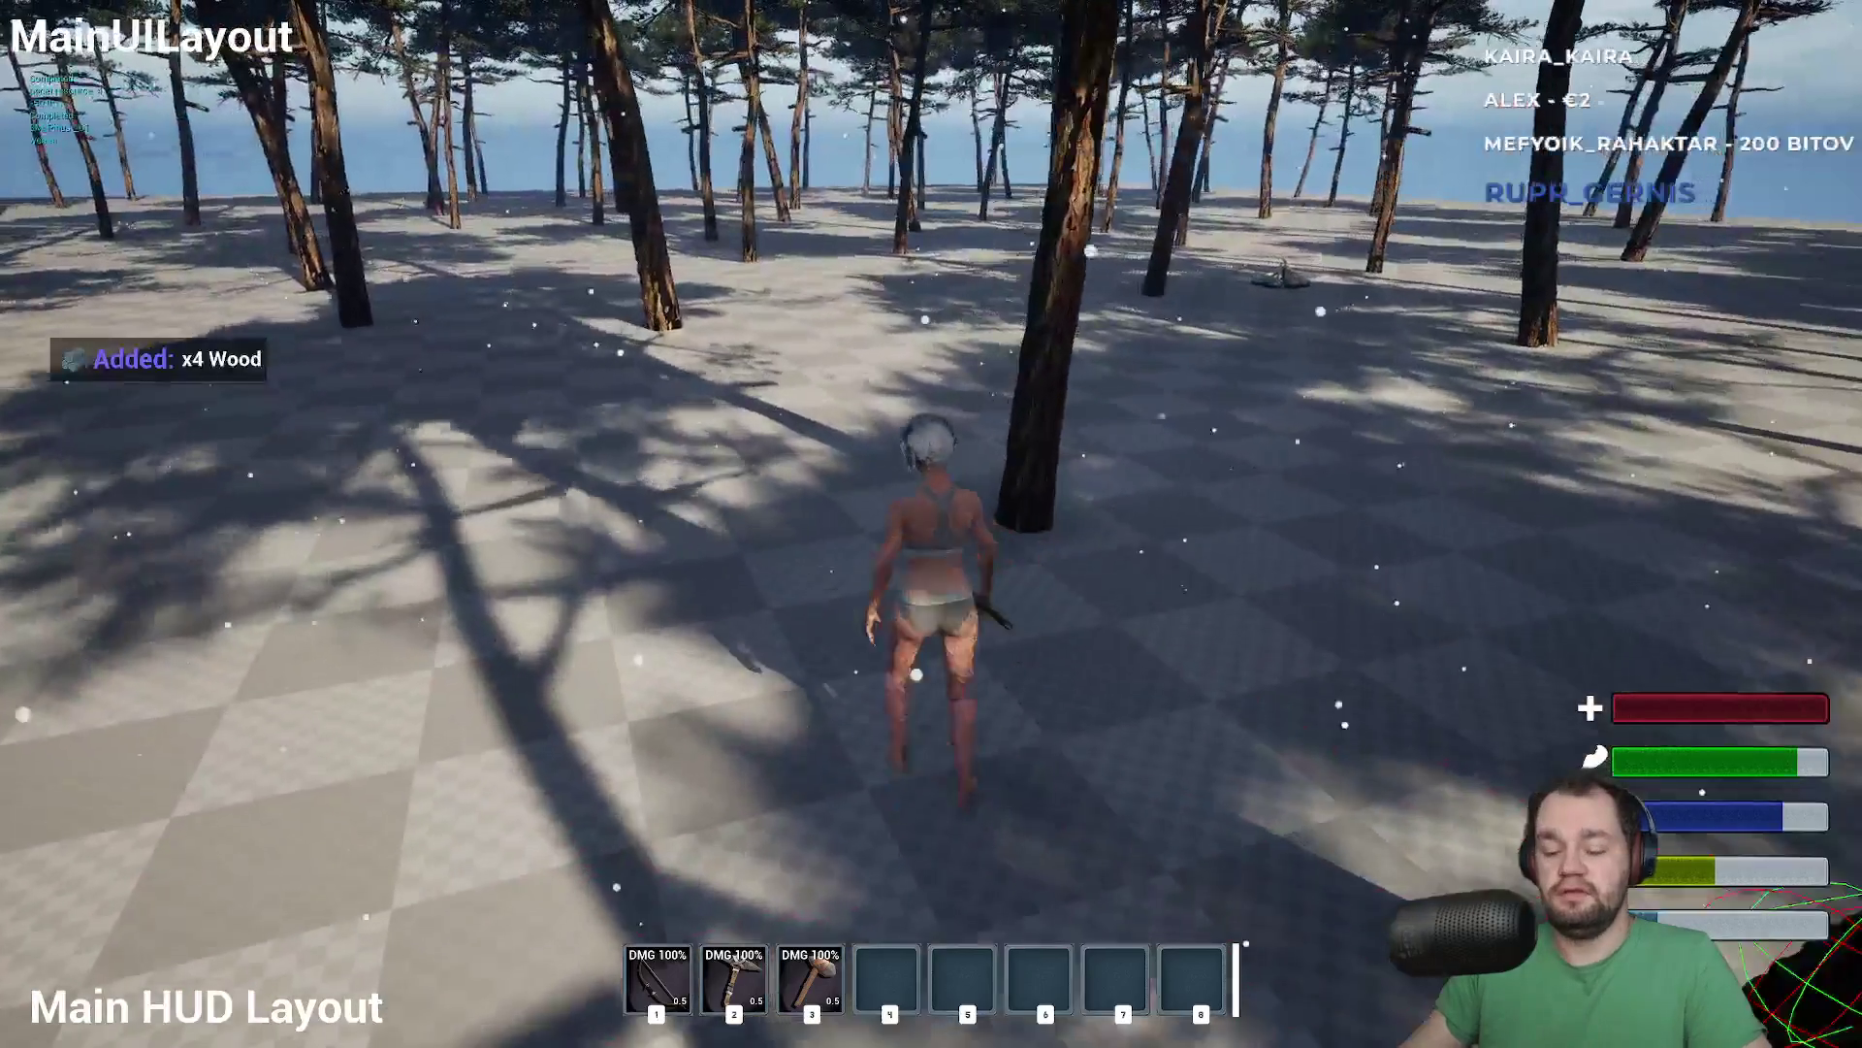
pyautogui.press('Tab')
pyautogui.moveTo(162, 427)
pyautogui.mouseDown()
pyautogui.moveTo(216, 420)
pyautogui.moveTo(201, 500)
pyautogui.moveTo(845, 967)
pyautogui.moveTo(884, 971)
pyautogui.mouseUp()
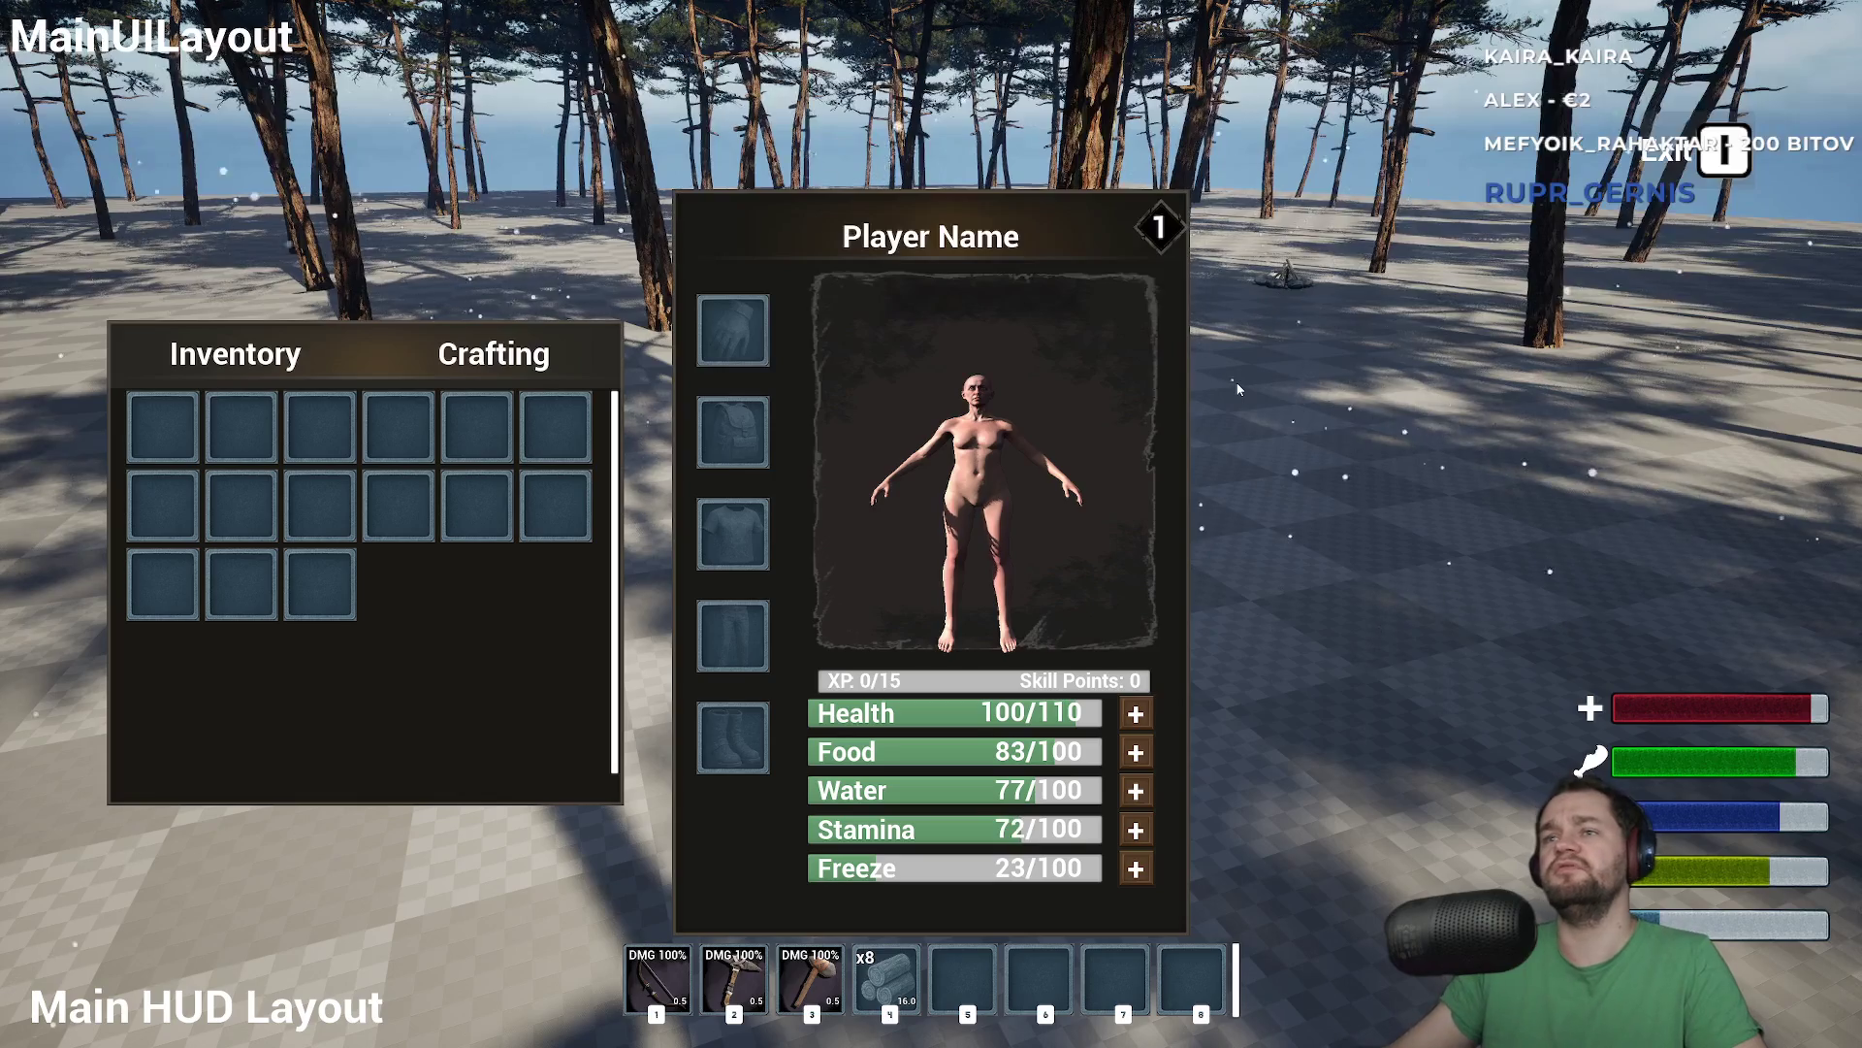
# Close the inventory, switch the build preview to a campfire, and place two campfires
pyautogui.press('i')
pyautogui.press('w')
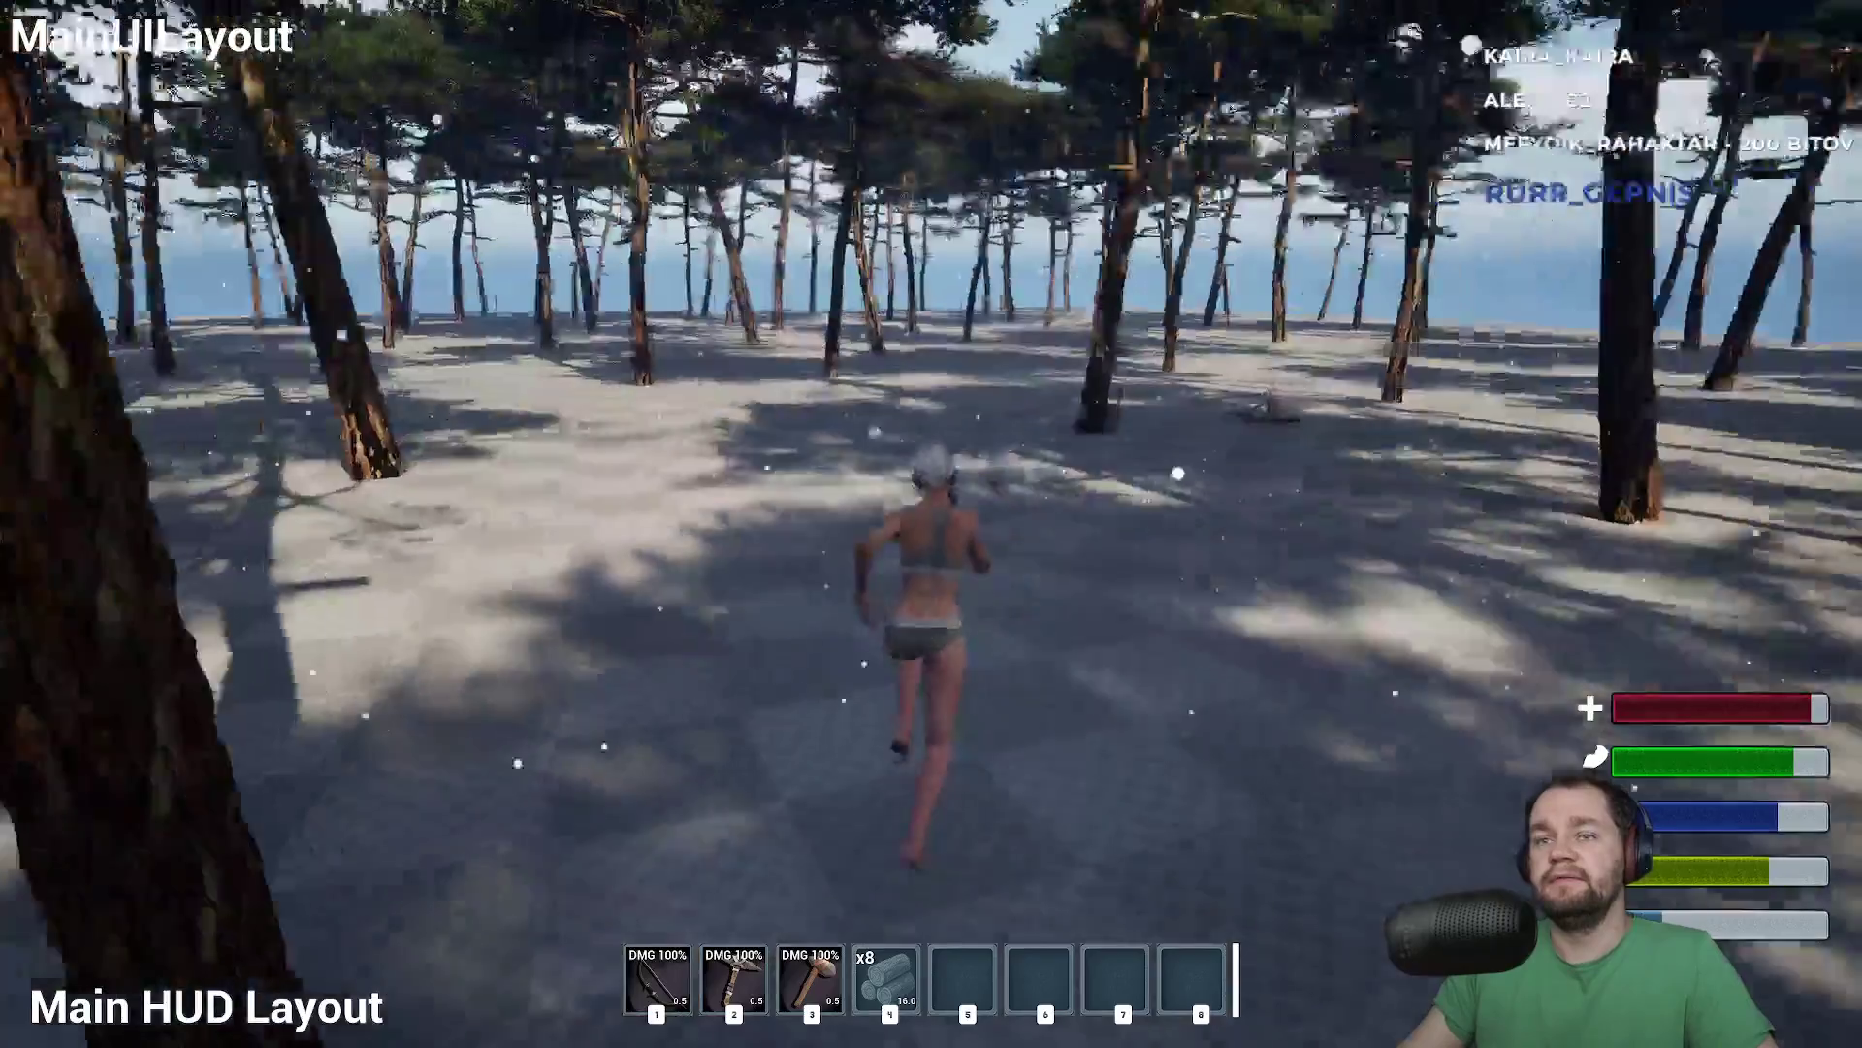
pyautogui.press('b')
pyautogui.press('3')
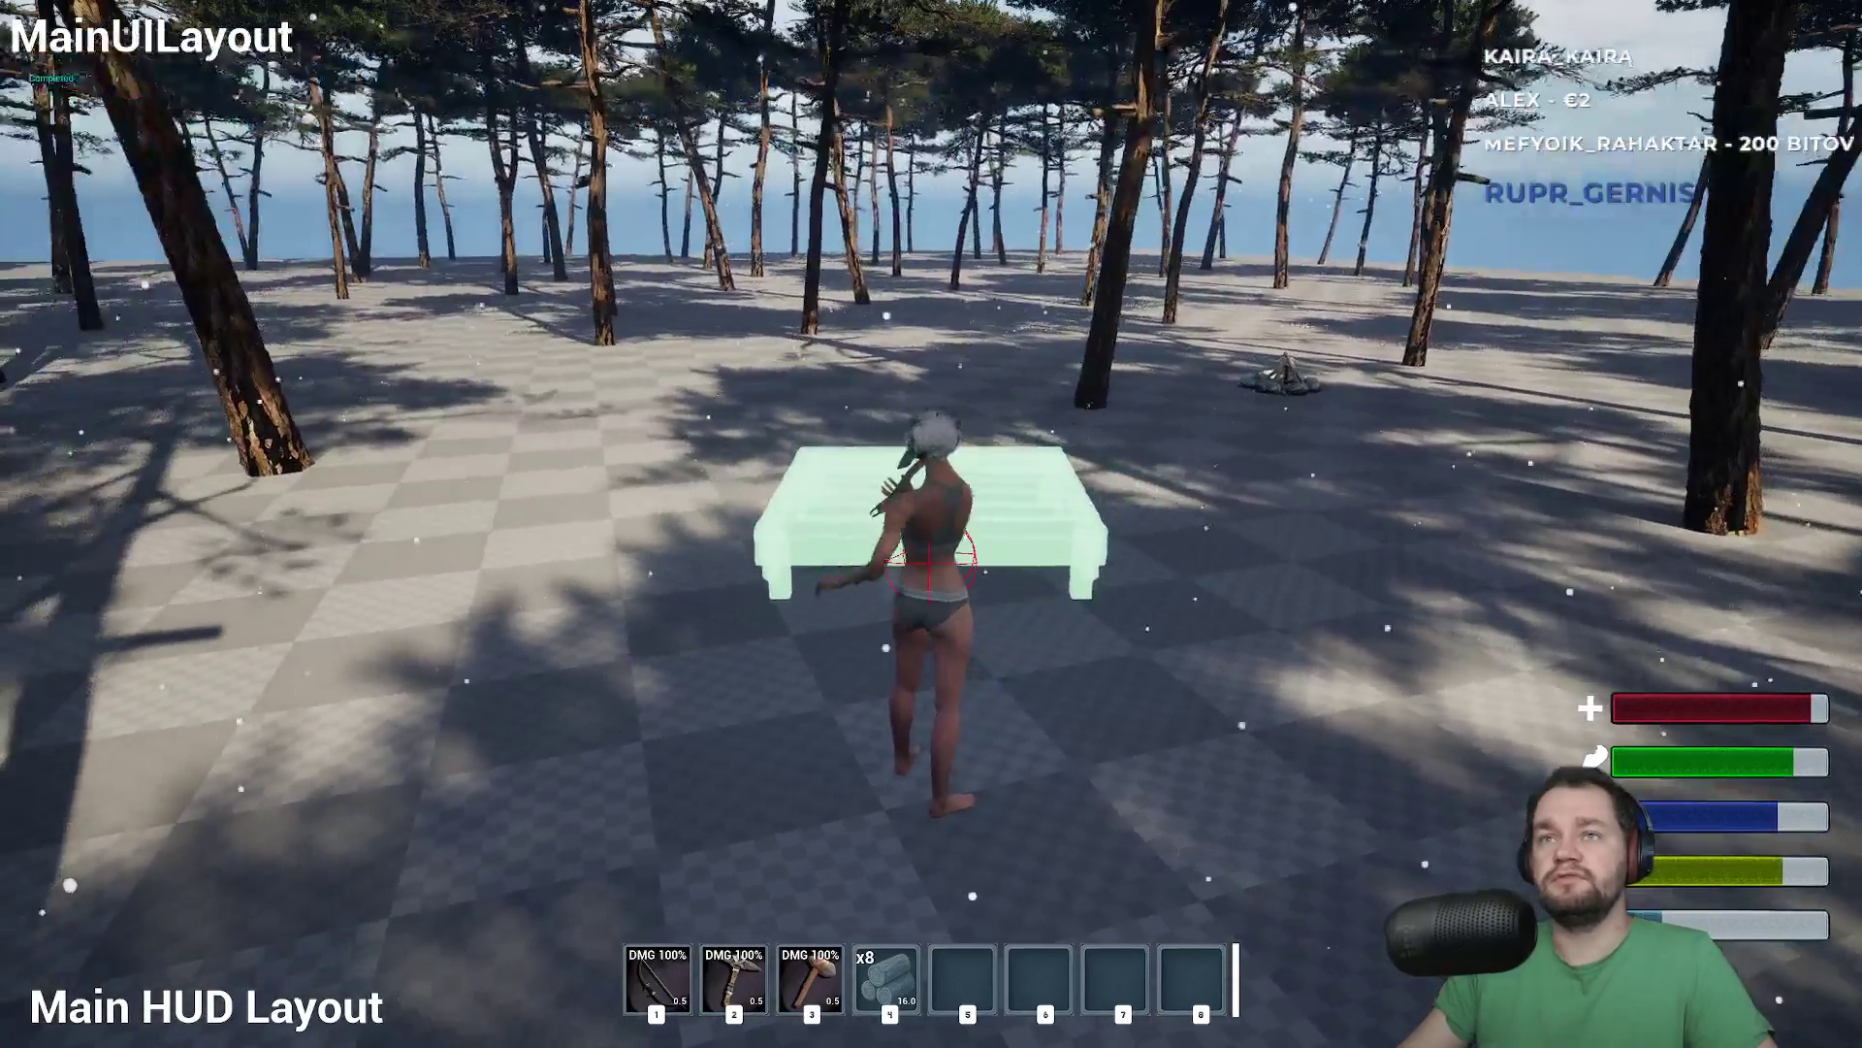
pyautogui.press('2')
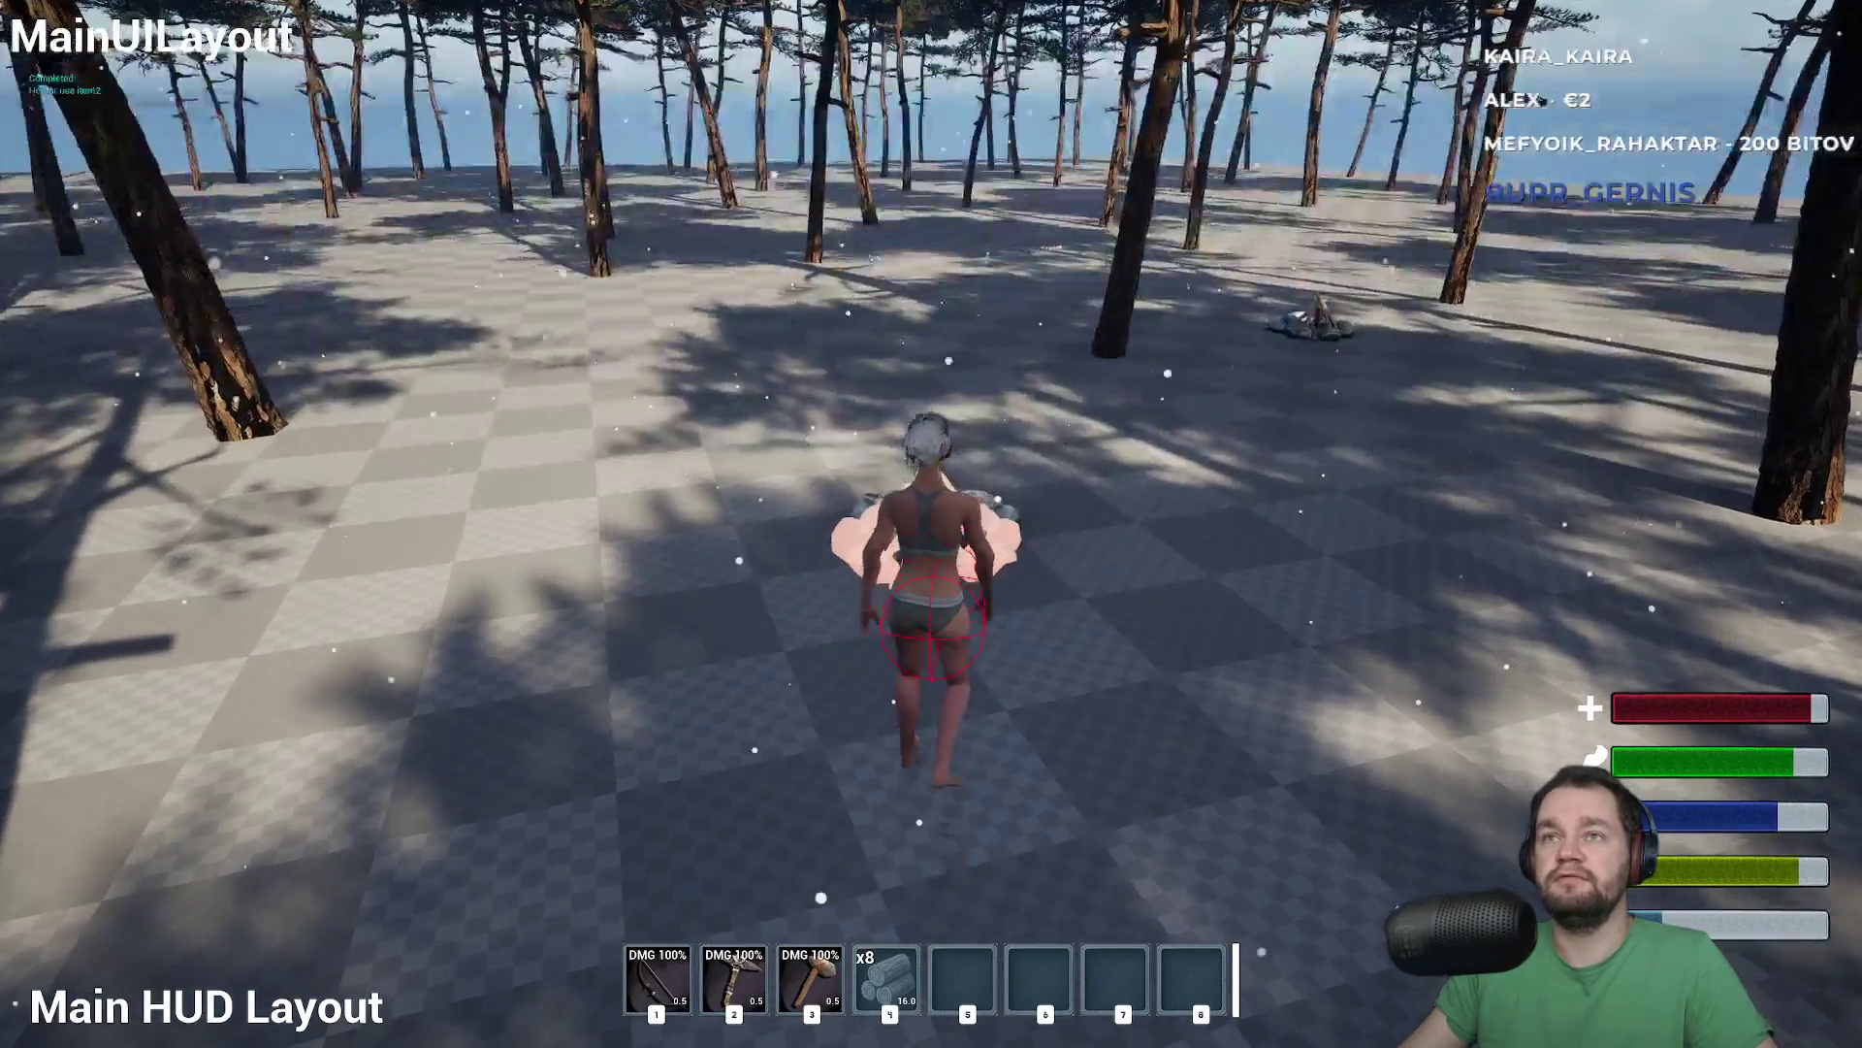
pyautogui.press('w')
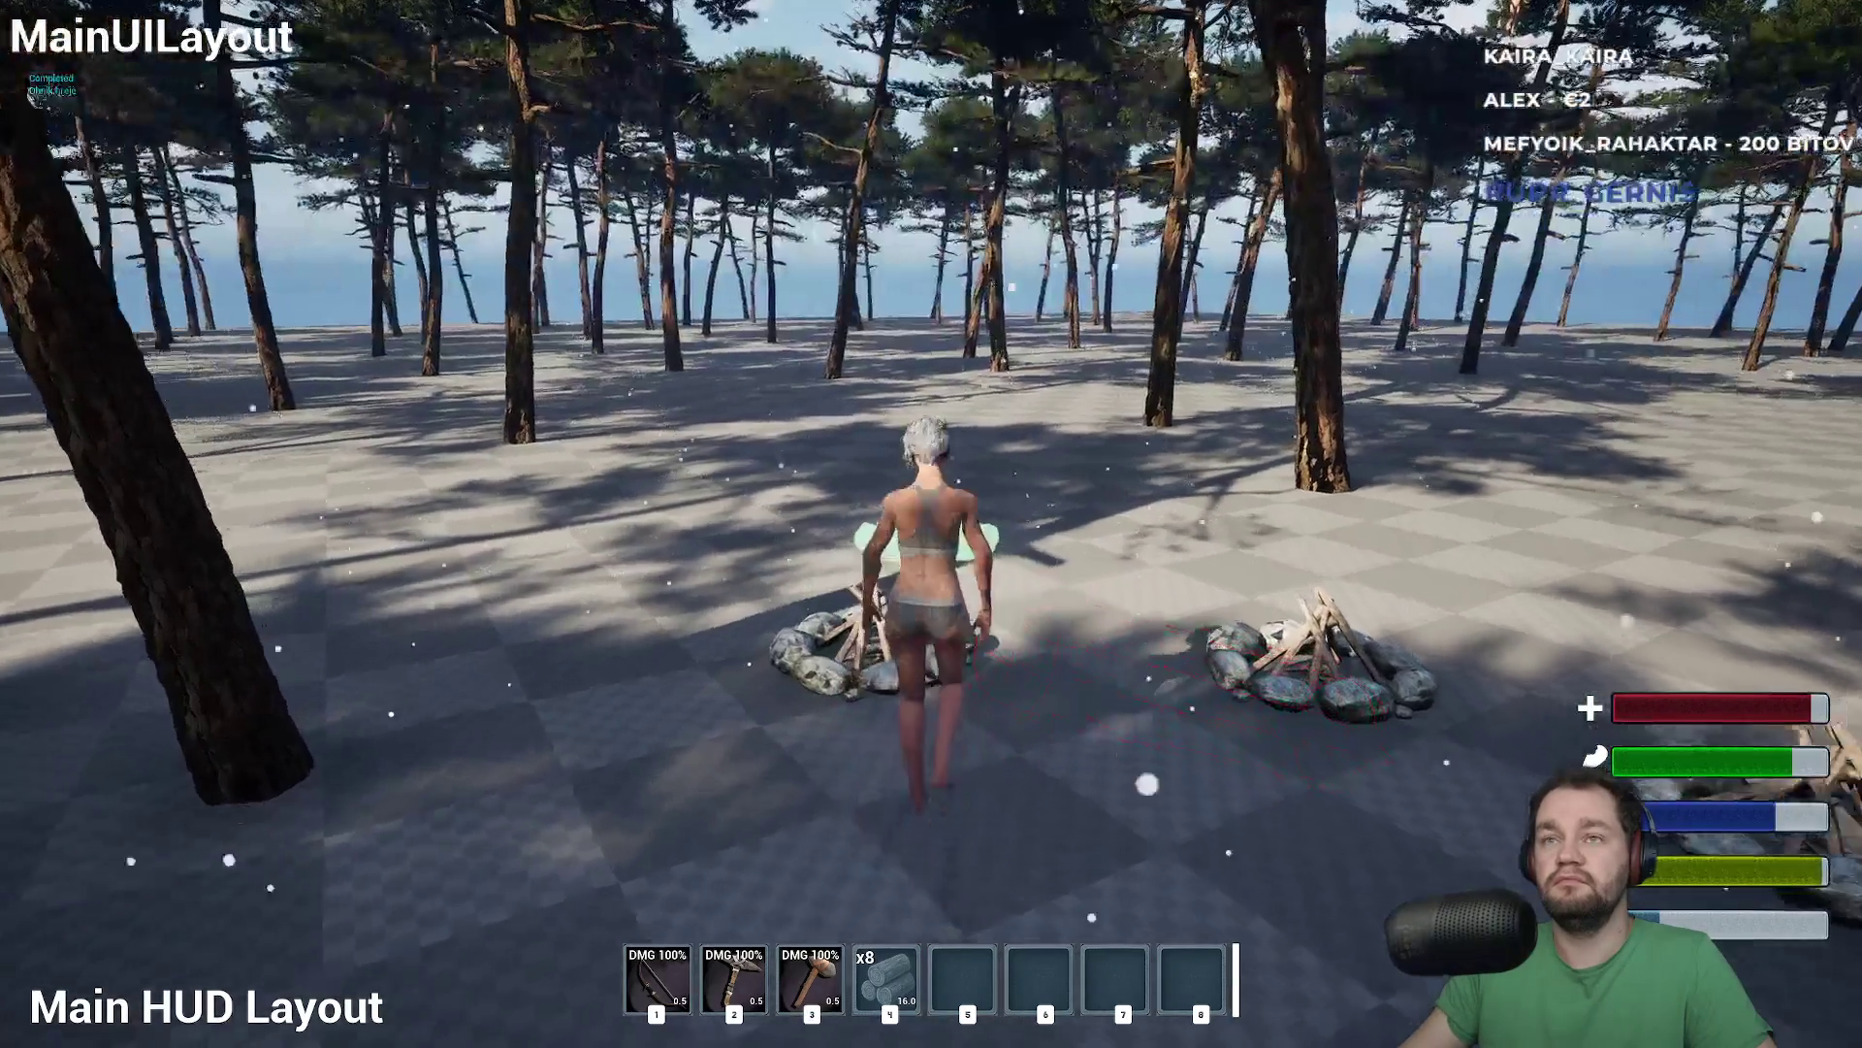
pyautogui.press('w')
pyautogui.click(931, 523)
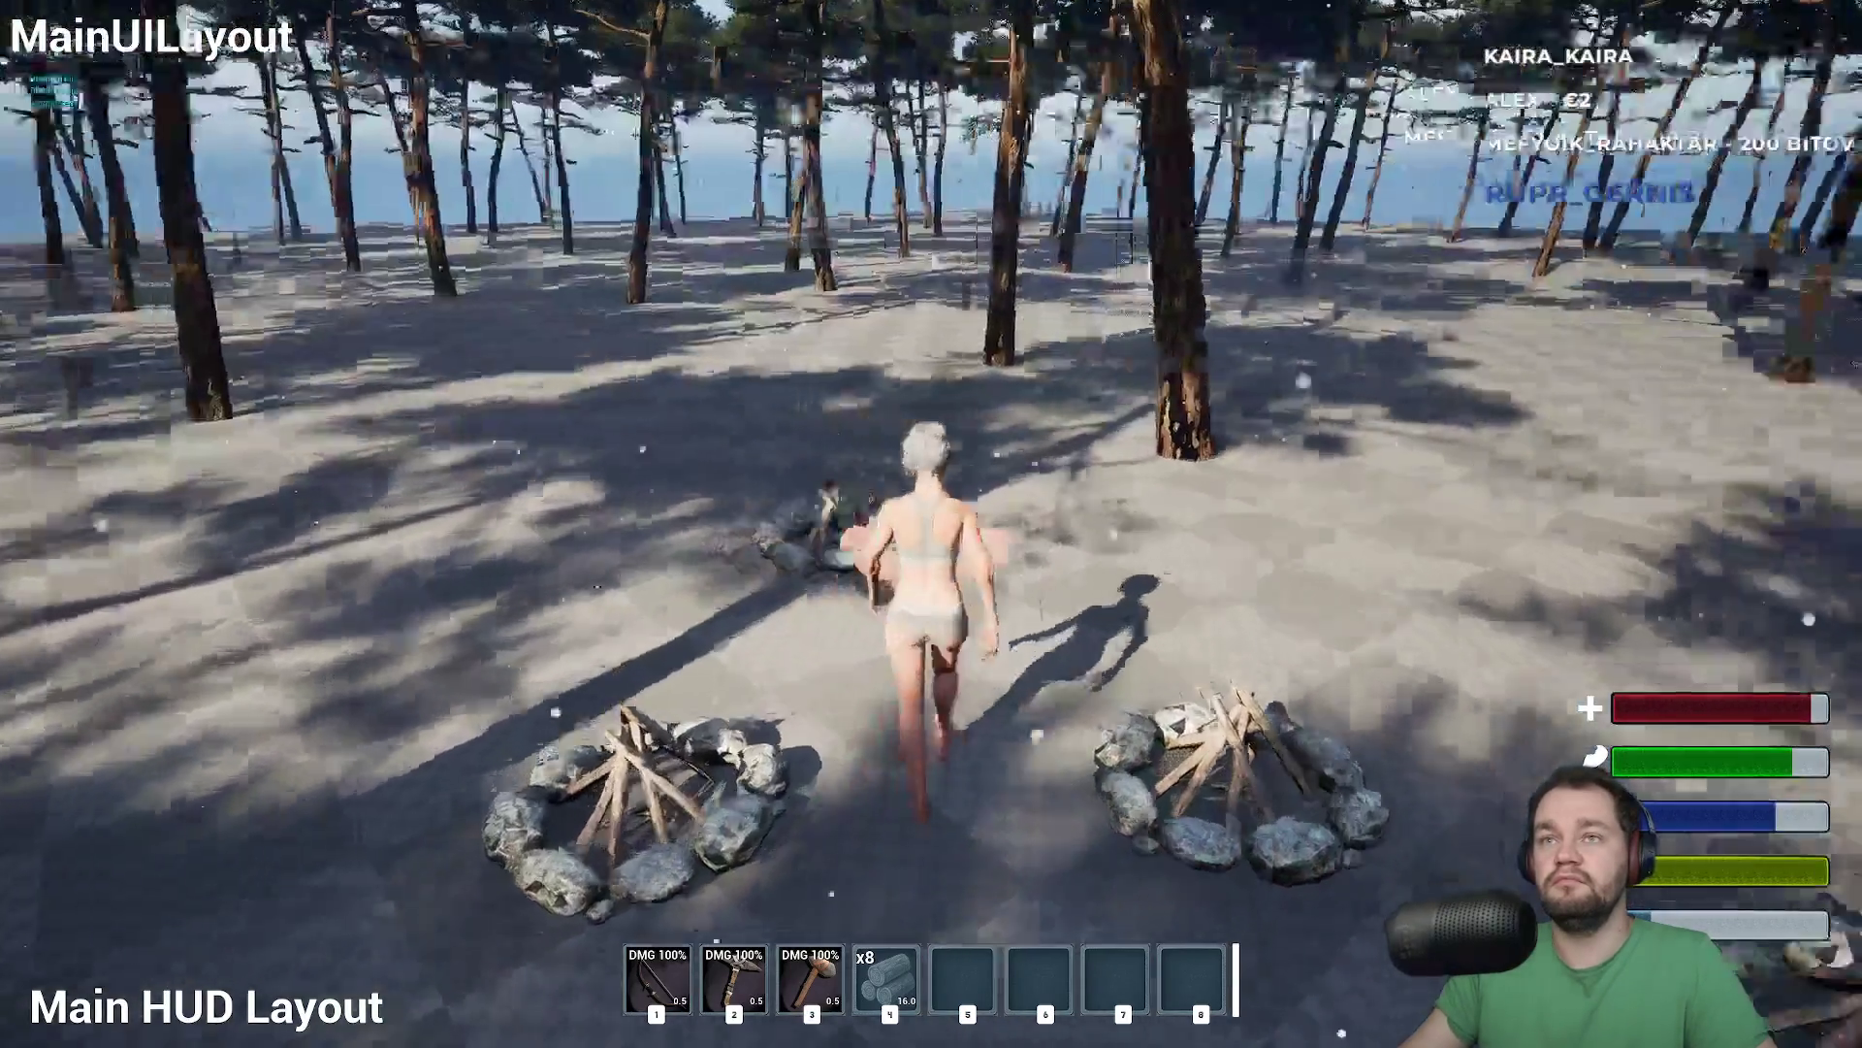
pyautogui.click(931, 524)
# Lay a row of four wooden foundation floors beside the campfires
pyautogui.click(931, 523)
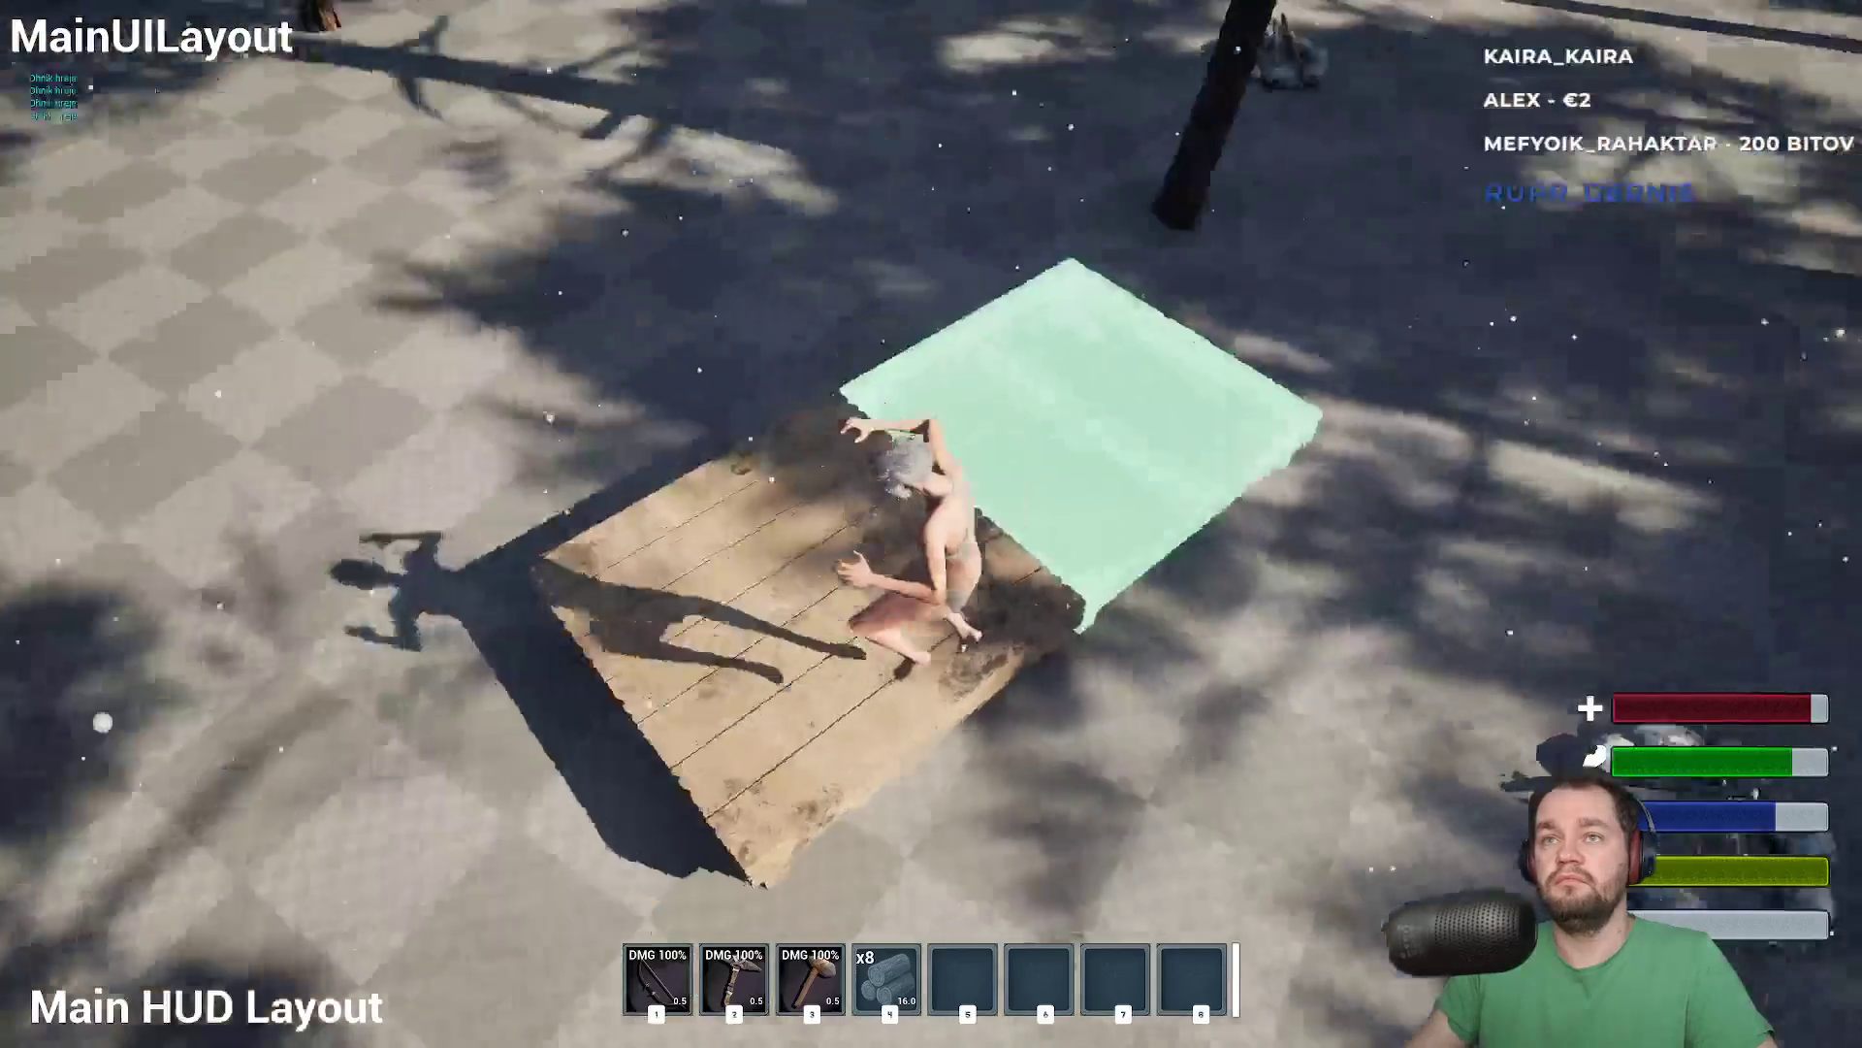
pyautogui.click(931, 523)
pyautogui.press('w')
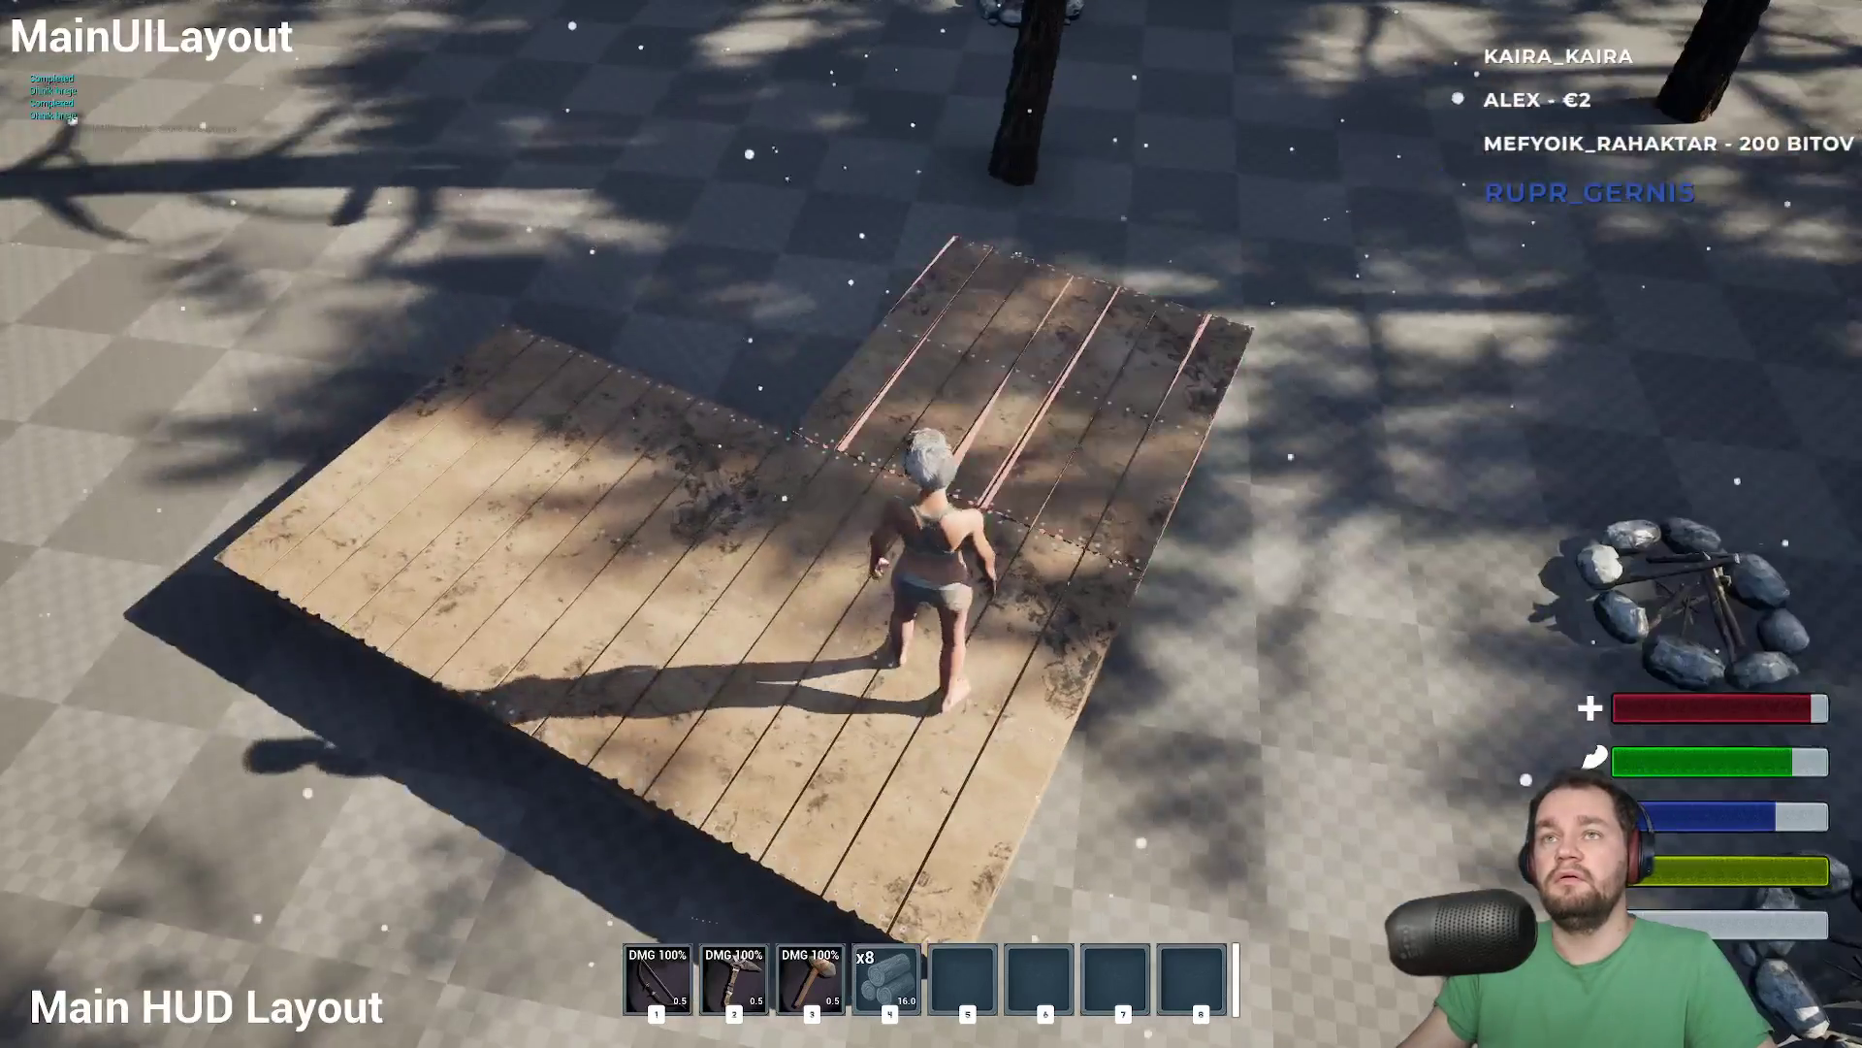
pyautogui.click(931, 524)
pyautogui.click(931, 524)
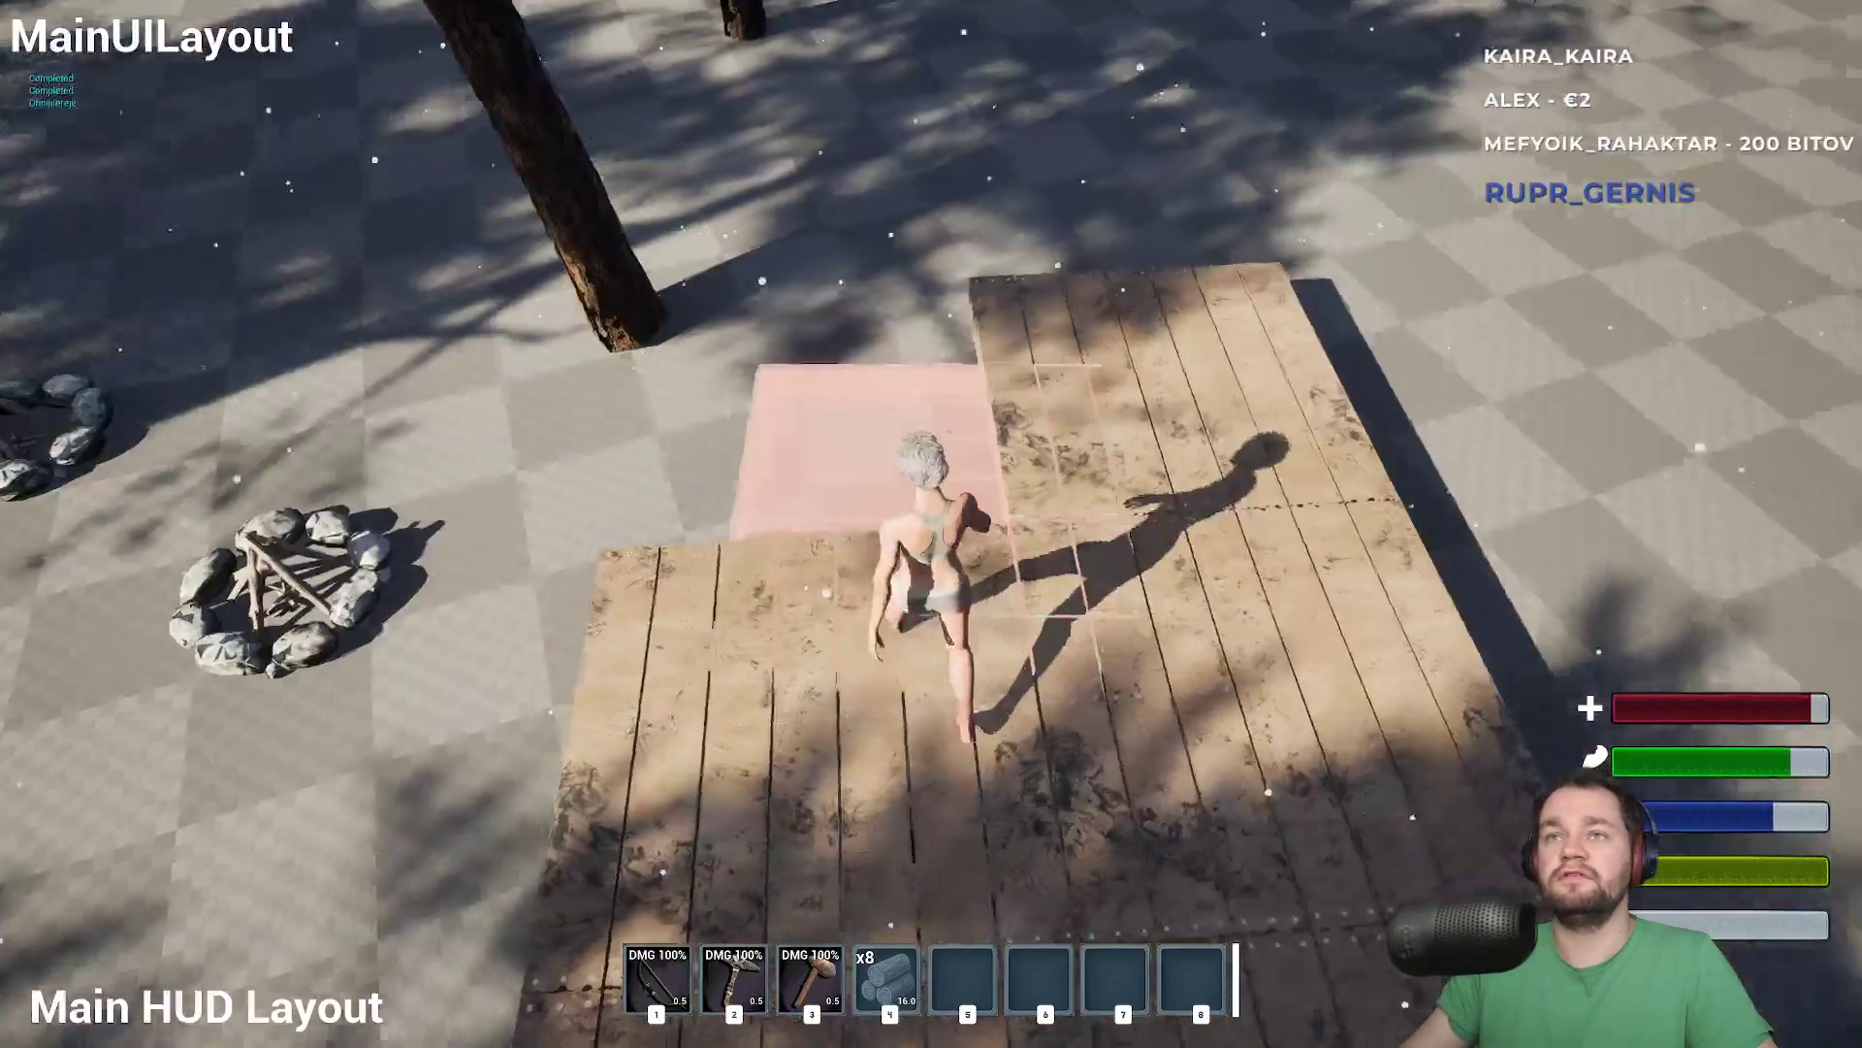
pyautogui.press('w')
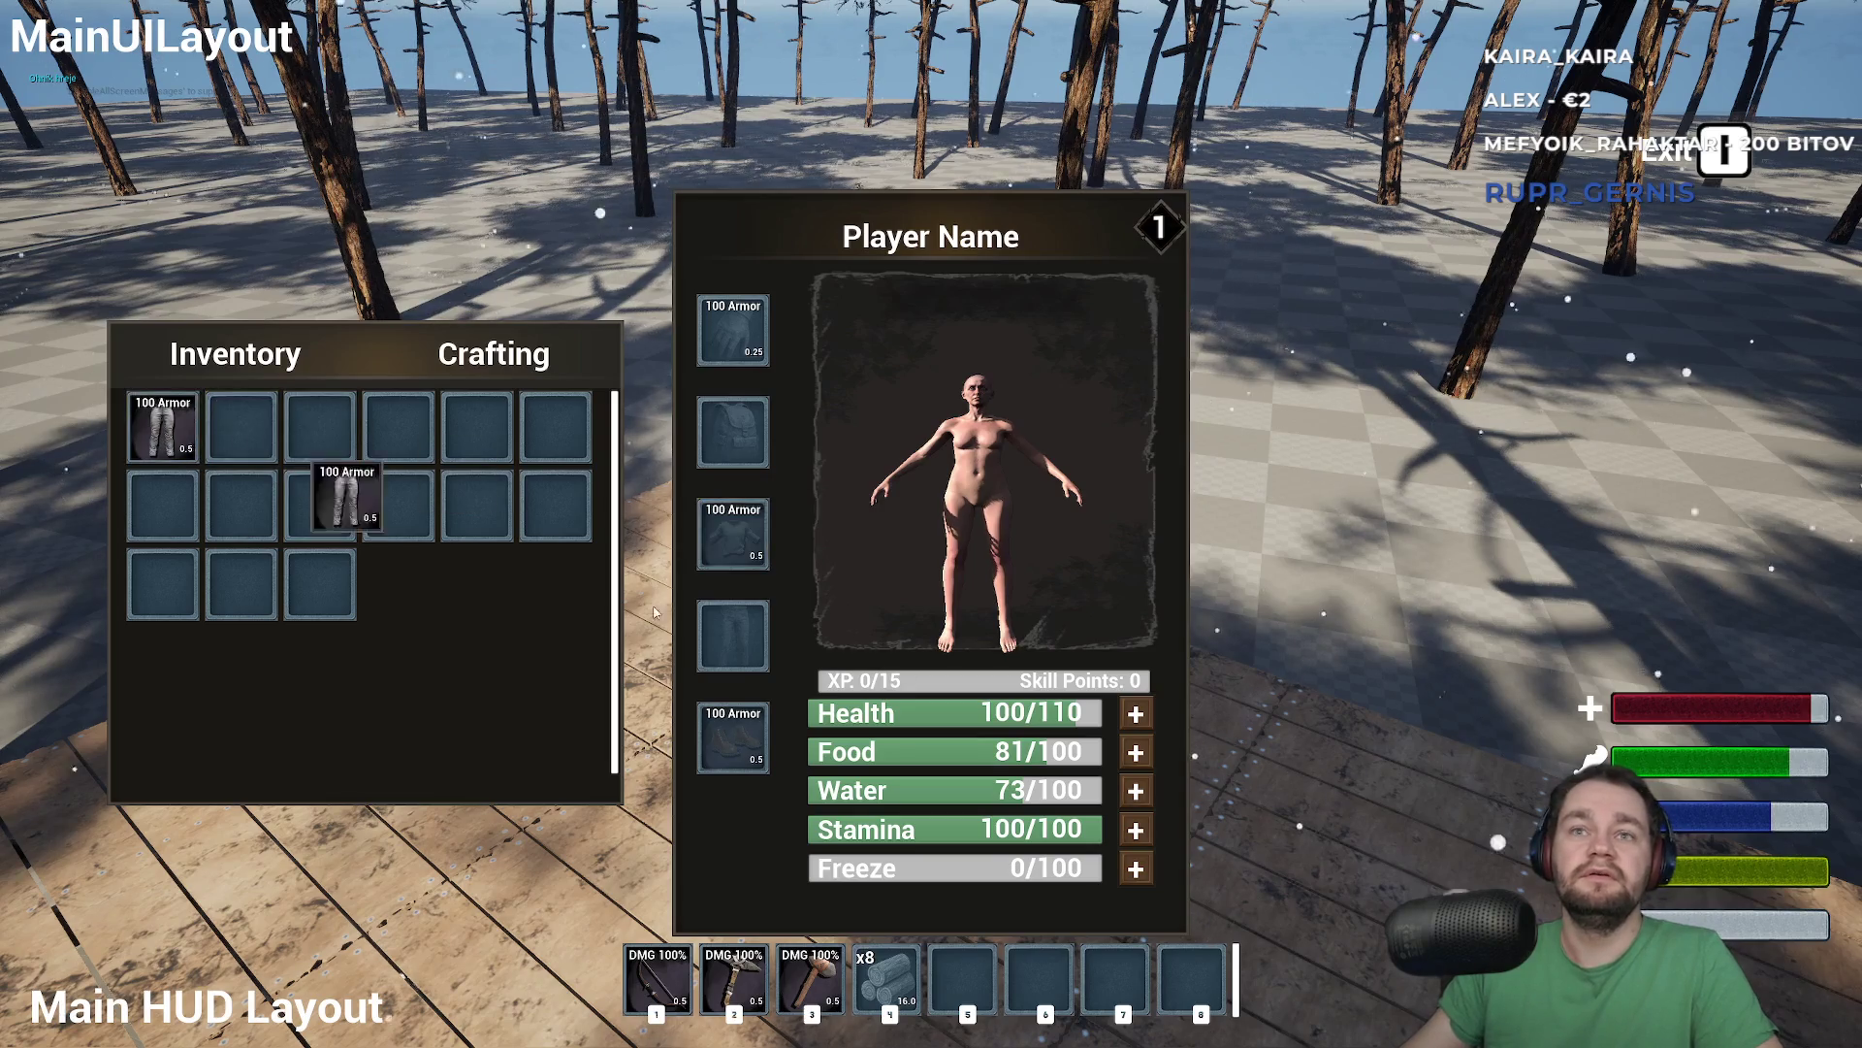
# Close the inventory, equip the bow from hotbar slot 1, then reopen and close the inventory
pyautogui.press('Tab')
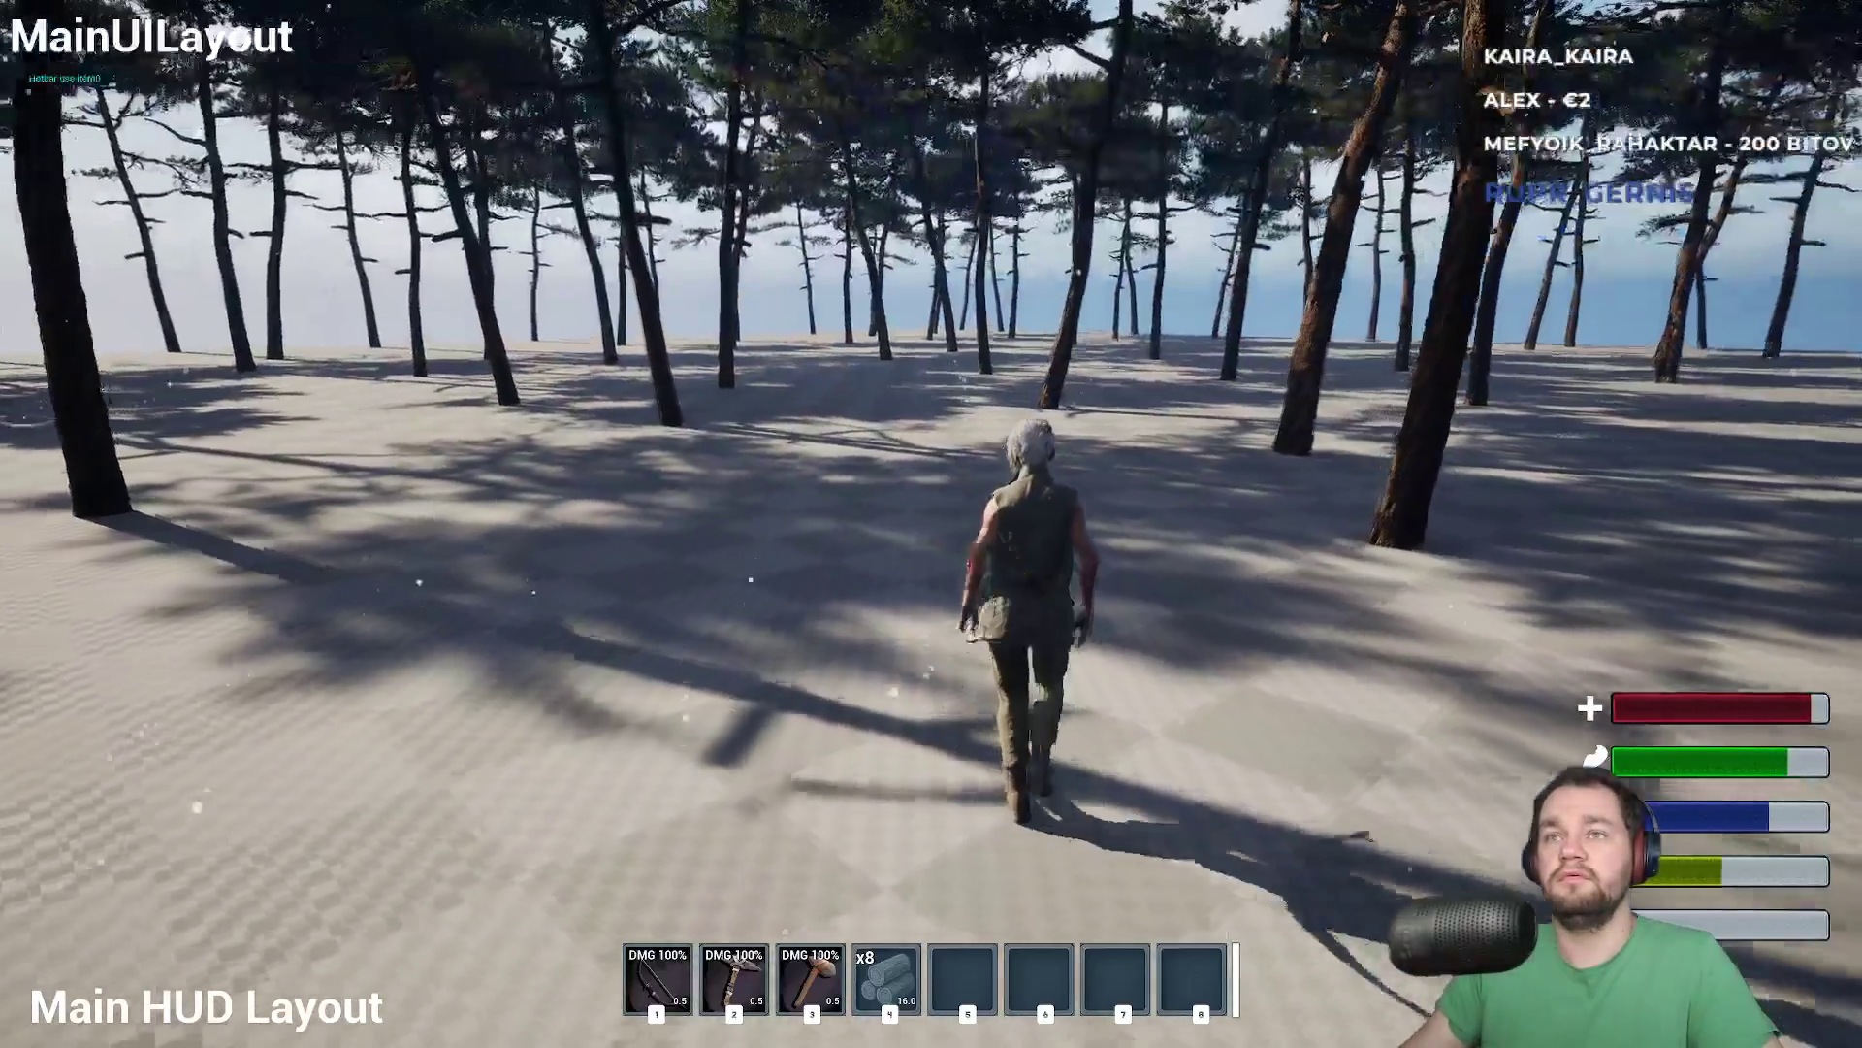
pyautogui.press('1')
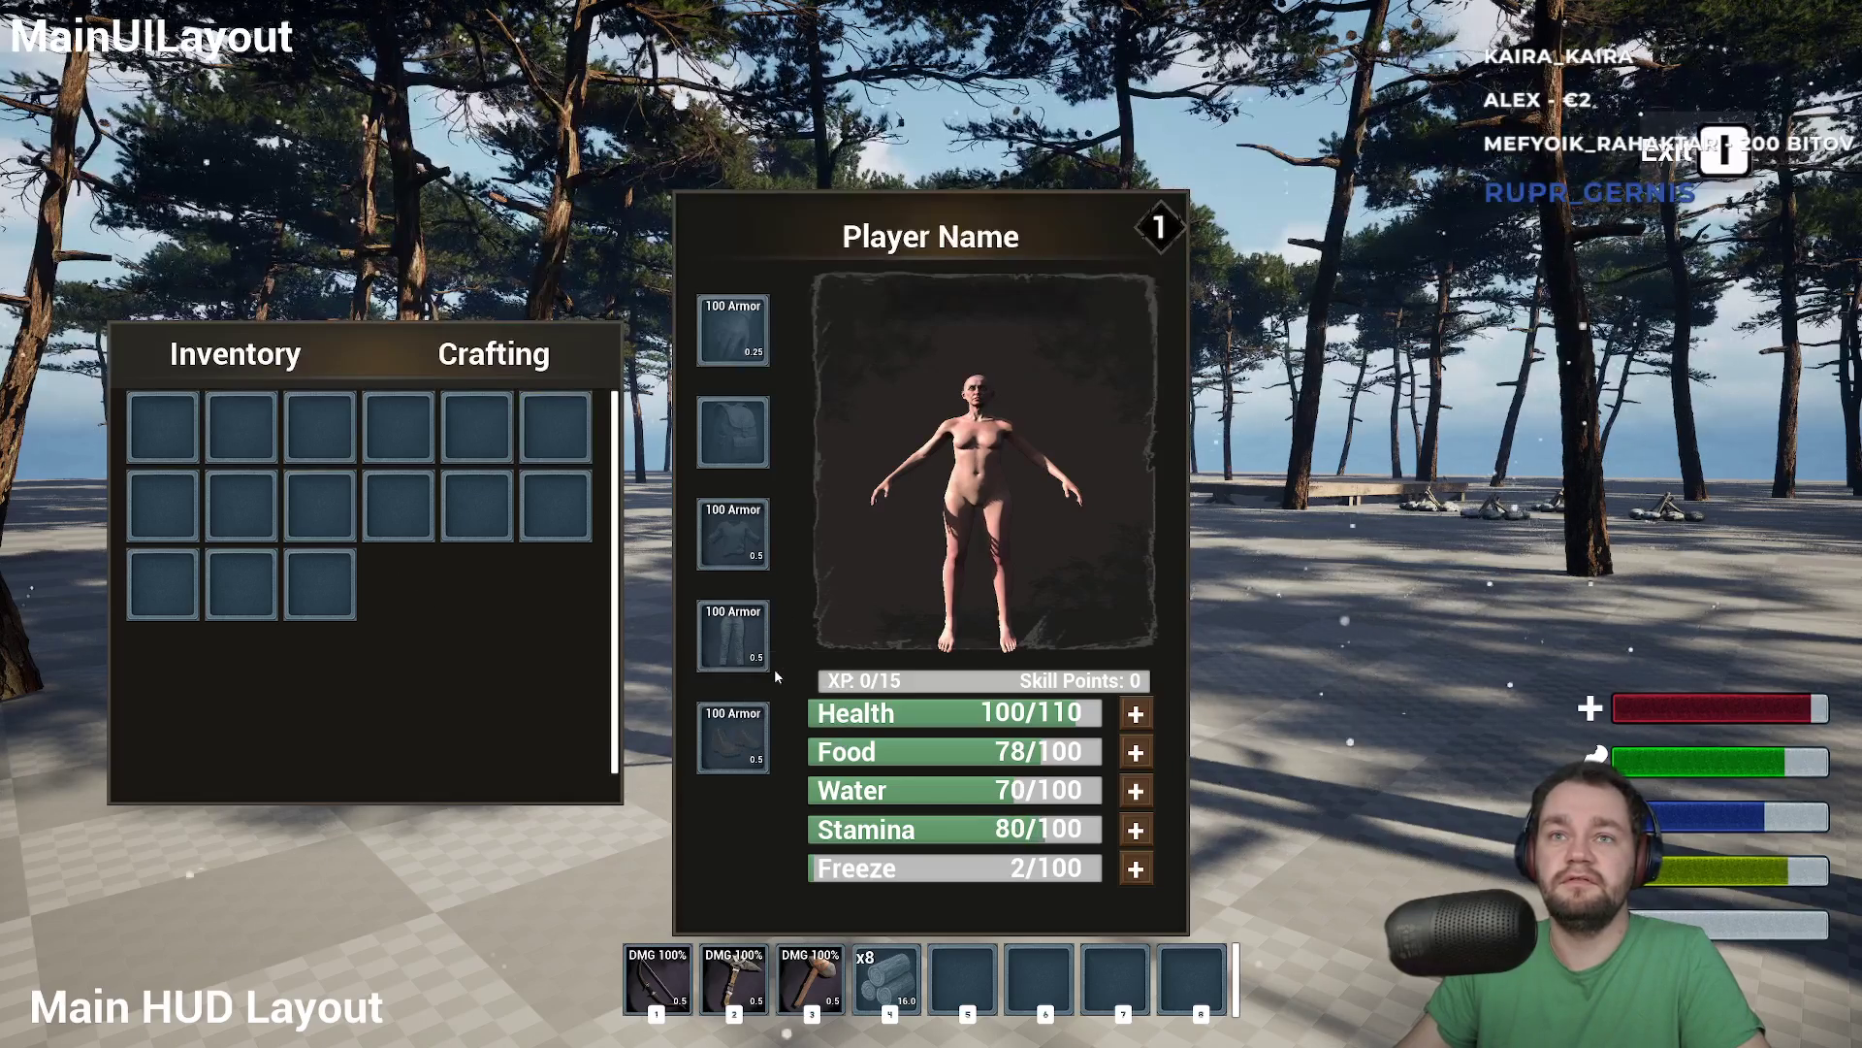
pyautogui.press('Tab')
pyautogui.press('Tab')
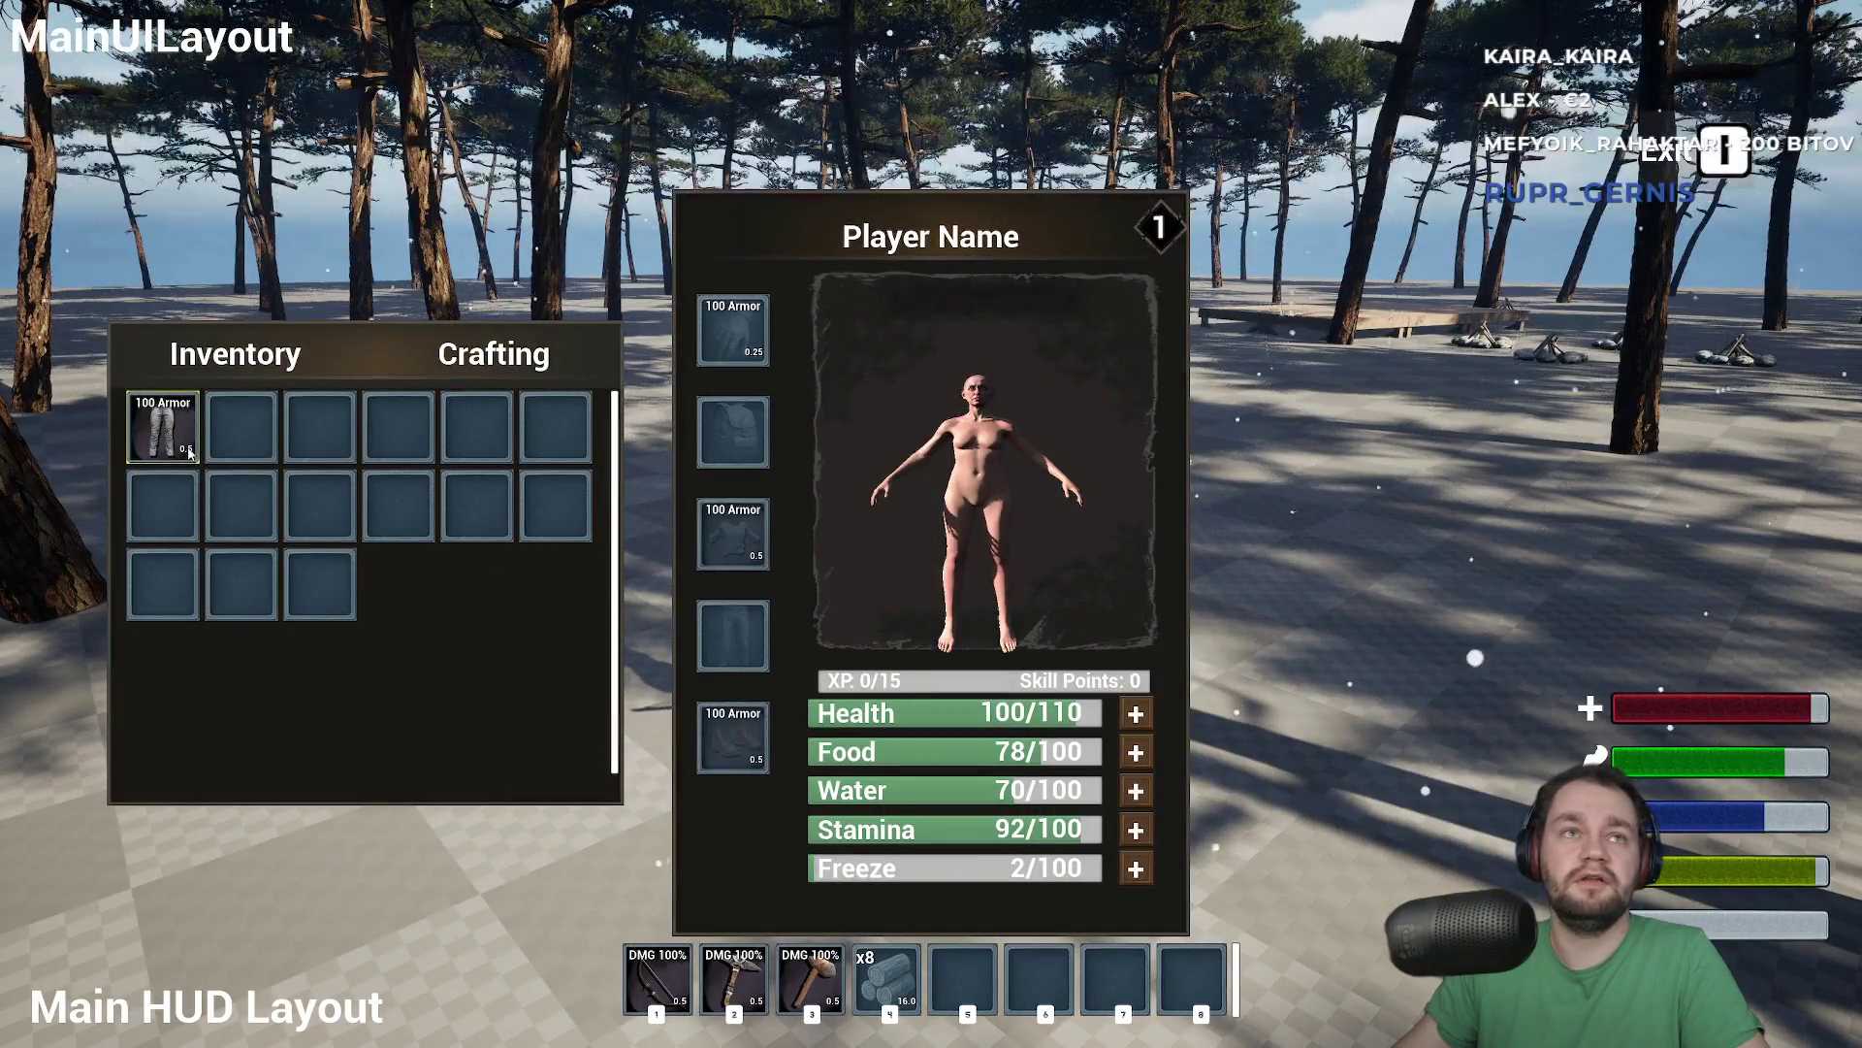
pyautogui.press('Tab')
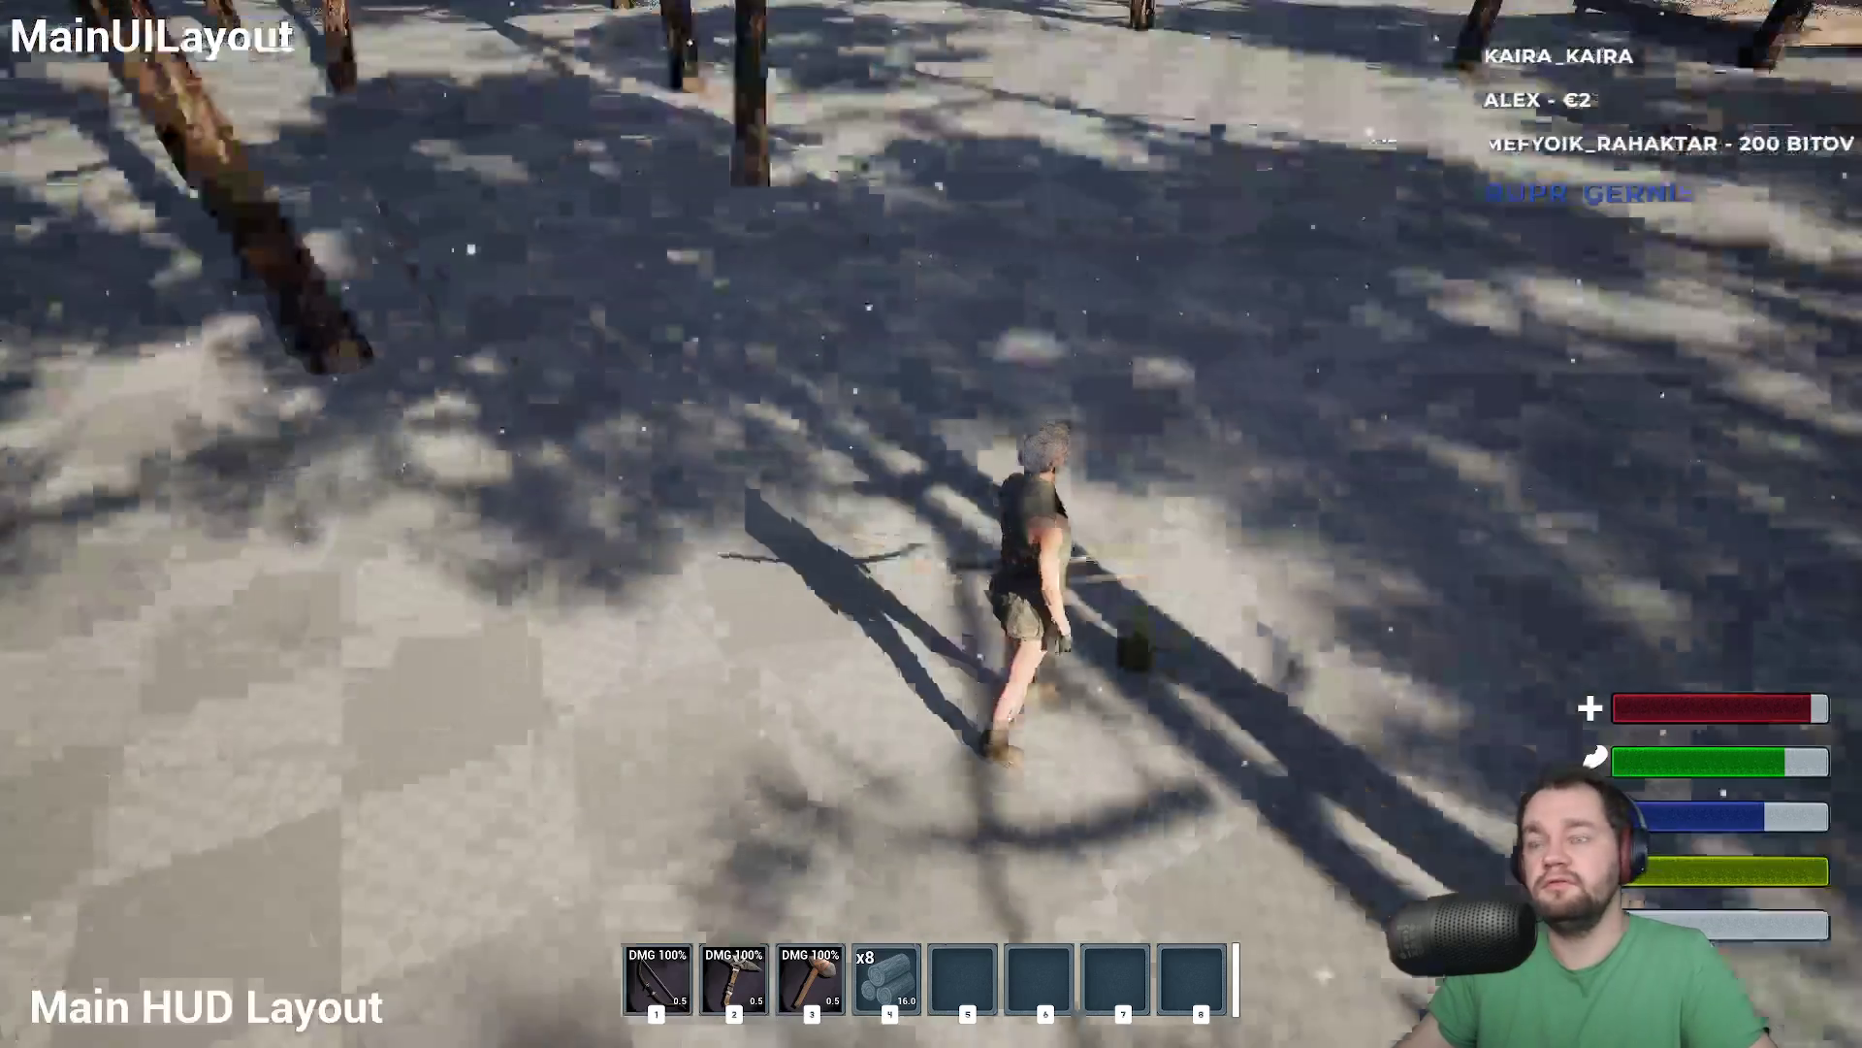
pyautogui.press('w')
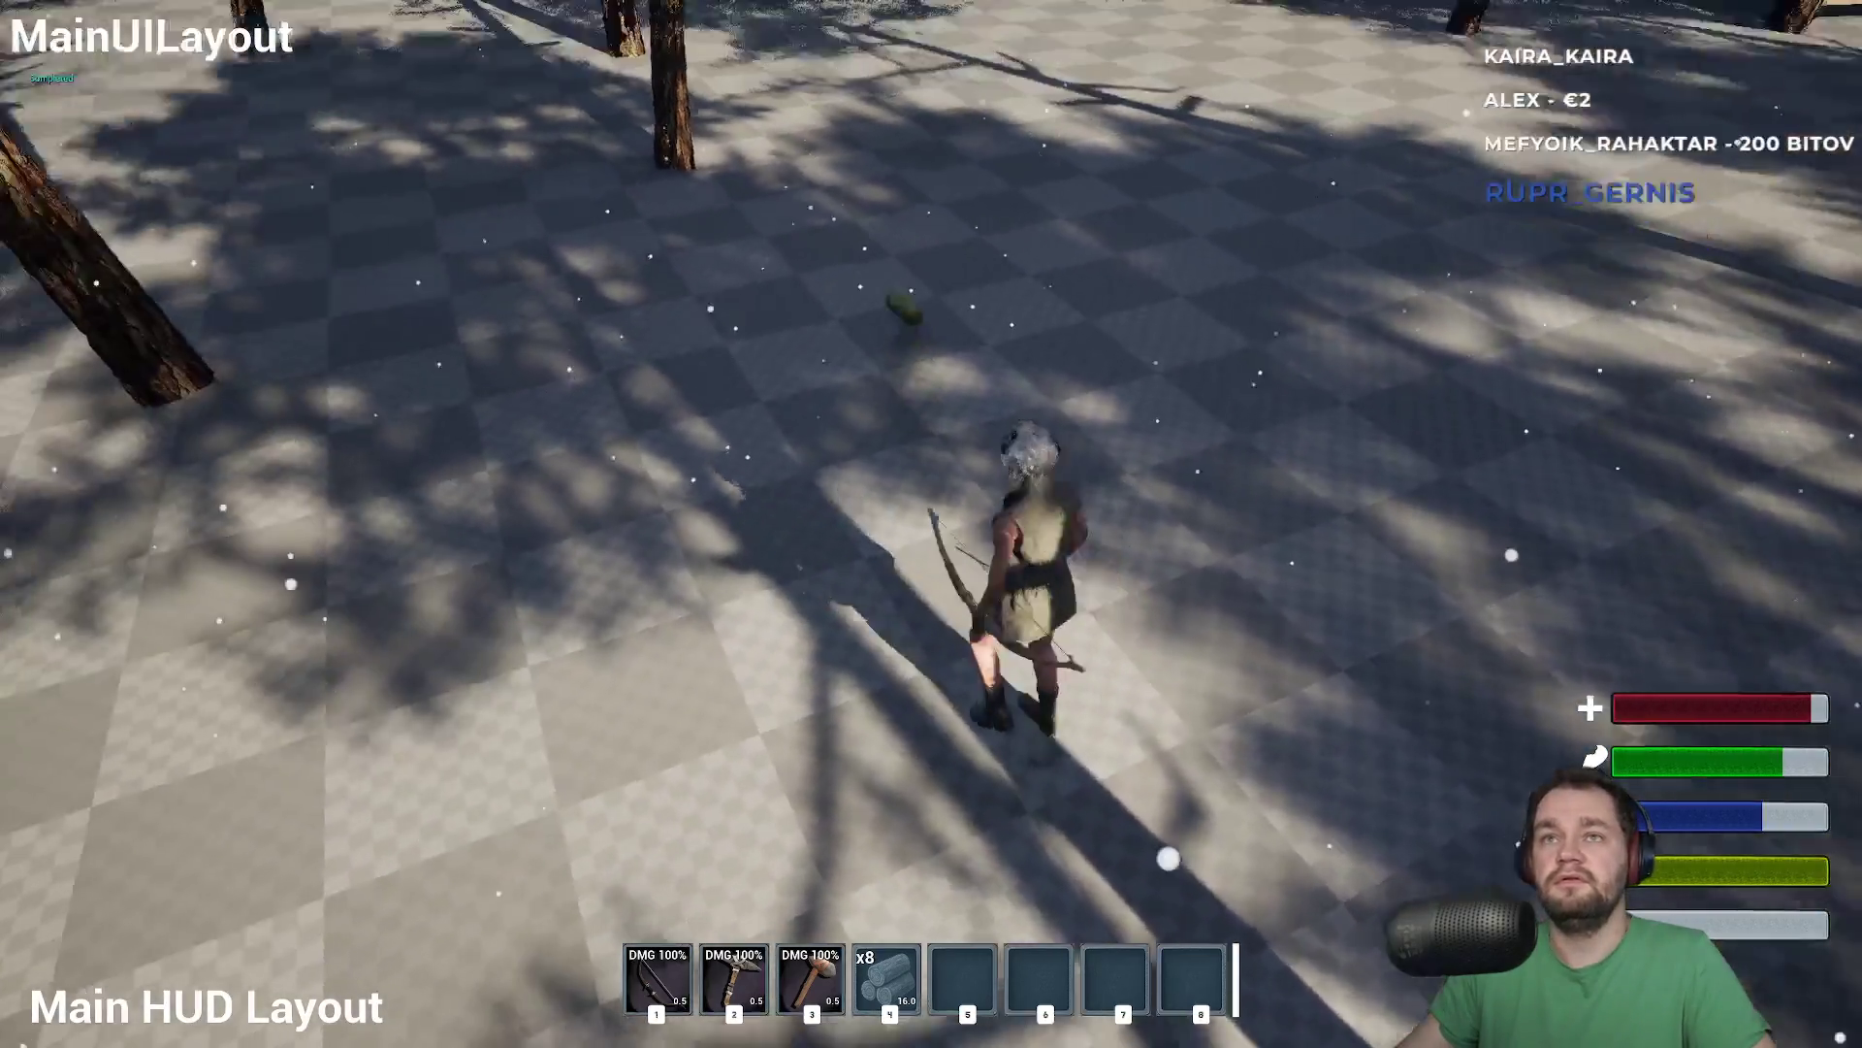
pyautogui.press('w')
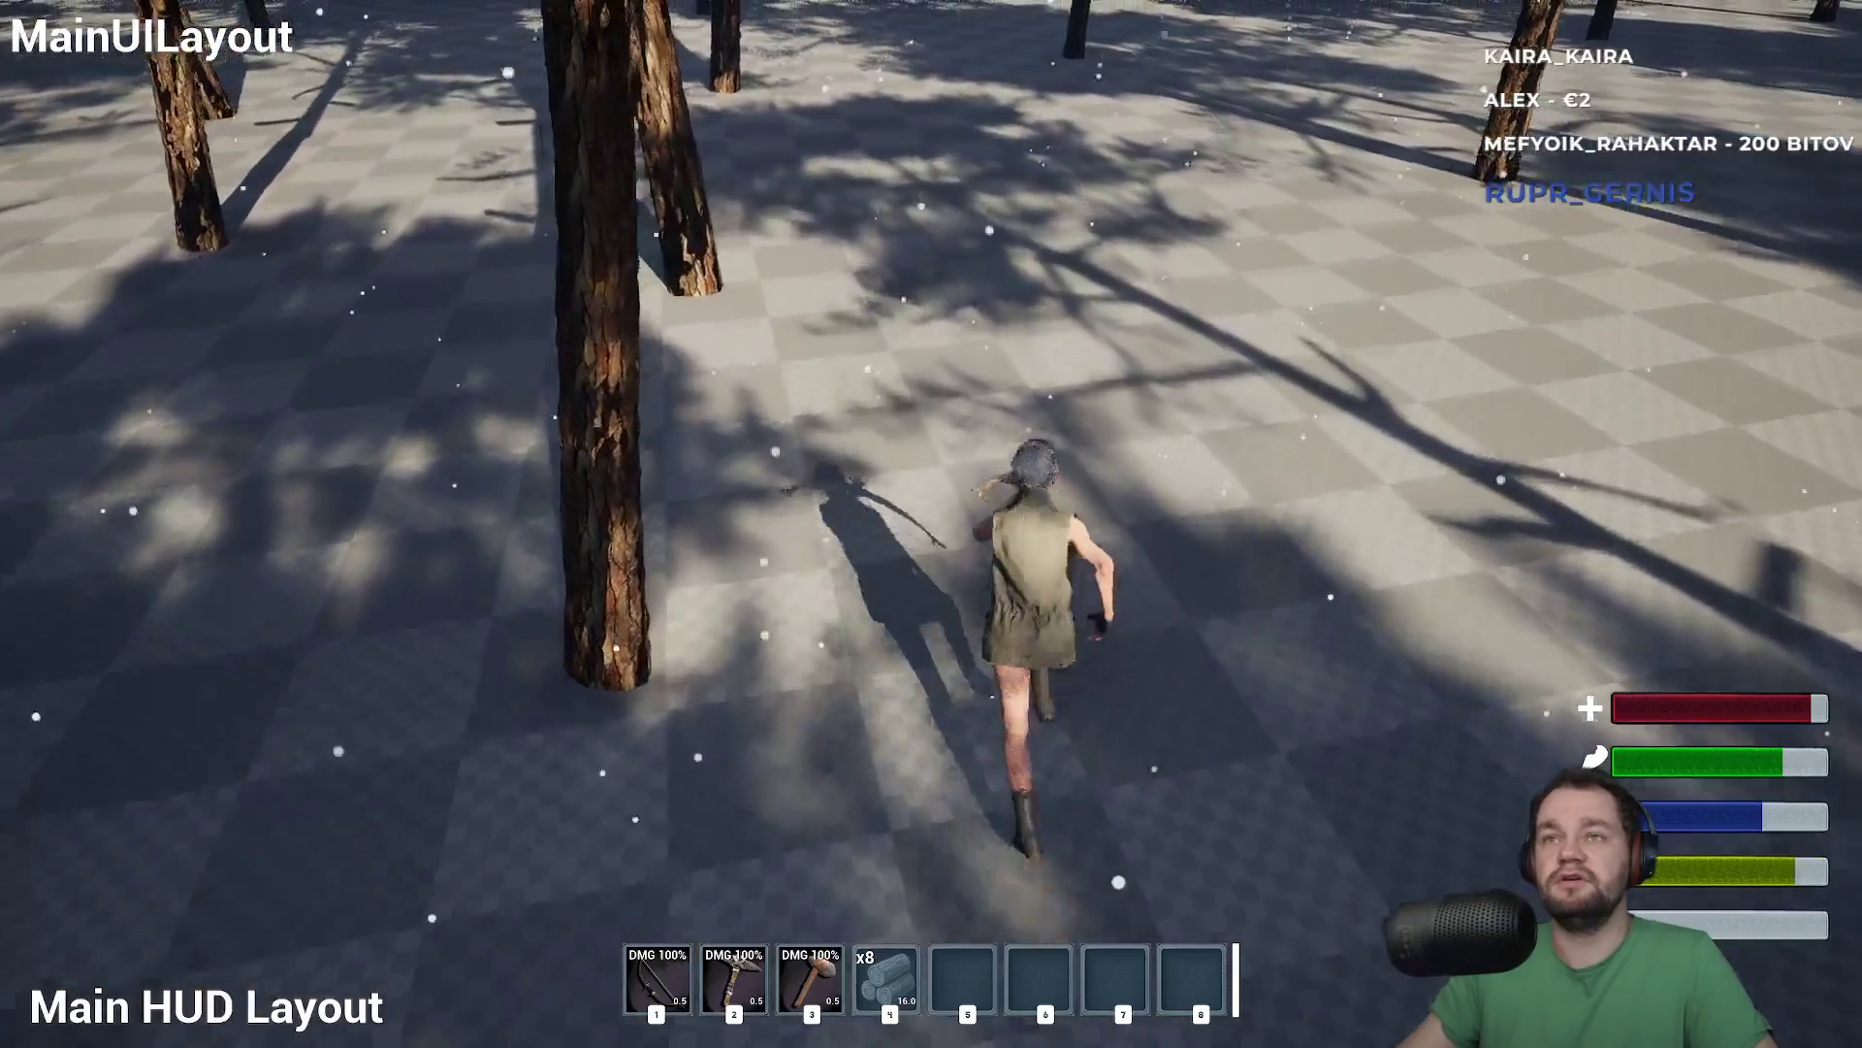
pyautogui.press('w')
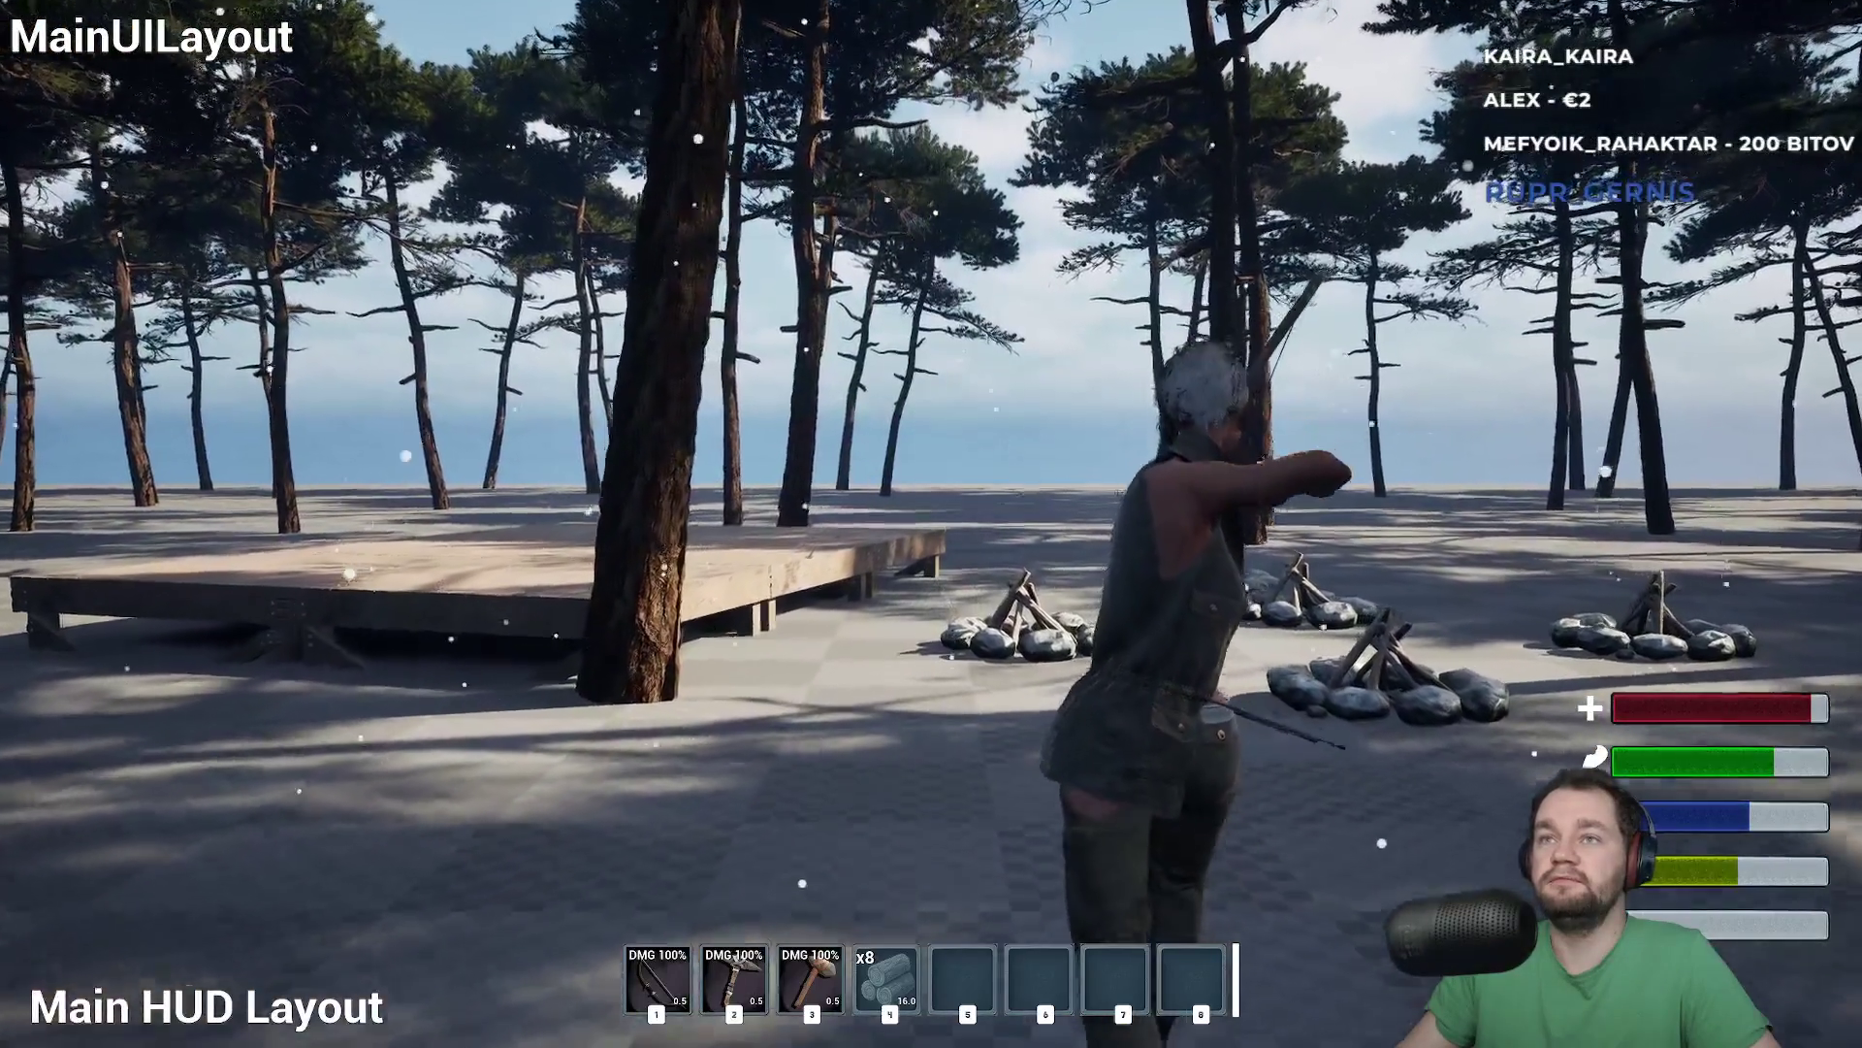
pyautogui.press('w')
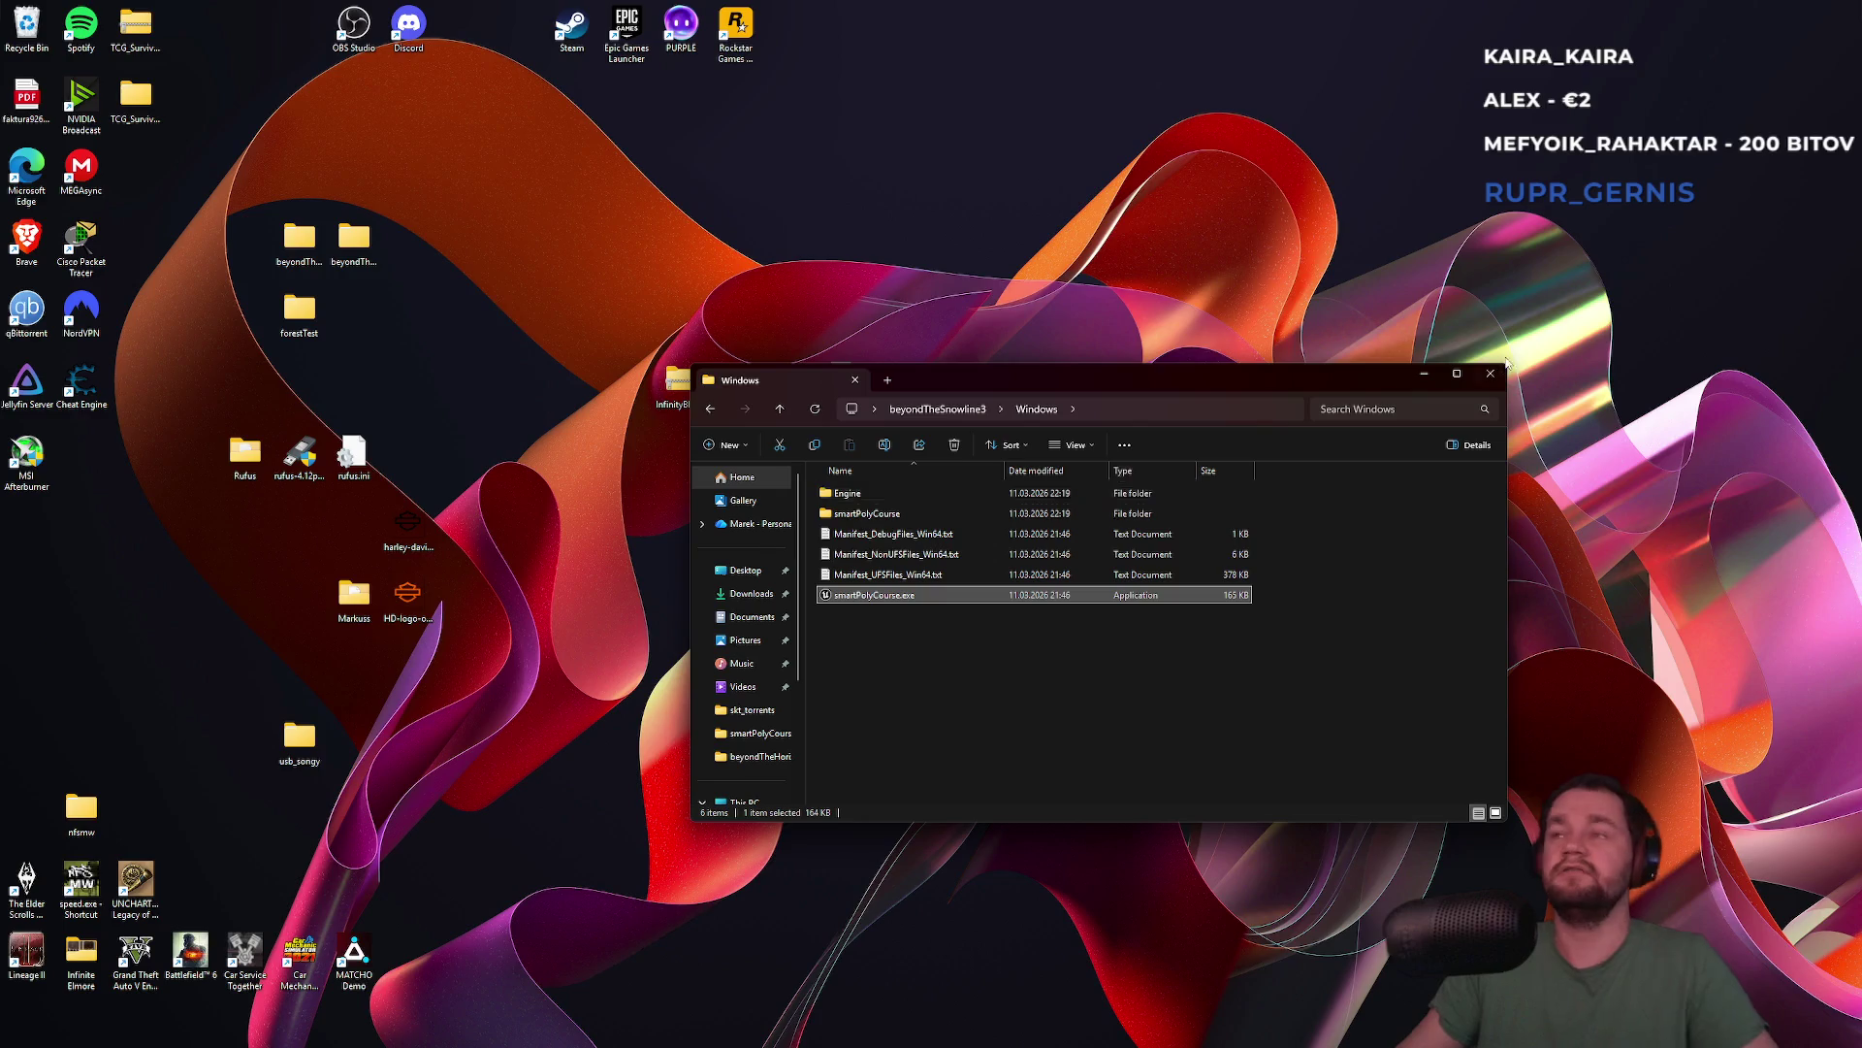
# Close the folder window and run four quick Alt+P play tests, stopping each with Esc
pyautogui.click(1491, 373)
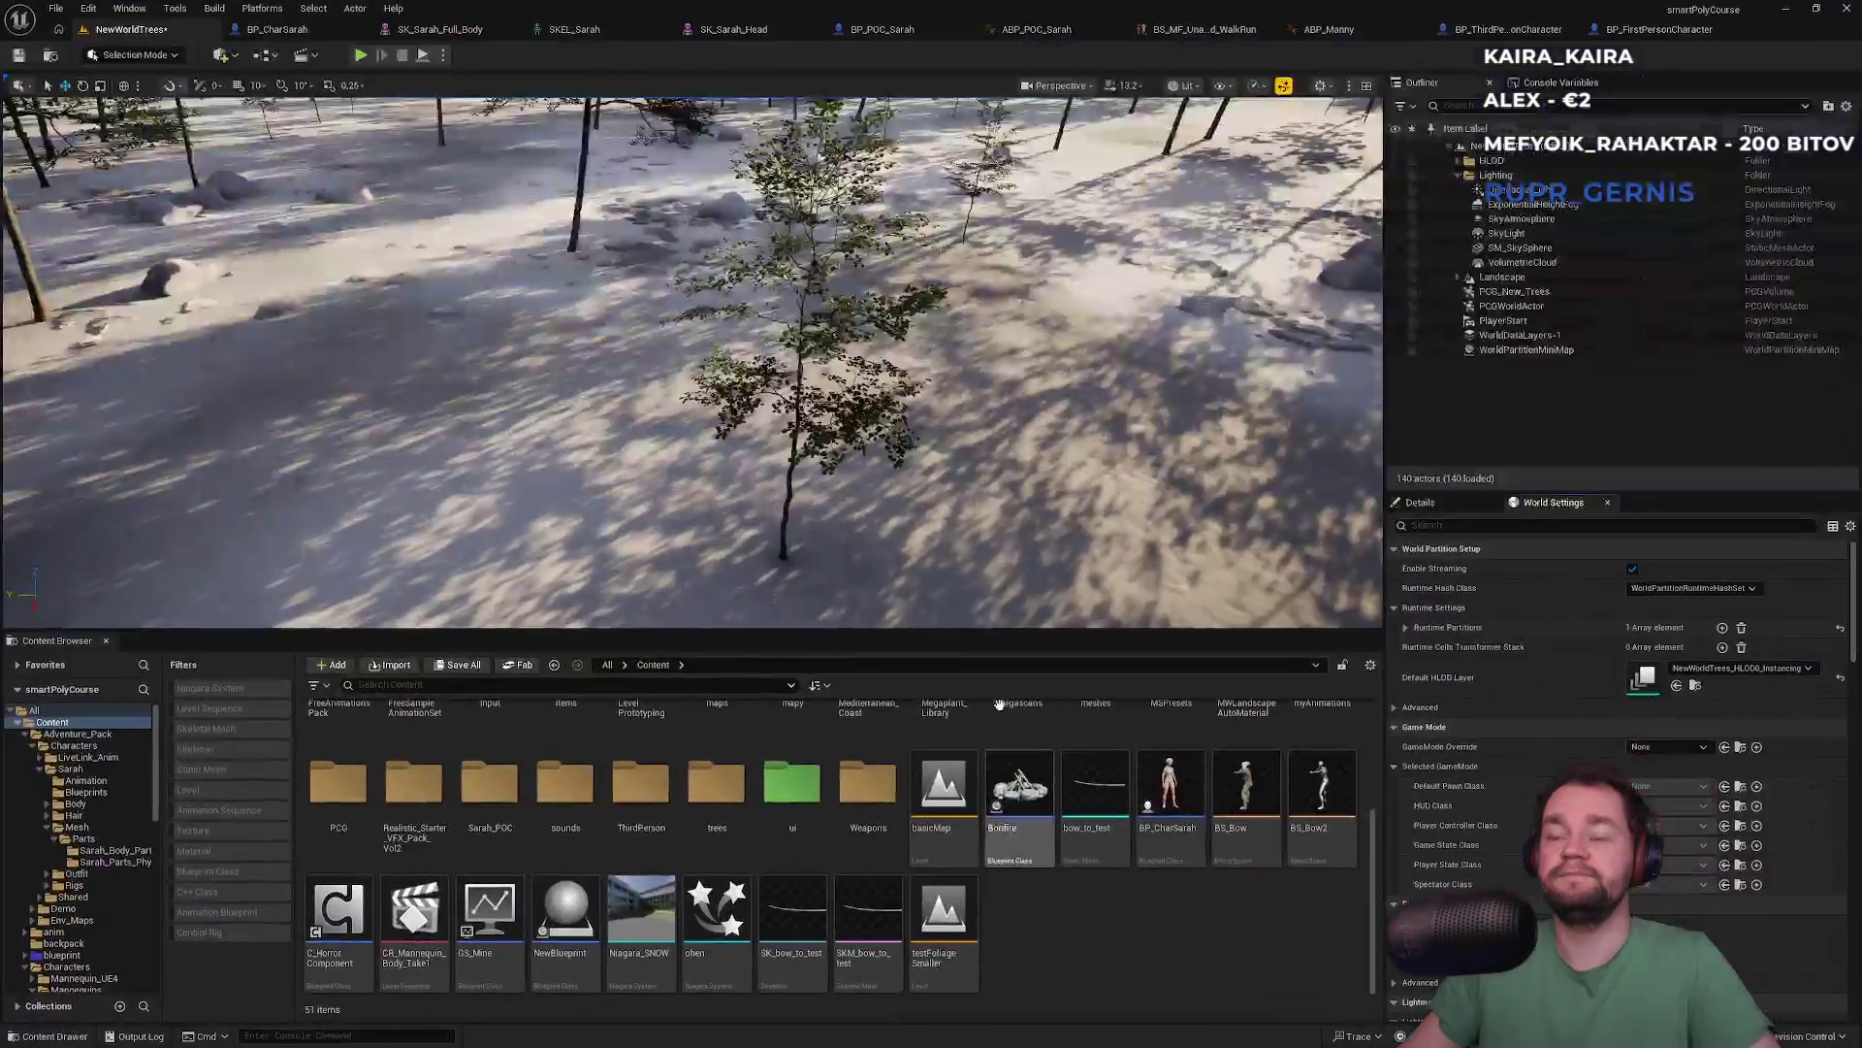
pyautogui.moveTo(868, 456); pyautogui.dragTo(867, 450)
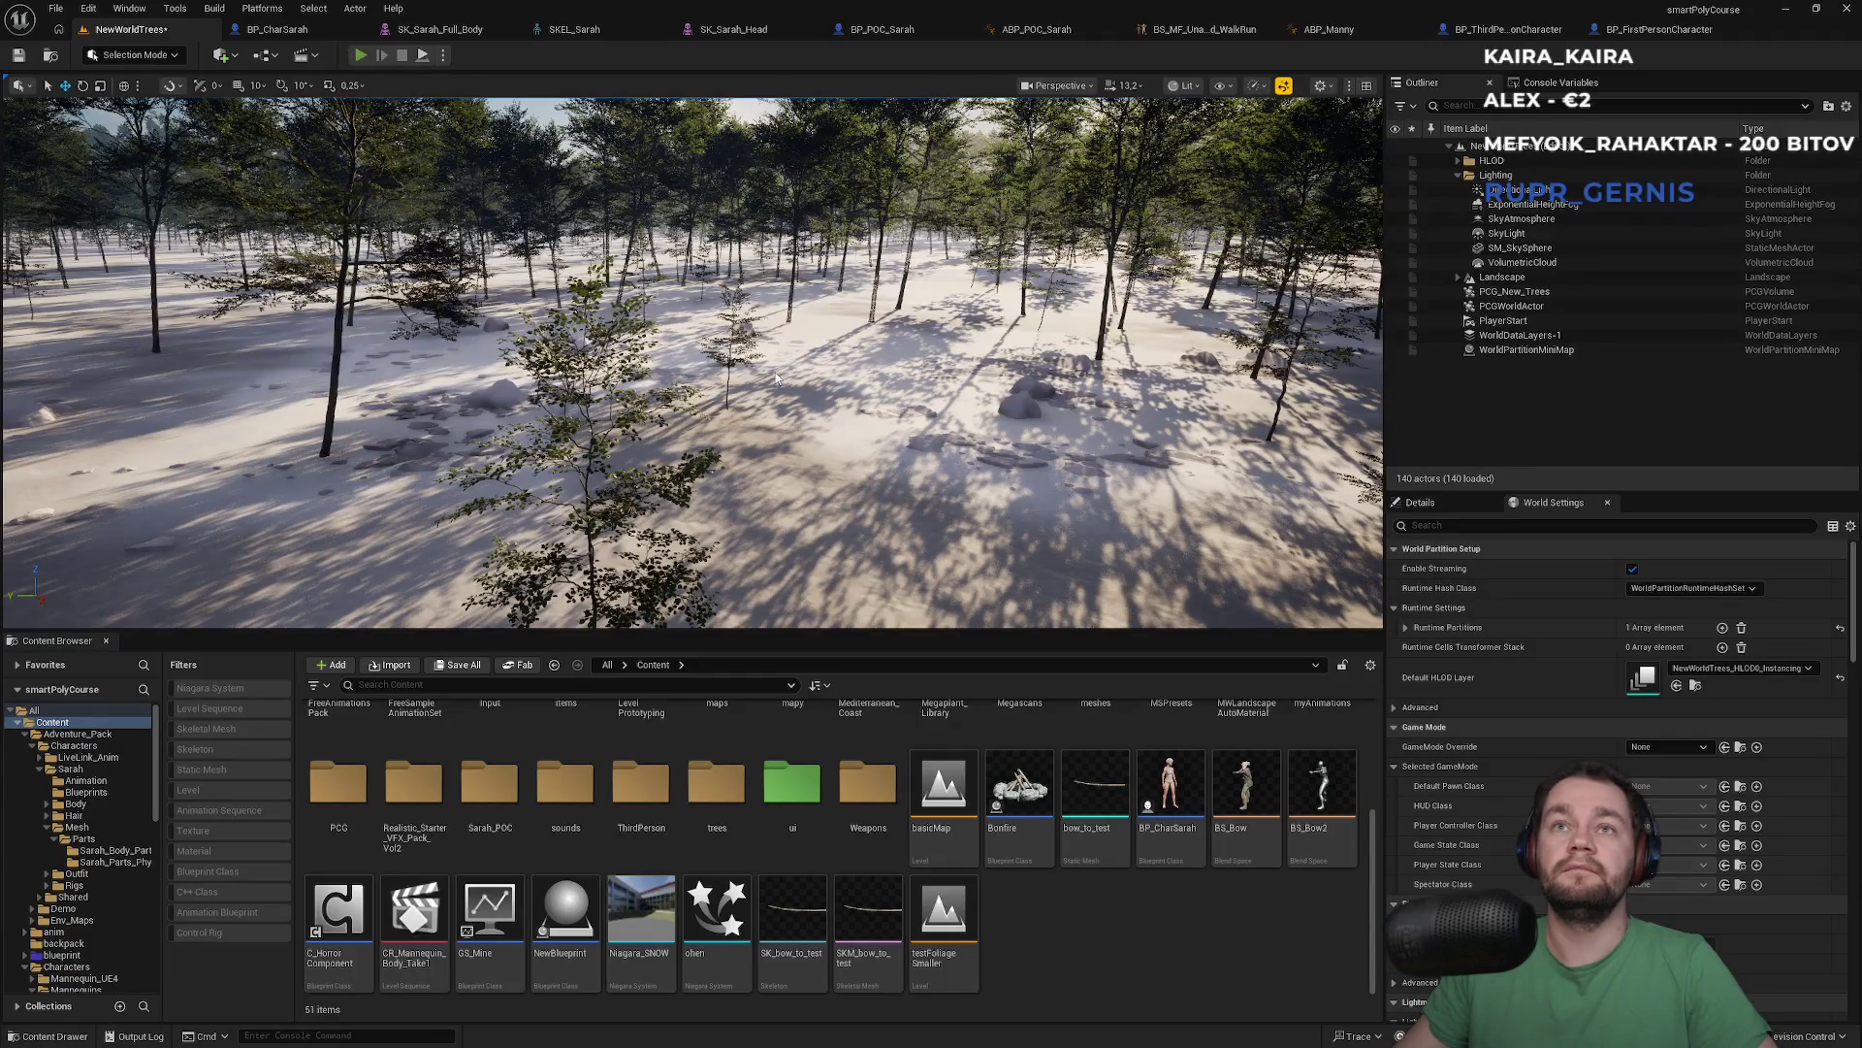
pyautogui.hotkey('alt', 'p')
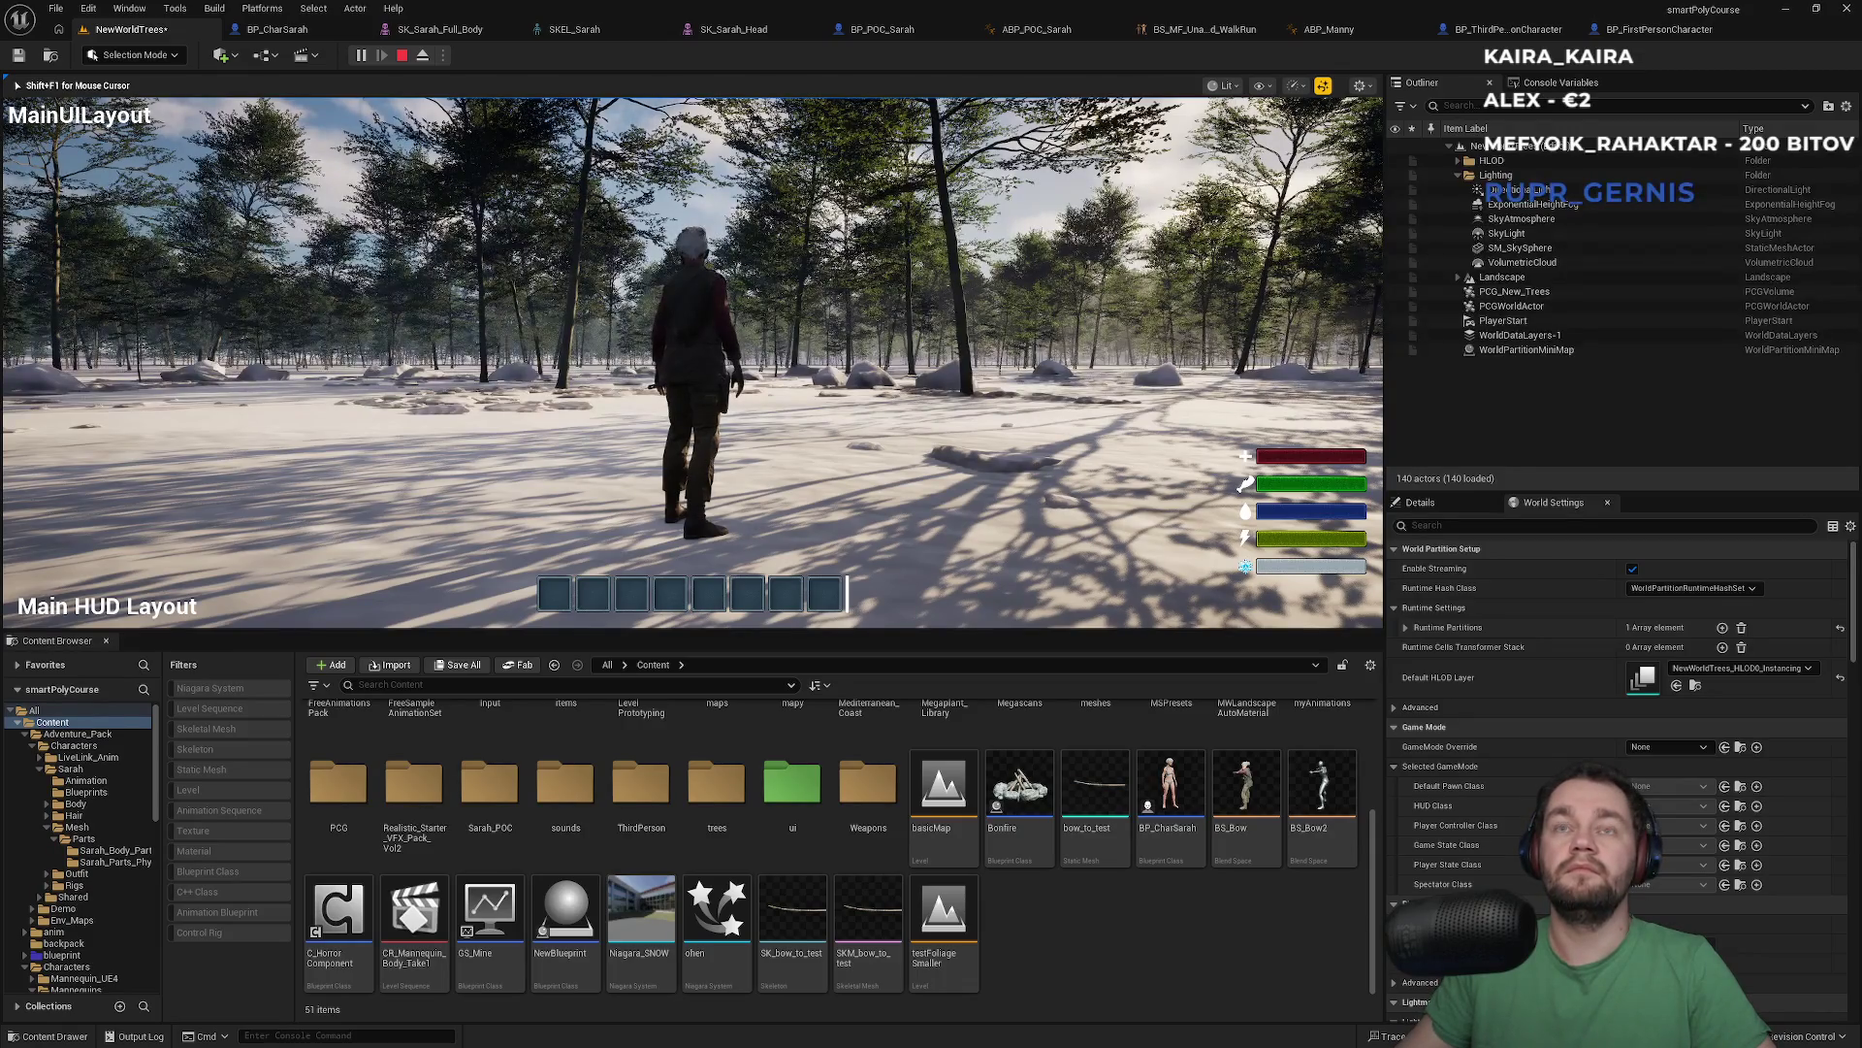
pyautogui.press('Escape')
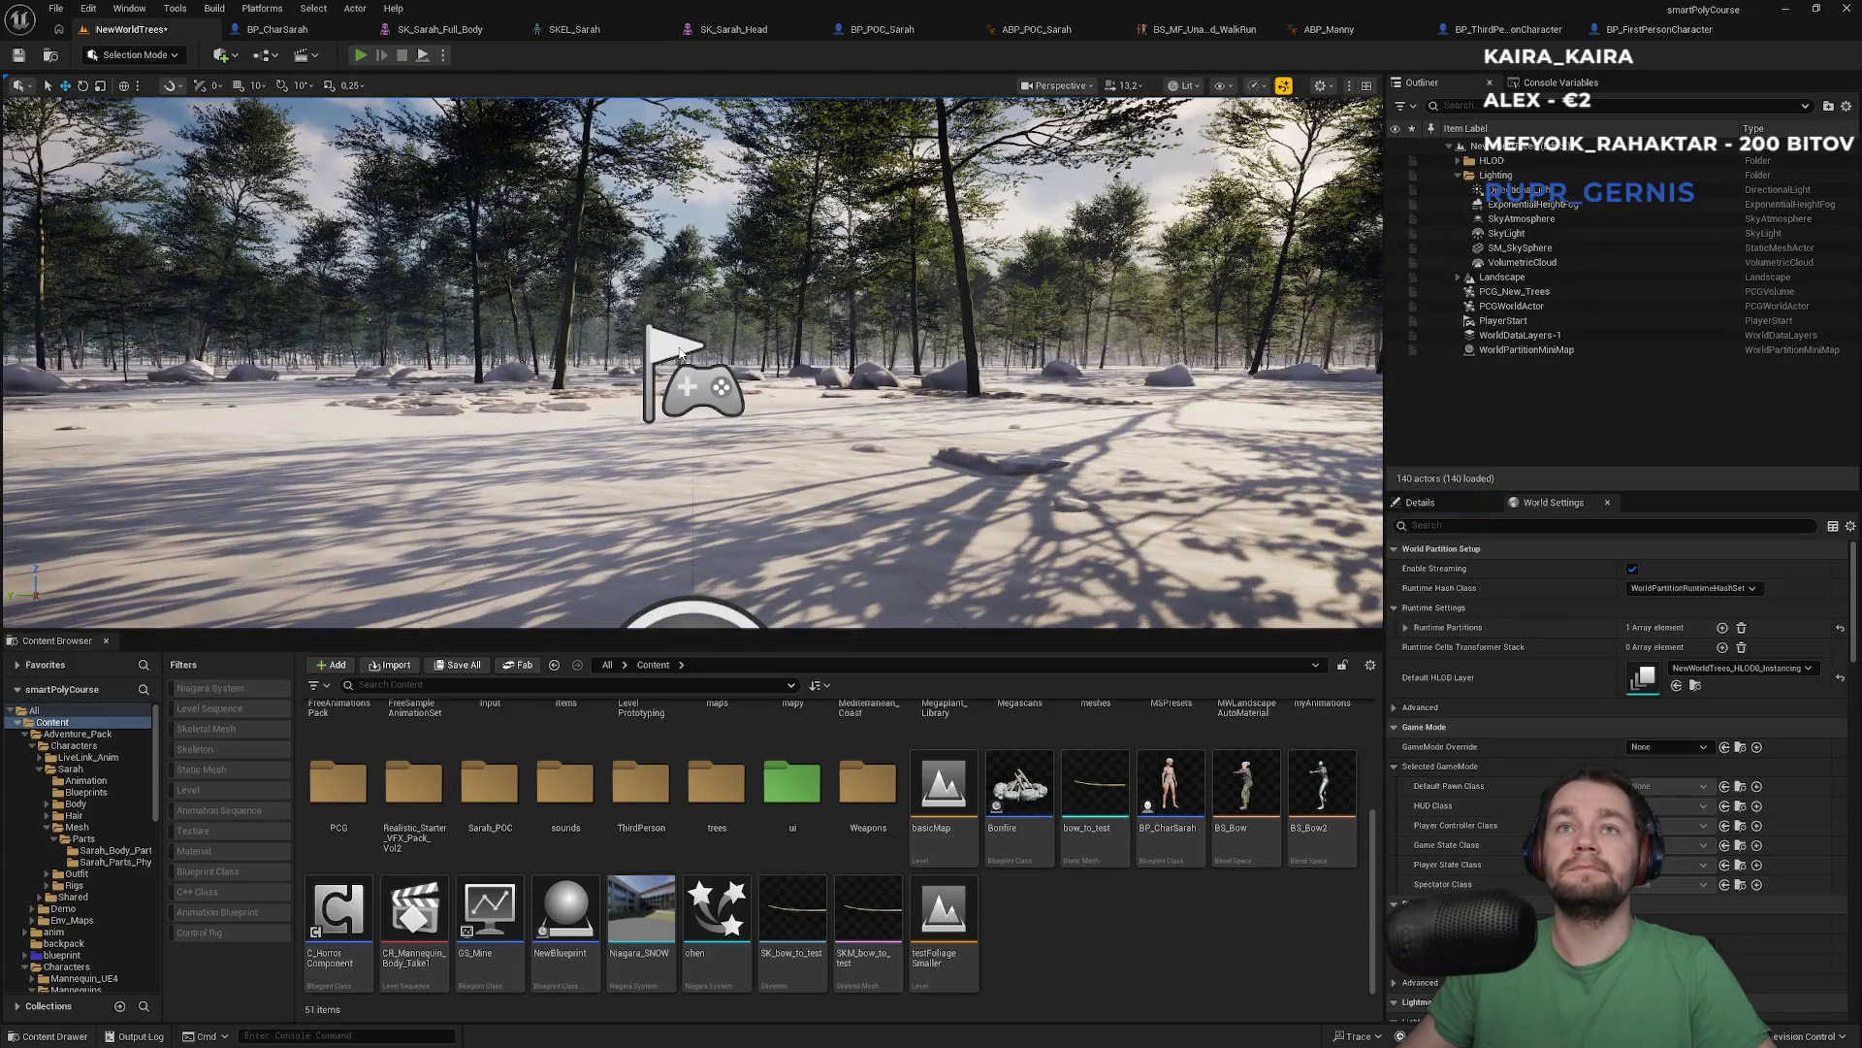
pyautogui.hotkey('alt', 'p')
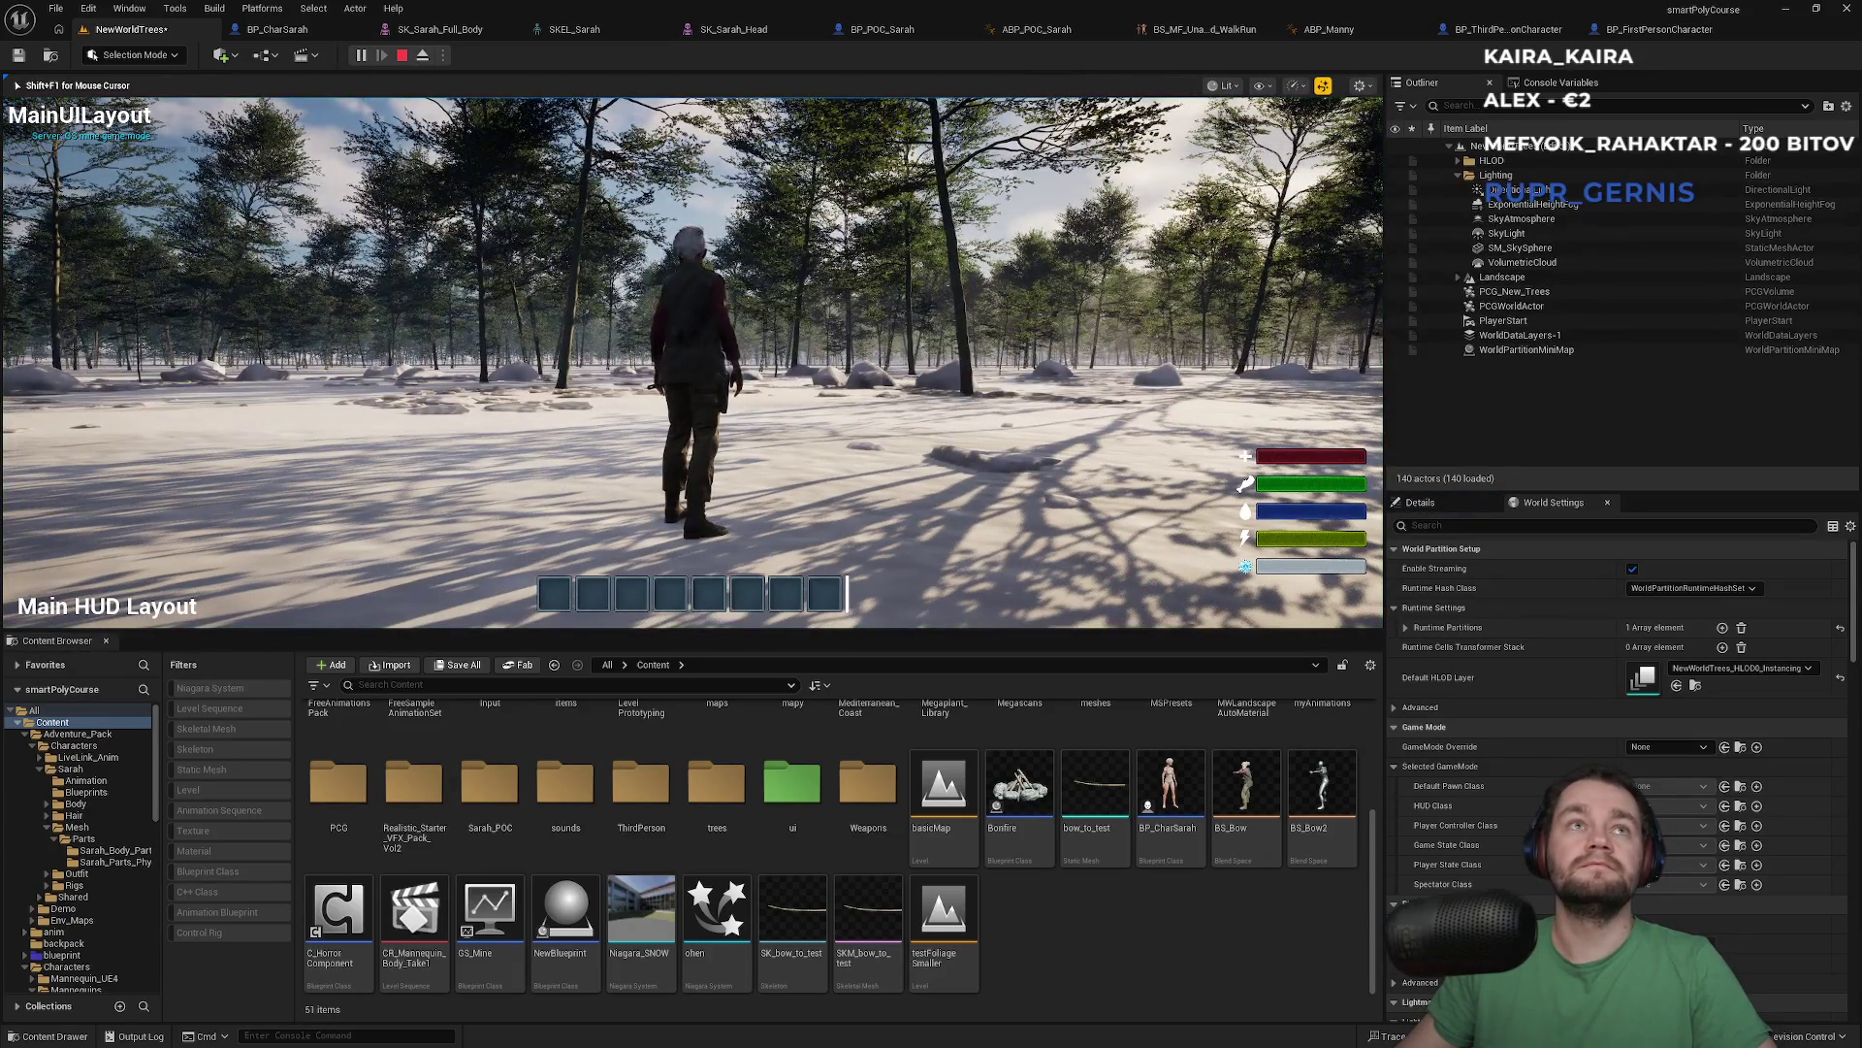
pyautogui.press('Escape')
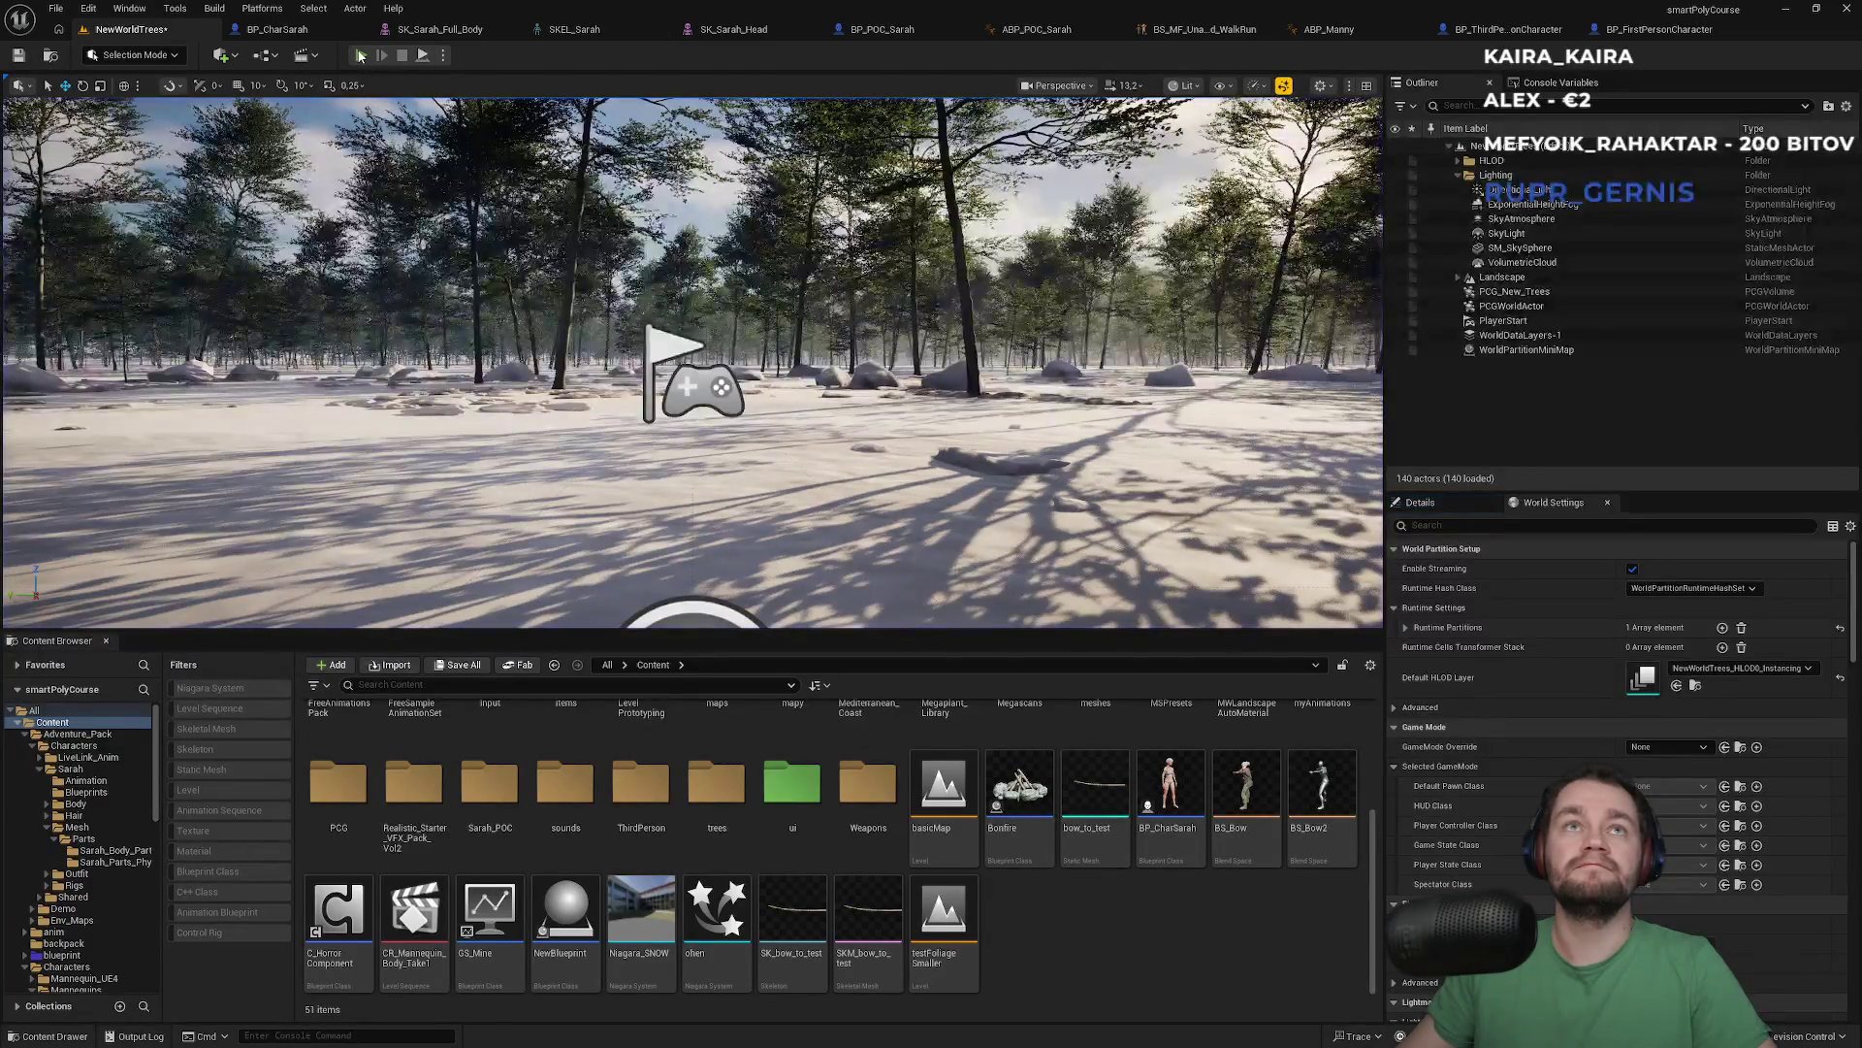
pyautogui.hotkey('alt', 'p')
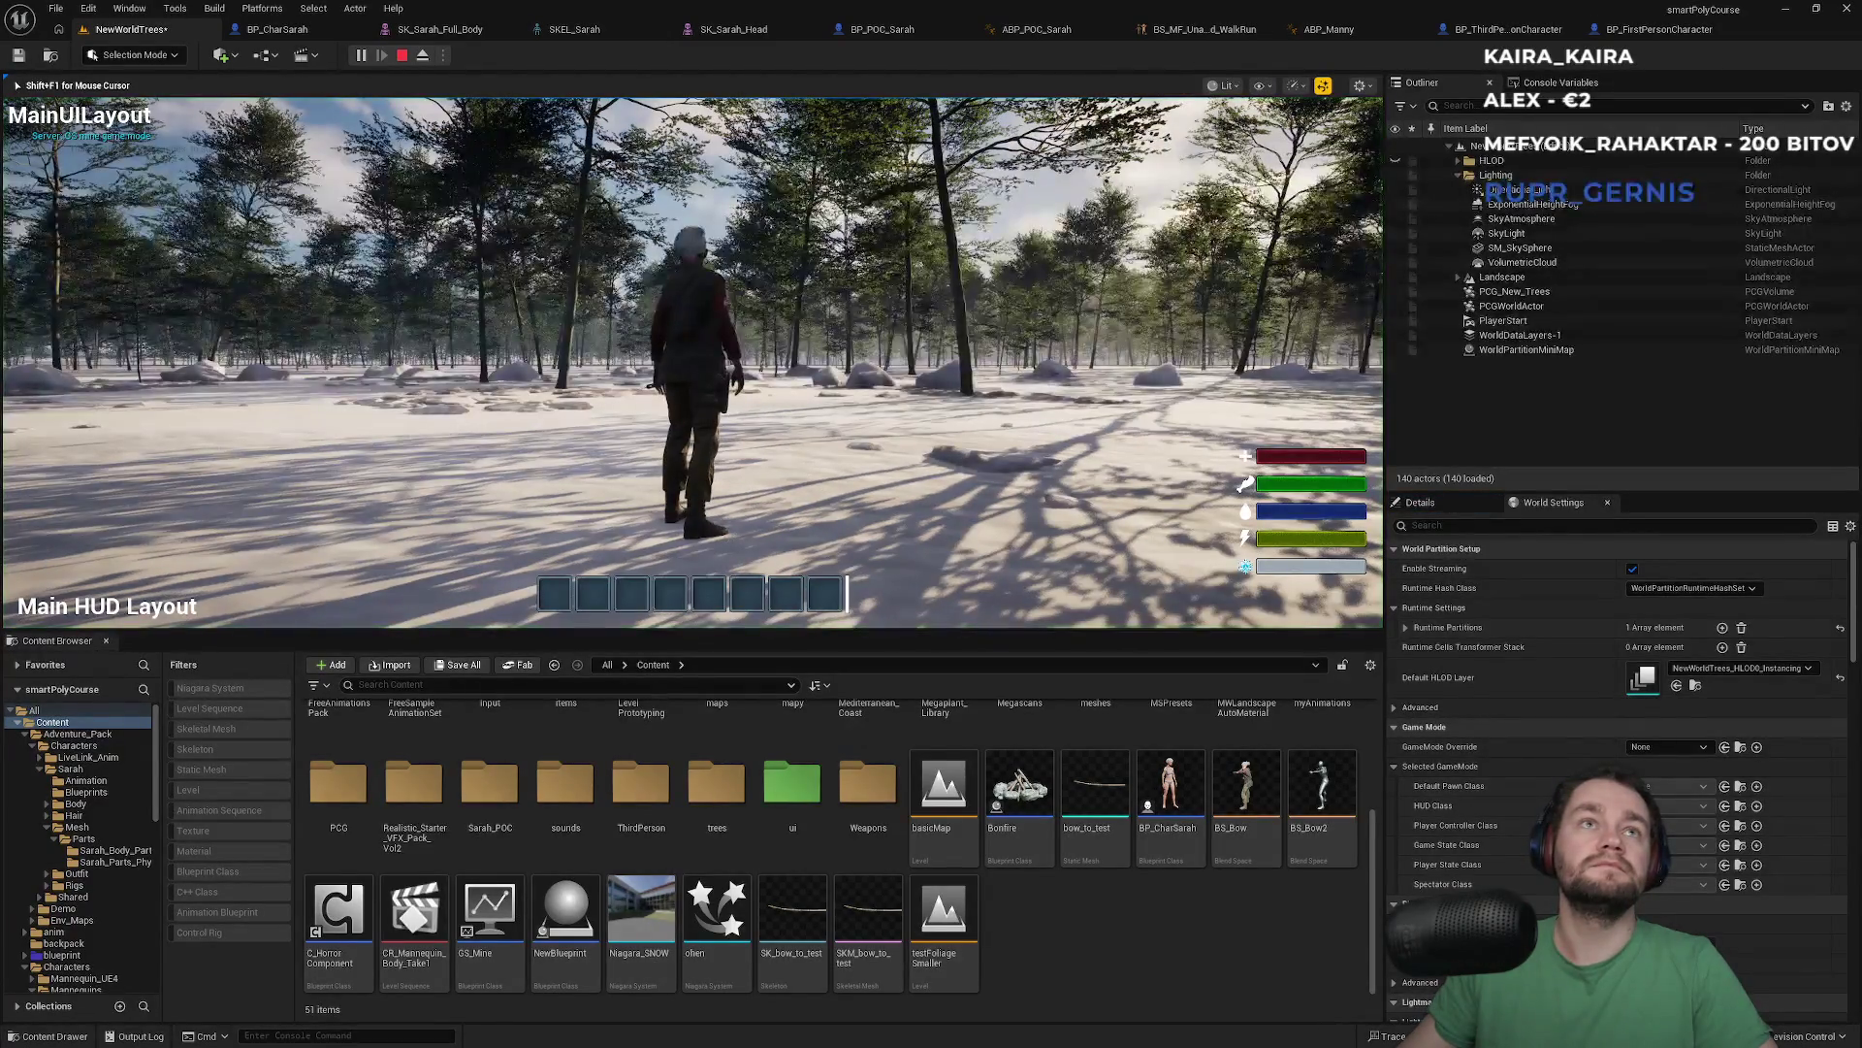
pyautogui.press('Escape')
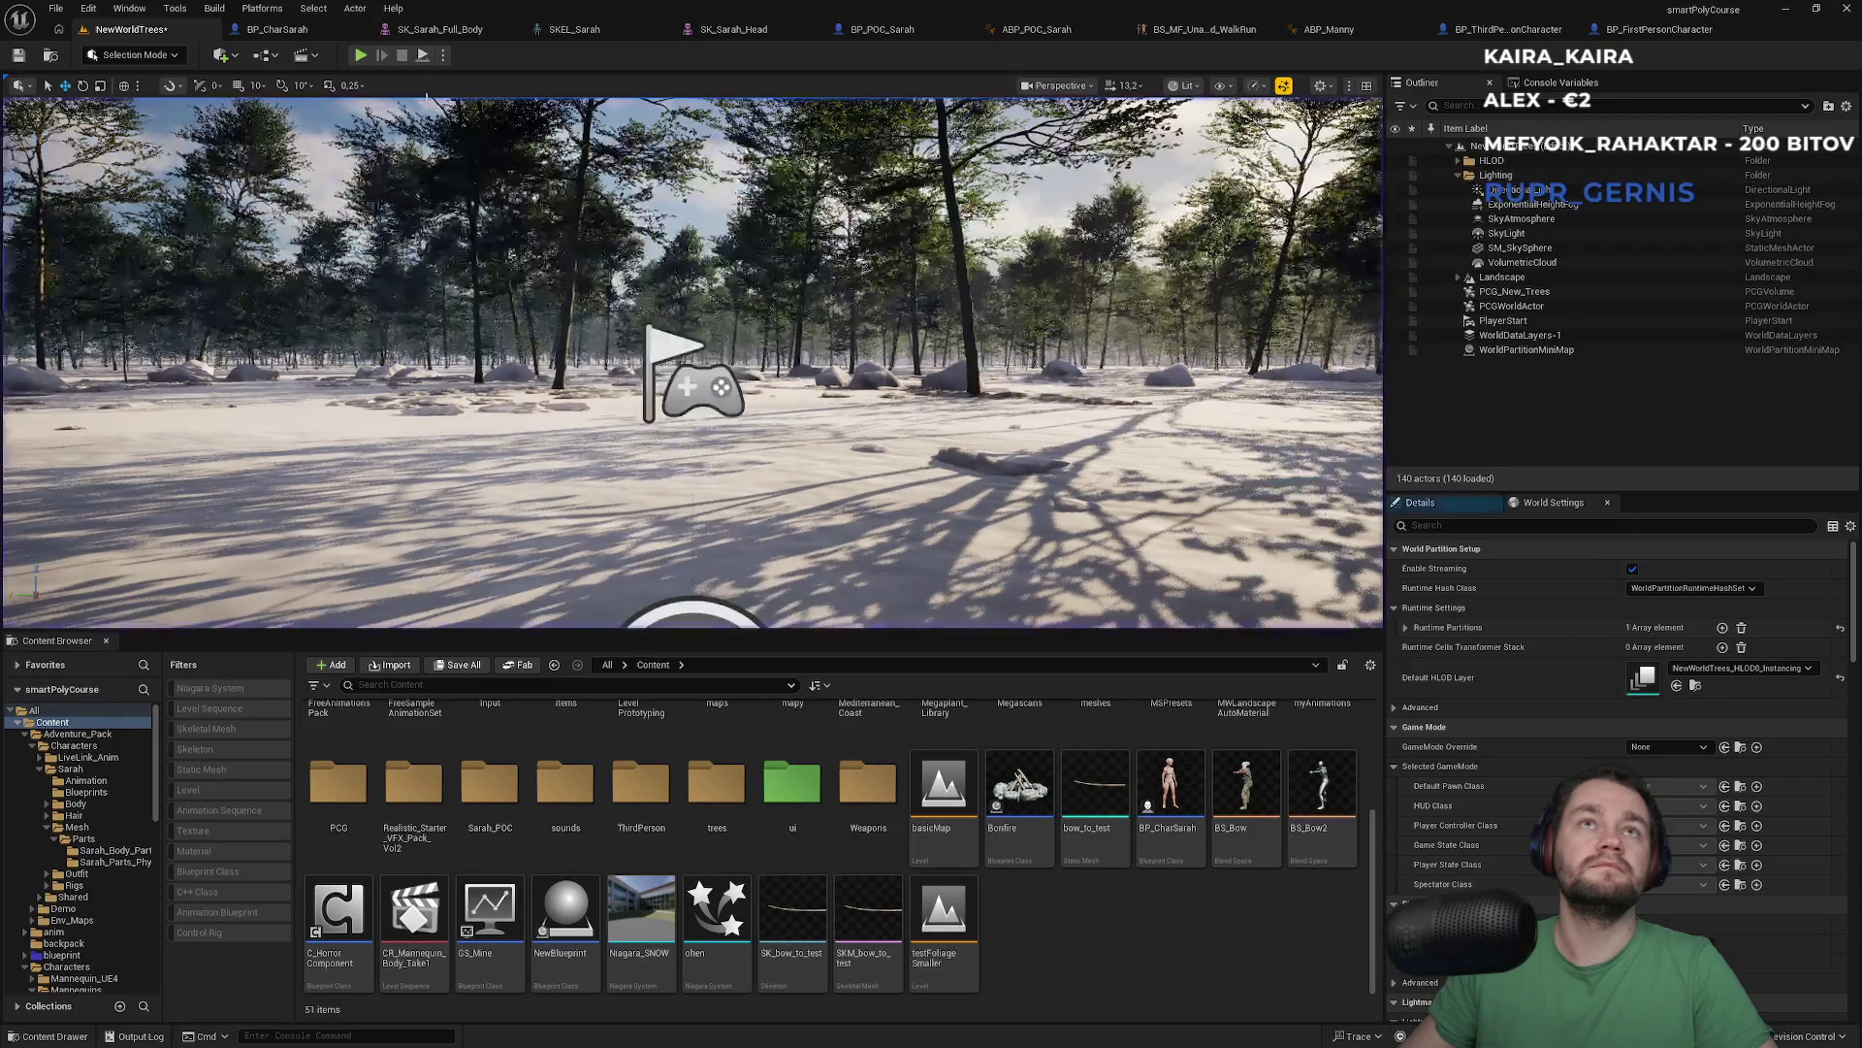
pyautogui.hotkey('alt', 'p')
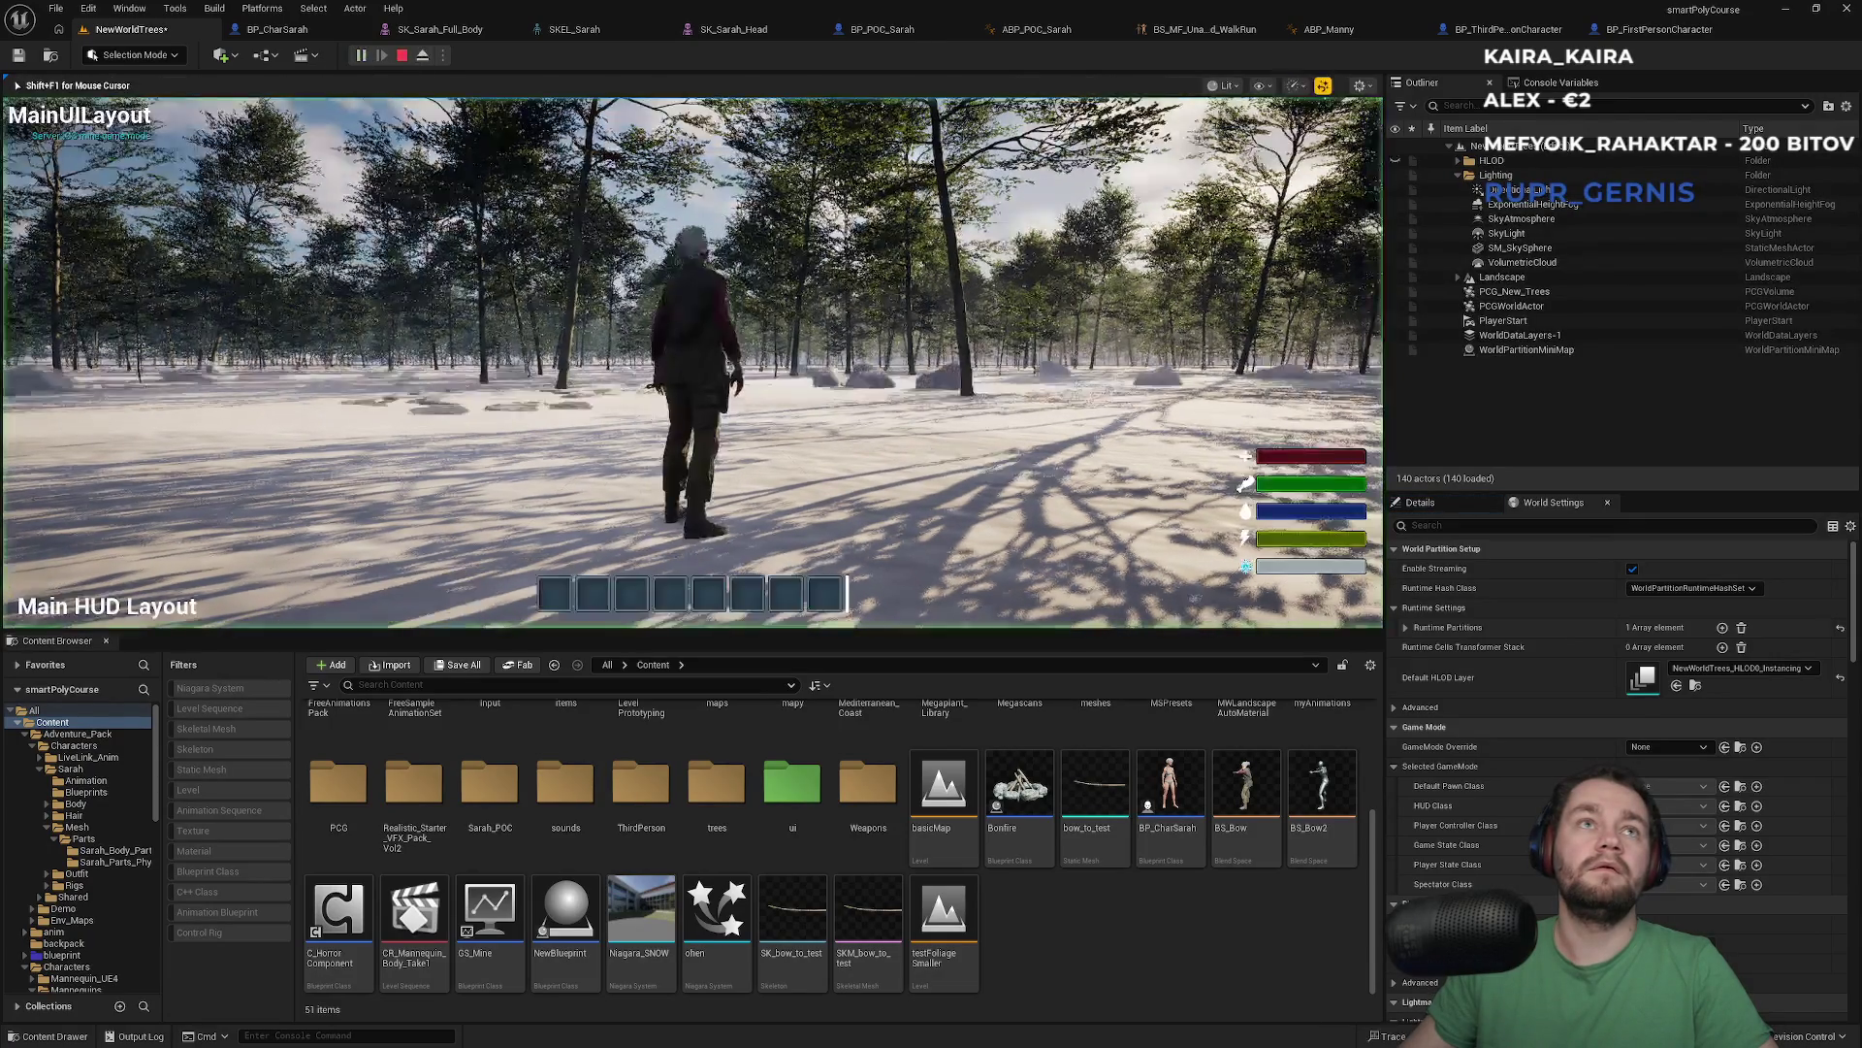
pyautogui.press('Escape')
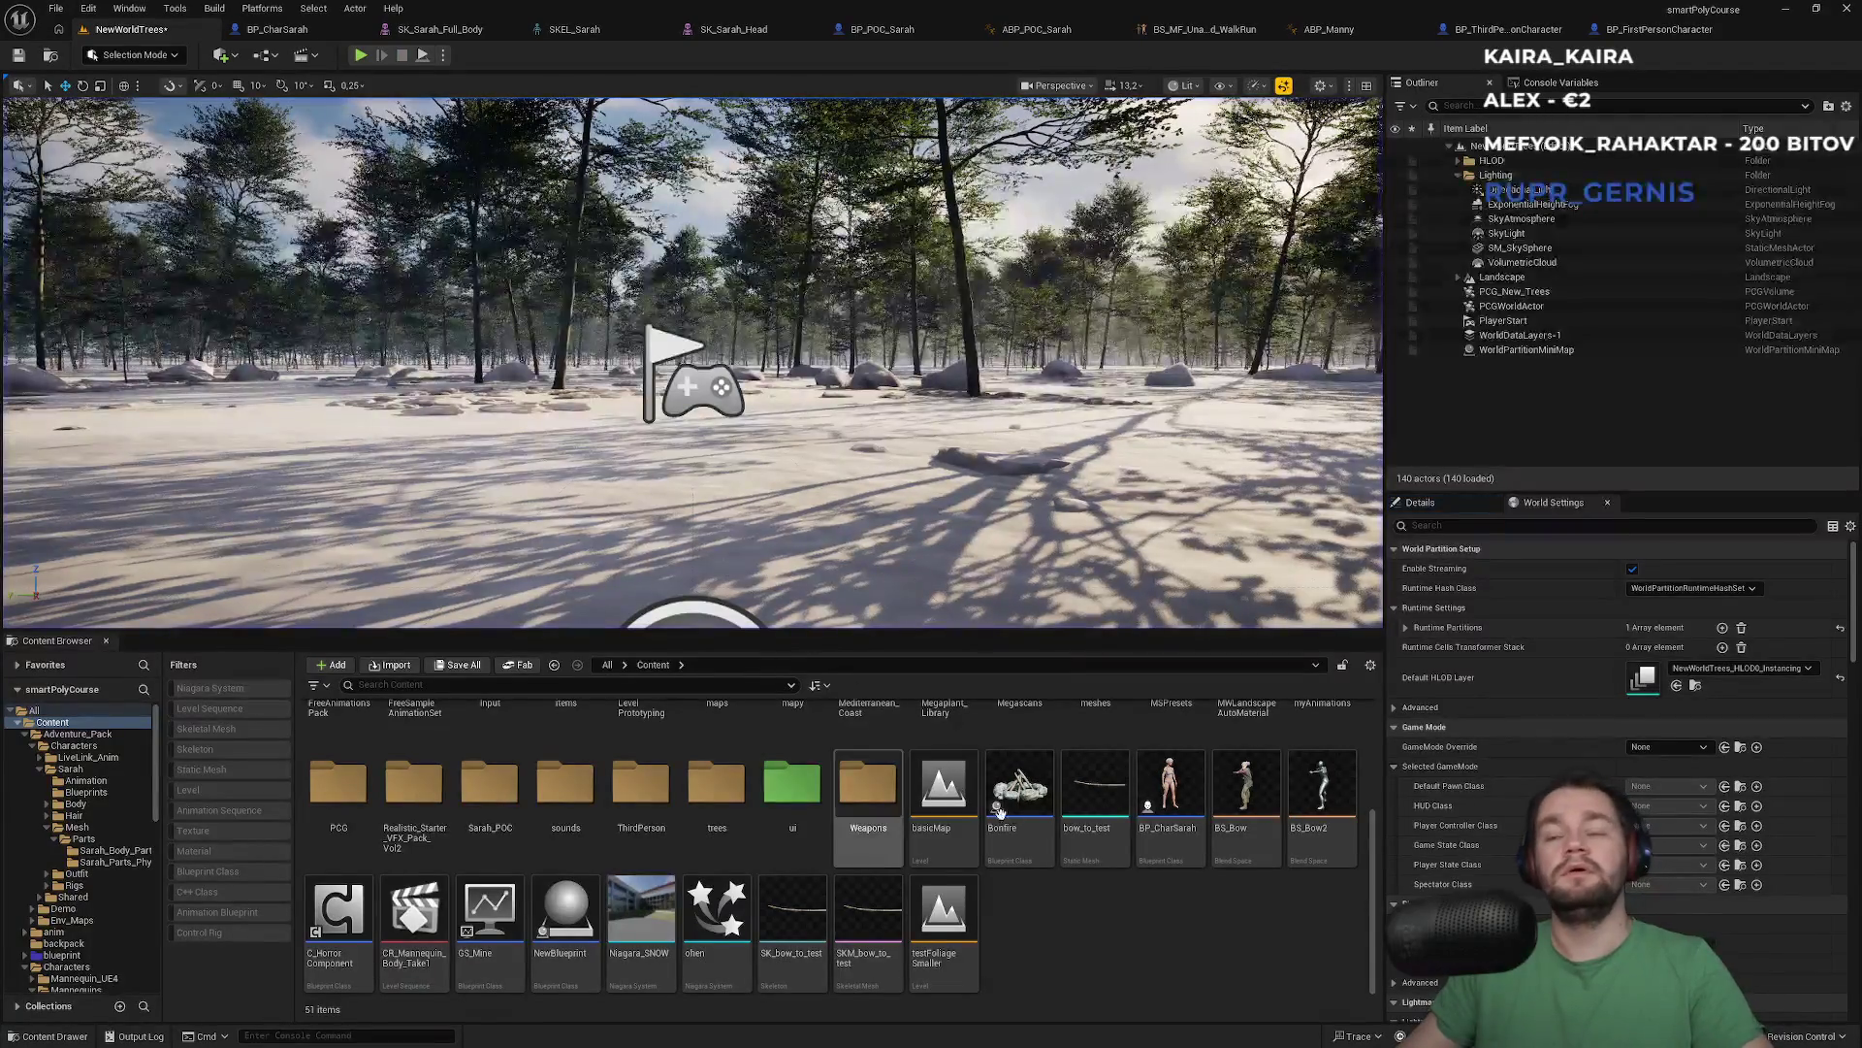
# Search the Content Browser for 'gs mine'
pyautogui.scroll(3, 731, 816)
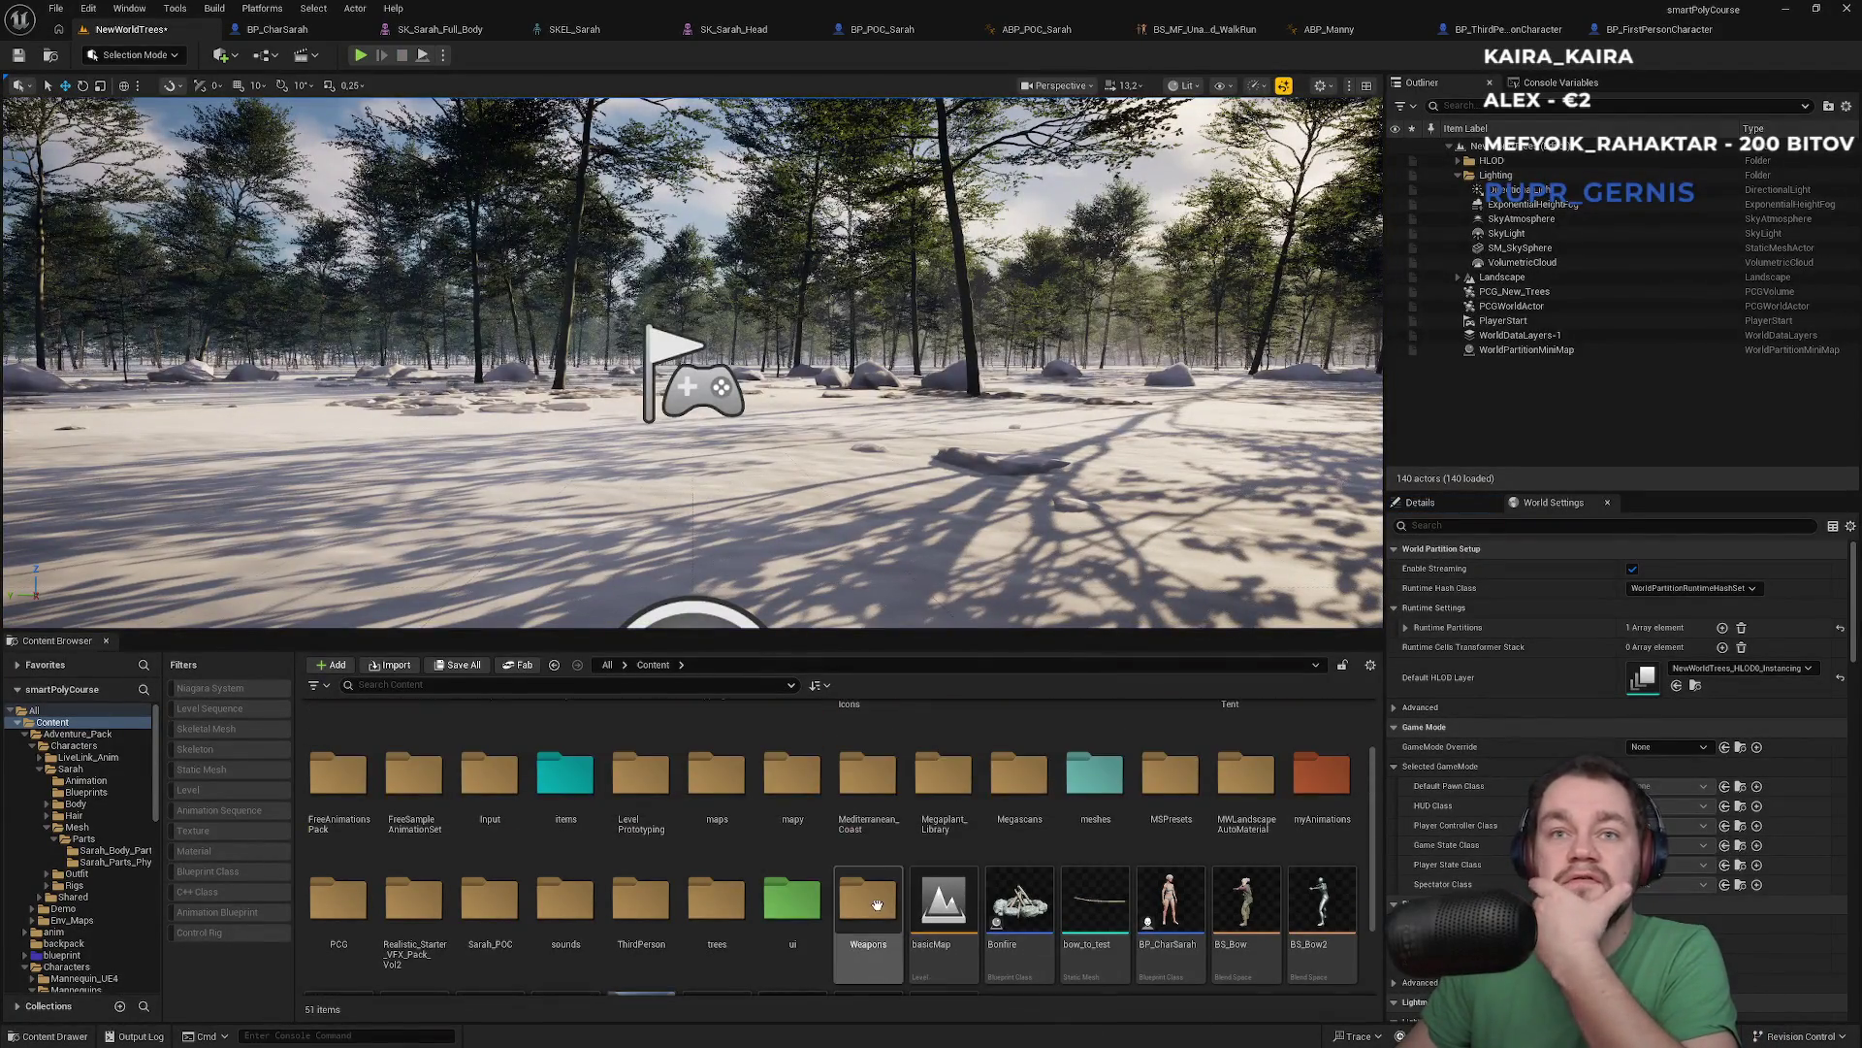
pyautogui.click(479, 684)
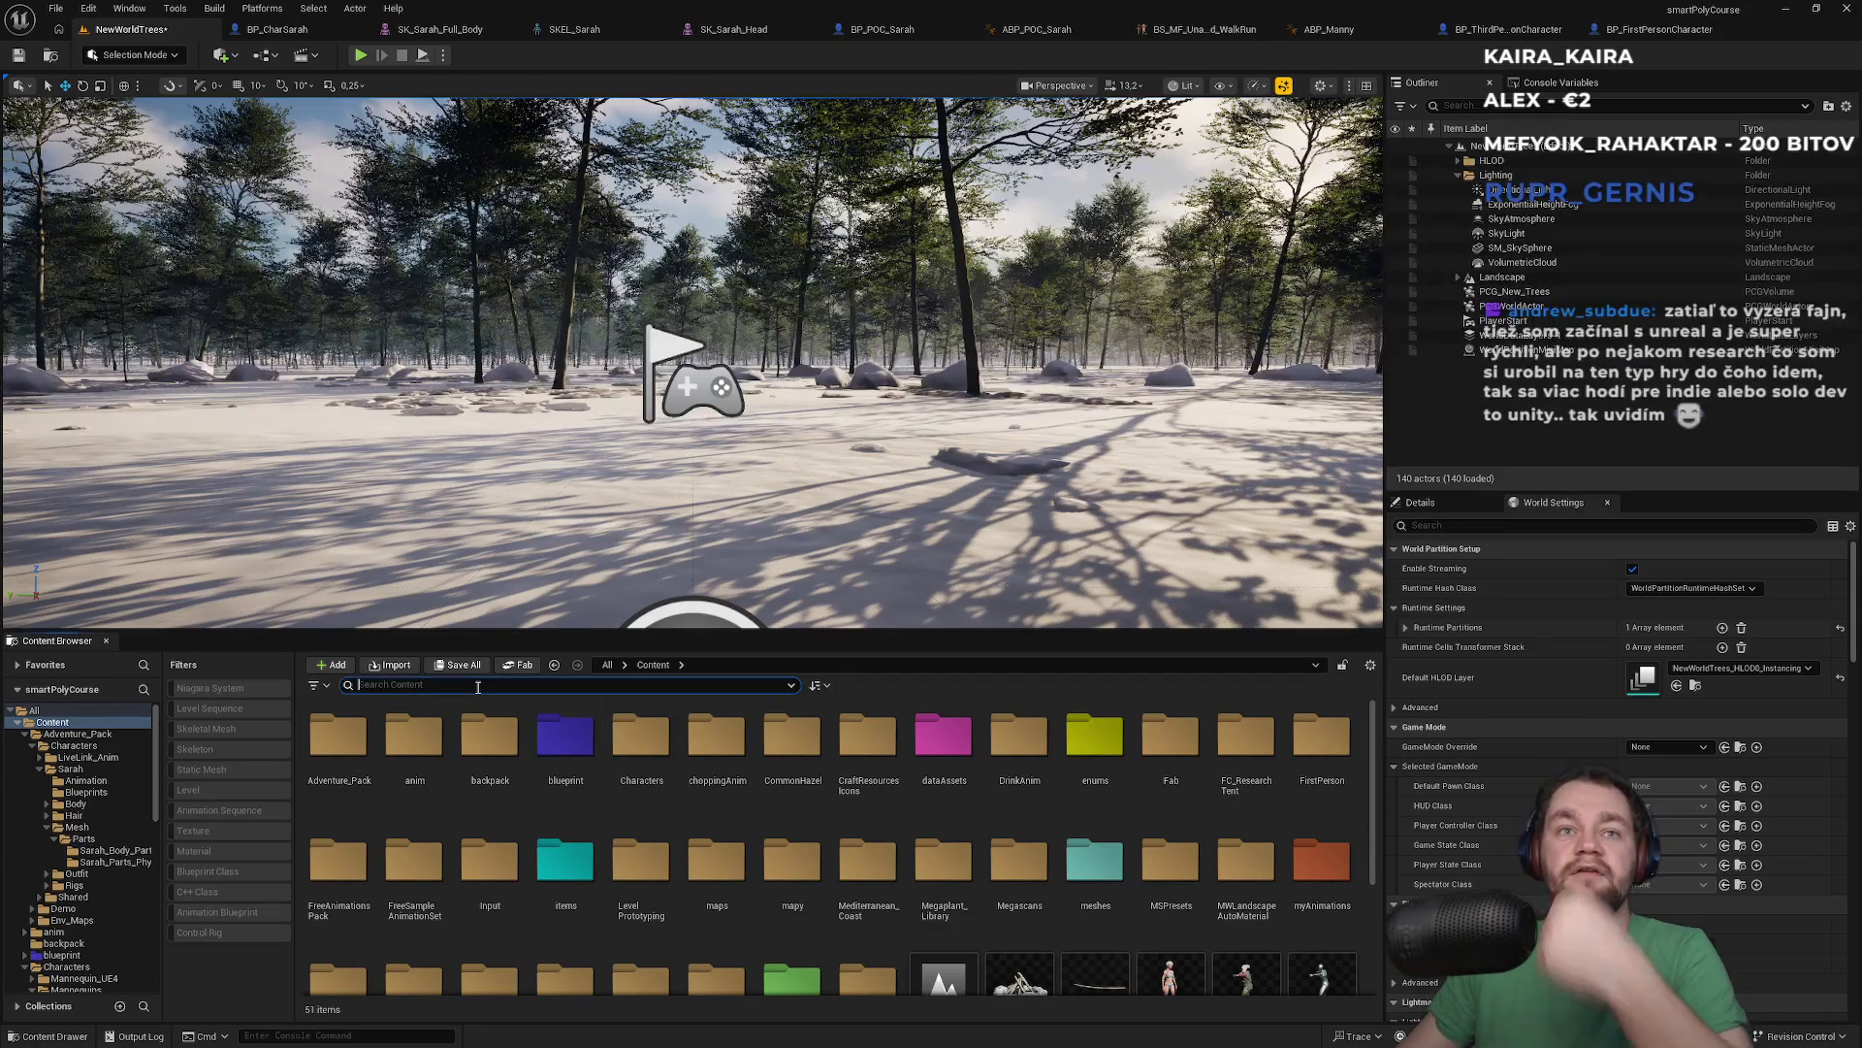
pyautogui.write('gs mine')
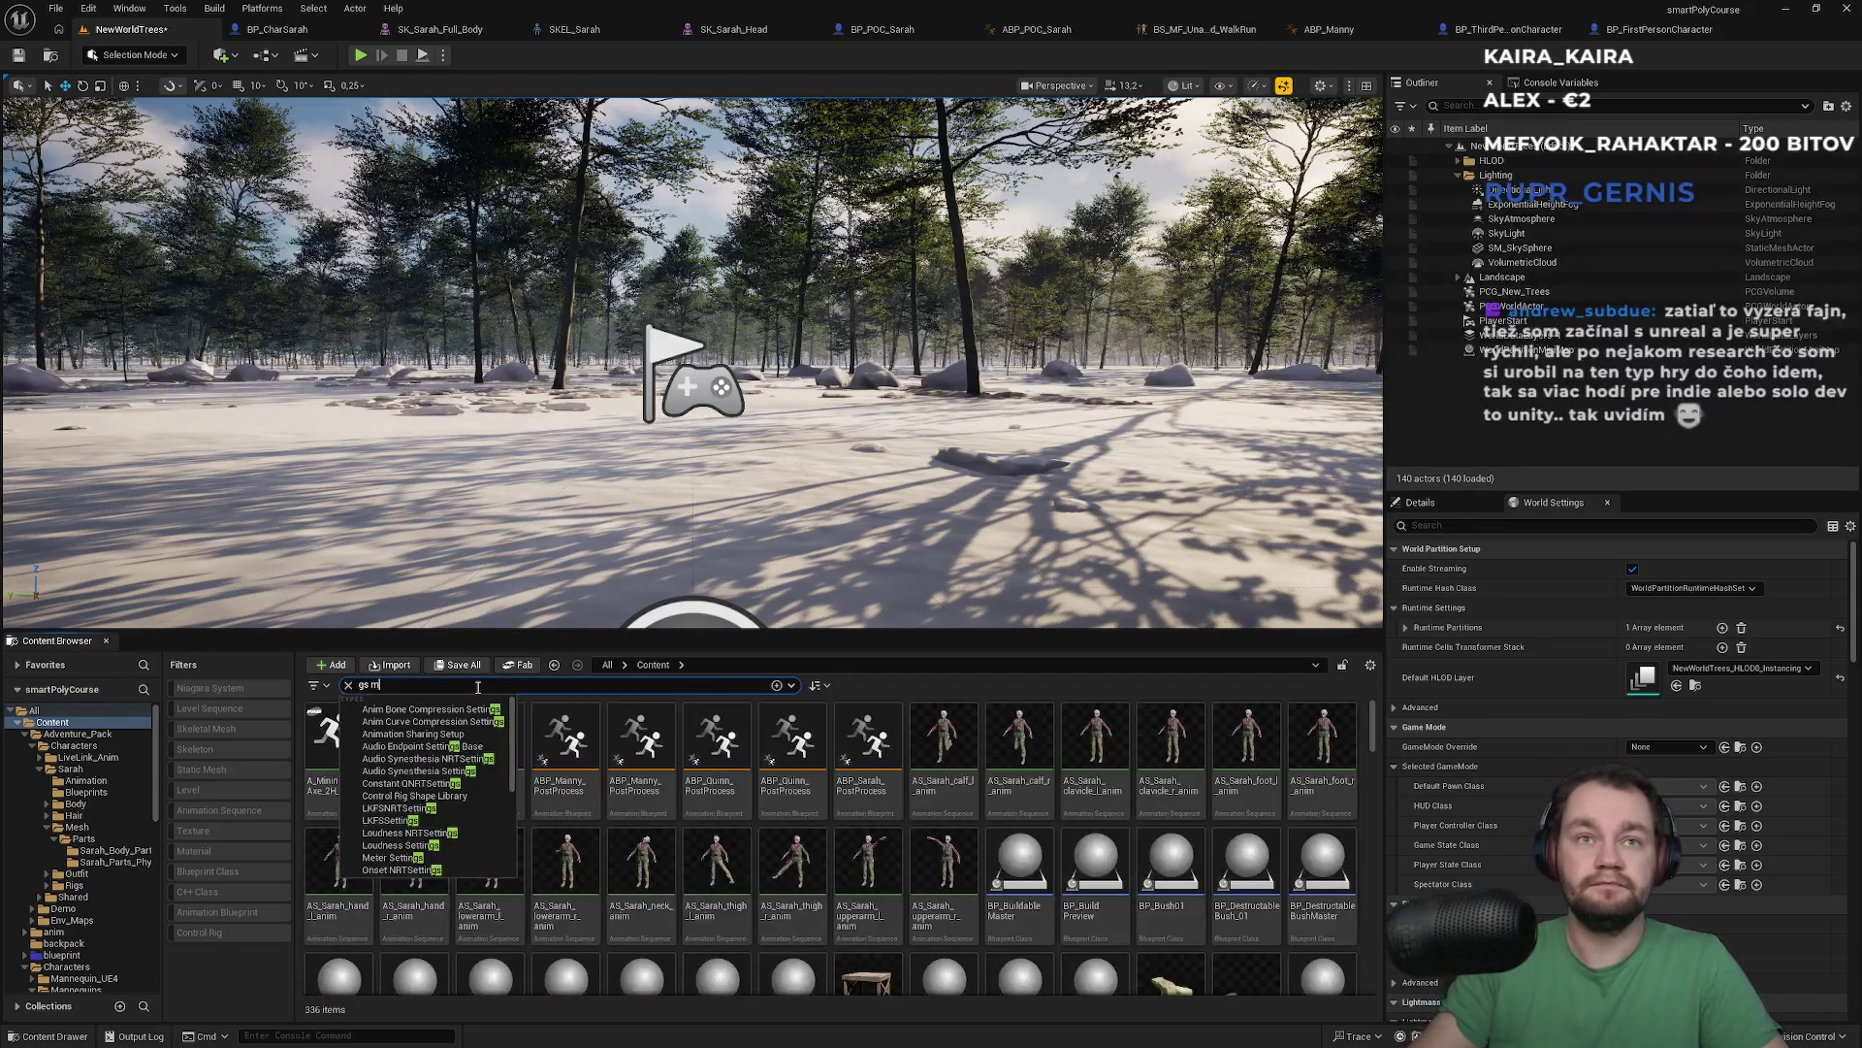
# Open the GS_Mine blueprint and glance at its advanced actor tick options
pyautogui.doubleClick(347, 766)
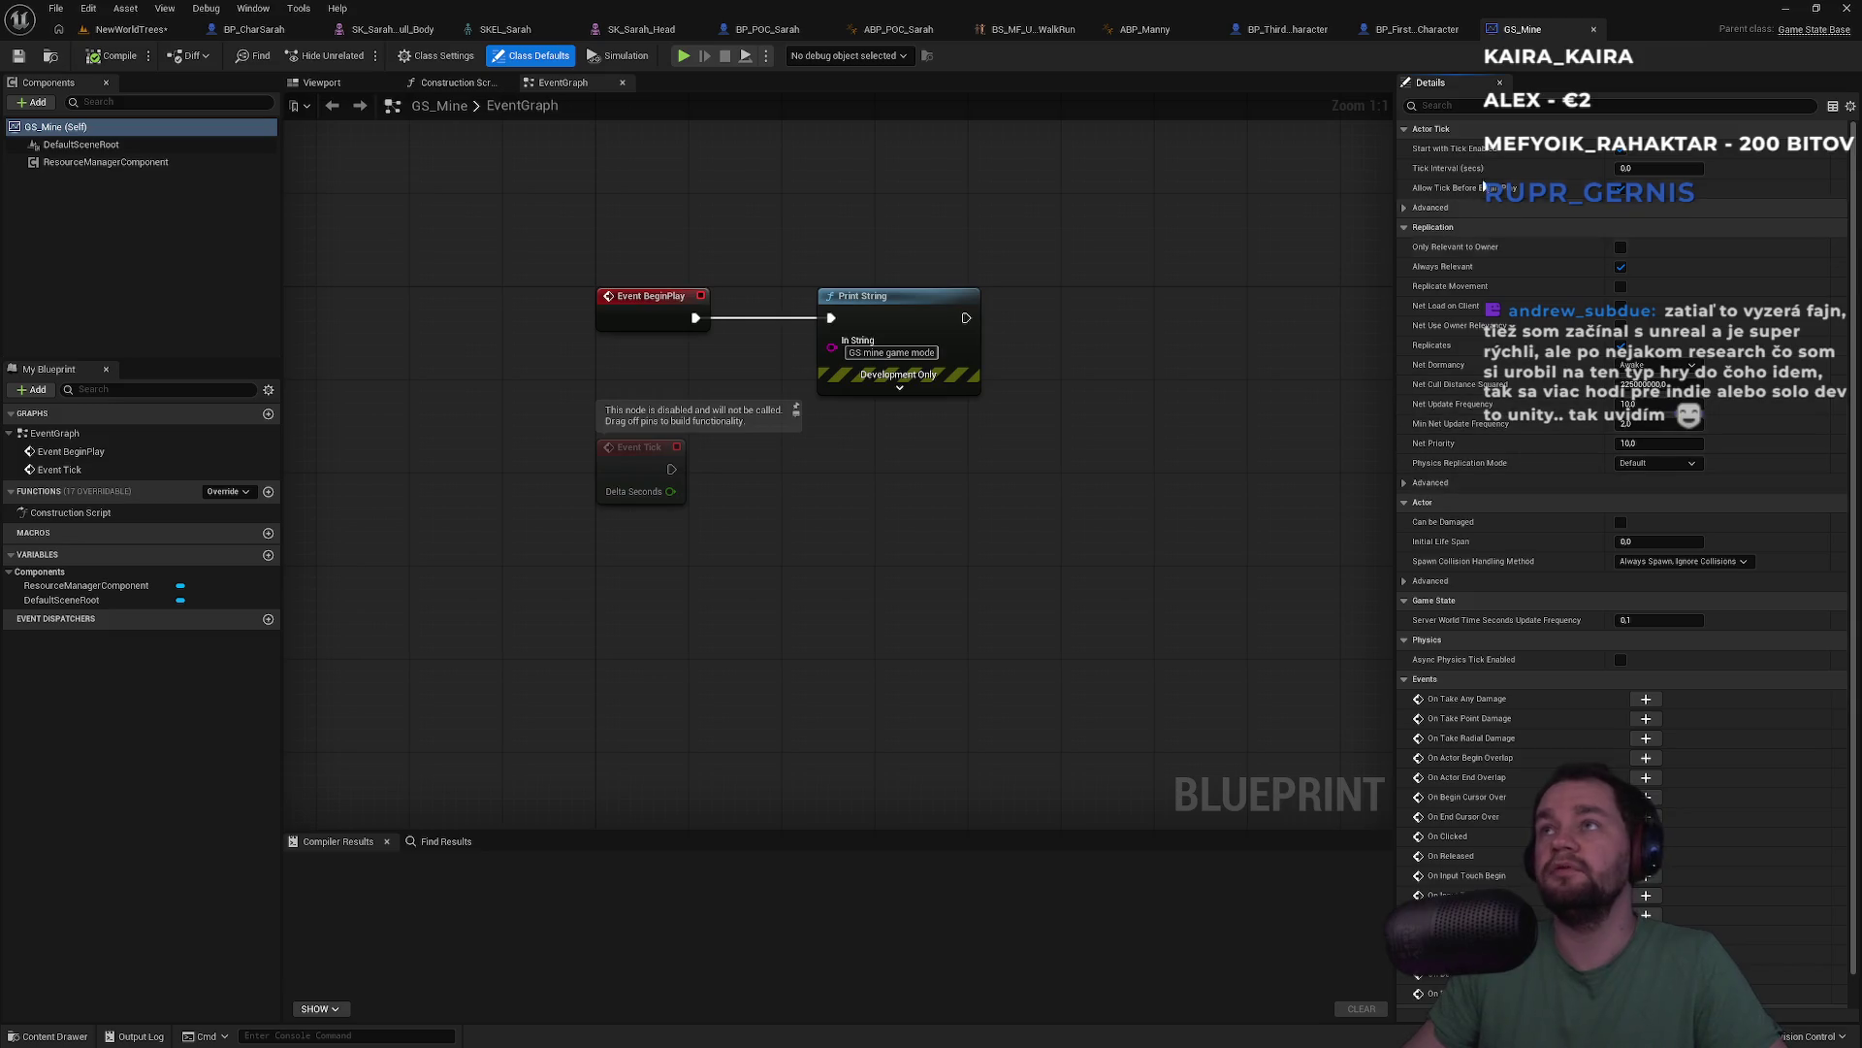
pyautogui.scroll(-1, 1566, 441)
pyautogui.scroll(1, 1552, 463)
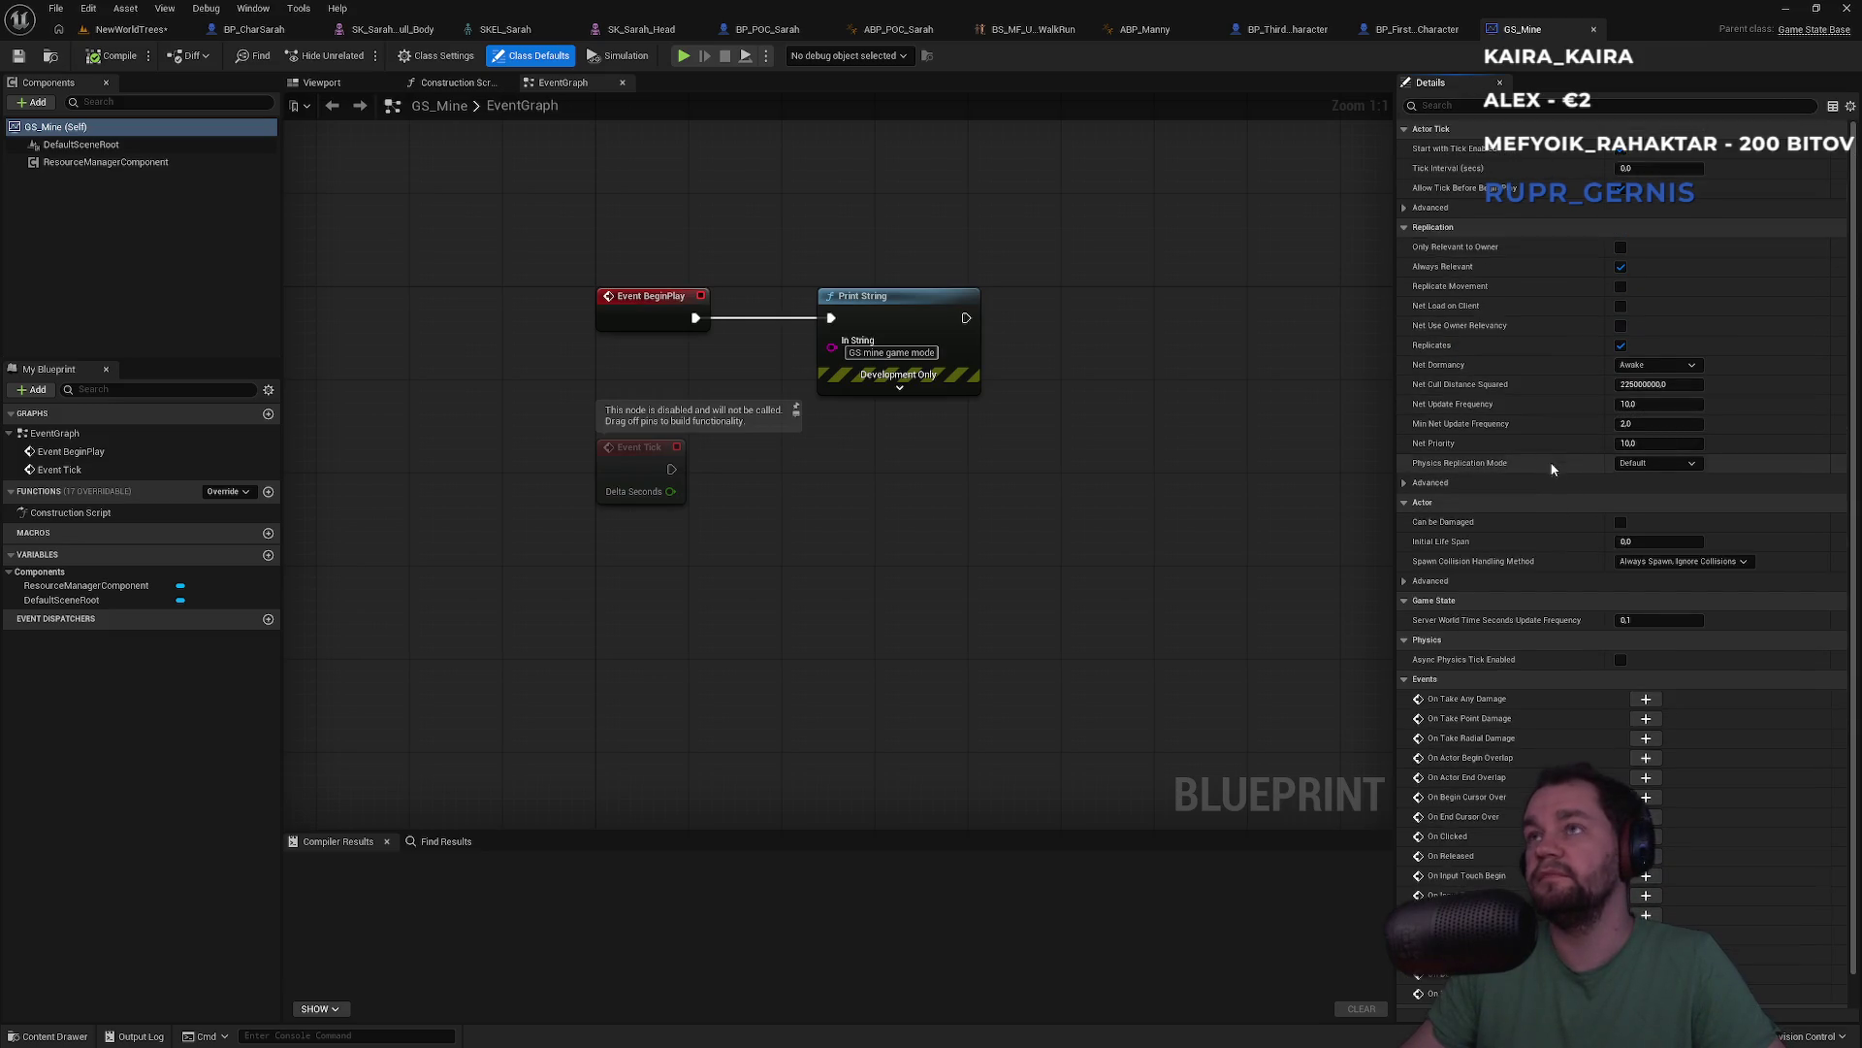
pyautogui.click(1405, 208)
pyautogui.click(1404, 208)
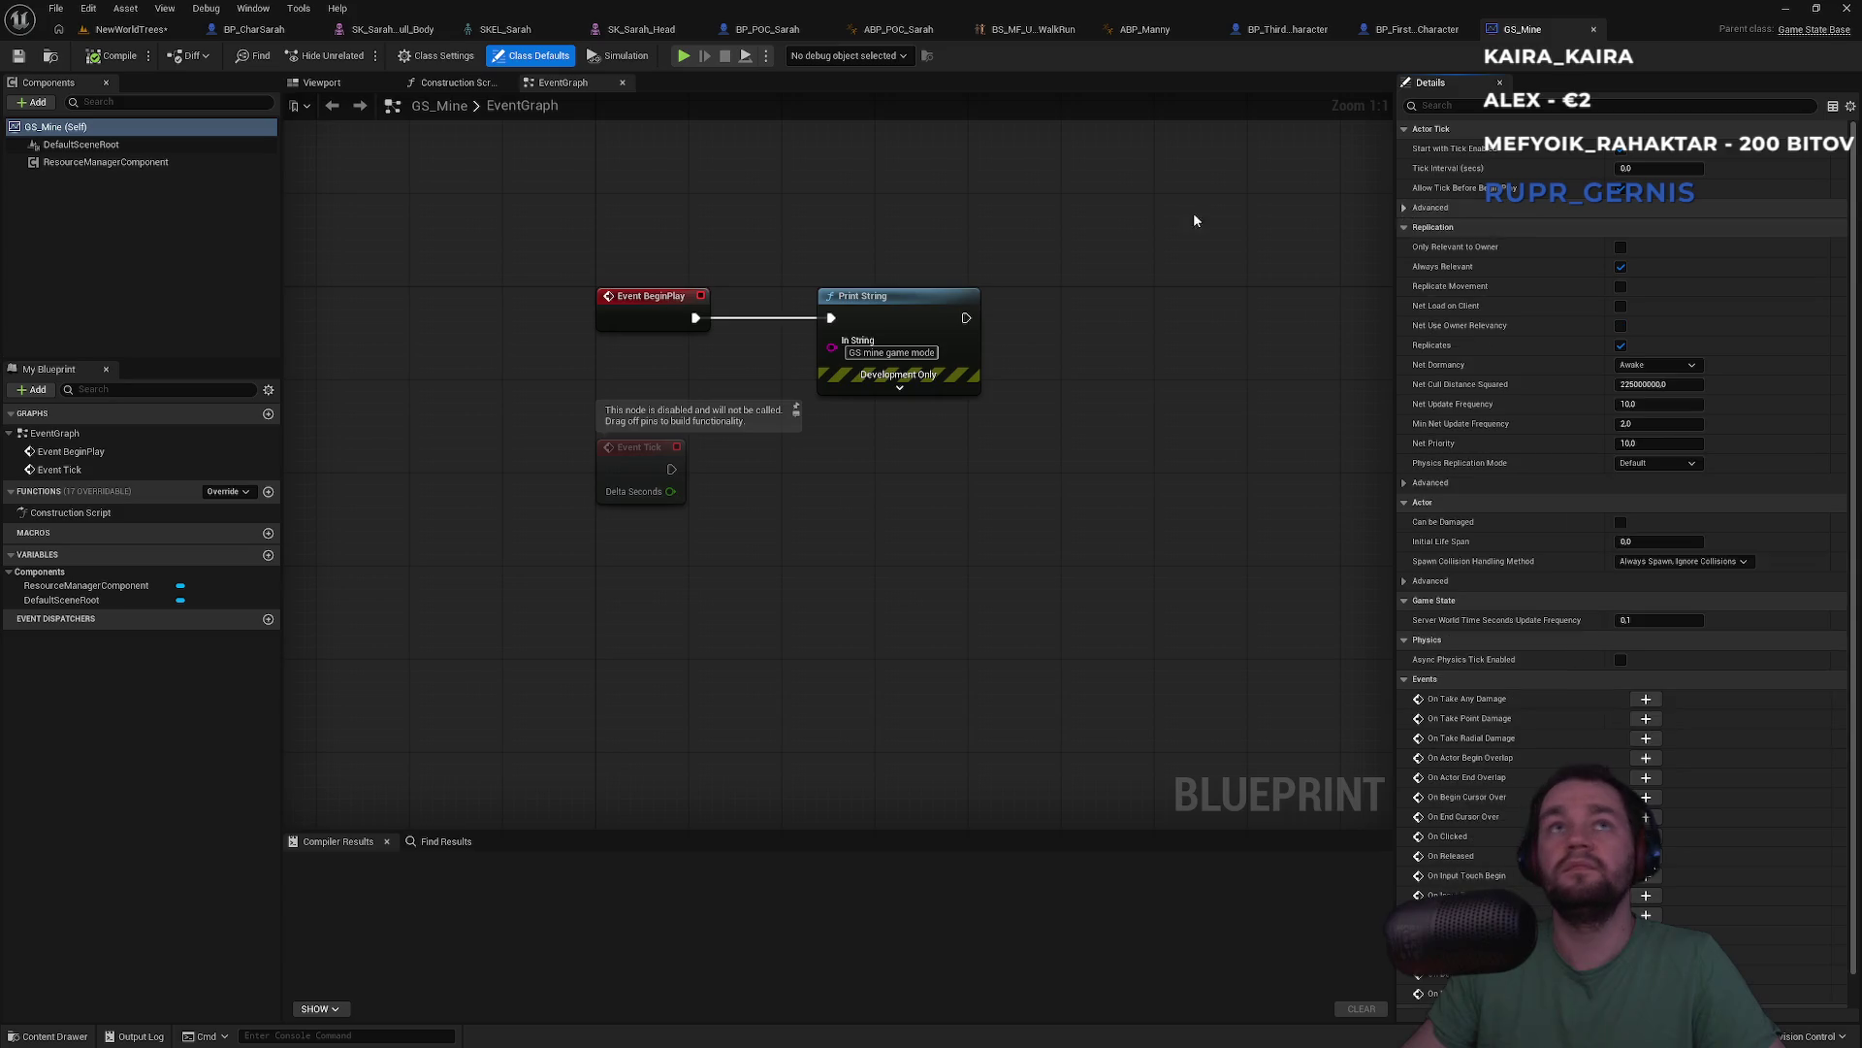
# Check GS_Mine's parent class in Class Settings, then go back to the NewWorldTrees level
pyautogui.click(433, 55)
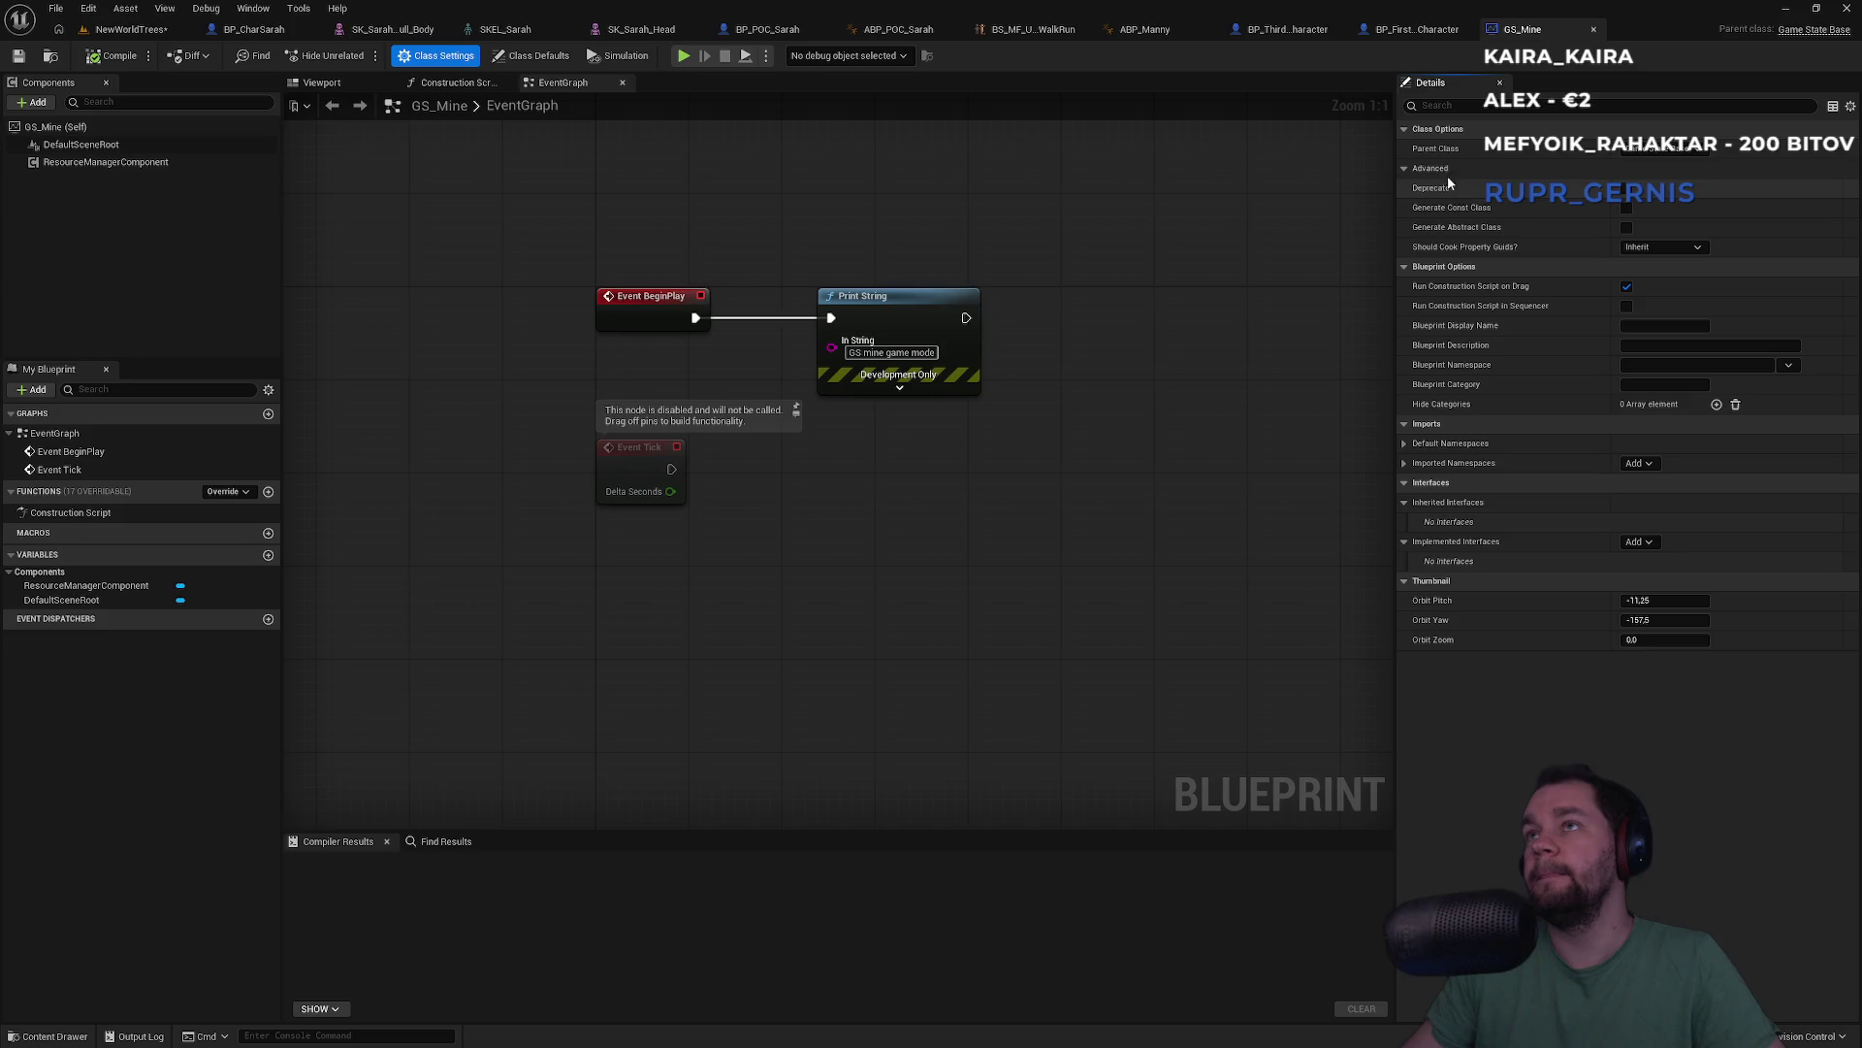
pyautogui.click(1668, 147)
pyautogui.press('Escape')
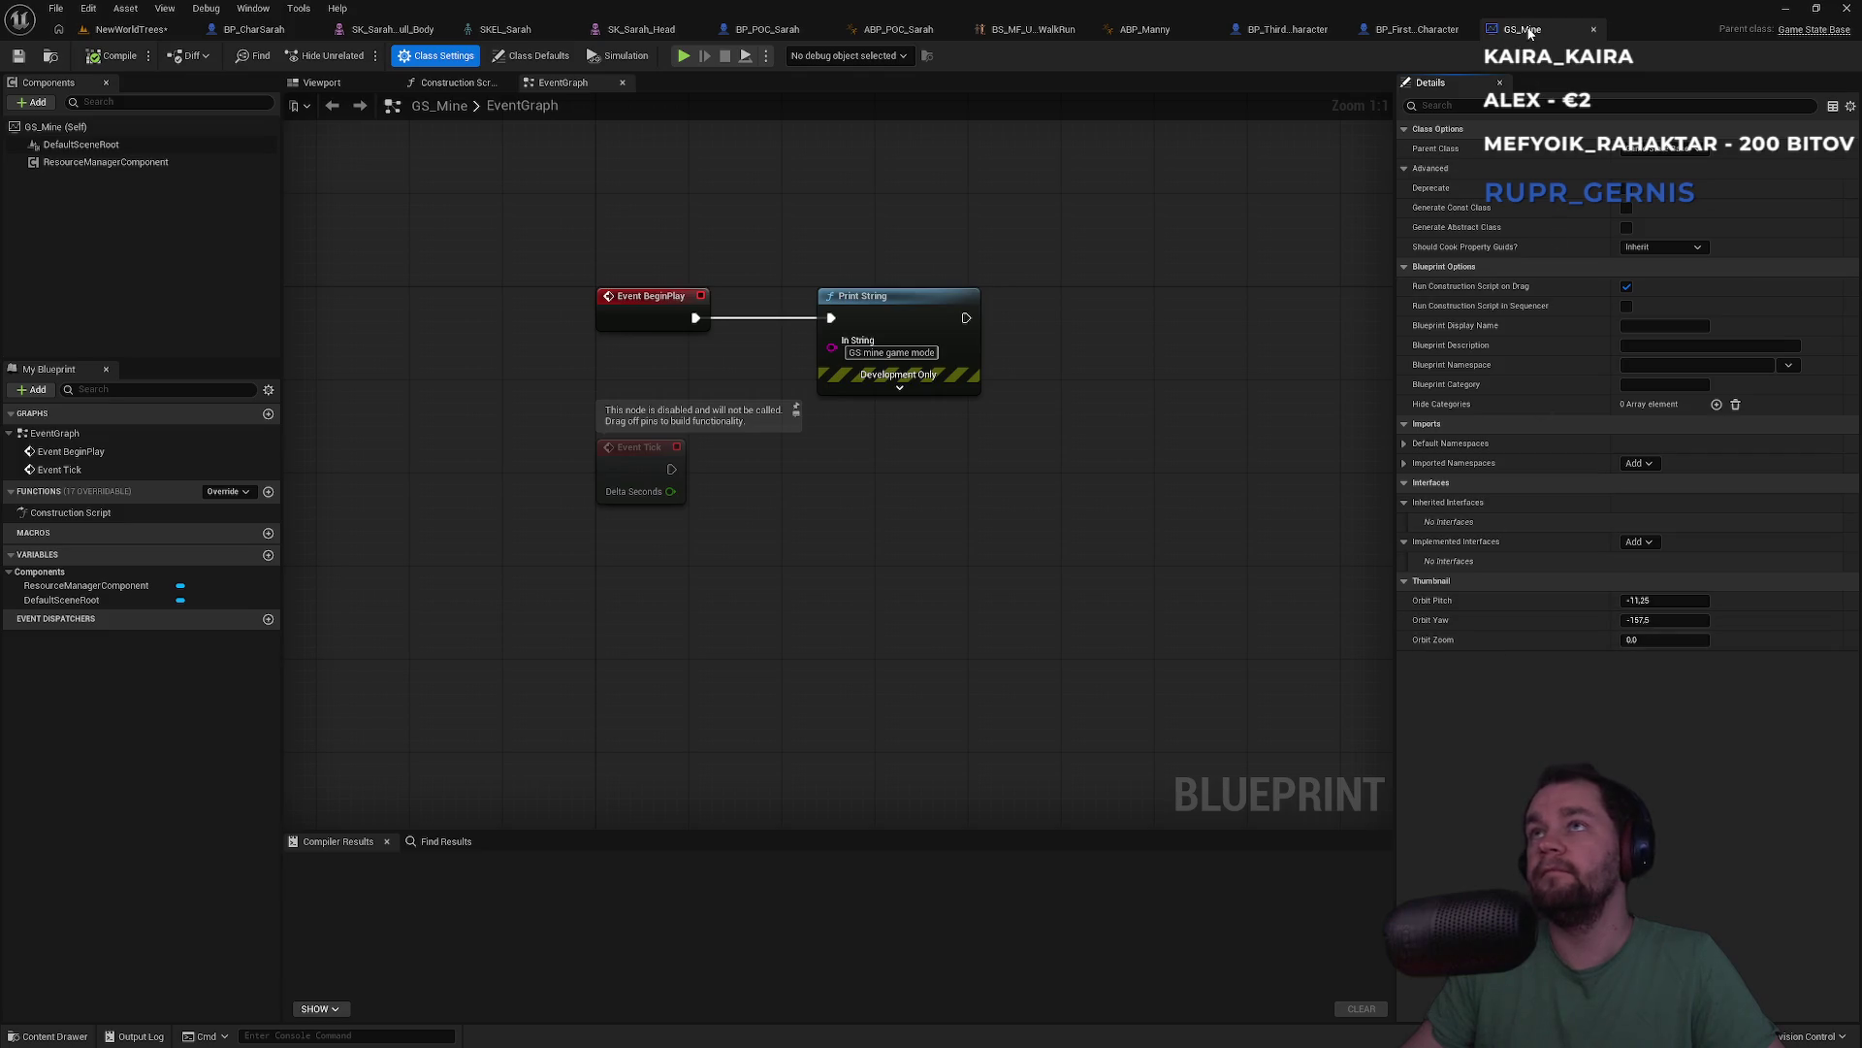
pyautogui.click(59, 29)
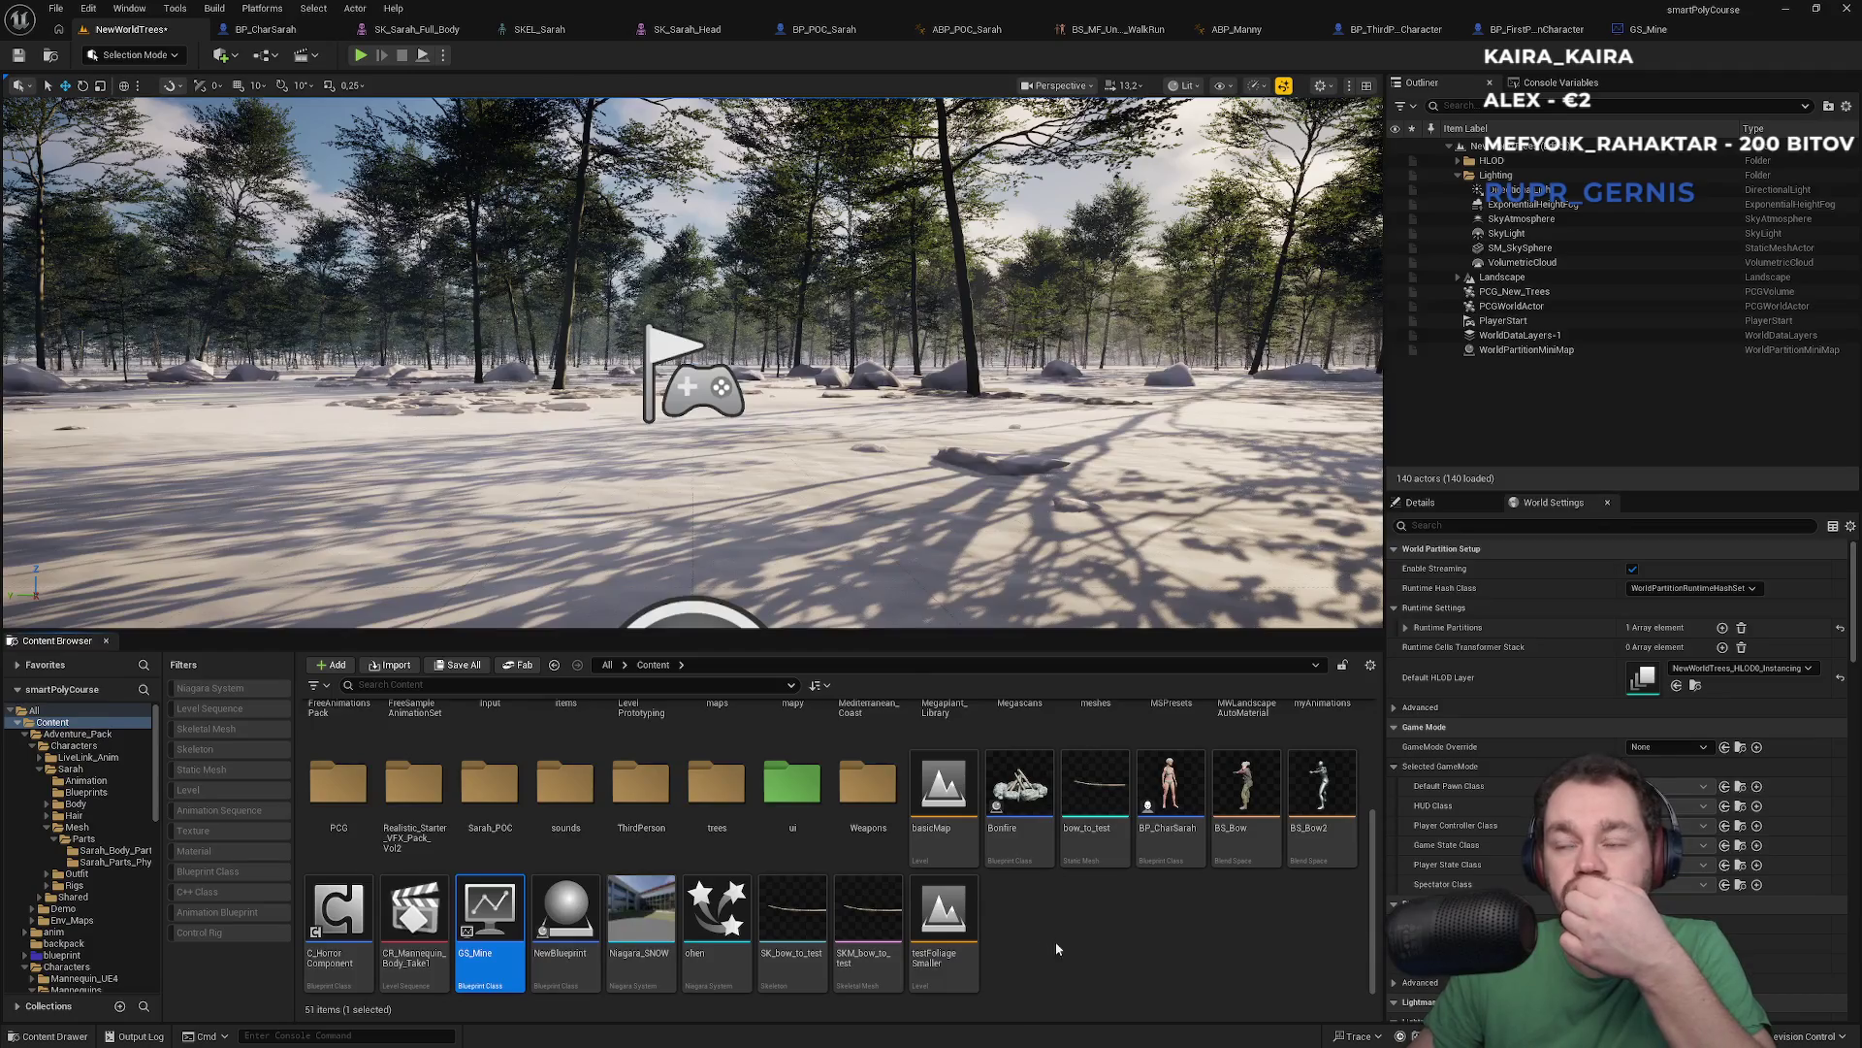
# Open BP_CustomPlayerController from the blueprint folder and view its Class Settings
pyautogui.scroll(2, 417, 805)
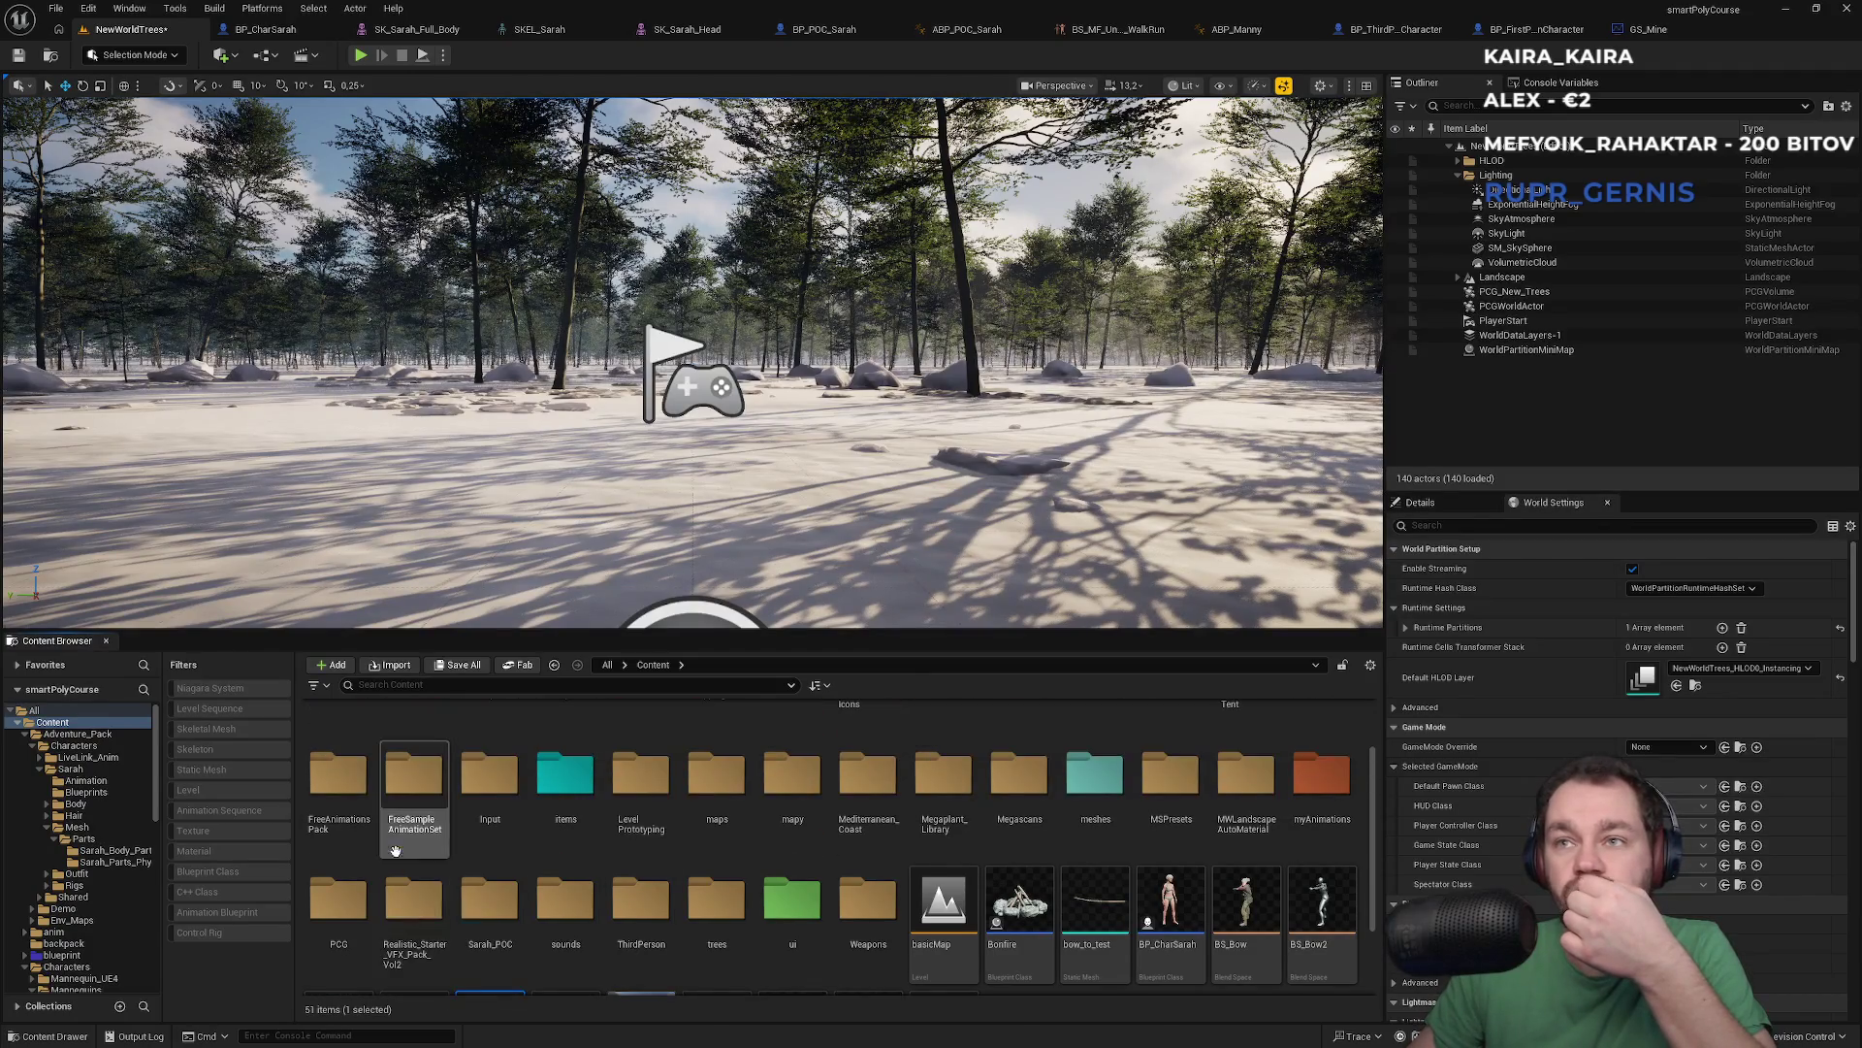
pyautogui.scroll(3, 675, 865)
pyautogui.doubleClick(566, 742)
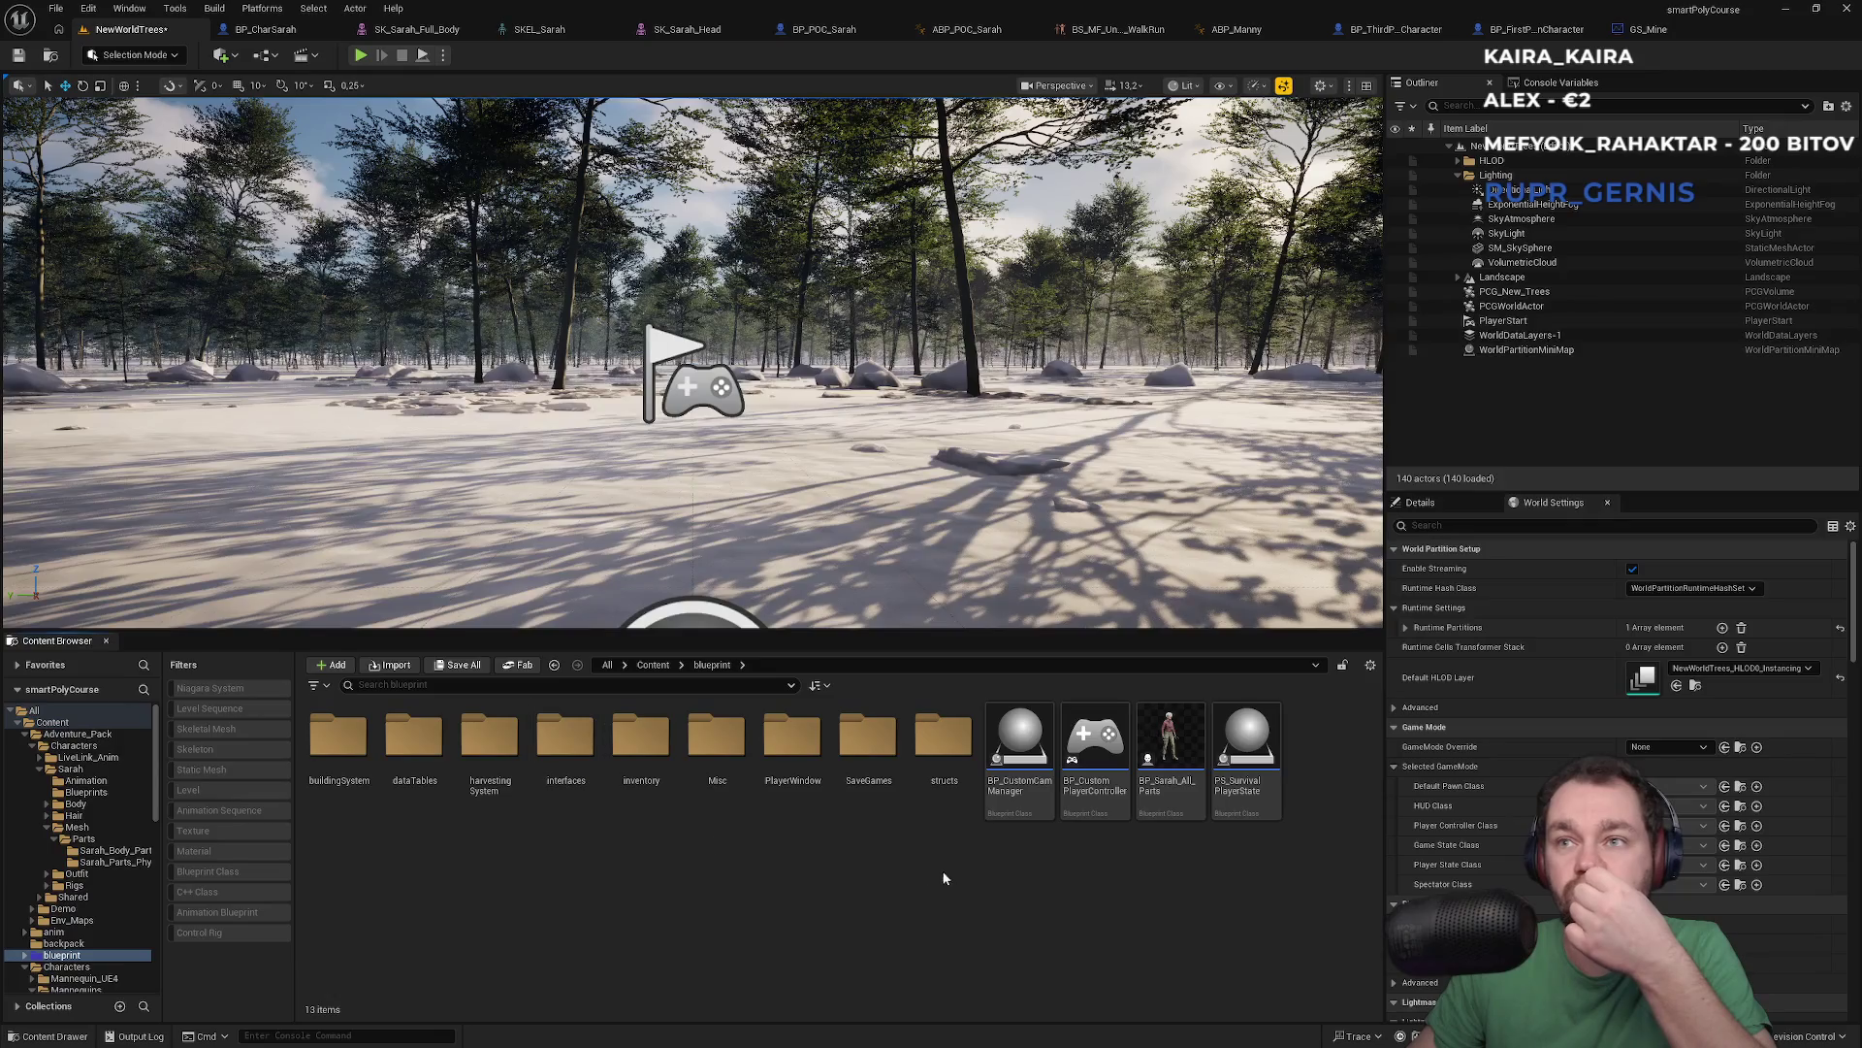
pyautogui.doubleClick(1115, 817)
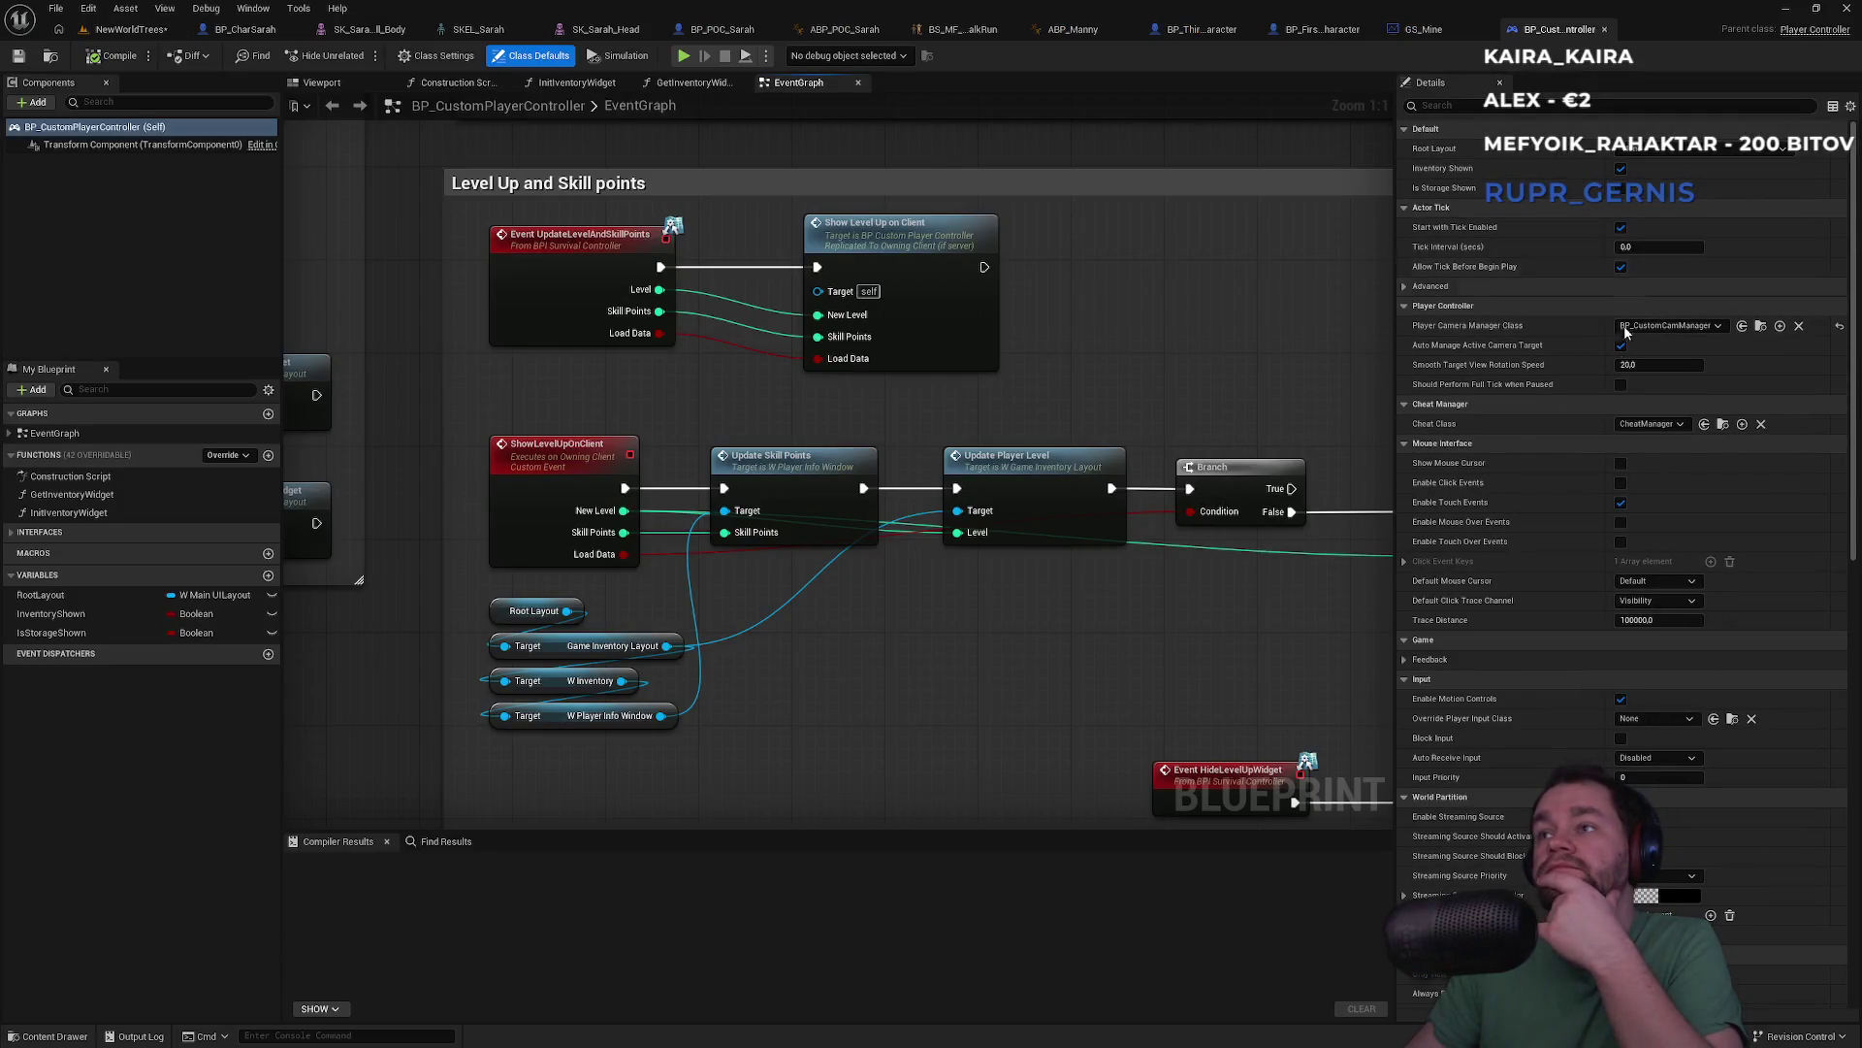
pyautogui.click(454, 58)
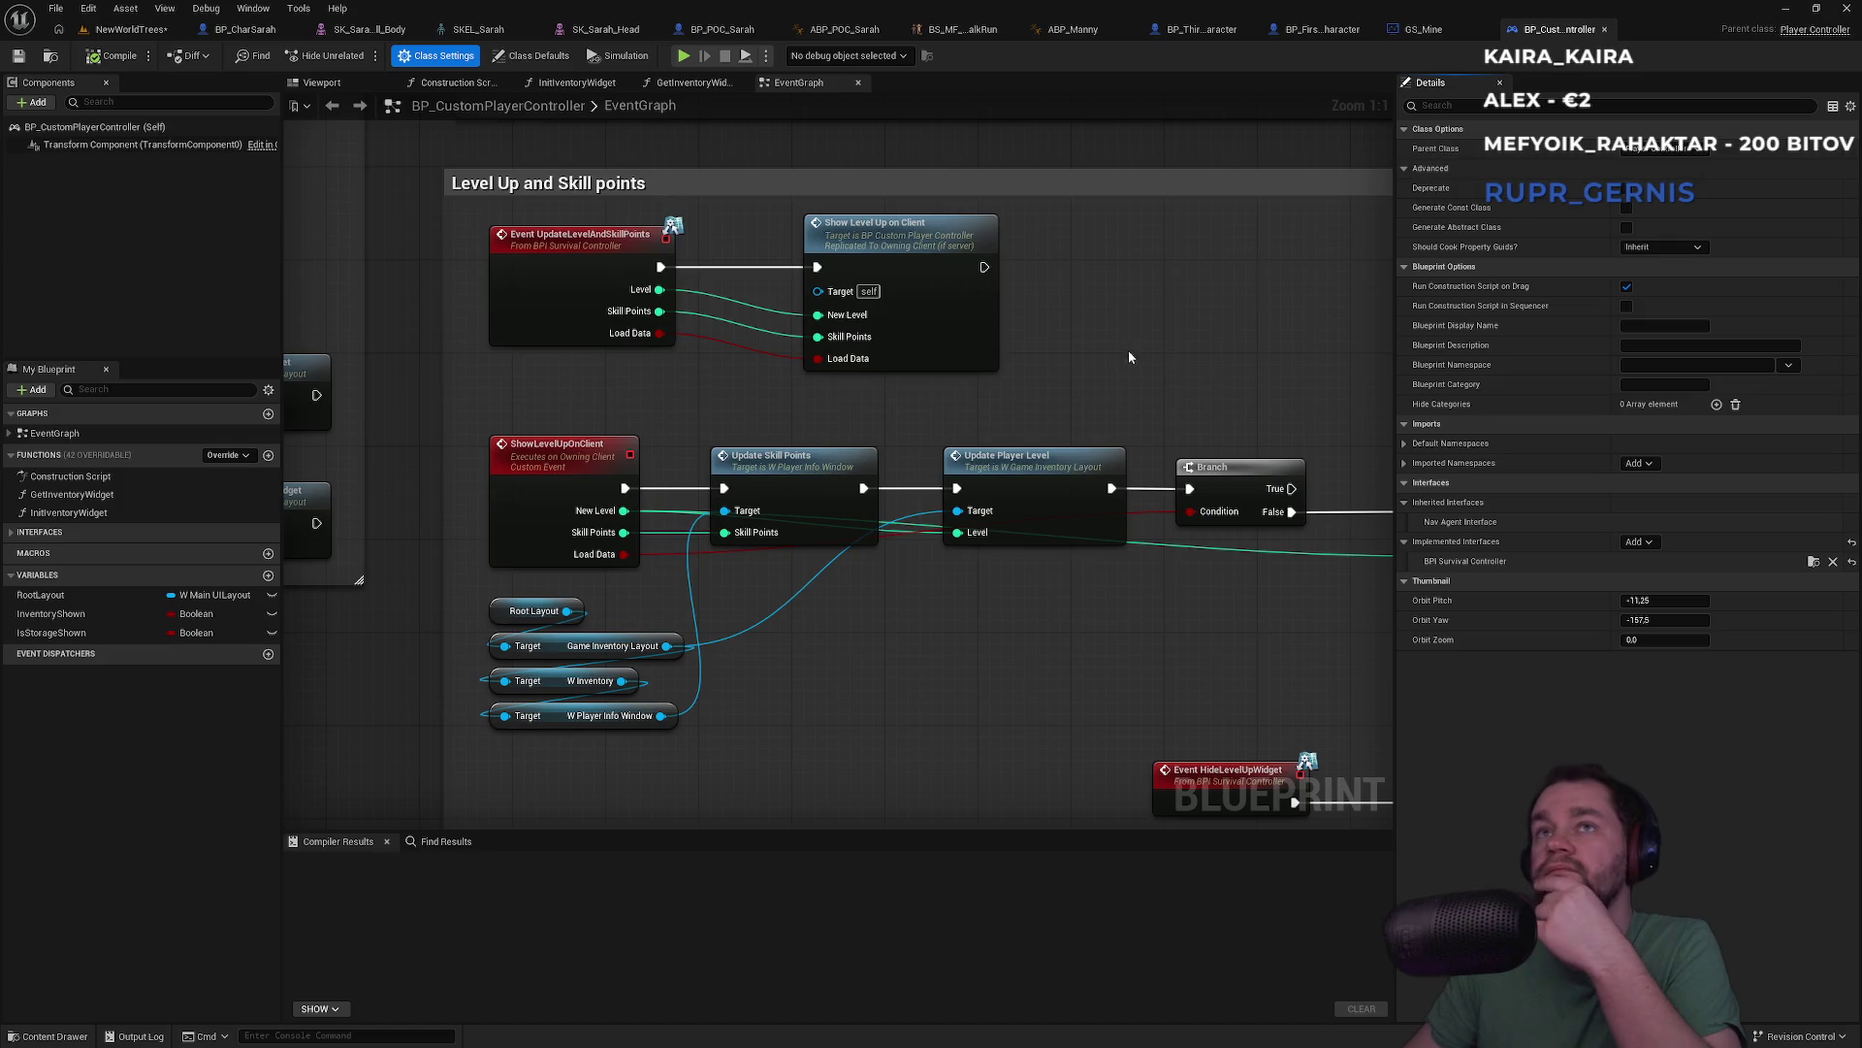
# Pan and zoom the EventGraph to review the BeginPlay widget-creation chain, then return to NewWorldTrees
pyautogui.scroll(-7, 1103, 358)
pyautogui.moveTo(1117, 249)
pyautogui.mouseDown()
pyautogui.moveTo(727, 312)
pyautogui.moveTo(893, 291)
pyautogui.moveTo(1155, 541)
pyautogui.mouseUp()
pyautogui.moveTo(1131, 299); pyautogui.dragTo(1055, 645)
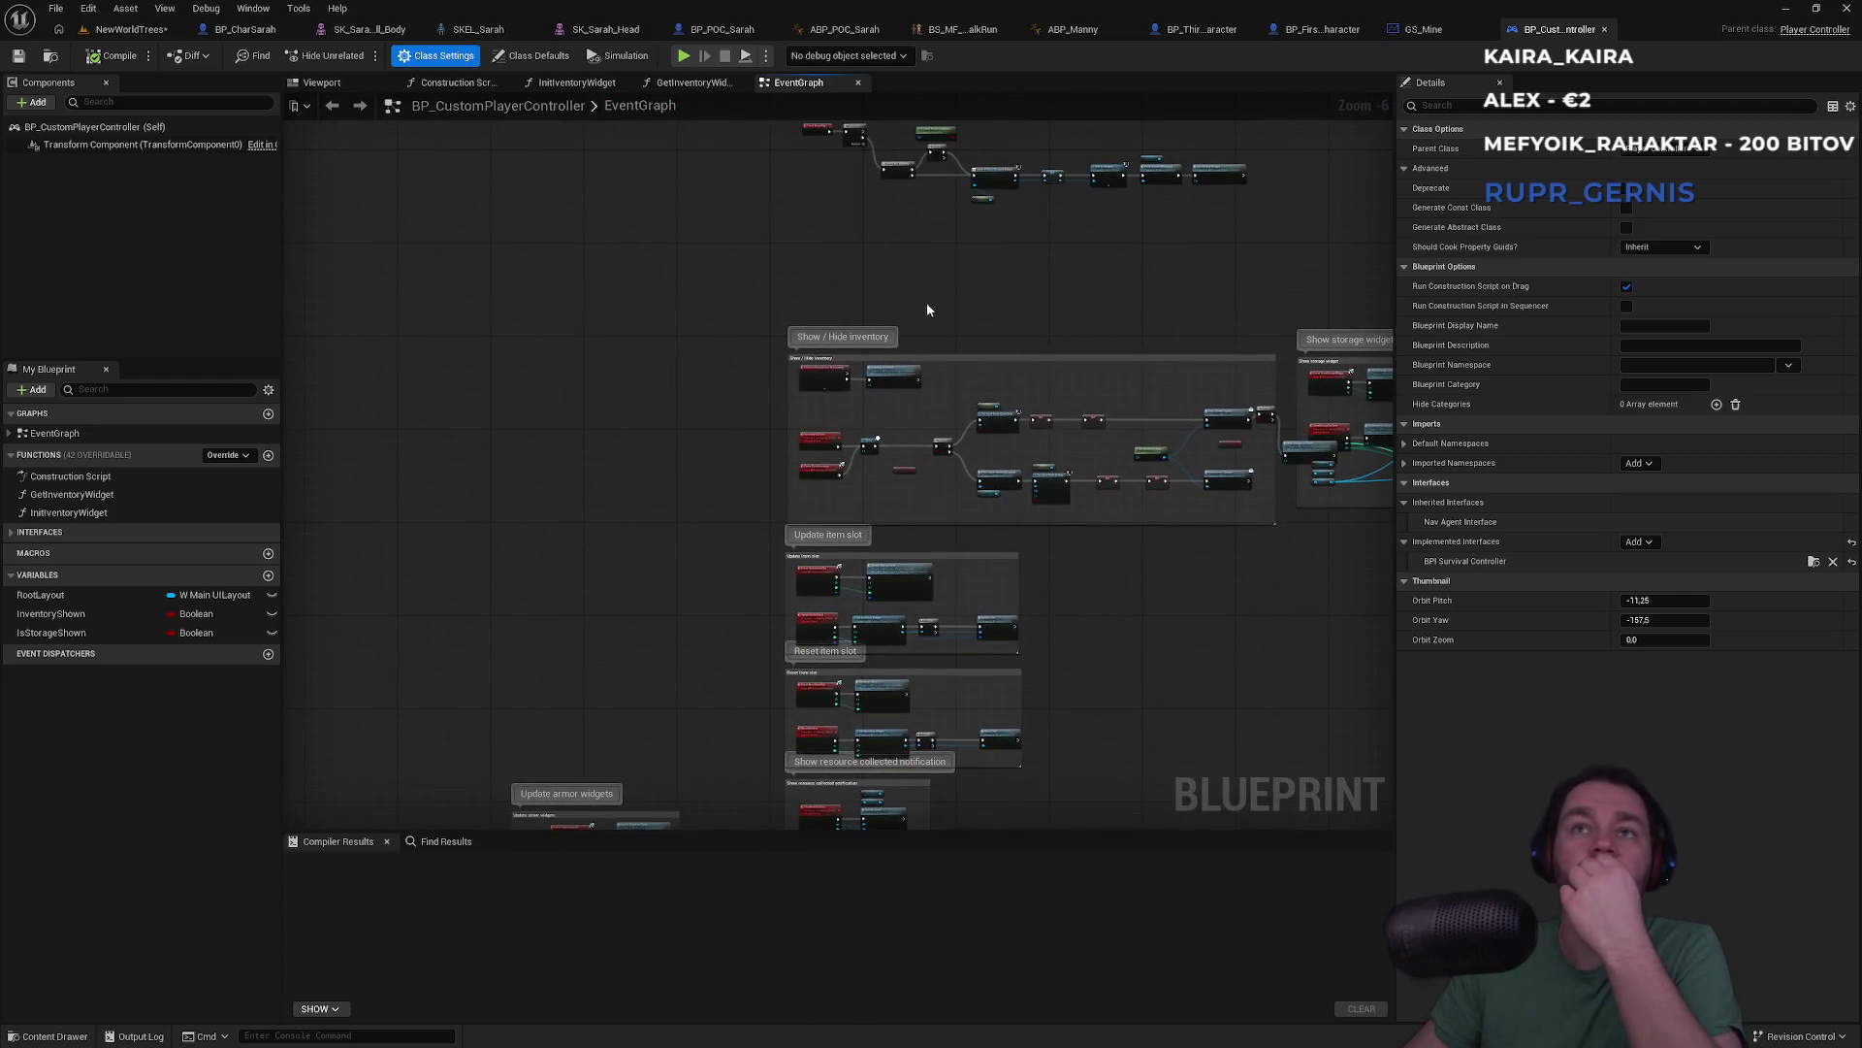
pyautogui.moveTo(924, 316); pyautogui.dragTo(955, 533)
pyautogui.scroll(5, 954, 532)
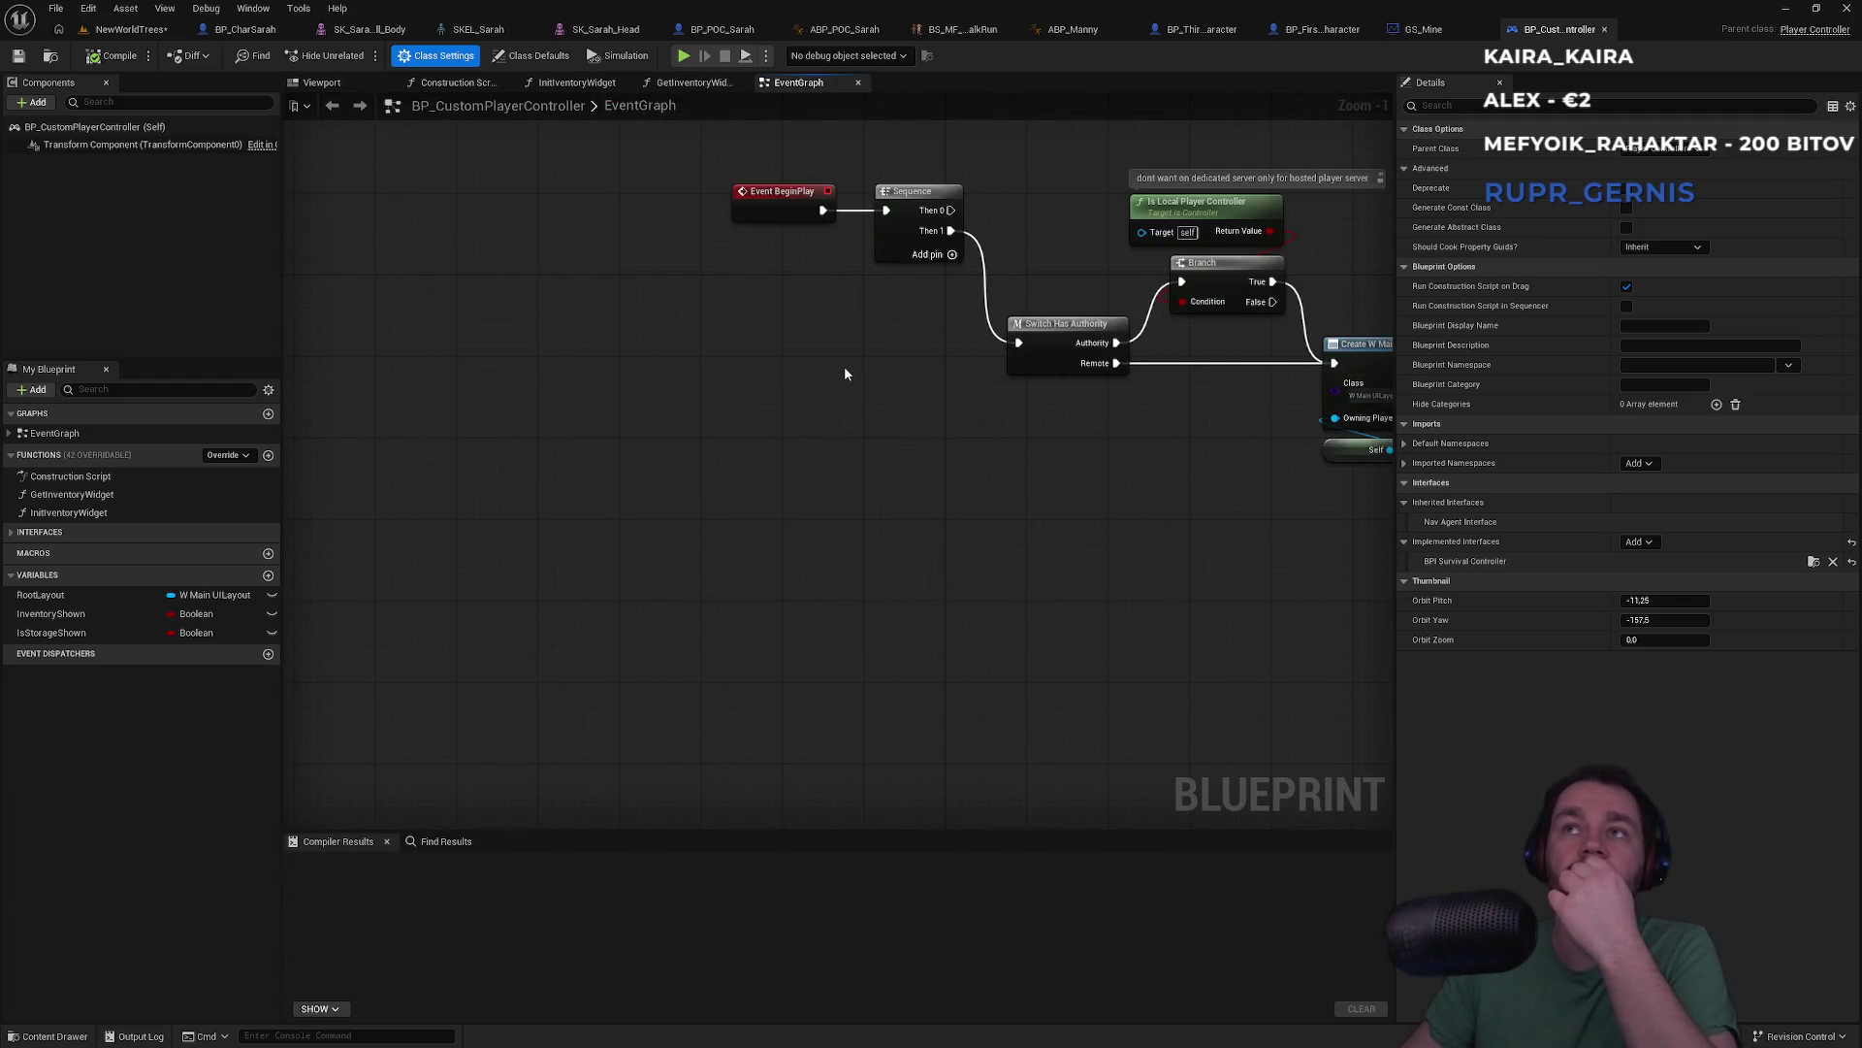
pyautogui.moveTo(938, 437)
pyautogui.mouseDown()
pyautogui.moveTo(735, 493)
pyautogui.moveTo(629, 480)
pyautogui.mouseUp()
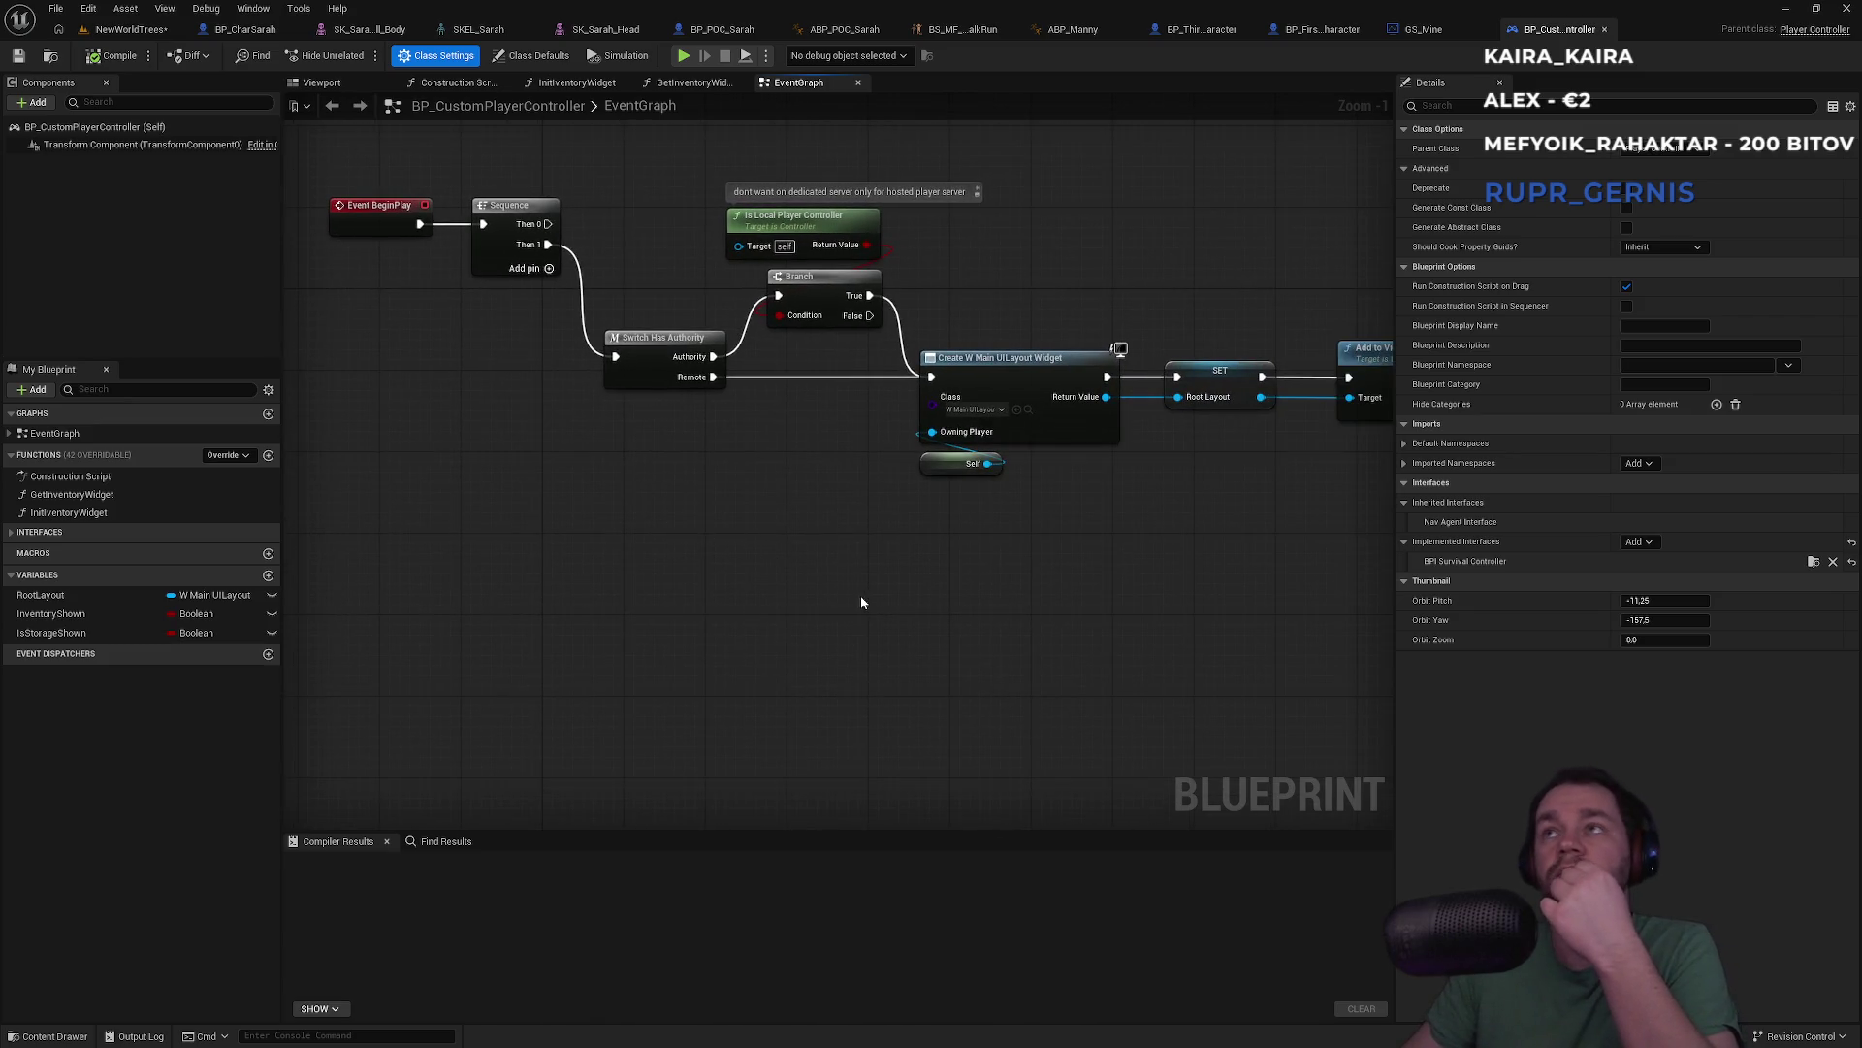
pyautogui.scroll(-3, 892, 582)
pyautogui.moveTo(943, 591); pyautogui.dragTo(873, 480)
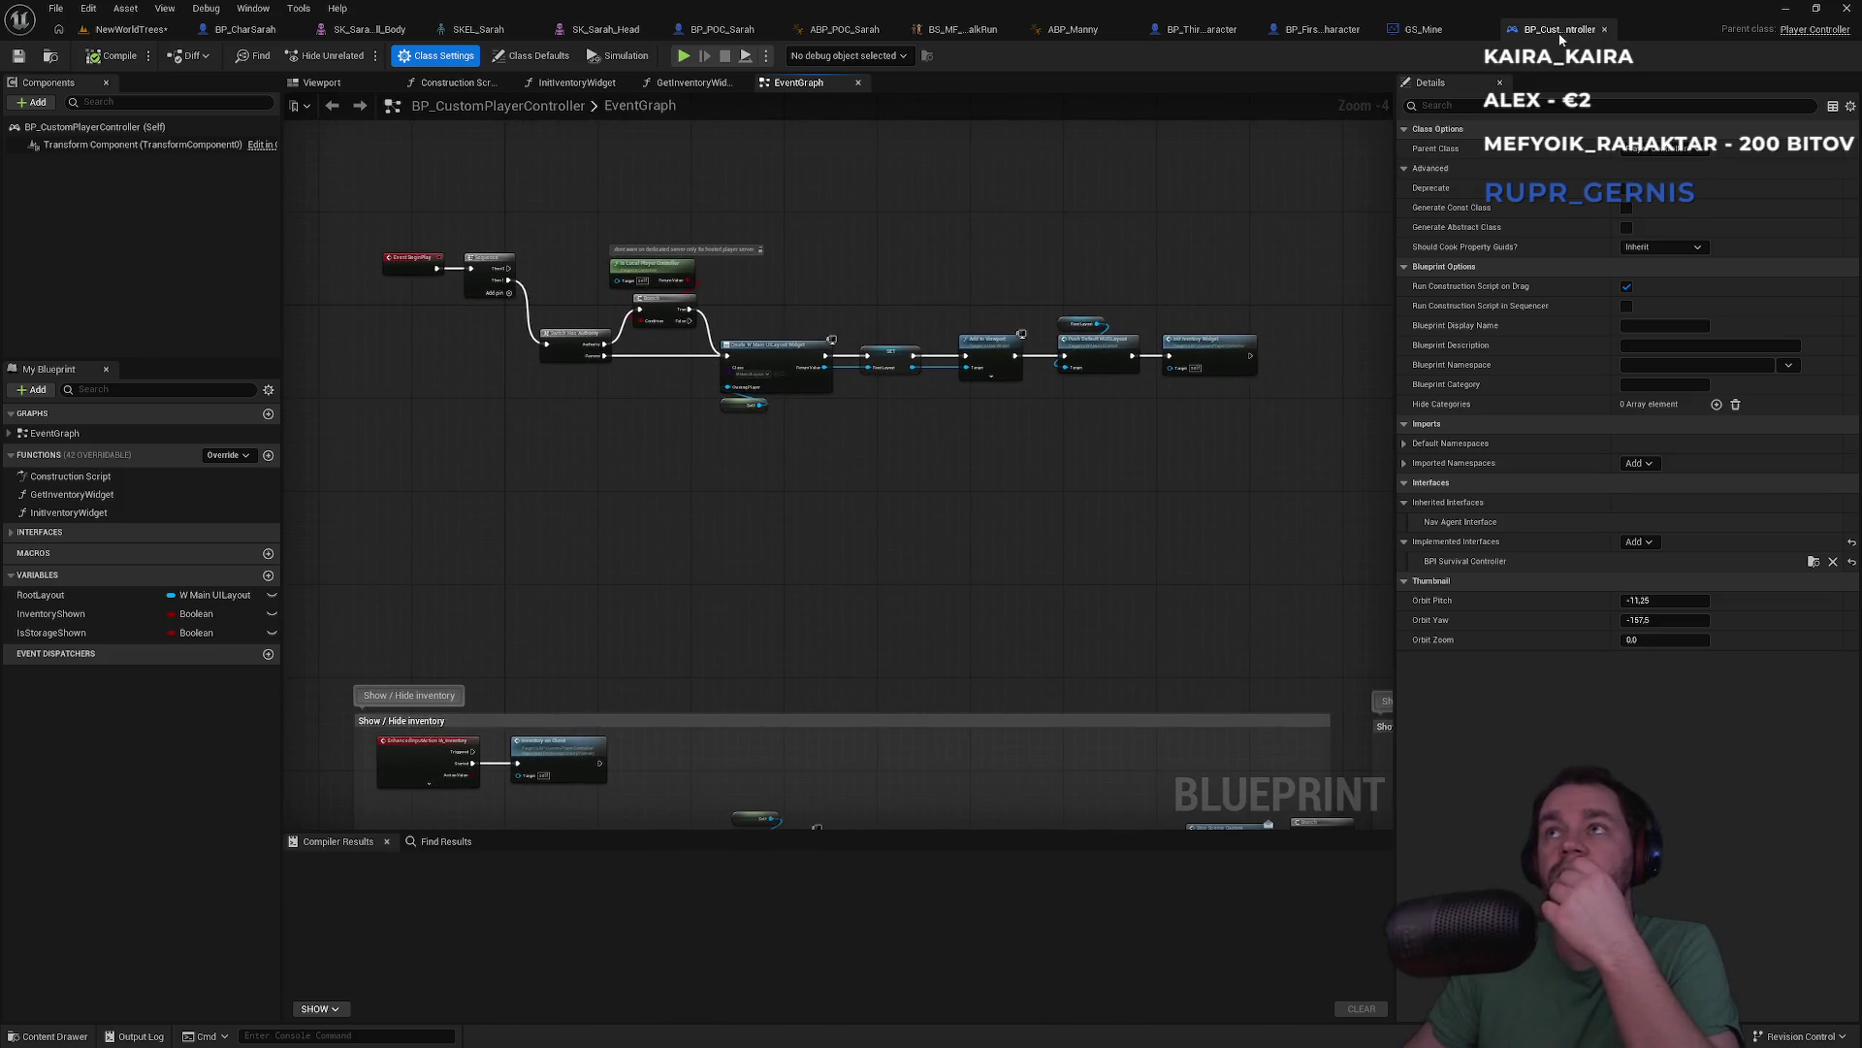
pyautogui.click(136, 30)
pyautogui.click(1669, 747)
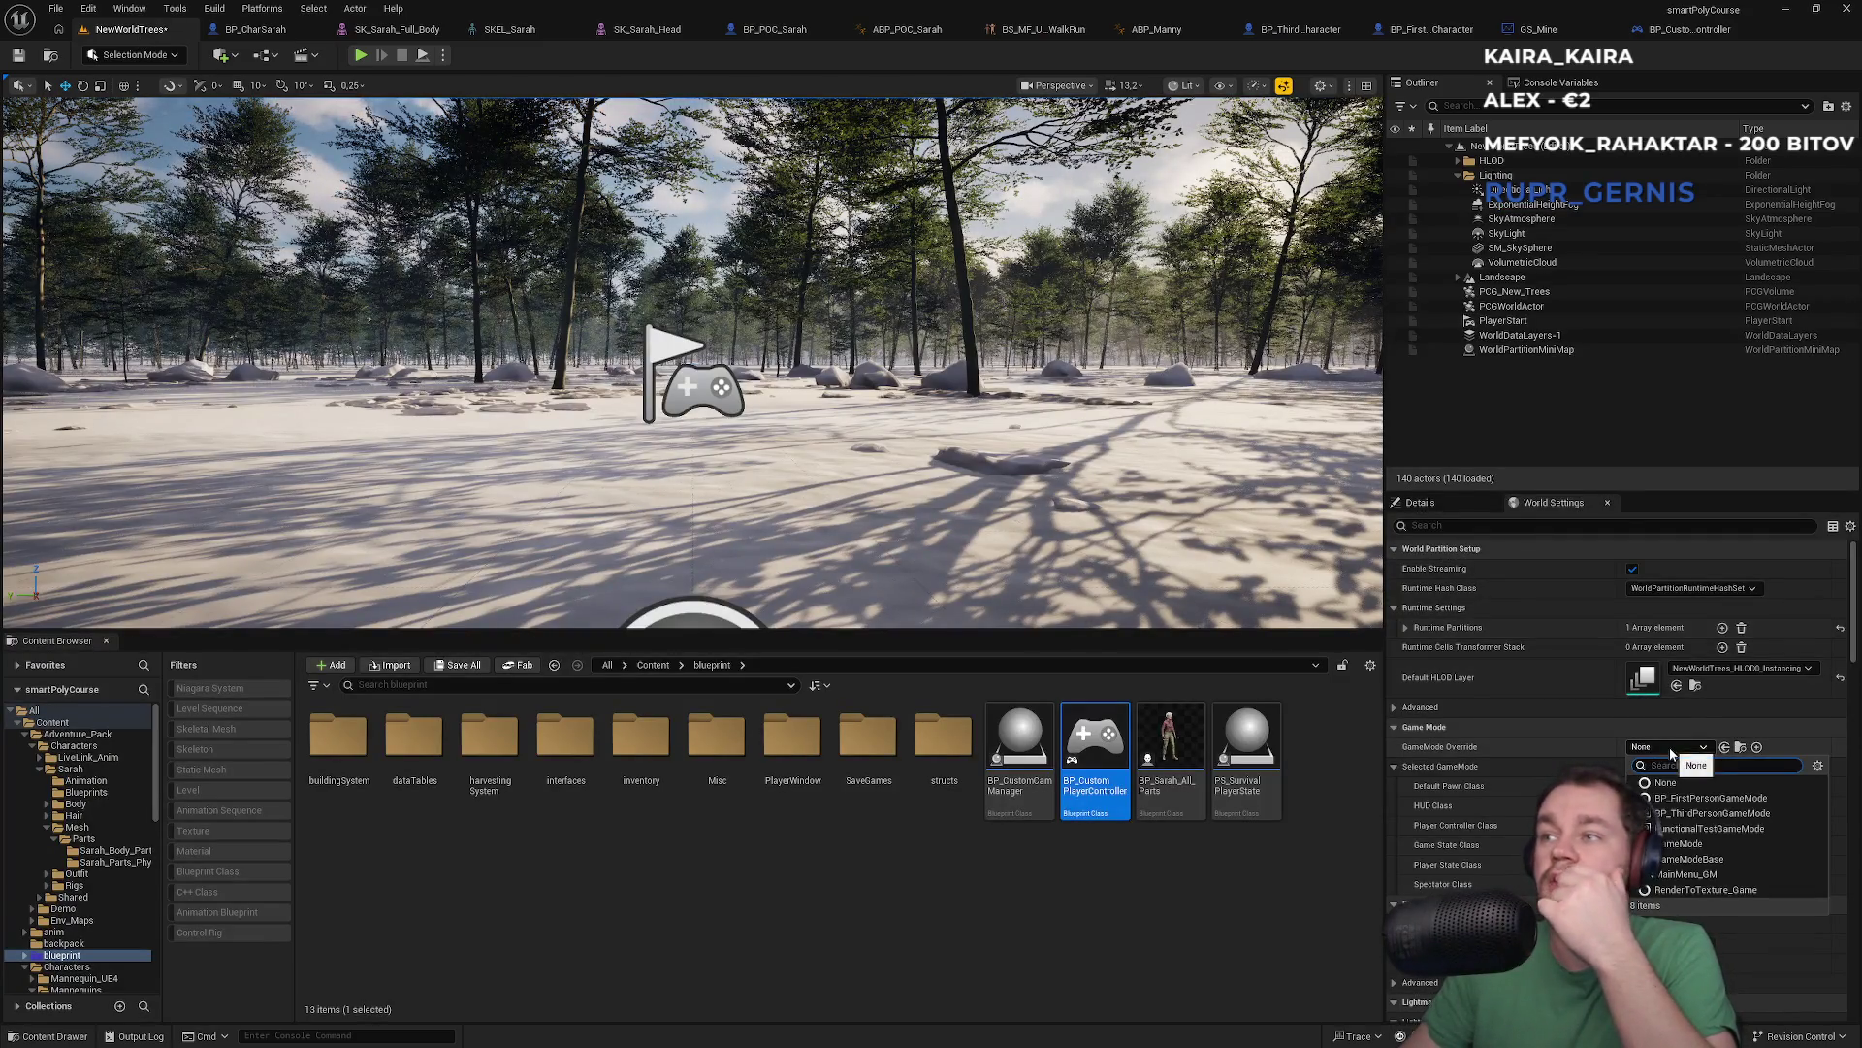
# Override the game mode with BP_ThirdPersonGameMode, use PlayerController as controller class, and test-play the level
pyautogui.click(1696, 813)
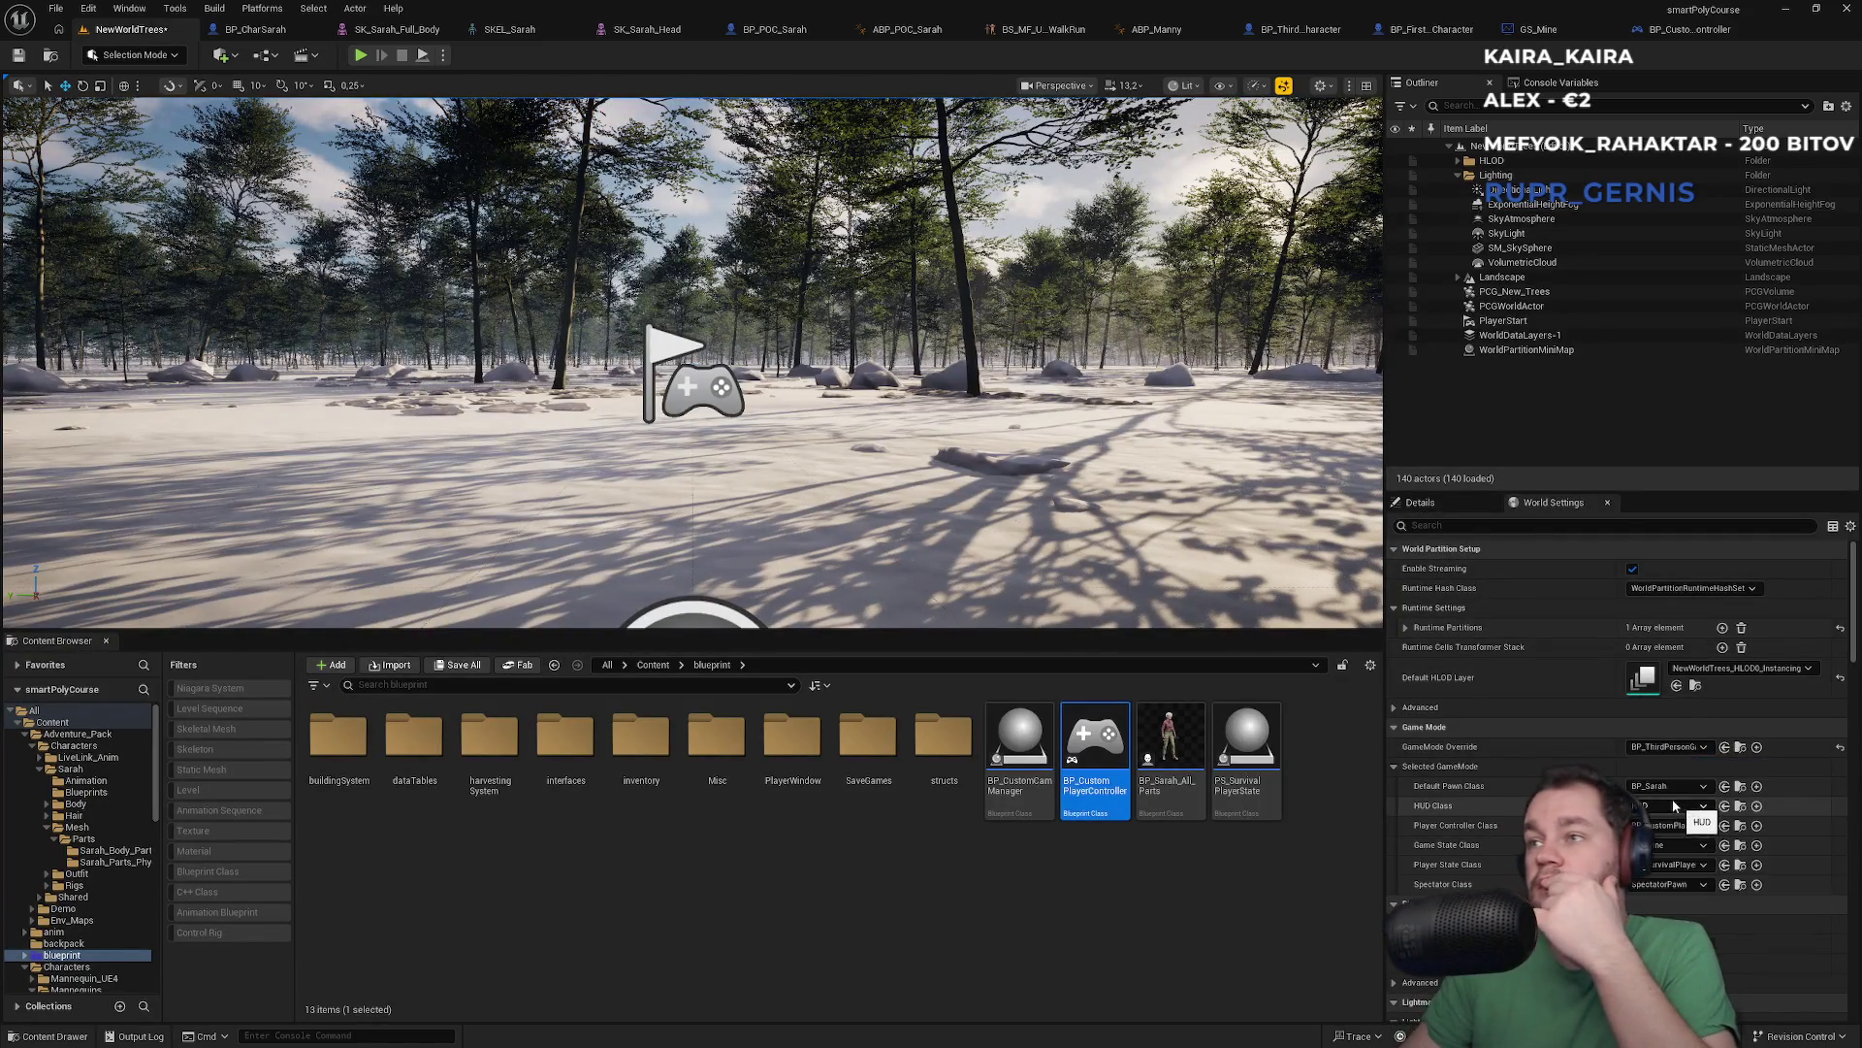
pyautogui.click(1668, 825)
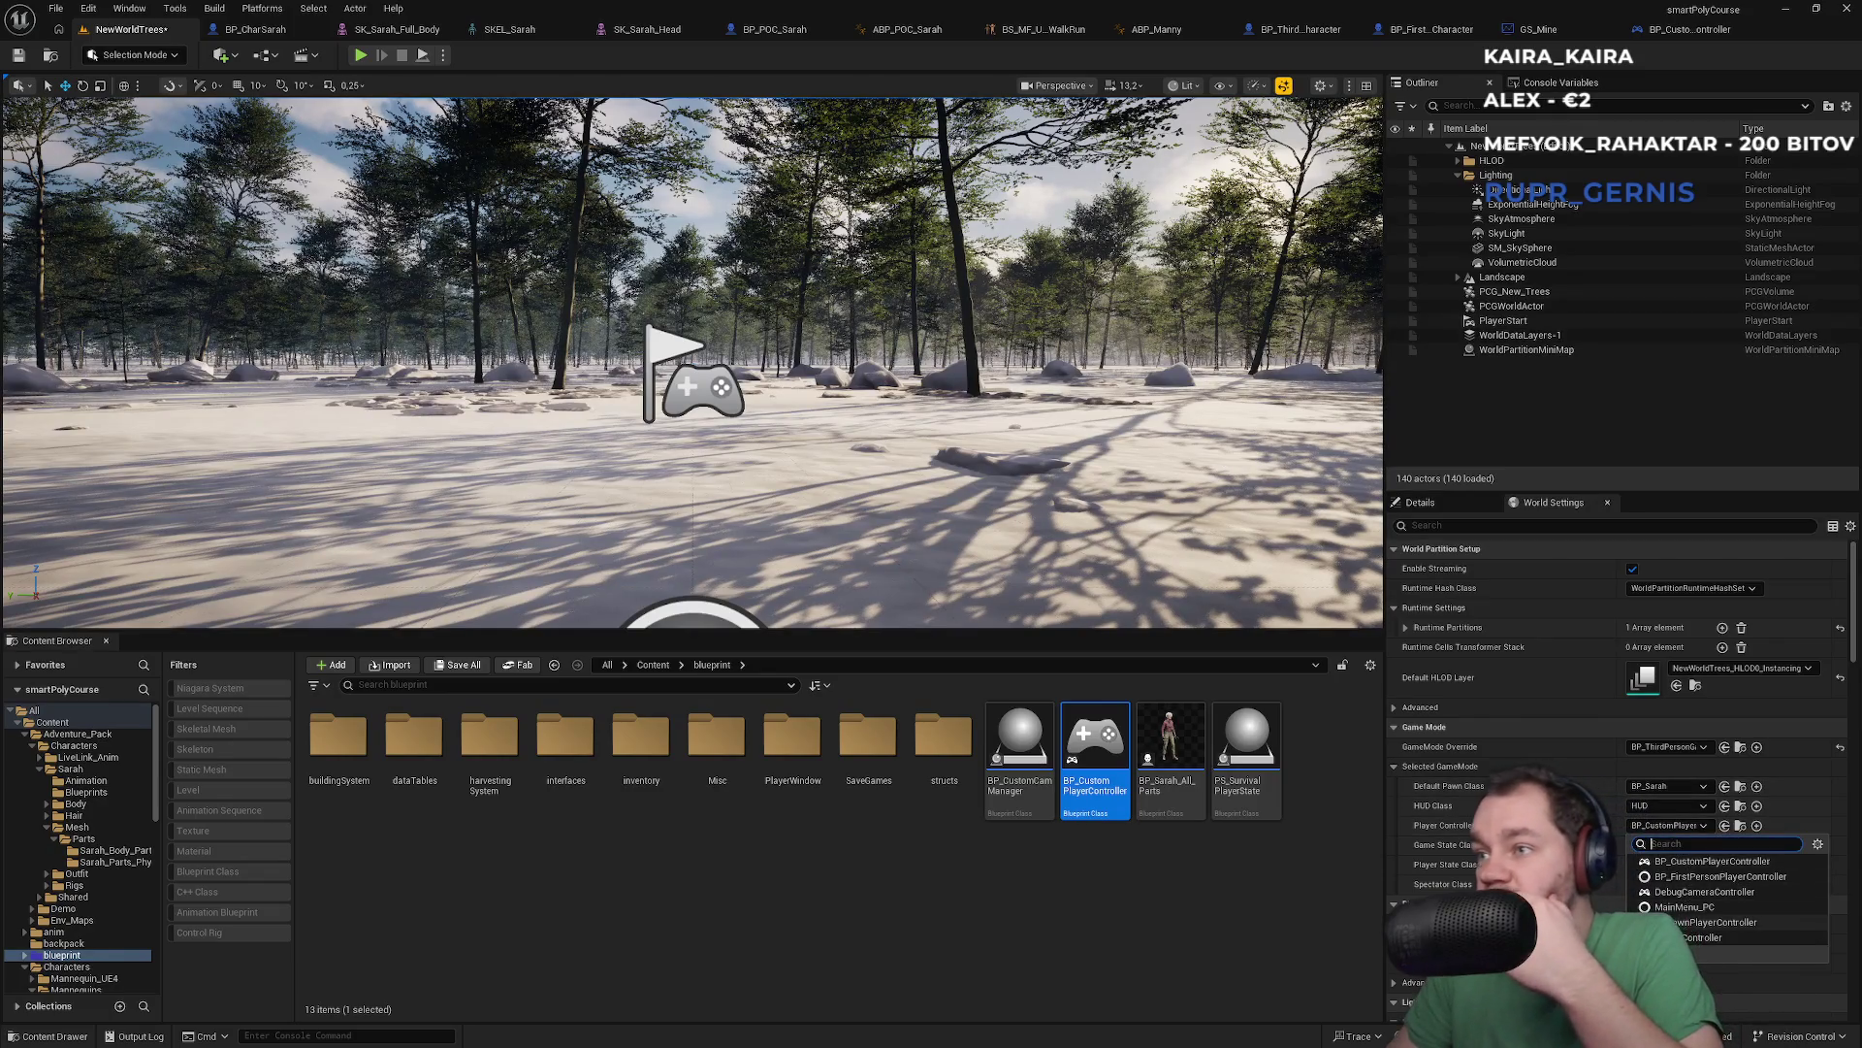
pyautogui.click(1707, 937)
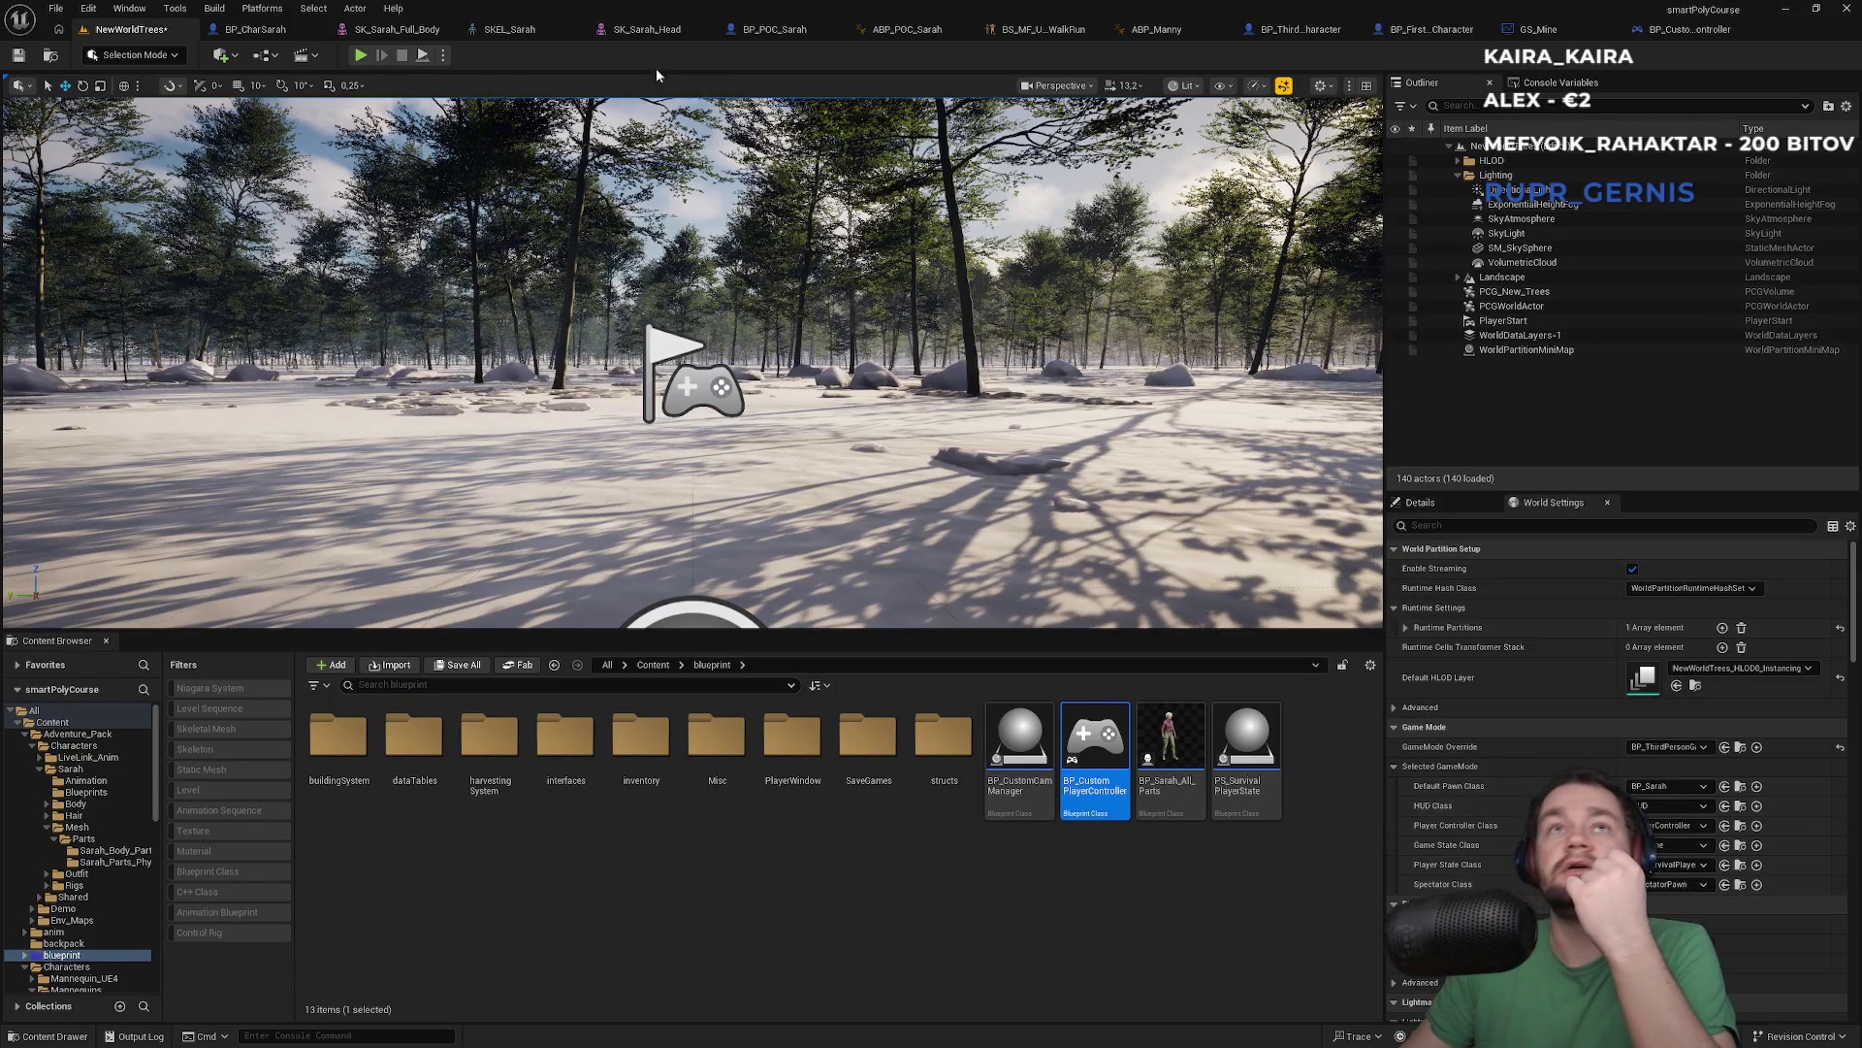
pyautogui.click(360, 55)
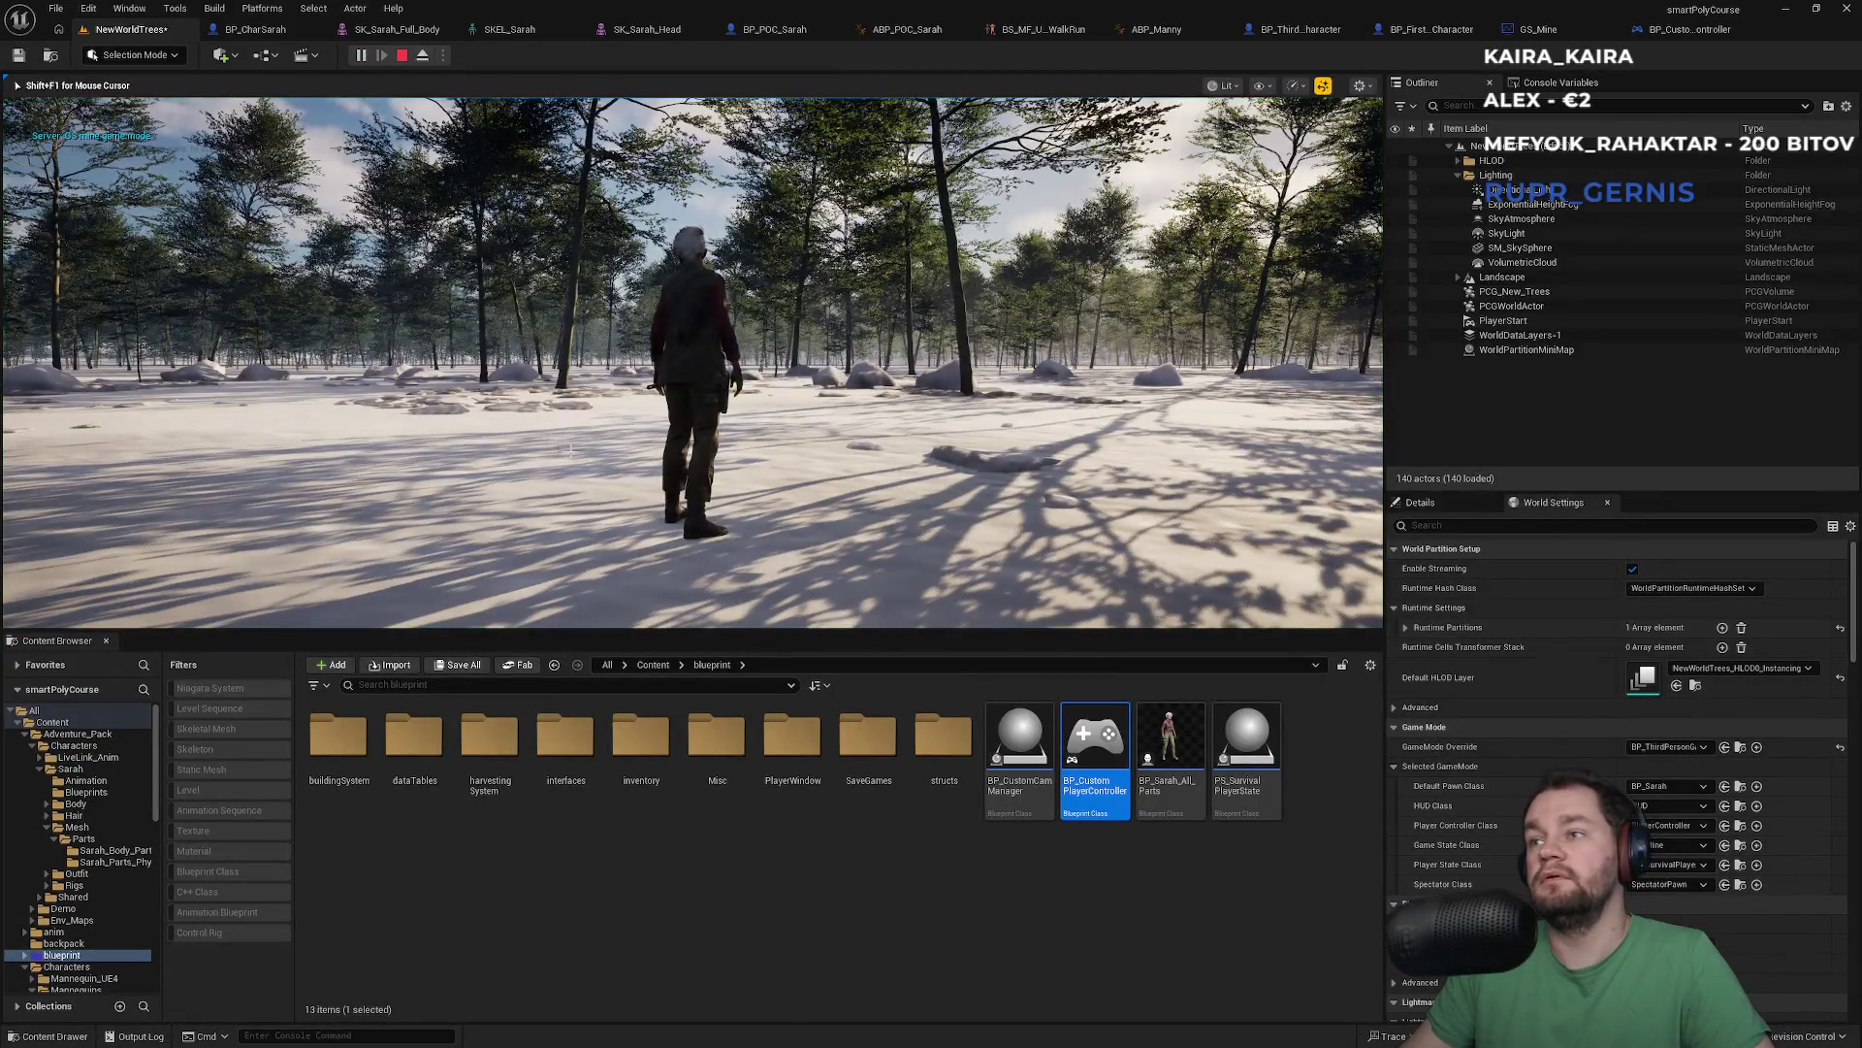
pyautogui.press('Escape')
# Make BP_POC_Sarah the default pawn and open PS_SurvivalPlayerState for editing
pyautogui.click(1669, 785)
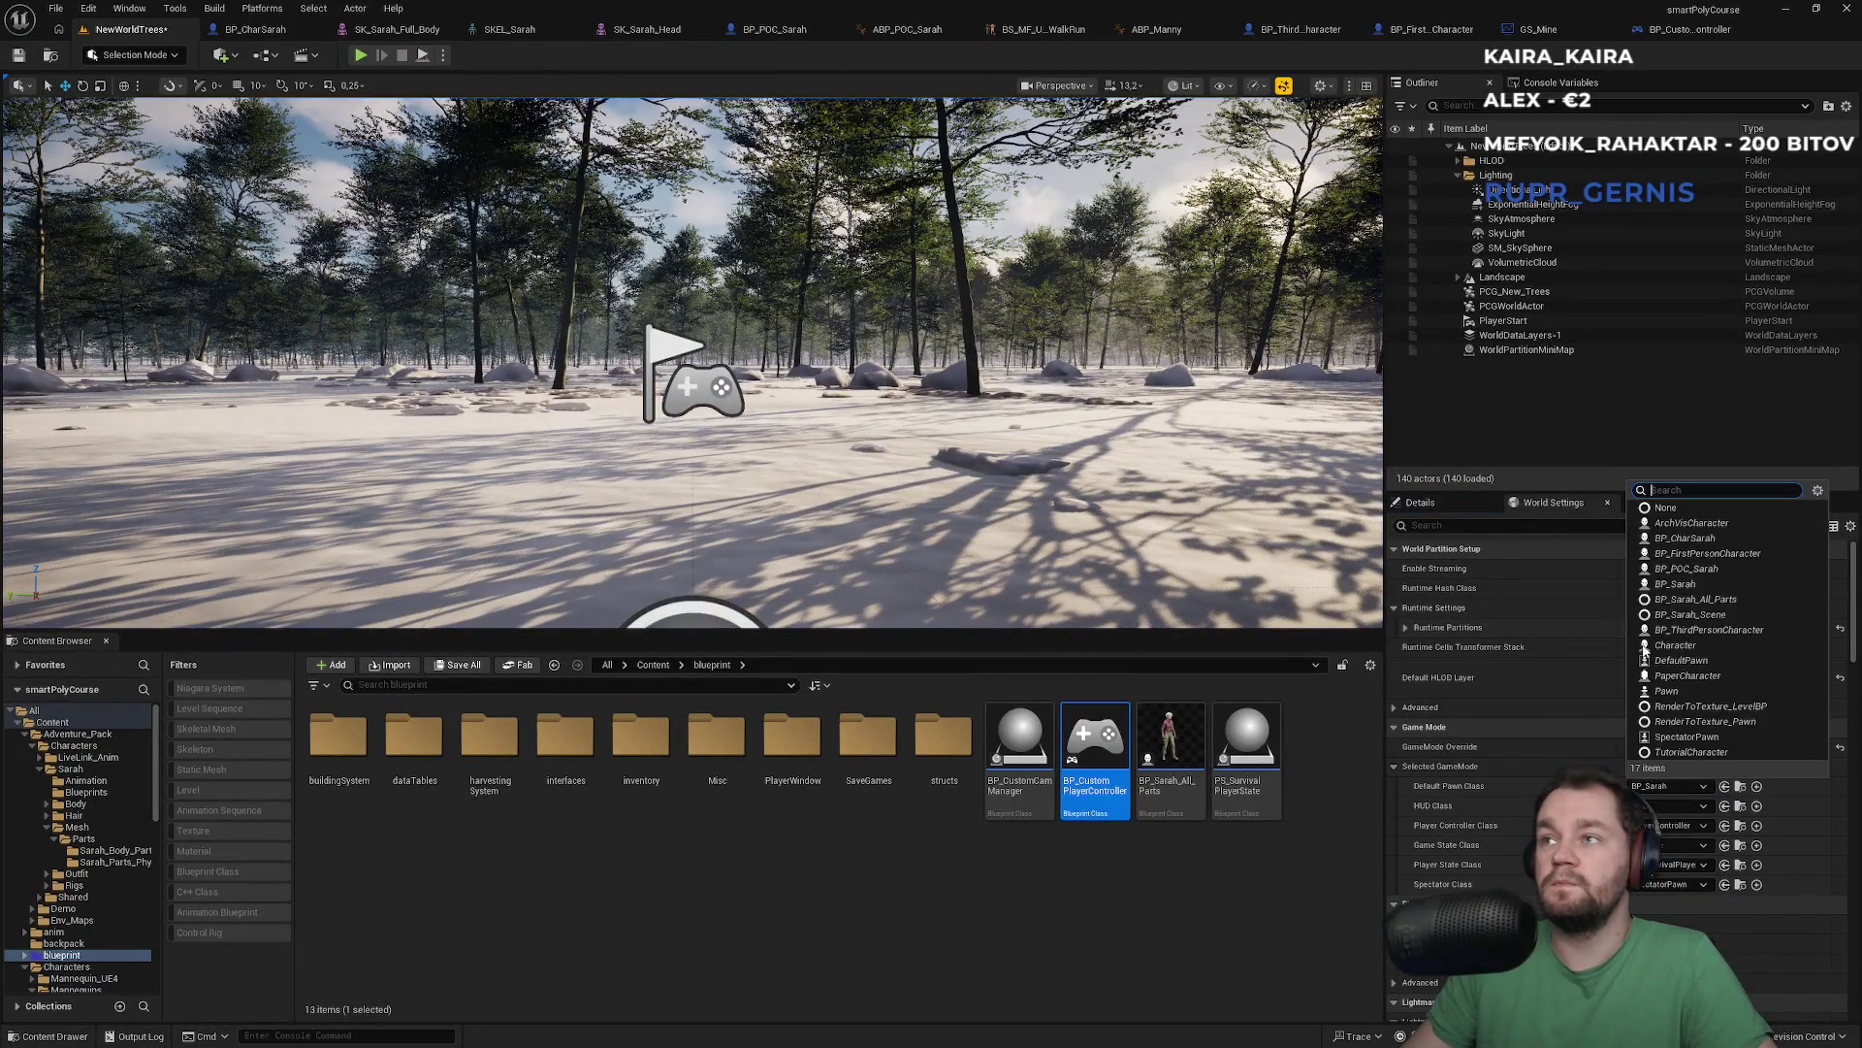
pyautogui.click(1686, 569)
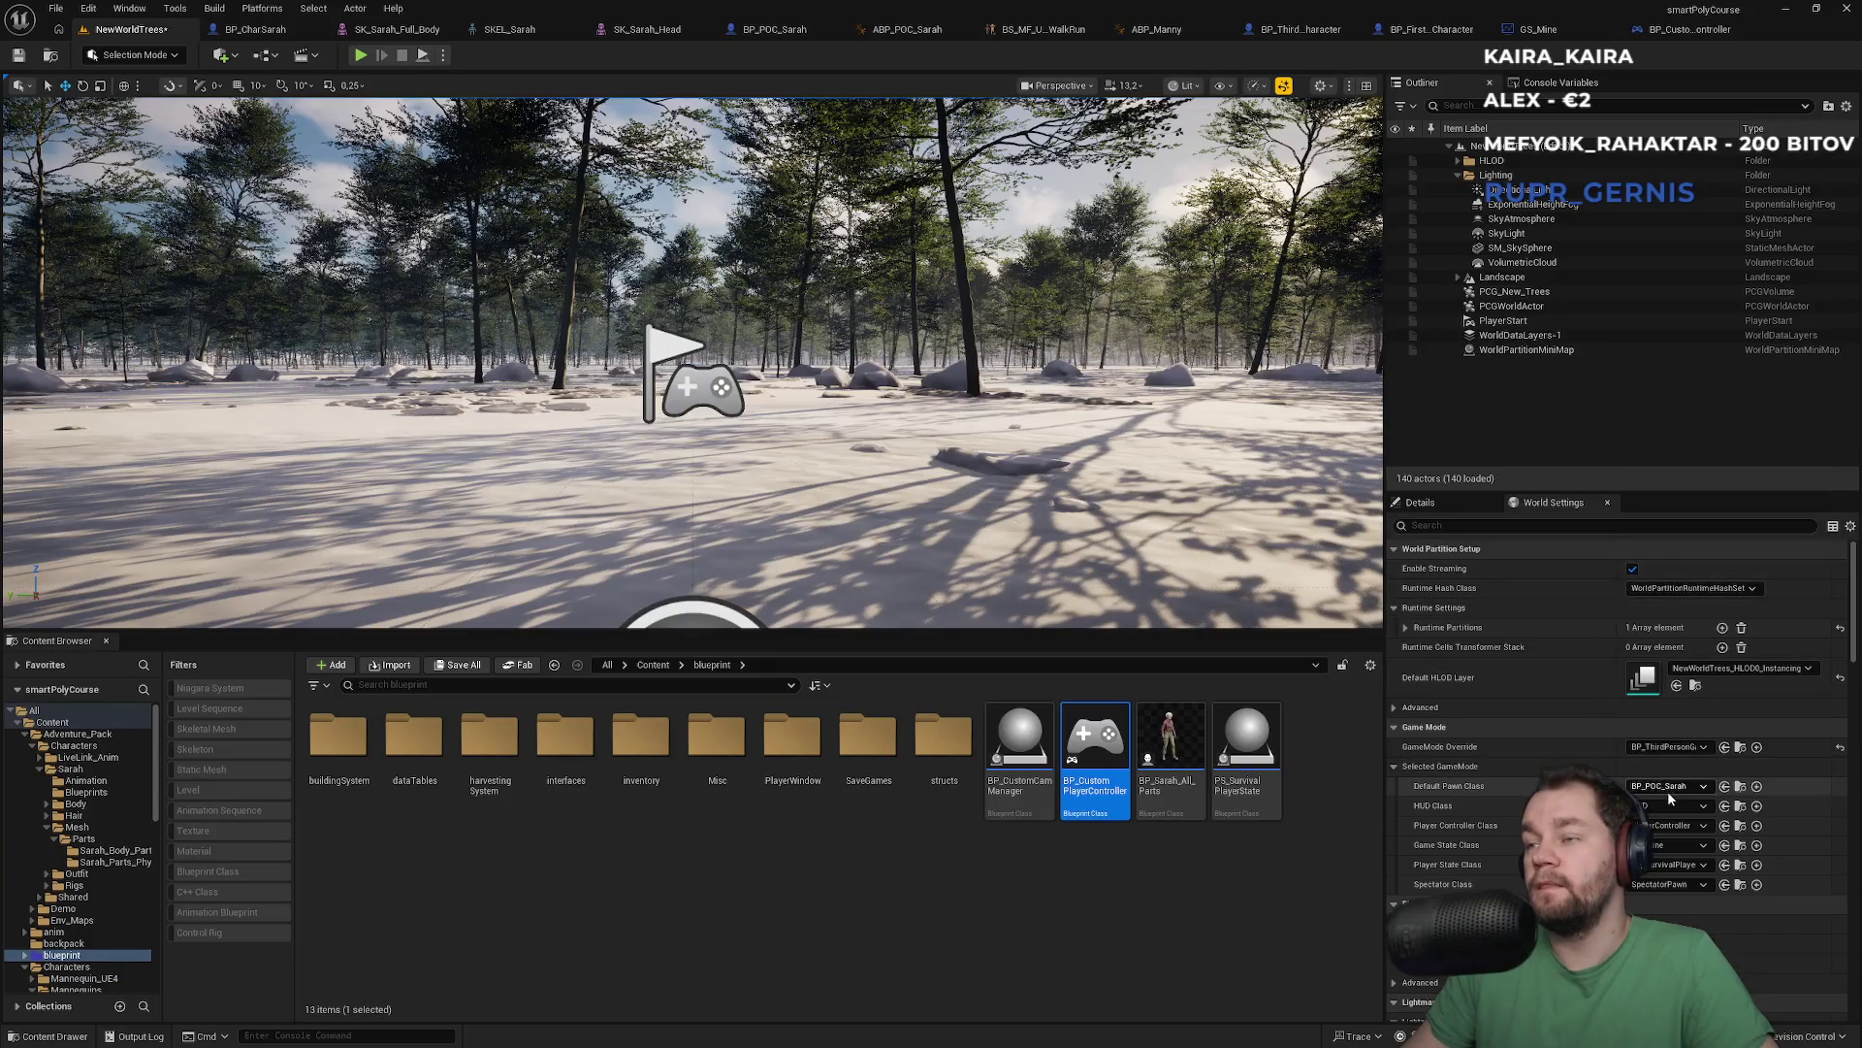
pyautogui.click(1685, 872)
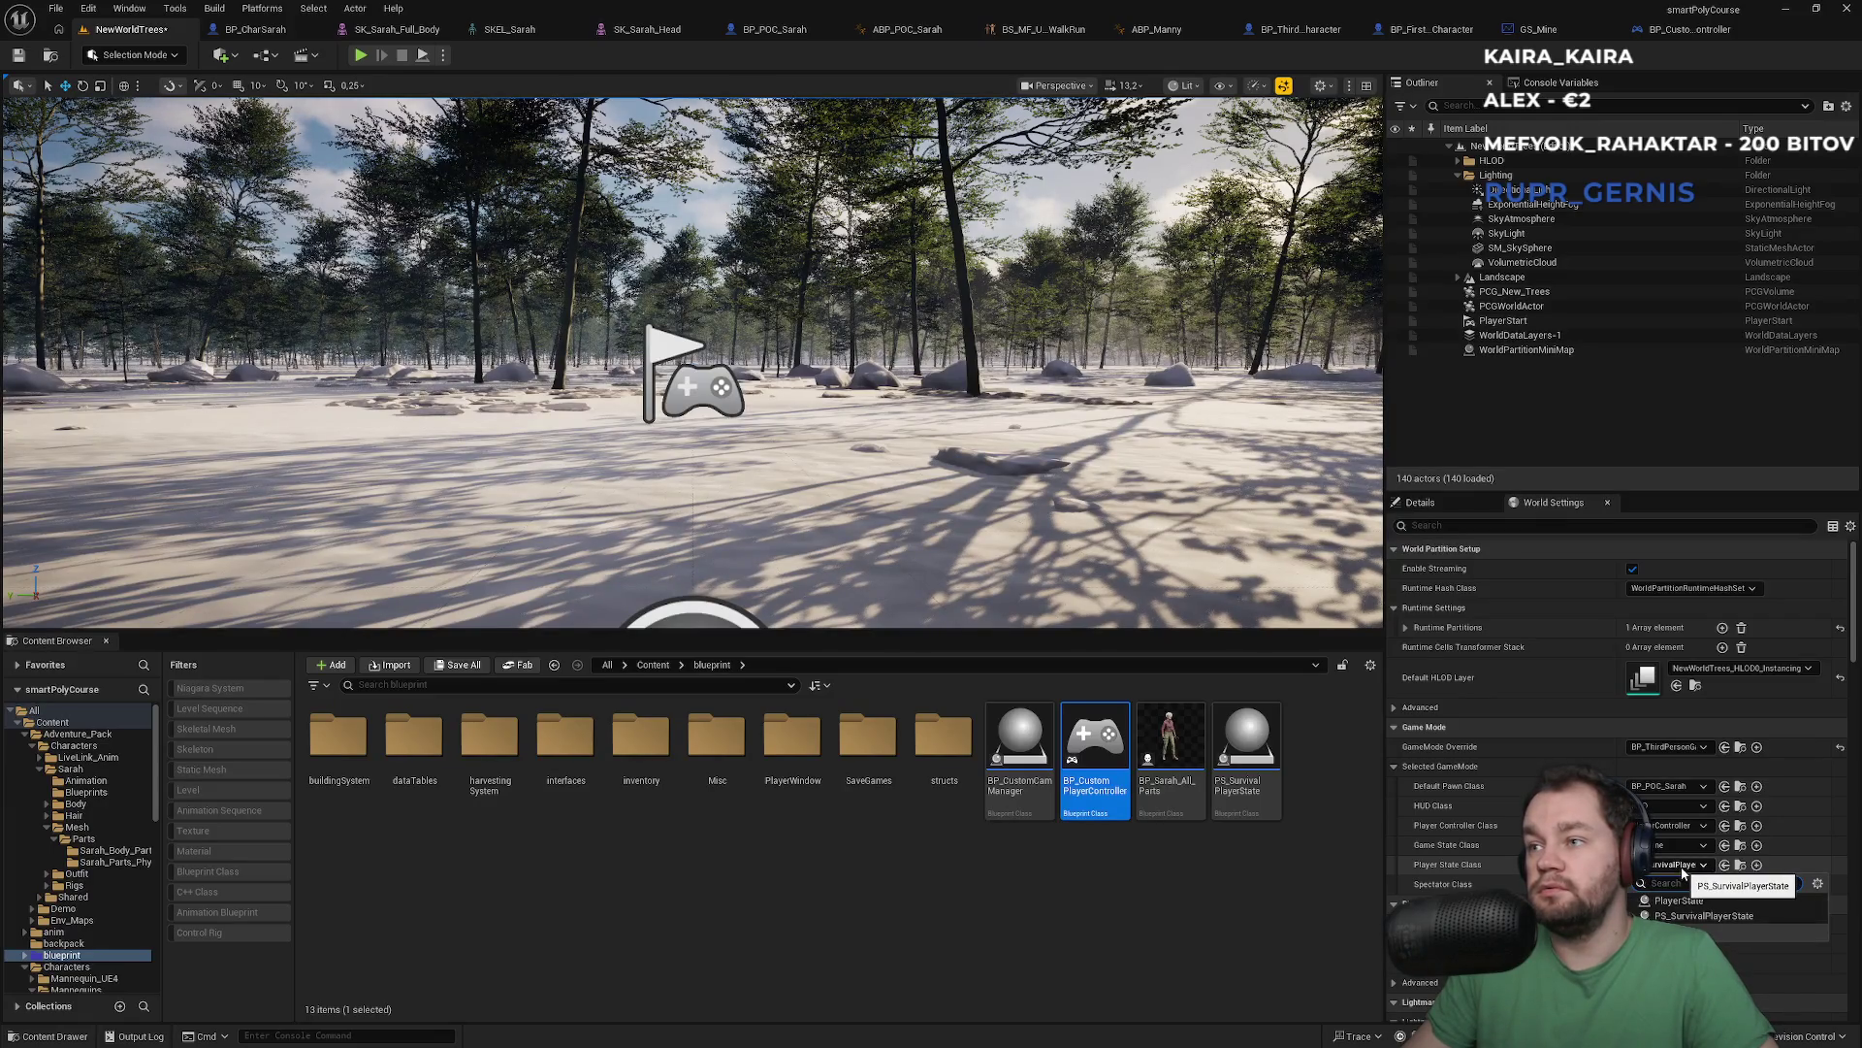
pyautogui.click(1683, 872)
pyautogui.click(1241, 776)
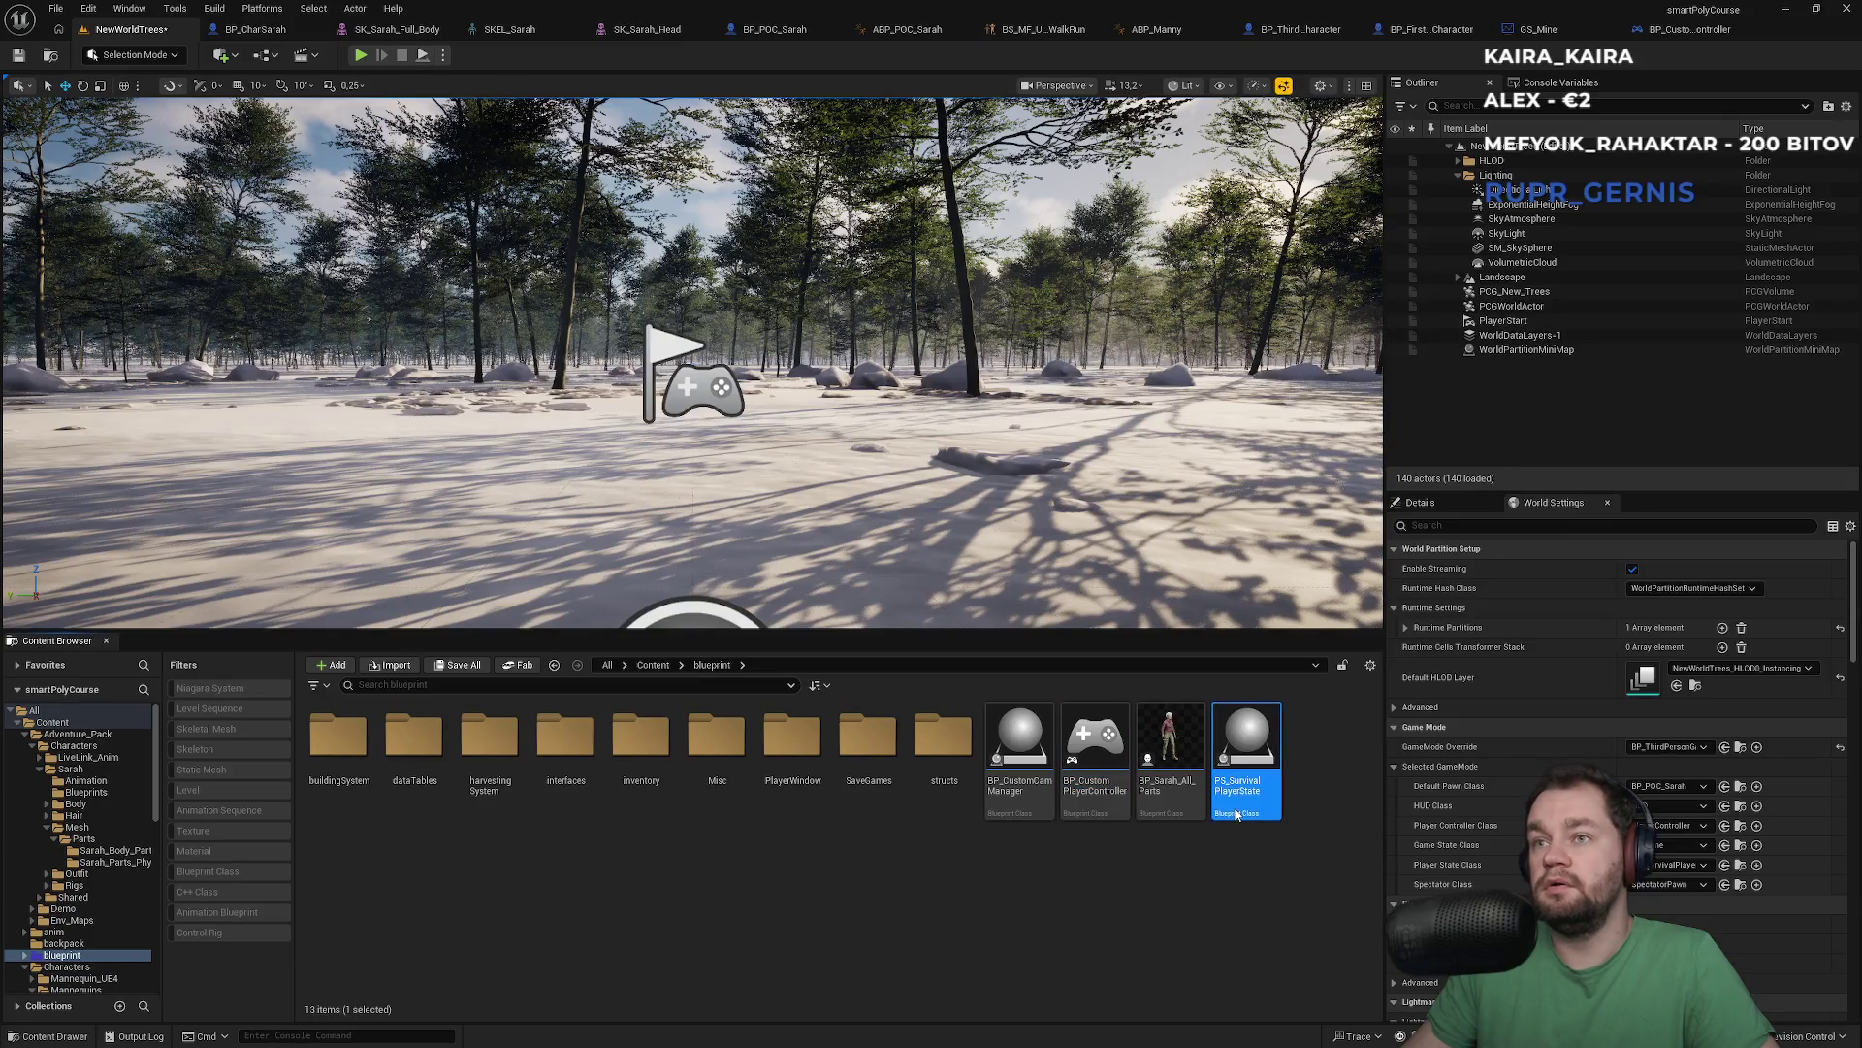
pyautogui.doubleClick(1236, 813)
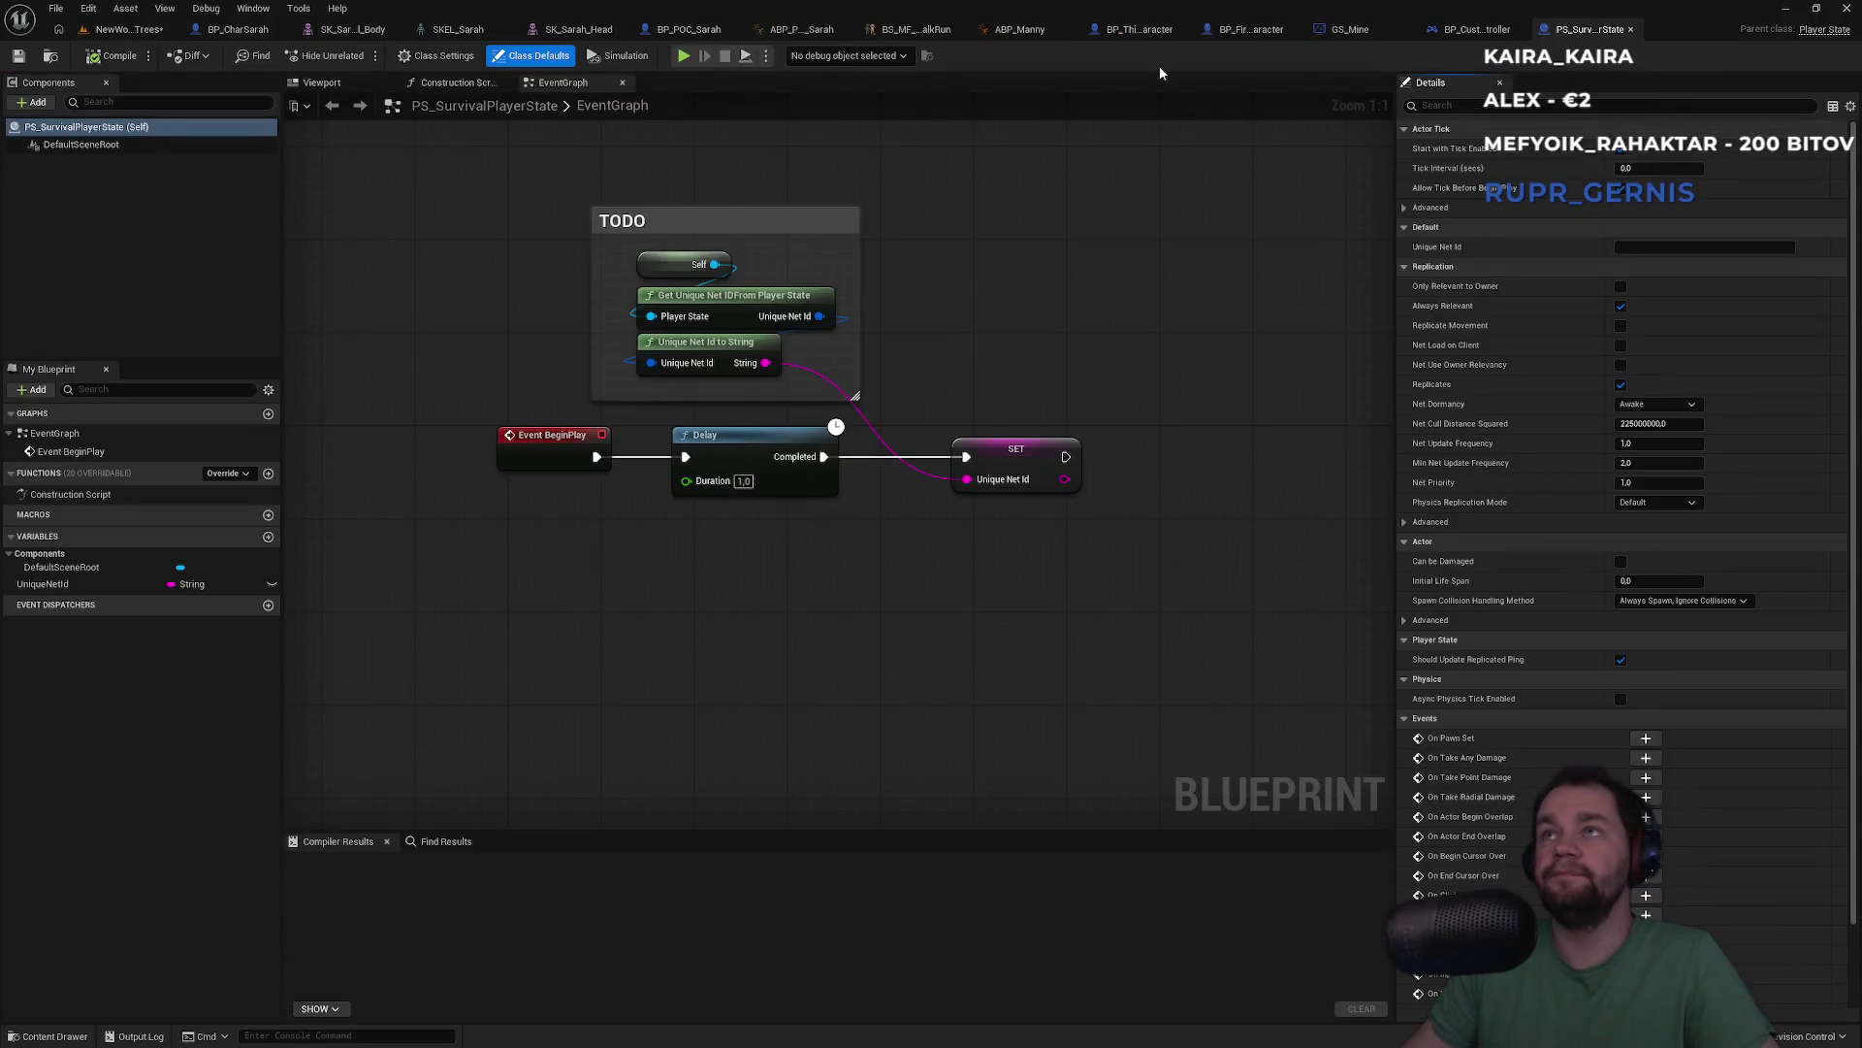
pyautogui.click(437, 55)
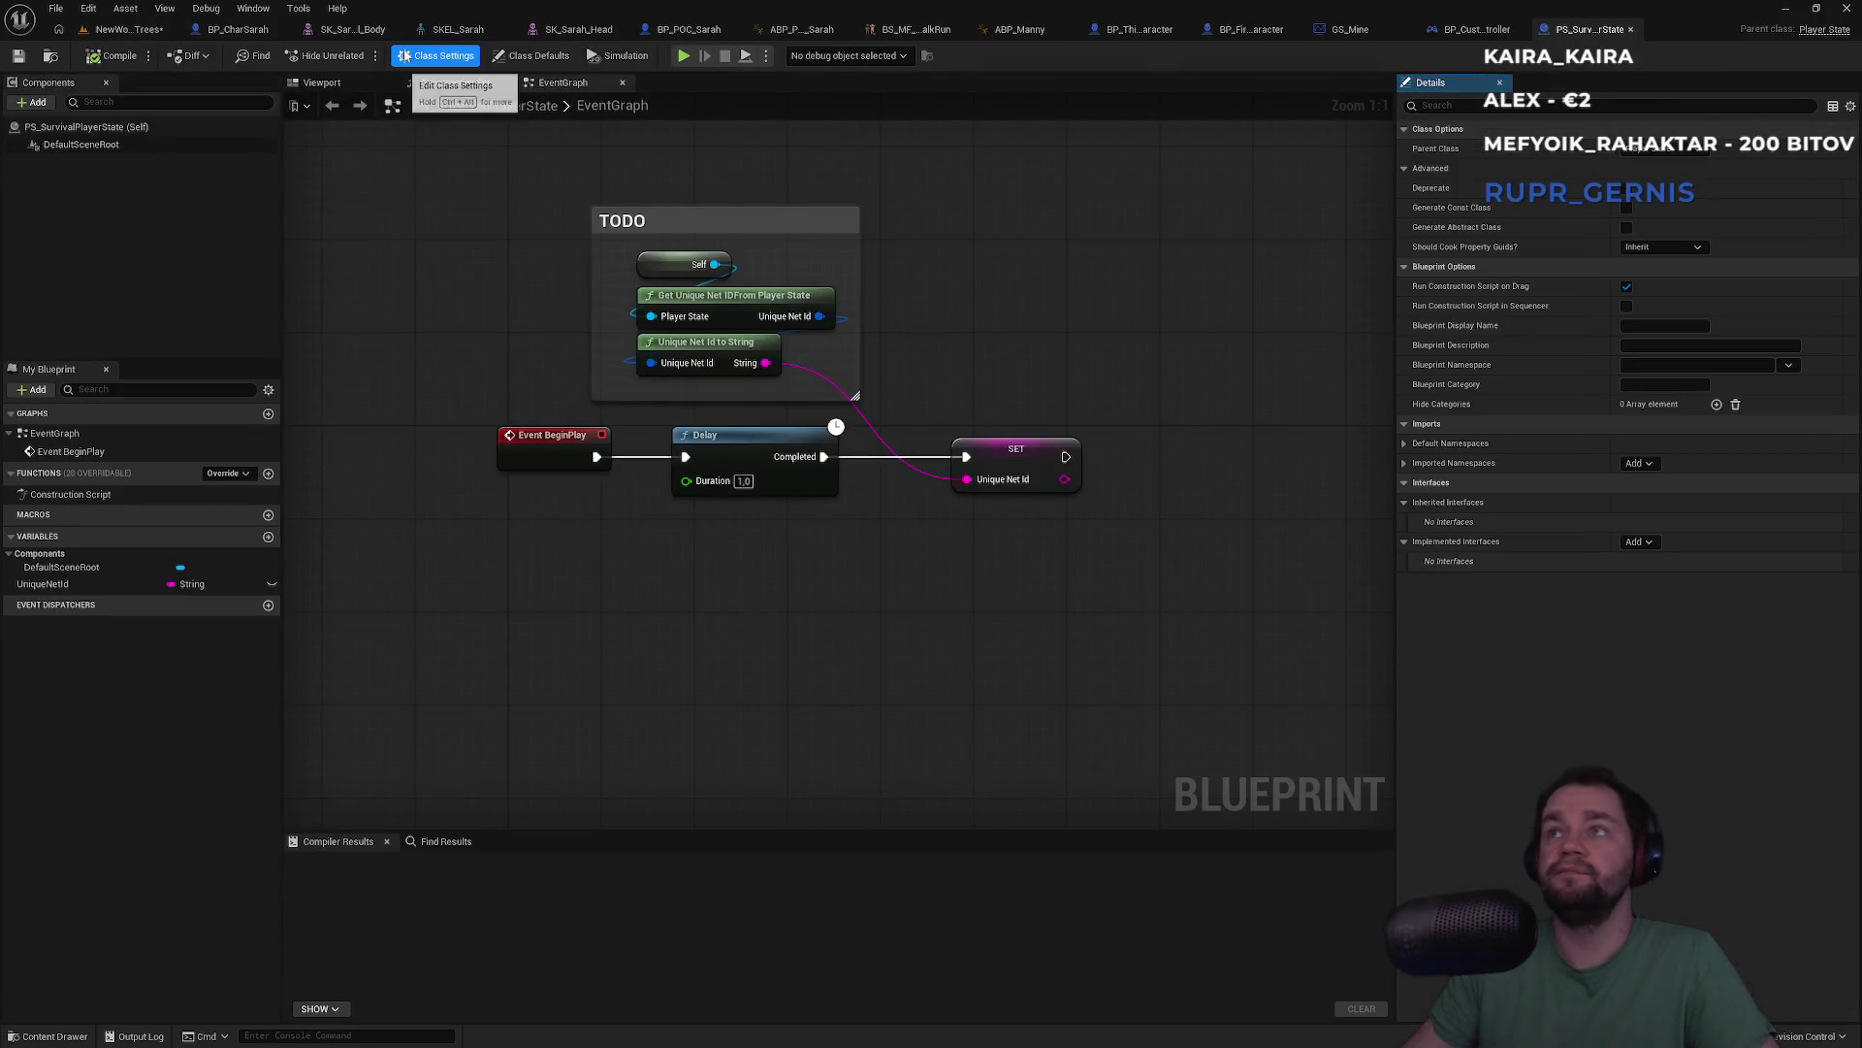
pyautogui.click(524, 60)
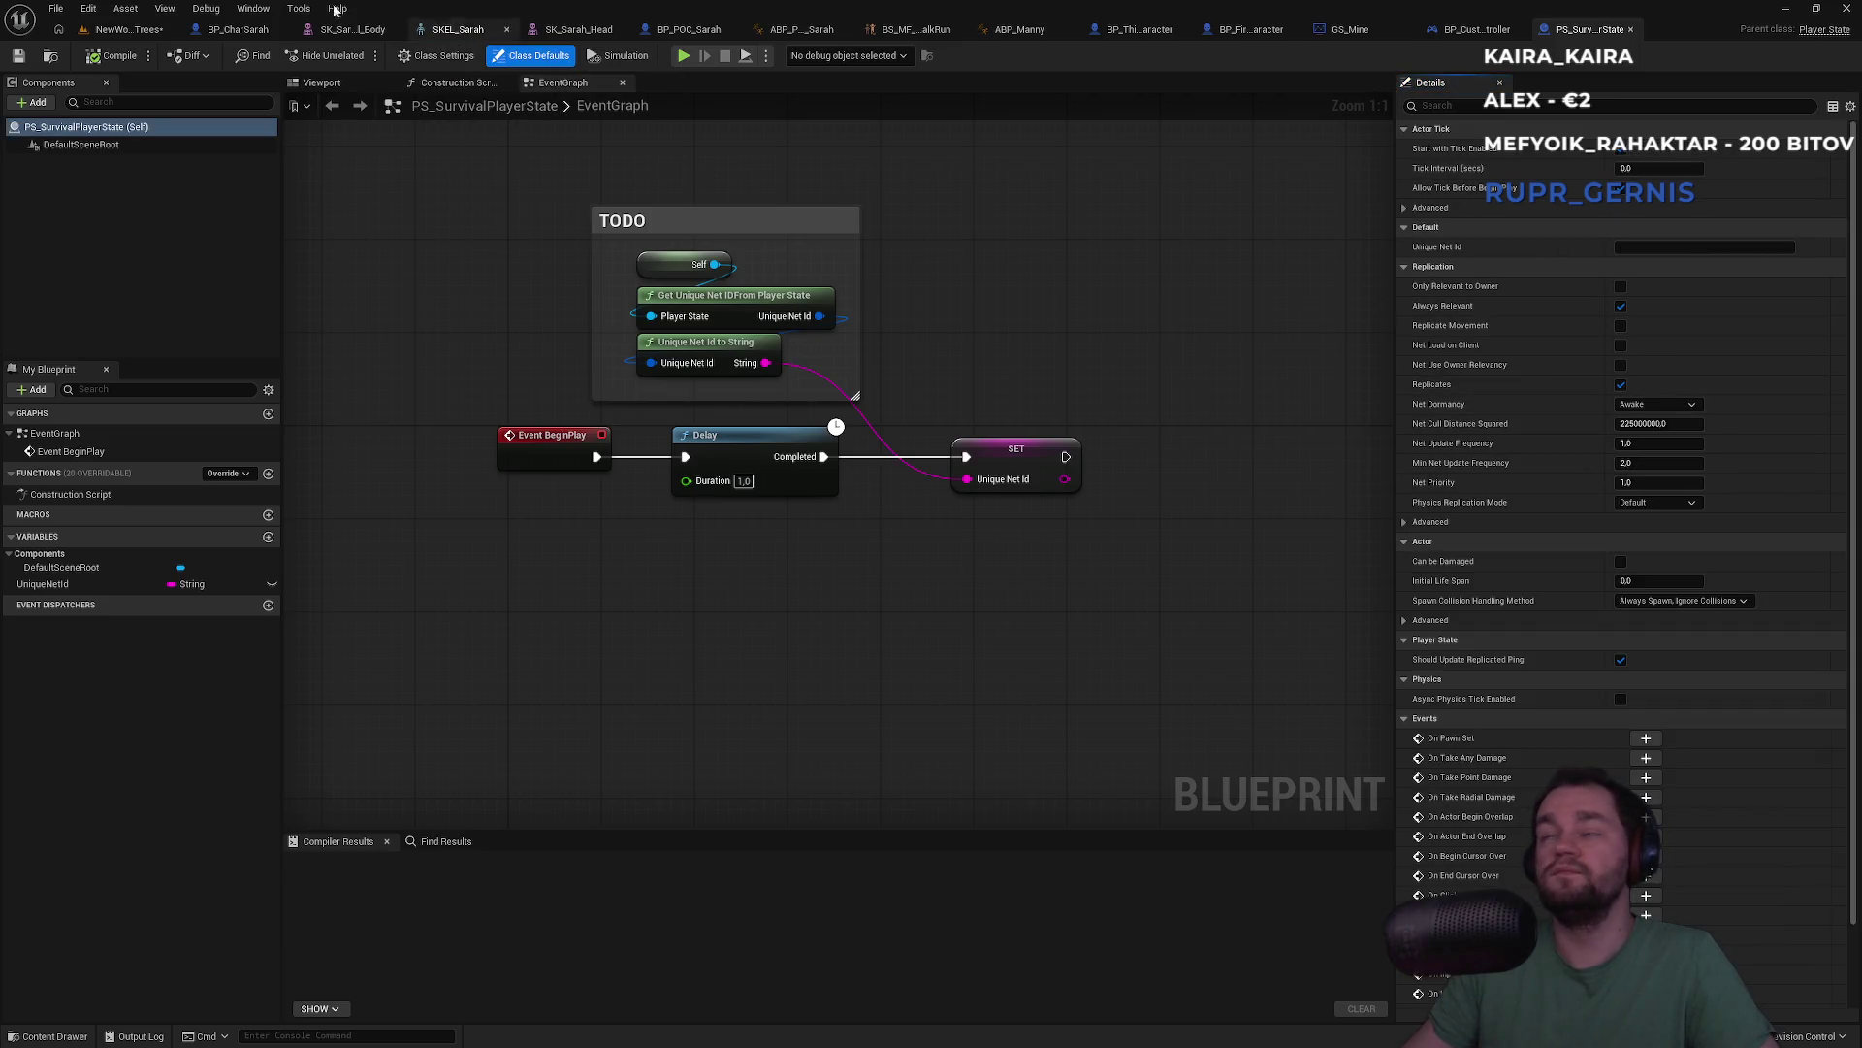
pyautogui.click(124, 30)
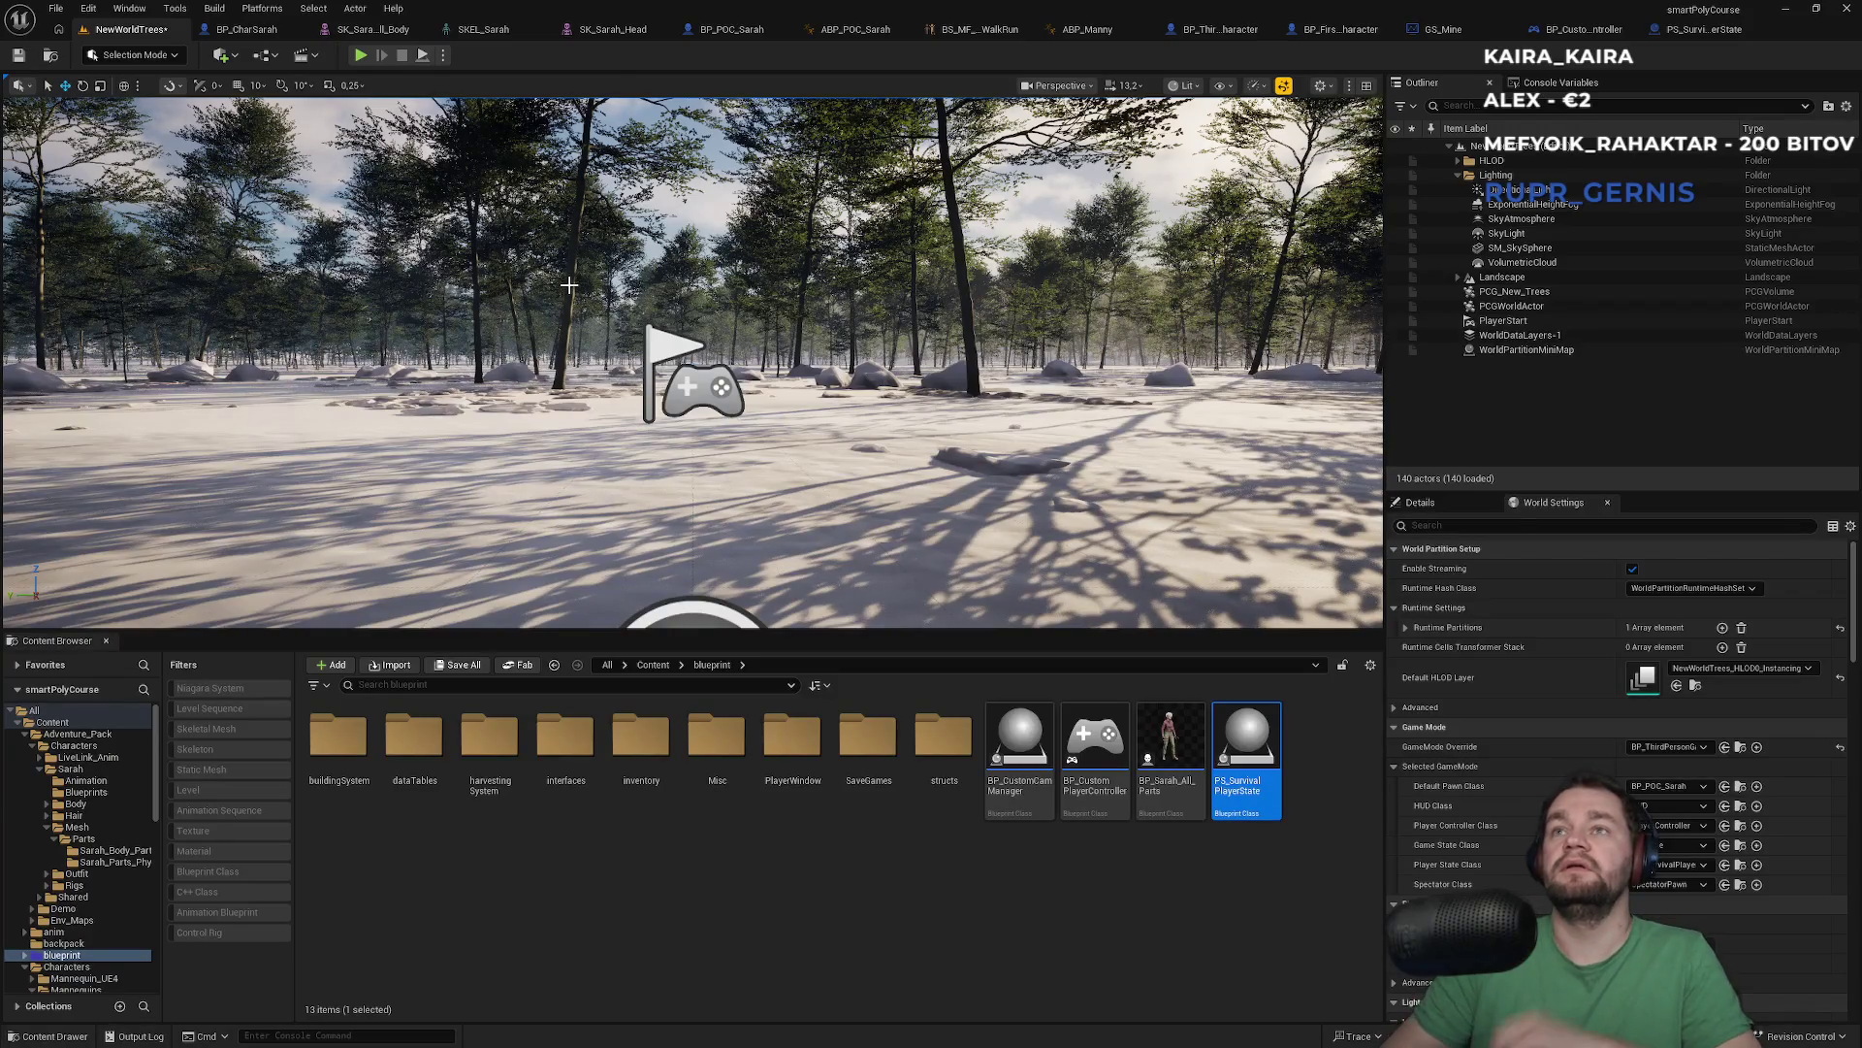
# Raise the camera high above the forest and make the viewport fill the screen with F11
pyautogui.moveTo(698, 288); pyautogui.dragTo(697, 368)
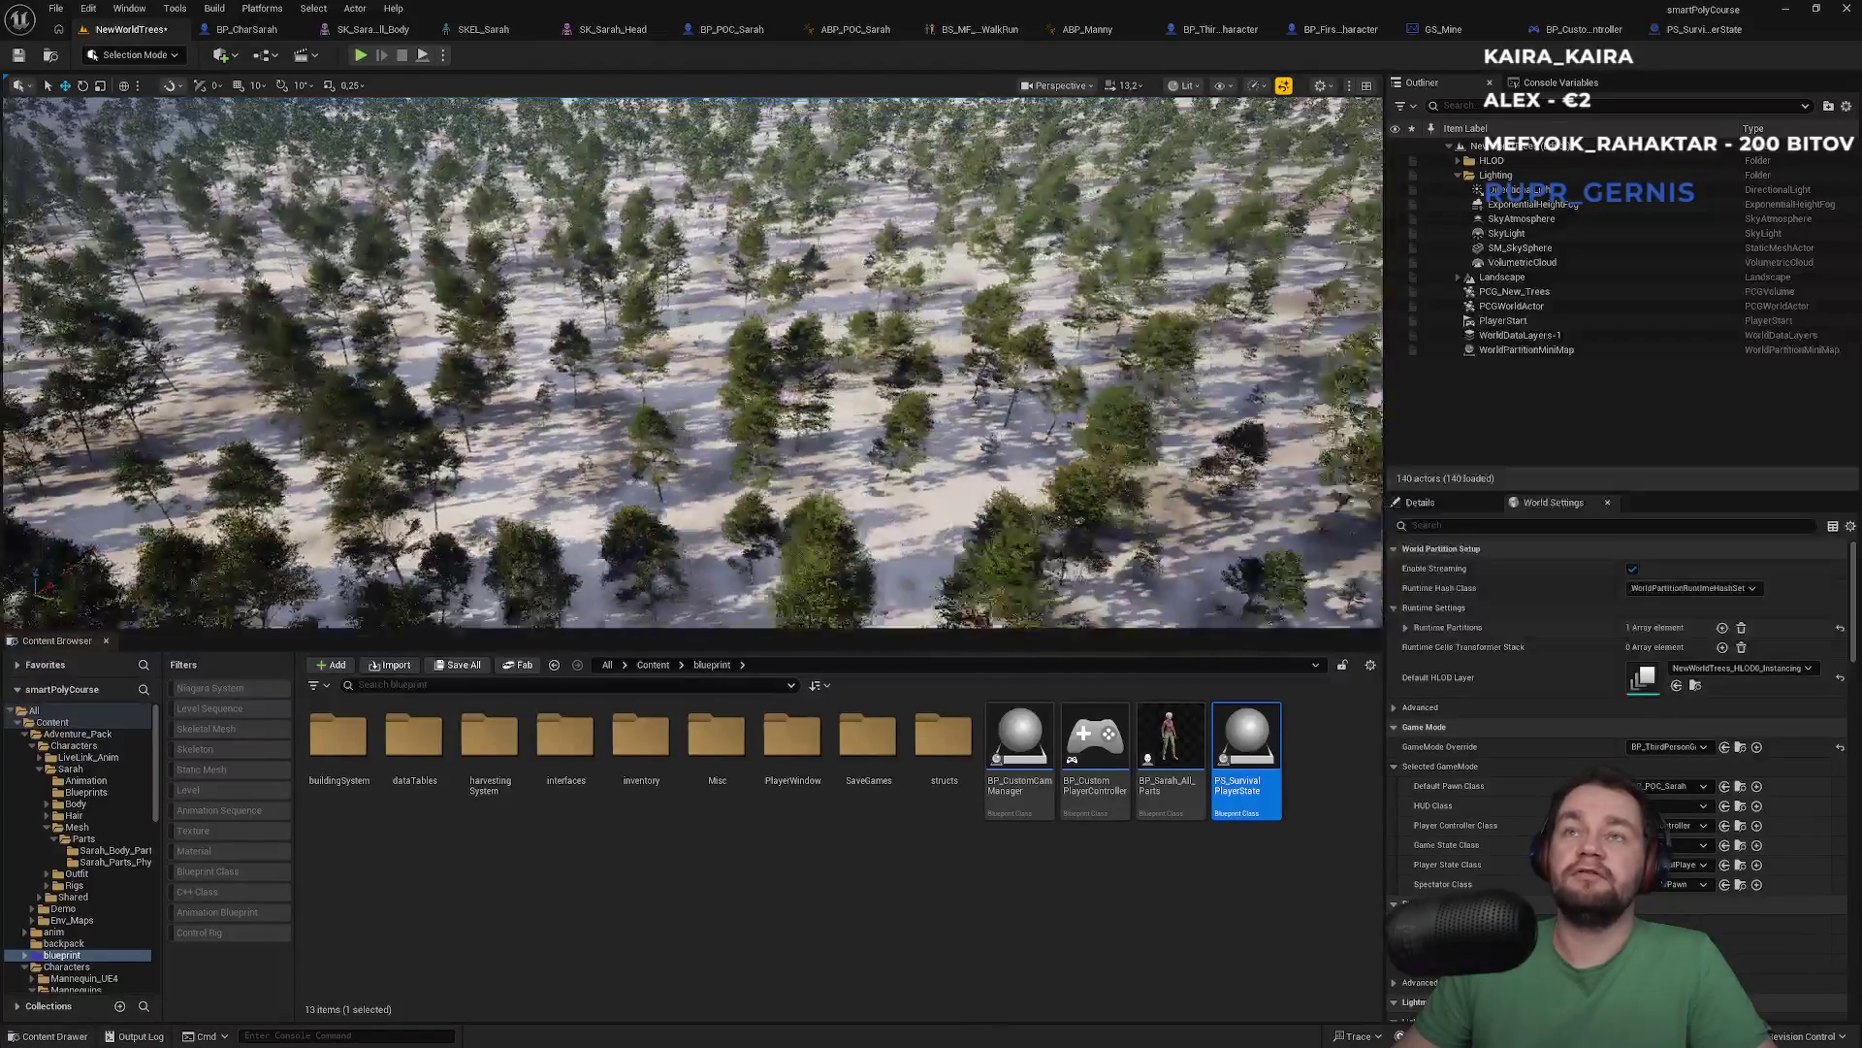
pyautogui.press('F11')
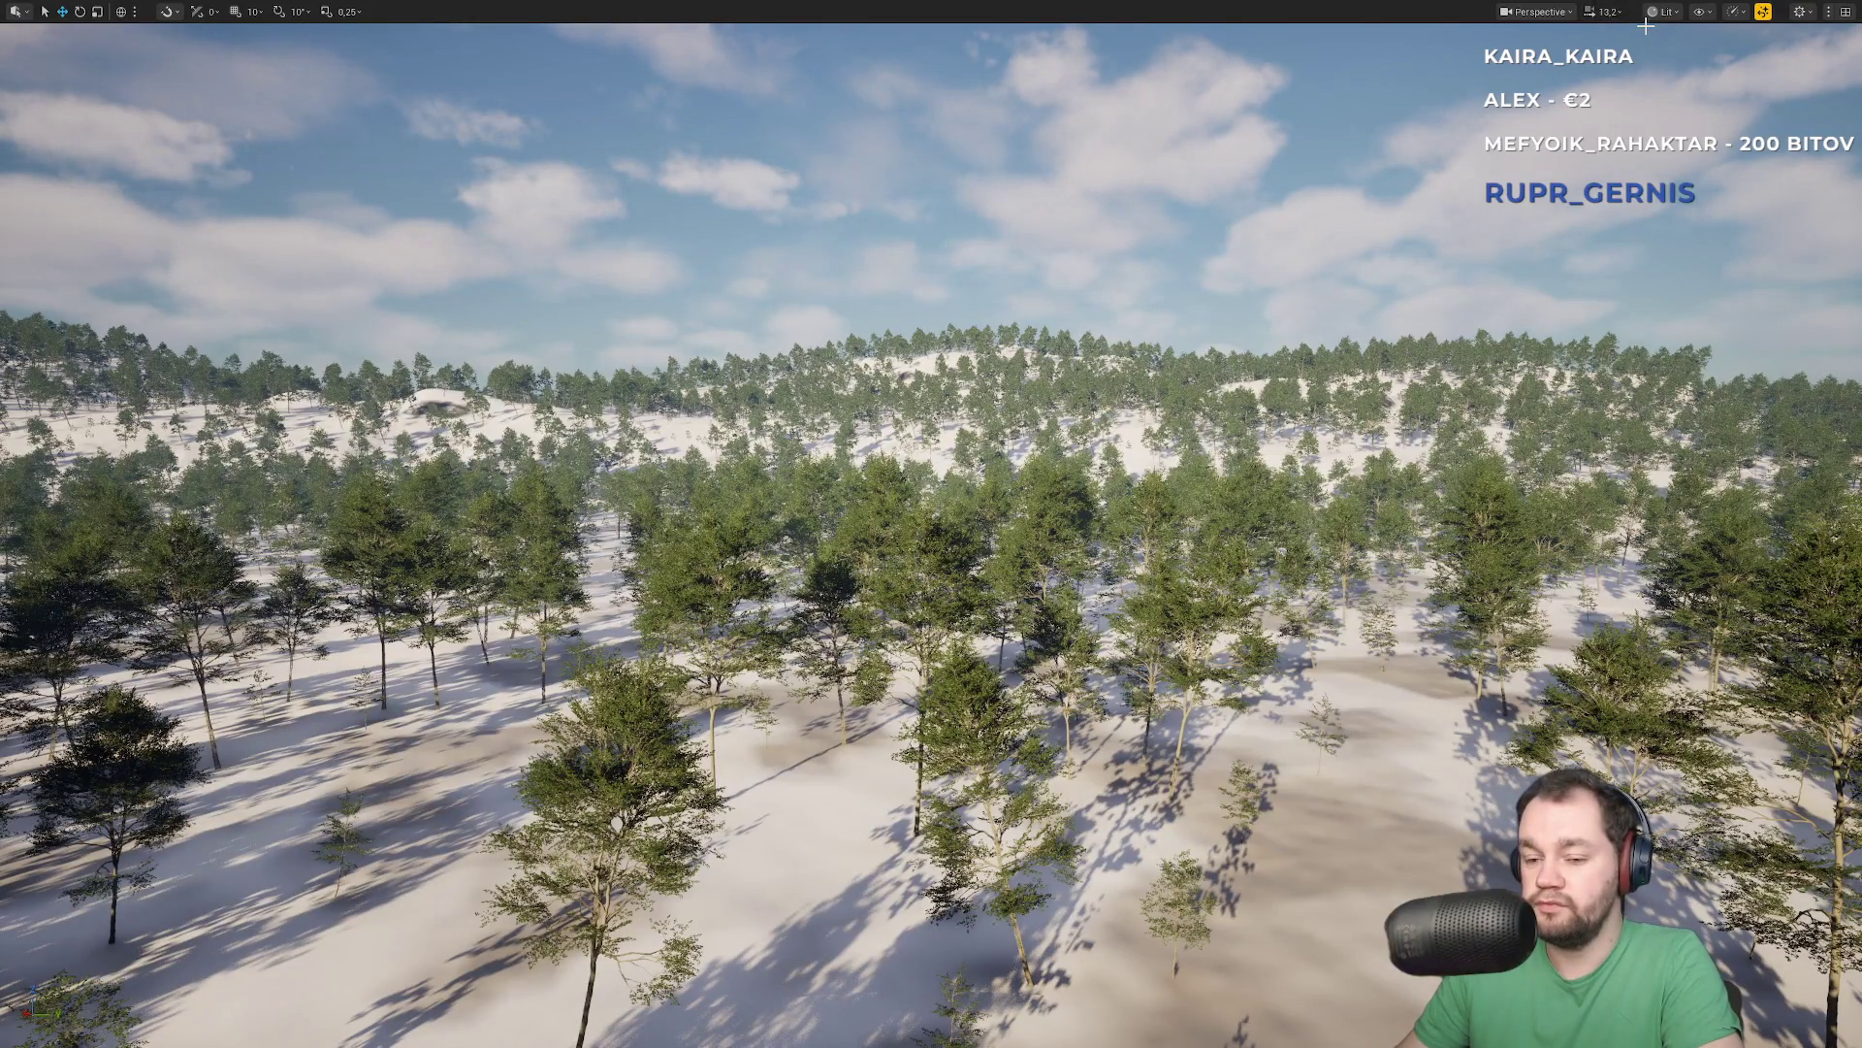
# Switch the viewport view mode to Nanite Visualization > Overdraw
pyautogui.click(1738, 13)
pyautogui.moveTo(1768, 101)
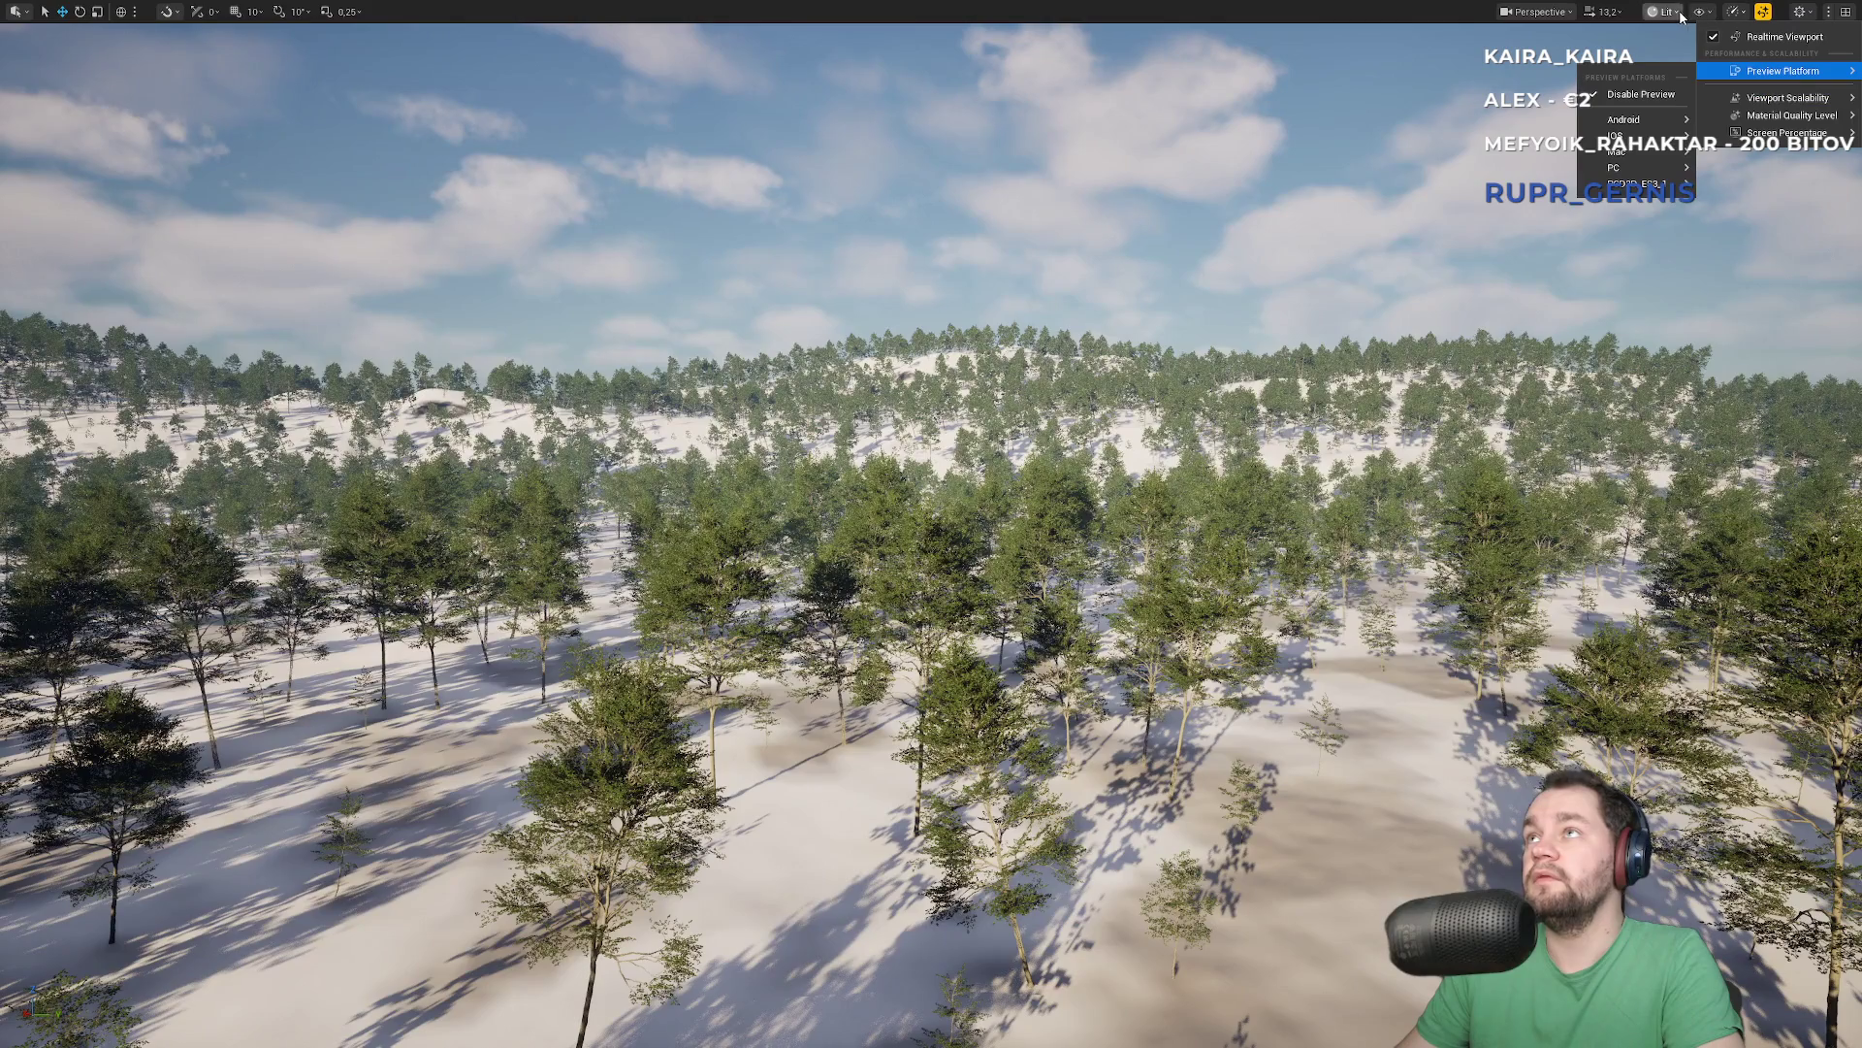
pyautogui.click(1680, 17)
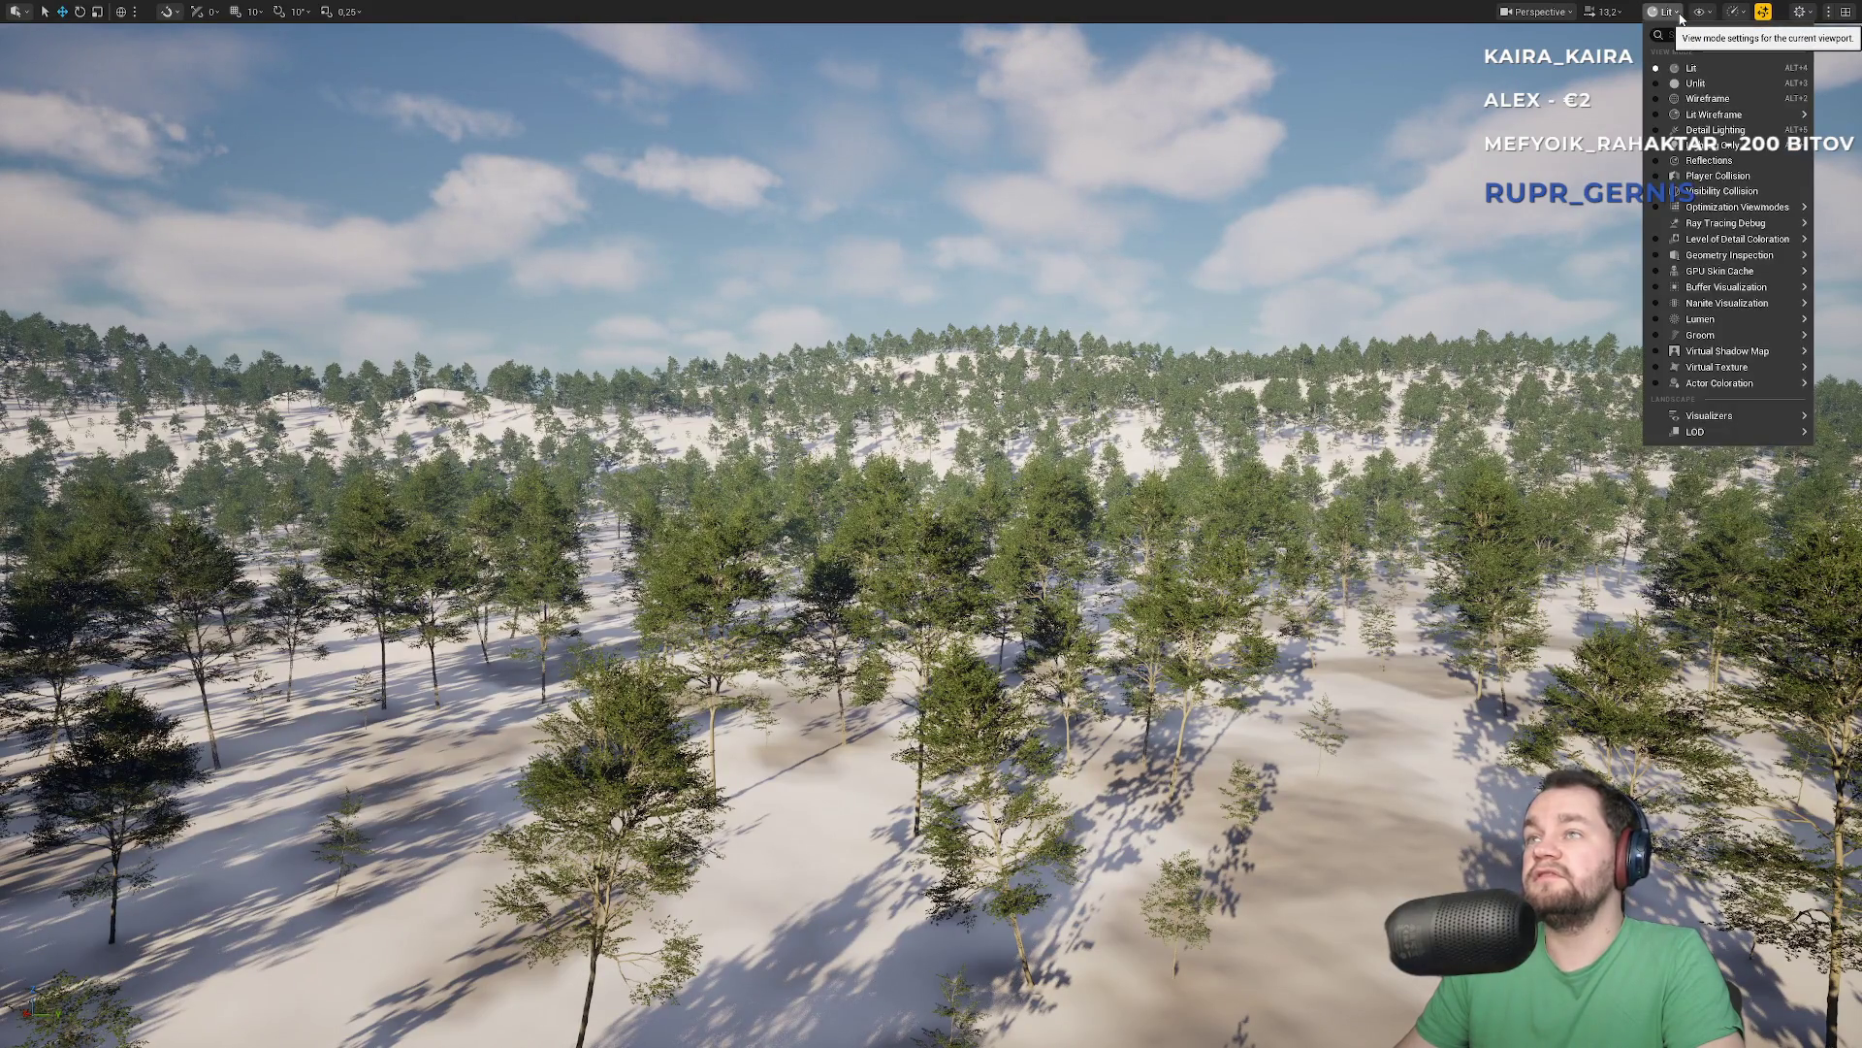
pyautogui.moveTo(1755, 211)
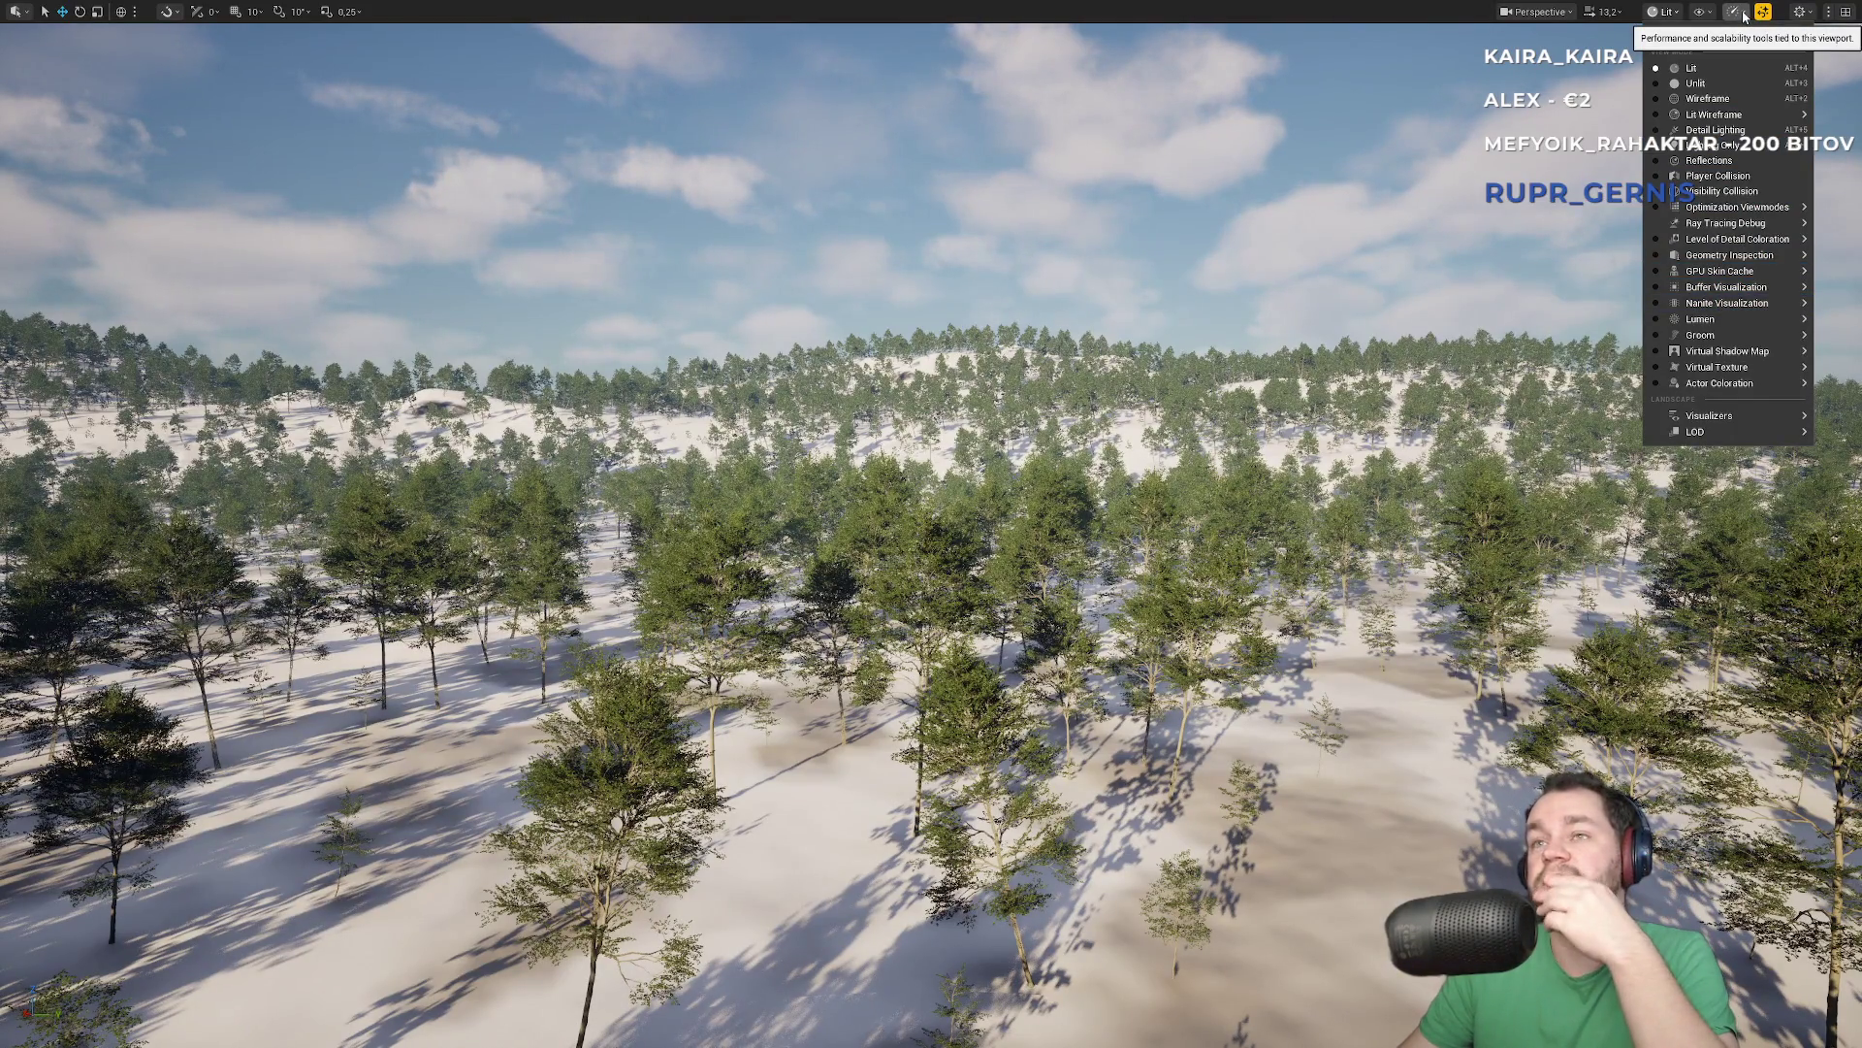
pyautogui.moveTo(1730, 316)
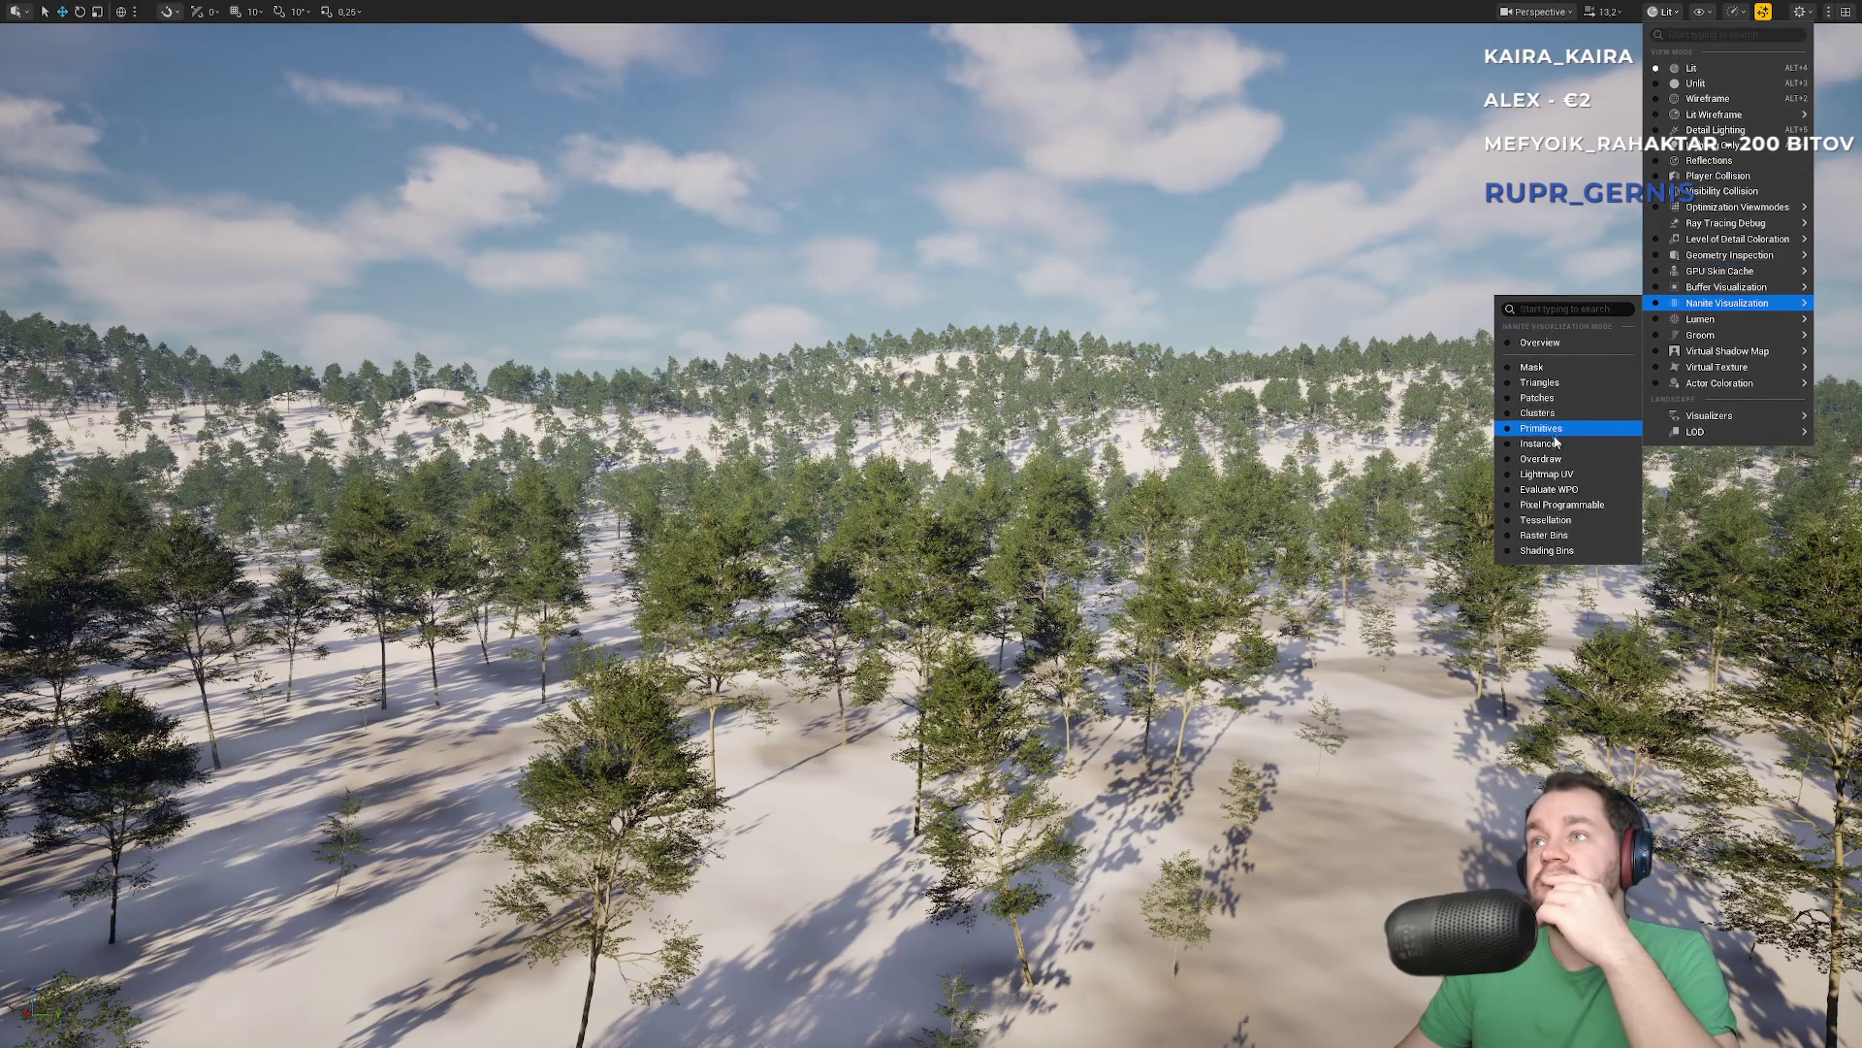
pyautogui.click(1559, 460)
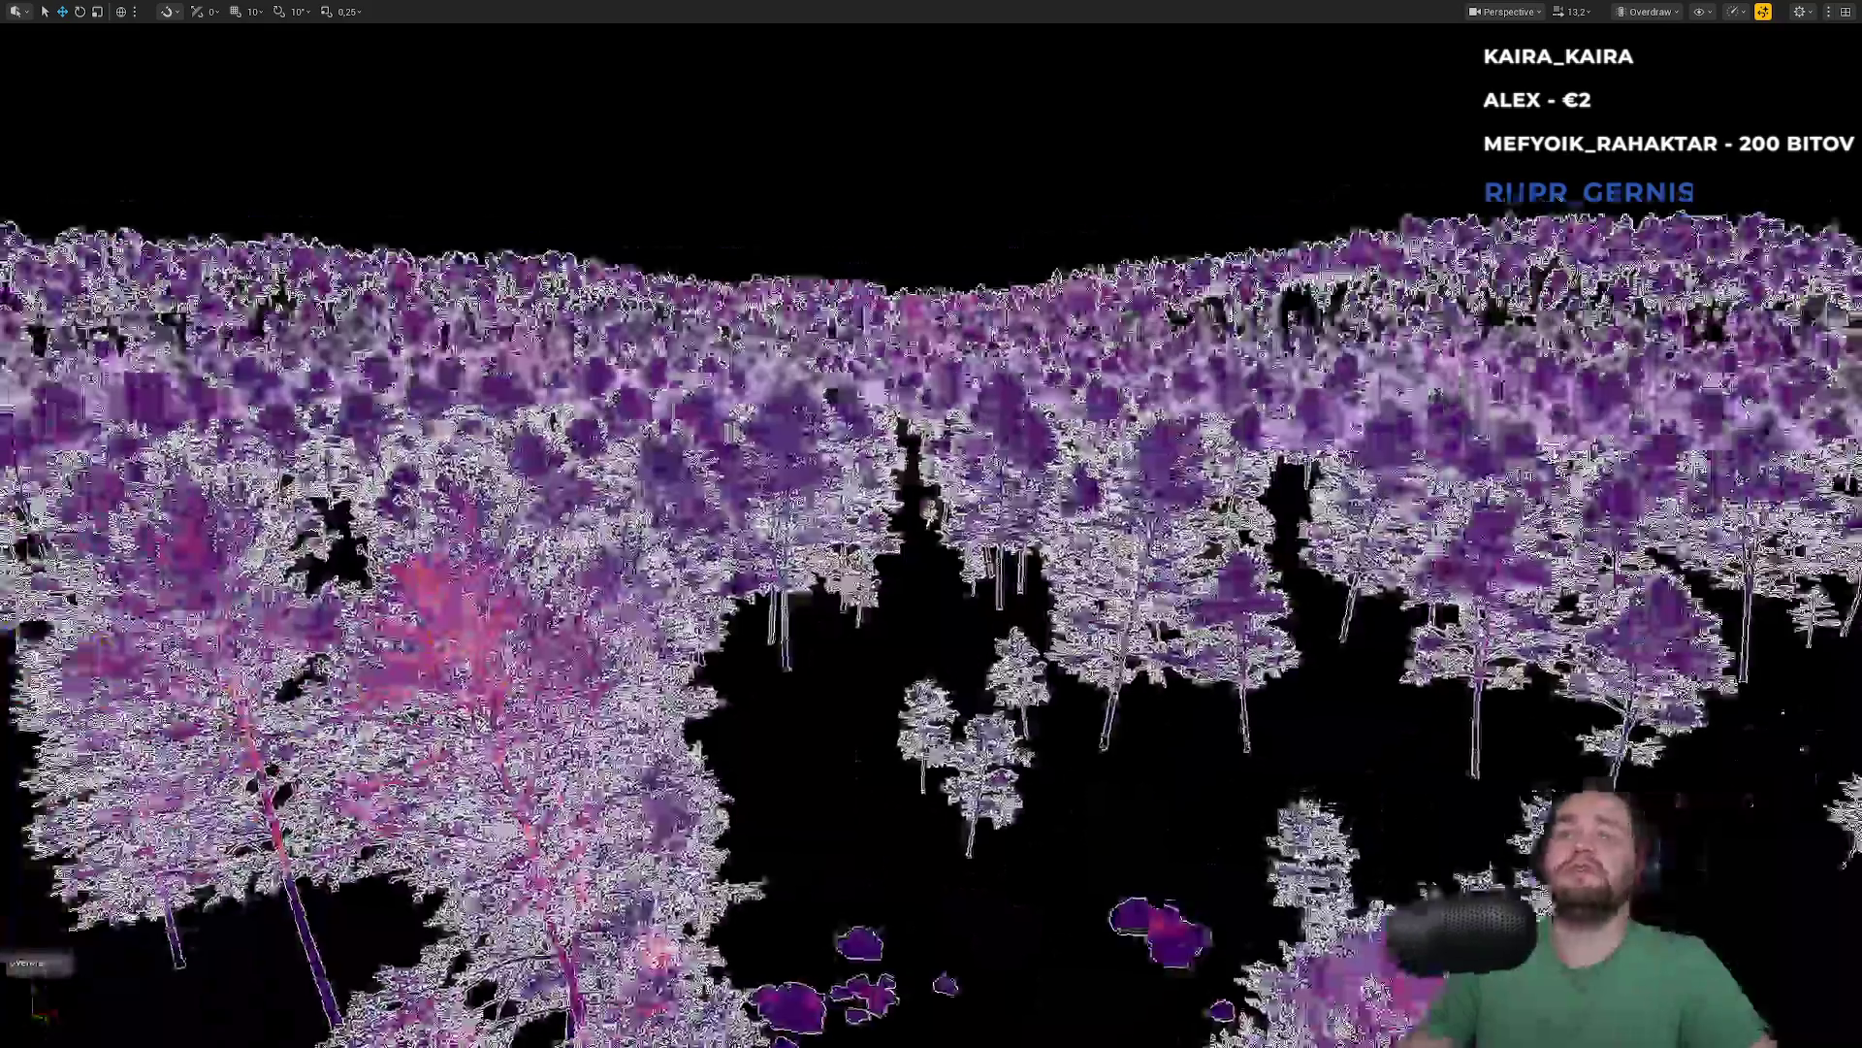
# Fly into and back out of the big tree, then exit immersive mode with F11
pyautogui.scroll(5, 932, 524)
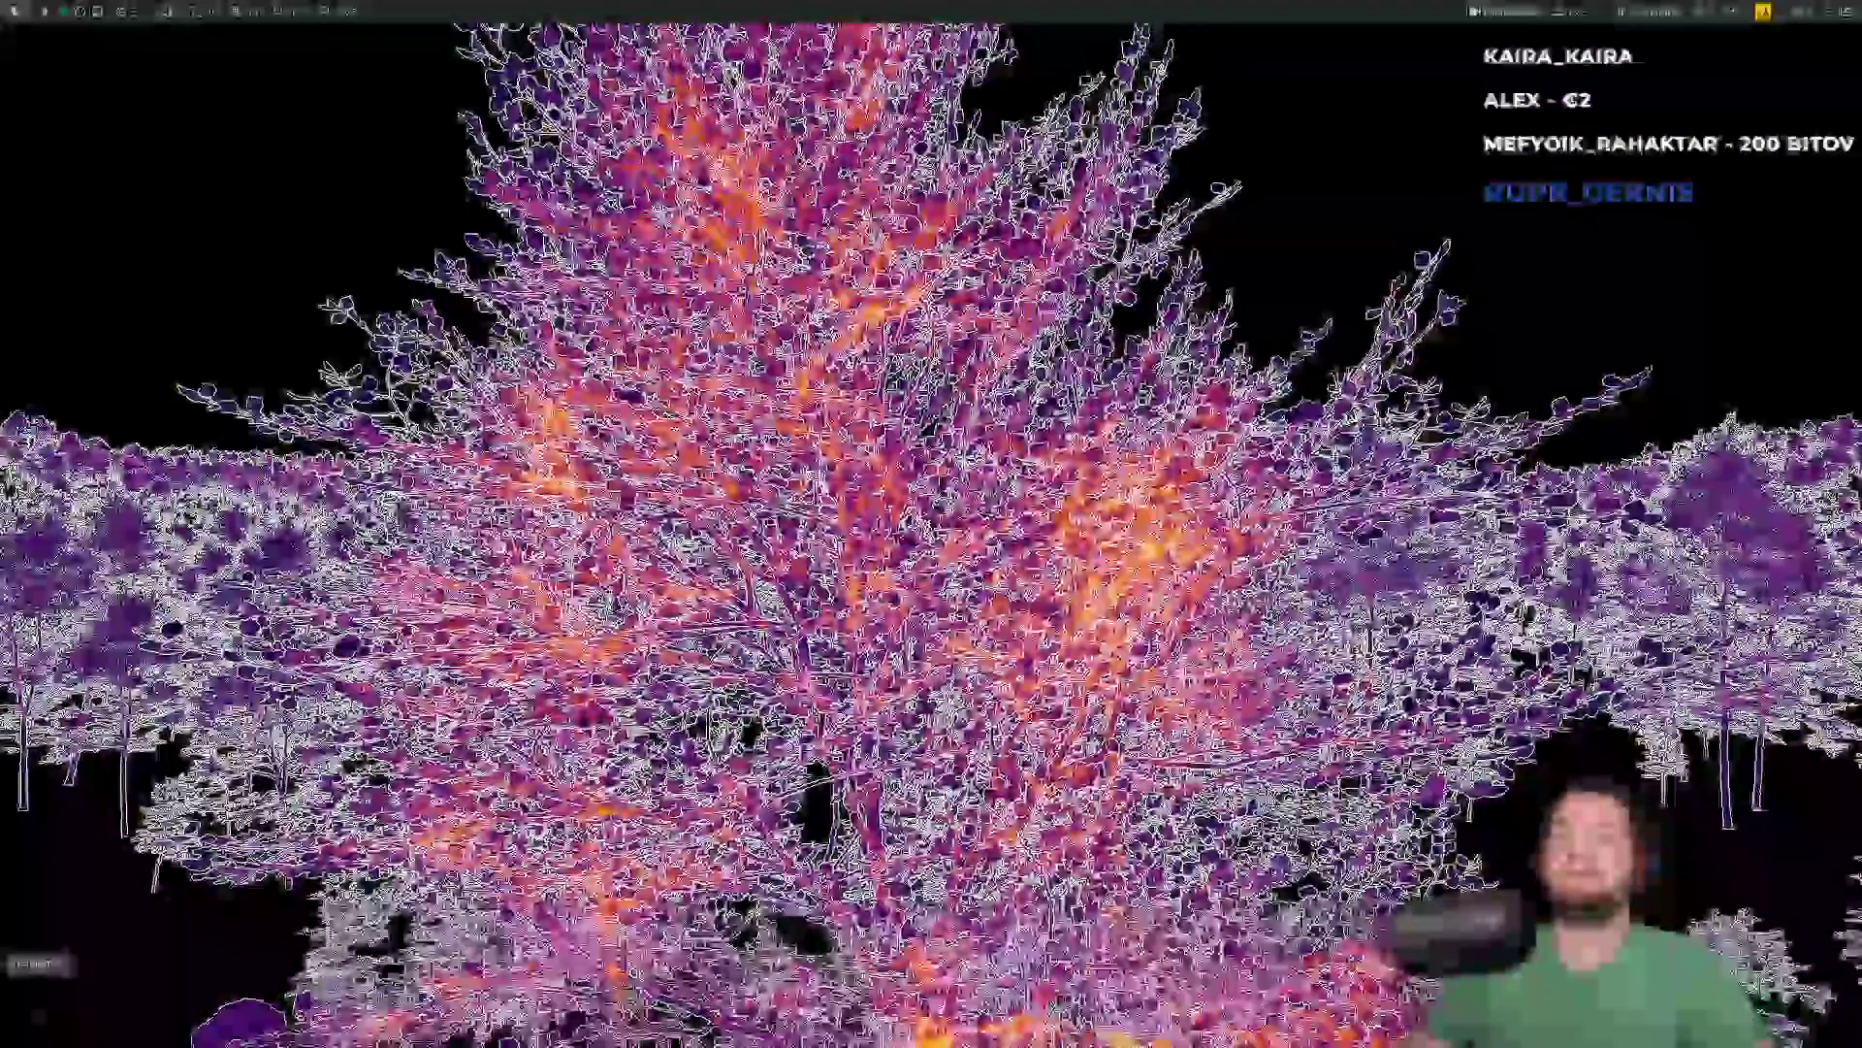
pyautogui.scroll(2, 932, 524)
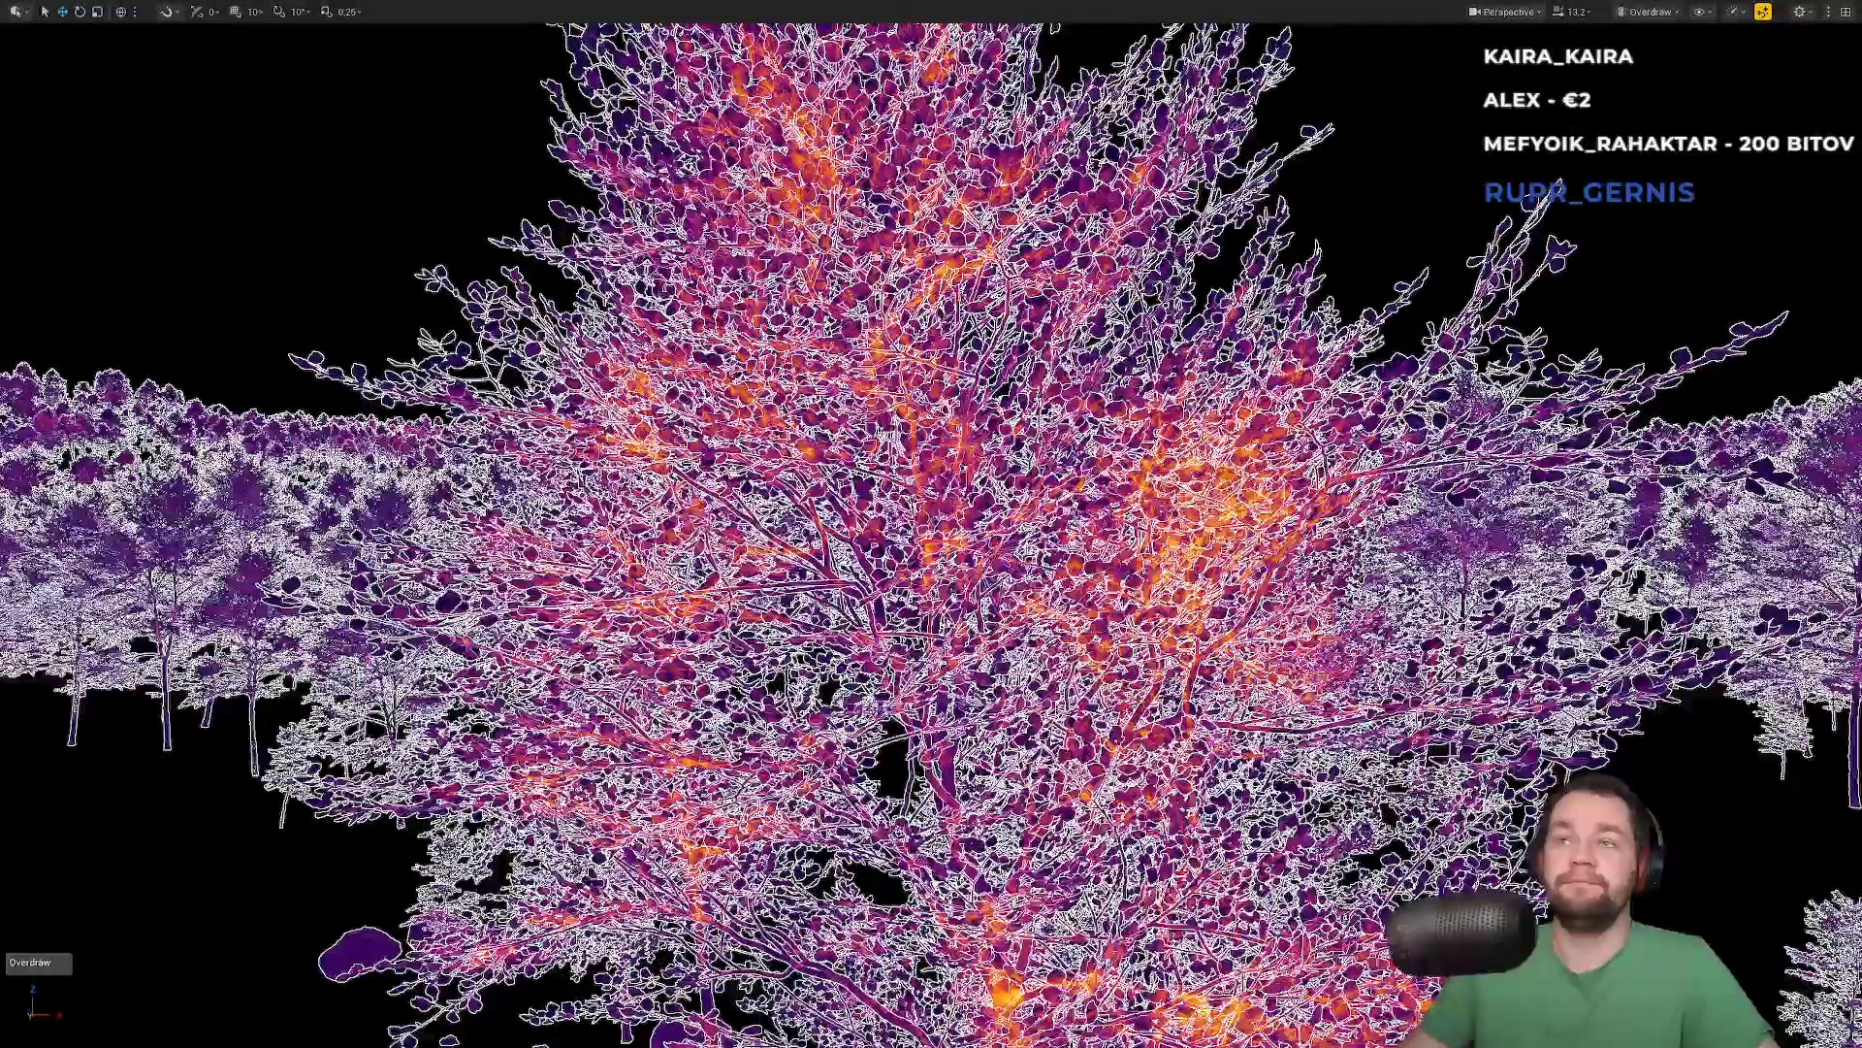
pyautogui.scroll(-5, 931, 524)
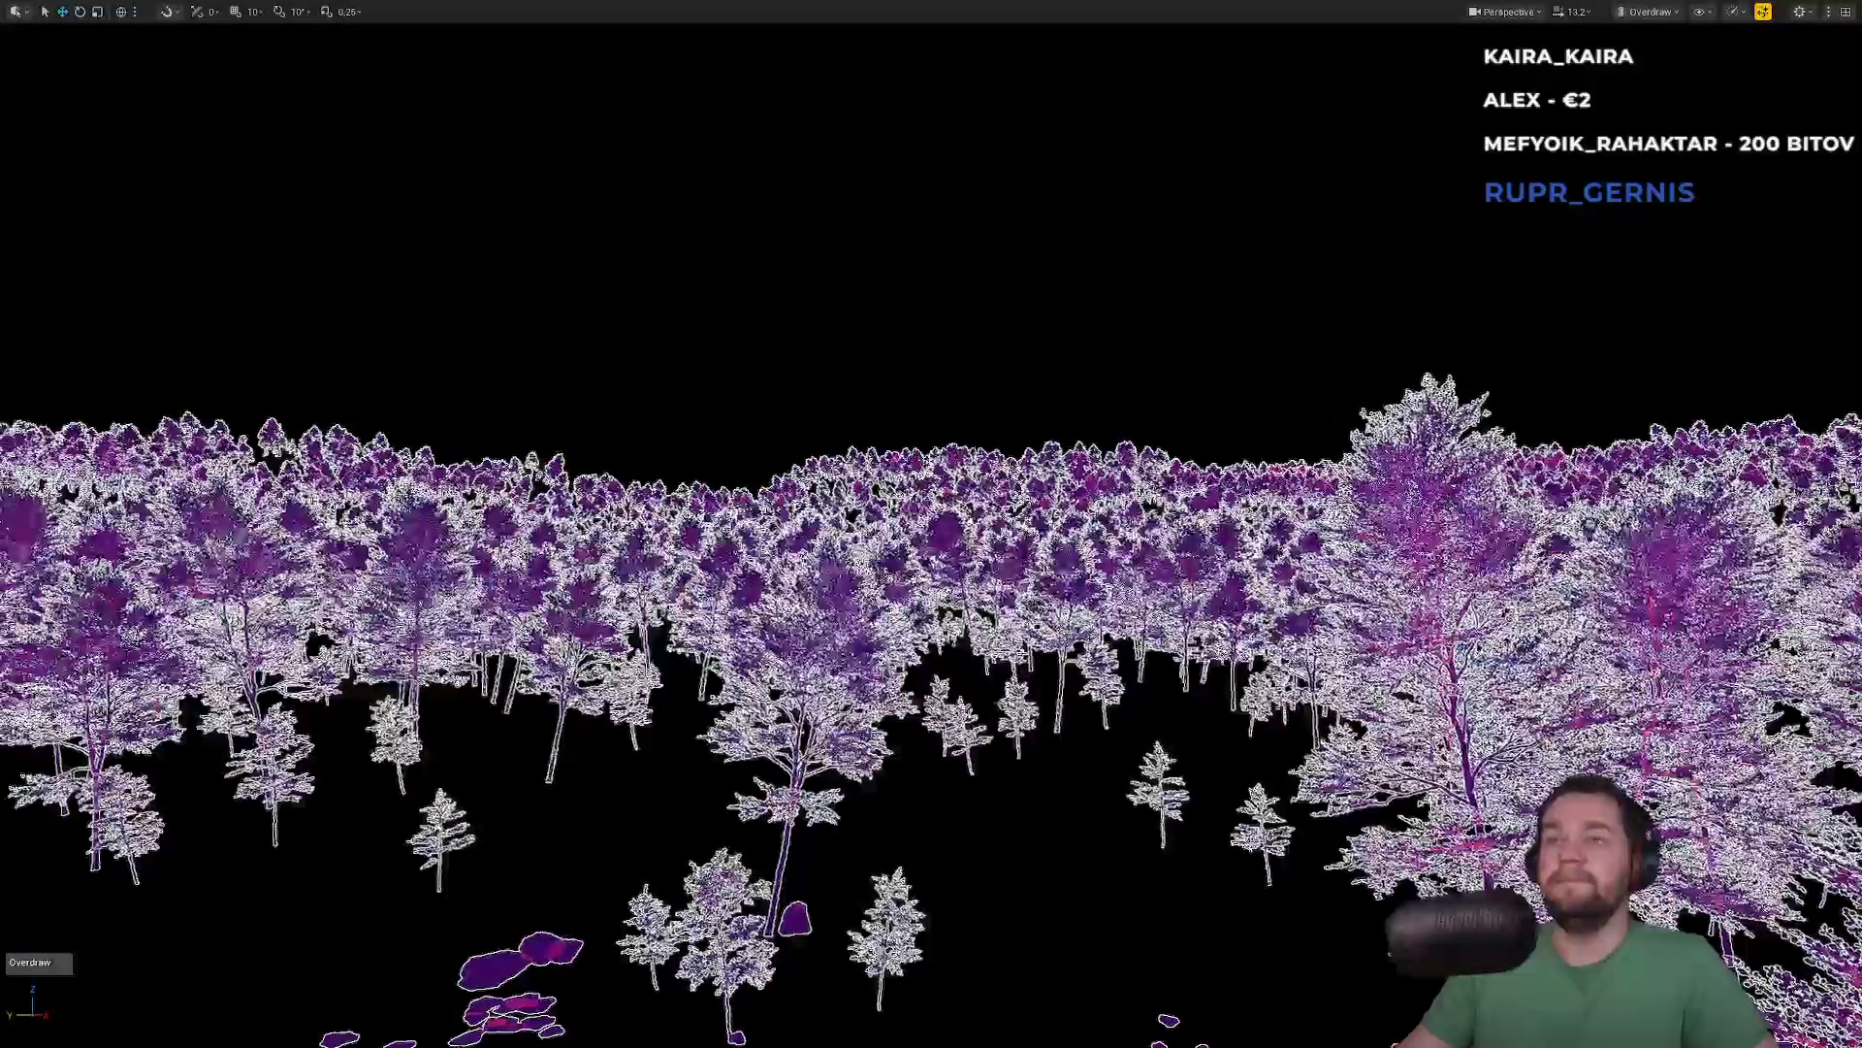
pyautogui.press('F11')
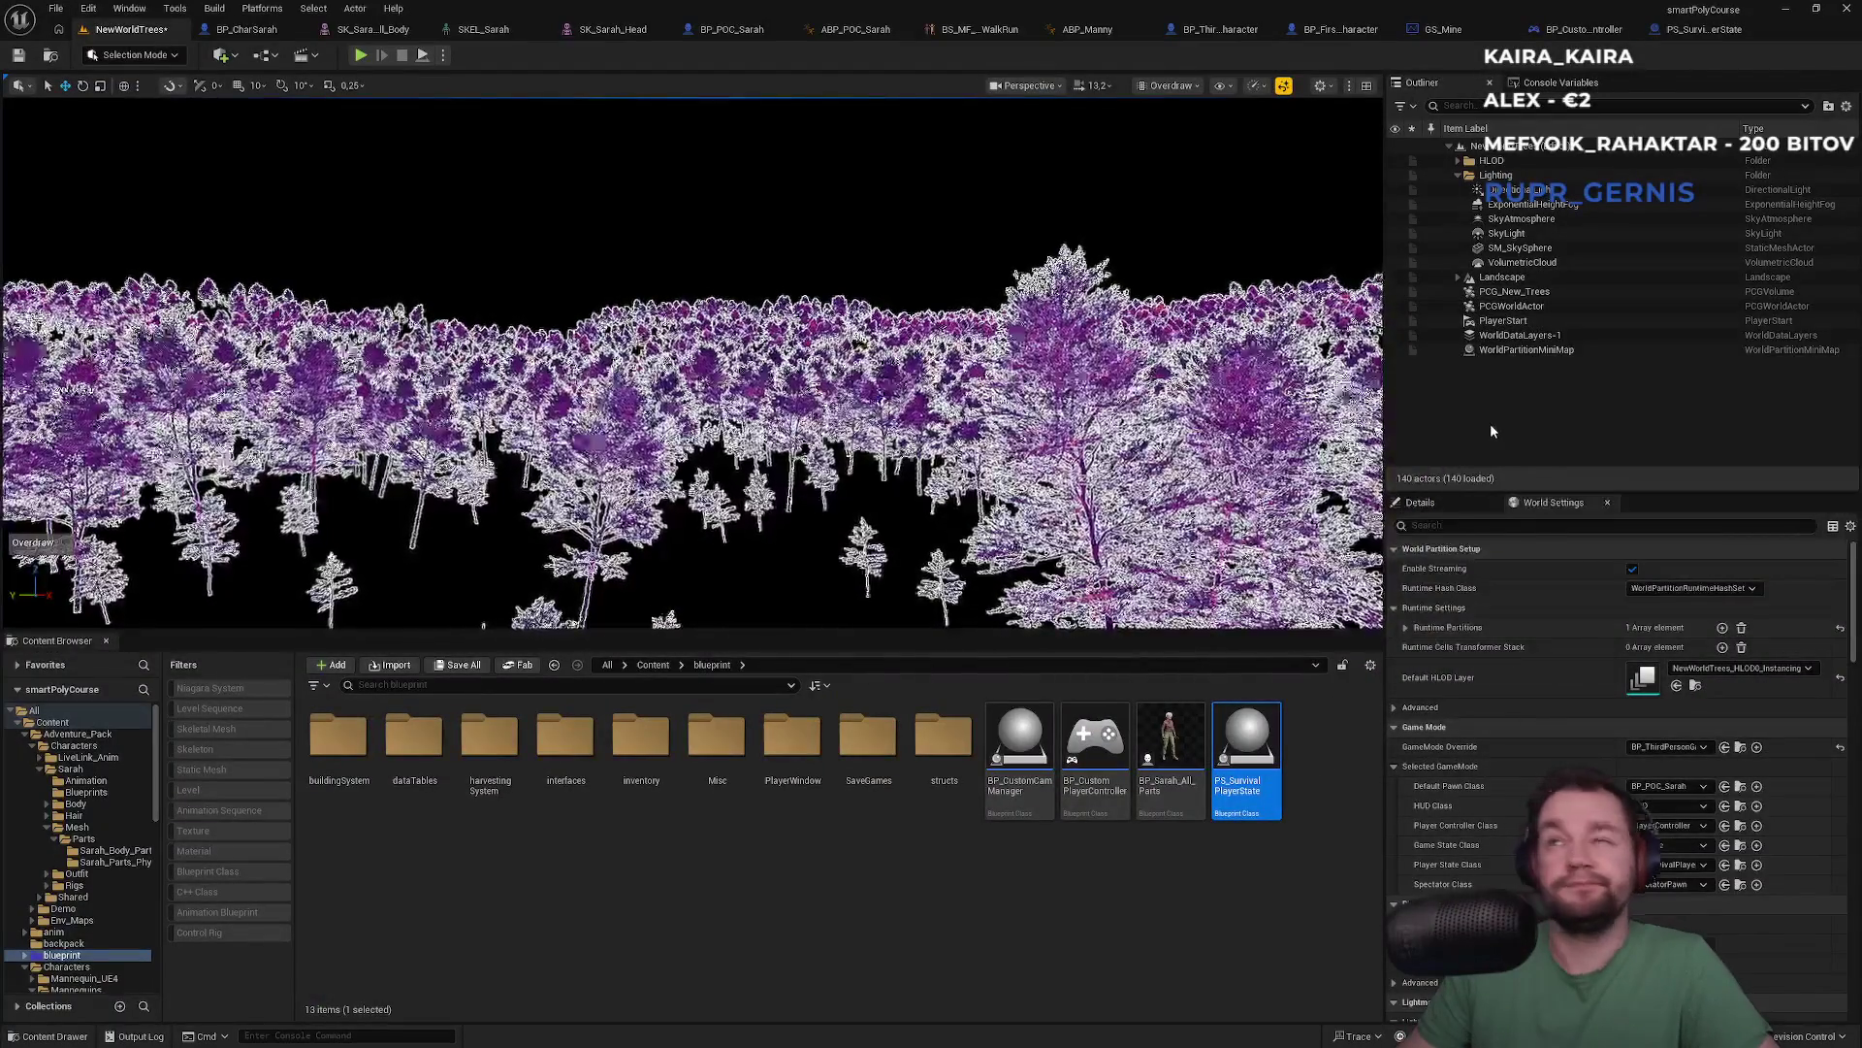
# Clear the selection and navigate from the top Content folder into the trees folder
pyautogui.click(983, 891)
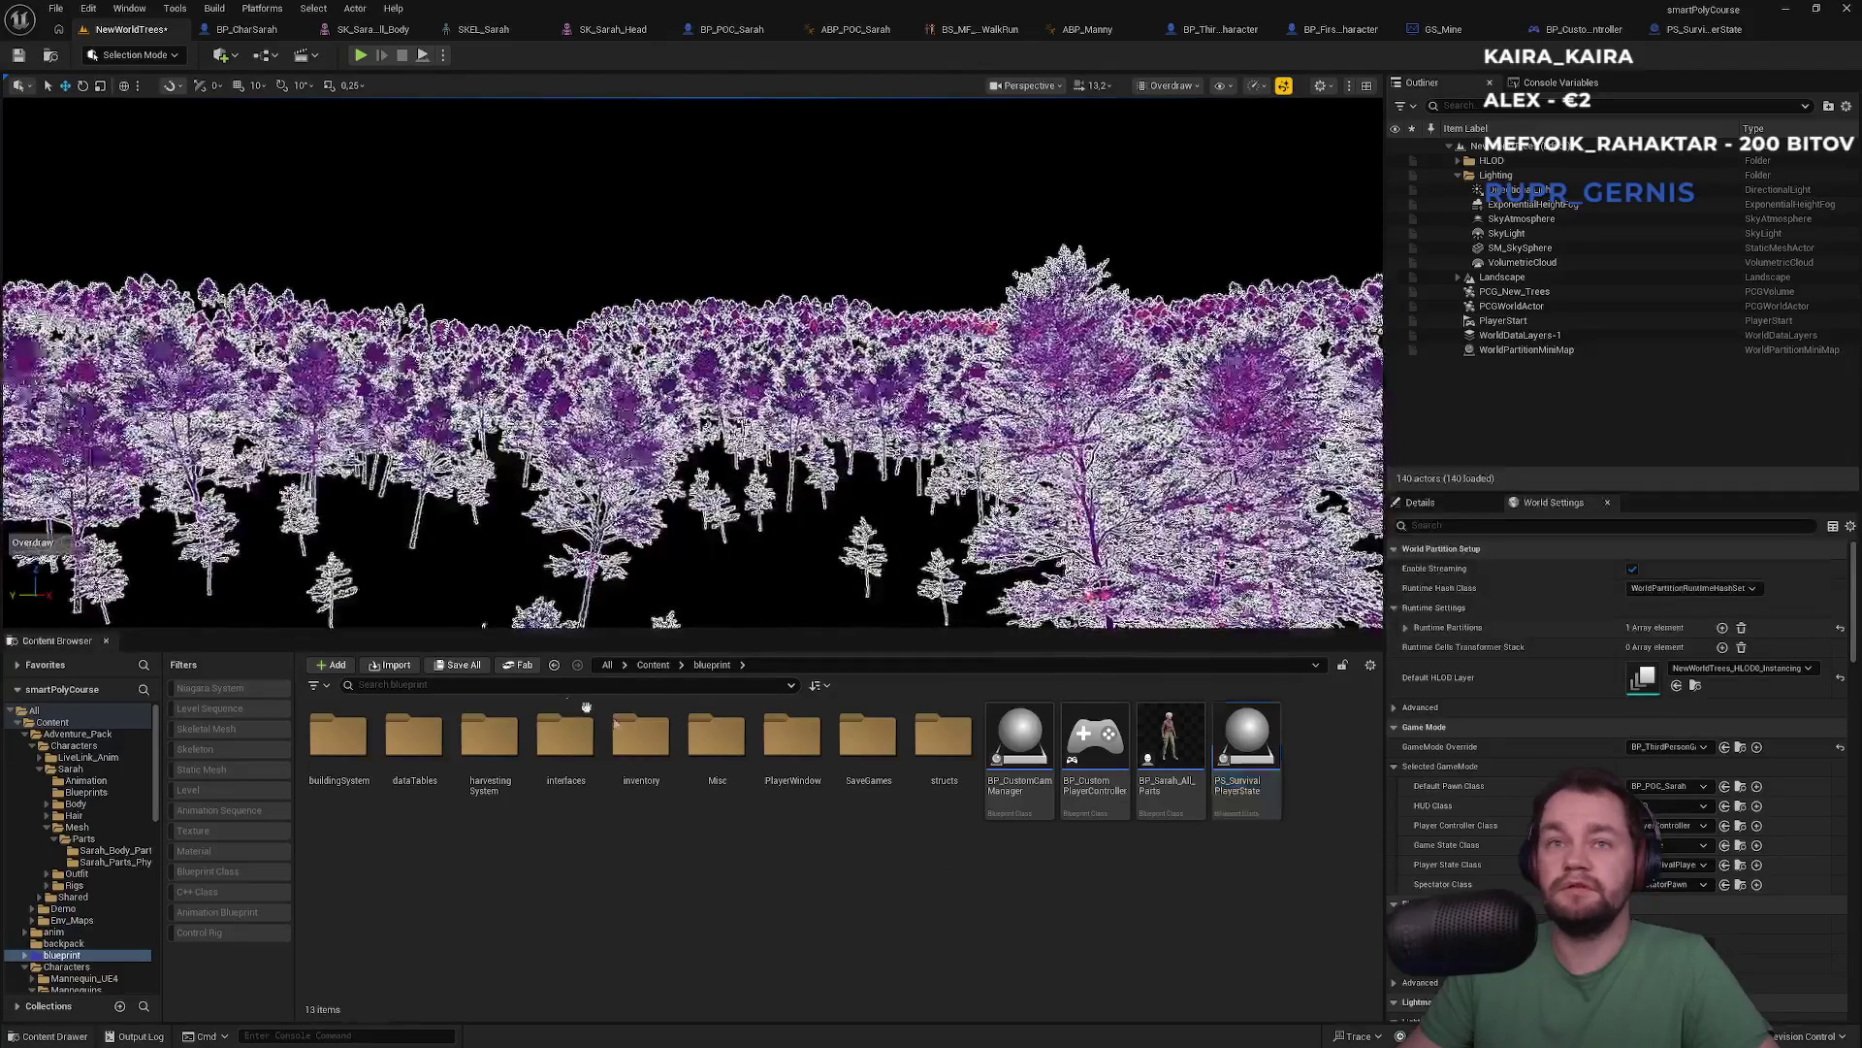
pyautogui.click(653, 665)
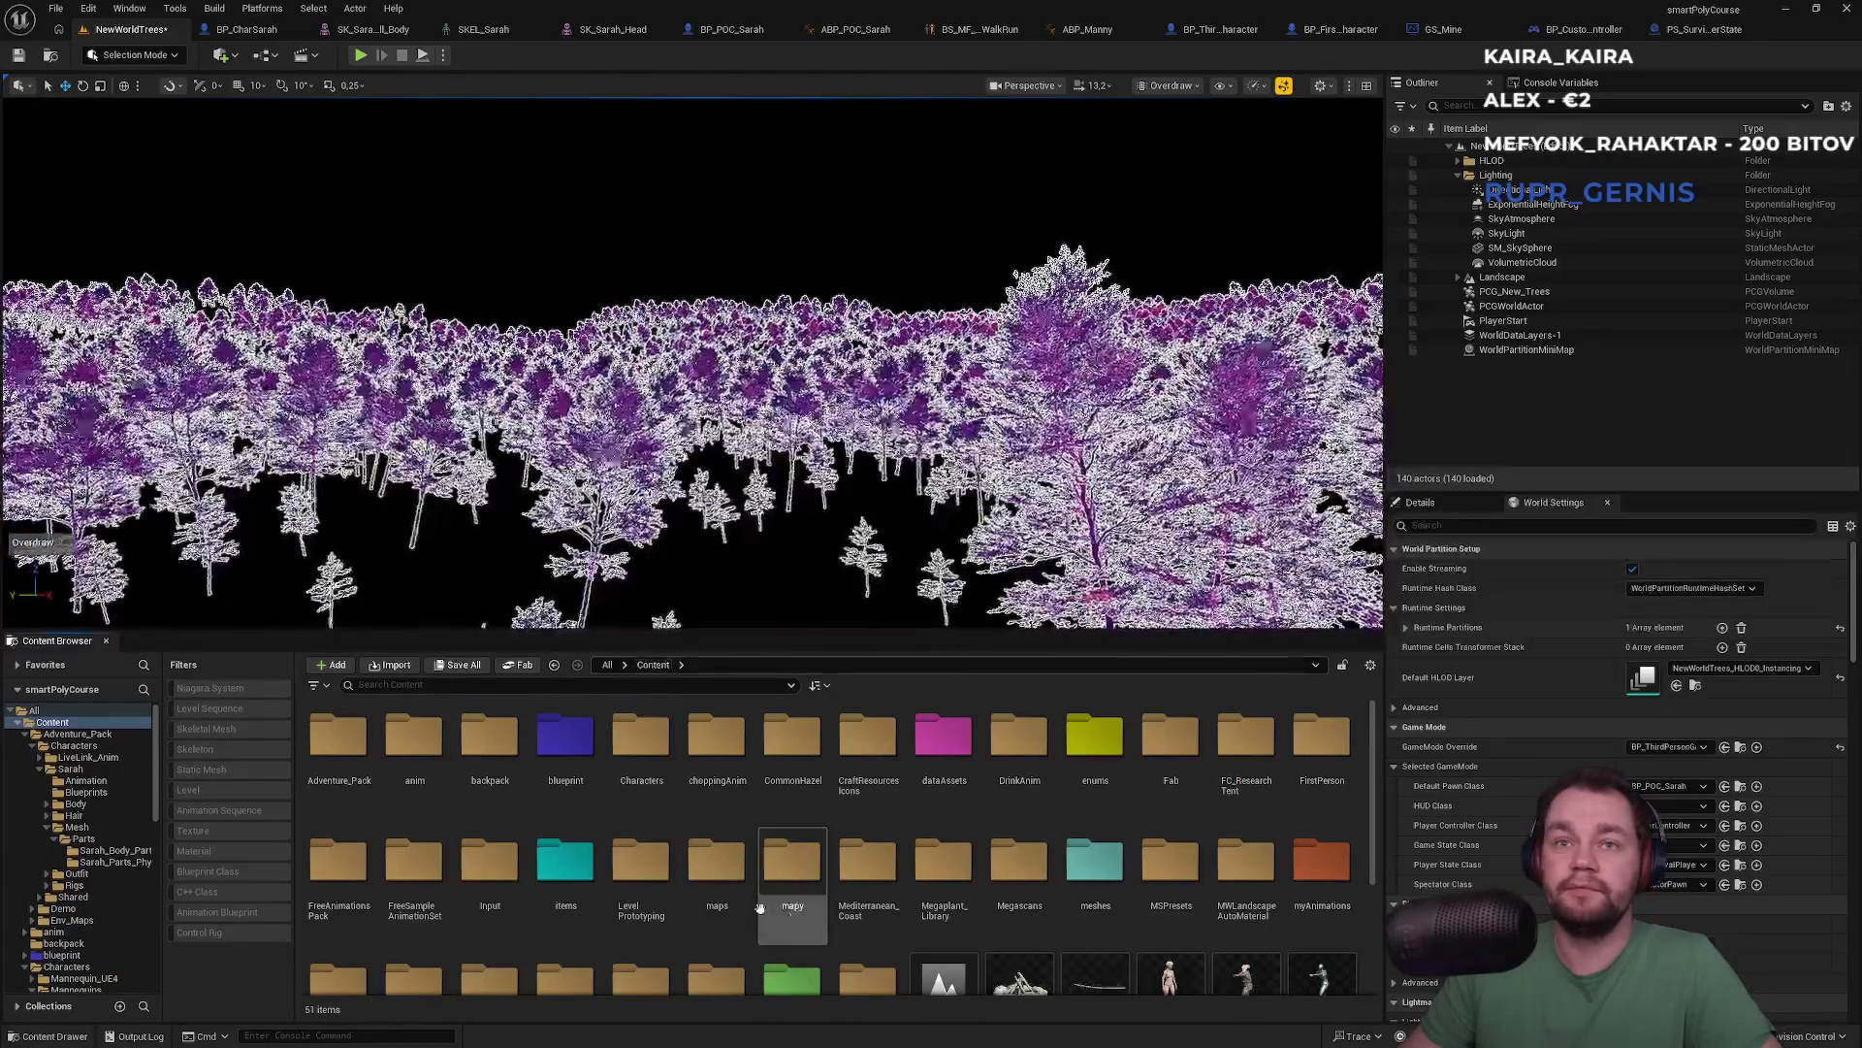
pyautogui.scroll(-2, 748, 904)
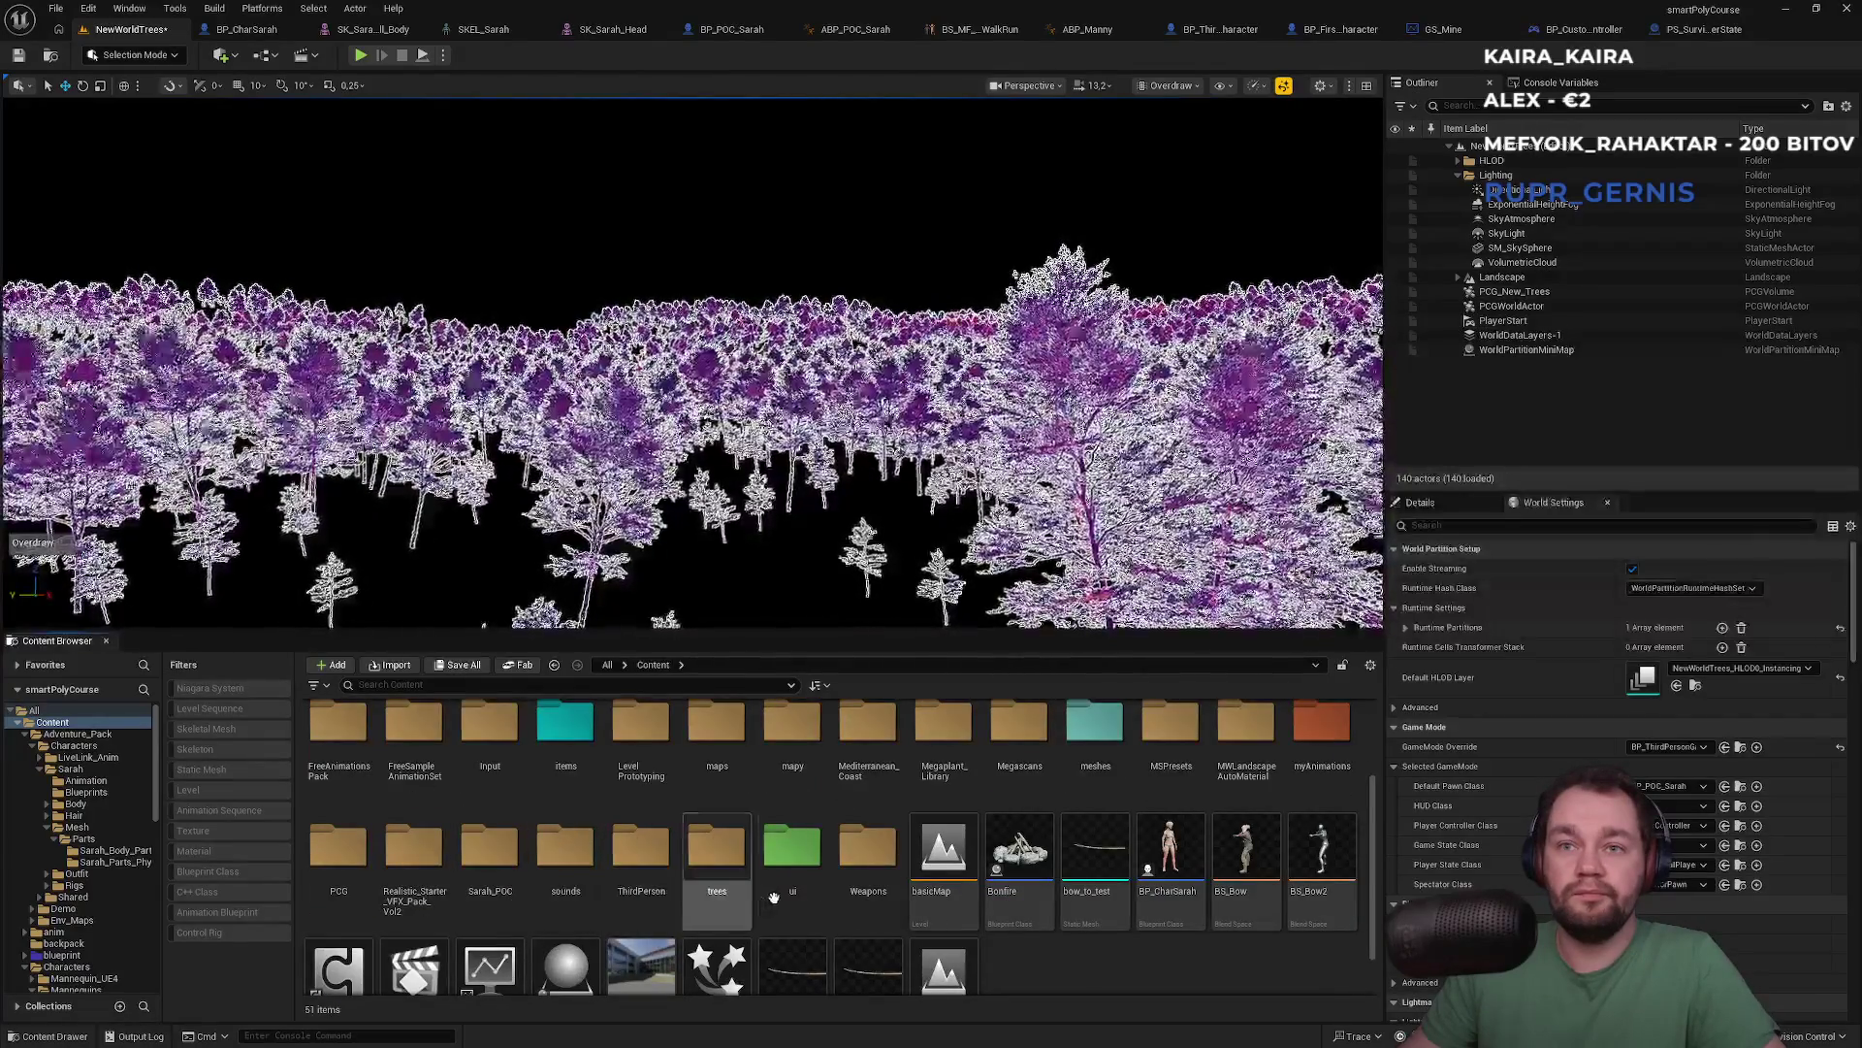
pyautogui.doubleClick(708, 905)
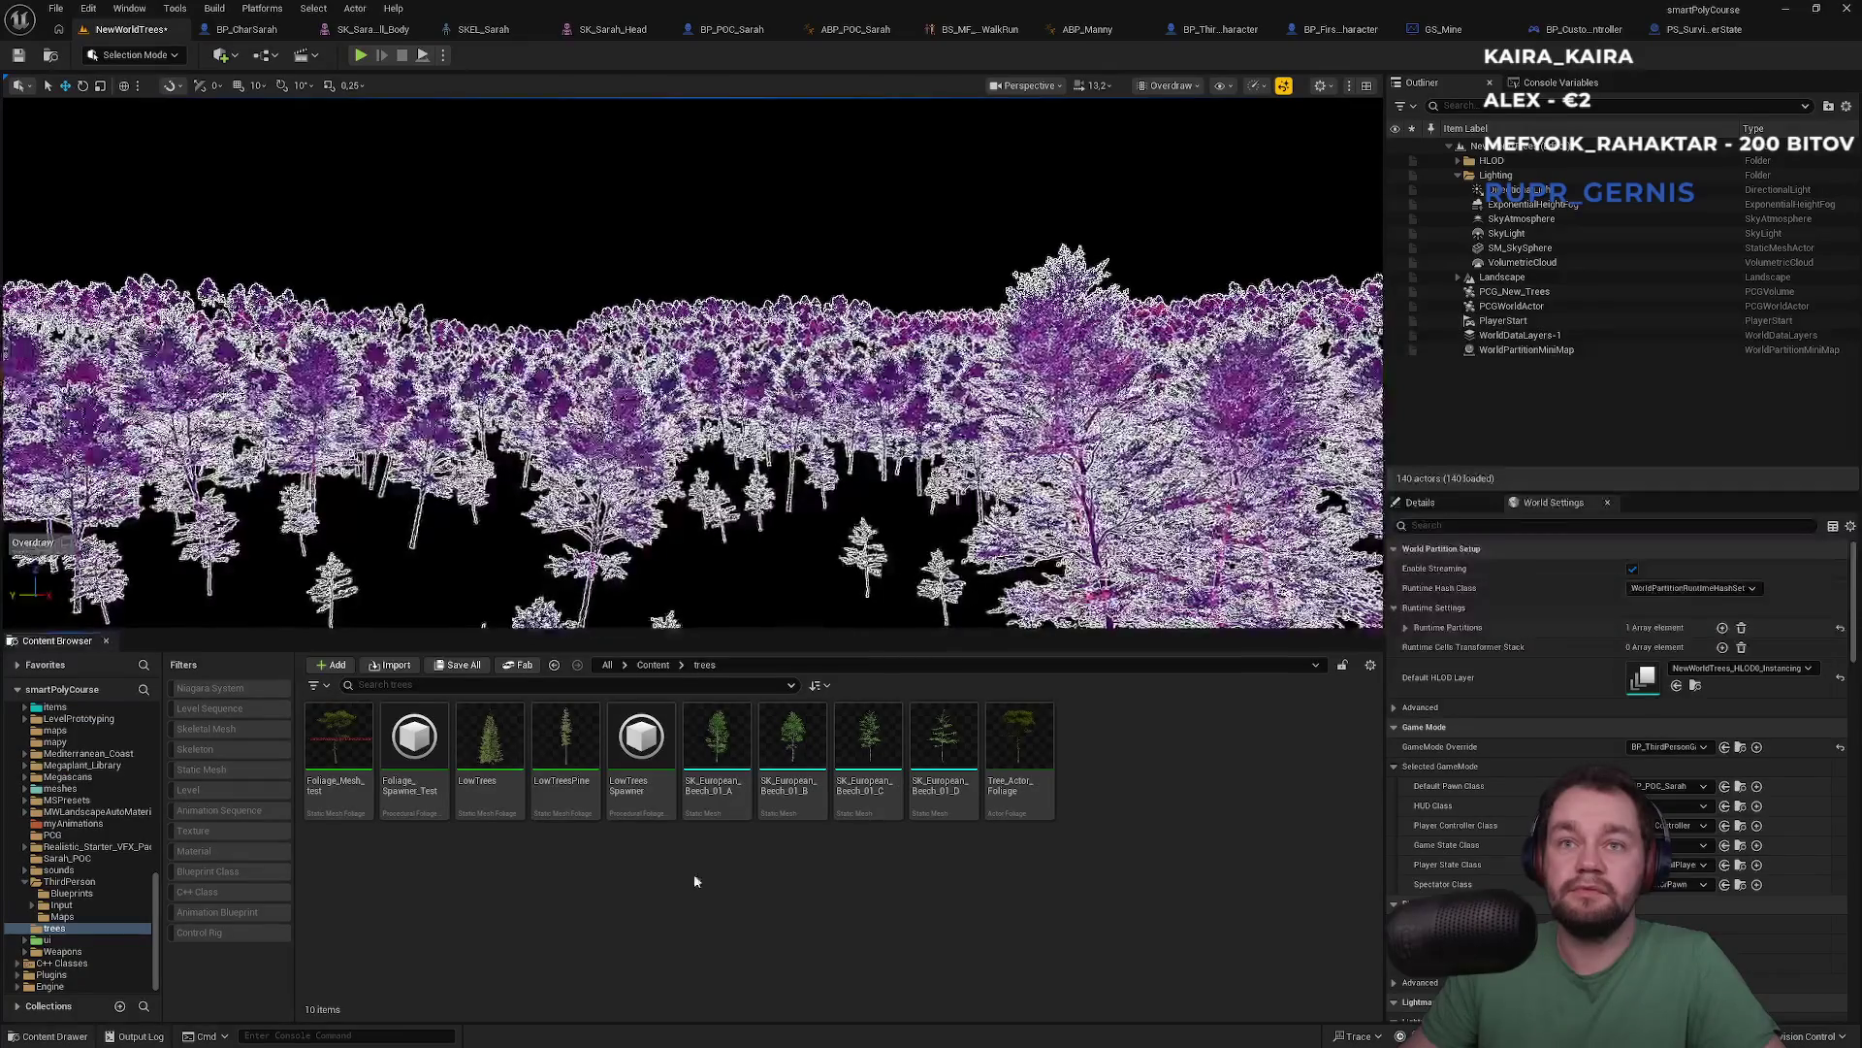
# Select SK_European_Beech_01 A, B and C and edit them together in the Property Matrix
pyautogui.click(733, 811)
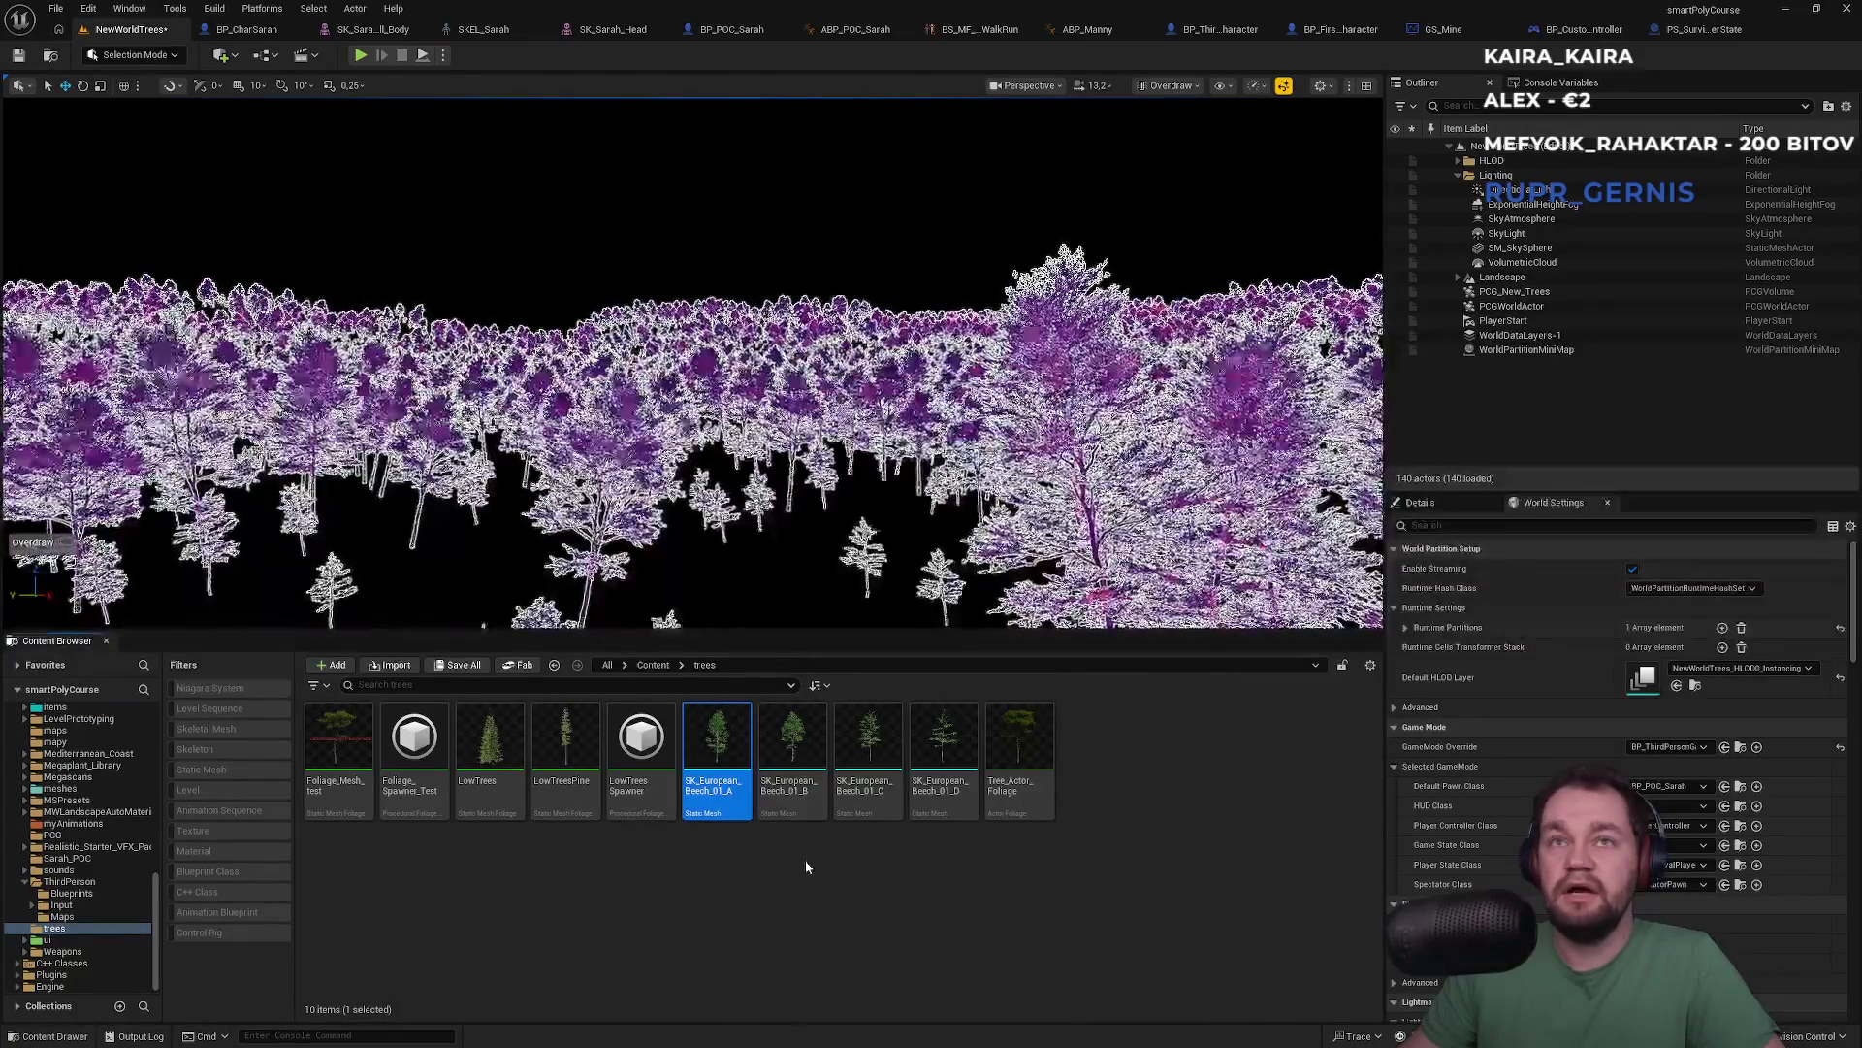
pyautogui.moveTo(768, 818)
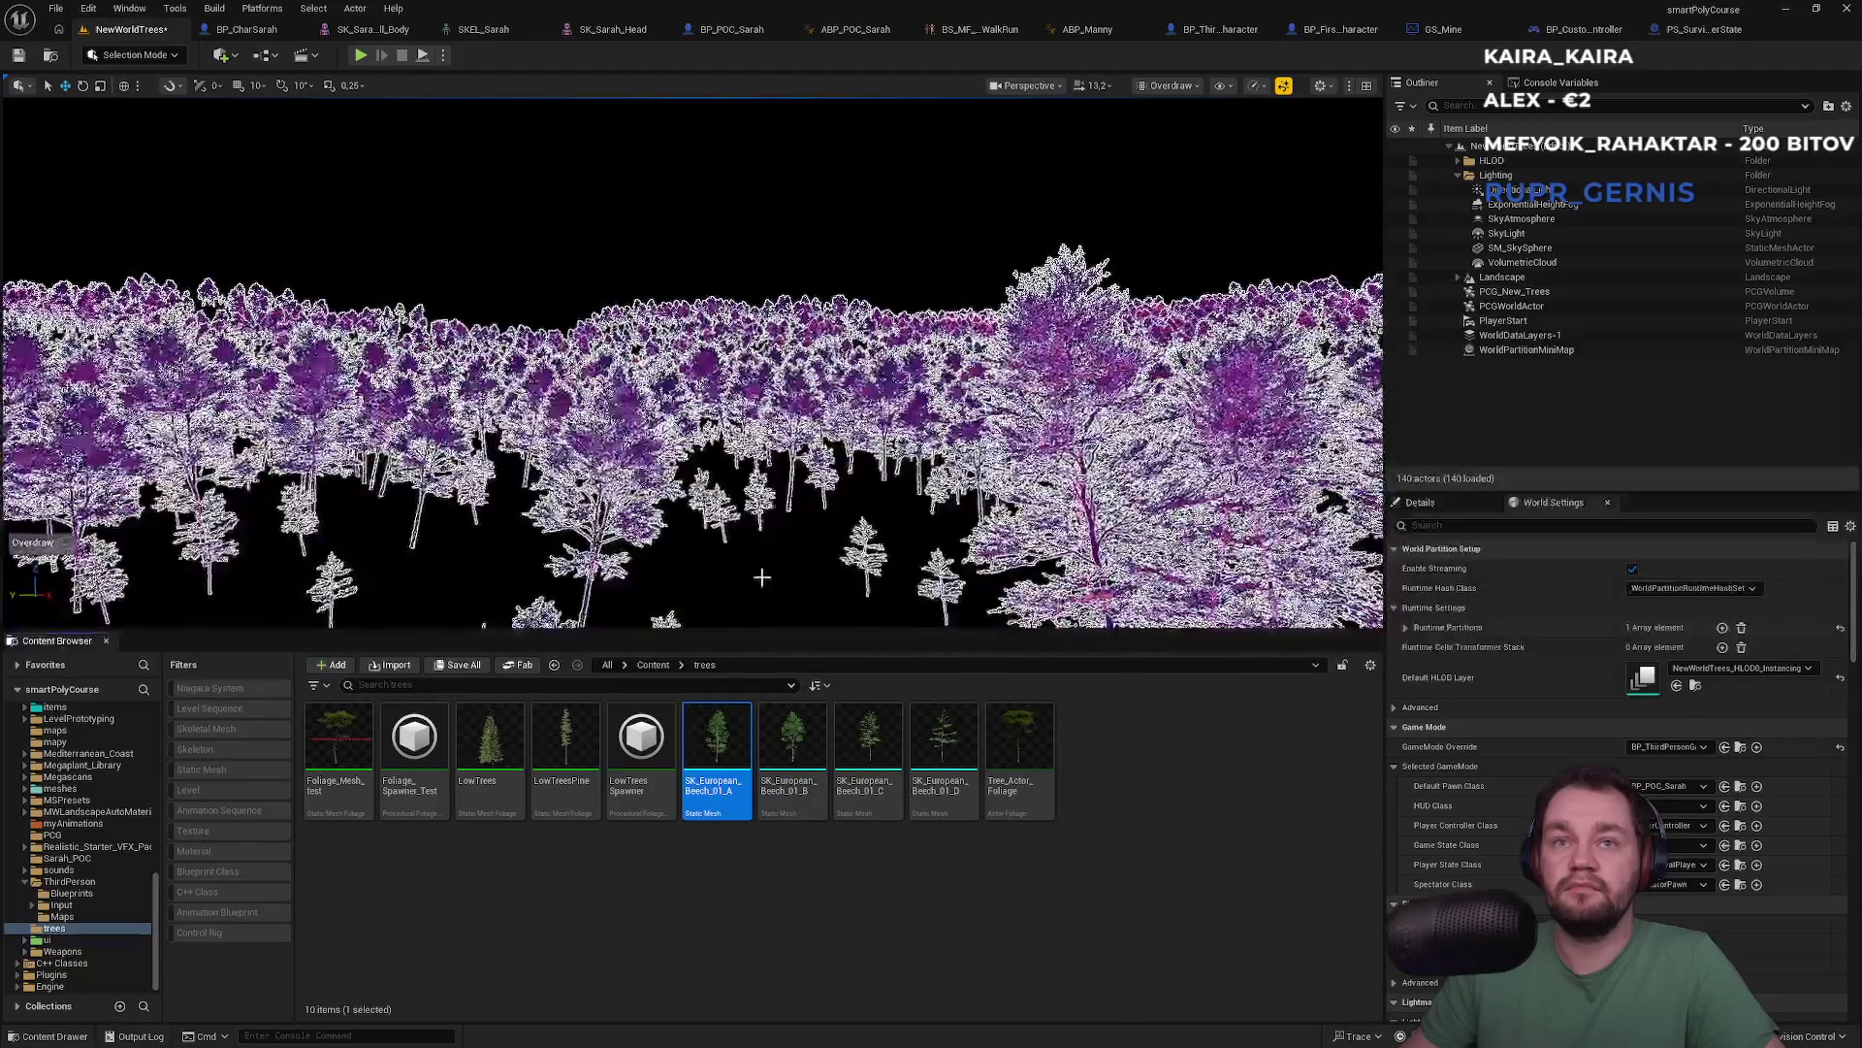
pyautogui.keyDown('shift'); pyautogui.click(870, 759); pyautogui.keyUp('shift')
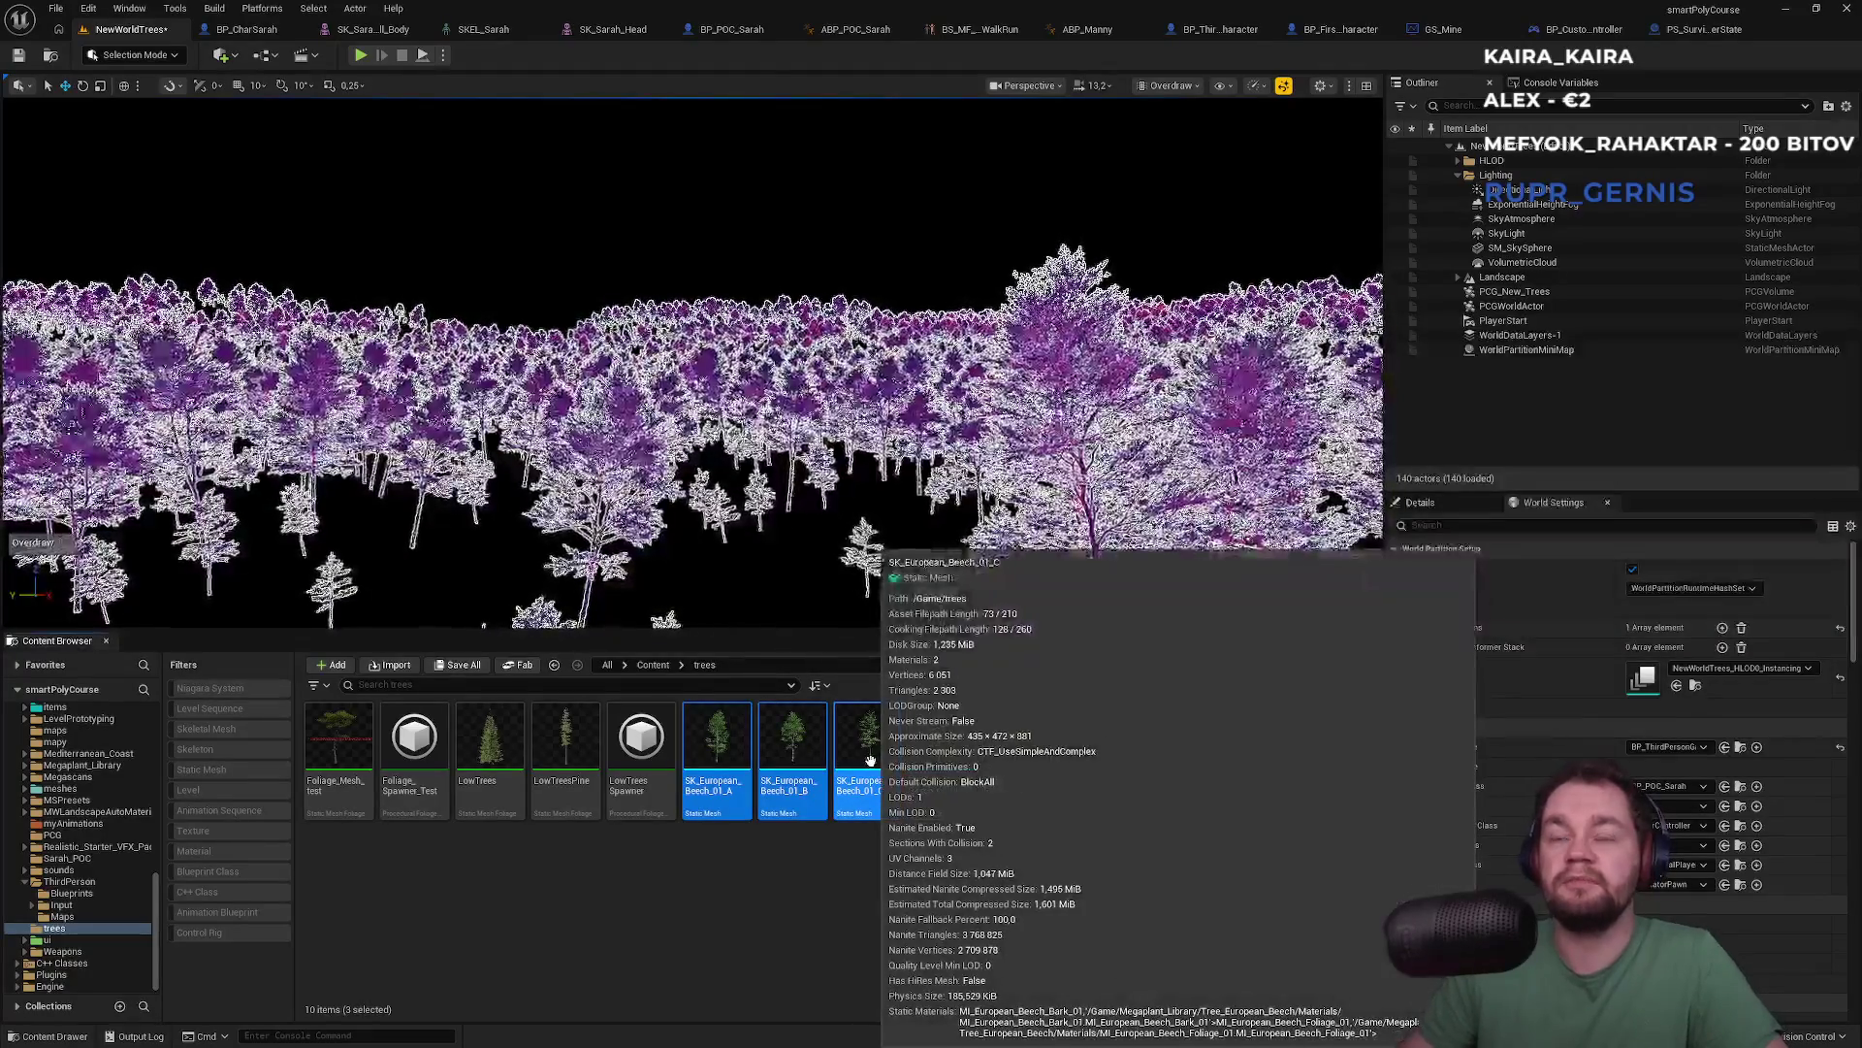
pyautogui.rightClick(870, 760)
pyautogui.moveTo(999, 286)
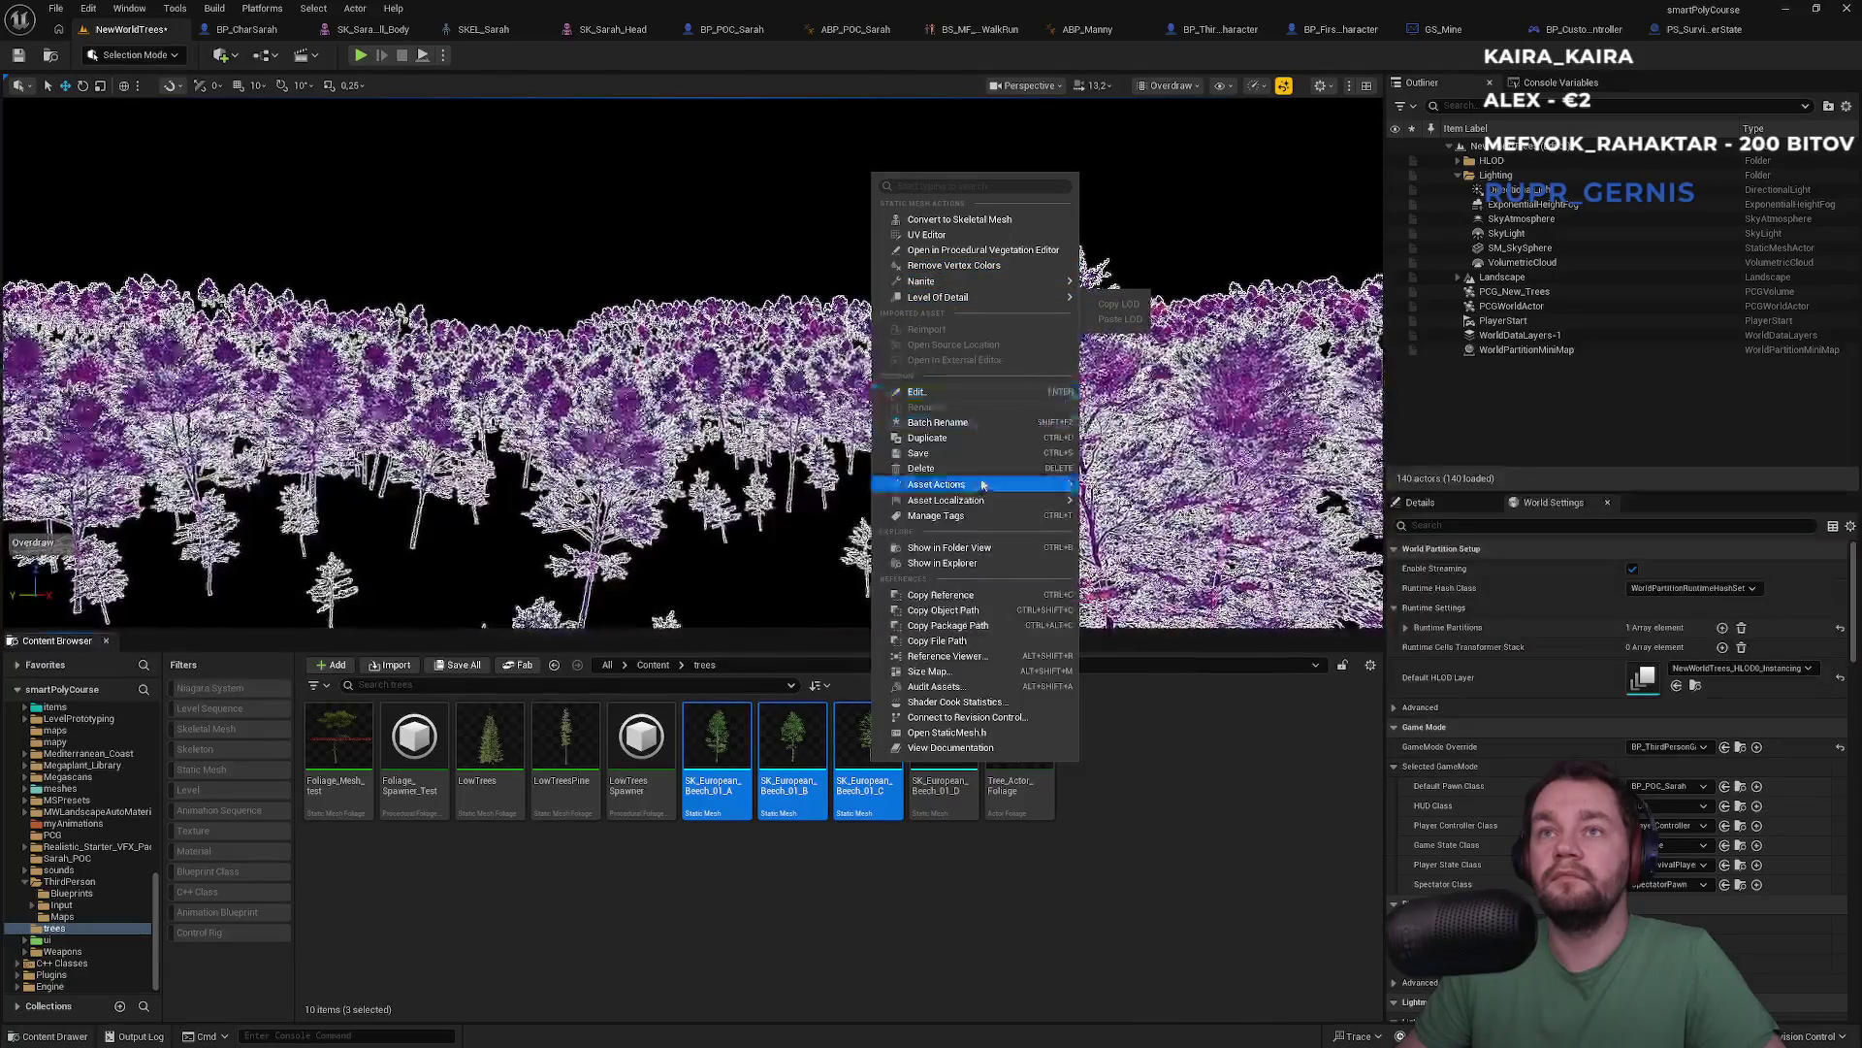
pyautogui.moveTo(983, 484)
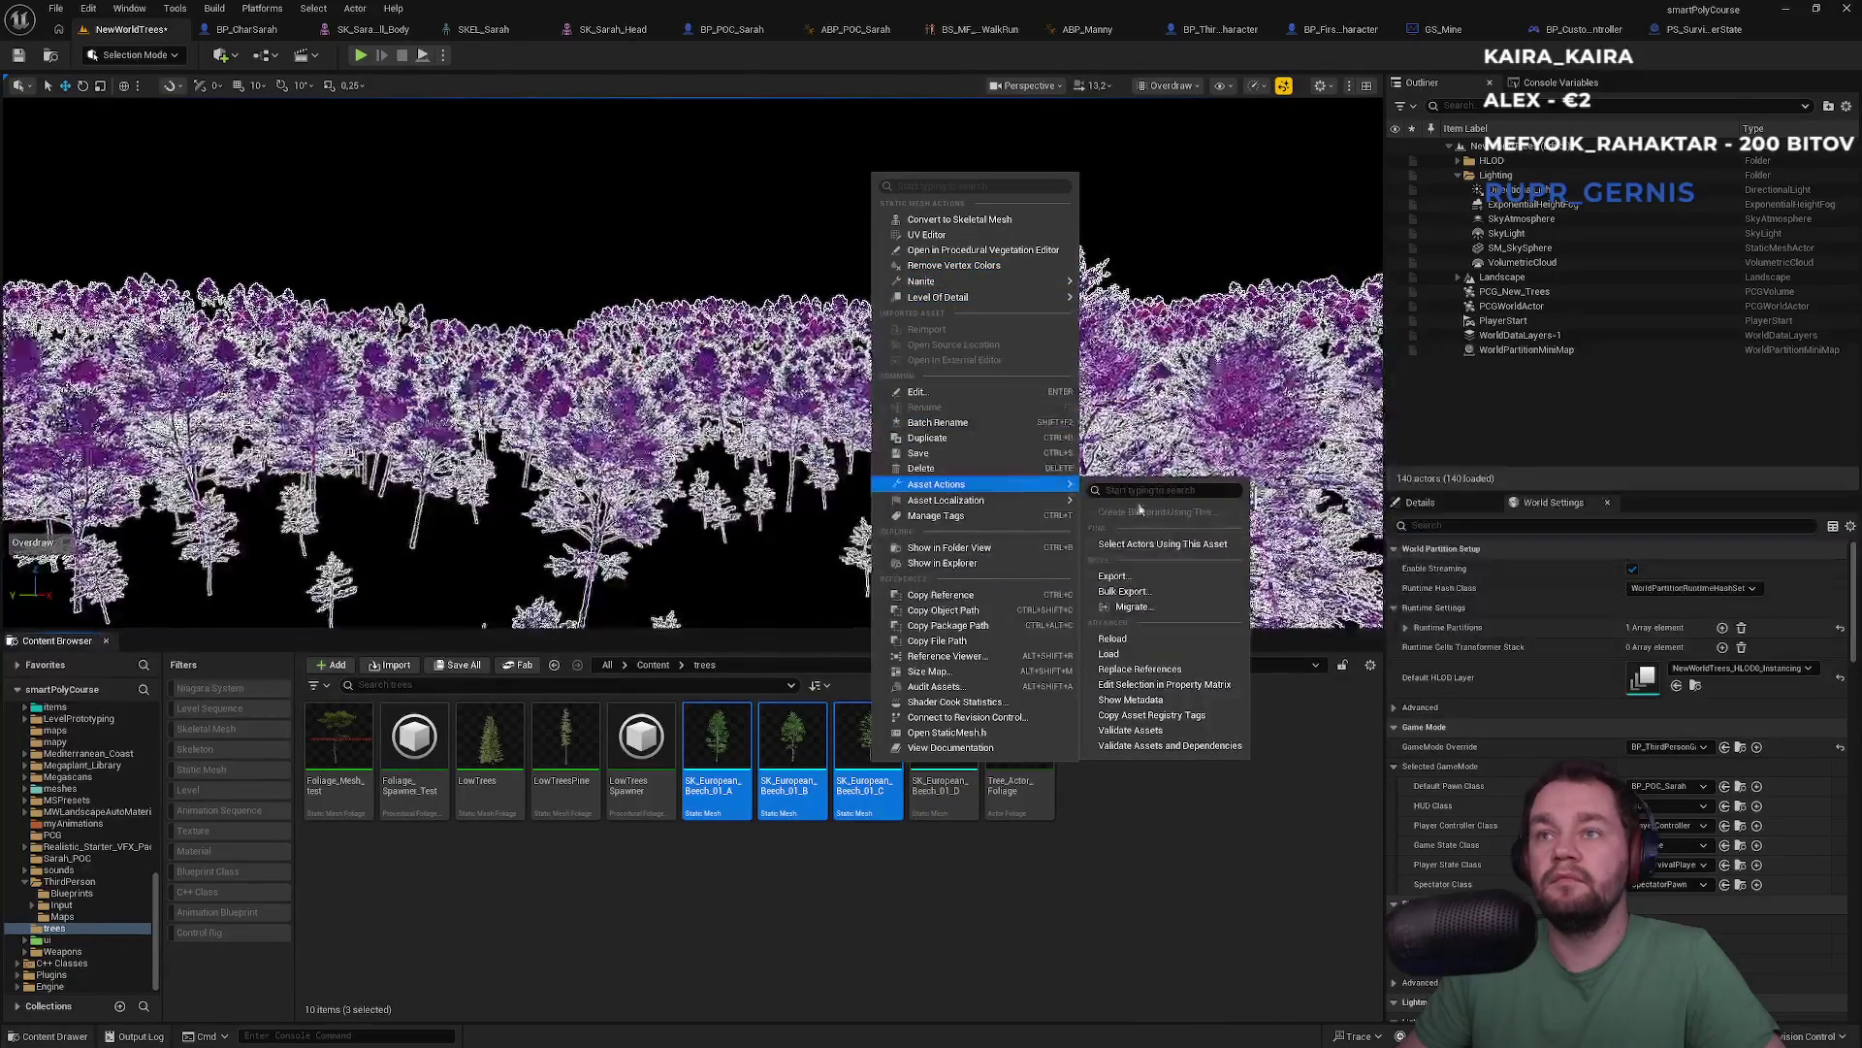
pyautogui.click(1129, 686)
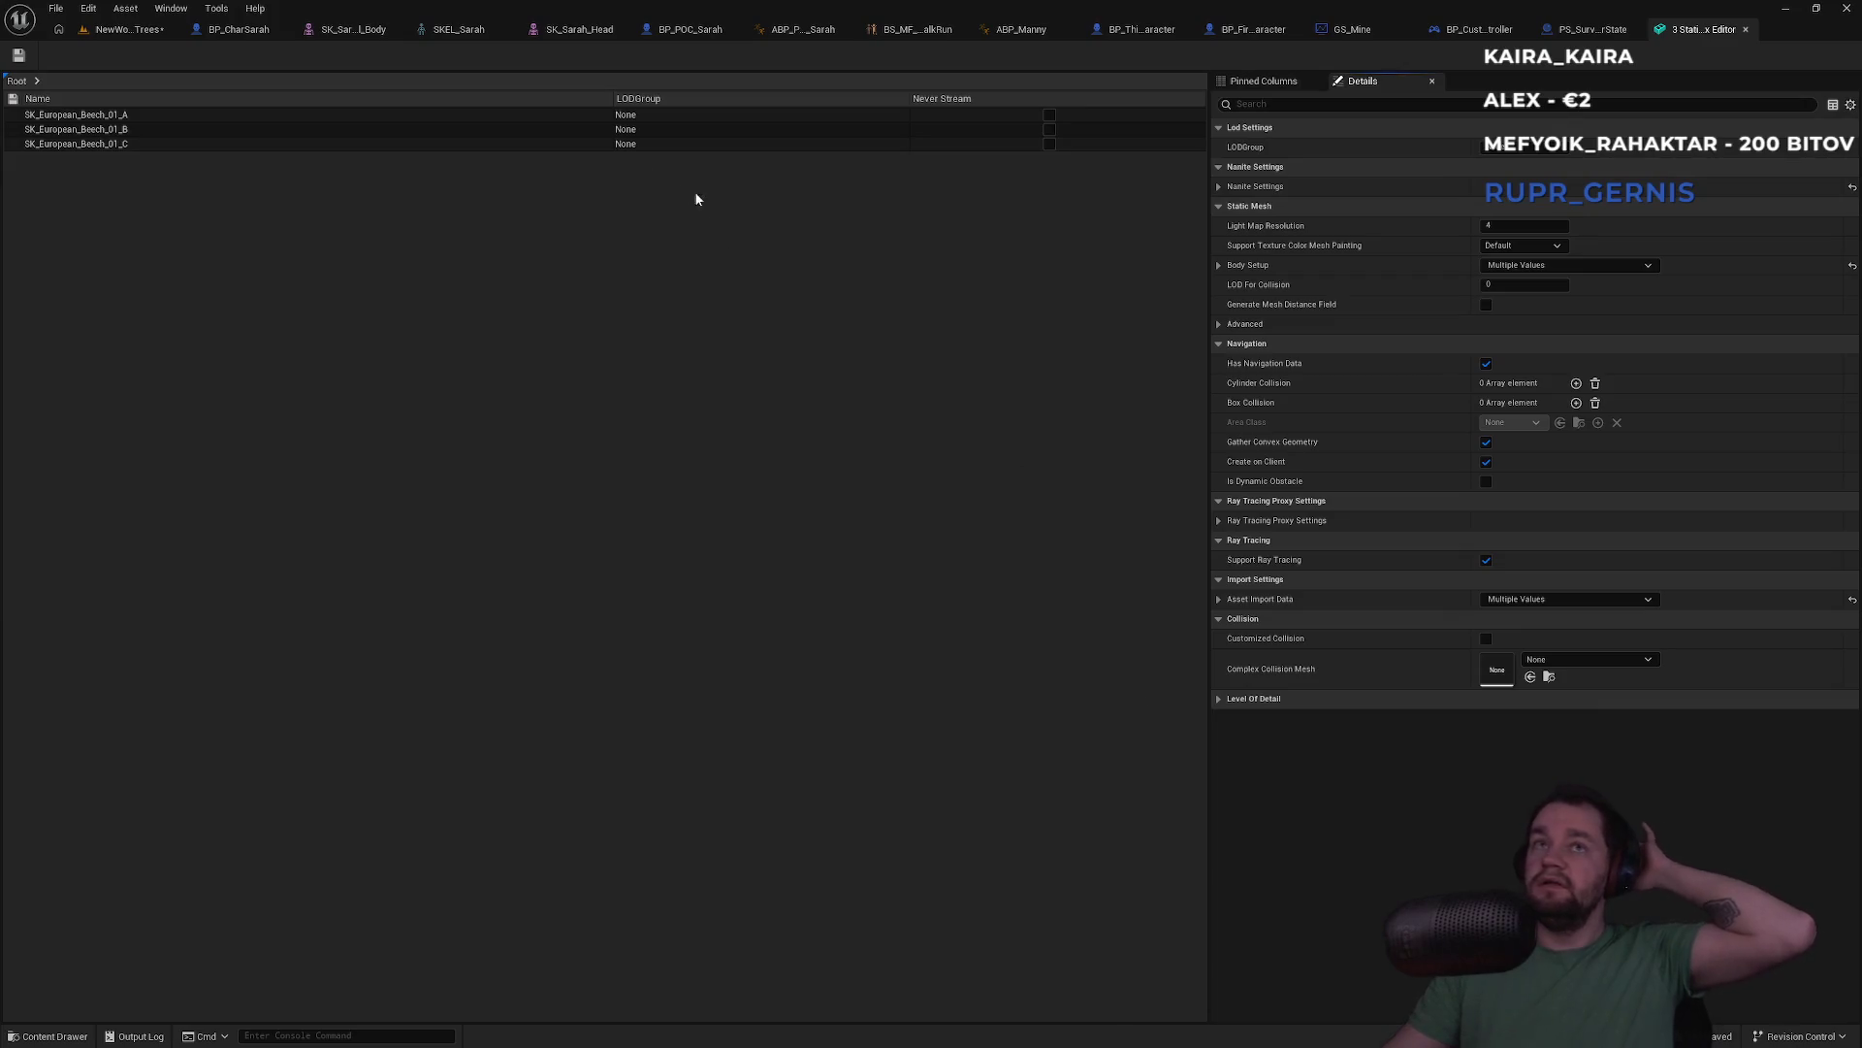
# Select all three beech rows and inspect the painting and import data options, leaving them unchanged
pyautogui.click(320, 117)
pyautogui.keyDown('shift'); pyautogui.click(314, 143); pyautogui.keyUp('shift')
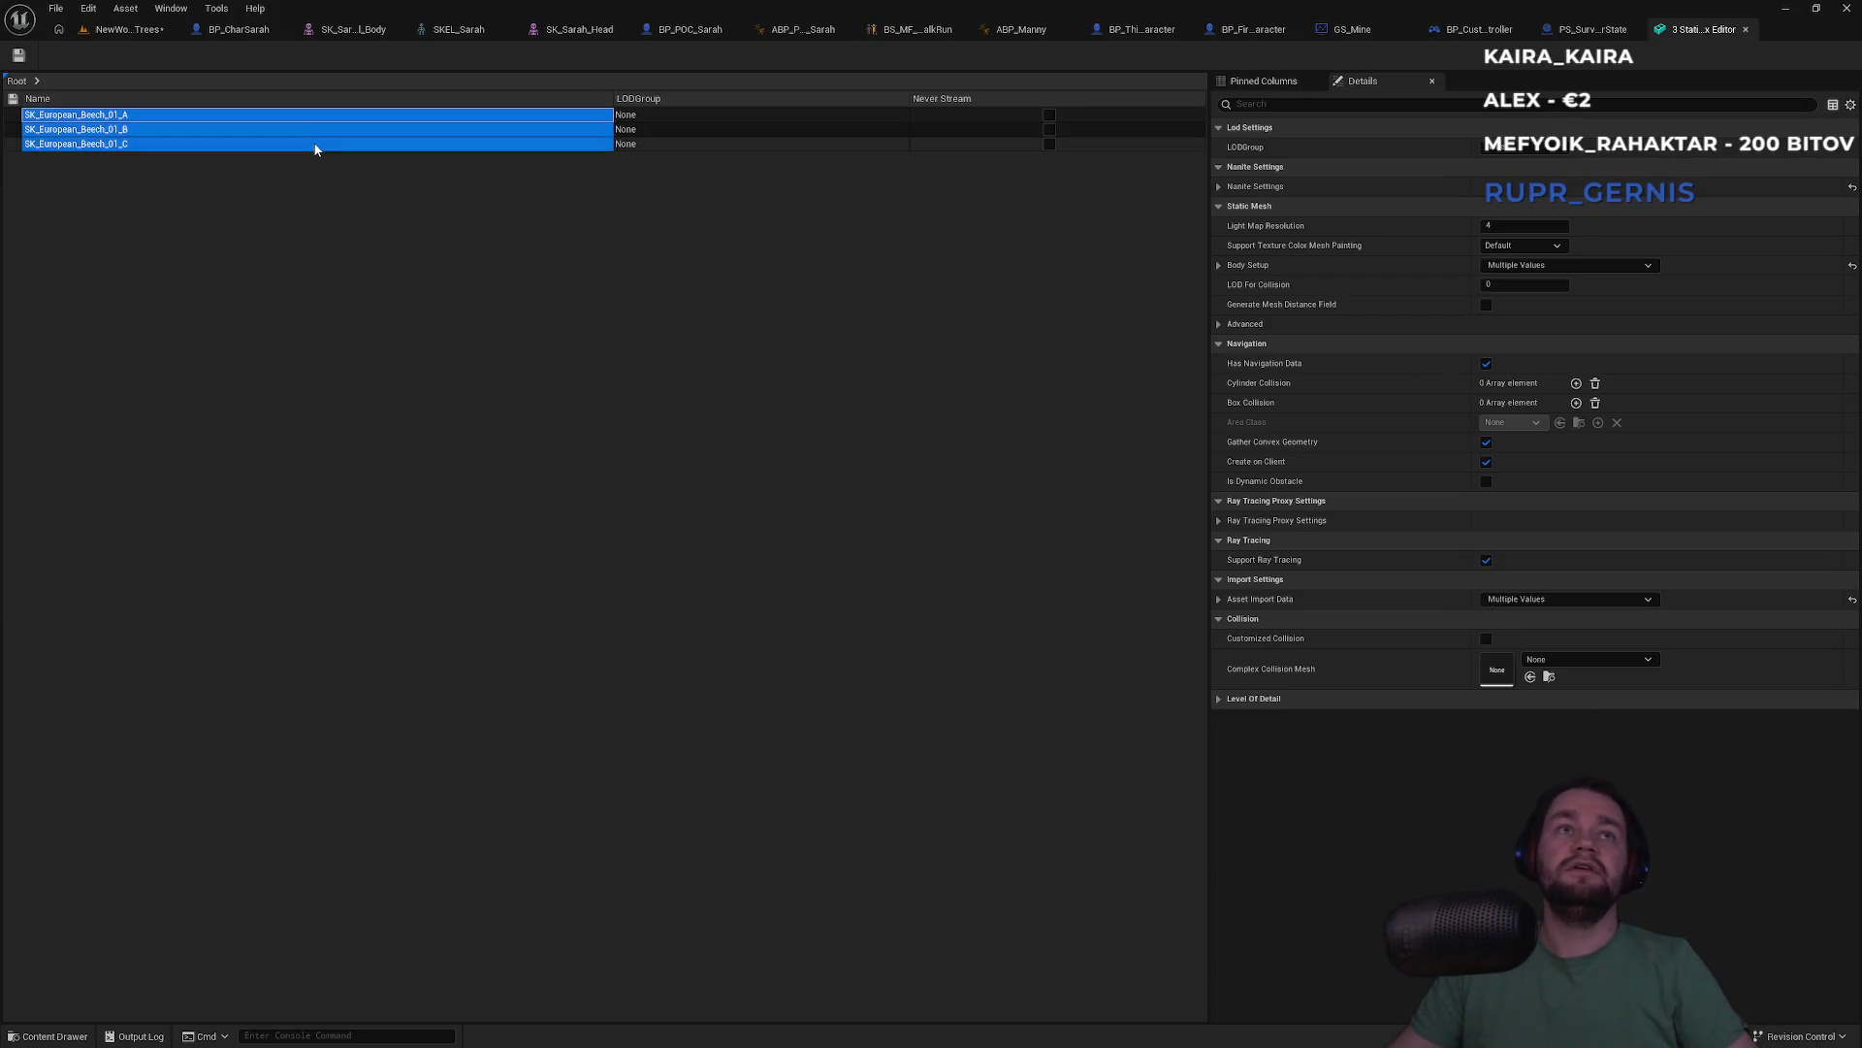
pyautogui.click(1521, 247)
pyautogui.click(1525, 250)
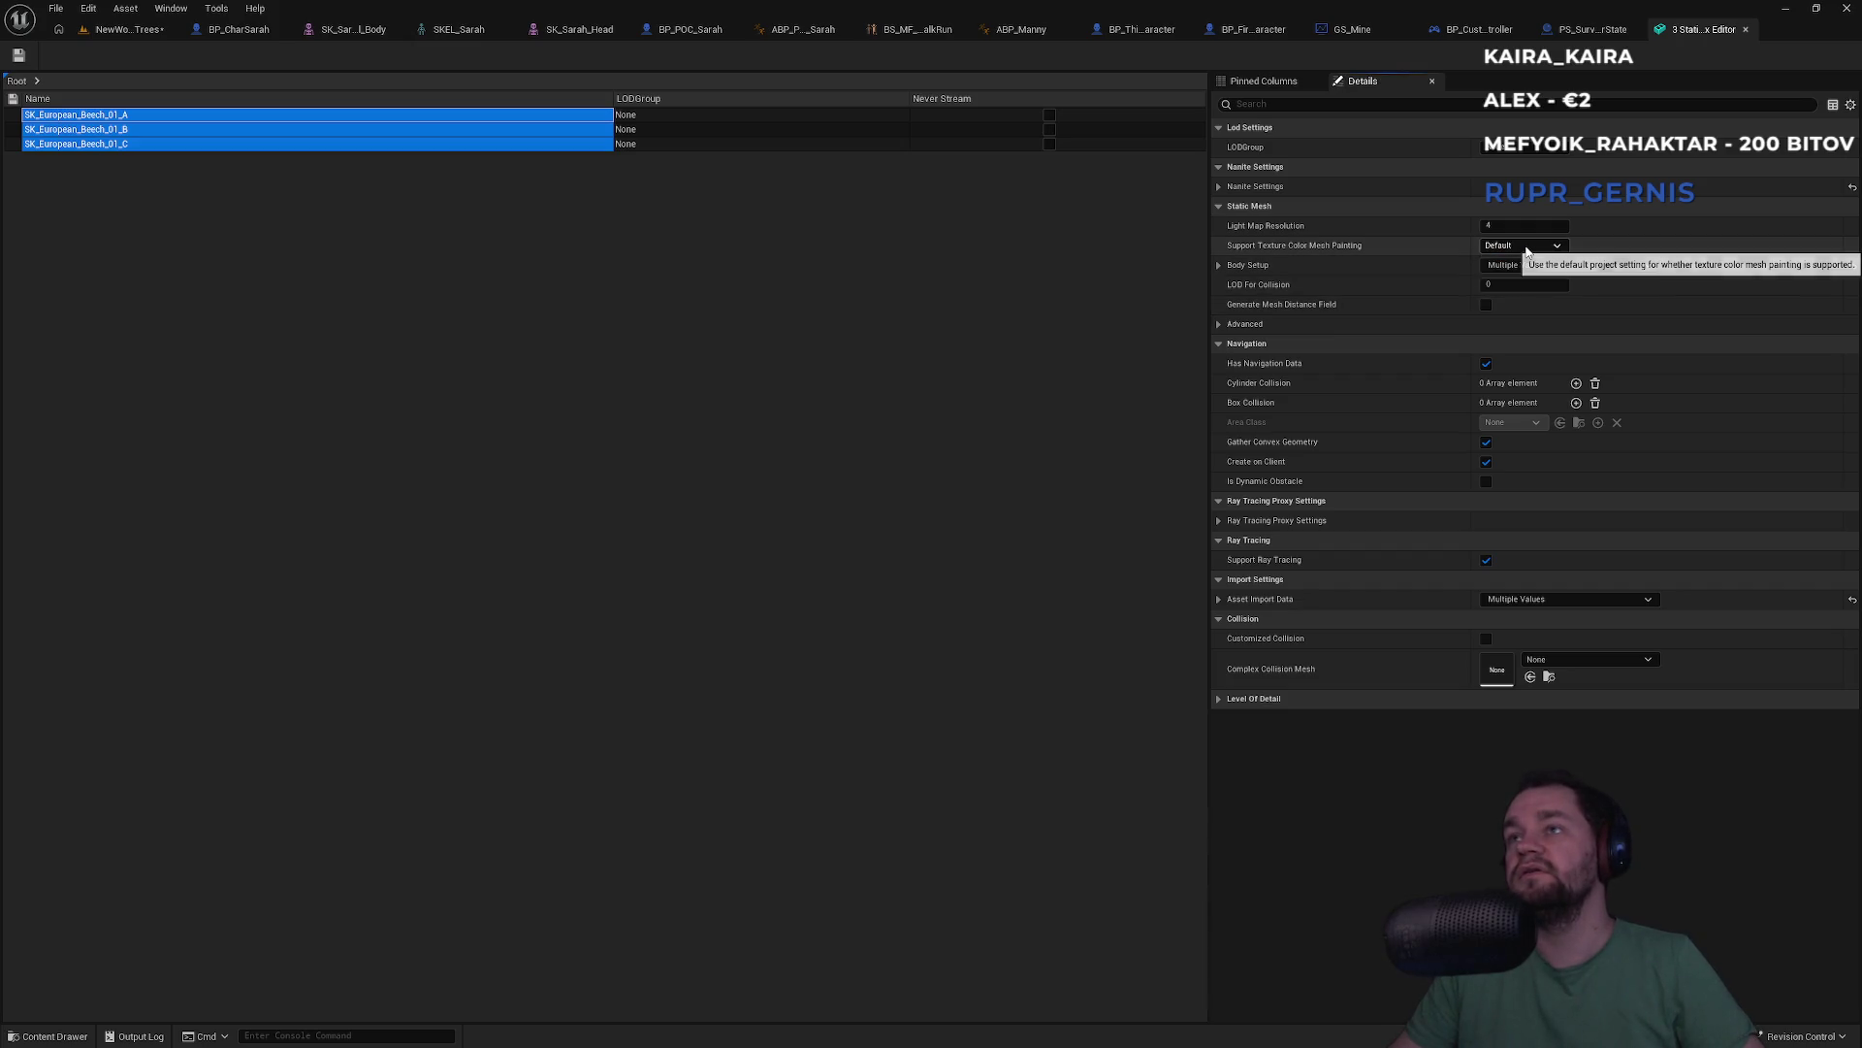
pyautogui.click(1550, 602)
pyautogui.click(1553, 602)
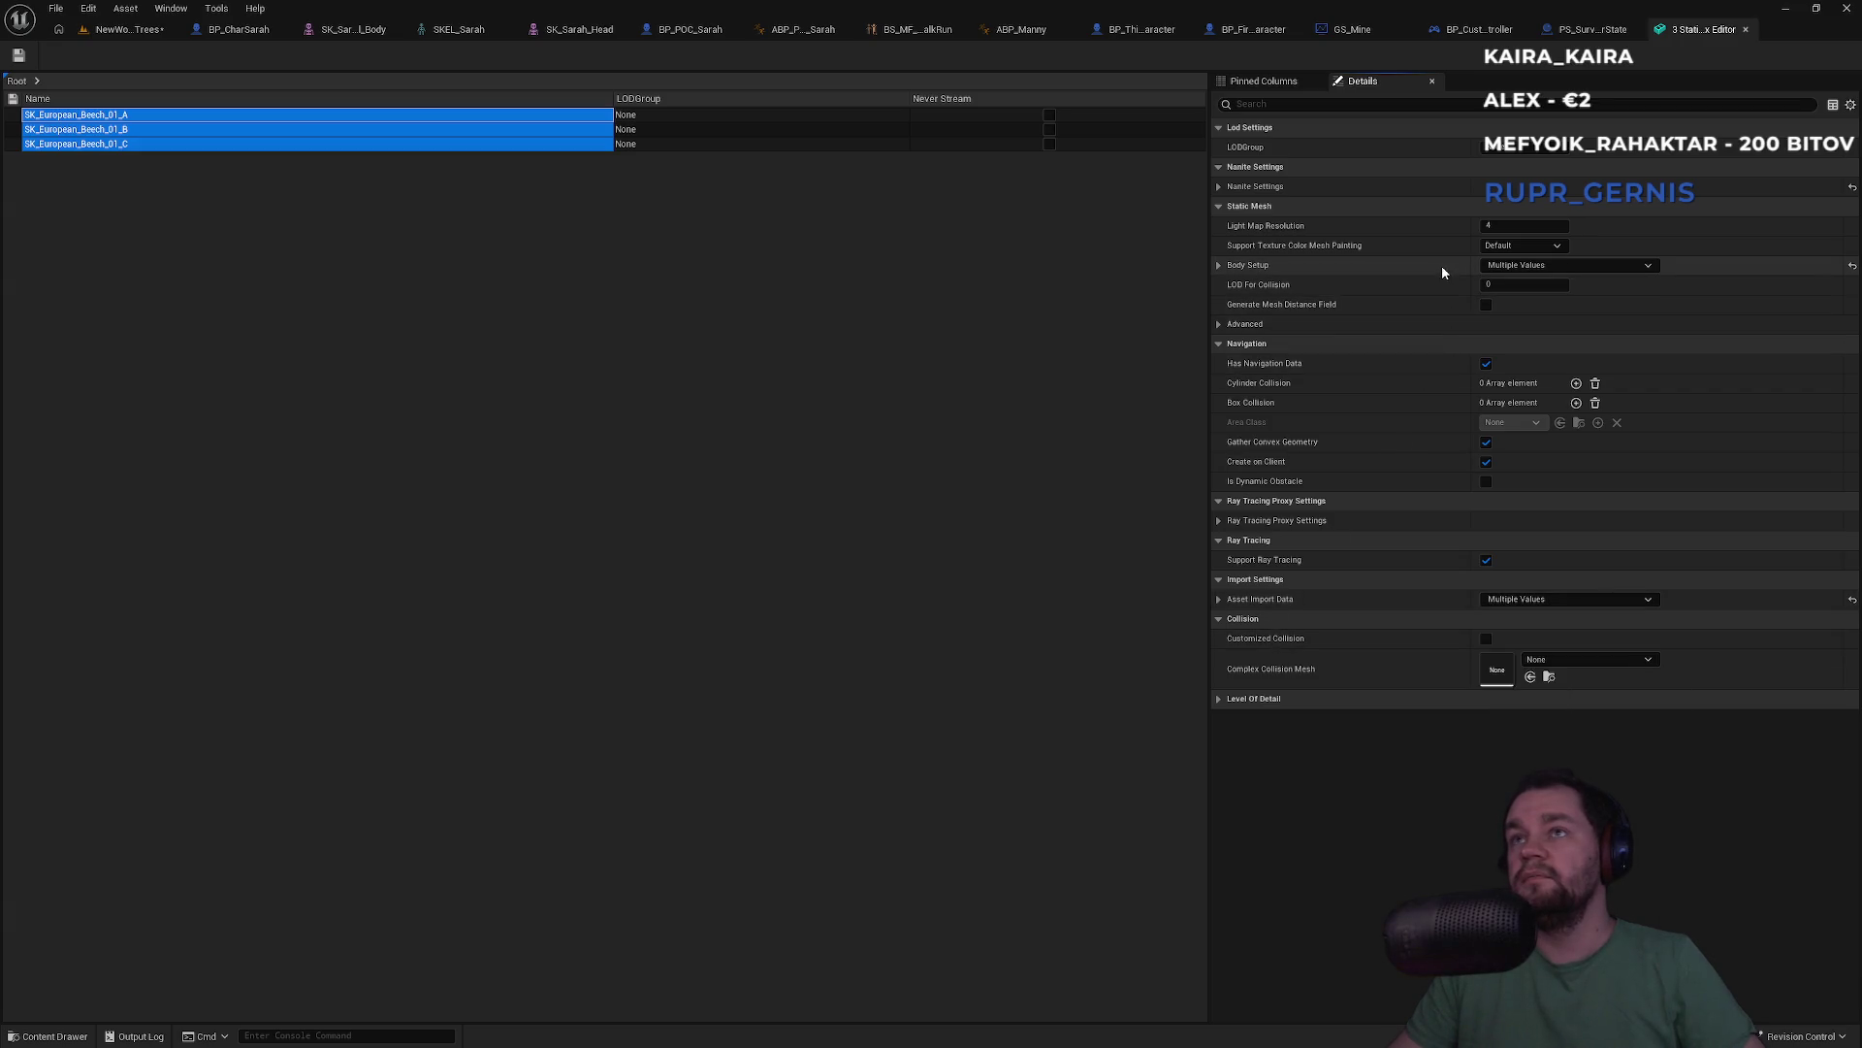
# Set Nanite Shape Preservation to Preserve Area, save the meshes, and return to NewWorldTrees
pyautogui.click(1219, 187)
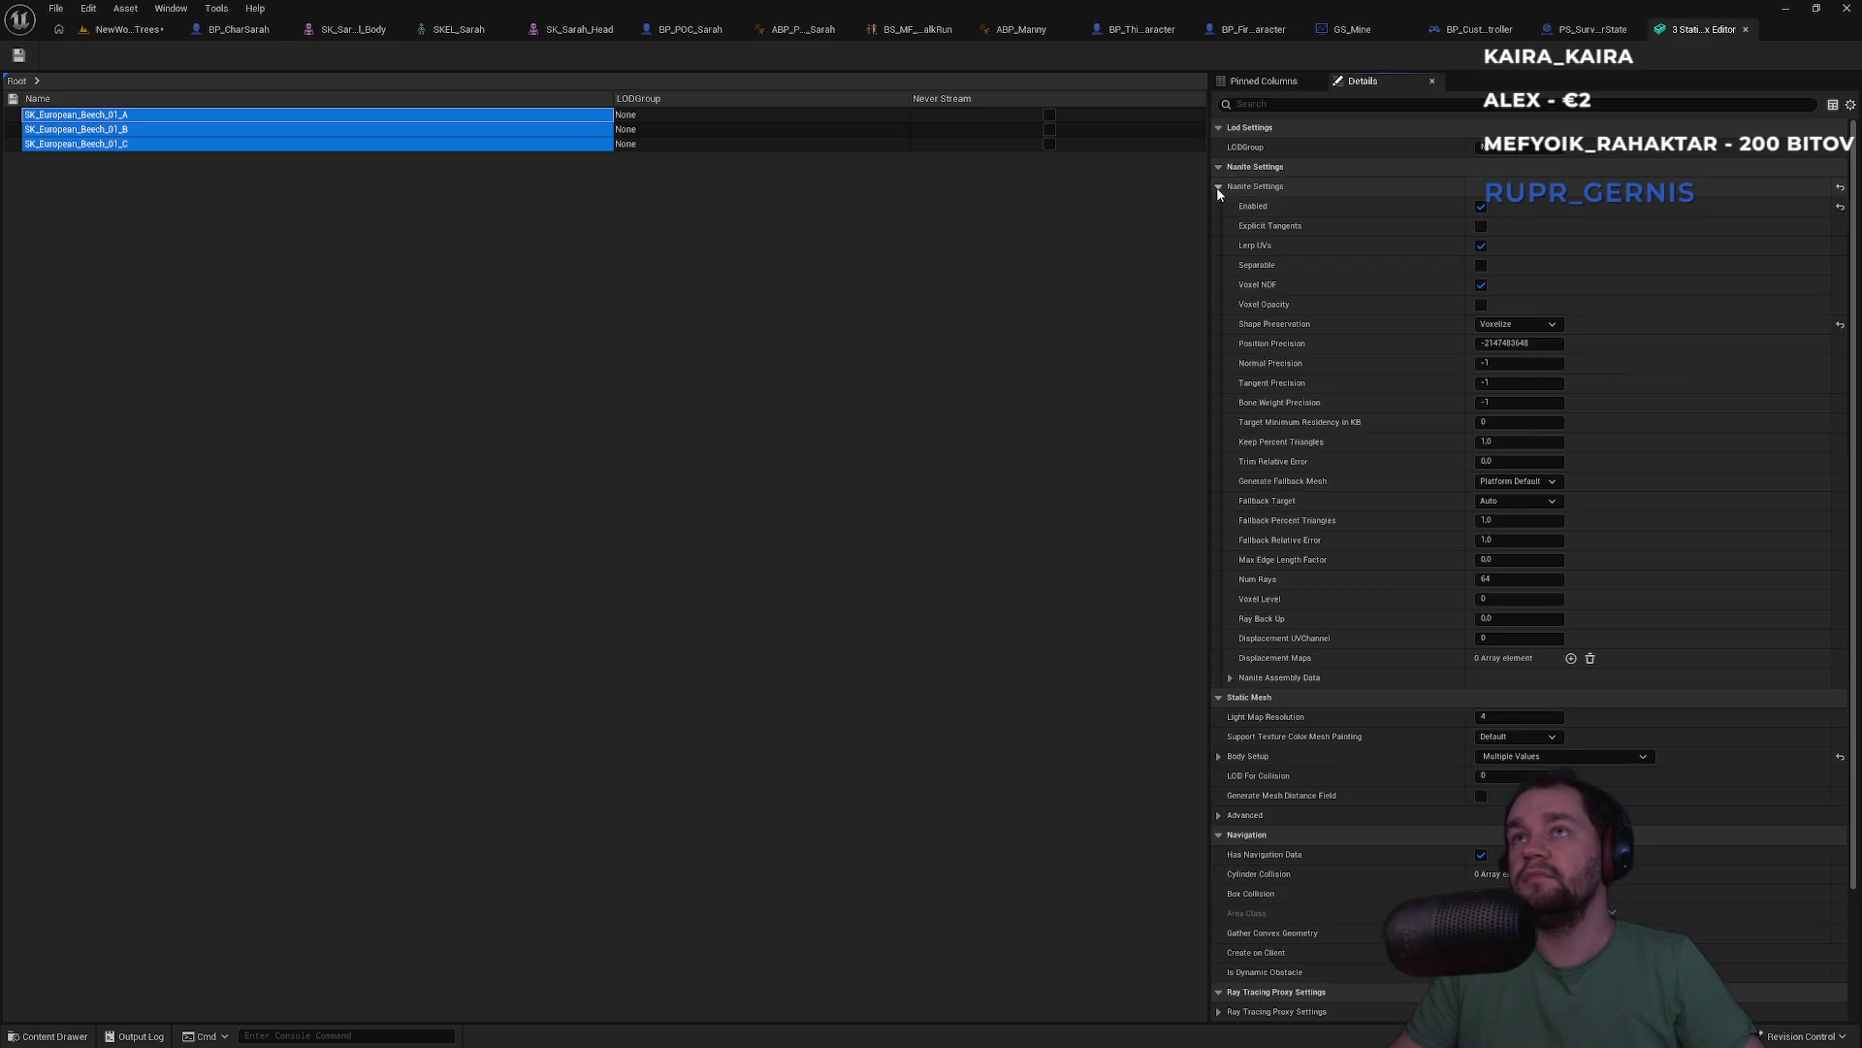
pyautogui.click(1518, 324)
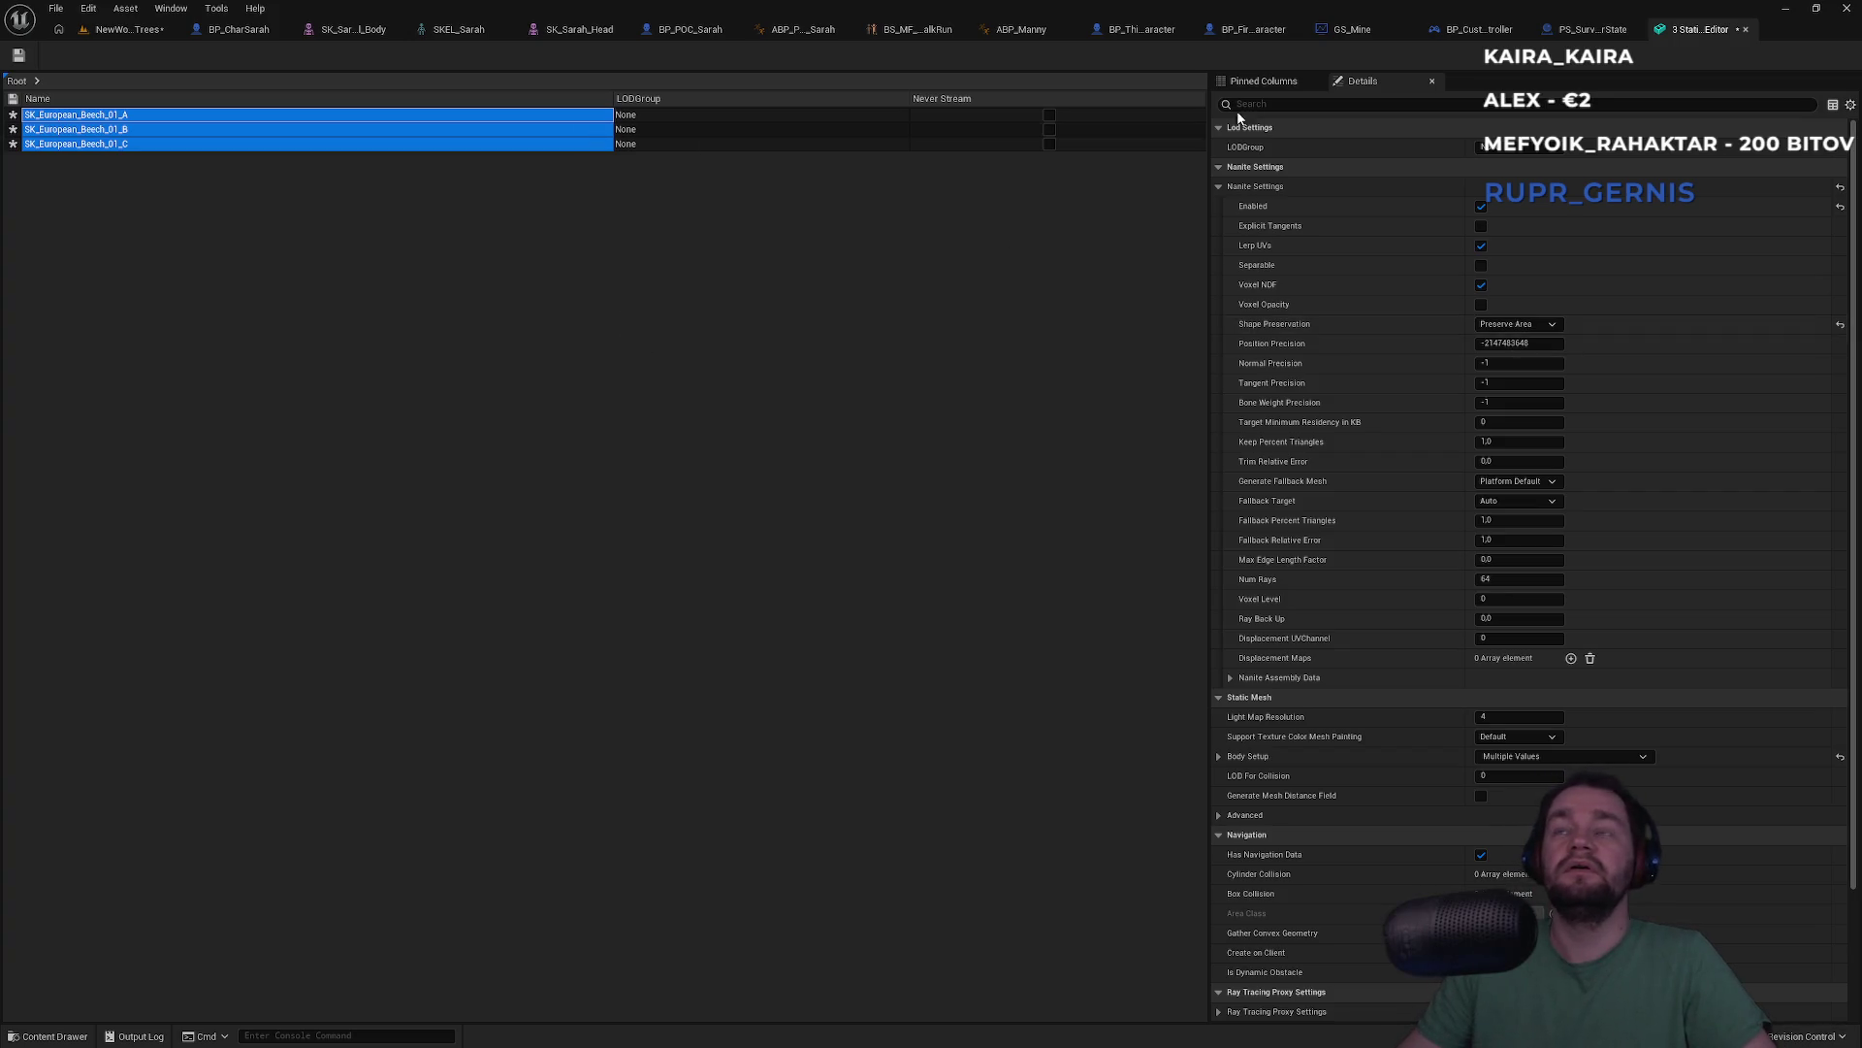
pyautogui.hotkey('ctrl', 's')
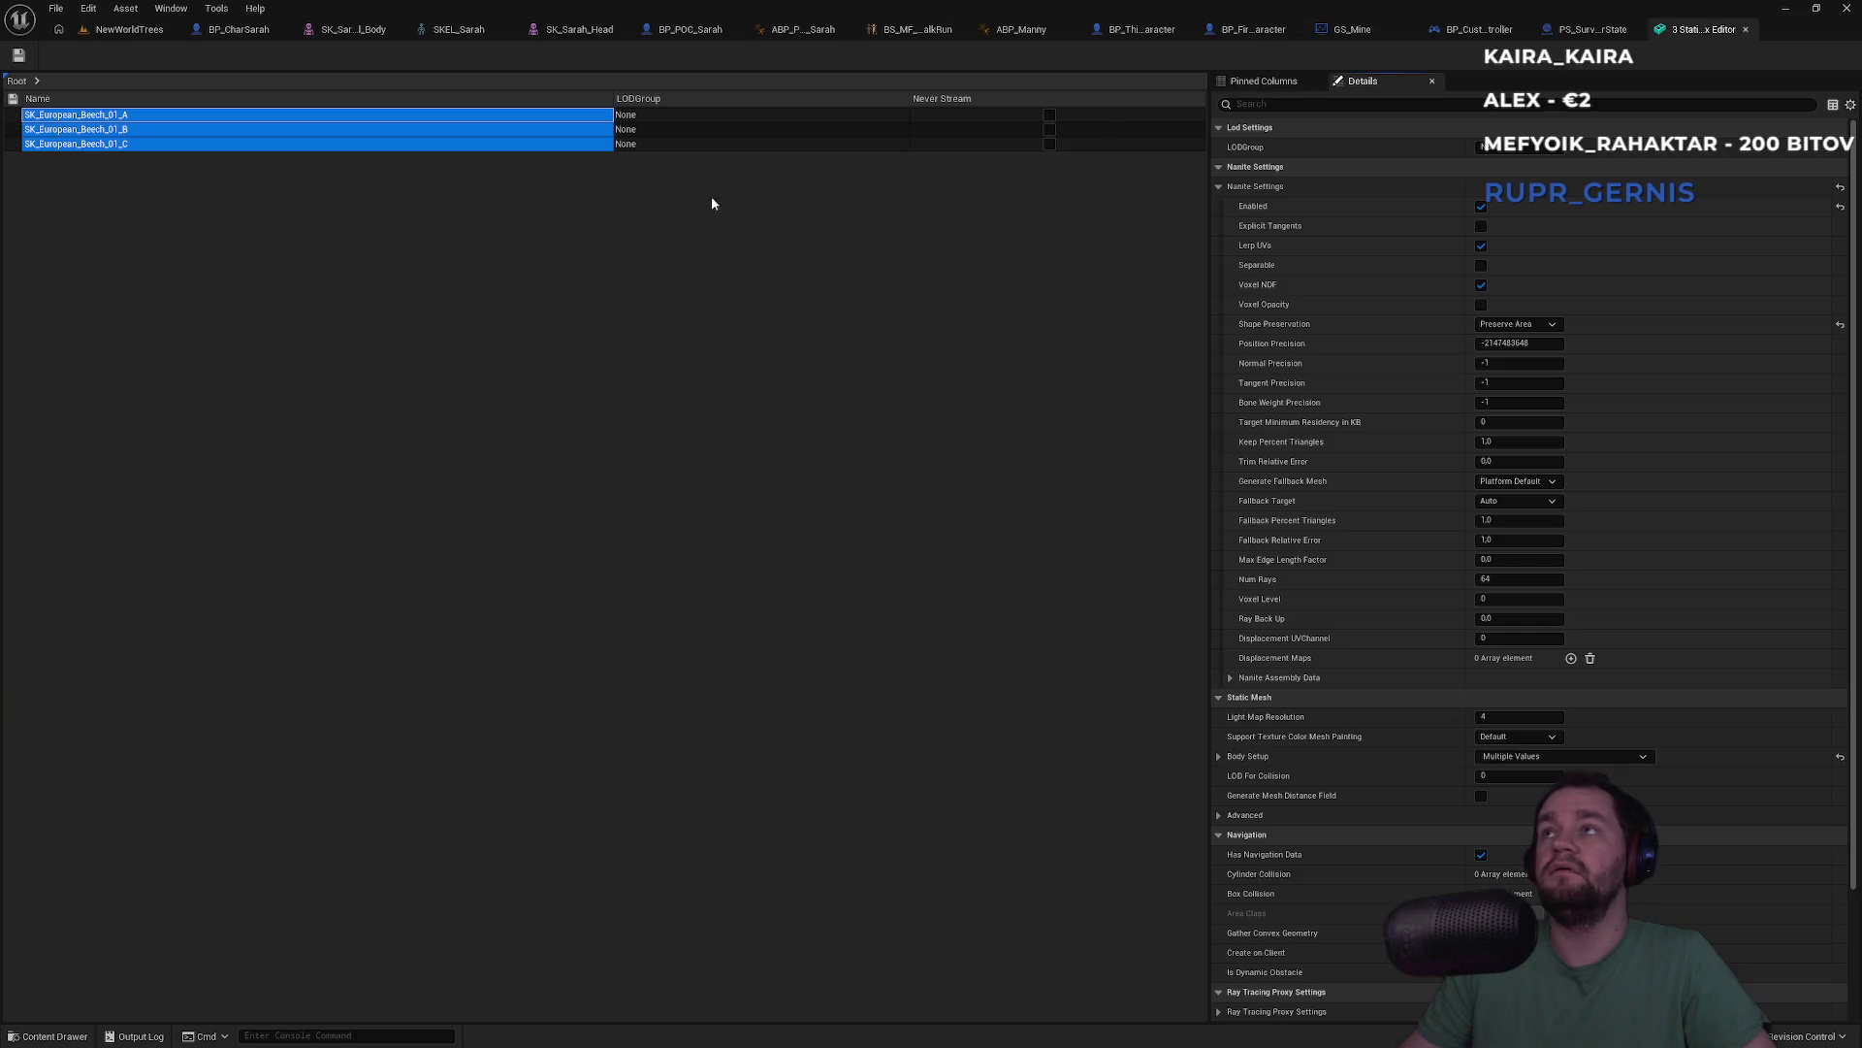
pyautogui.click(130, 30)
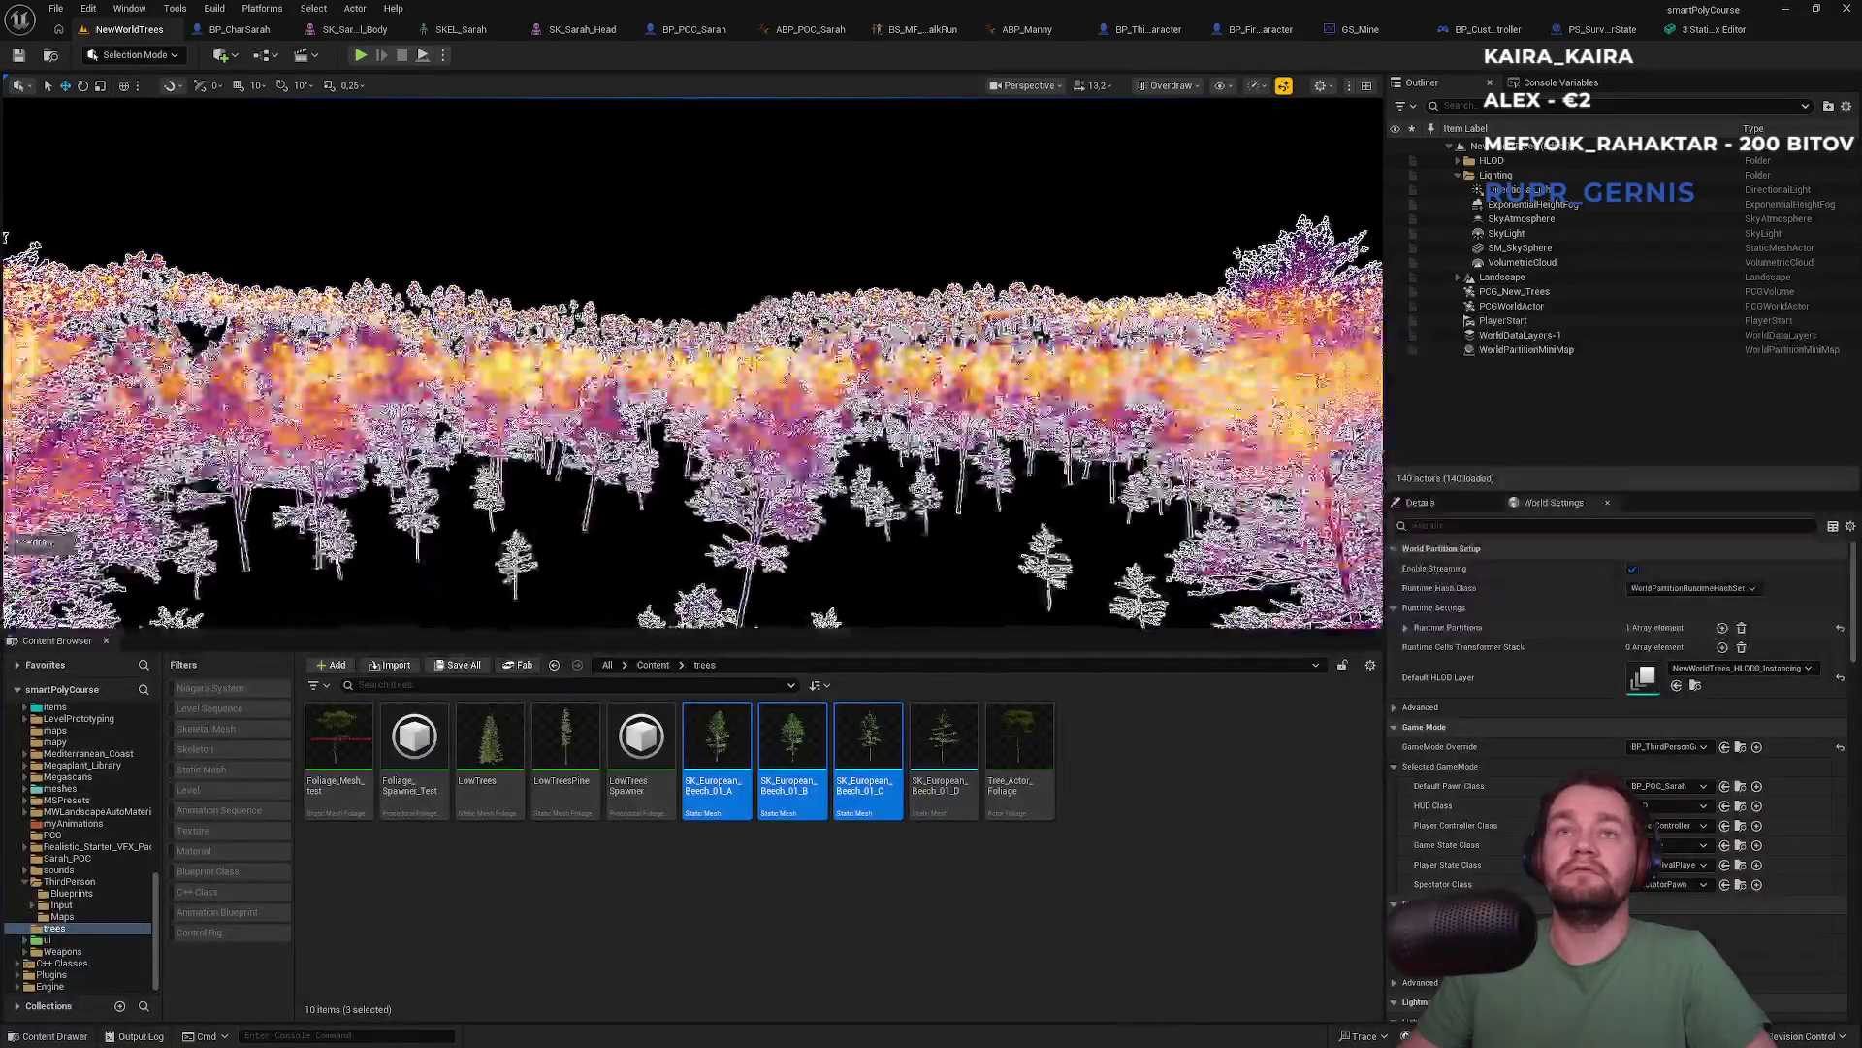
pyautogui.press('w')
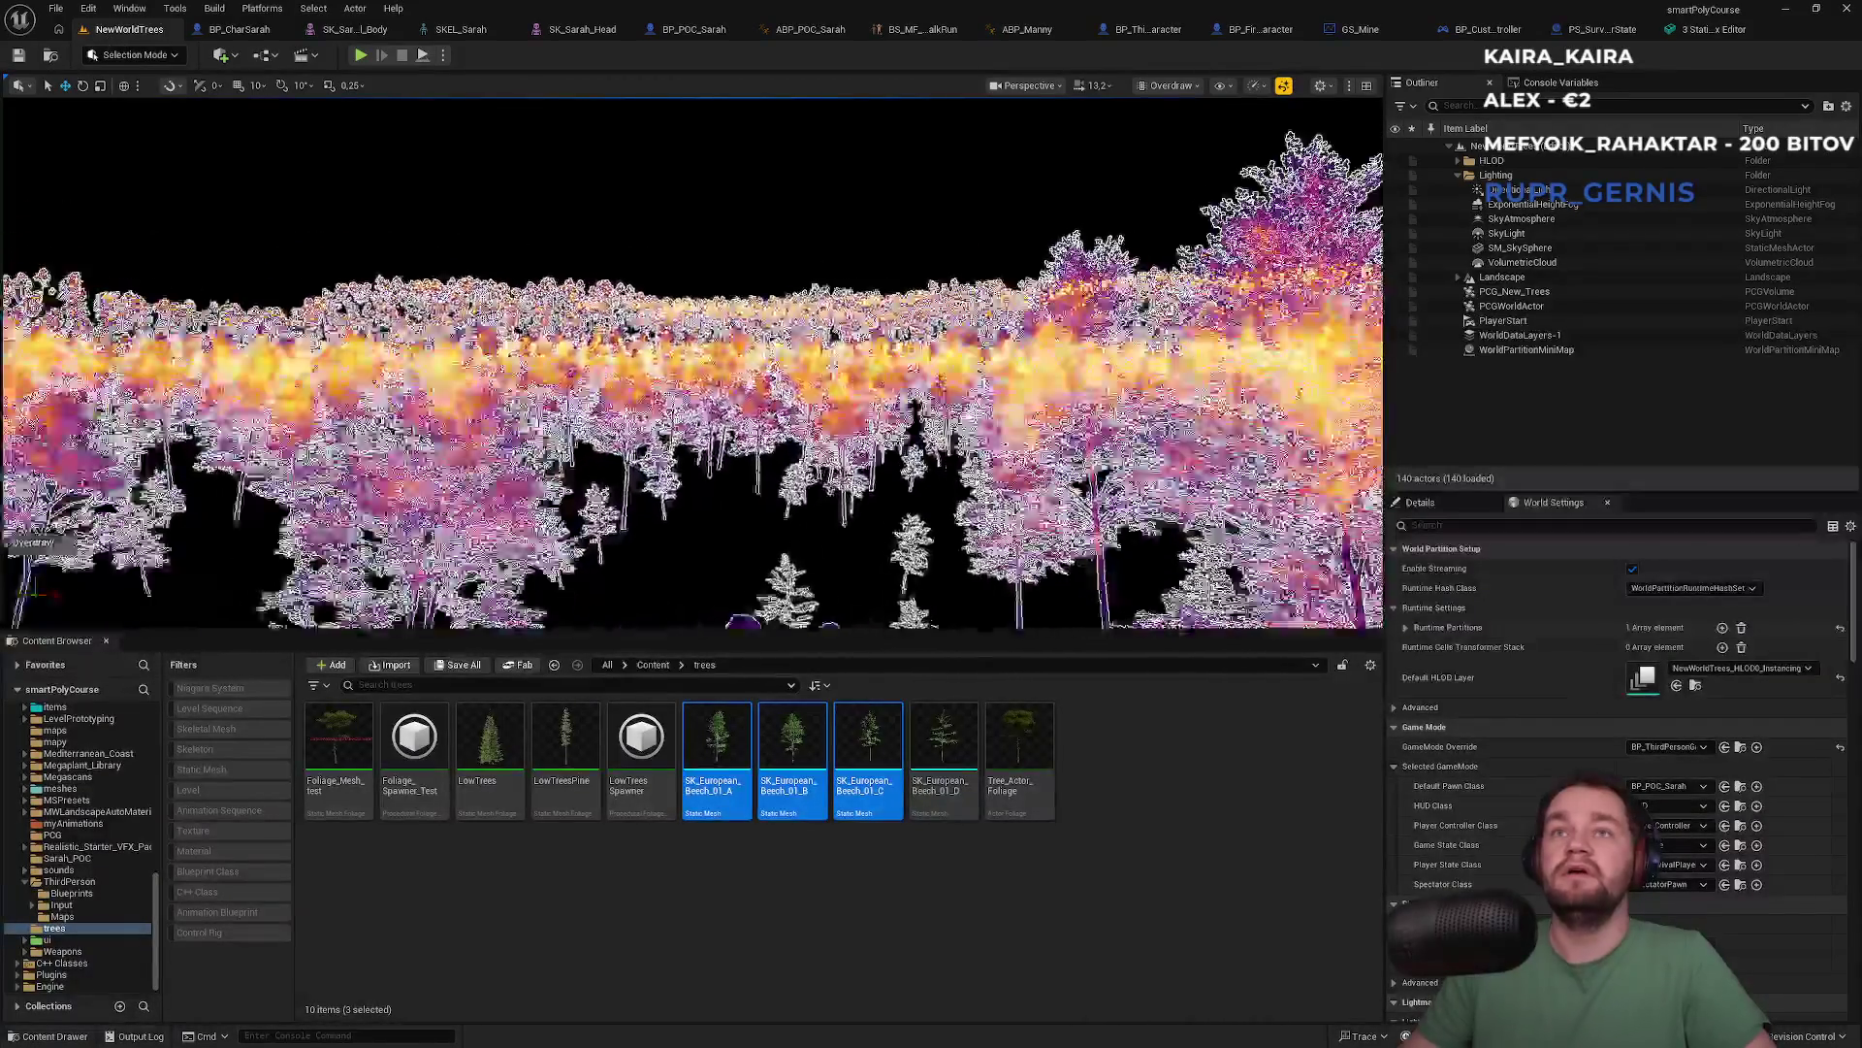
pyautogui.press('w')
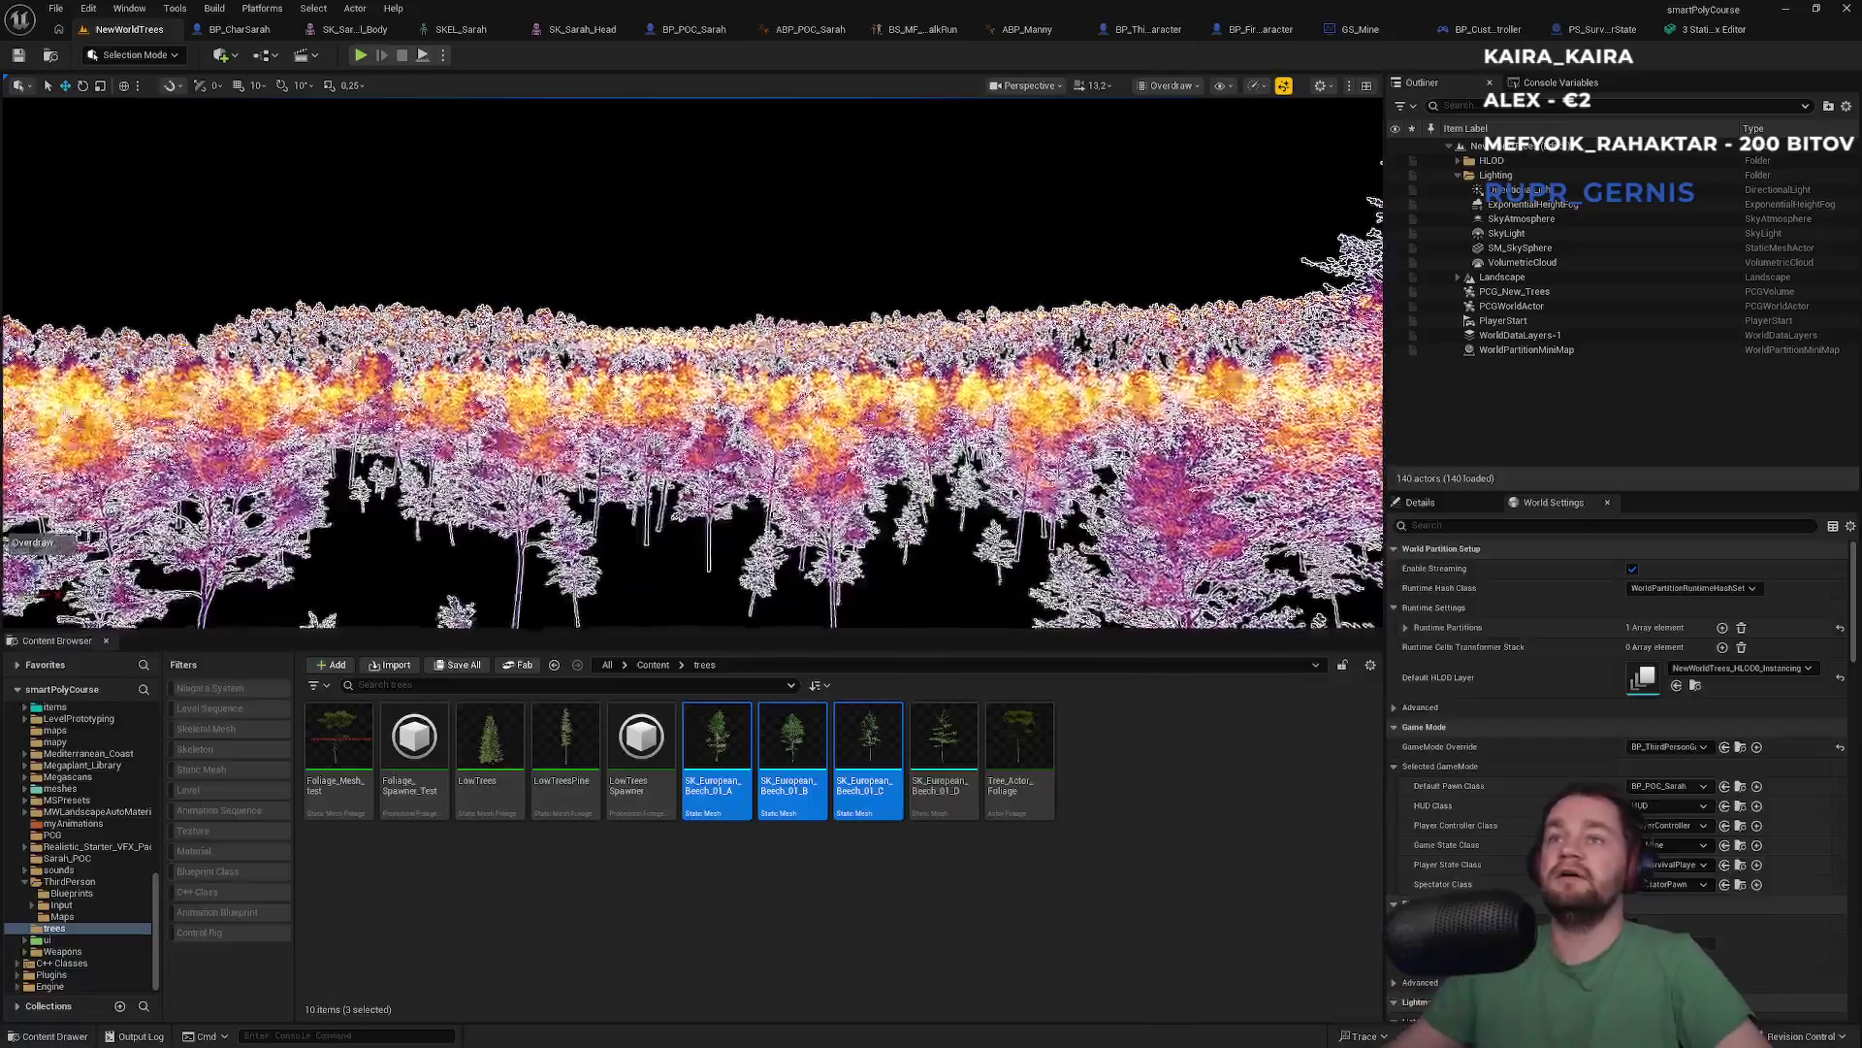
pyautogui.press('w')
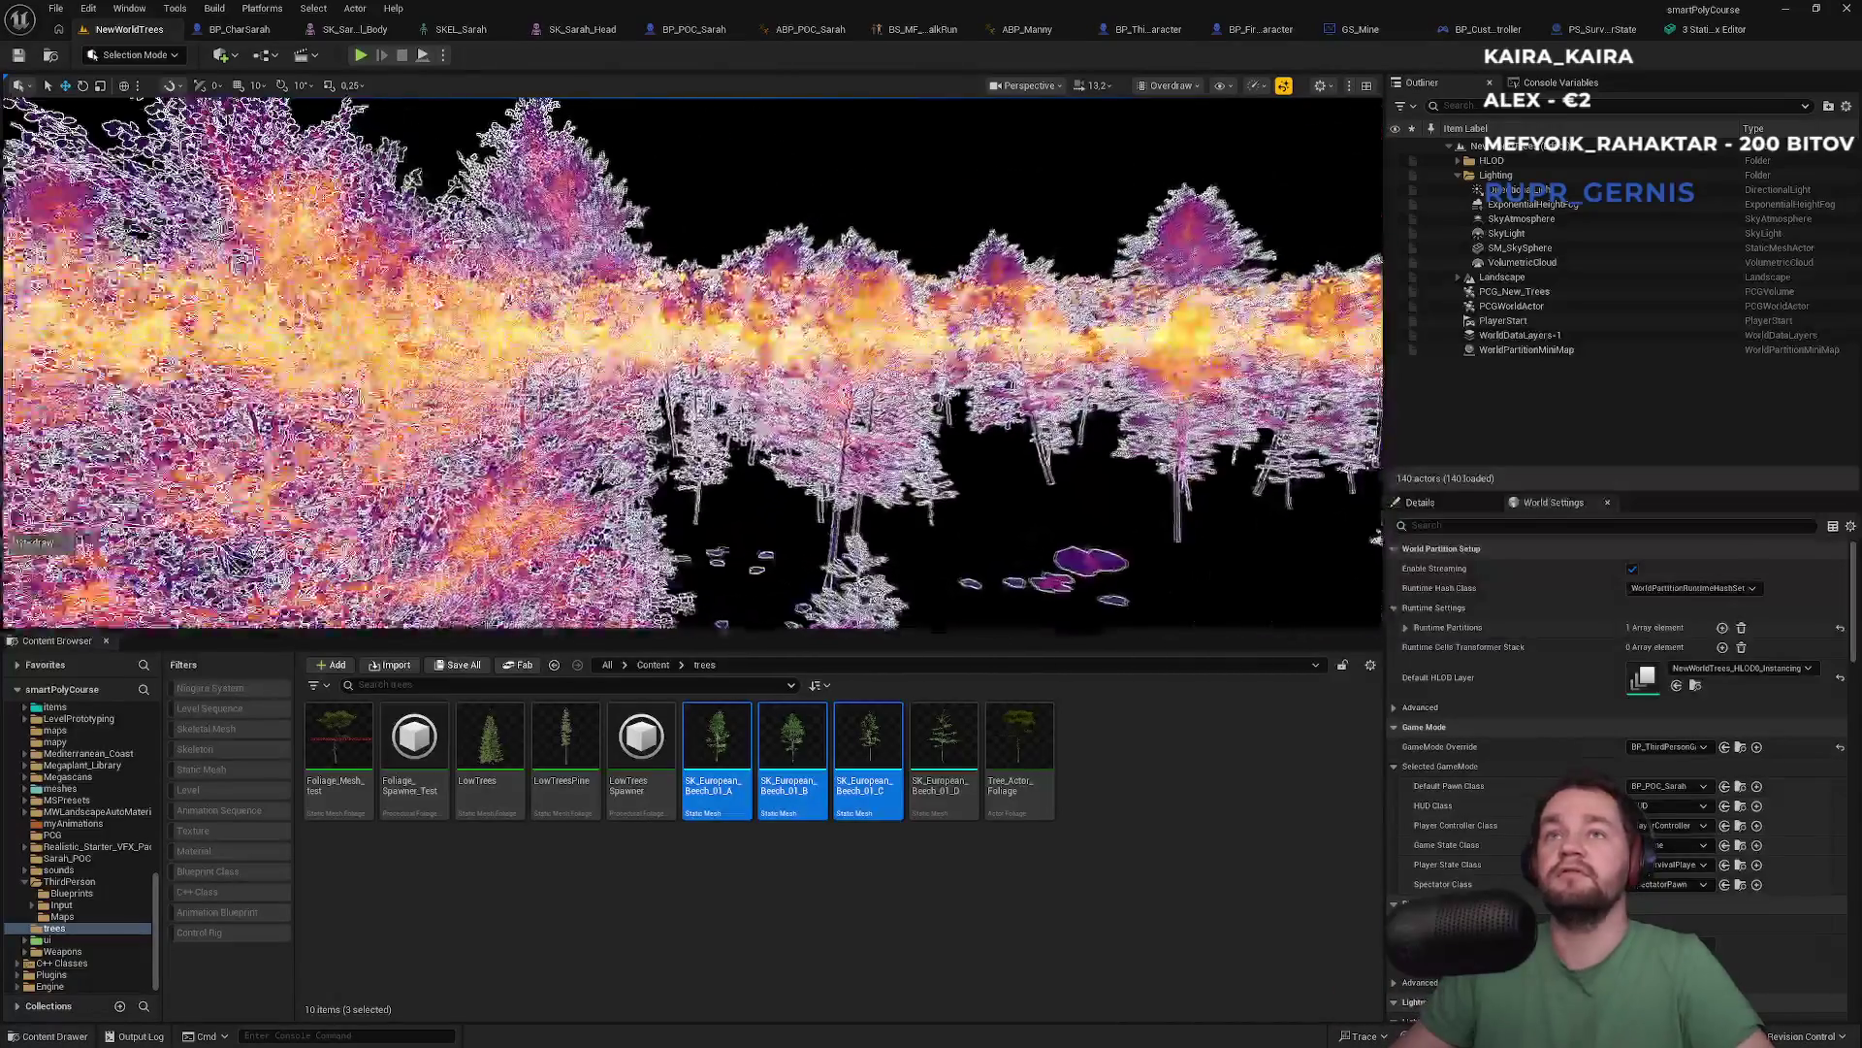
pyautogui.press('w')
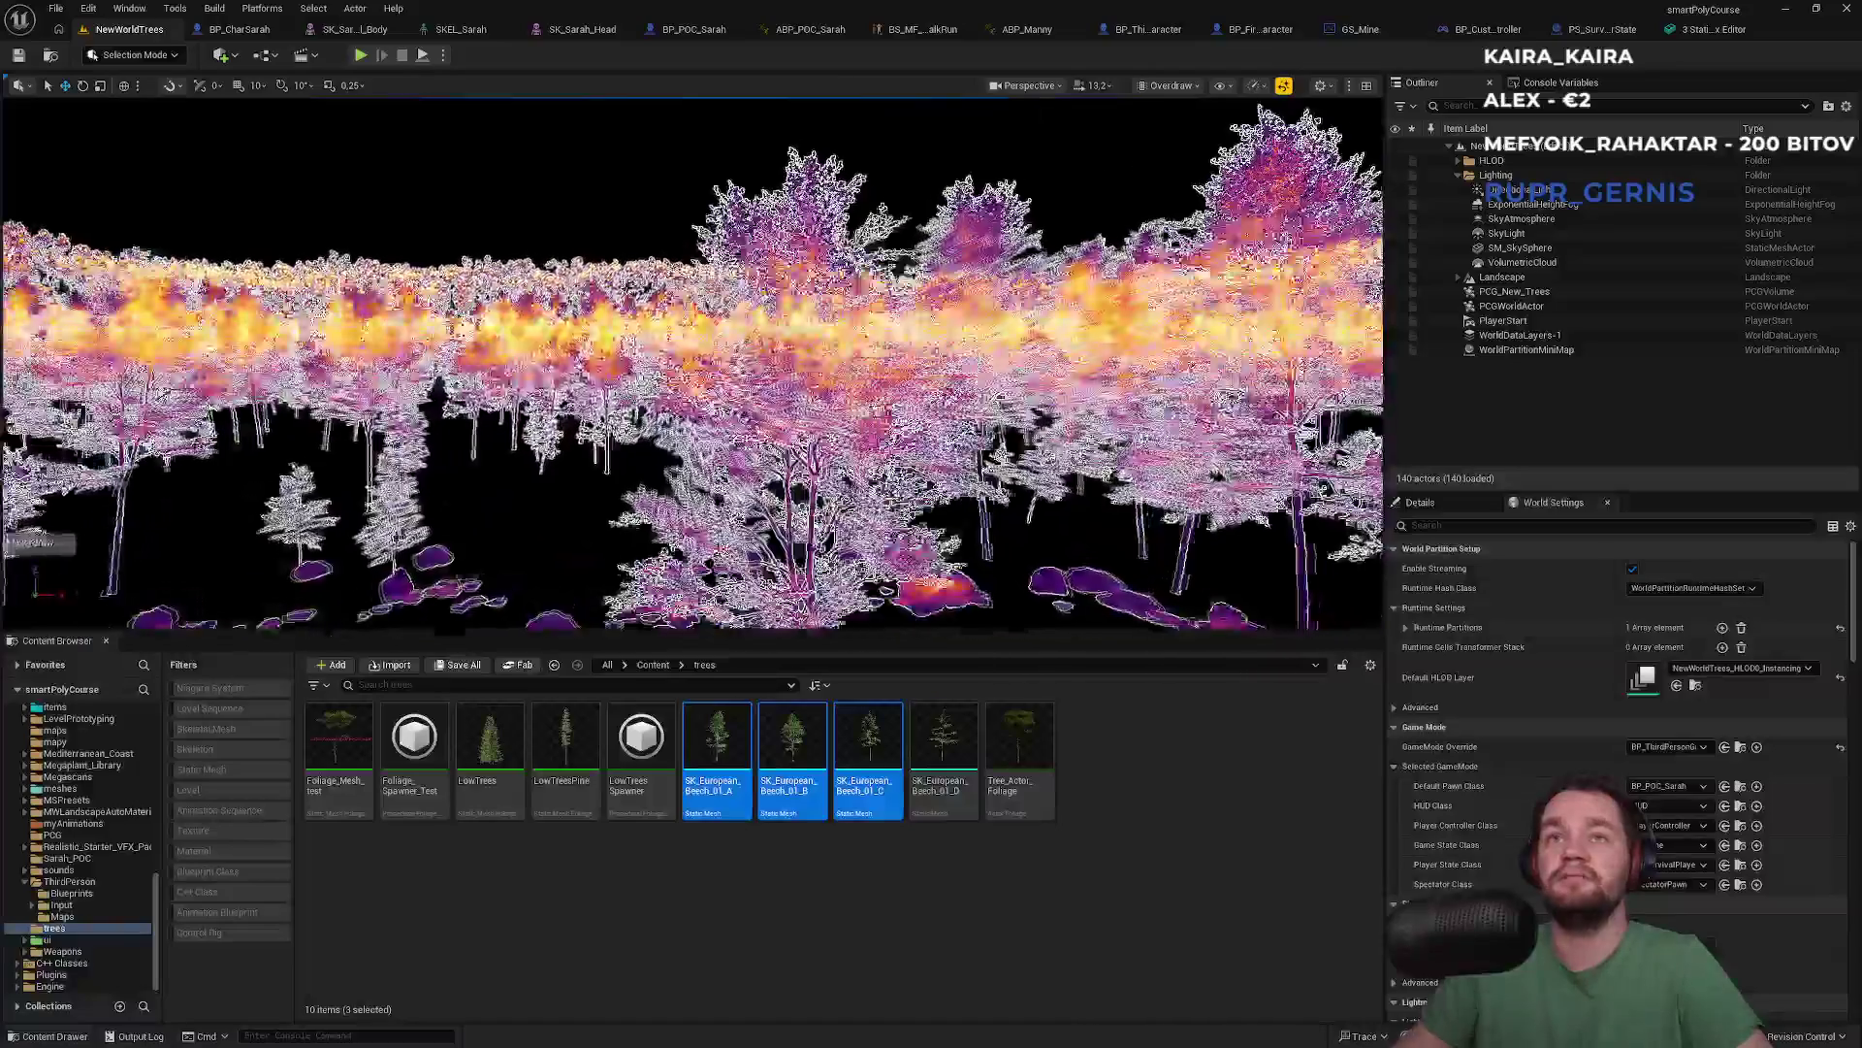
pyautogui.press('s')
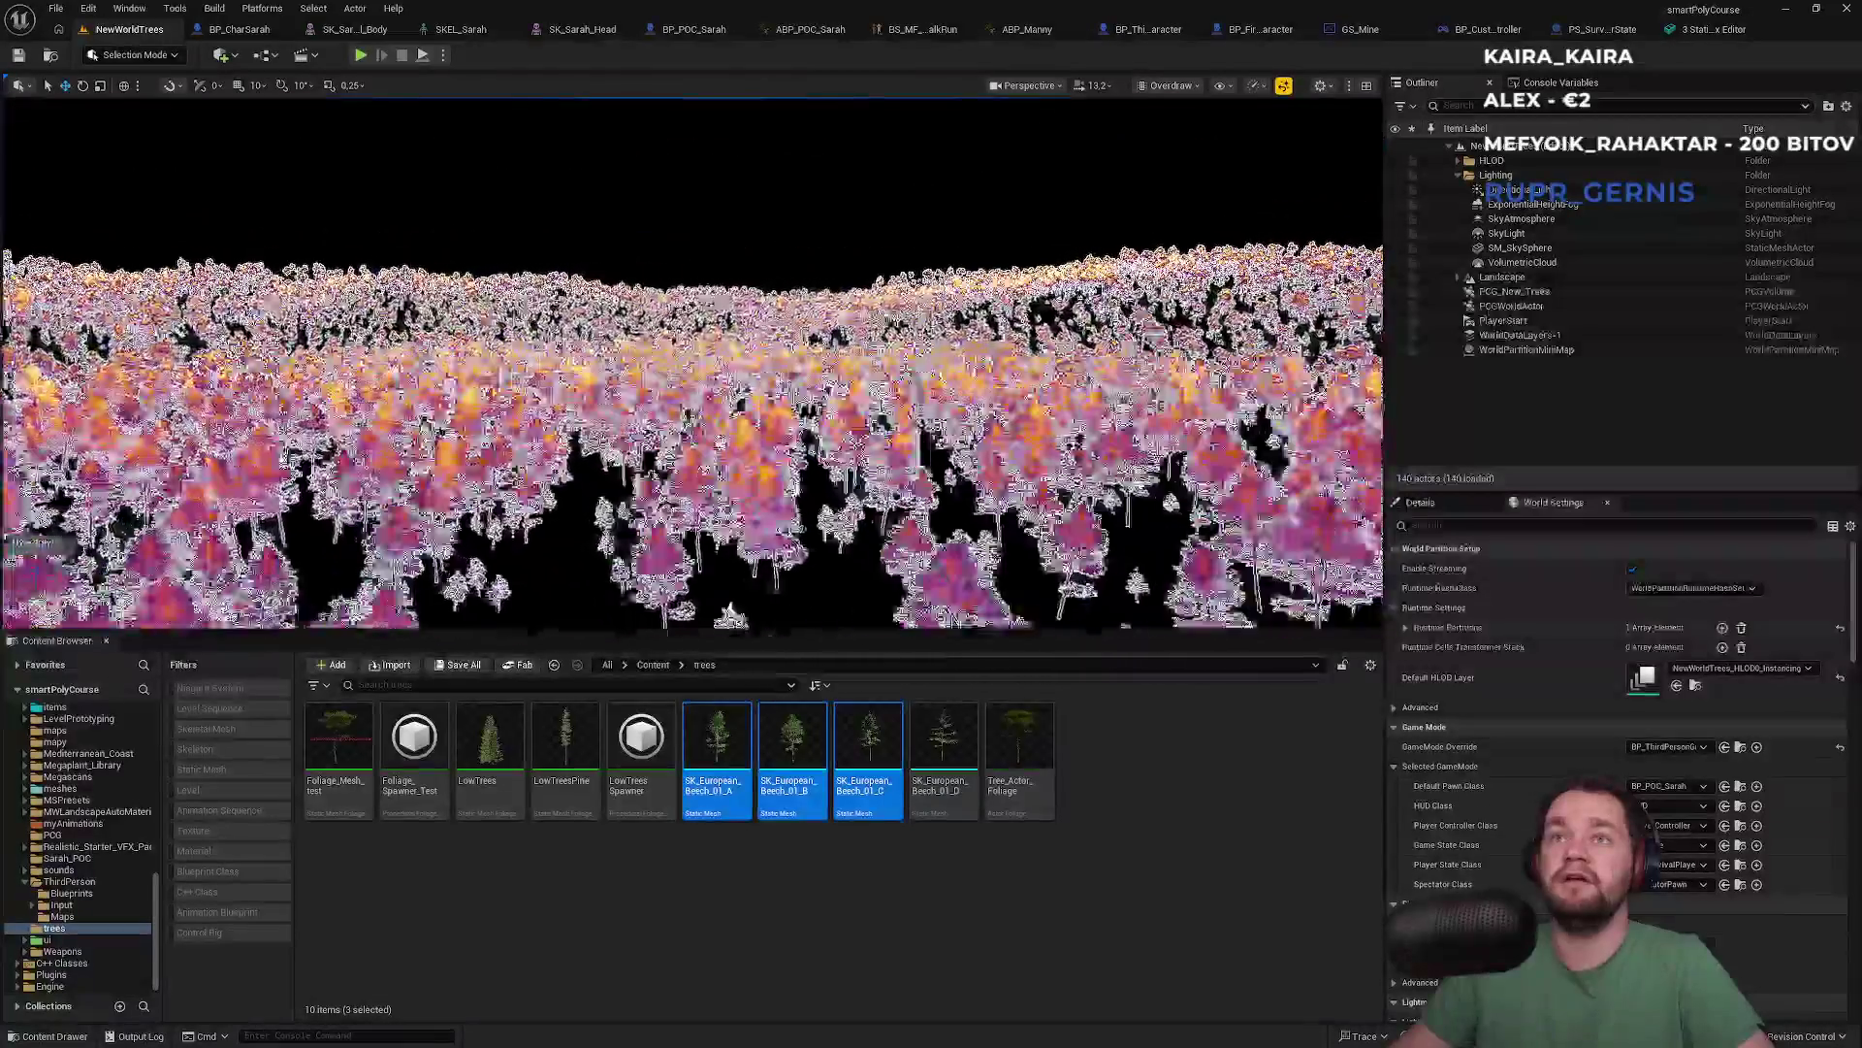
pyautogui.press('w')
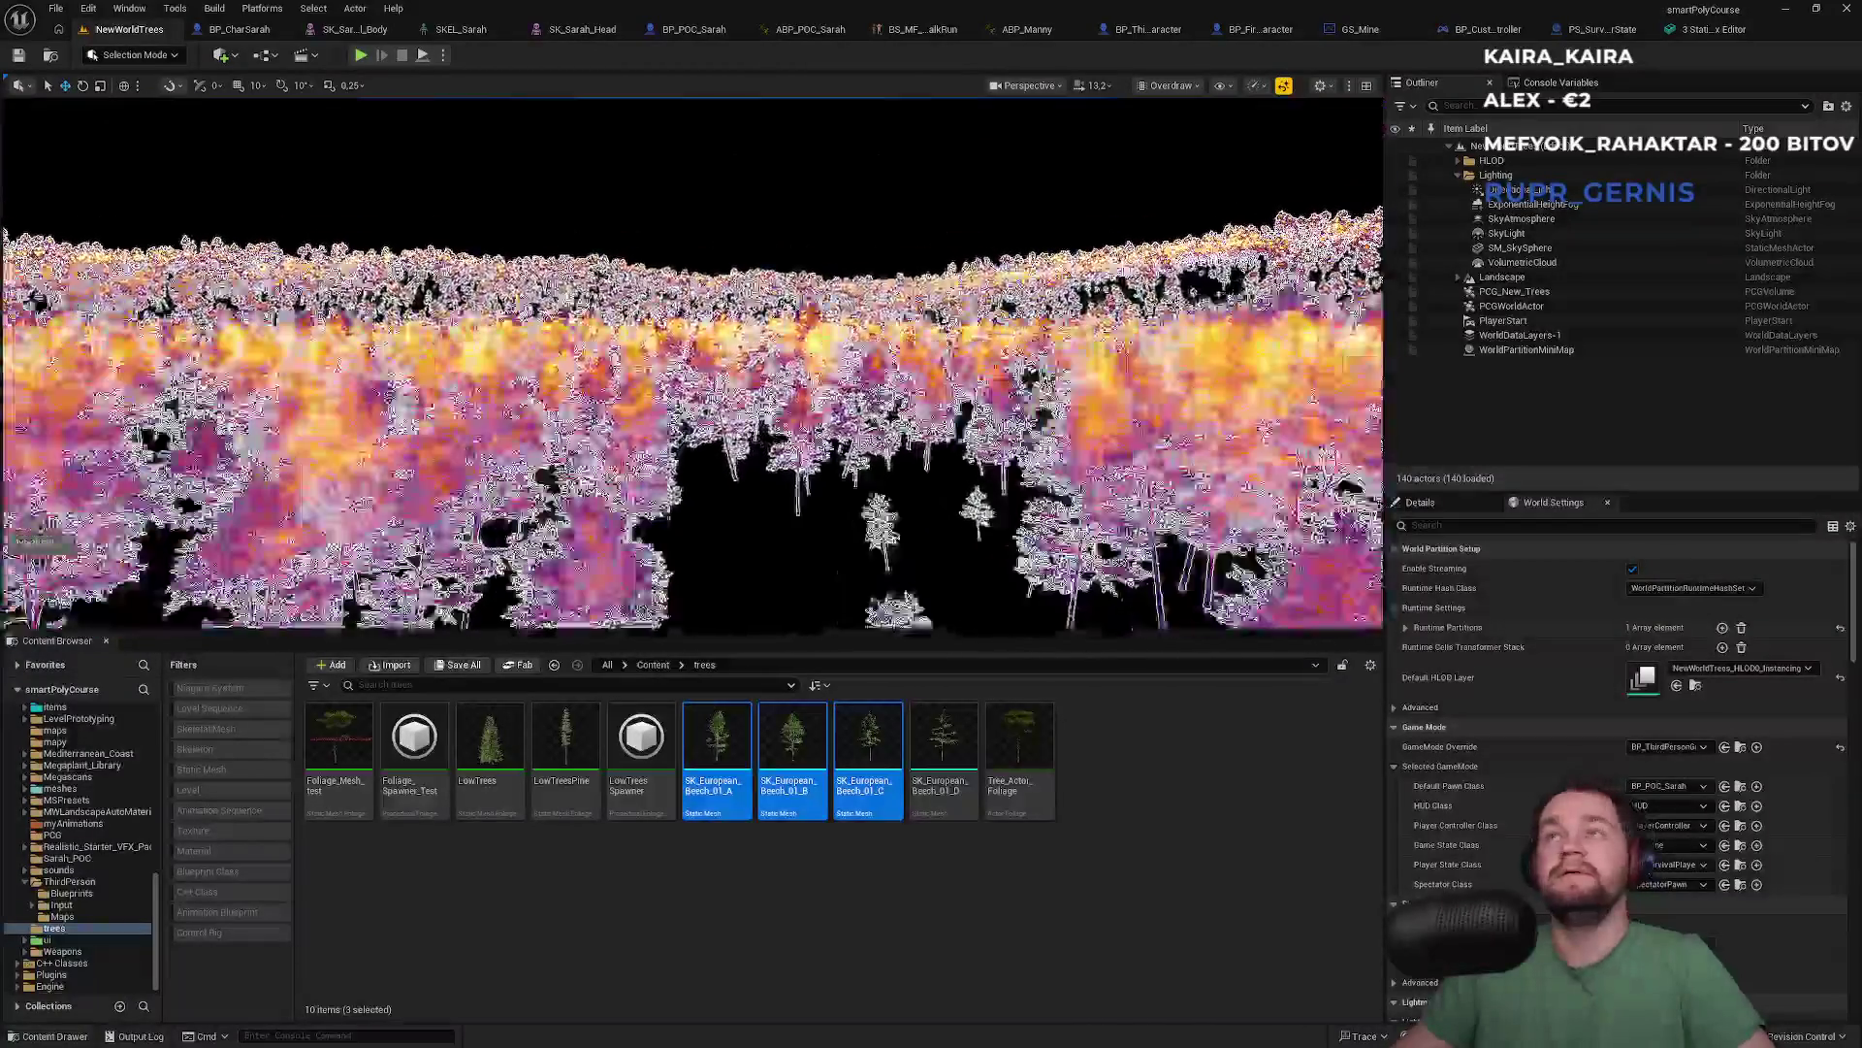
pyautogui.click(1705, 31)
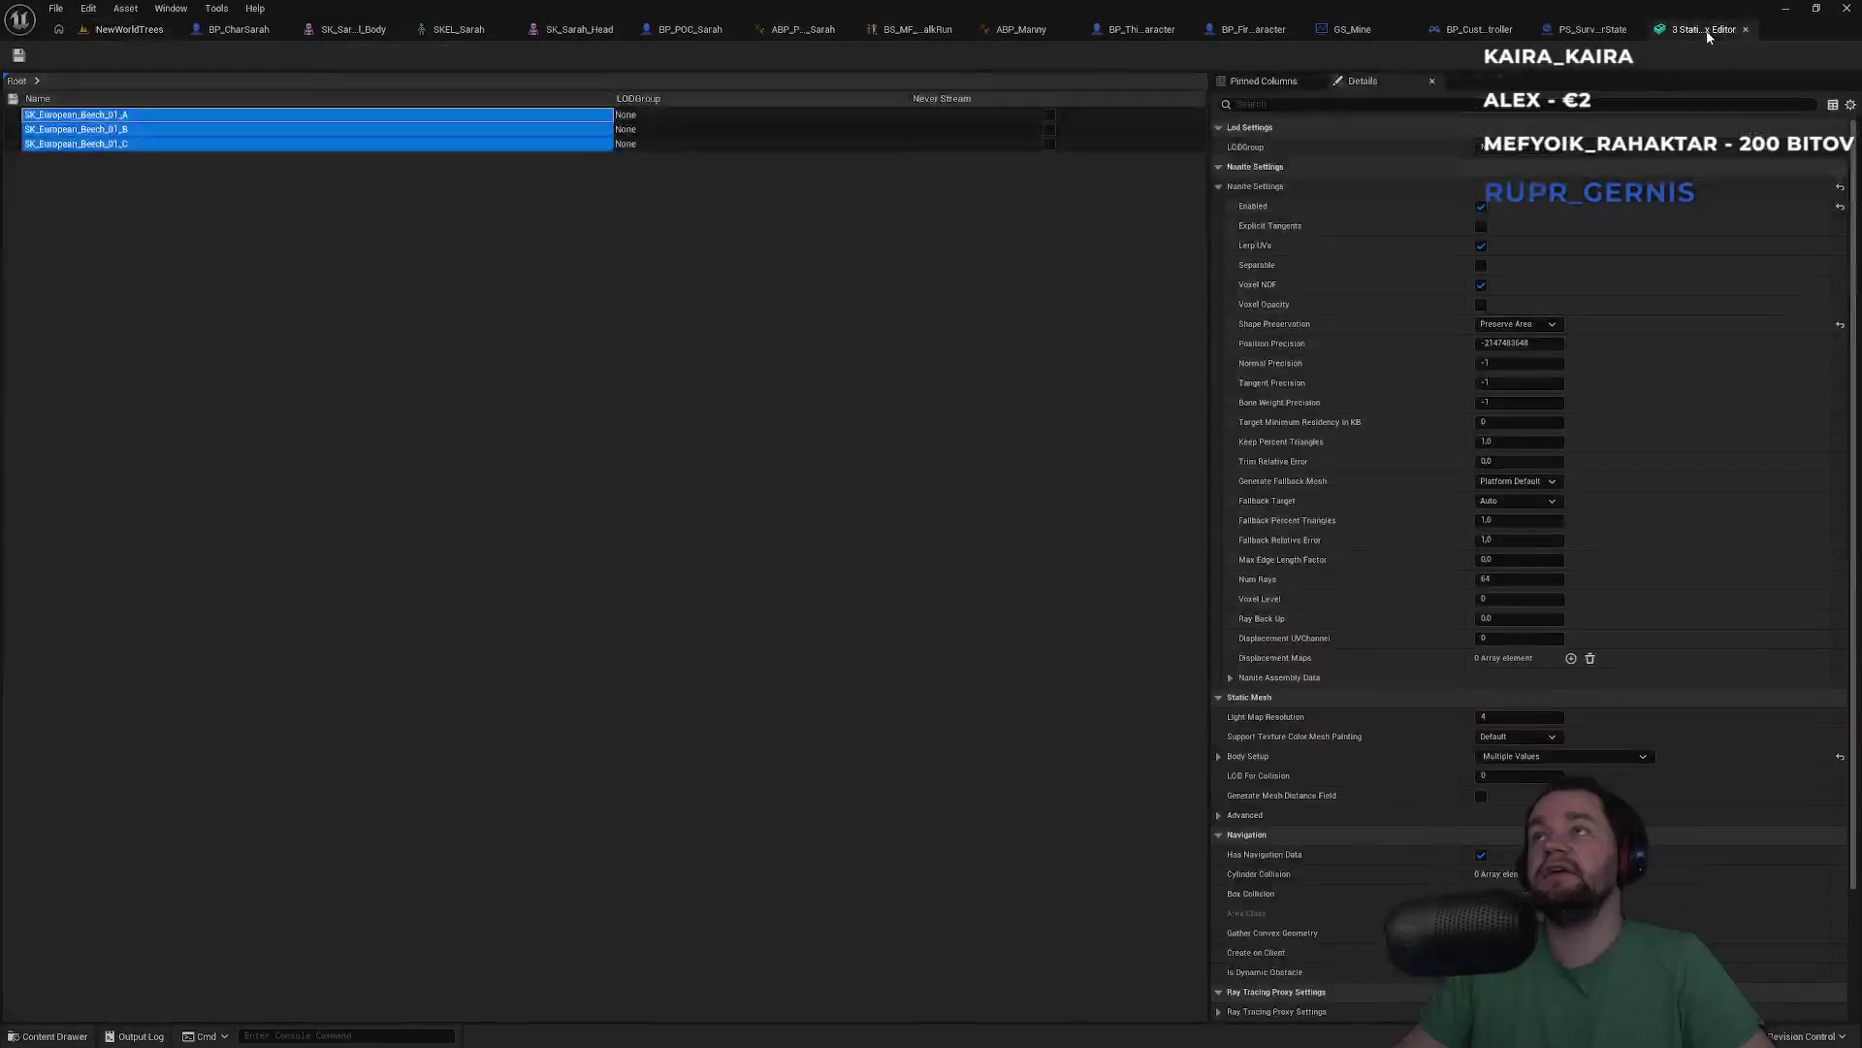
# Switch the meshes' Nanite Shape Preservation to Voxelize and return to the NewWorldTrees level
pyautogui.click(1515, 325)
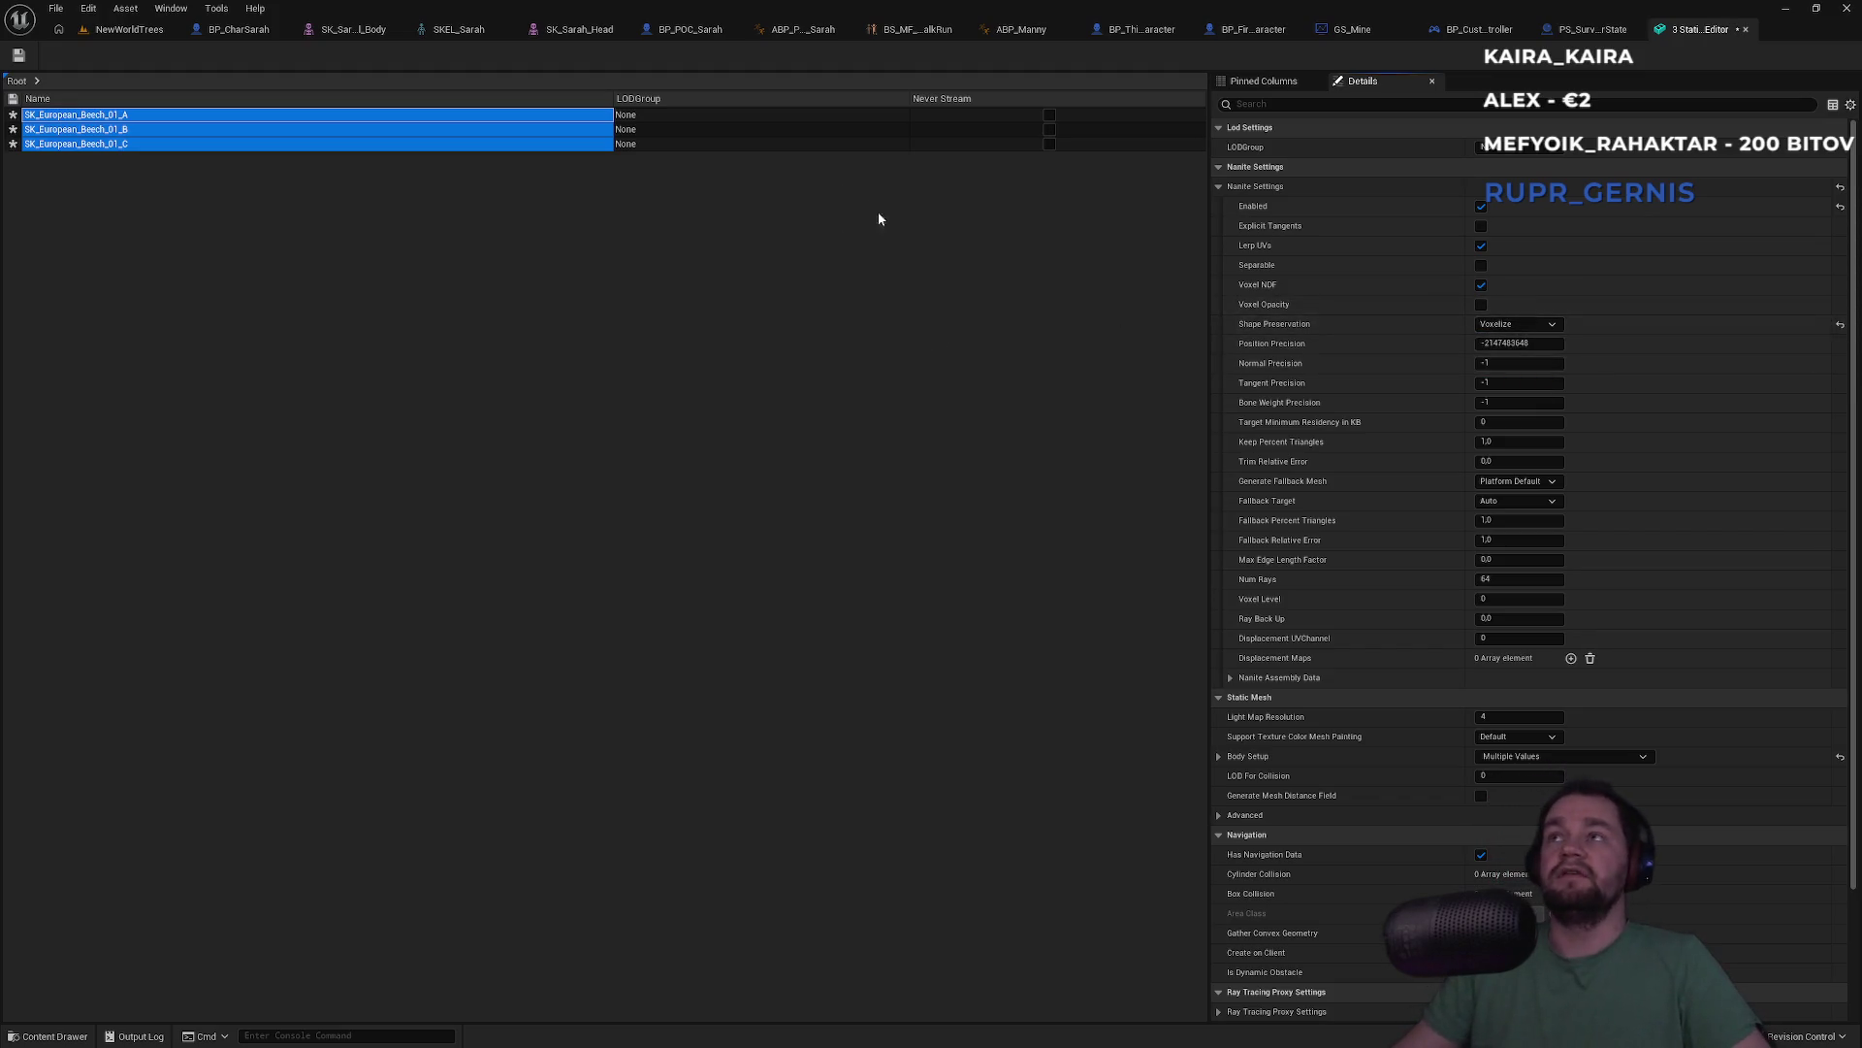
pyautogui.click(136, 31)
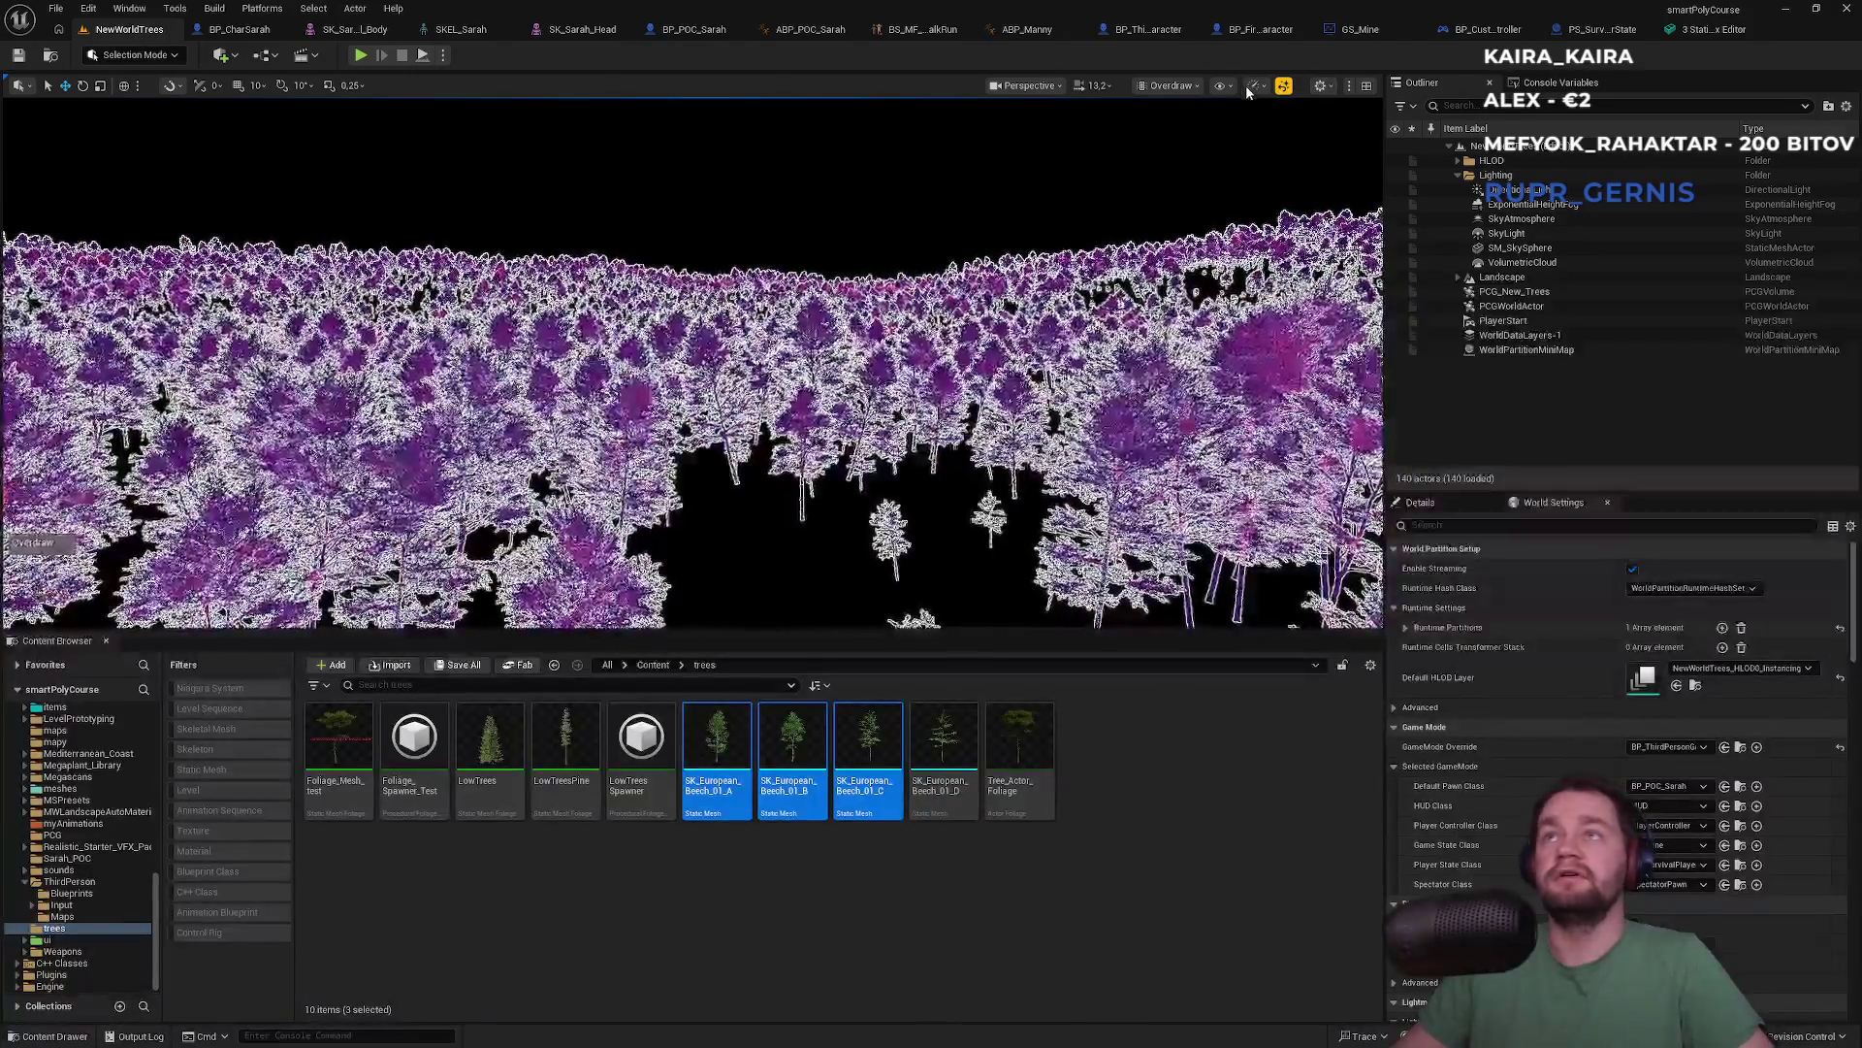
pyautogui.click(1189, 86)
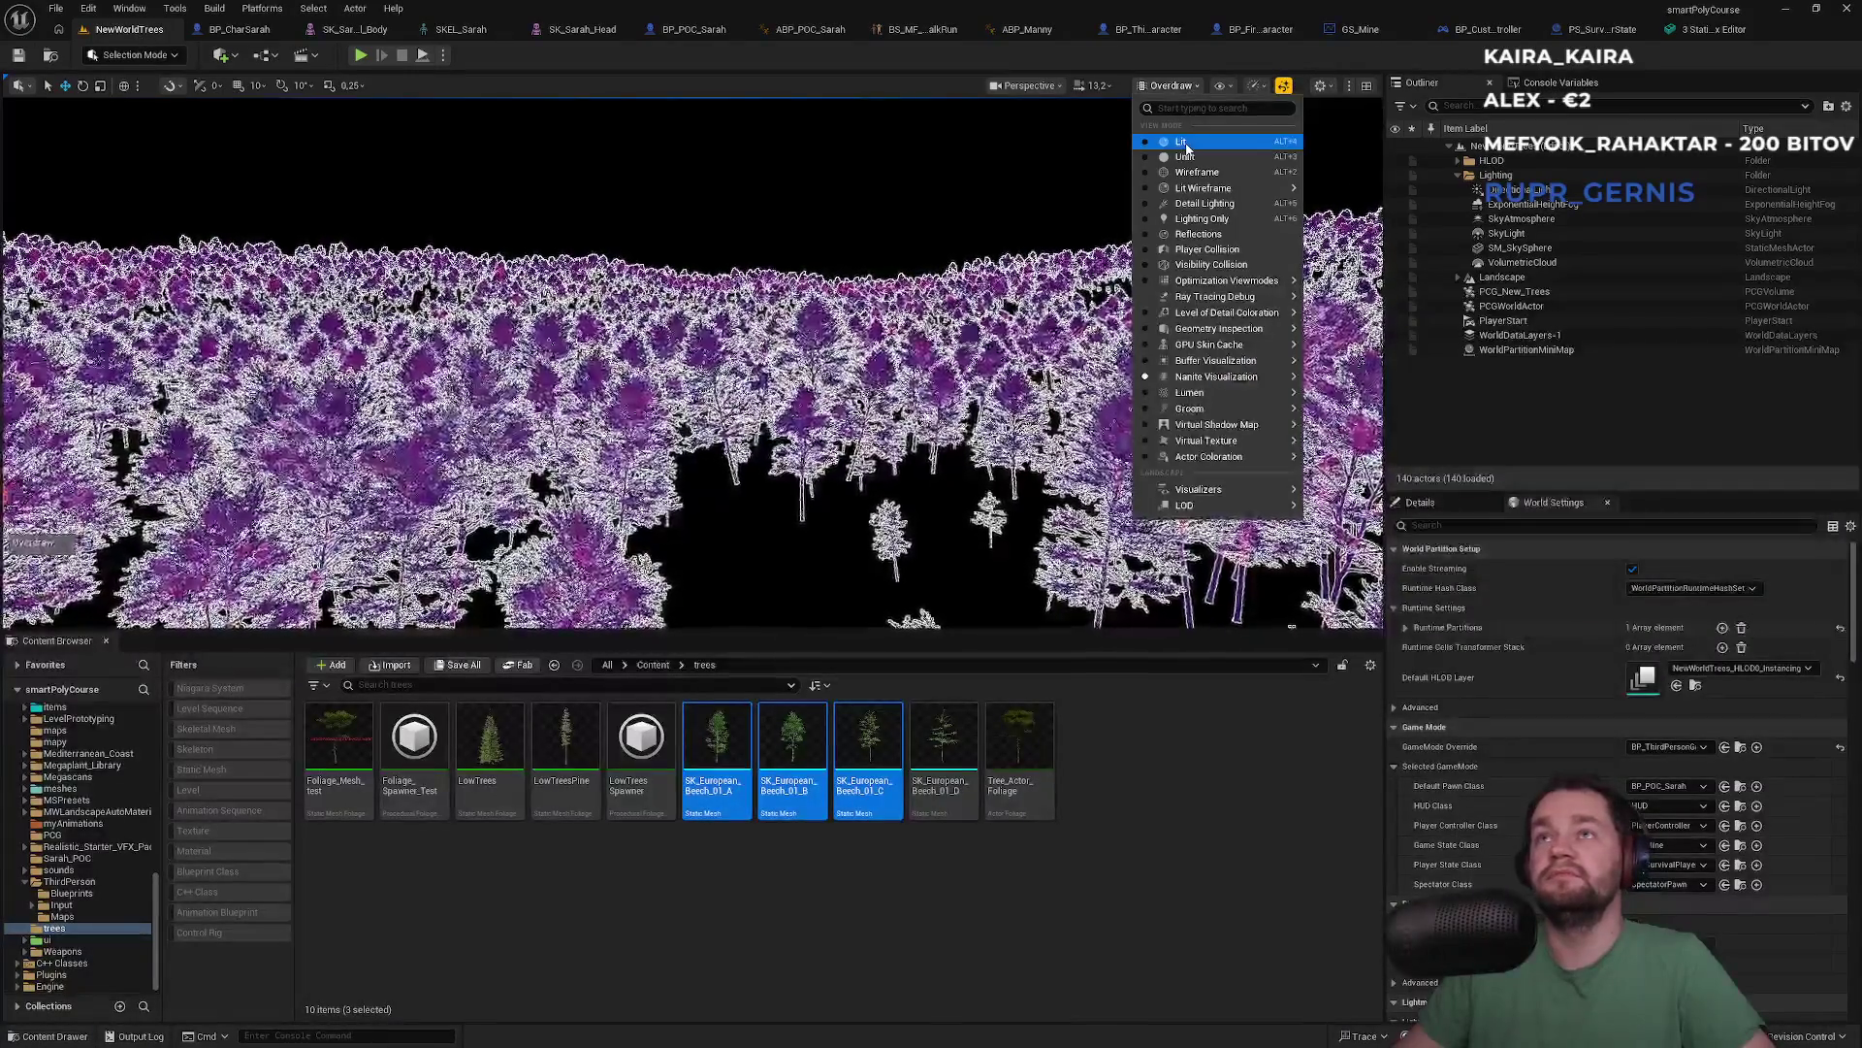
# Switch the viewport to Lit mode, fly the camera through the trees, and go full-screen with F11
pyautogui.click(1182, 142)
pyautogui.moveTo(928, 253)
pyautogui.mouseDown()
pyautogui.moveTo(929, 233)
pyautogui.moveTo(928, 253)
pyautogui.mouseUp()
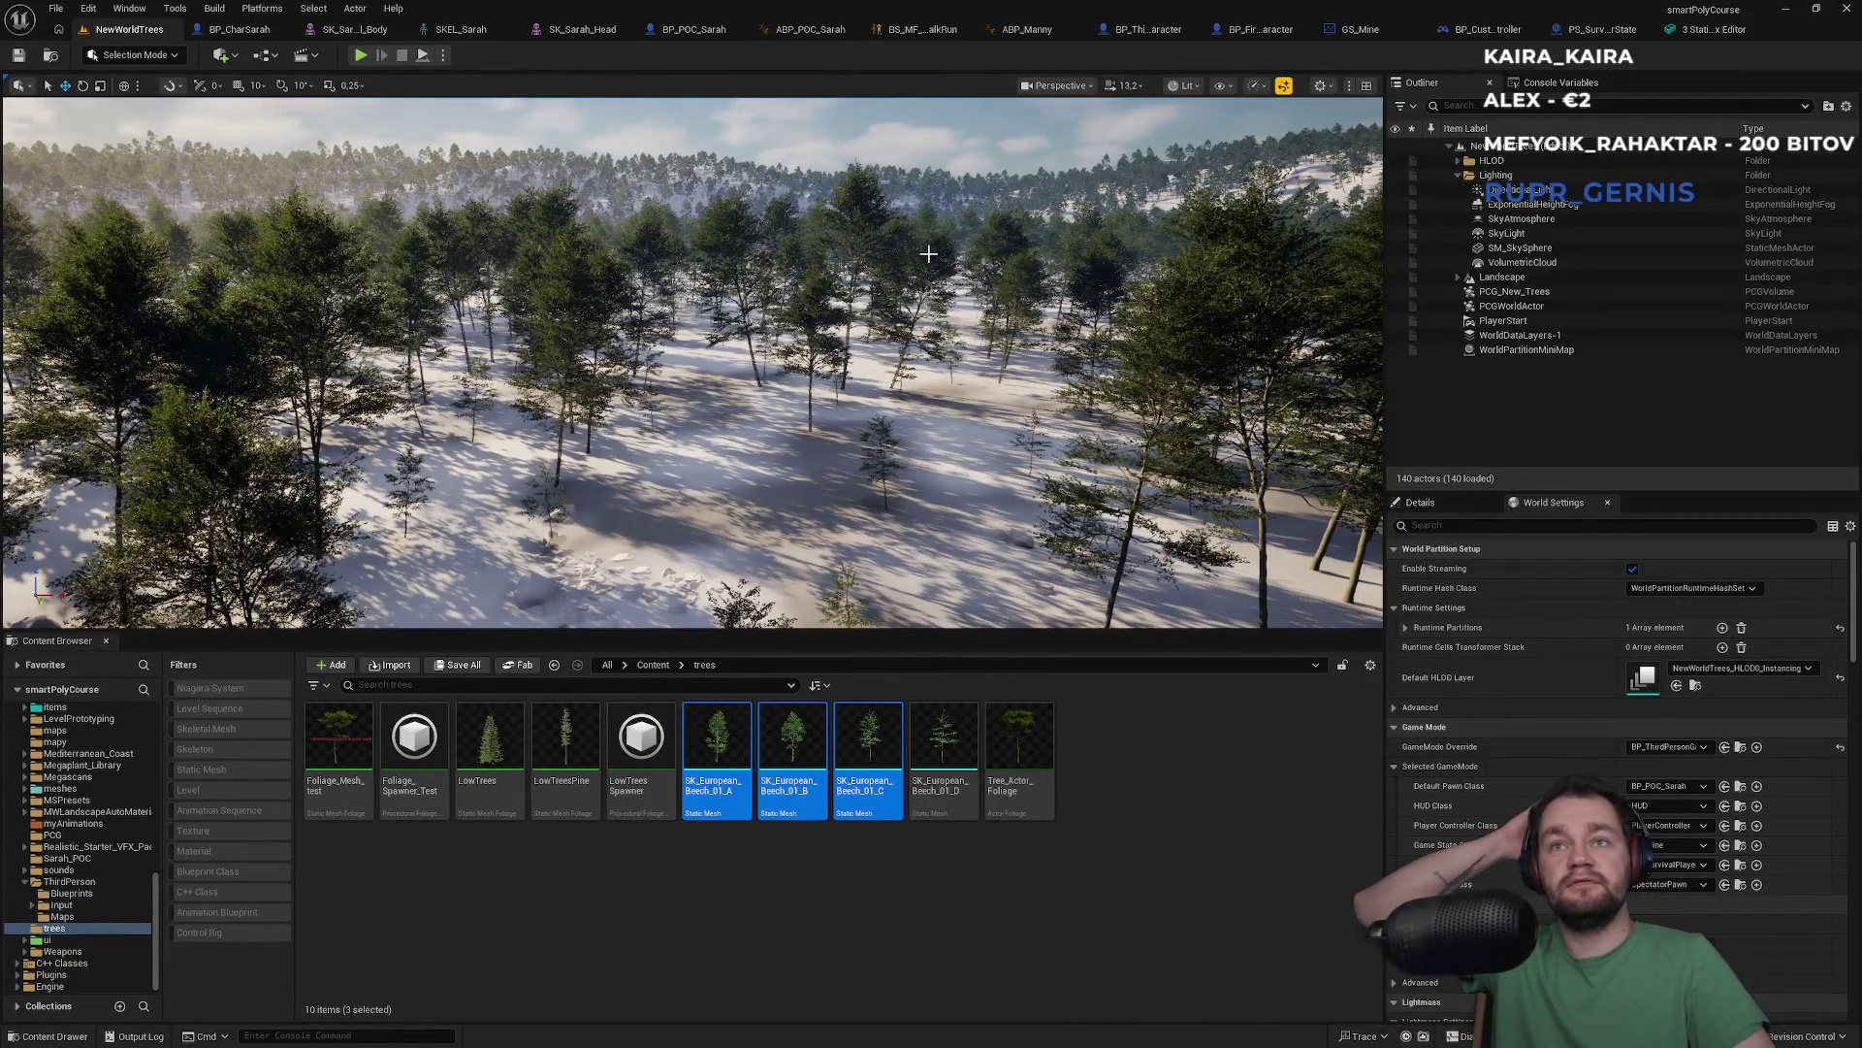
pyautogui.press('F11')
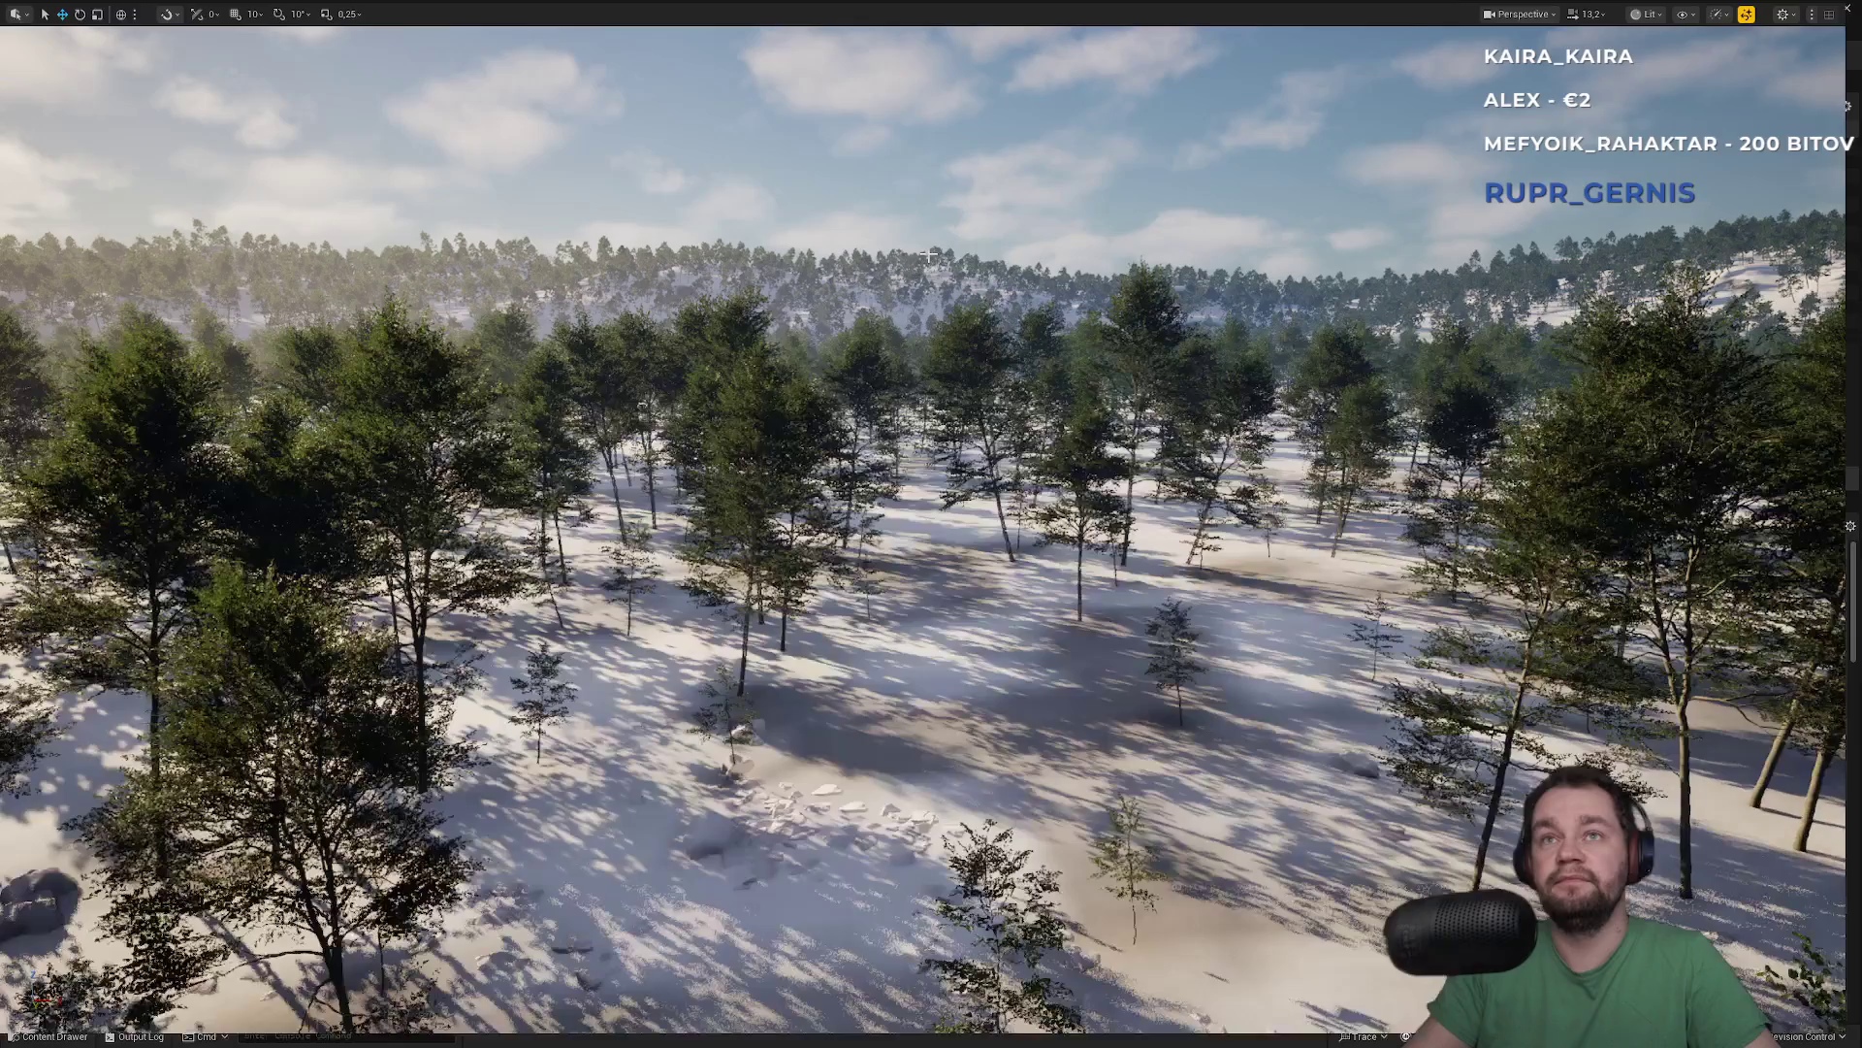
pyautogui.moveTo(931, 524); pyautogui.dragTo(931, 407)
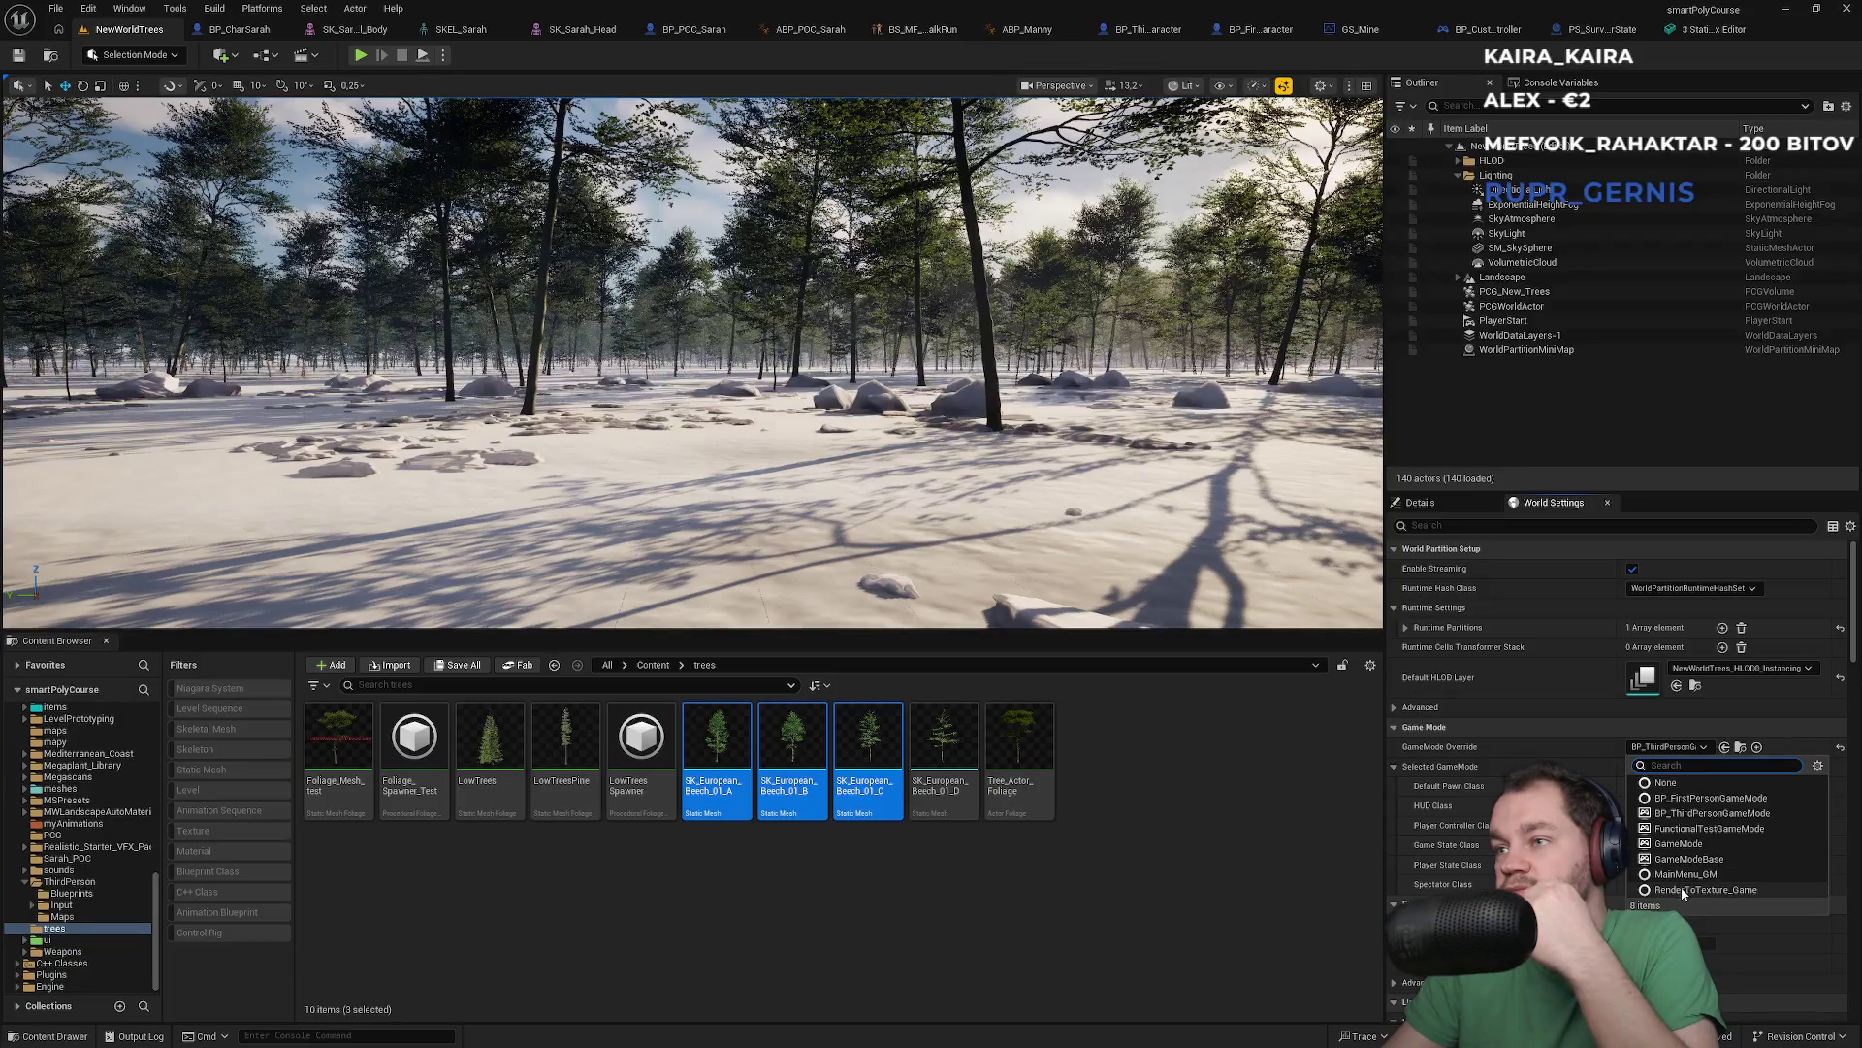
# Set the level's GameMode Override to None and run a brief play test
pyautogui.click(1666, 783)
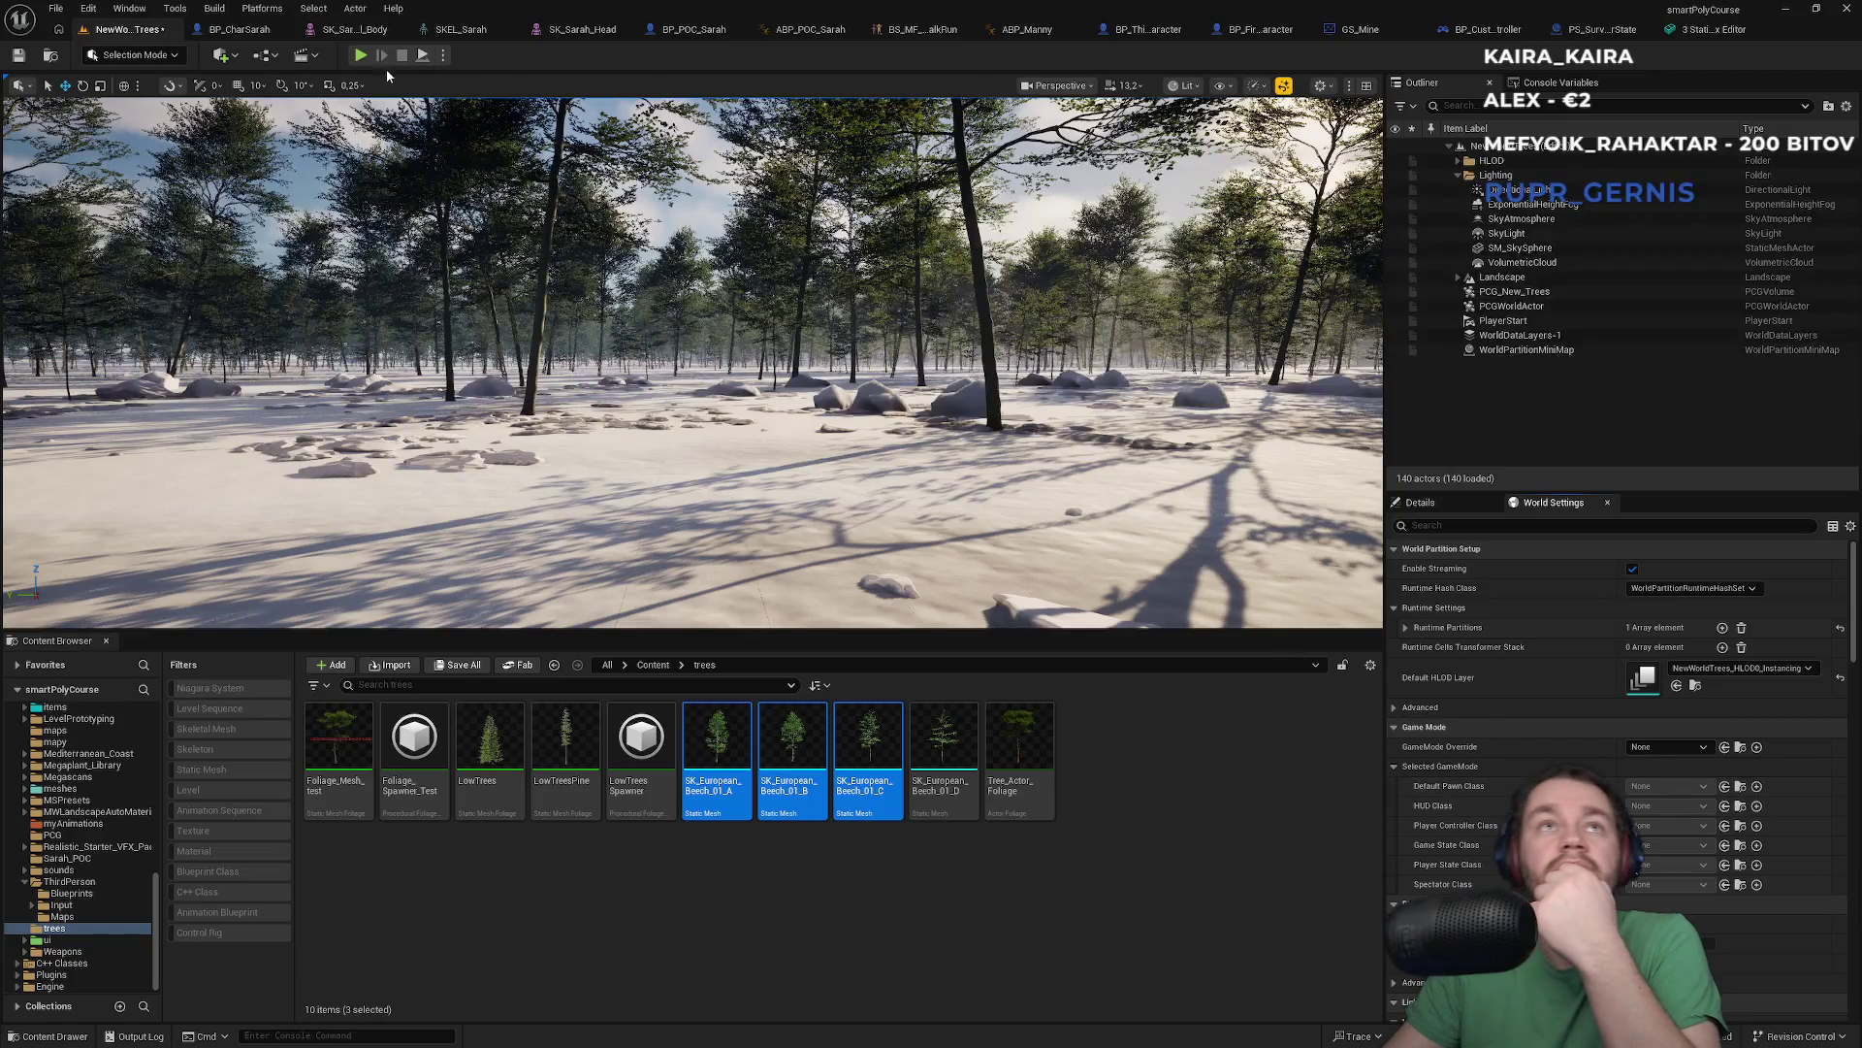
pyautogui.hotkey('alt', 'p')
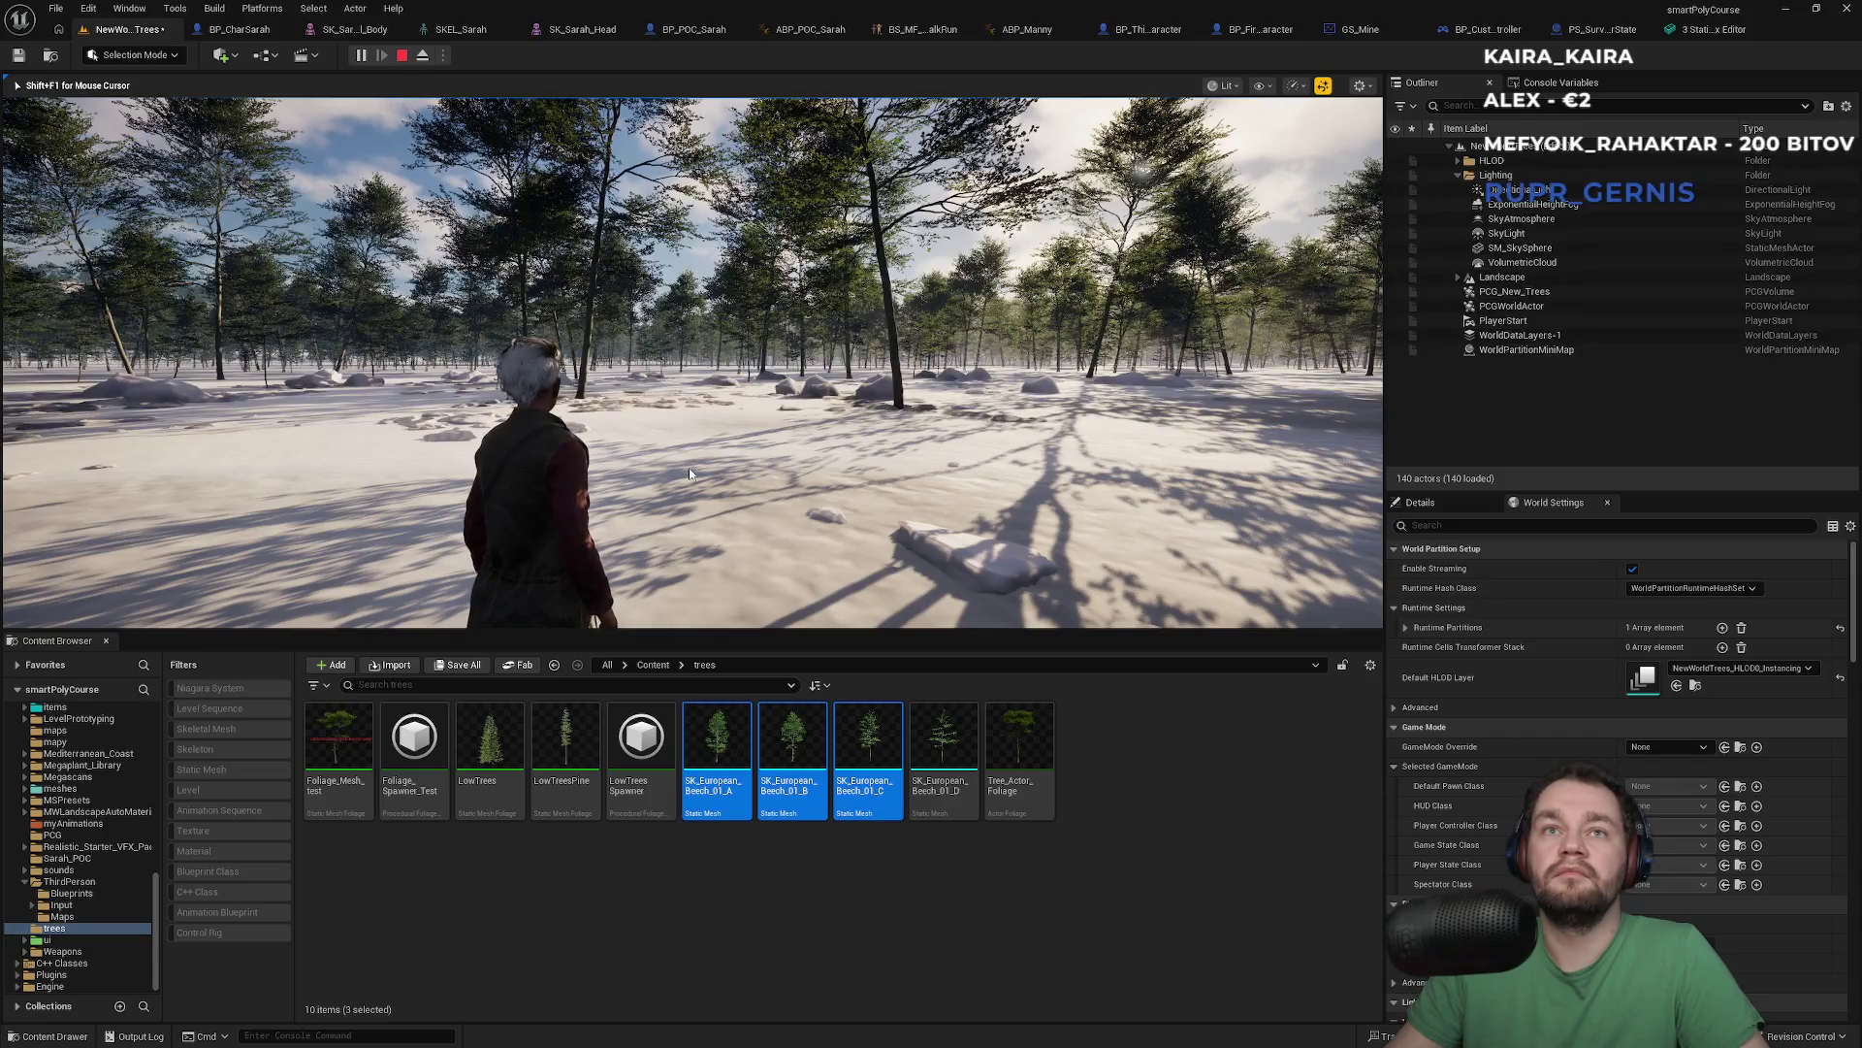
pyautogui.press('Escape')
# Restore World Settings, deselect the trees, and open Project Settings filtered by 'game'
pyautogui.click(1431, 503)
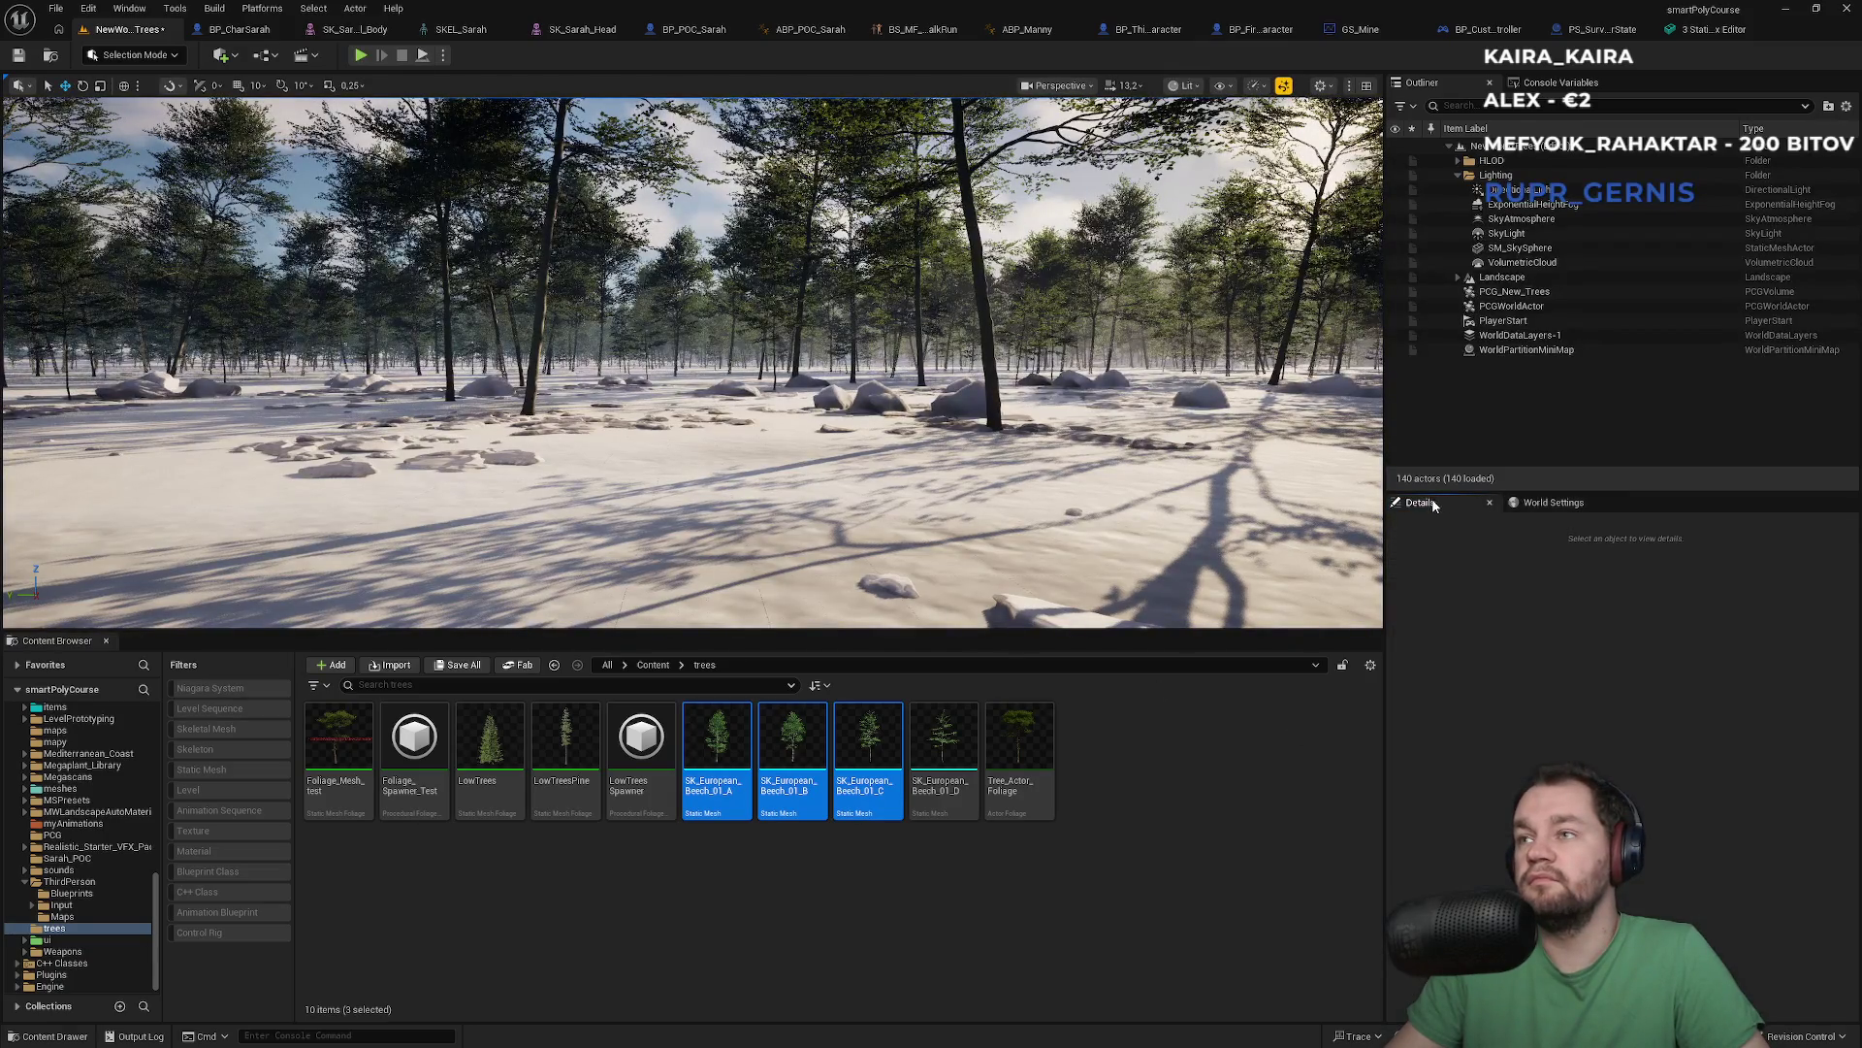
pyautogui.click(1546, 504)
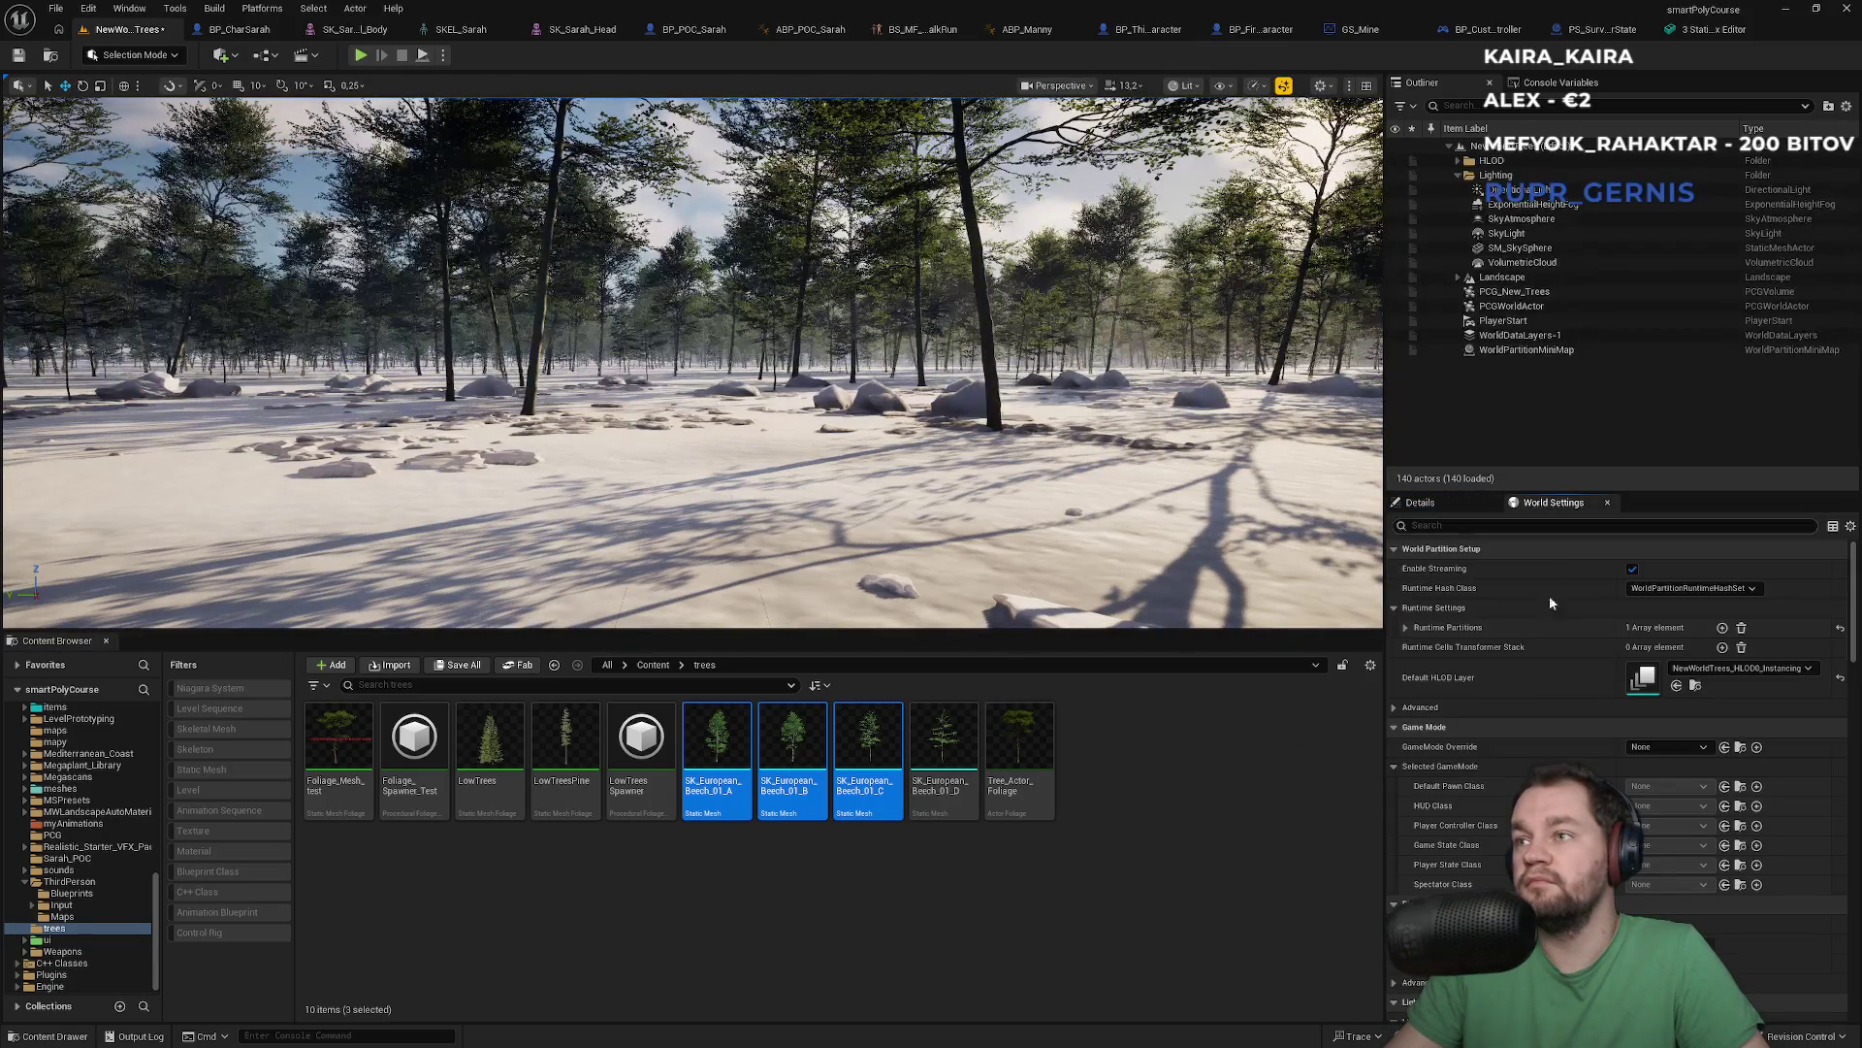
pyautogui.click(1139, 820)
pyautogui.click(92, 9)
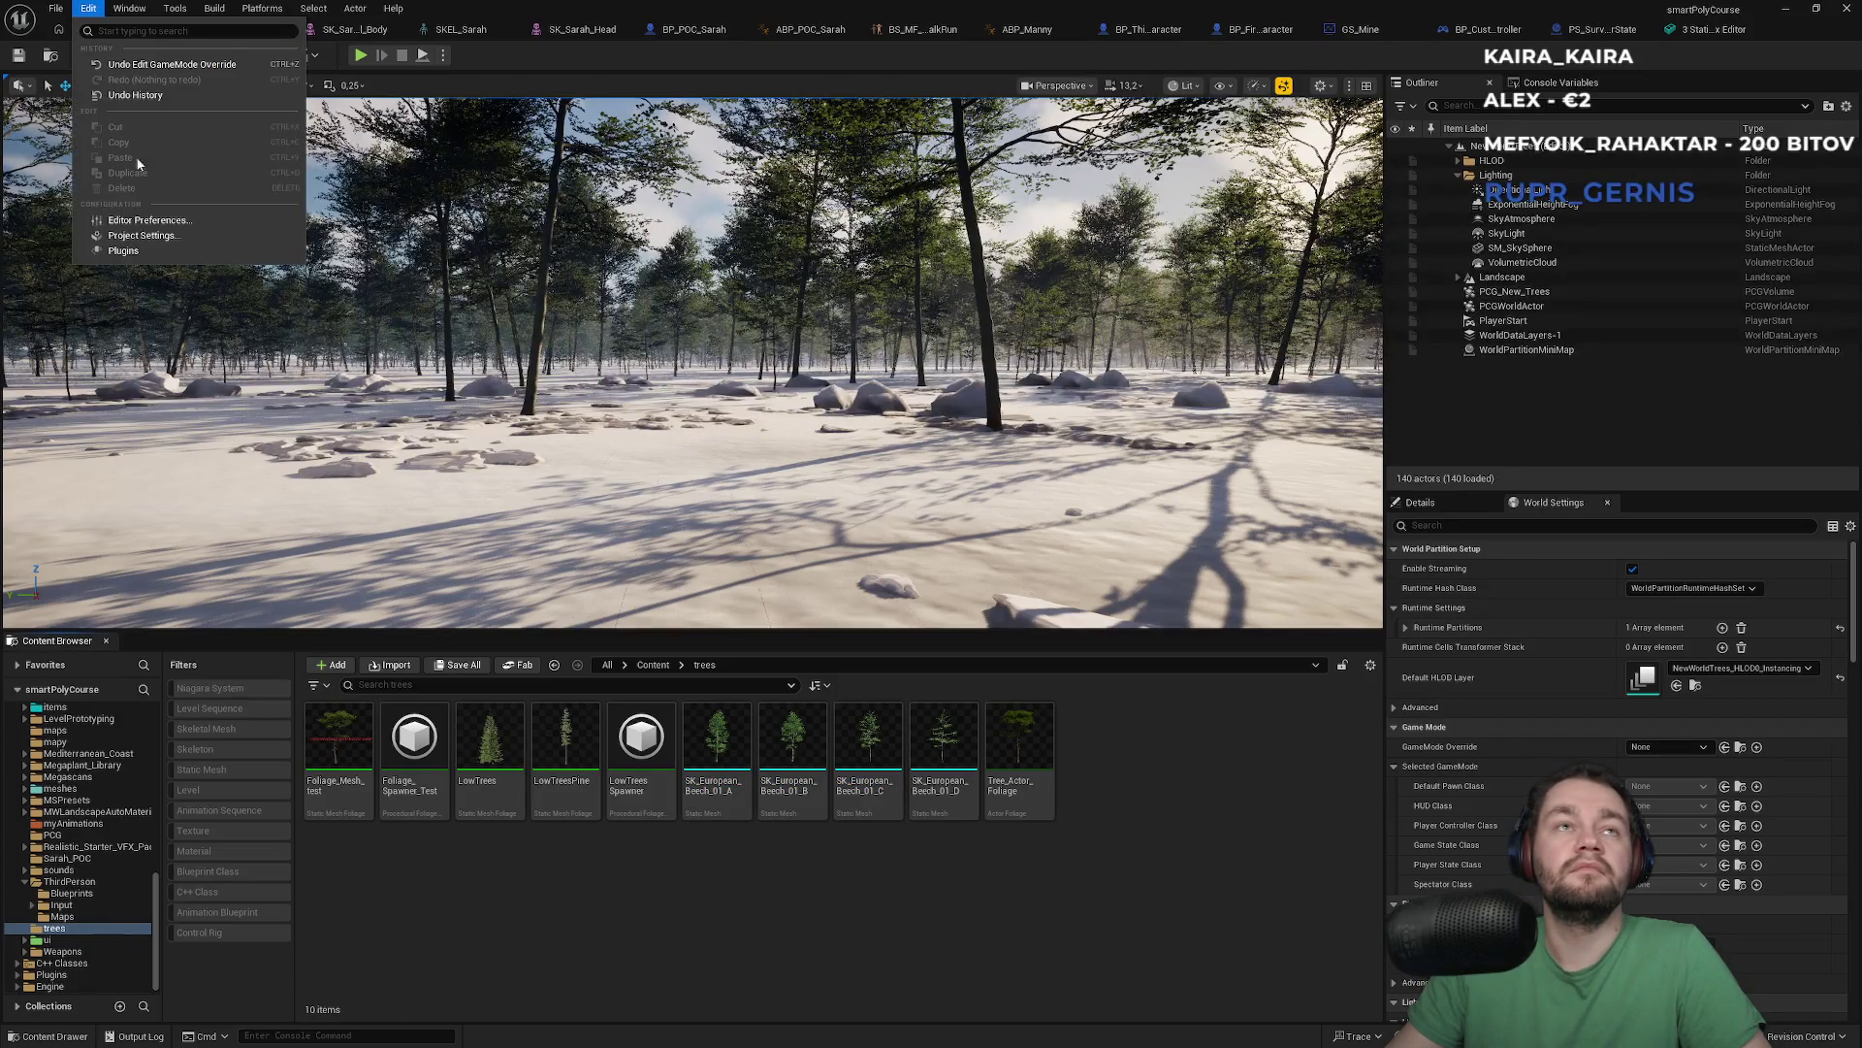
pyautogui.click(1081, 859)
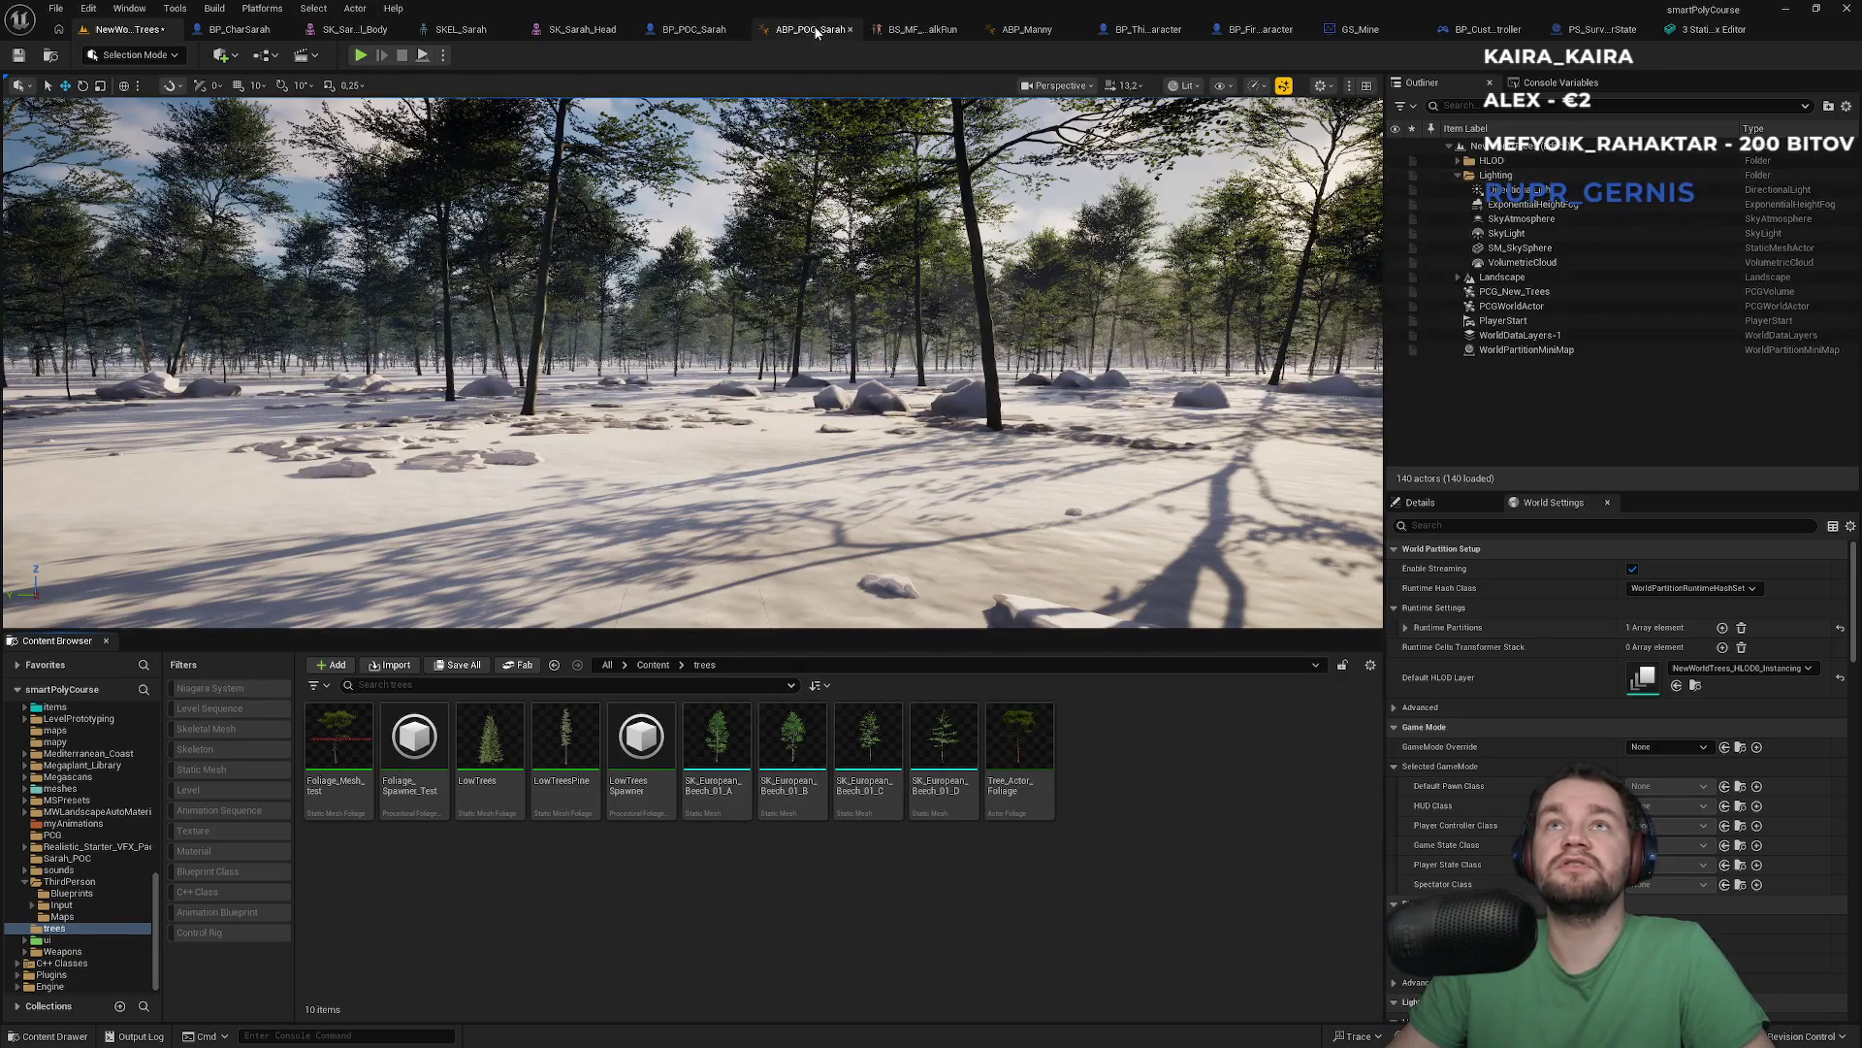
pyautogui.click(89, 9)
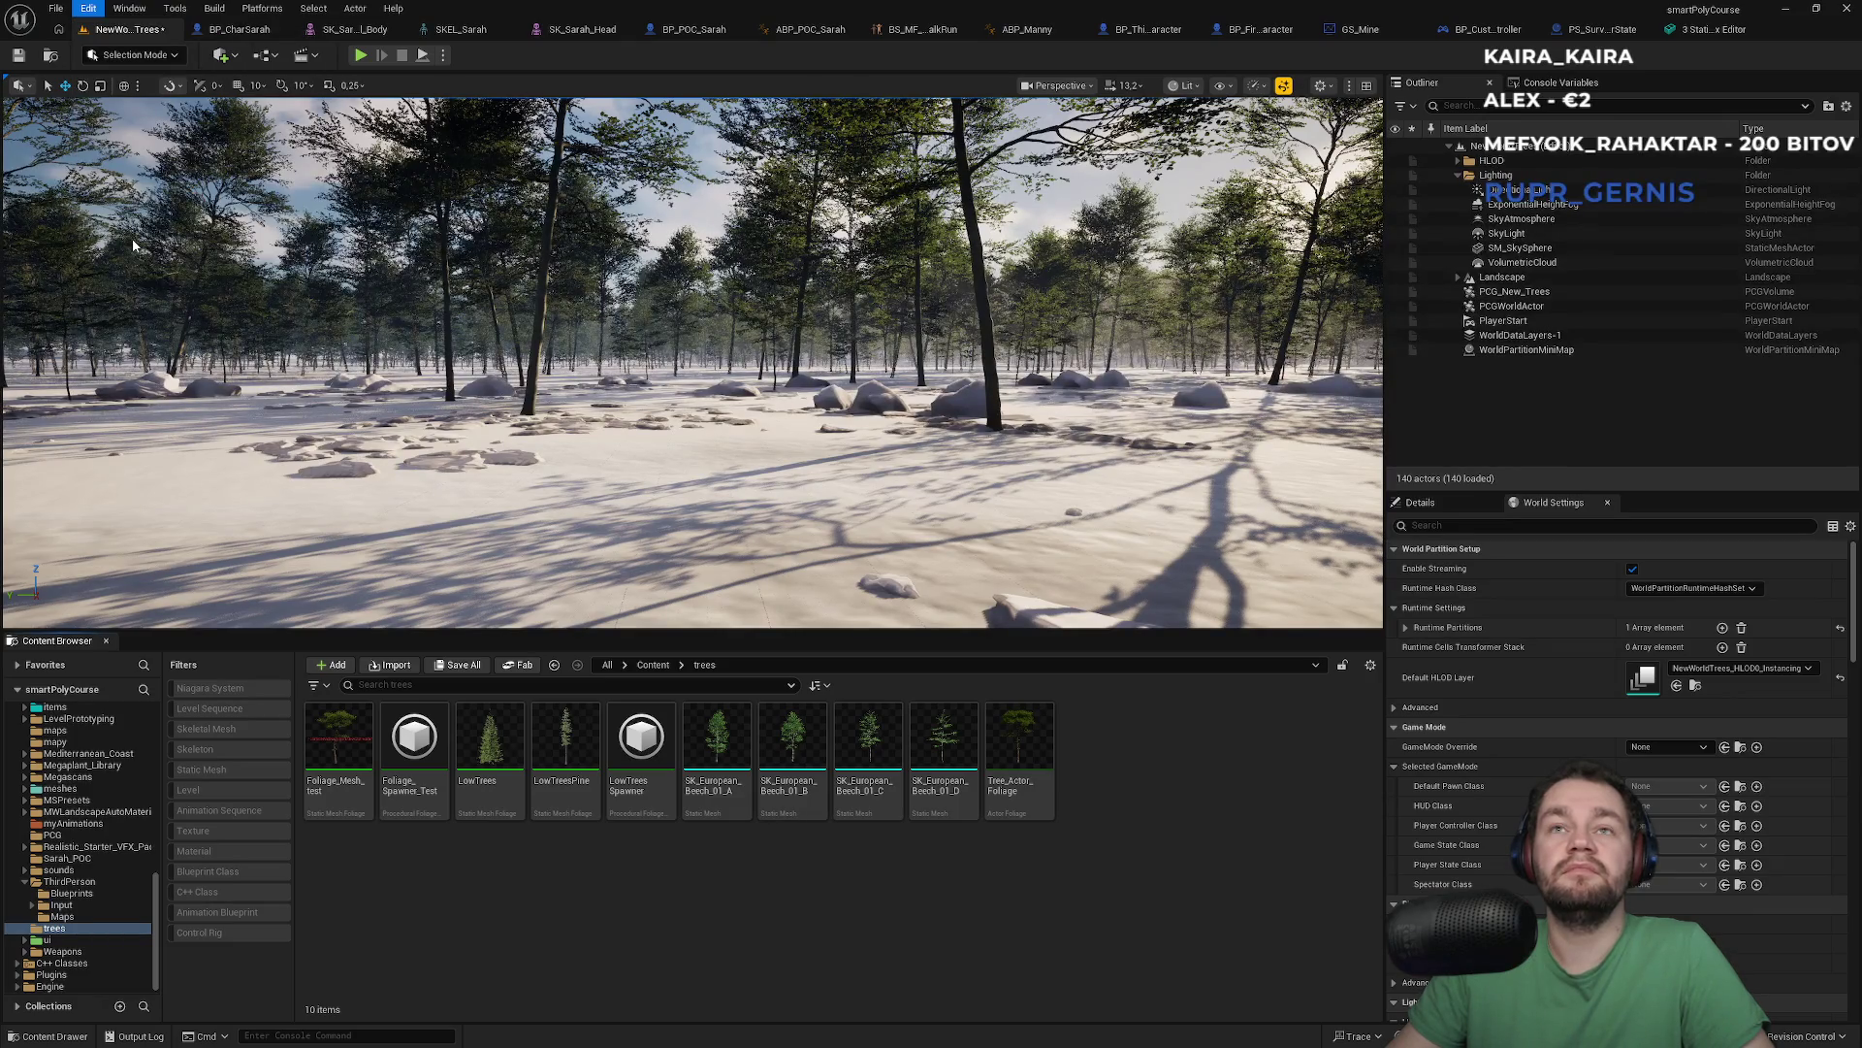
pyautogui.write('game')
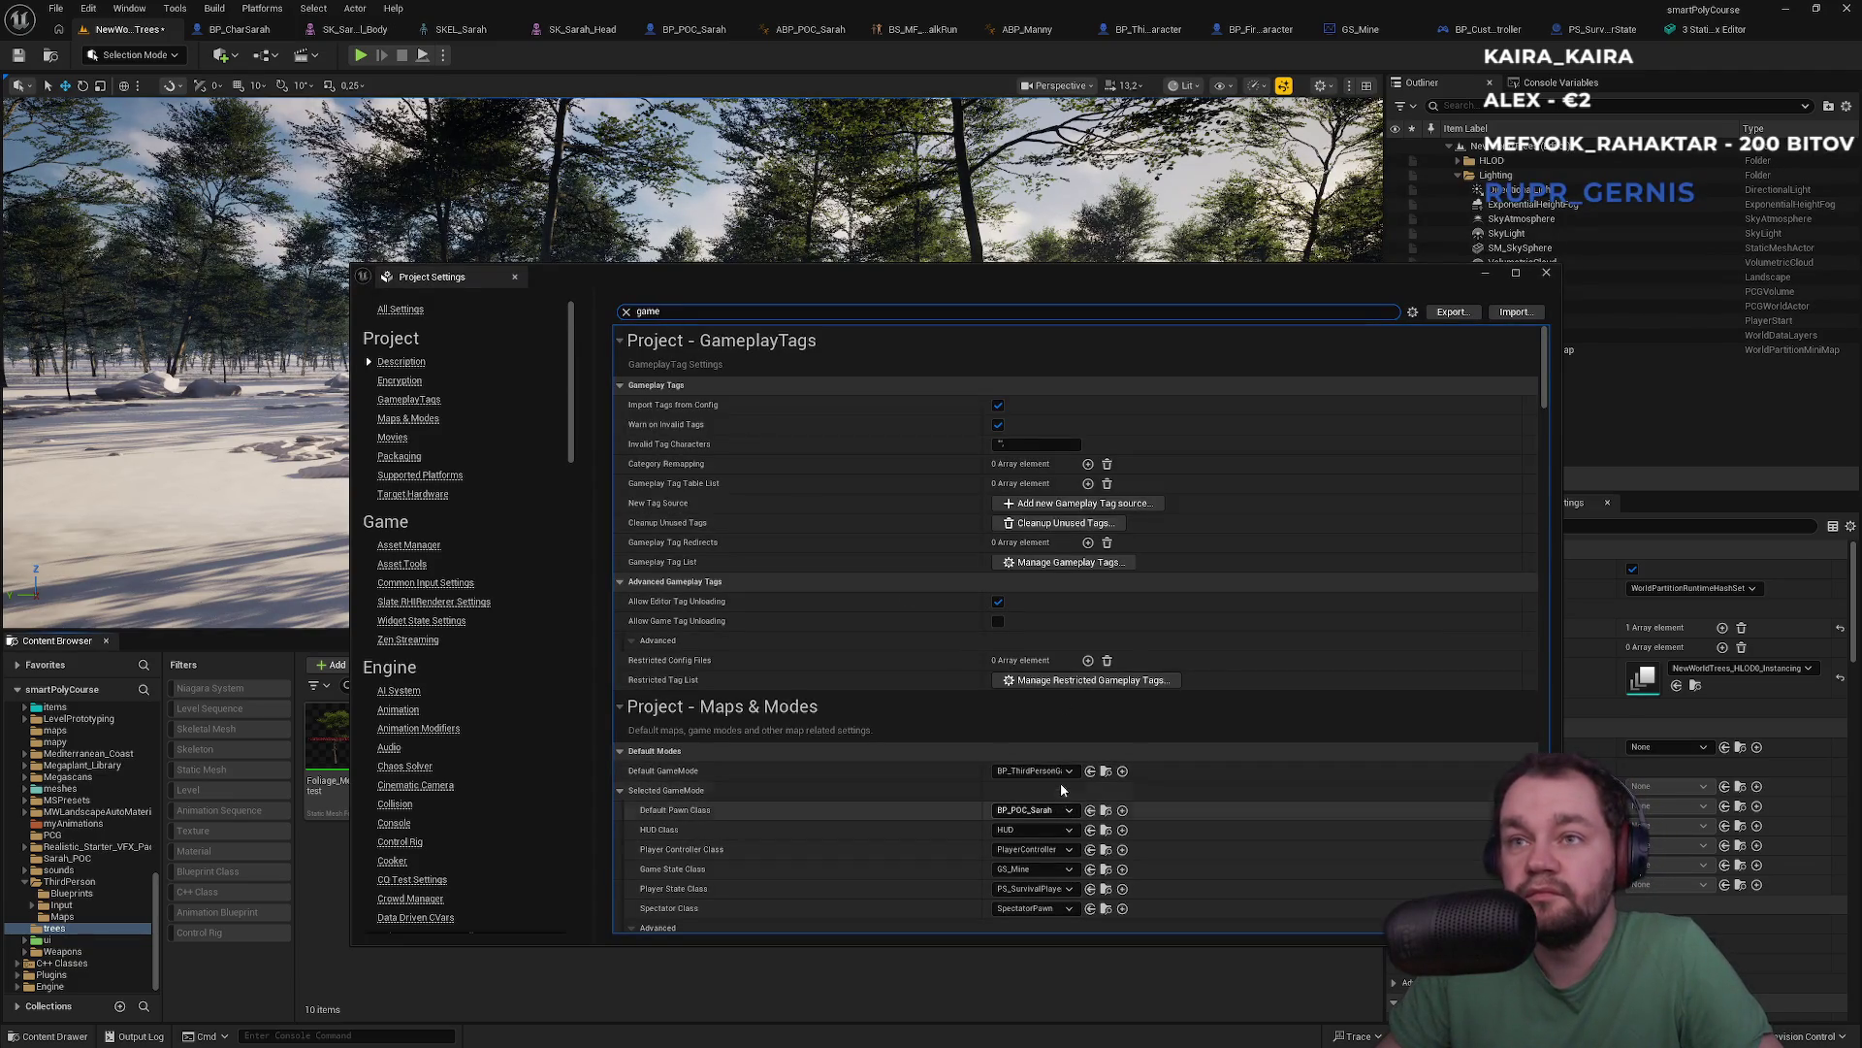
# Check the default pawn list, keep BP_POC_Sarah, close settings and go to the Content root
pyautogui.click(1055, 811)
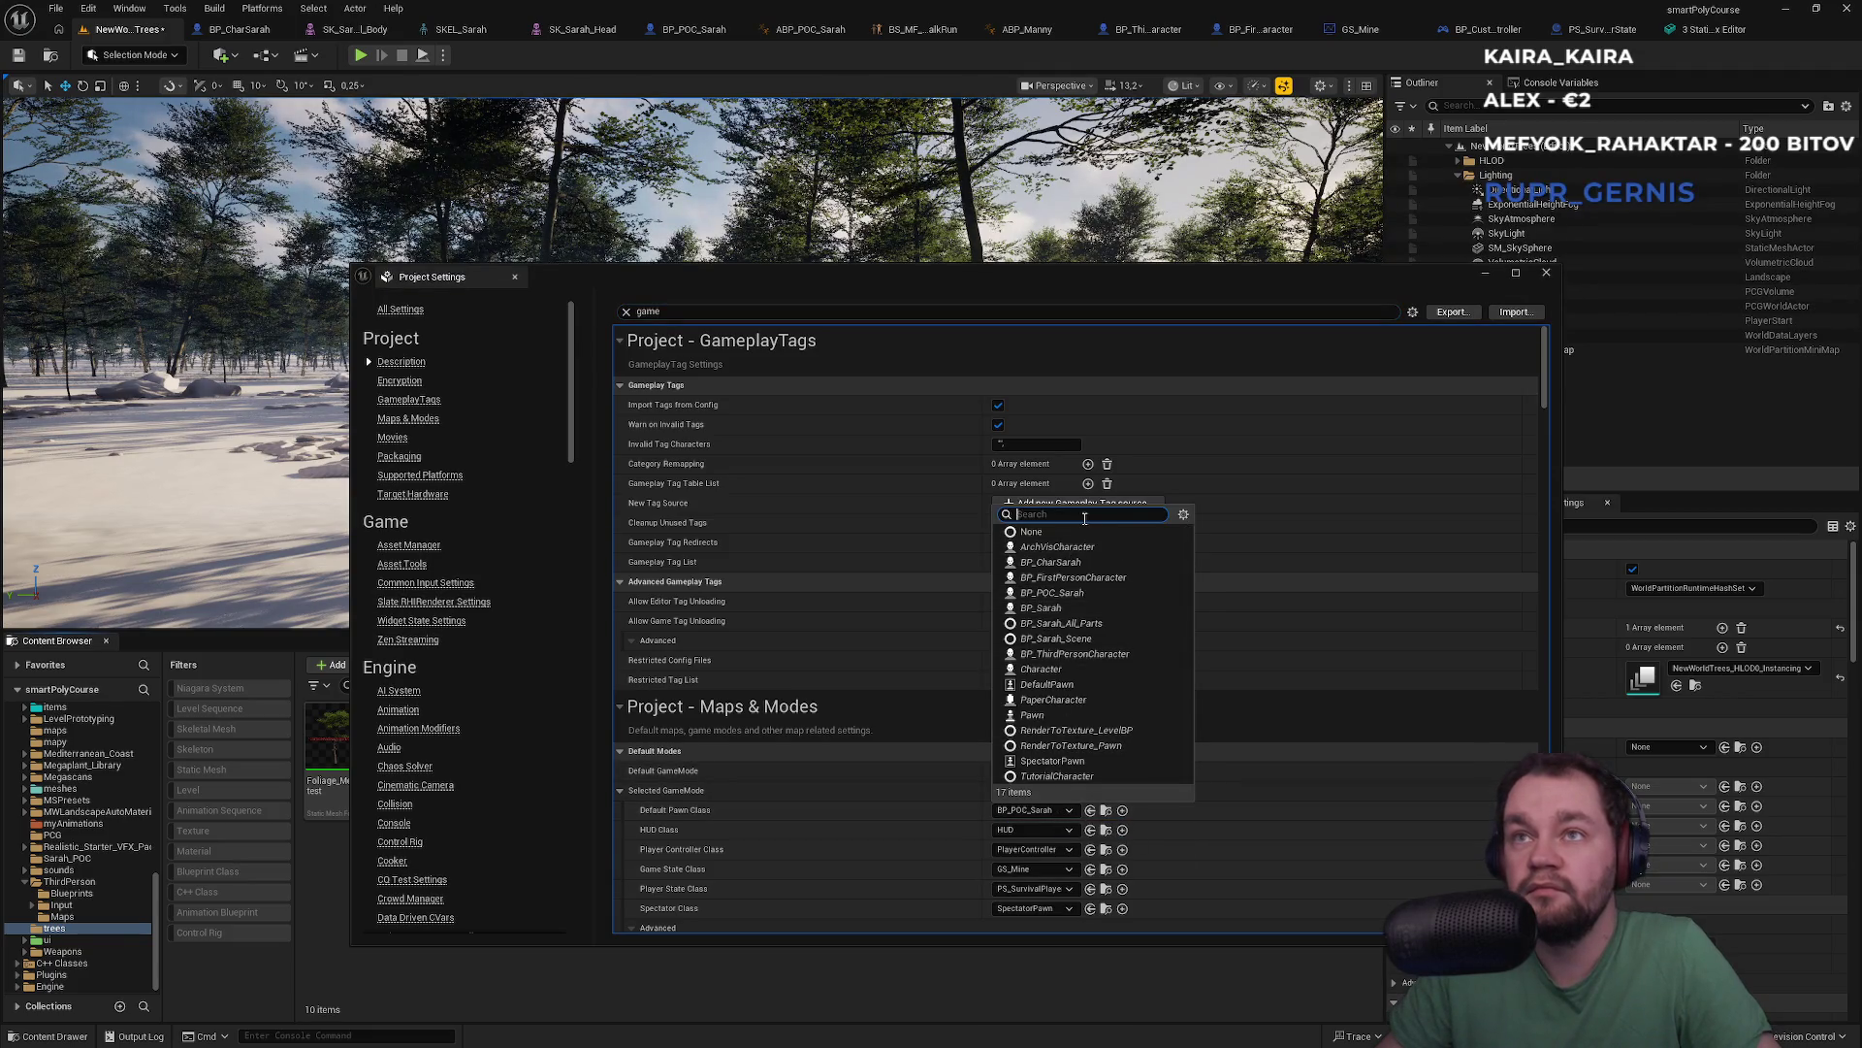
pyautogui.write('sara')
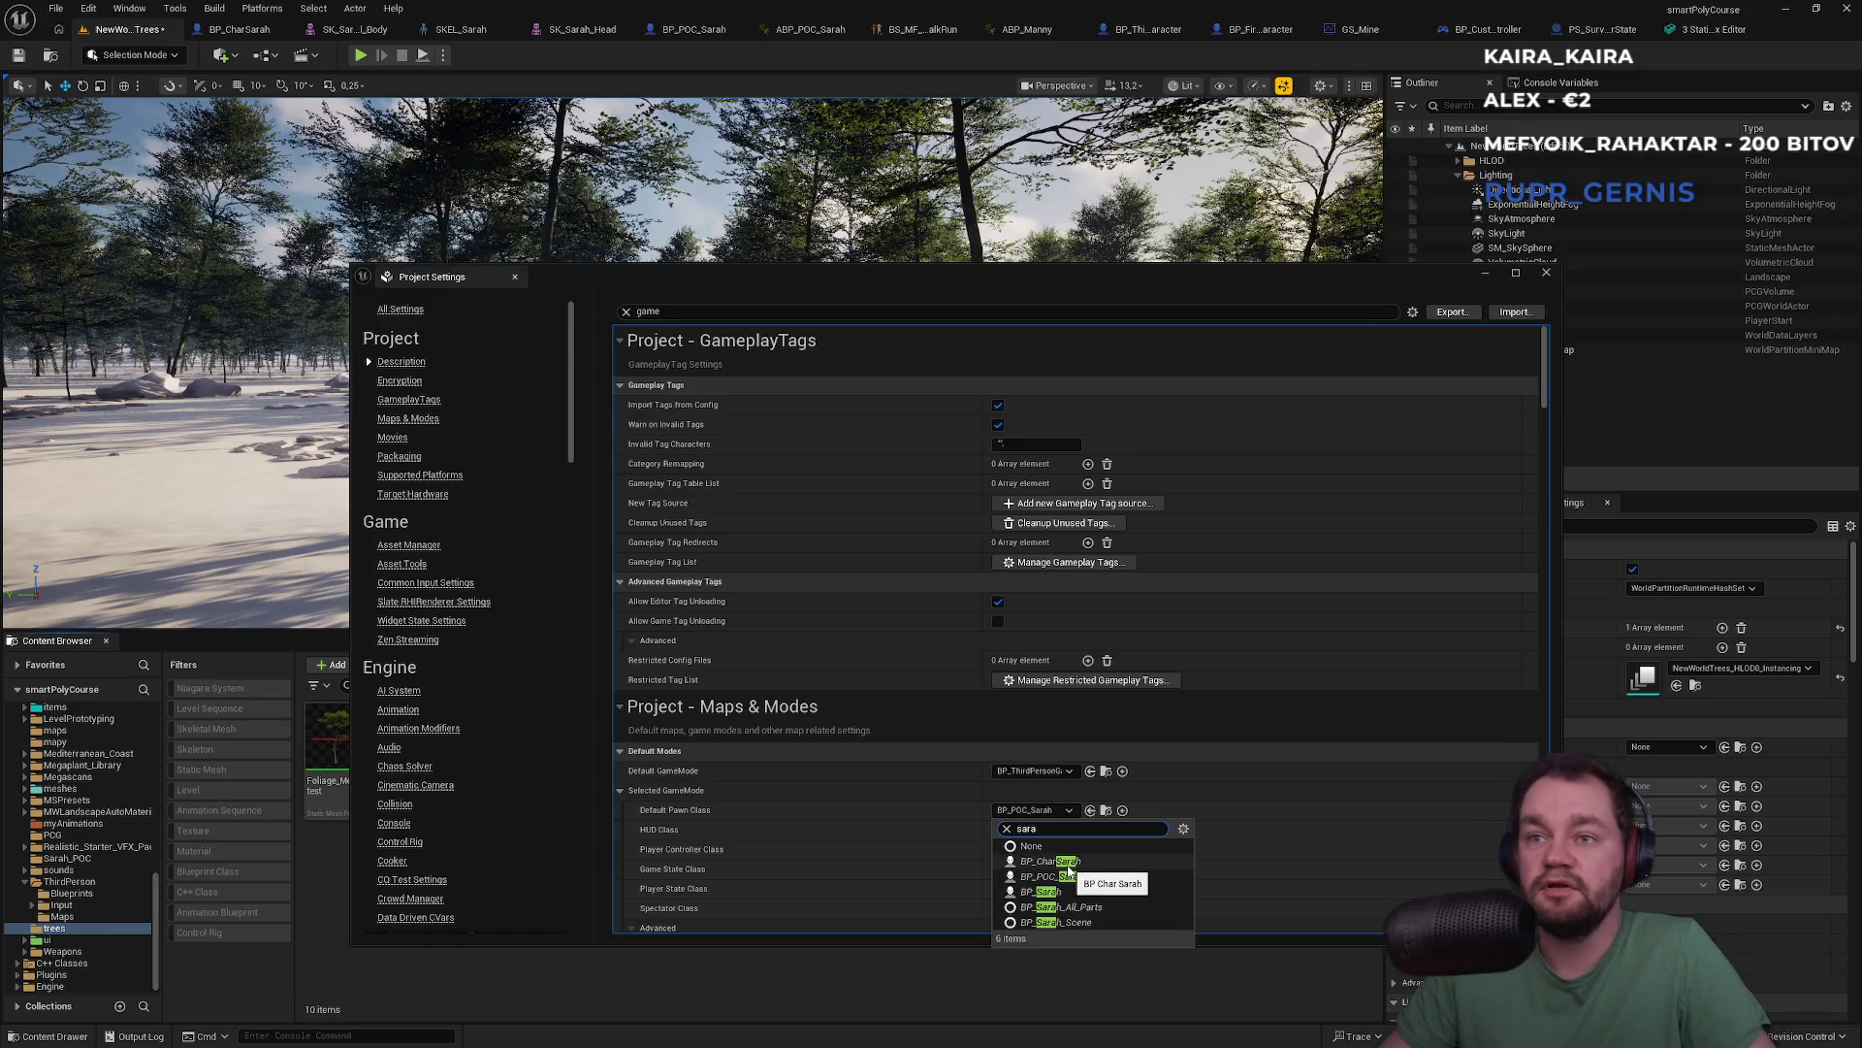
pyautogui.press('Escape')
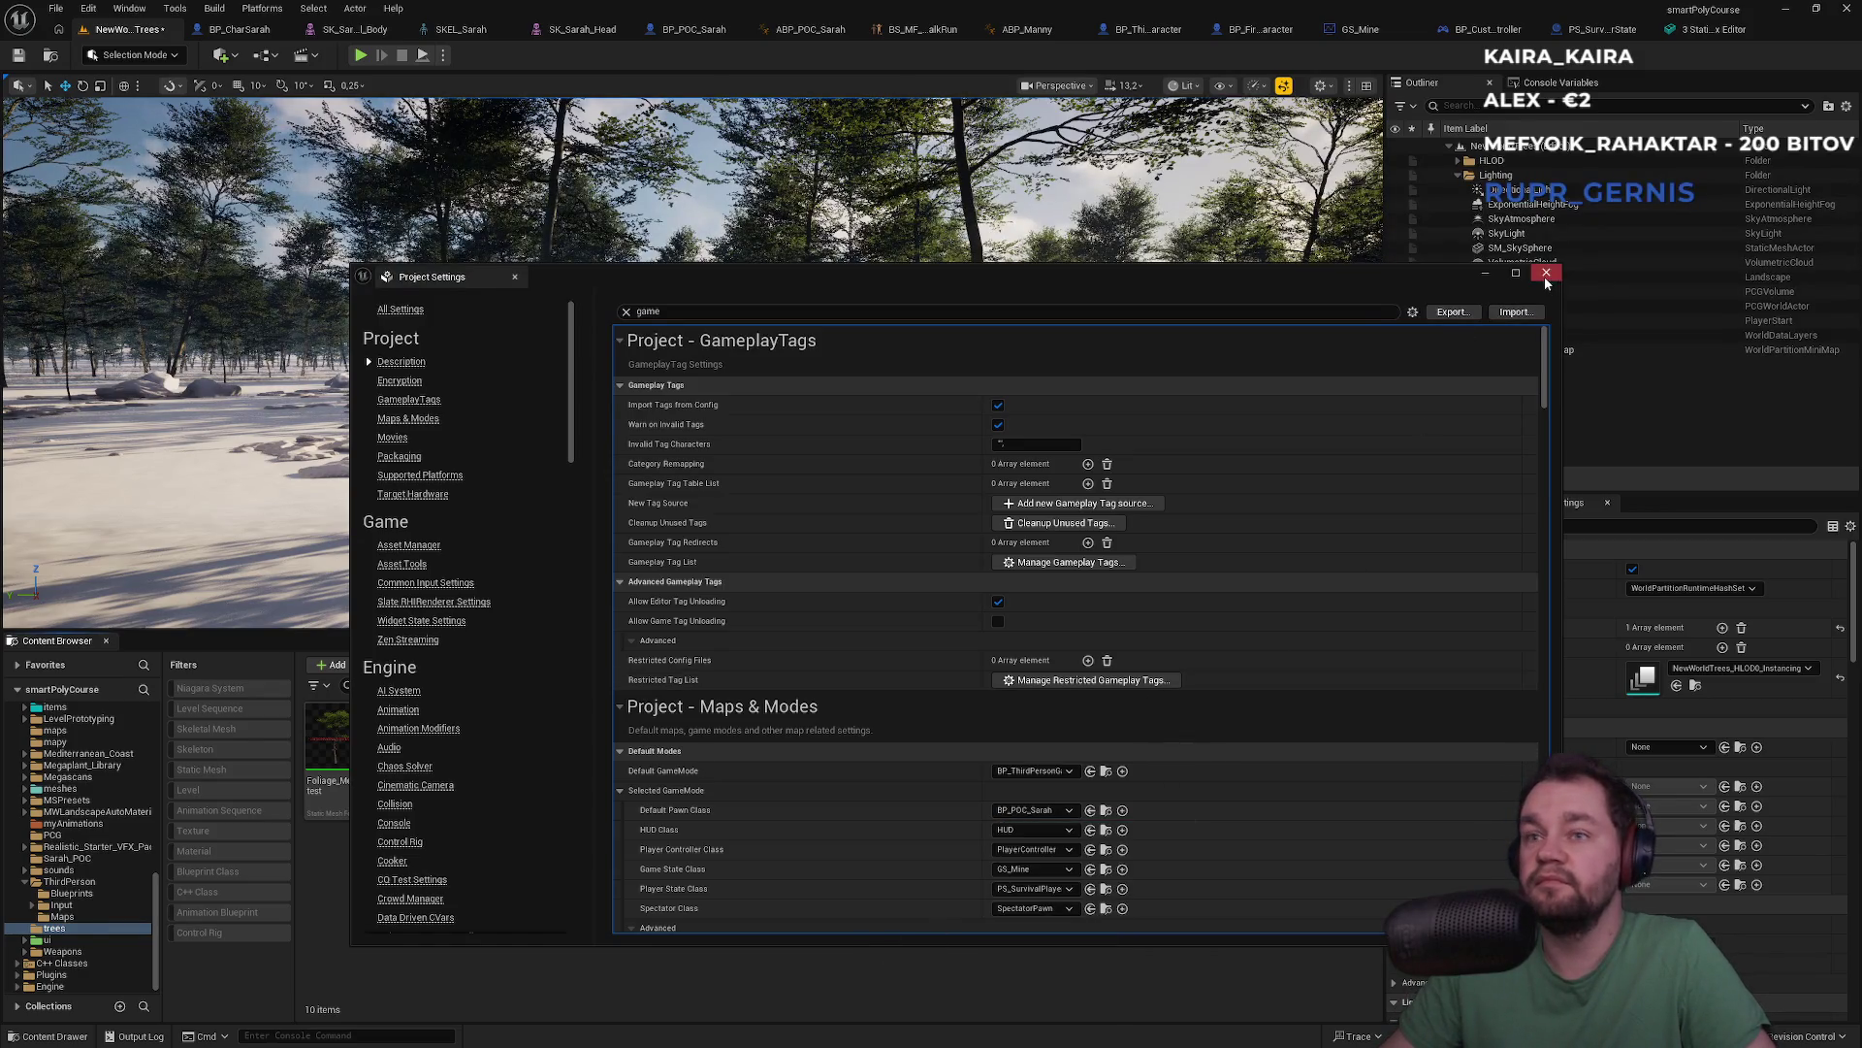
pyautogui.click(1544, 275)
pyautogui.click(653, 664)
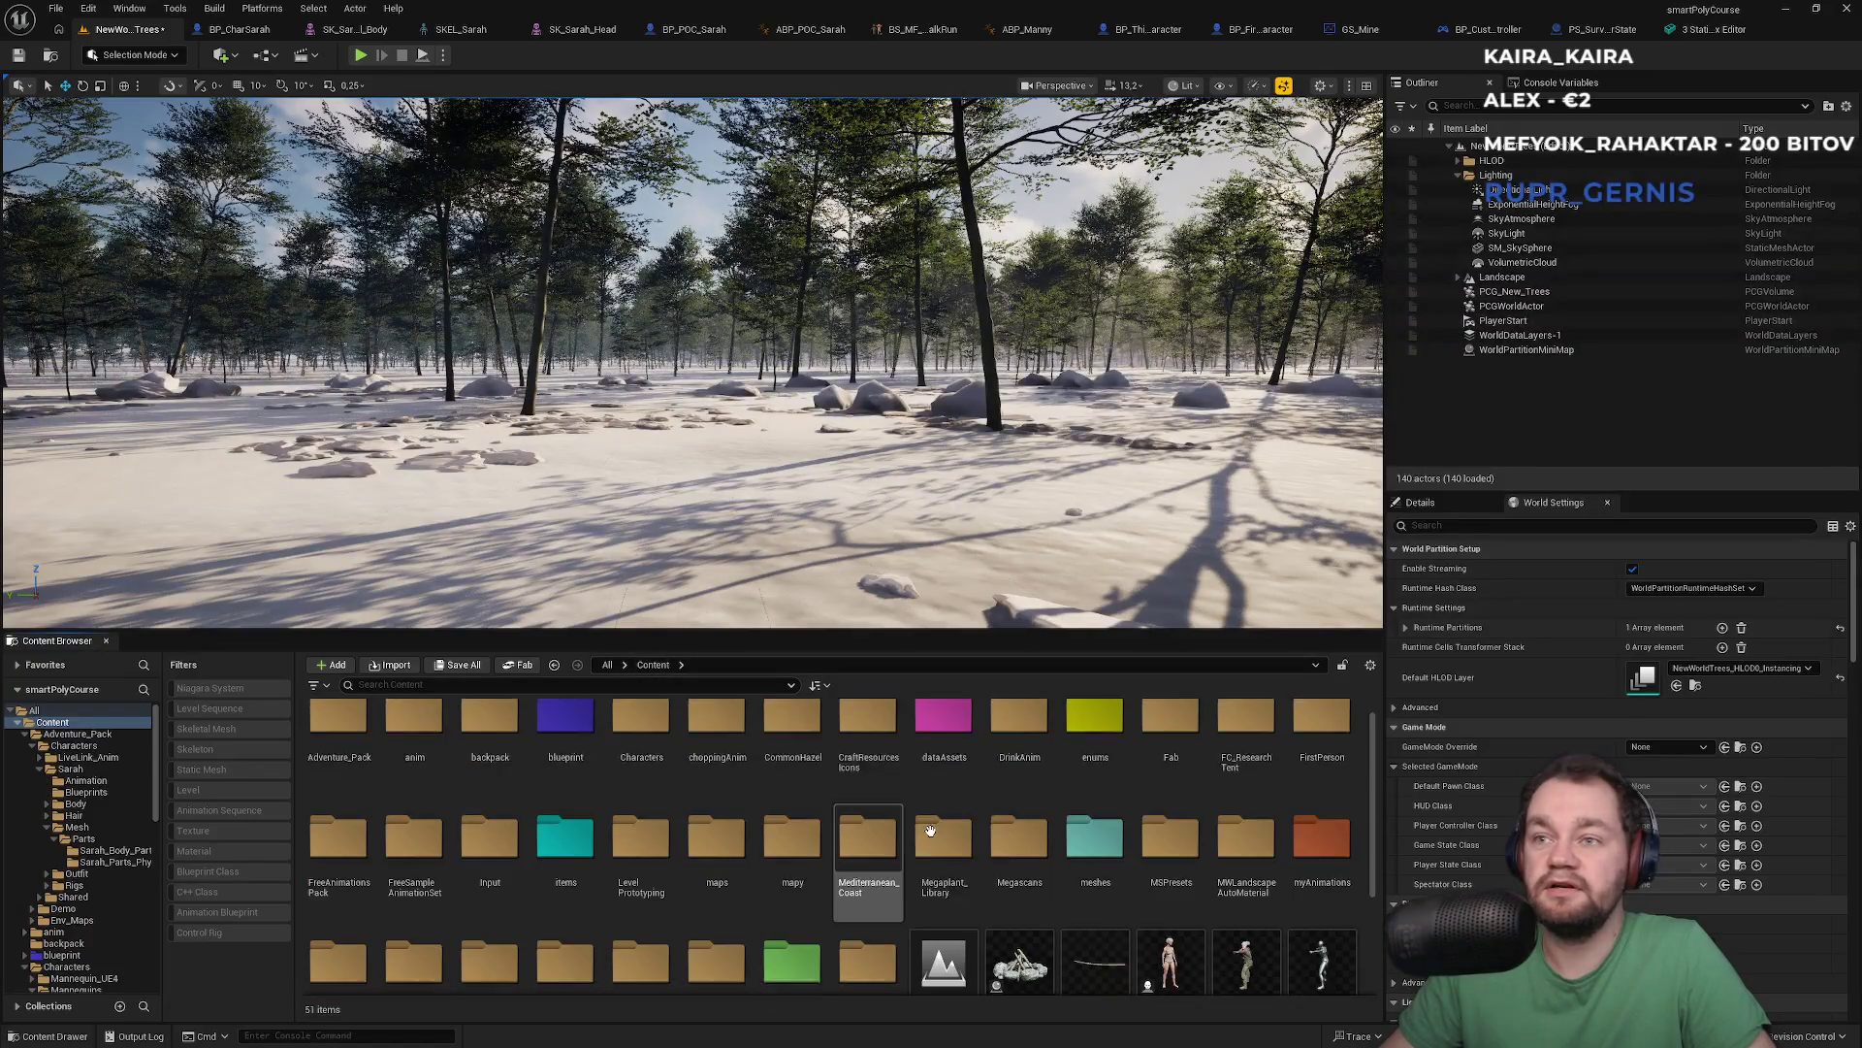
pyautogui.scroll(-1, 941, 834)
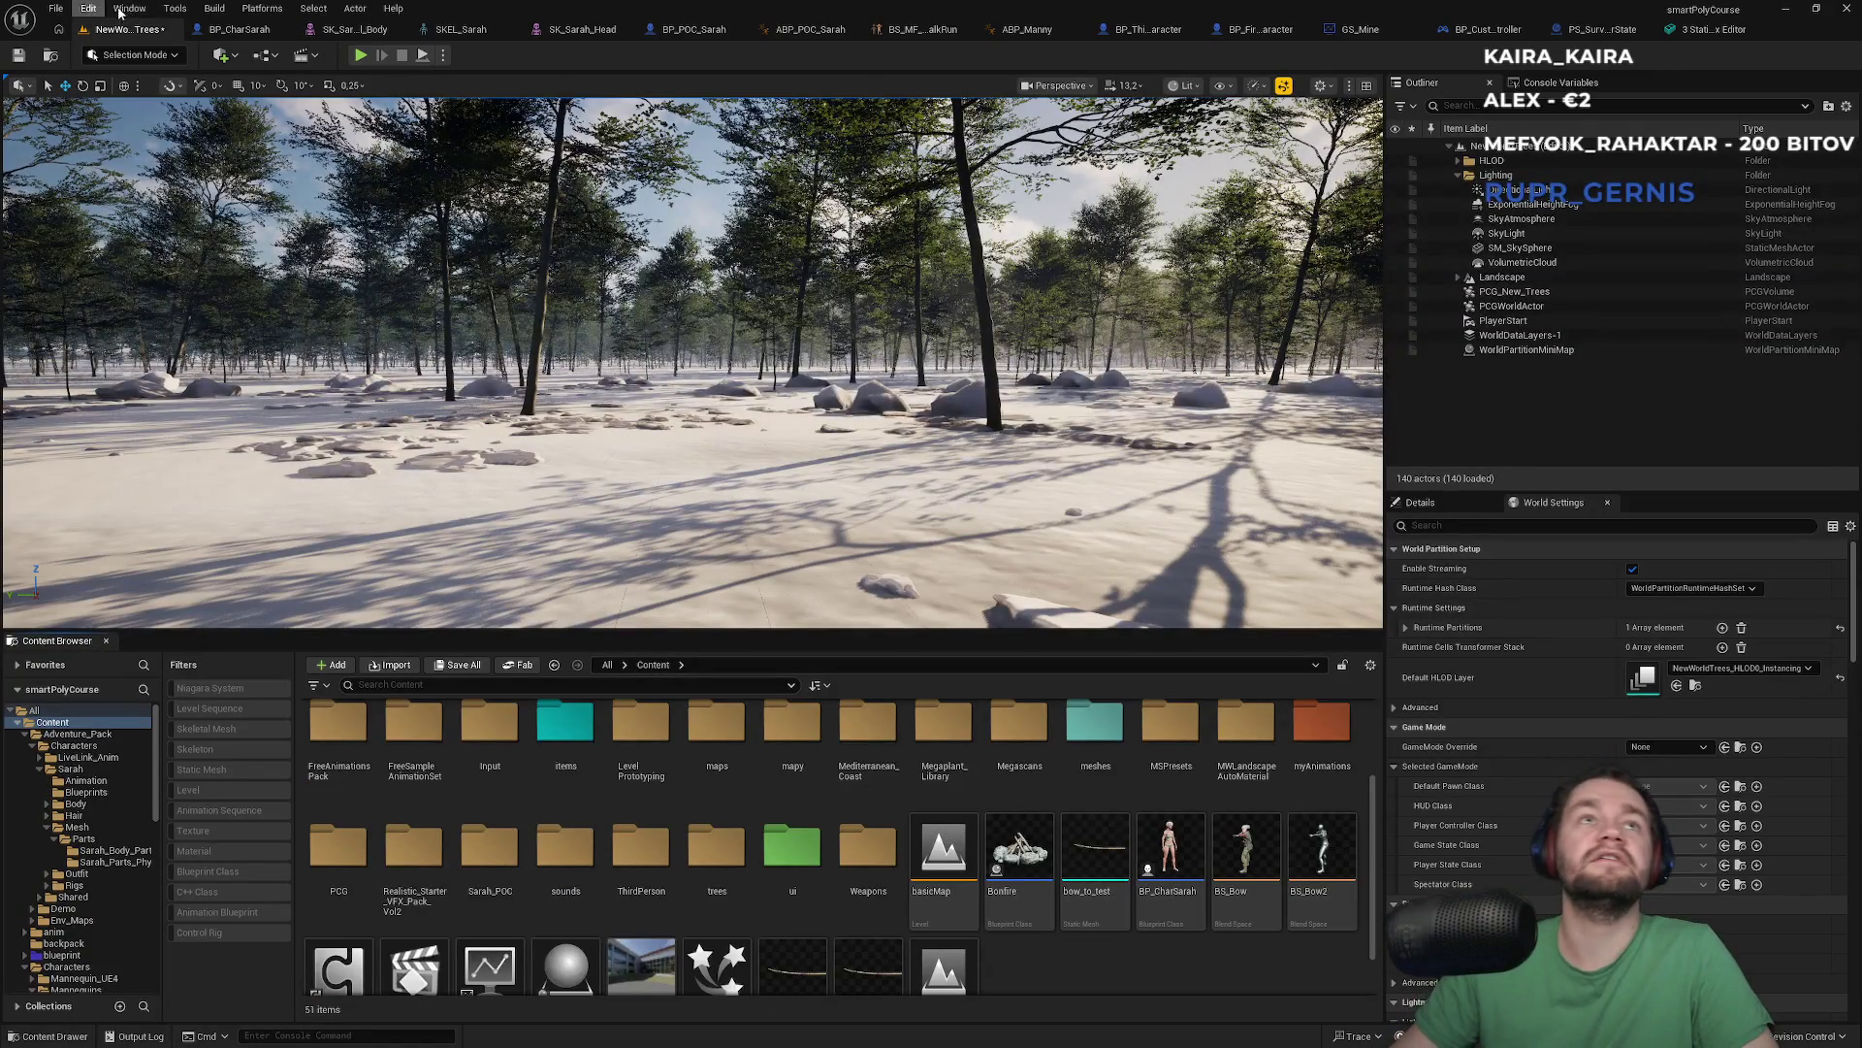
# Reopen Project Settings filtered by 'mode' and make BP_CharSarah the default pawn
pyautogui.click(89, 8)
pyautogui.click(144, 236)
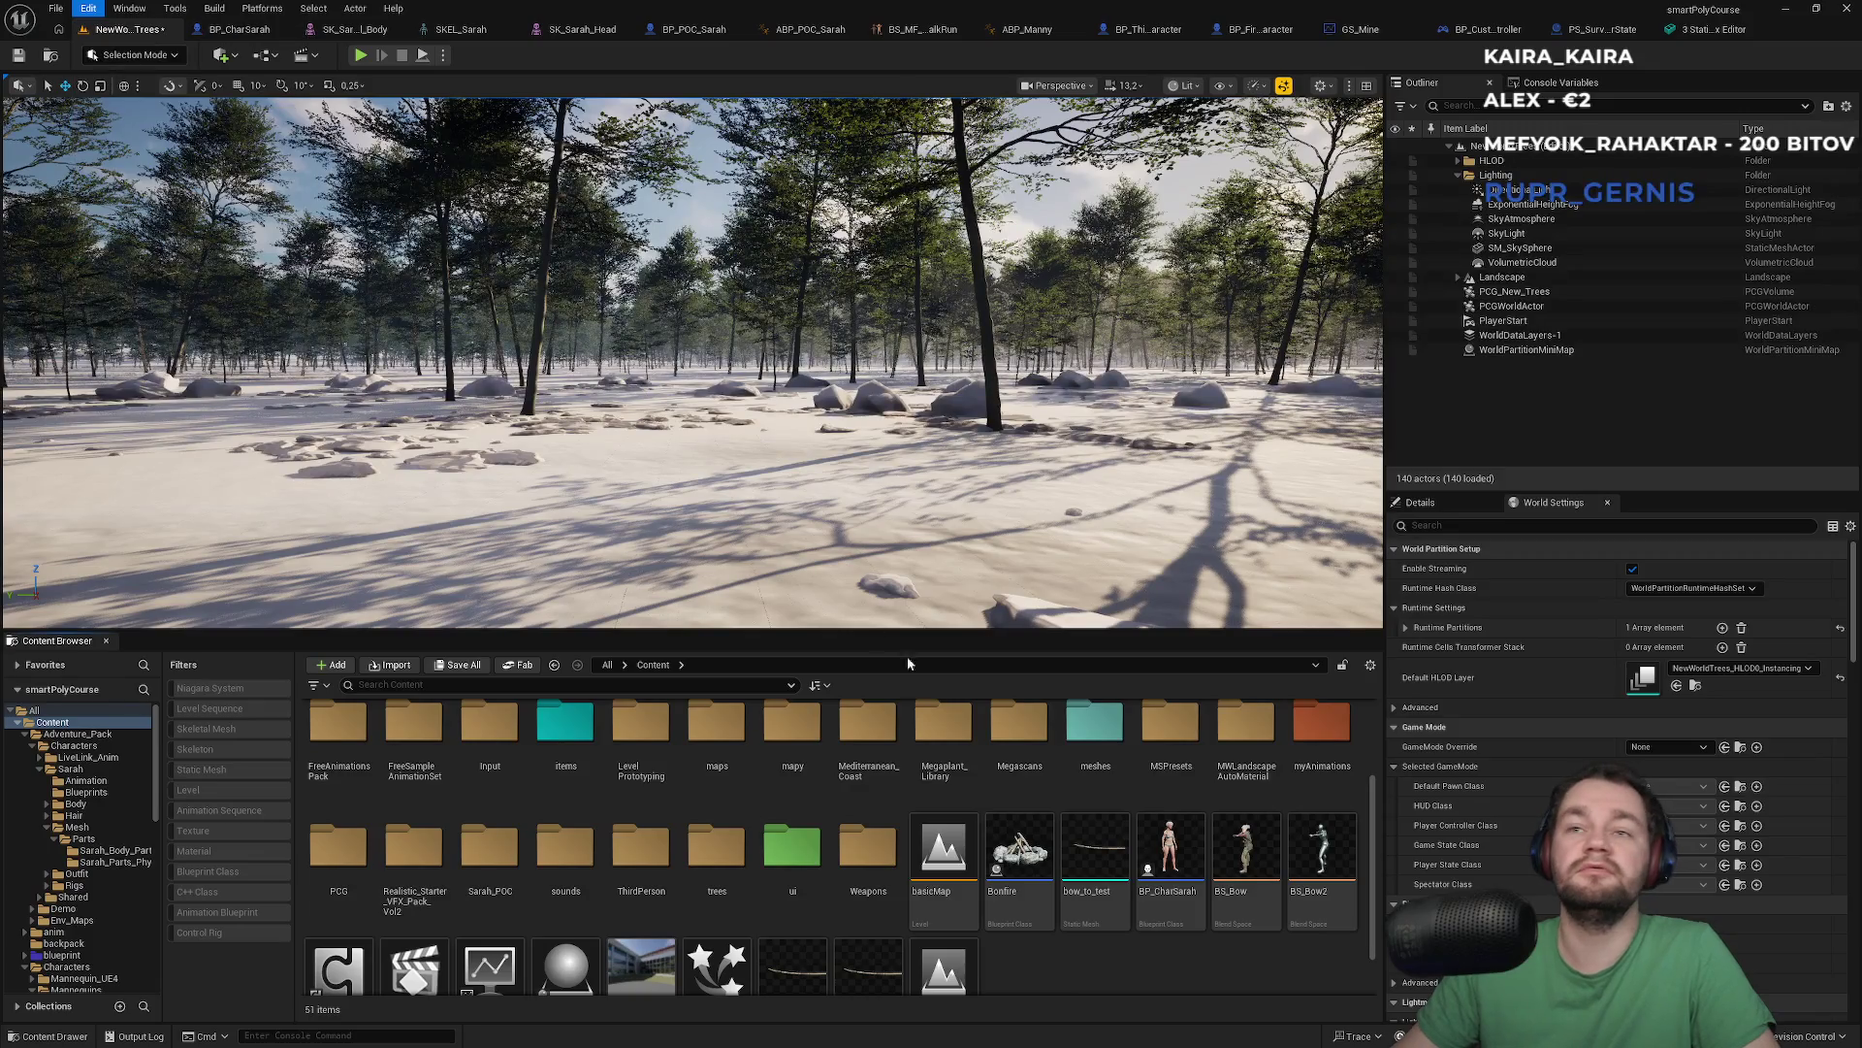
pyautogui.scroll(-4, 926, 672)
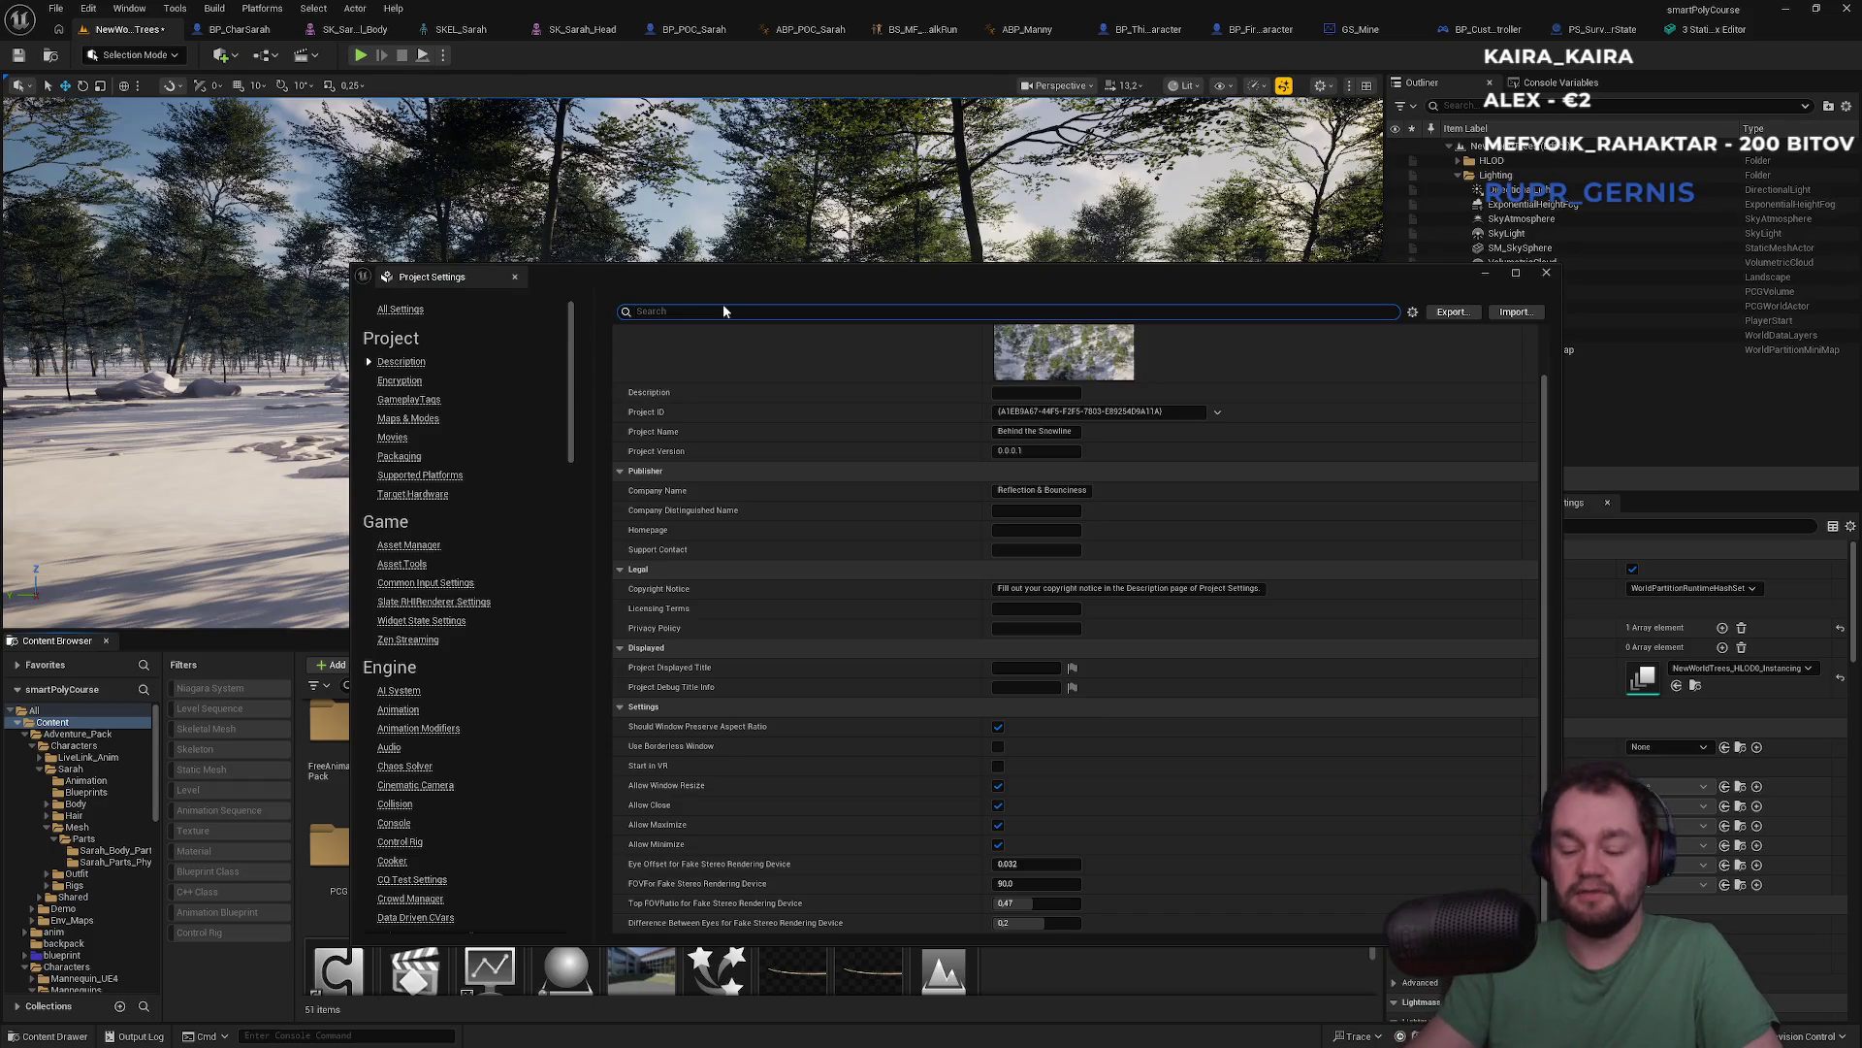
pyautogui.write('mode')
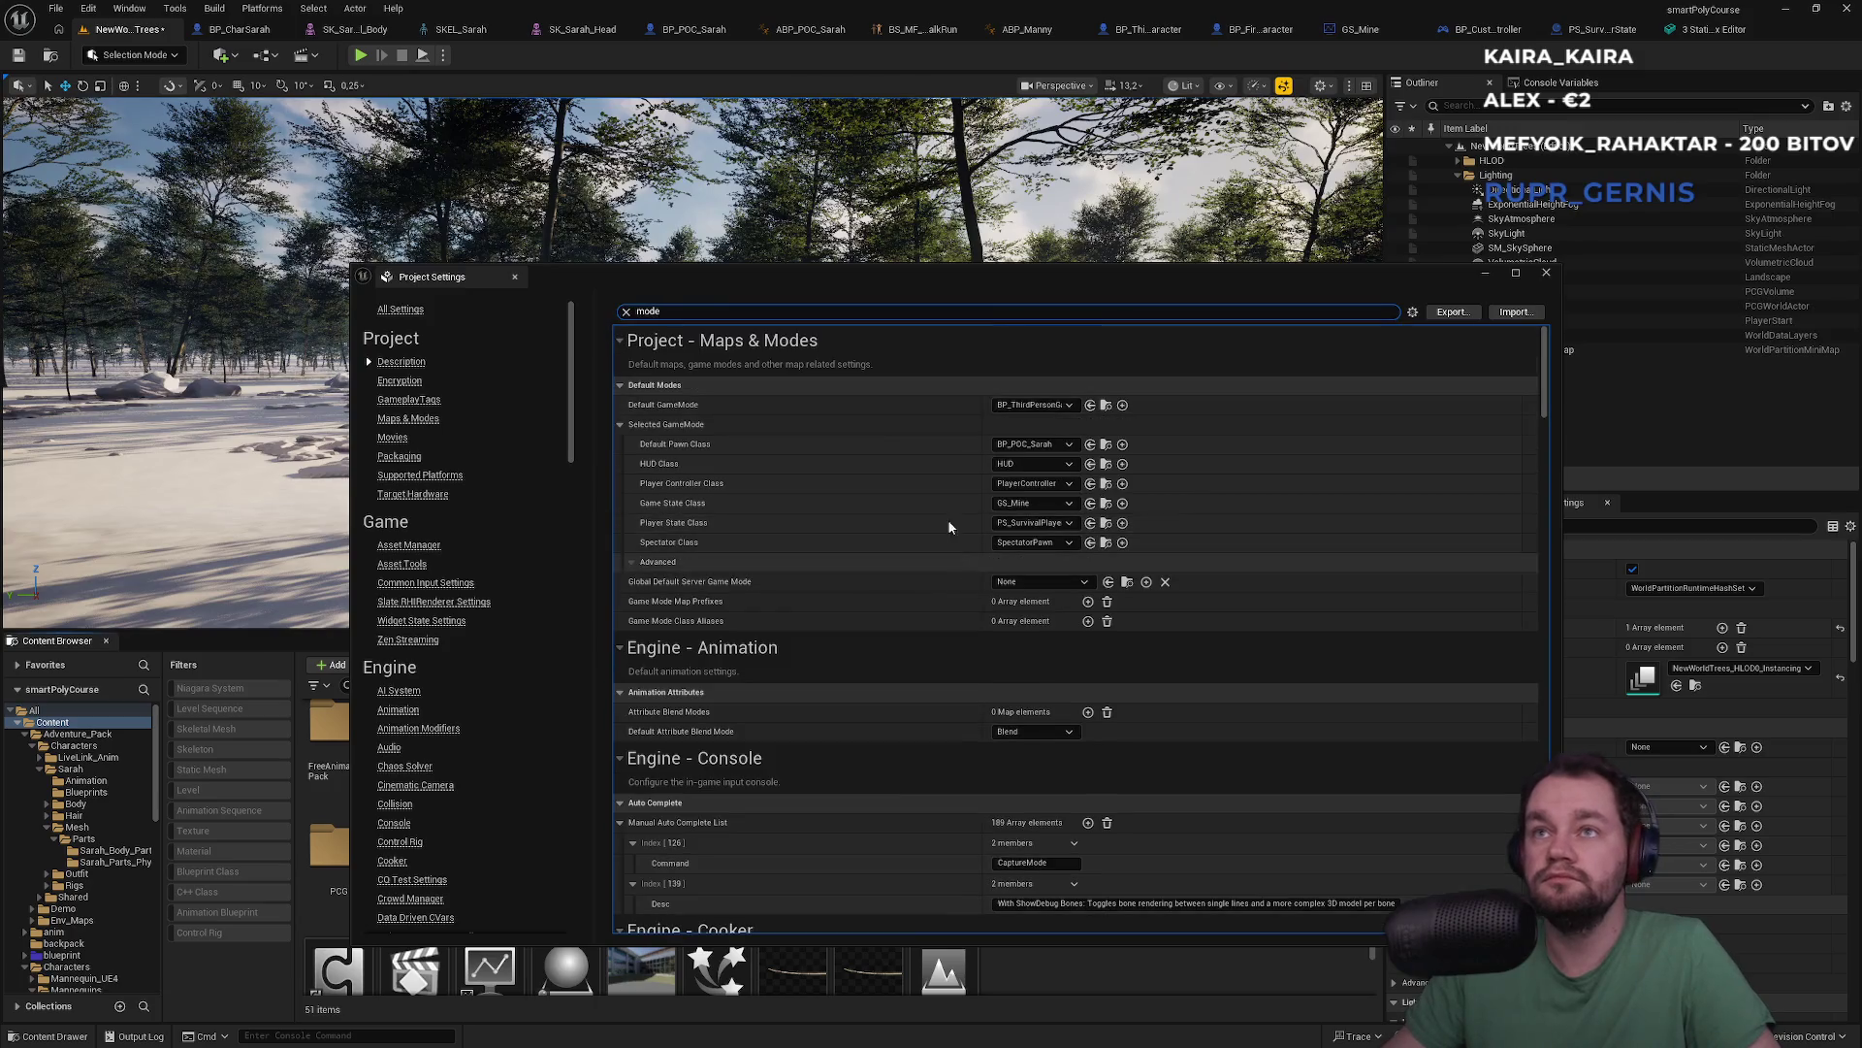
pyautogui.click(1039, 444)
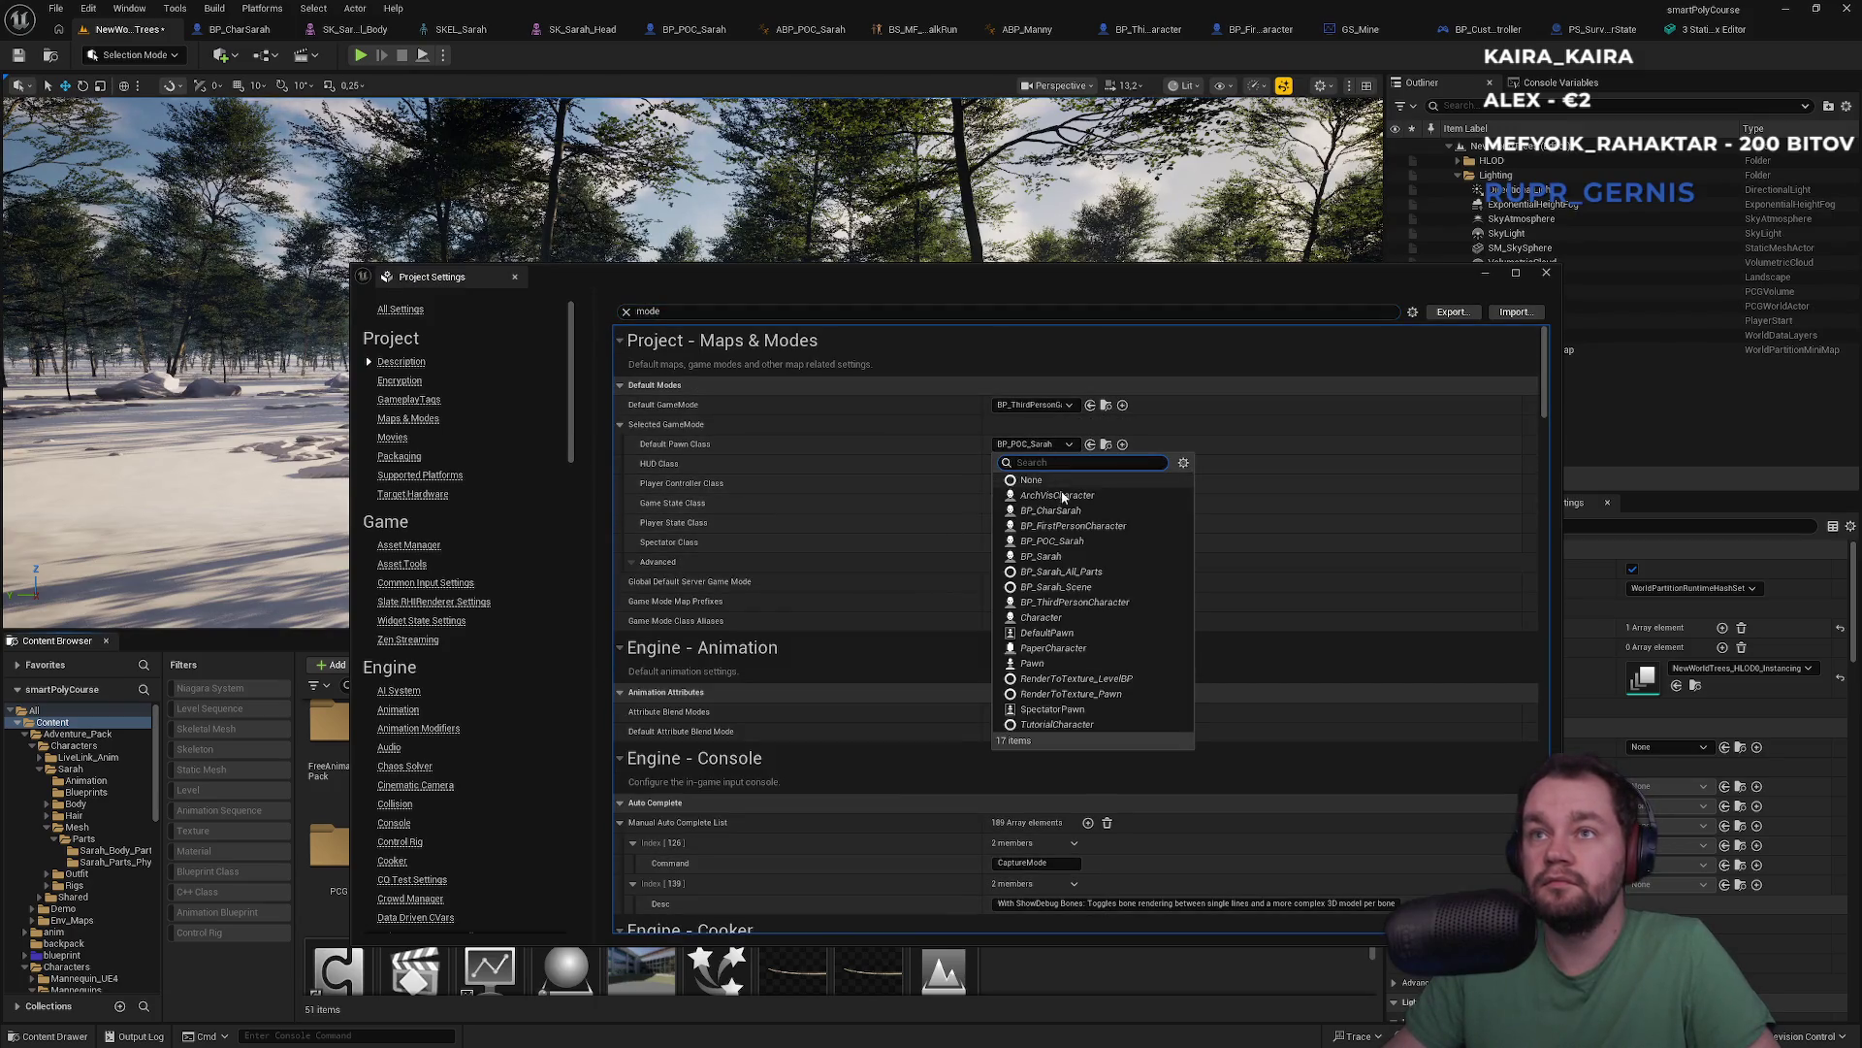
pyautogui.click(1059, 512)
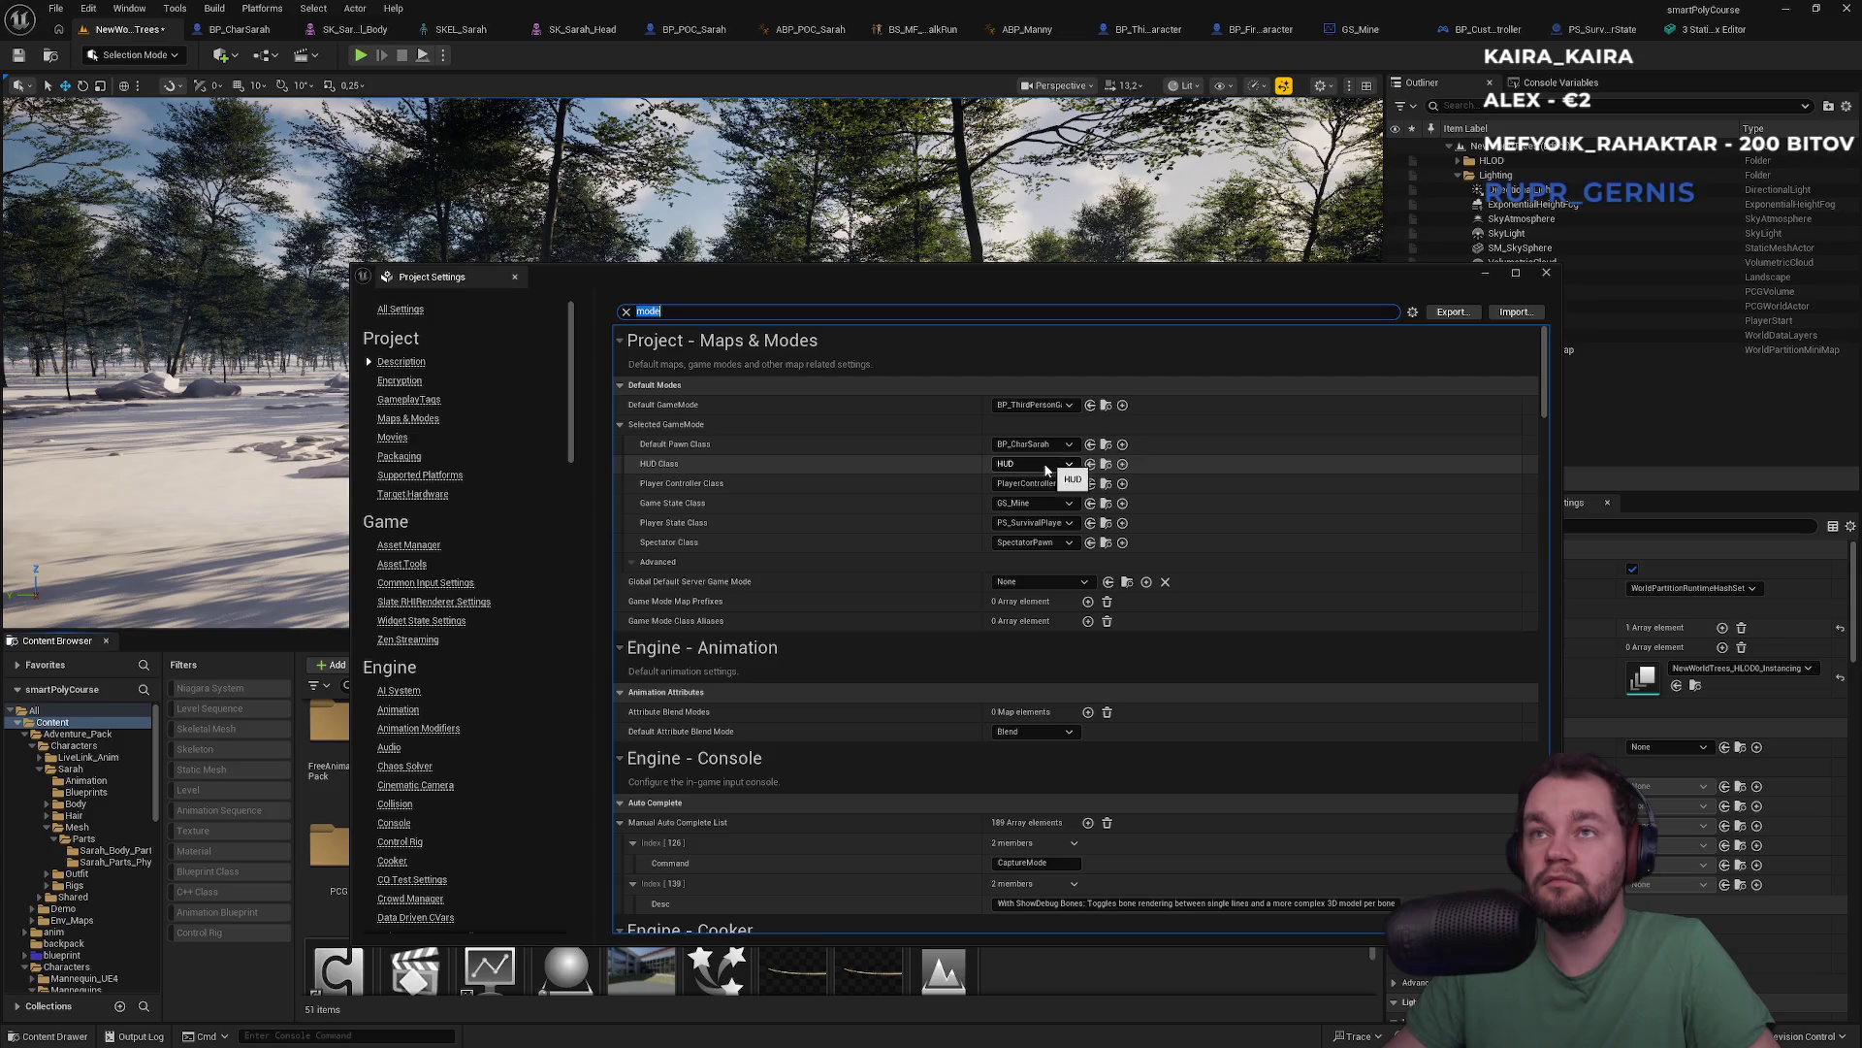
# Set the player controller to BP_CustomPlayerController, keeping PS_SurvivalPlayerState and SpectatorPawn, then close
pyautogui.click(1056, 484)
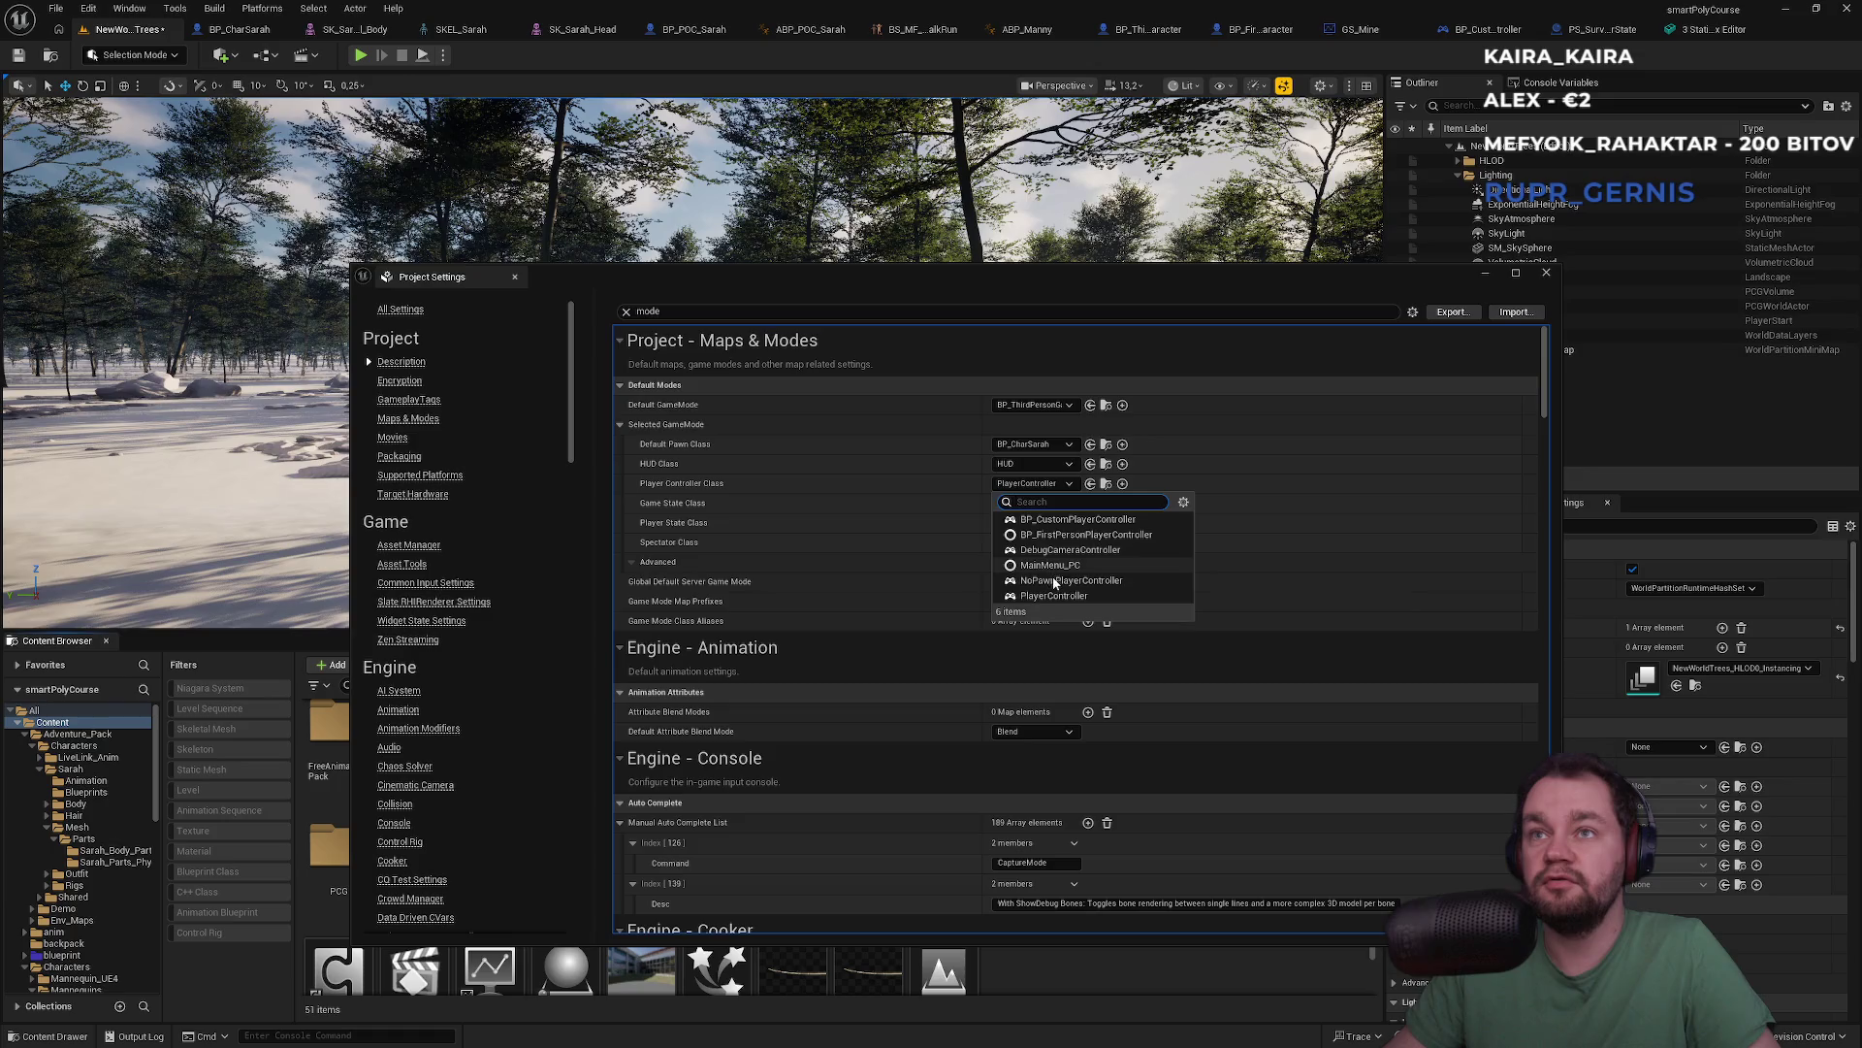
pyautogui.click(1046, 519)
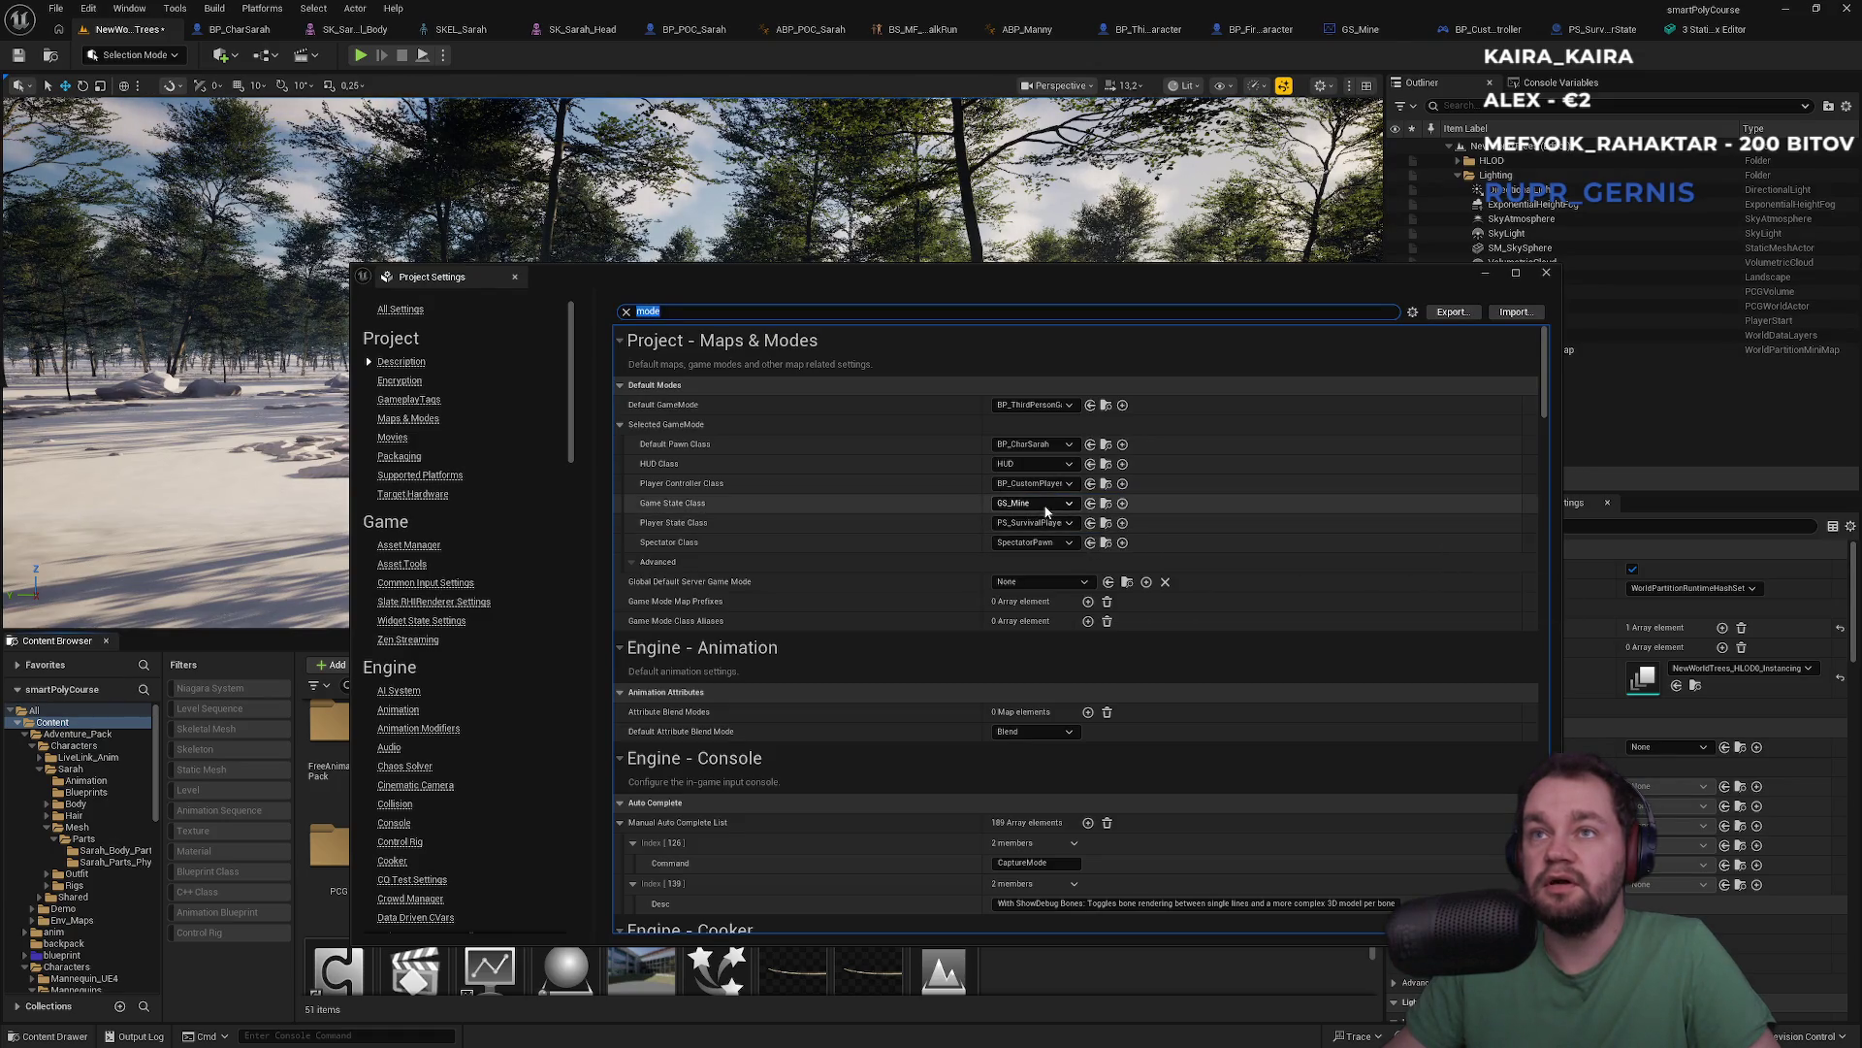
pyautogui.click(1049, 524)
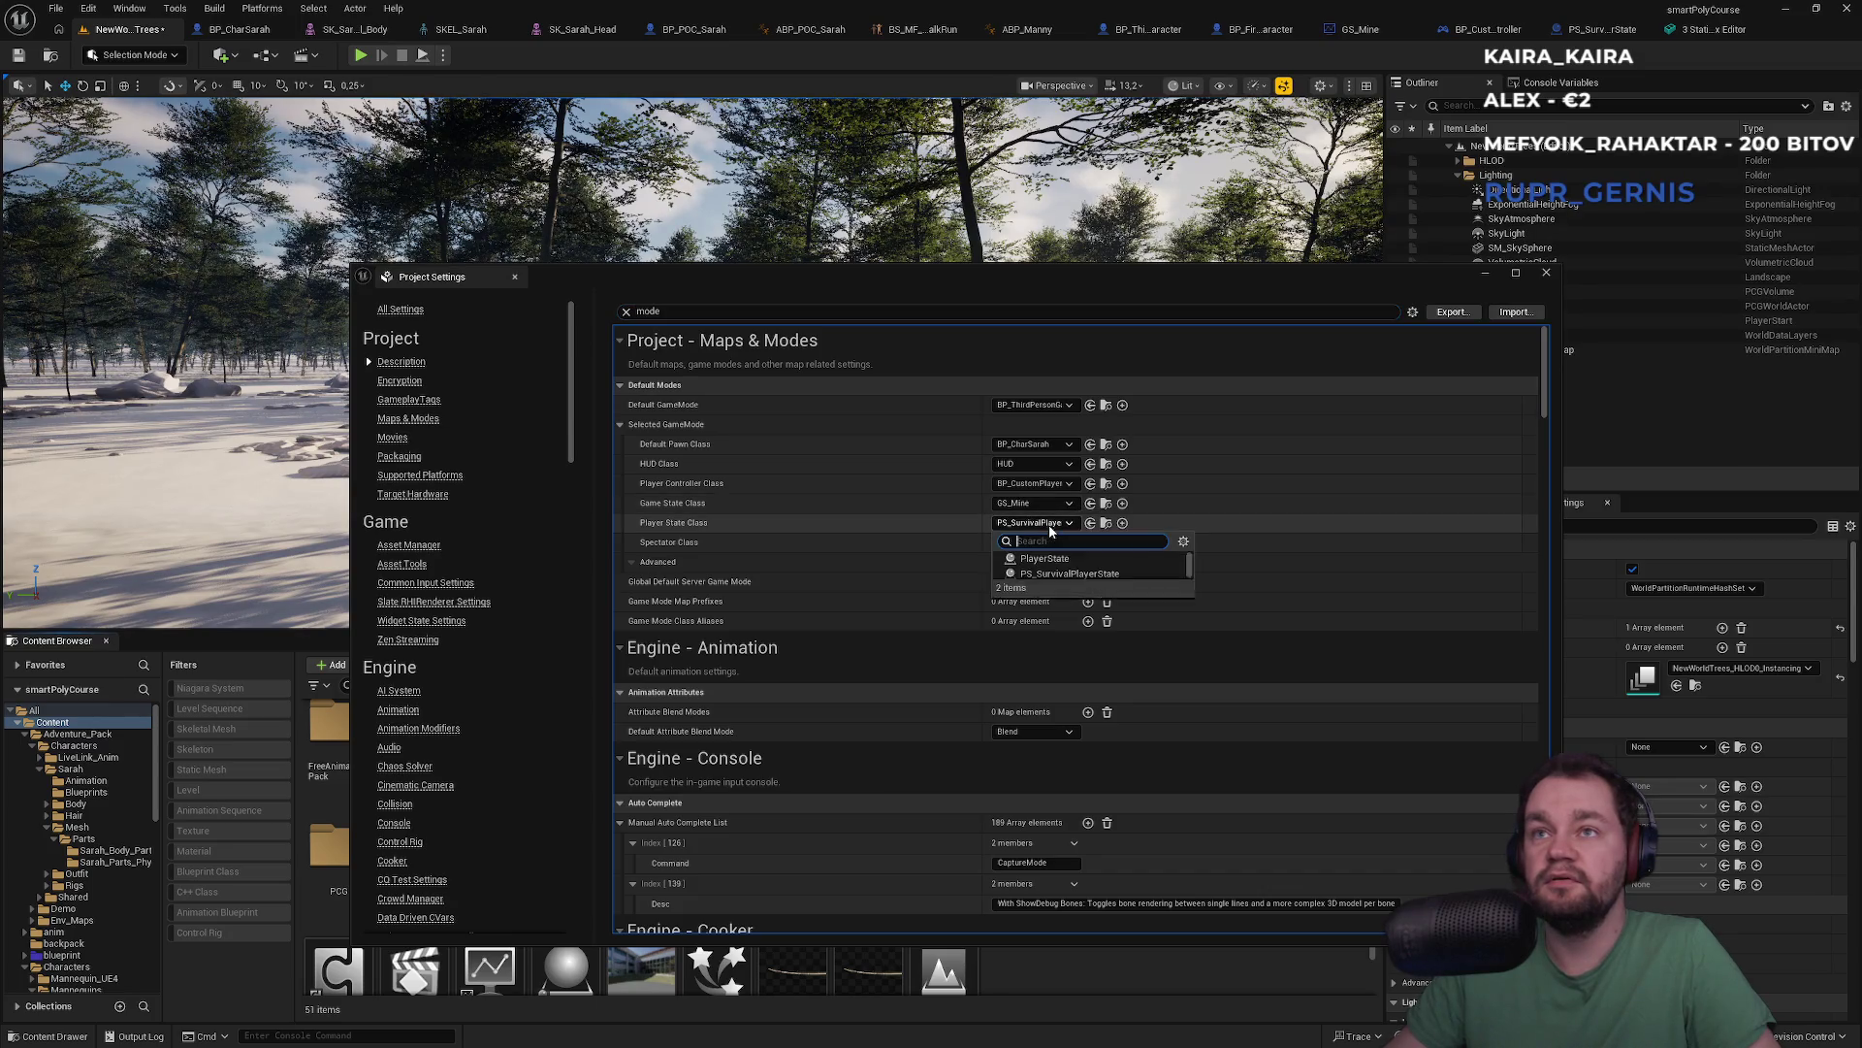
pyautogui.click(1049, 529)
pyautogui.click(1040, 549)
pyautogui.click(1047, 541)
pyautogui.click(1546, 273)
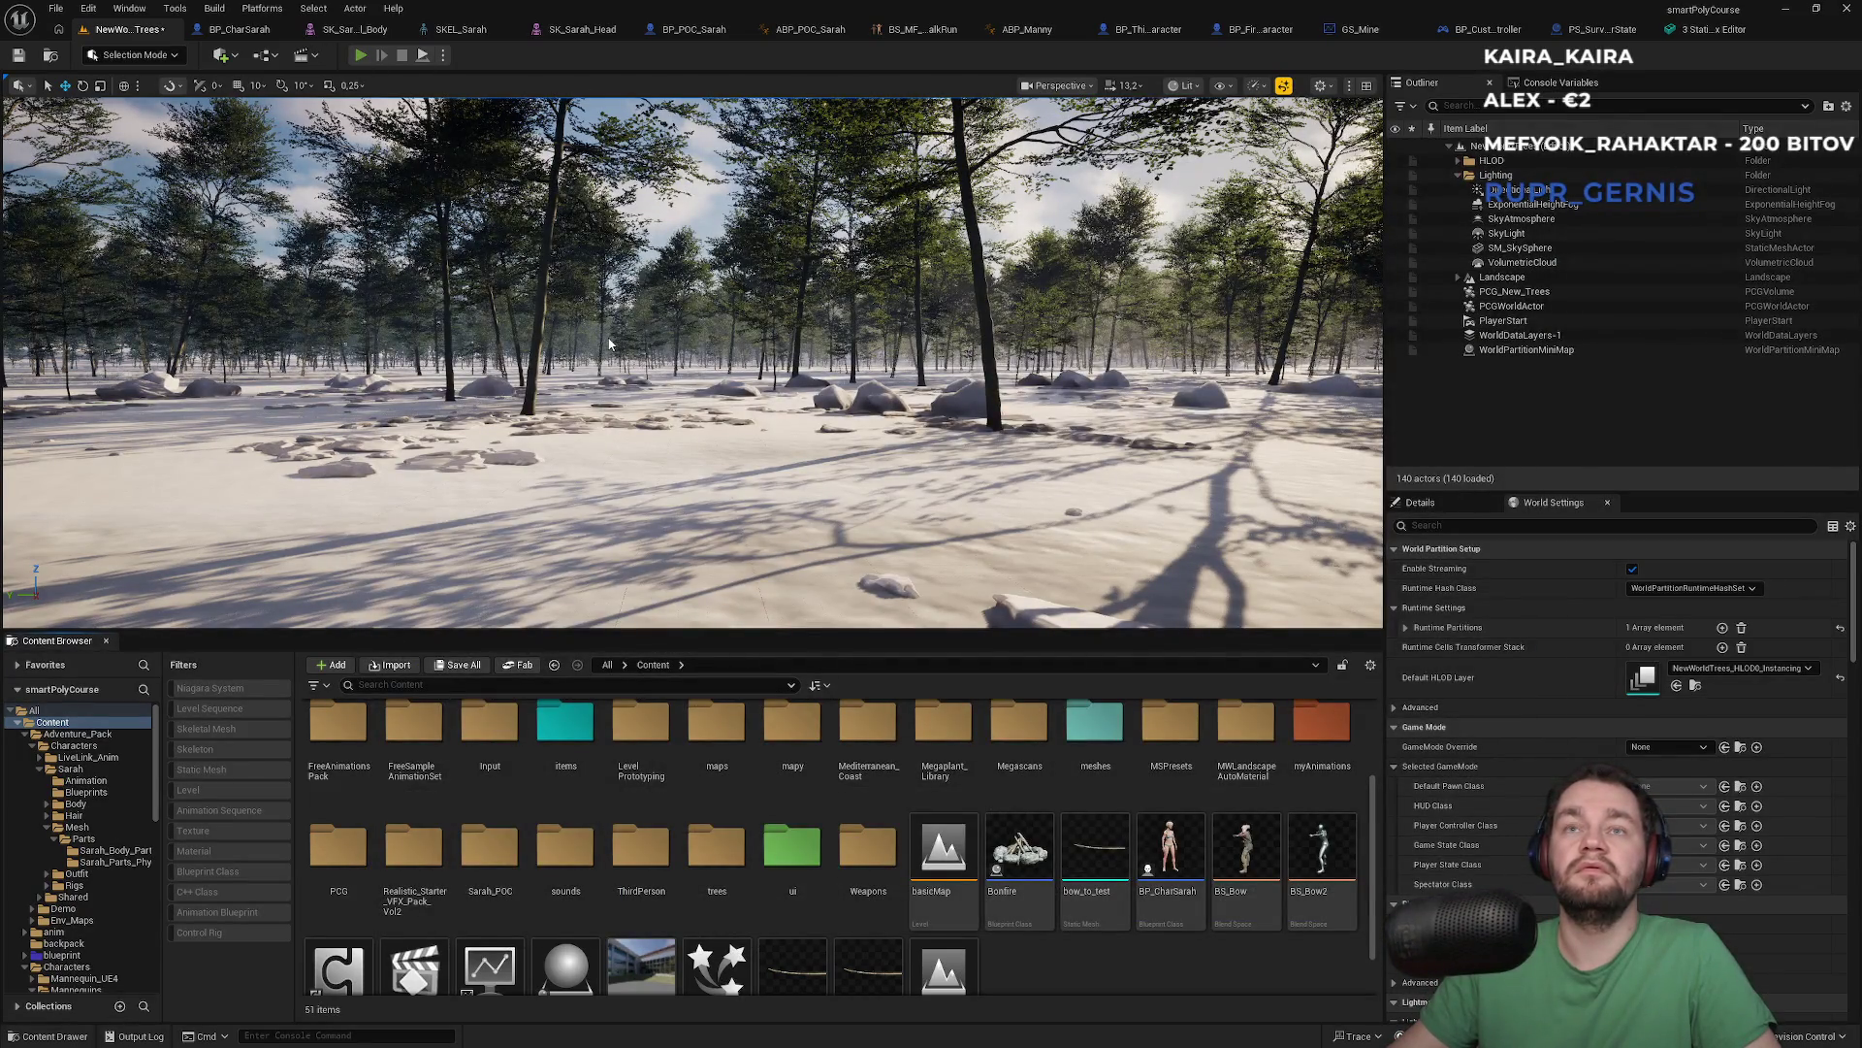
# Play the level full-screen, running the character forward onto the wooden platform and jumping
pyautogui.hotkey('alt', 'p')
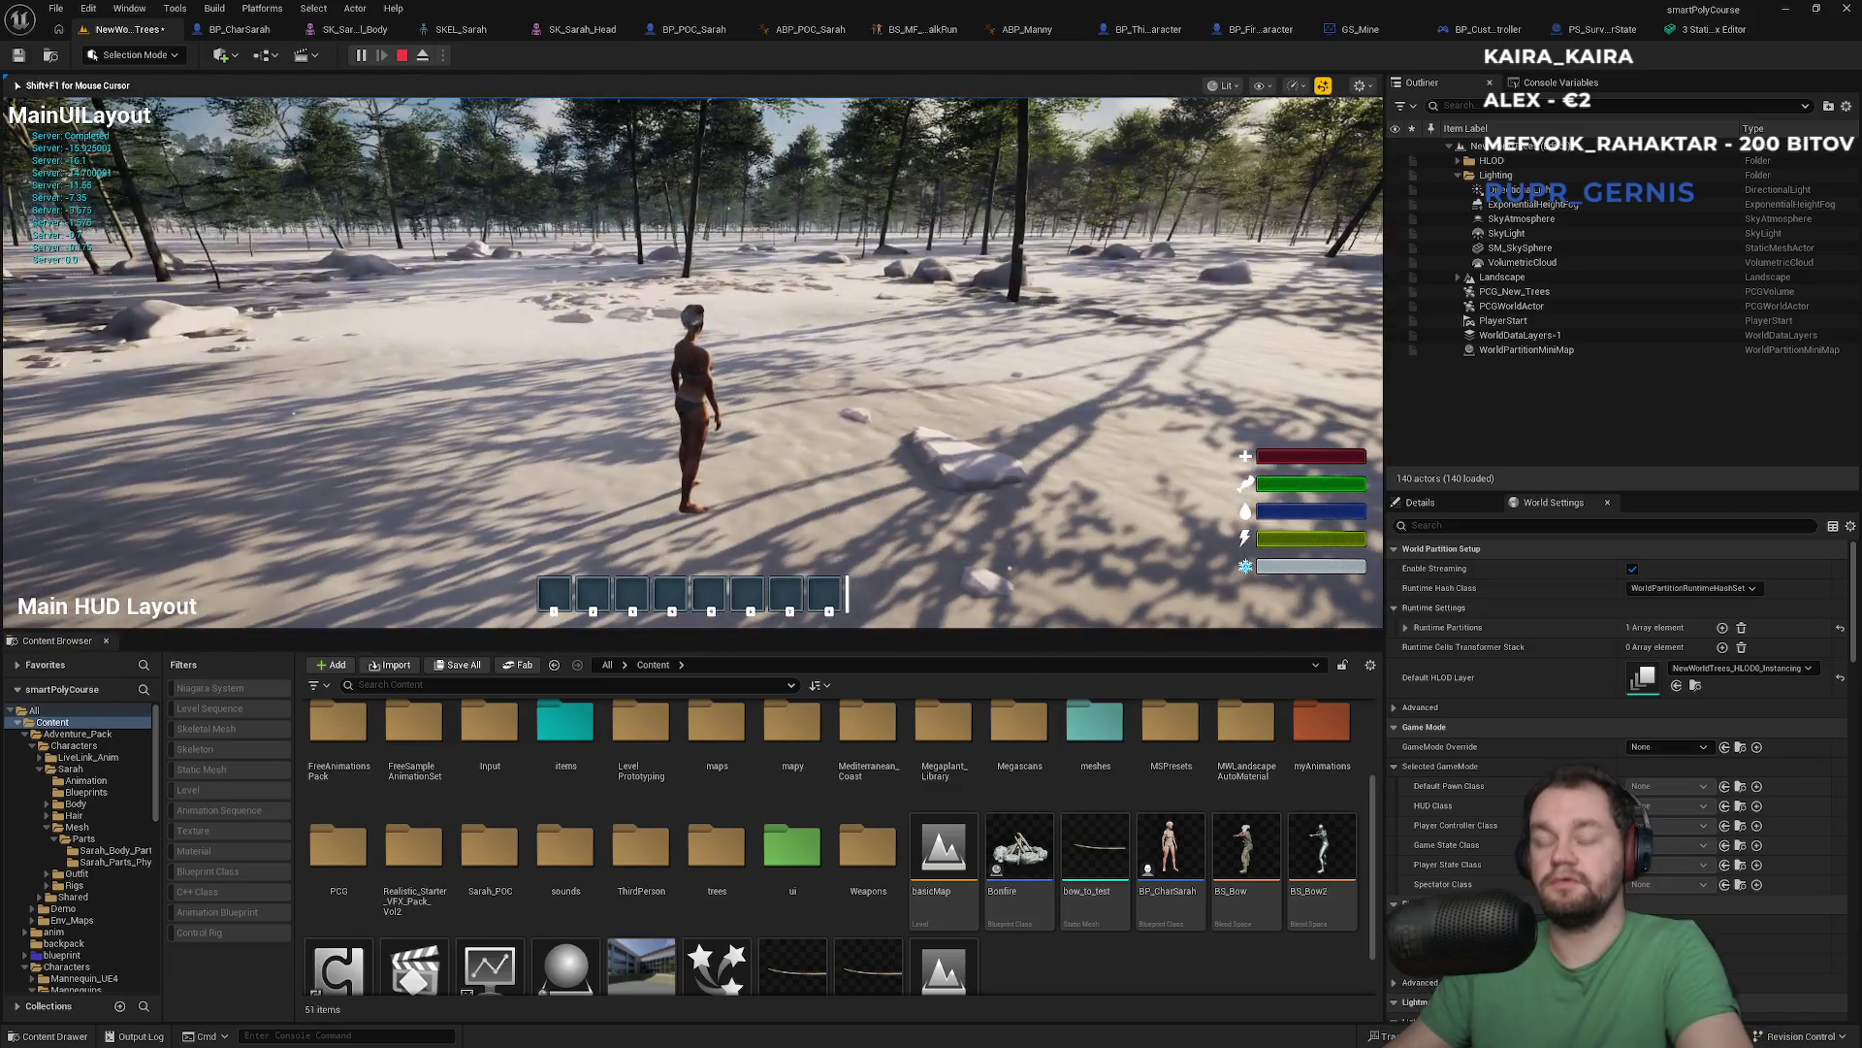
pyautogui.press('F11')
pyautogui.press('w')
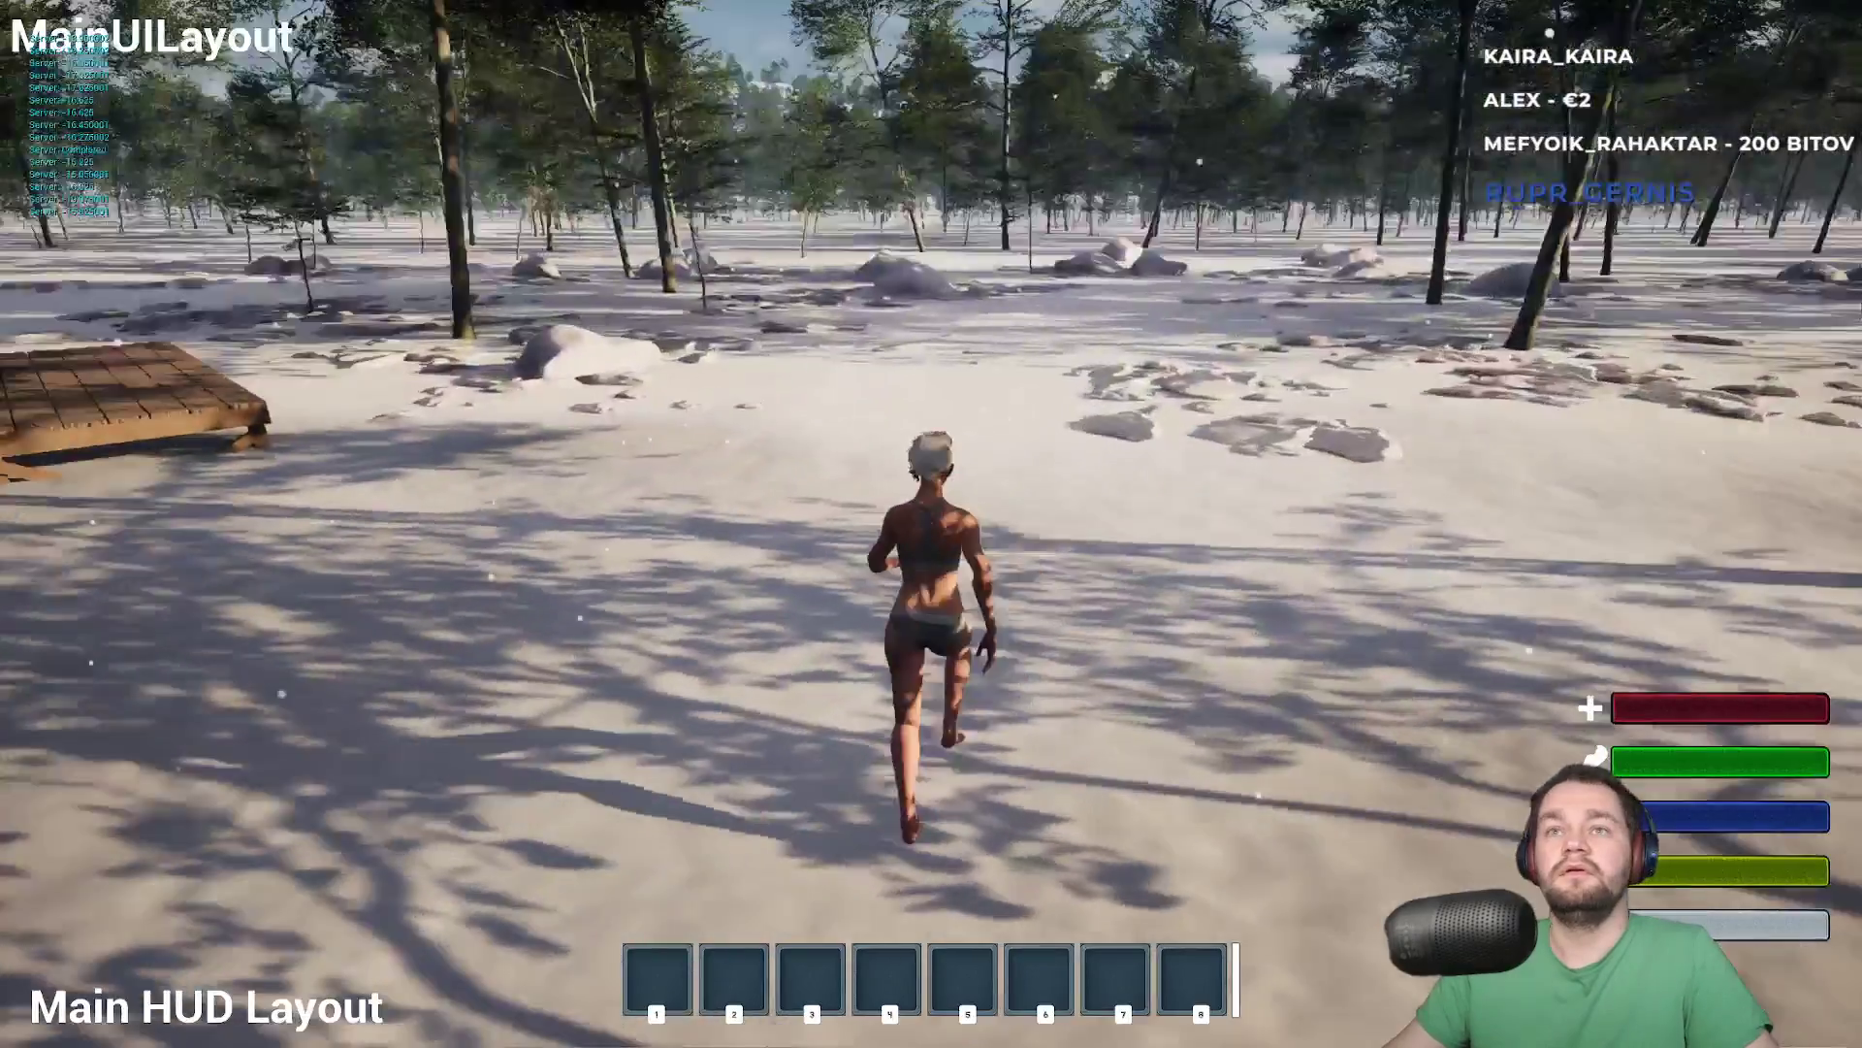
pyautogui.press('space')
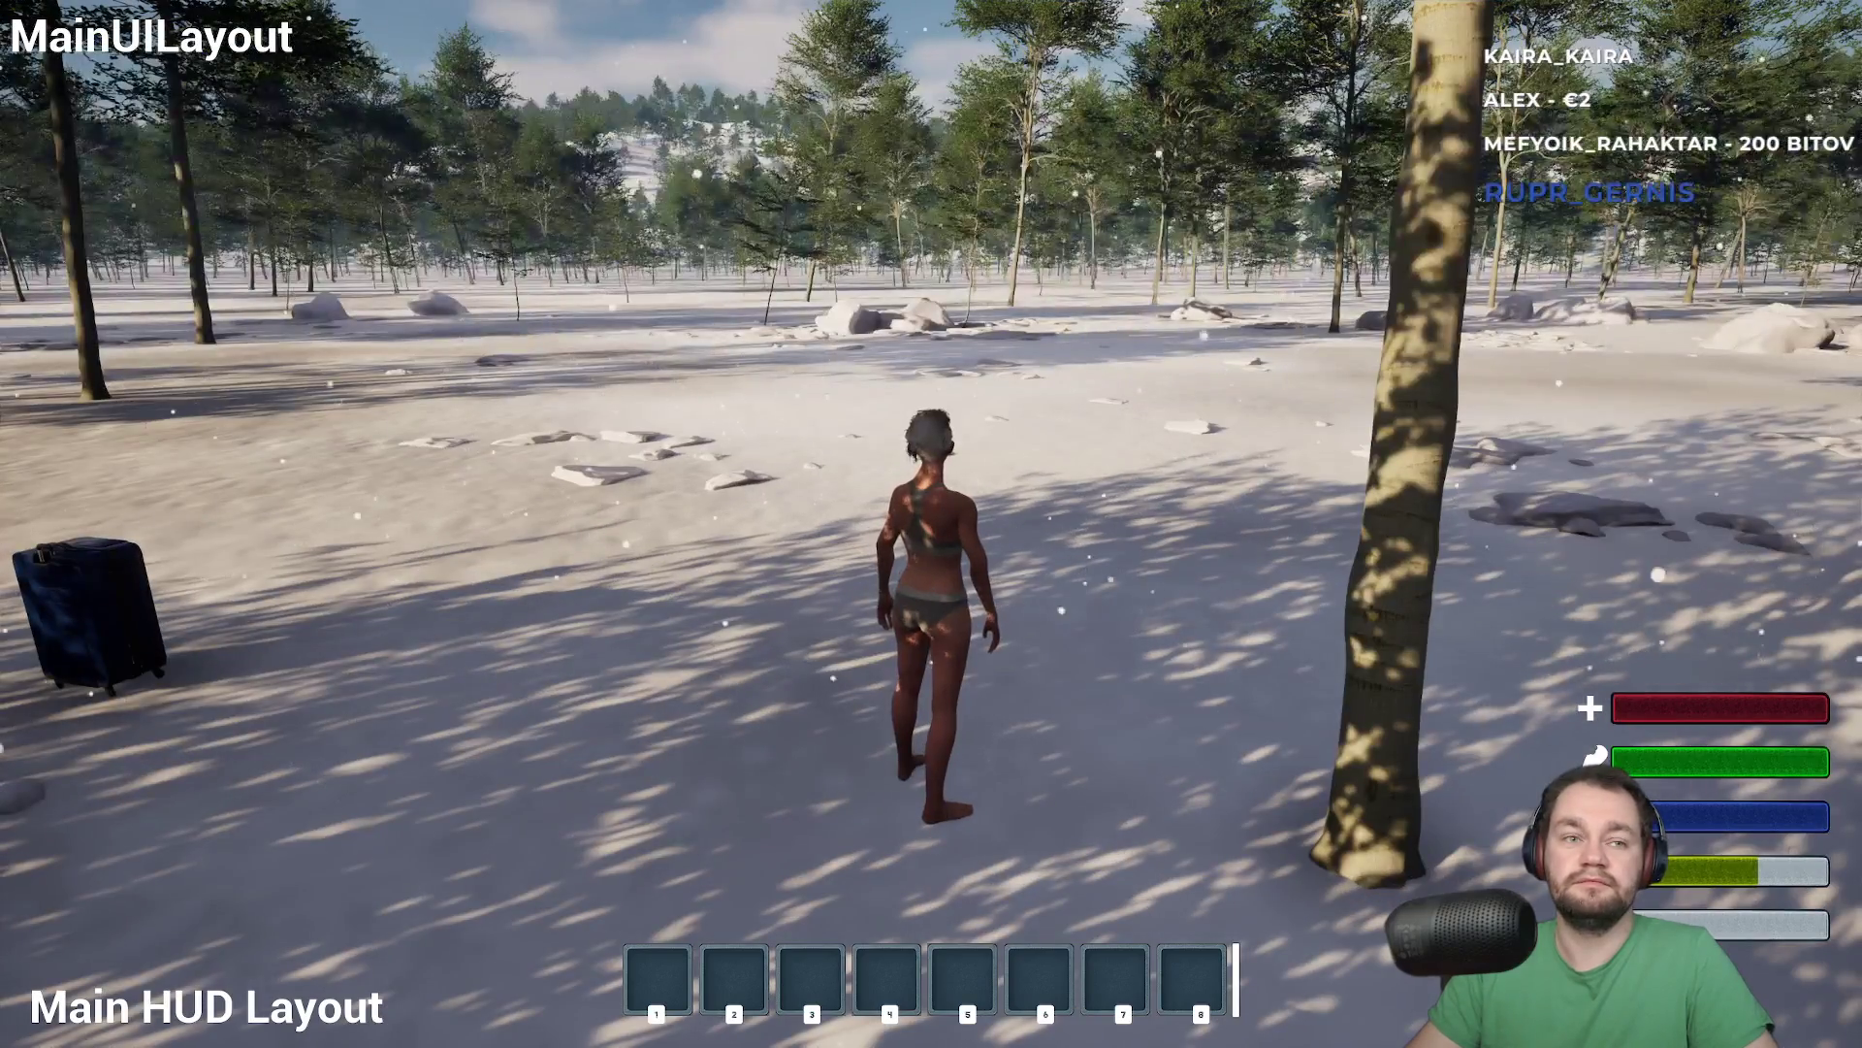
# Show the frame-rate counter with 'stat fps', then walk and sprint across the rocks
pyautogui.press('`')
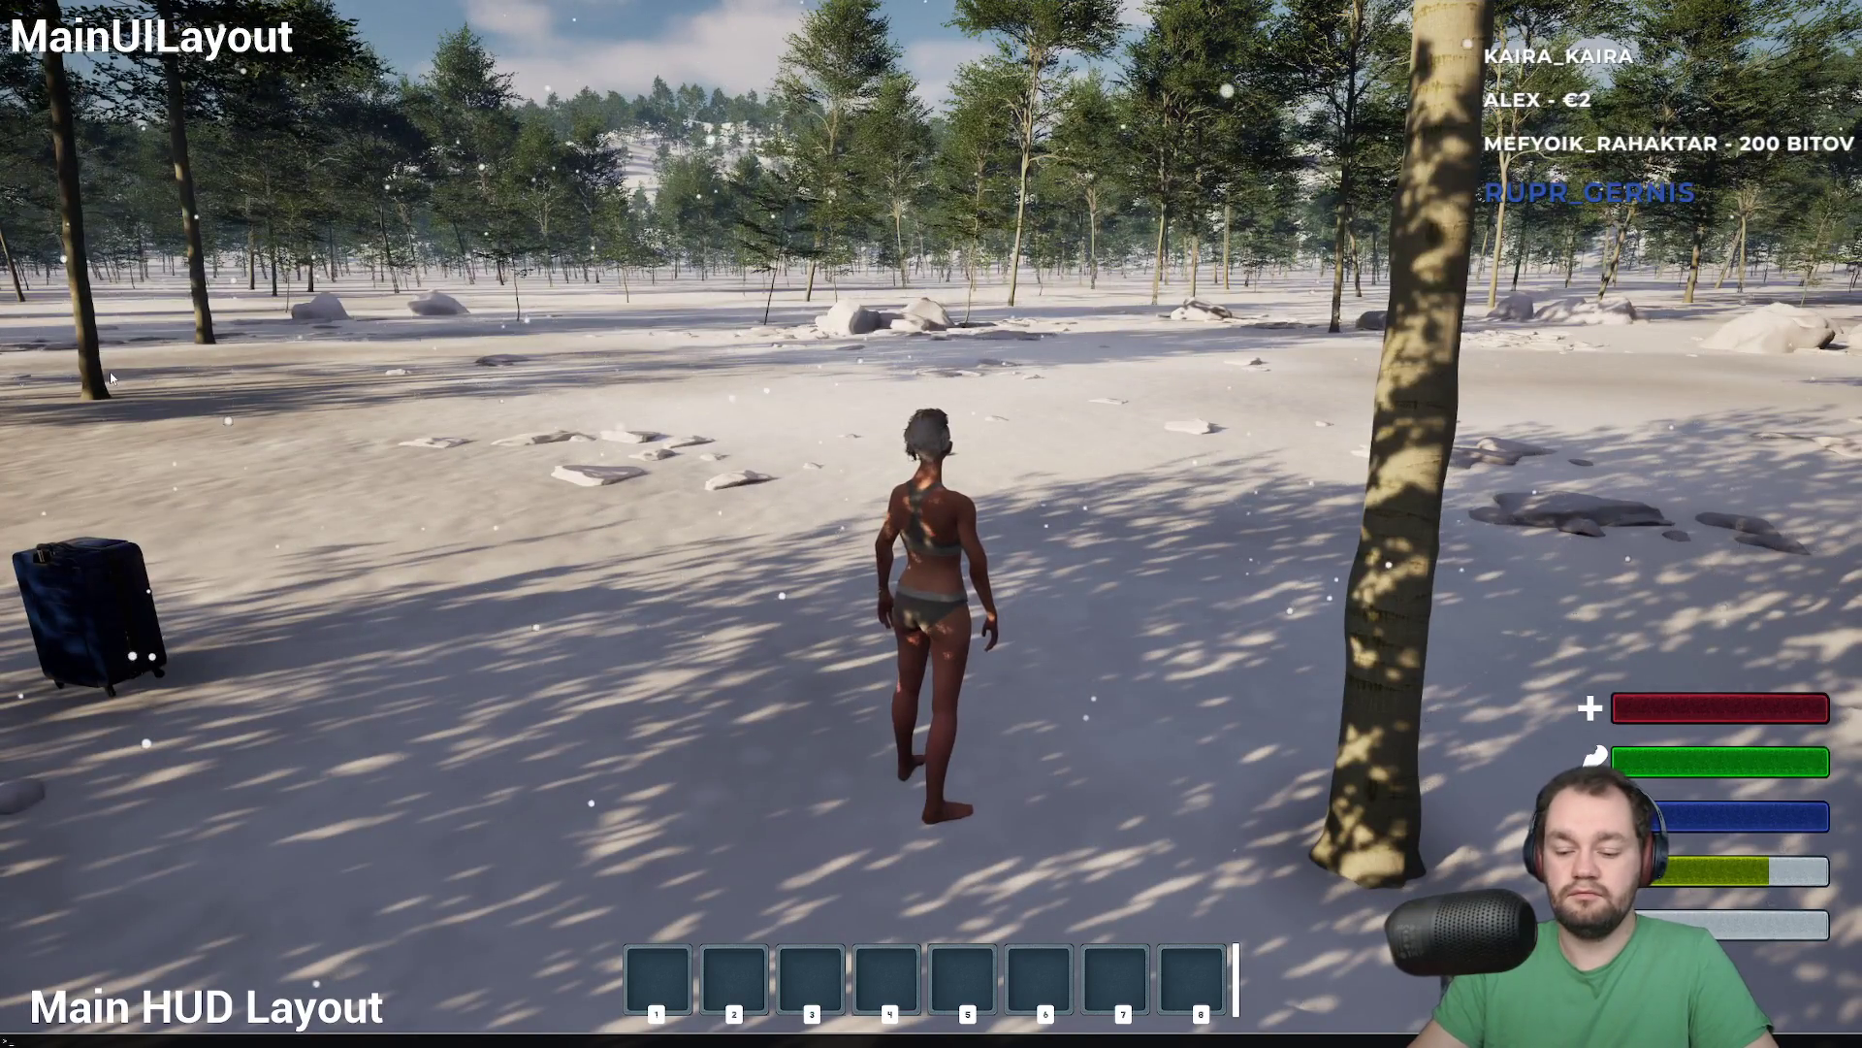
pyautogui.write('stat')
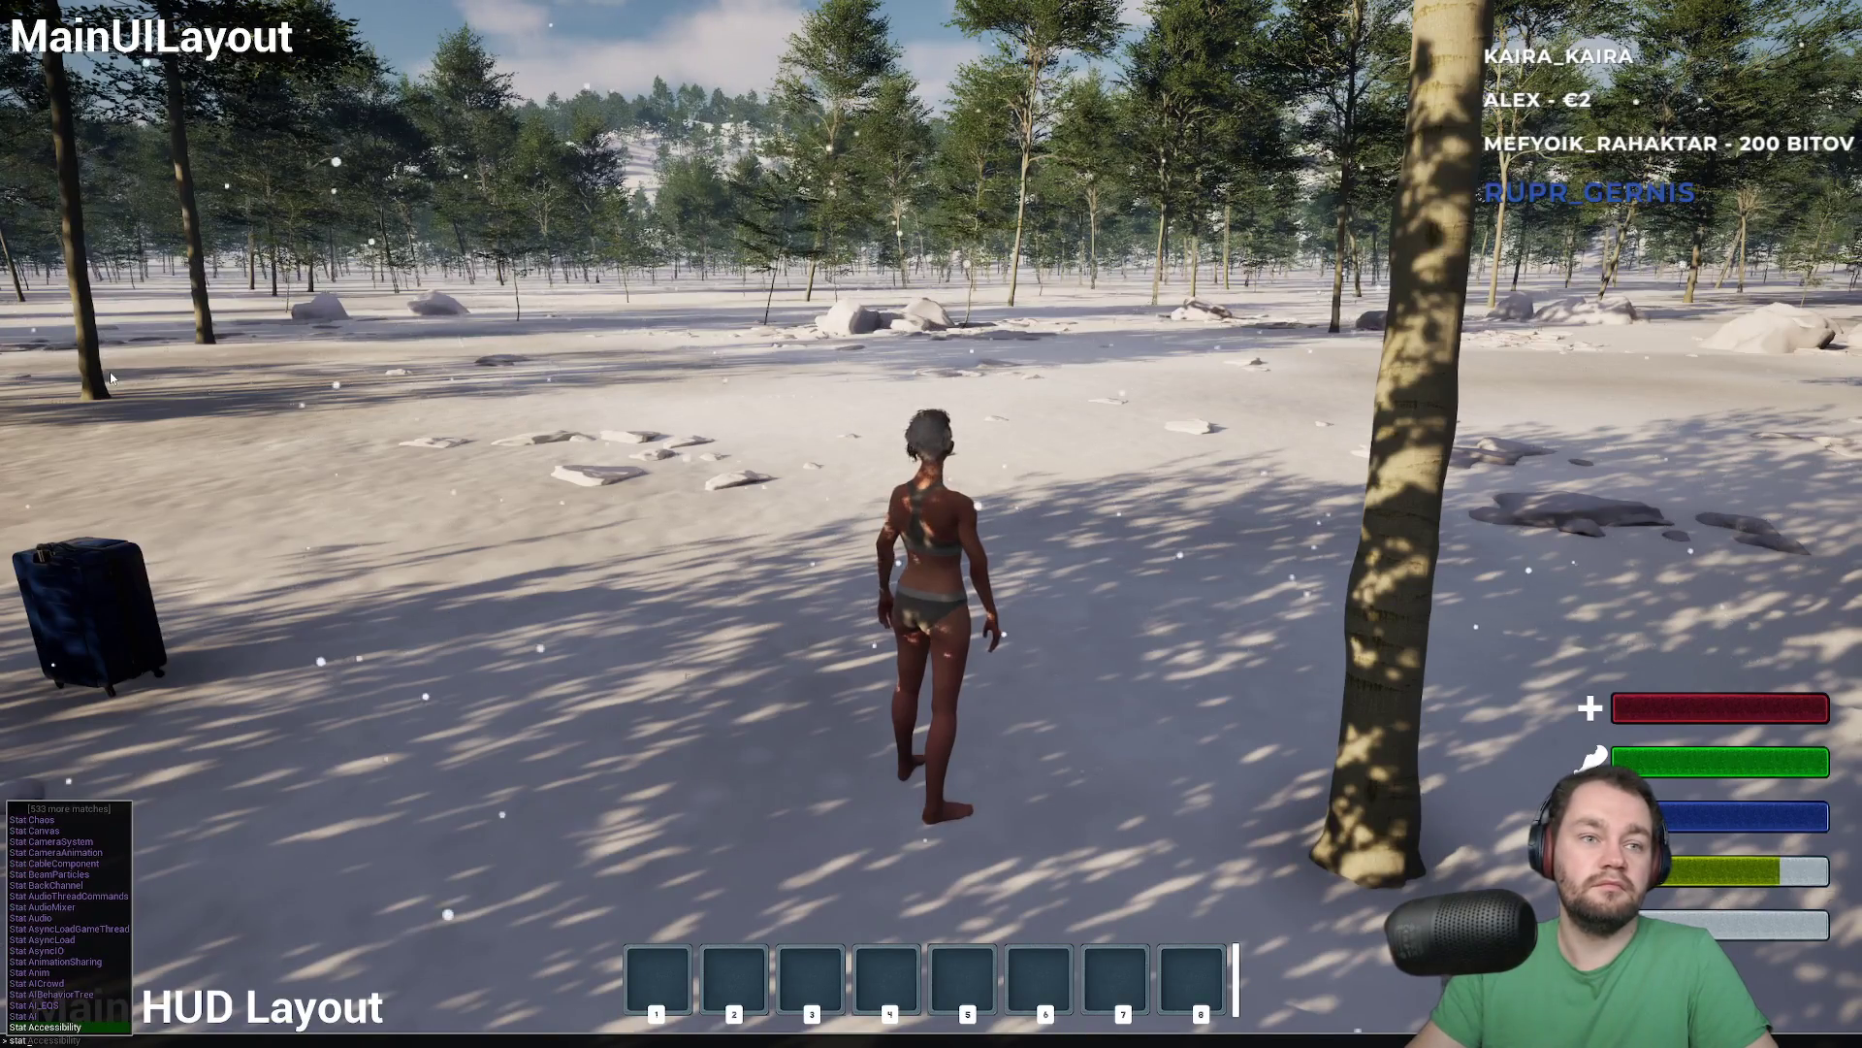
pyautogui.write('fps')
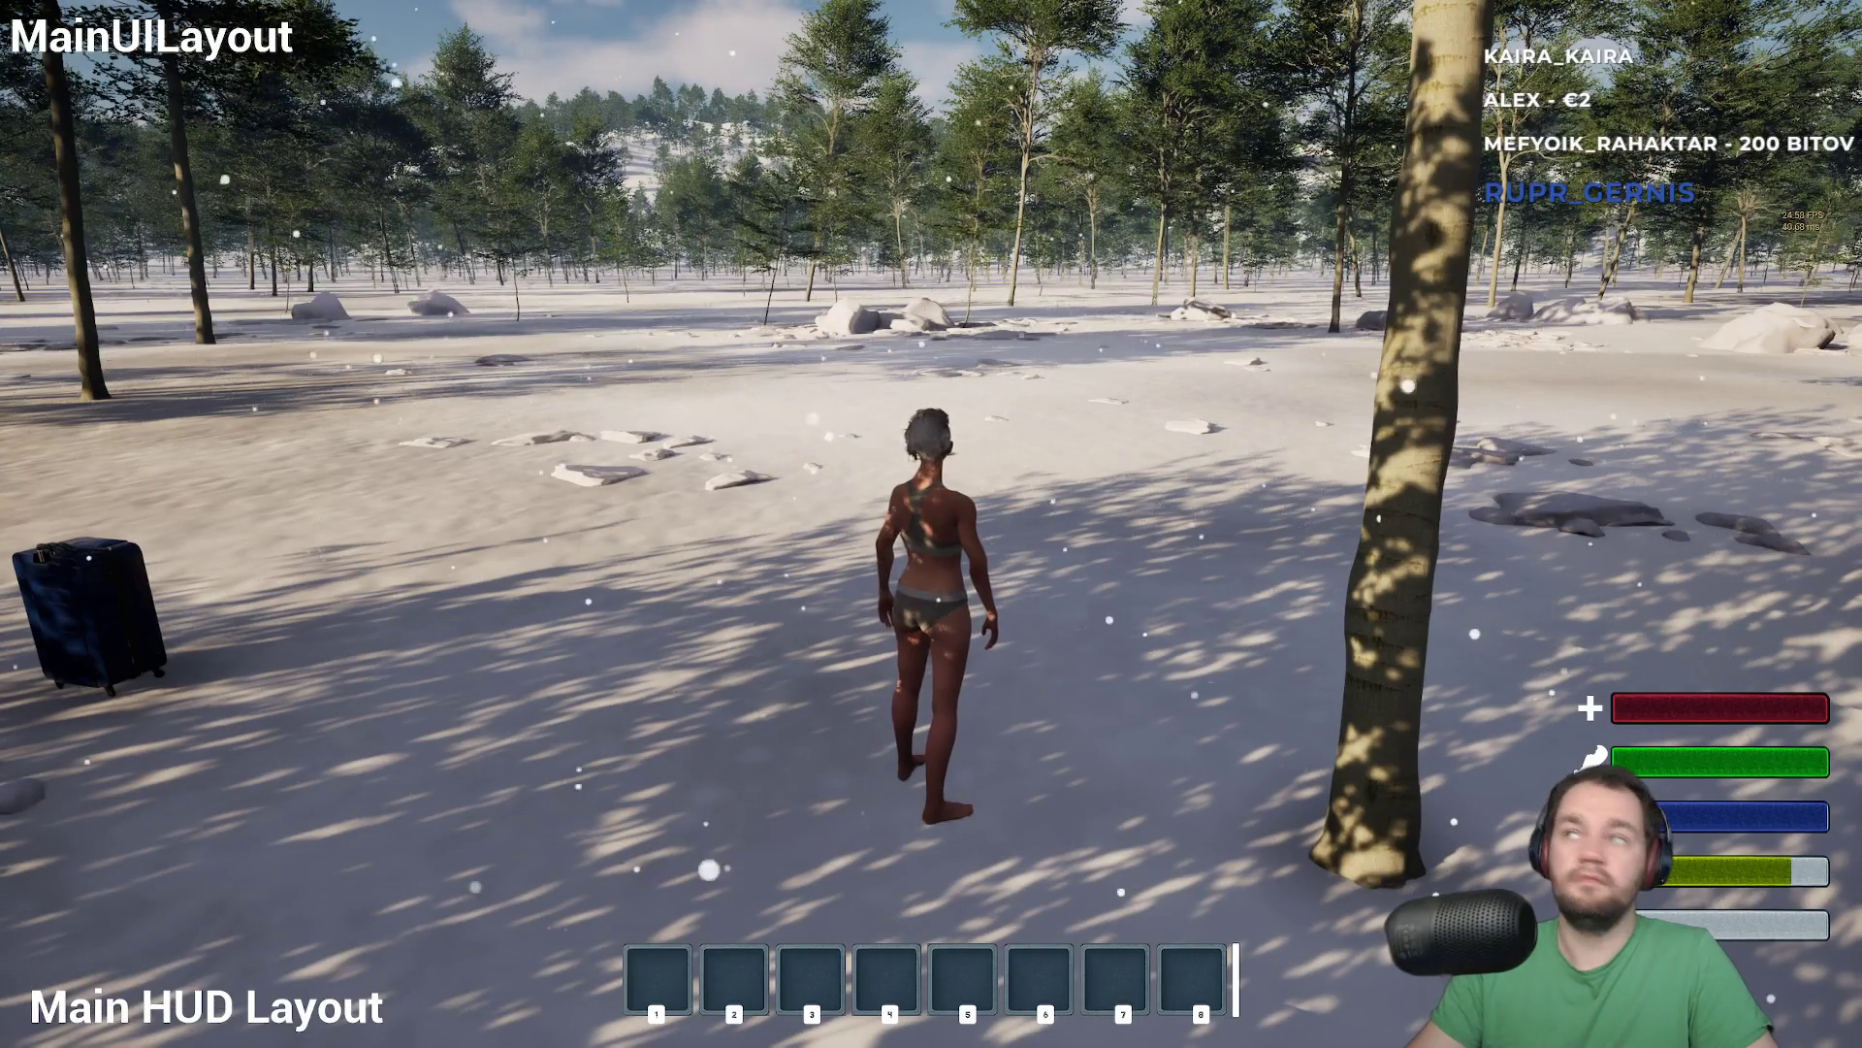
pyautogui.write('w')
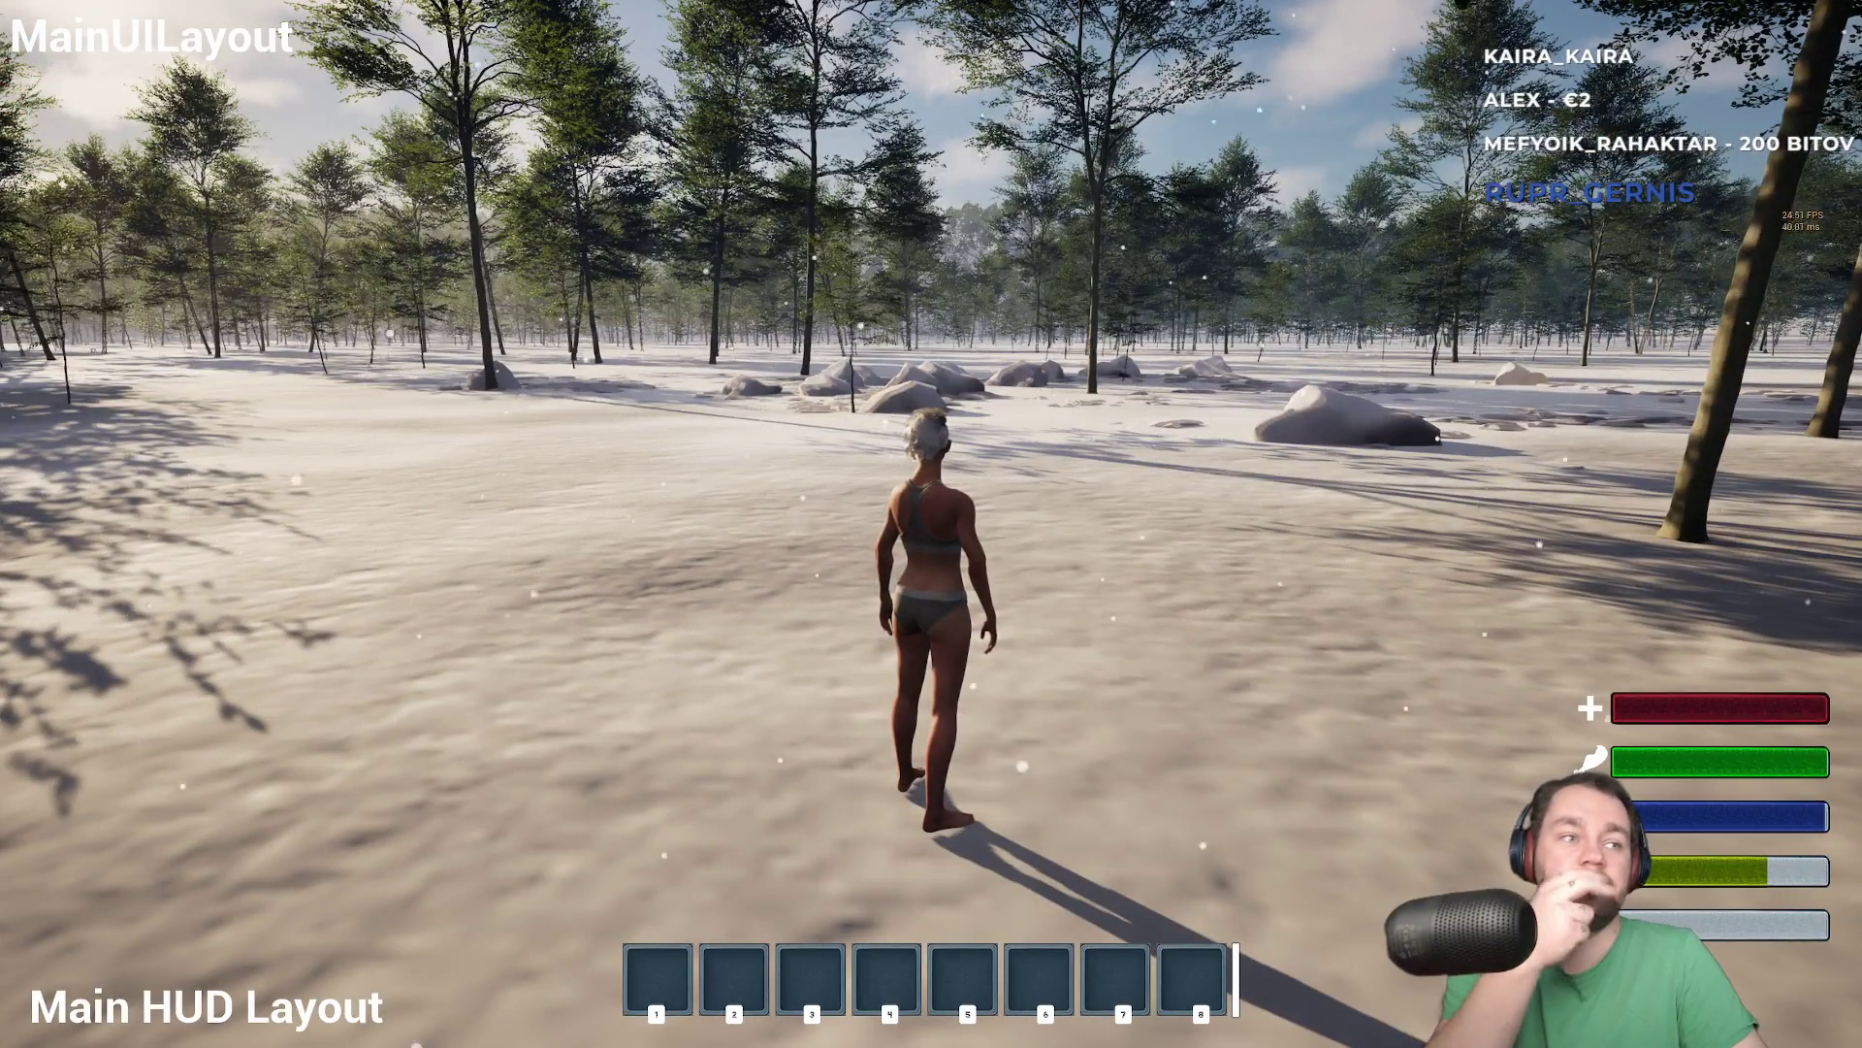
pyautogui.write('w')
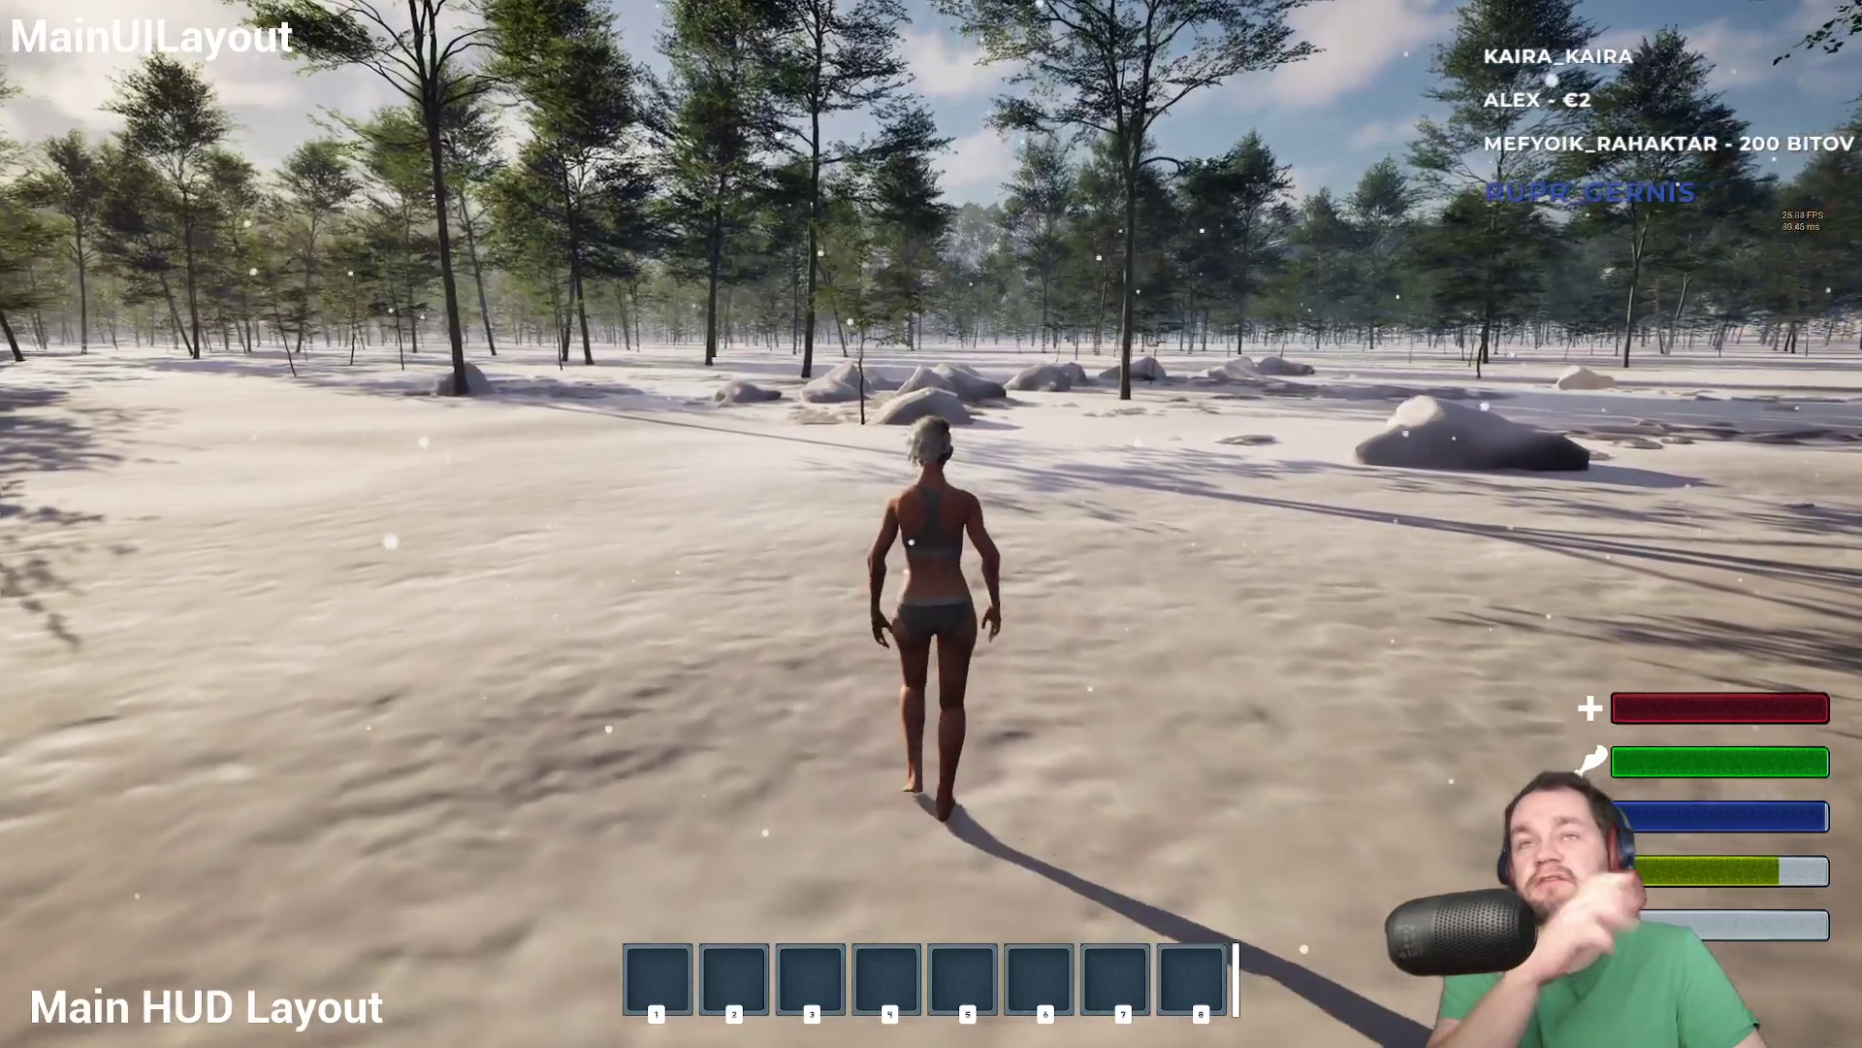
pyautogui.write('w')
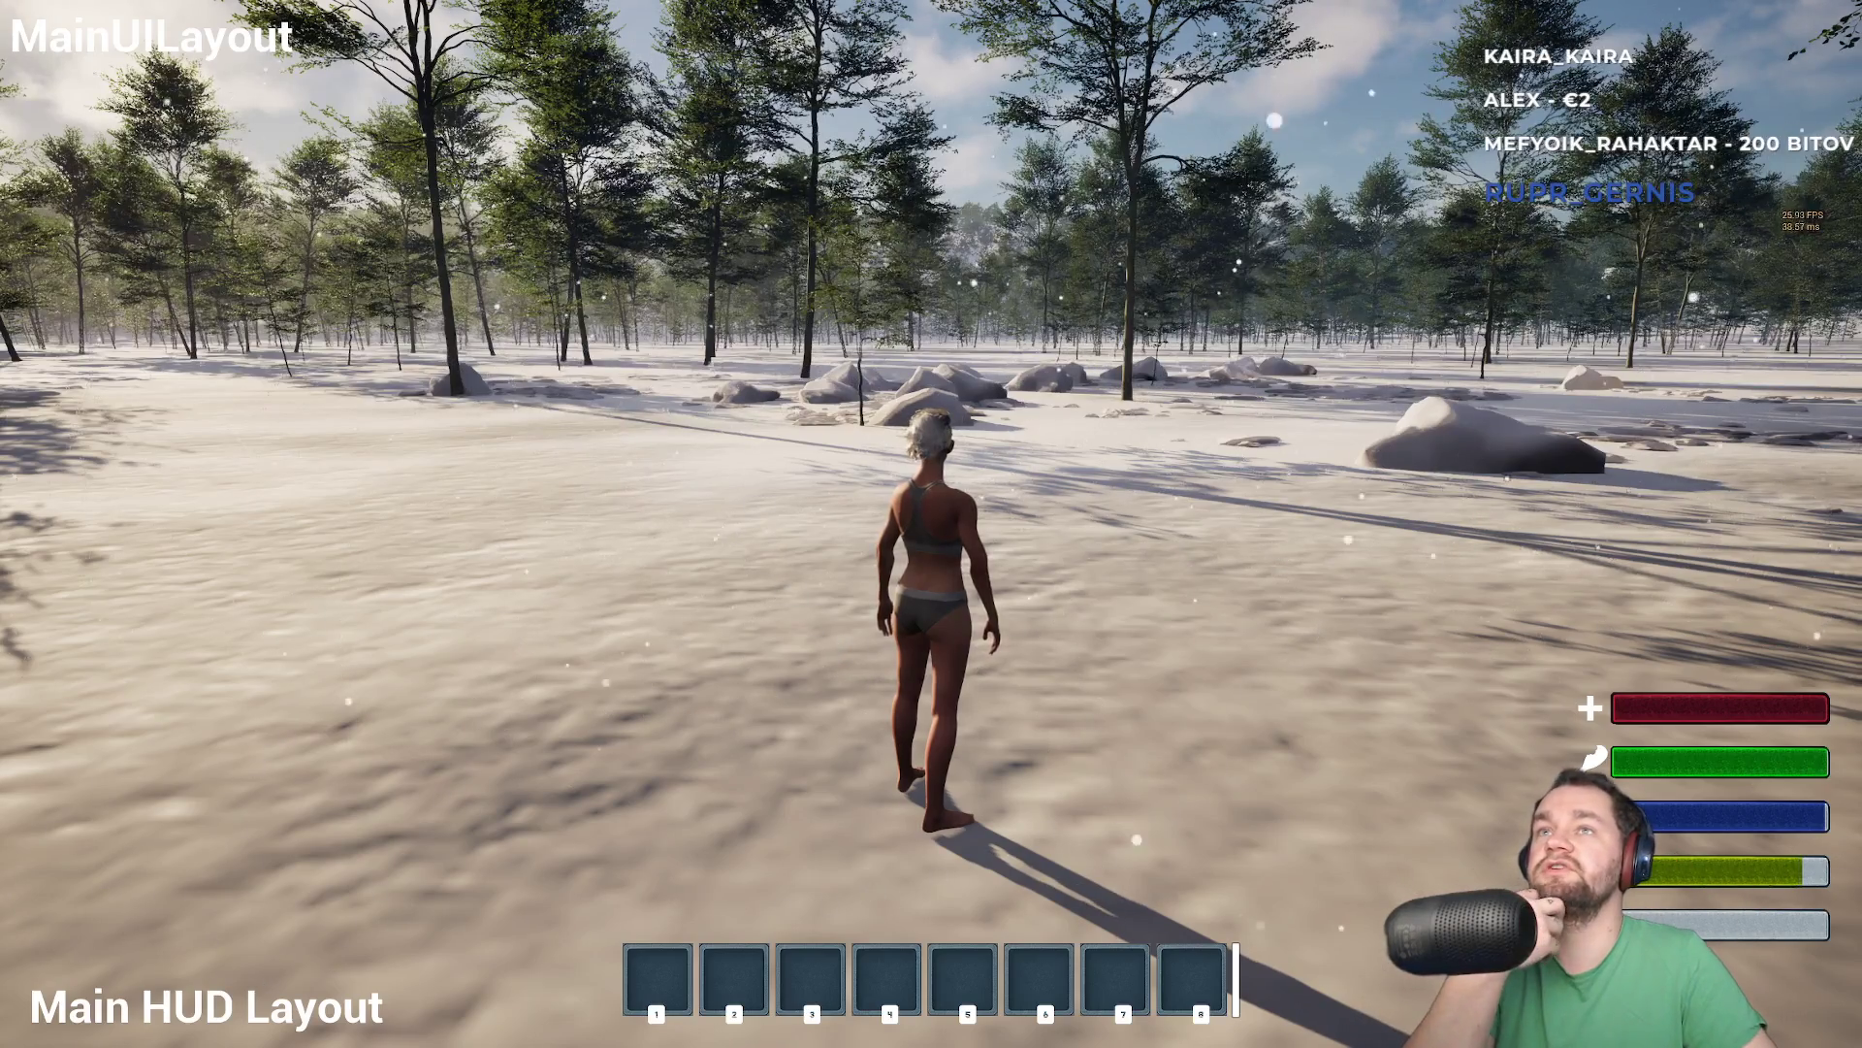
pyautogui.write('w')
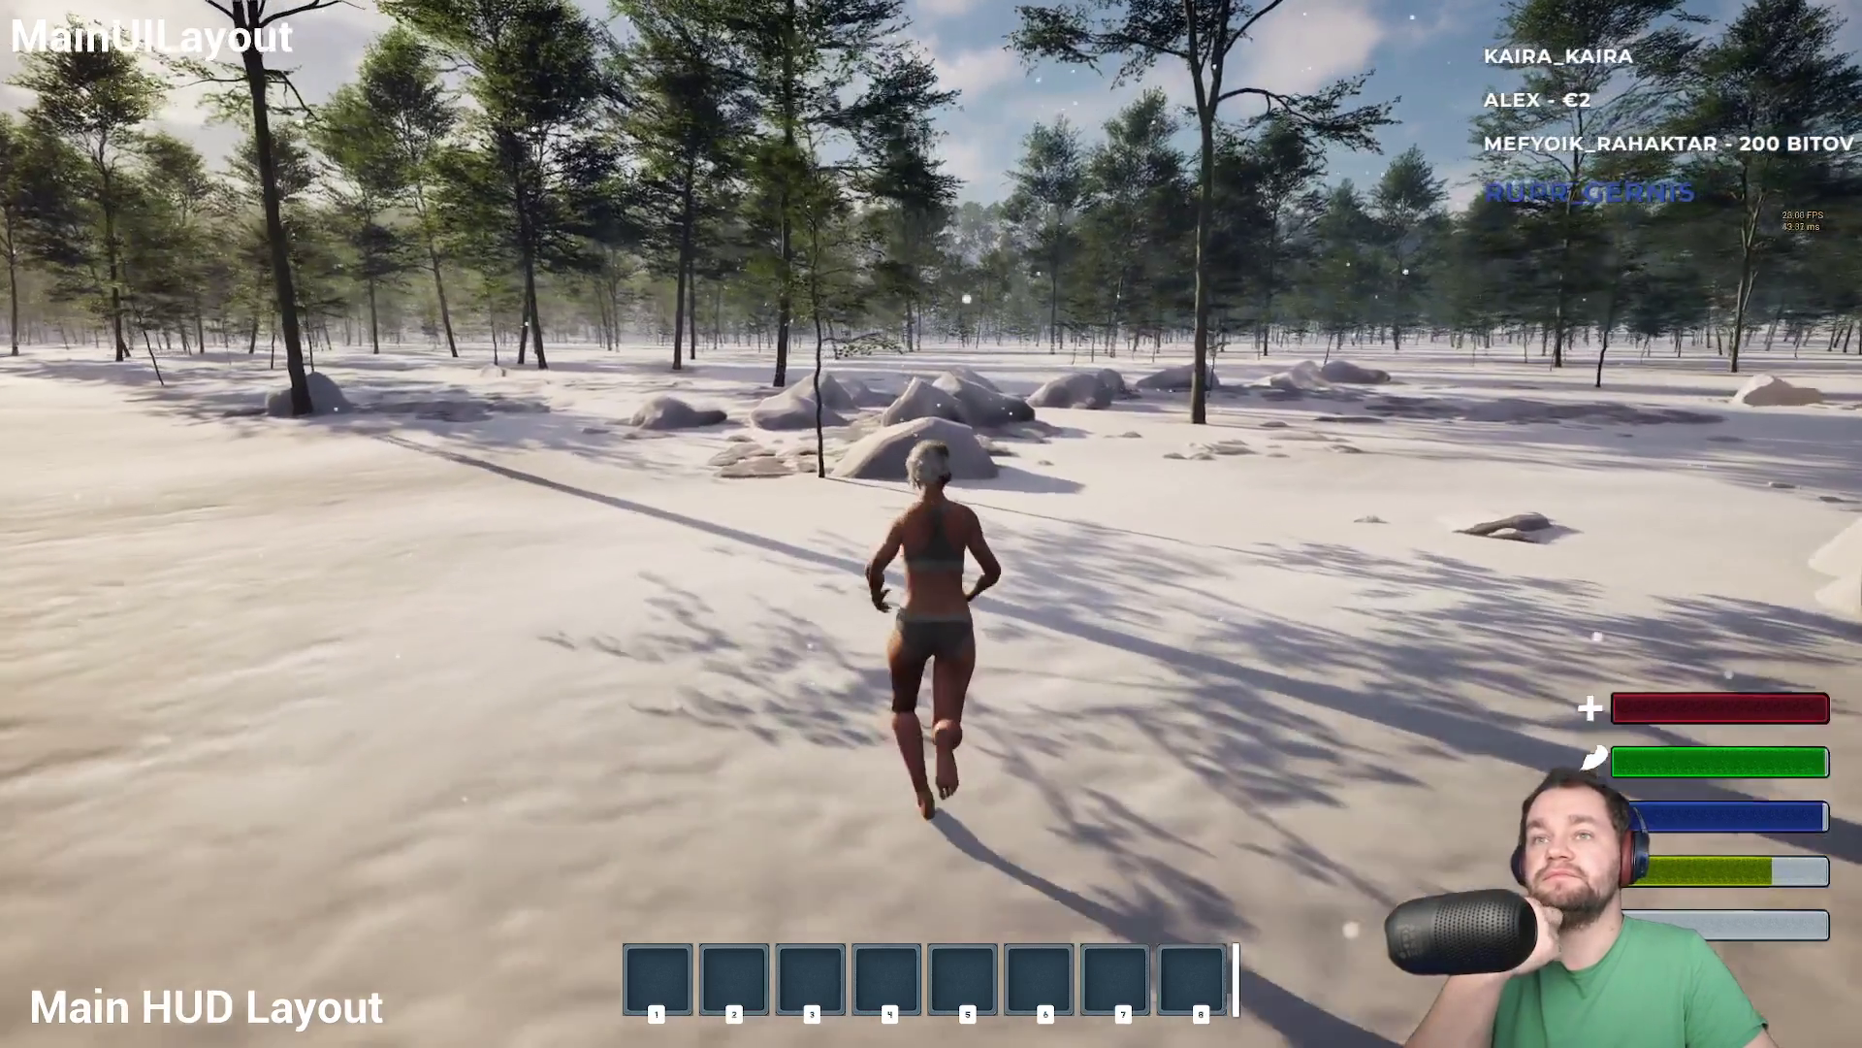
pyautogui.write('w')
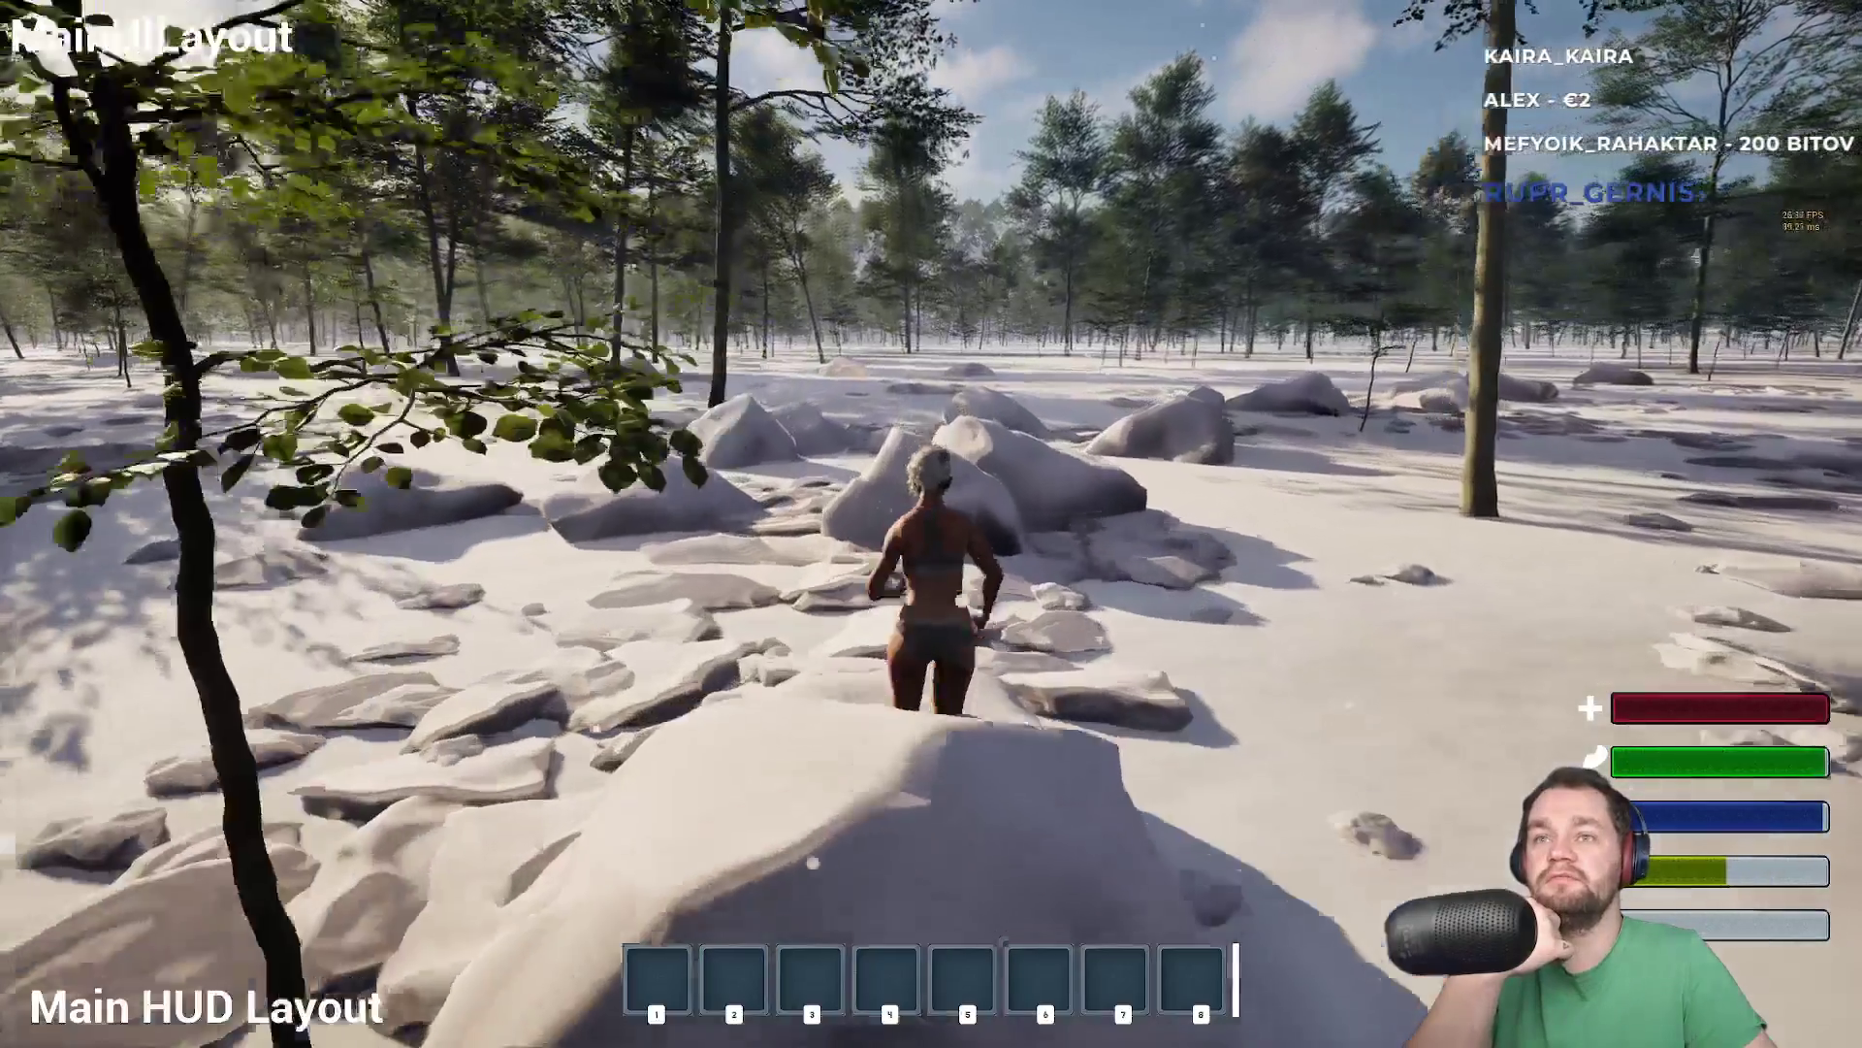
pyautogui.write('w')
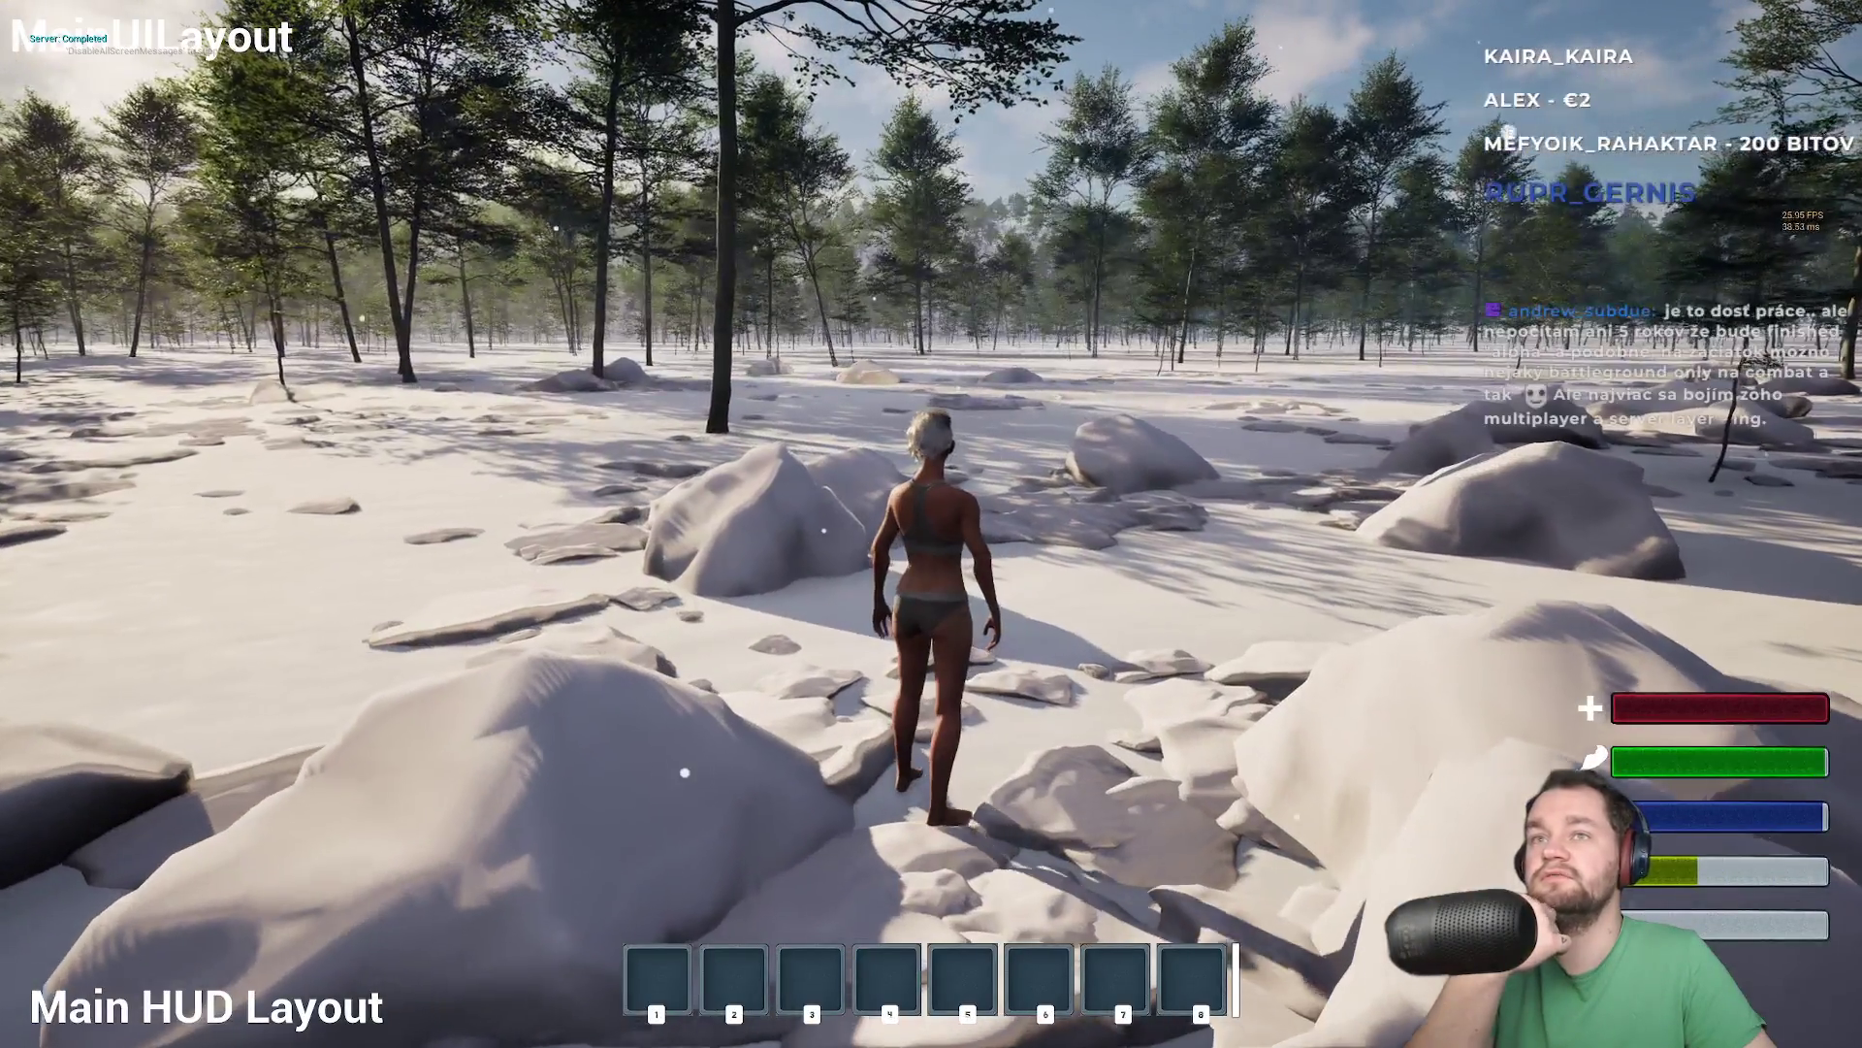
pyautogui.write('w')
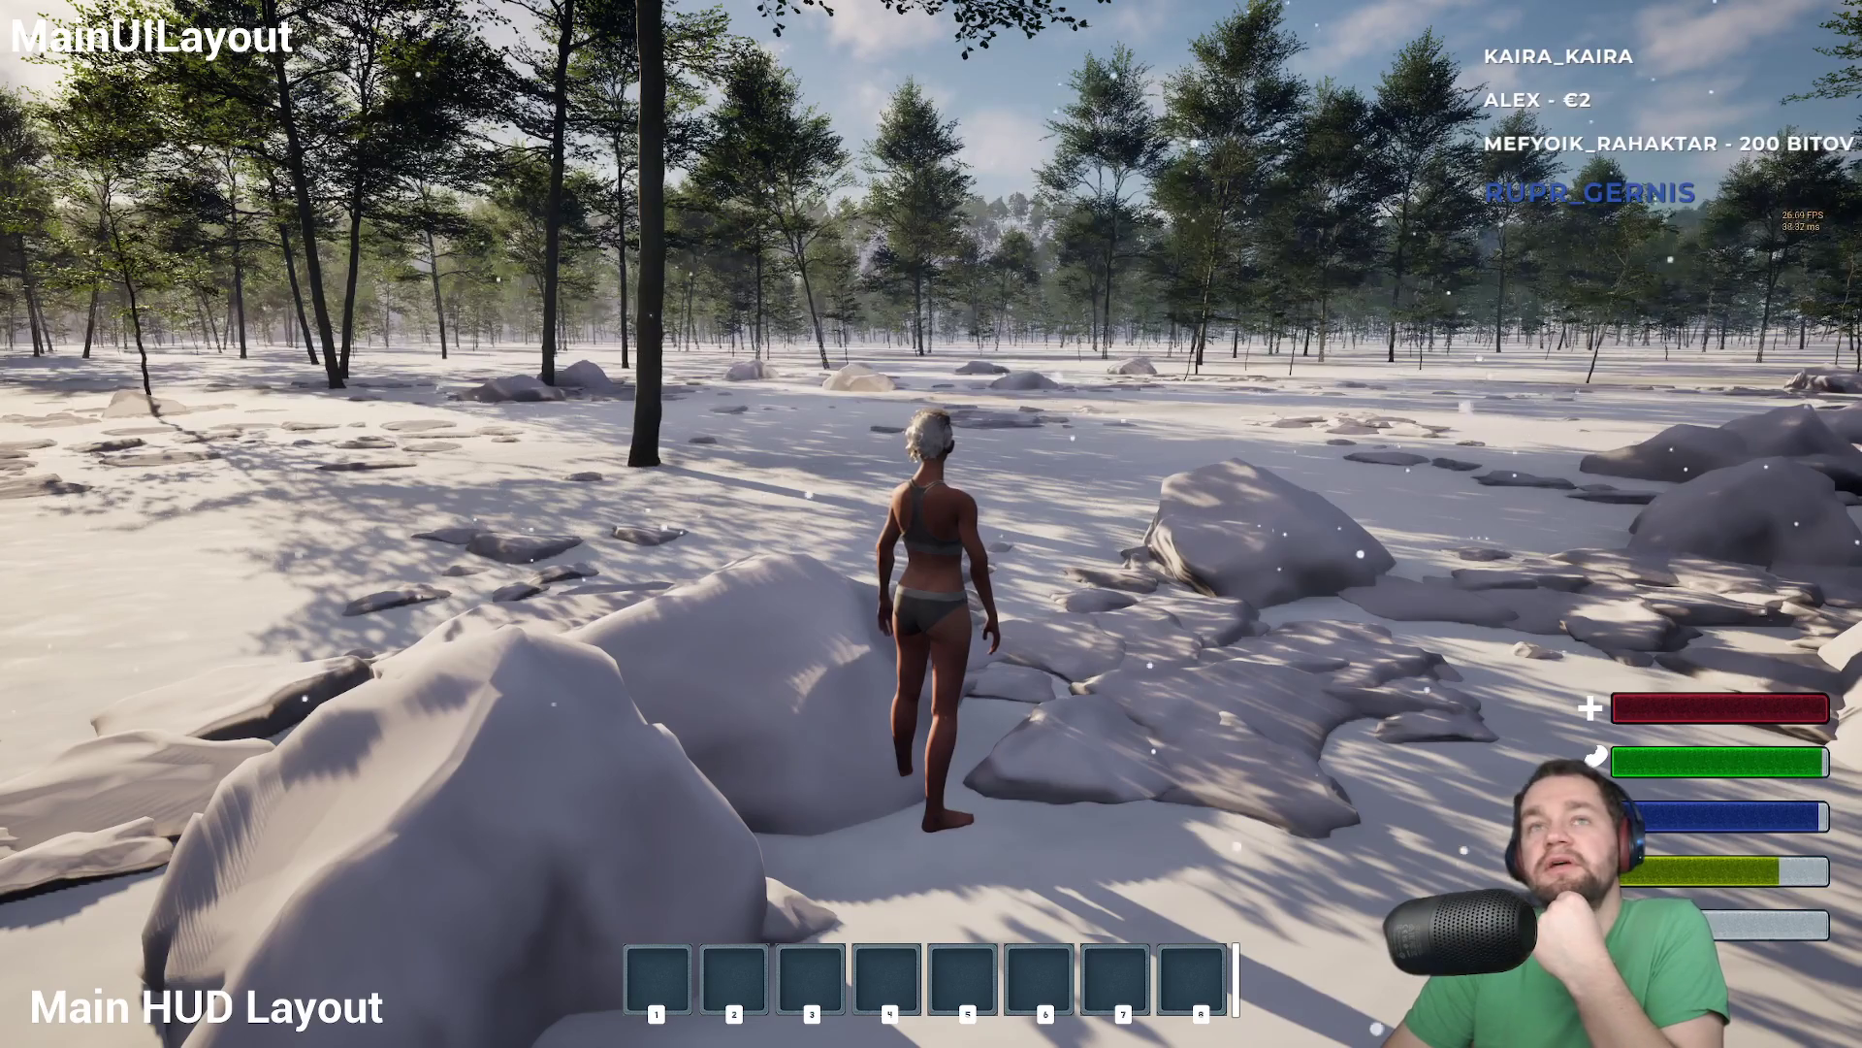
pyautogui.press('w')
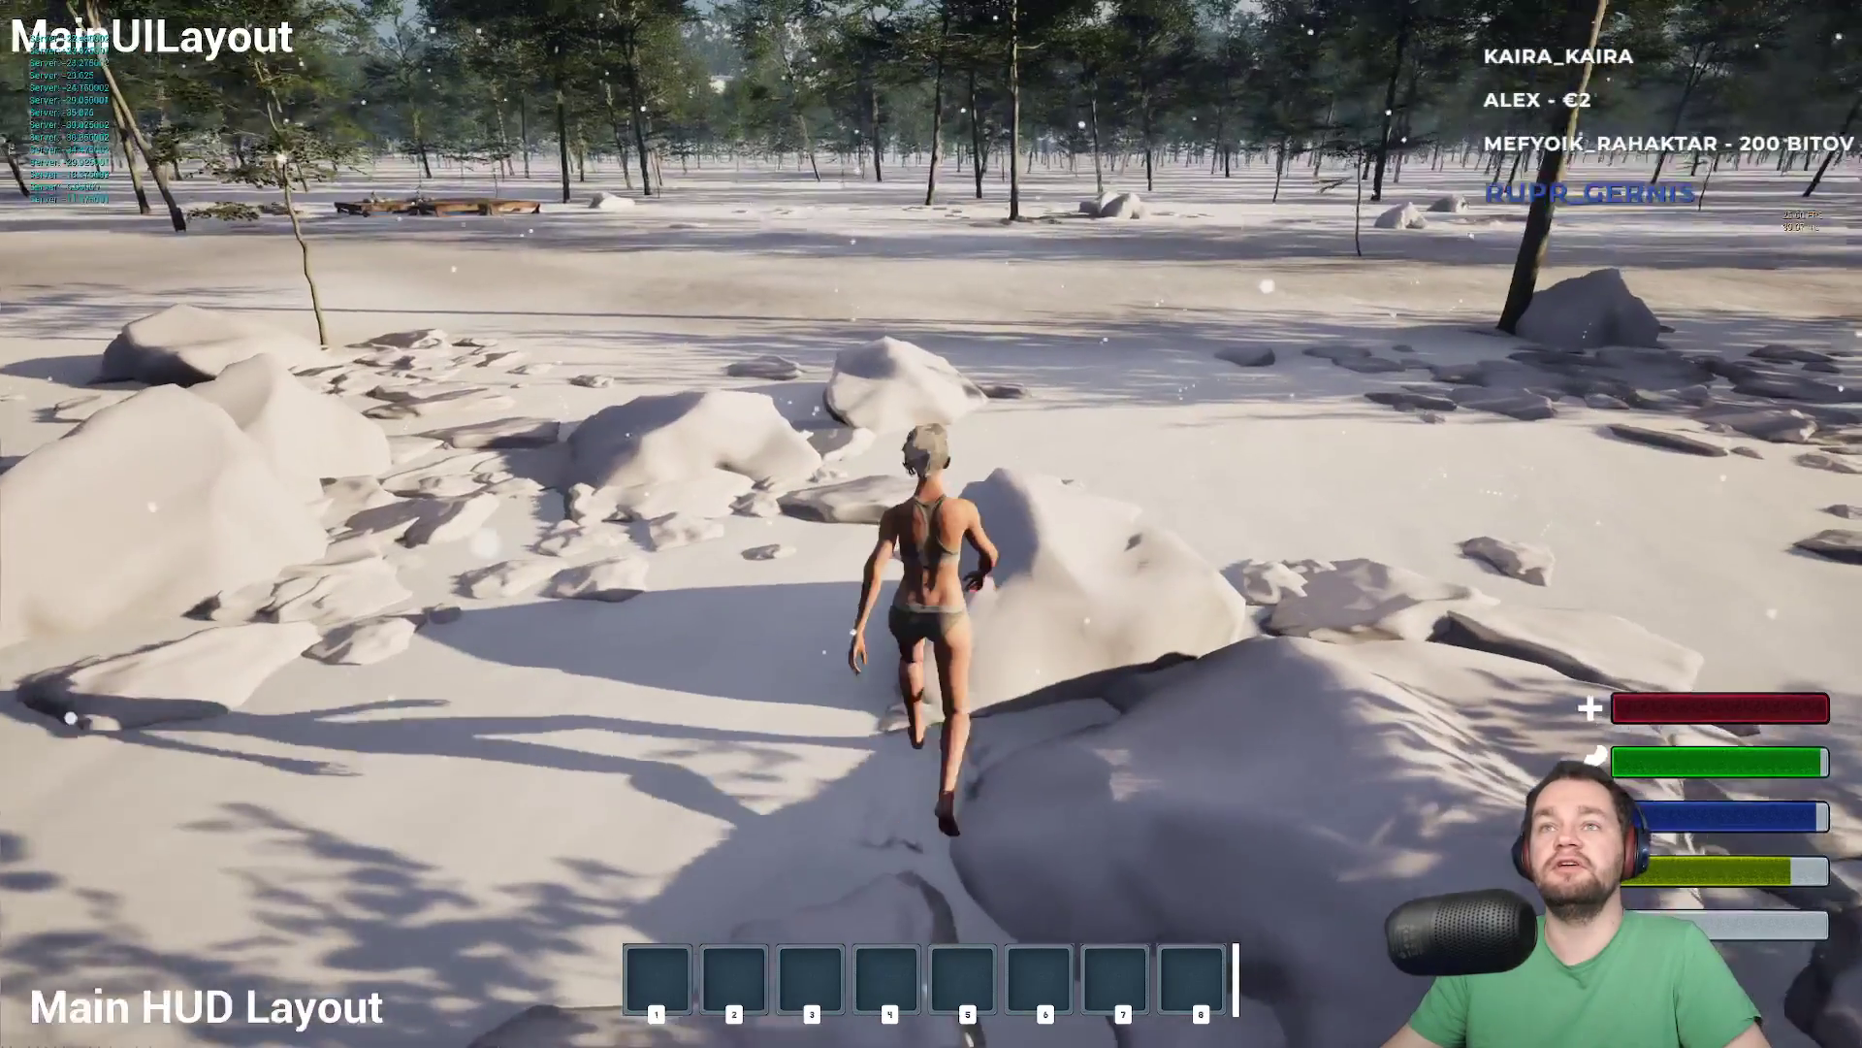
pyautogui.press('shift')
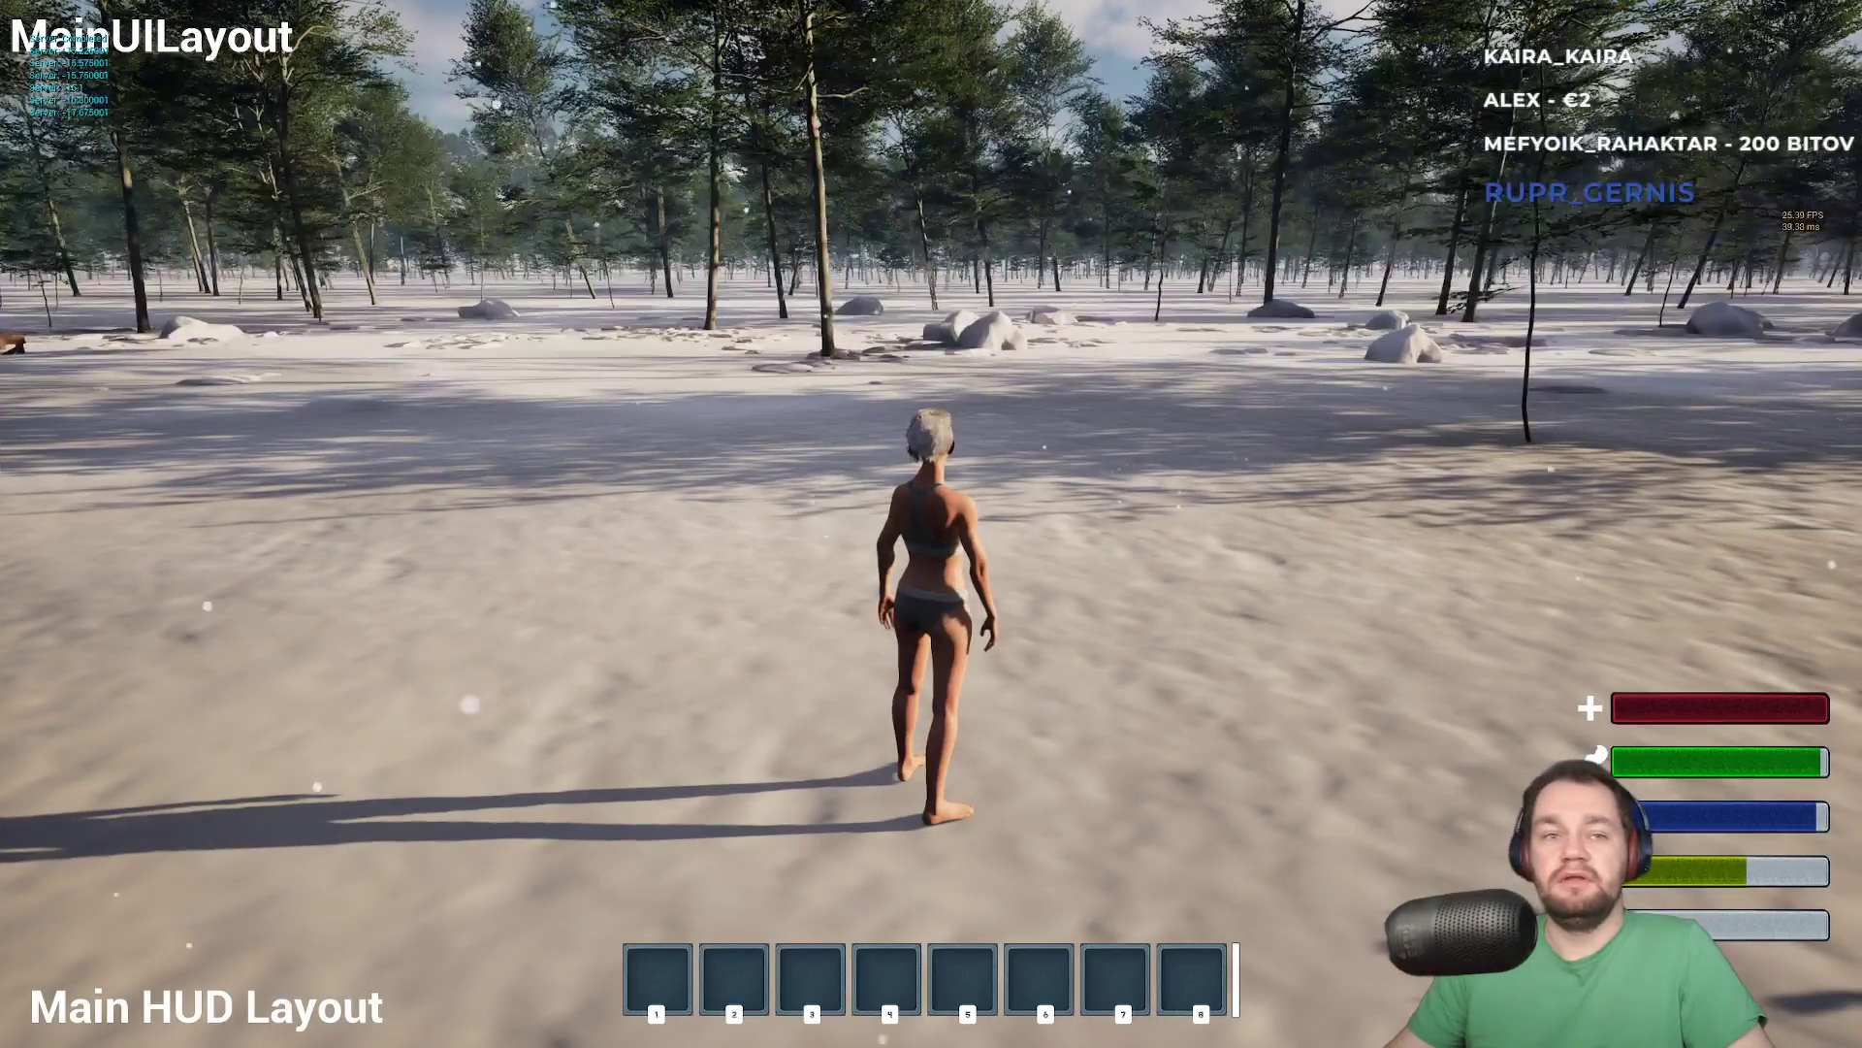
# Toggle the debug camera, then type an r.Streaming pool-size command into the console
pyautogui.press(';')
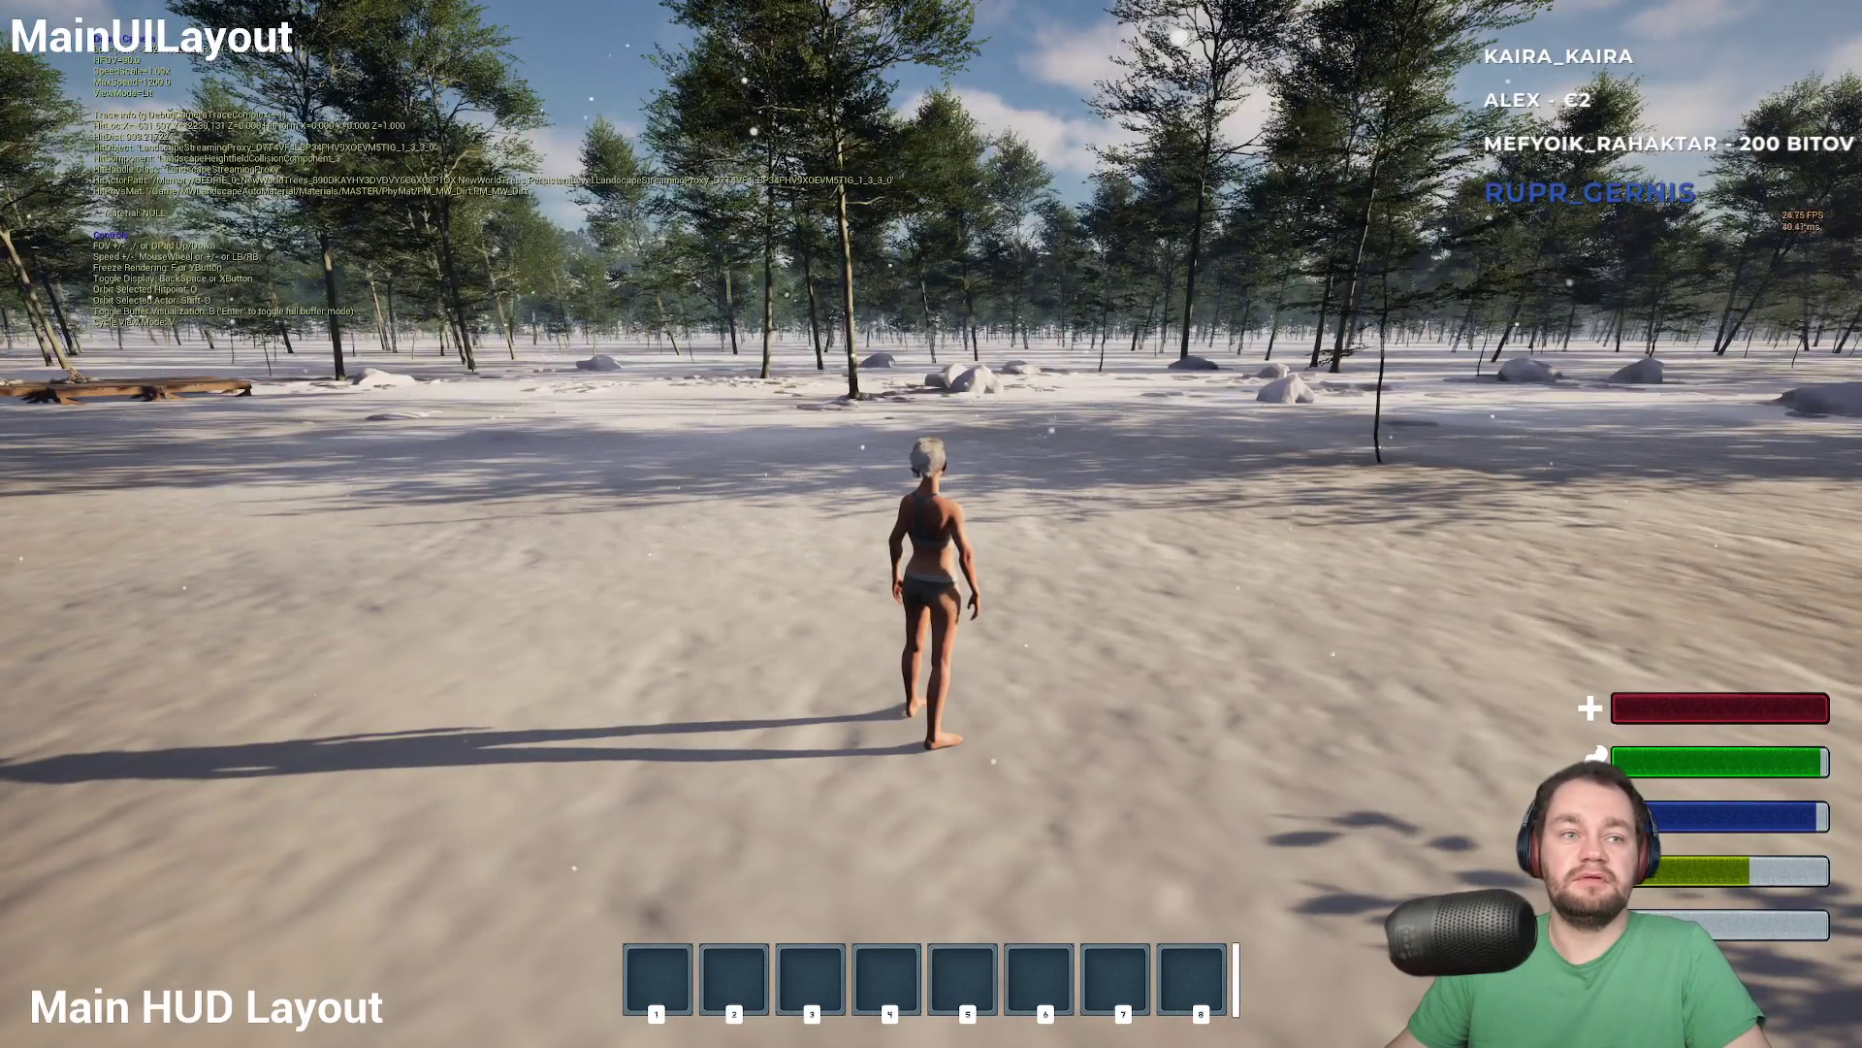
pyautogui.press(';')
pyautogui.press('`')
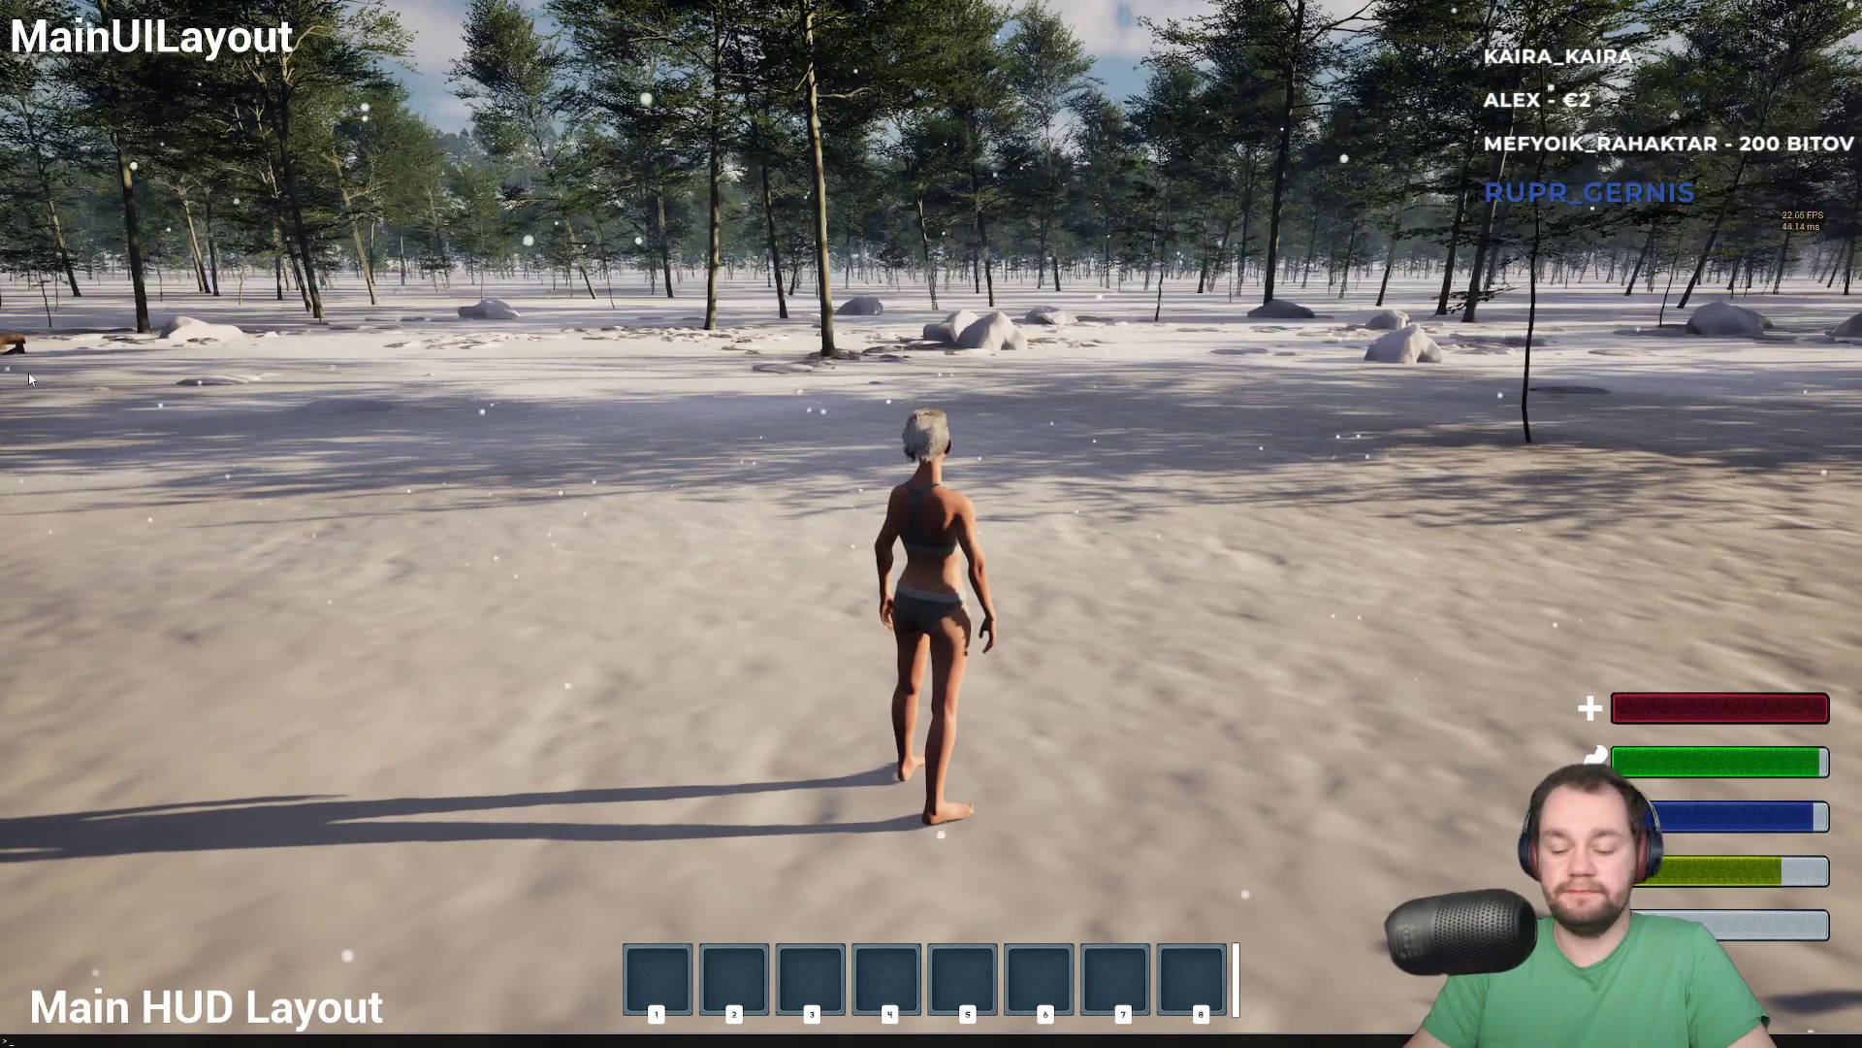
pyautogui.write('stat')
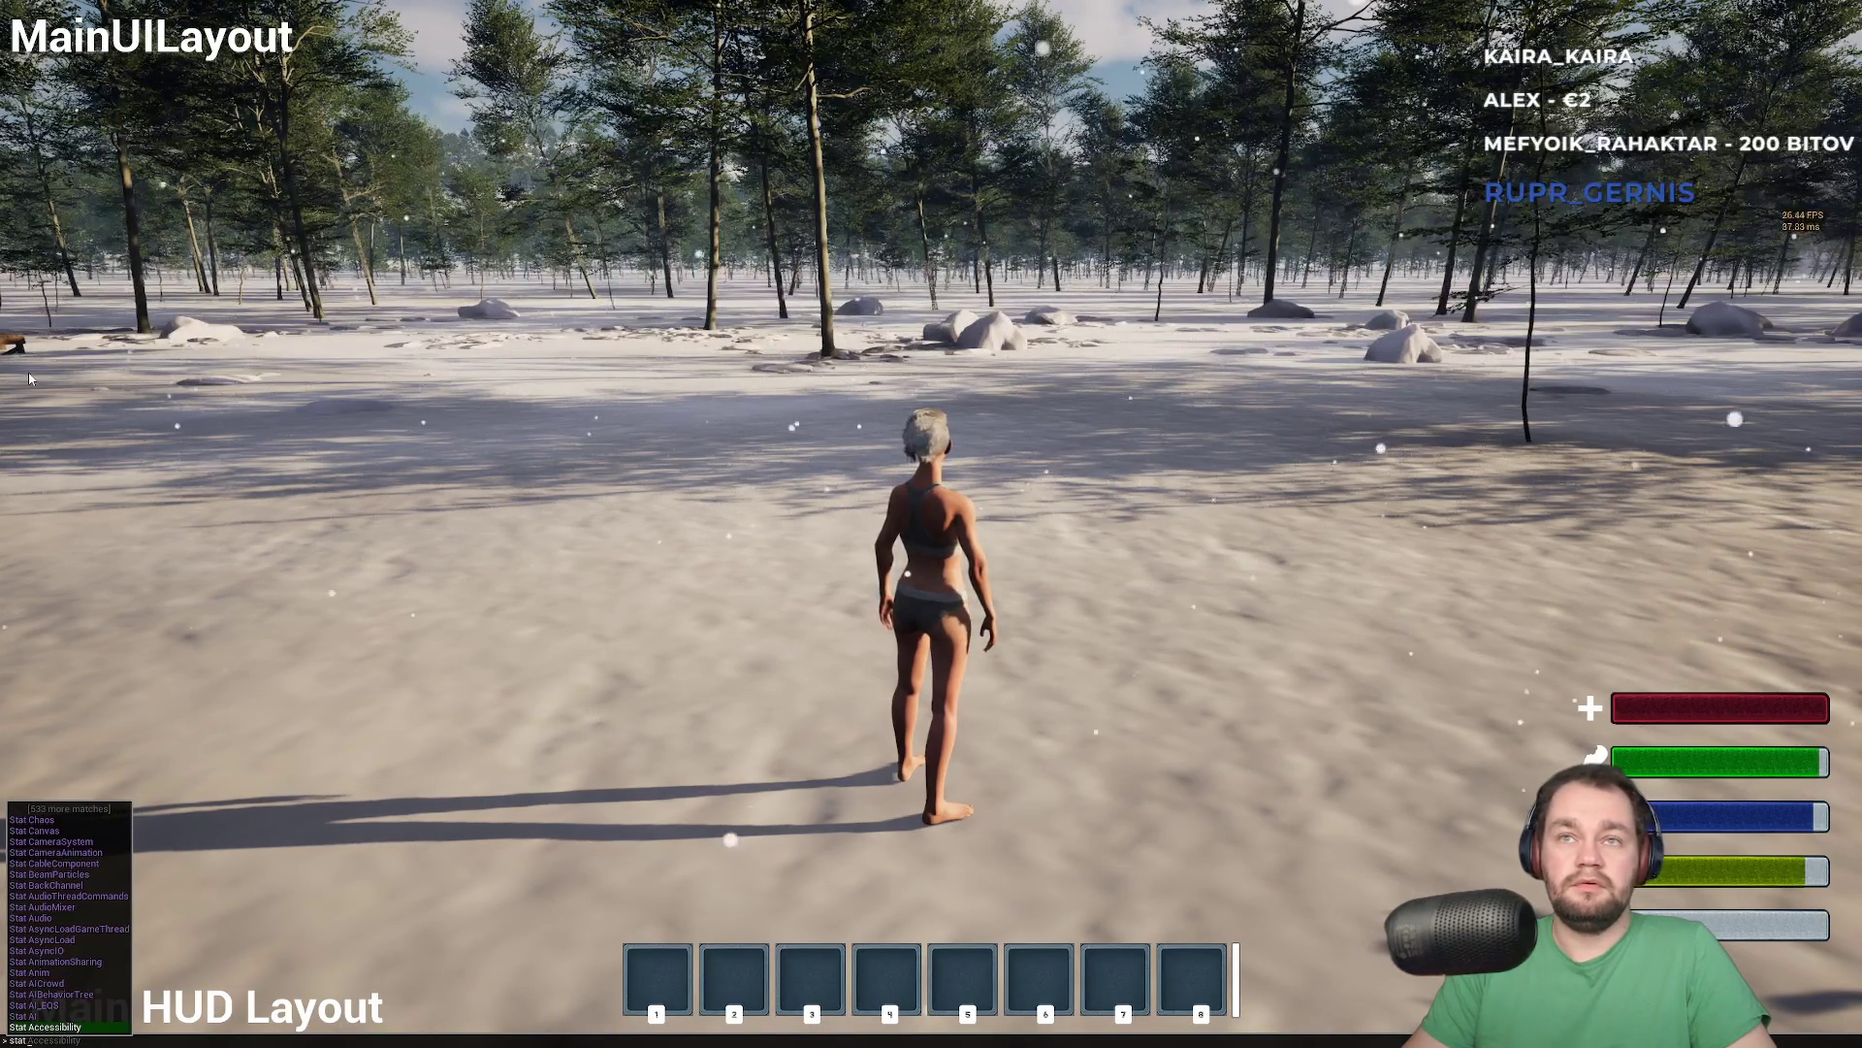
pyautogui.write('ream')
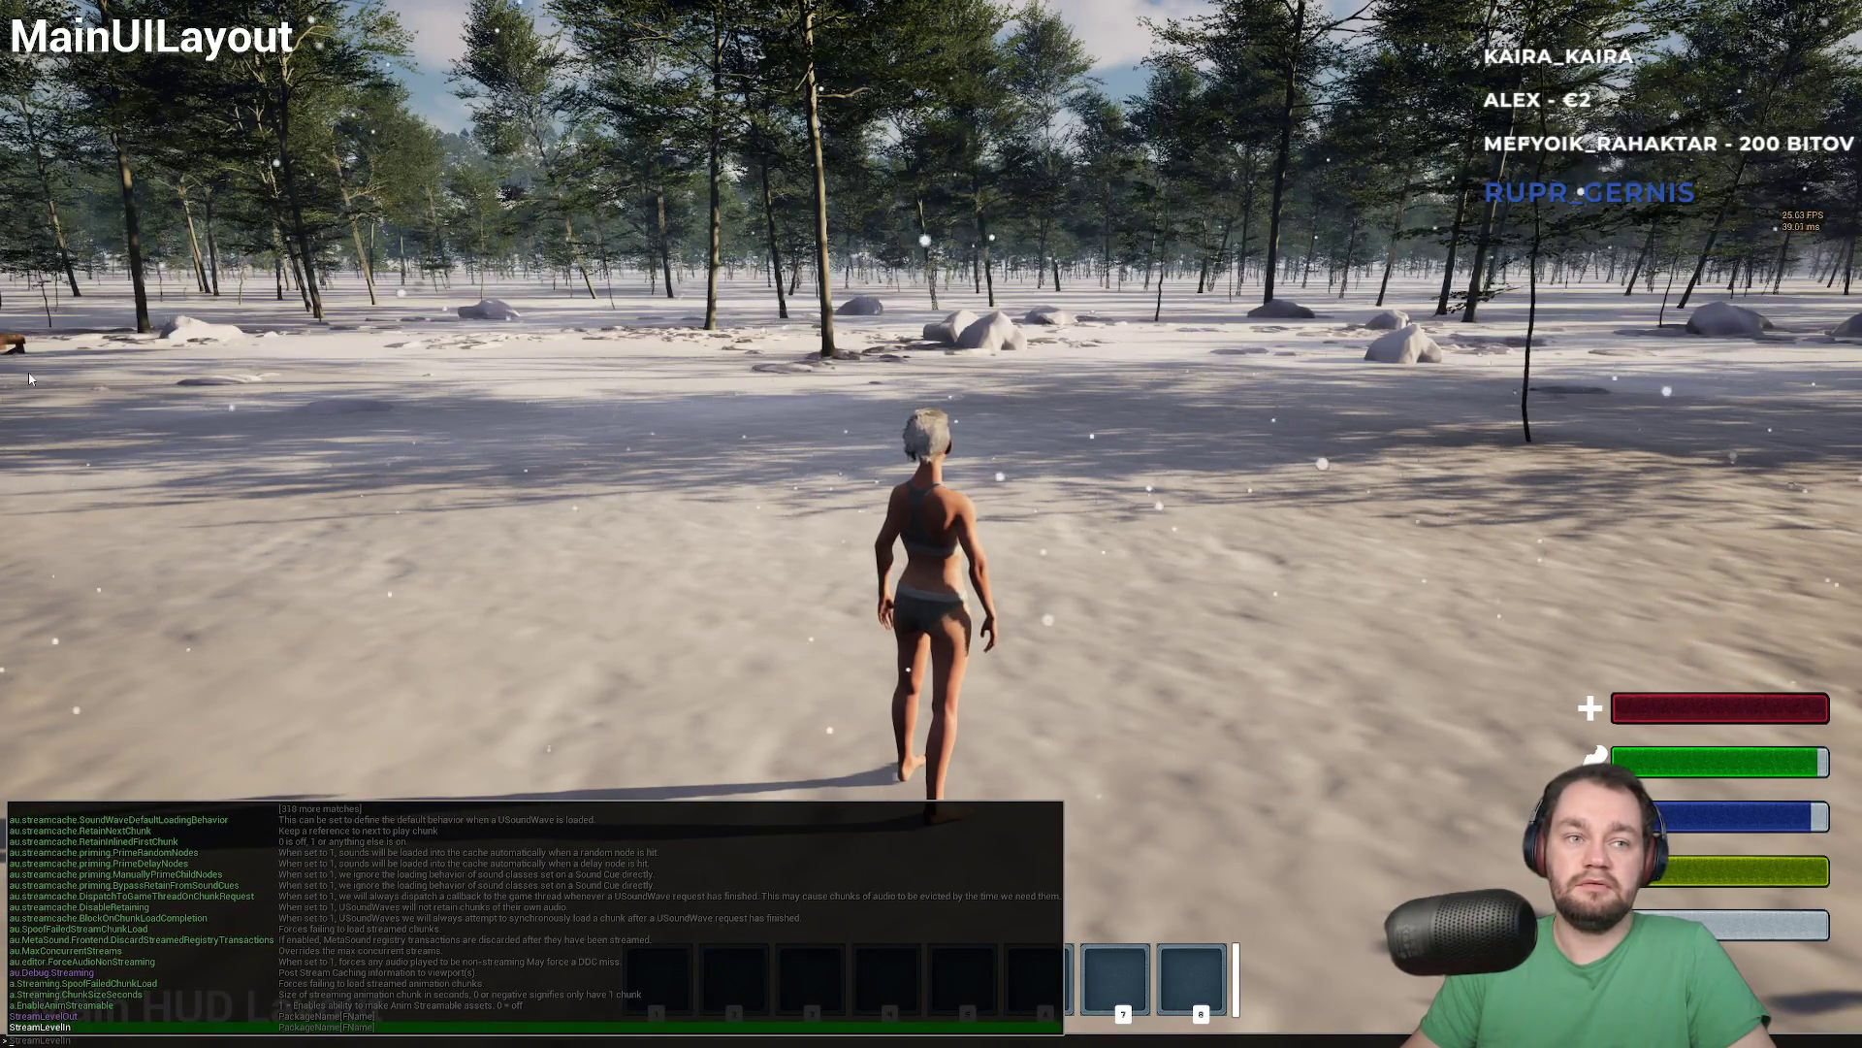
pyautogui.write('_tre')
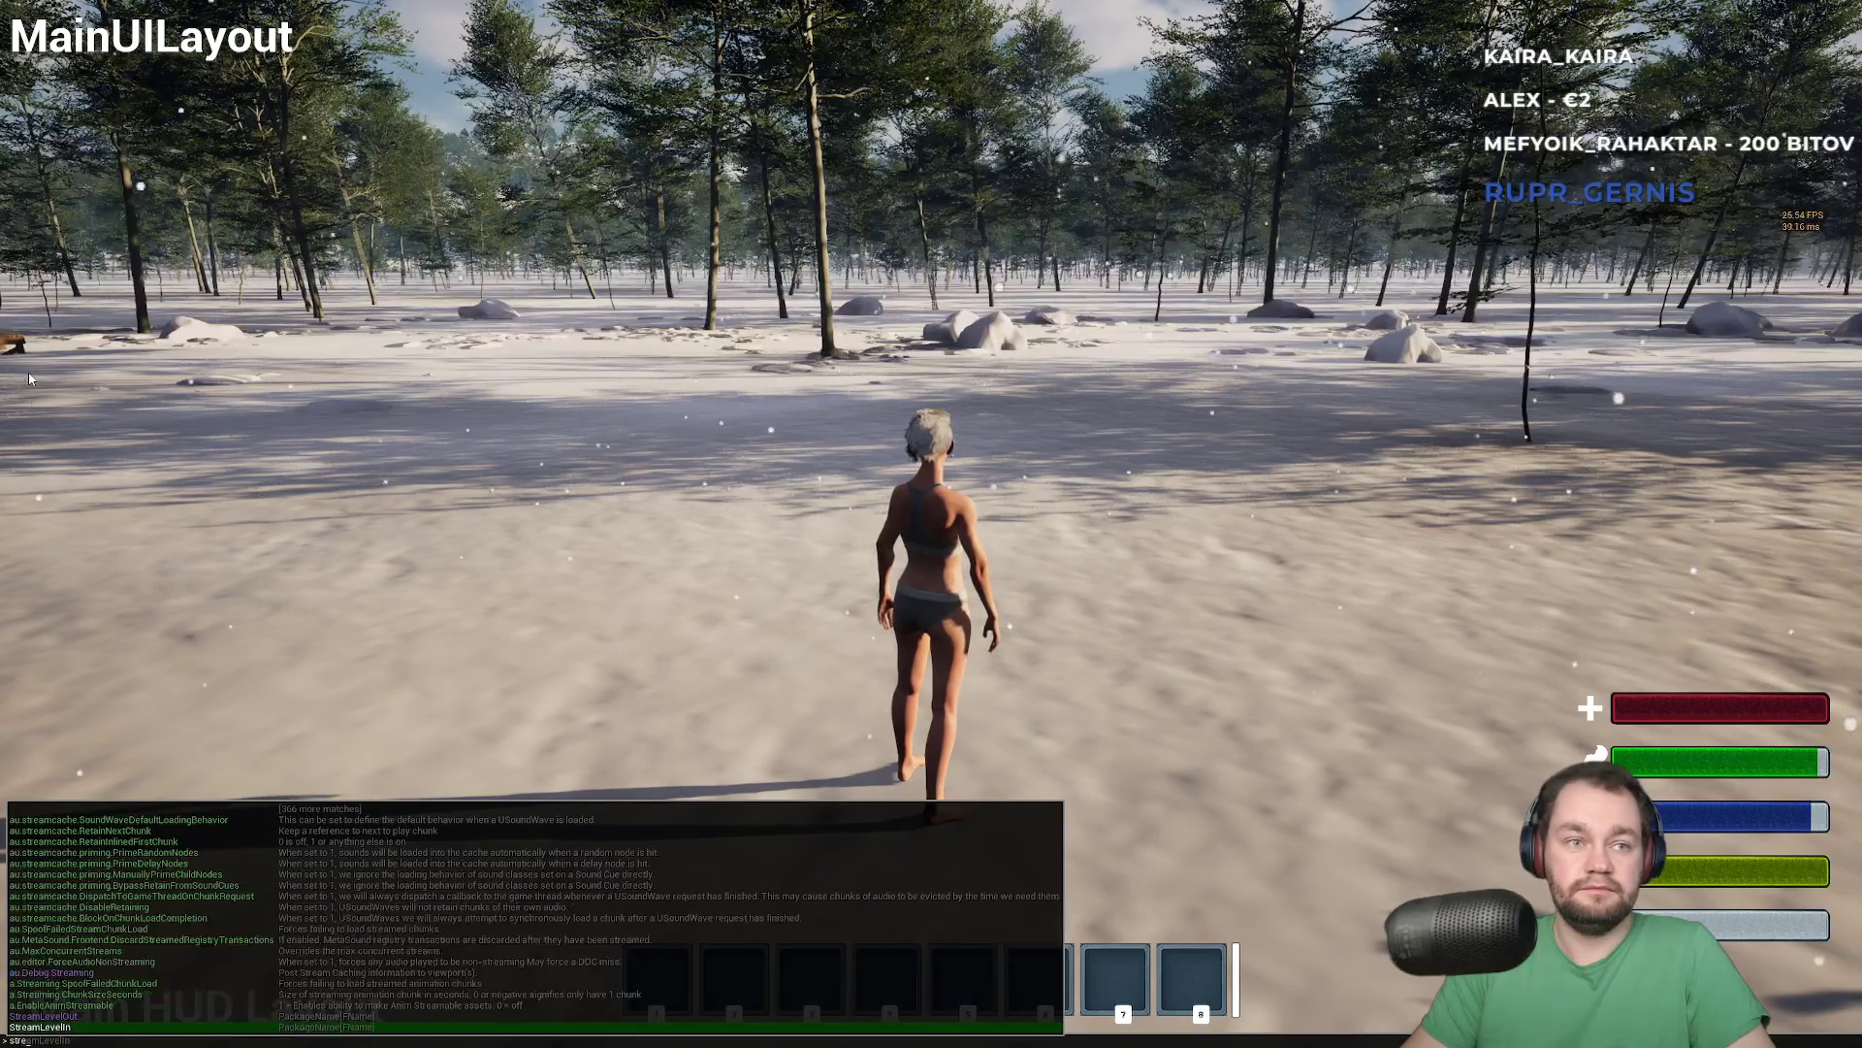
pyautogui.press('BackSpace')
pyautogui.press('BackSpace')
pyautogui.press('BackSpace')
pyautogui.write('poolsiy')
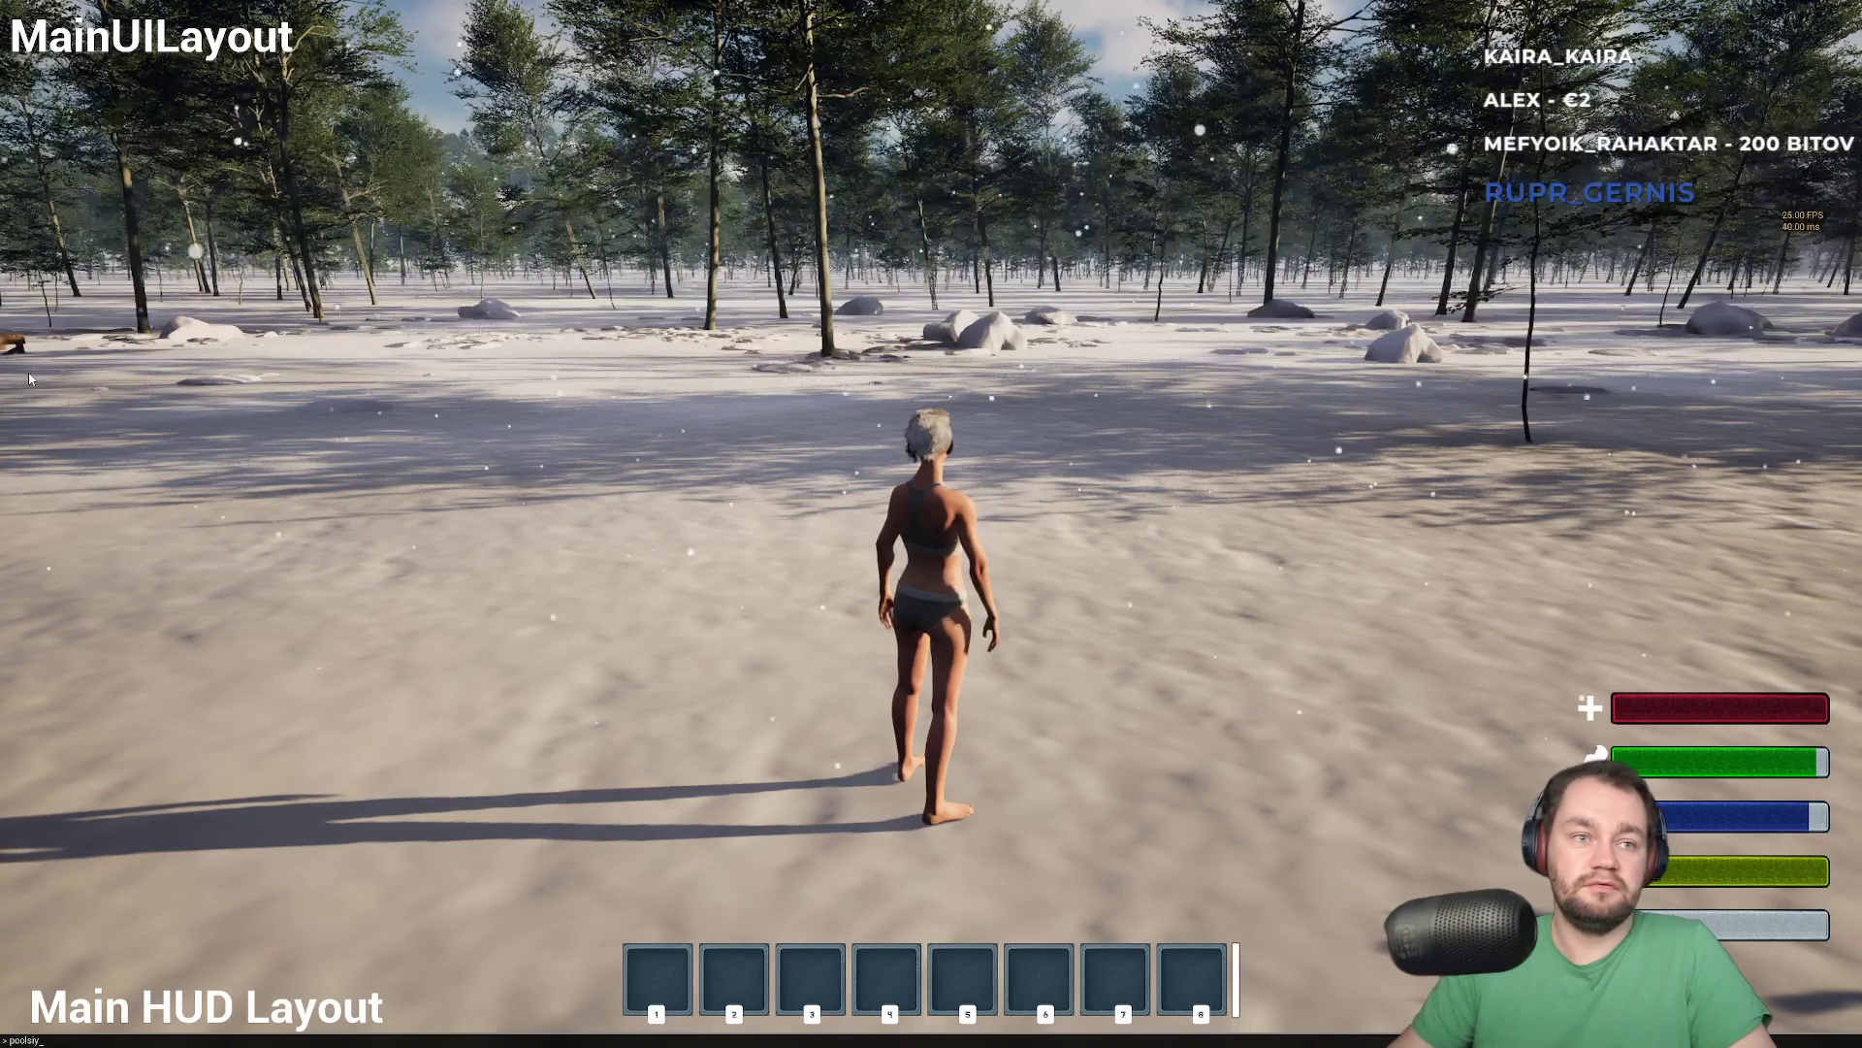
pyautogui.press('BackSpace')
pyautogui.write('zeBasedOnBudget')
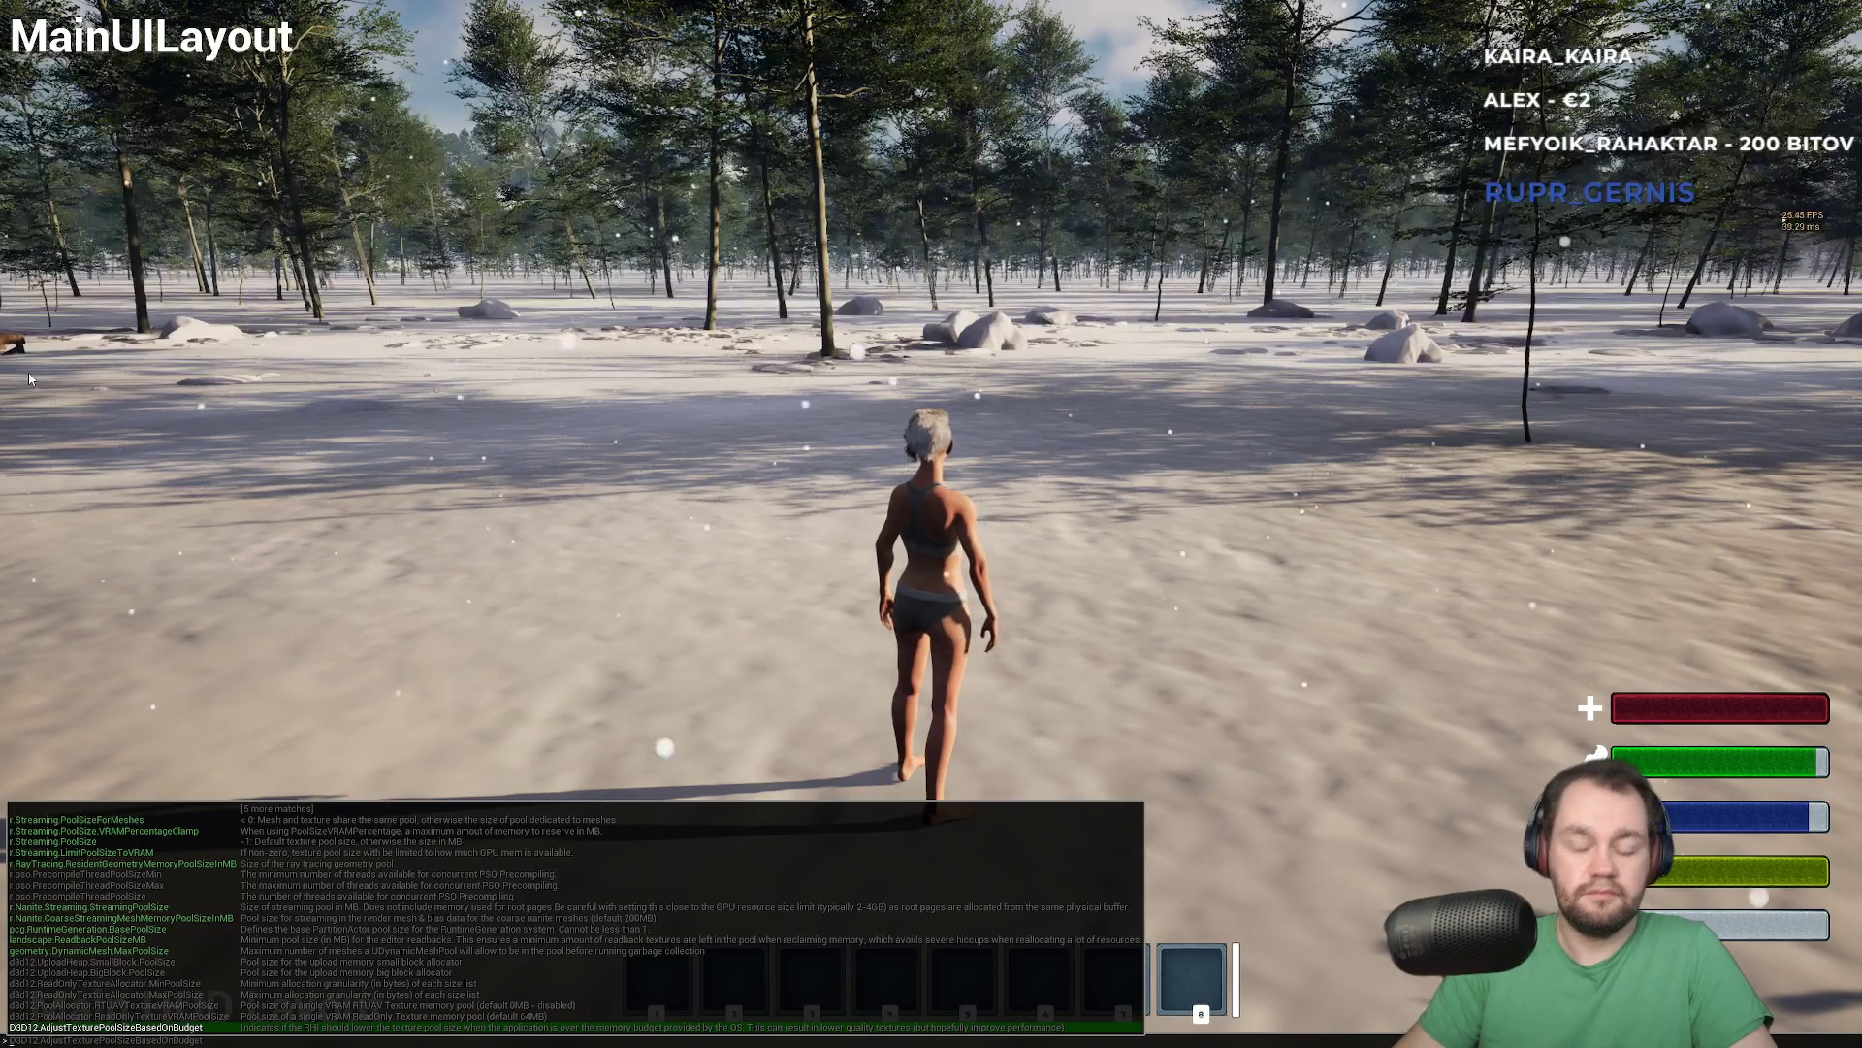
# Retype the command as a max pool size setting, walk forward, and release the game into the editor
pyautogui.press('BackSpace')
pyautogui.press('BackSpace')
pyautogui.press('BackSpace')
pyautogui.write('max.')
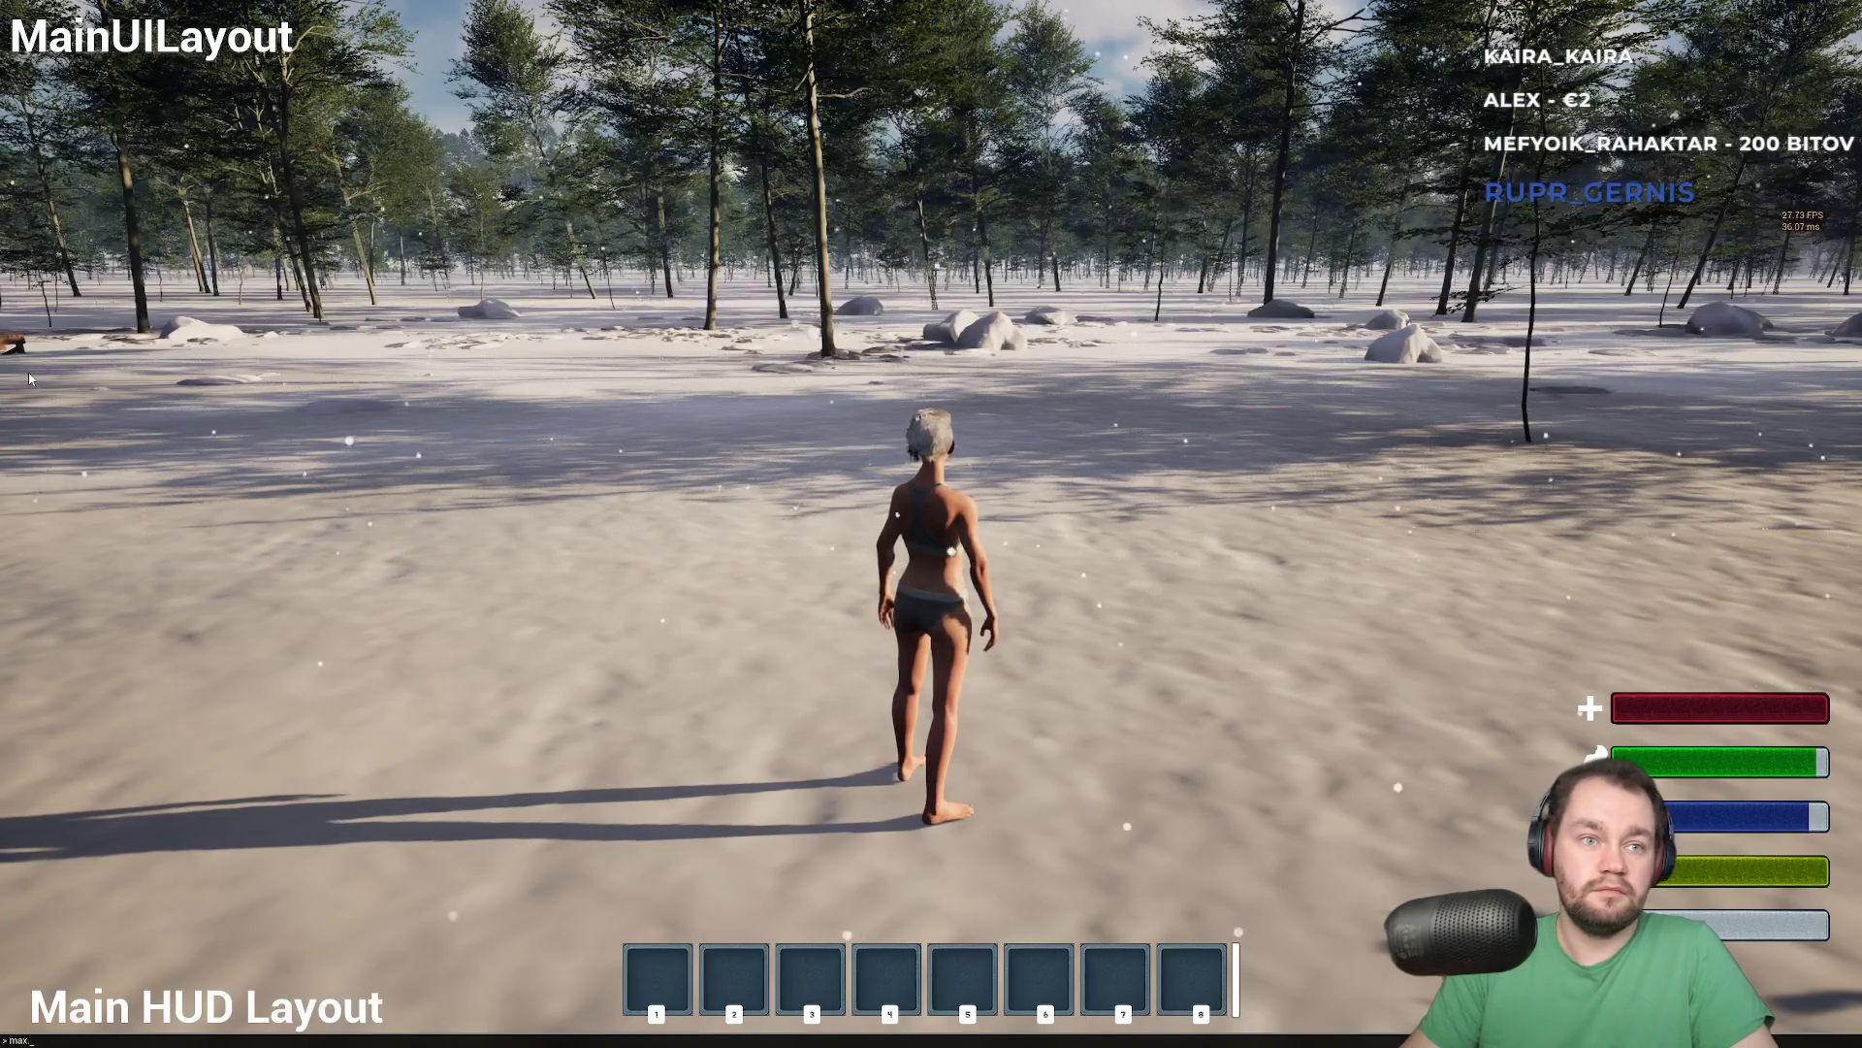
pyautogui.write('ppoolsize')
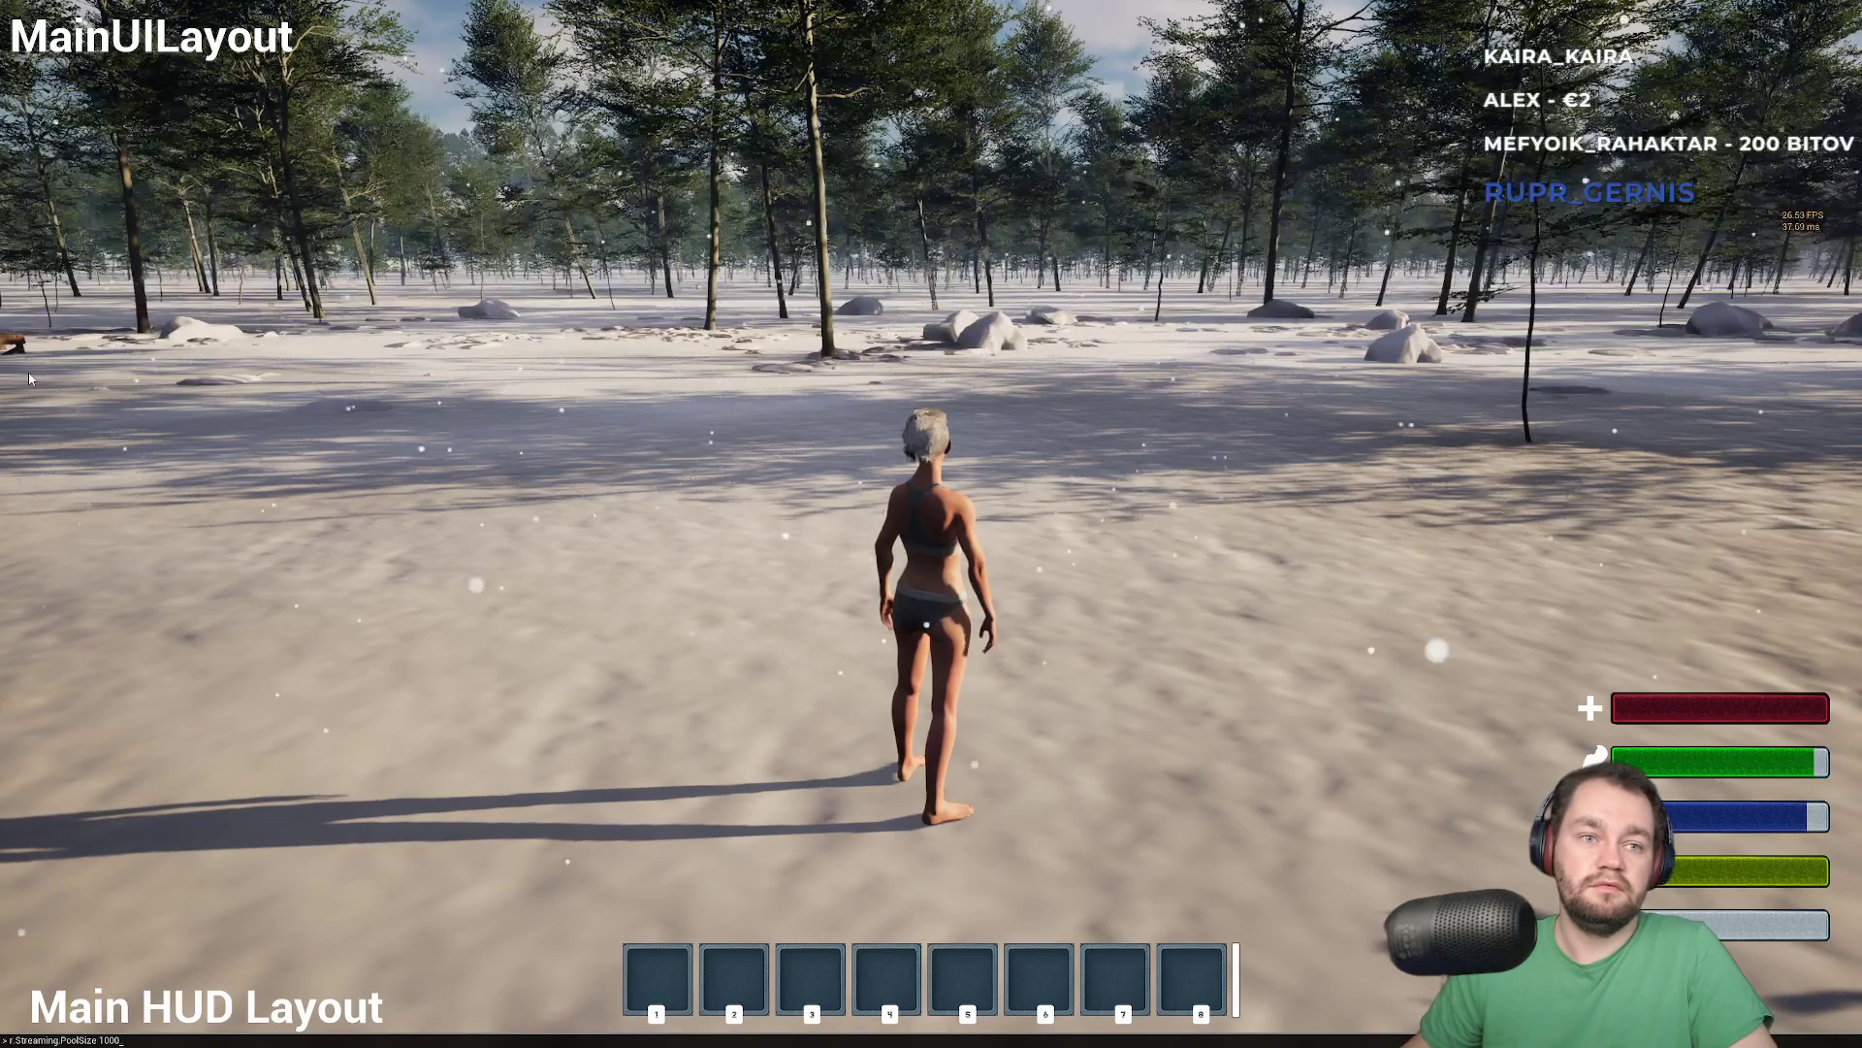
pyautogui.press('w')
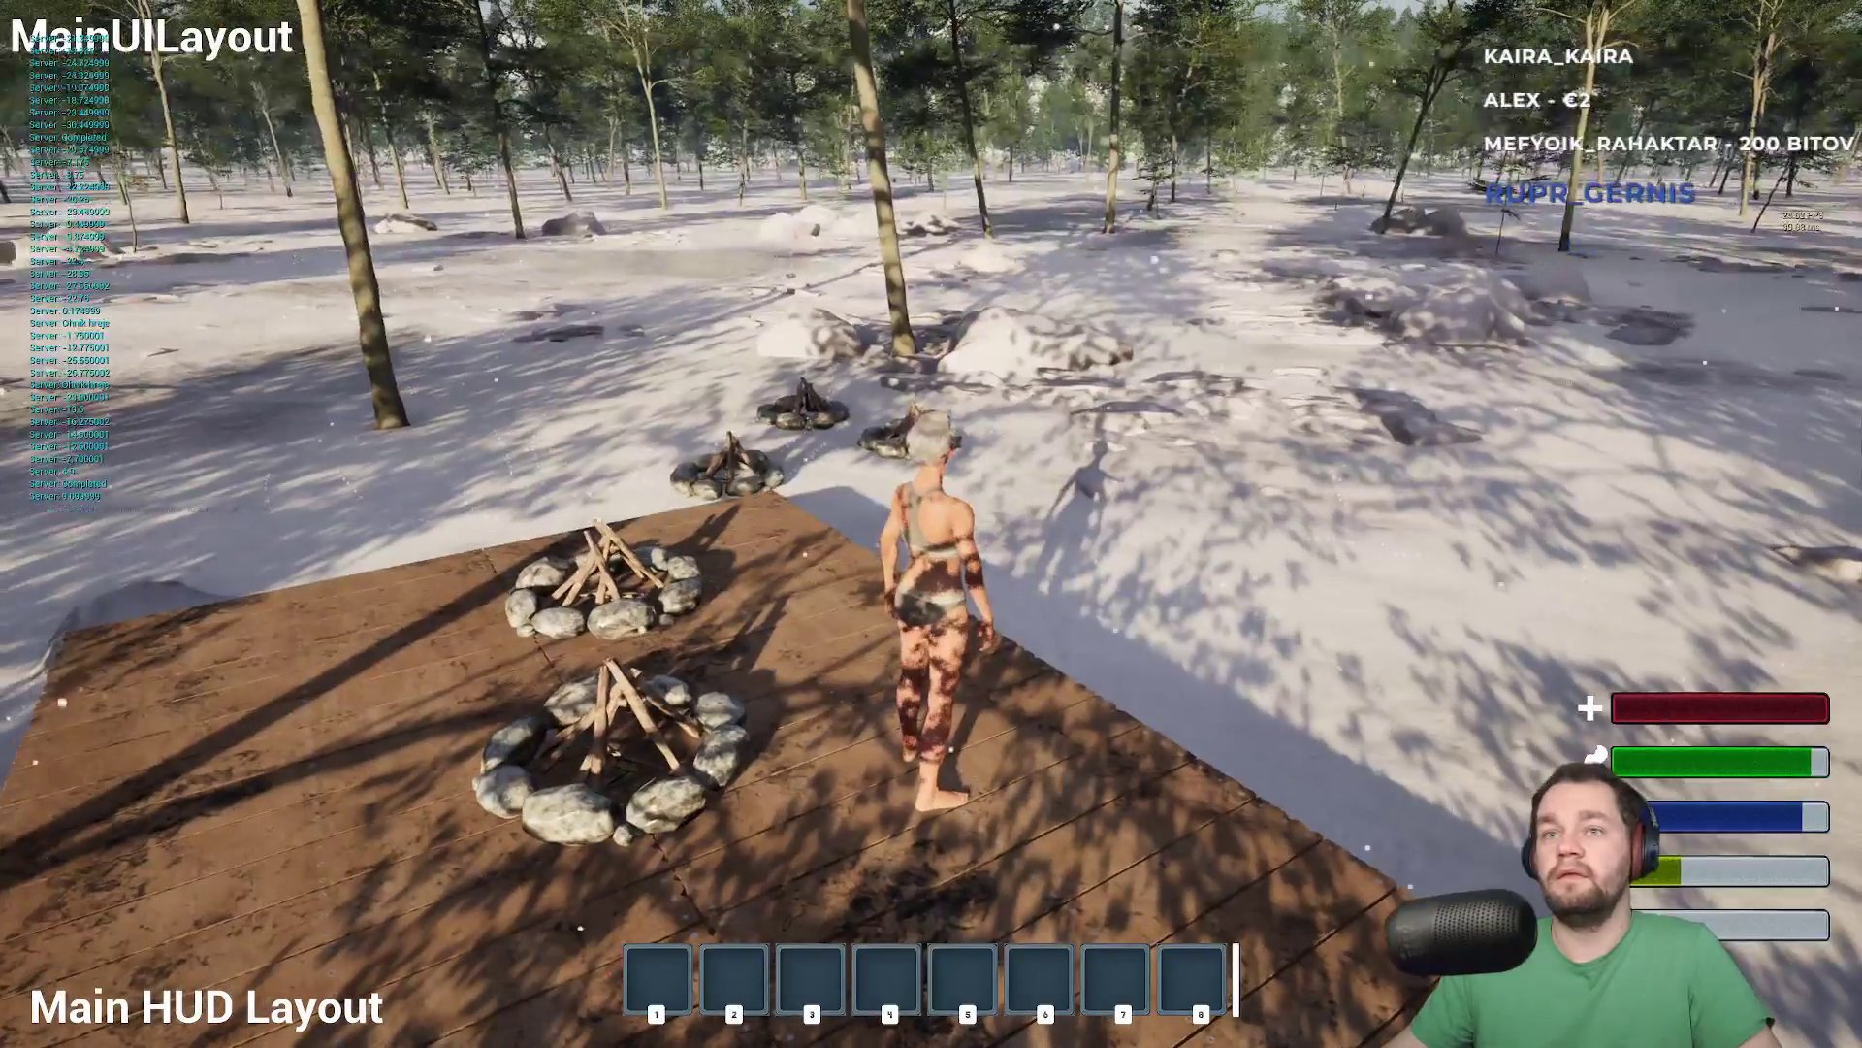
pyautogui.press('F11')
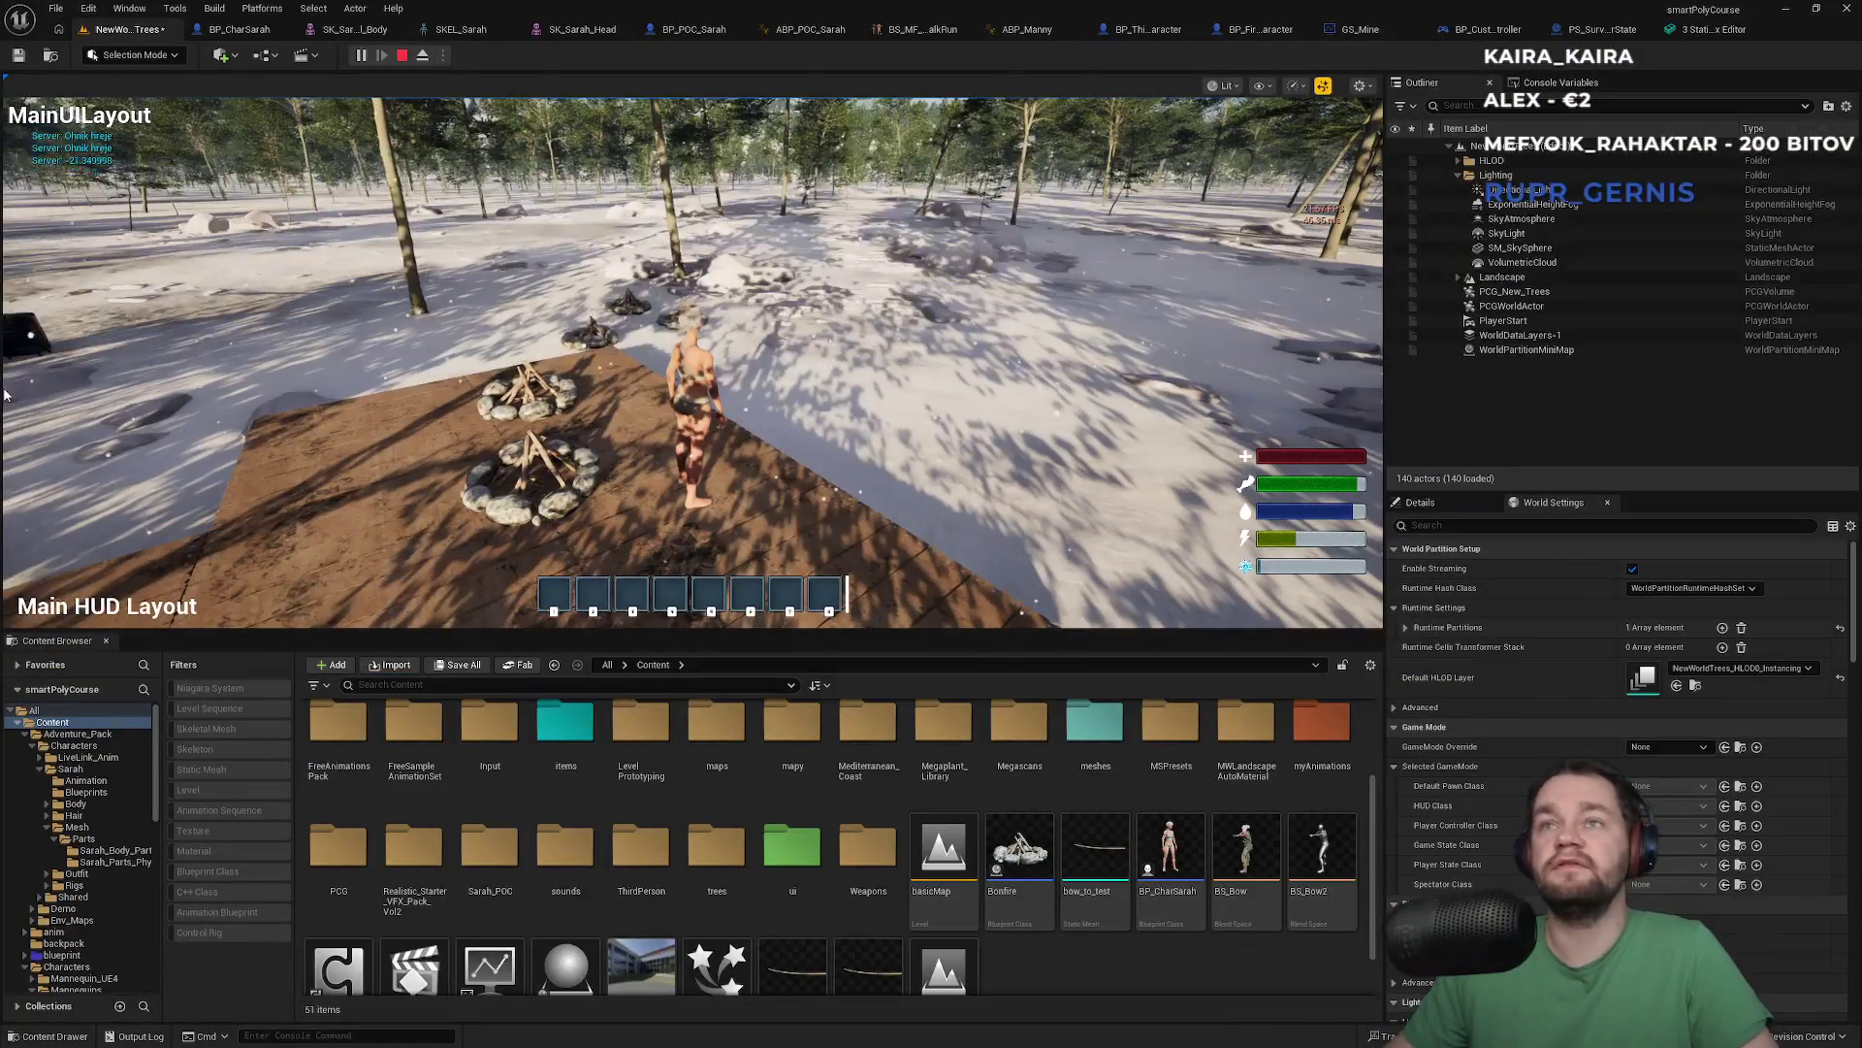
# Stop the play session and open Project Settings from the editor menus
pyautogui.press('Escape')
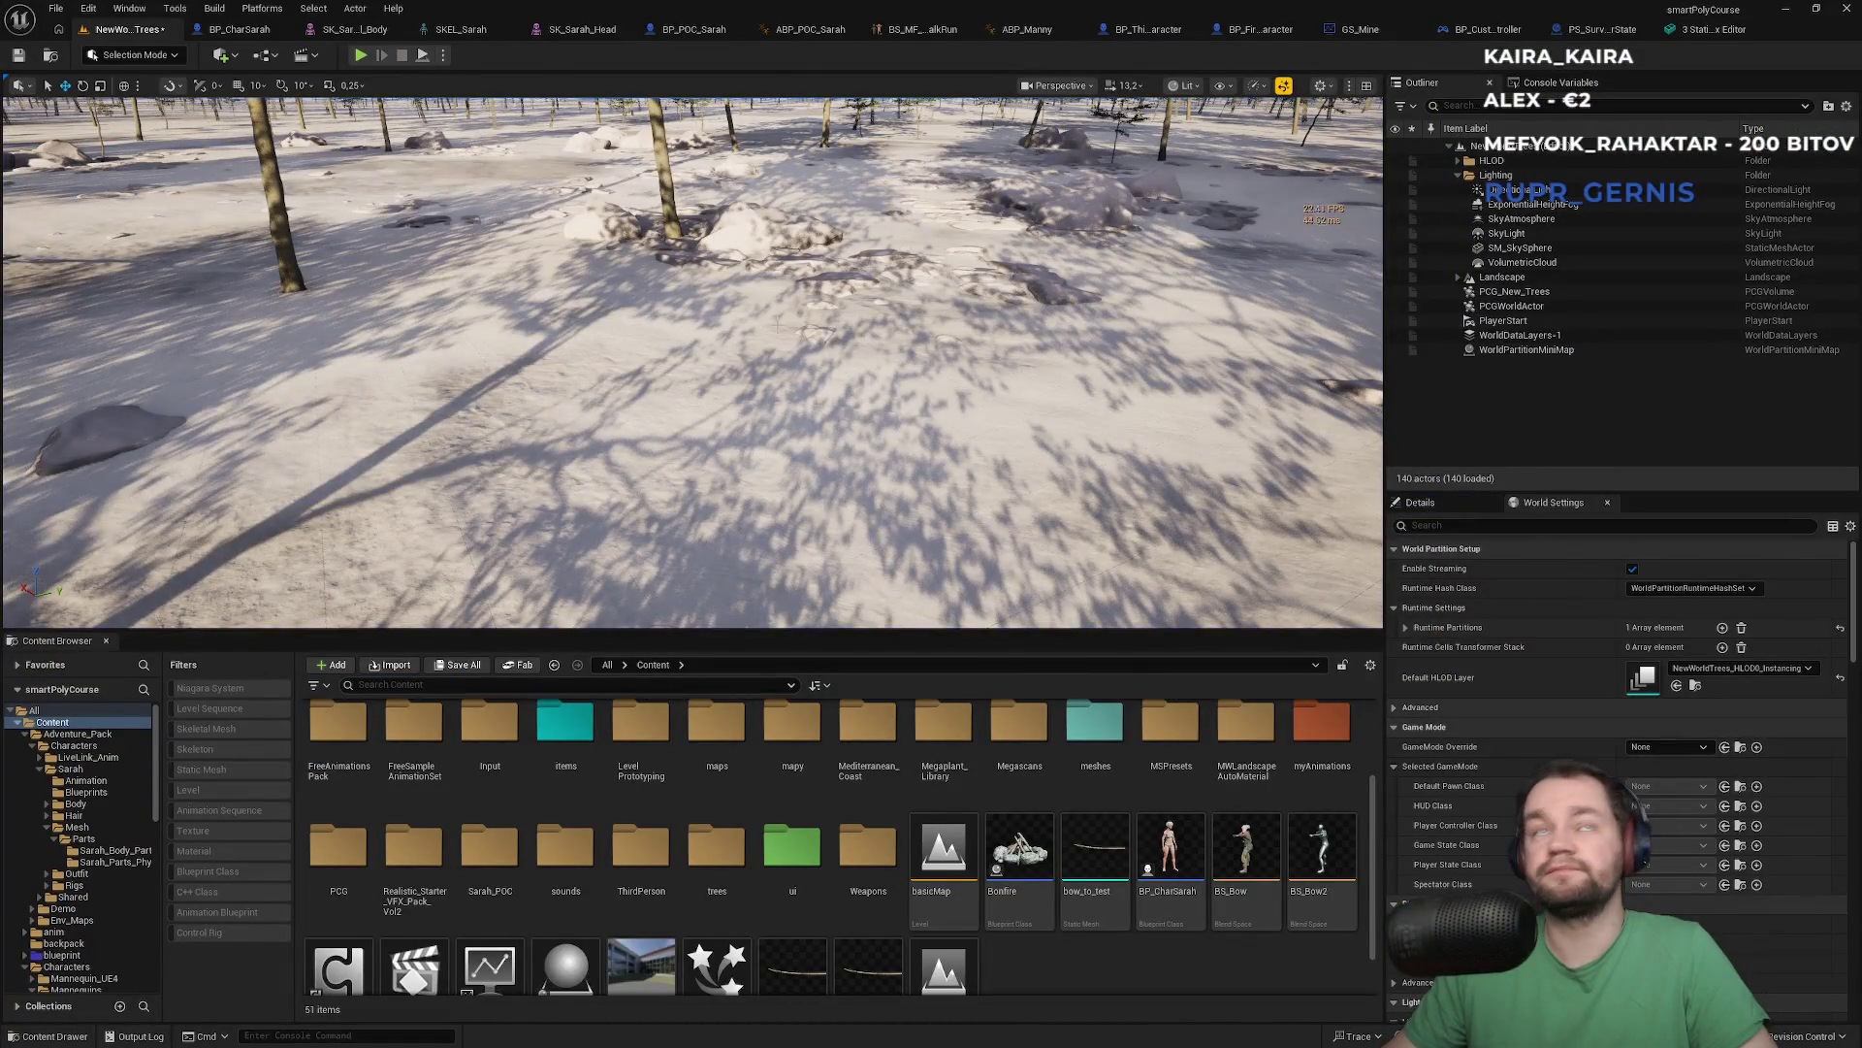
pyautogui.click(129, 11)
pyautogui.moveTo(176, 8)
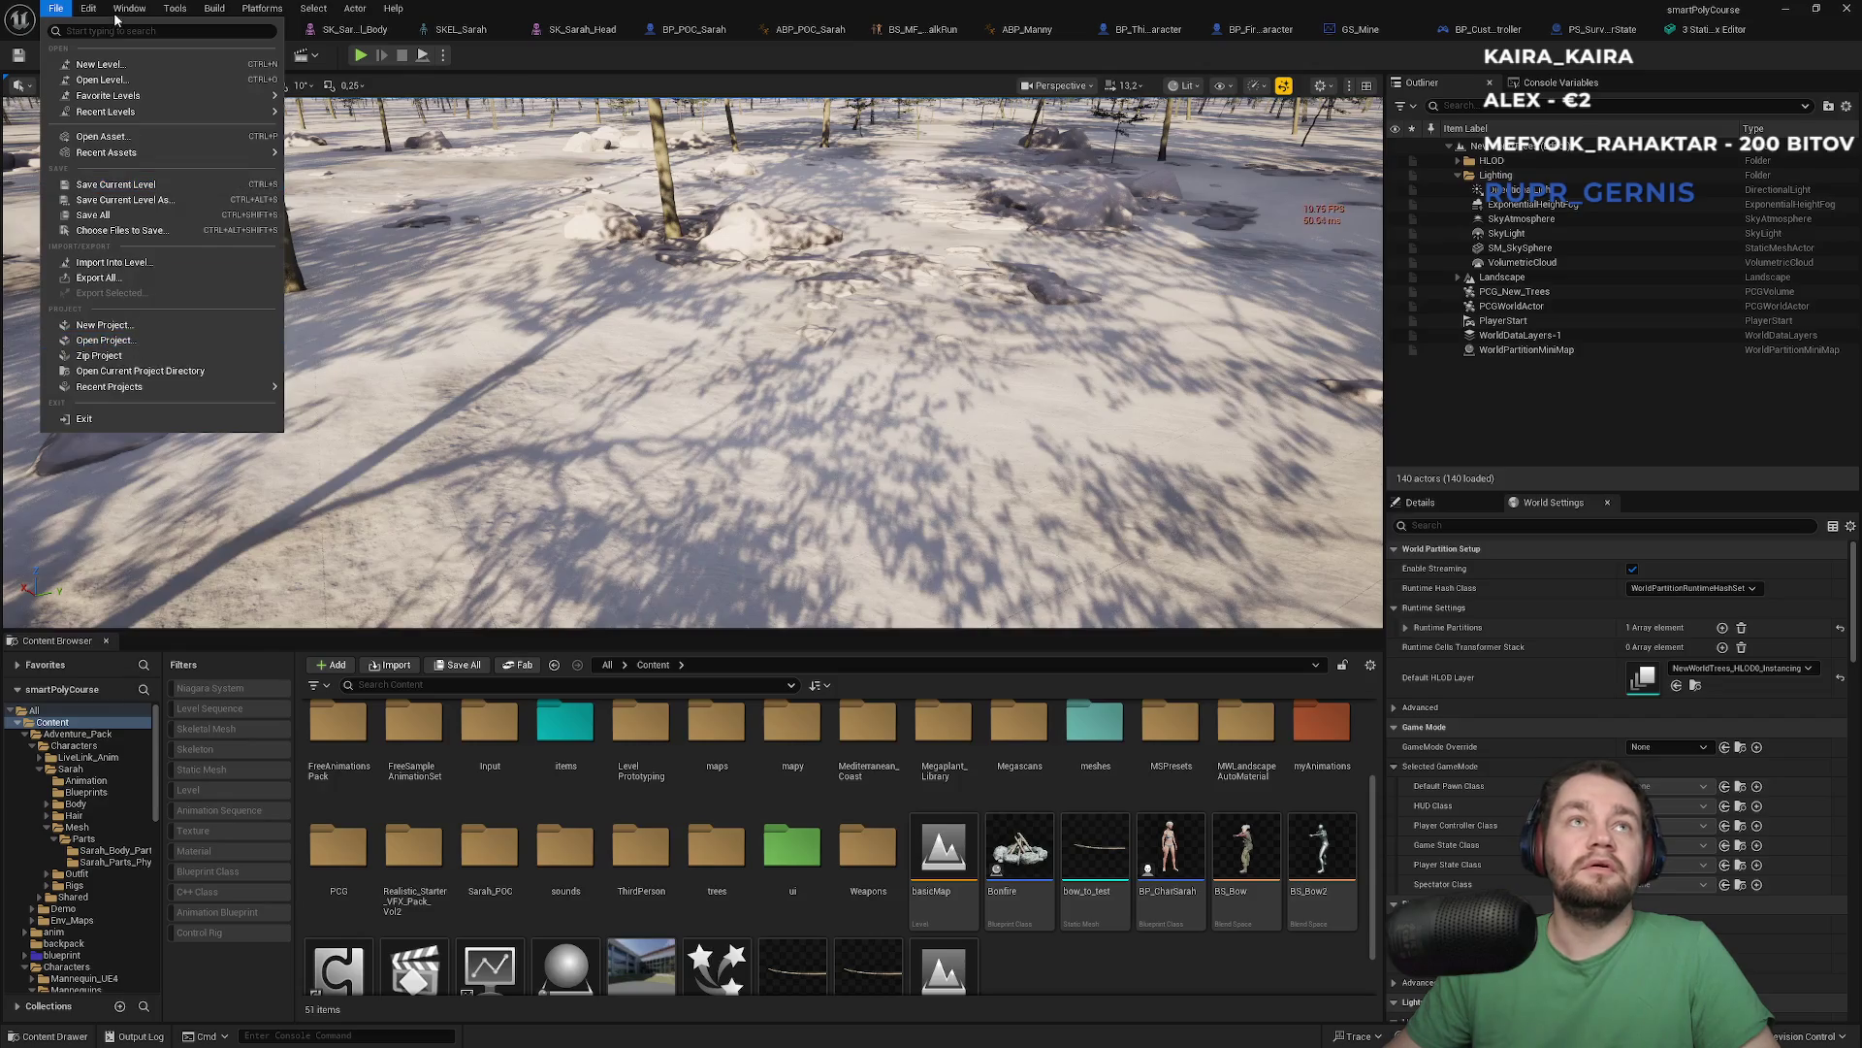
pyautogui.click(135, 238)
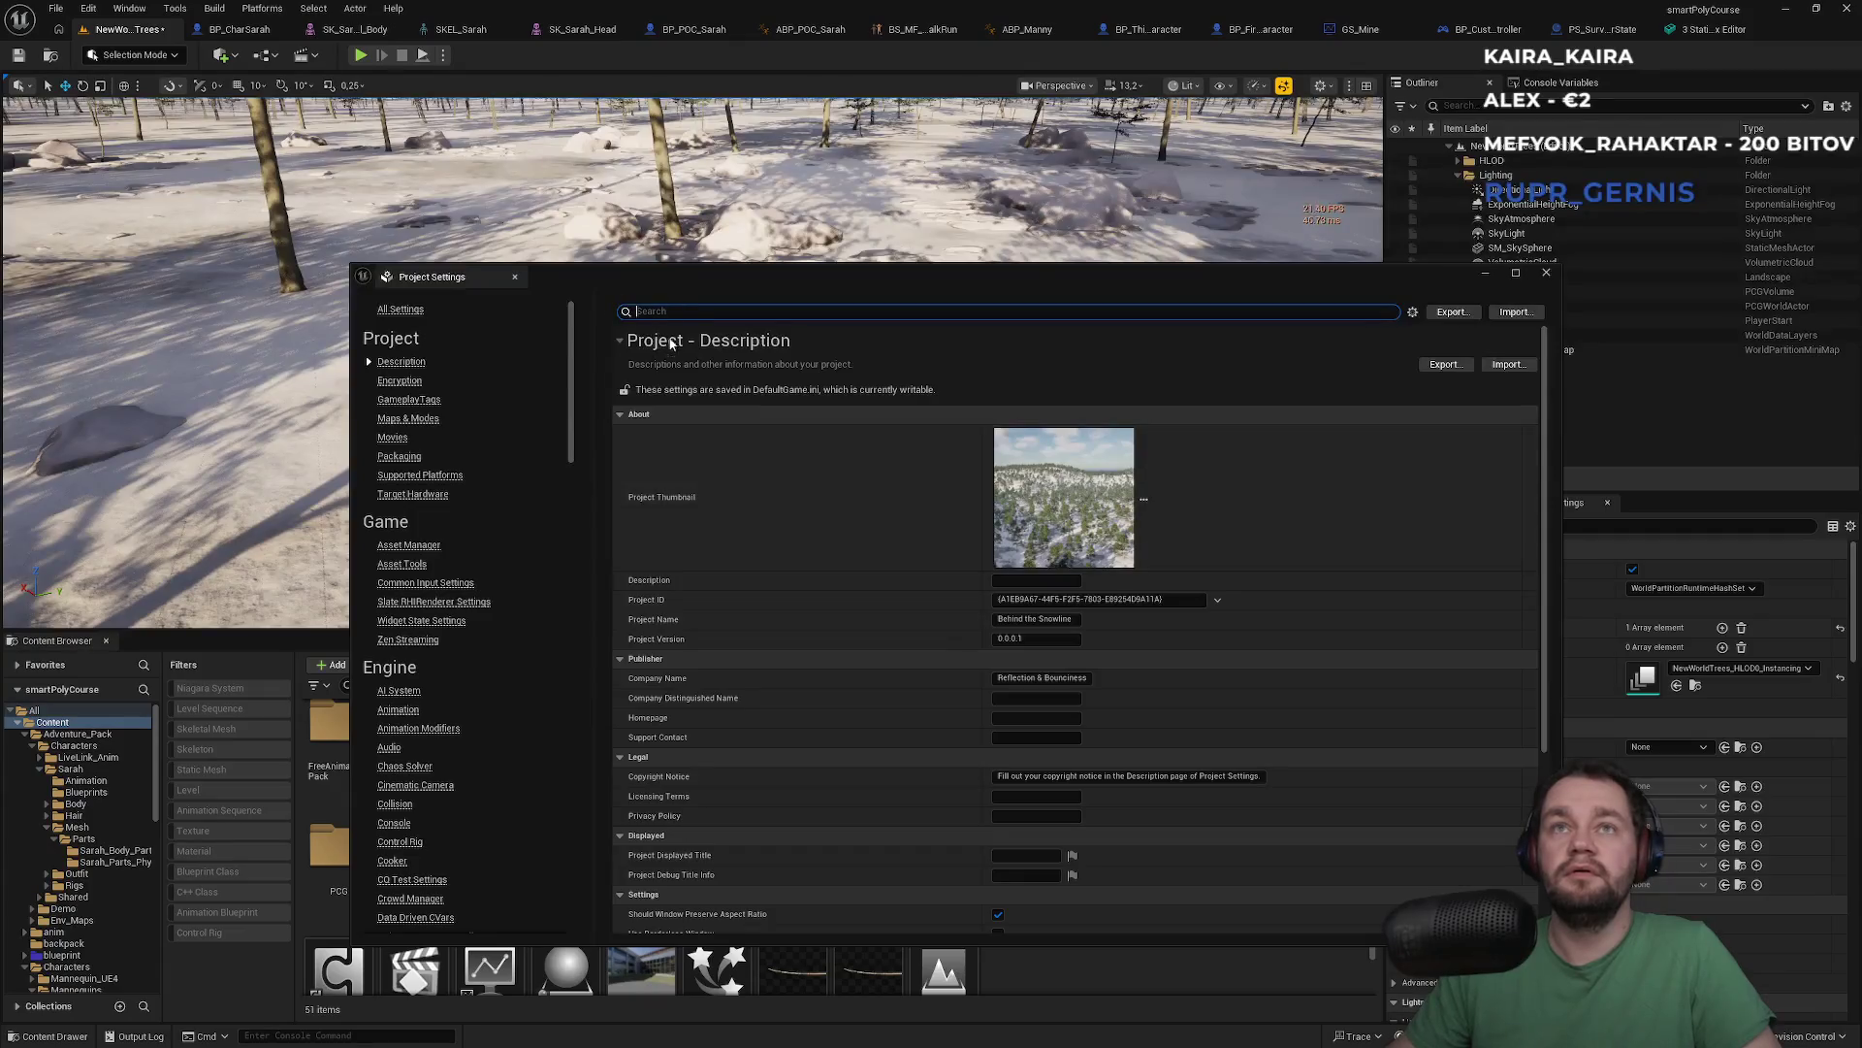
# Filter by 'mode', keep BP_POC_Sarah as default pawn, and set the controller class to PlayerController
pyautogui.write('mode')
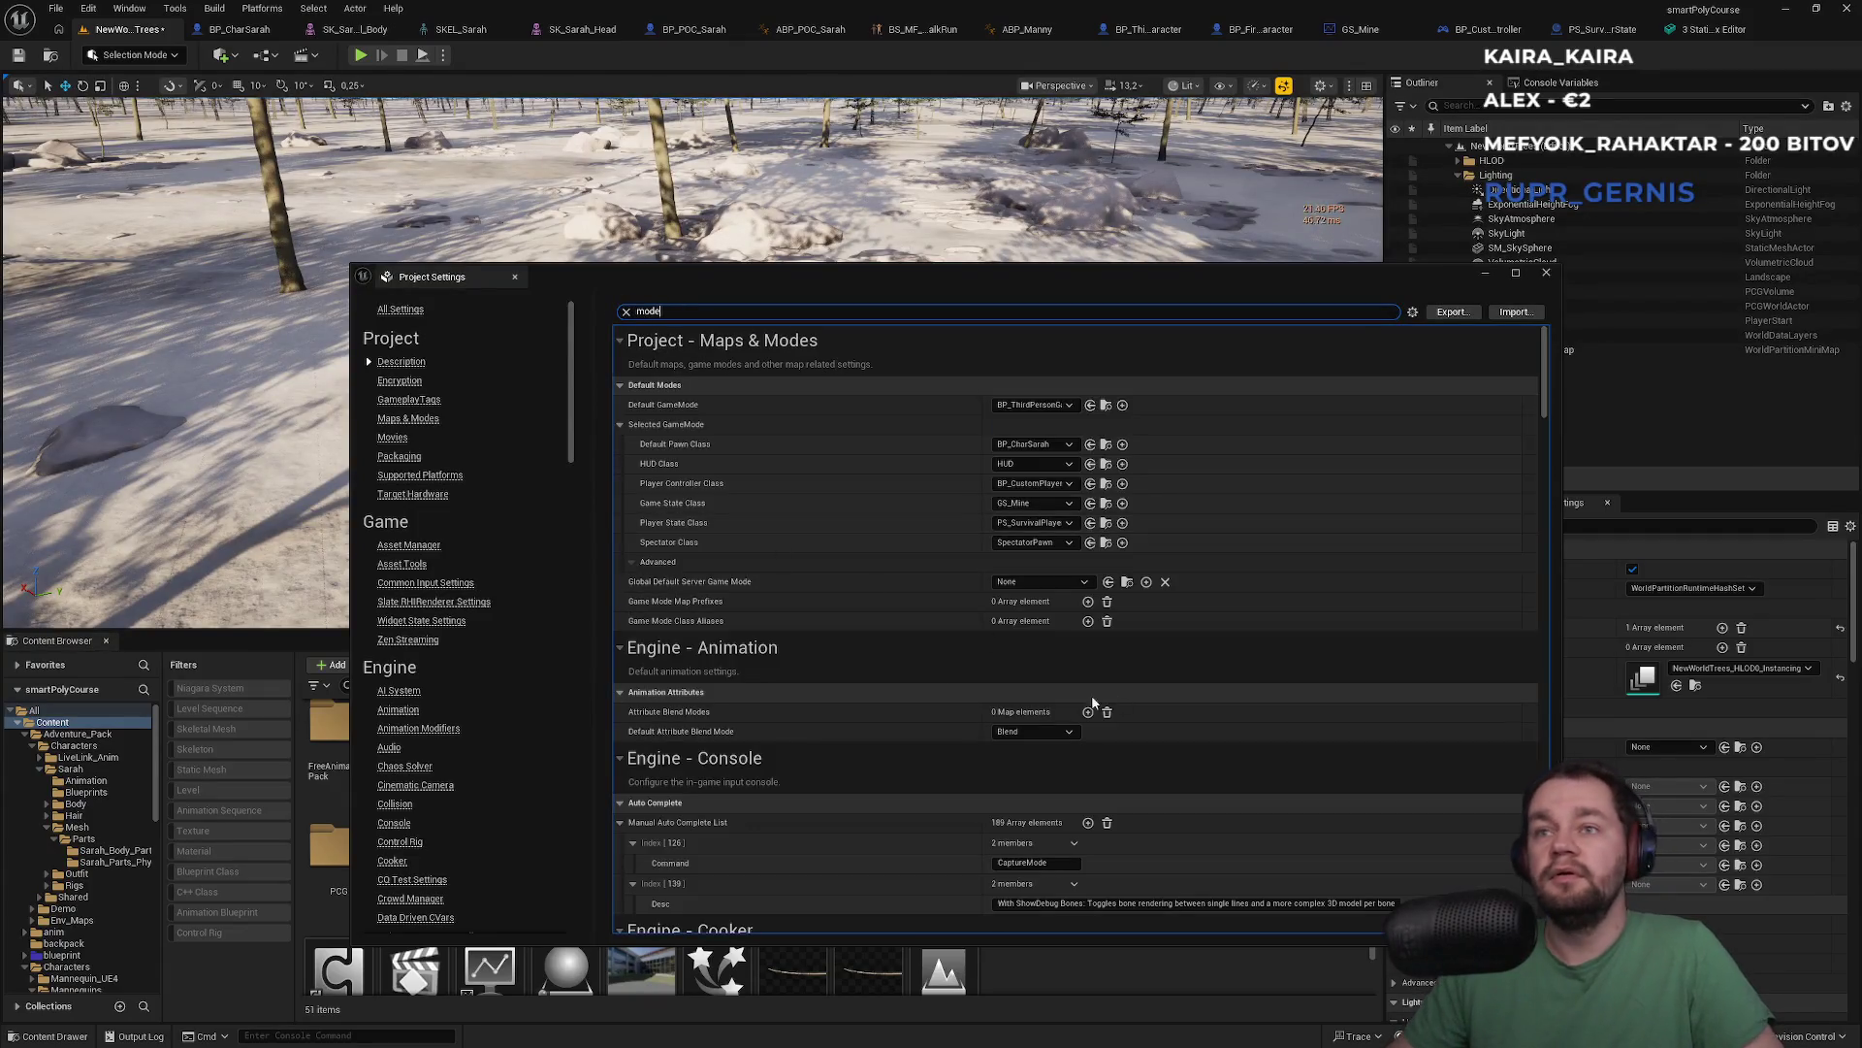
pyautogui.click(1025, 447)
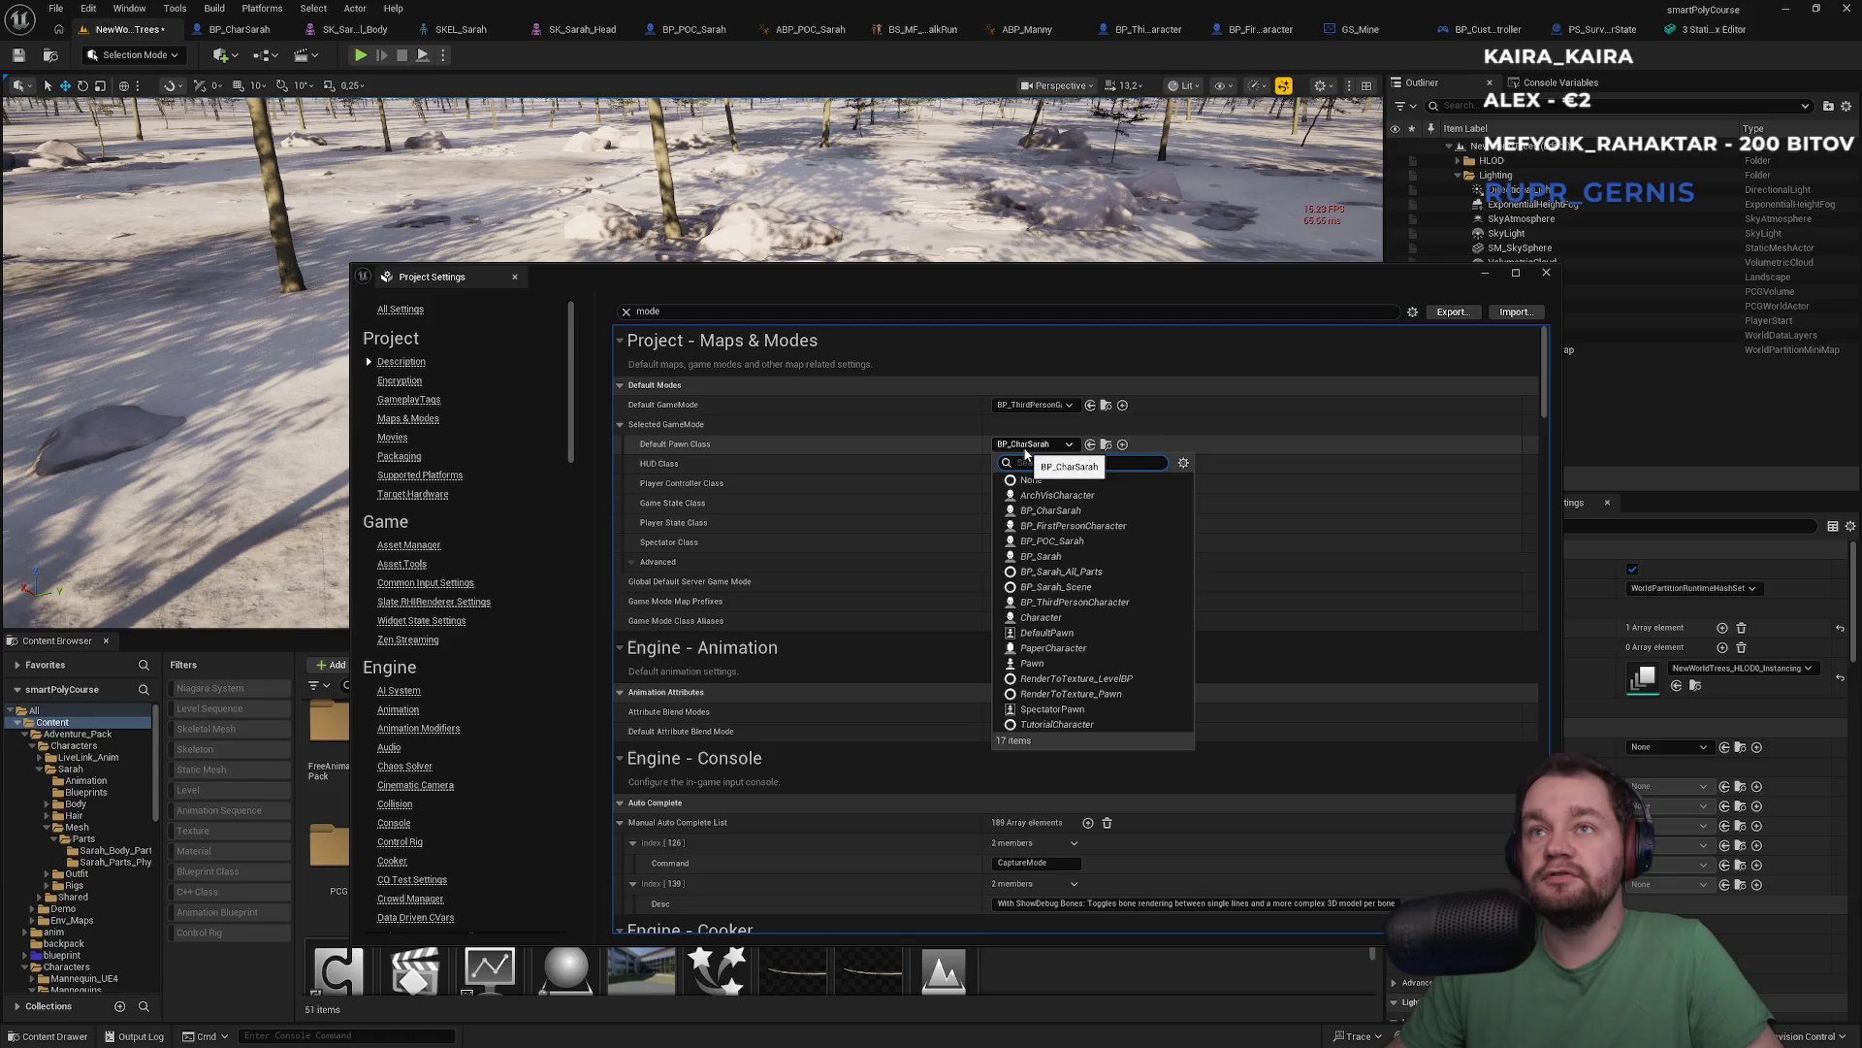
pyautogui.click(1054, 540)
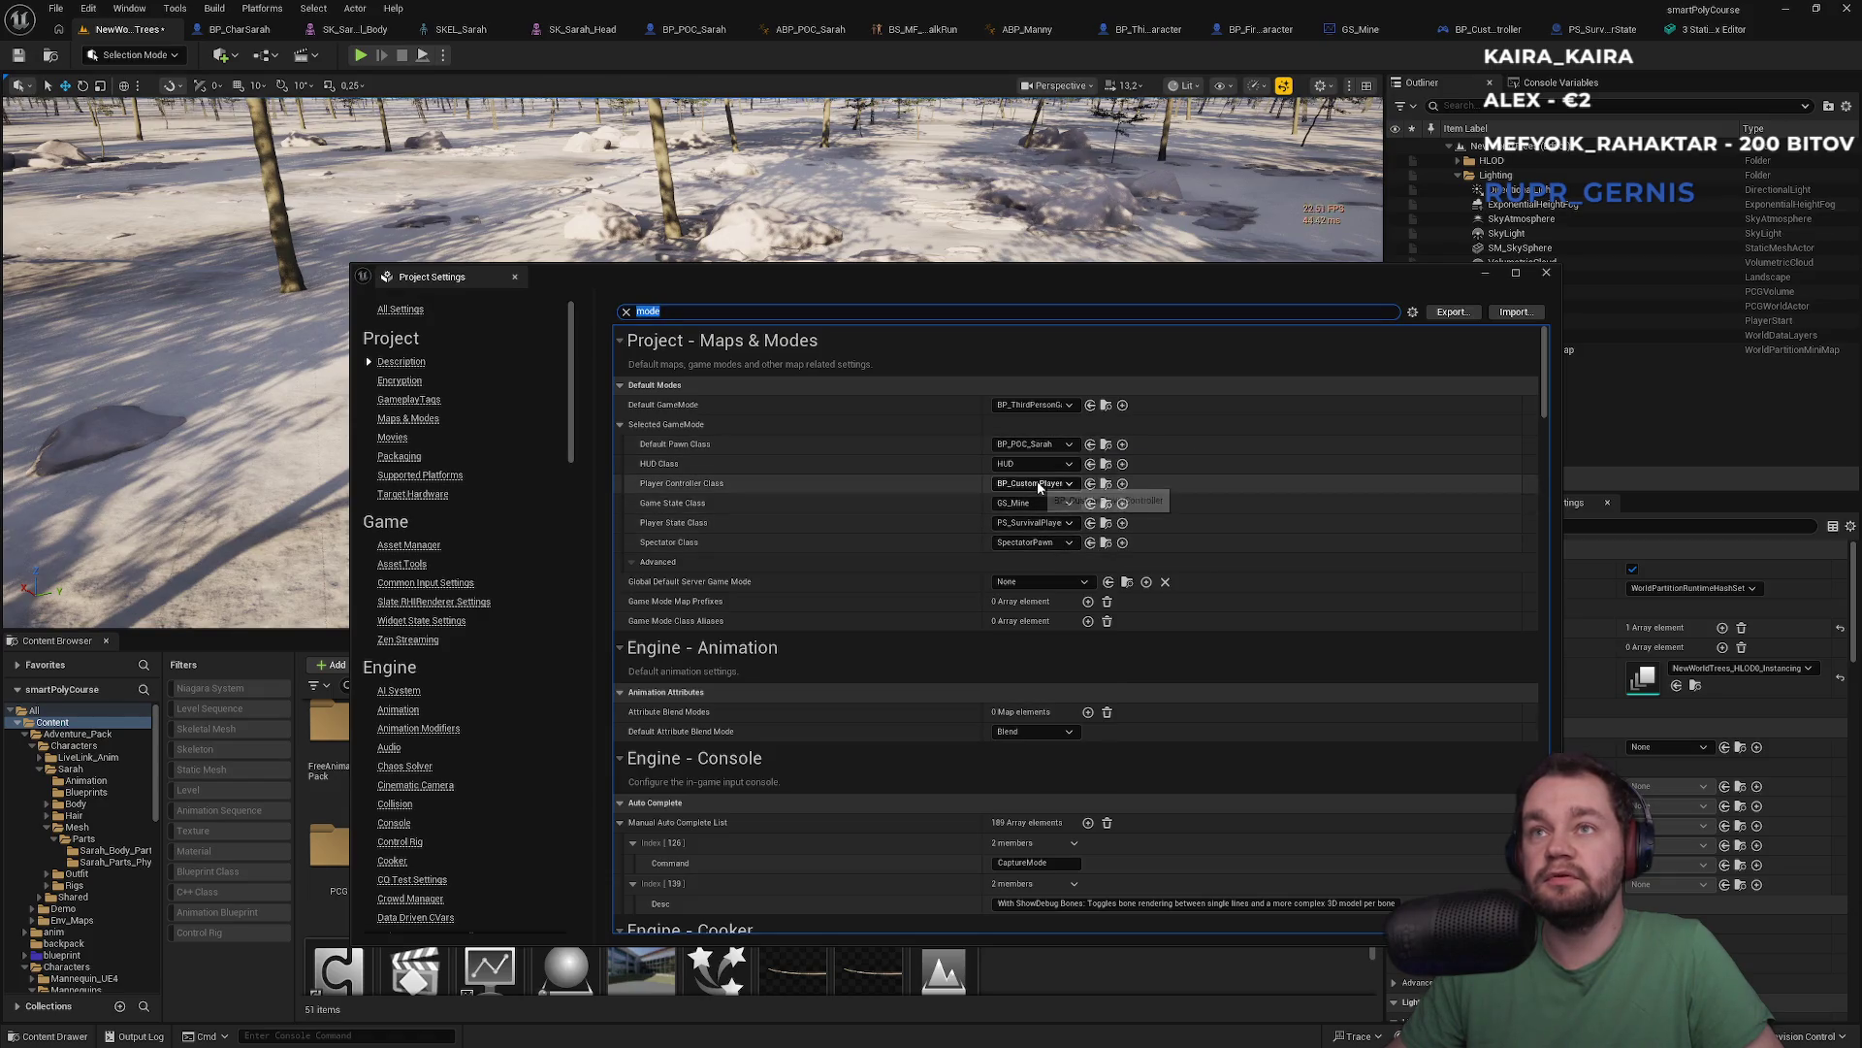
pyautogui.click(1039, 487)
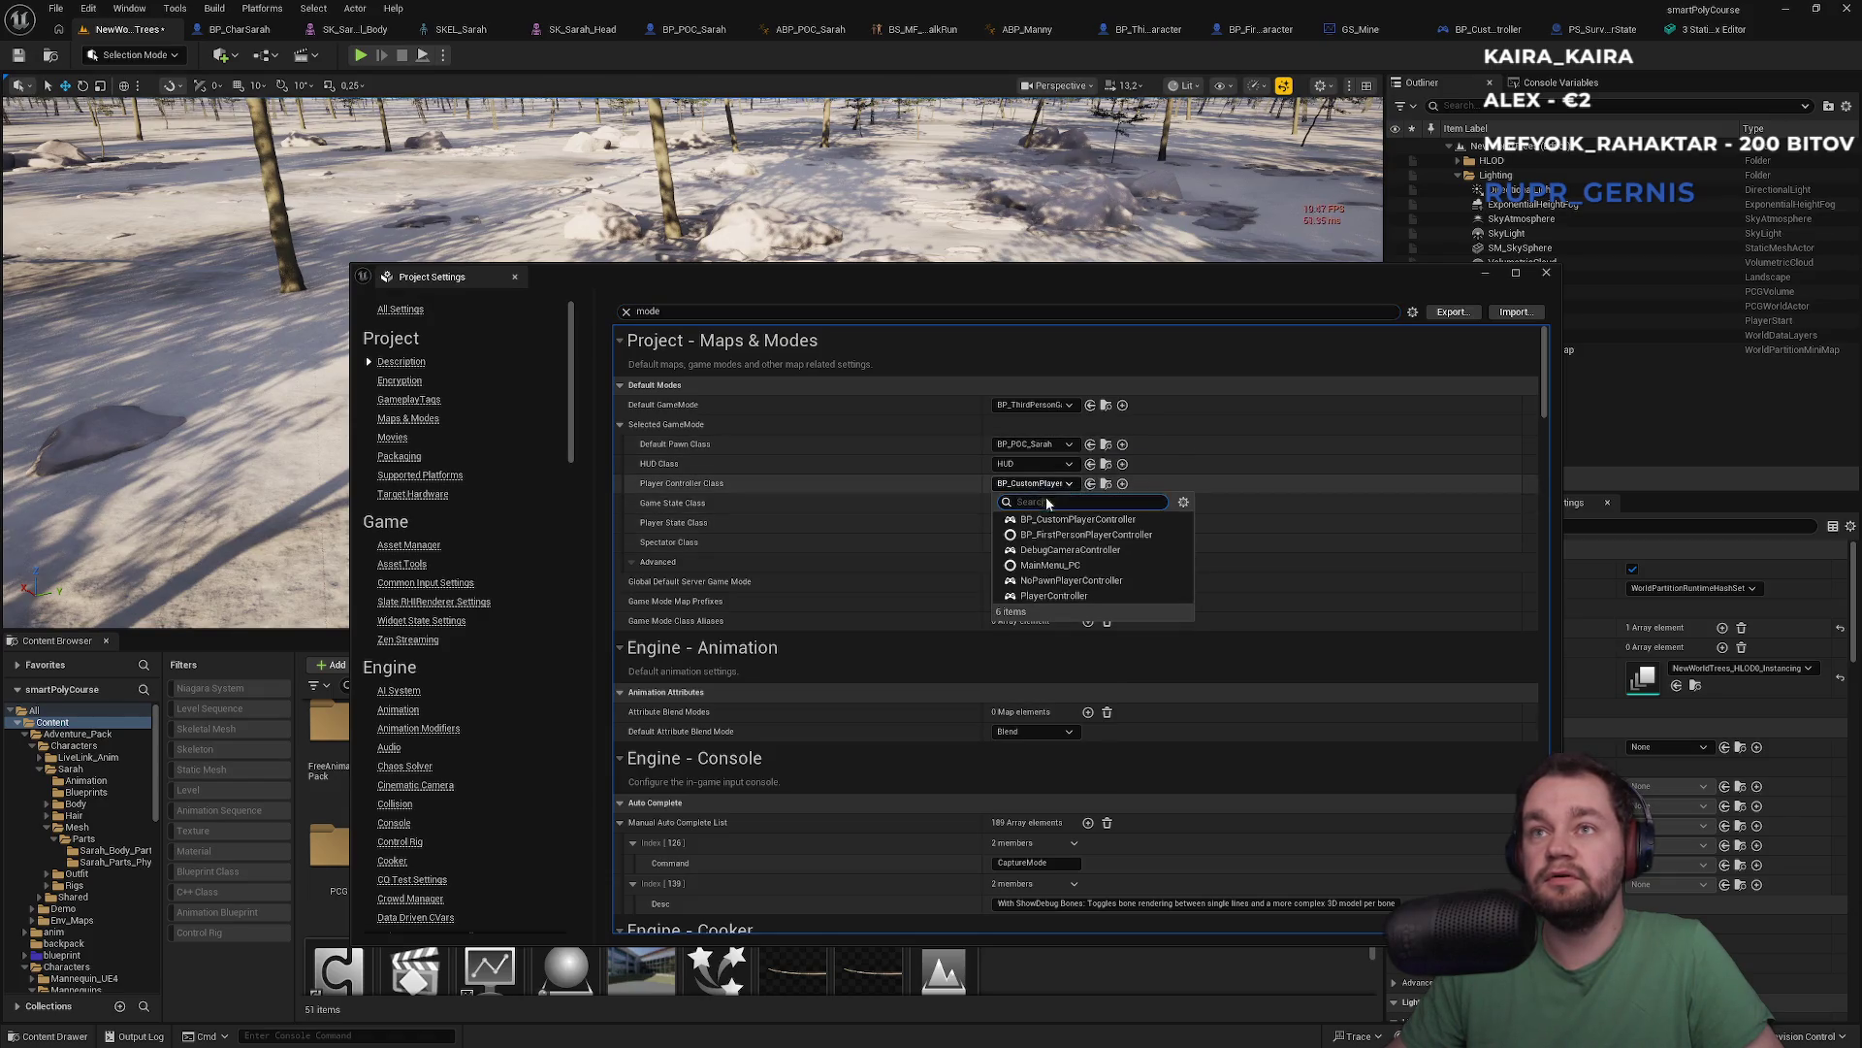
pyautogui.click(1053, 596)
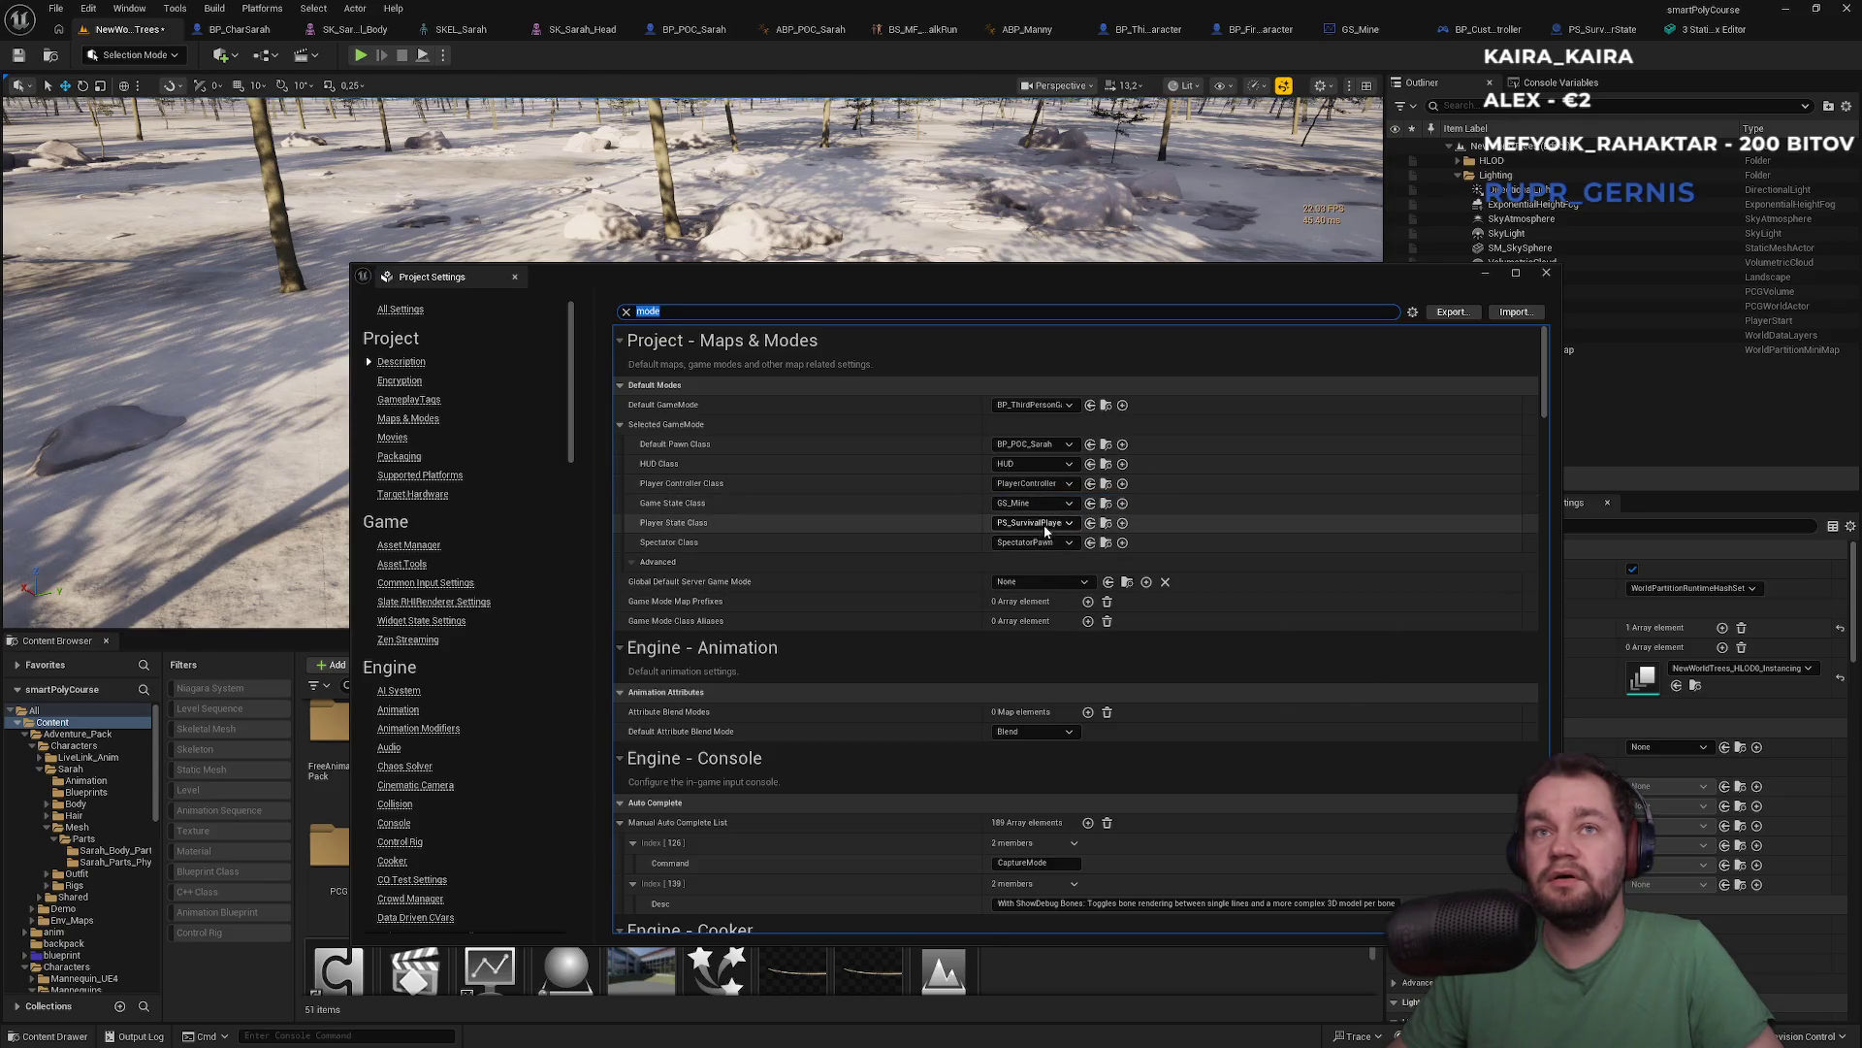
pyautogui.click(1546, 273)
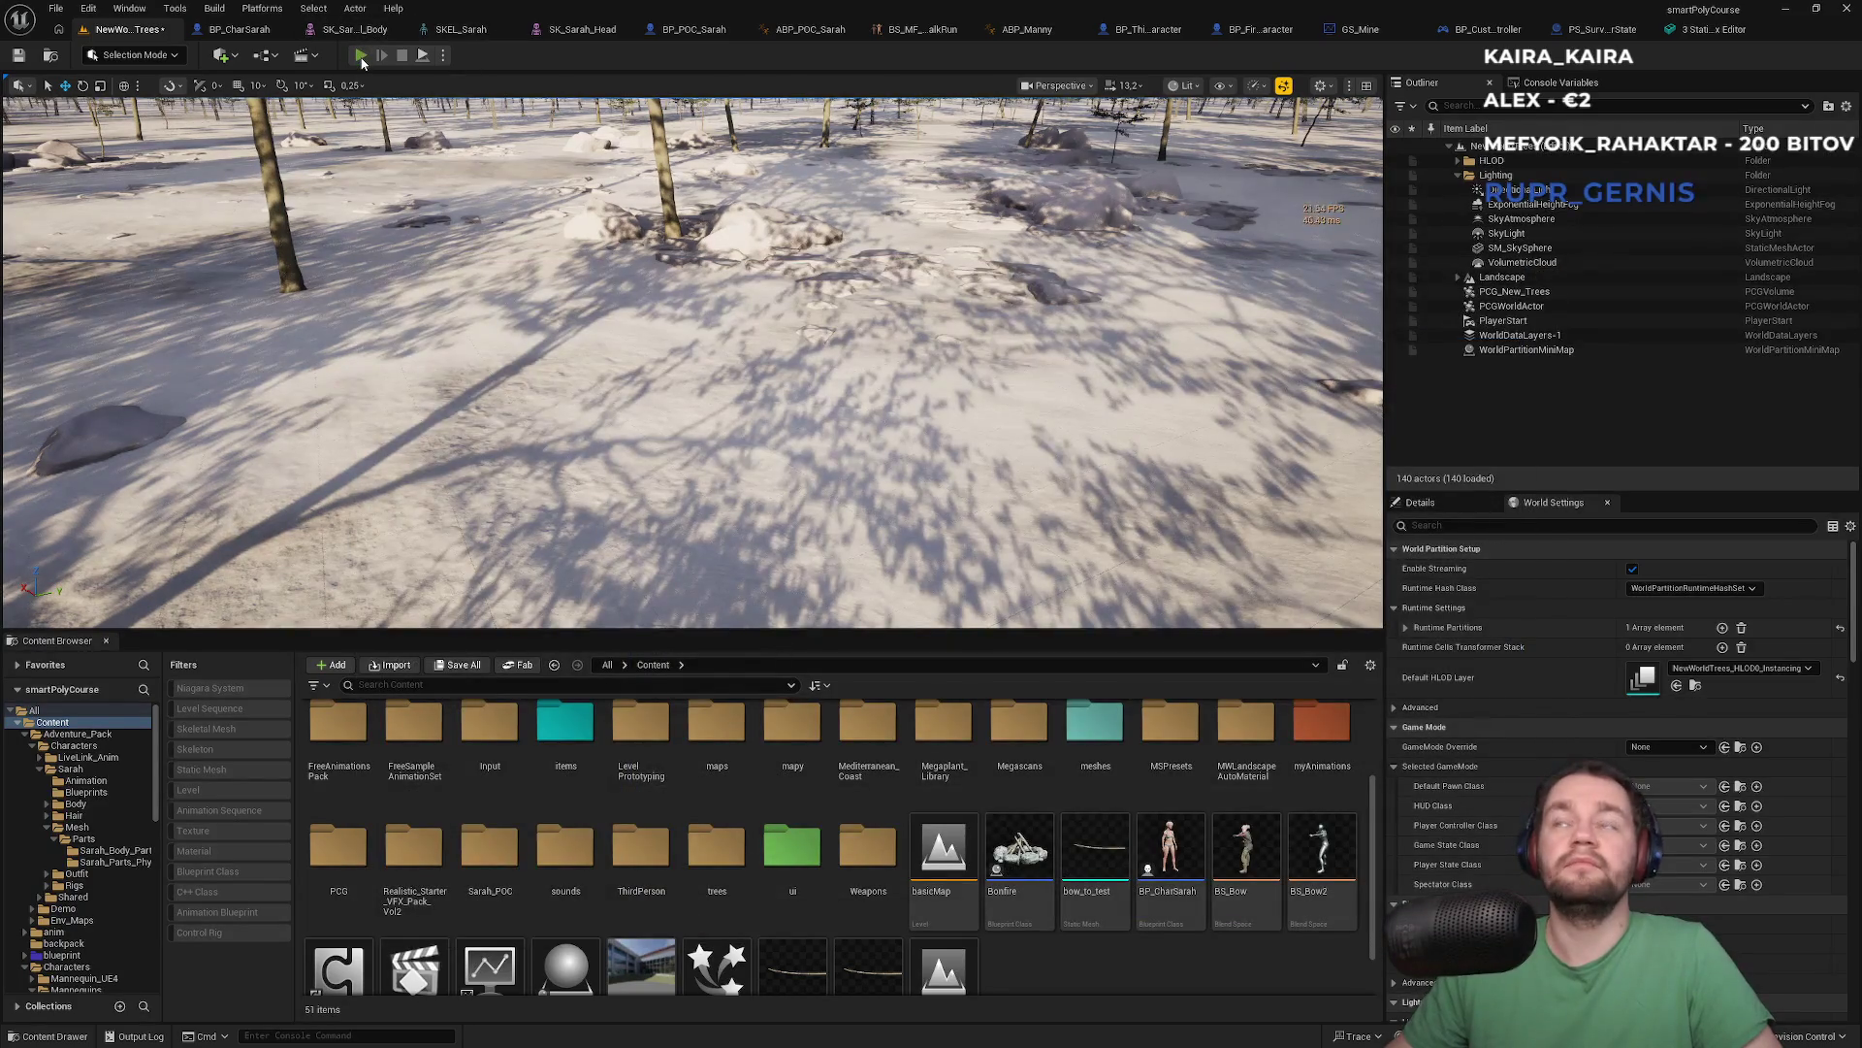
pyautogui.click(360, 56)
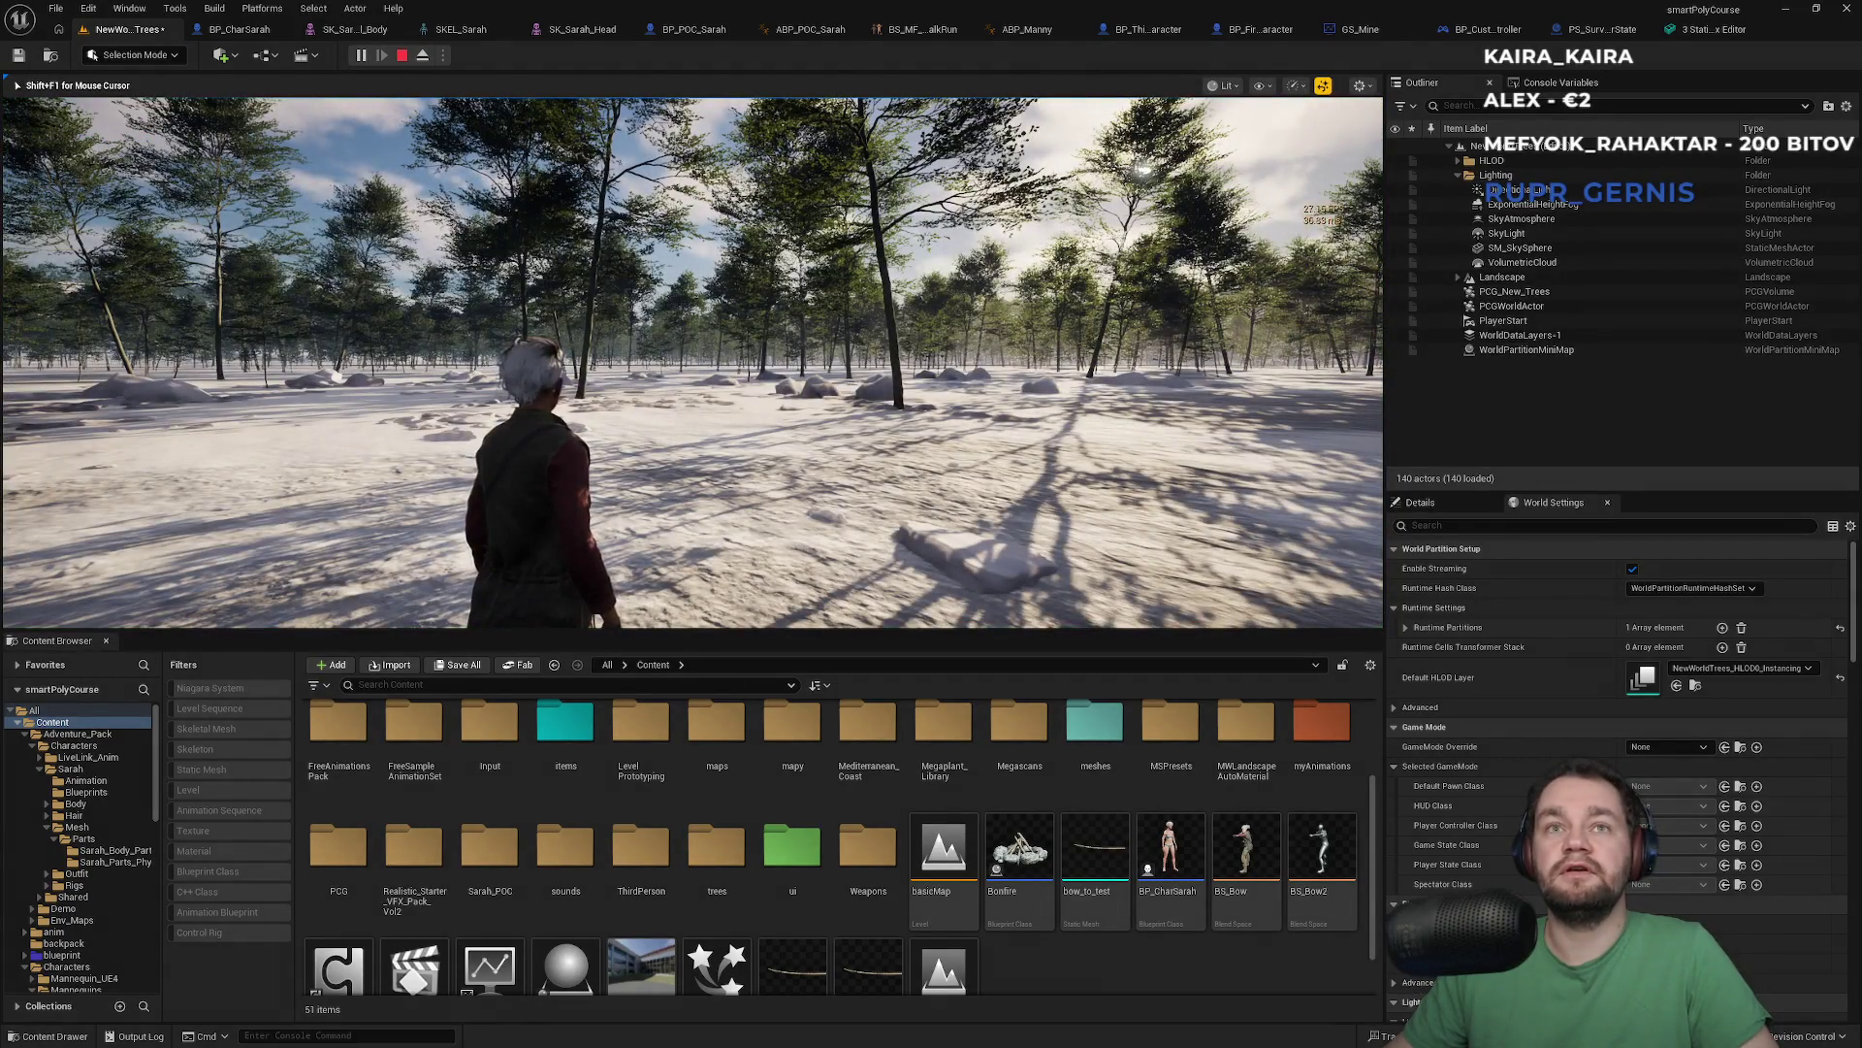
pyautogui.press('super')
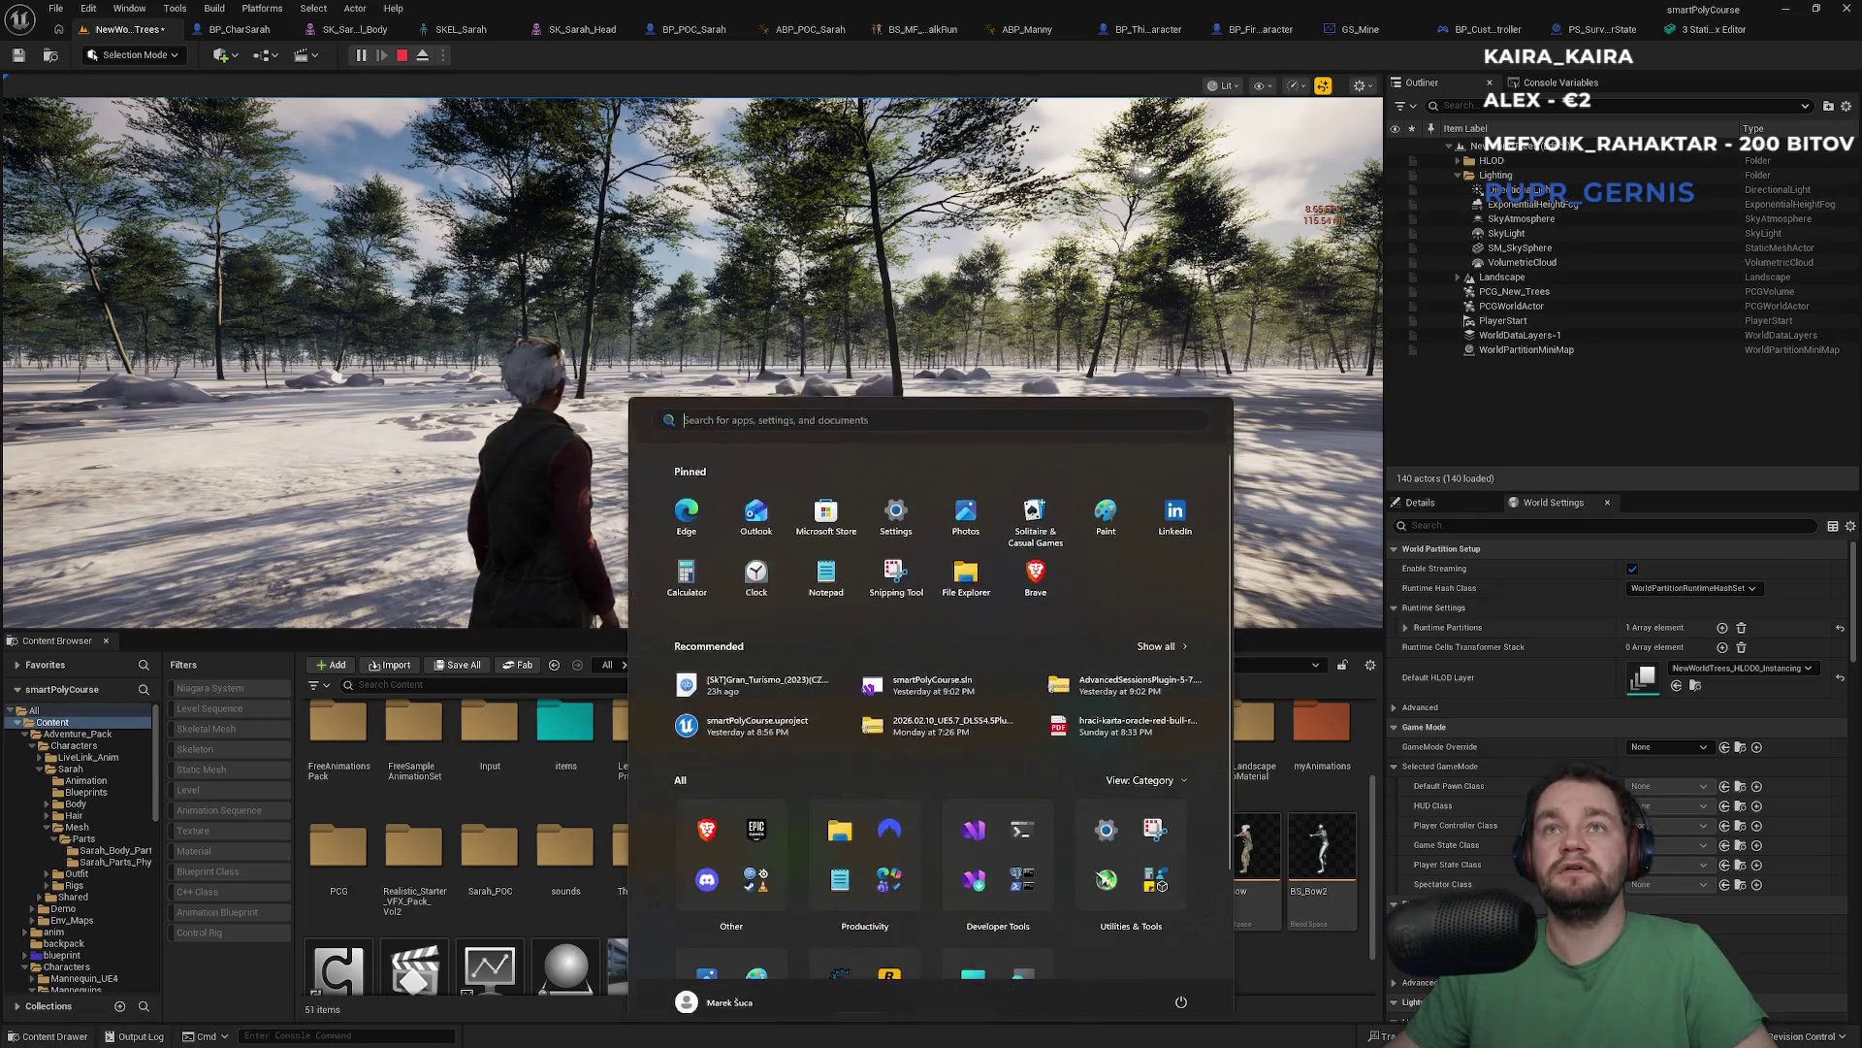
pyautogui.press('Escape')
pyautogui.press('F11')
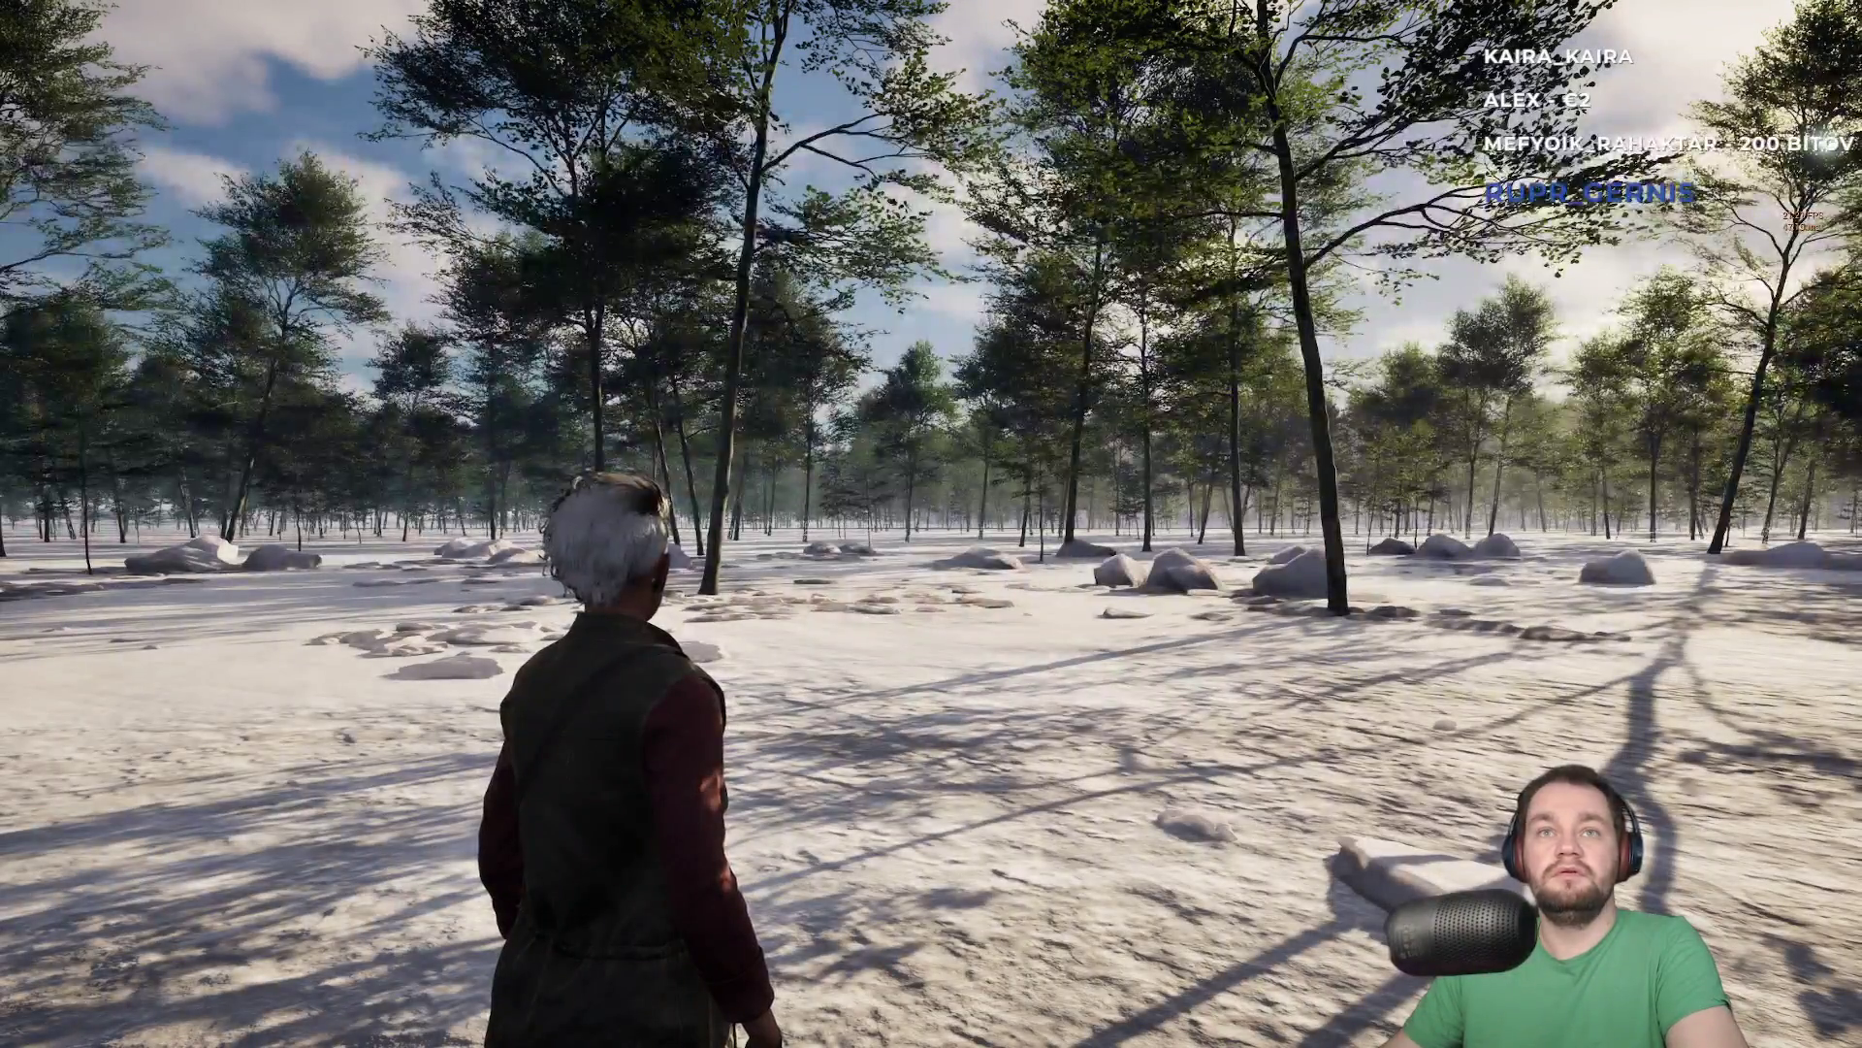
pyautogui.press('Escape')
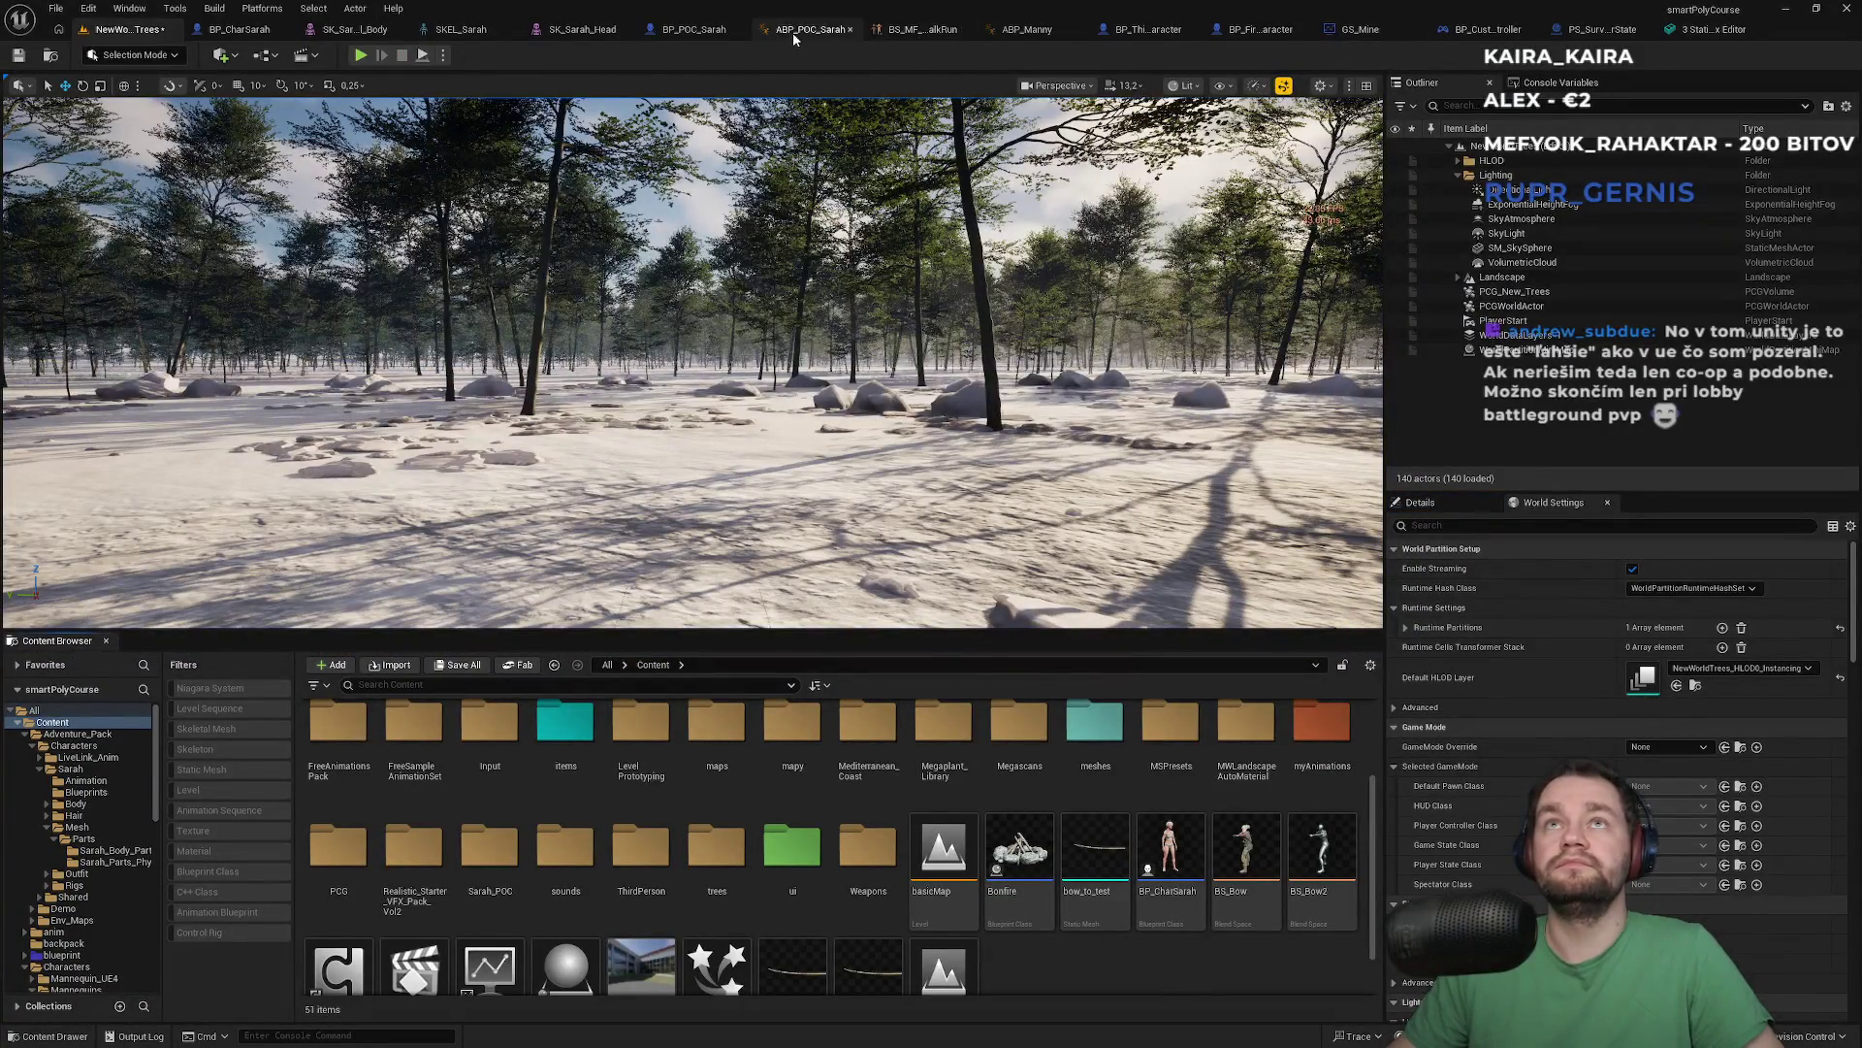
# Flip through the ABP_Manny, walk-run blend space, ABP_POC_Sarah and BP_POC_Sarah tabs
pyautogui.click(1008, 31)
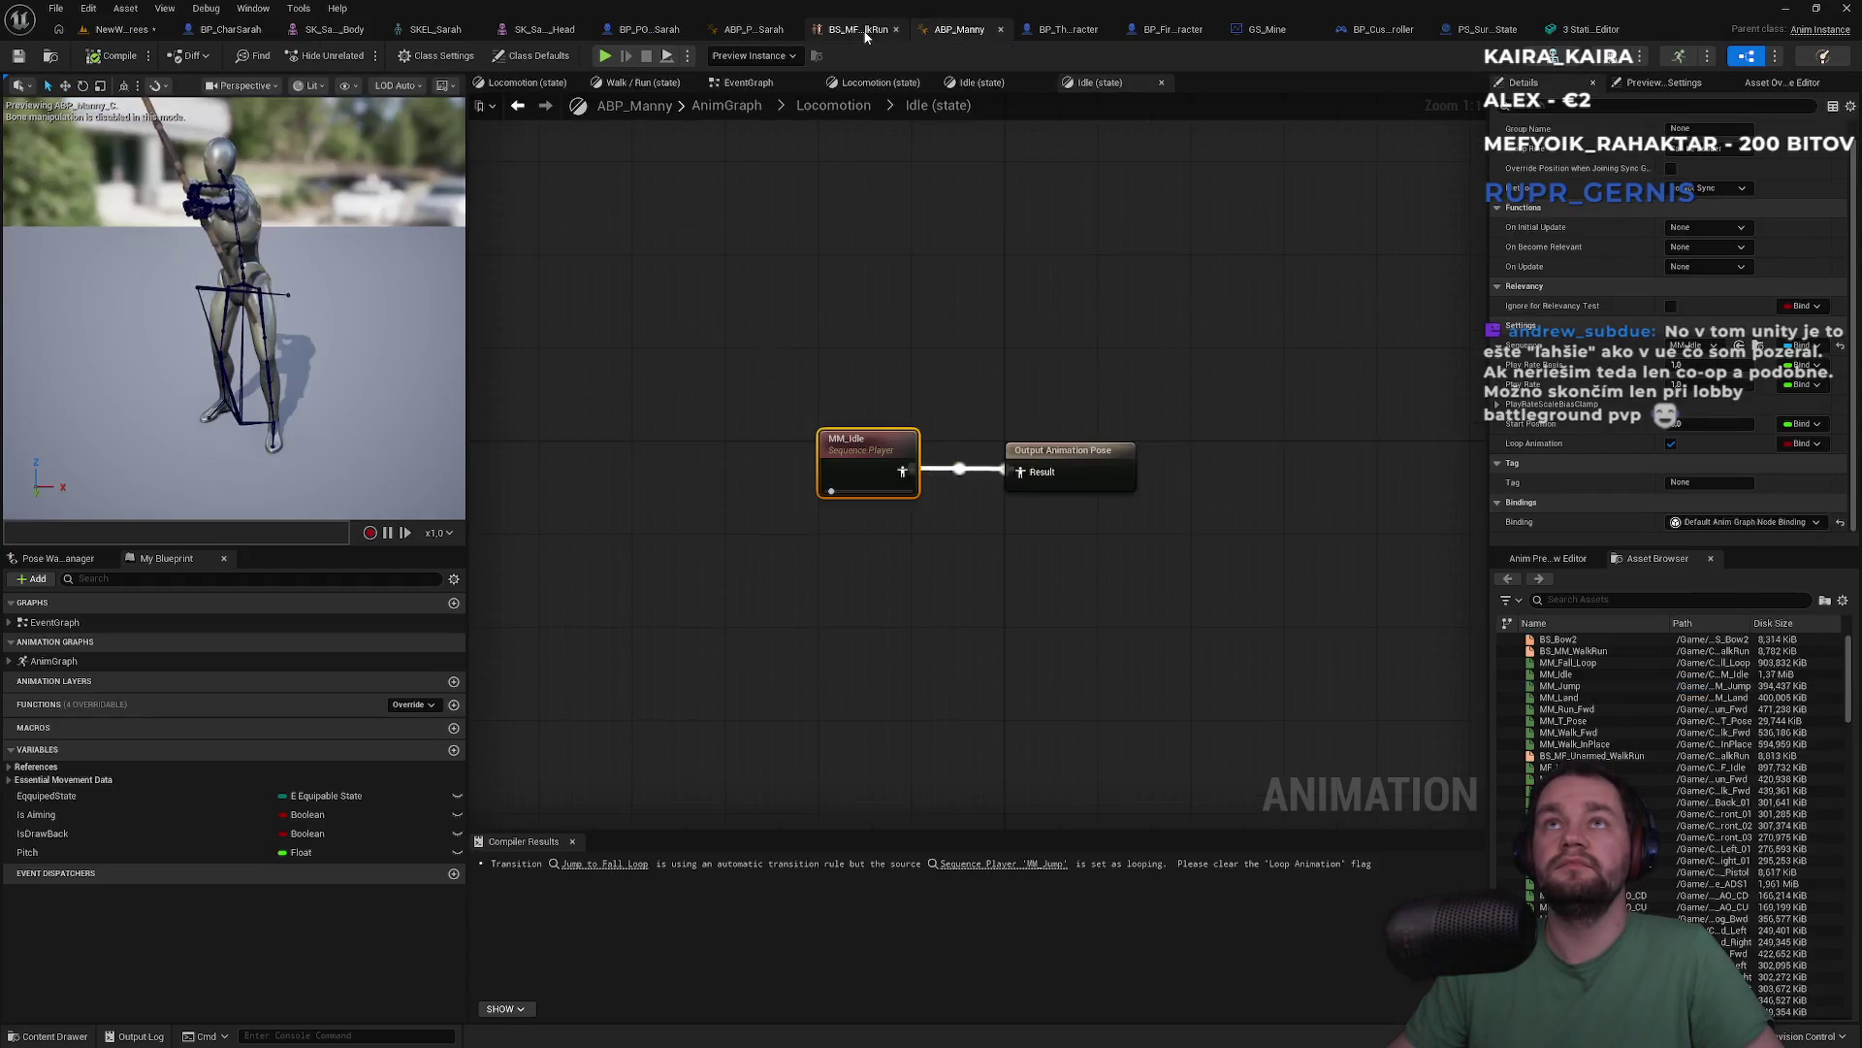
pyautogui.click(820, 29)
pyautogui.click(895, 29)
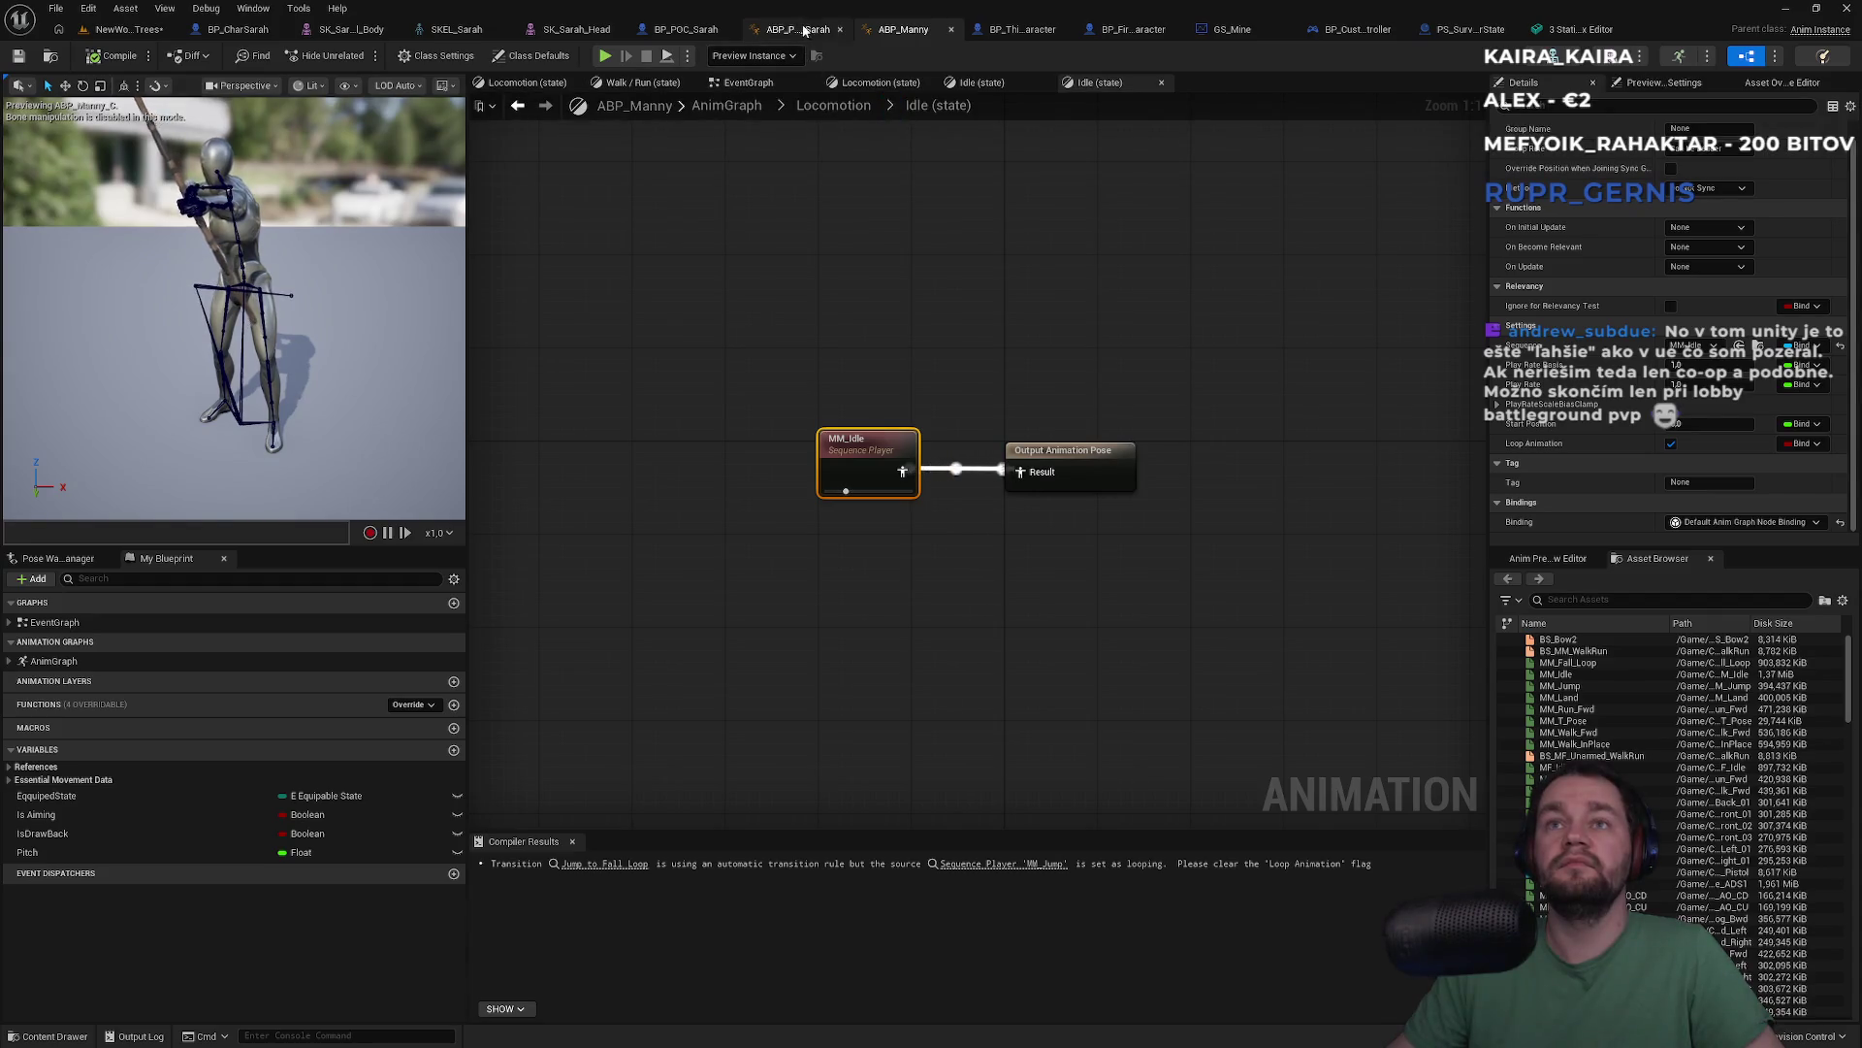
pyautogui.click(798, 29)
pyautogui.click(667, 33)
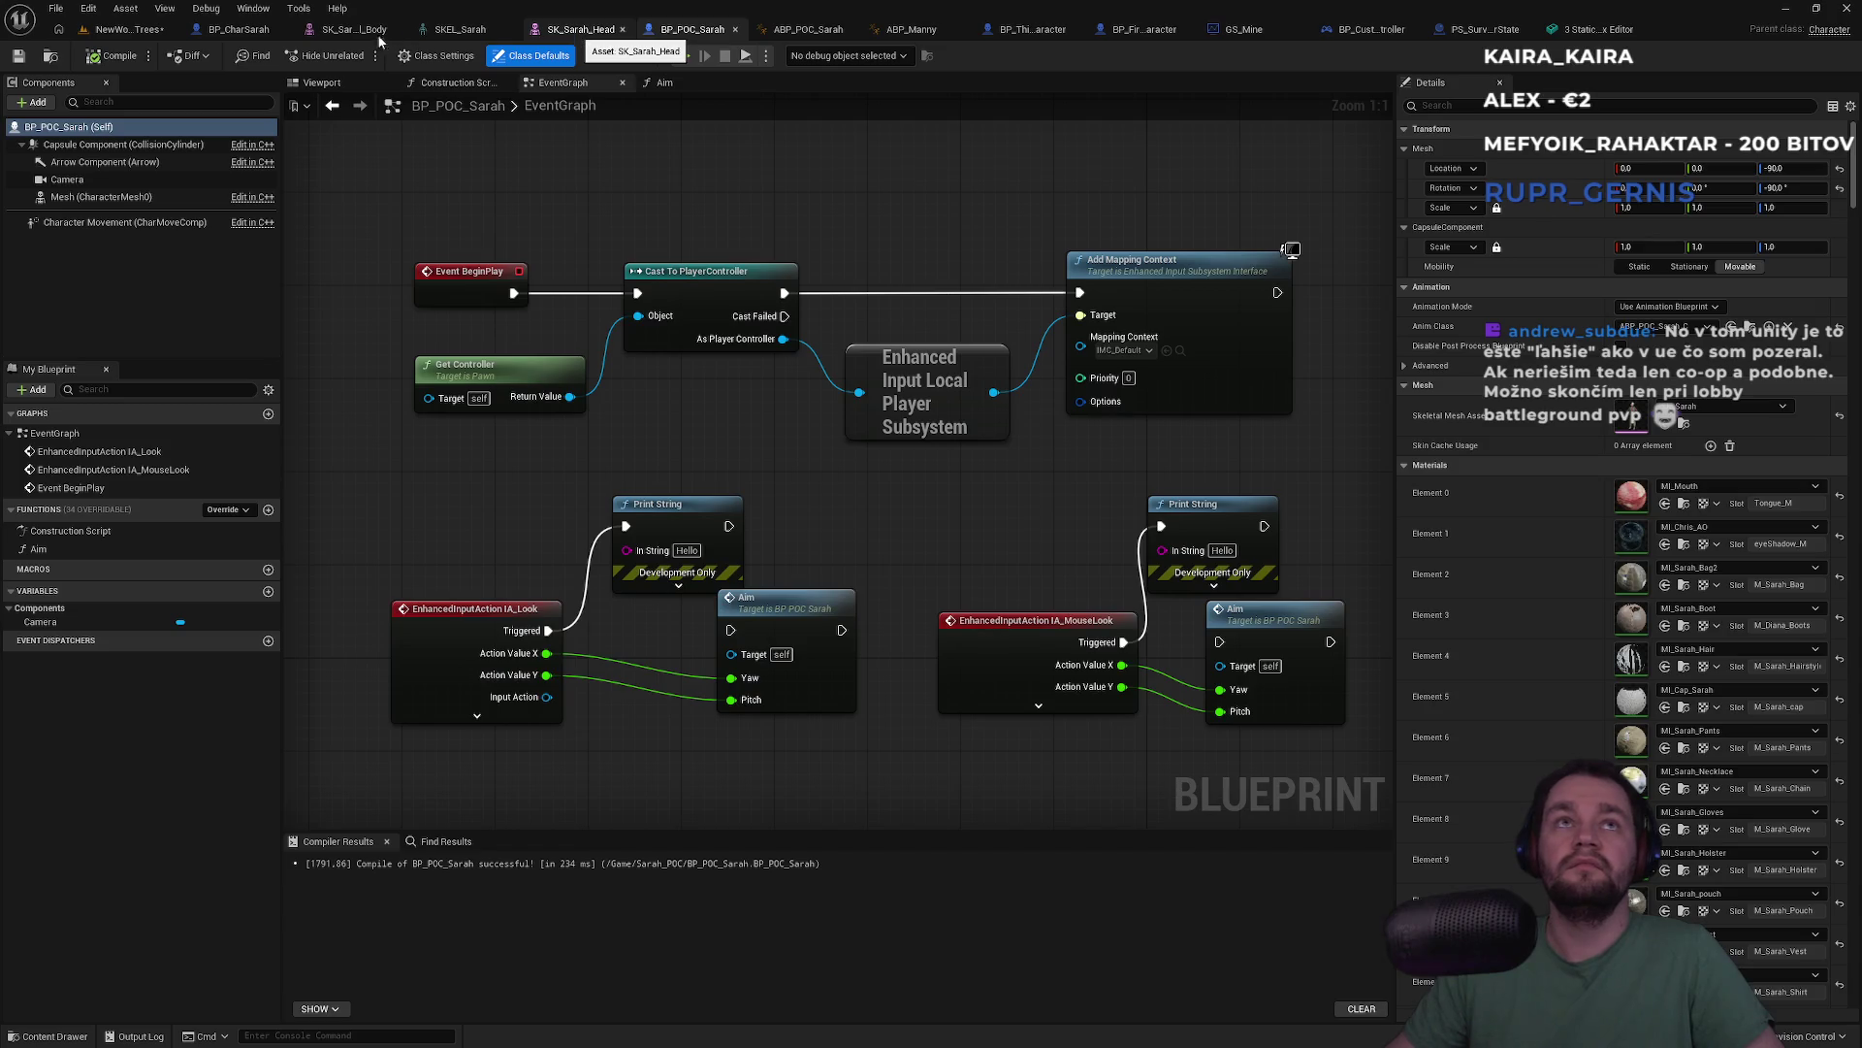
# Close the SK_Sarah_Head, BP_CharSarah and SKEL_Sarah editors and centre the BeginPlay chain
pyautogui.middleClick(579, 31)
pyautogui.middleClick(252, 32)
pyautogui.middleClick(252, 32)
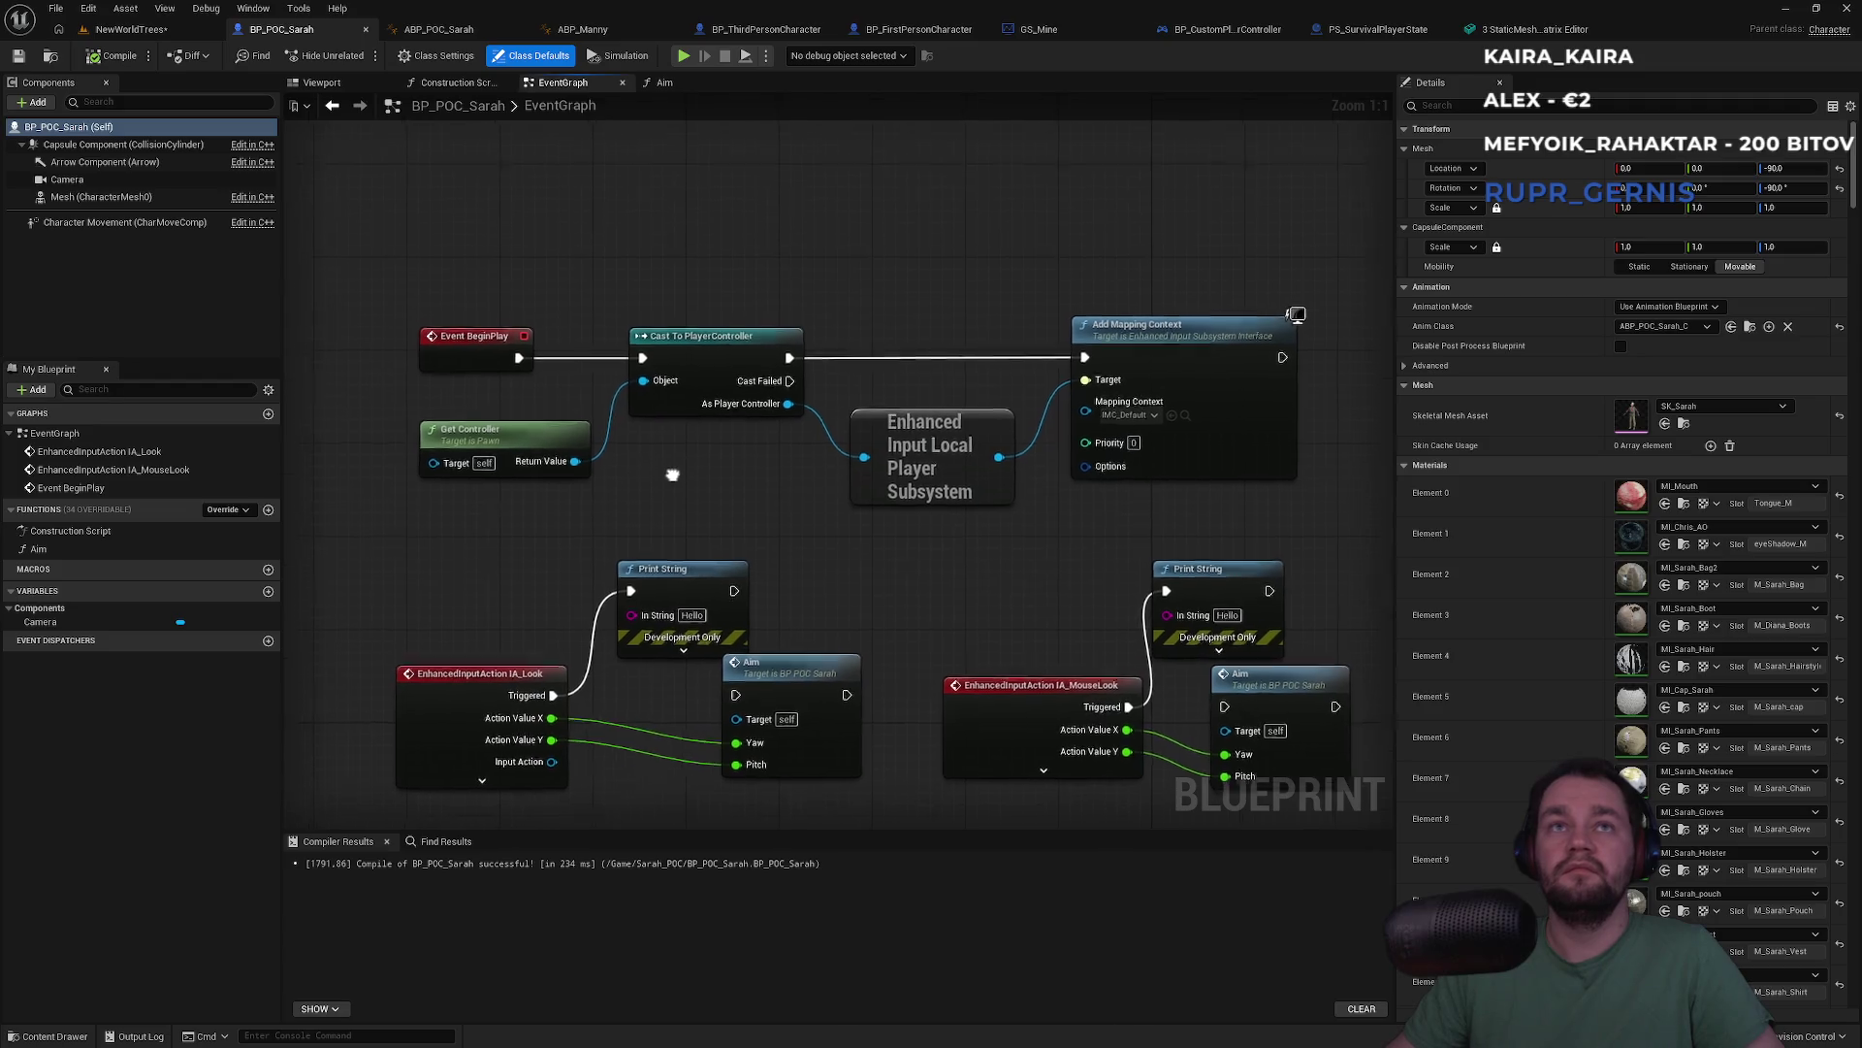
pyautogui.scroll(-3, 753, 712)
pyautogui.scroll(2, 778, 579)
pyautogui.moveTo(779, 578); pyautogui.dragTo(778, 517)
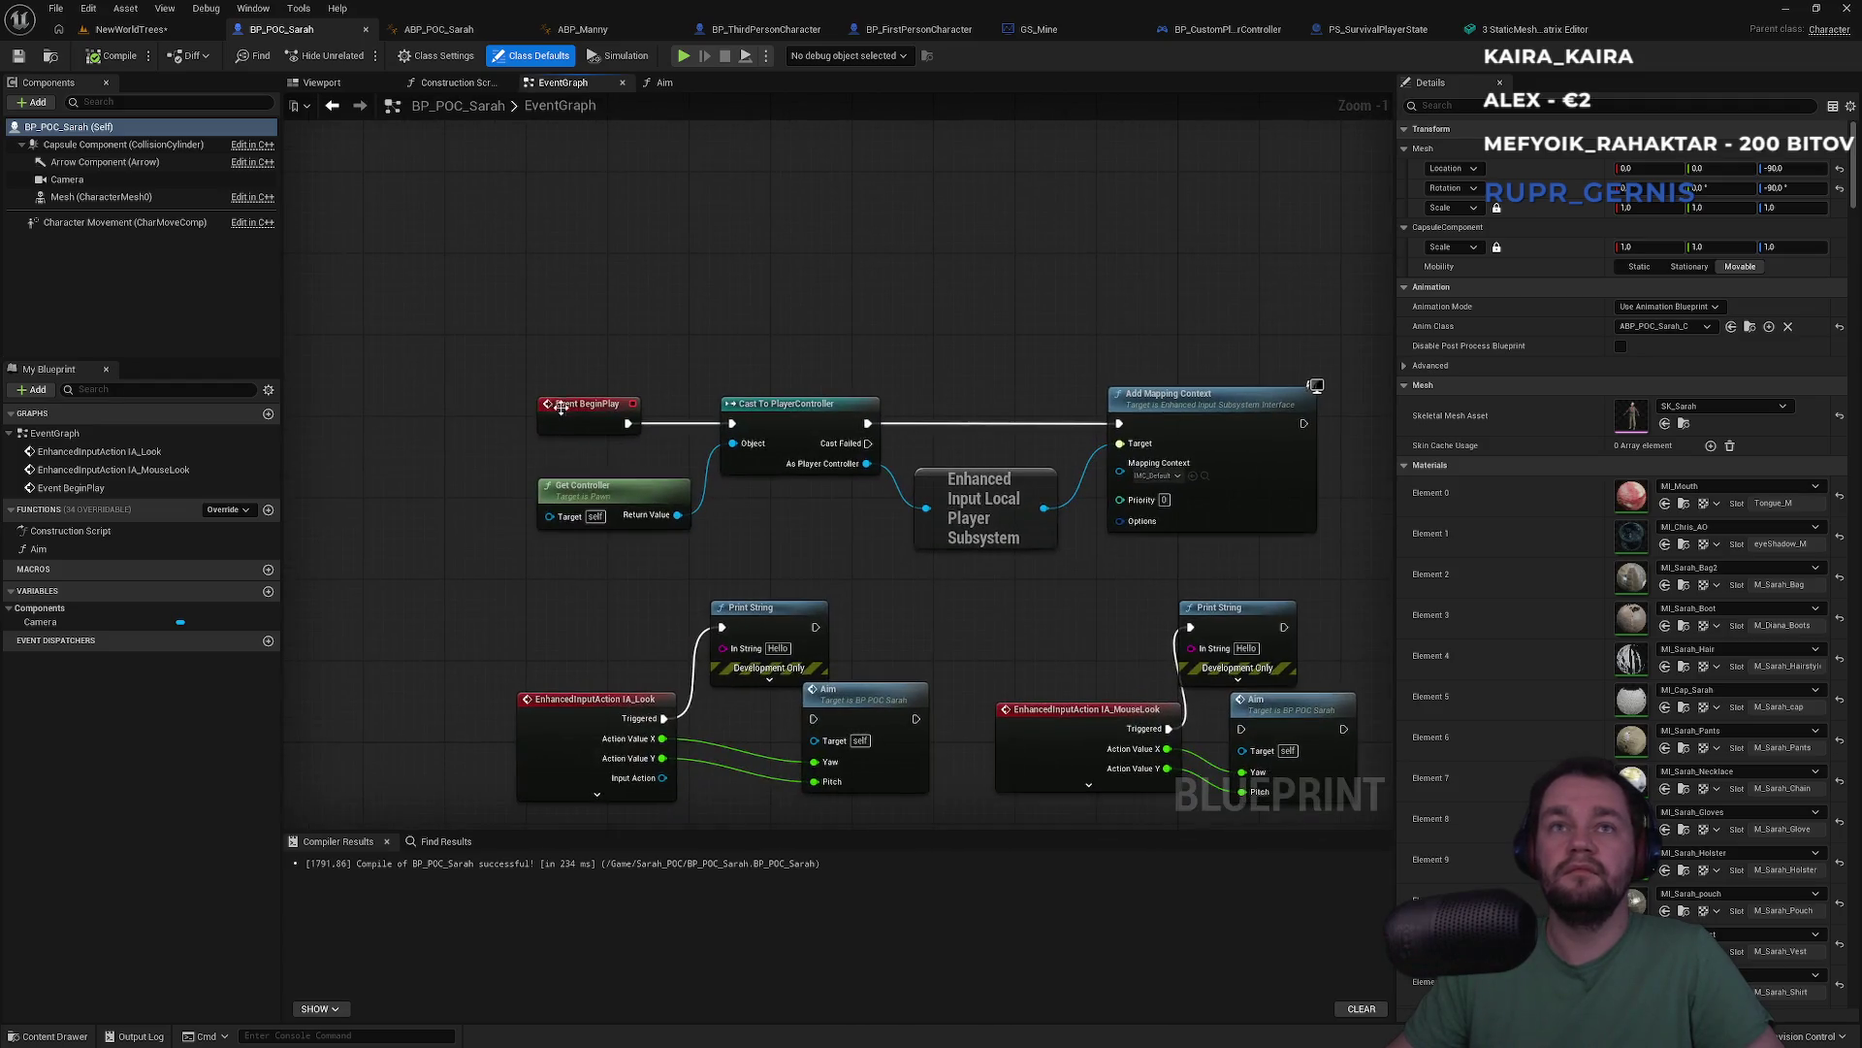
pyautogui.moveTo(1070, 324); pyautogui.dragTo(968, 304)
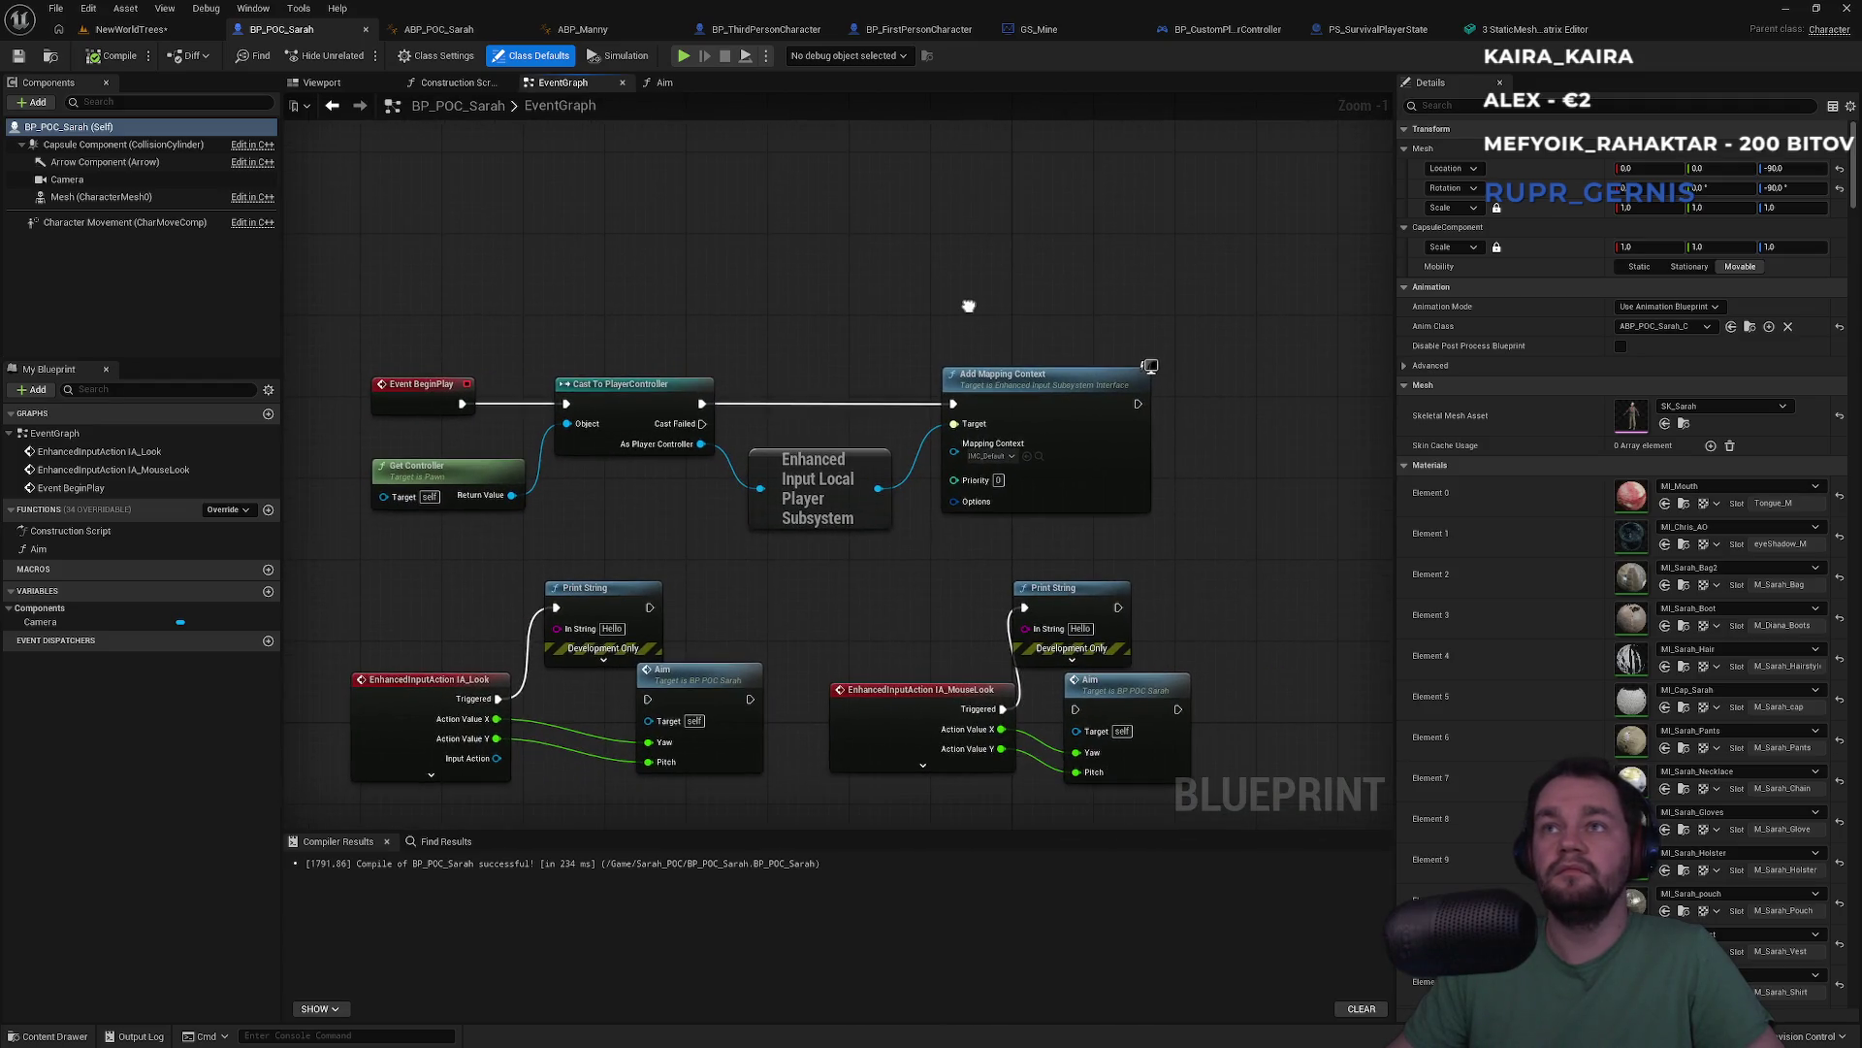
# Keep IMC_Default on the Add Mapping Context node, then switch to BP_CustomPlayerController's event graph
pyautogui.click(1010, 456)
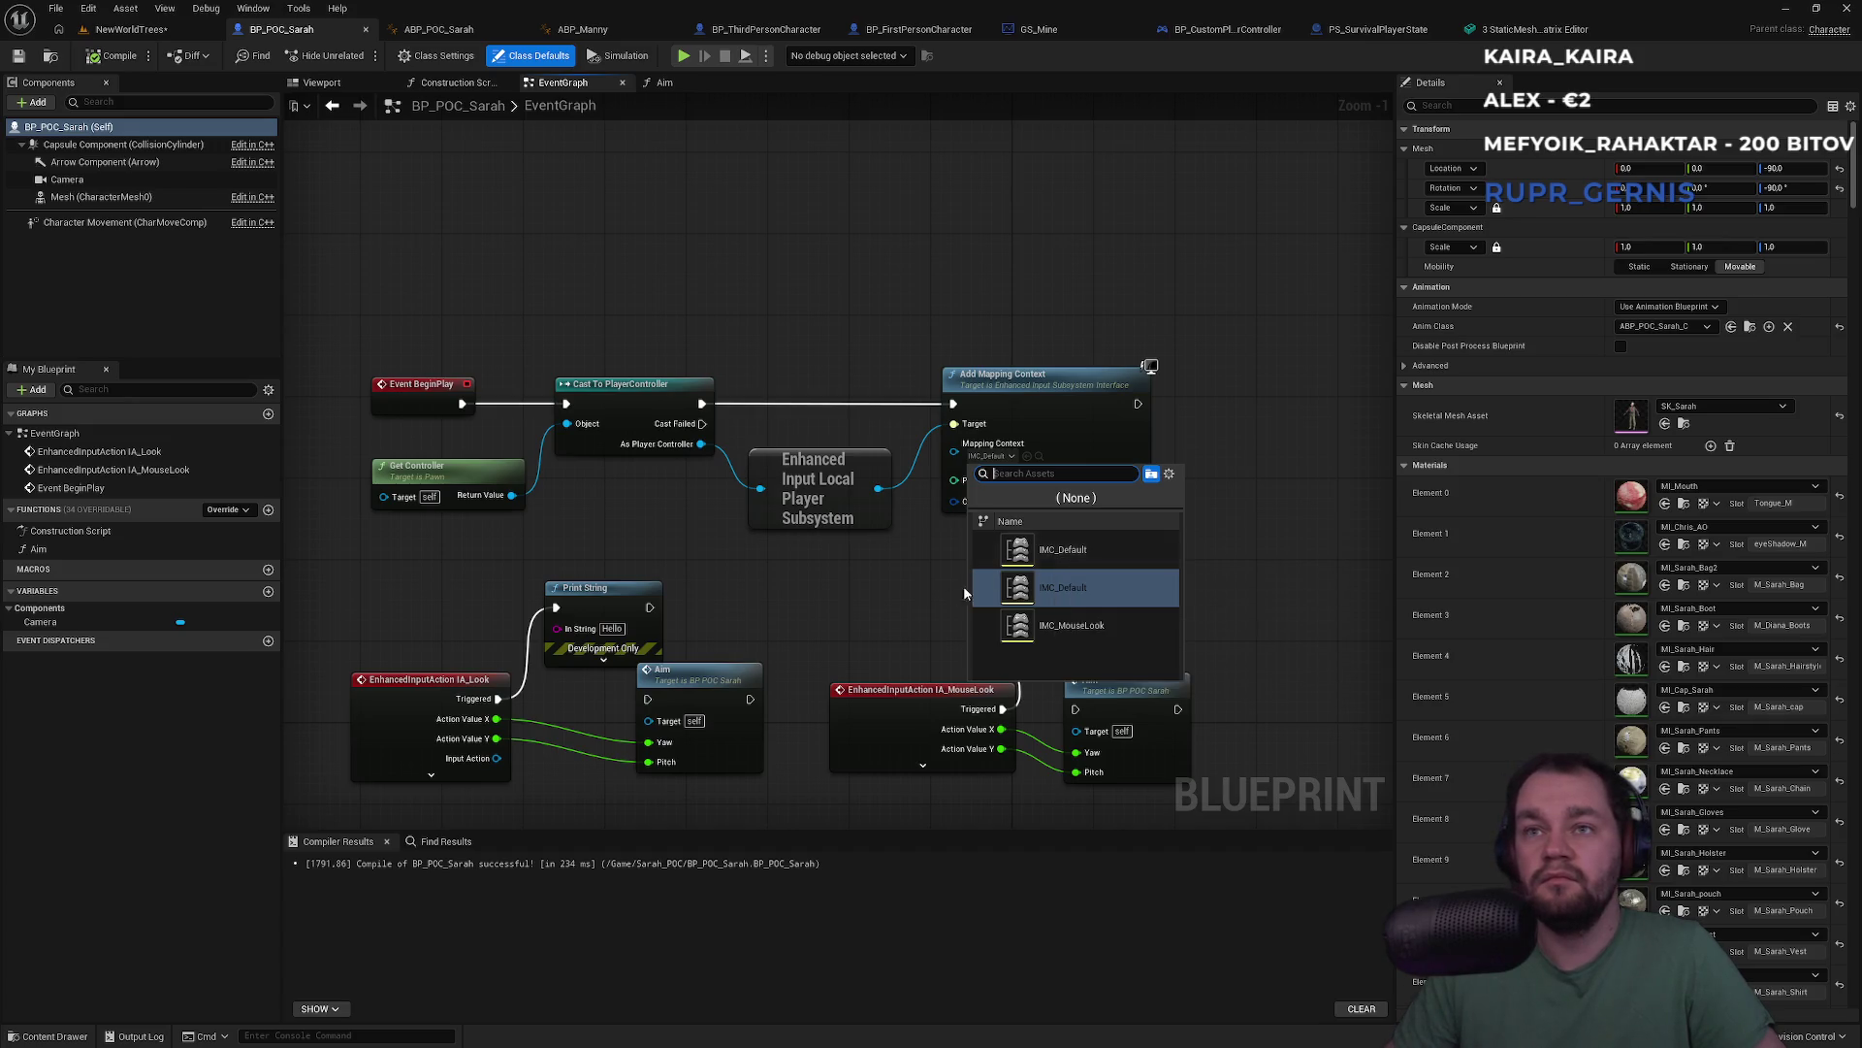
pyautogui.click(882, 607)
pyautogui.moveTo(977, 693); pyautogui.dragTo(1033, 458)
pyautogui.moveTo(963, 395); pyautogui.dragTo(958, 401)
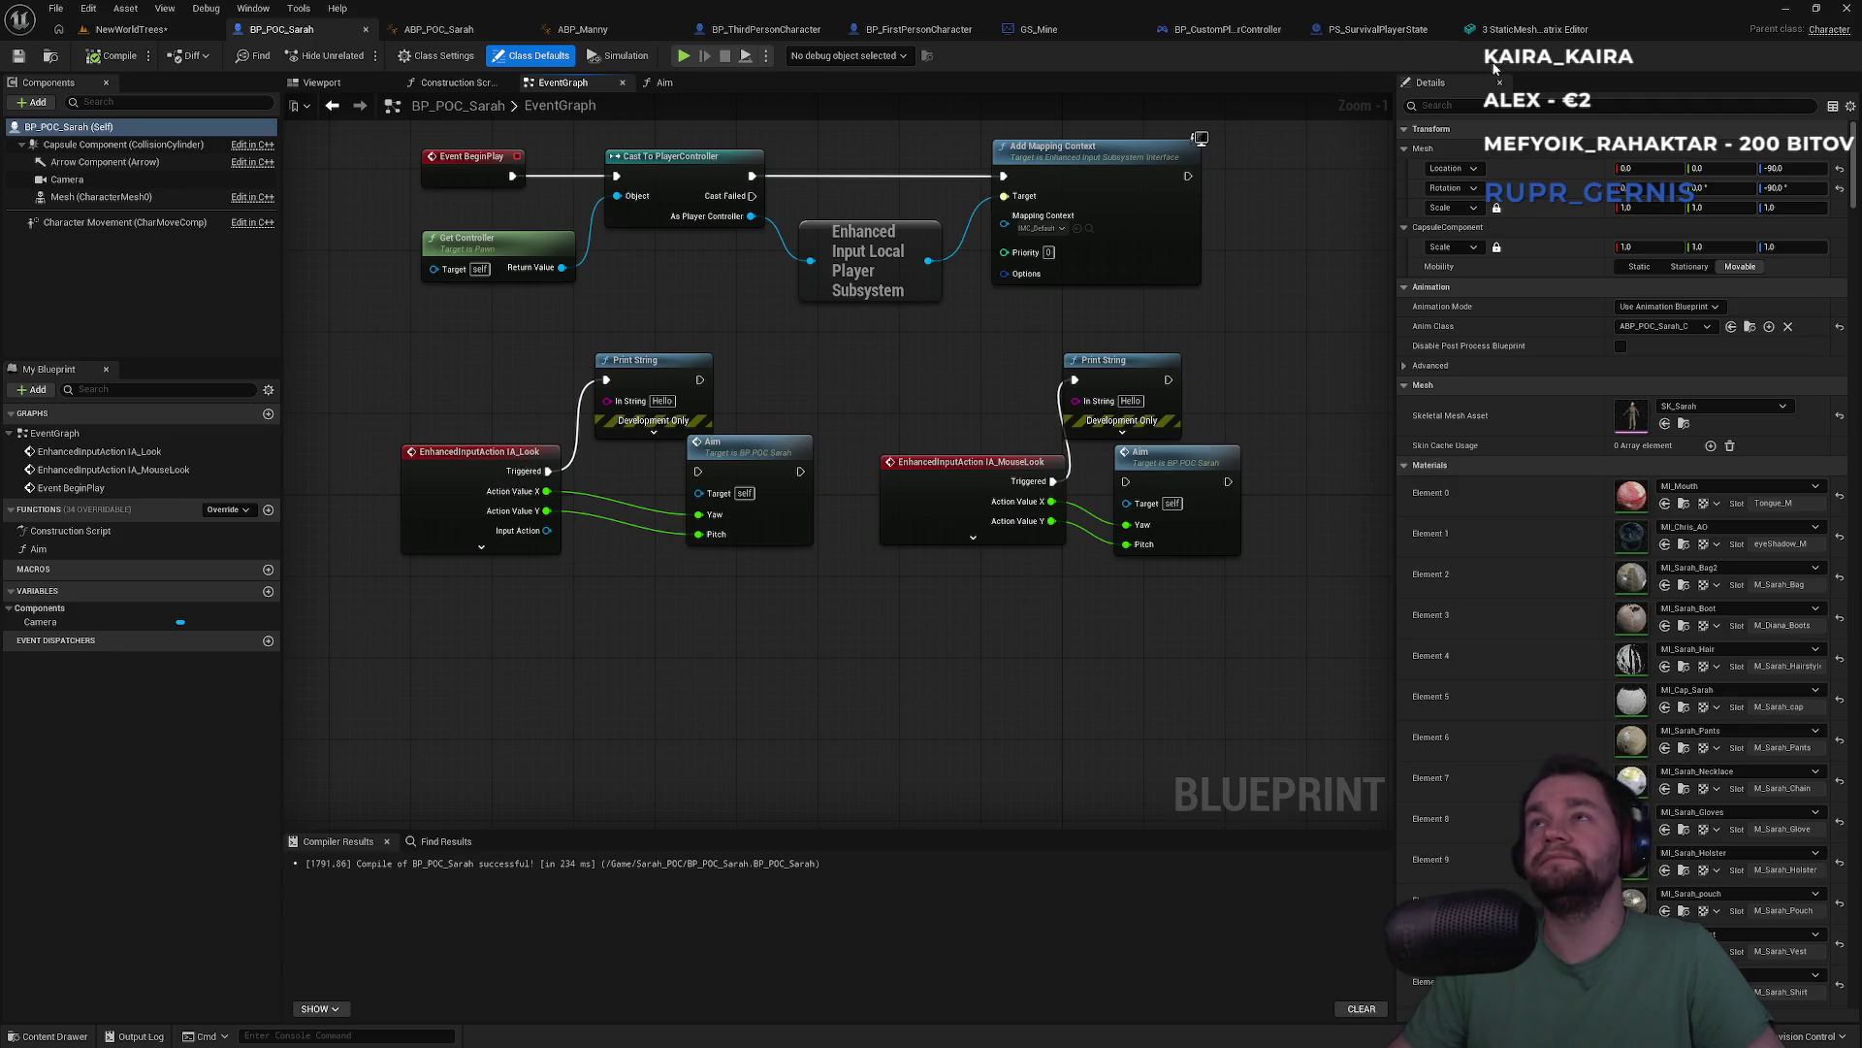
pyautogui.click(1400, 31)
pyautogui.click(1225, 30)
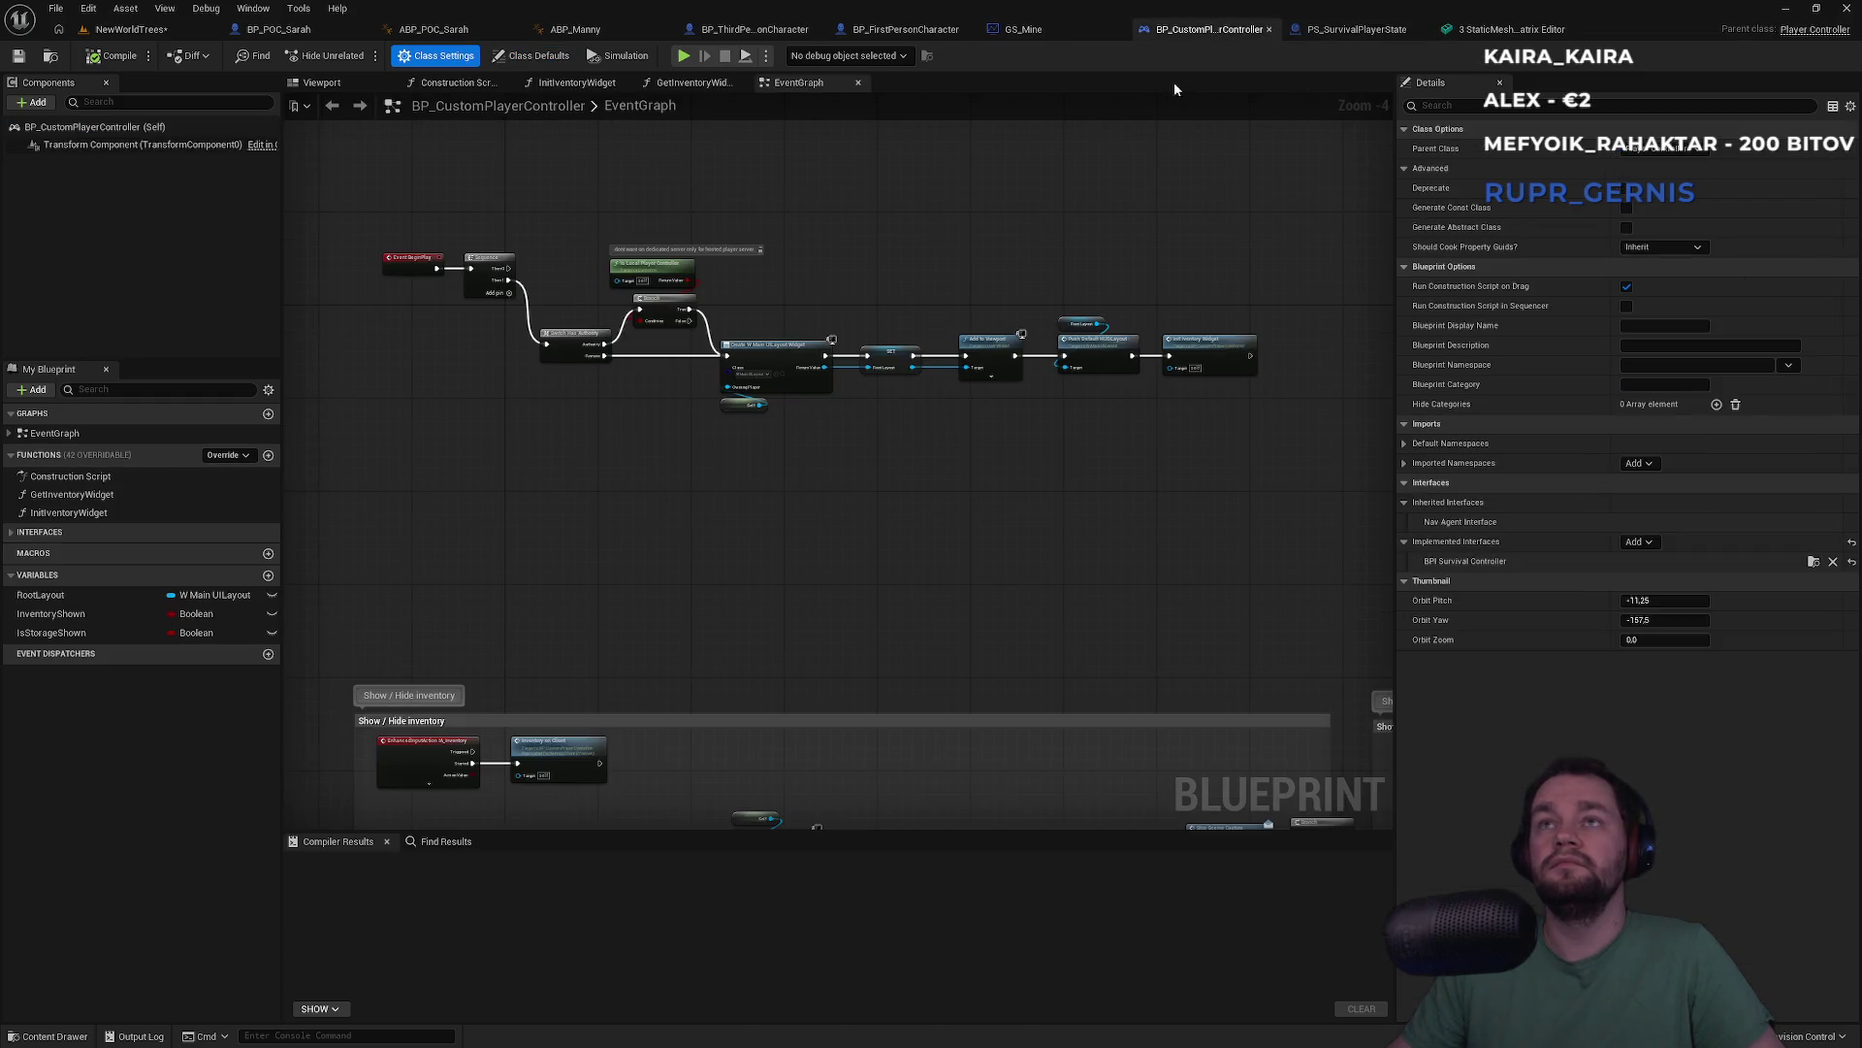
# Look over BP_ThirdPersonCharacter's Camera and Movement Input logic, then switch to ABP_POC_Sarah
pyautogui.click(905, 30)
pyautogui.click(764, 29)
pyautogui.scroll(-1, 997, 365)
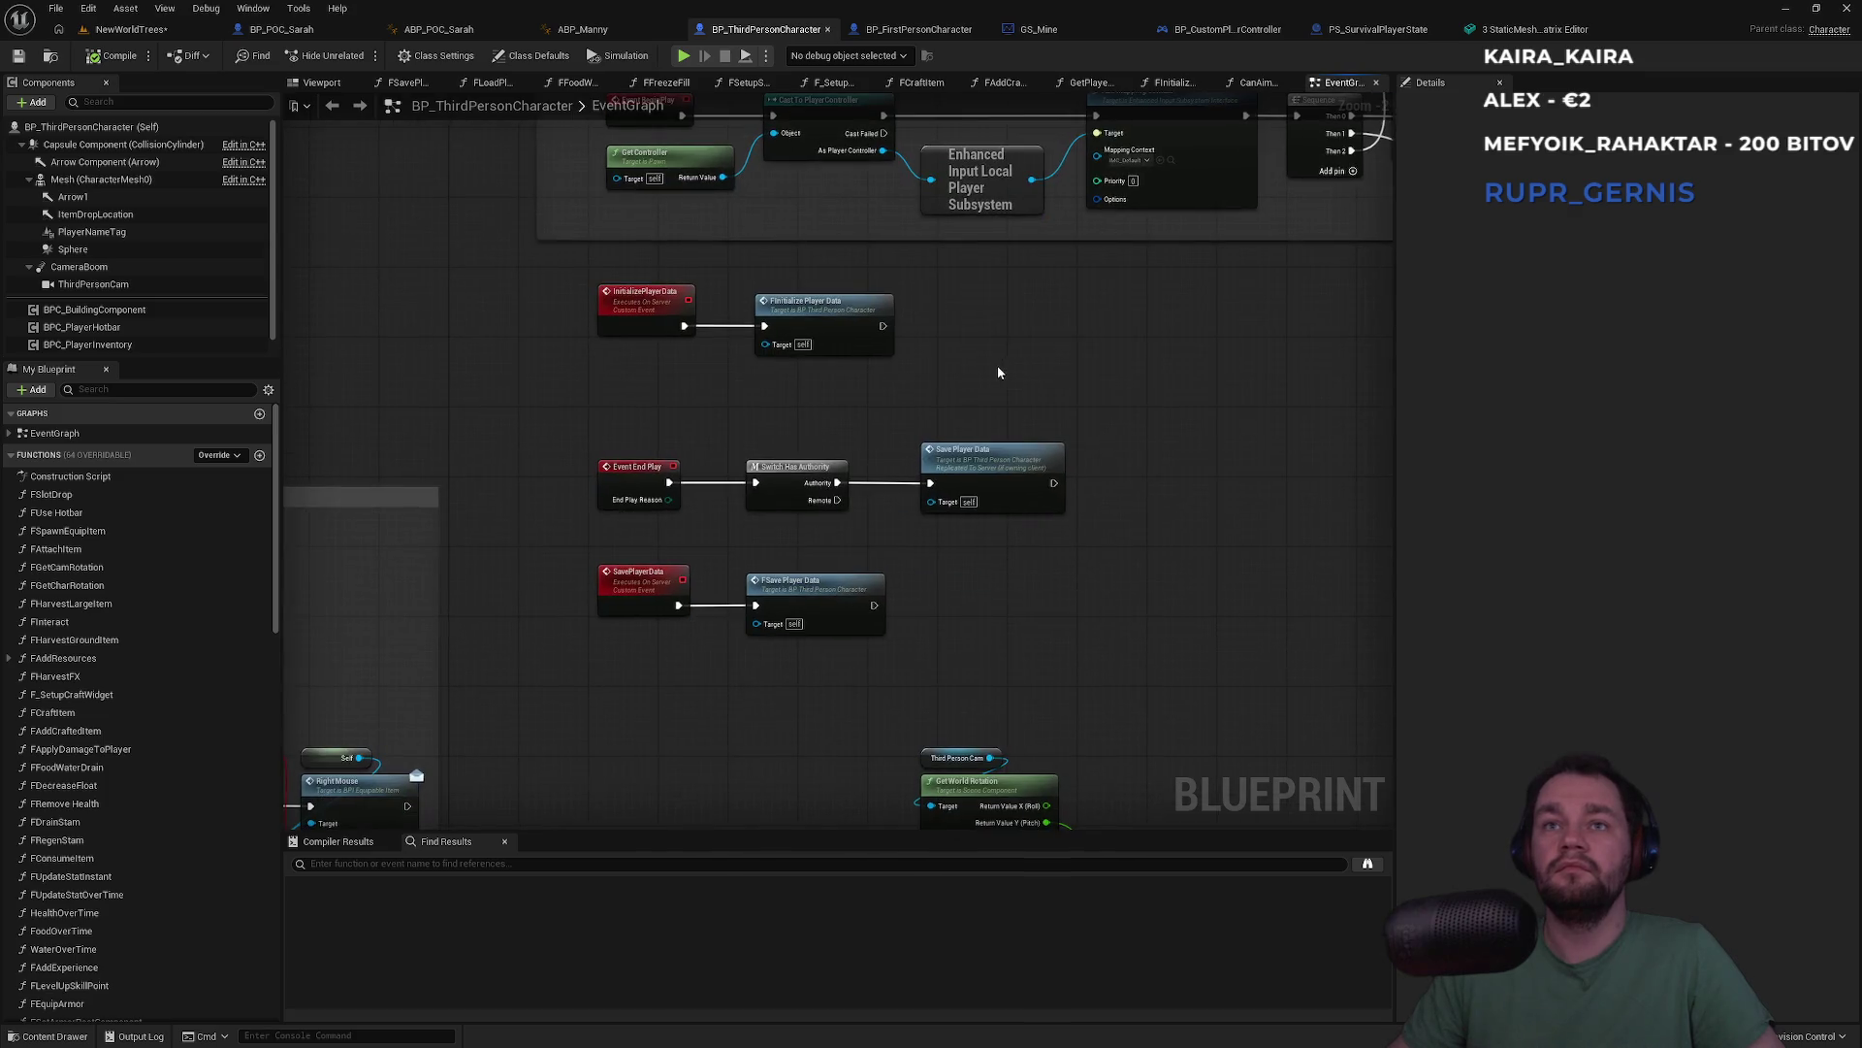
pyautogui.scroll(-3, 764, 625)
pyautogui.scroll(5, 1093, 428)
pyautogui.scroll(-3, 840, 492)
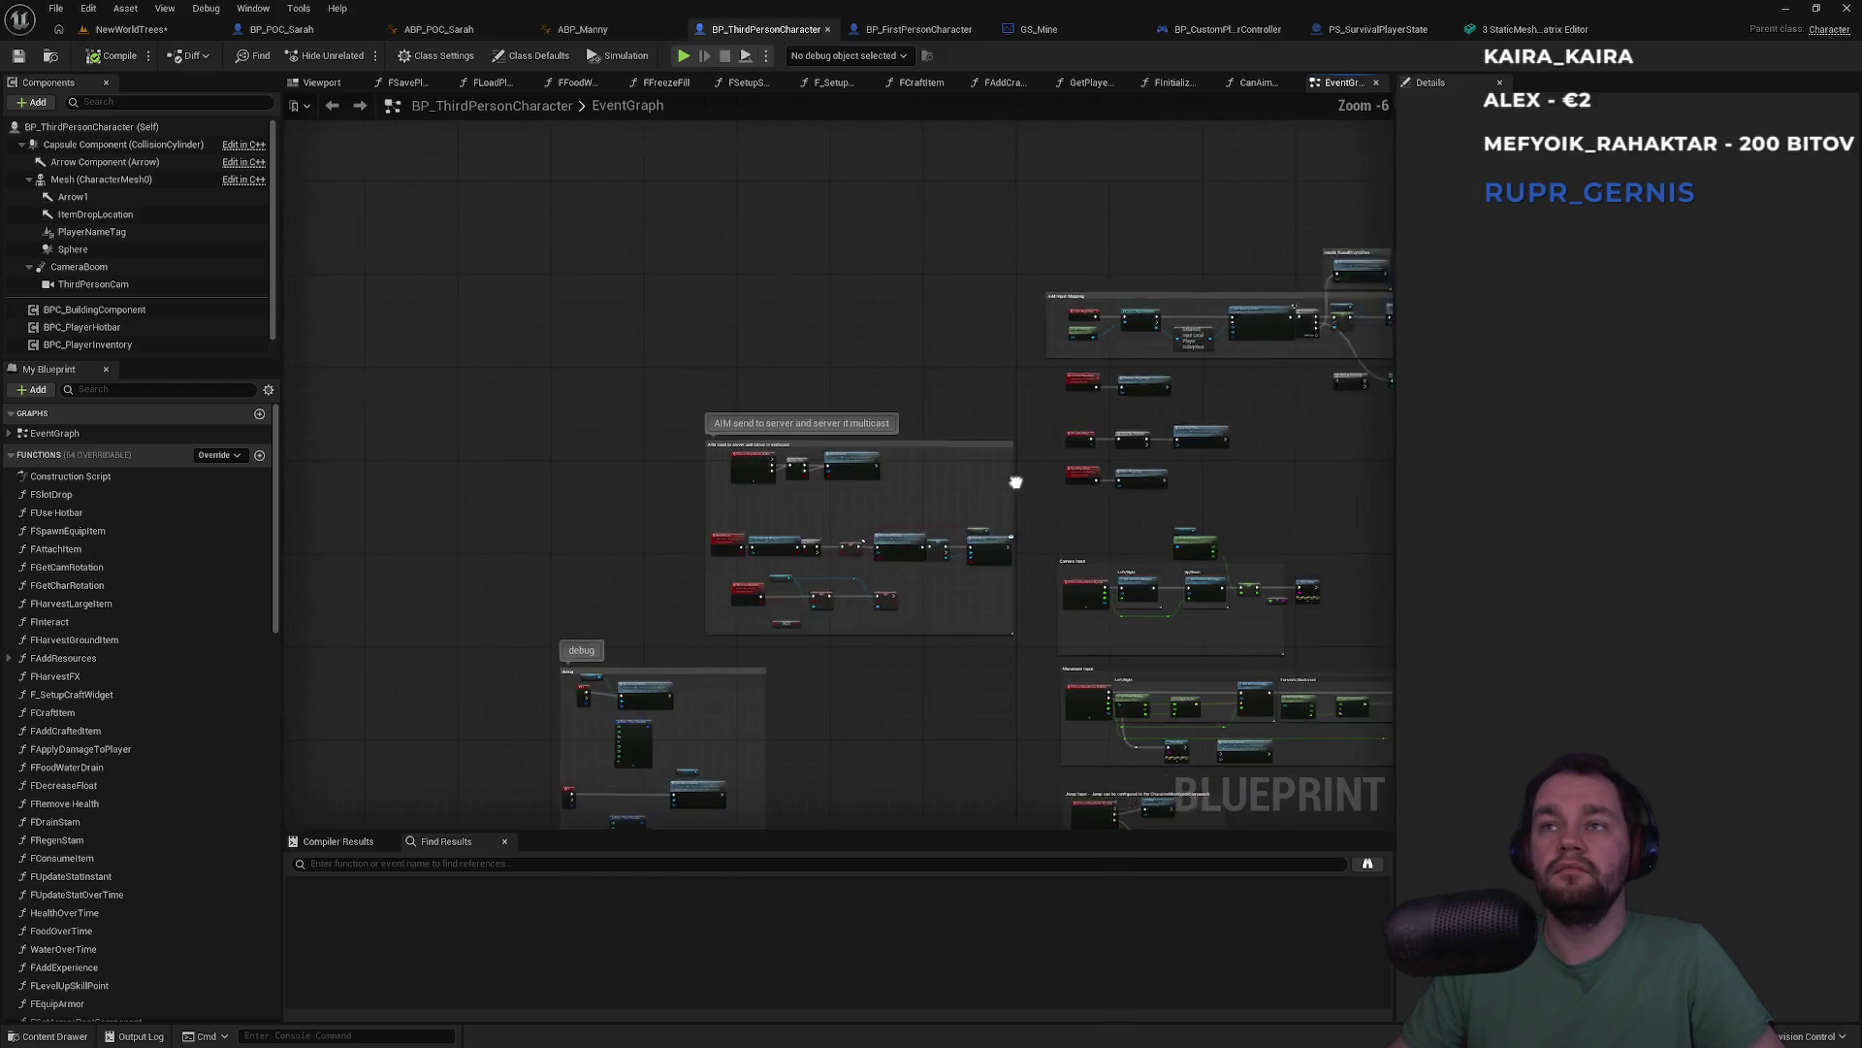
pyautogui.scroll(3, 846, 446)
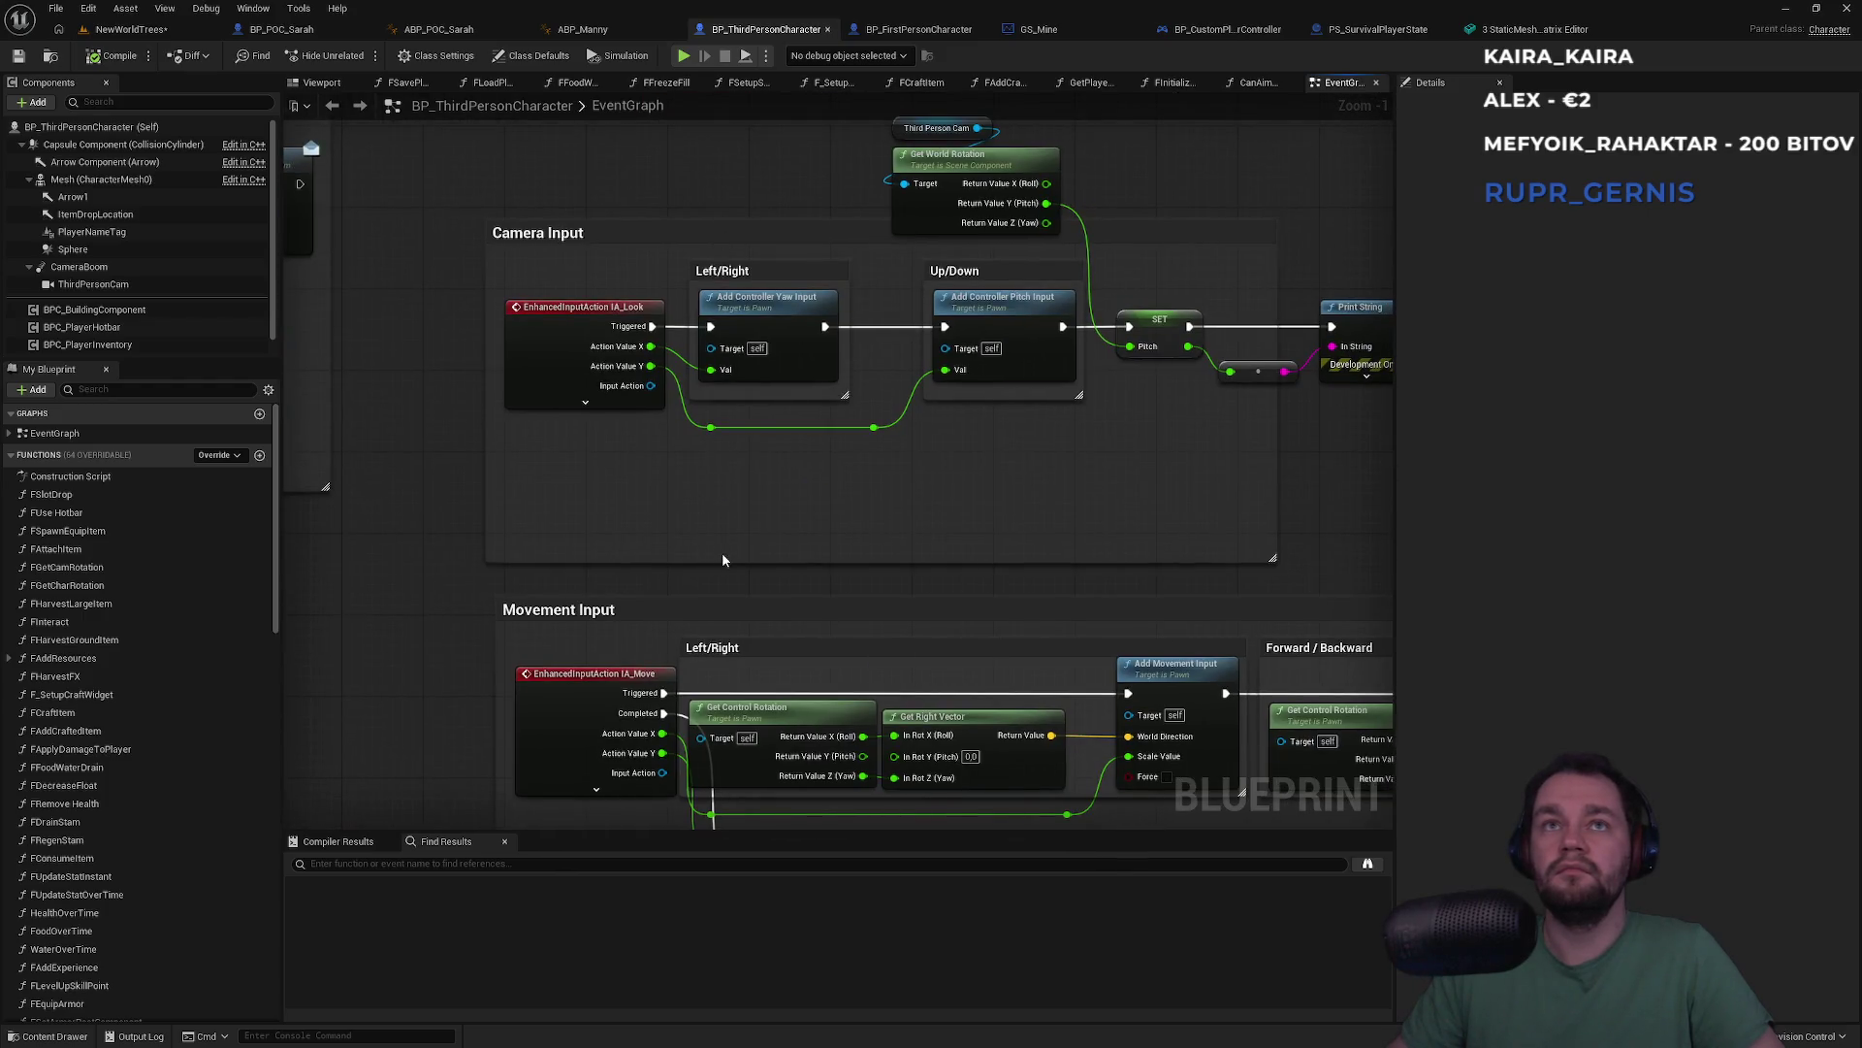
pyautogui.moveTo(767, 592)
pyautogui.mouseDown()
pyautogui.moveTo(840, 233)
pyautogui.moveTo(732, 645)
pyautogui.moveTo(688, 642)
pyautogui.mouseUp()
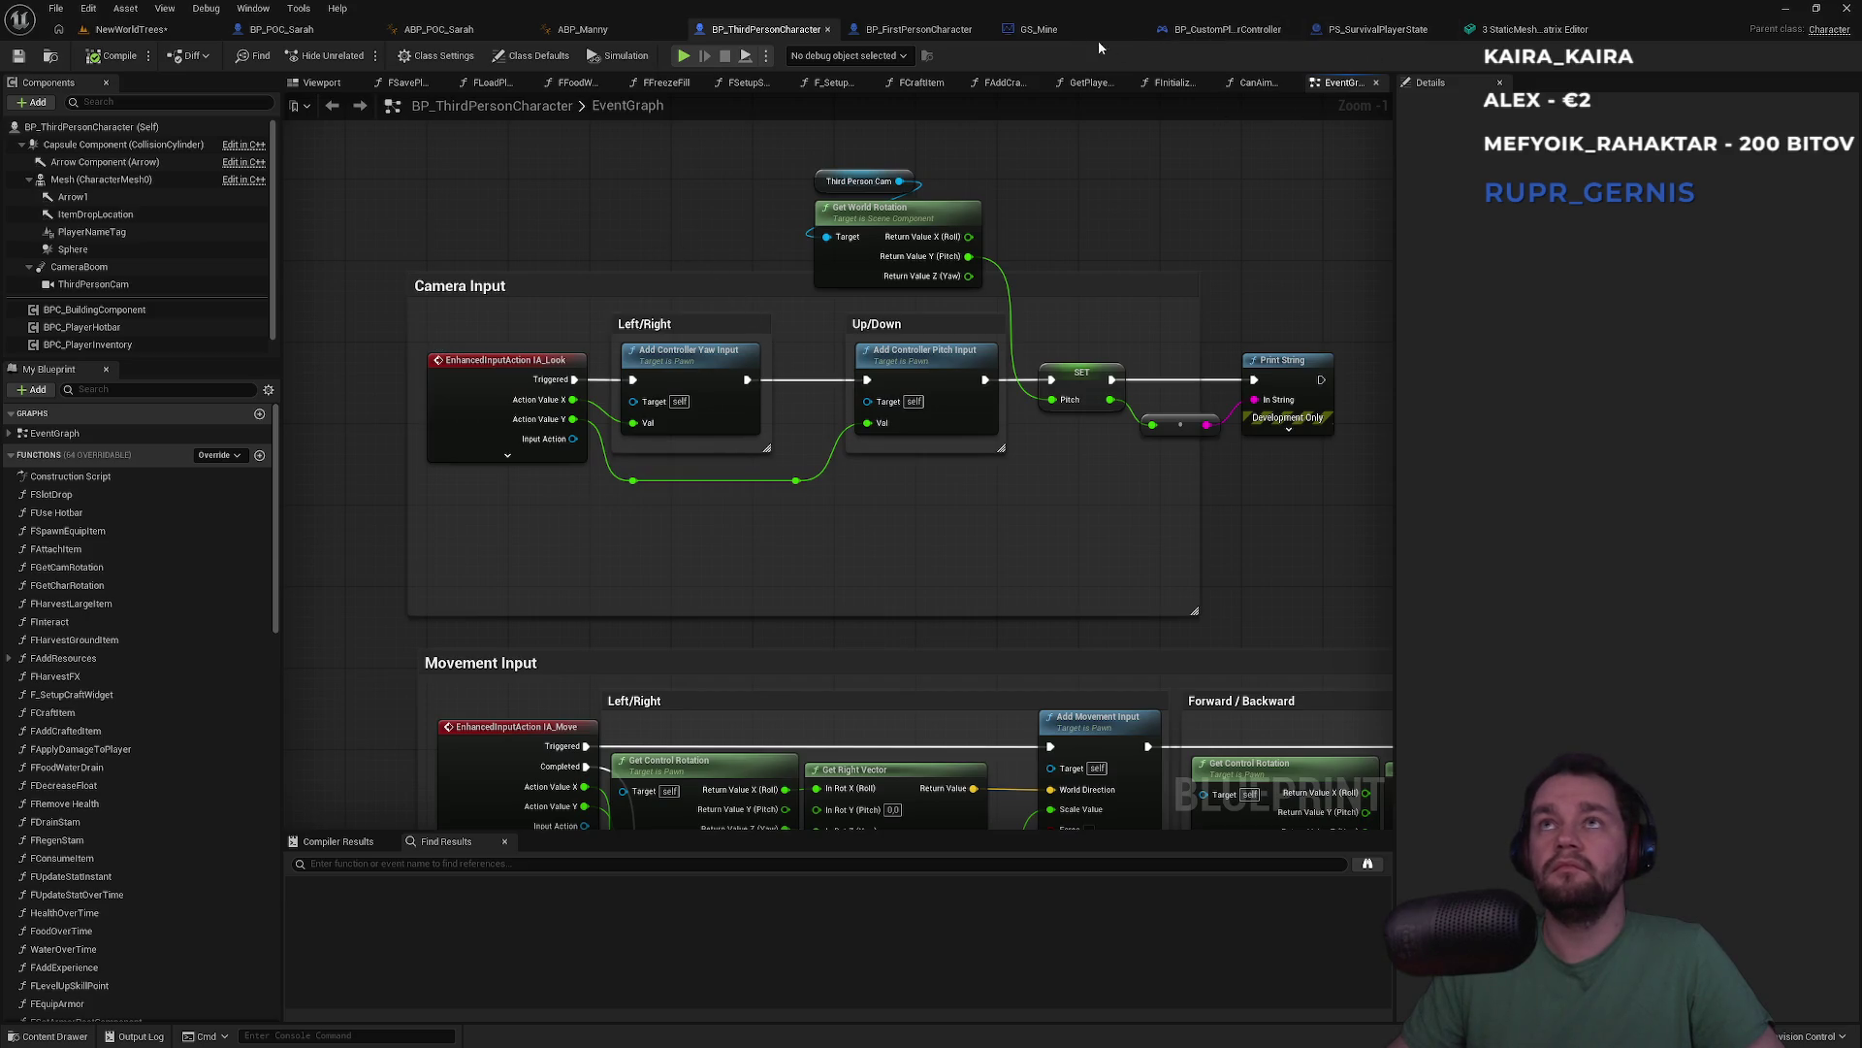
pyautogui.click(467, 35)
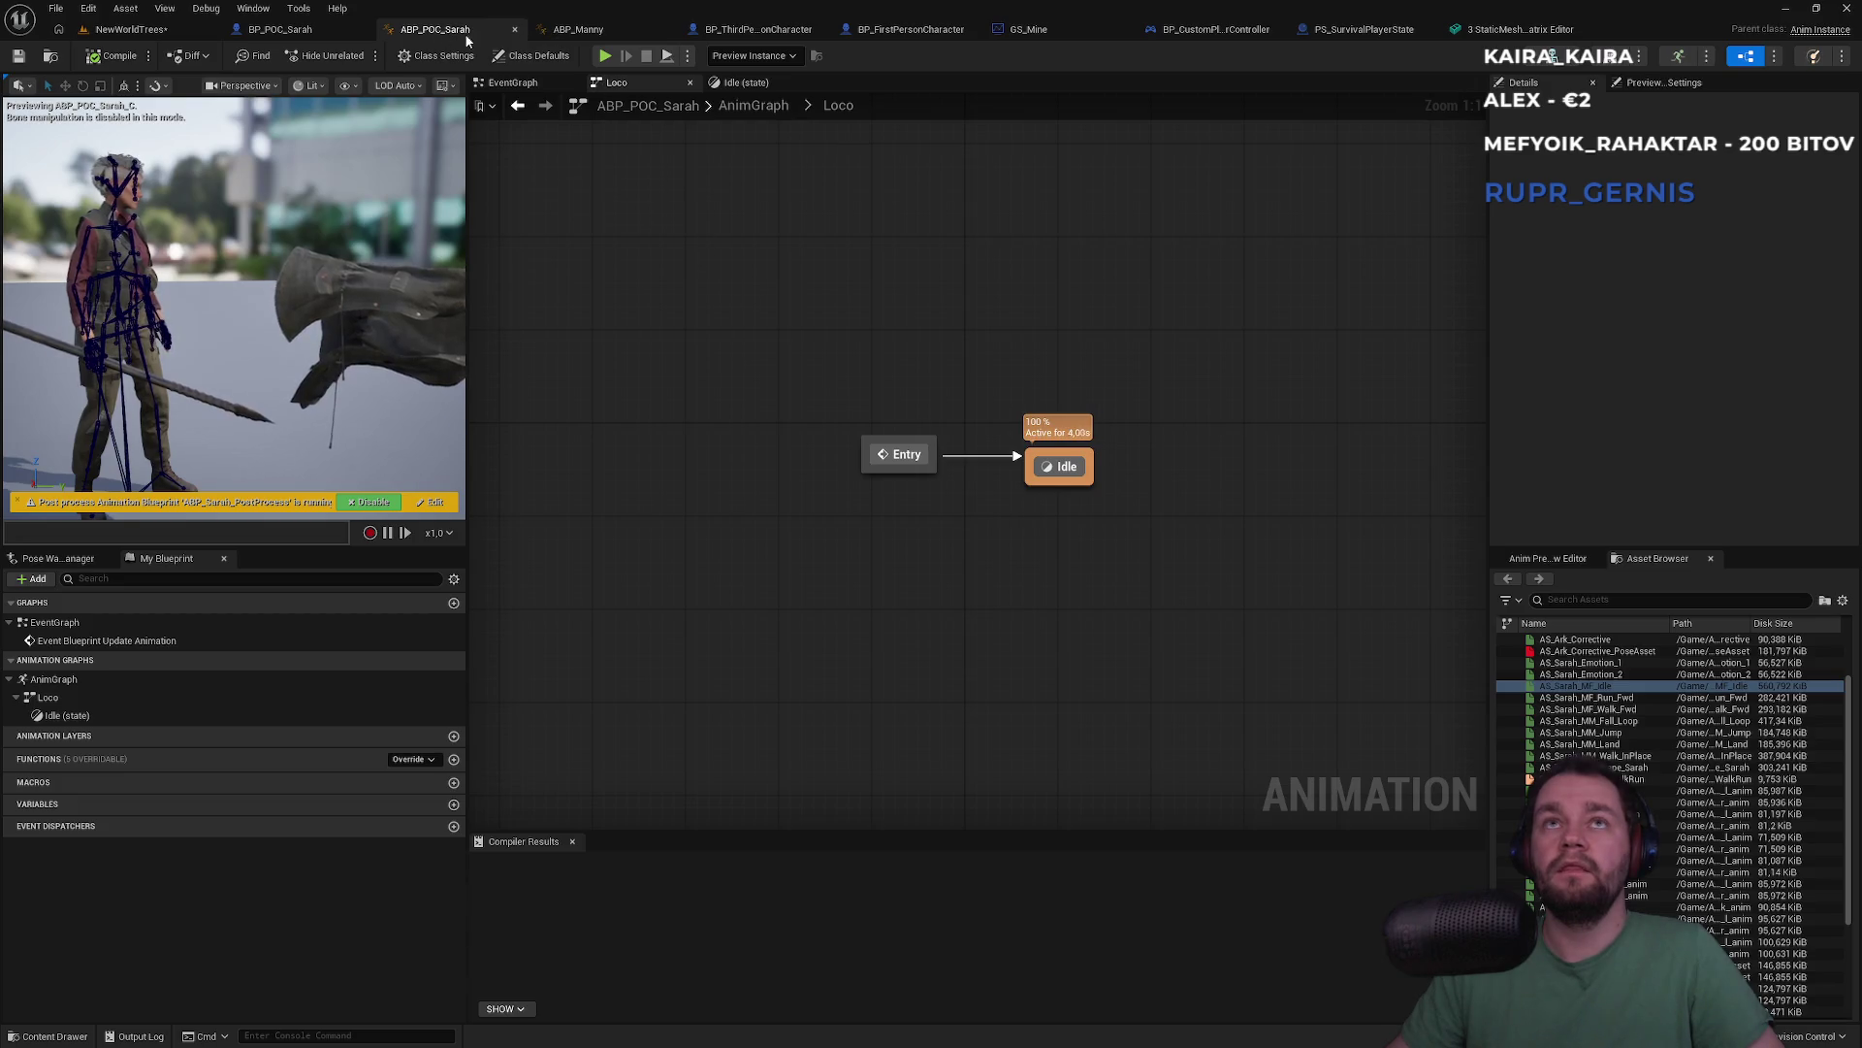
# Set BP_POC_Sarah's Add Mapping Context node to IMC_MouseLook and return to the NewWorldTrees level
pyautogui.click(281, 29)
pyautogui.click(1059, 230)
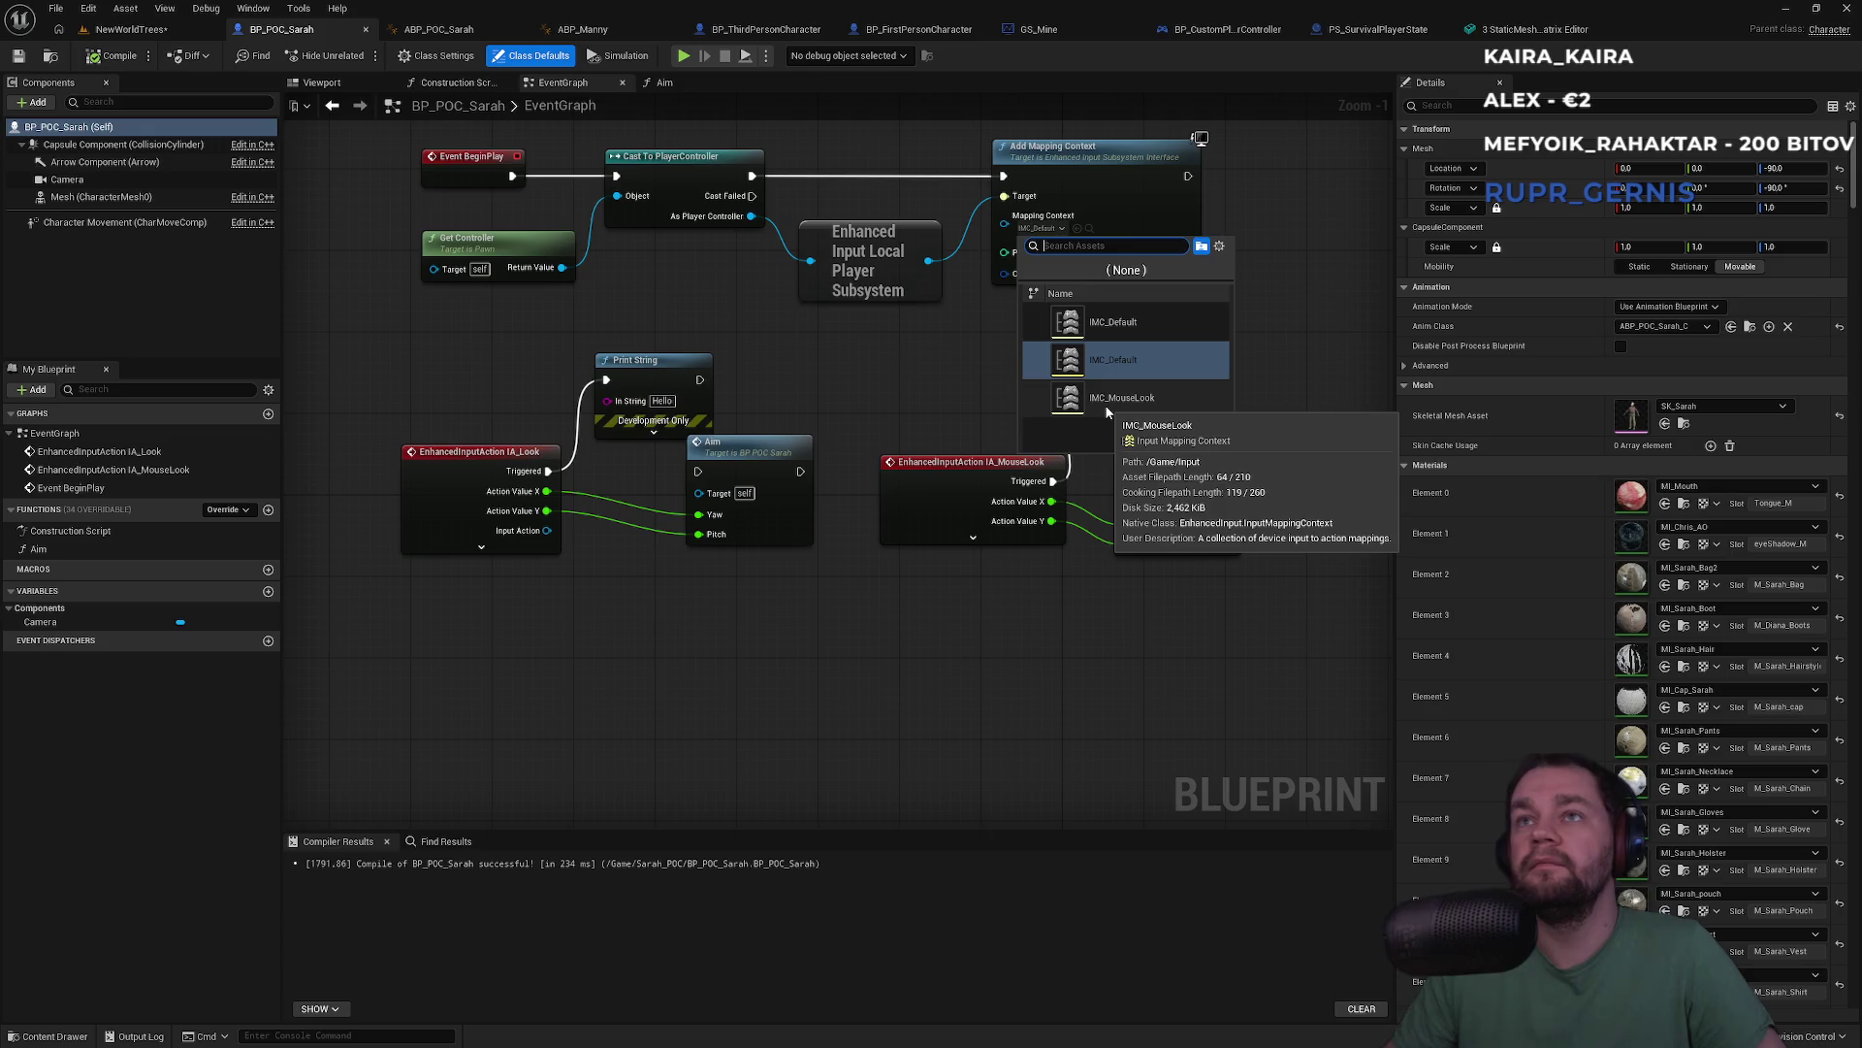
pyautogui.click(1107, 409)
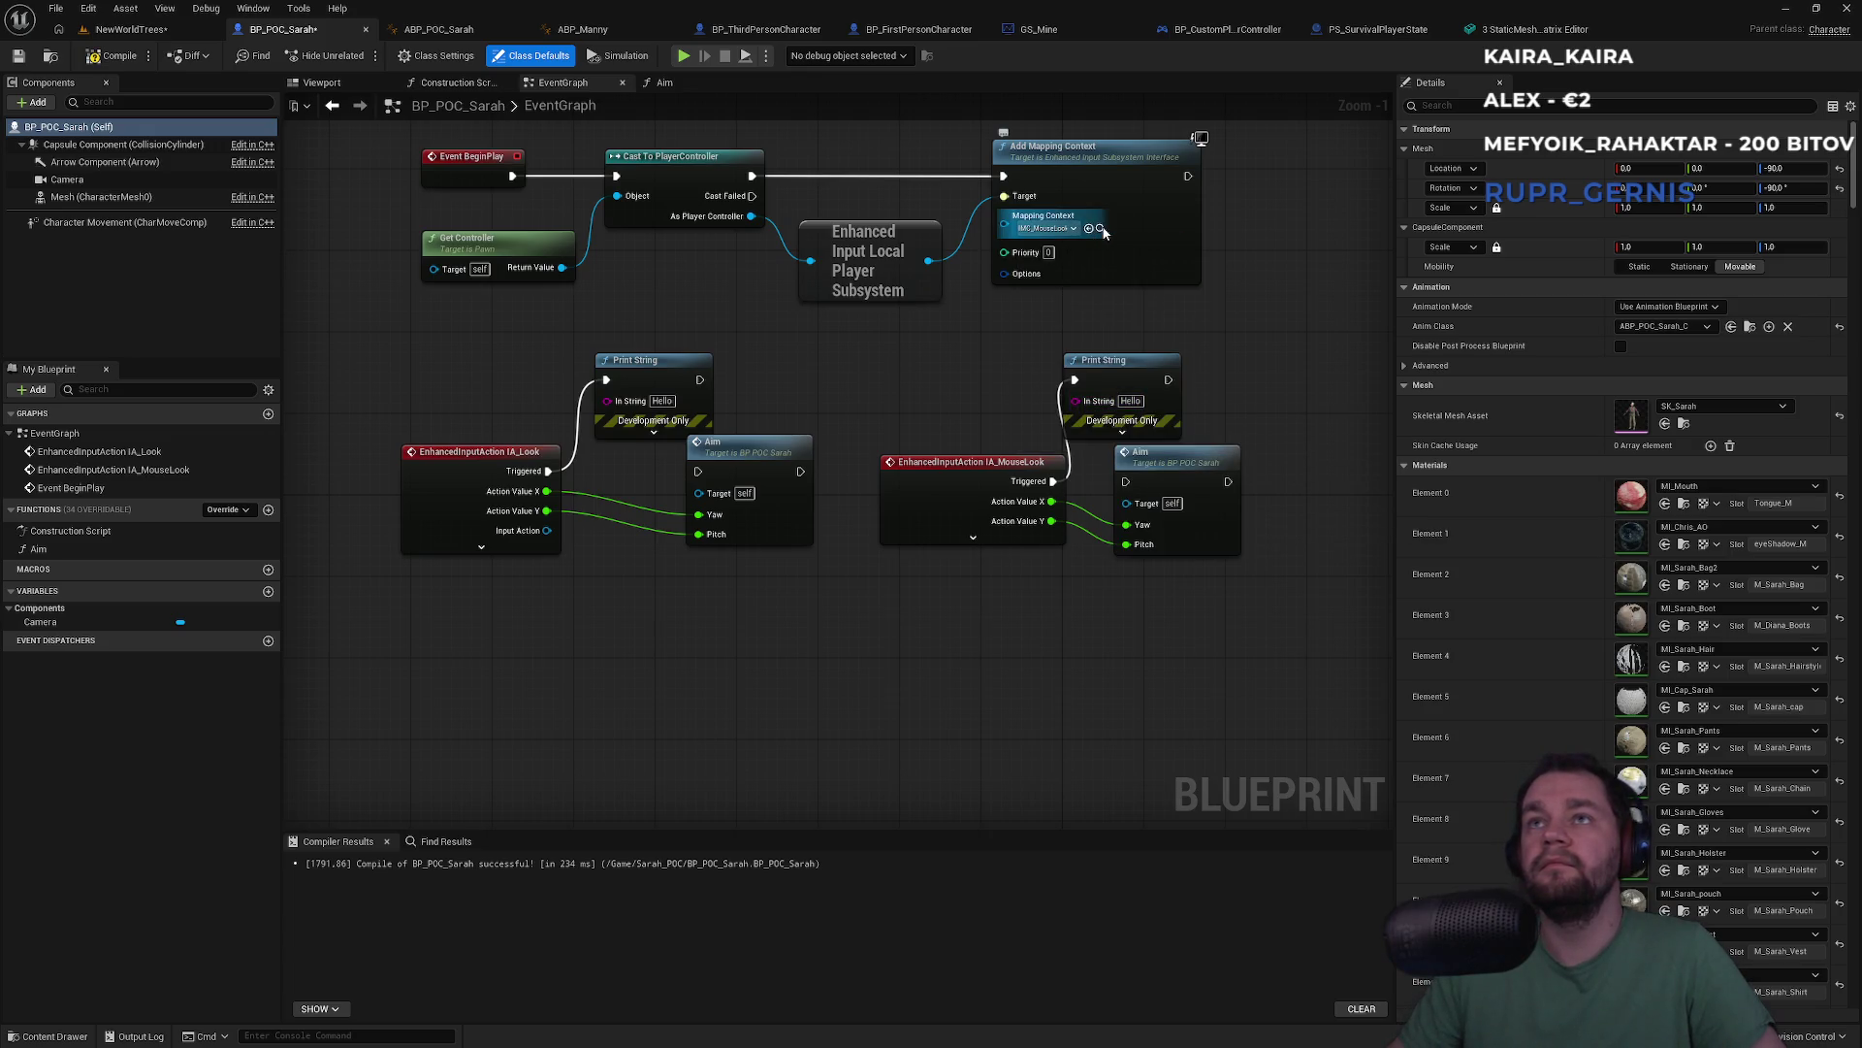
pyautogui.click(1100, 228)
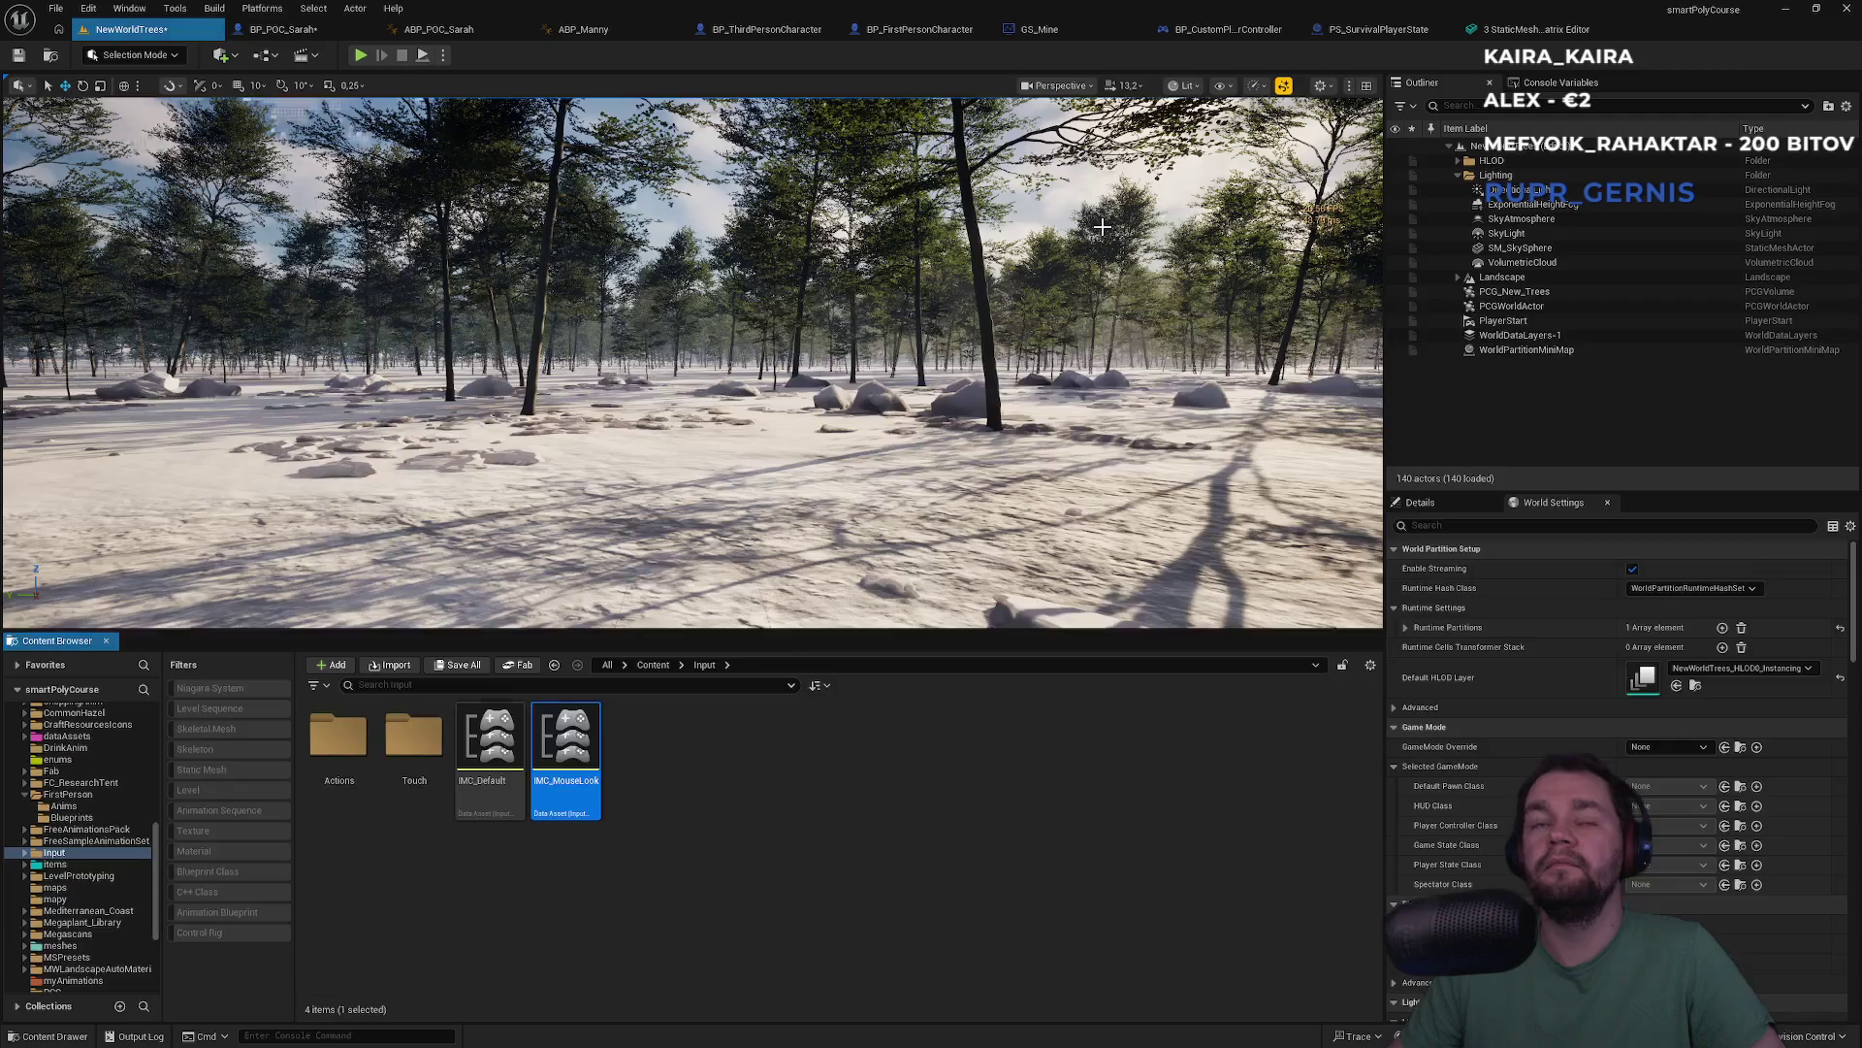
# Open IMC_MouseLook and IMC_Default from the Content Browser's Input folder in separate tabs
pyautogui.doubleClick(551, 793)
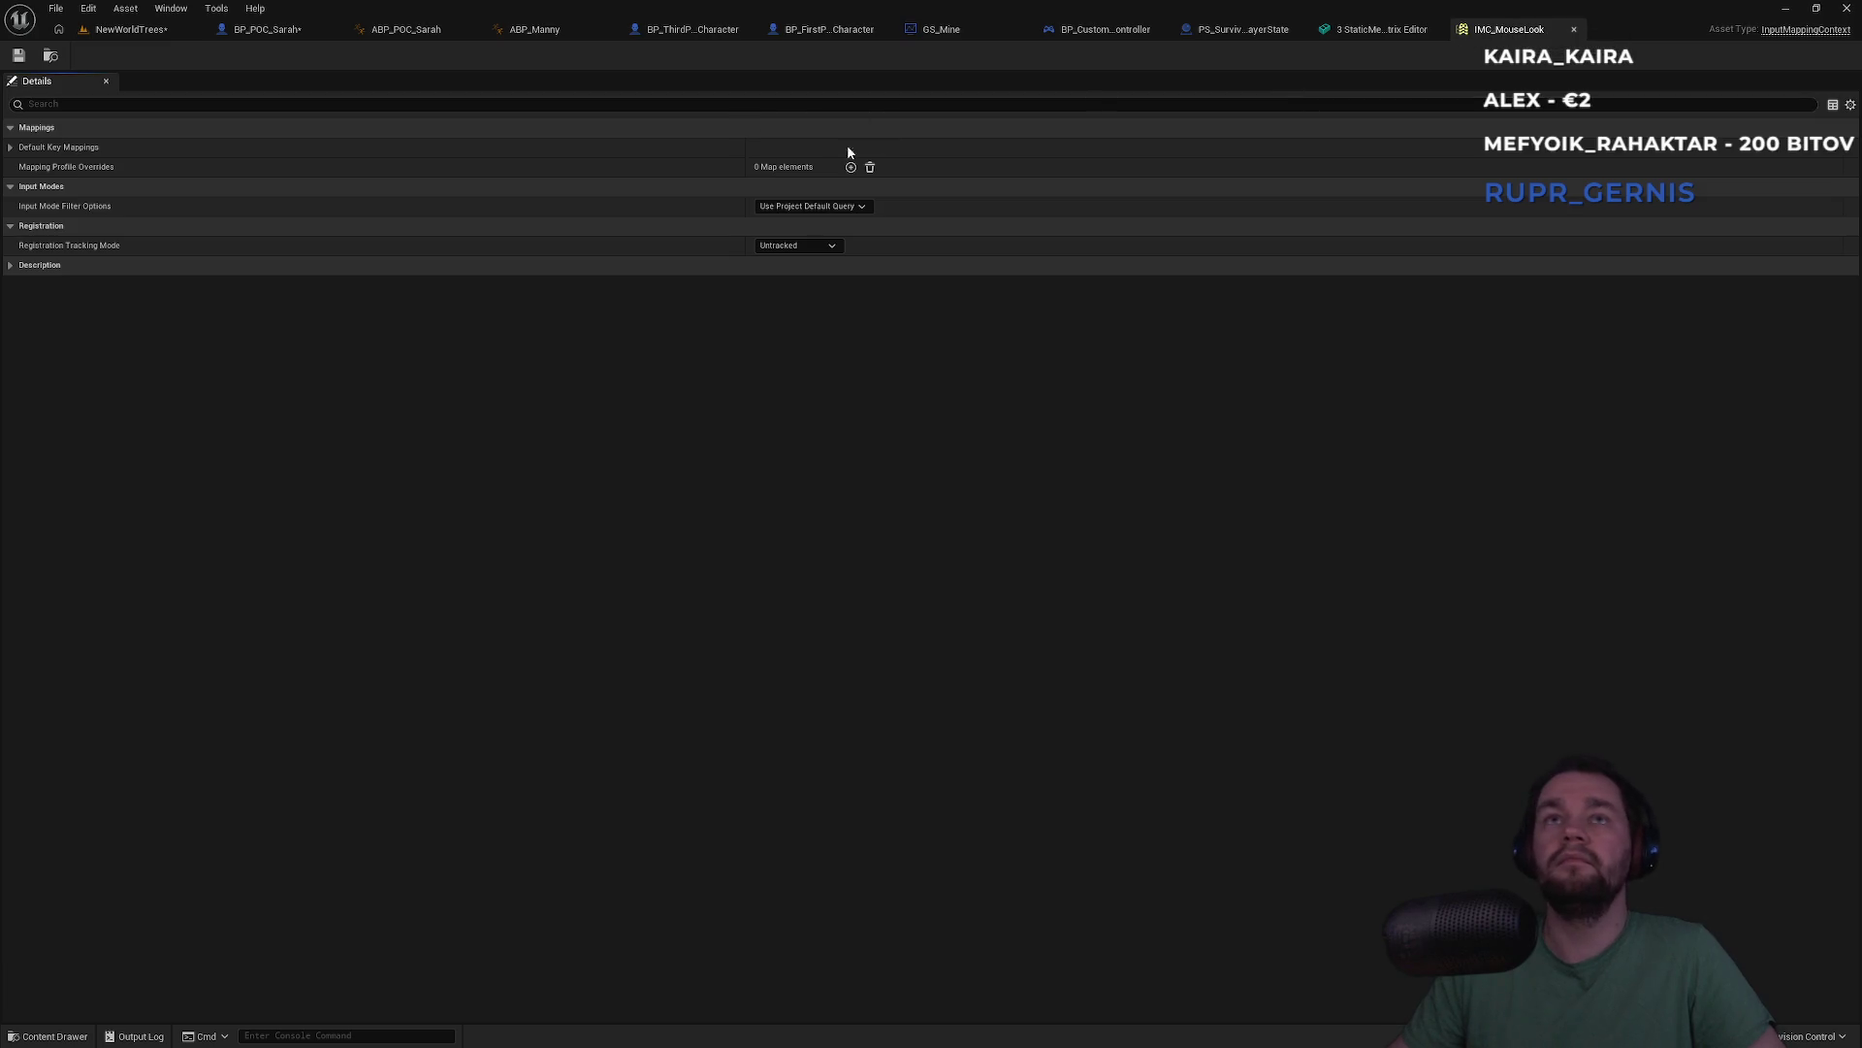
pyautogui.click(124, 37)
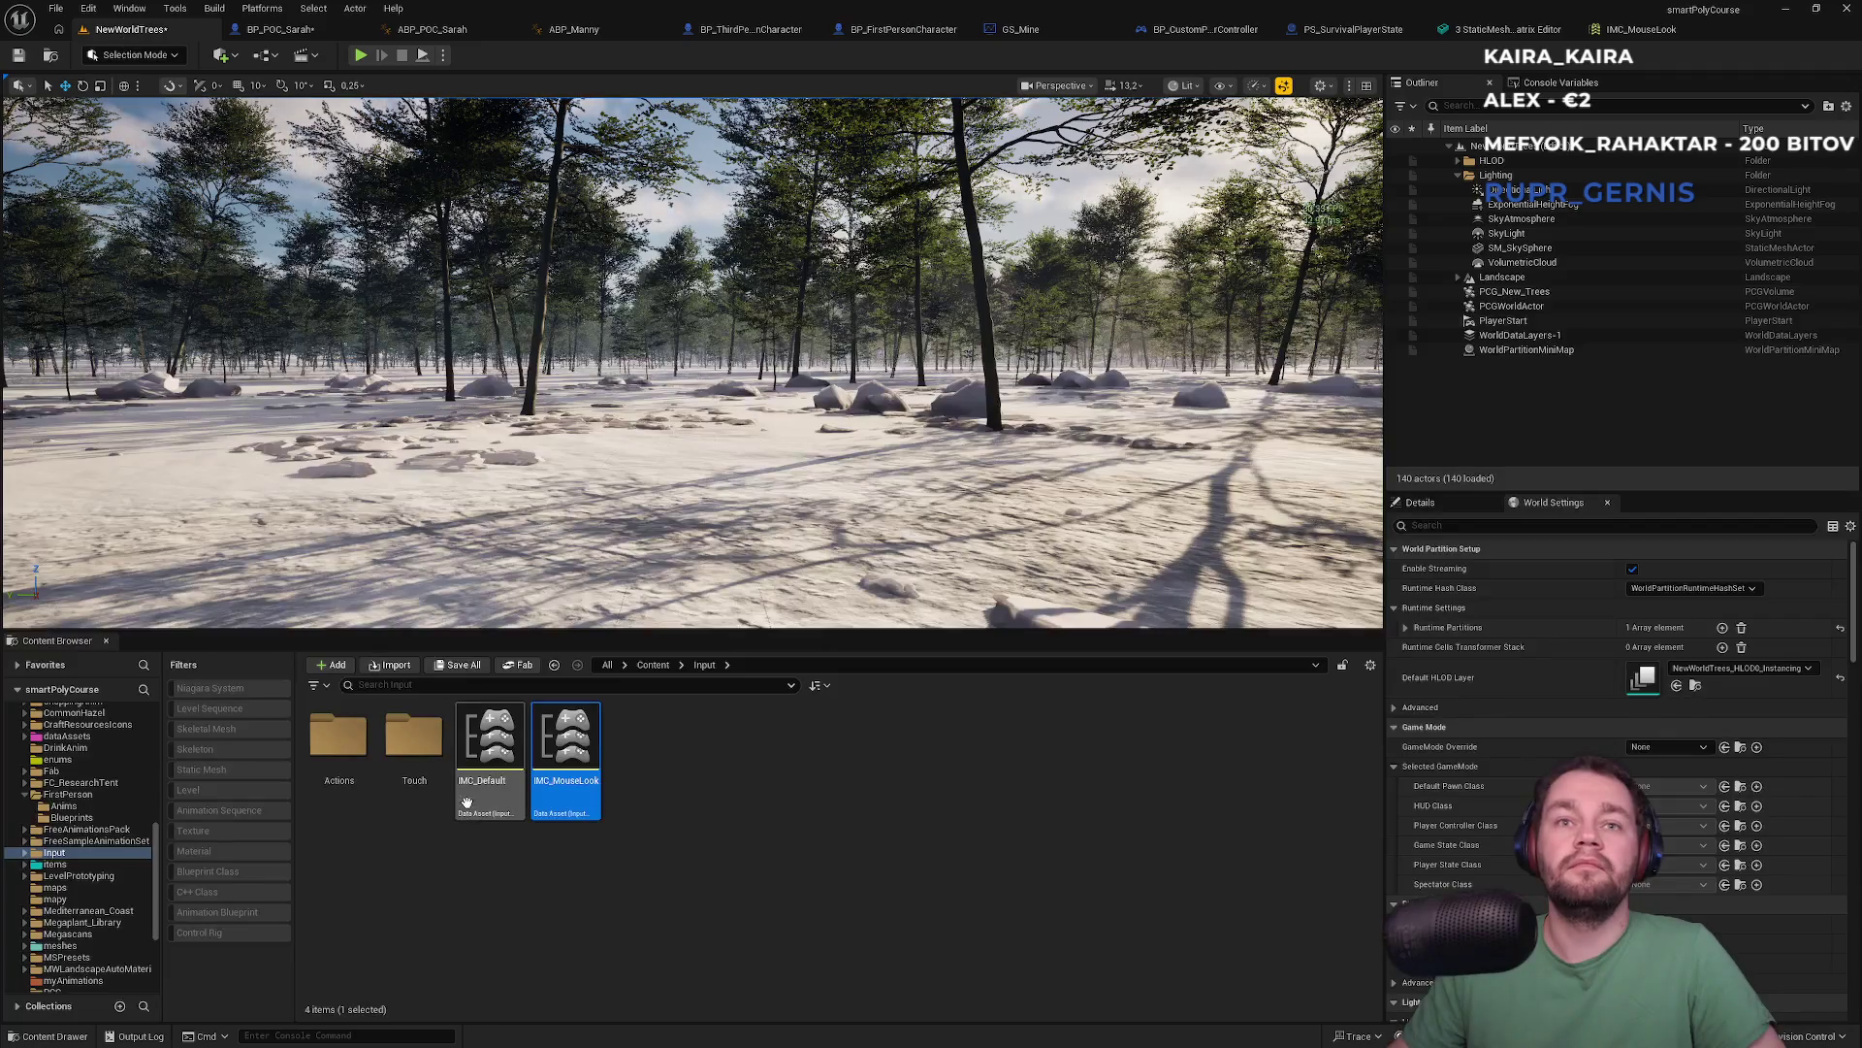
pyautogui.click(519, 803)
pyautogui.doubleClick(519, 803)
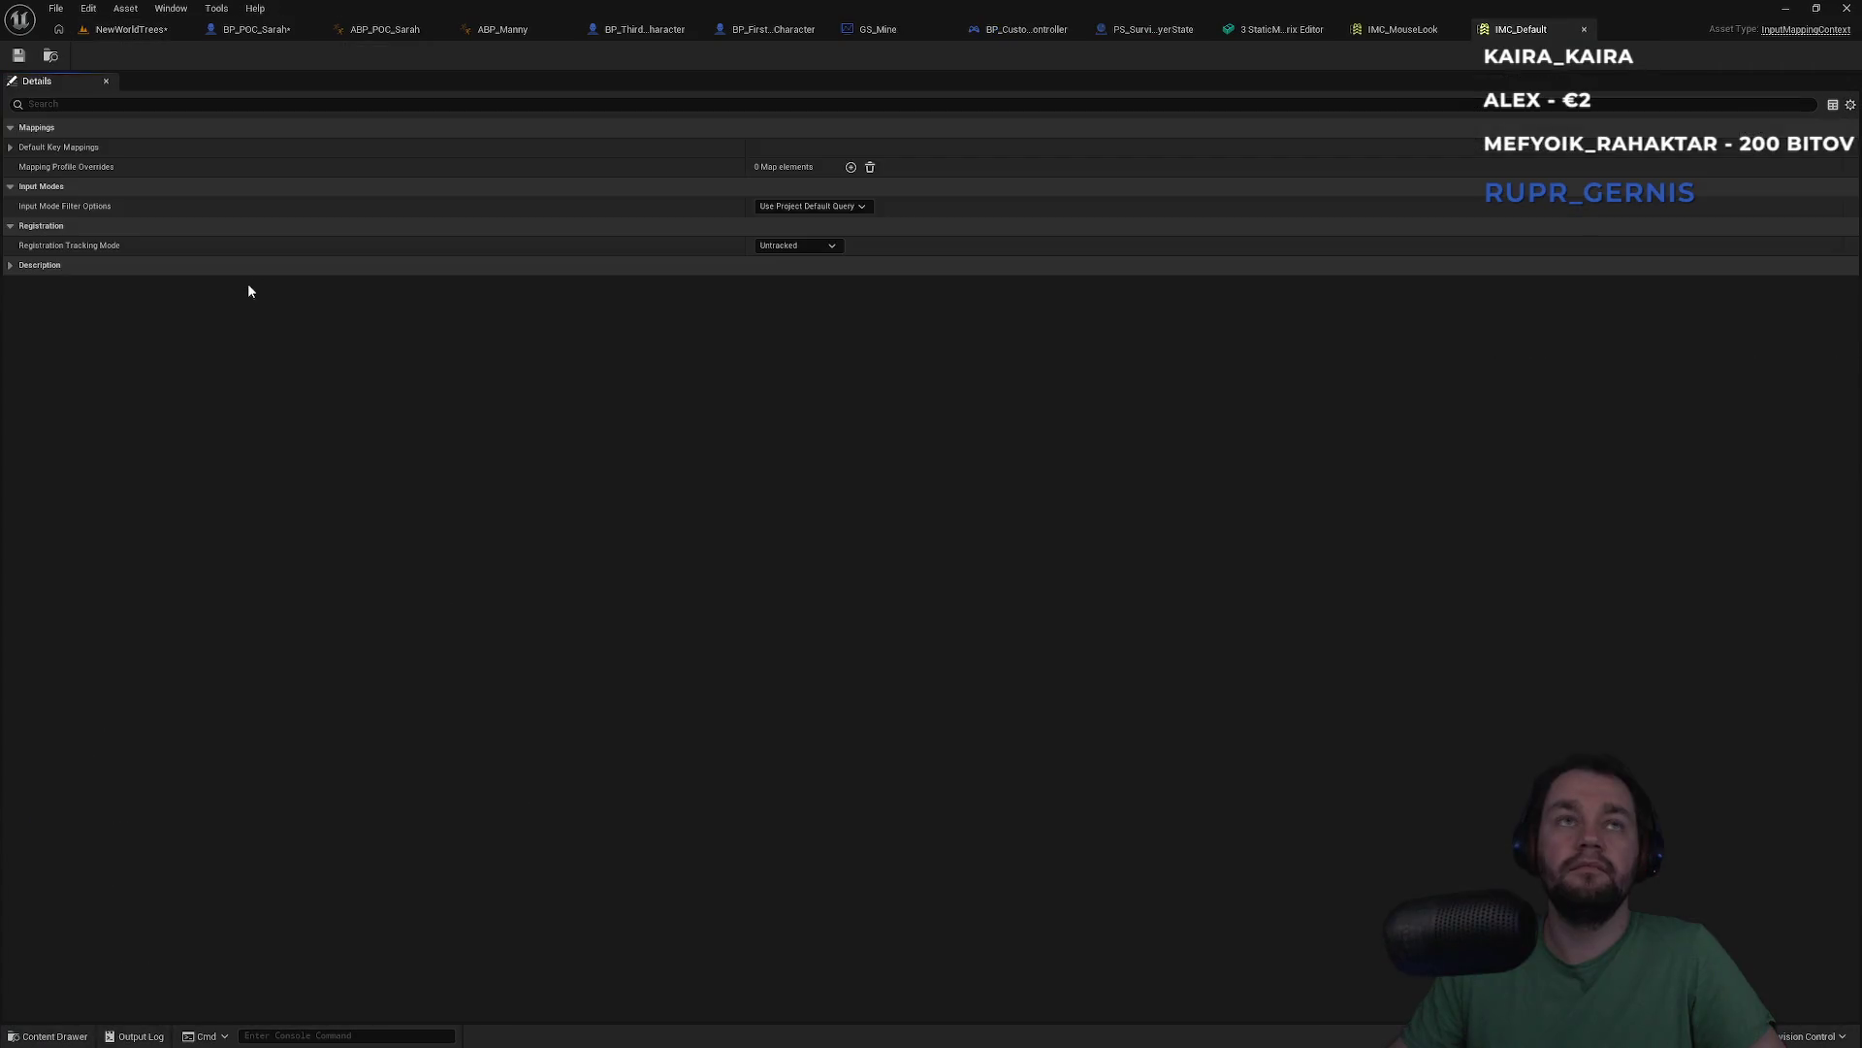
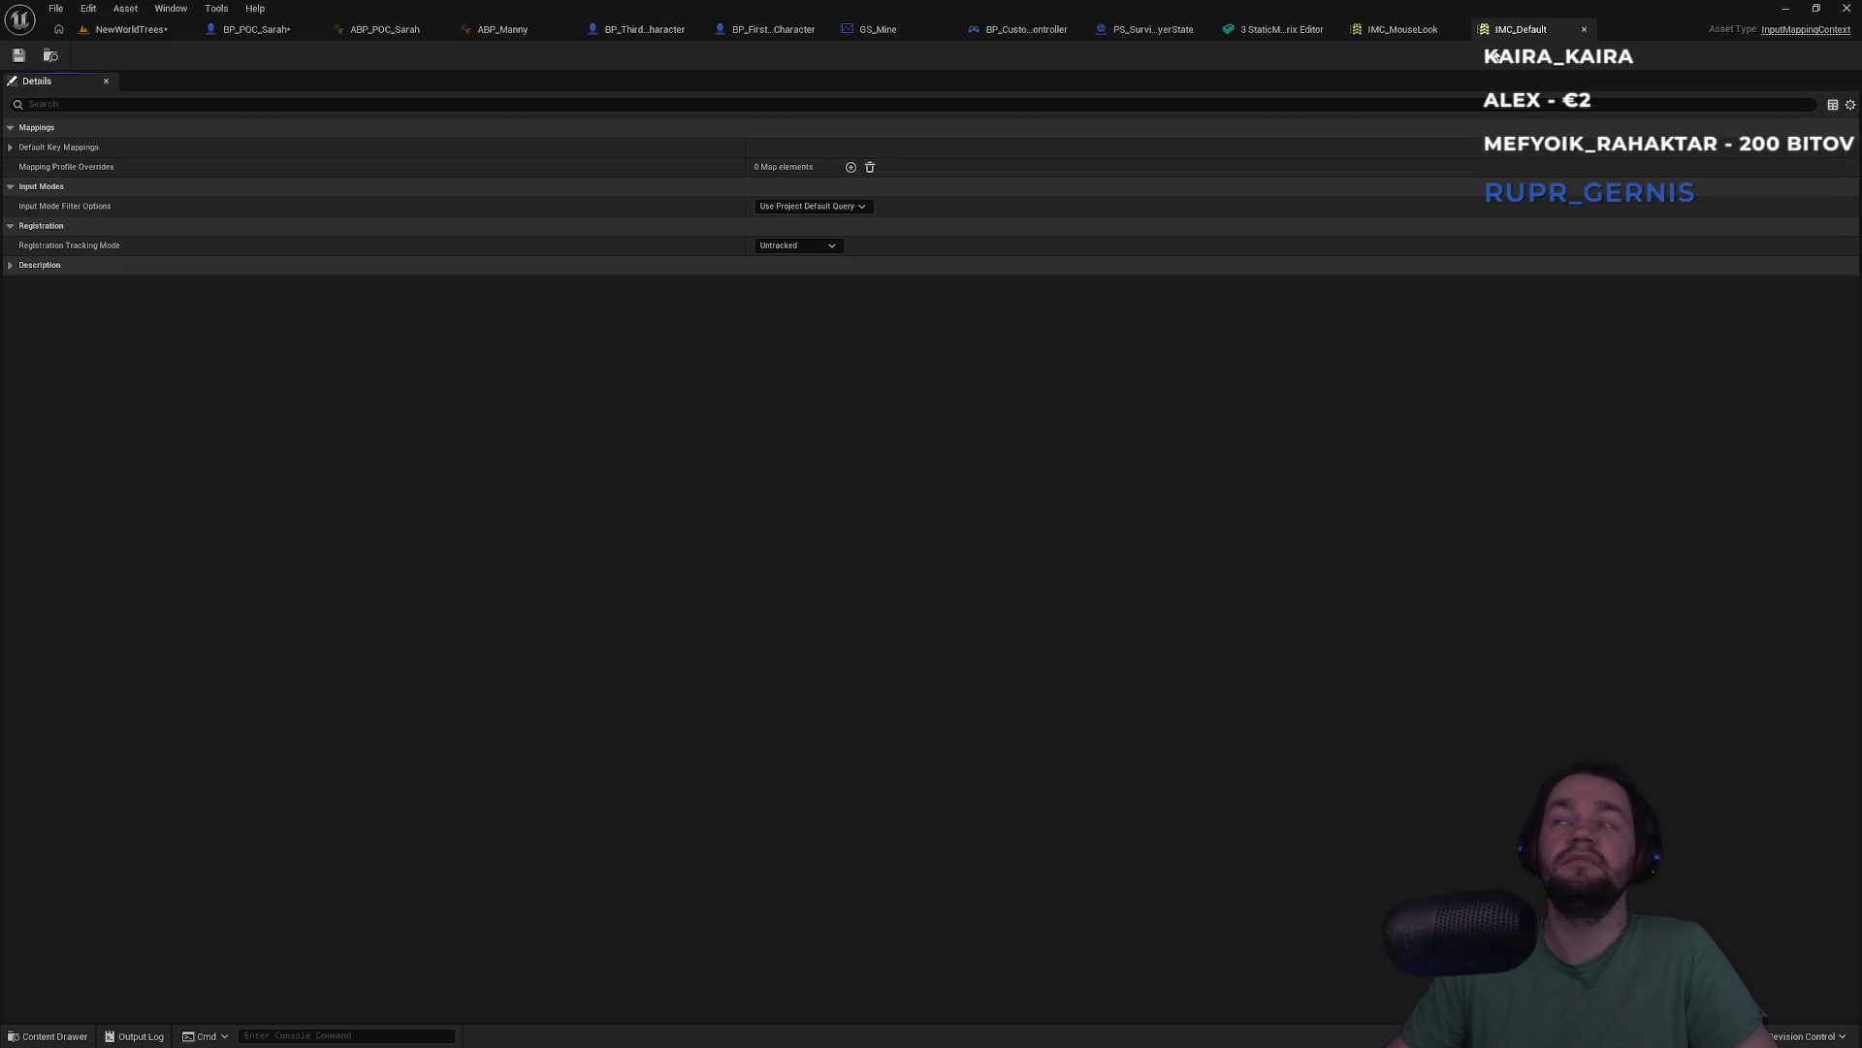
# Review the Input folder's Actions and Touch subfolders, then bring BP_POC_Sarah's look and aim input nodes into view
pyautogui.click(130, 31)
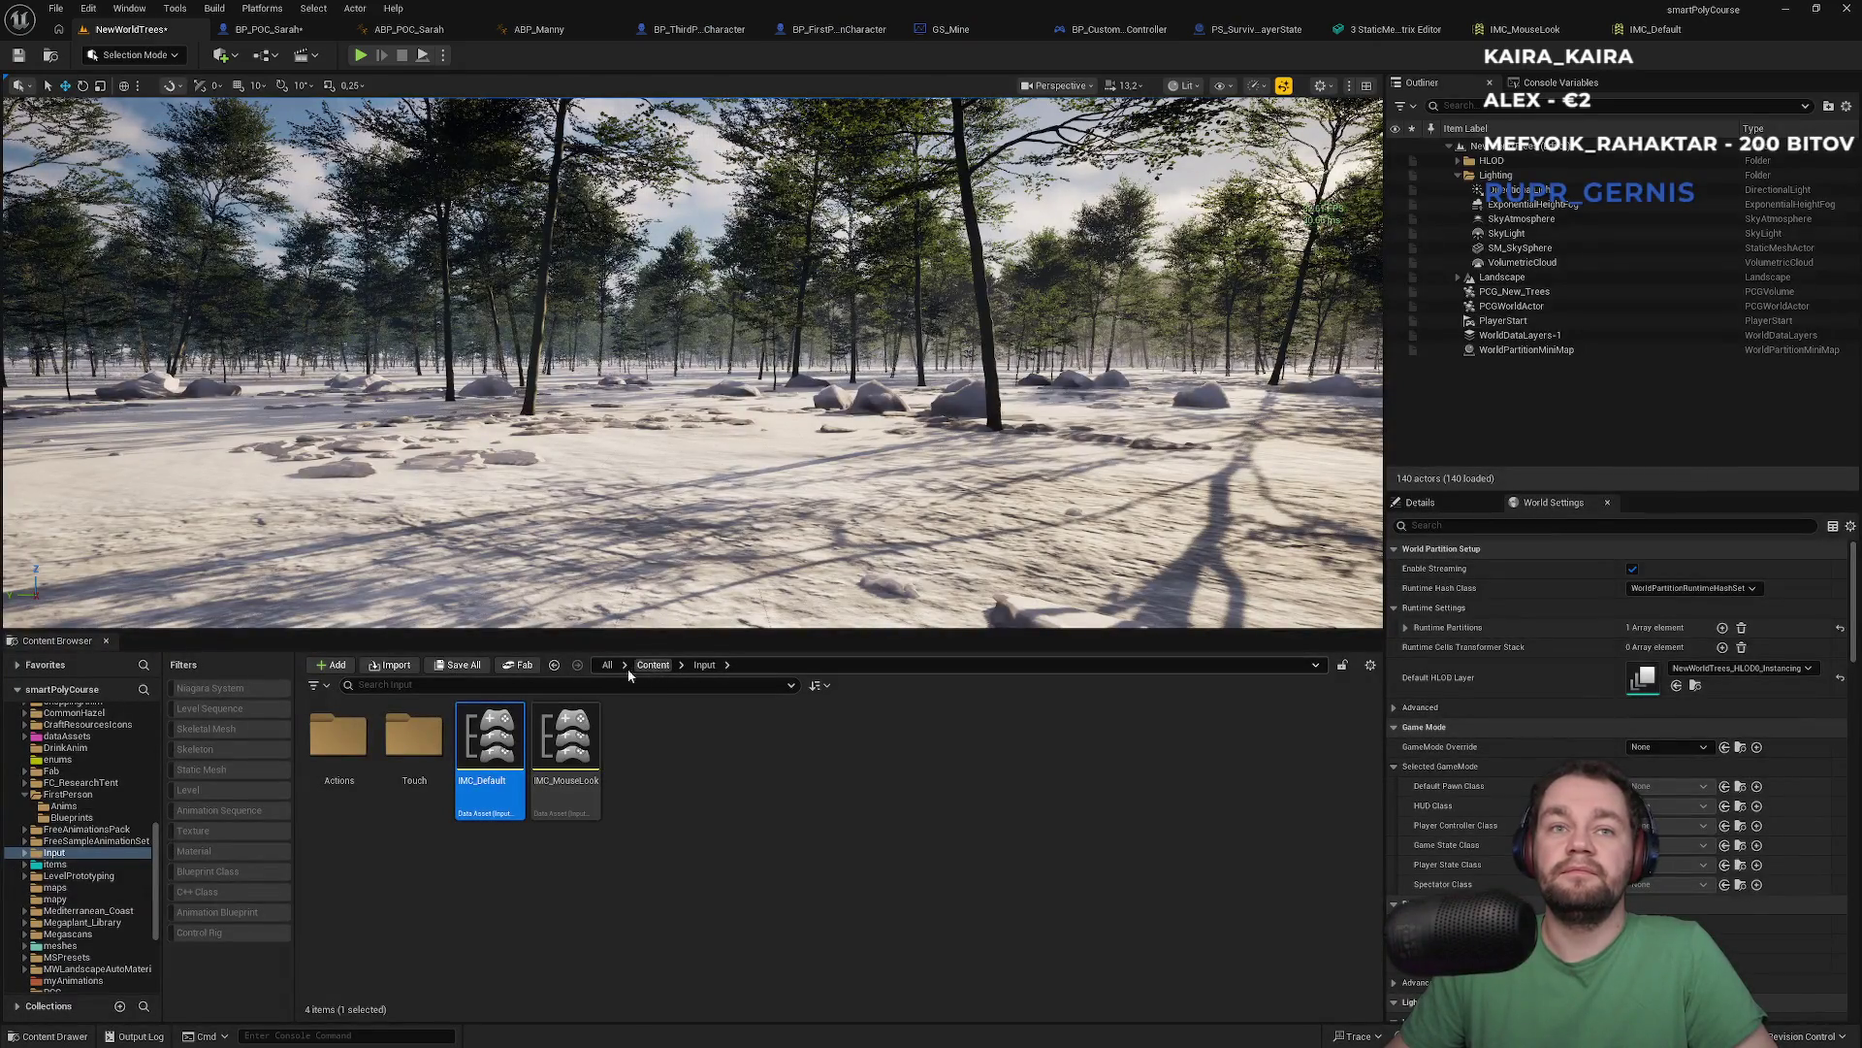
pyautogui.doubleClick(339, 737)
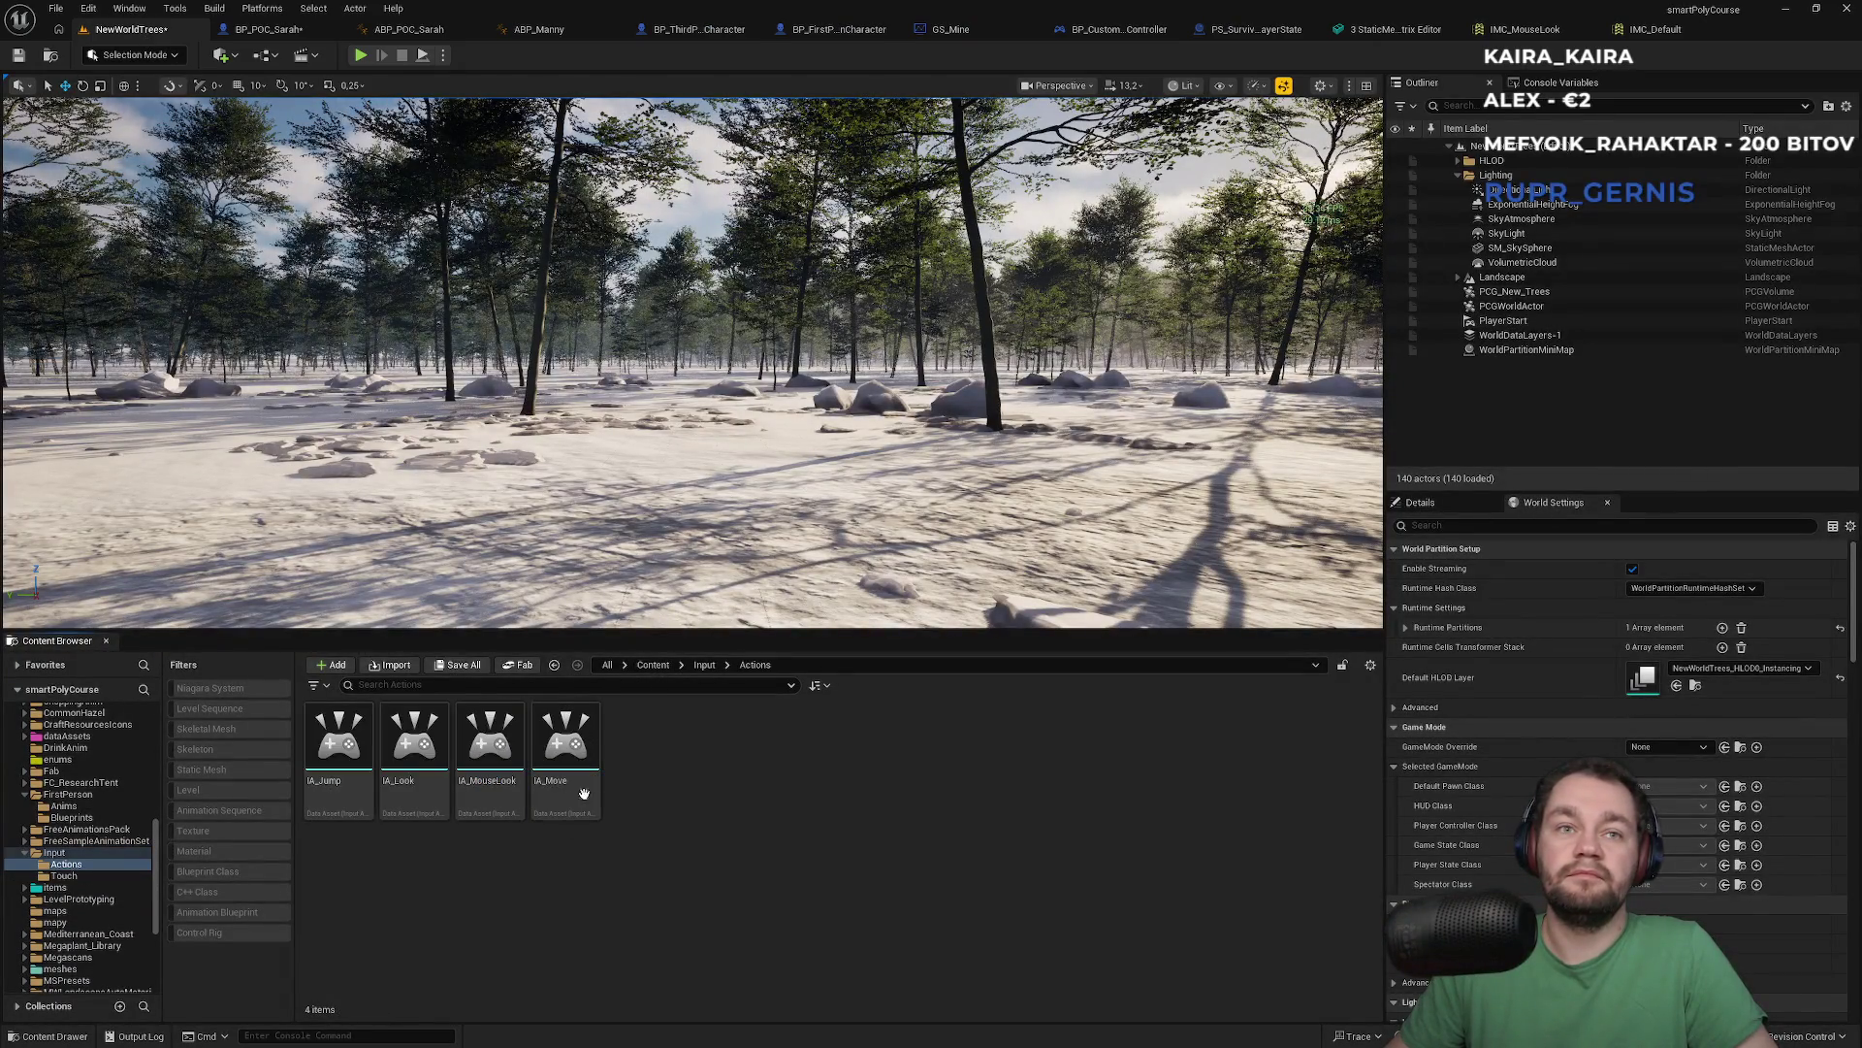
pyautogui.click(704, 664)
pyautogui.doubleClick(414, 737)
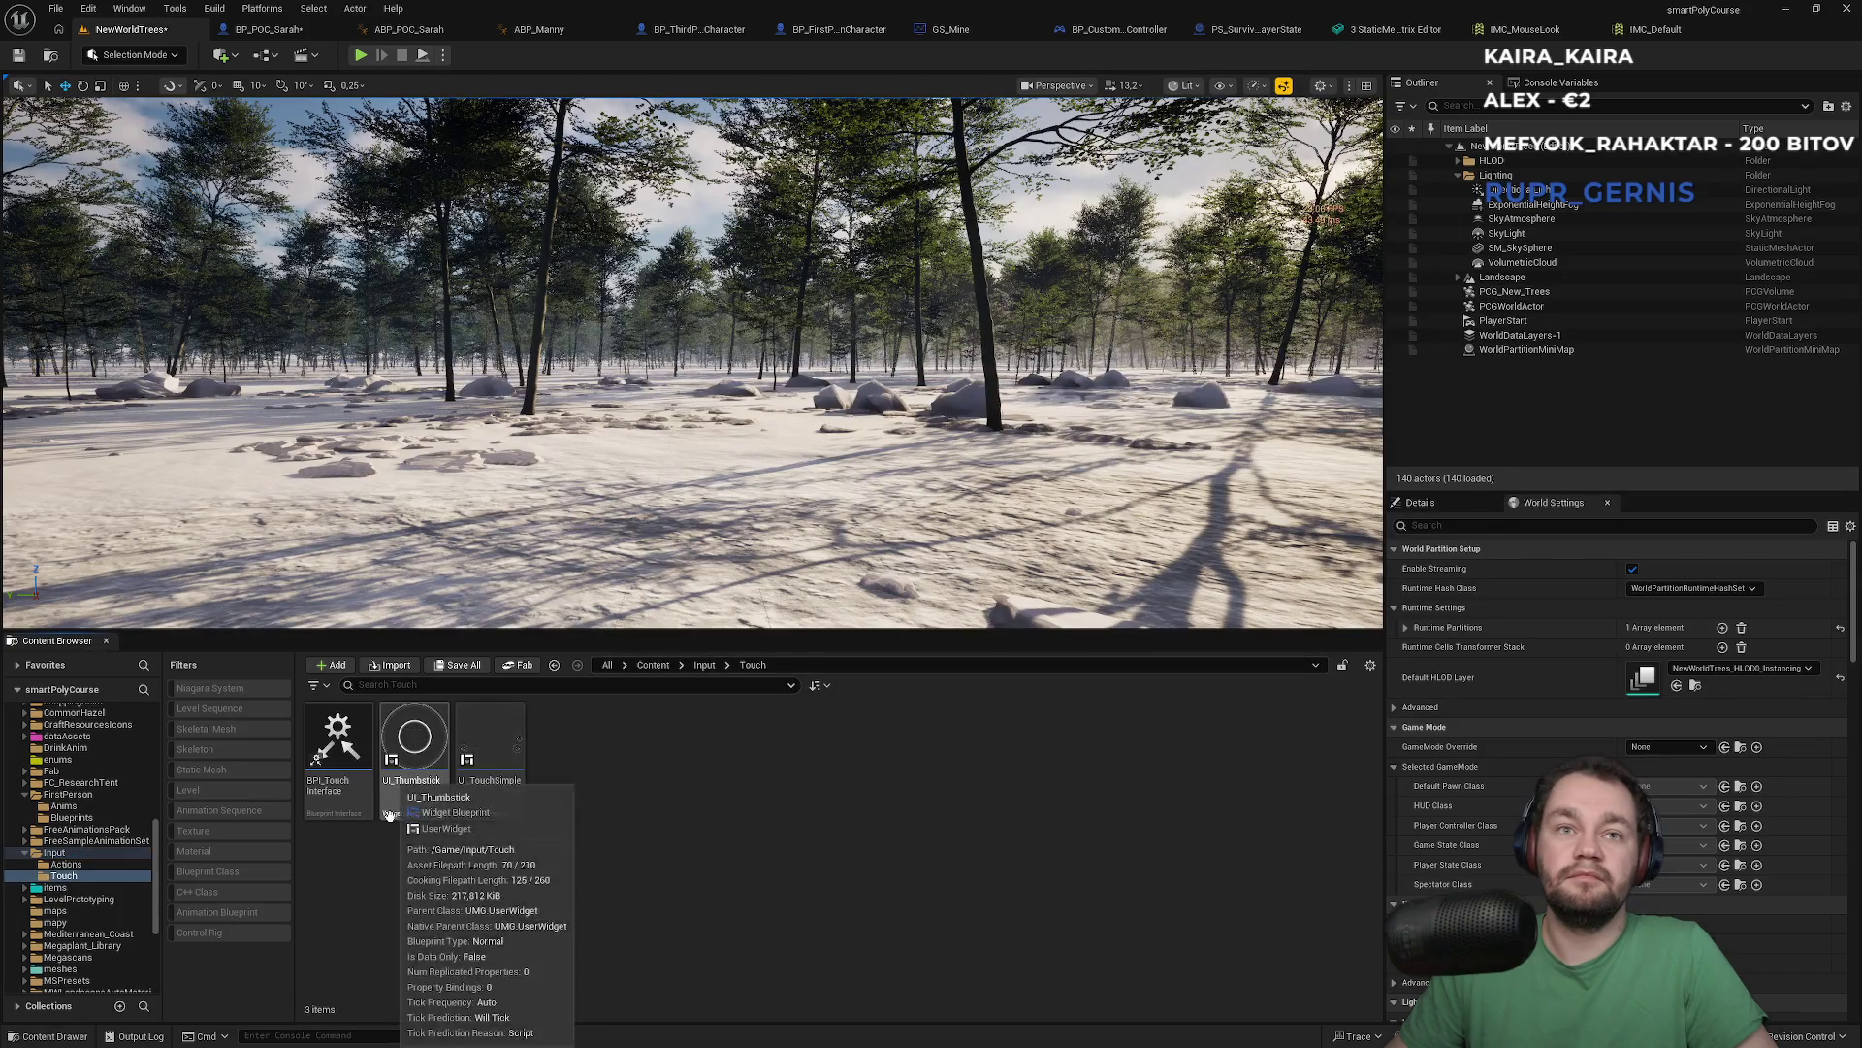
pyautogui.click(702, 665)
pyautogui.click(653, 664)
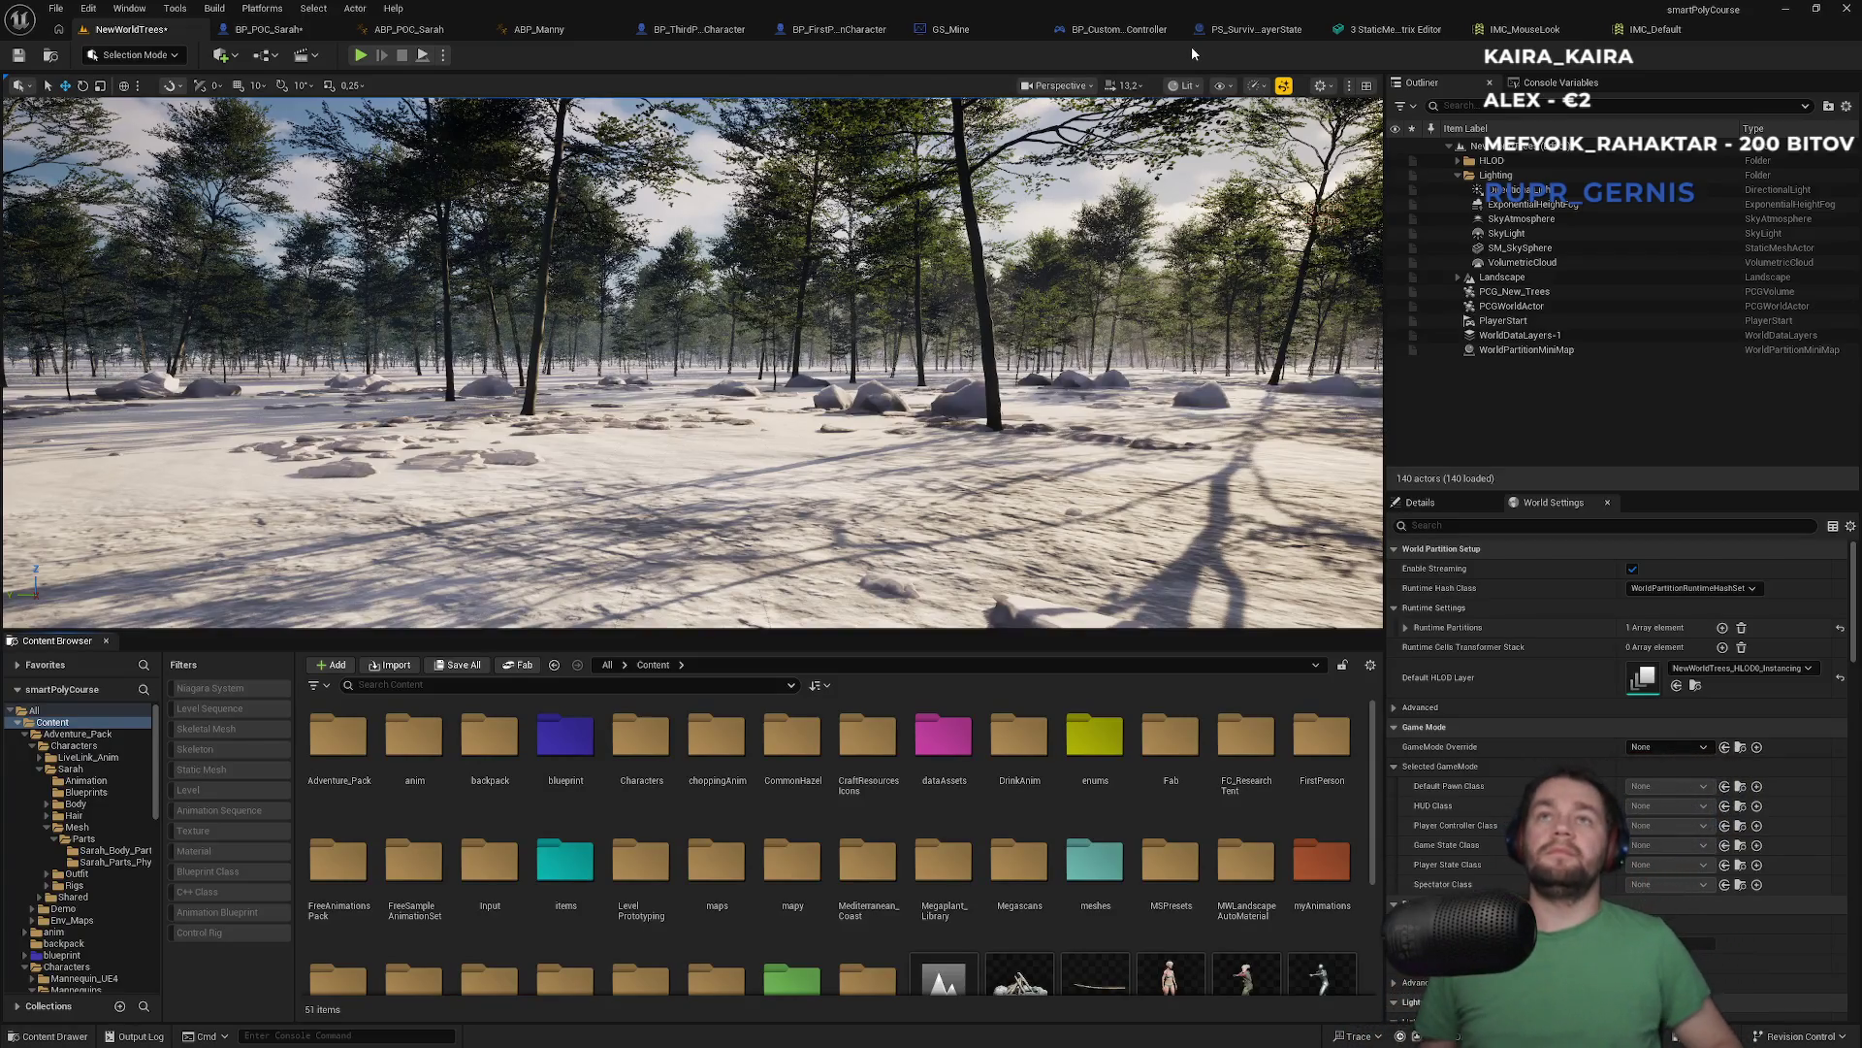
pyautogui.click(305, 29)
pyautogui.moveTo(871, 389); pyautogui.dragTo(1002, 495)
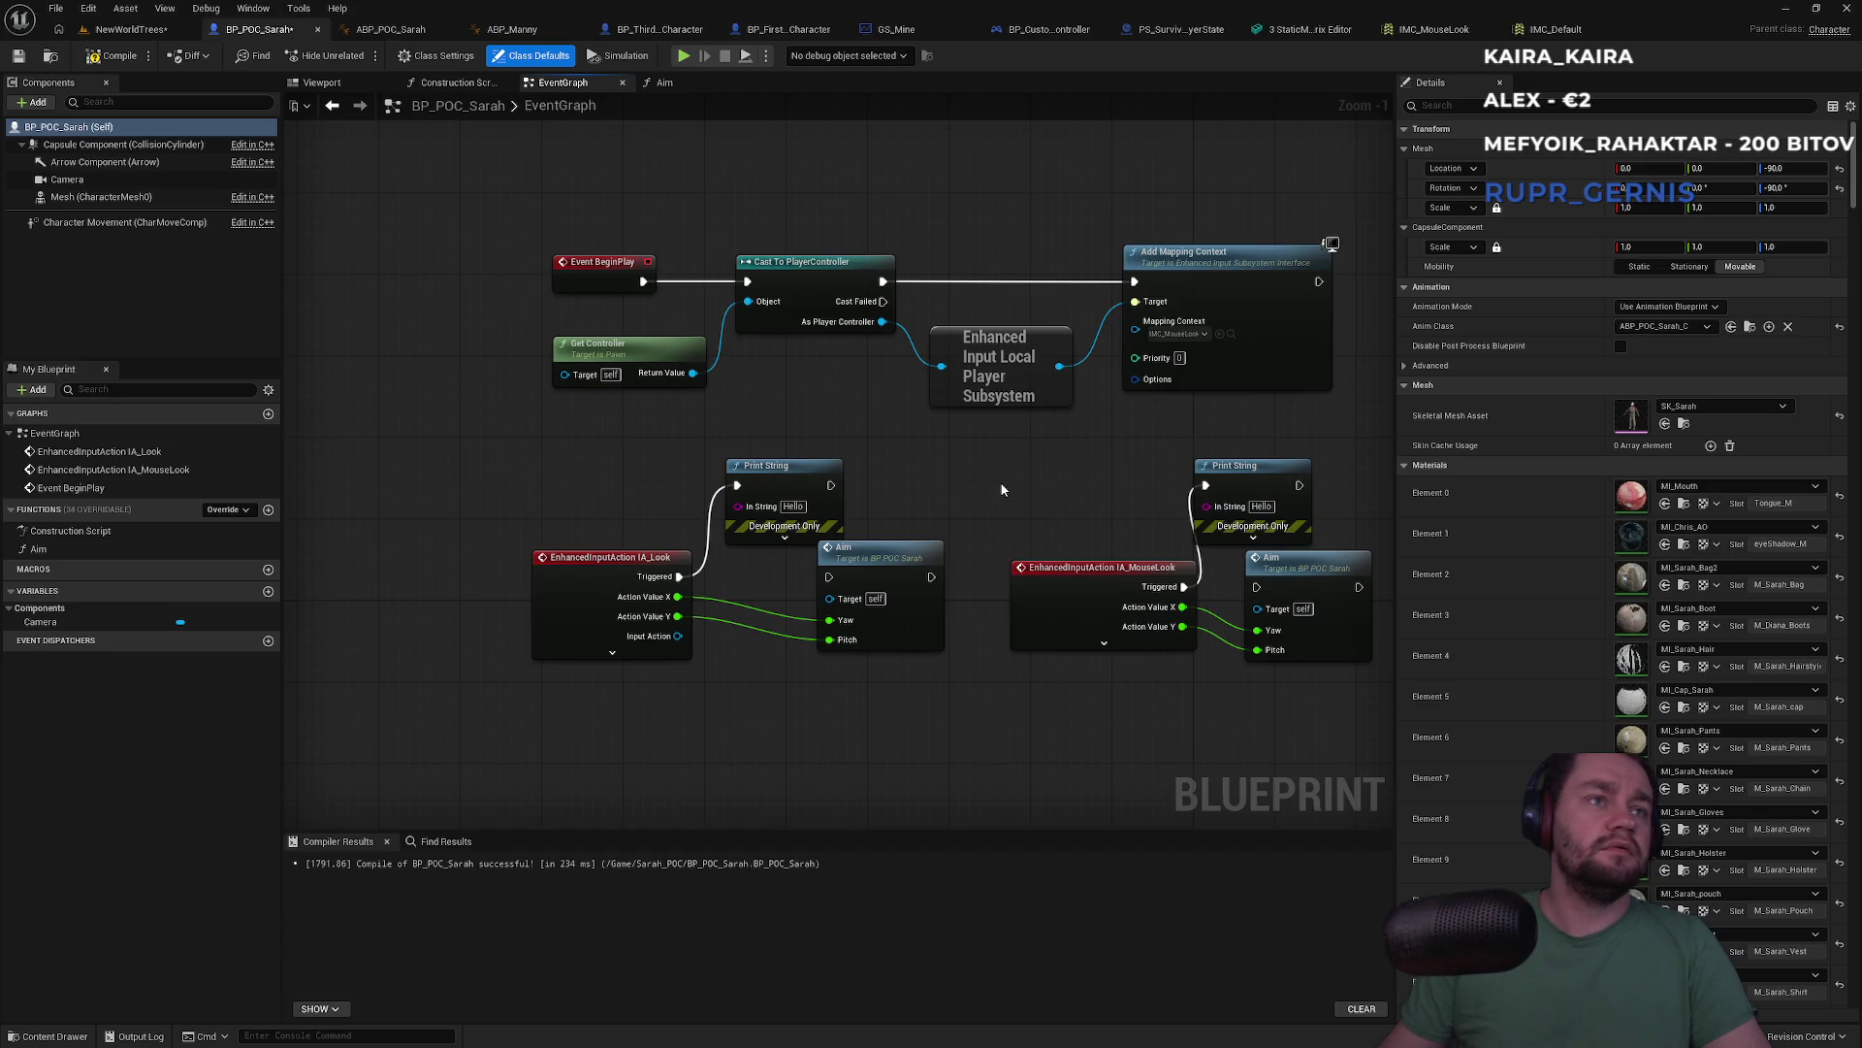
# Delete both Print String debug nodes from BP_POC_Sarah's EventGraph
pyautogui.moveTo(1002, 490); pyautogui.dragTo(709, 440)
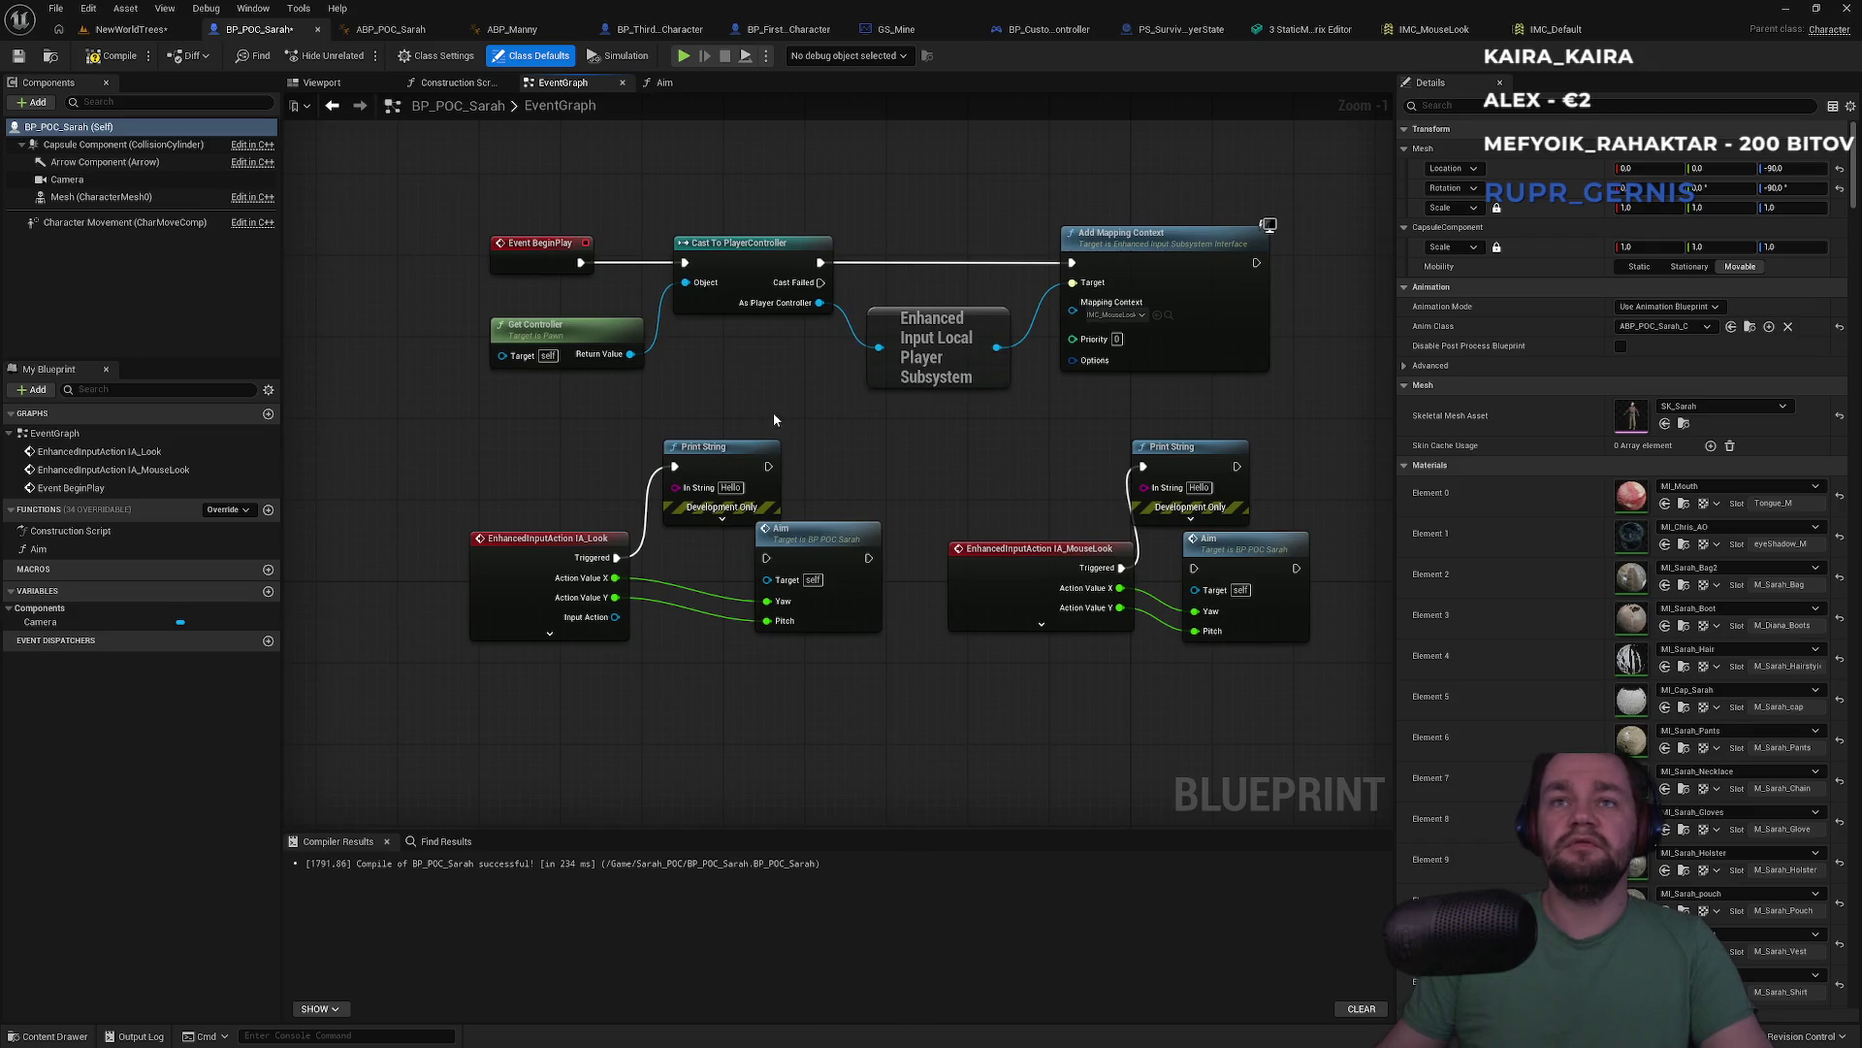
pyautogui.click(725, 447)
pyautogui.press('Delete')
pyautogui.moveTo(617, 558)
pyautogui.mouseDown()
pyautogui.moveTo(755, 593)
pyautogui.moveTo(748, 489)
pyautogui.moveTo(722, 482)
pyautogui.mouseUp()
pyautogui.click(1156, 510)
pyautogui.press('Delete')
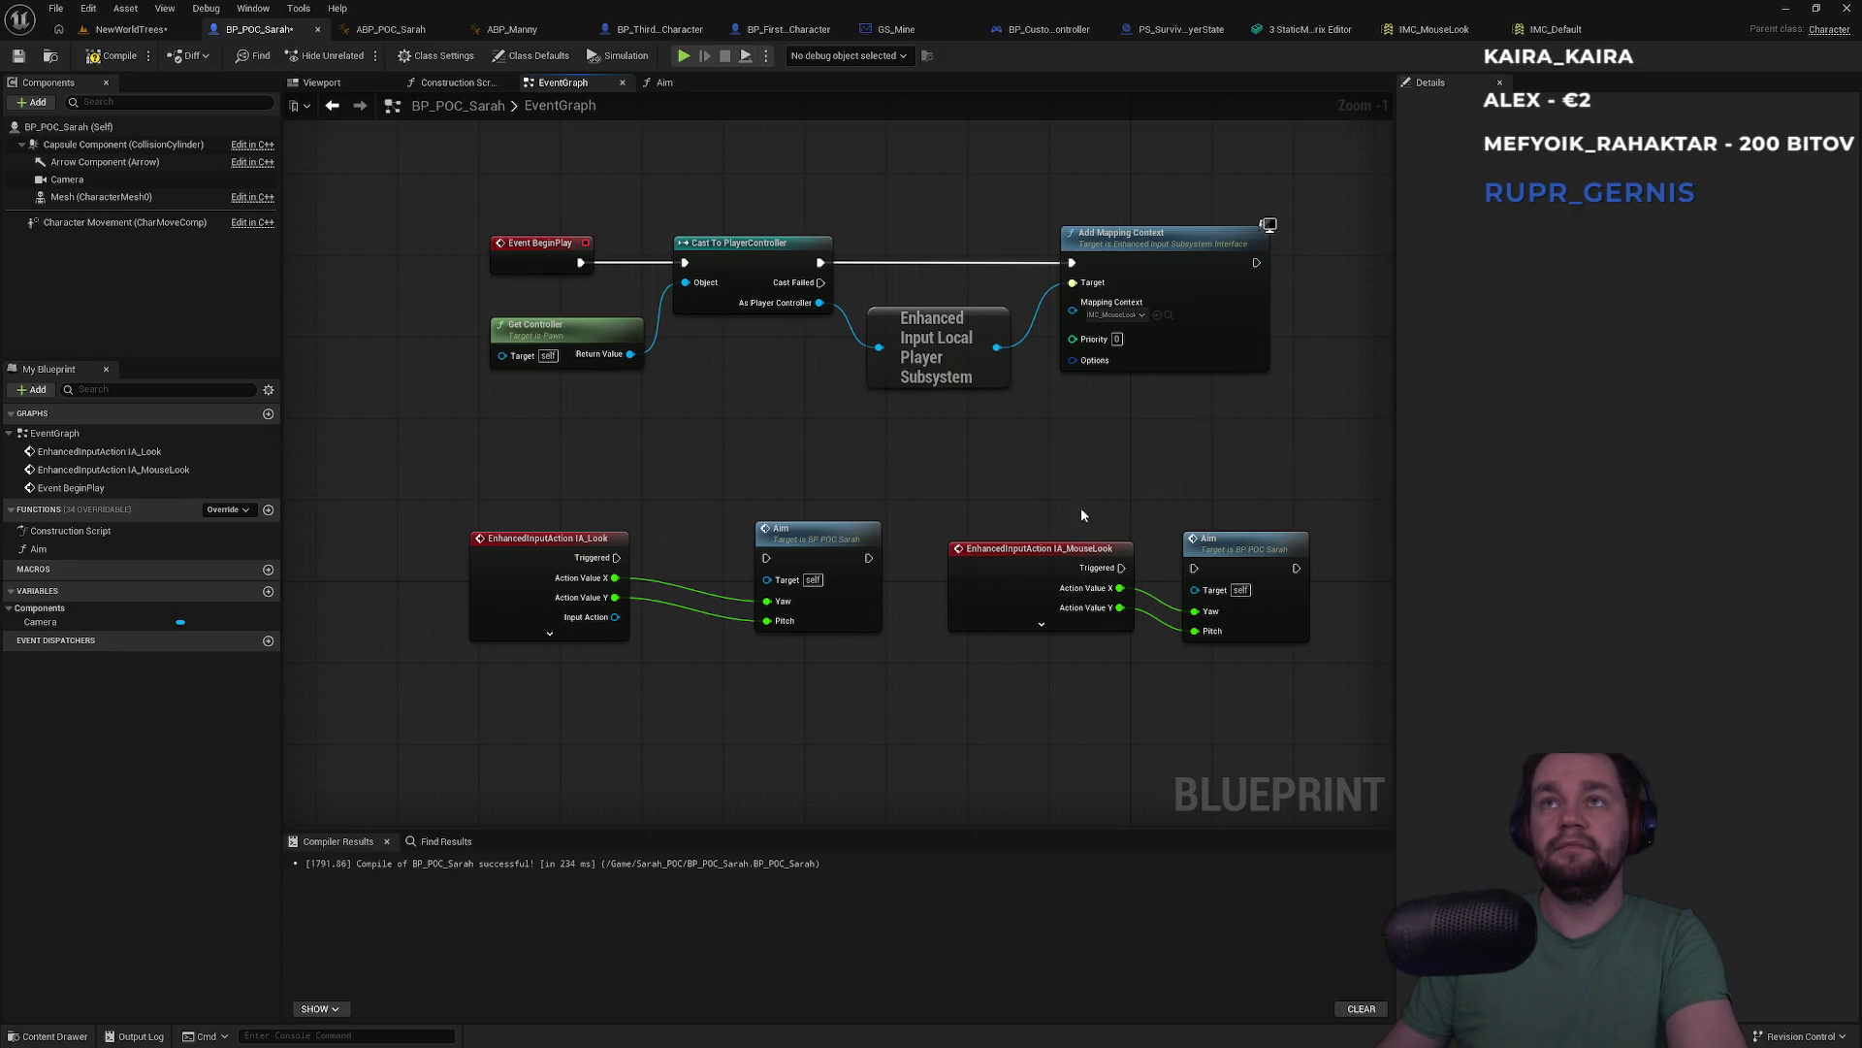
# Set Add Mapping Context to IMC_Default and close the IMC_MouseLook and IMC_Default editors
pyautogui.click(1116, 315)
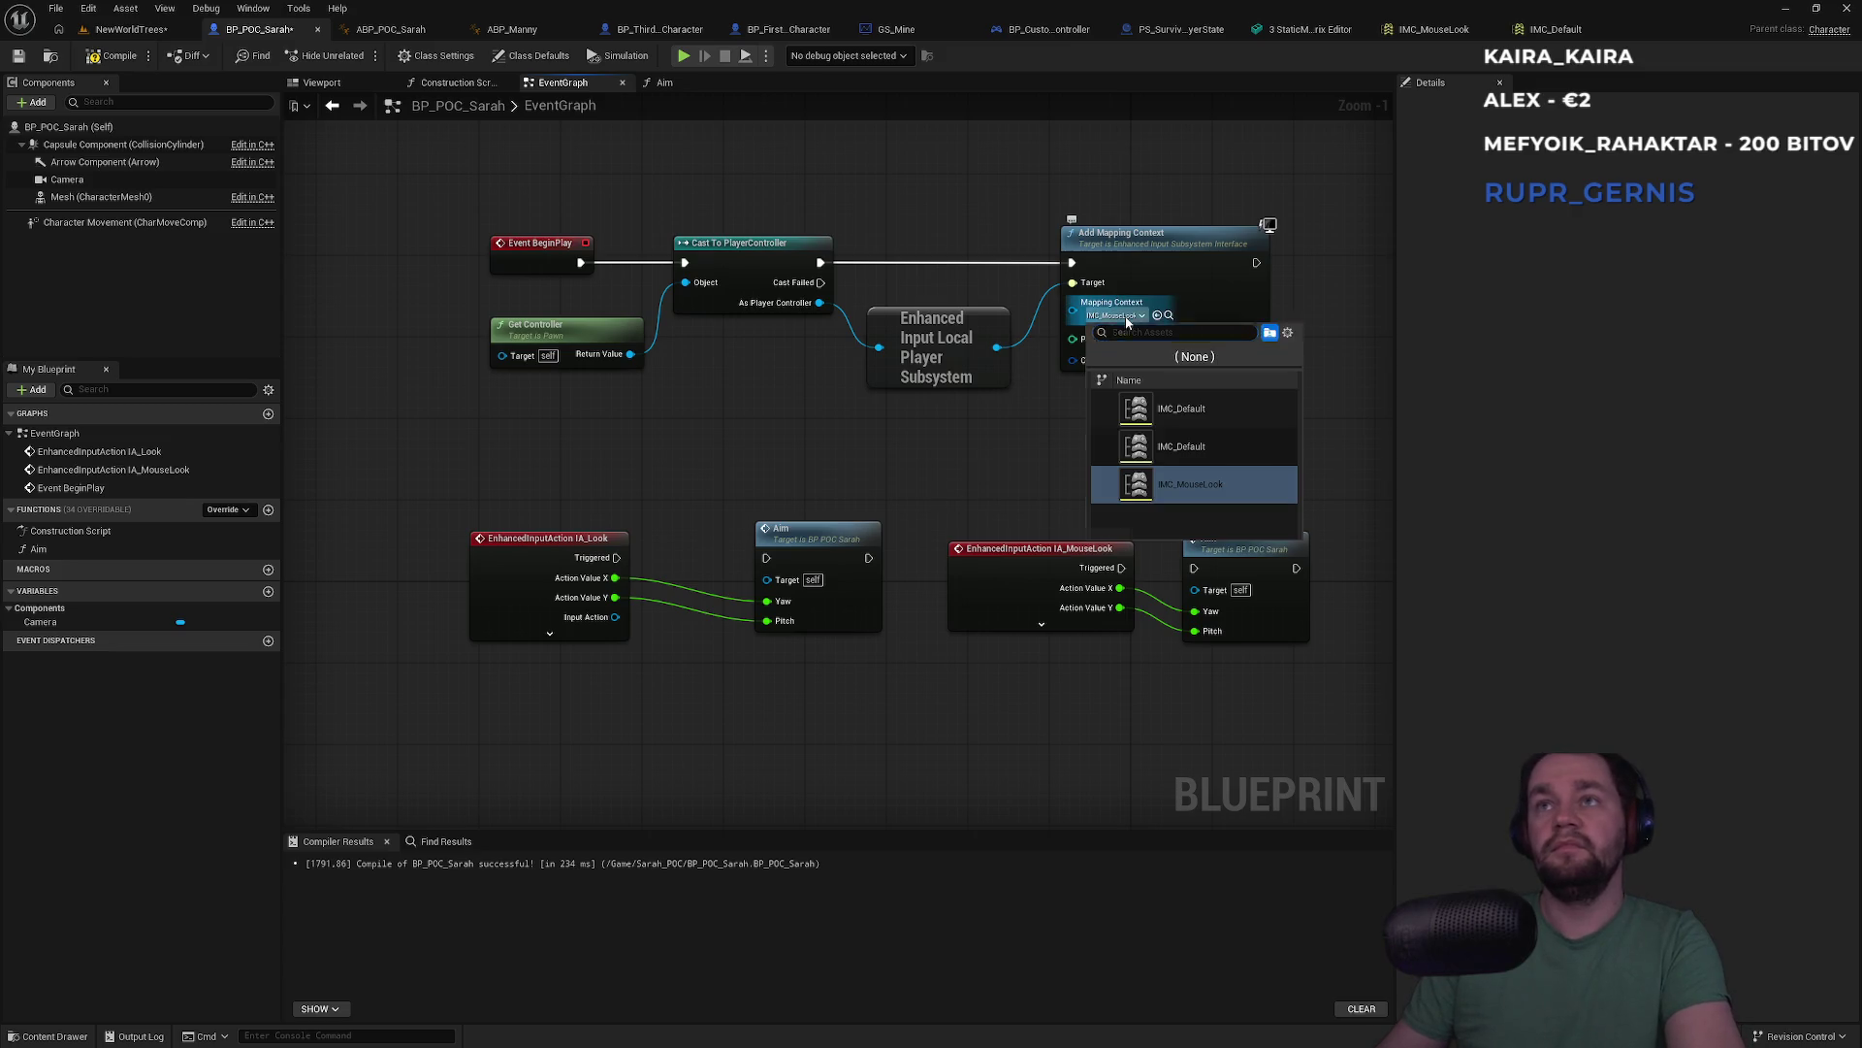
pyautogui.click(1189, 412)
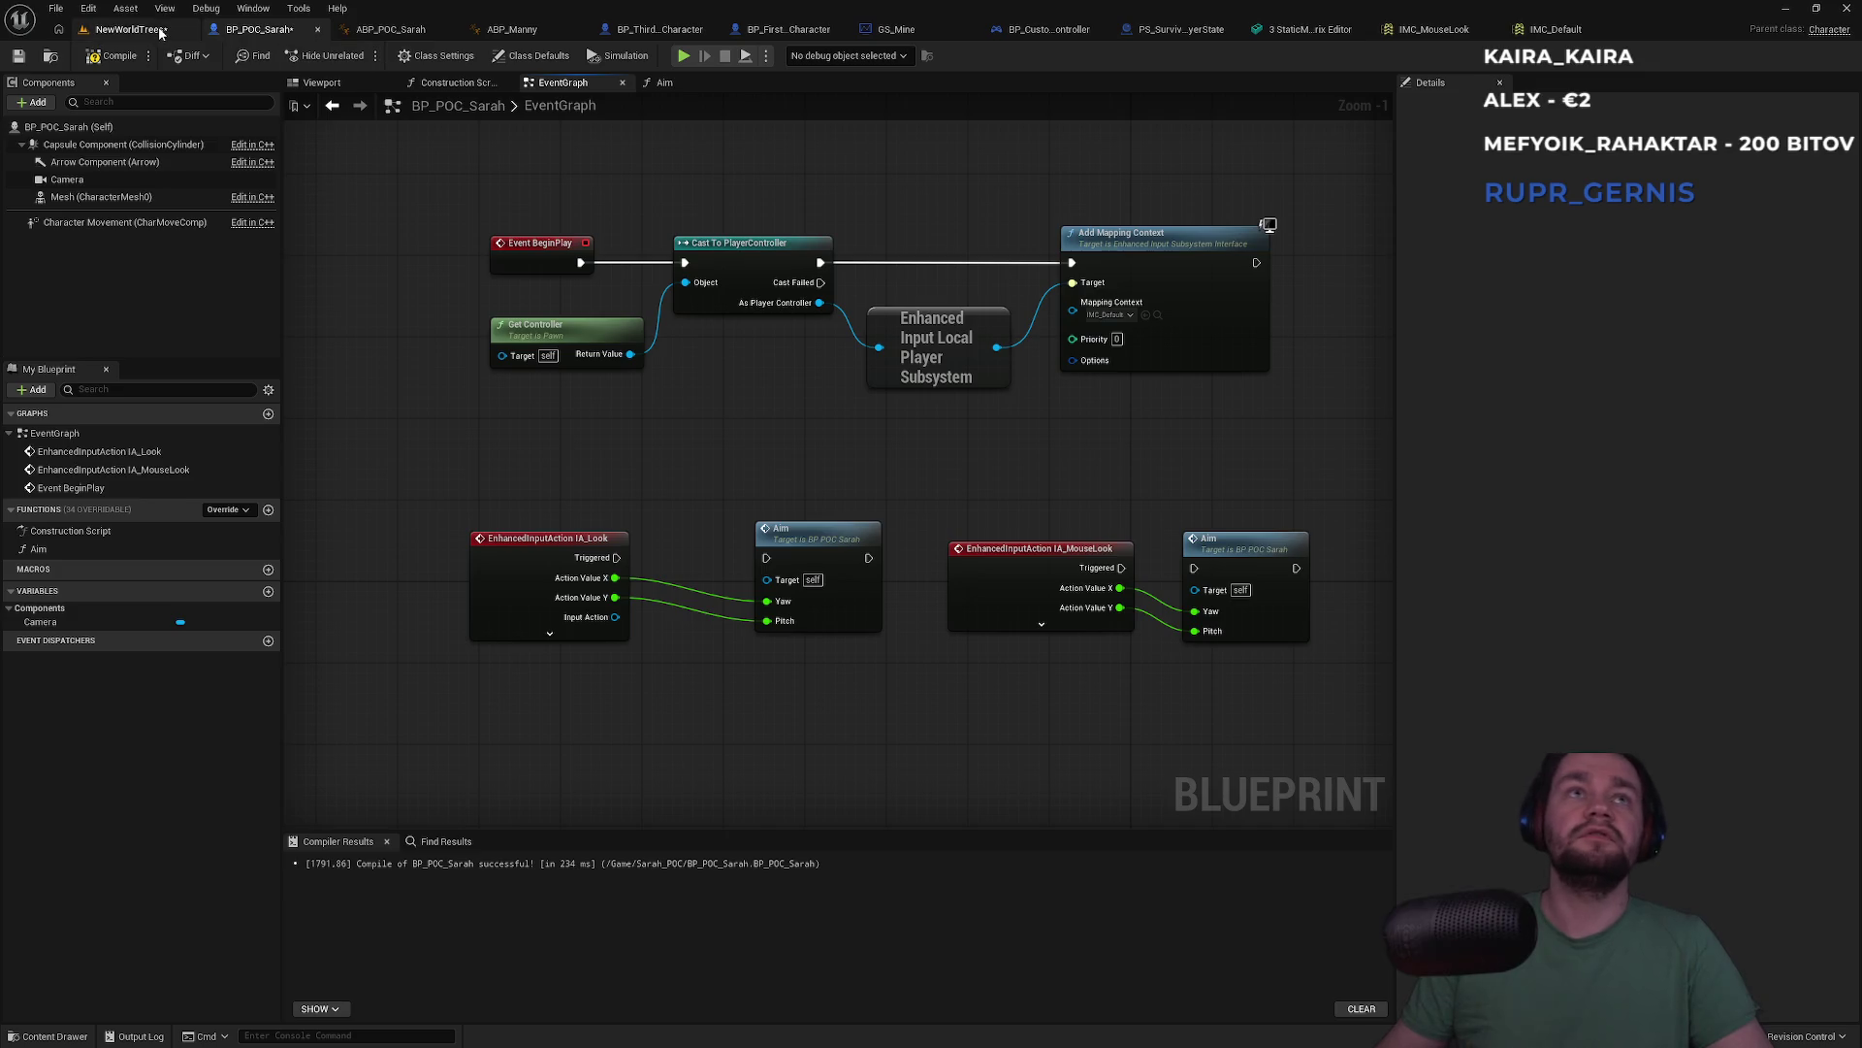
pyautogui.click(160, 32)
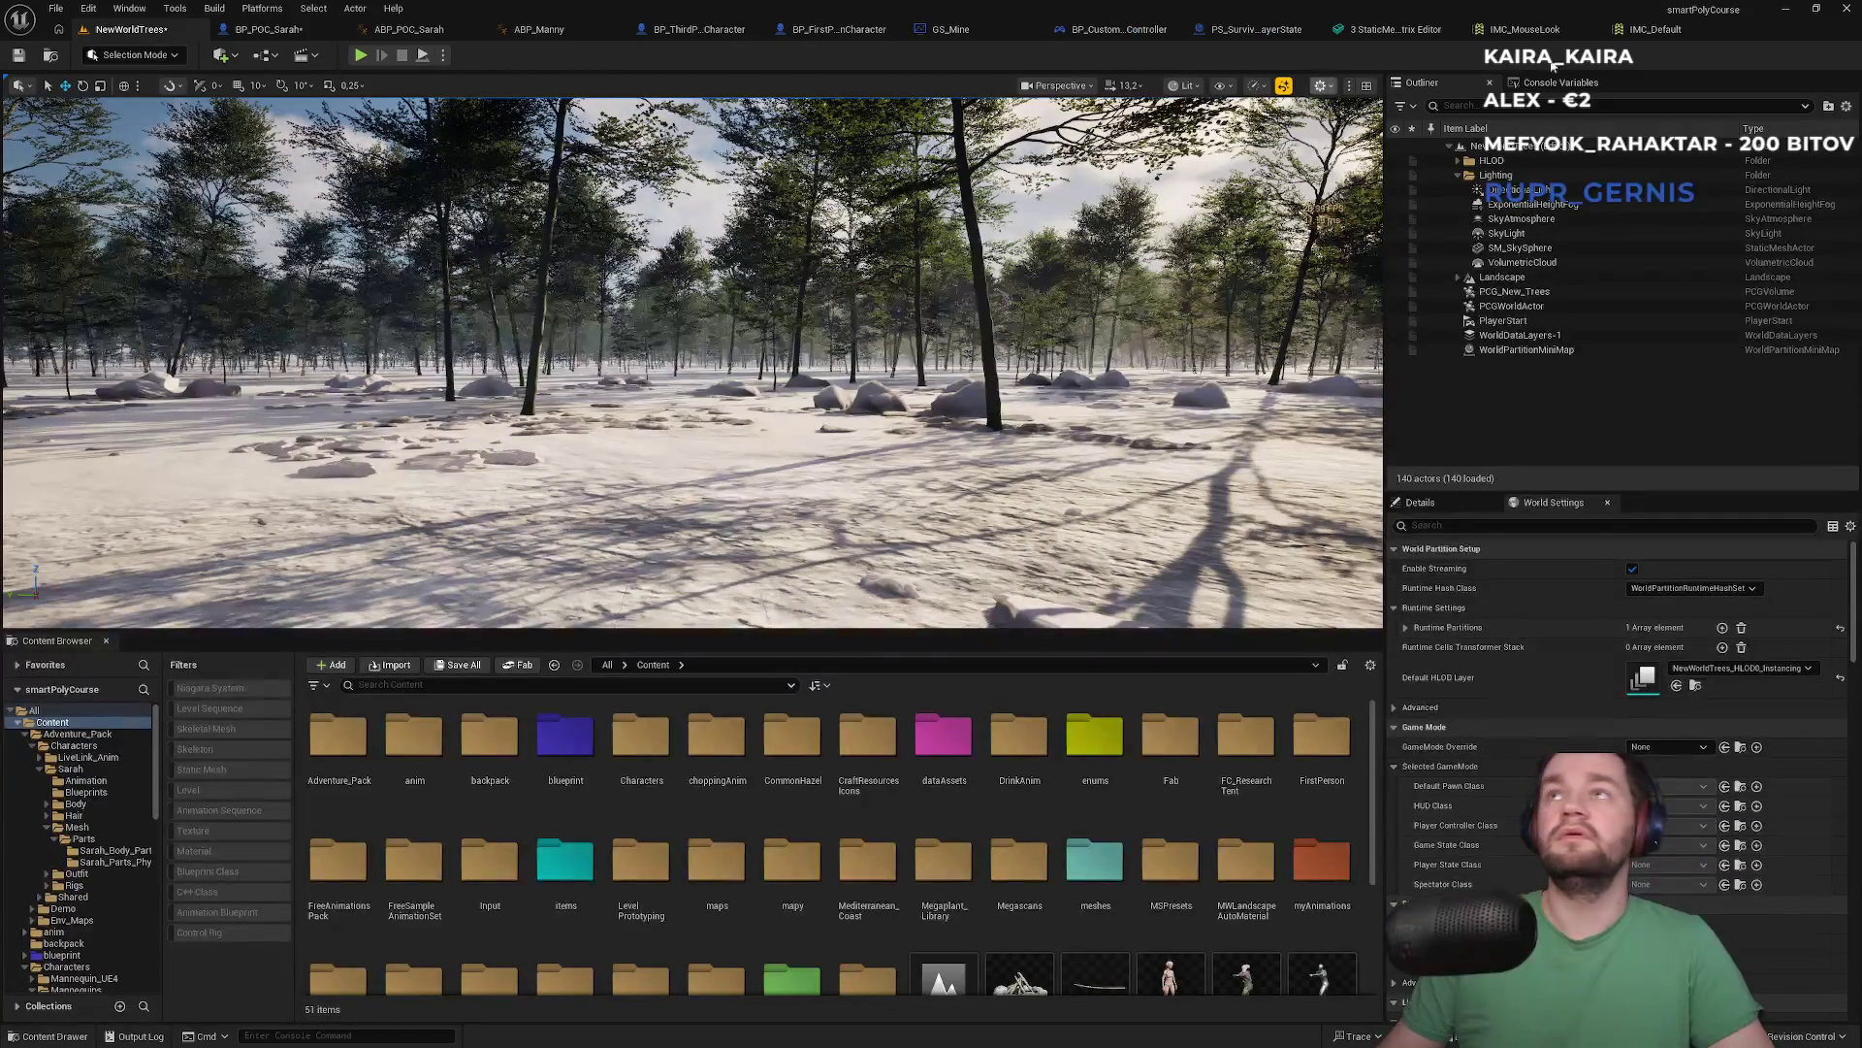
pyautogui.click(1596, 29)
pyautogui.click(1731, 29)
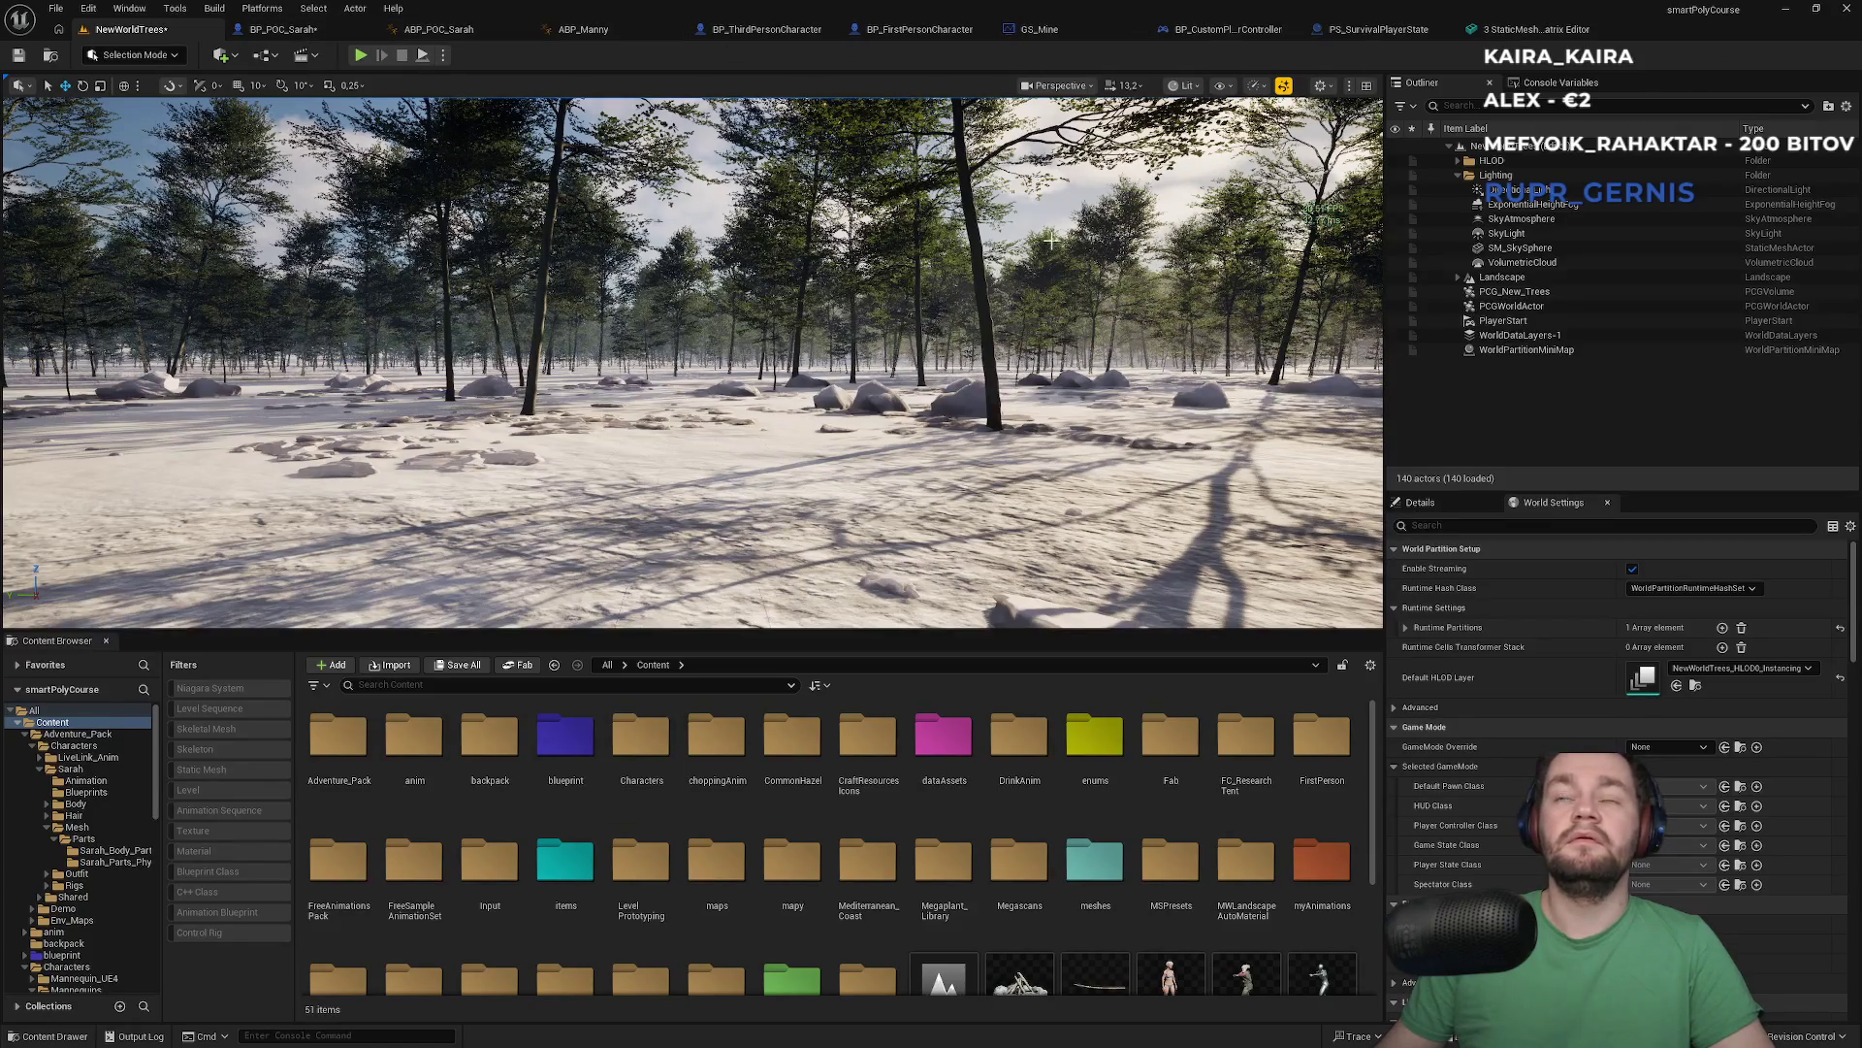
# Recheck the node's IMC_Default choice and locate that asset in the Content Browser
pyautogui.click(291, 29)
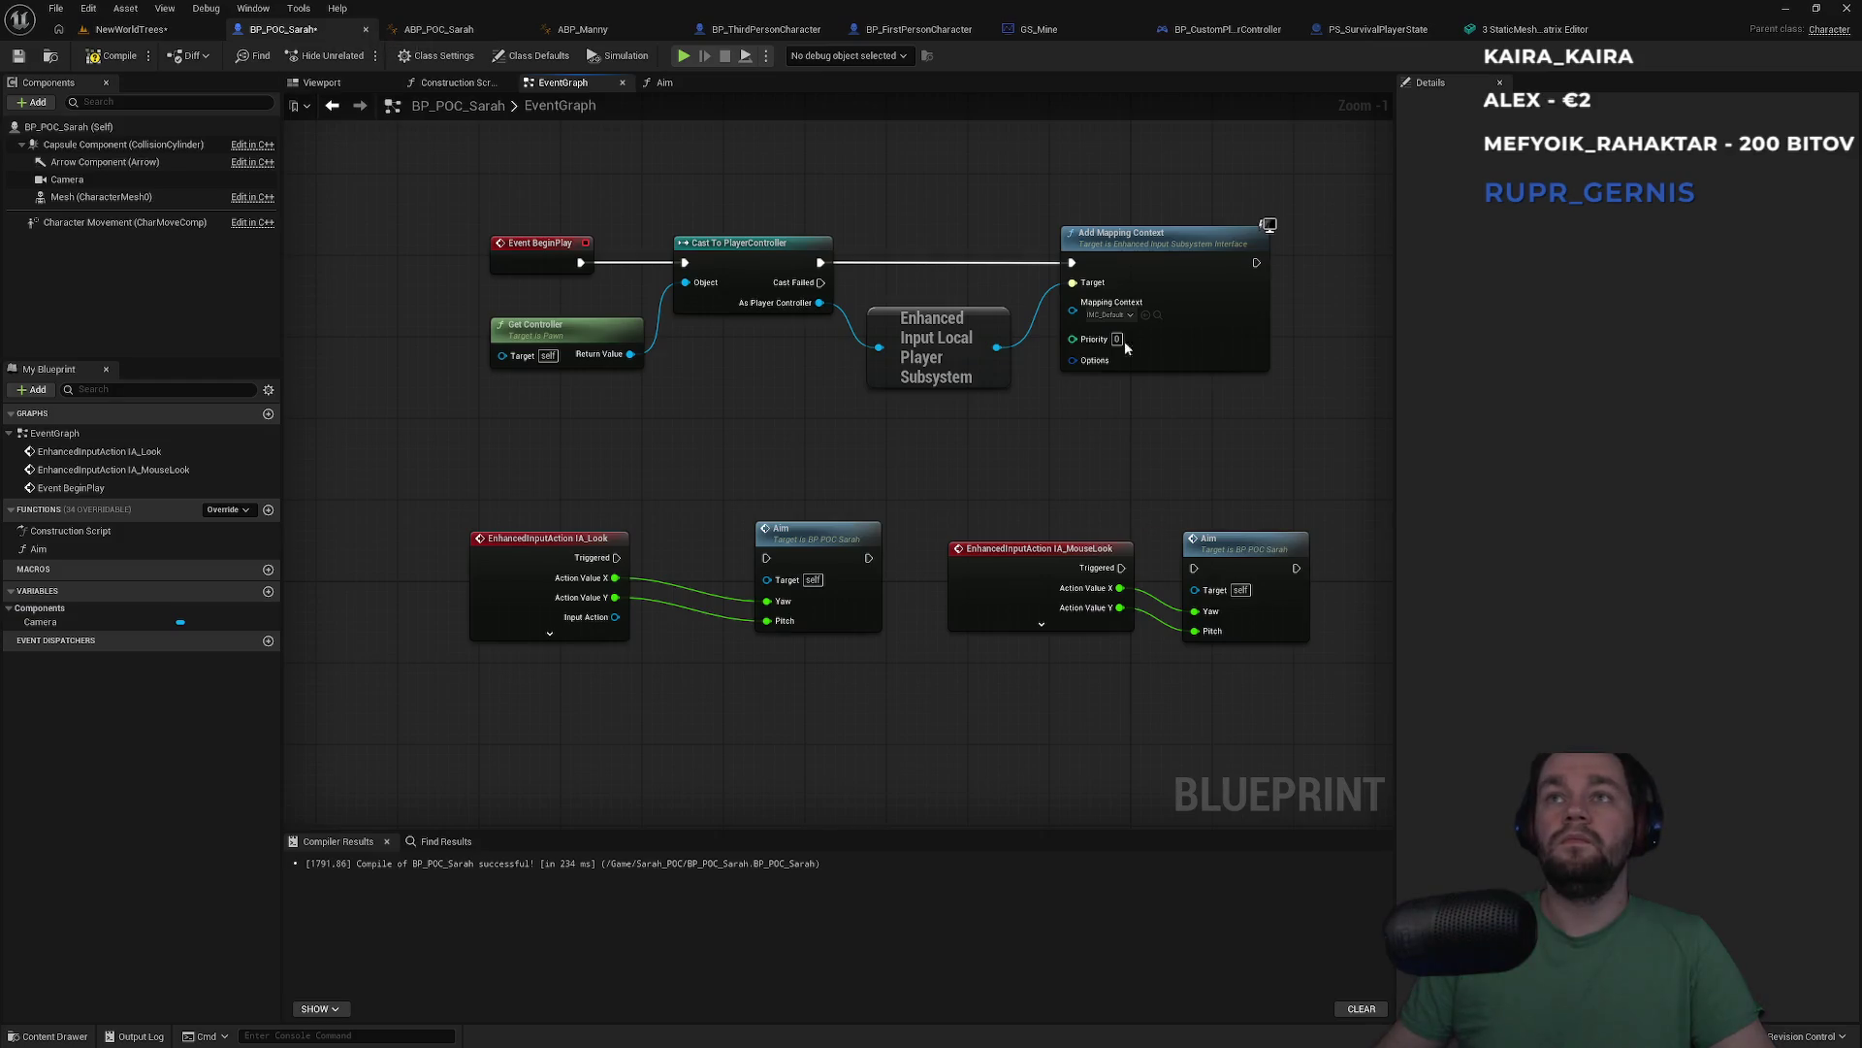
pyautogui.click(1127, 316)
pyautogui.click(1189, 407)
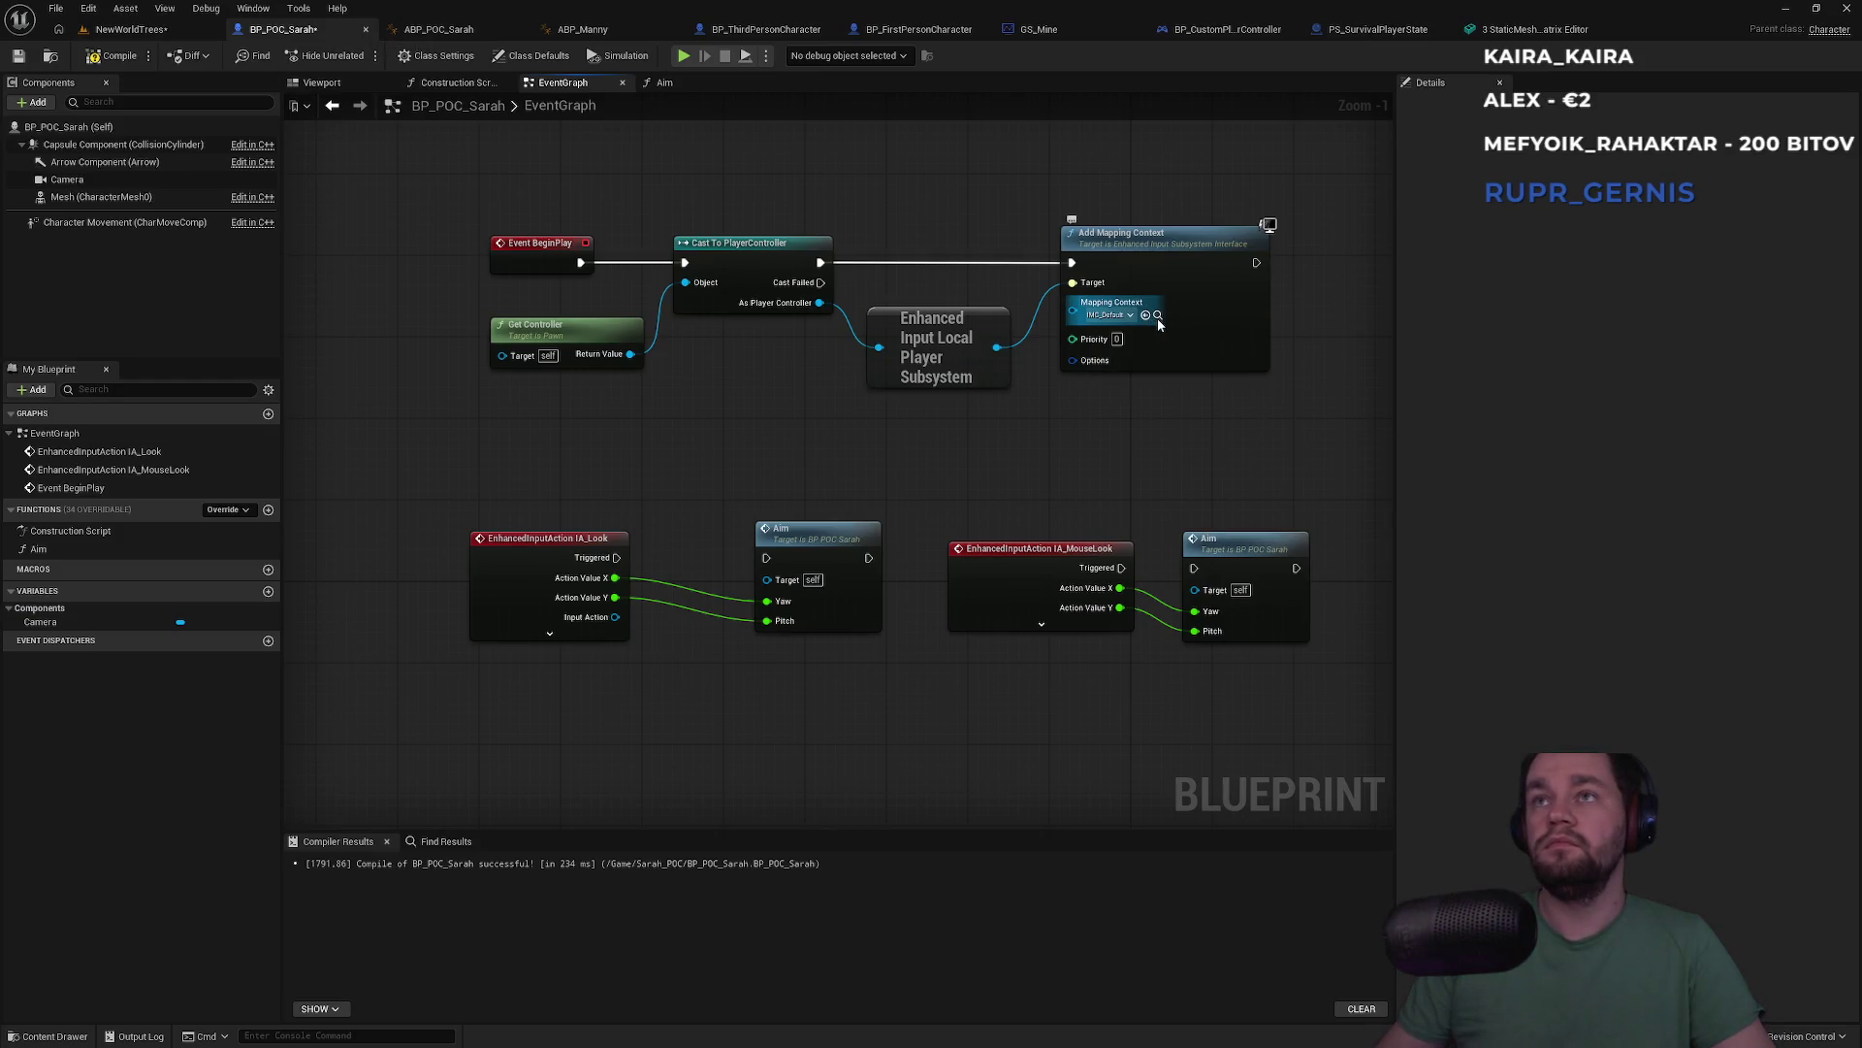
pyautogui.click(1157, 315)
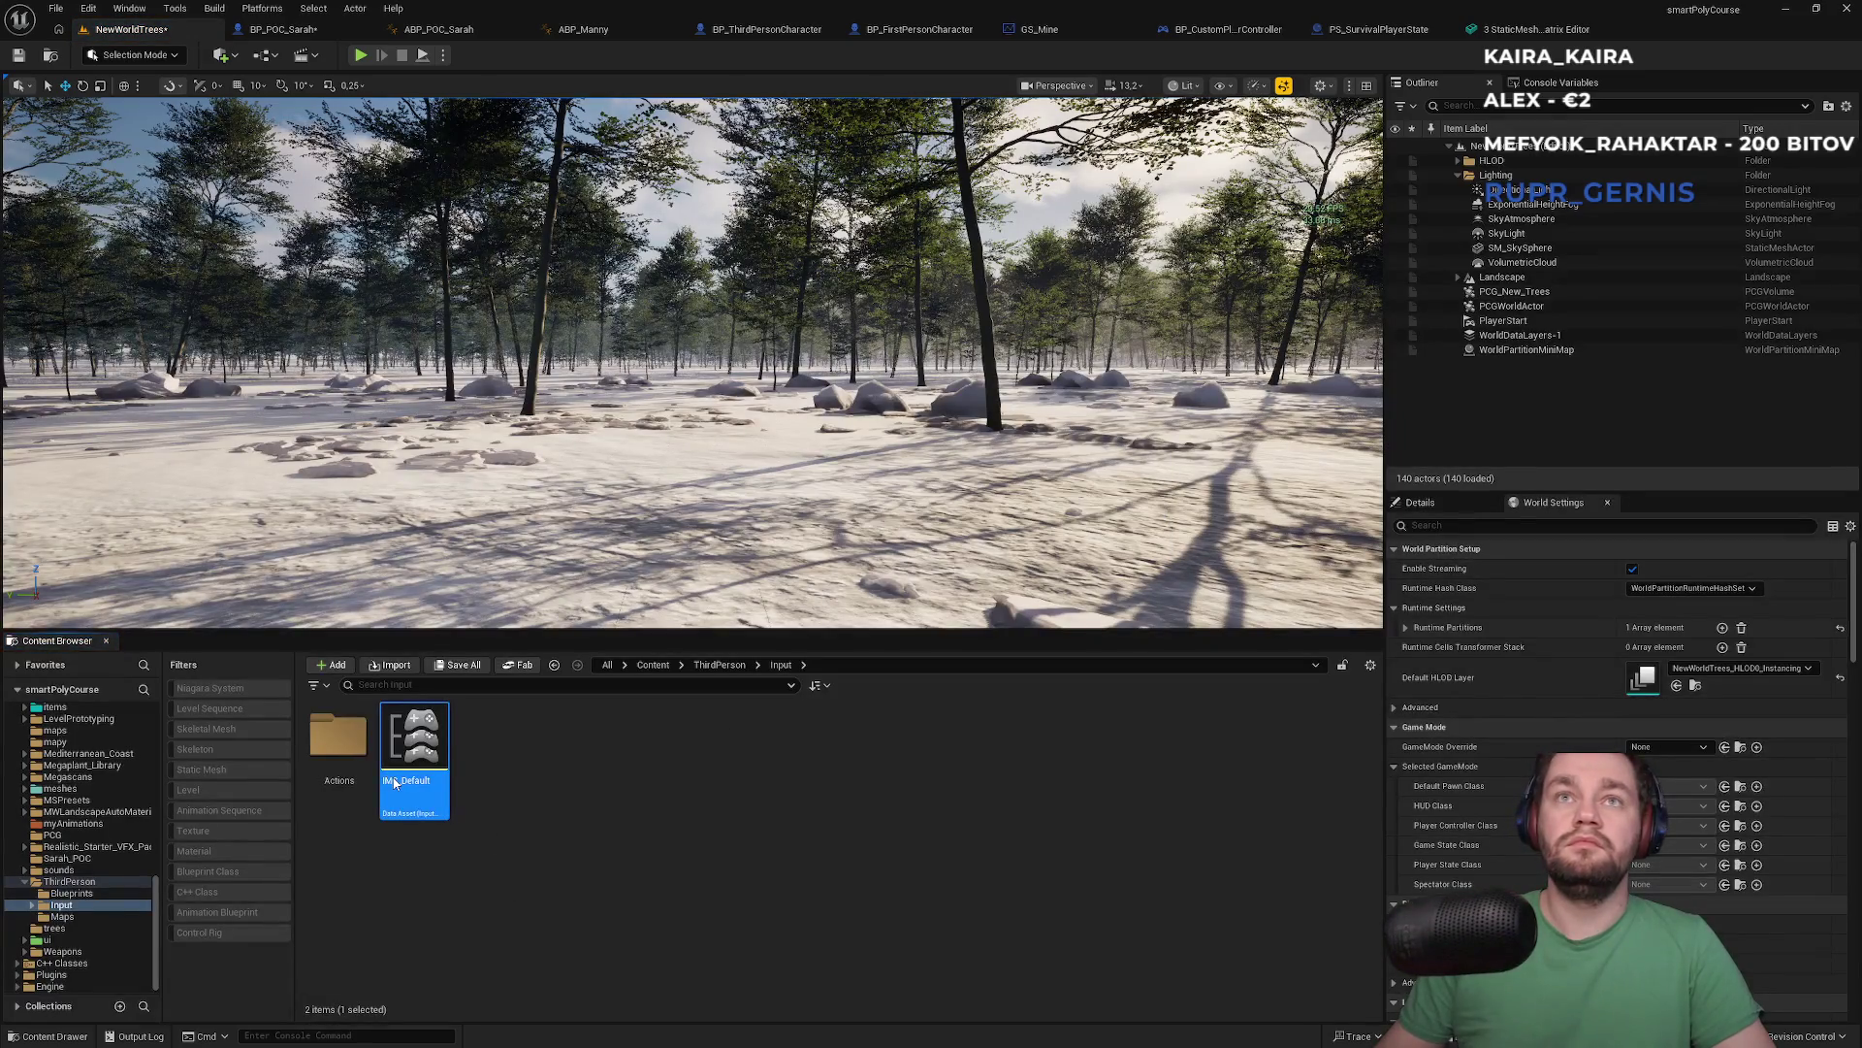
# Inspect the Default Key Mappings of the ThirdPerson IMC_Default mapping context
pyautogui.doubleClick(394, 783)
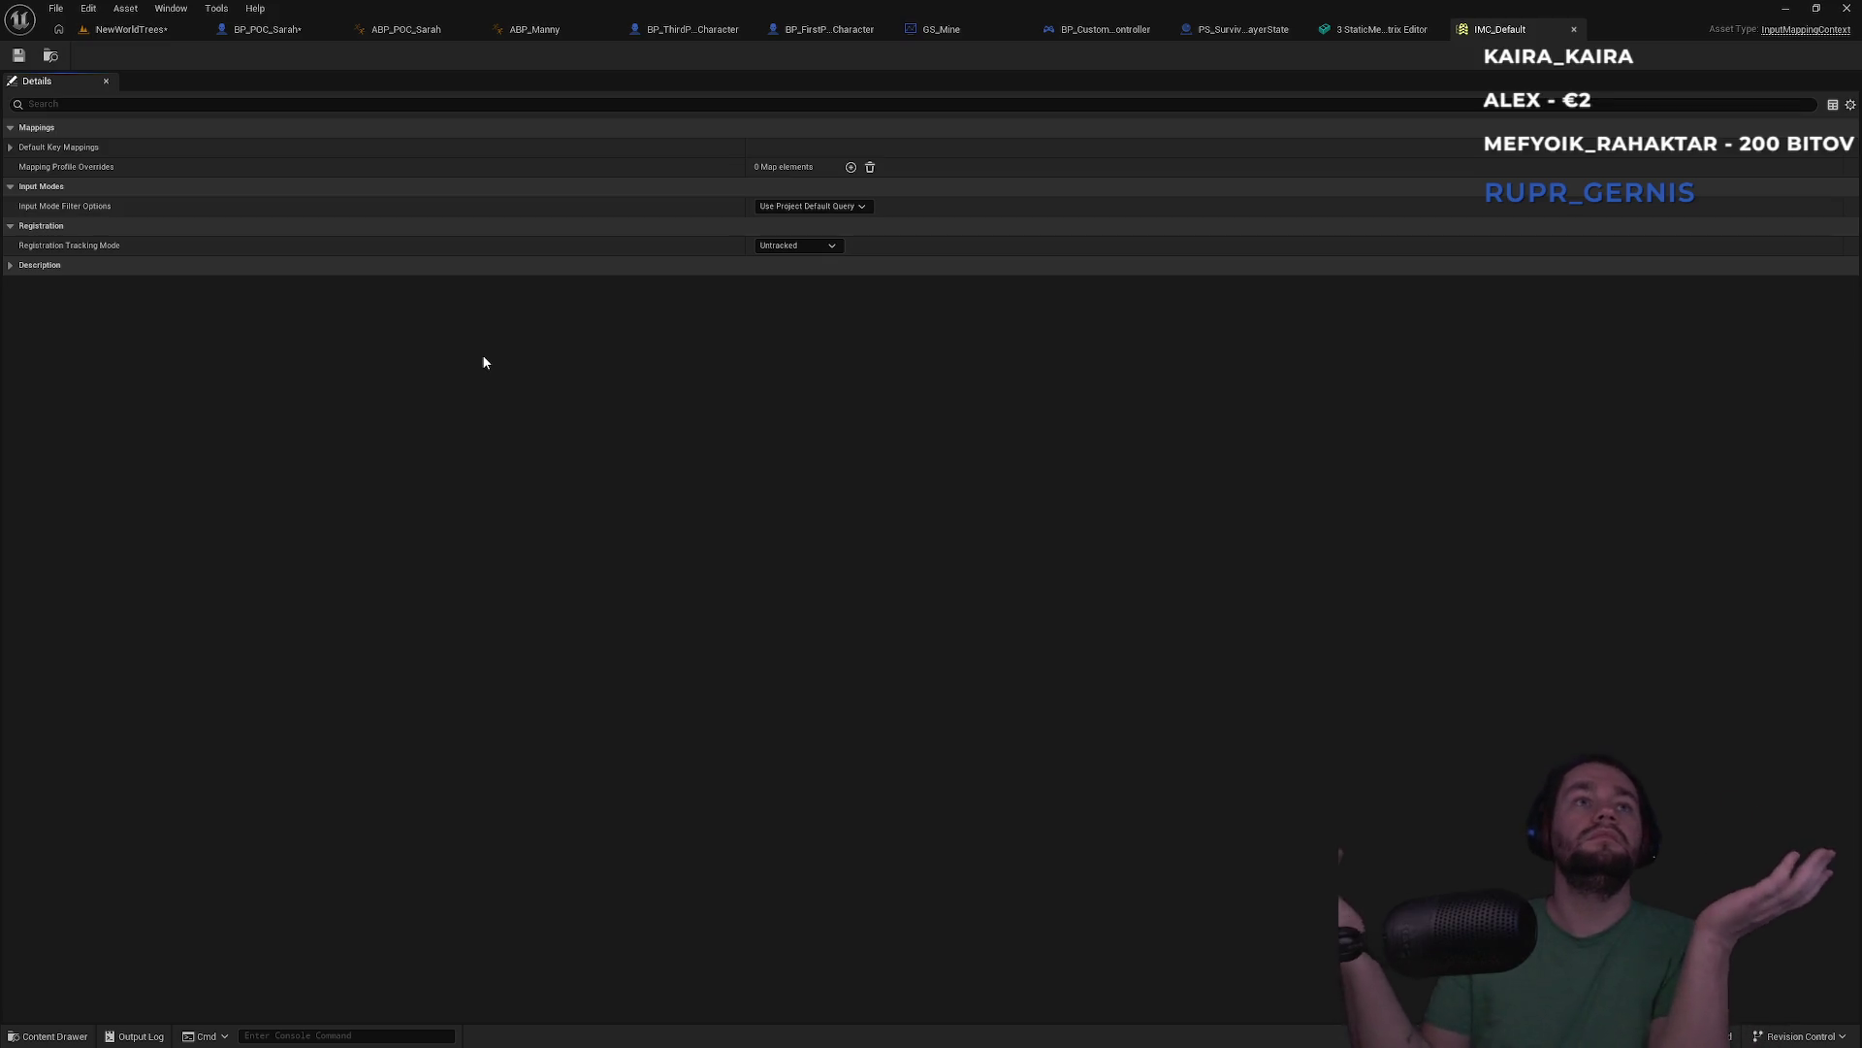
pyautogui.click(11, 148)
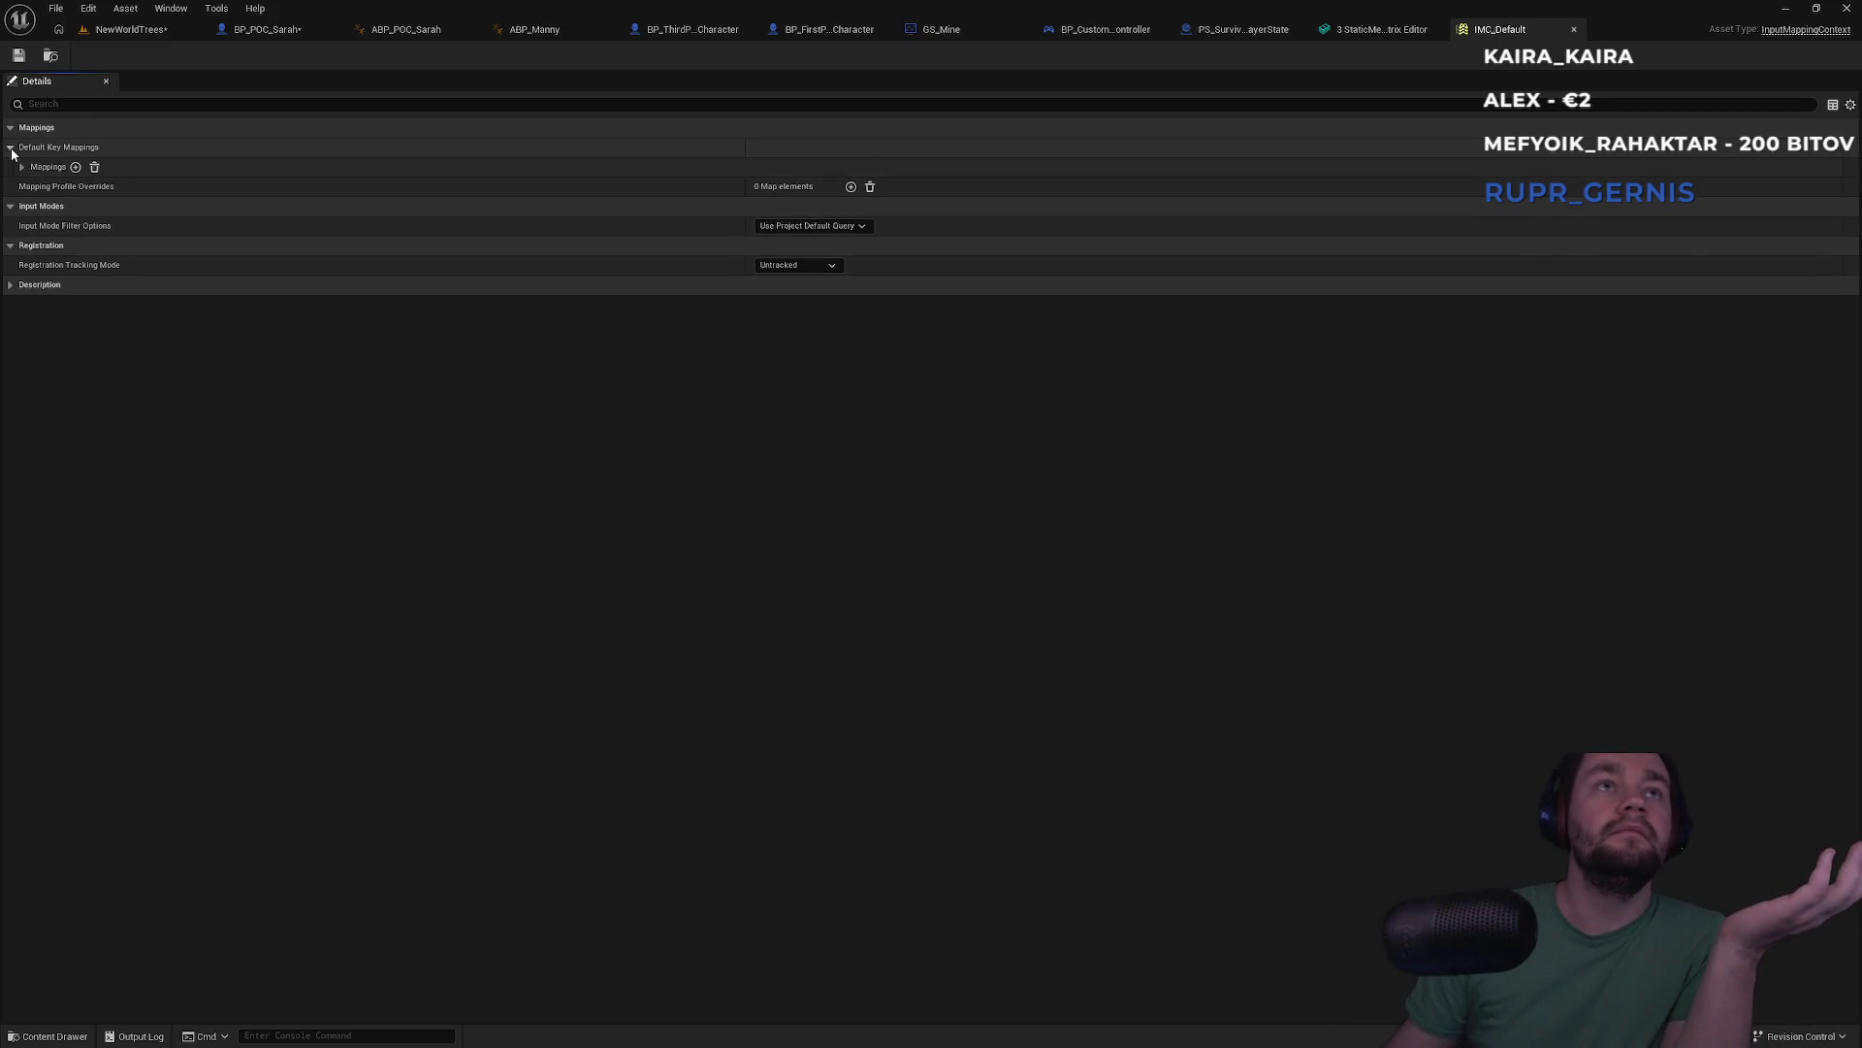
pyautogui.click(21, 167)
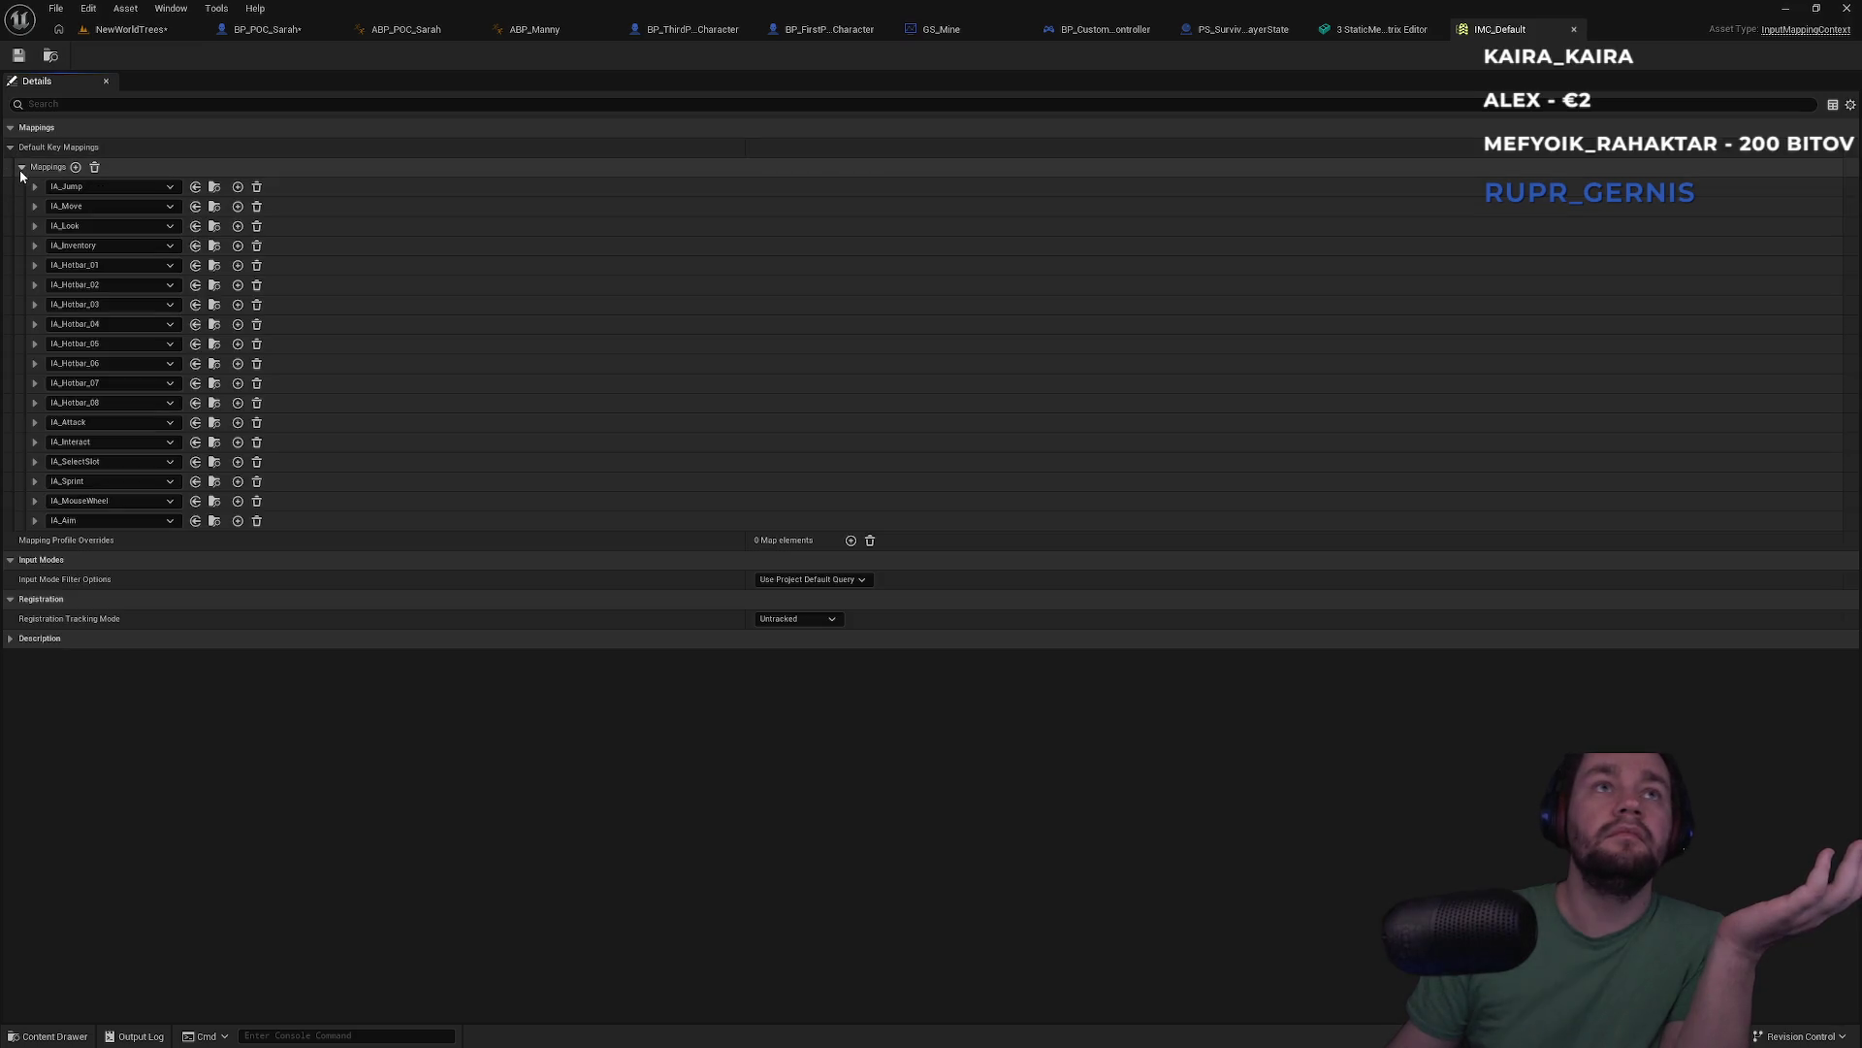
pyautogui.click(11, 148)
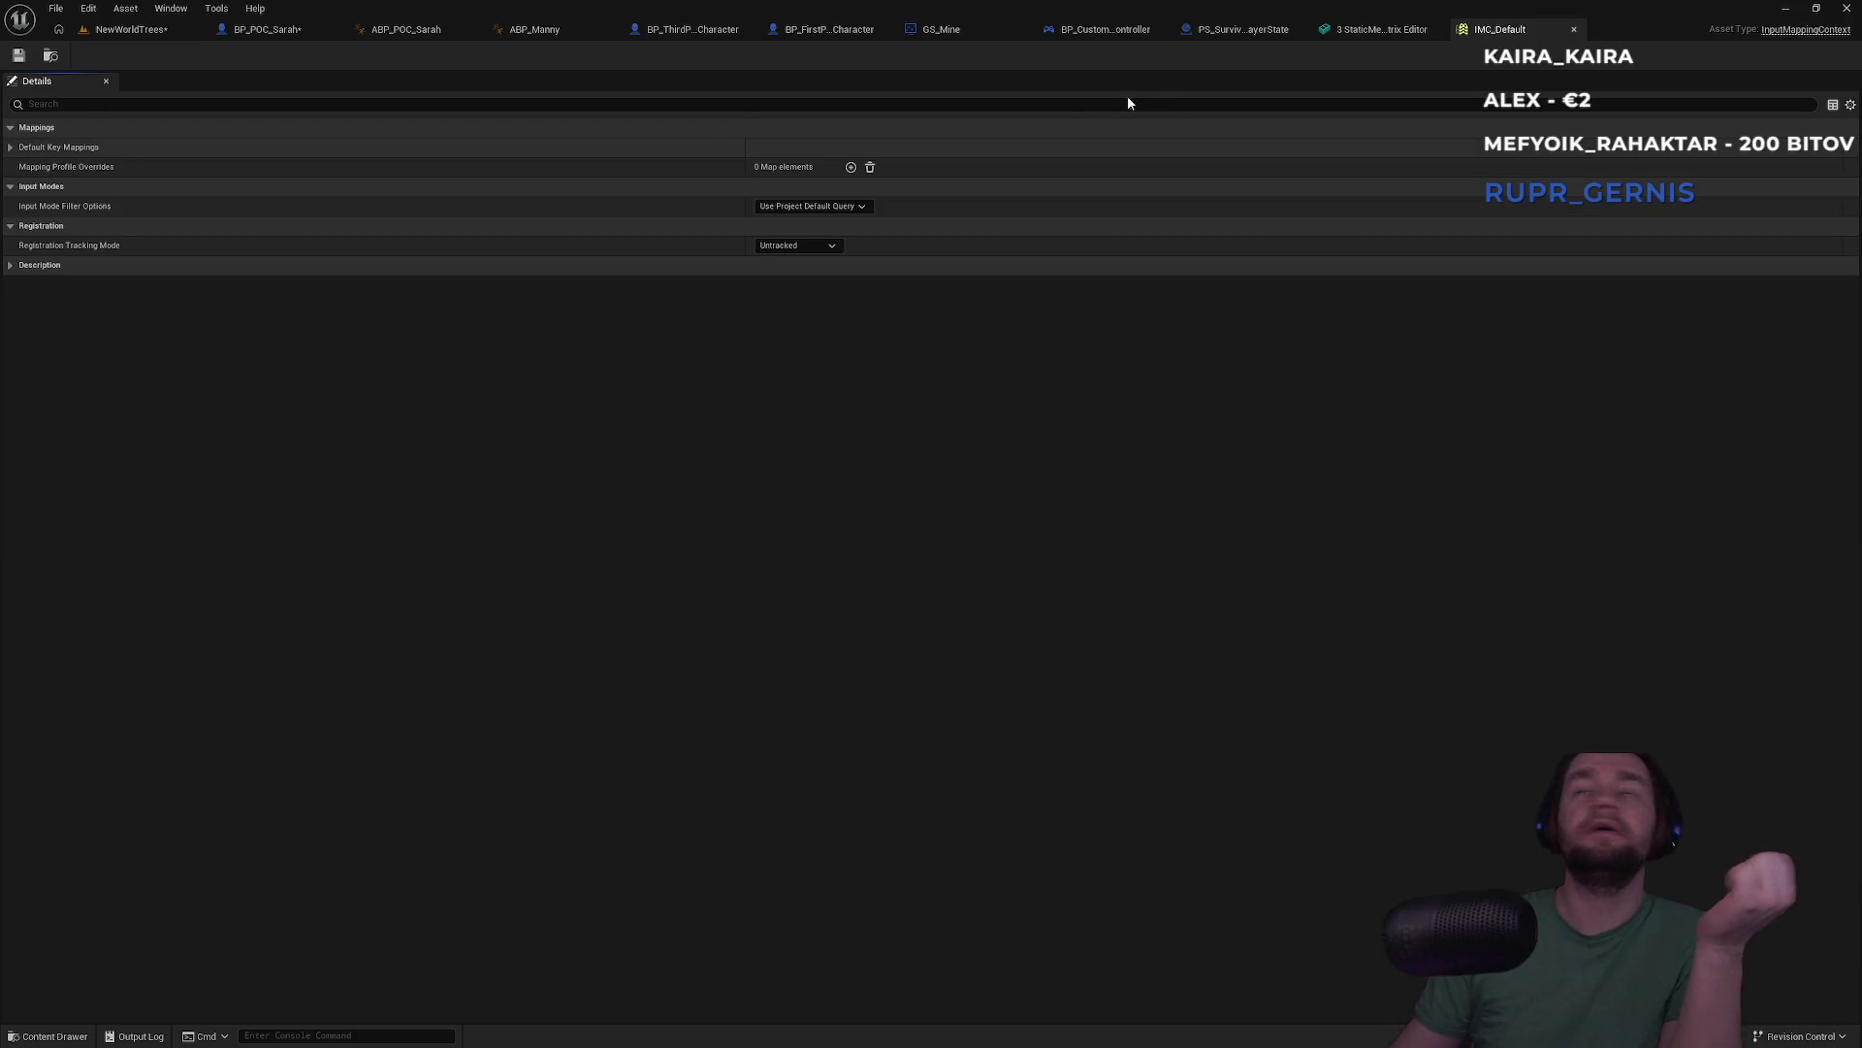
pyautogui.click(121, 29)
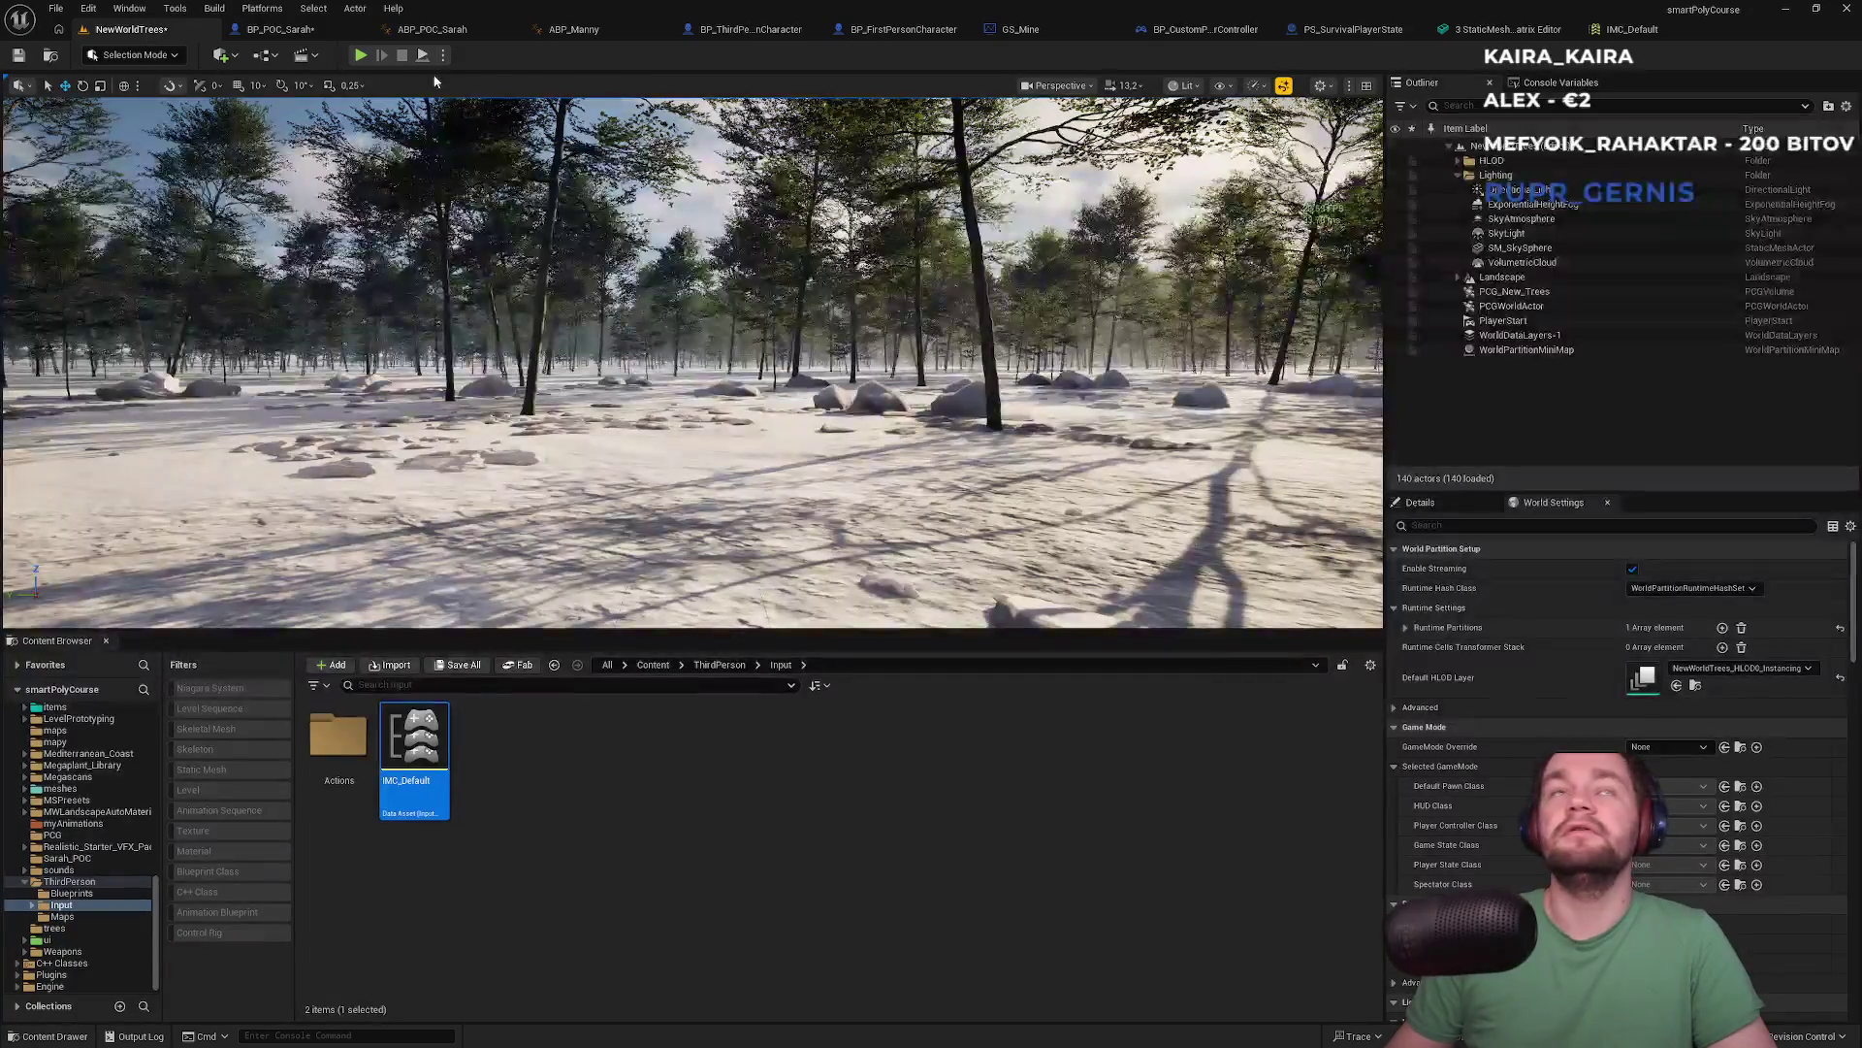
# Locate the Add Mapping Context node's IMC_Default asset and list its mapped input actions
pyautogui.click(427, 30)
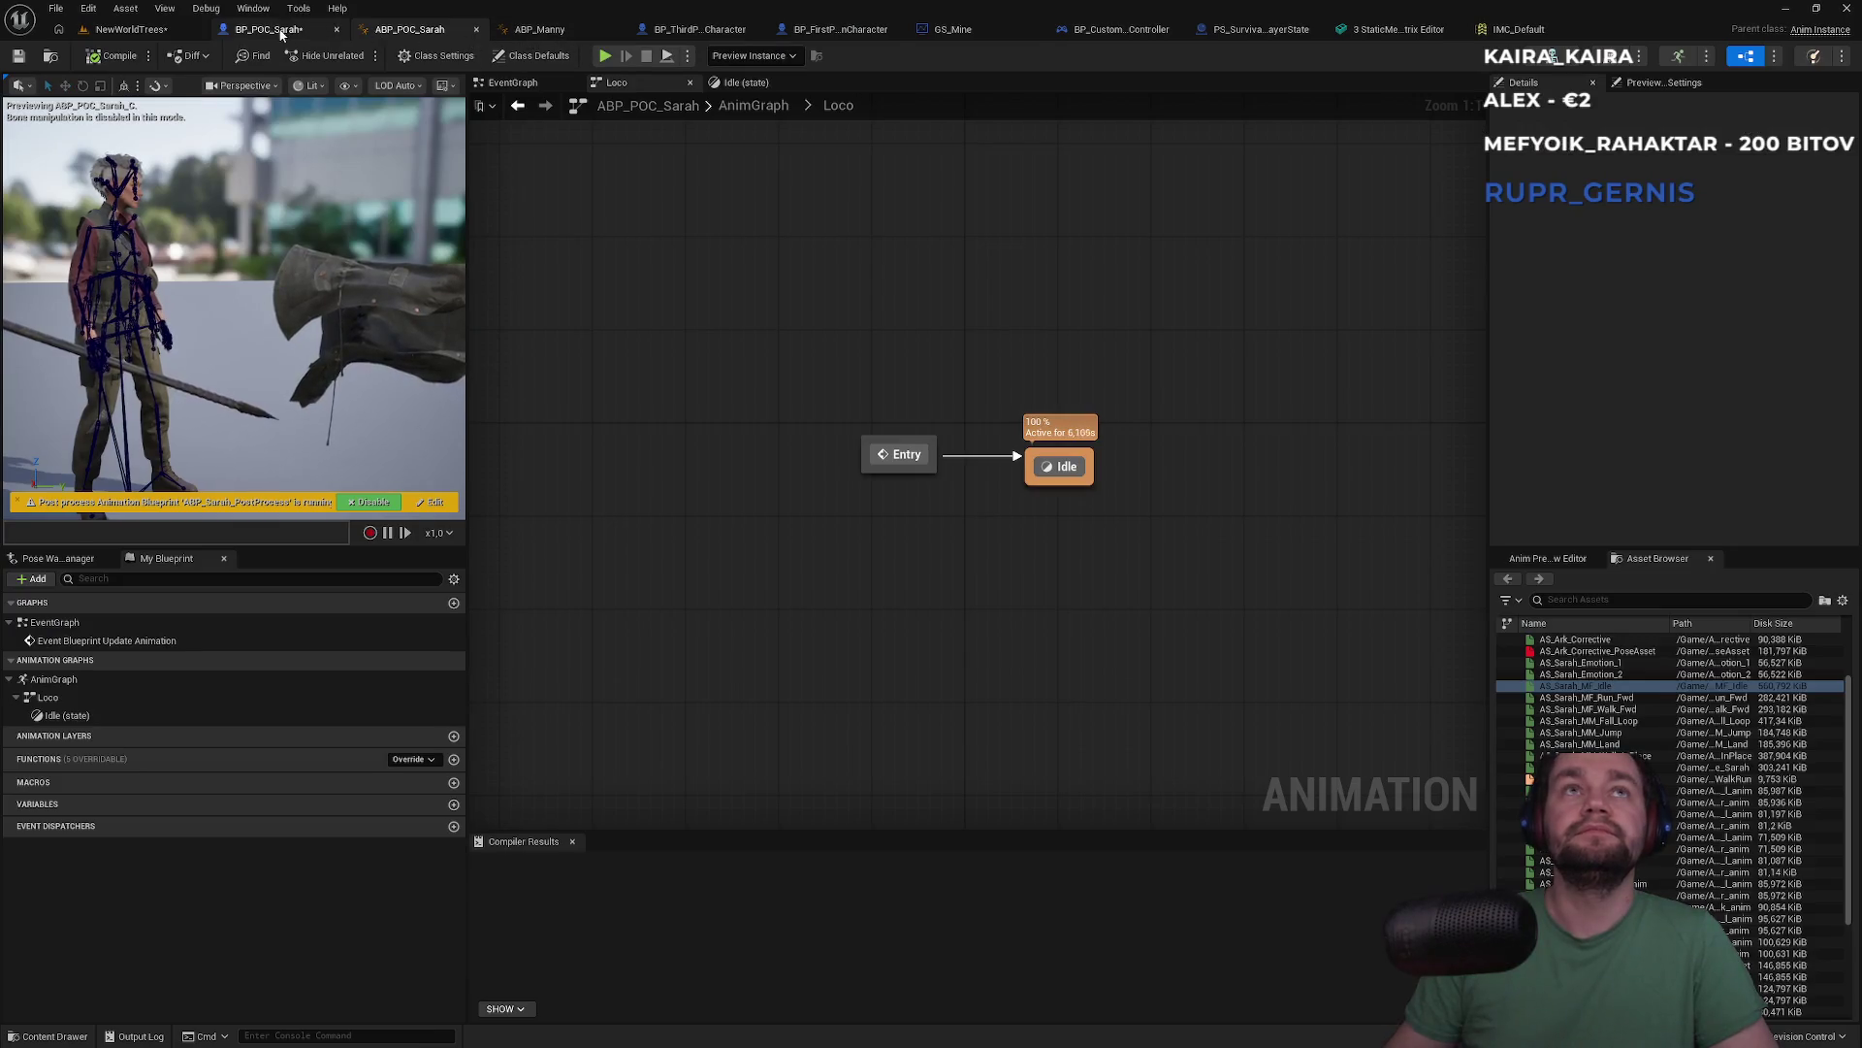
pyautogui.click(272, 29)
pyautogui.click(1106, 315)
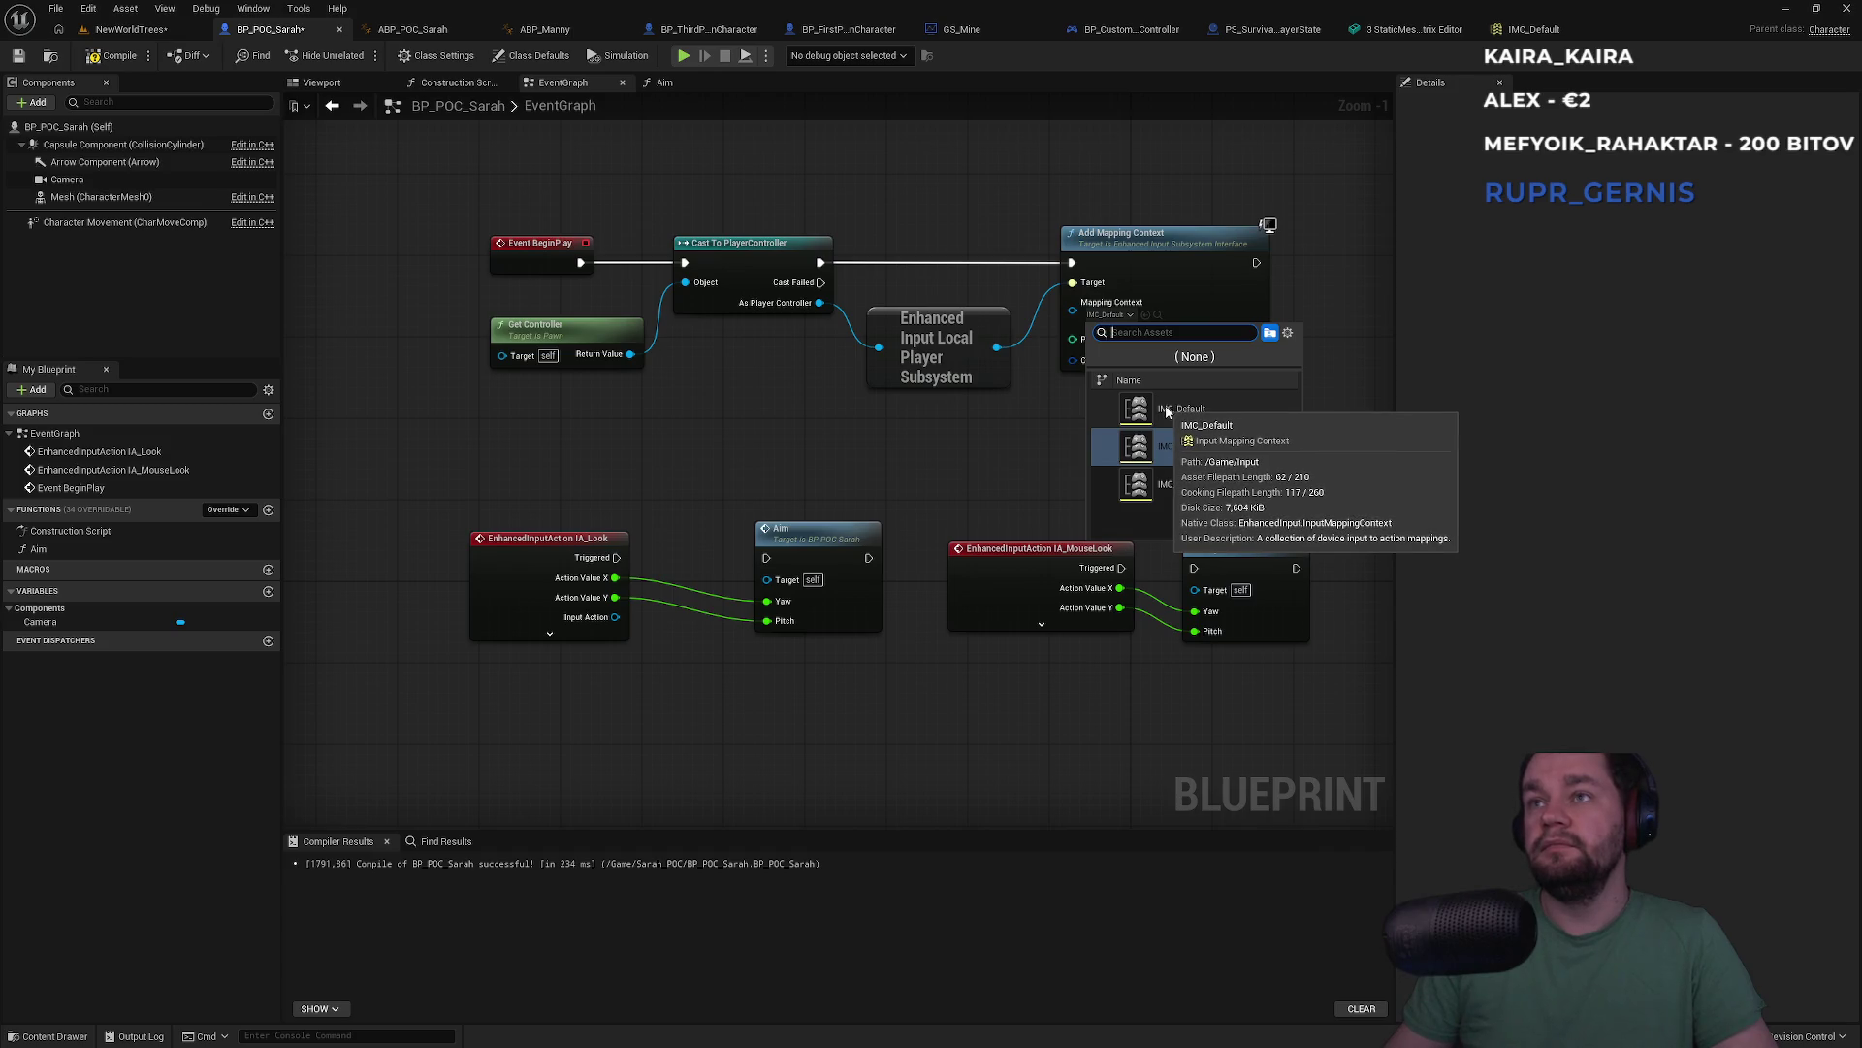
pyautogui.click(1162, 410)
pyautogui.click(1158, 315)
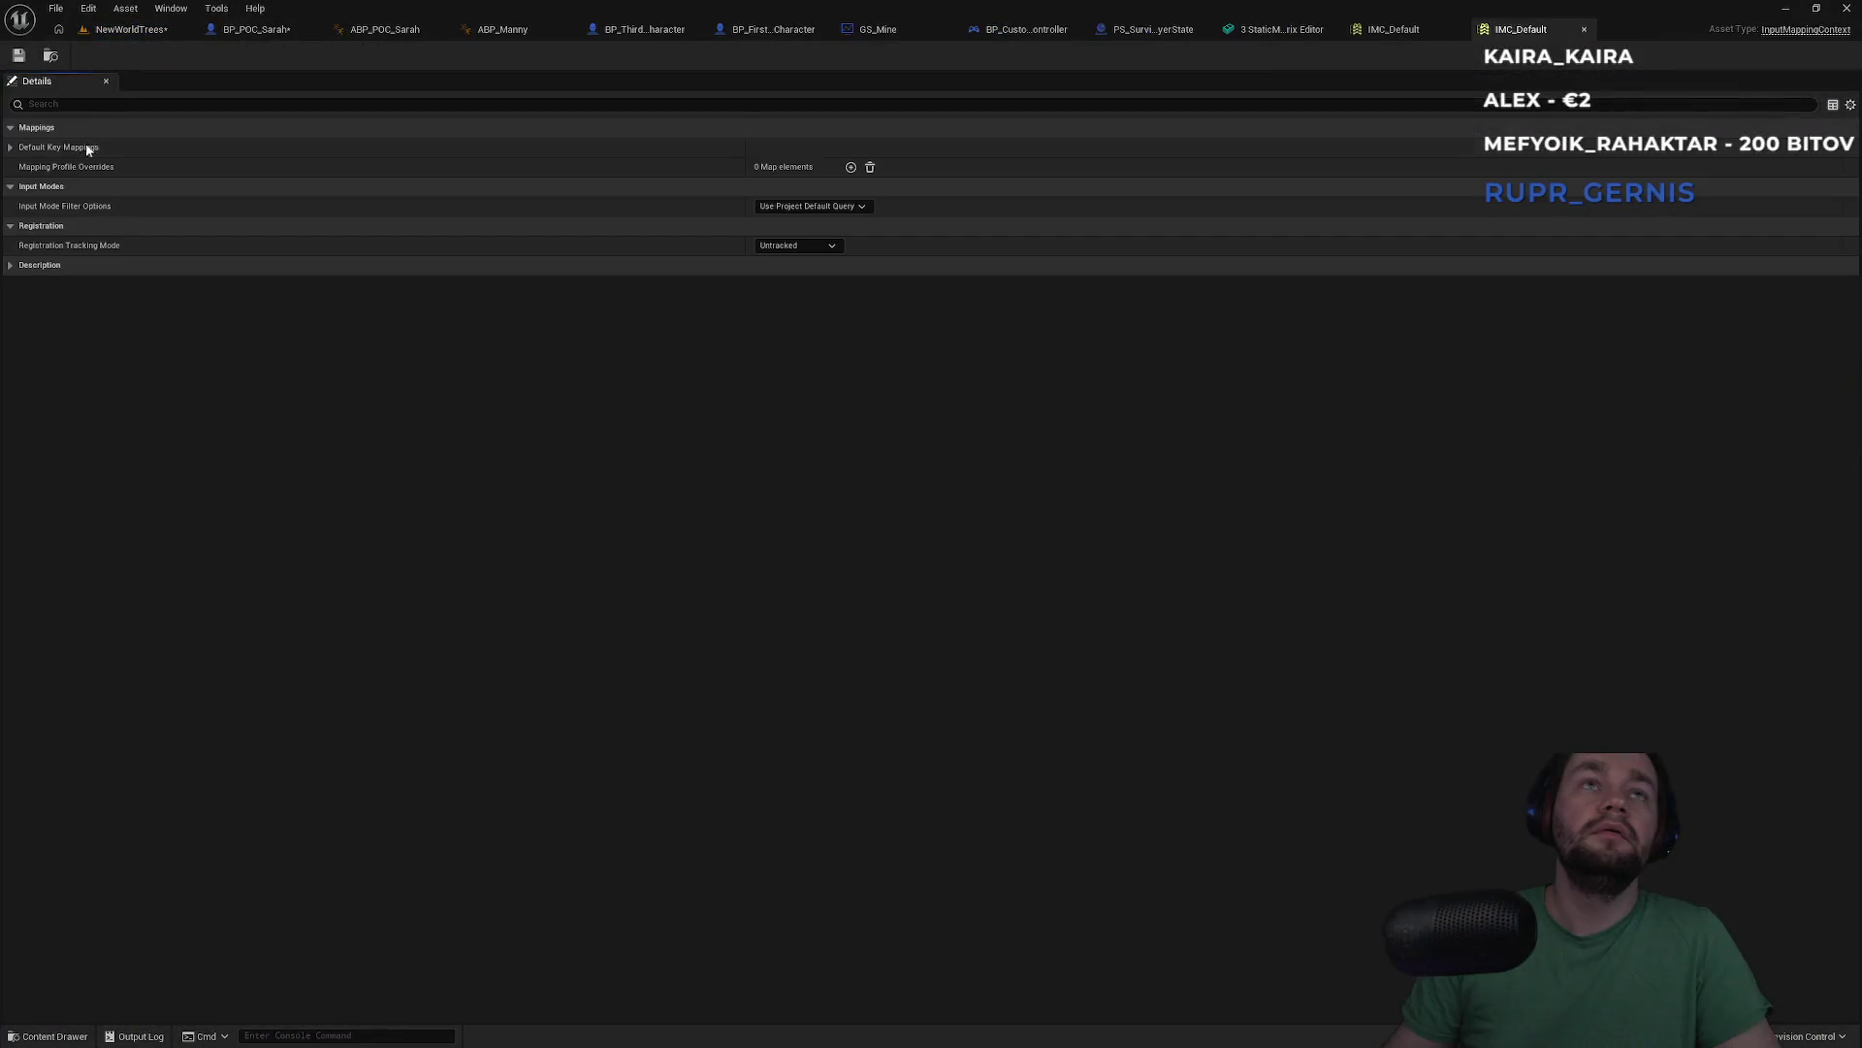
pyautogui.click(21, 167)
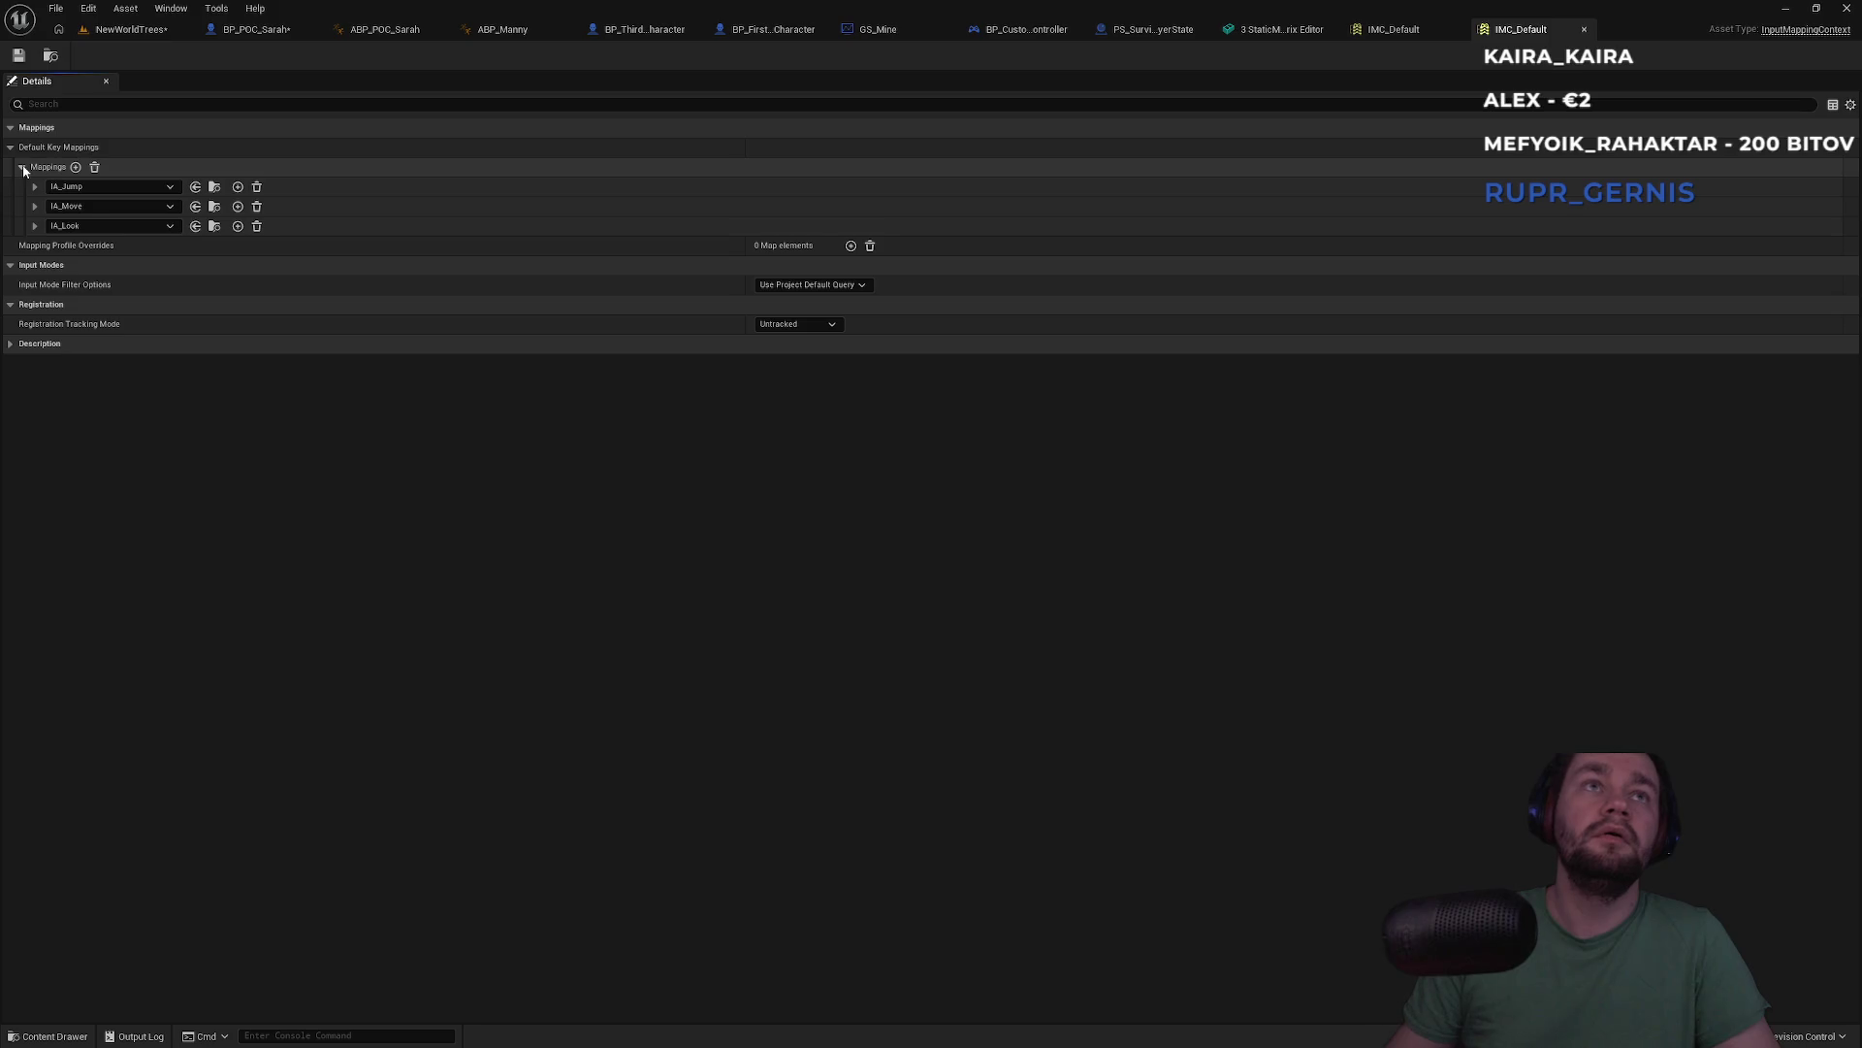
# Check the key bound to IA_MouseLook in IMC_MouseLook, then search the Input folder for 'contr'
pyautogui.click(98, 30)
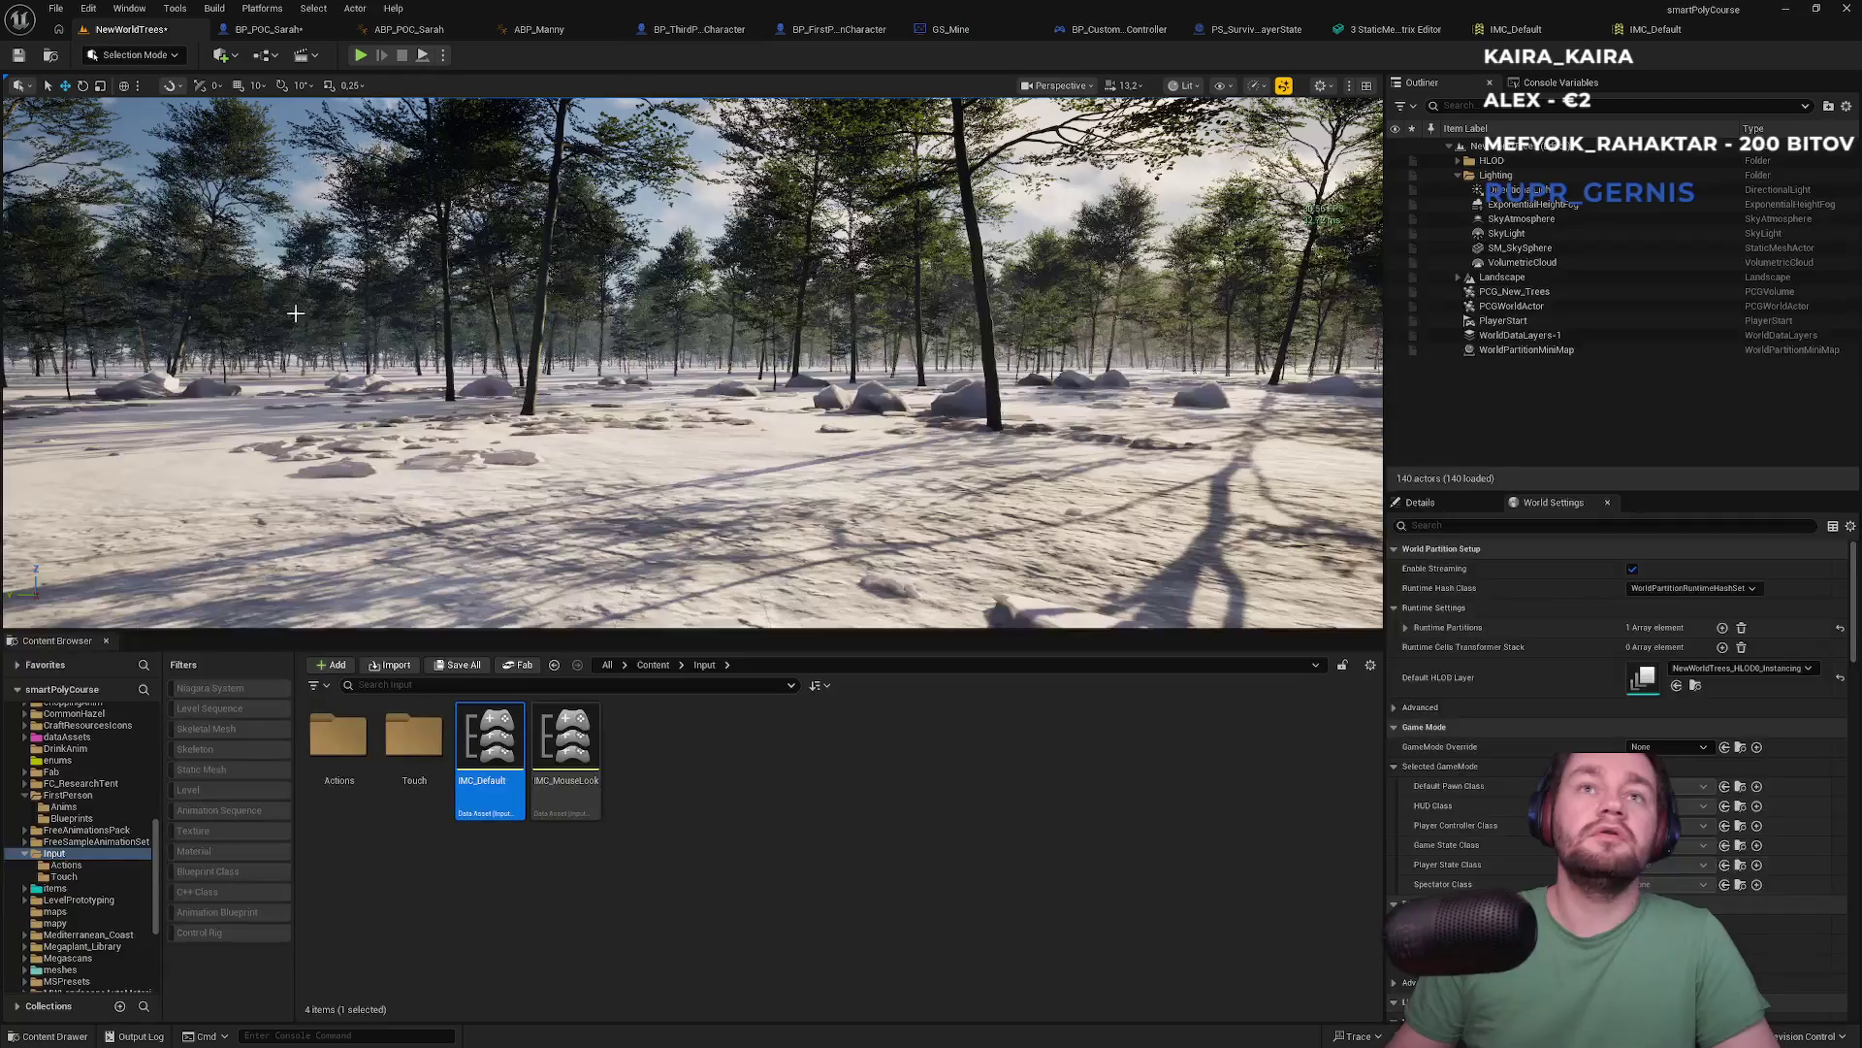
pyautogui.doubleClick(566, 746)
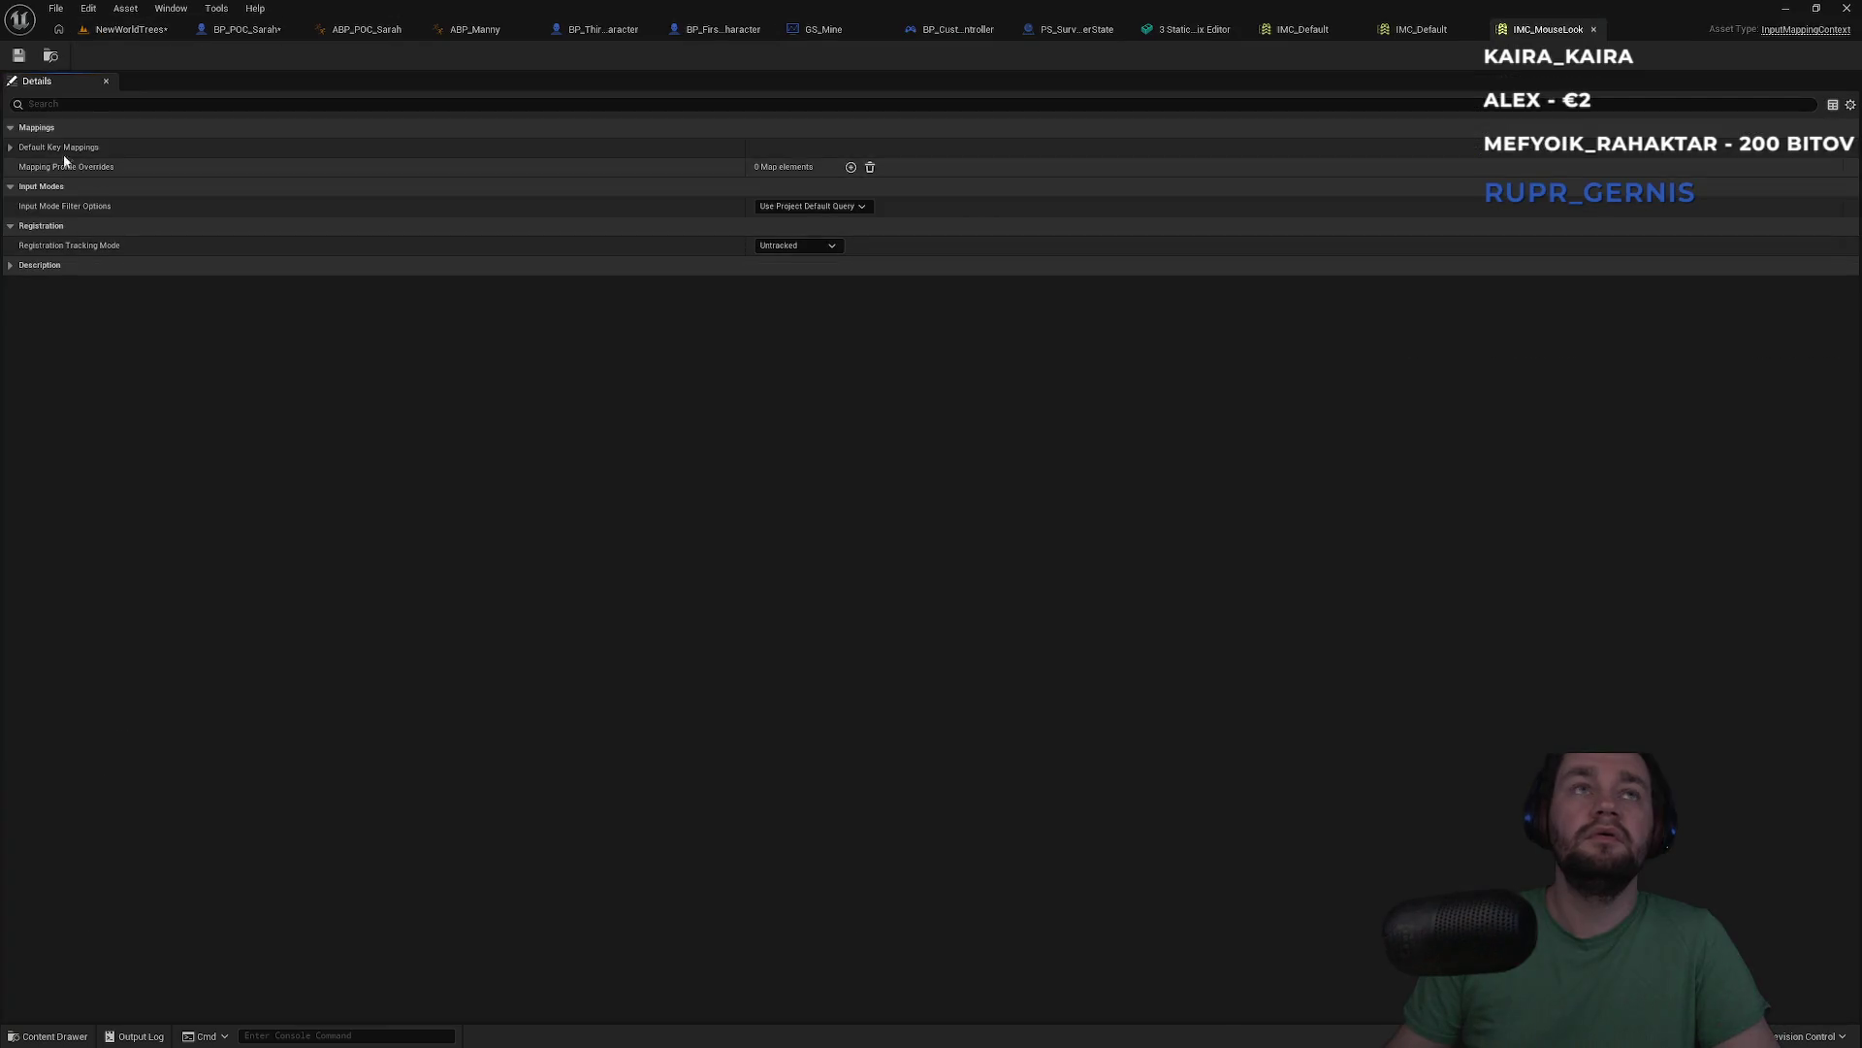
pyautogui.click(10, 146)
pyautogui.click(22, 166)
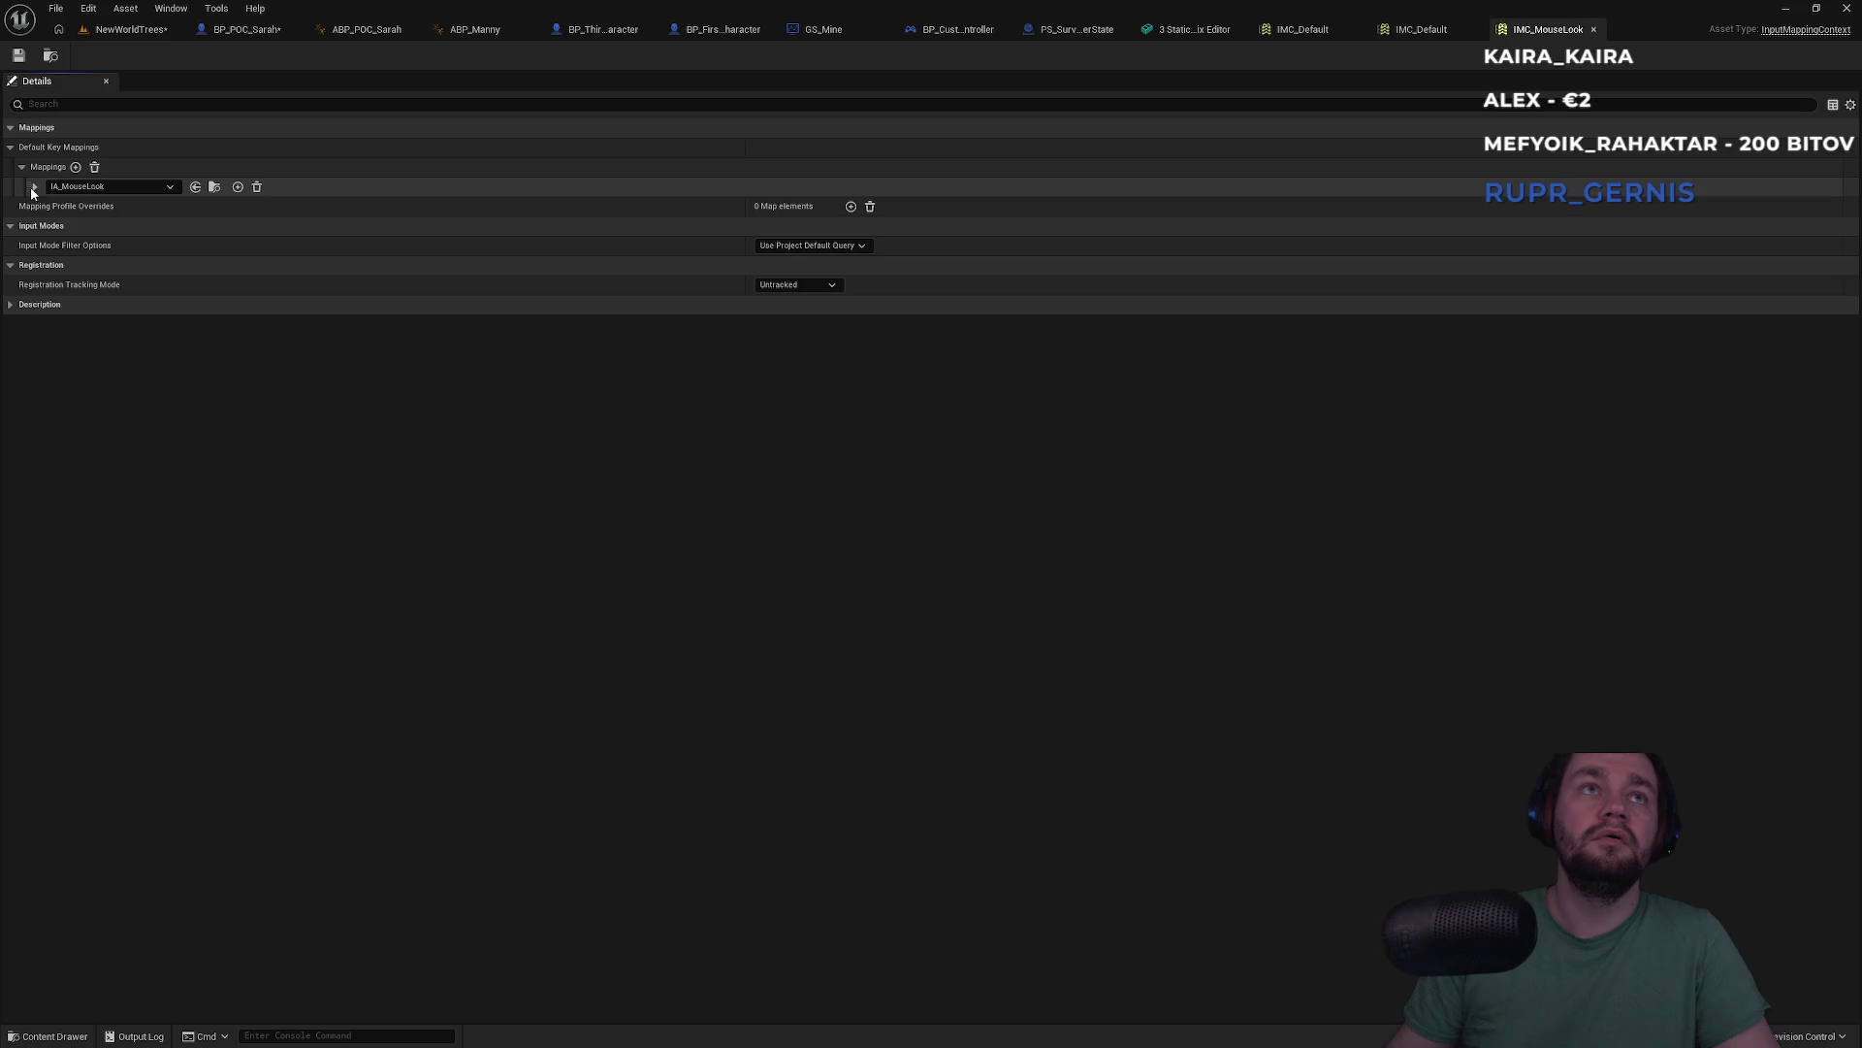
pyautogui.click(33, 187)
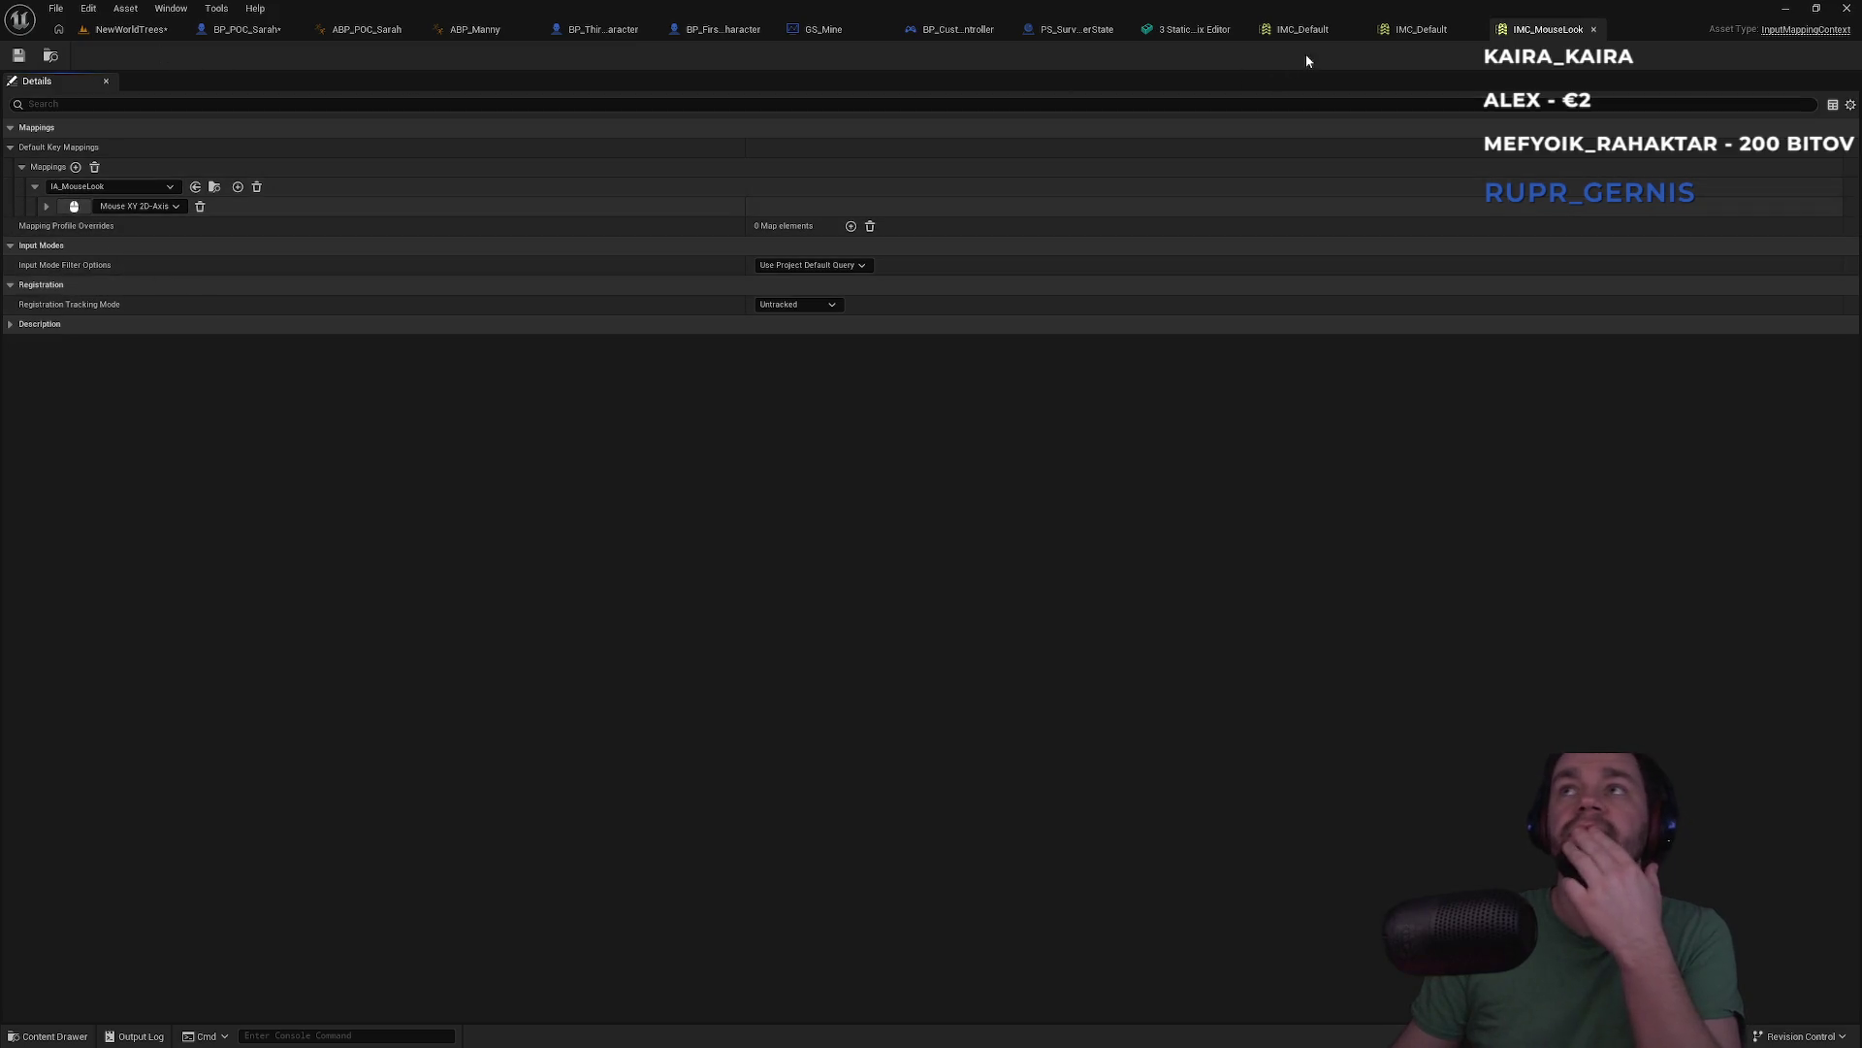
pyautogui.click(109, 31)
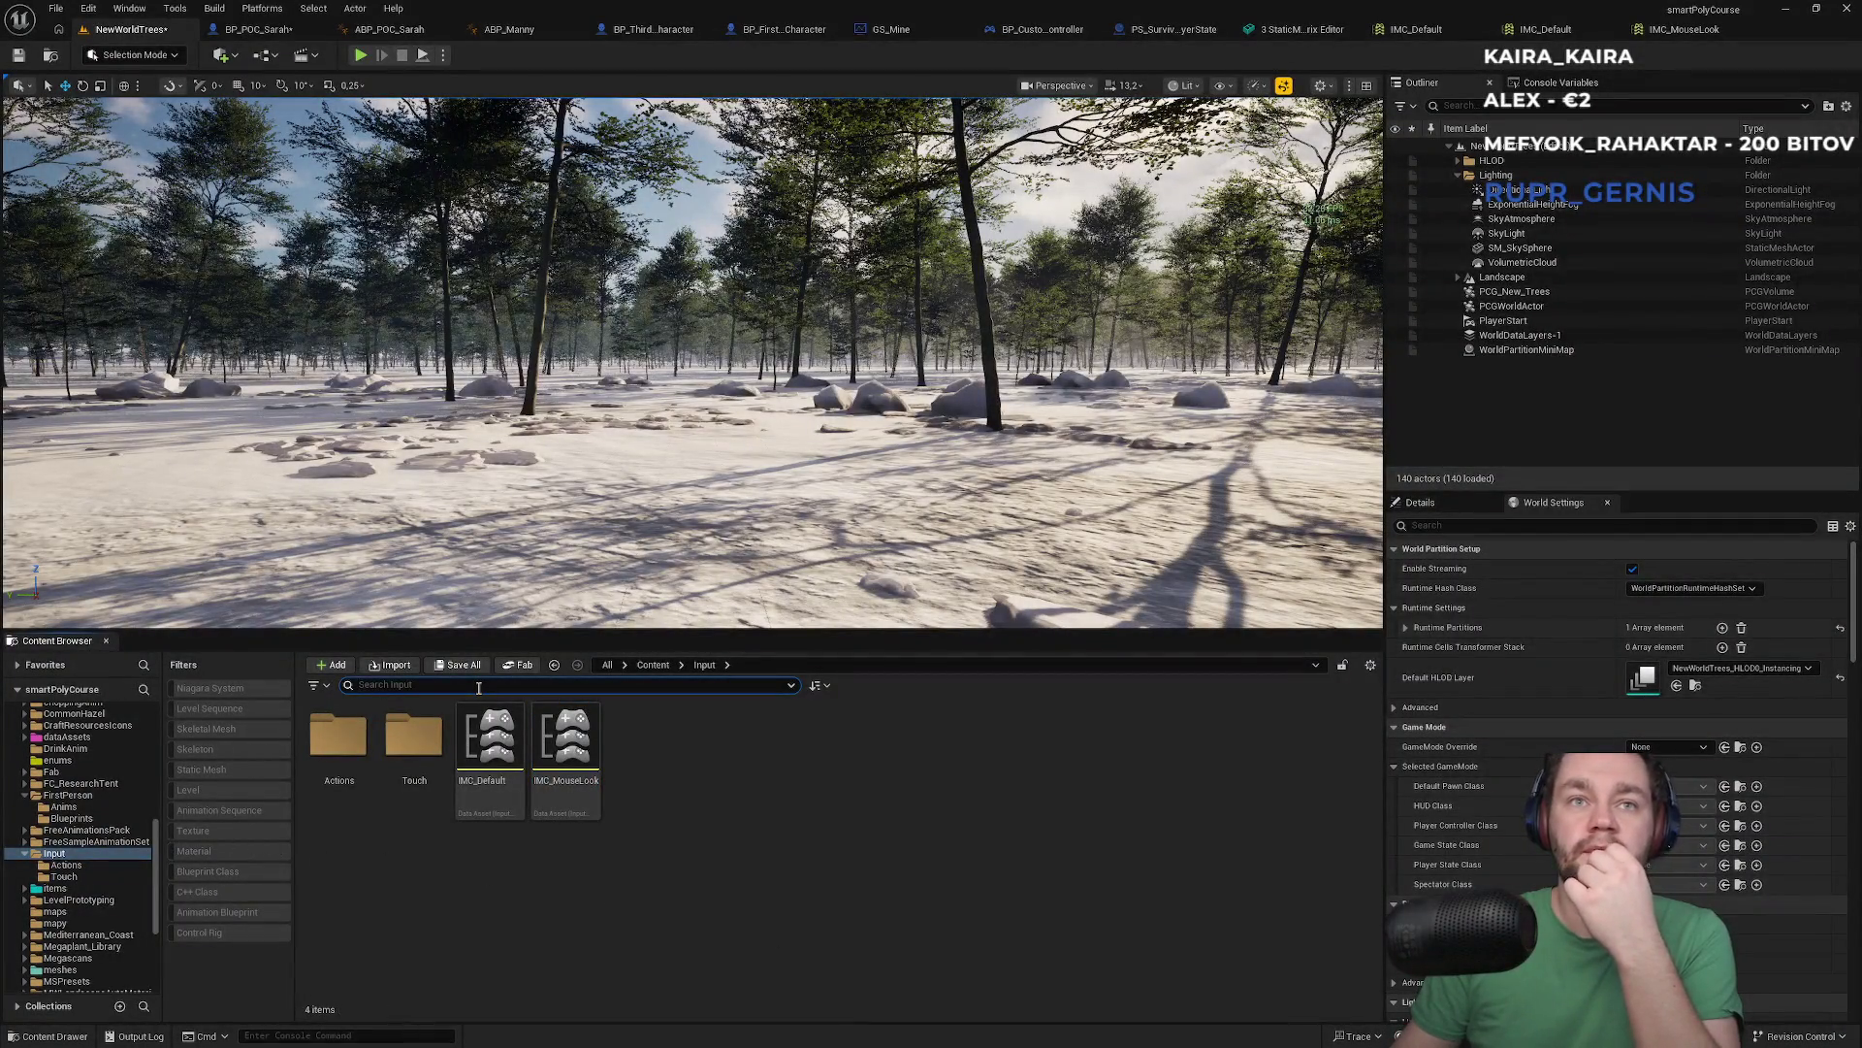
pyautogui.write('controlle')
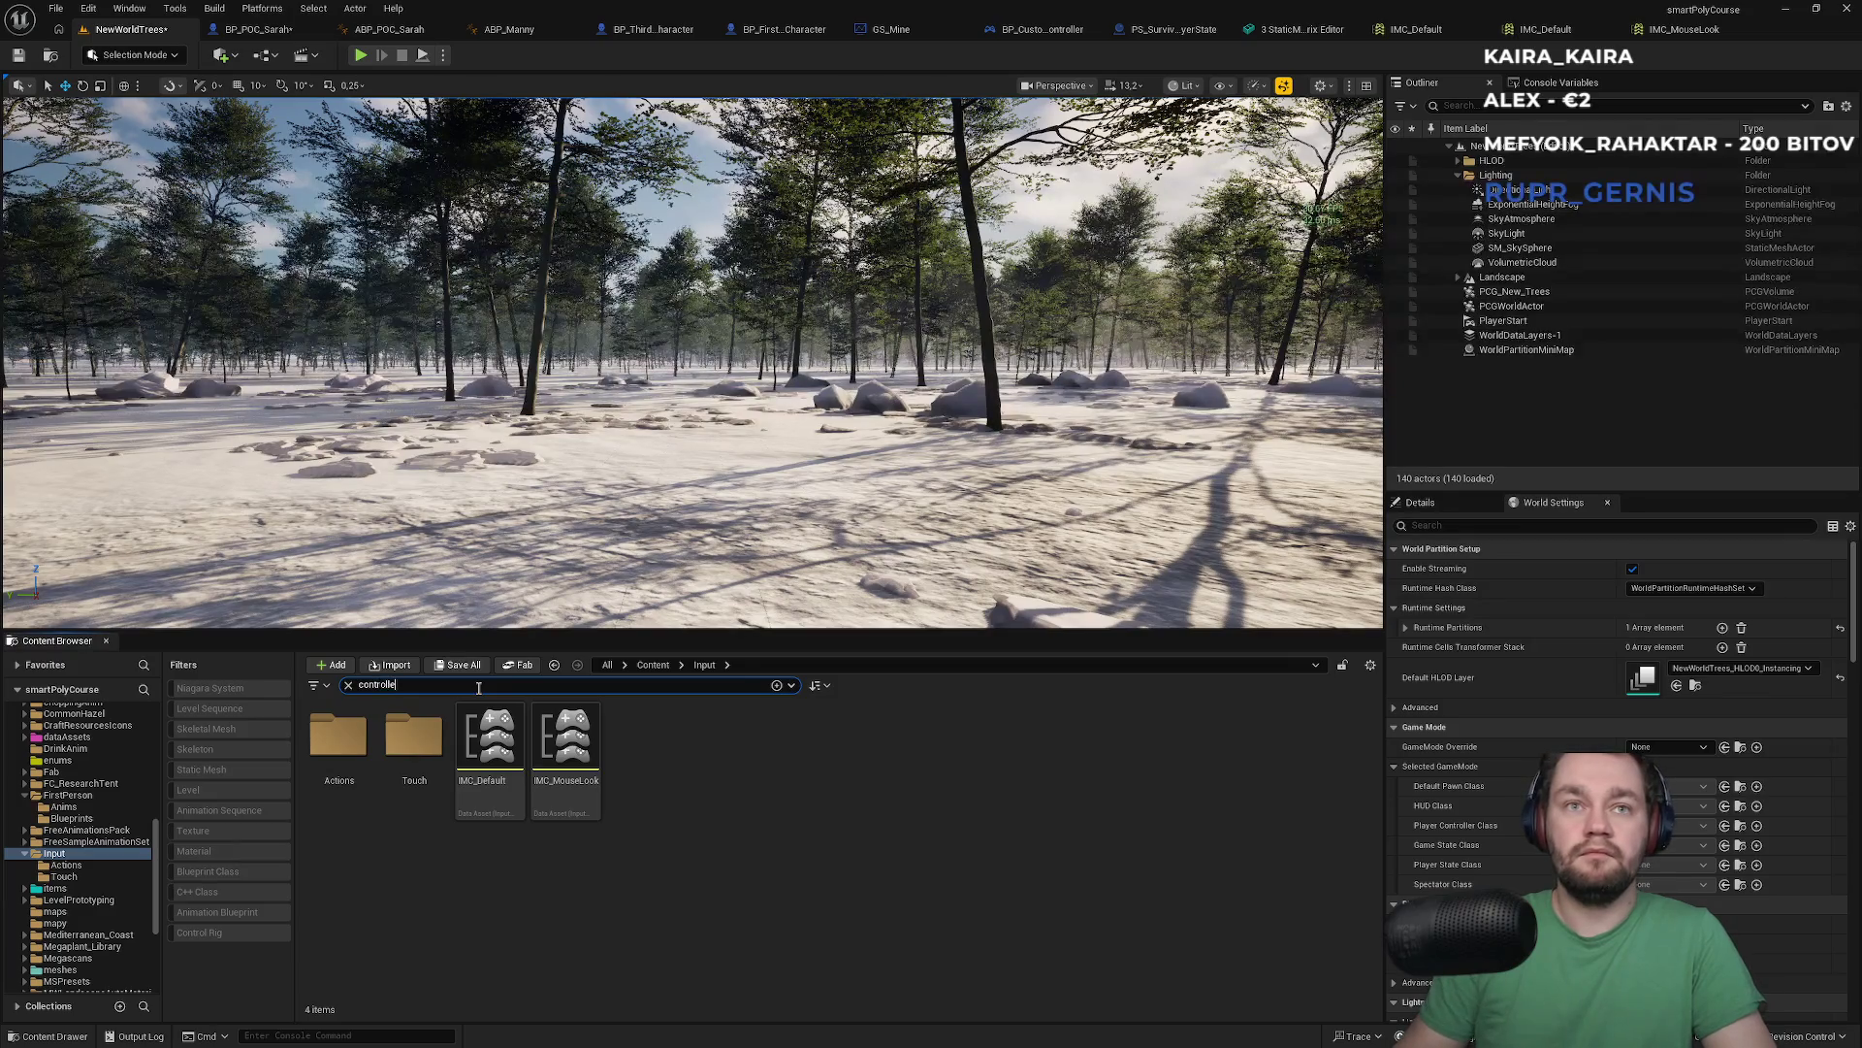
pyautogui.write('r')
# Find BP_FirstPersonPlayerController in Content and view its Construction Script and EventGraph
pyautogui.click(650, 668)
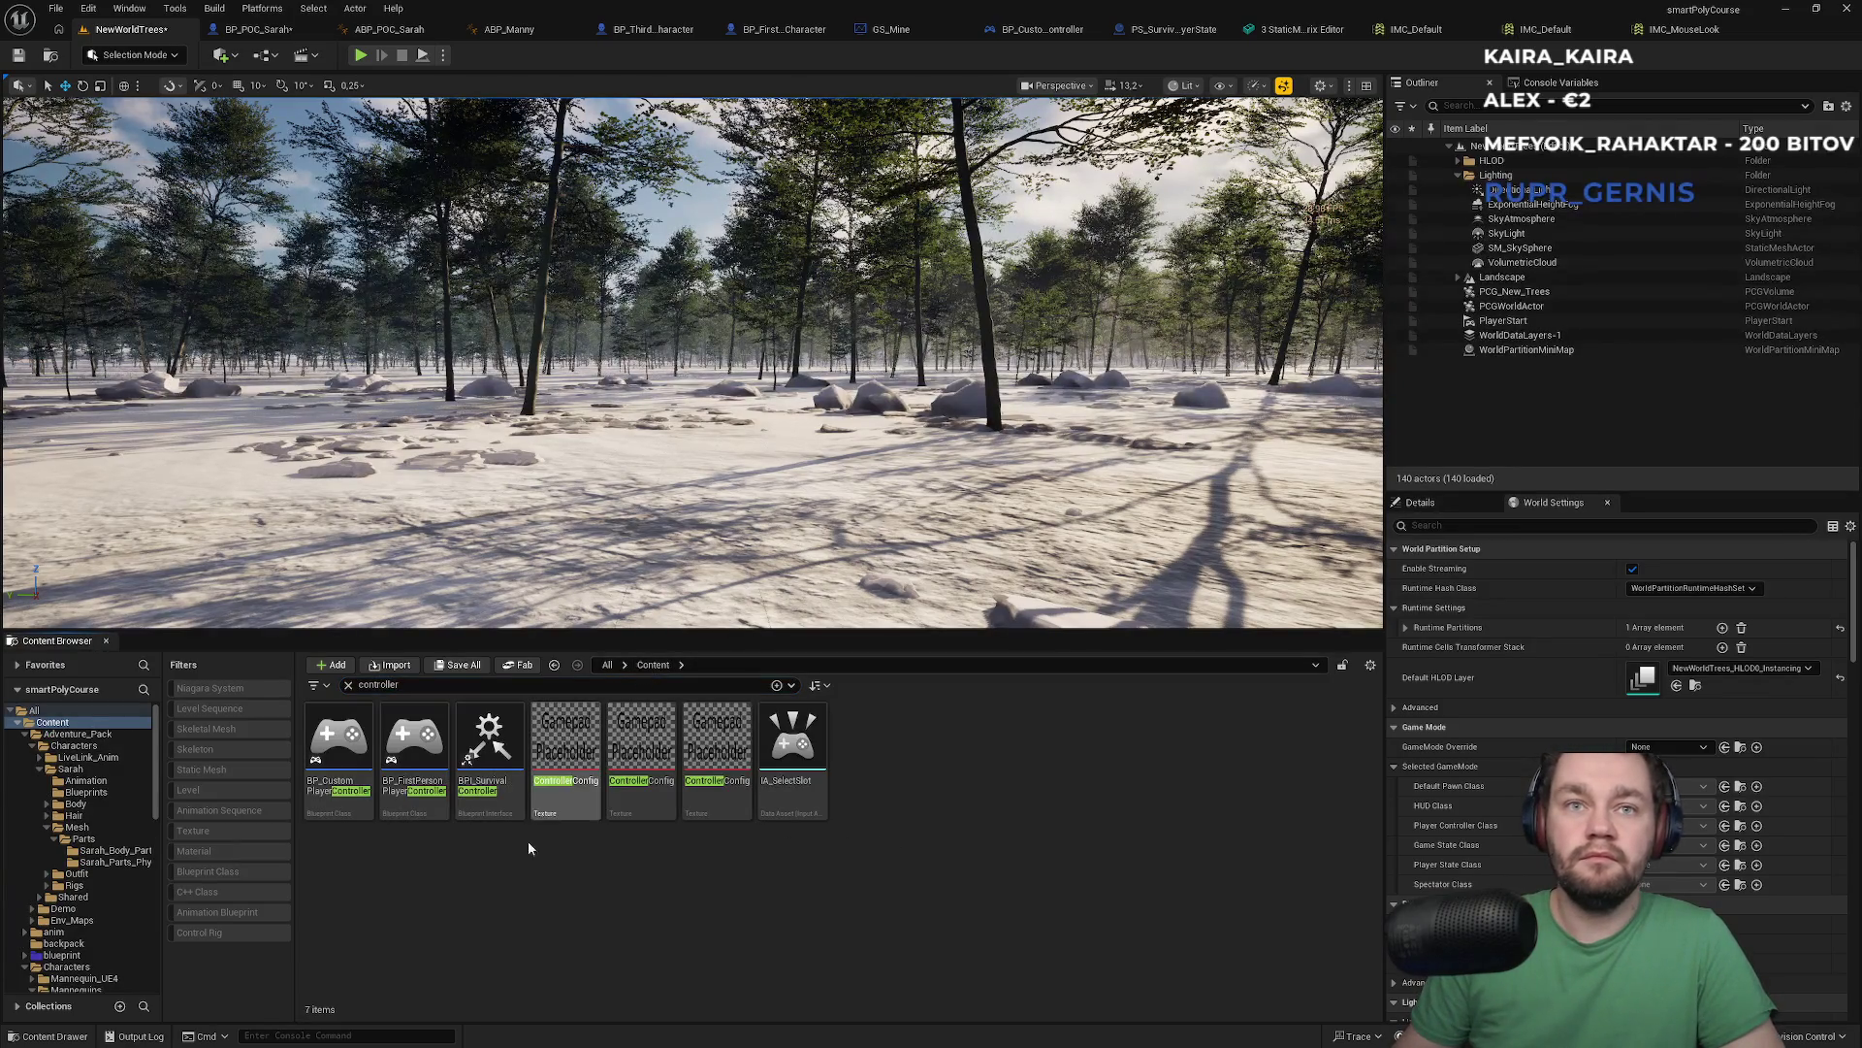
pyautogui.click(421, 801)
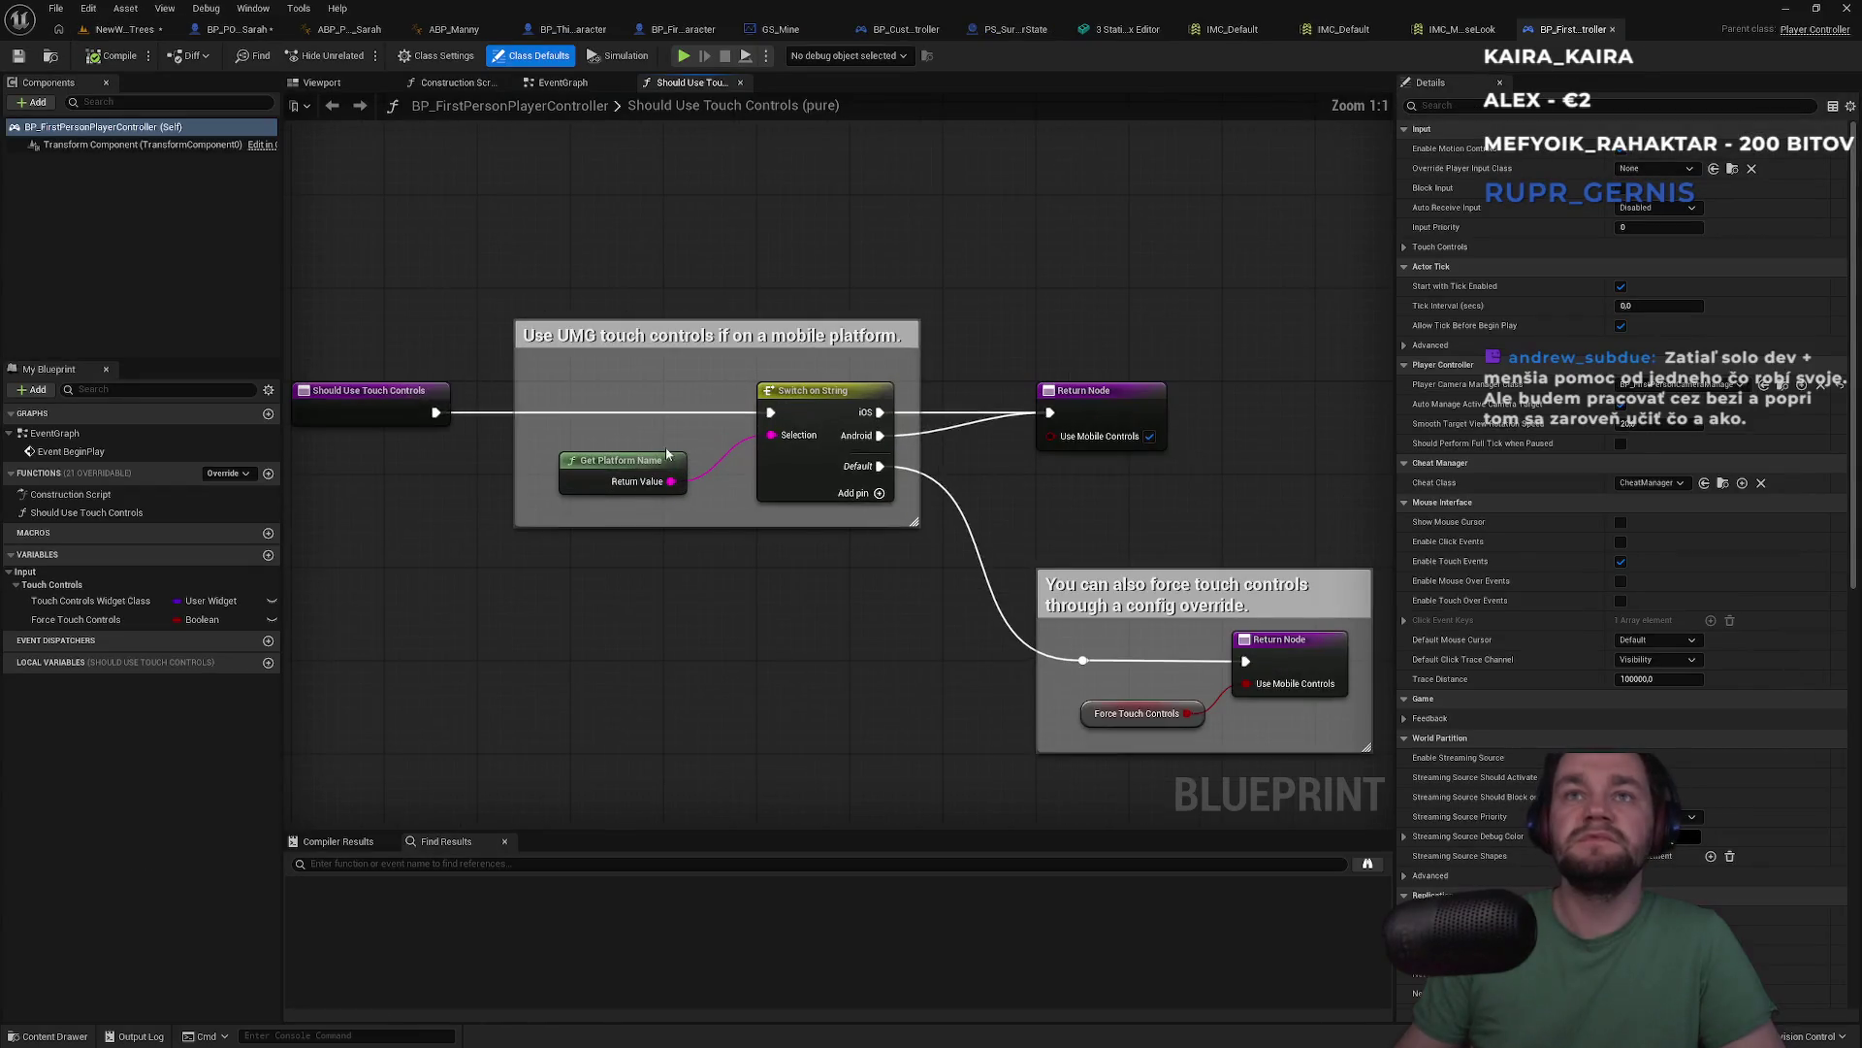
pyautogui.click(456, 82)
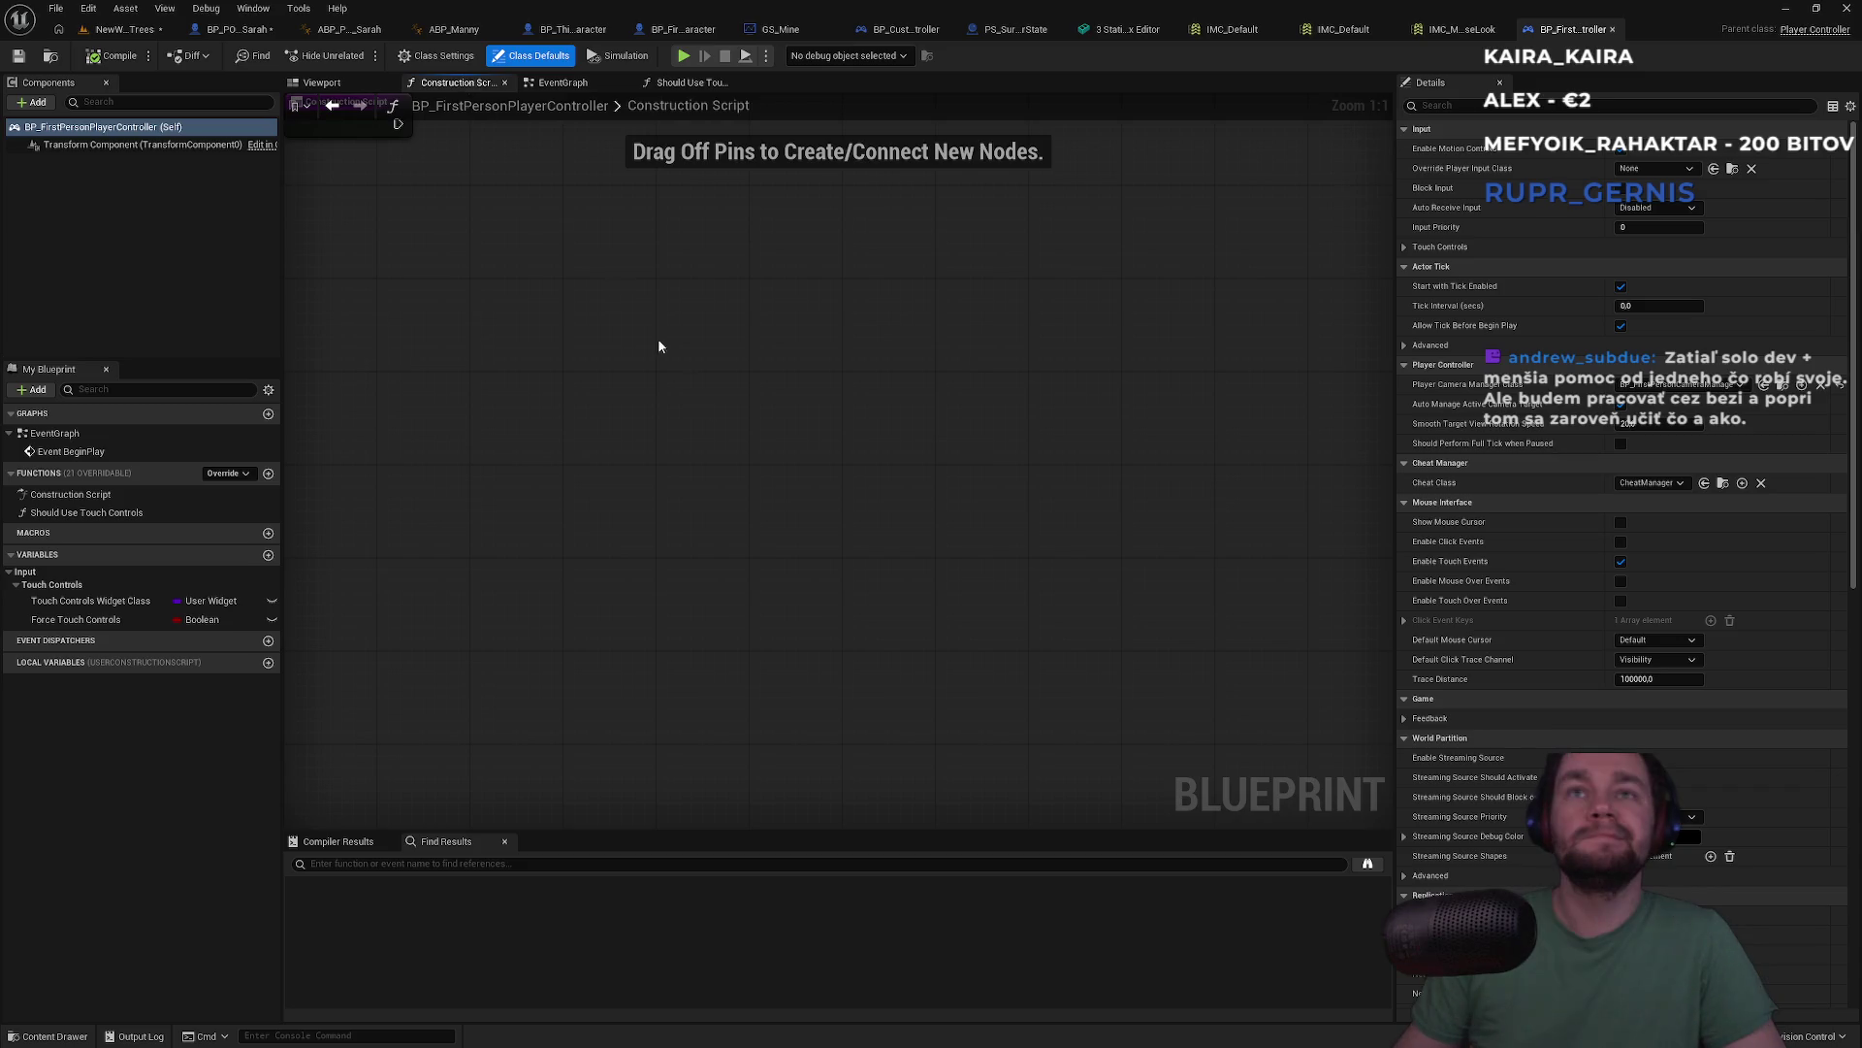
pyautogui.click(688, 83)
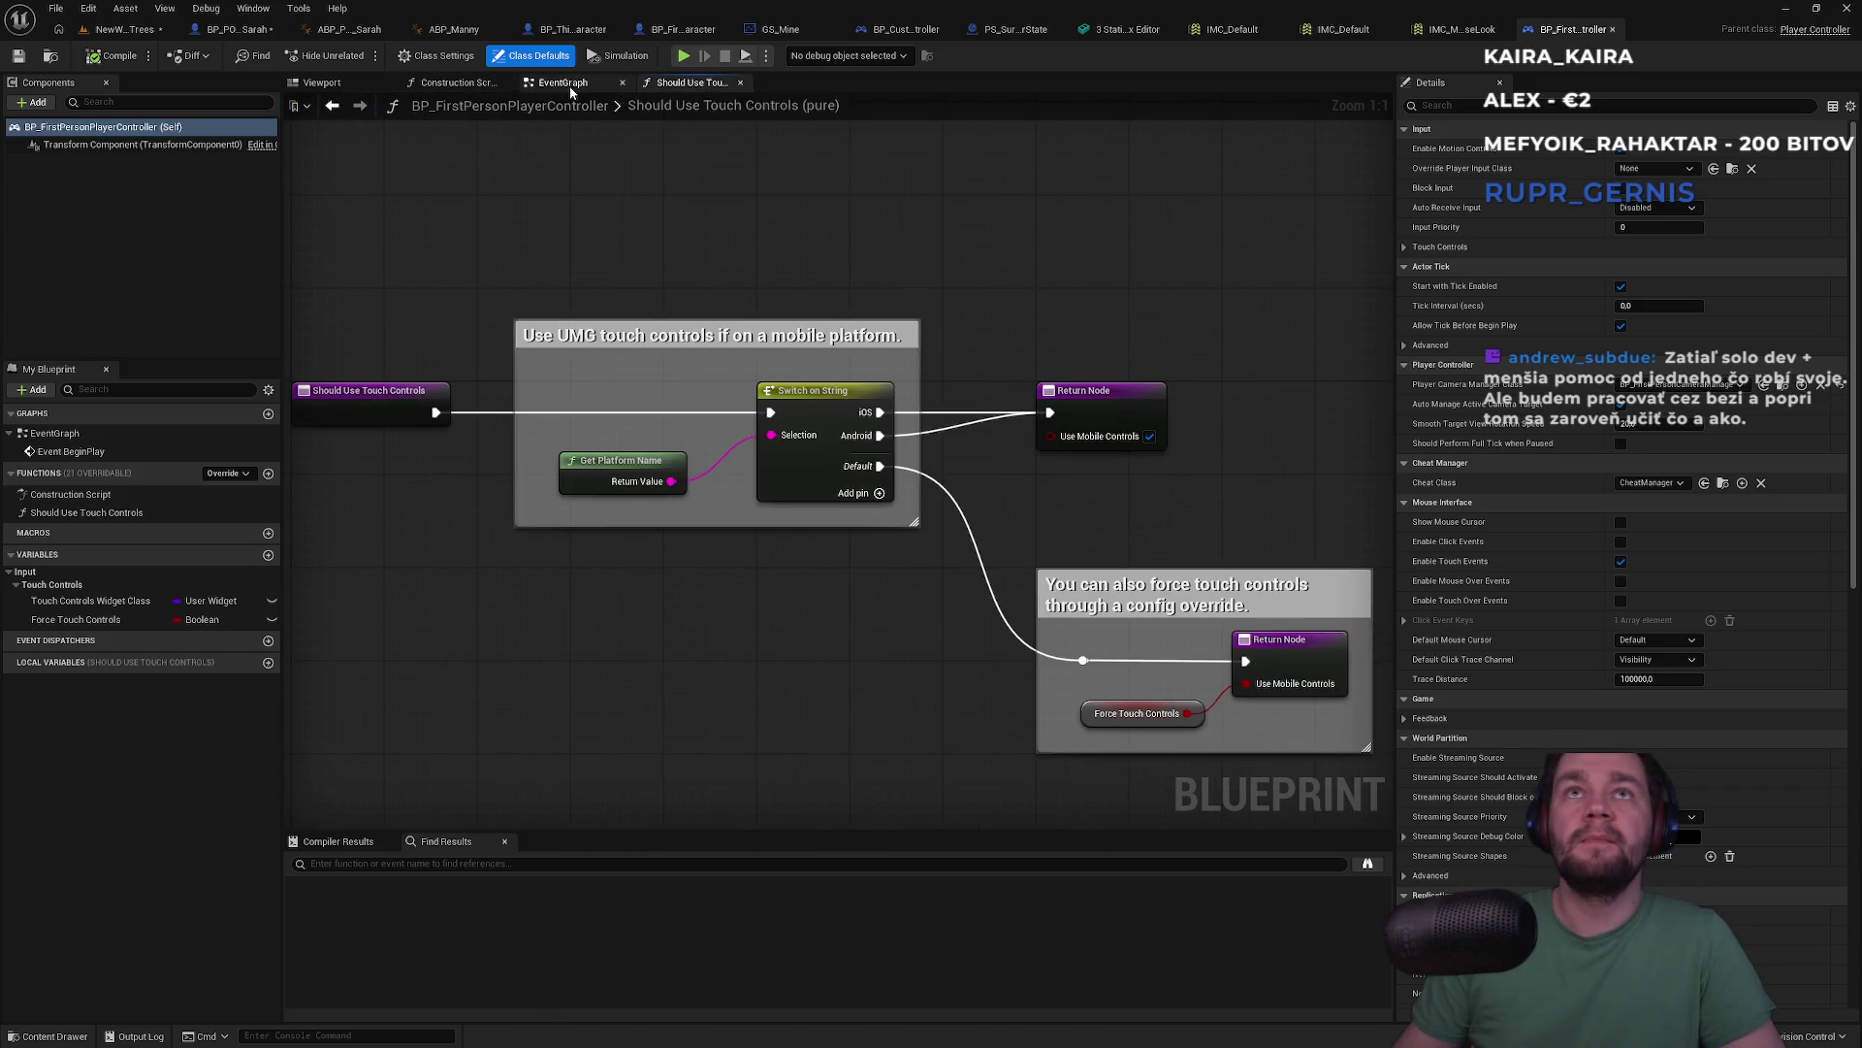
pyautogui.click(563, 82)
# Study the controller's input mapping setup and IMC_Default's IA_Jump, IA_Move, IA_Look mappings
pyautogui.scroll(2, 1008, 485)
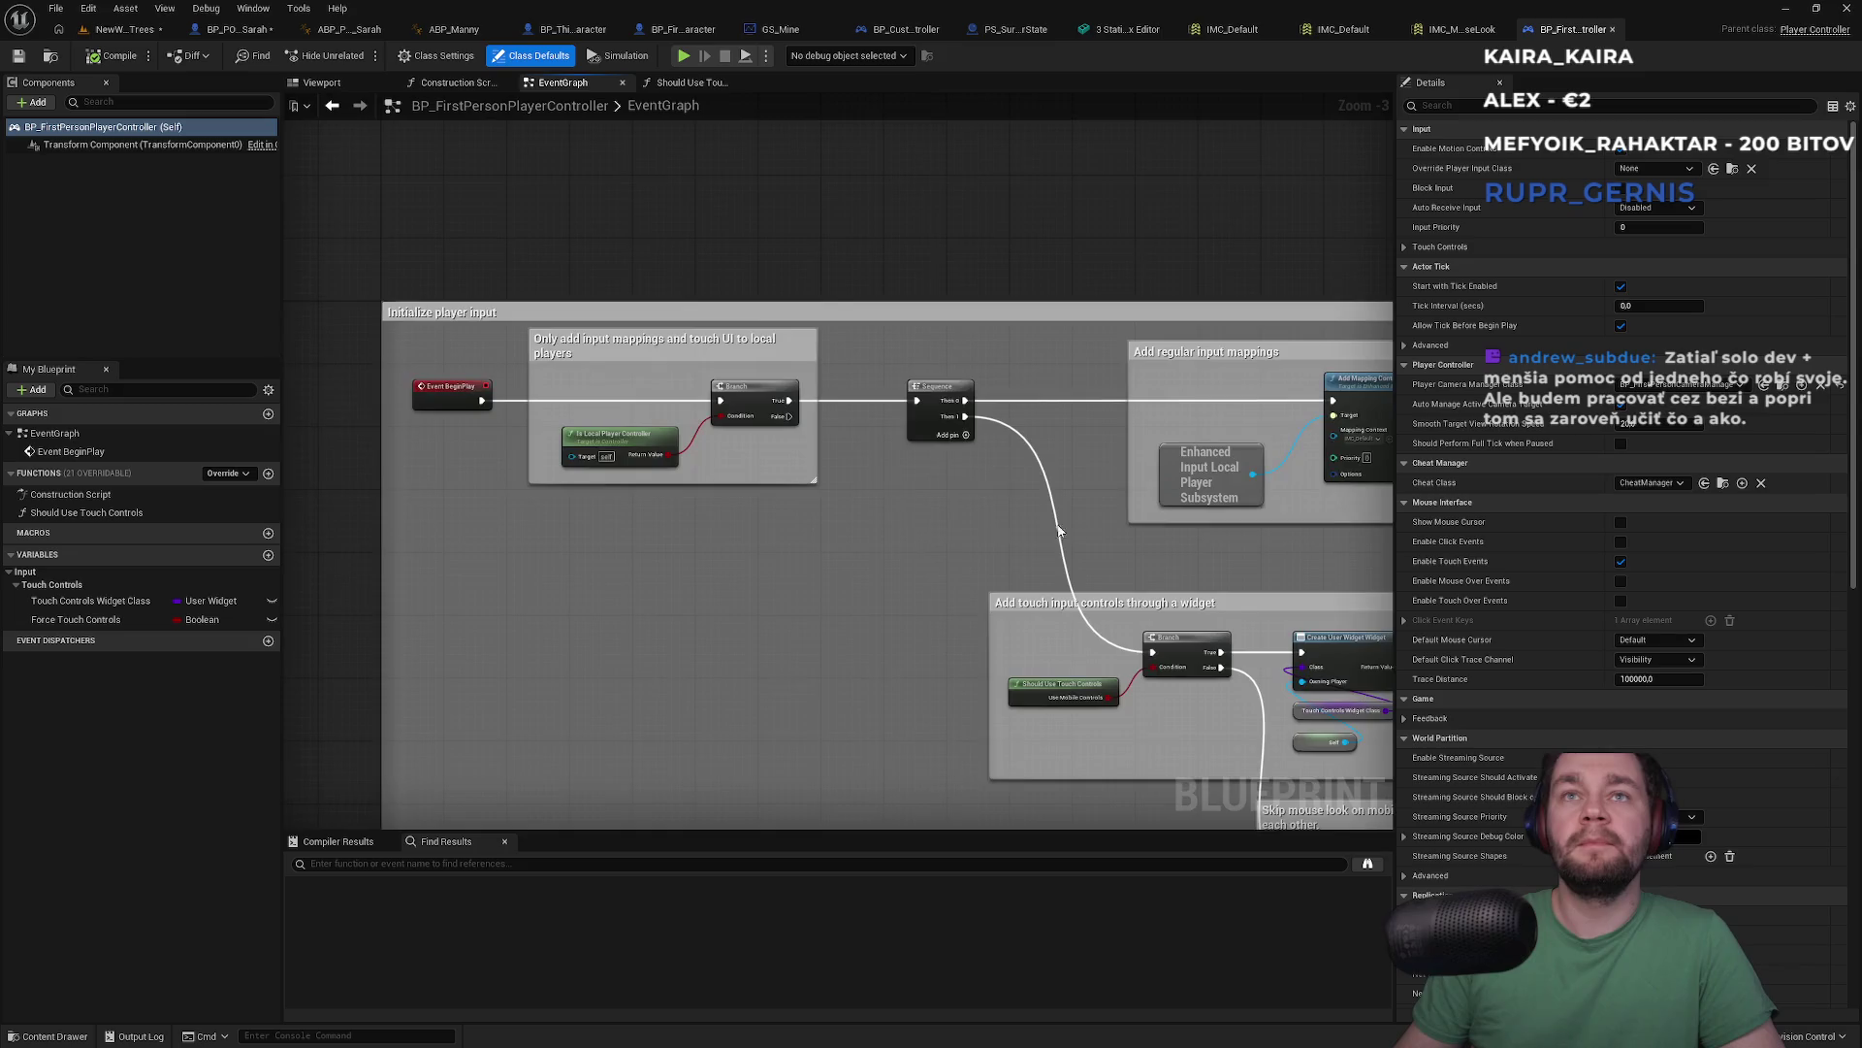
pyautogui.scroll(-5, 1023, 432)
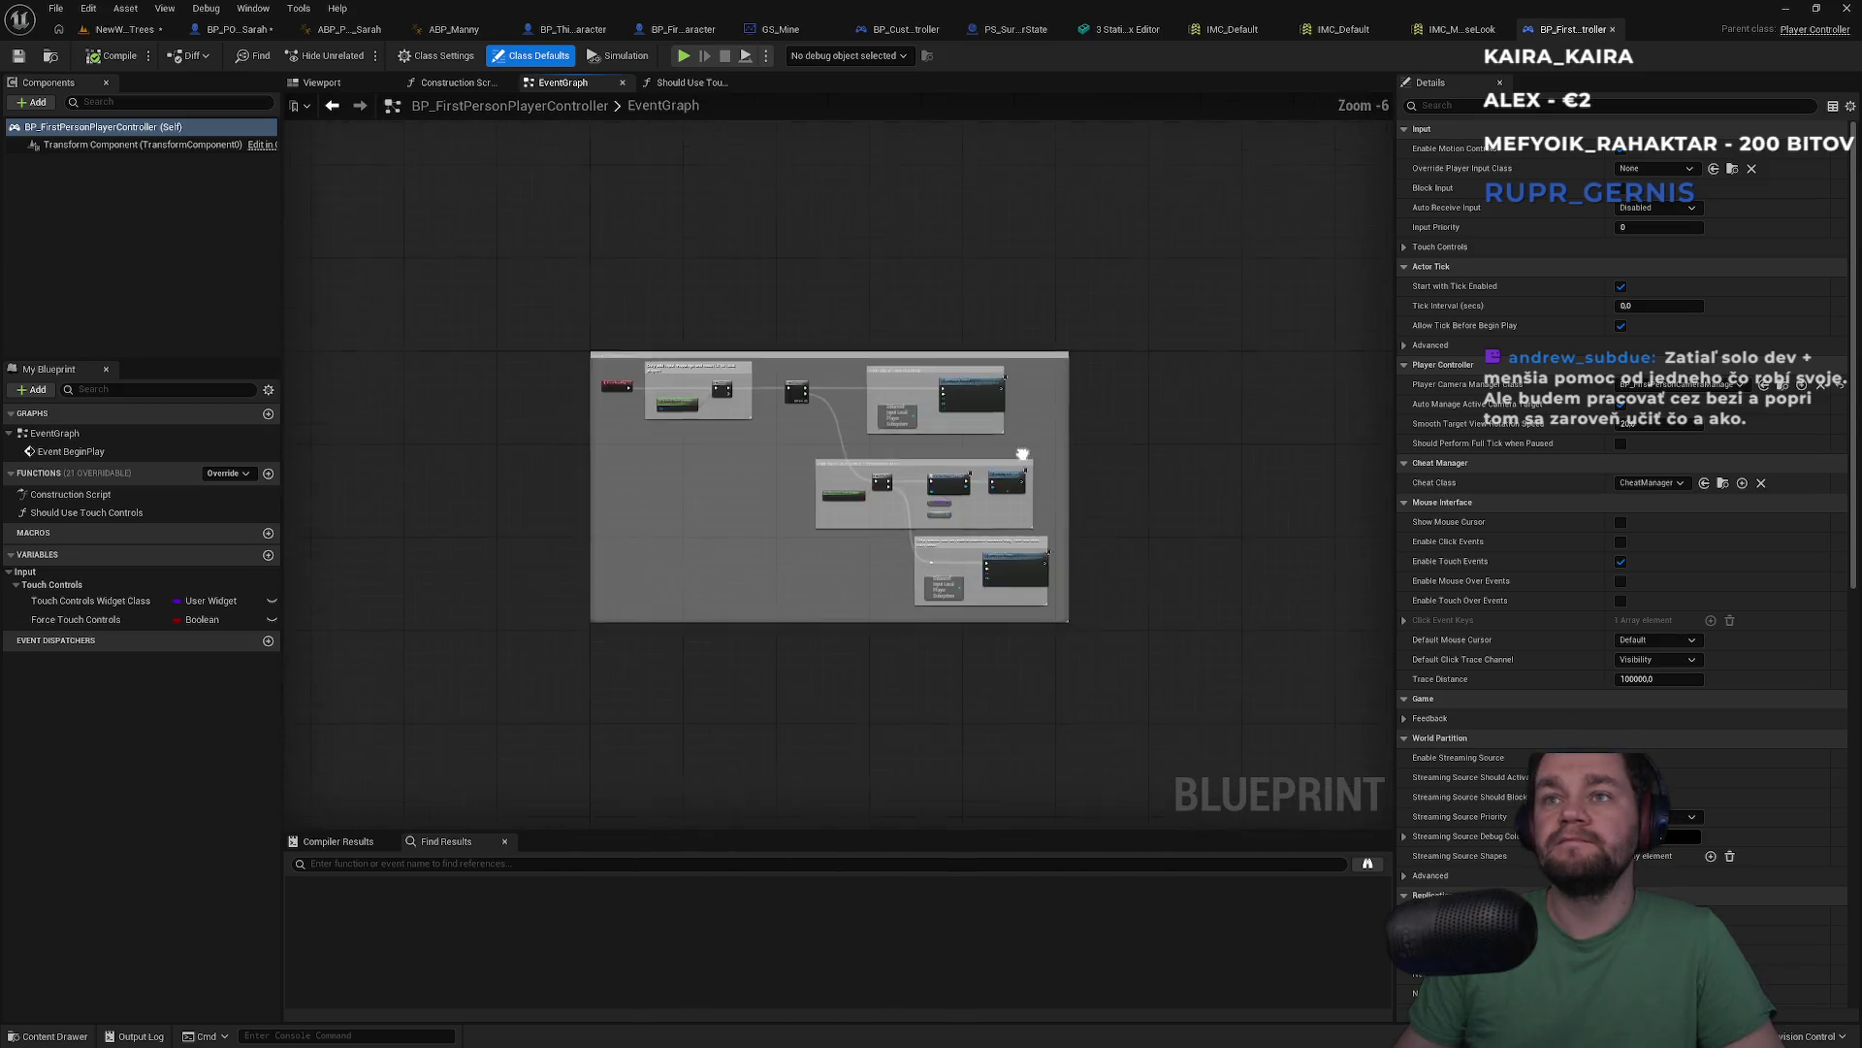
pyautogui.scroll(7, 1084, 619)
pyautogui.scroll(-4, 1084, 619)
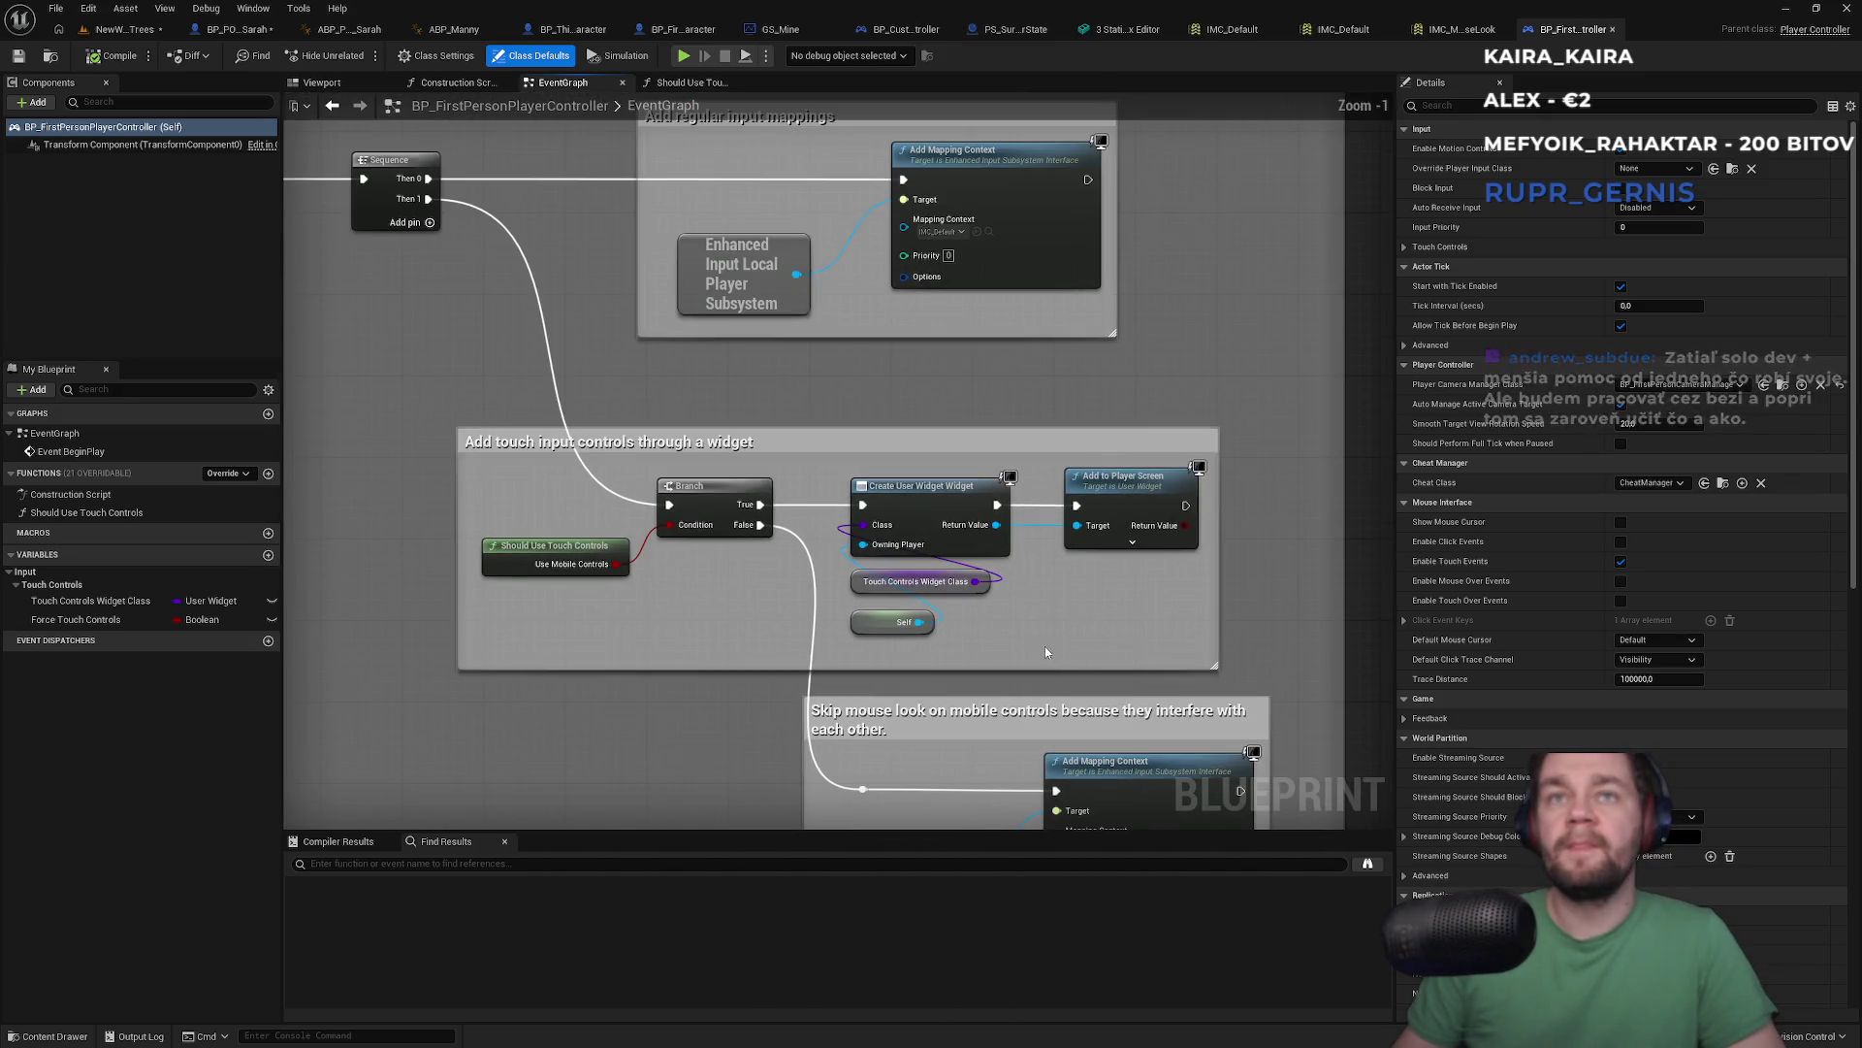
pyautogui.scroll(4, 817, 525)
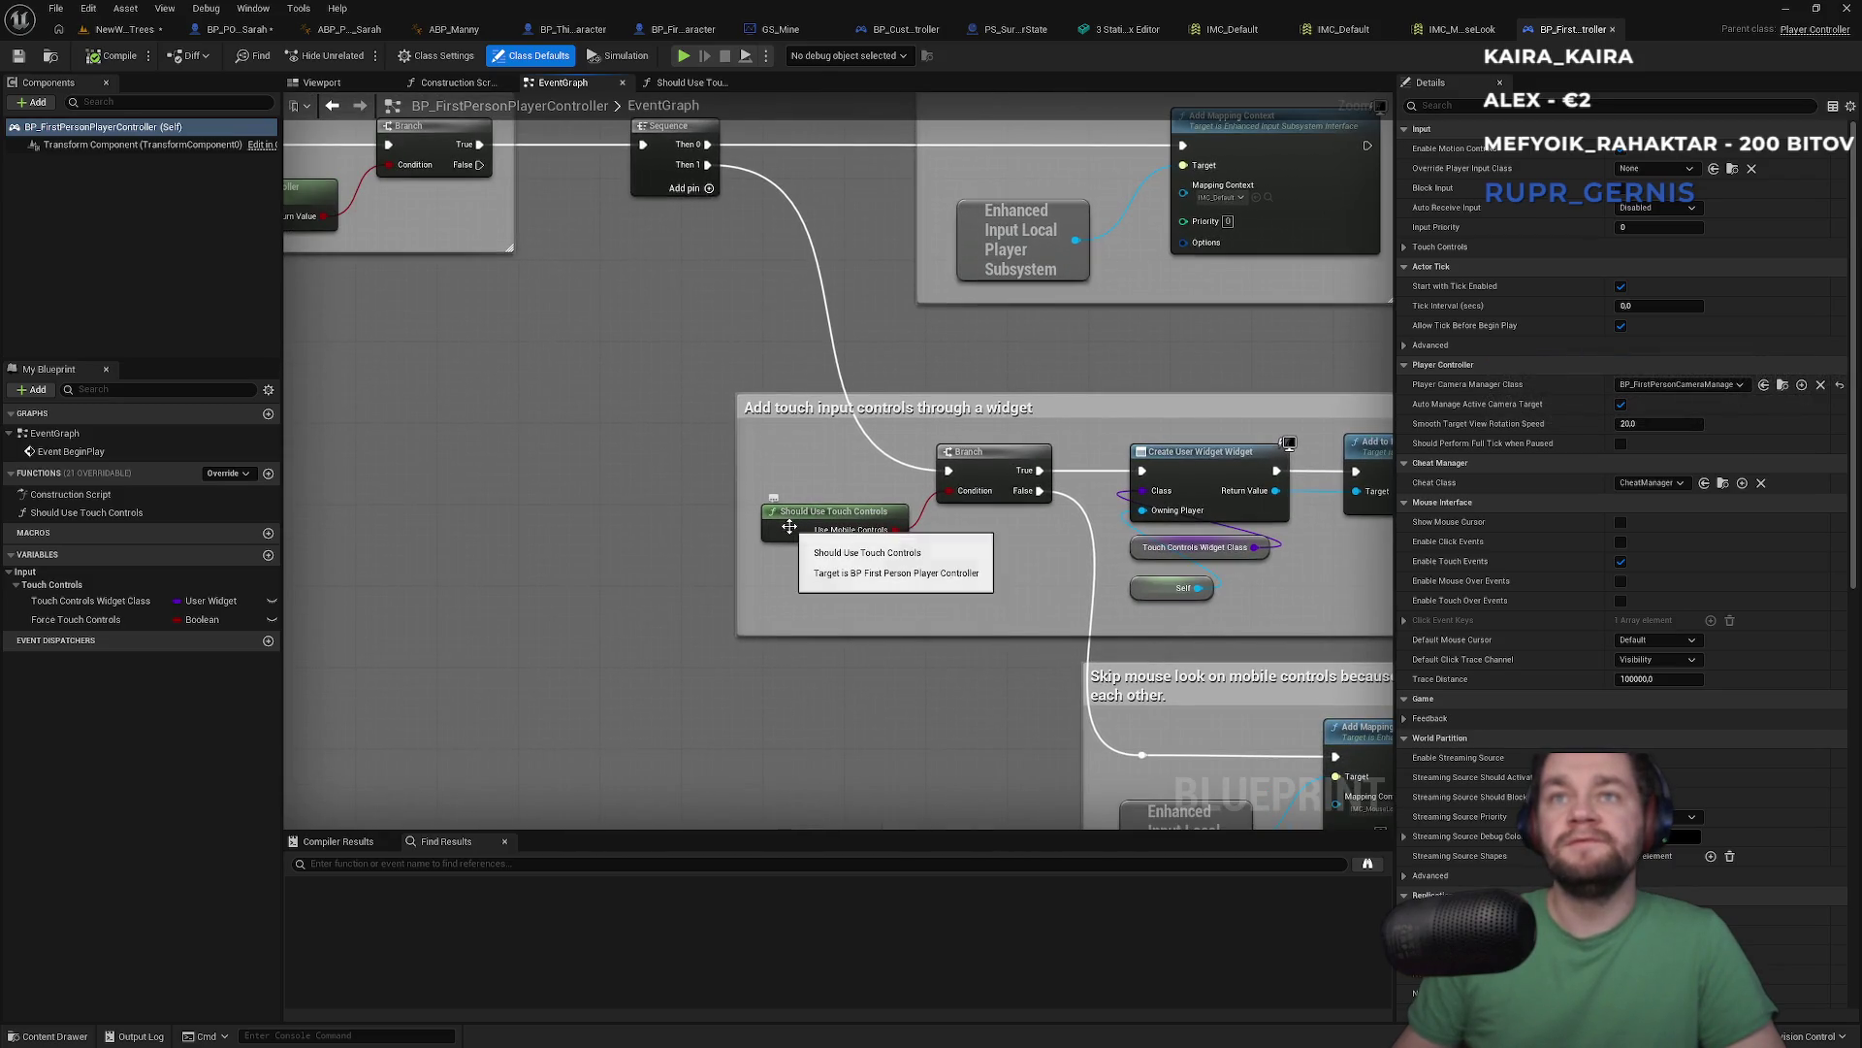
pyautogui.scroll(-2, 856, 330)
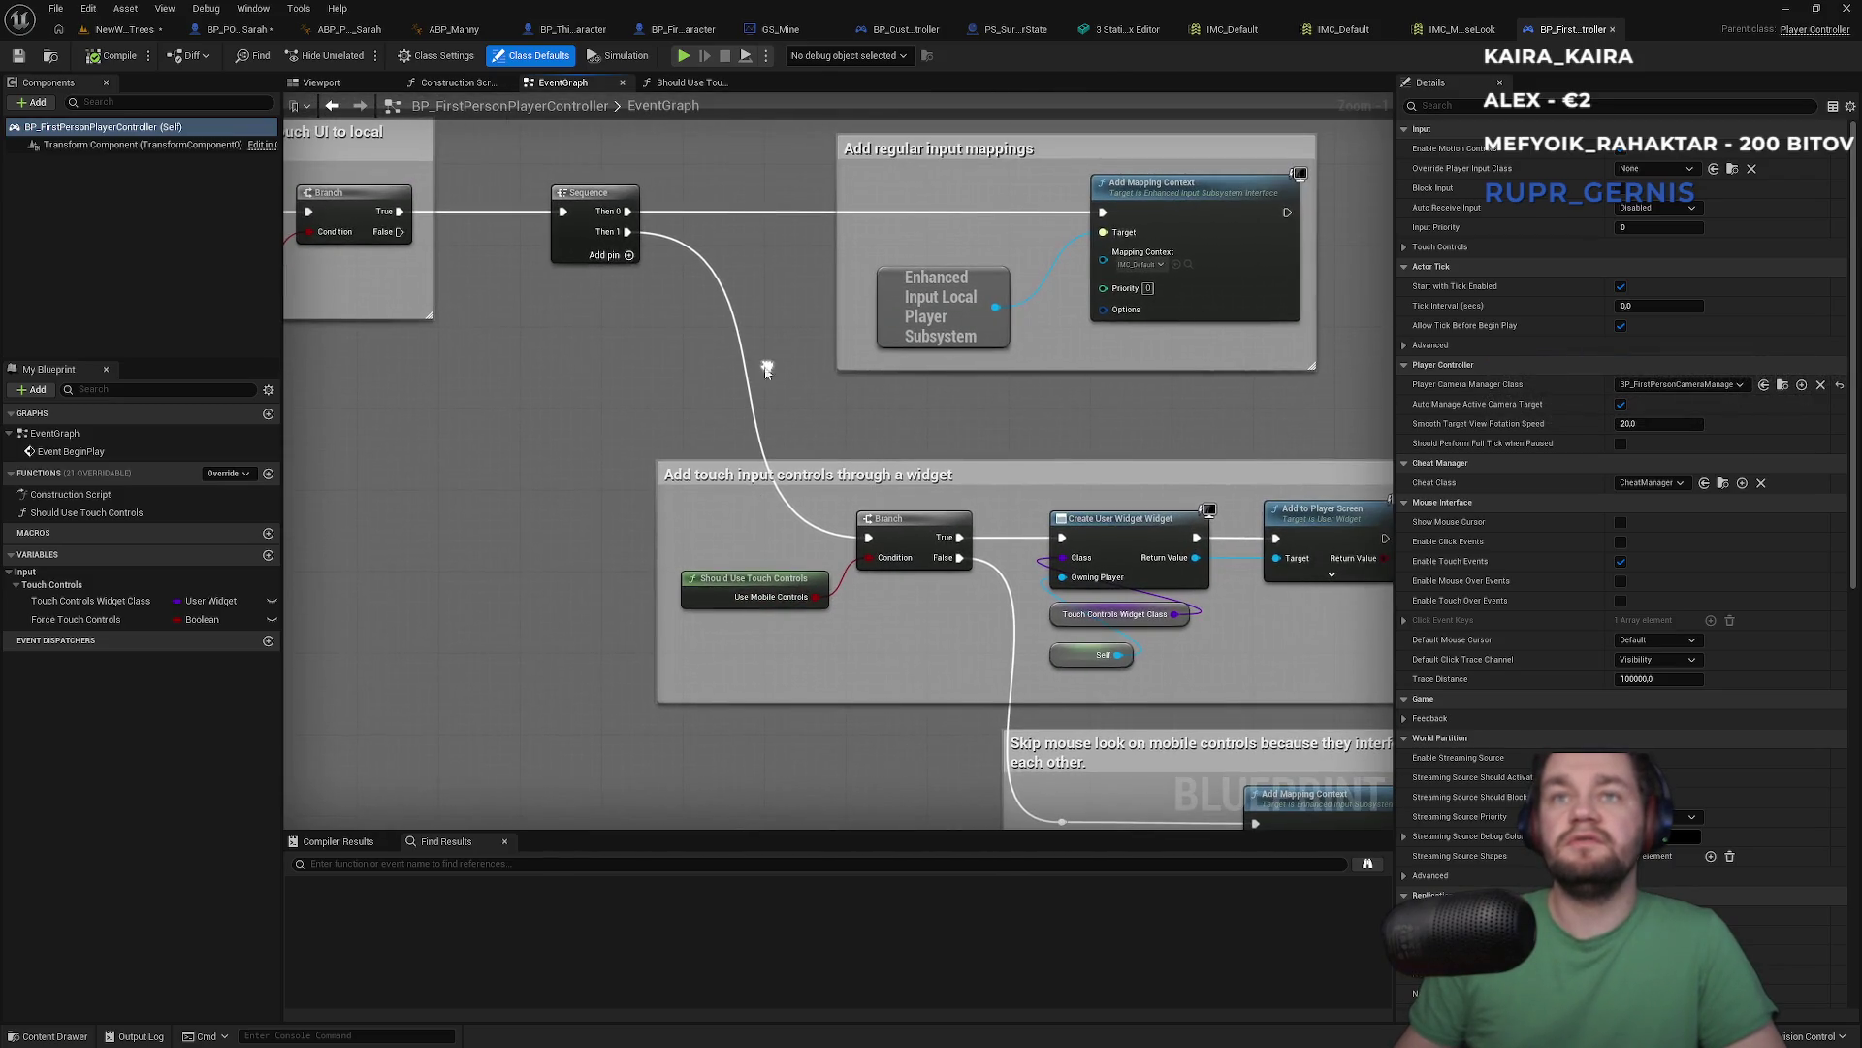
pyautogui.scroll(2, 985, 525)
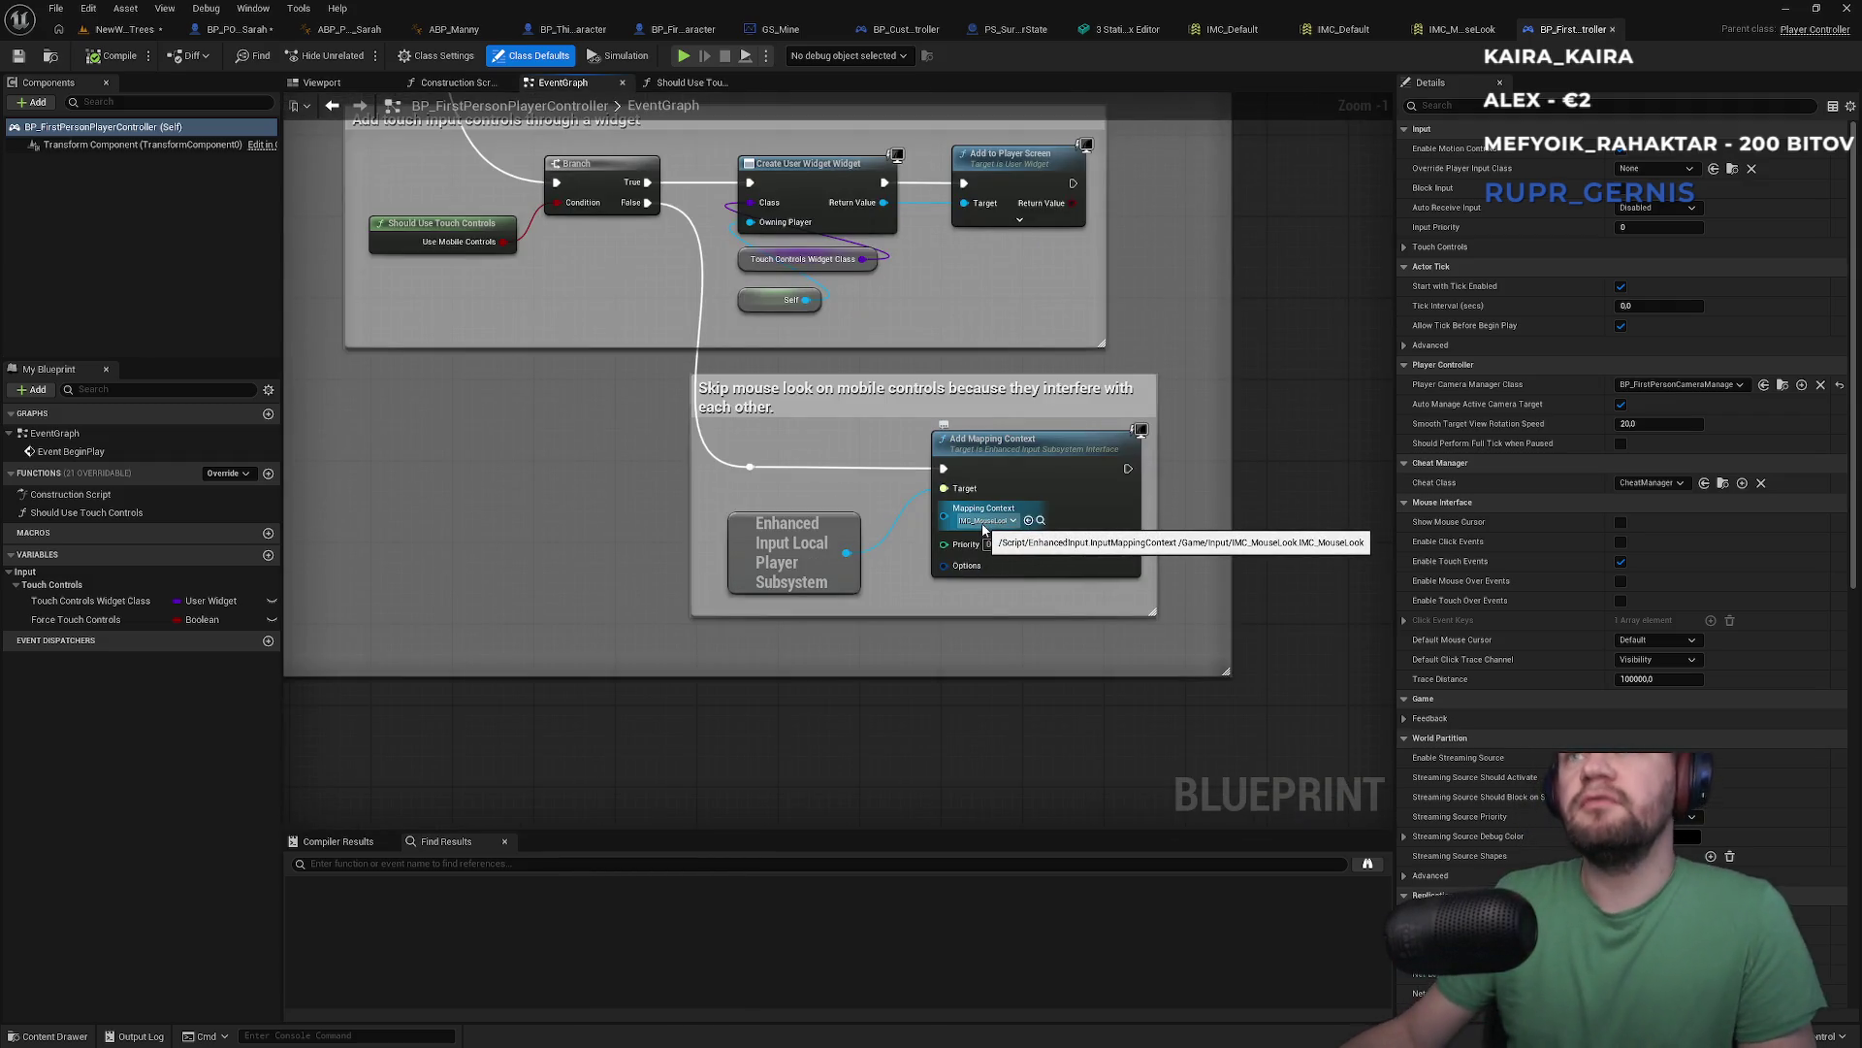
pyautogui.moveTo(795, 449)
pyautogui.mouseDown()
pyautogui.moveTo(887, 676)
pyautogui.moveTo(1026, 778)
pyautogui.mouseUp()
pyautogui.click(1345, 30)
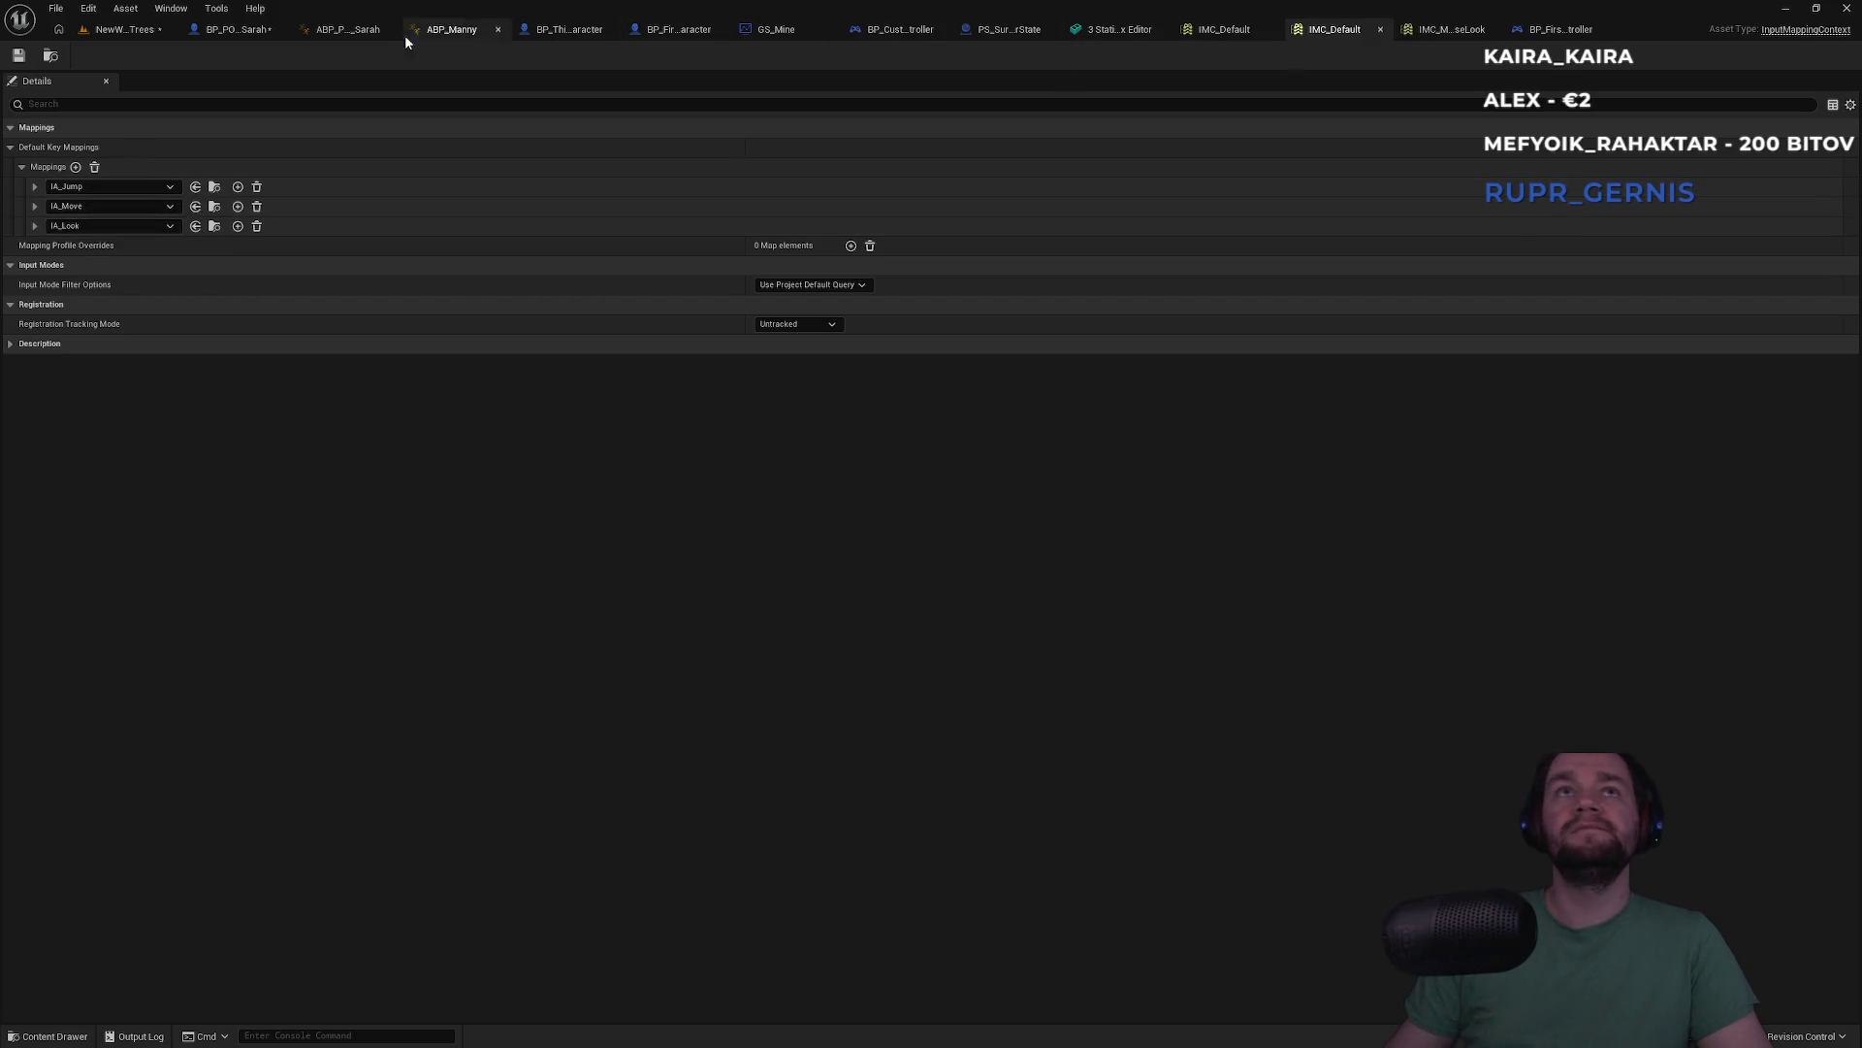
pyautogui.click(250, 32)
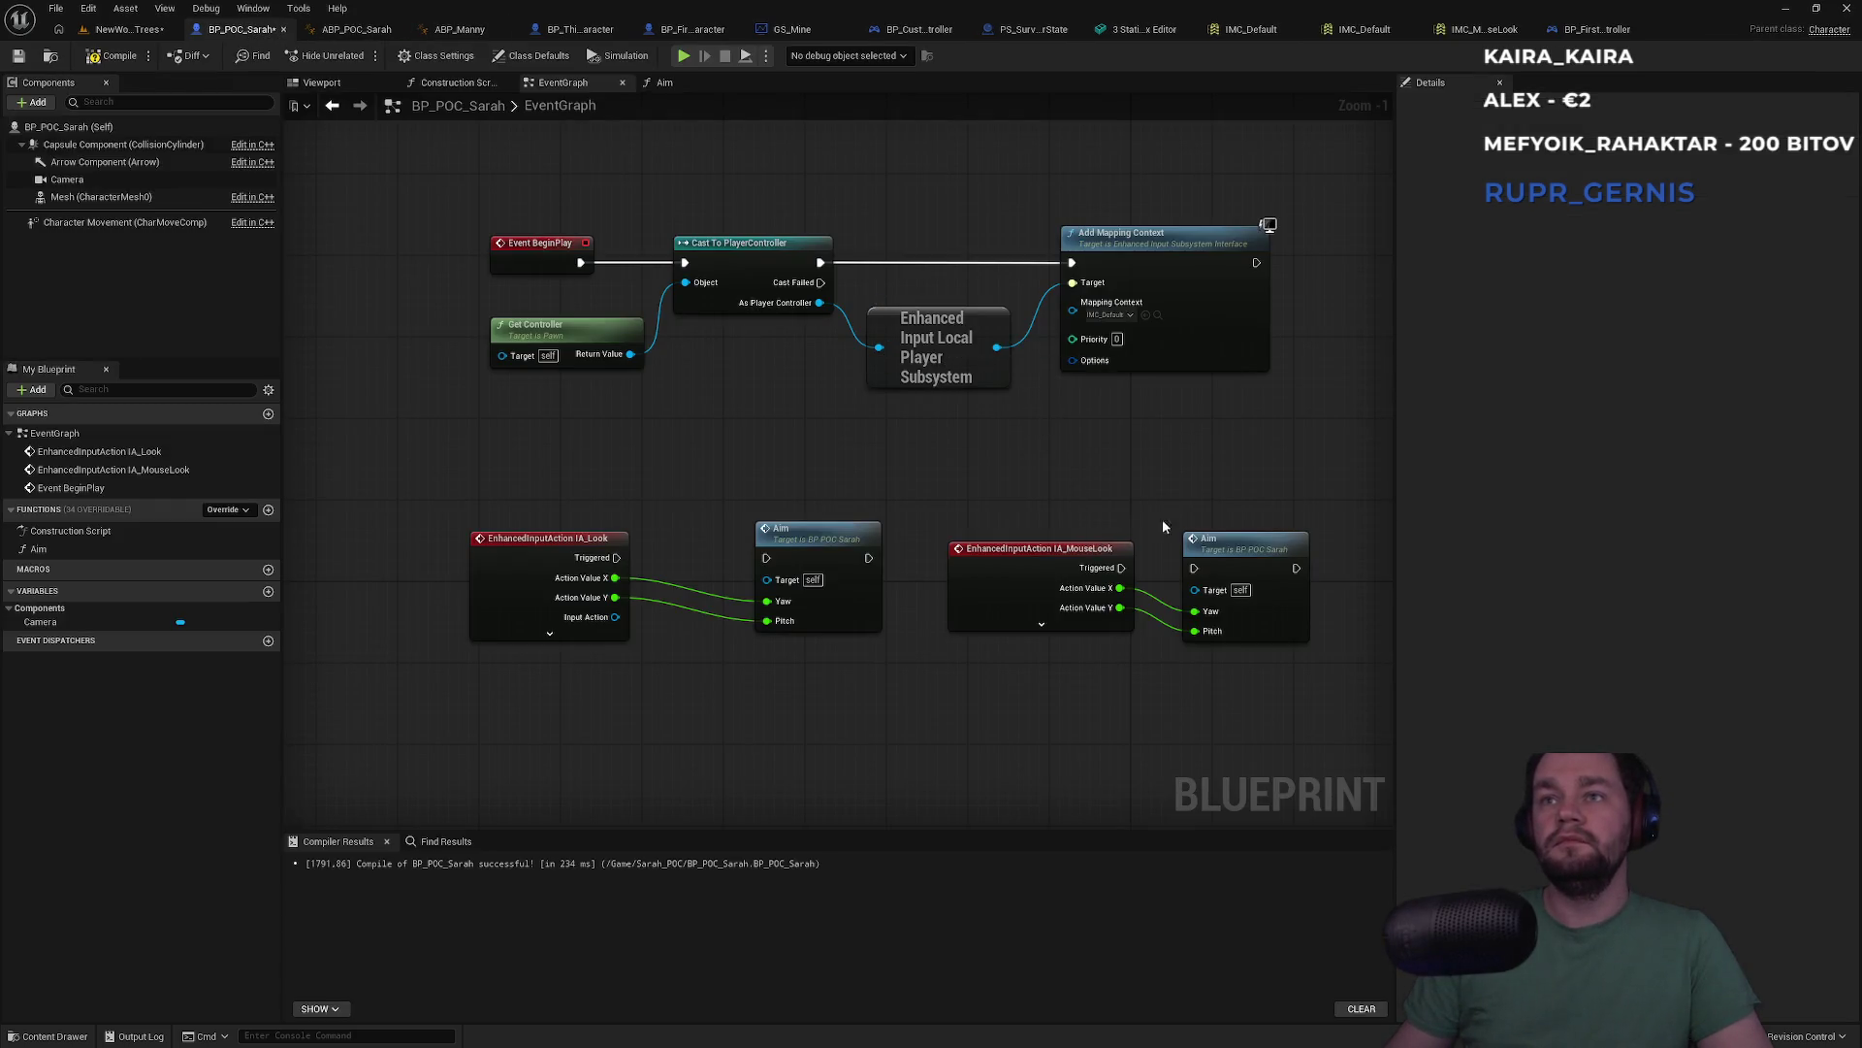
# Delete the IA_MouseLook event and its Aim call, and inspect the Aim function graph
pyautogui.moveTo(1248, 504); pyautogui.dragTo(1067, 553)
pyautogui.press('Delete')
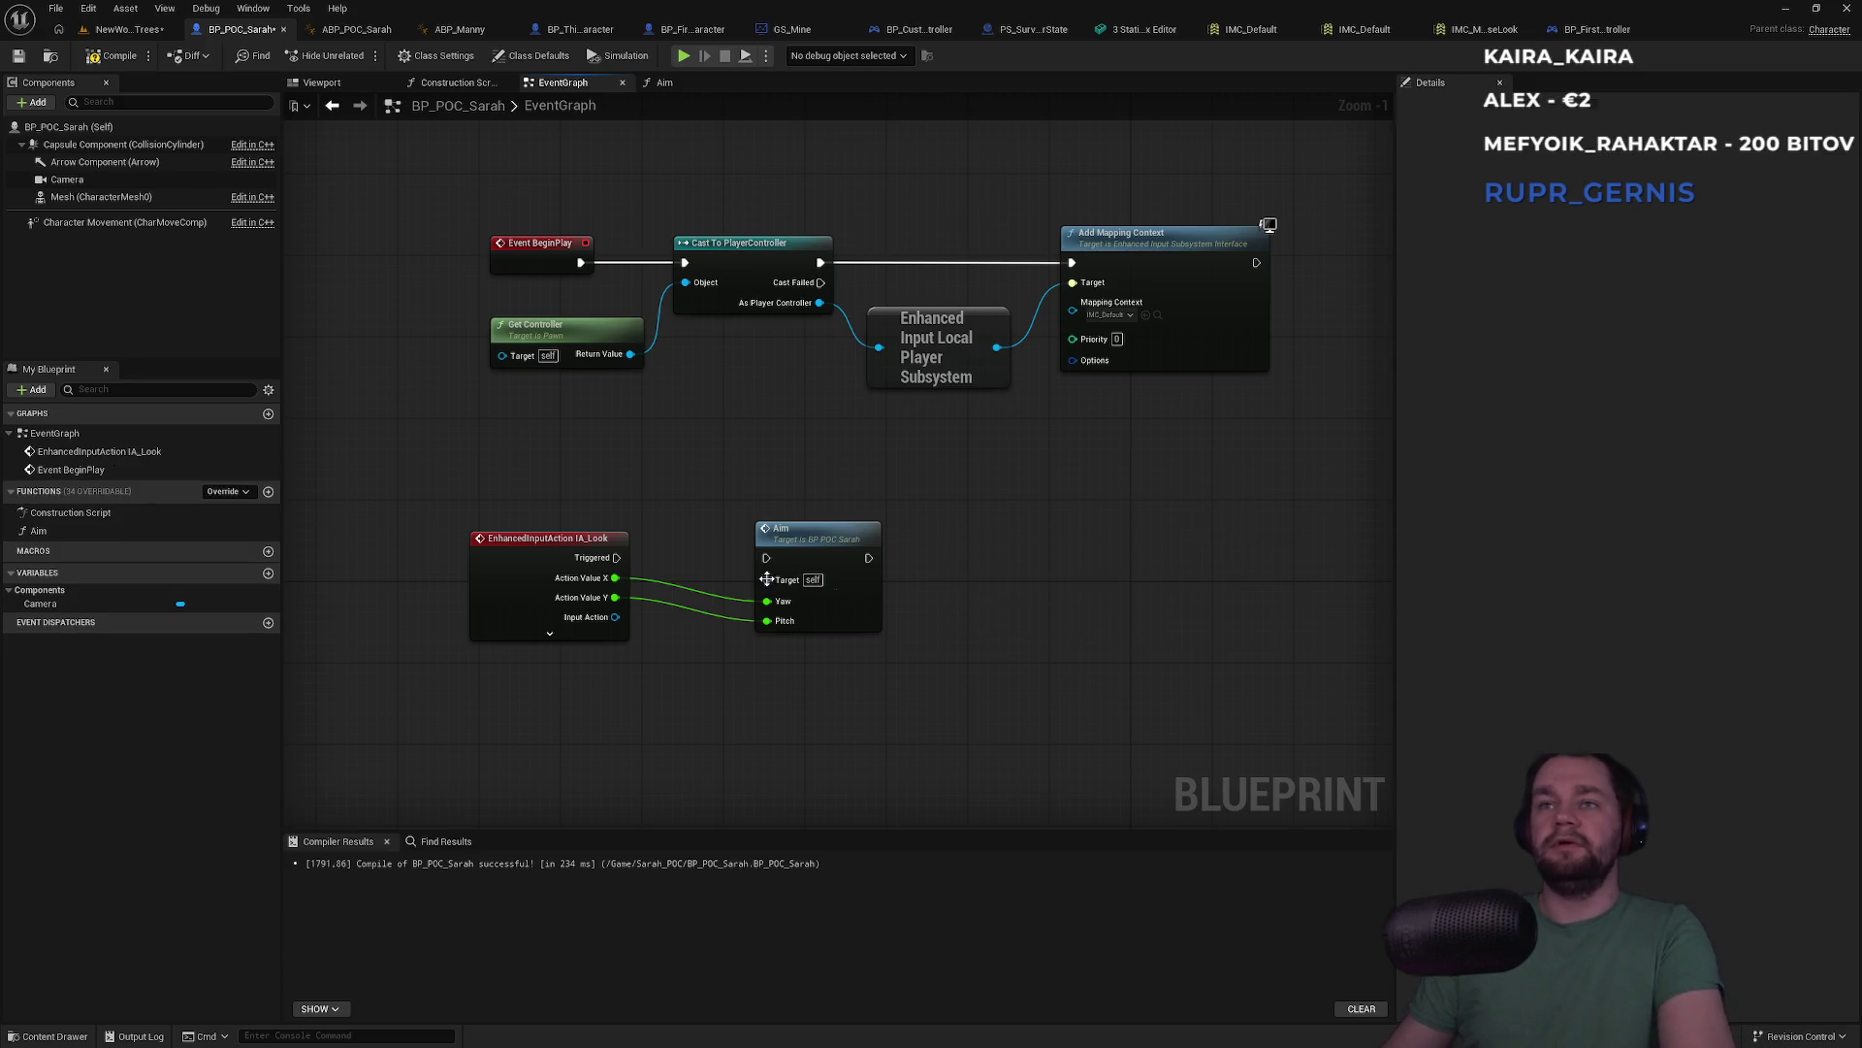
pyautogui.moveTo(868, 558)
pyautogui.mouseDown()
pyautogui.moveTo(1014, 568)
pyautogui.moveTo(987, 558)
pyautogui.mouseUp()
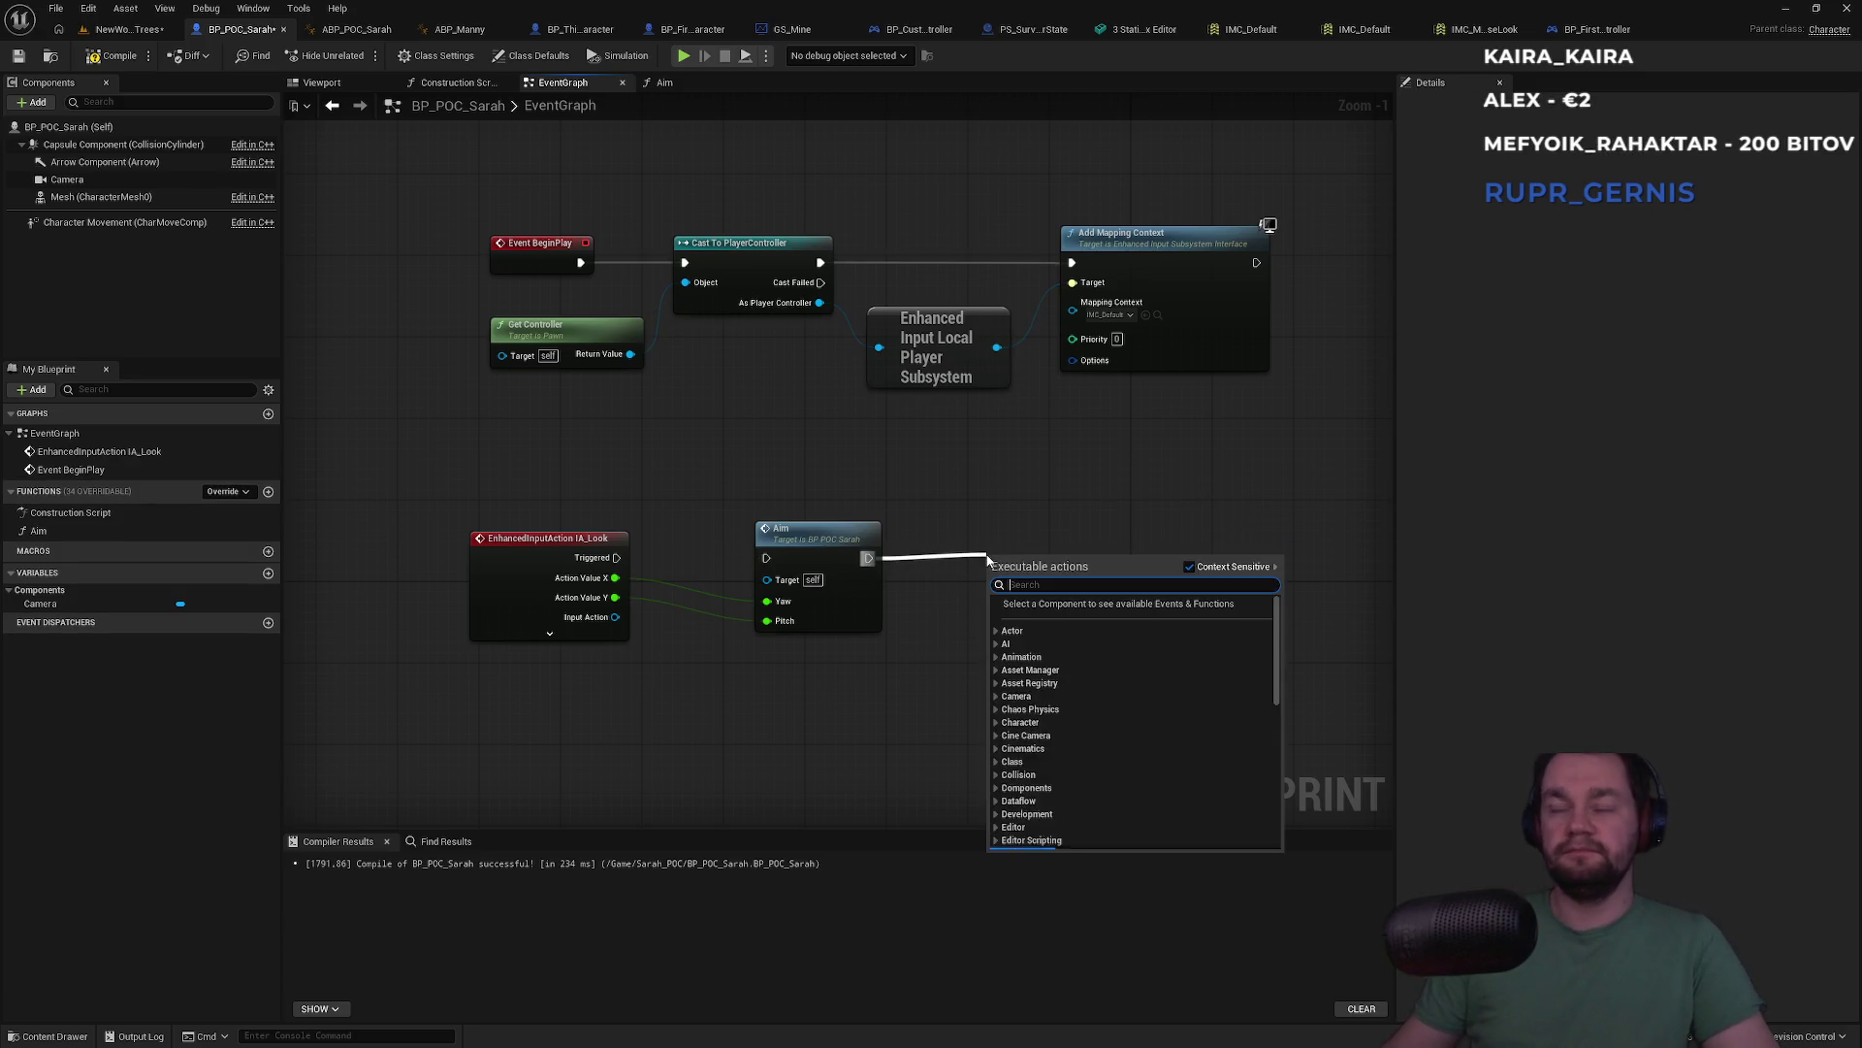
pyautogui.click(749, 532)
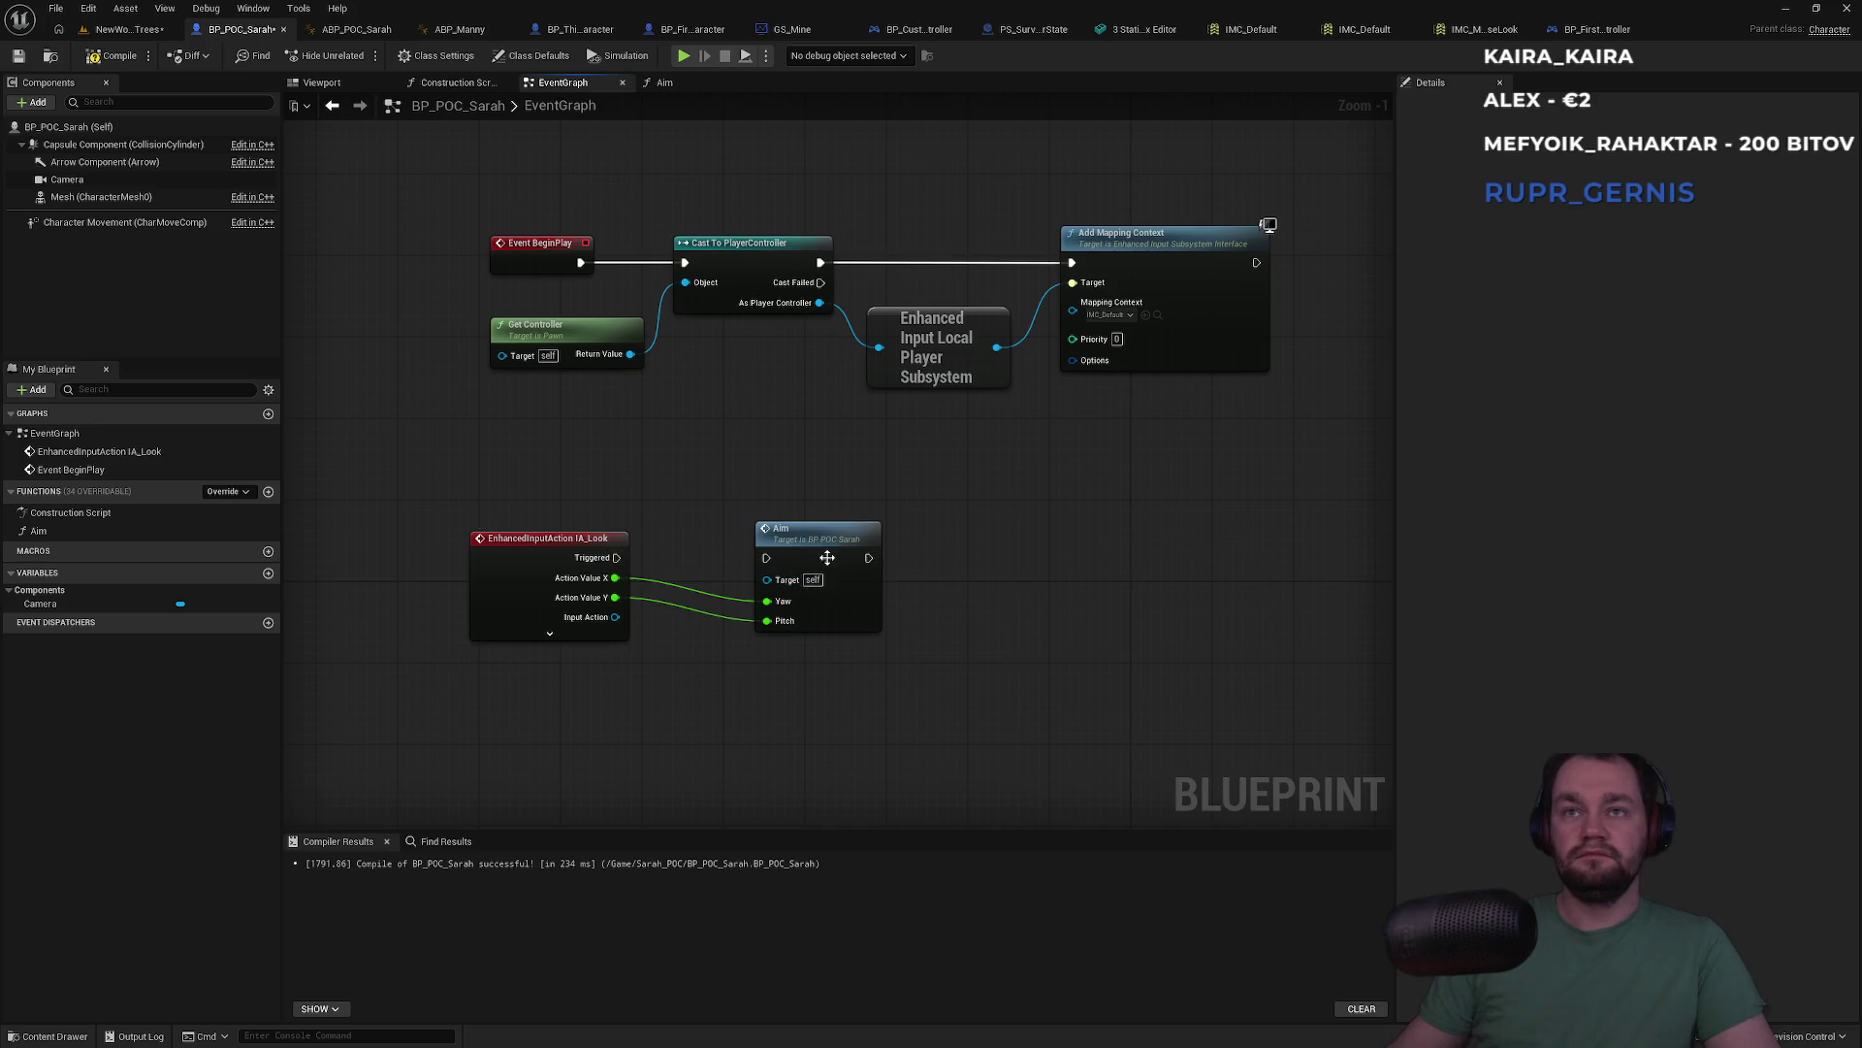
pyautogui.doubleClick(749, 532)
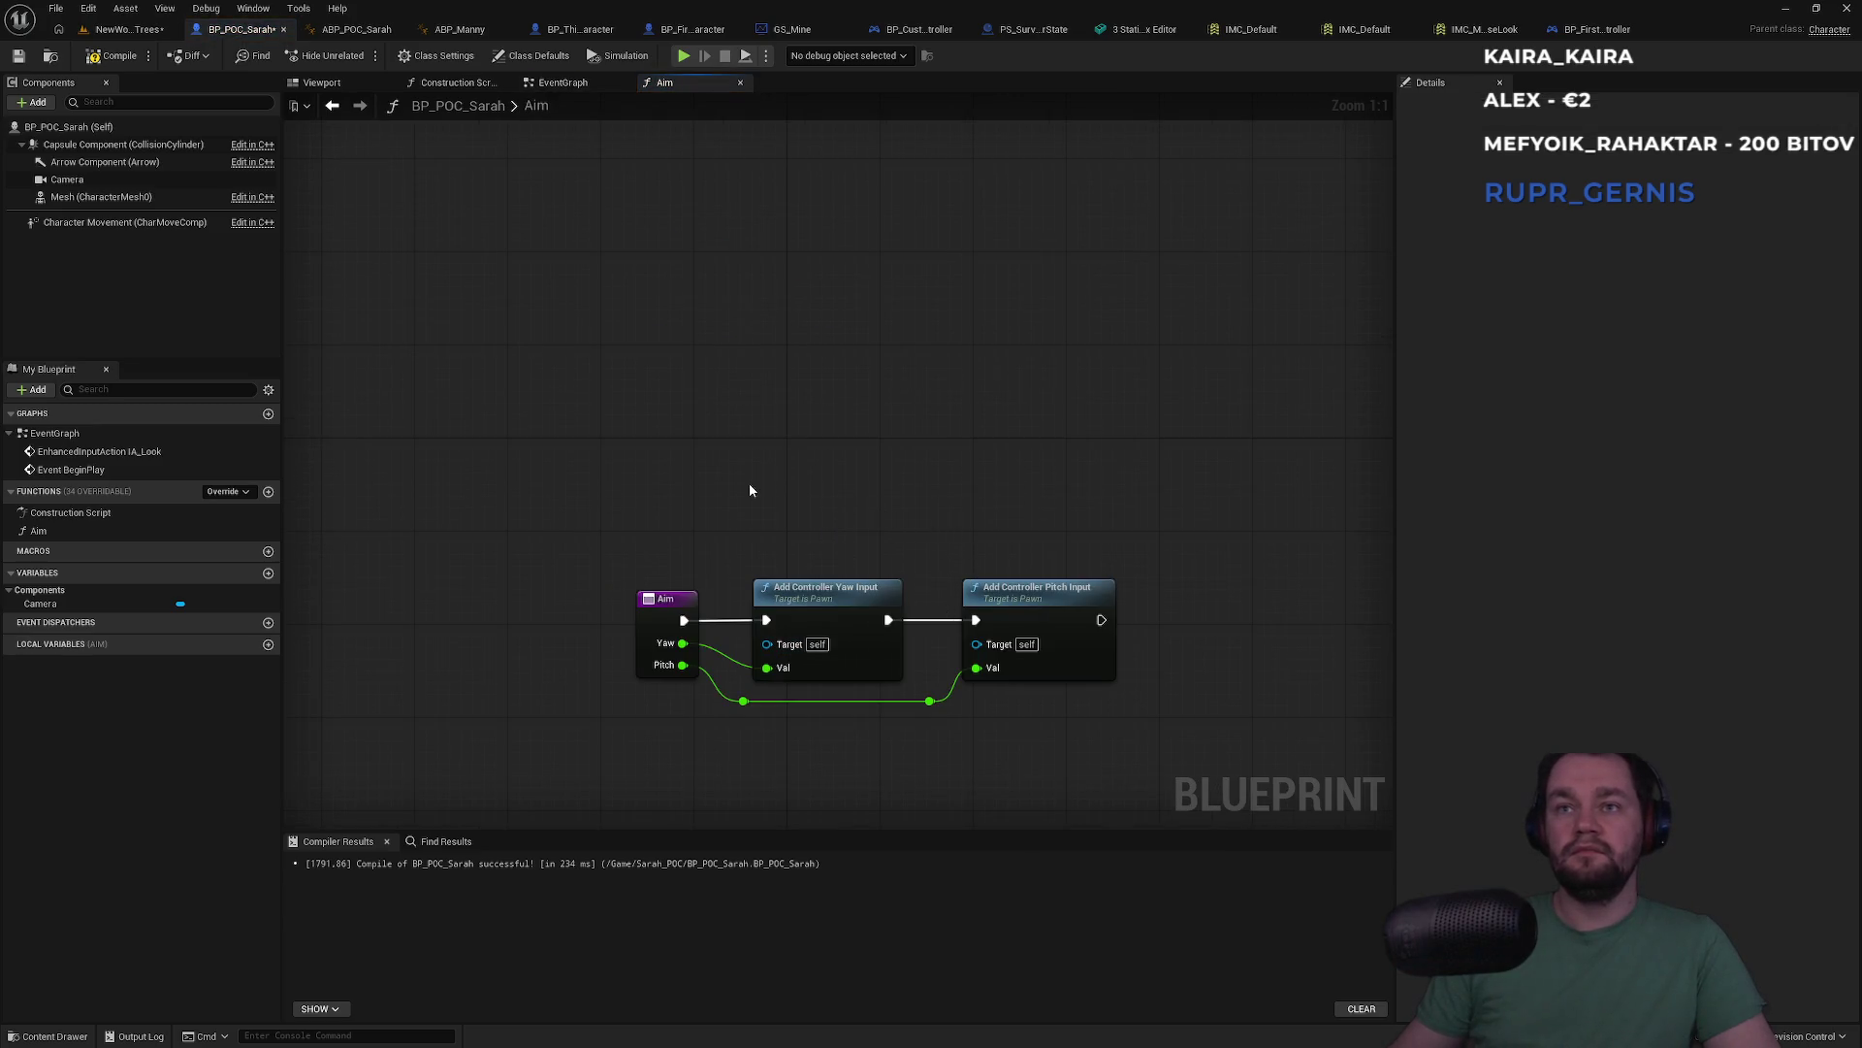
pyautogui.click(68, 127)
pyautogui.click(562, 83)
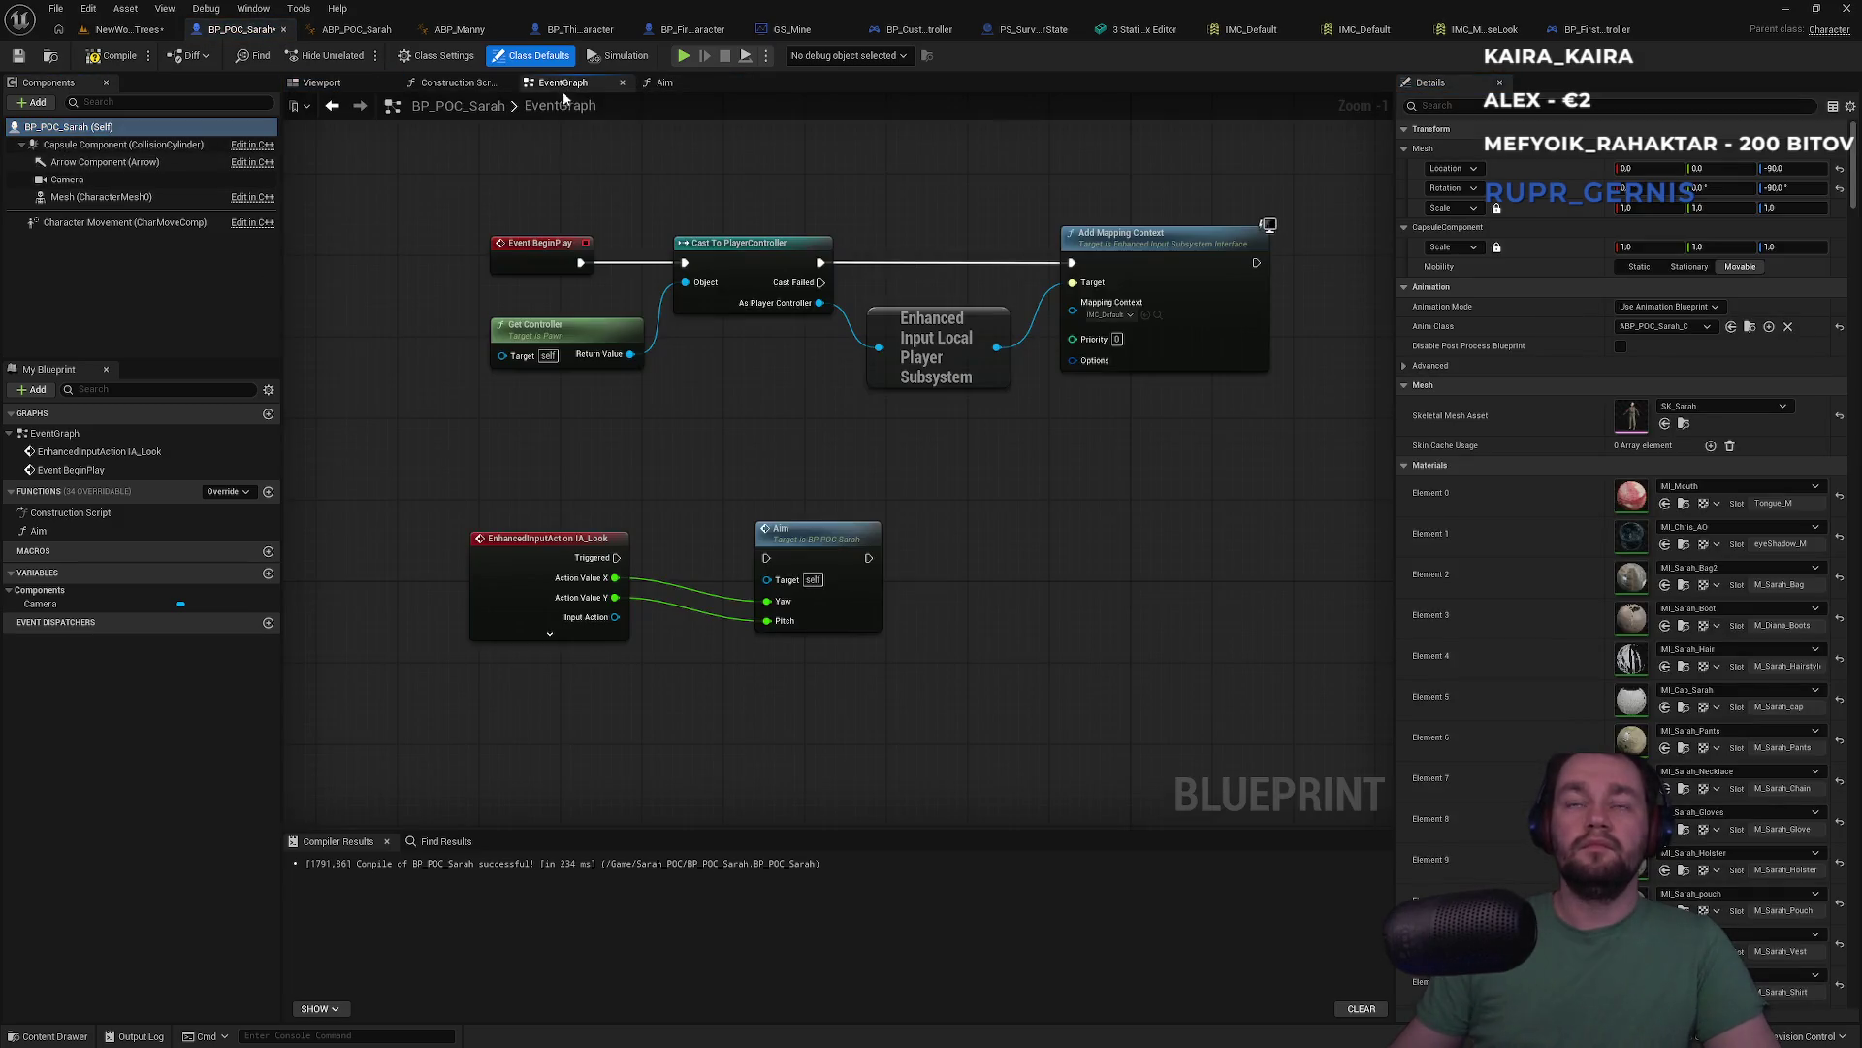
# Wire IA_Look's Triggered into Aim and set Add Mapping Context to IMC_Default
pyautogui.moveTo(803, 480); pyautogui.dragTo(950, 480)
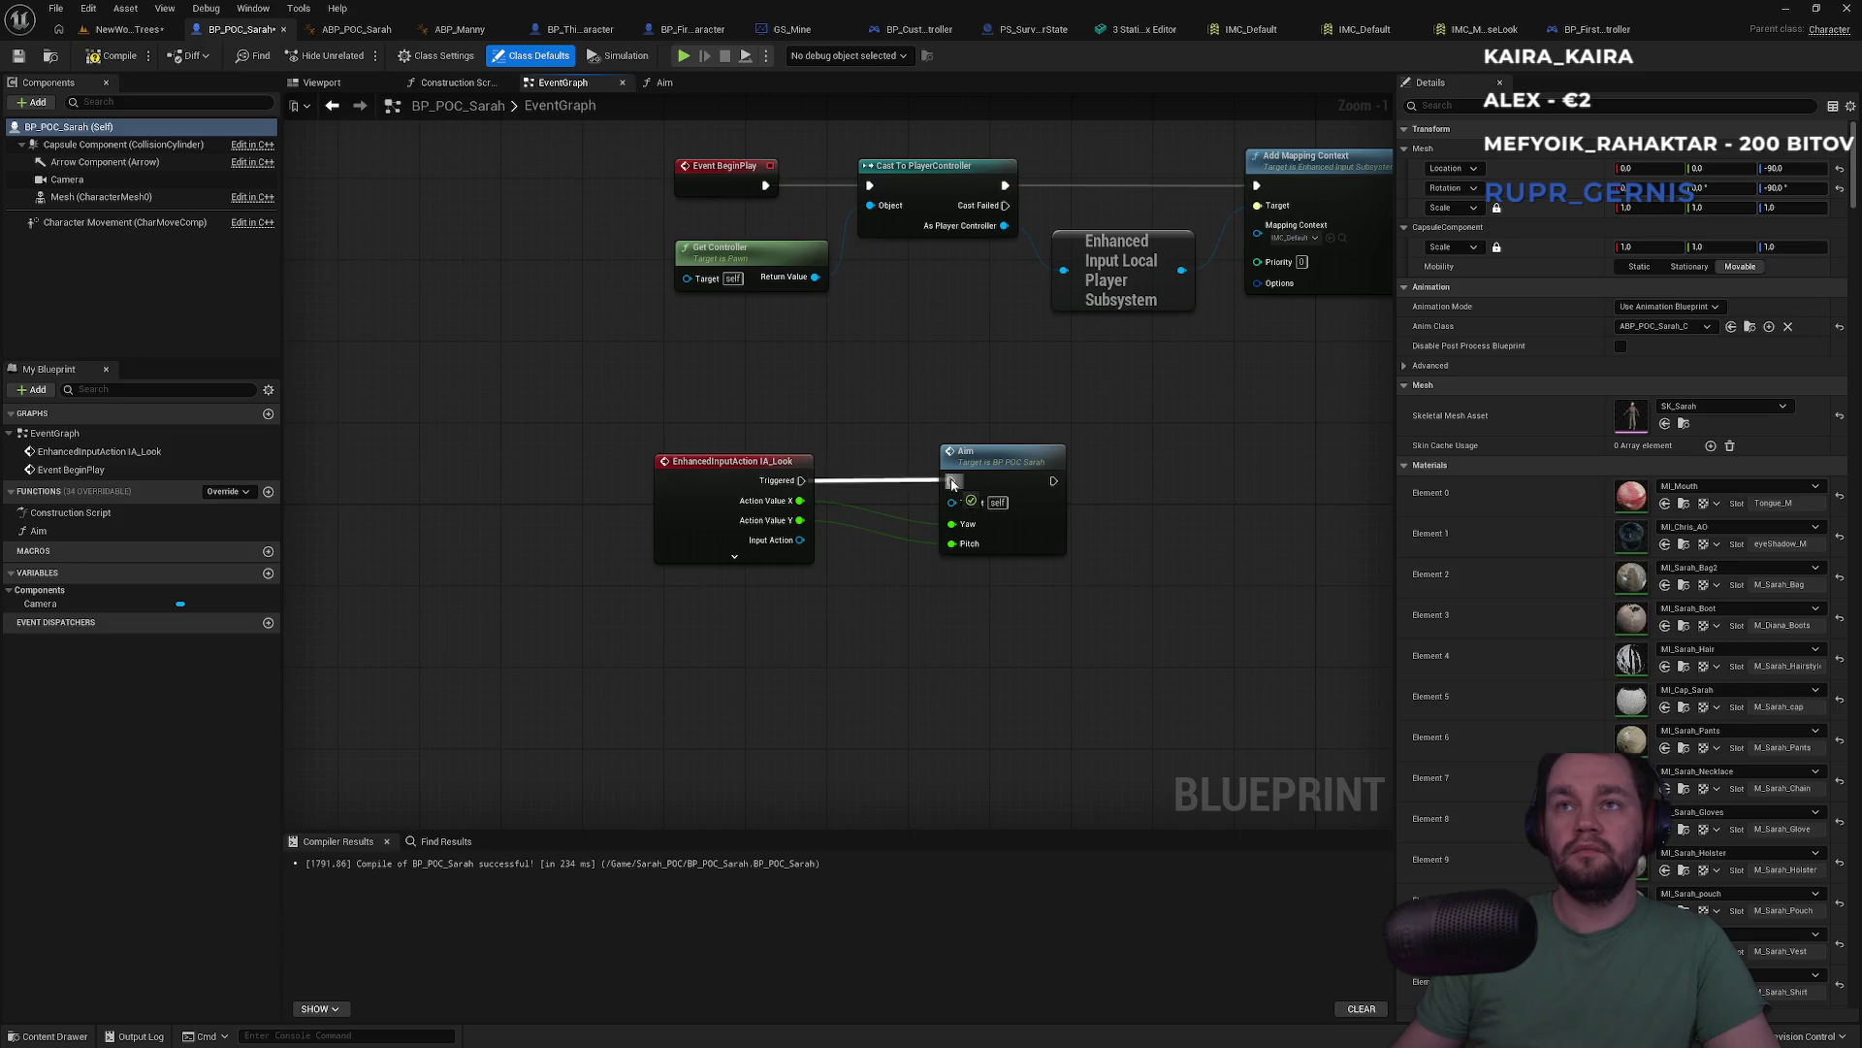
pyautogui.click(1292, 238)
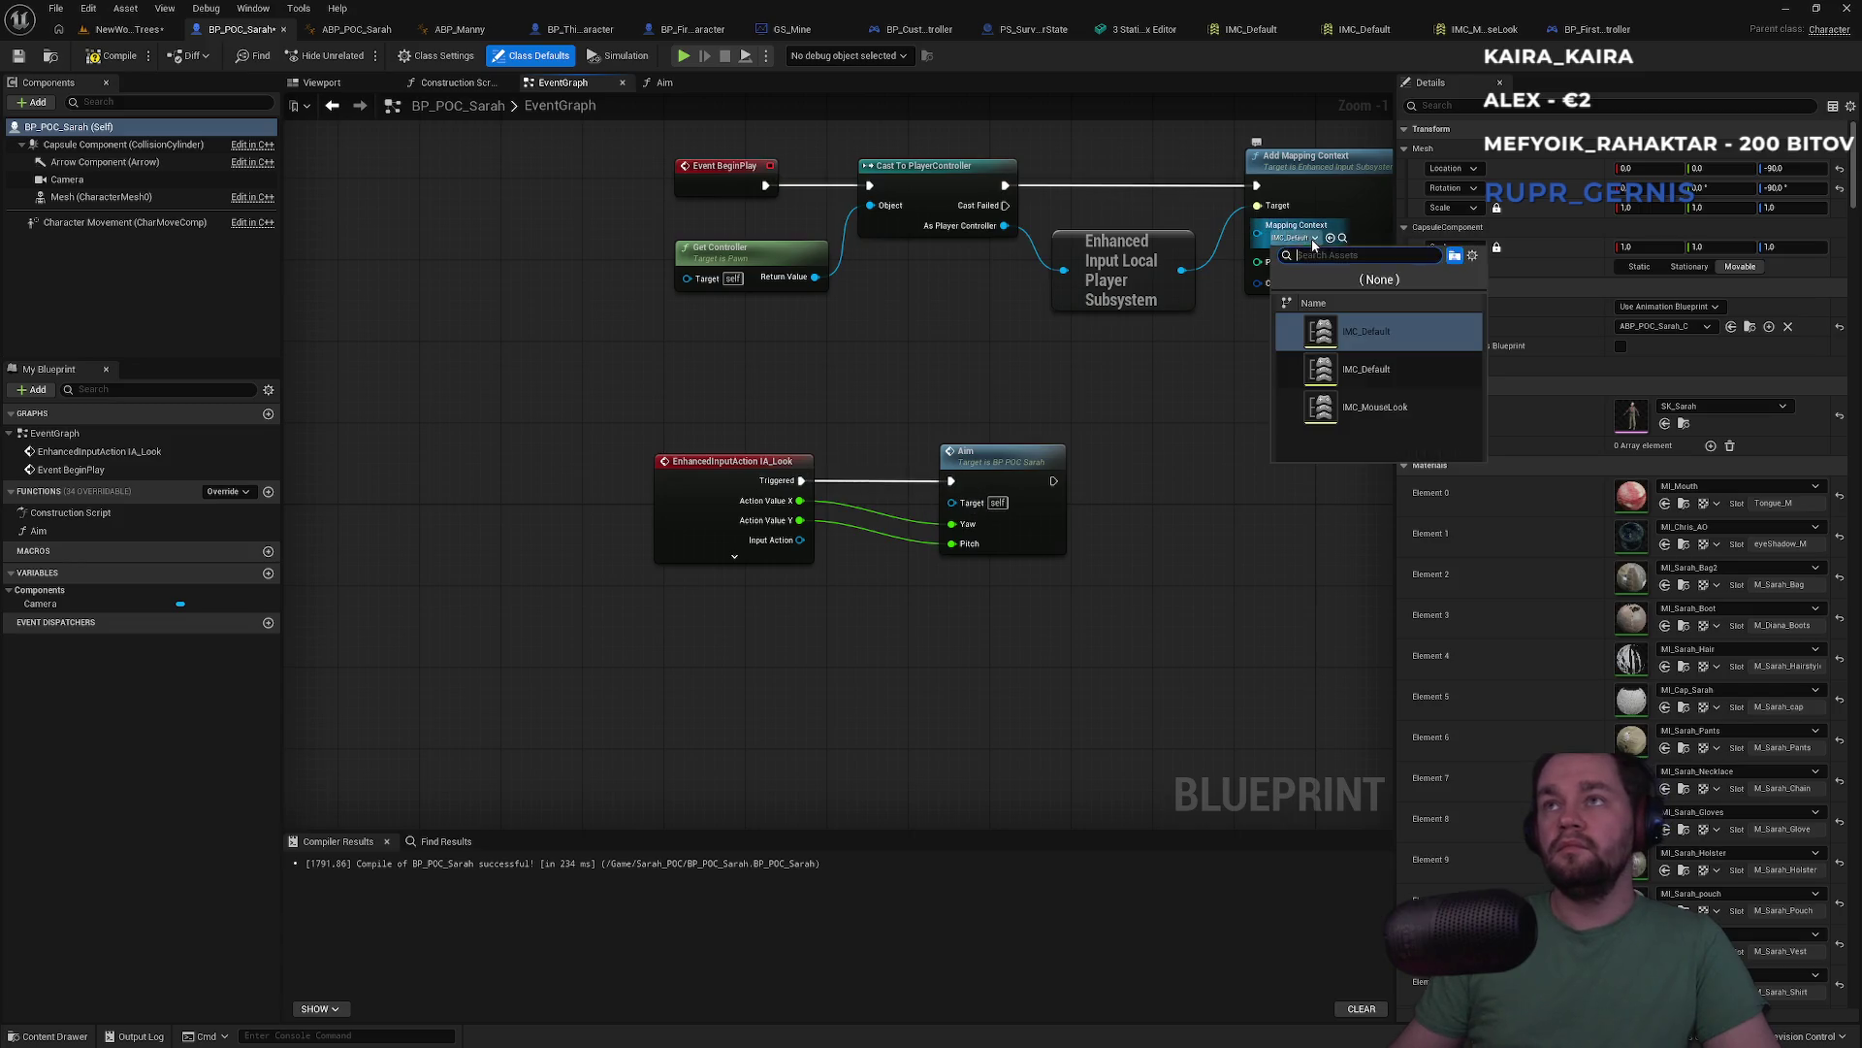
pyautogui.click(1351, 331)
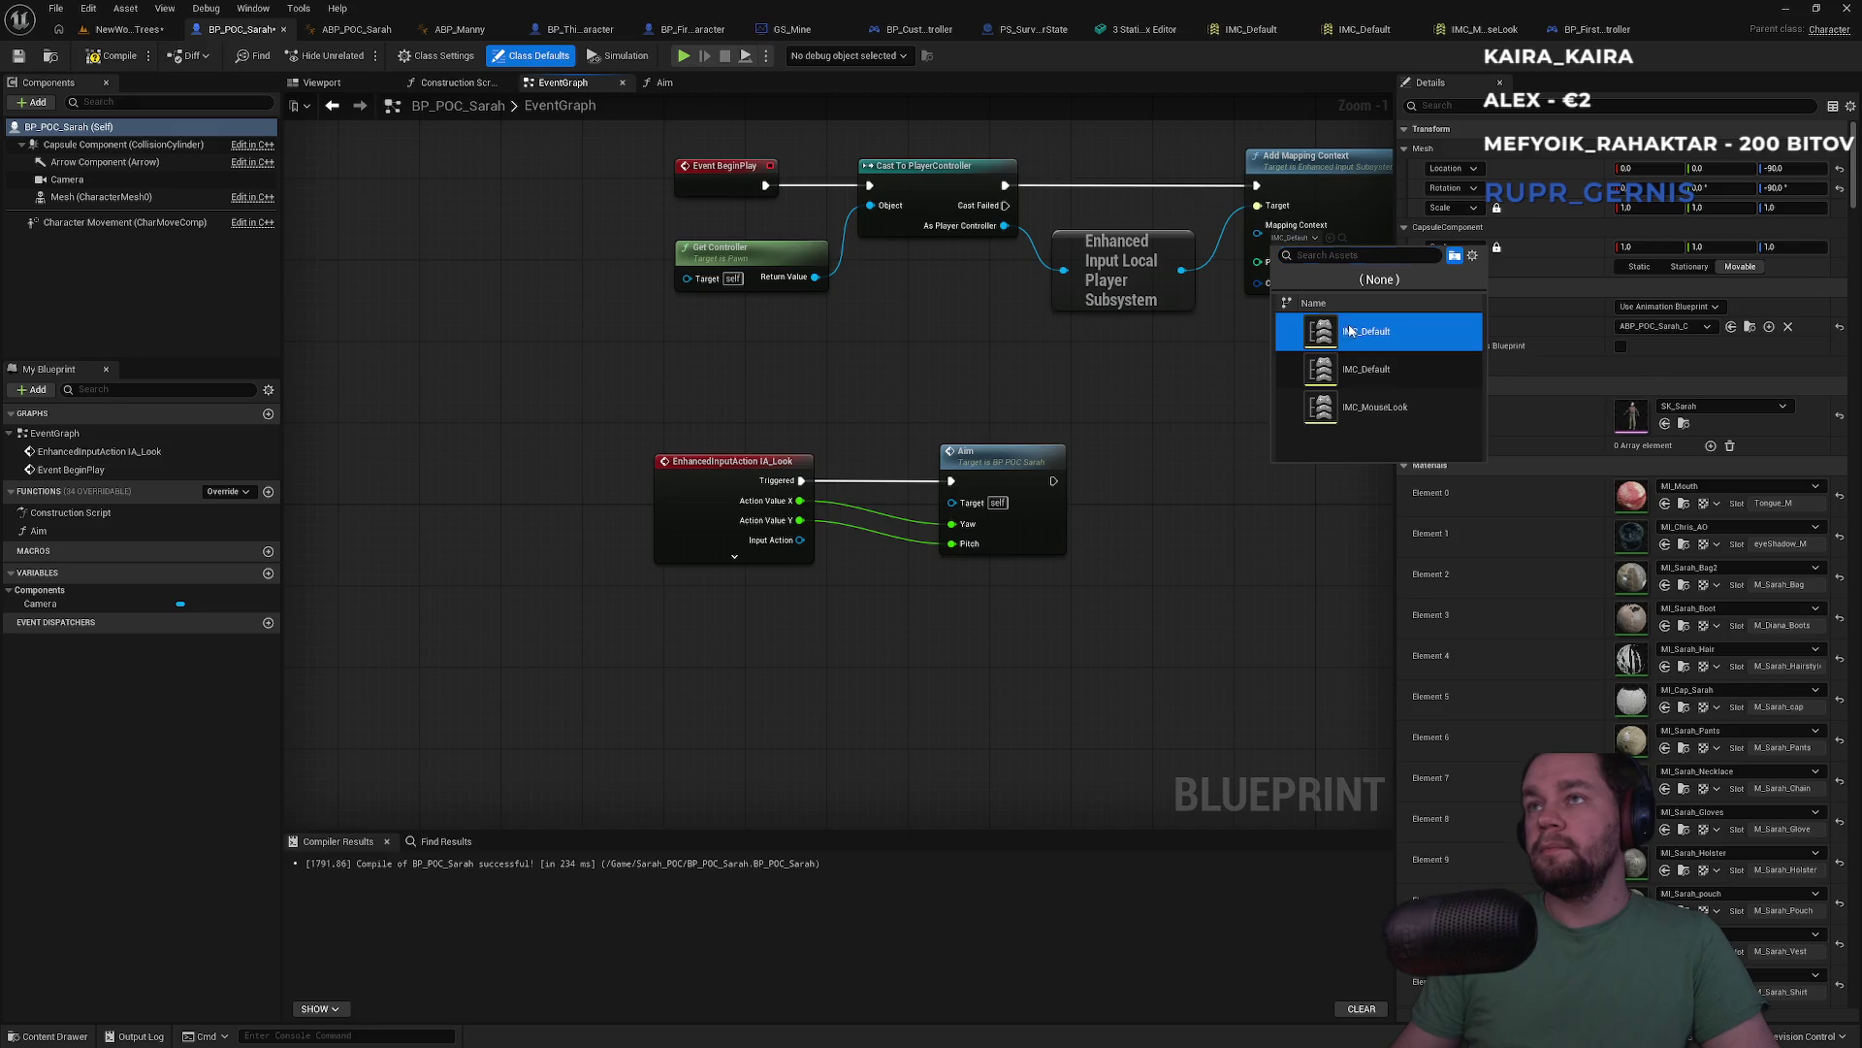
pyautogui.click(606, 213)
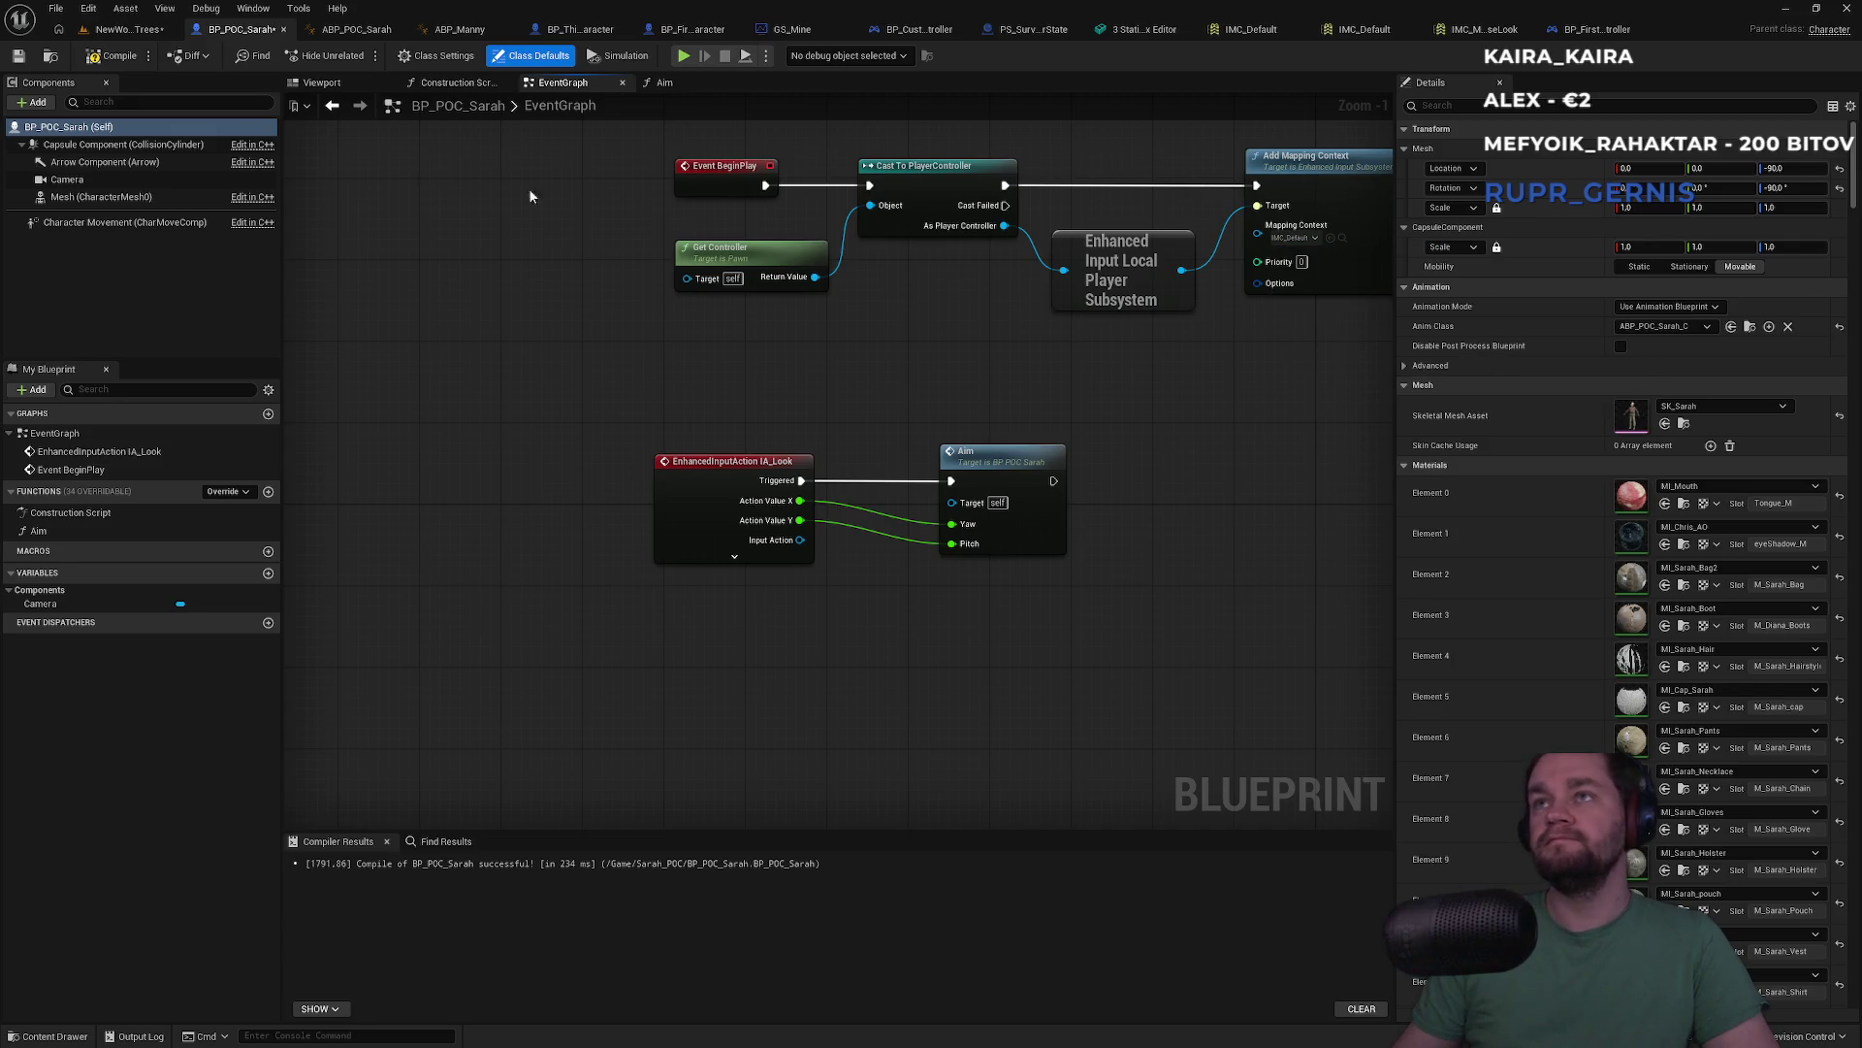
pyautogui.click(126, 29)
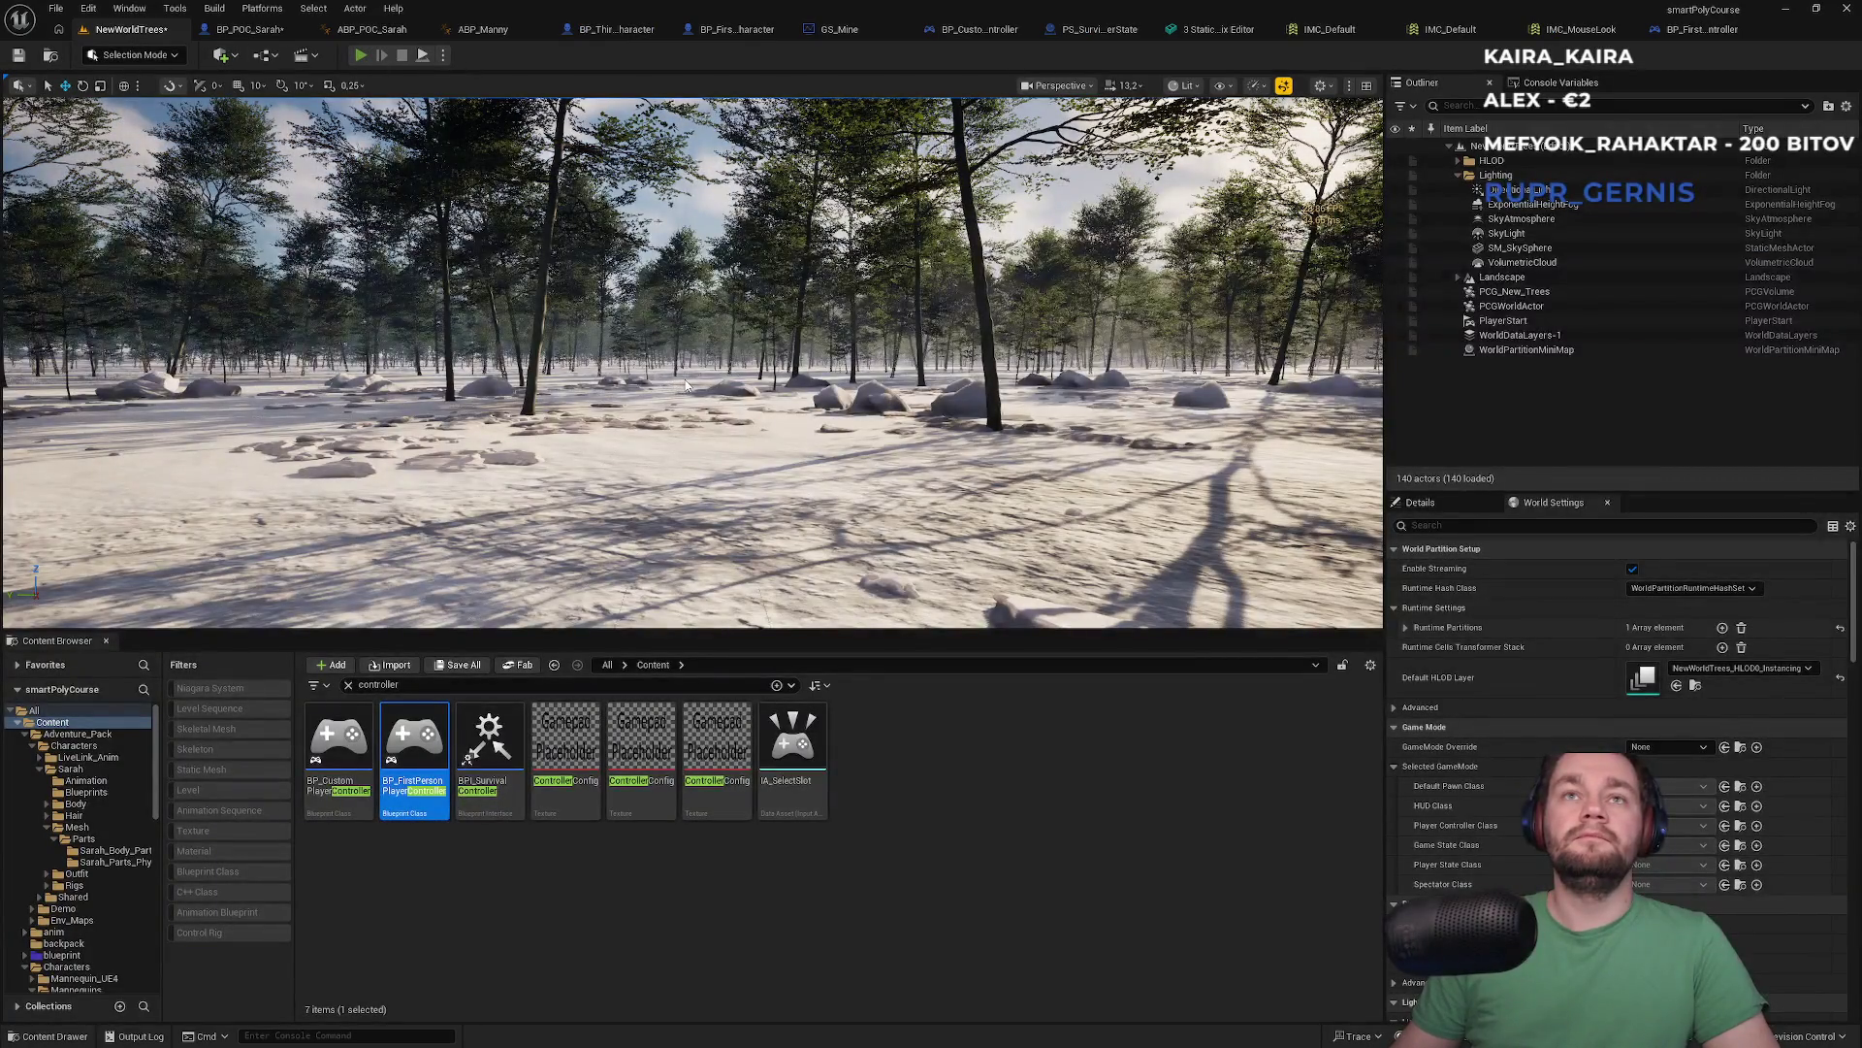
# Play-test the character fullscreen in the snowy NewWorldTrees level
pyautogui.hotkey('alt', 'p')
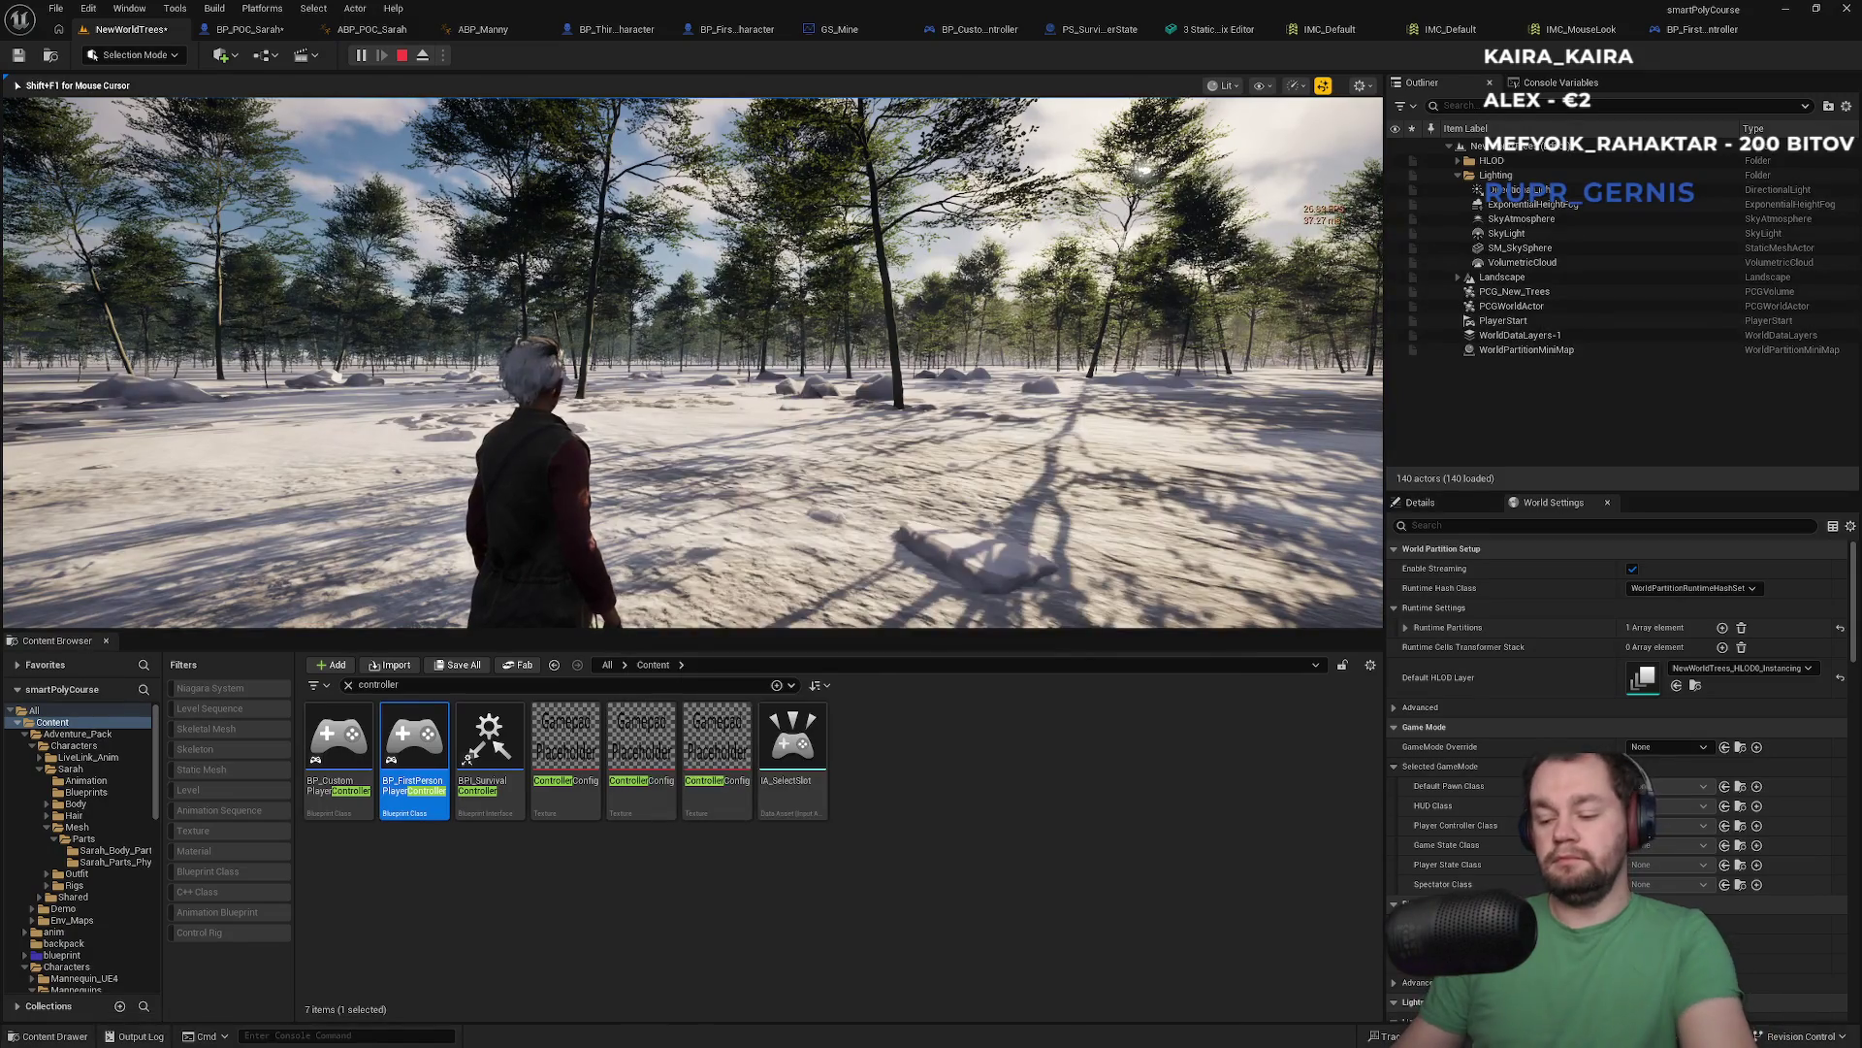
pyautogui.press('F11')
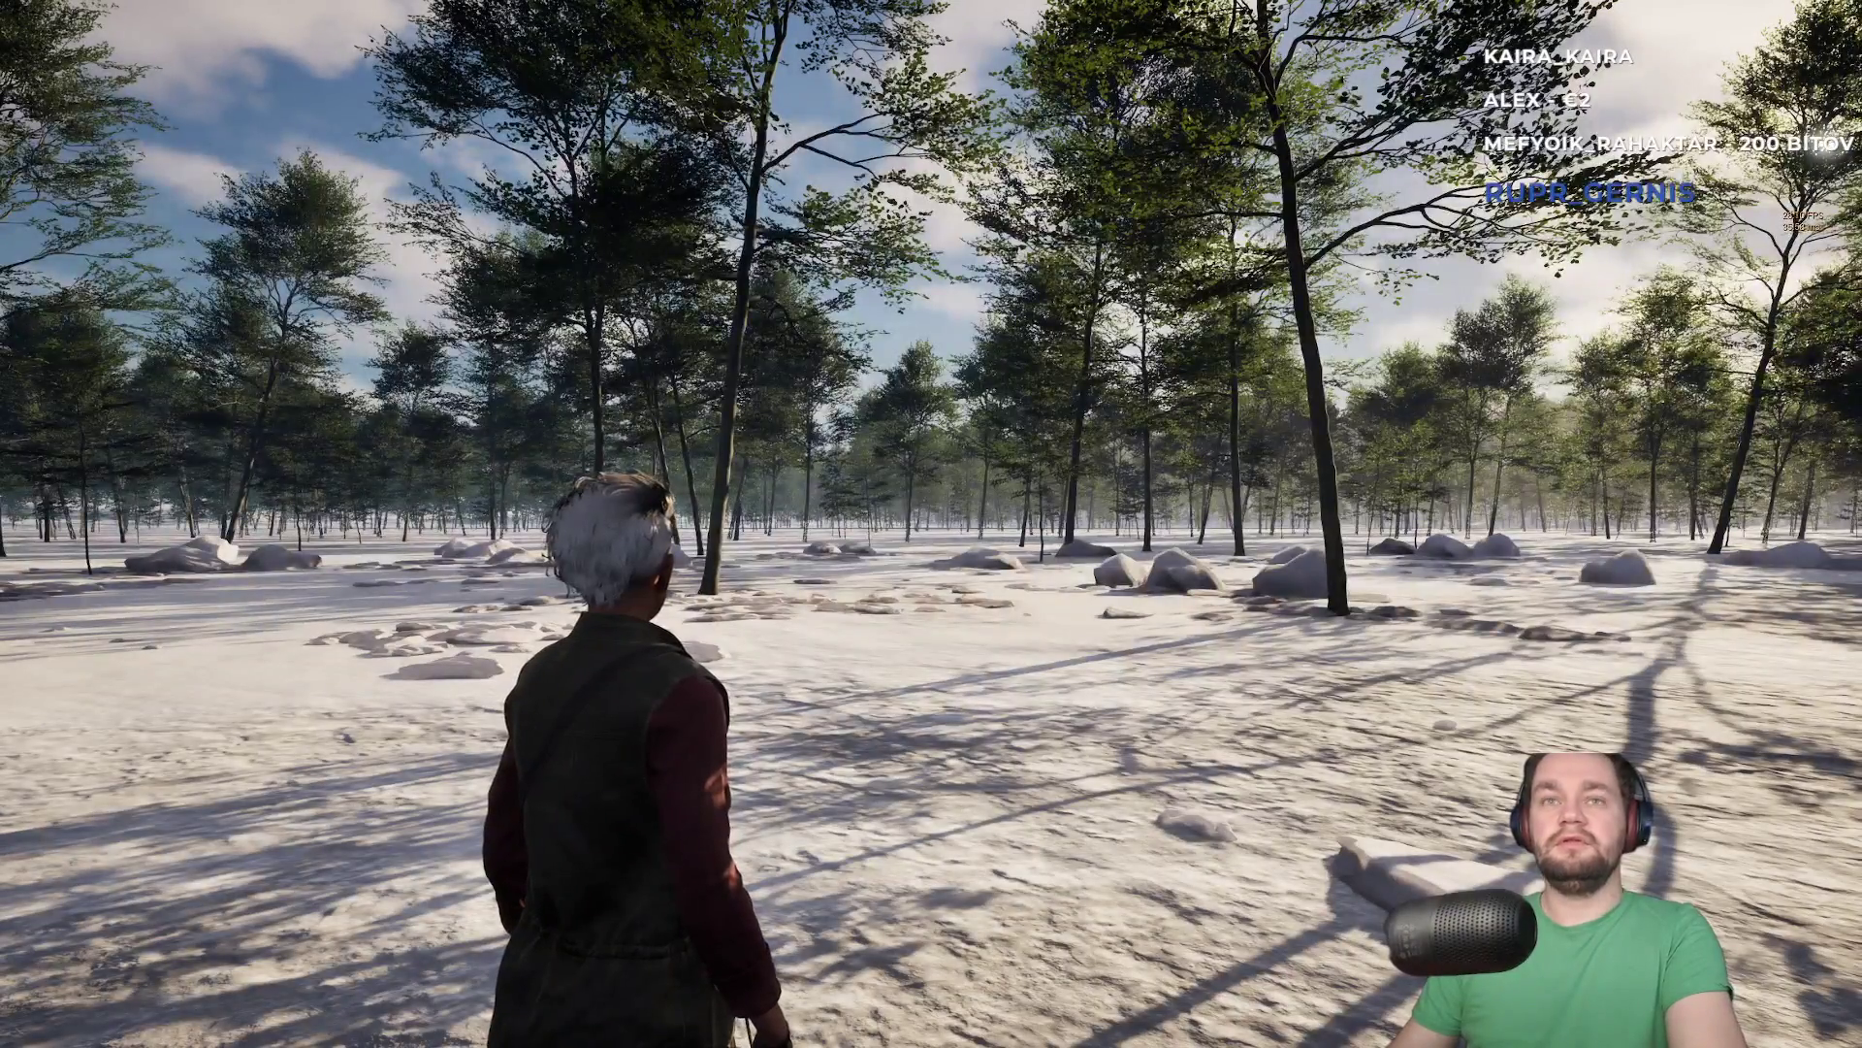
pyautogui.press('Escape')
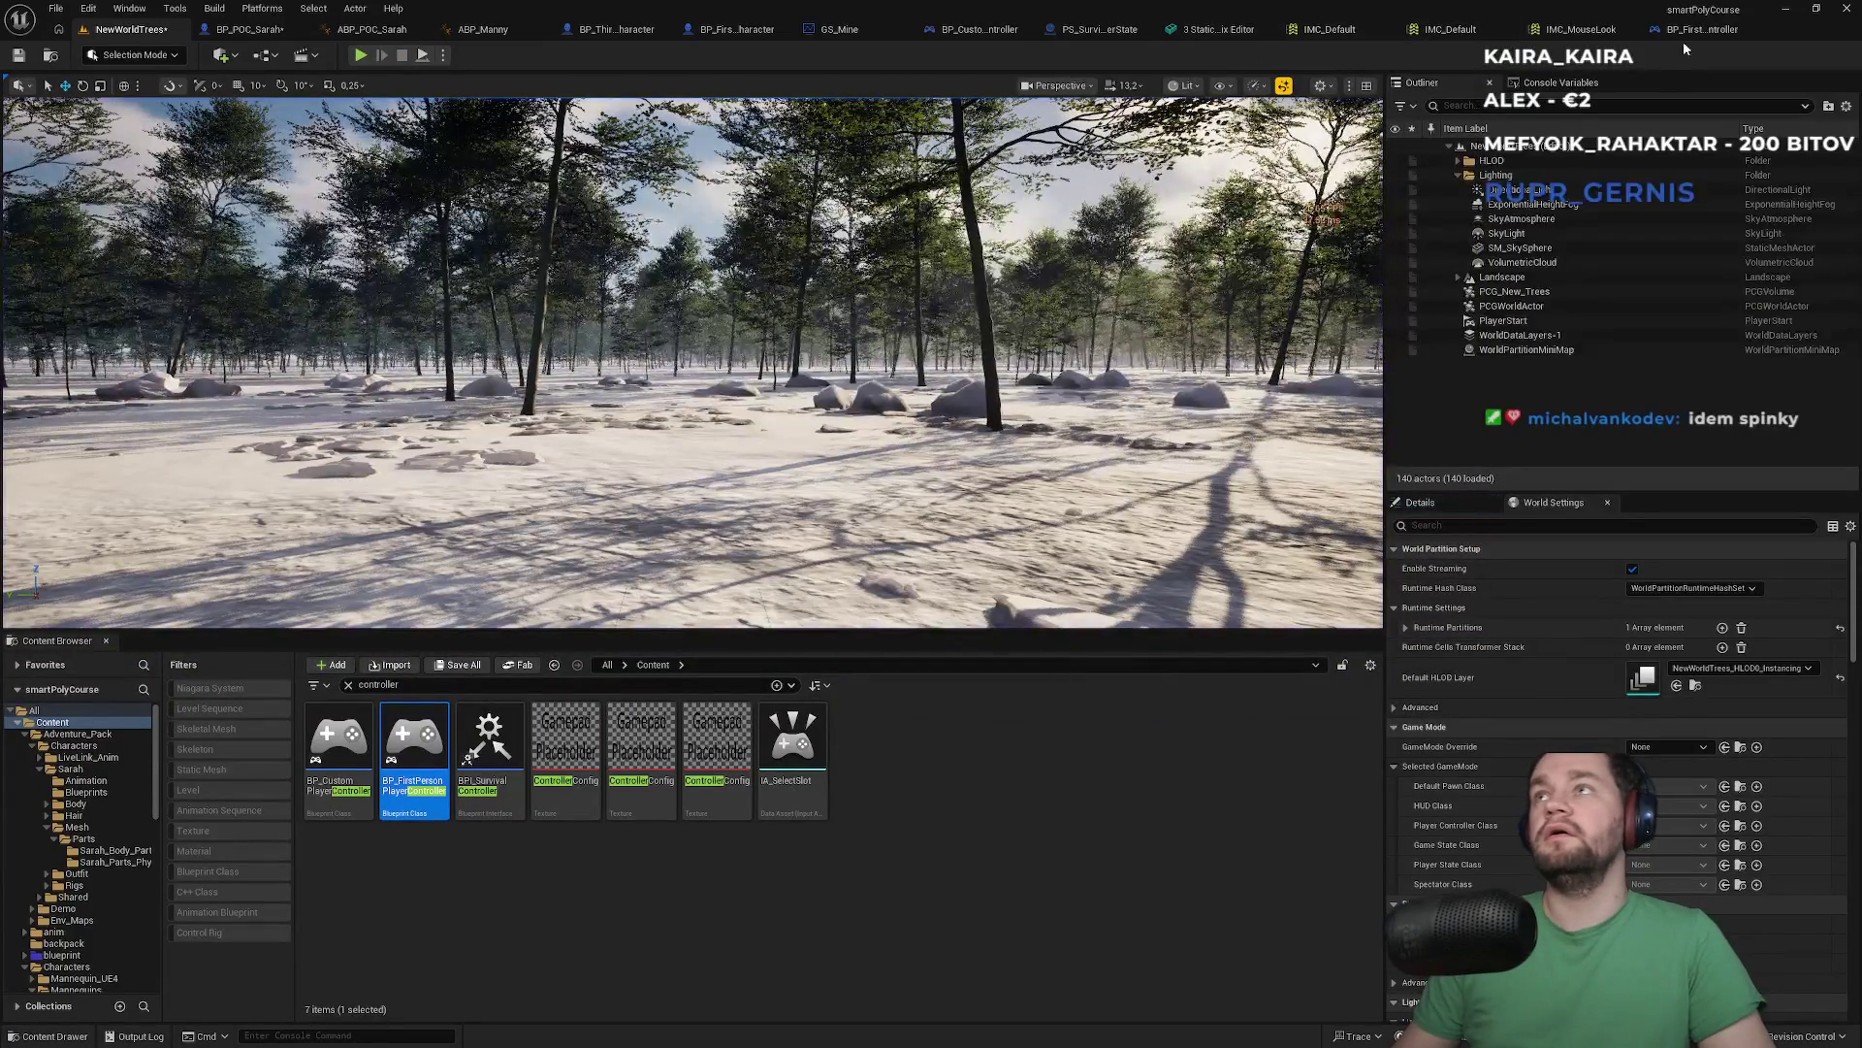
# Close both IMC_Default editors and IMC_MouseLook, and recentre BP_POC_Sarah's EventGraph
pyautogui.click(1335, 33)
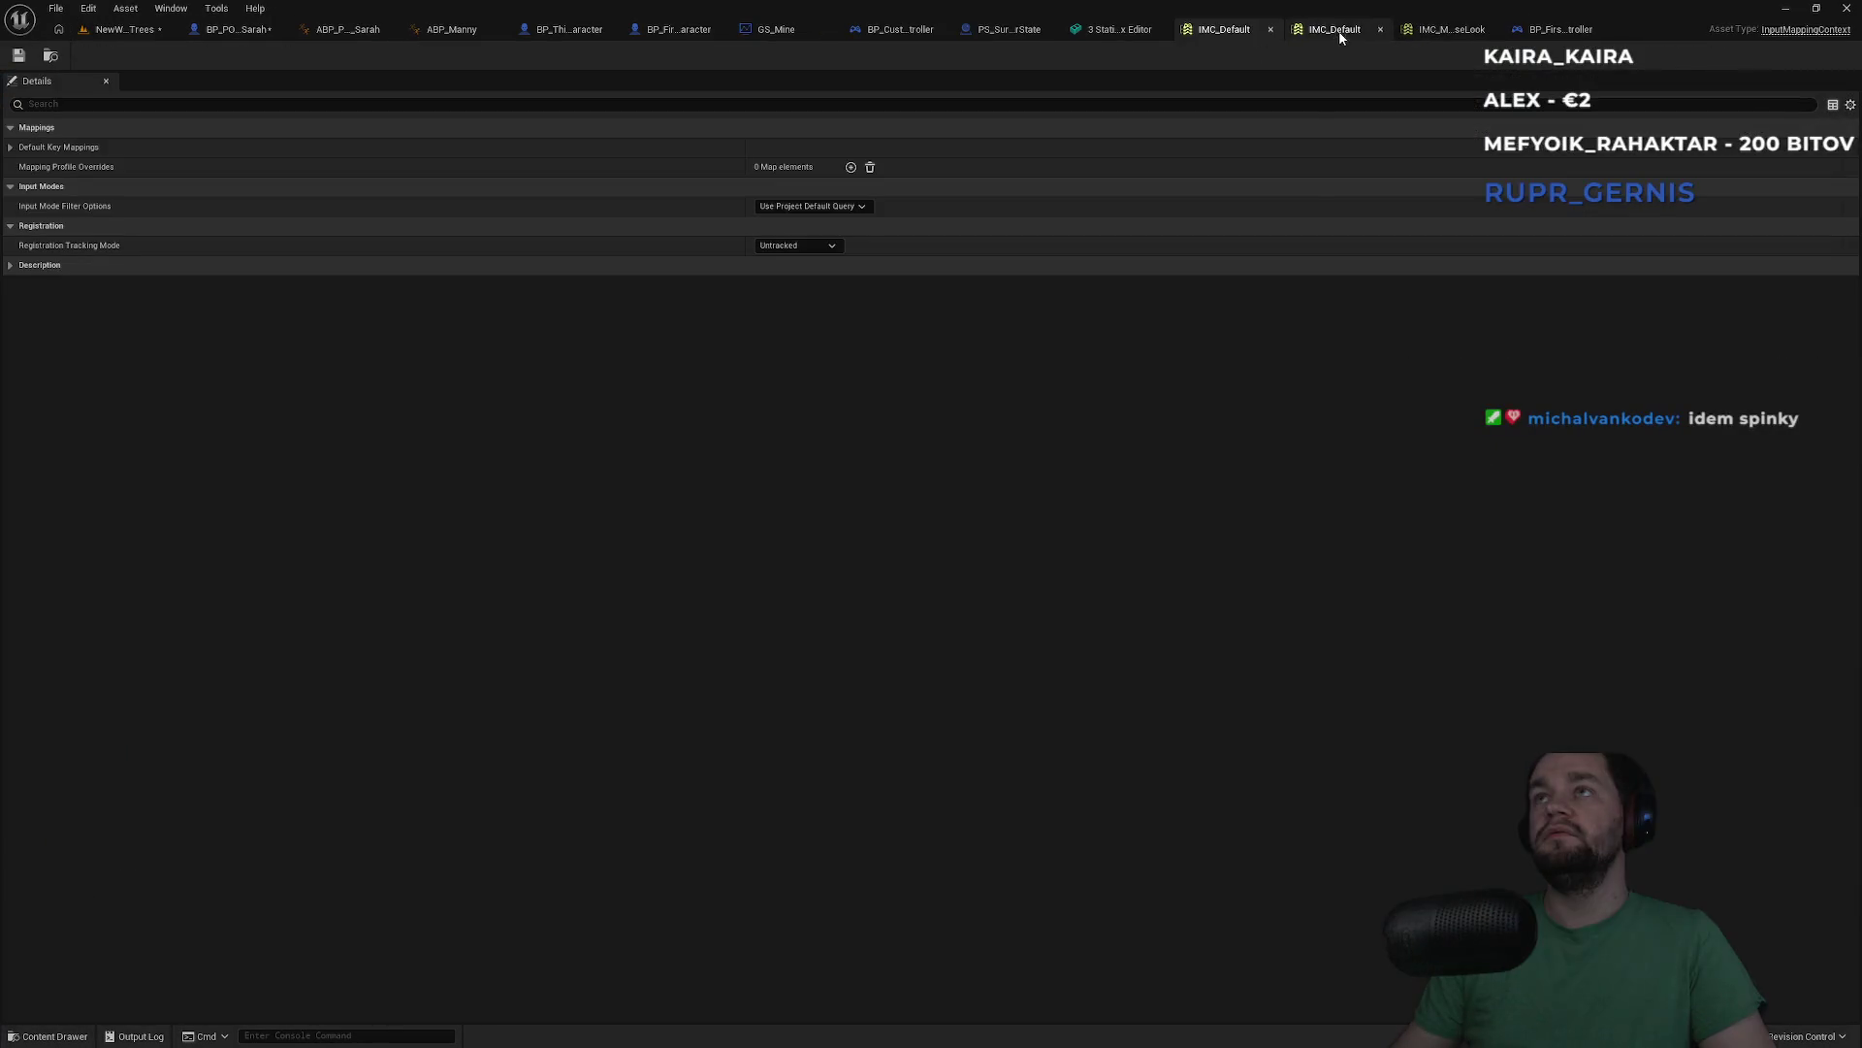
pyautogui.click(1271, 30)
pyautogui.click(1337, 32)
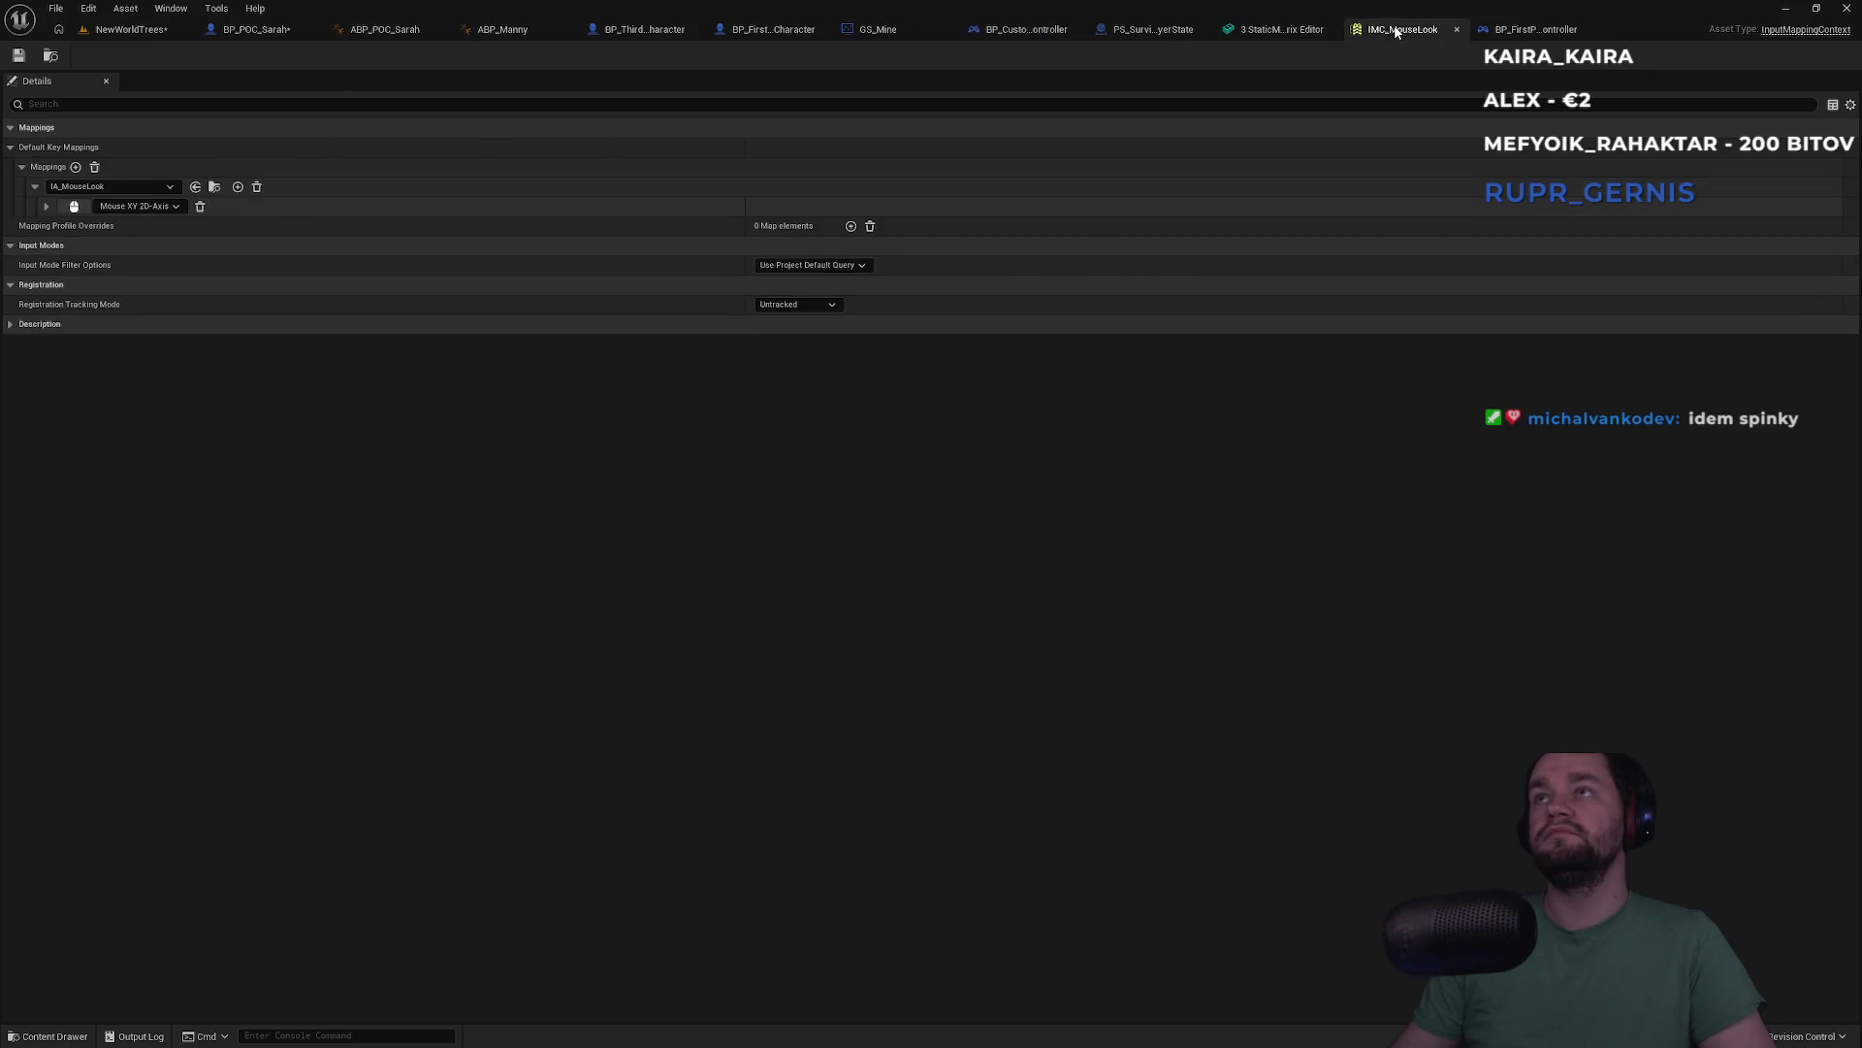
pyautogui.click(1457, 29)
pyautogui.click(211, 31)
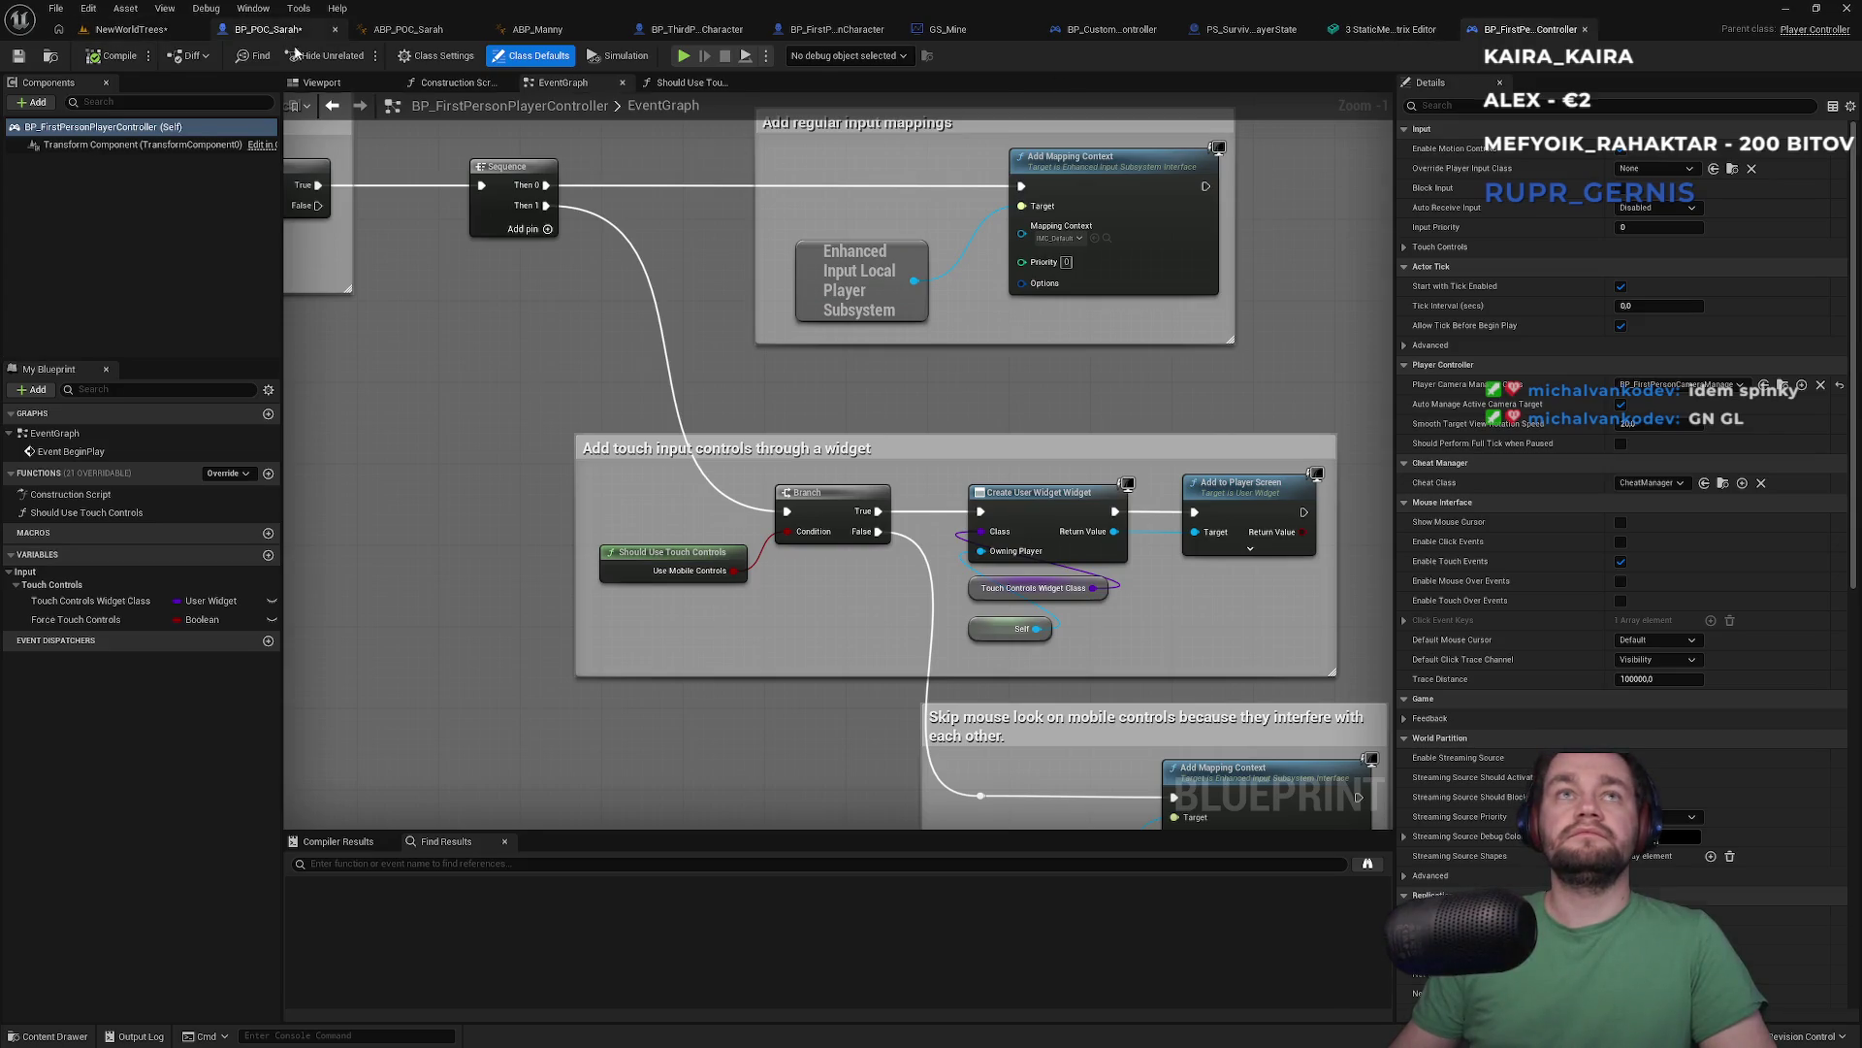
pyautogui.moveTo(786, 548); pyautogui.dragTo(645, 529)
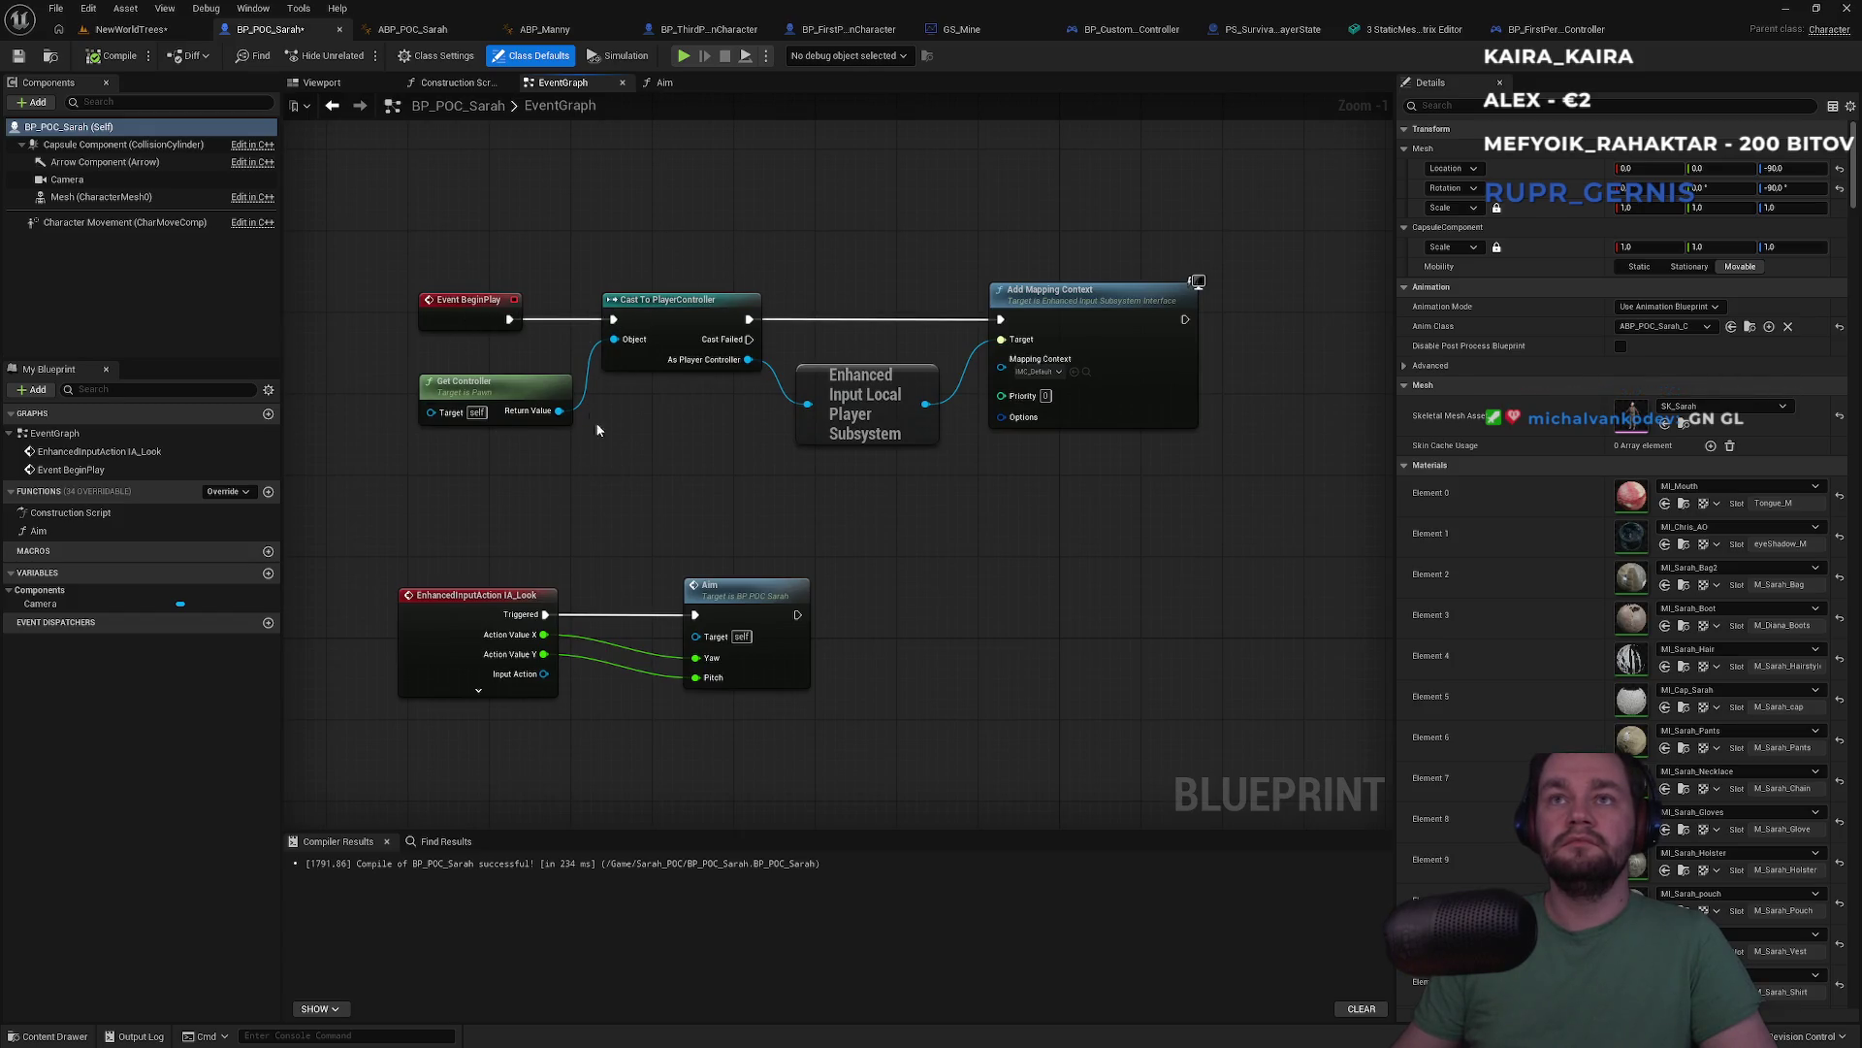
# Add two new IA_Look event nodes, stacked one below the other
pyautogui.moveTo(697, 504); pyautogui.dragTo(899, 365)
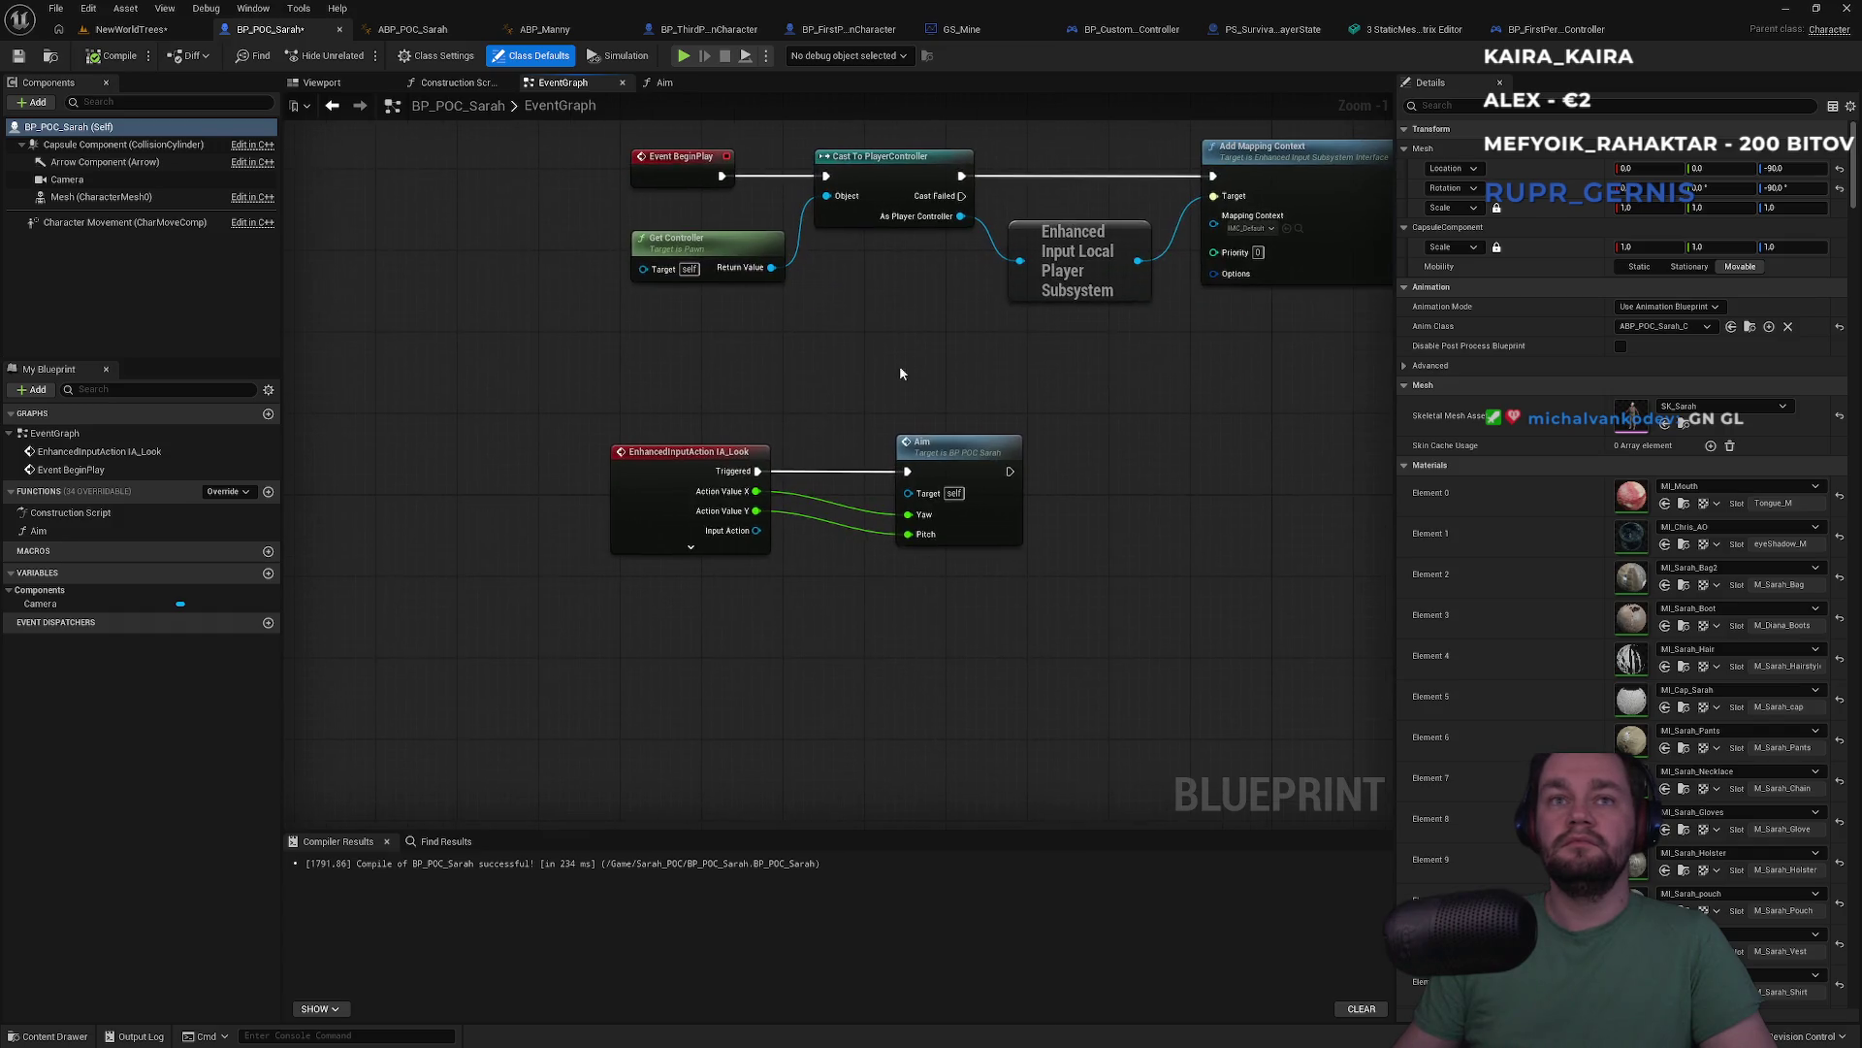
pyautogui.rightClick(776, 685)
pyautogui.write('ia_loo')
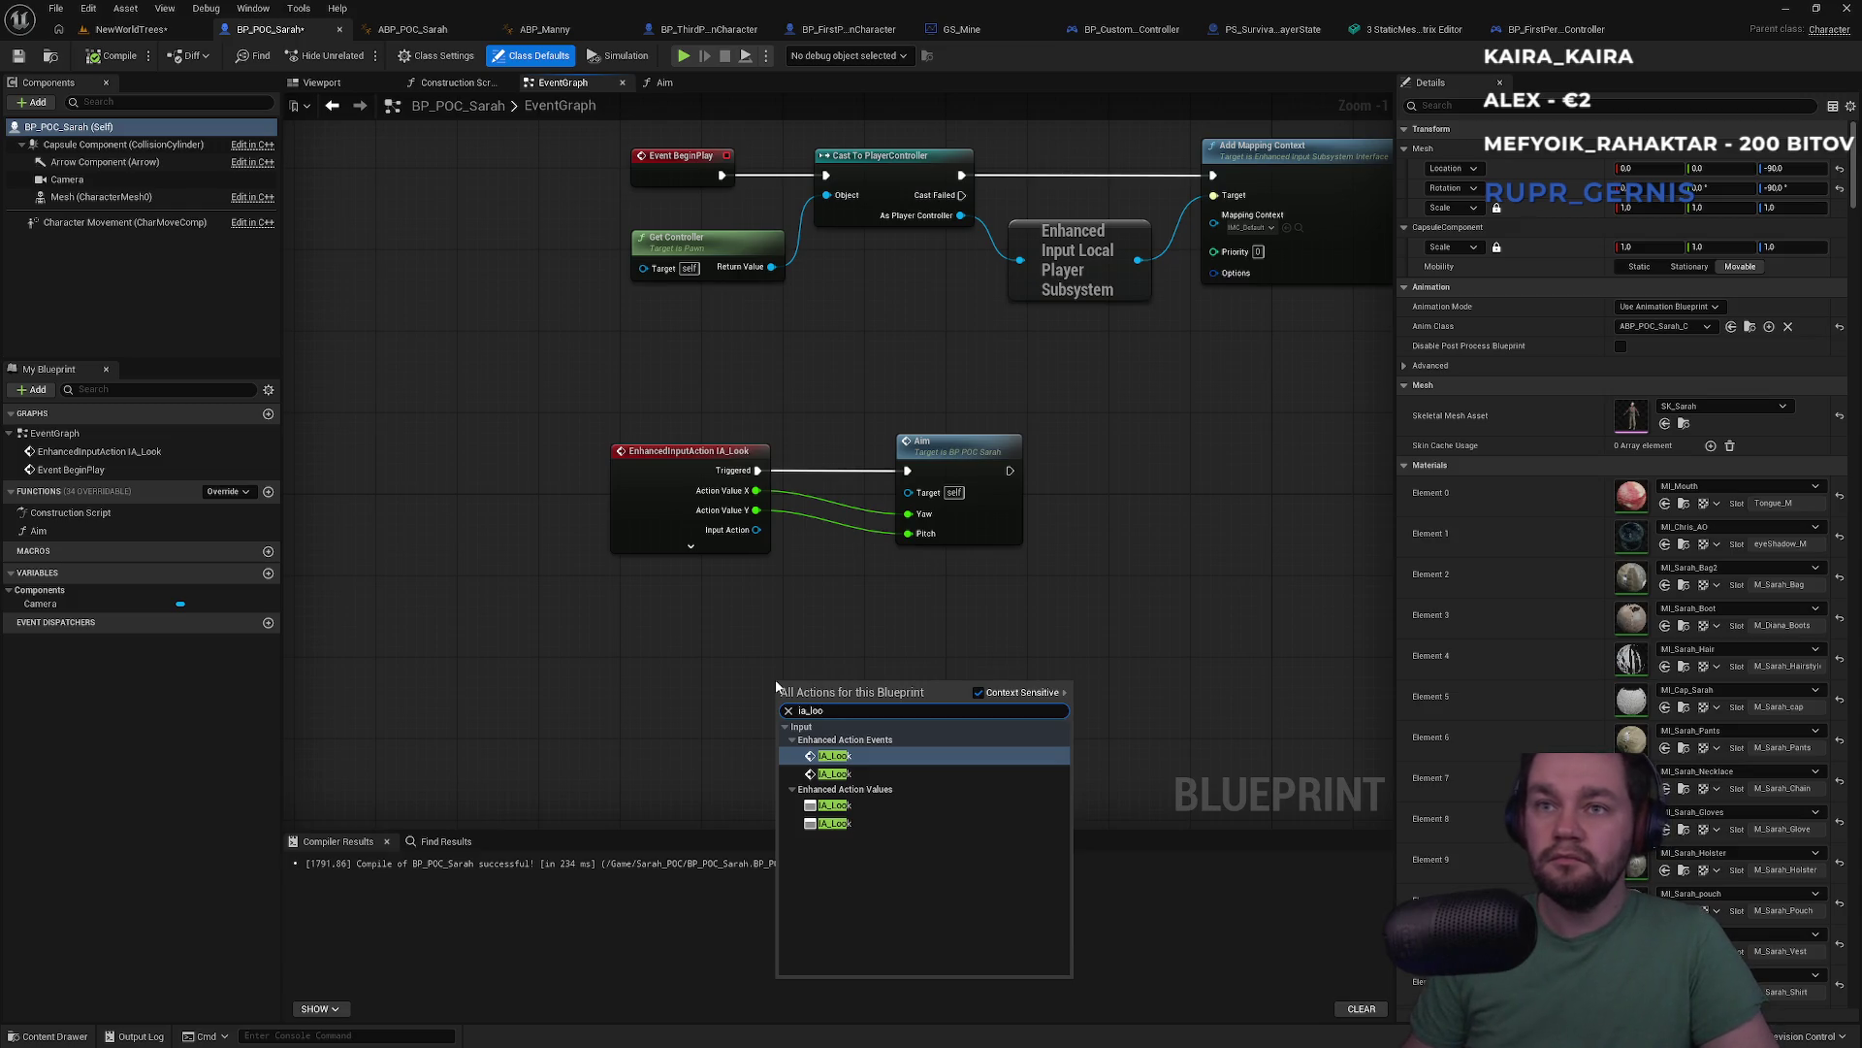
pyautogui.press('Down')
pyautogui.press('Return')
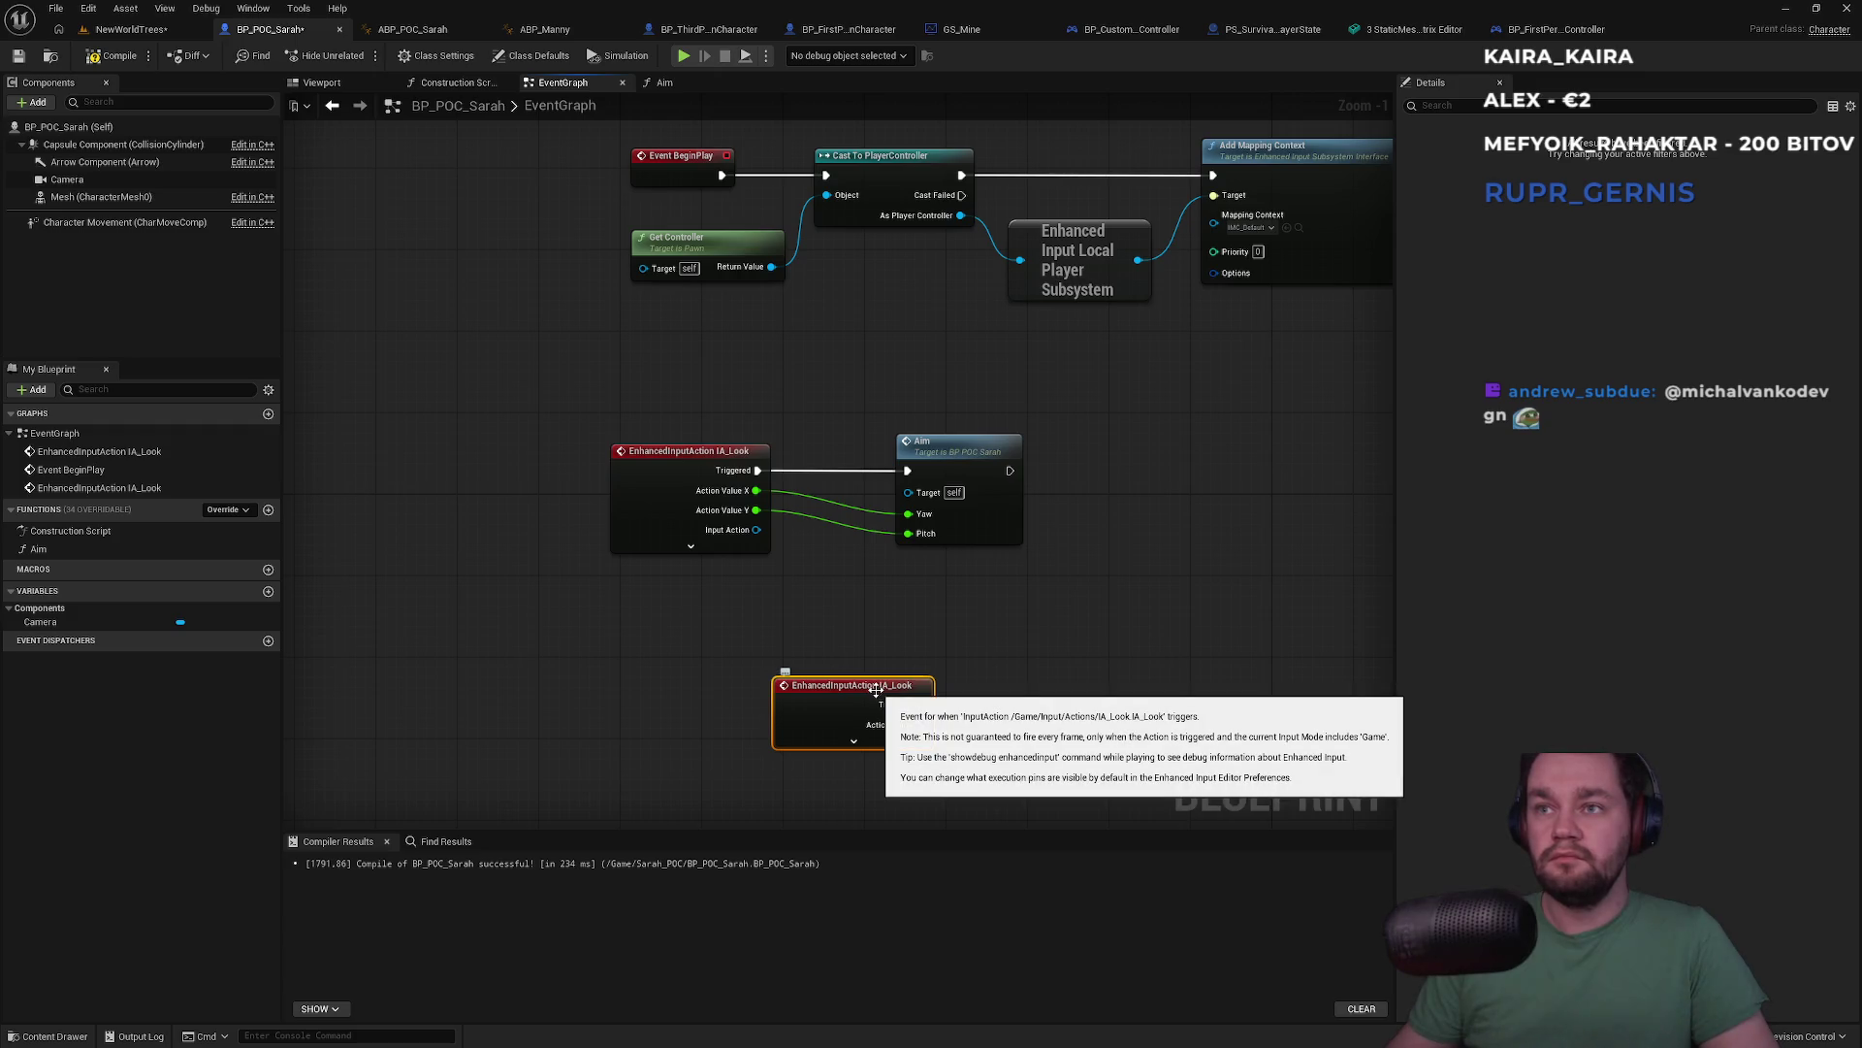
pyautogui.moveTo(898, 656); pyautogui.dragTo(923, 528)
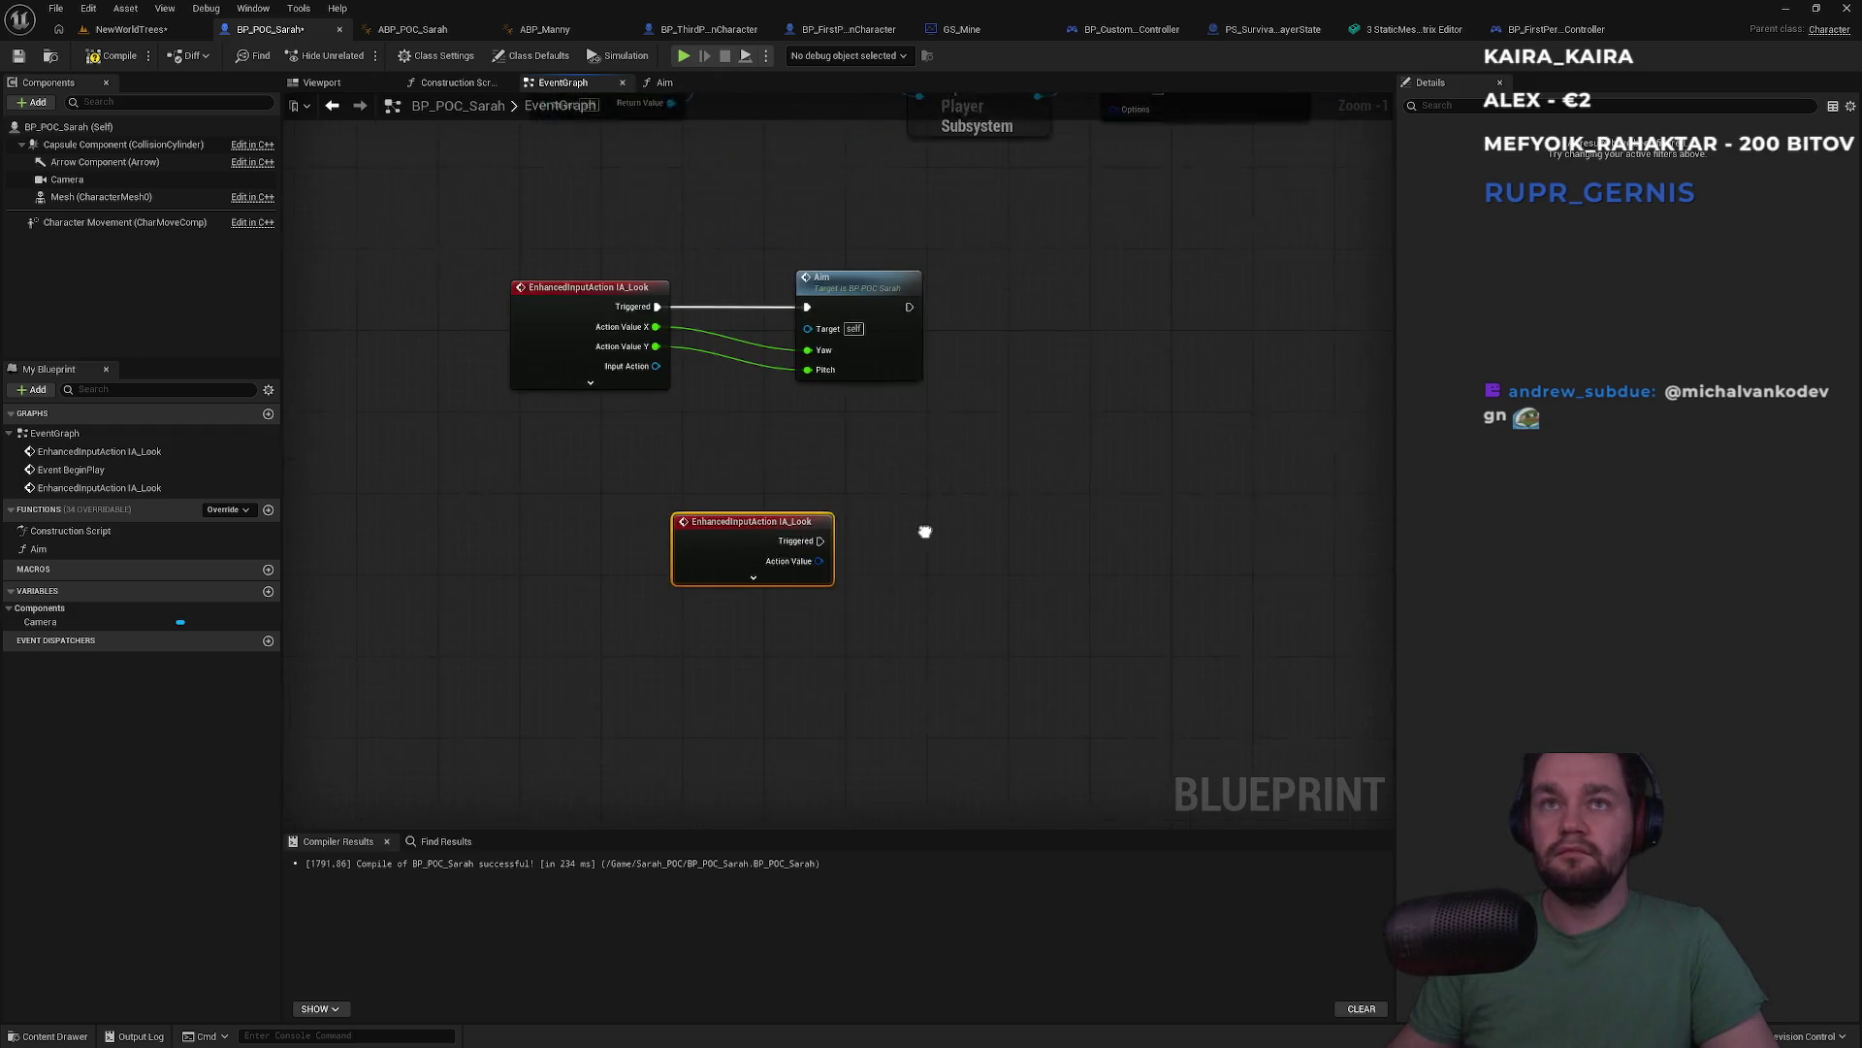
pyautogui.rightClick(900, 582)
pyautogui.write('ia_loo')
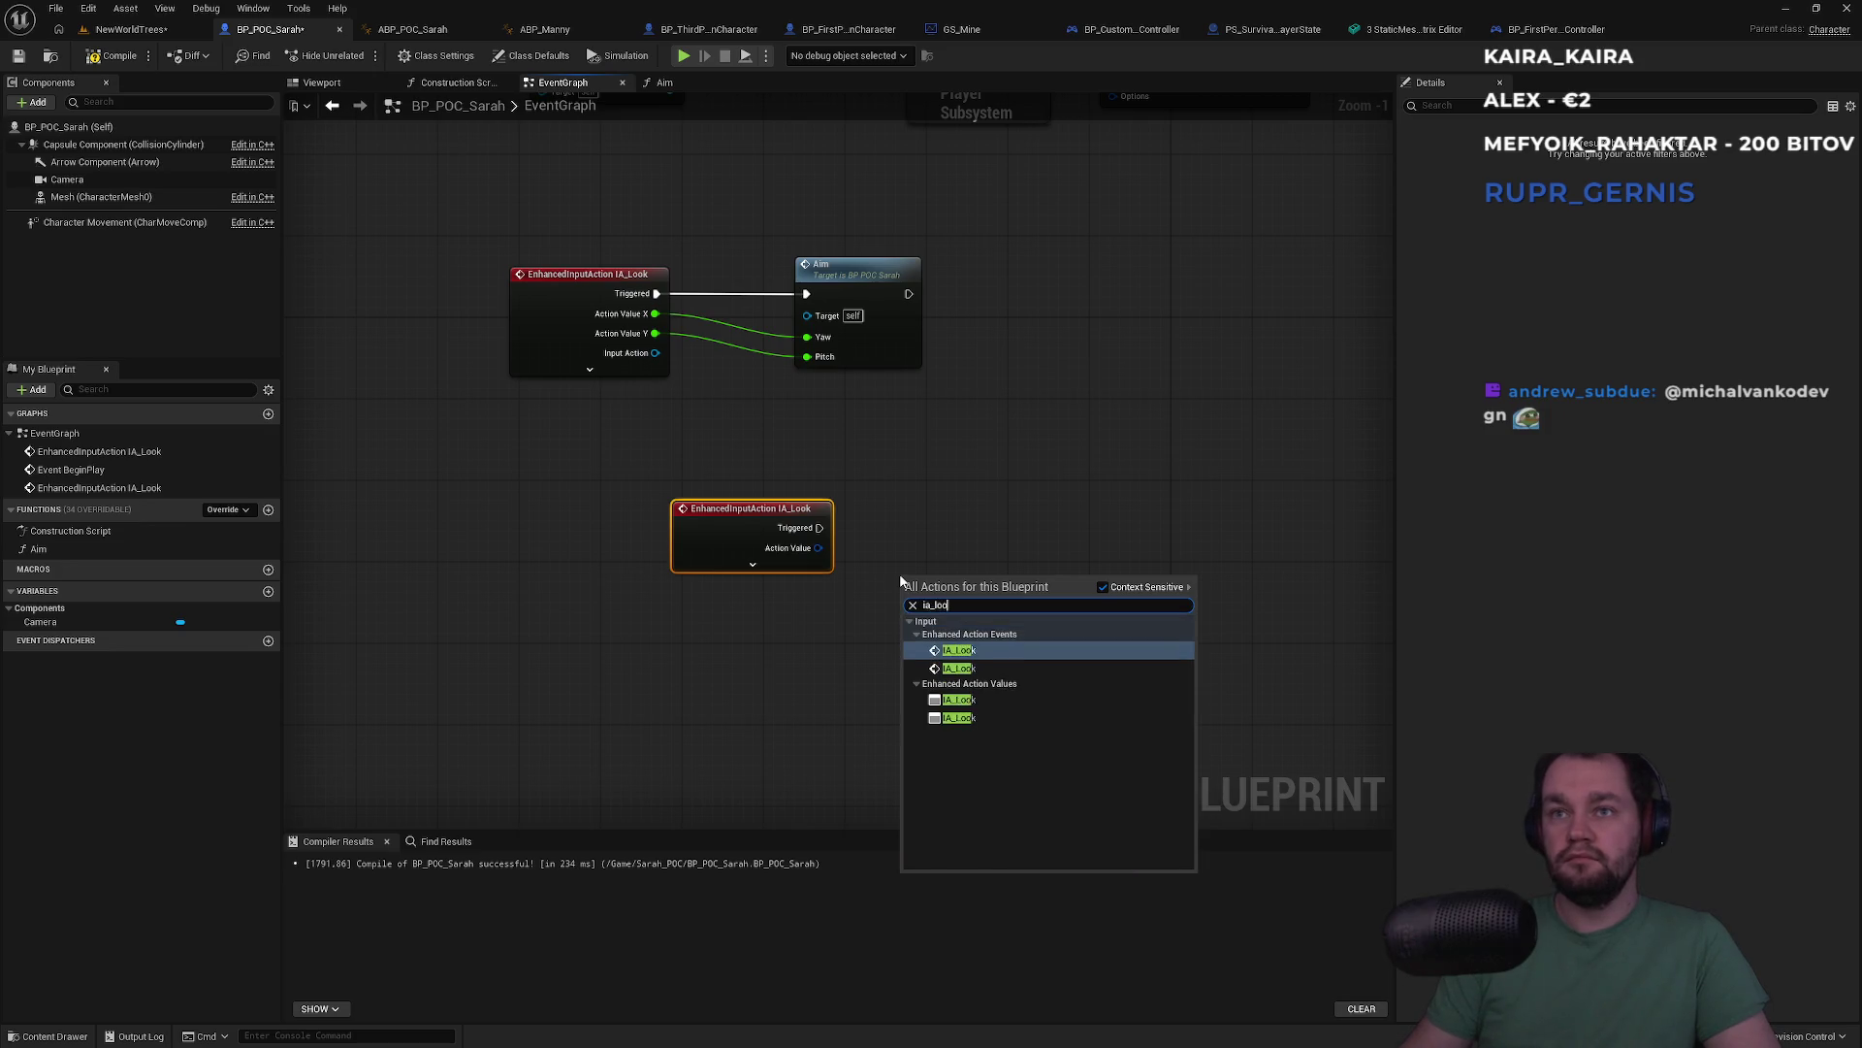
pyautogui.press('Return')
pyautogui.moveTo(951, 597); pyautogui.dragTo(741, 608)
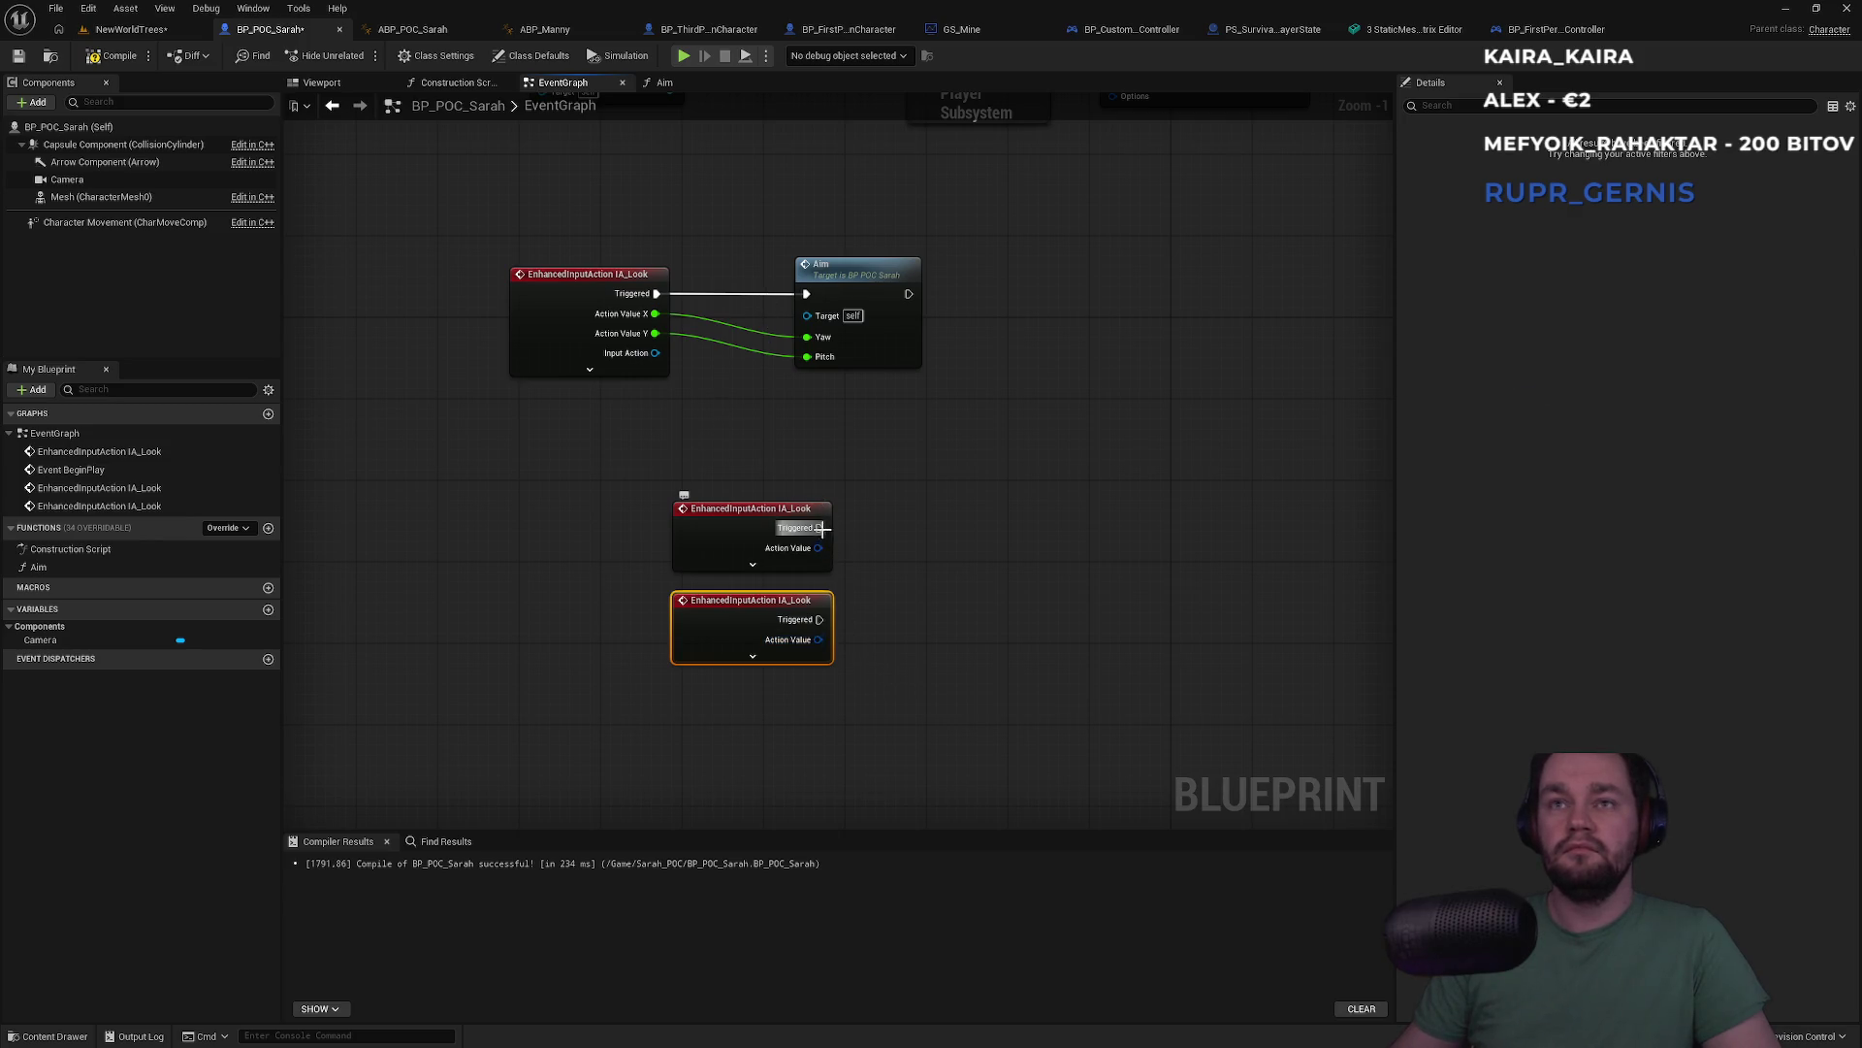
# Wire each IA_Look Triggered pin to a Print String reading 'First' and 'Second'
pyautogui.moveTo(823, 528); pyautogui.dragTo(973, 522)
pyautogui.write('print')
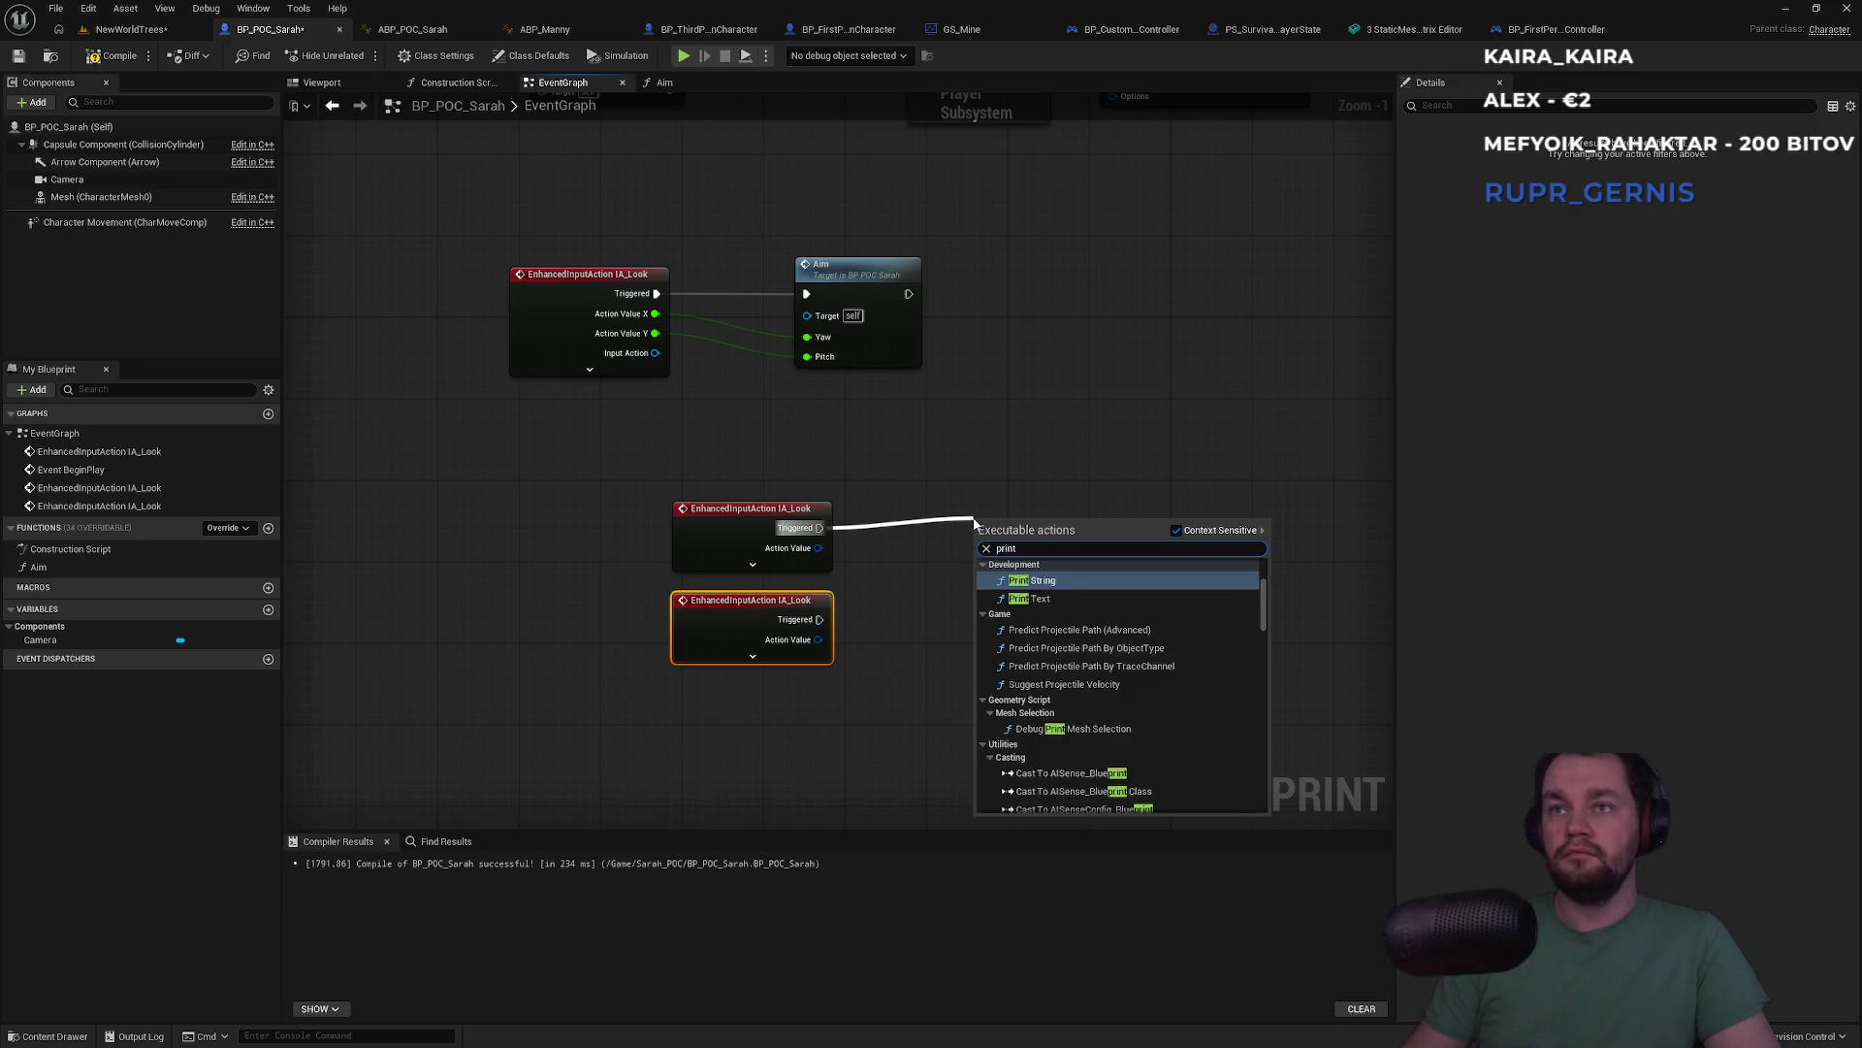
pyautogui.press('Return')
pyautogui.click(1037, 561)
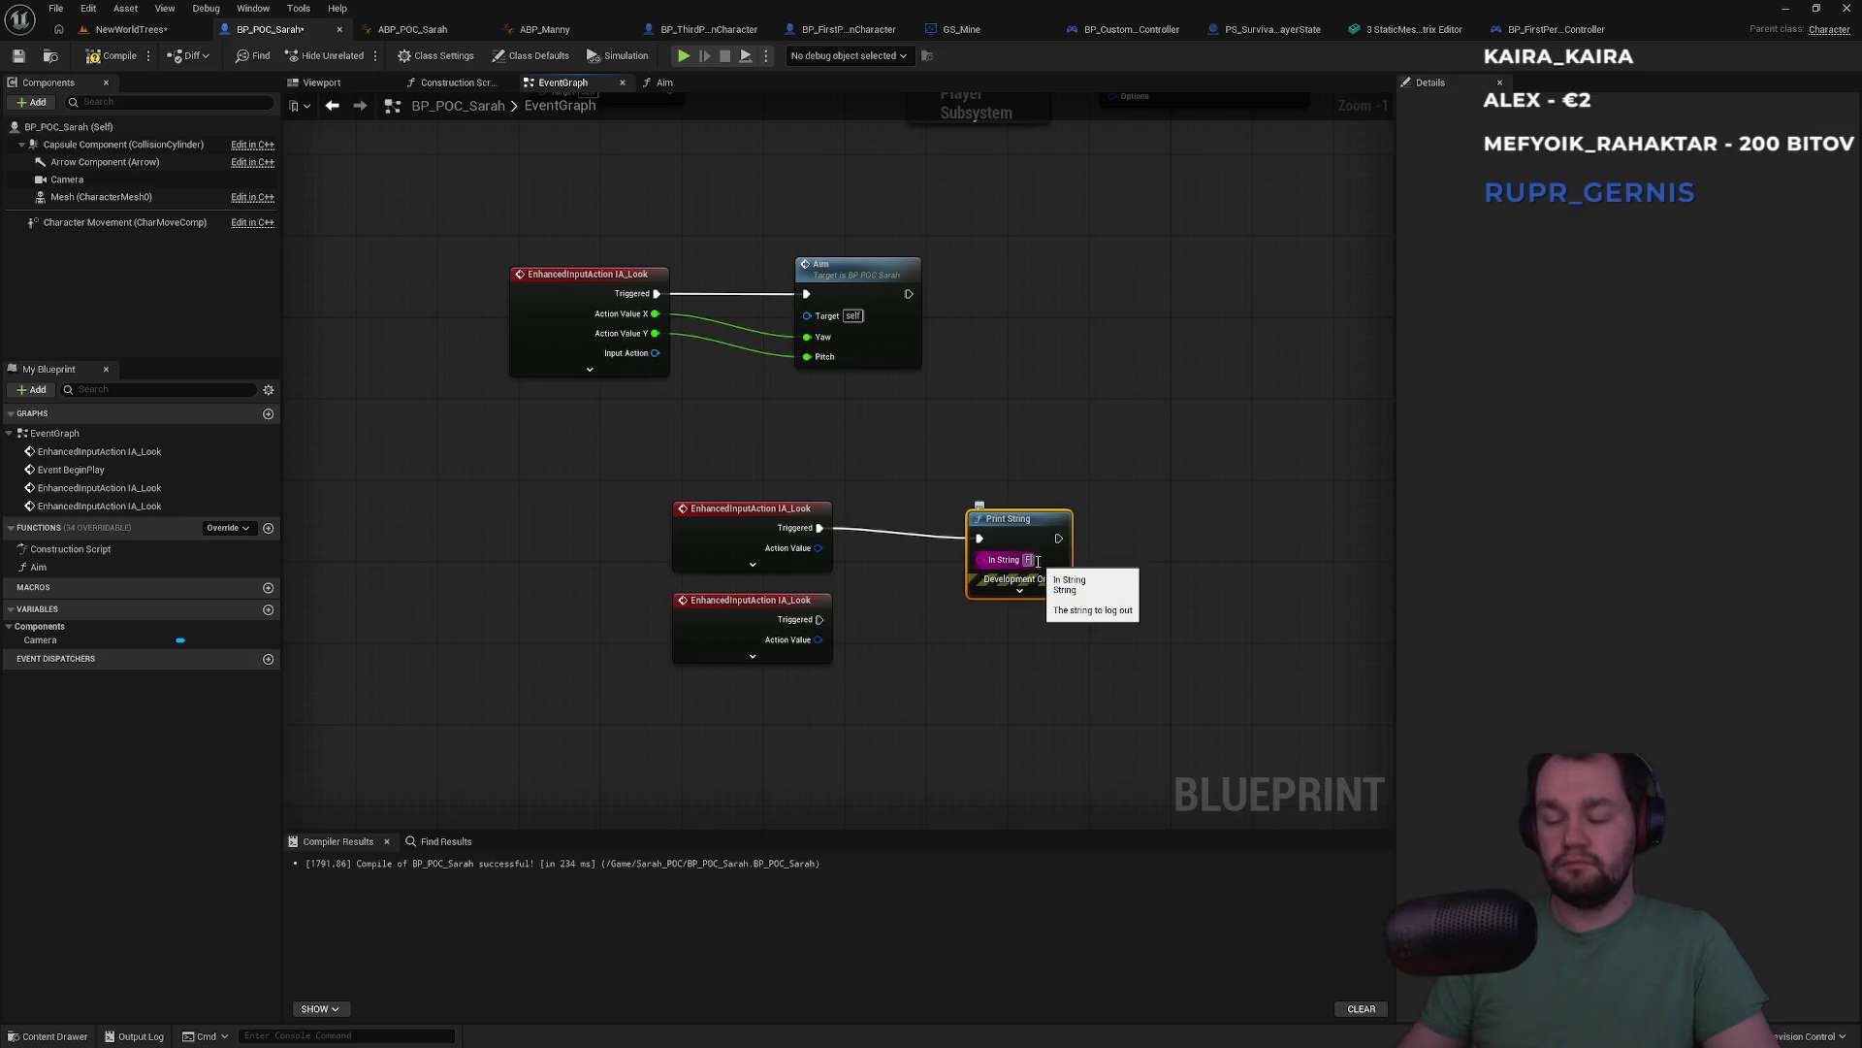
pyautogui.write('st')
pyautogui.moveTo(820, 618)
pyautogui.mouseDown()
pyautogui.moveTo(861, 641)
pyautogui.moveTo(970, 638)
pyautogui.mouseUp()
pyautogui.write('print')
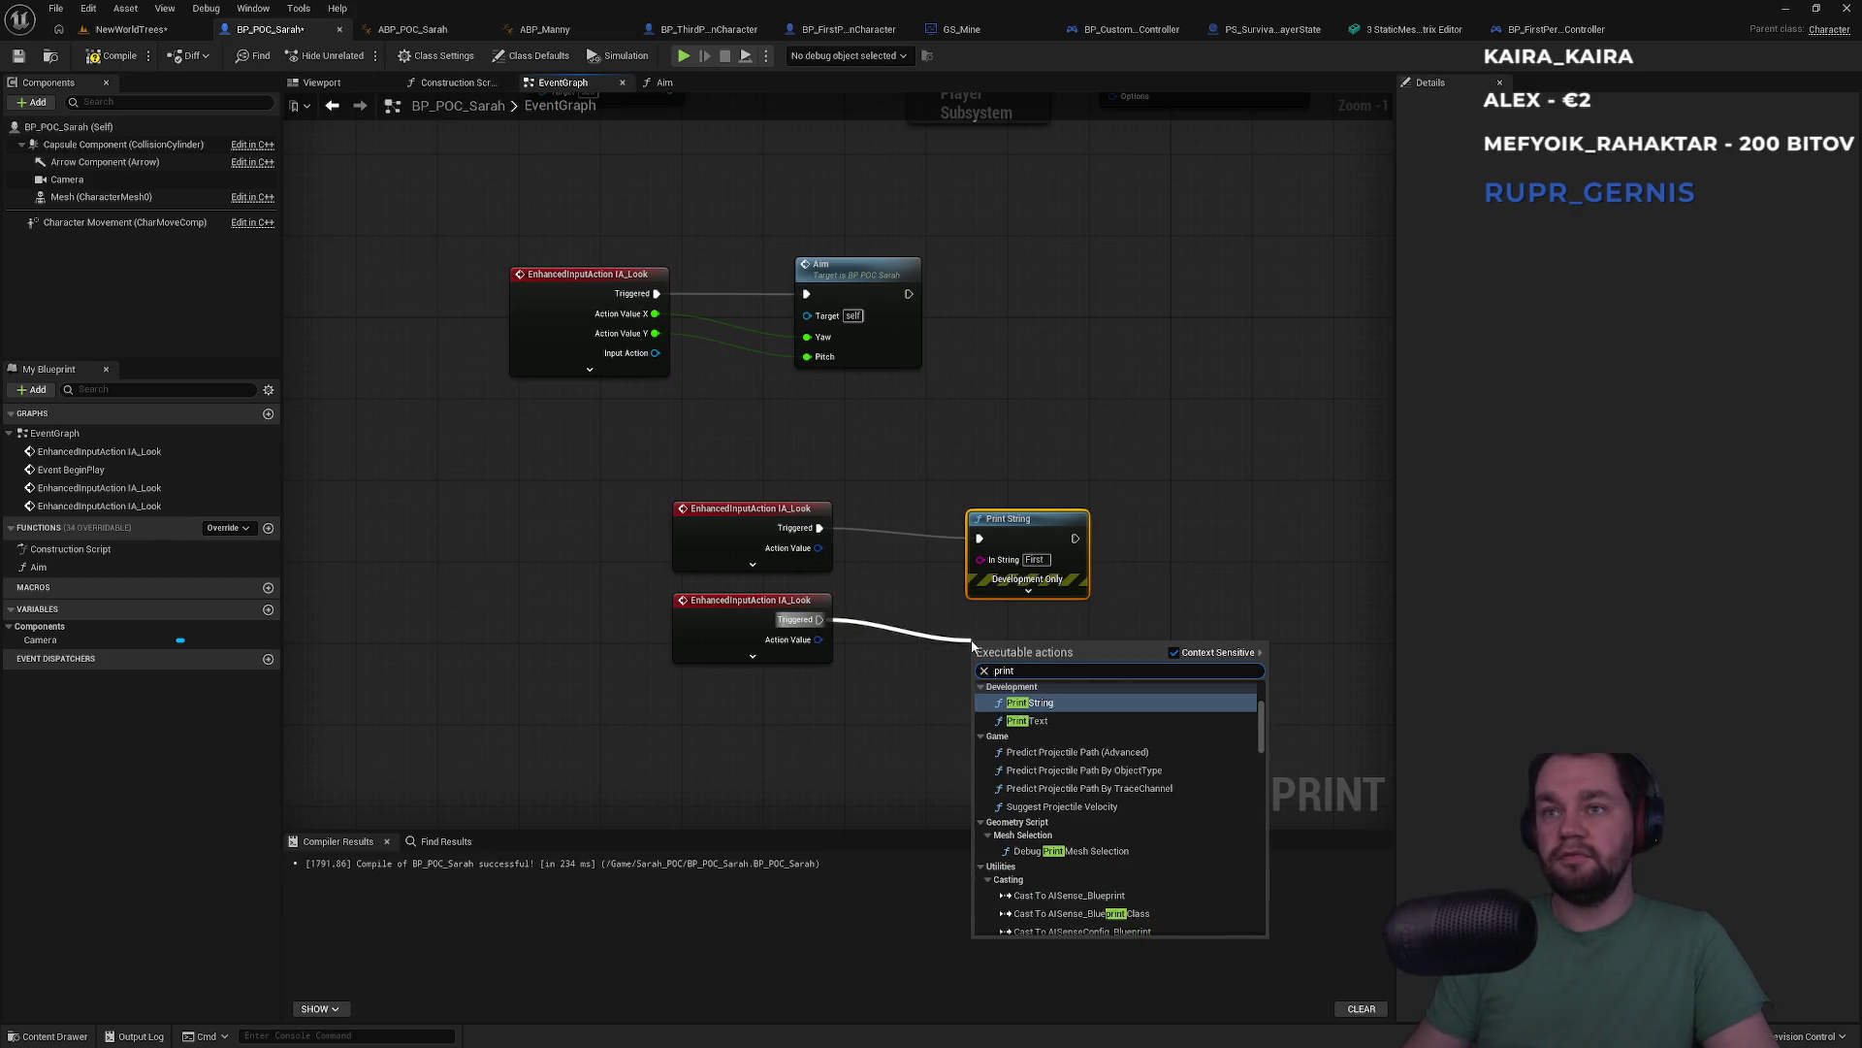
pyautogui.click(1030, 702)
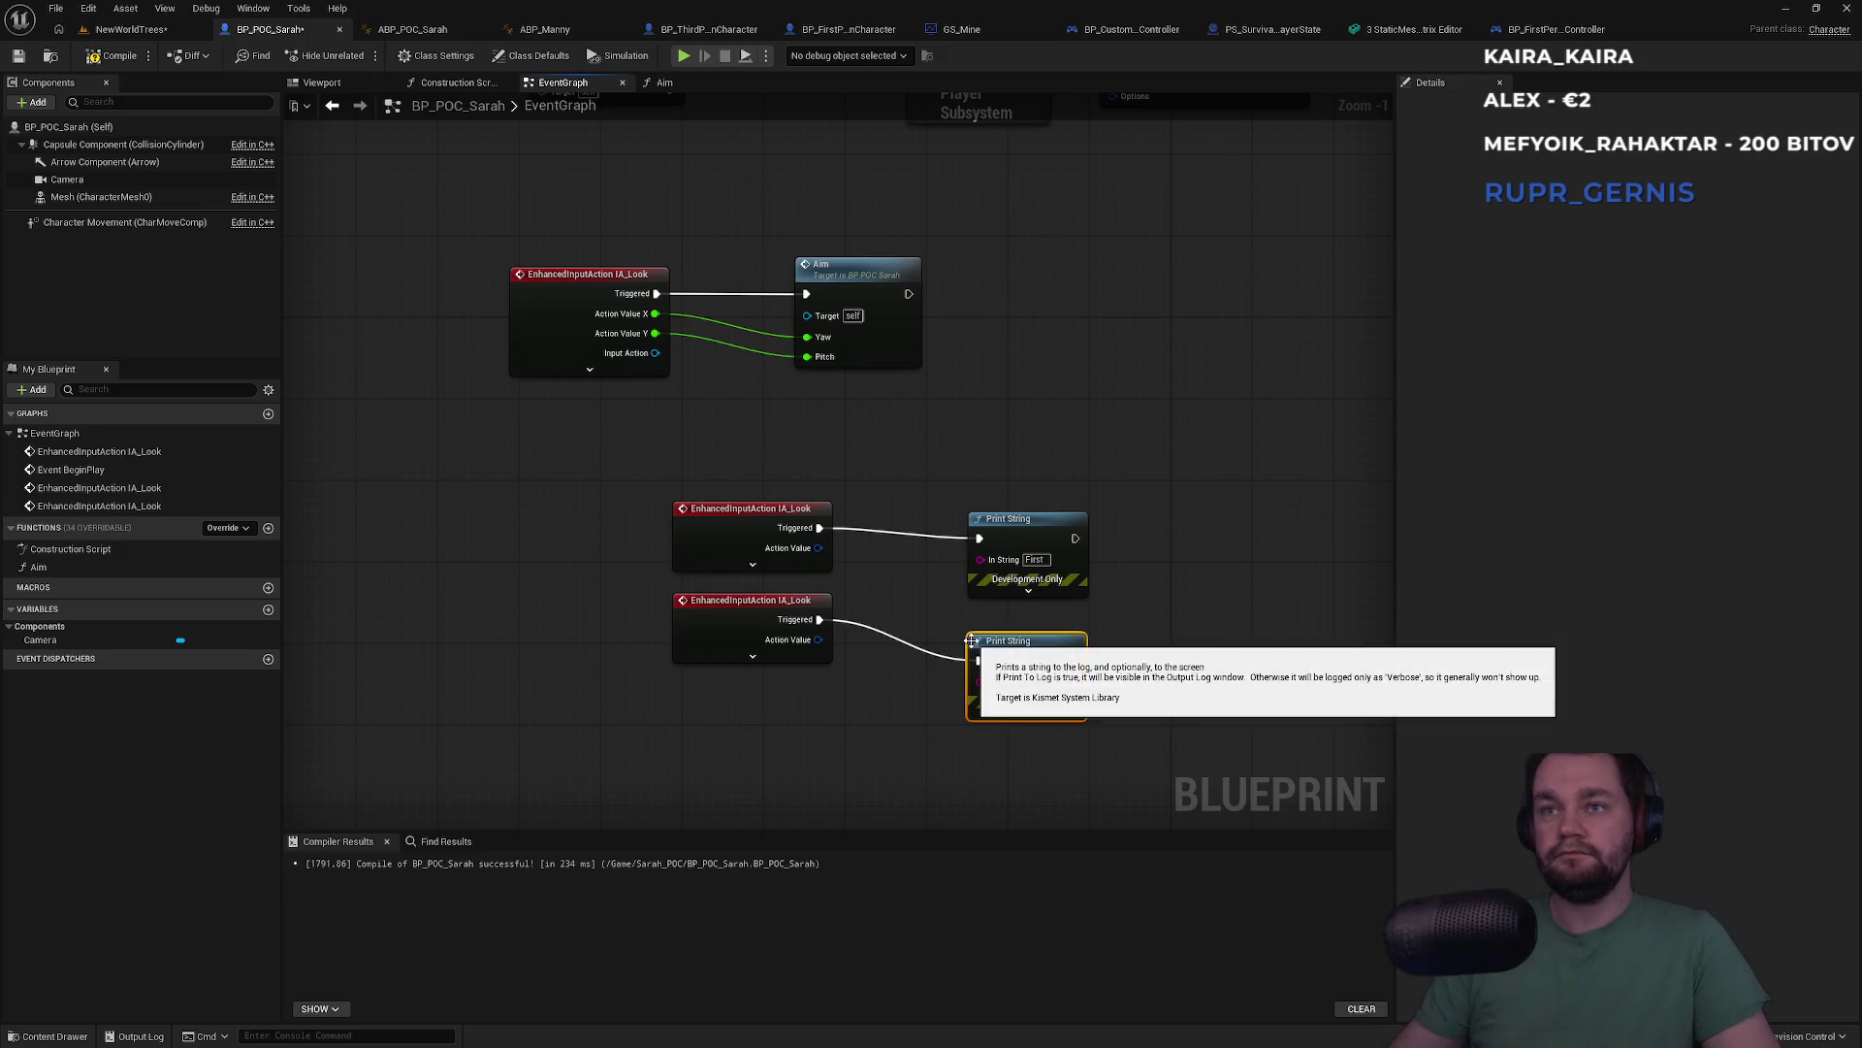
pyautogui.write('Second')
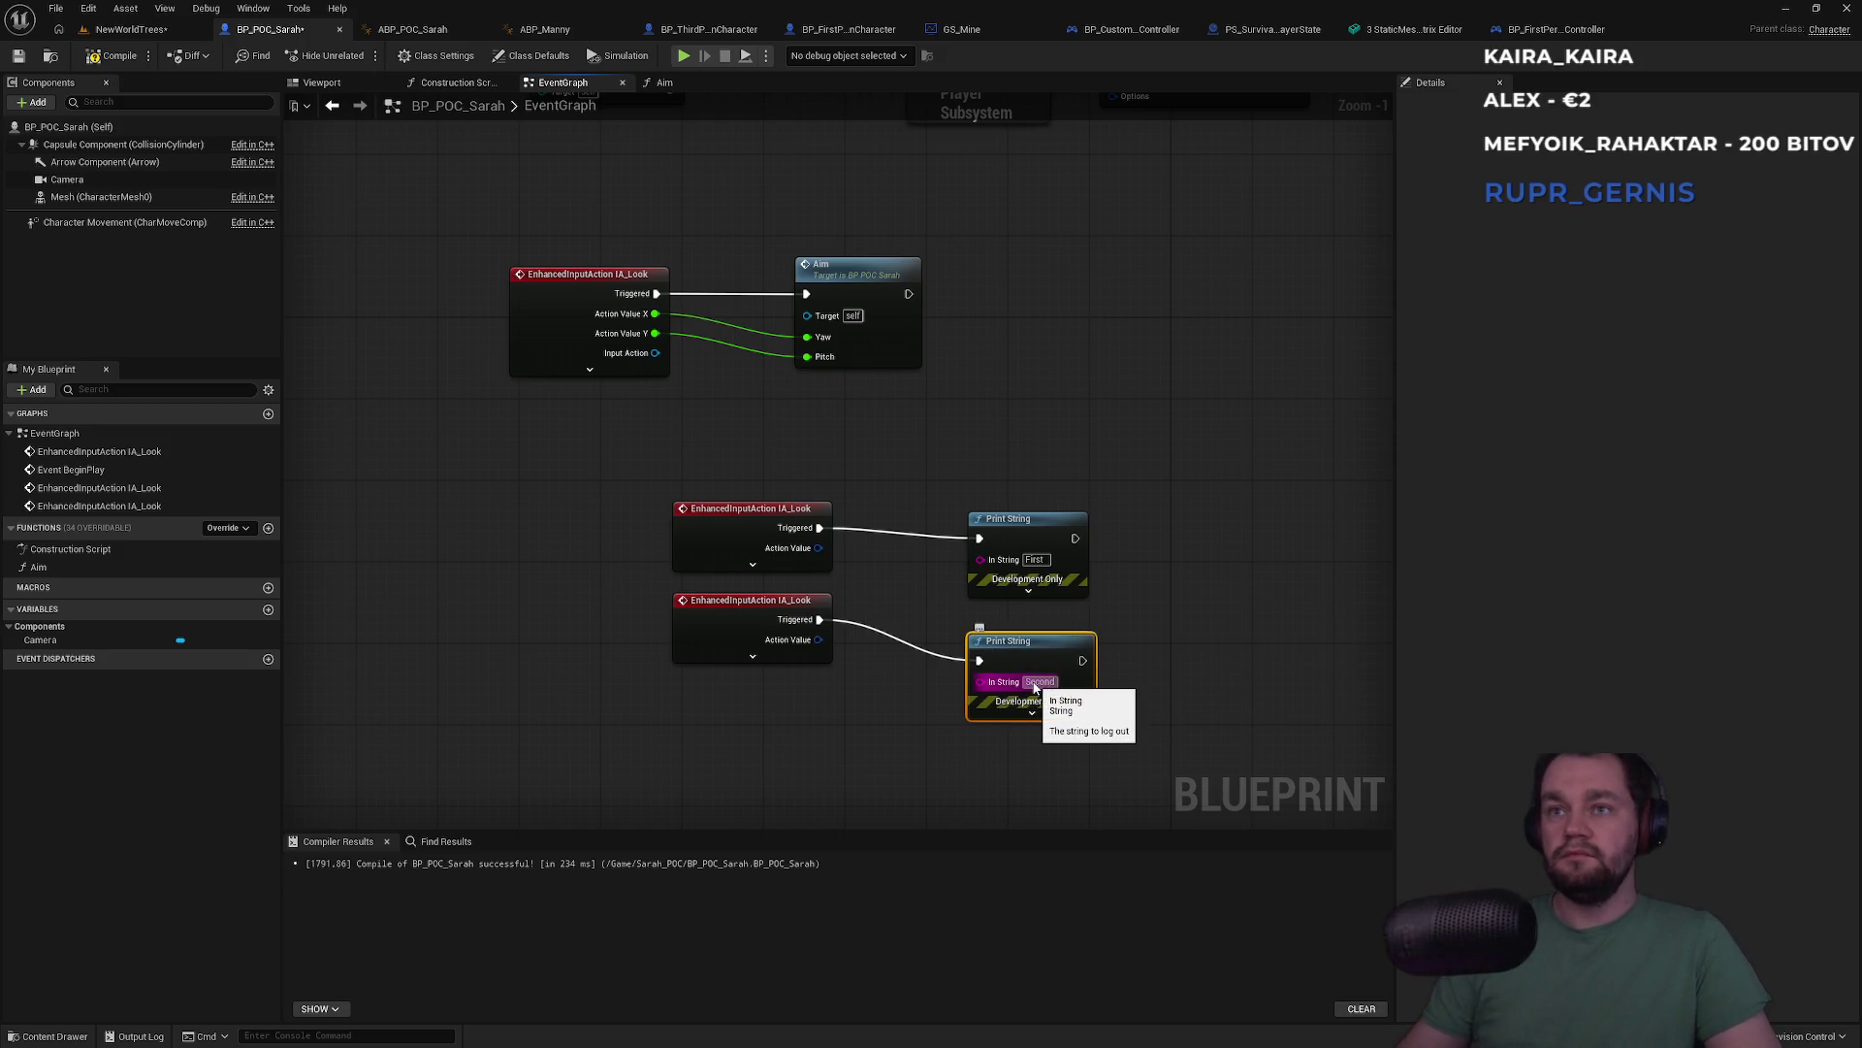
pyautogui.press('Return')
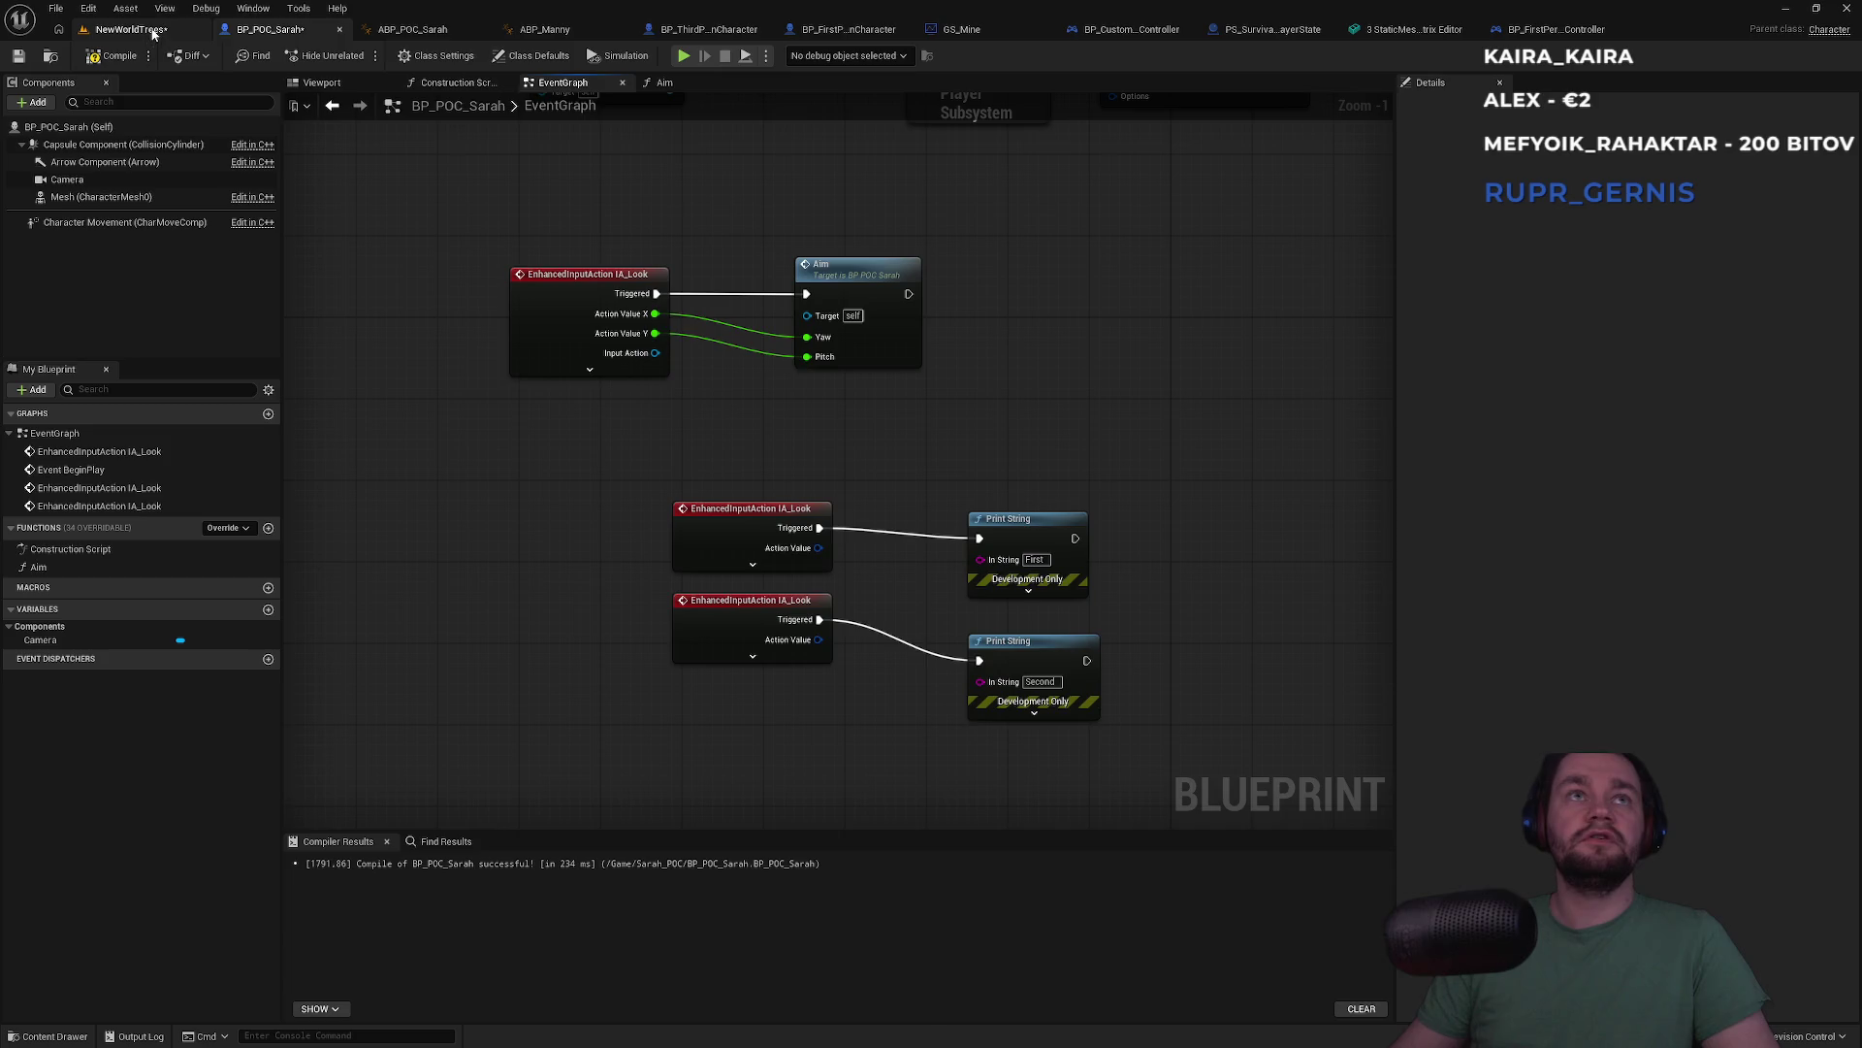
pyautogui.click(152, 32)
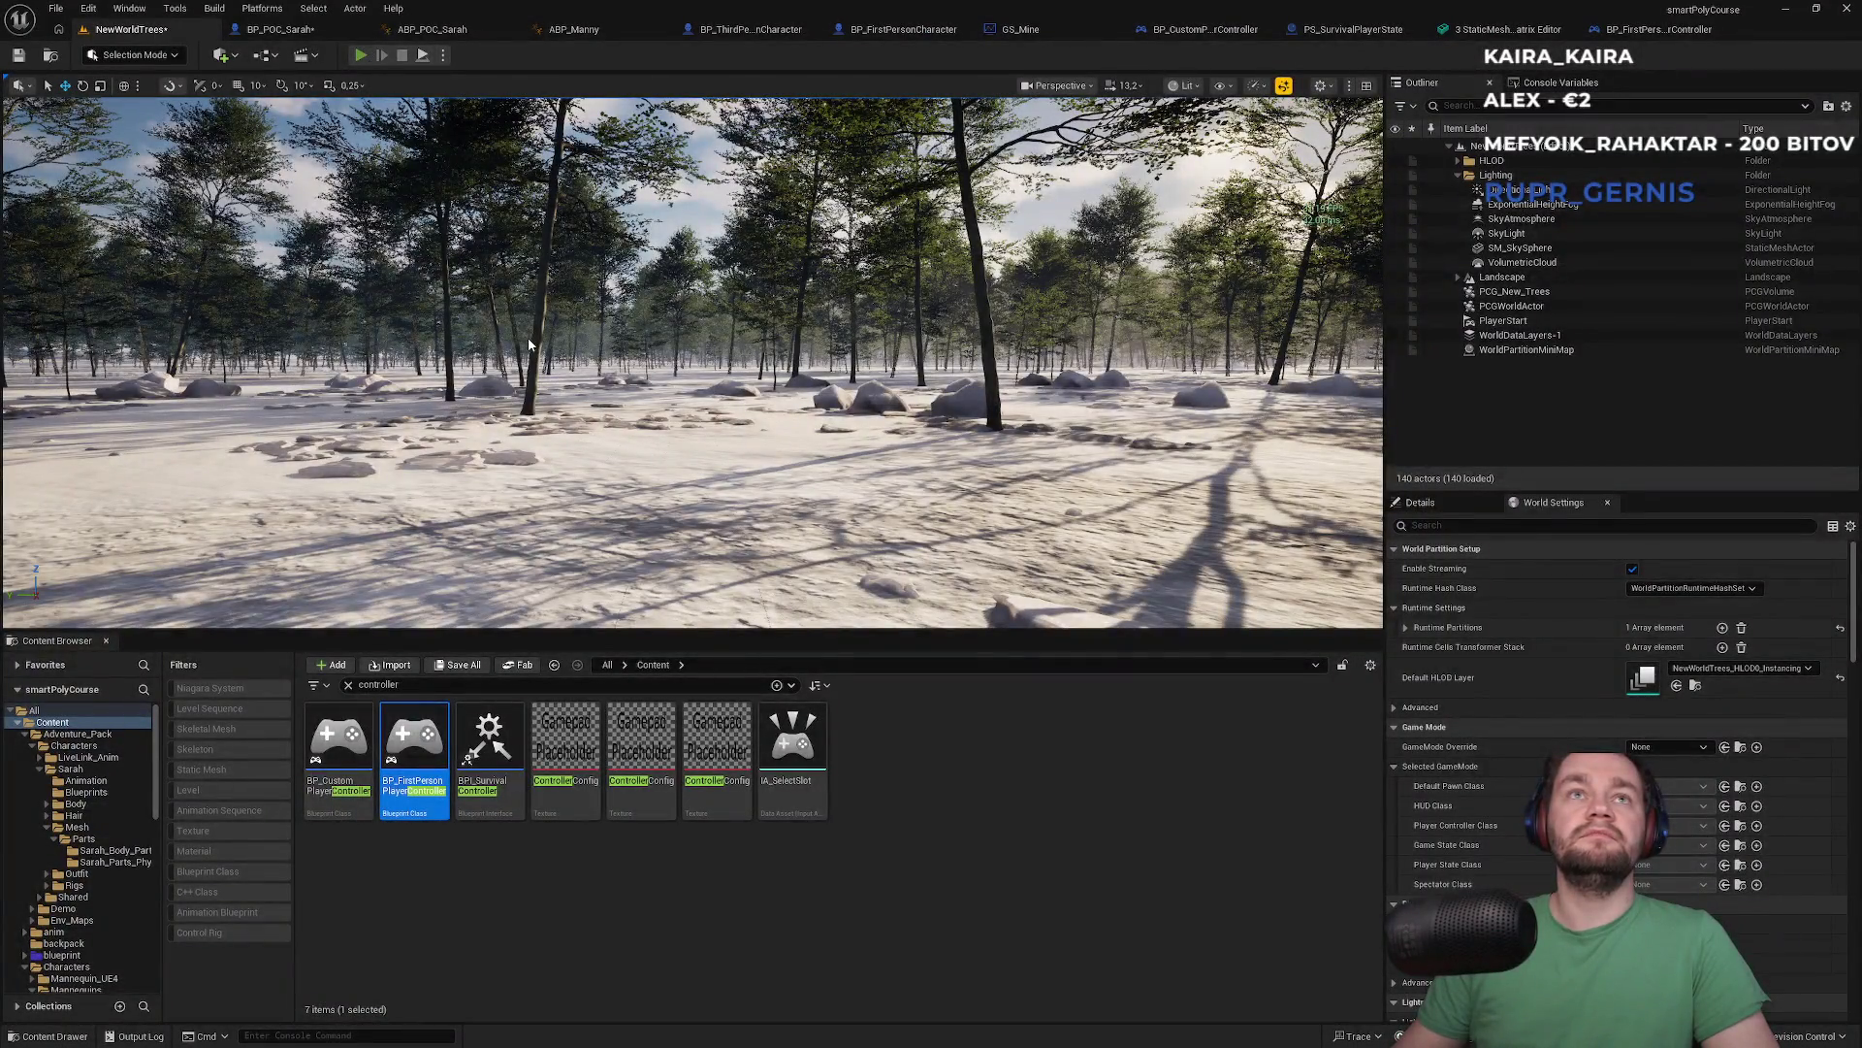
pyautogui.hotkey('alt', 'p')
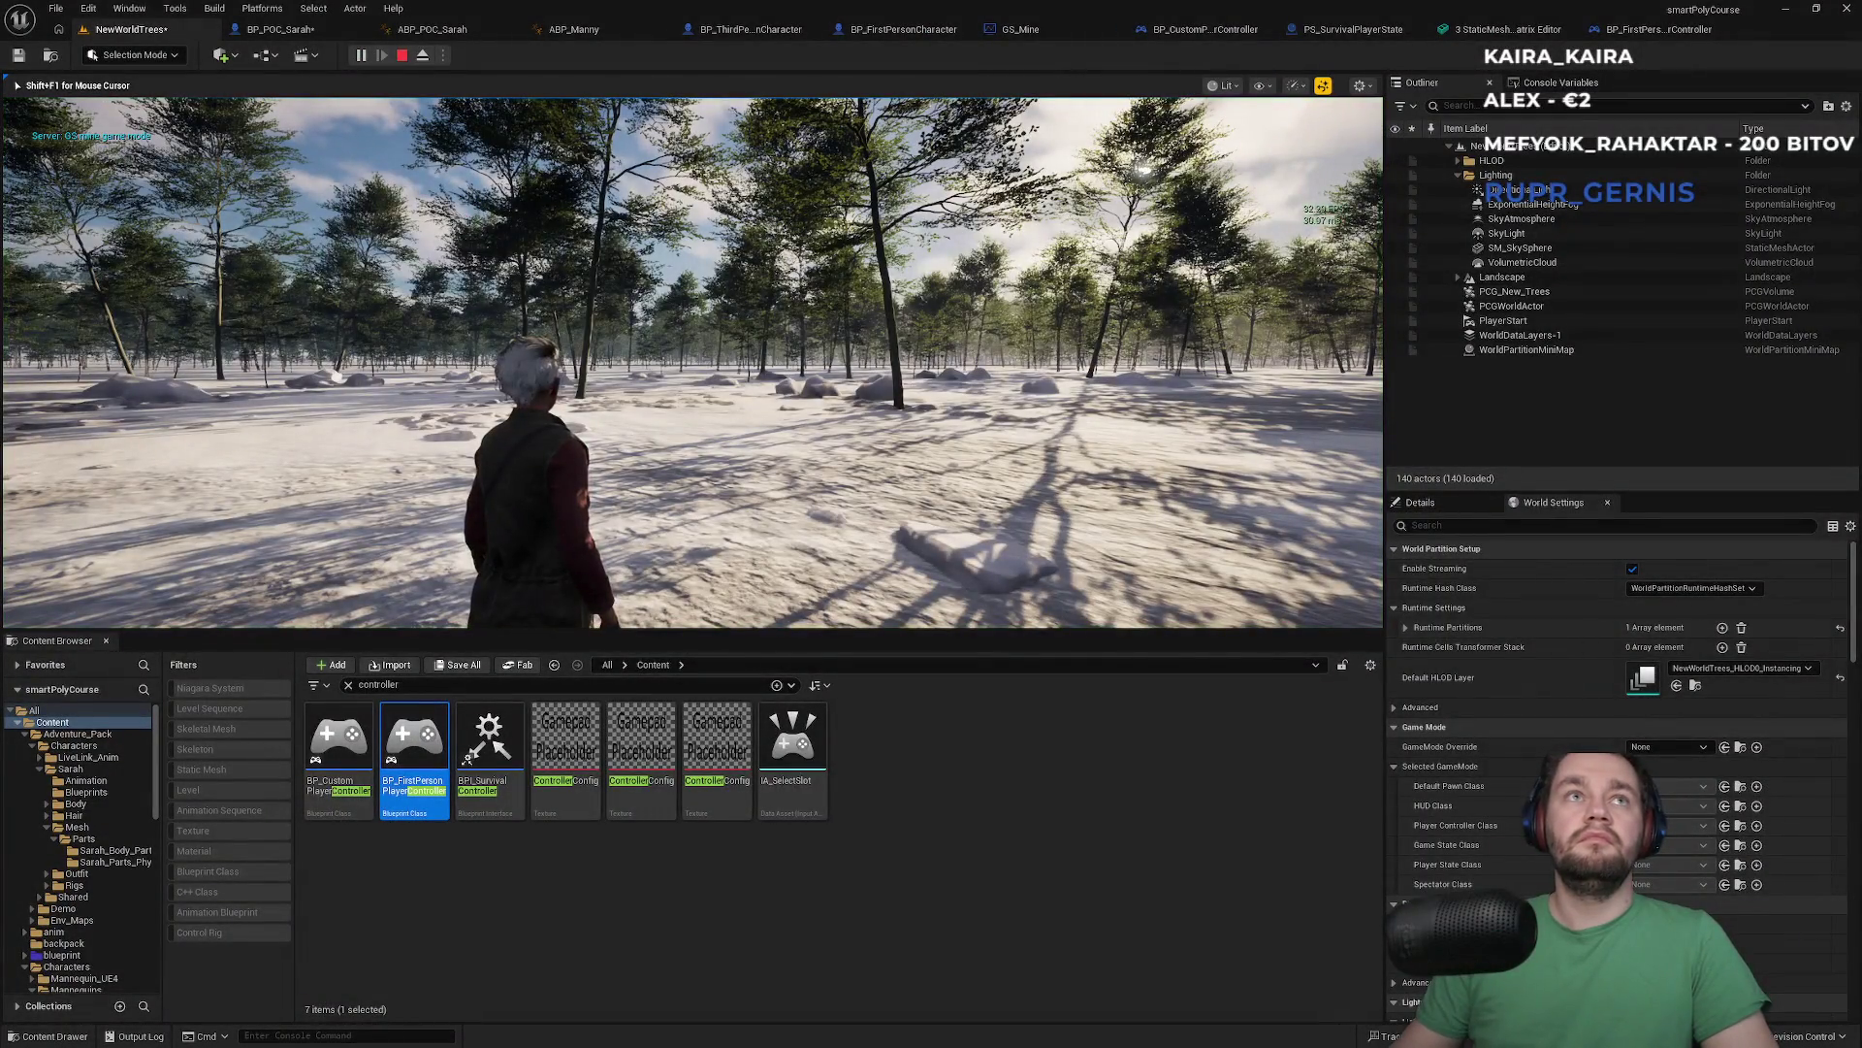
pyautogui.press('super')
pyautogui.press('super')
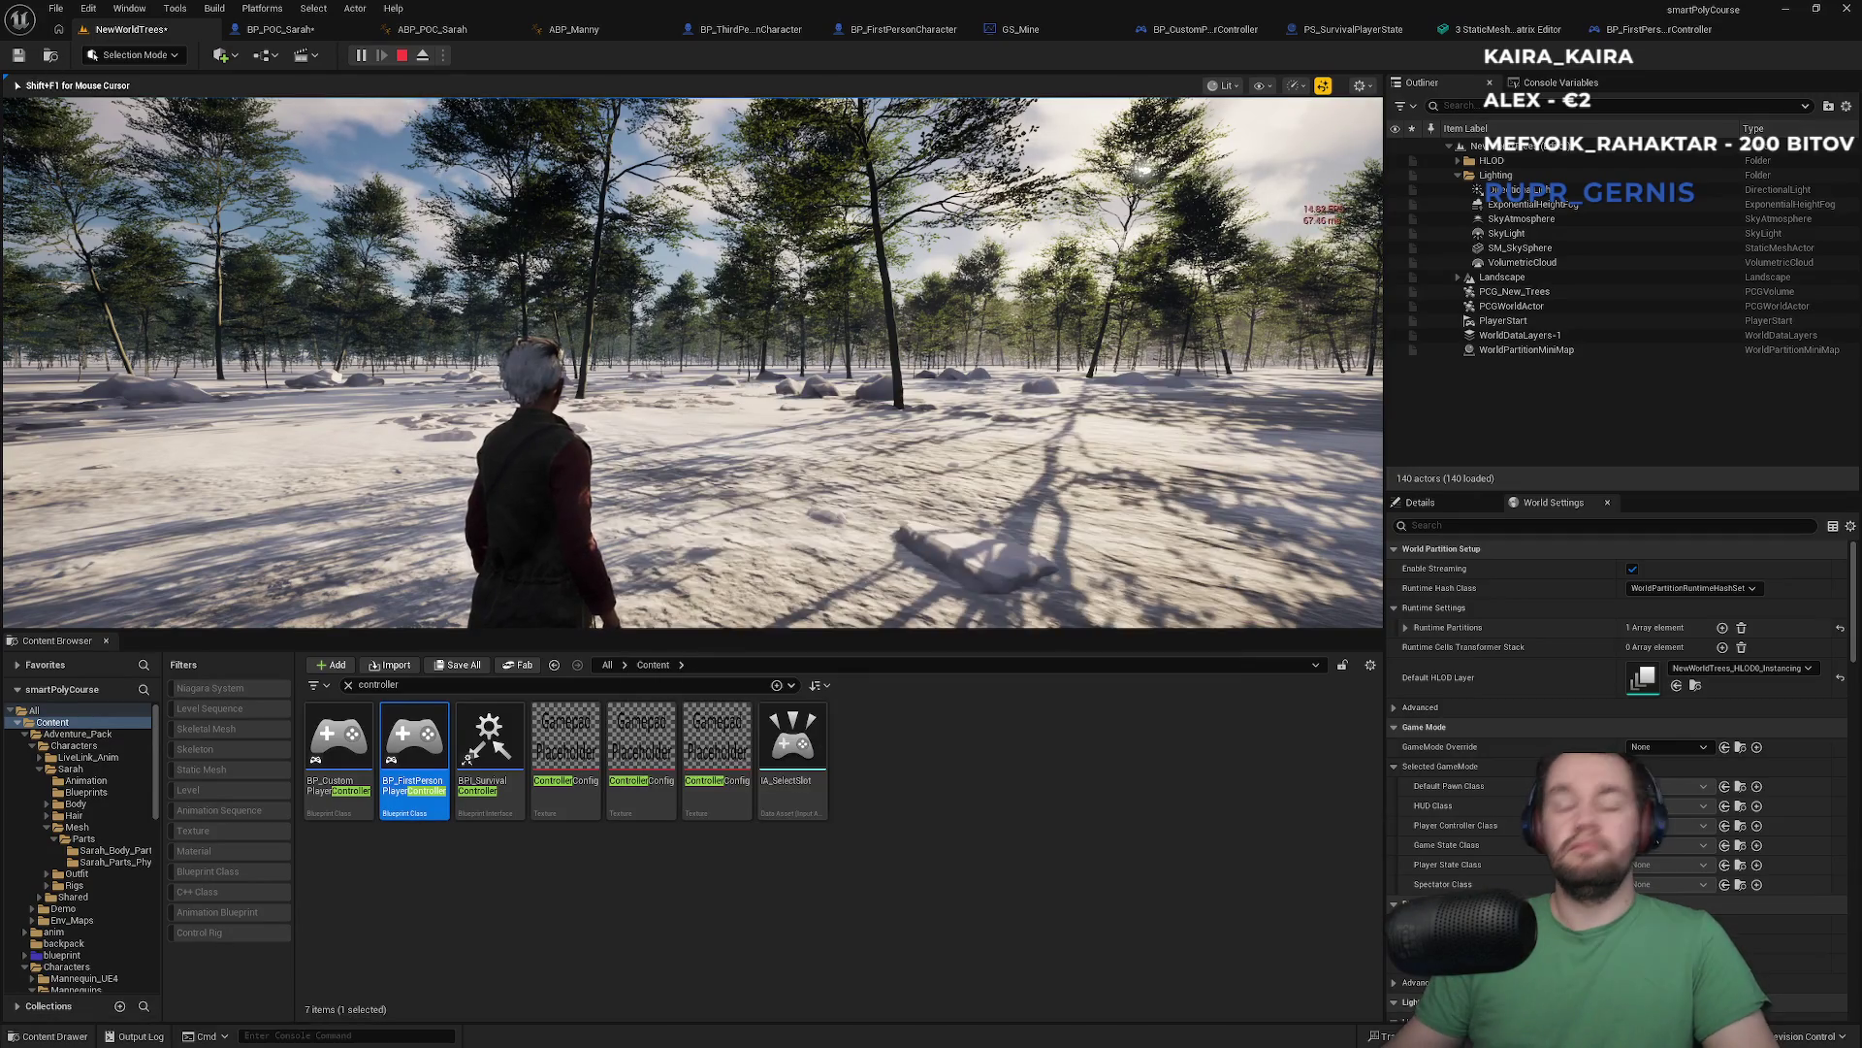
pyautogui.press('F11')
pyautogui.press('F11')
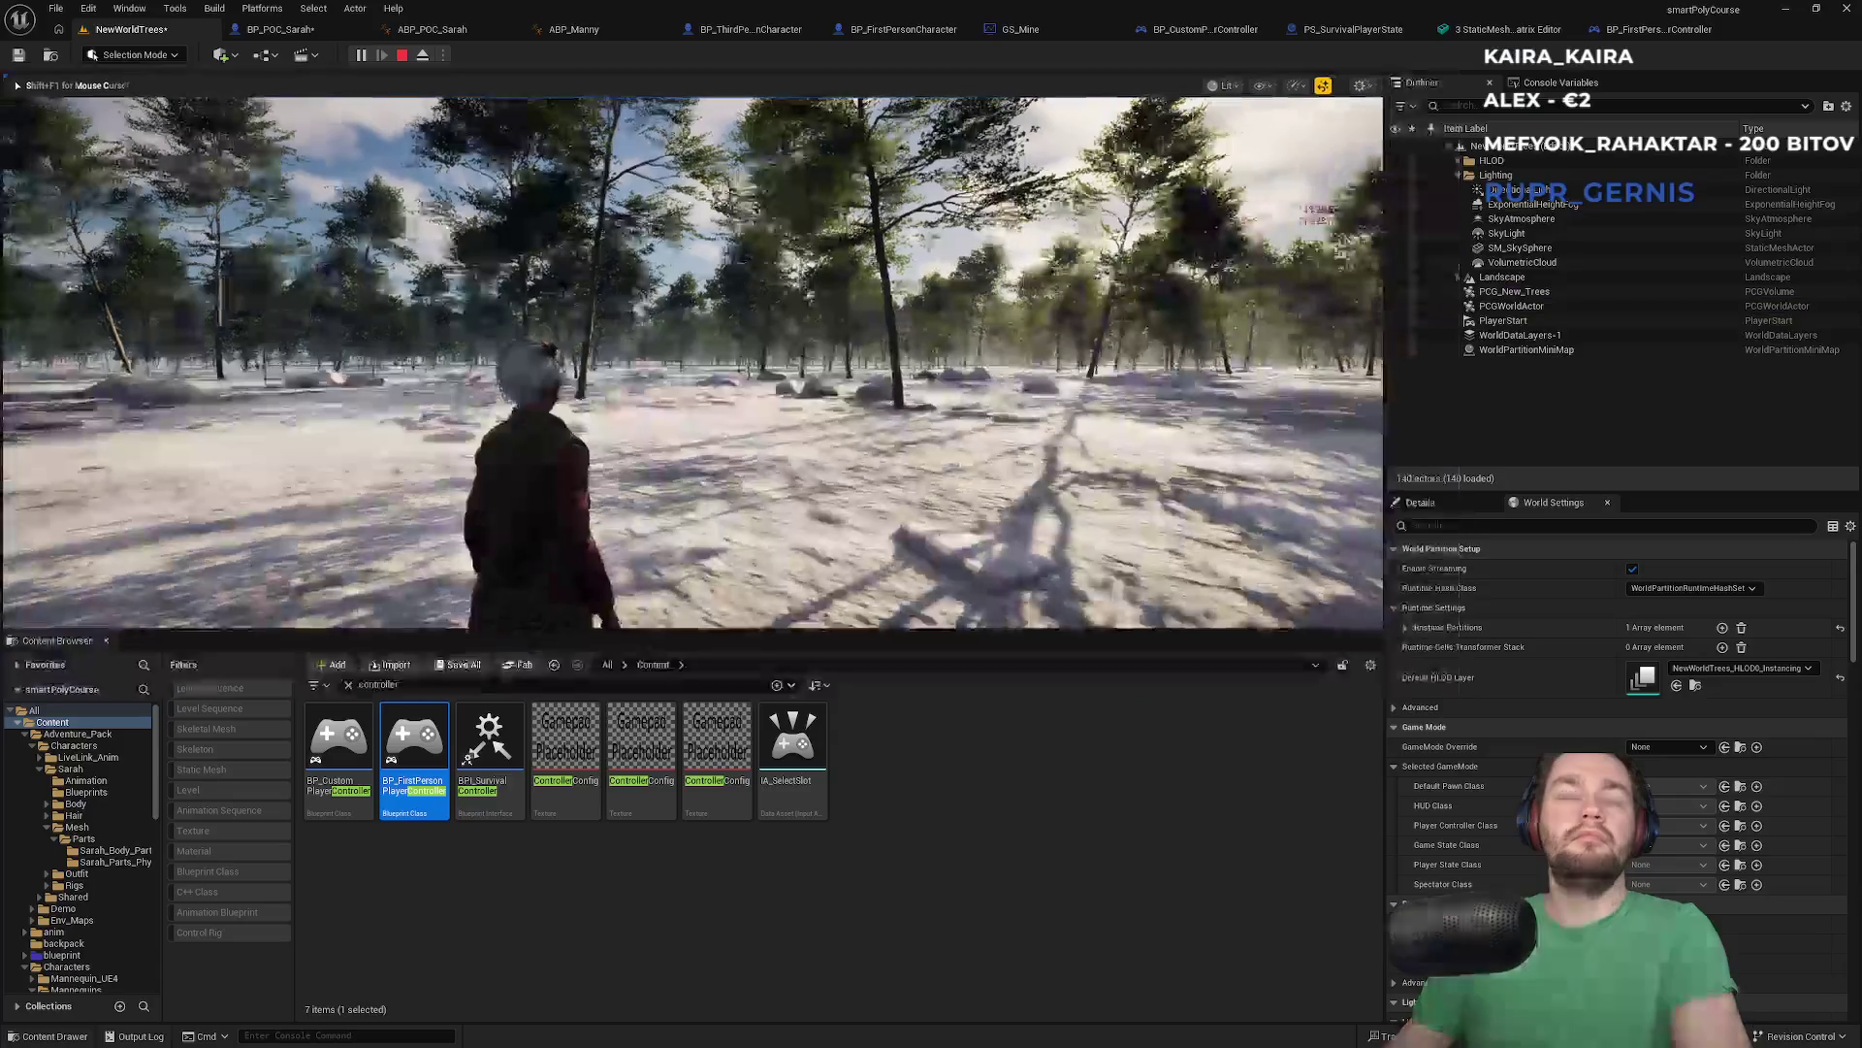
pyautogui.press('Escape')
pyautogui.click(277, 29)
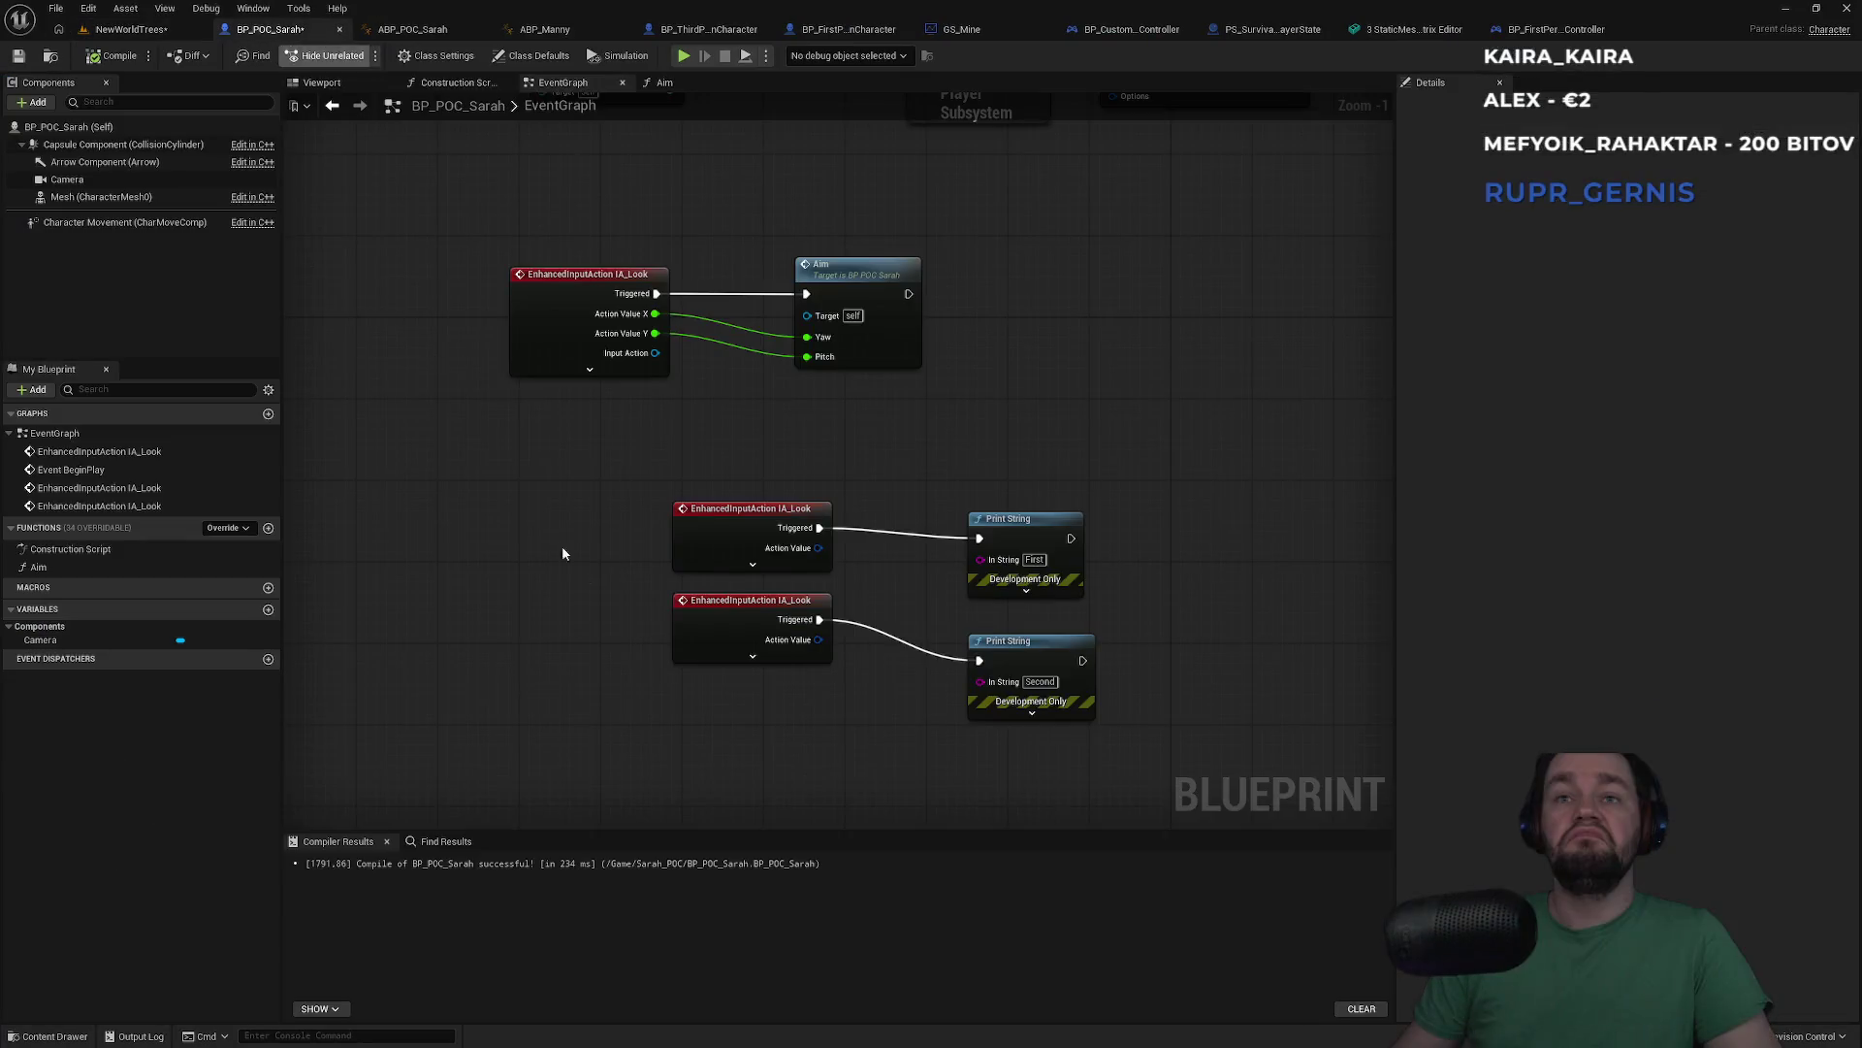
# Add another IA_Look event and connect it to the 'Second' Print String
pyautogui.rightClick(716, 567)
pyautogui.write('ia')
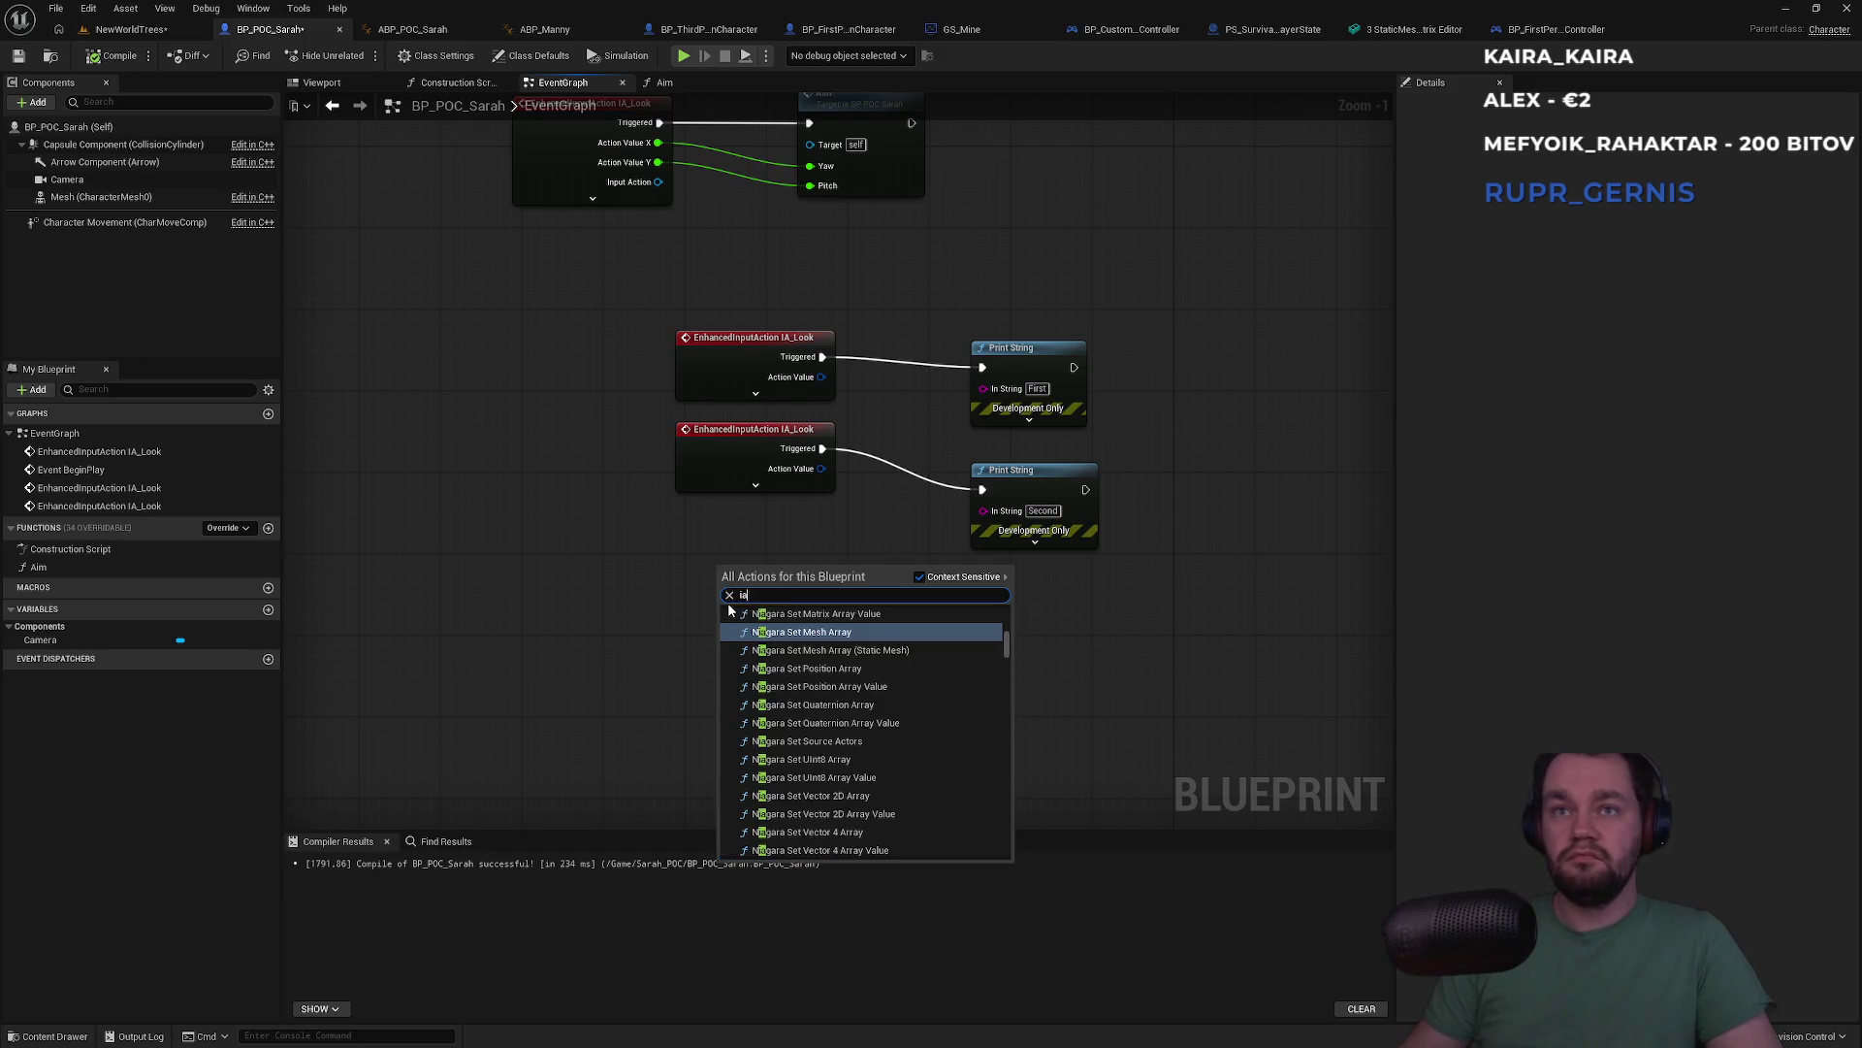
pyautogui.write('_lo')
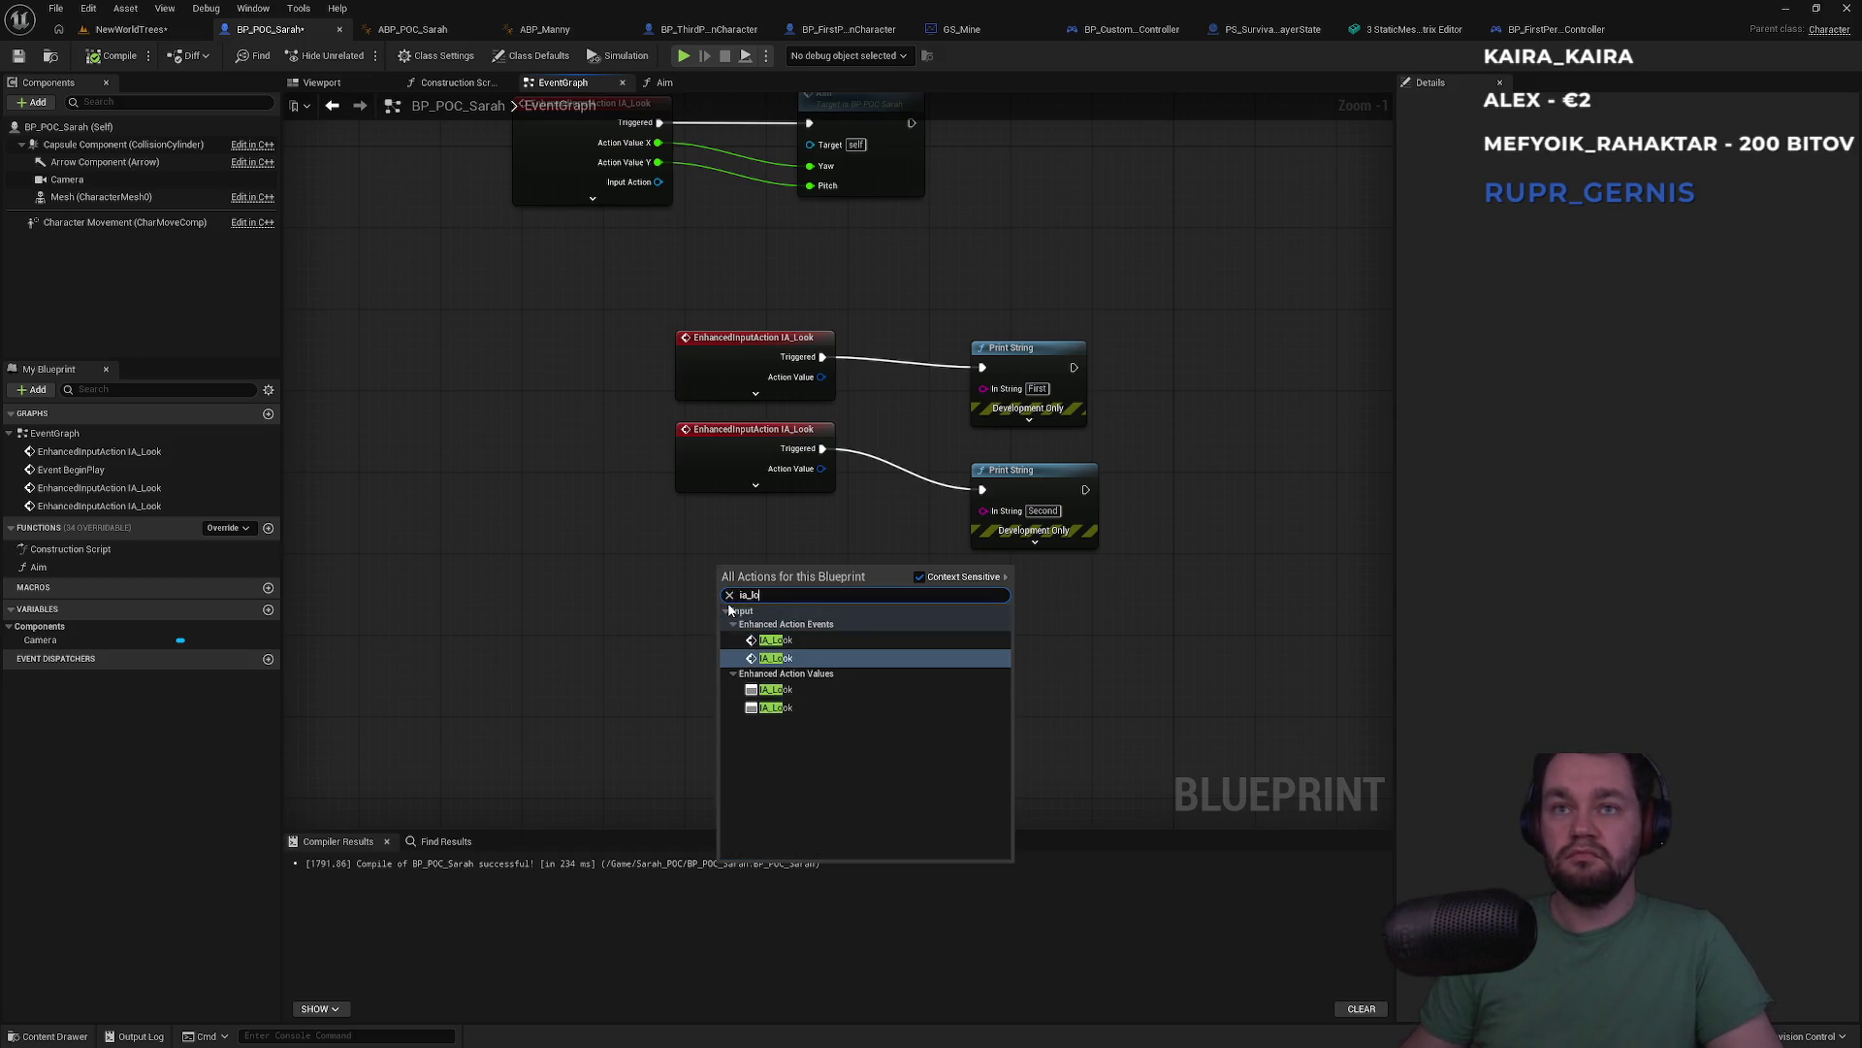
pyautogui.press('Return')
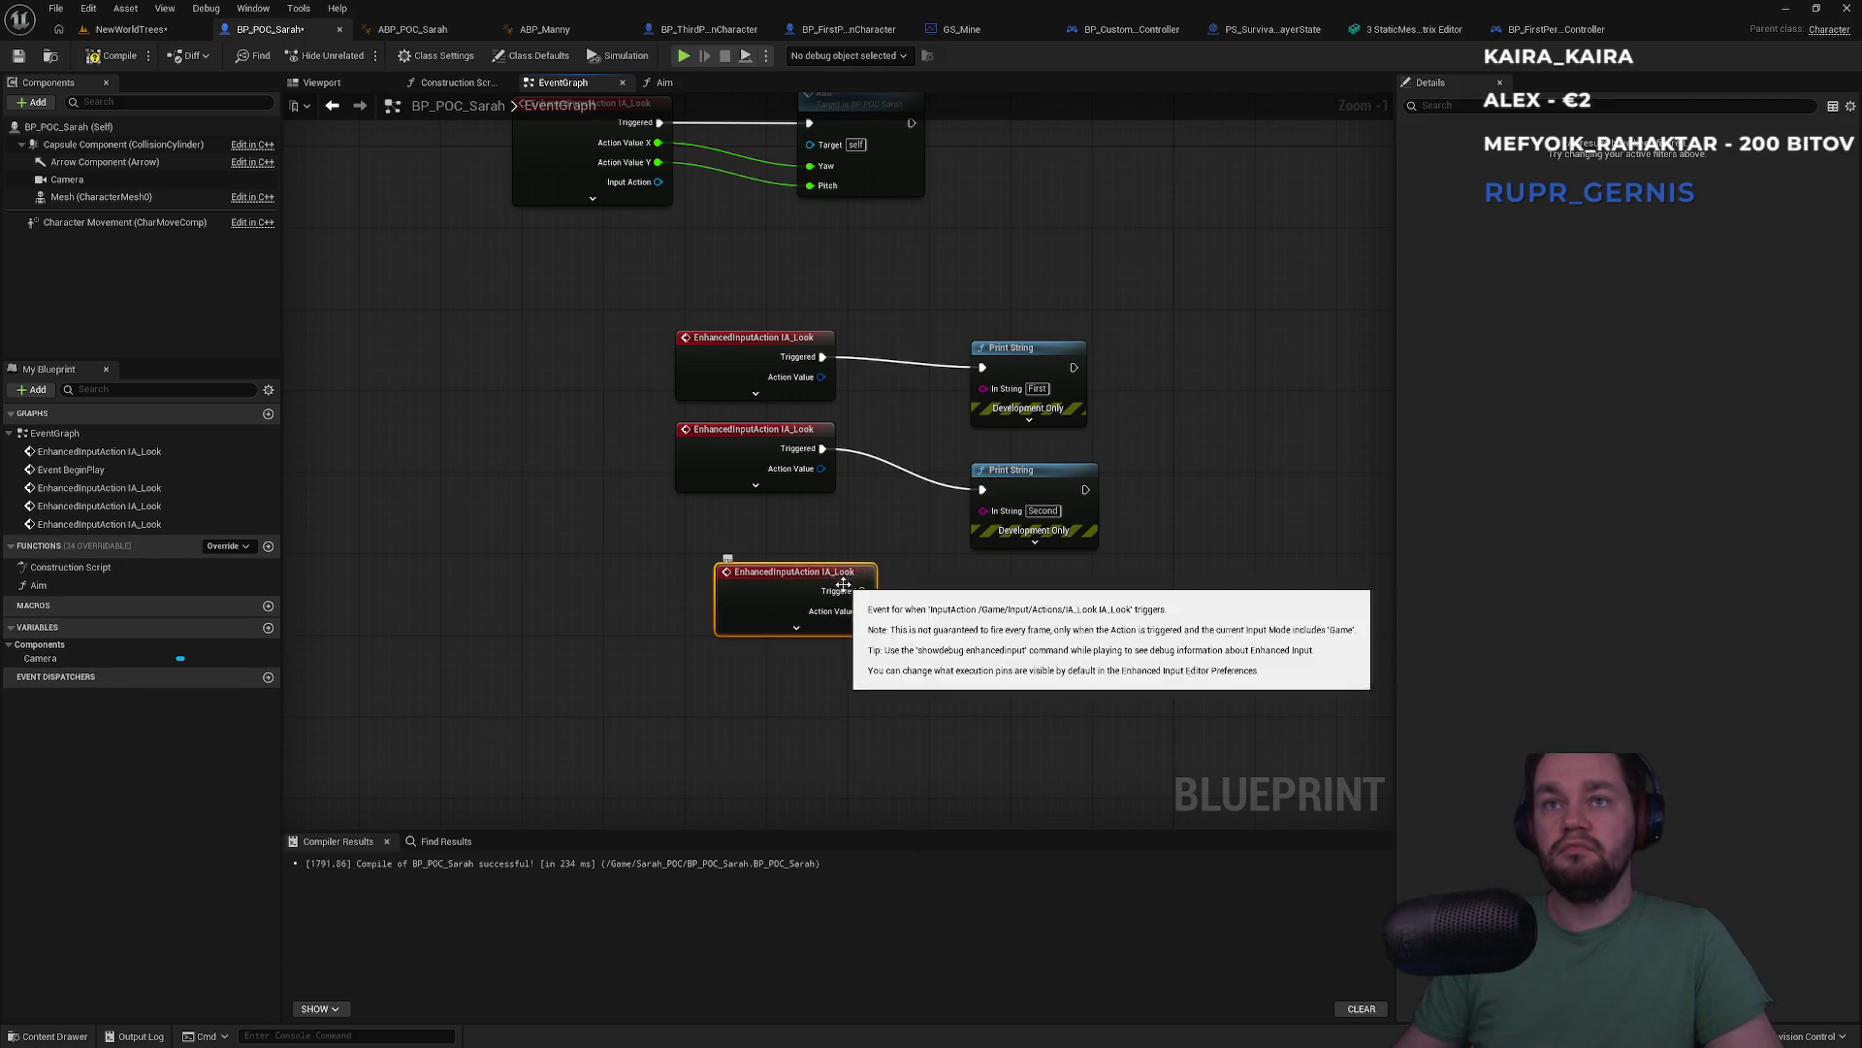
pyautogui.click(1047, 477)
pyautogui.moveTo(862, 591); pyautogui.dragTo(933, 652)
# Add further IA_Look event nodes and move the last one beside the Print String
pyautogui.rightClick(713, 621)
pyautogui.write('ia_loo')
pyautogui.press('Return')
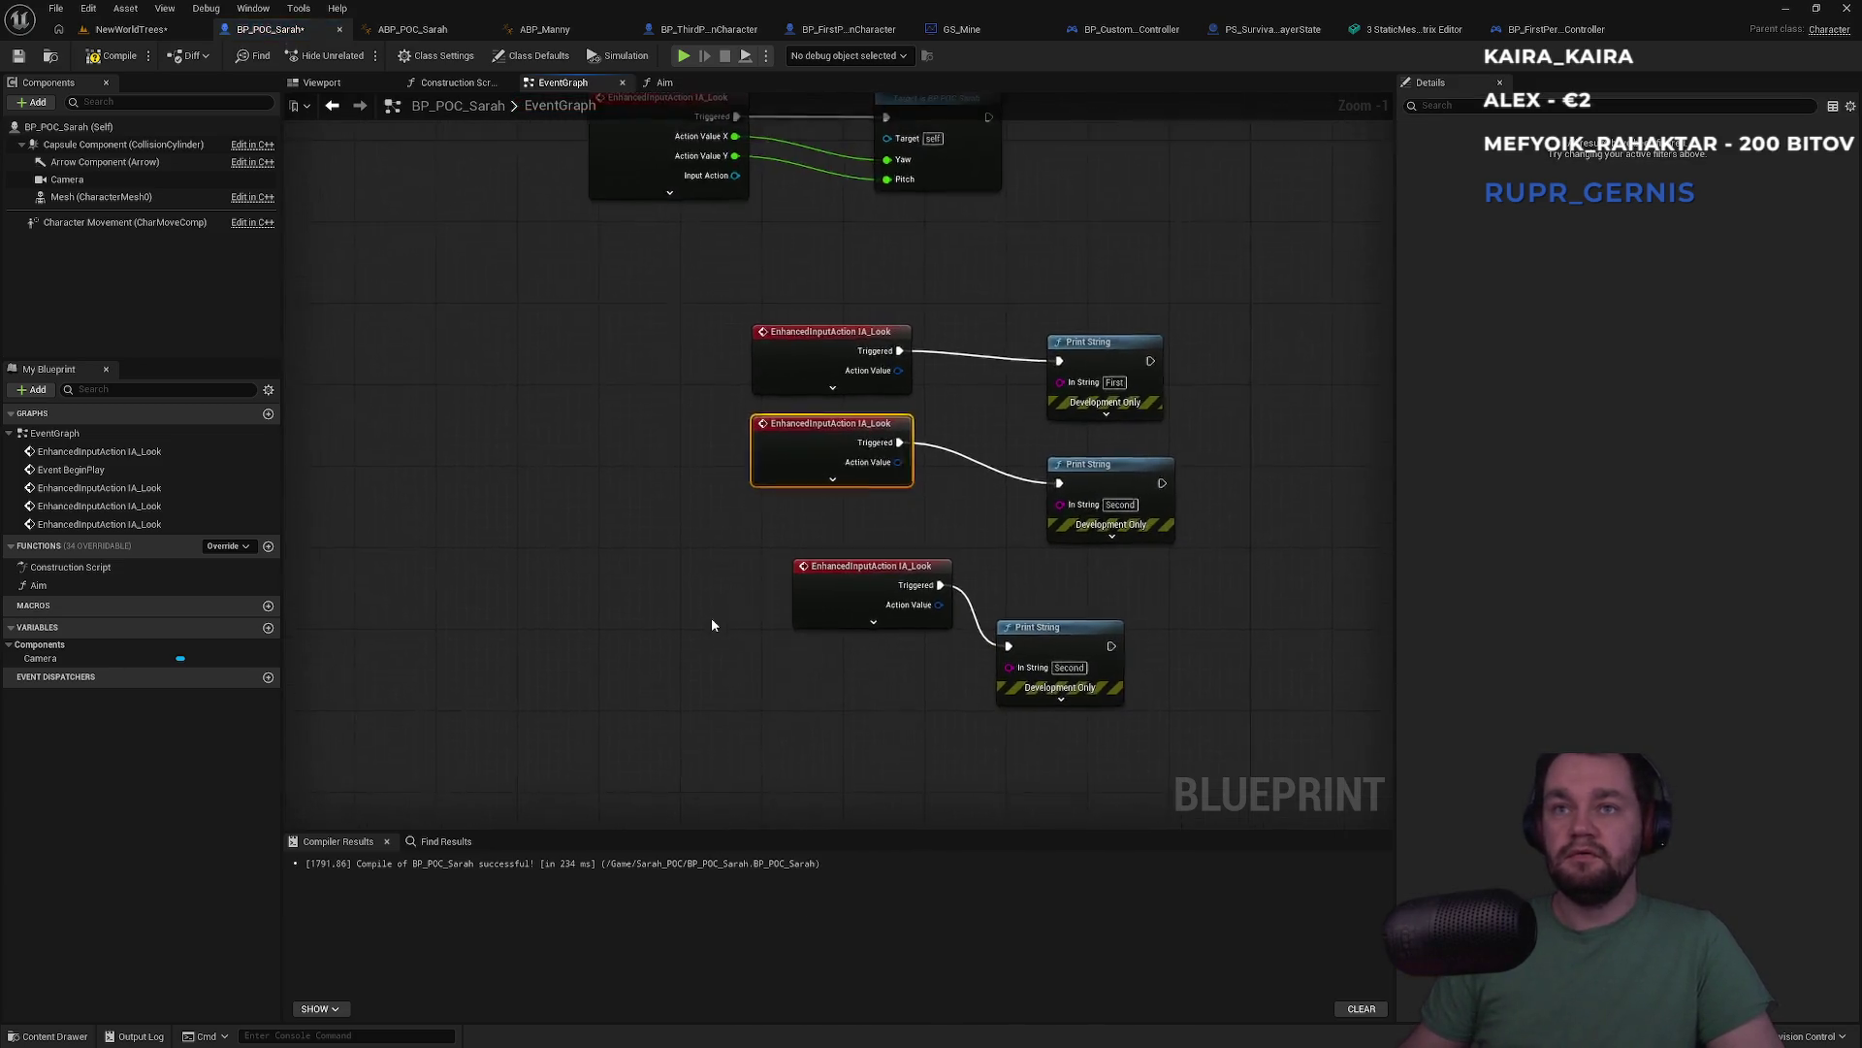
pyautogui.rightClick(766, 597)
pyautogui.write('ia_loo')
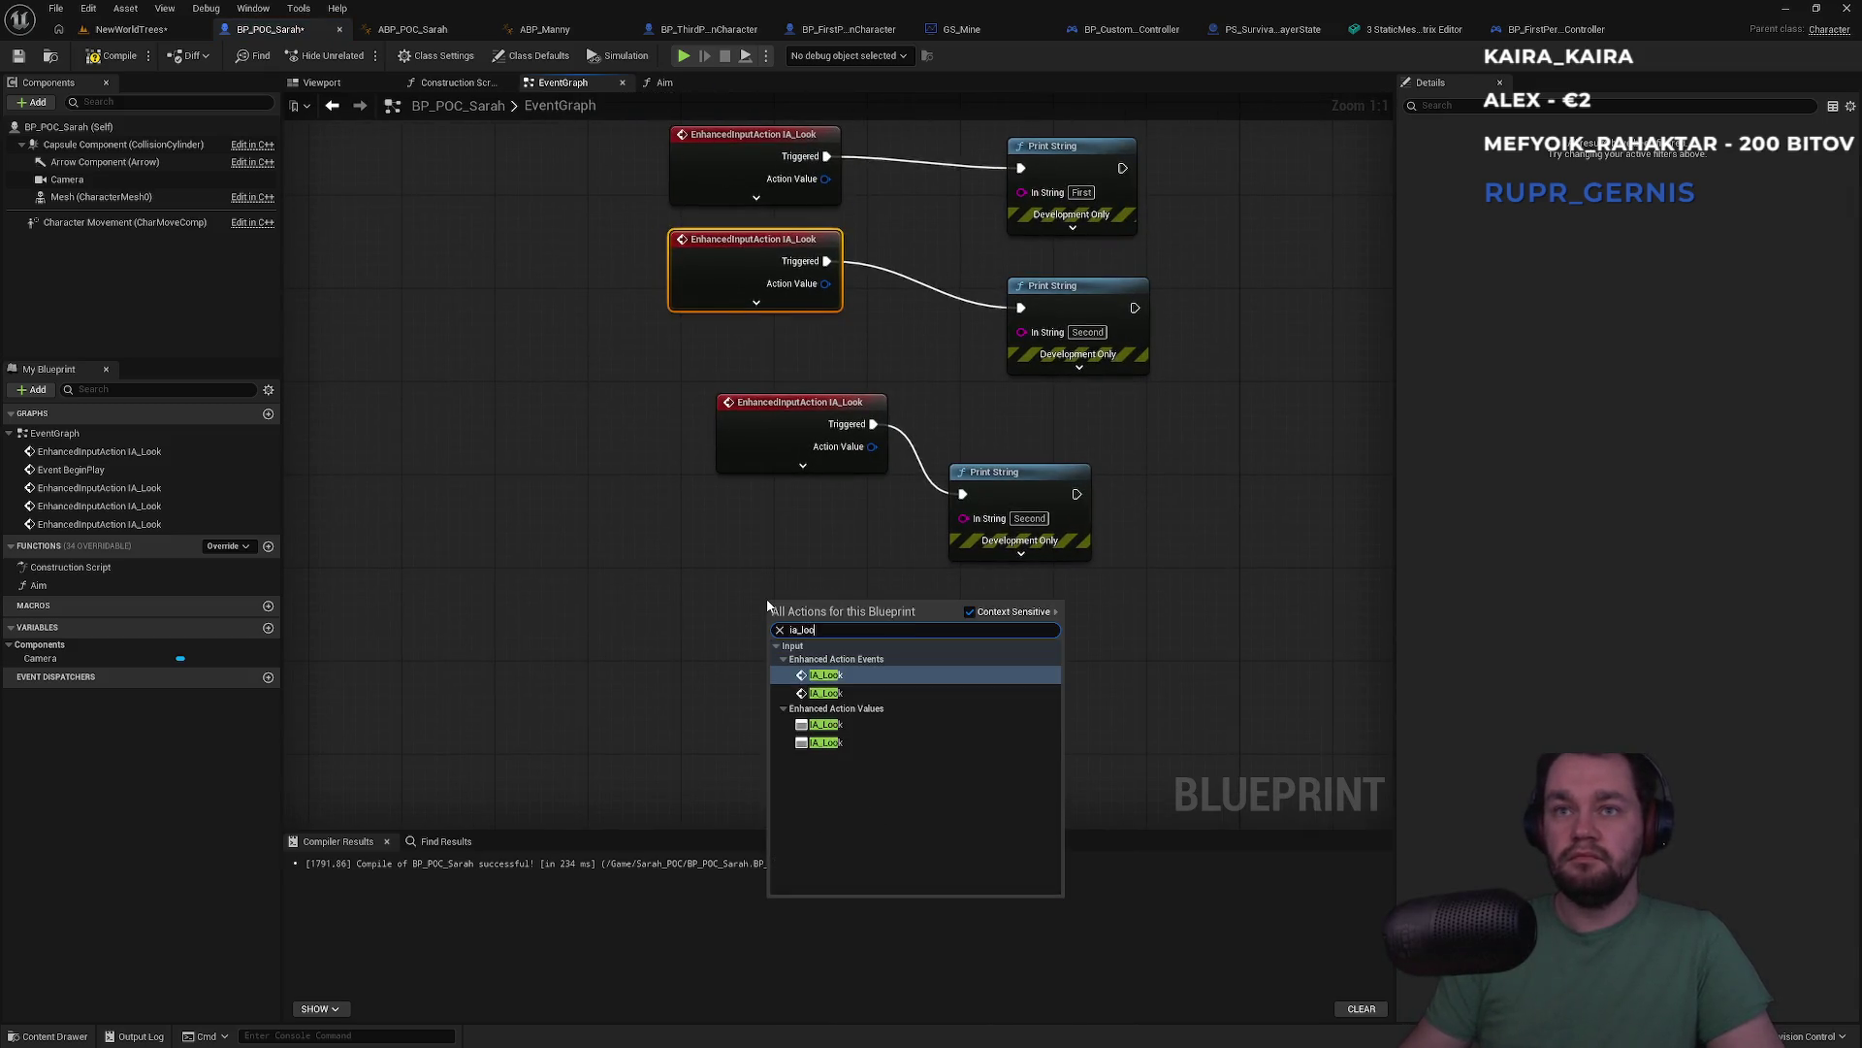
pyautogui.press('Return')
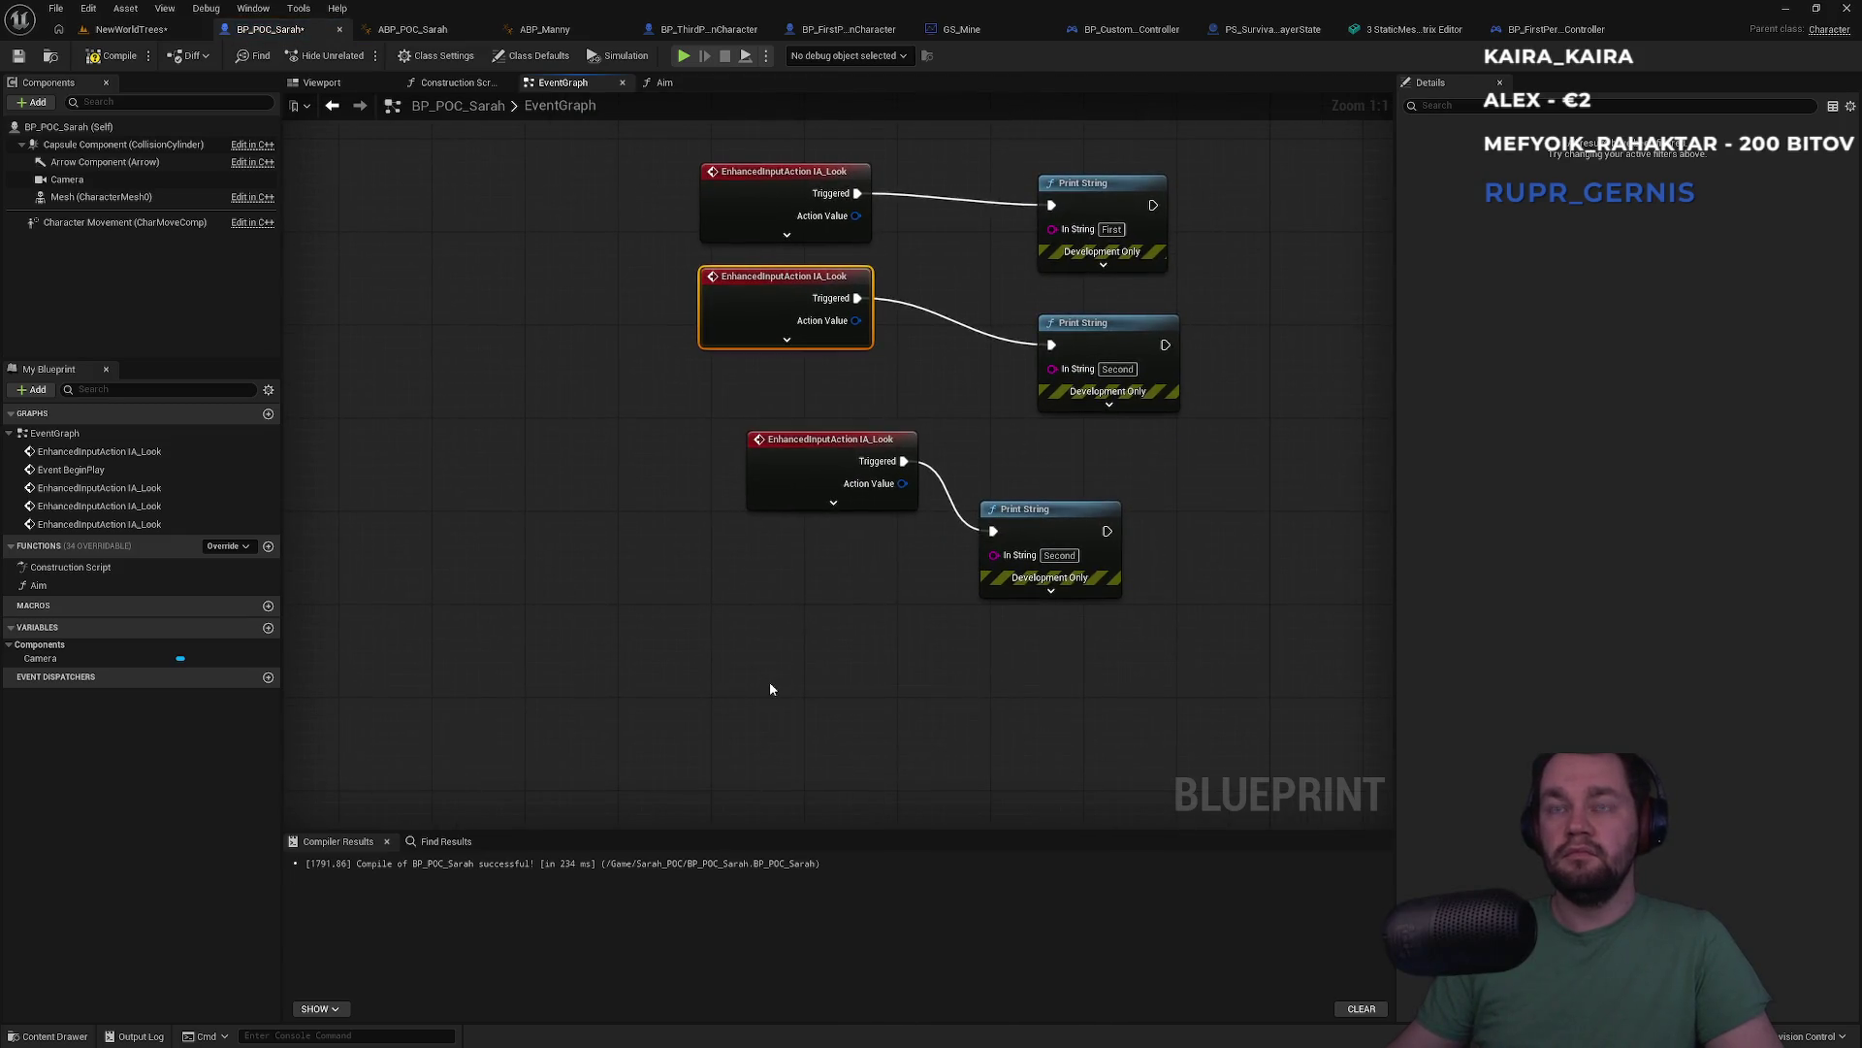
pyautogui.rightClick(771, 686)
pyautogui.write('ia_loo')
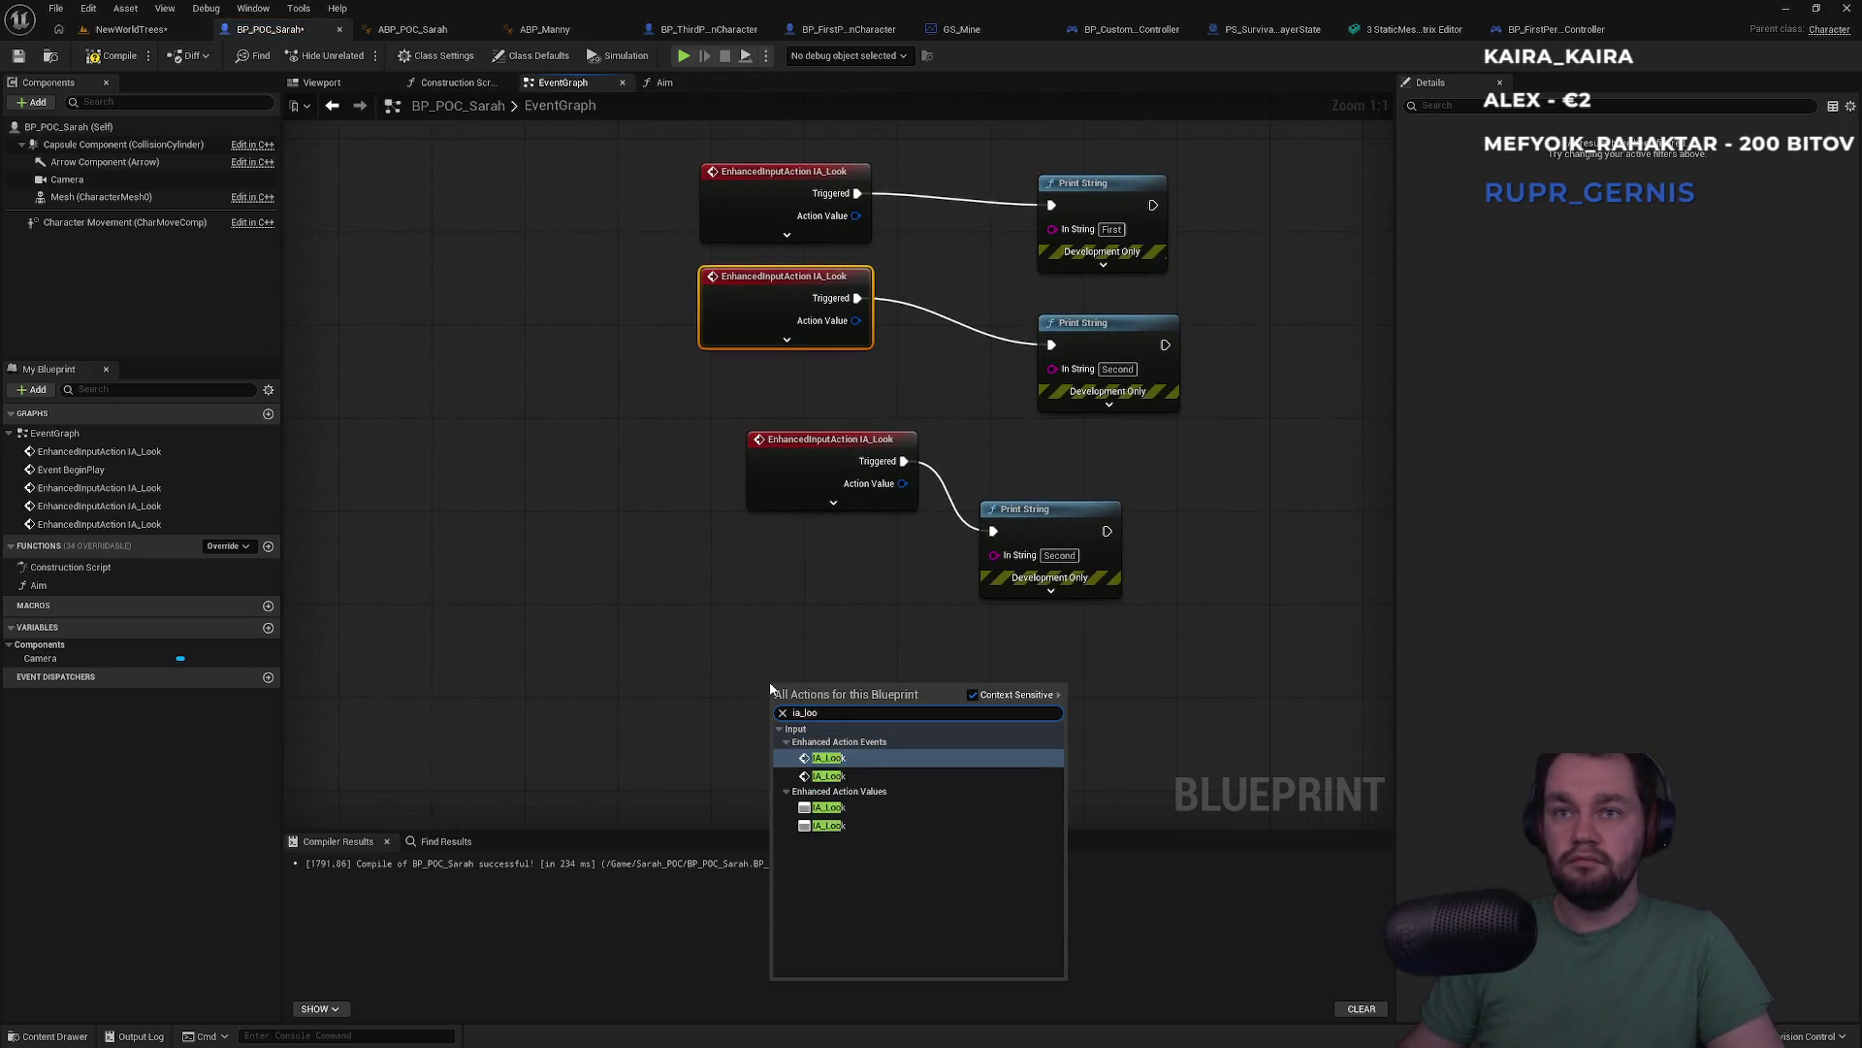
pyautogui.press('Down')
pyautogui.press('Return')
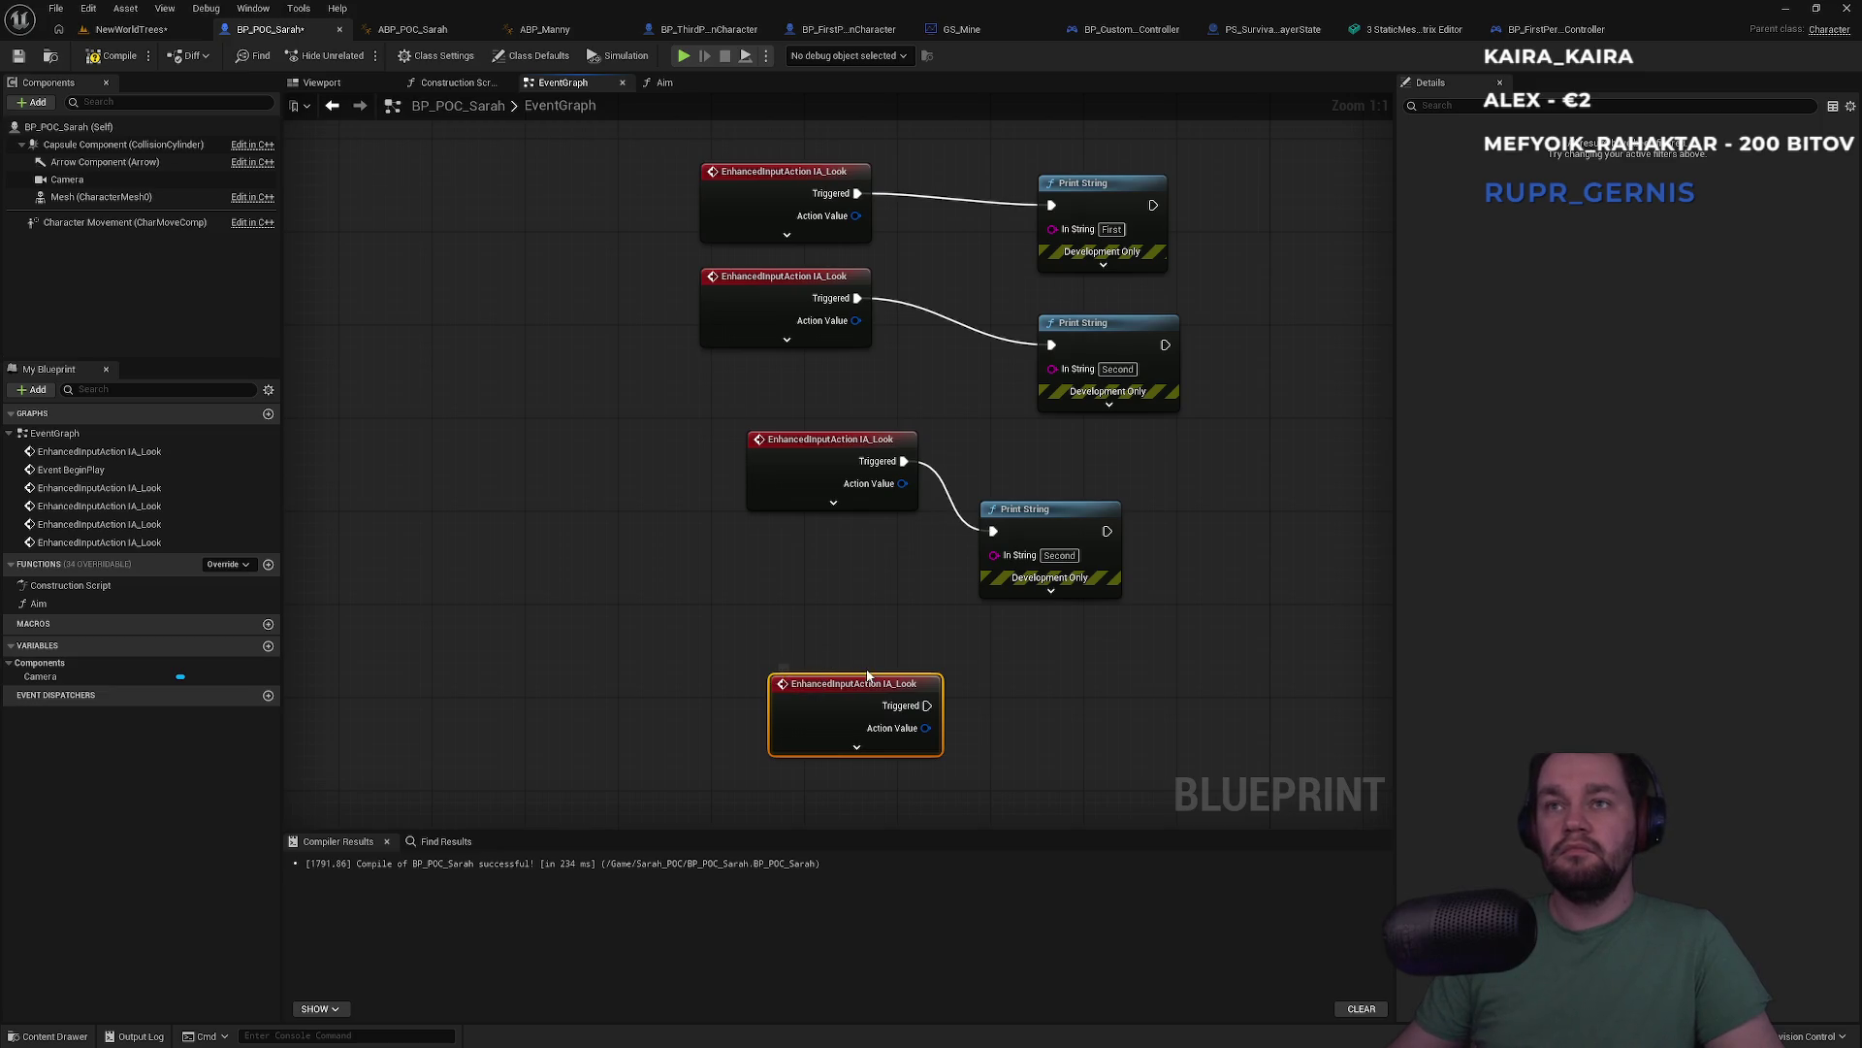
pyautogui.moveTo(878, 688)
pyautogui.mouseDown()
pyautogui.moveTo(821, 618)
pyautogui.moveTo(931, 640)
pyautogui.moveTo(929, 589)
pyautogui.moveTo(993, 531)
pyautogui.mouseUp()
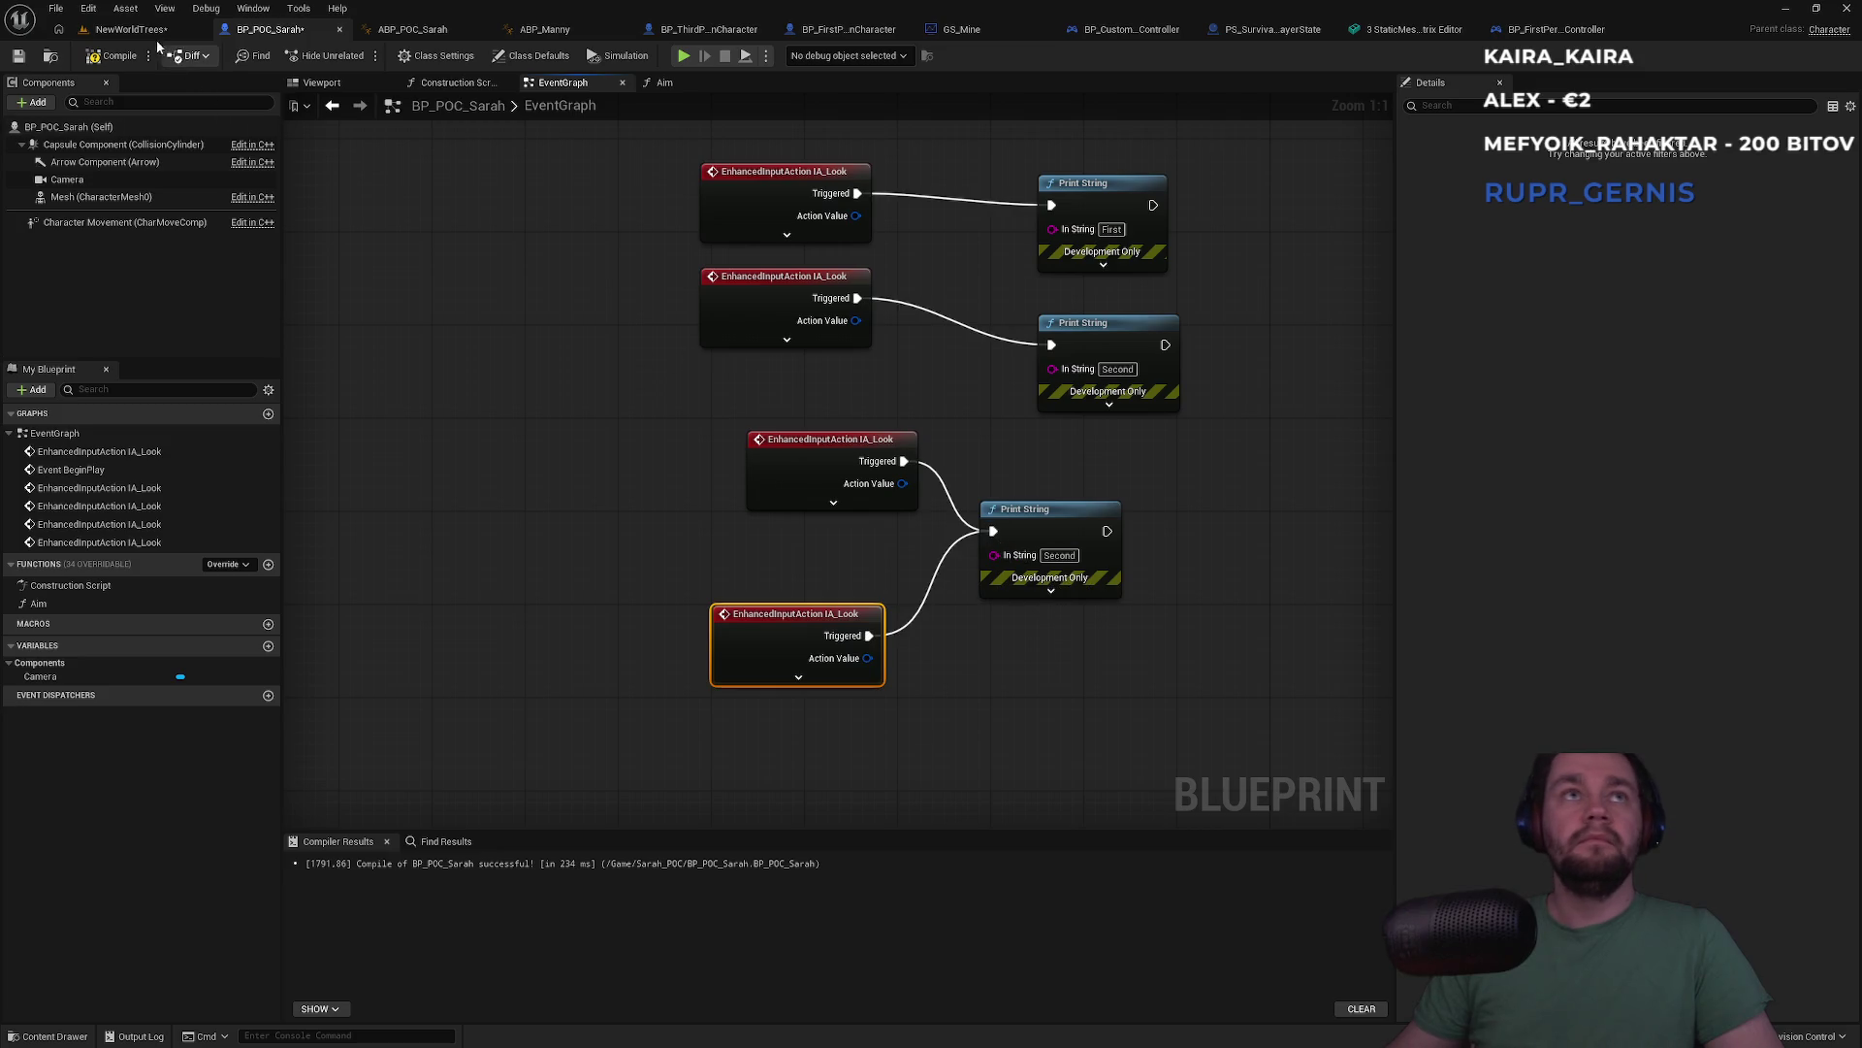
# Briefly play-test the NewWorldTrees level, then go back to BP_POC_Sarah
pyautogui.click(131, 29)
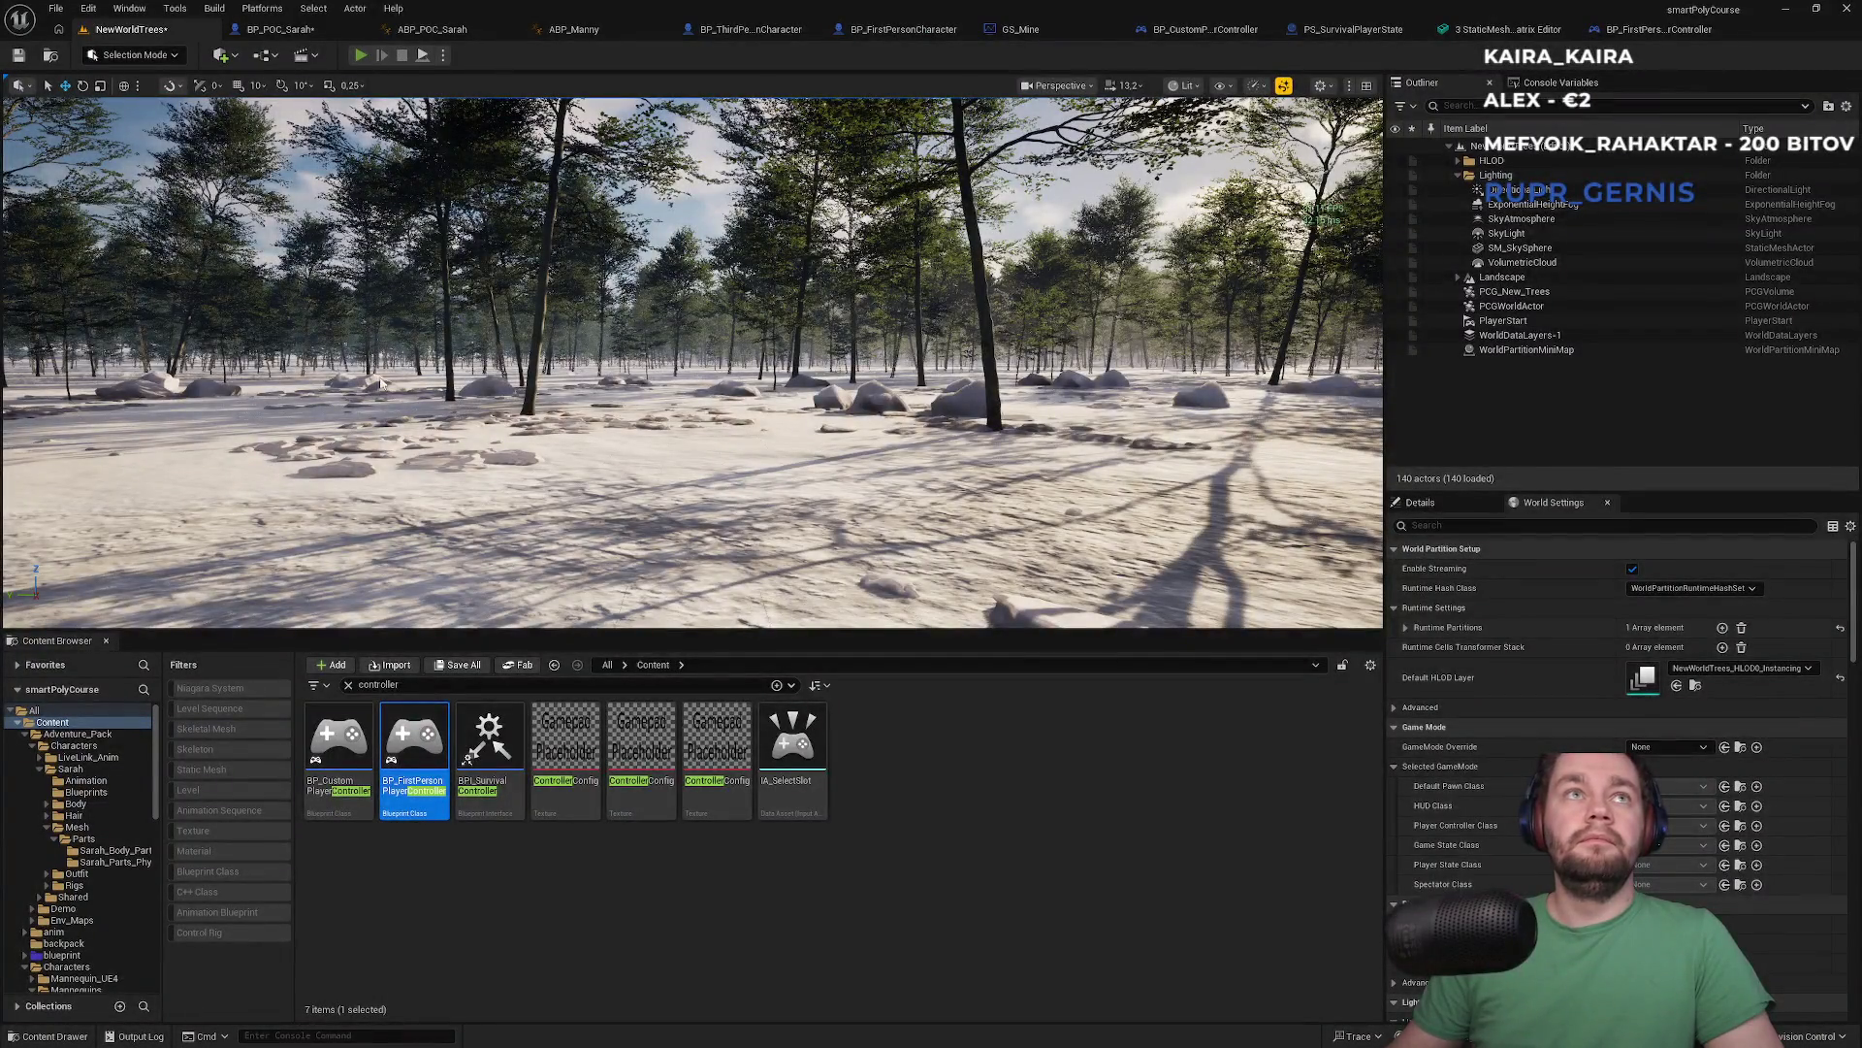
pyautogui.hotkey('alt', 'p')
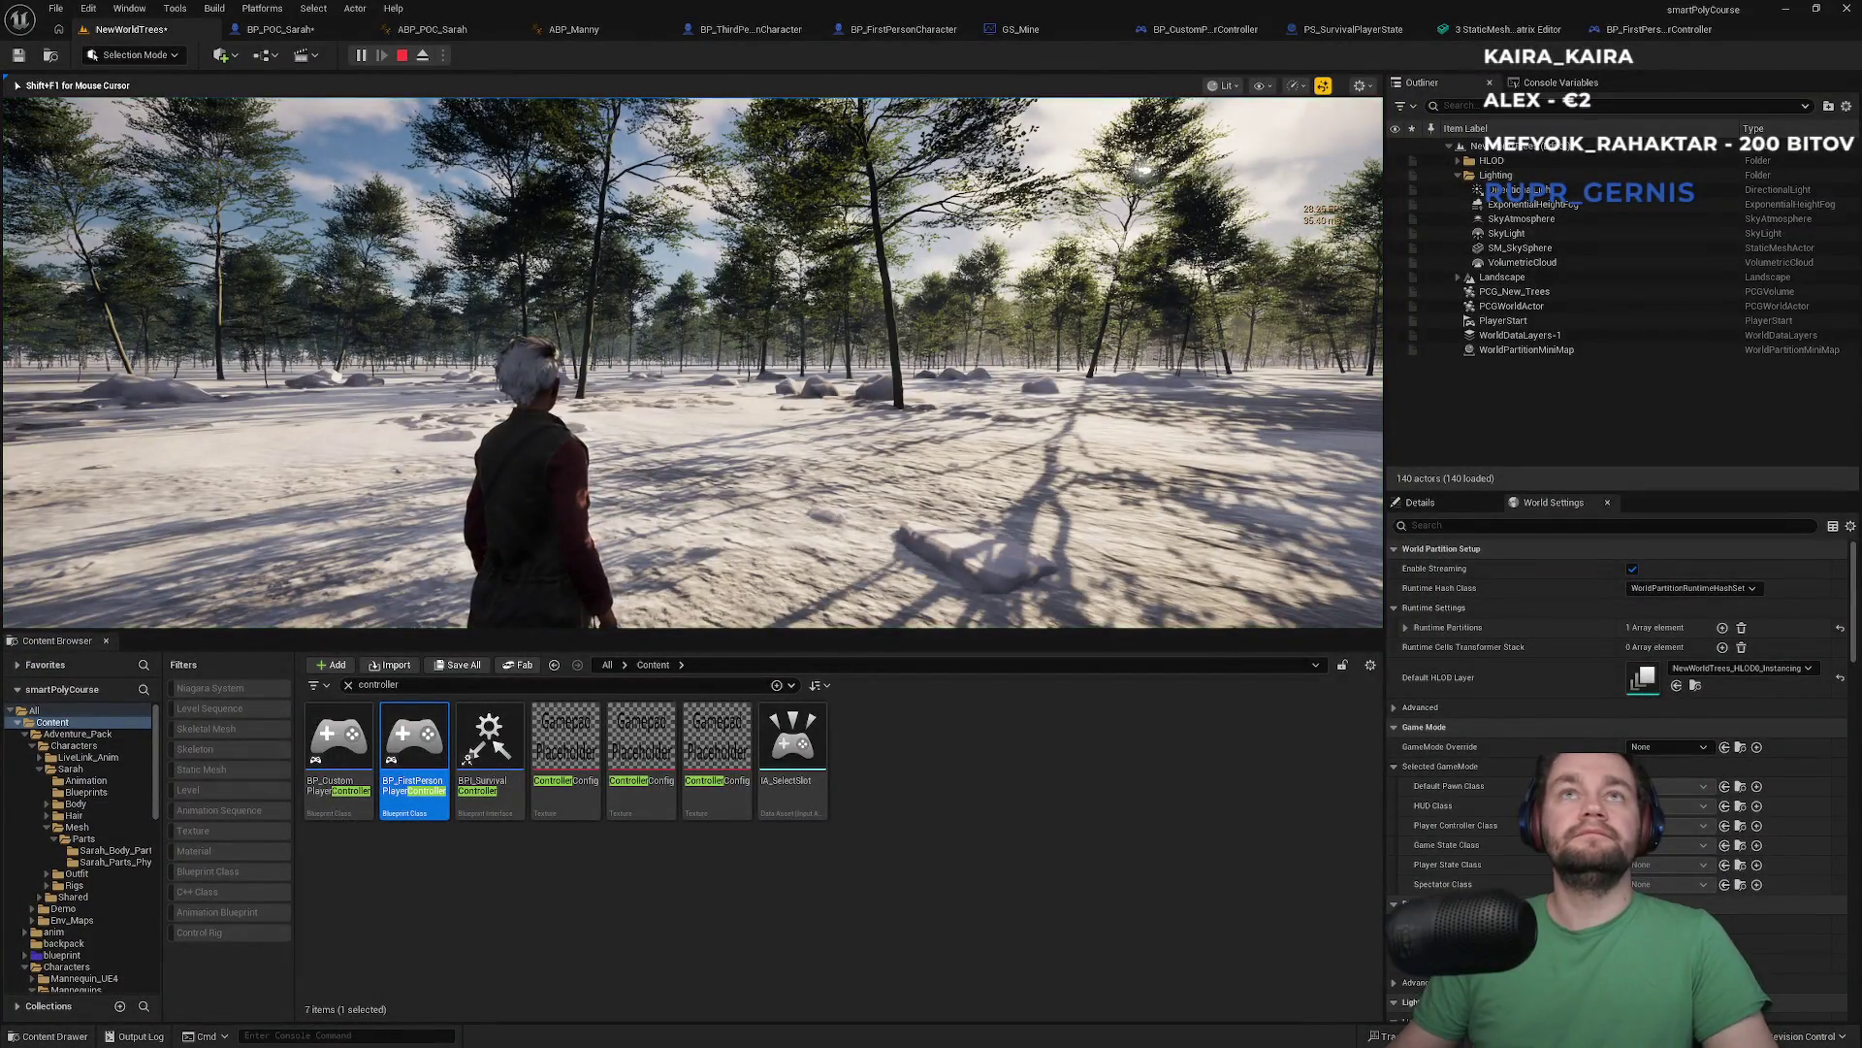
pyautogui.press('Escape')
pyautogui.click(305, 32)
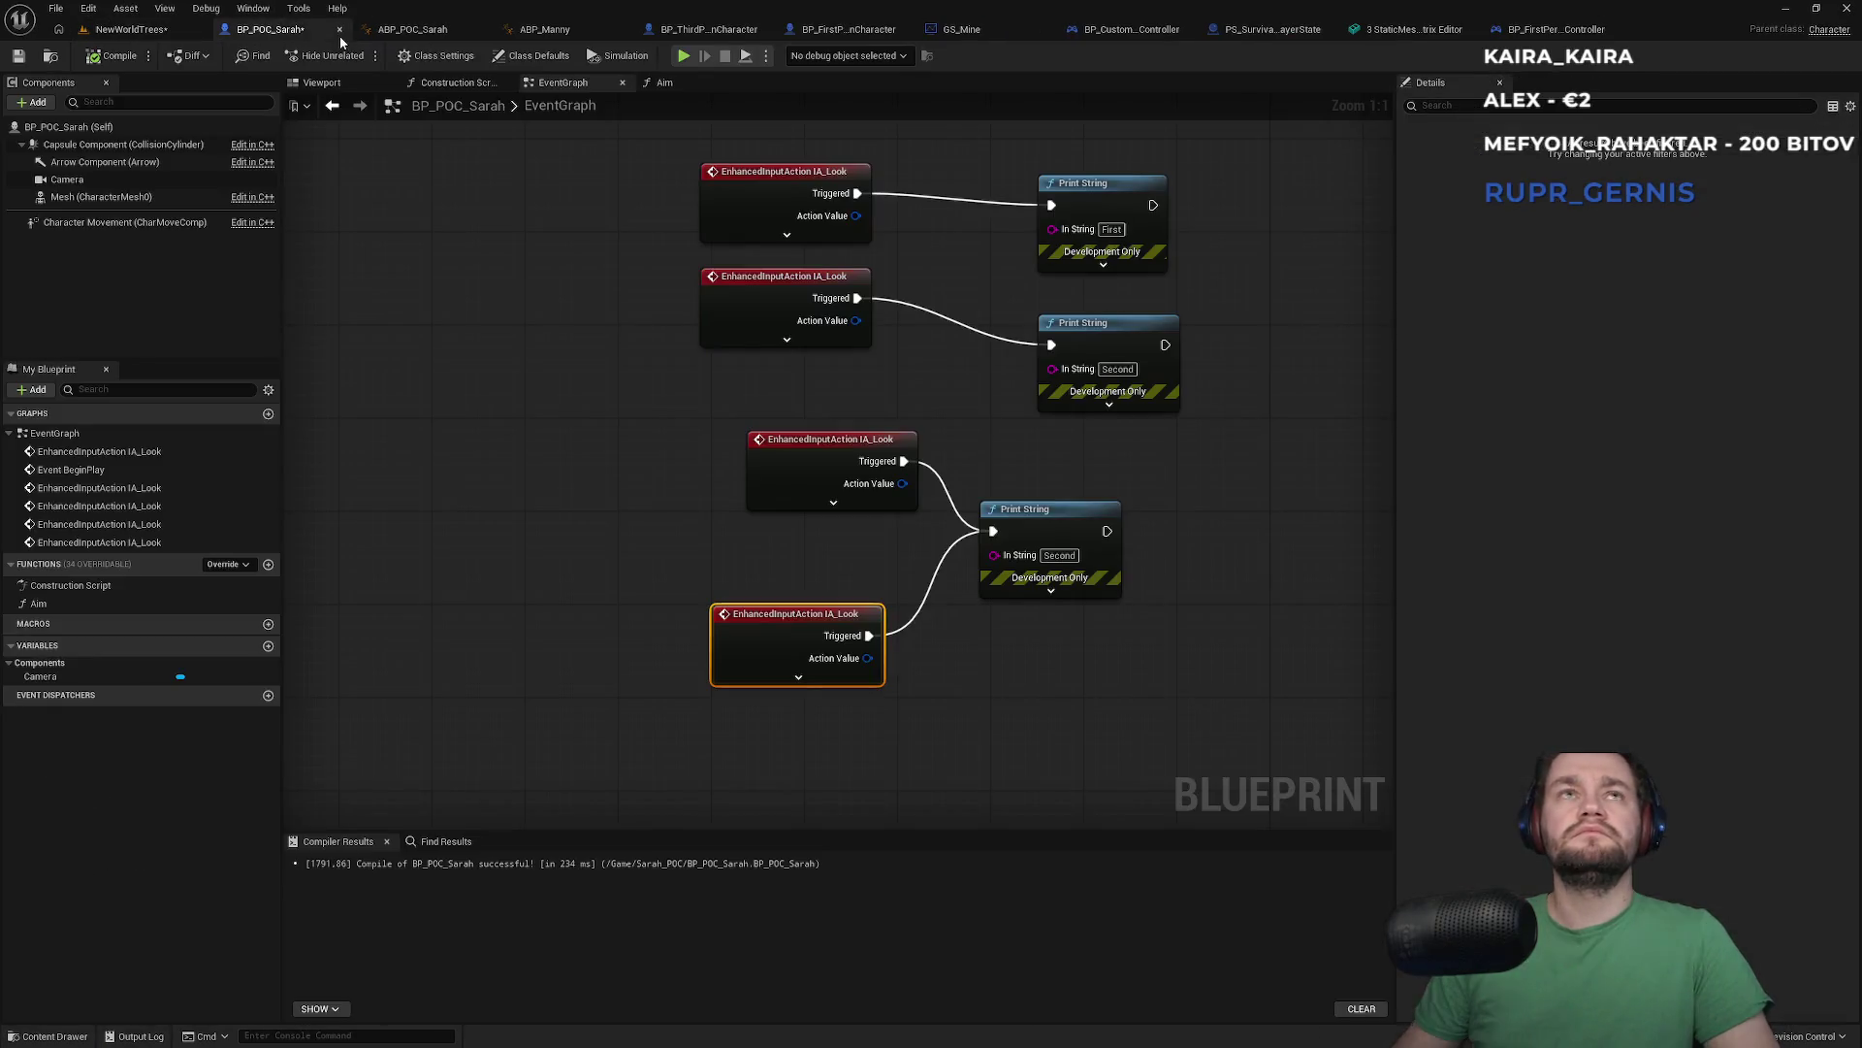
# Compare BP_POC_Sarah's BeginPlay input setup against BP_FirstPersonPlayerController's
pyautogui.moveTo(613, 458)
pyautogui.mouseDown()
pyautogui.moveTo(596, 645)
pyautogui.moveTo(749, 572)
pyautogui.mouseUp()
pyautogui.scroll(-1, 623, 616)
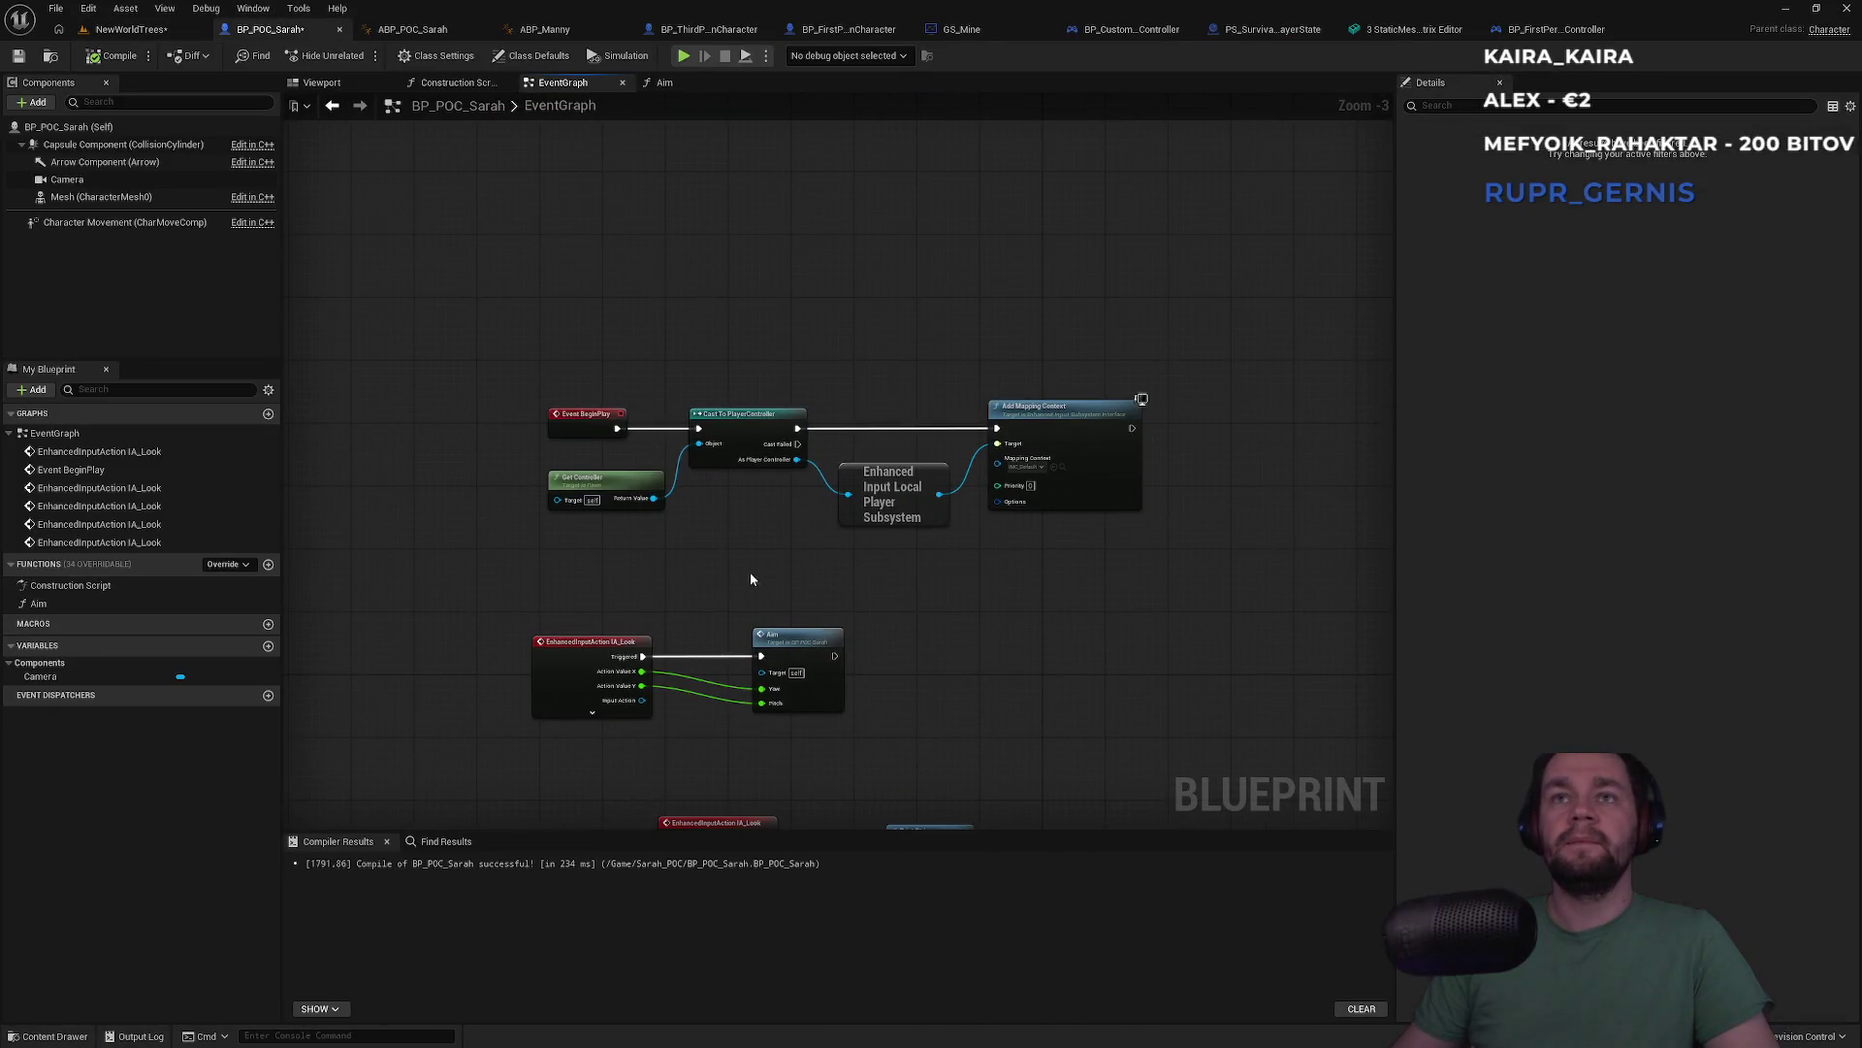
pyautogui.scroll(3, 758, 545)
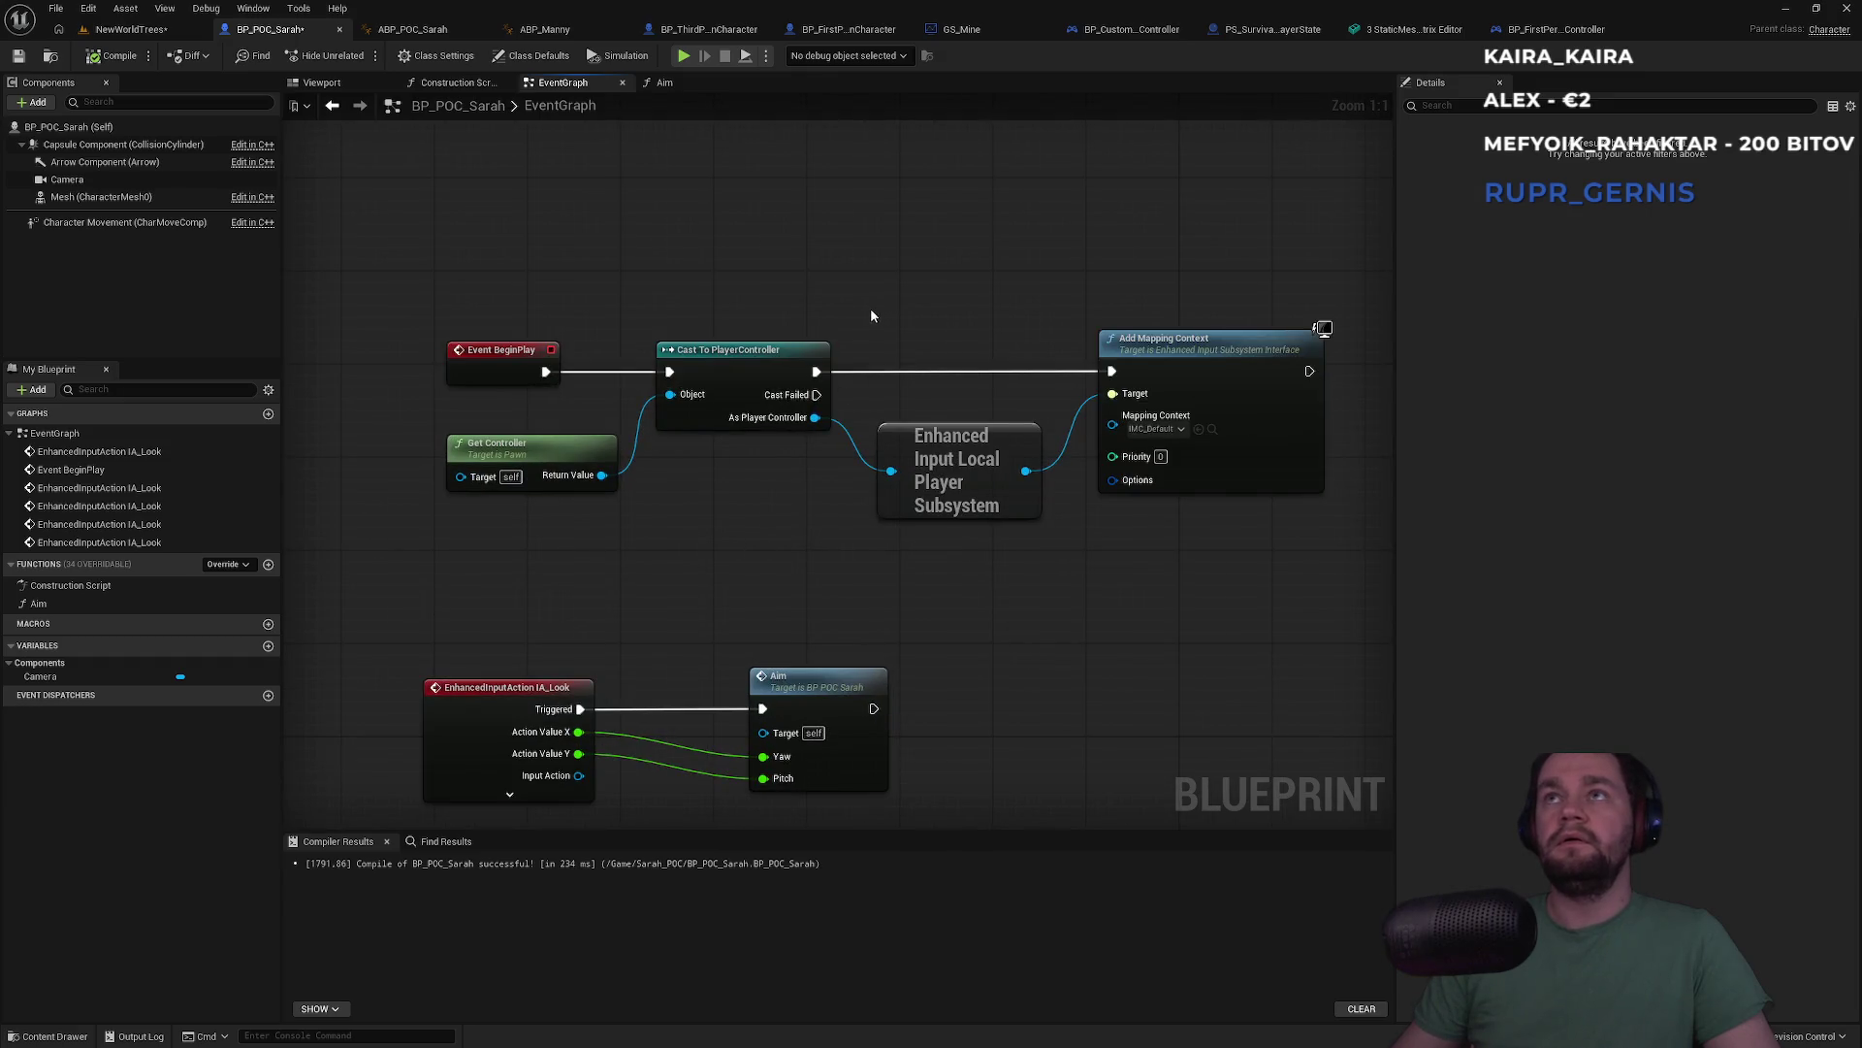
pyautogui.click(1538, 30)
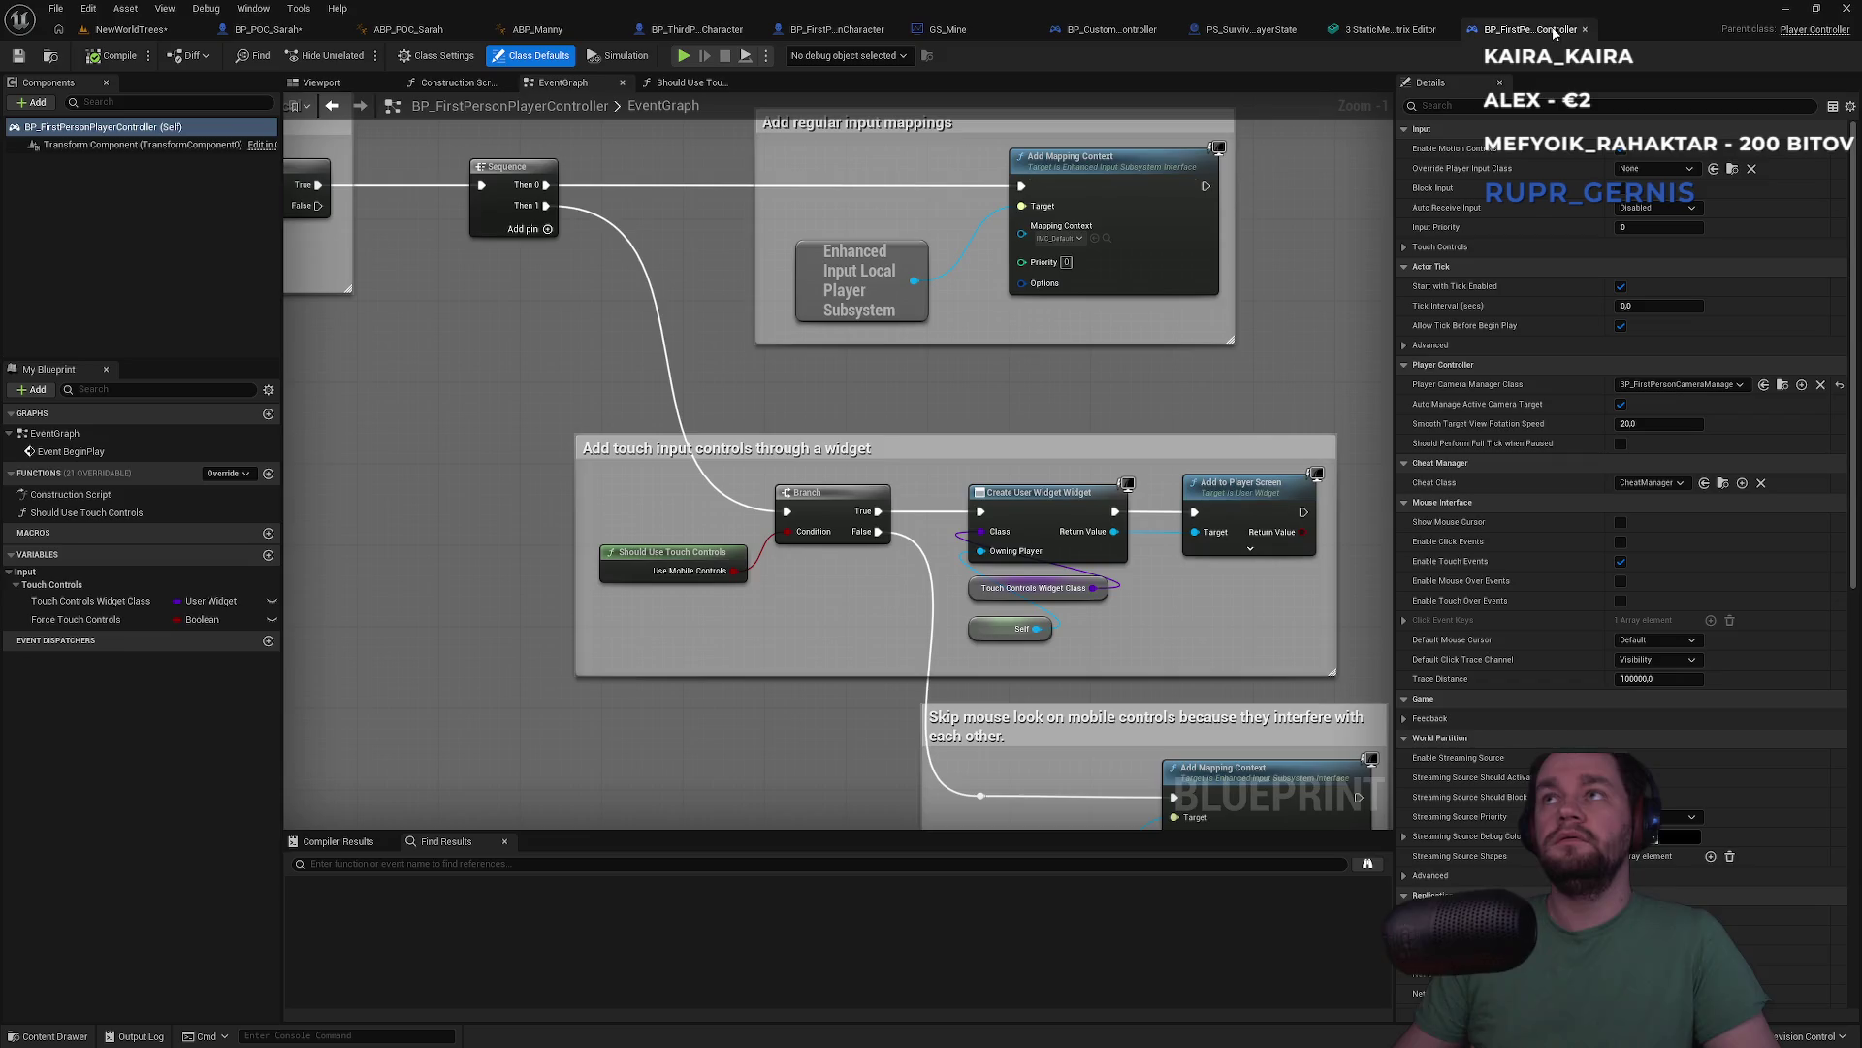
pyautogui.scroll(3, 740, 427)
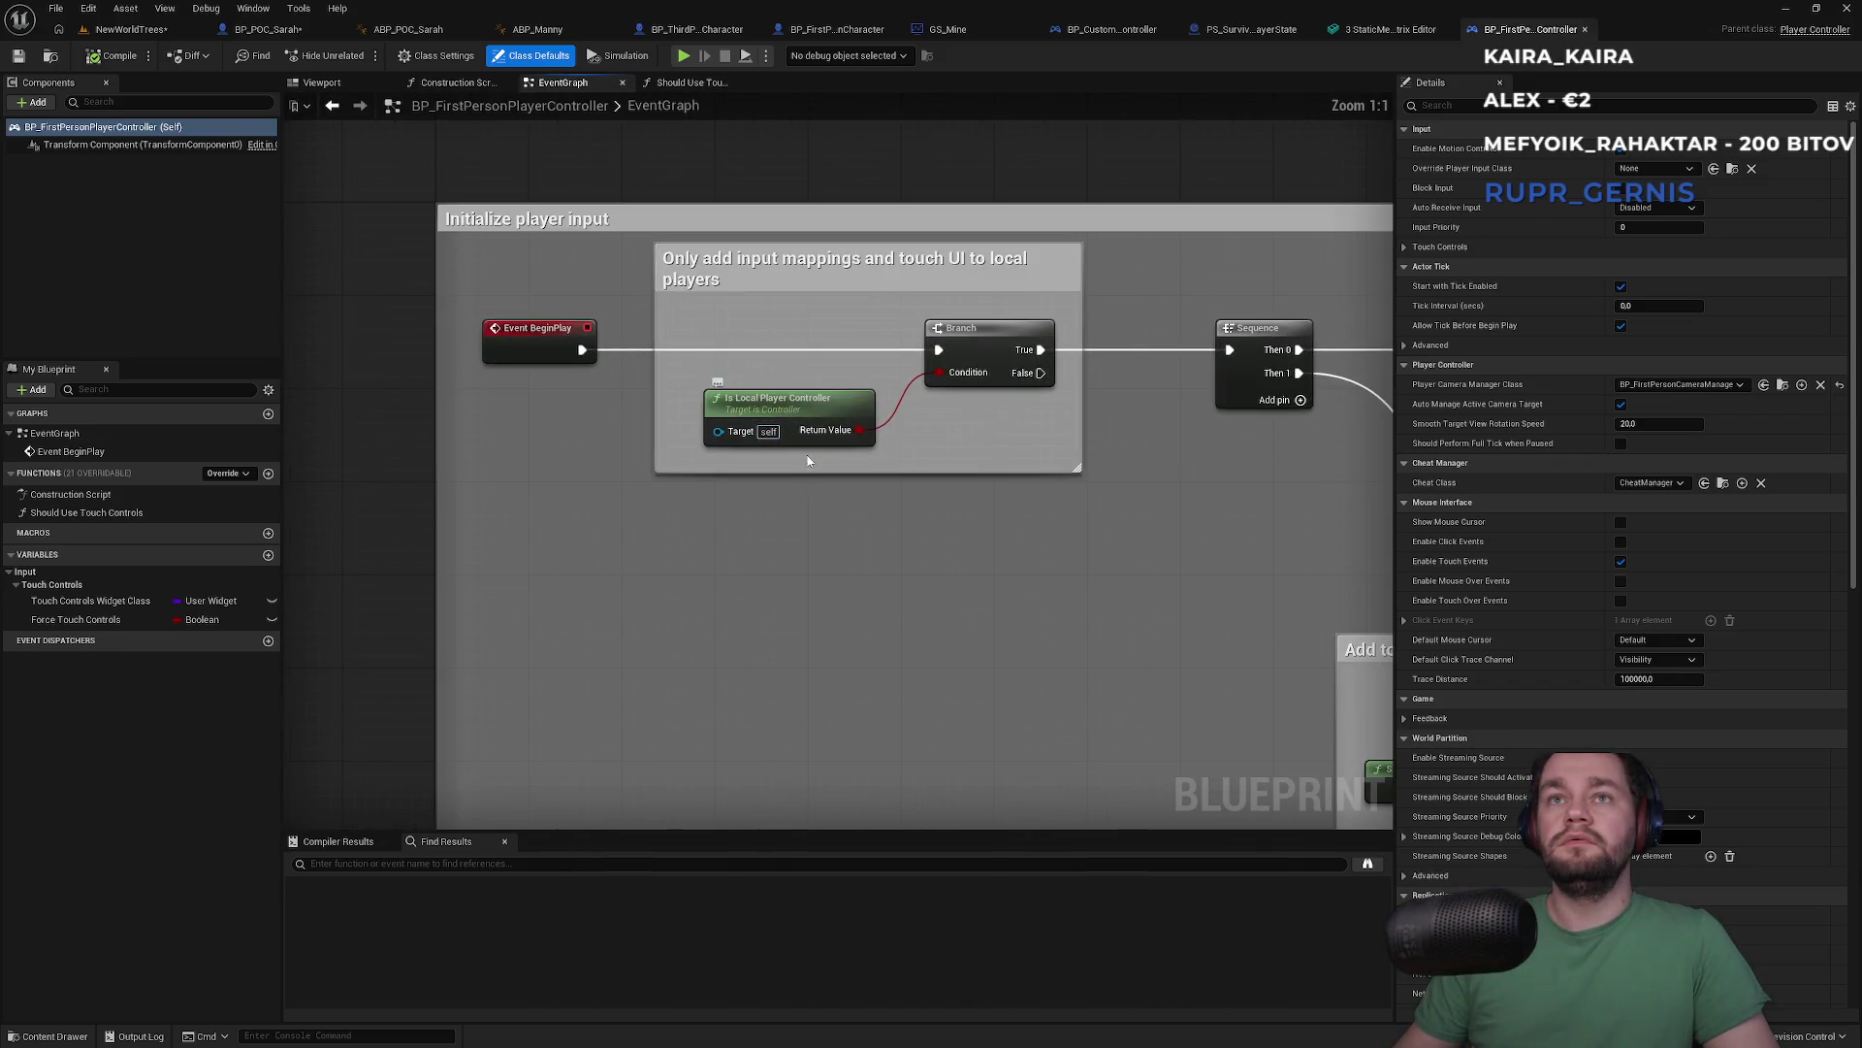
pyautogui.moveTo(901, 498)
pyautogui.mouseDown()
pyautogui.moveTo(573, 582)
pyautogui.moveTo(533, 505)
pyautogui.moveTo(761, 556)
pyautogui.moveTo(899, 619)
pyautogui.mouseUp()
pyautogui.click(262, 29)
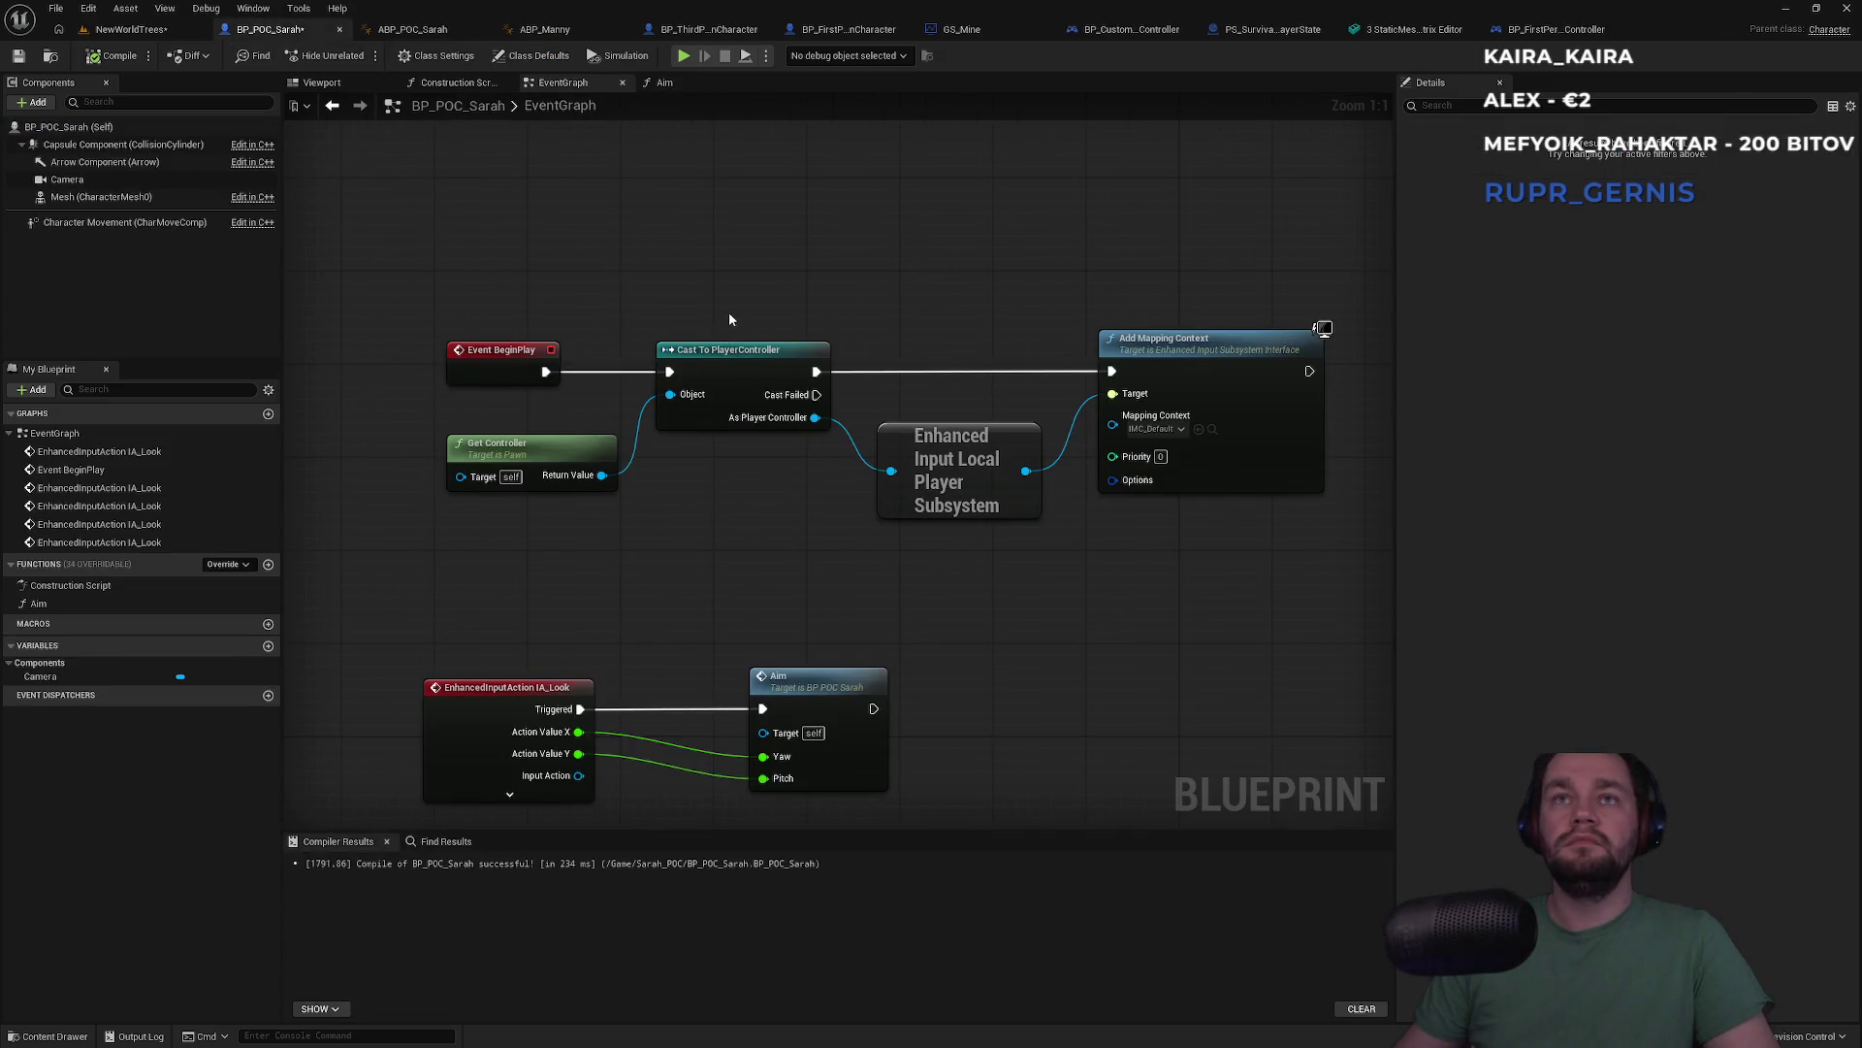
# Insert a Print String reading 'Attached' between Cast To PlayerController and Add Mapping Context
pyautogui.keyDown('alt'); pyautogui.click(867, 378); pyautogui.keyUp('alt')
pyautogui.moveTo(815, 372); pyautogui.dragTo(875, 261)
pyautogui.write('add')
pyautogui.press('Escape')
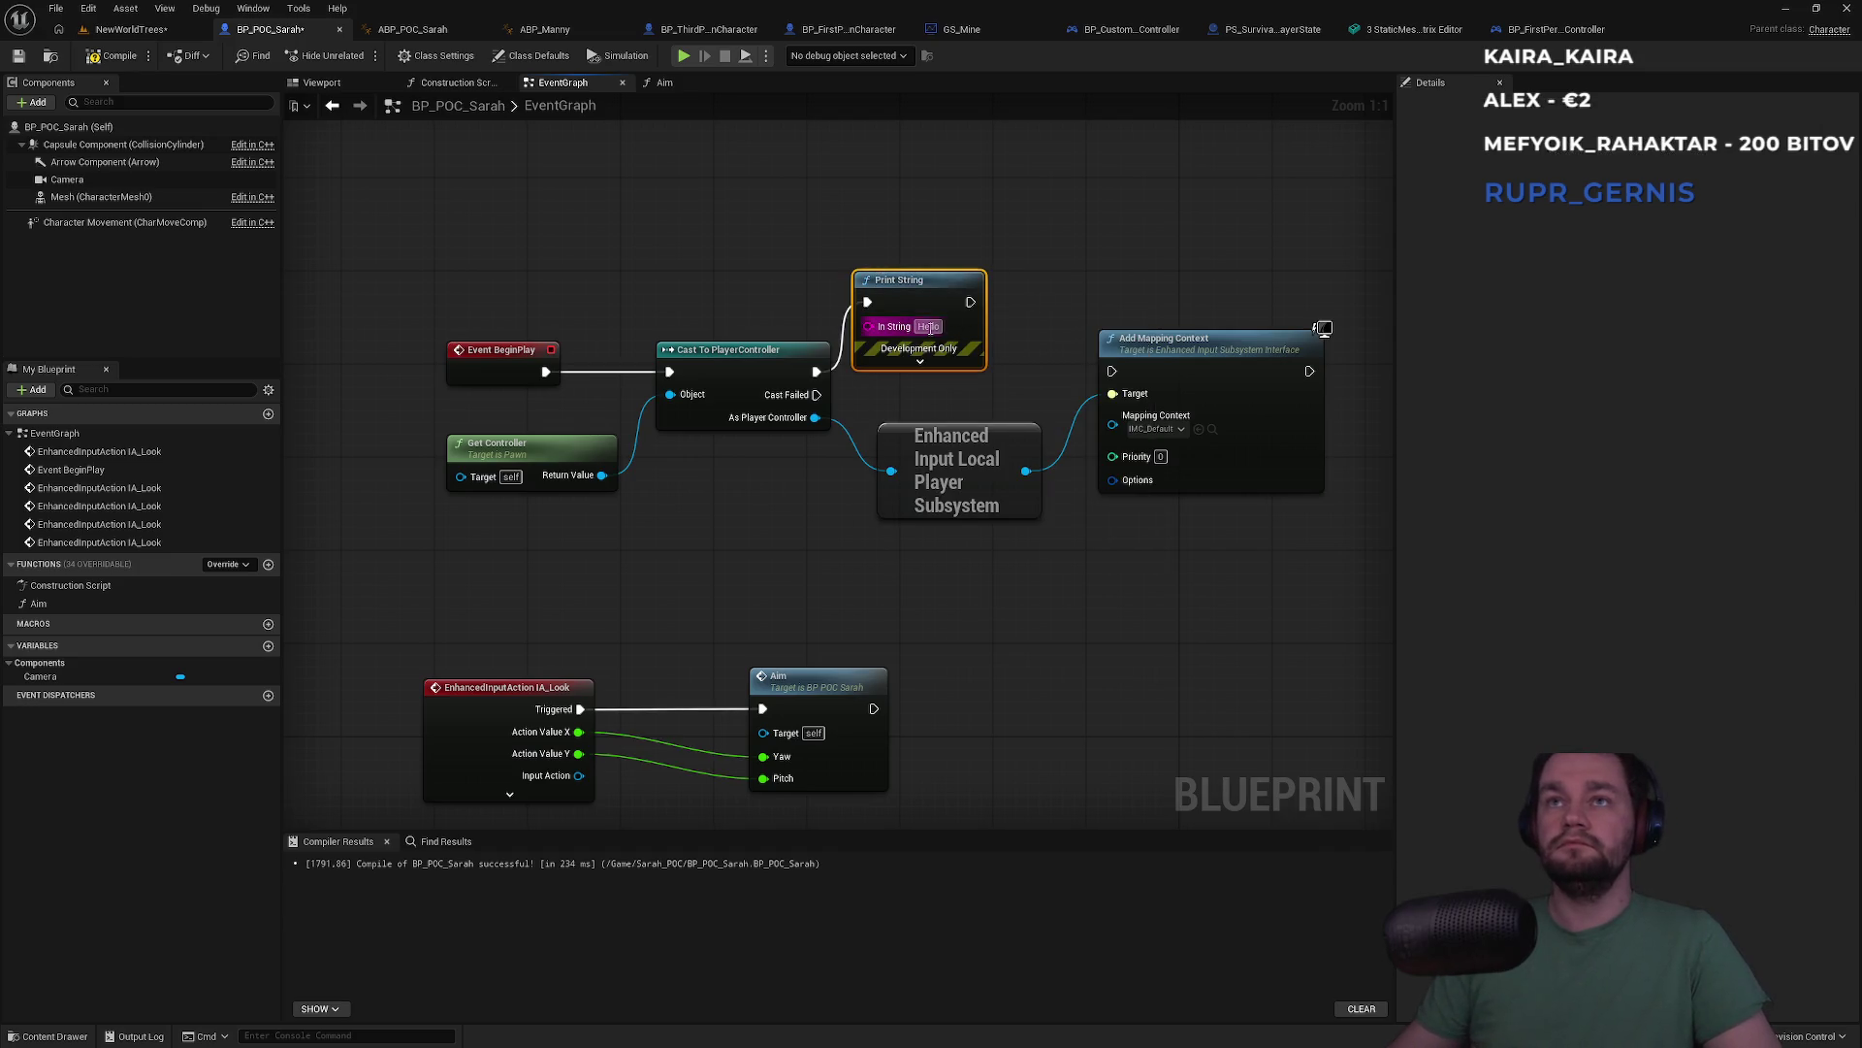
pyautogui.write('Attached')
pyautogui.click(1007, 294)
pyautogui.moveTo(991, 302)
pyautogui.mouseDown()
pyautogui.moveTo(1073, 324)
pyautogui.moveTo(1111, 370)
pyautogui.mouseUp()
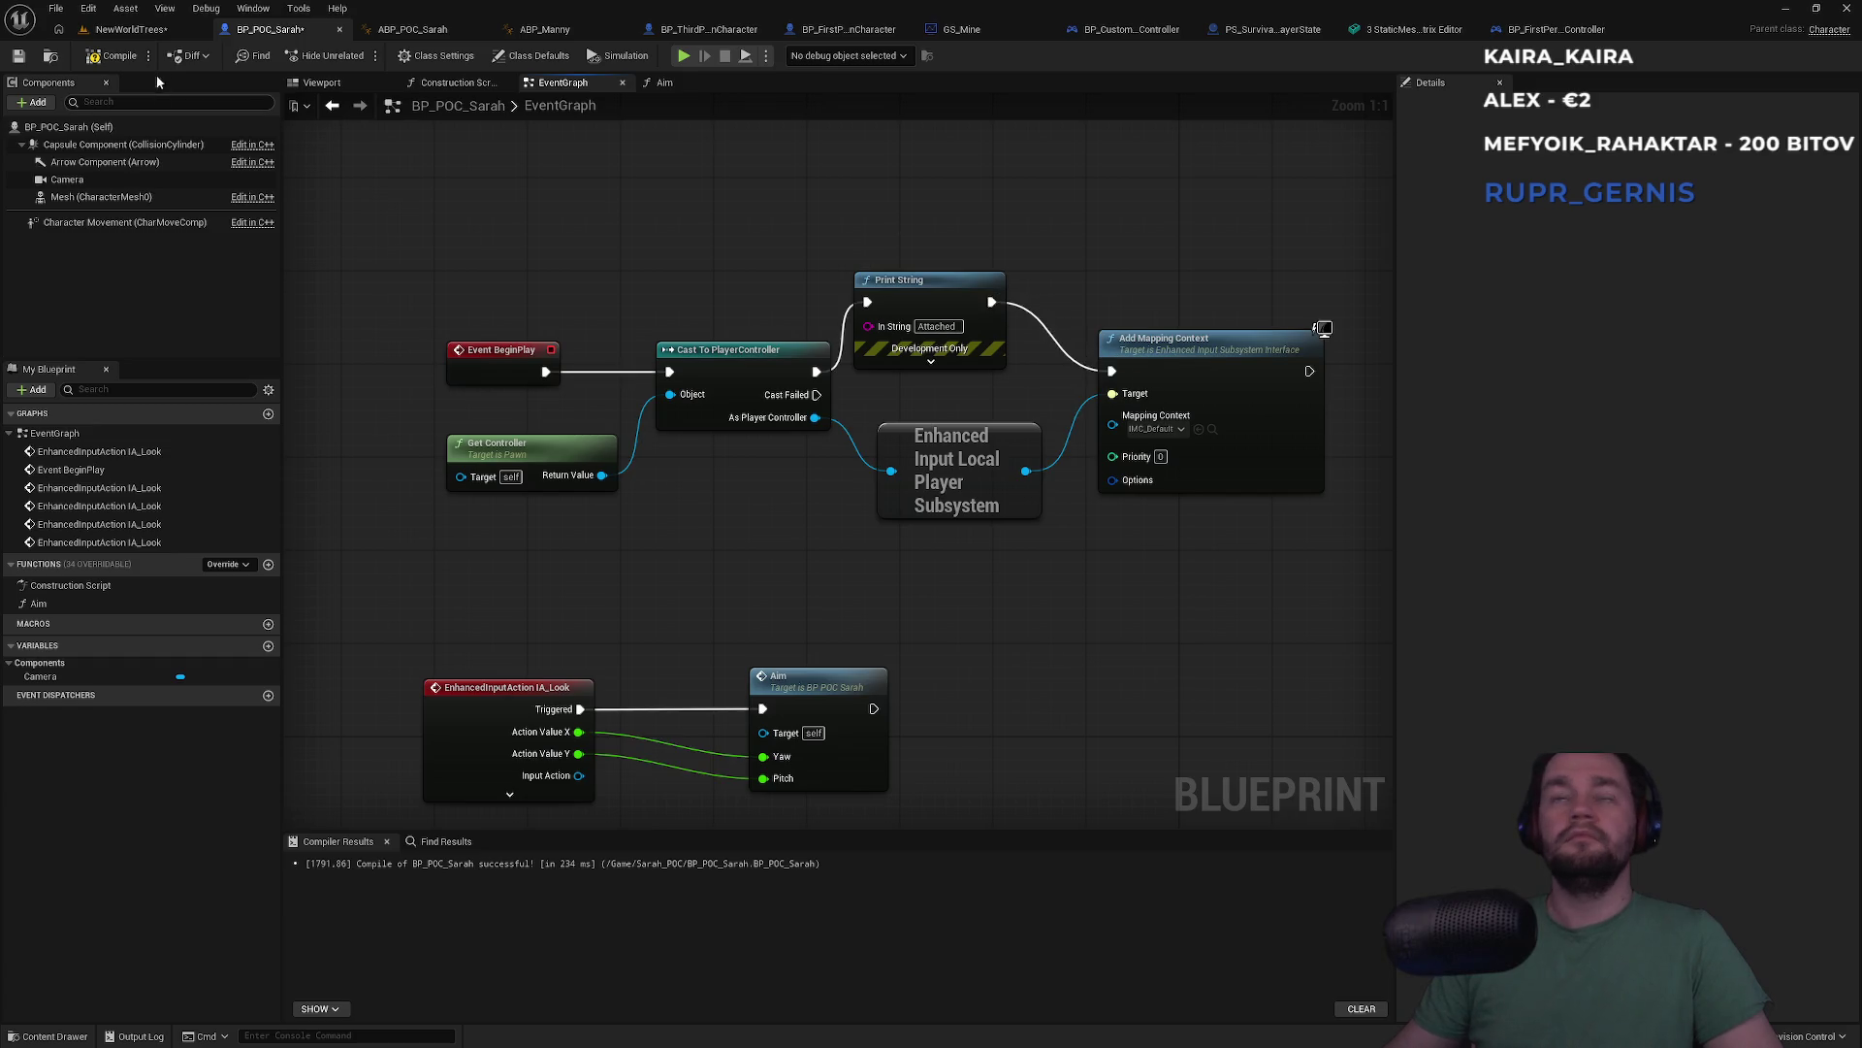
pyautogui.click(146, 31)
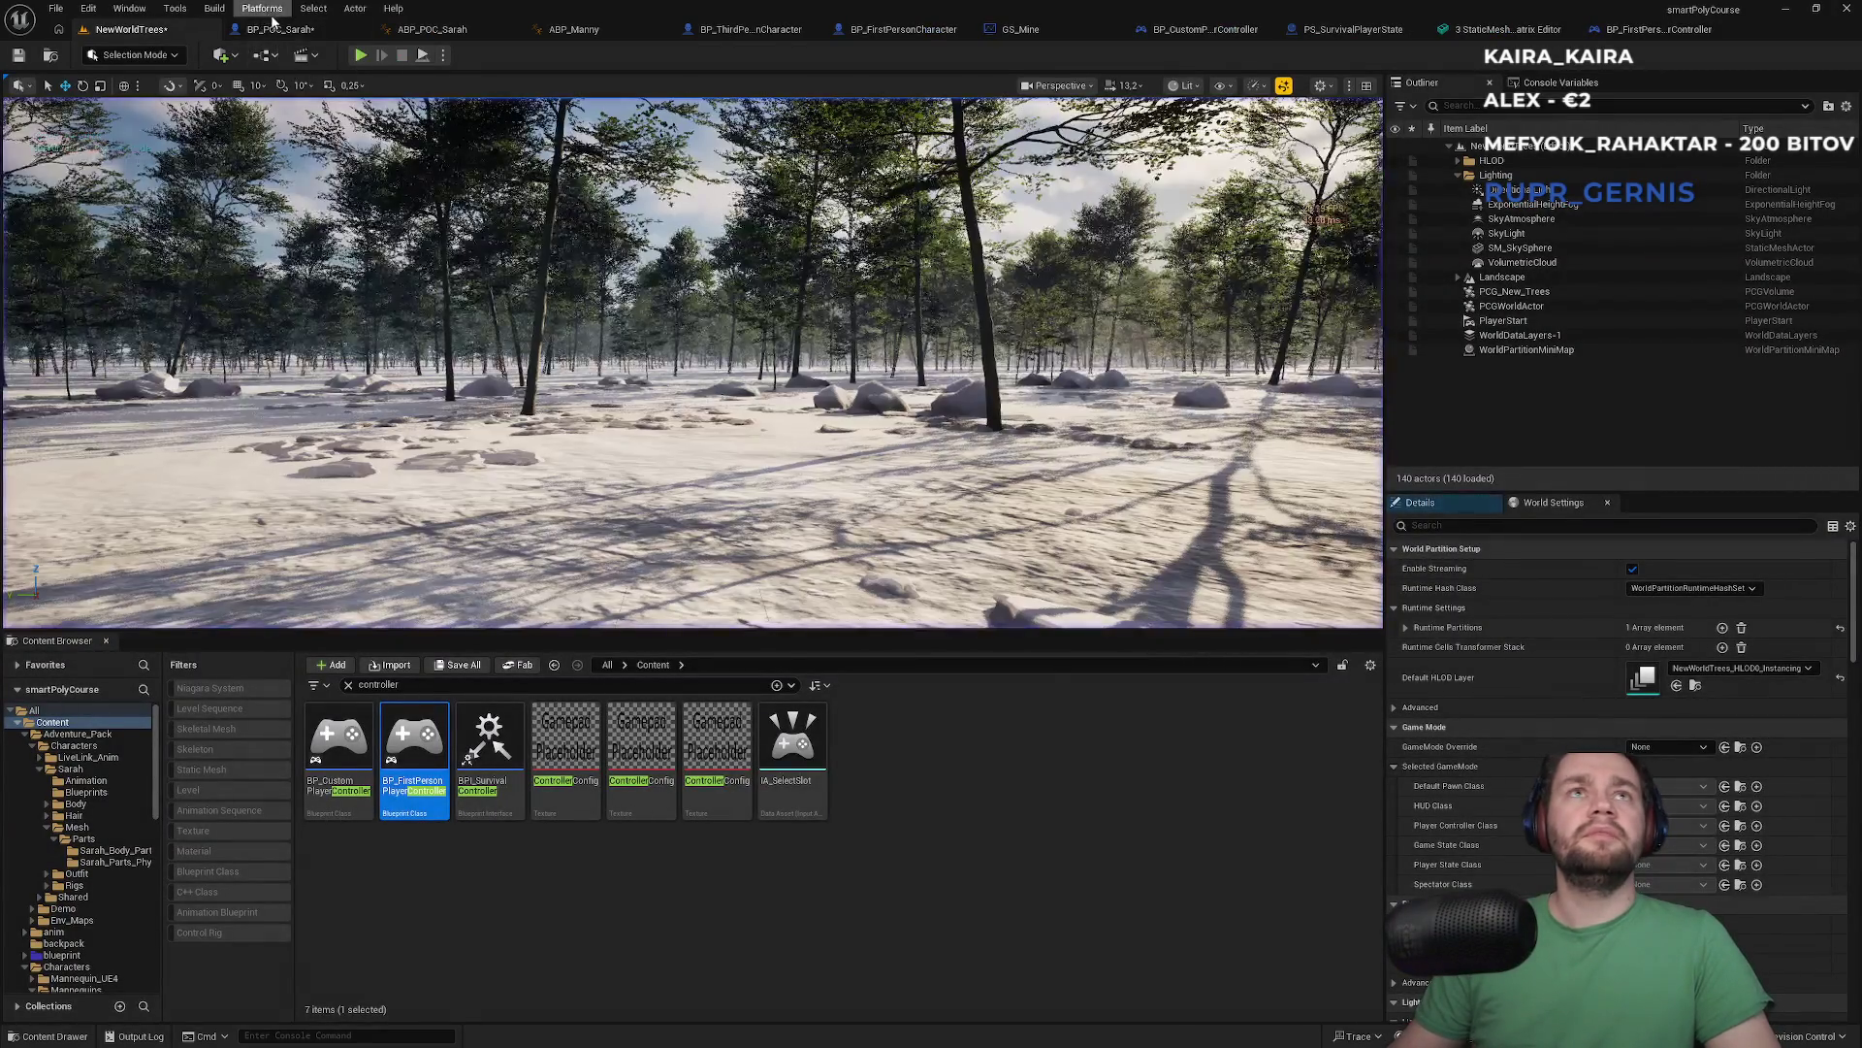
# Delete the 'Attached' Print String node from BP_POC_Sarah's BeginPlay chain
pyautogui.click(277, 29)
pyautogui.moveTo(1028, 215); pyautogui.dragTo(927, 288)
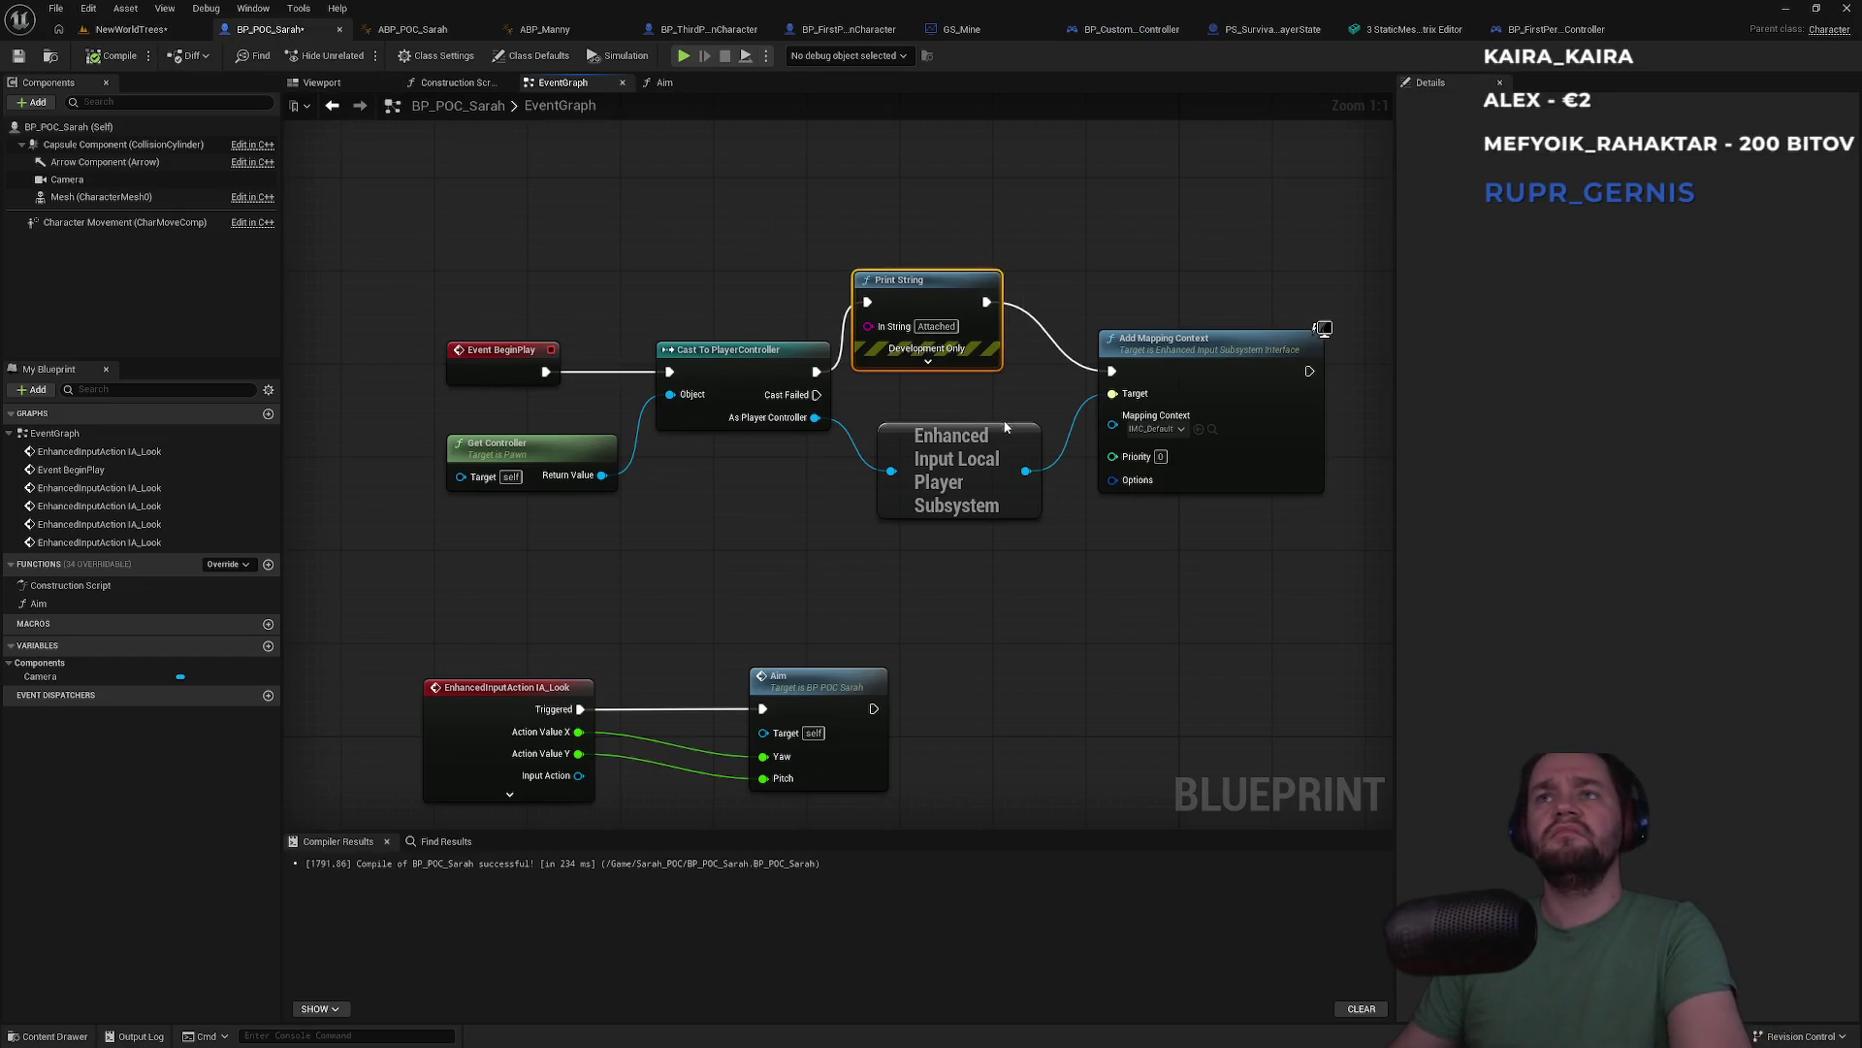
pyautogui.press('Delete')
pyautogui.moveTo(817, 371); pyautogui.dragTo(1111, 371)
pyautogui.moveTo(933, 279); pyautogui.dragTo(839, 306)
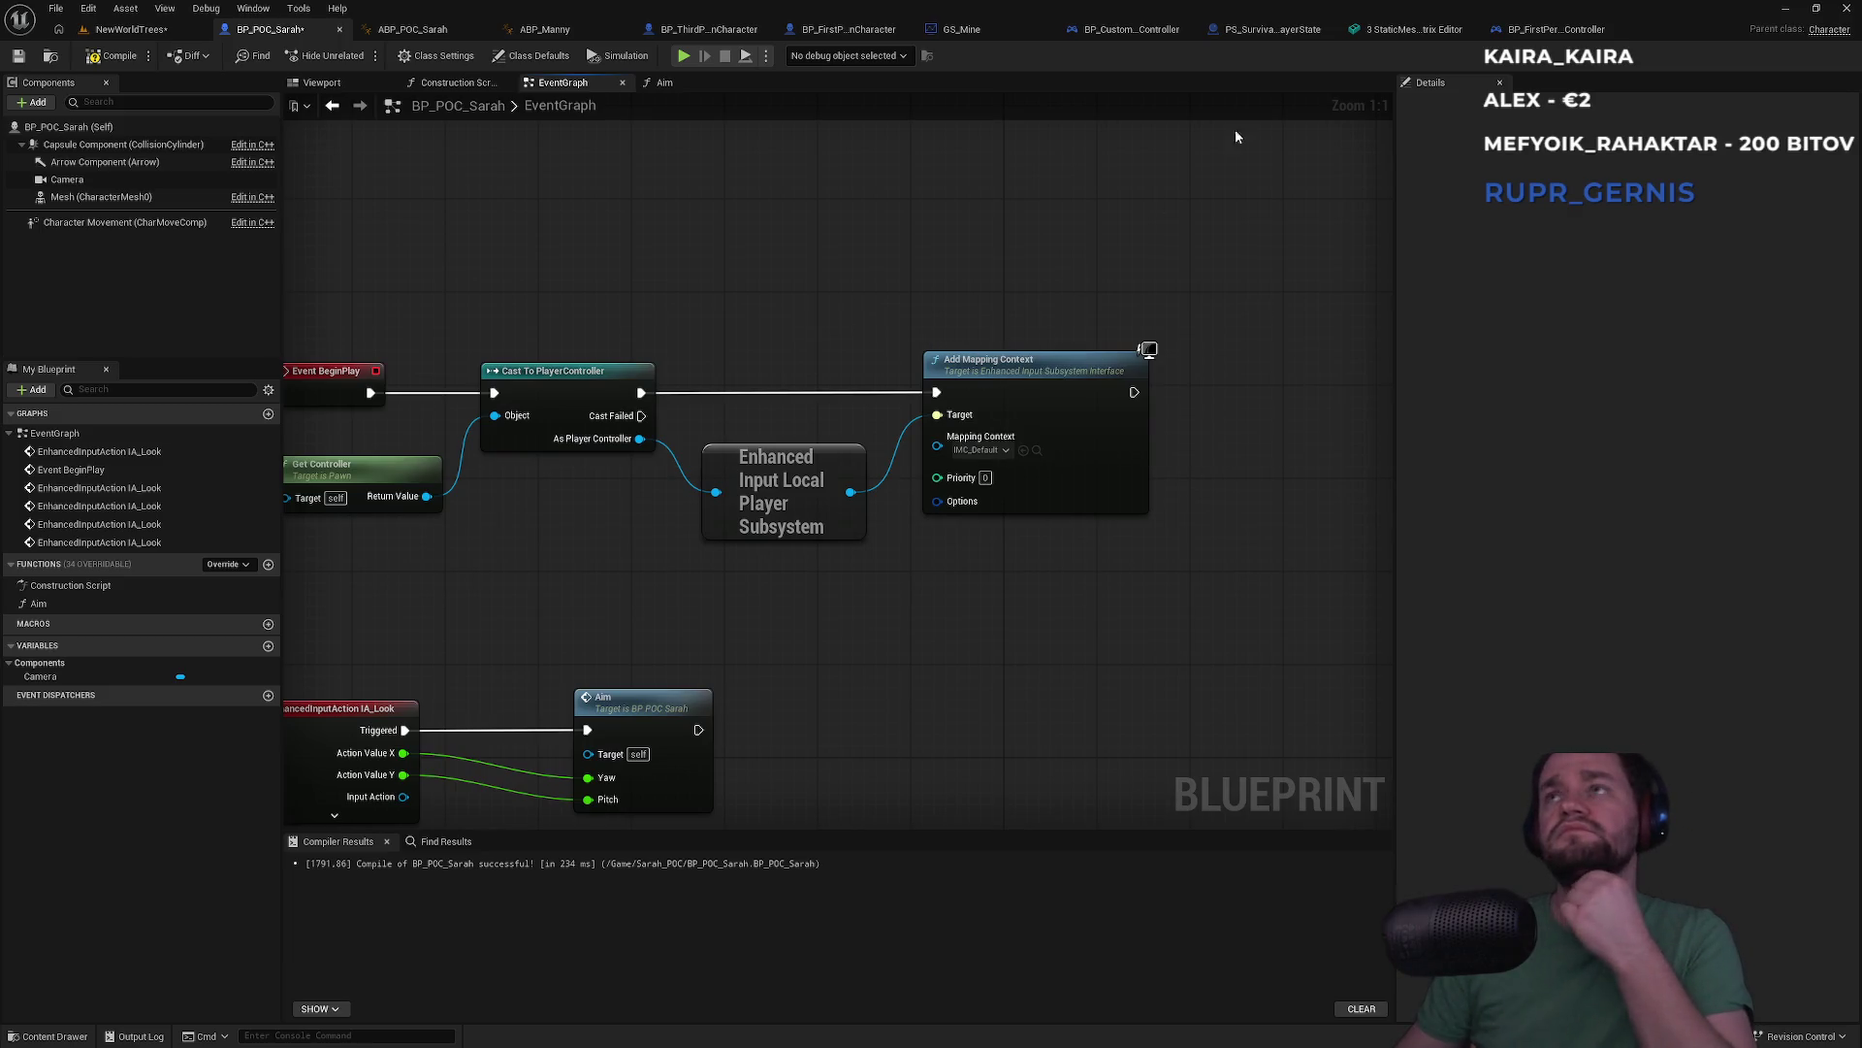
# Compare against BP_FirstPersonPlayerController's input-mapping graph, trying an 'is player' action search without adding anything
pyautogui.click(1543, 30)
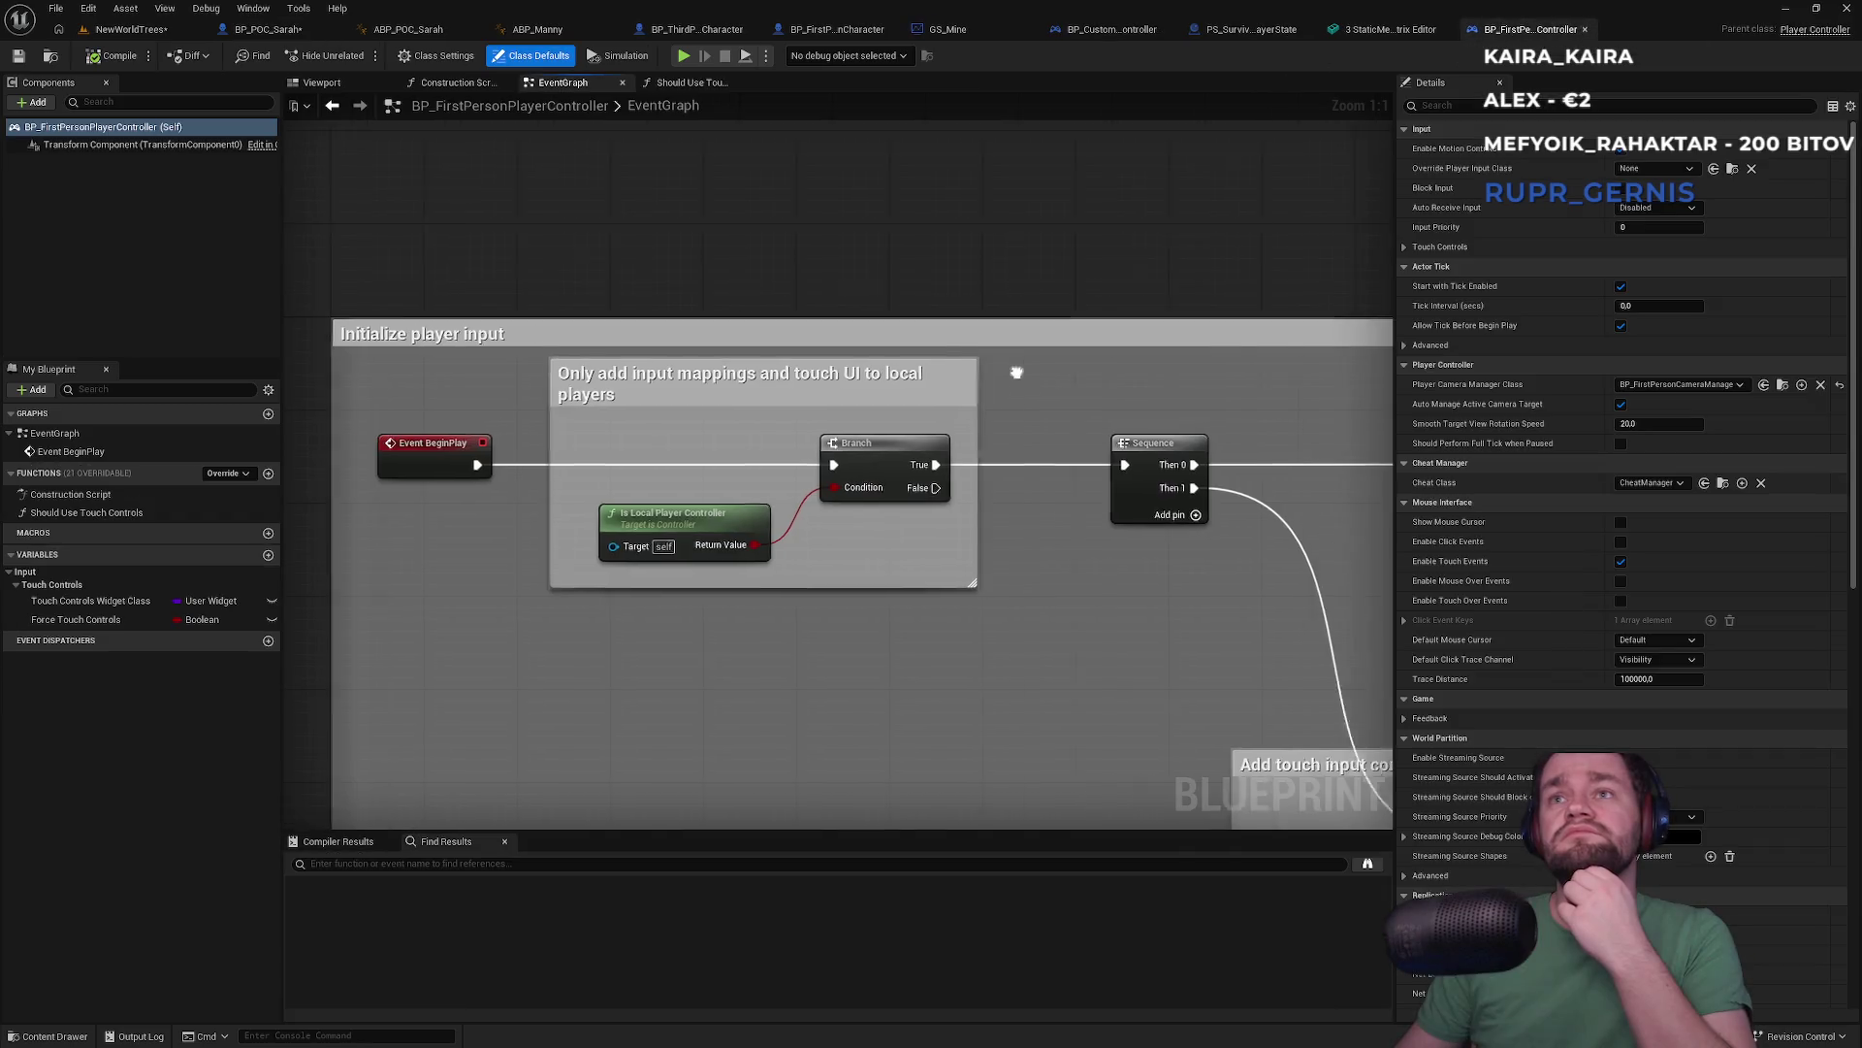
pyautogui.scroll(3, 1022, 417)
pyautogui.moveTo(1022, 417)
pyautogui.mouseDown()
pyautogui.moveTo(668, 374)
pyautogui.moveTo(728, 457)
pyautogui.moveTo(844, 424)
pyautogui.moveTo(1094, 501)
pyautogui.mouseUp()
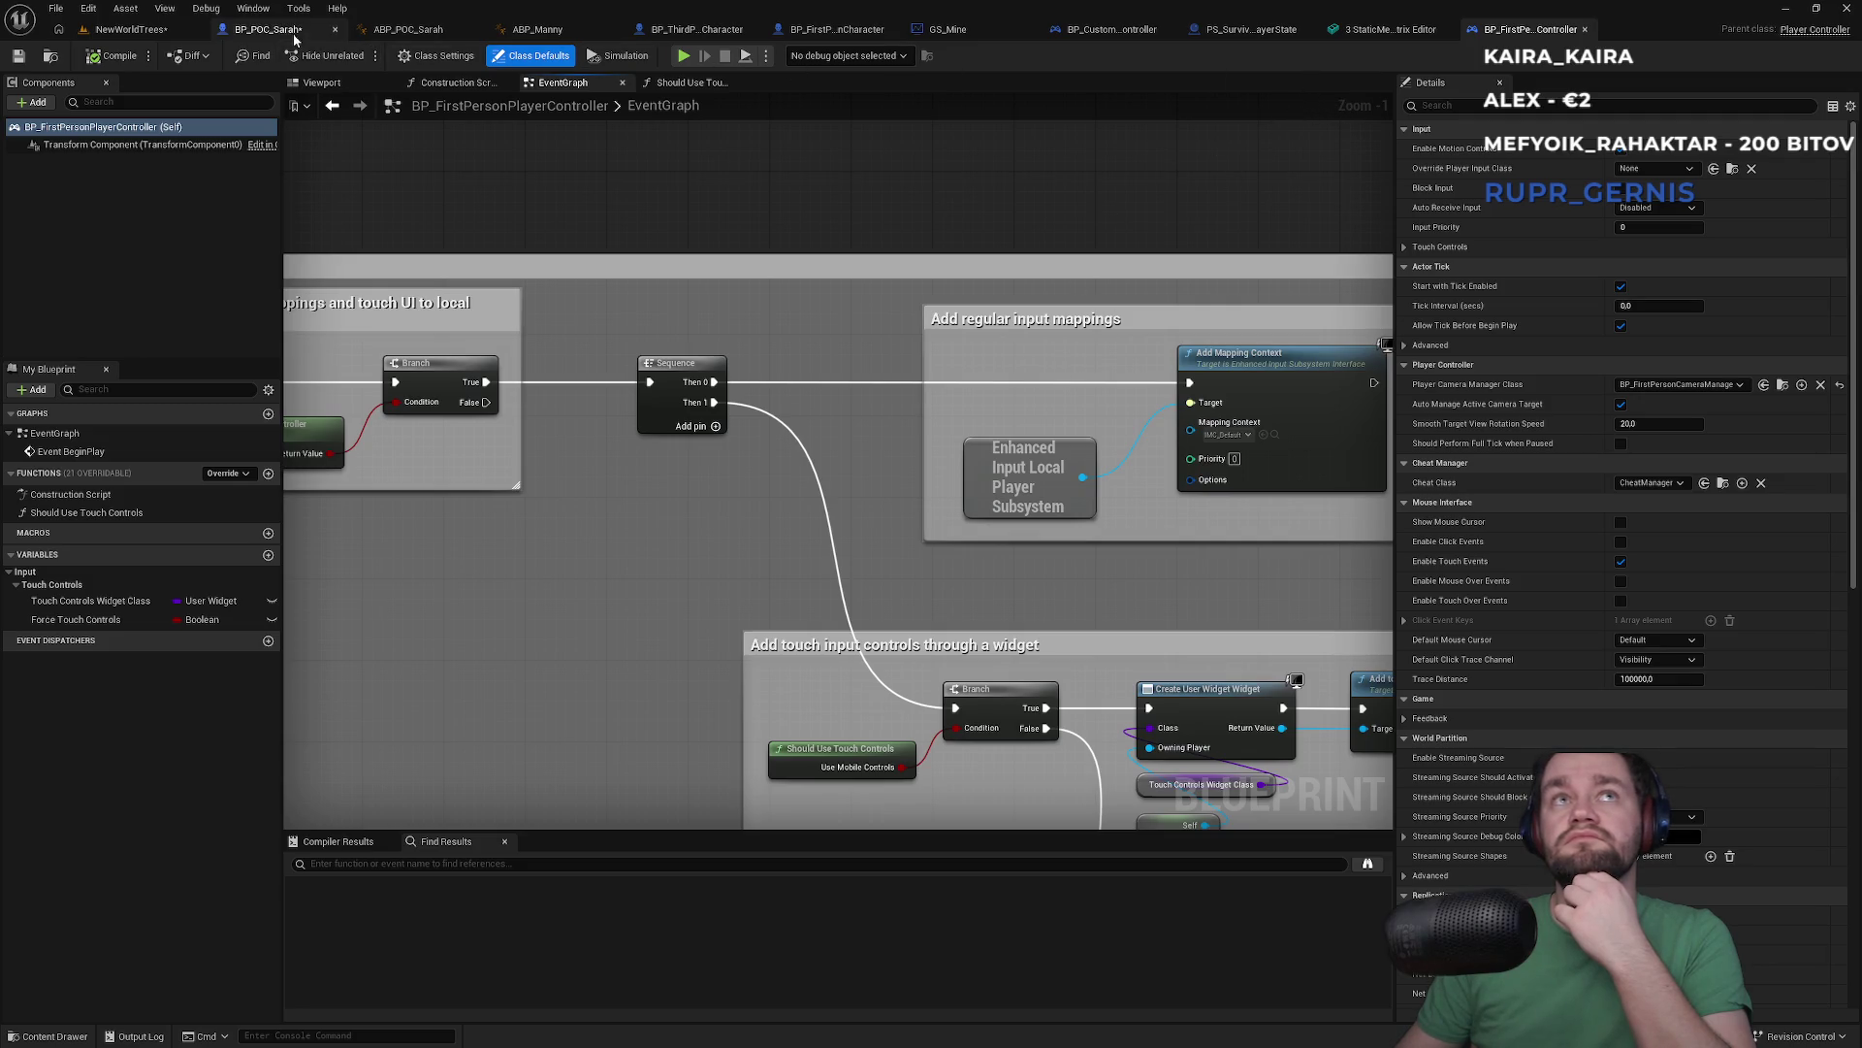
pyautogui.click(268, 29)
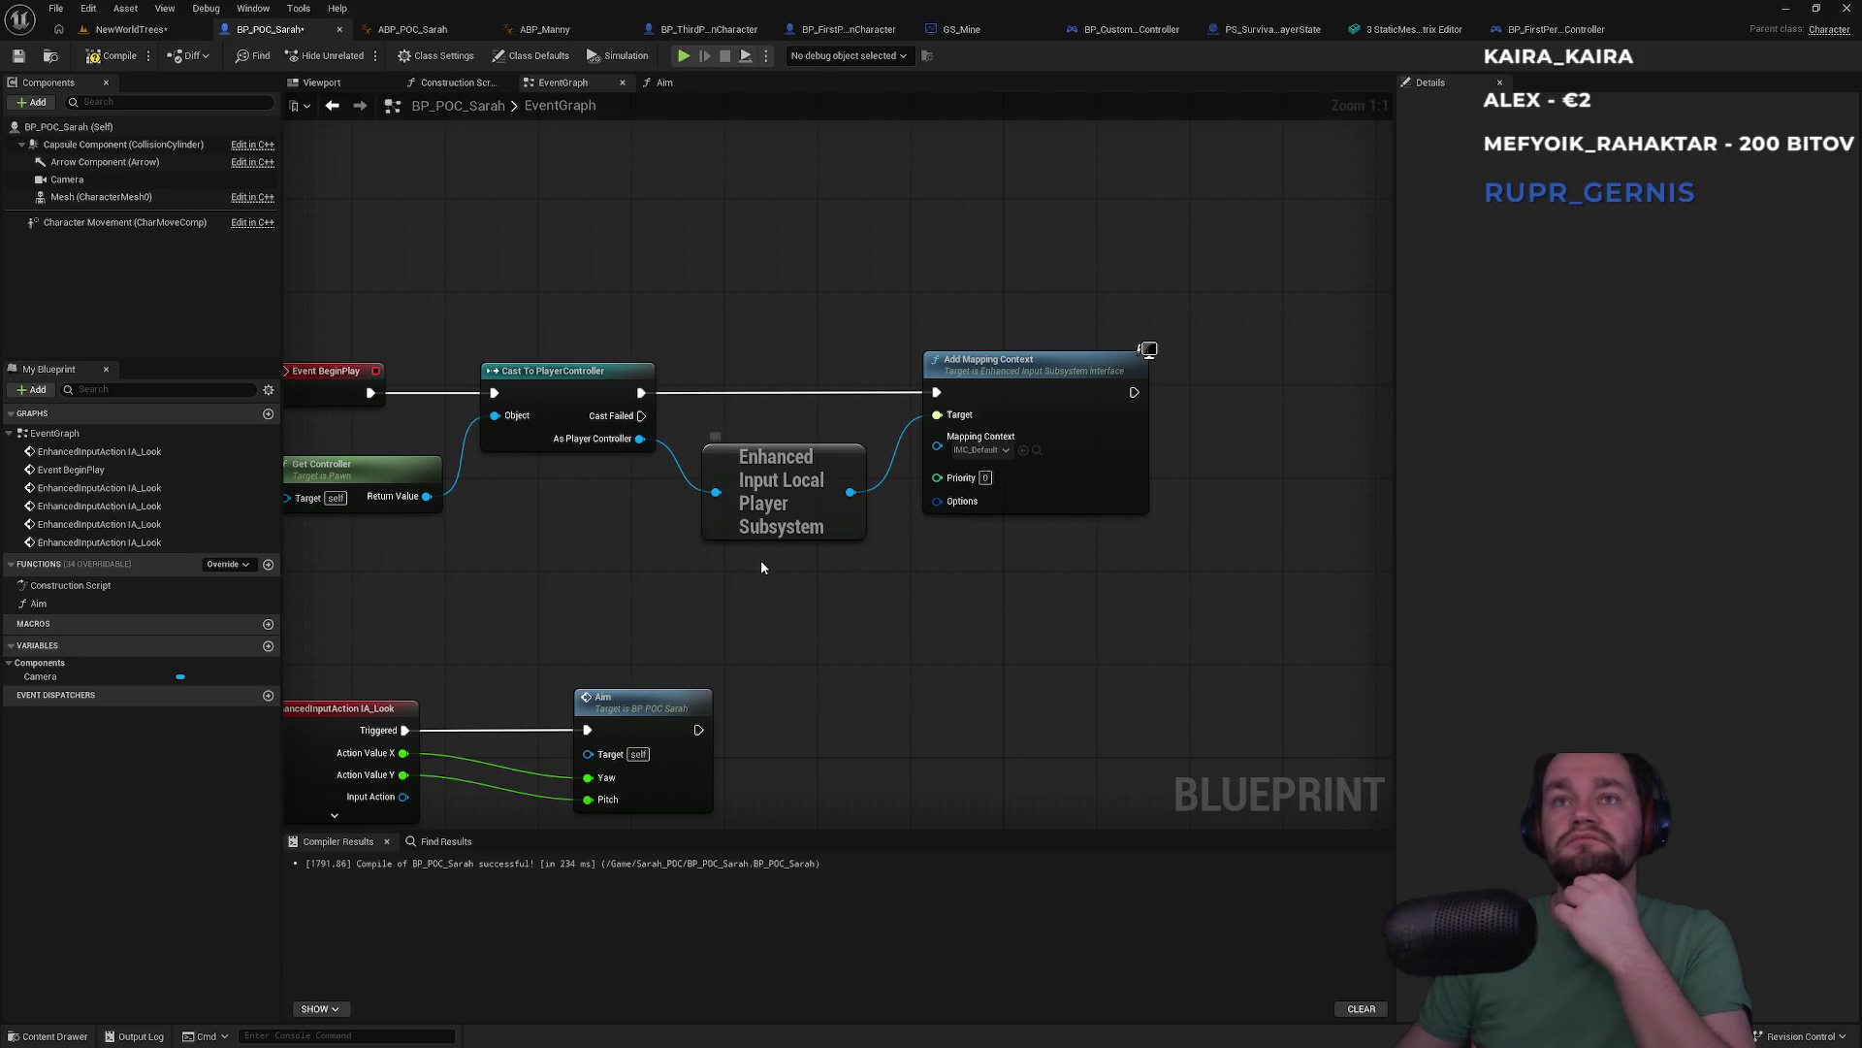
pyautogui.moveTo(748, 373)
pyautogui.mouseDown()
pyautogui.moveTo(985, 314)
pyautogui.moveTo(918, 310)
pyautogui.mouseUp()
pyautogui.rightClick(601, 545)
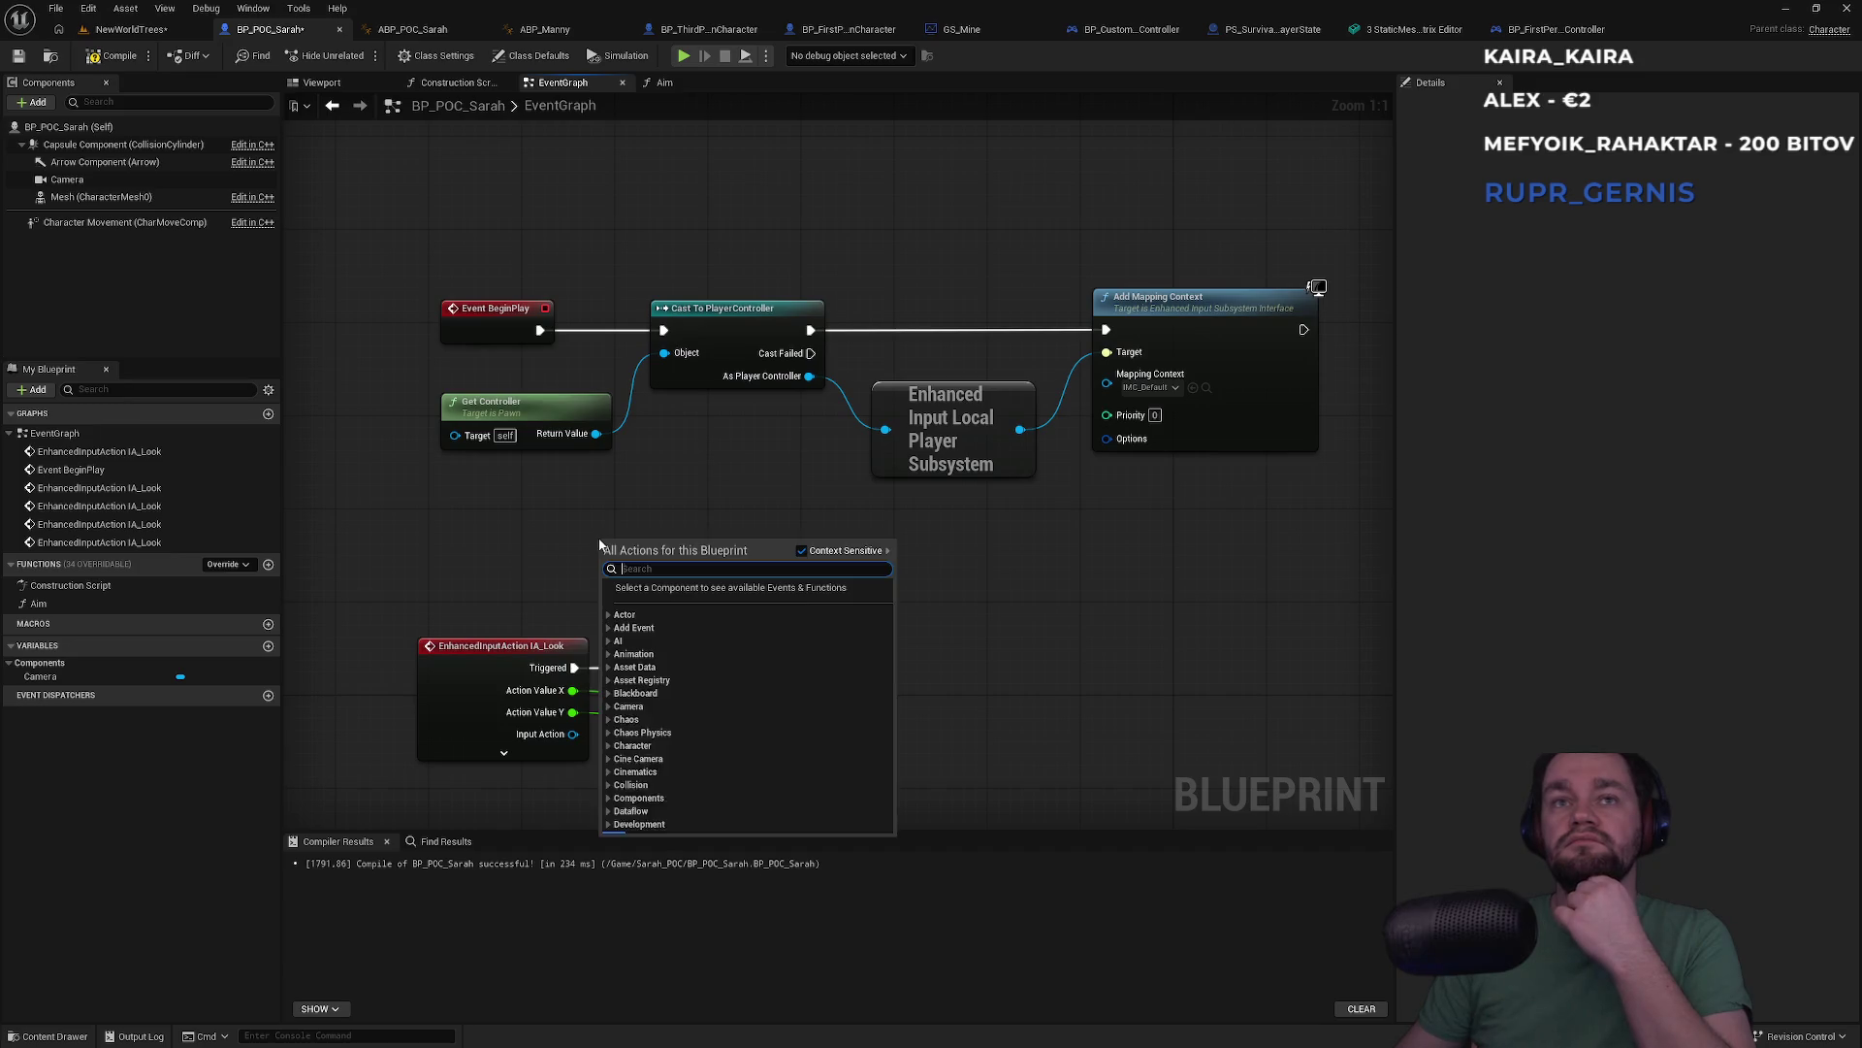
pyautogui.write('is player')
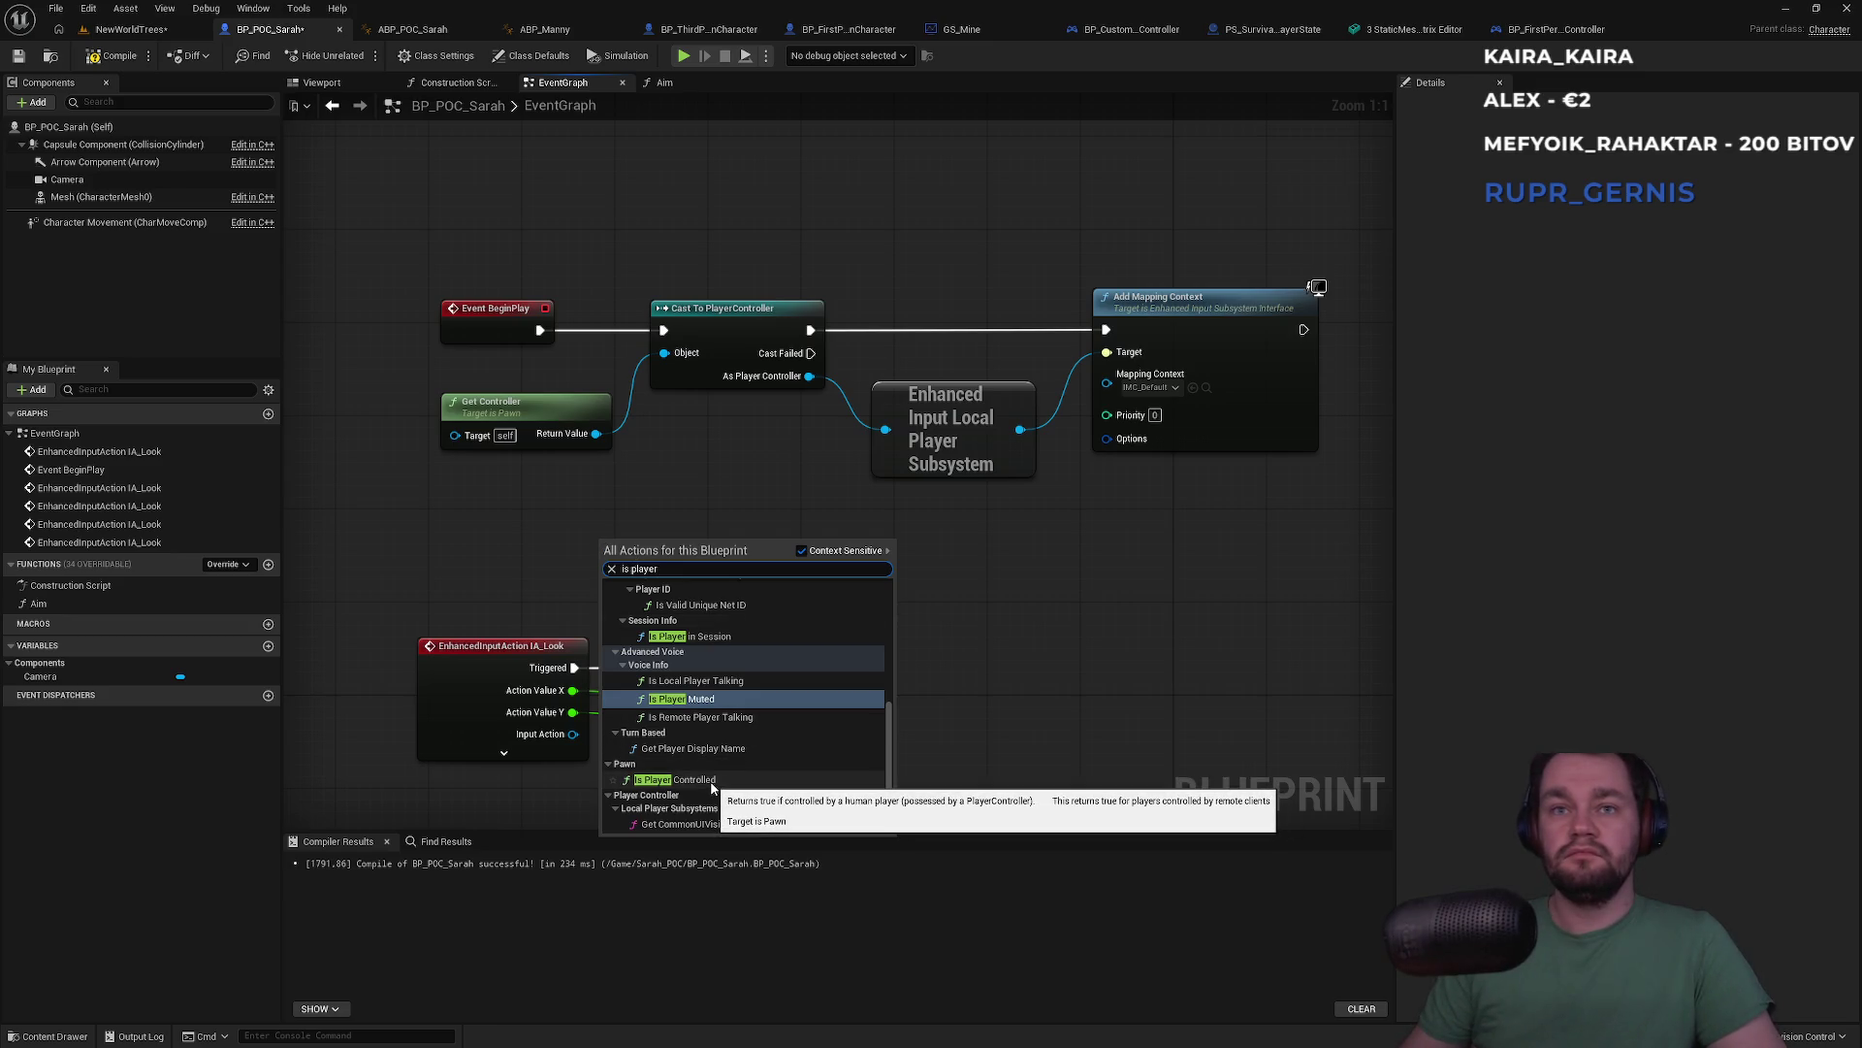
pyautogui.click(1151, 601)
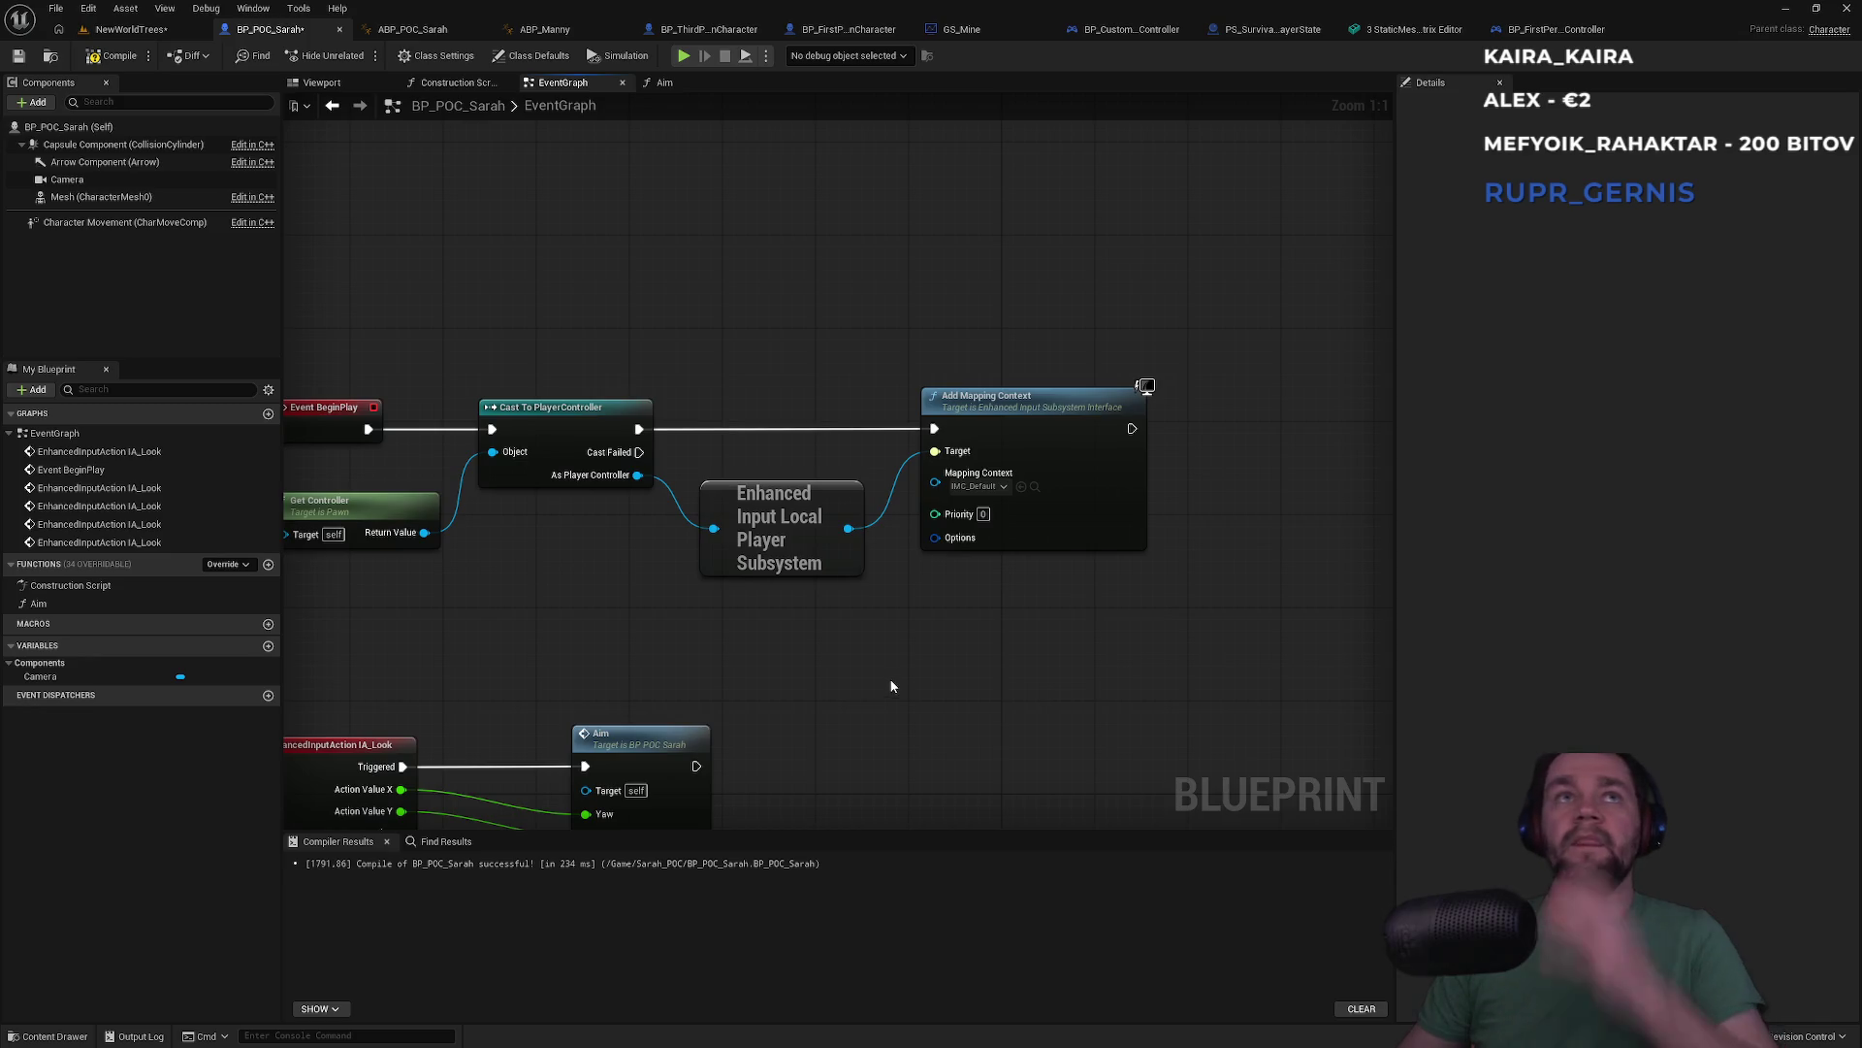
pyautogui.click(1526, 31)
pyautogui.scroll(-2, 951, 436)
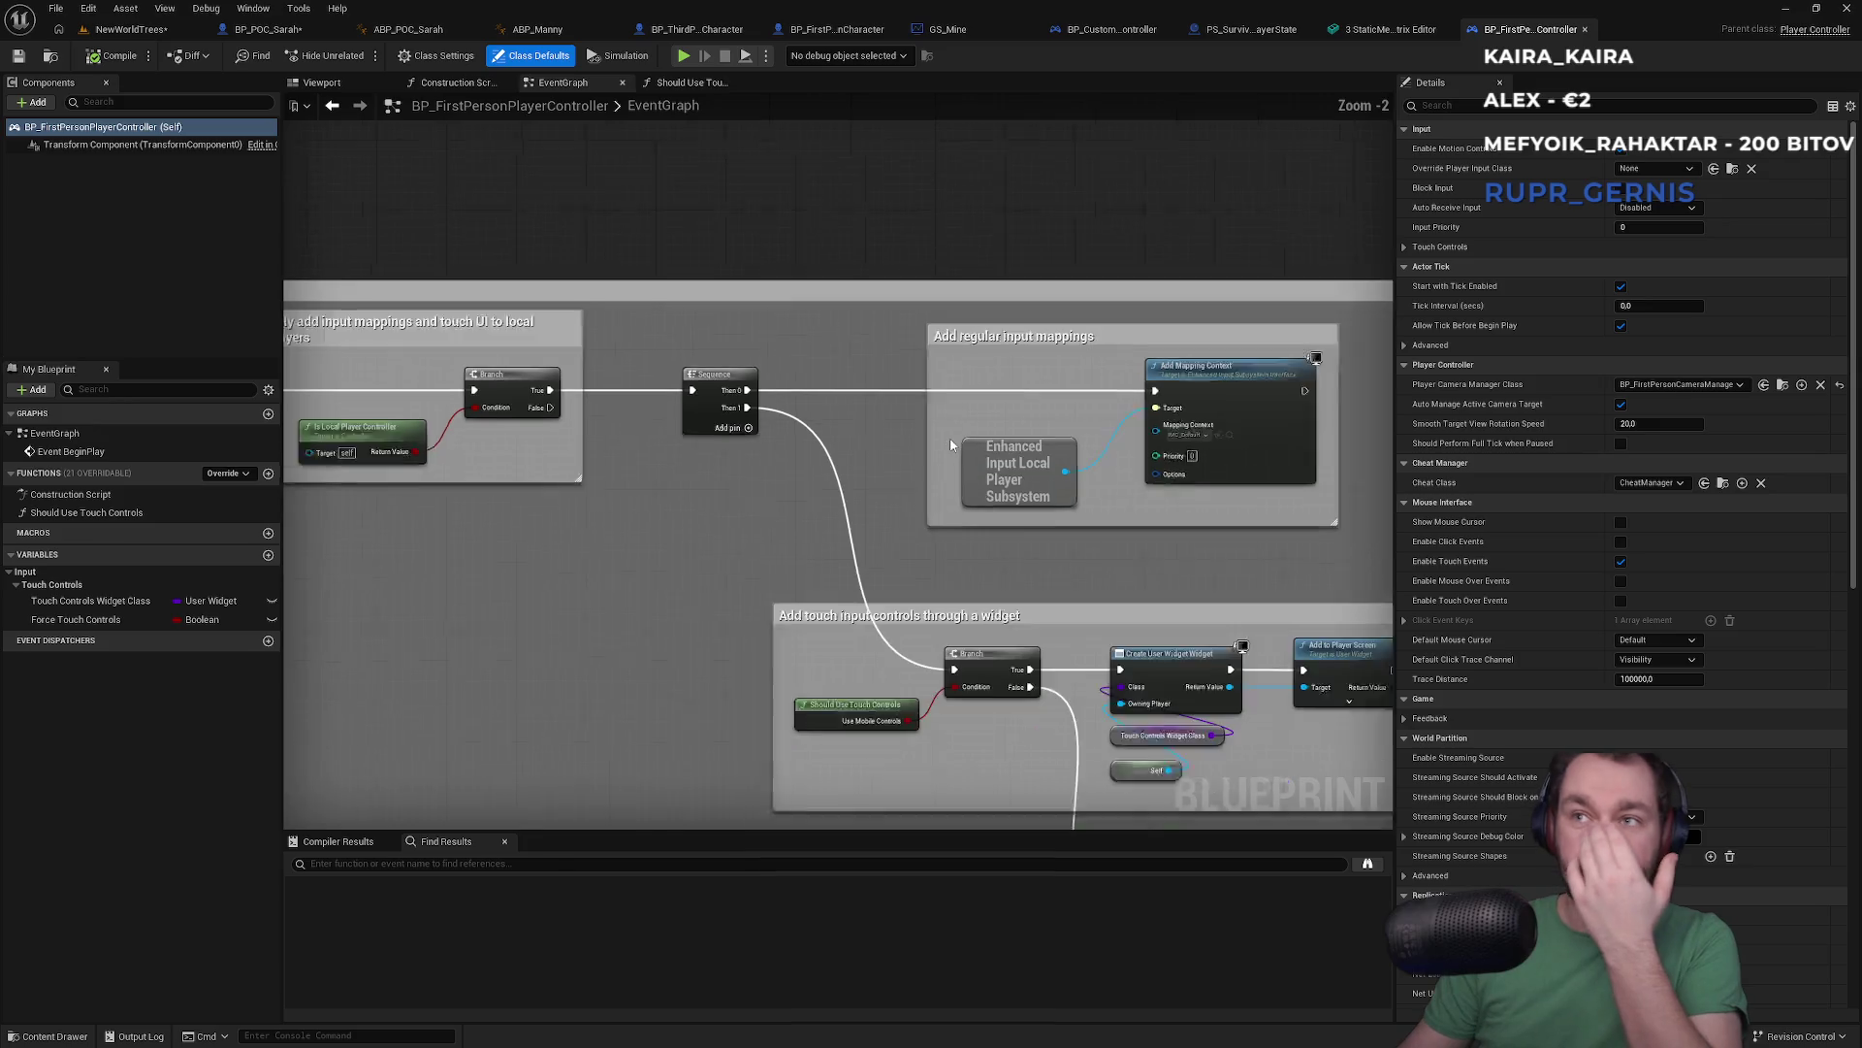
pyautogui.moveTo(798, 429)
pyautogui.mouseDown()
pyautogui.moveTo(673, 300)
pyautogui.moveTo(709, 360)
pyautogui.moveTo(1035, 323)
pyautogui.mouseUp()
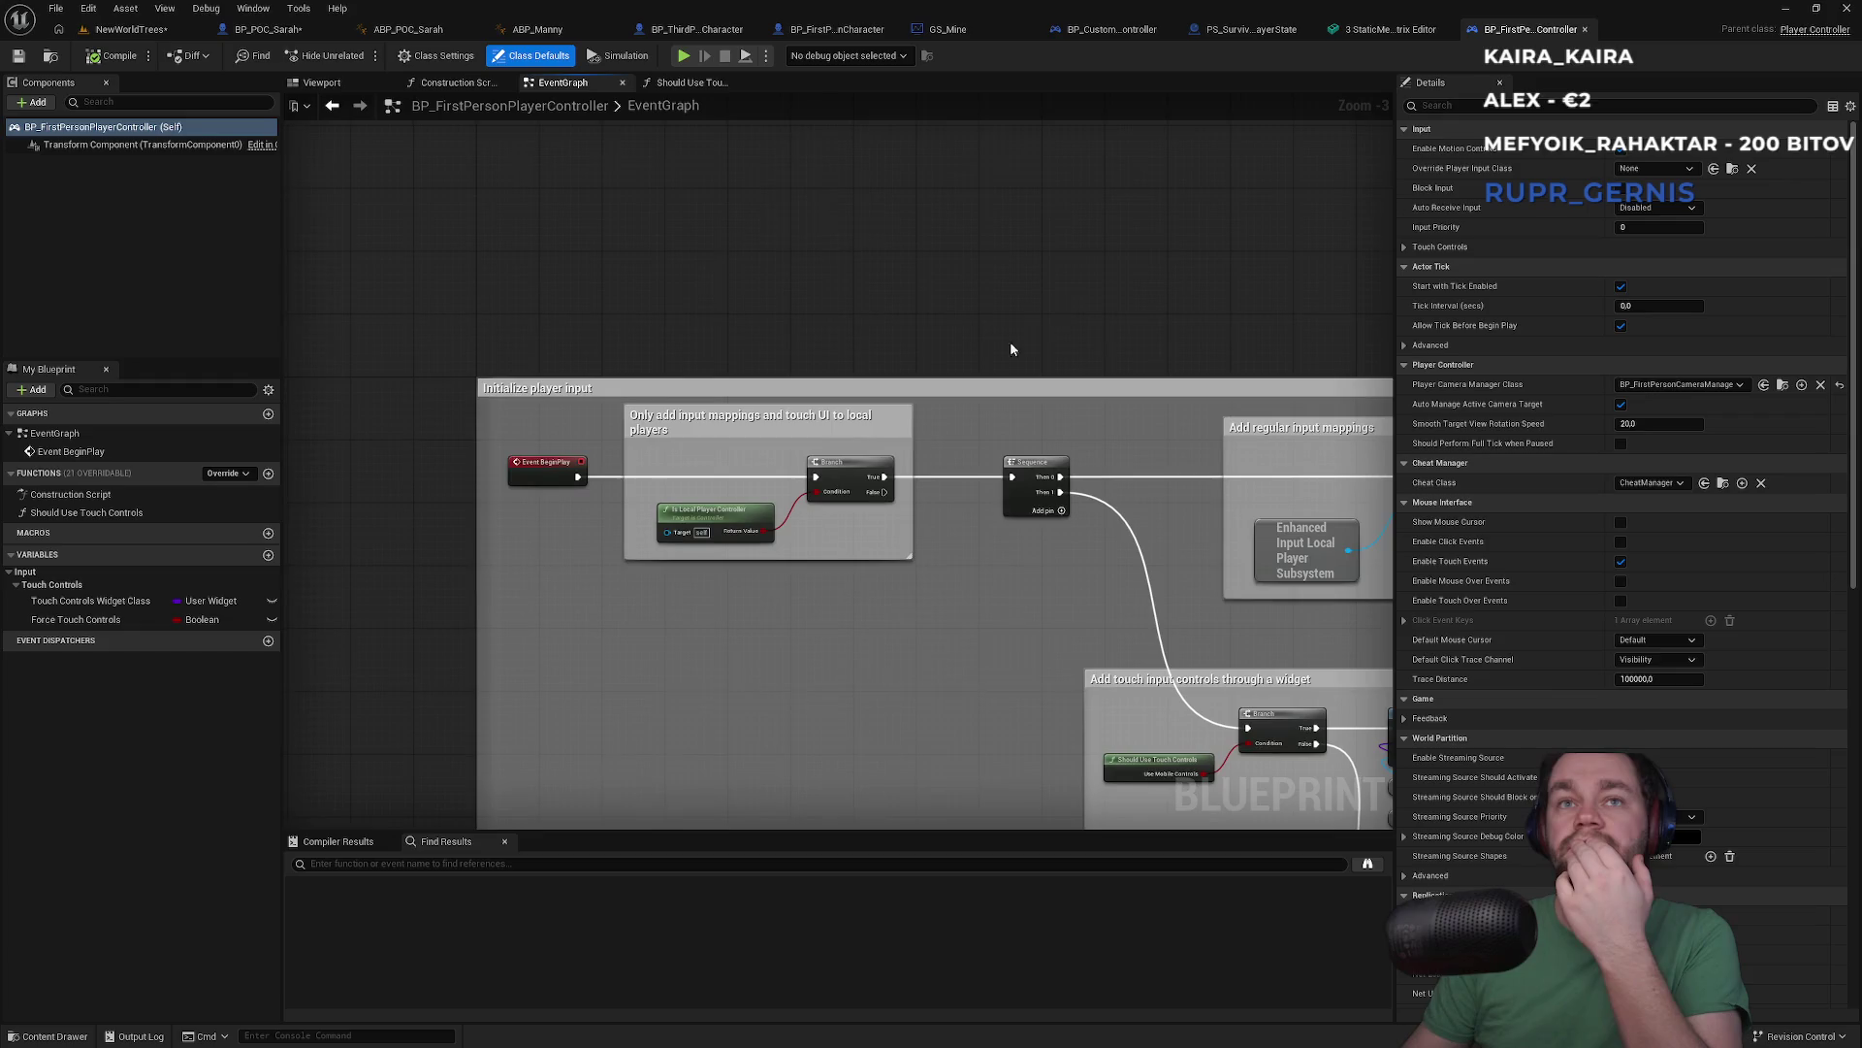
# Box-select and delete the five BeginPlay mapping-context nodes in BP_POC_Sarah
pyautogui.click(268, 29)
pyautogui.moveTo(712, 365)
pyautogui.mouseDown()
pyautogui.moveTo(1052, 258)
pyautogui.moveTo(1033, 224)
pyautogui.moveTo(765, 298)
pyautogui.mouseUp()
pyautogui.moveTo(354, 284)
pyautogui.mouseDown()
pyautogui.moveTo(776, 468)
pyautogui.moveTo(1197, 584)
pyautogui.mouseUp()
pyautogui.press('Delete')
pyautogui.scroll(-3, 865, 342)
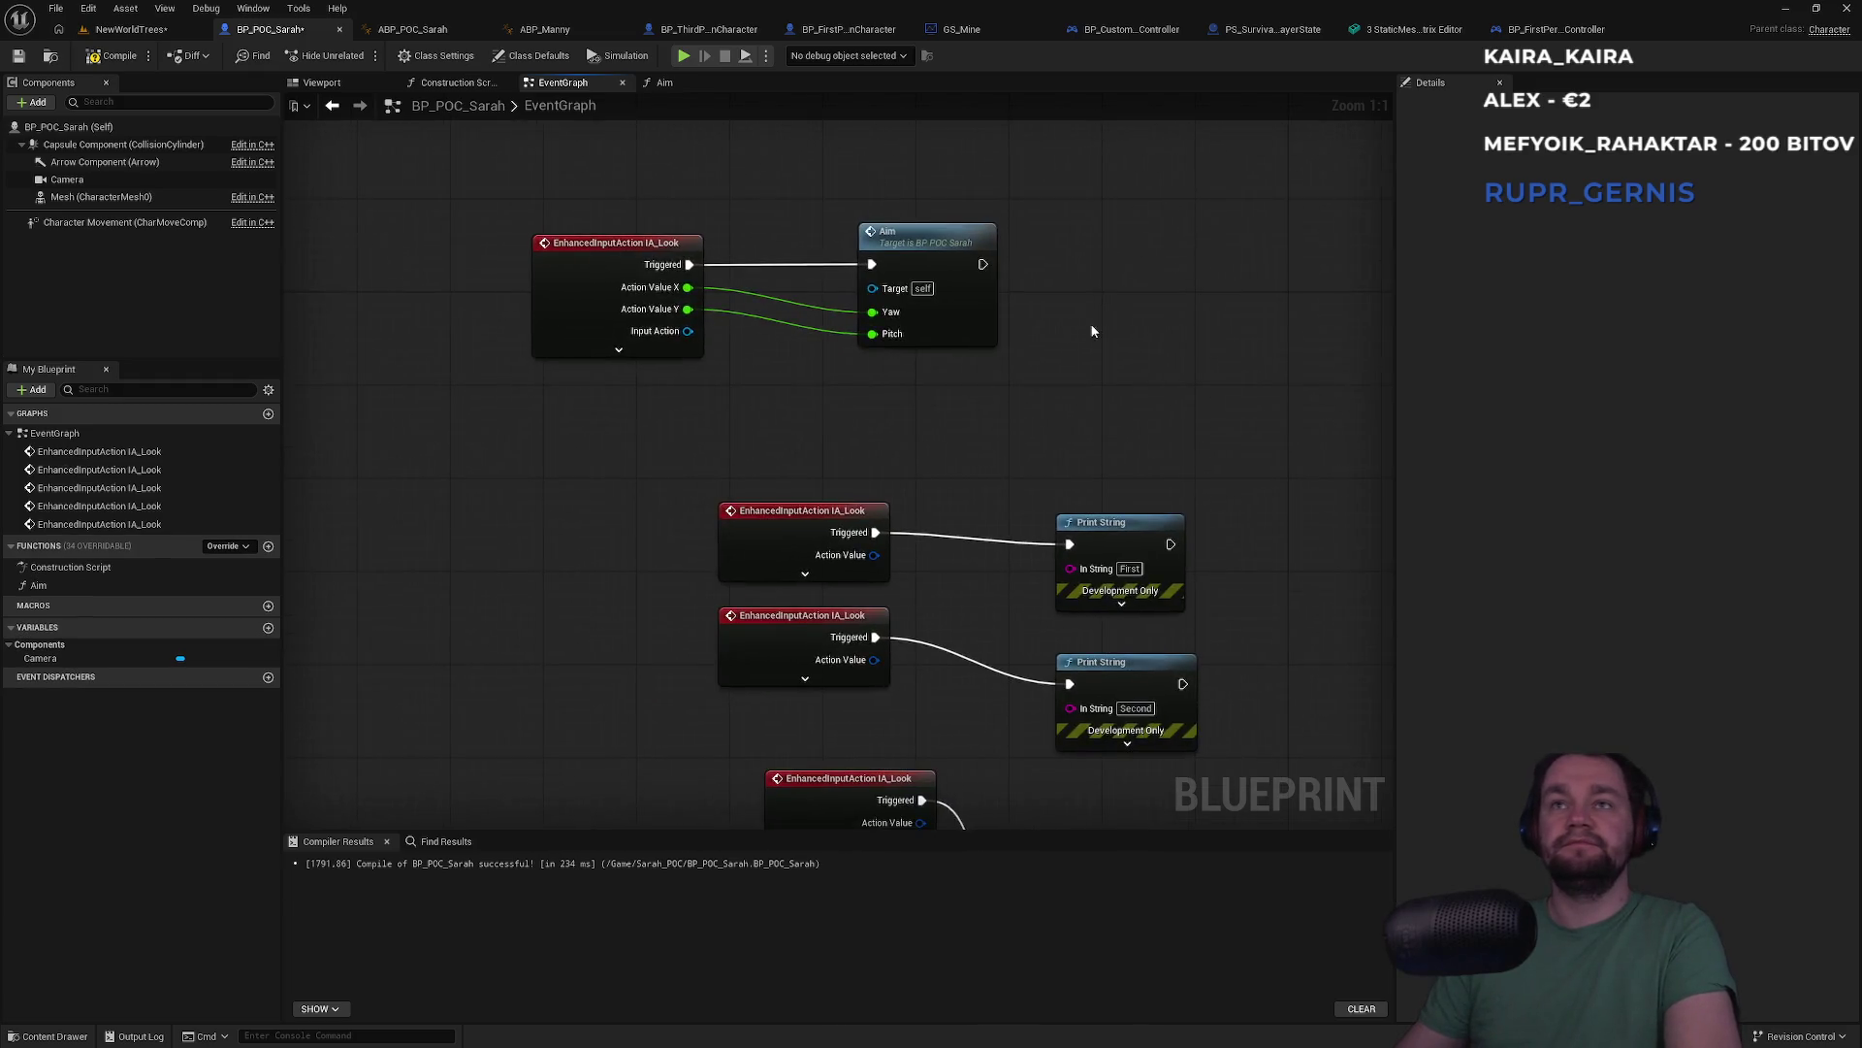
# Clear the graph and place an IA_Look input event with its advanced pins expanded
pyautogui.moveTo(1172, 278)
pyautogui.mouseDown()
pyautogui.moveTo(762, 799)
pyautogui.moveTo(662, 803)
pyautogui.mouseUp()
pyautogui.press('Delete')
pyautogui.rightClick(701, 357)
pyautogui.write('ia_look')
pyautogui.press('Return')
pyautogui.scroll(2, 701, 351)
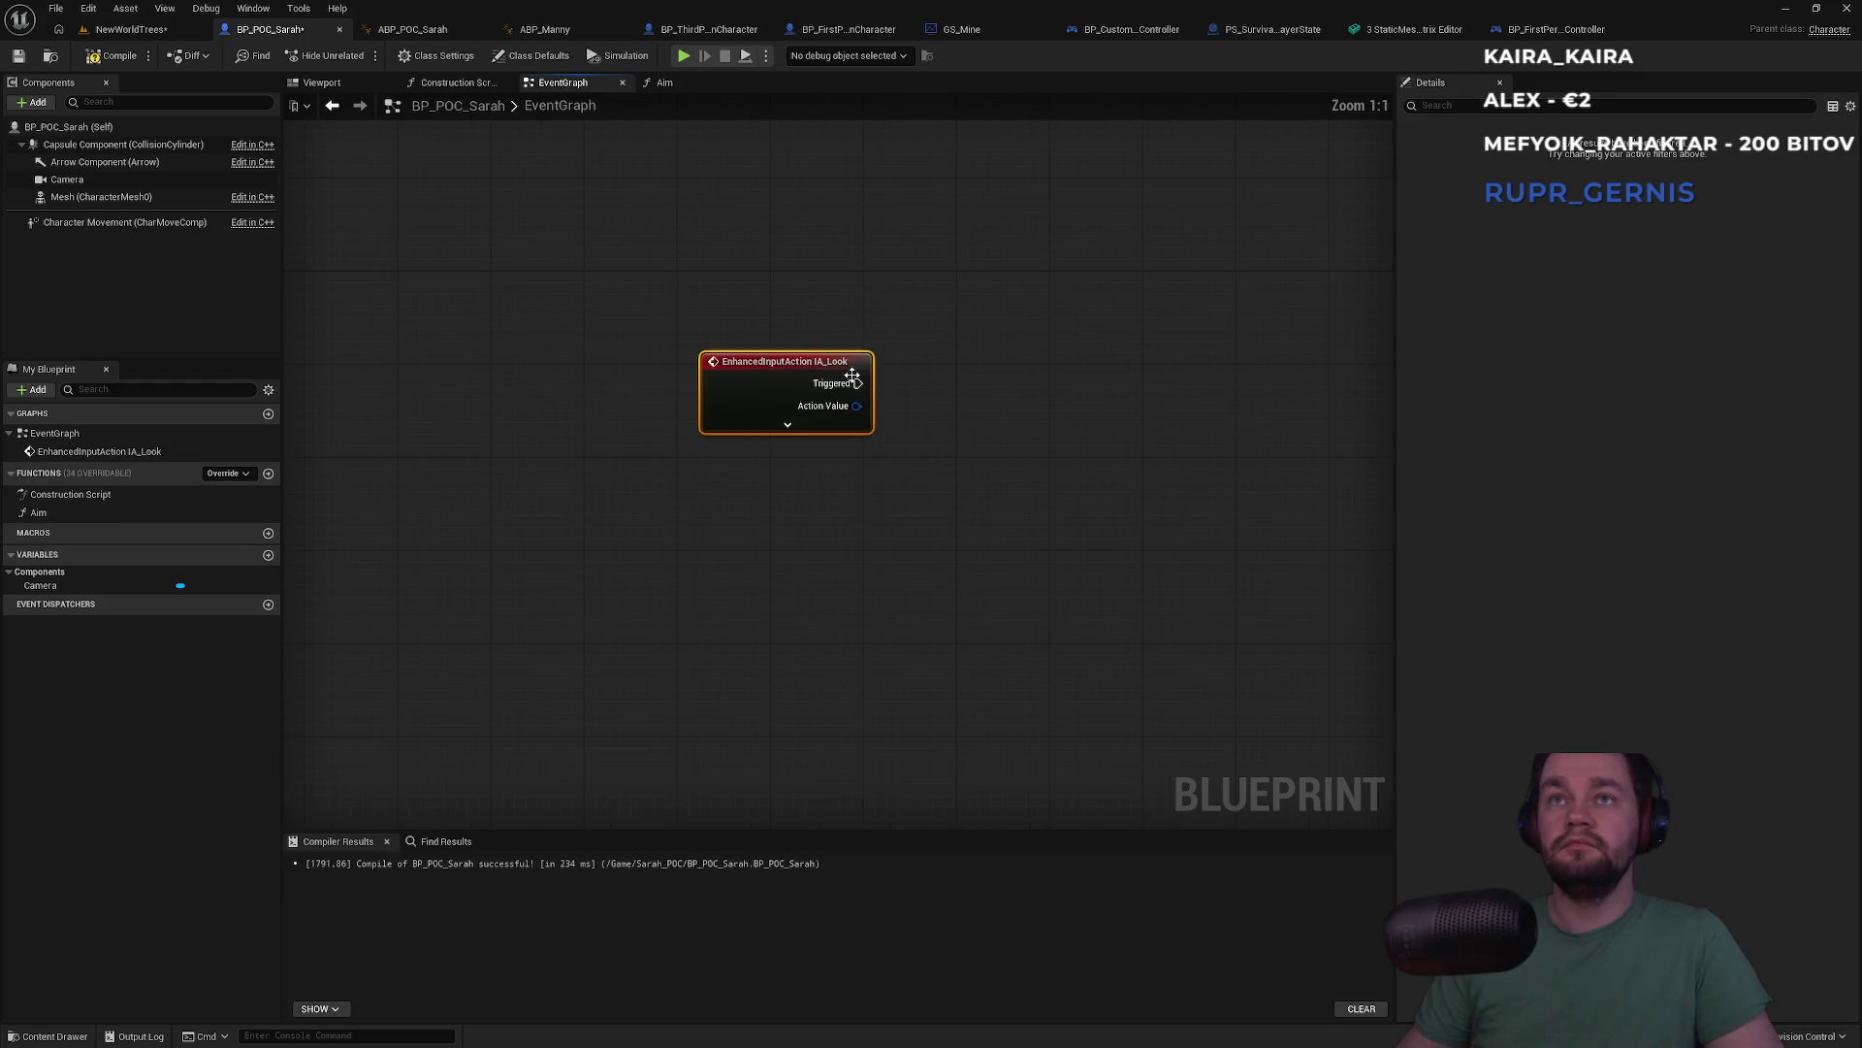
pyautogui.click(787, 424)
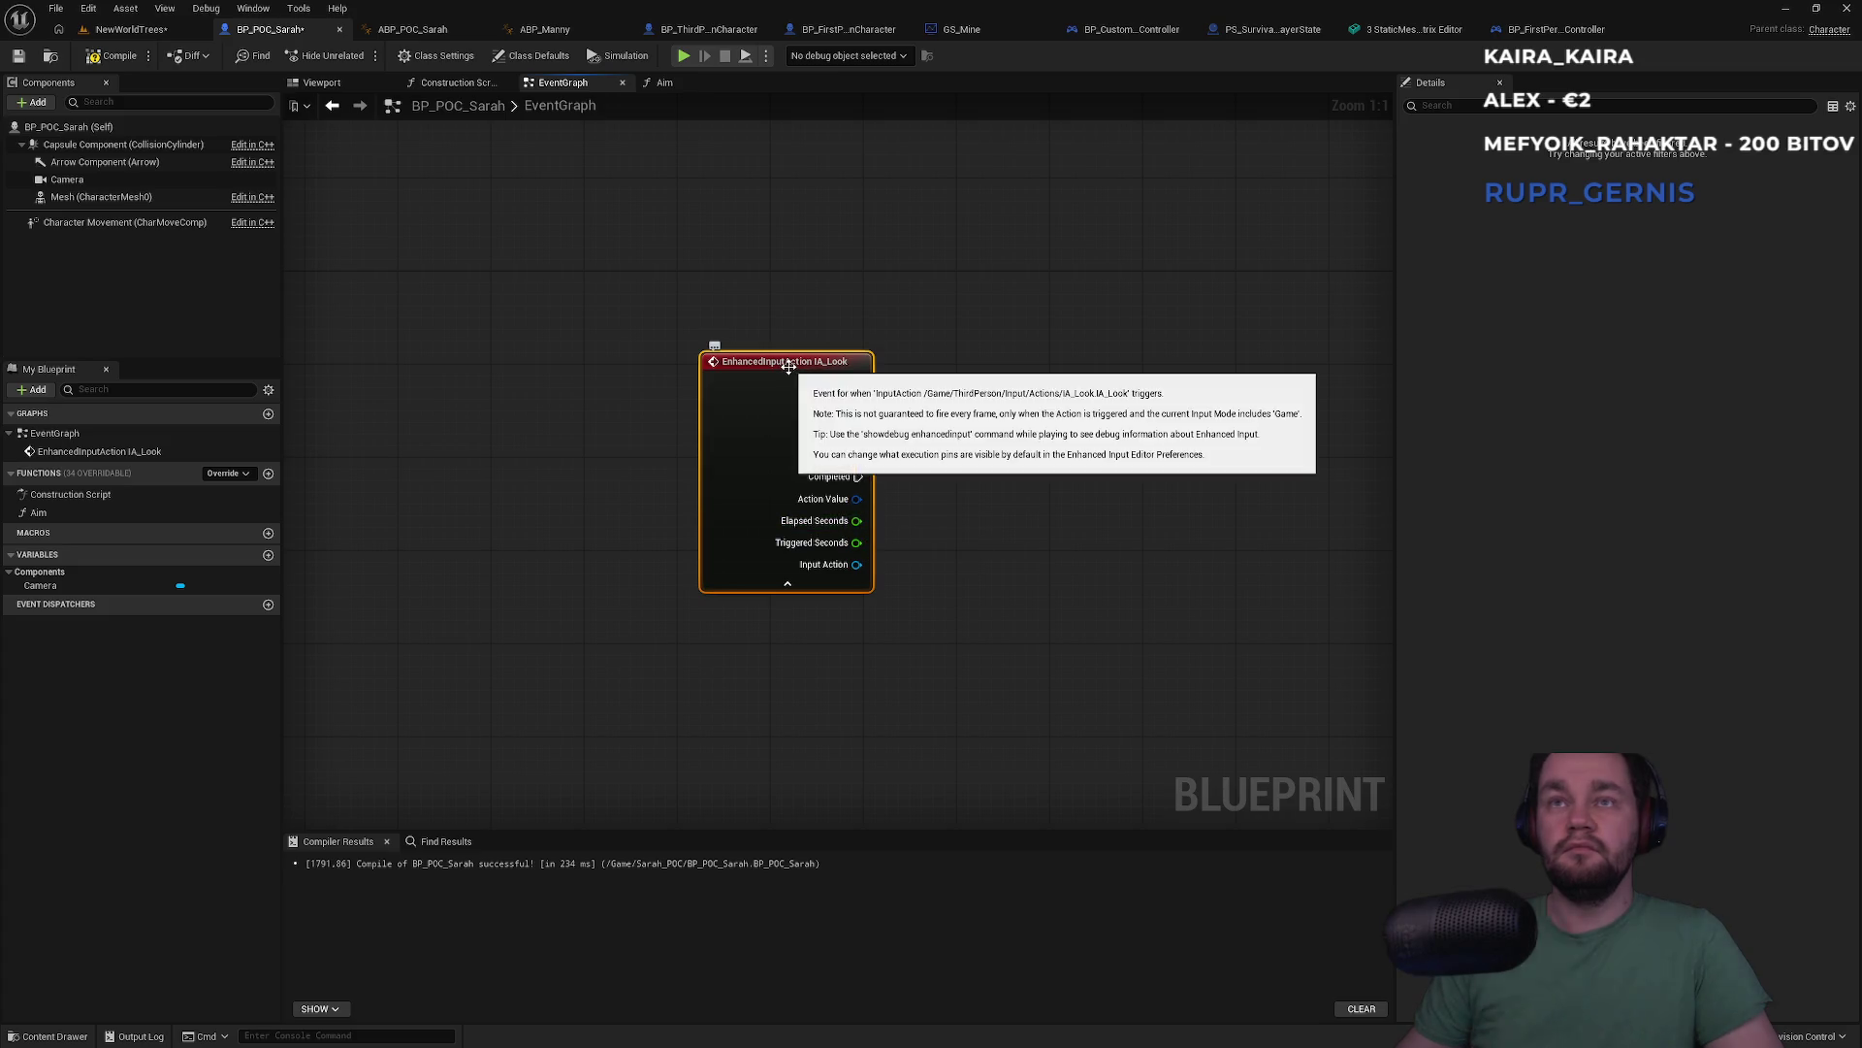
# Add a second IA_Look event node below the first one
pyautogui.moveTo(804, 680); pyautogui.dragTo(803, 541)
pyautogui.rightClick(804, 542)
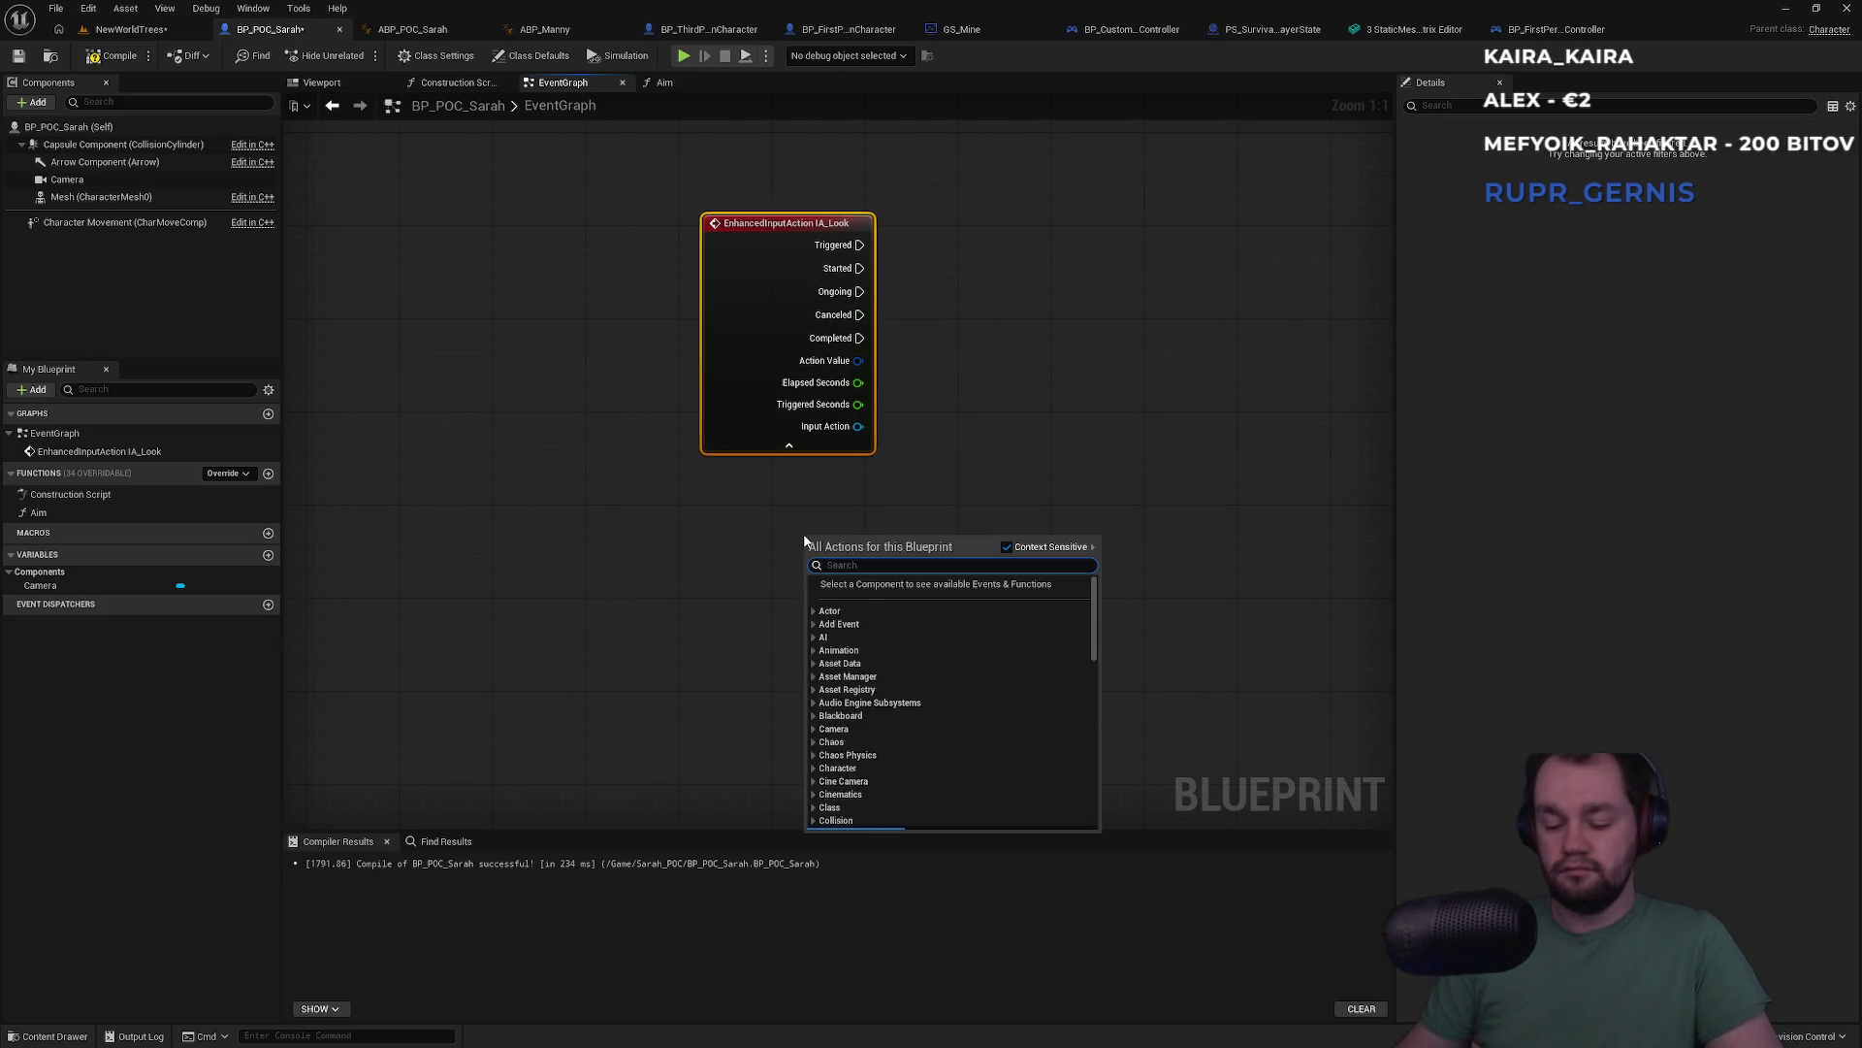
pyautogui.write('ia_lo')
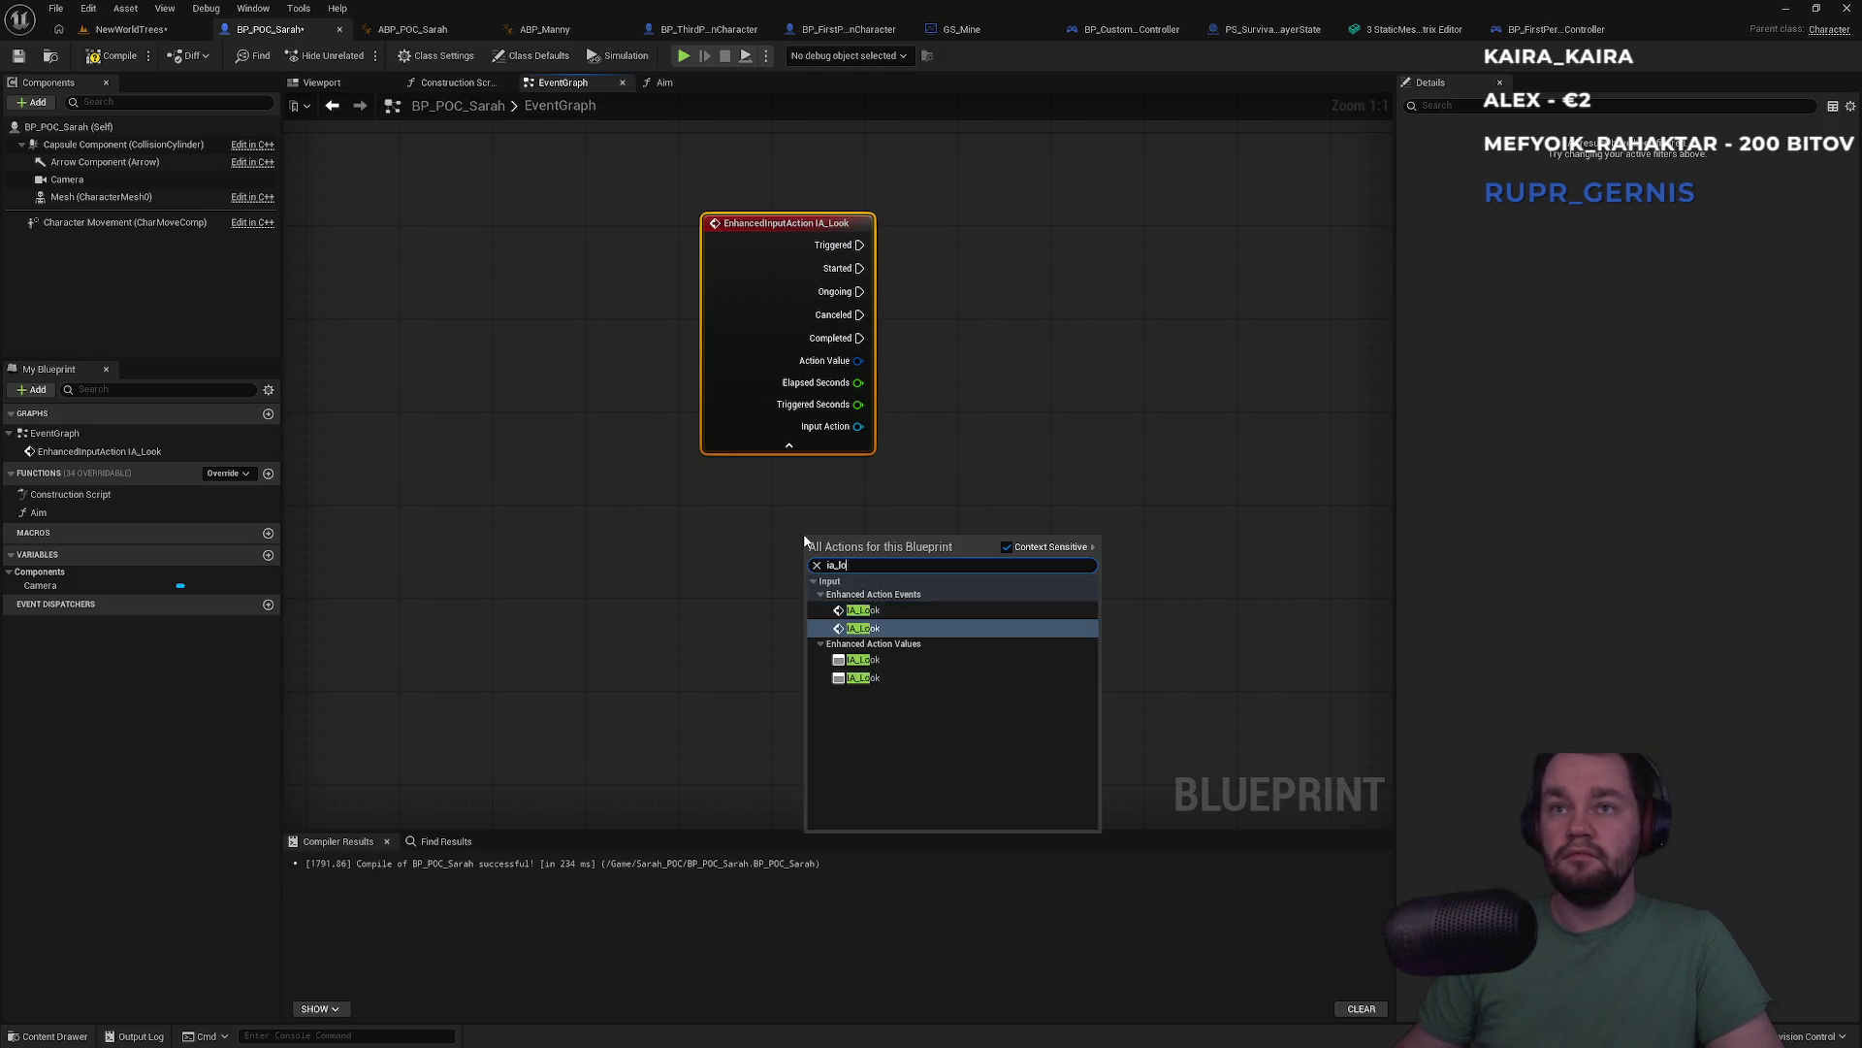
pyautogui.click(891, 609)
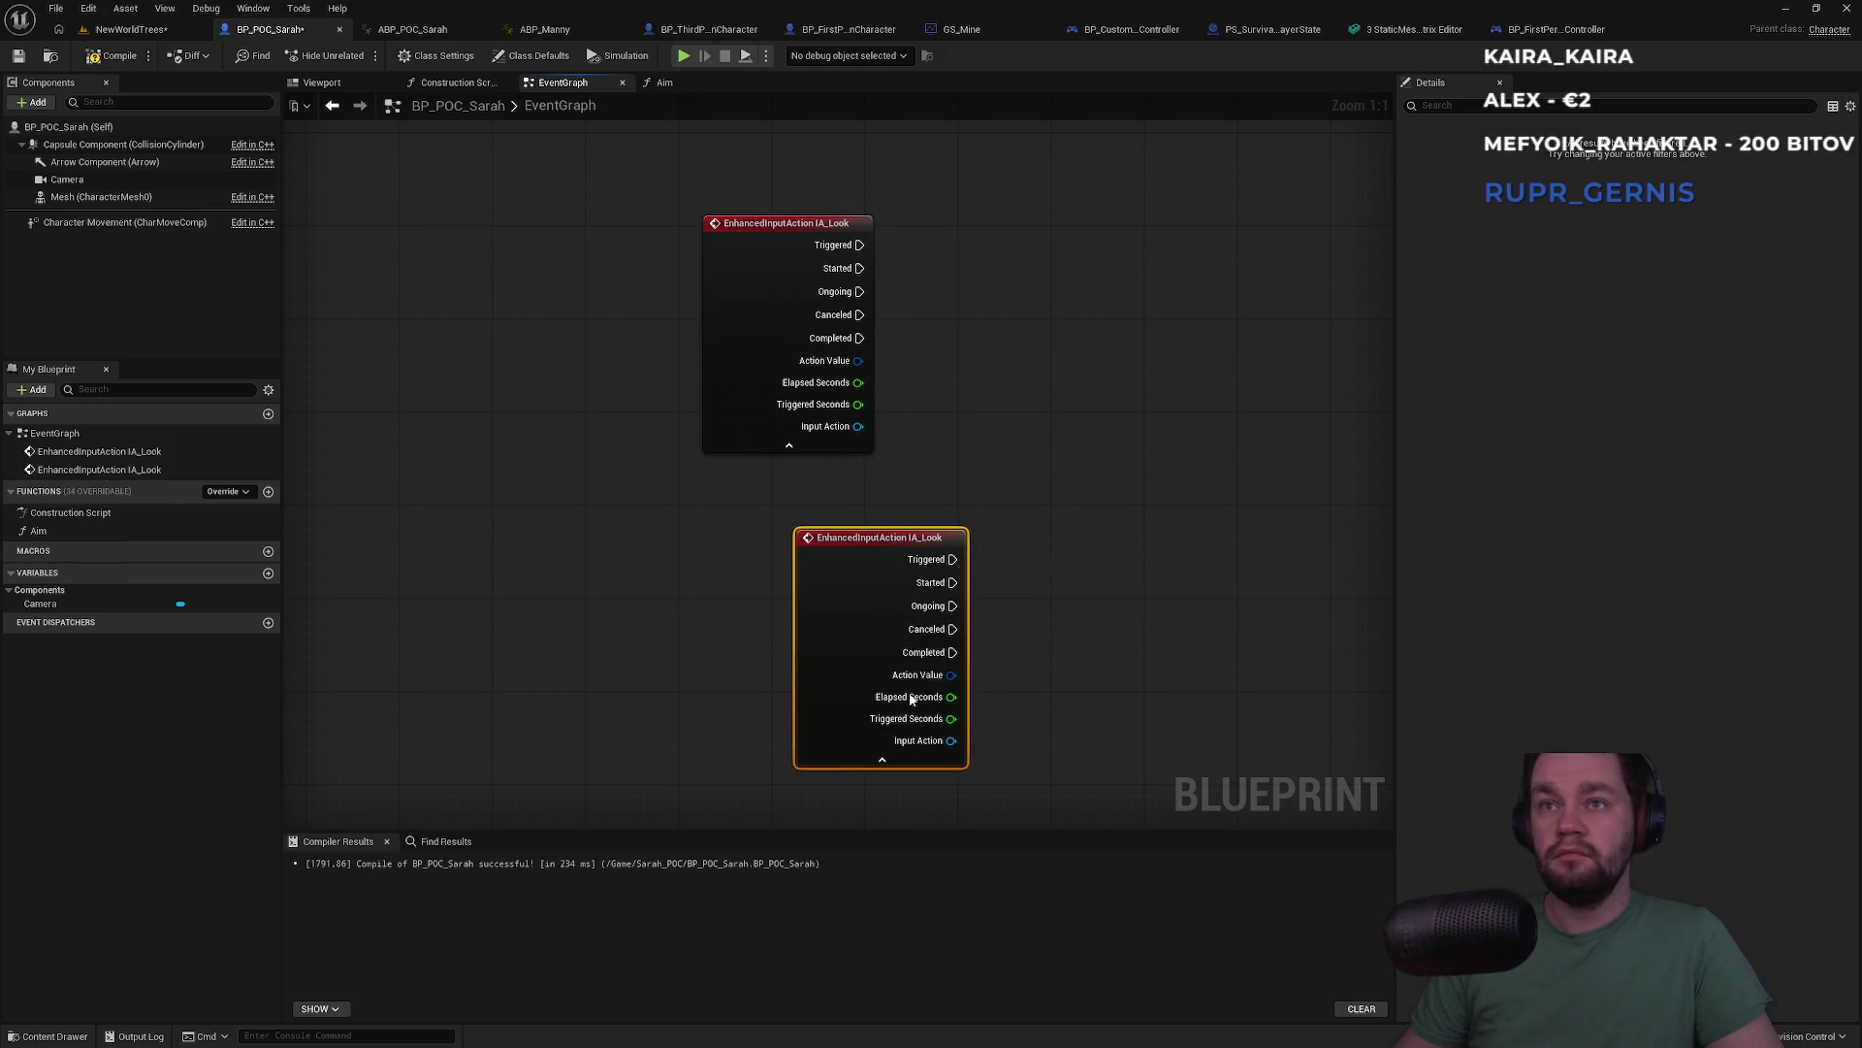
pyautogui.rightClick(1084, 473)
pyautogui.write('ia')
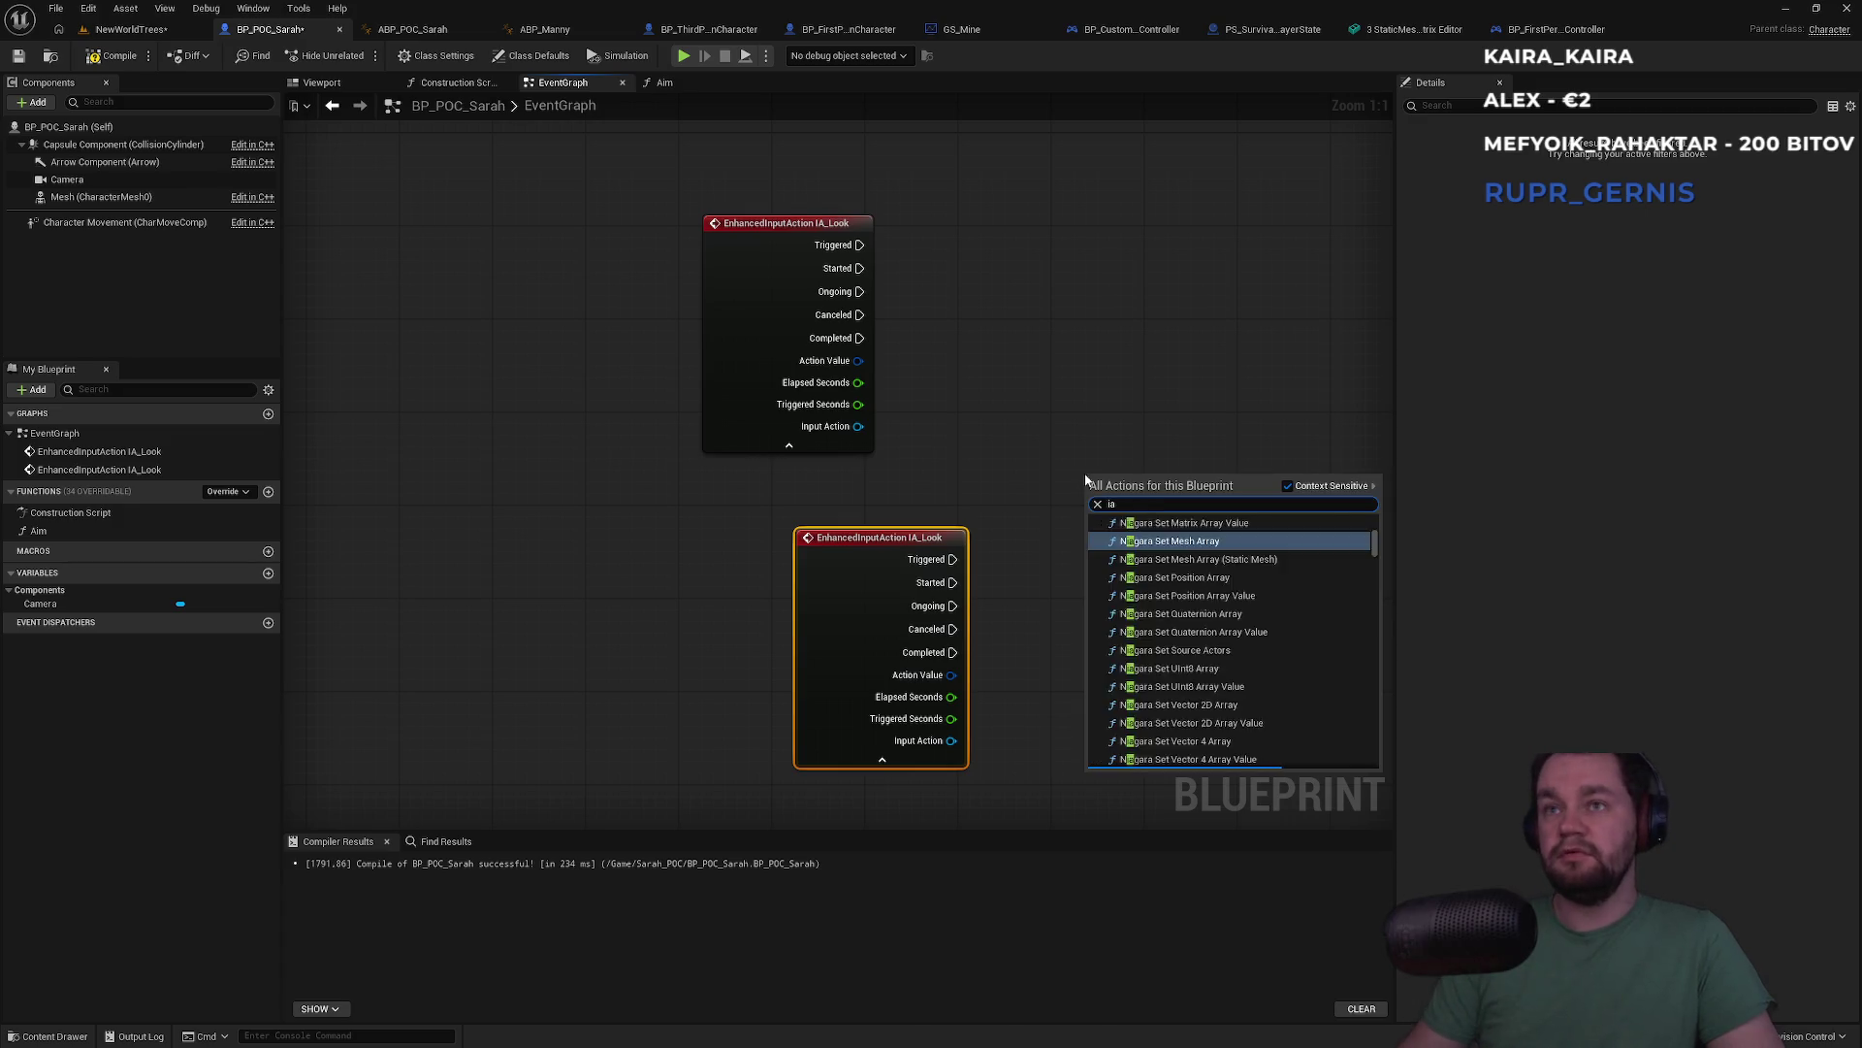
pyautogui.write('_loo')
pyautogui.press('Return')
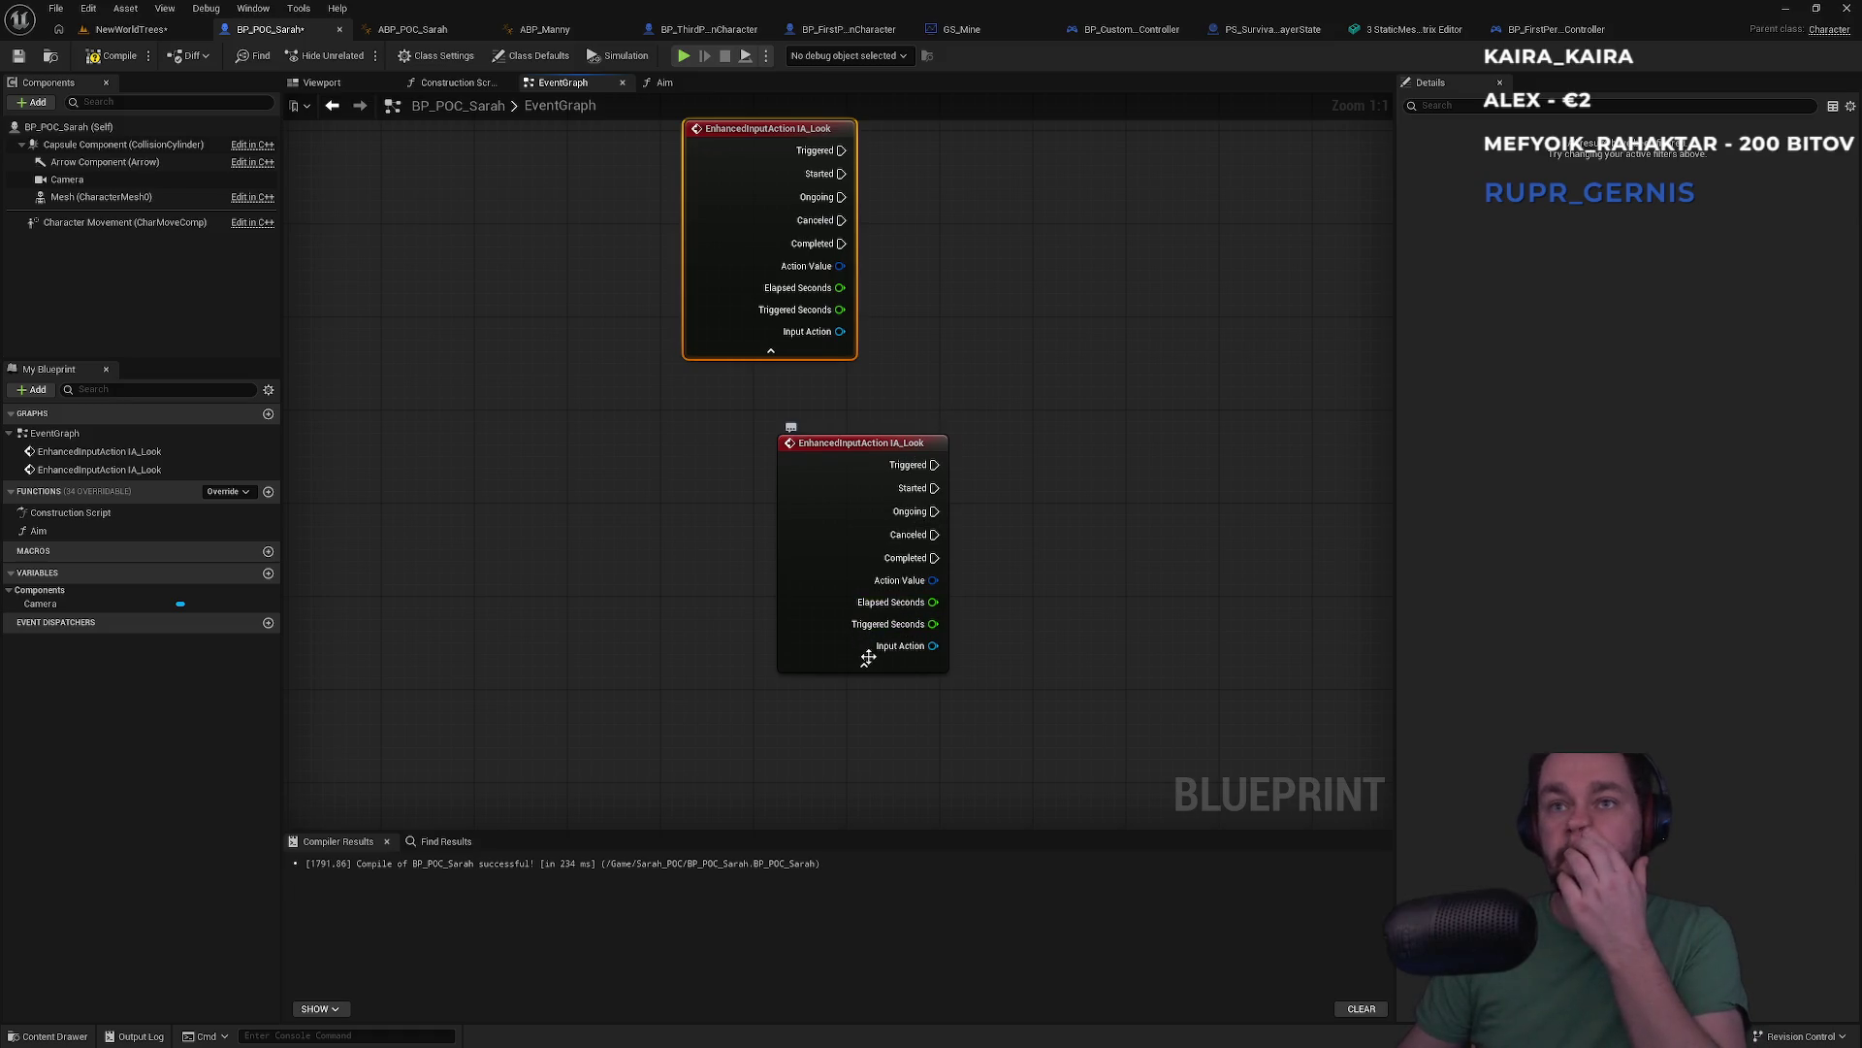
pyautogui.moveTo(867, 419); pyautogui.dragTo(789, 409)
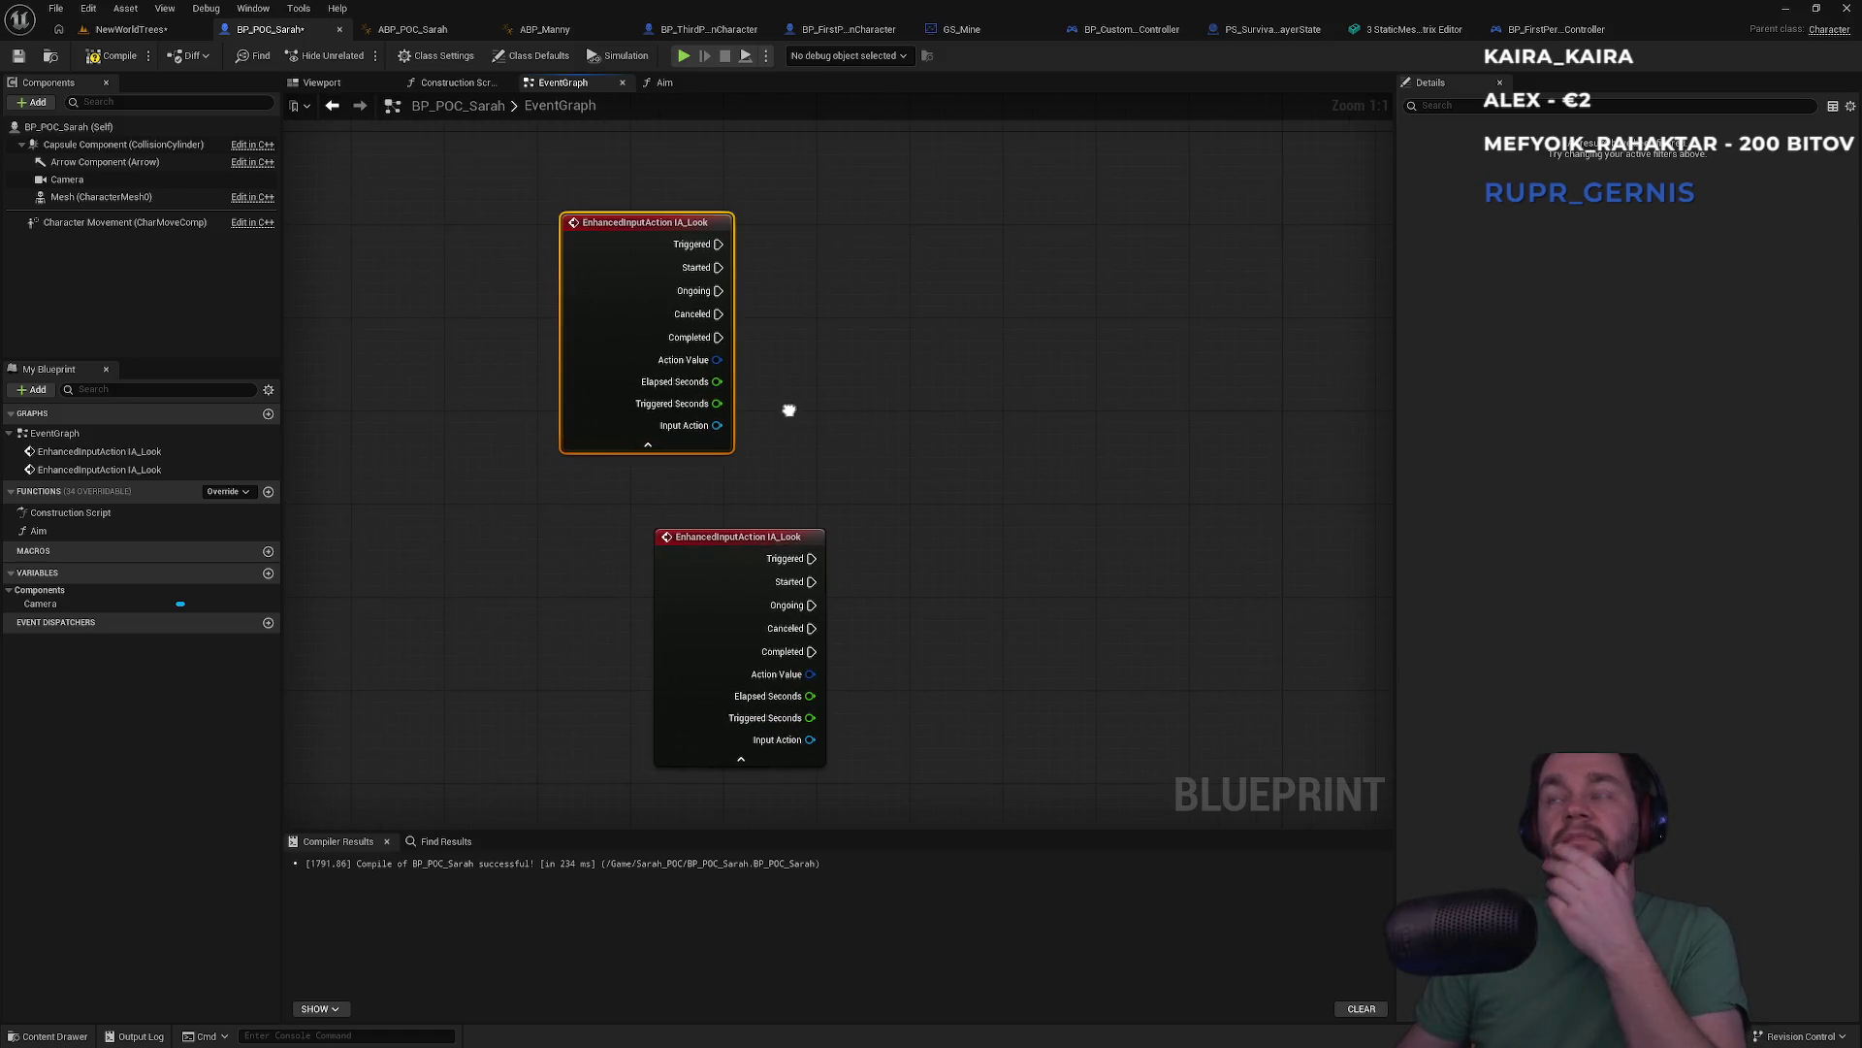
pyautogui.click(1245, 37)
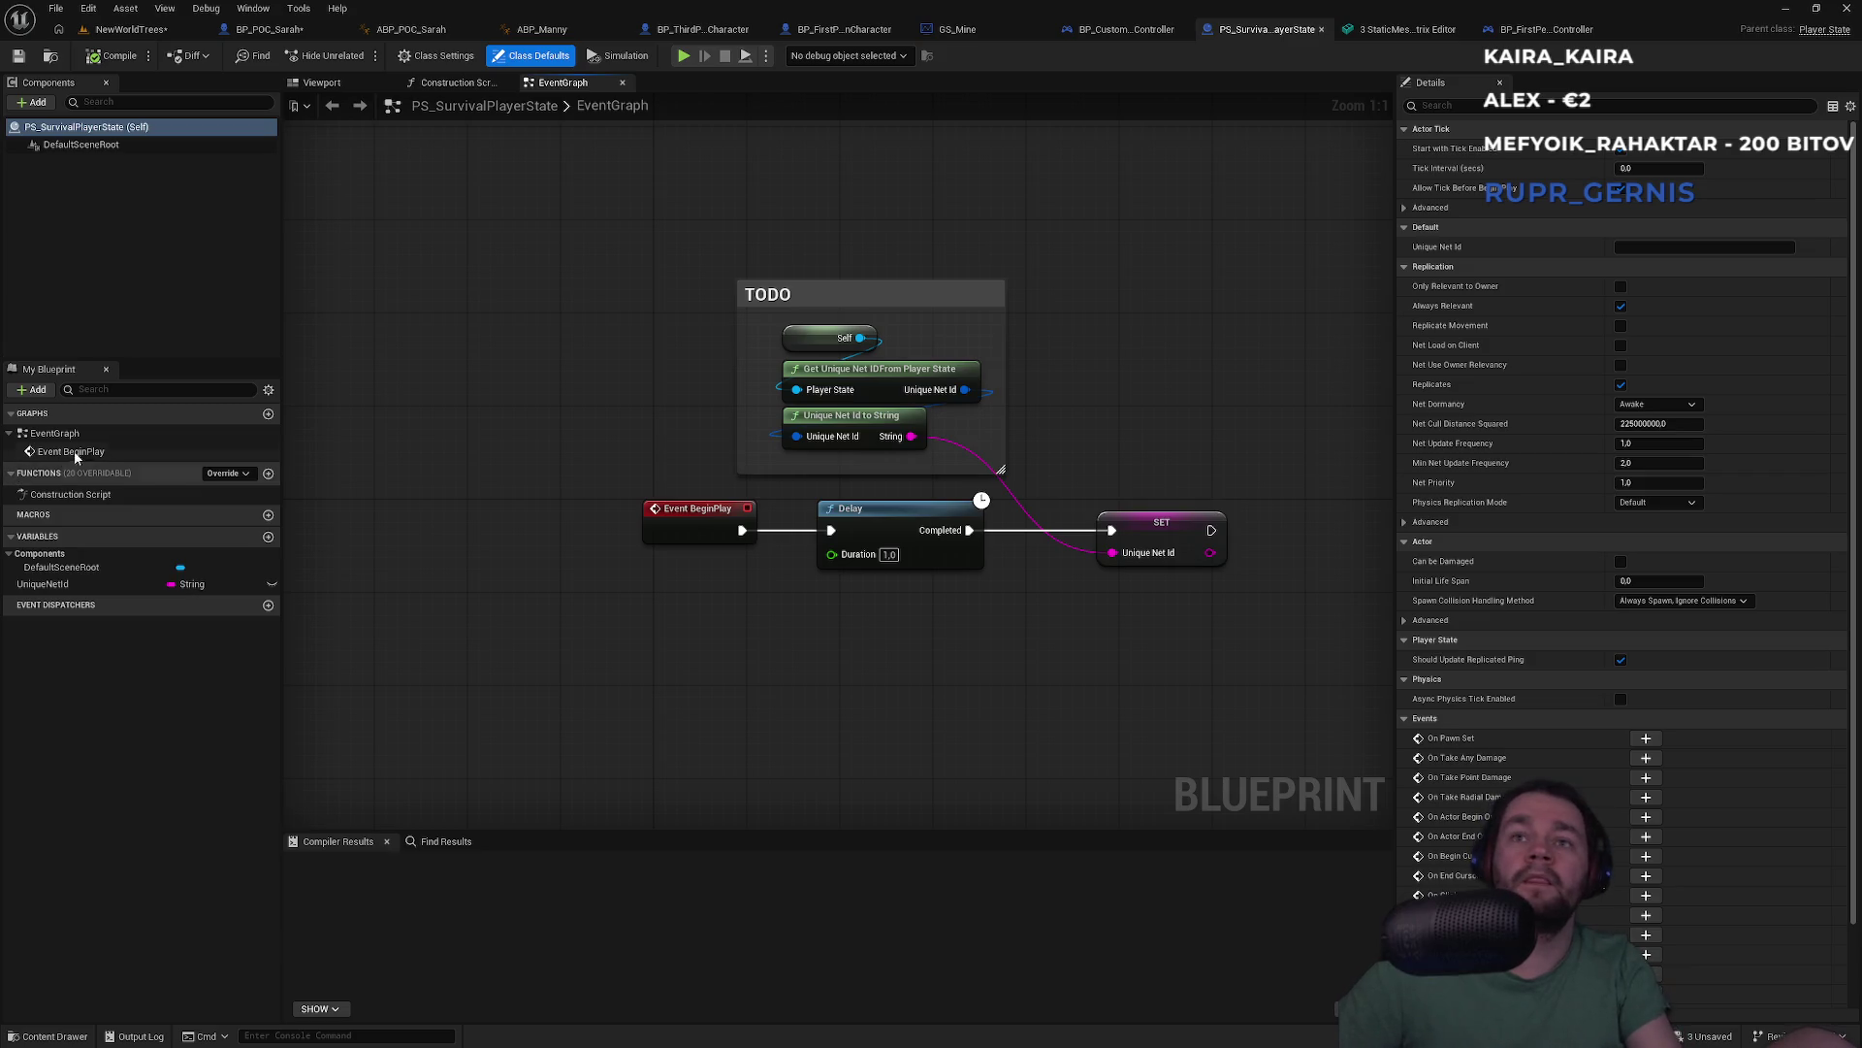
# Review the player controller graphs, then close PS_SurvivalPlayerState and the static mesh editor
pyautogui.click(1127, 32)
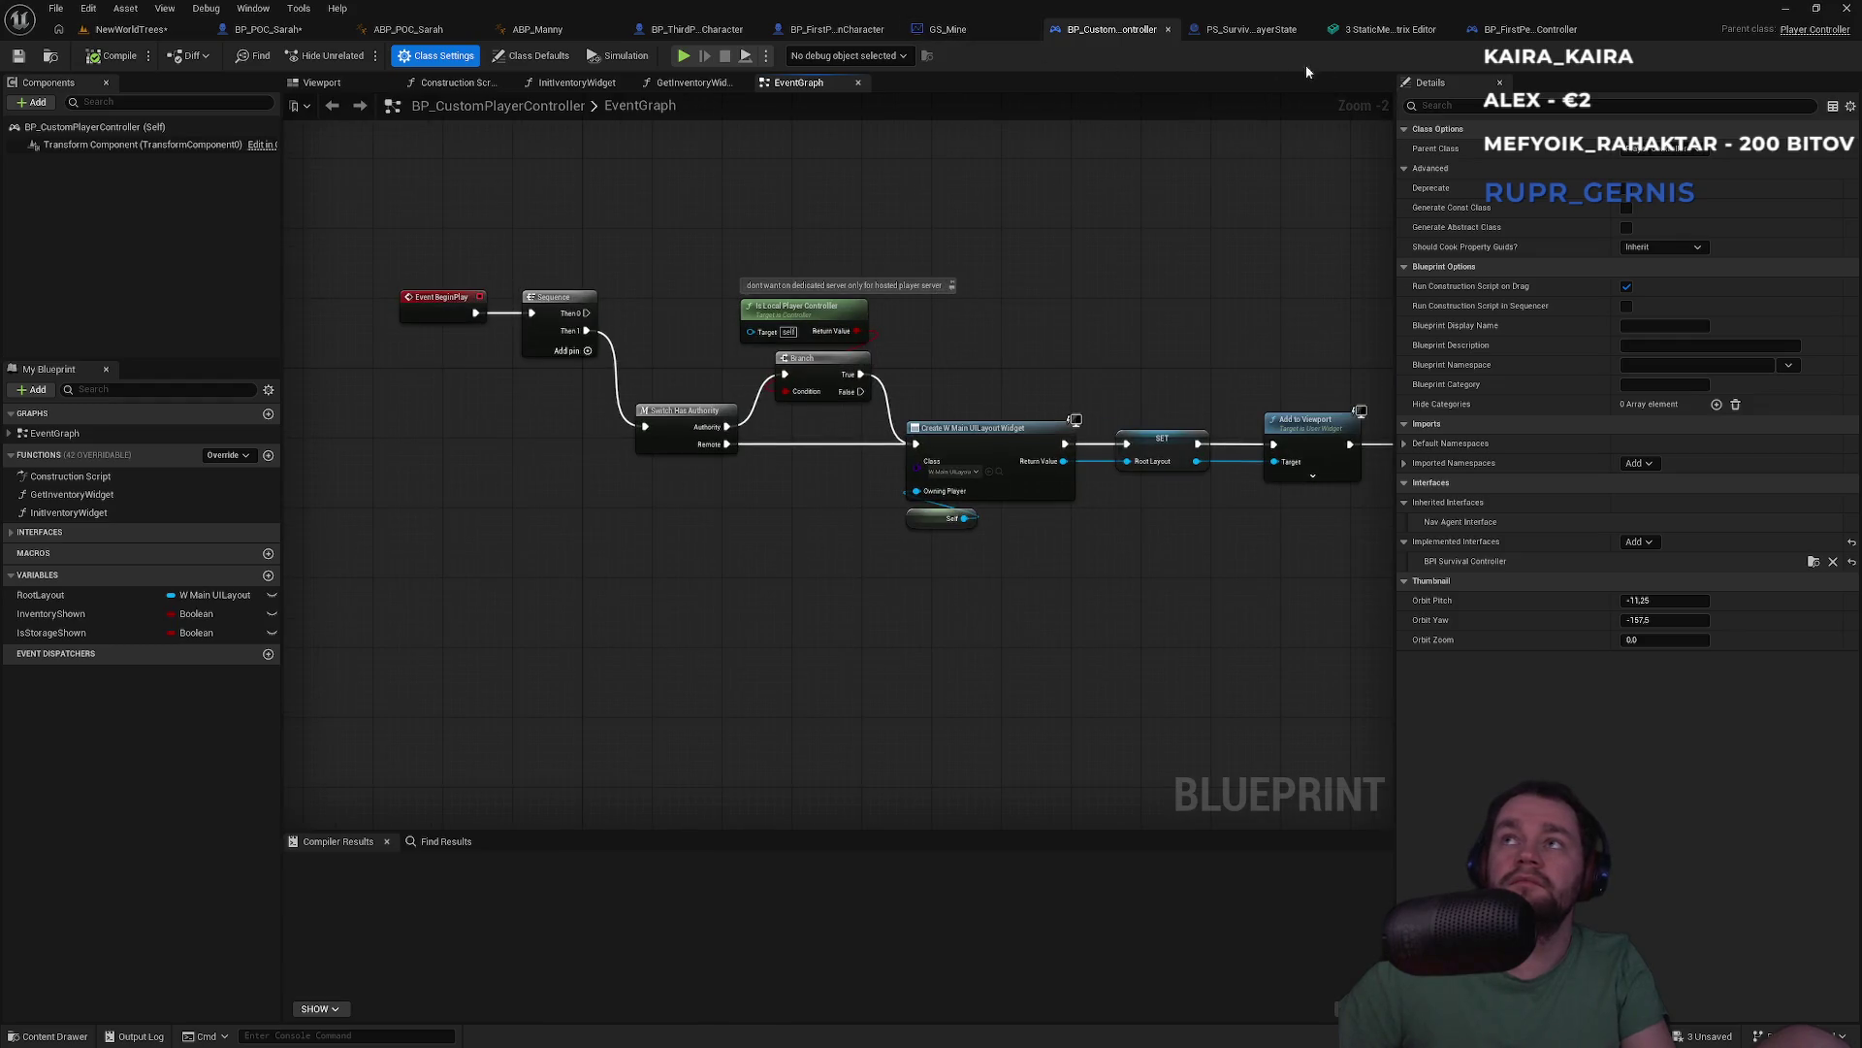
pyautogui.click(1518, 30)
pyautogui.moveTo(1169, 275)
pyautogui.mouseDown()
pyautogui.moveTo(820, 275)
pyautogui.moveTo(613, 240)
pyautogui.moveTo(1055, 359)
pyautogui.mouseUp()
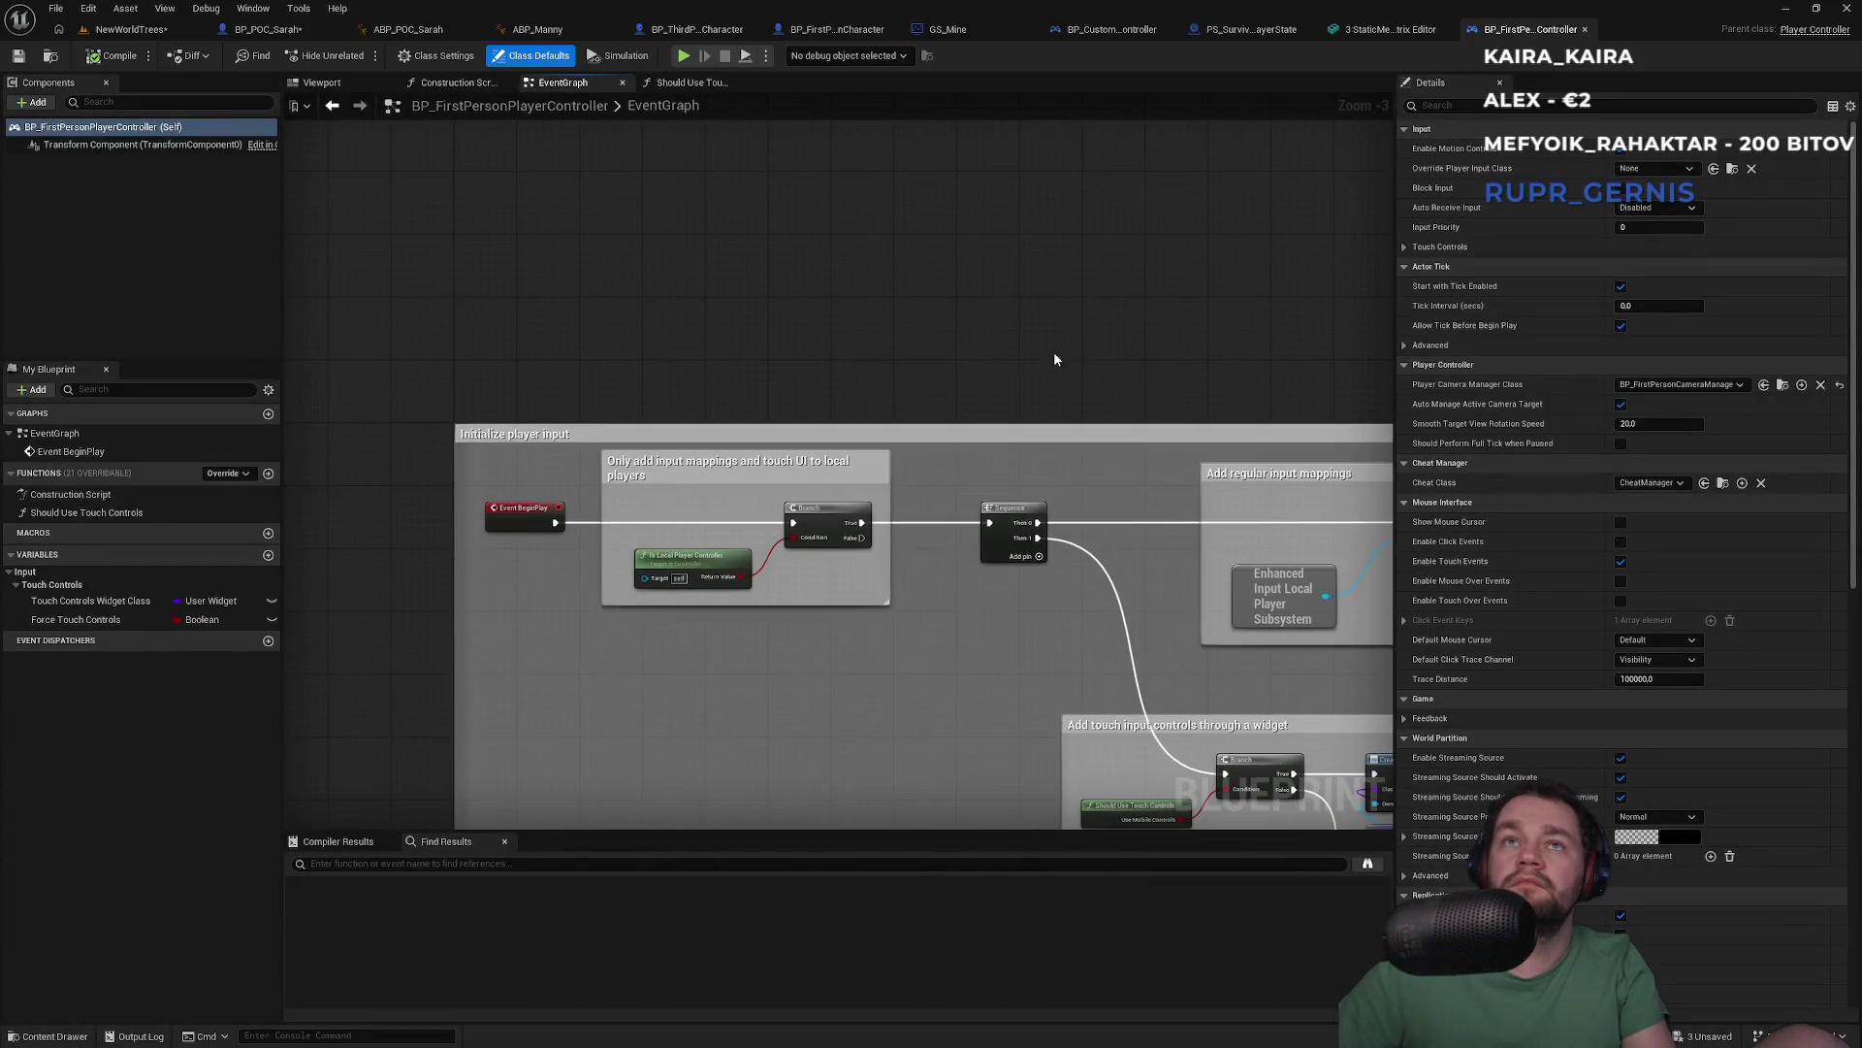
pyautogui.moveTo(832, 798); pyautogui.dragTo(814, 548)
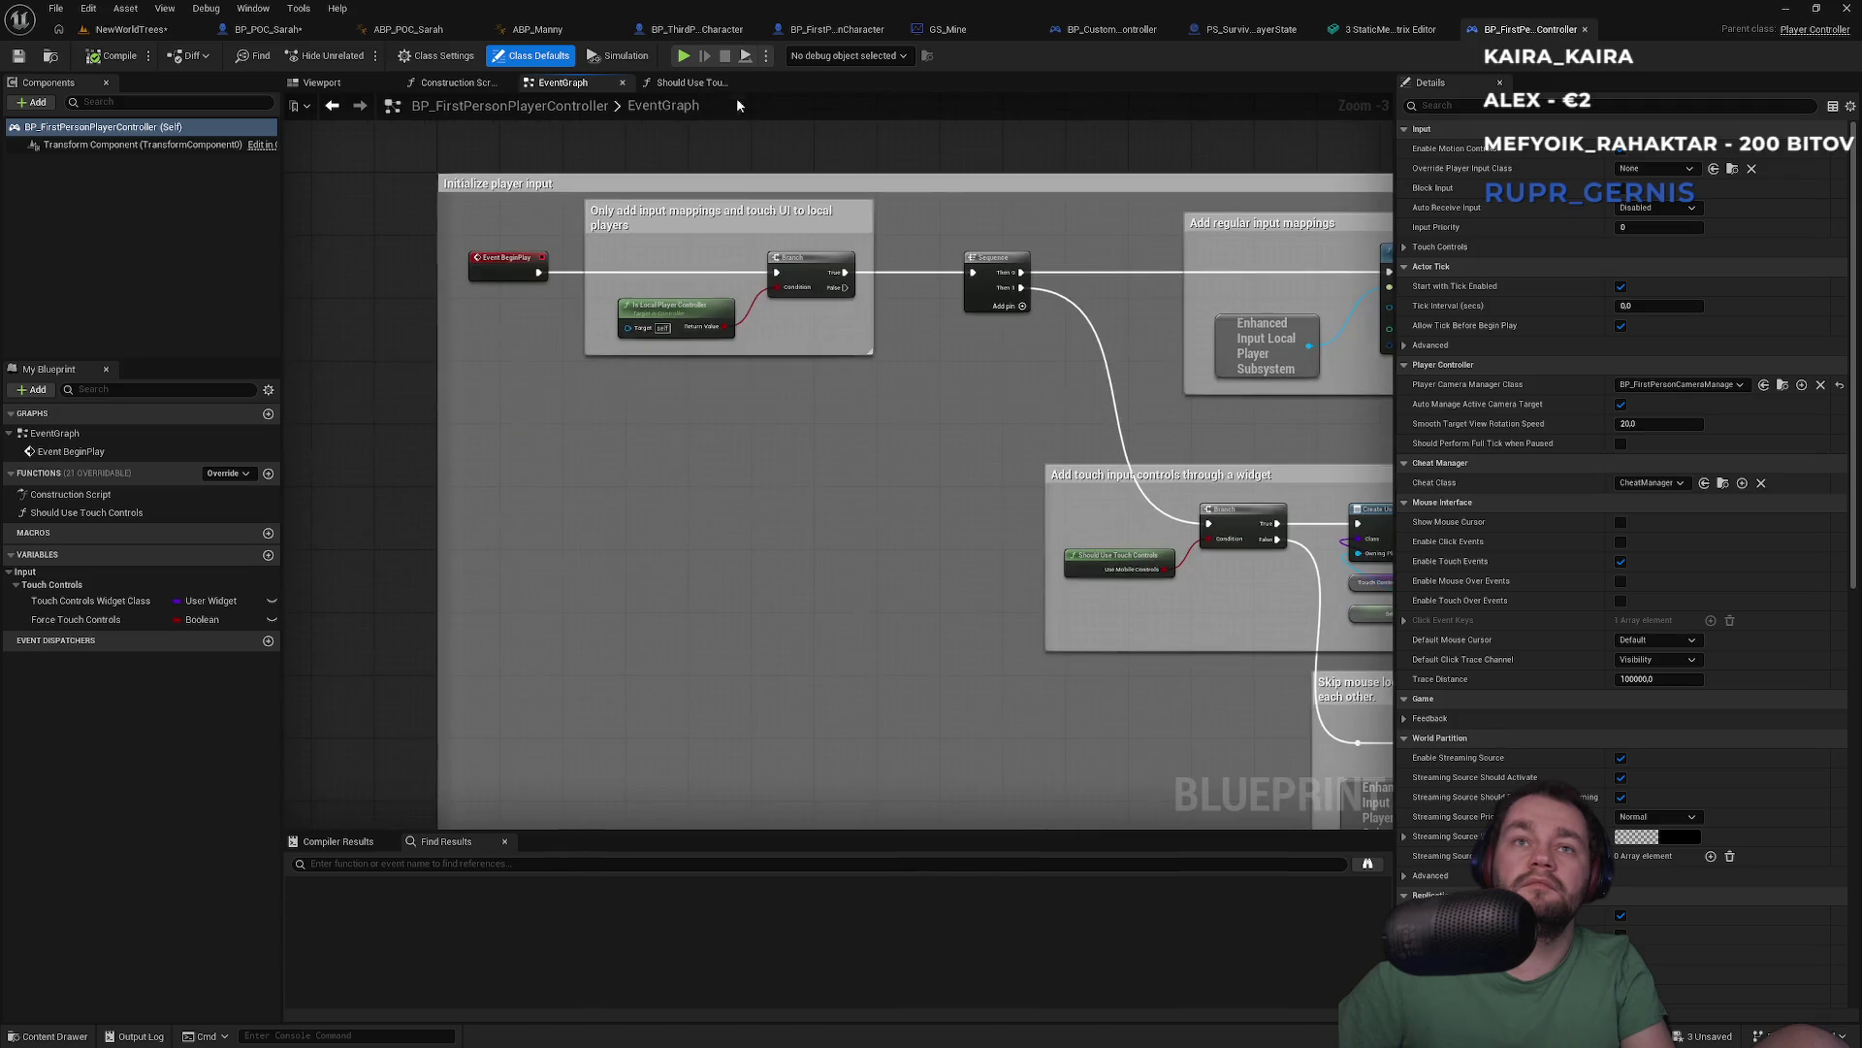
pyautogui.scroll(-3, 815, 548)
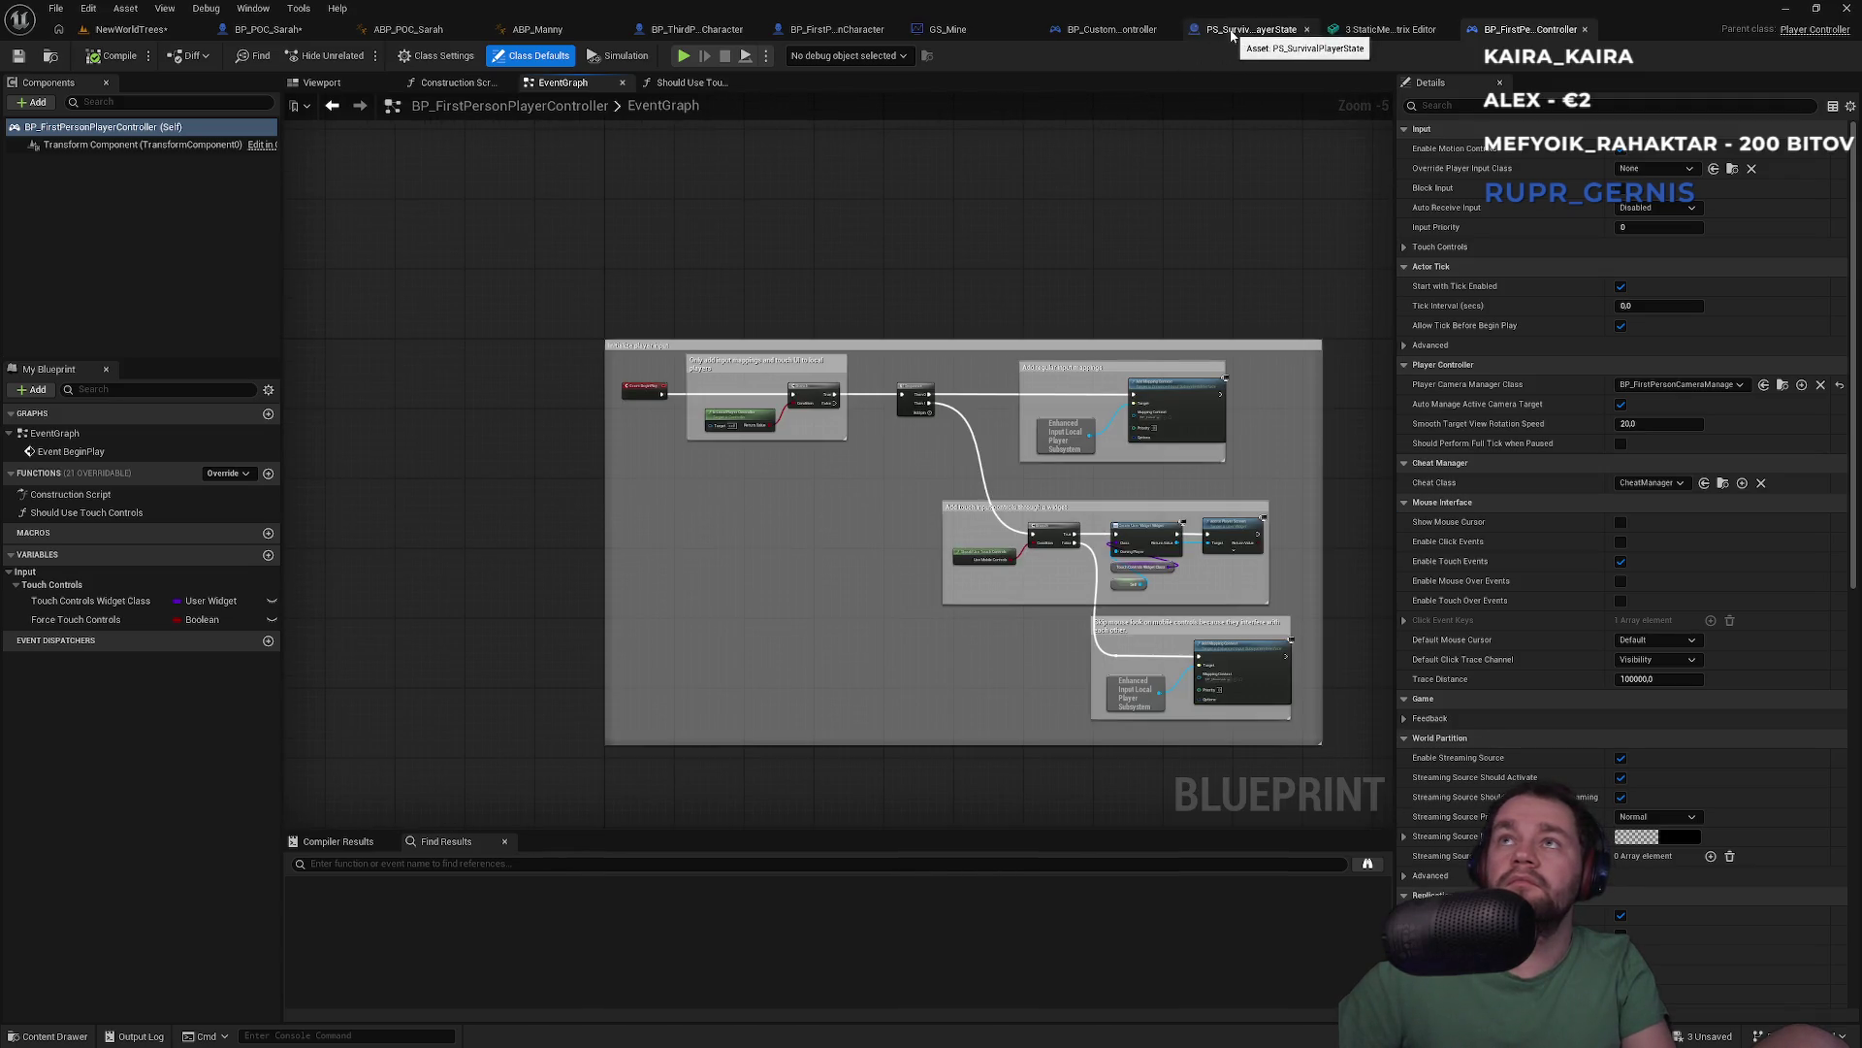
pyautogui.click(1253, 29)
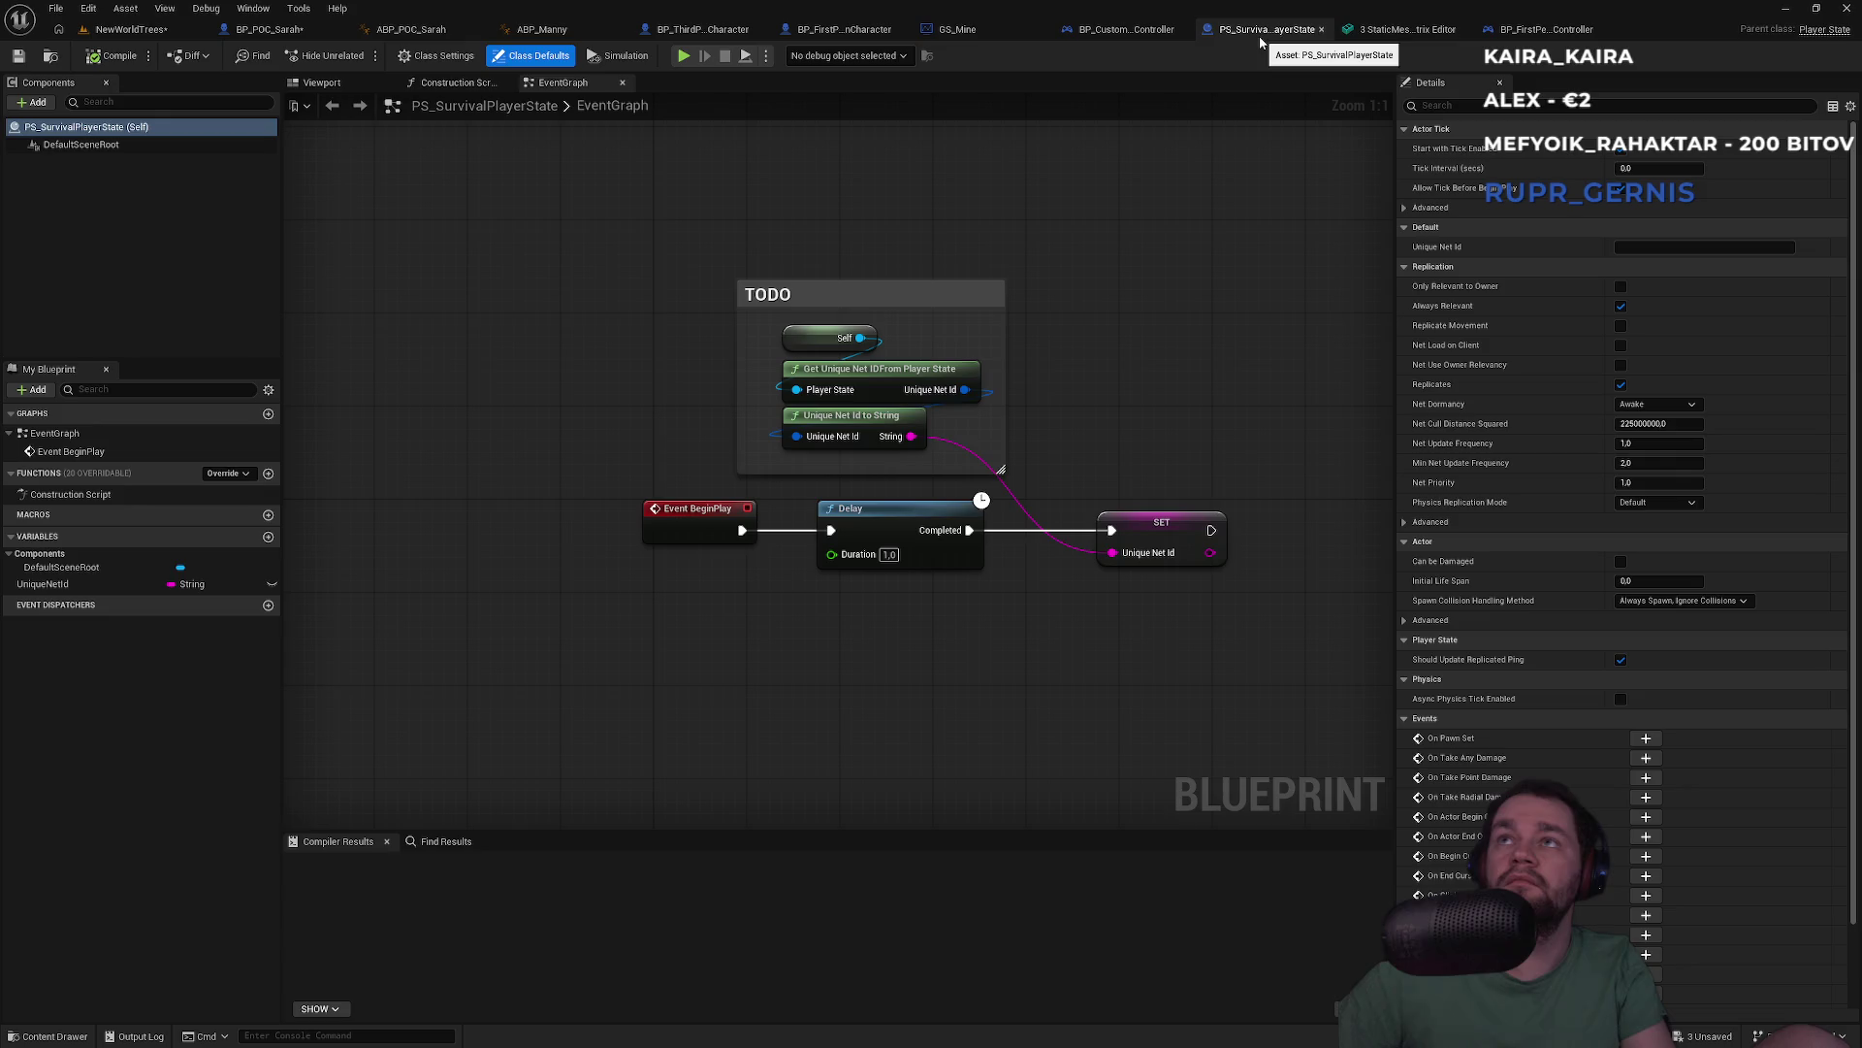
pyautogui.click(1321, 29)
pyautogui.click(1372, 33)
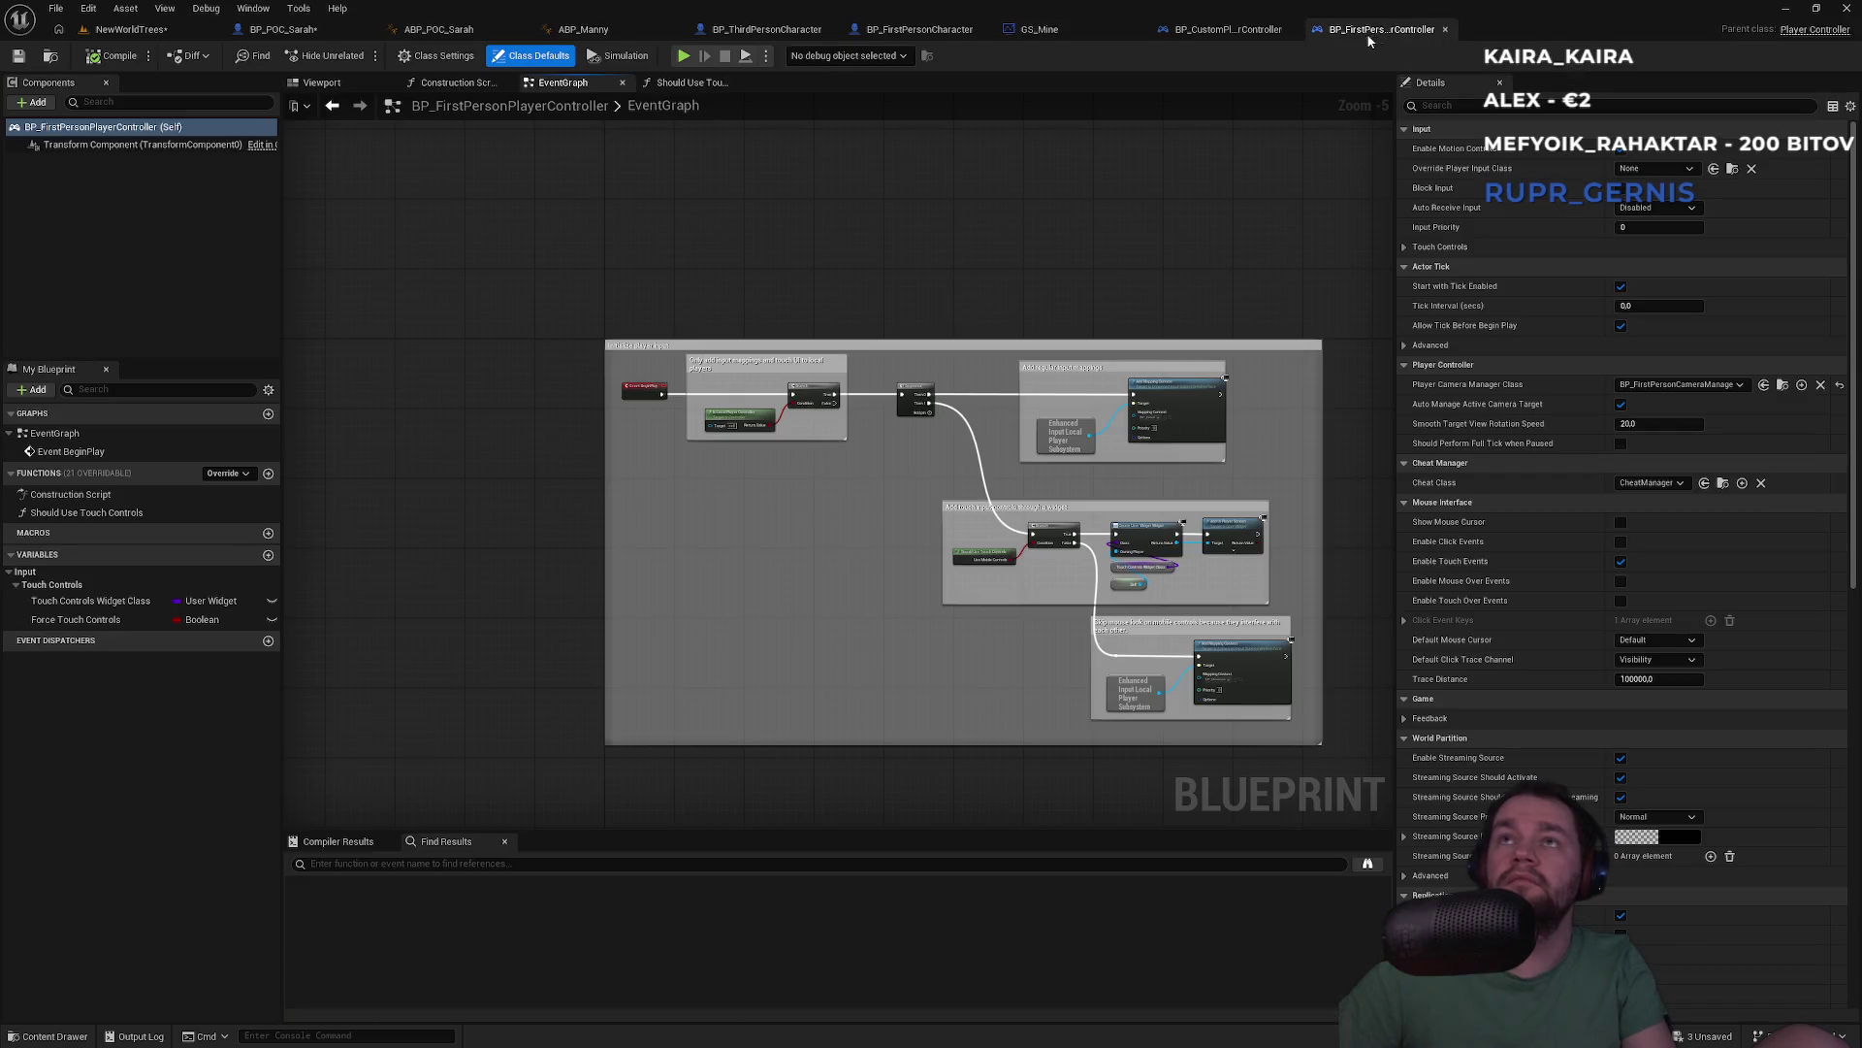
# Inspect BP_FirstPersonCharacter's Camera and Movement Input groups, Class Settings and Class Defaults
pyautogui.click(920, 29)
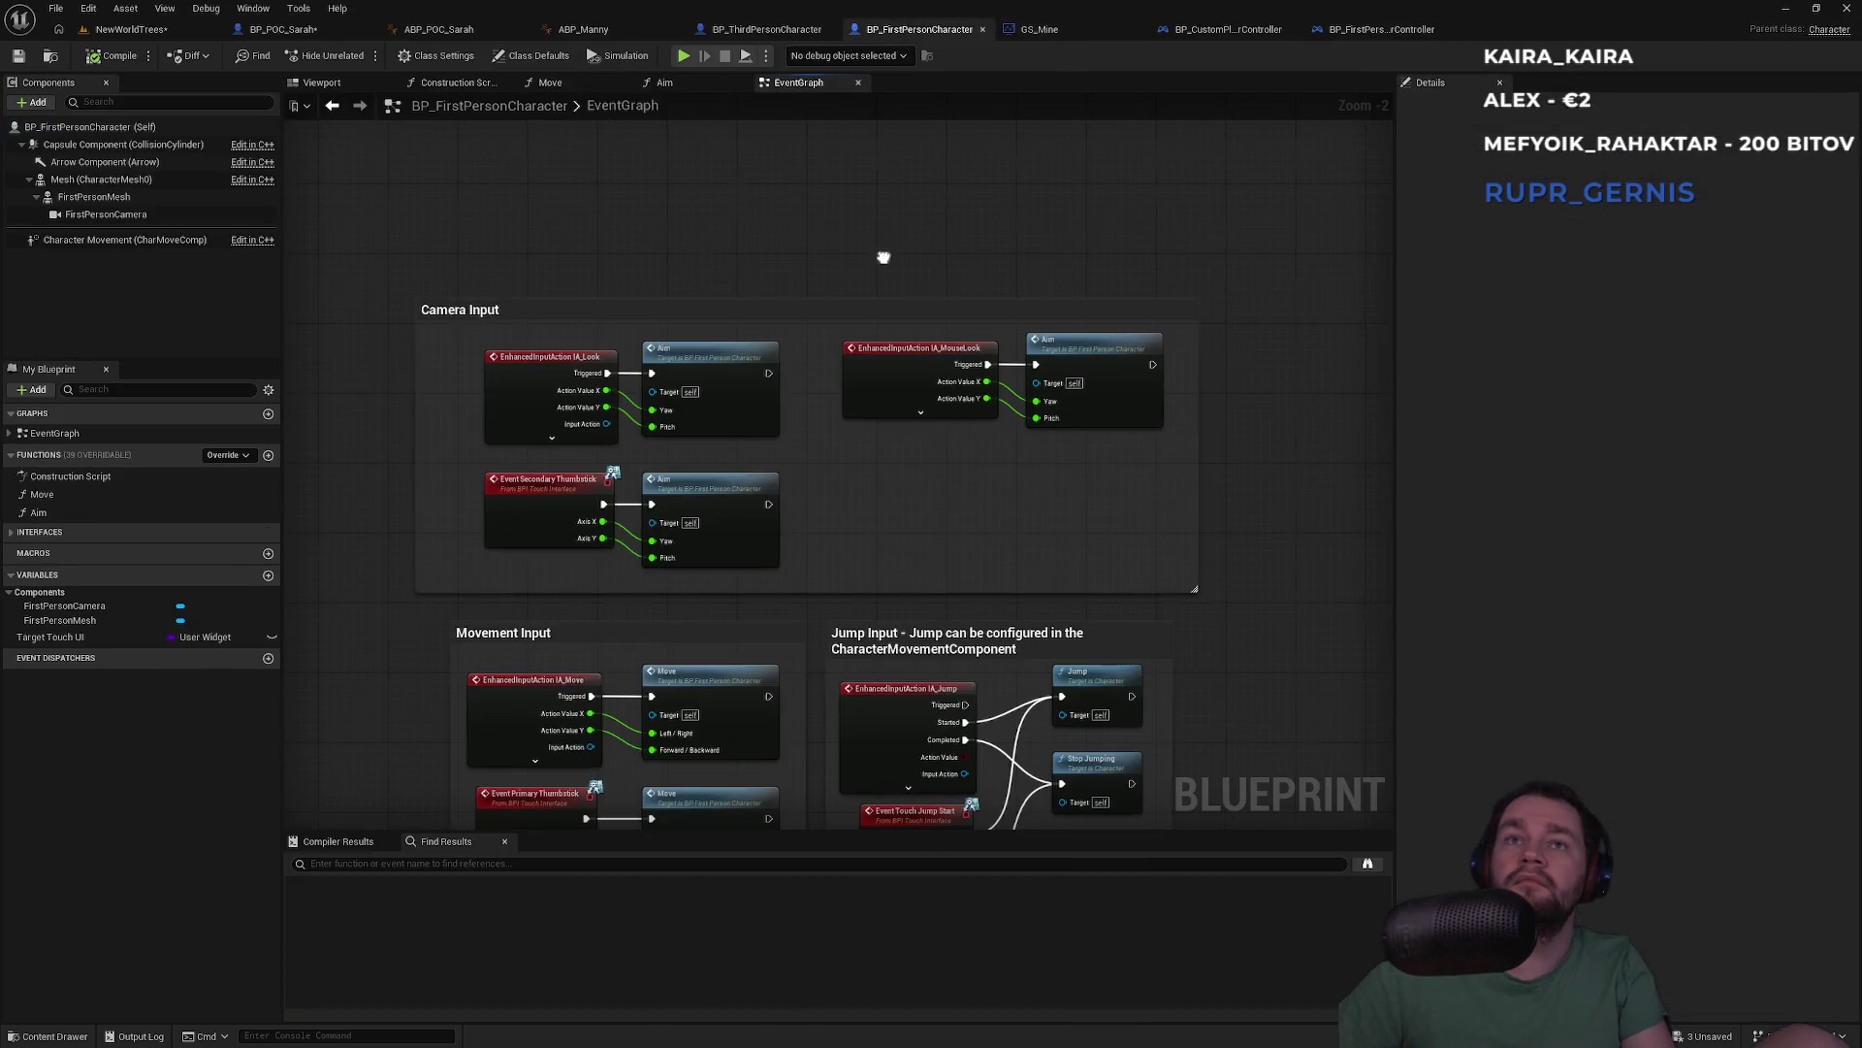
pyautogui.moveTo(851, 336); pyautogui.dragTo(987, 248)
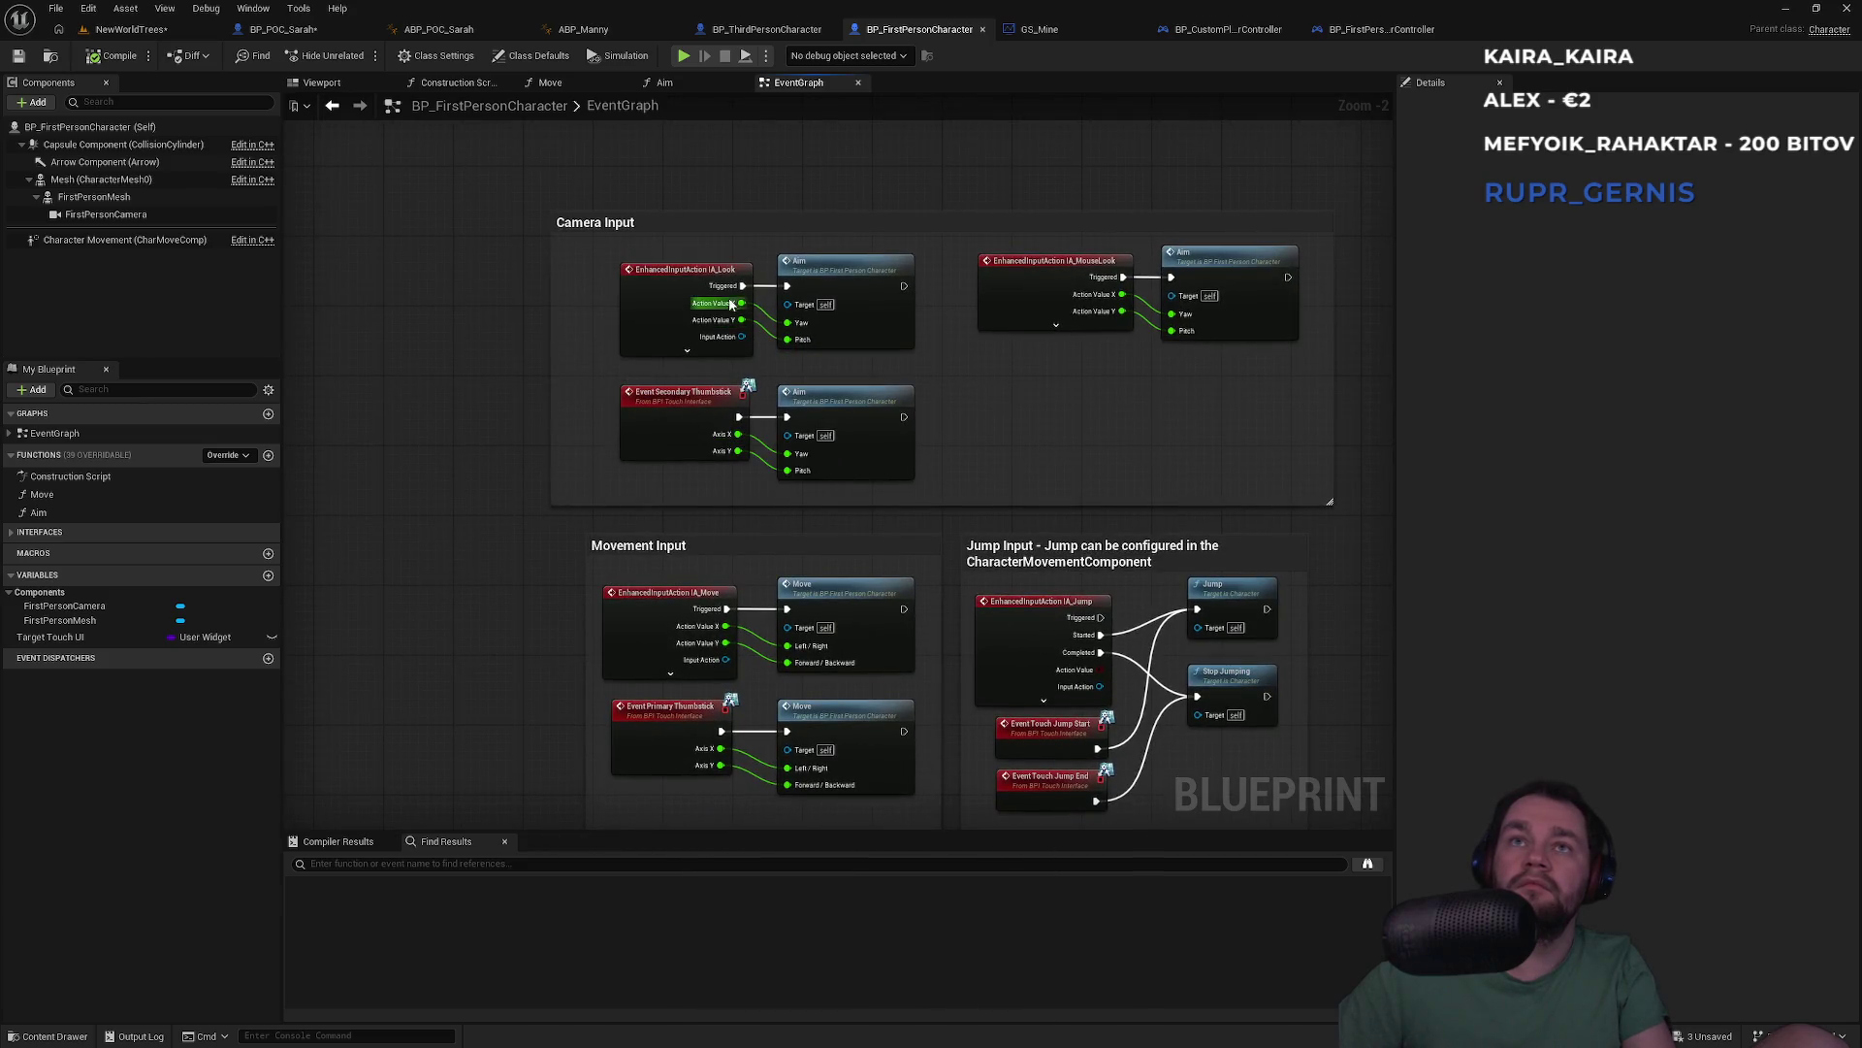
pyautogui.scroll(2, 784, 230)
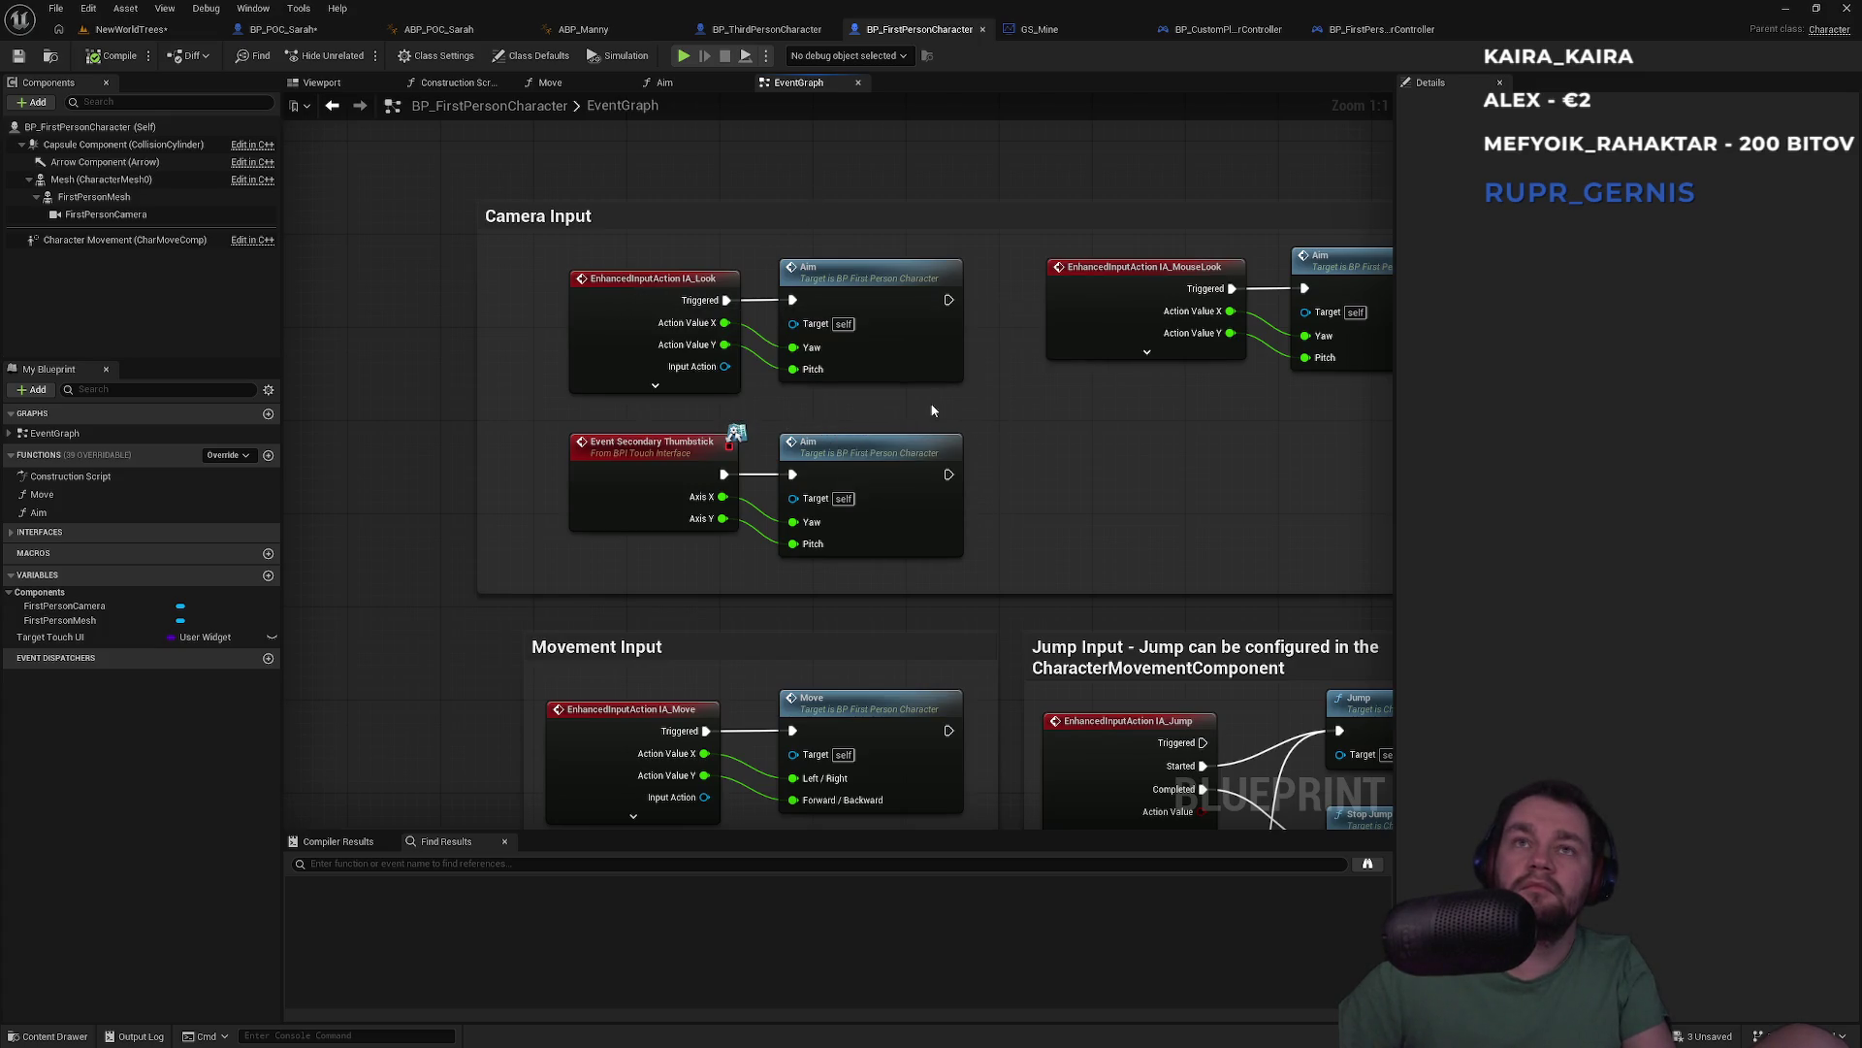
pyautogui.moveTo(868, 200); pyautogui.dragTo(852, 319)
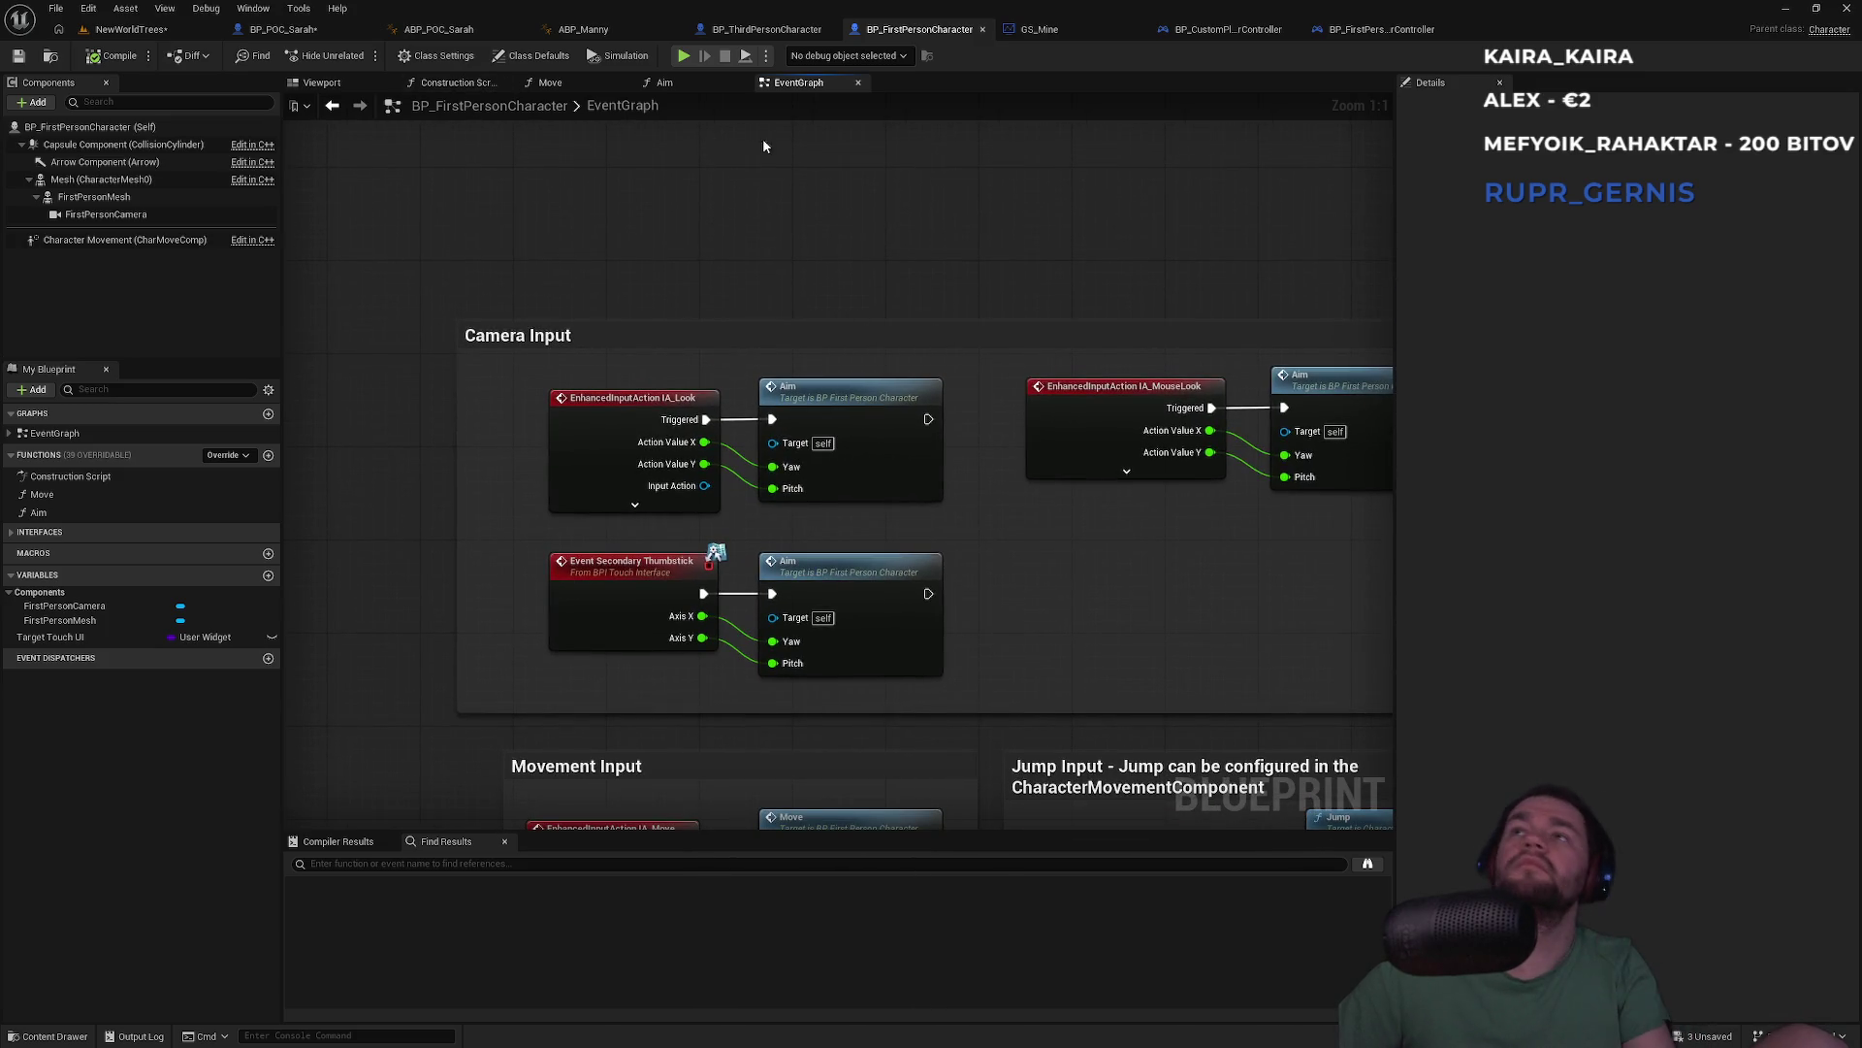
pyautogui.click(439, 55)
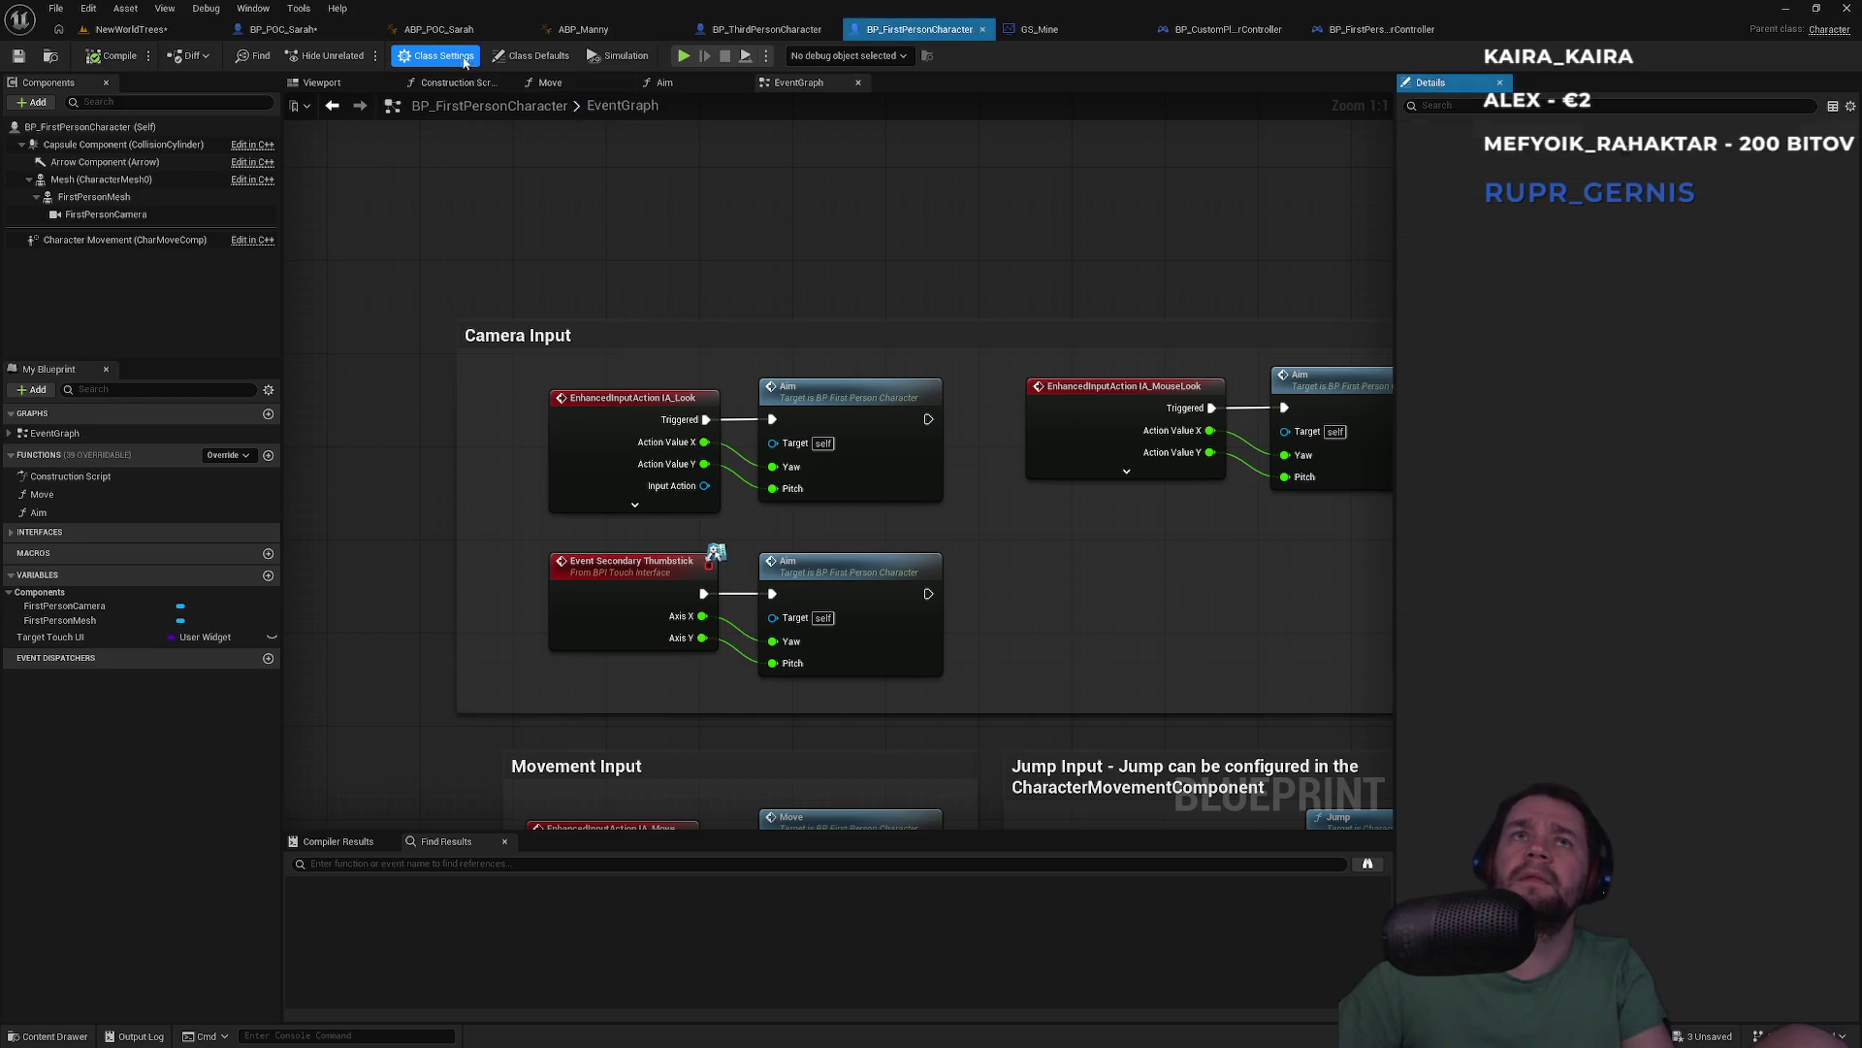
pyautogui.click(524, 56)
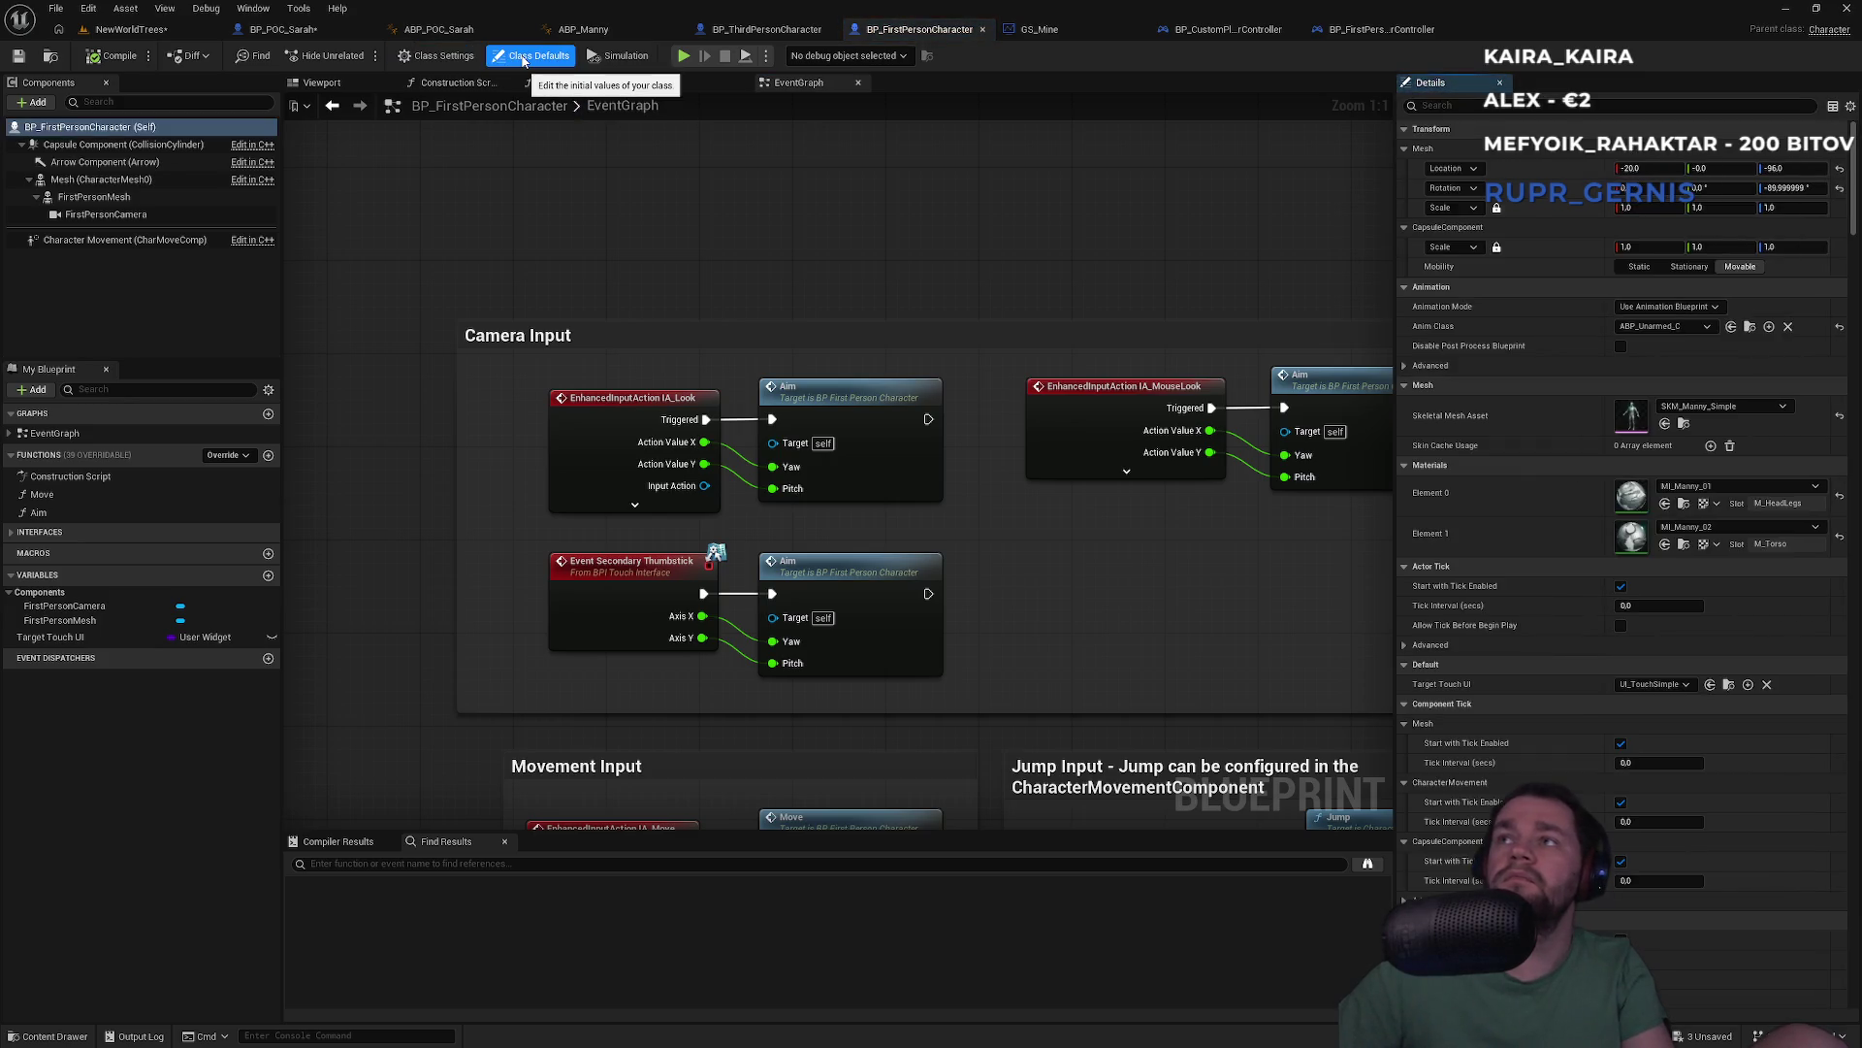
pyautogui.click(437, 59)
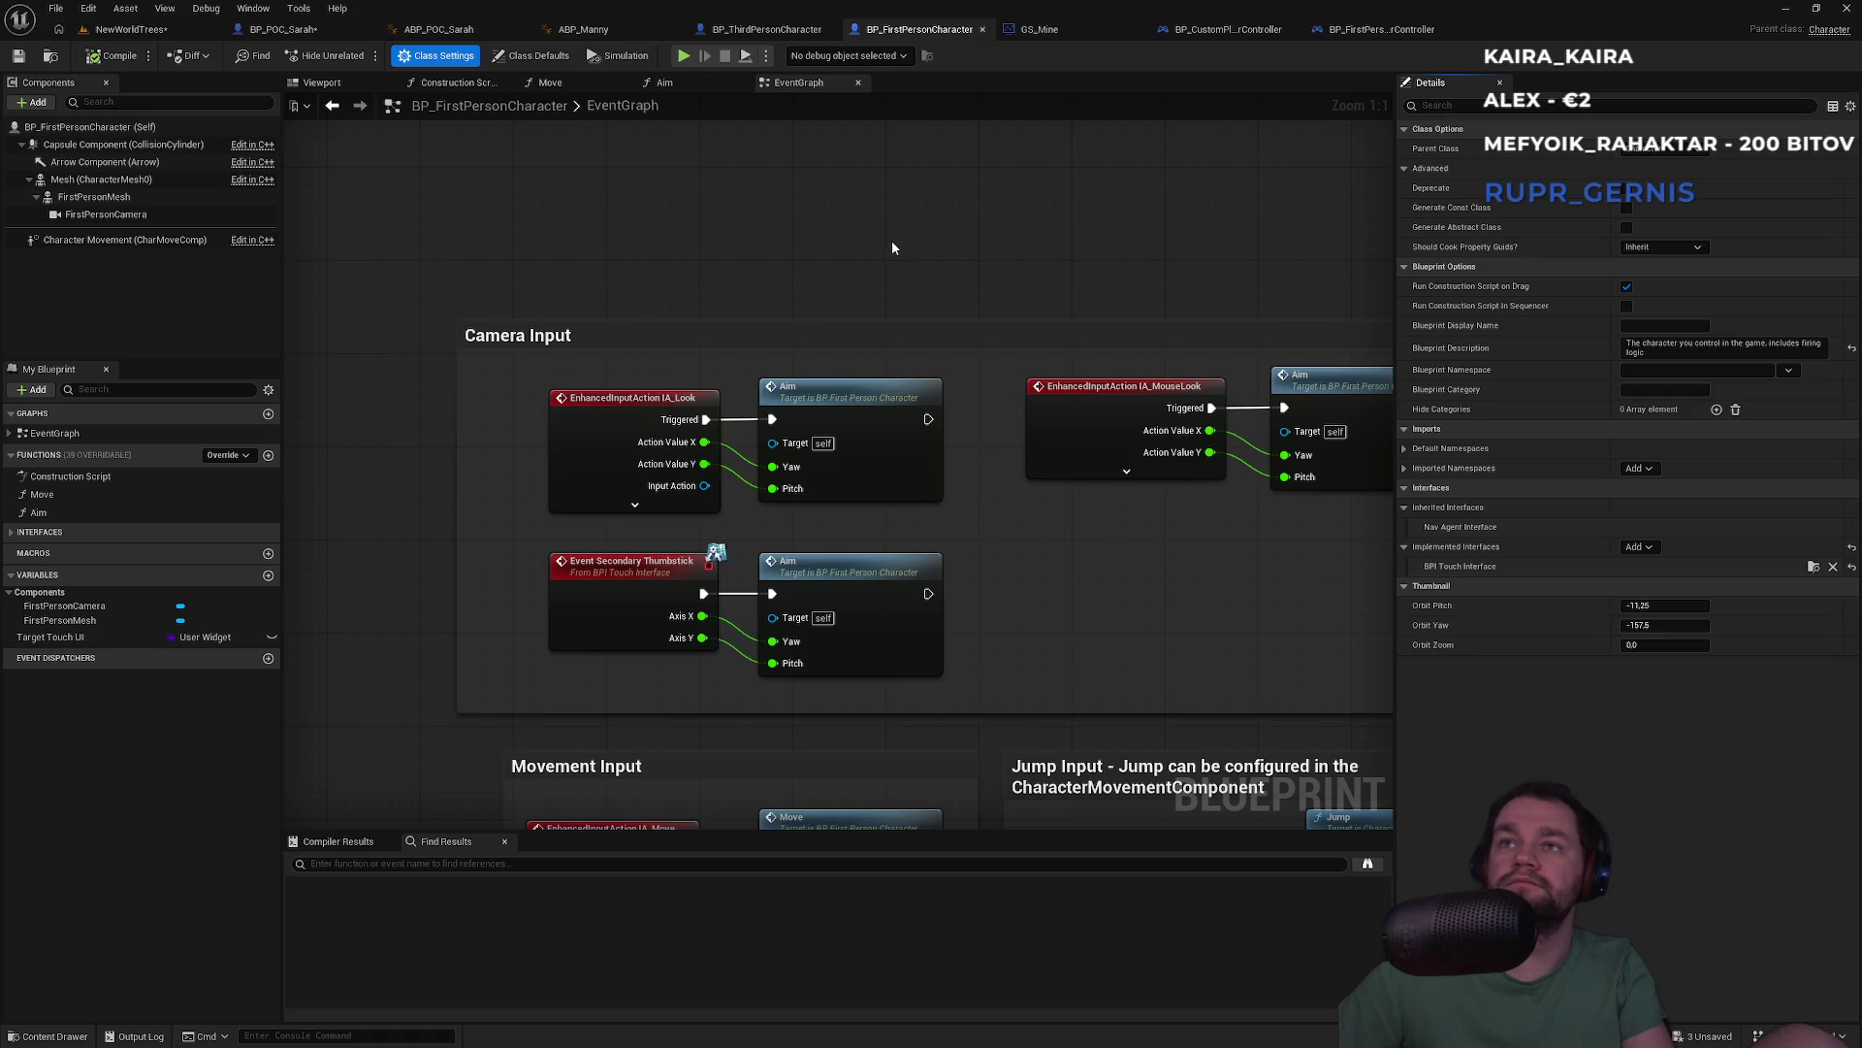
pyautogui.moveTo(649, 393)
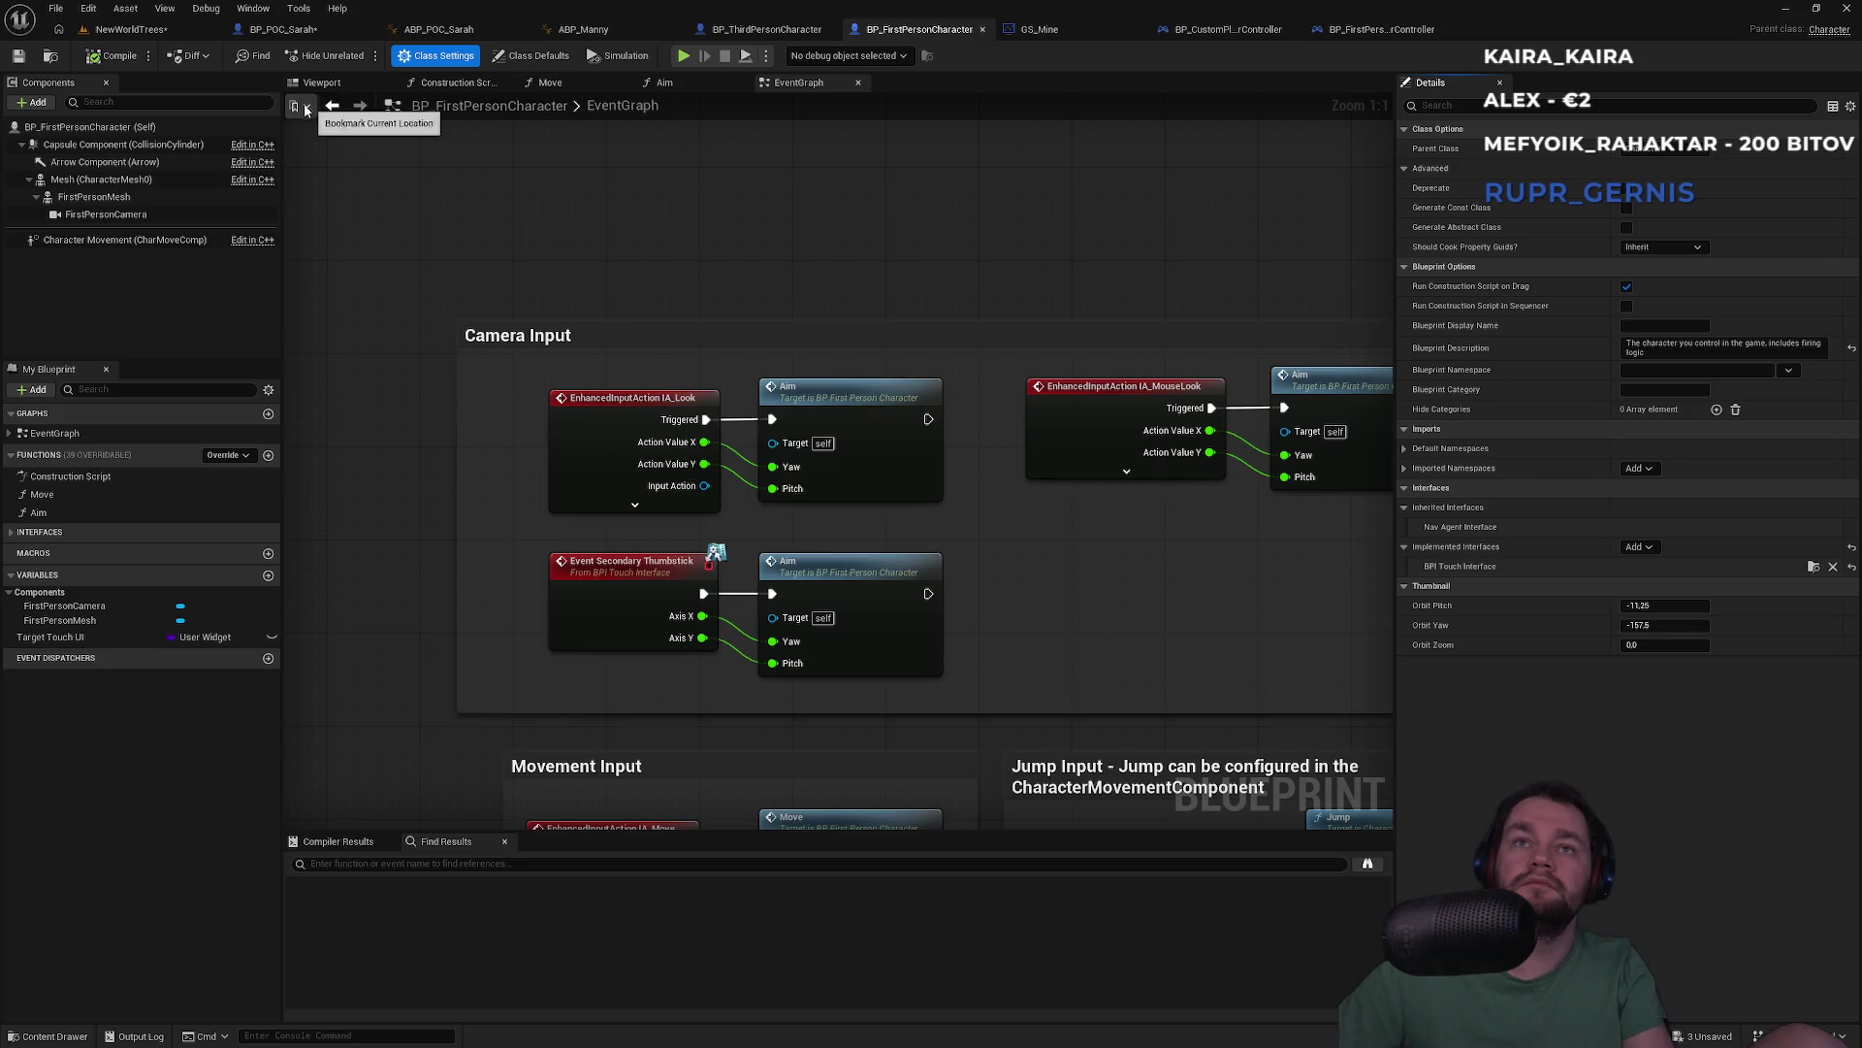
pyautogui.click(283, 29)
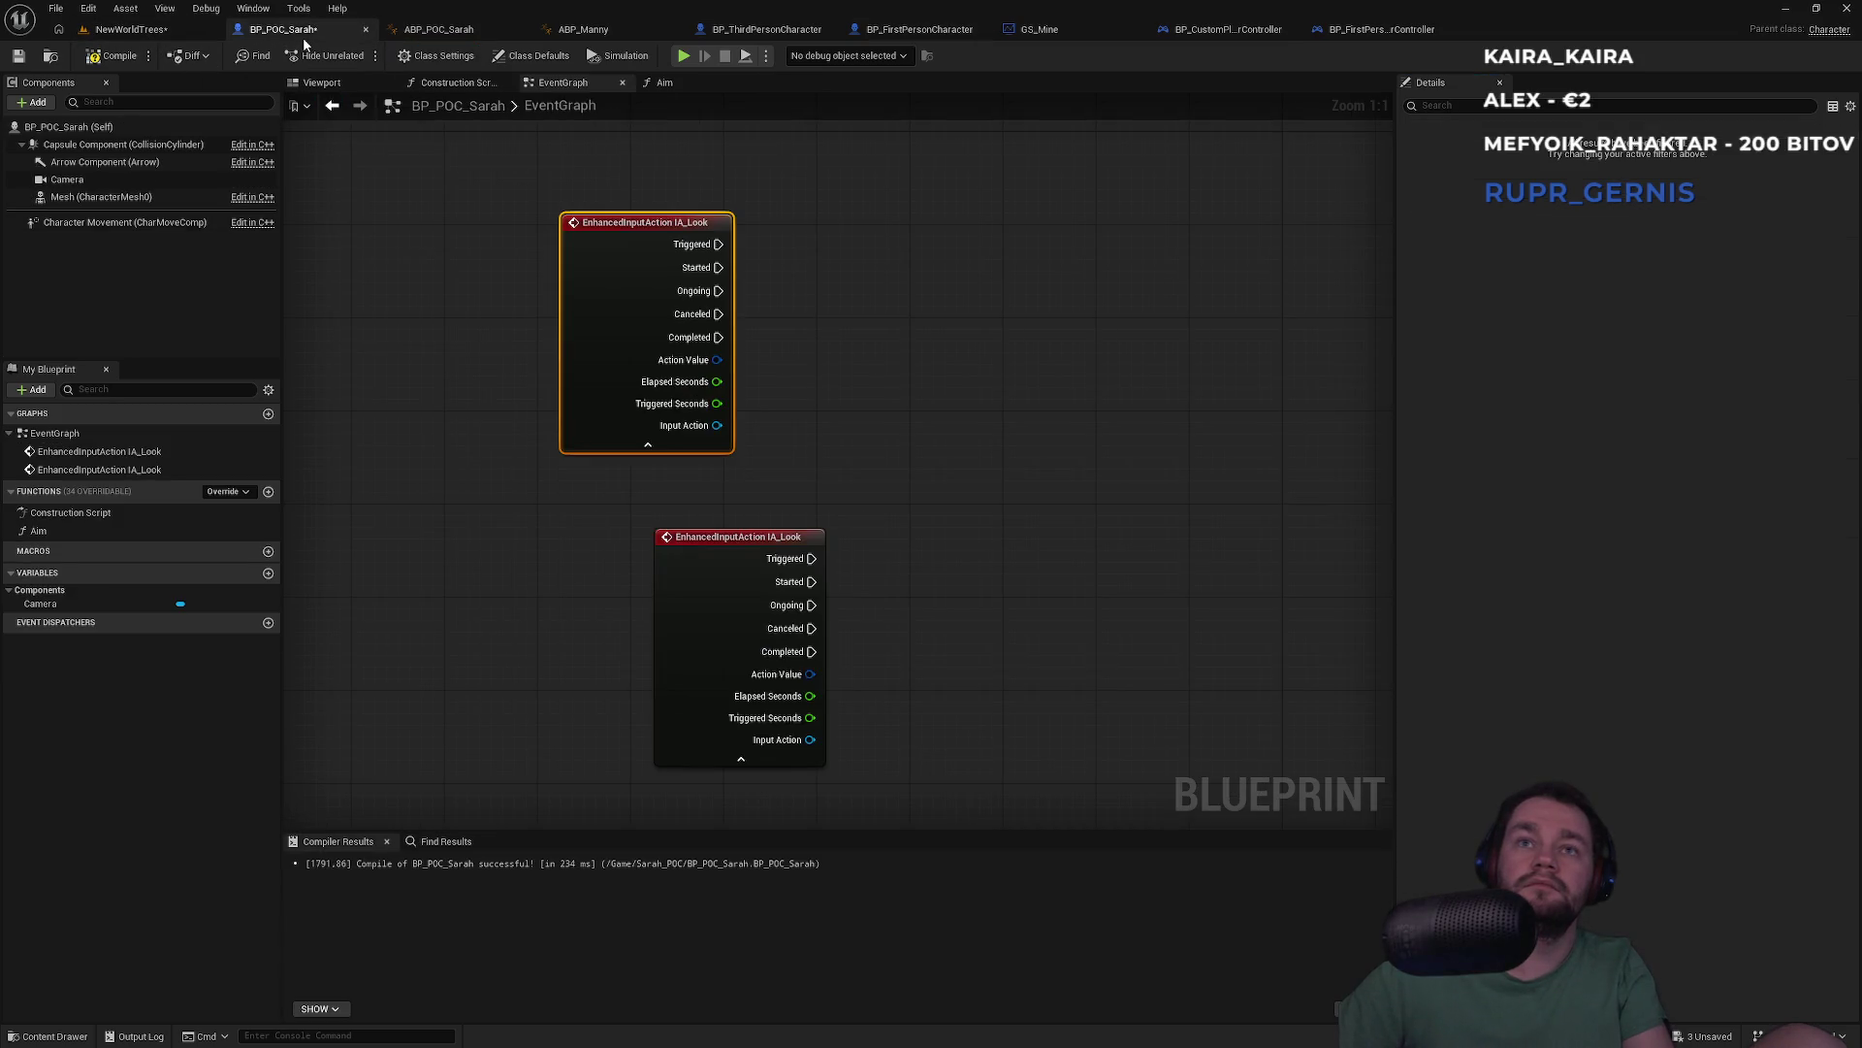
# Delete both IA_Look event nodes and save the NewWorldTrees level
pyautogui.moveTo(880, 301)
pyautogui.mouseDown()
pyautogui.moveTo(714, 660)
pyautogui.moveTo(615, 678)
pyautogui.mouseUp()
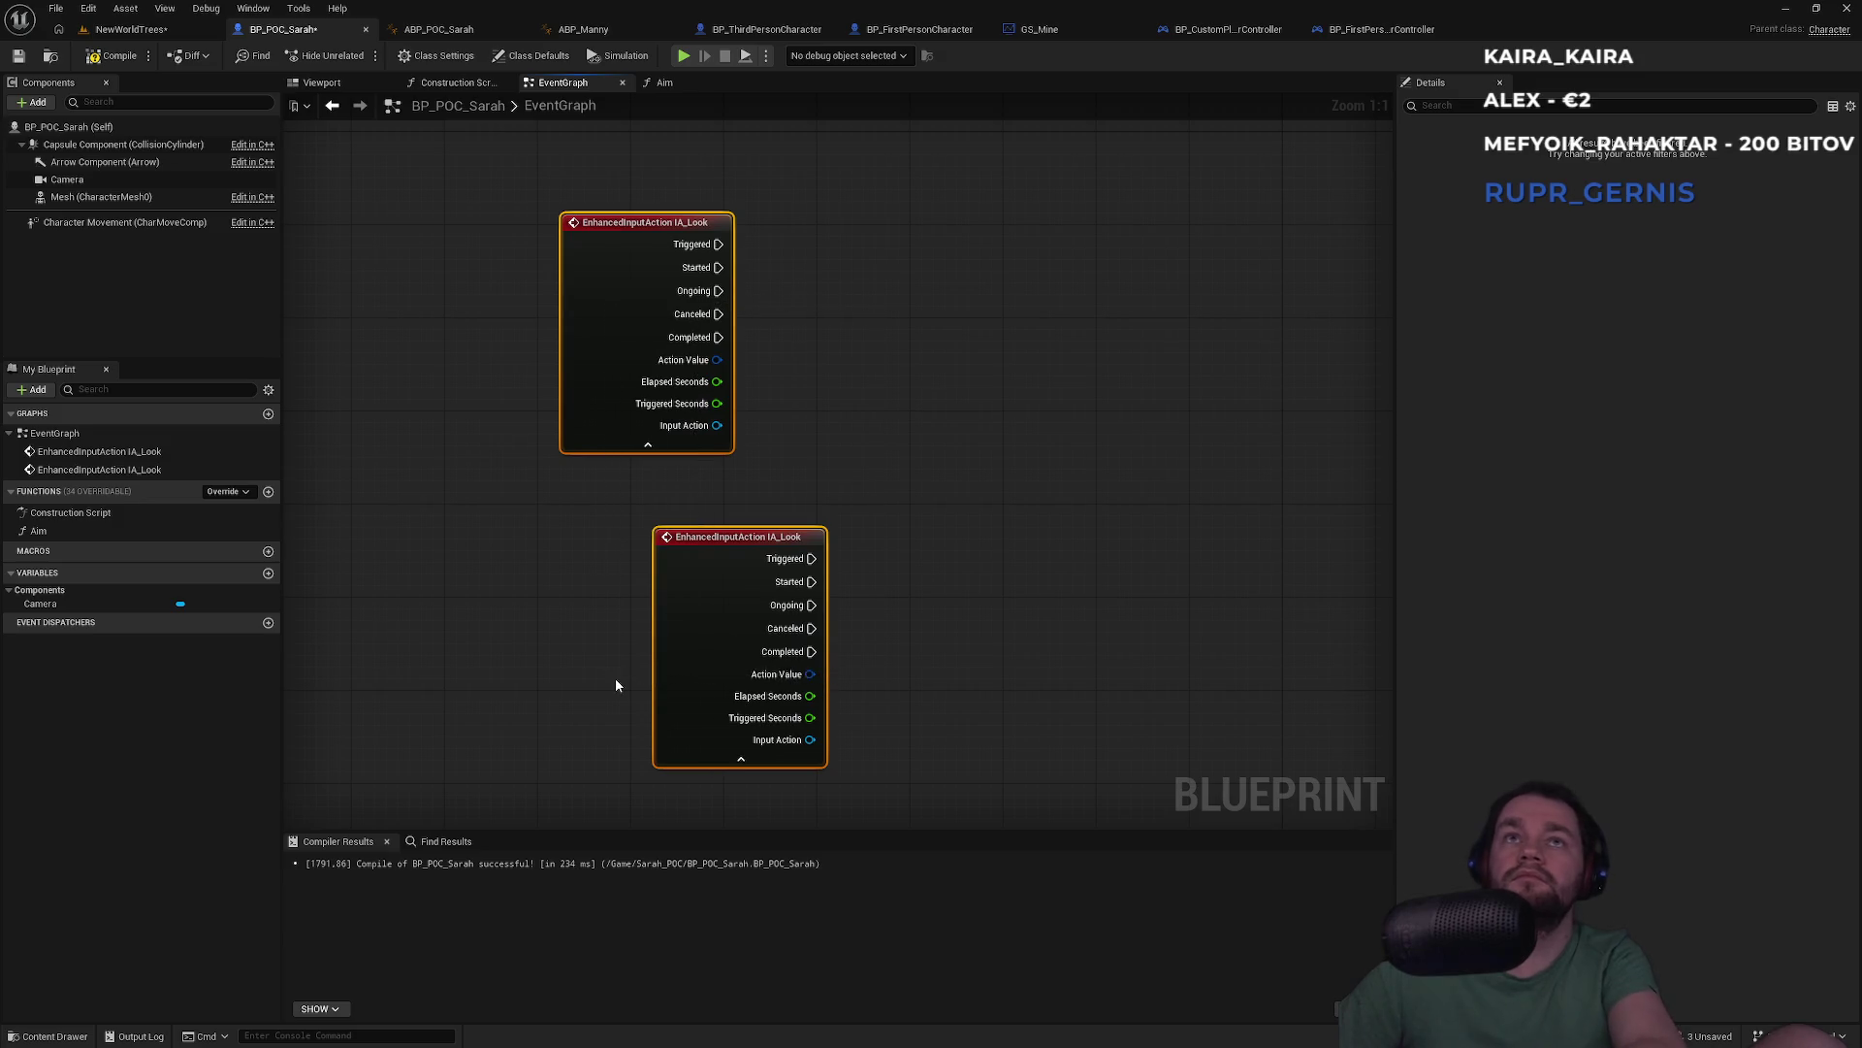
pyautogui.press('Delete')
pyautogui.click(154, 31)
pyautogui.hotkey('ctrl', 's')
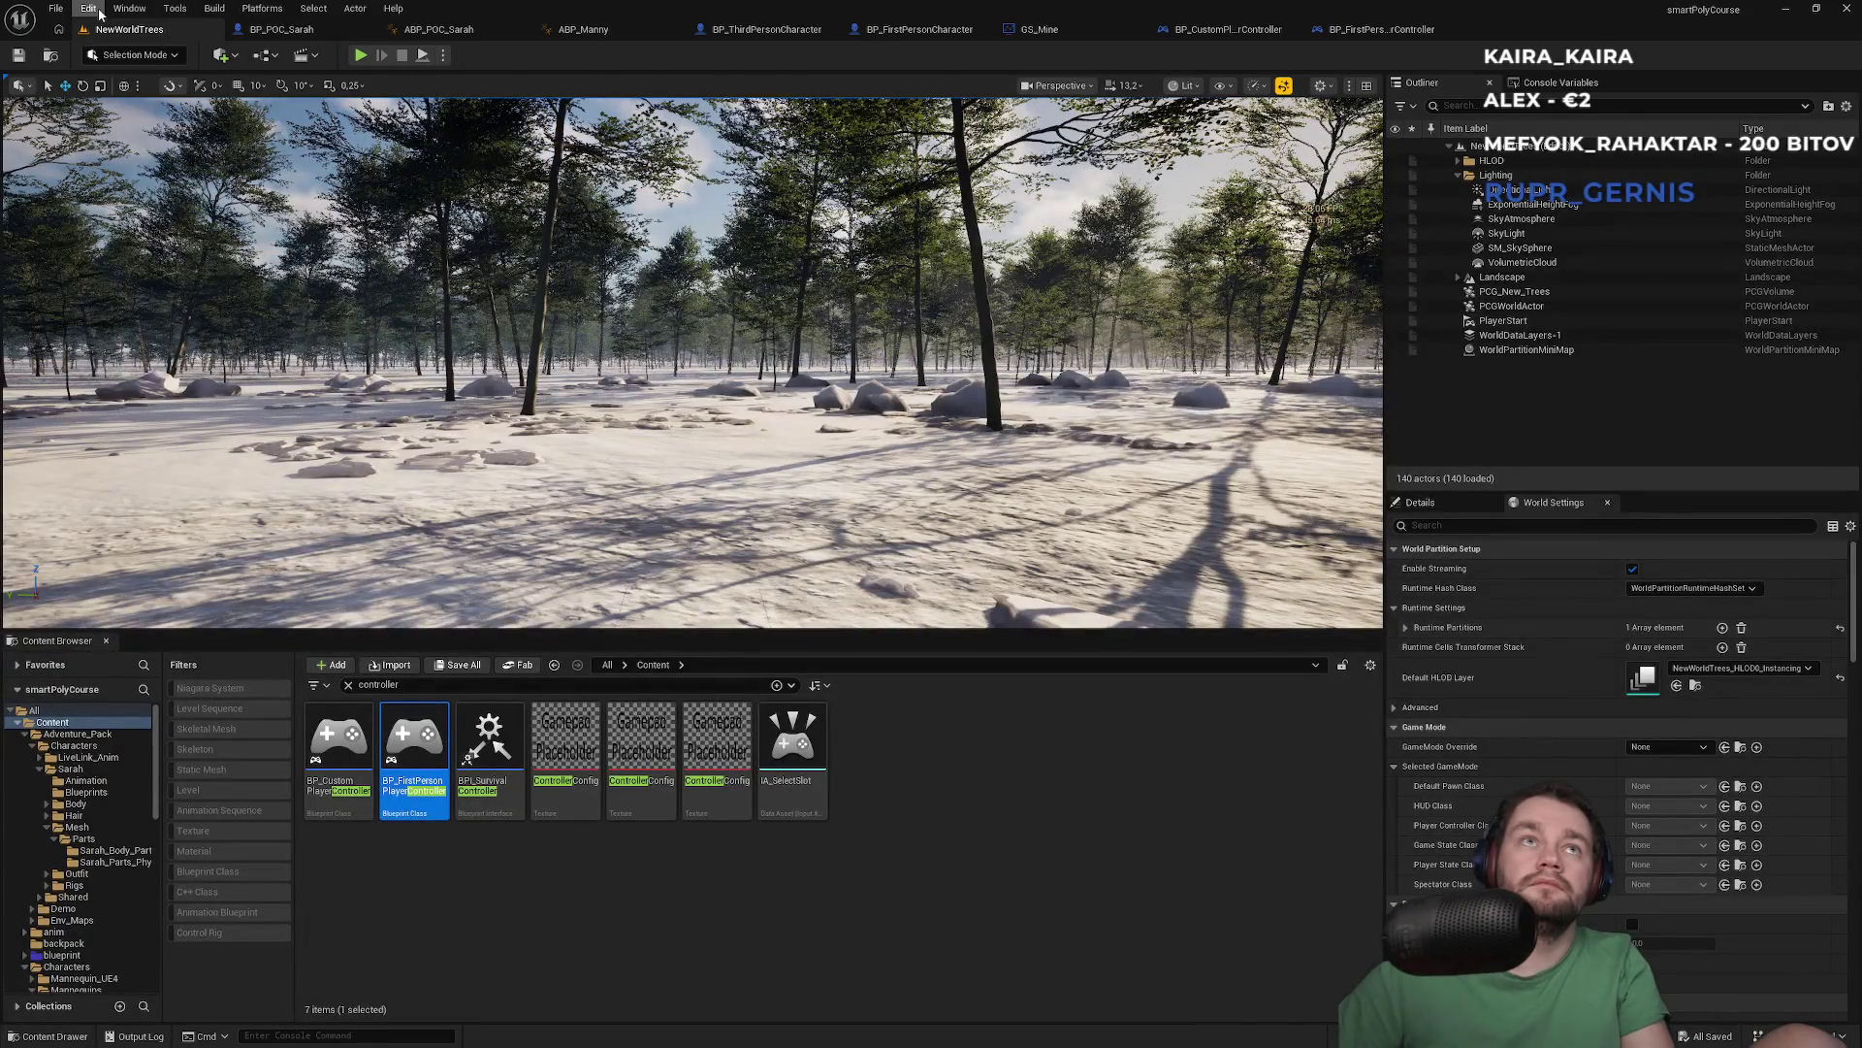
# Open Project Settings filtered to the 'mode' (Maps & Modes) settings
pyautogui.click(88, 8)
pyautogui.click(142, 234)
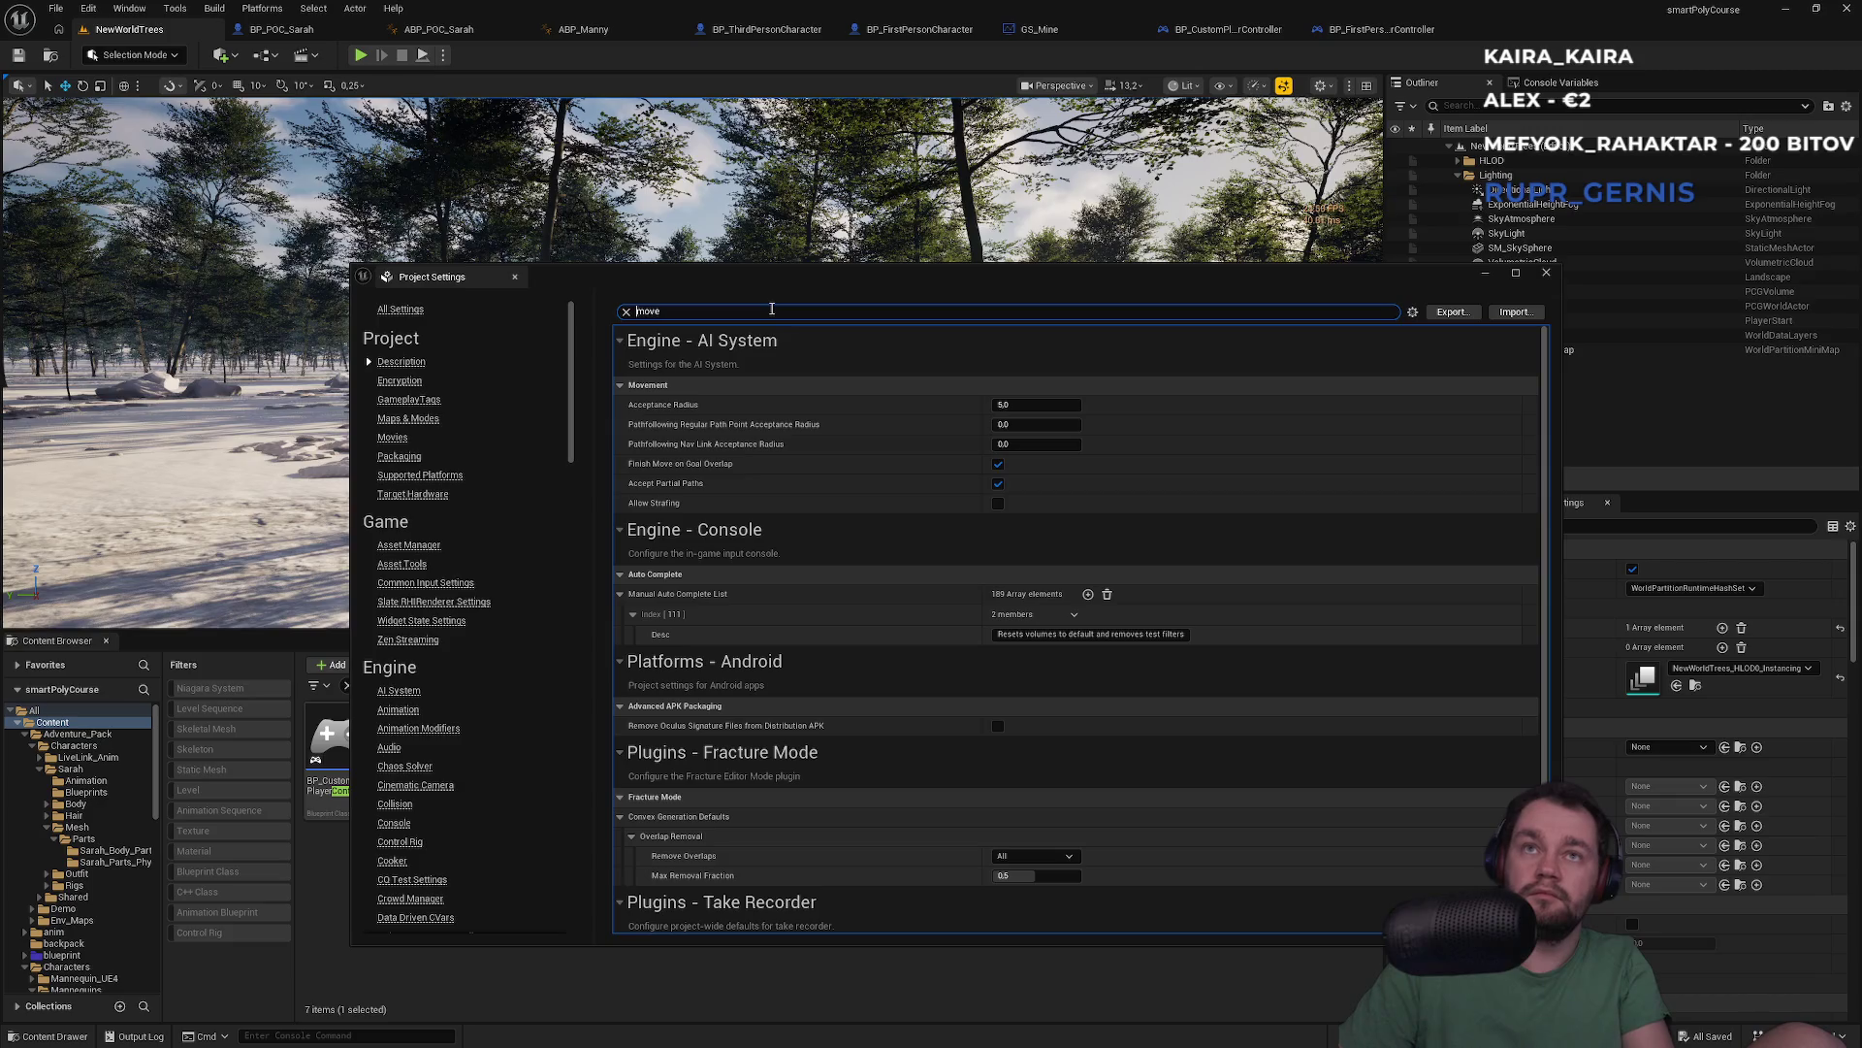
pyautogui.press('BackSpace')
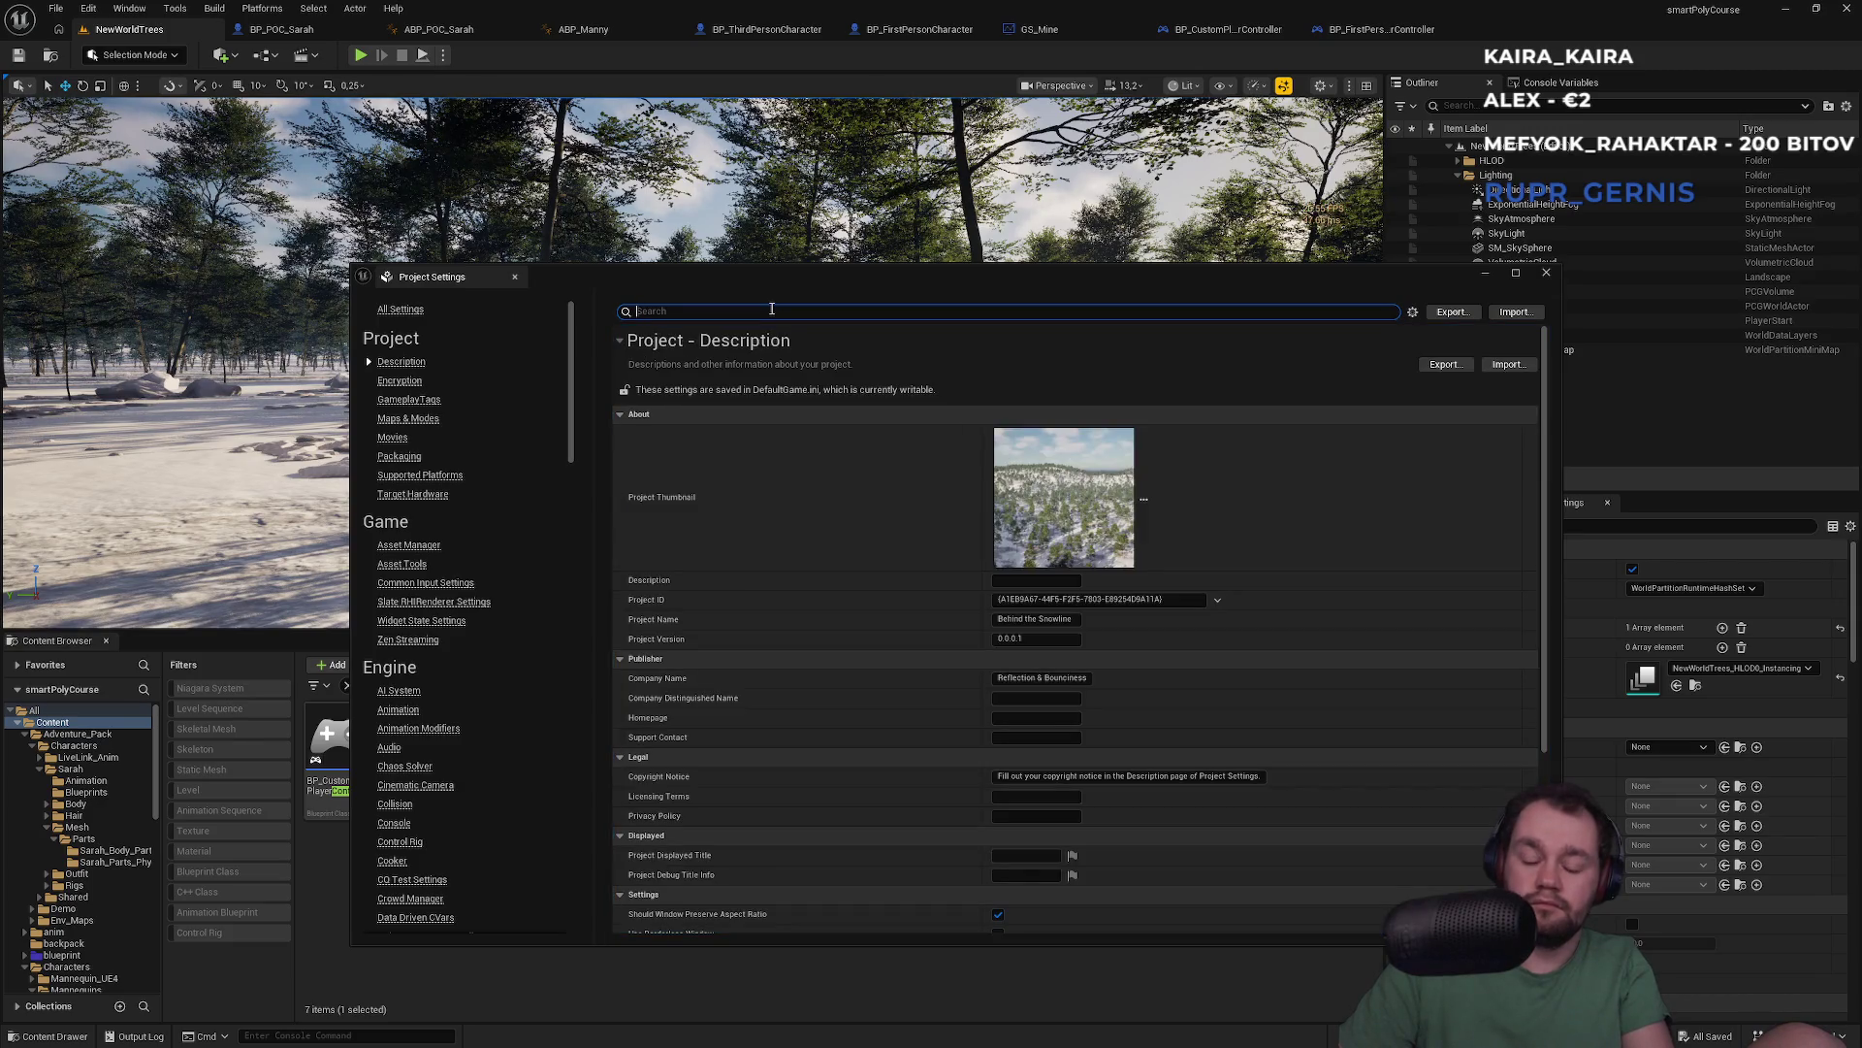
pyautogui.write('a')
pyautogui.press('BackSpace')
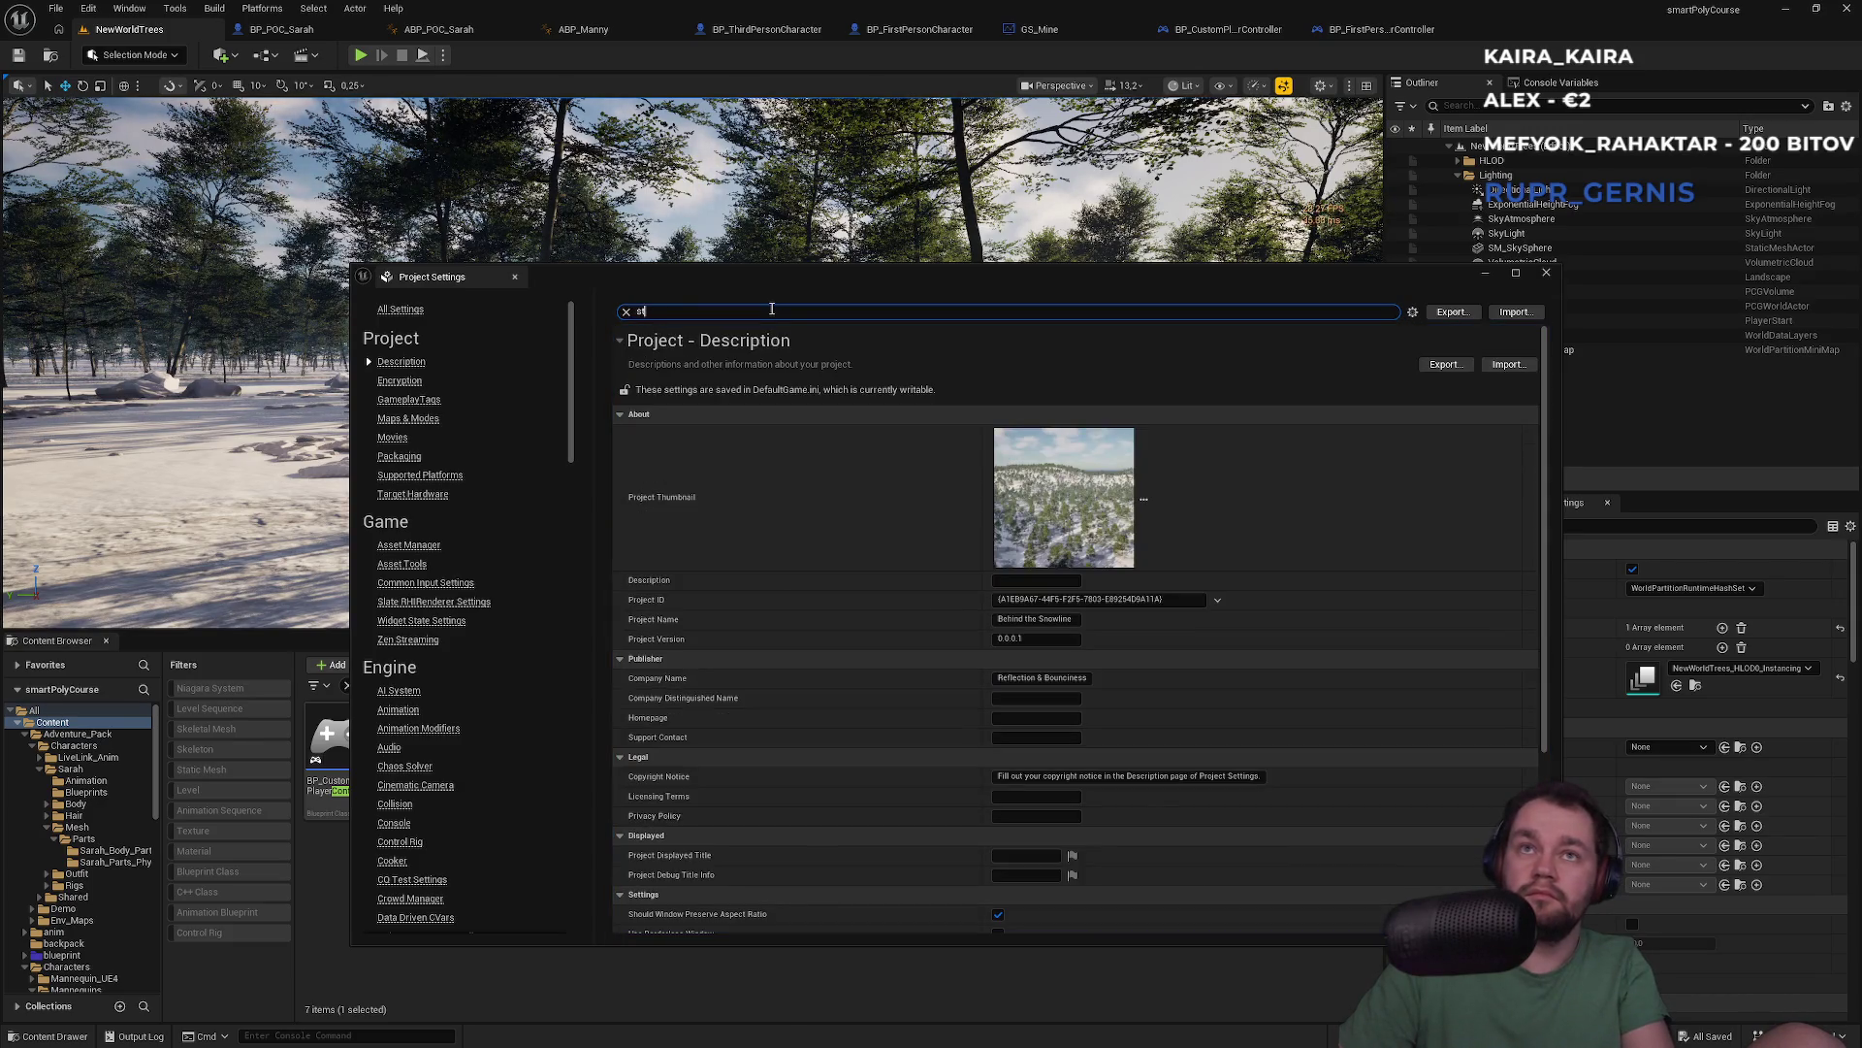
pyautogui.write('ate')
pyautogui.scroll(-2, 1046, 672)
pyautogui.scroll(1, 935, 561)
pyautogui.hotkey('ctrl', 'a')
pyautogui.write('mode')
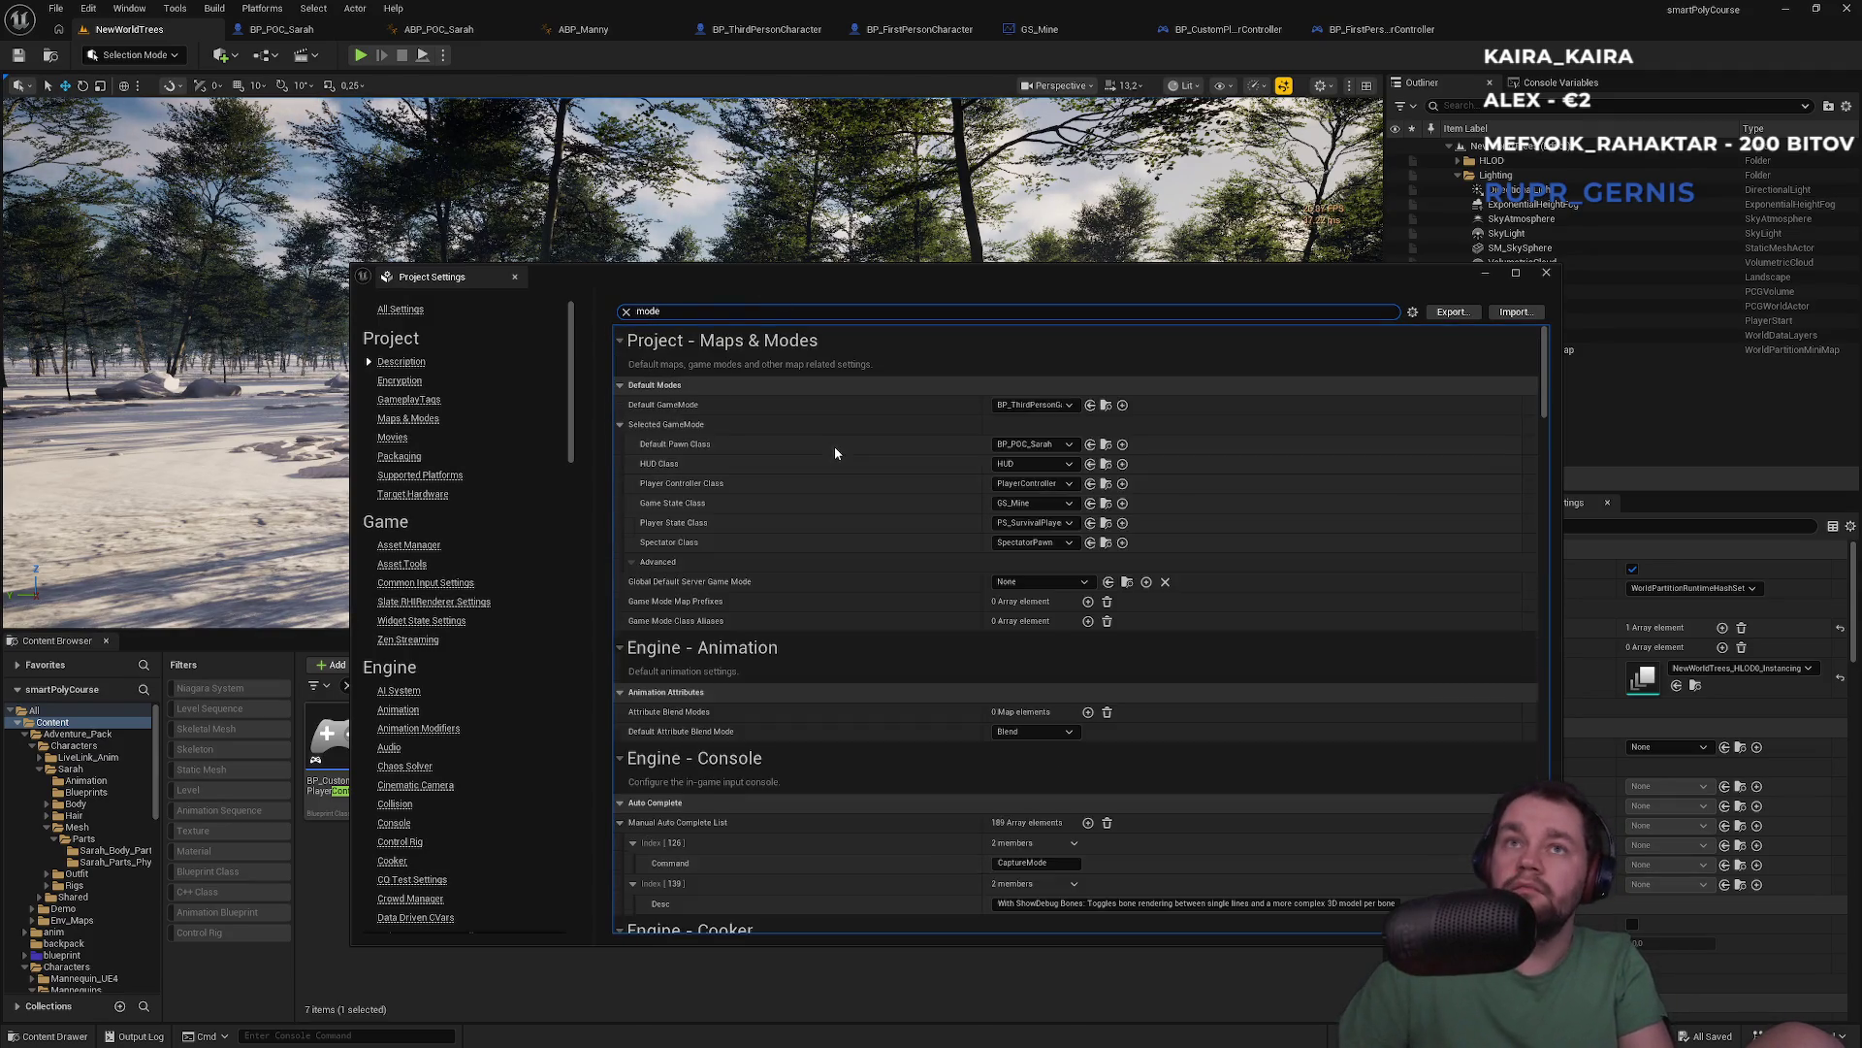
# Keep BP_POC_Sarah as default pawn and set Player Controller Class to BP_FirstPersonPlayerController
pyautogui.click(1043, 446)
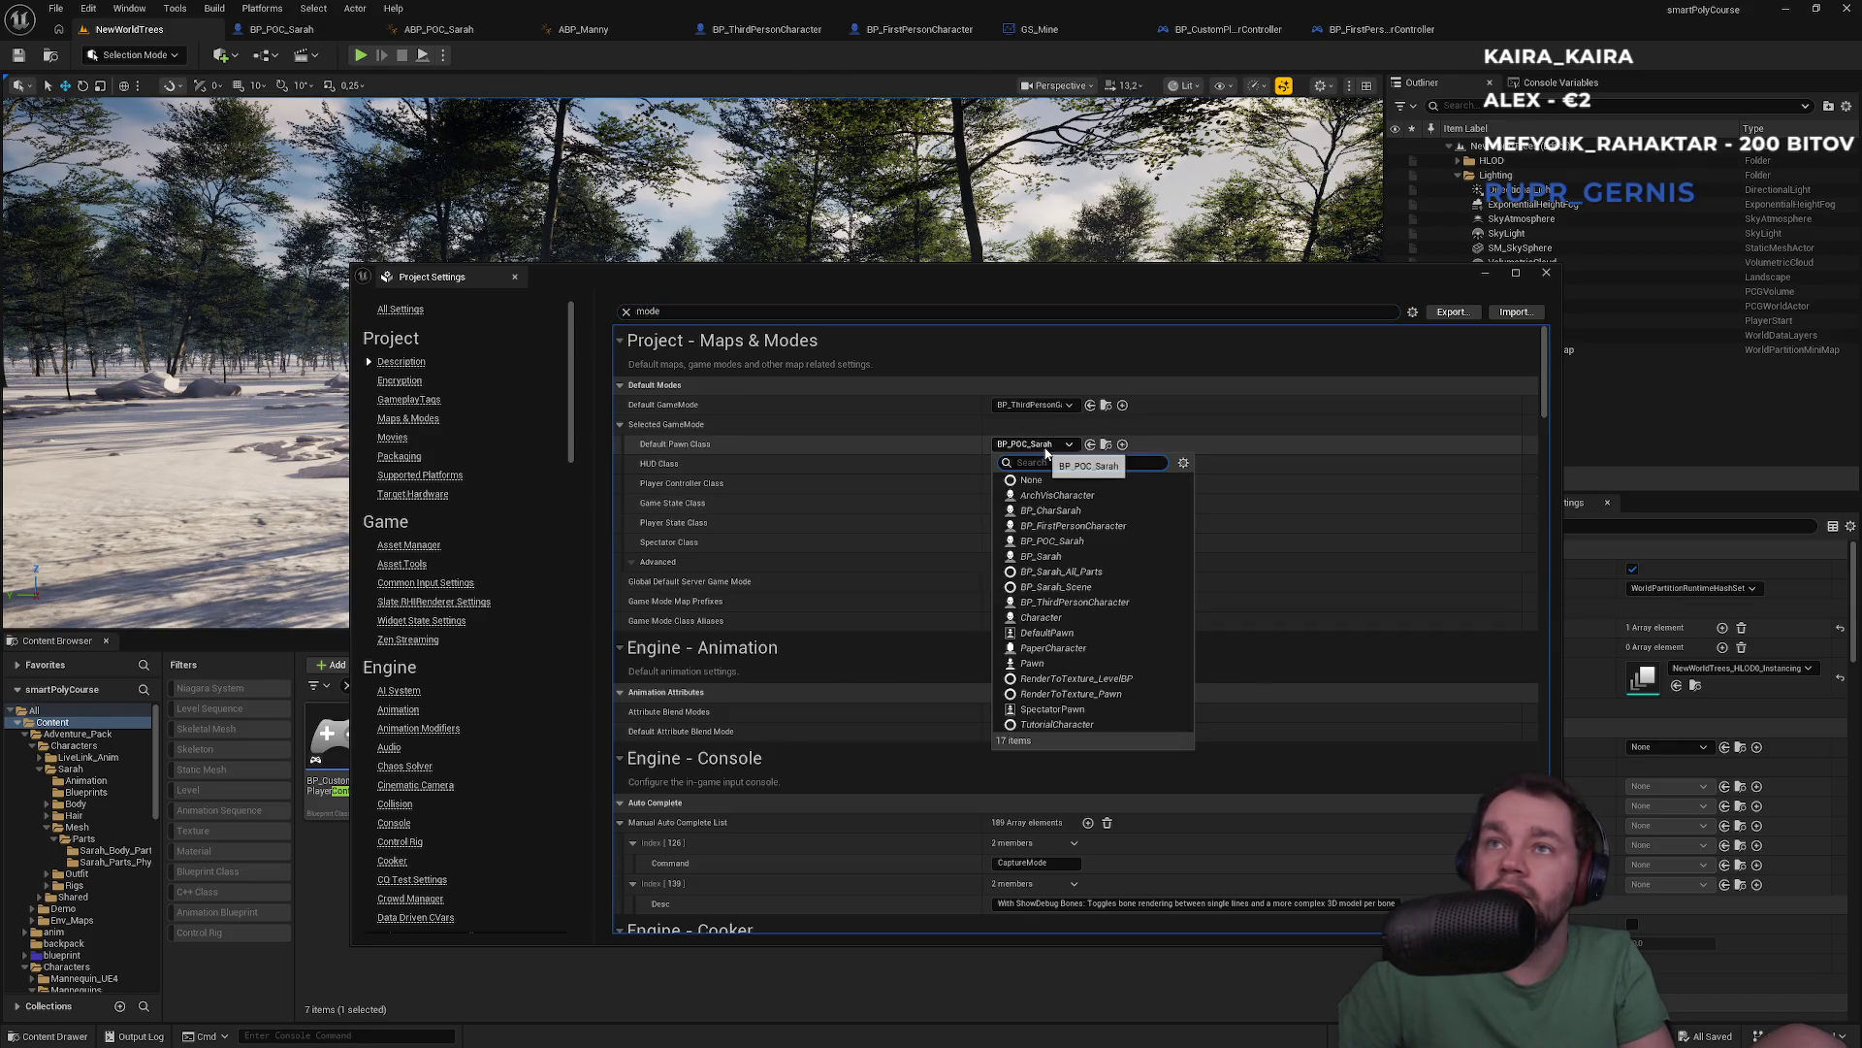
pyautogui.click(1045, 448)
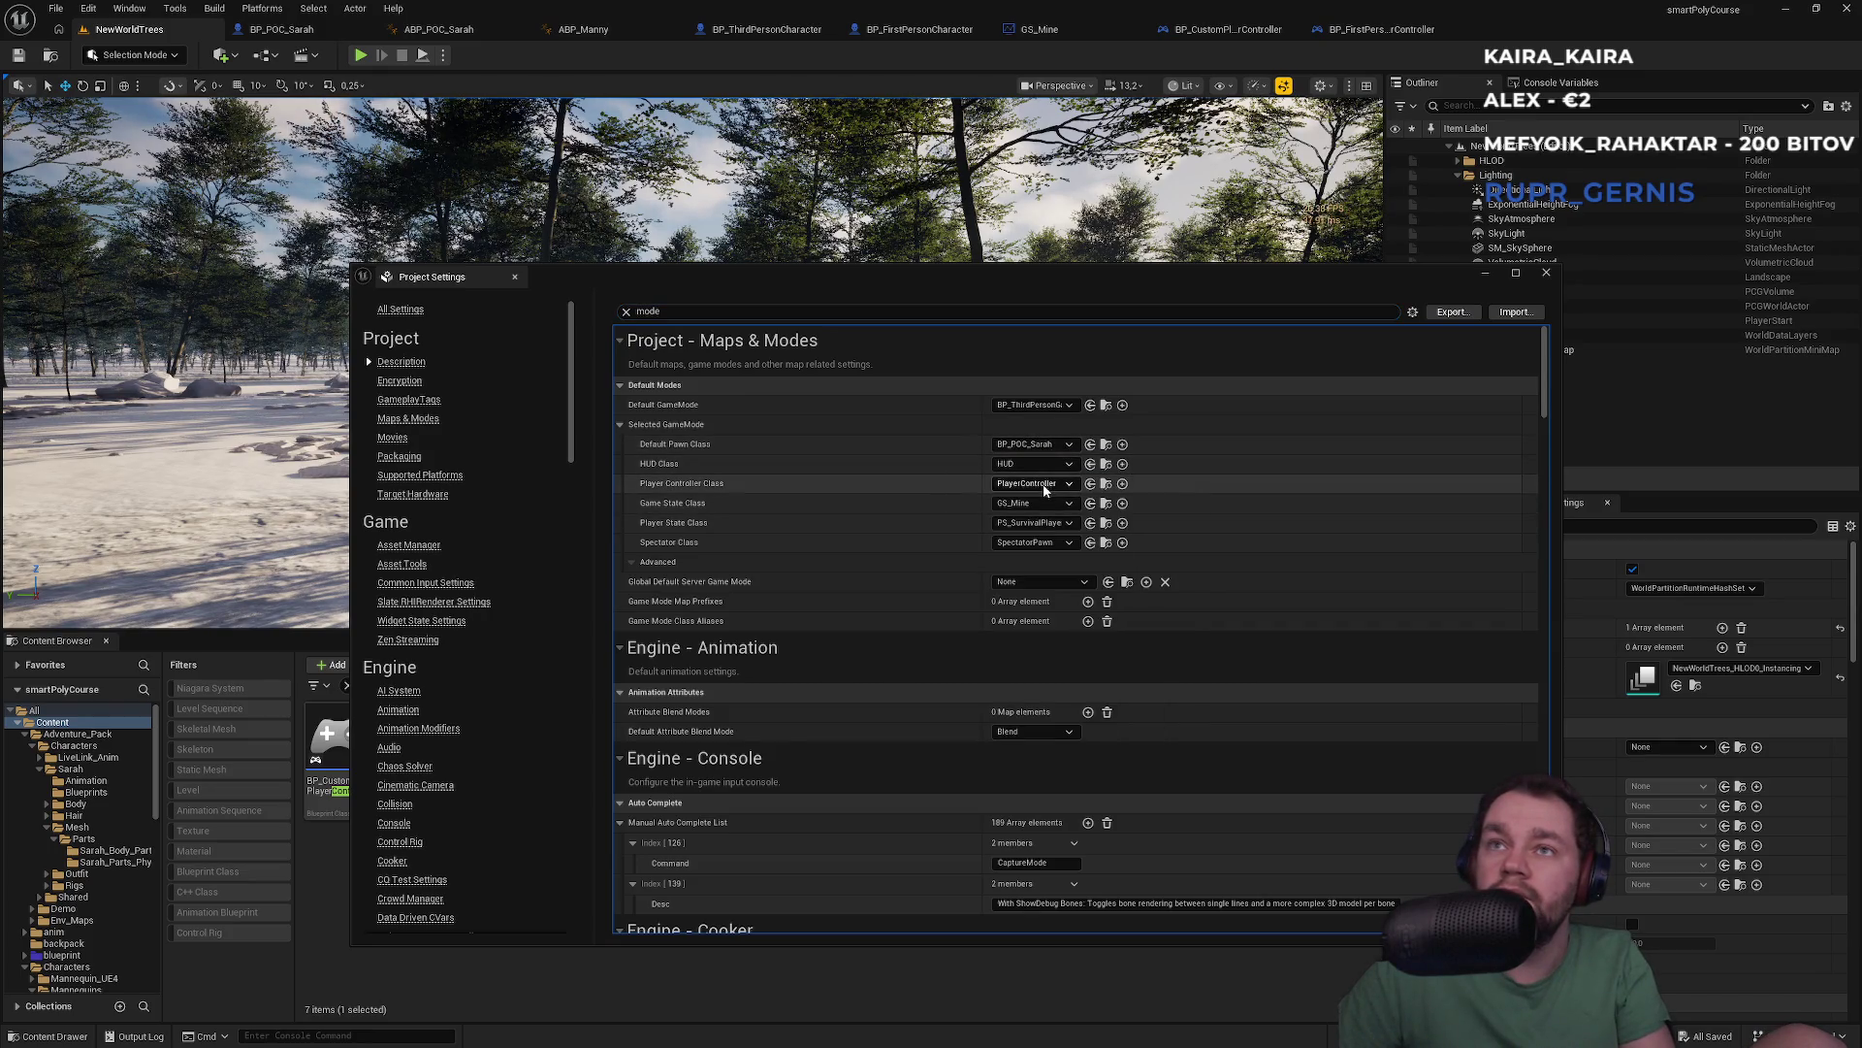
pyautogui.click(1045, 485)
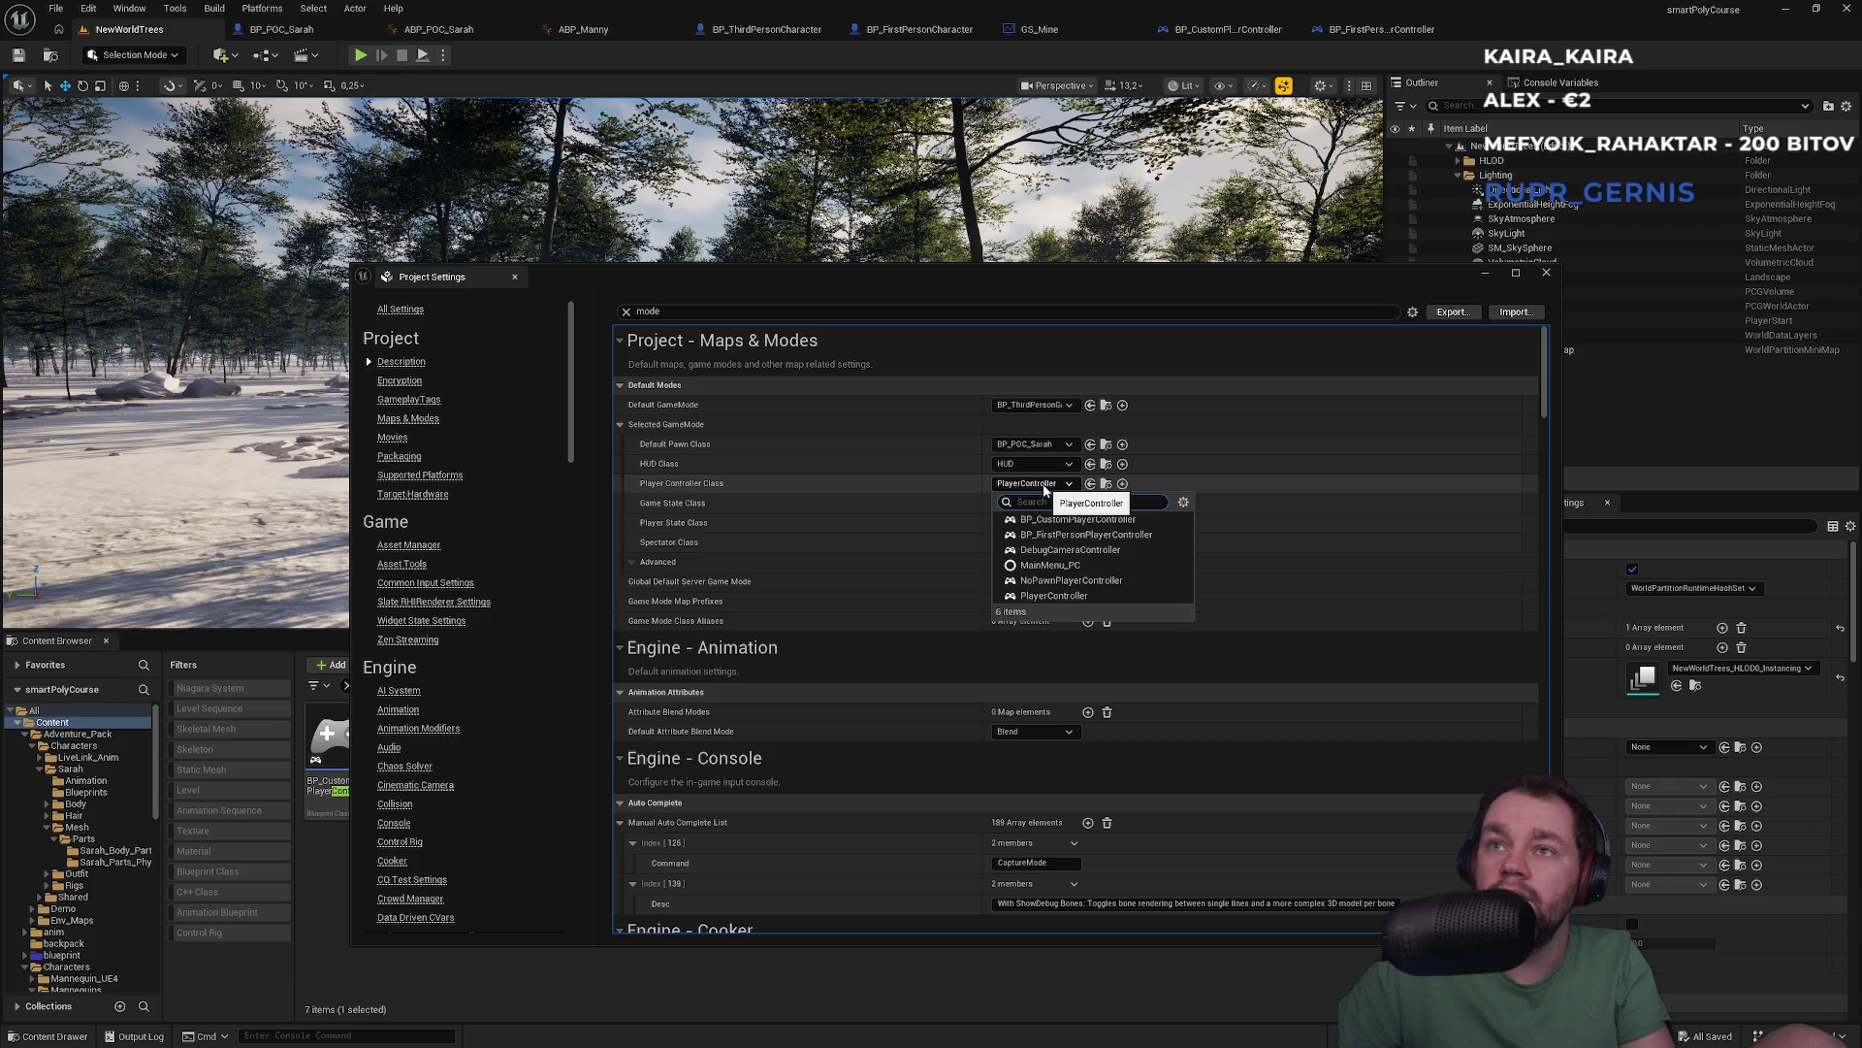
pyautogui.click(1054, 537)
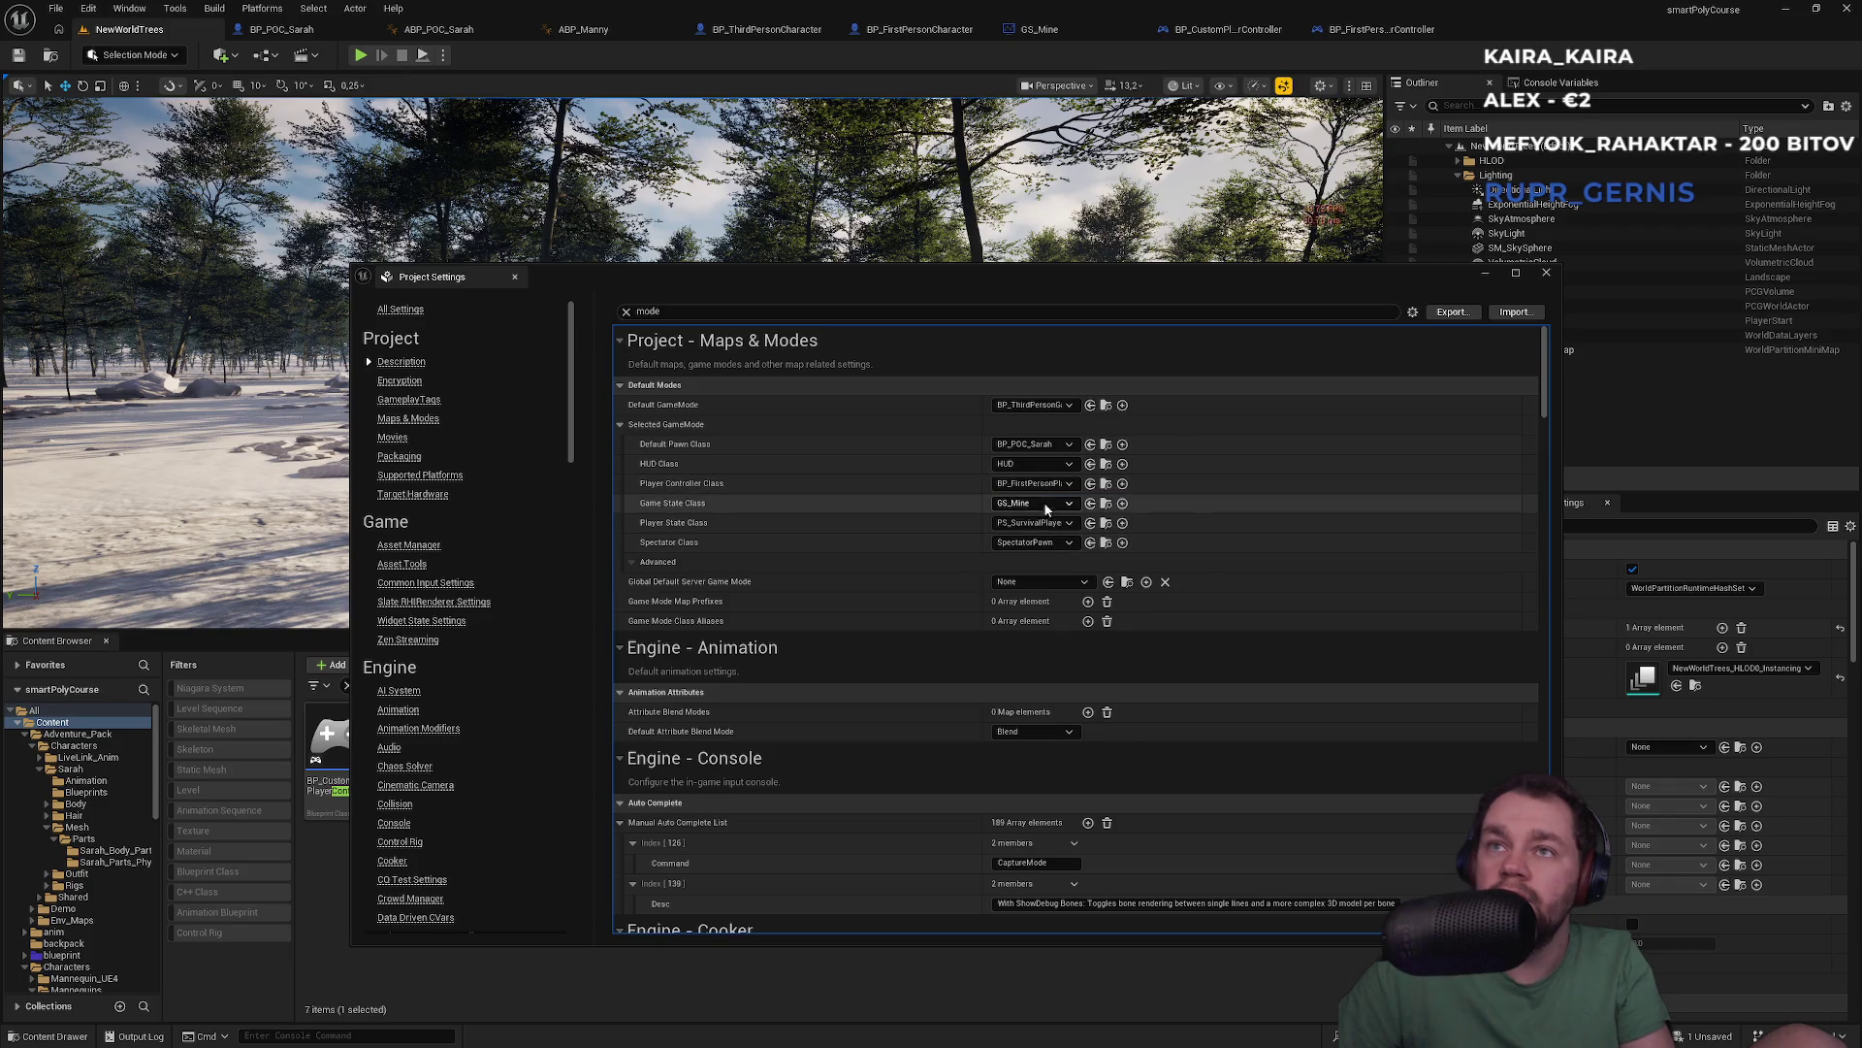
pyautogui.click(1547, 273)
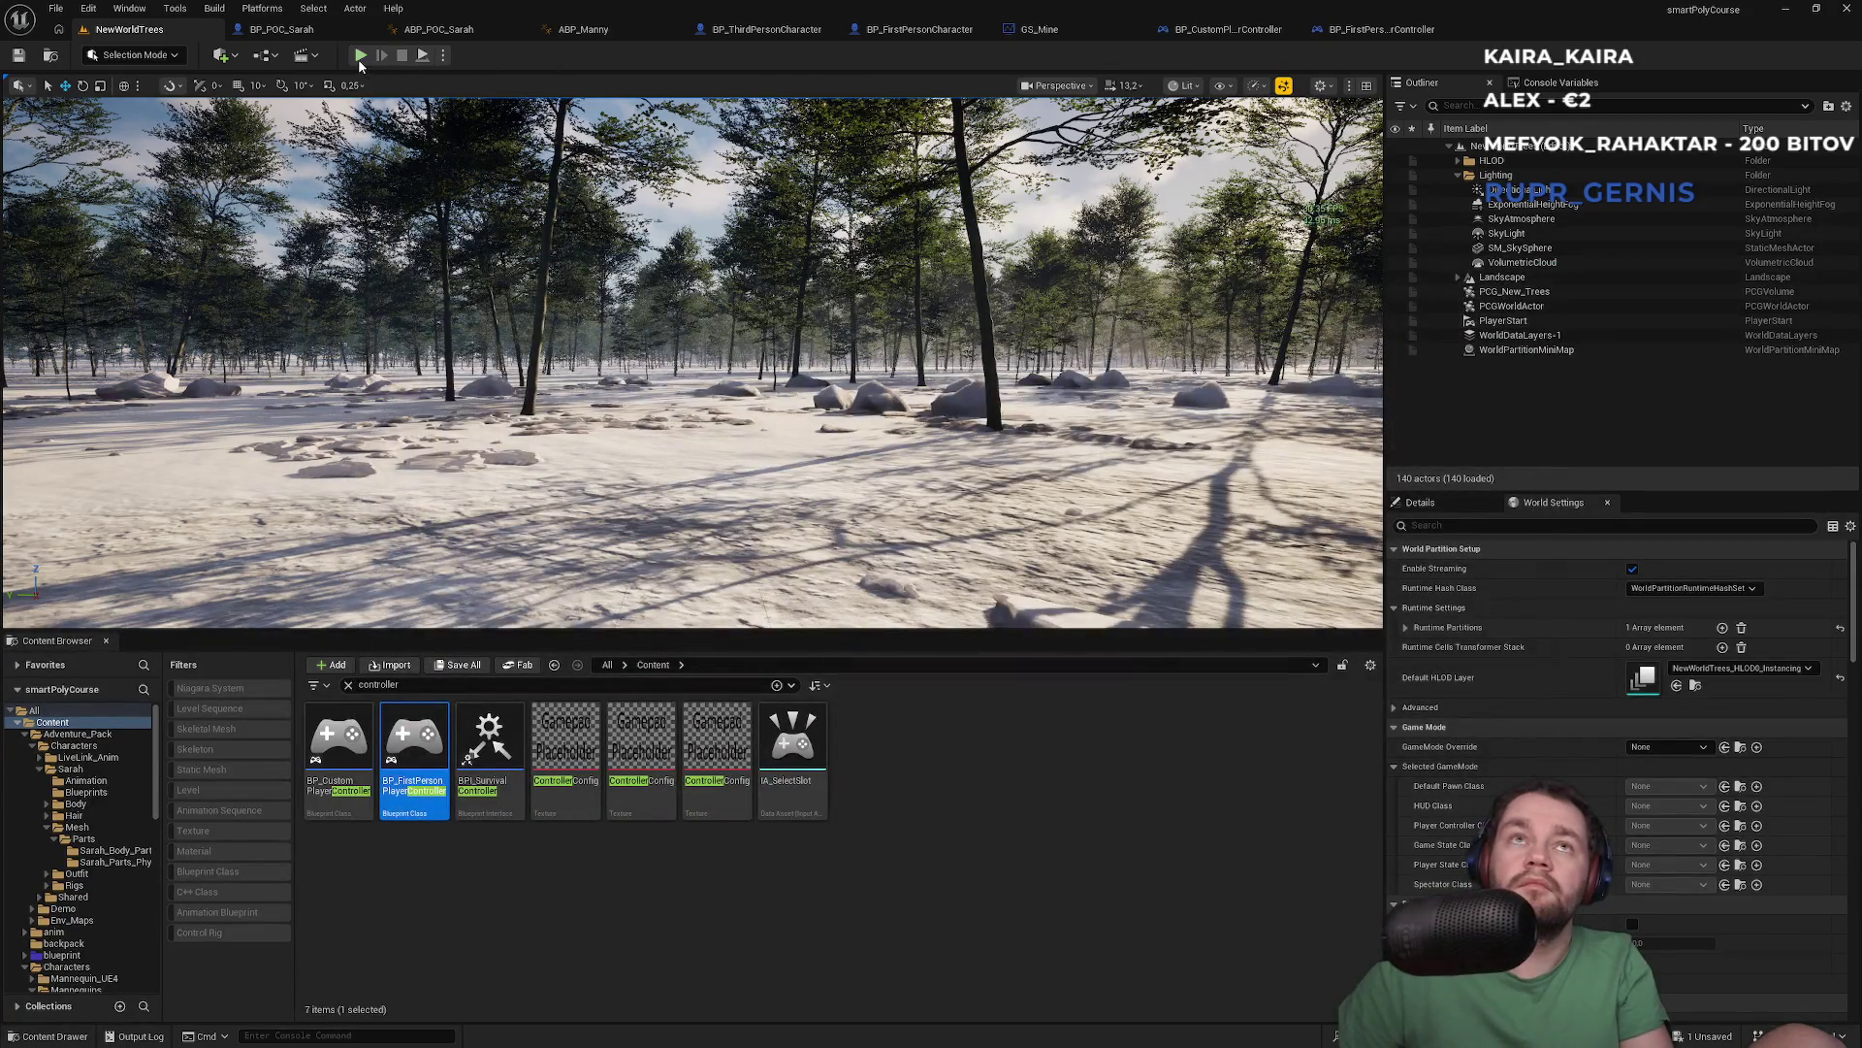
# Start a play test, then close the BP_CustomPlayerController and GS_Mine editors
pyautogui.hotkey('alt', 'p')
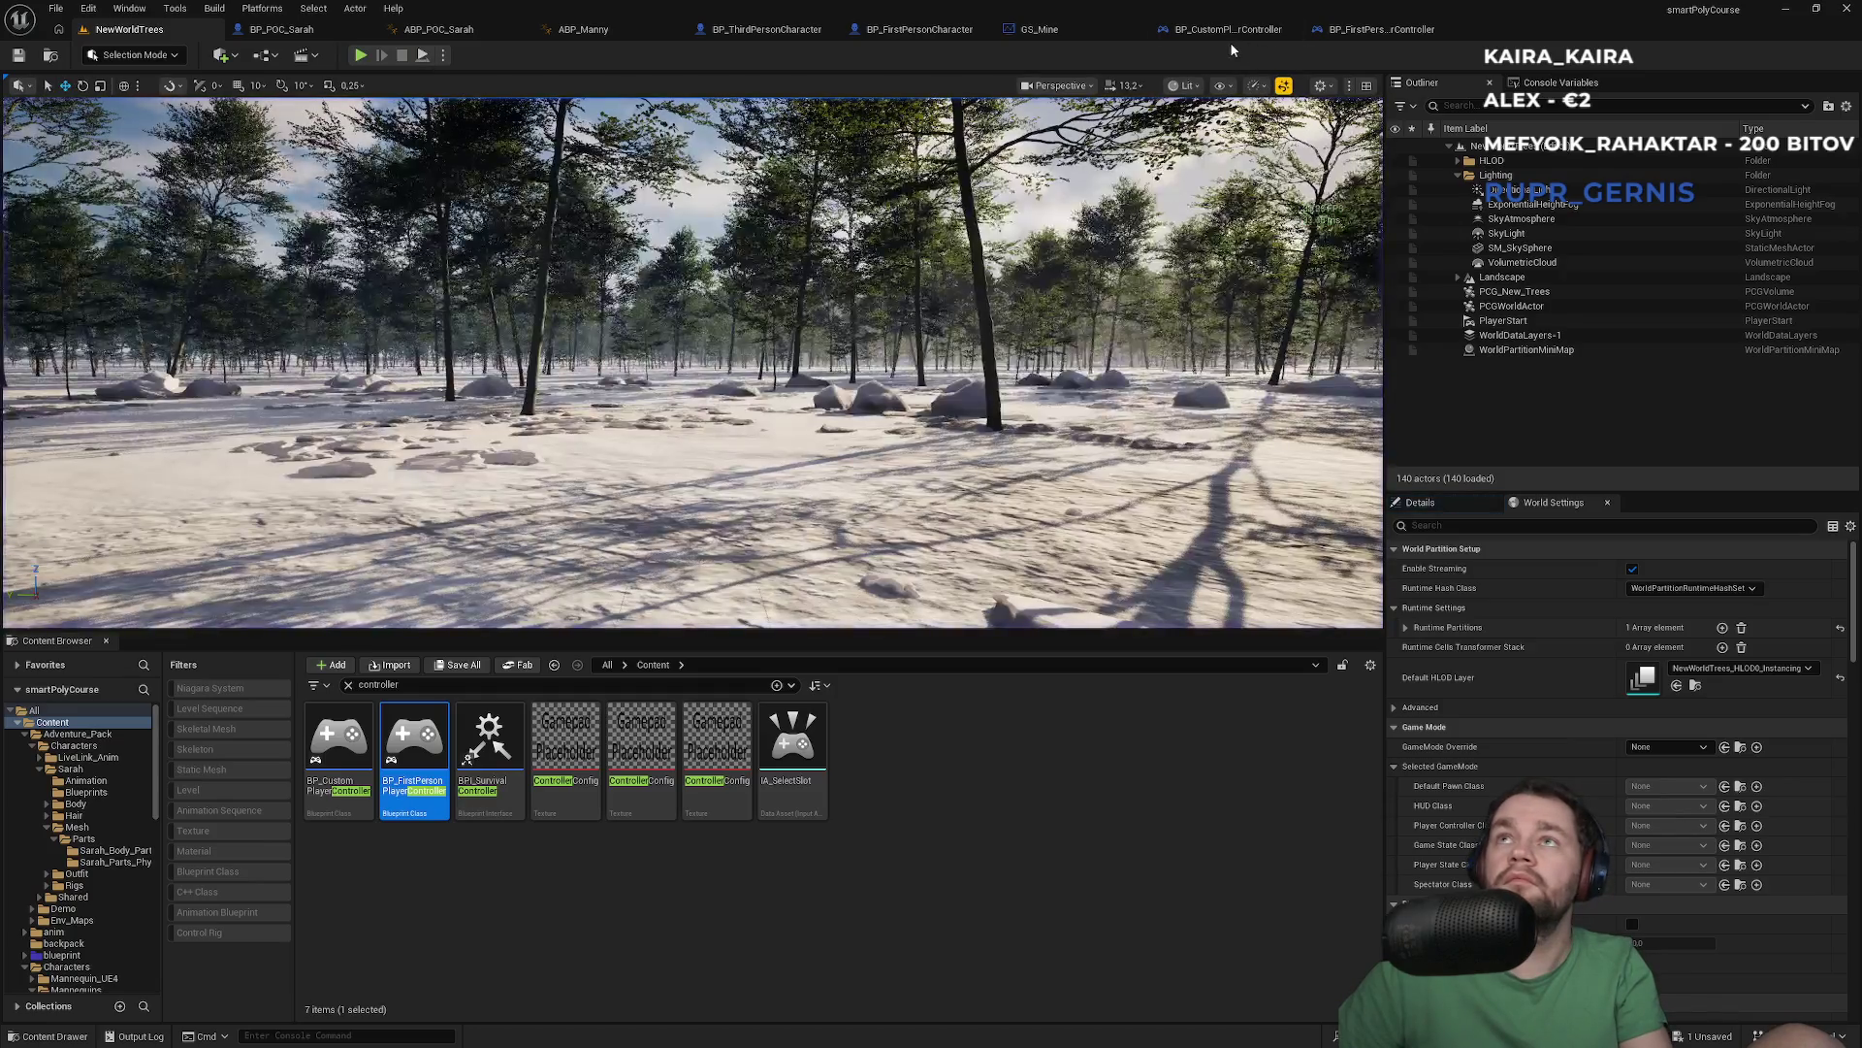
pyautogui.click(1195, 33)
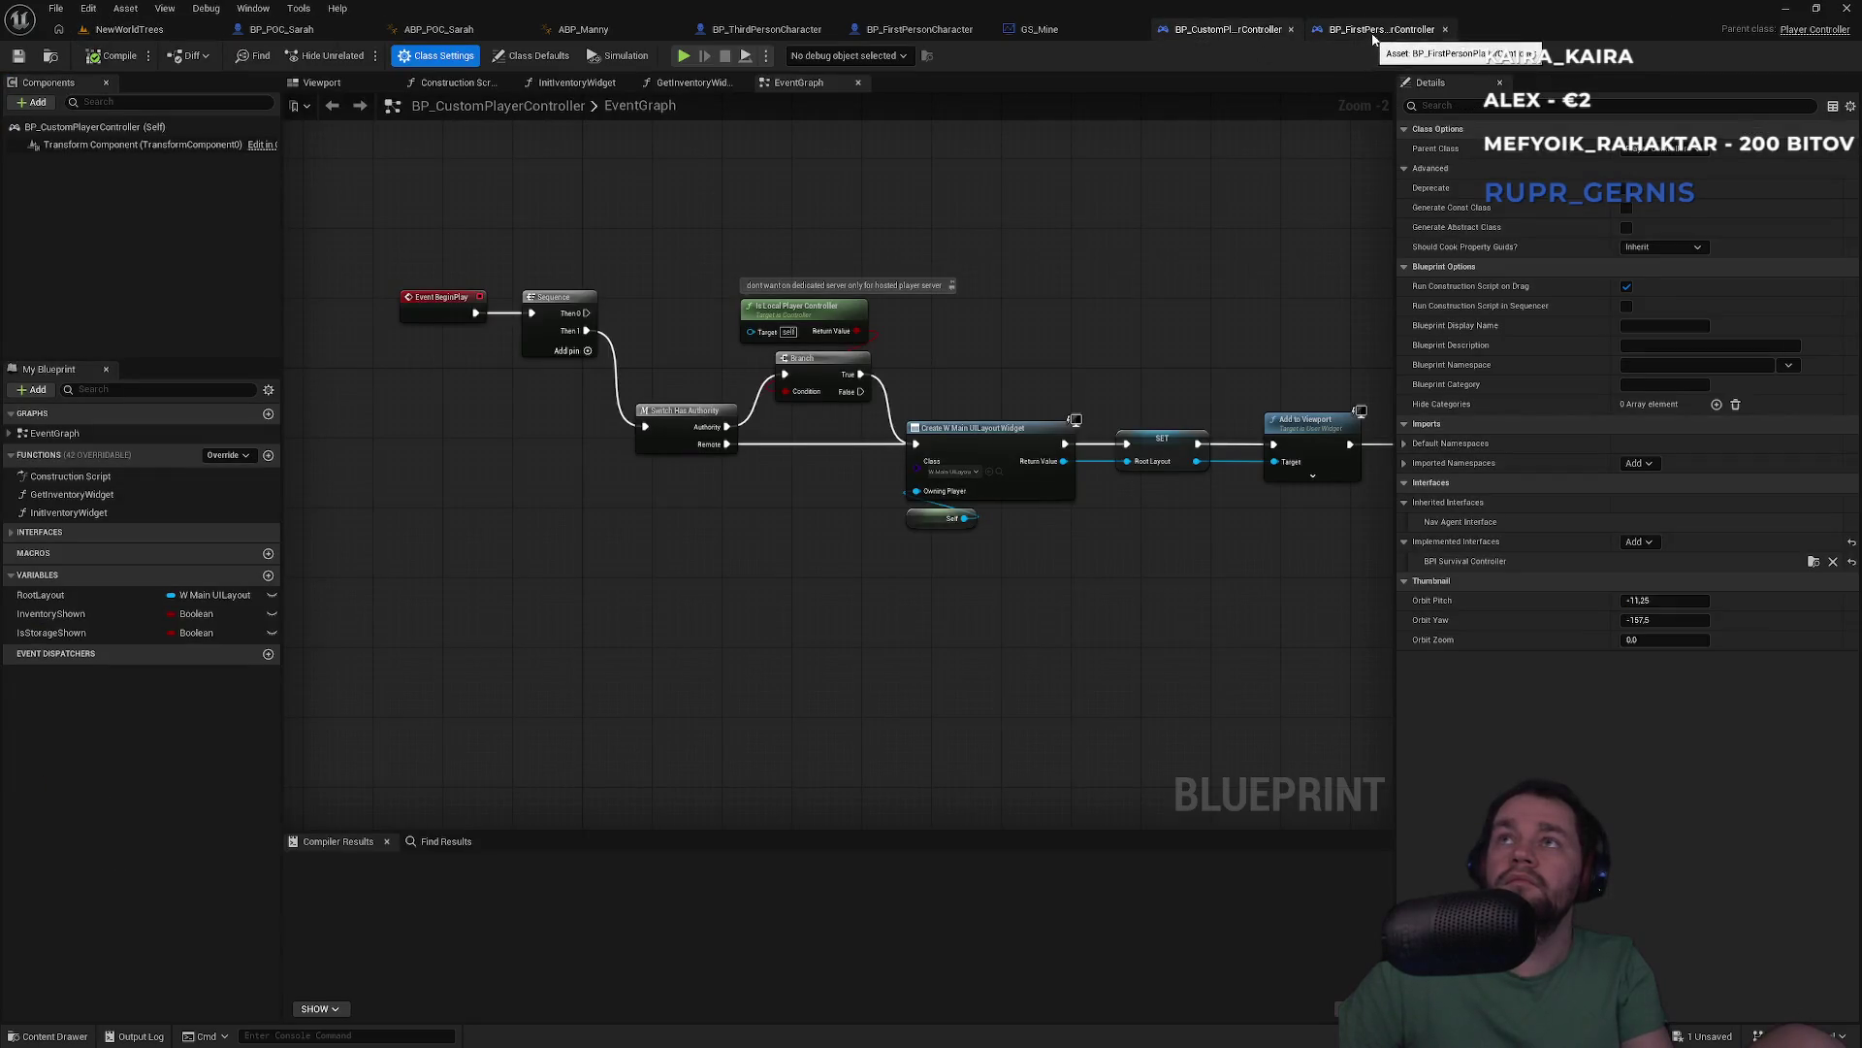
pyautogui.click(1337, 38)
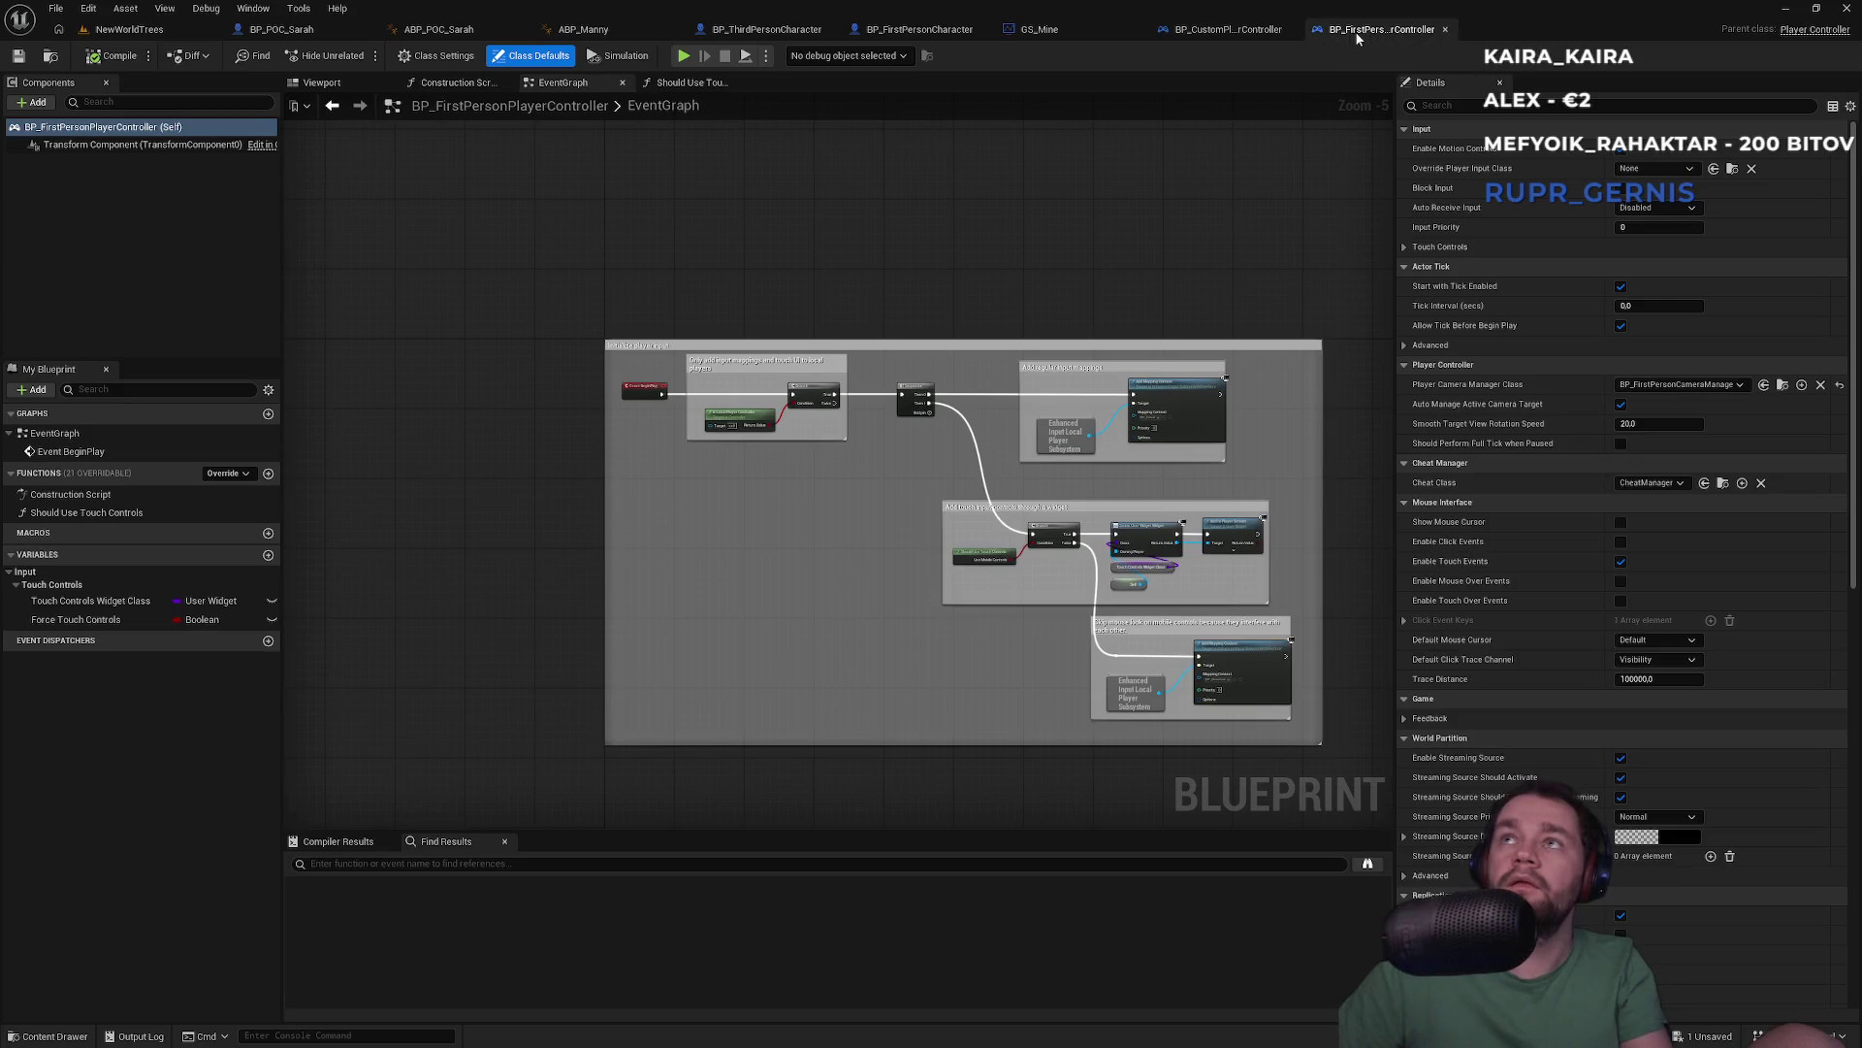
pyautogui.click(1226, 32)
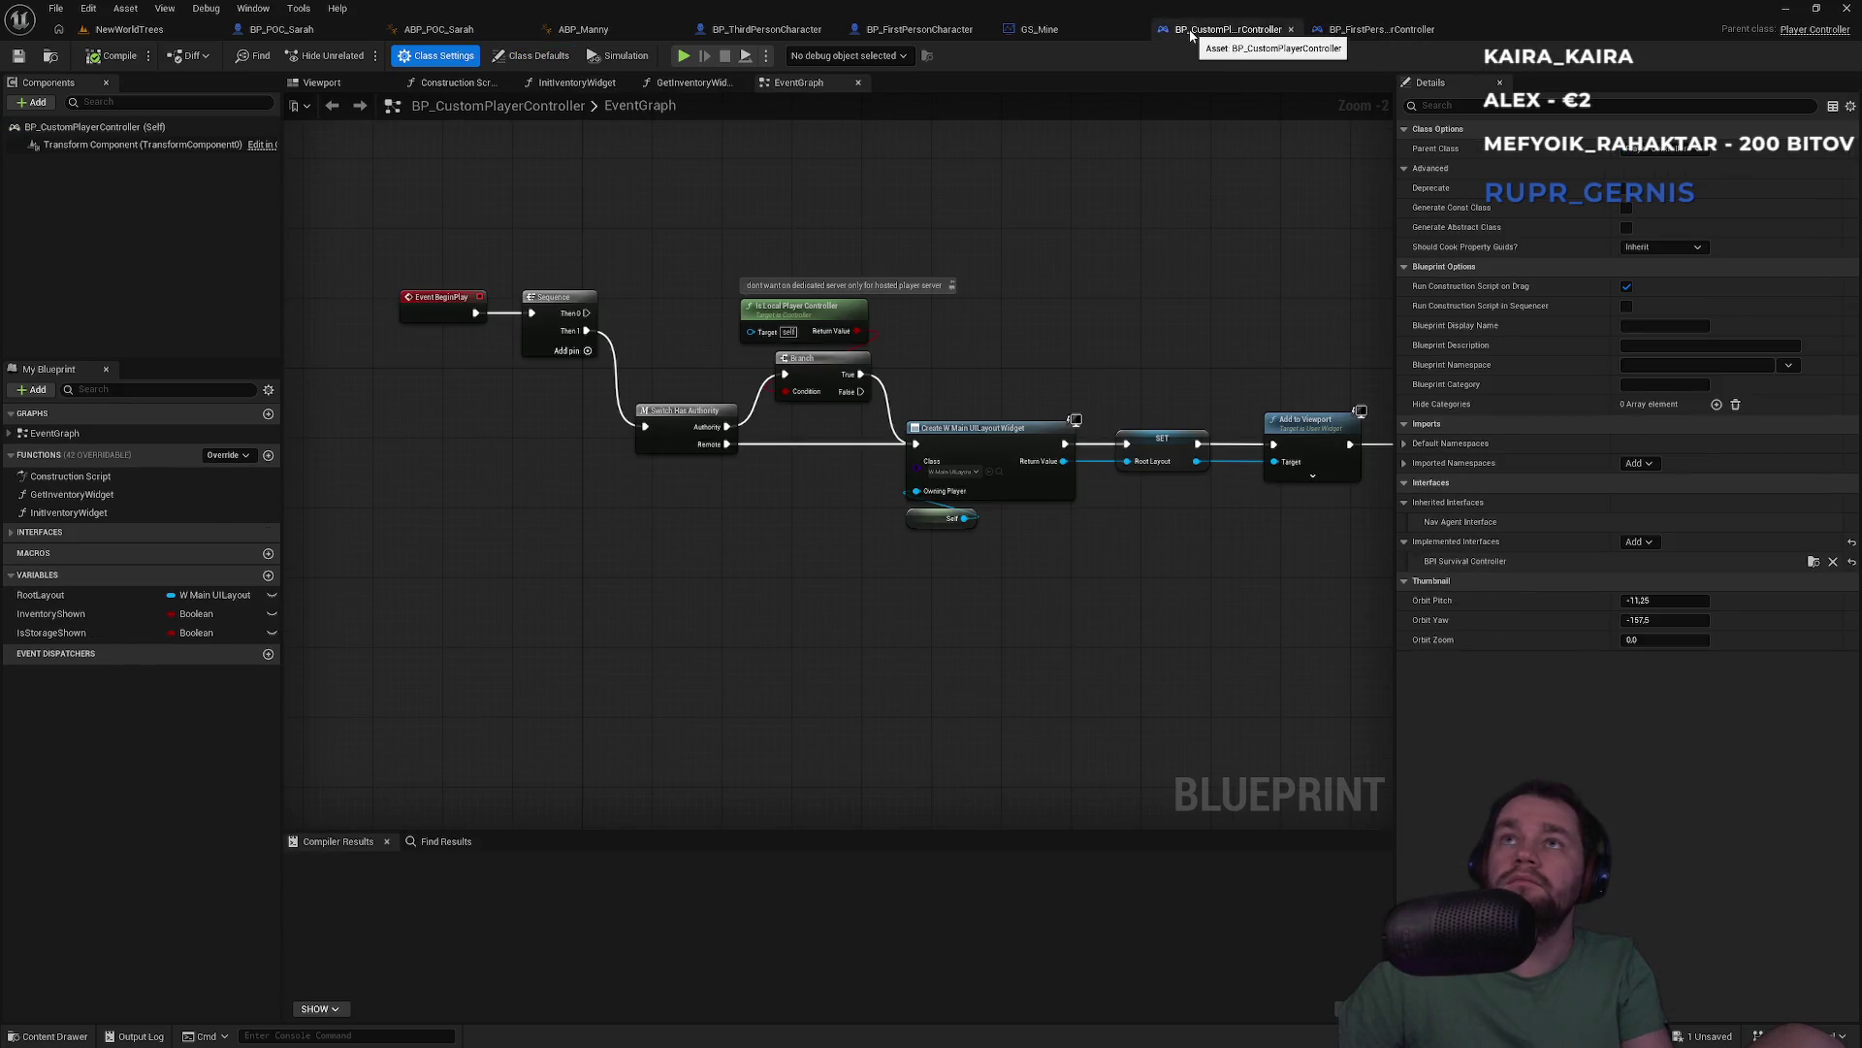
pyautogui.click(1074, 32)
pyautogui.click(1067, 29)
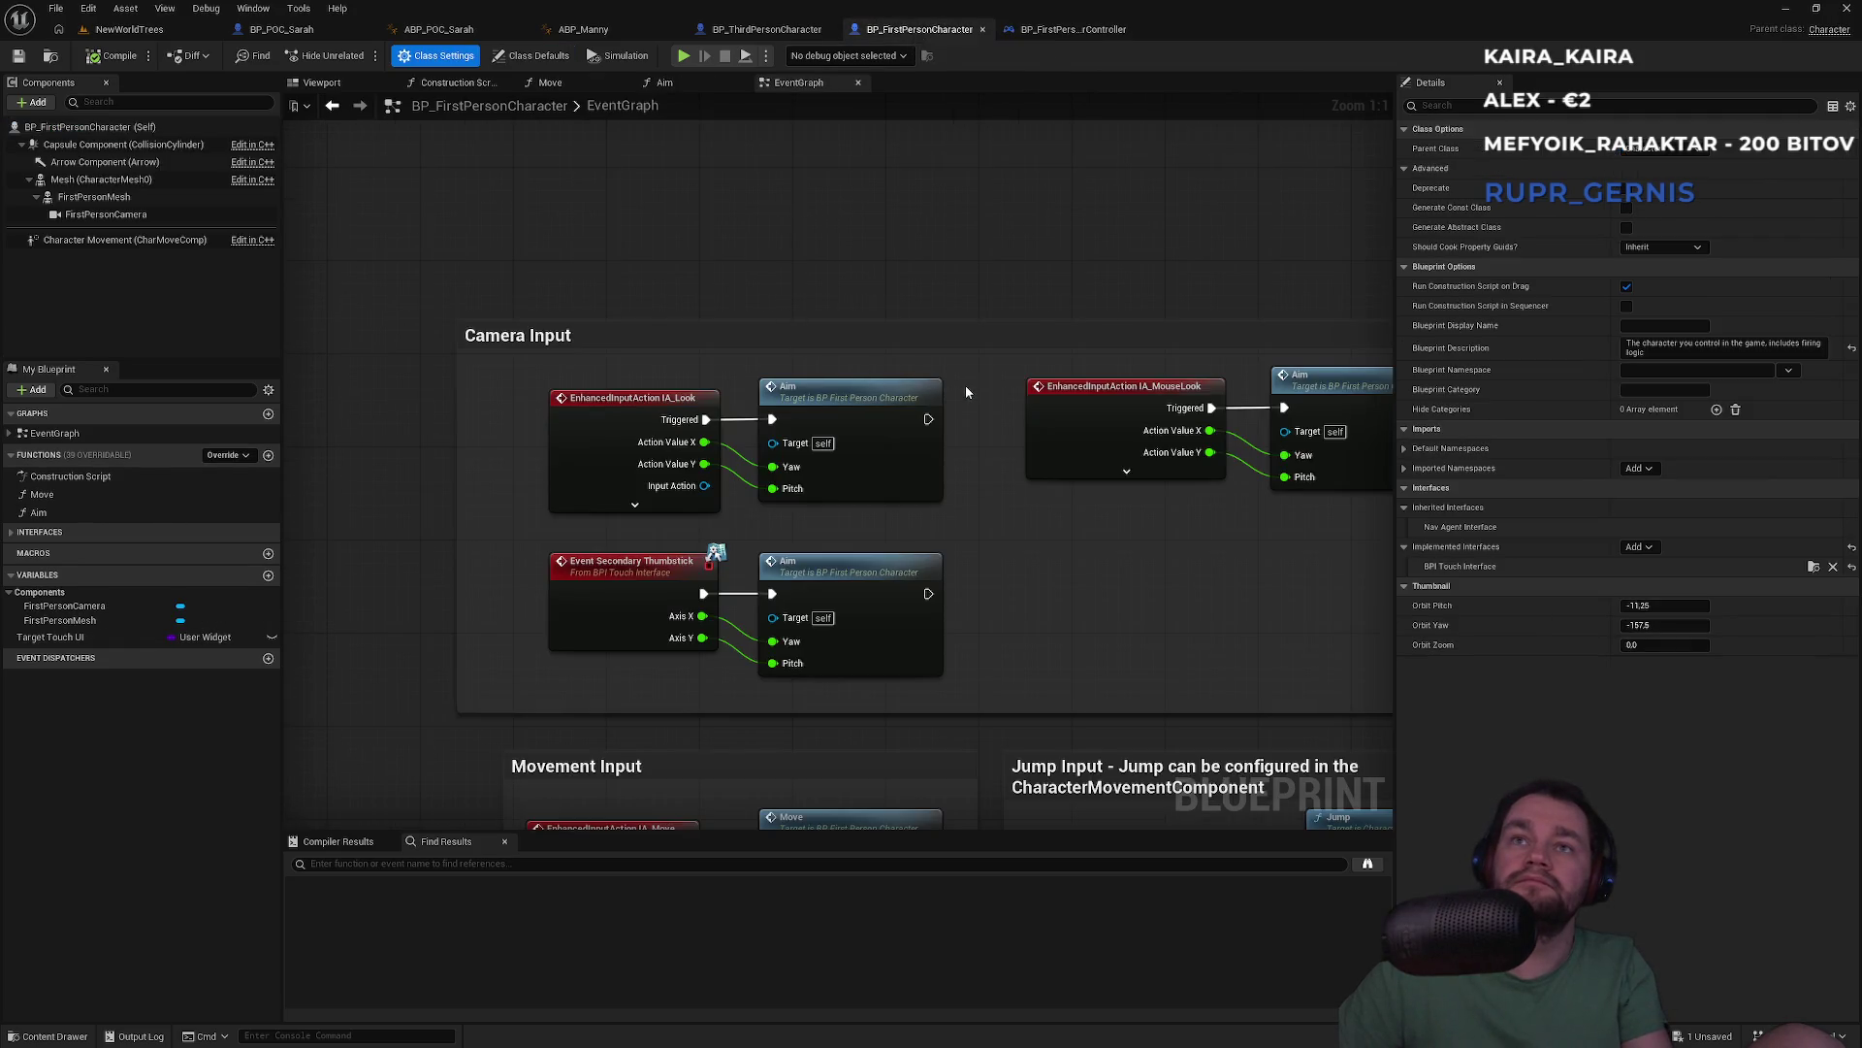
# Copy the IA_Look event and Aim nodes from BP_FirstPersonCharacter into BP_POC_Sarah
pyautogui.moveTo(964, 386); pyautogui.dragTo(545, 513)
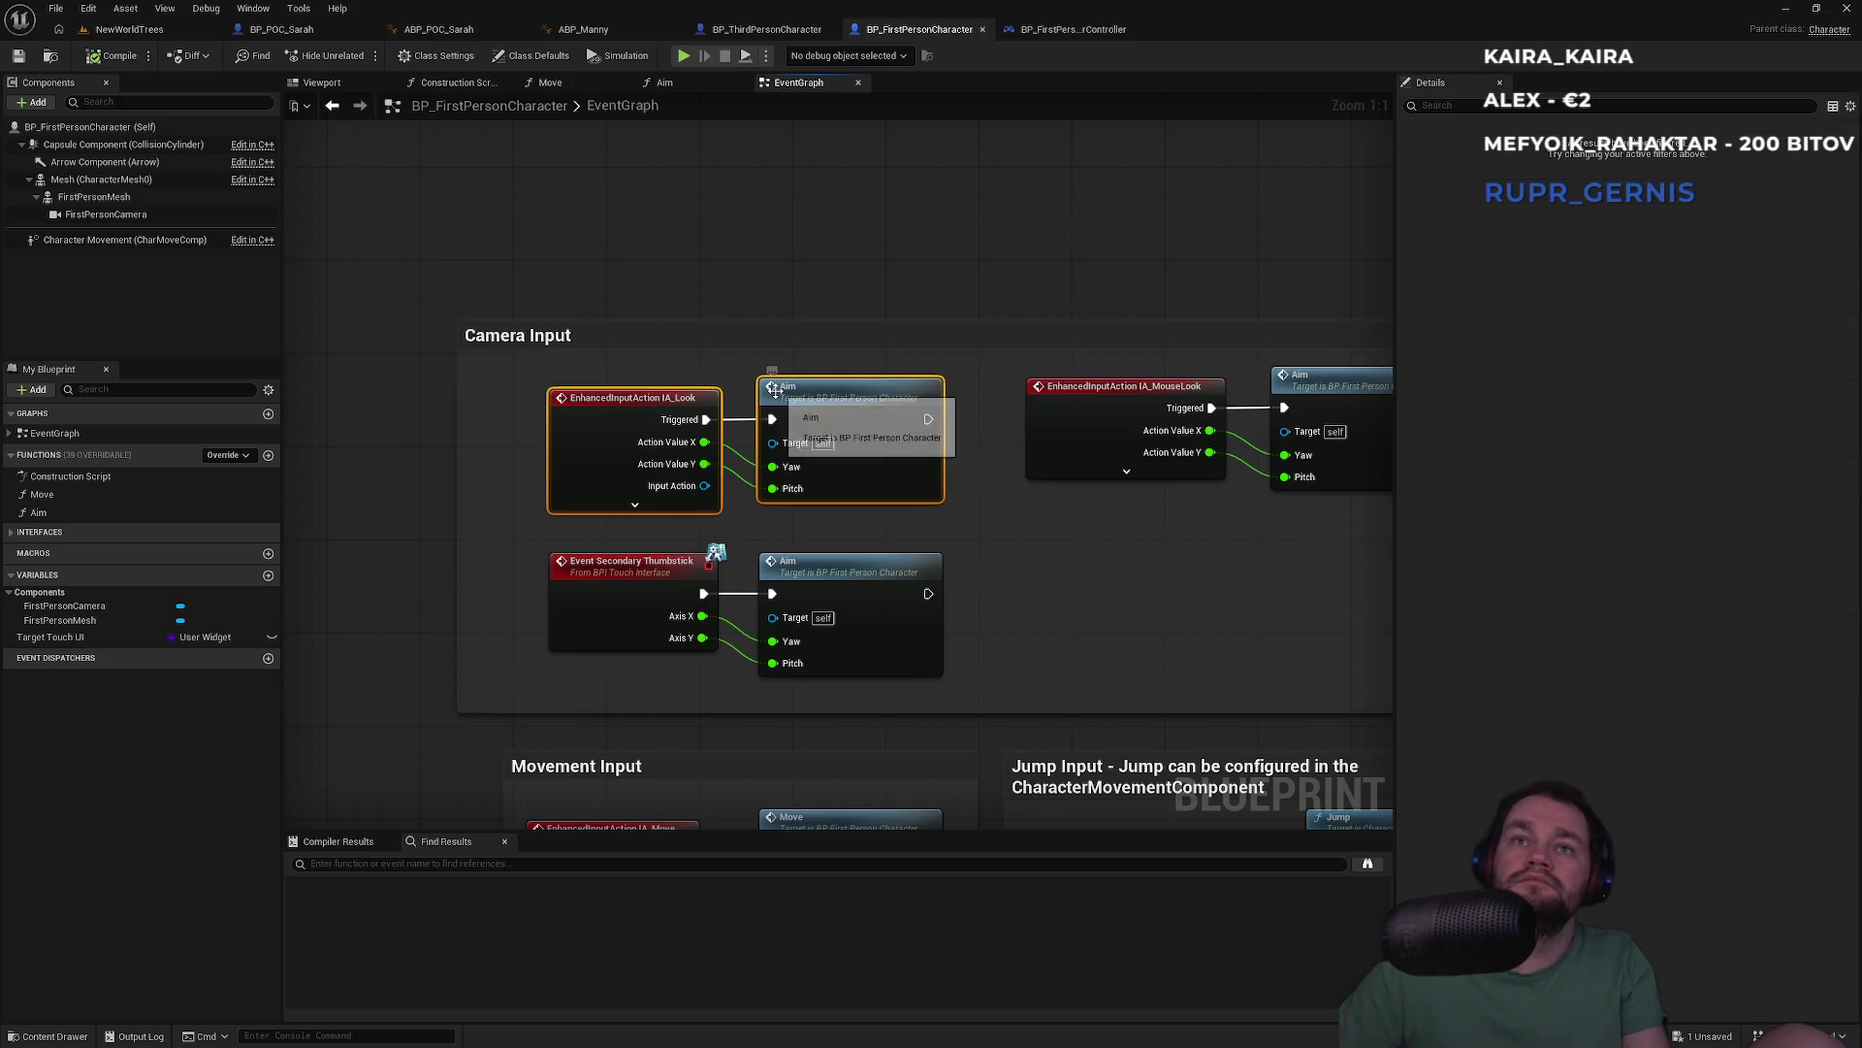
pyautogui.click(281, 29)
pyautogui.hotkey('ctrl', 'v')
pyautogui.click(757, 367)
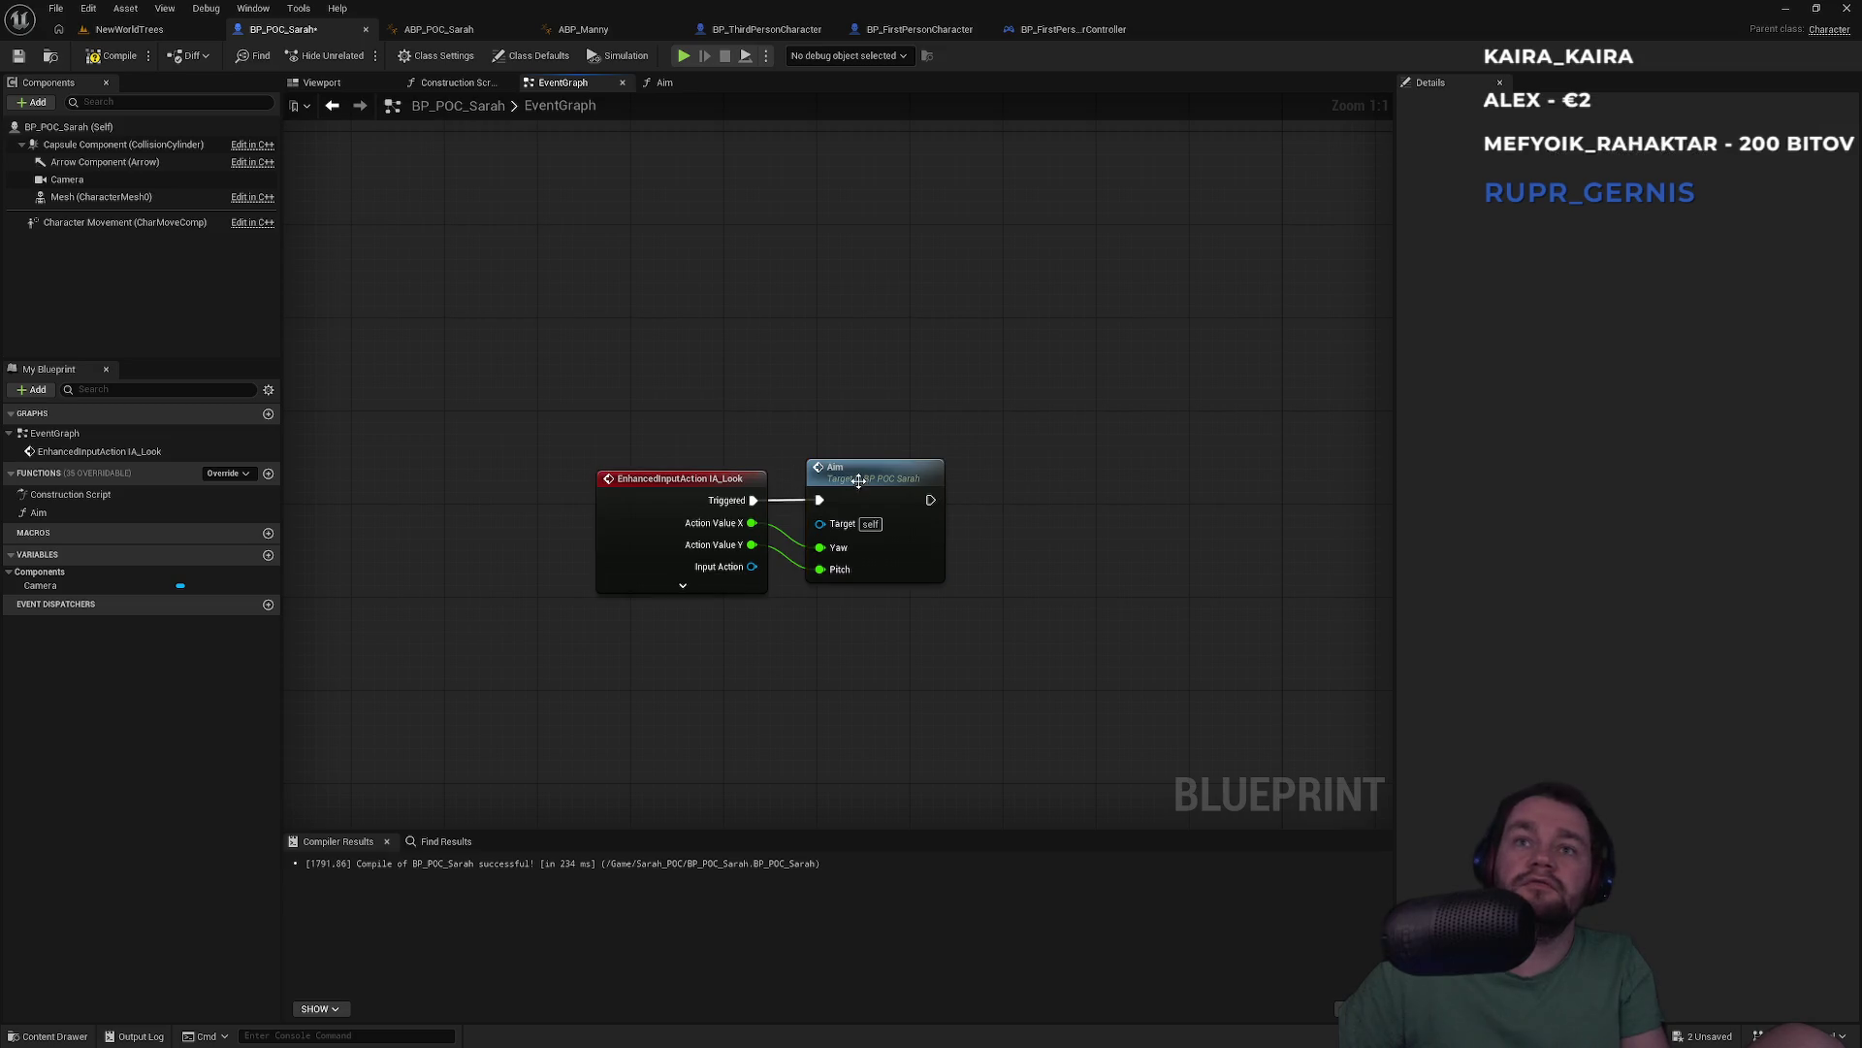
# Play-test the NewWorldTrees level with the new input and stop the session
pyautogui.click(129, 29)
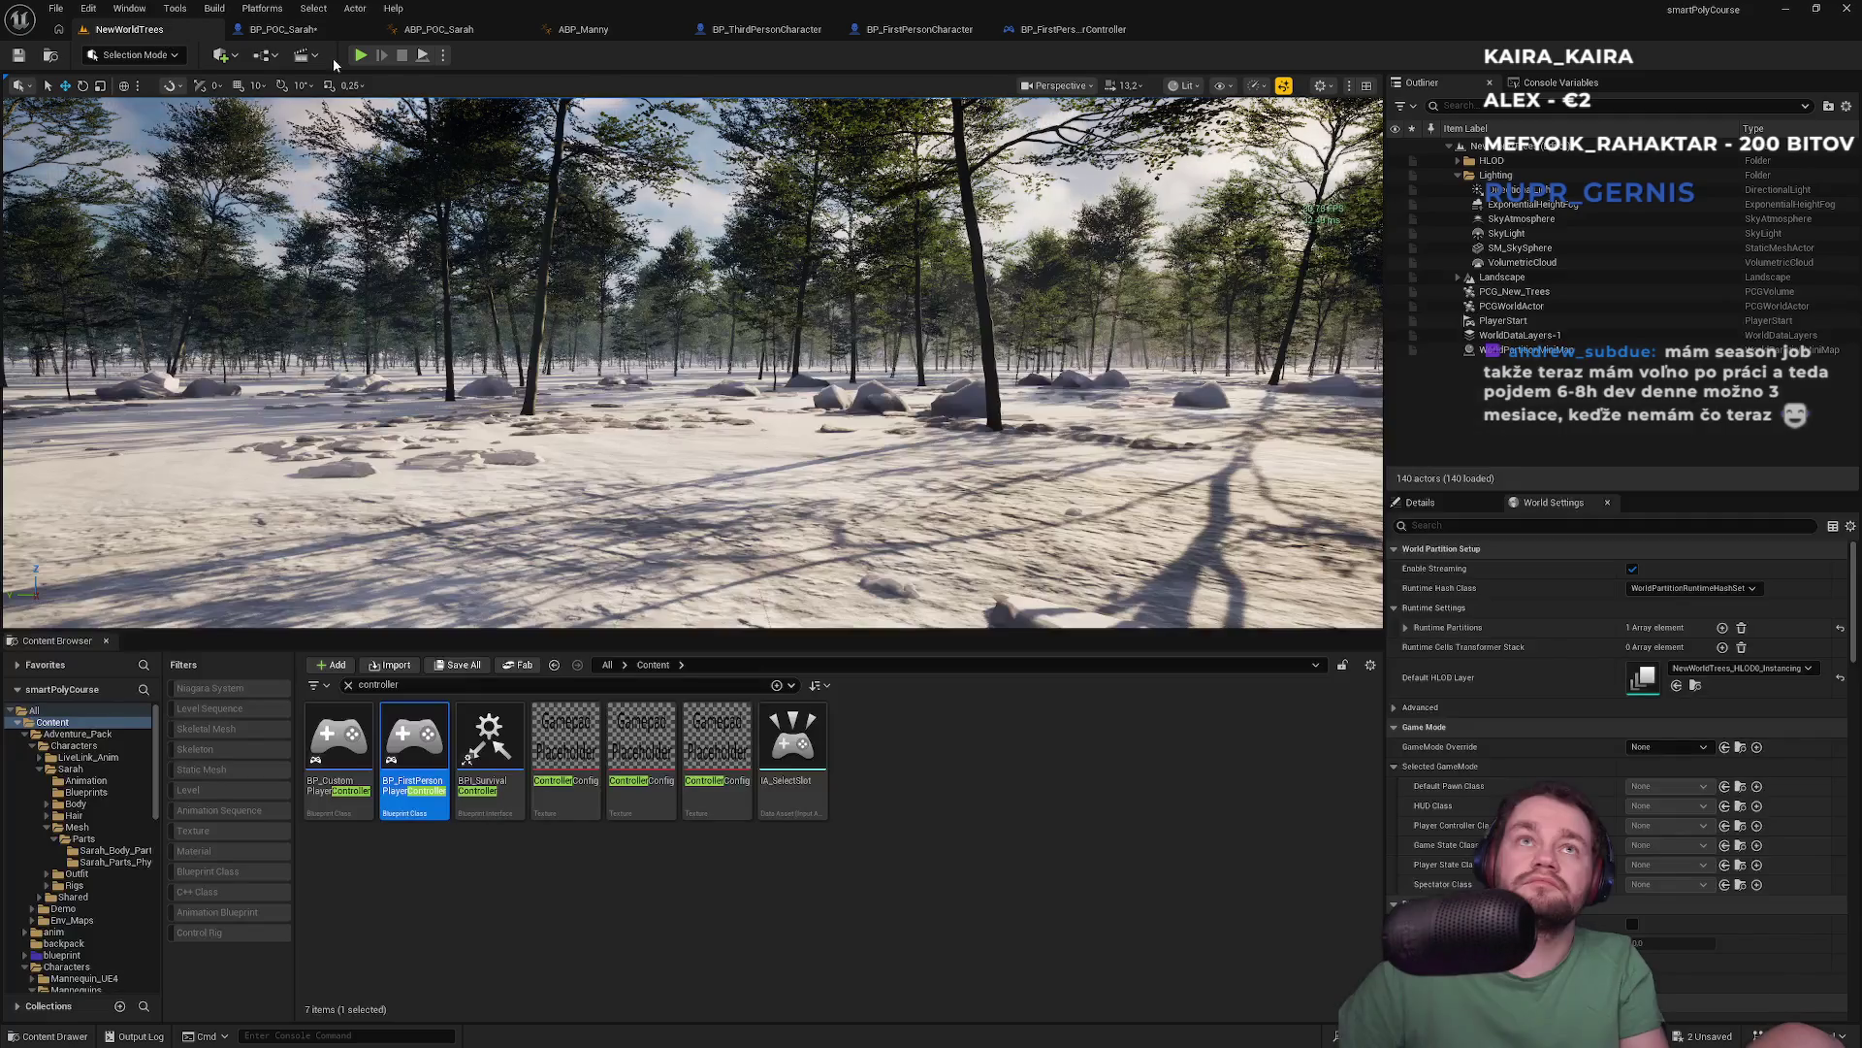
pyautogui.hotkey('alt', 'p')
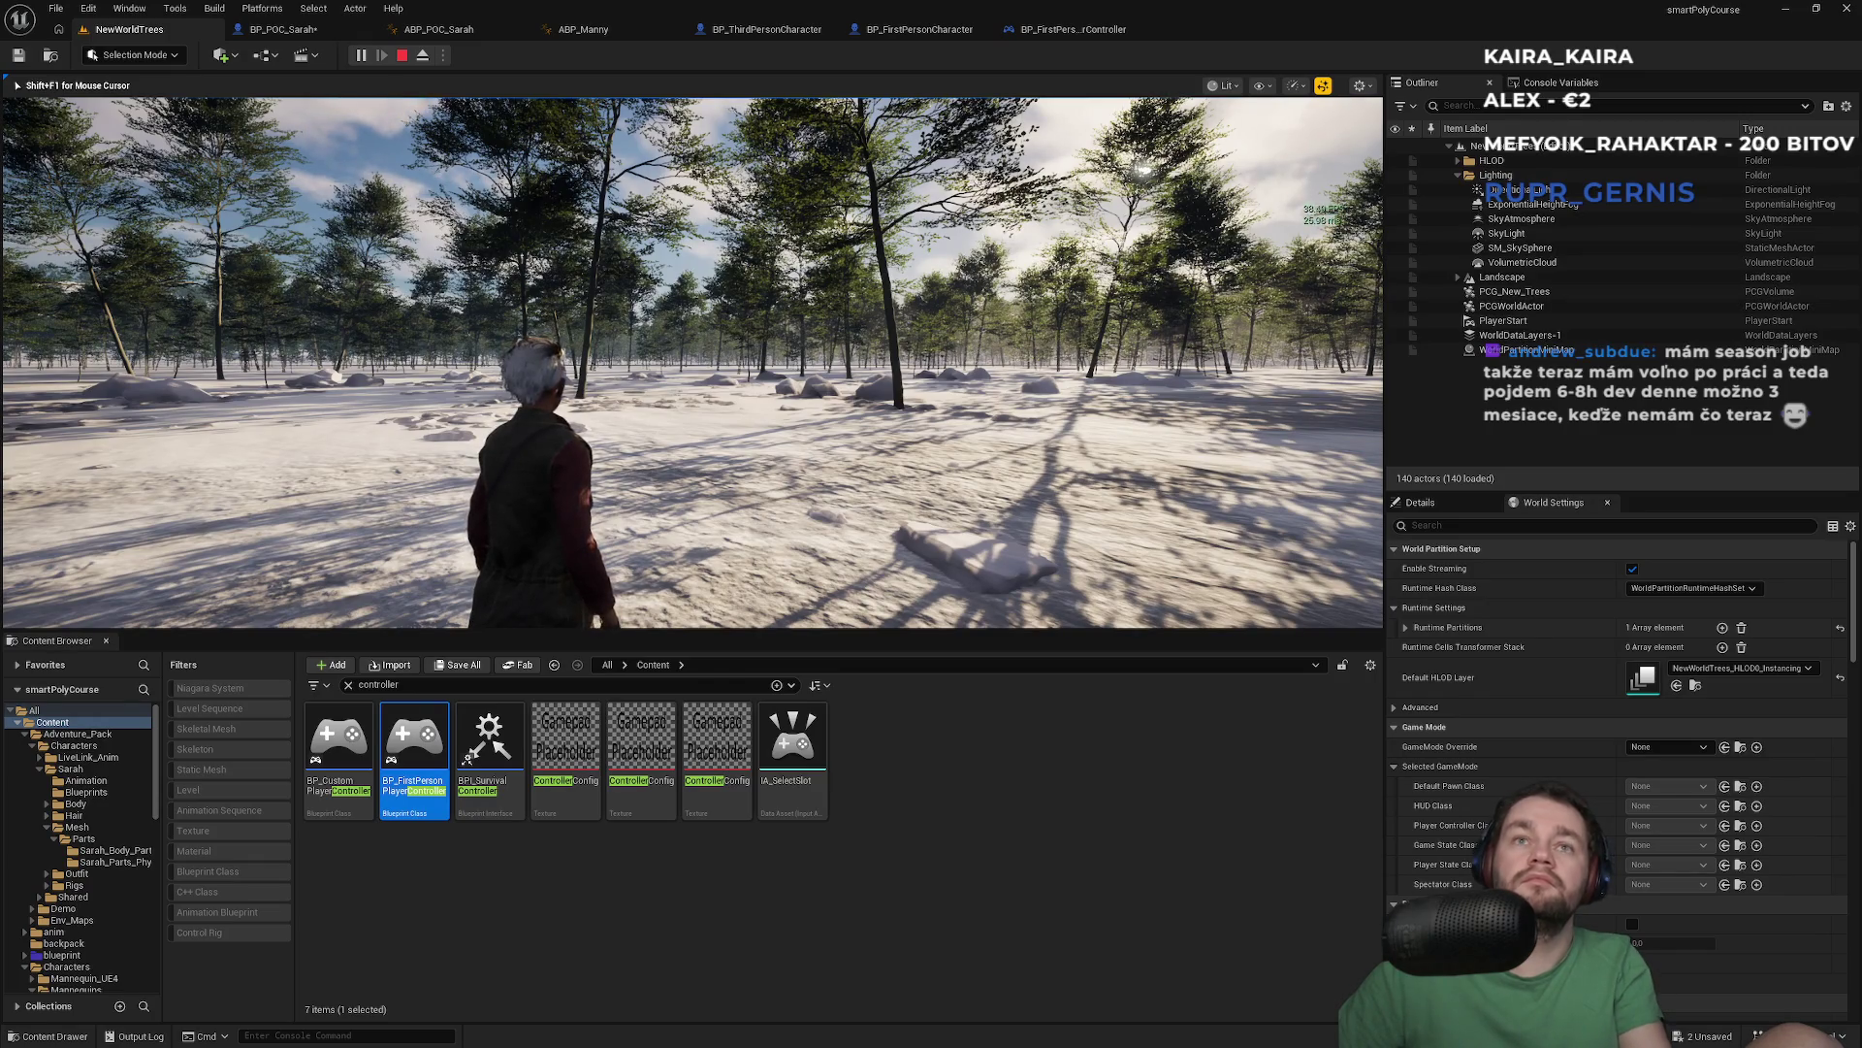
pyautogui.press('Escape')
pyautogui.click(1067, 29)
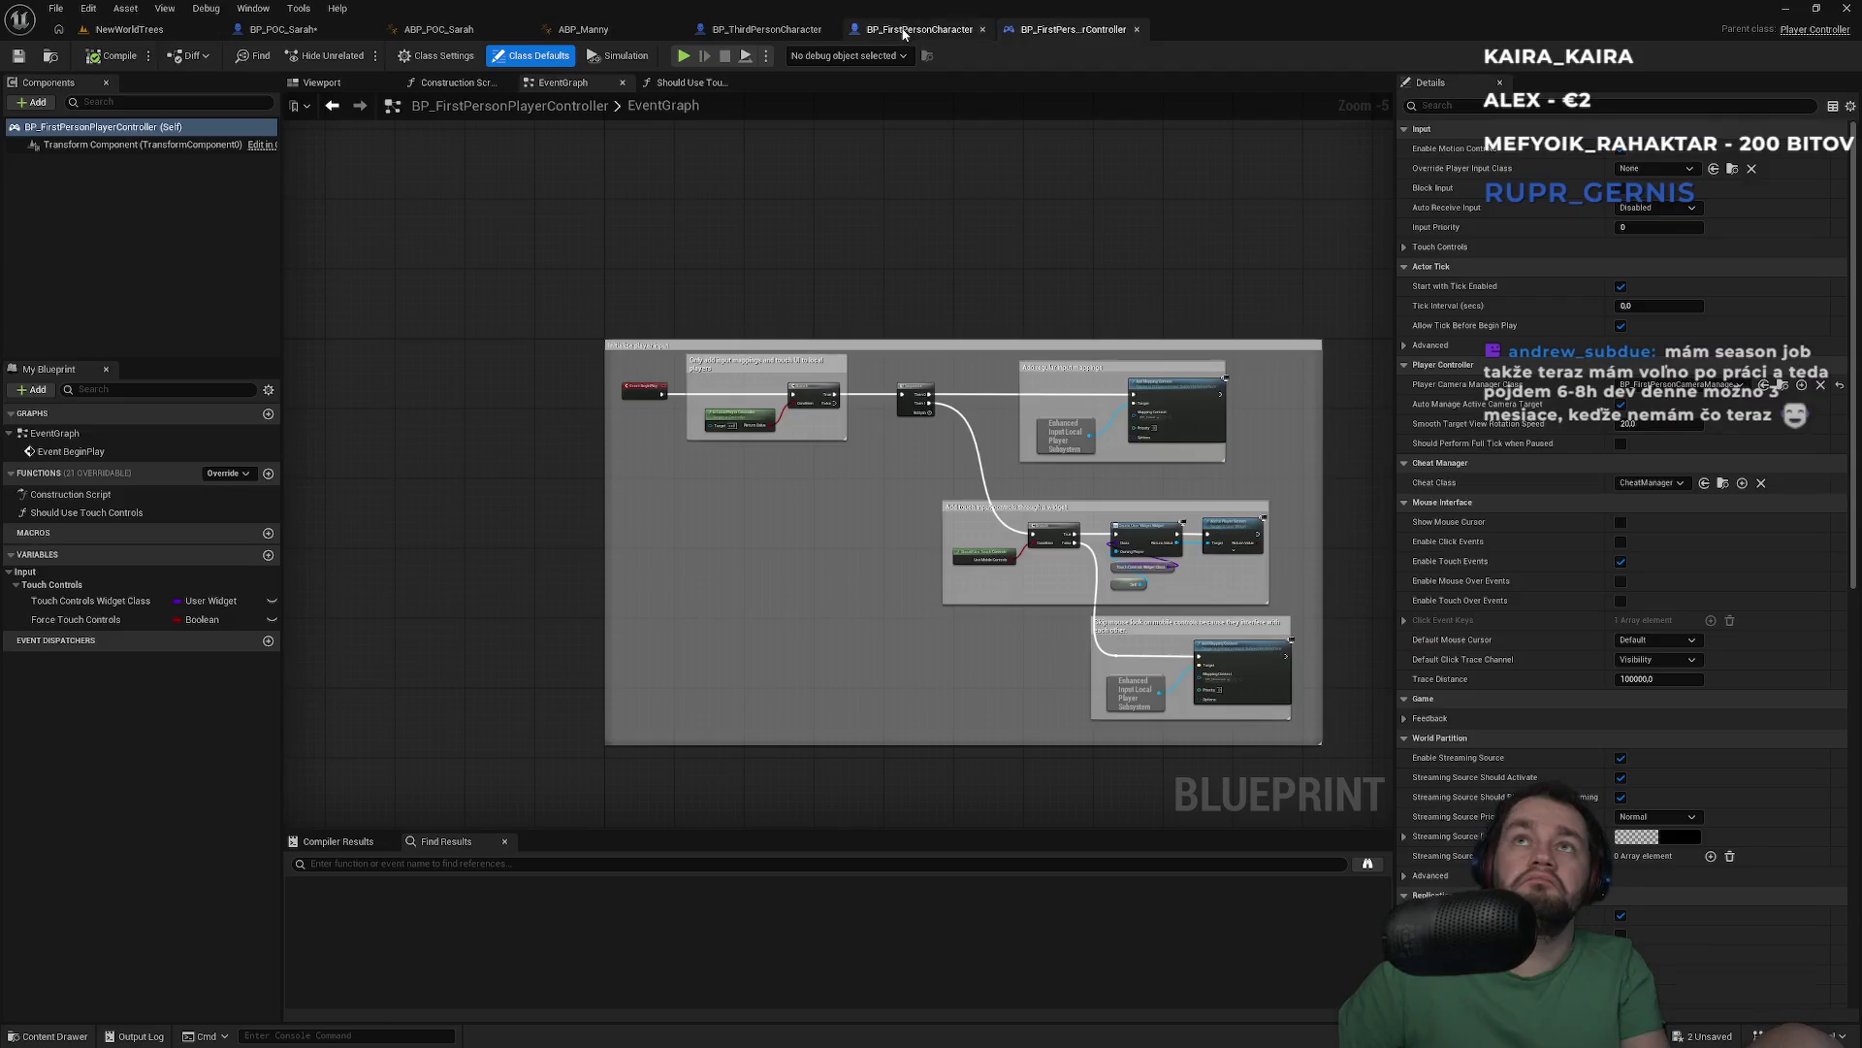
# Locate and select the four Movement Input nodes in BP_FirstPersonCharacter
pyautogui.click(912, 29)
pyautogui.click(776, 31)
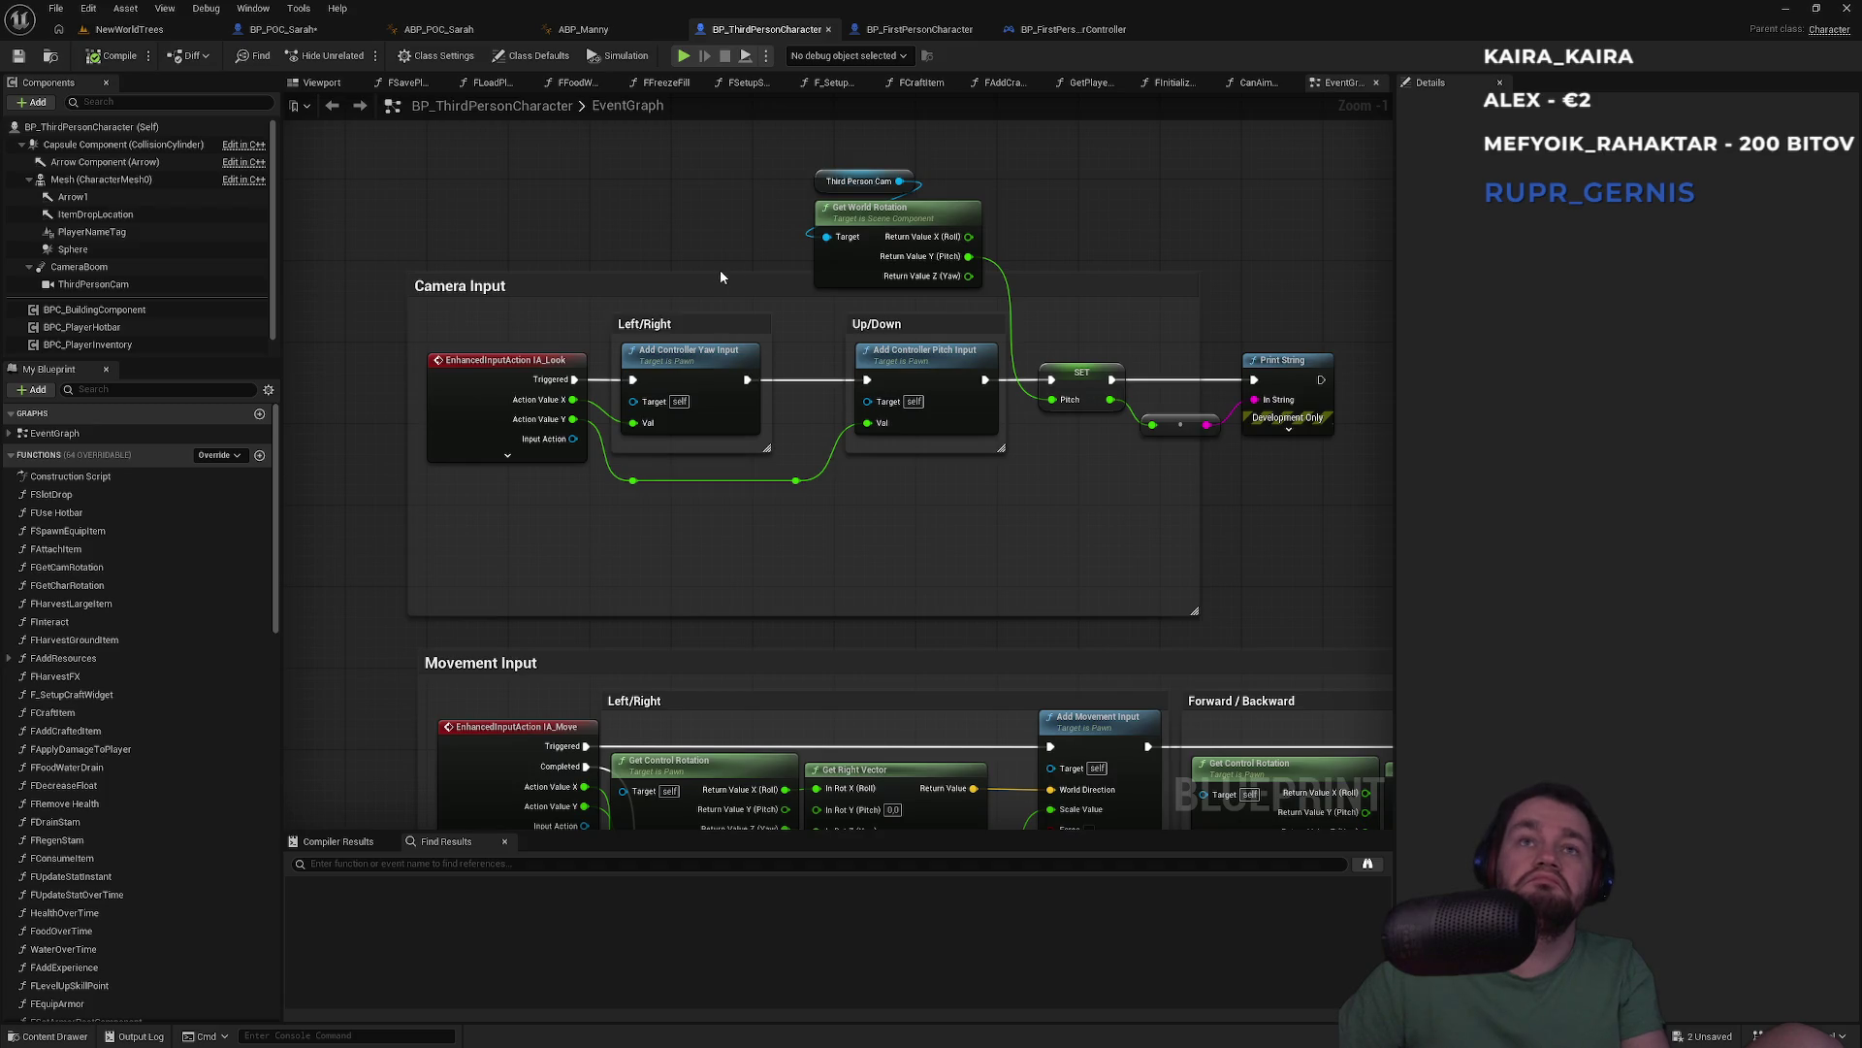
pyautogui.moveTo(792, 603)
pyautogui.mouseDown()
pyautogui.moveTo(824, 349)
pyautogui.moveTo(780, 440)
pyautogui.mouseUp()
pyautogui.click(928, 32)
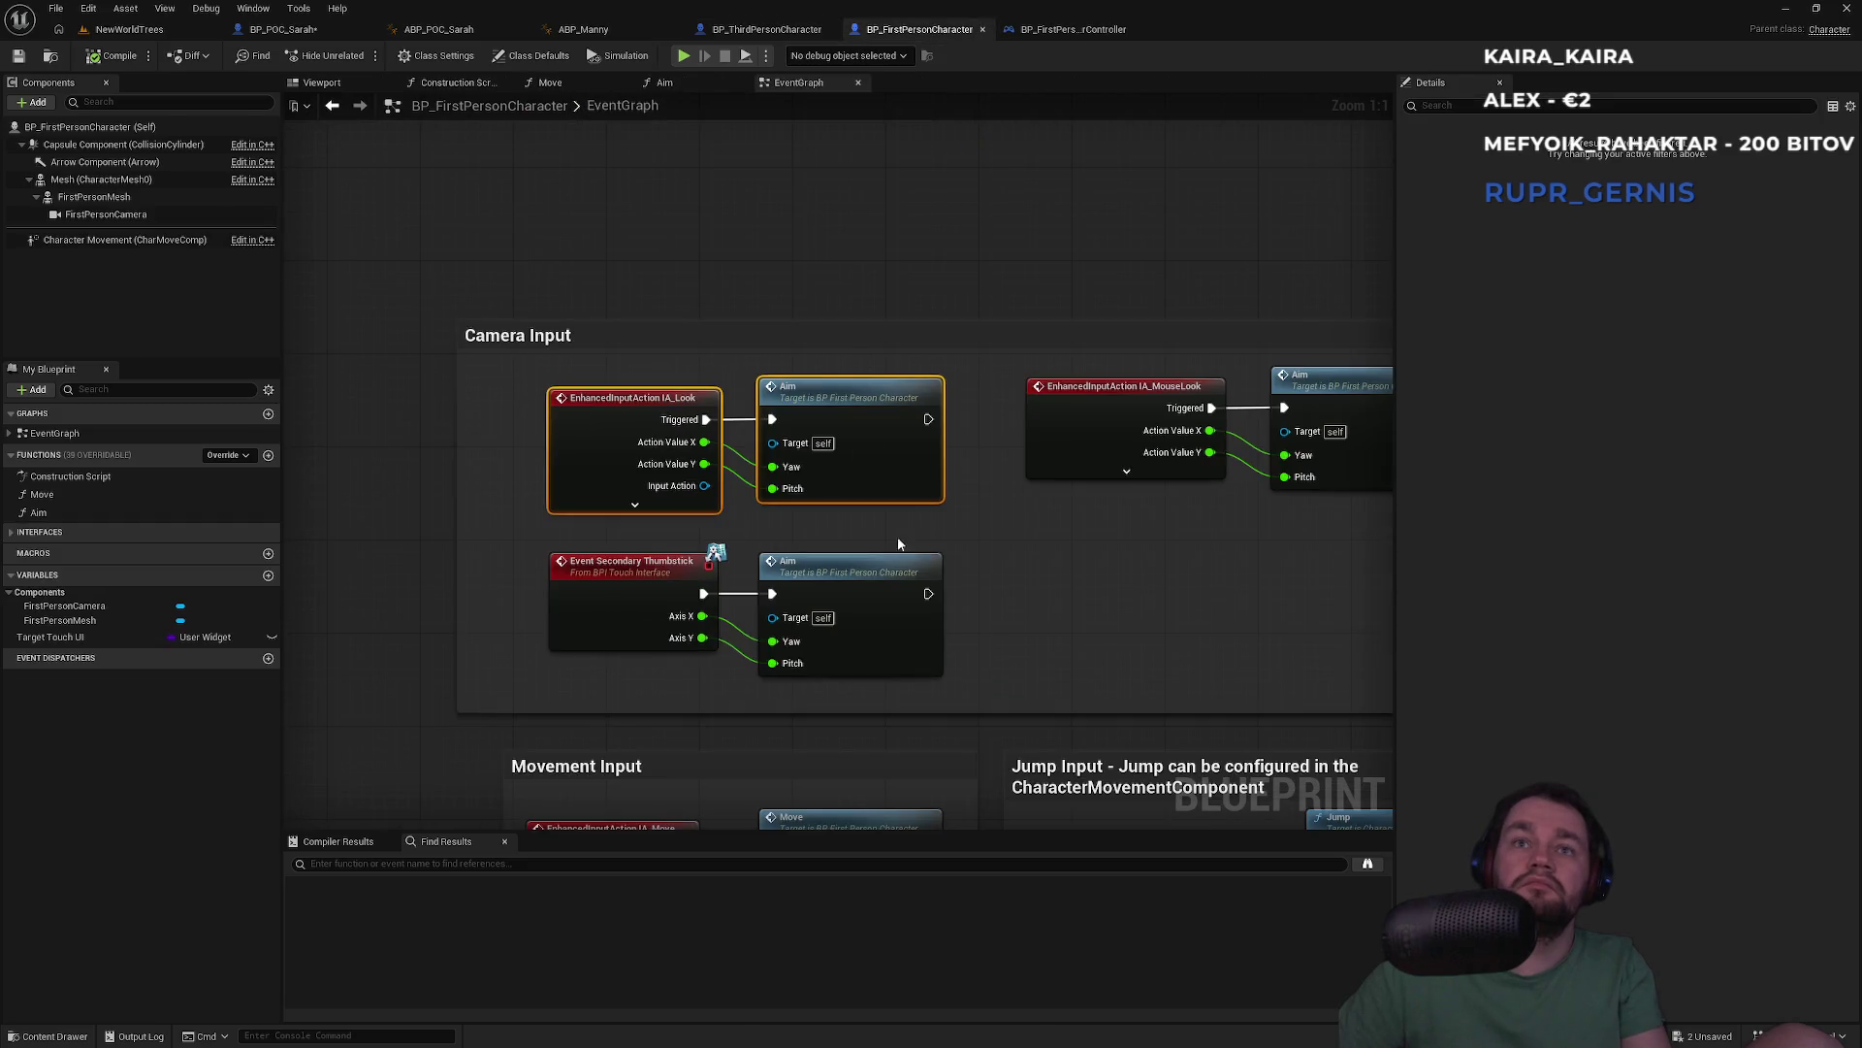
pyautogui.scroll(1, 887, 514)
pyautogui.moveTo(952, 540)
pyautogui.mouseDown()
pyautogui.moveTo(829, 536)
pyautogui.moveTo(986, 198)
pyautogui.mouseUp()
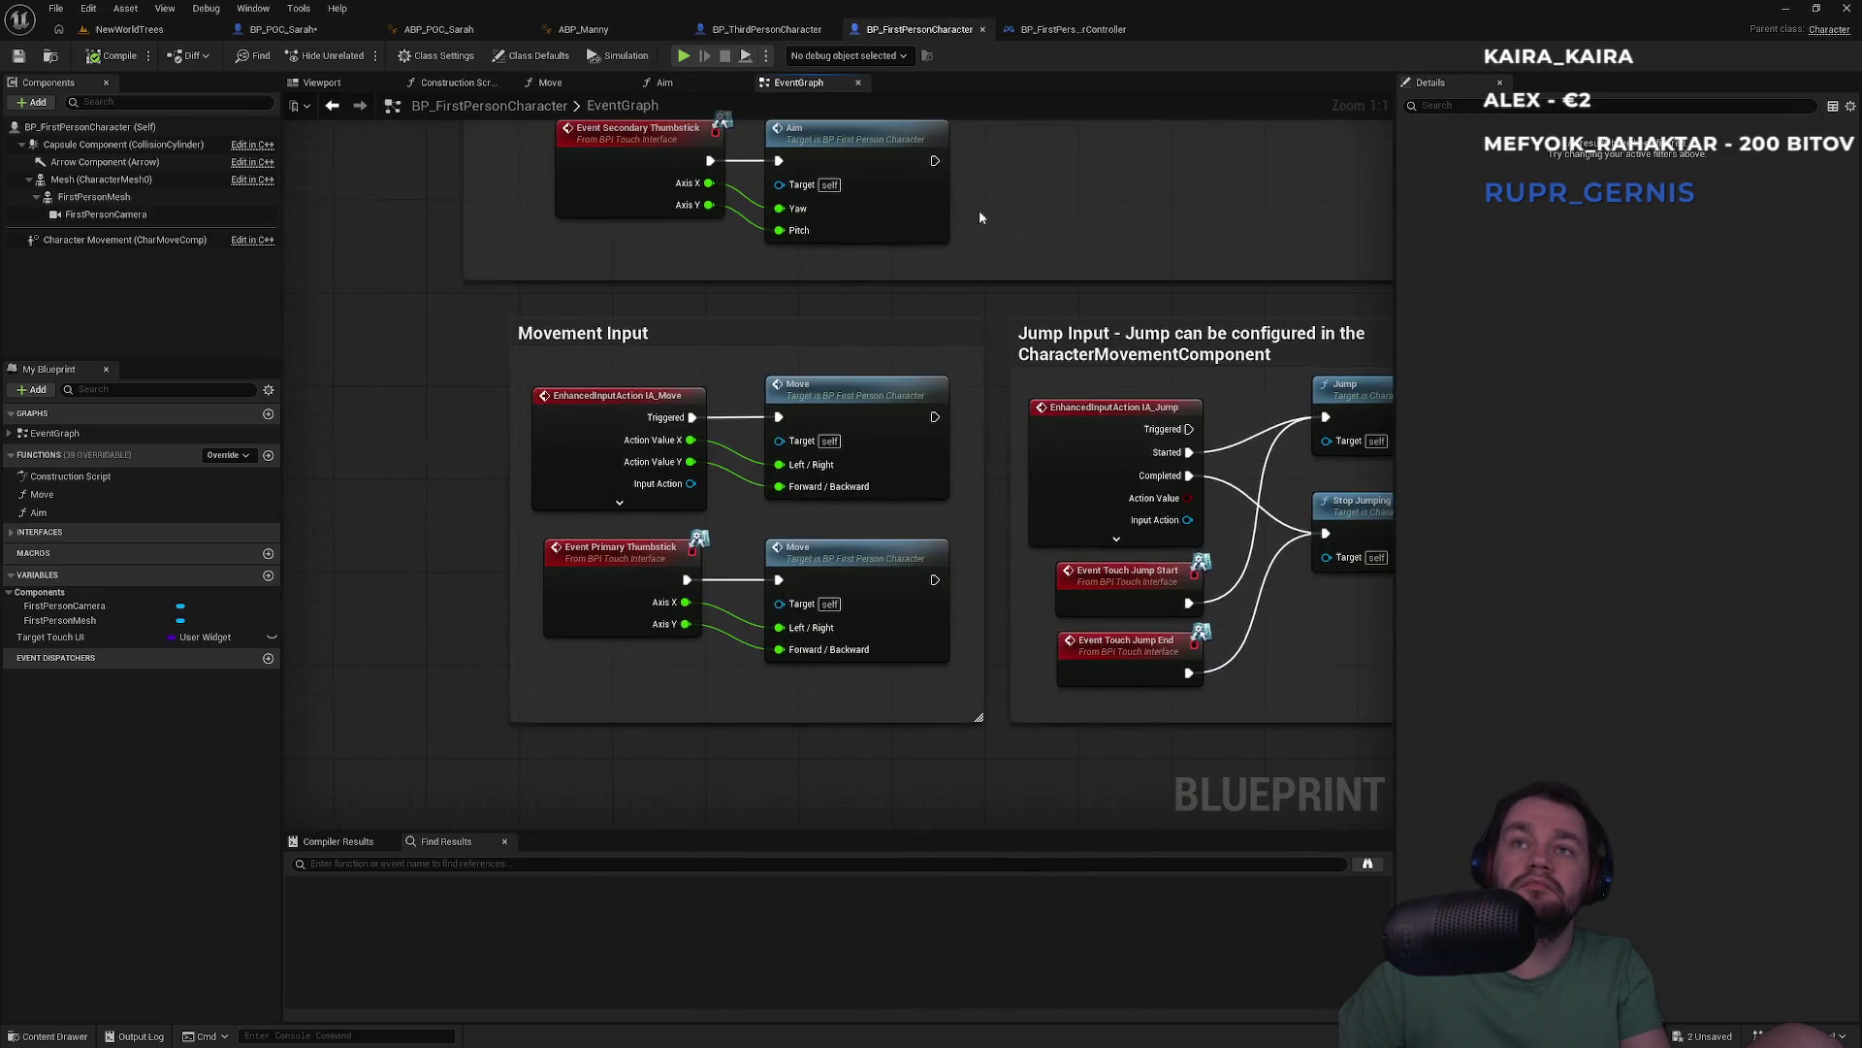
pyautogui.moveTo(957, 372)
pyautogui.mouseDown()
pyautogui.moveTo(776, 485)
pyautogui.moveTo(625, 625)
pyautogui.mouseUp()
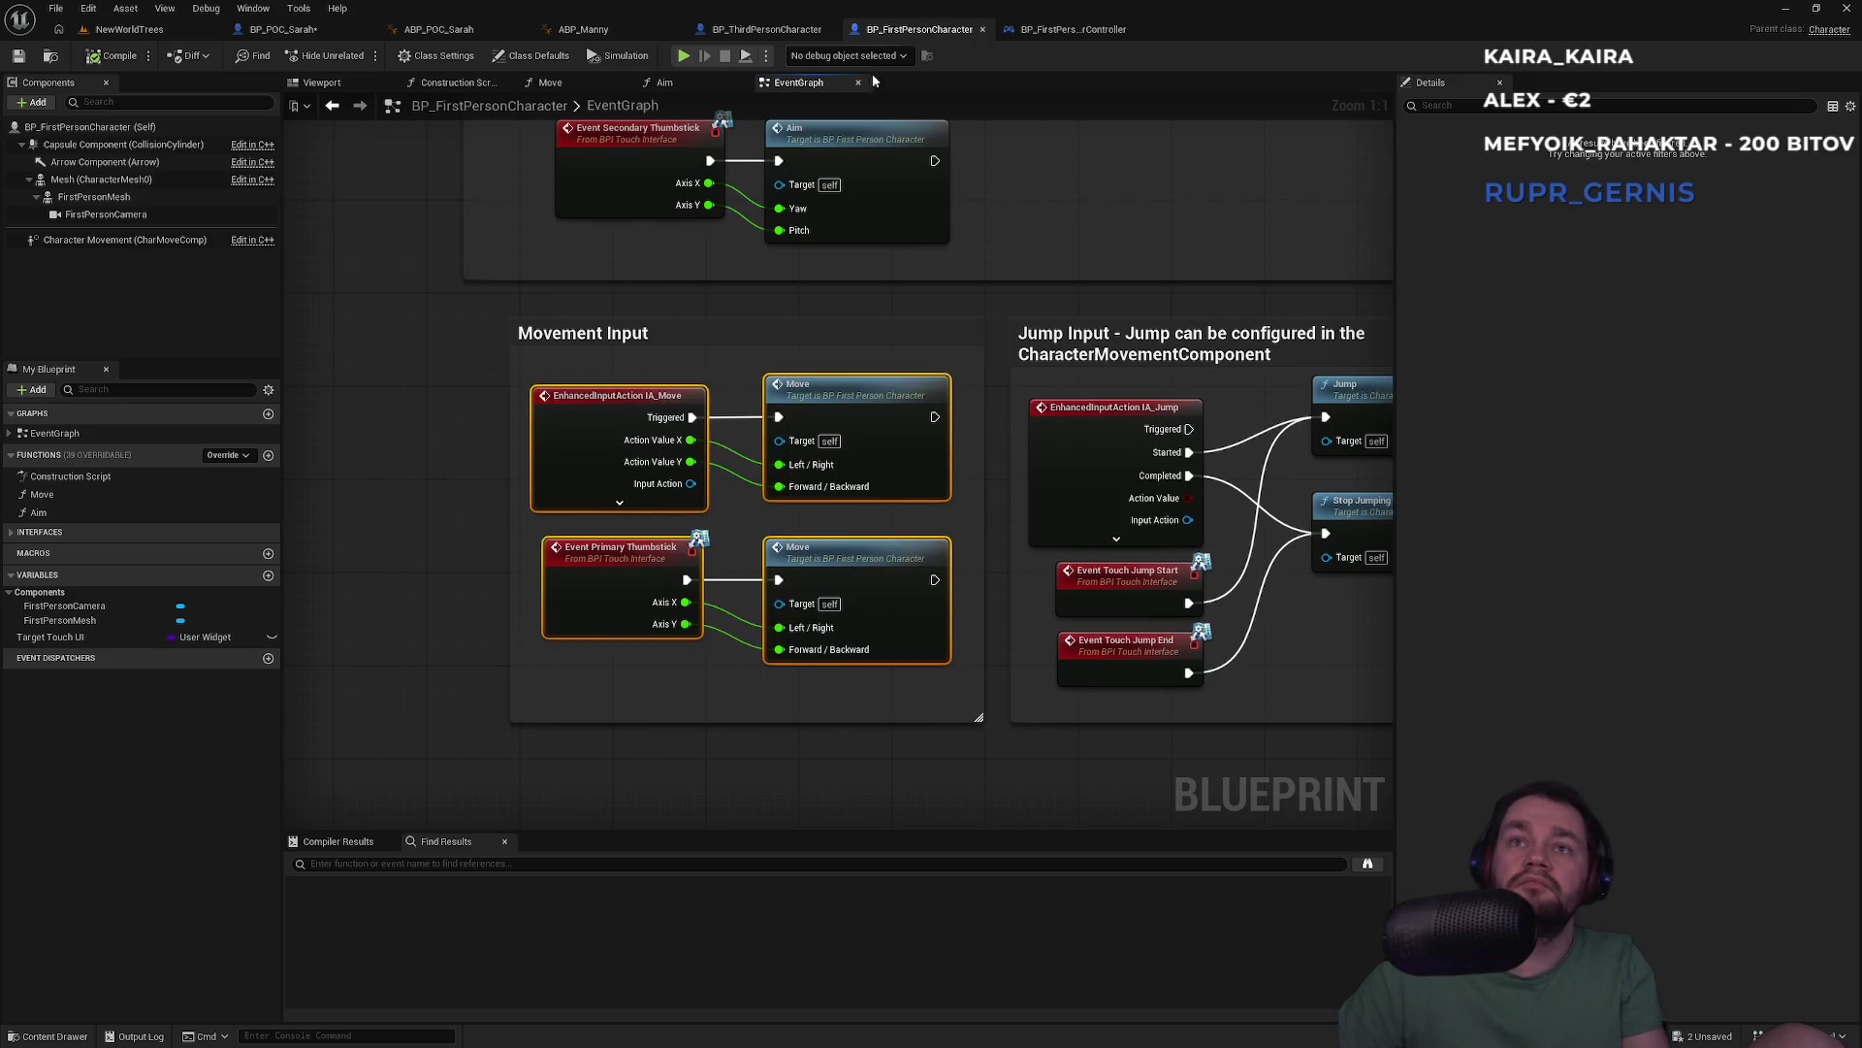
# Open the template's Move function and select all its nodes for copying
pyautogui.doubleClick(54, 496)
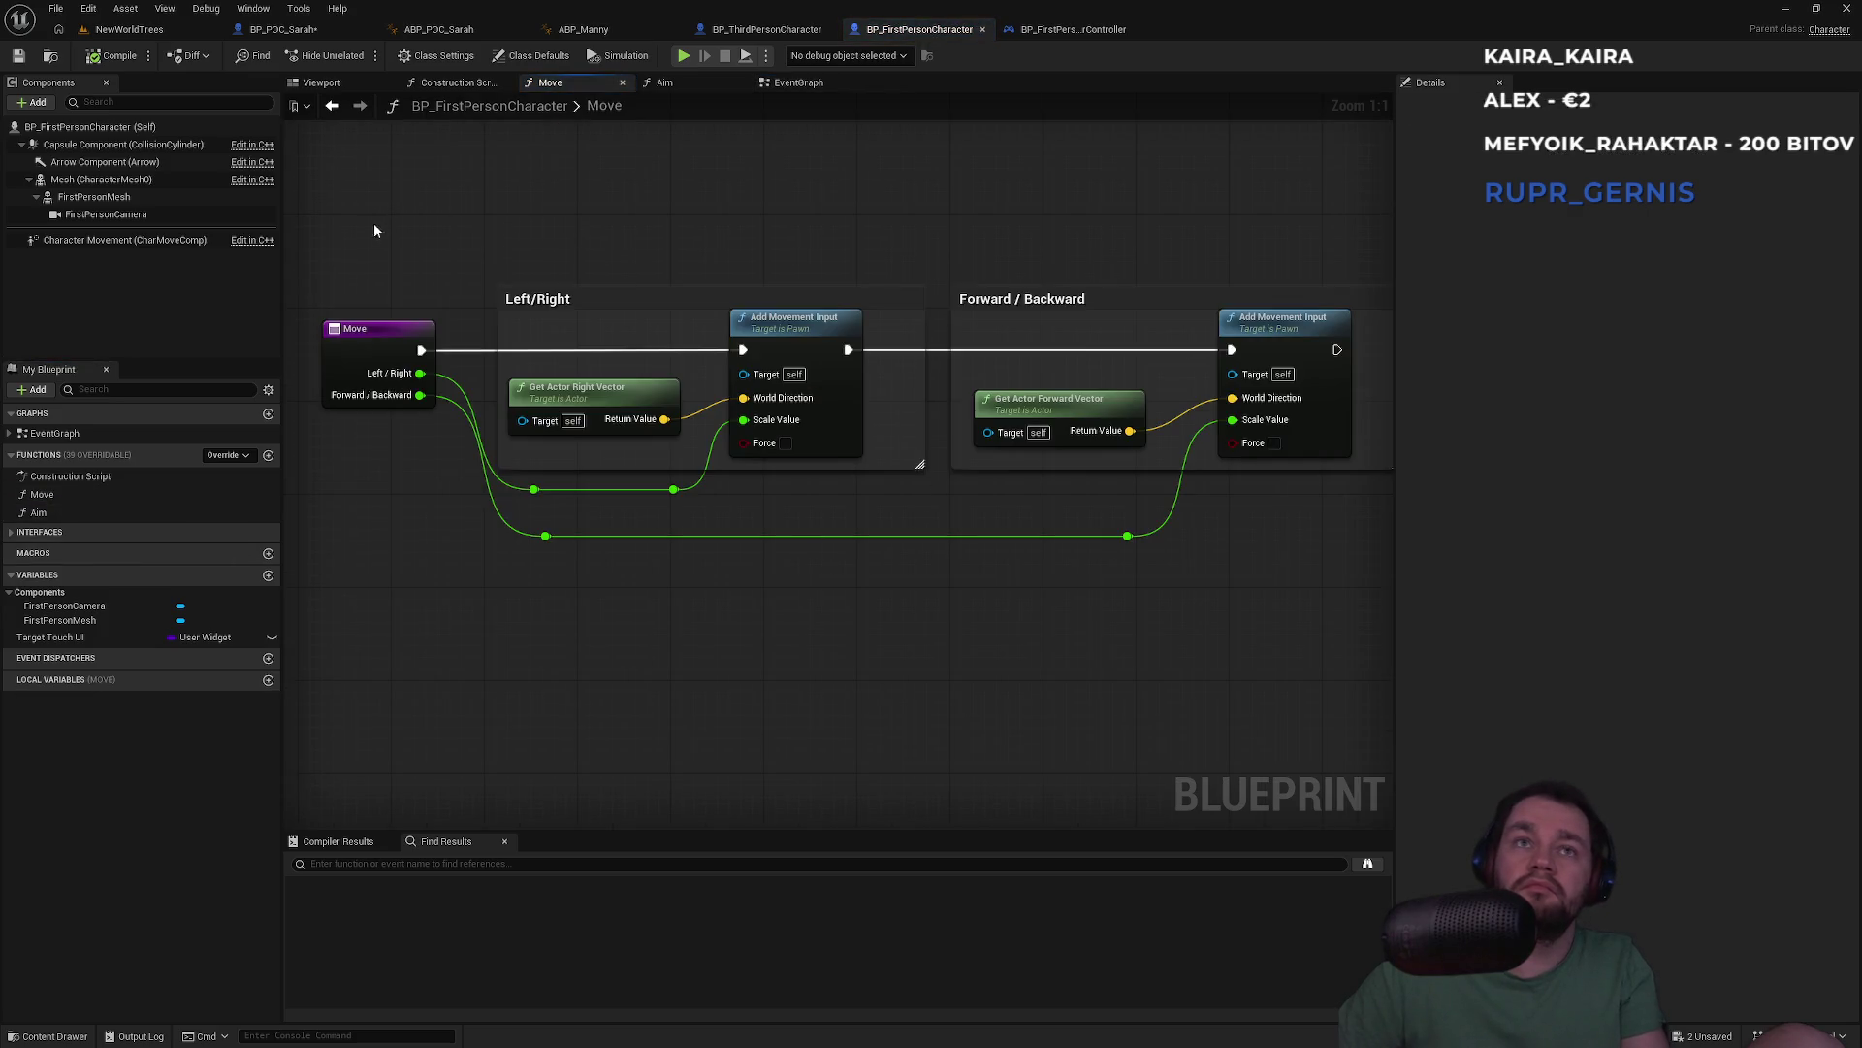
pyautogui.moveTo(373, 247)
pyautogui.mouseDown()
pyautogui.moveTo(1121, 630)
pyautogui.moveTo(1274, 605)
pyautogui.mouseUp()
pyautogui.click(631, 206)
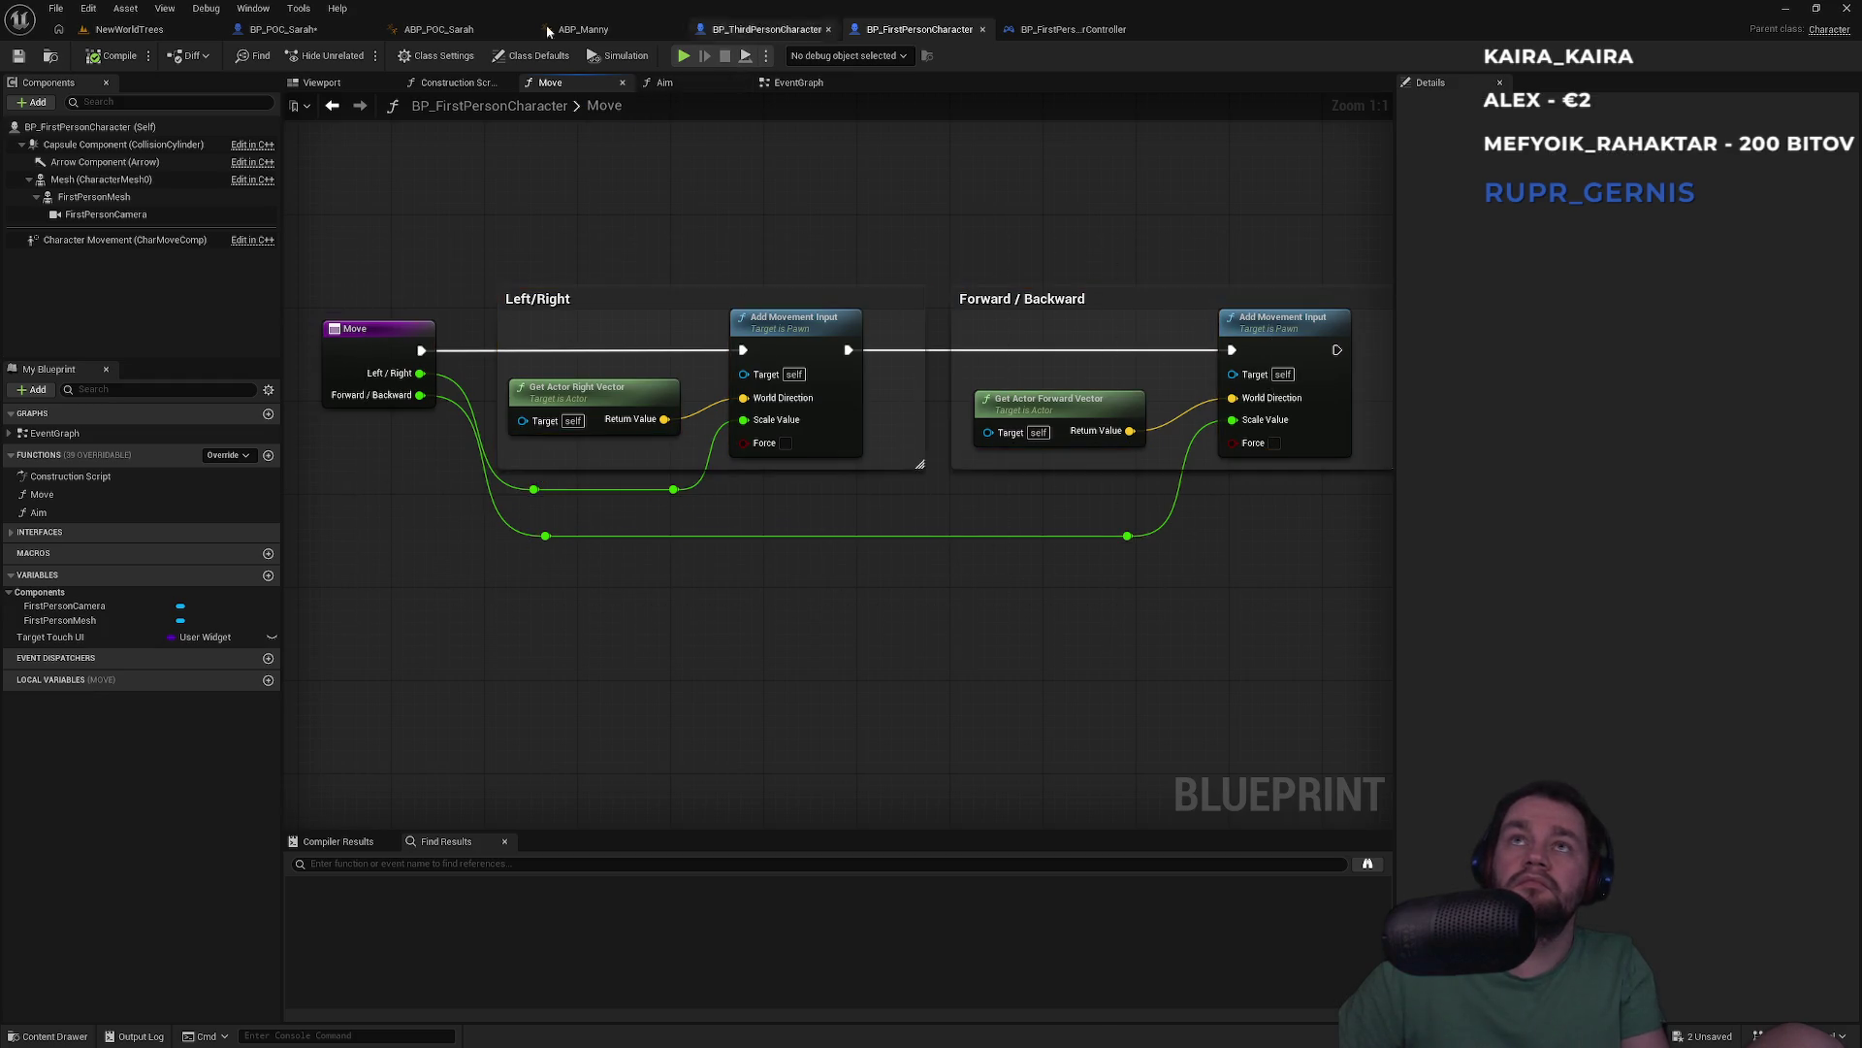
pyautogui.click(283, 30)
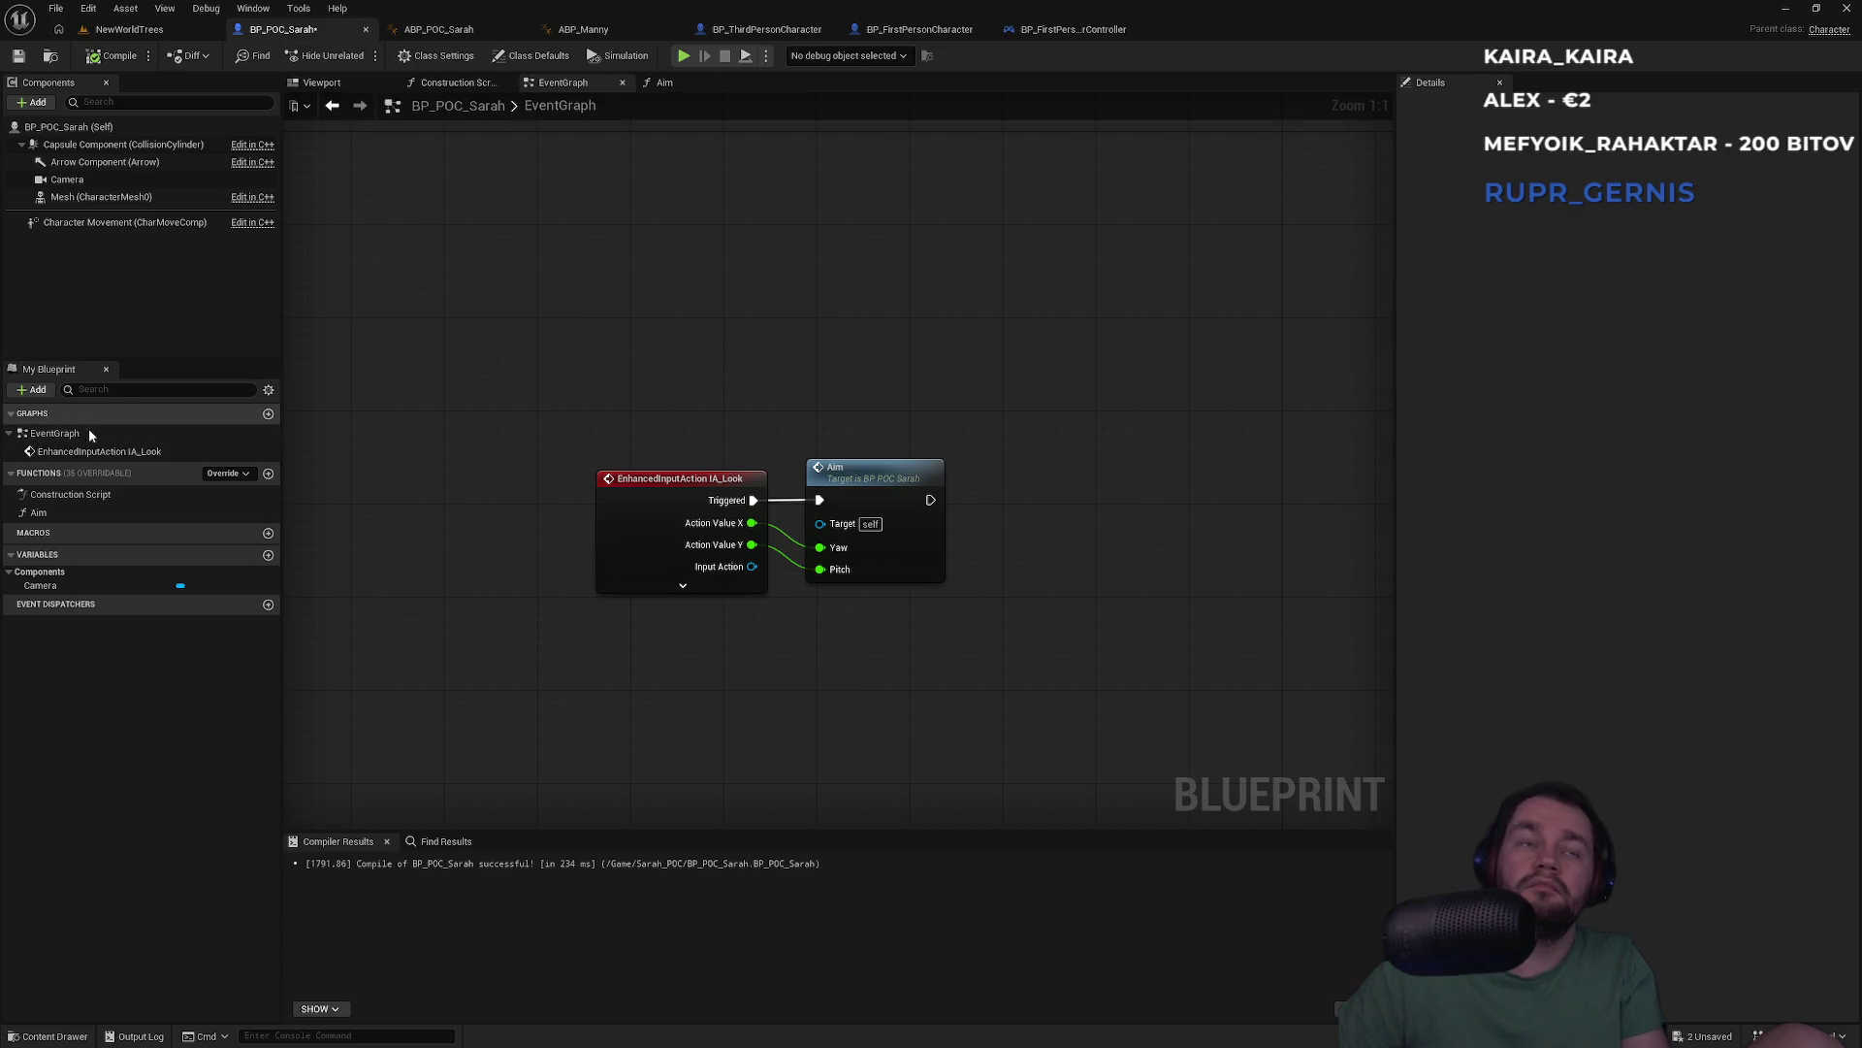
# Create a function named Move in BP_POC_Sarah and paste the copied movement nodes
pyautogui.click(268, 473)
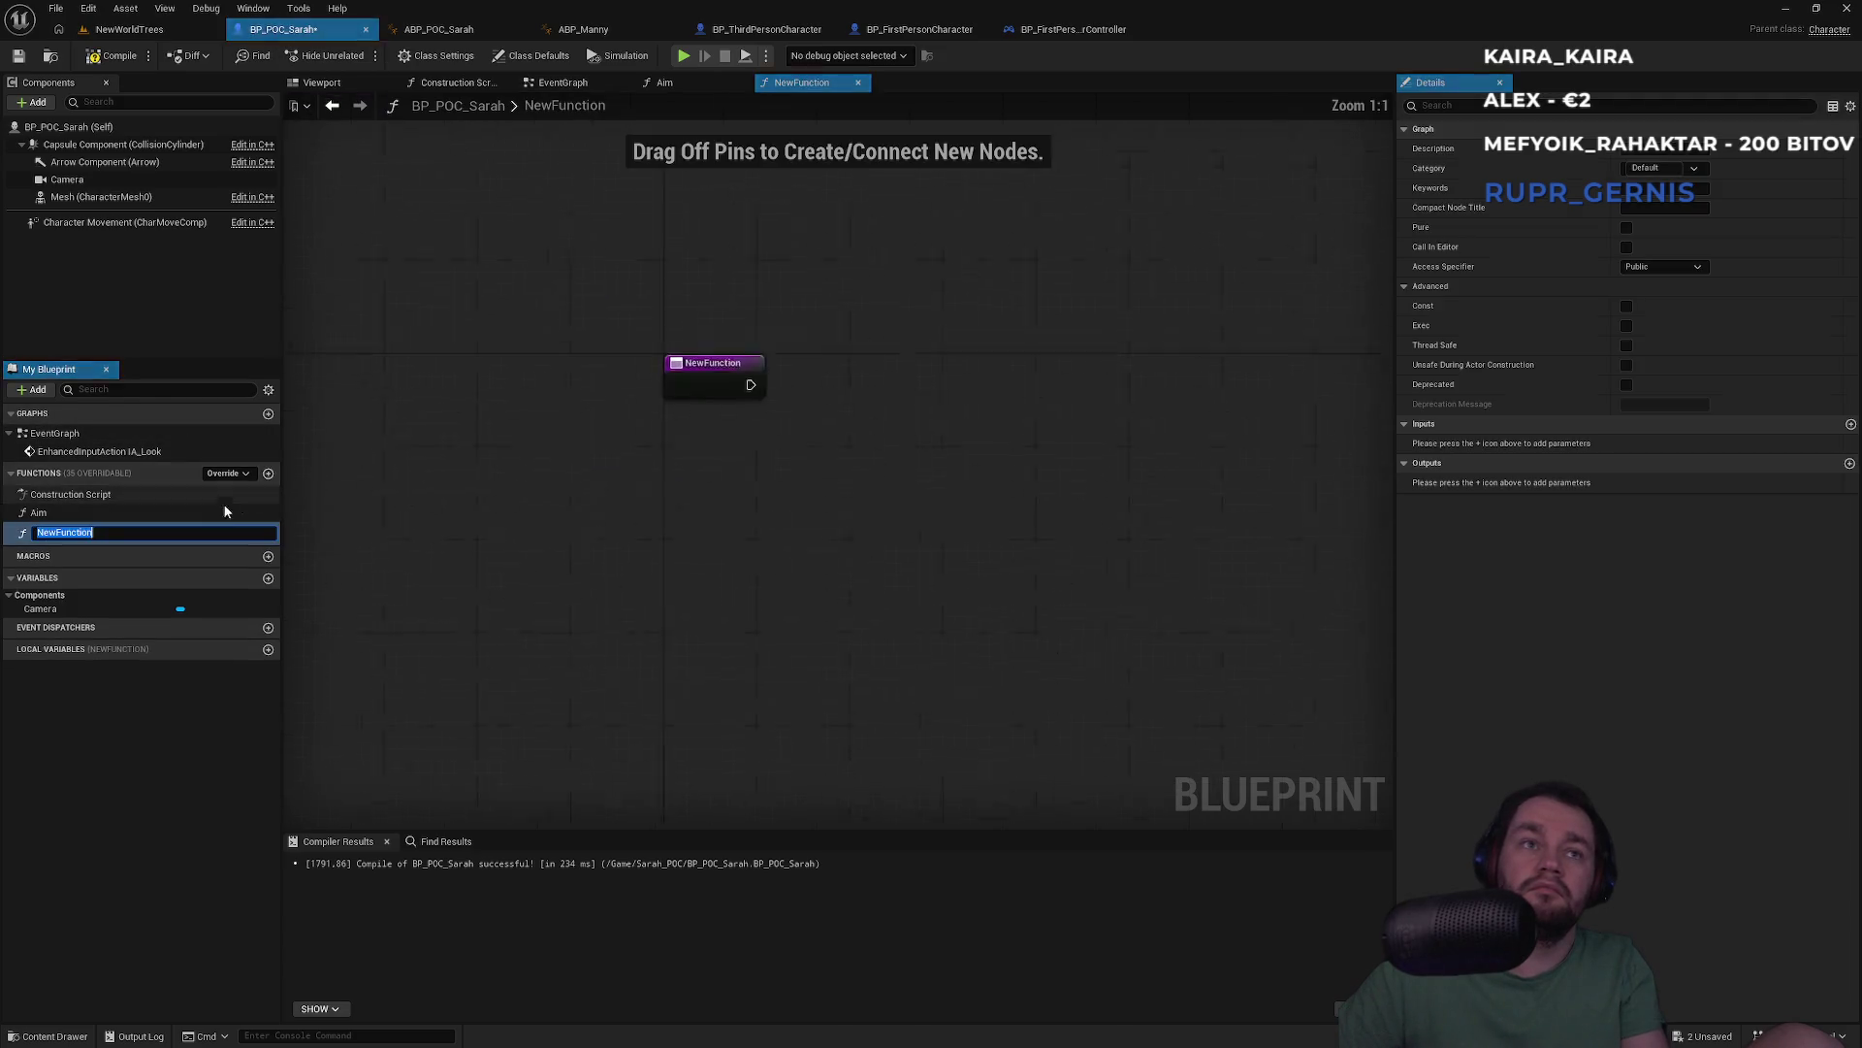
pyautogui.write('Move')
pyautogui.press('Return')
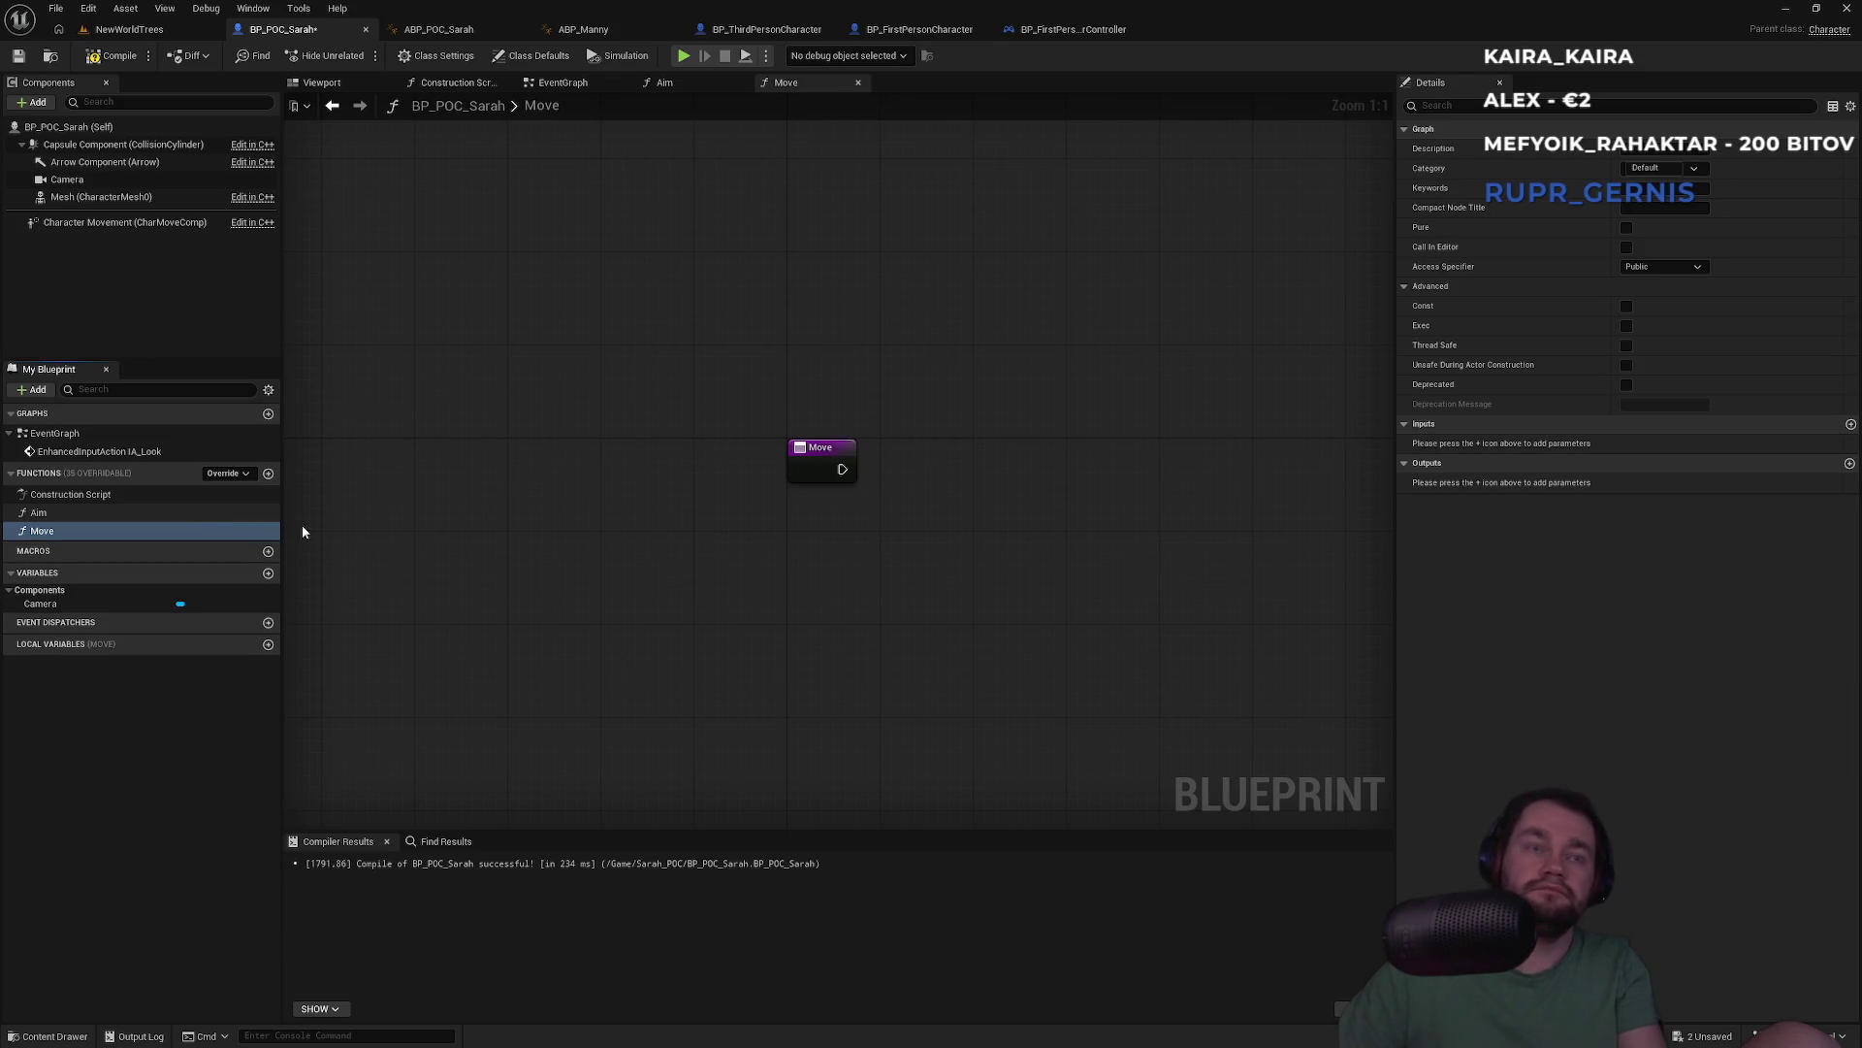
pyautogui.hotkey('ctrl', 'v')
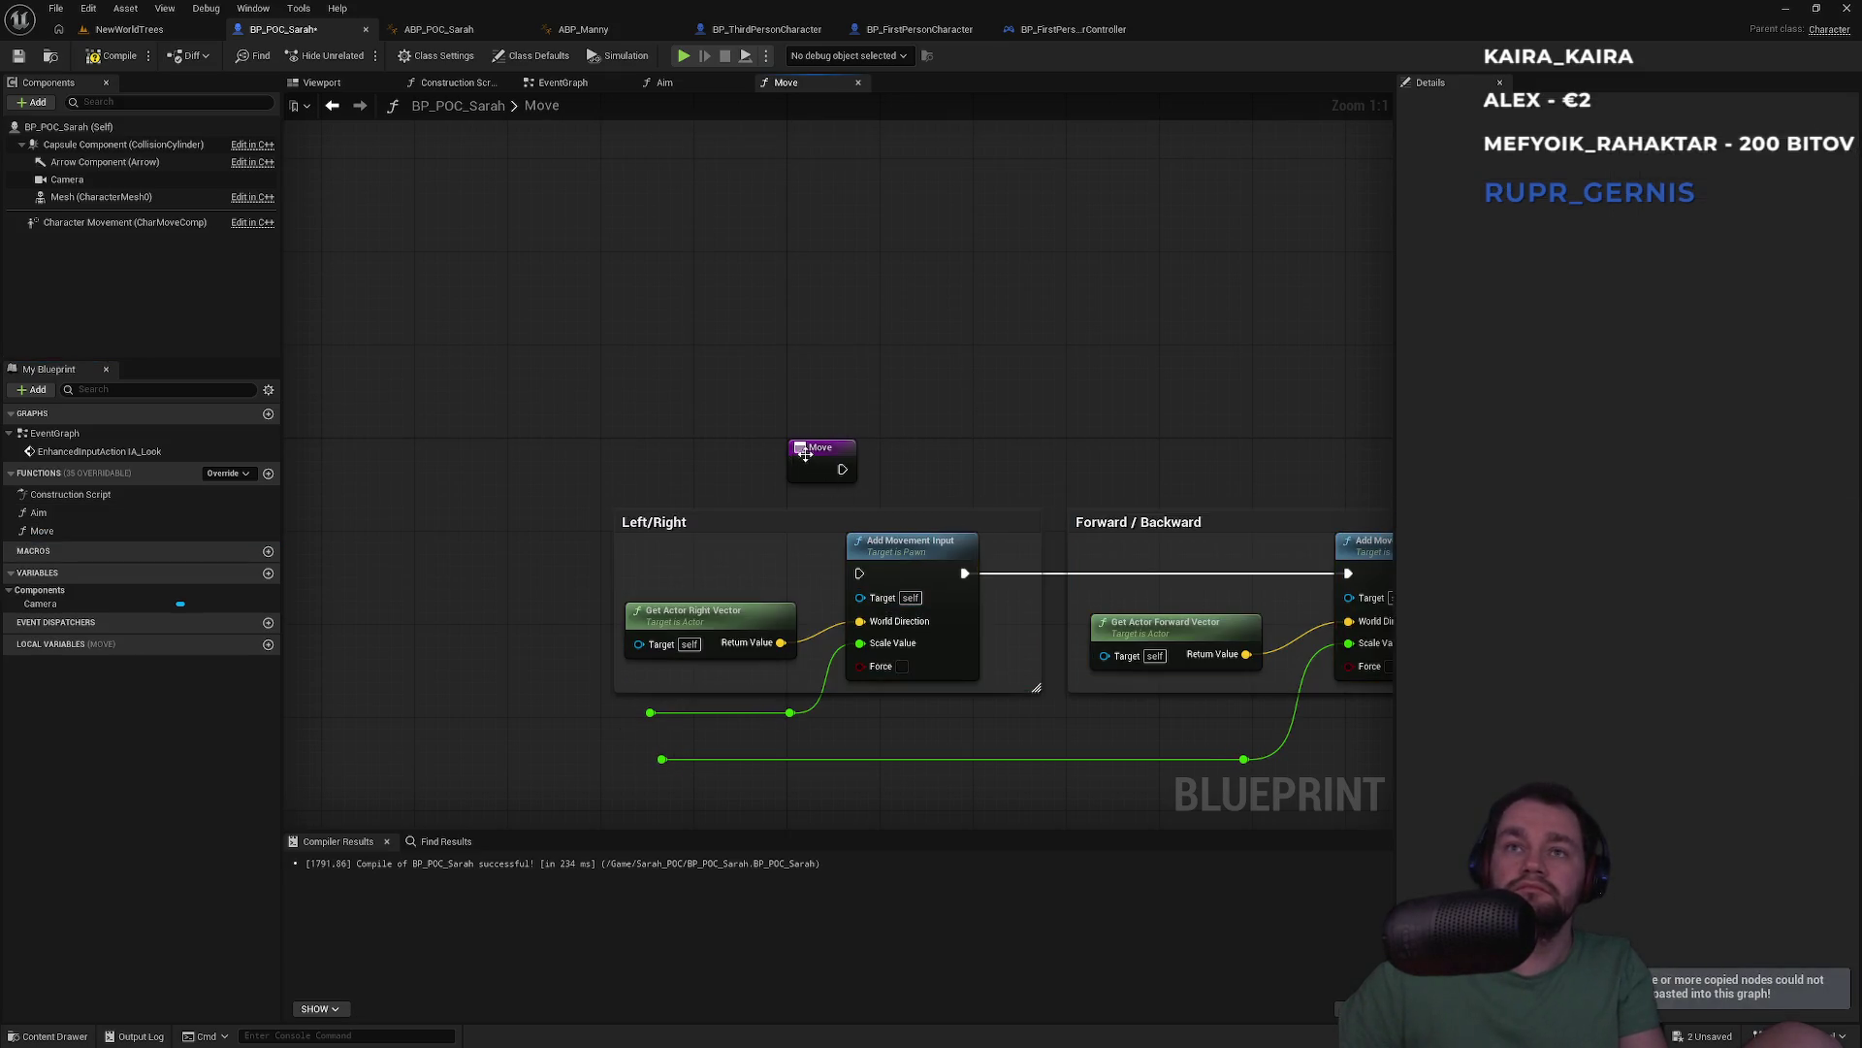
pyautogui.moveTo(804, 453); pyautogui.dragTo(431, 453)
pyautogui.click(1075, 31)
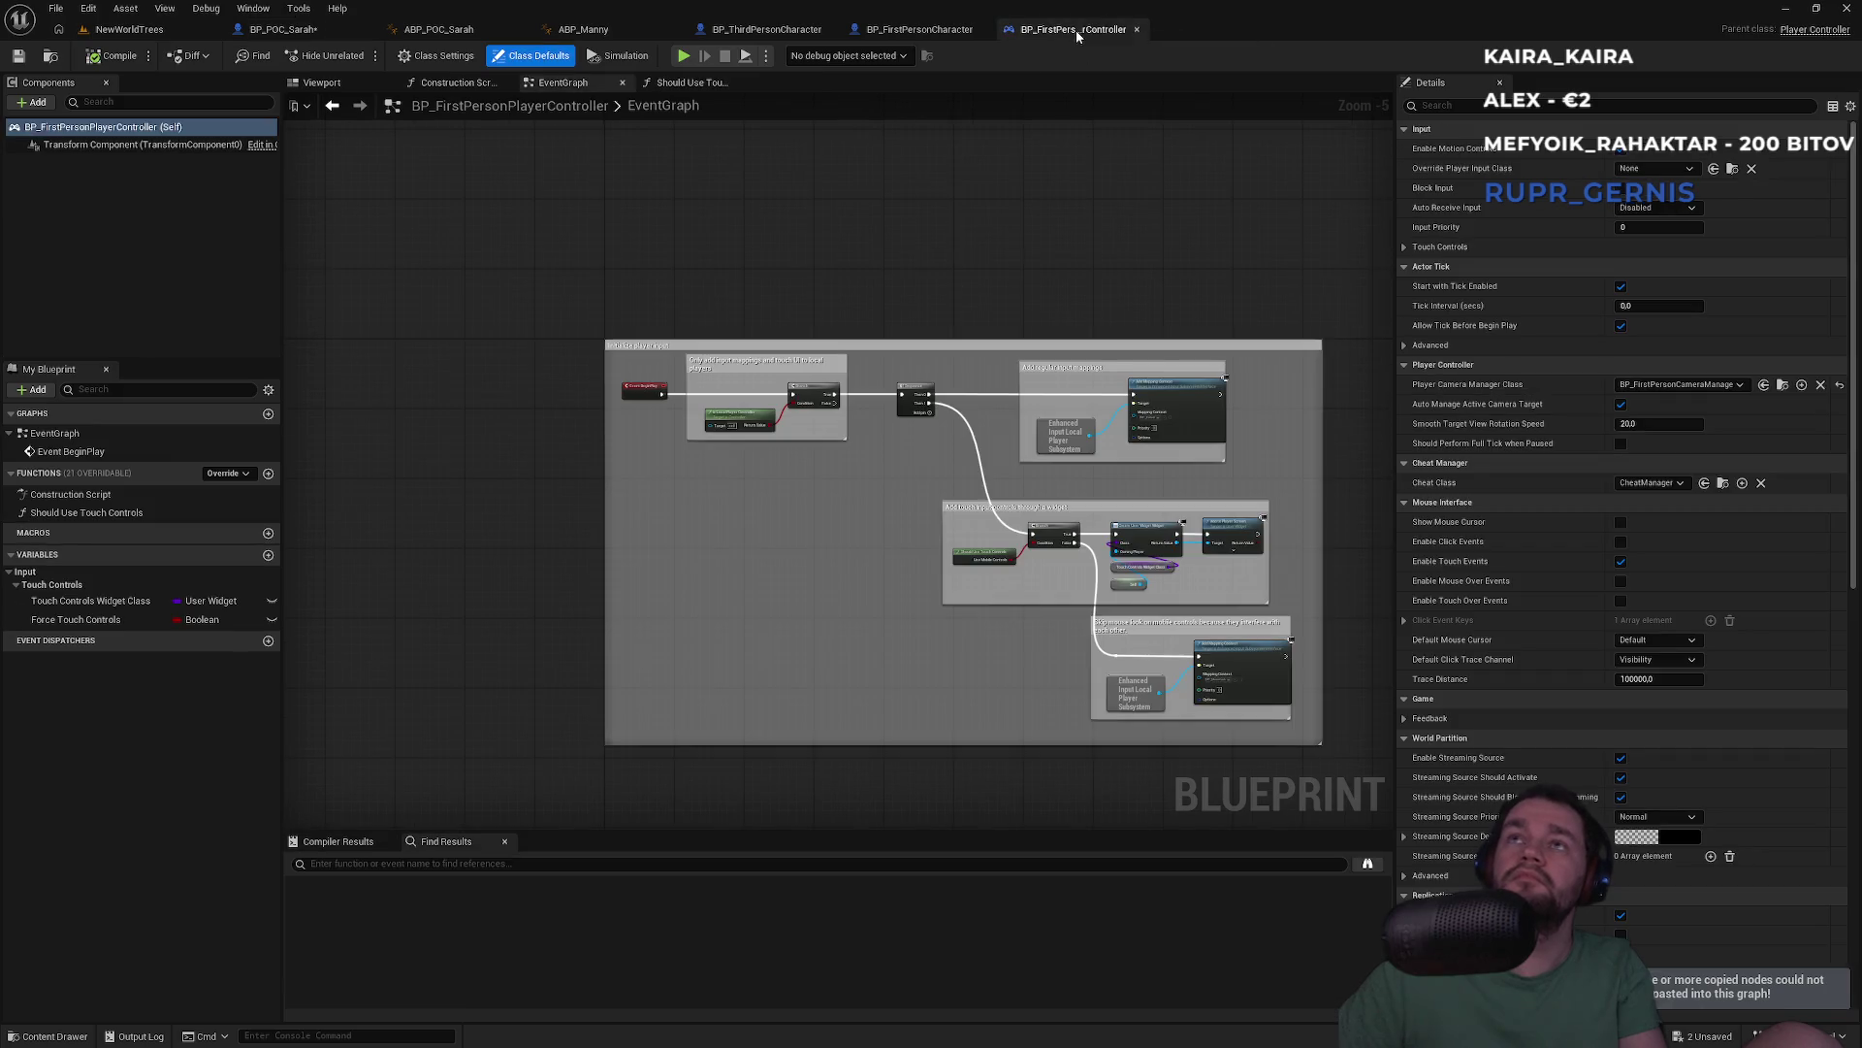
pyautogui.click(915, 31)
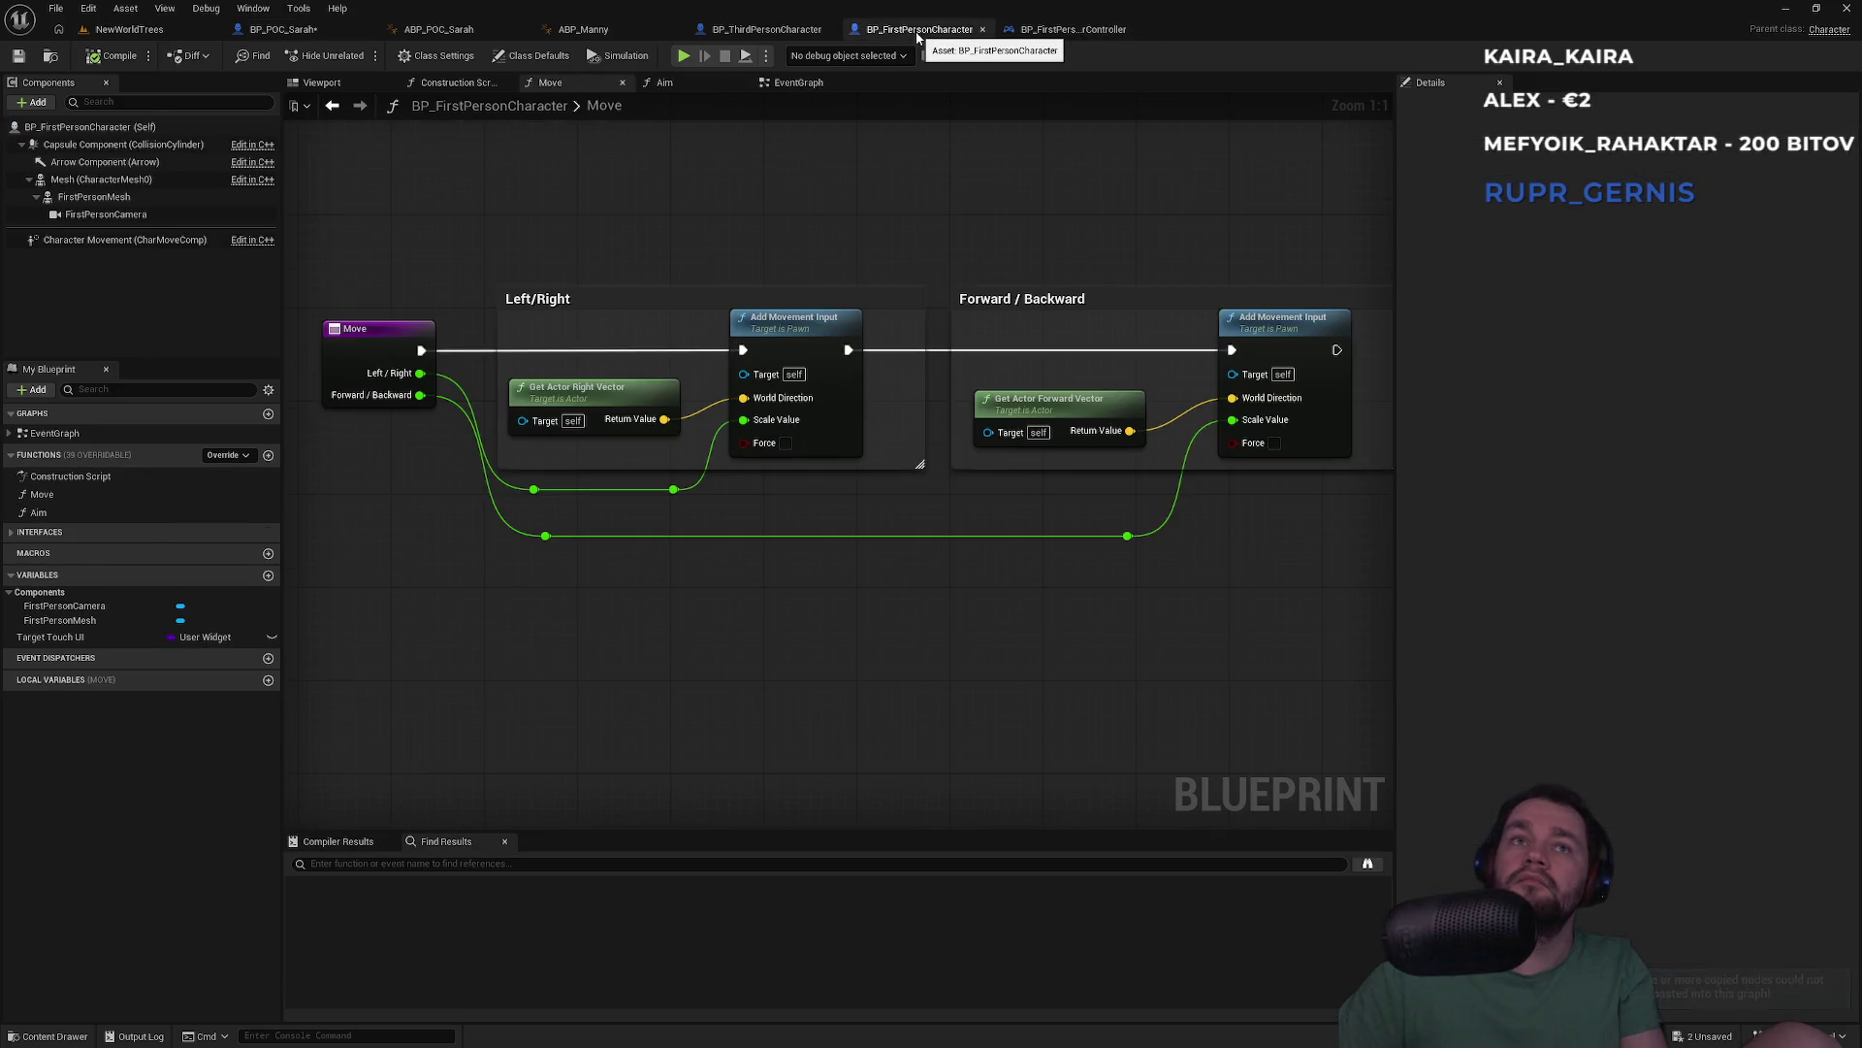
pyautogui.click(283, 29)
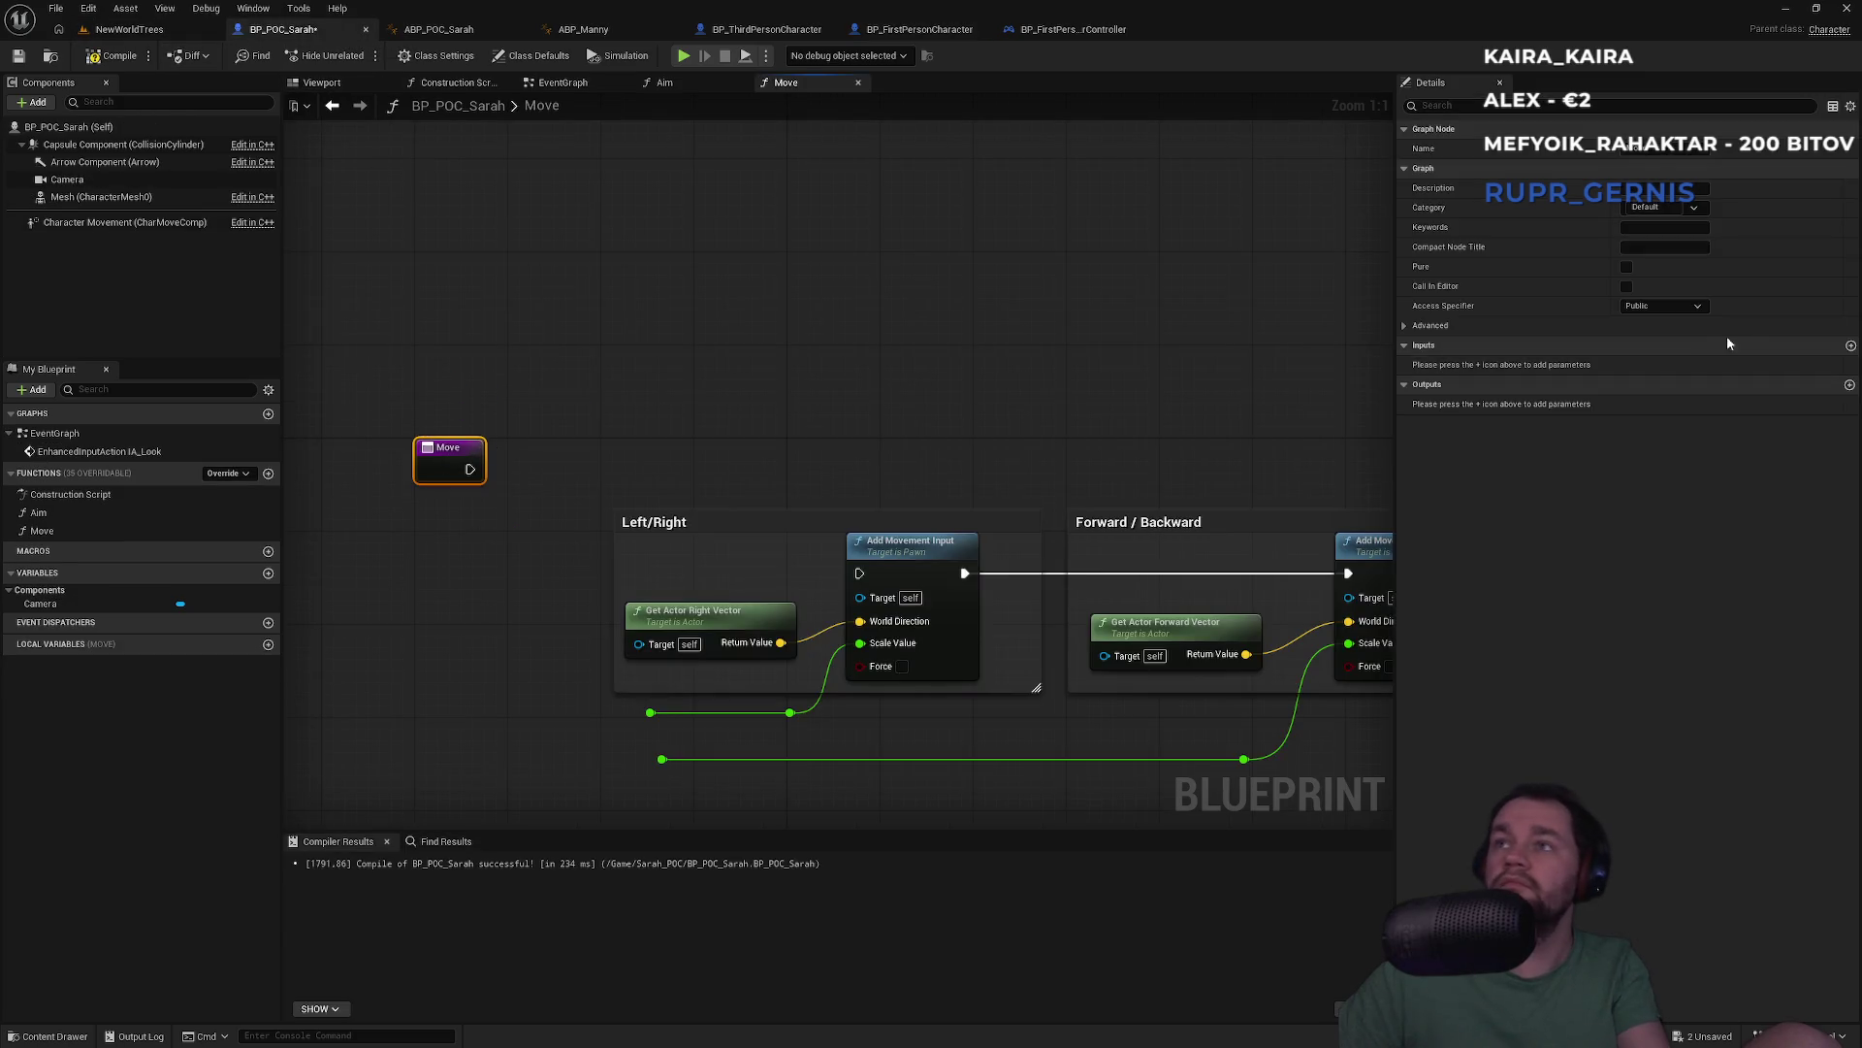
# Add two float inputs to Move named Left/Right and Forward/Backward
pyautogui.click(1850, 346)
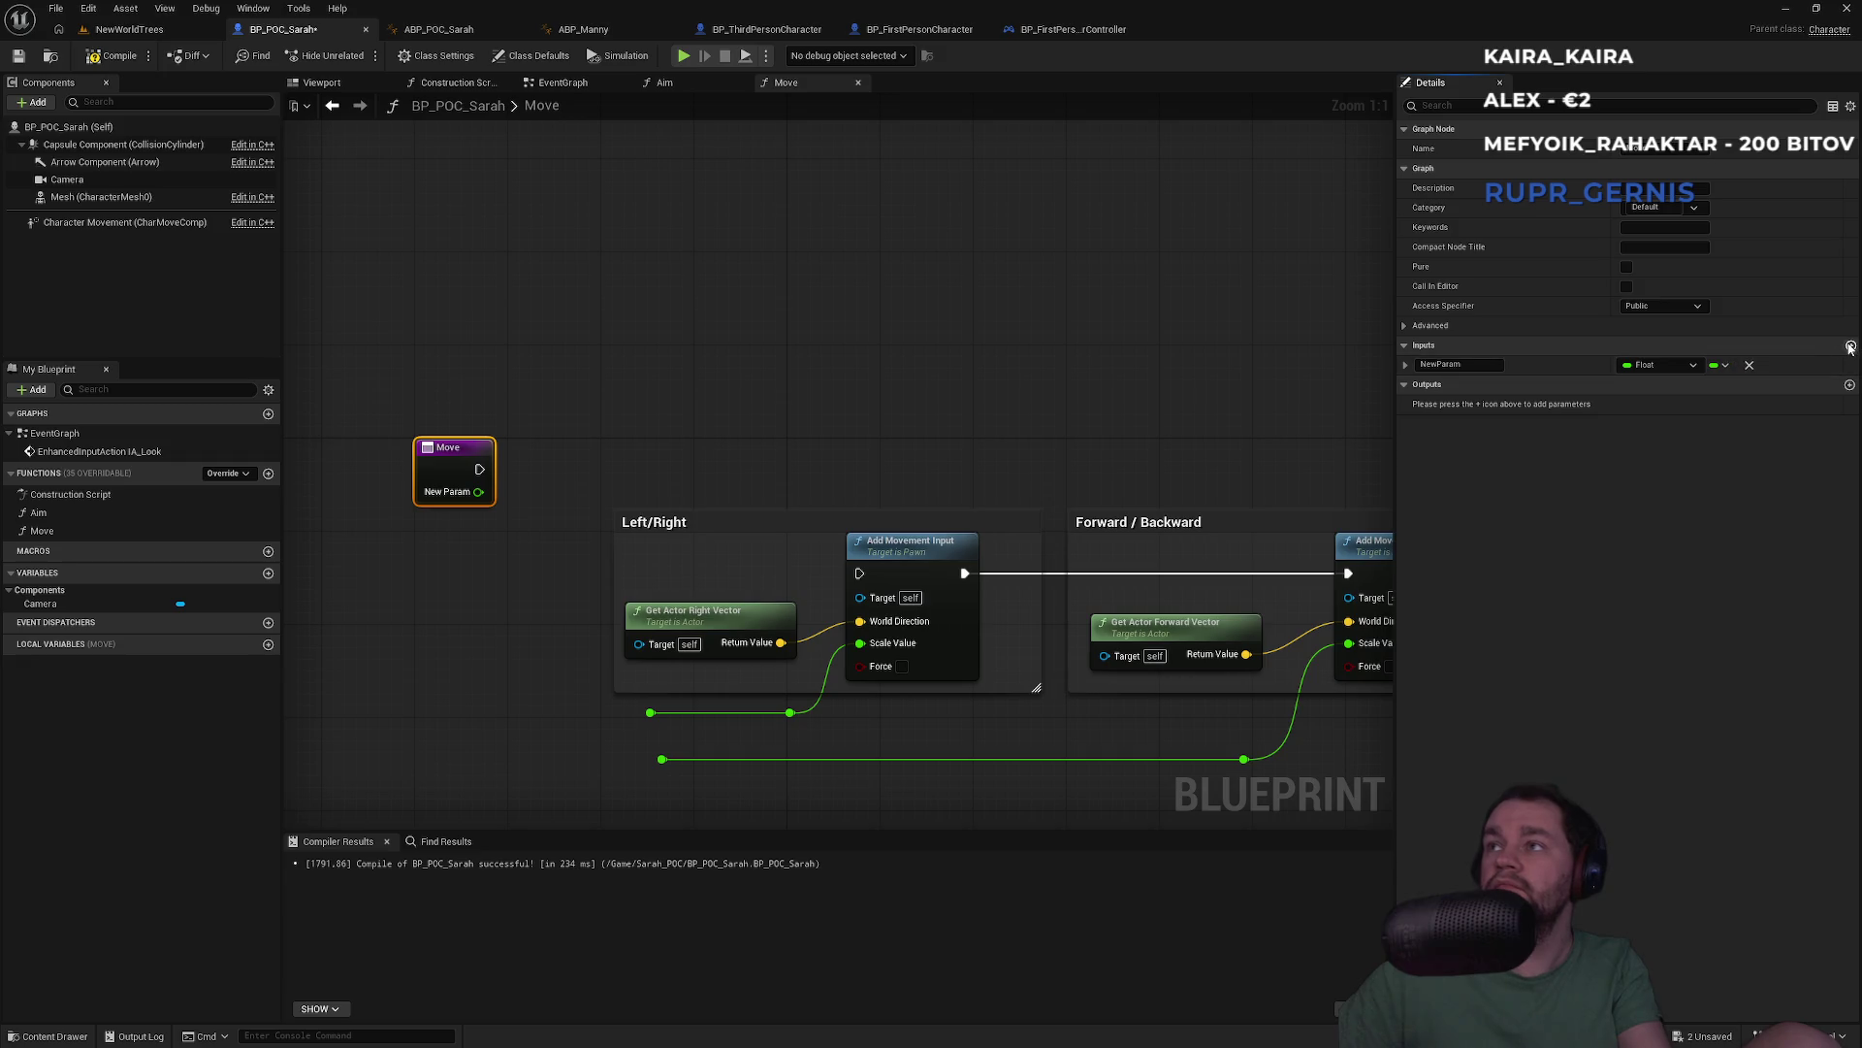
pyautogui.click(1850, 347)
pyautogui.click(1465, 365)
pyautogui.write('Left/Righ')
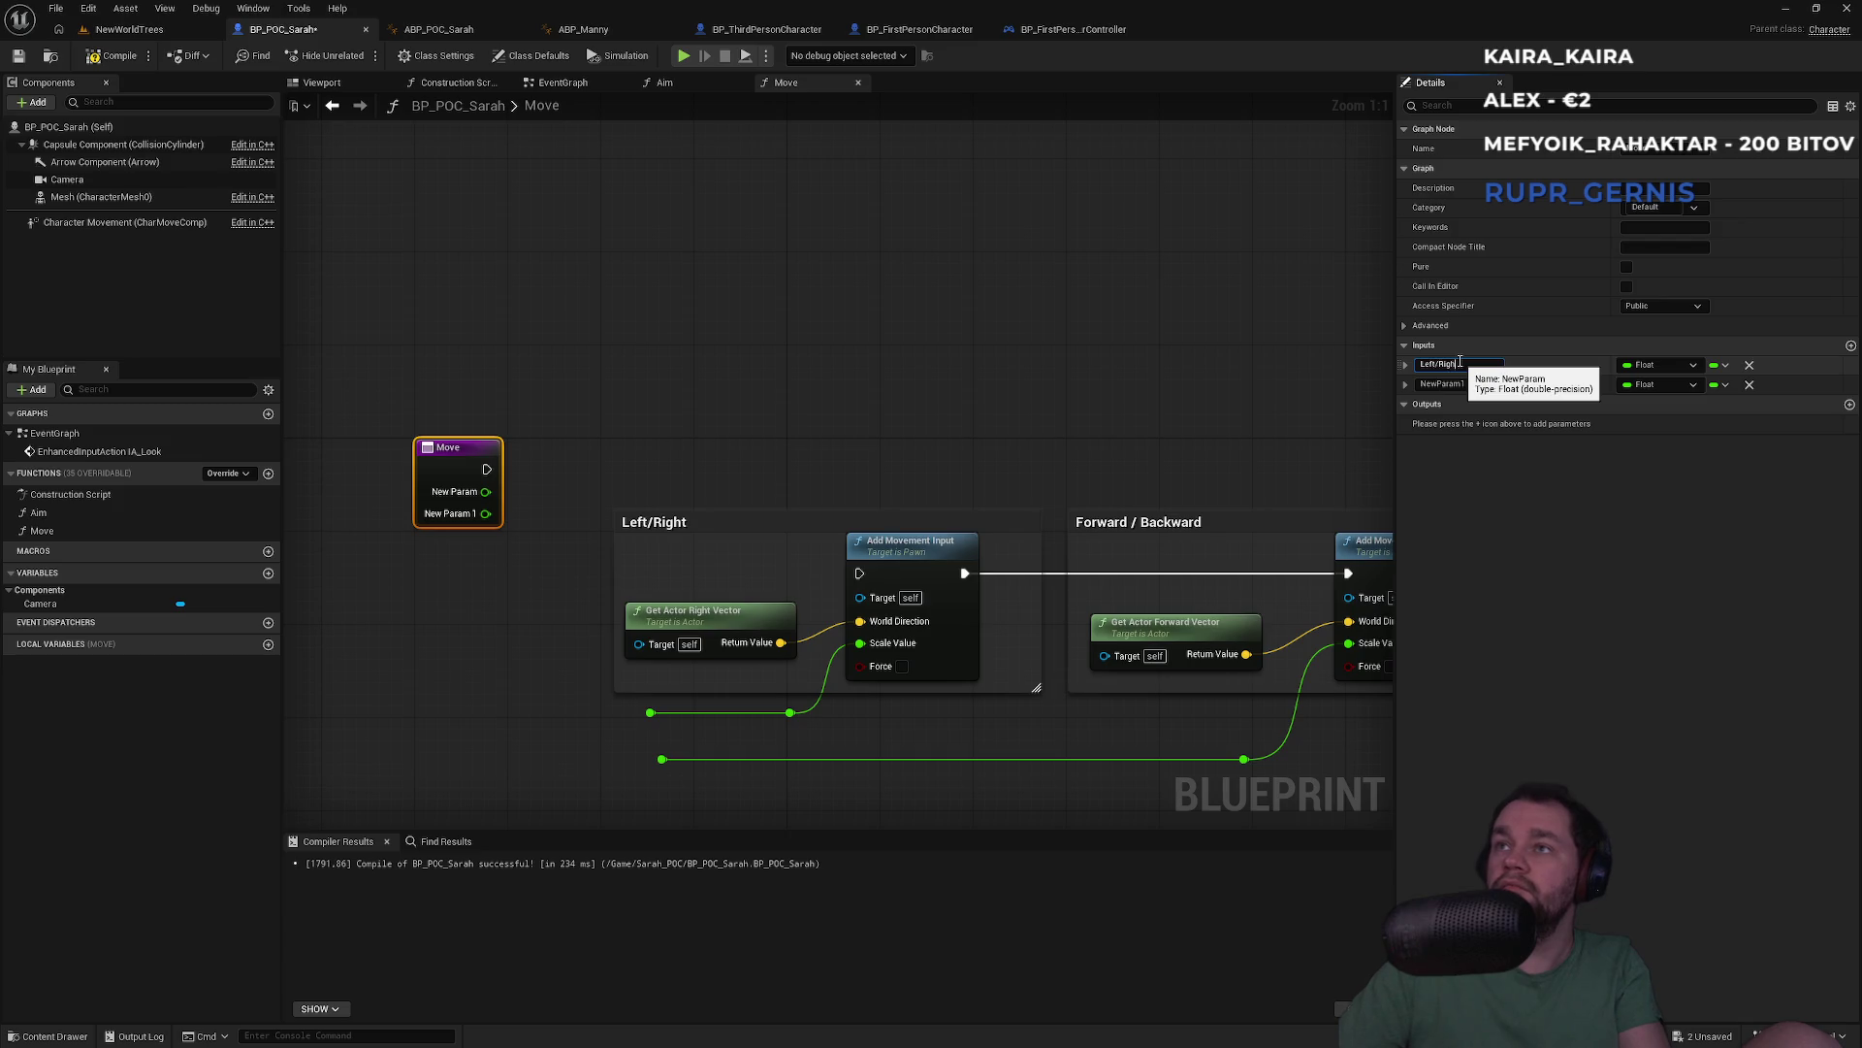
pyautogui.write('t')
pyautogui.press('Return')
pyautogui.click(1450, 384)
pyautogui.write('Forward/Backward')
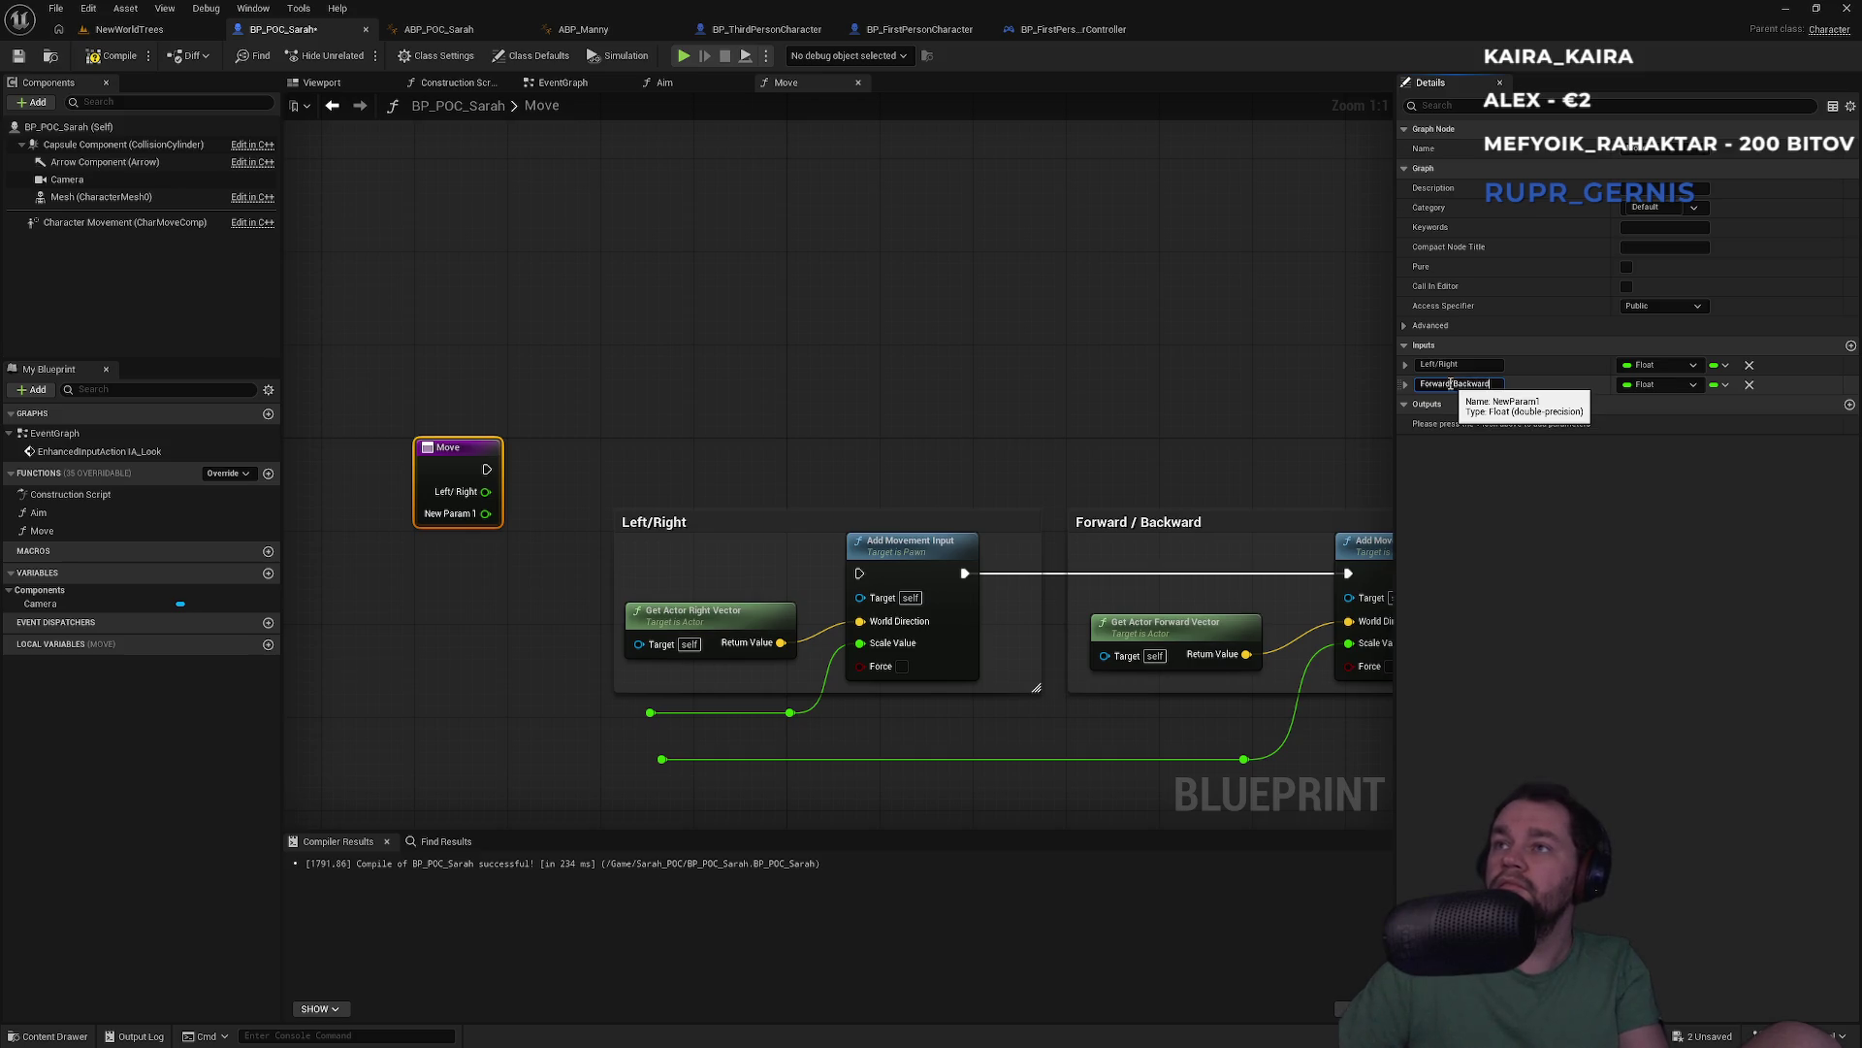
pyautogui.press('Return')
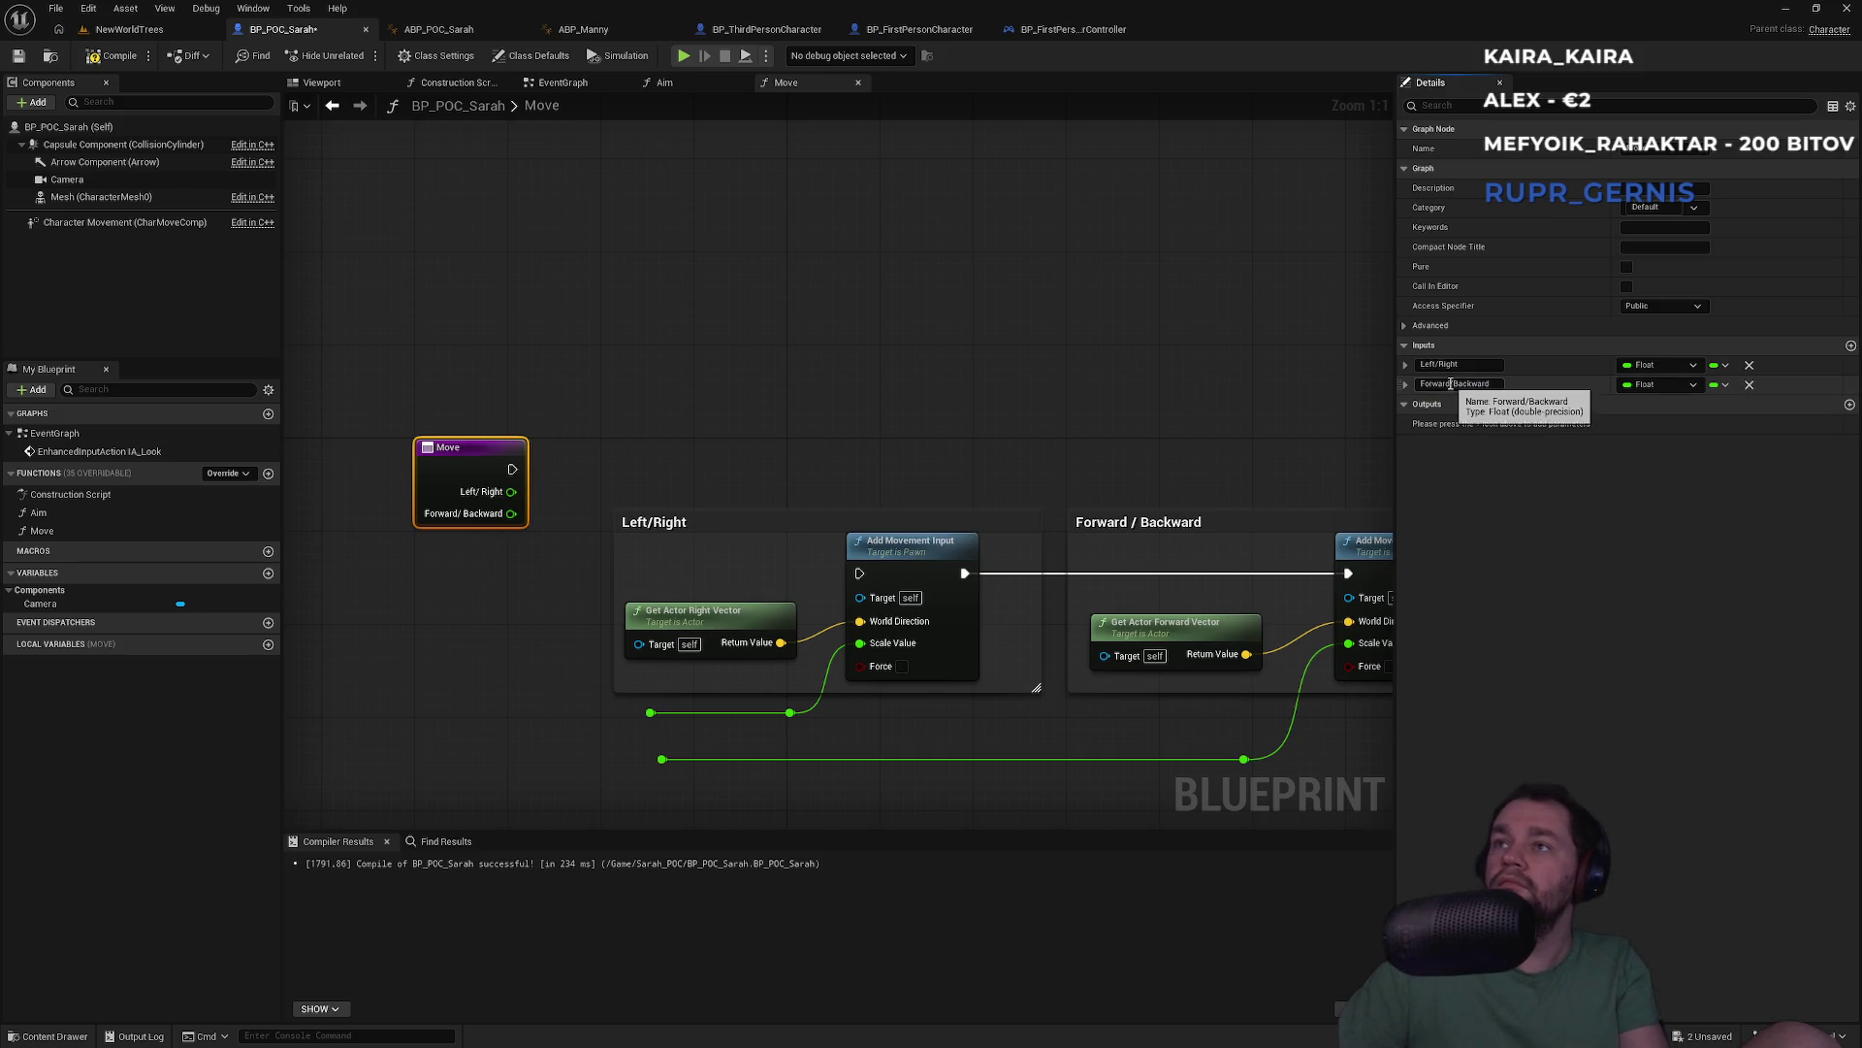
# Wire the Move entry's execution and inputs into the Add Movement Input nodes
pyautogui.click(1098, 31)
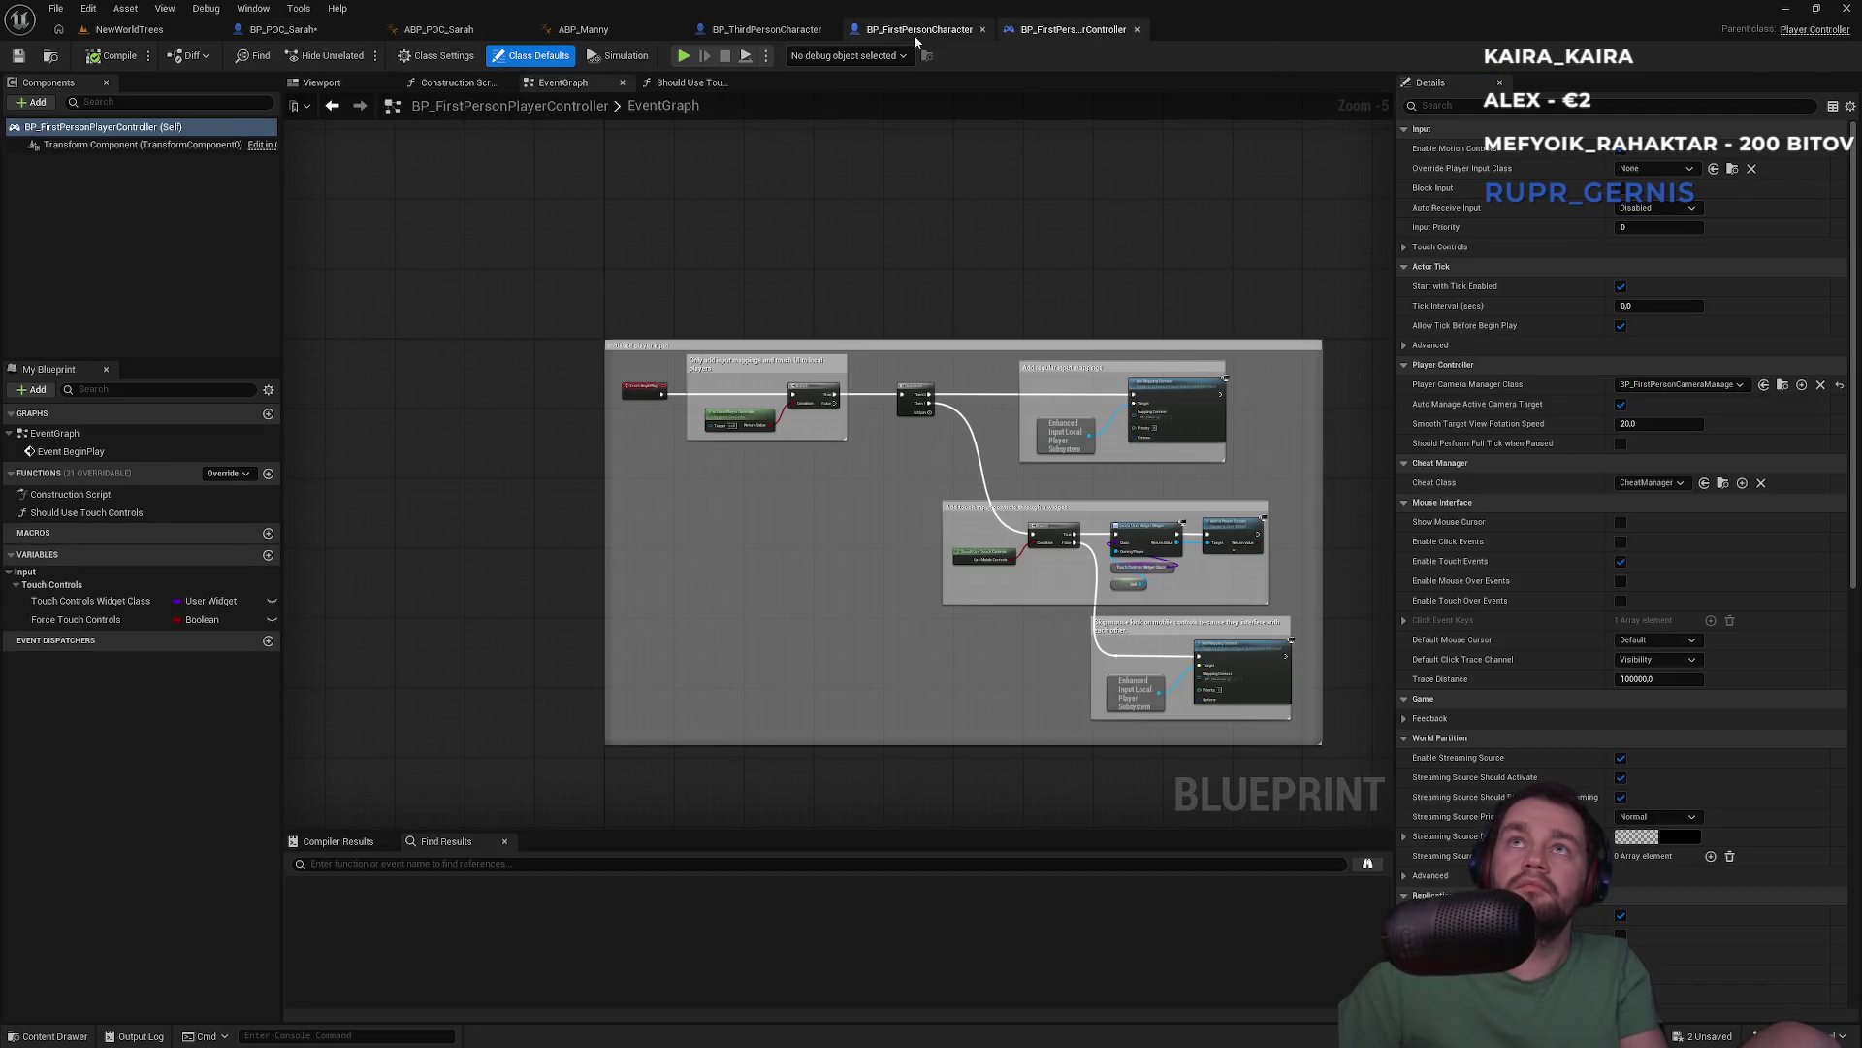
pyautogui.click(917, 29)
pyautogui.click(311, 30)
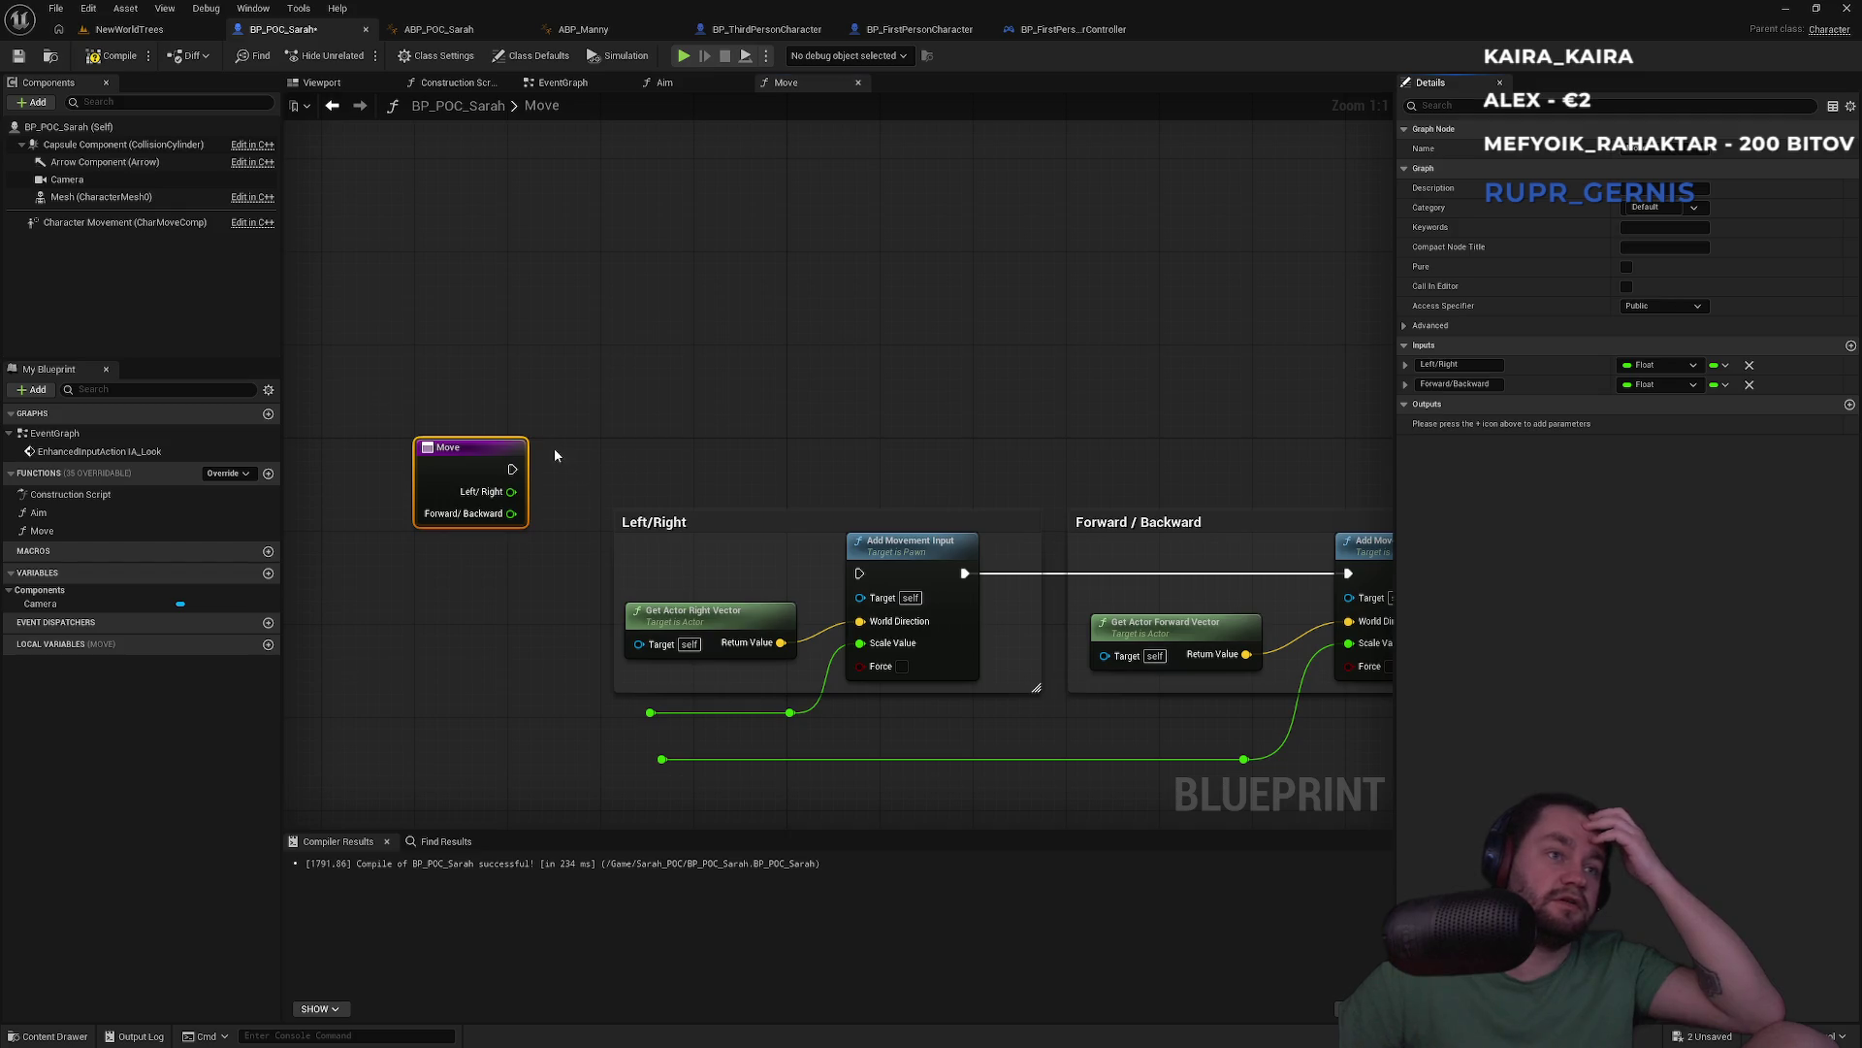
pyautogui.moveTo(554, 455); pyautogui.dragTo(647, 343)
pyautogui.moveTo(603, 404)
pyautogui.mouseDown()
pyautogui.moveTo(716, 646)
pyautogui.moveTo(745, 613)
pyautogui.moveTo(754, 649)
pyautogui.moveTo(603, 381)
pyautogui.moveTo(951, 463)
pyautogui.mouseUp()
pyautogui.moveTo(605, 355)
pyautogui.mouseDown()
pyautogui.moveTo(578, 448)
pyautogui.moveTo(602, 456)
pyautogui.mouseUp()
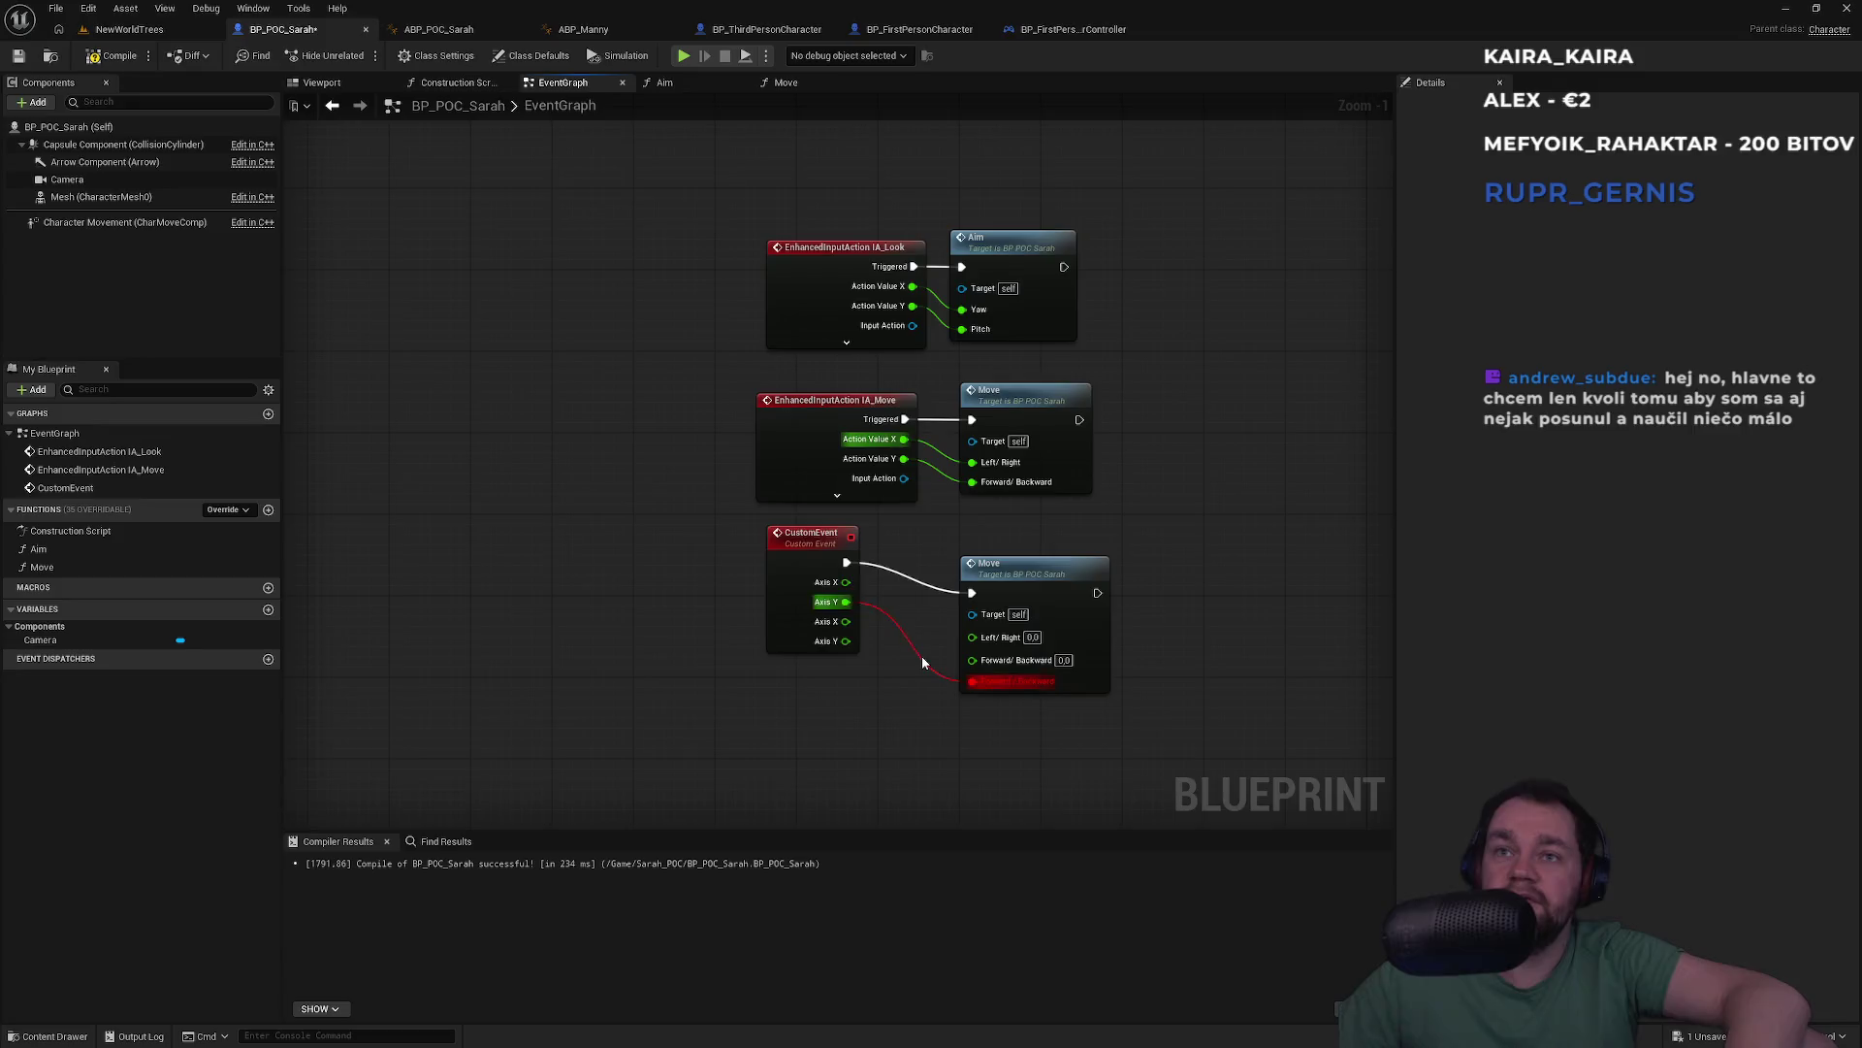
# Wire IA_Move's Axis X and Y into Move's Left/Right and Forward/Backward, deleting the CustomEvent
pyautogui.keyDown('alt'); pyautogui.click(923, 662); pyautogui.keyUp('alt')
pyautogui.moveTo(846, 582); pyautogui.dragTo(996, 640)
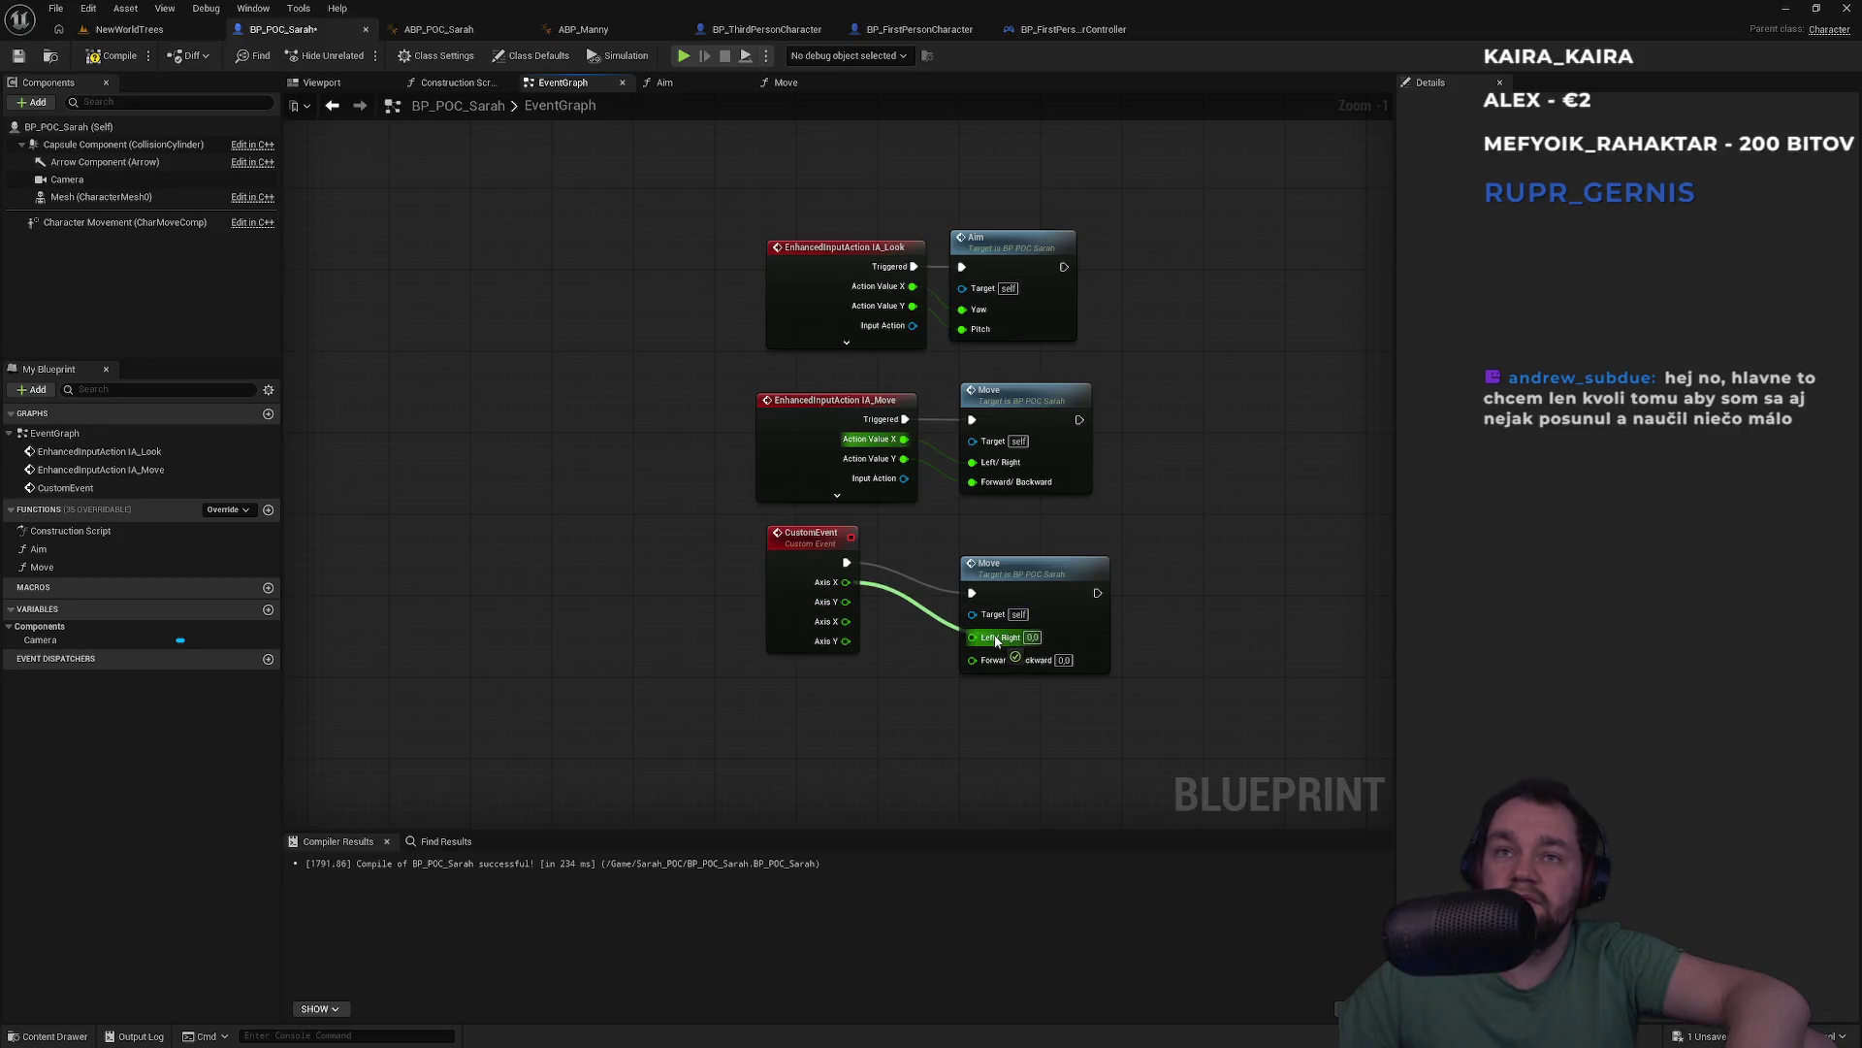
pyautogui.moveTo(988, 655); pyautogui.dragTo(987, 656)
pyautogui.moveTo(972, 660)
pyautogui.mouseDown()
pyautogui.moveTo(756, 576)
pyautogui.moveTo(730, 592)
pyautogui.mouseUp()
pyautogui.press('Delete')
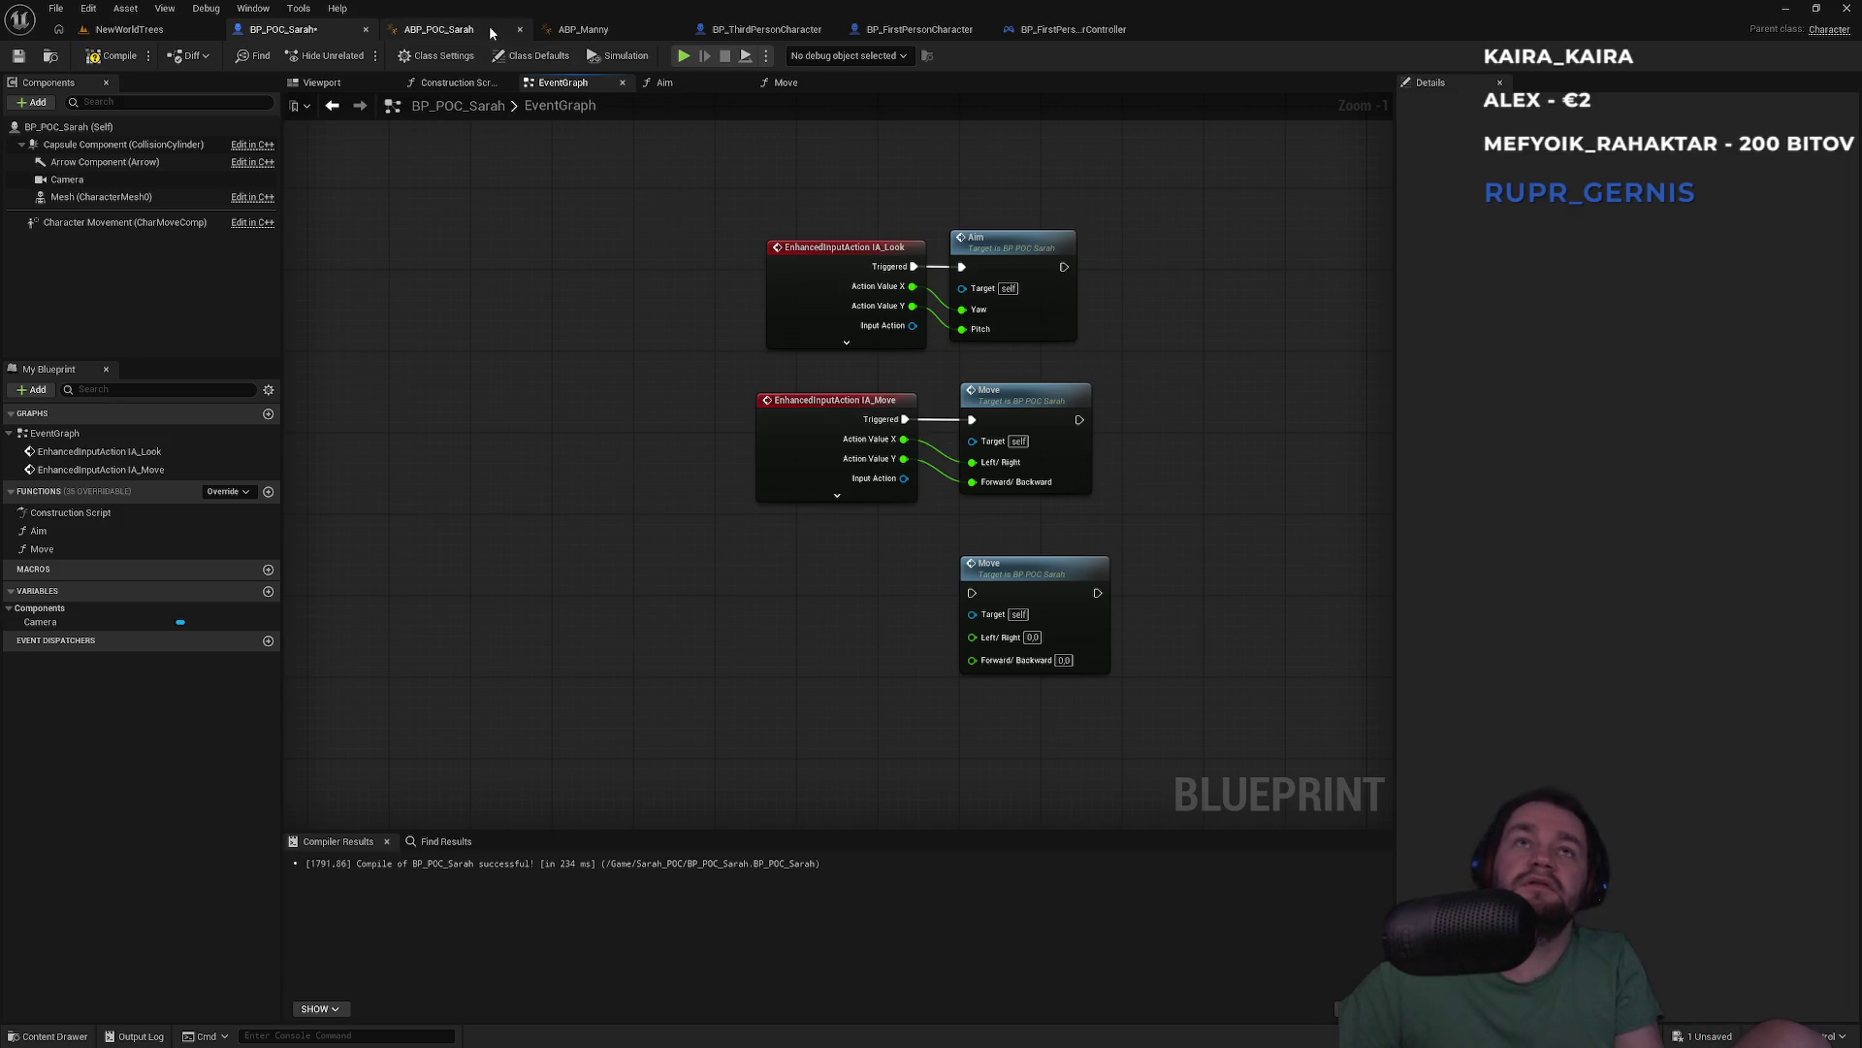
# Delete the extra unwired Move node and save BP_POC_Sarah
pyautogui.click(1087, 33)
pyautogui.click(919, 29)
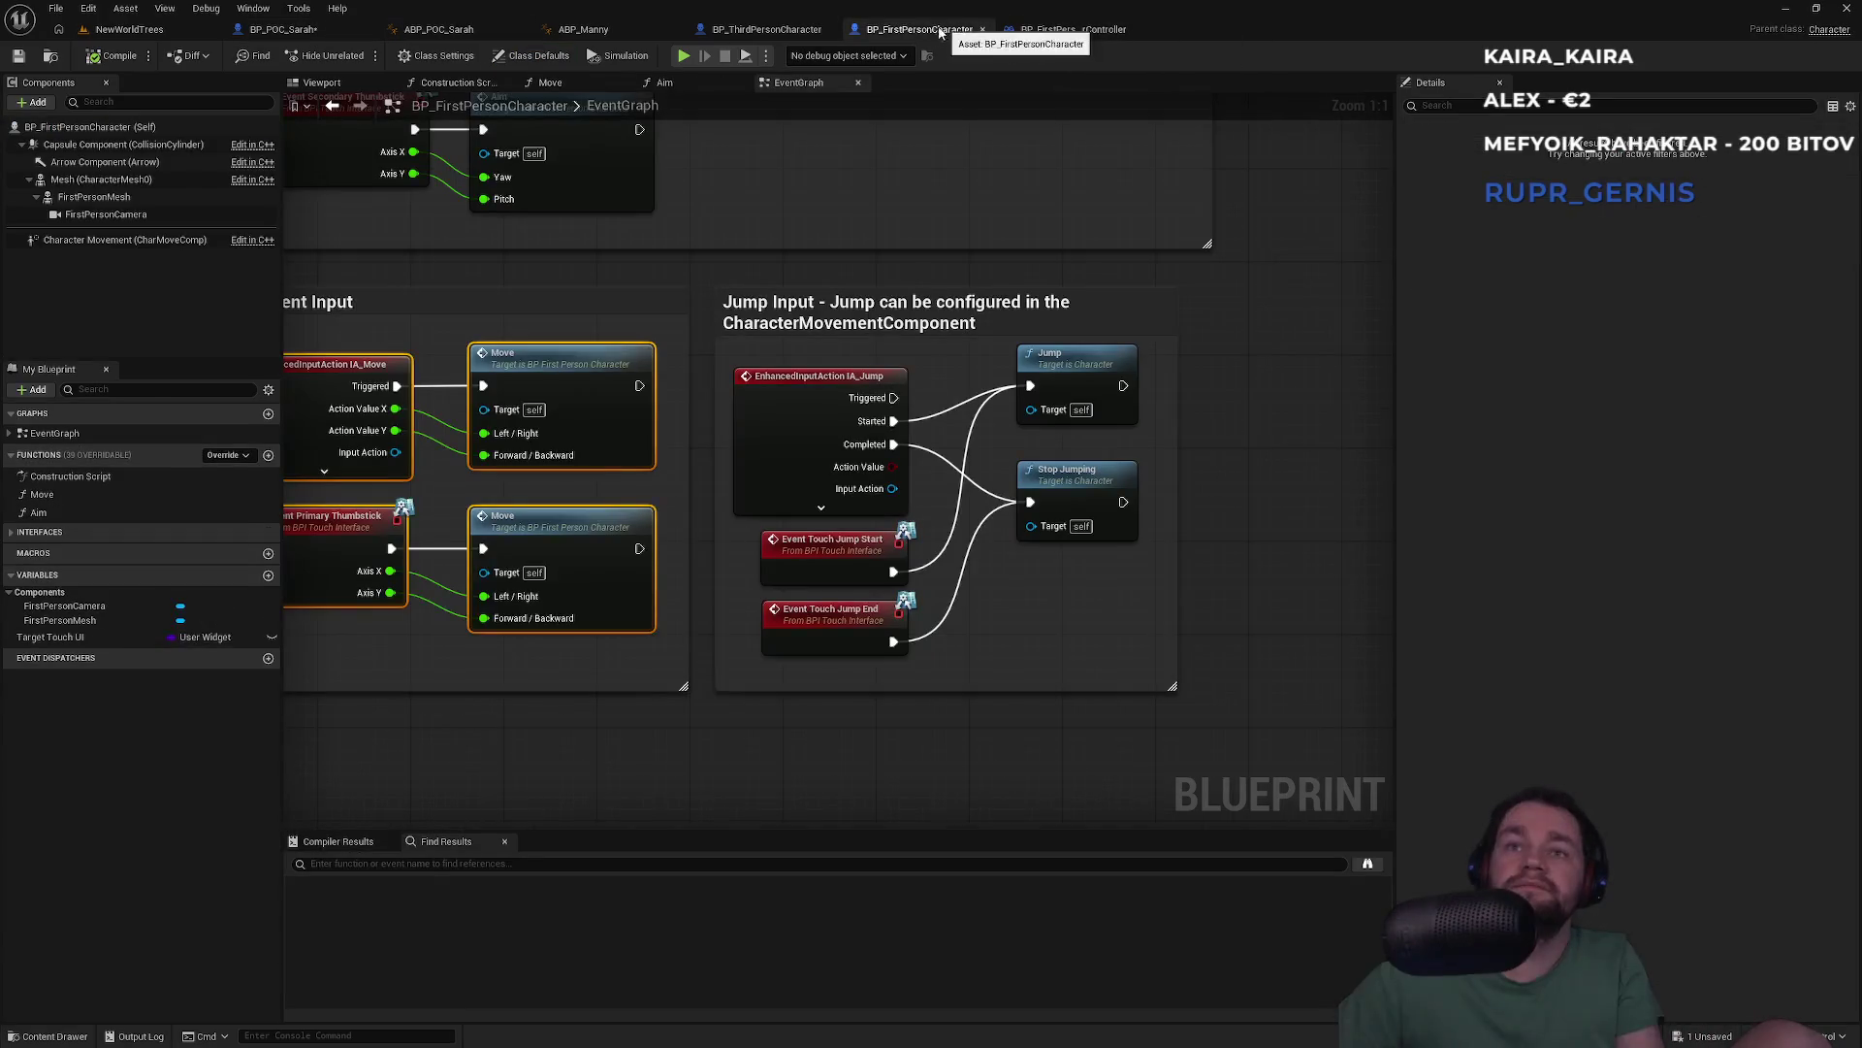
pyautogui.moveTo(771, 303); pyautogui.dragTo(1237, 302)
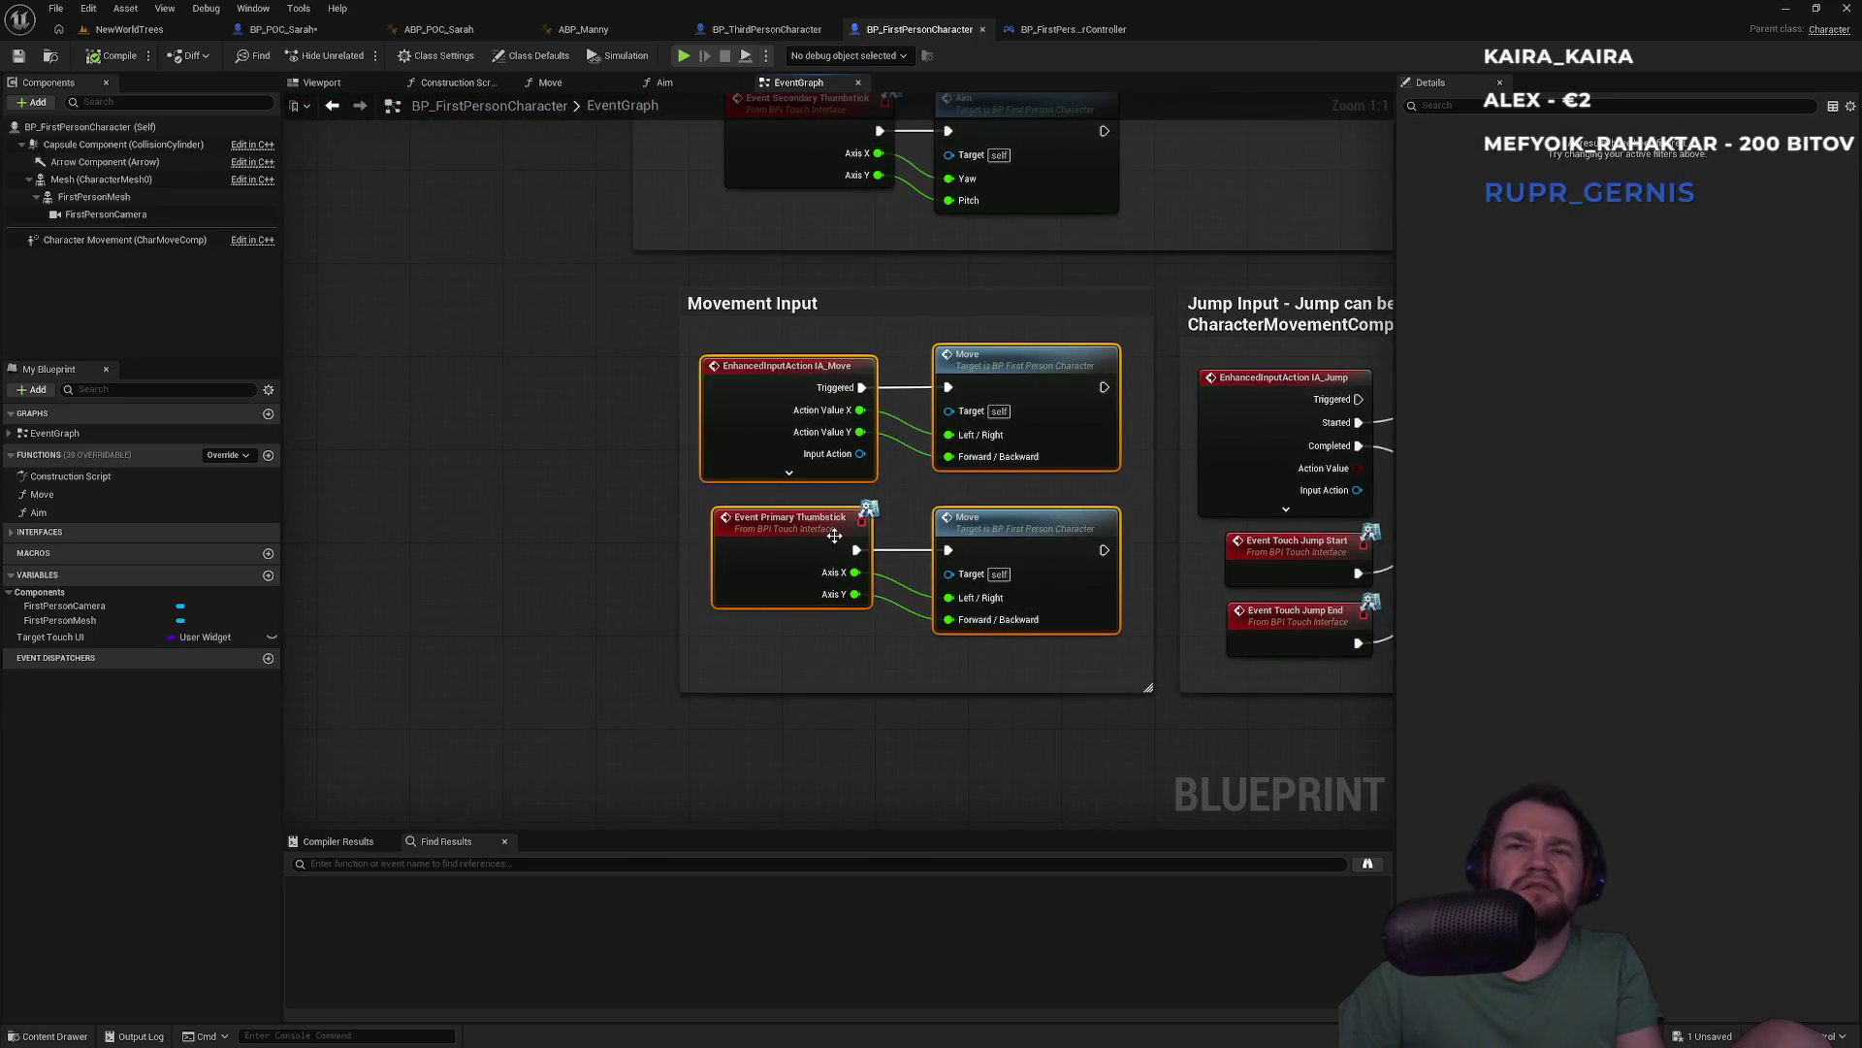
pyautogui.click(340, 31)
pyautogui.moveTo(861, 737); pyautogui.dragTo(1168, 665)
pyautogui.press('Delete')
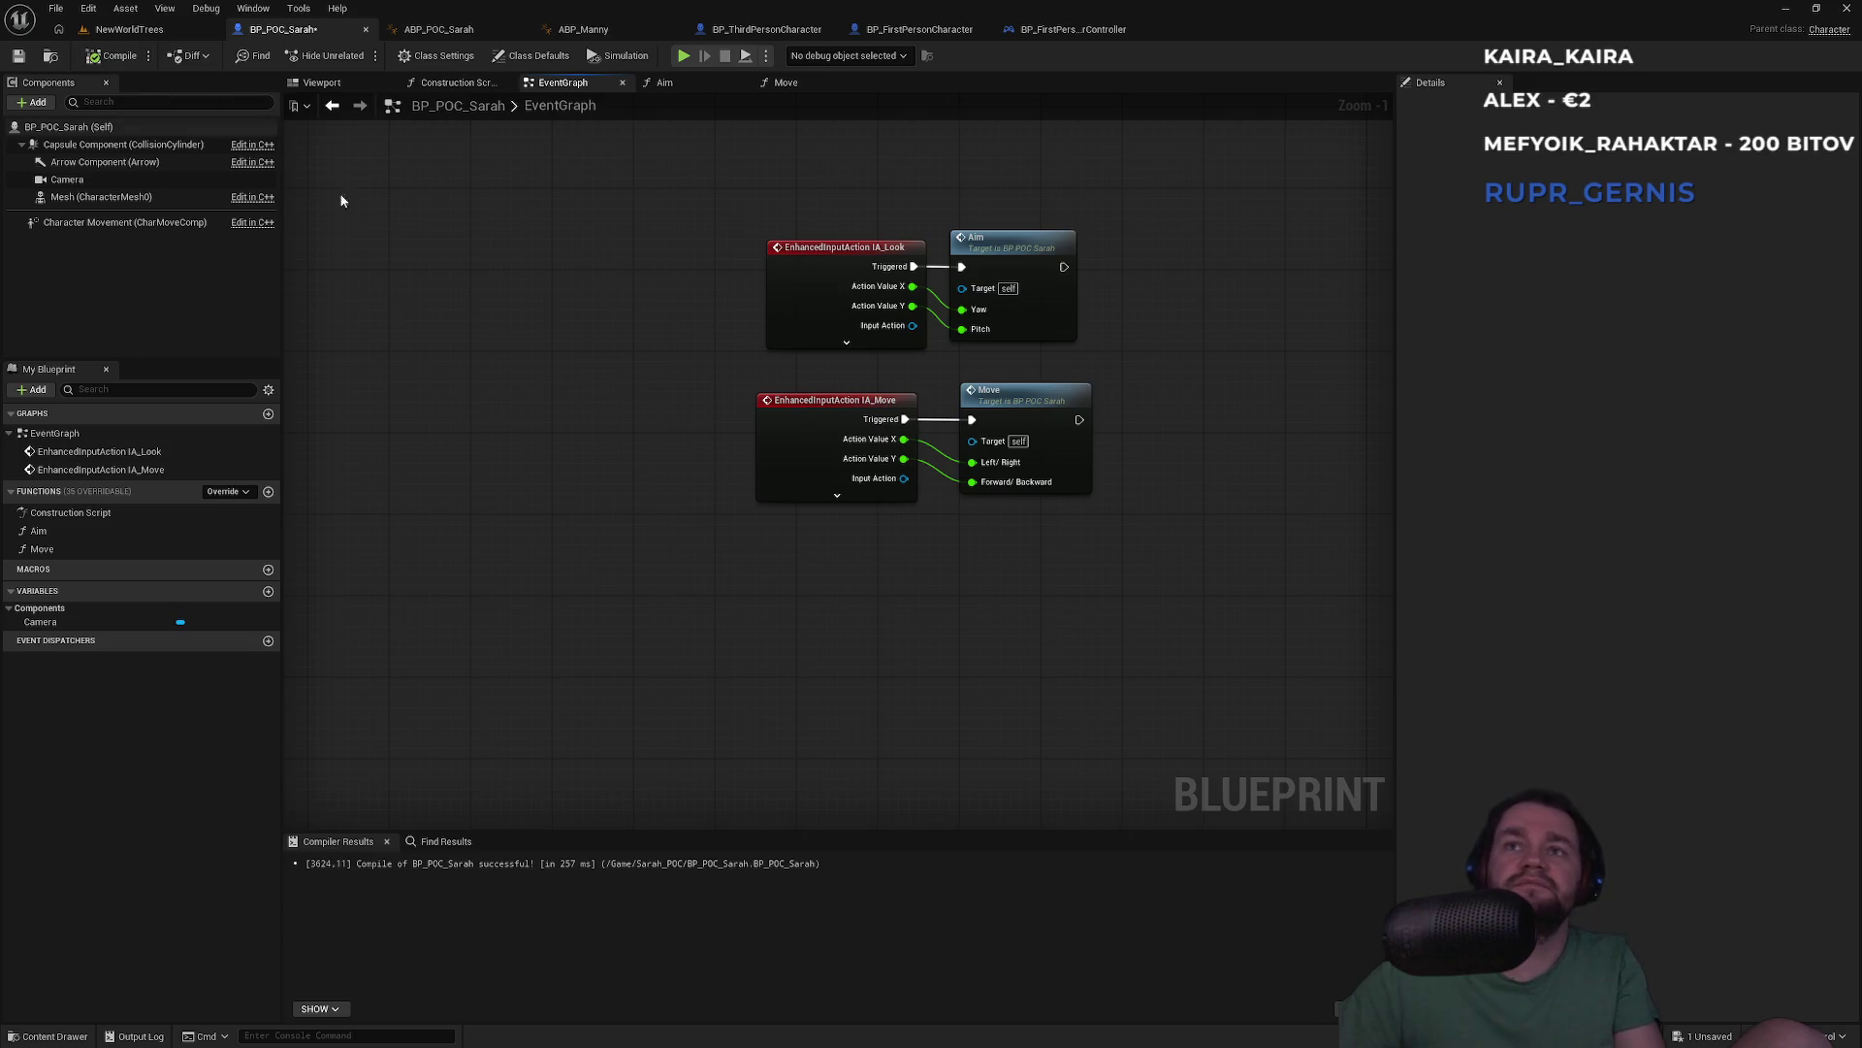
pyautogui.hotkey('ctrl', 's')
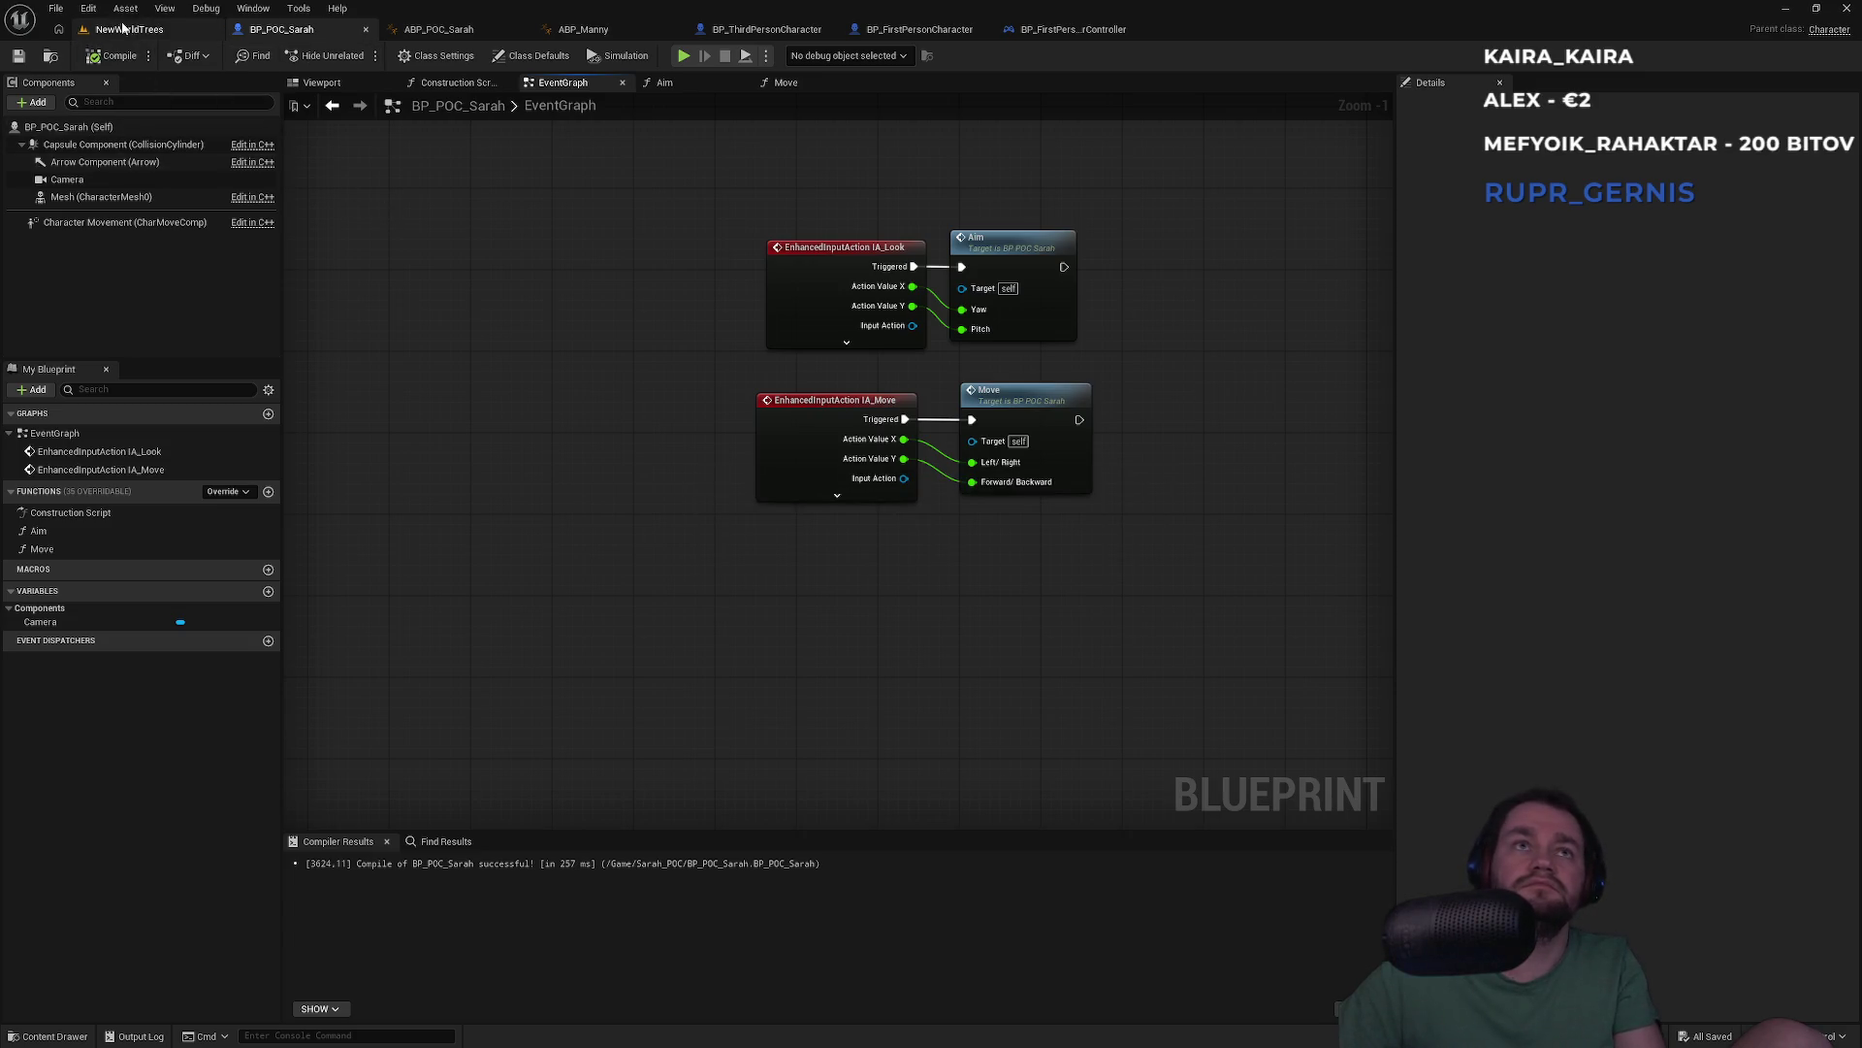
pyautogui.click(756, 30)
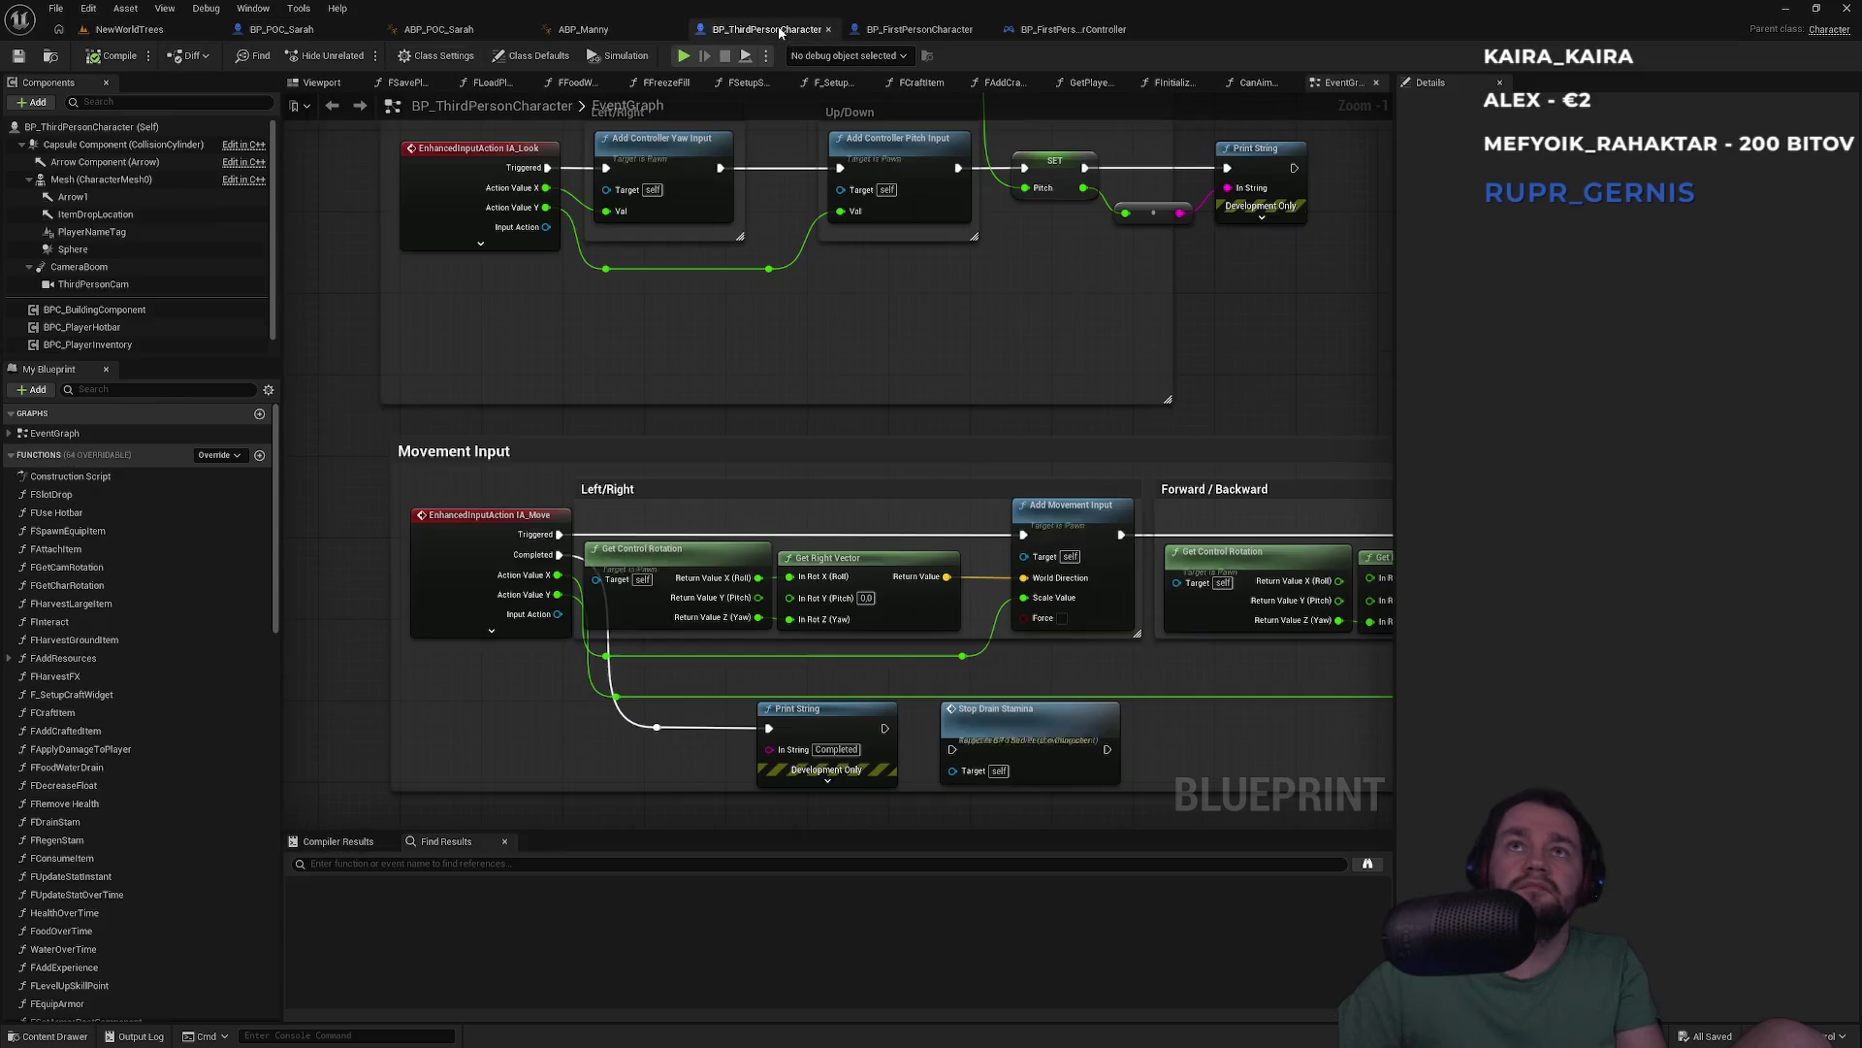
# Inspect the third-person template's Forward/Backward movement nodes and Get Forward Vector
pyautogui.moveTo(912, 470)
pyautogui.mouseDown()
pyautogui.moveTo(782, 416)
pyautogui.moveTo(656, 453)
pyautogui.mouseUp()
pyautogui.moveTo(863, 417)
pyautogui.mouseDown()
pyautogui.moveTo(572, 393)
pyautogui.moveTo(1072, 407)
pyautogui.moveTo(732, 367)
pyautogui.moveTo(1121, 377)
pyautogui.moveTo(685, 375)
pyautogui.moveTo(1106, 411)
pyautogui.mouseUp()
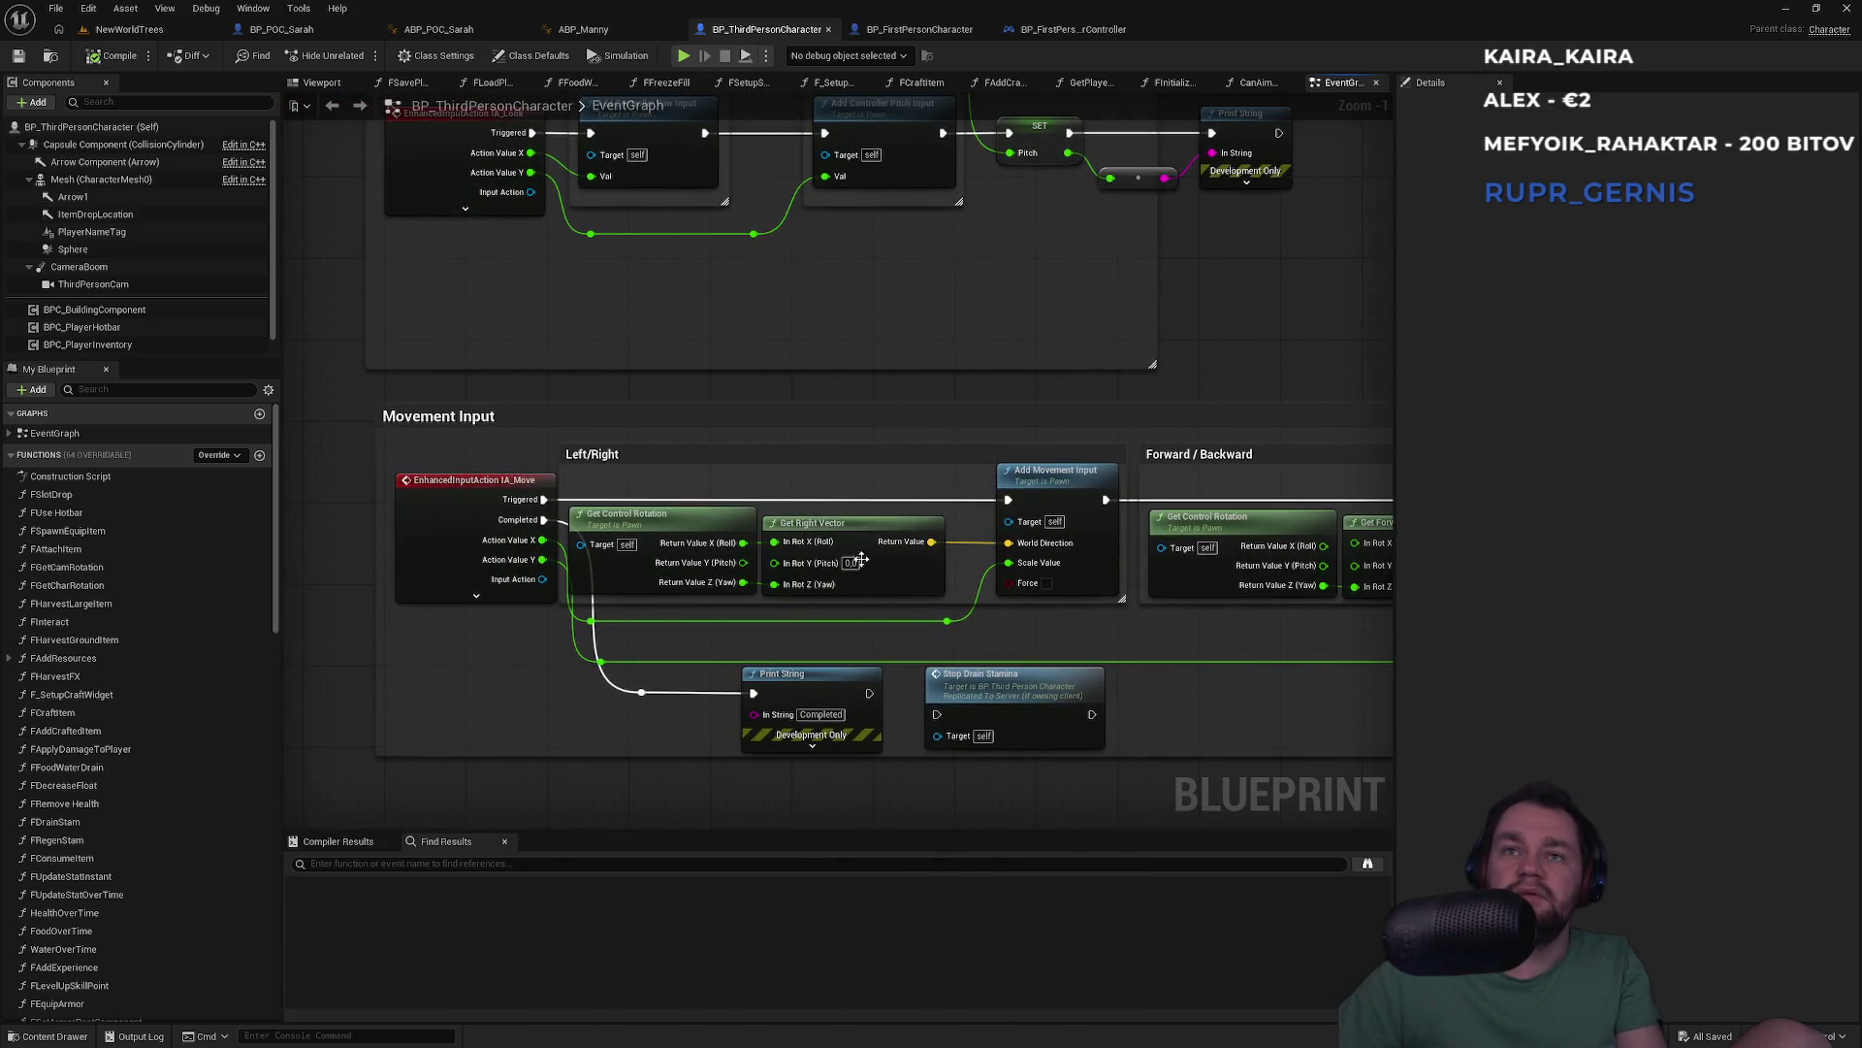
pyautogui.moveTo(916, 415)
pyautogui.mouseDown()
pyautogui.moveTo(486, 399)
pyautogui.moveTo(671, 439)
pyautogui.mouseUp()
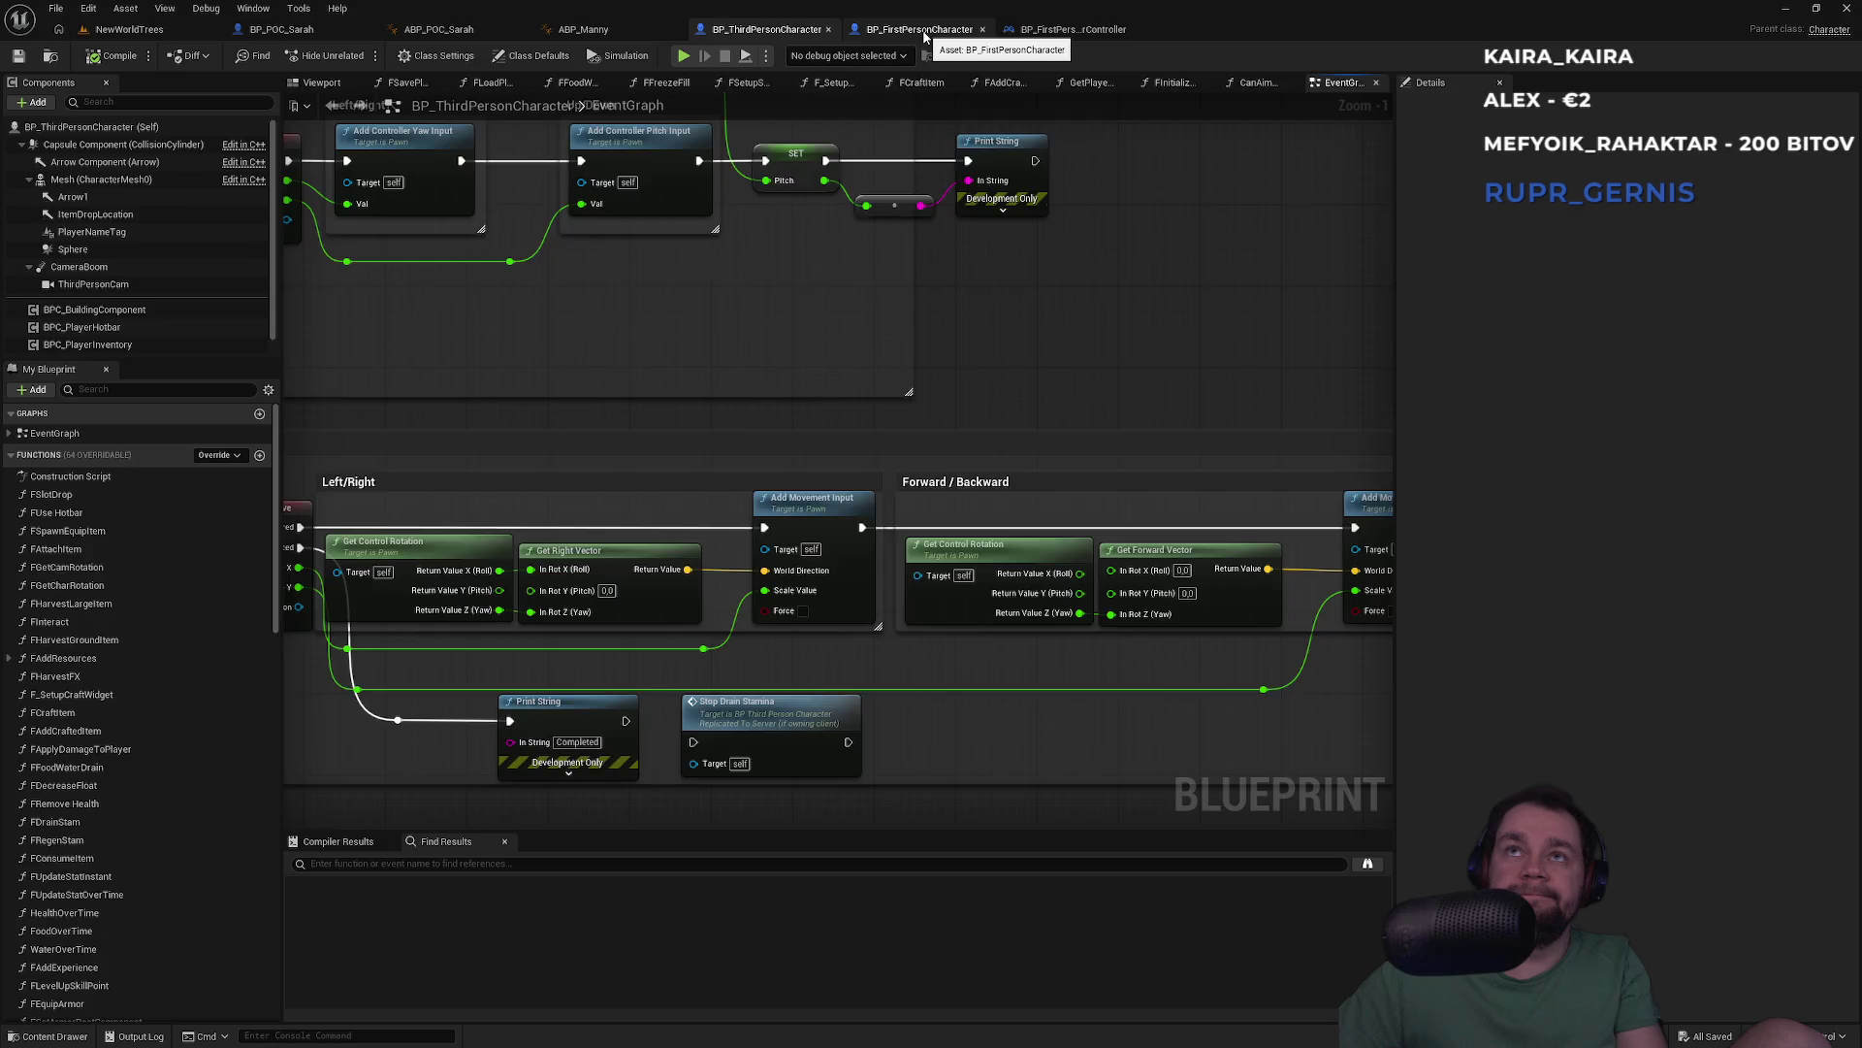
# Open the first-person template's Move function graph, then return to NewWorldTrees
pyautogui.click(925, 35)
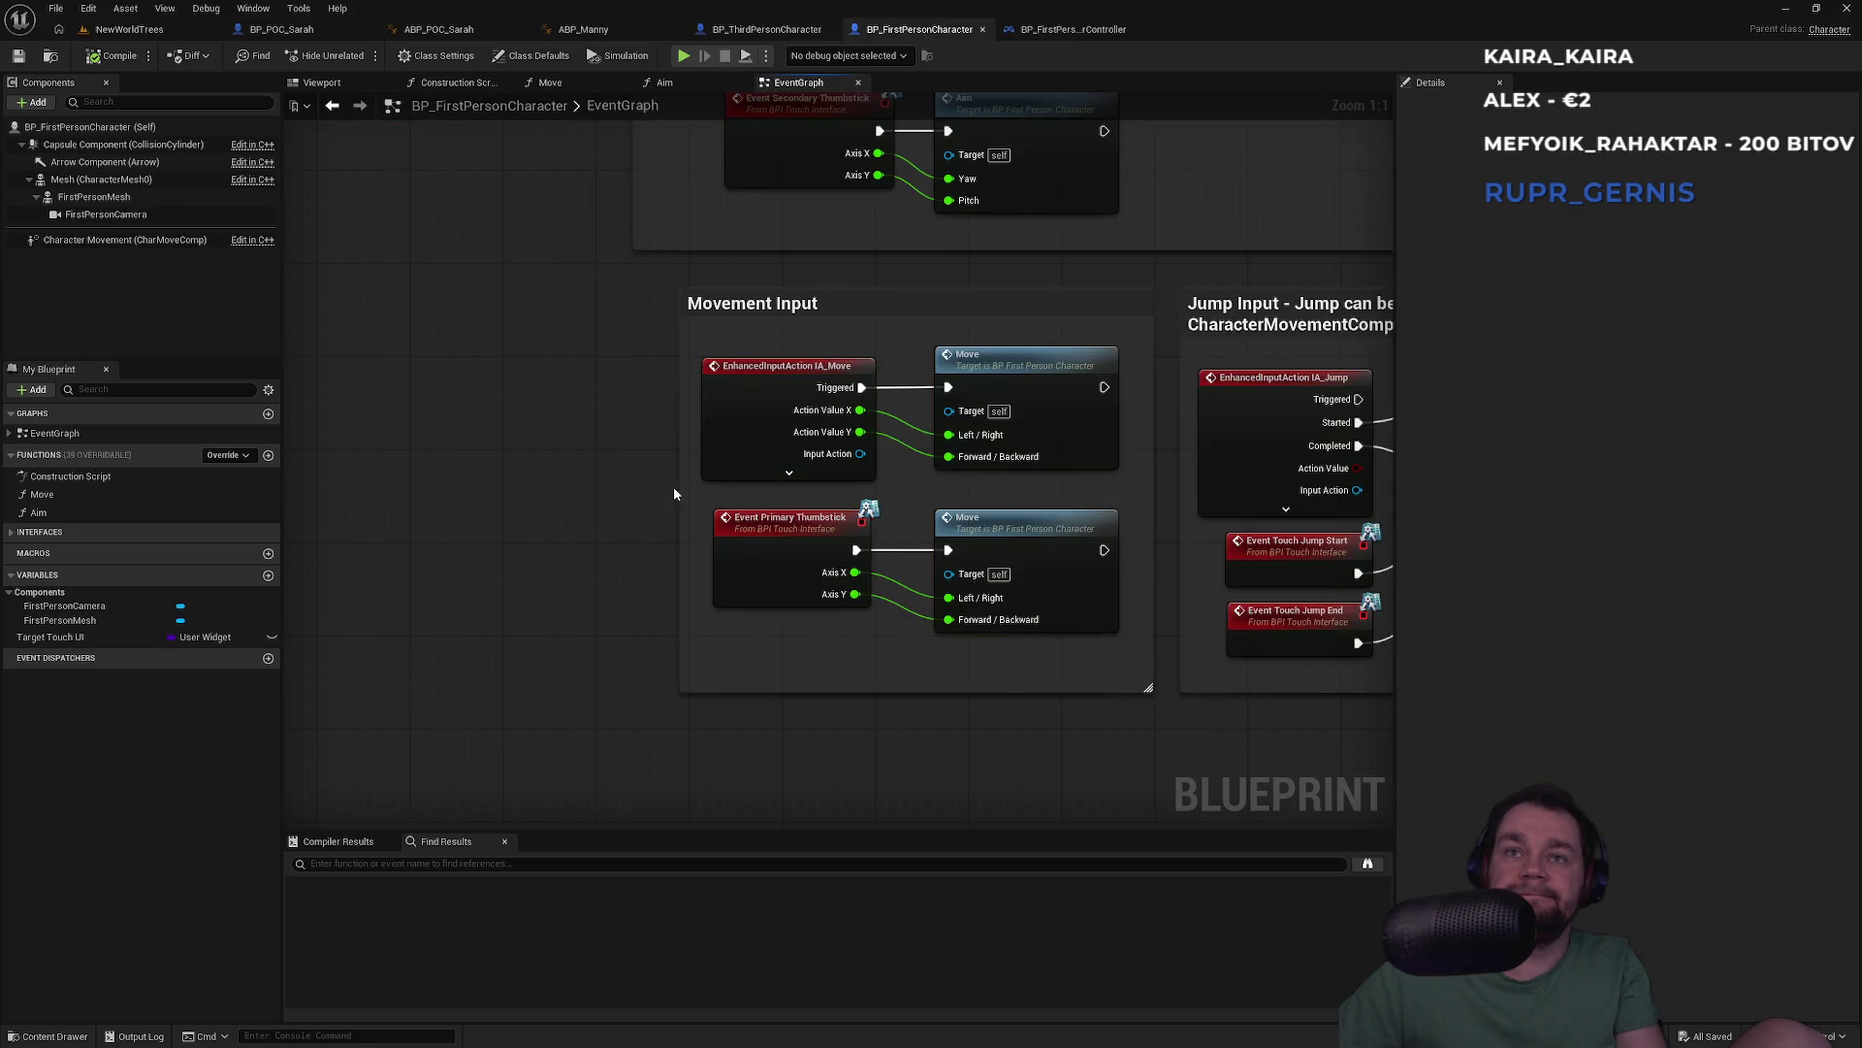
pyautogui.scroll(-7, 673, 494)
pyautogui.scroll(6, 458, 527)
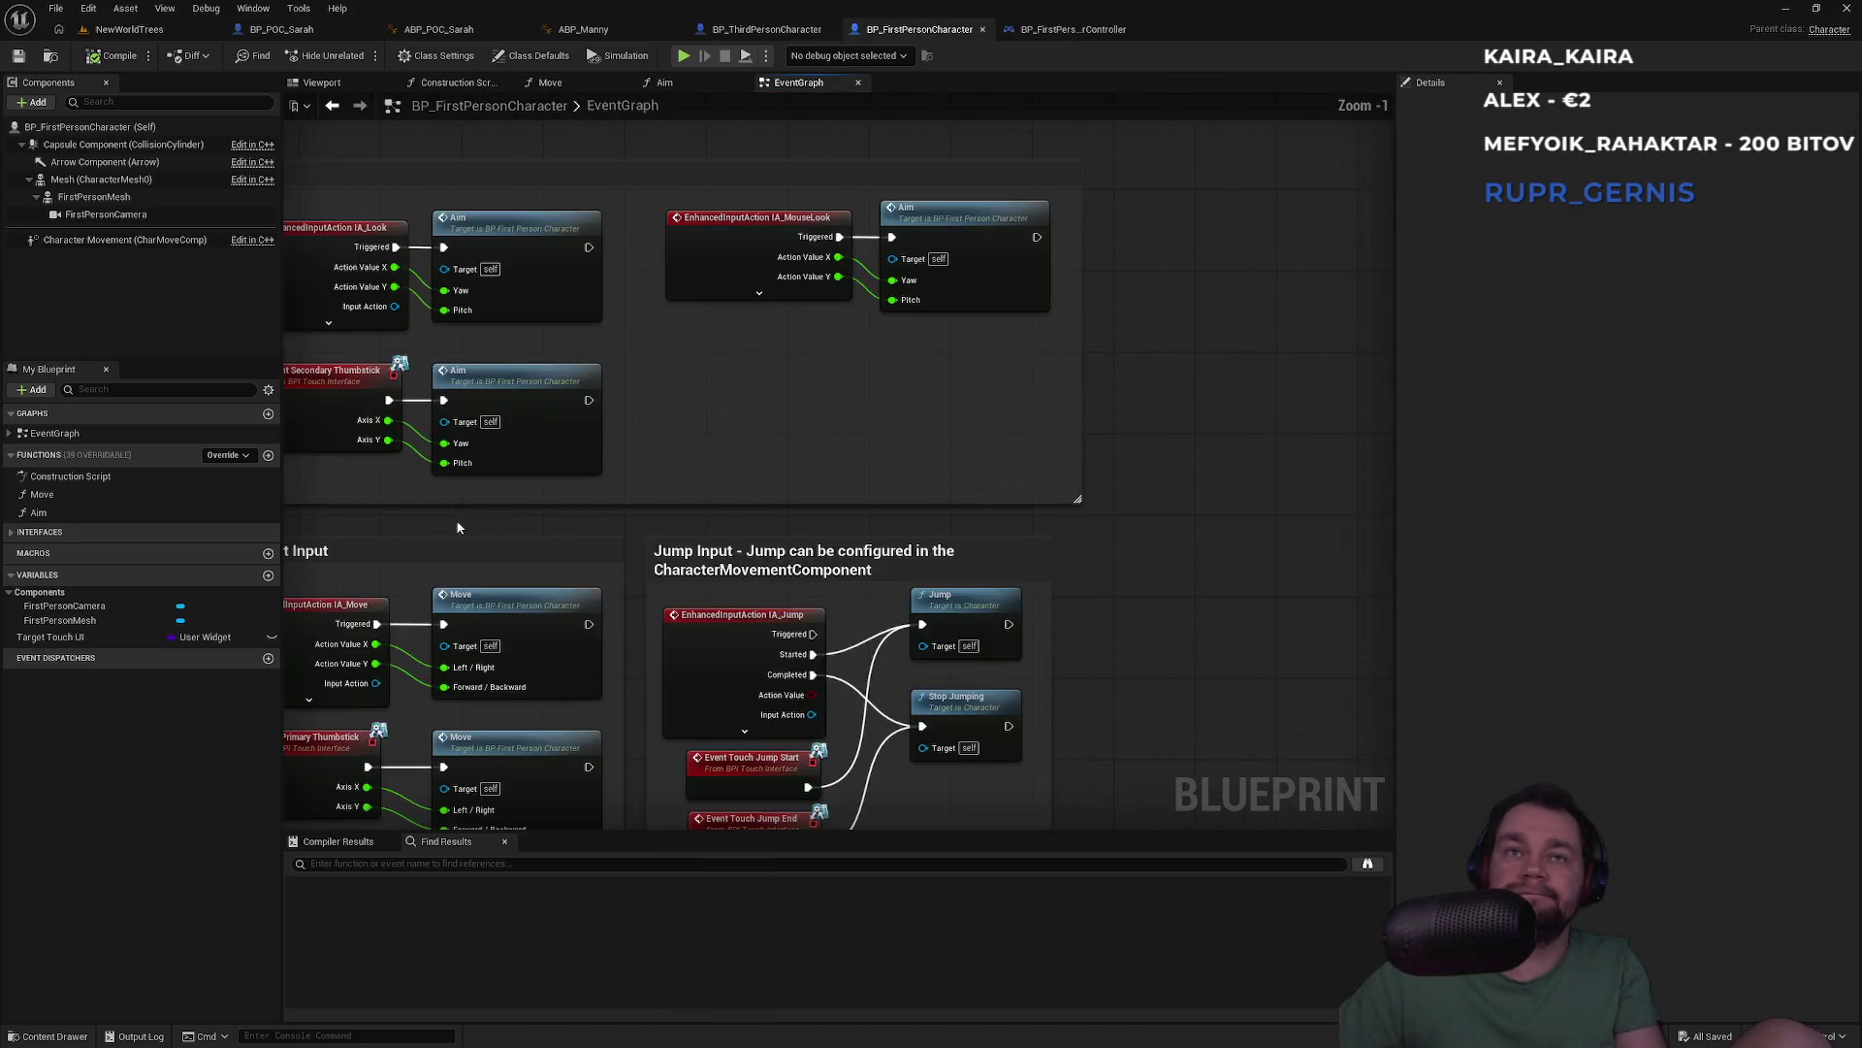
pyautogui.moveTo(457, 527); pyautogui.dragTo(763, 400)
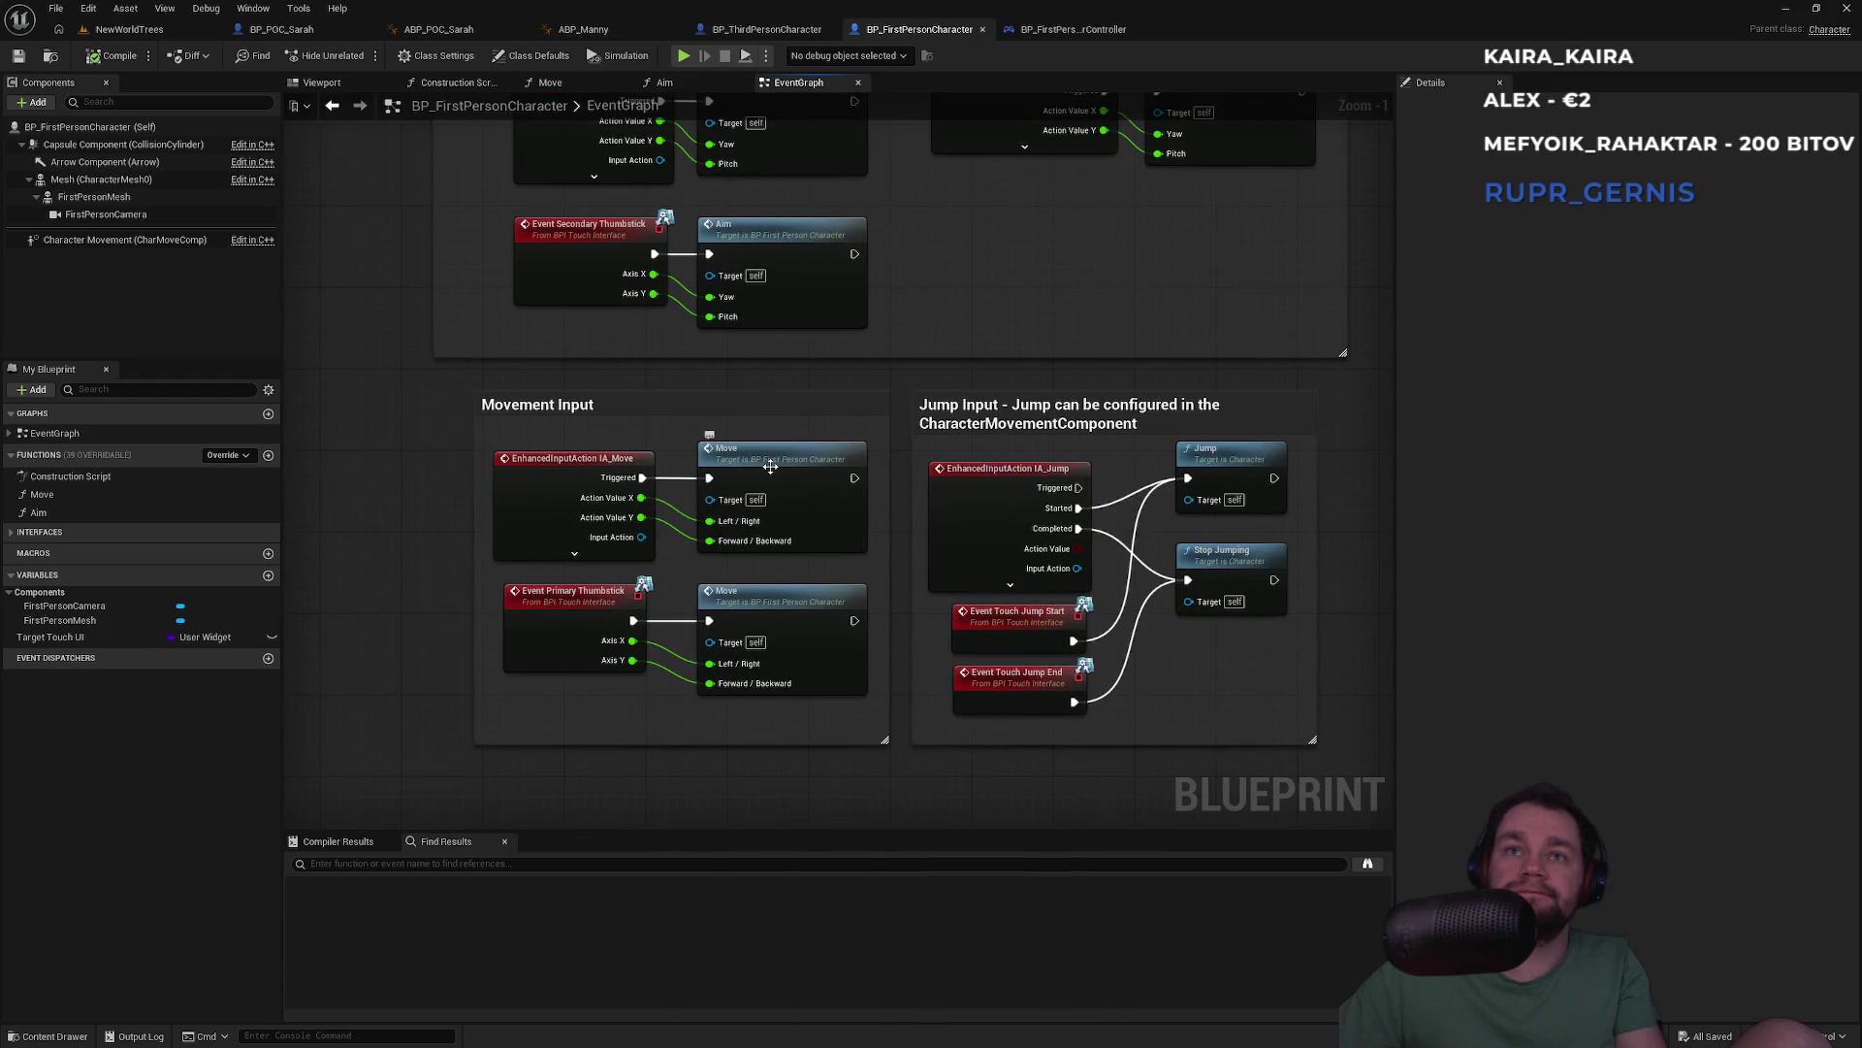
pyautogui.doubleClick(770, 466)
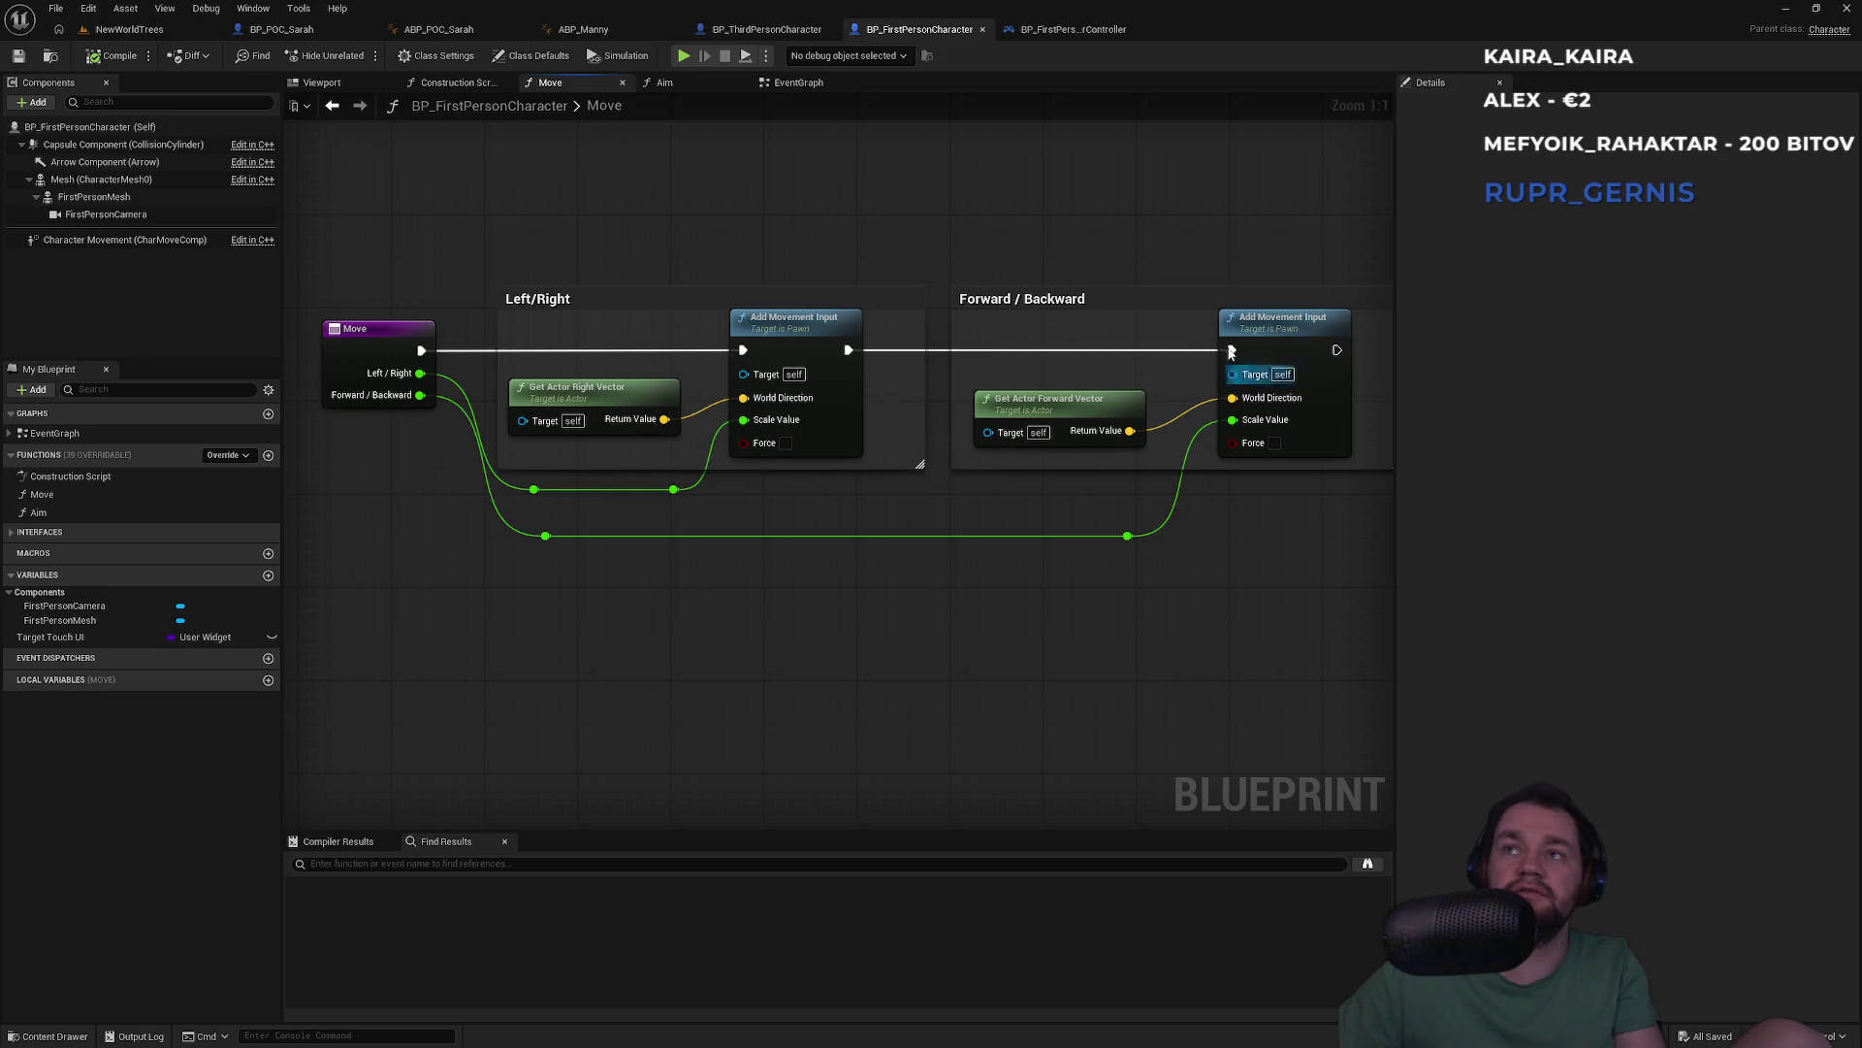
pyautogui.click(129, 29)
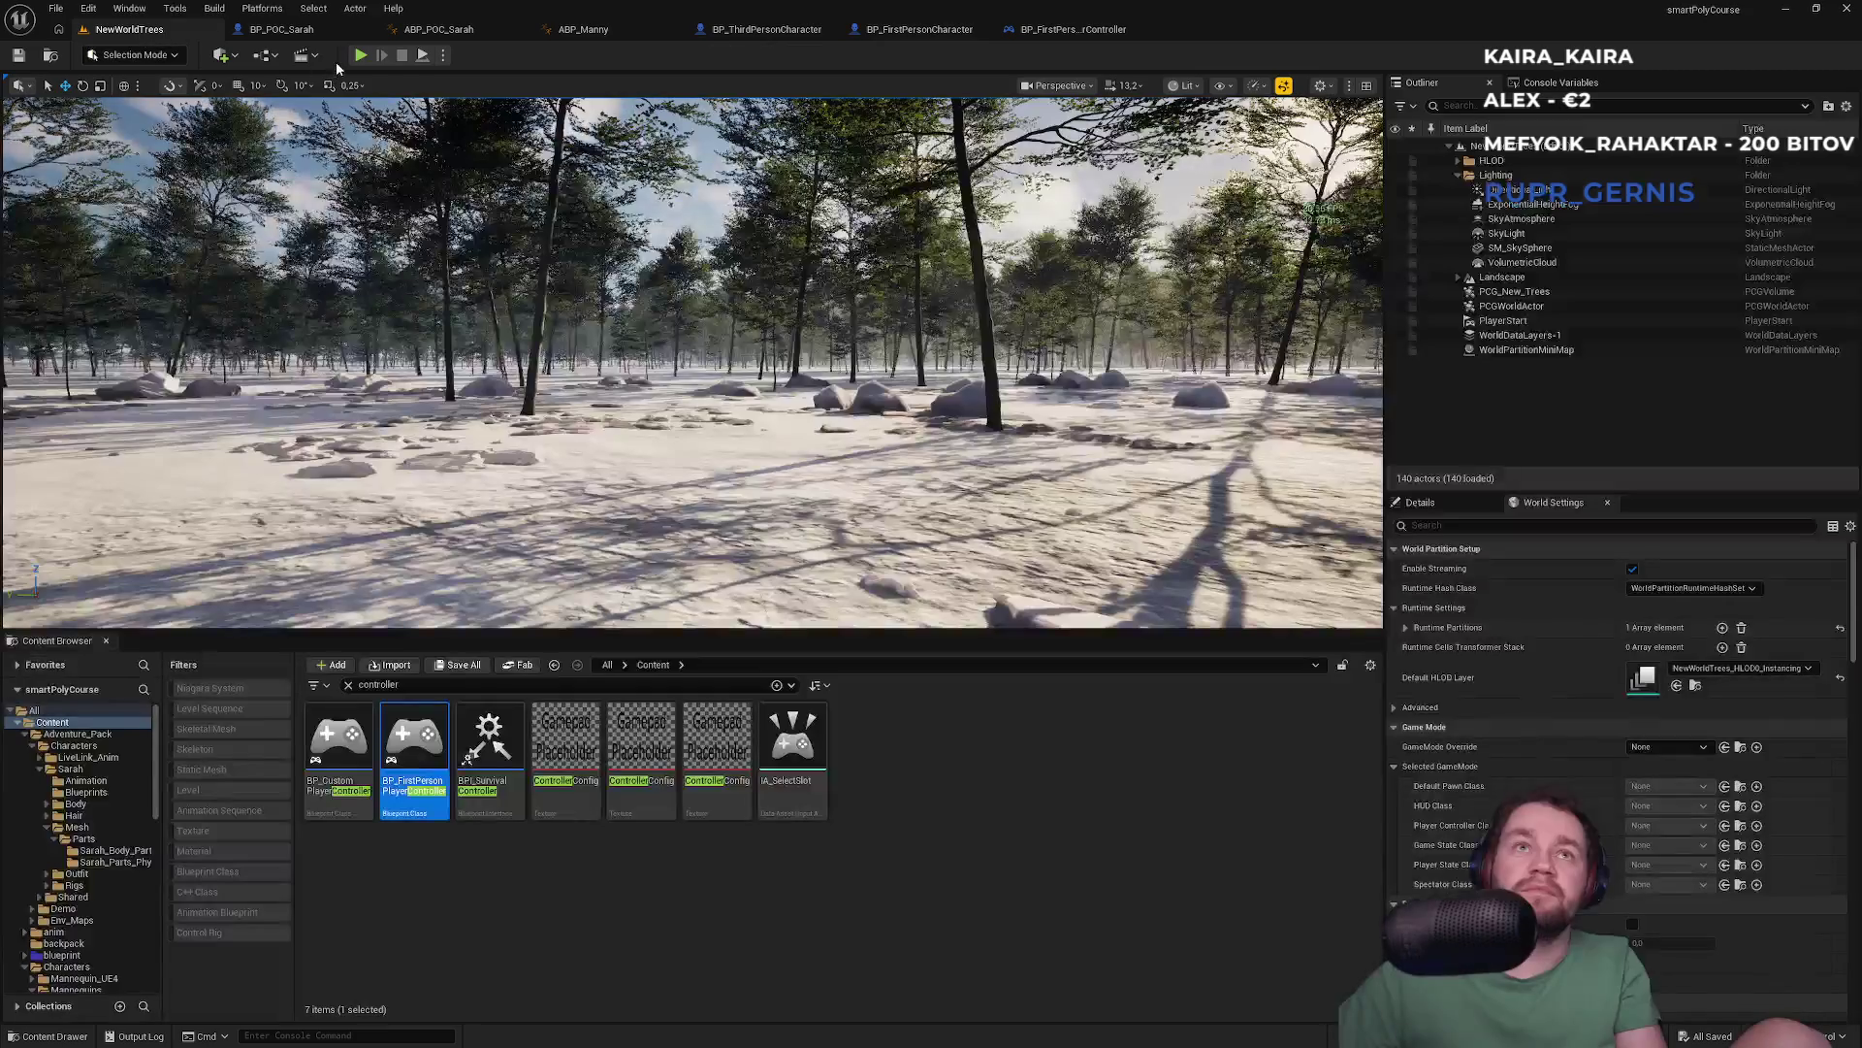
# Play-test Sarah fullscreen in the forest, stop, and show BP_FirstPersonPlayerController's EventGraph
pyautogui.hotkey('alt', 'p')
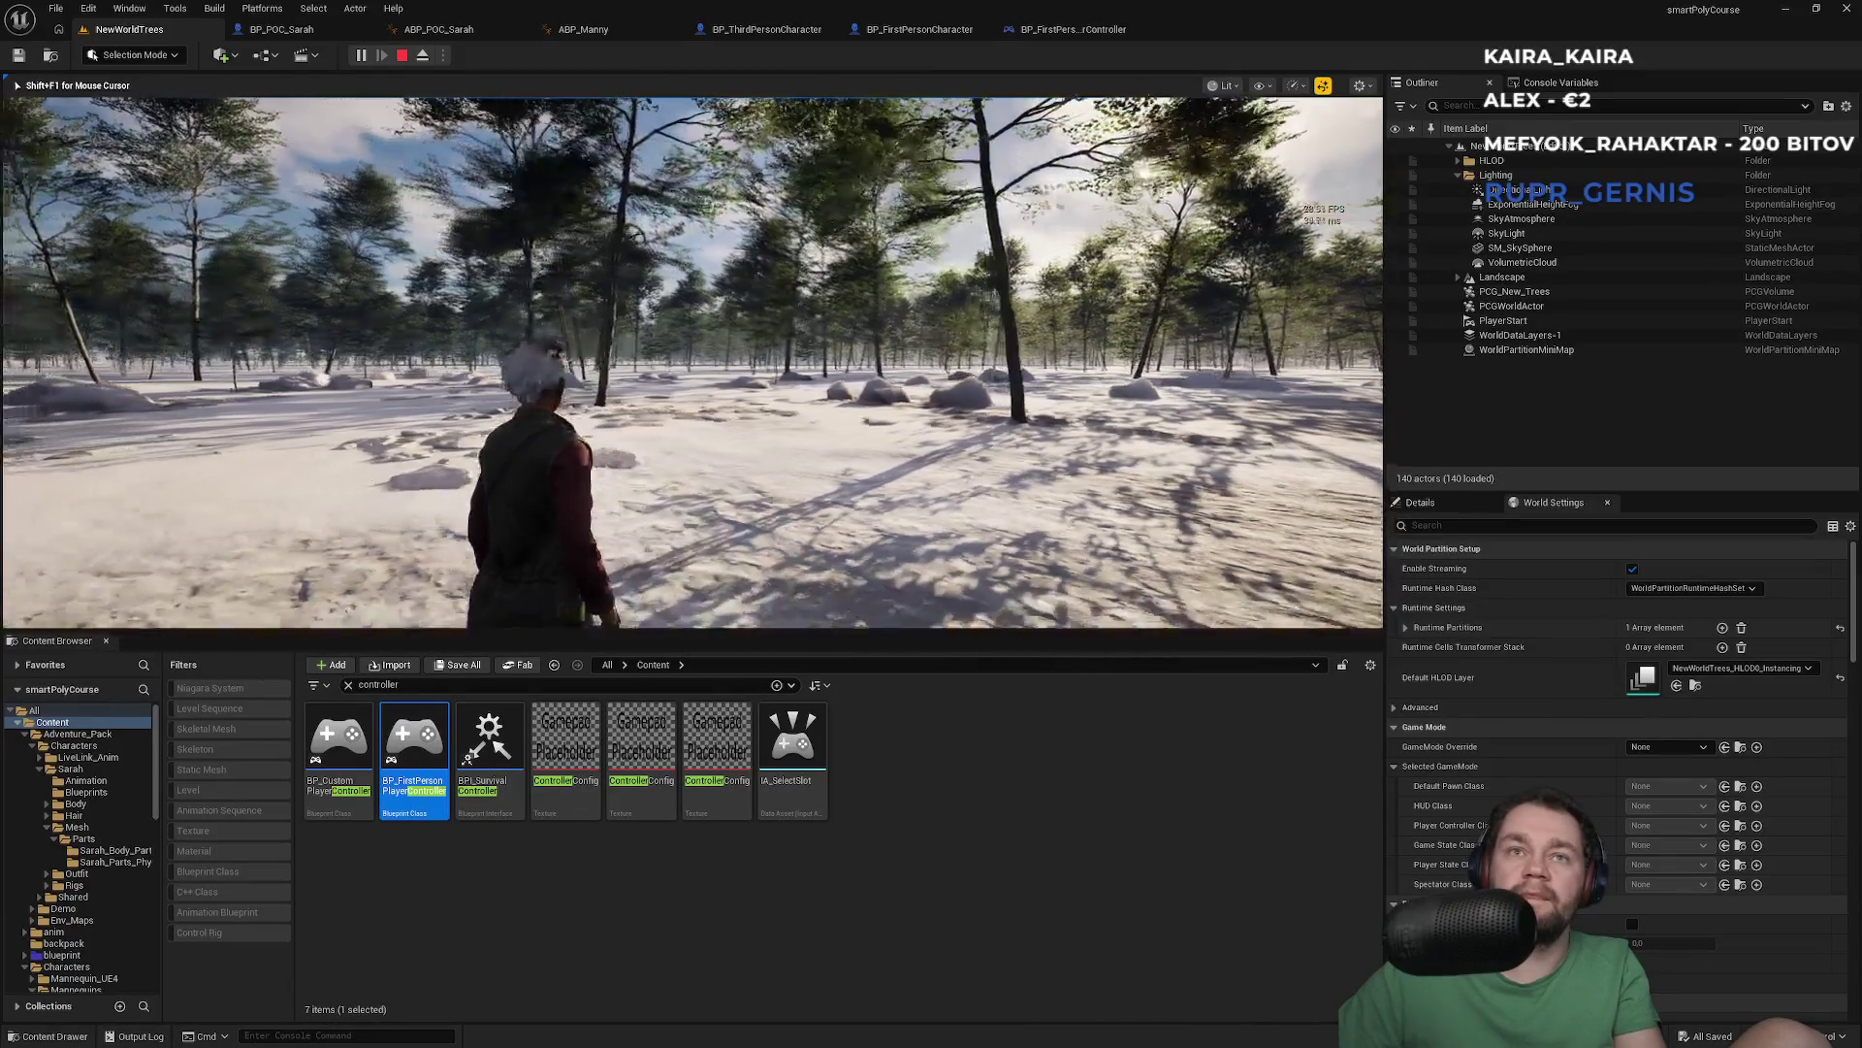
pyautogui.press('F11')
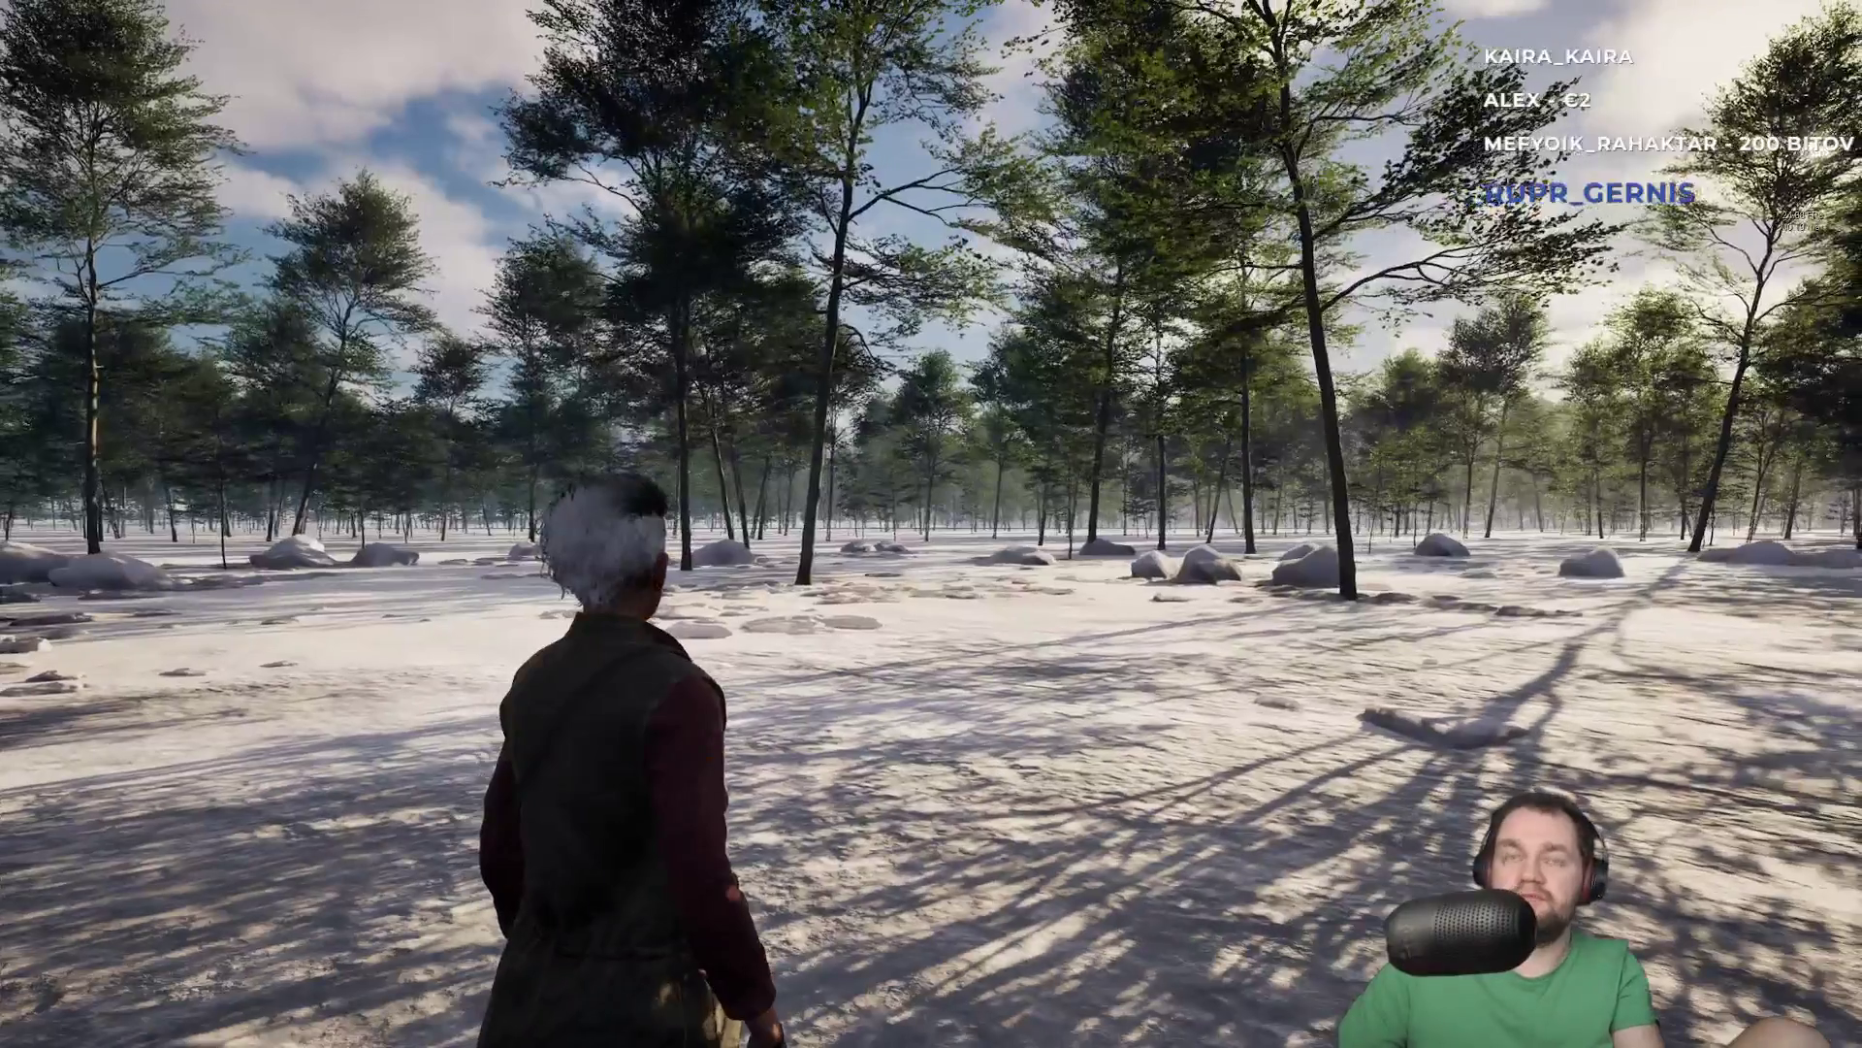
pyautogui.press('F11')
pyautogui.press('Escape')
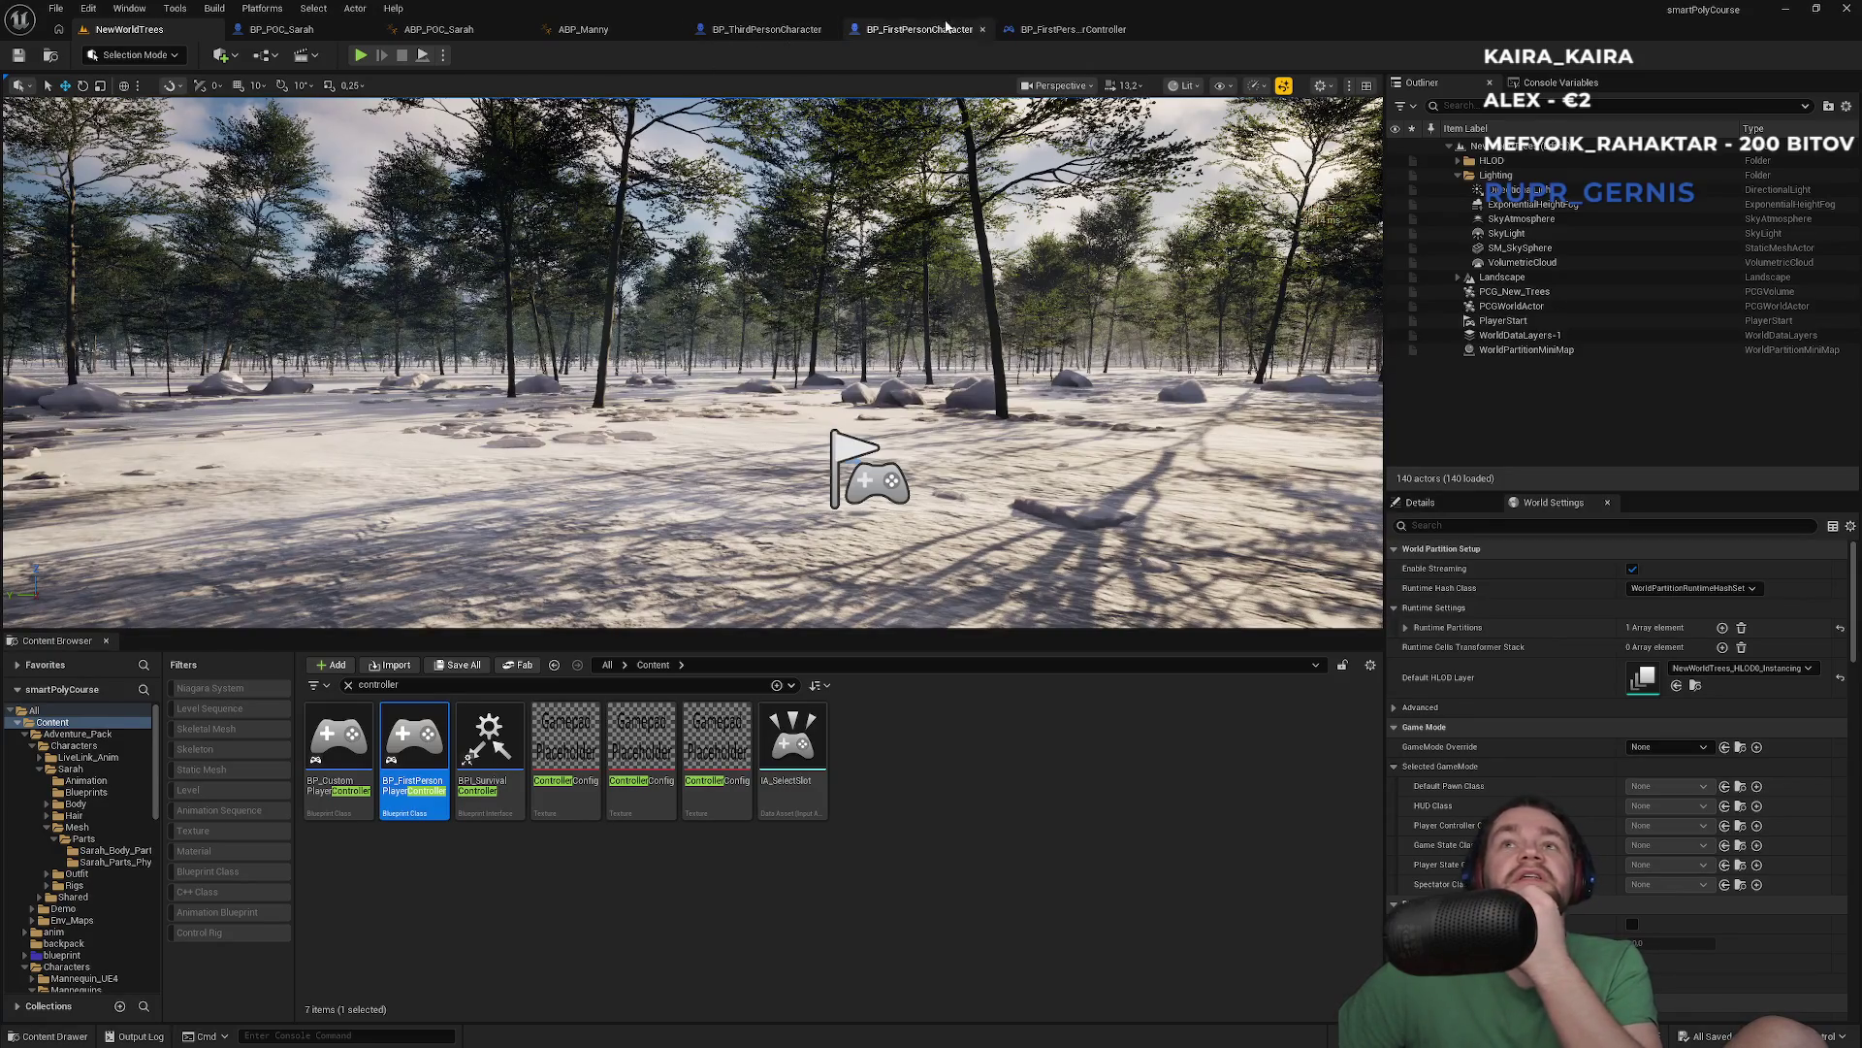
pyautogui.click(1075, 31)
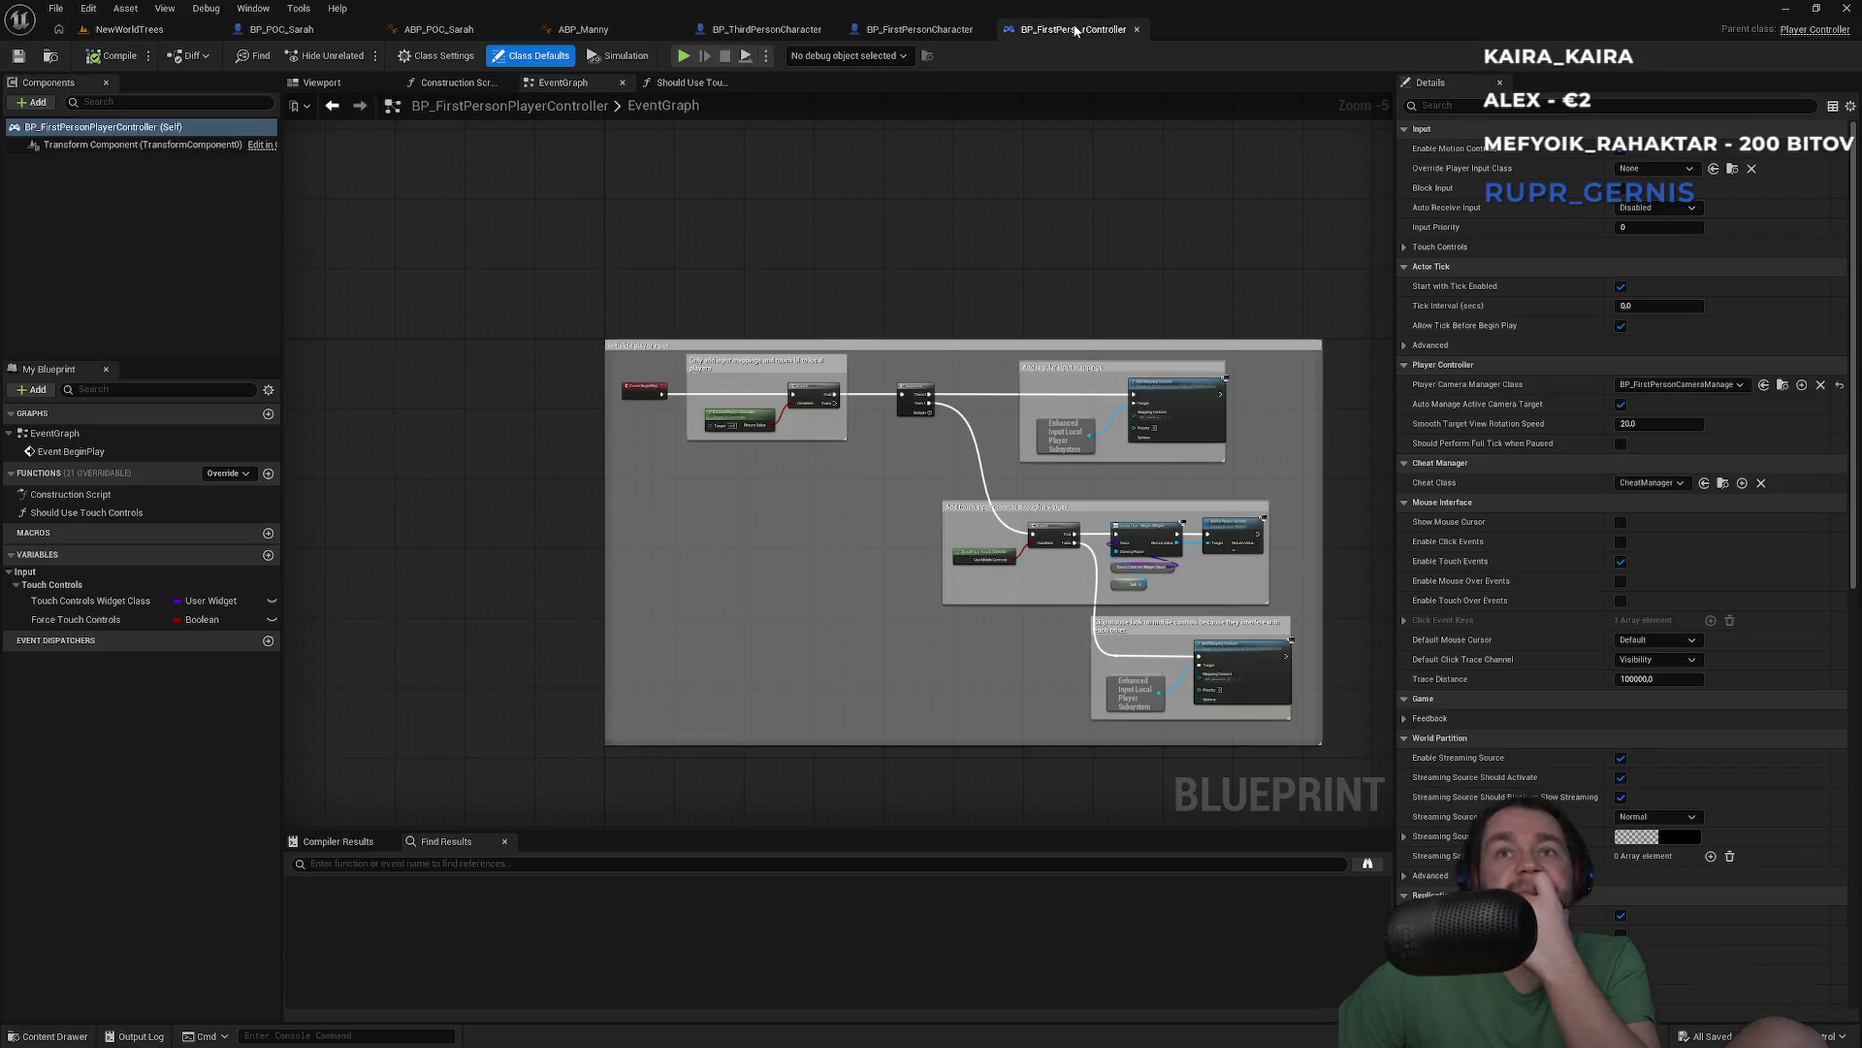
# Center the first-person Move function graph and nudge Get Actor Right Vector down
pyautogui.click(920, 29)
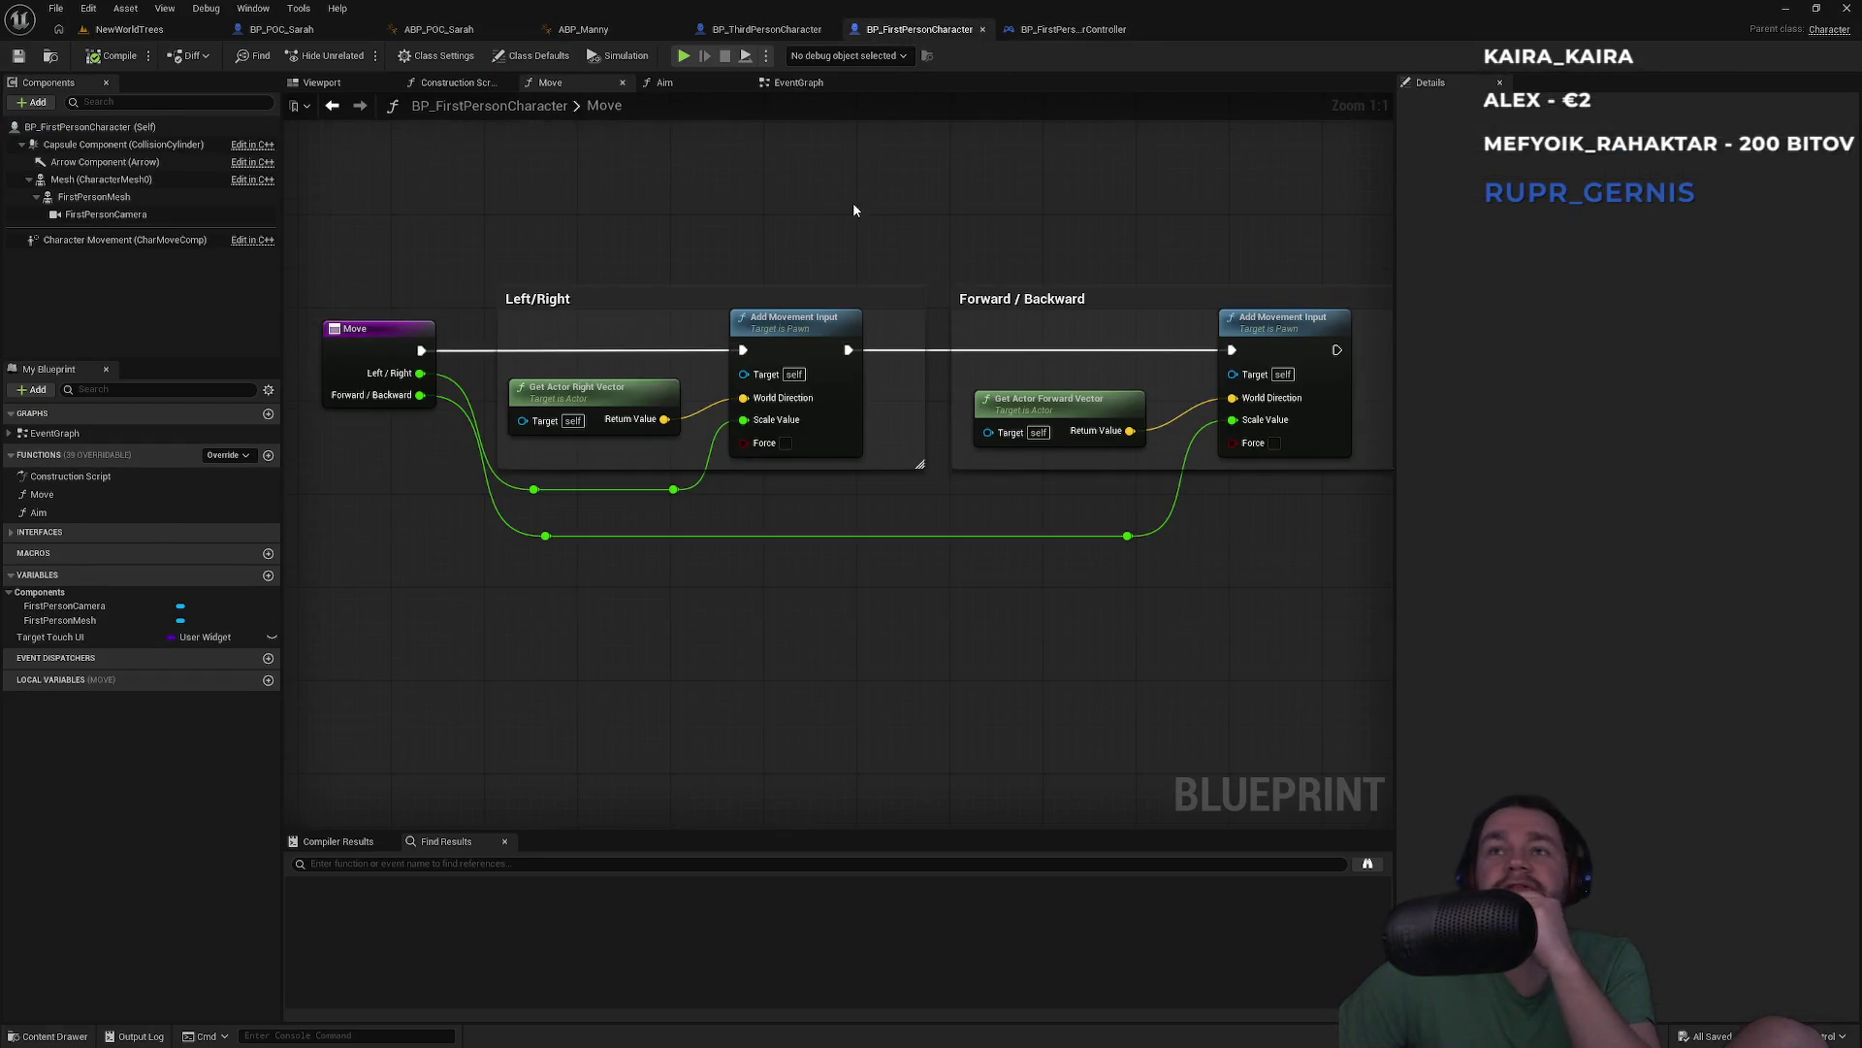
pyautogui.moveTo(836, 219); pyautogui.dragTo(910, 266)
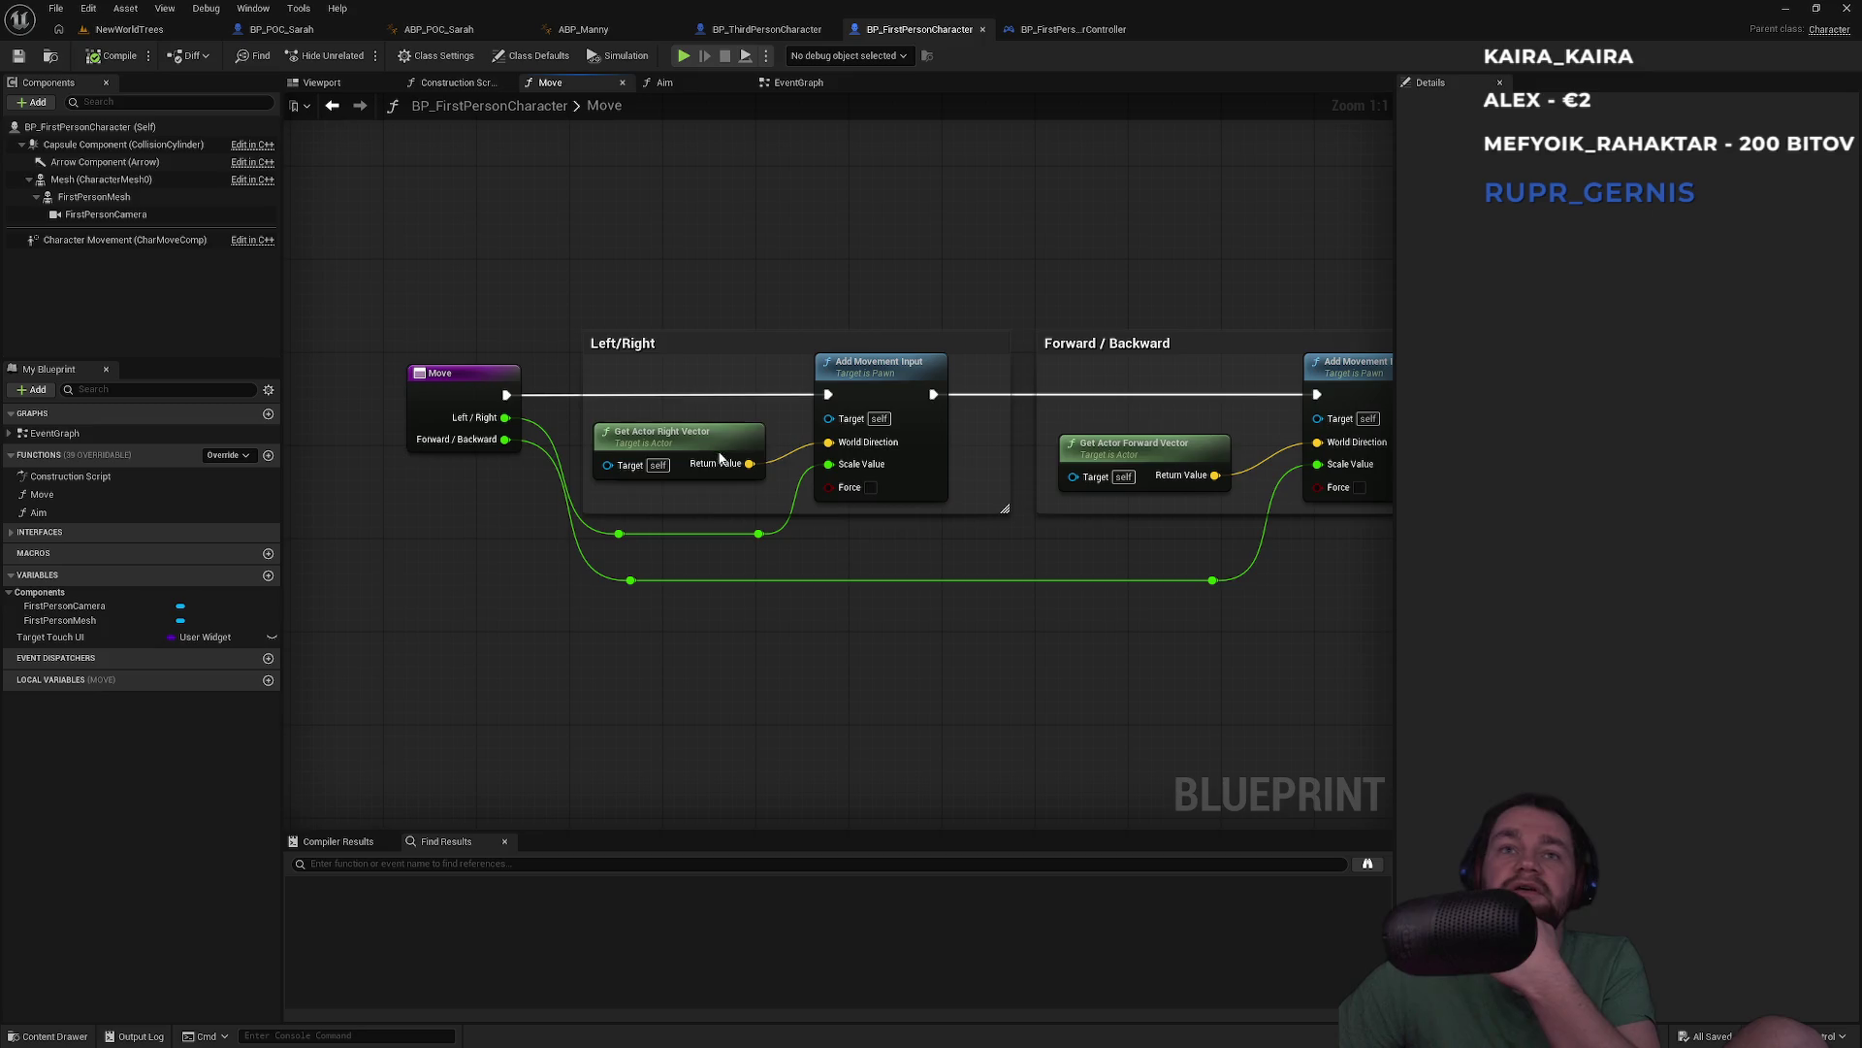
pyautogui.moveTo(720, 458); pyautogui.dragTo(721, 463)
pyautogui.click(758, 303)
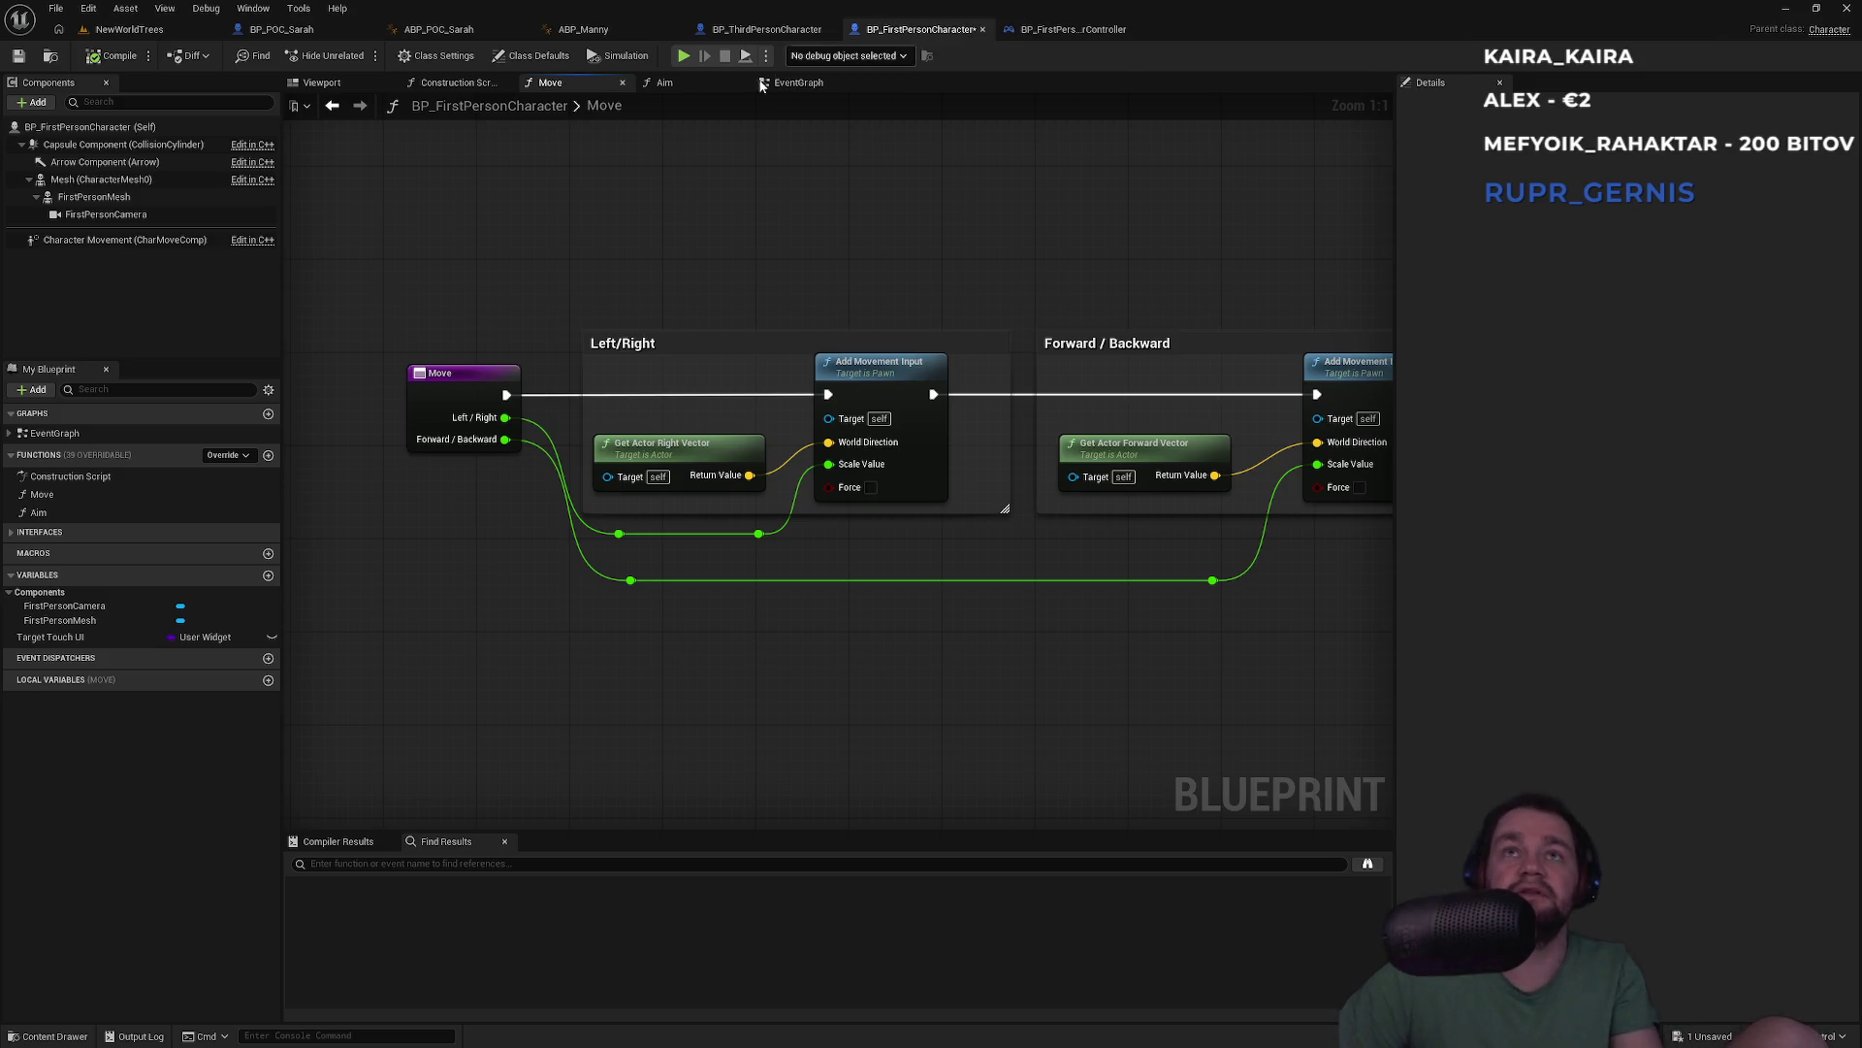
pyautogui.moveTo(776, 245)
pyautogui.mouseDown()
pyautogui.moveTo(769, 279)
pyautogui.moveTo(714, 282)
pyautogui.moveTo(980, 290)
pyautogui.mouseUp()
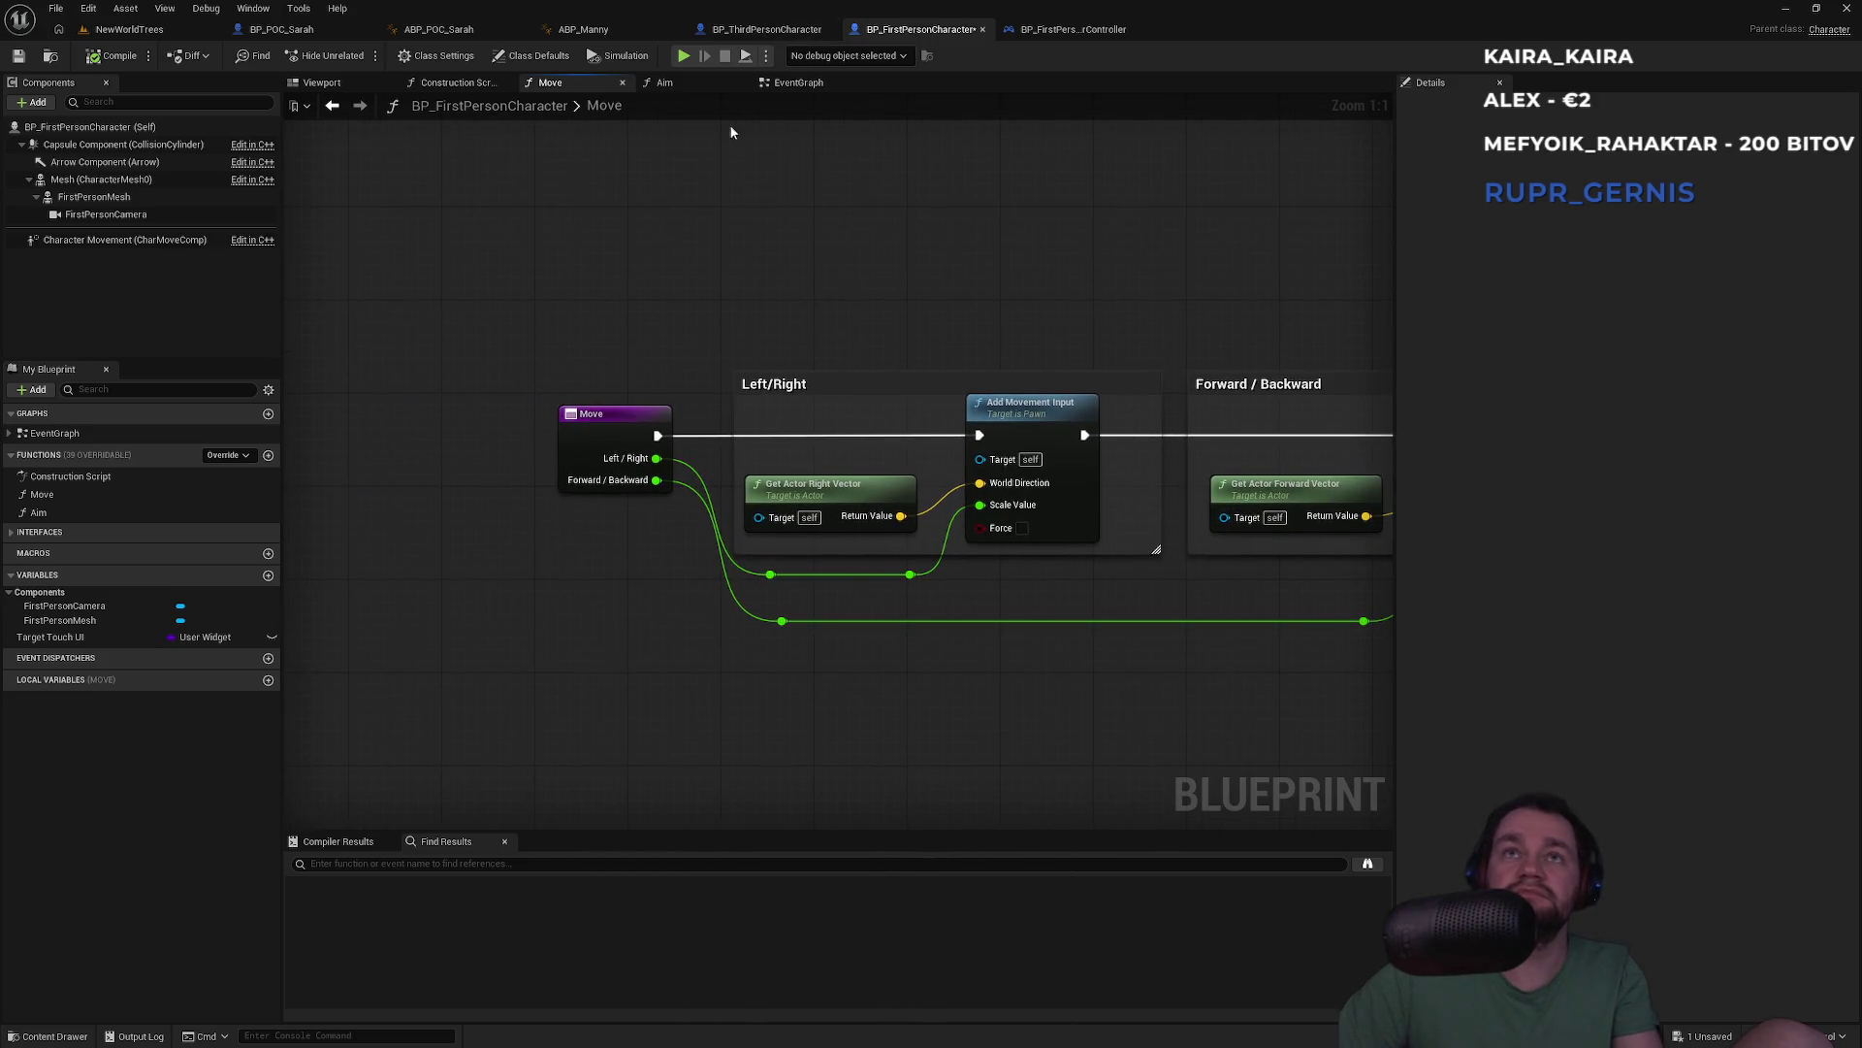
# Check the first-person Construction Script and its FirstPersonCamera and Mesh components
pyautogui.click(466, 88)
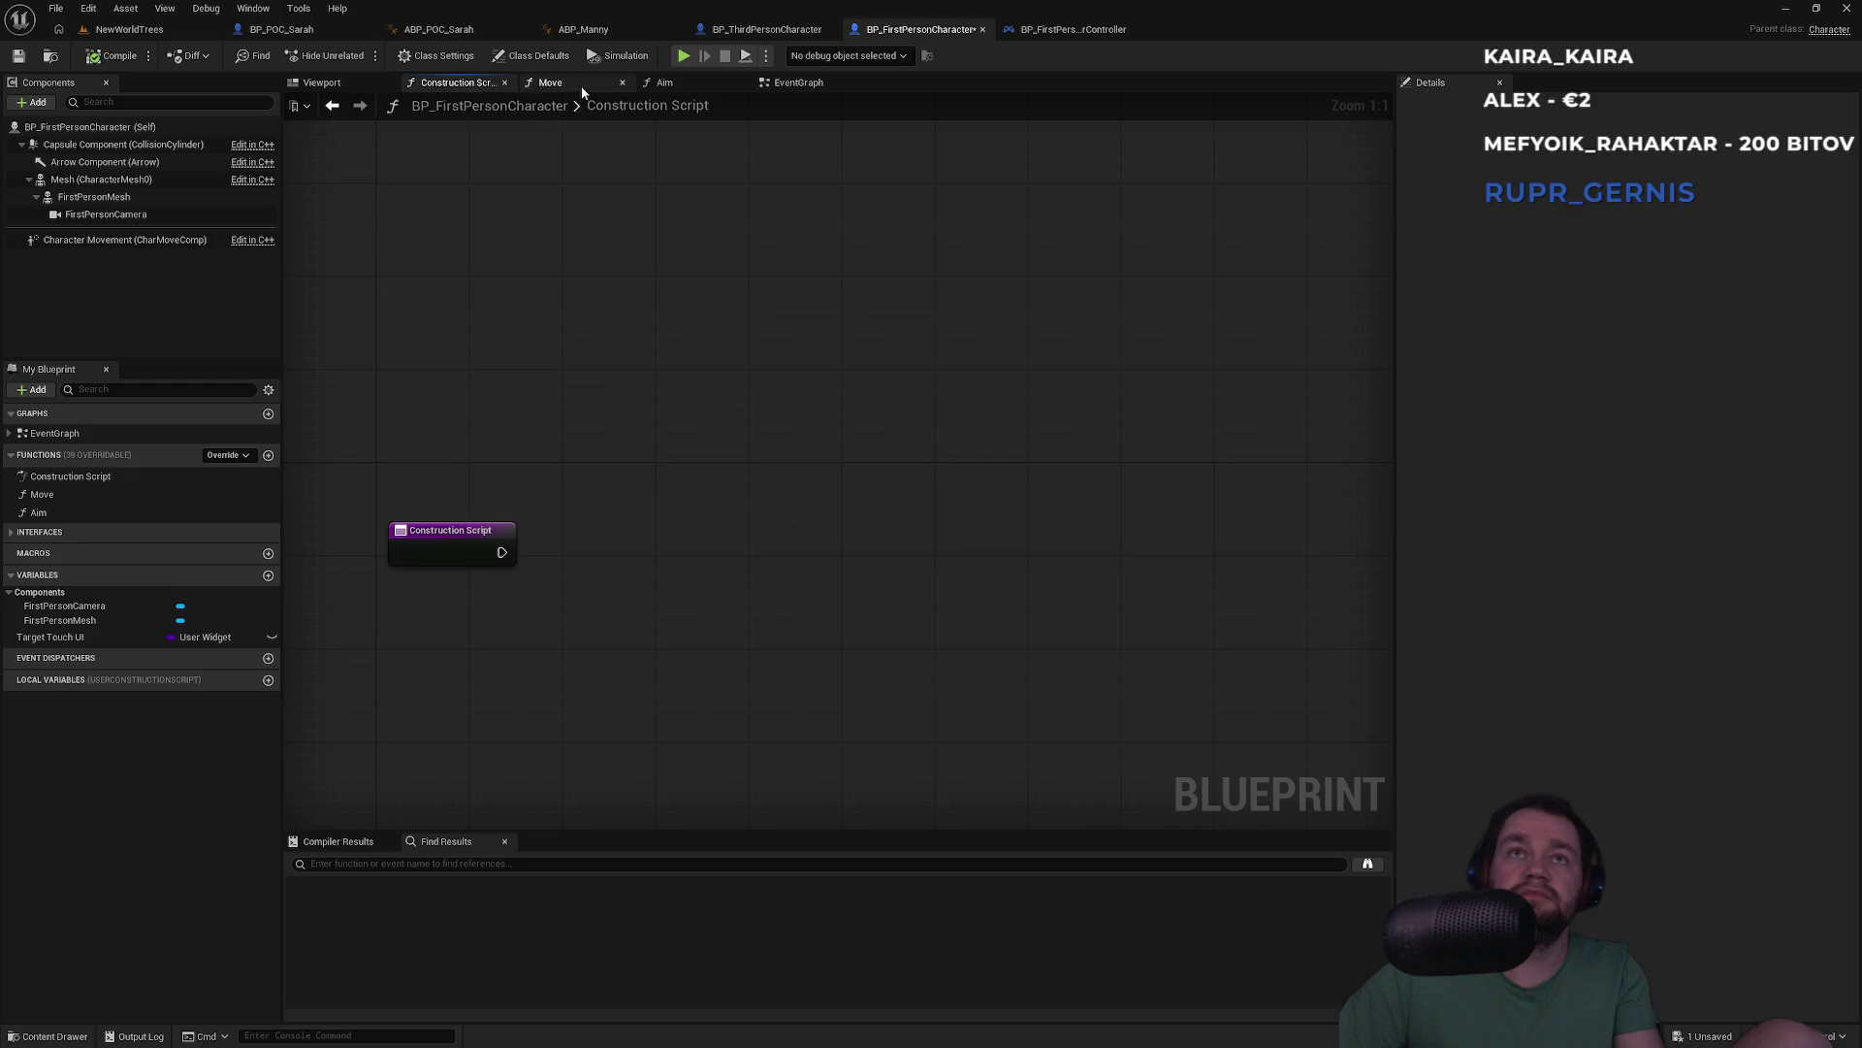
pyautogui.click(582, 88)
pyautogui.click(334, 83)
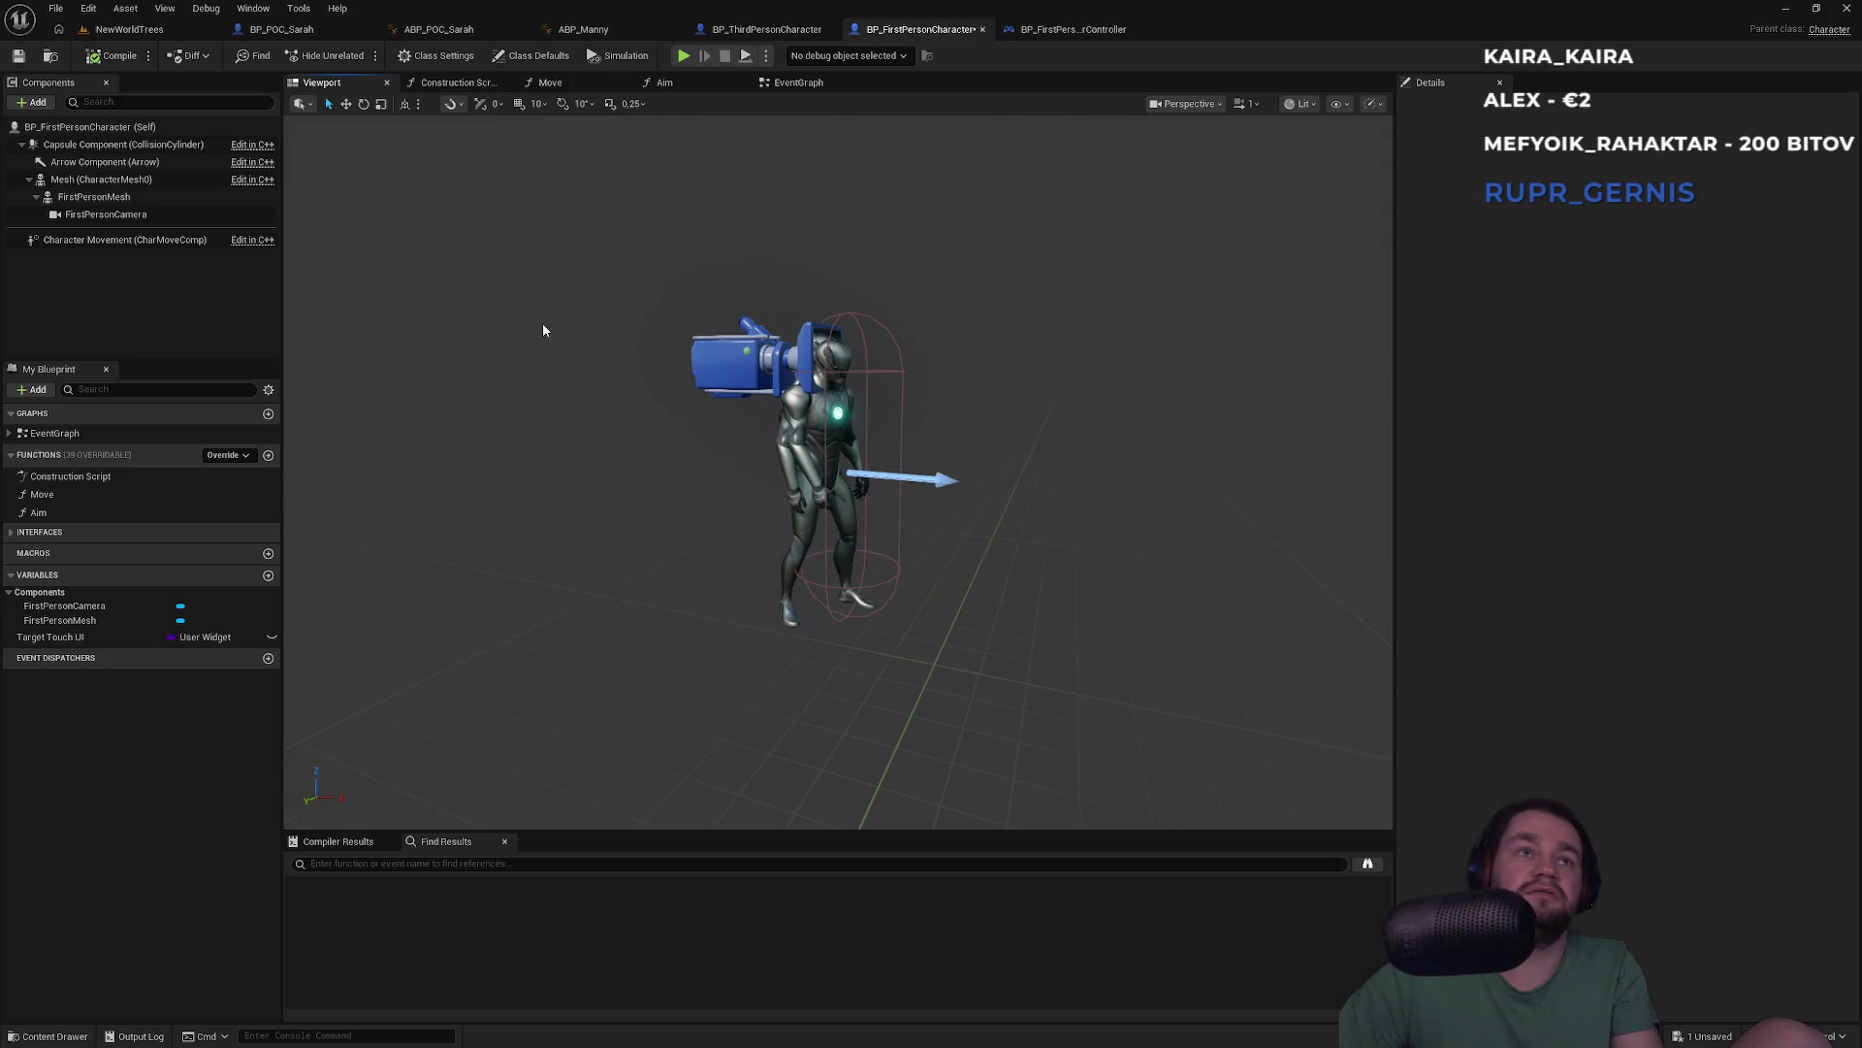
pyautogui.click(110, 219)
pyautogui.click(80, 181)
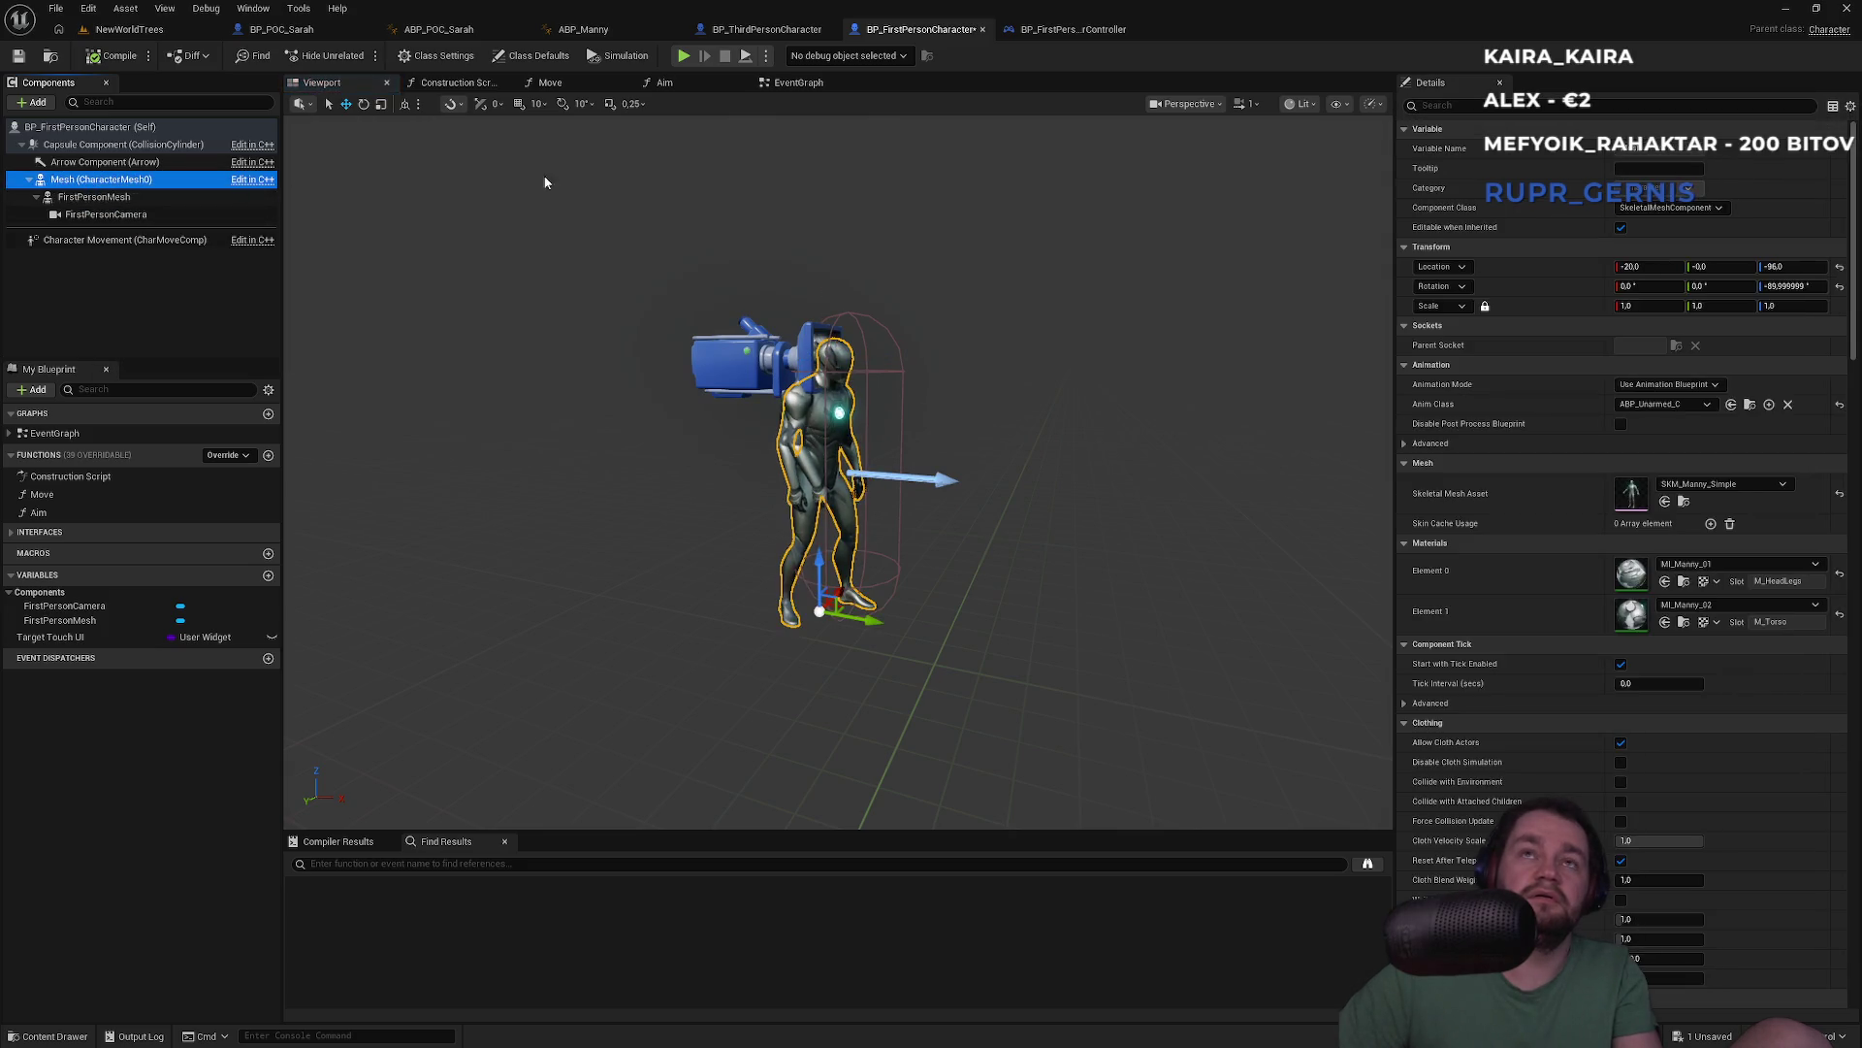
# Compare template blueprints, ending on the third-person Camera Input section
pyautogui.click(767, 29)
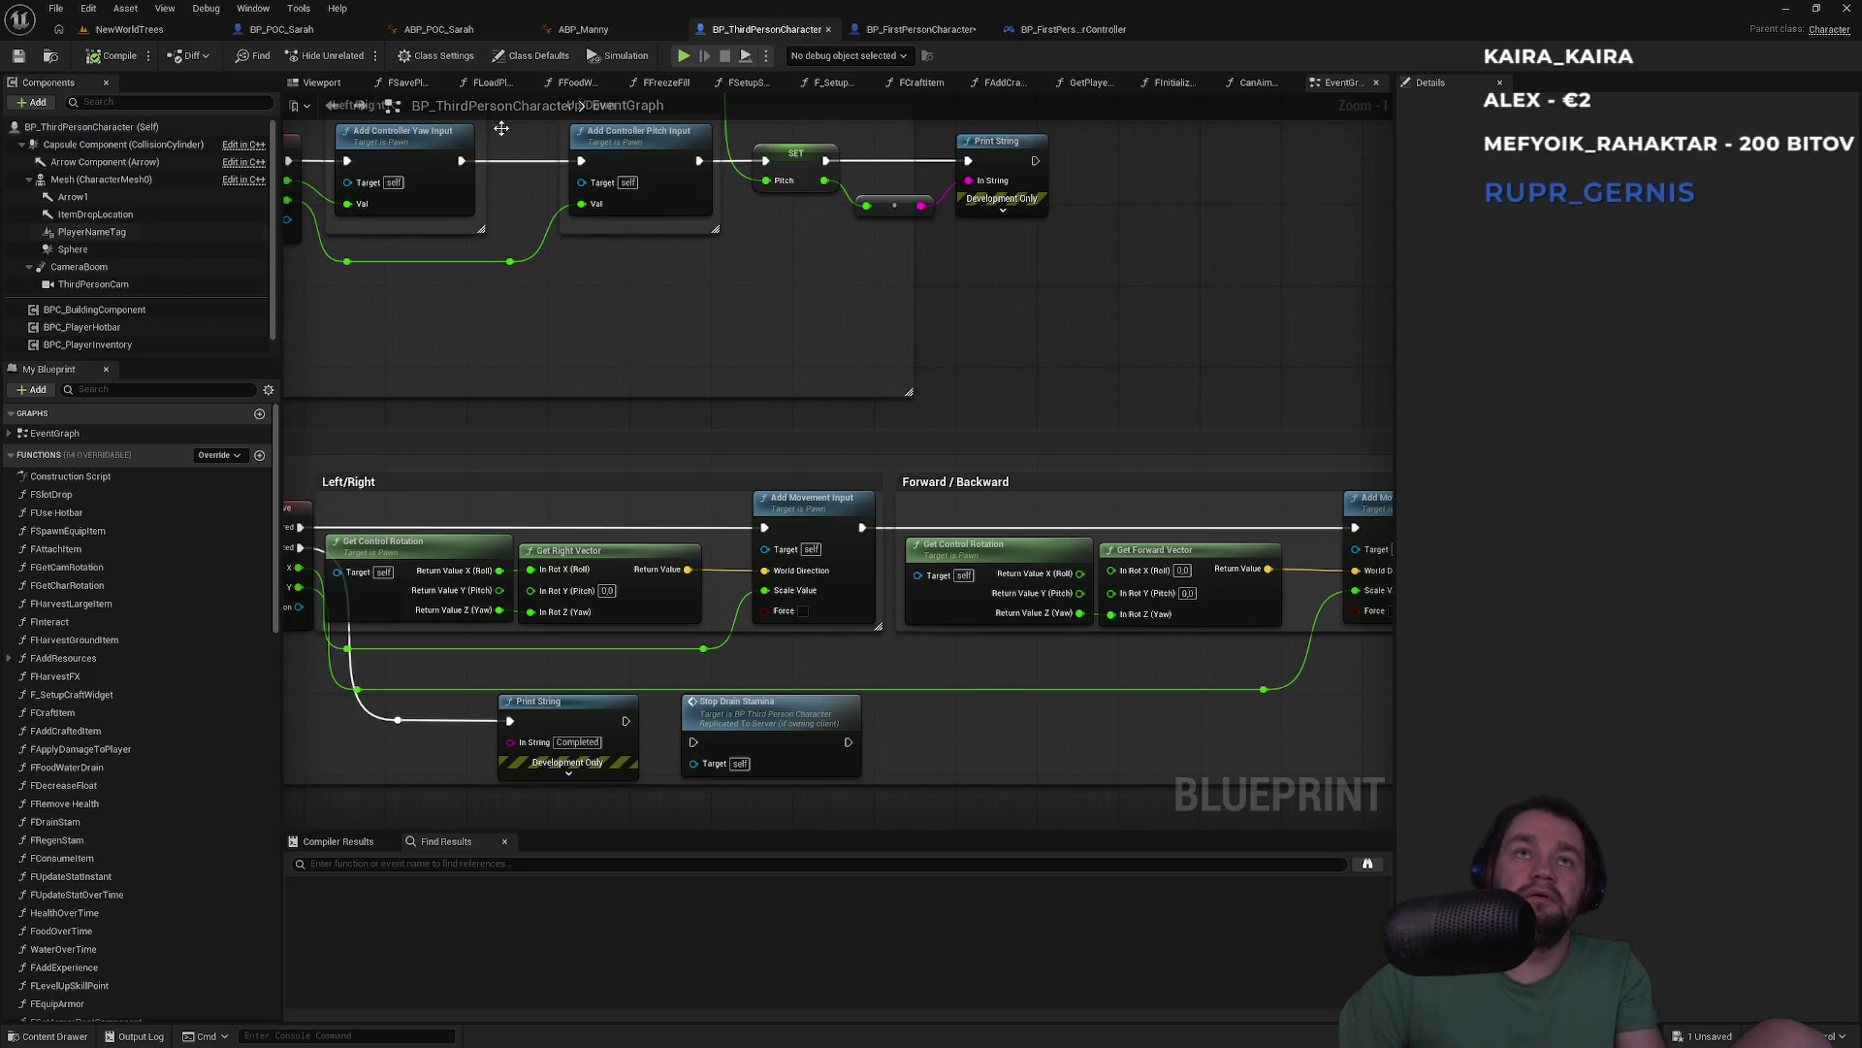
pyautogui.click(917, 29)
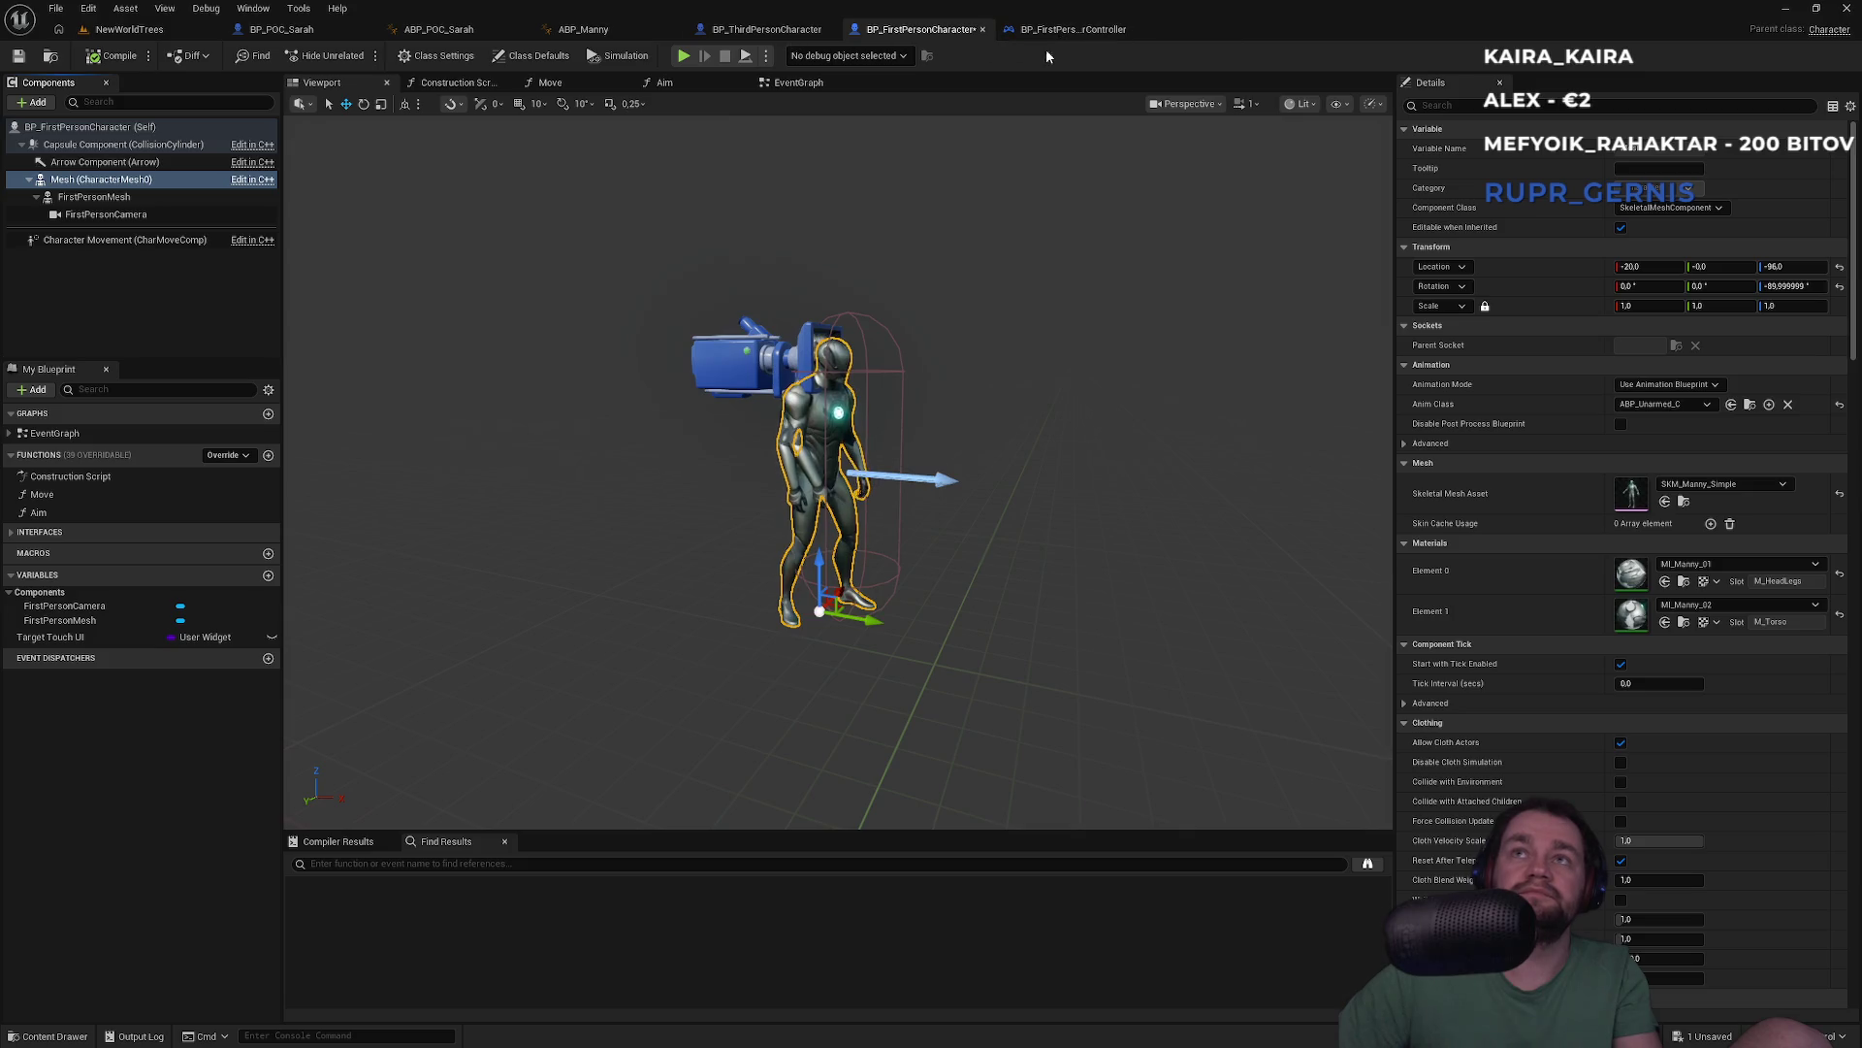
pyautogui.click(1059, 37)
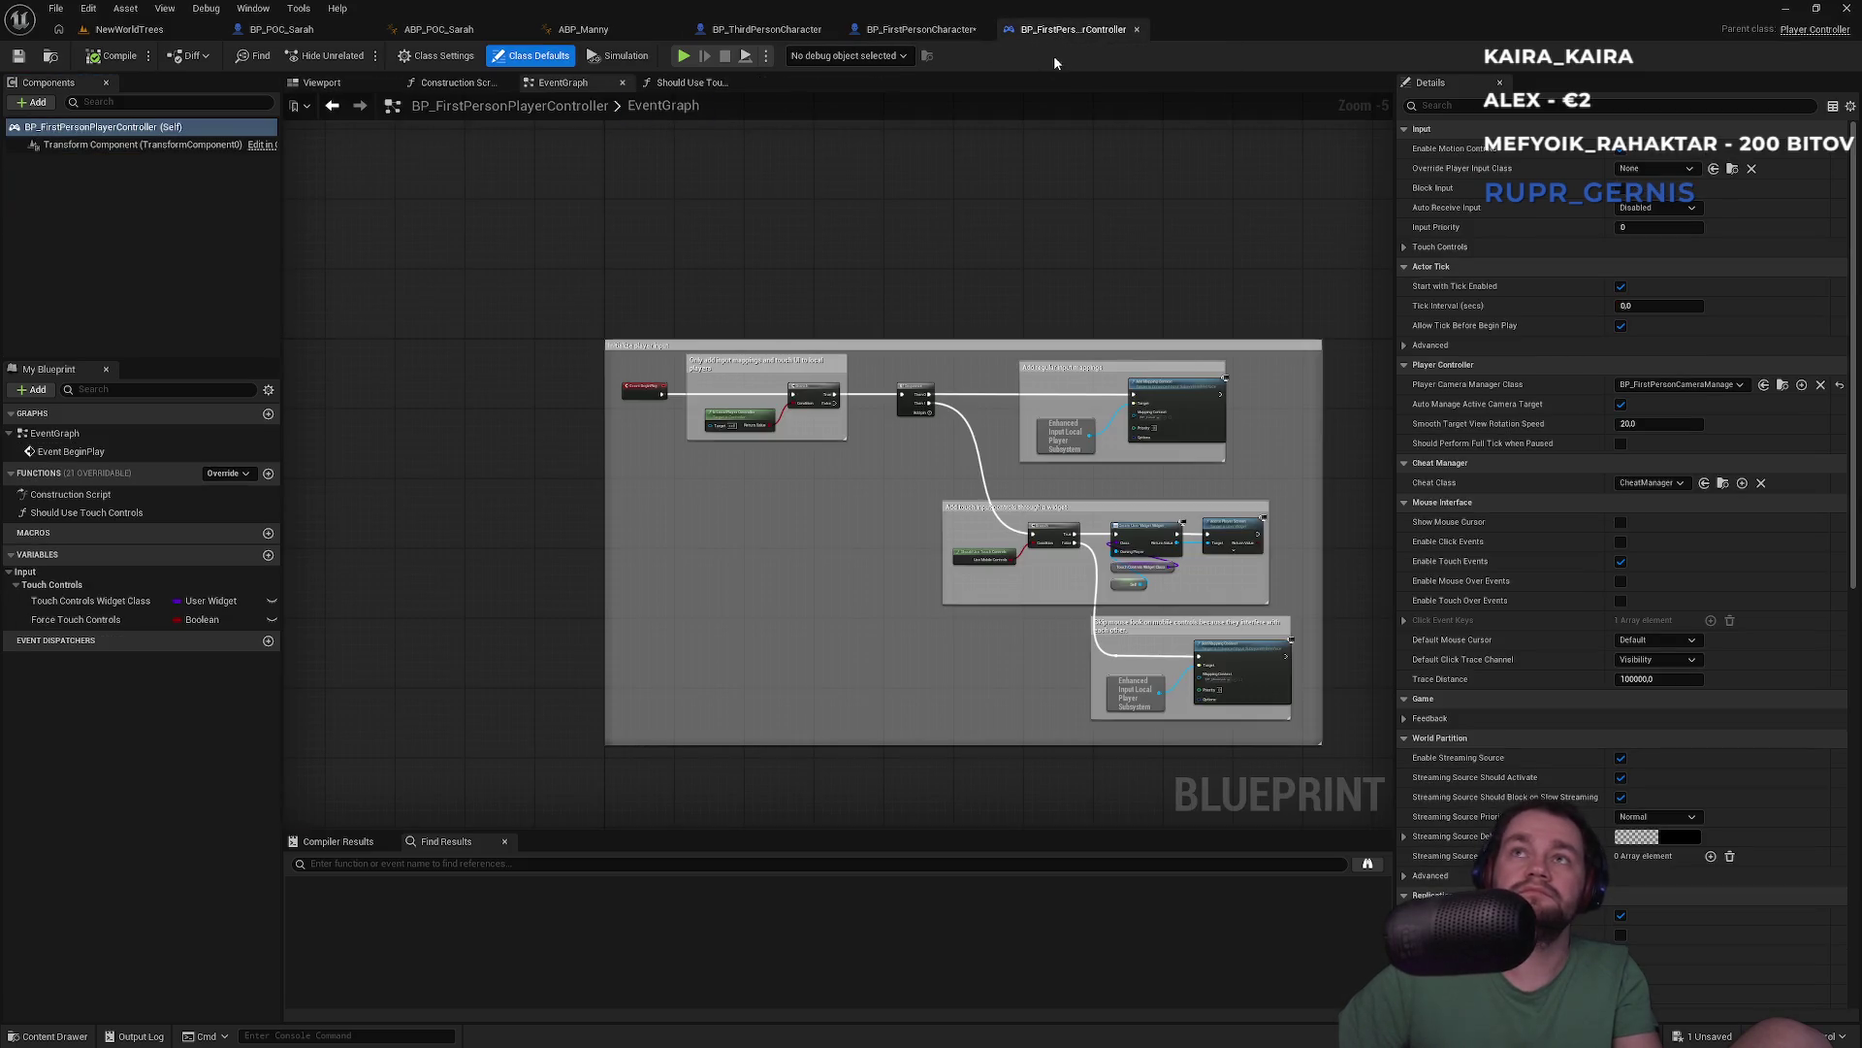
pyautogui.click(917, 29)
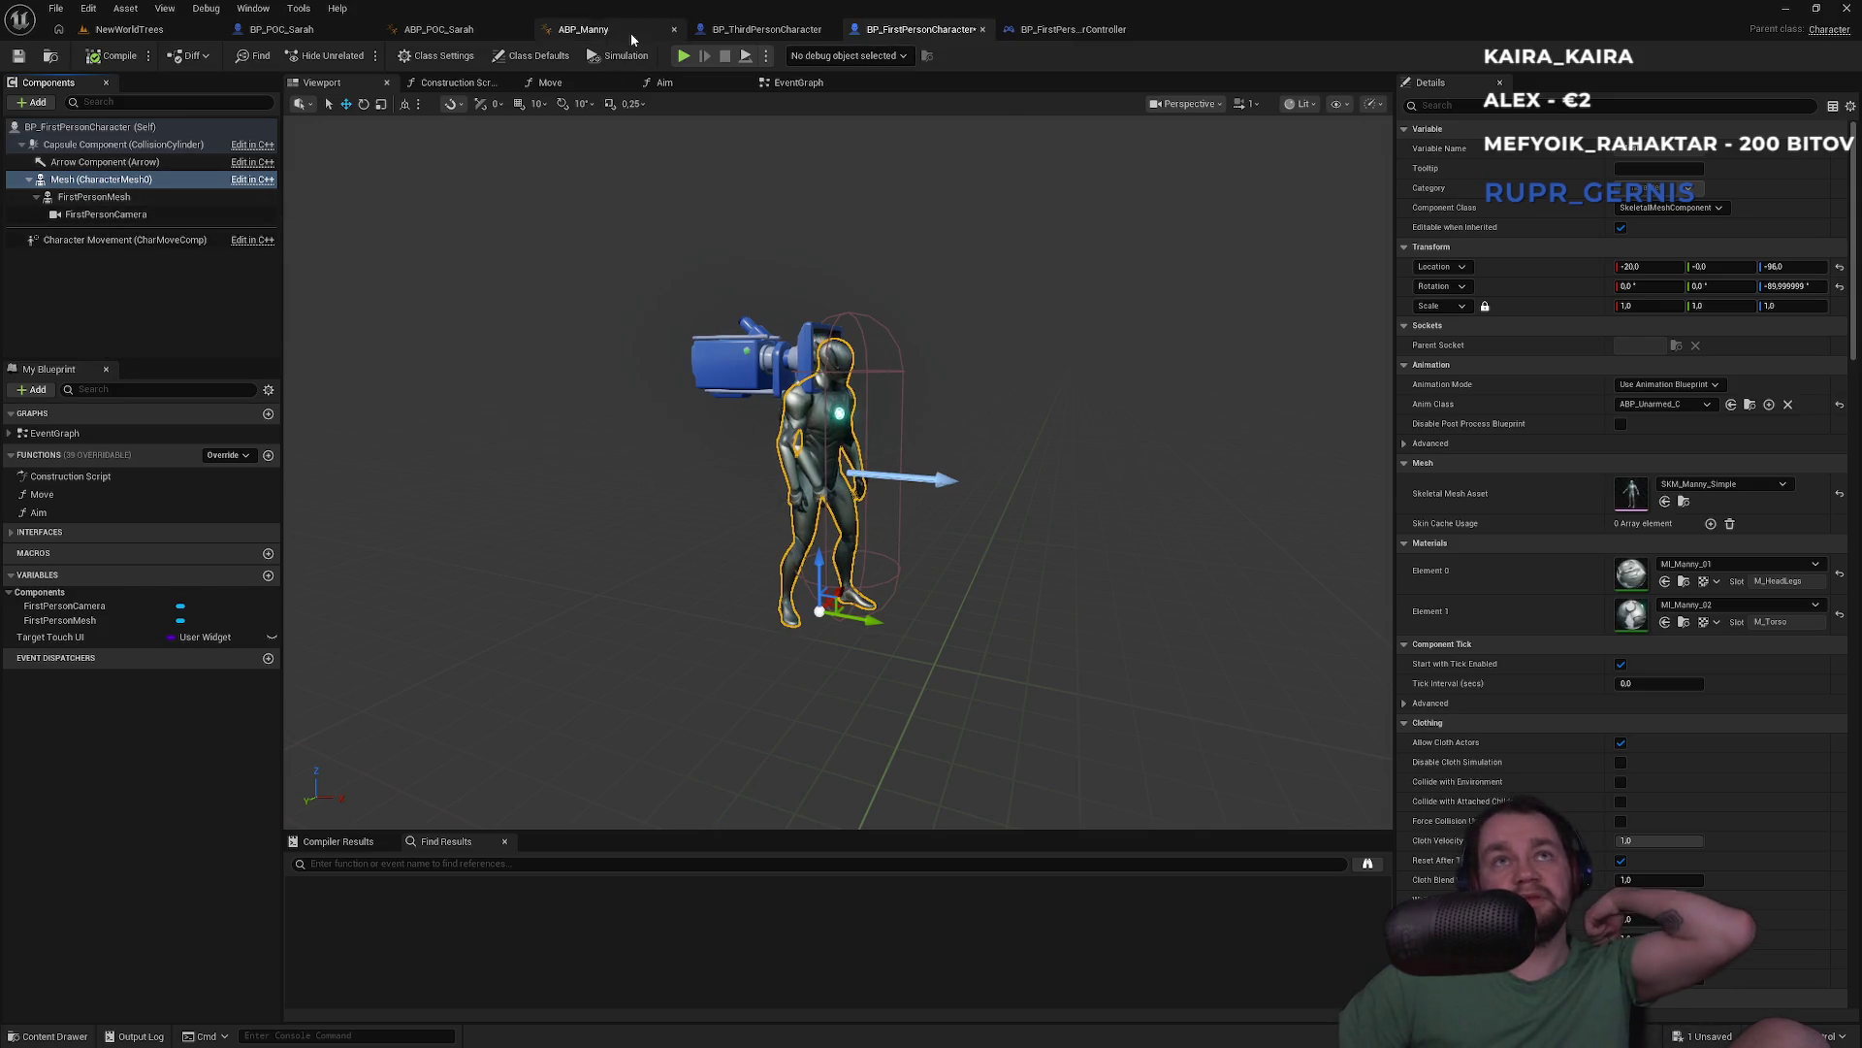
pyautogui.click(766, 29)
pyautogui.moveTo(830, 318)
pyautogui.mouseDown()
pyautogui.moveTo(965, 364)
pyautogui.moveTo(1132, 491)
pyautogui.moveTo(1194, 499)
pyautogui.mouseUp()
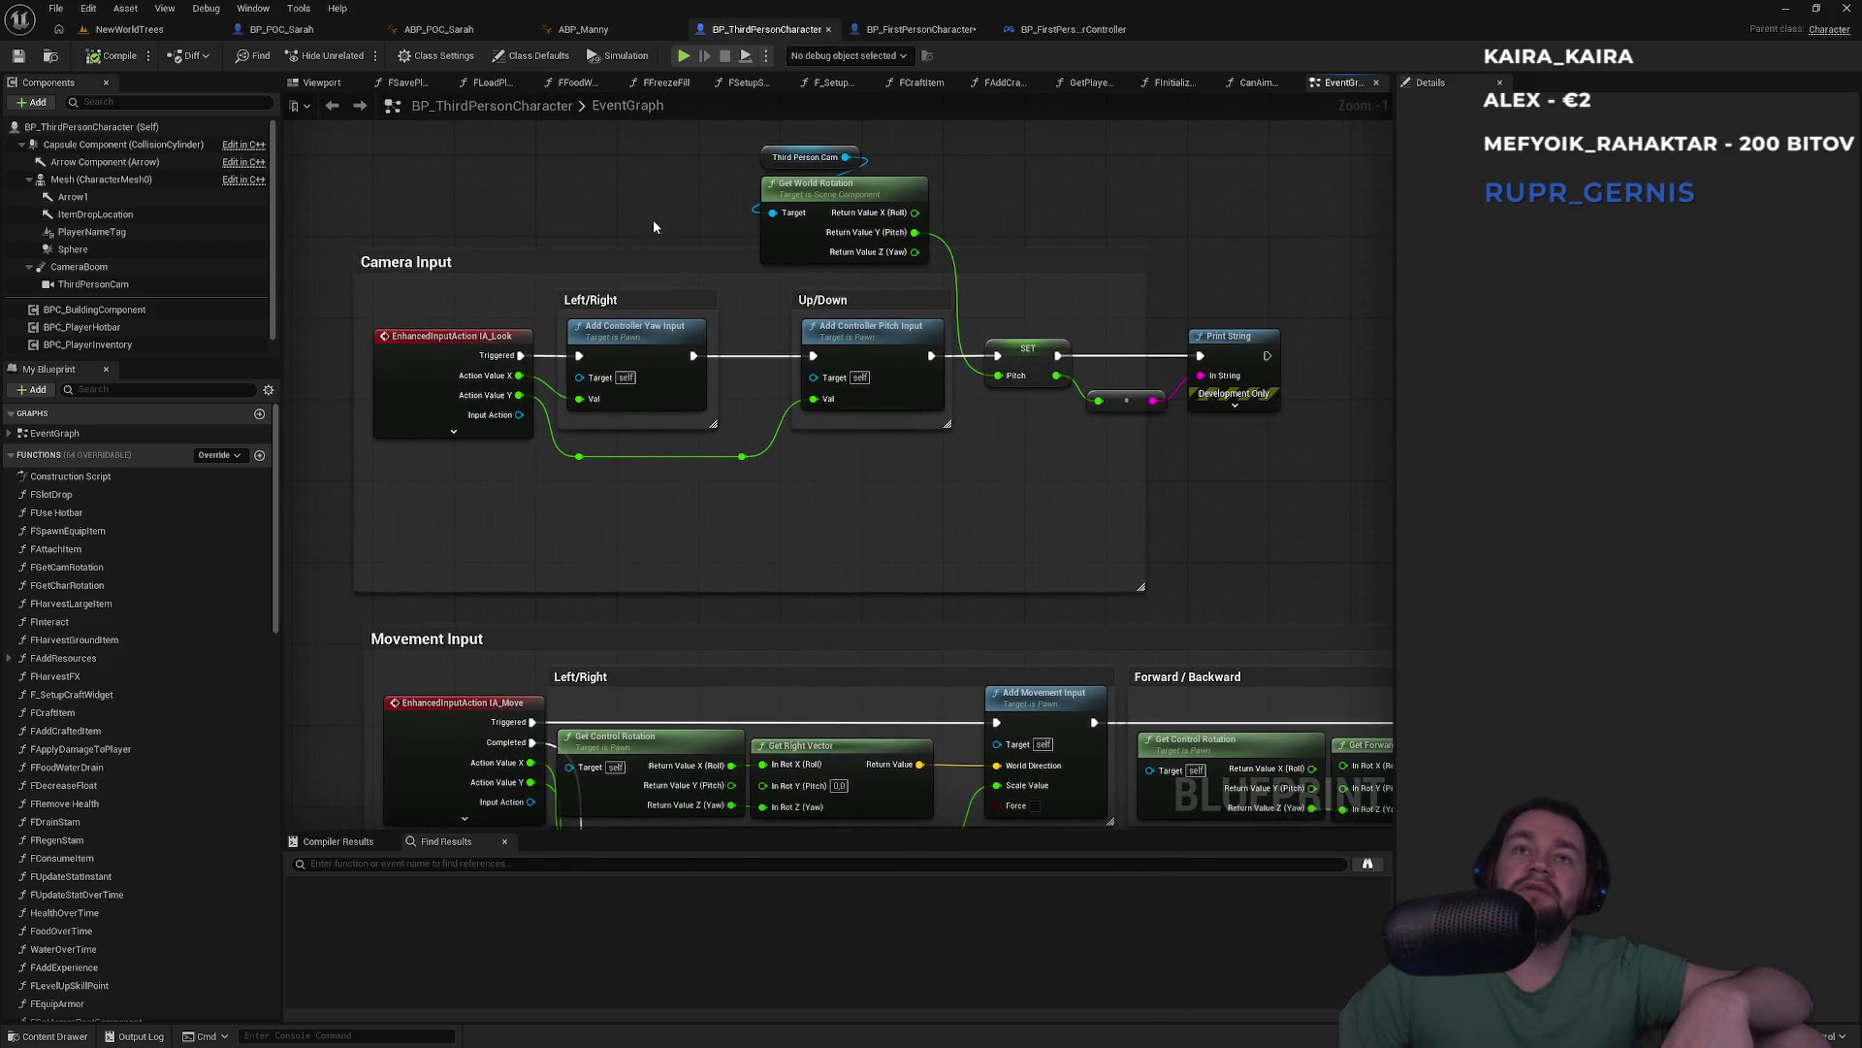
# Review the third-person Movement Input nodes, glance at ABP_Manny and ABP_POC_Sarah, return to BP_POC_Sarah
pyautogui.moveTo(654, 227); pyautogui.dragTo(690, 153)
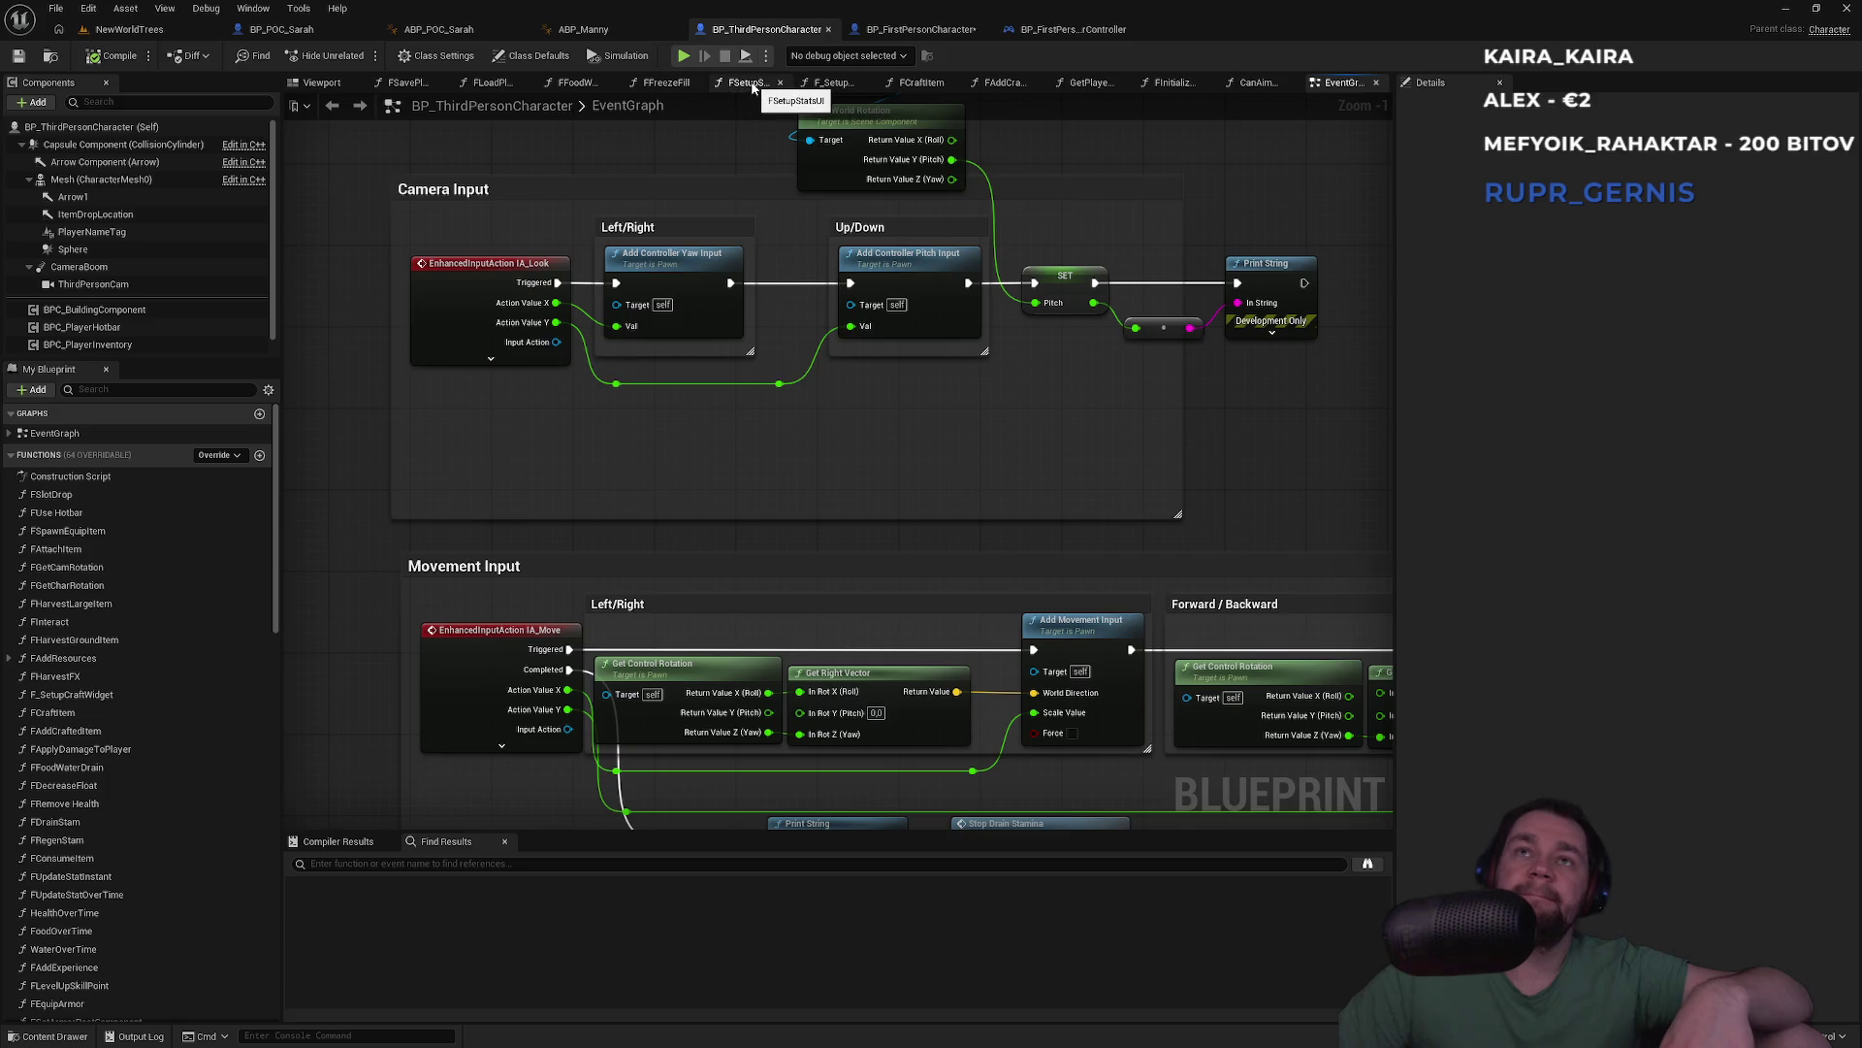
pyautogui.moveTo(705, 180); pyautogui.dragTo(794, 281)
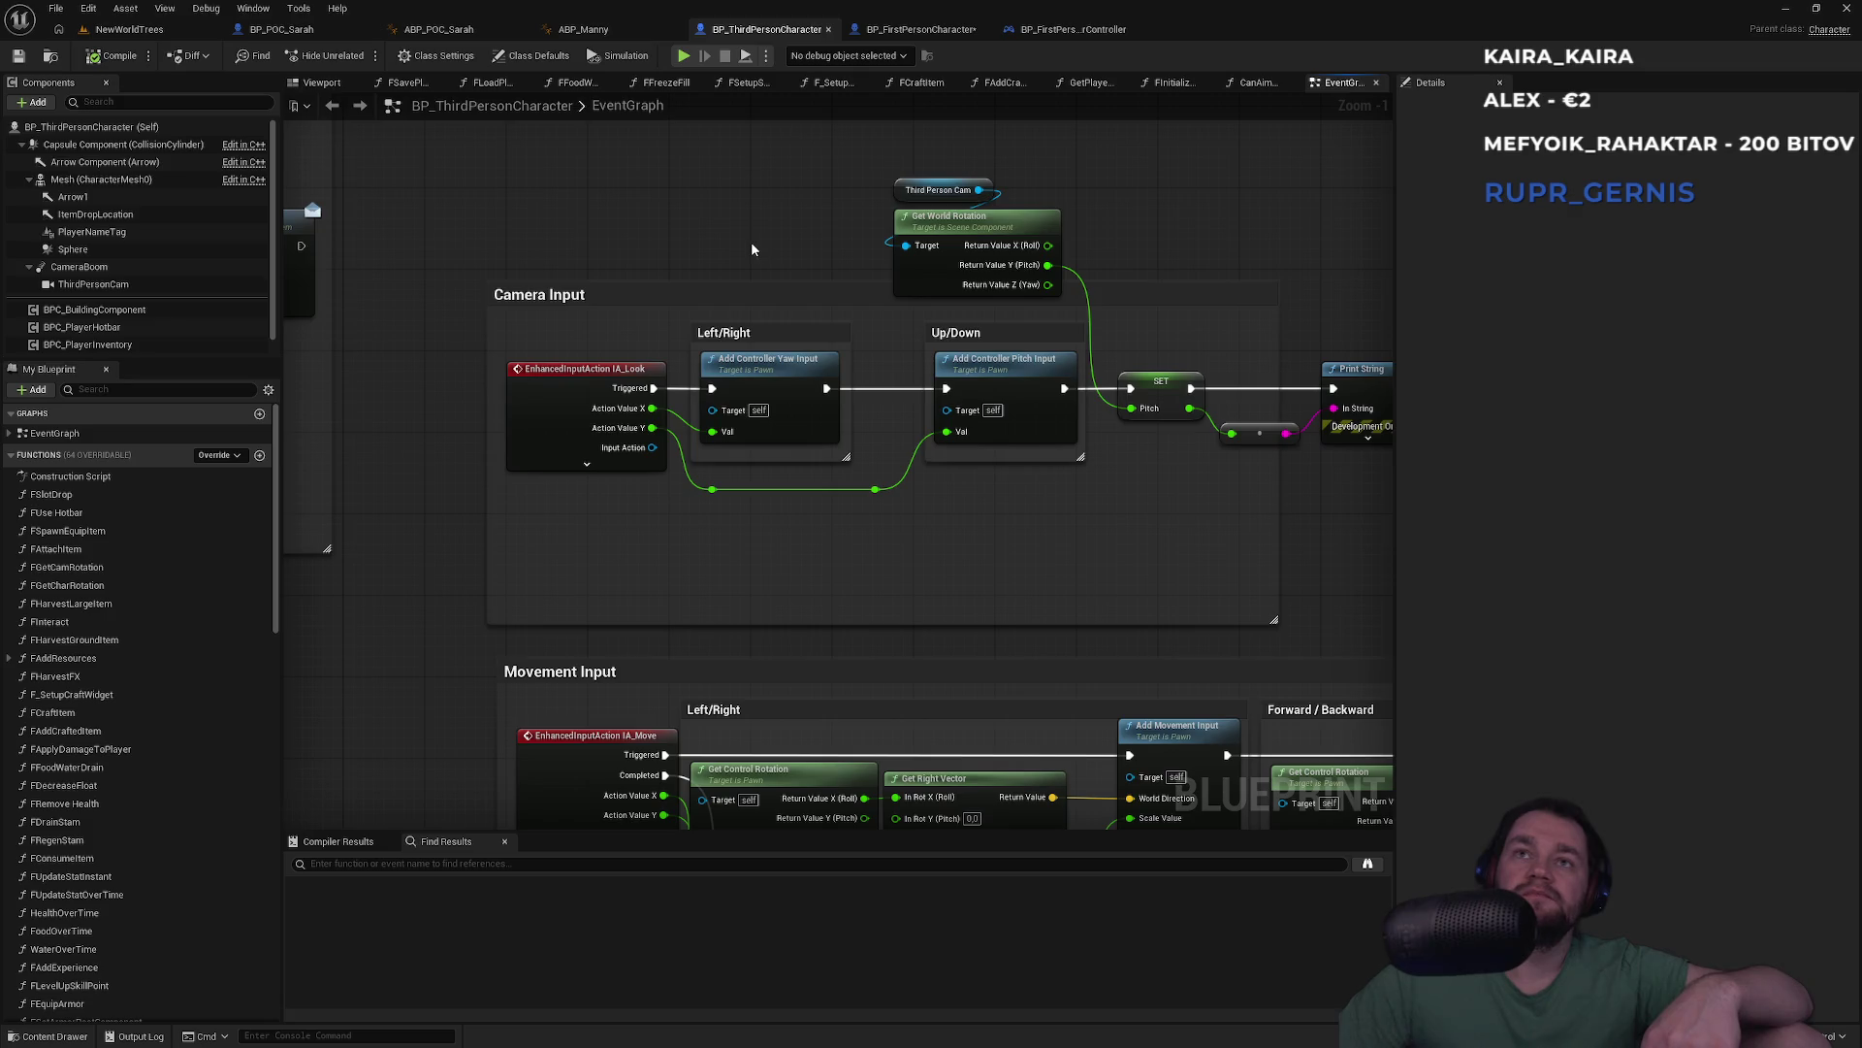
pyautogui.moveTo(654, 154)
pyautogui.mouseDown()
pyautogui.moveTo(712, 185)
pyautogui.moveTo(690, 199)
pyautogui.mouseUp()
pyautogui.click(594, 30)
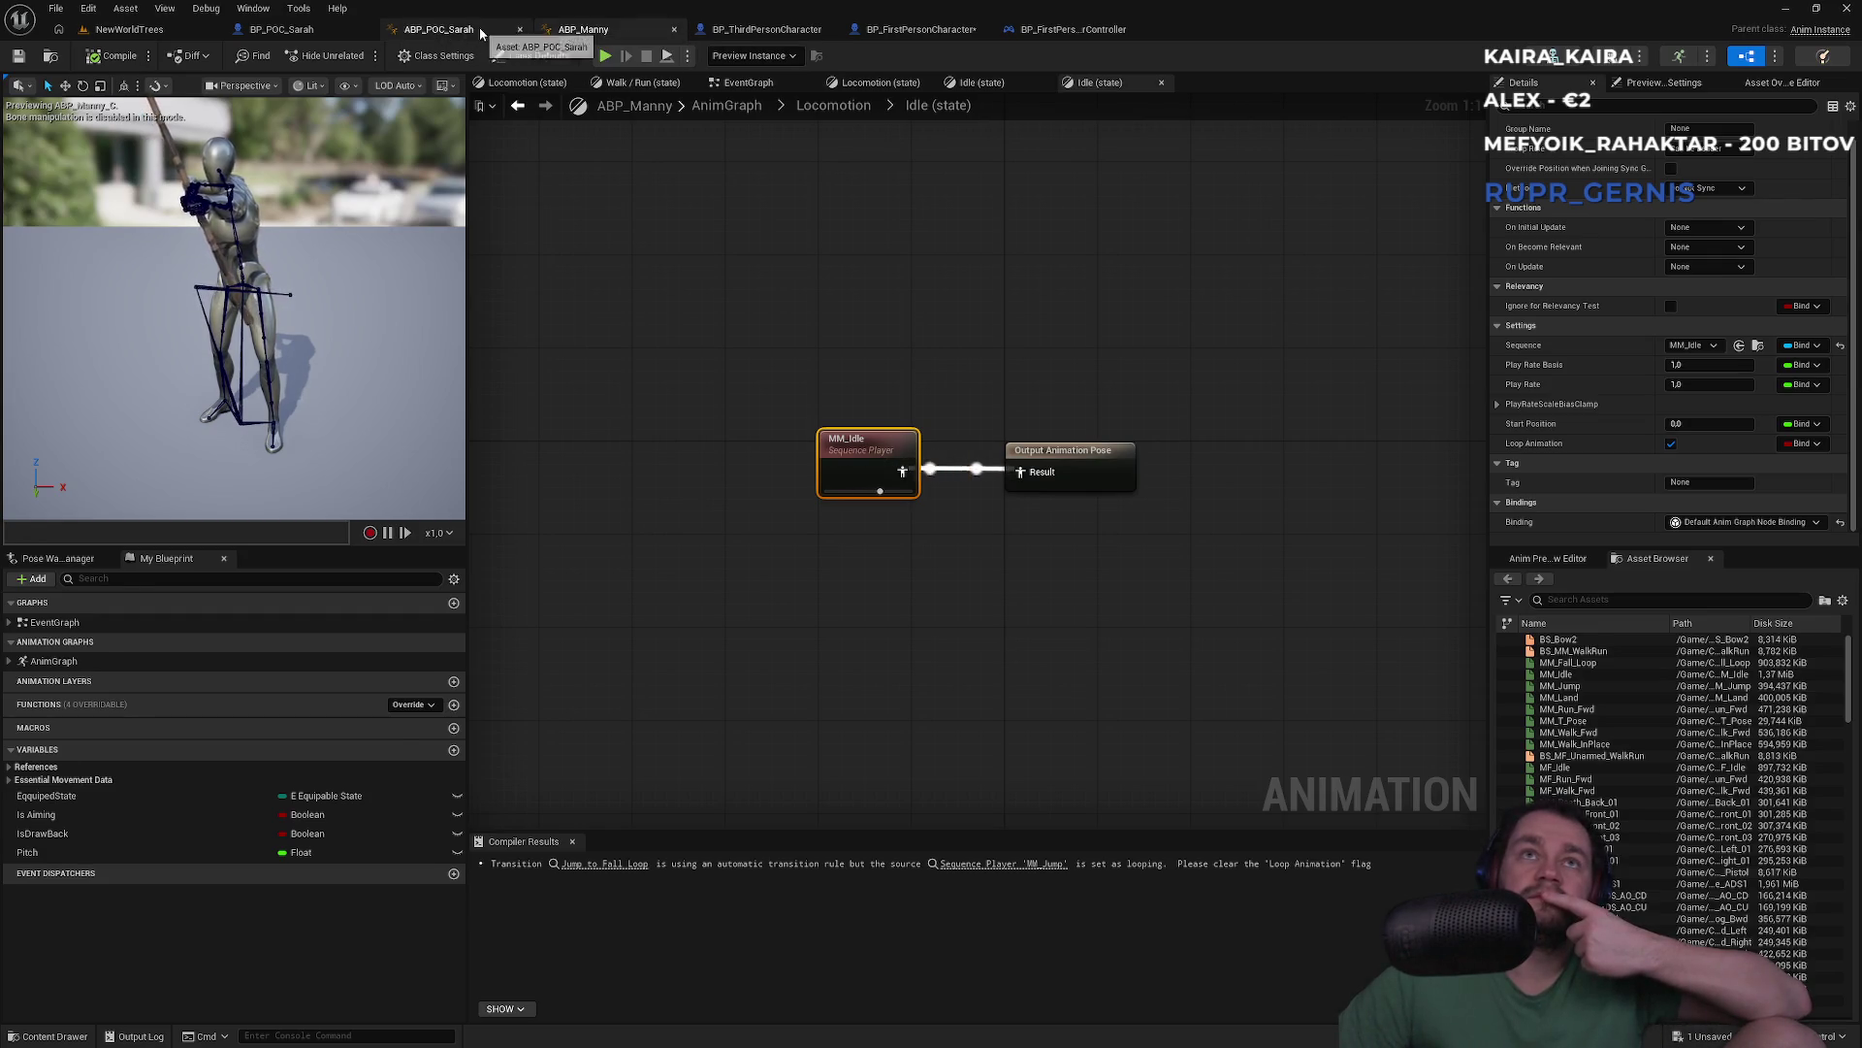
pyautogui.click(480, 32)
pyautogui.click(322, 31)
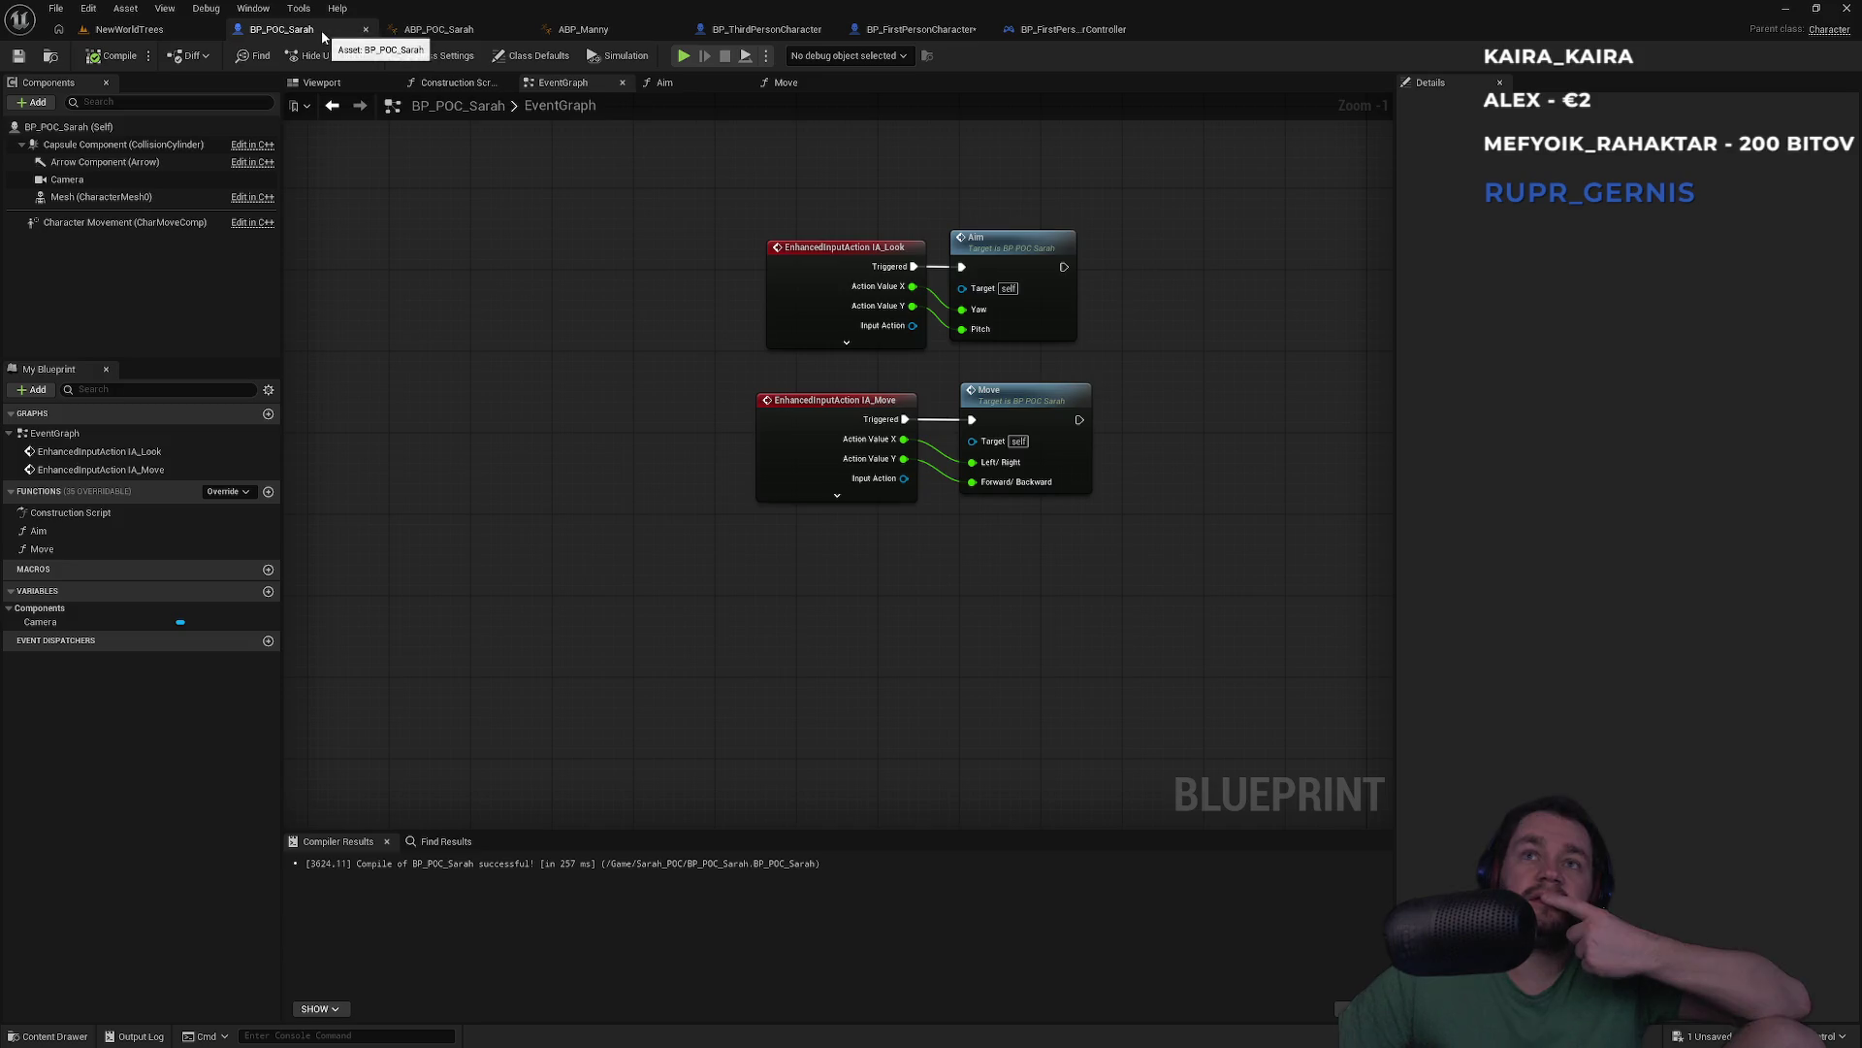
# Play-test with Sarah's Camera parented to the Mesh, then move it back under Capsule Component
pyautogui.moveTo(715, 344); pyautogui.dragTo(980, 467)
pyautogui.moveTo(67, 180); pyautogui.dragTo(68, 196)
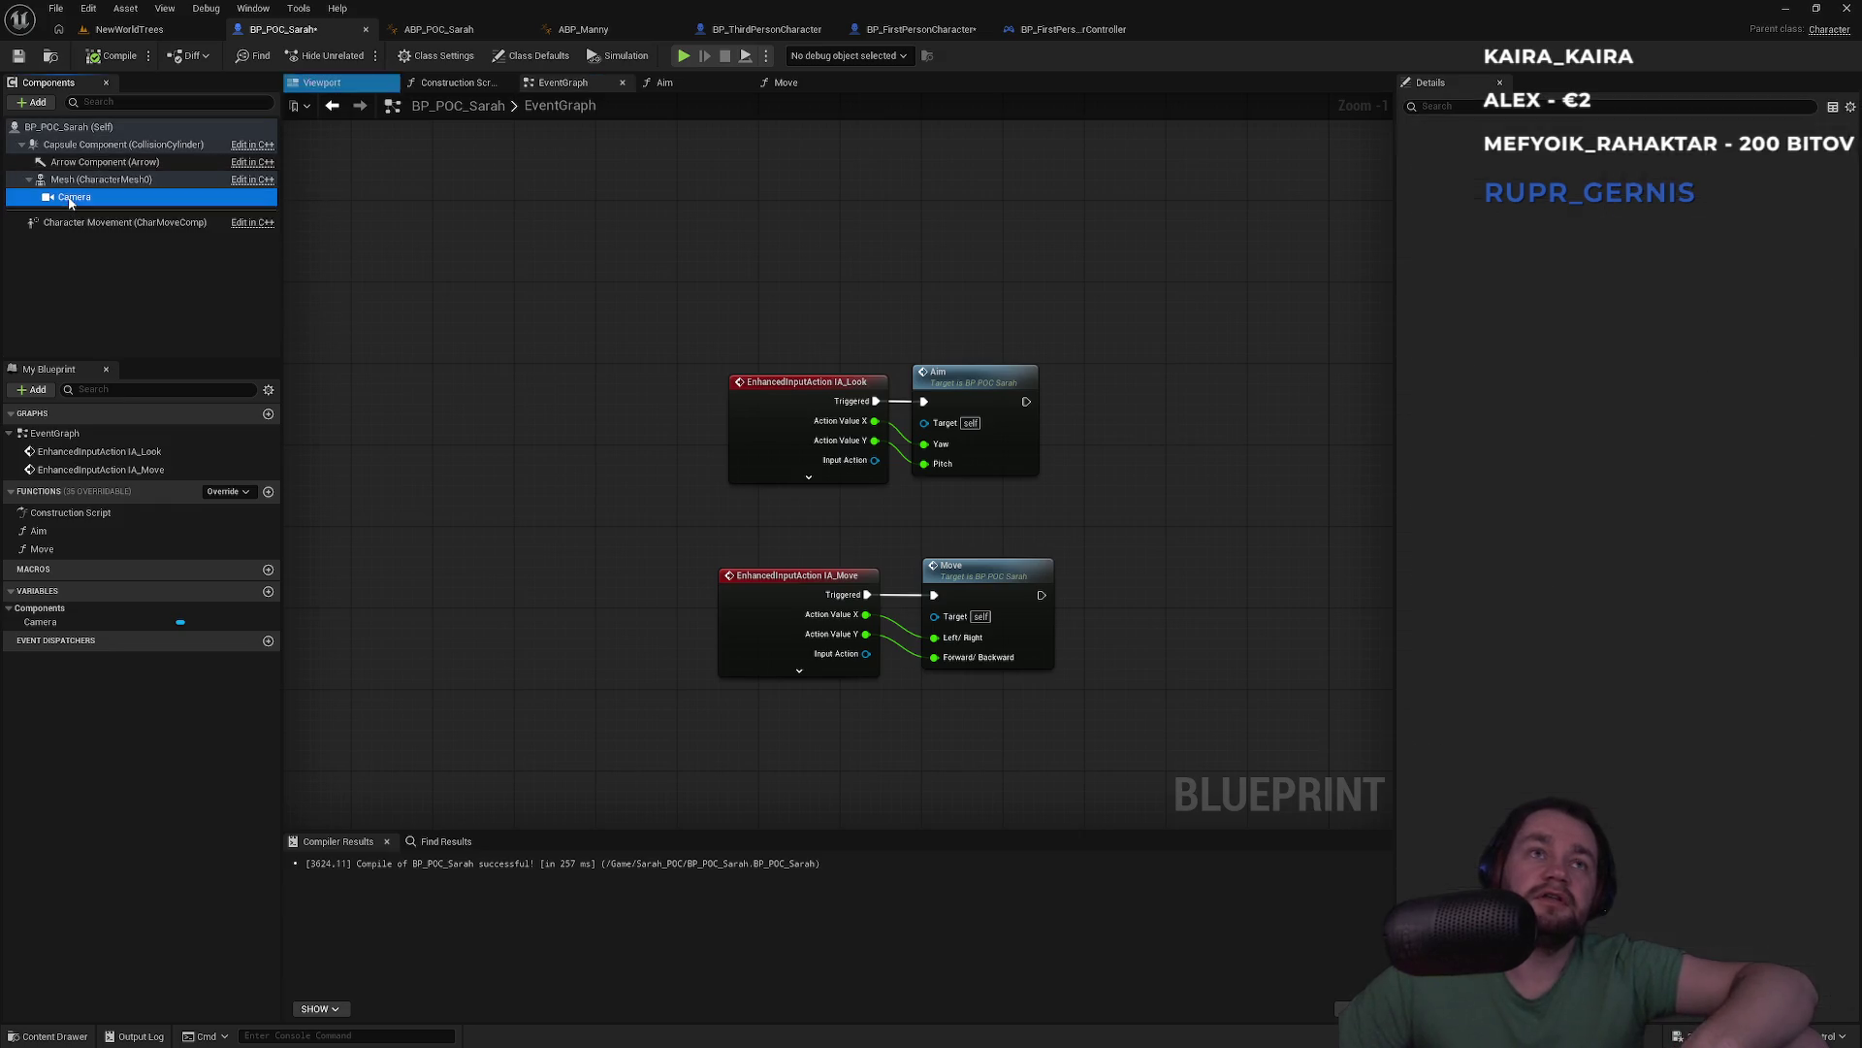
pyautogui.click(140, 31)
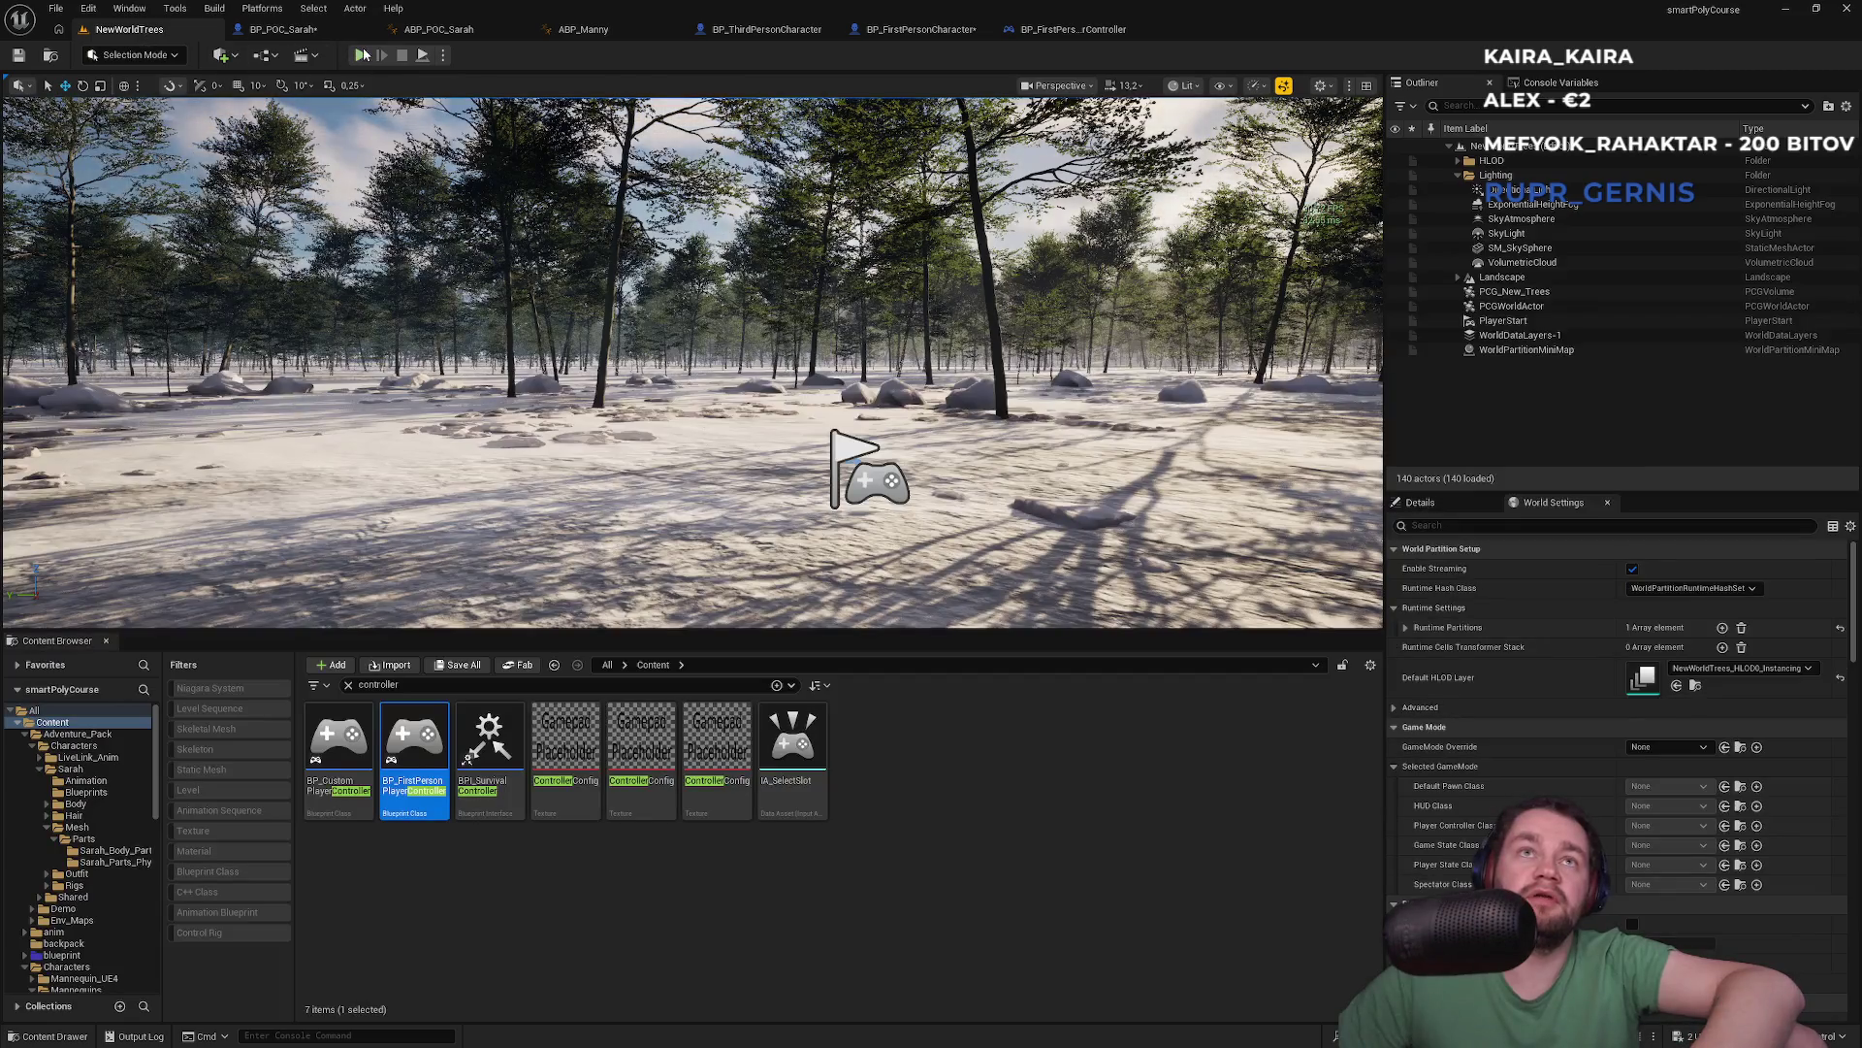
pyautogui.hotkey('alt', 'p')
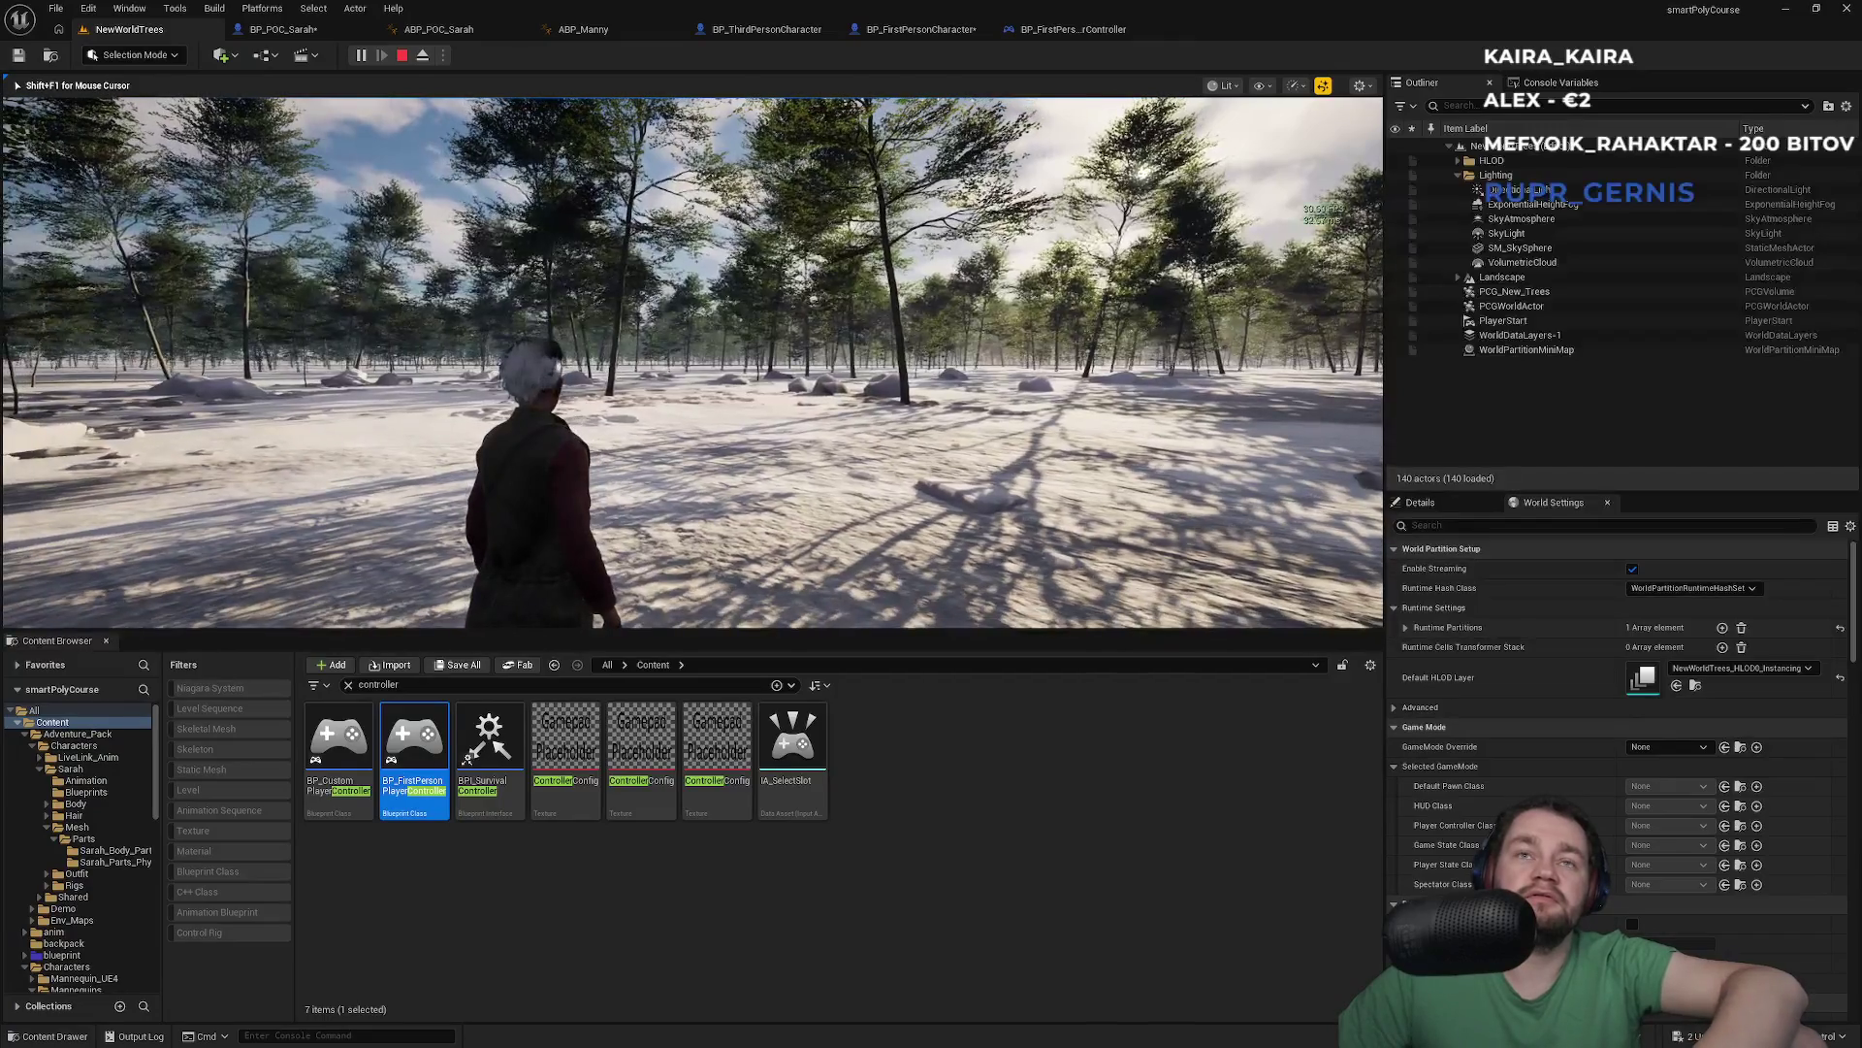
pyautogui.press('Escape')
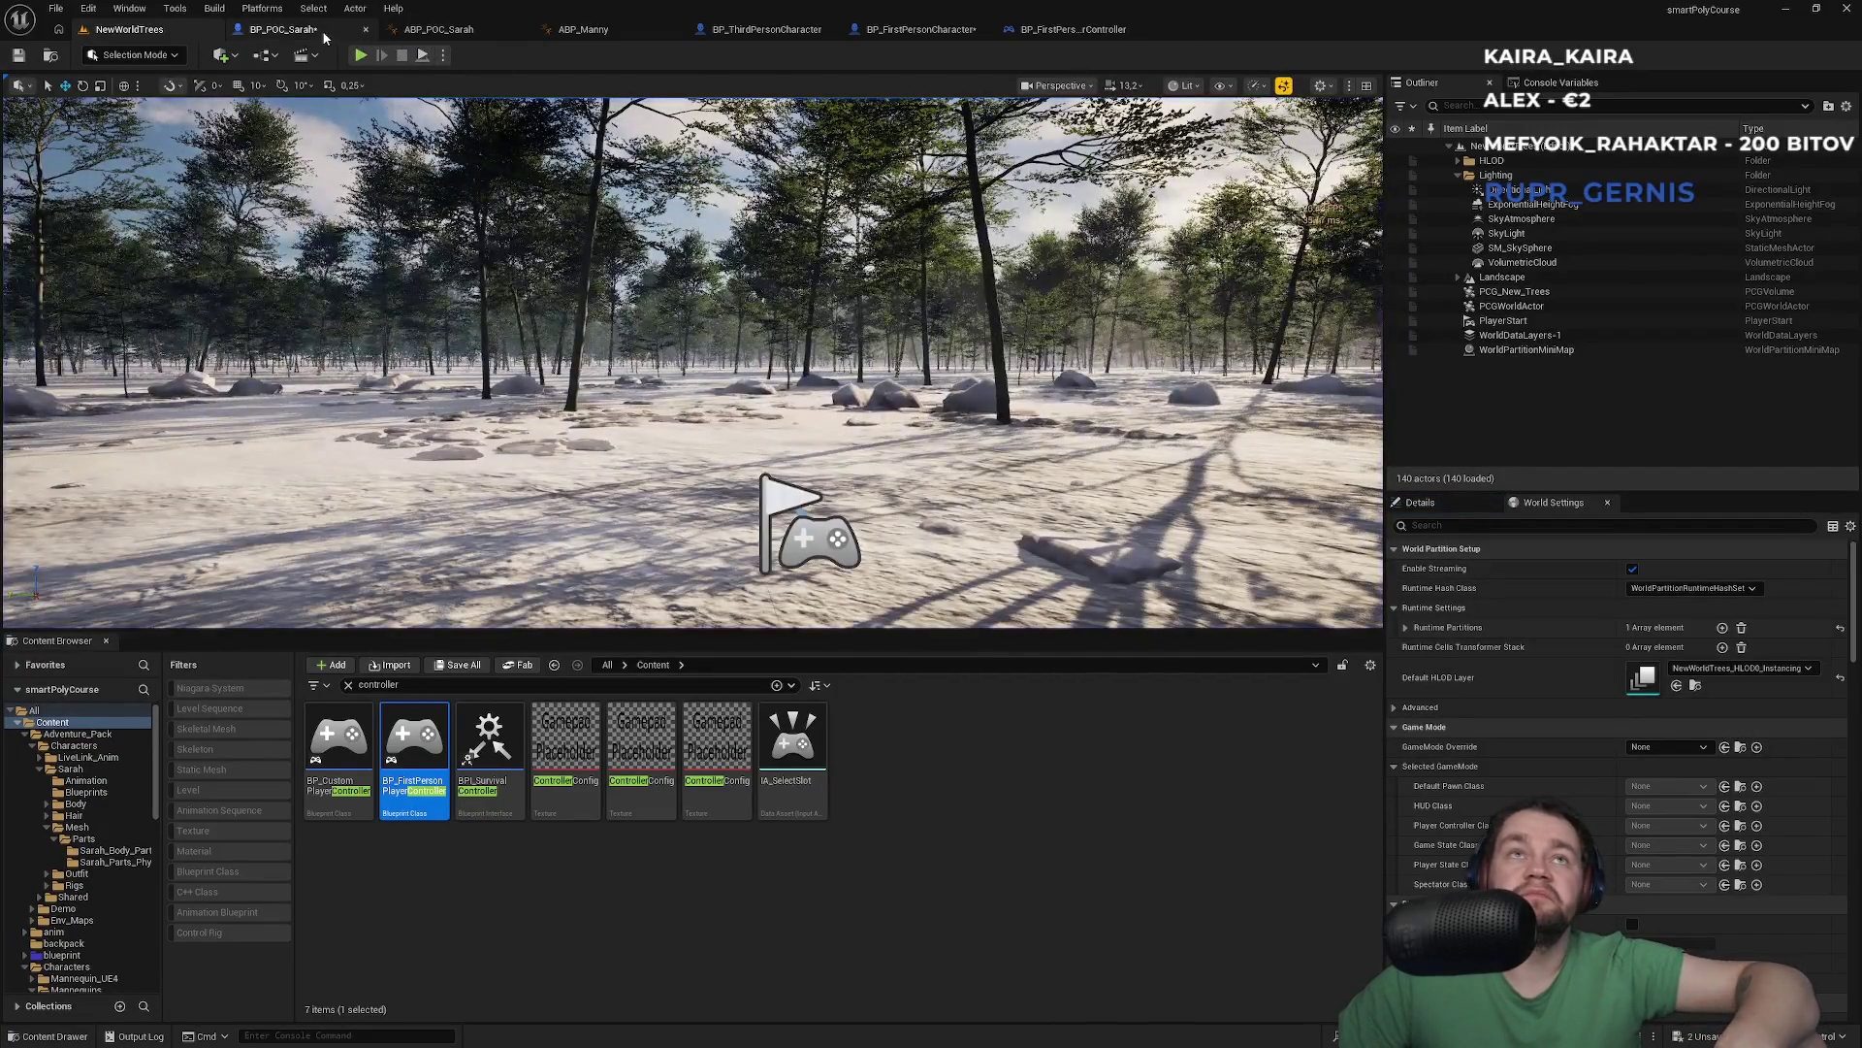
pyautogui.click(281, 29)
pyautogui.moveTo(78, 197); pyautogui.dragTo(78, 150)
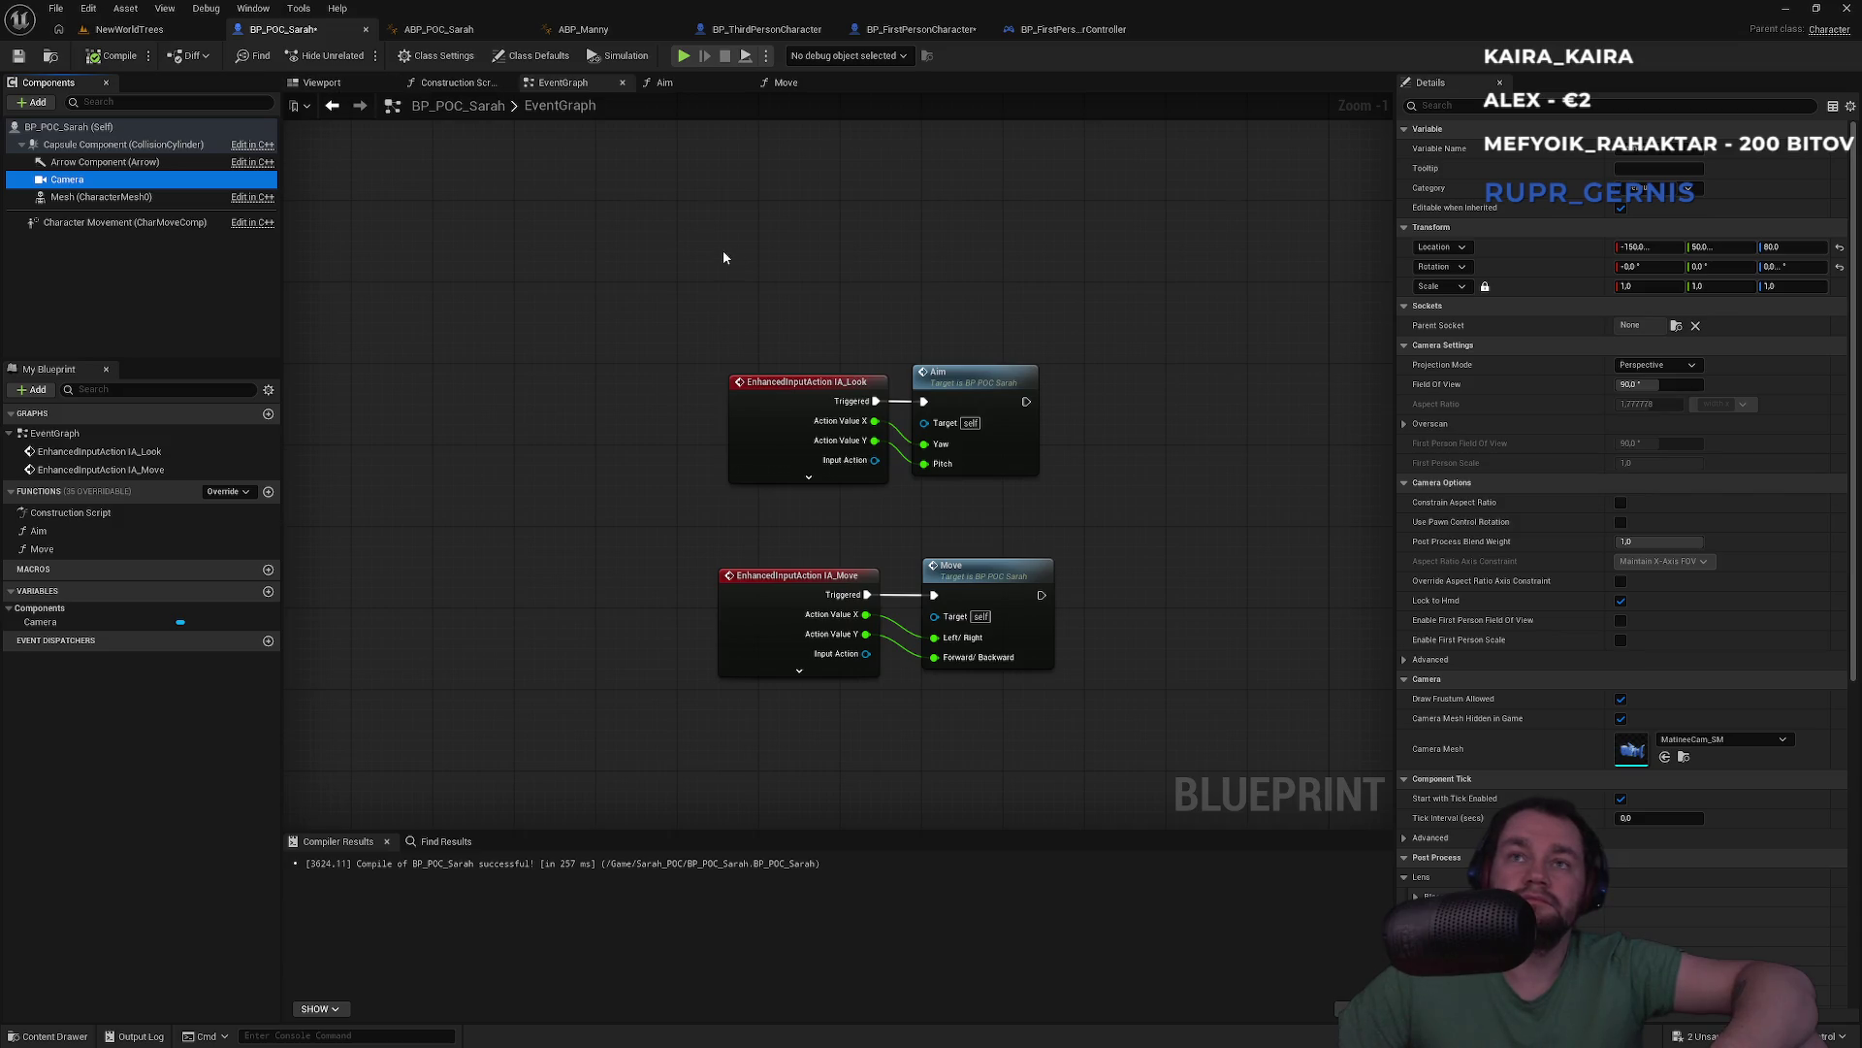
# Shift the Aim node right and try an 'aim' search from IA_Look's Triggered pin
pyautogui.moveTo(955, 382); pyautogui.dragTo(1034, 381)
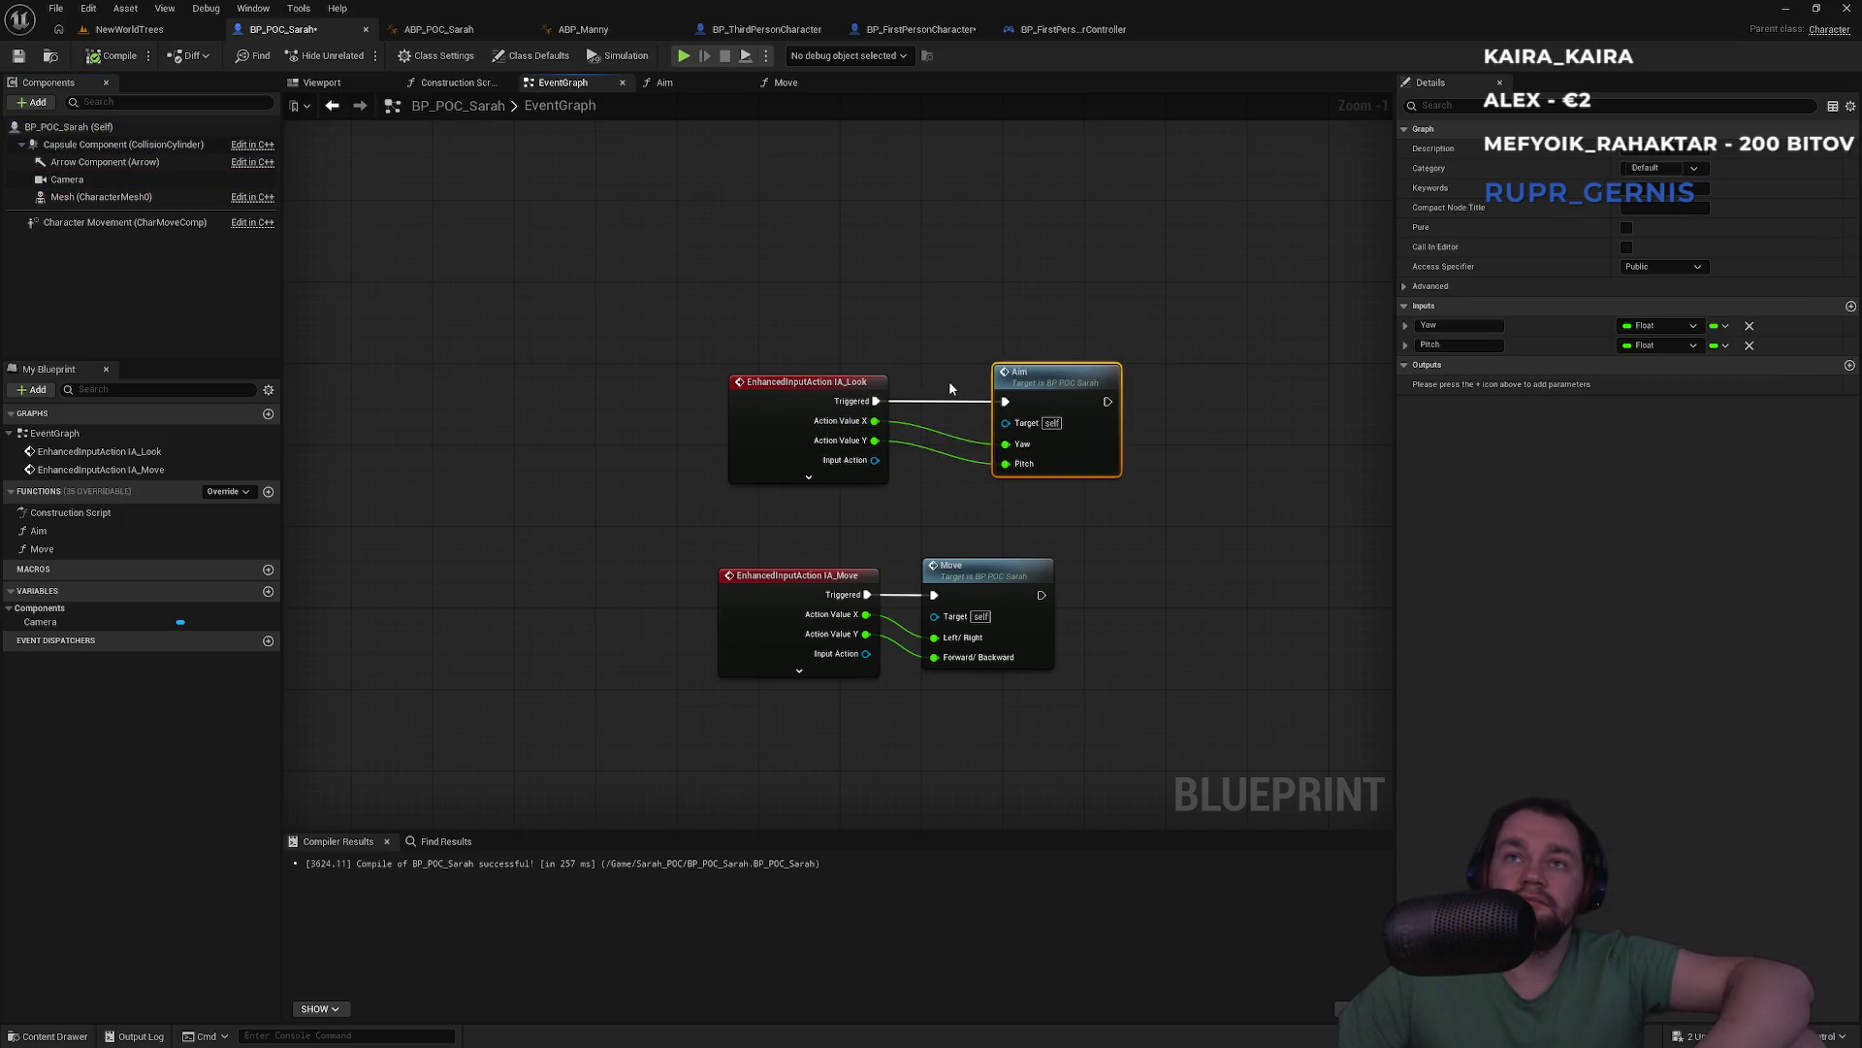
pyautogui.click(905, 407)
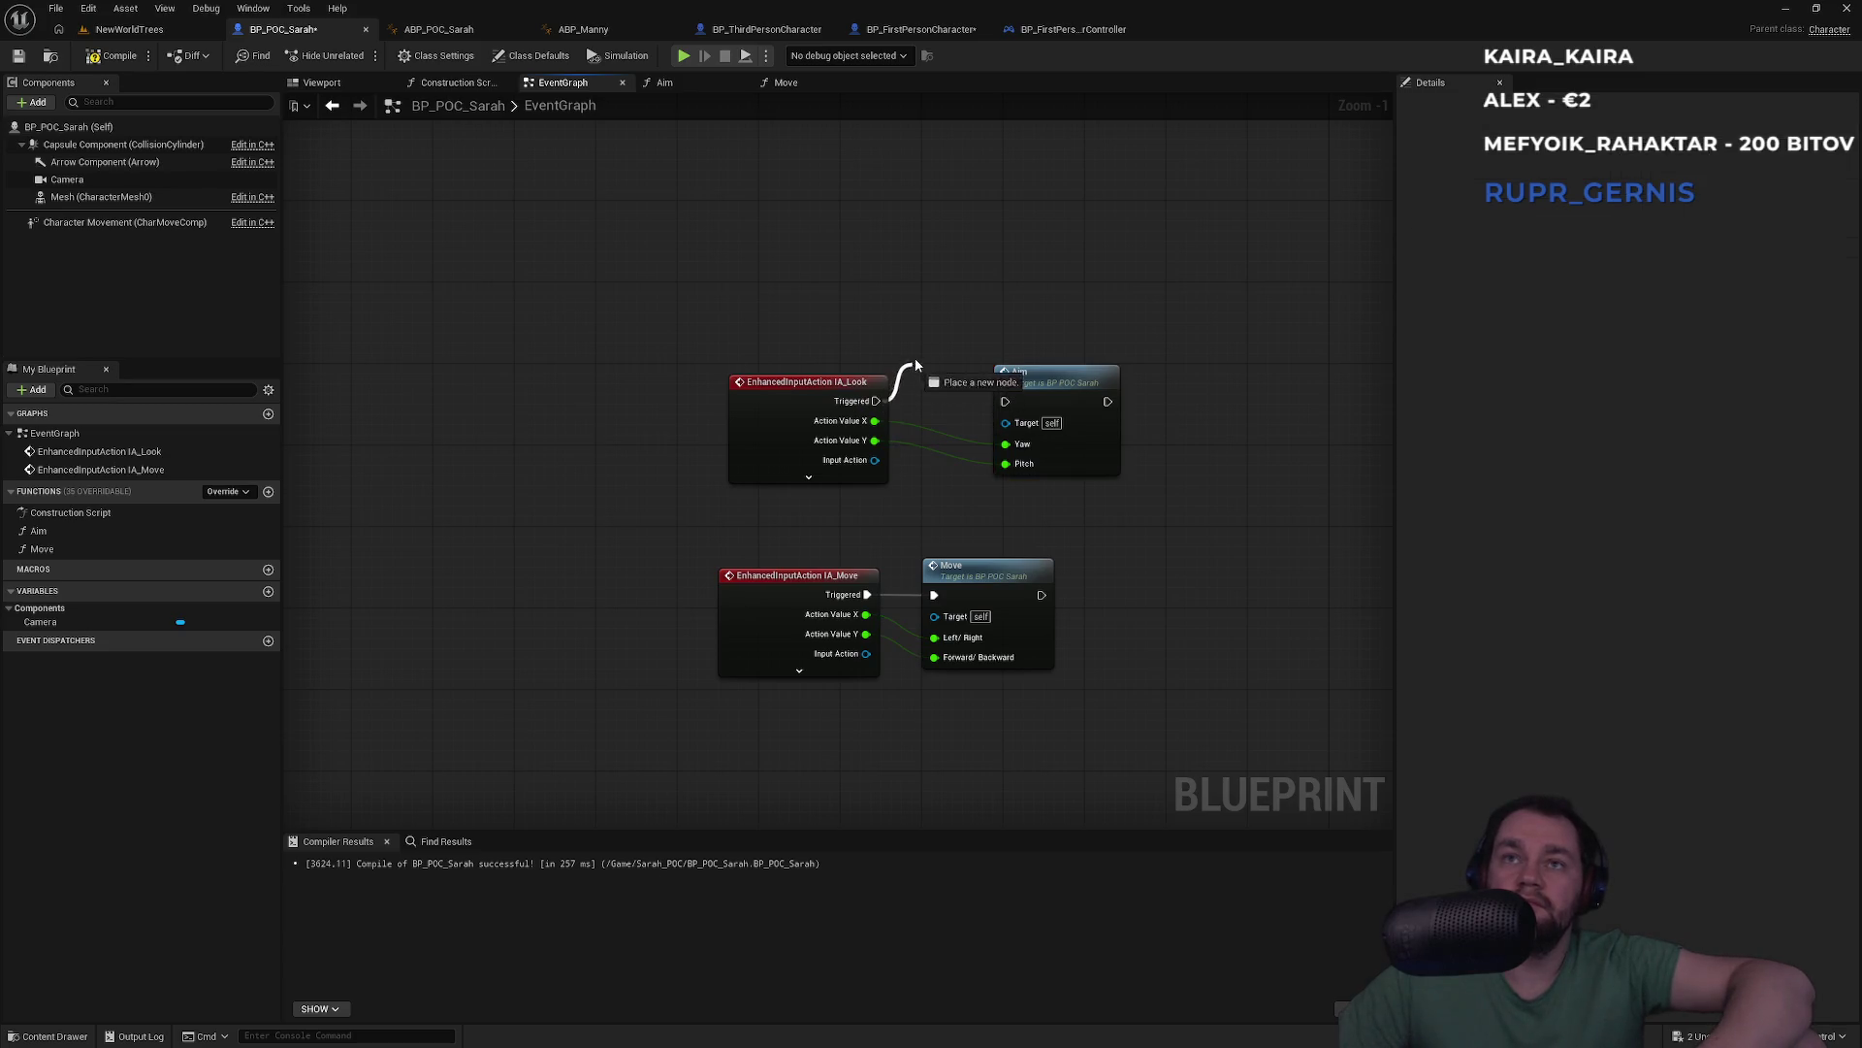
pyautogui.moveTo(912, 368); pyautogui.dragTo(957, 242)
pyautogui.write('aim')
pyautogui.press('Escape')
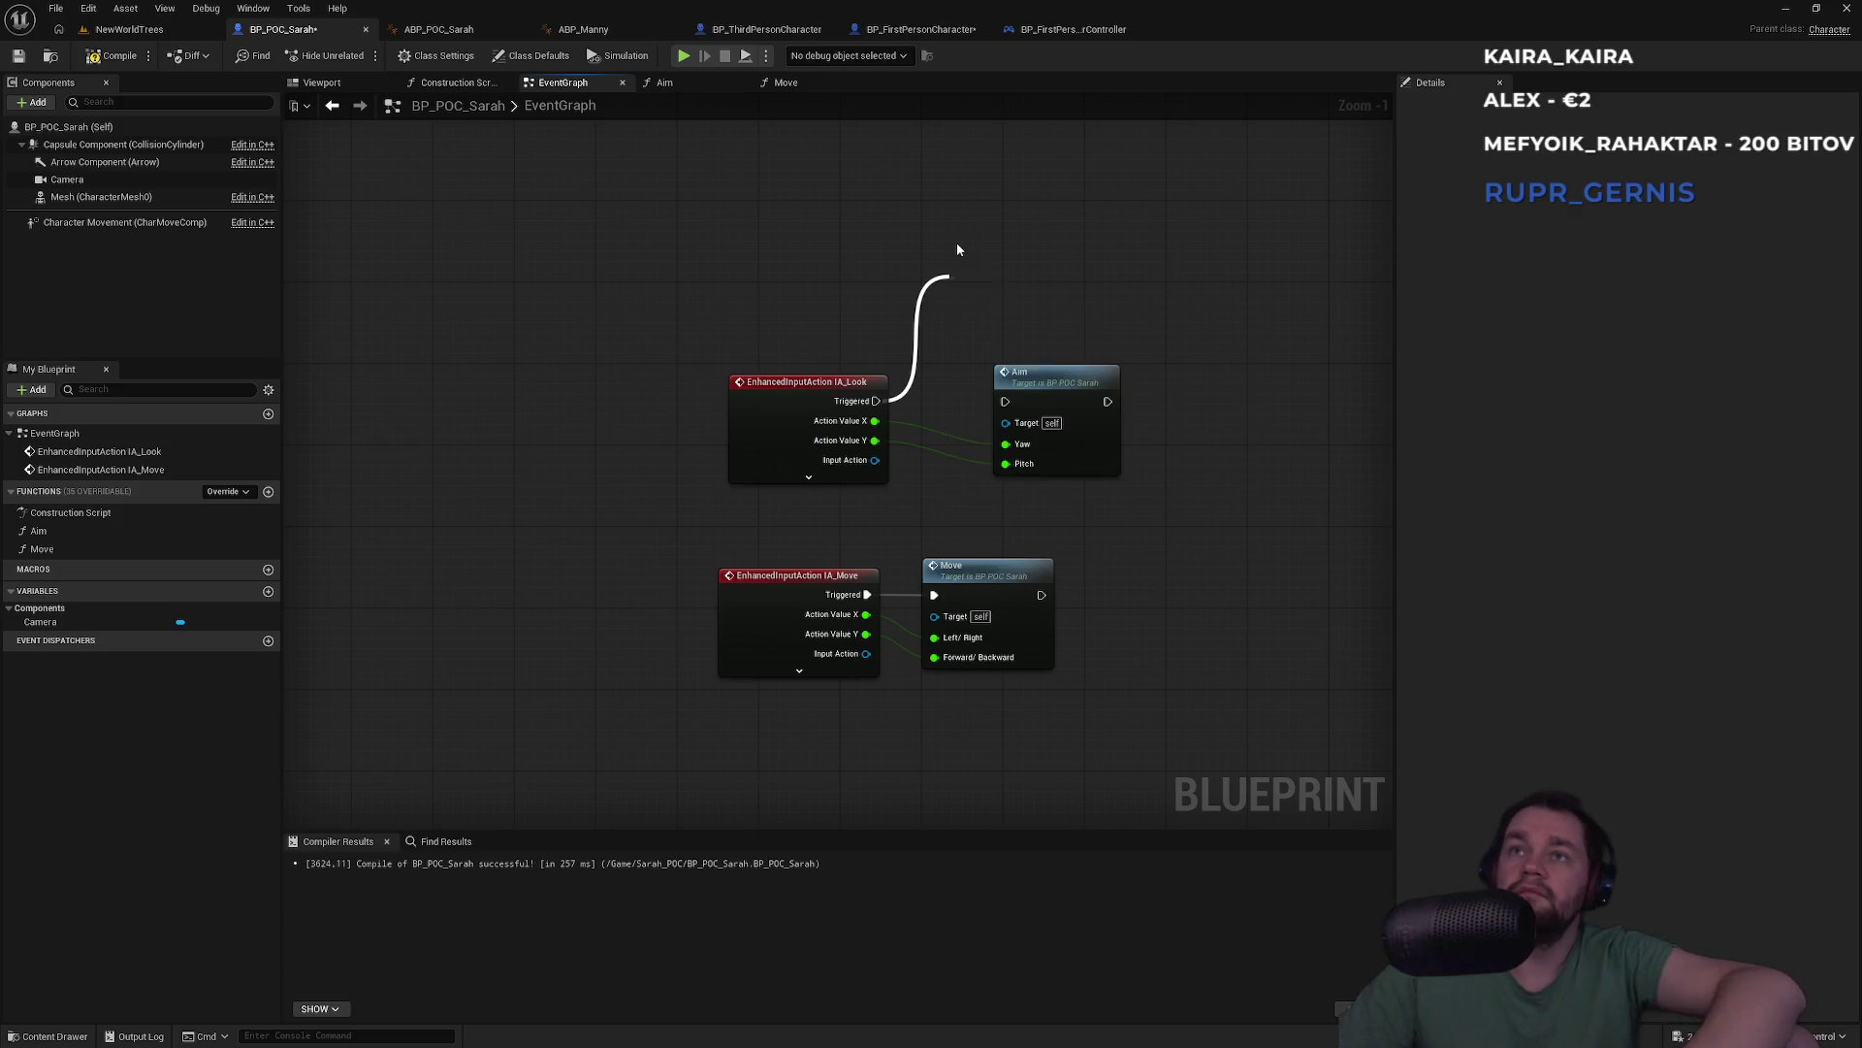
# Run a quick play test in NewWorldTrees and return to BP_POC_Sarah
pyautogui.click(124, 29)
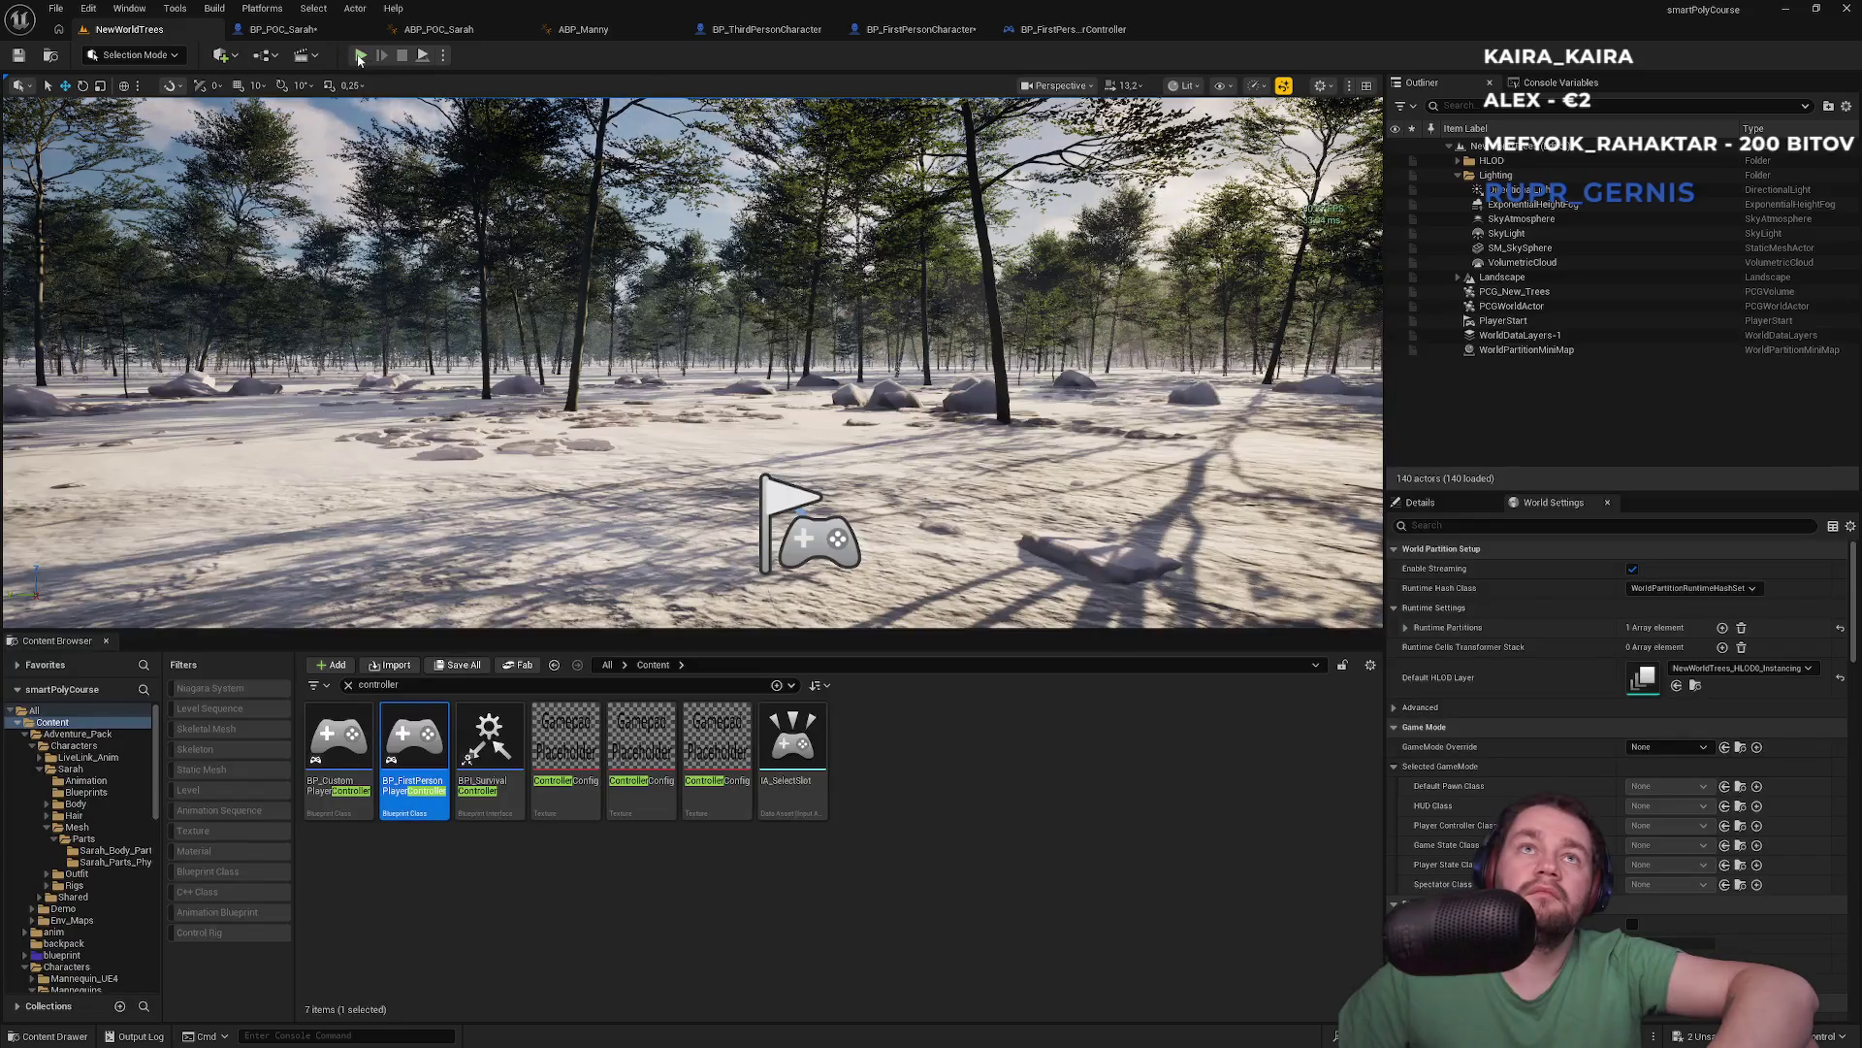
pyautogui.hotkey('alt', 'p')
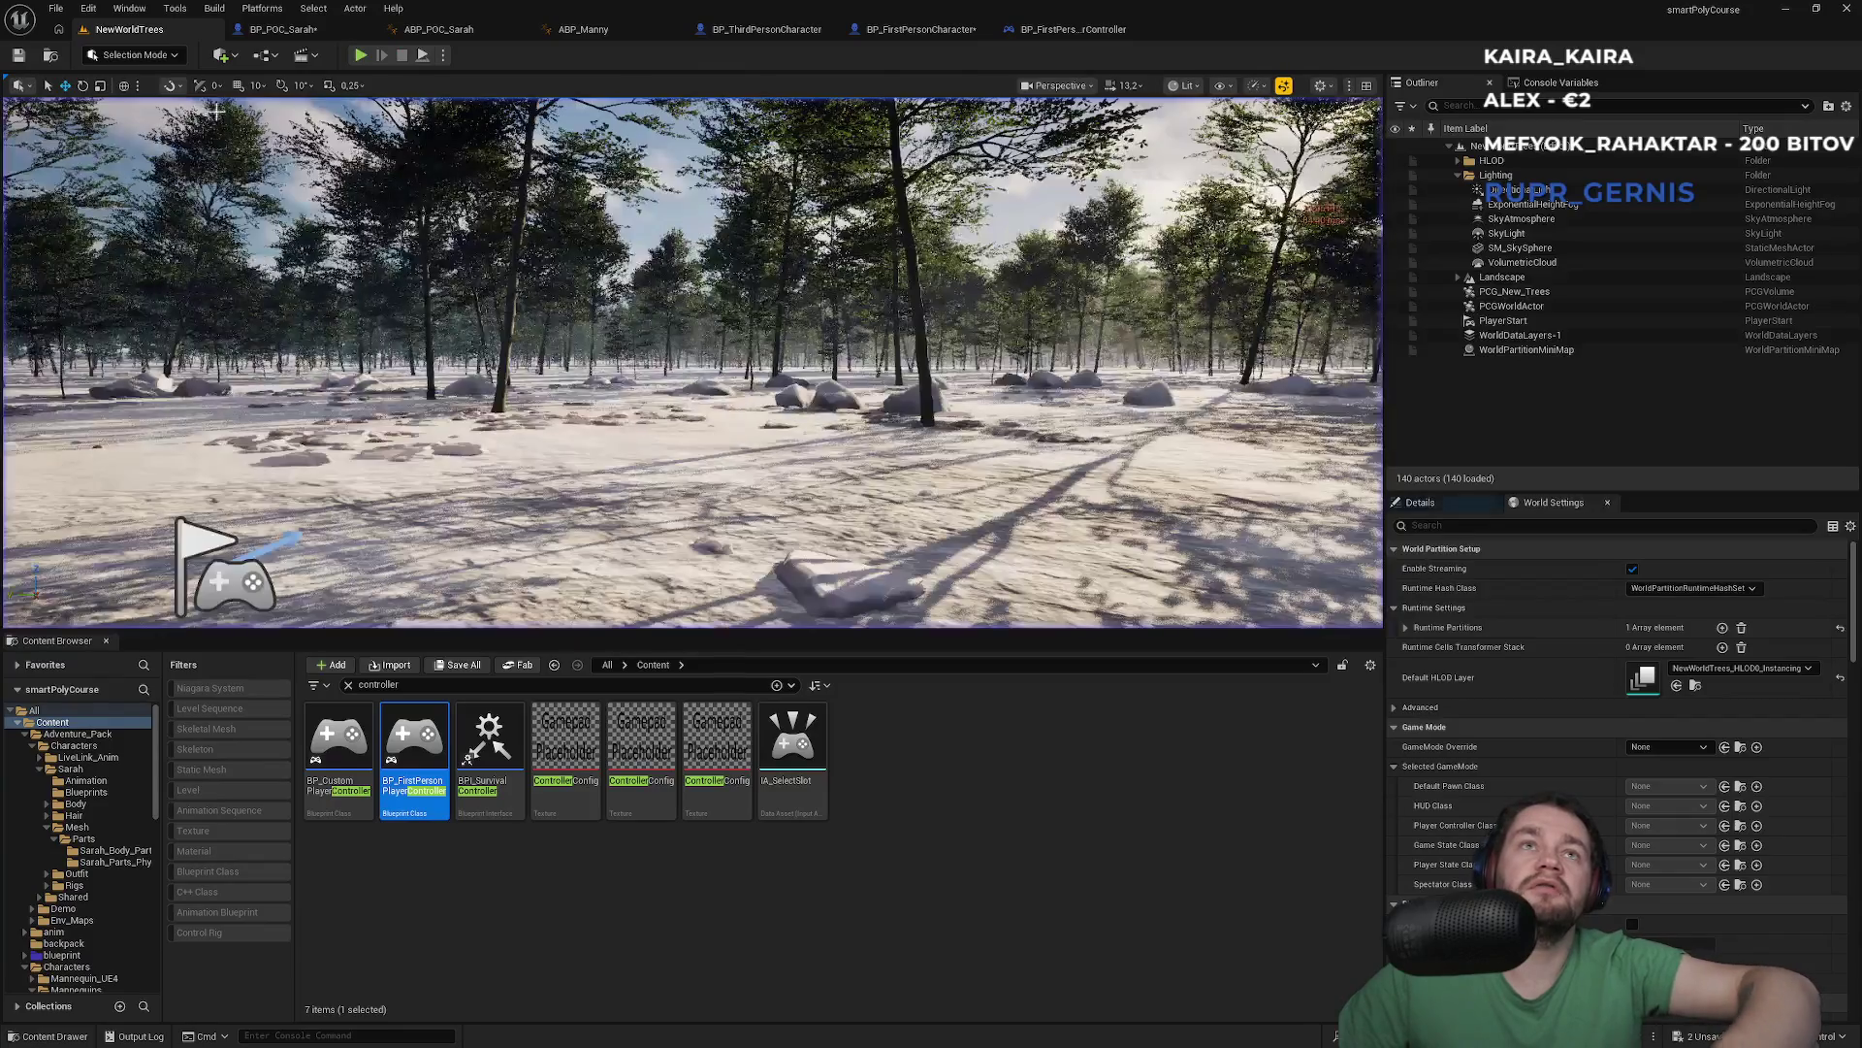
pyautogui.click(402, 55)
pyautogui.click(281, 29)
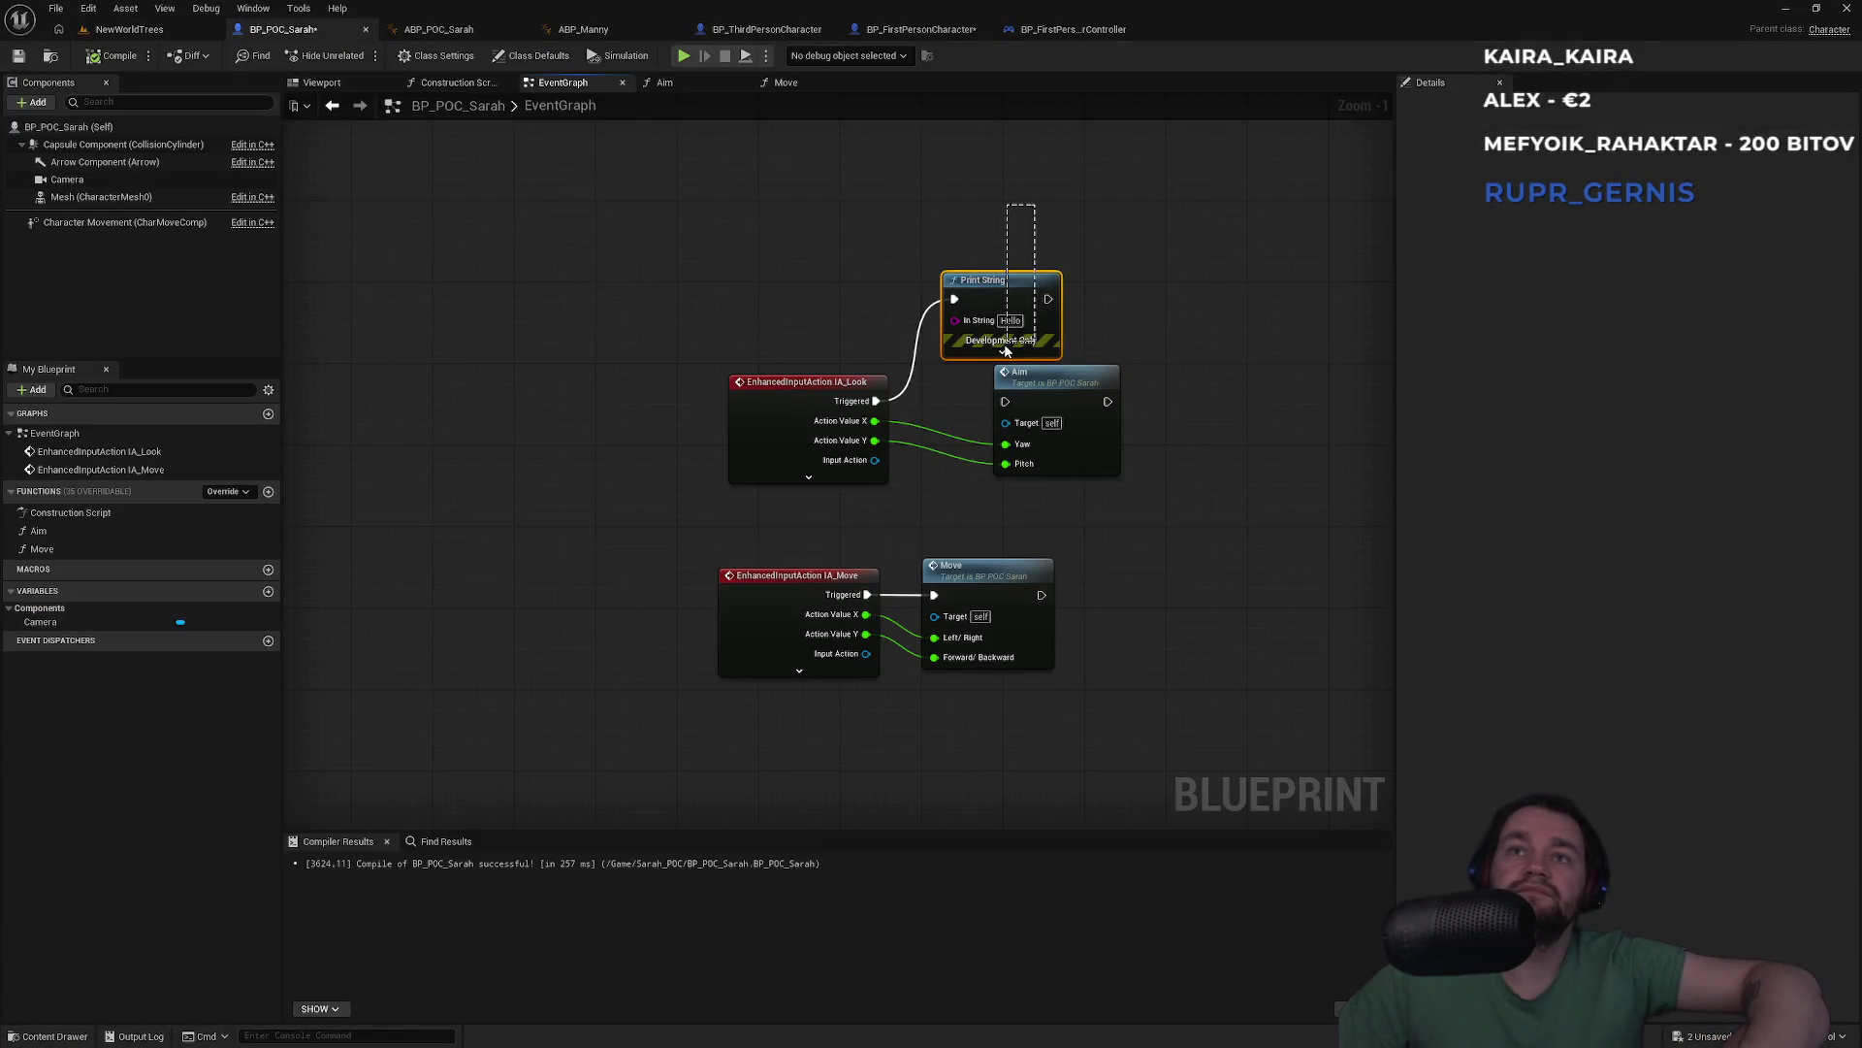
# Delete the leftover Print String node and two mistakenly placed Get IA_Look nodes
pyautogui.press('Delete')
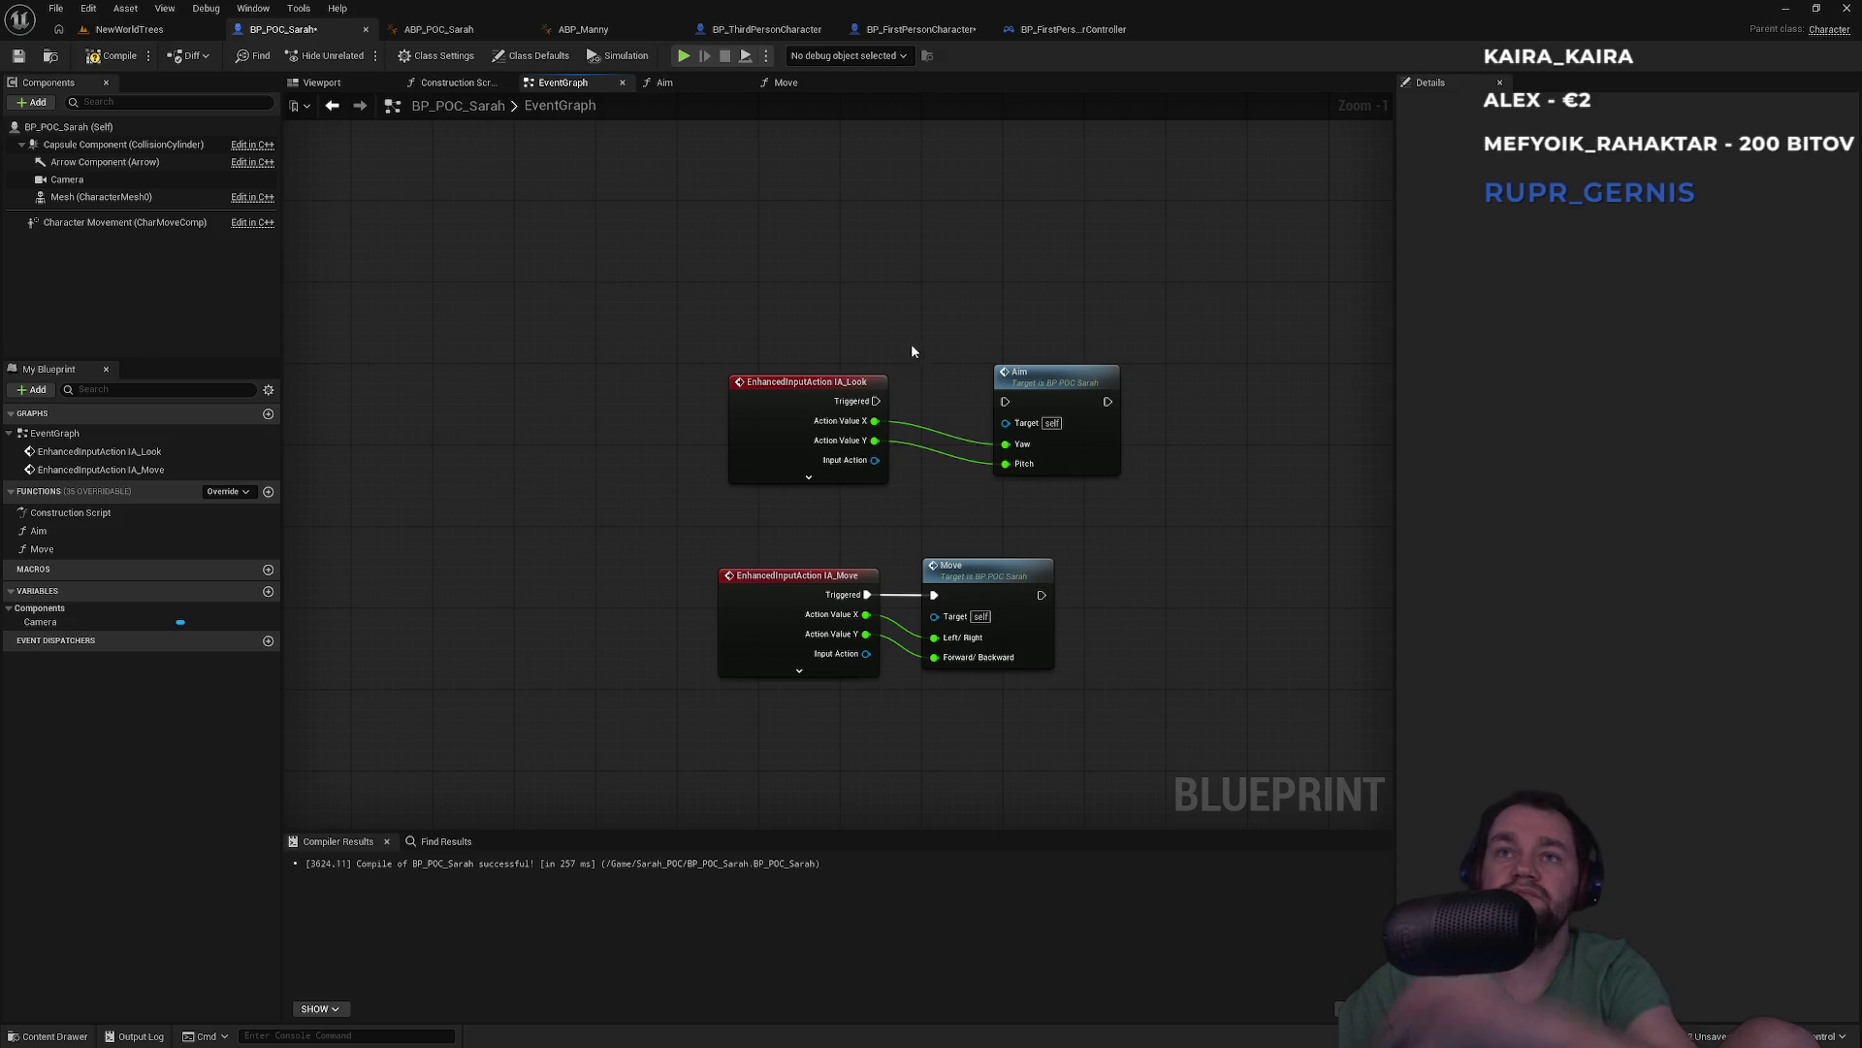
pyautogui.rightClick(803, 290)
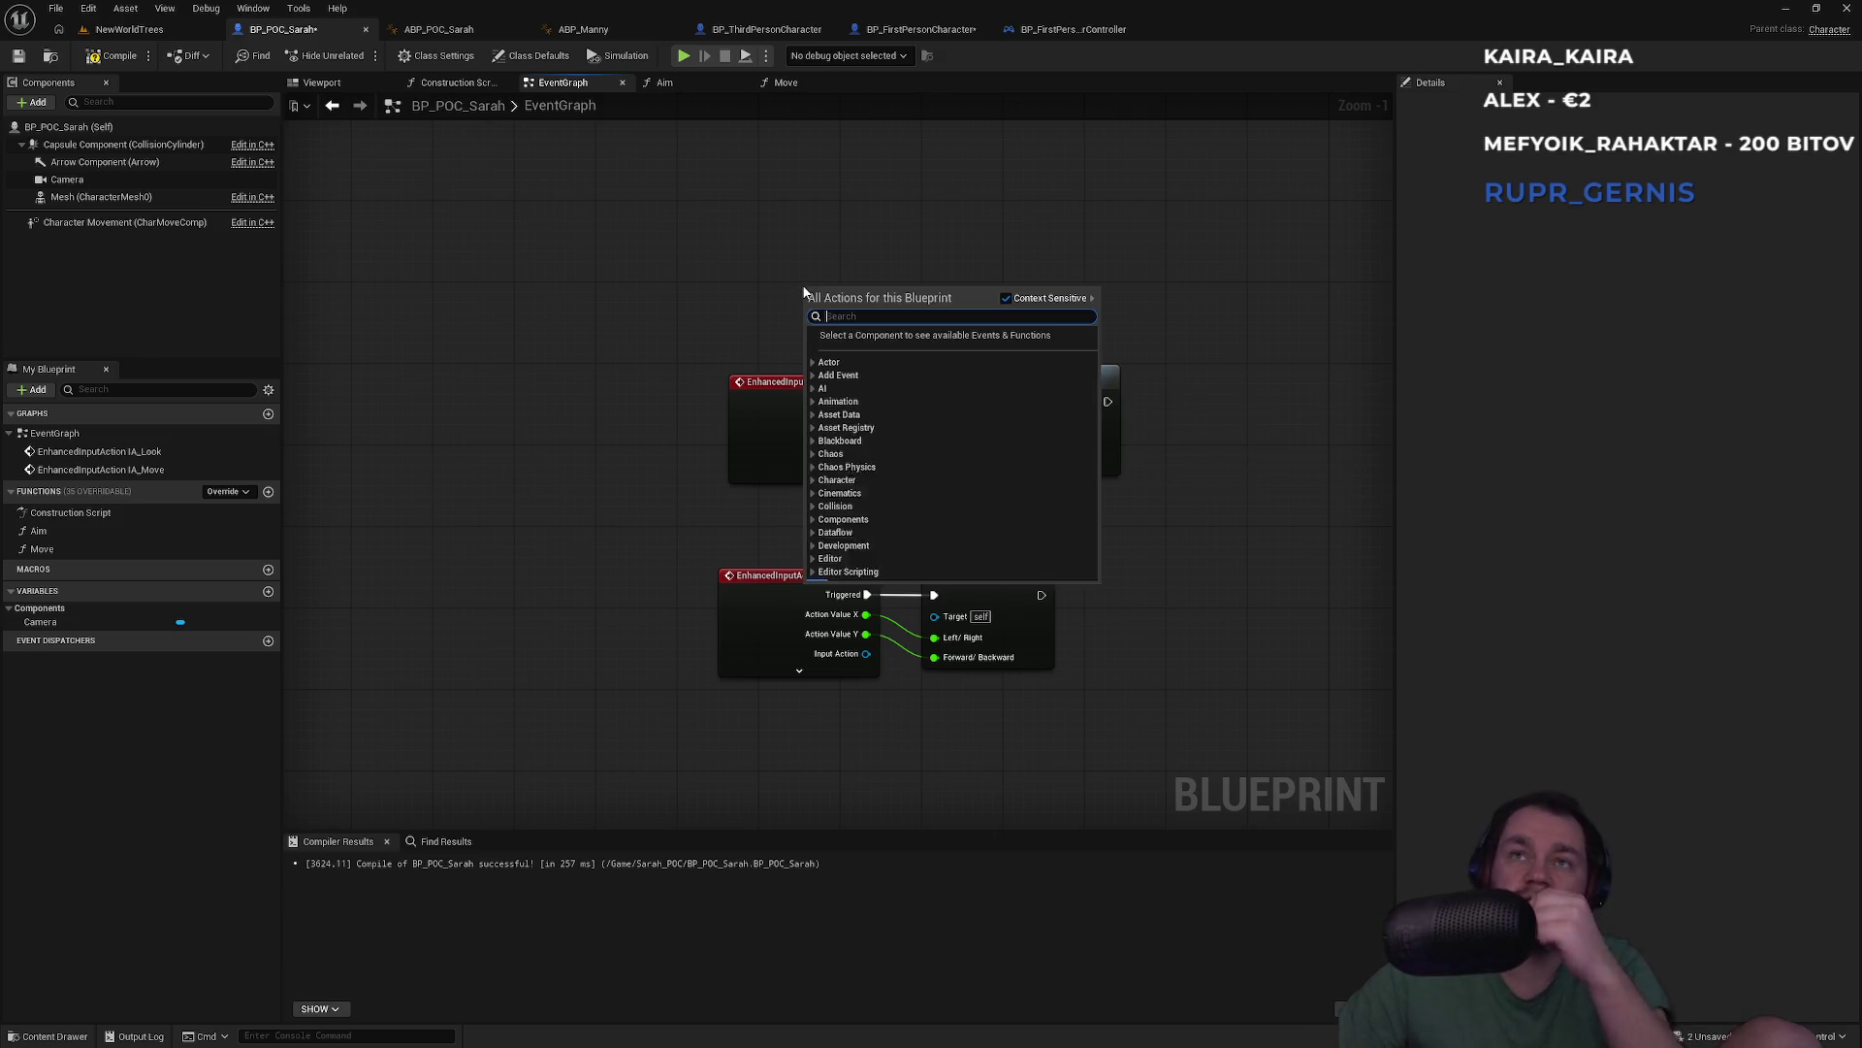
pyautogui.write('ia_loo')
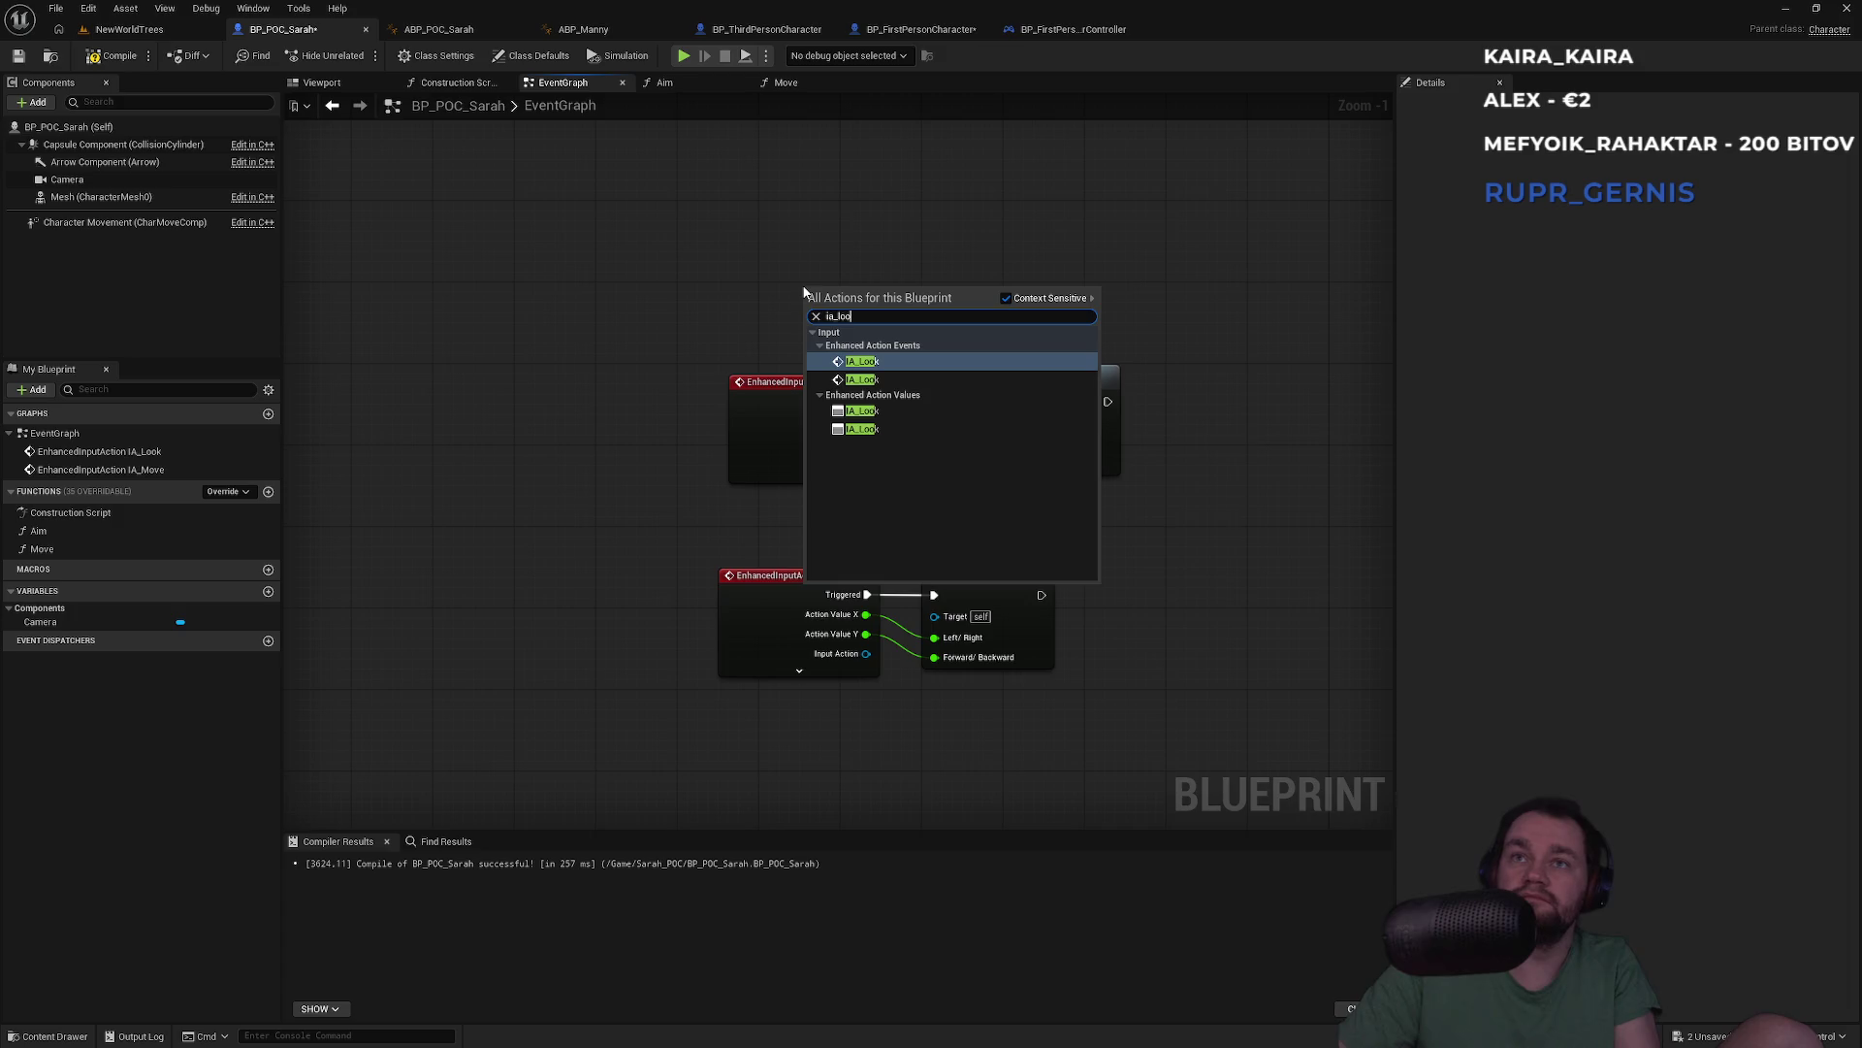
pyautogui.press('Down')
pyautogui.press('Down')
pyautogui.press('Return')
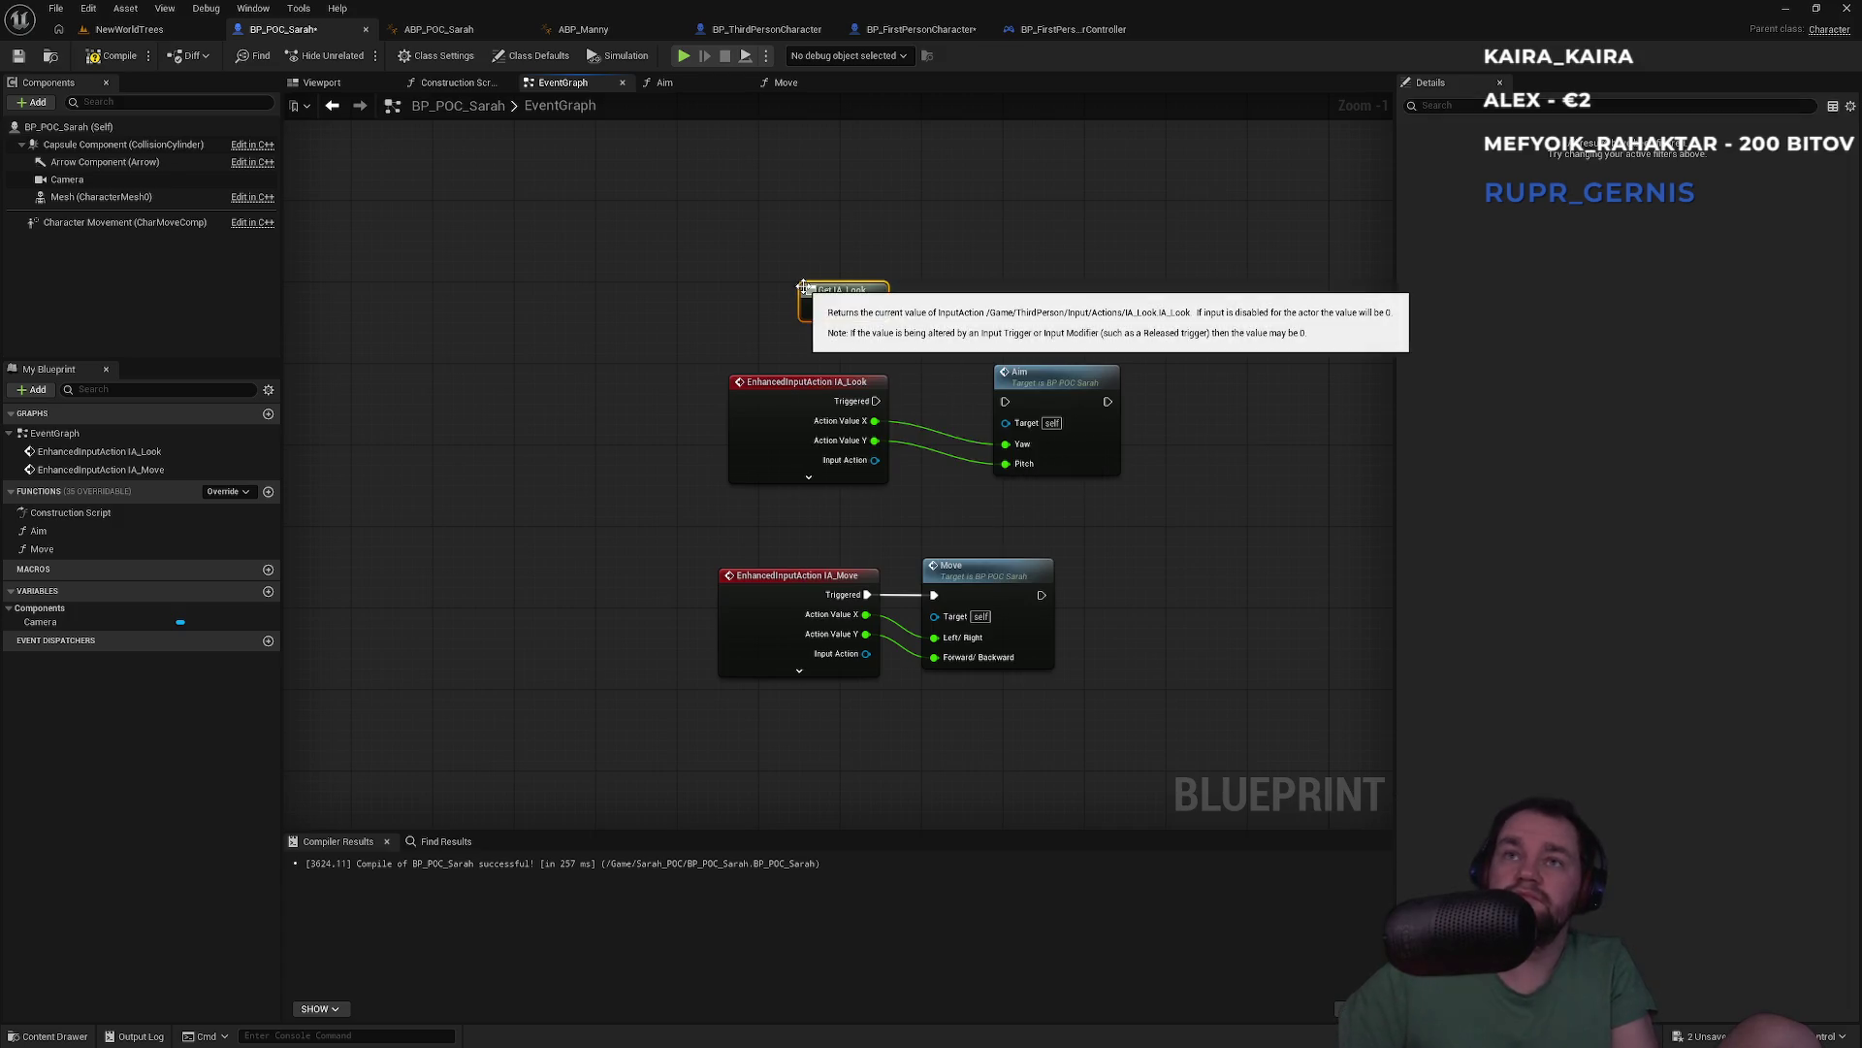
pyautogui.rightClick(990, 258)
pyautogui.write('ia_l')
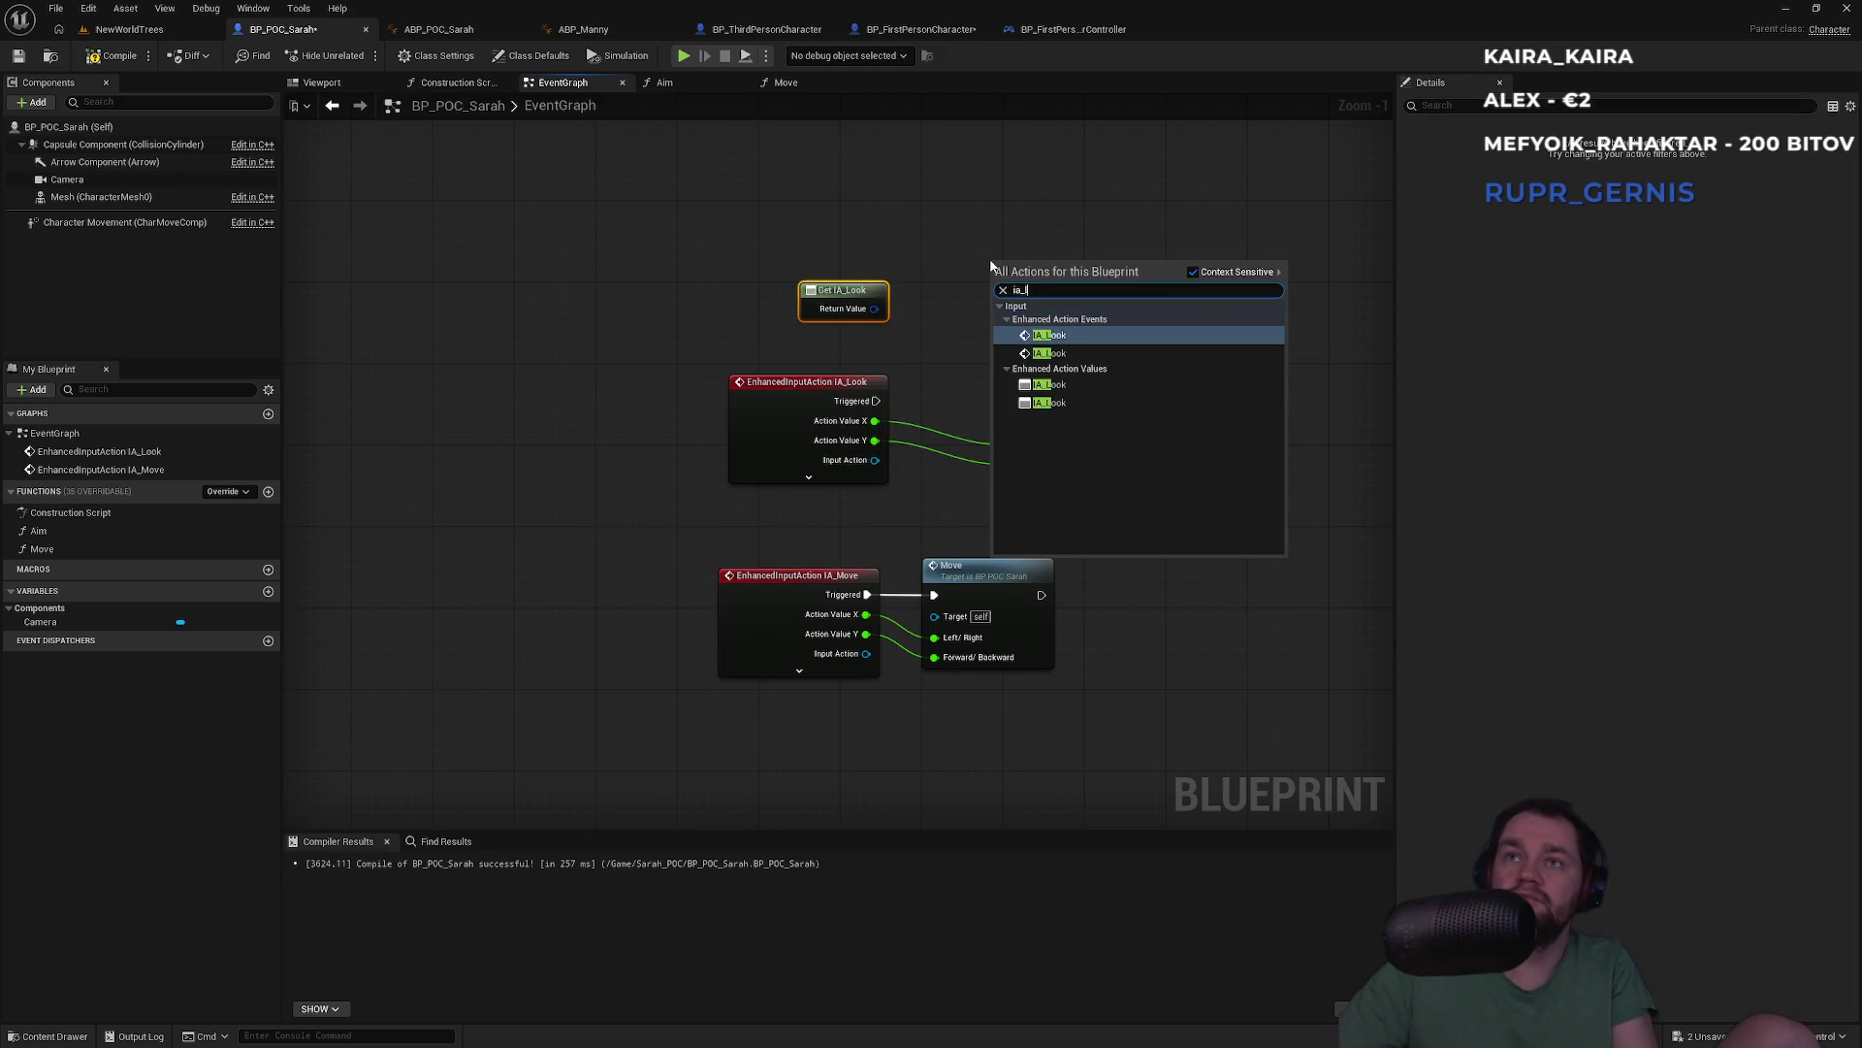
pyautogui.press('Down')
pyautogui.press('Down')
pyautogui.press('Down')
pyautogui.press('Return')
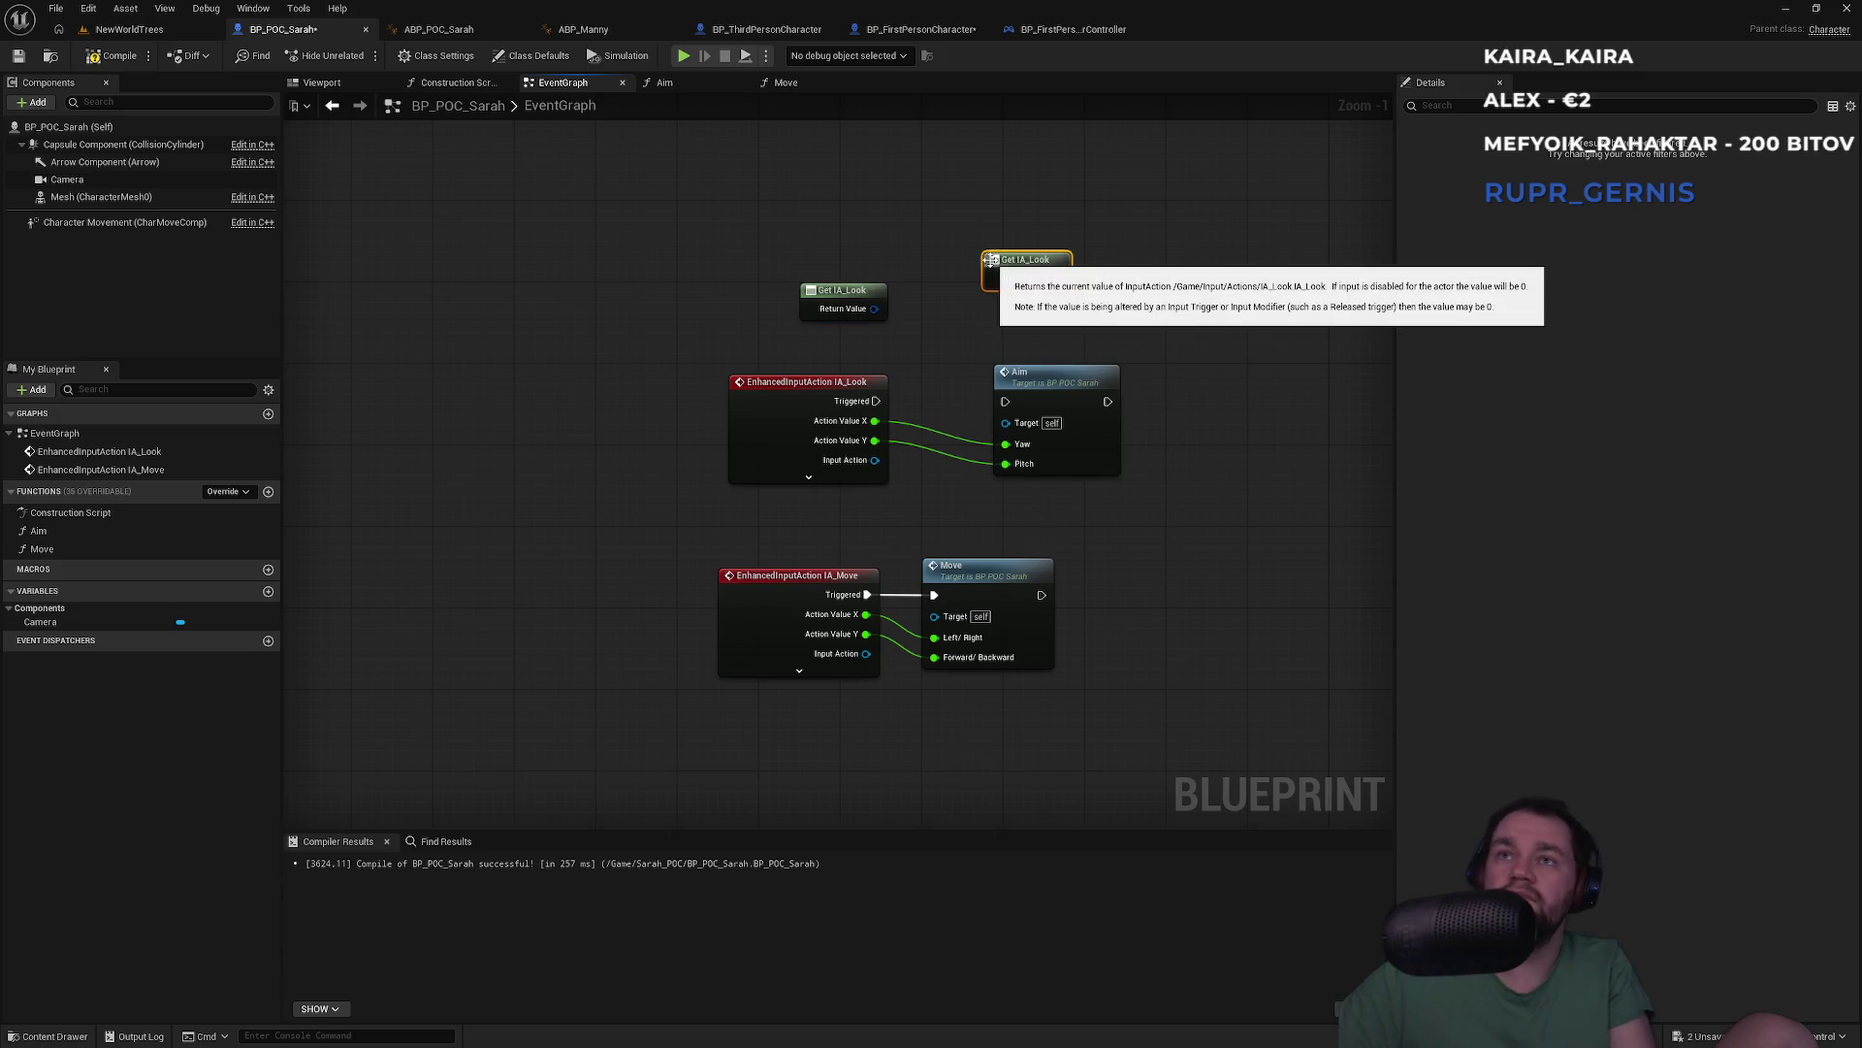
pyautogui.moveTo(1154, 209); pyautogui.dragTo(806, 331)
pyautogui.press('Delete')
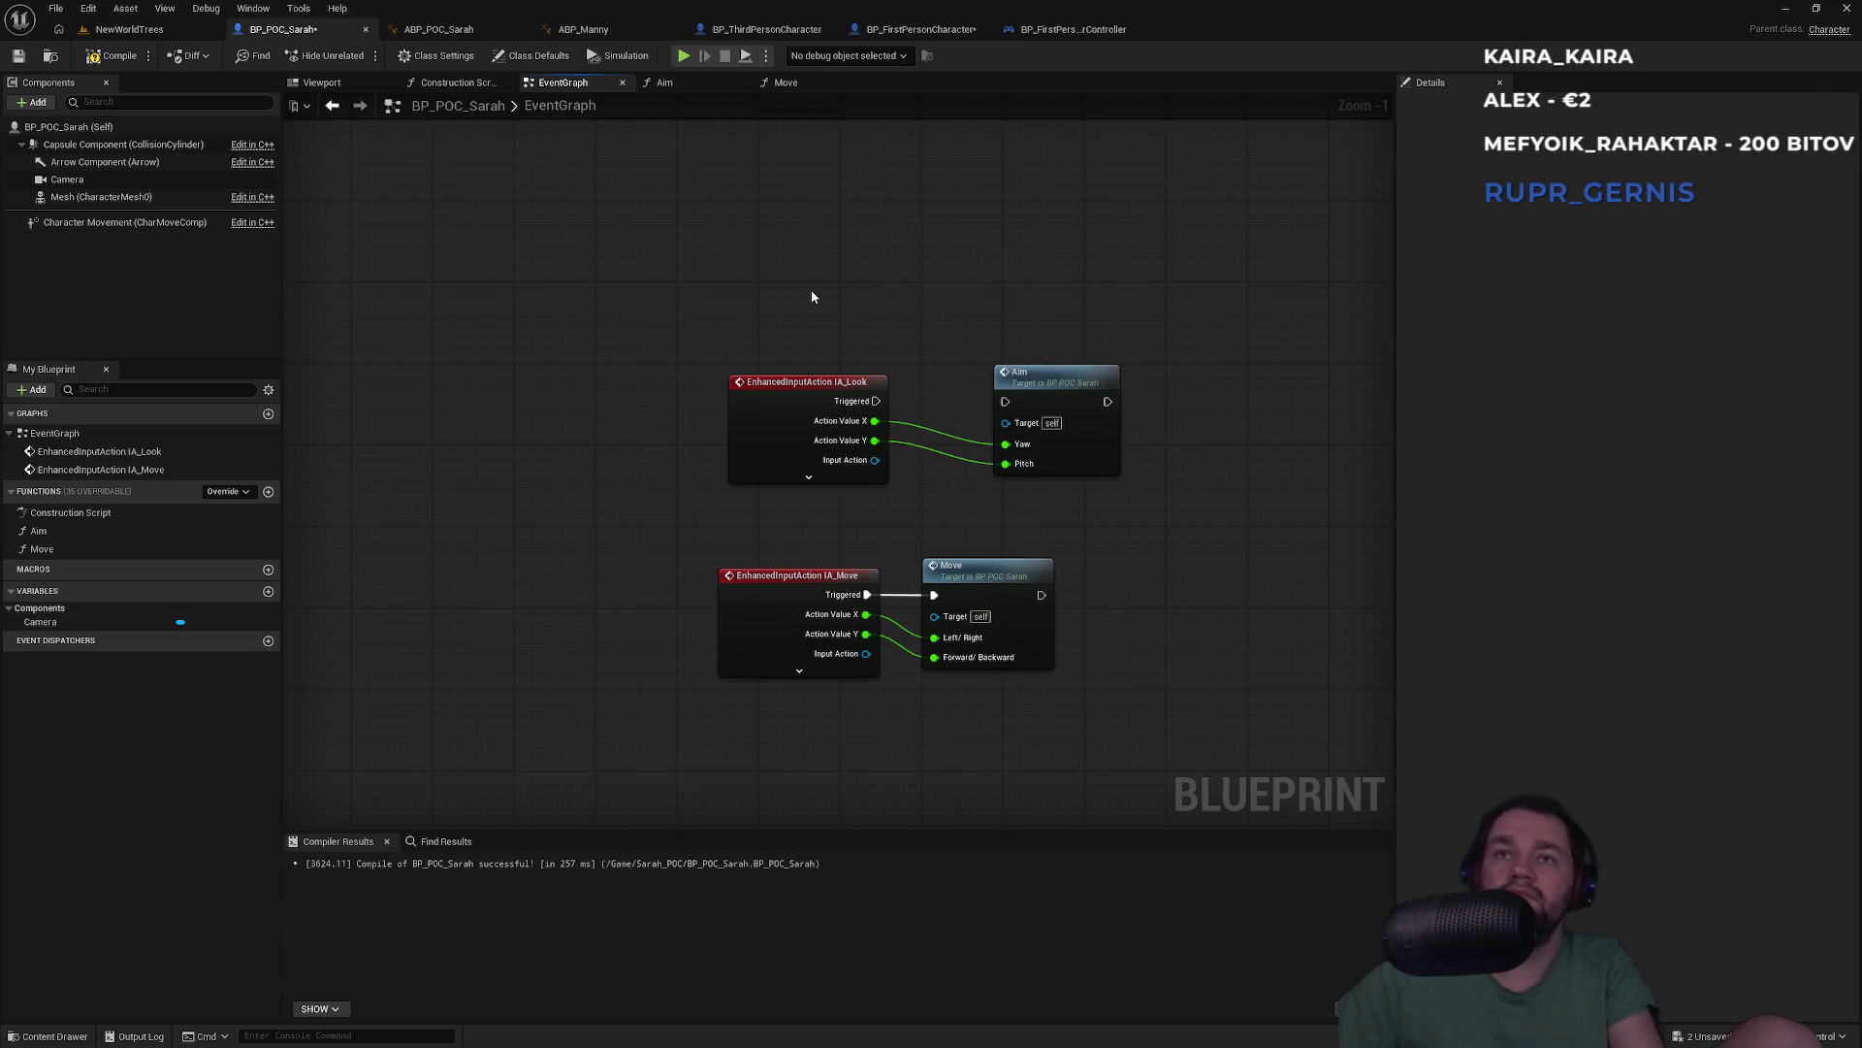
# Add a new IA_Look Enhanced Input Action event node via an 'ia_l' search
pyautogui.rightClick(812, 294)
pyautogui.write('ia_l')
pyautogui.press('Return')
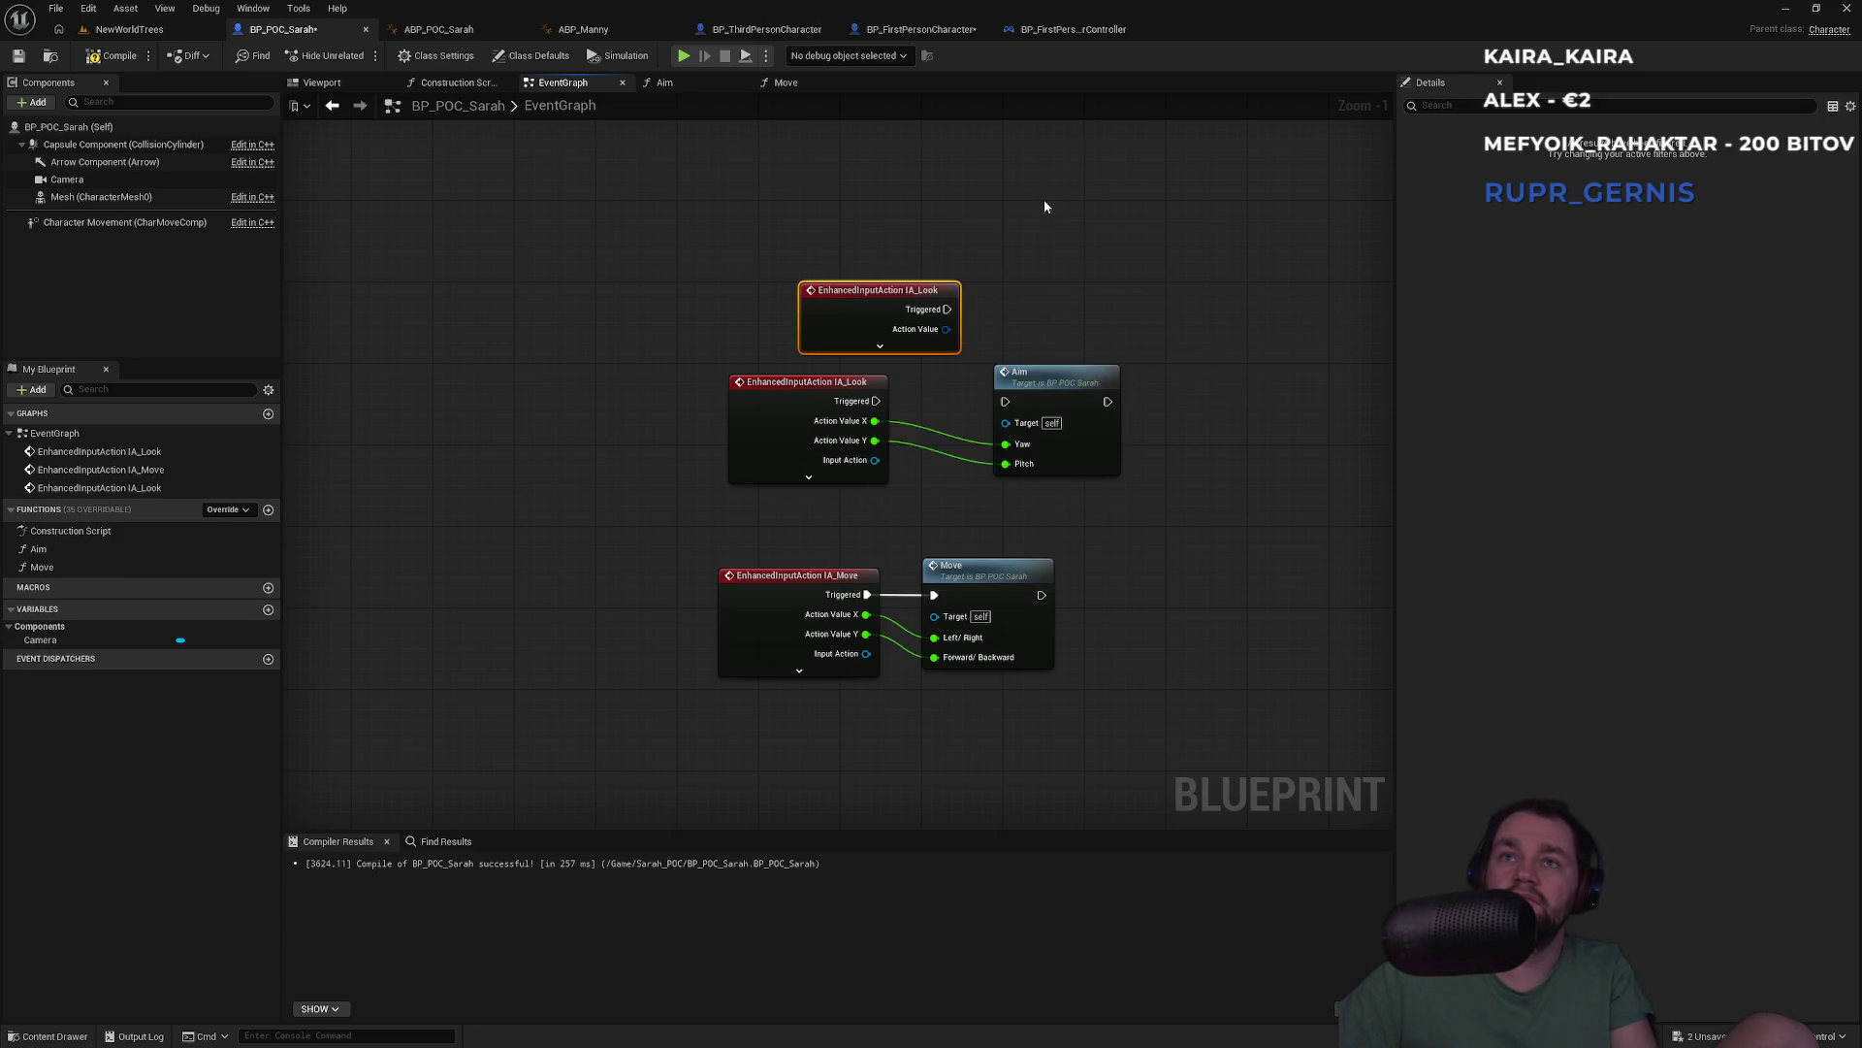
# Expand both IA_Look nodes and arrange the new one above the lower one
pyautogui.click(880, 346)
pyautogui.moveTo(912, 299); pyautogui.dragTo(818, 162)
pyautogui.click(789, 390)
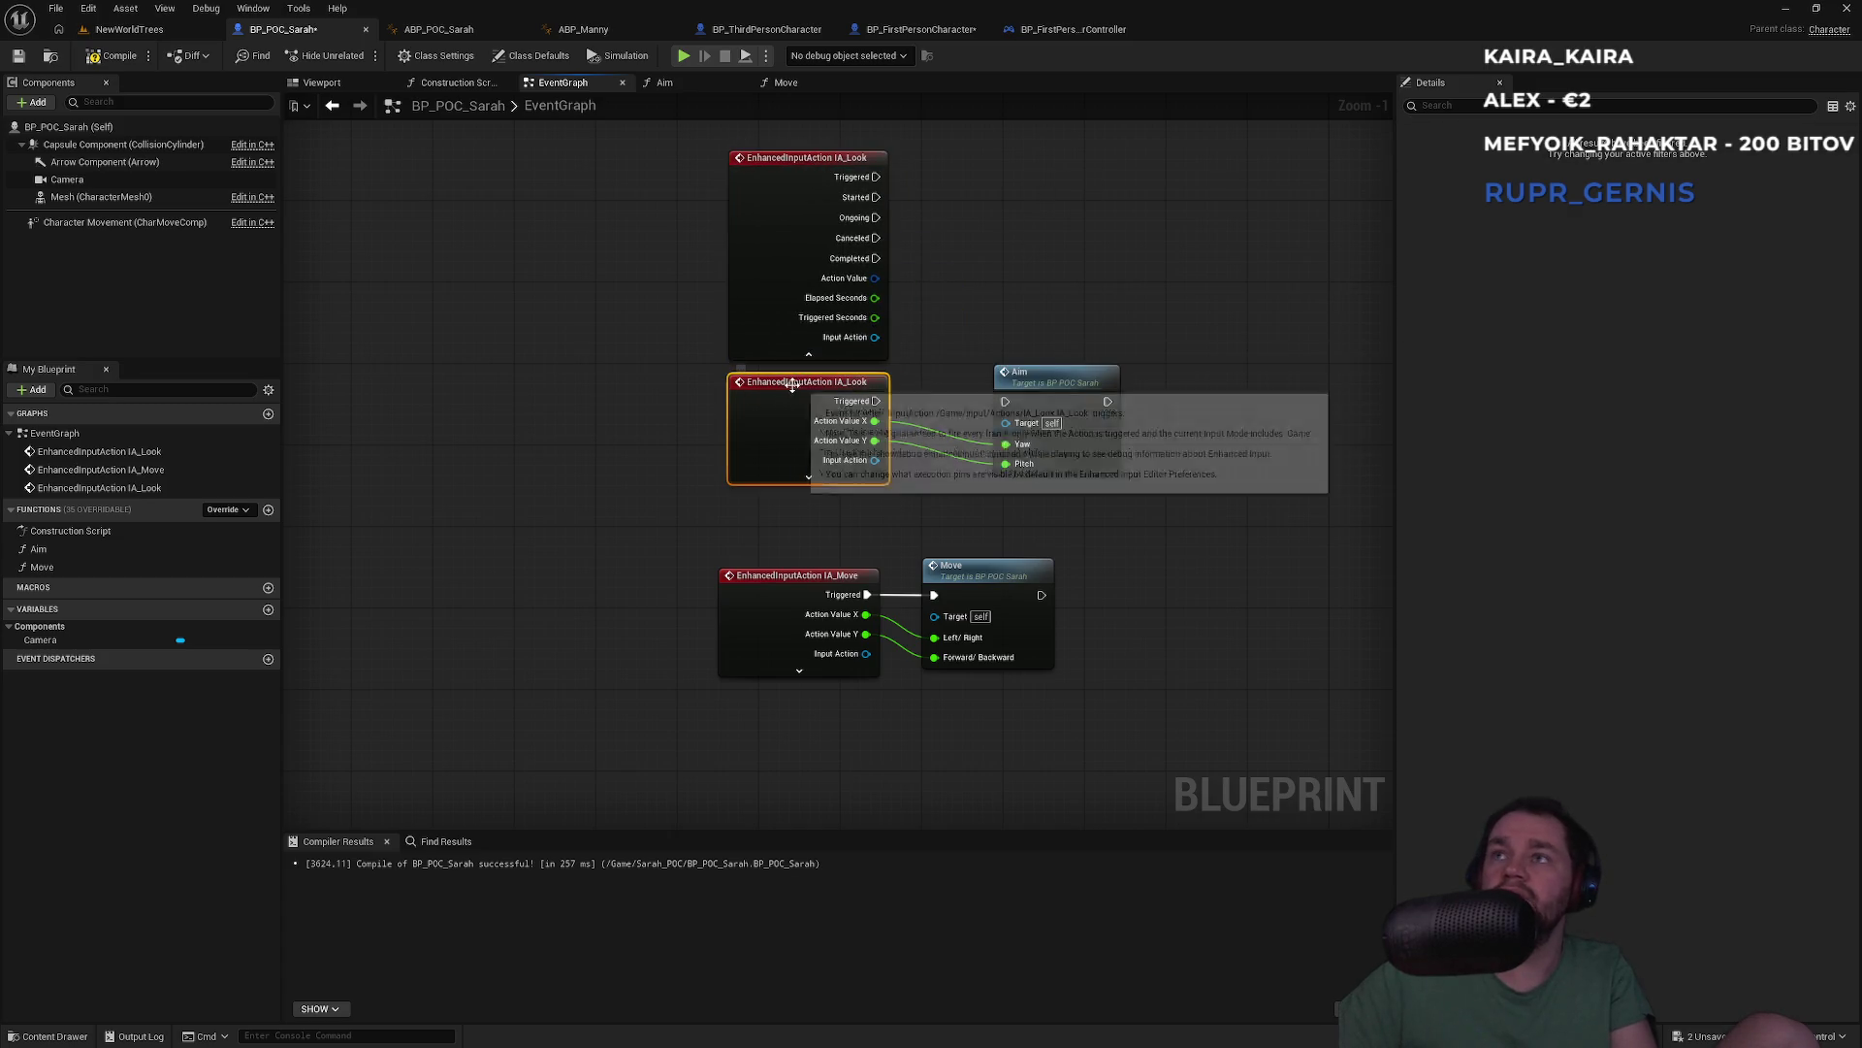
pyautogui.click(850, 160)
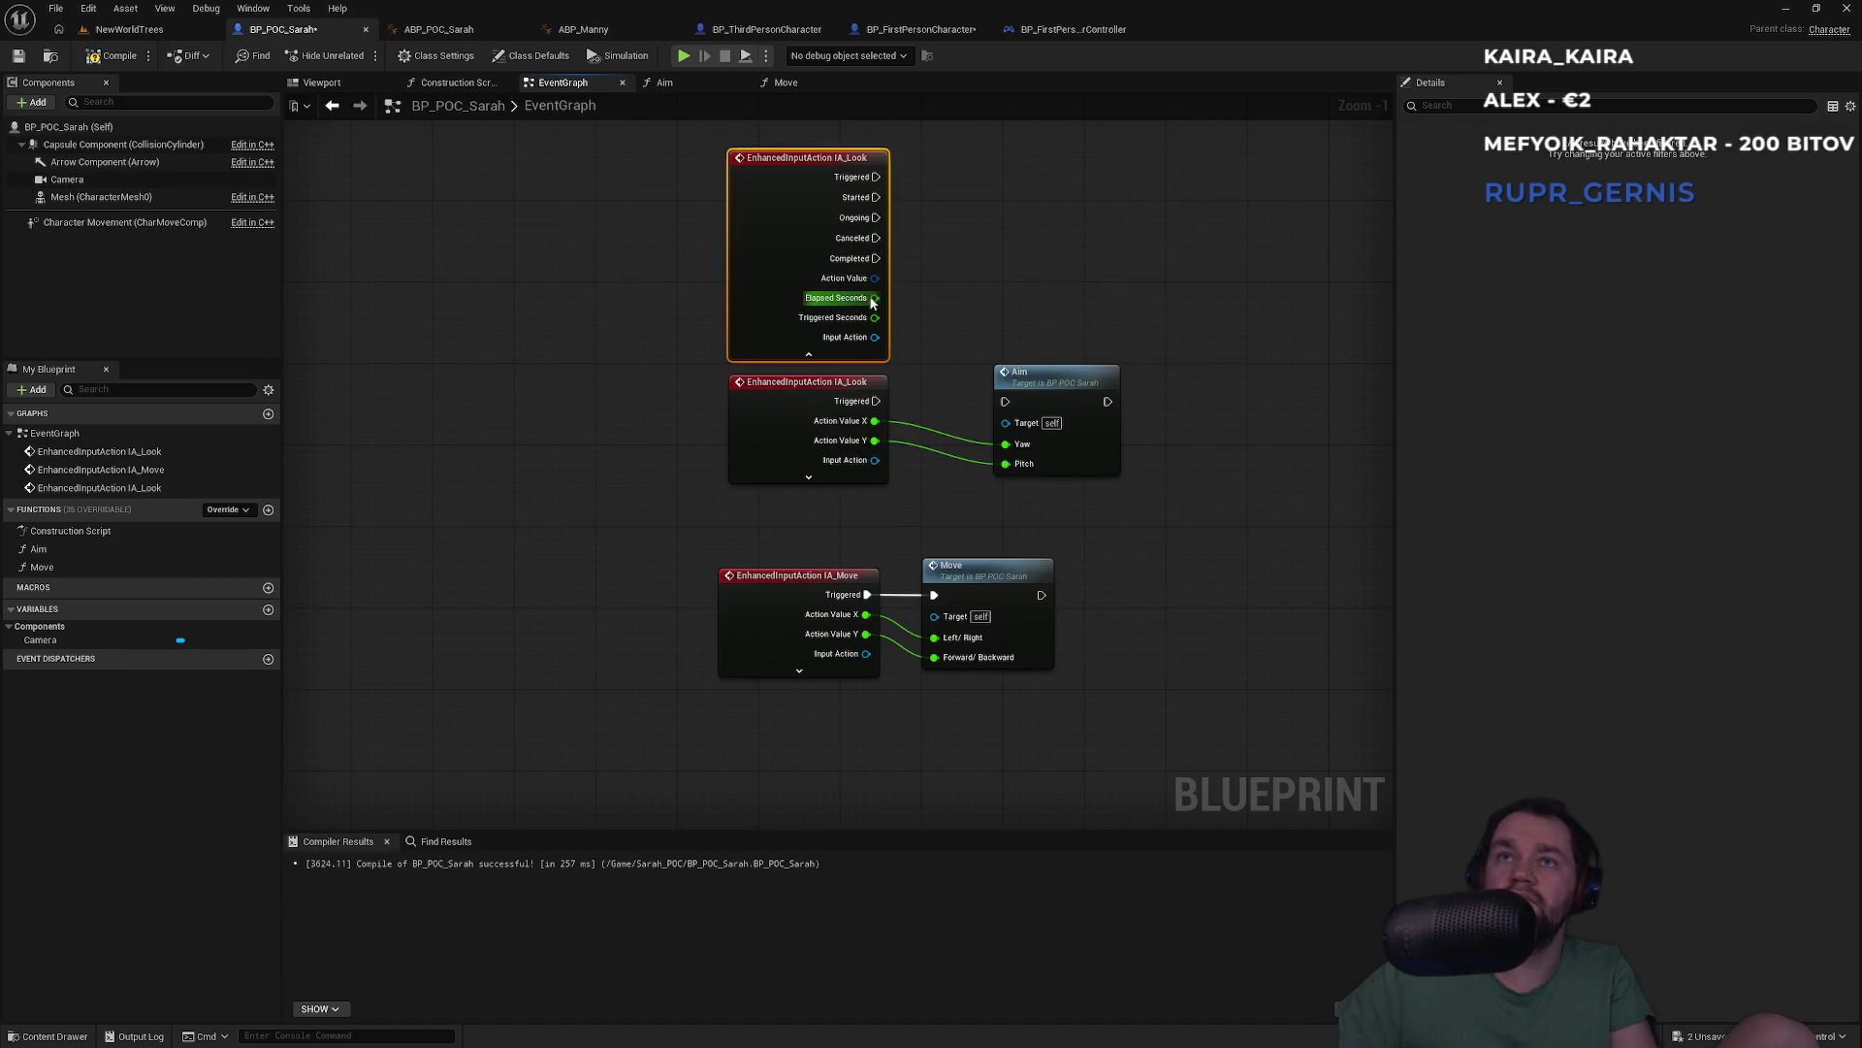
pyautogui.click(809, 477)
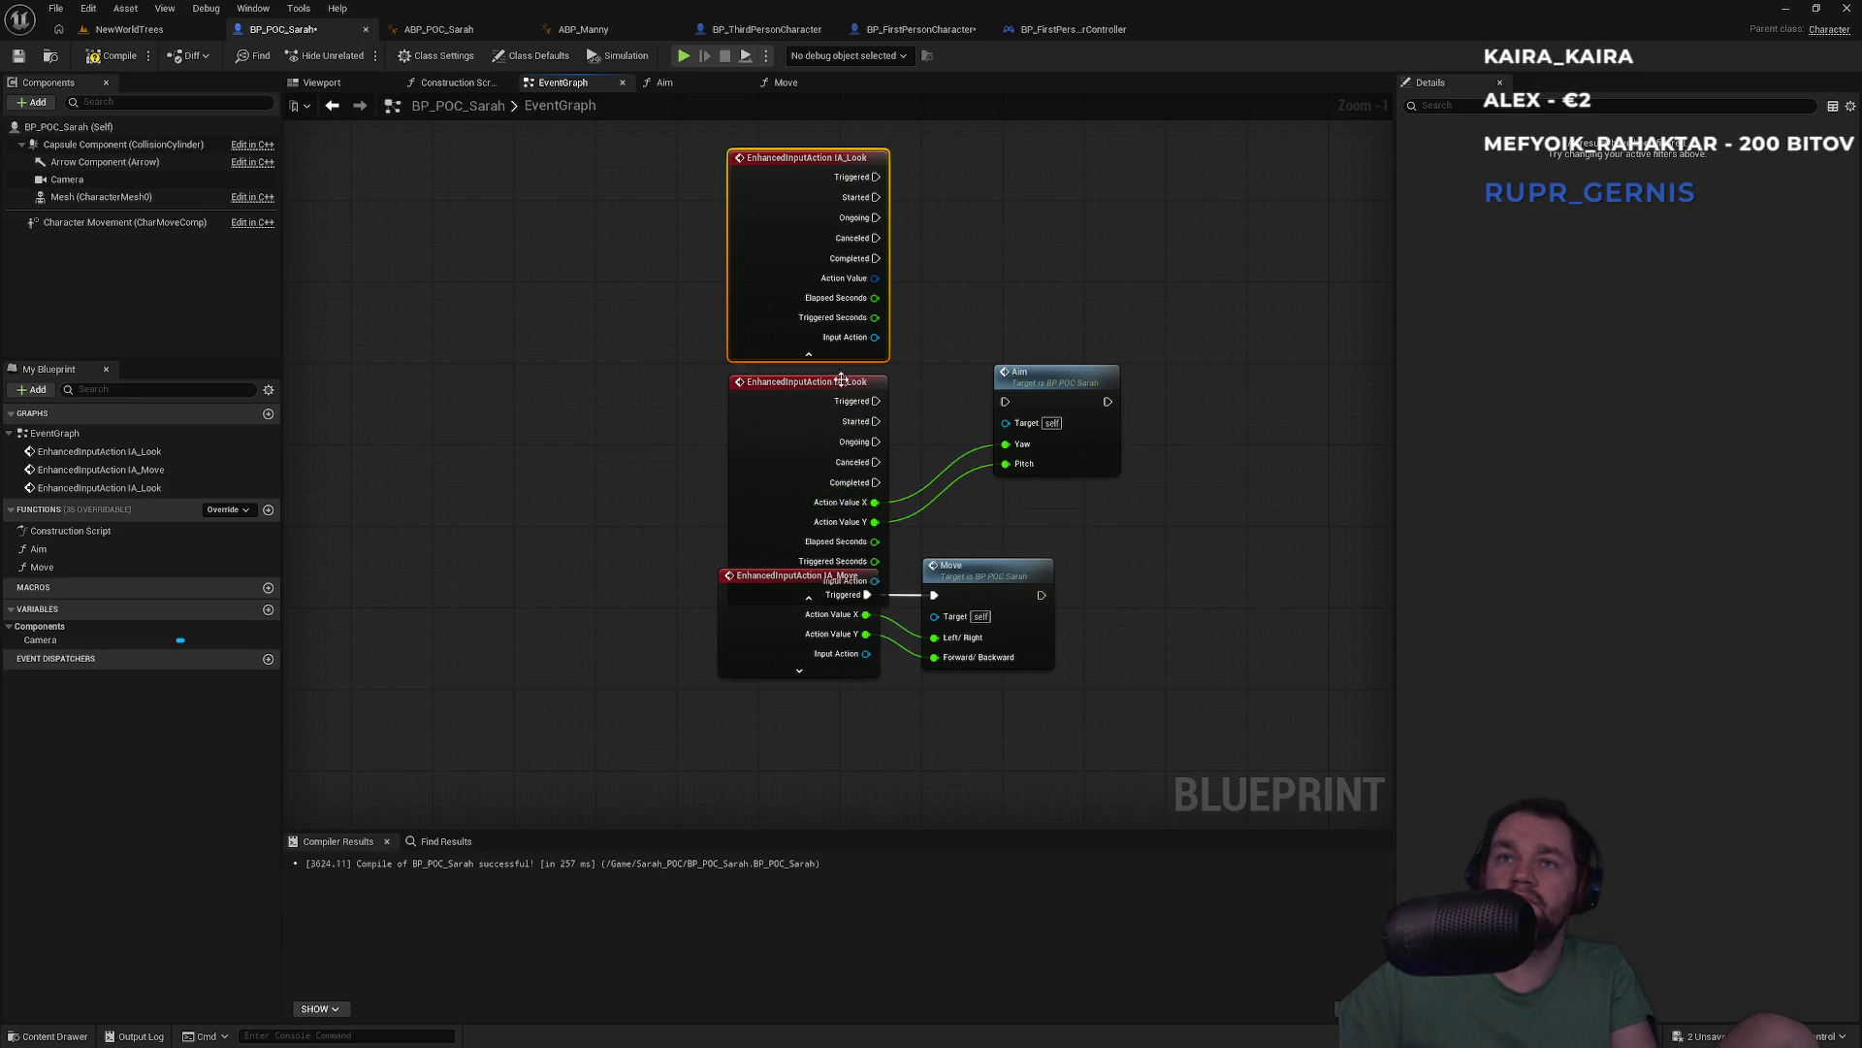
pyautogui.moveTo(840, 383); pyautogui.dragTo(615, 333)
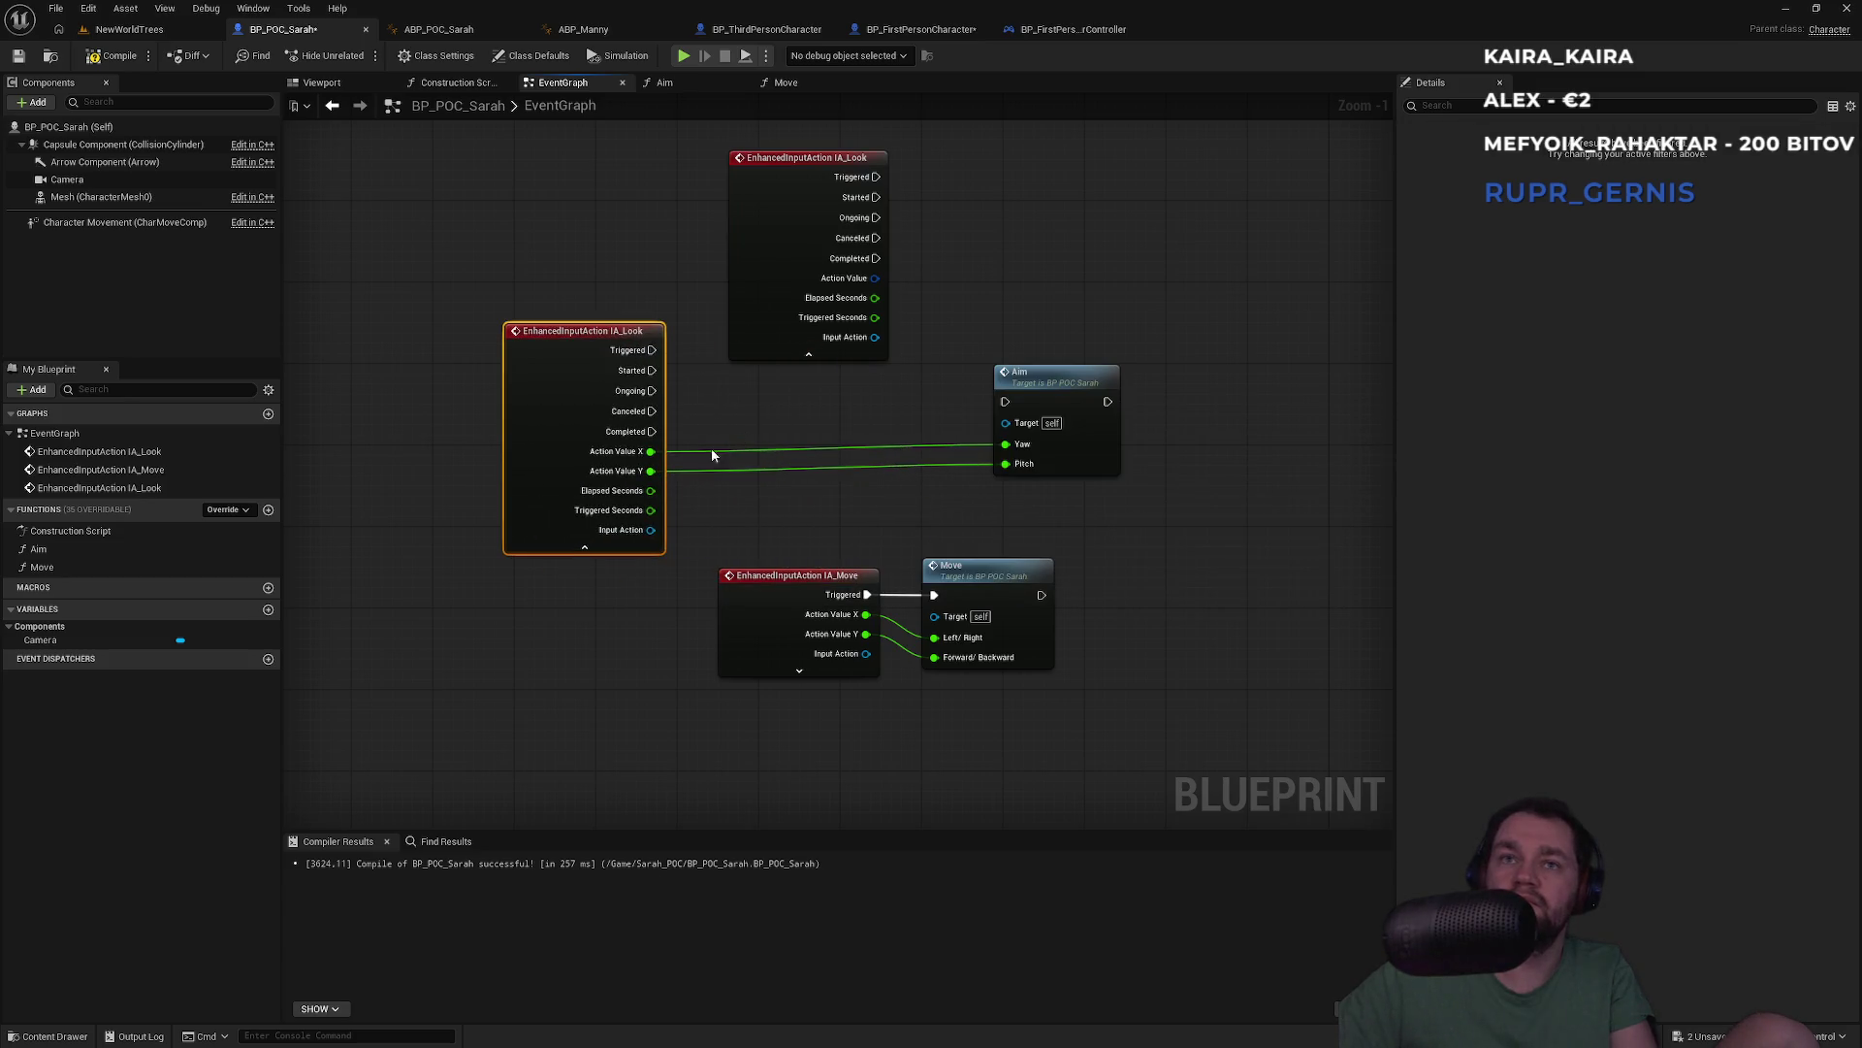
# Rewire Action Value X to Yaw, Y to Pitch, and Triggered to Aim's exec
pyautogui.keyDown('alt'); pyautogui.click(696, 452); pyautogui.keyUp('alt')
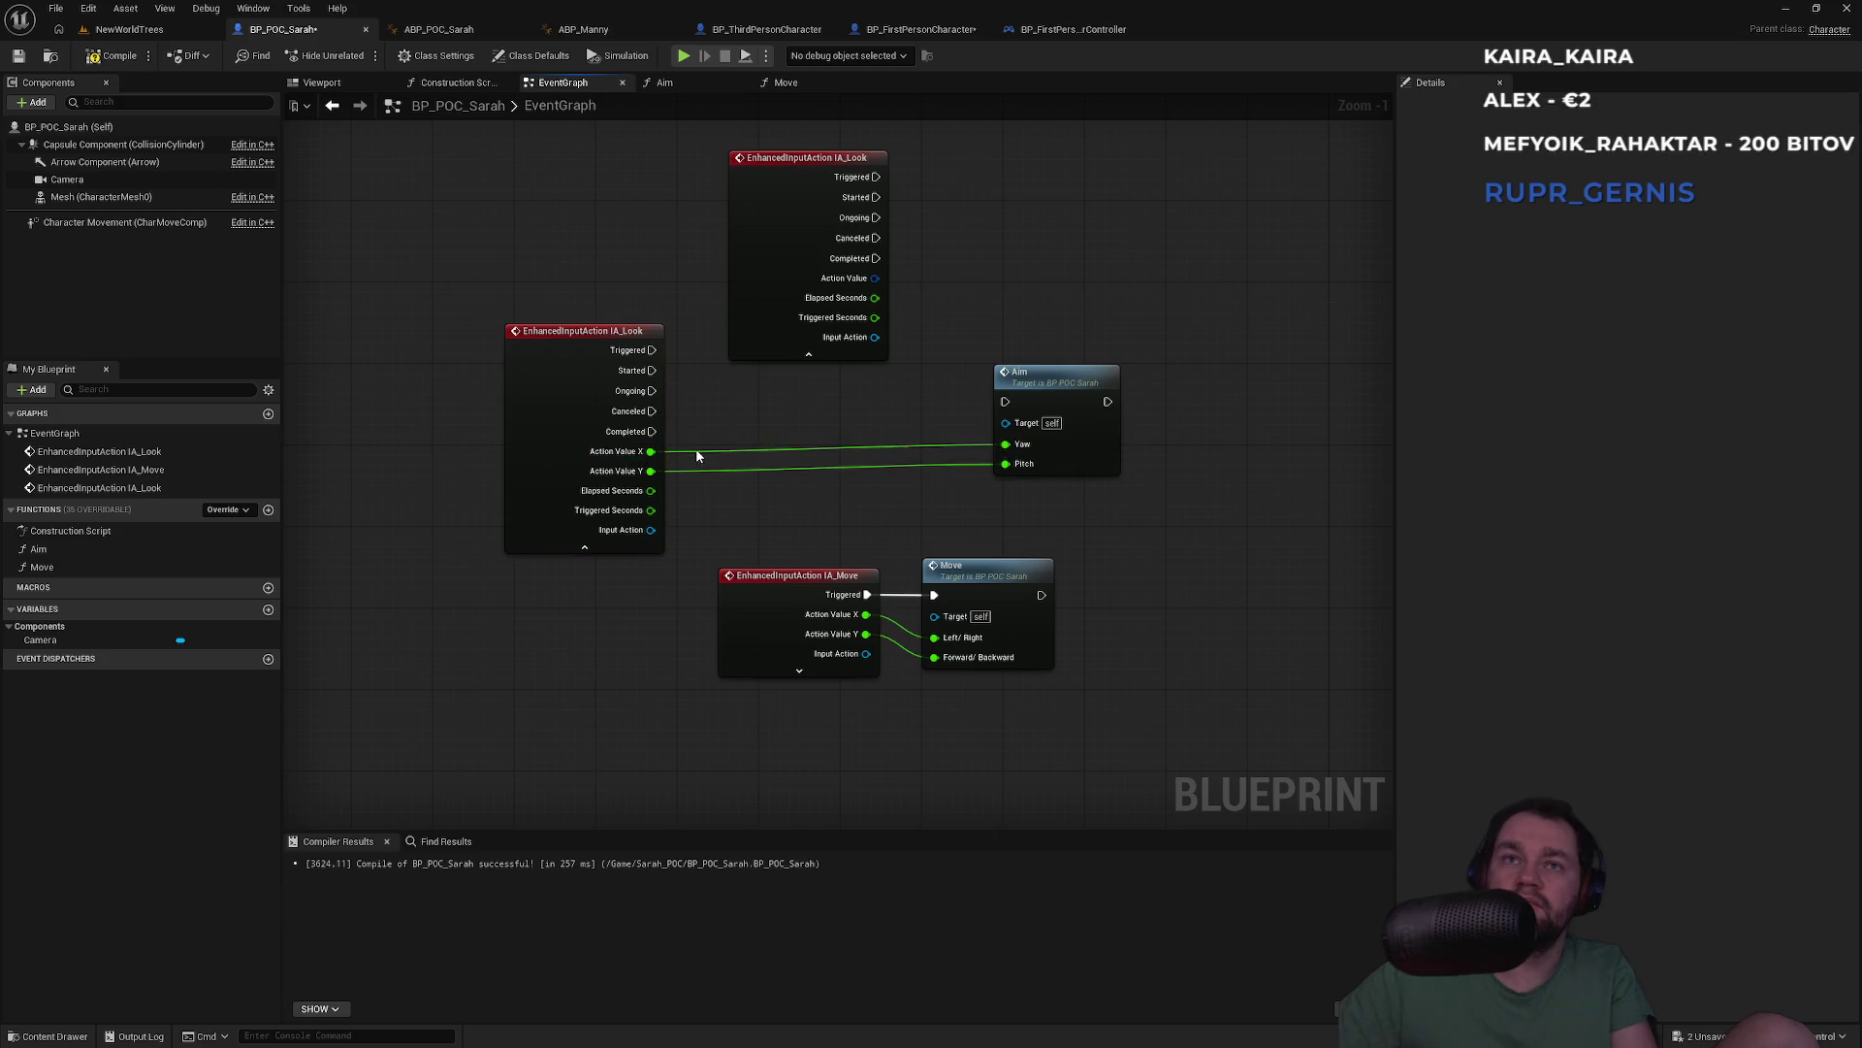
pyautogui.keyDown('alt'); pyautogui.click(699, 469); pyautogui.keyUp('alt')
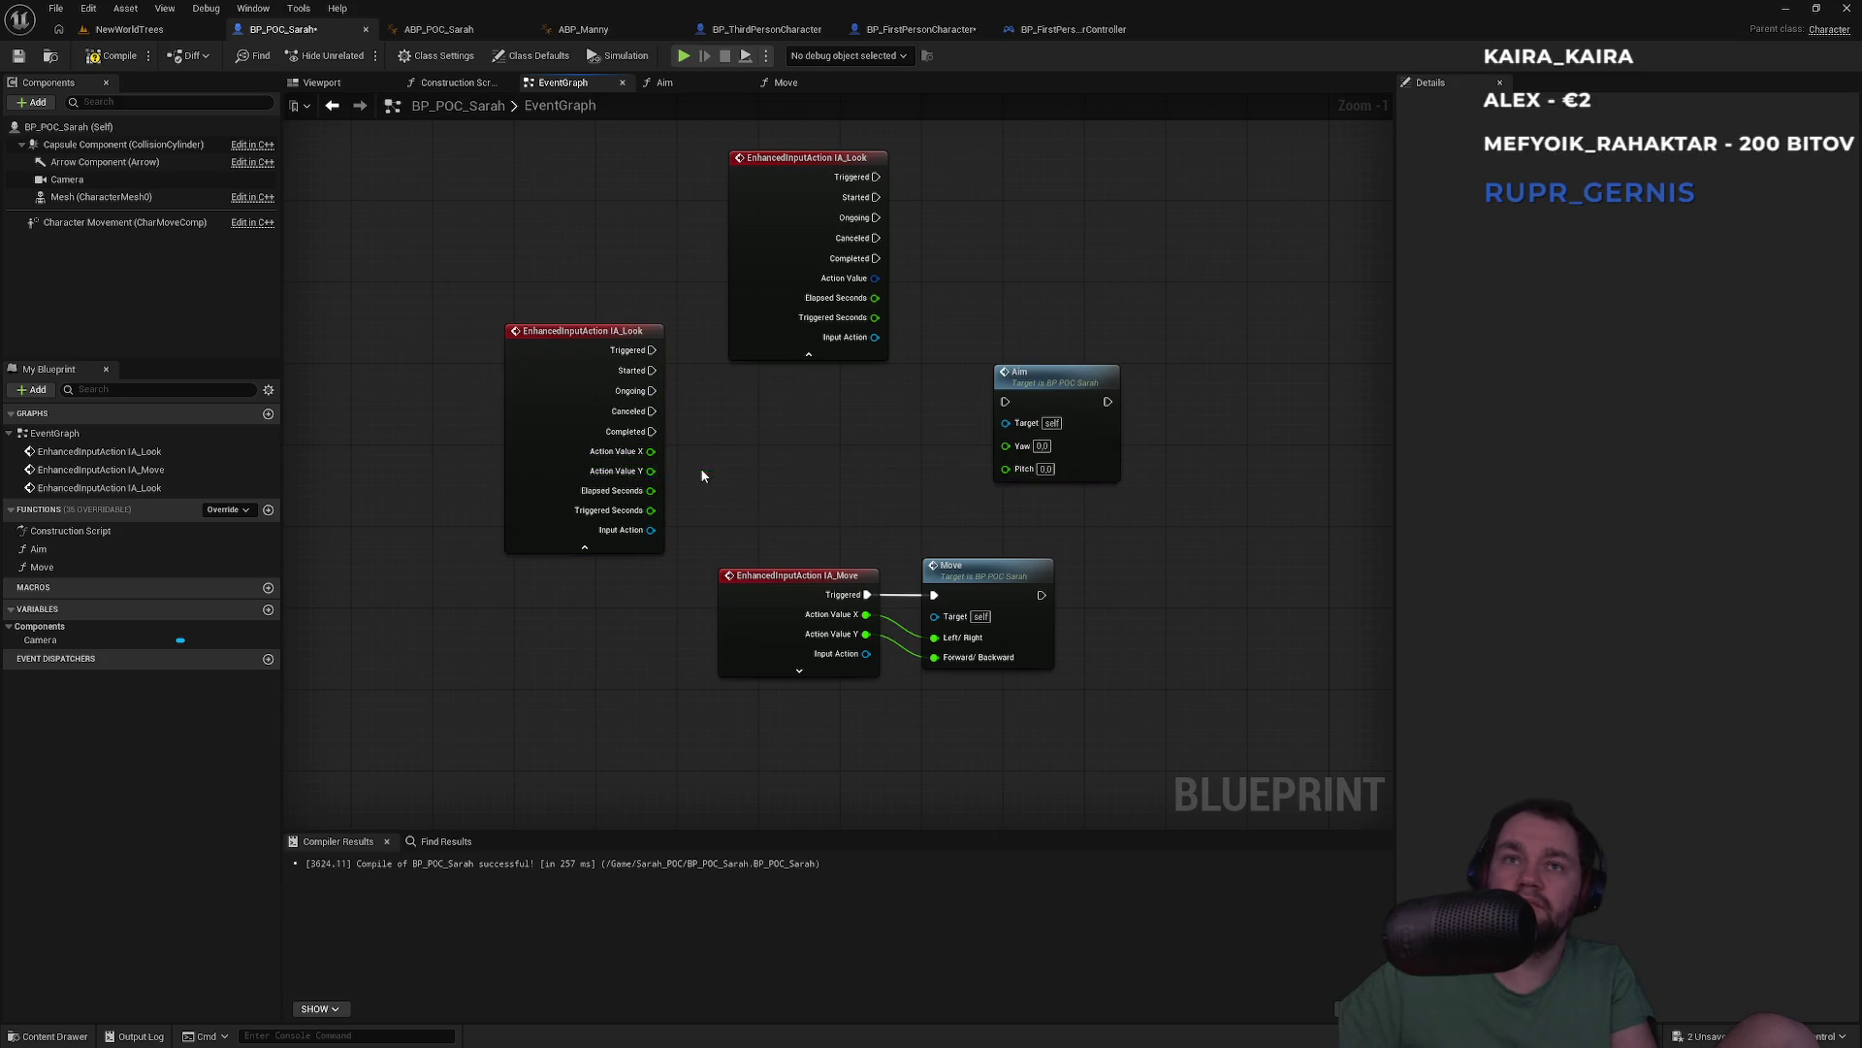
pyautogui.moveTo(652, 473)
pyautogui.mouseDown()
pyautogui.moveTo(1005, 469)
pyautogui.moveTo(651, 452)
pyautogui.mouseUp()
pyautogui.moveTo(613, 334)
pyautogui.mouseDown()
pyautogui.moveTo(838, 385)
pyautogui.moveTo(561, 353)
pyautogui.moveTo(1039, 417)
pyautogui.moveTo(1005, 401)
pyautogui.mouseUp()
pyautogui.click(573, 575)
pyautogui.click(1067, 333)
# Compile BP_POC_Sarah and tidy the Aim node's position
pyautogui.click(115, 60)
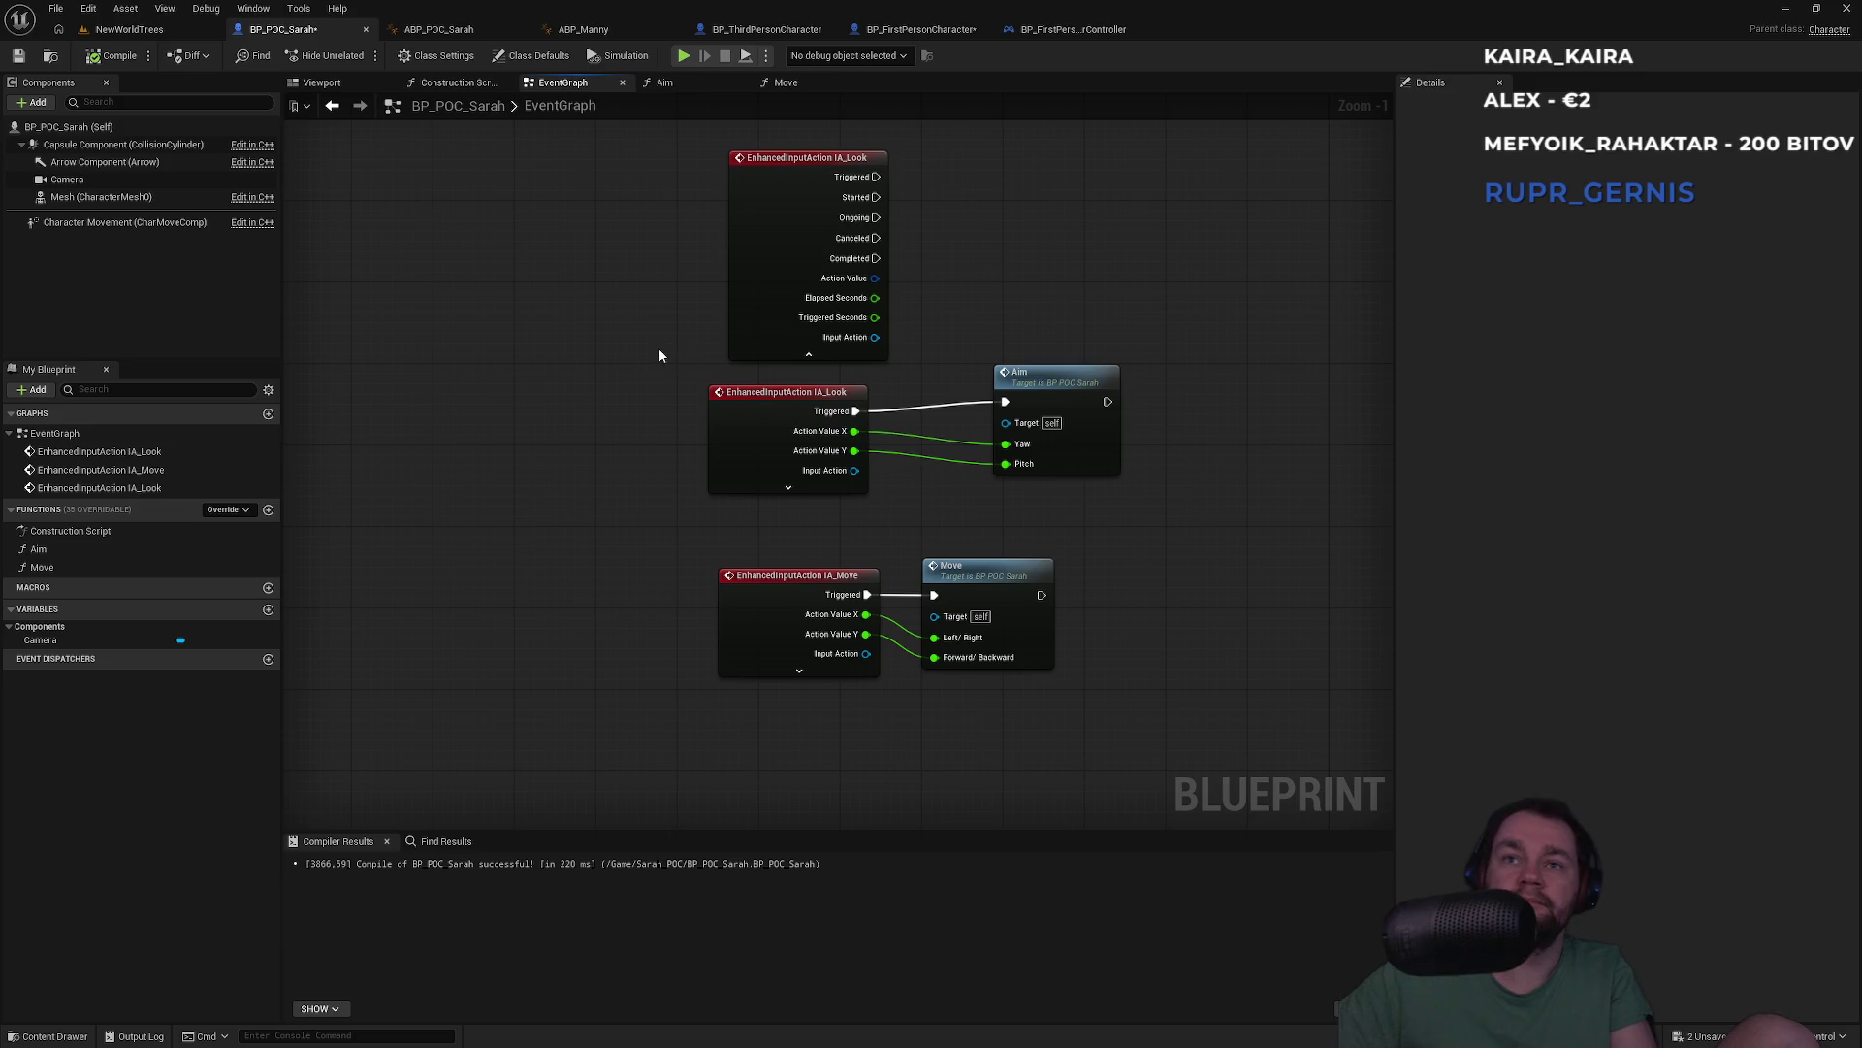
pyautogui.moveTo(660, 356); pyautogui.dragTo(665, 455)
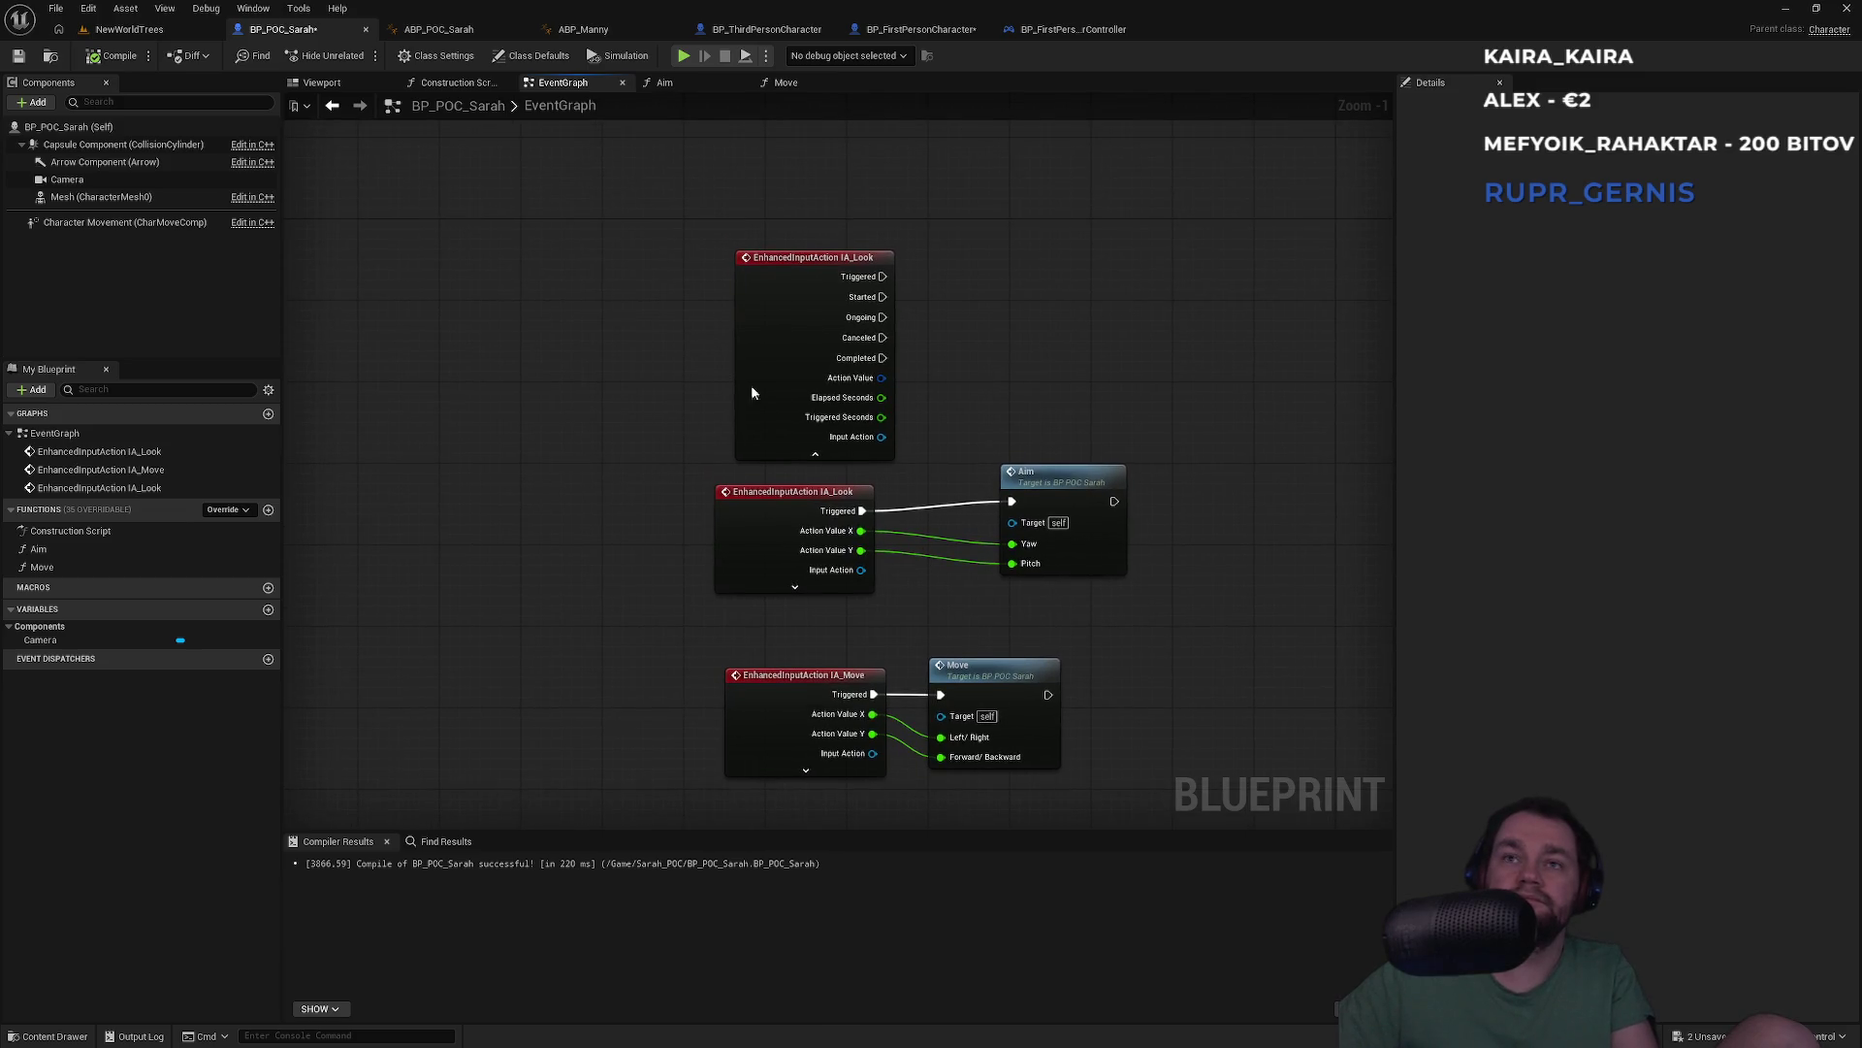
pyautogui.moveTo(1063, 493); pyautogui.dragTo(1063, 502)
pyautogui.moveTo(1057, 496); pyautogui.dragTo(1048, 496)
pyautogui.click(1049, 417)
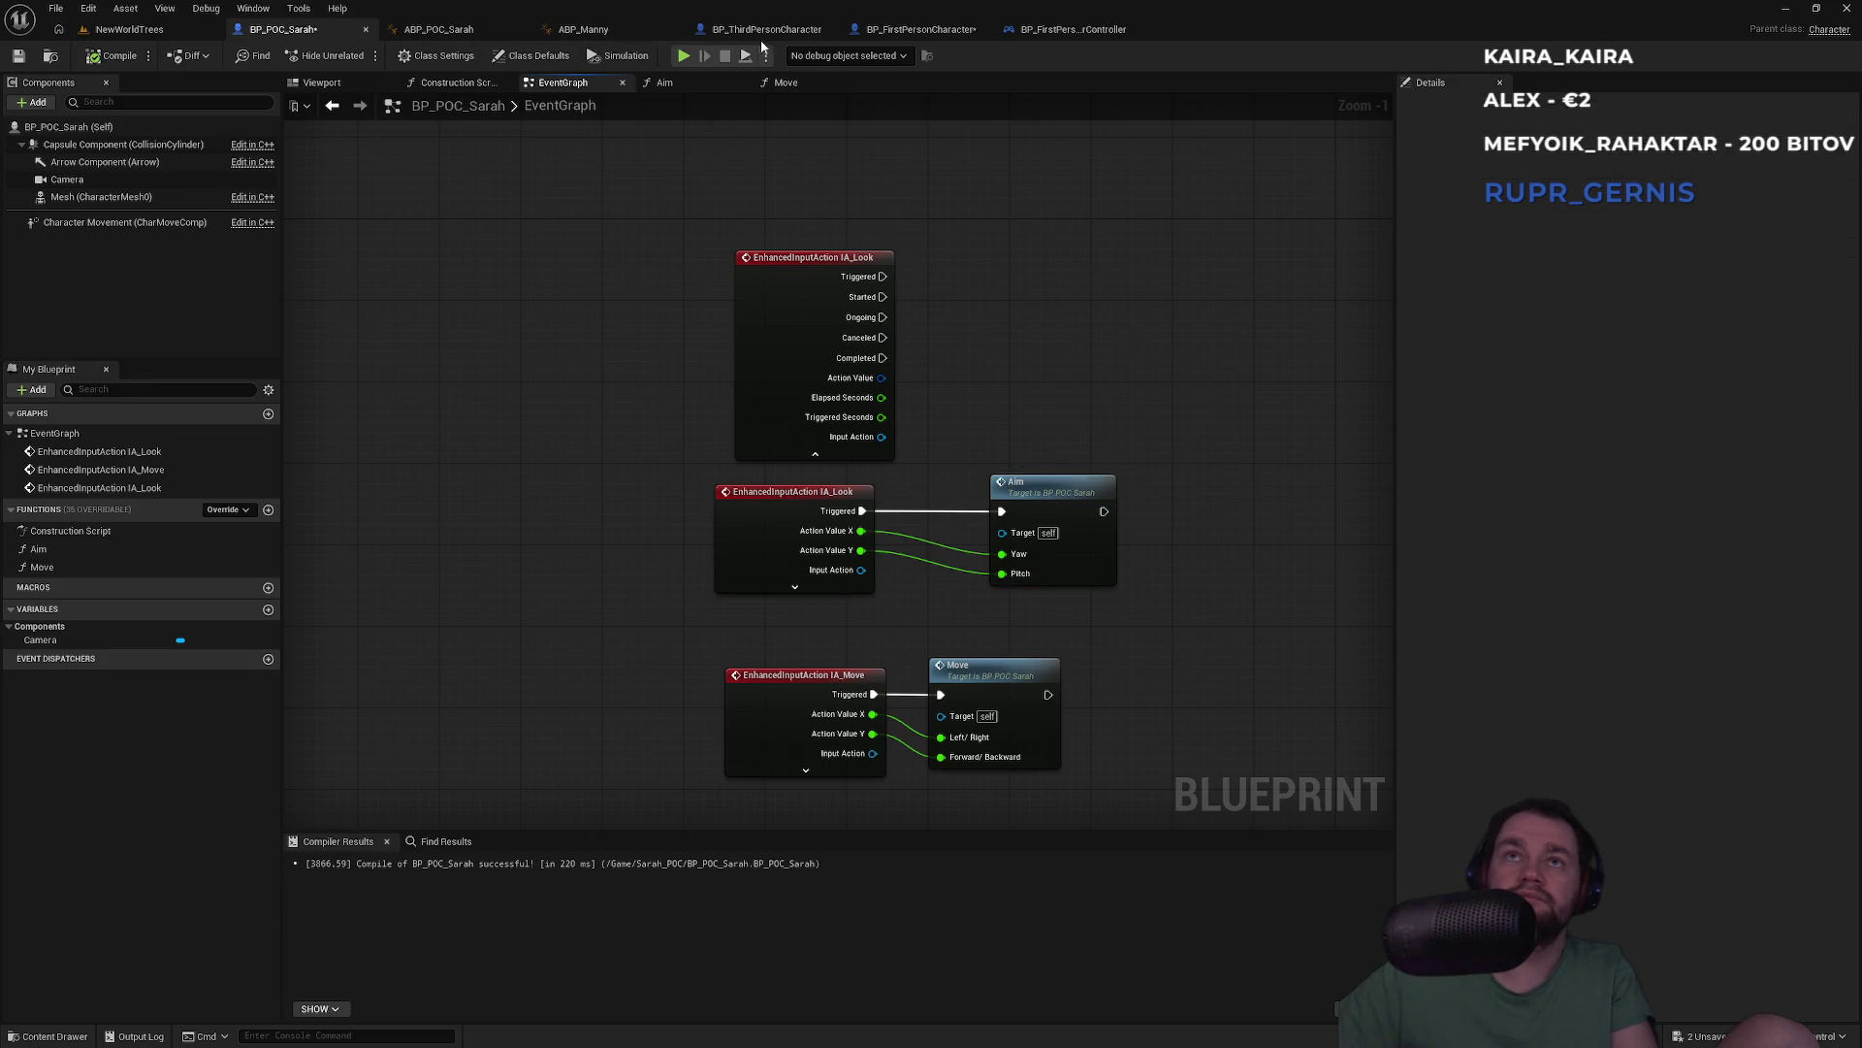
pyautogui.click(764, 30)
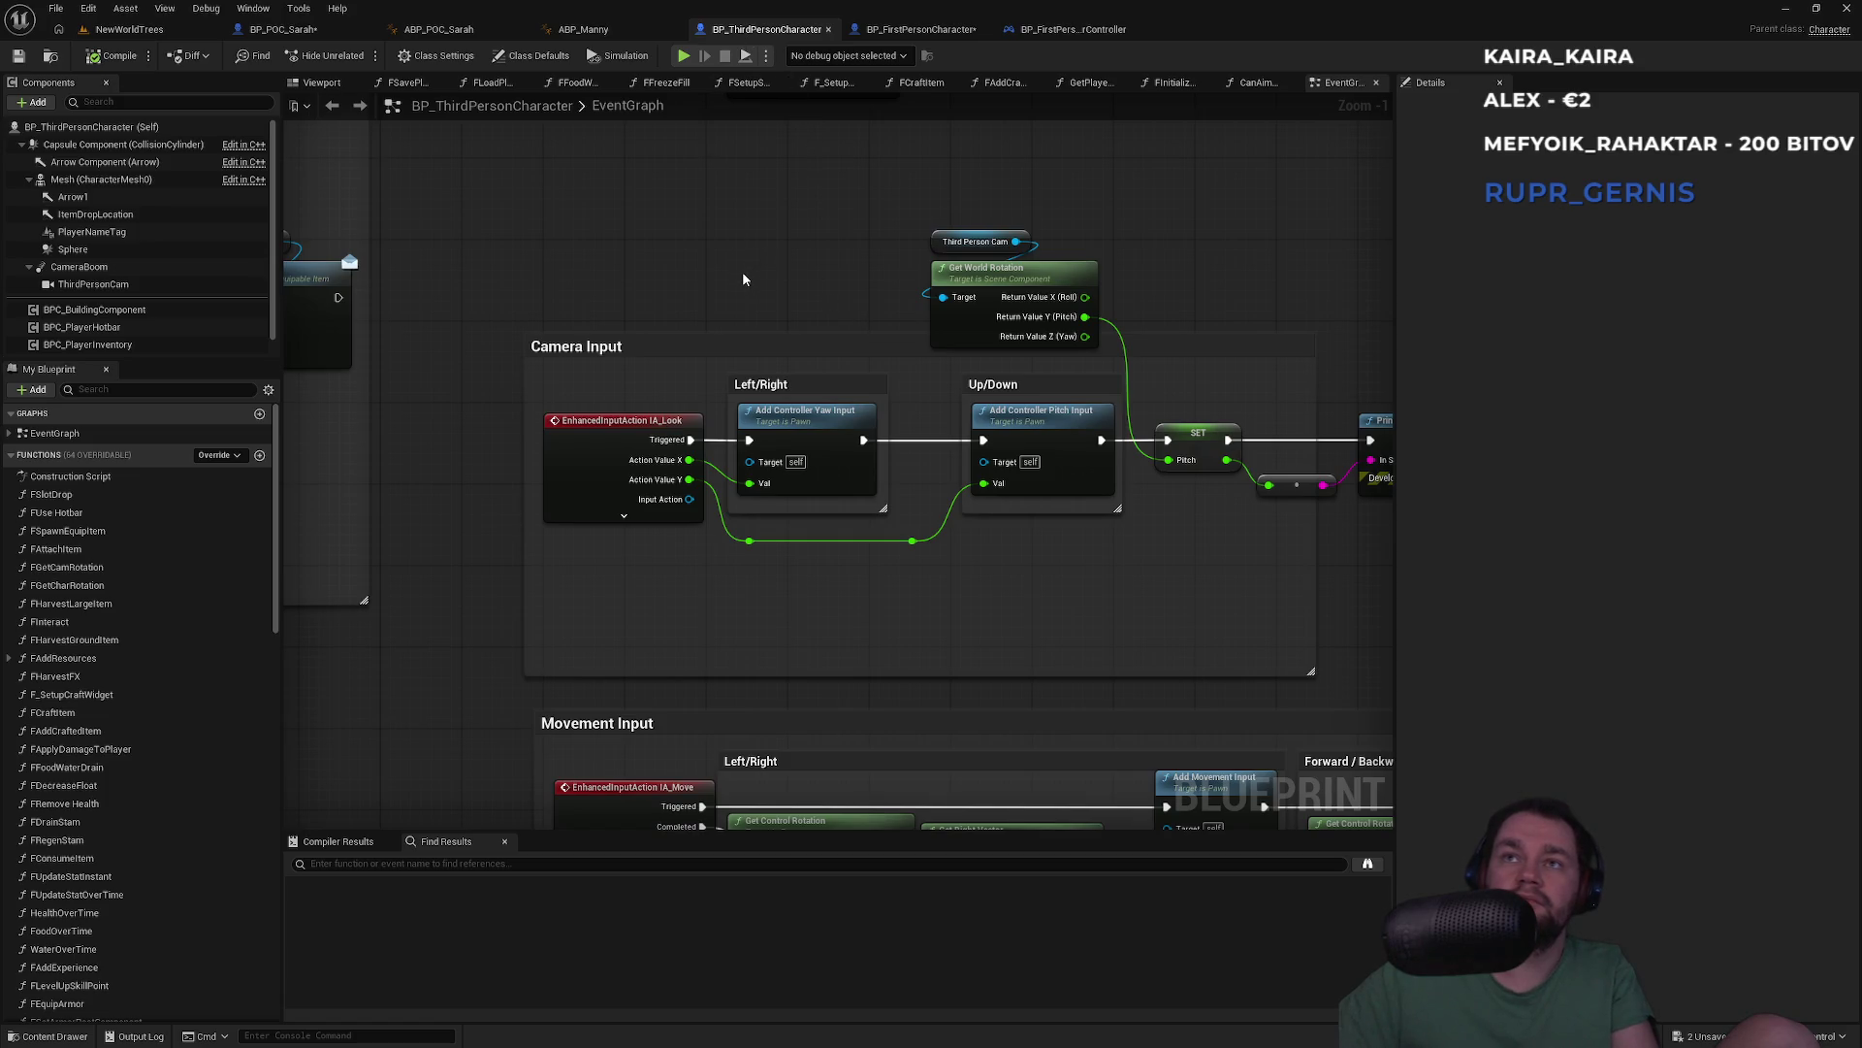
pyautogui.moveTo(744, 279); pyautogui.dragTo(597, 264)
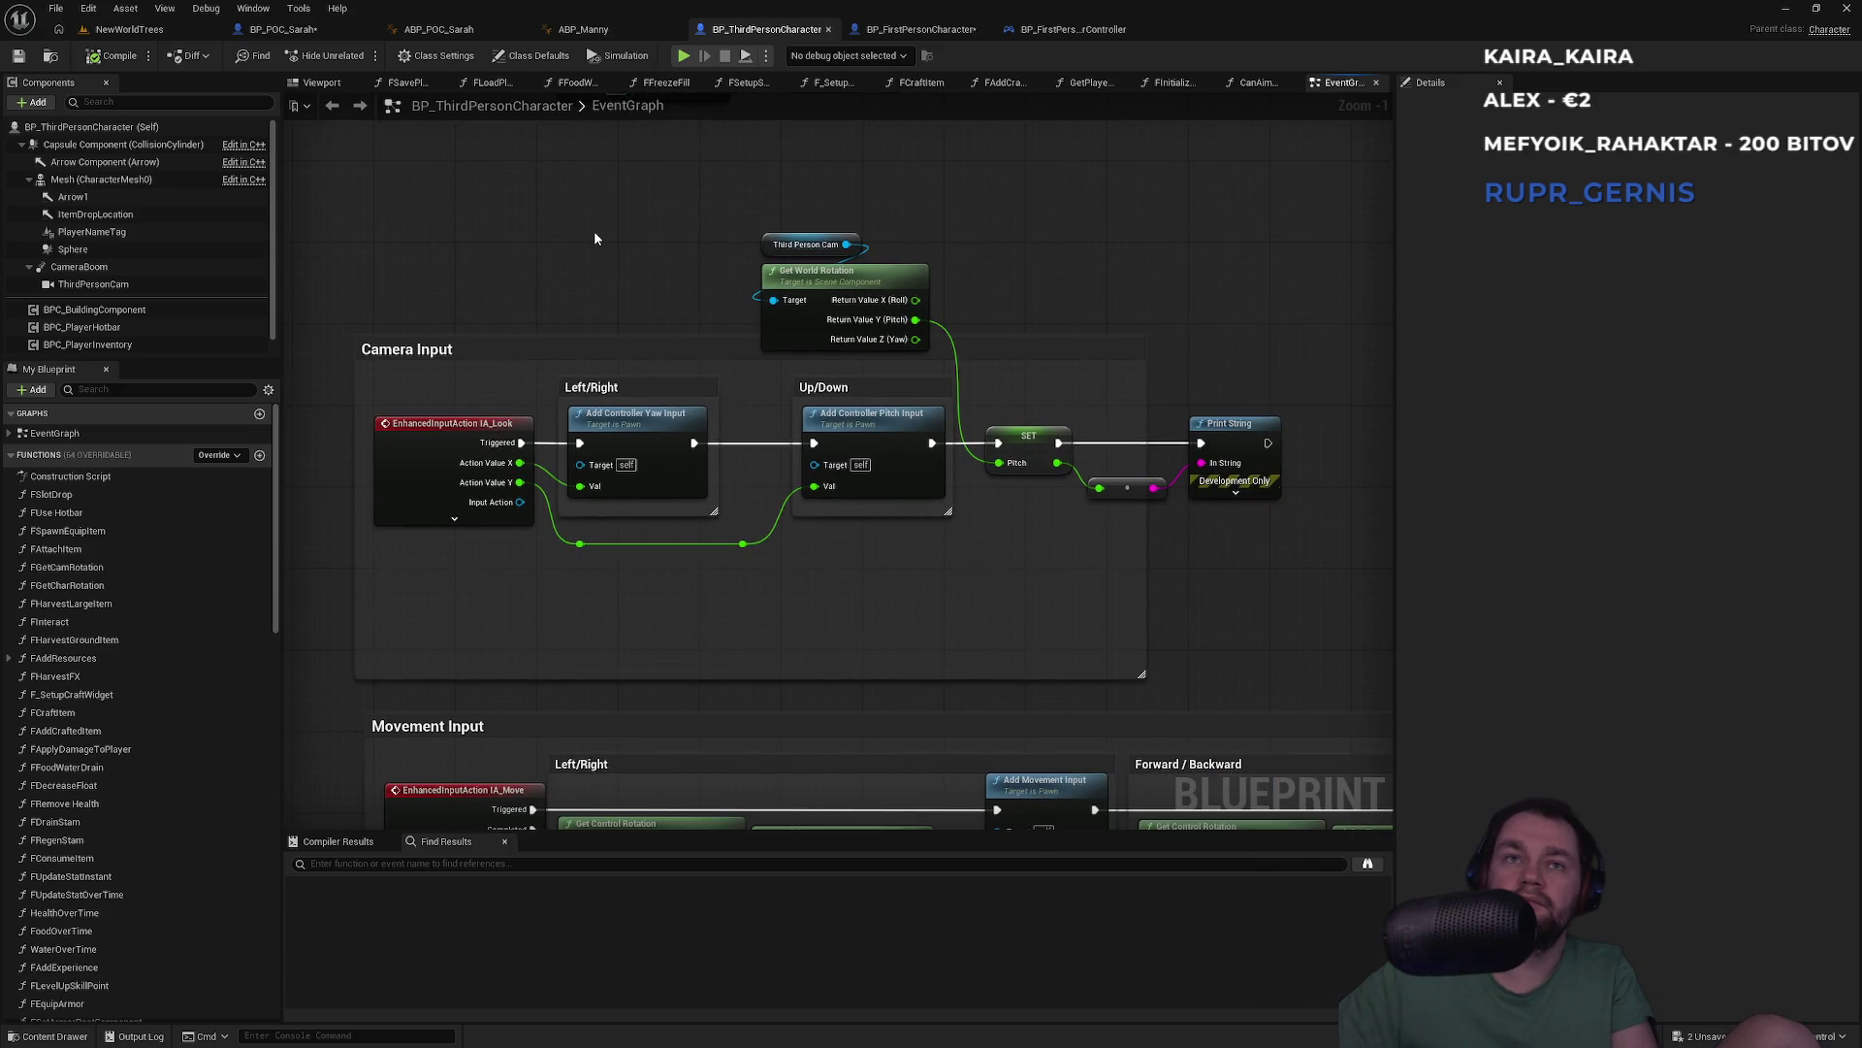
pyautogui.moveTo(587, 256); pyautogui.dragTo(792, 283)
pyautogui.click(666, 456)
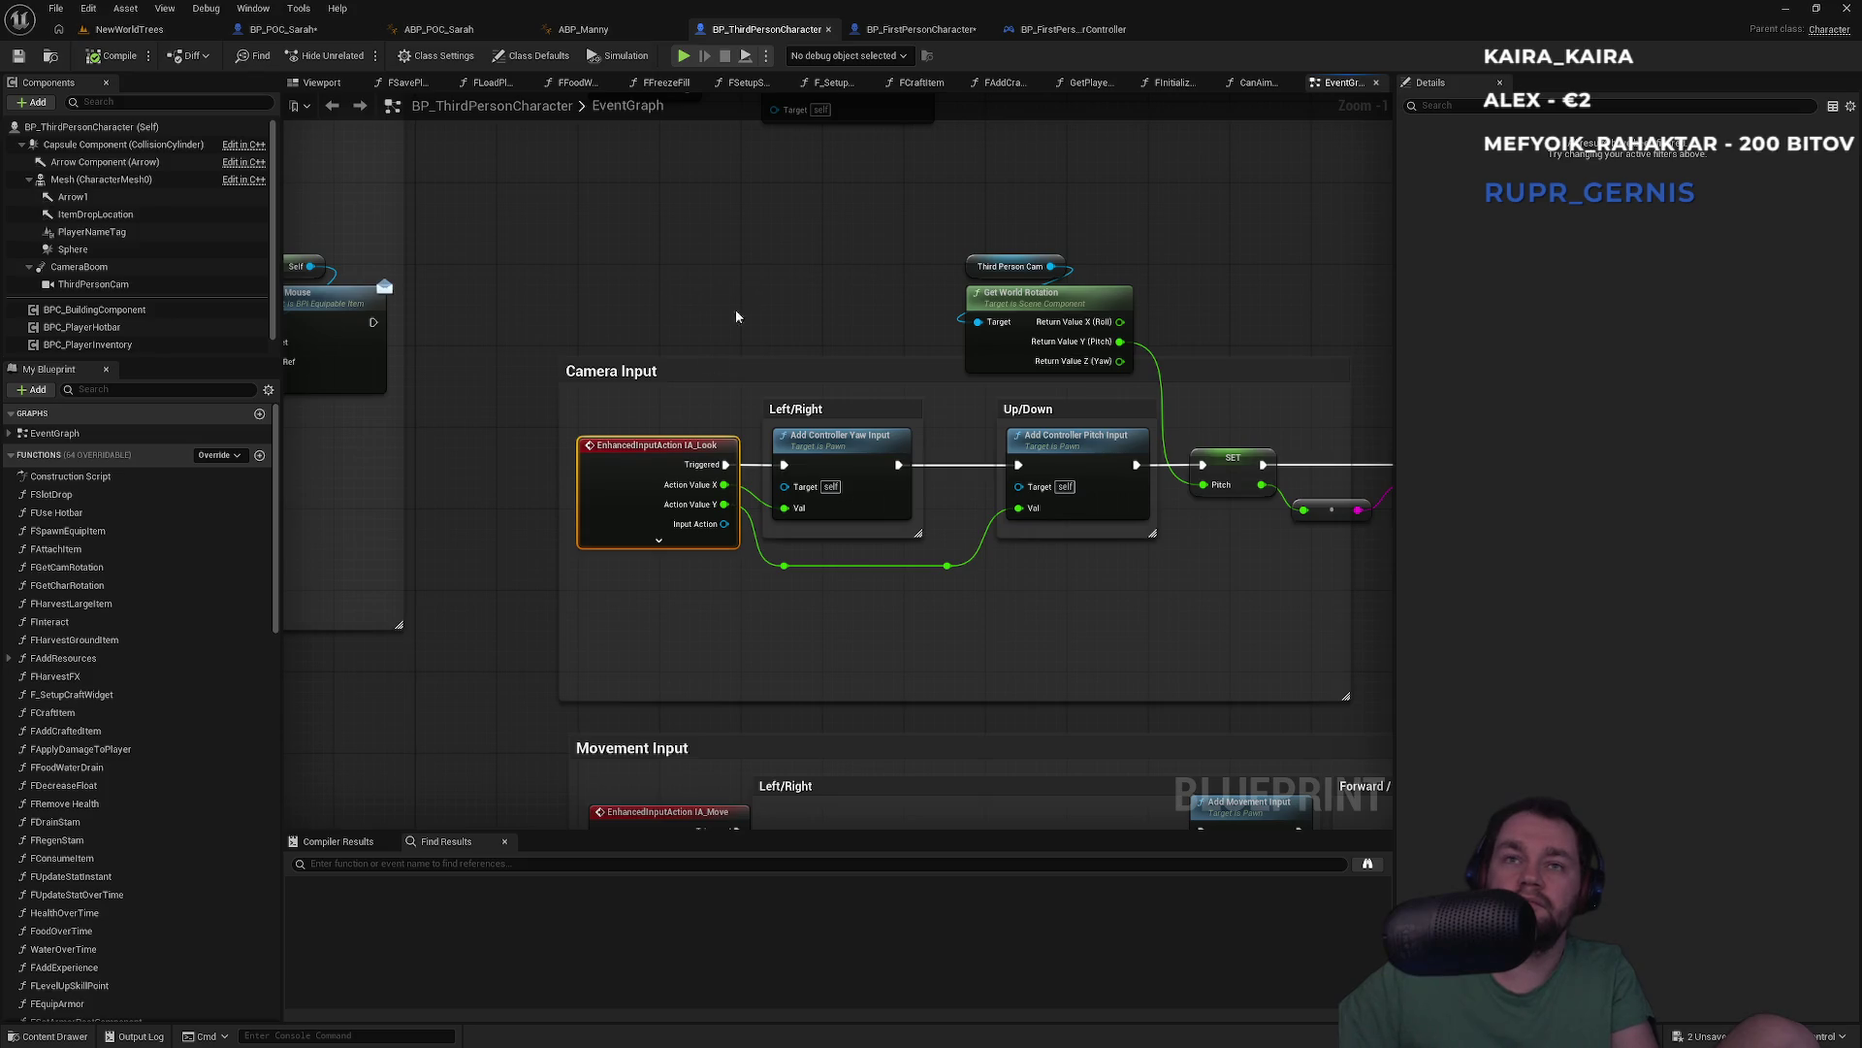
pyautogui.moveTo(744, 302)
pyautogui.mouseDown()
pyautogui.moveTo(707, 307)
pyautogui.moveTo(887, 310)
pyautogui.moveTo(843, 407)
pyautogui.moveTo(893, 518)
pyautogui.mouseUp()
pyautogui.scroll(-1, 894, 518)
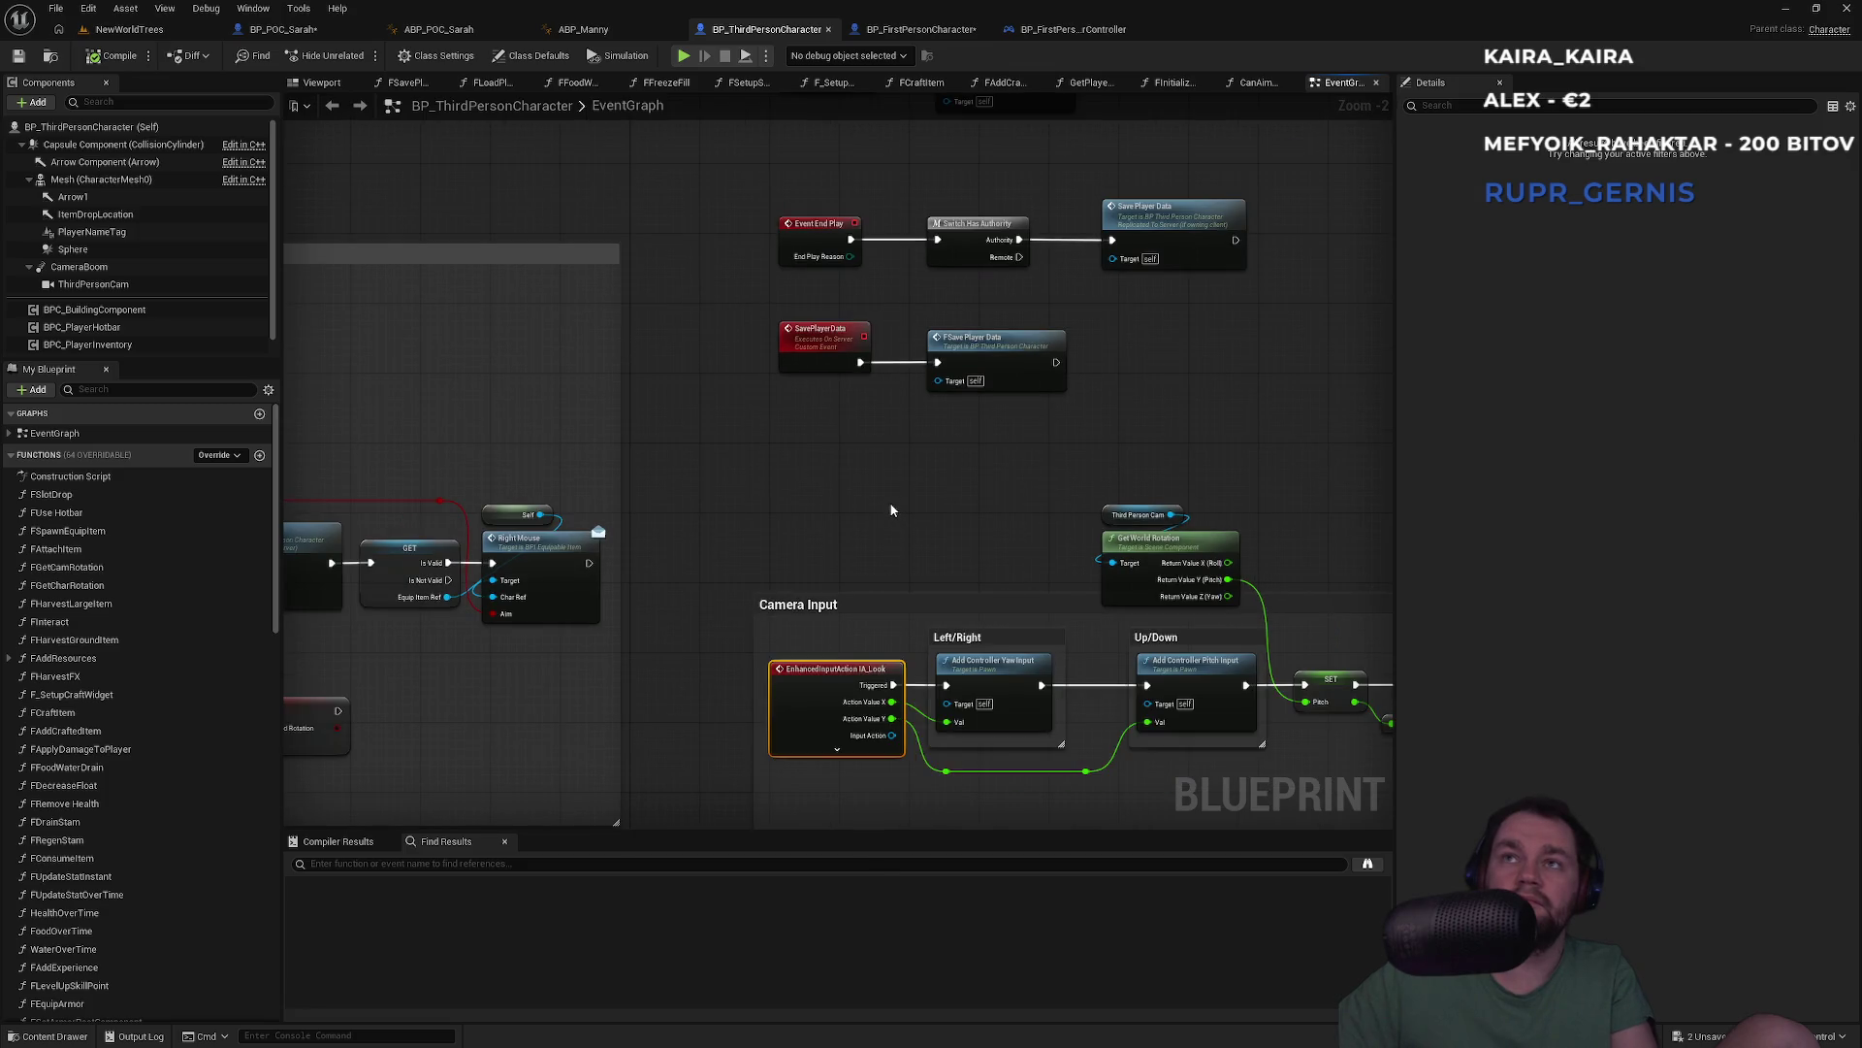
pyautogui.scroll(-1, 888, 503)
pyautogui.moveTo(889, 503); pyautogui.dragTo(902, 613)
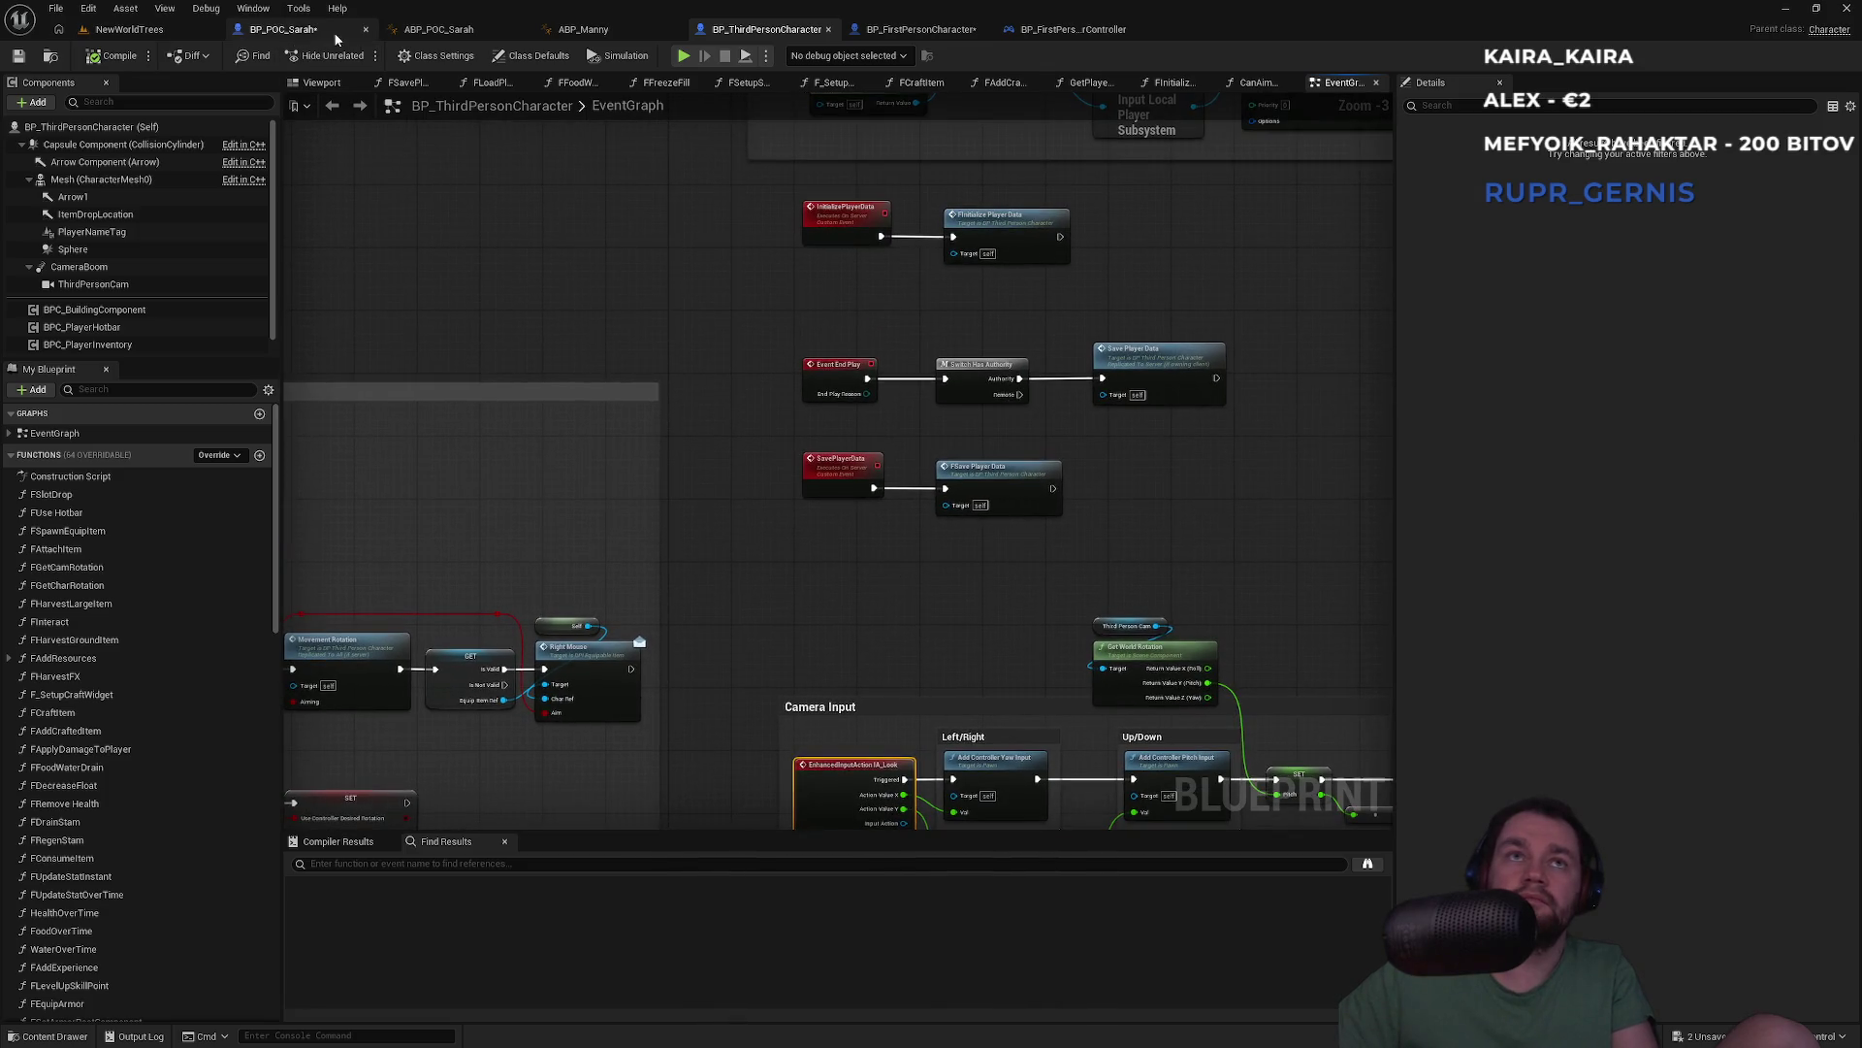
pyautogui.click(334, 33)
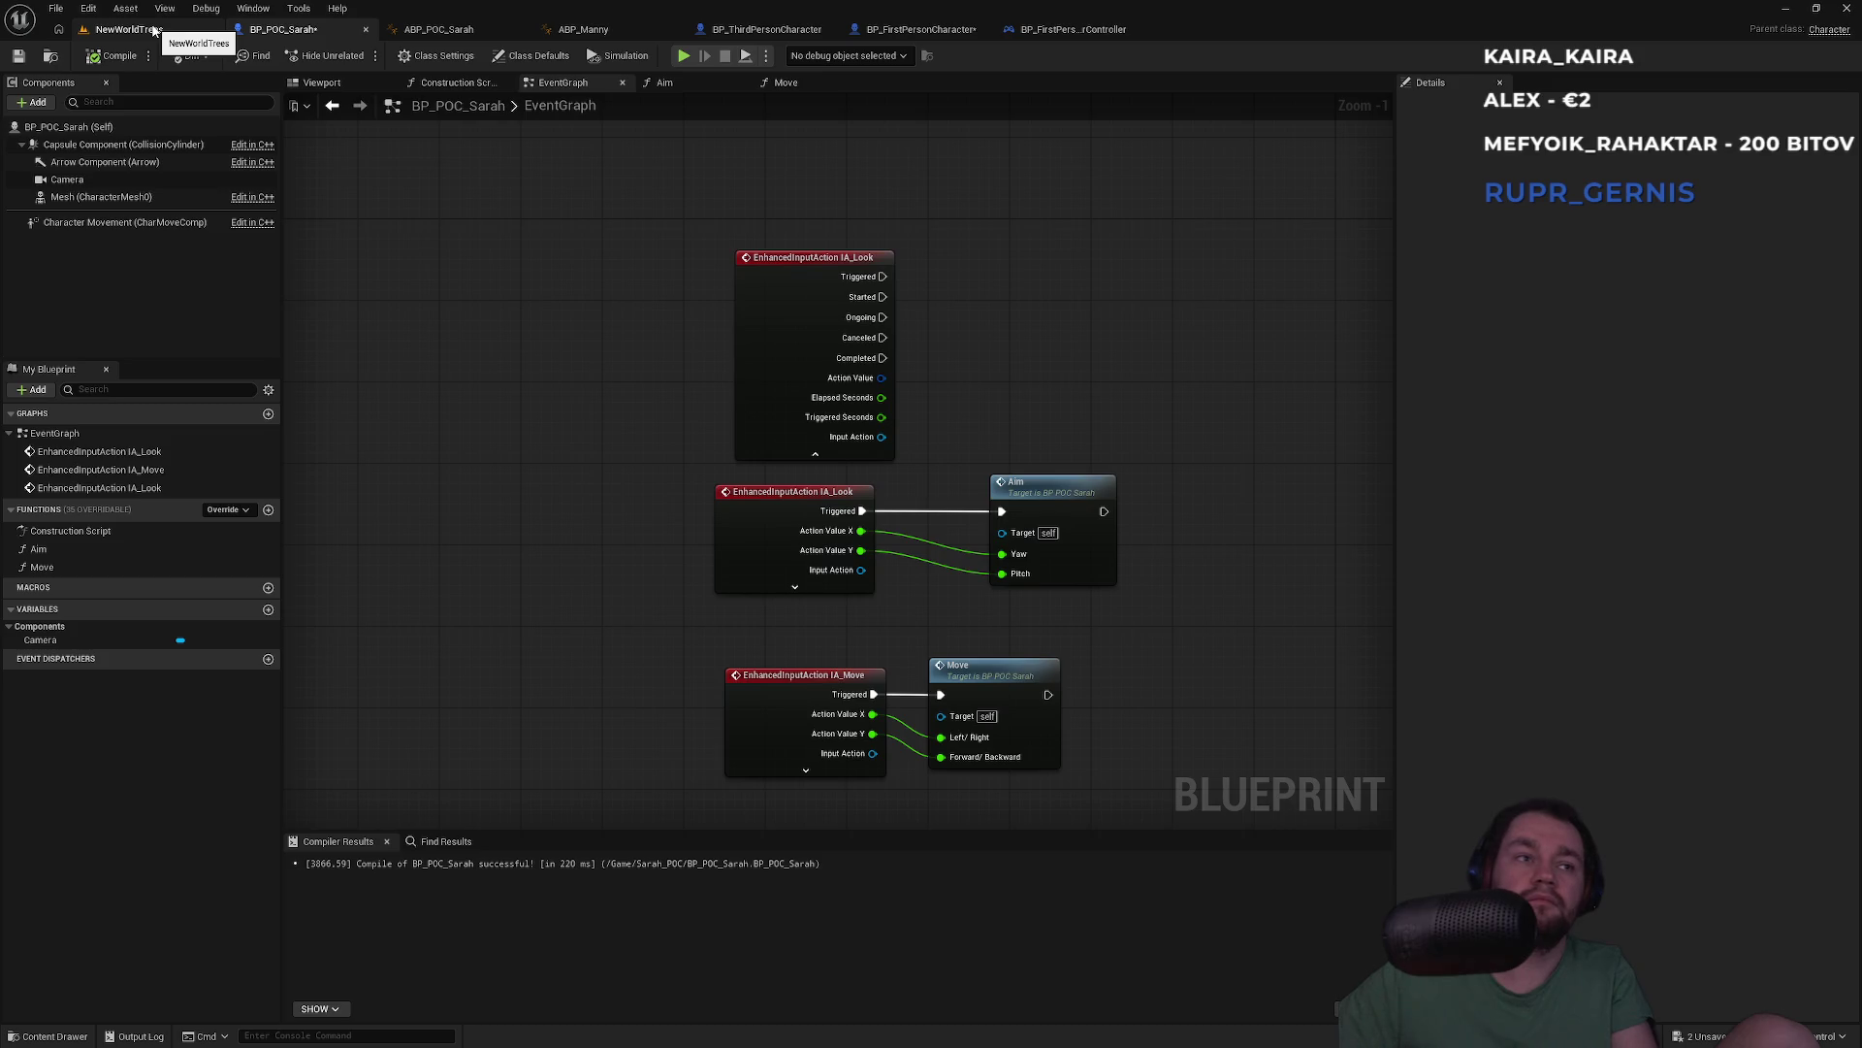
# Play-test Sarah in the NewWorldTrees level and stop
pyautogui.click(127, 29)
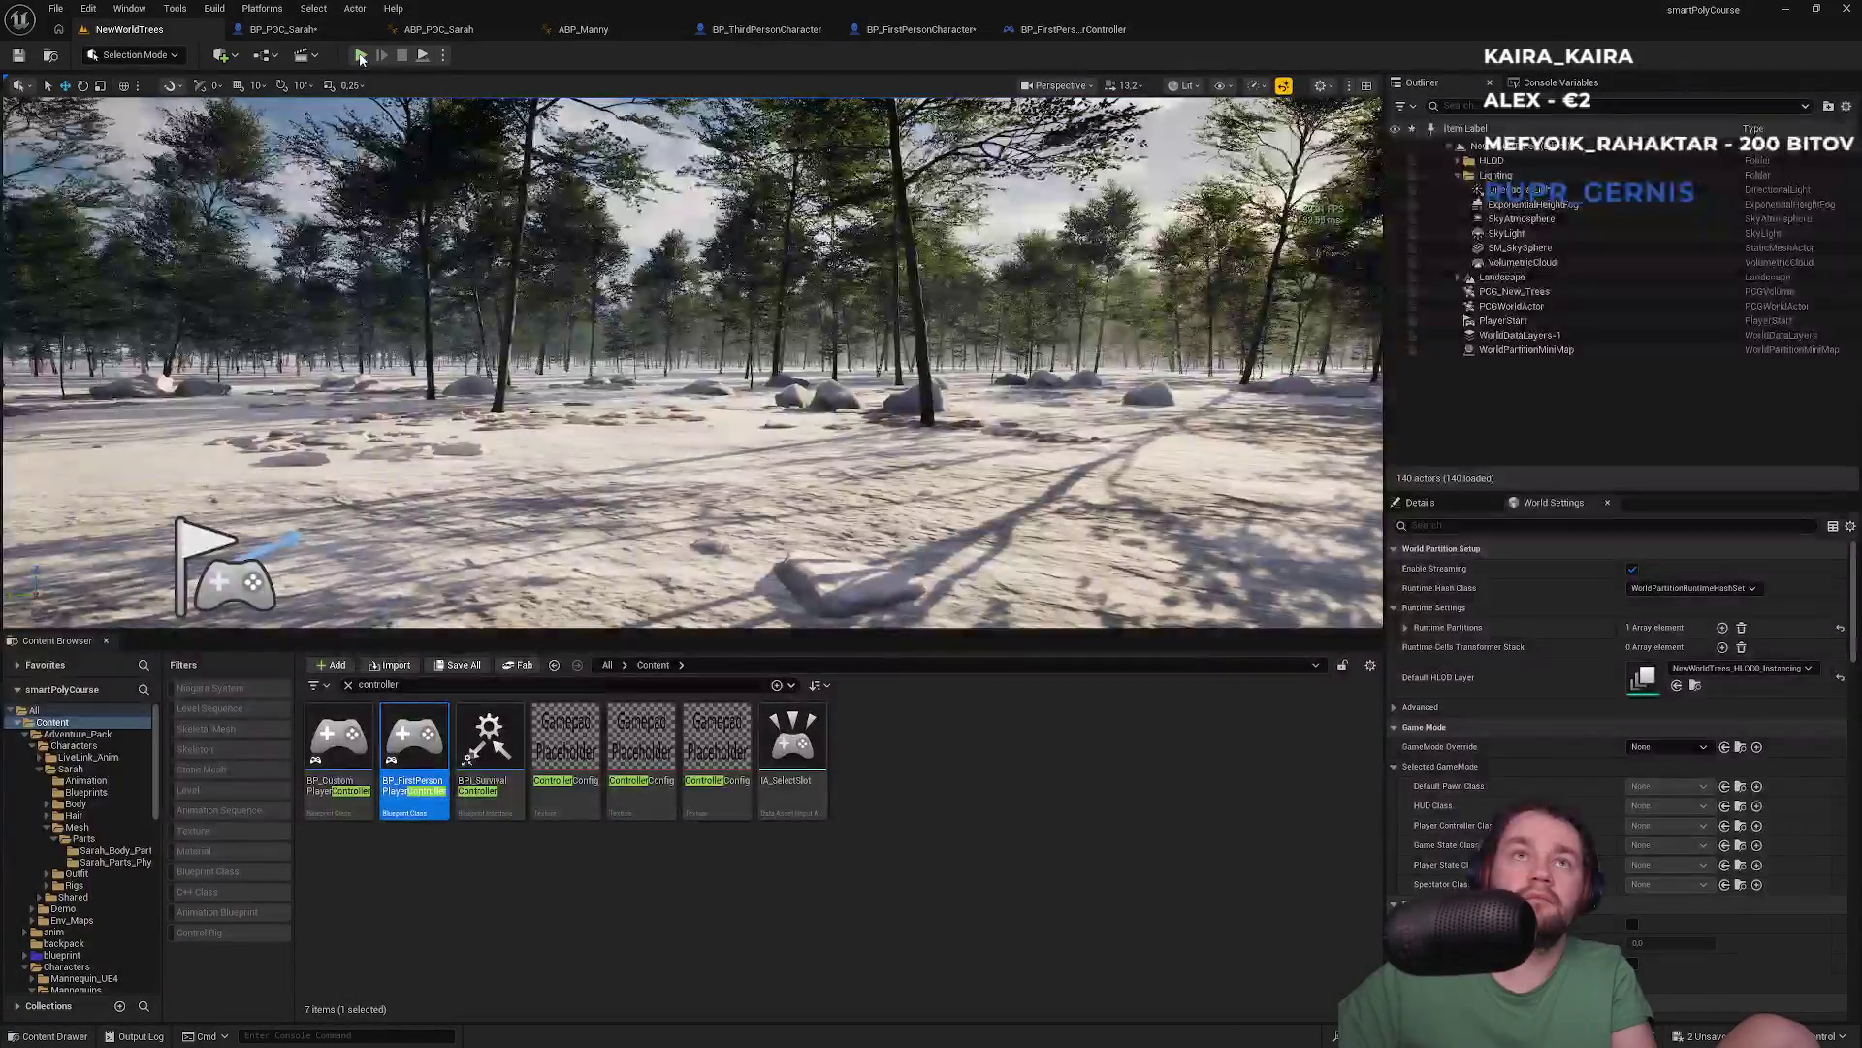
pyautogui.hotkey('alt', 'p')
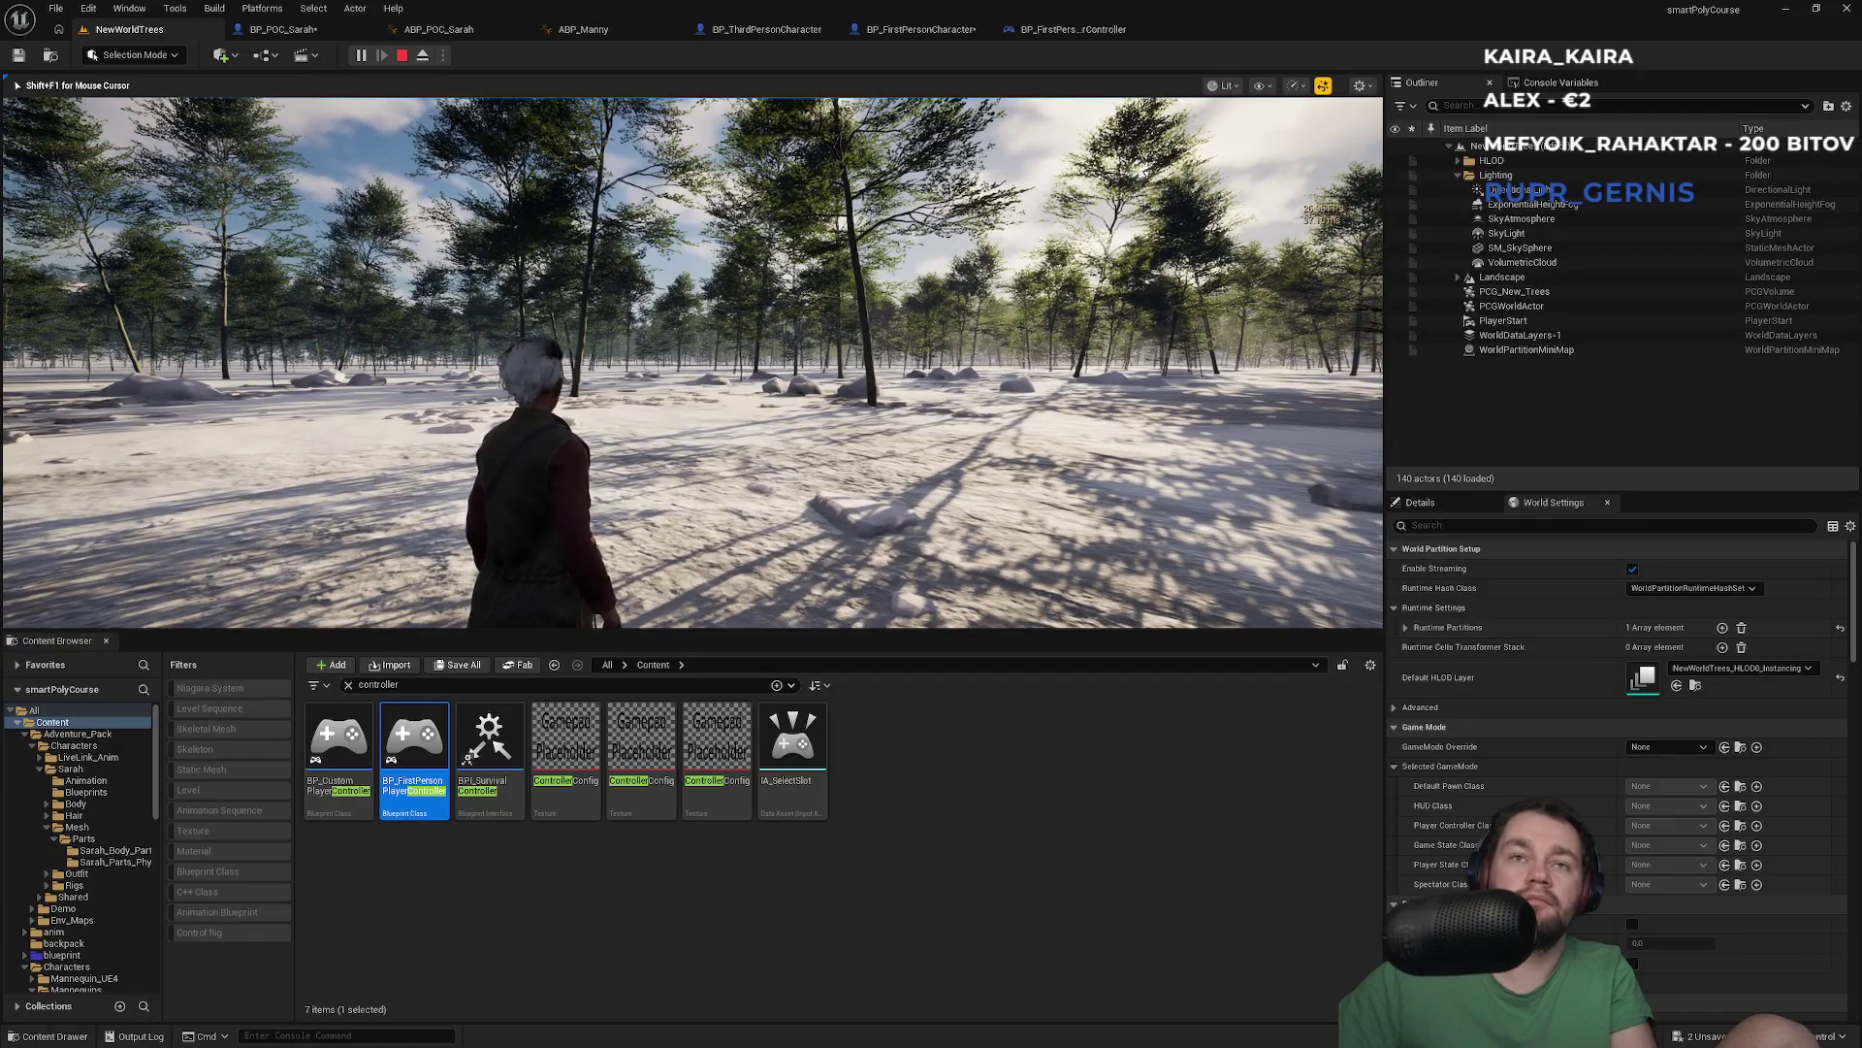
pyautogui.press('Escape')
# Back in the level editor, clear the 'controller' Content Browser filter
pyautogui.click(283, 29)
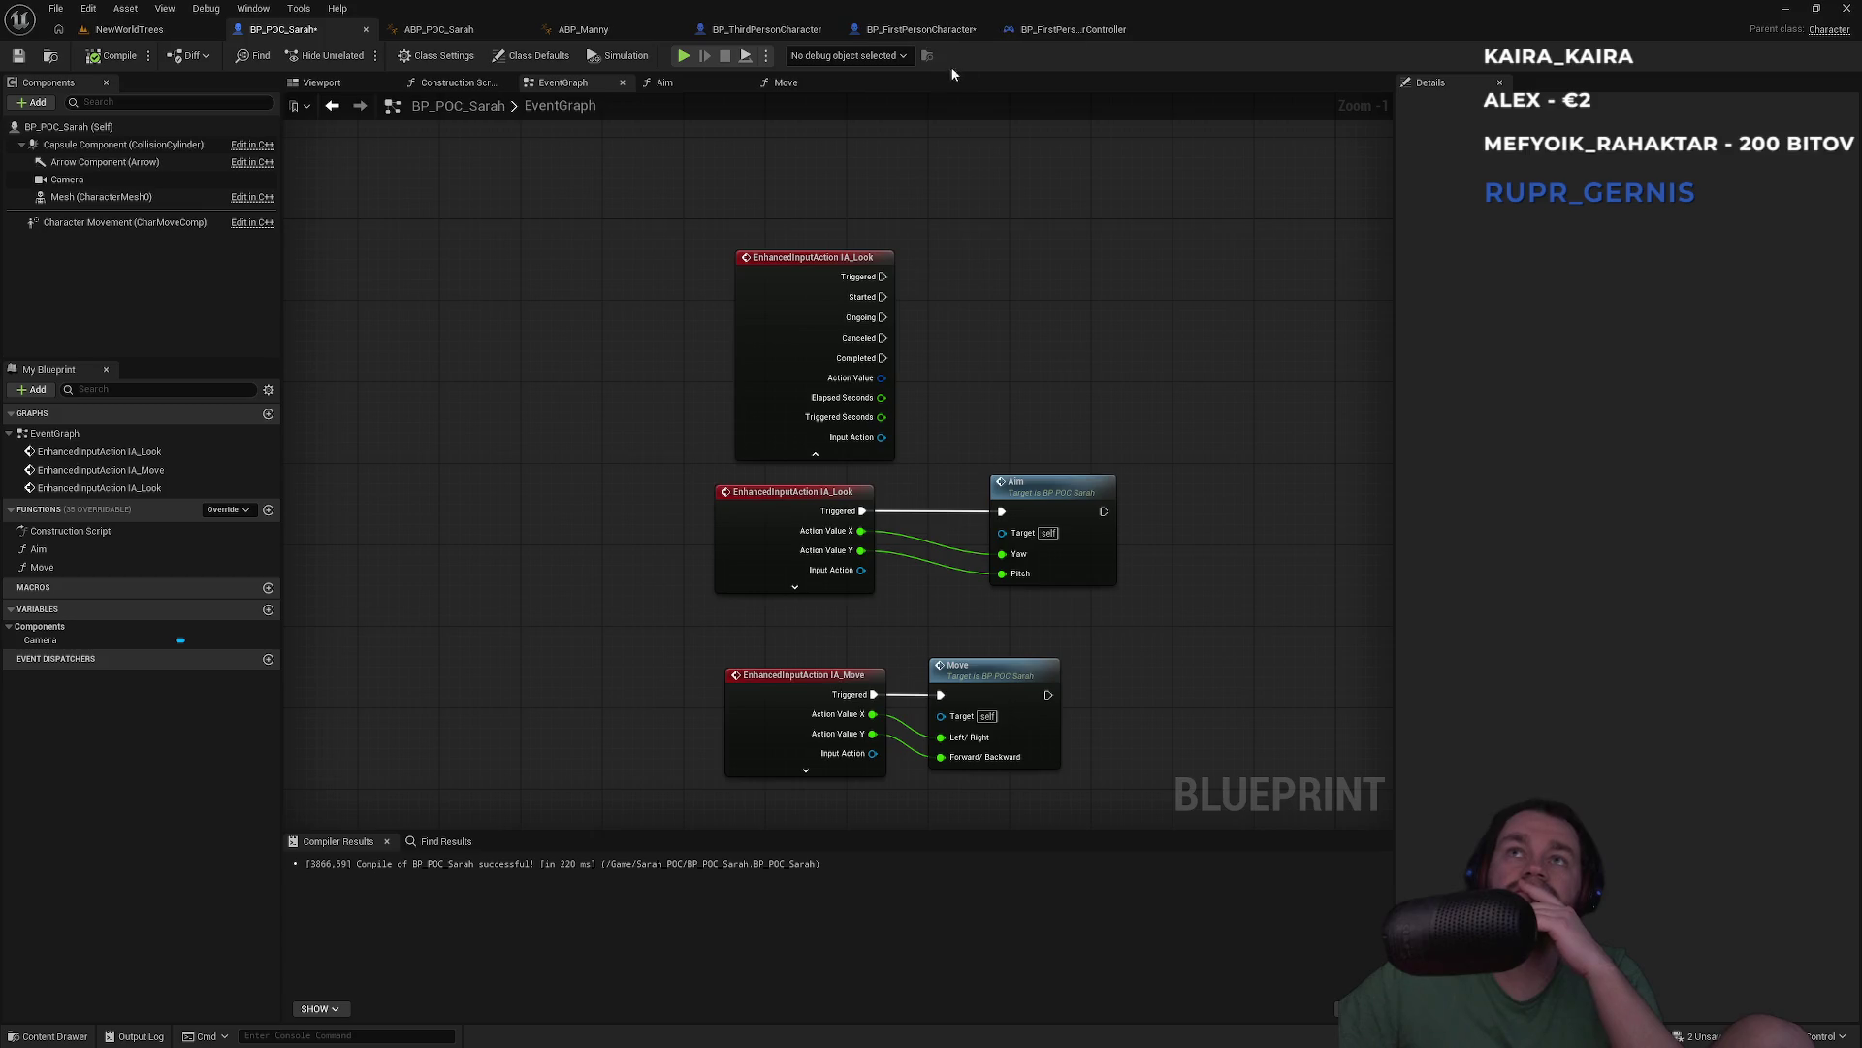
pyautogui.click(129, 29)
pyautogui.click(650, 927)
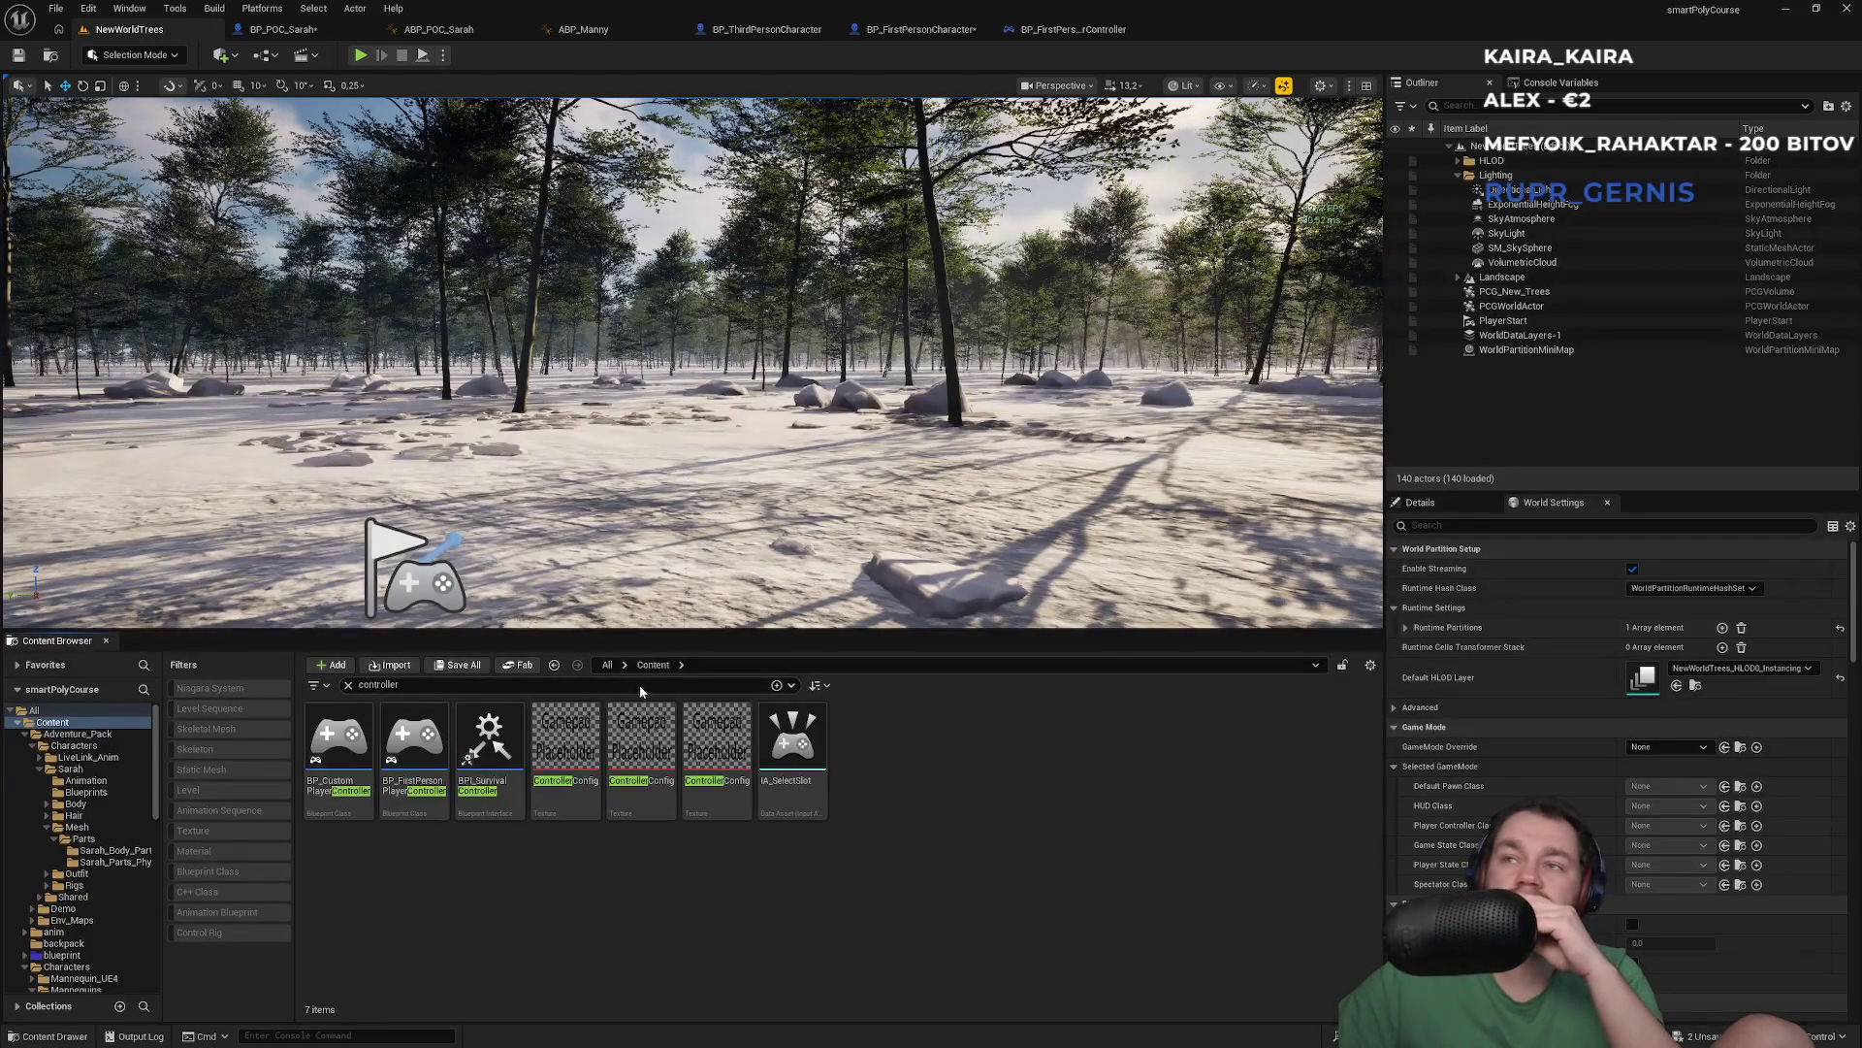
pyautogui.click(348, 685)
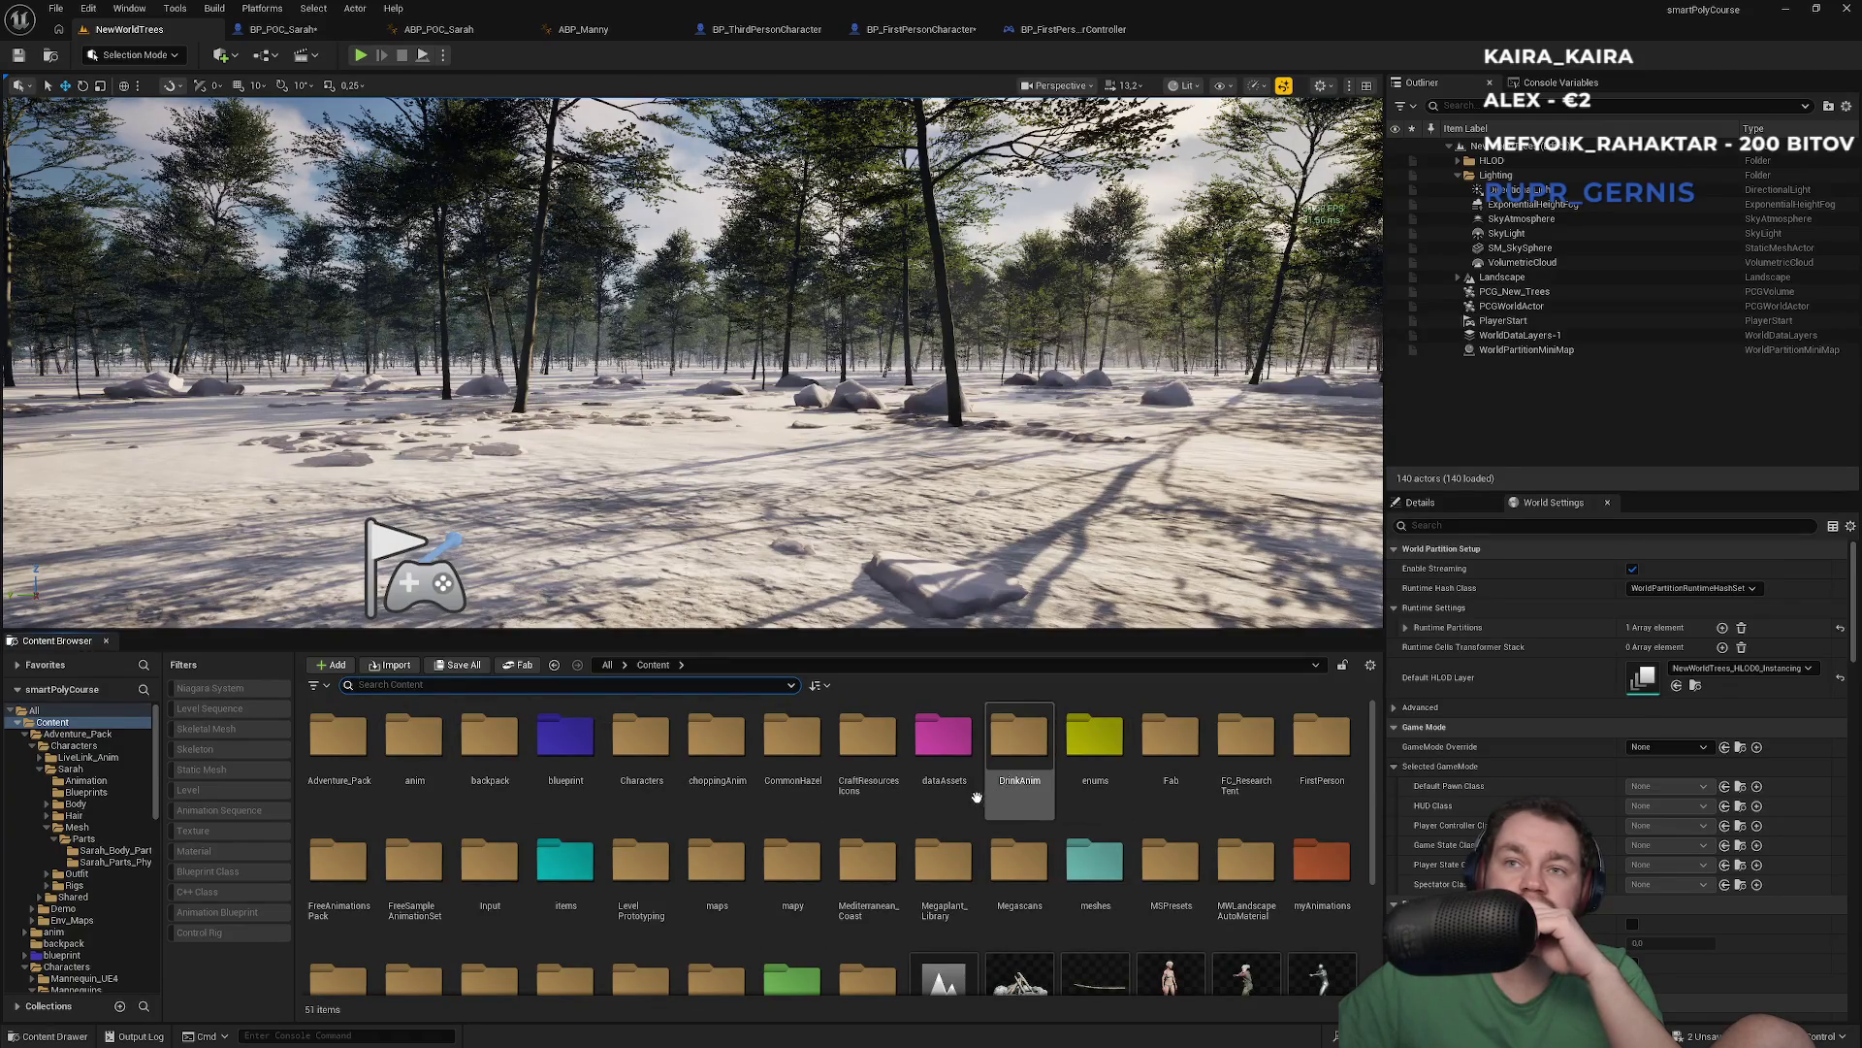
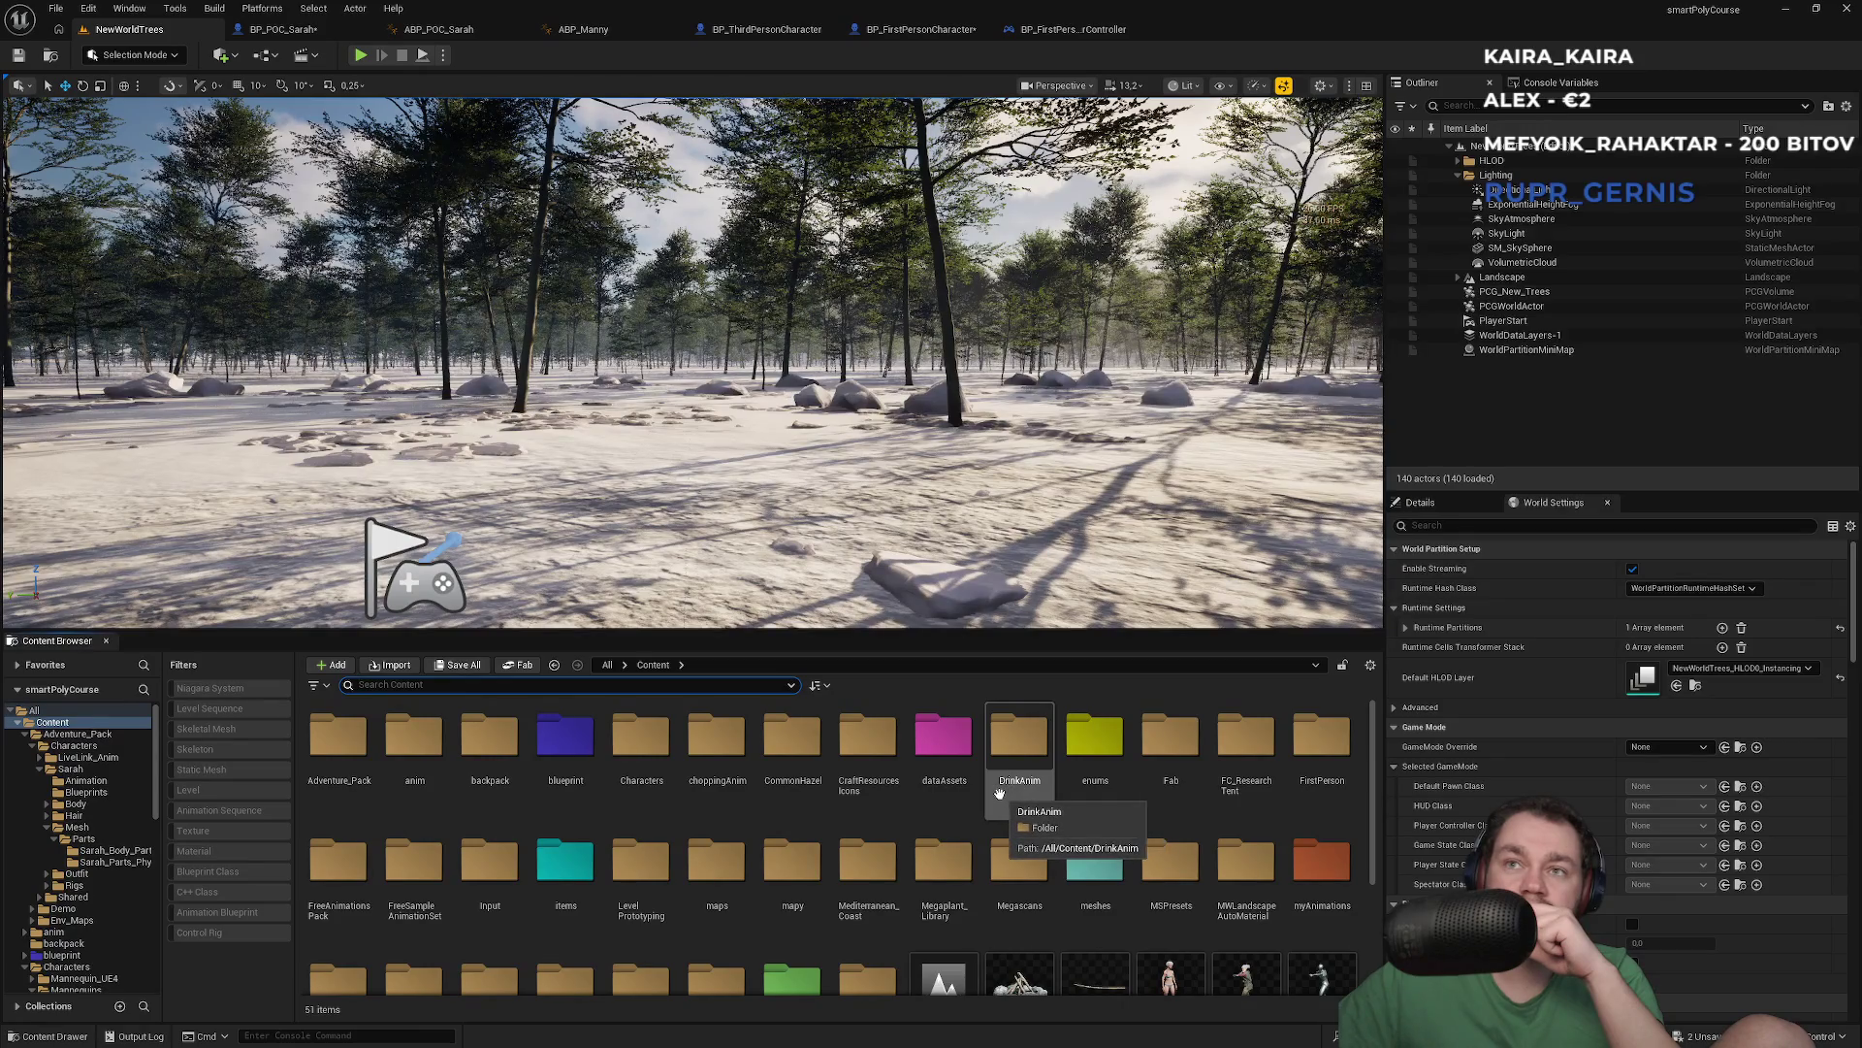
# Open BP_POC_Sarah's Aim function graph
pyautogui.click(894, 29)
pyautogui.click(766, 29)
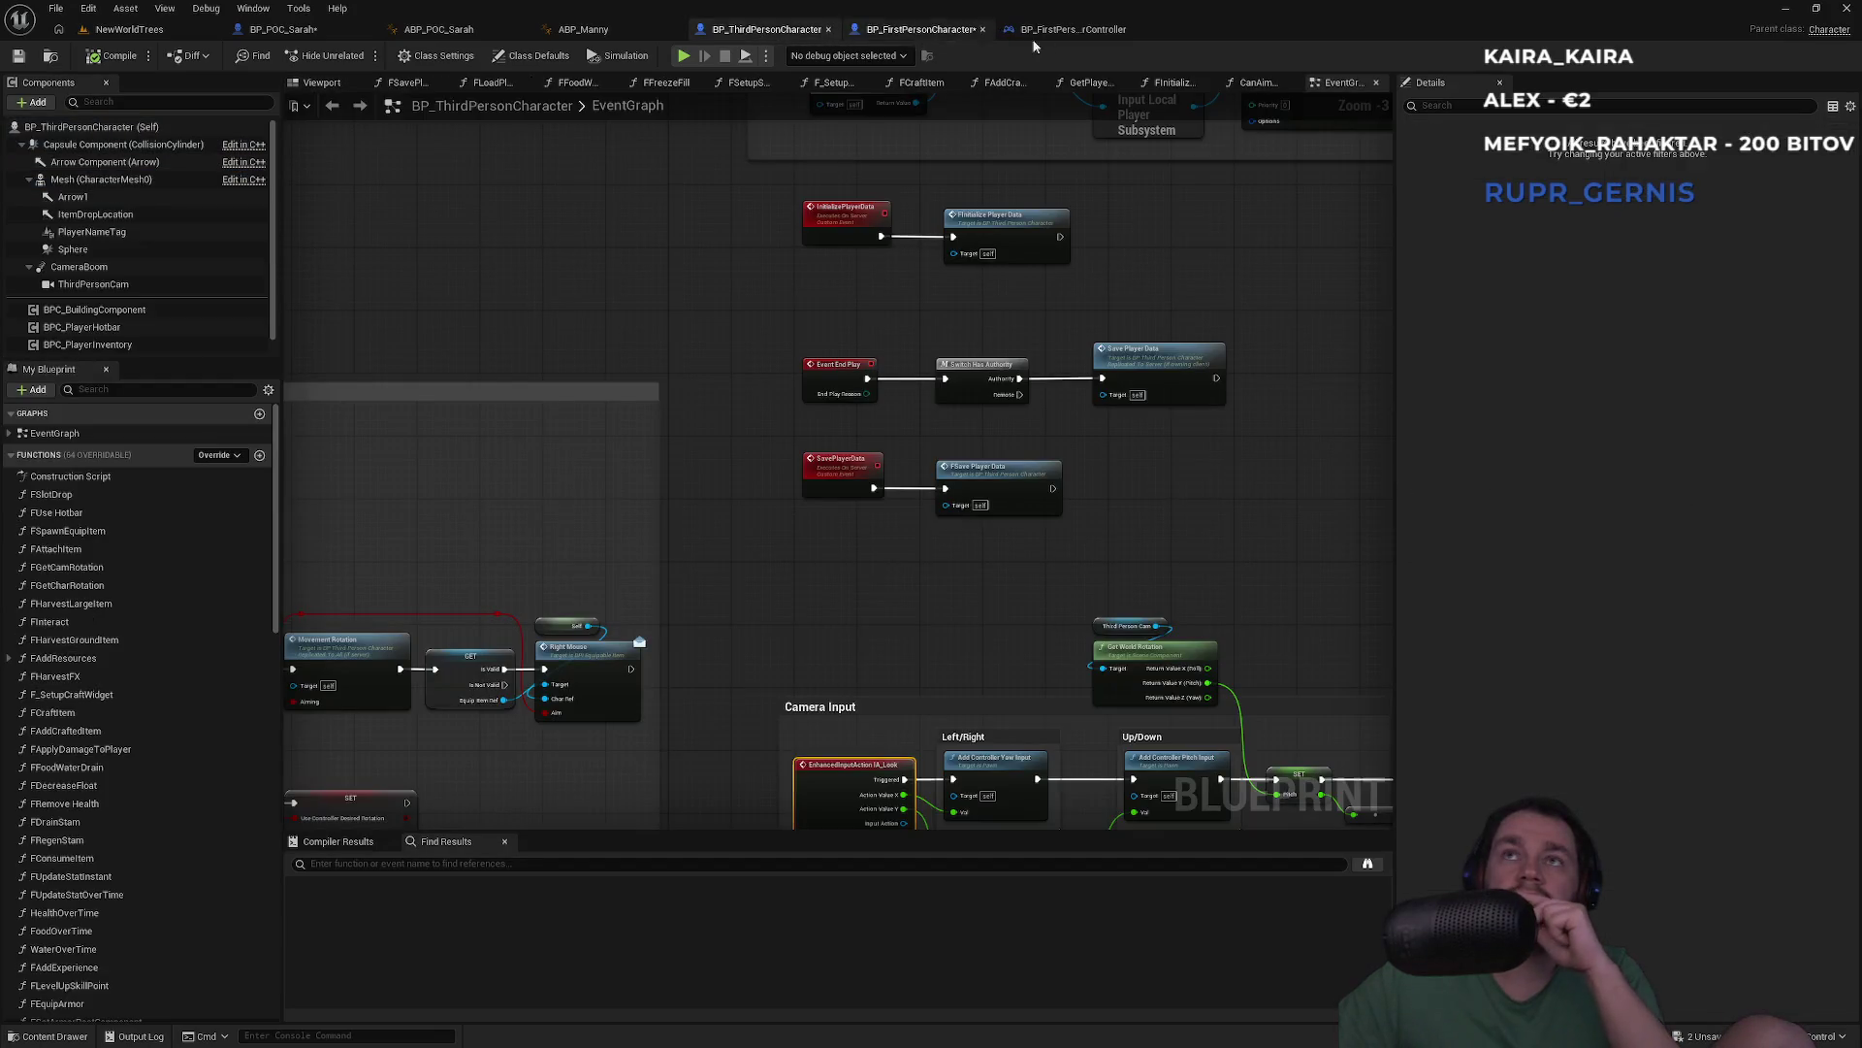
pyautogui.click(306, 31)
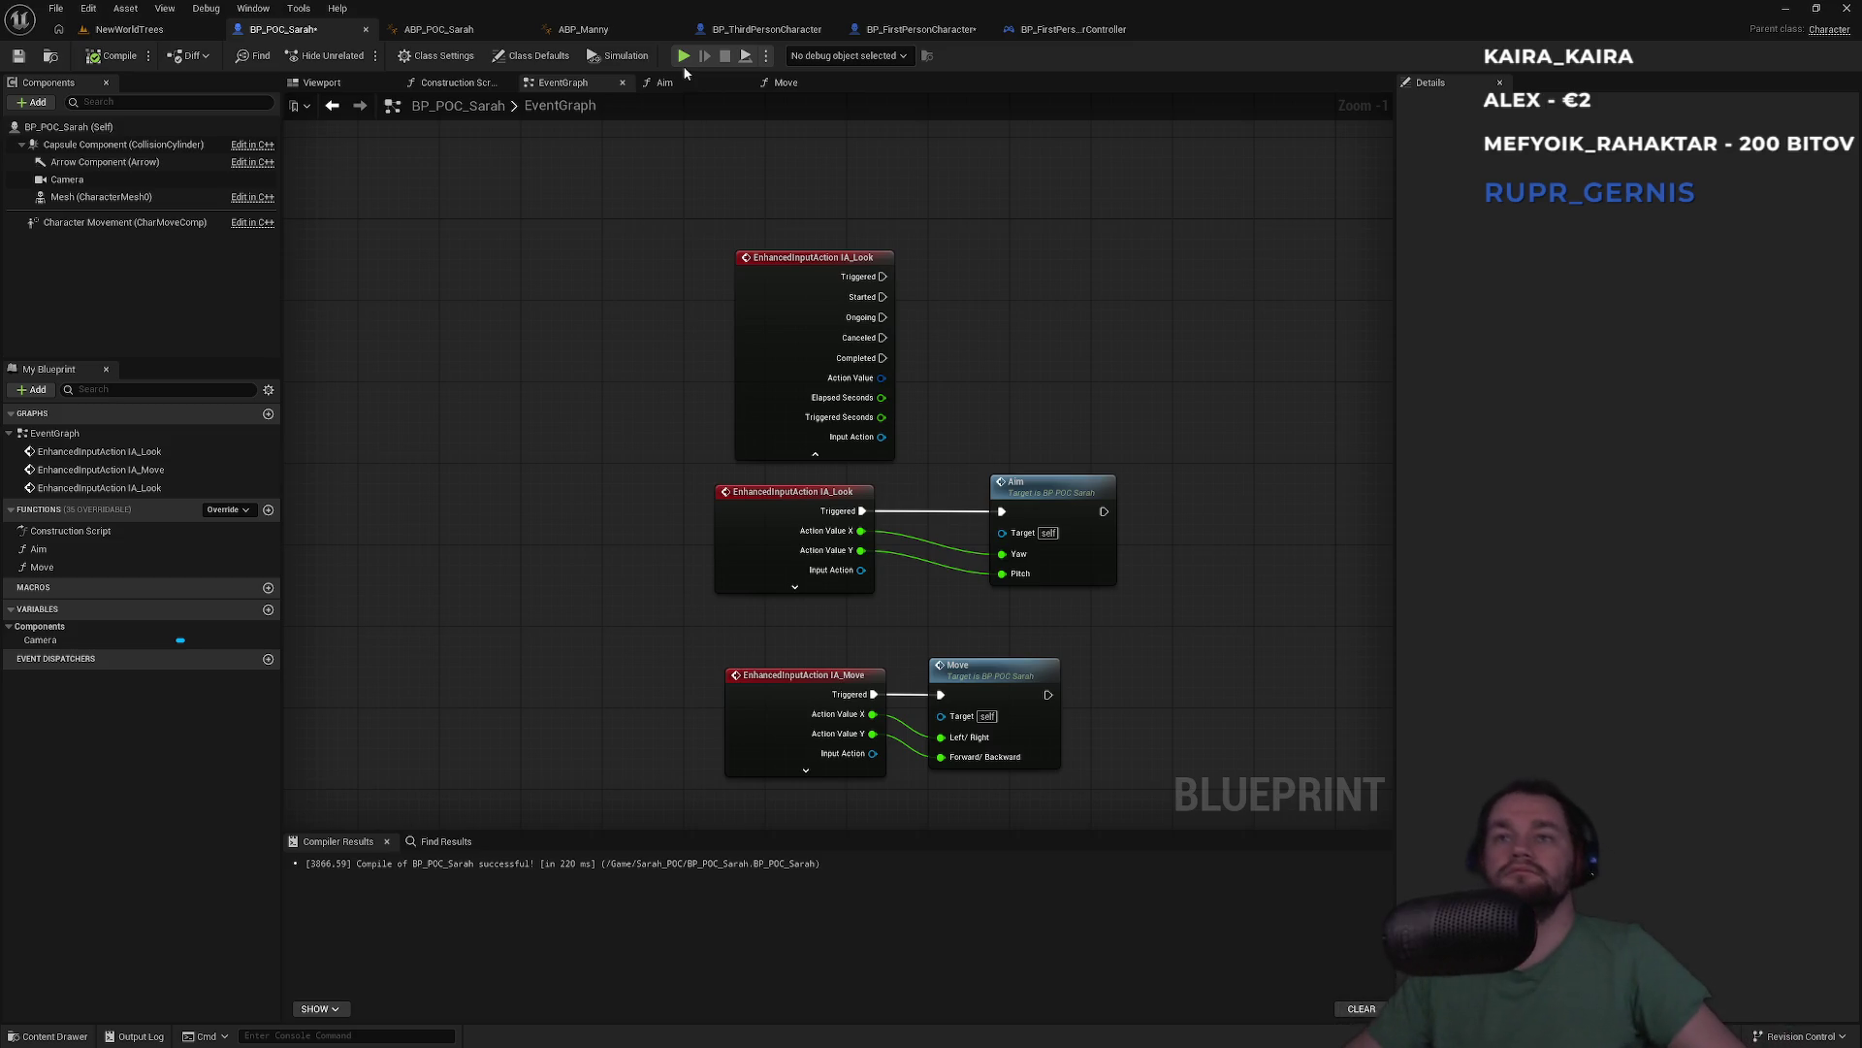
pyautogui.doubleClick(1052, 492)
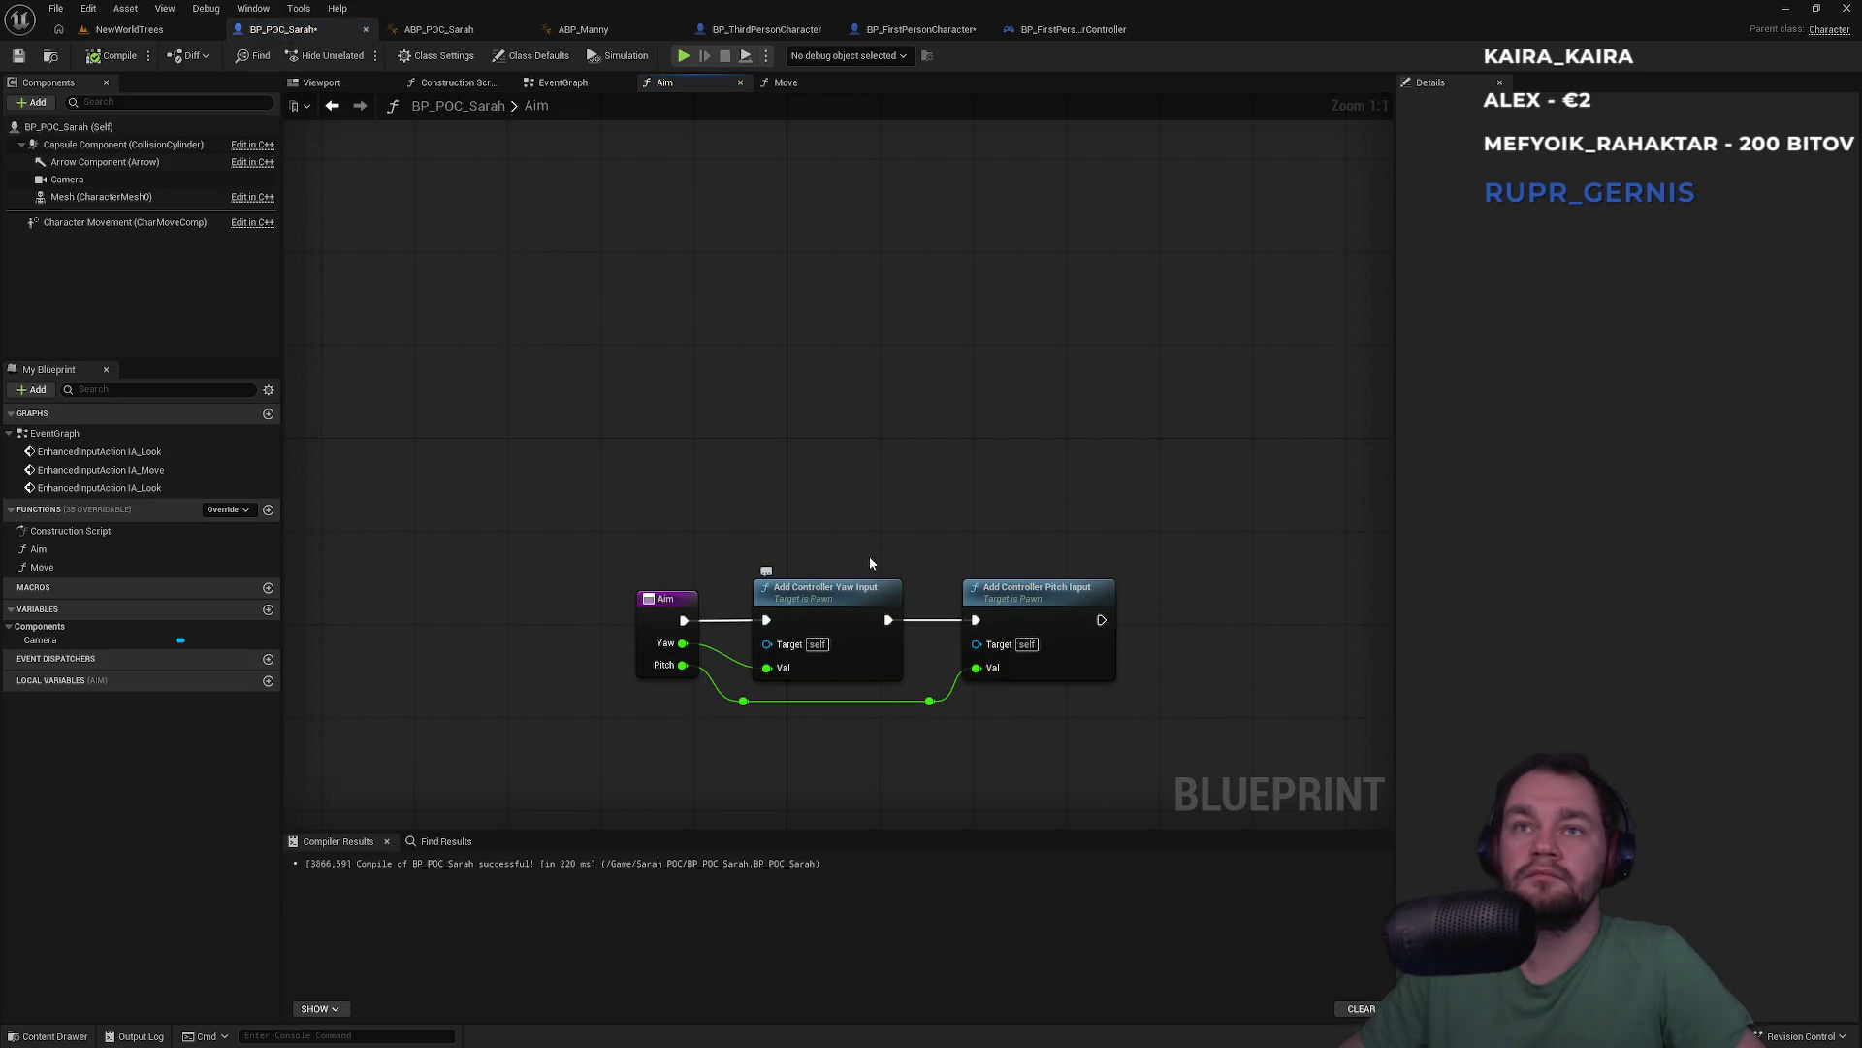
# Review the Aim function's two Add Controller input nodes, then go to BP_FirstPersonPlayerController
pyautogui.moveTo(804, 514); pyautogui.dragTo(1099, 635)
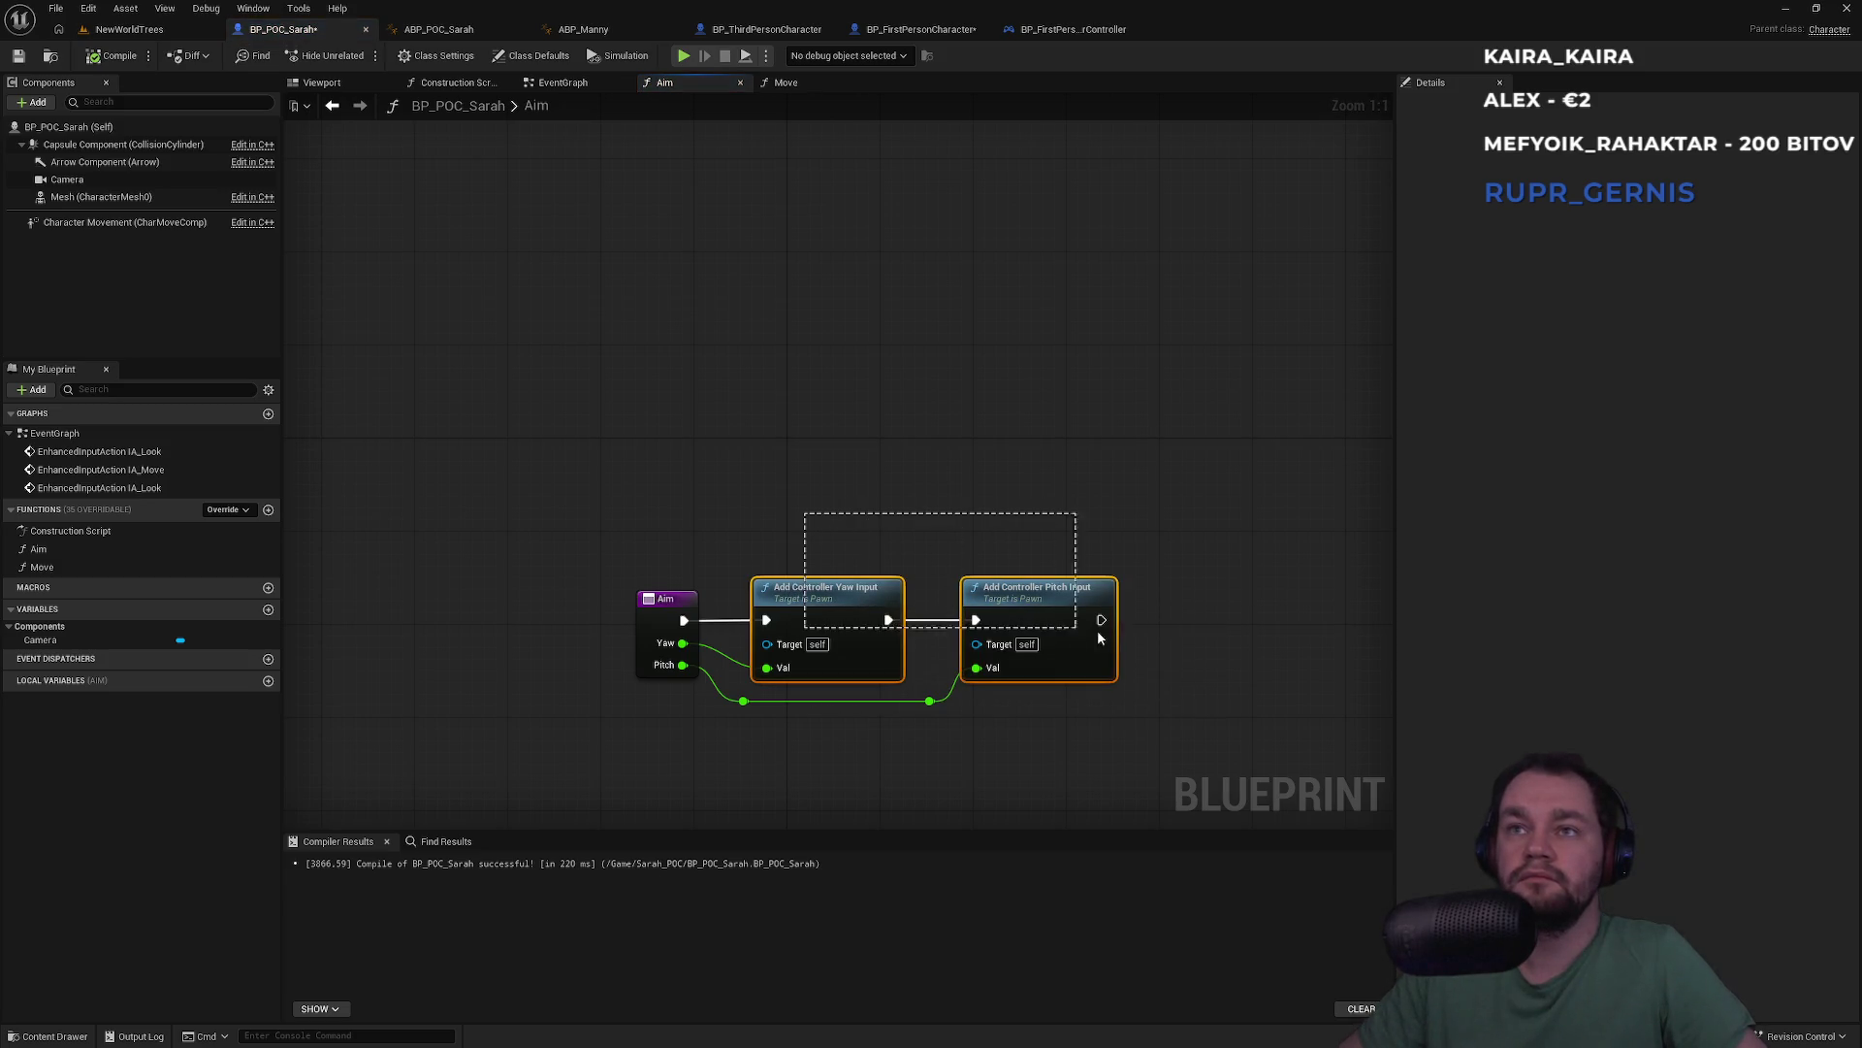
pyautogui.click(1187, 611)
pyautogui.moveTo(1158, 535); pyautogui.dragTo(854, 659)
pyautogui.click(864, 508)
pyautogui.moveTo(969, 462); pyautogui.dragTo(753, 582)
pyautogui.click(1090, 450)
pyautogui.click(1067, 32)
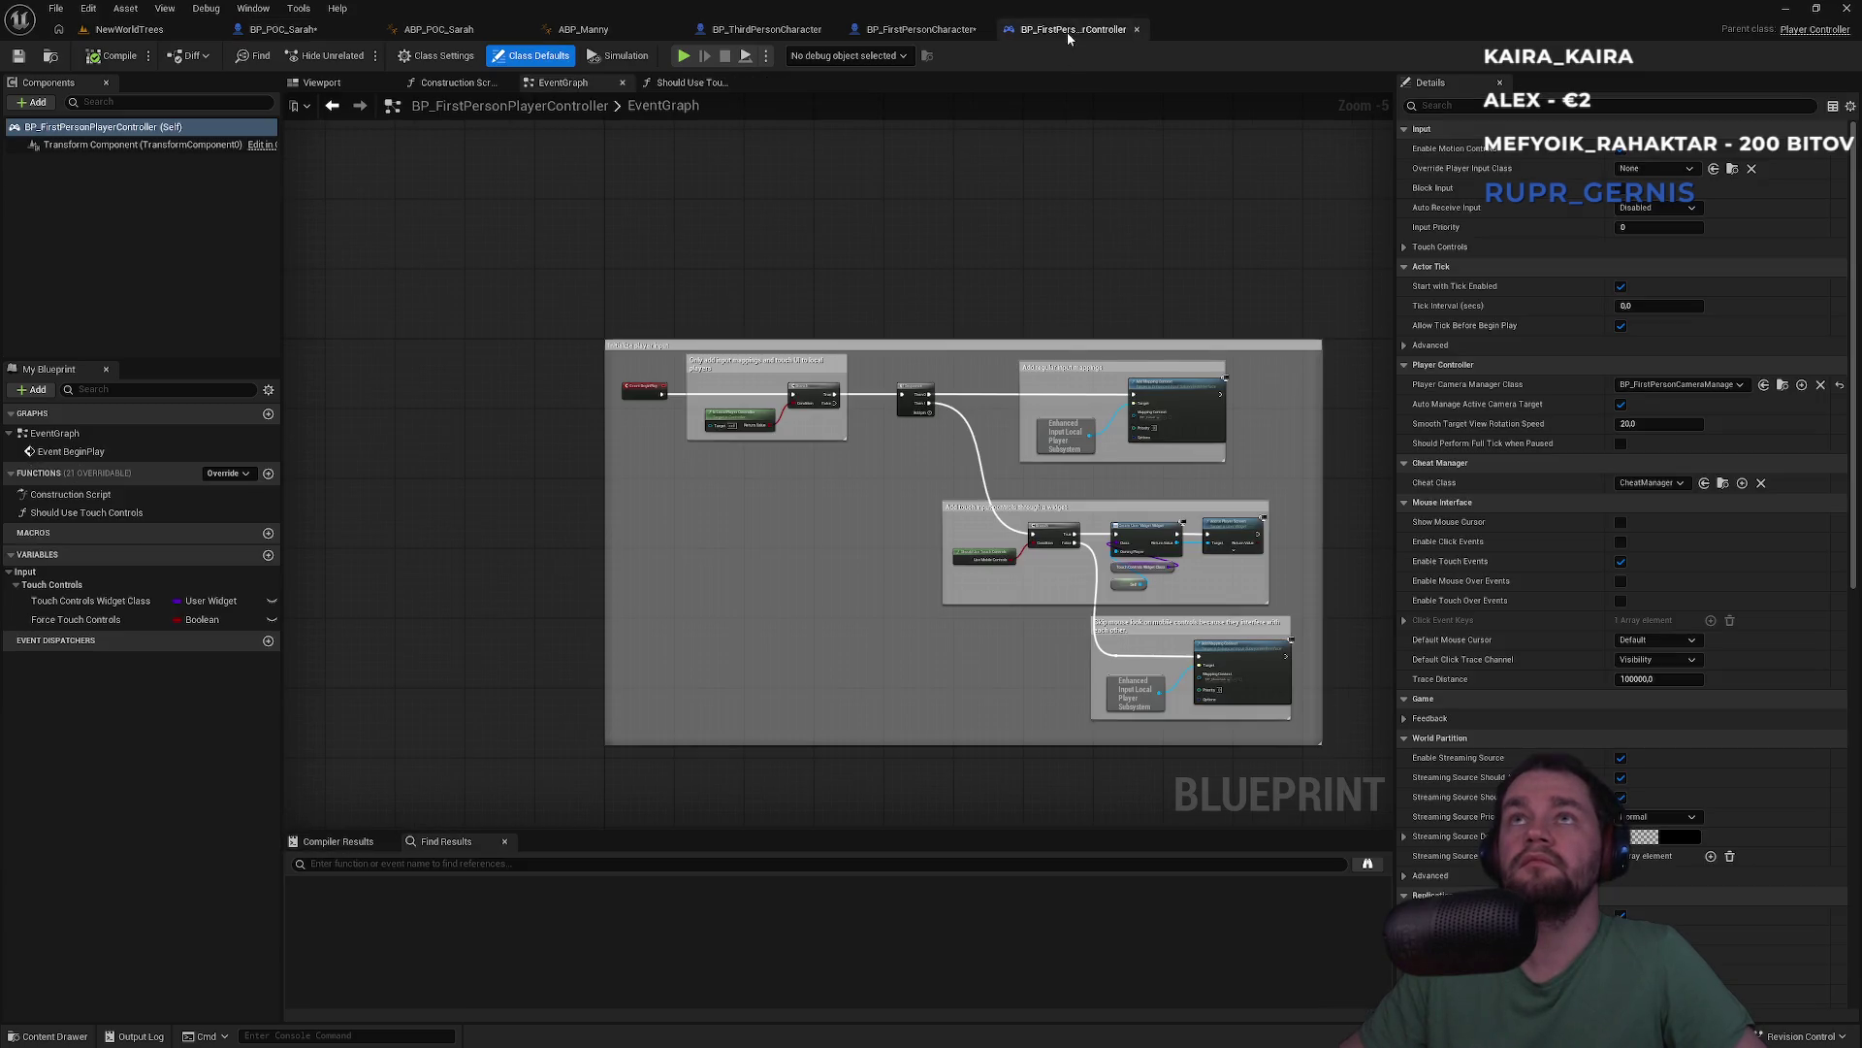
# Inspect the current BP_FirstPersonCameraManager class settings and class defaults
pyautogui.scroll(1, 935, 564)
pyautogui.scroll(-2, 935, 565)
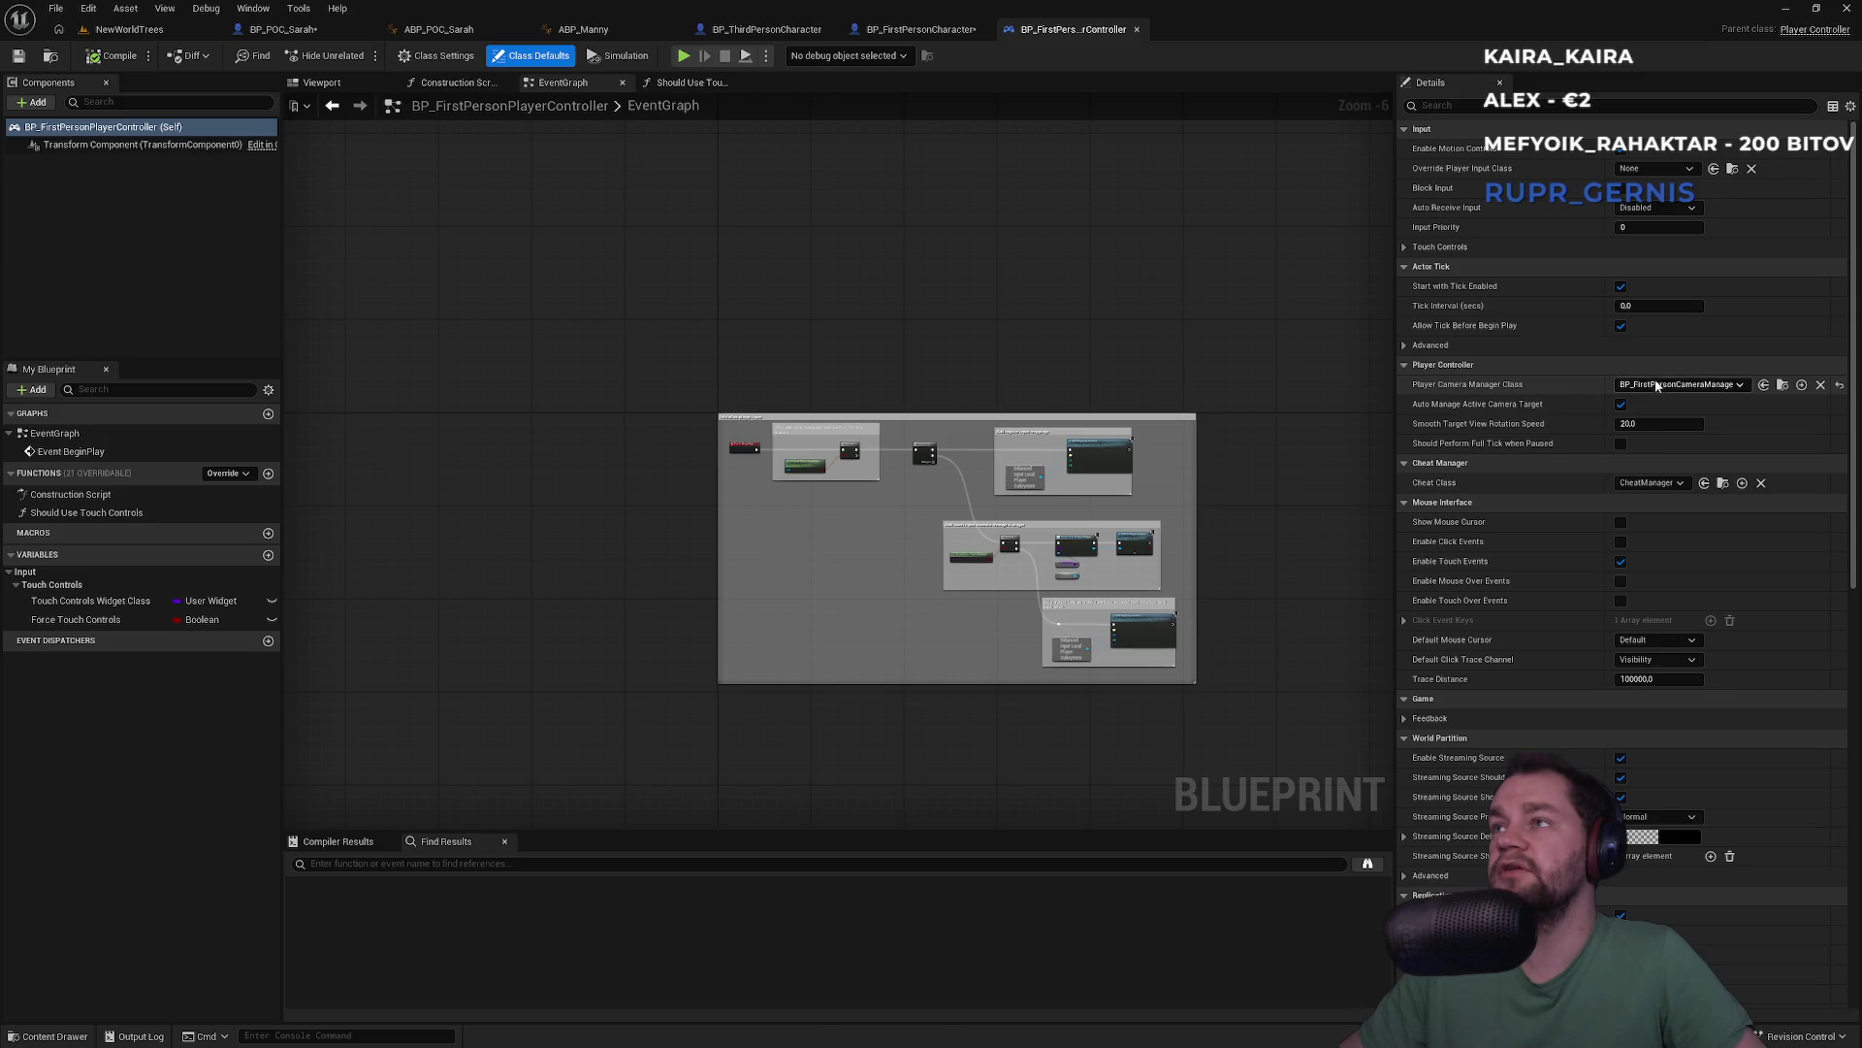
pyautogui.click(1783, 386)
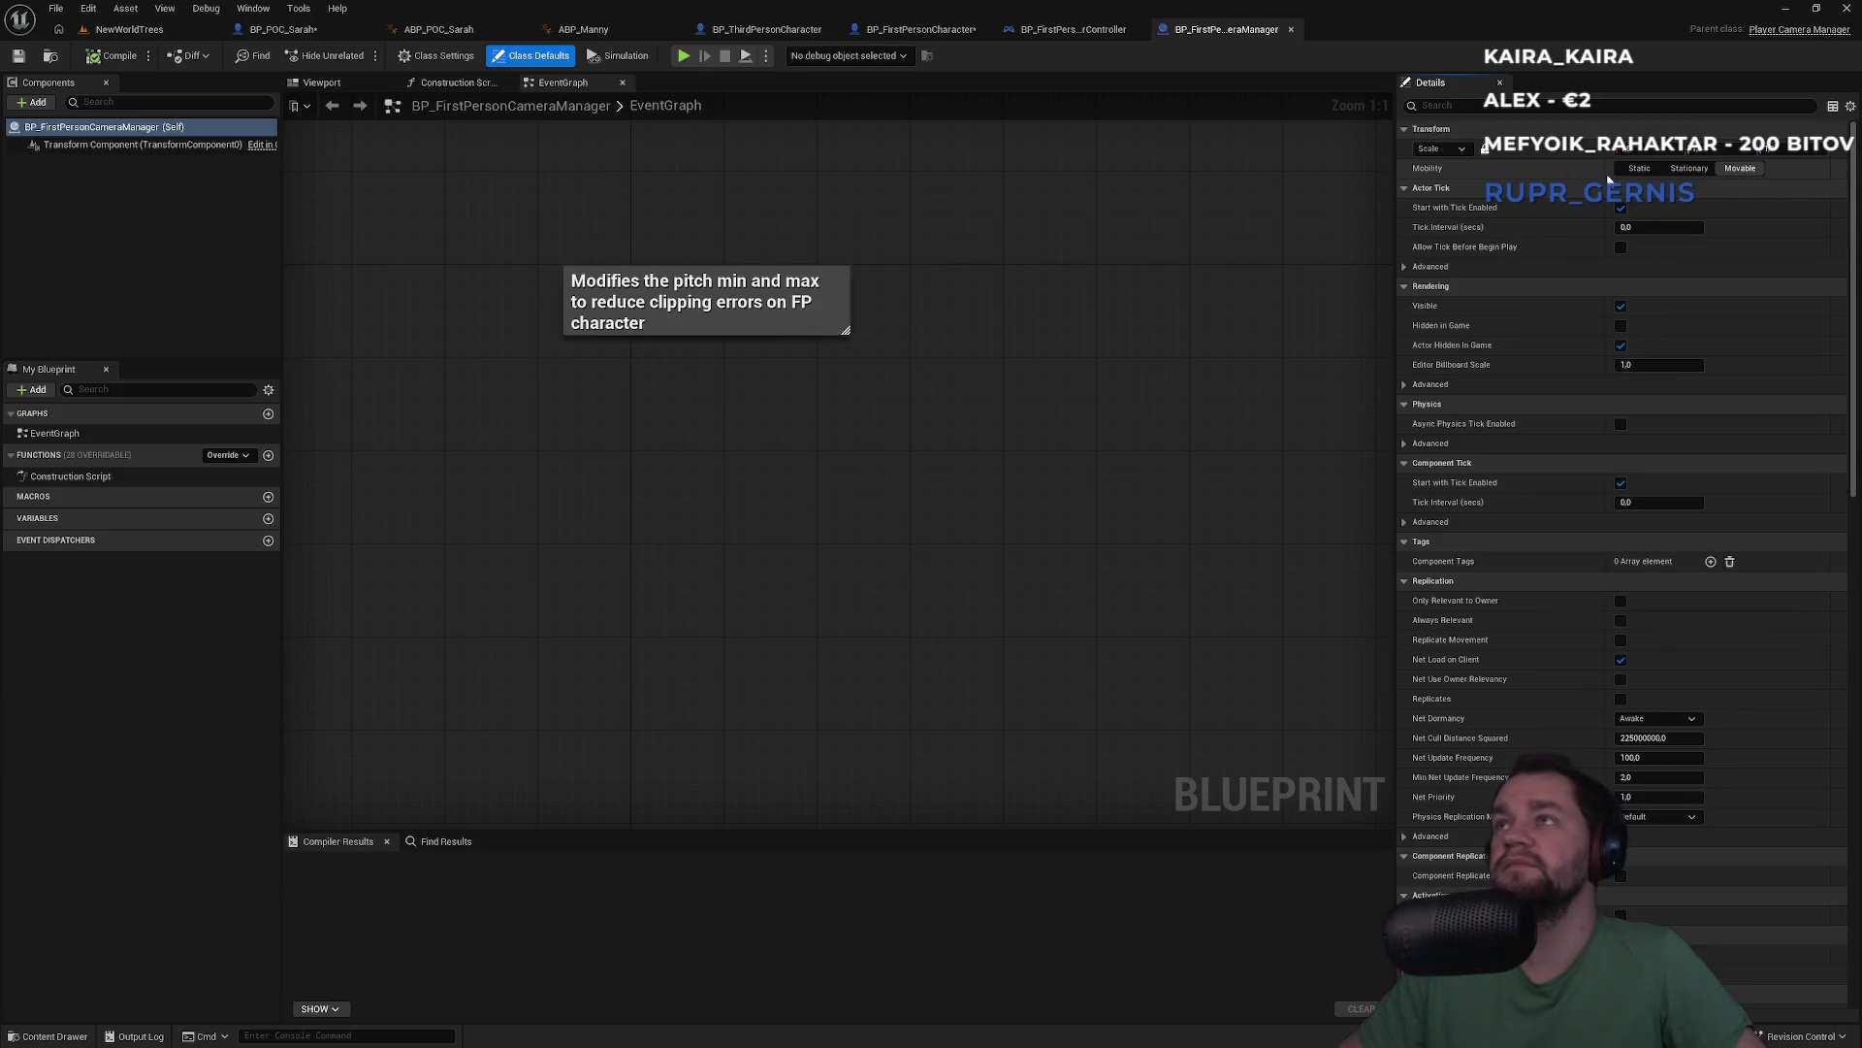
pyautogui.click(436, 56)
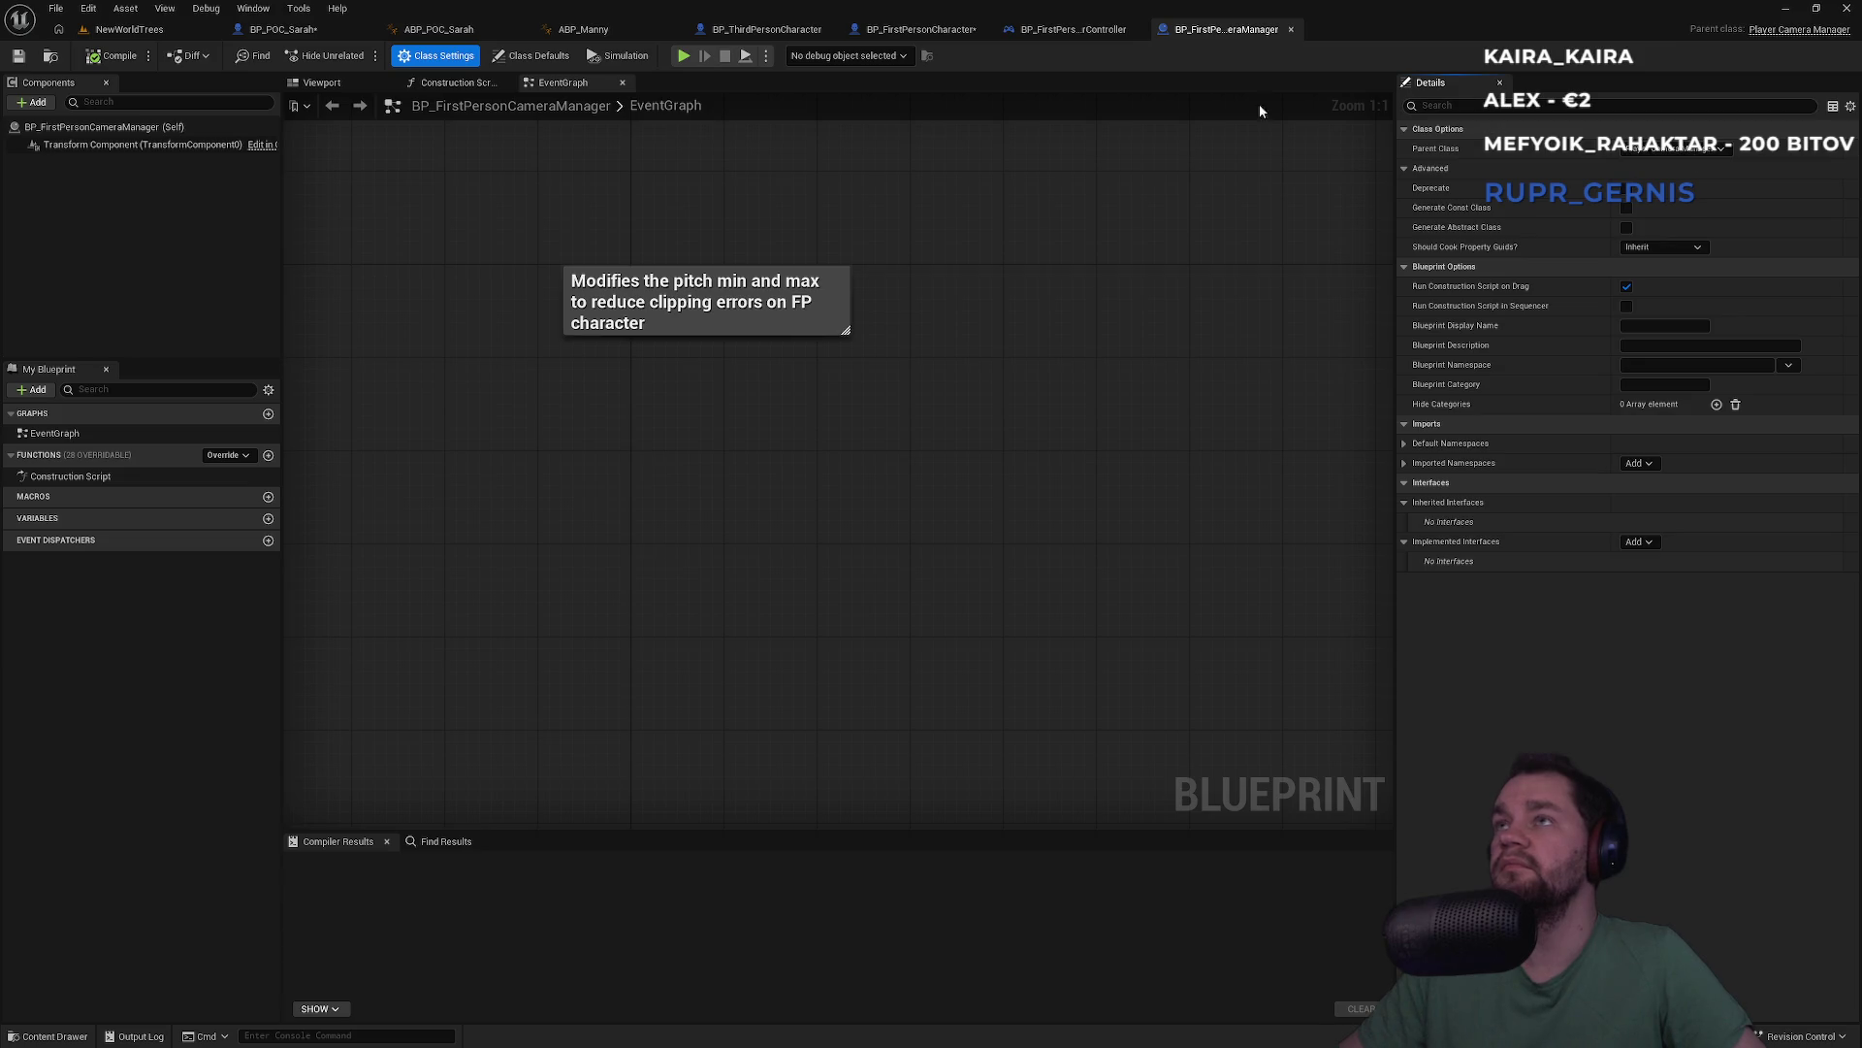
pyautogui.click(532, 56)
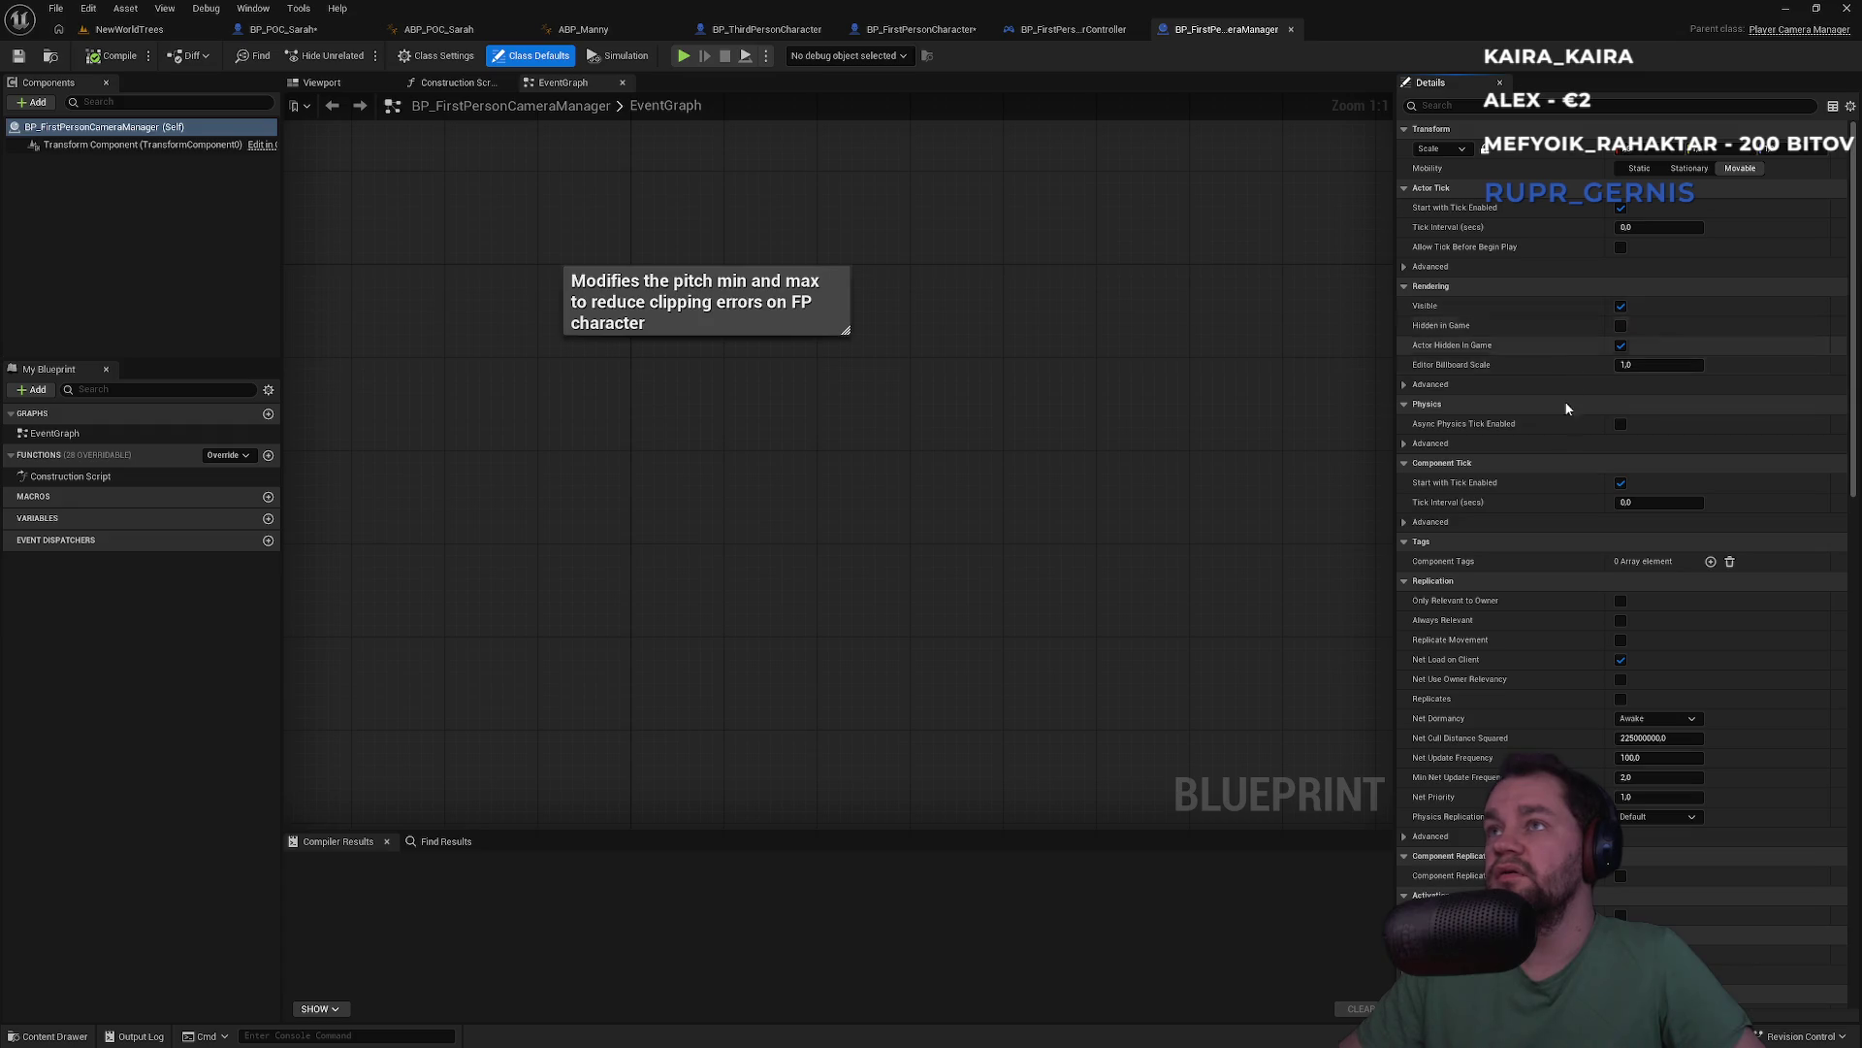
pyautogui.scroll(-3, 1565, 521)
pyautogui.scroll(-14, 1566, 521)
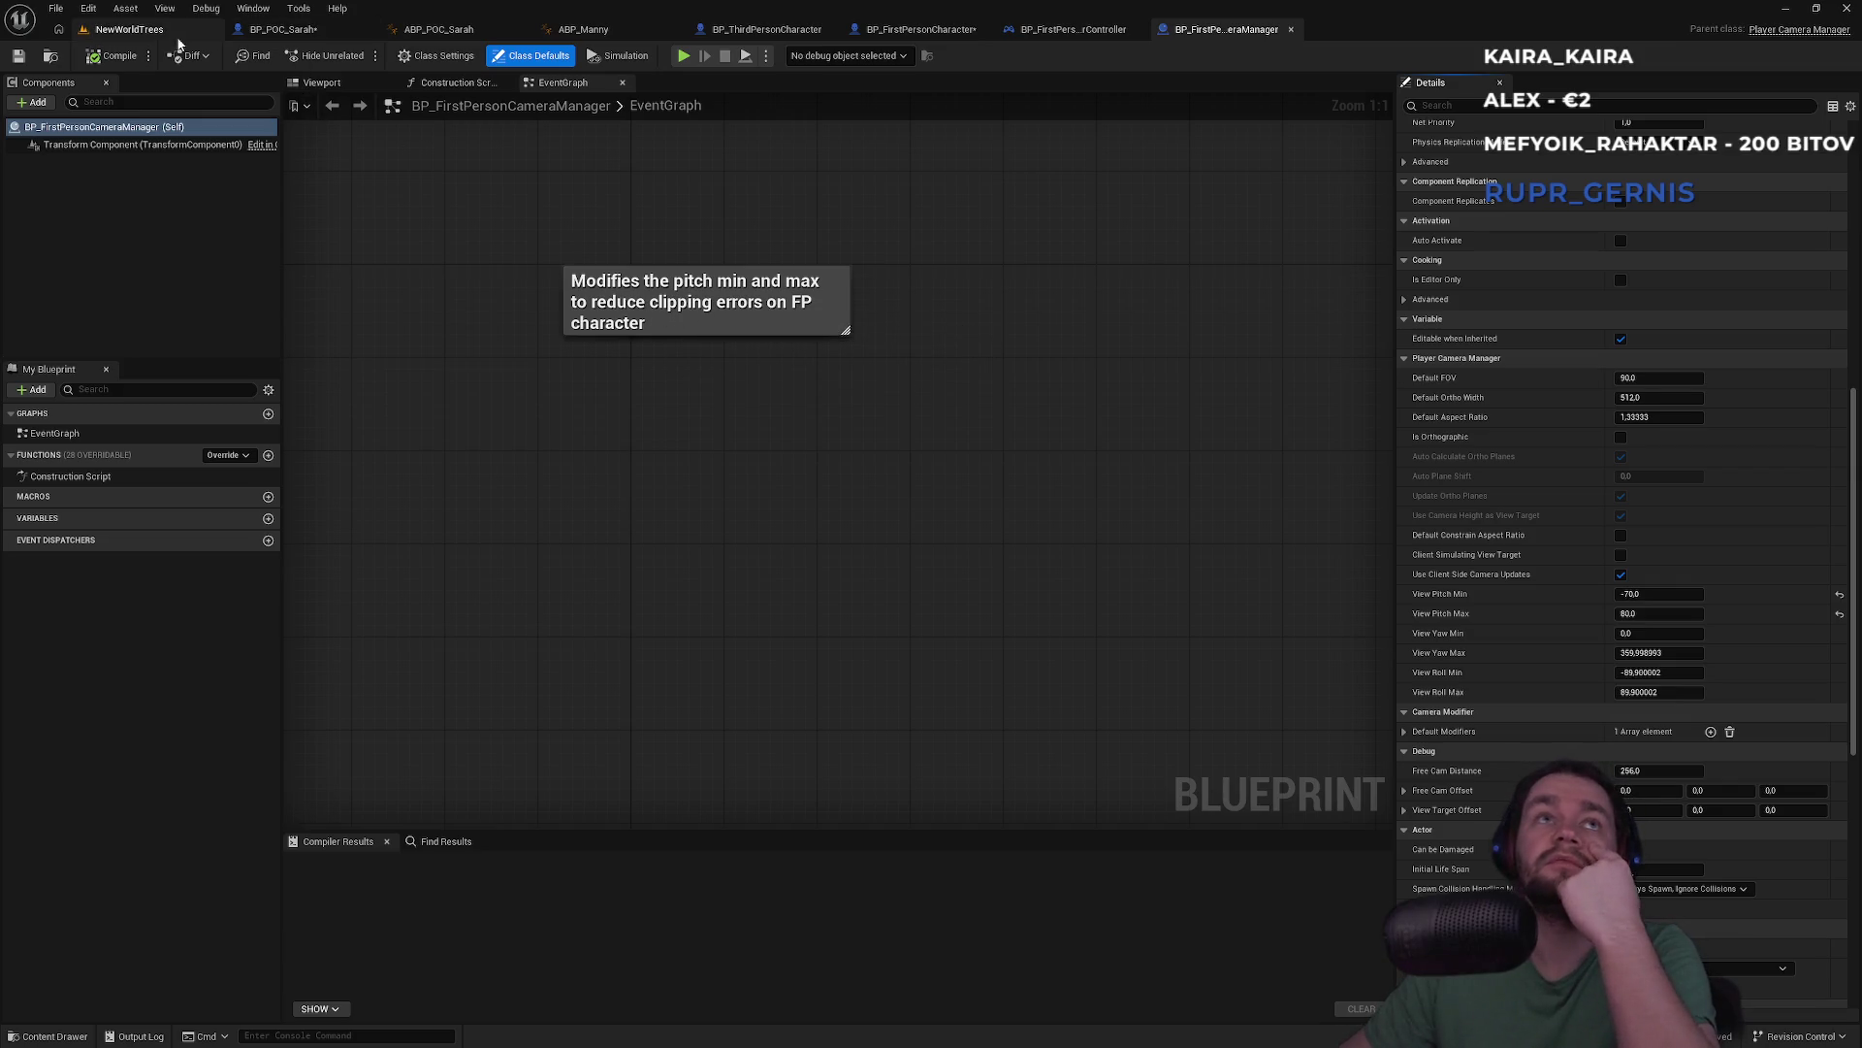
pyautogui.click(129, 29)
# Set the controller's Player Camera Manager Class to PlayerCameraManager
pyautogui.click(1074, 31)
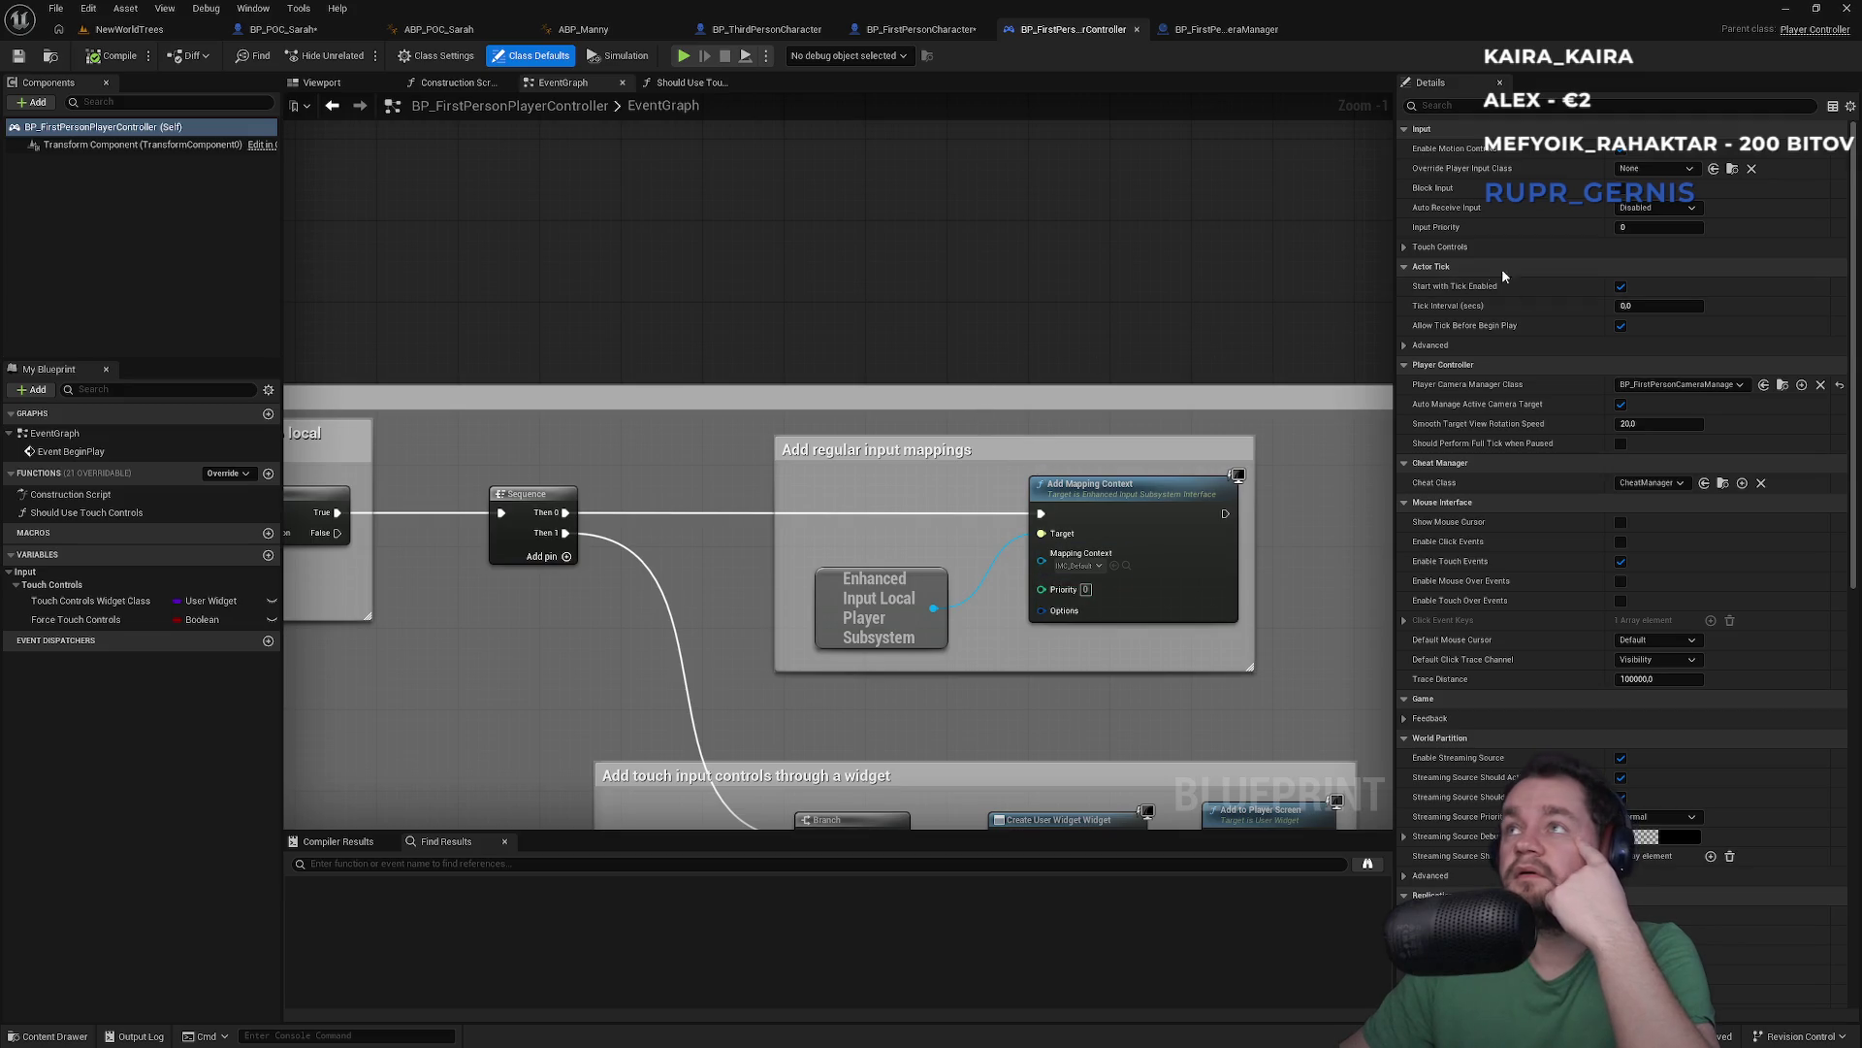
pyautogui.click(1678, 384)
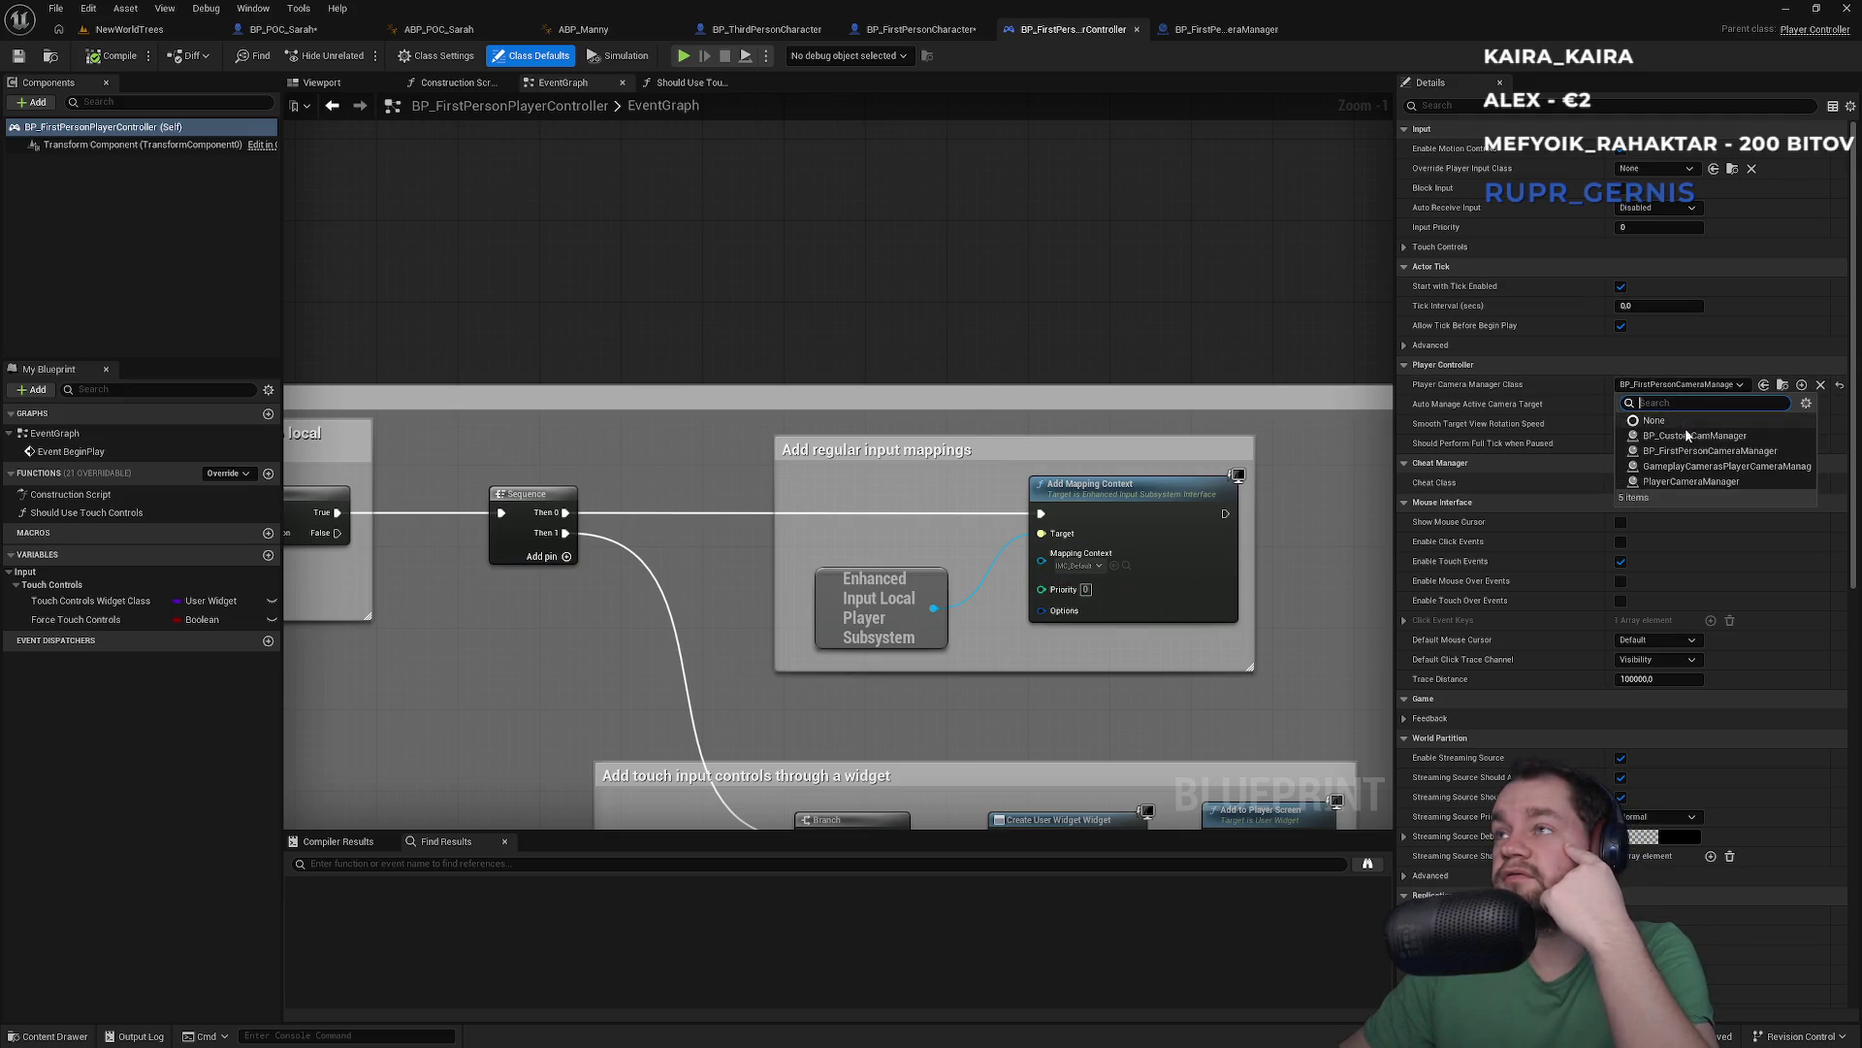
pyautogui.click(1674, 481)
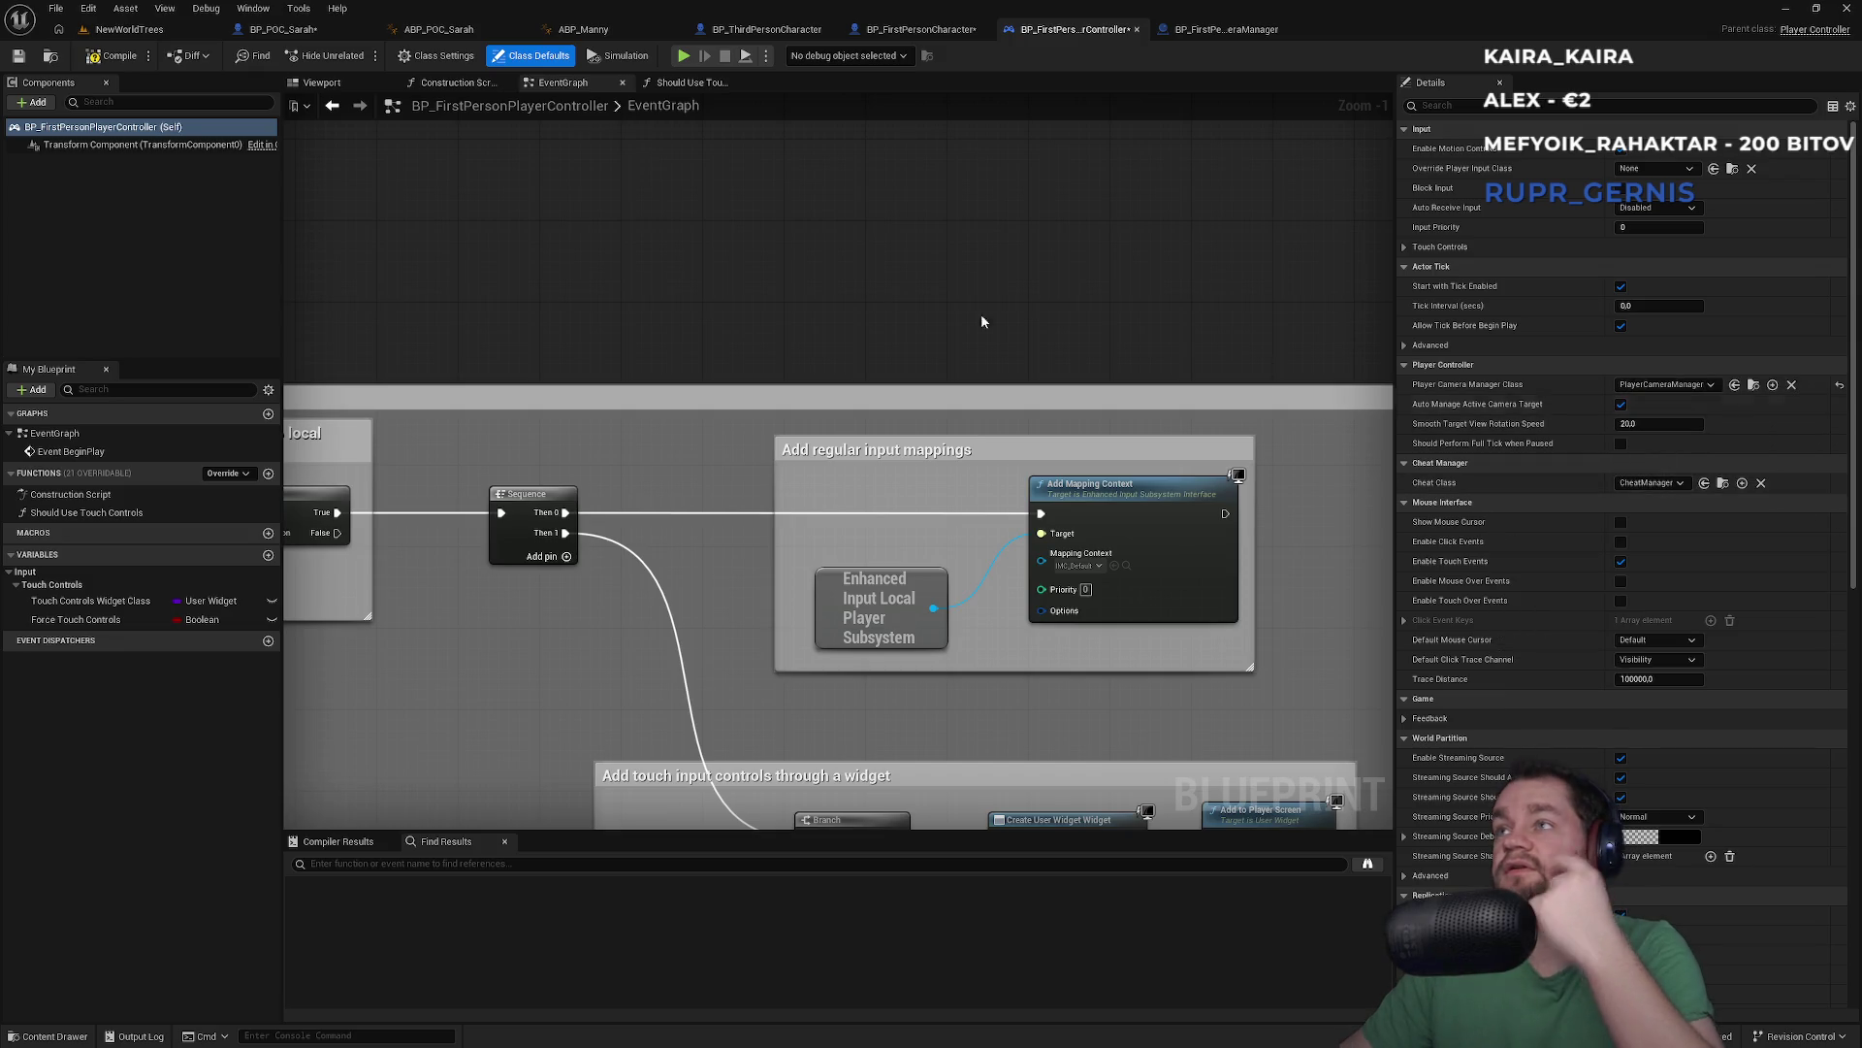
pyautogui.click(131, 30)
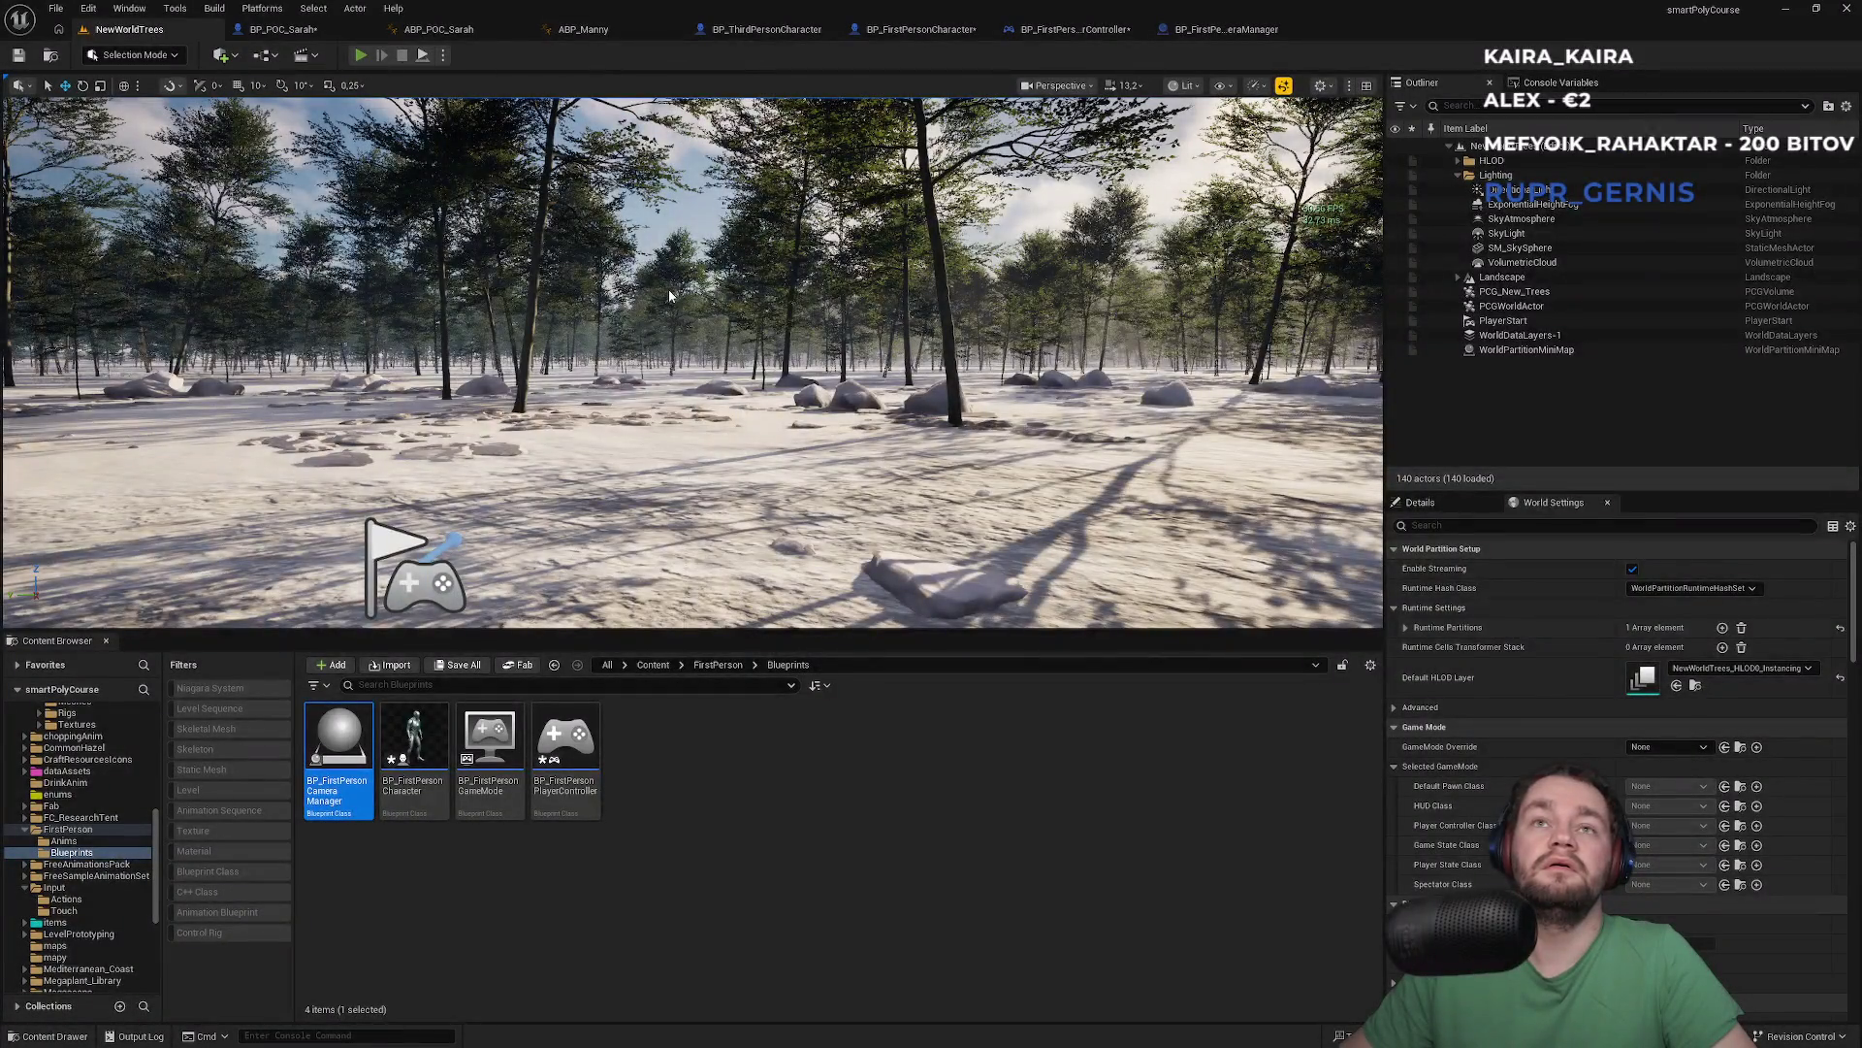
# Play-test the level, close BP_FirstPersonCameraManager, and browse to IMC_Default from Add Mapping Context
pyautogui.hotkey('alt', 'p')
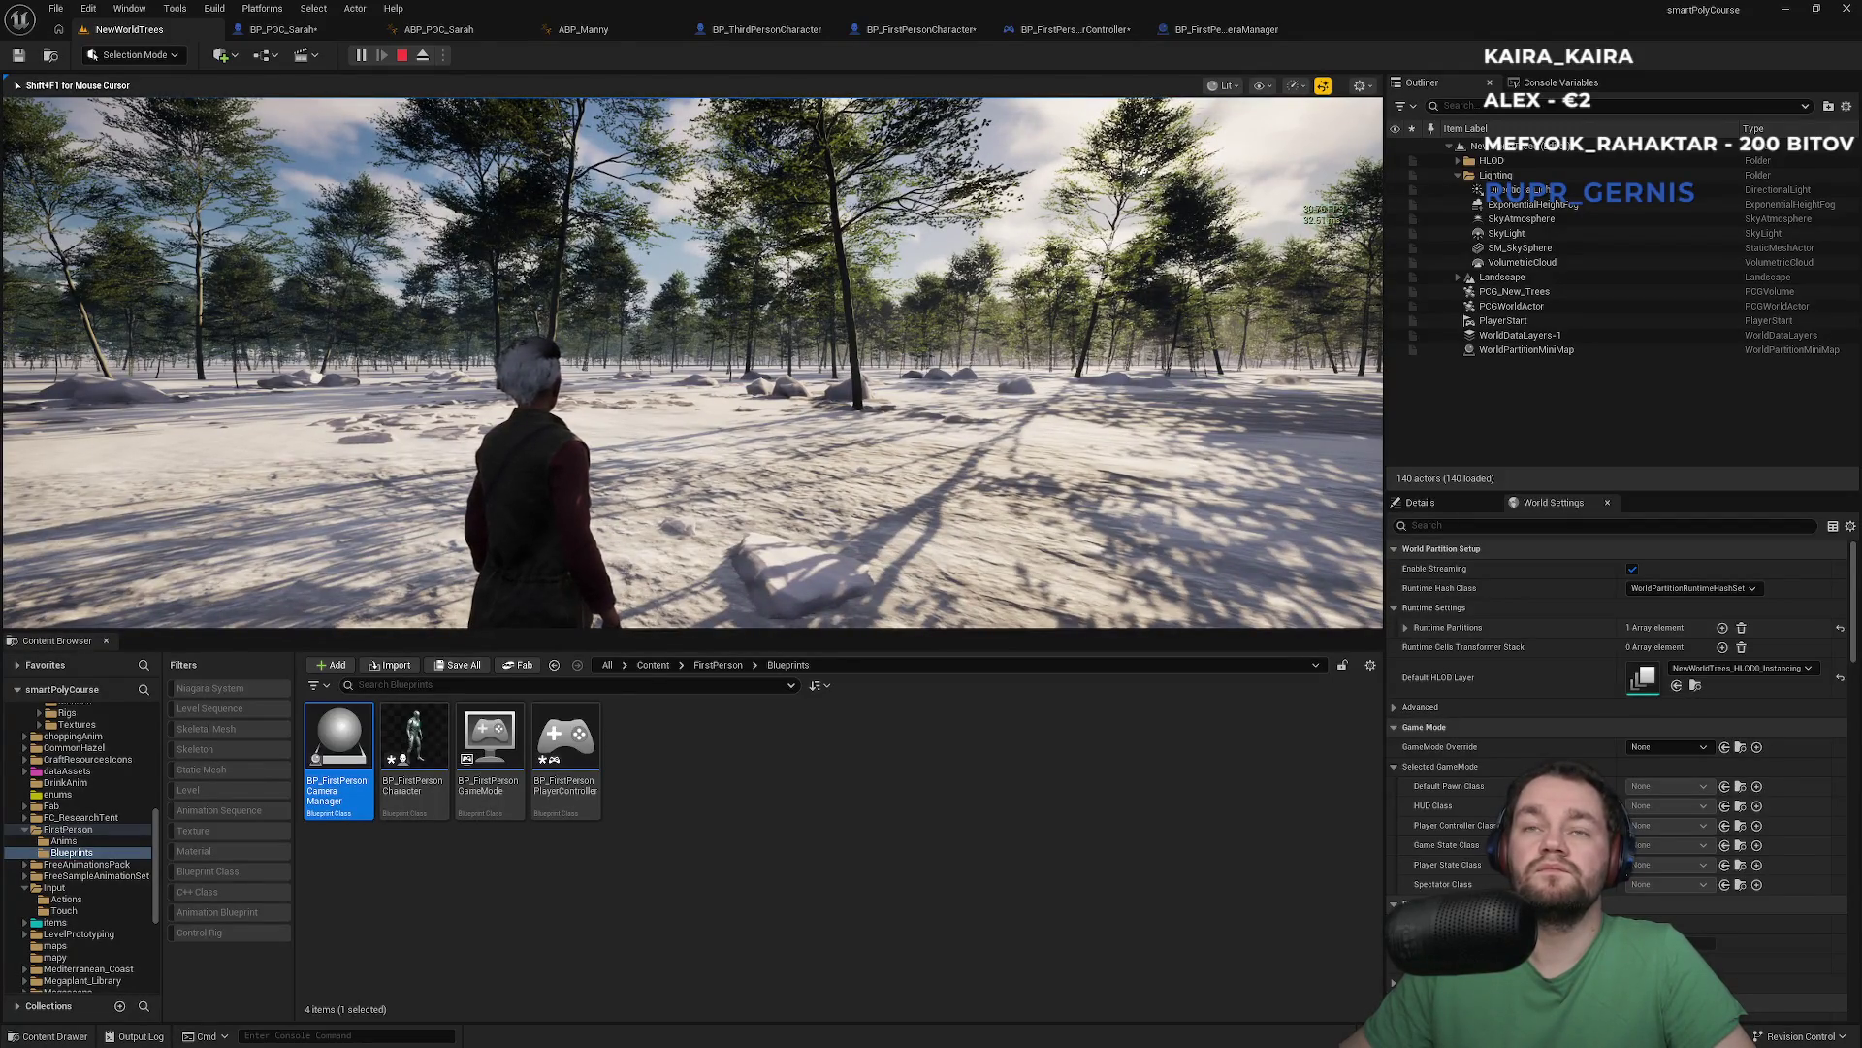
pyautogui.press('Escape')
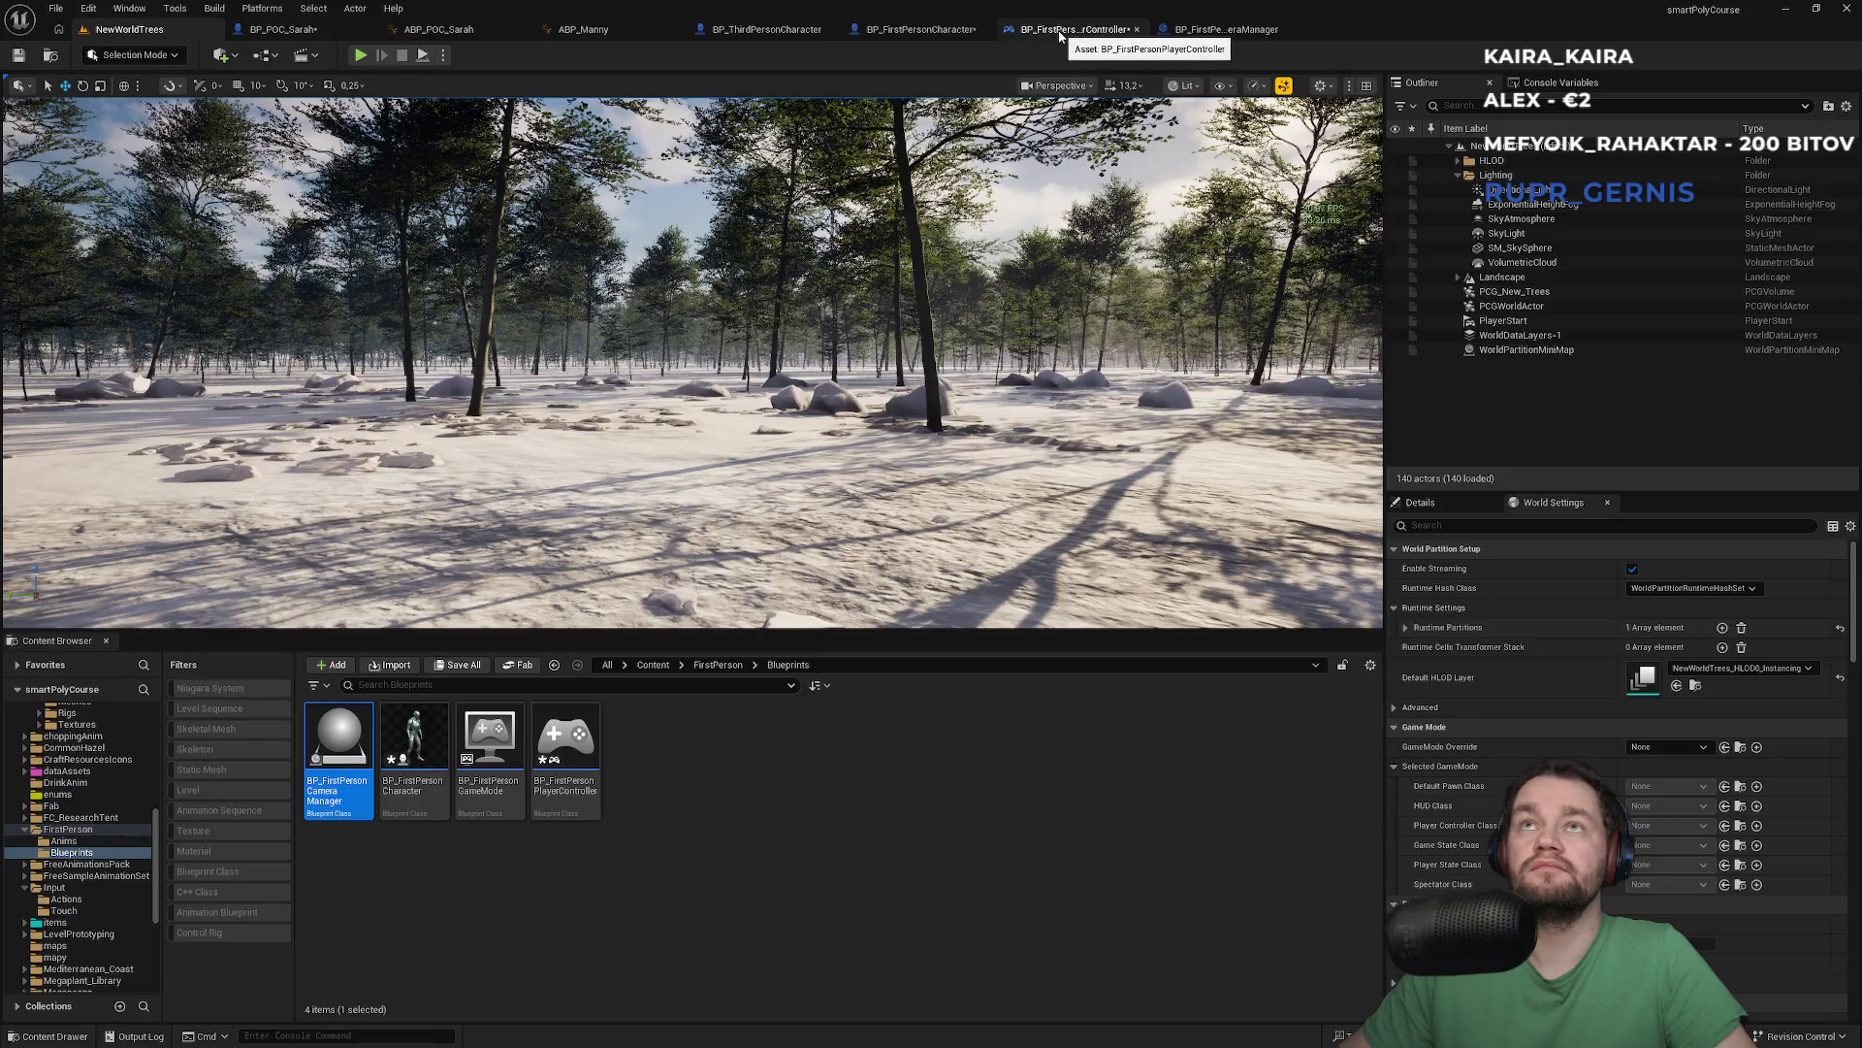
pyautogui.click(1218, 35)
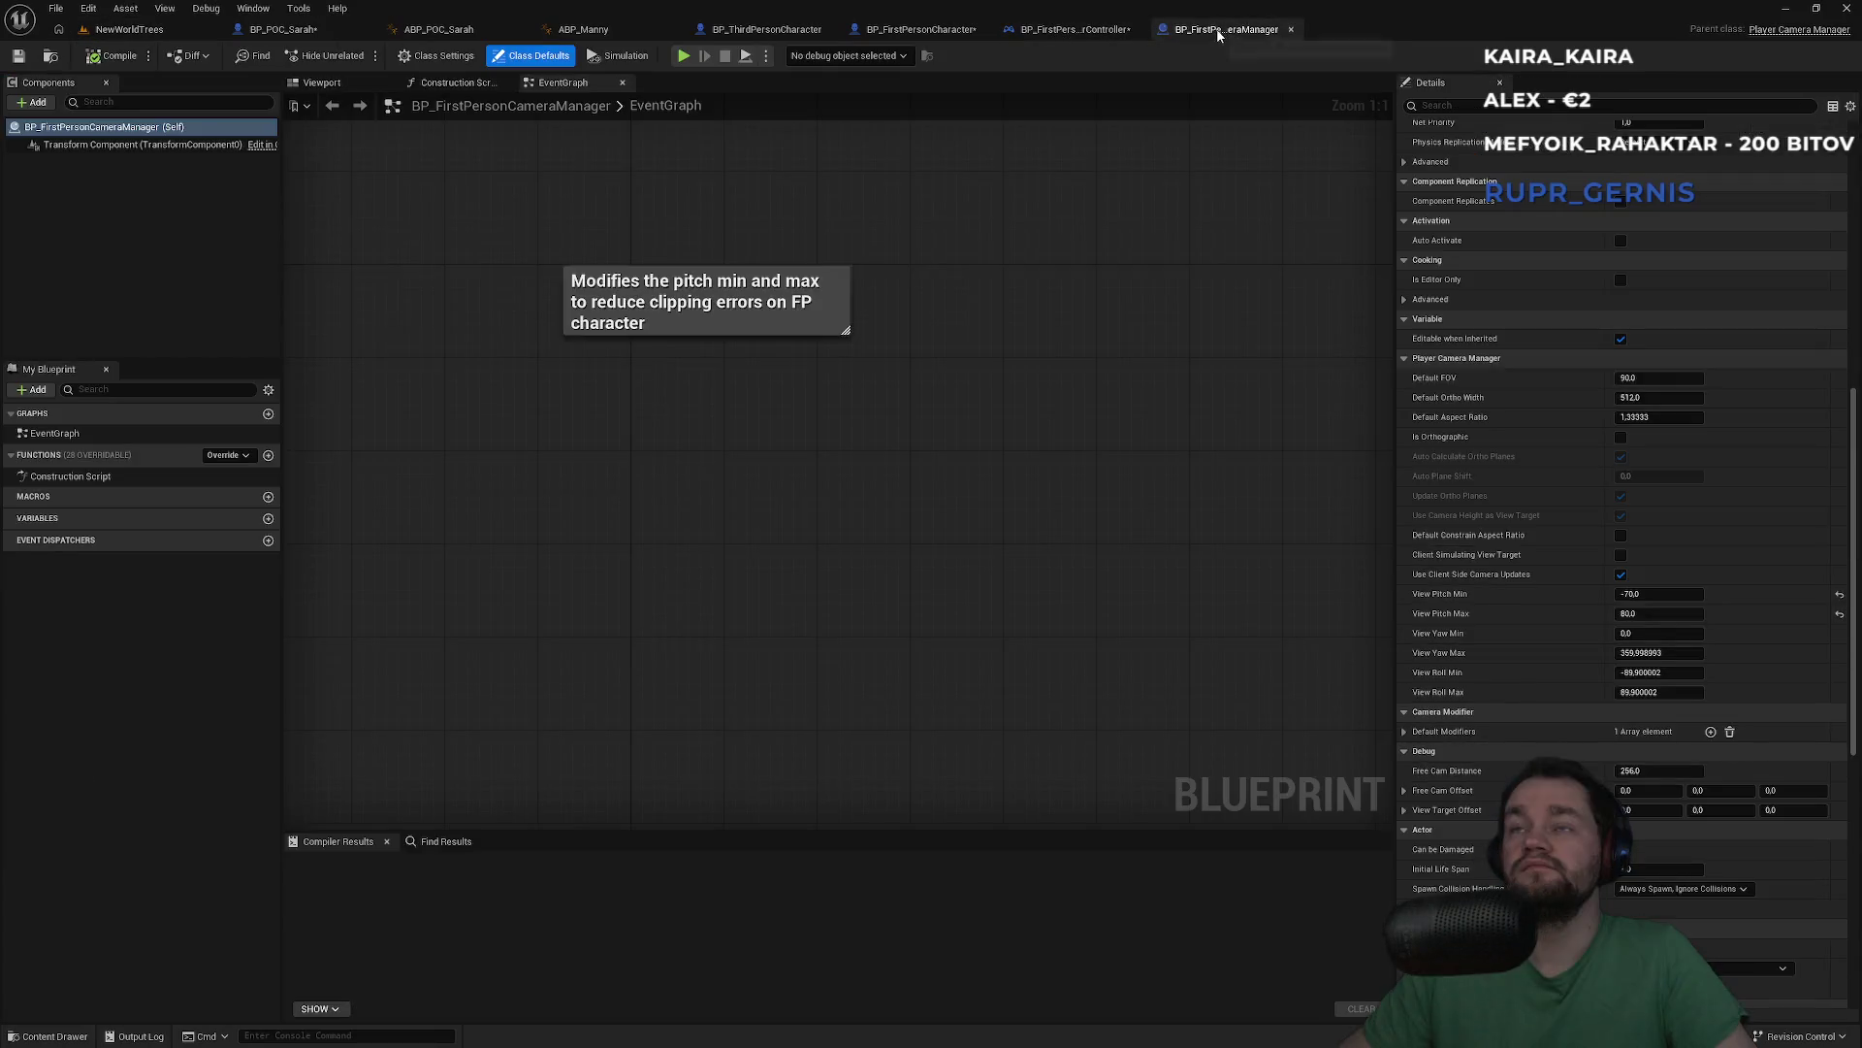
pyautogui.middleClick(1162, 39)
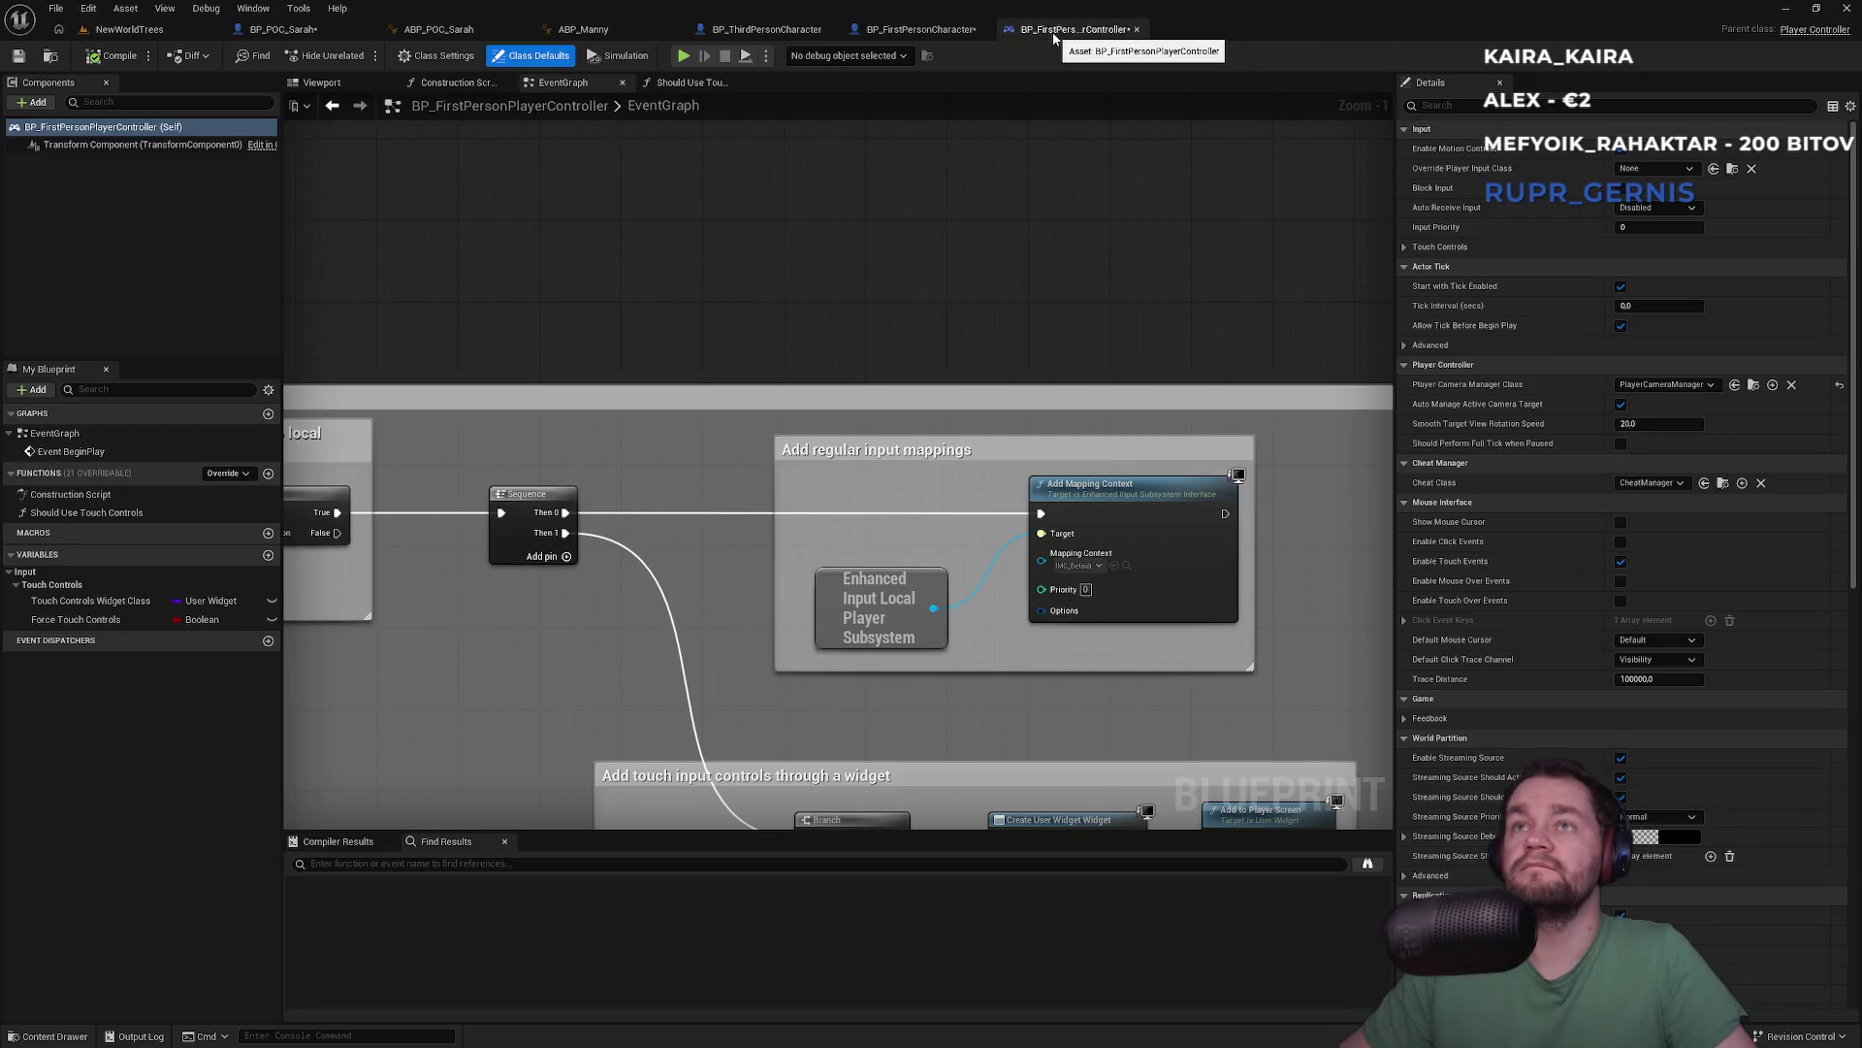
pyautogui.moveTo(826, 386)
pyautogui.mouseDown()
pyautogui.moveTo(1035, 291)
pyautogui.moveTo(981, 291)
pyautogui.moveTo(972, 340)
pyautogui.mouseUp()
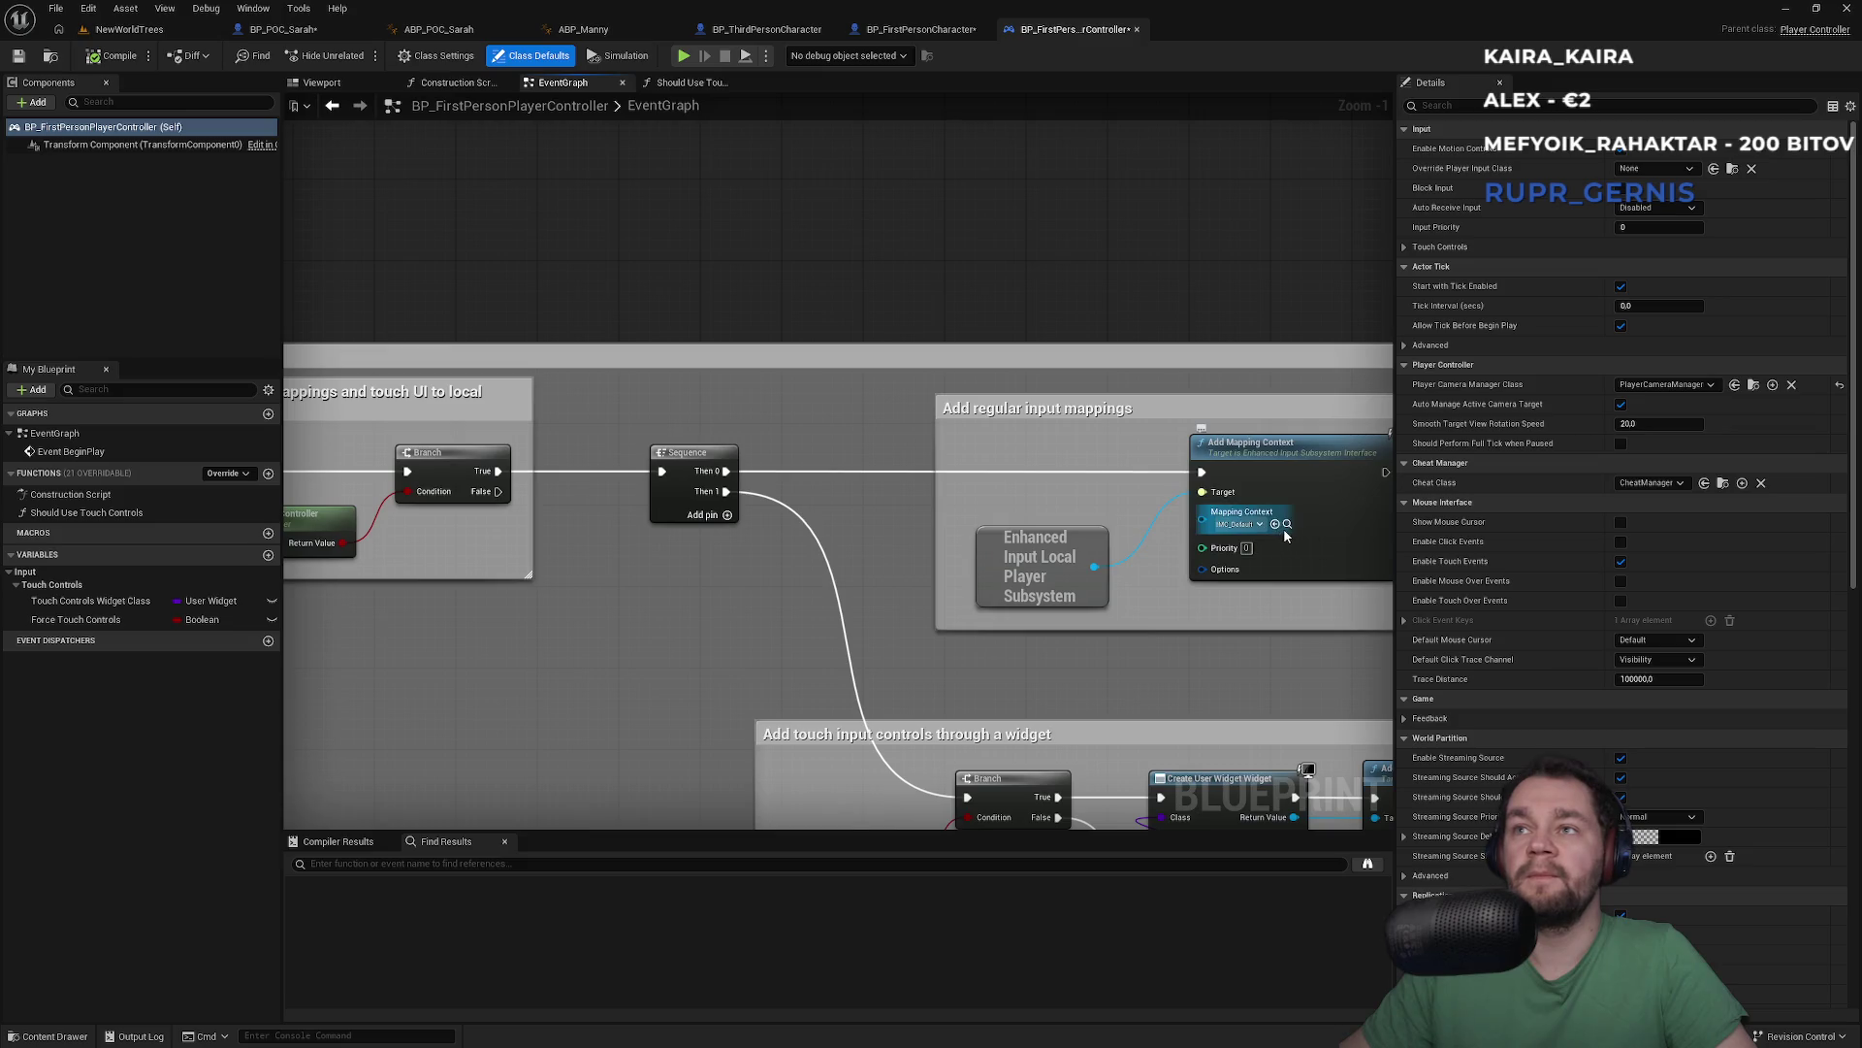
pyautogui.click(1285, 525)
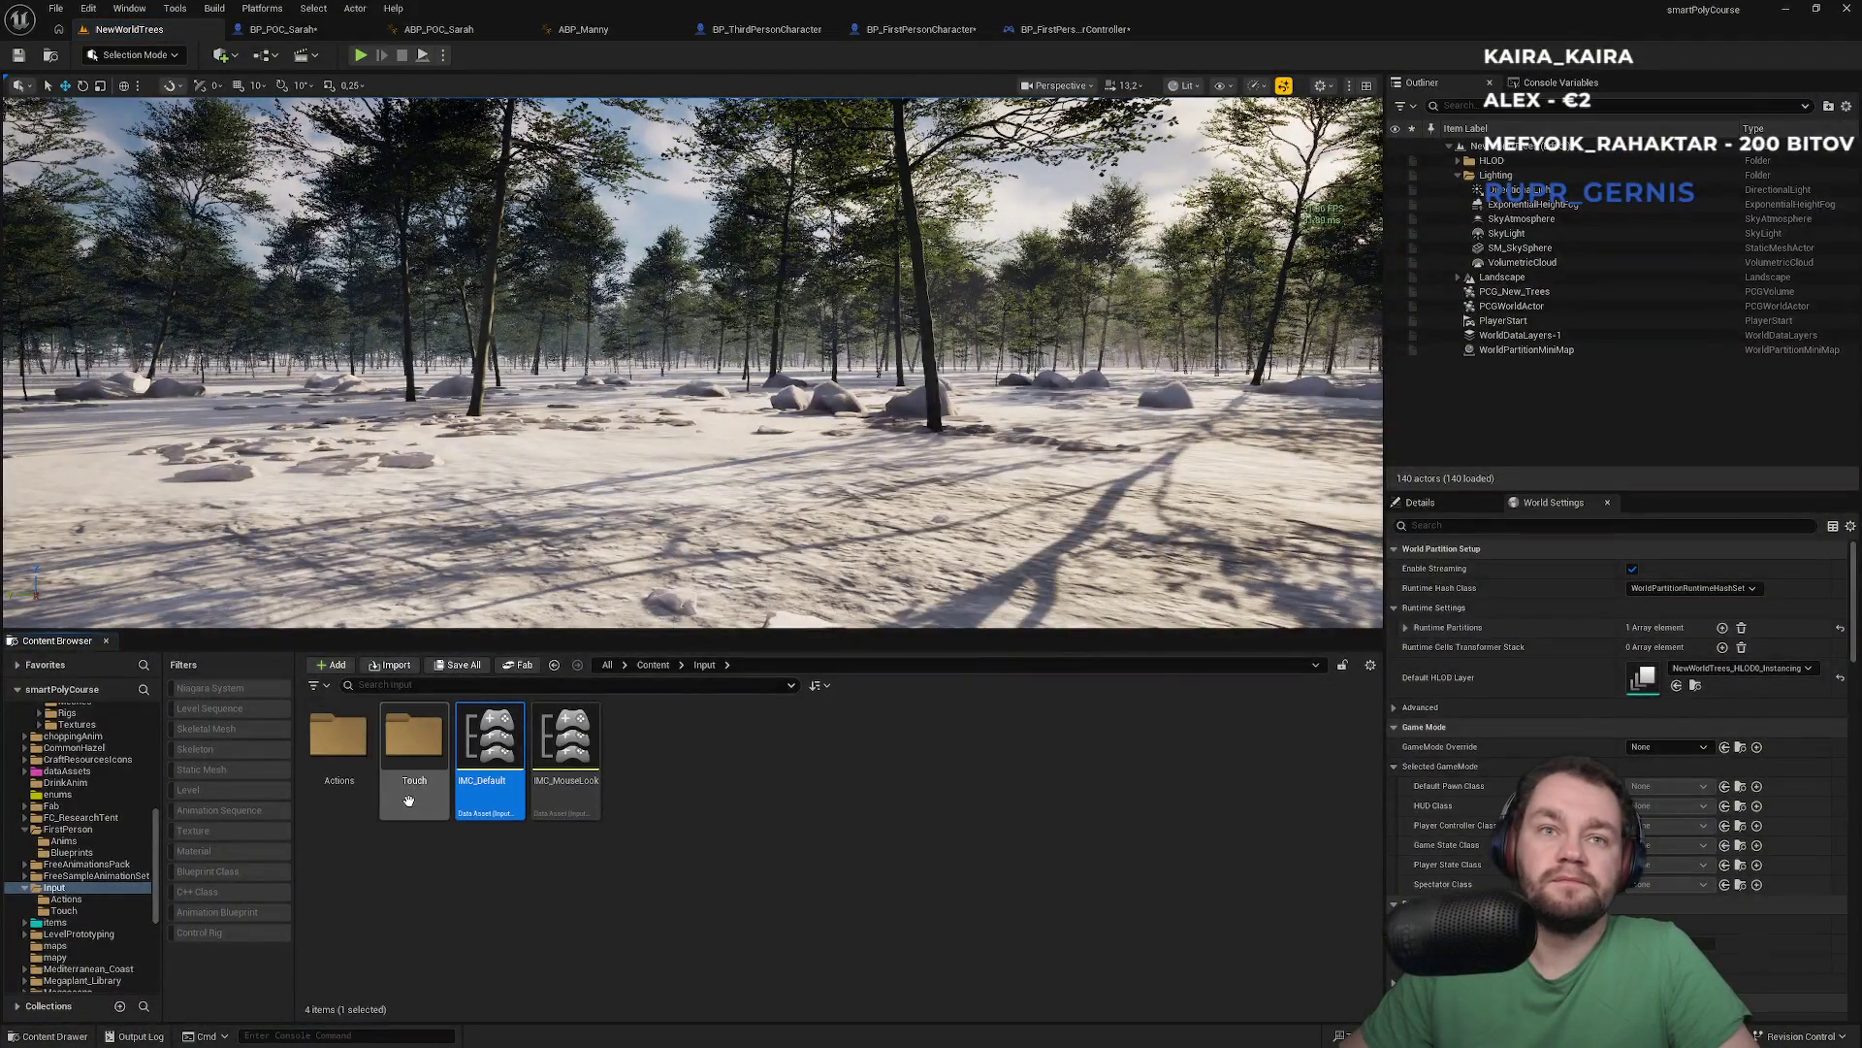
# Browse Input > Actions and open IA_Look to check its Axis2D (Vector2D) value type
pyautogui.doubleClick(355, 805)
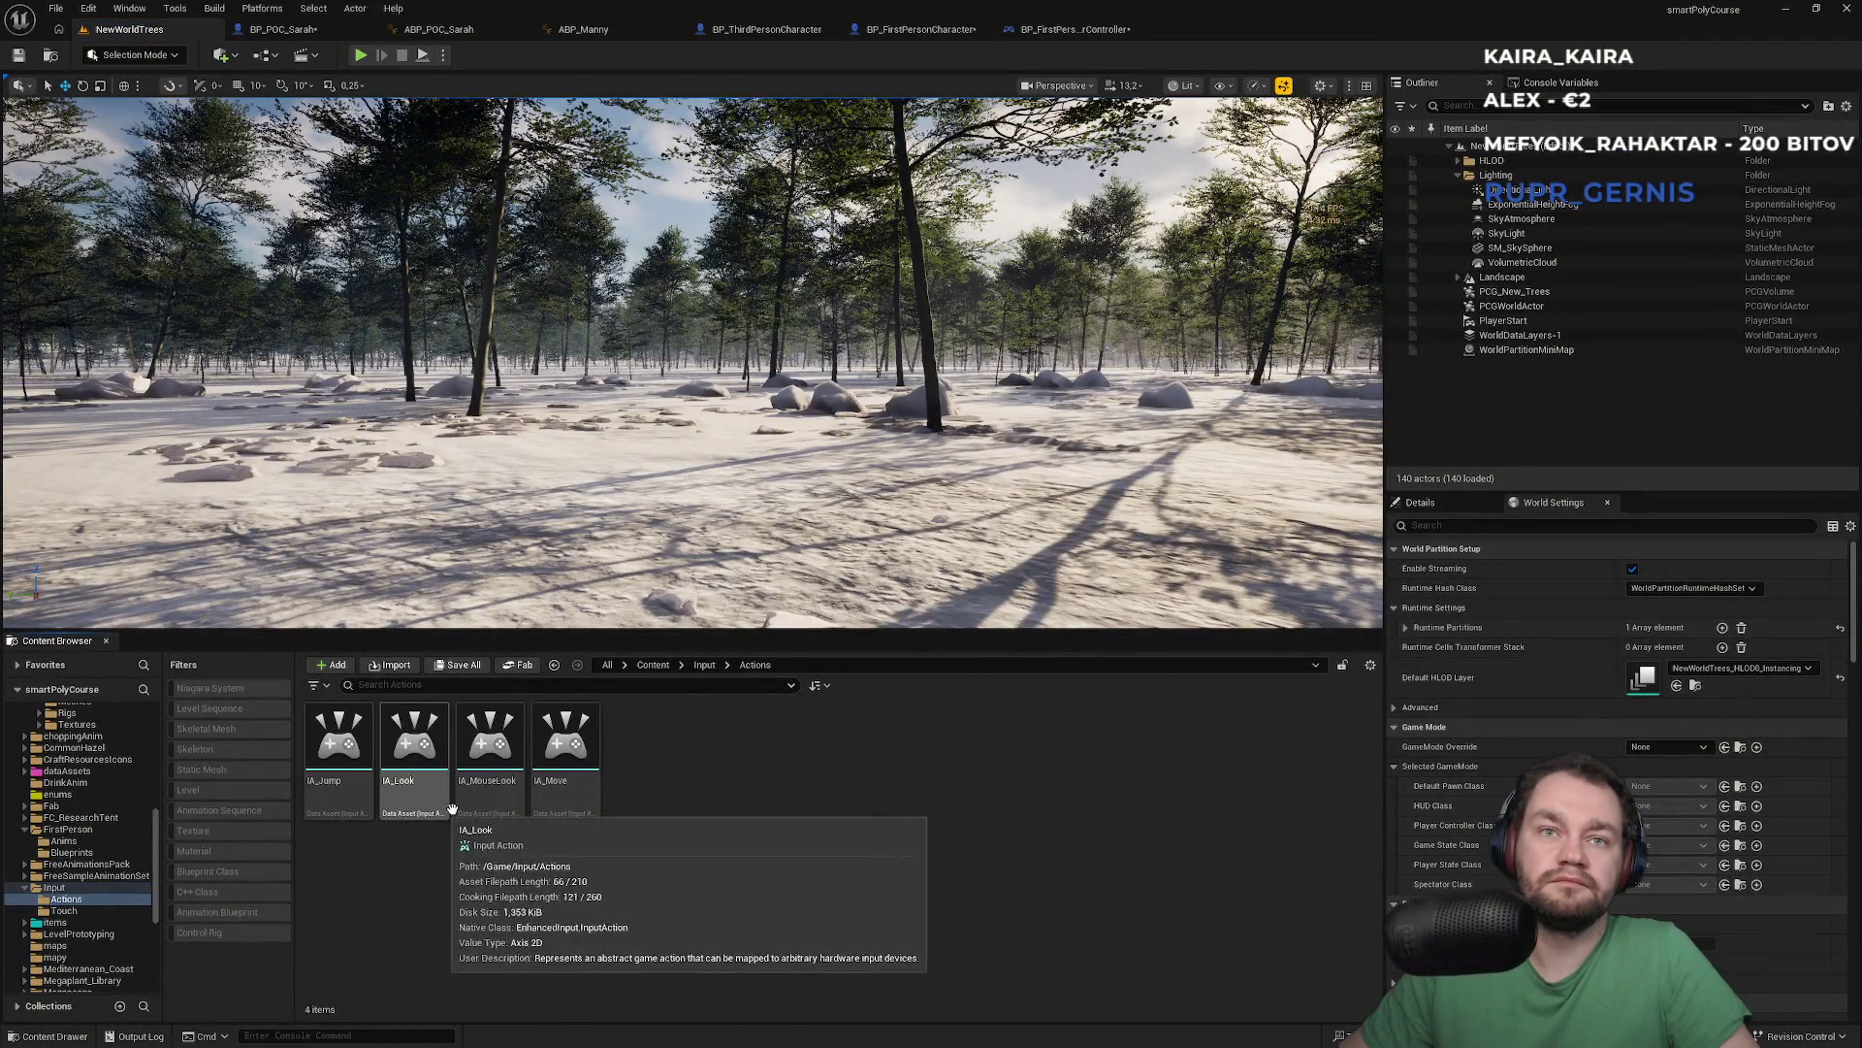
pyautogui.moveTo(481, 808)
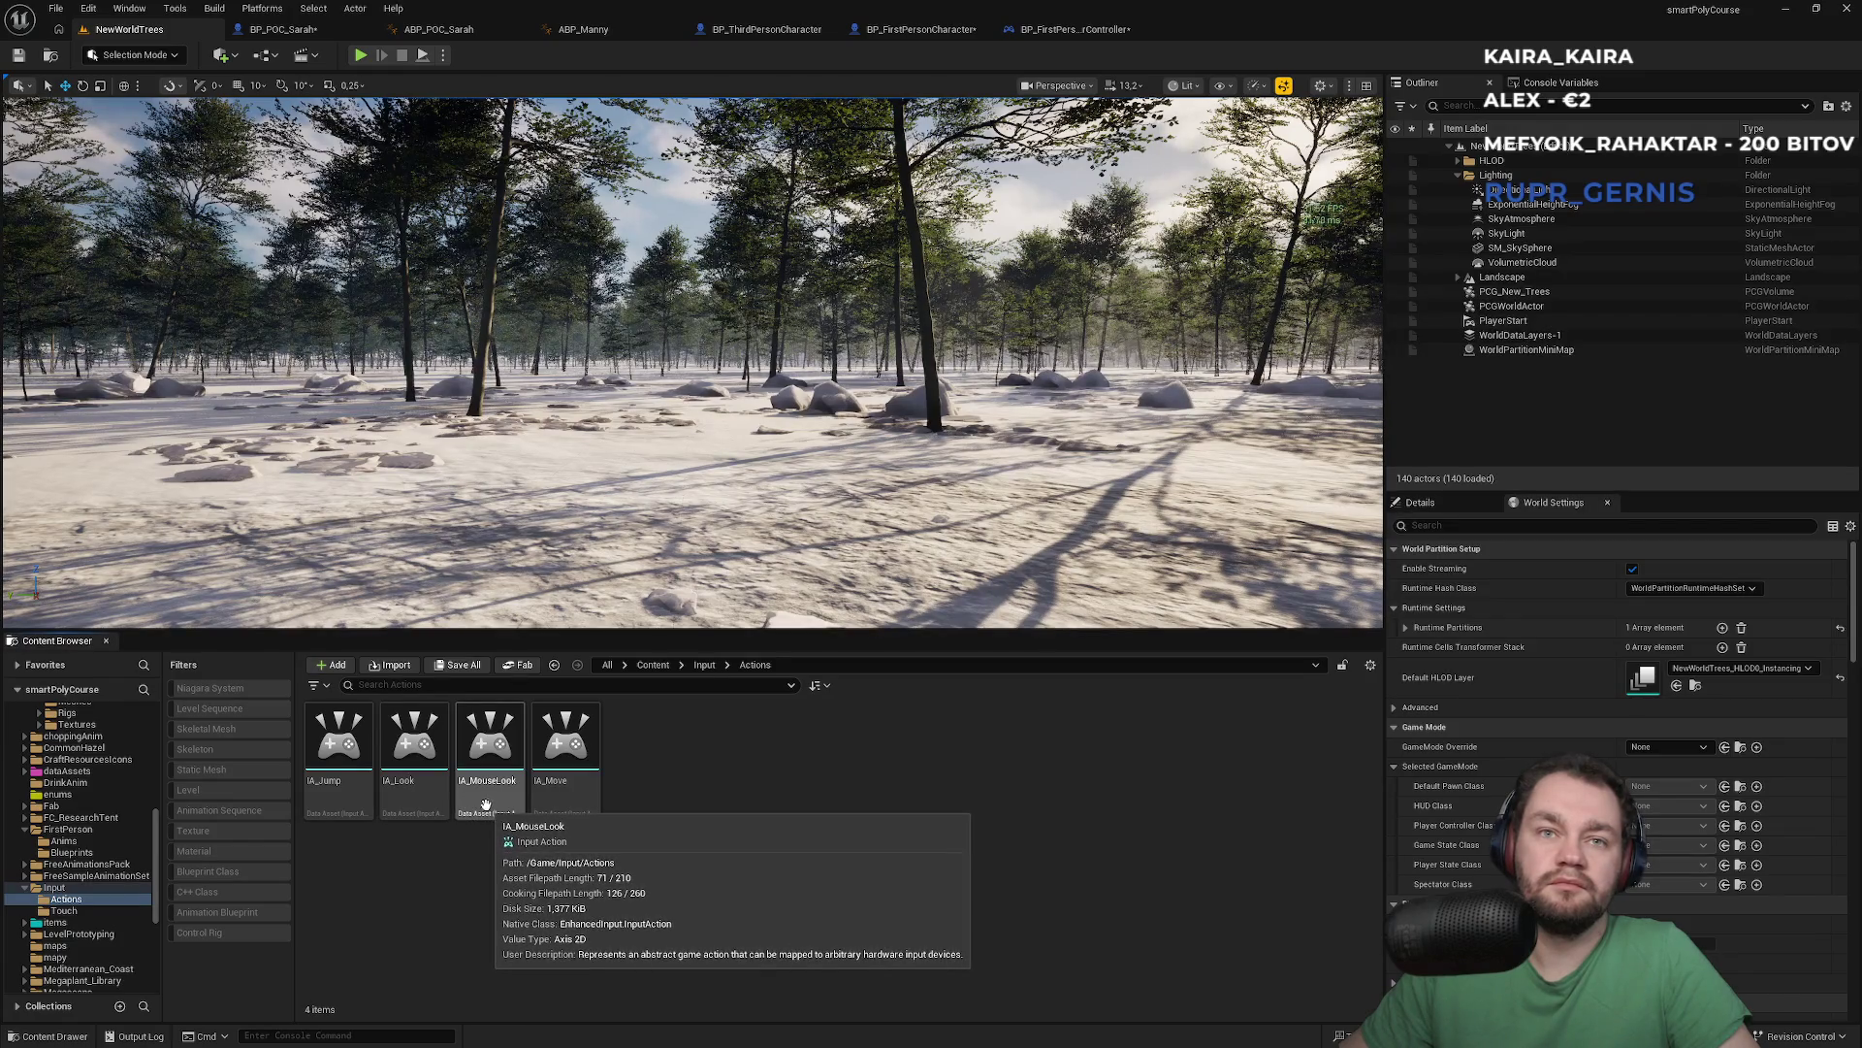
pyautogui.click(706, 665)
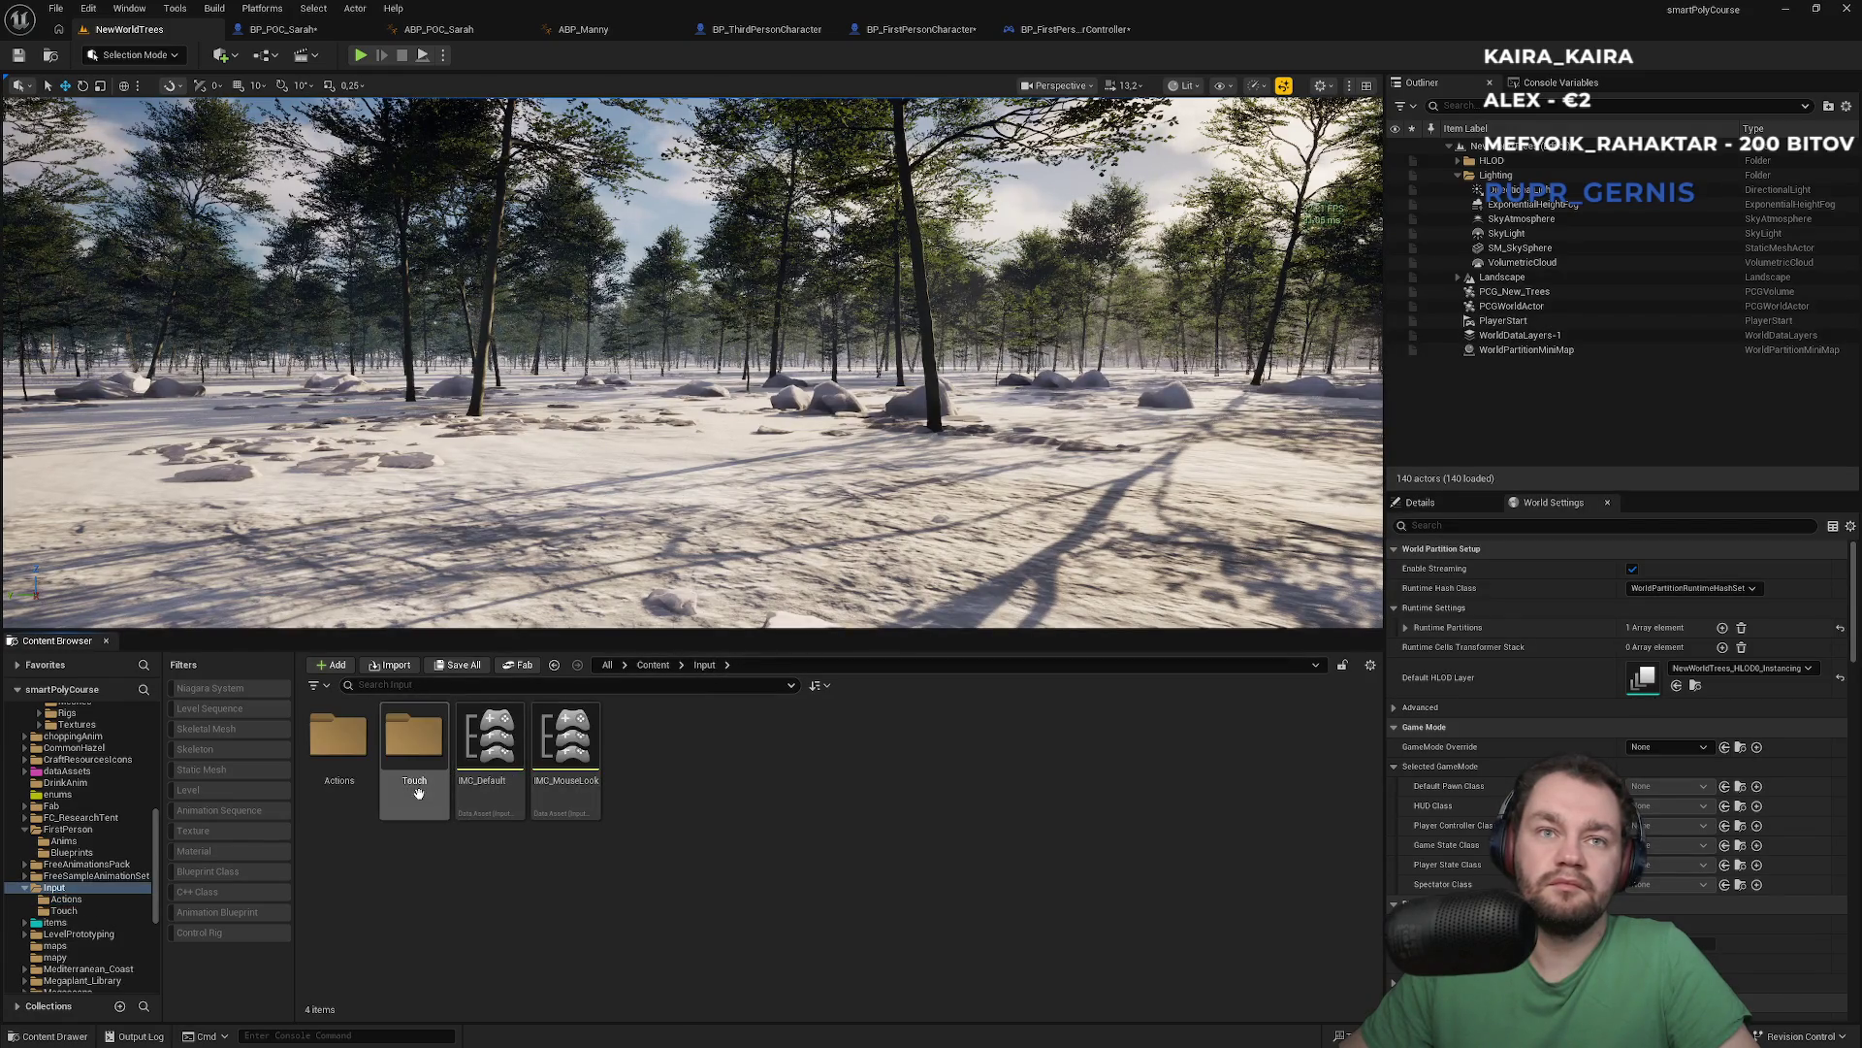
pyautogui.doubleClick(414, 737)
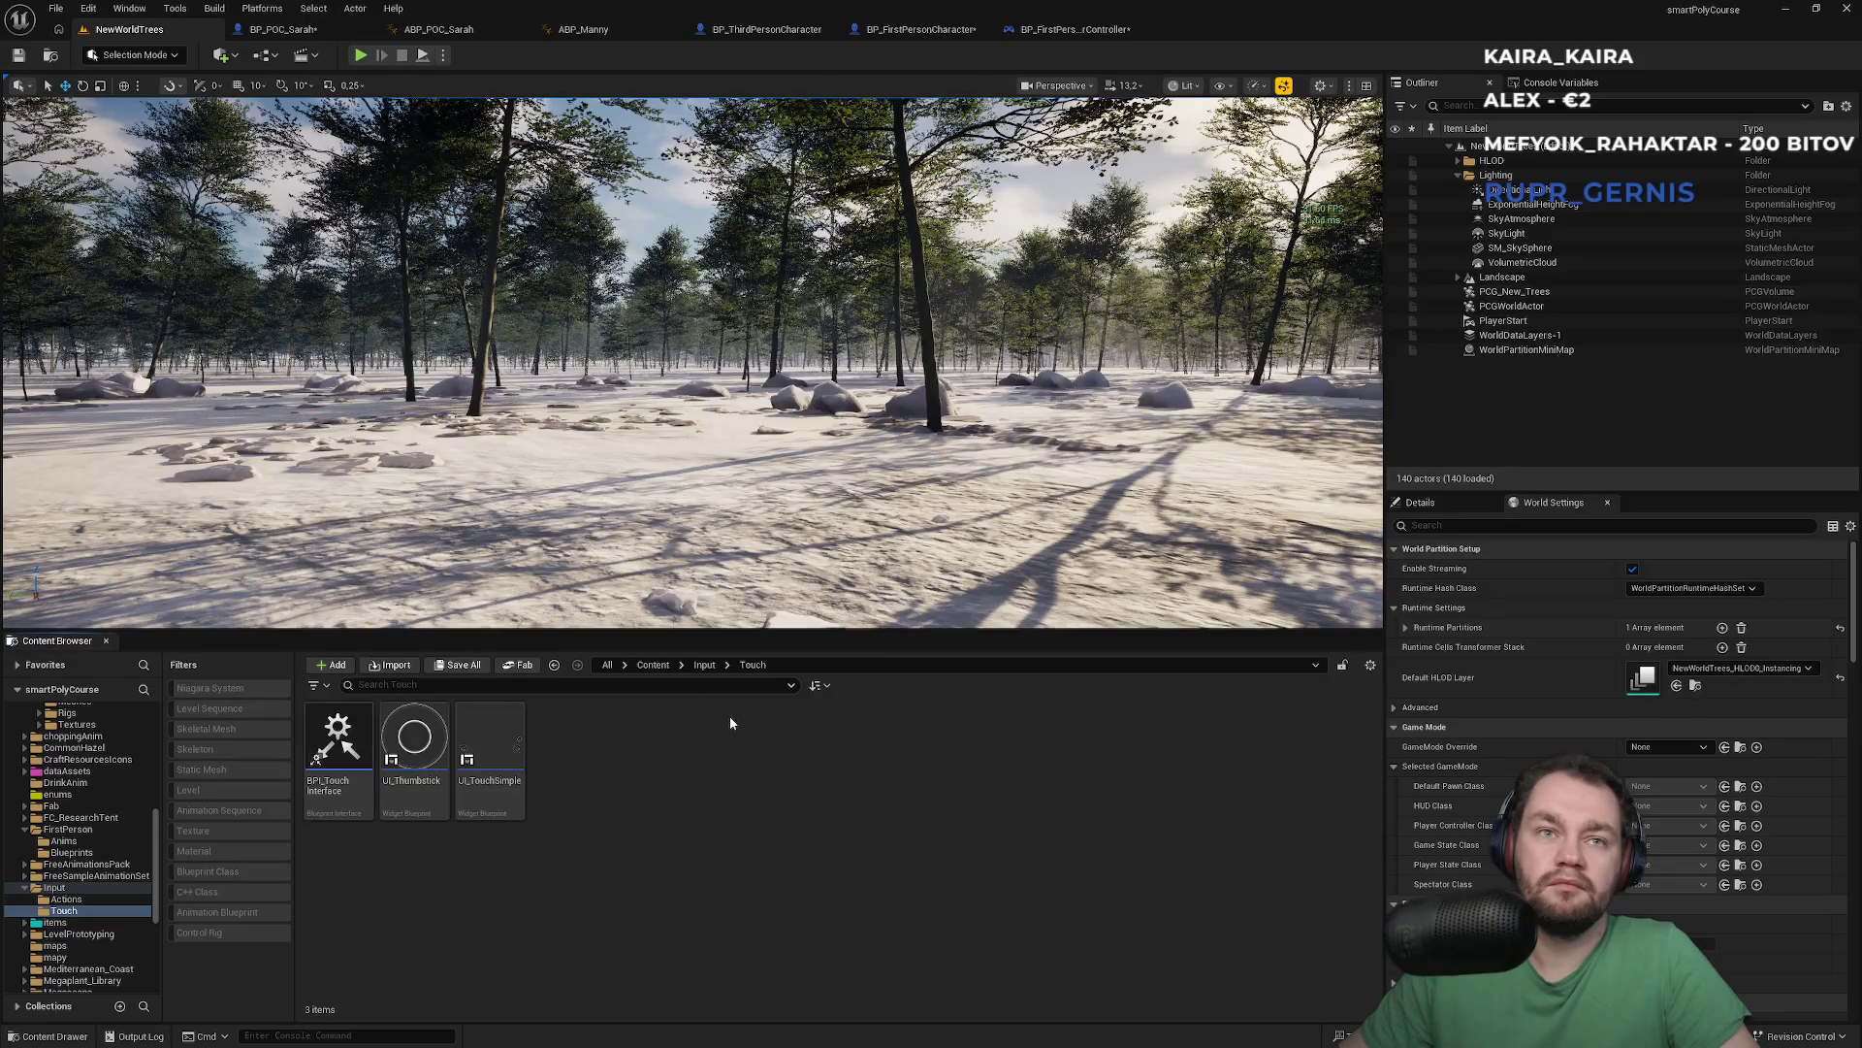
pyautogui.click(706, 665)
pyautogui.doubleClick(338, 742)
pyautogui.moveTo(500, 810)
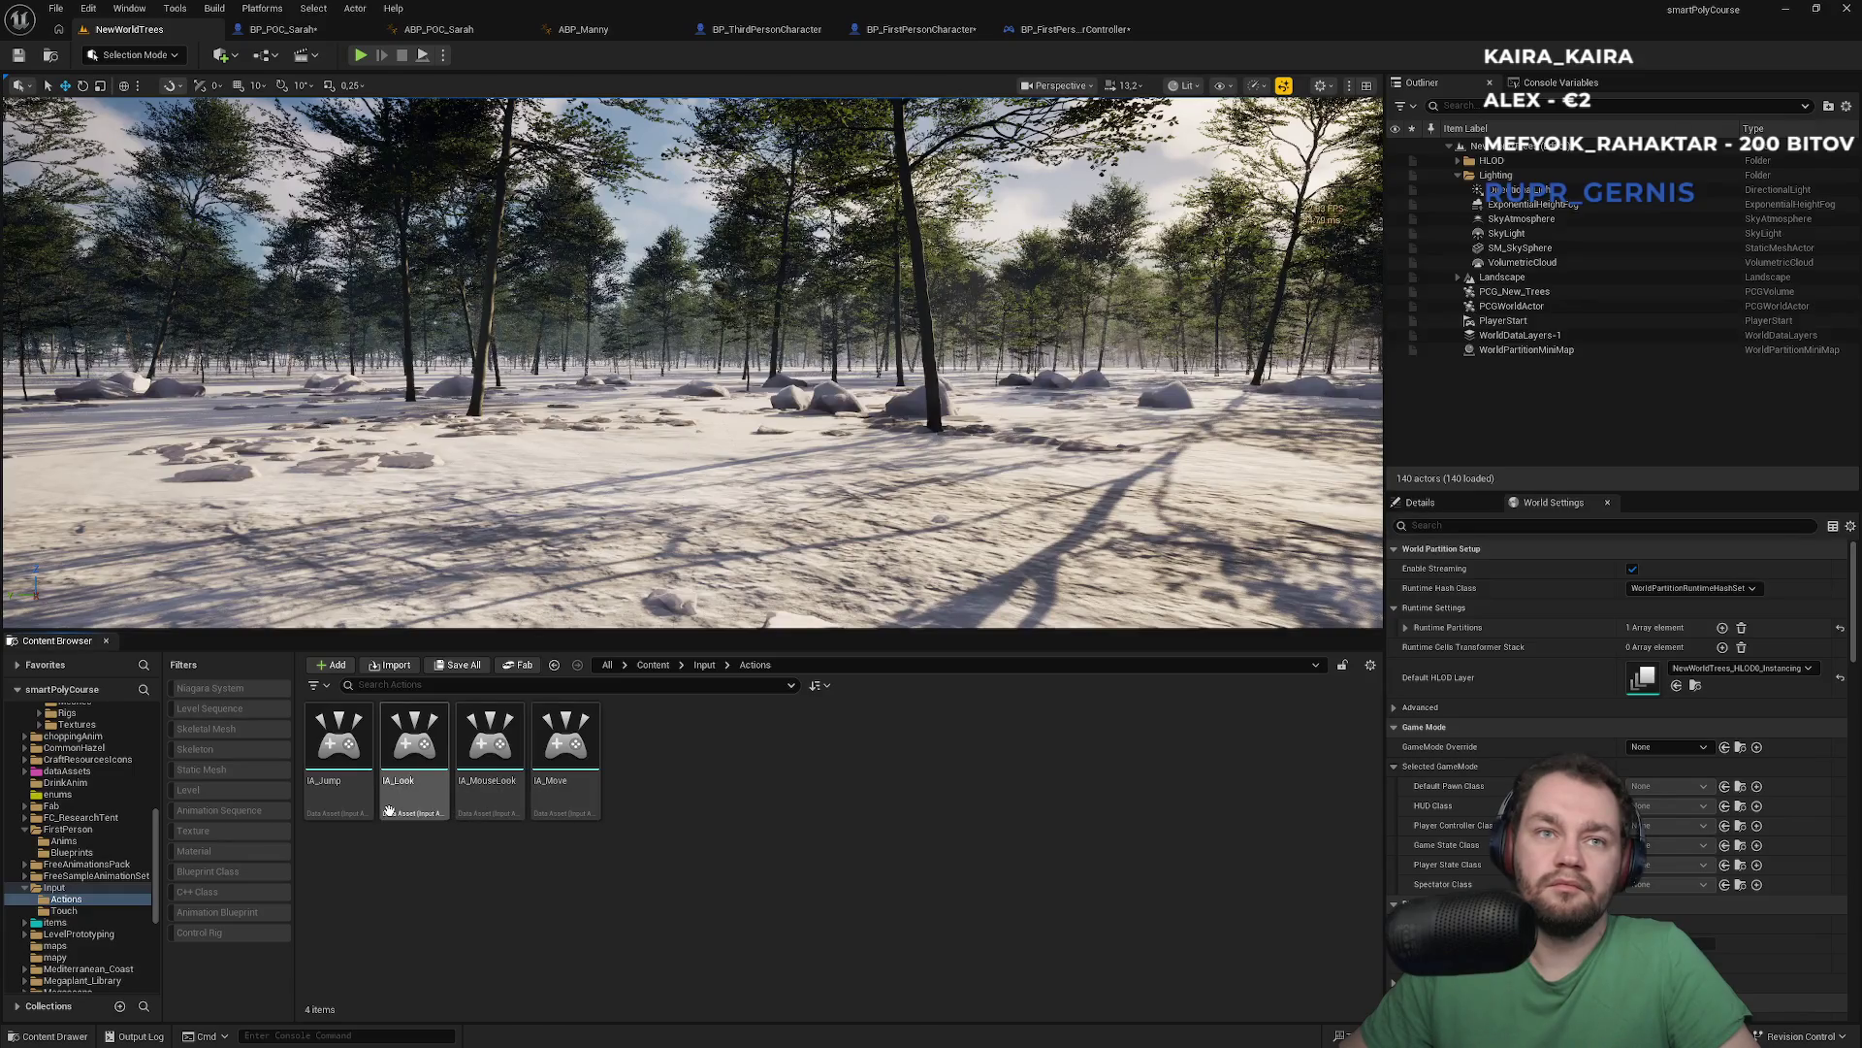
pyautogui.moveTo(416, 807)
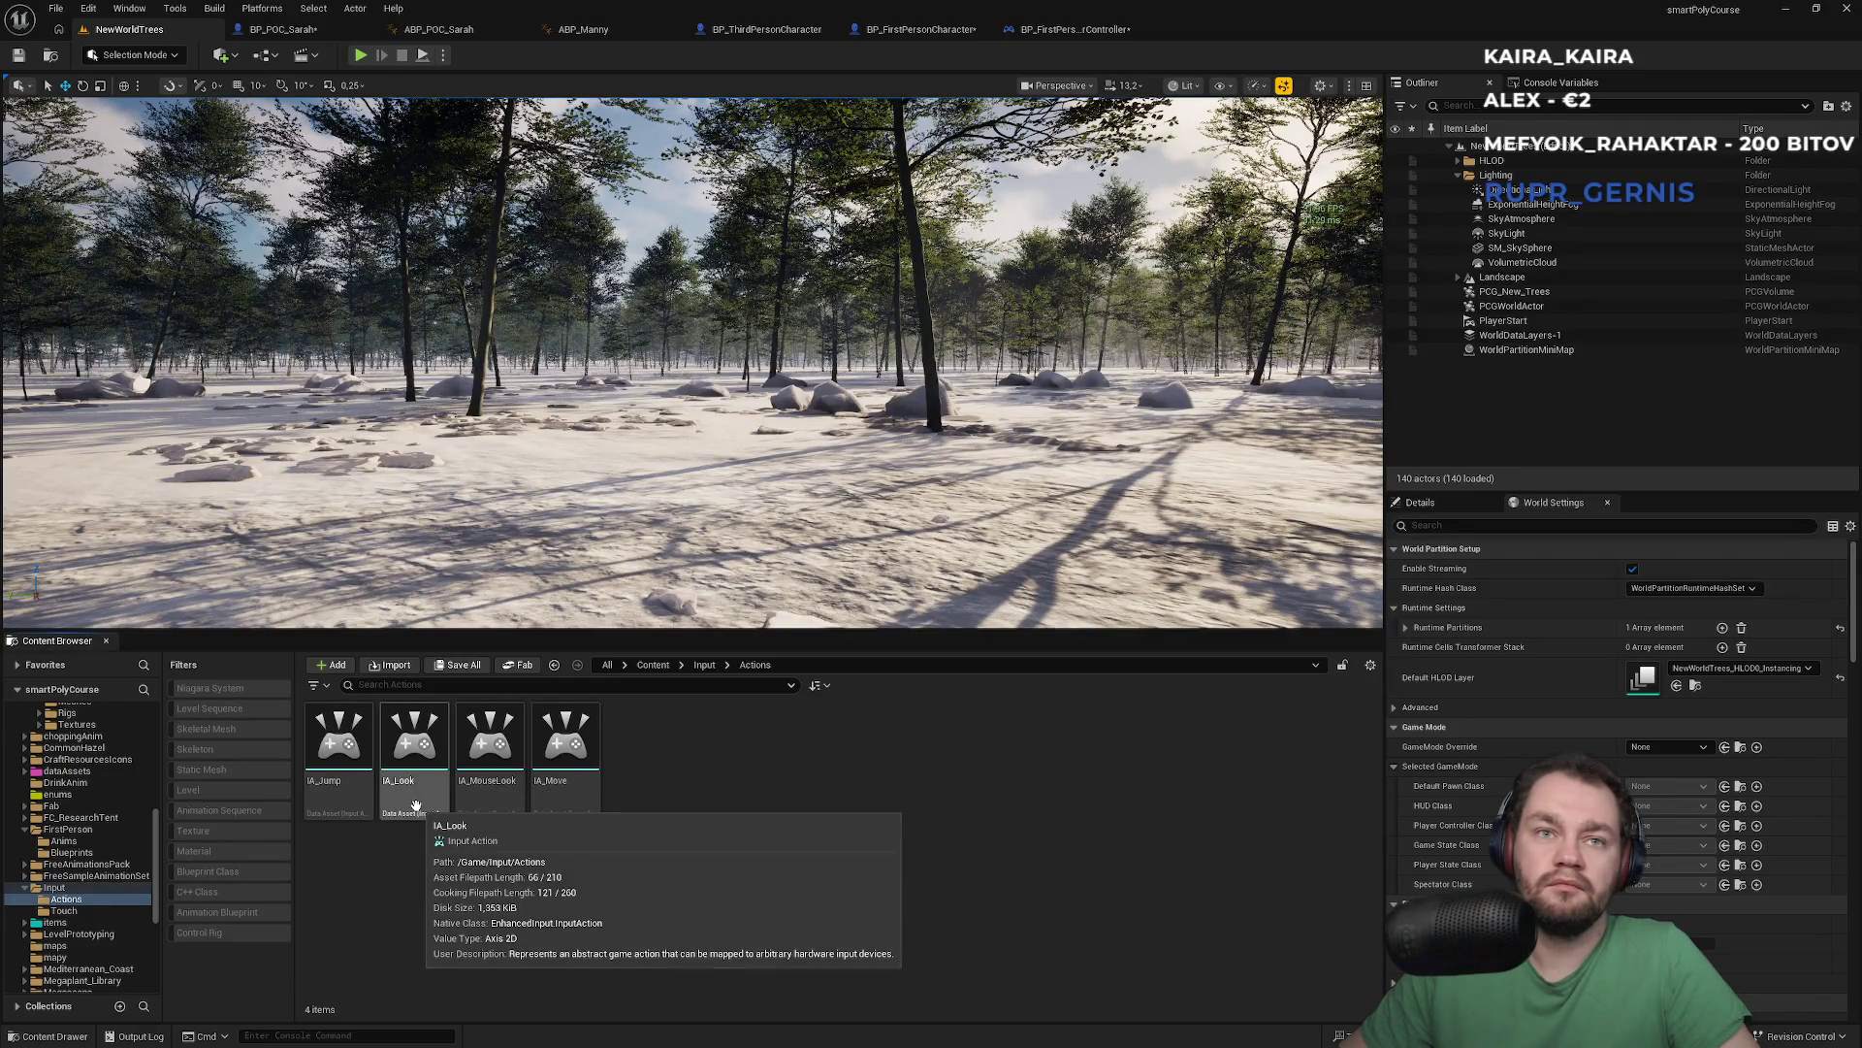
pyautogui.doubleClick(416, 805)
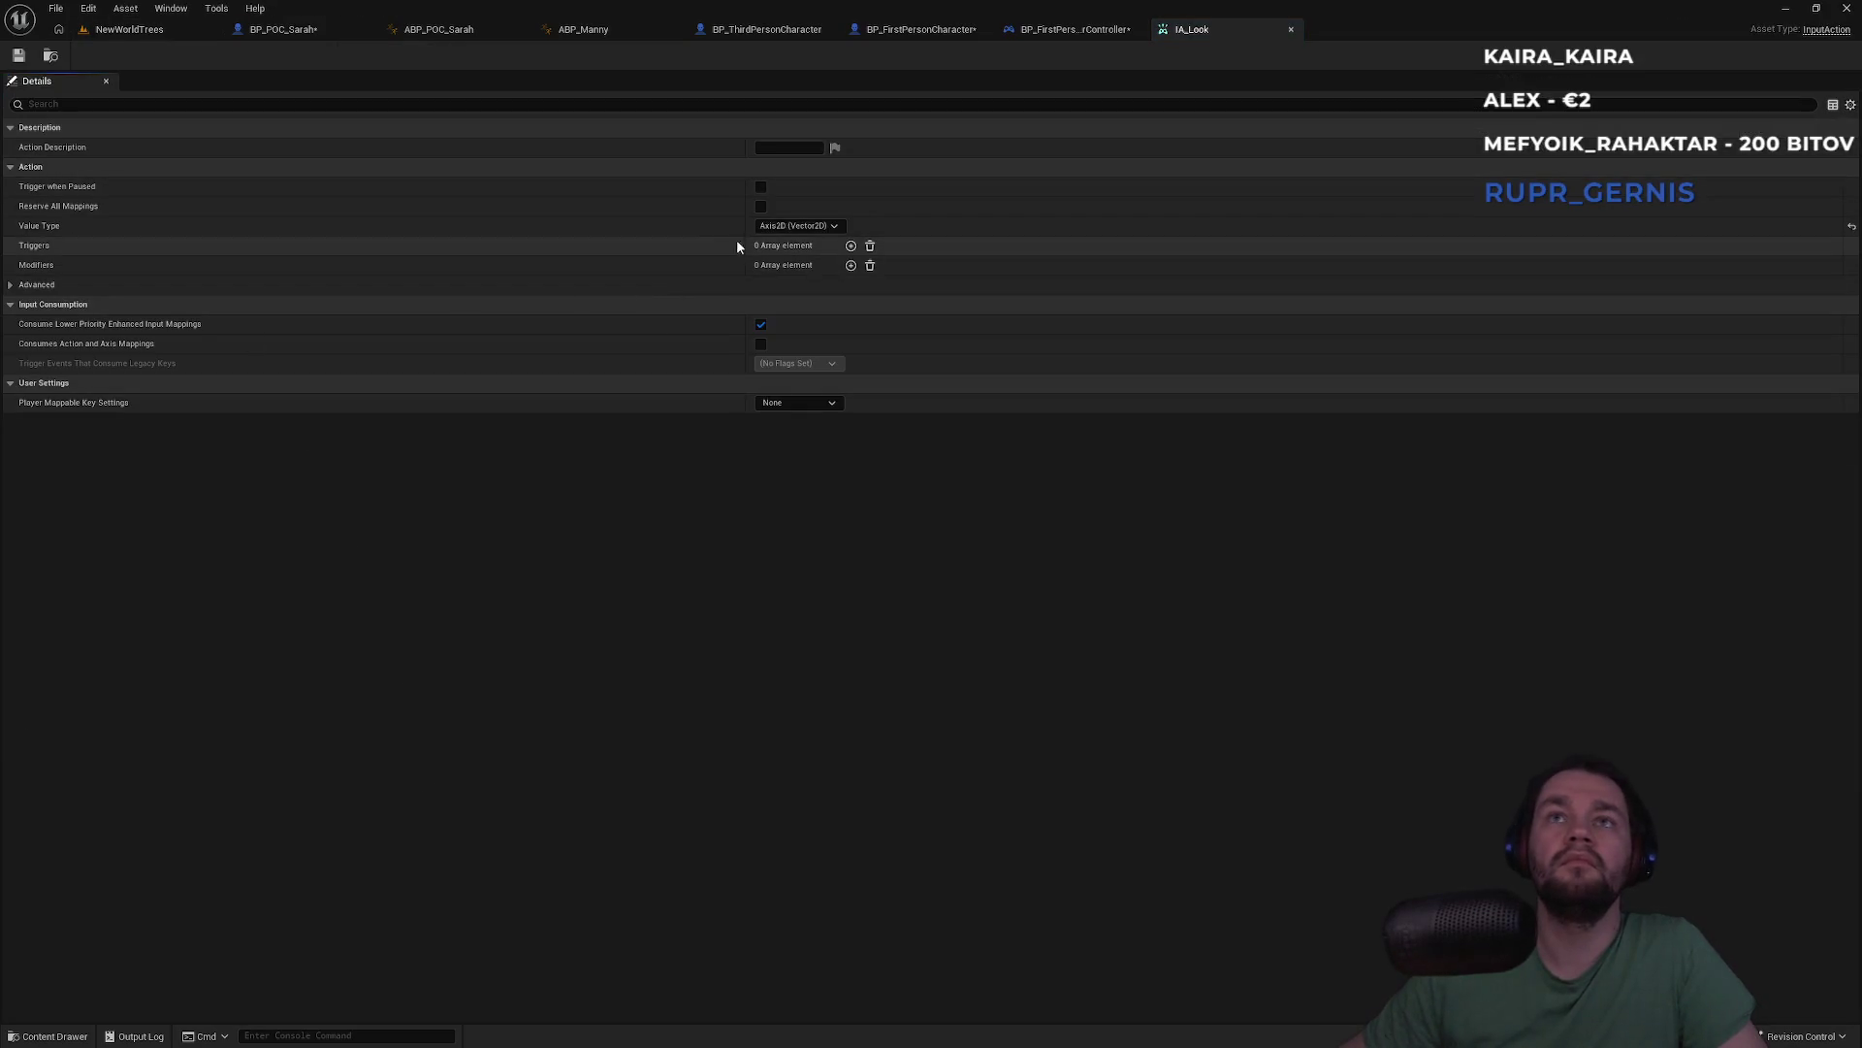
pyautogui.click(117, 30)
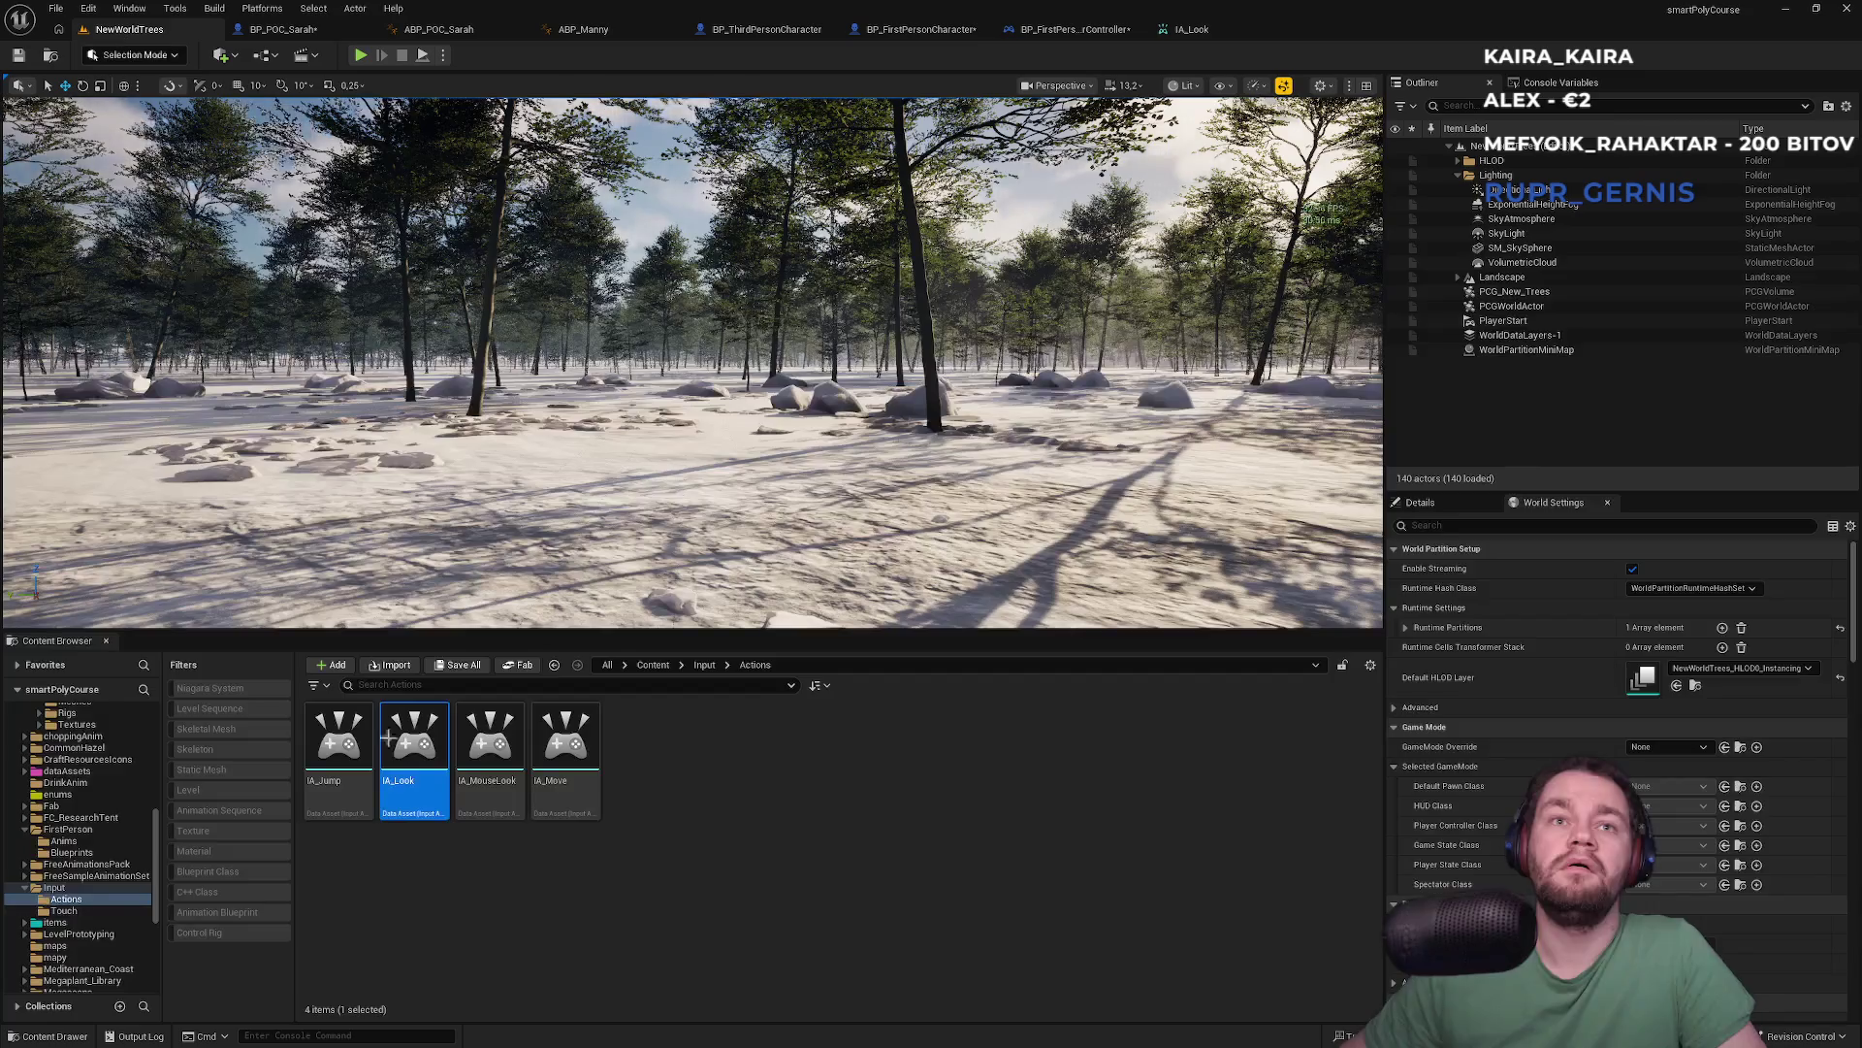
# Create a new Input Action named IA_LookAround in the Actions folder
pyautogui.rightClick(484, 945)
pyautogui.rightClick(415, 974)
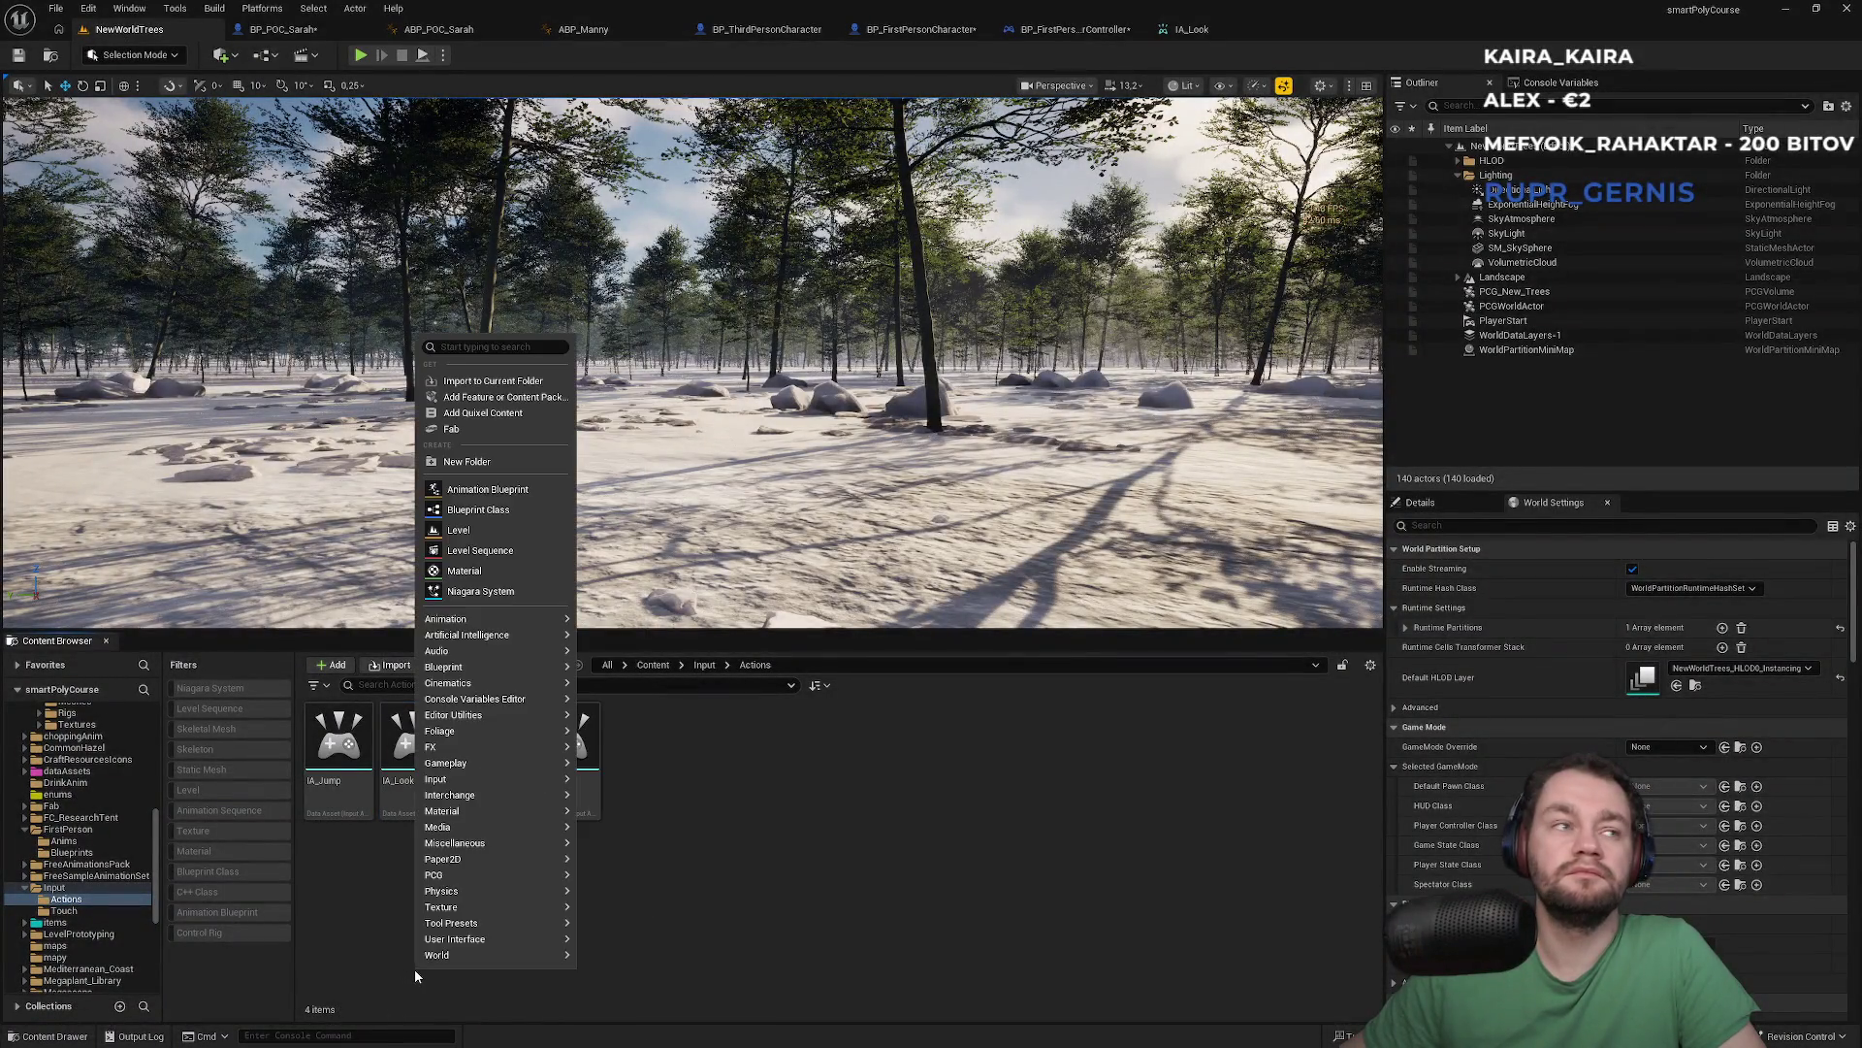
pyautogui.moveTo(417, 961)
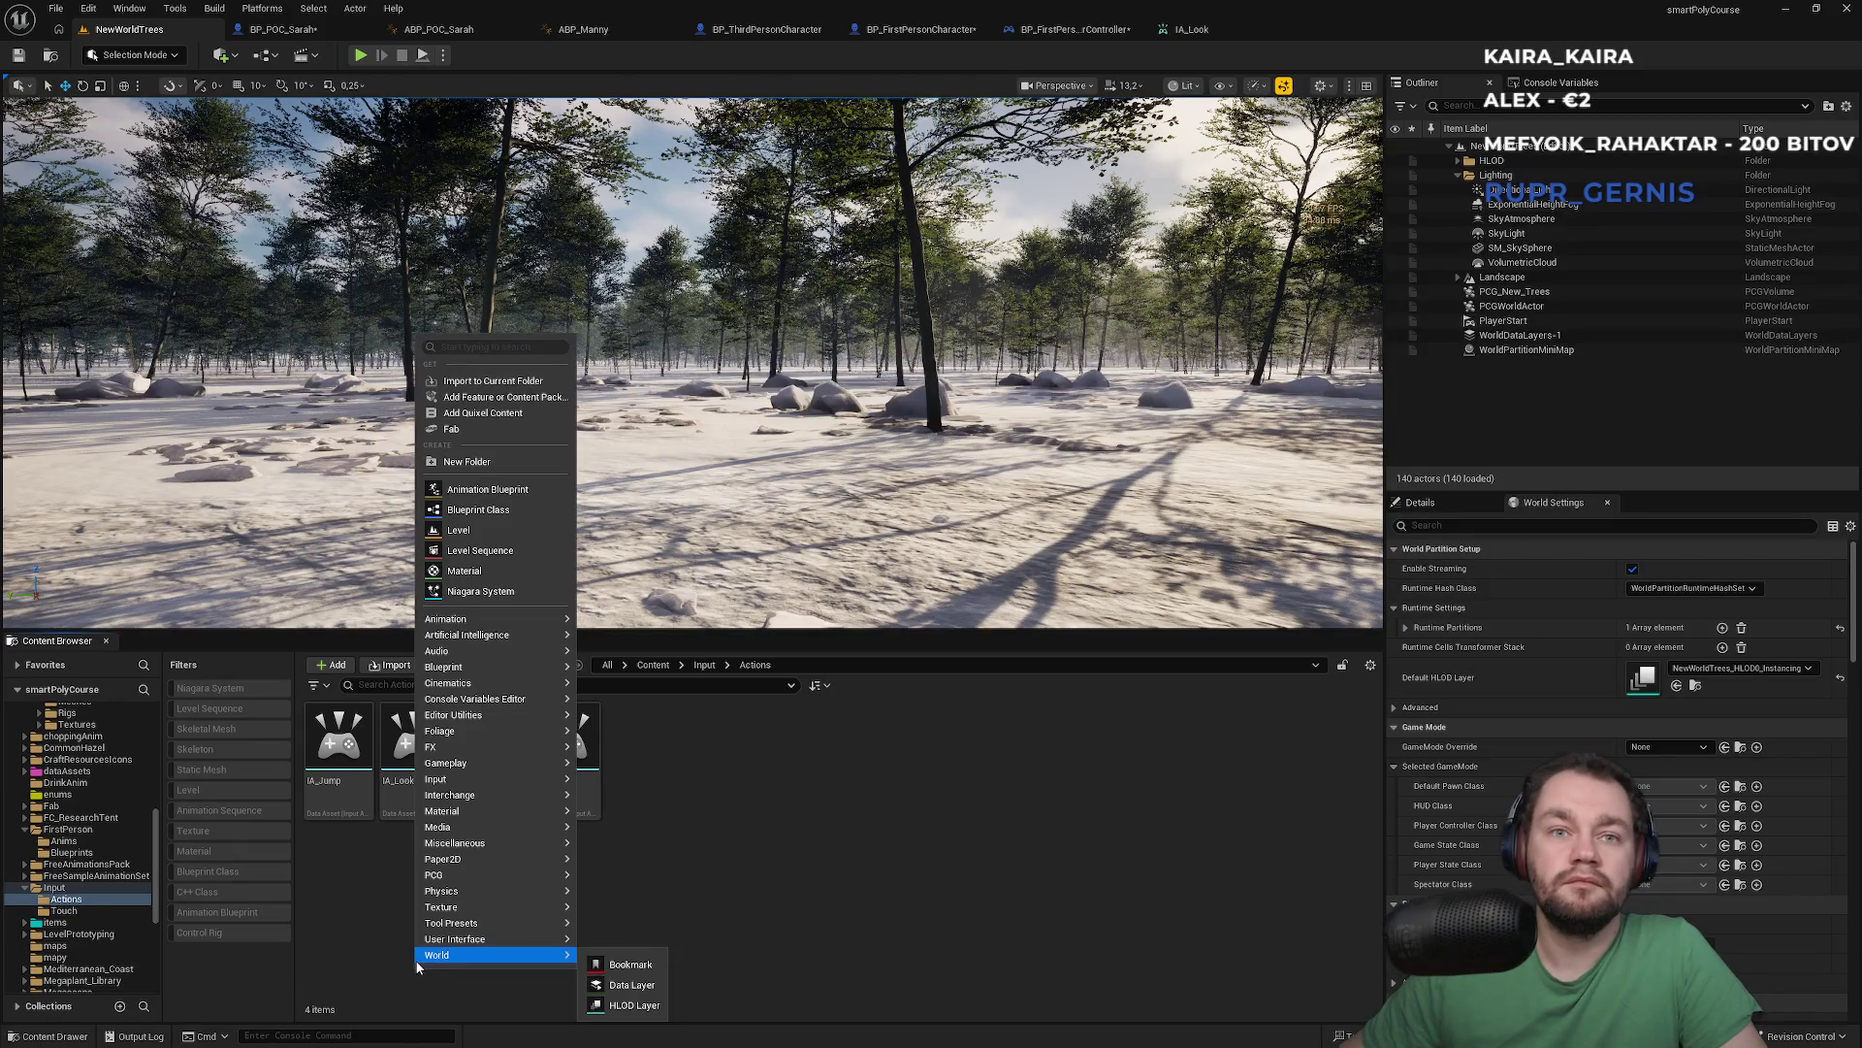
pyautogui.rightClick(421, 952)
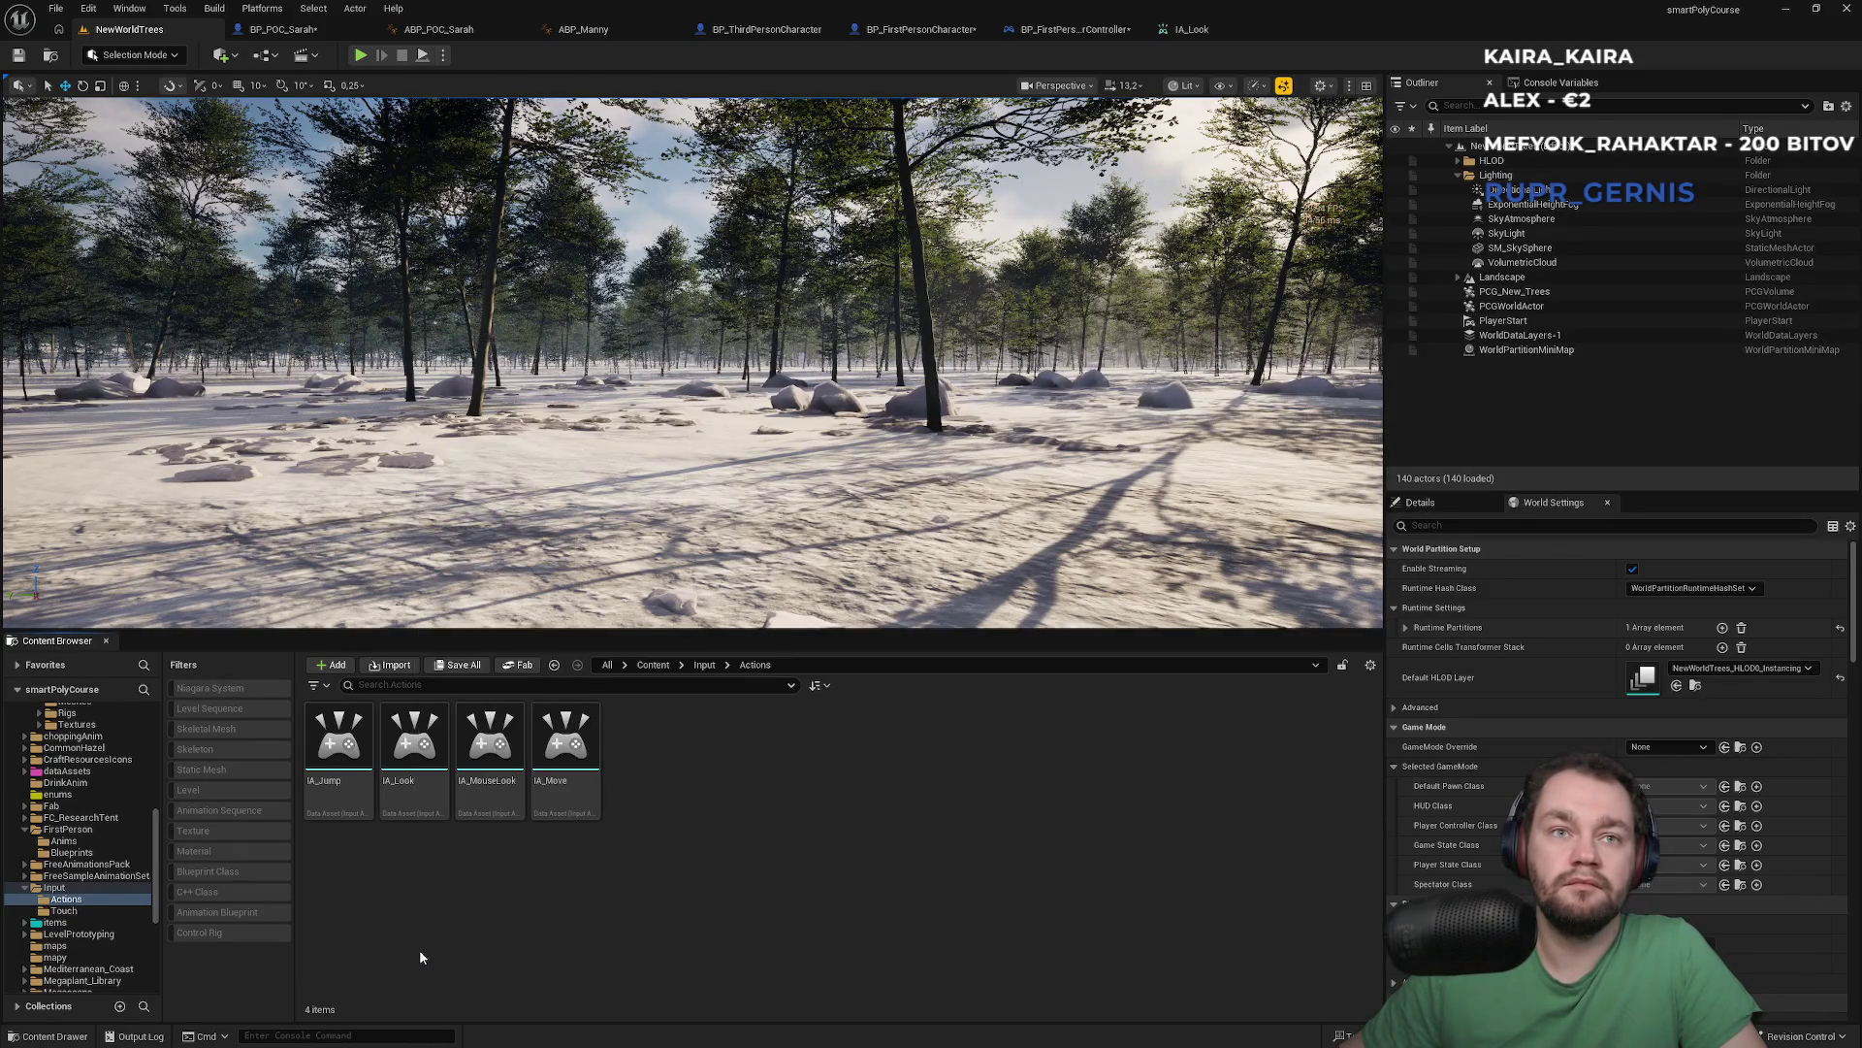
pyautogui.rightClick(419, 949)
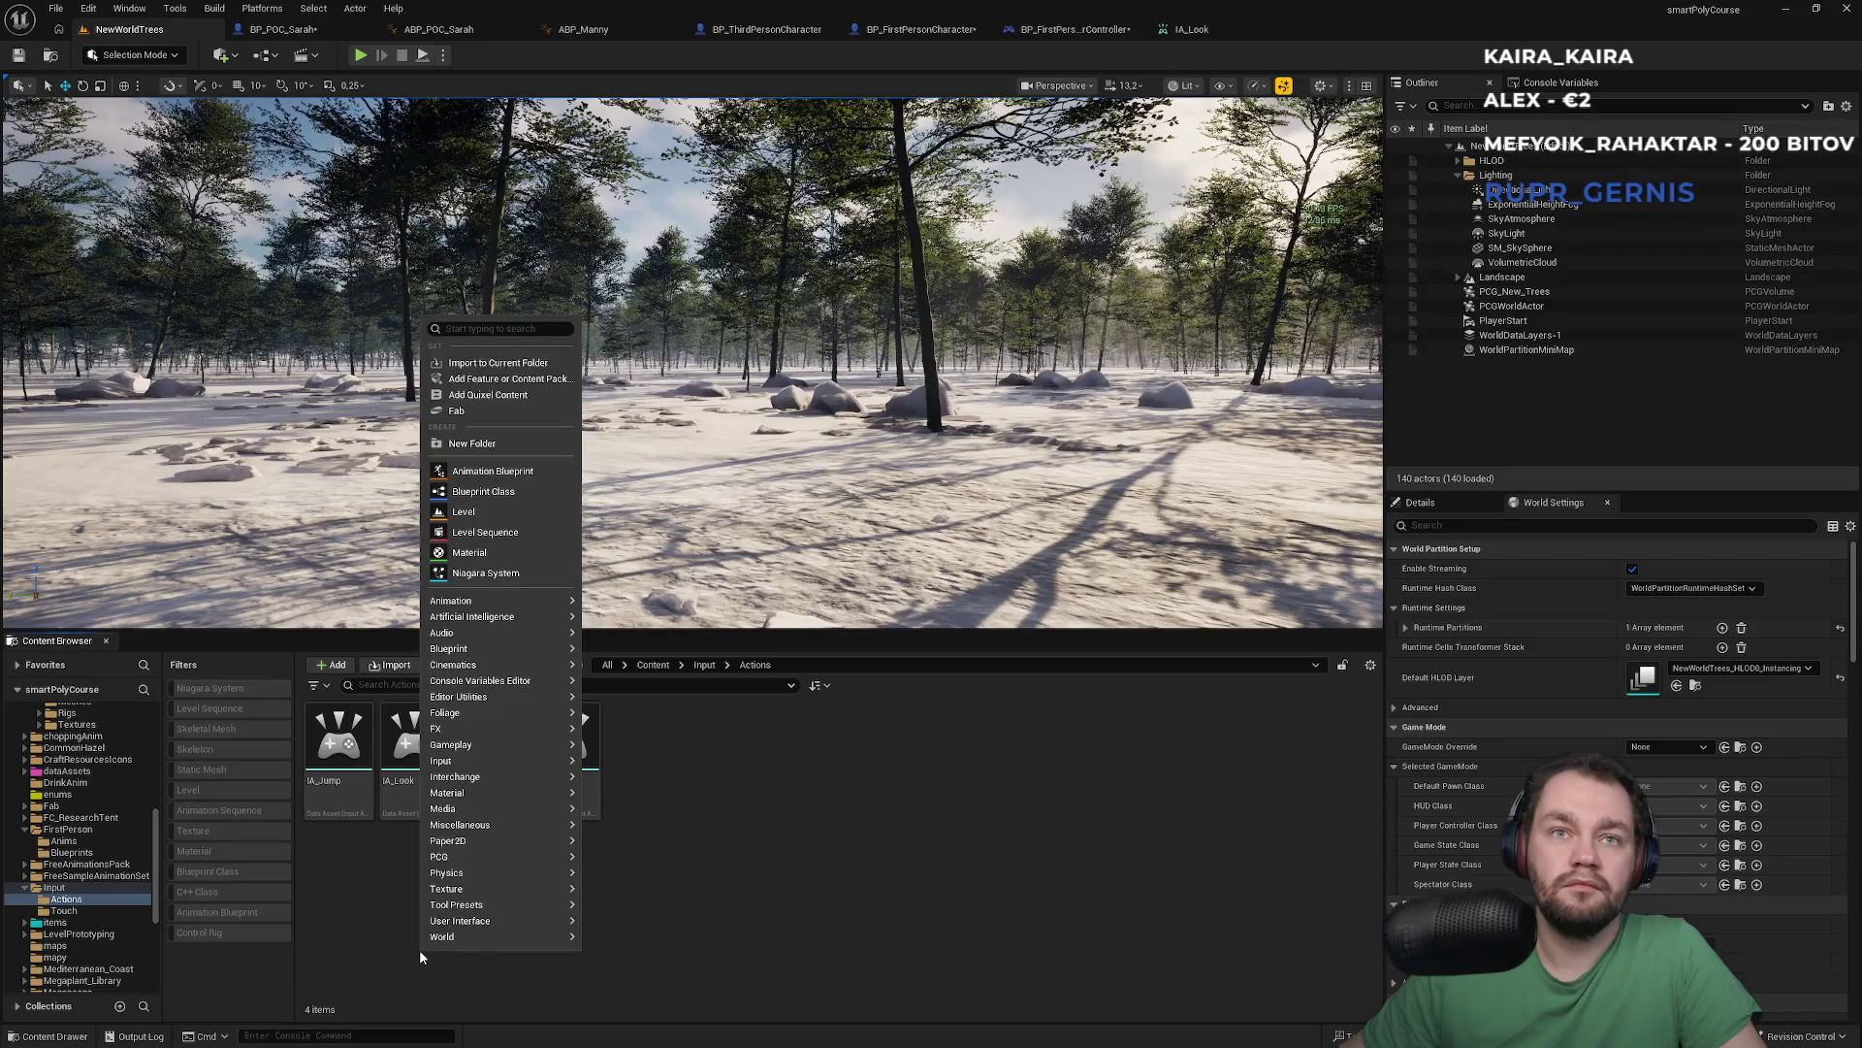
pyautogui.moveTo(504, 762)
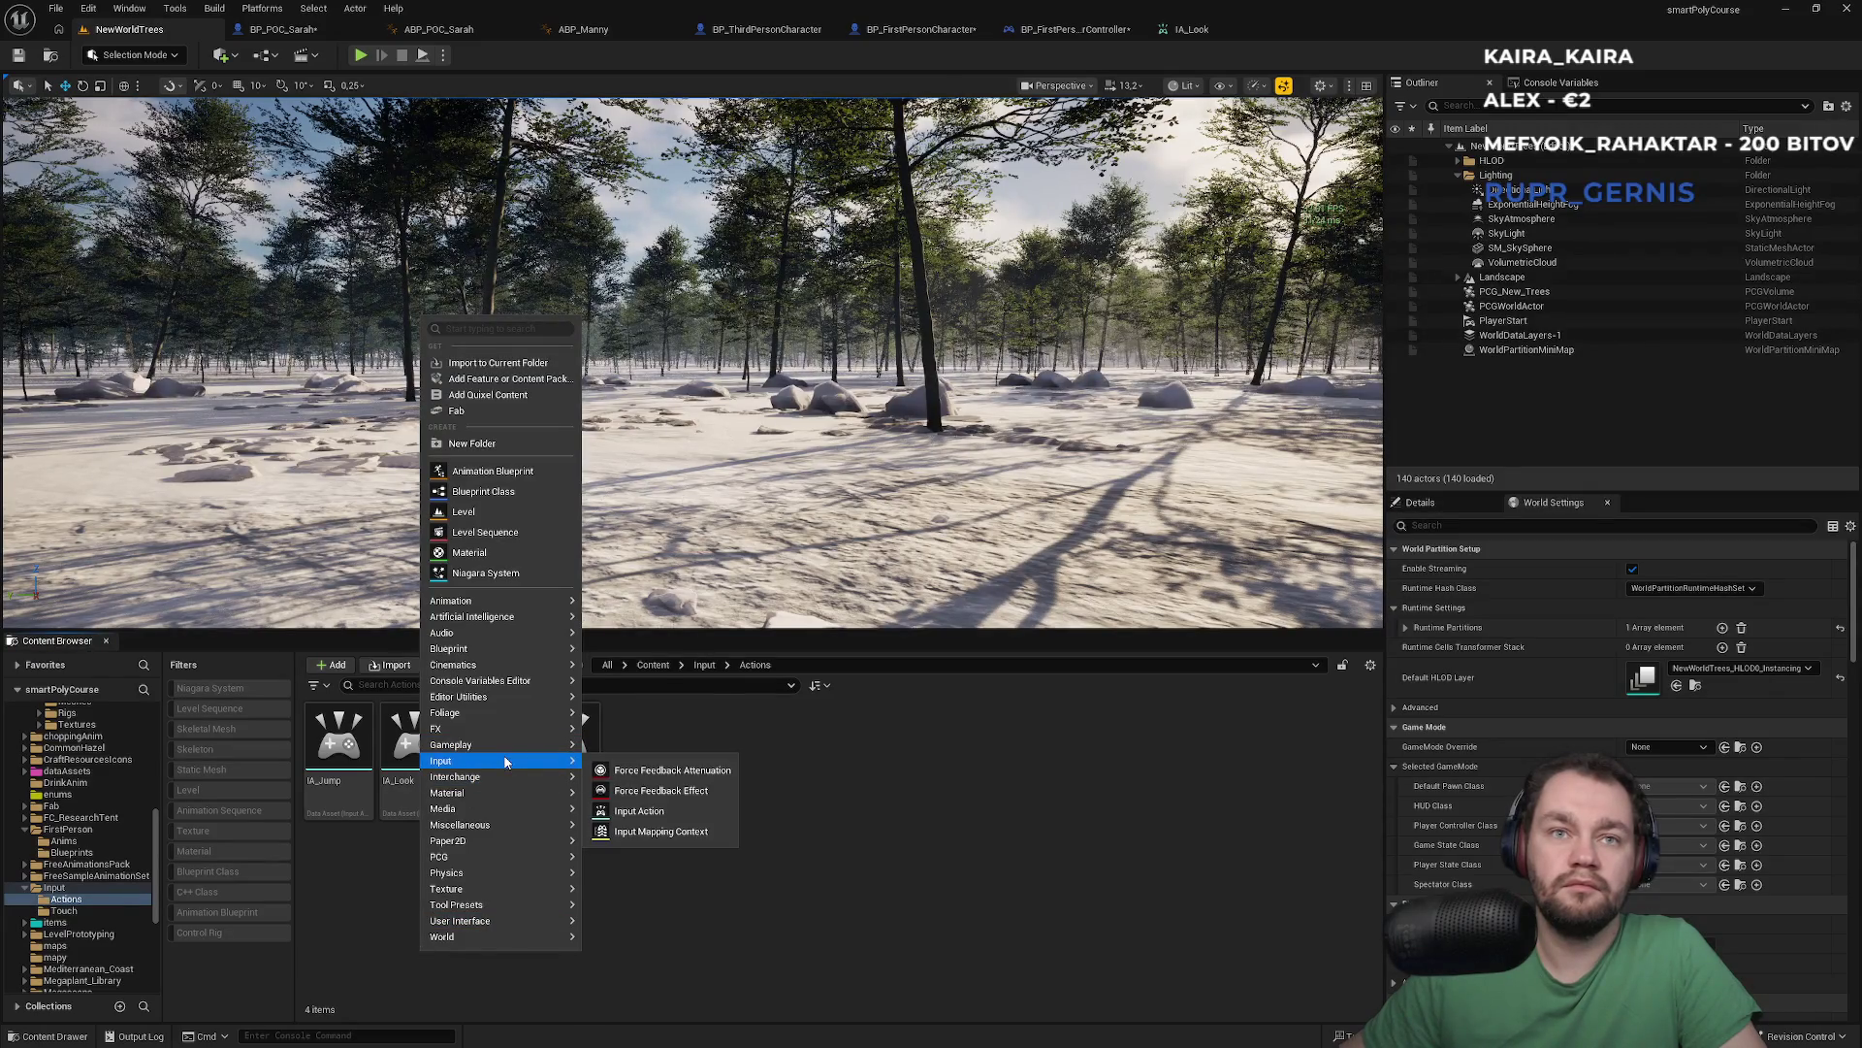
pyautogui.click(636, 811)
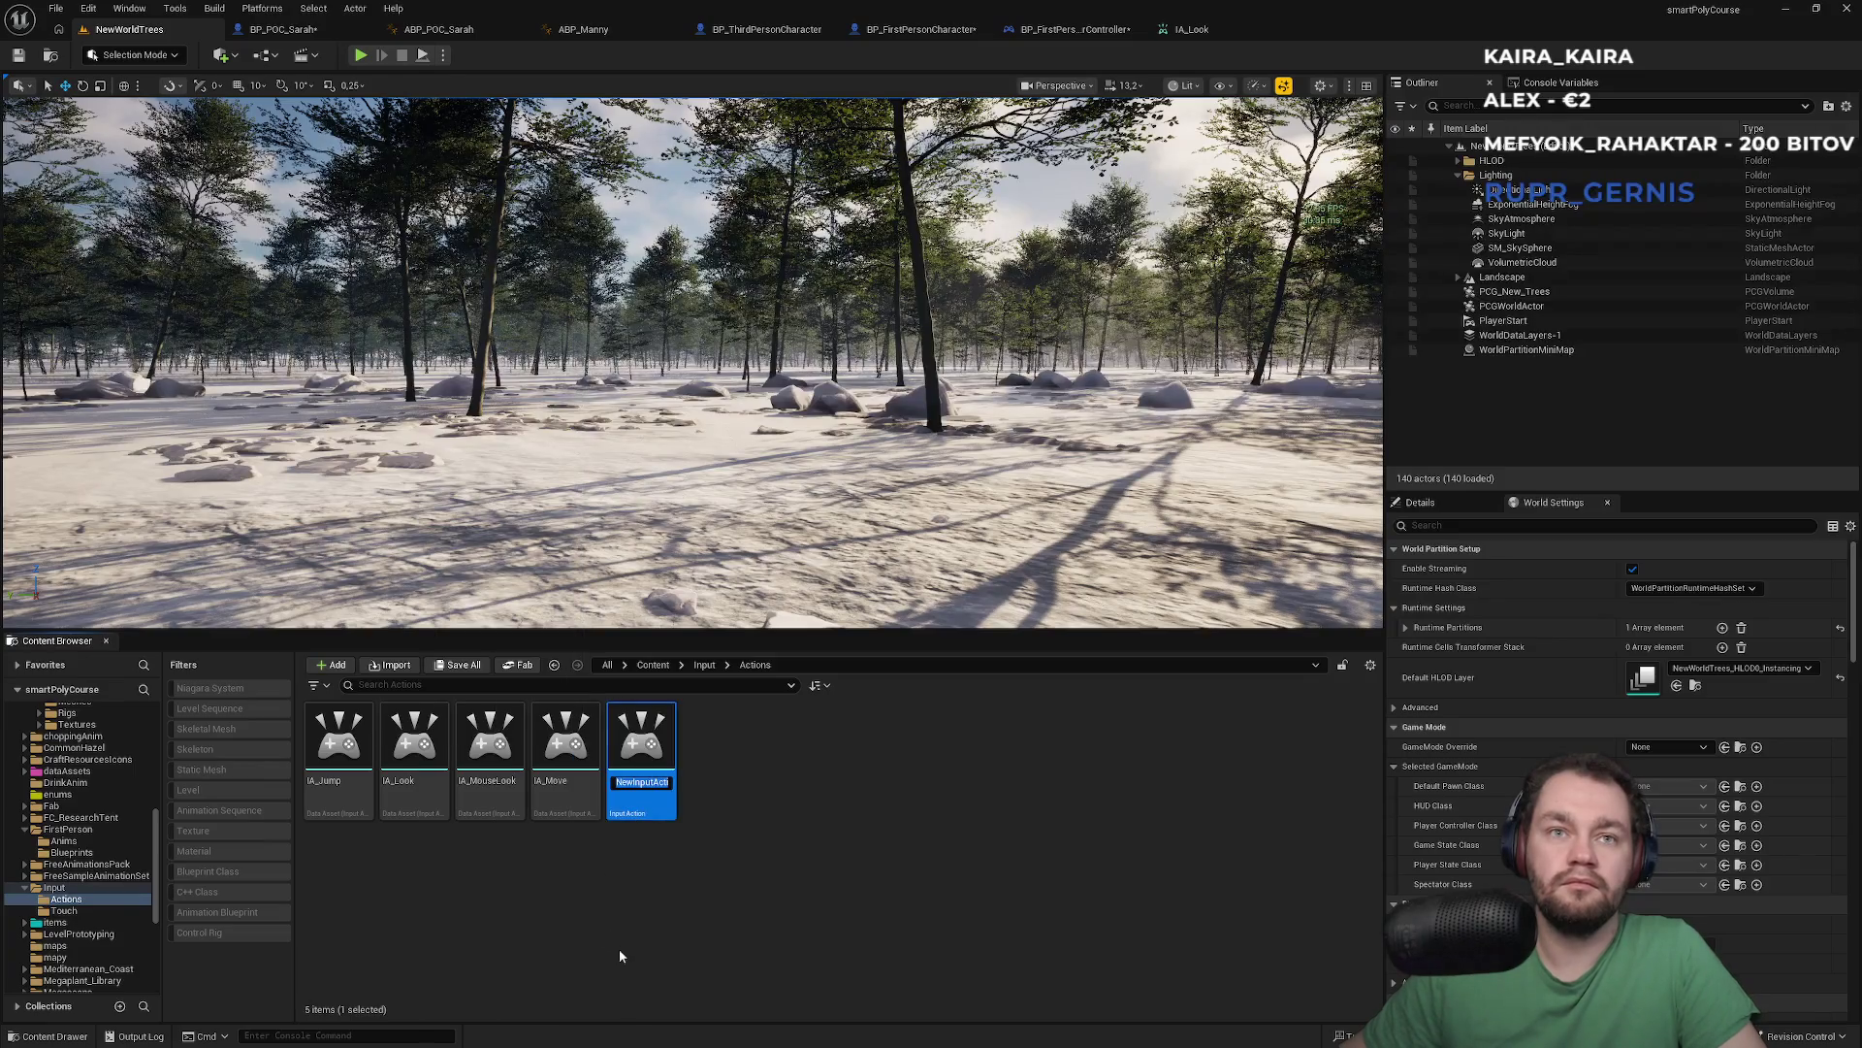
pyautogui.write('IA_')
pyautogui.write('LookA')
pyautogui.write('und')
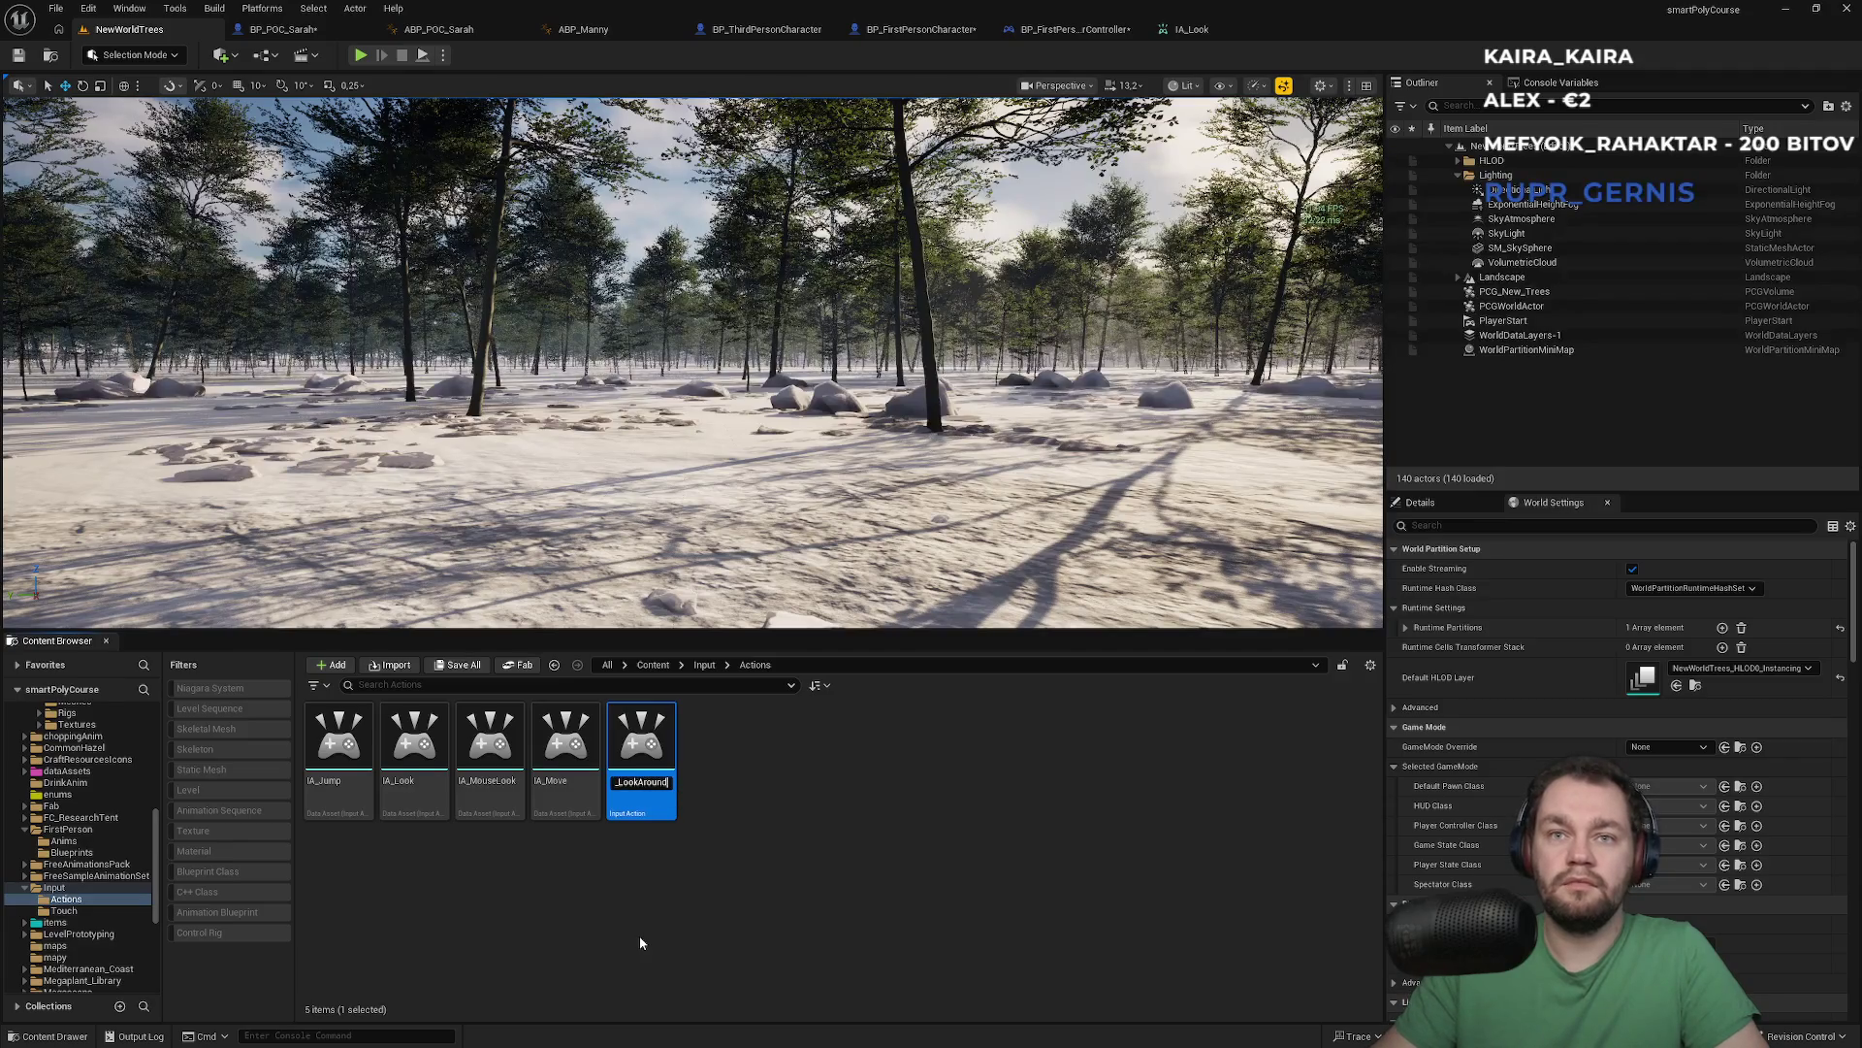
pyautogui.press('Return')
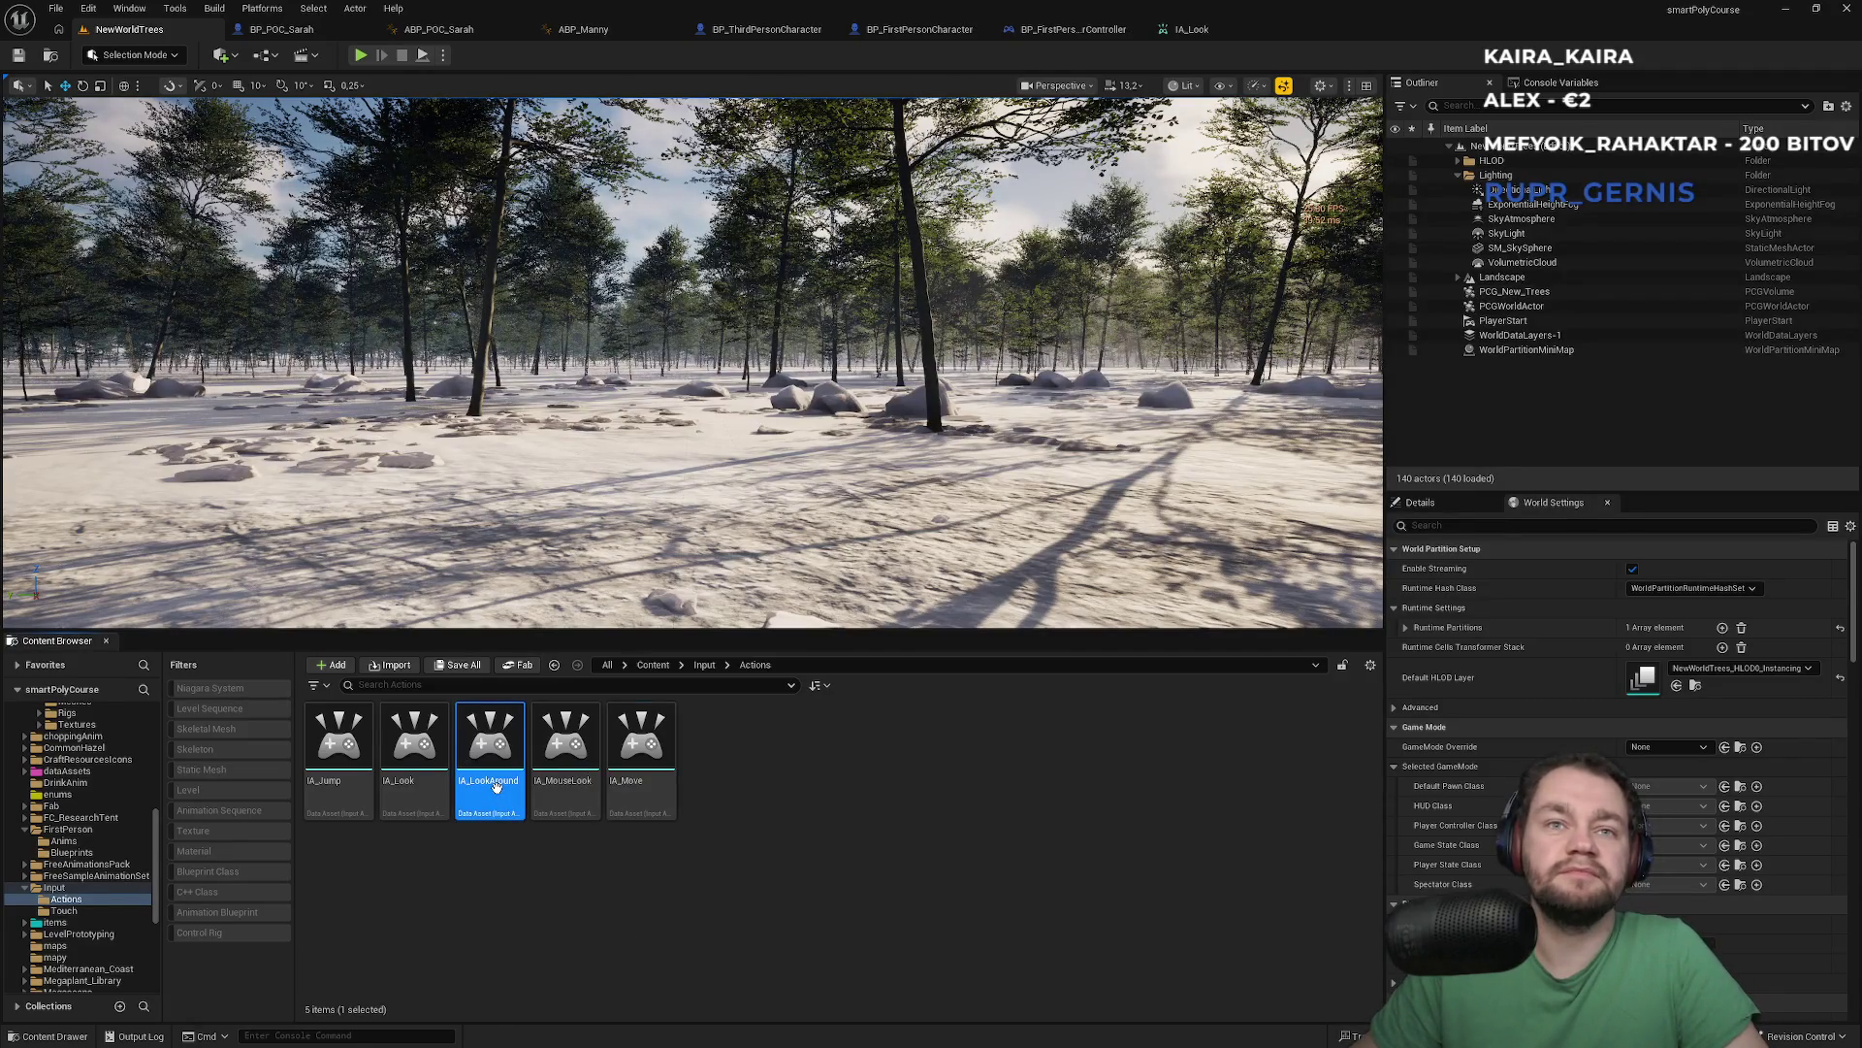
# Set IA_LookAround's value type to Axis2D (Vector2D)
pyautogui.doubleClick(496, 785)
pyautogui.click(766, 226)
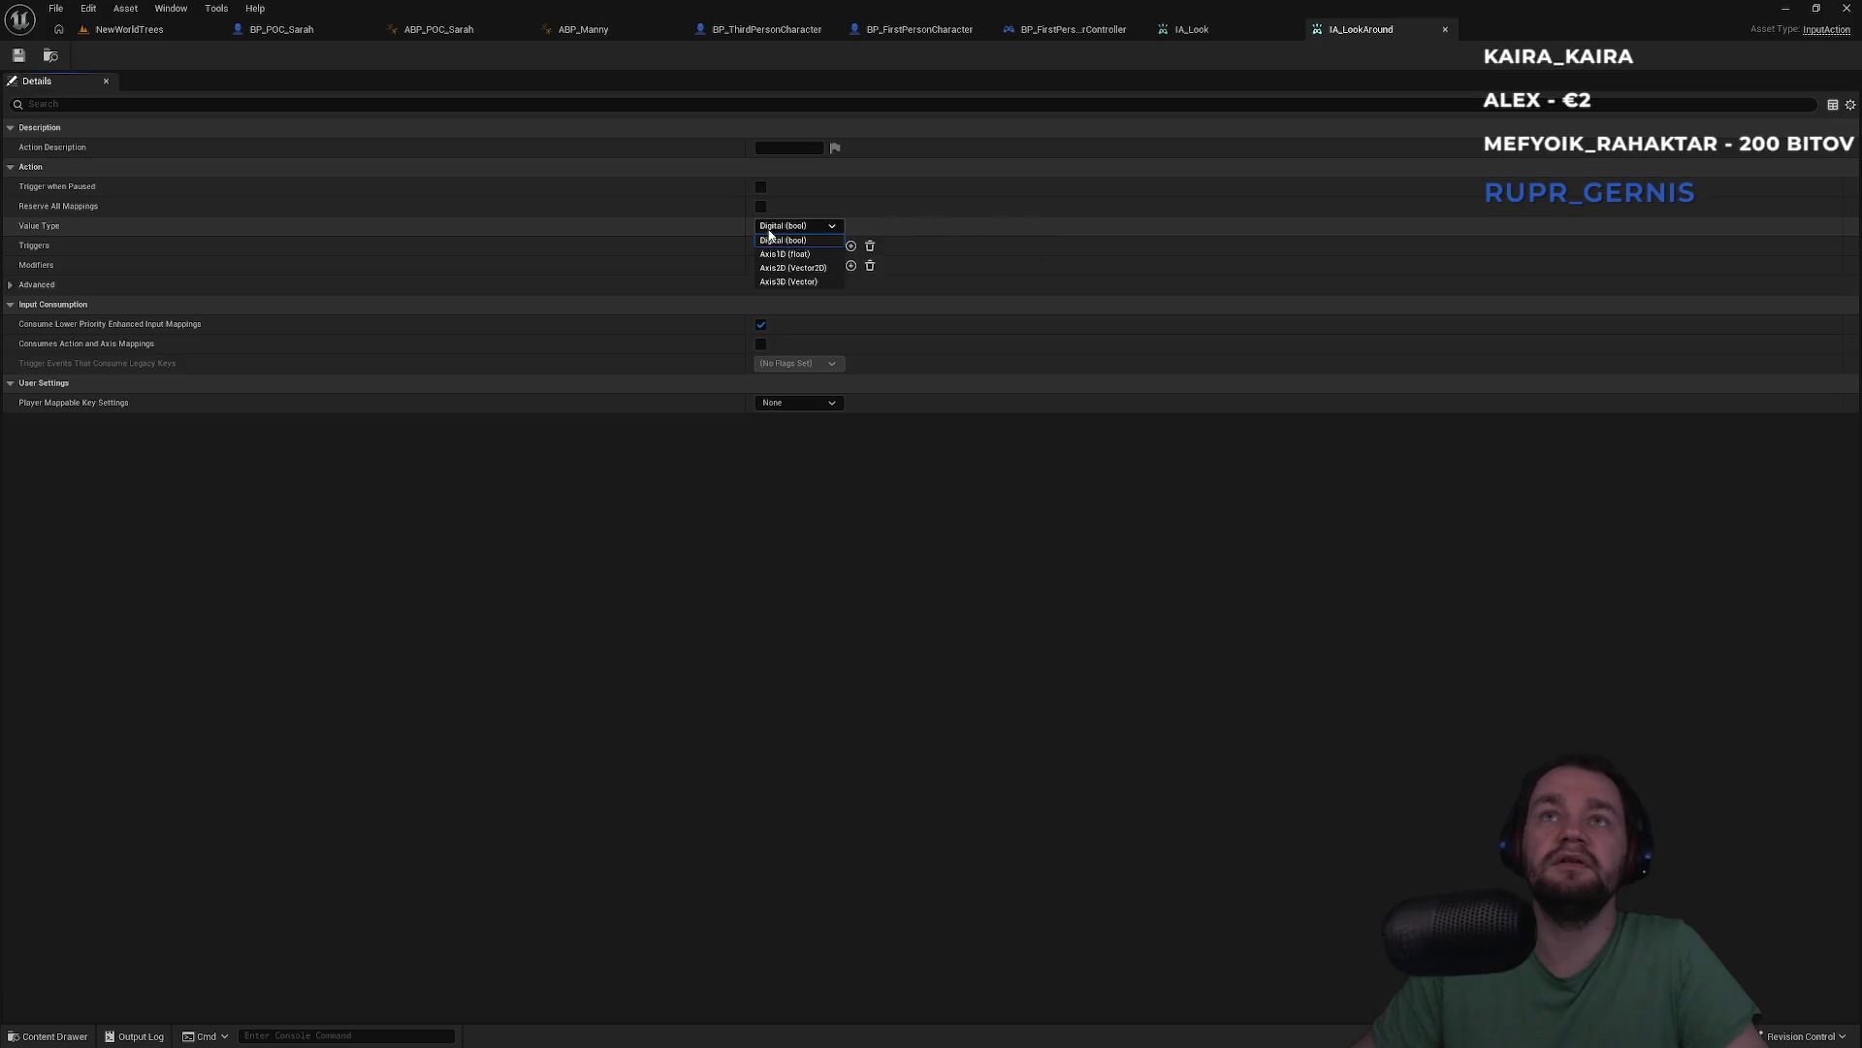
pyautogui.click(818, 266)
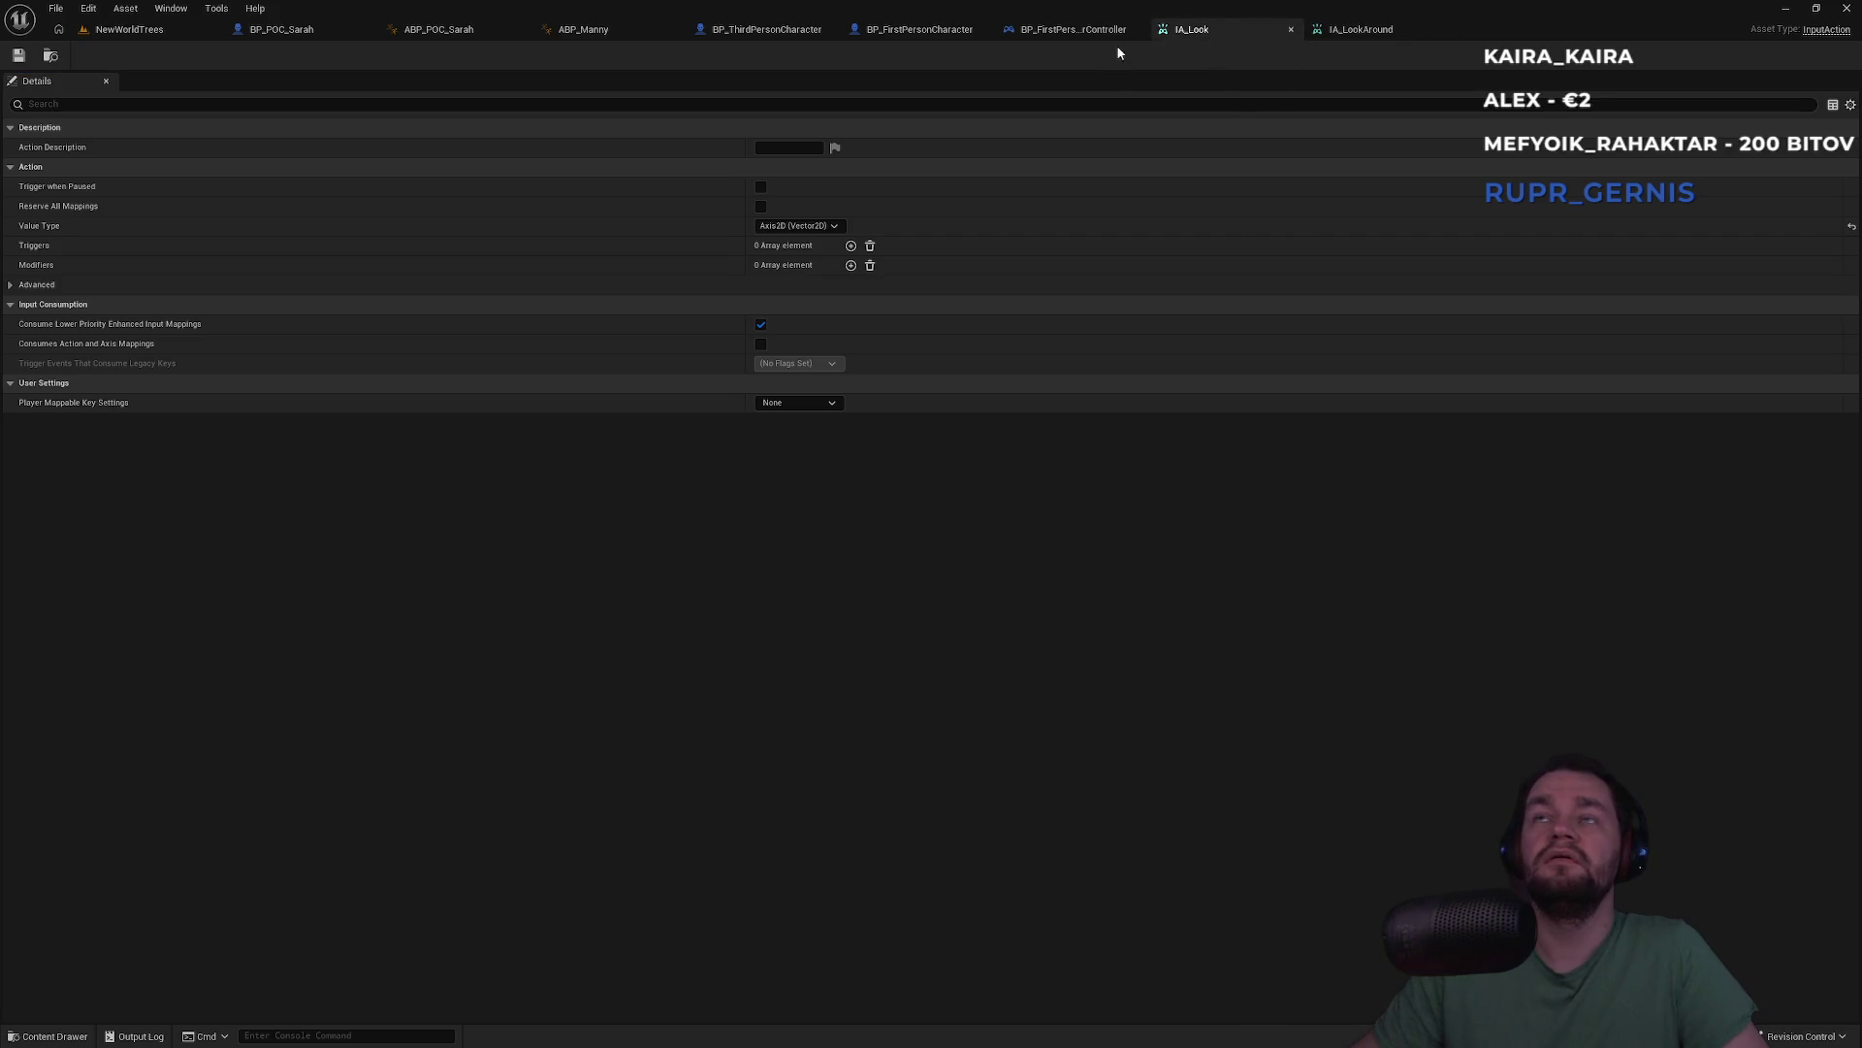
pyautogui.click(116, 29)
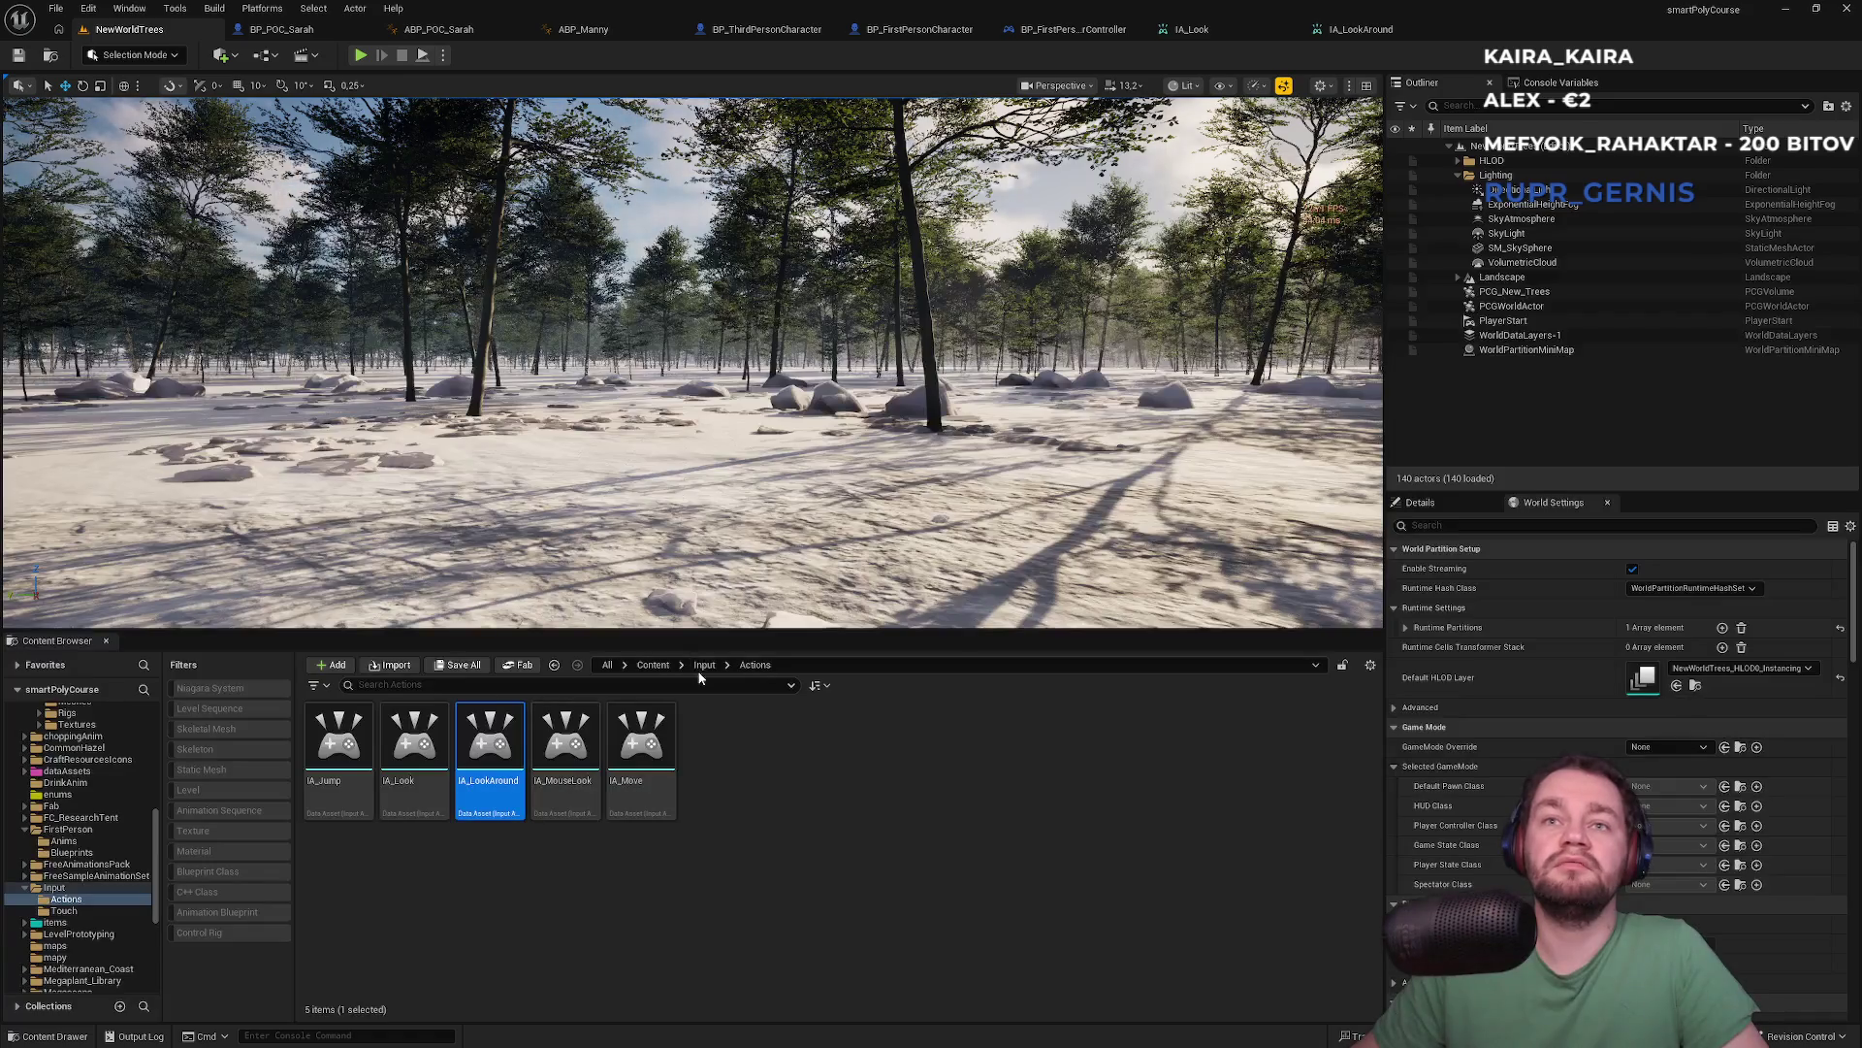
# Open IMC_Default and review the keys bound to IA_Look, IA_Move and IA_Jump
pyautogui.doubleClick(490, 752)
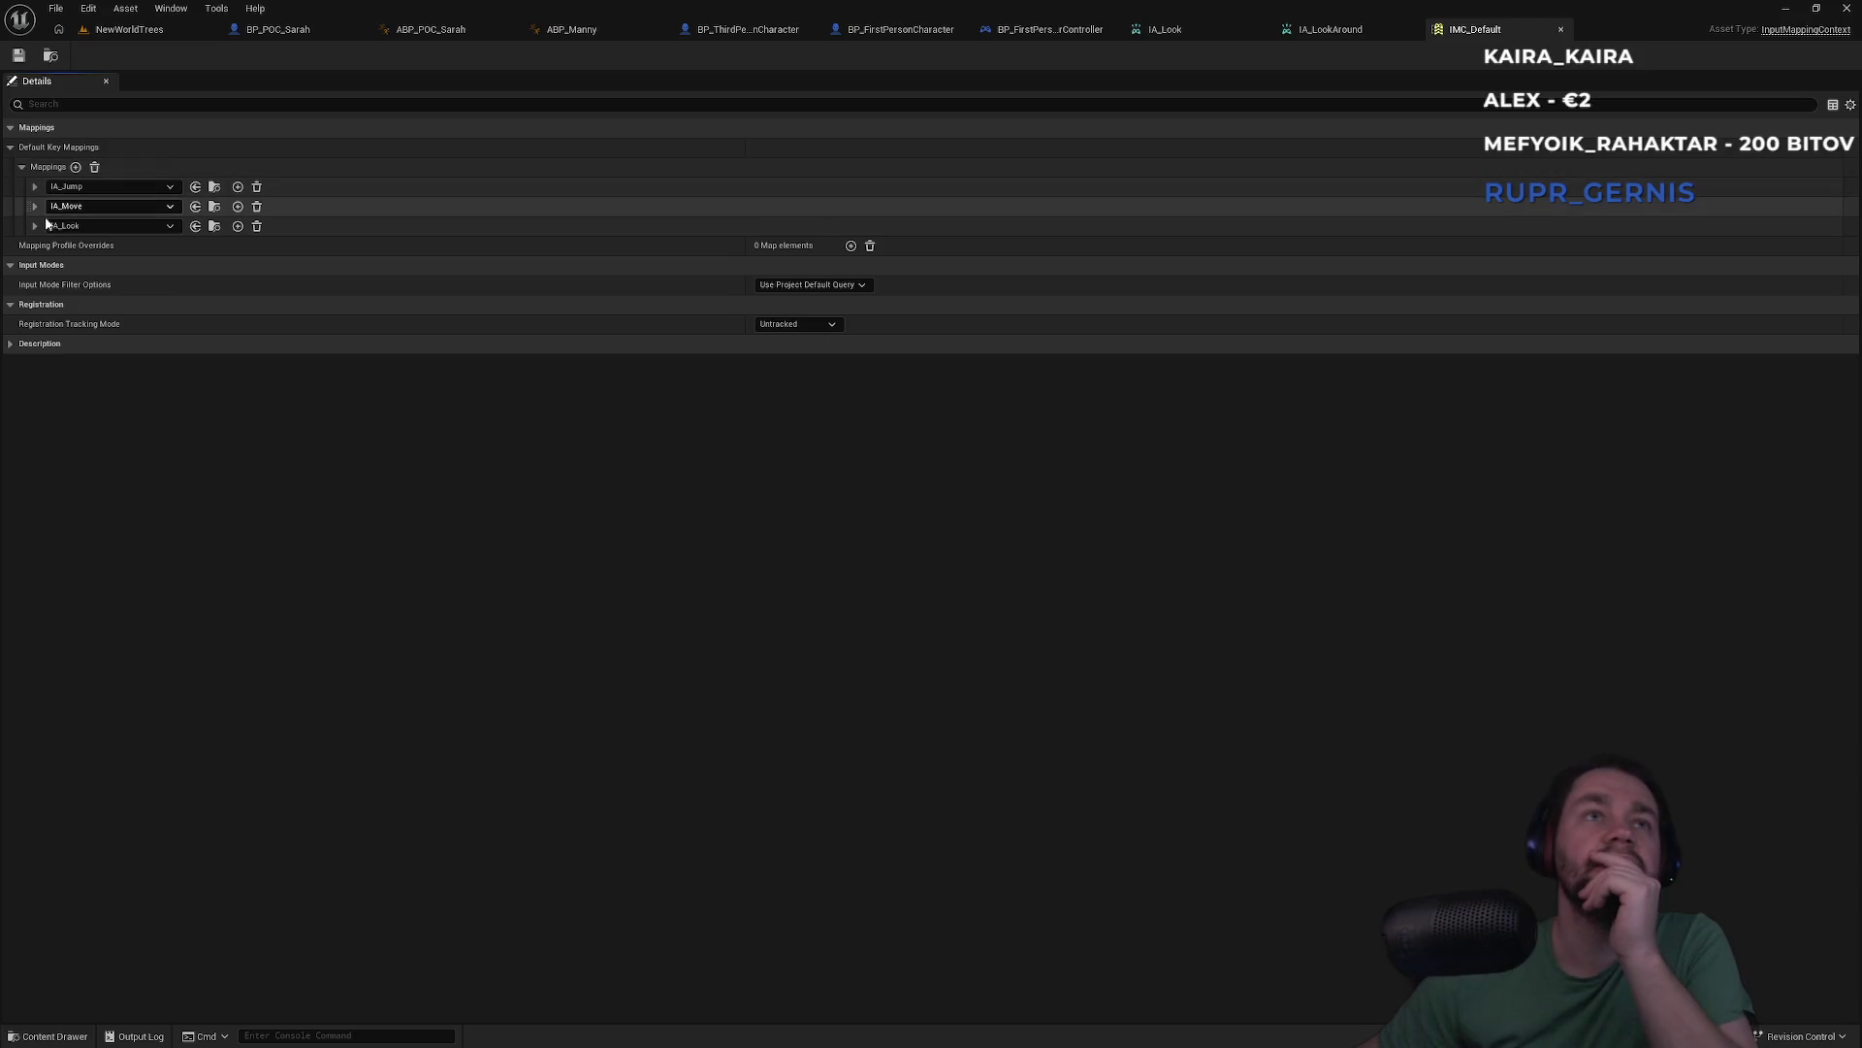
pyautogui.click(34, 226)
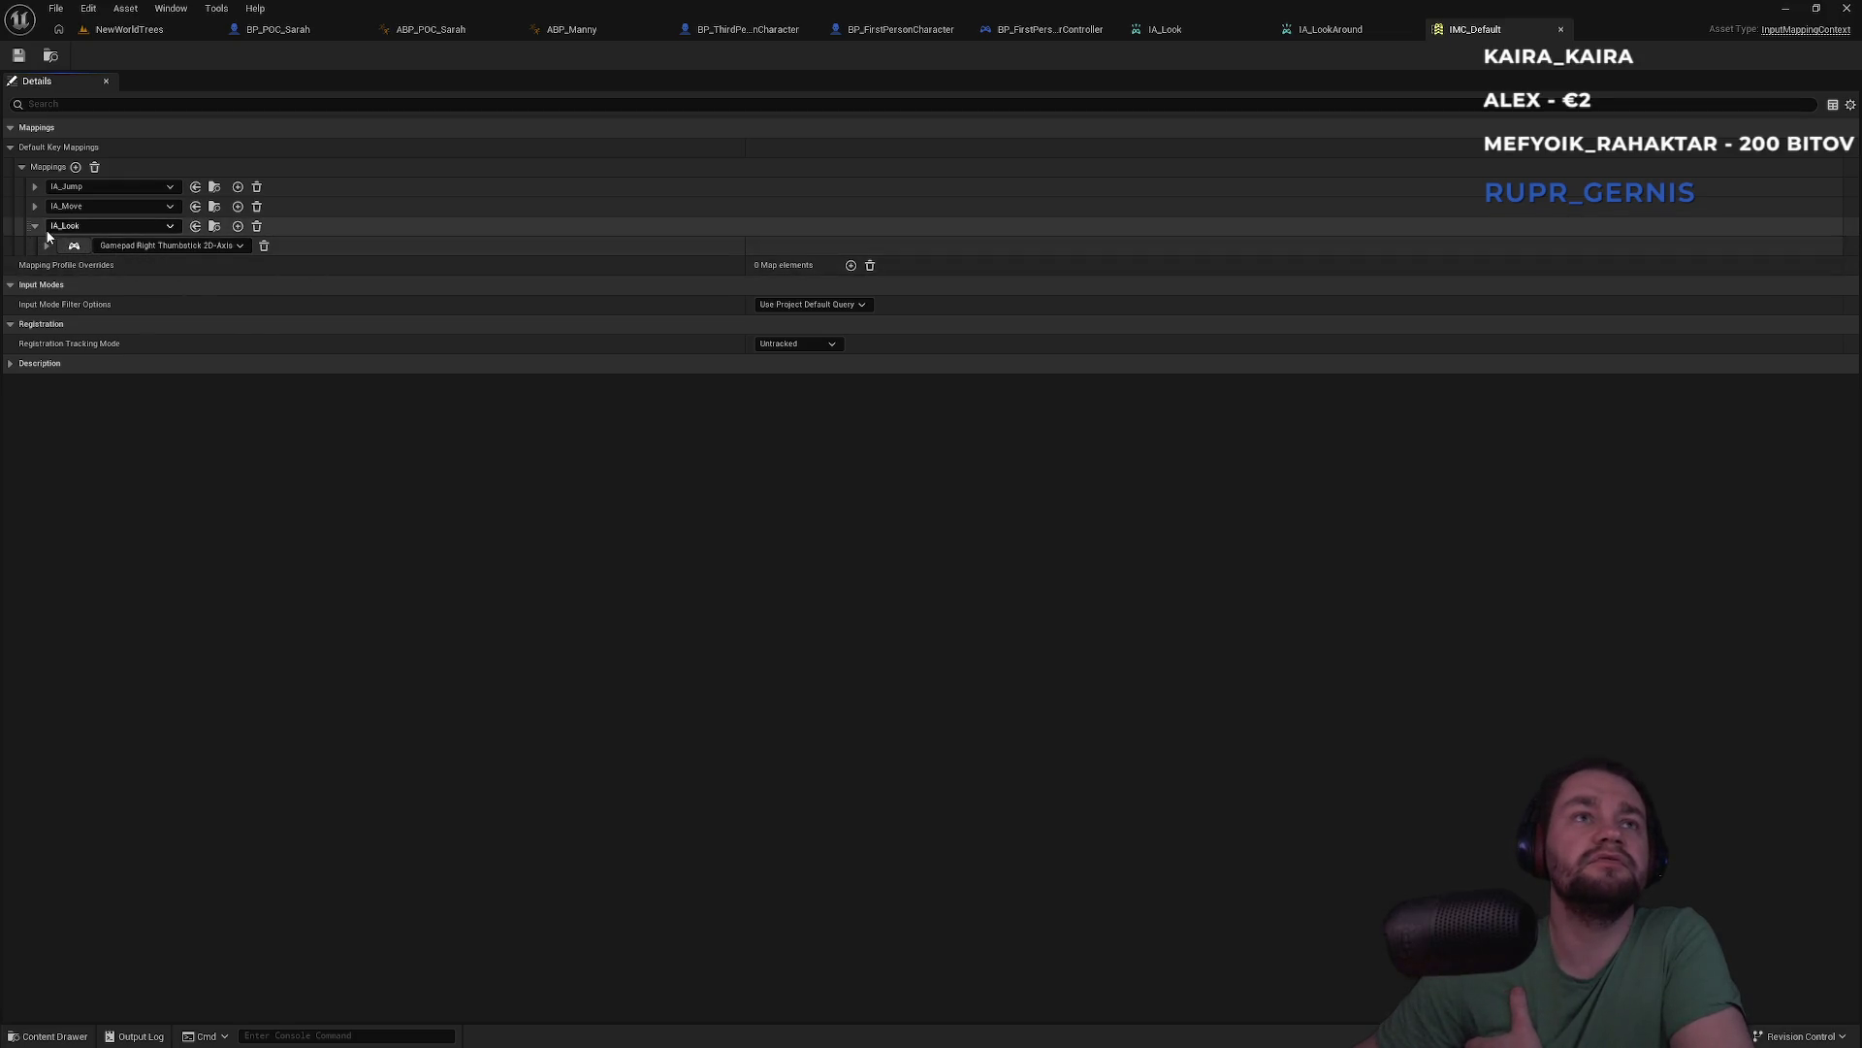
pyautogui.click(35, 207)
pyautogui.click(36, 207)
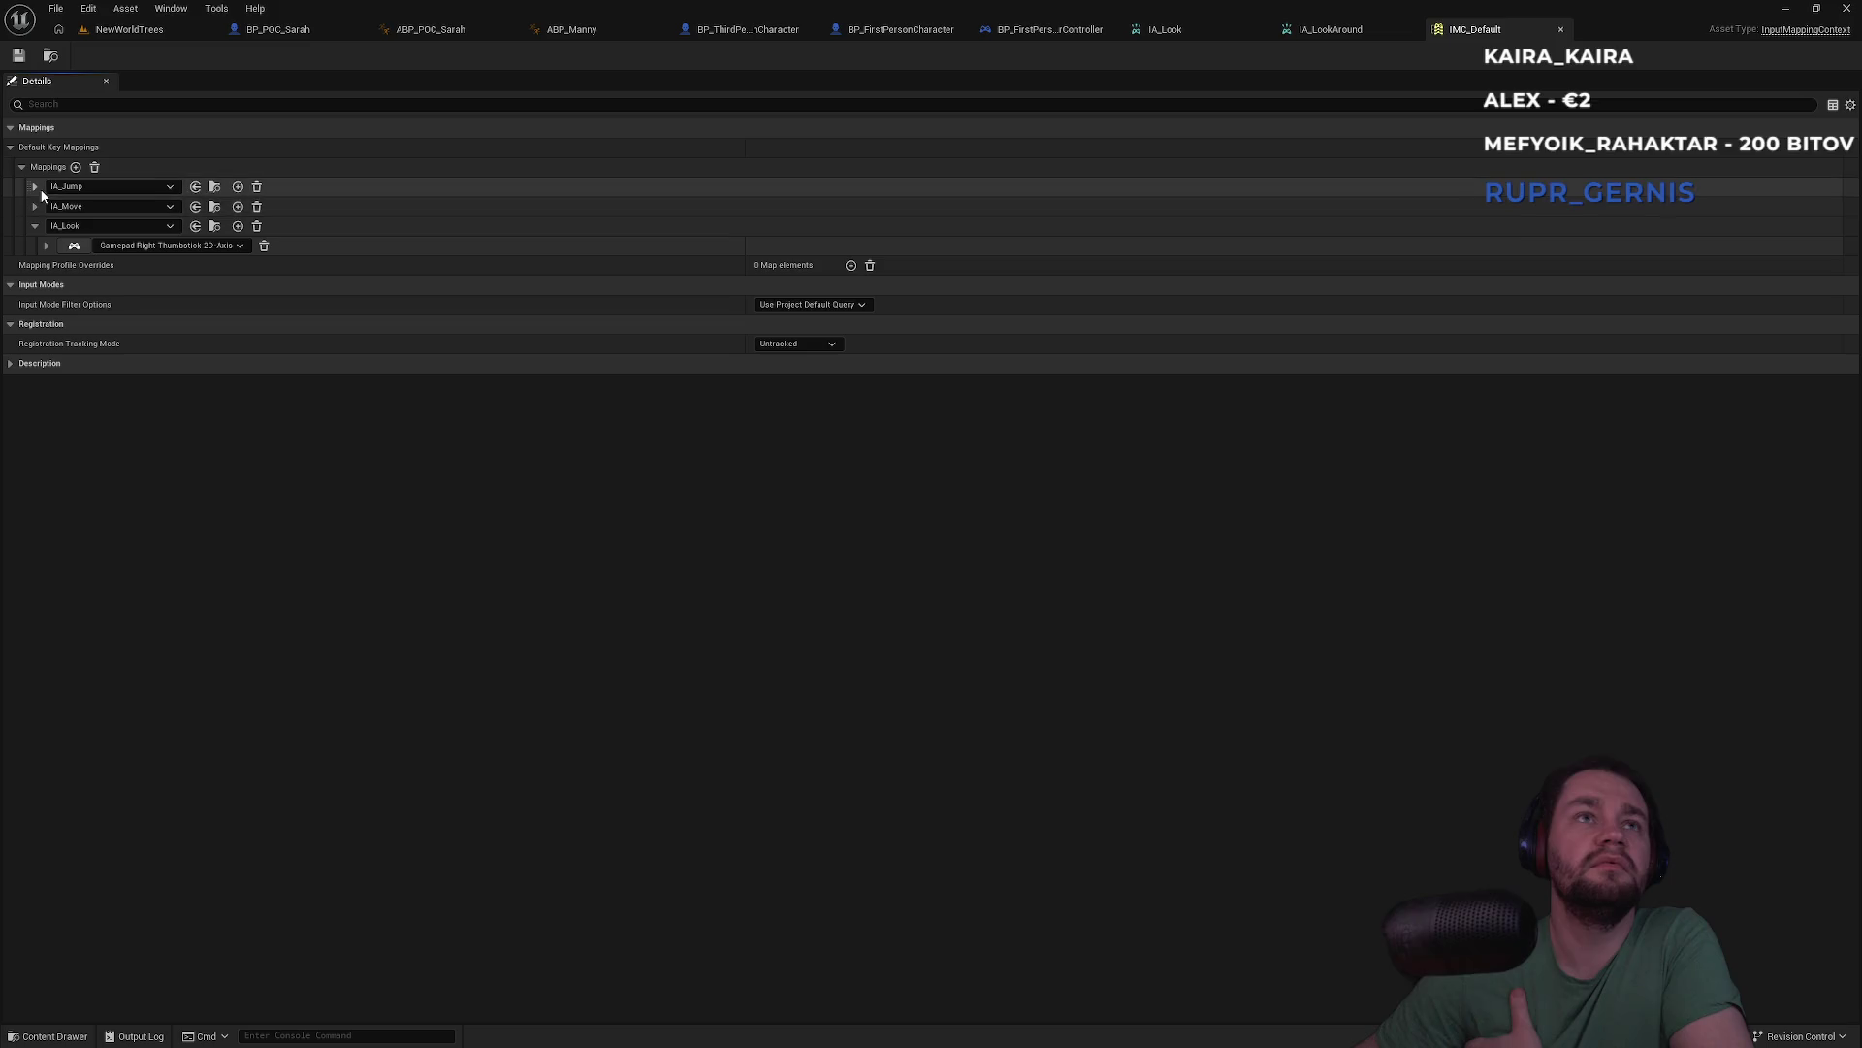
pyautogui.click(35, 187)
pyautogui.click(35, 187)
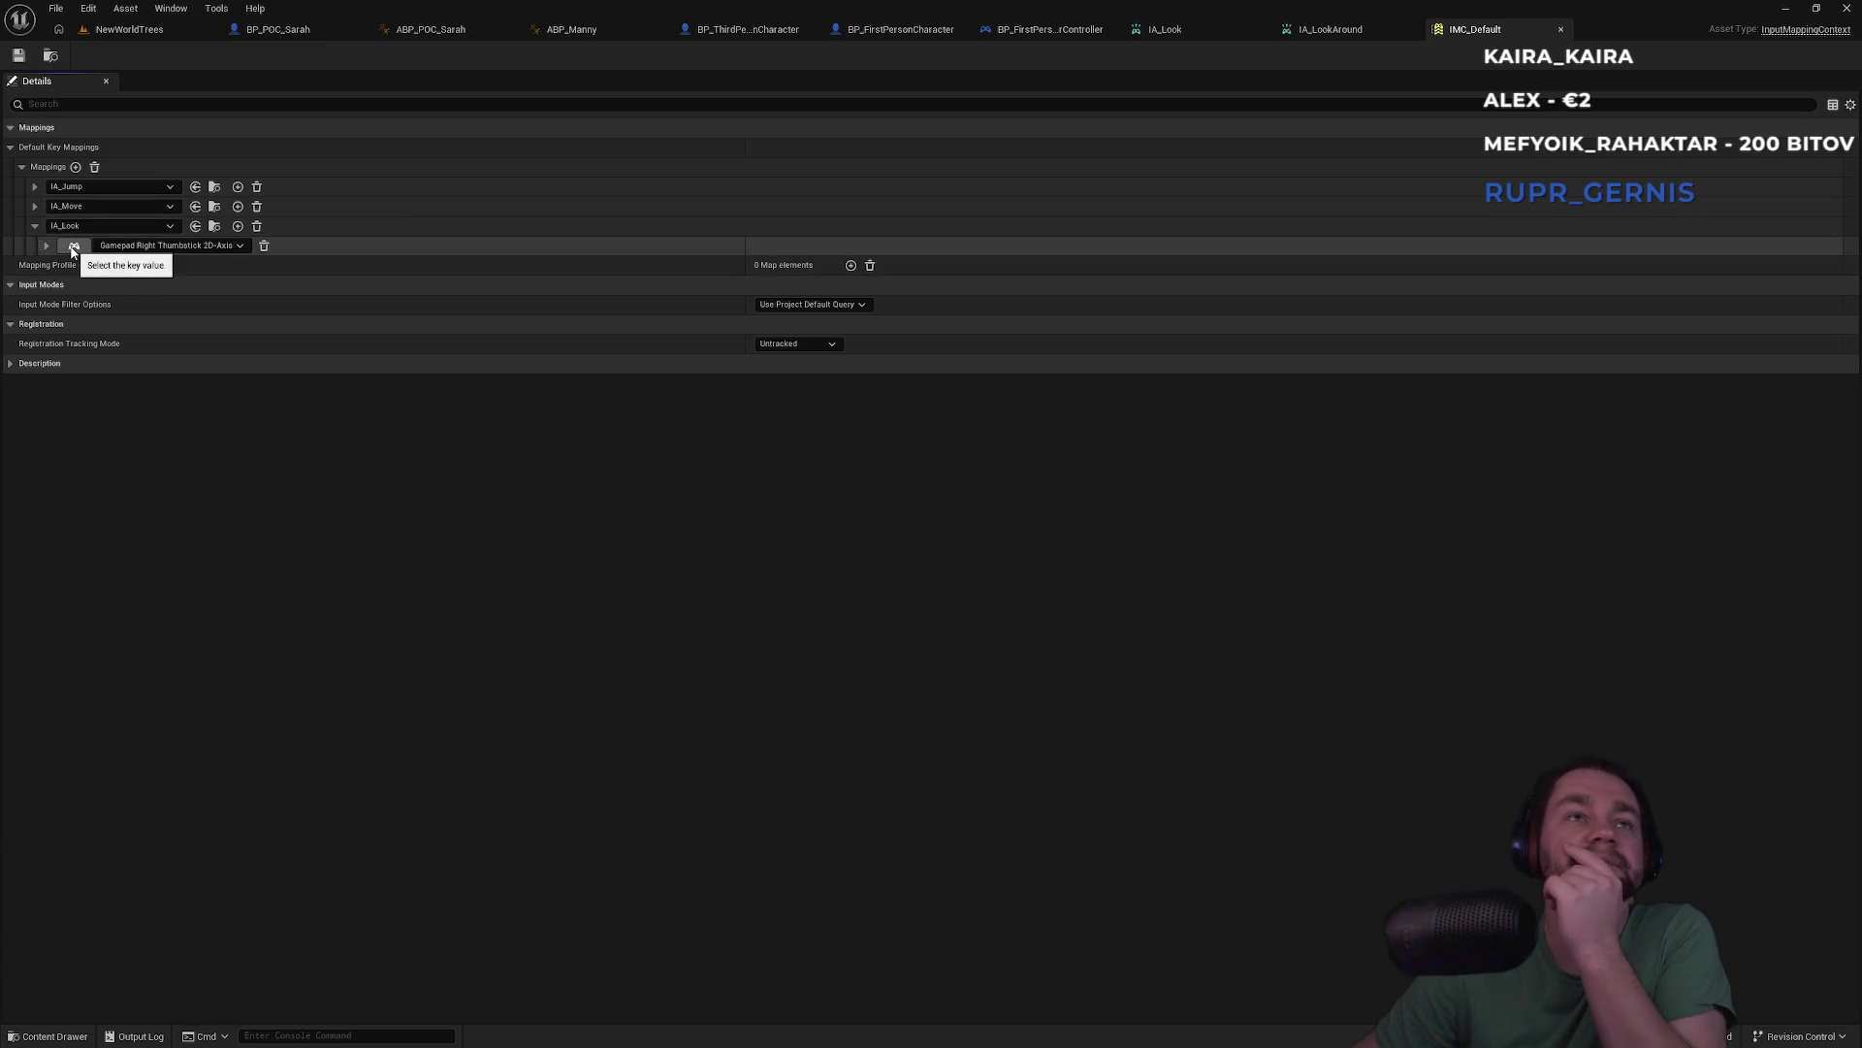
# Add a Mouse XY 2D-Axis mapping, assign it to IA_LookAround, and save IMC_Default
pyautogui.click(237, 226)
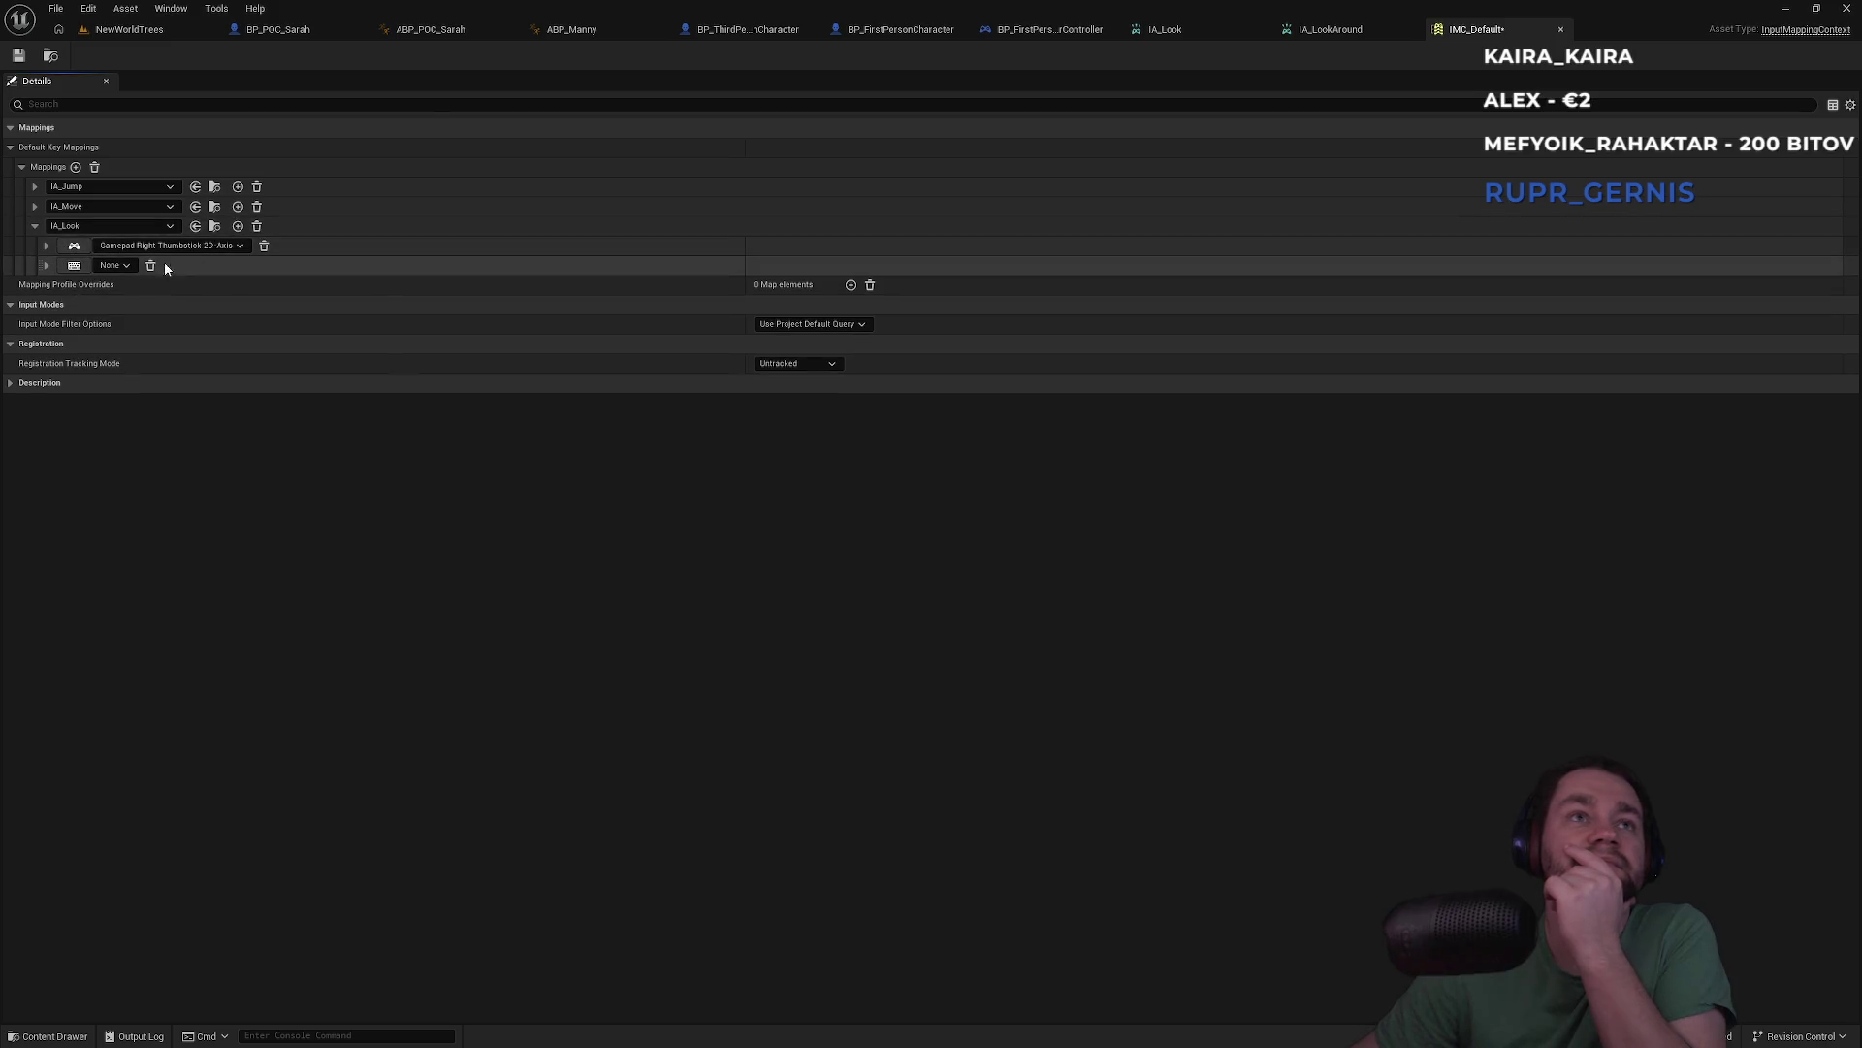
pyautogui.click(124, 266)
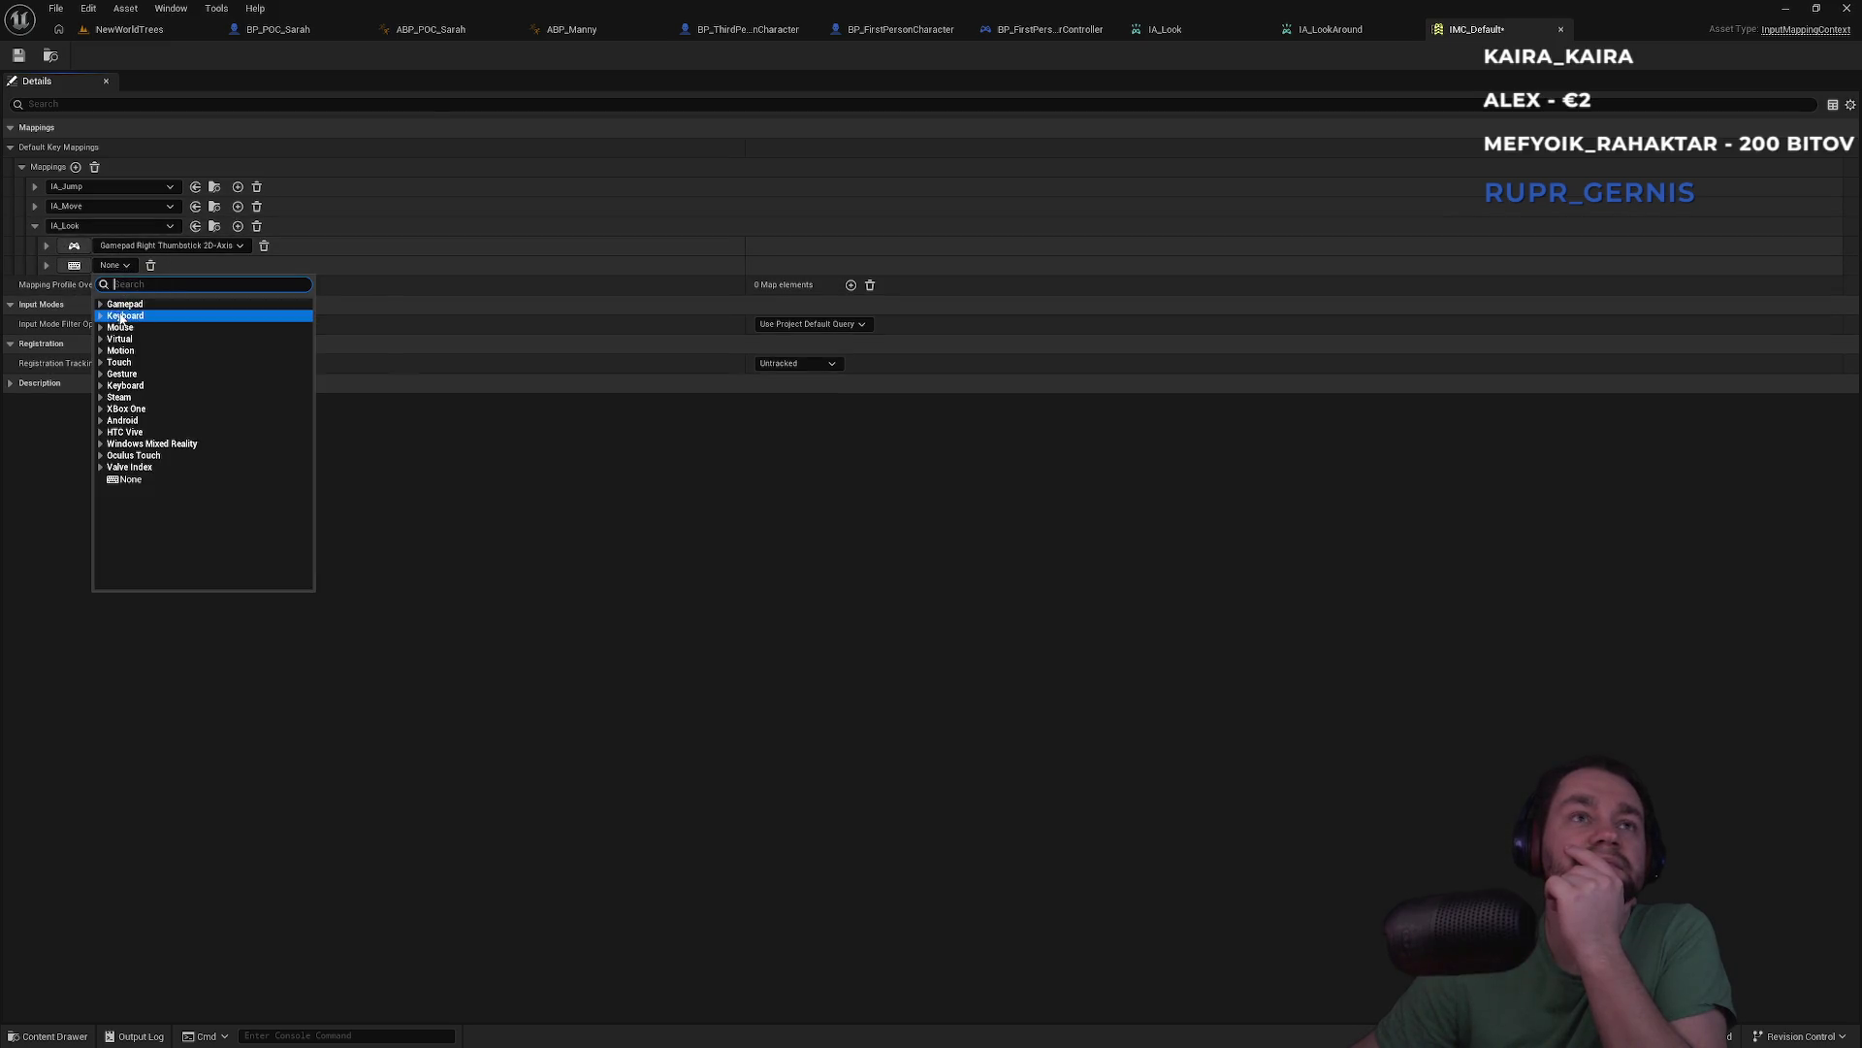
pyautogui.click(102, 328)
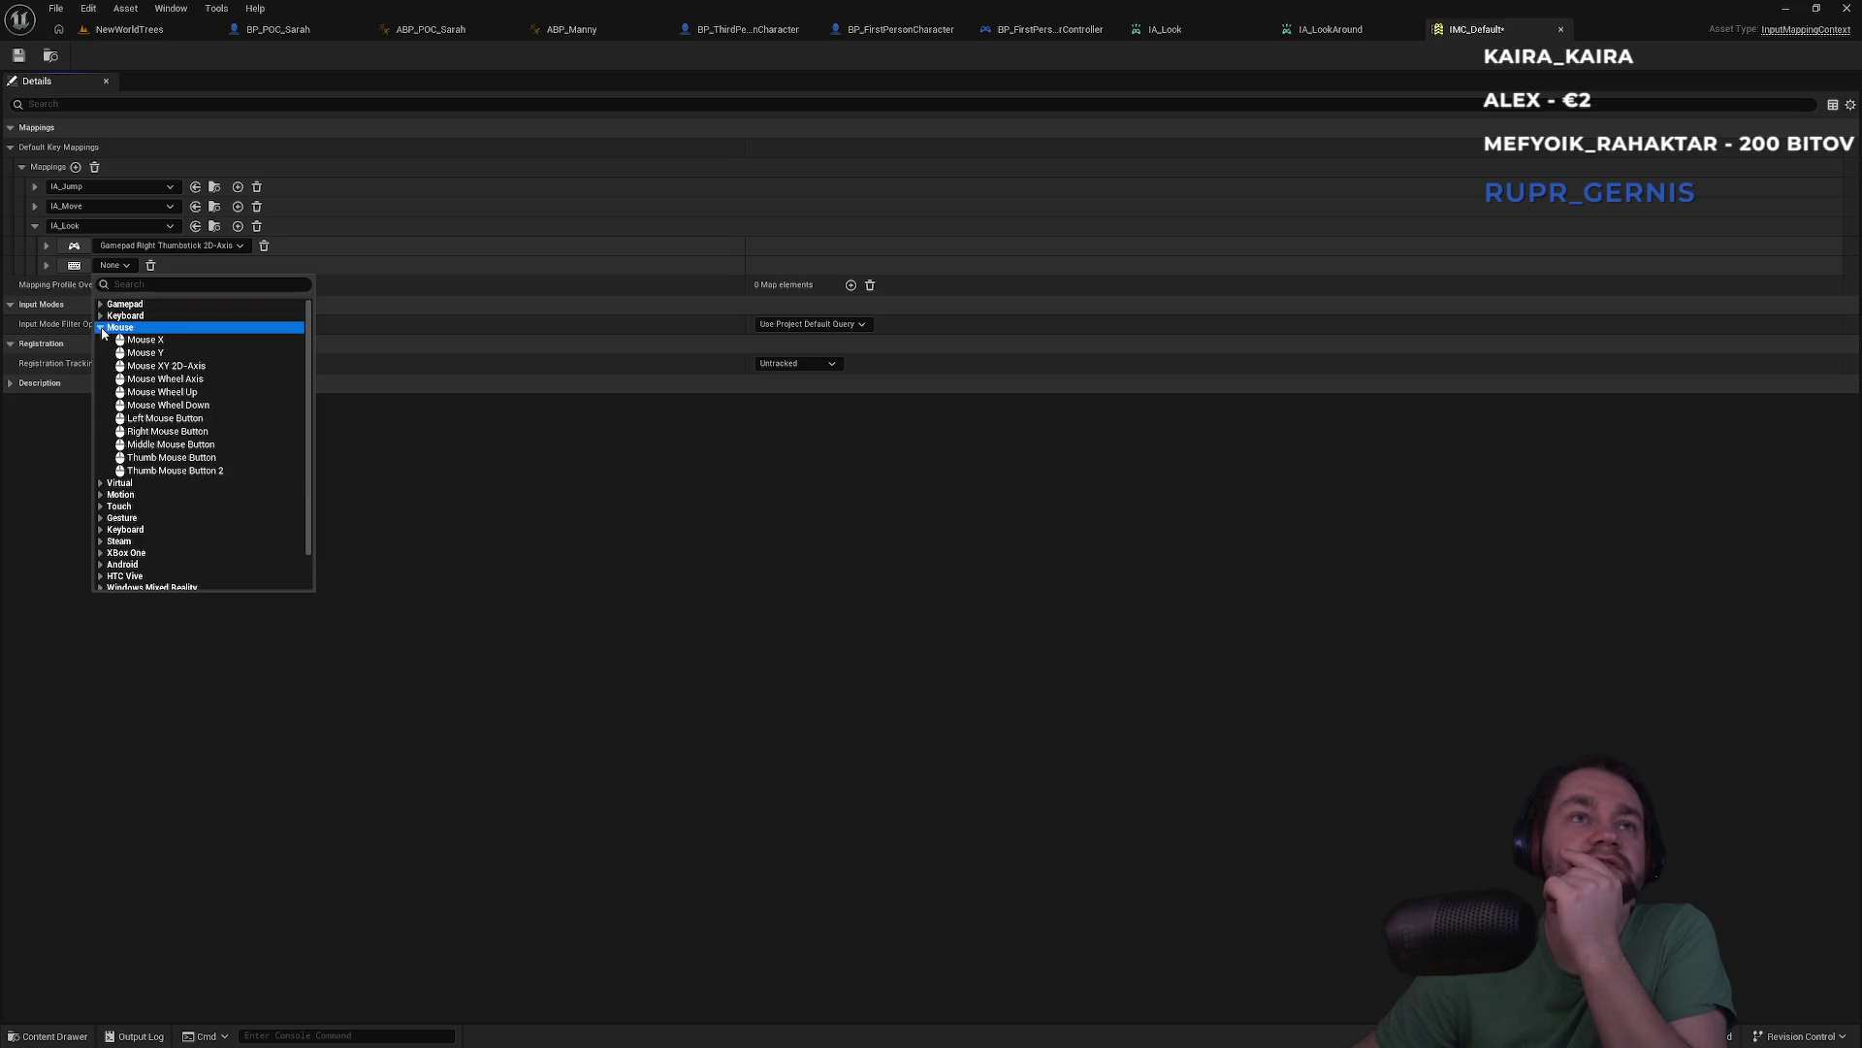
pyautogui.click(189, 366)
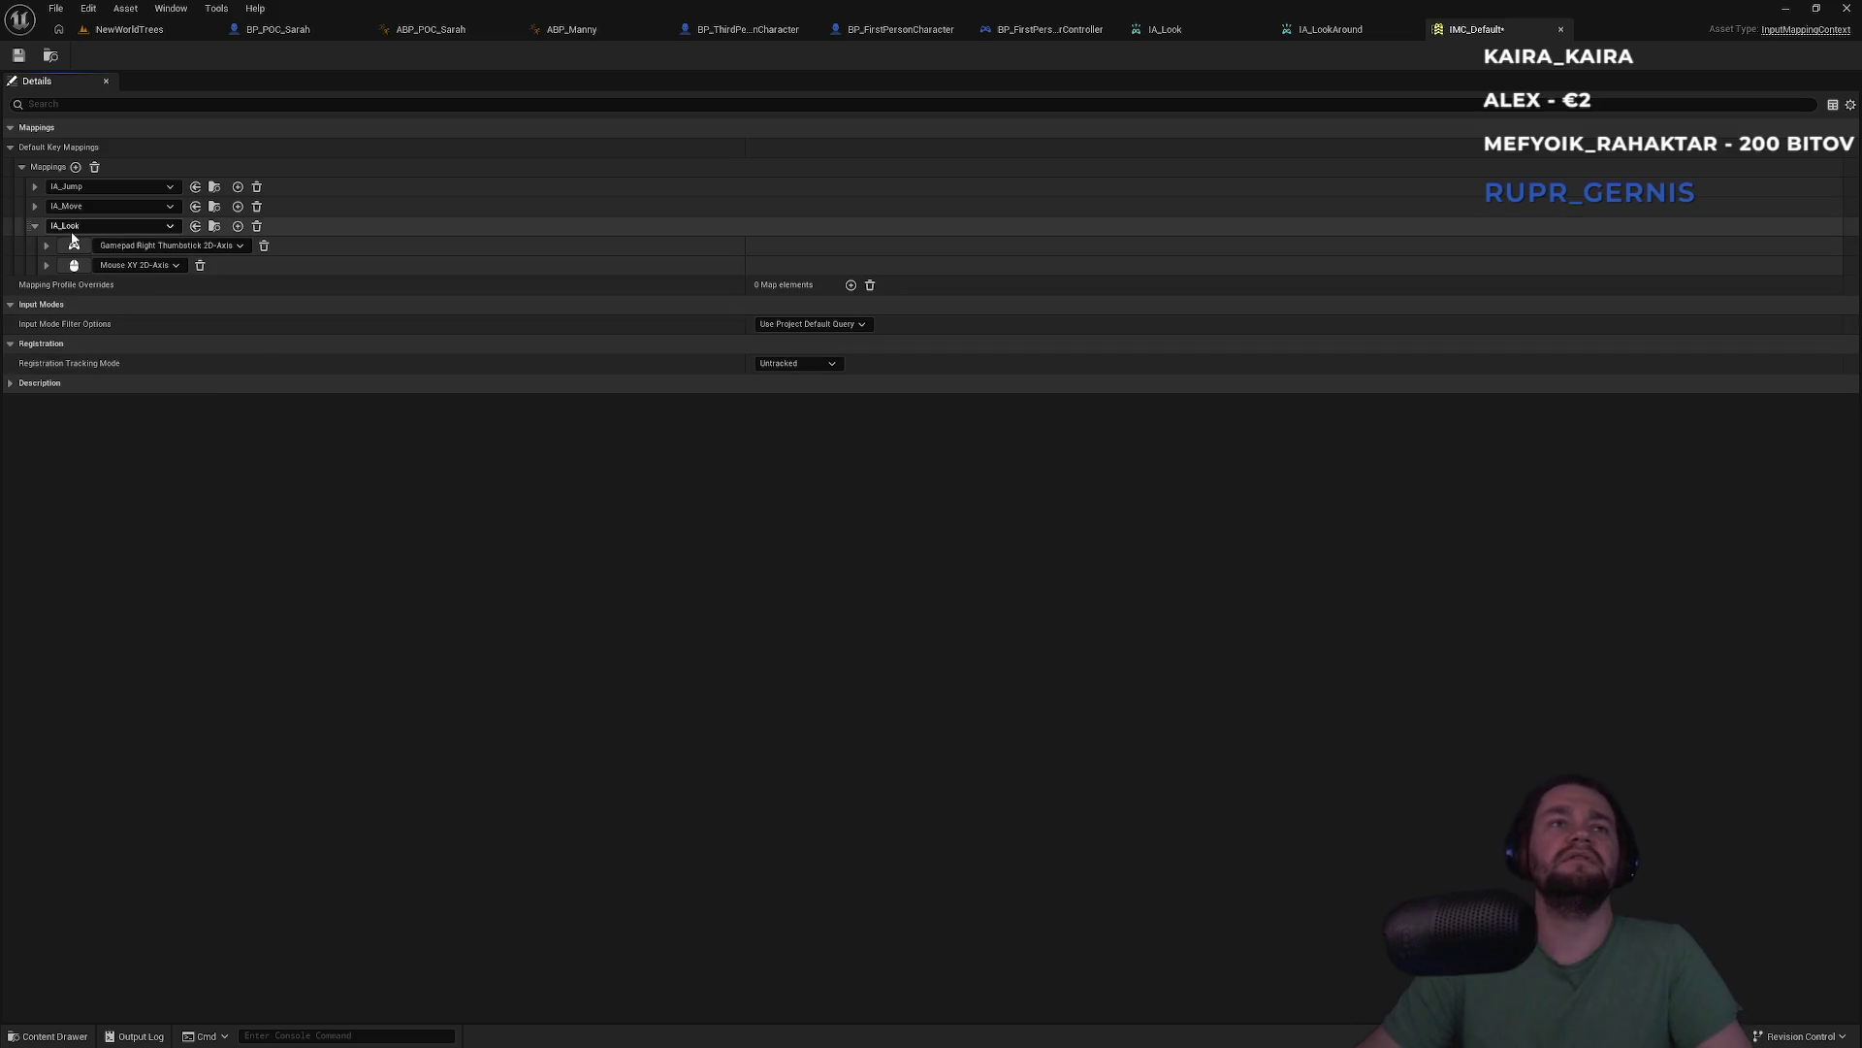
pyautogui.click(72, 230)
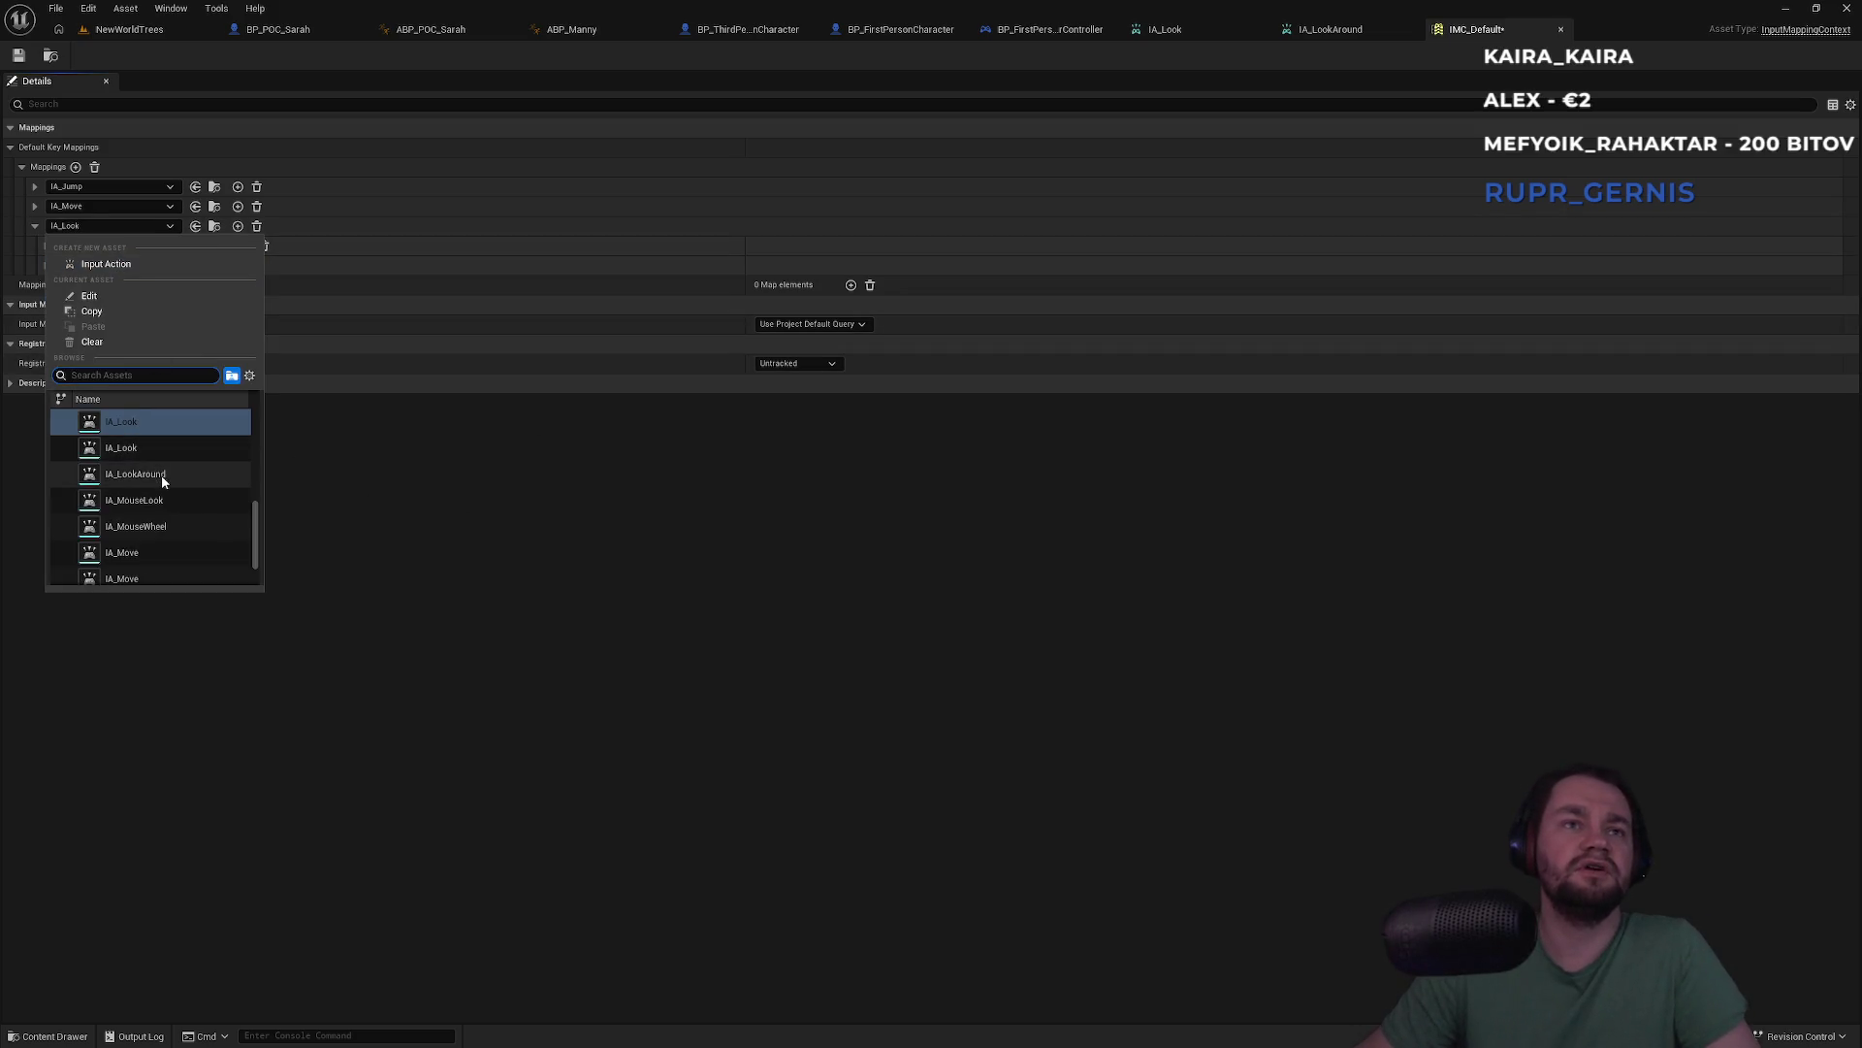
pyautogui.click(166, 476)
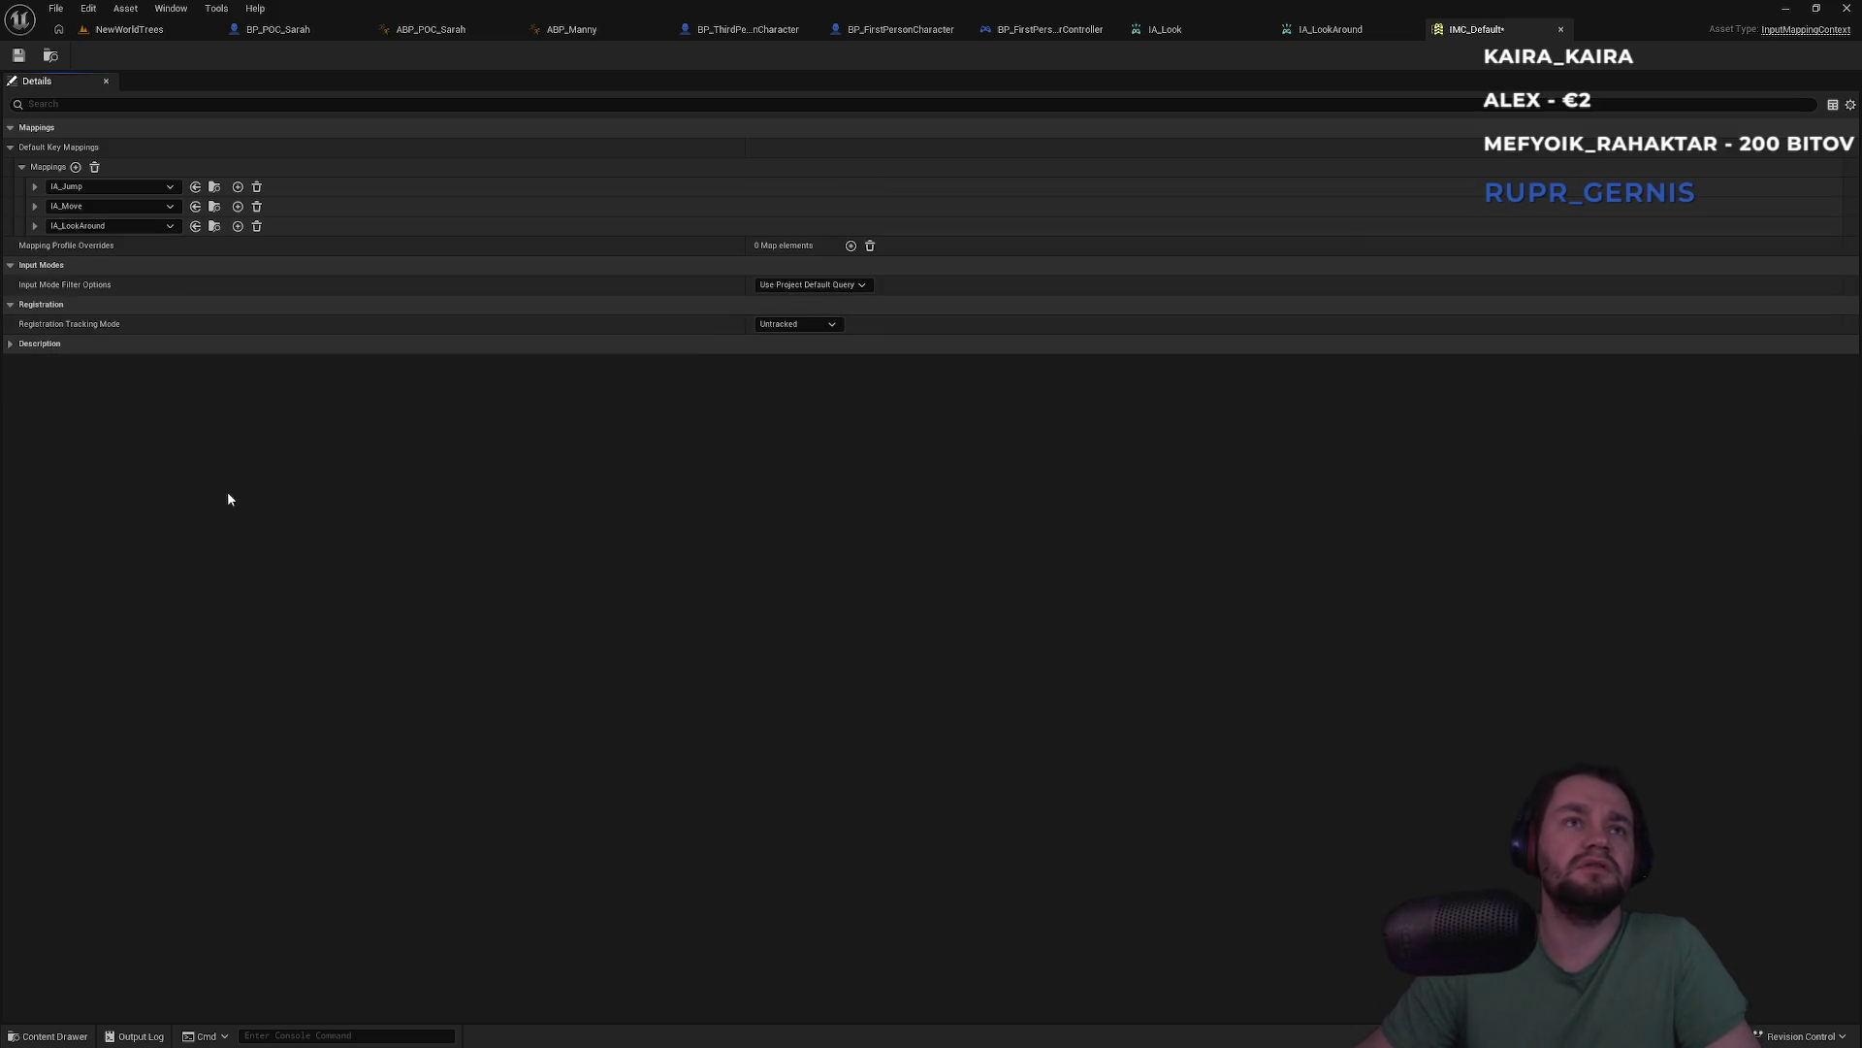
pyautogui.click(34, 227)
pyautogui.hotkey('ctrl', 's')
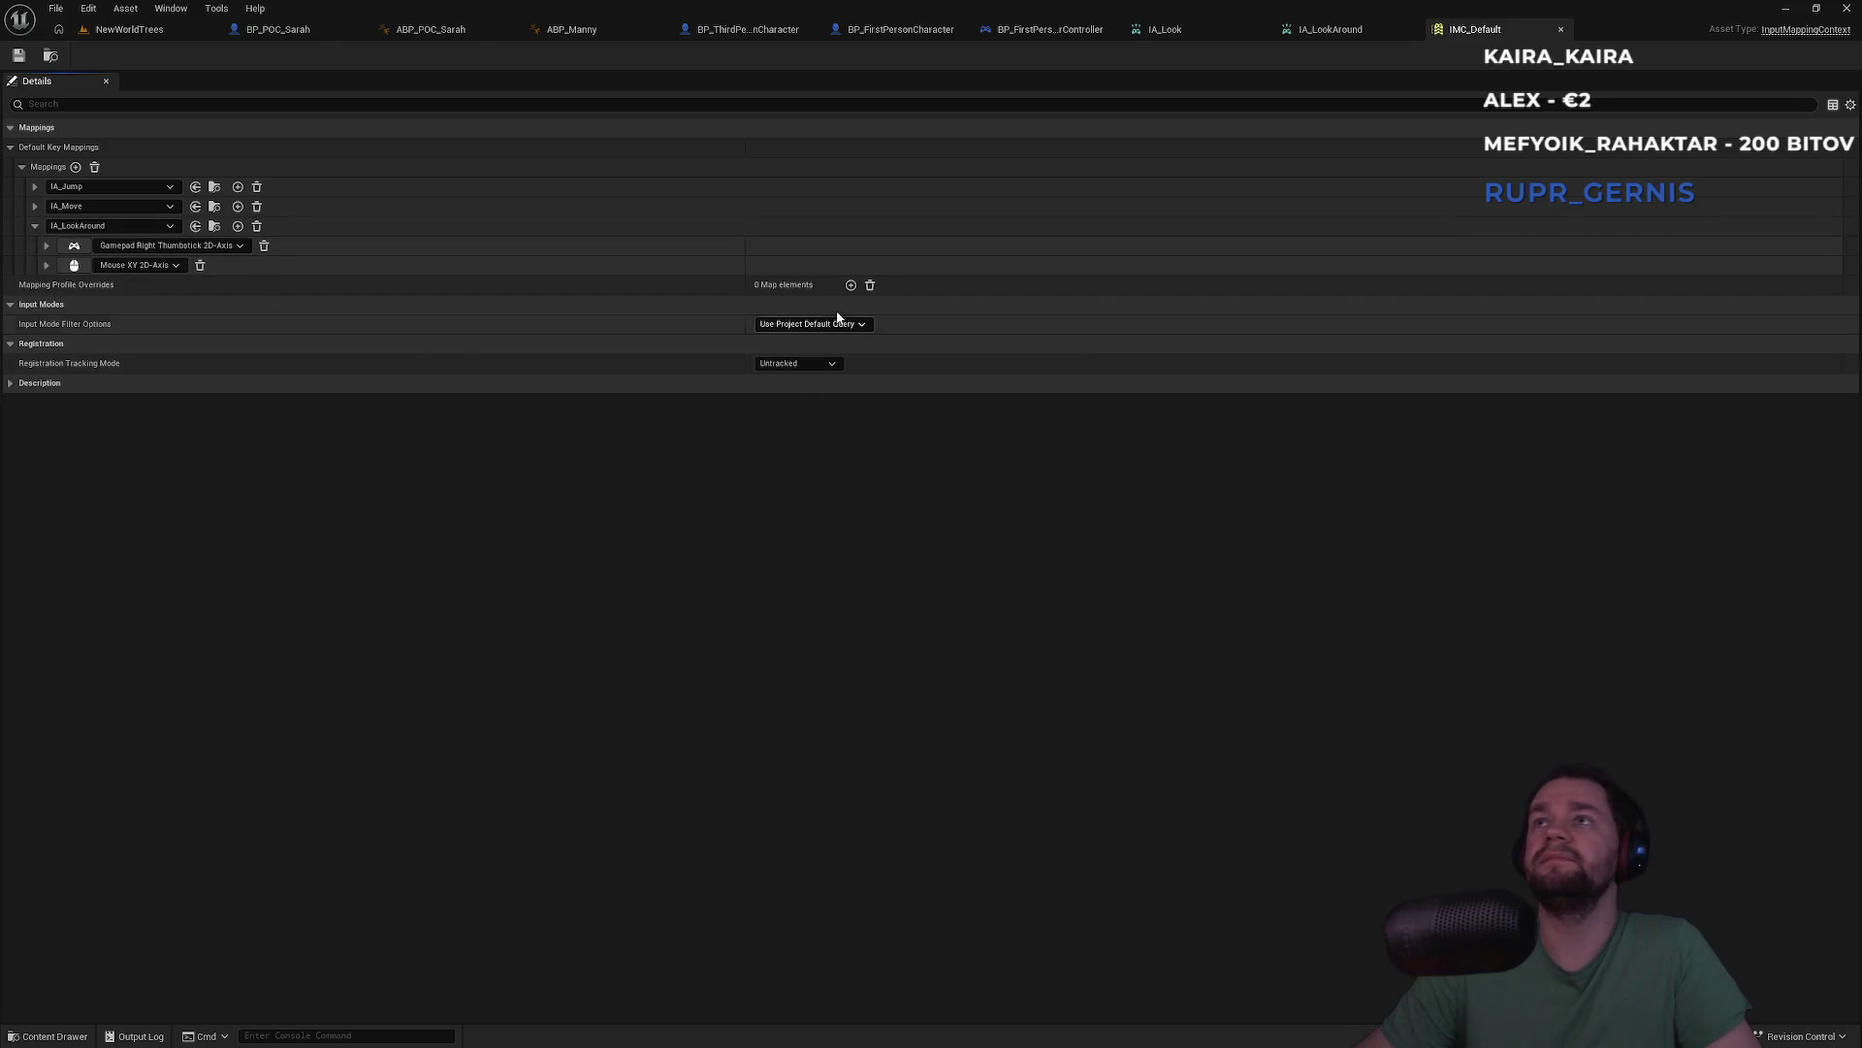
pyautogui.click(144, 33)
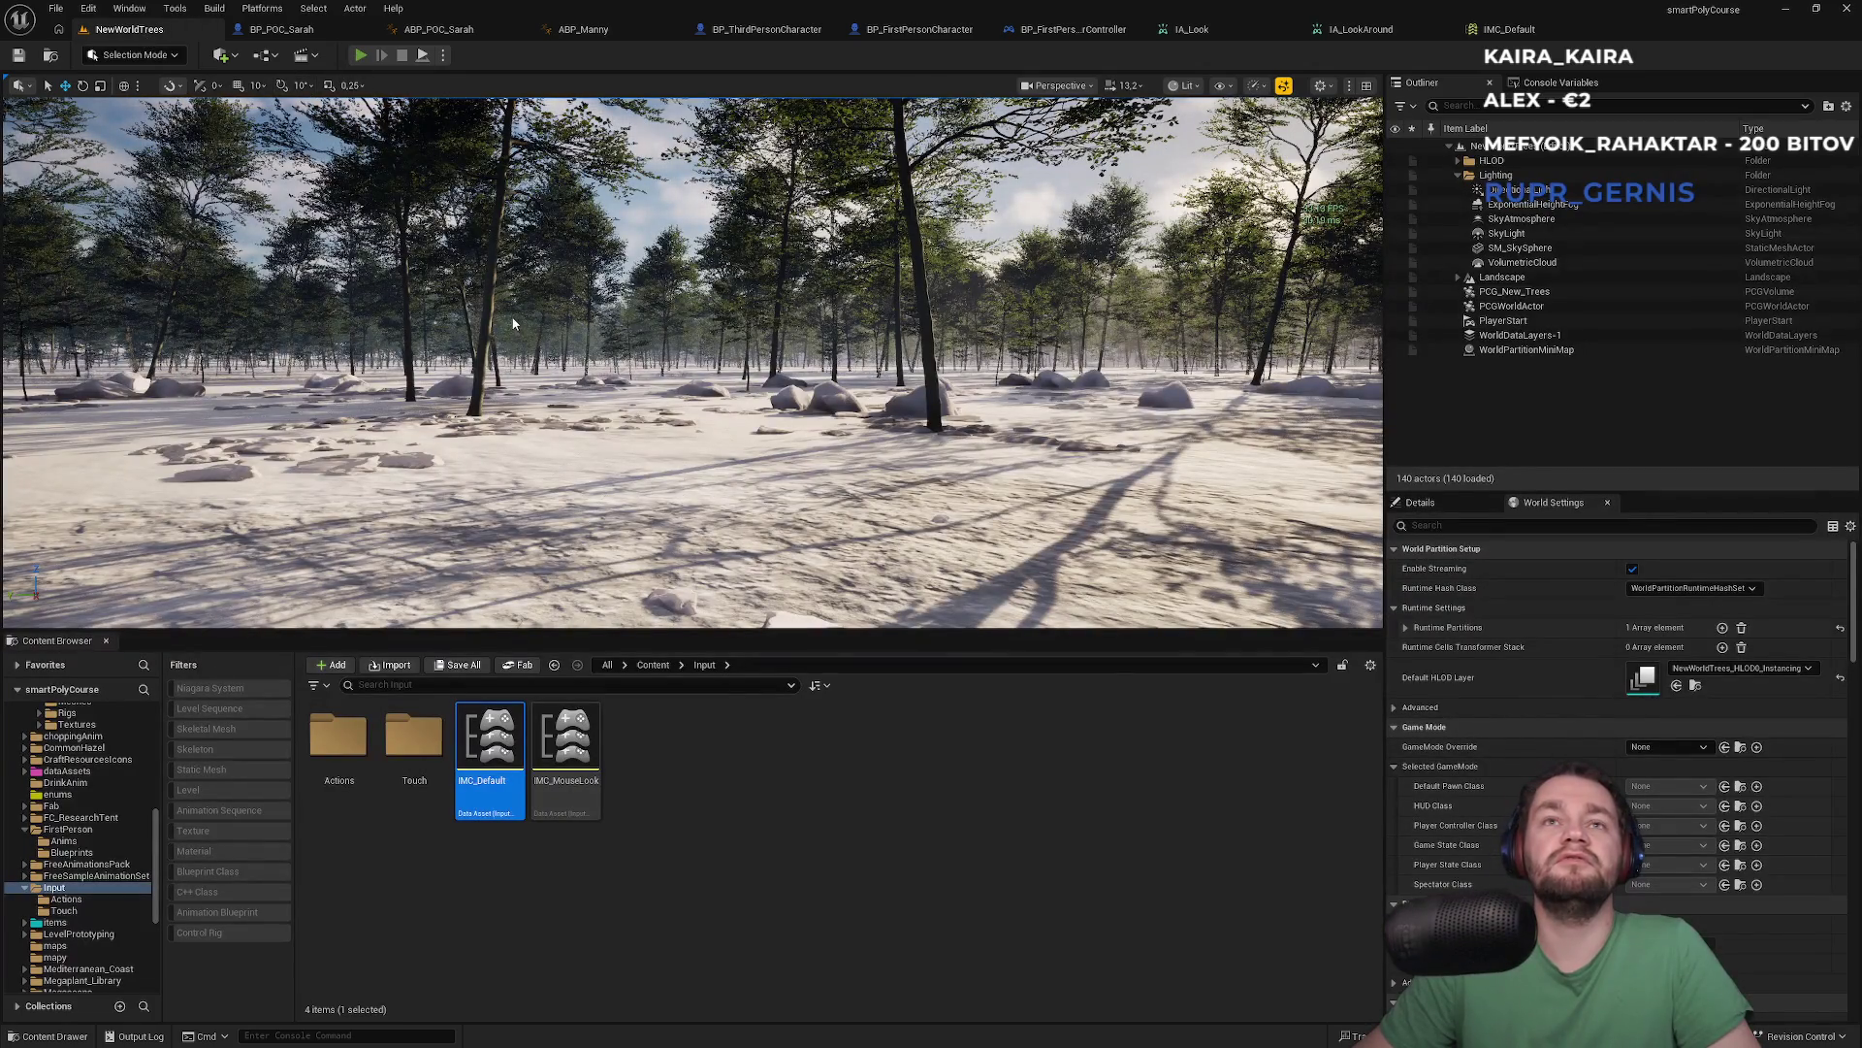
# Play-test the level and recheck the IMC_Default and IA_LookAround assets
pyautogui.hotkey('alt', 'p')
pyautogui.press('super')
pyautogui.press('Escape')
pyautogui.press('Escape')
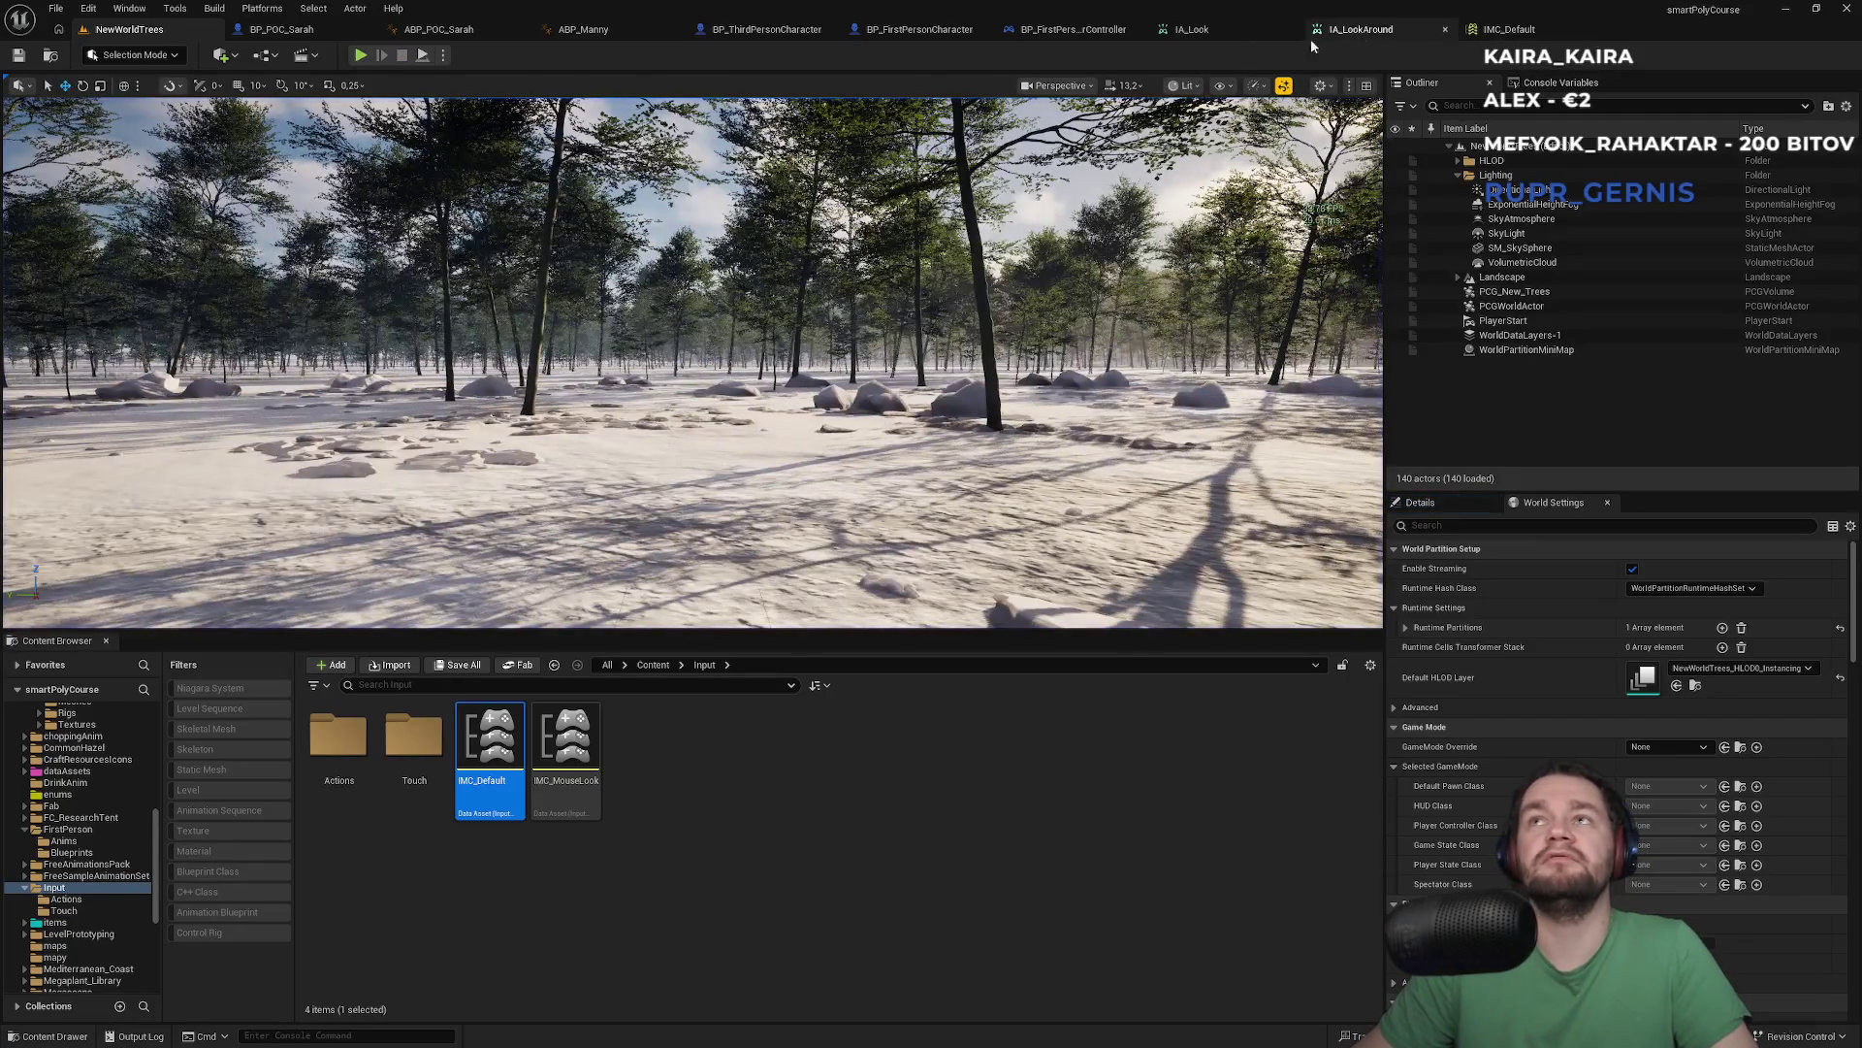
pyautogui.click(1484, 31)
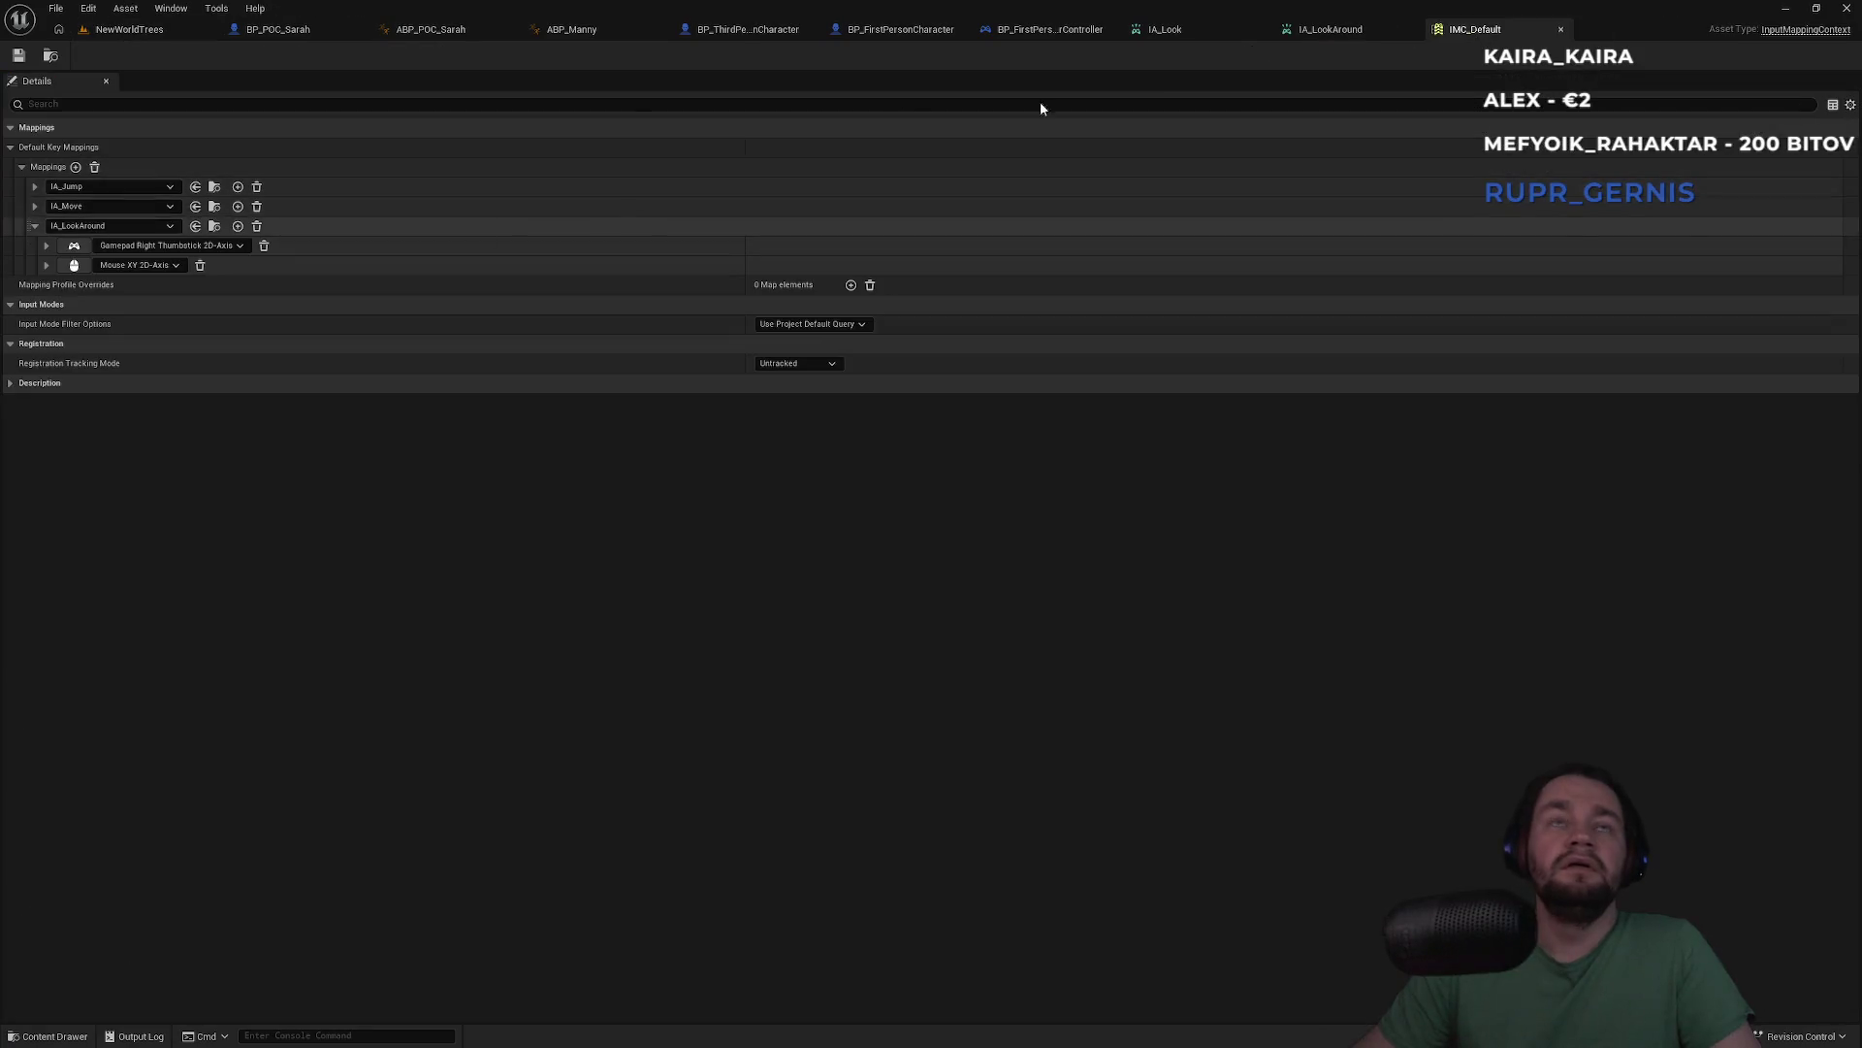
pyautogui.click(1357, 31)
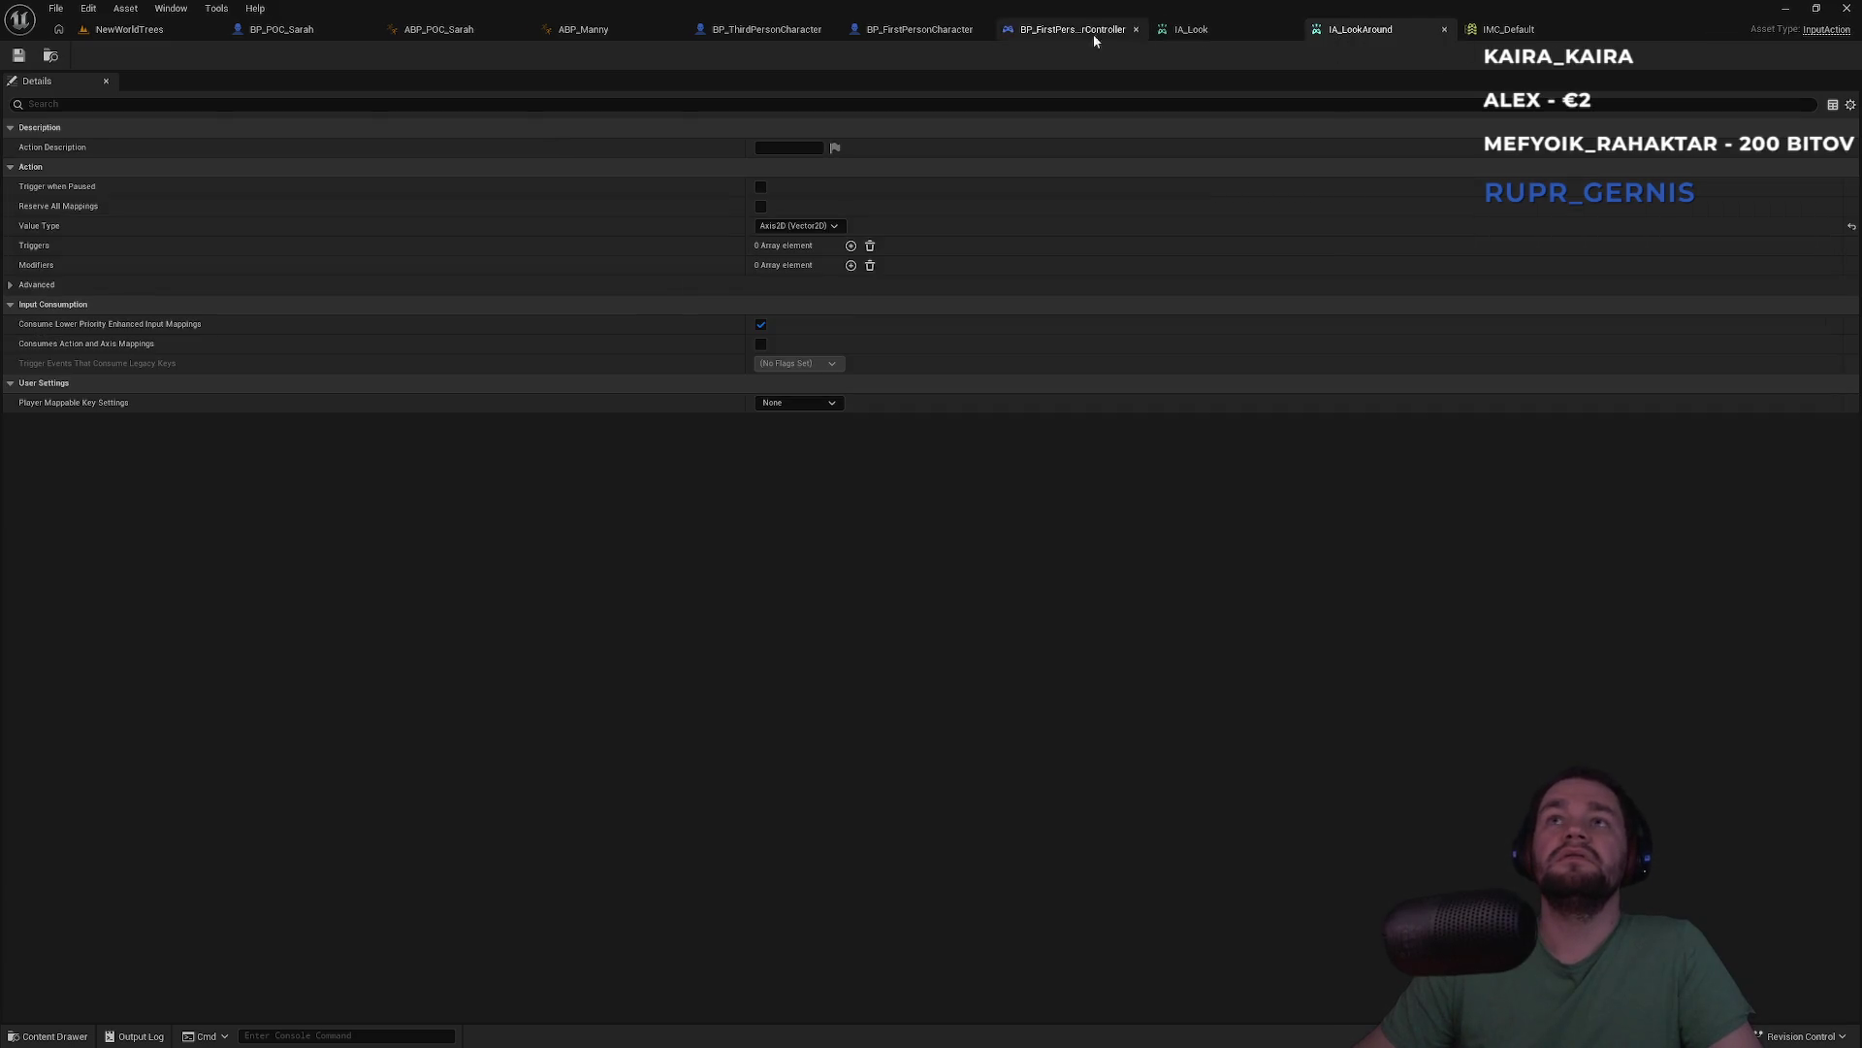
pyautogui.click(211, 29)
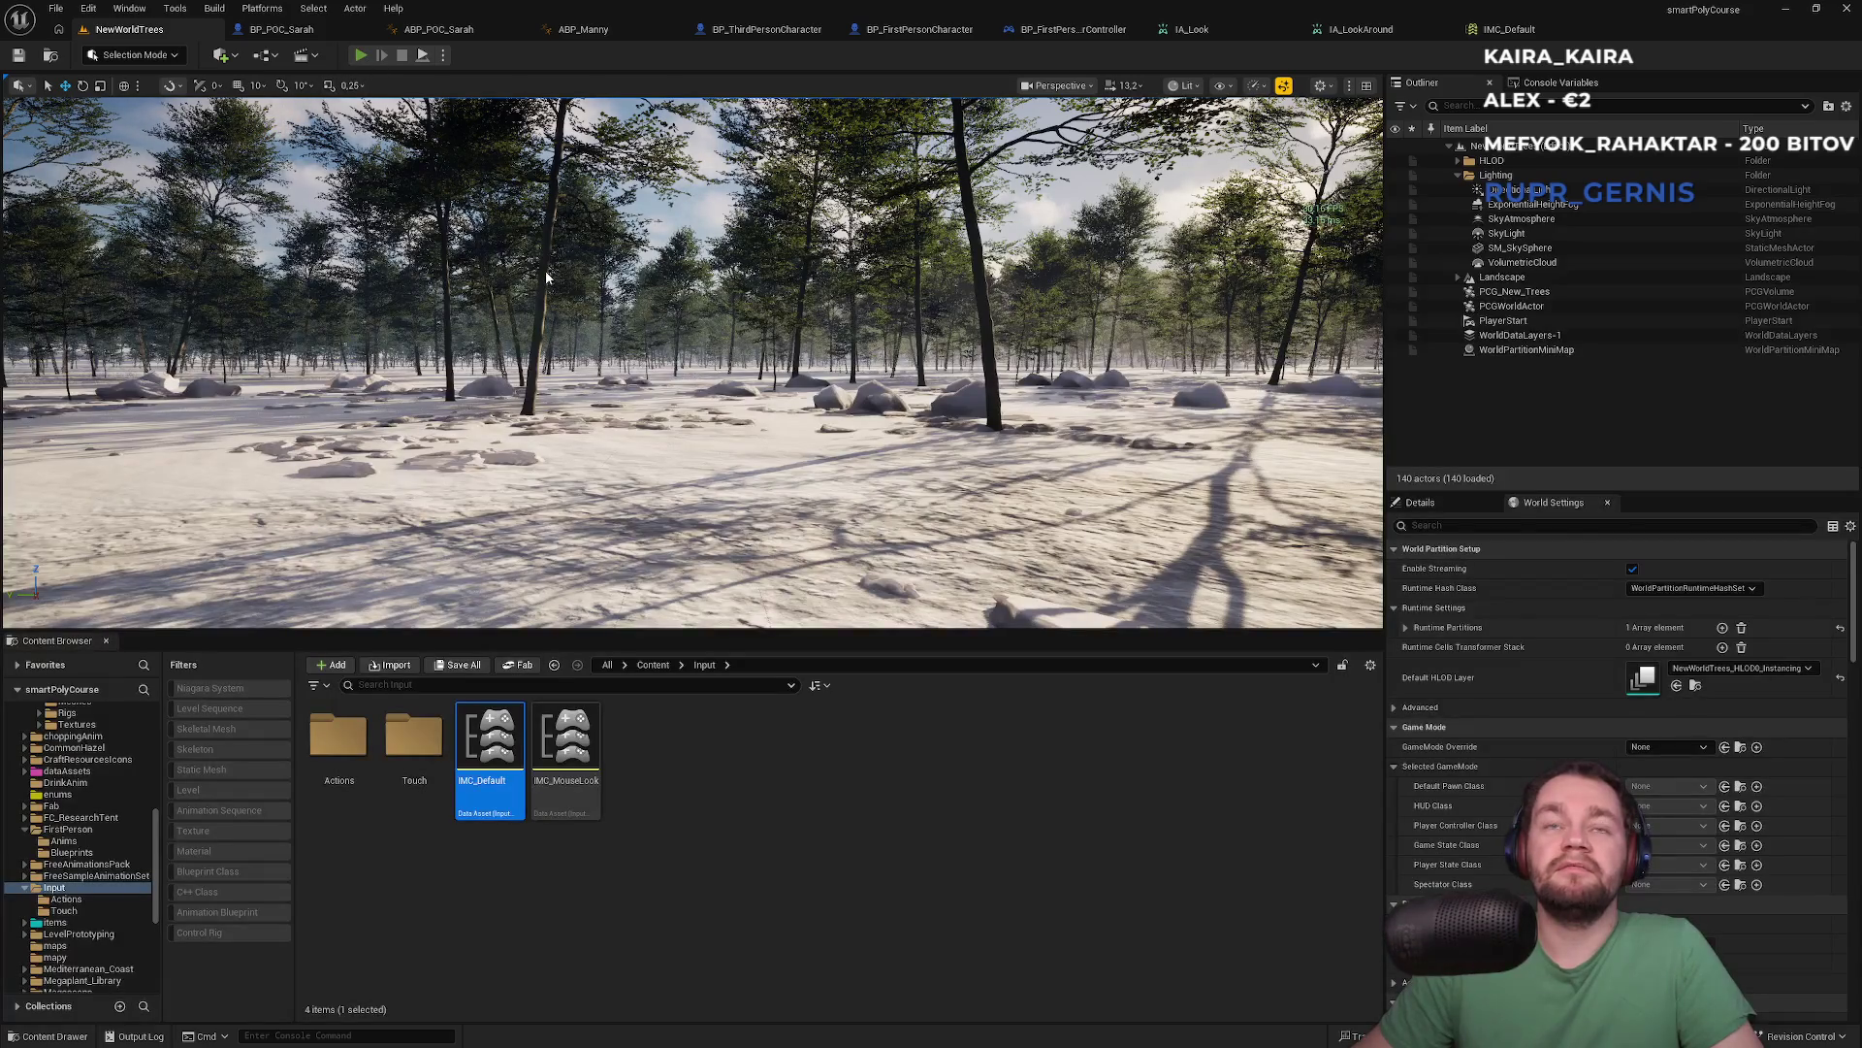
pyautogui.hotkey('alt', 'p')
pyautogui.press('Escape')
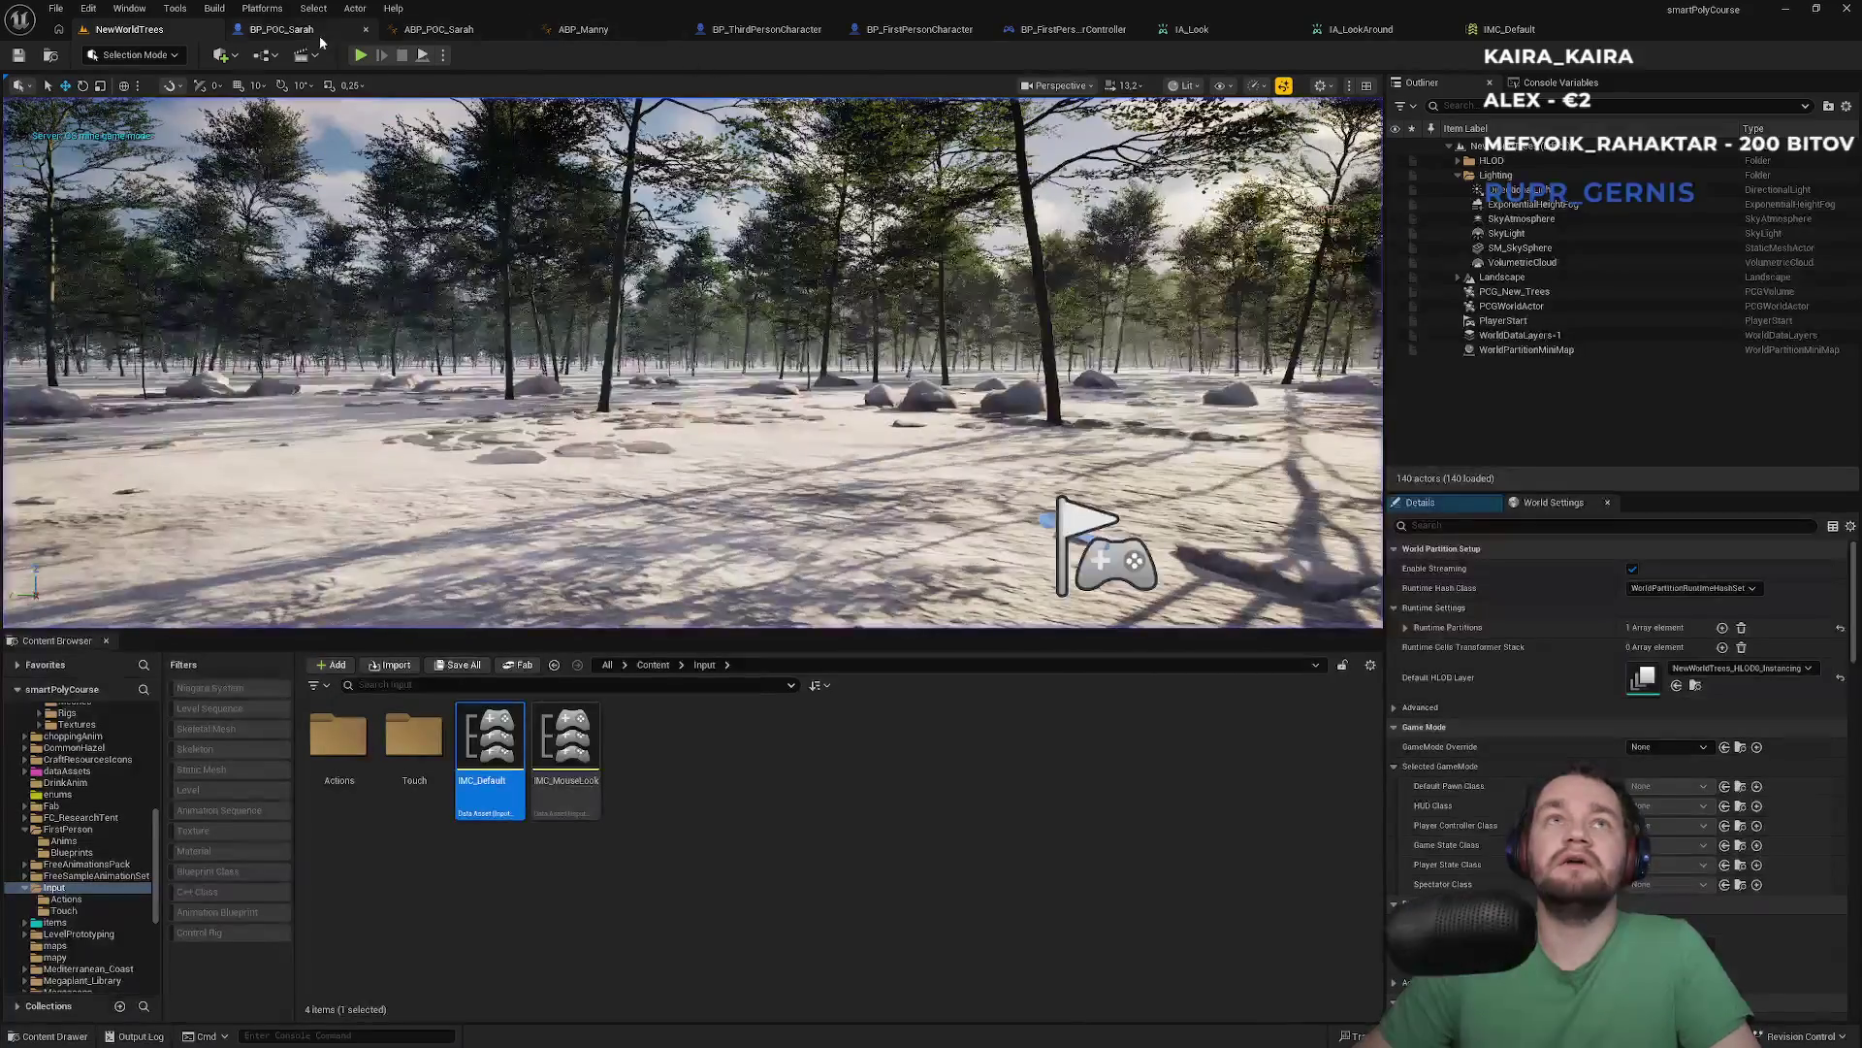
# Delete the two IA_Look event nodes from BP_POC_Sarah's event graph
pyautogui.click(282, 29)
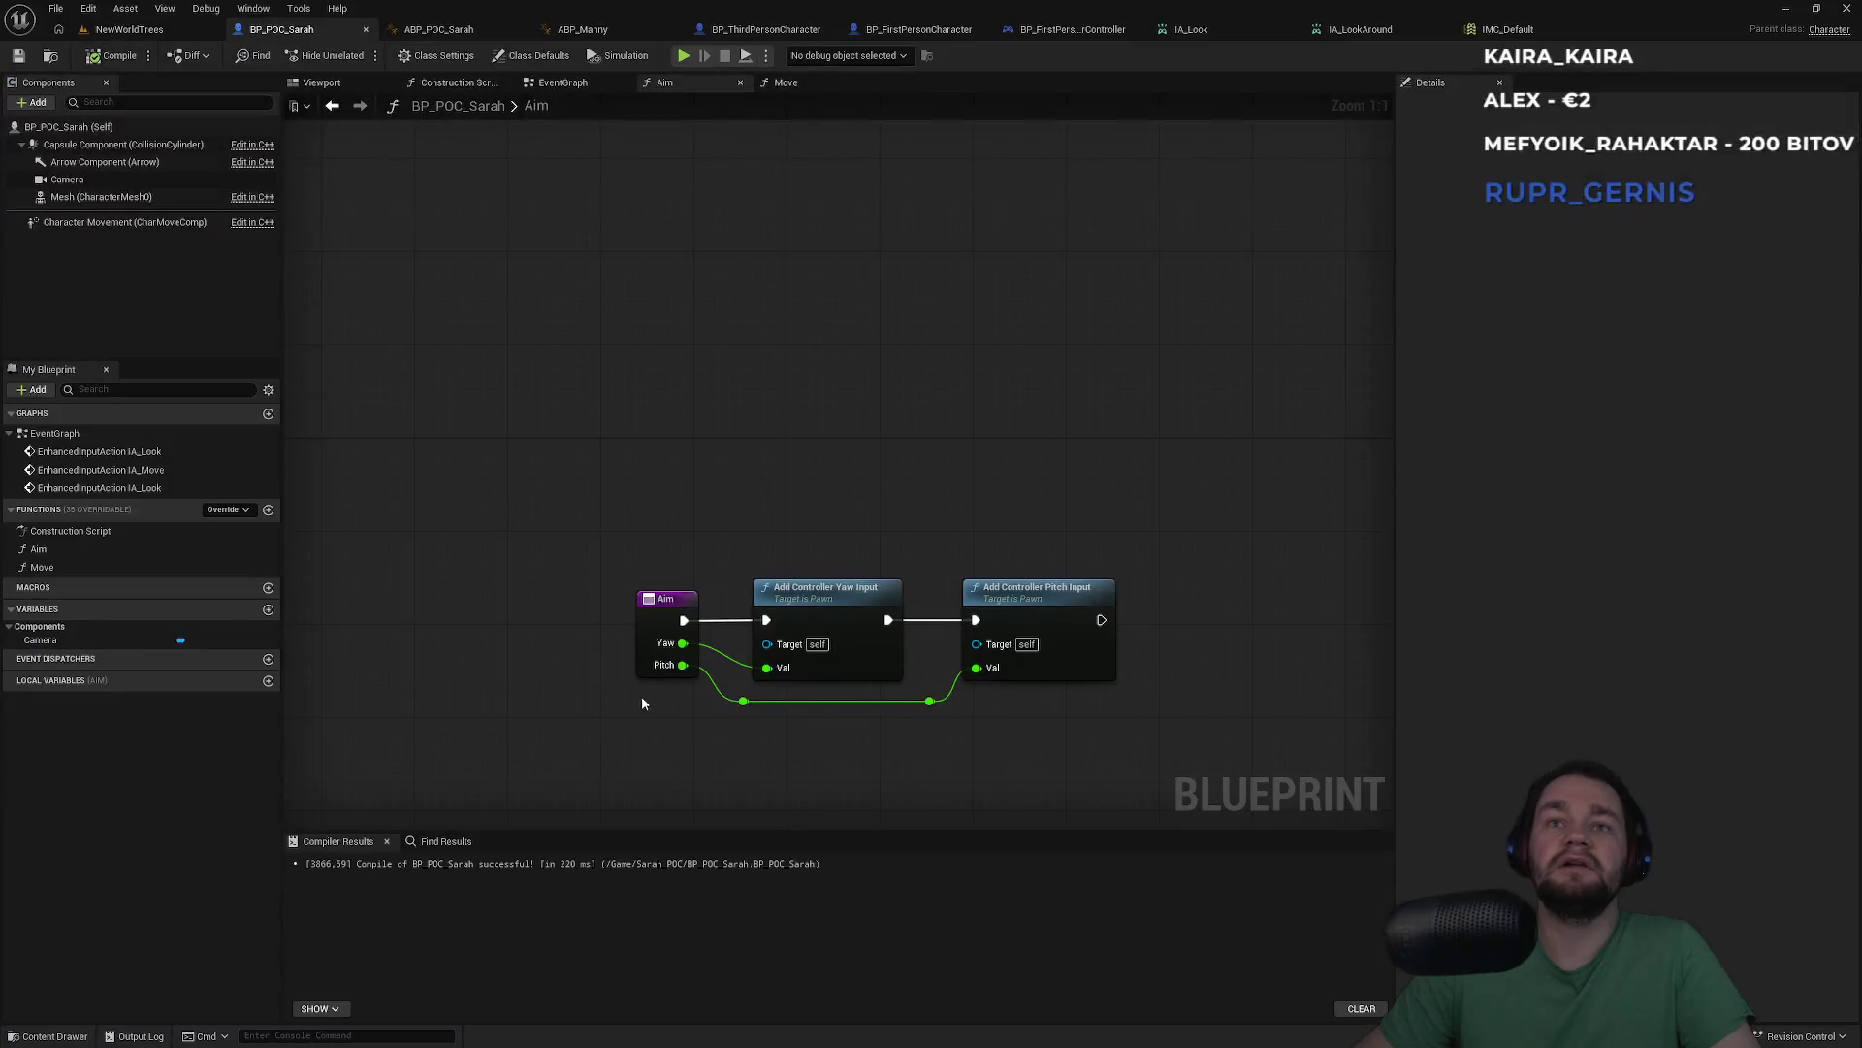
pyautogui.click(551, 85)
pyautogui.scroll(1, 810, 291)
pyautogui.moveTo(801, 246); pyautogui.dragTo(597, 633)
pyautogui.press('Delete')
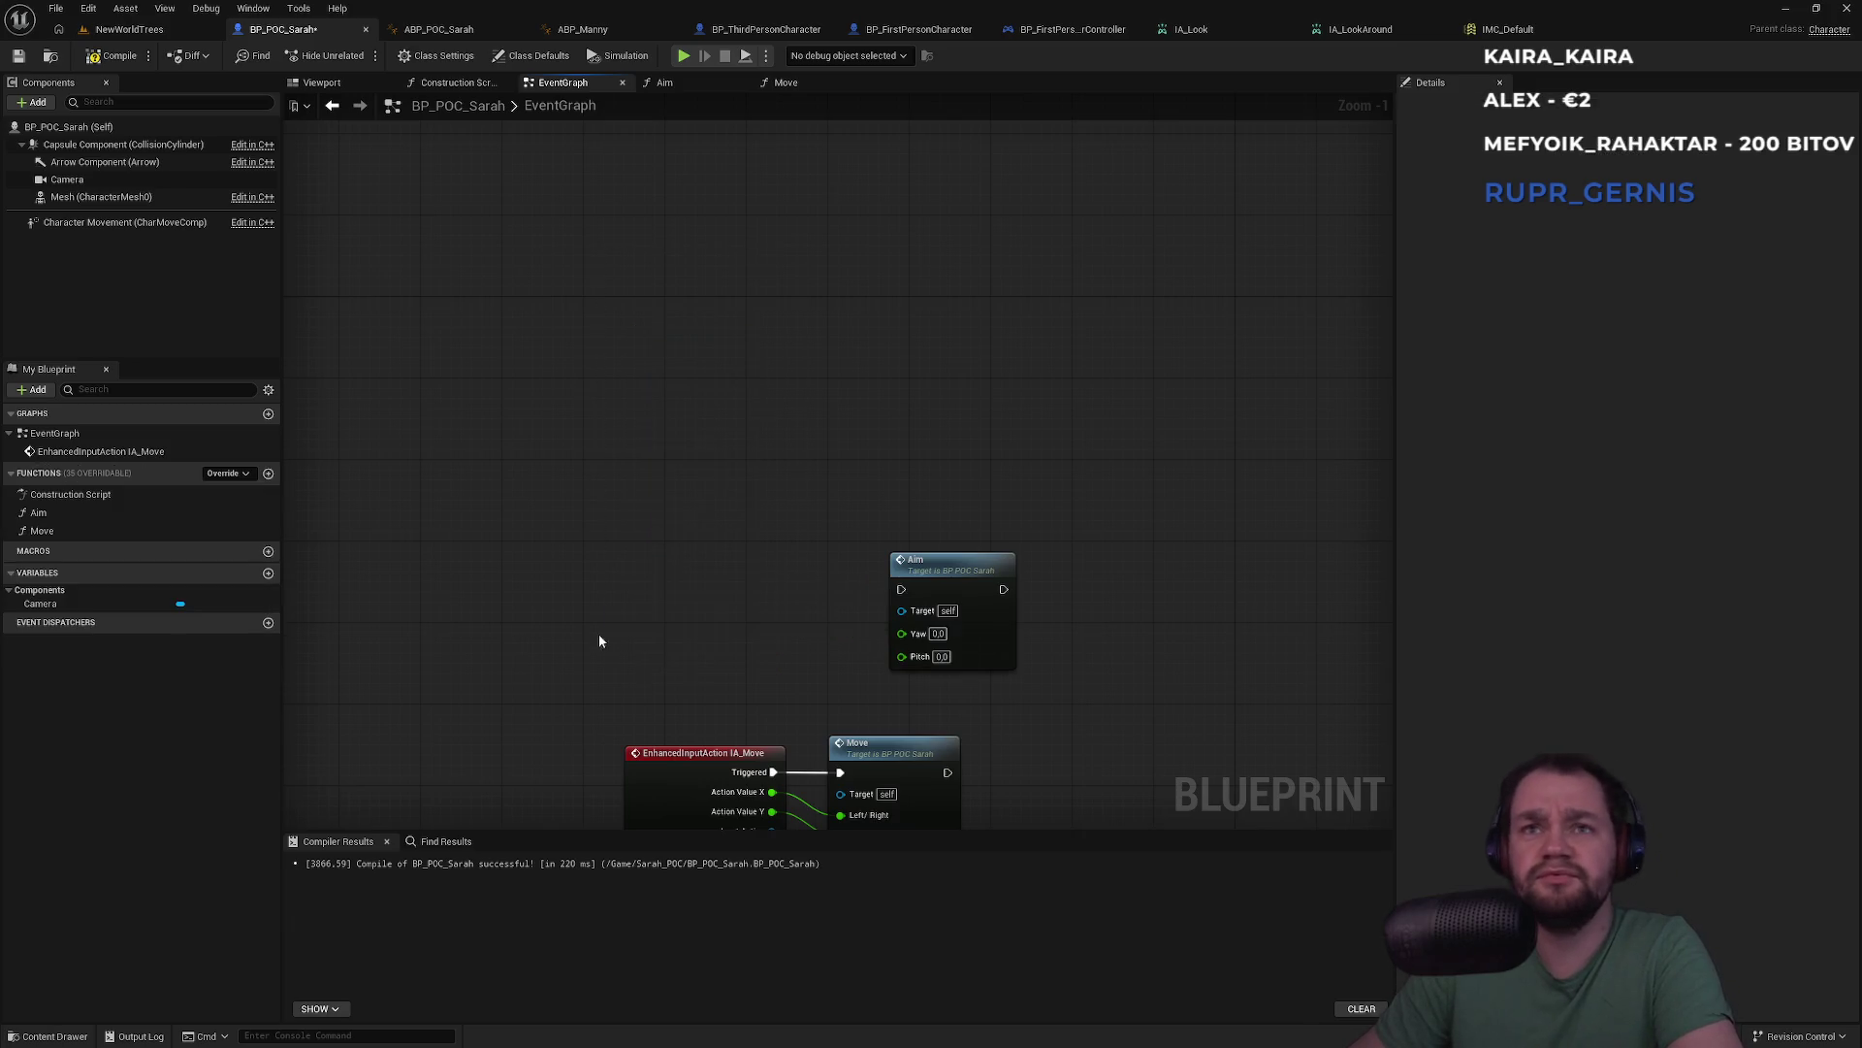
# Add an IA_LookAround input event, expand its advanced pins, and move it above IA_Move
pyautogui.rightClick(602, 608)
pyautogui.write('lookar')
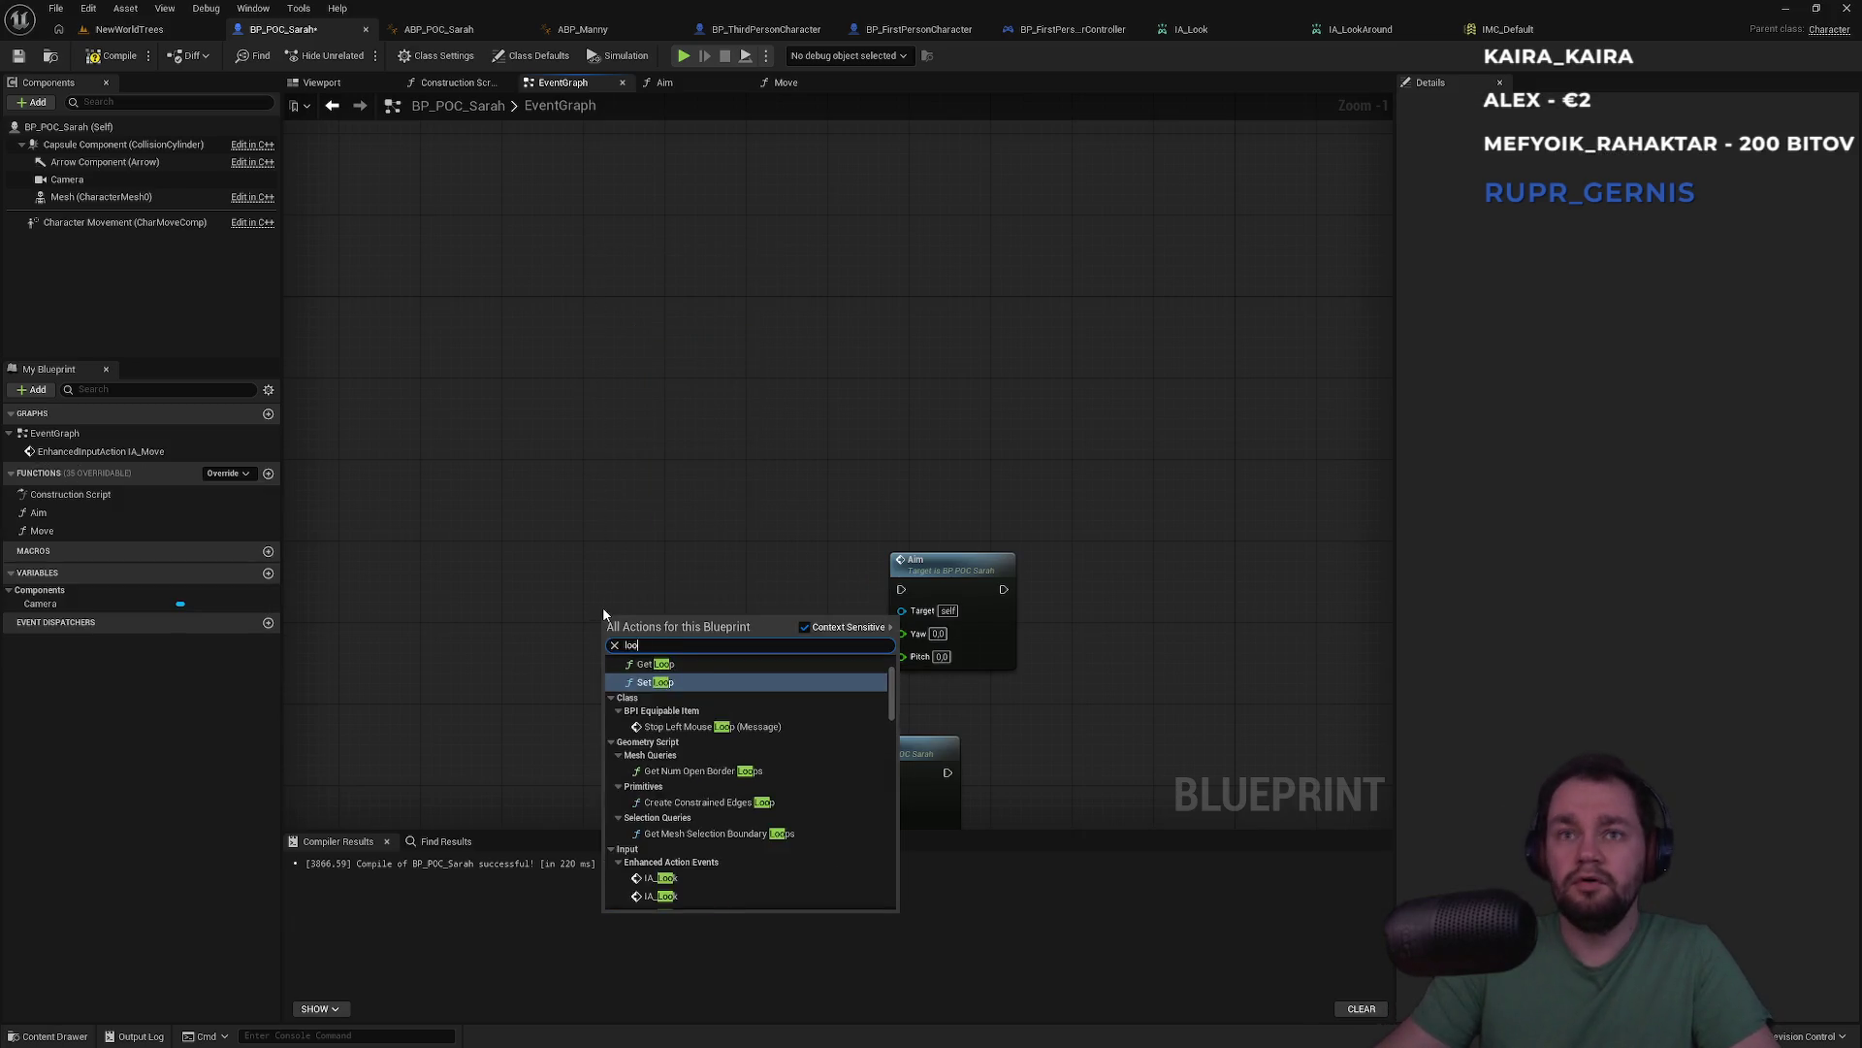
pyautogui.press('Return')
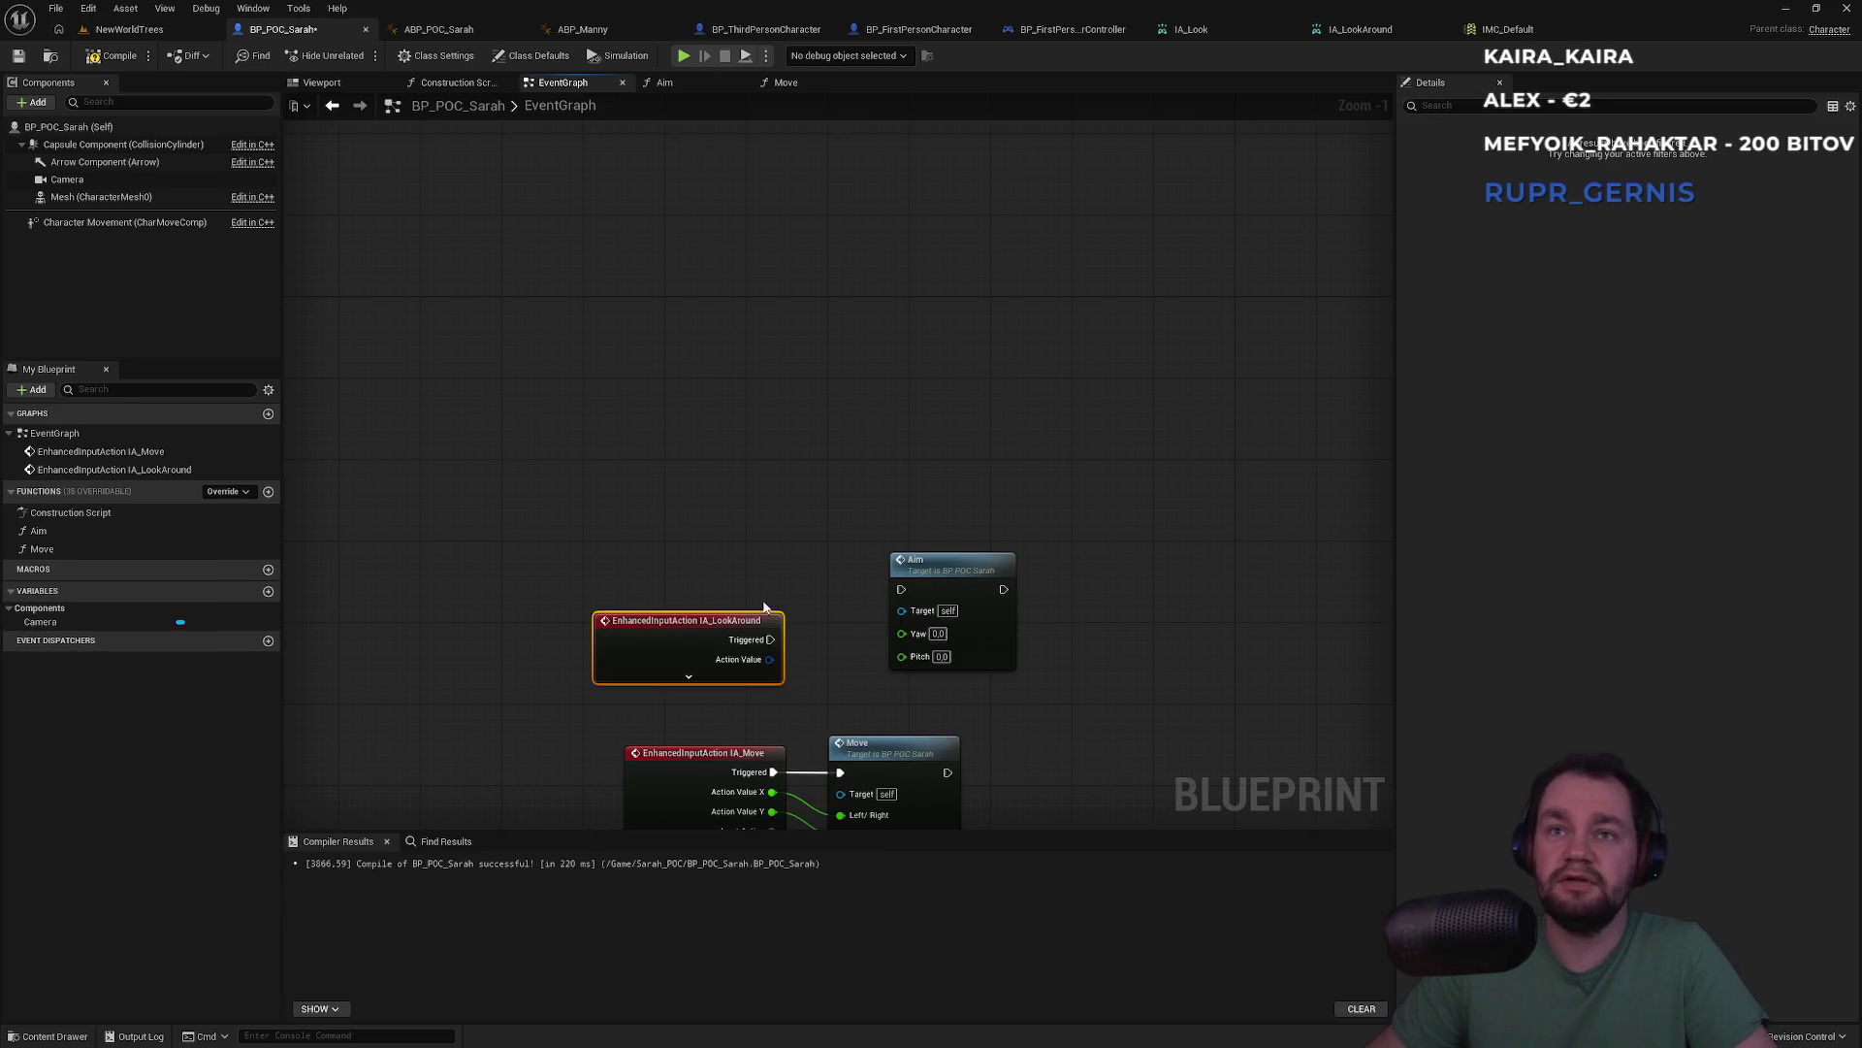
pyautogui.click(712, 679)
pyautogui.moveTo(750, 624); pyautogui.dragTo(745, 488)
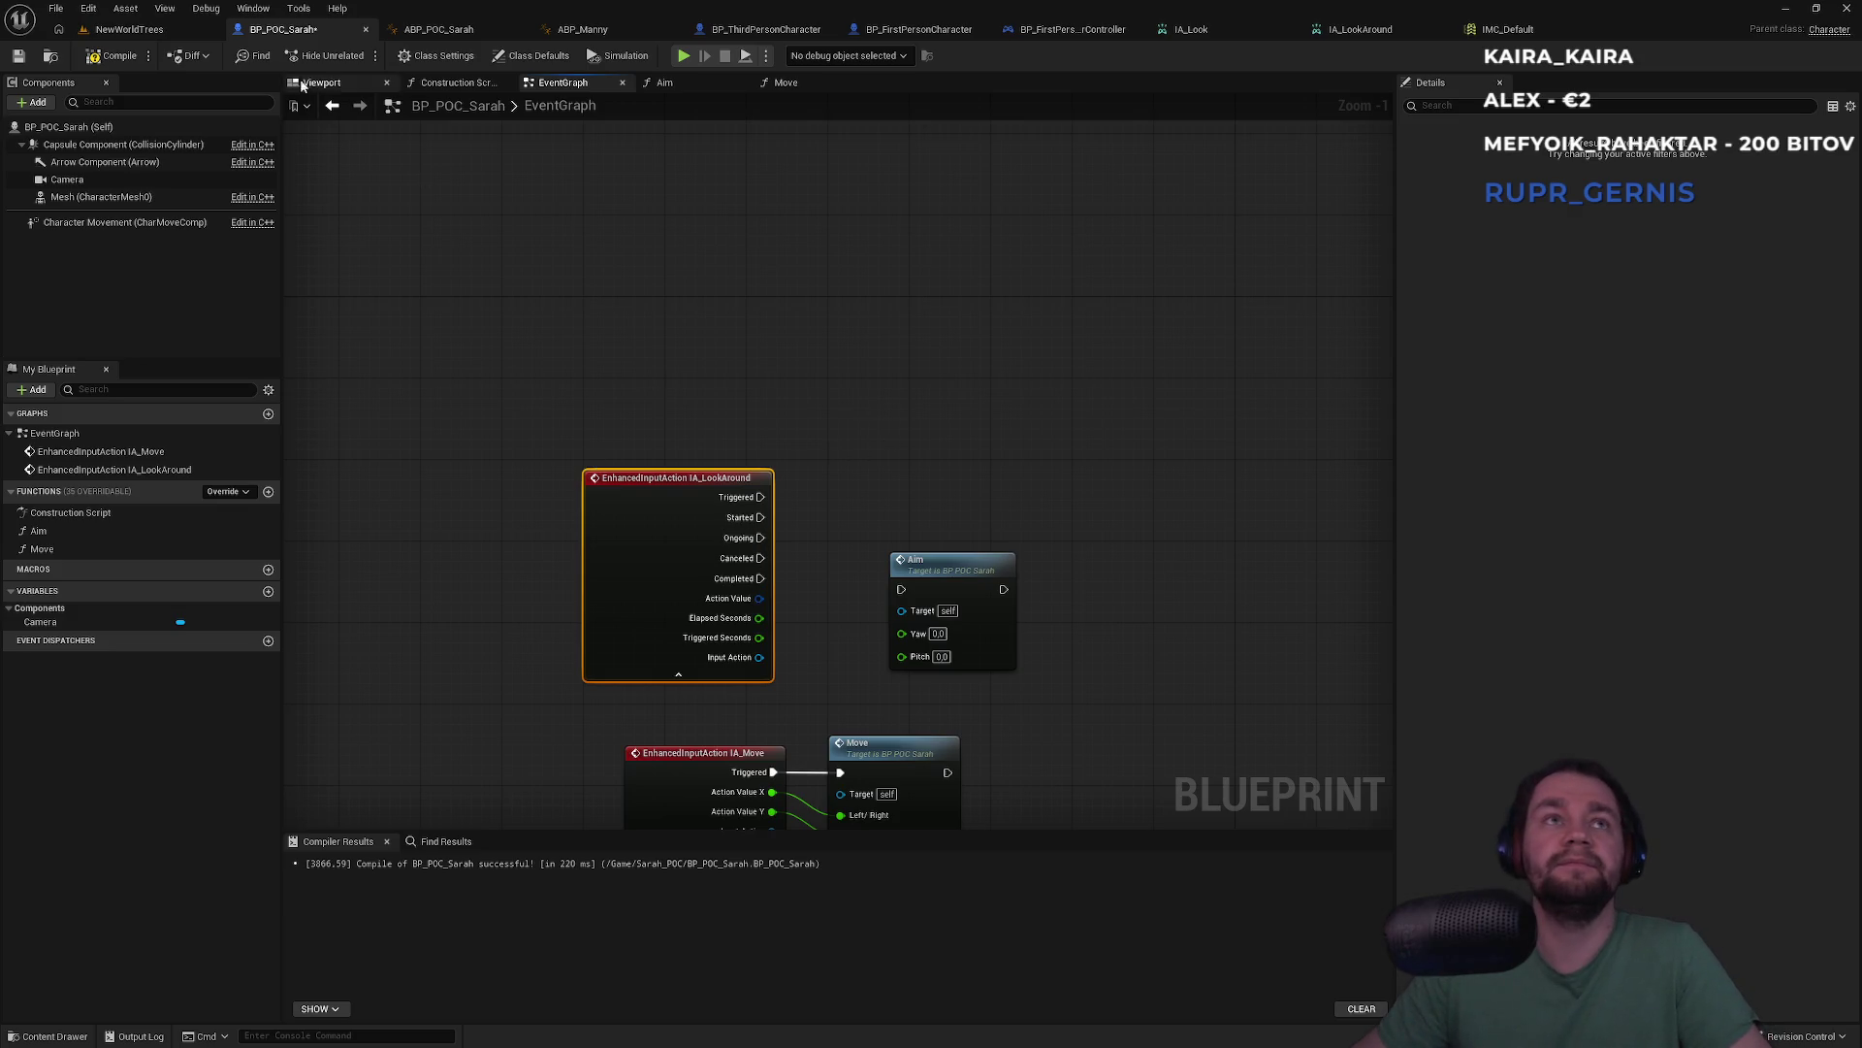
# Compile and save BP_POC_Sarah
pyautogui.click(112, 55)
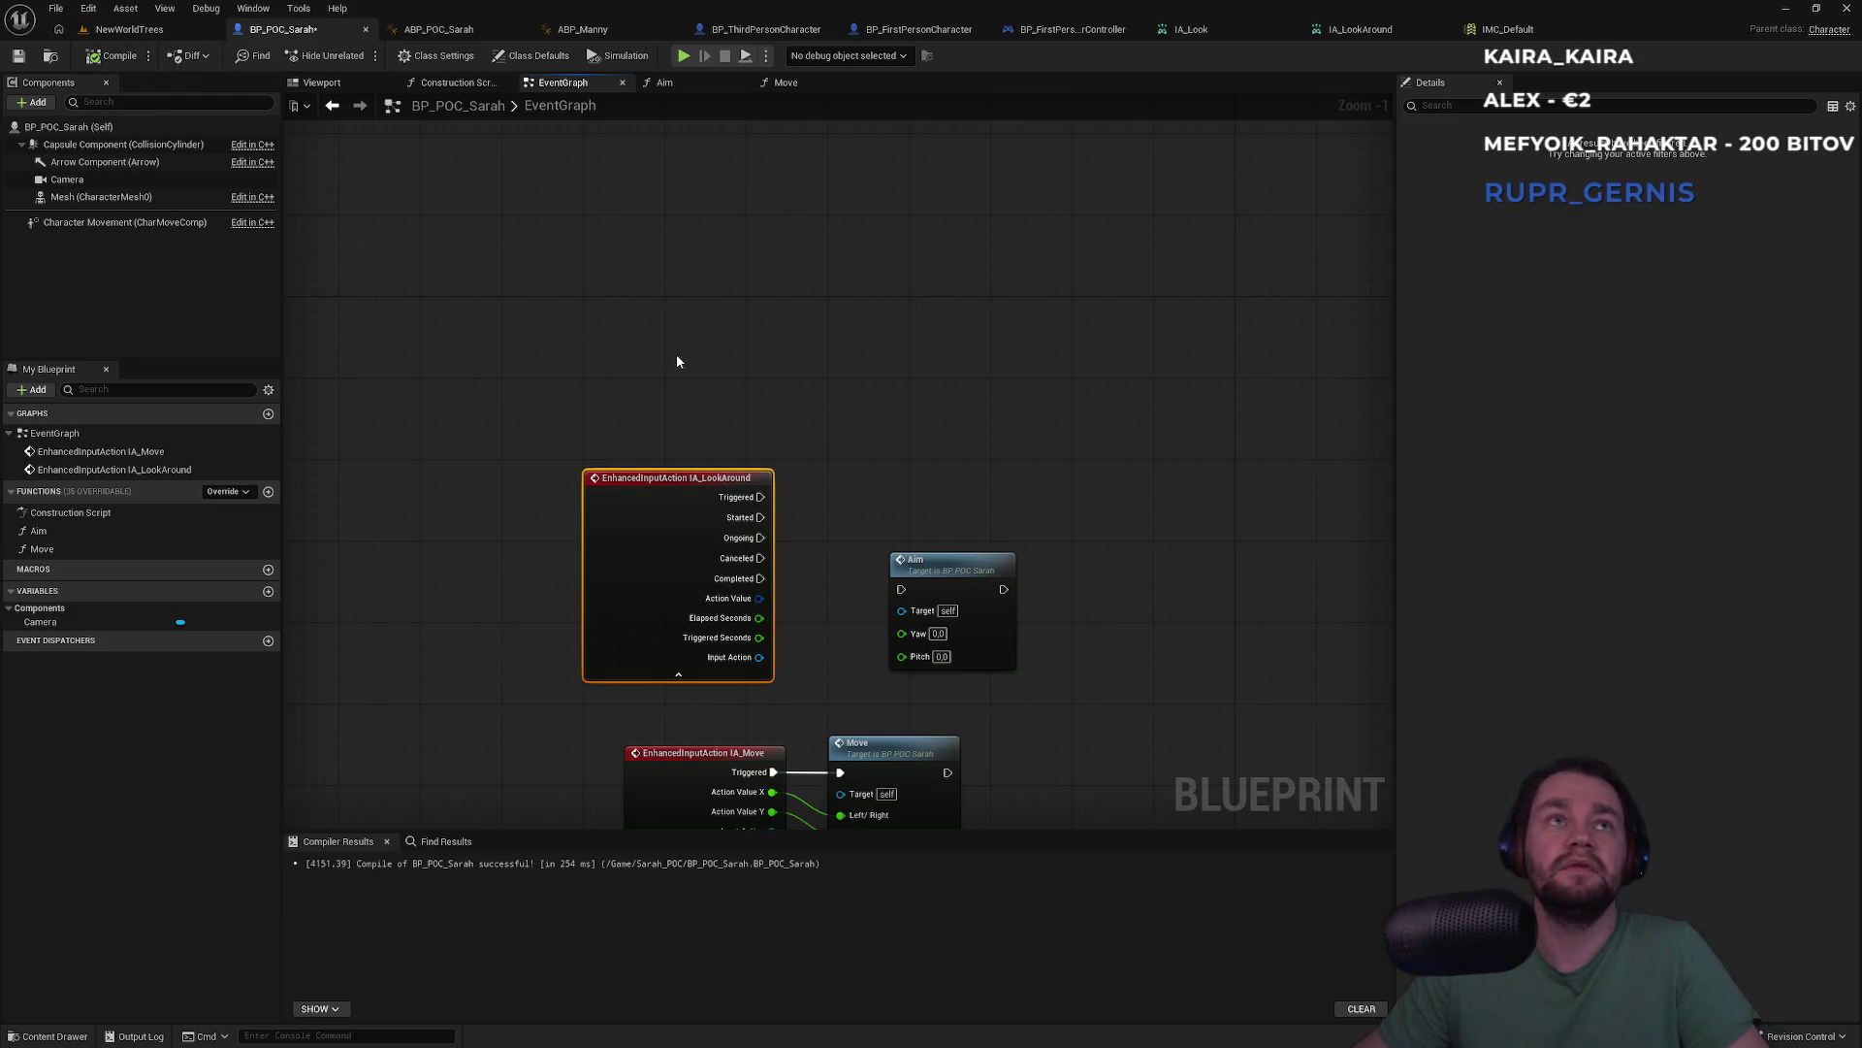
pyautogui.hotkey('ctrl', 's')
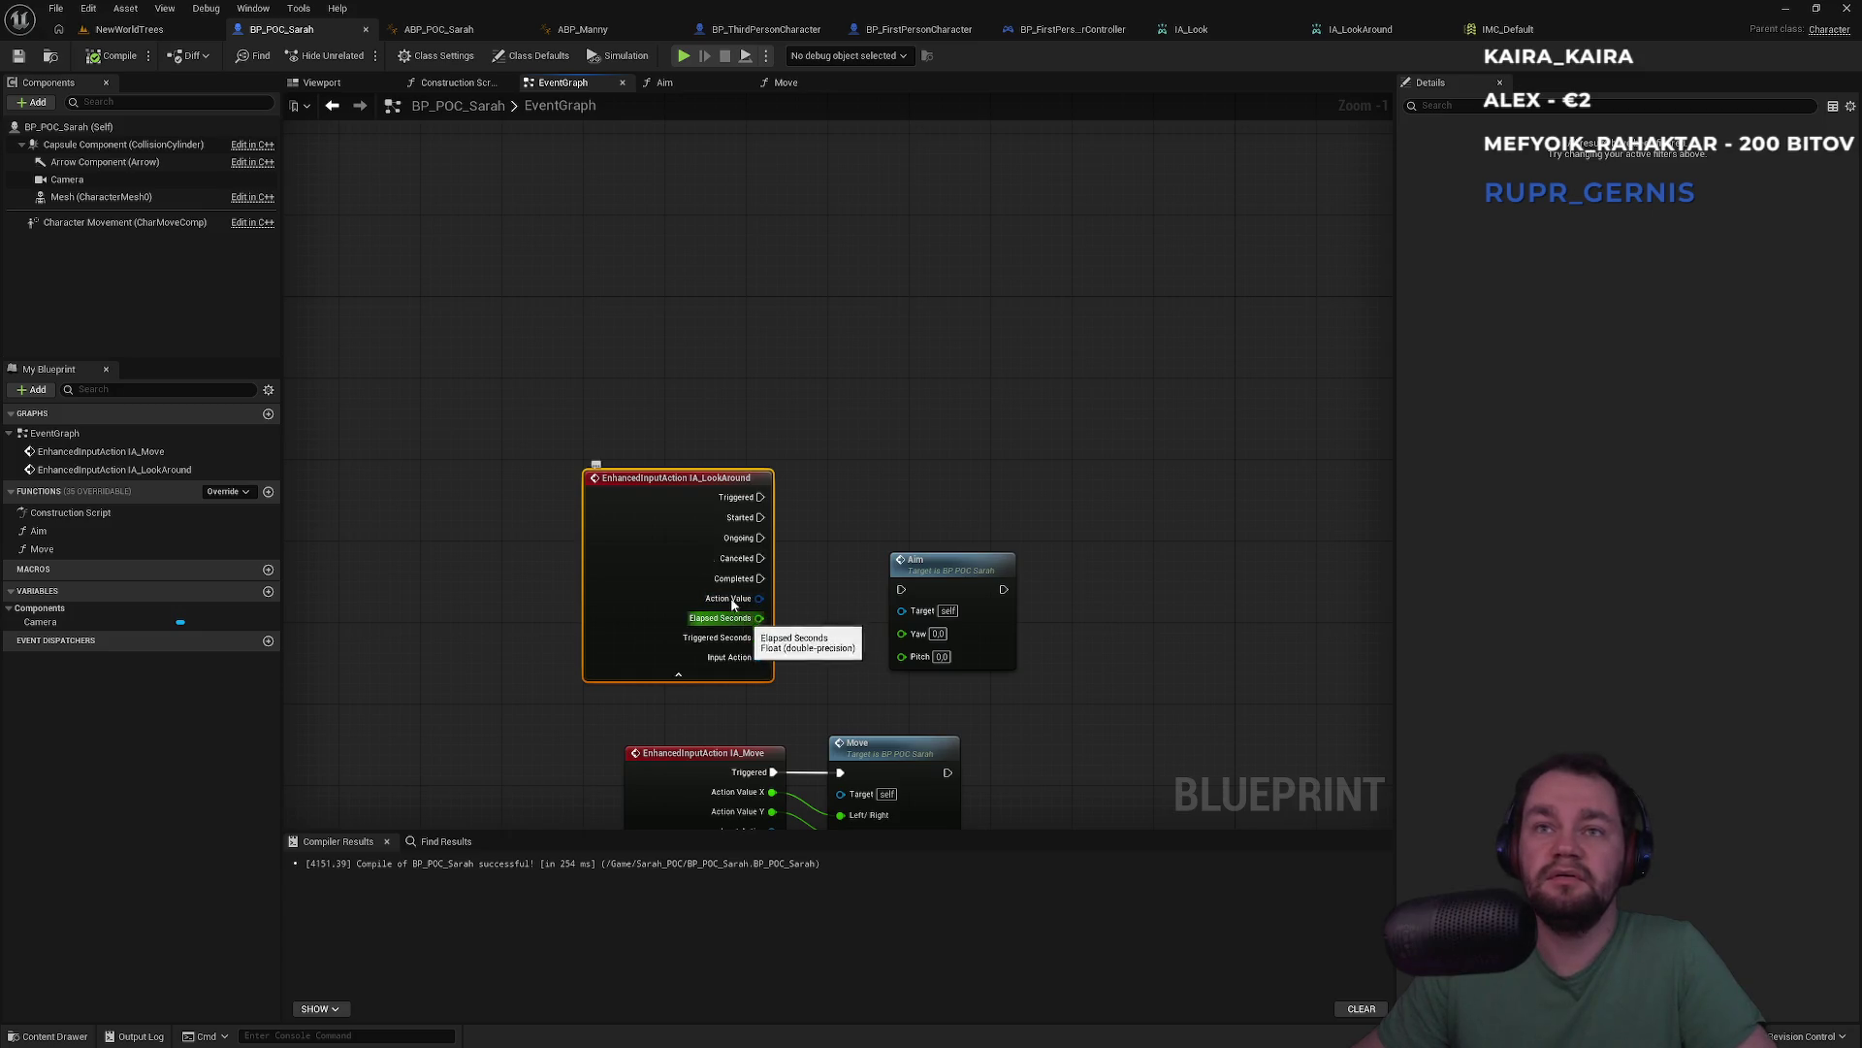
pyautogui.click(1263, 212)
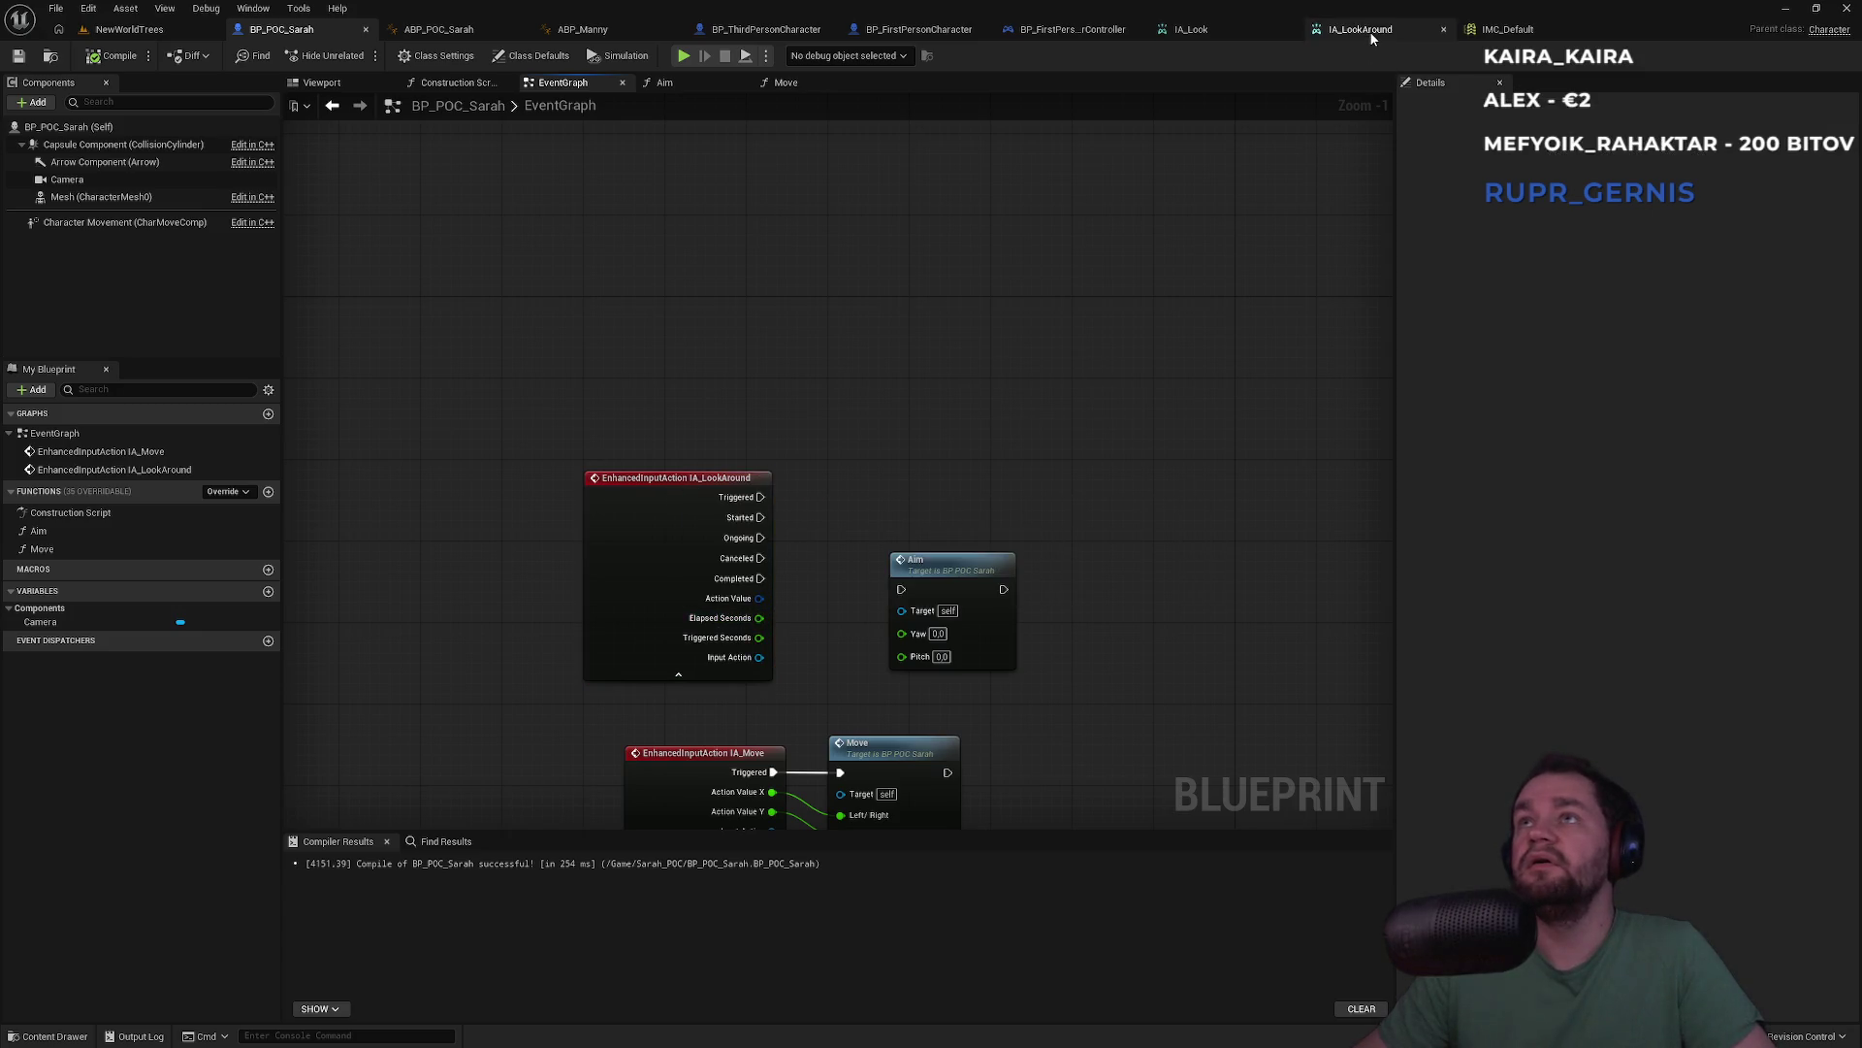
# Review the IA_LookAround, IA_Look and IMC_Default assets
pyautogui.click(1371, 34)
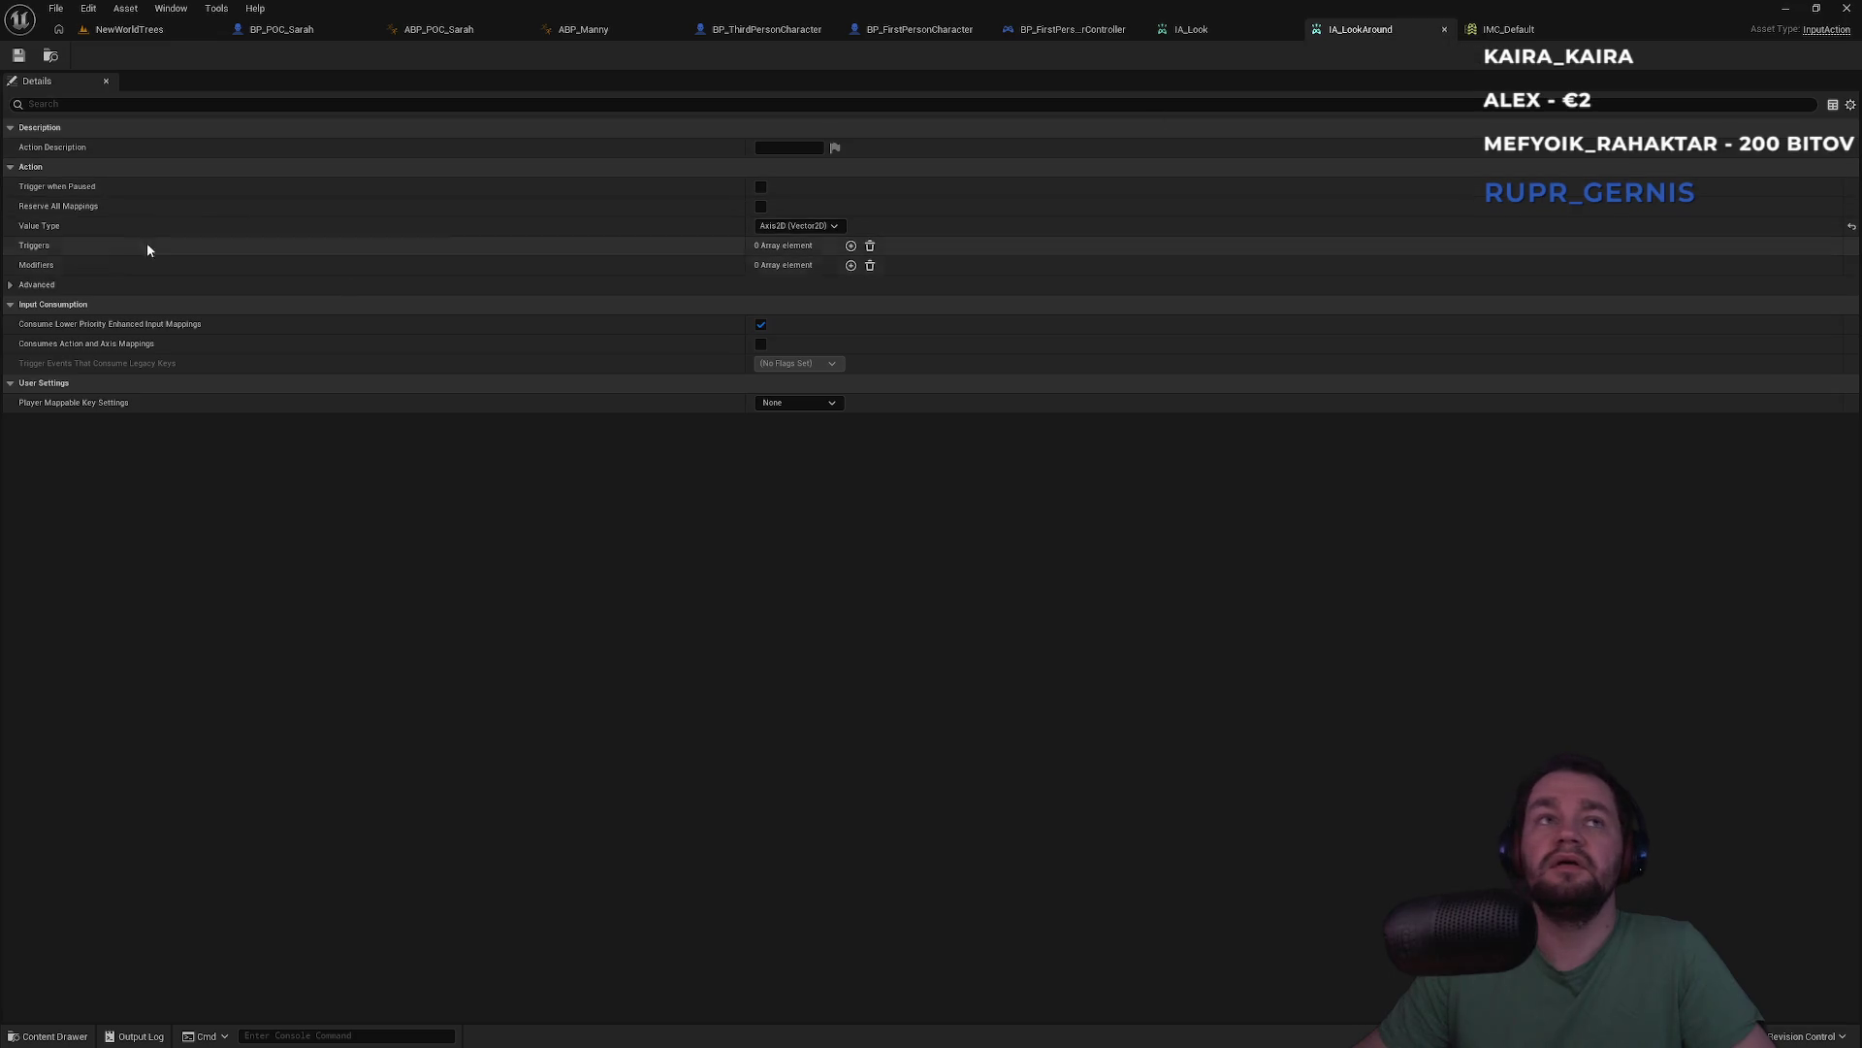
pyautogui.click(1217, 34)
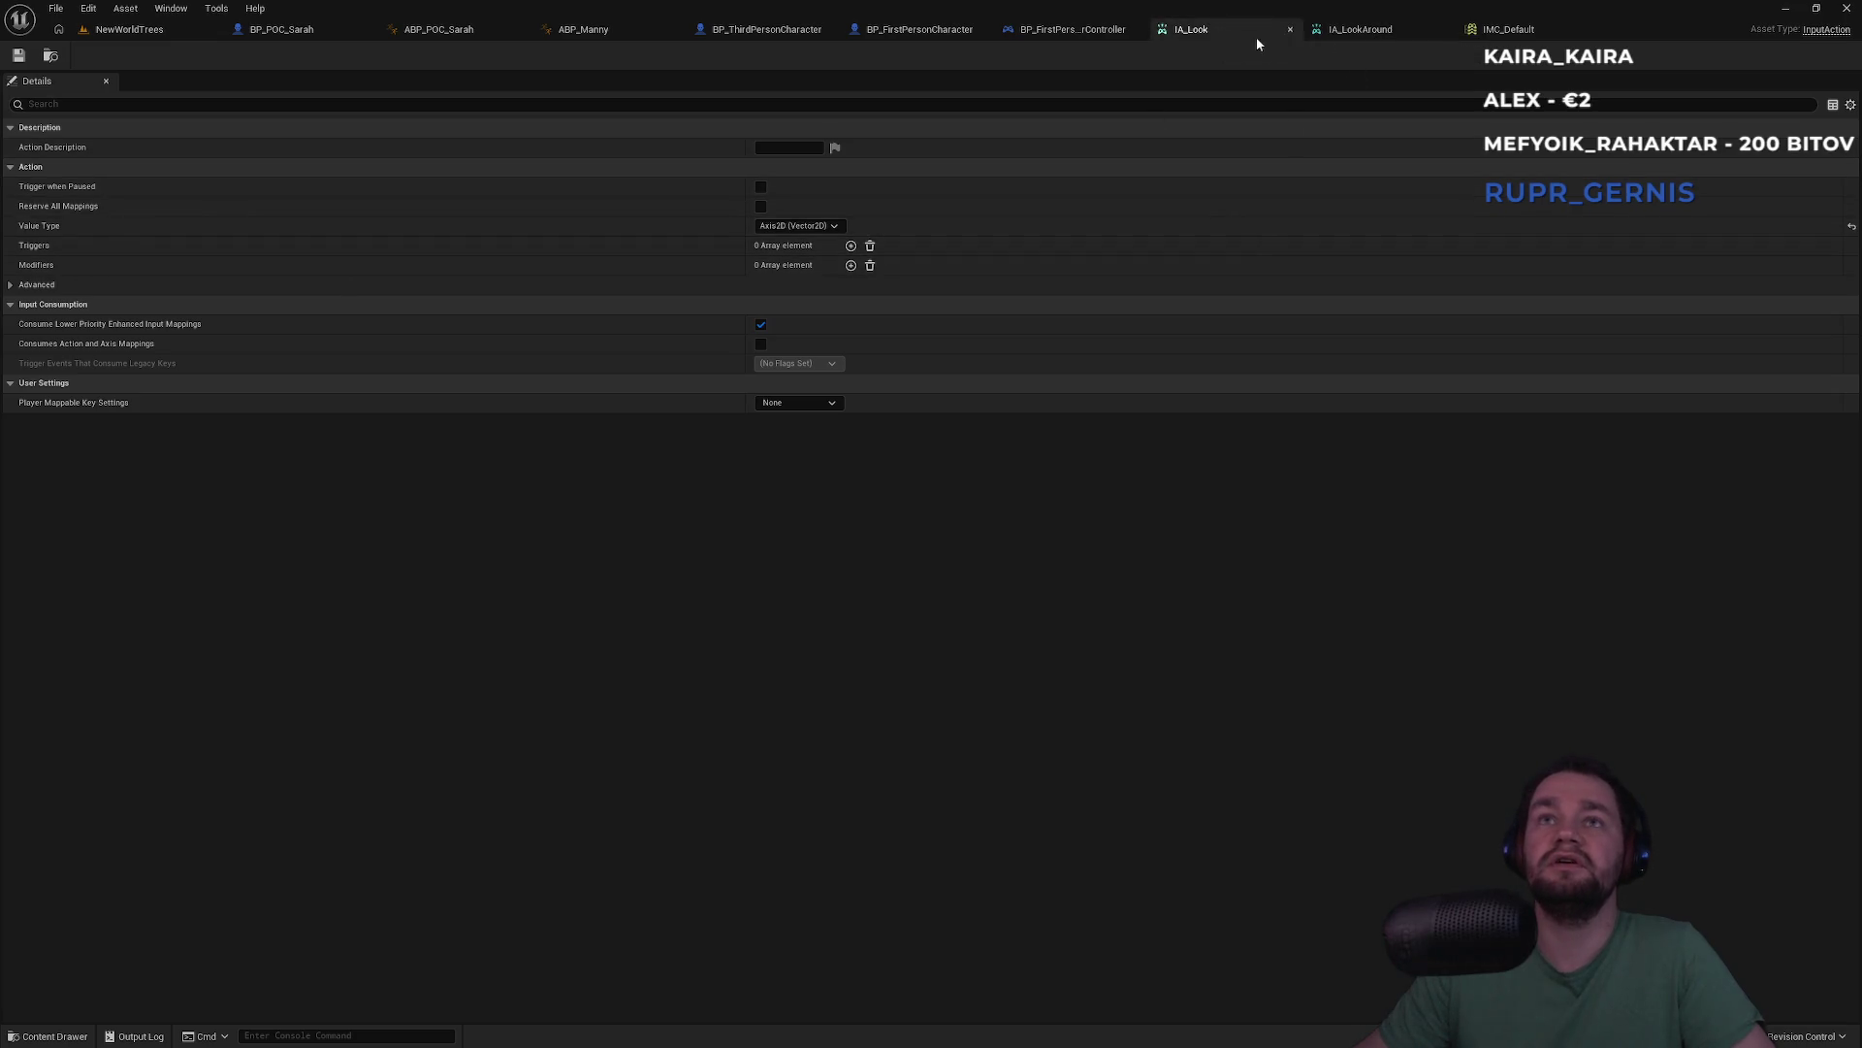
pyautogui.click(1498, 31)
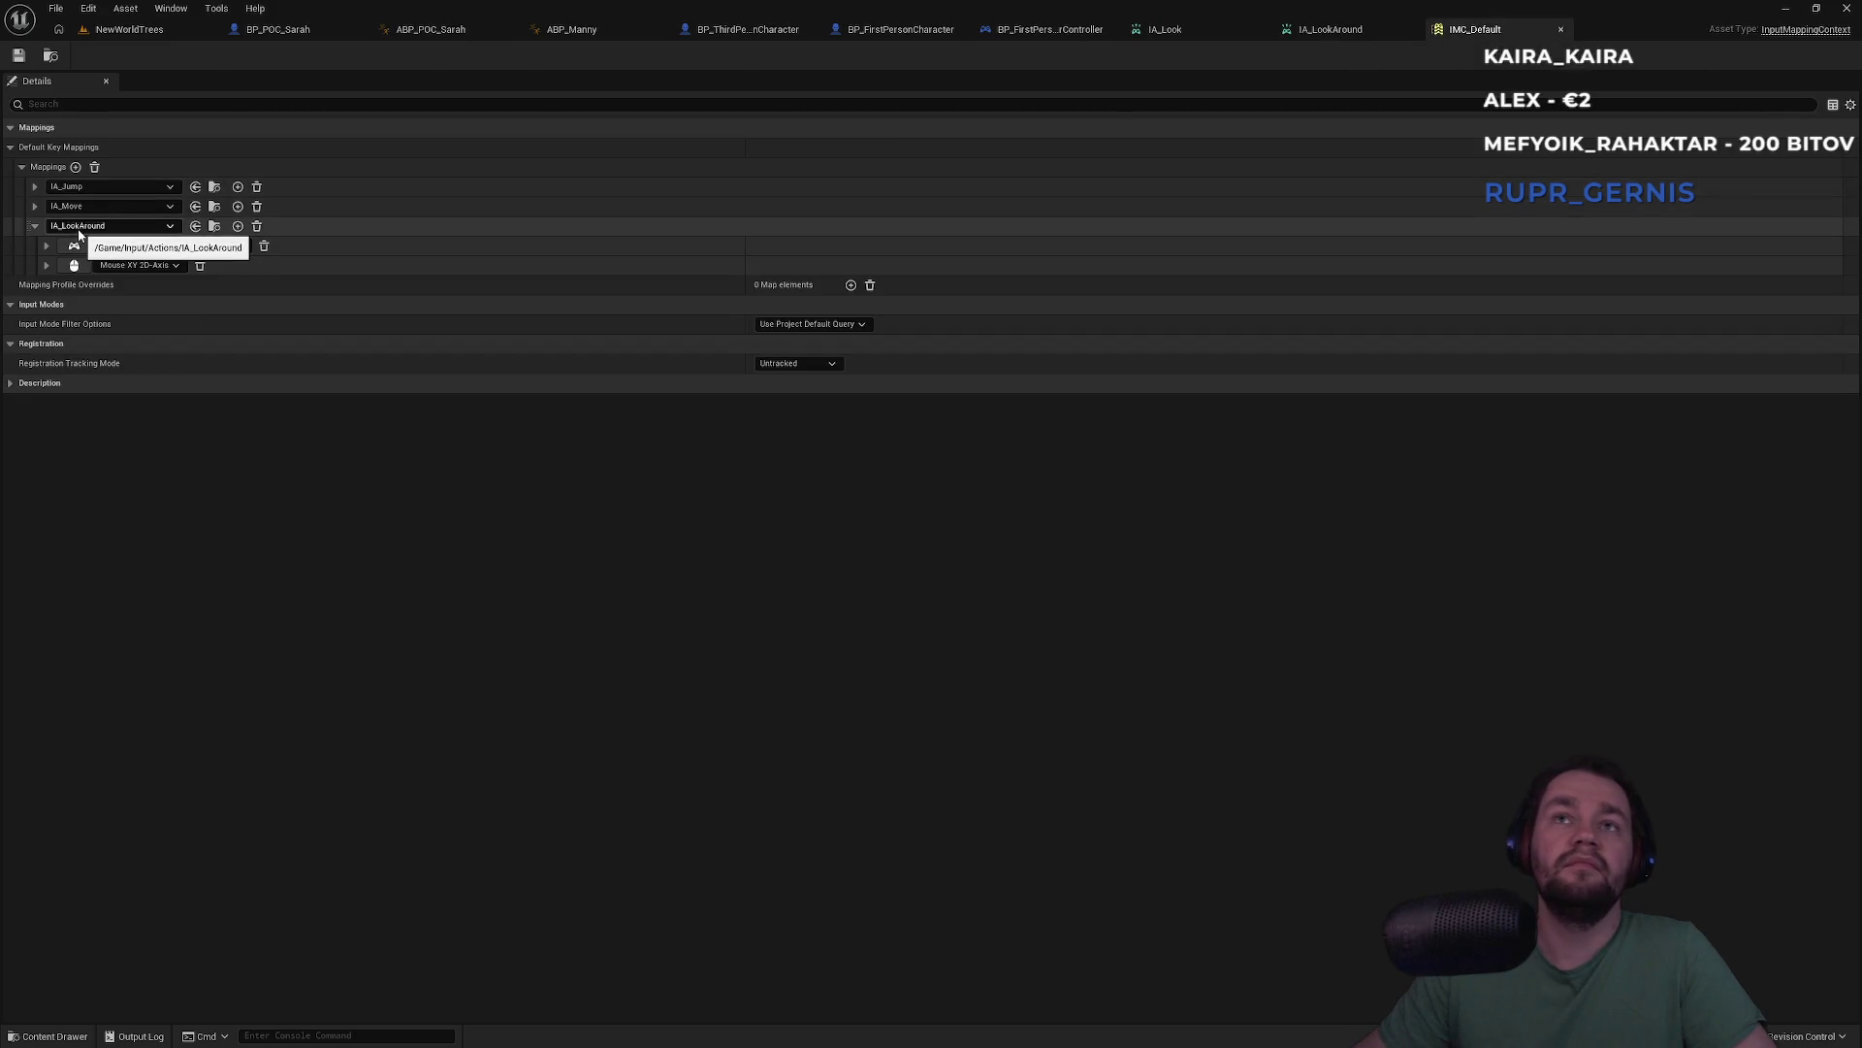
pyautogui.click(126, 29)
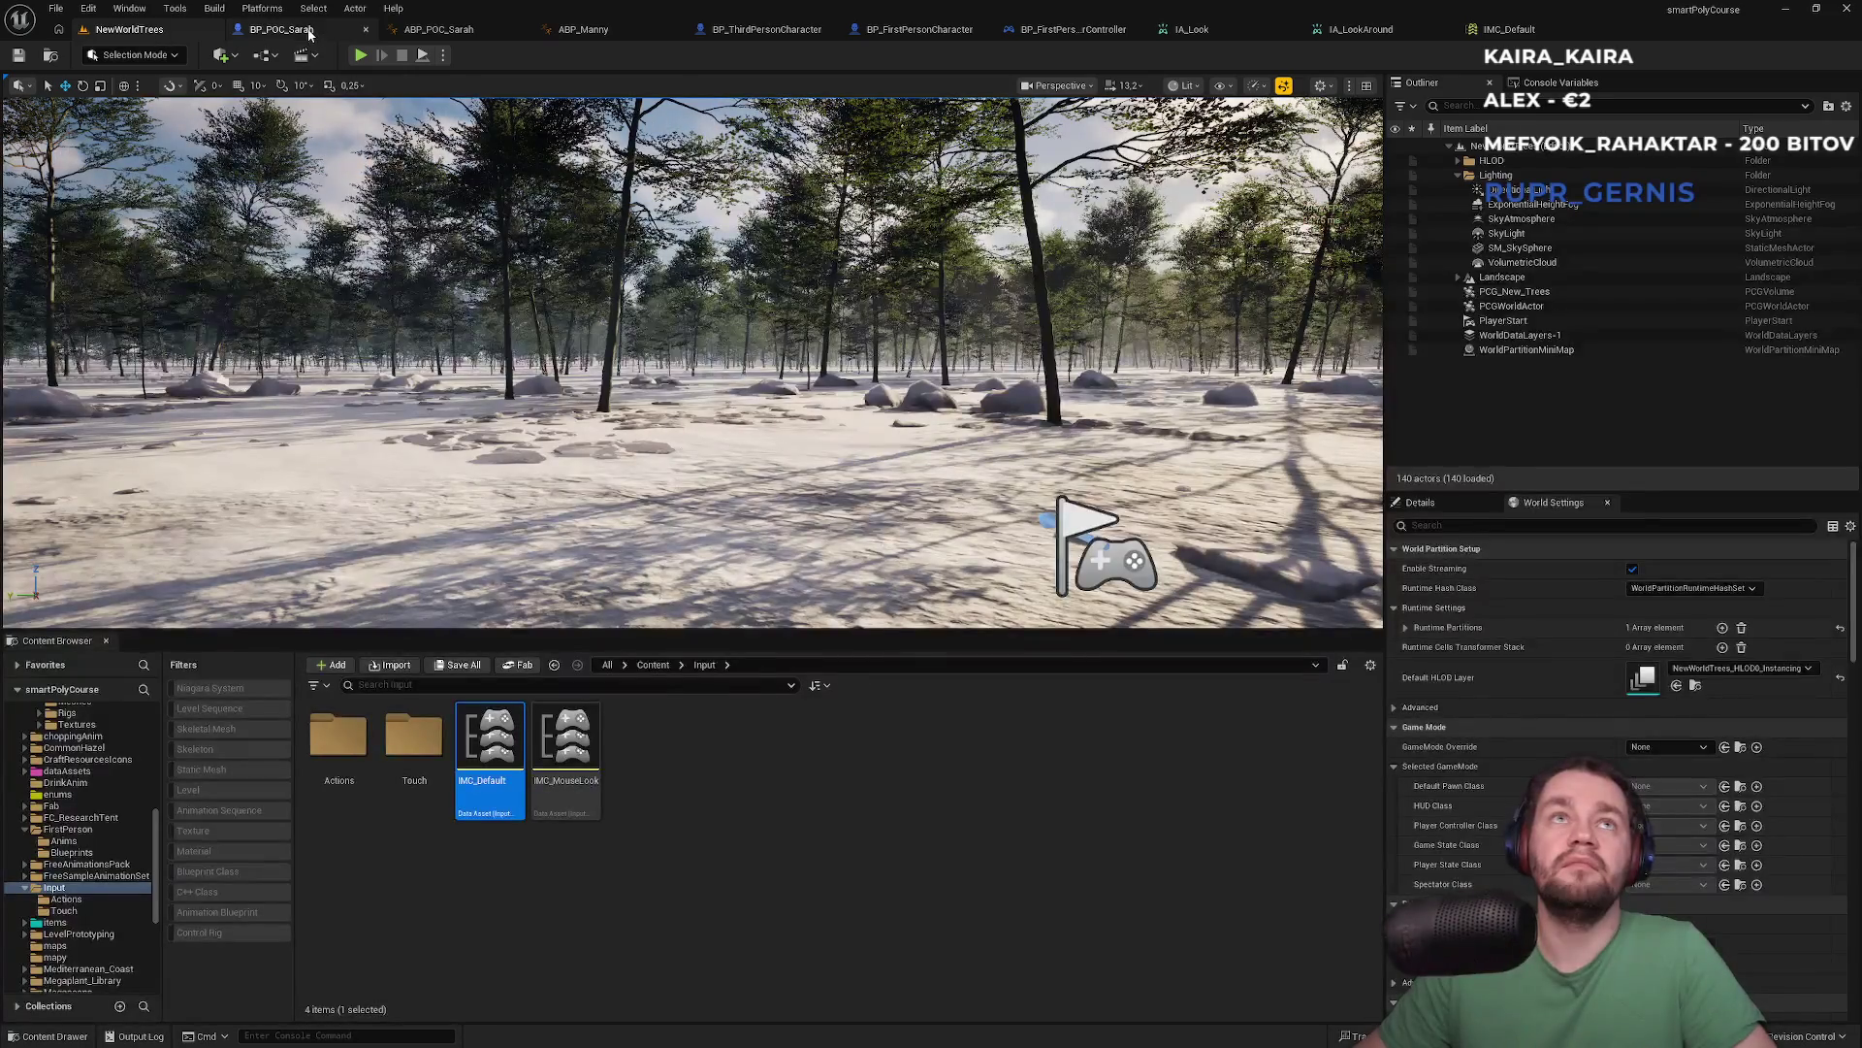
# Split the IA_LookAround event's Action Value pin into X and Y
pyautogui.click(281, 29)
pyautogui.click(674, 483)
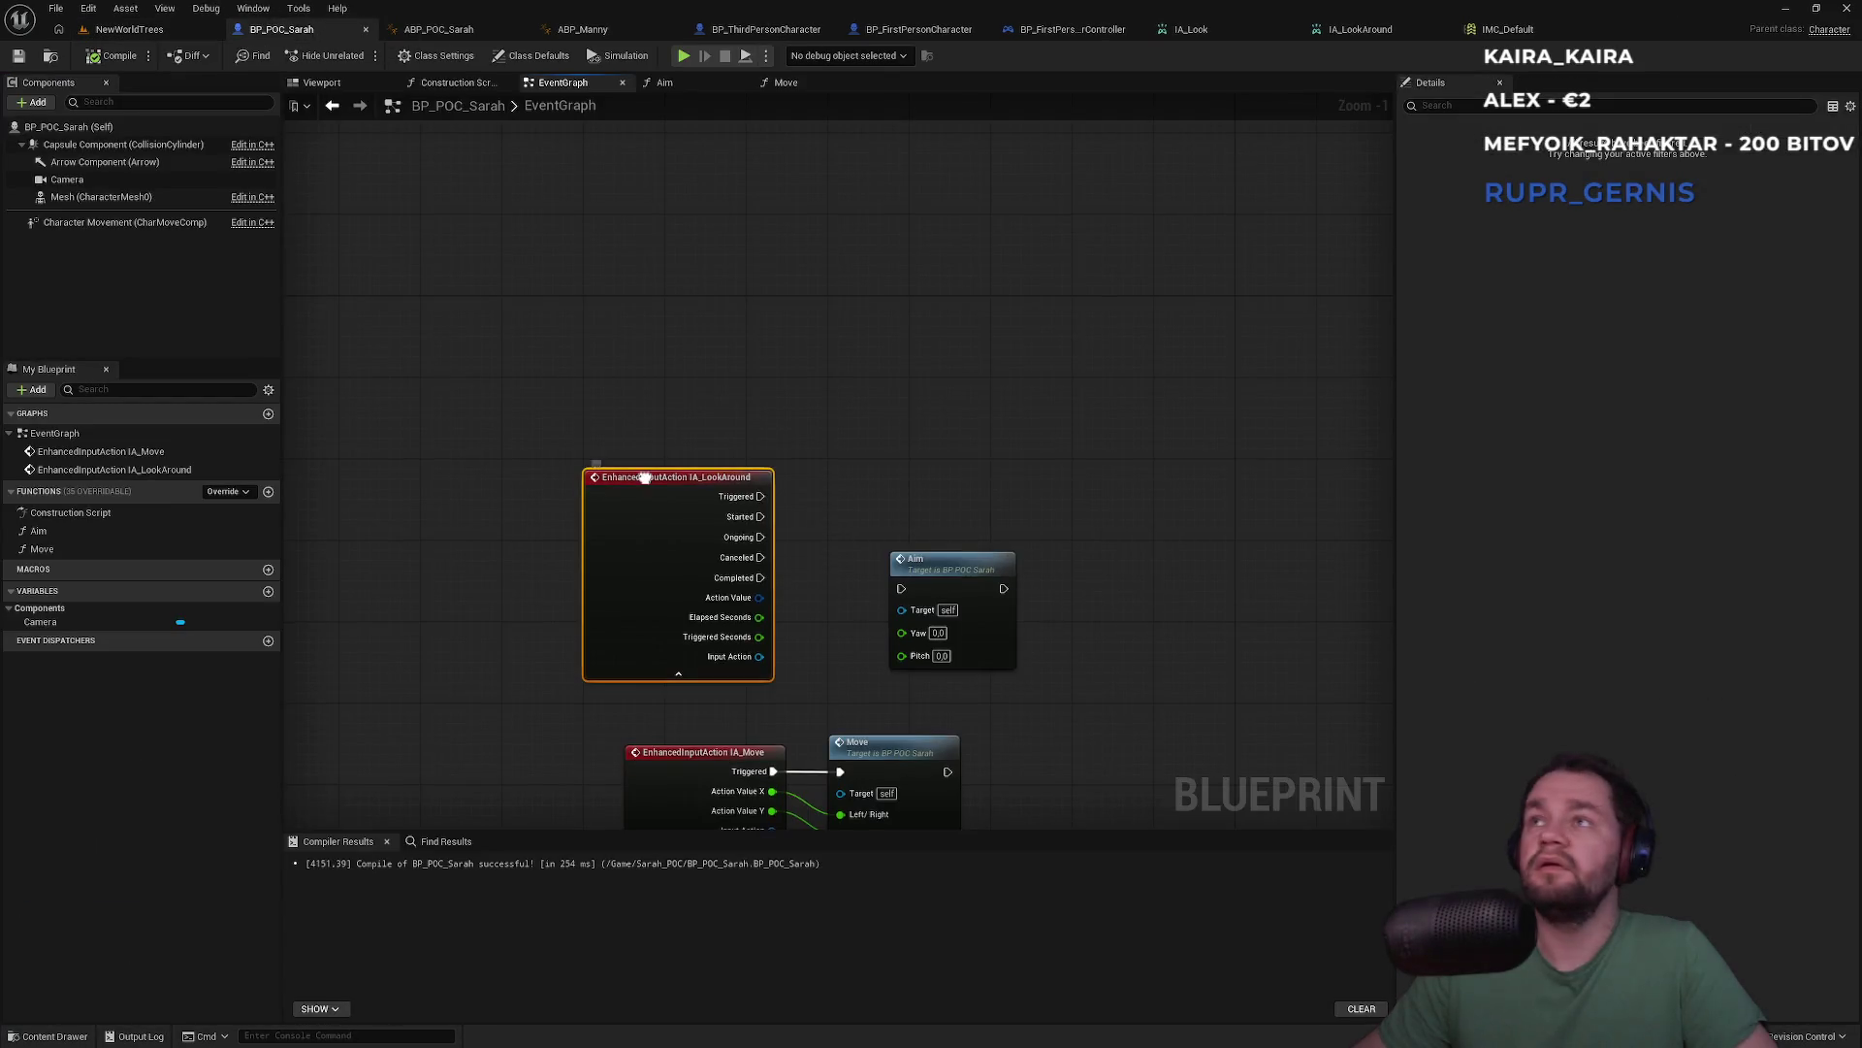
pyautogui.rightClick(647, 481)
pyautogui.moveTo(720, 760)
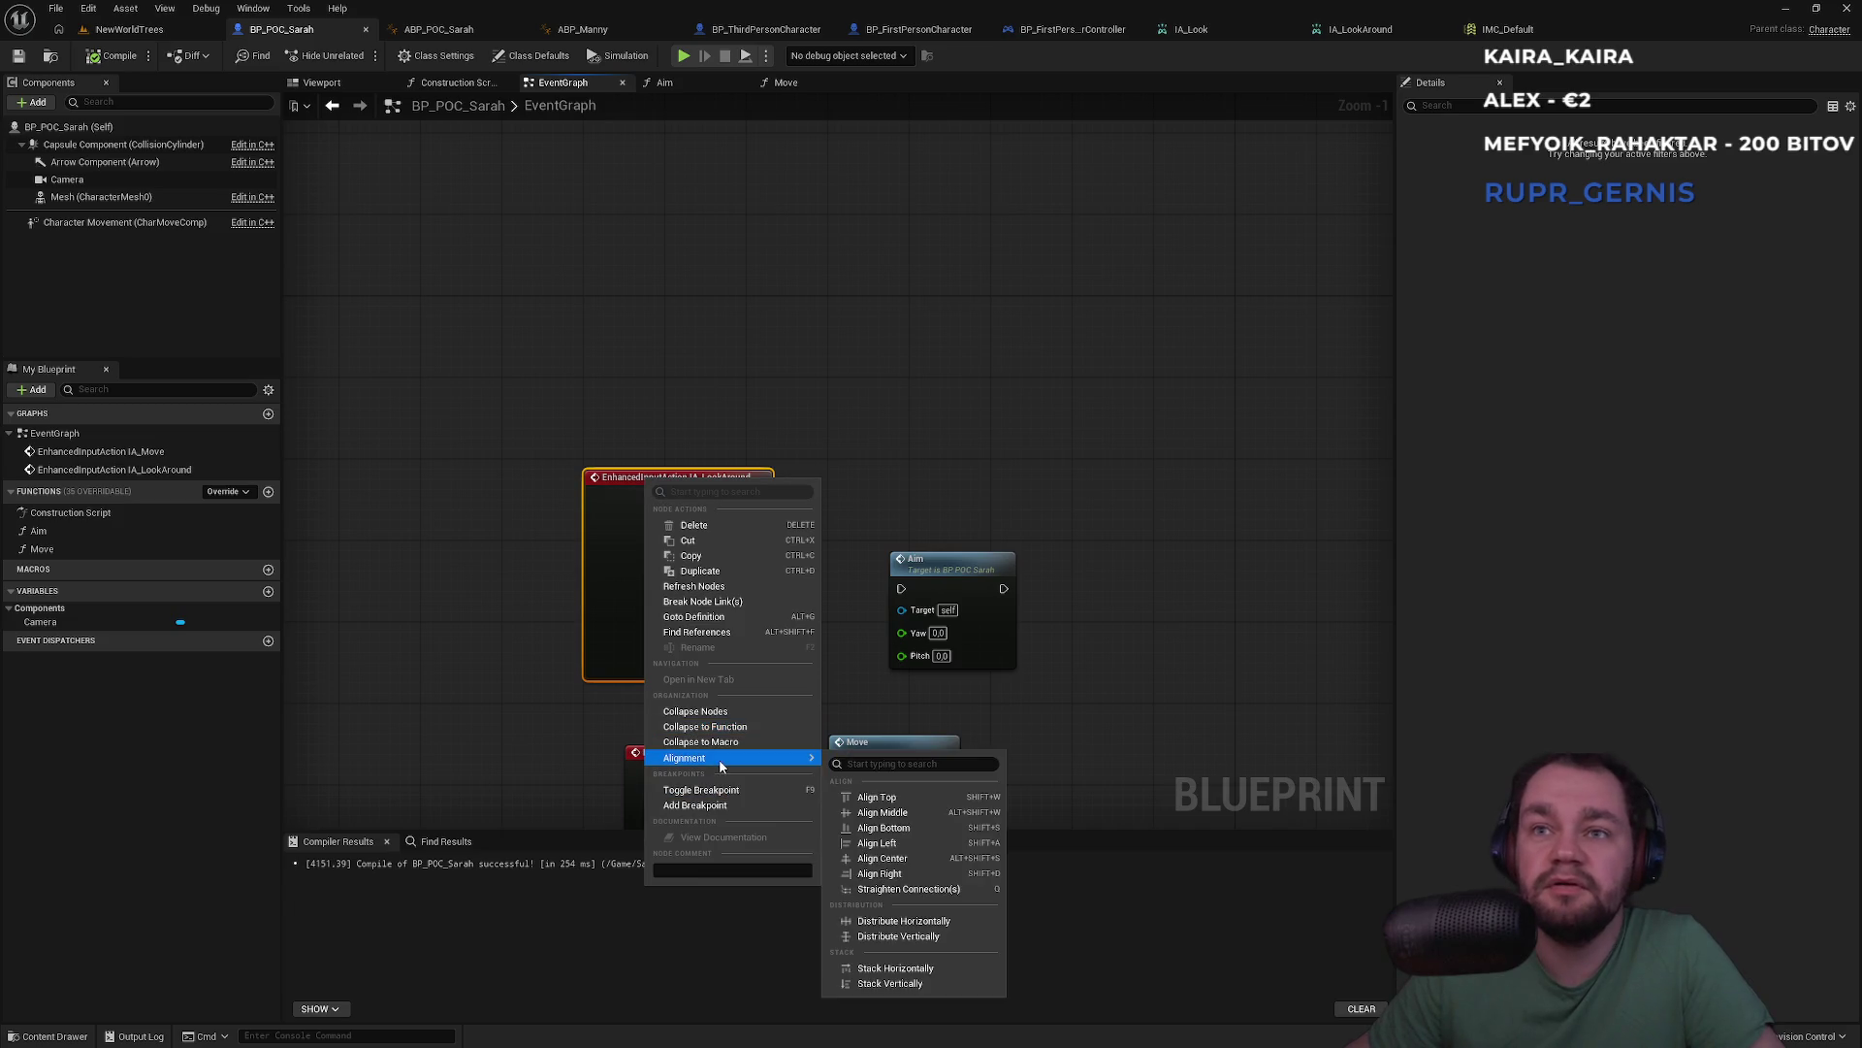
pyautogui.click(925, 517)
pyautogui.moveTo(903, 633)
pyautogui.mouseDown()
pyautogui.moveTo(760, 618)
pyautogui.moveTo(695, 672)
pyautogui.mouseUp()
pyautogui.click(675, 690)
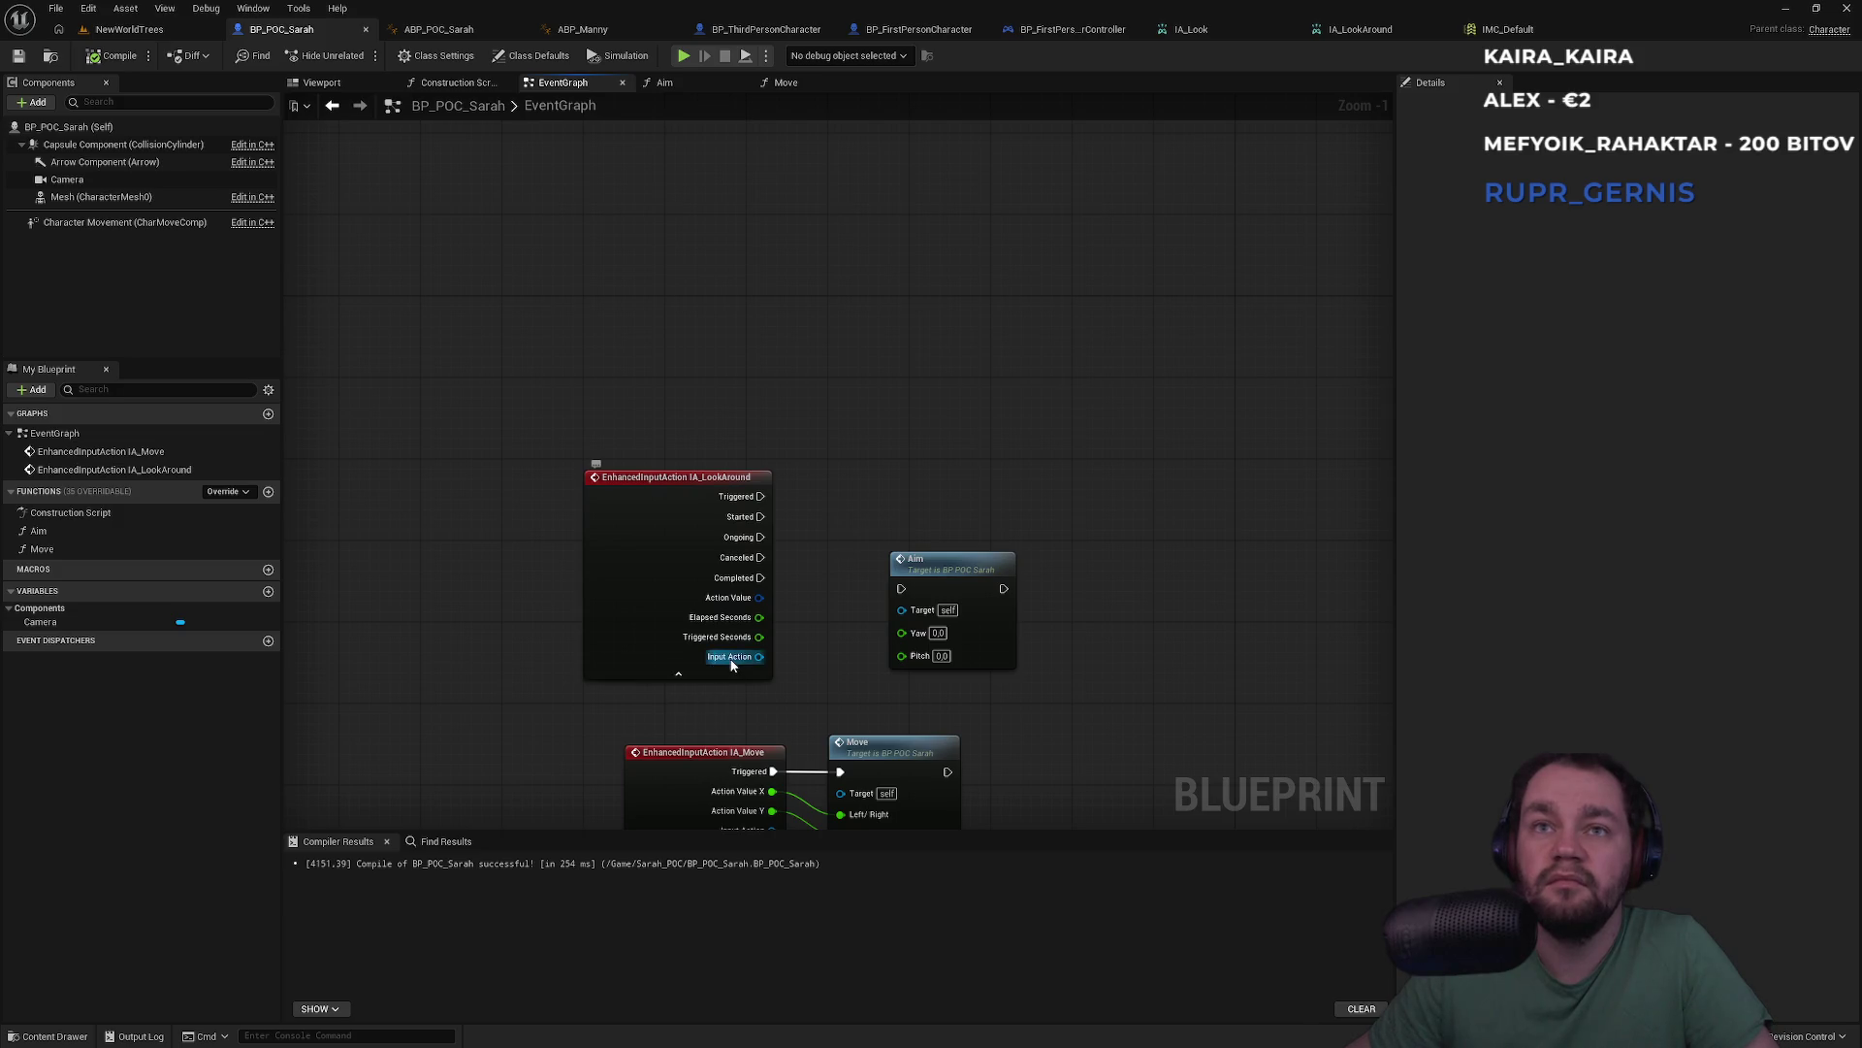
pyautogui.rightClick(742, 602)
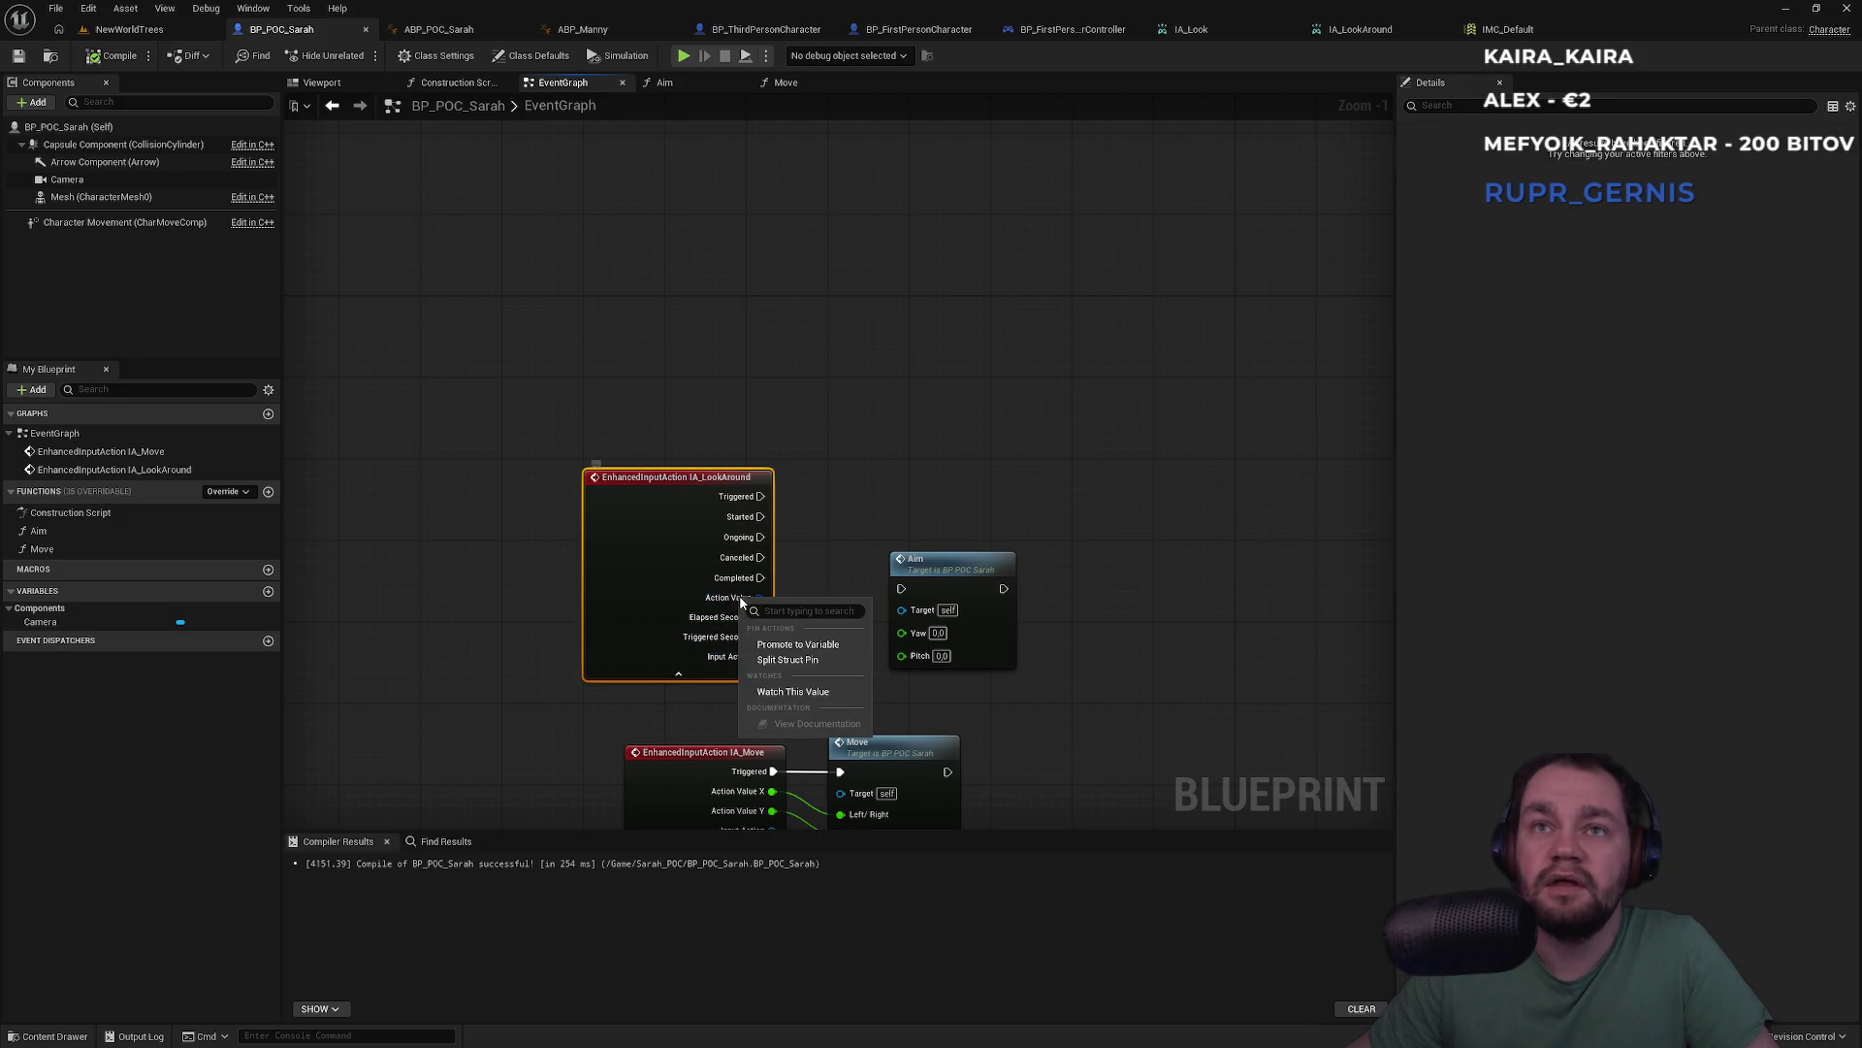
pyautogui.click(797, 663)
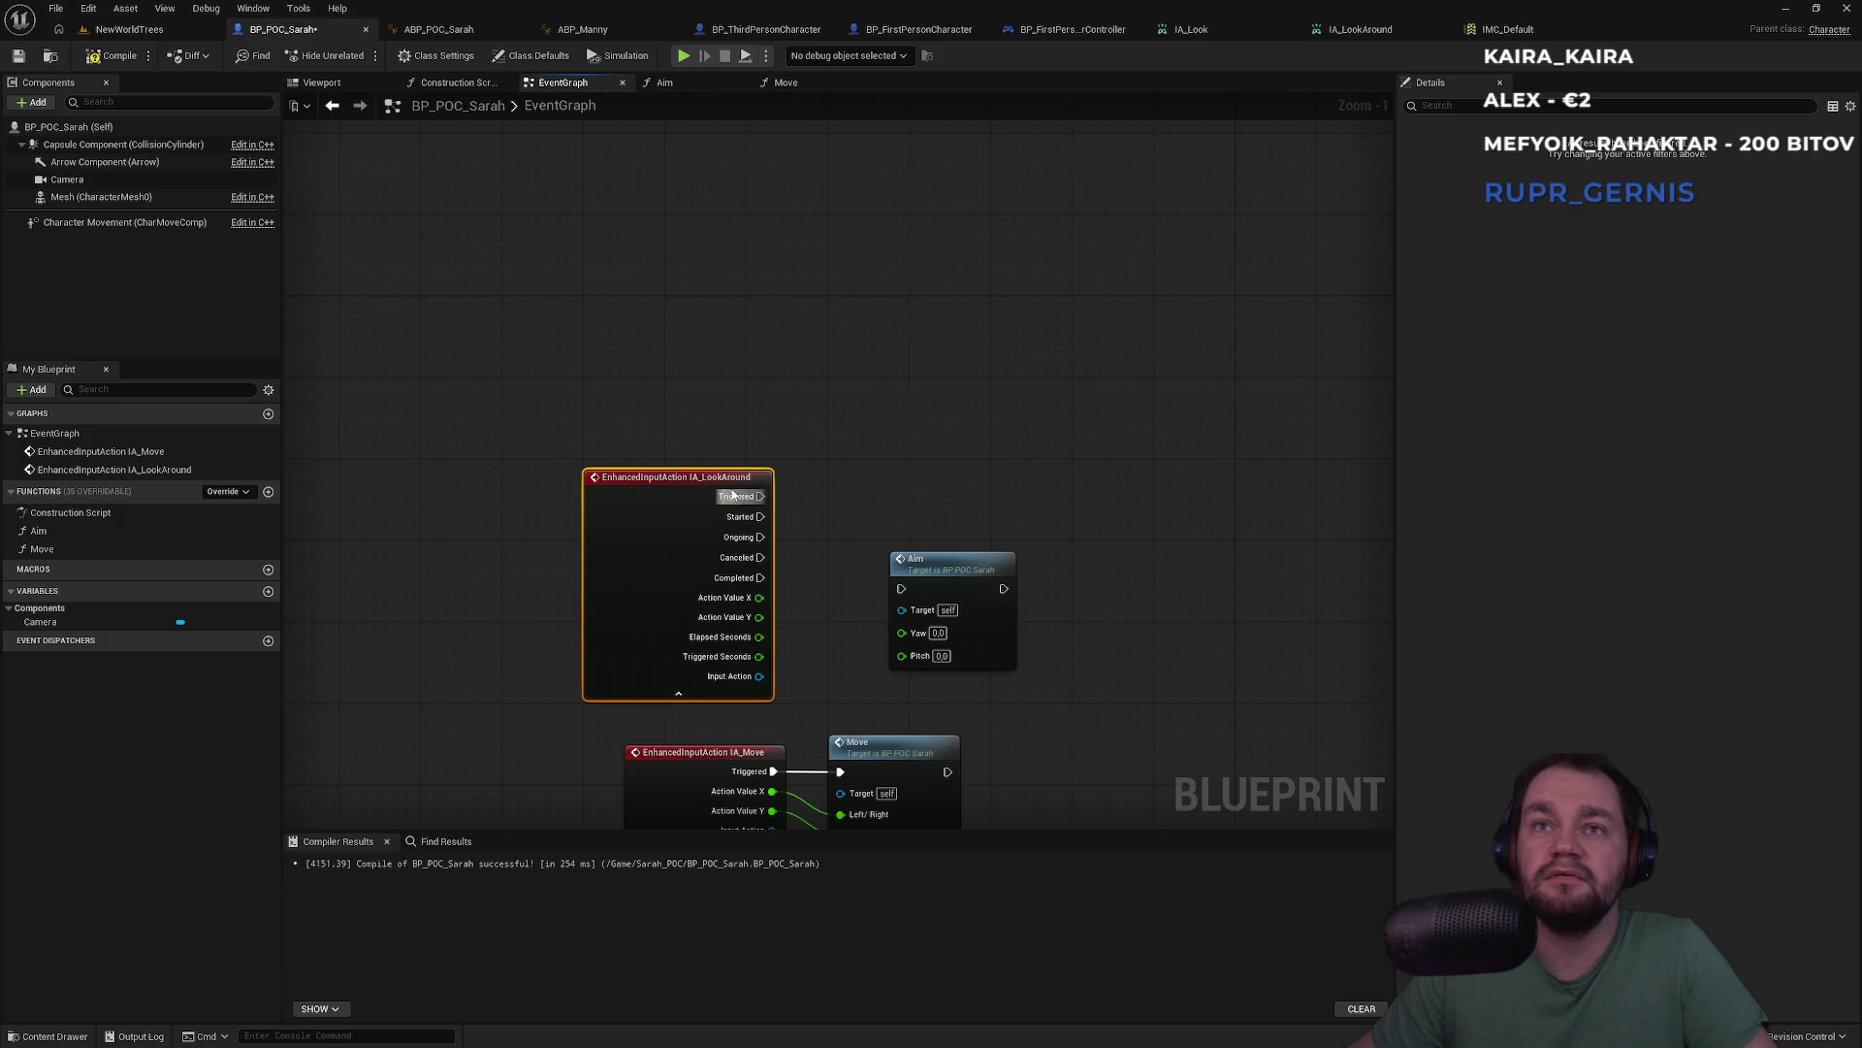
# Wire Action Value X to Yaw, Y to Pitch, and Triggered to the Aim call
pyautogui.moveTo(720, 466); pyautogui.dragTo(710, 437)
pyautogui.moveTo(739, 577); pyautogui.dragTo(902, 632)
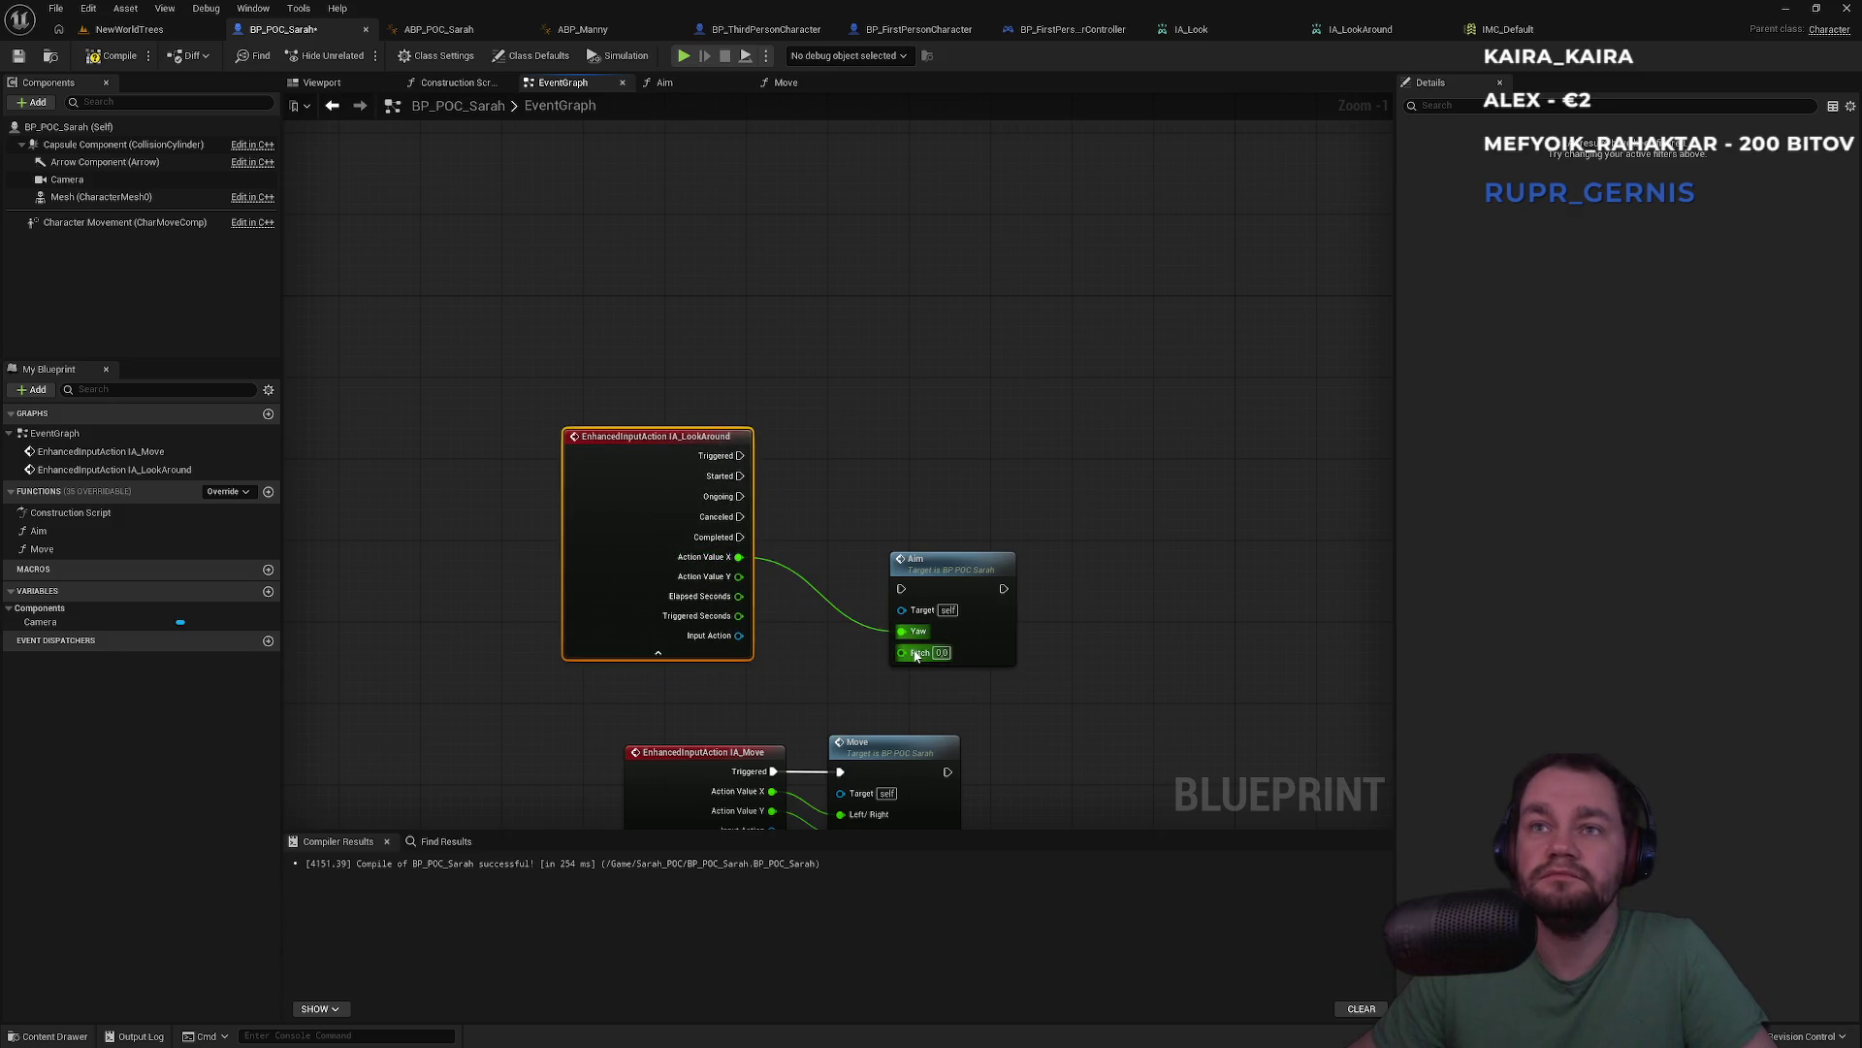
pyautogui.moveTo(707, 576); pyautogui.dragTo(709, 577)
pyautogui.moveTo(901, 588)
pyautogui.mouseDown()
pyautogui.moveTo(760, 528)
pyautogui.moveTo(741, 456)
pyautogui.moveTo(861, 480)
pyautogui.mouseUp()
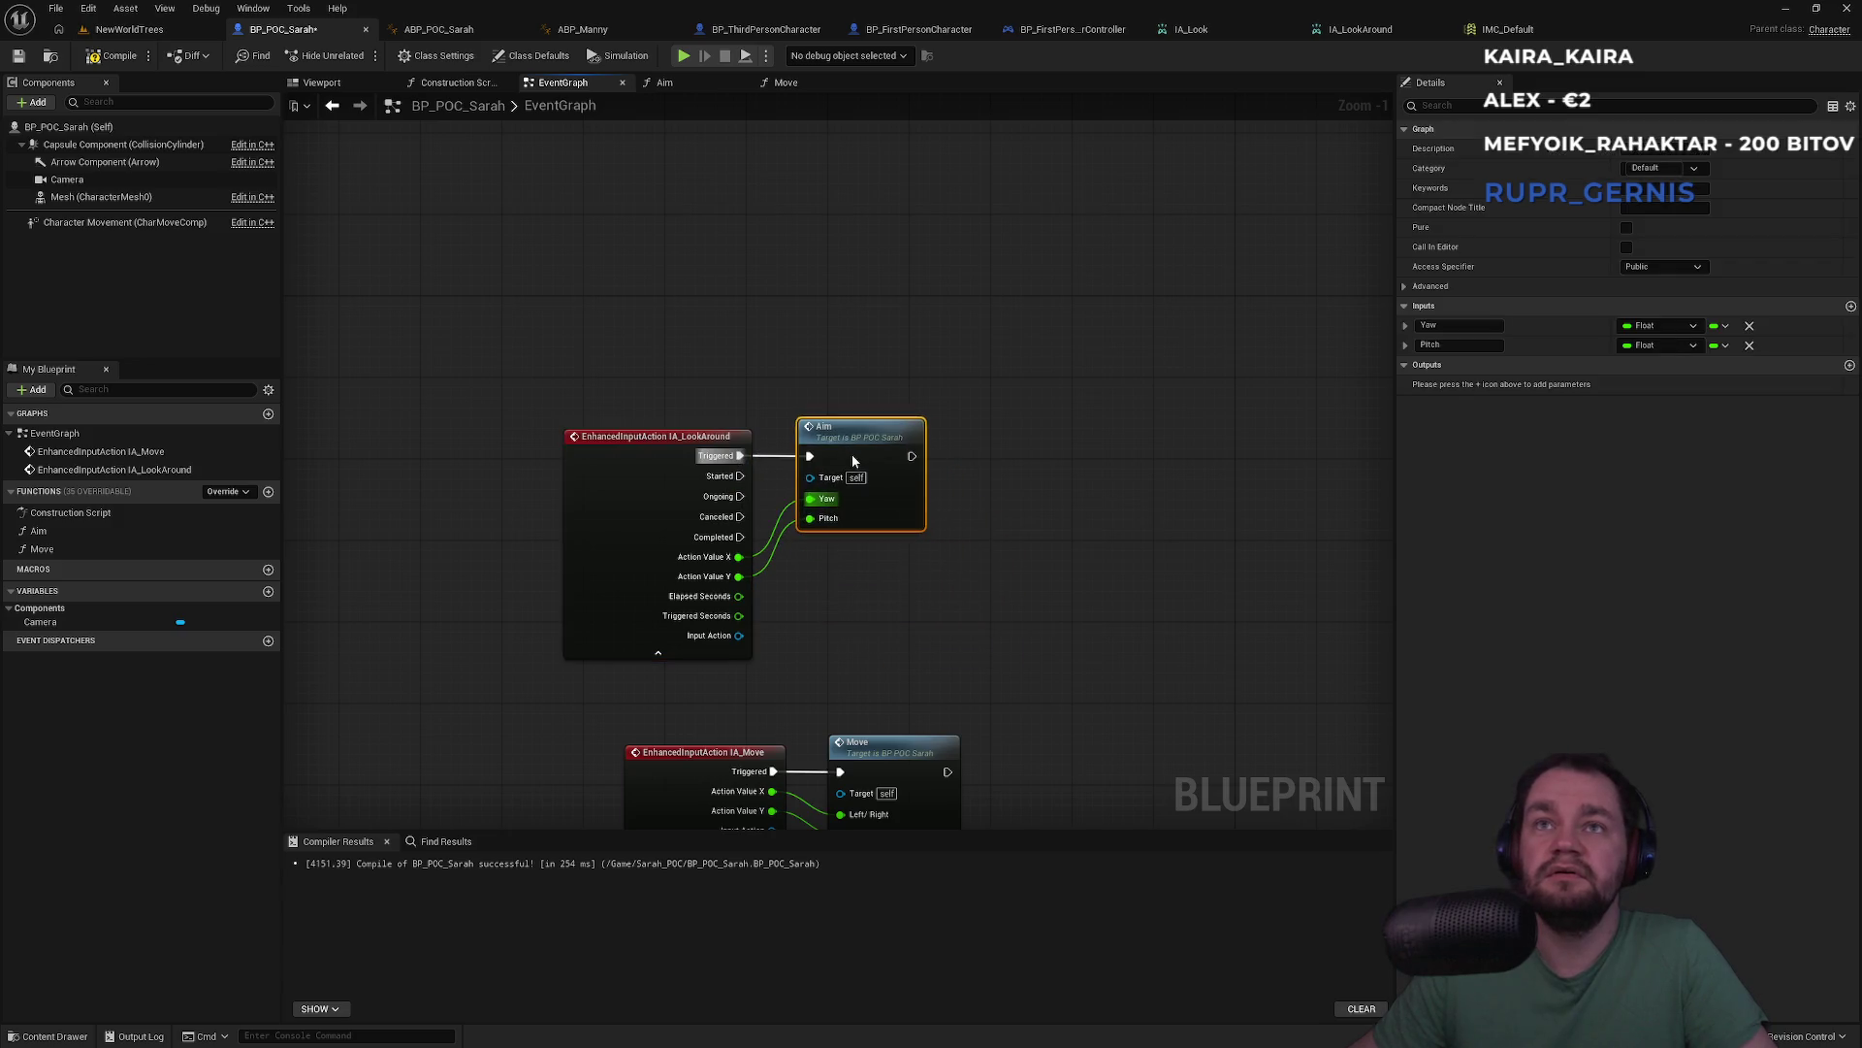
pyautogui.click(167, 33)
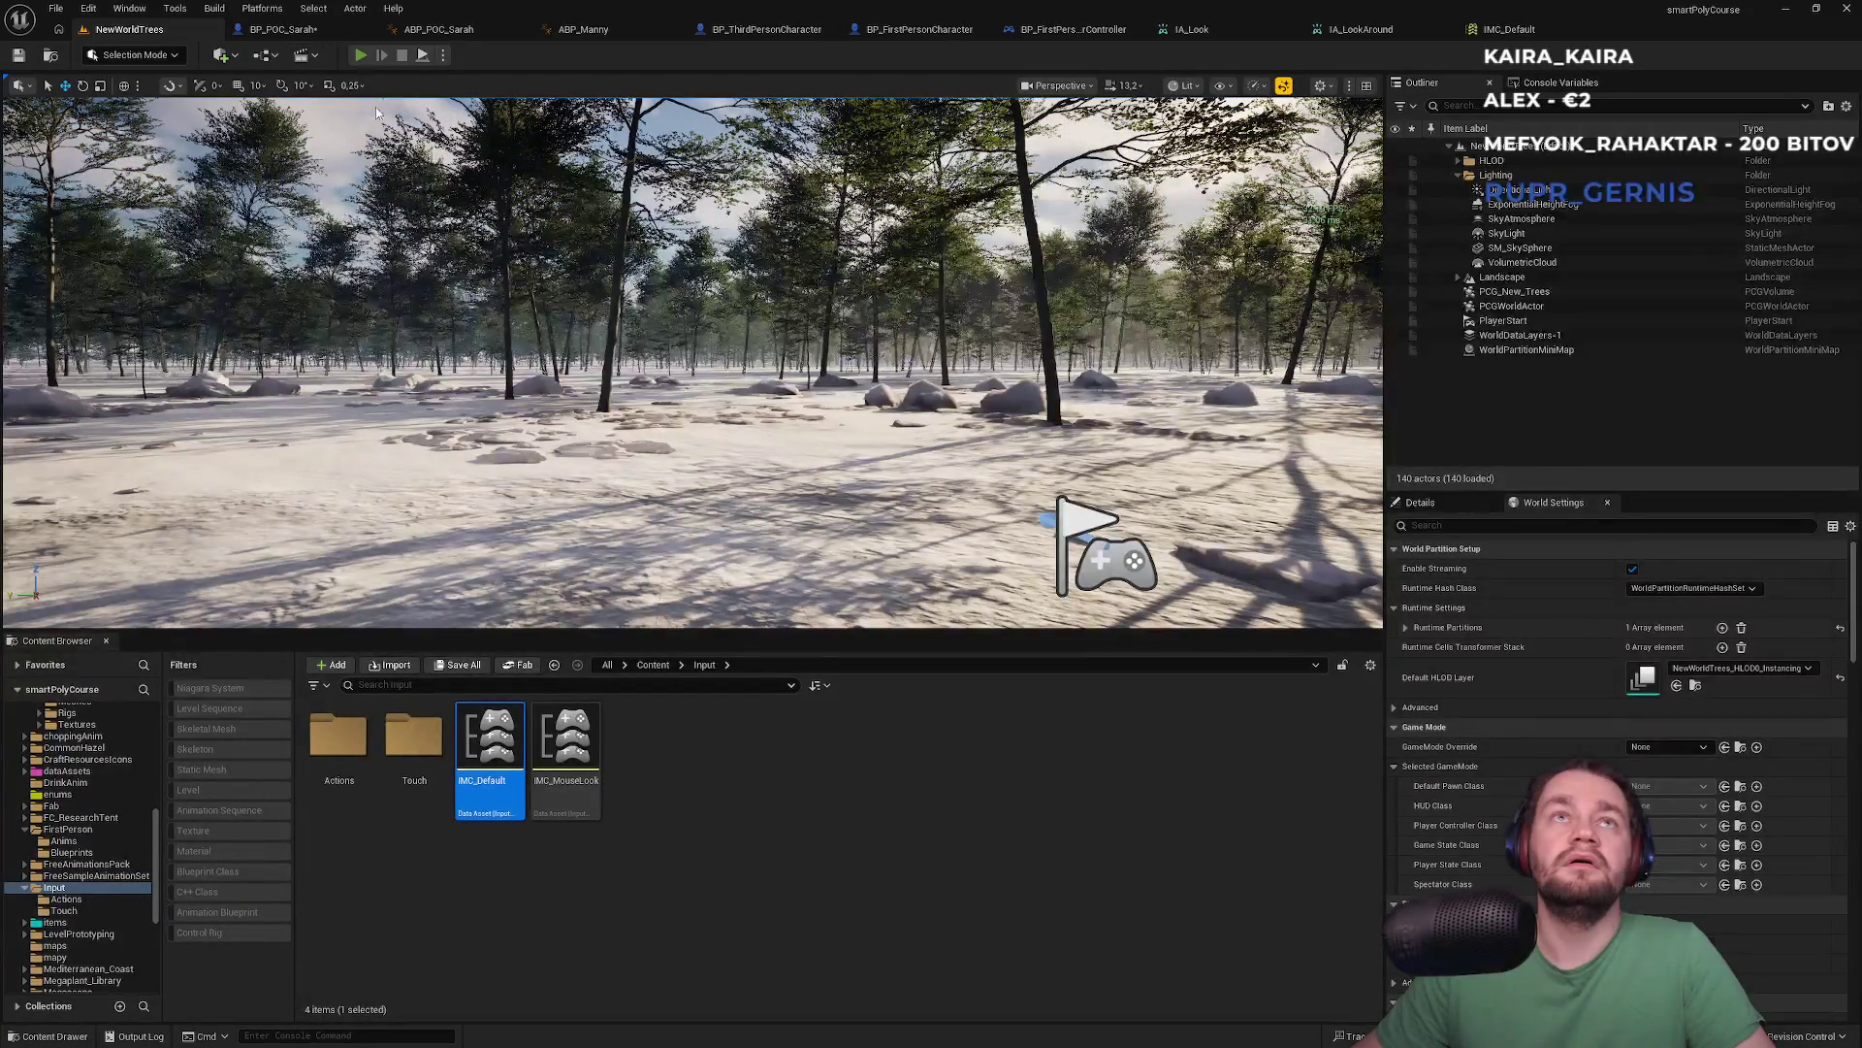
# Play-test the level in fullscreen, then stop
pyautogui.hotkey('alt', 'p')
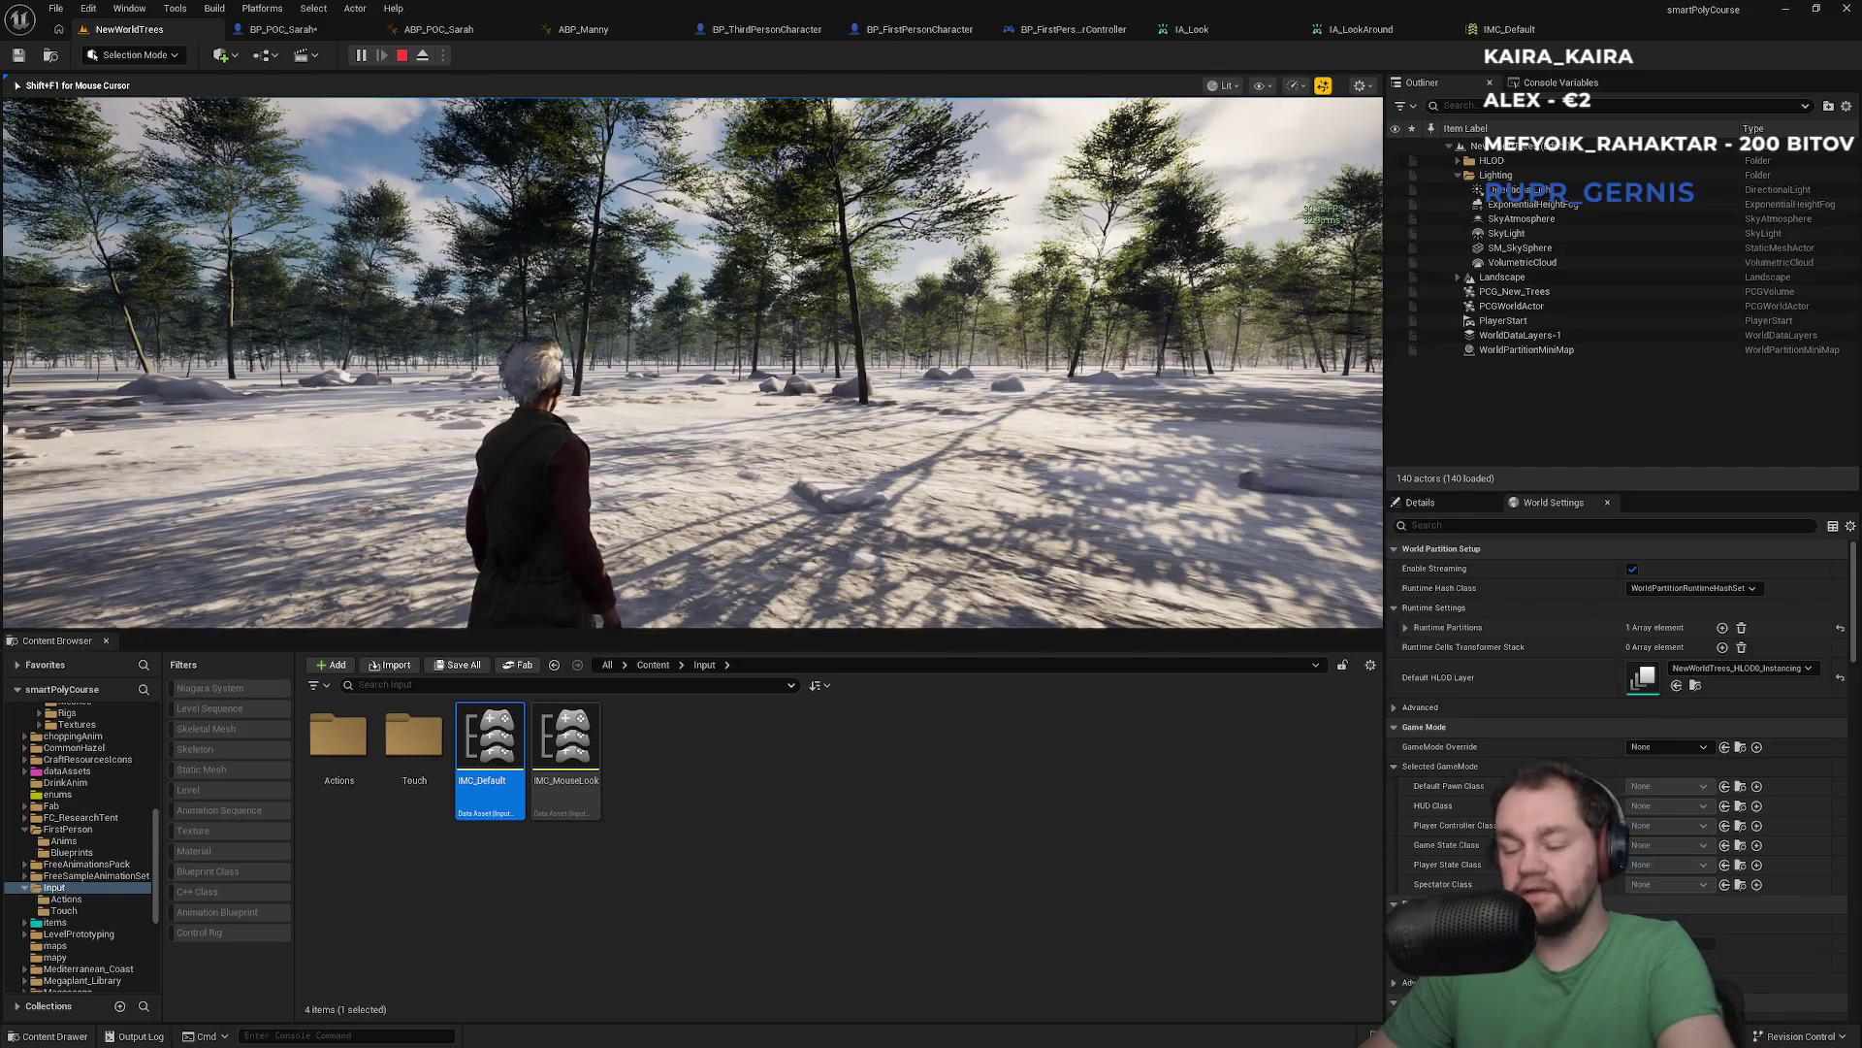
pyautogui.press('F11')
pyautogui.press('F11')
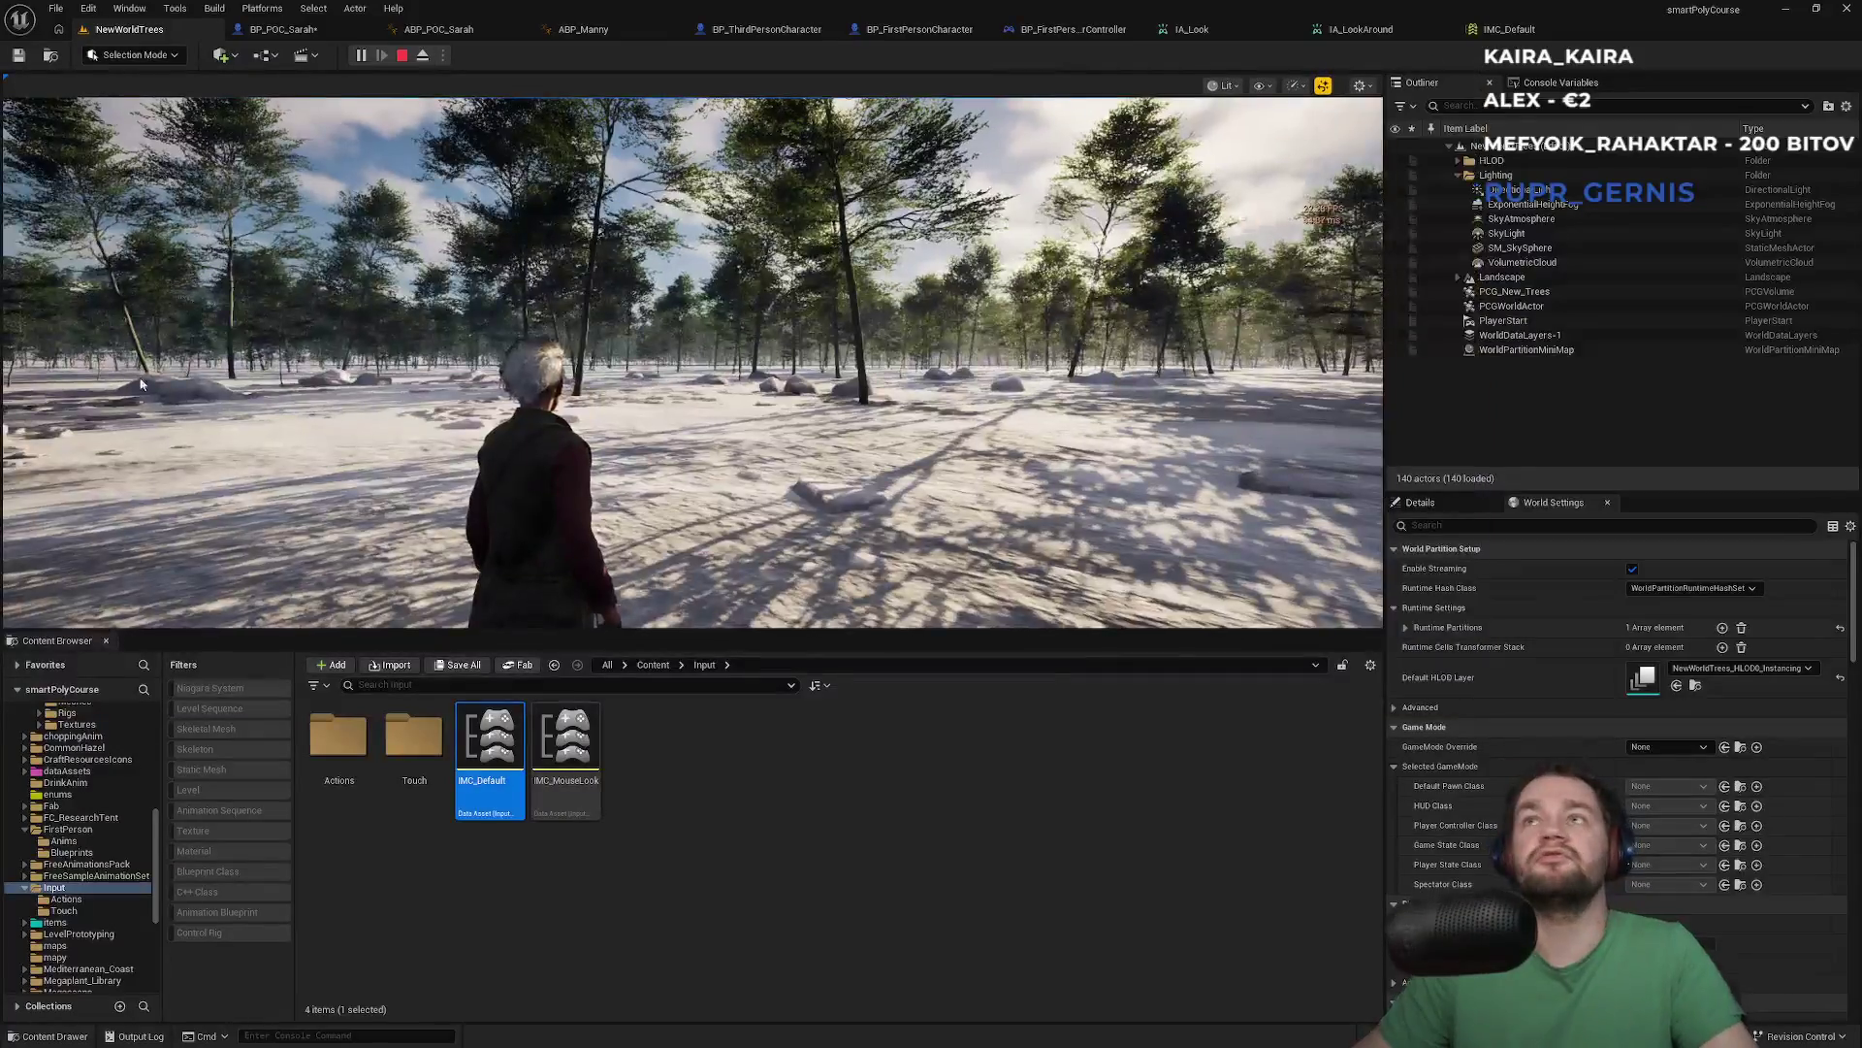
pyautogui.press('Escape')
# Confirm IMC_Default's mouse mapping is still Mouse XY 2D-Axis, then return to BP_POC_Sarah
pyautogui.click(1540, 31)
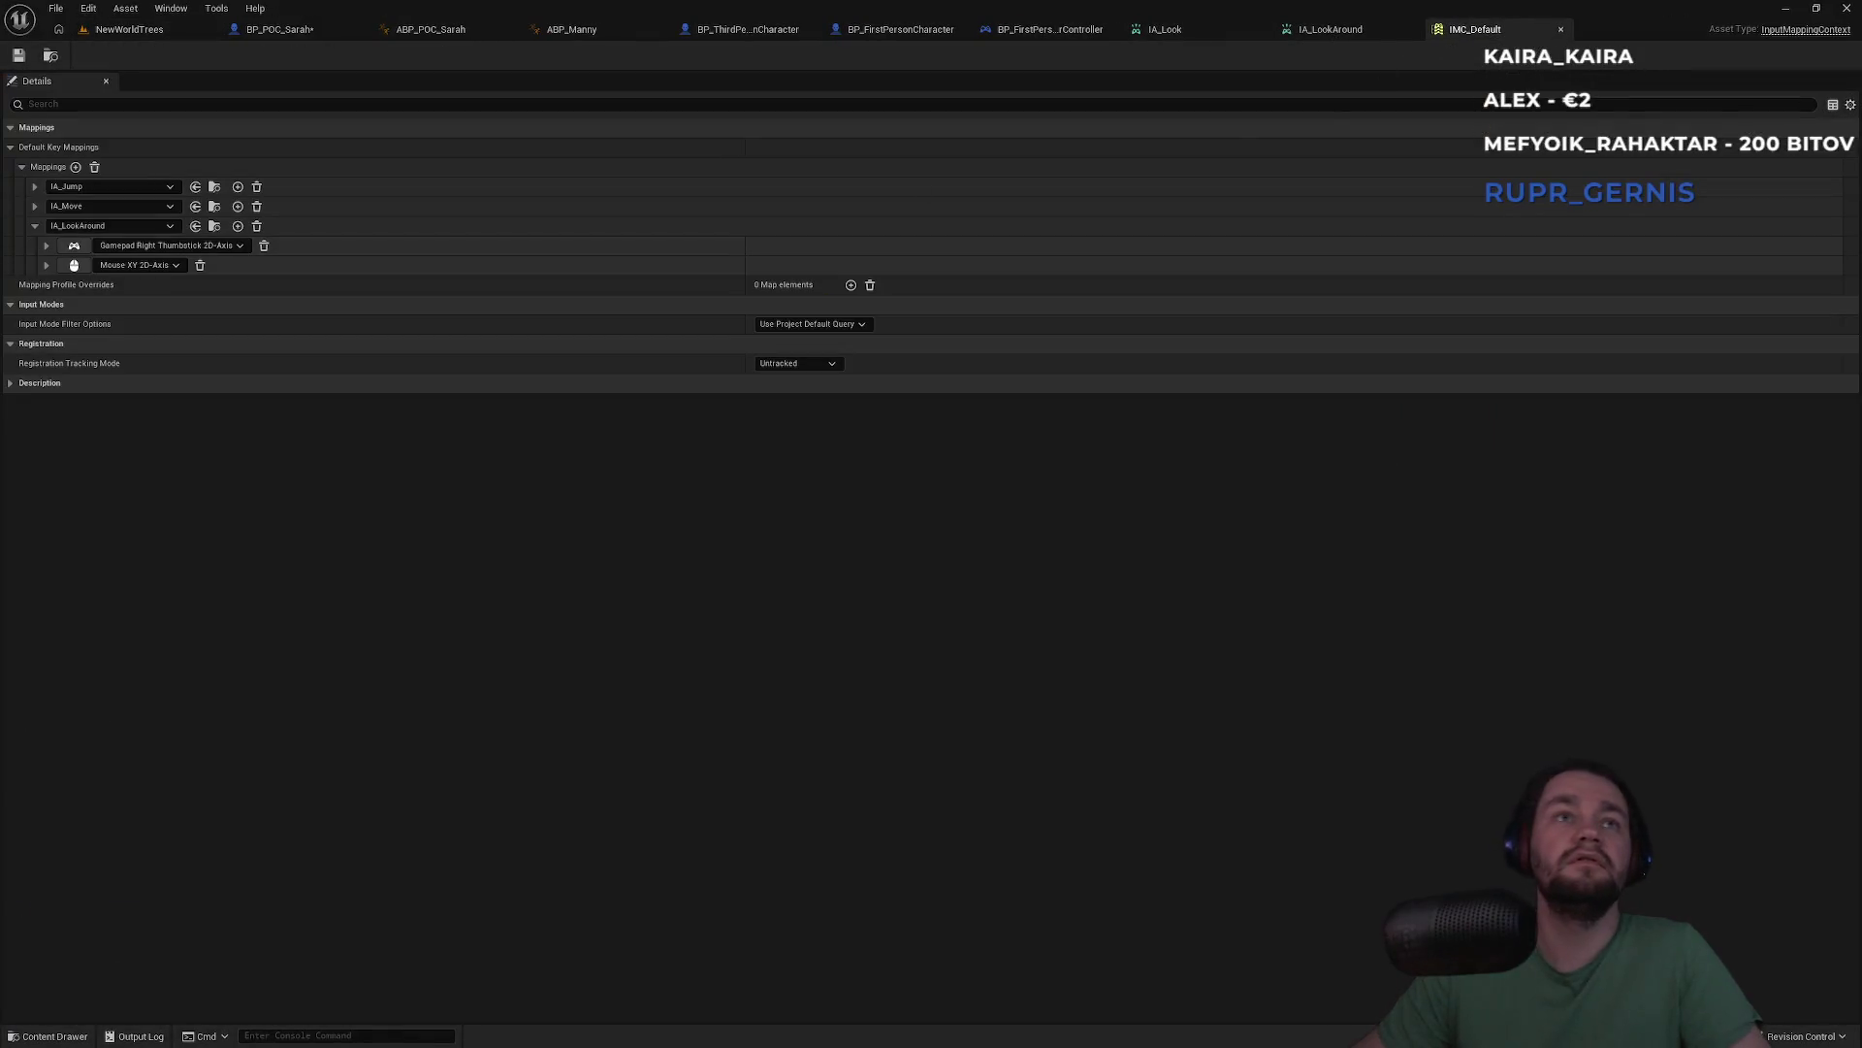
pyautogui.click(136, 266)
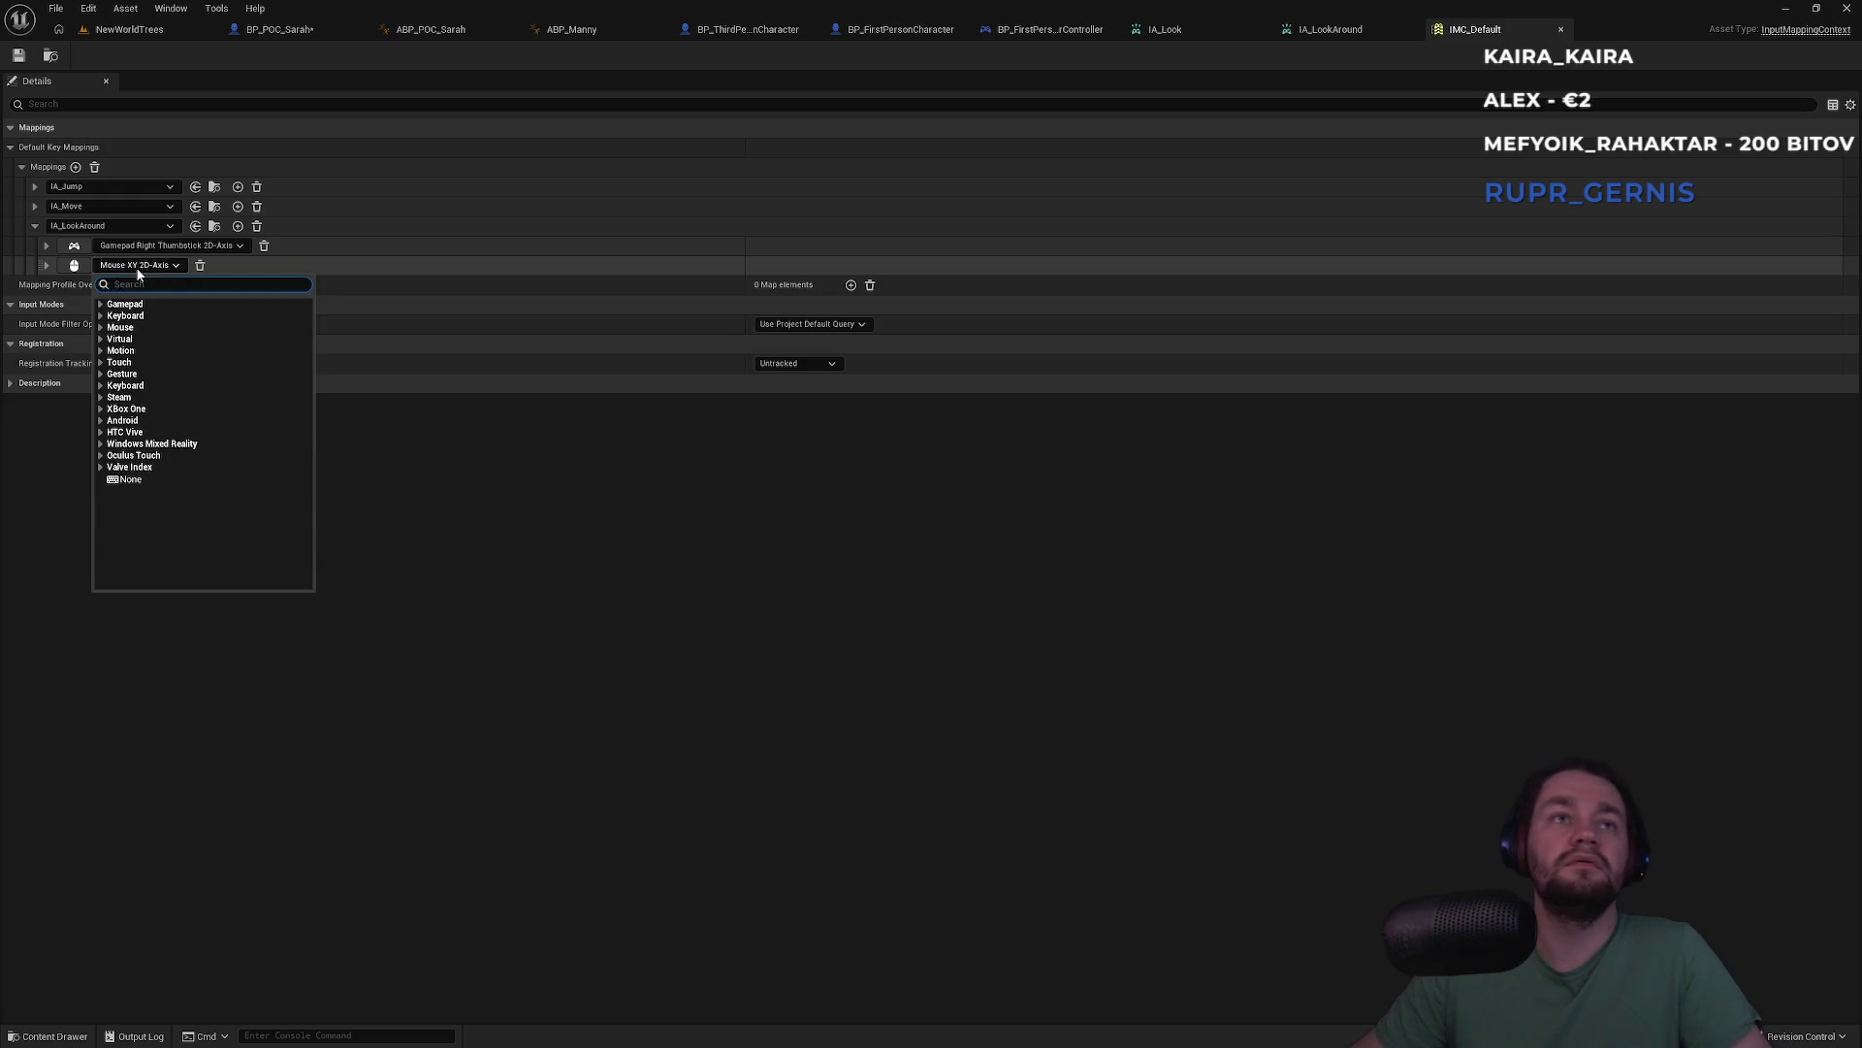
pyautogui.click(100, 328)
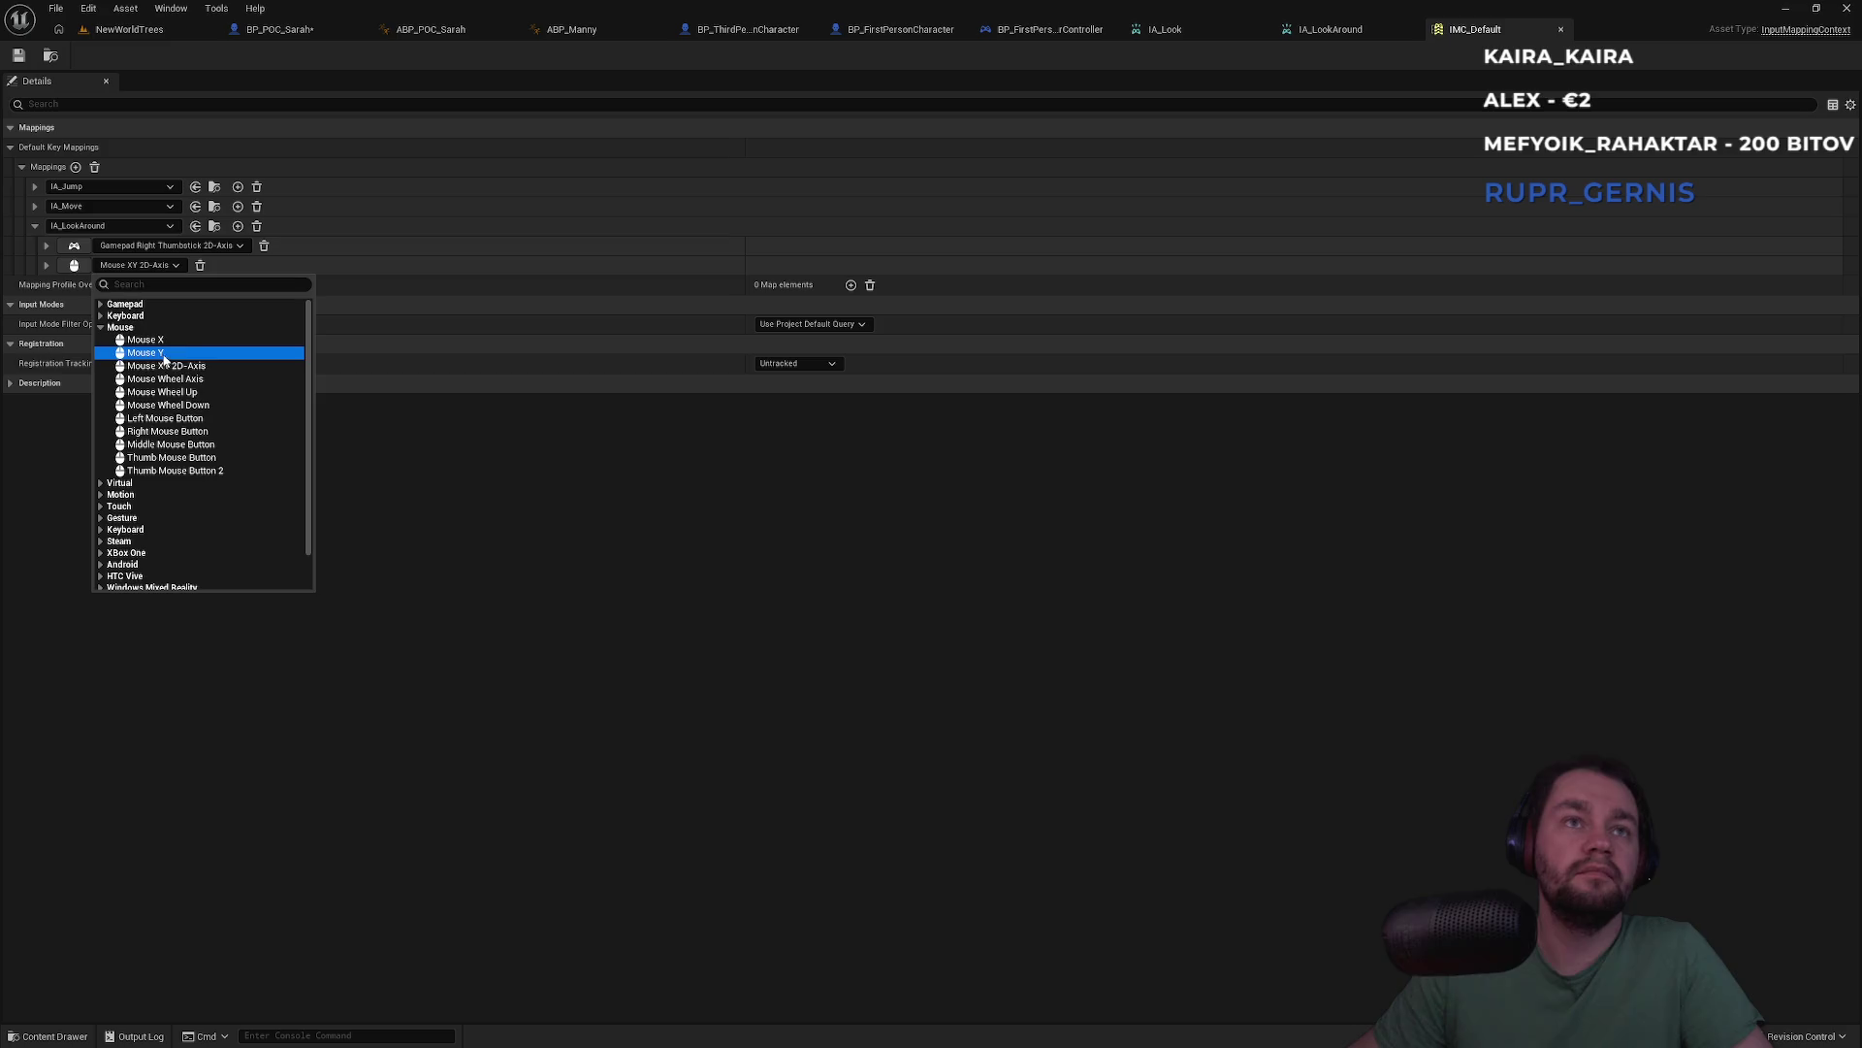
pyautogui.press('Down')
pyautogui.press('Down')
pyautogui.press('Down')
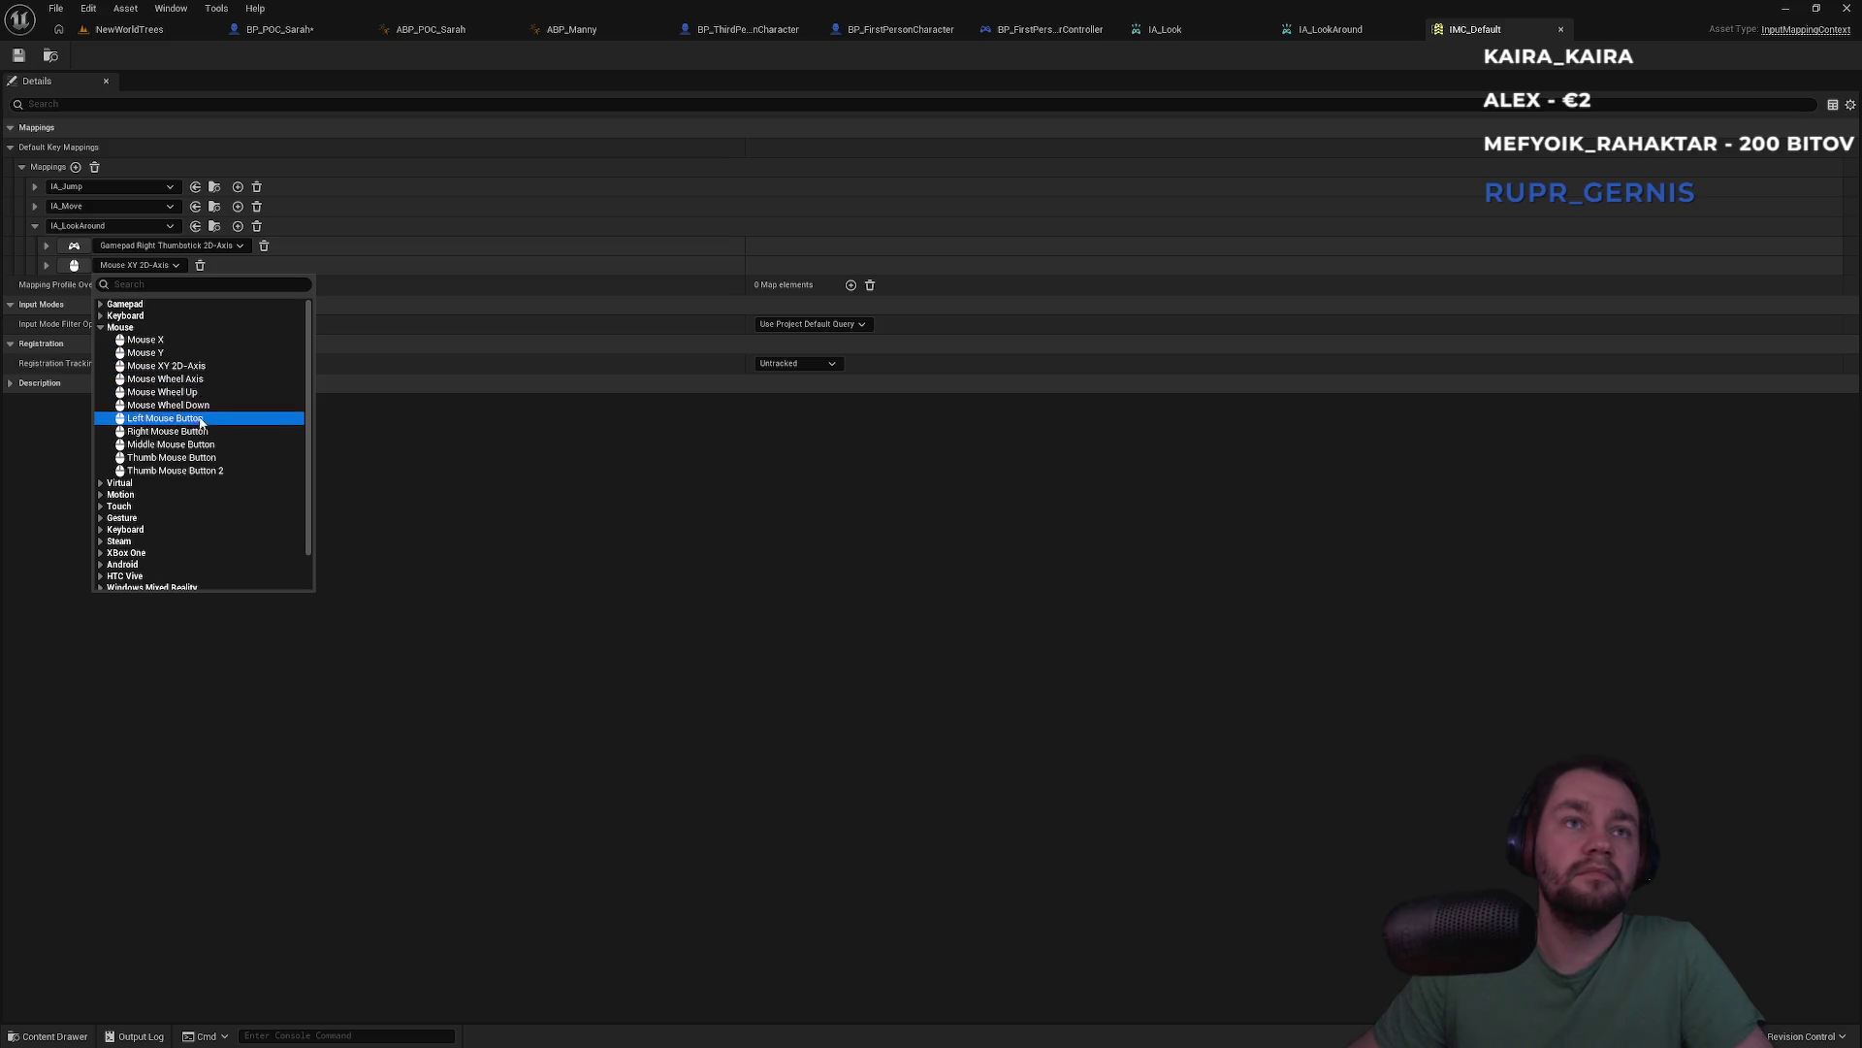
pyautogui.click(700, 566)
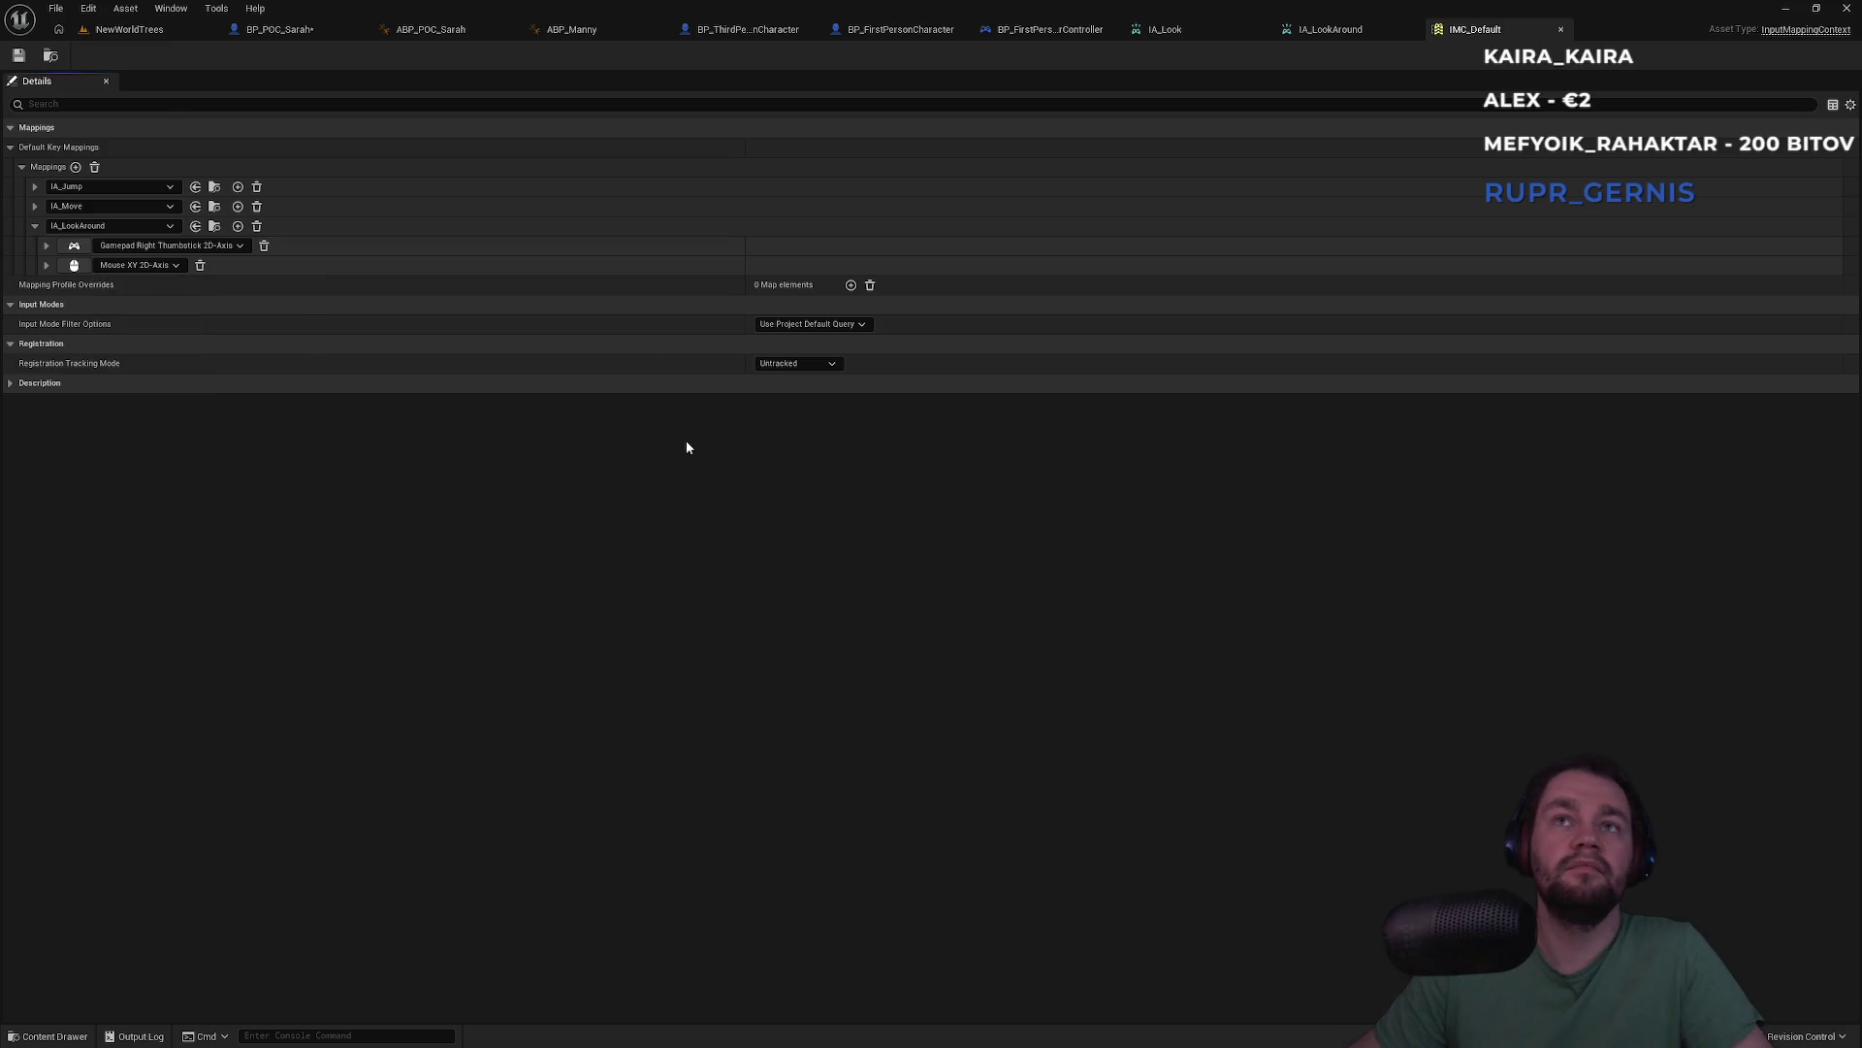
pyautogui.click(154, 31)
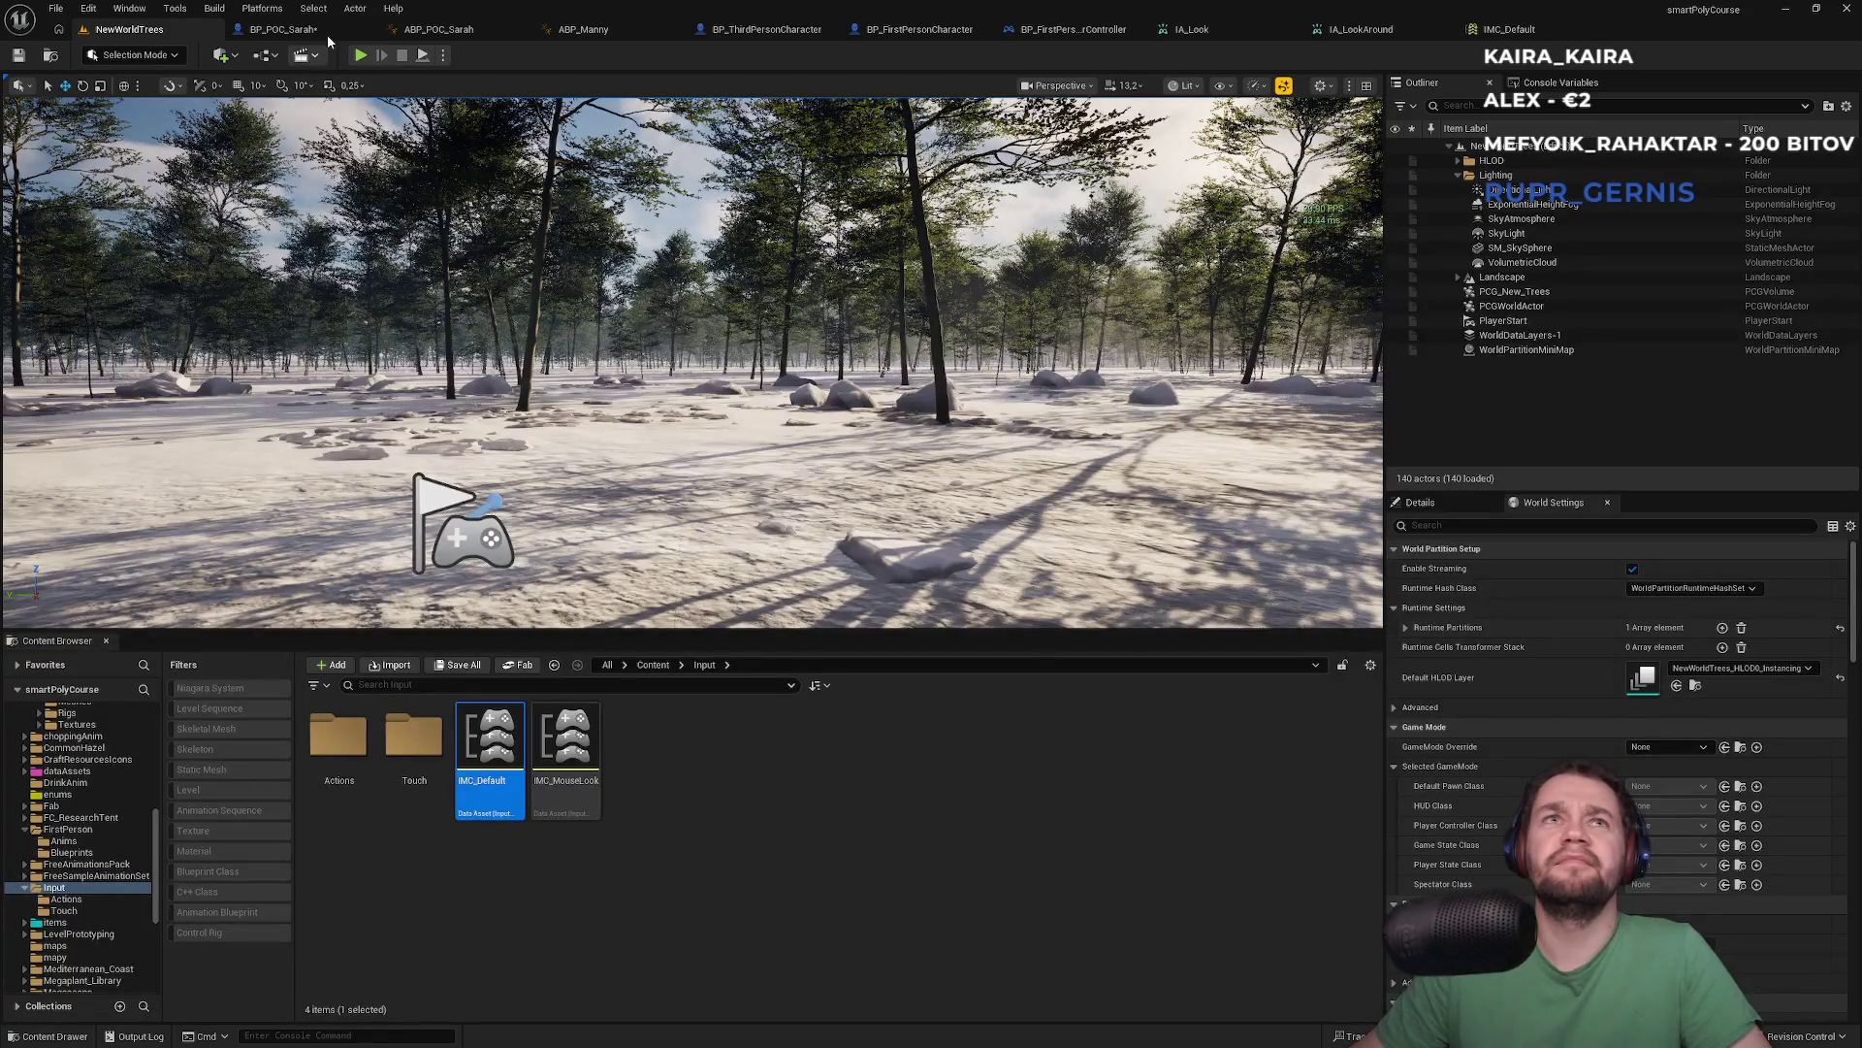
pyautogui.click(311, 30)
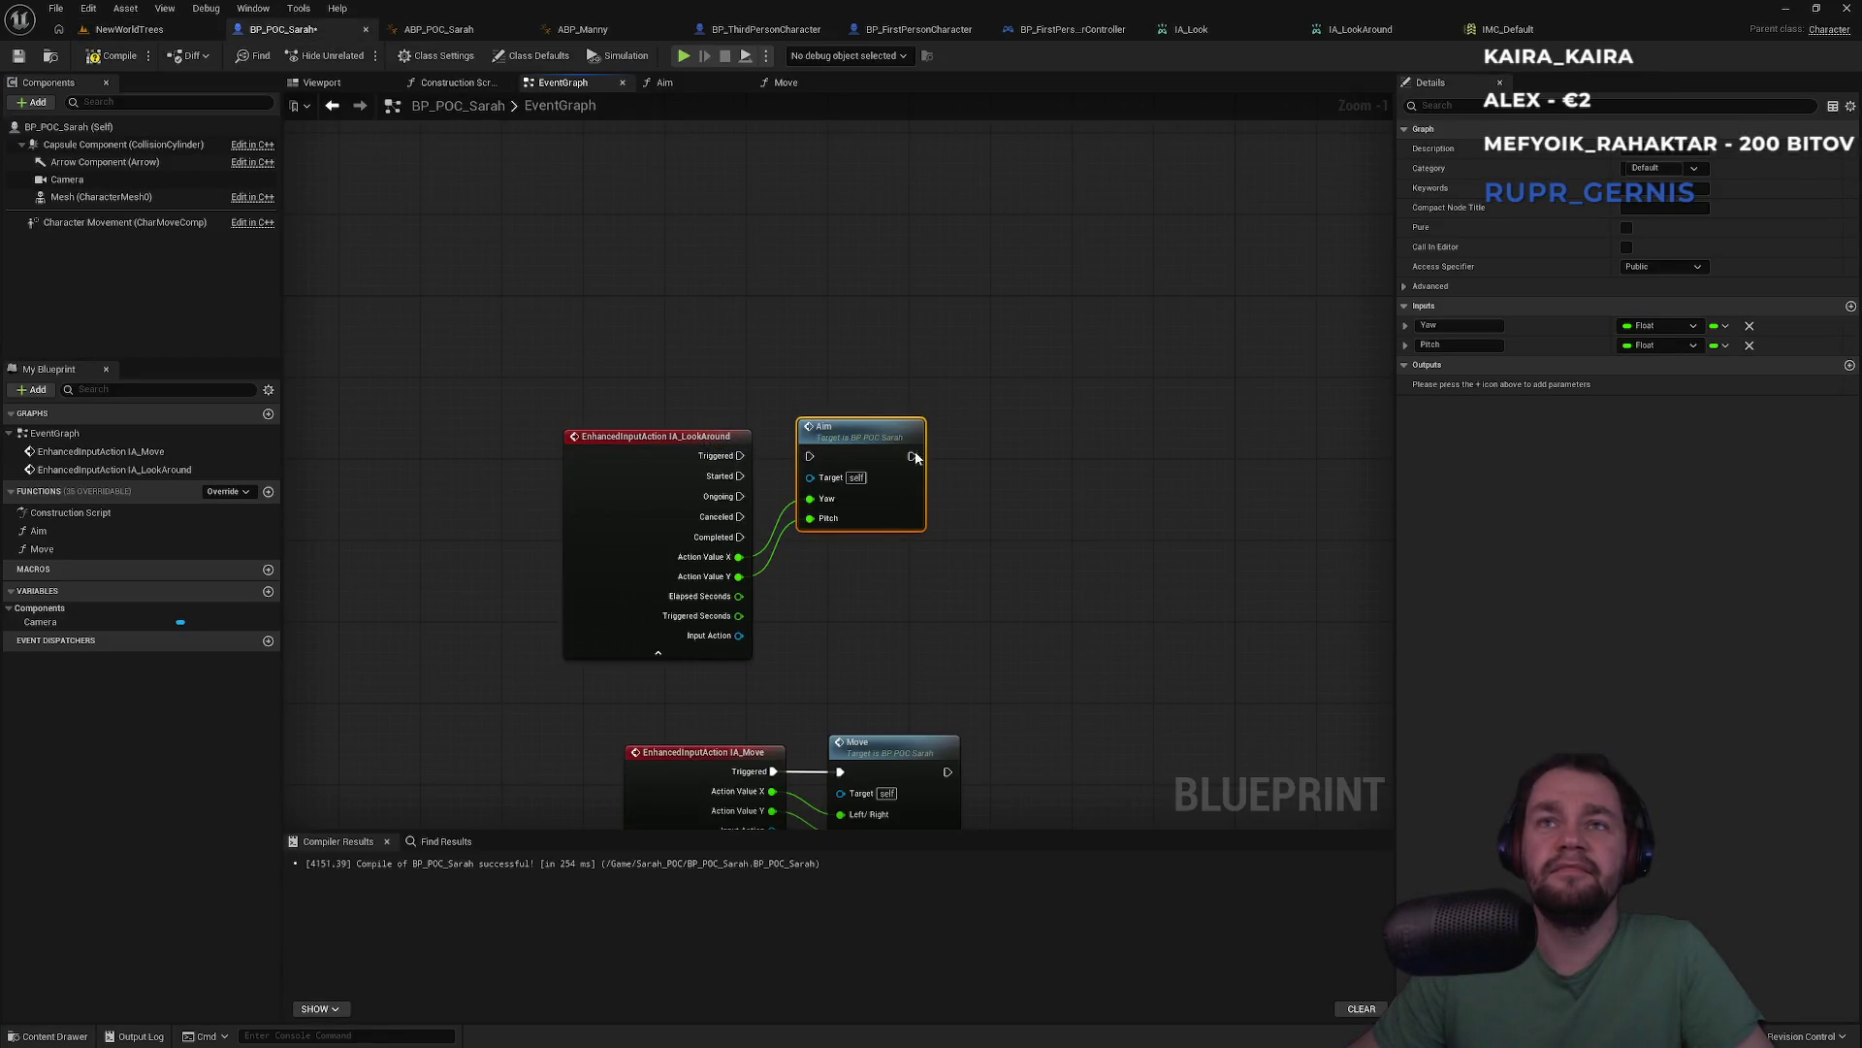
# Add a Print String node printing 'W' after the IA_LookAround Triggered pin
pyautogui.moveTo(893, 454); pyautogui.dragTo(965, 430)
pyautogui.moveTo(740, 455)
pyautogui.mouseDown()
pyautogui.moveTo(815, 378)
pyautogui.moveTo(857, 383)
pyautogui.mouseUp()
pyautogui.write('print string')
pyautogui.press('Return')
pyautogui.write('W')
pyautogui.press('Return')
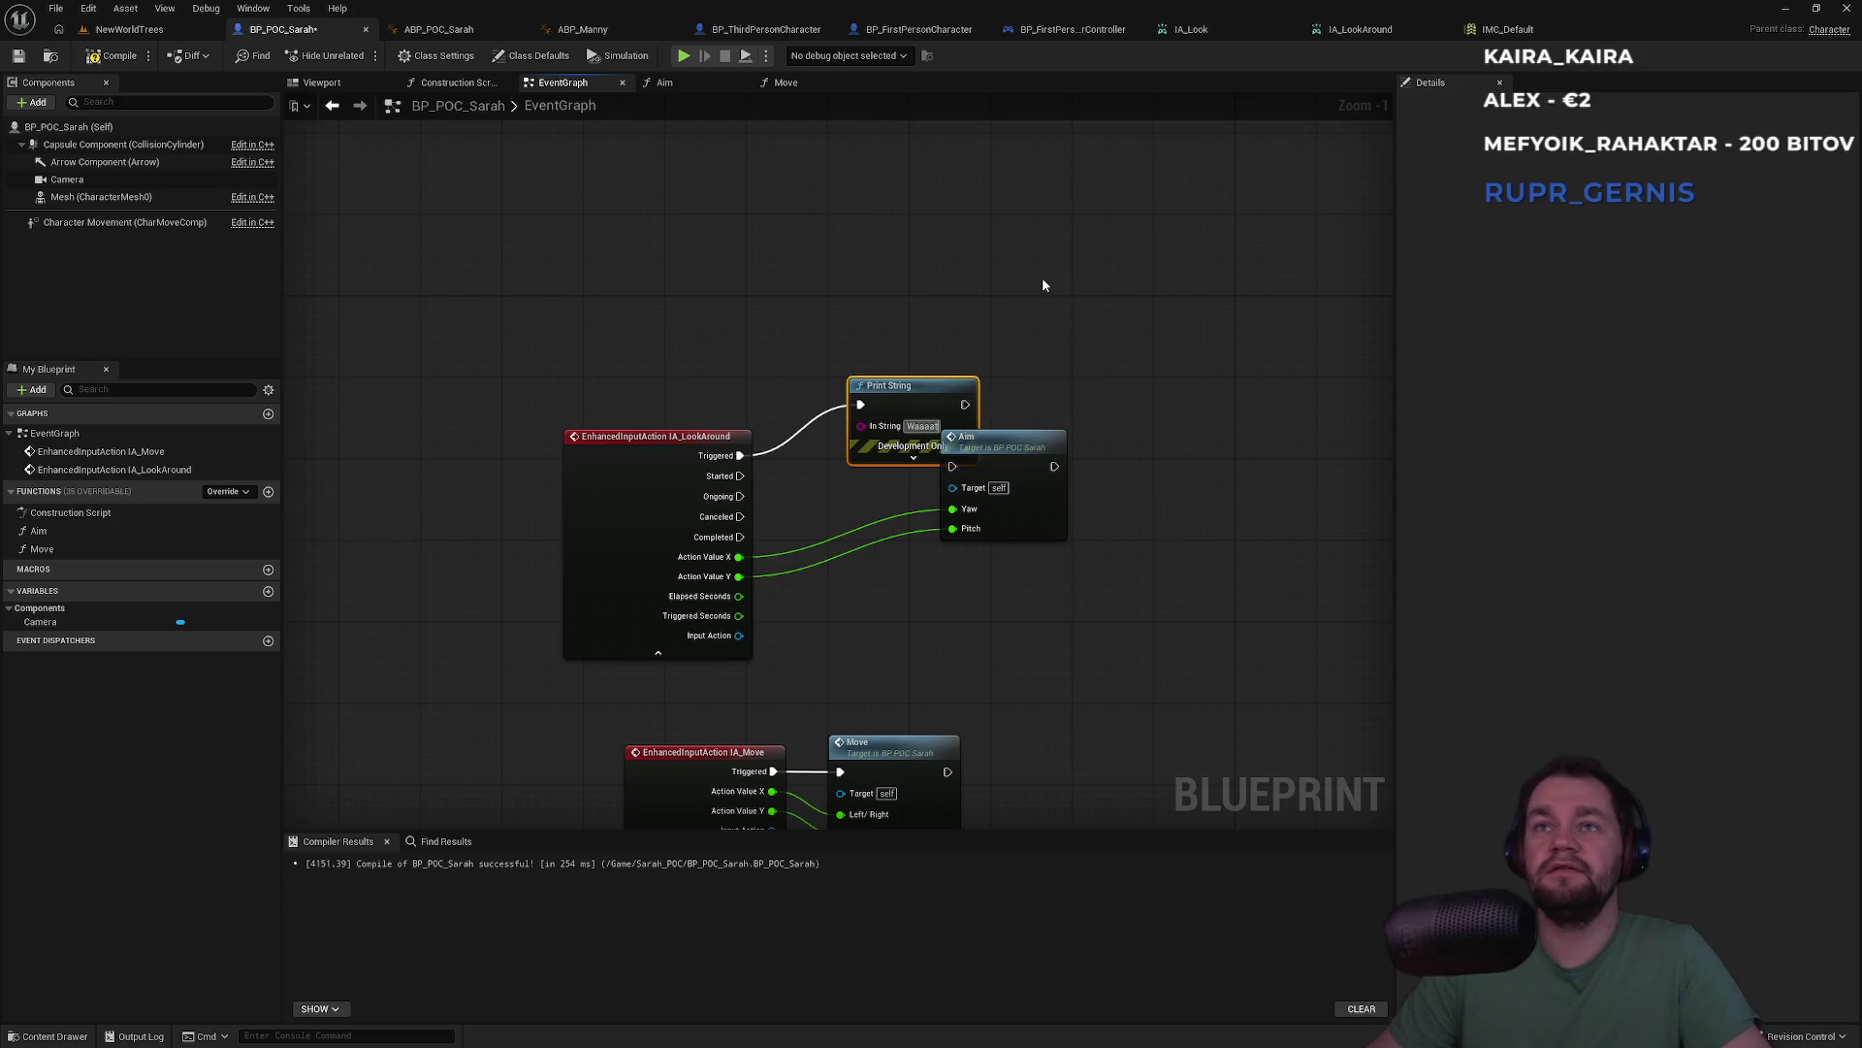
# Play-test the level, then reopen IMC_Default's key mappings
pyautogui.click(129, 29)
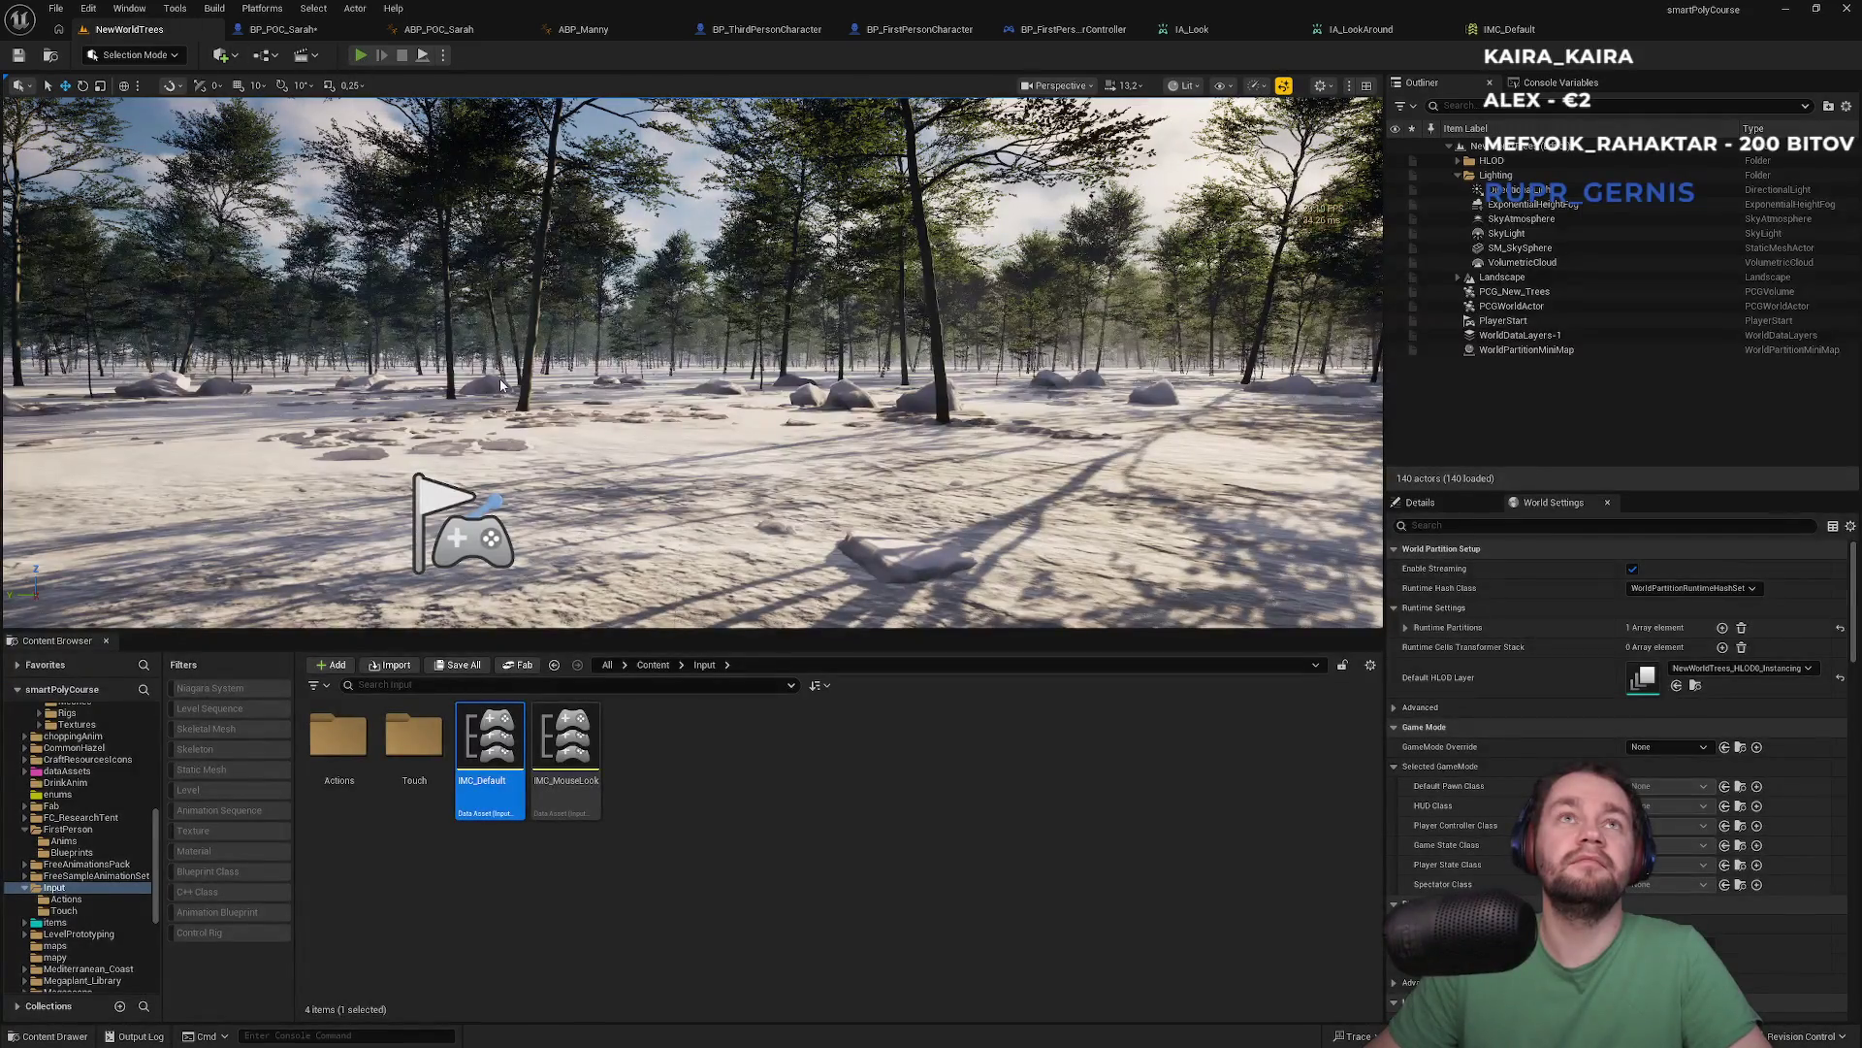
pyautogui.hotkey('alt', 'p')
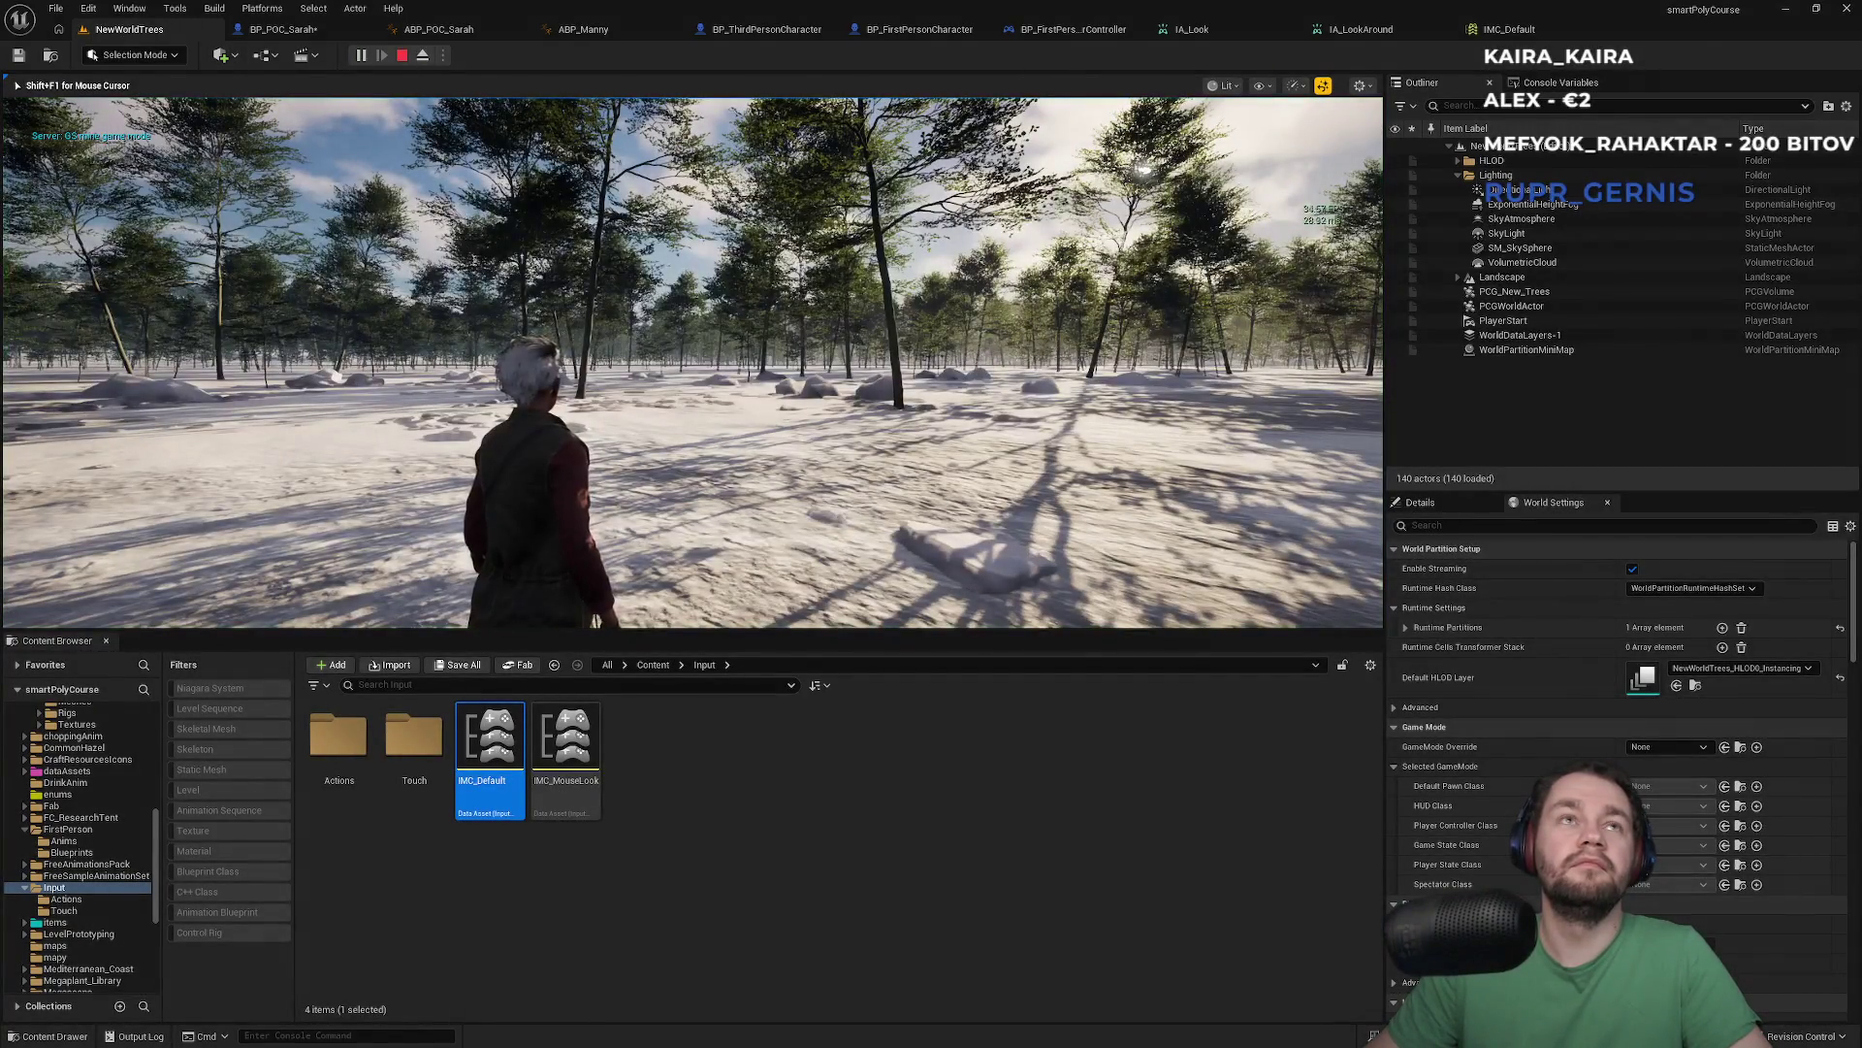
pyautogui.press('Escape')
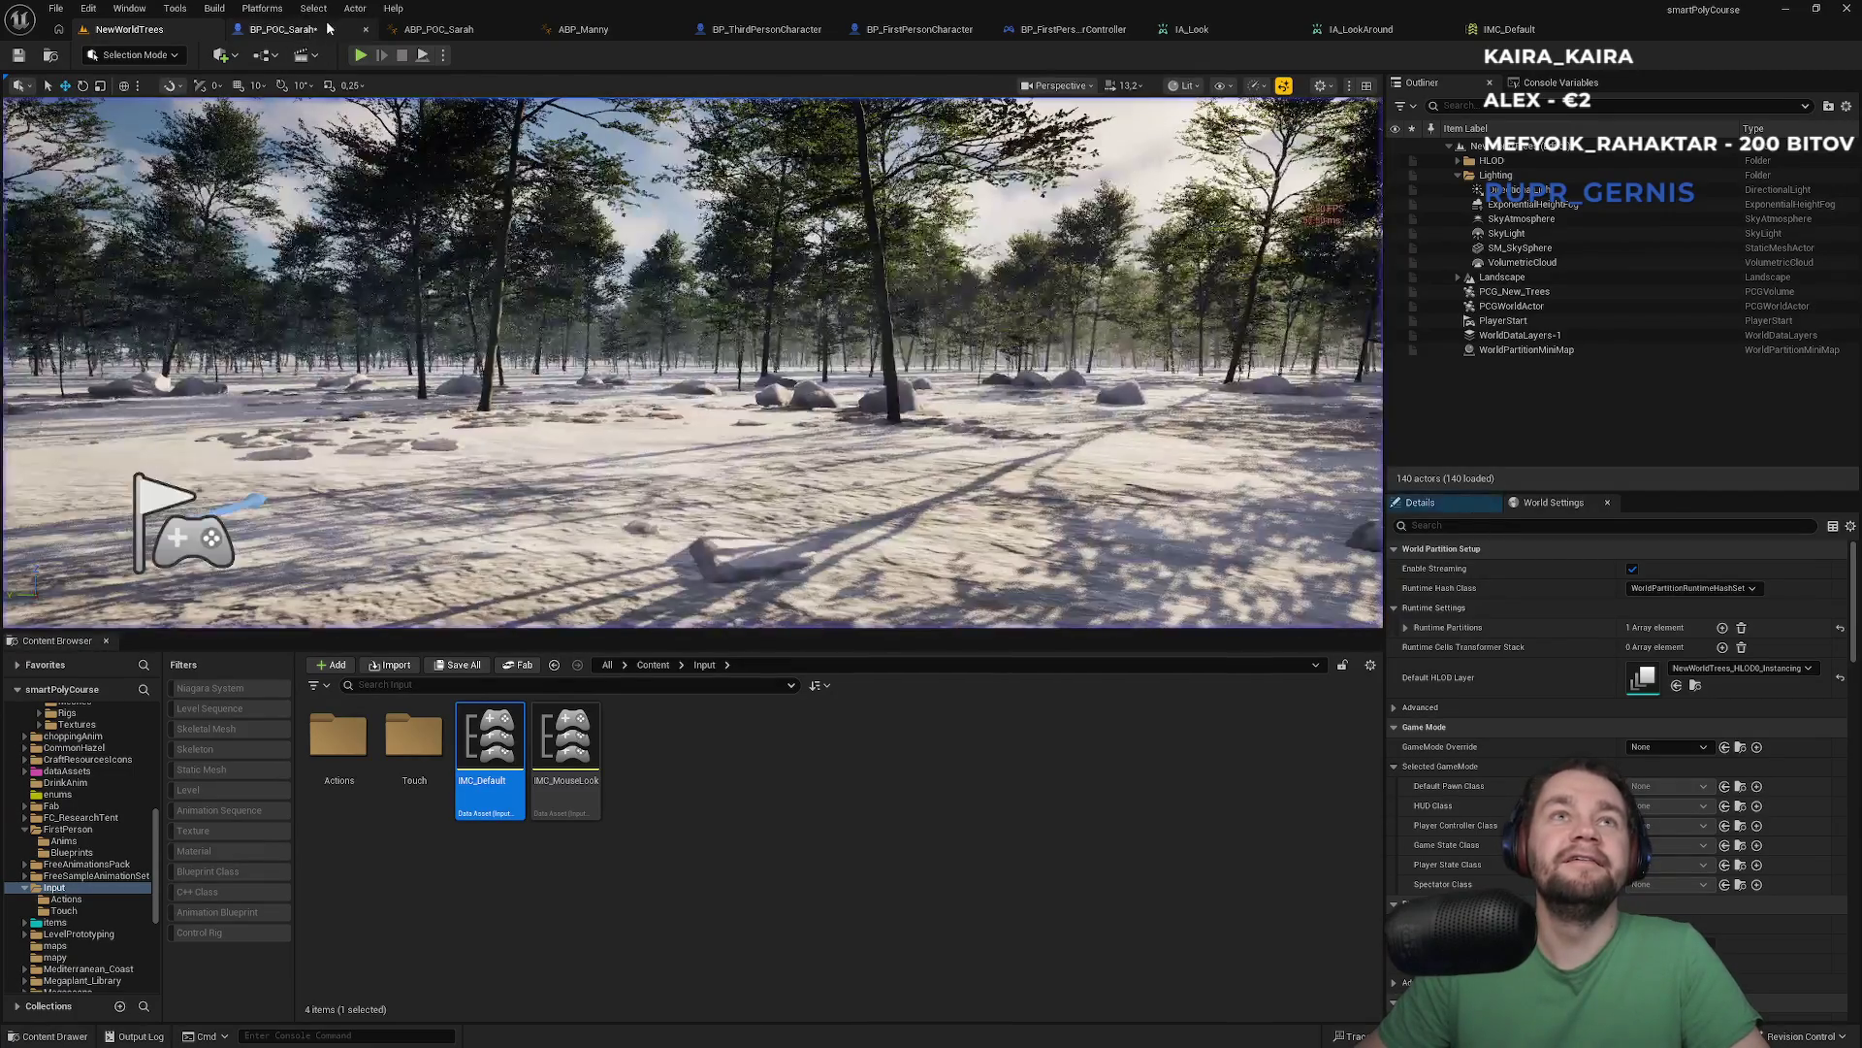
pyautogui.click(328, 28)
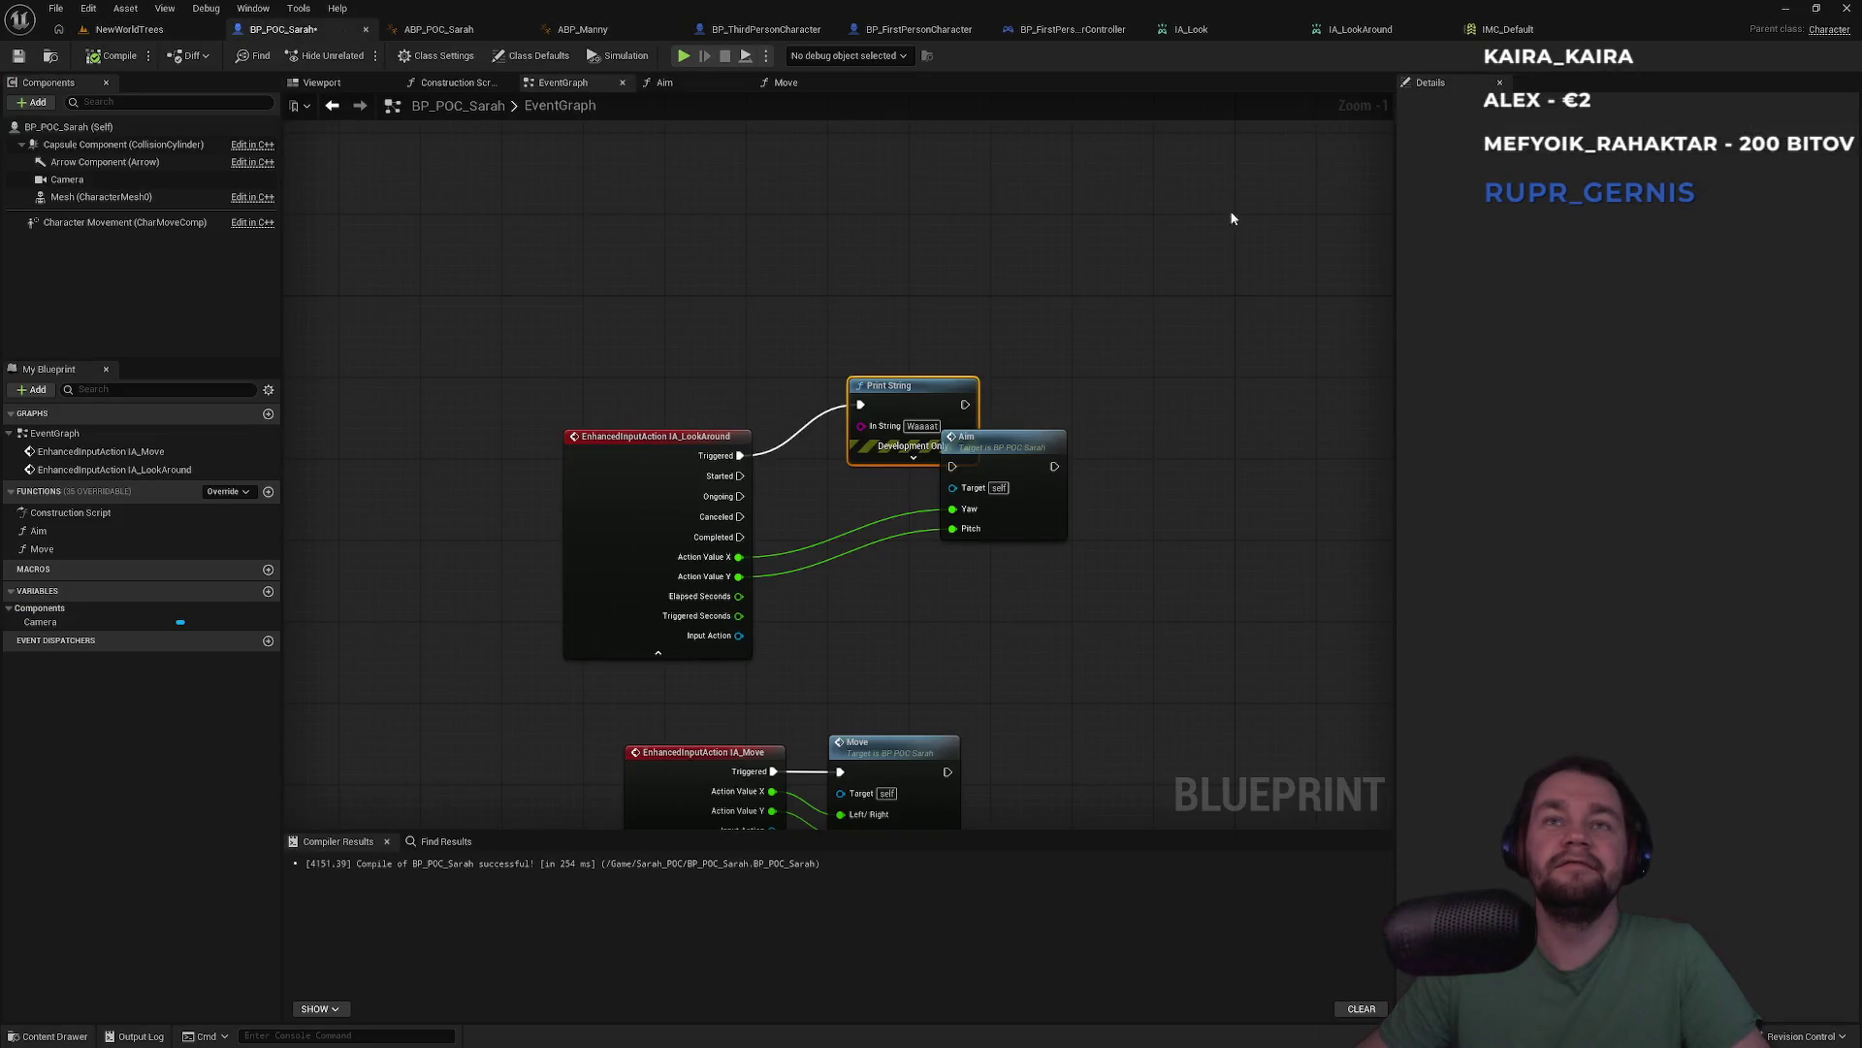
pyautogui.click(1508, 31)
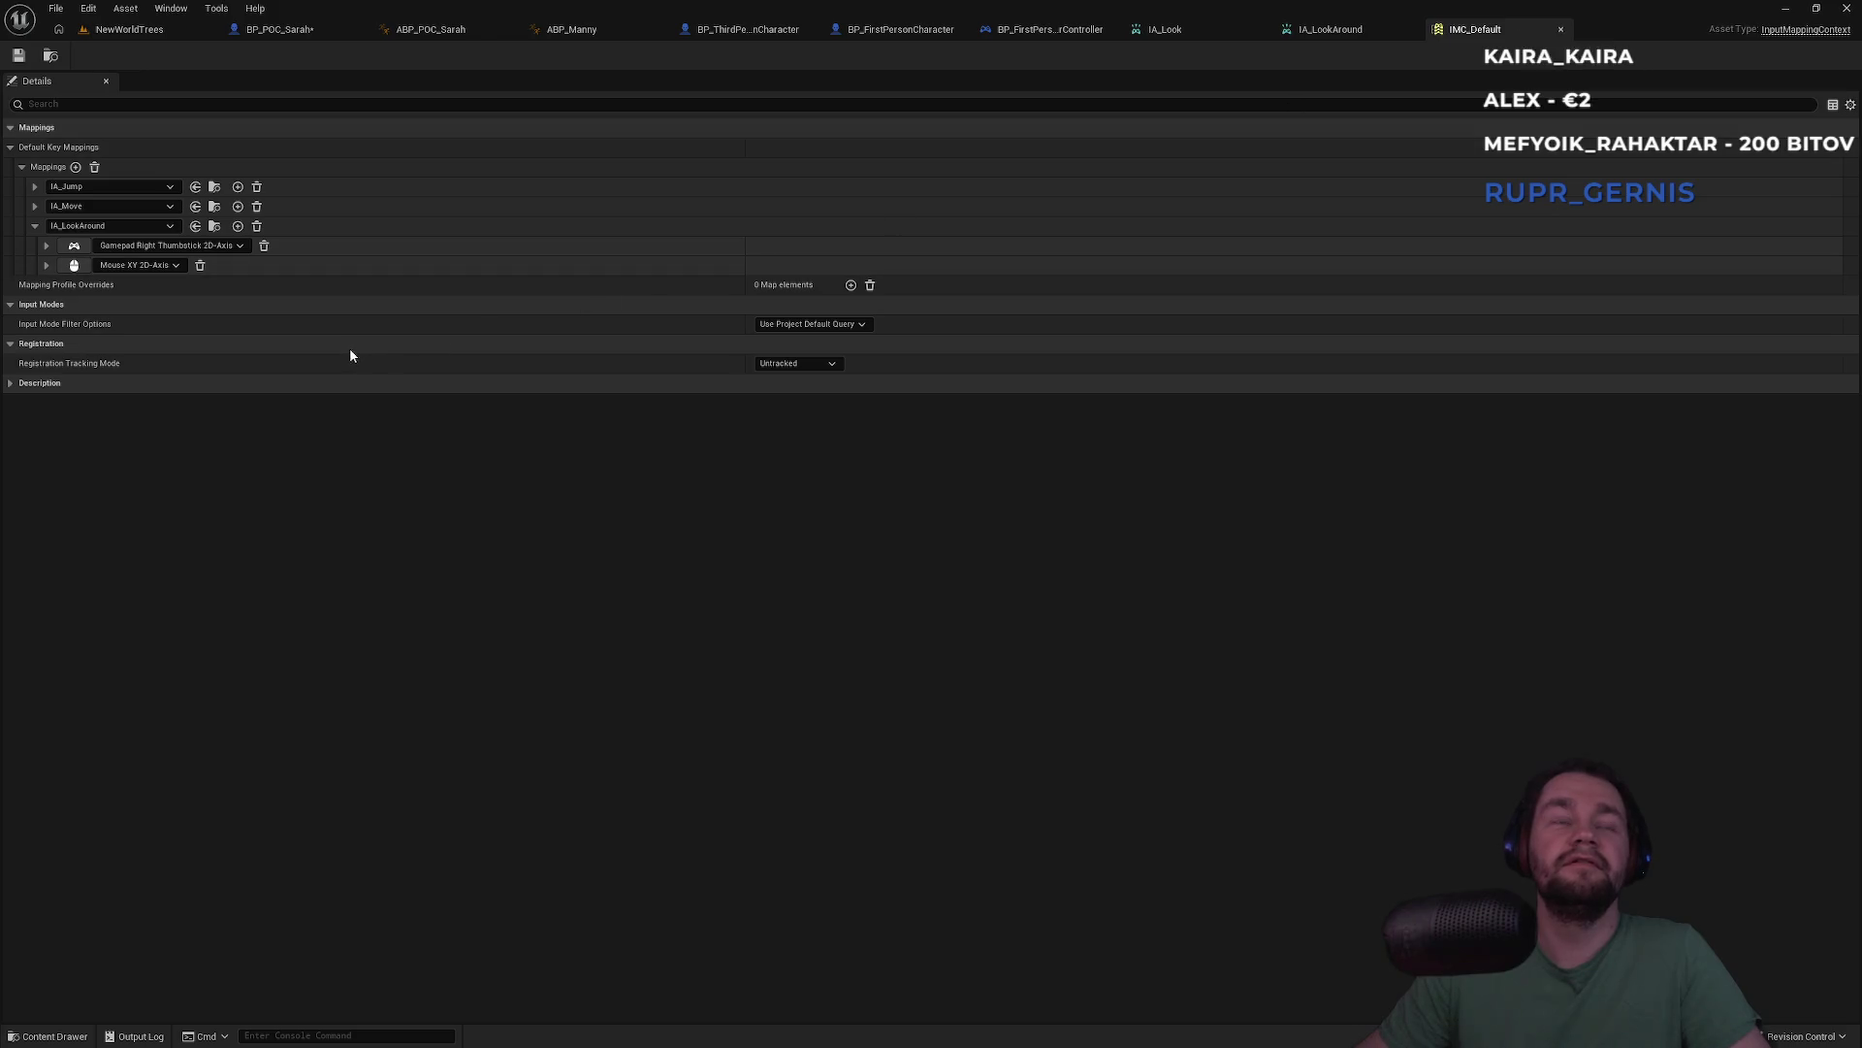
# Open the IA_LookAround input action and confirm its value type stays Axis2D
pyautogui.click(214, 226)
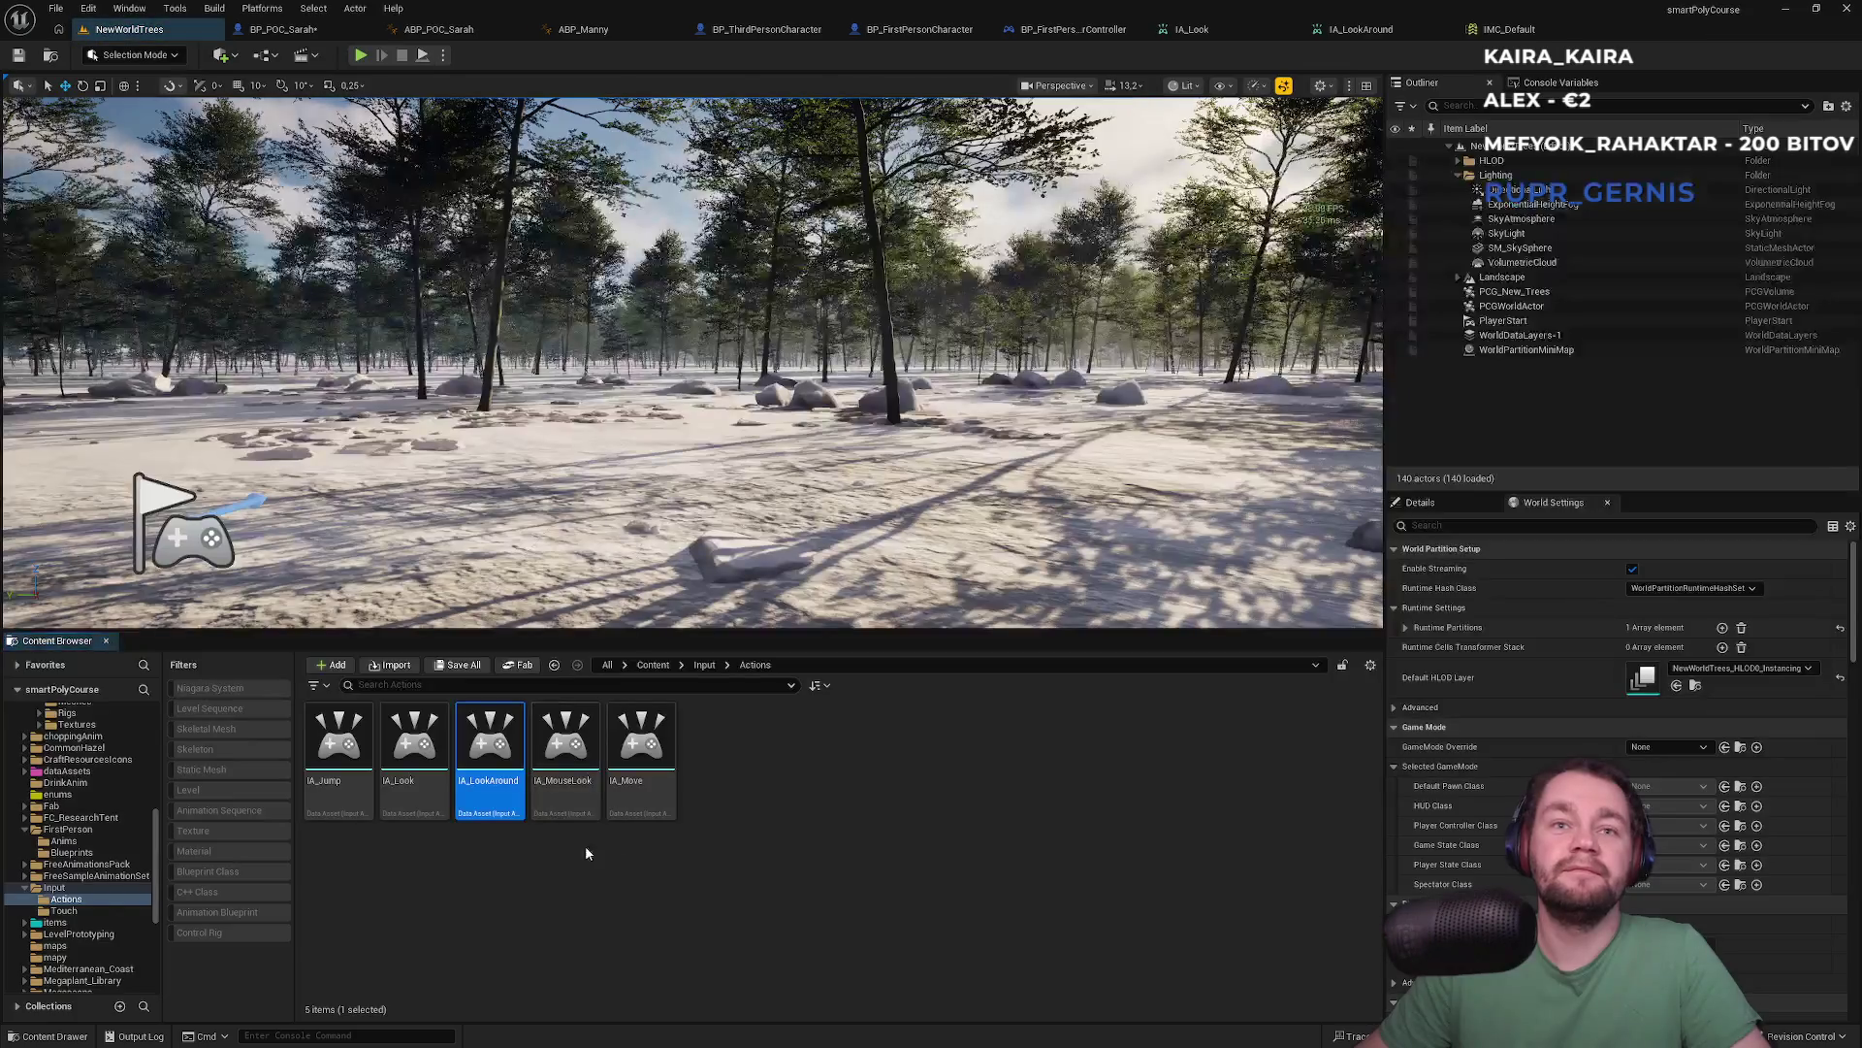
pyautogui.doubleClick(494, 786)
pyautogui.click(799, 226)
pyautogui.click(799, 225)
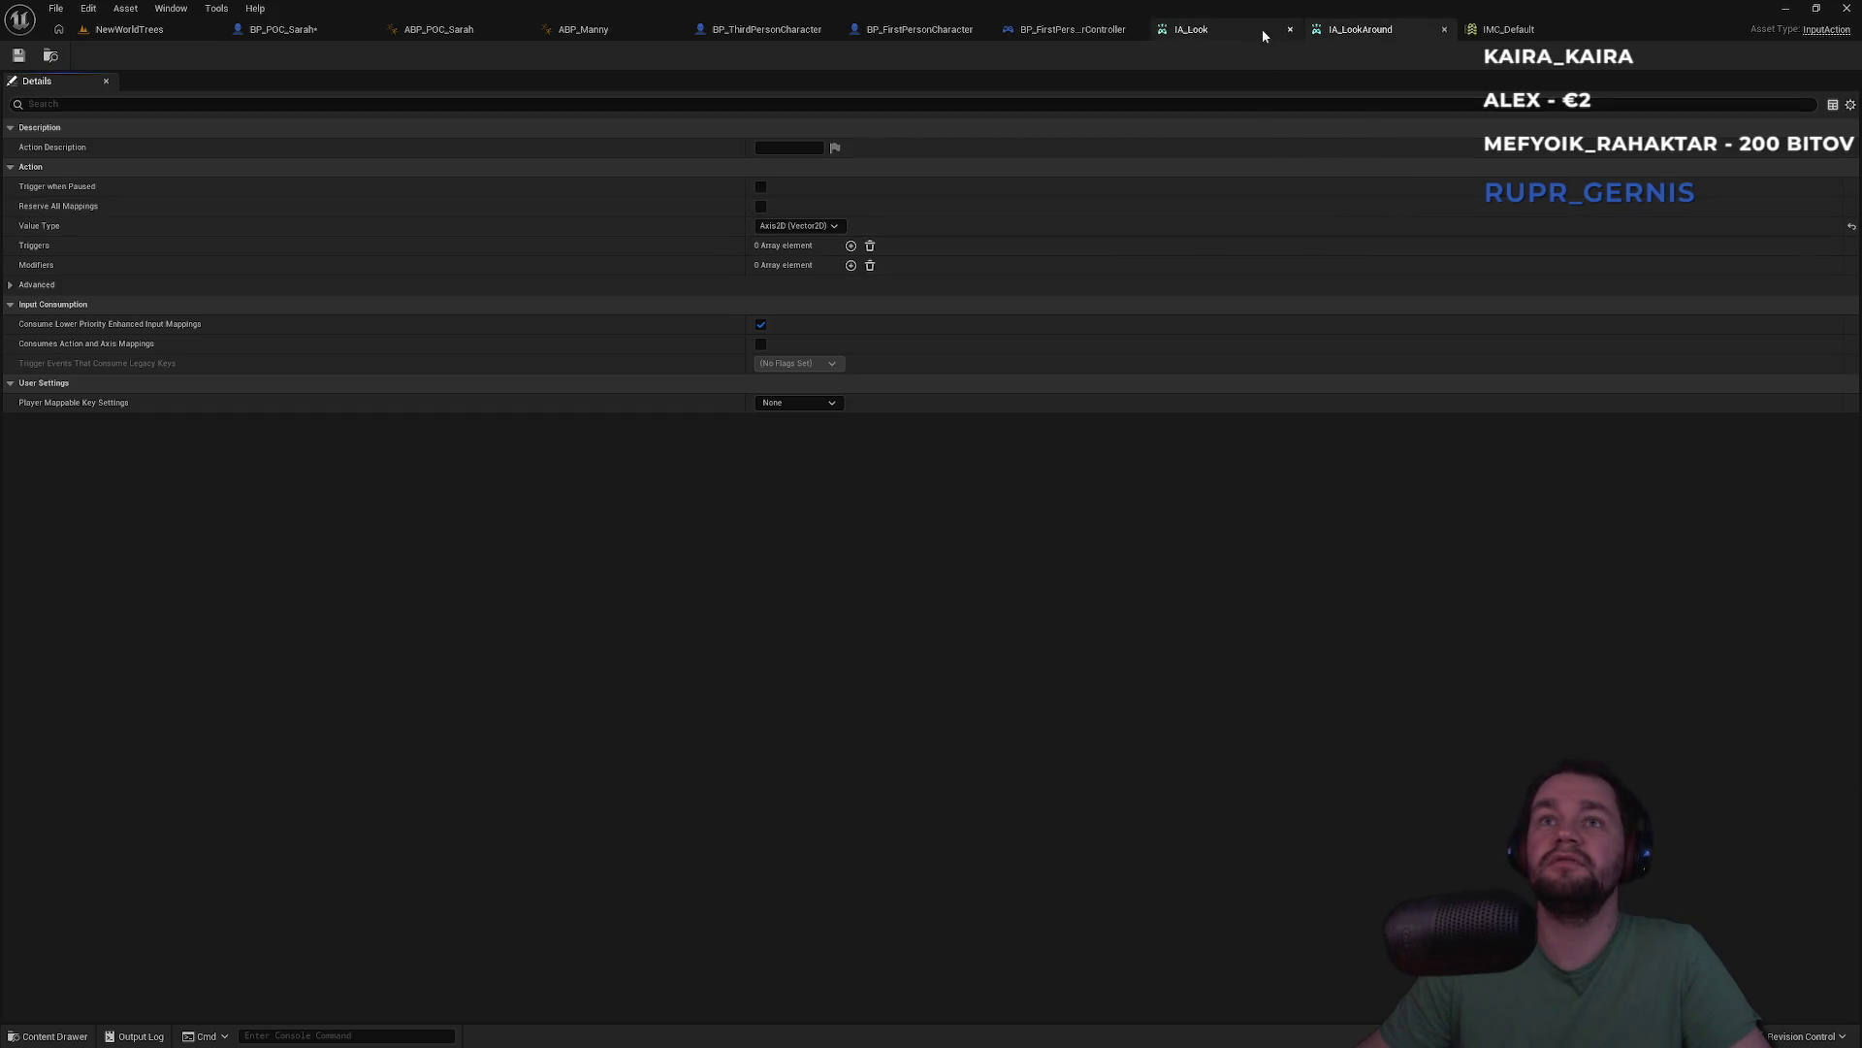
# Review IMC_Default's IA_LookAround mapping picker without changes, collapse it, and view BP_FirstPersonCharacter
pyautogui.click(1358, 31)
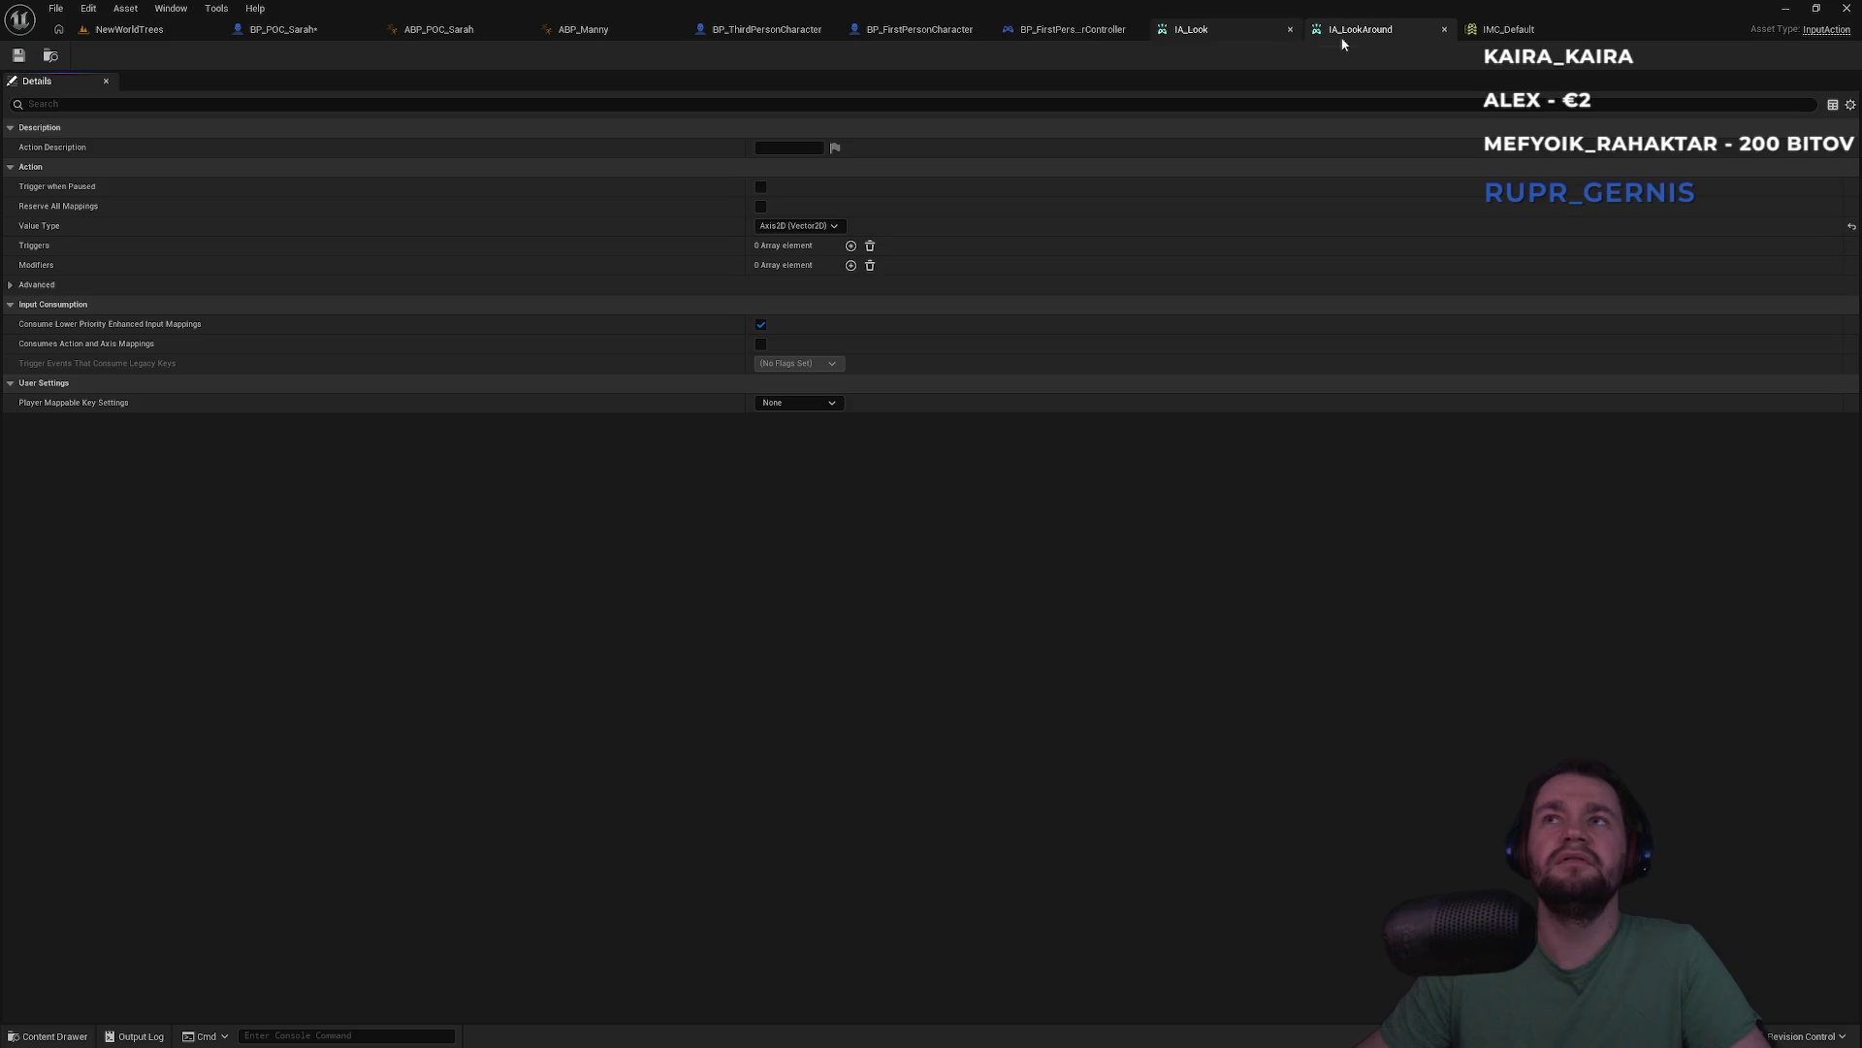
pyautogui.click(1499, 39)
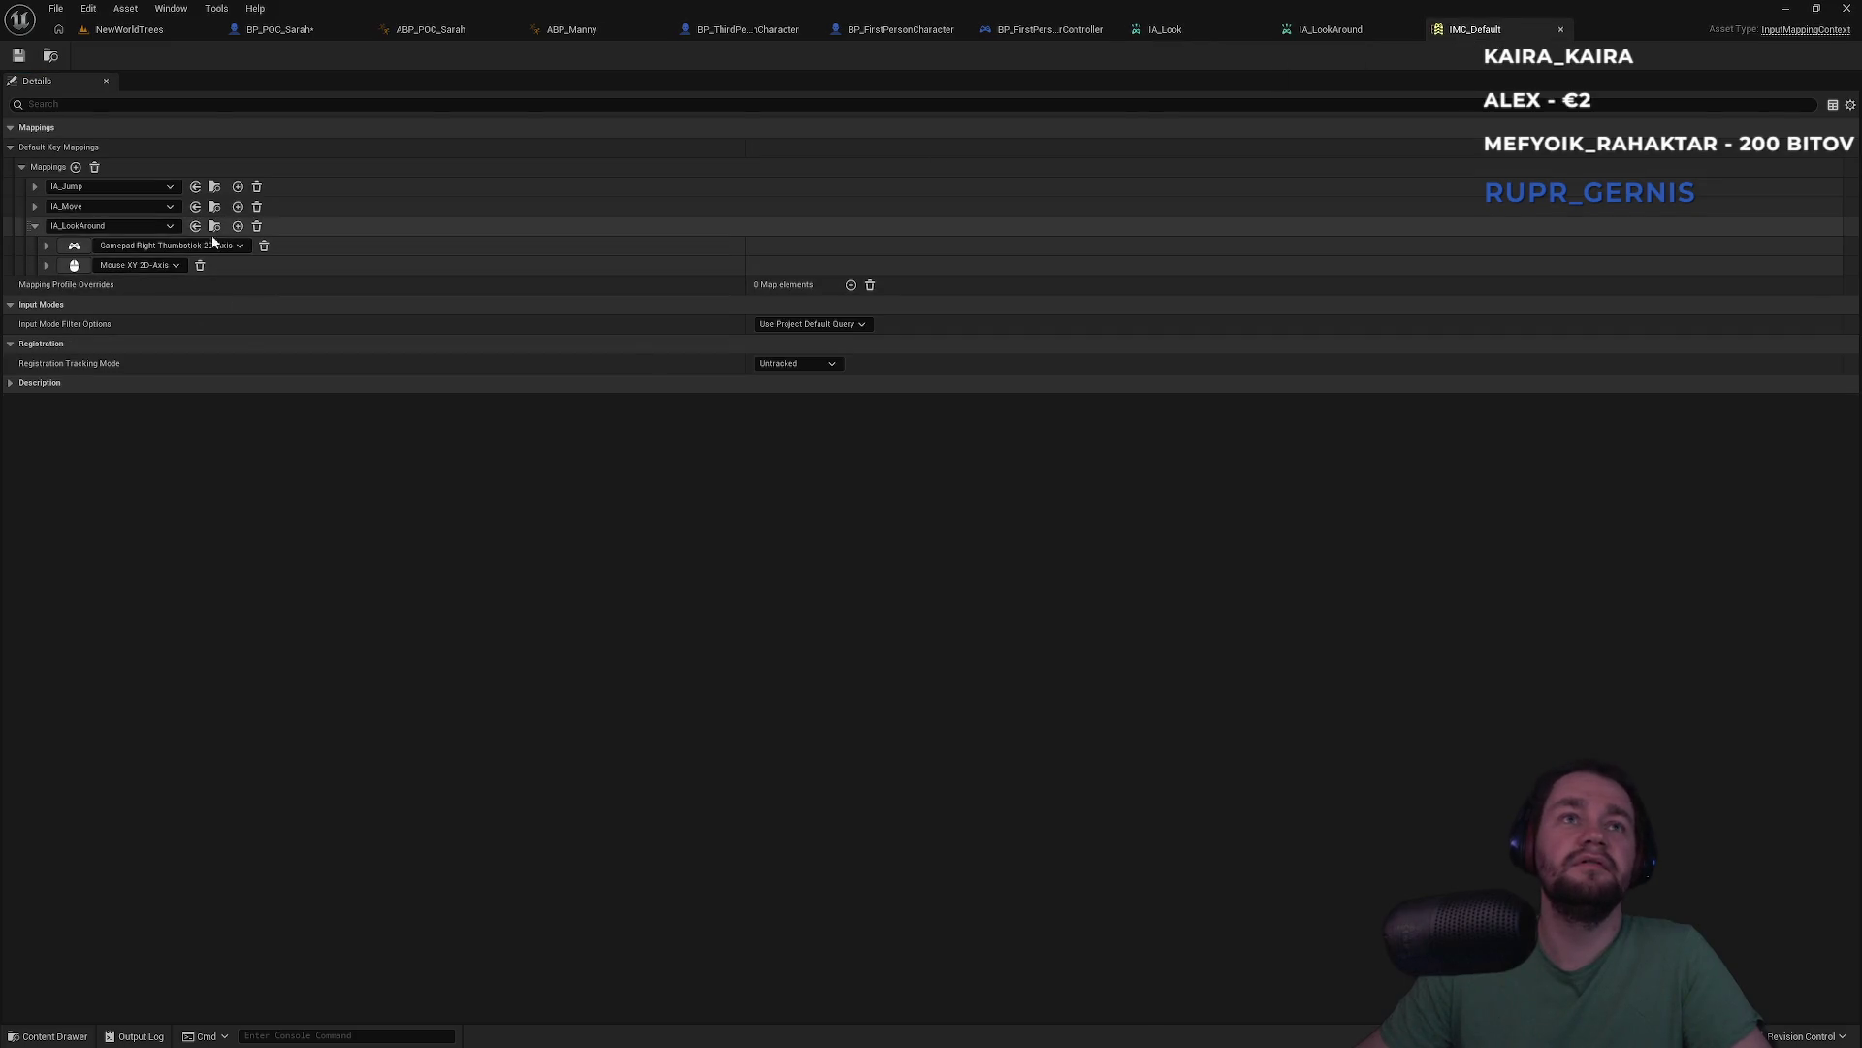
pyautogui.click(146, 229)
pyautogui.write('lo')
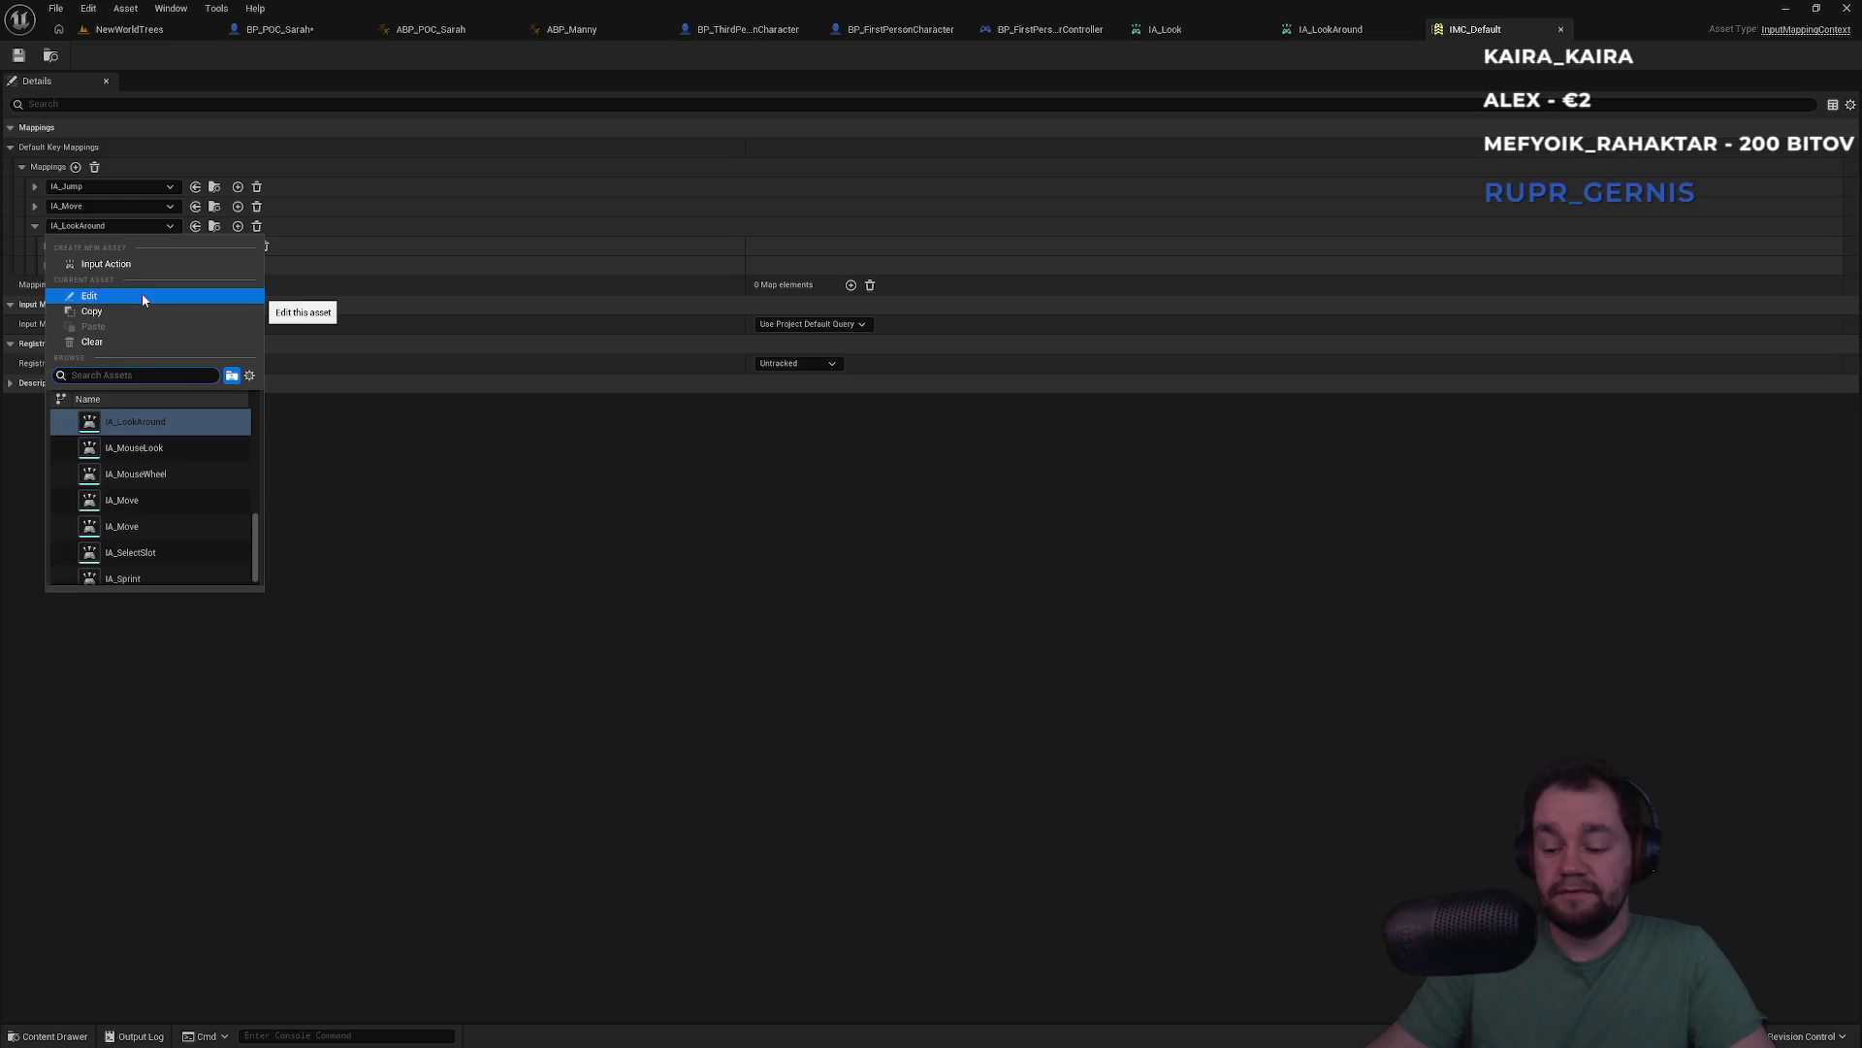
pyautogui.write('oka')
pyautogui.hotkey('ctrl', 'a')
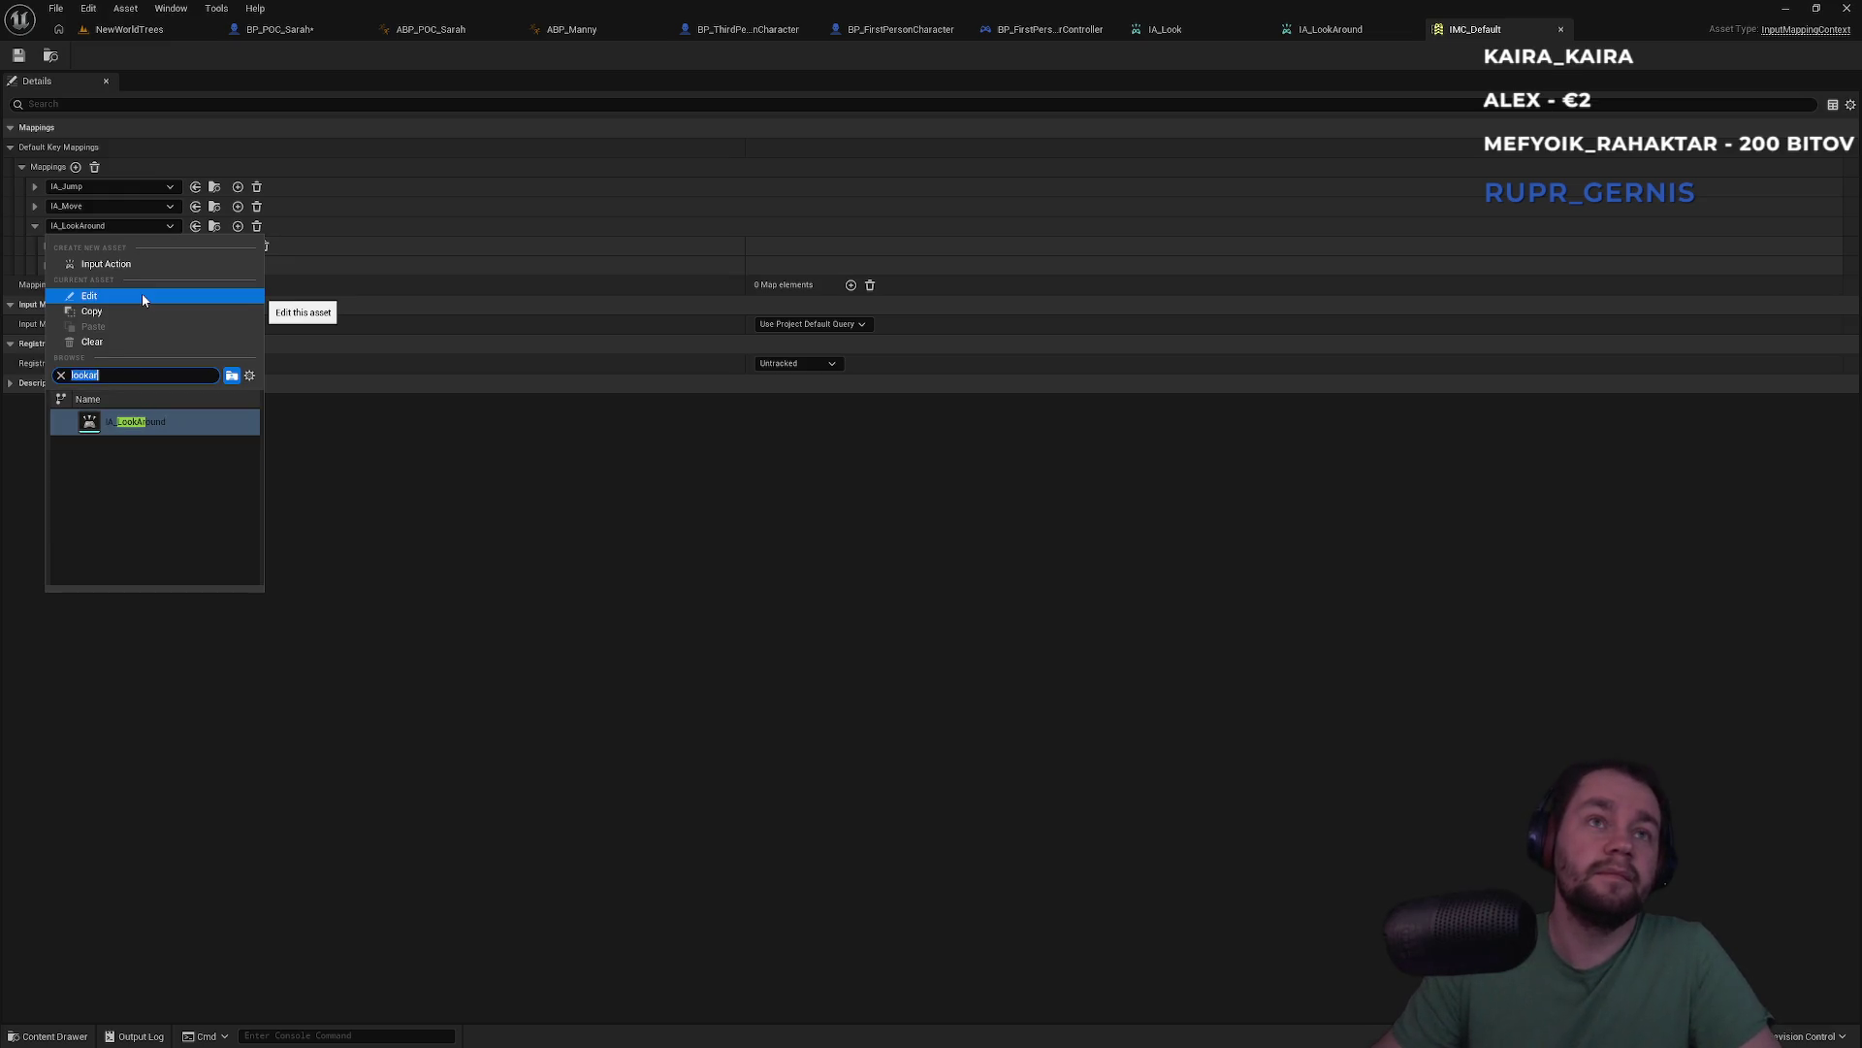
pyautogui.press('BackSpace')
pyautogui.click(294, 520)
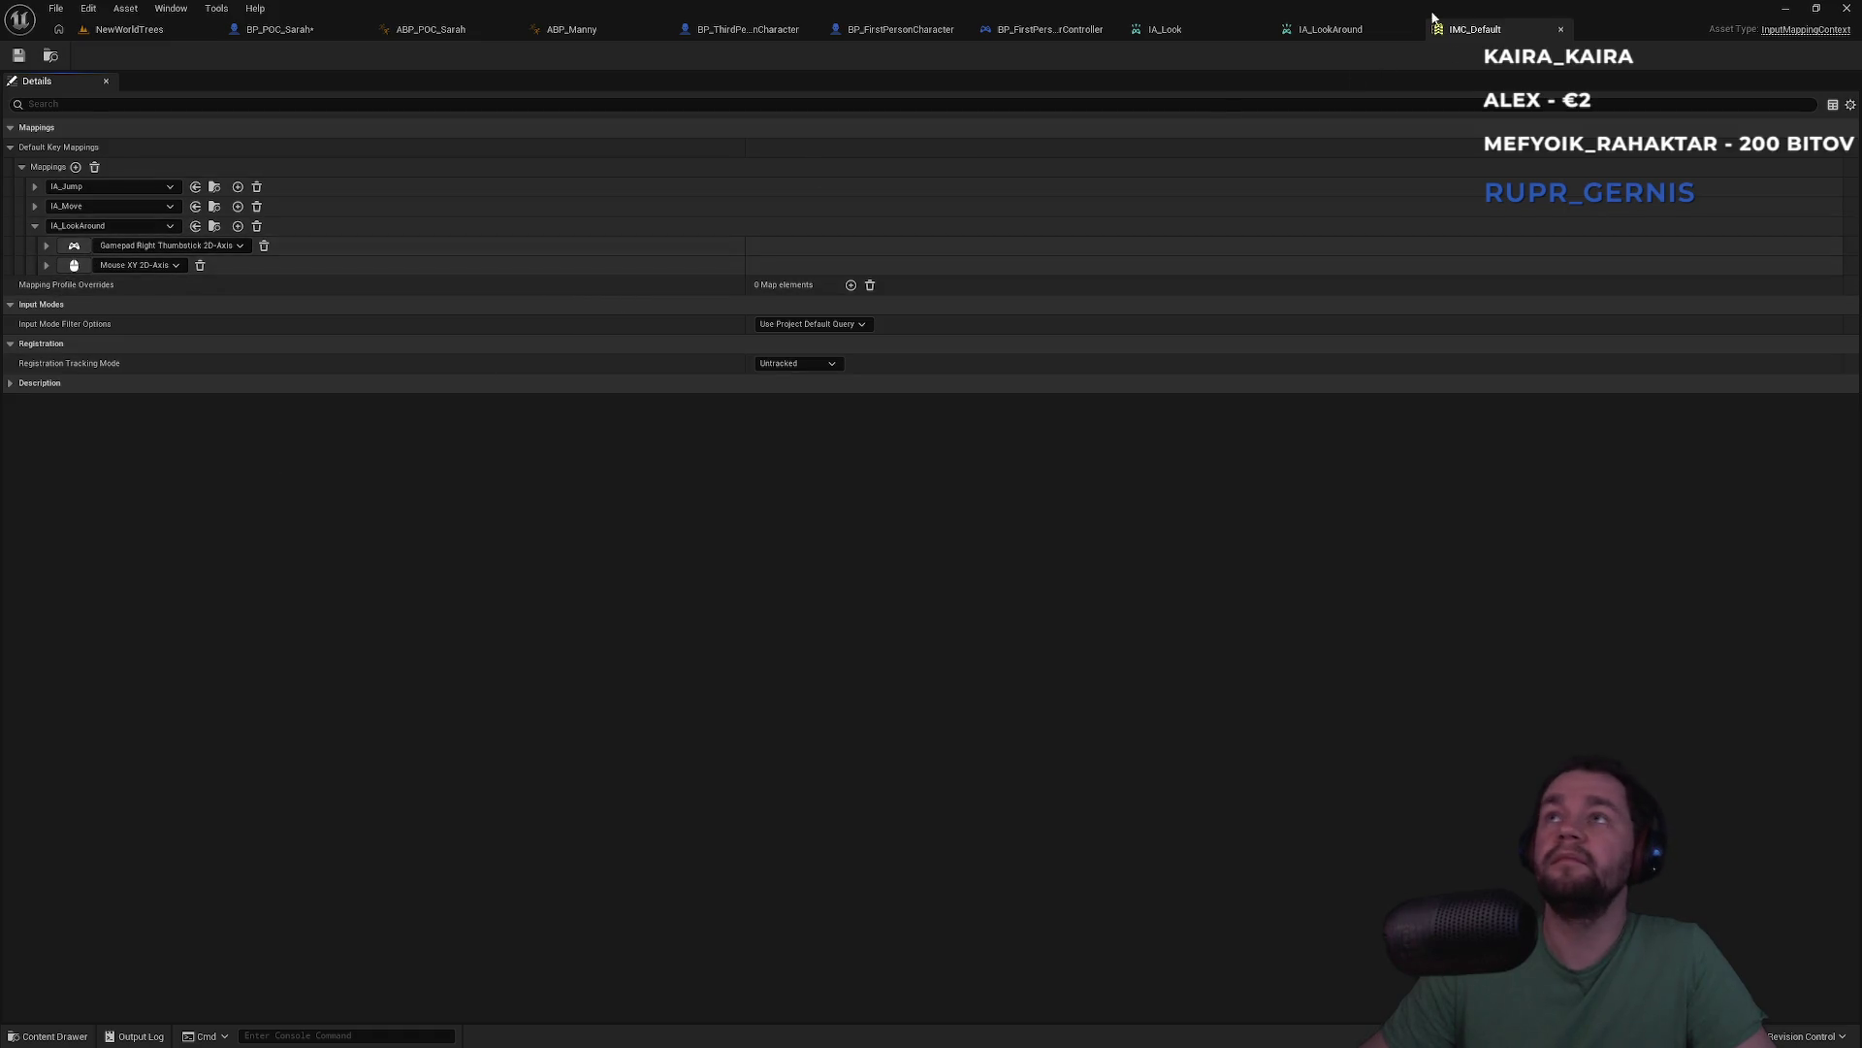
pyautogui.click(34, 226)
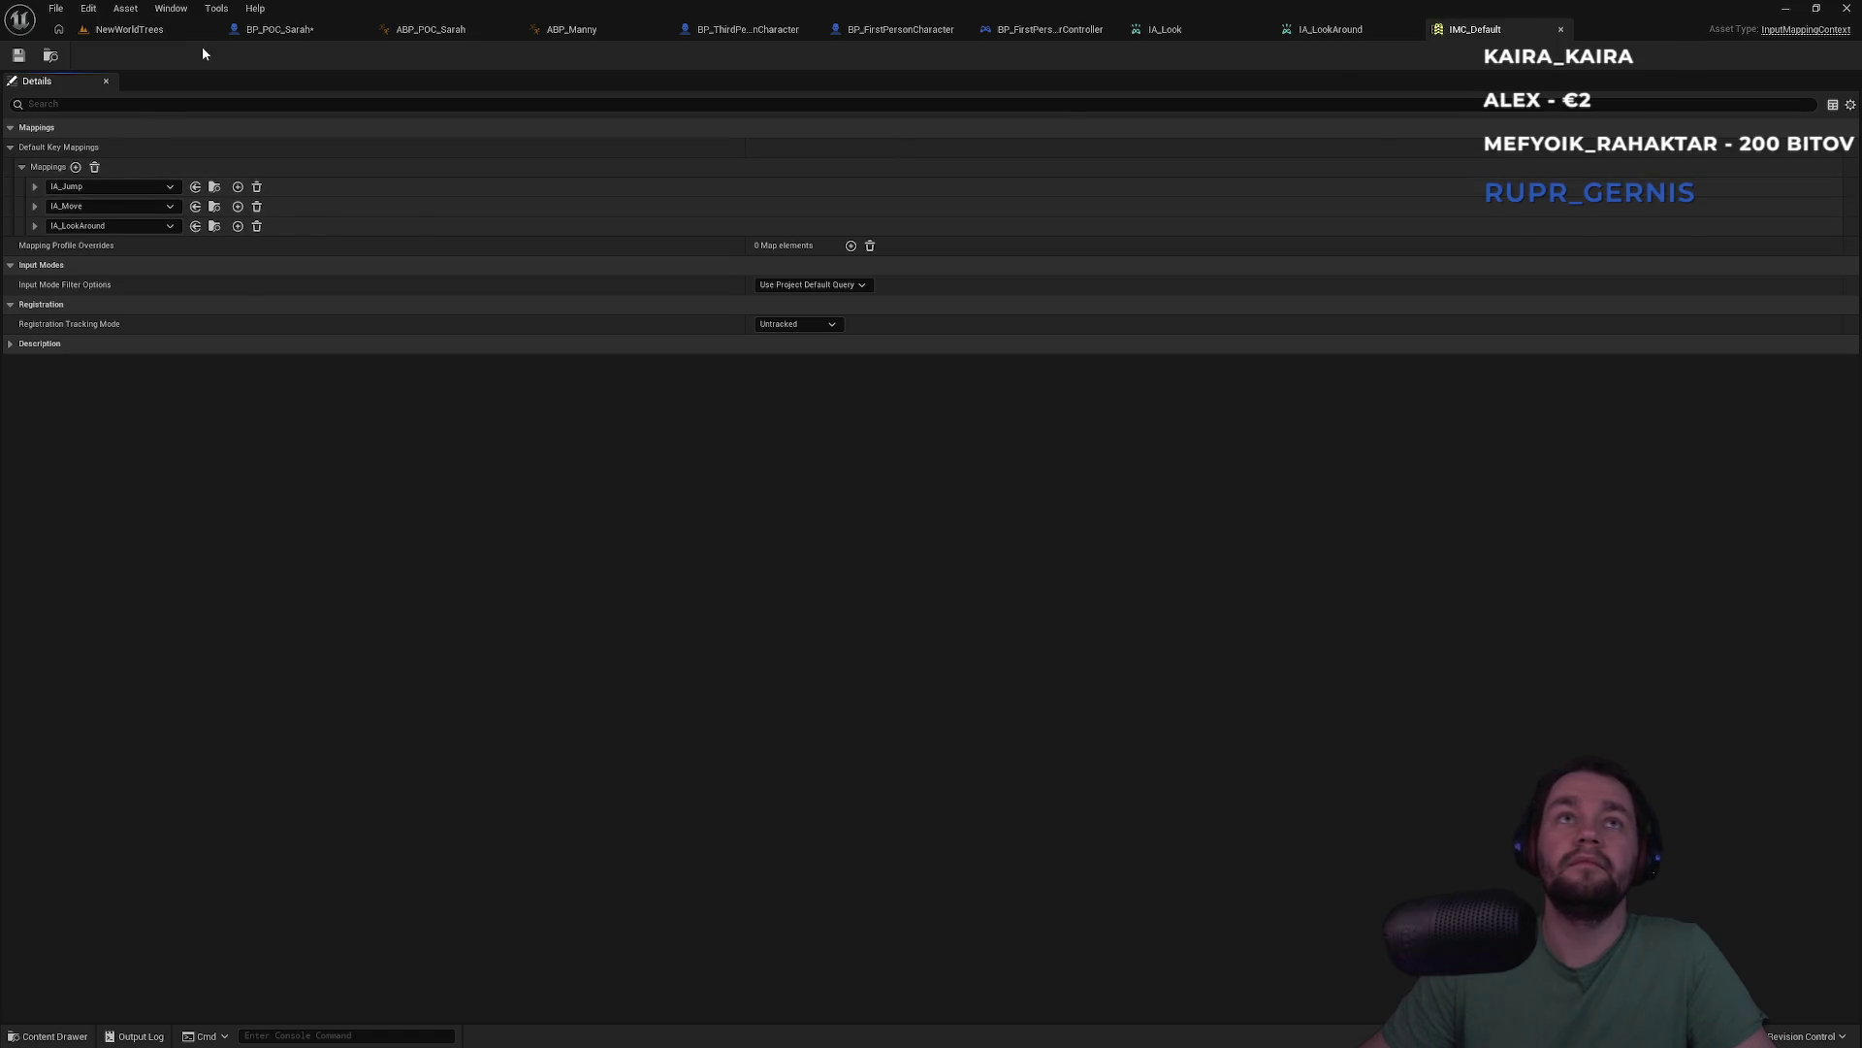
pyautogui.click(913, 36)
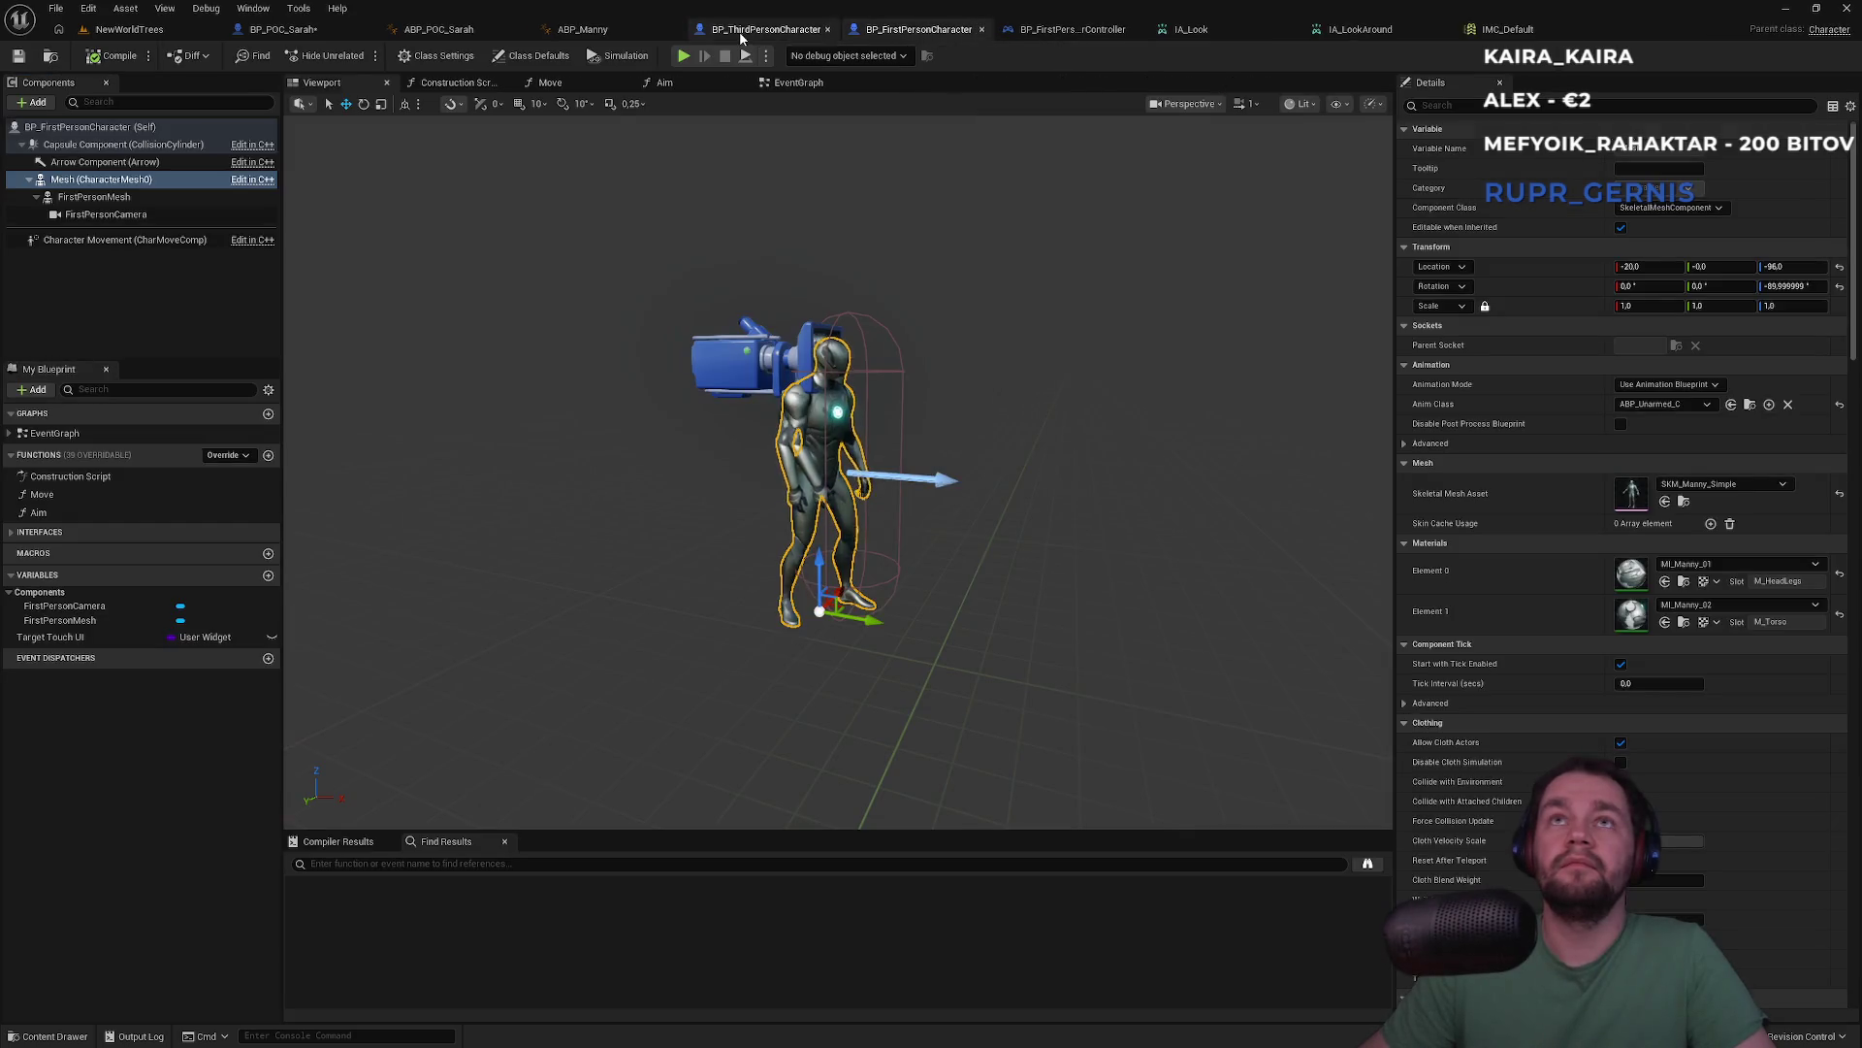
# Rearrange the Move and Print String nodes in BP_POC_Sarah's event graph
pyautogui.click(766, 29)
pyautogui.click(281, 29)
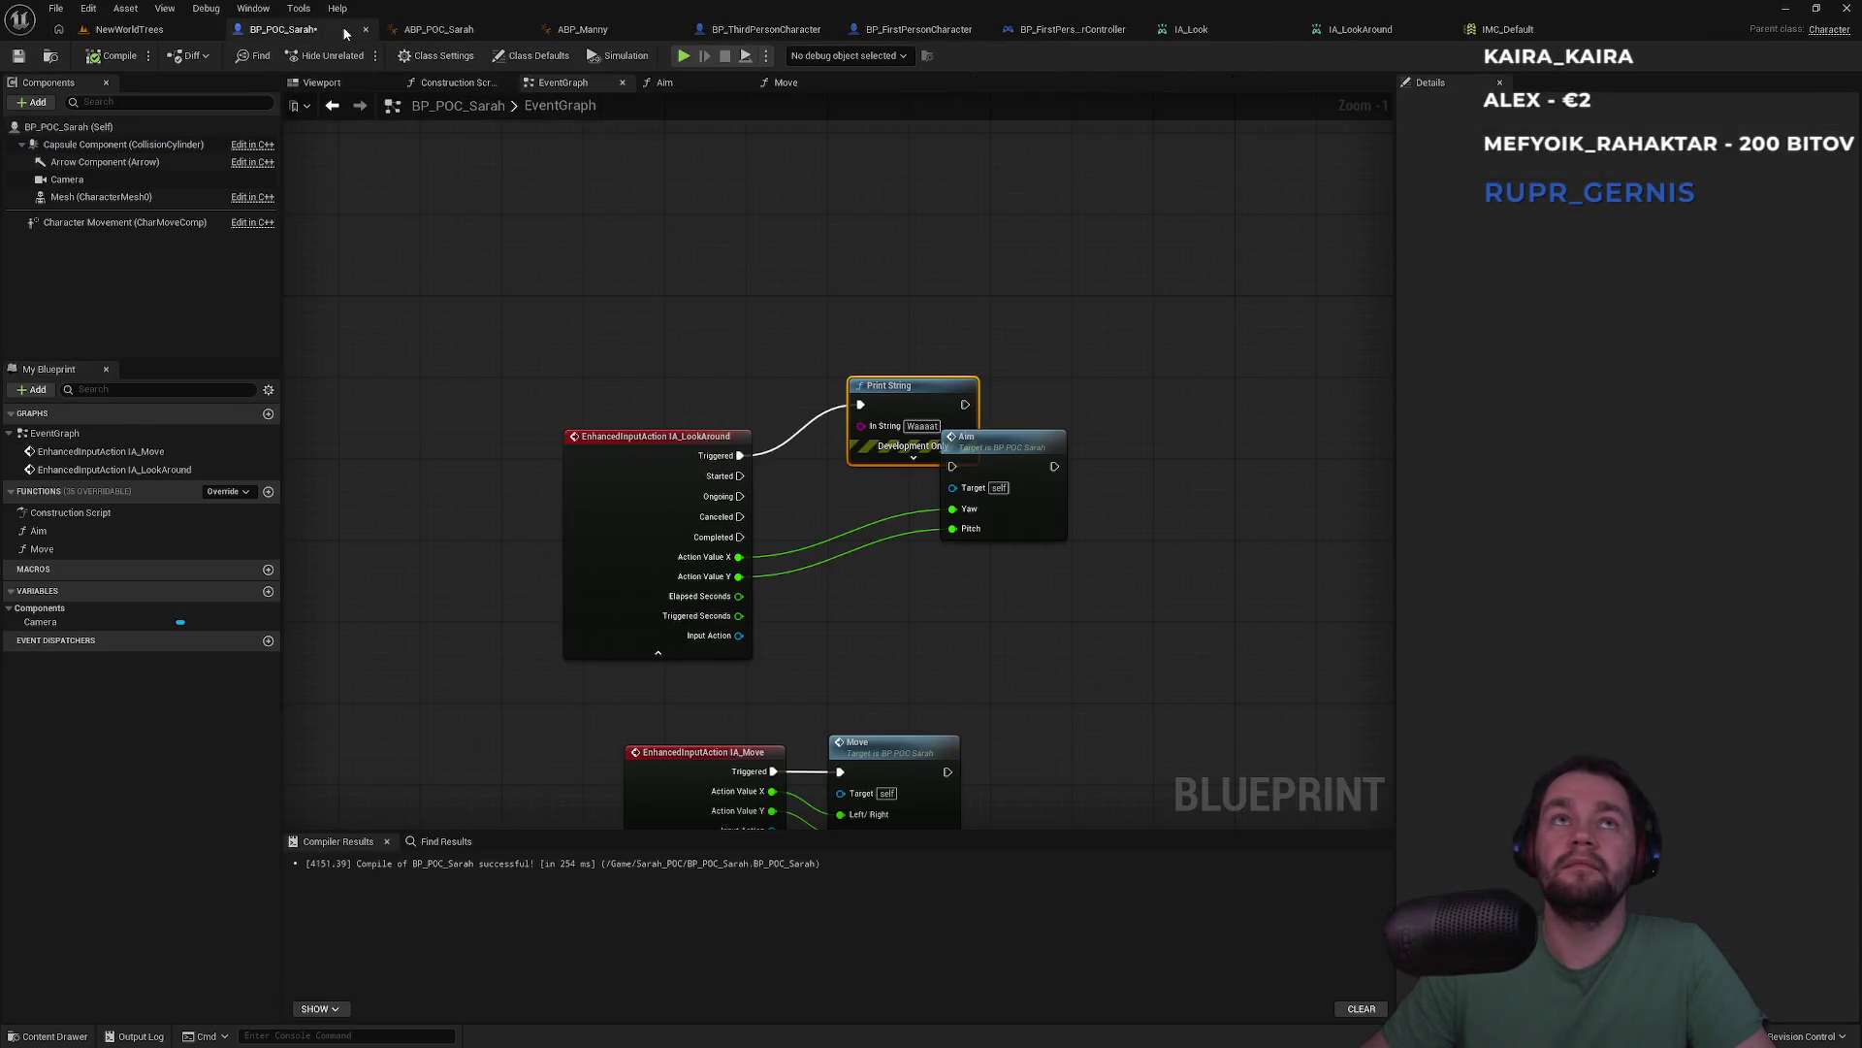
pyautogui.scroll(-2, 750, 449)
pyautogui.moveTo(750, 449); pyautogui.dragTo(778, 449)
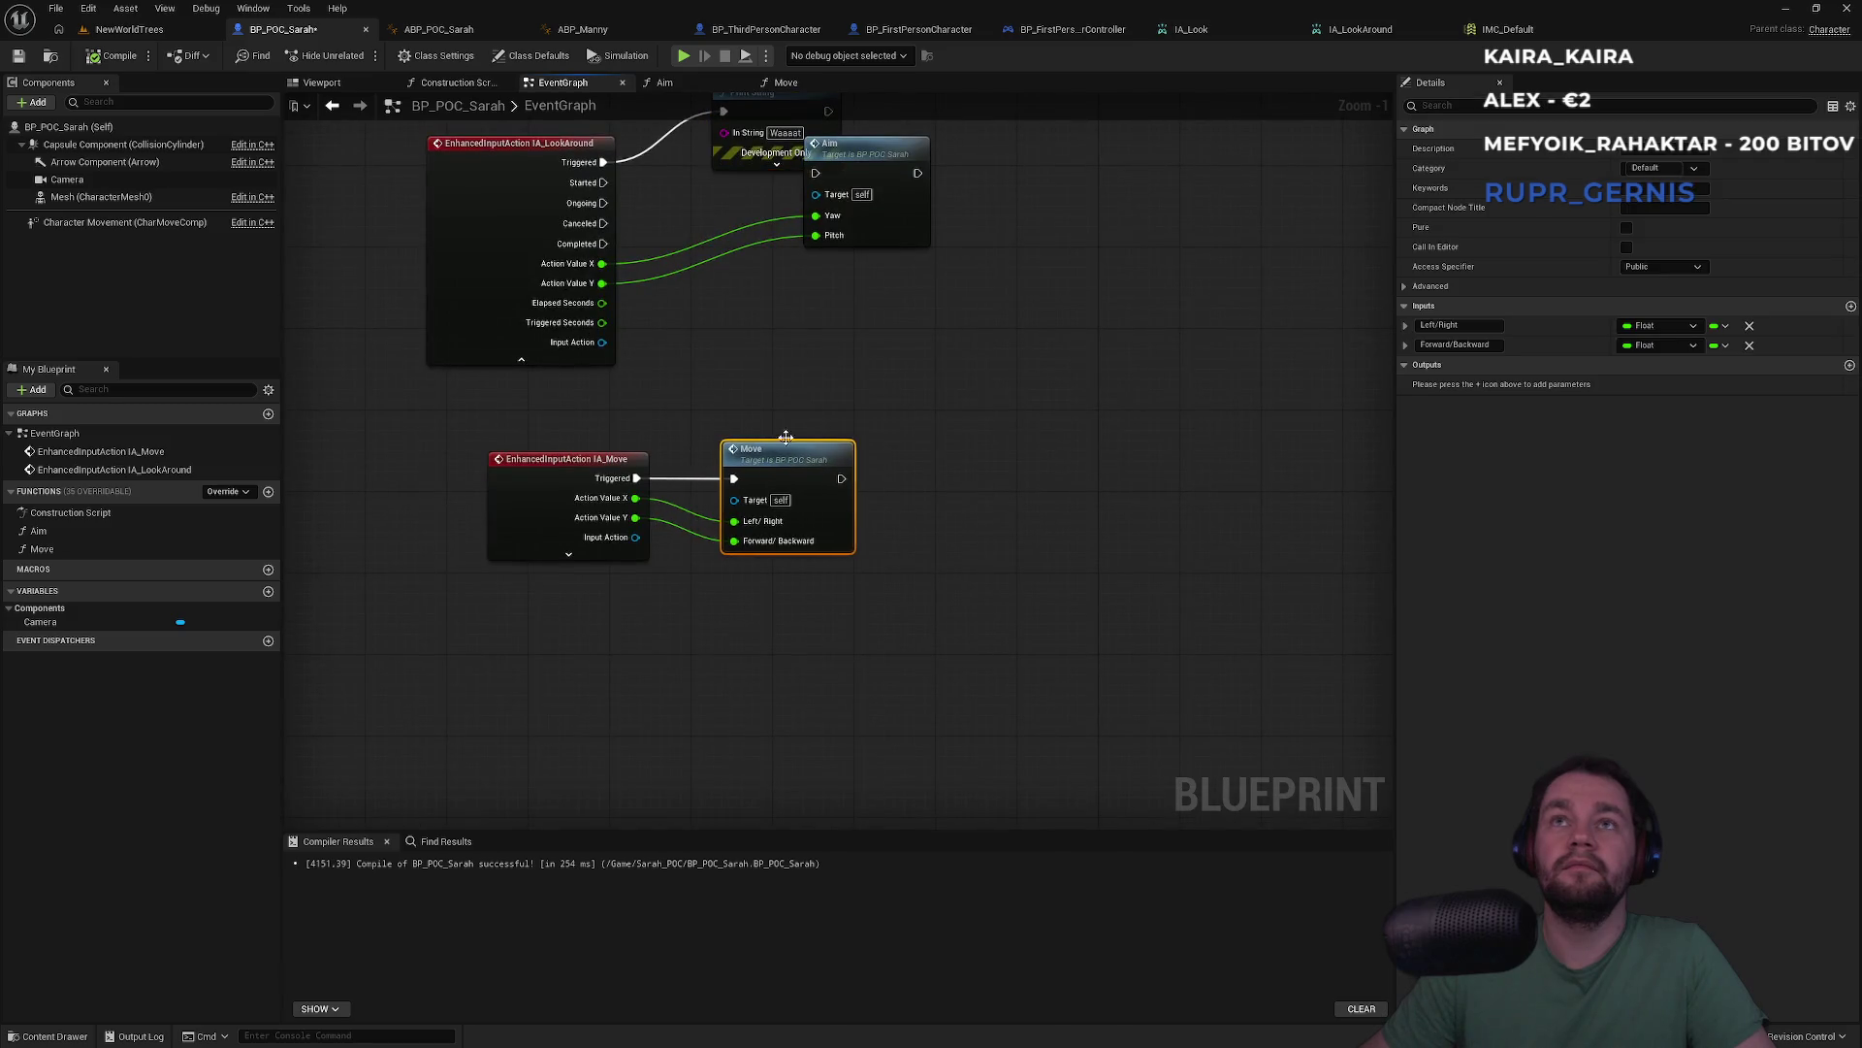
pyautogui.moveTo(824, 293); pyautogui.dragTo(819, 259)
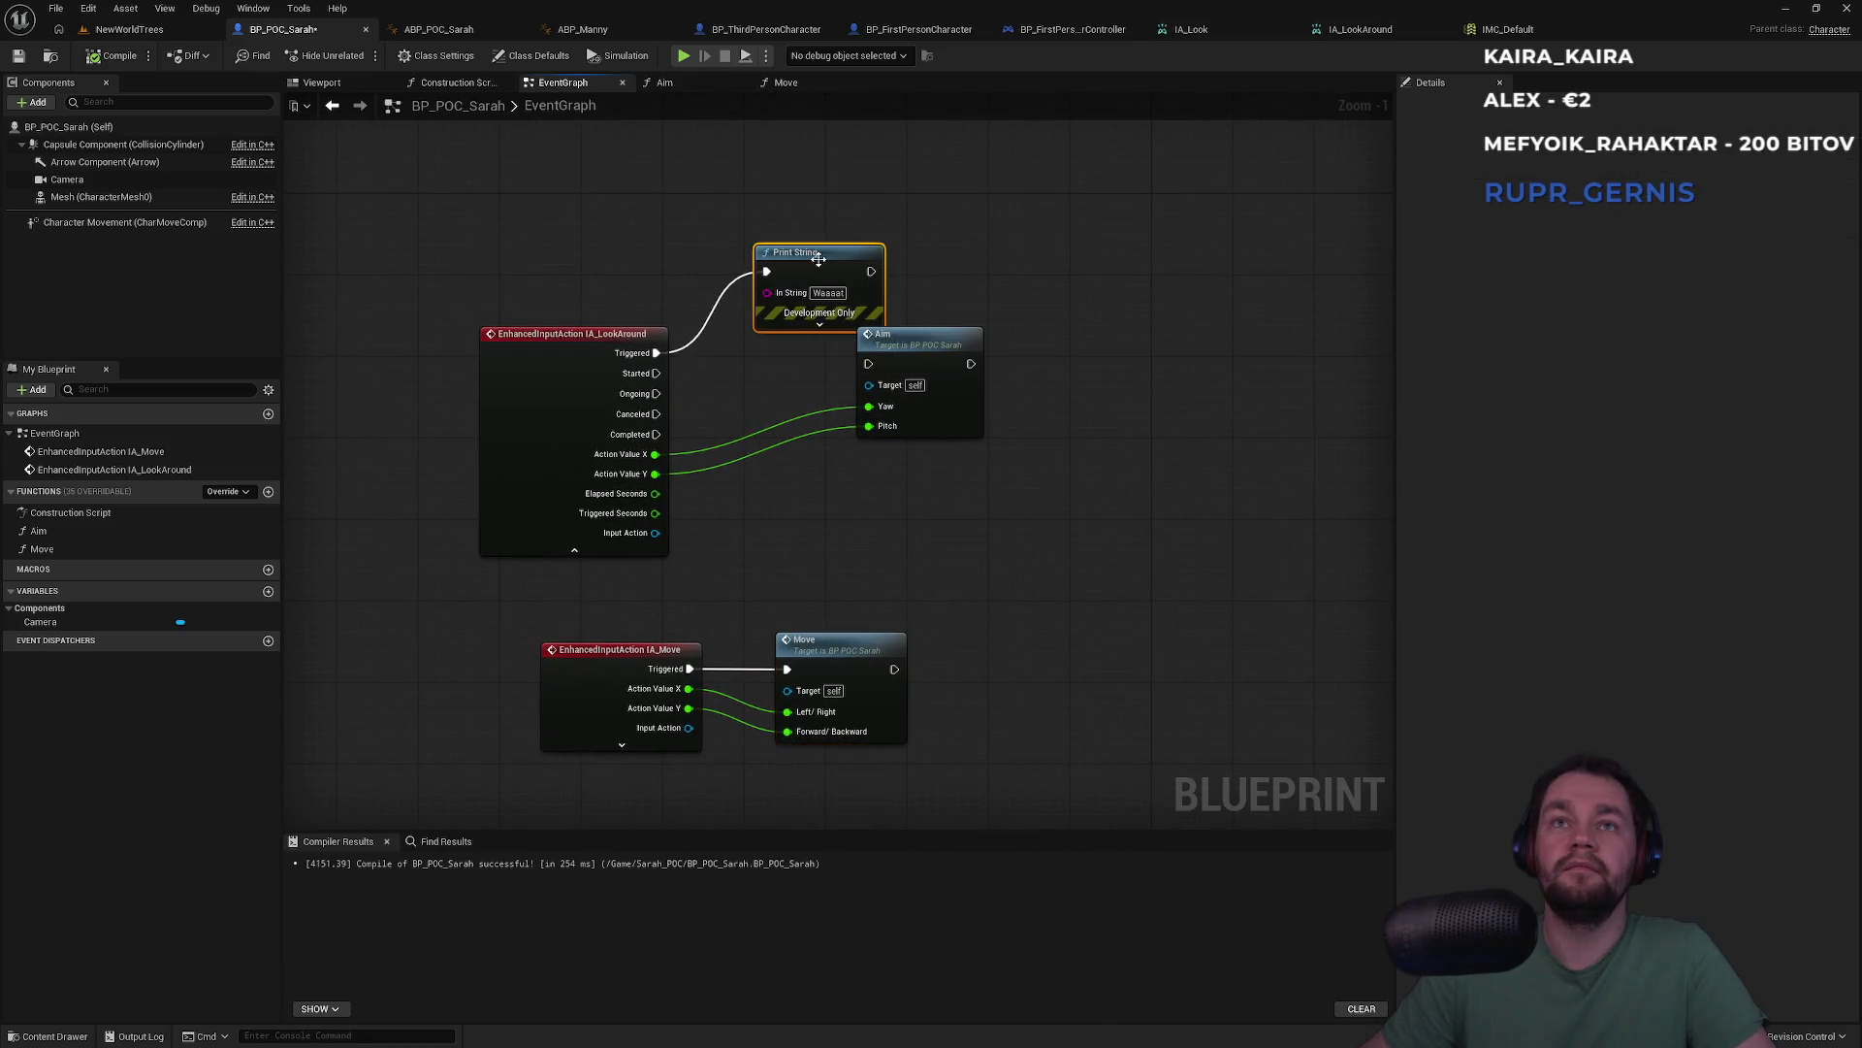
pyautogui.moveTo(656, 393)
pyautogui.mouseDown()
pyautogui.moveTo(717, 366)
pyautogui.moveTo(766, 286)
pyautogui.moveTo(708, 403)
pyautogui.mouseUp()
pyautogui.press('Escape')
pyautogui.moveTo(818, 265); pyautogui.dragTo(807, 234)
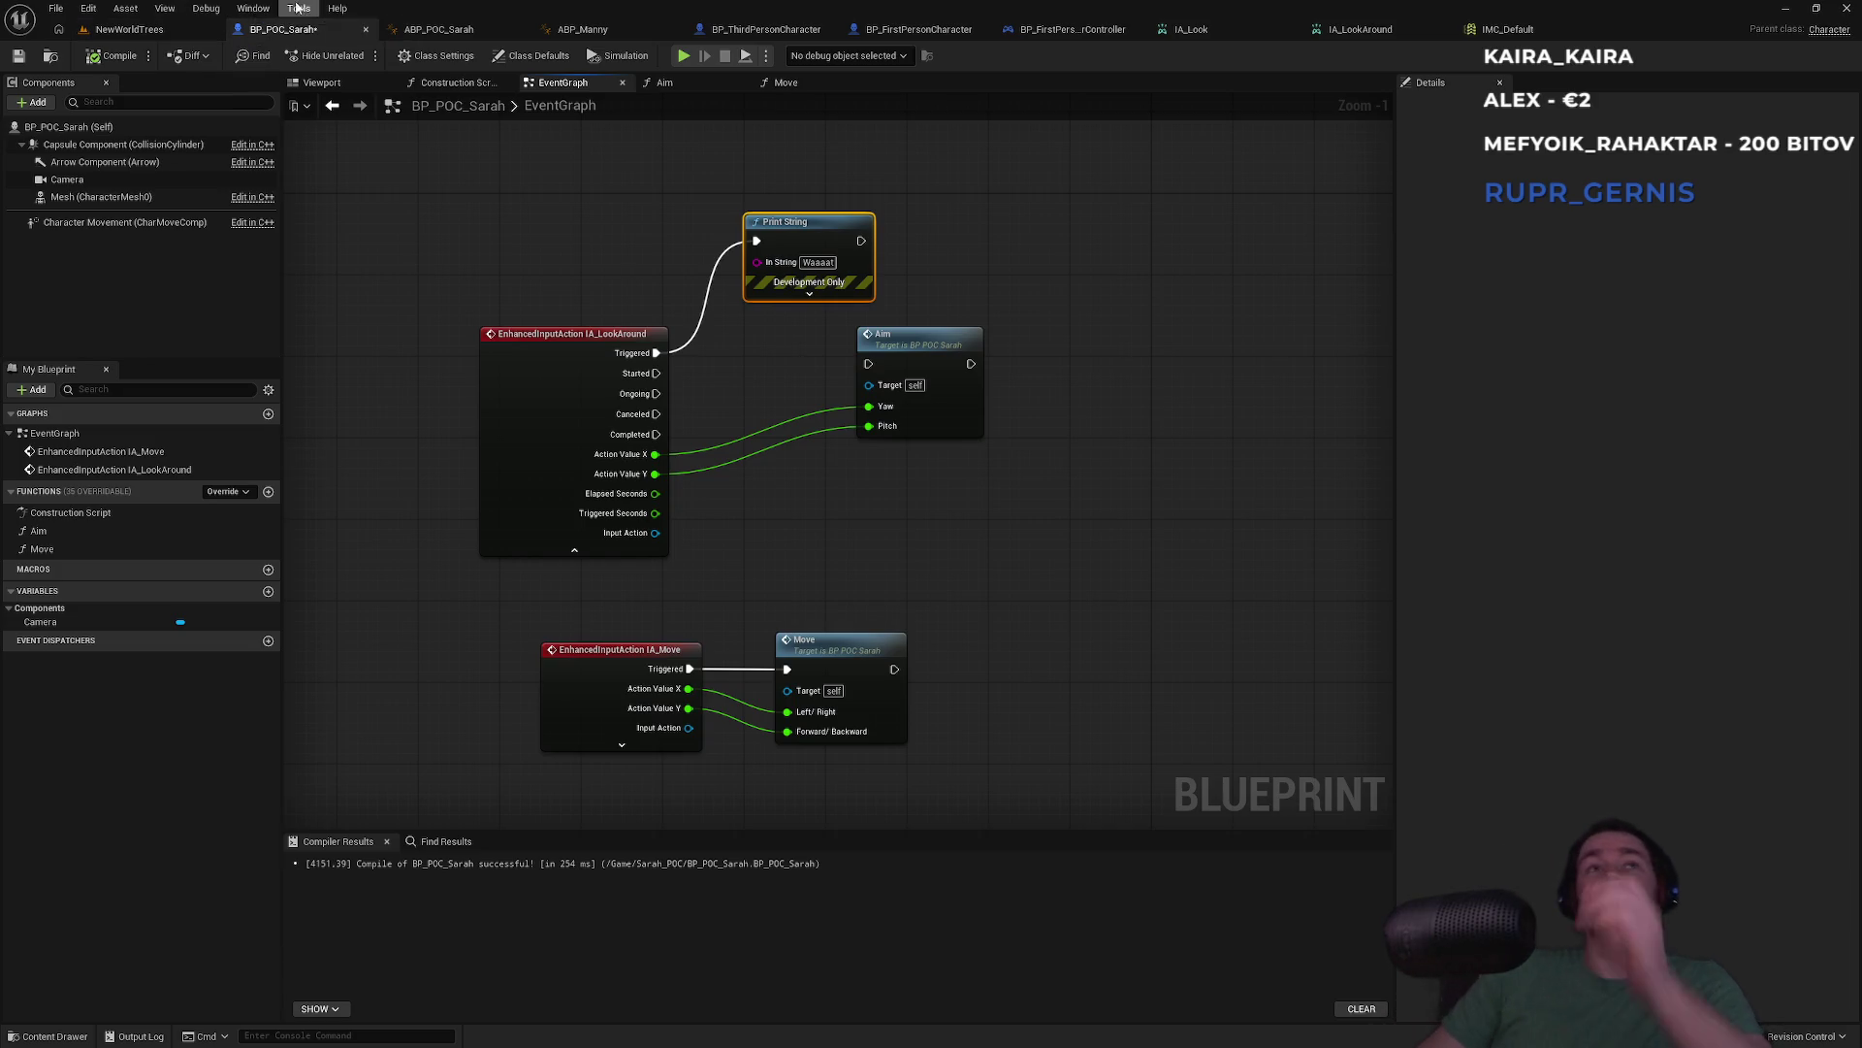
pyautogui.click(126, 8)
pyautogui.moveTo(98, 8)
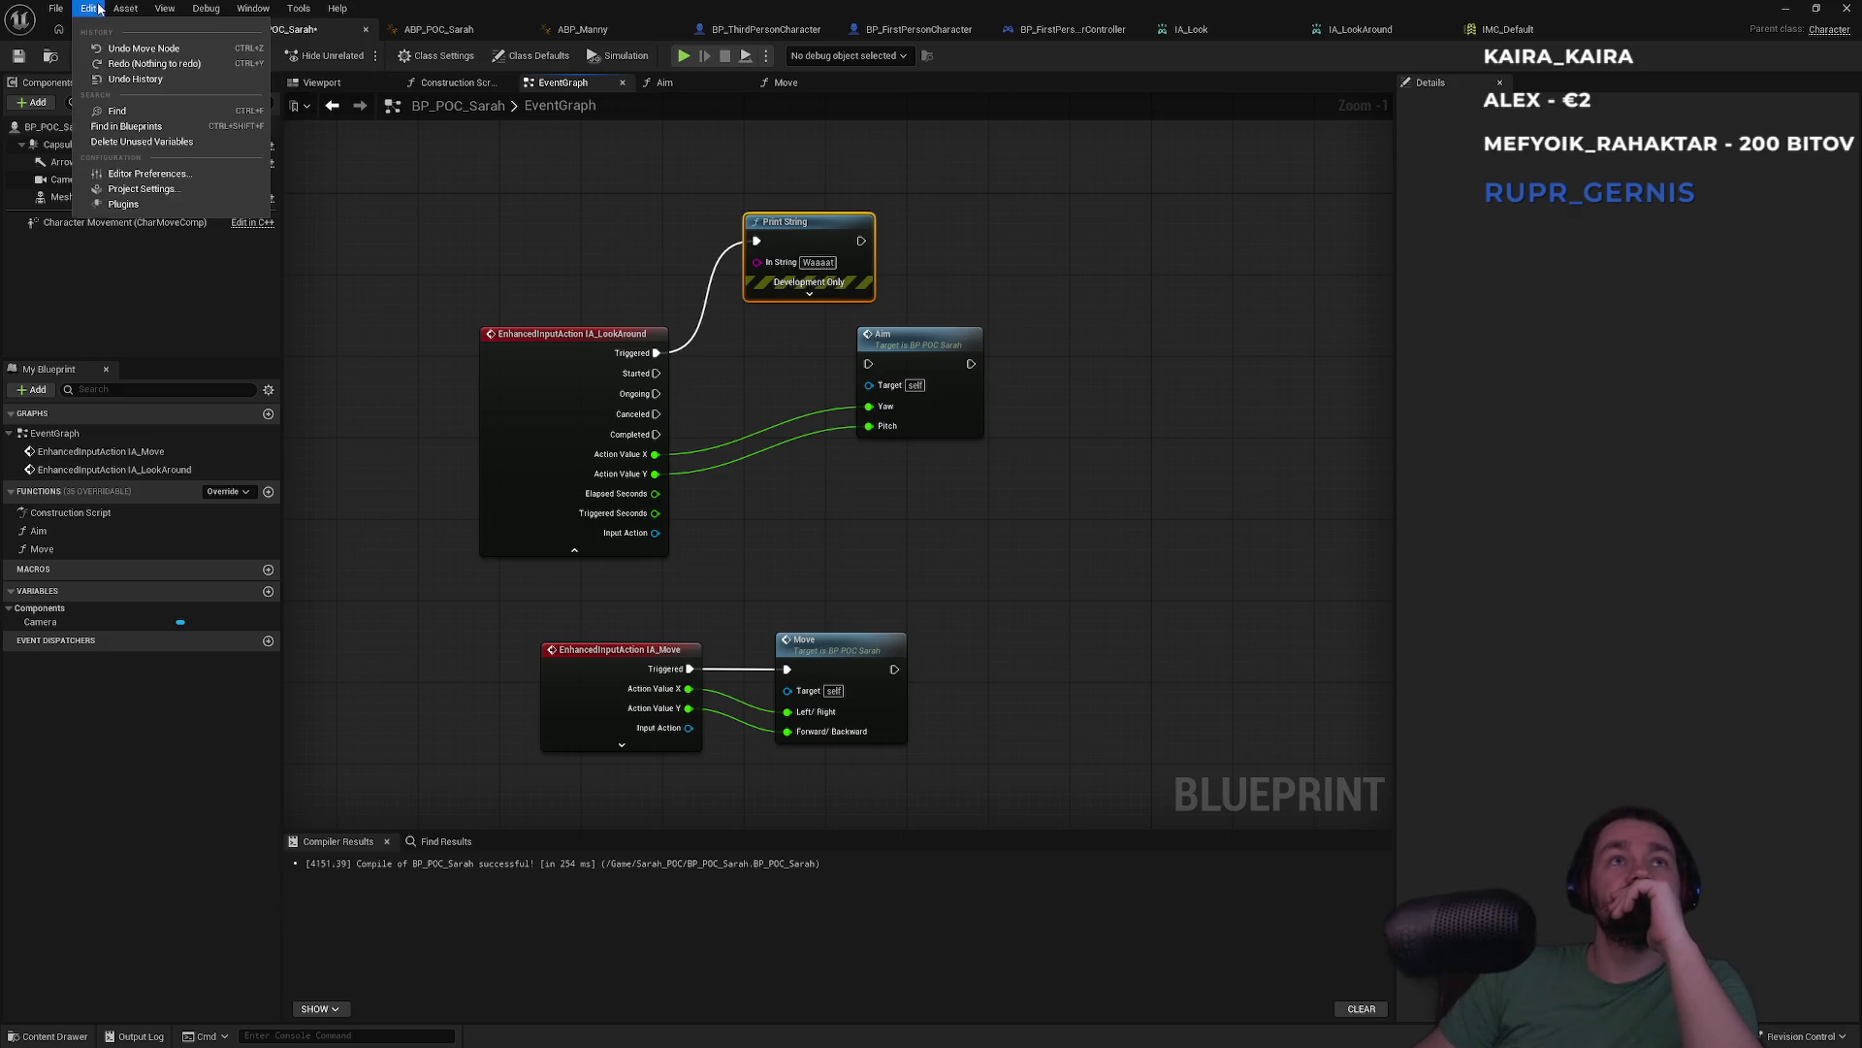
# Trace the game mode's Player Controller Class to BP_FirstPersonPlayerController and open its IMC_Default
pyautogui.click(143, 192)
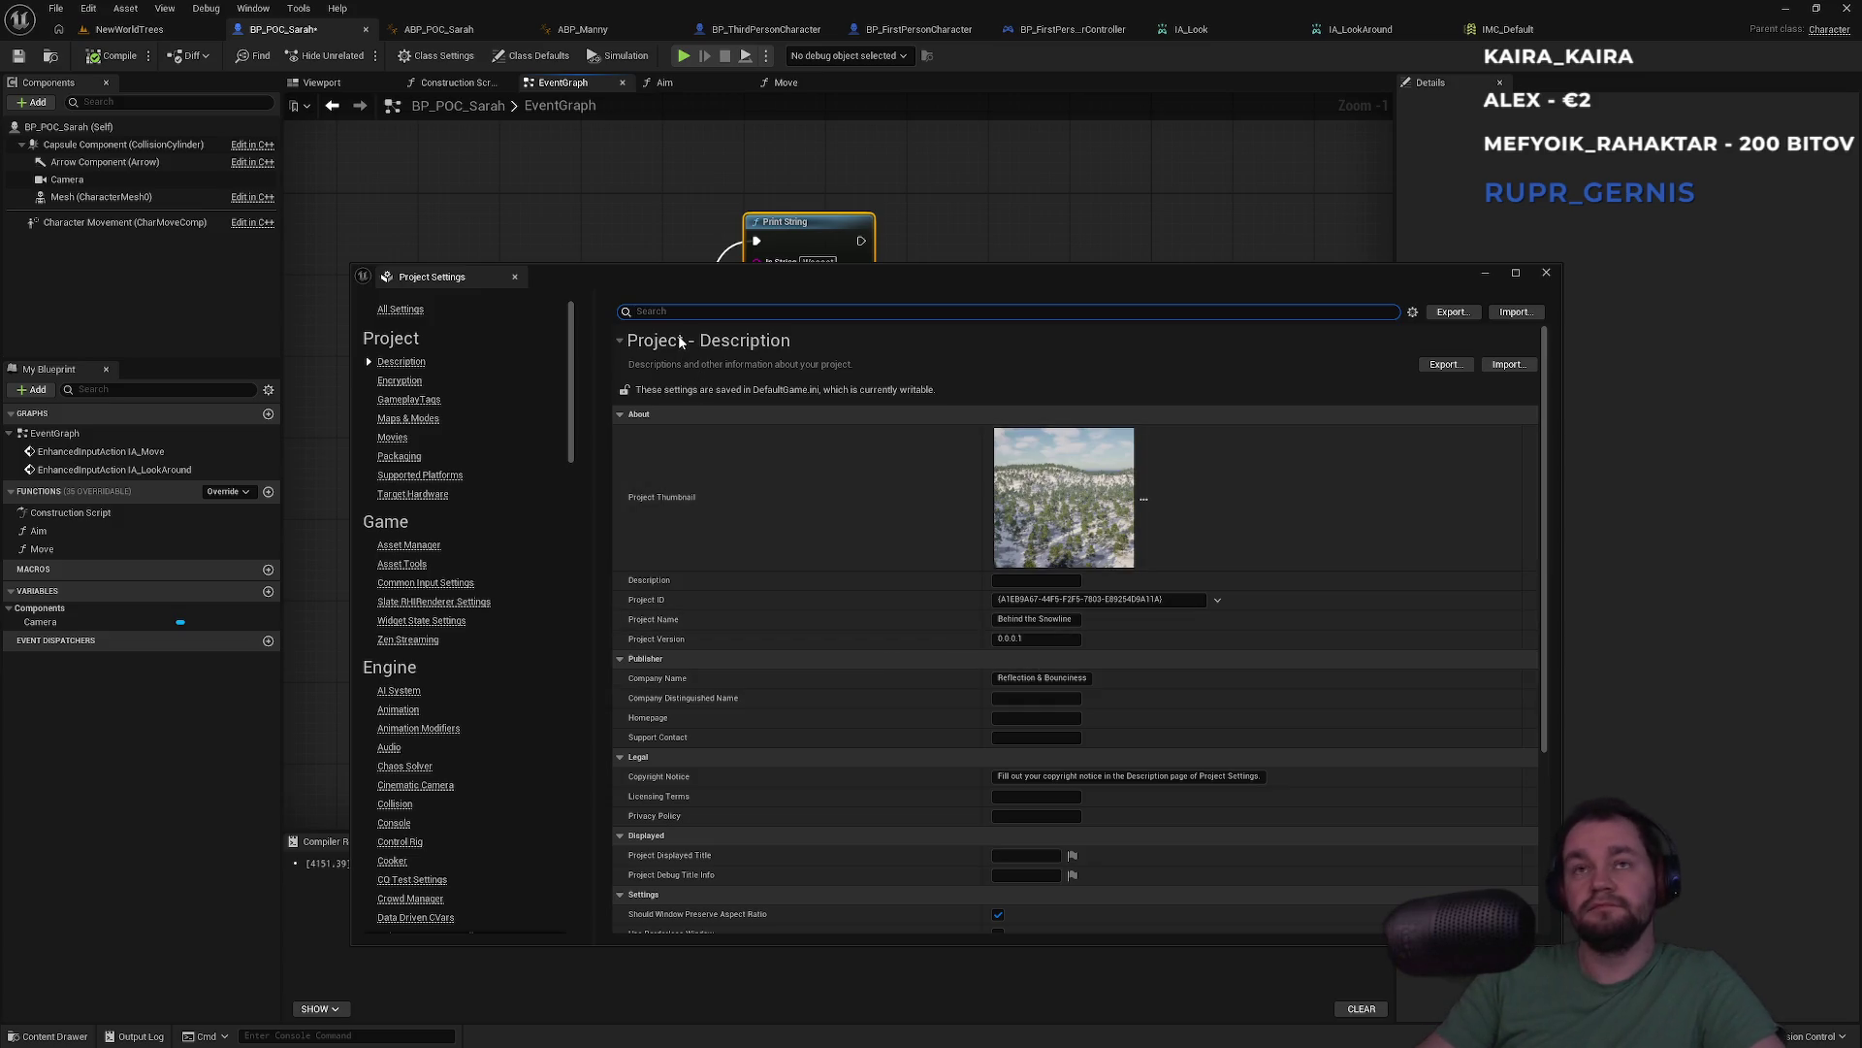
pyautogui.write('mode')
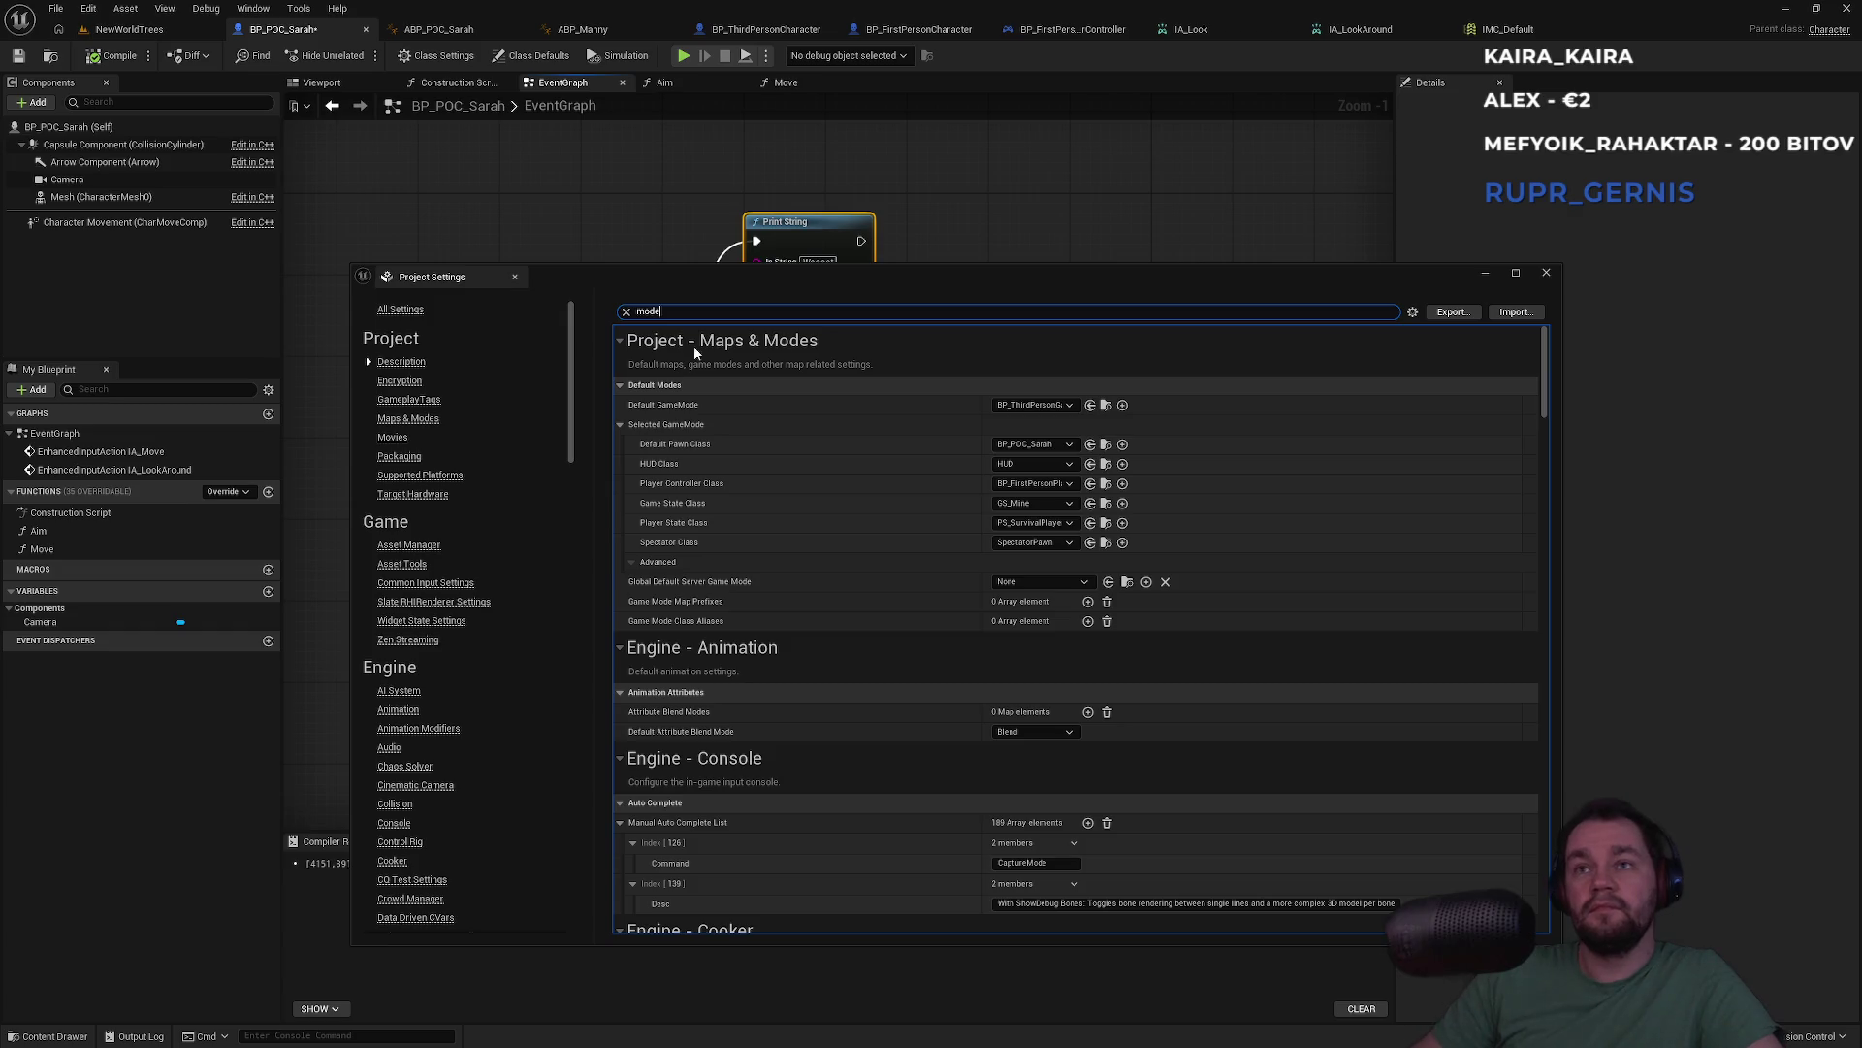
pyautogui.click(1106, 483)
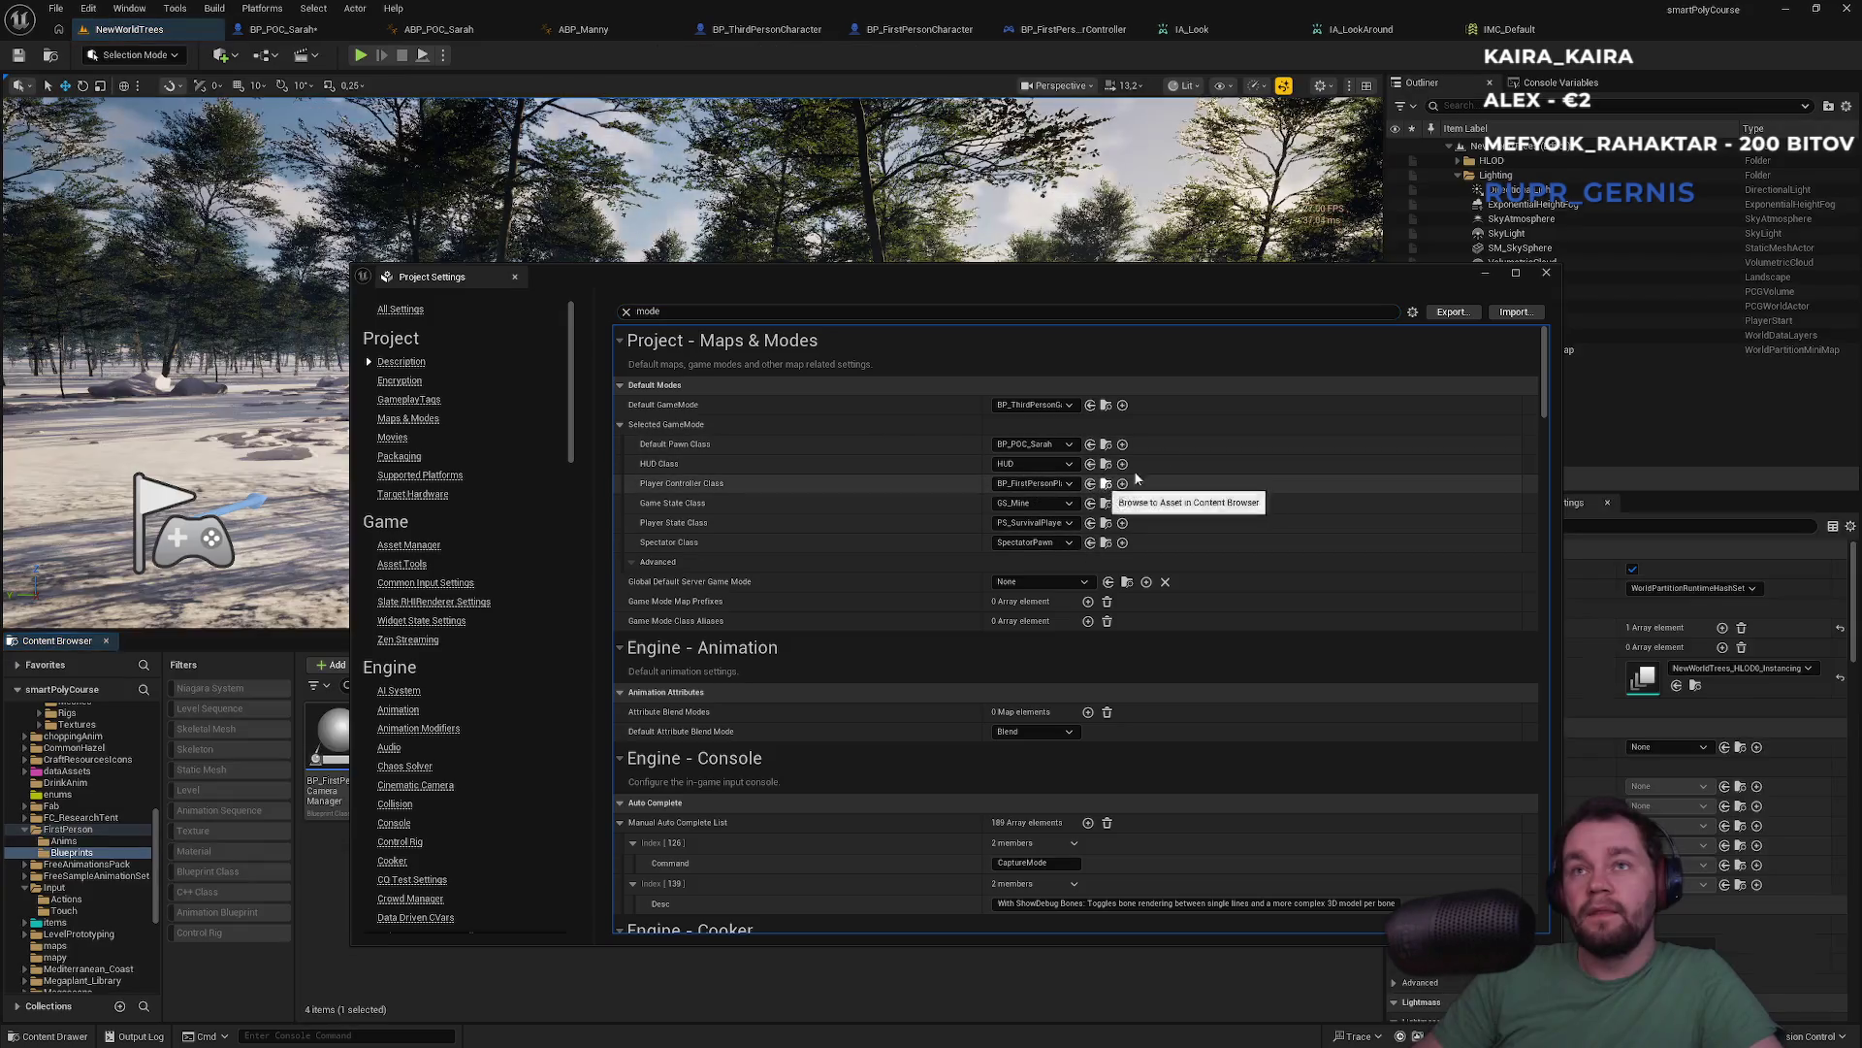
pyautogui.click(1544, 274)
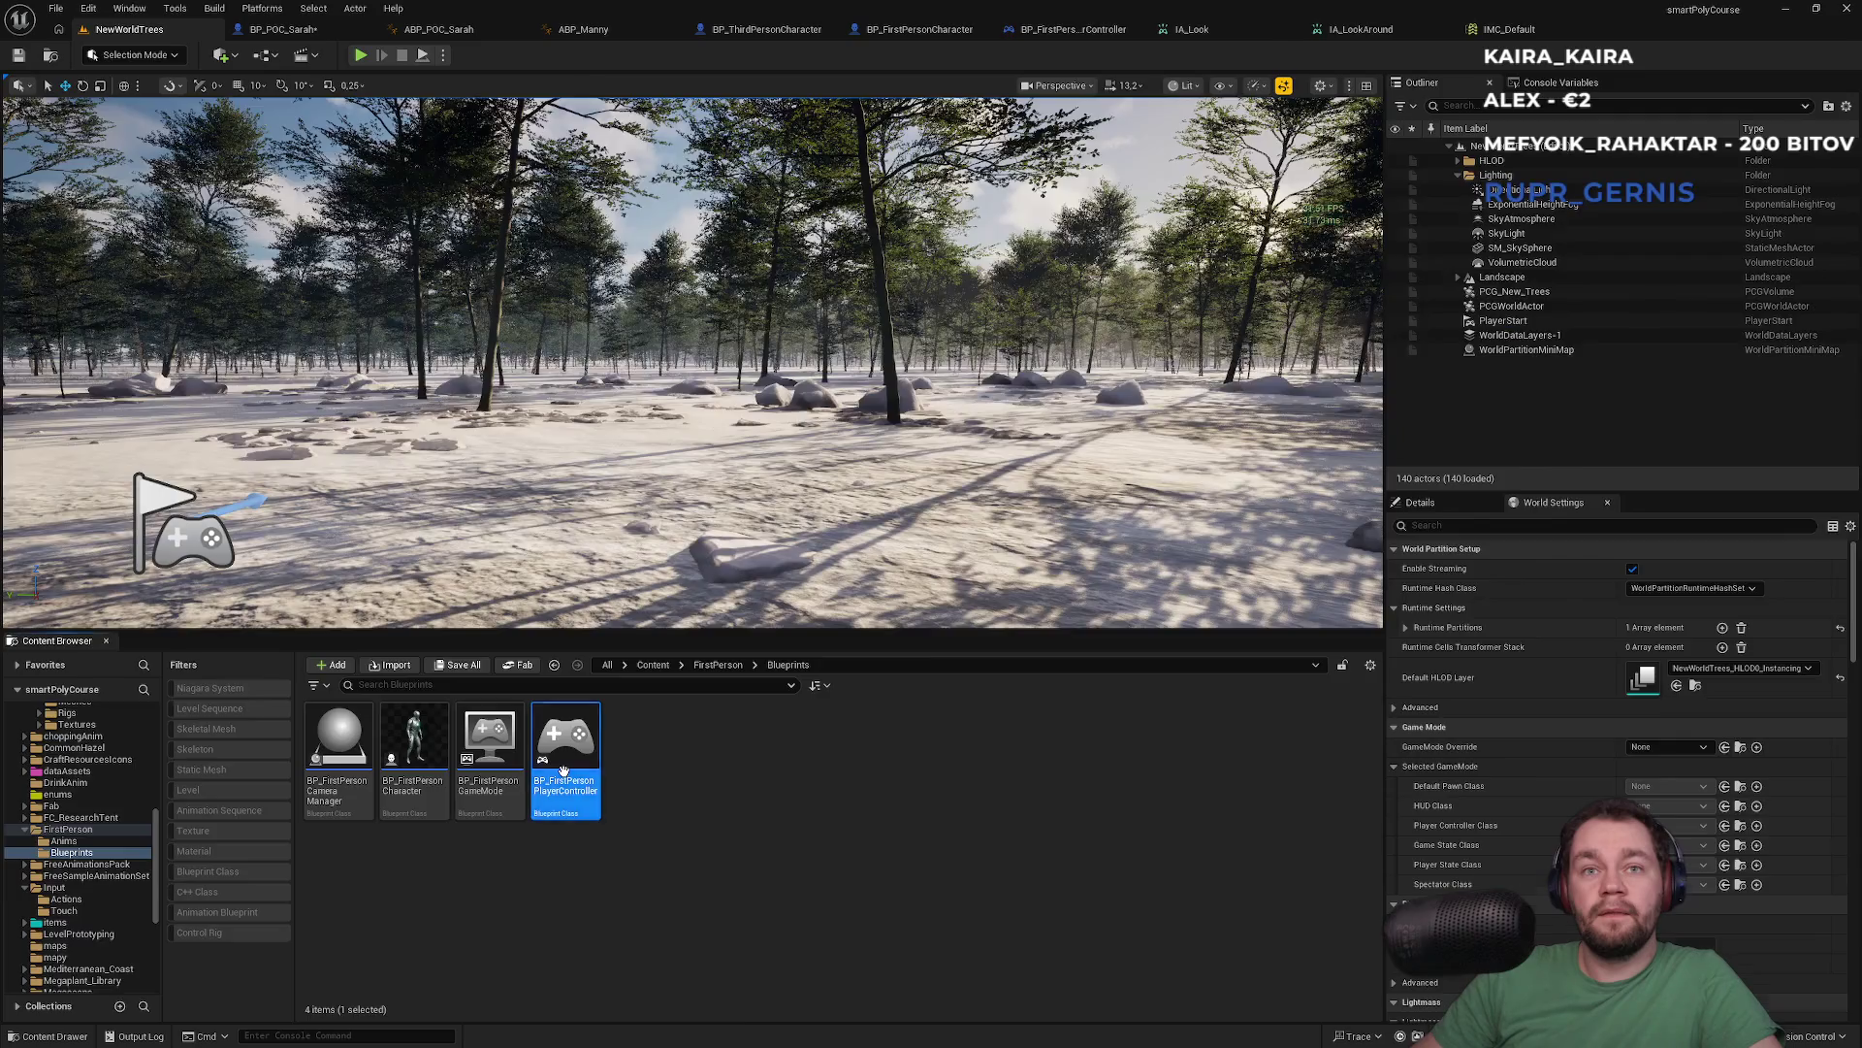
pyautogui.doubleClick(566, 778)
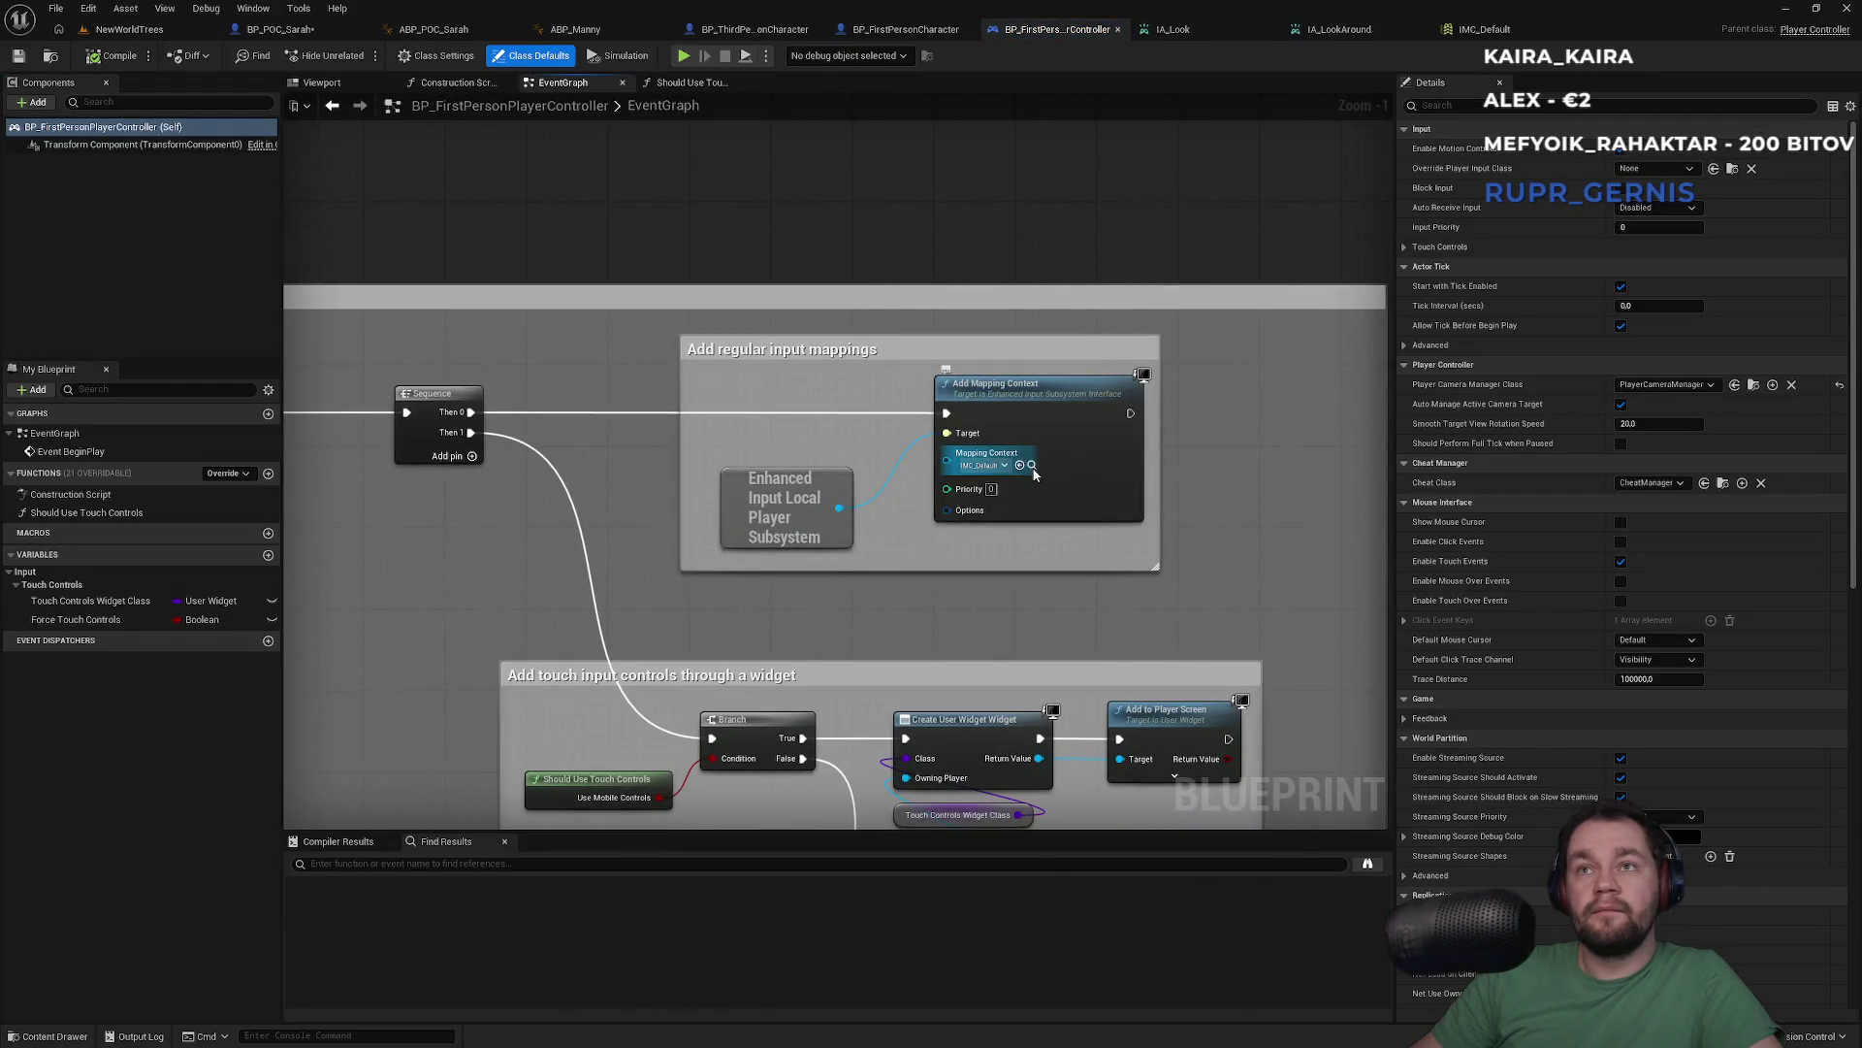
pyautogui.click(1039, 474)
pyautogui.doubleClick(497, 788)
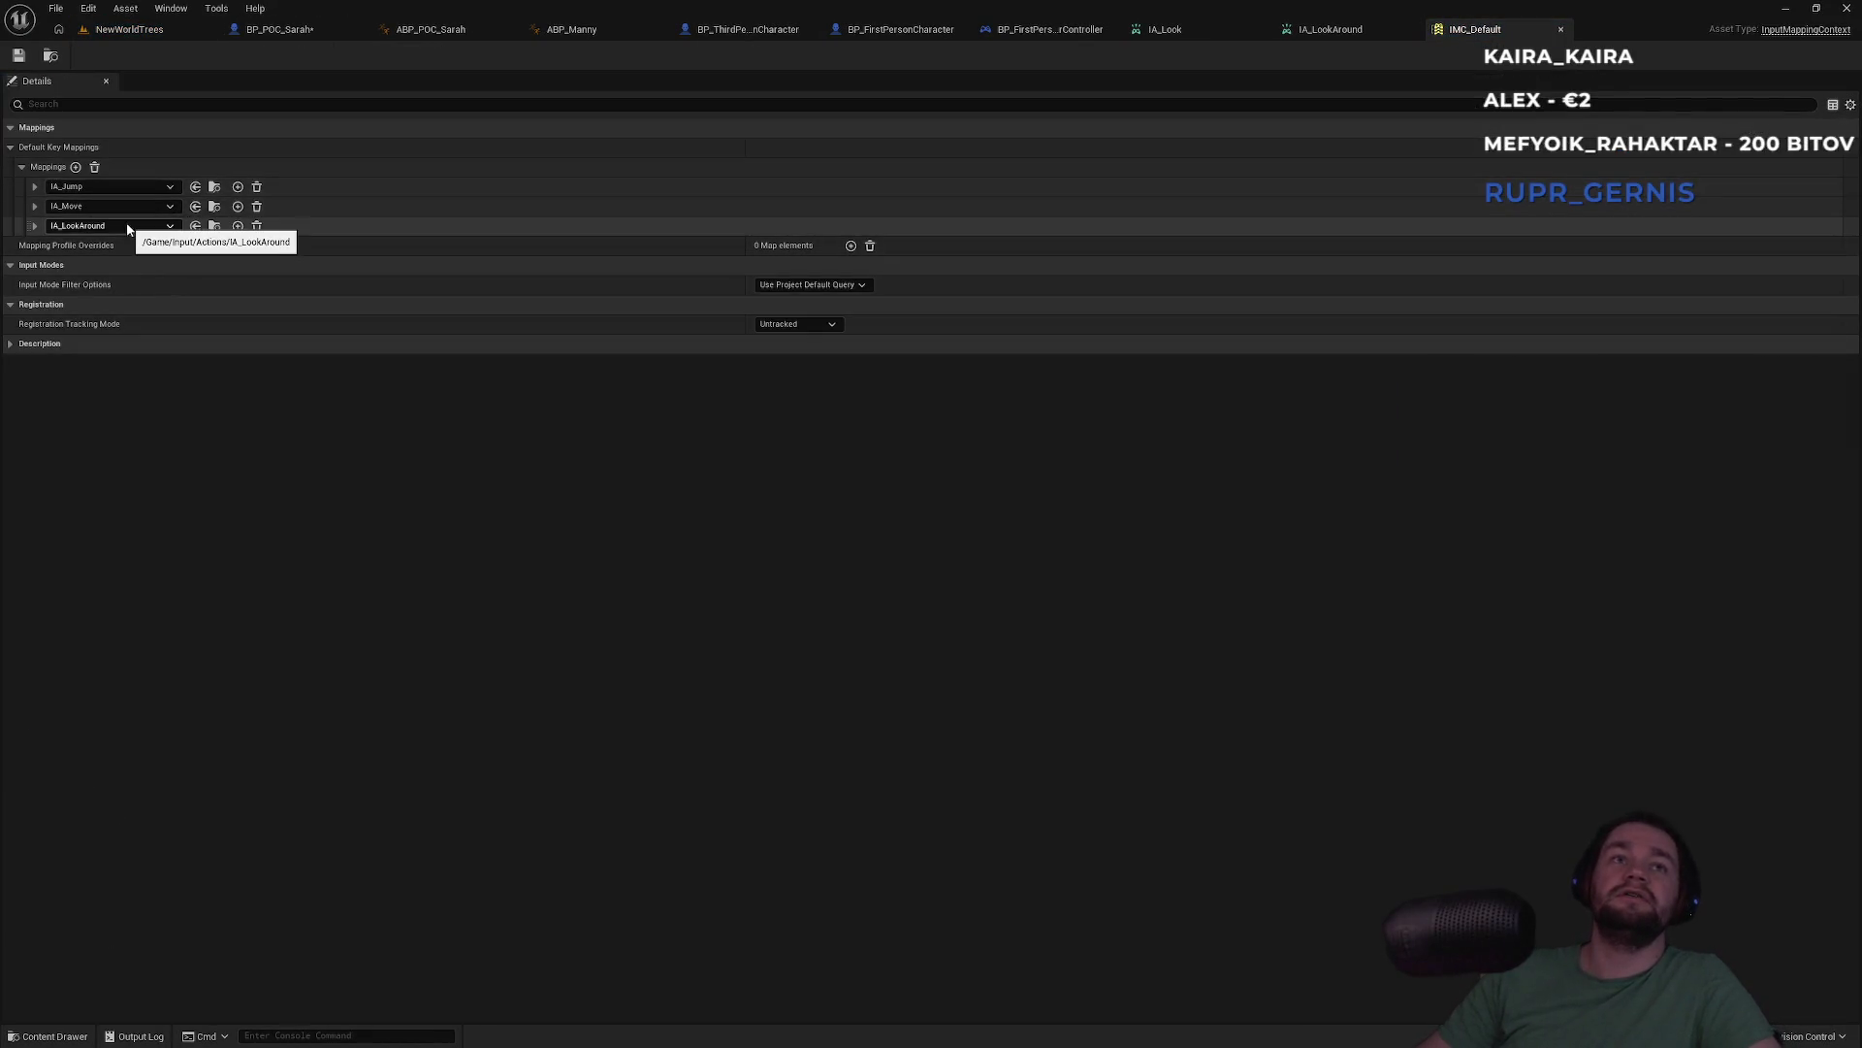
# Change IMC_Default's third mapping from IA_LookAround to IA_Look
pyautogui.click(1203, 35)
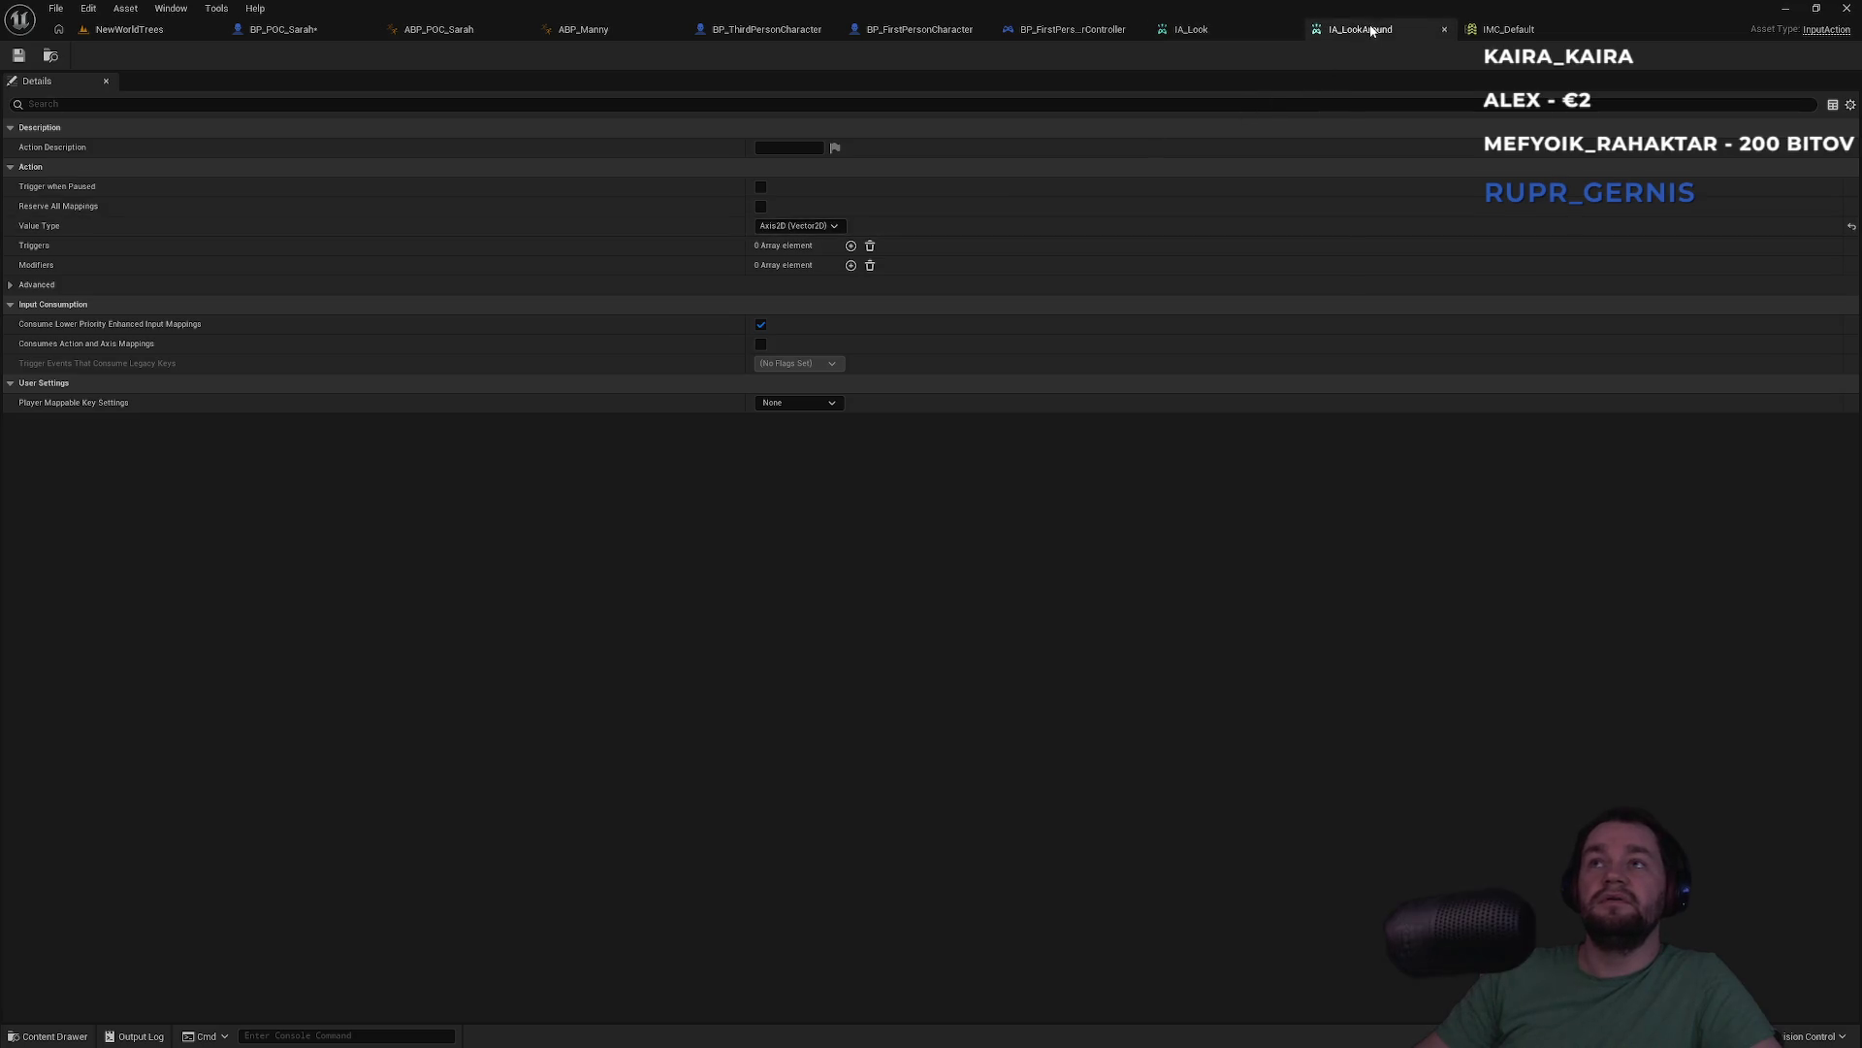
pyautogui.click(1515, 34)
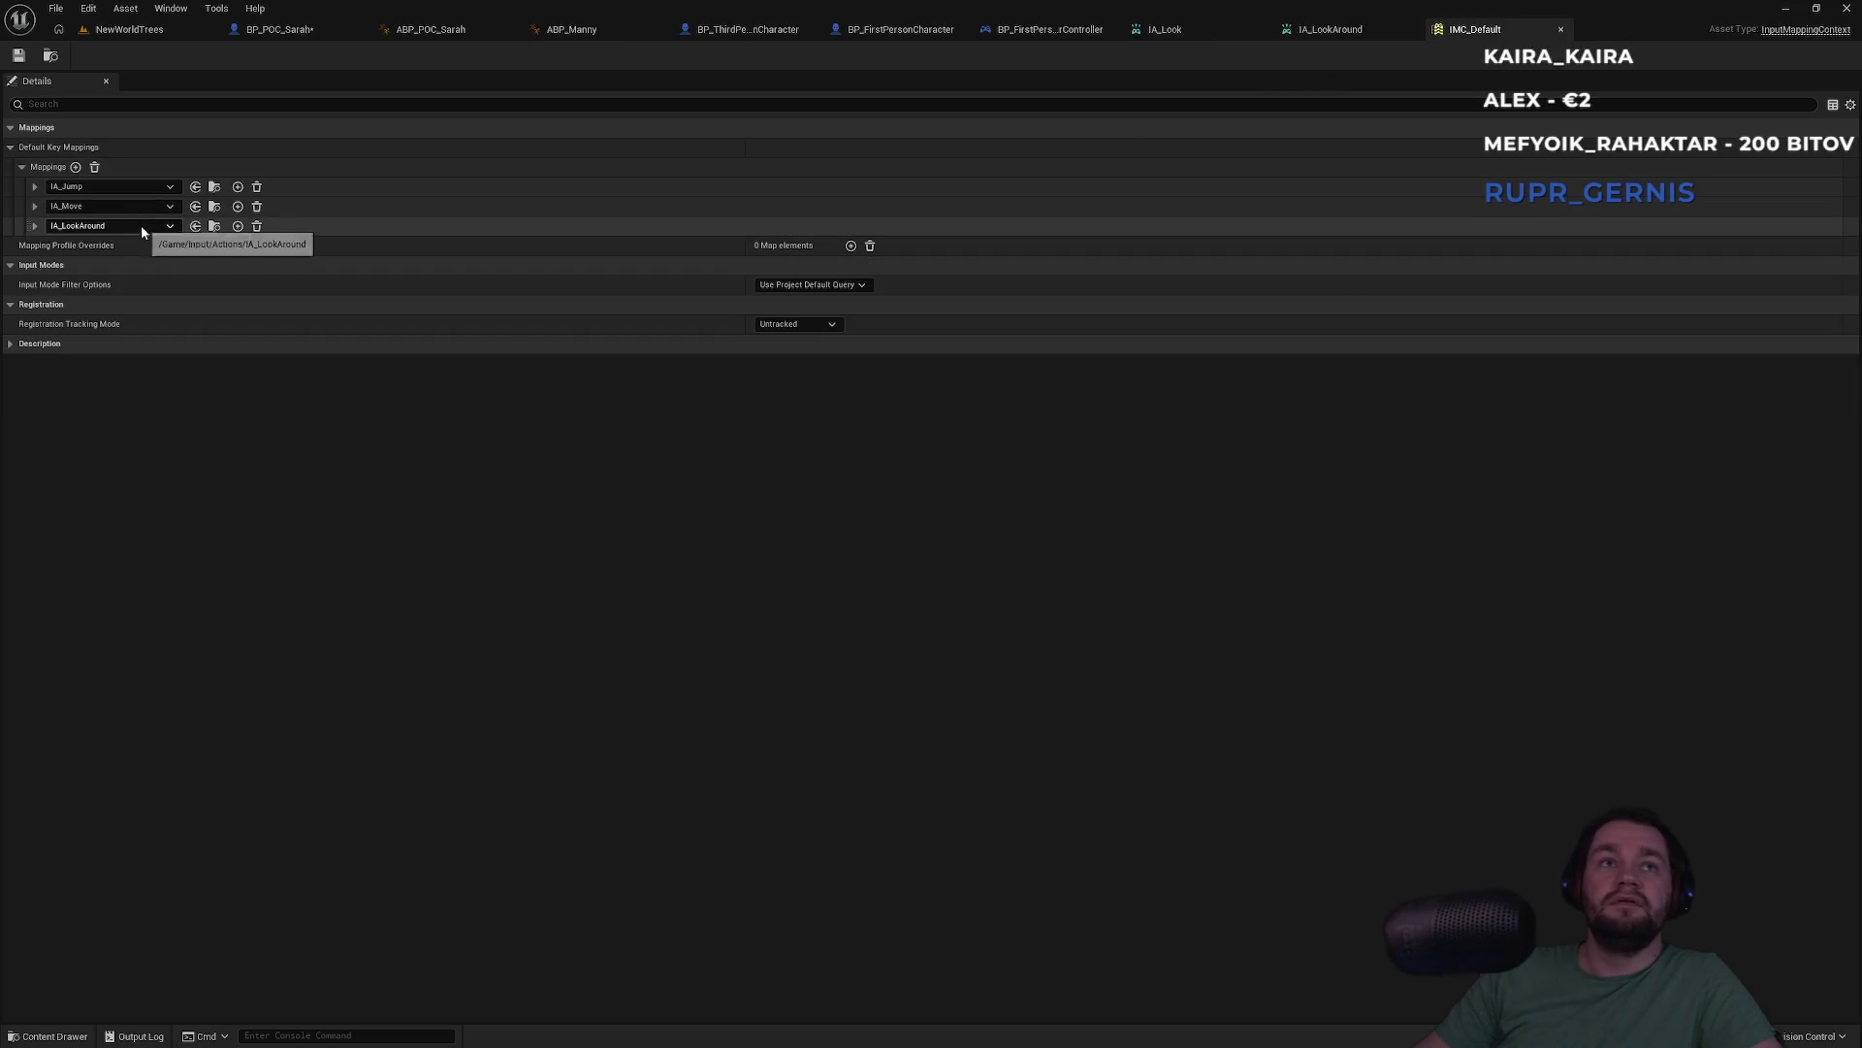
pyautogui.click(36, 225)
pyautogui.click(103, 225)
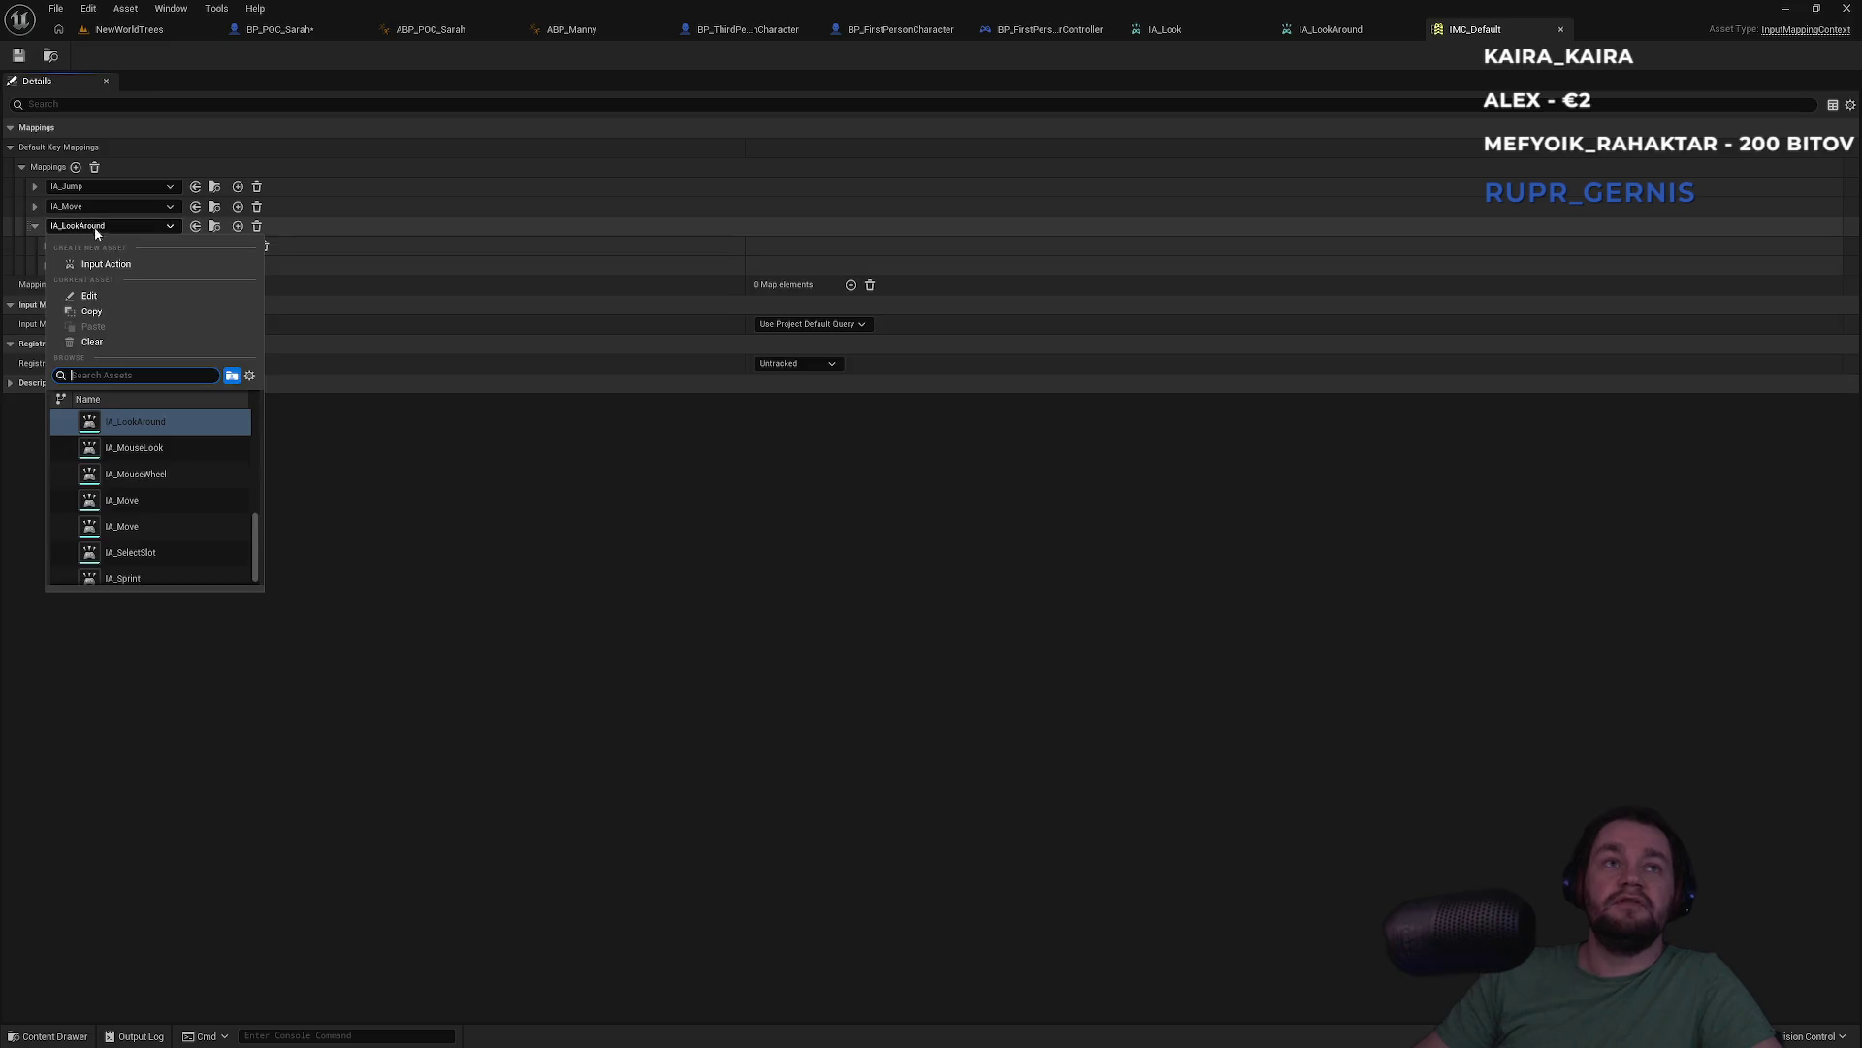
pyautogui.write('look')
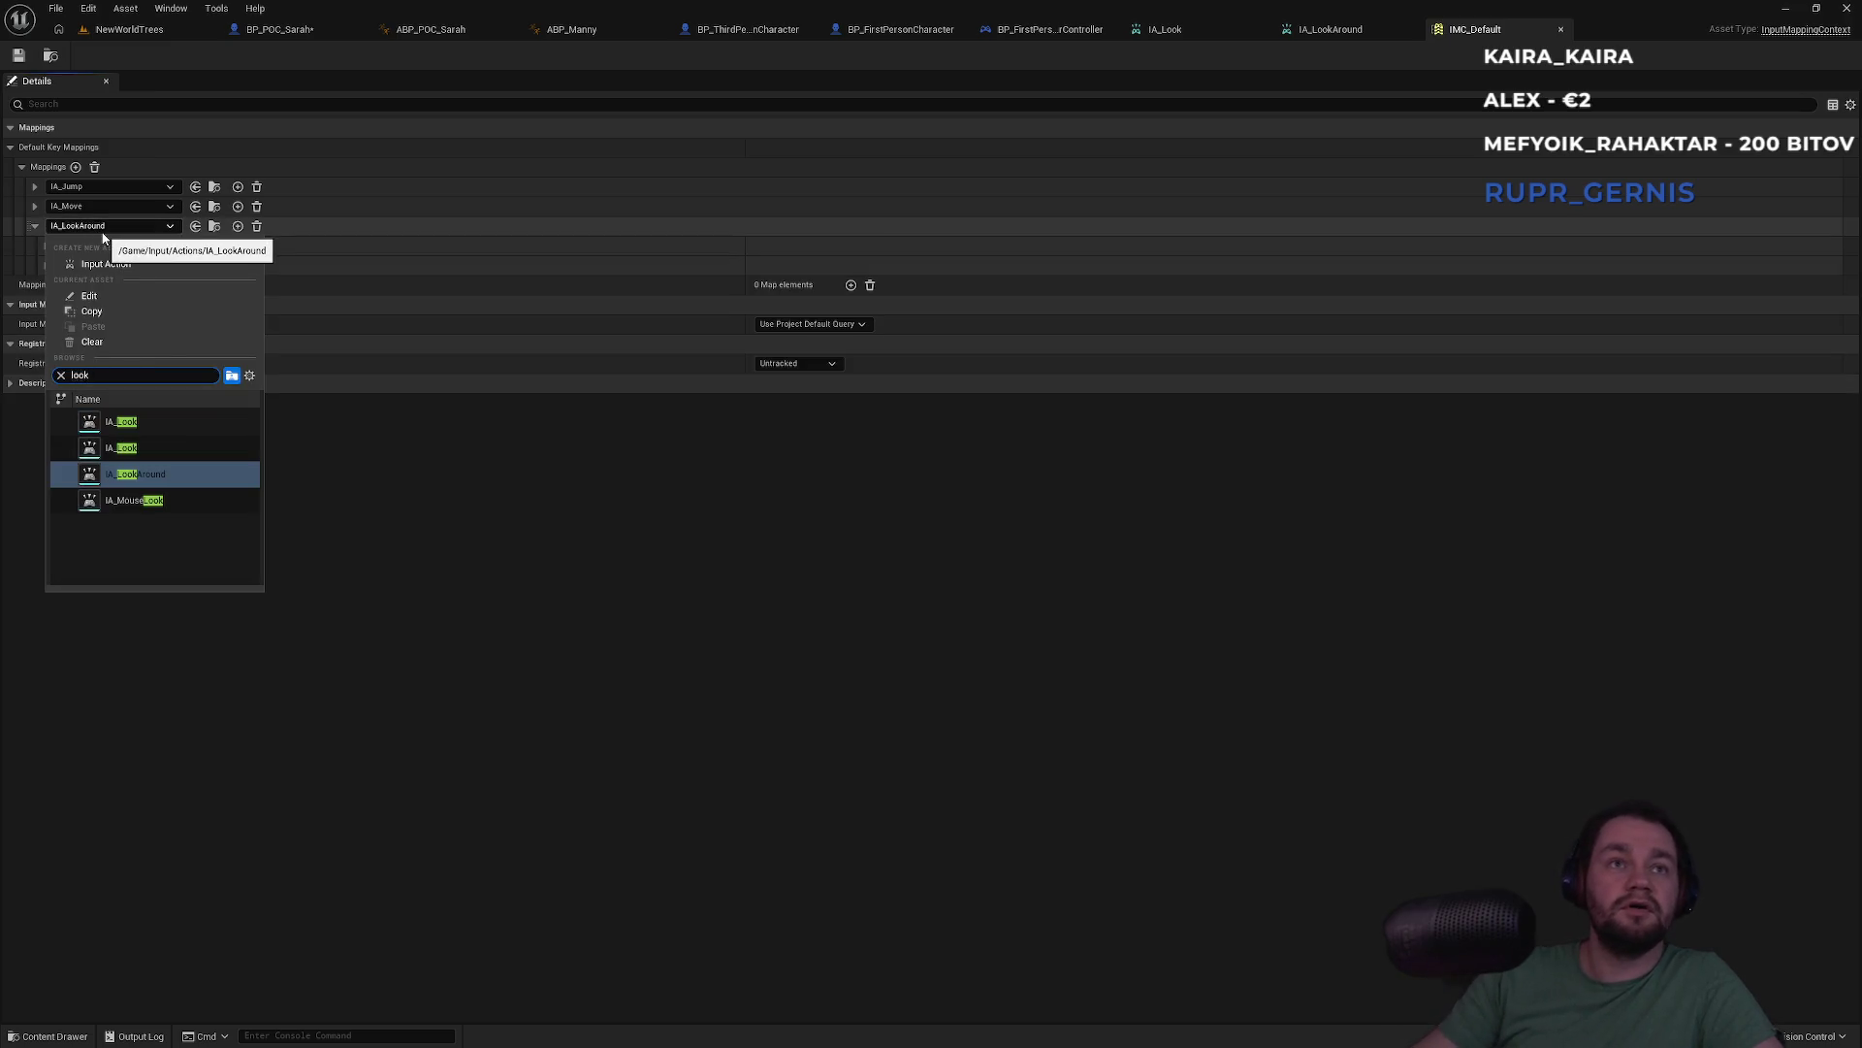
pyautogui.moveTo(109, 448)
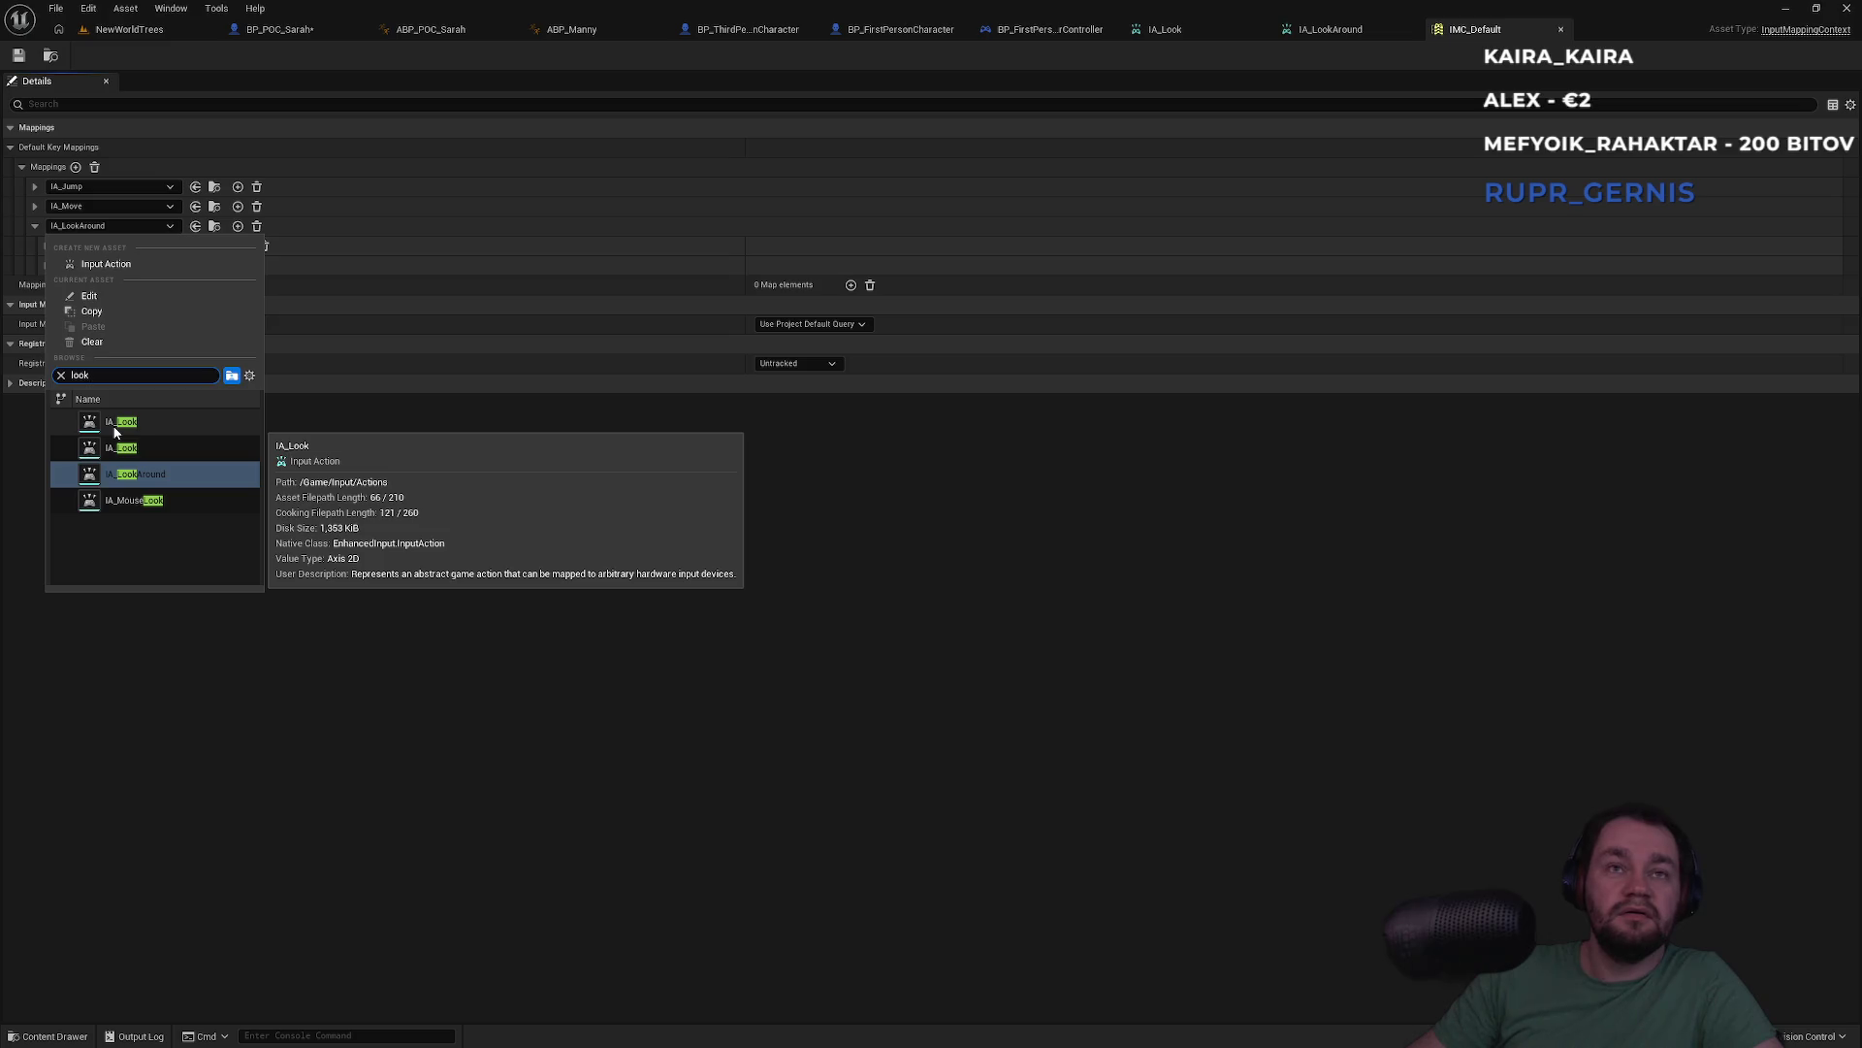
pyautogui.click(114, 432)
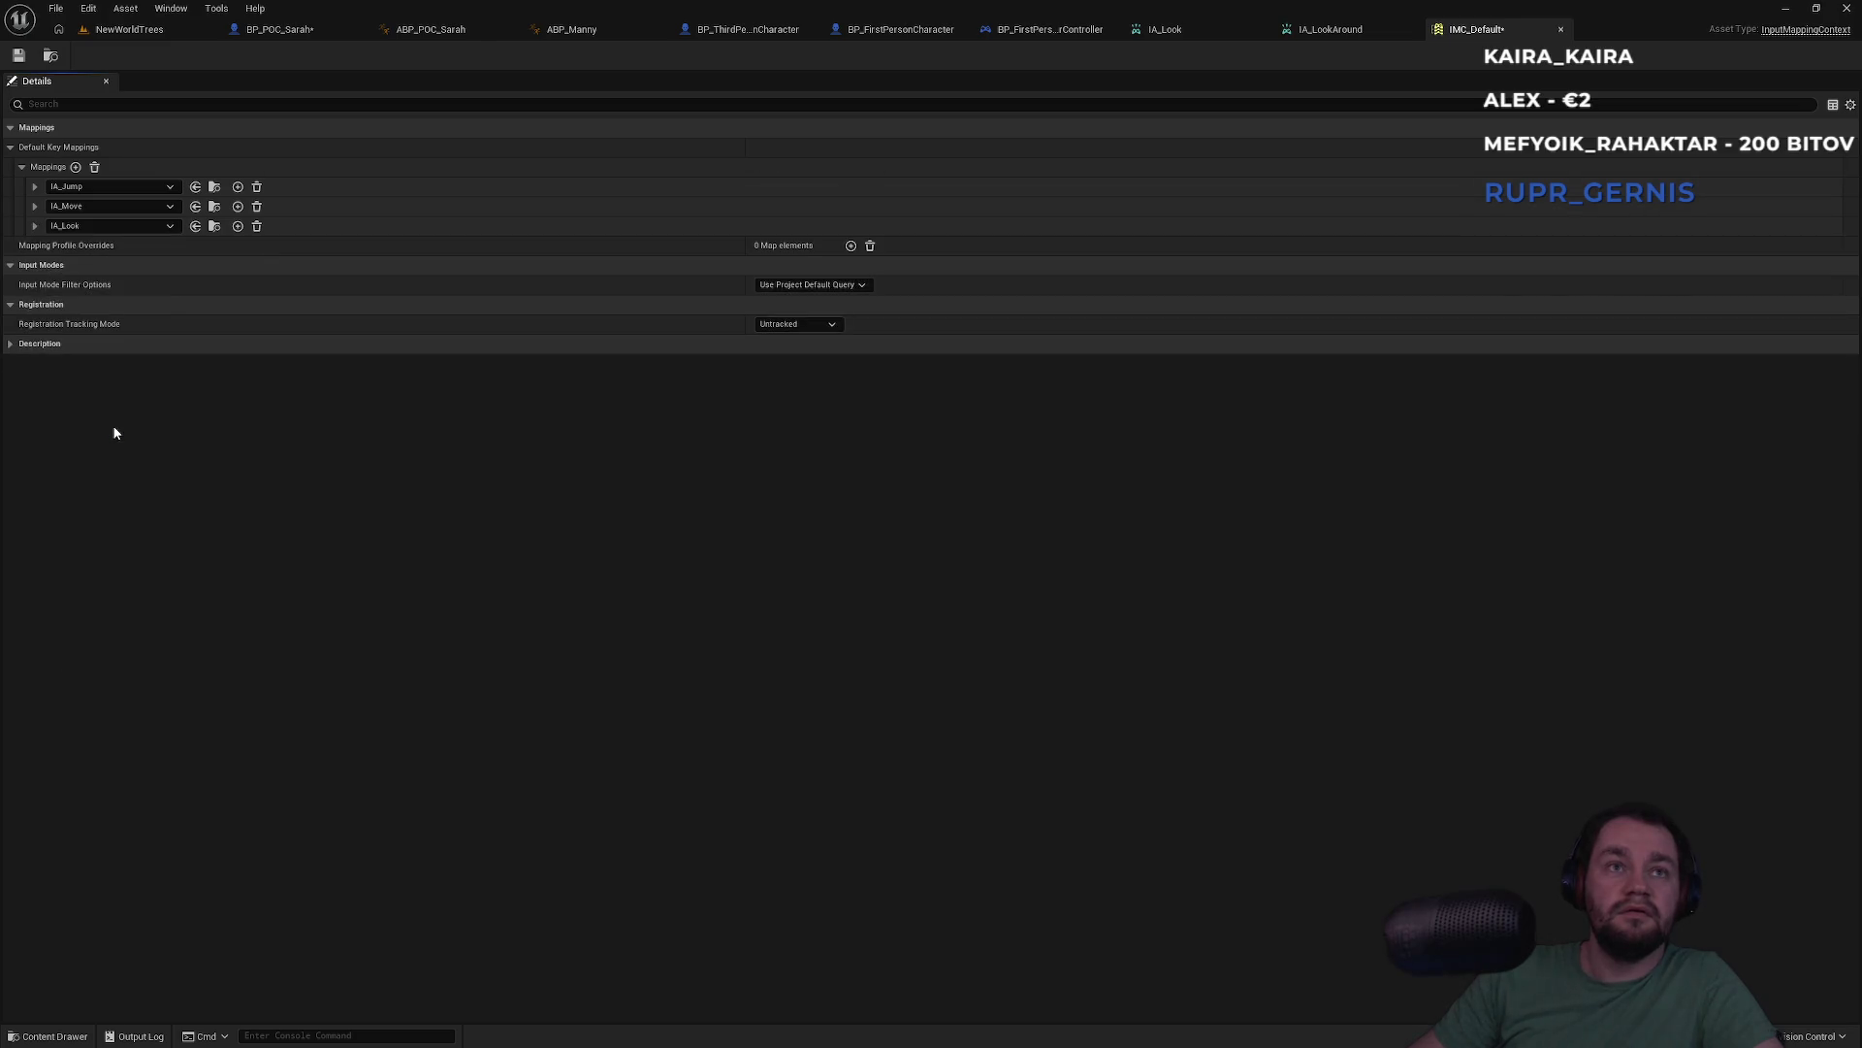
# Browse up to the Content folder for the IA_Look asset and save all assets
pyautogui.click(214, 228)
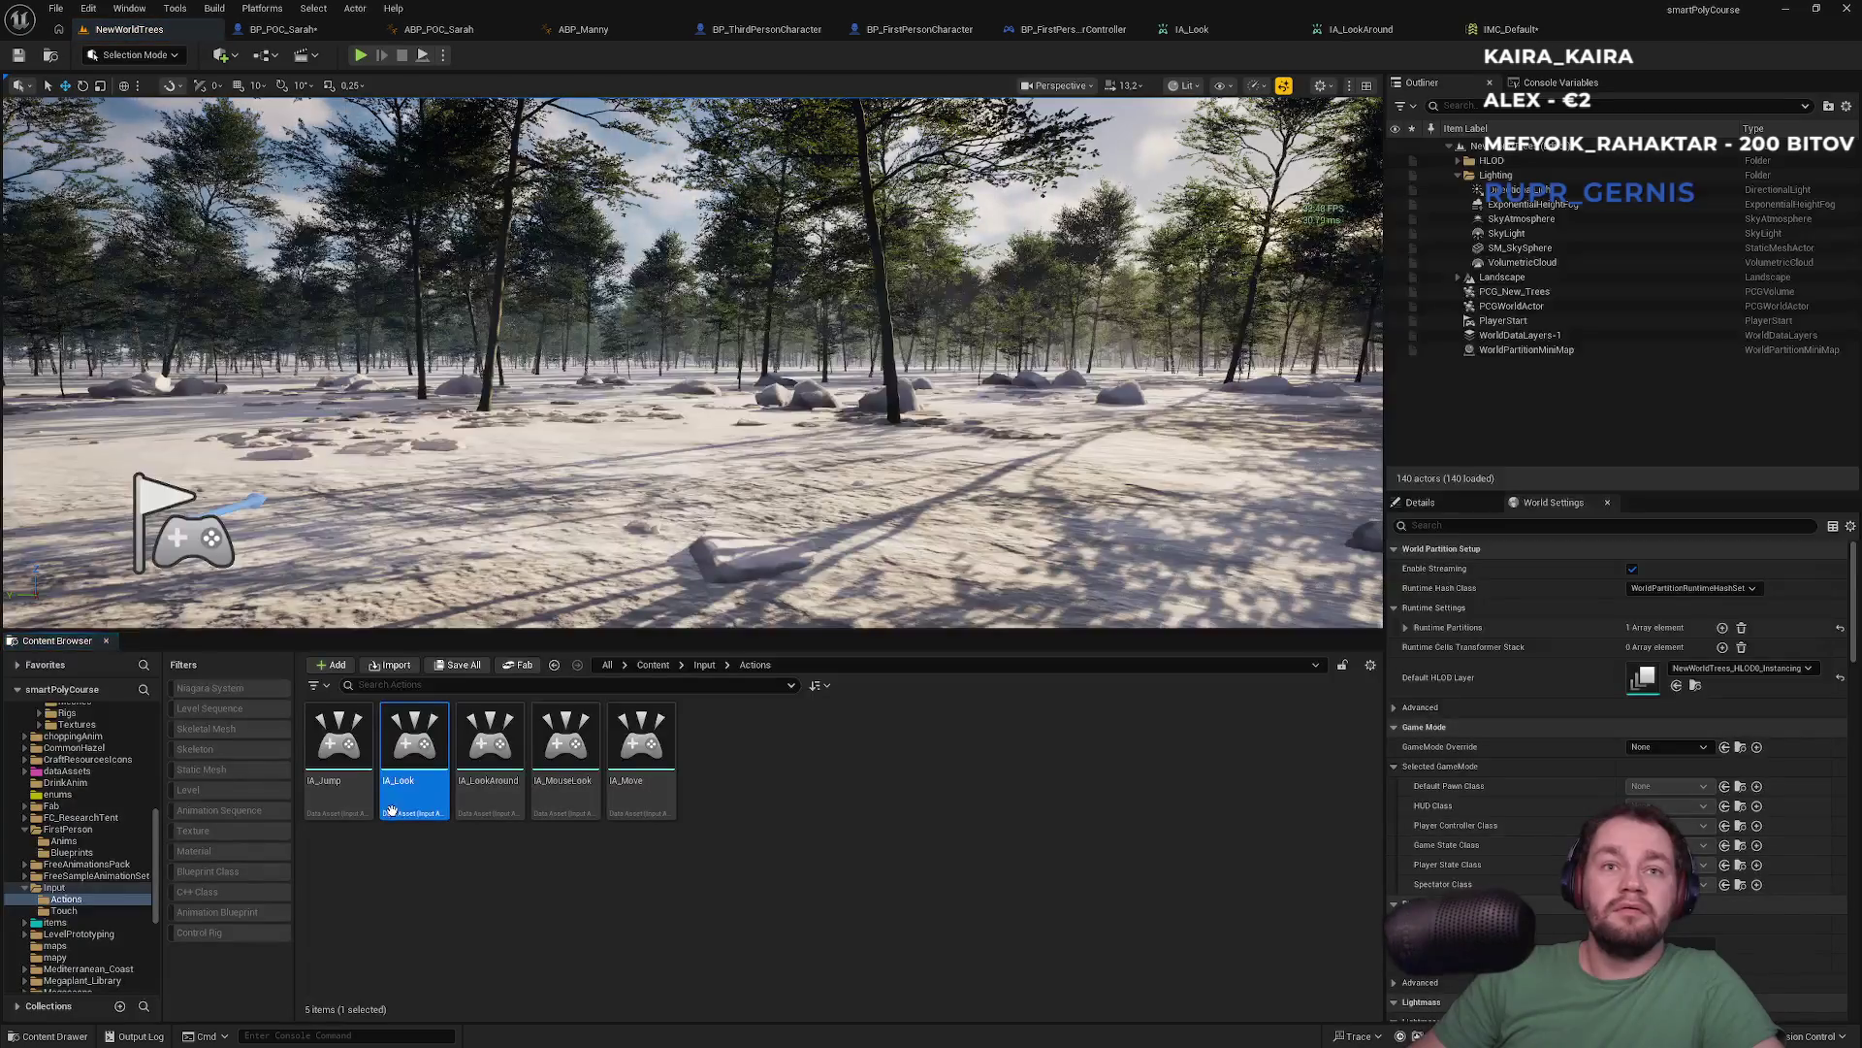
pyautogui.click(705, 665)
pyautogui.click(653, 666)
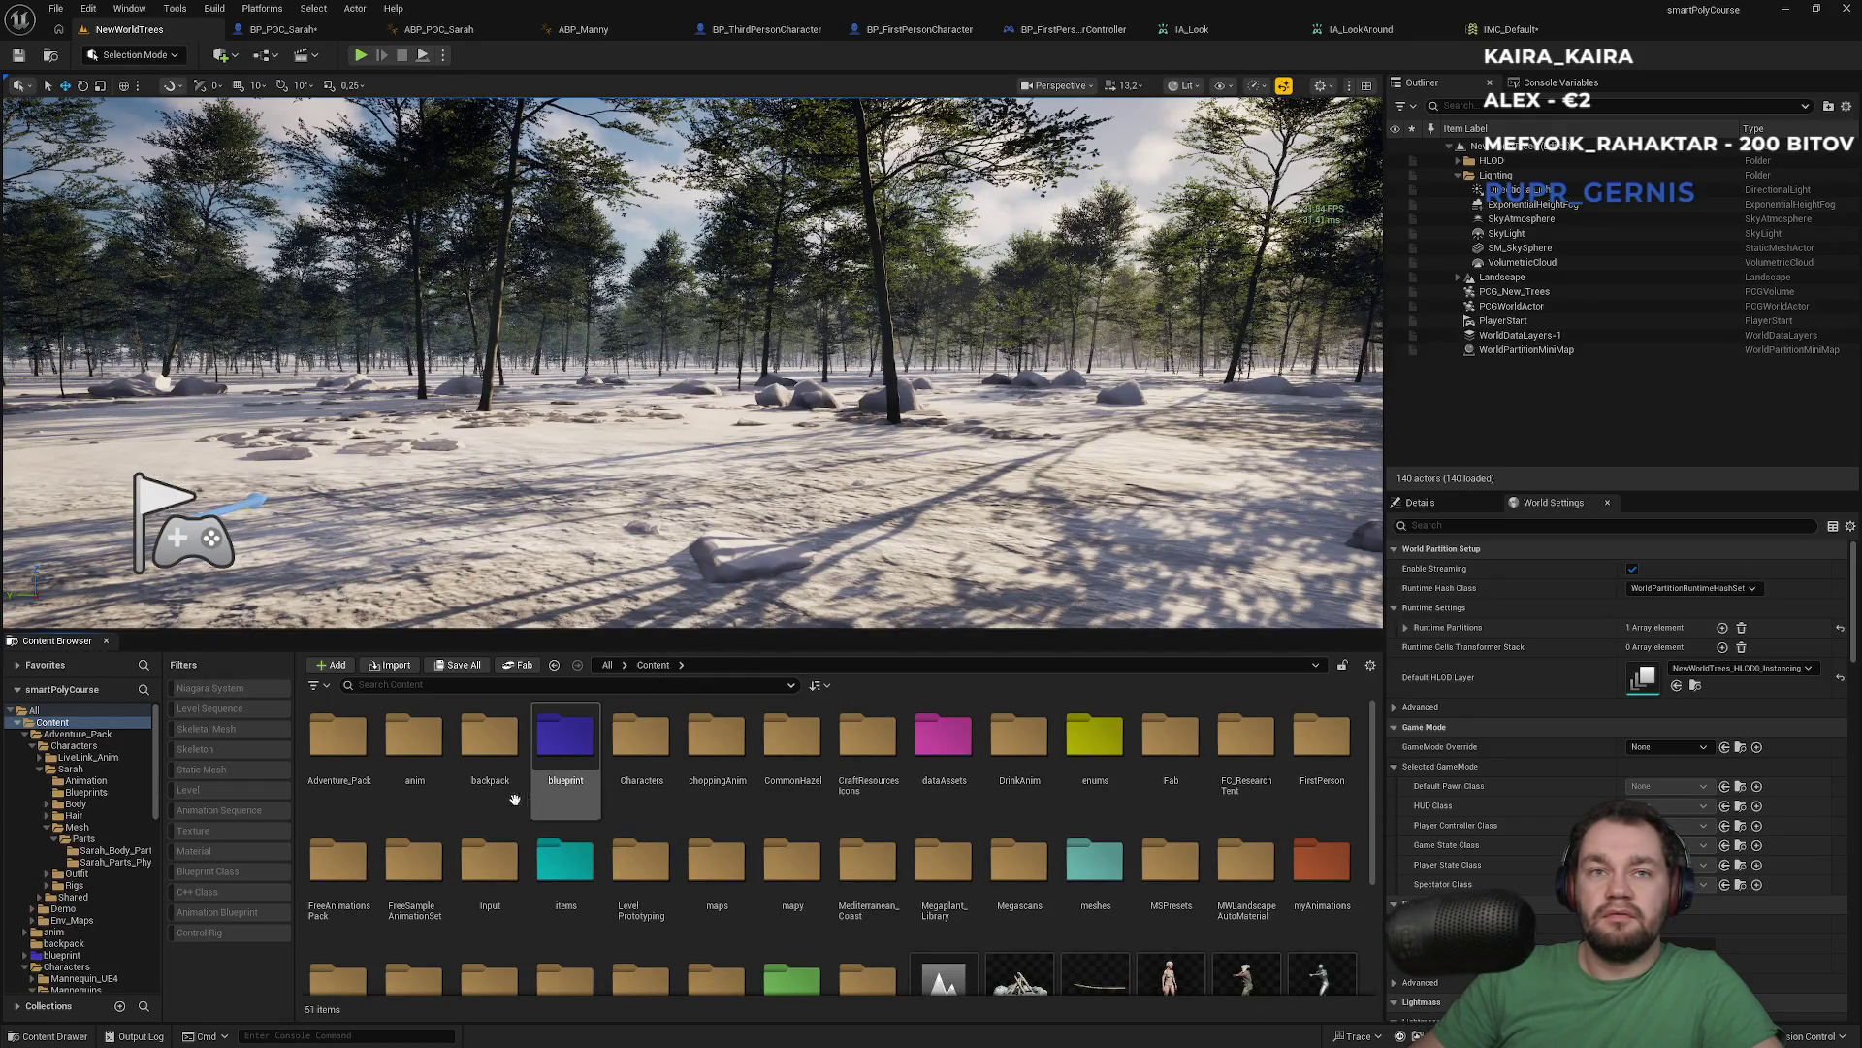
pyautogui.scroll(-1, 456, 850)
pyautogui.scroll(-1, 456, 850)
pyautogui.scroll(2, 456, 850)
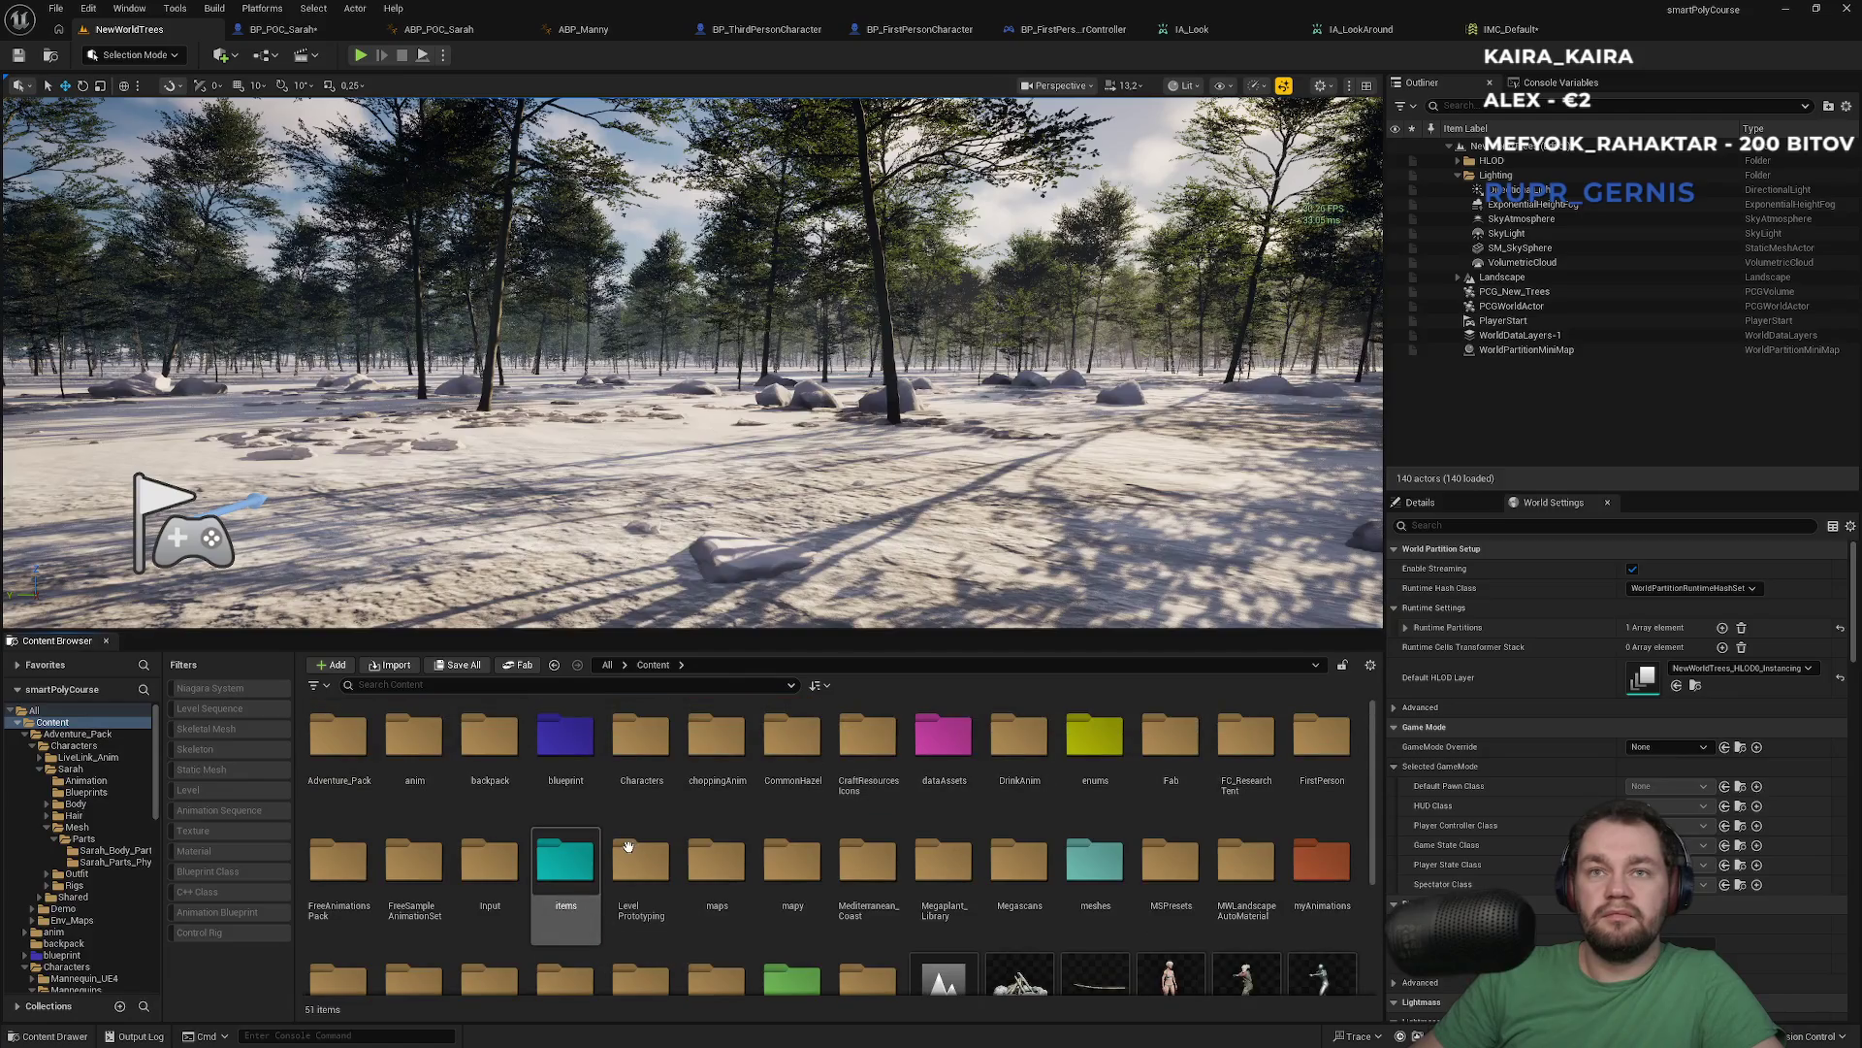
pyautogui.hotkey('ctrl', 's')
# Bring up the IMC_Default, IA_LookAround and finally IA_Look editors
pyautogui.click(1511, 29)
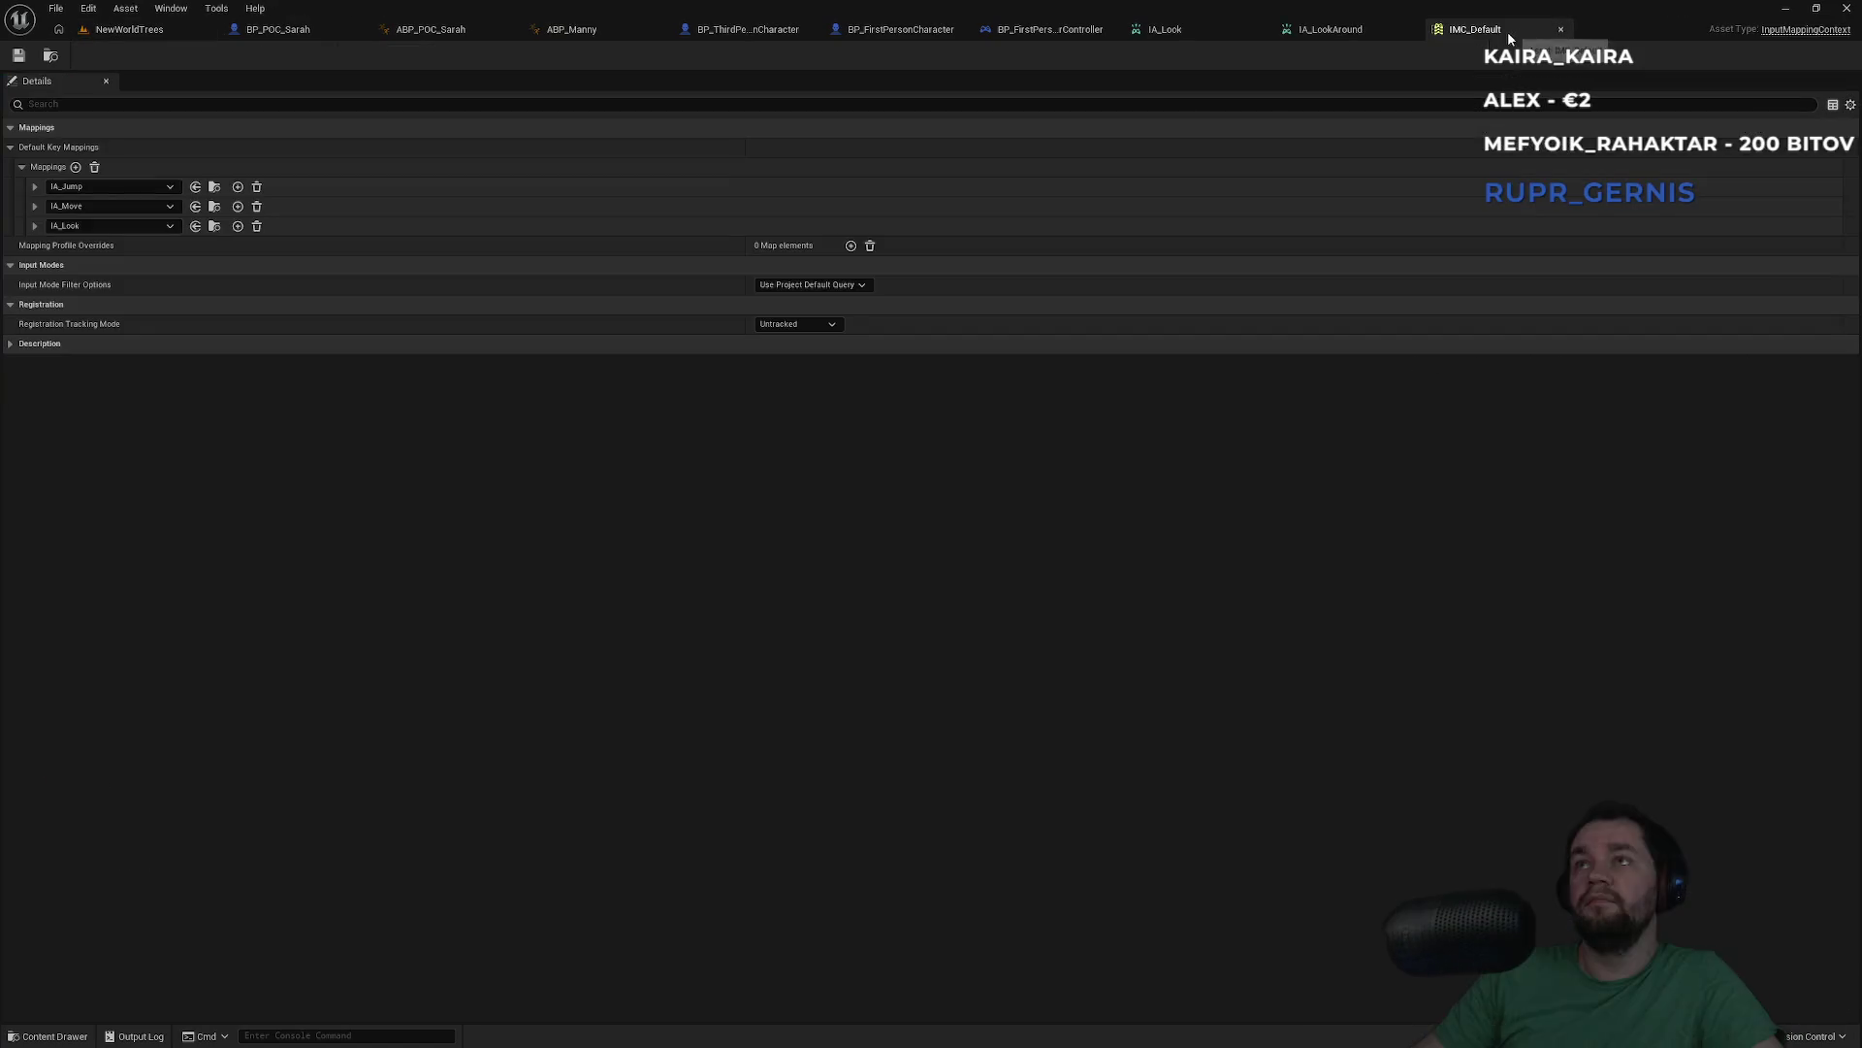
pyautogui.click(1343, 29)
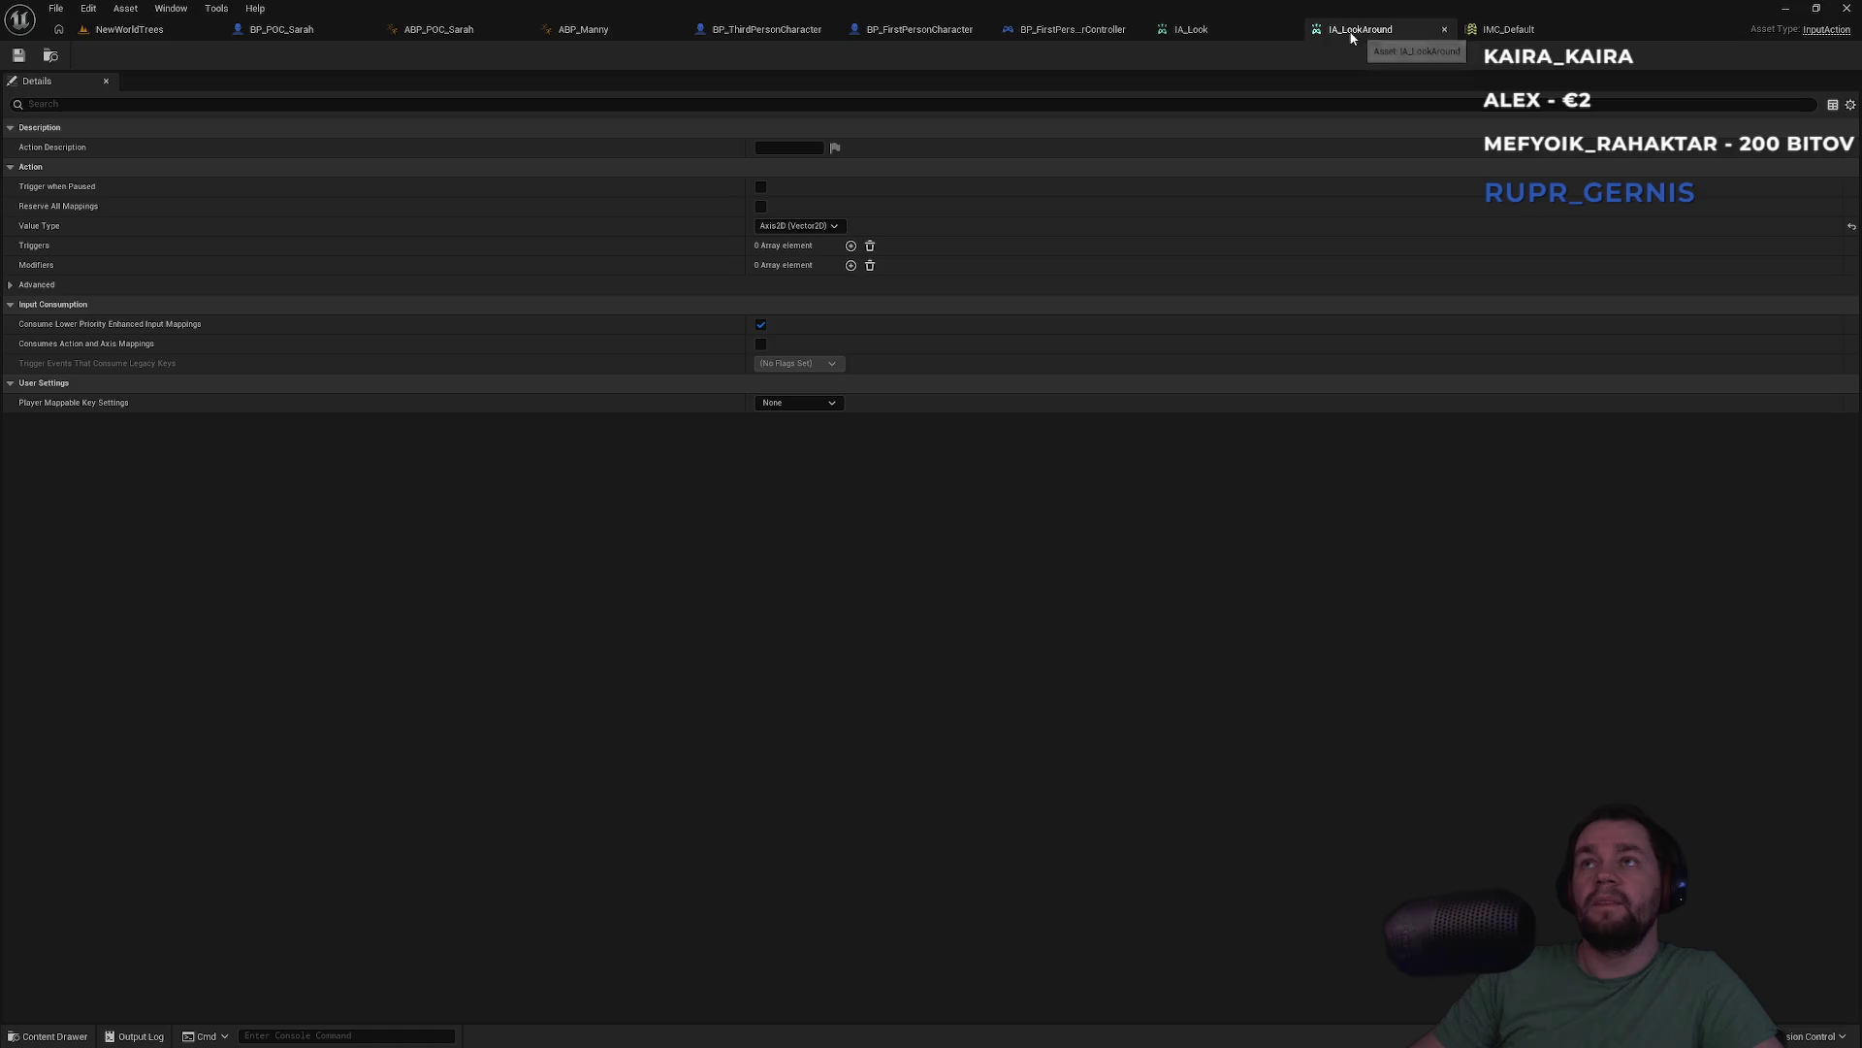
pyautogui.click(1227, 36)
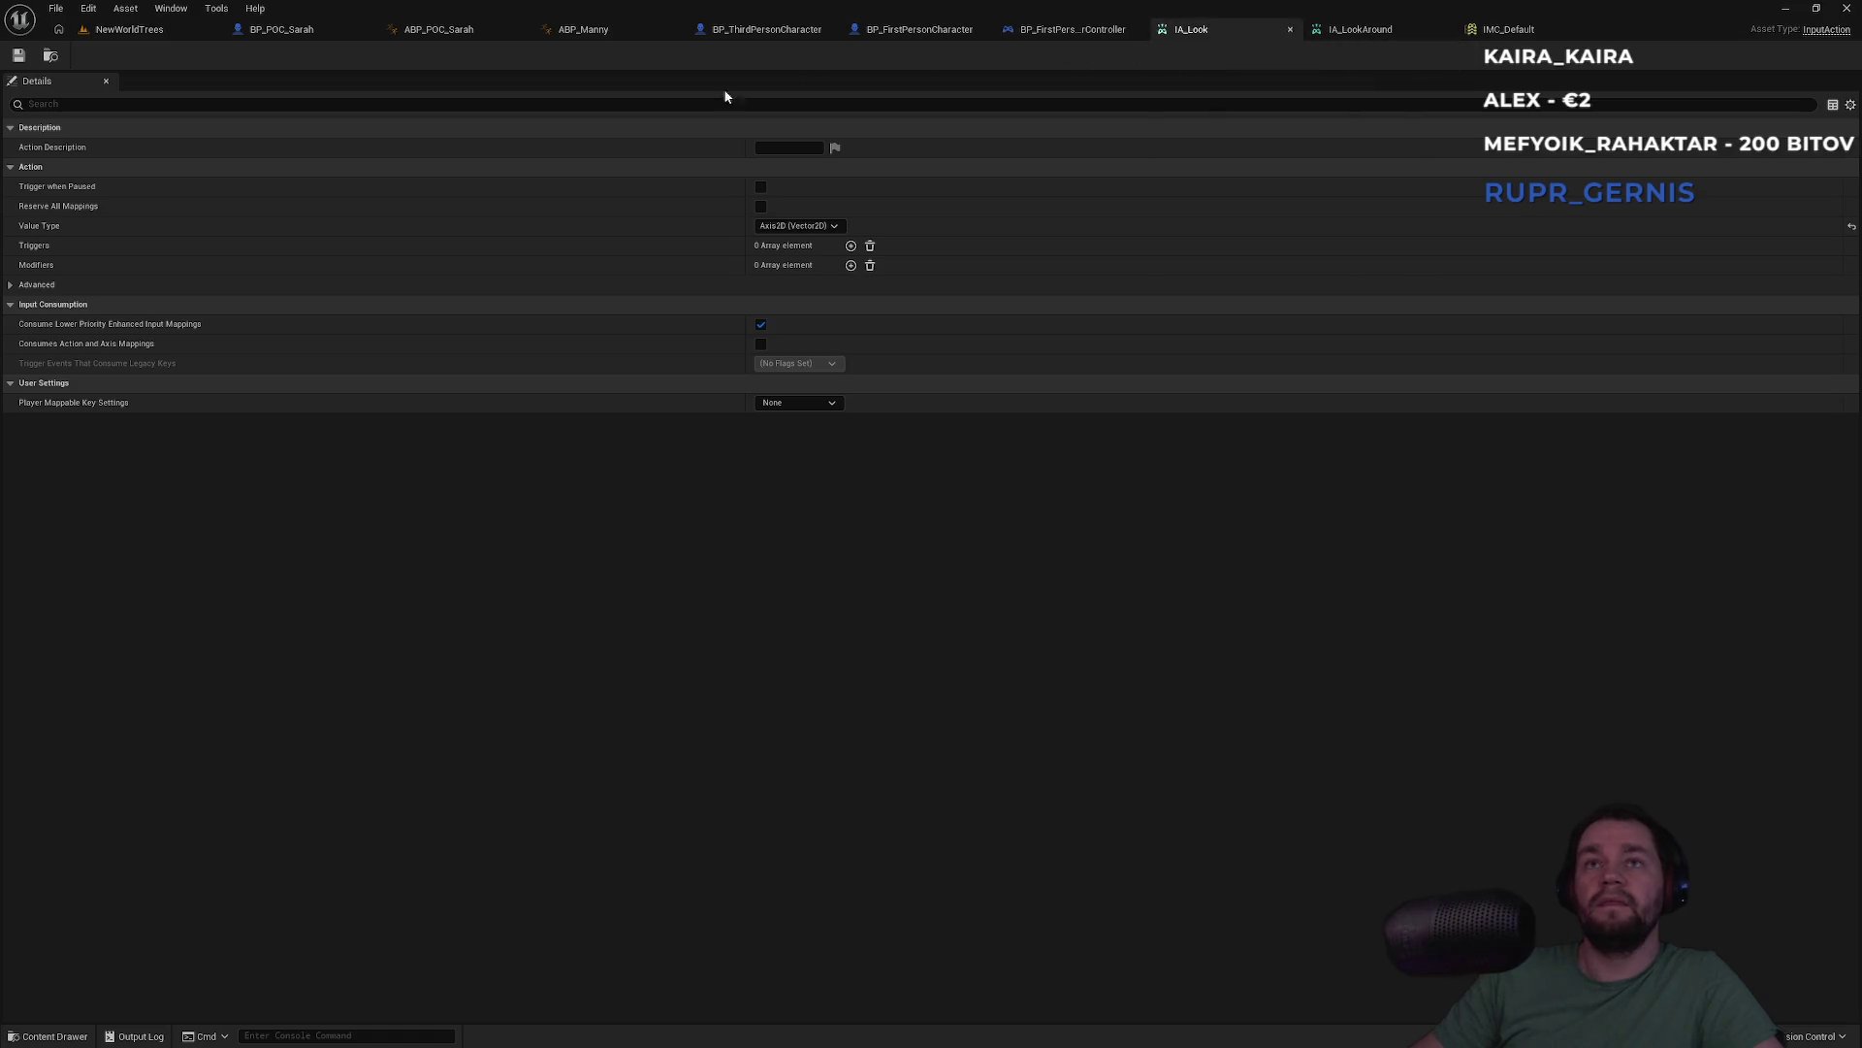
# Replace BP_POC_Sarah's IA_LookAround event node with a new IA_Look event
pyautogui.click(326, 35)
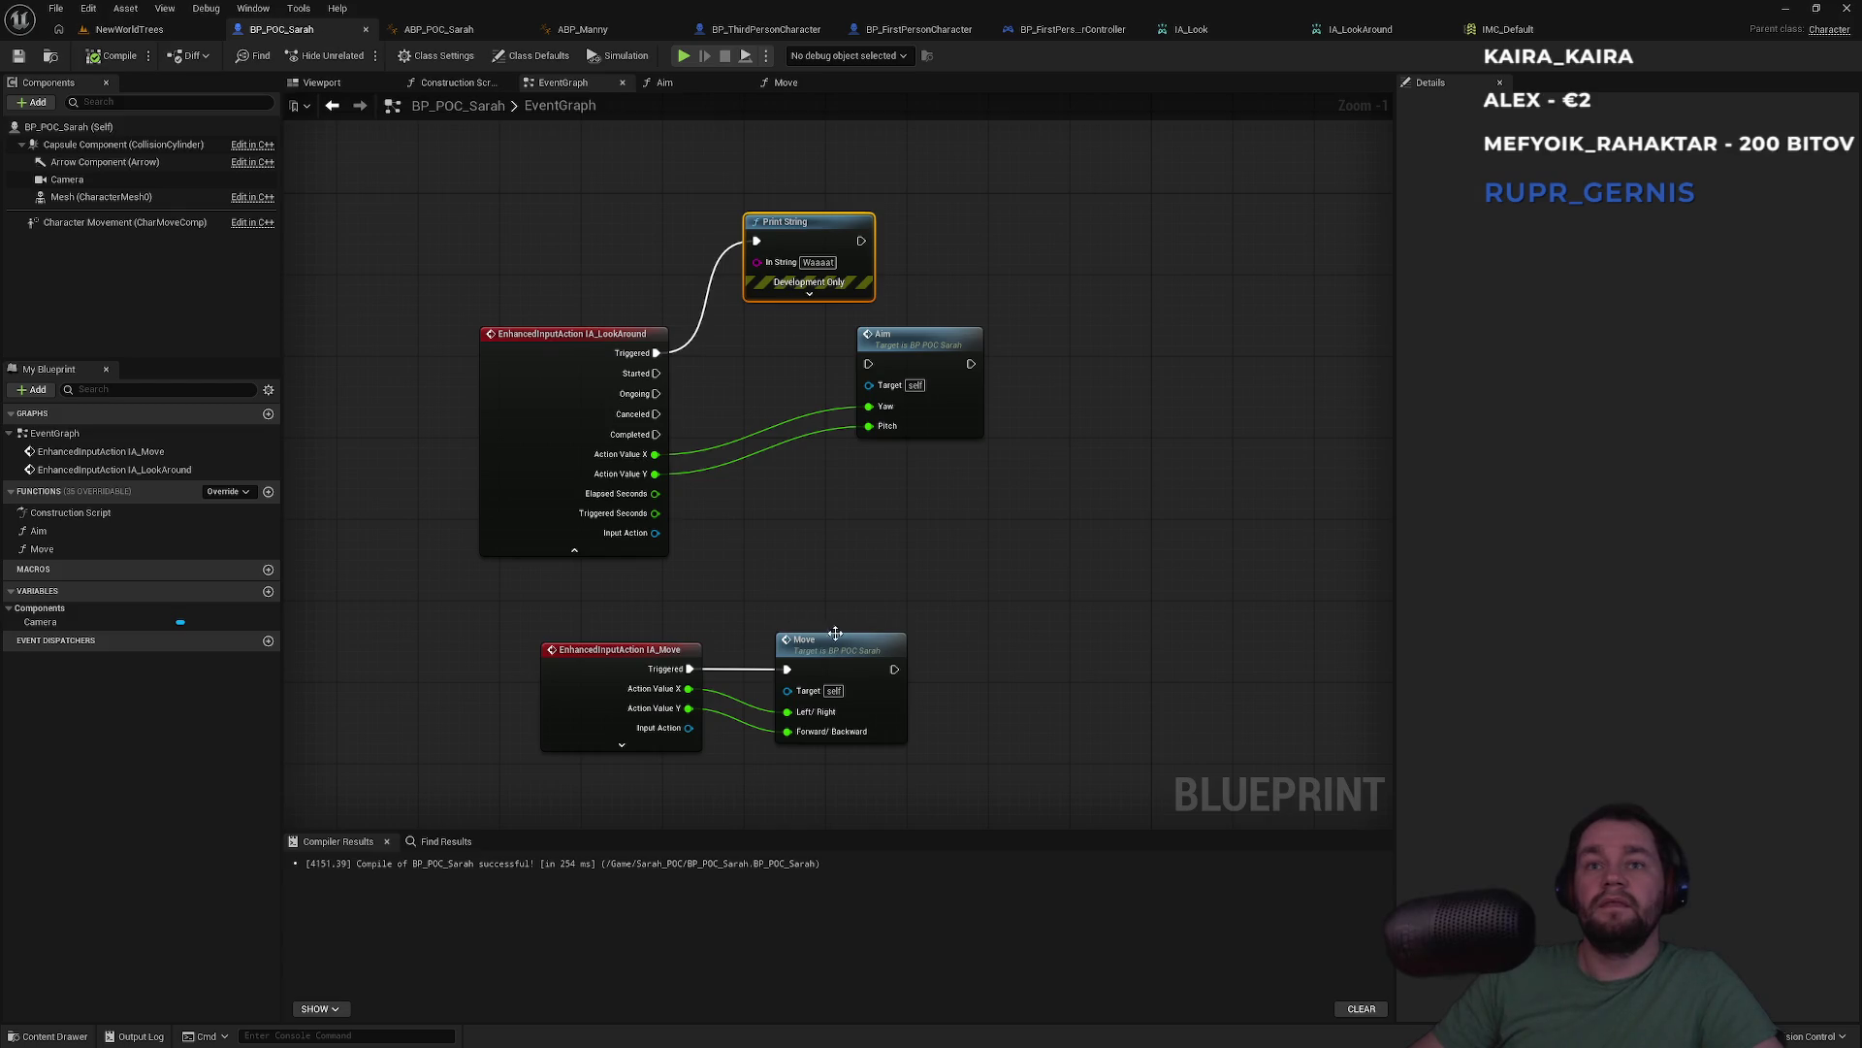
pyautogui.click(618, 343)
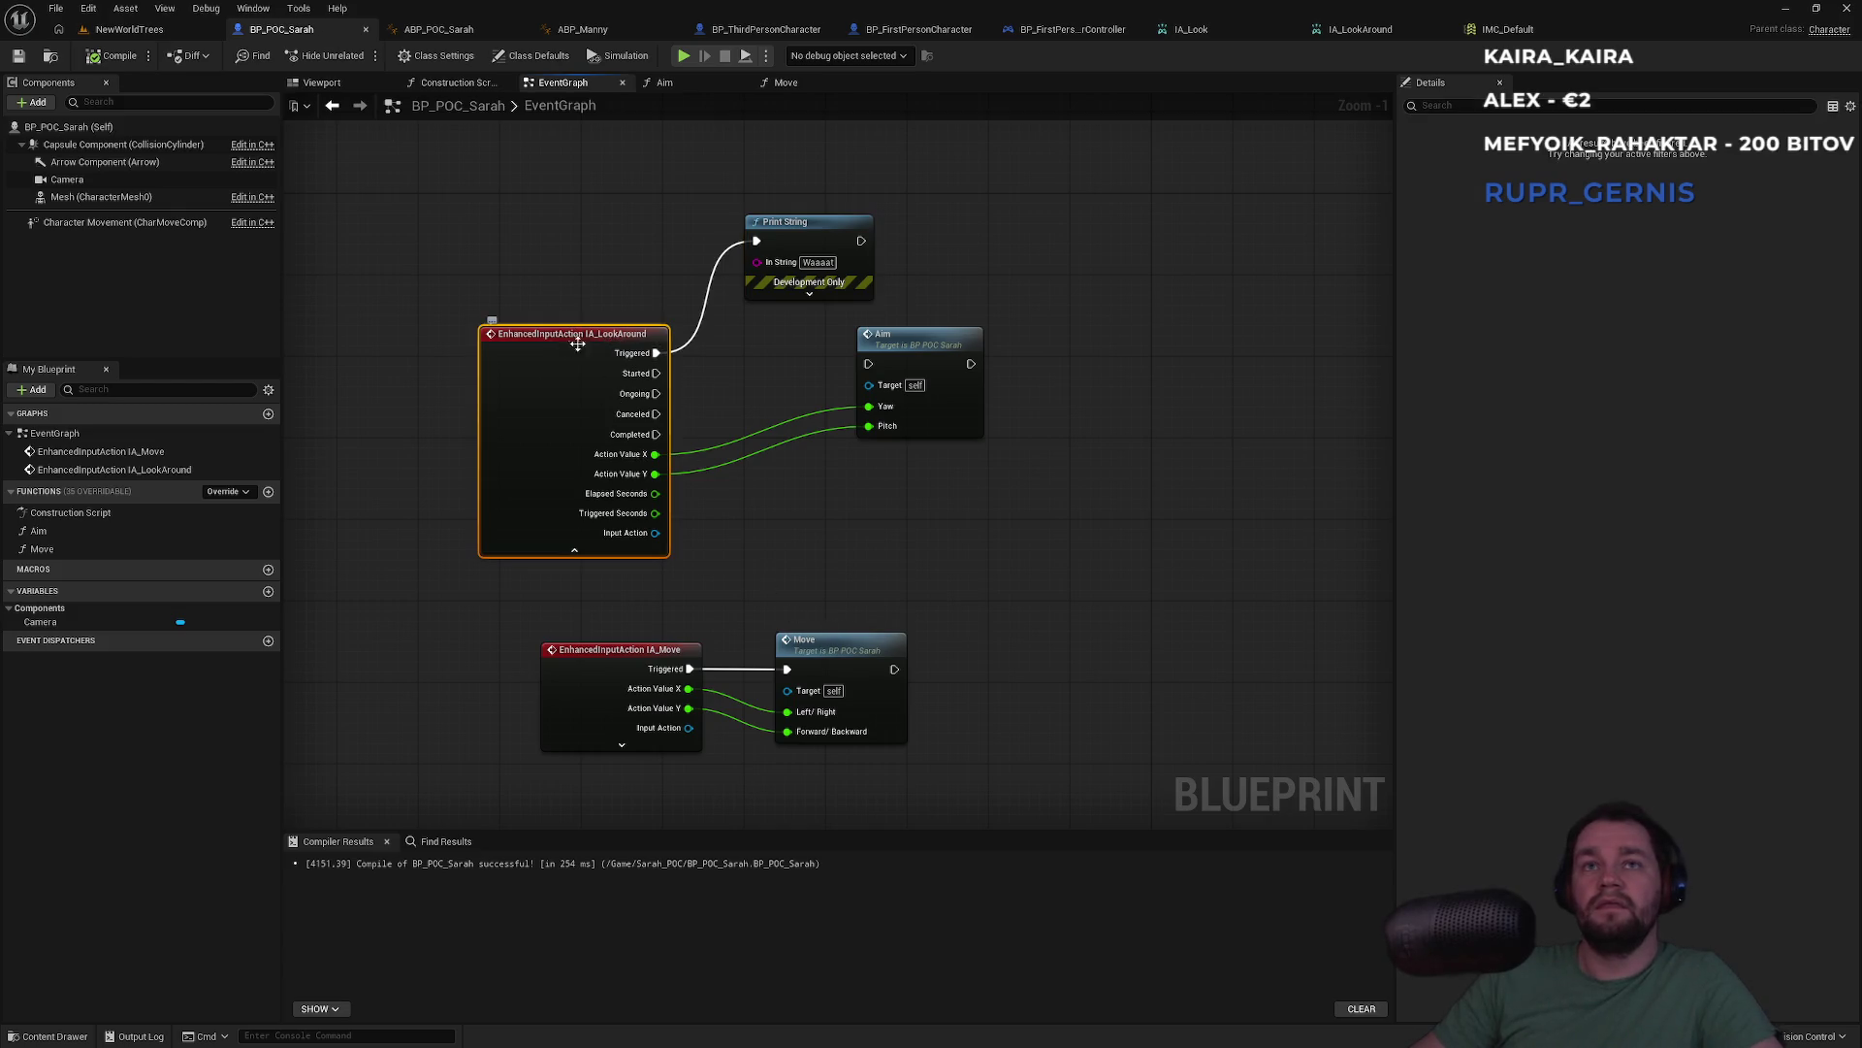
pyautogui.press('Delete')
pyautogui.rightClick(524, 391)
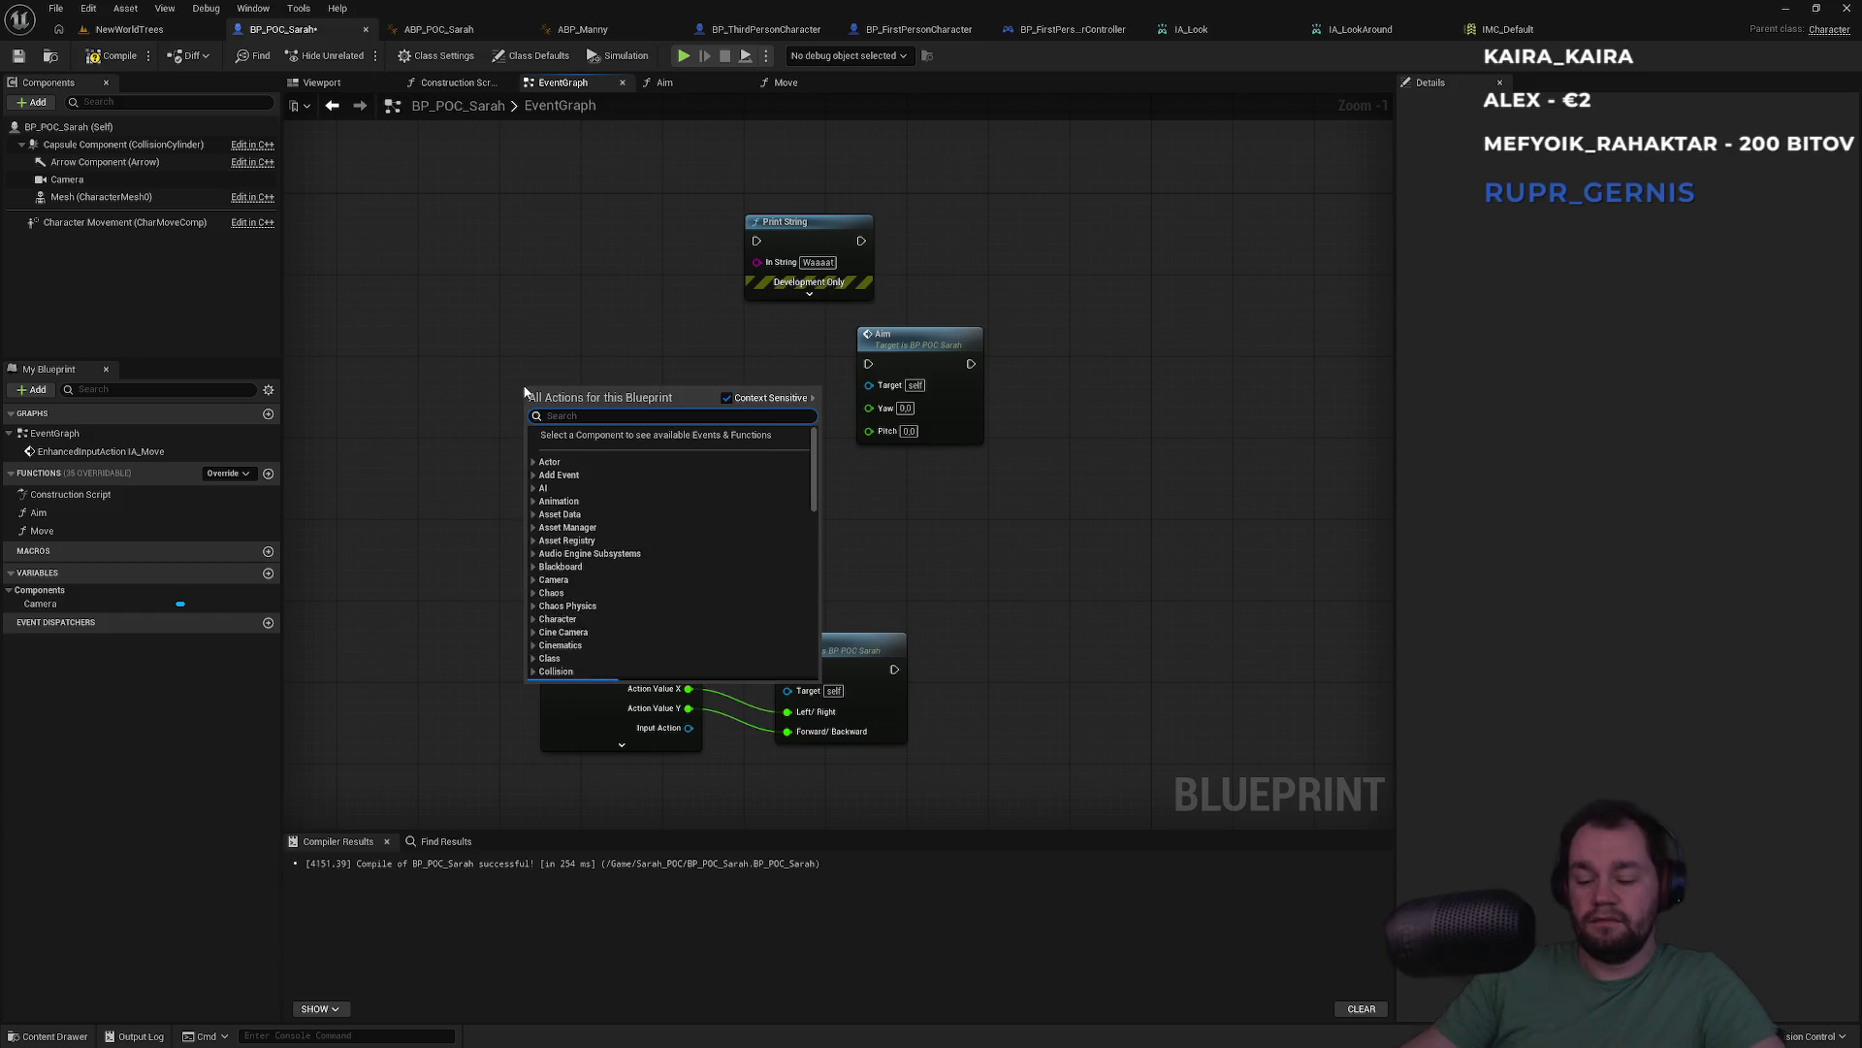
pyautogui.write('ia_loo')
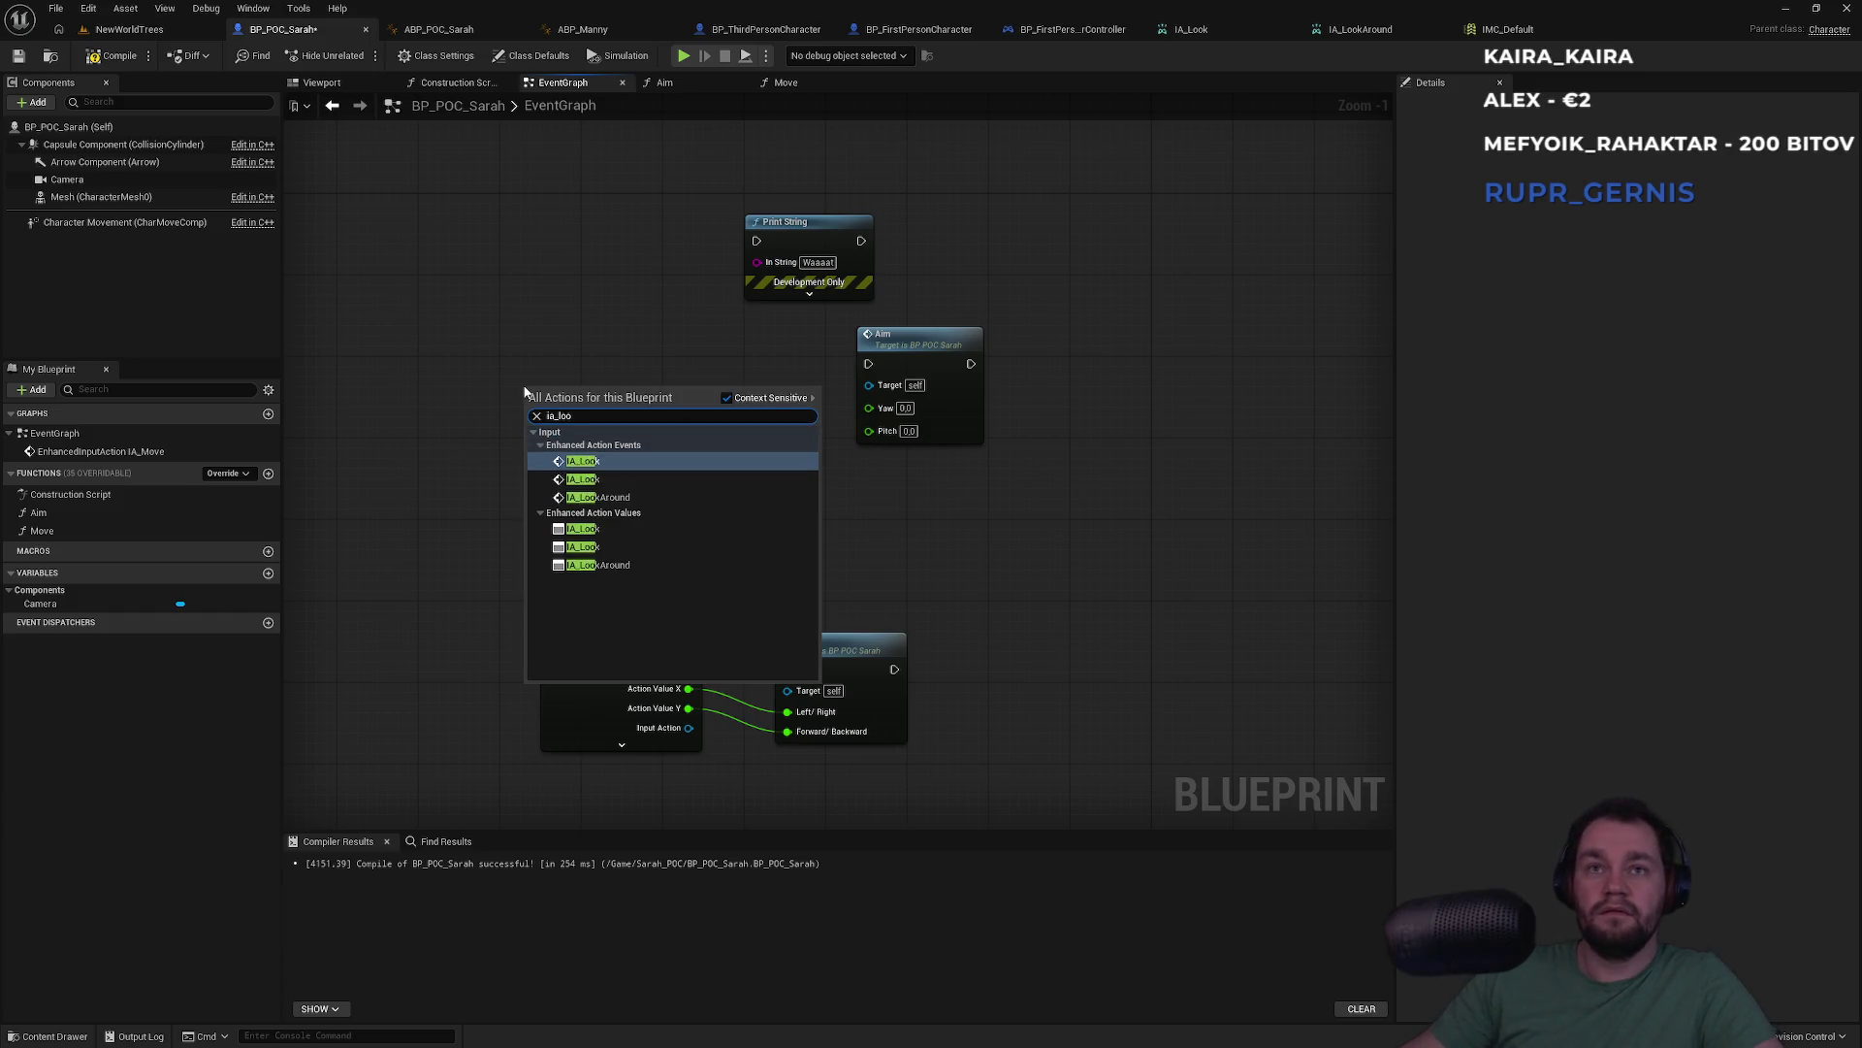
pyautogui.press('Return')
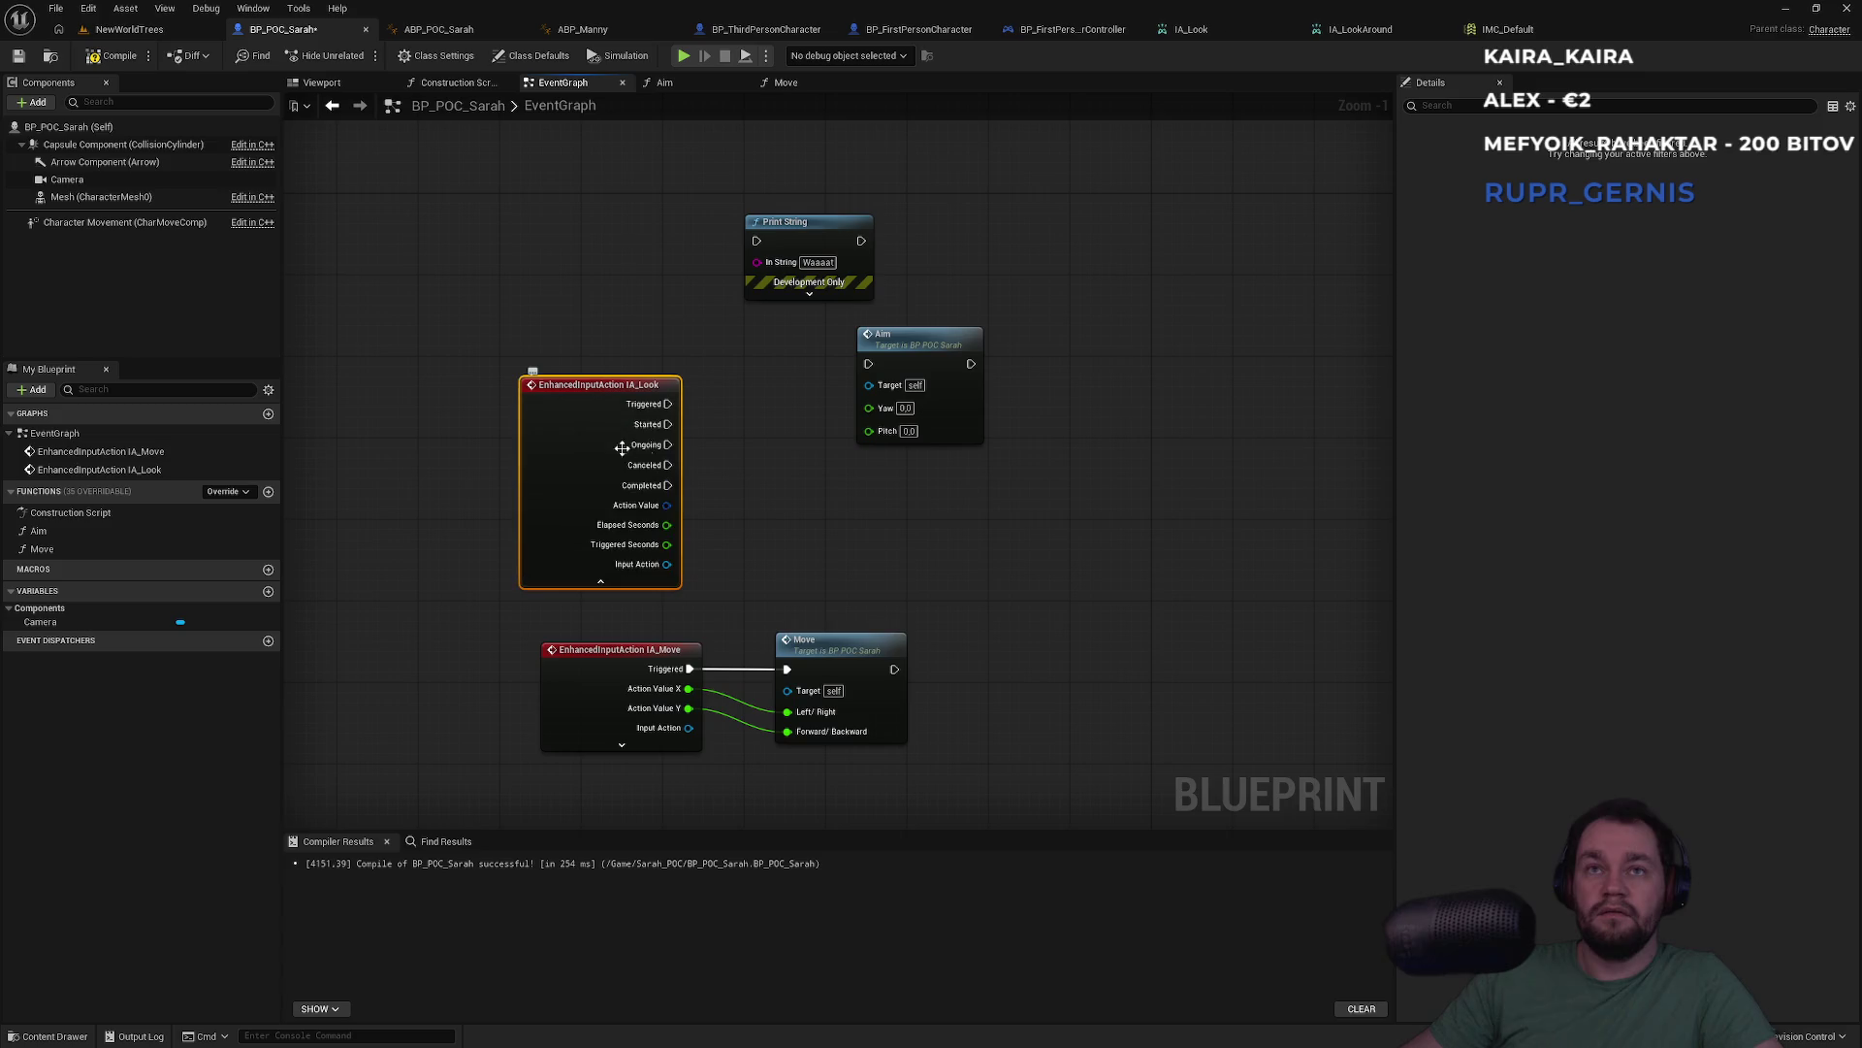
# Split IA_Look's Action Value into X and Y and wire Triggered to Print String
pyautogui.rightClick(665, 505)
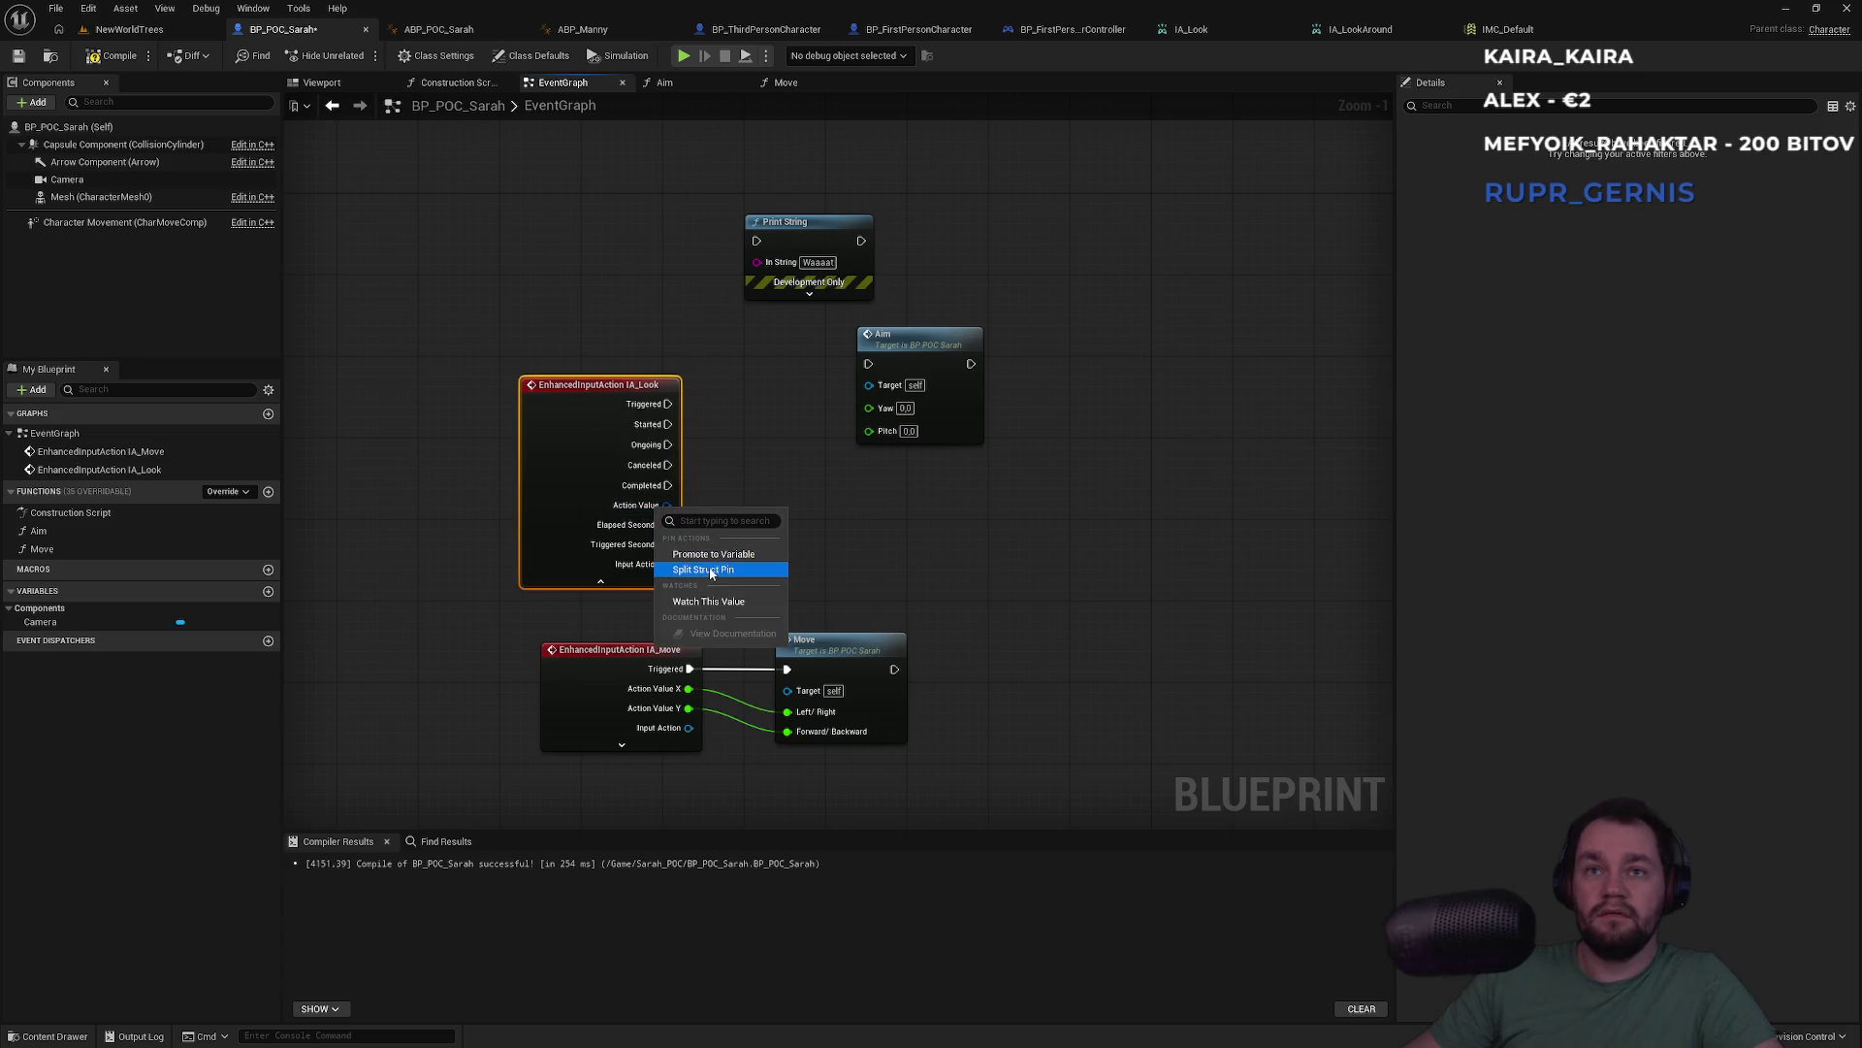
pyautogui.click(718, 570)
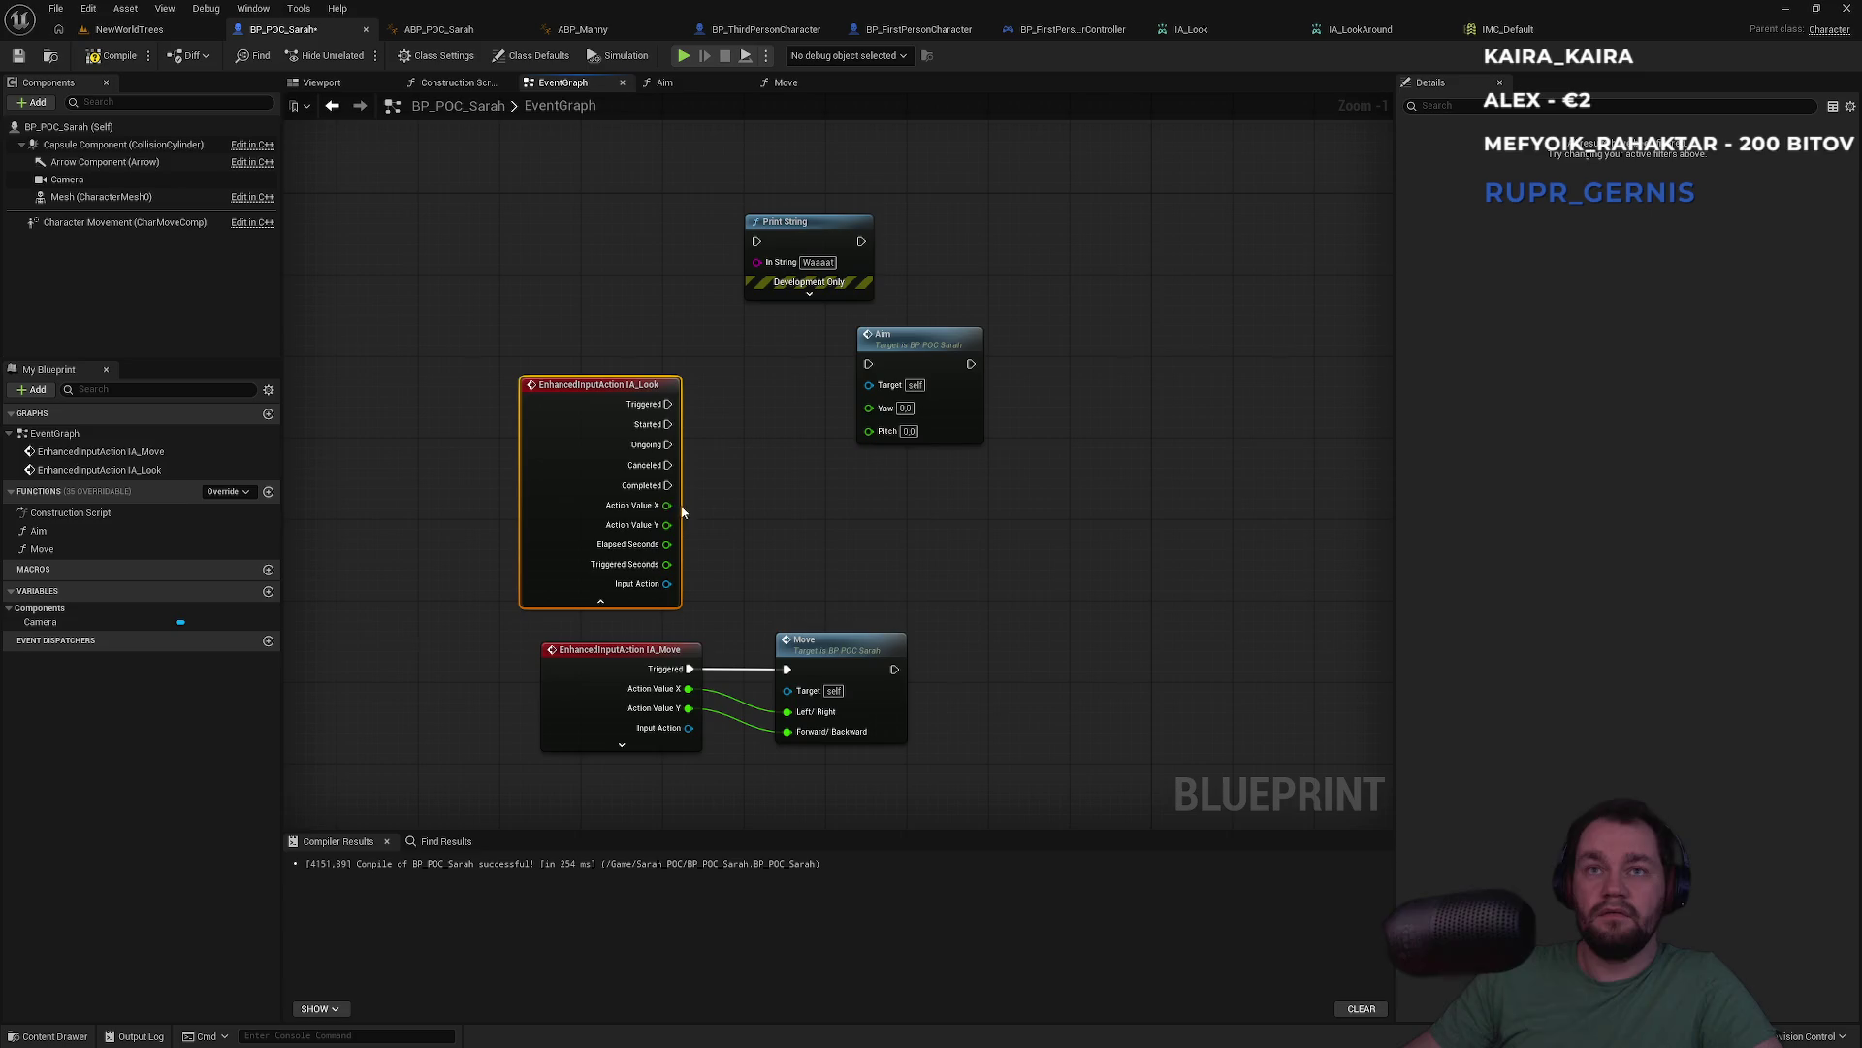
pyautogui.moveTo(663, 413); pyautogui.dragTo(756, 240)
# Play-test the NewWorldTrees level, then stop playing
pyautogui.click(136, 30)
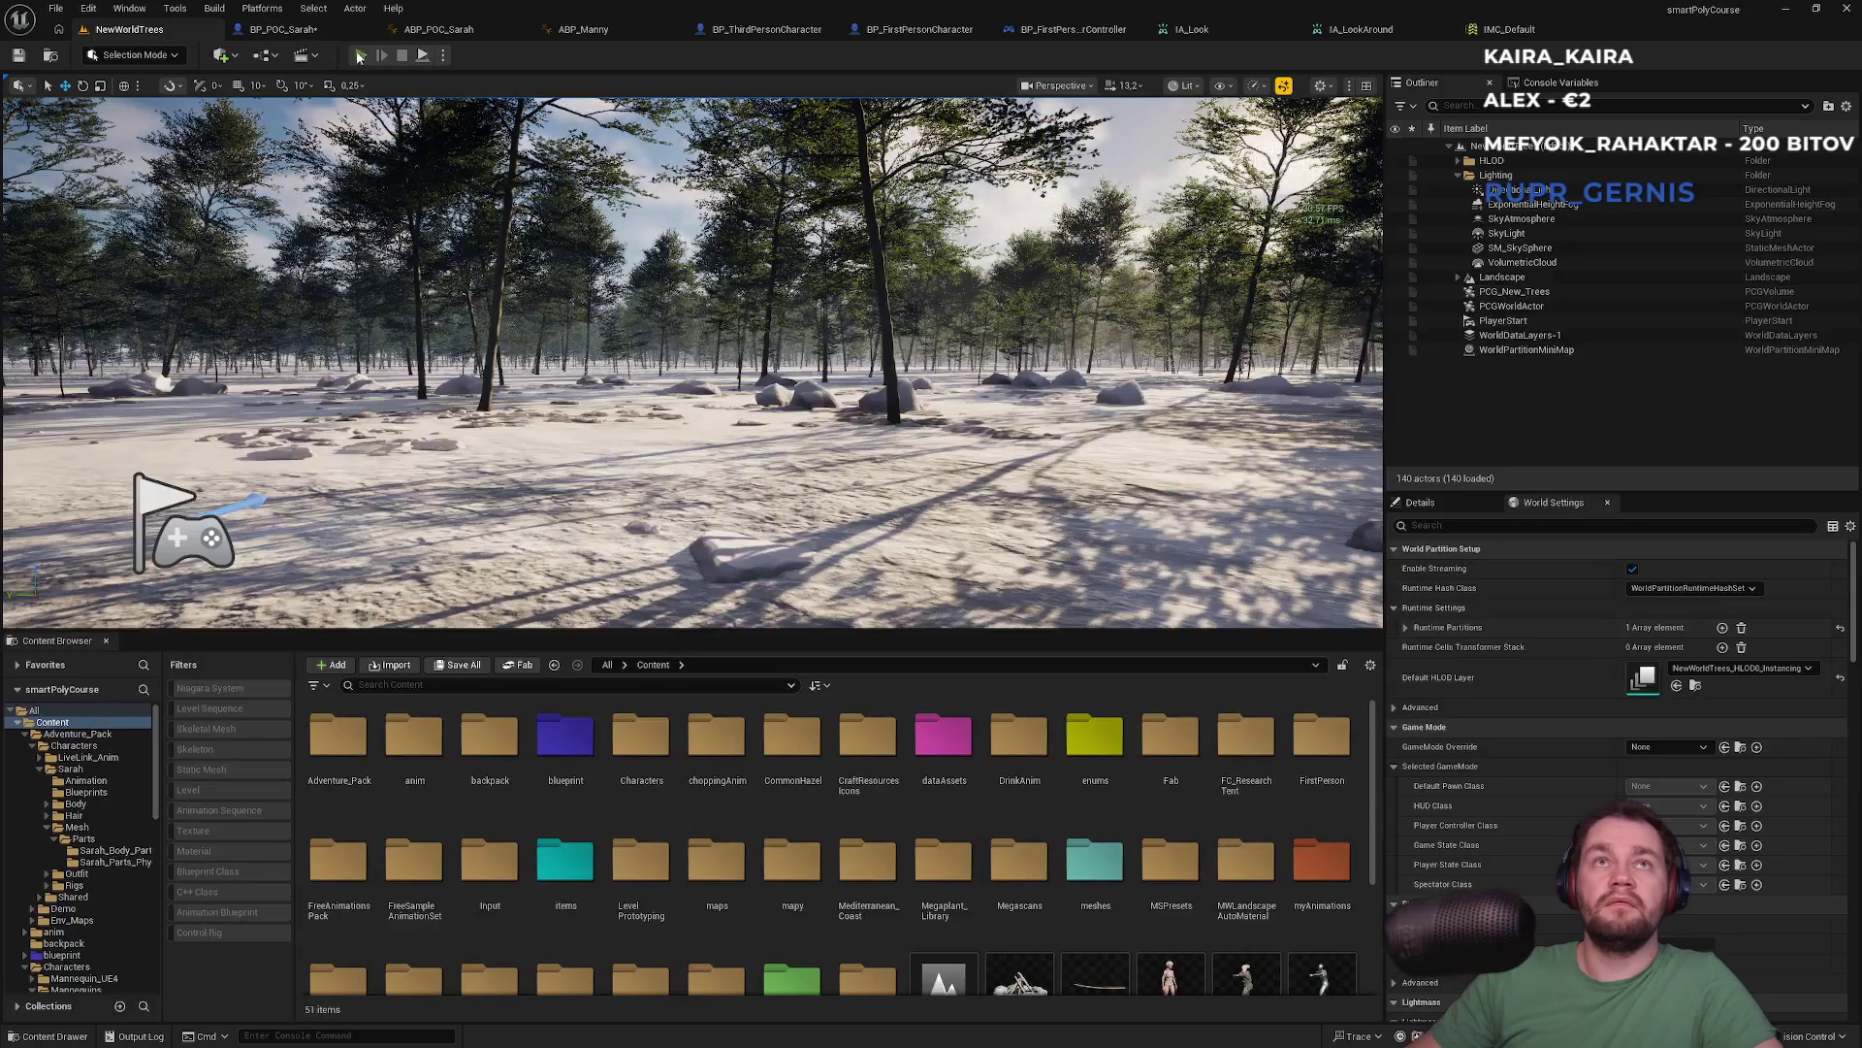
pyautogui.hotkey('alt', 'p')
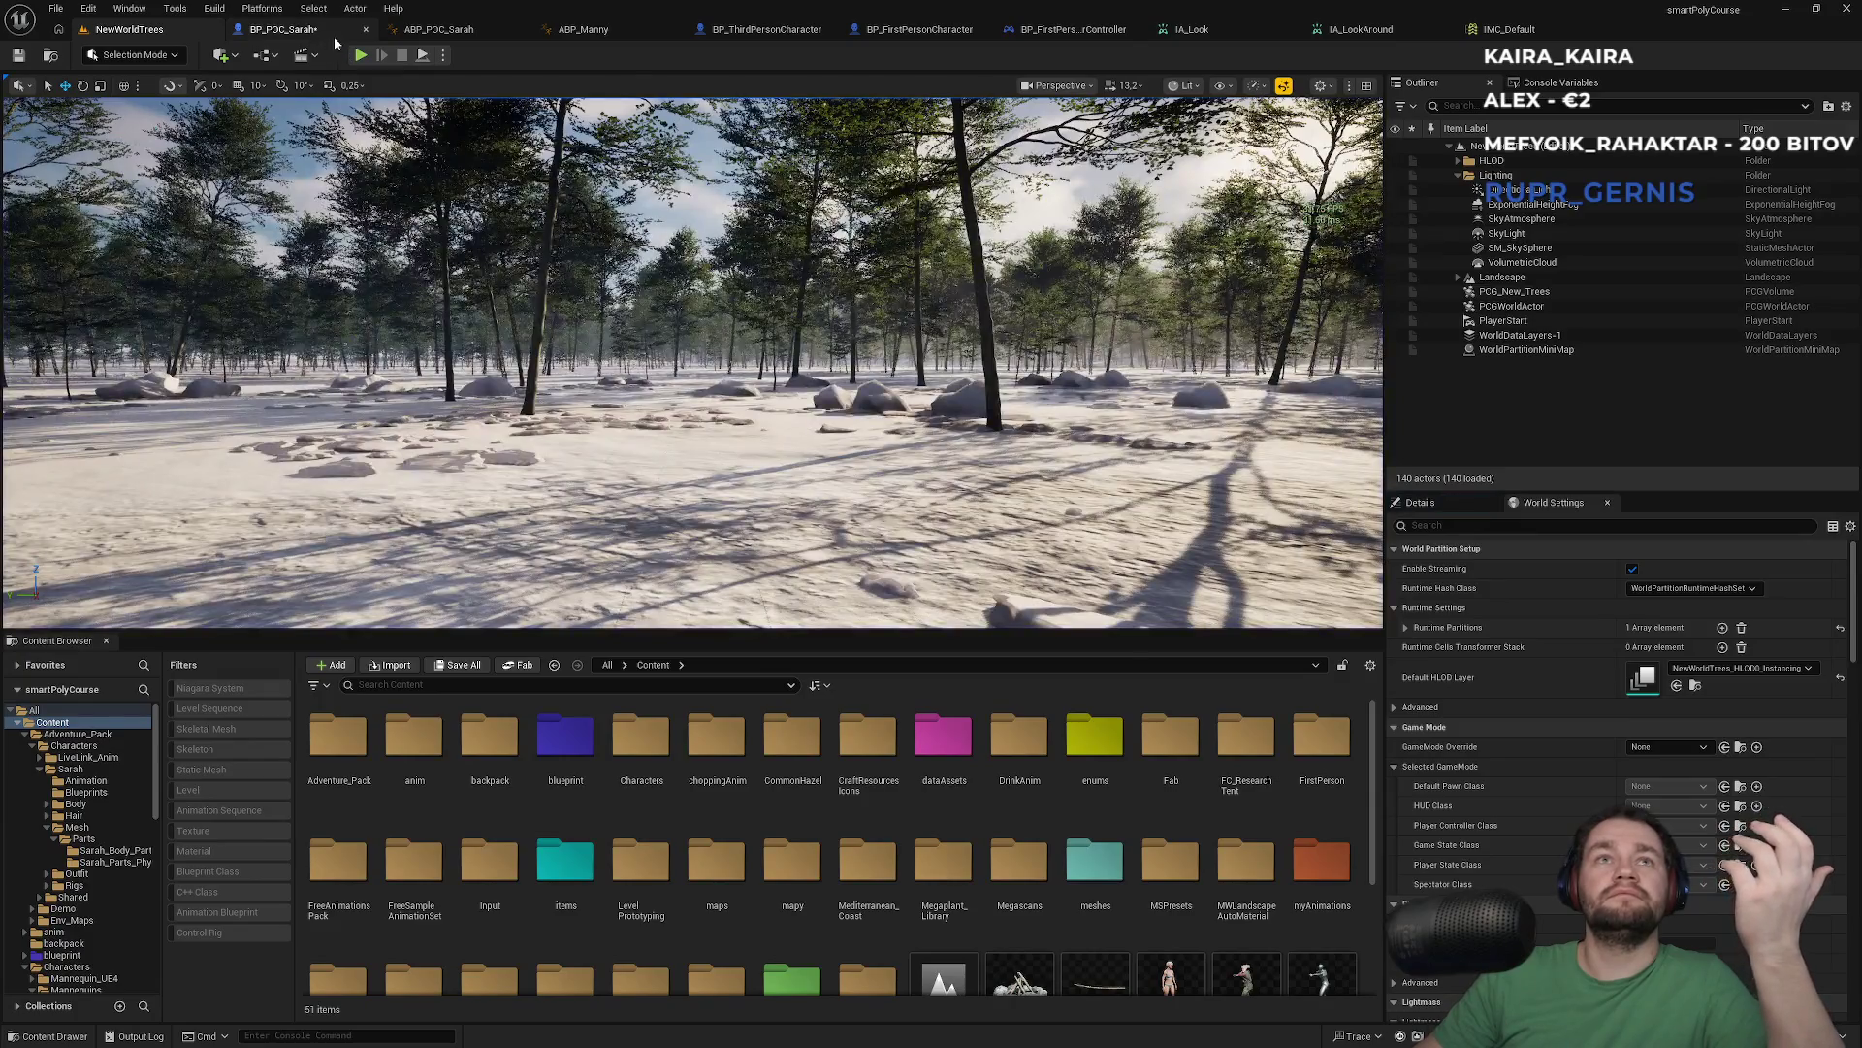
pyautogui.press('Escape')
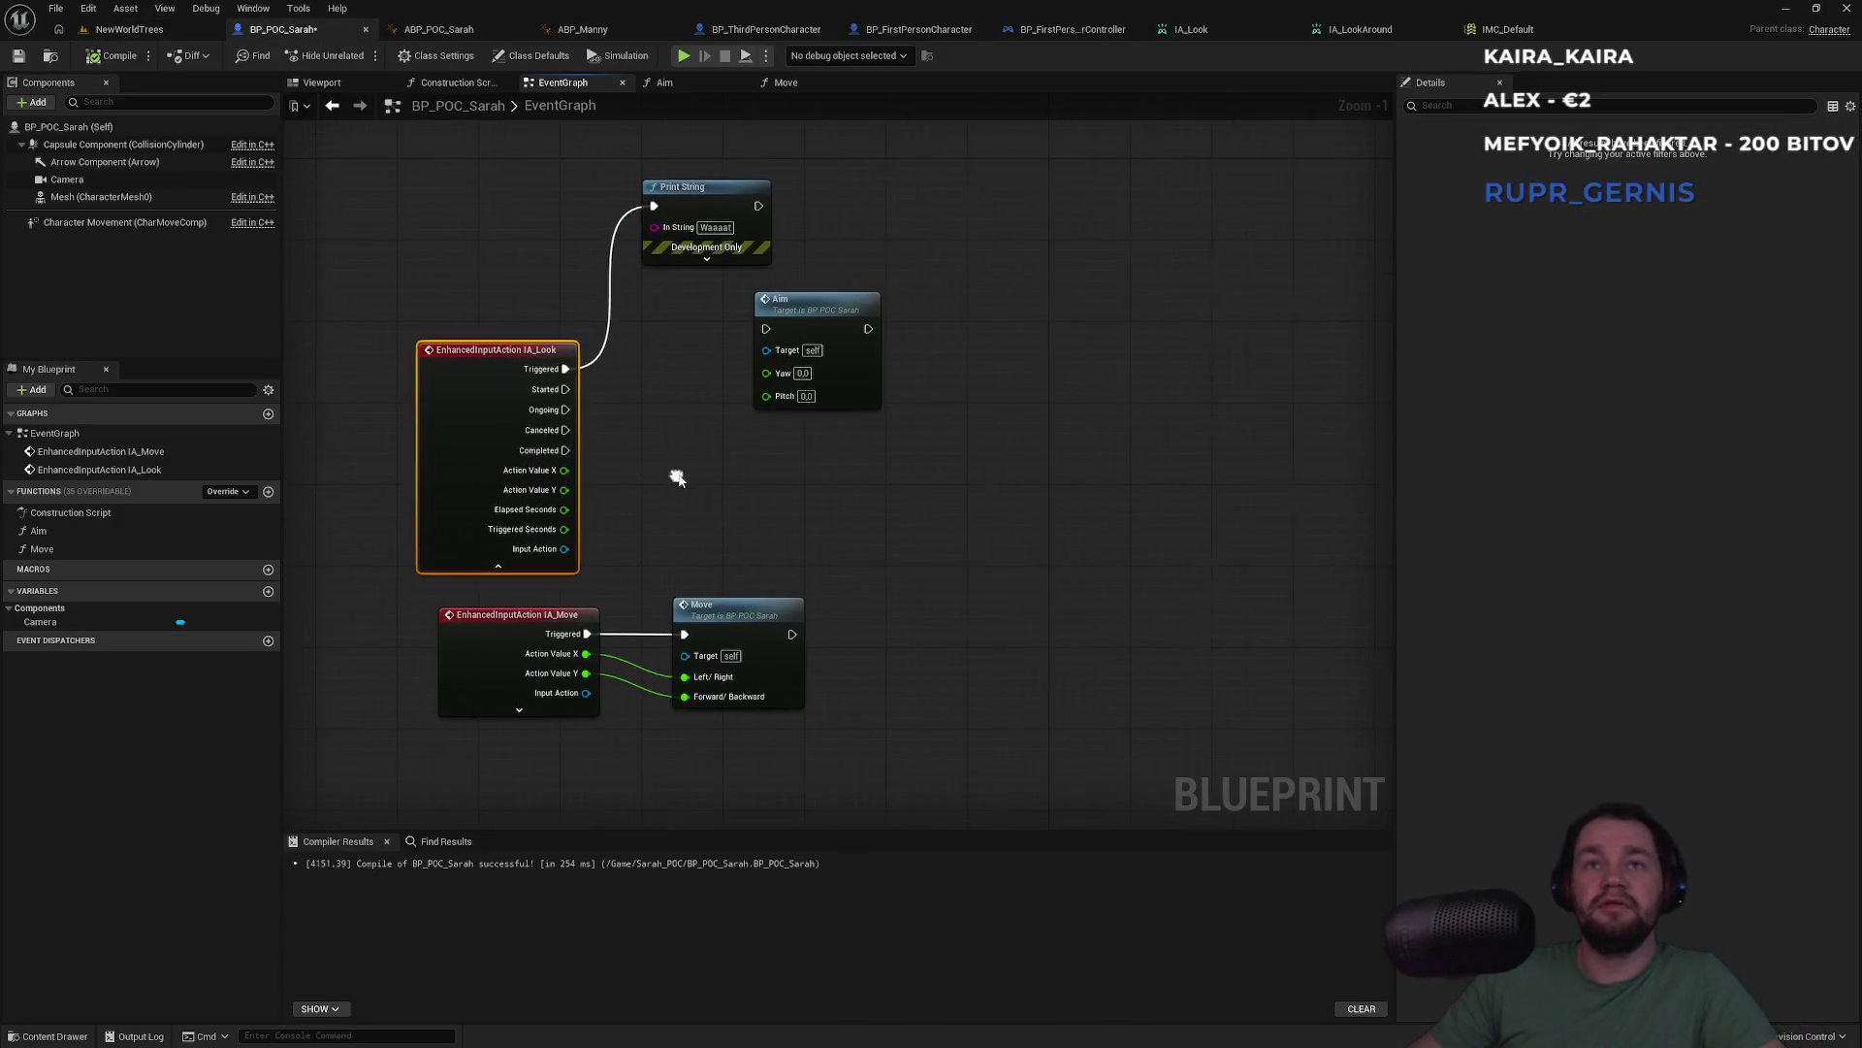
# Add a second IA_Look event with Triggered wired into Print String, then view NewWorldTrees
pyautogui.rightClick(898, 534)
pyautogui.write('ia_loo')
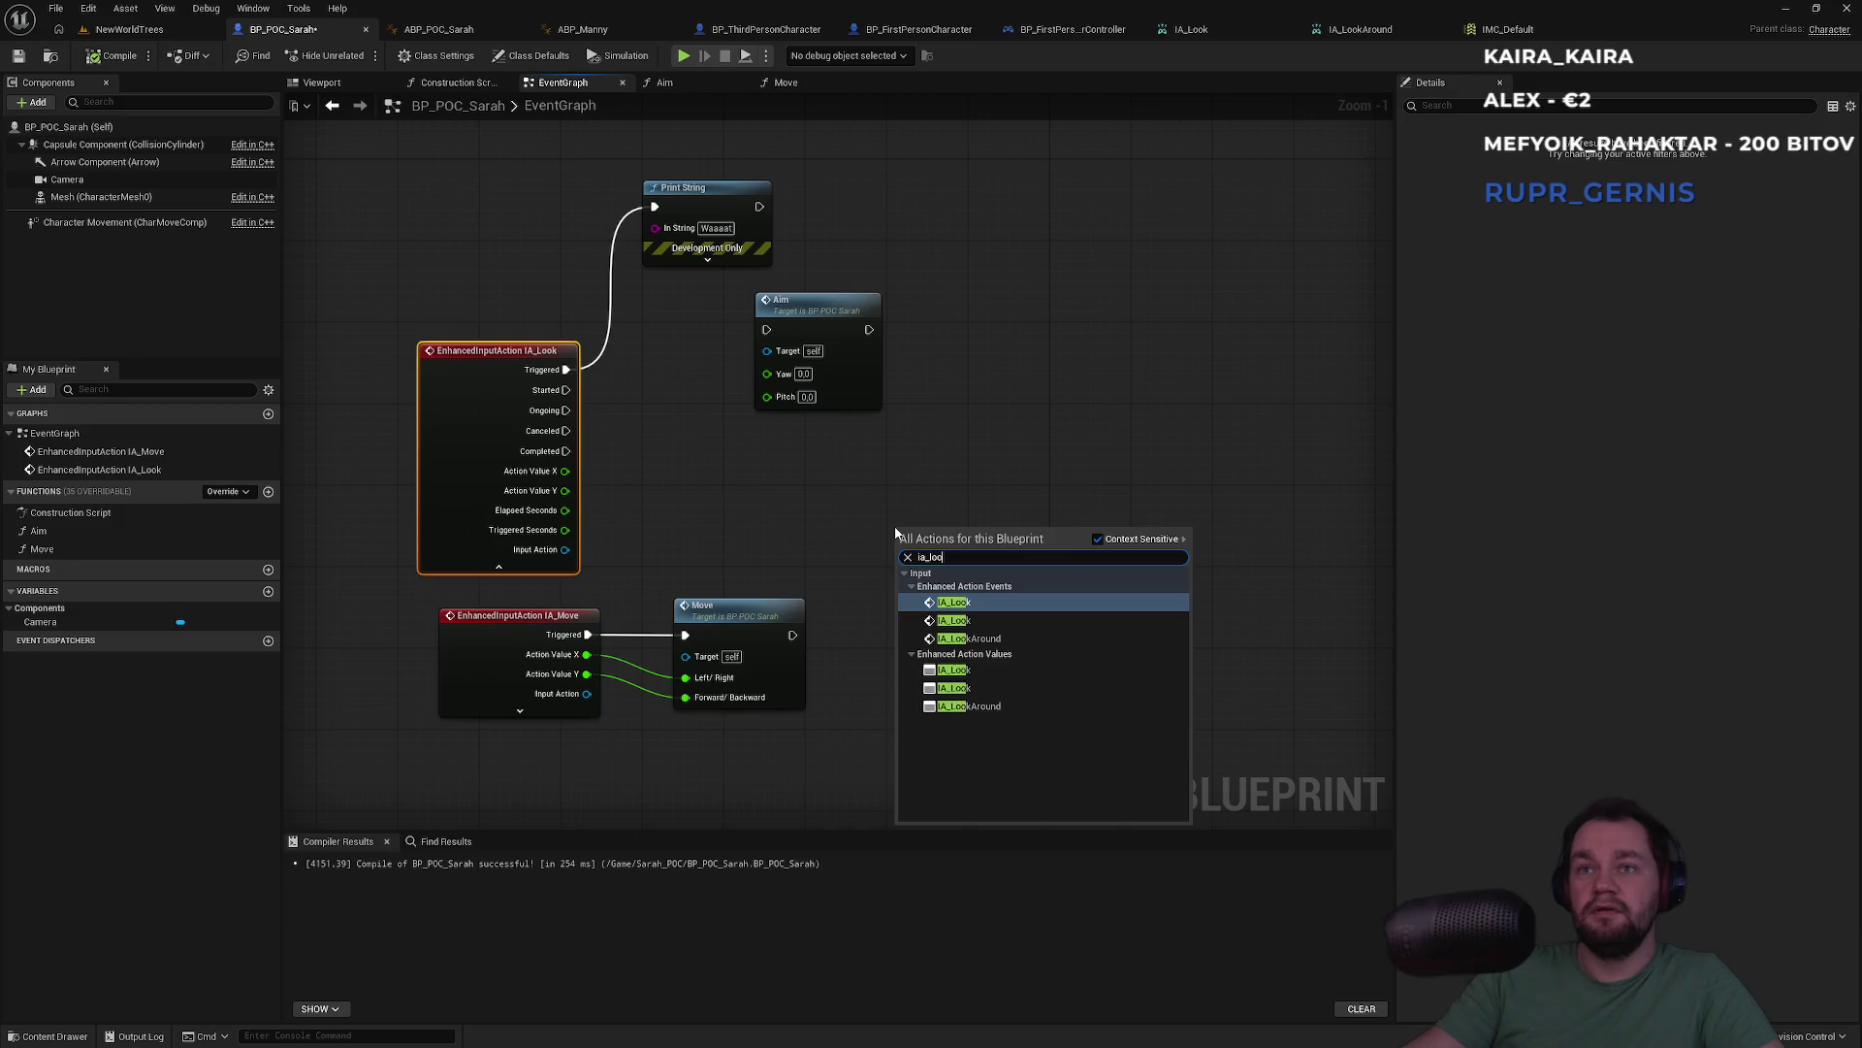
pyautogui.press('Return')
pyautogui.moveTo(1035, 553)
pyautogui.mouseDown()
pyautogui.moveTo(1077, 564)
pyautogui.moveTo(634, 208)
pyautogui.moveTo(657, 207)
pyautogui.mouseUp()
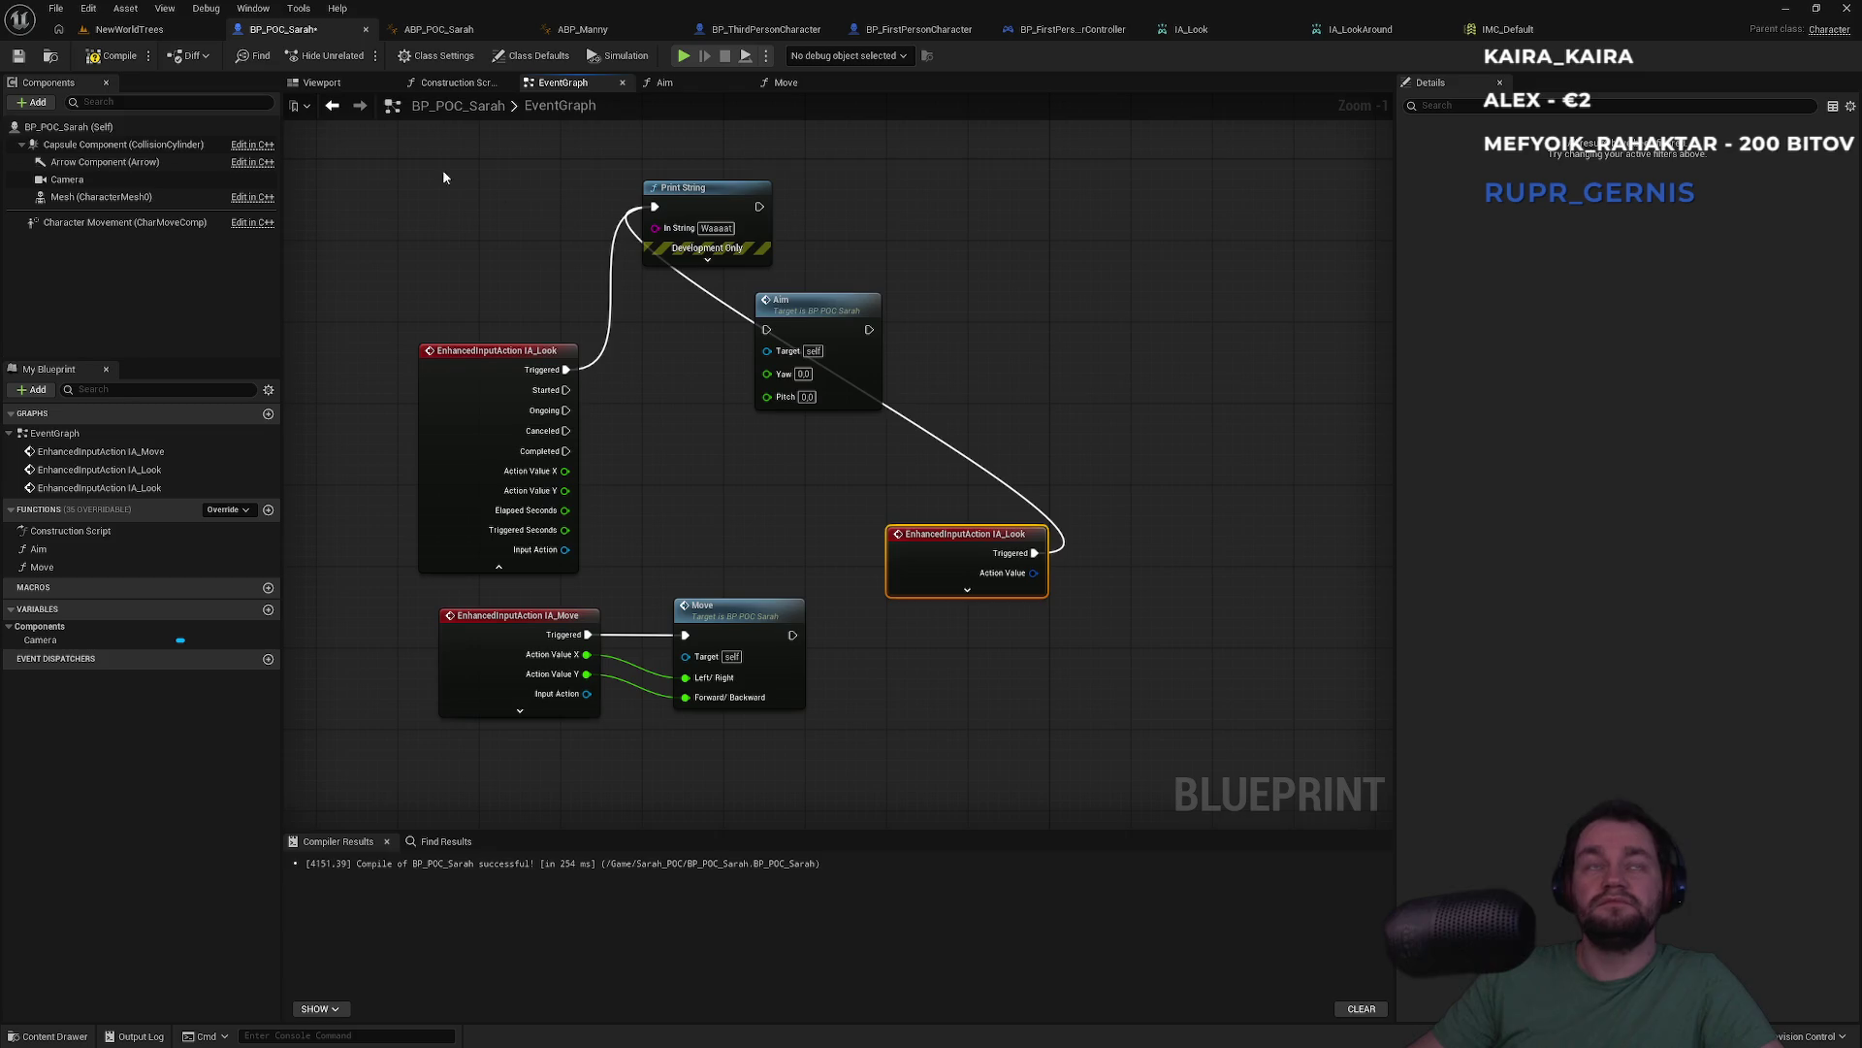
pyautogui.click(133, 29)
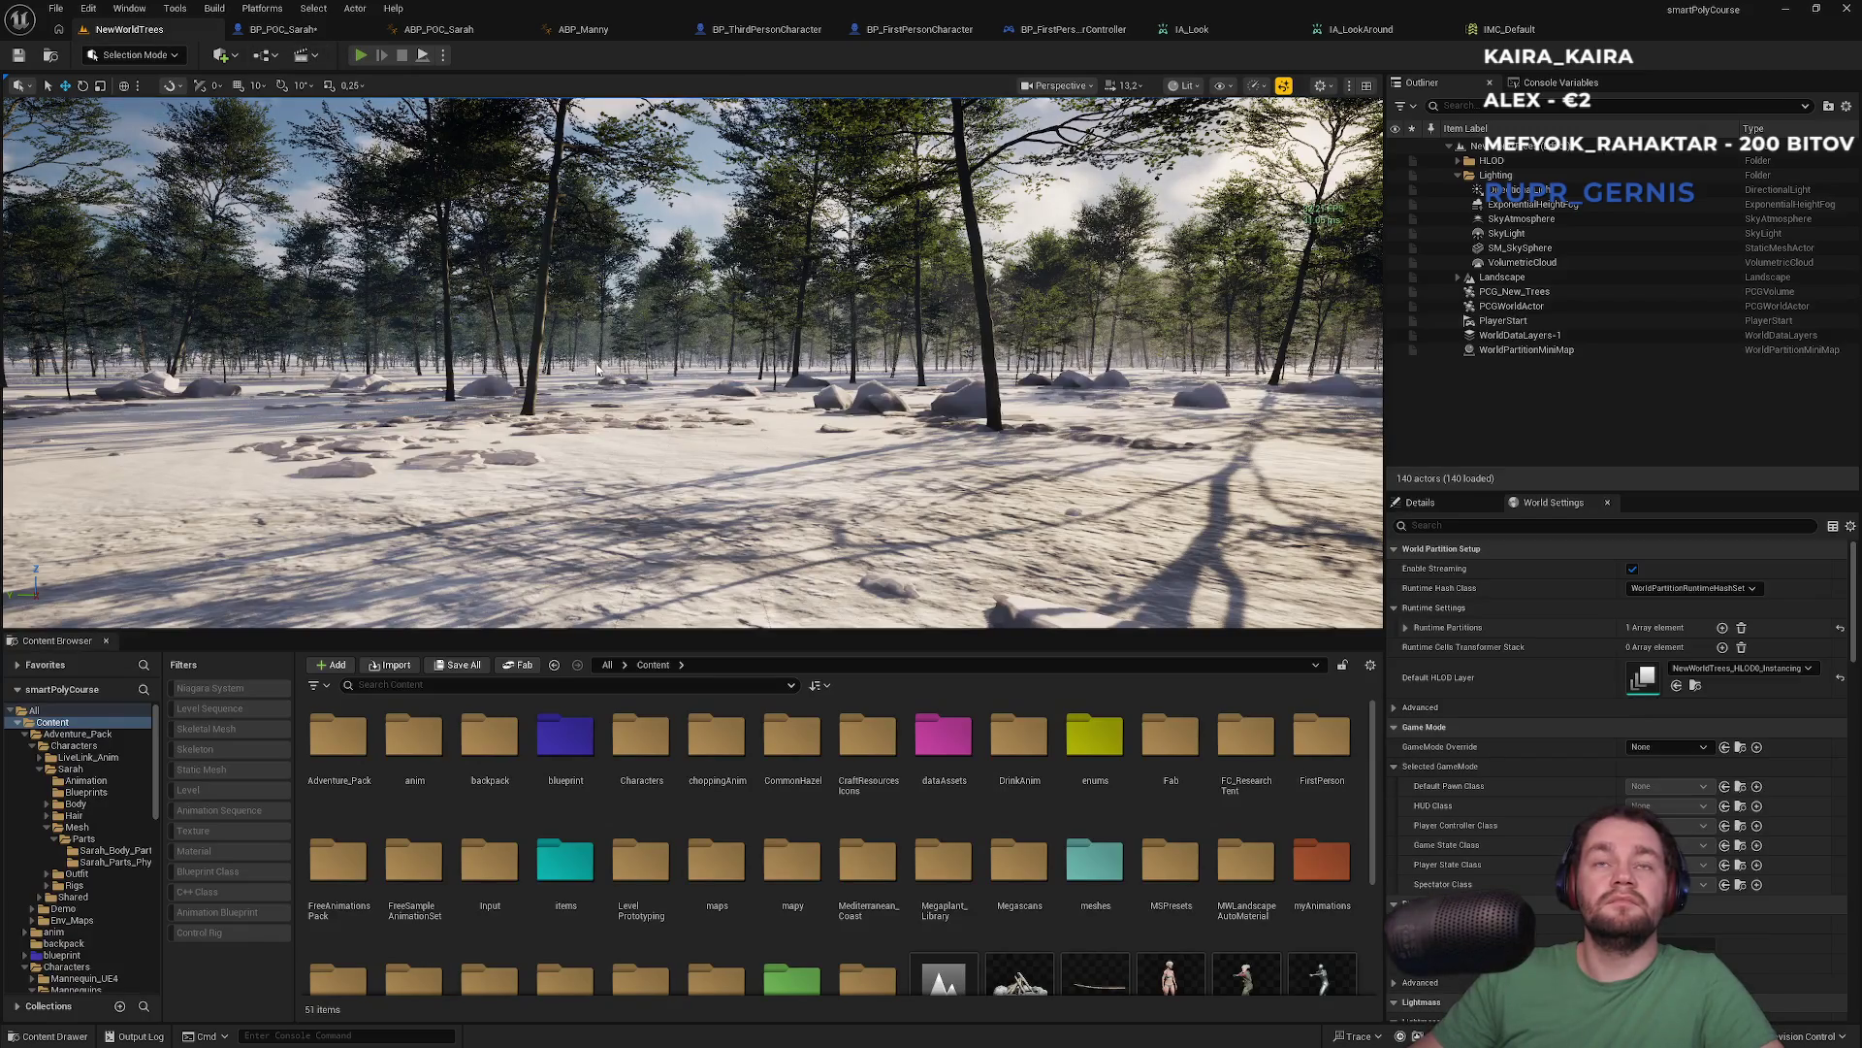
# Run a quick play test of the level, stop it, and view IMC_Default
pyautogui.hotkey('alt', 'p')
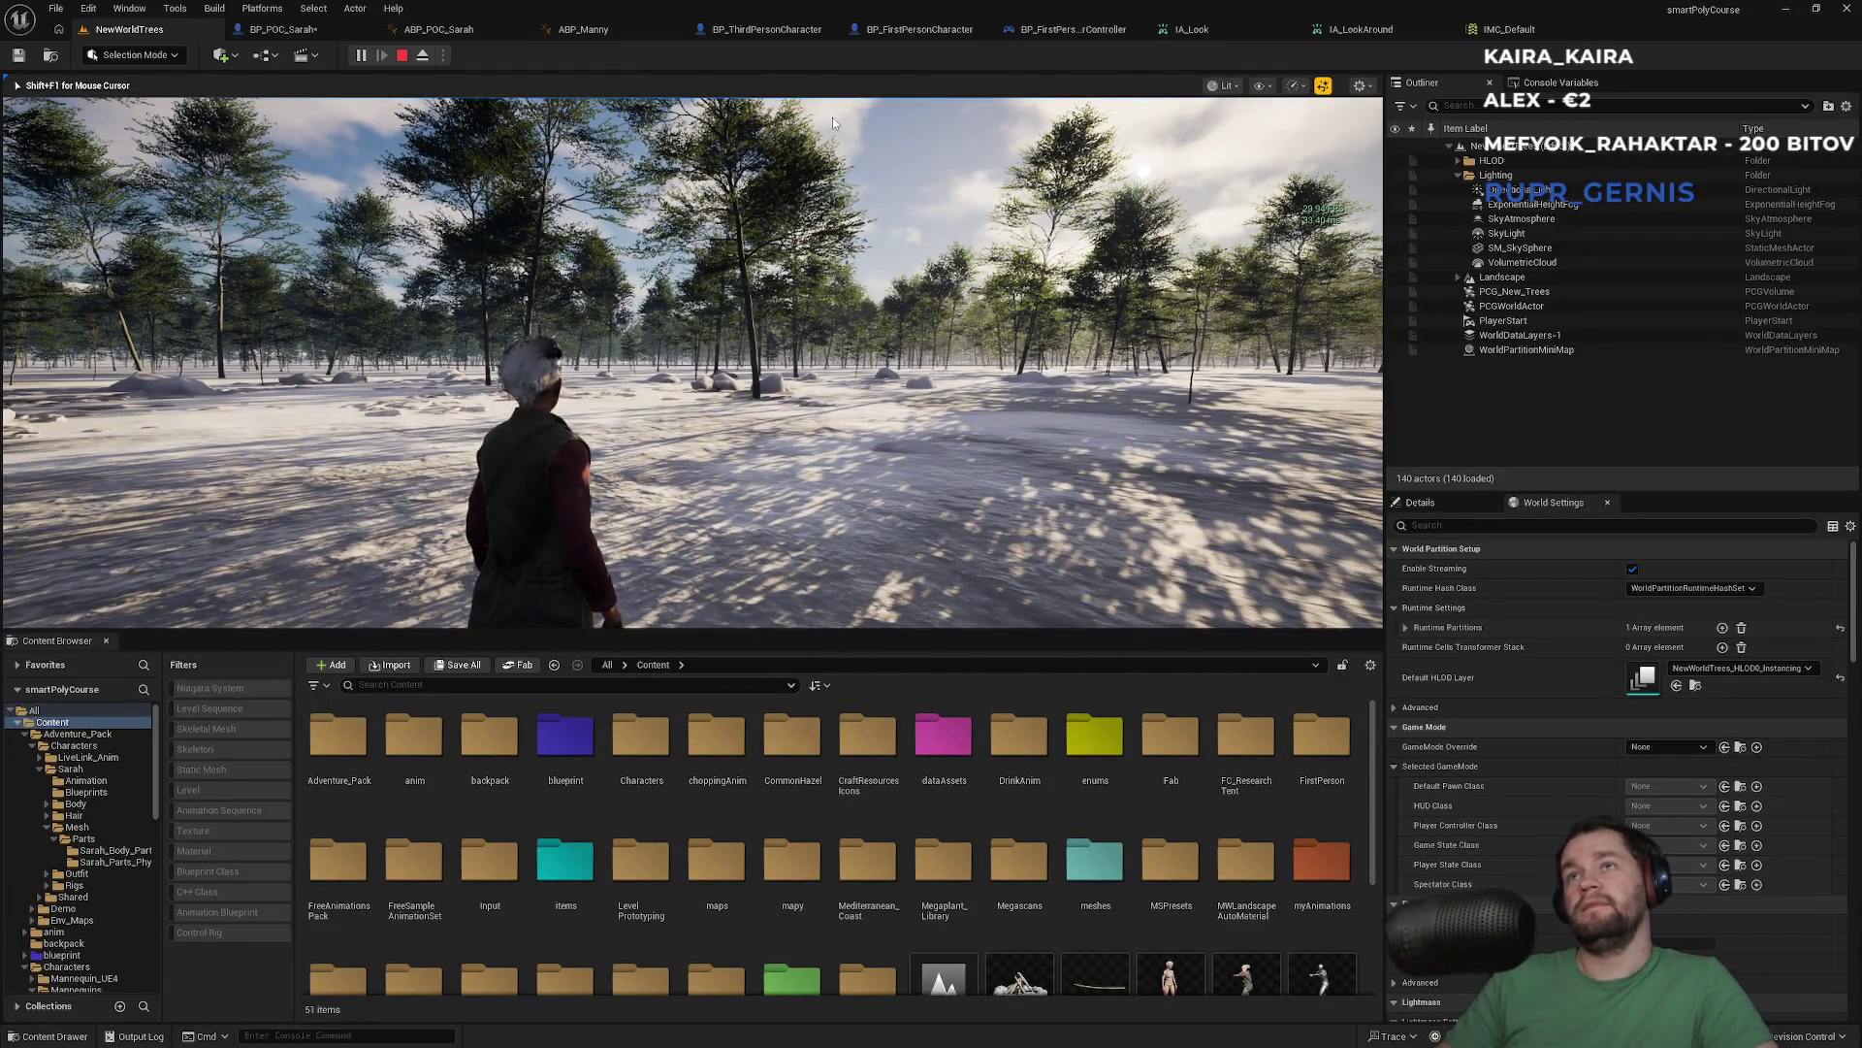
pyautogui.press('Escape')
pyautogui.click(1533, 29)
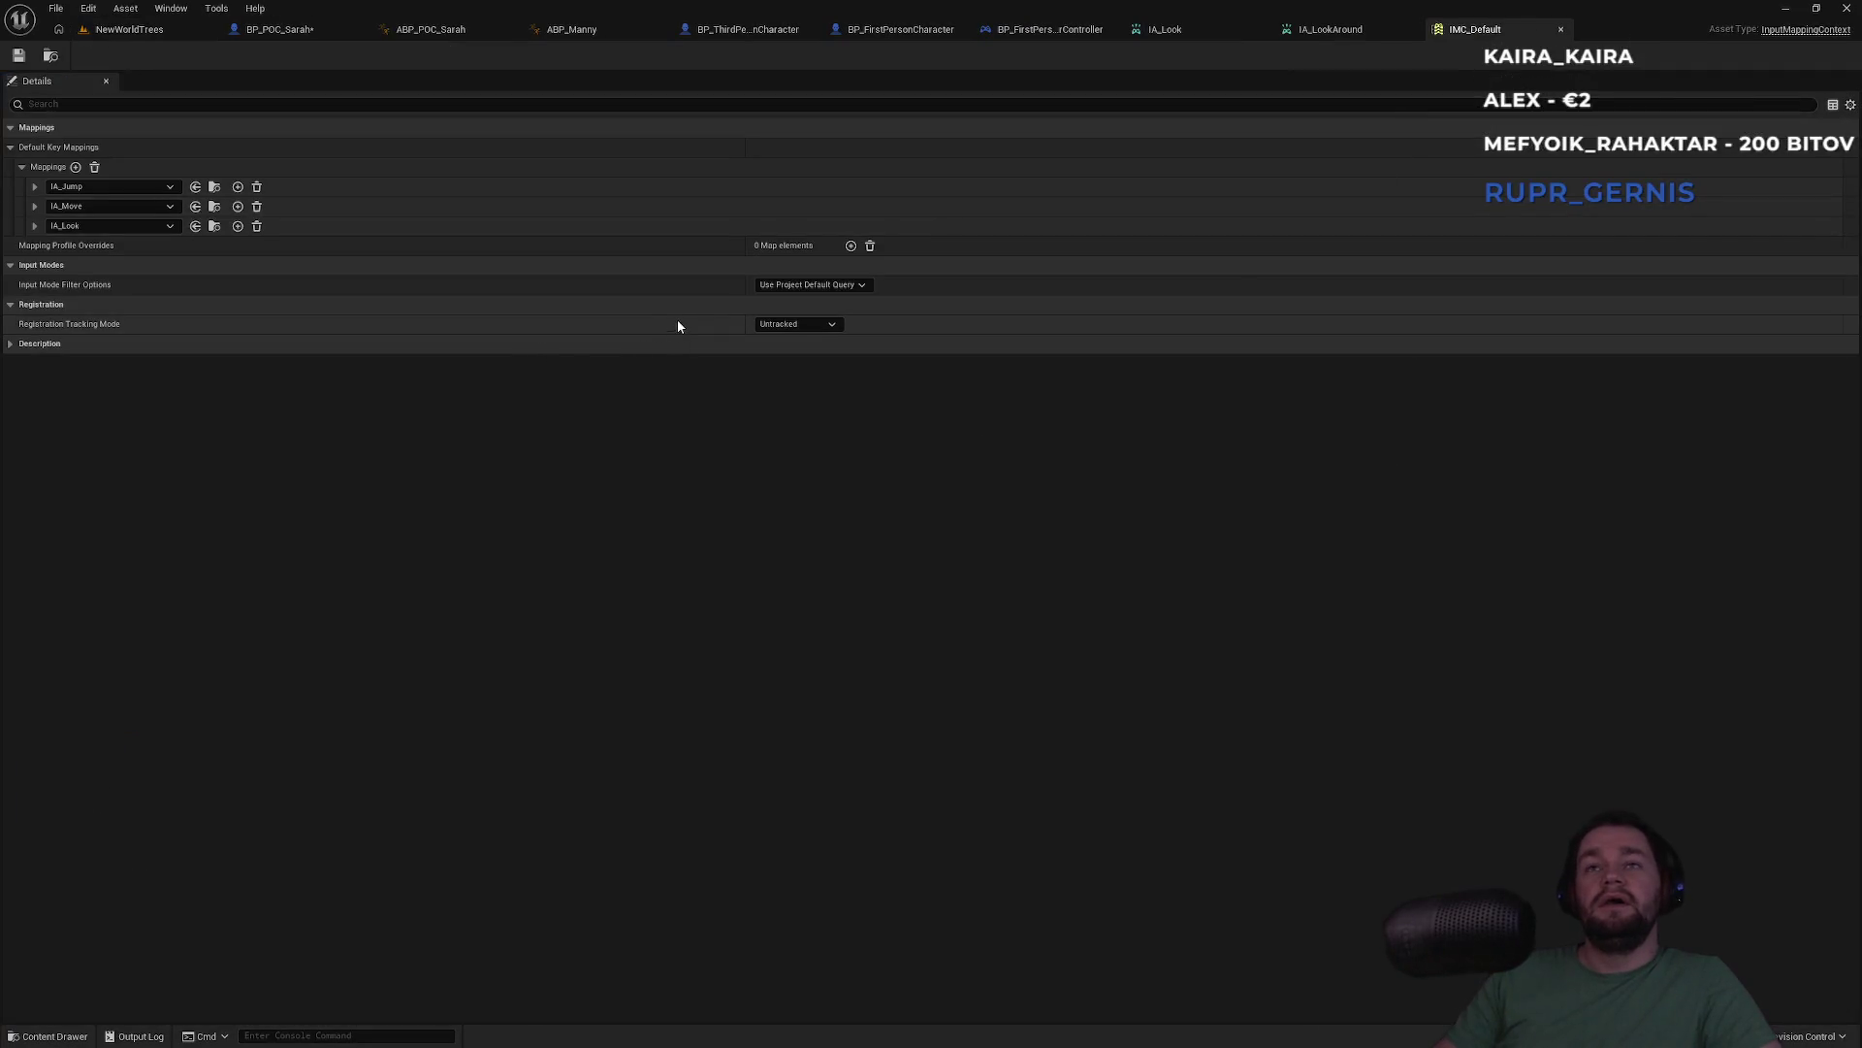
# Toggle IMC_Default's Description section open and closed, then view BP_POC_Sarah's event graph
pyautogui.click(12, 345)
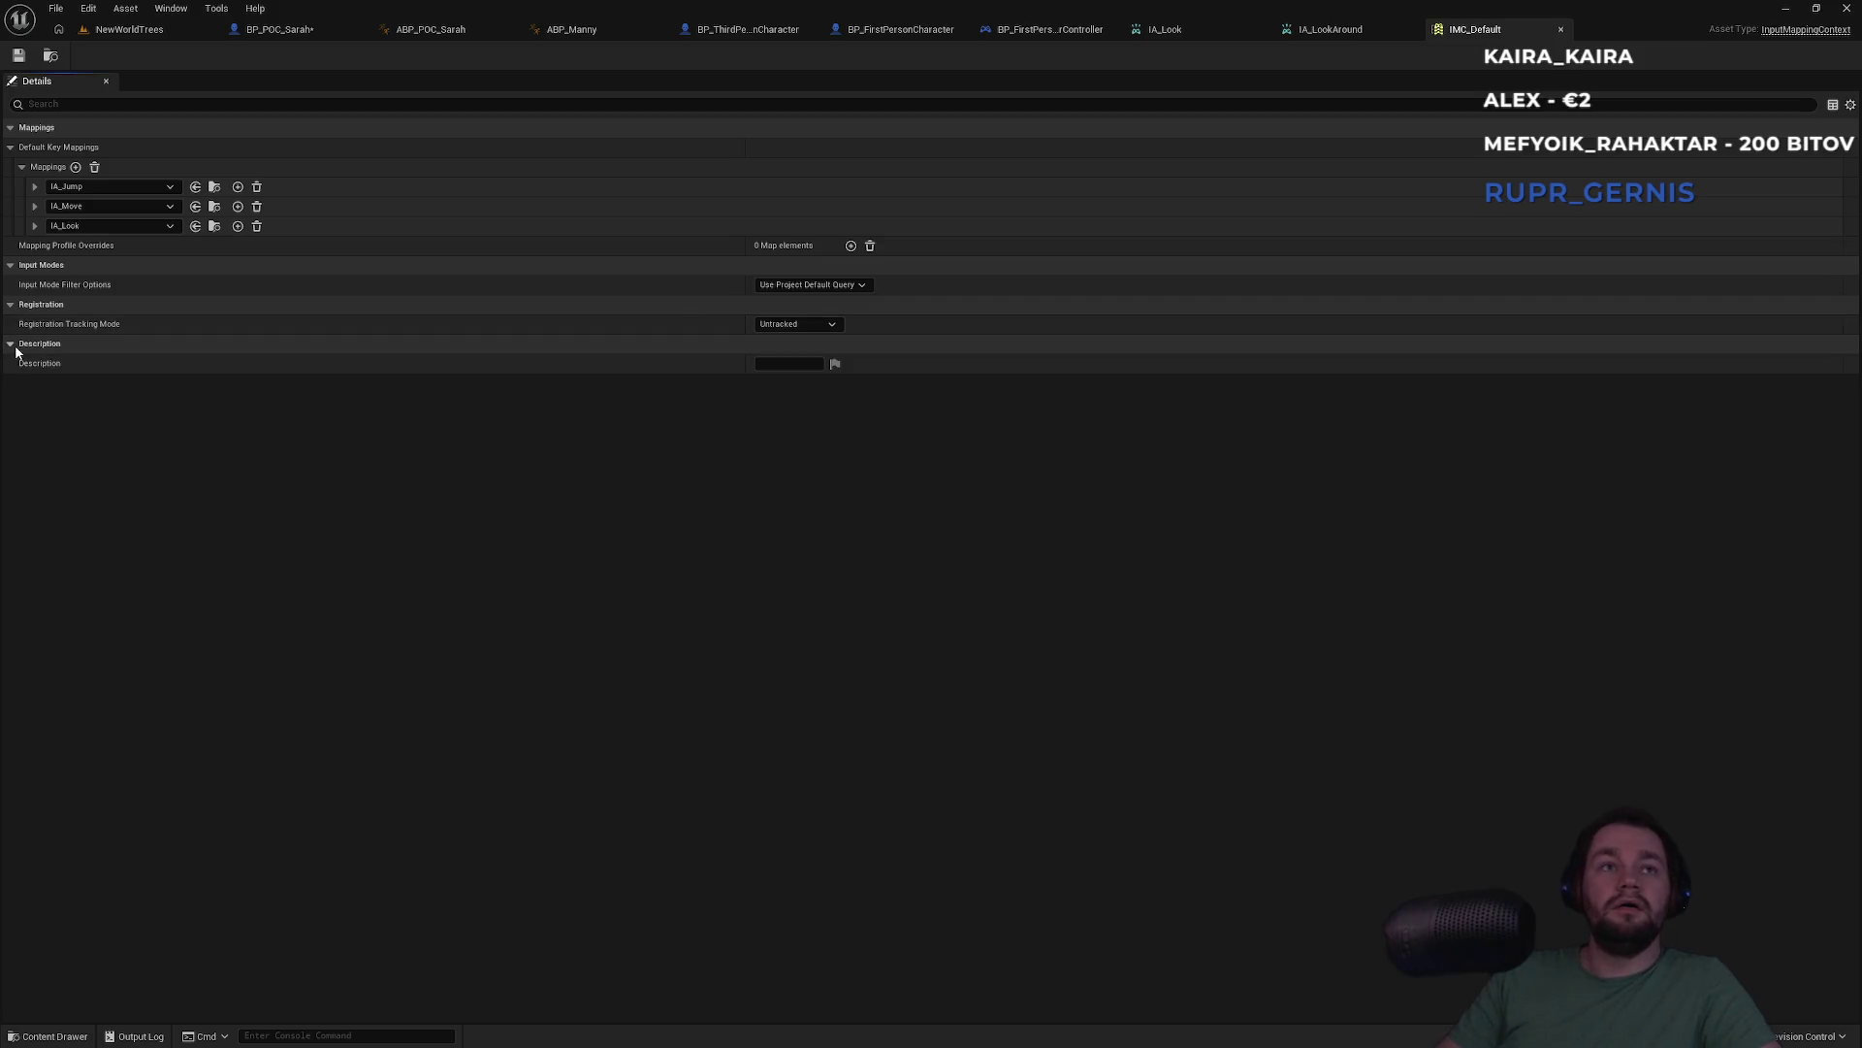
pyautogui.click(17, 349)
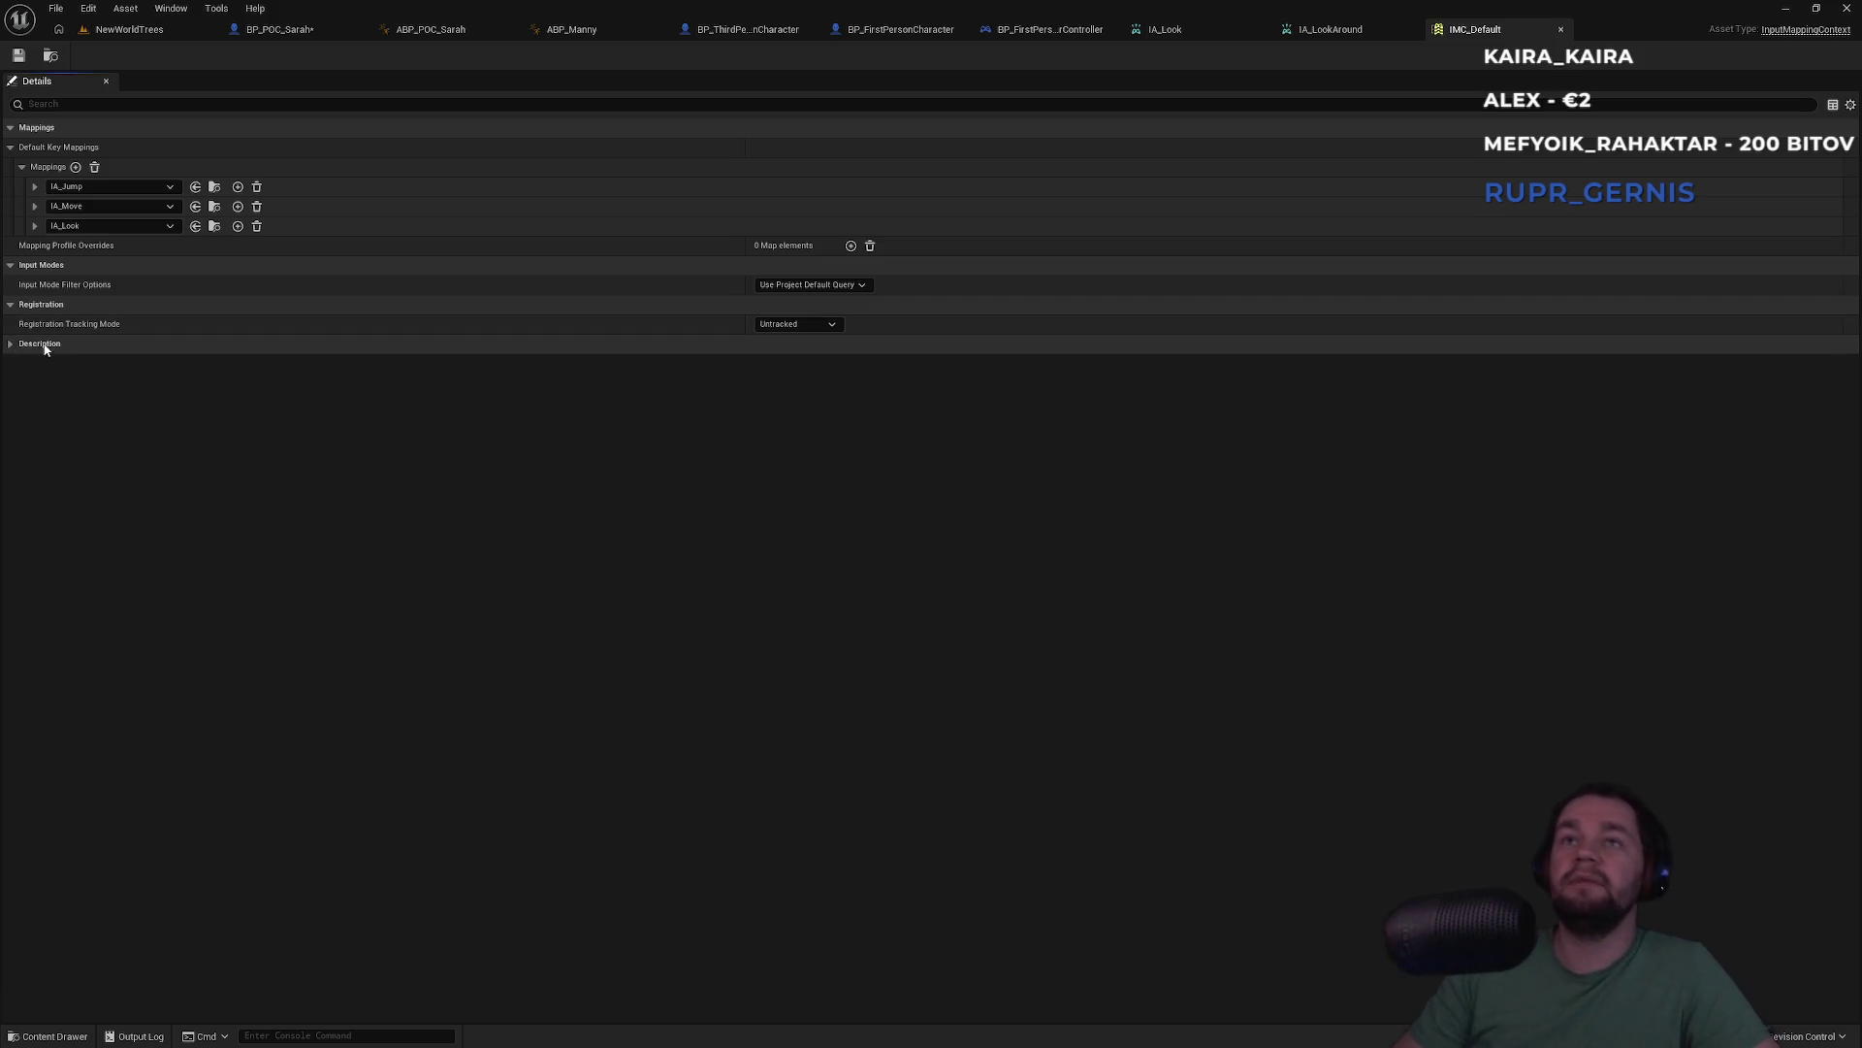
pyautogui.click(317, 35)
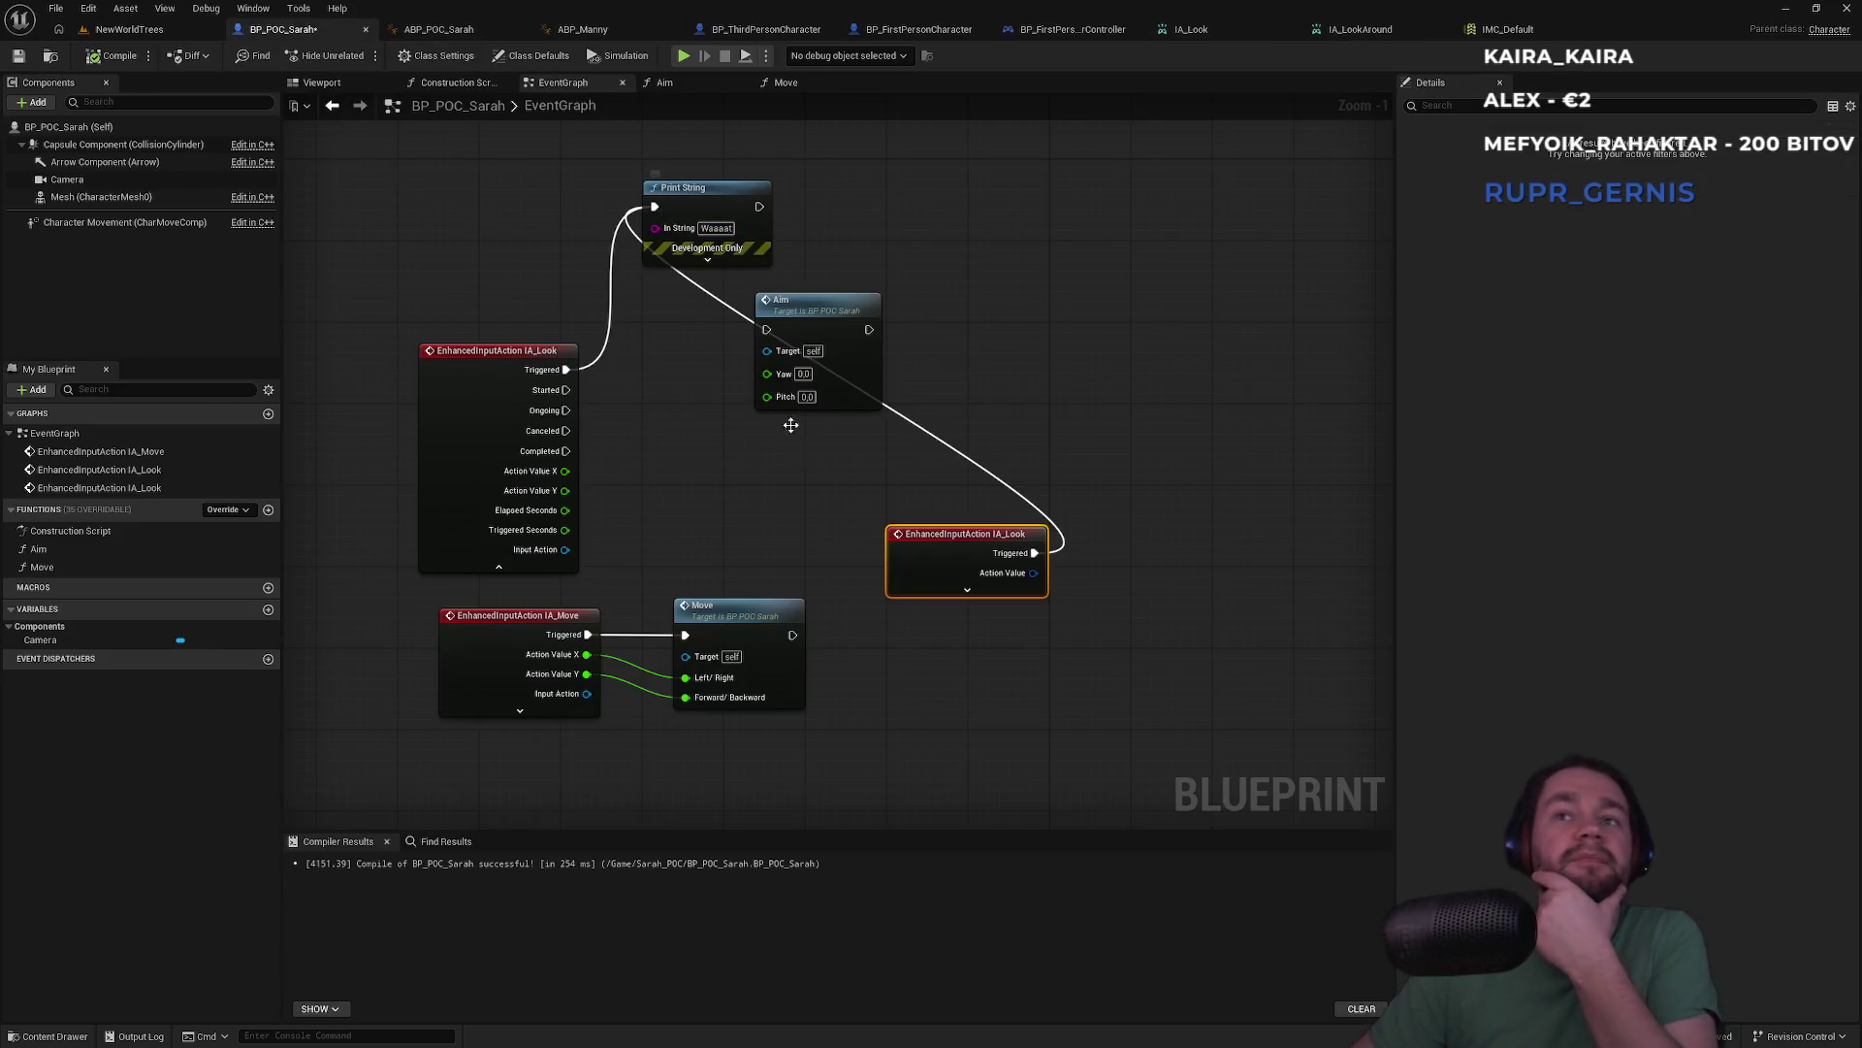
# Place the compact IA_Look event beside Print String and move the IA_Move and Move nodes lower
pyautogui.moveTo(947, 537)
pyautogui.mouseDown()
pyautogui.moveTo(474, 236)
pyautogui.moveTo(493, 221)
pyautogui.mouseUp()
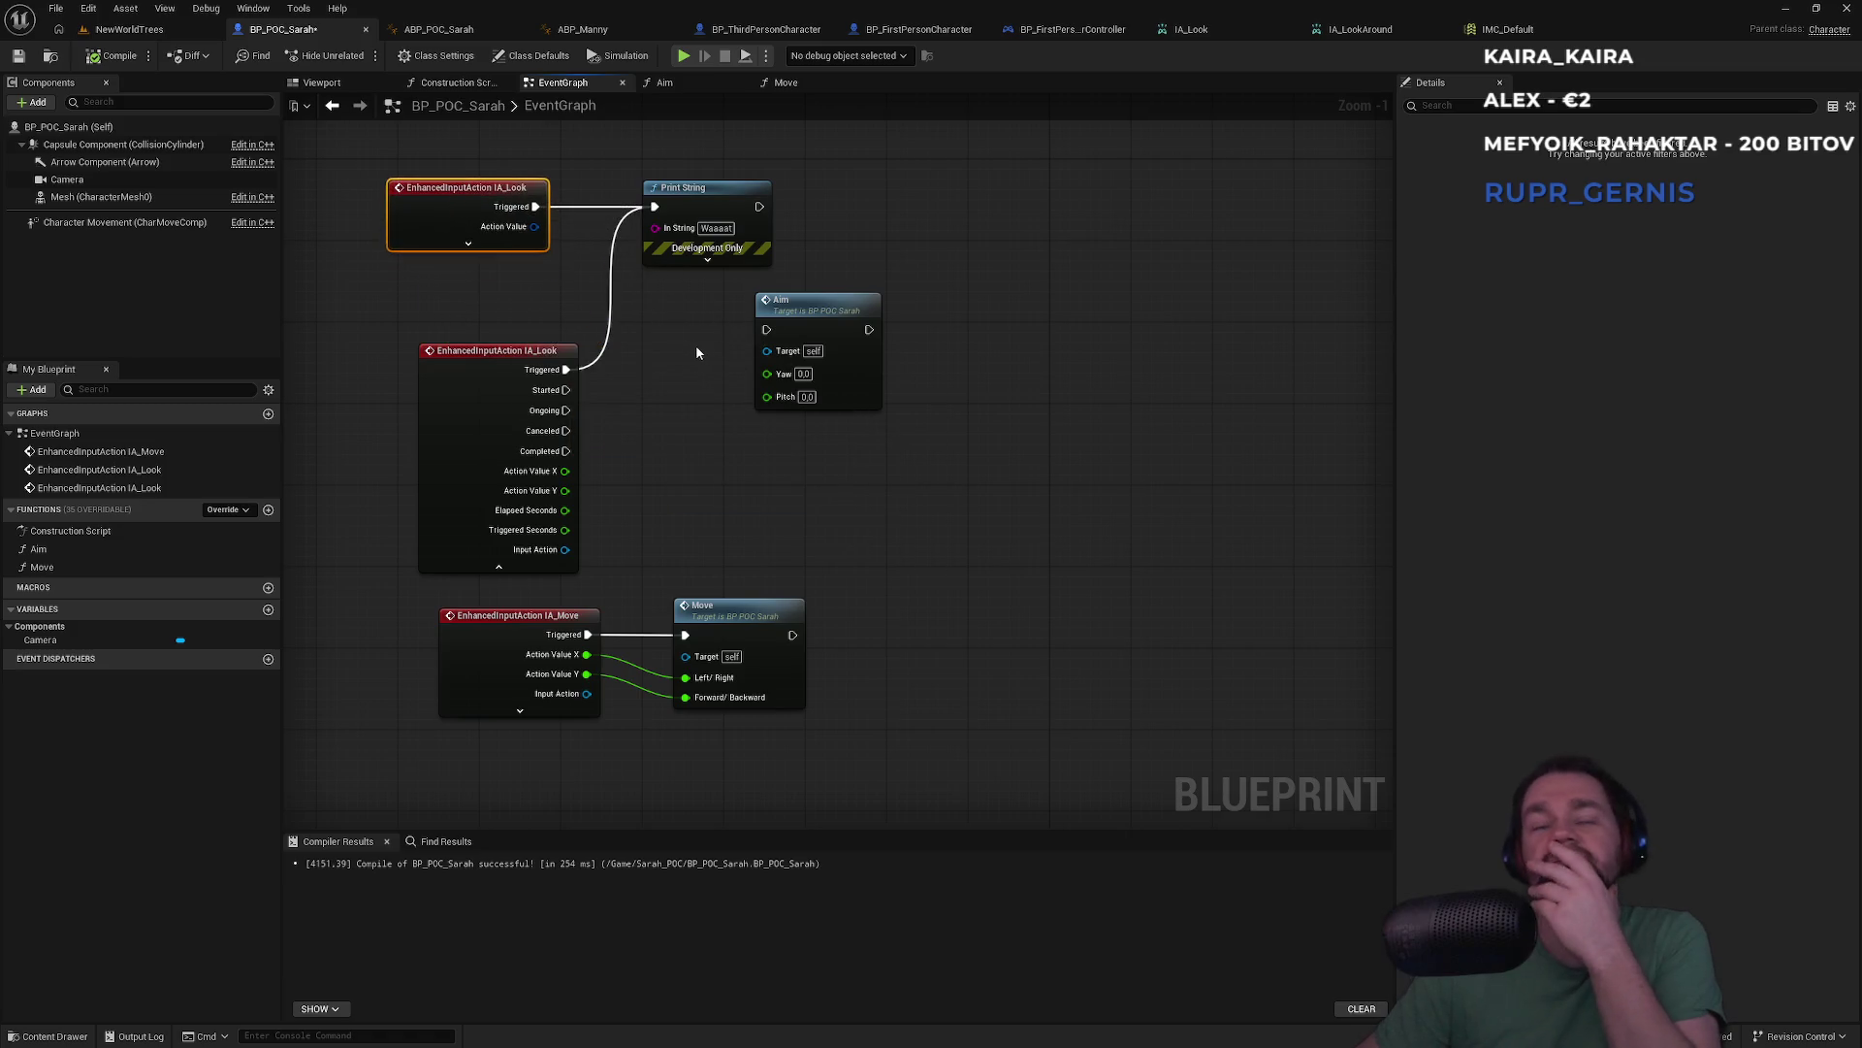
pyautogui.moveTo(848, 599)
pyautogui.mouseDown()
pyautogui.moveTo(520, 674)
pyautogui.moveTo(555, 649)
pyautogui.mouseUp()
pyautogui.moveTo(741, 665); pyautogui.dragTo(721, 676)
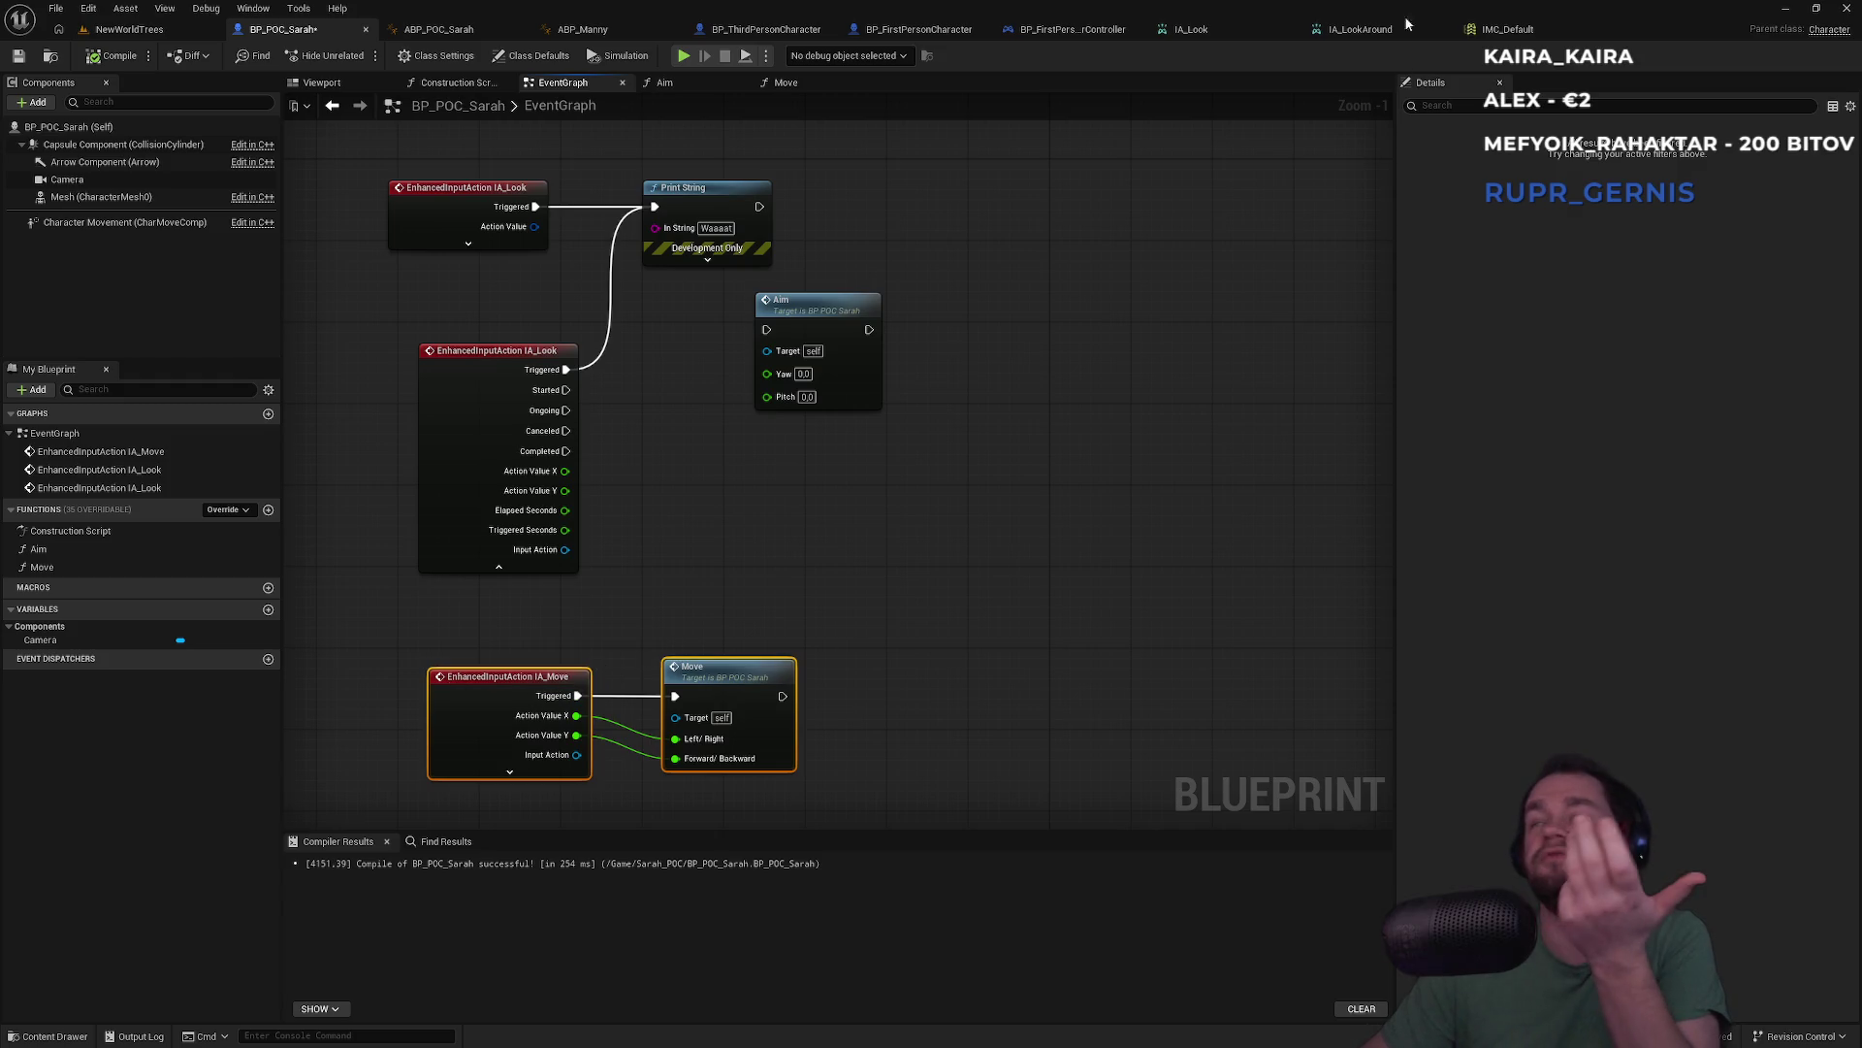
pyautogui.click(1484, 29)
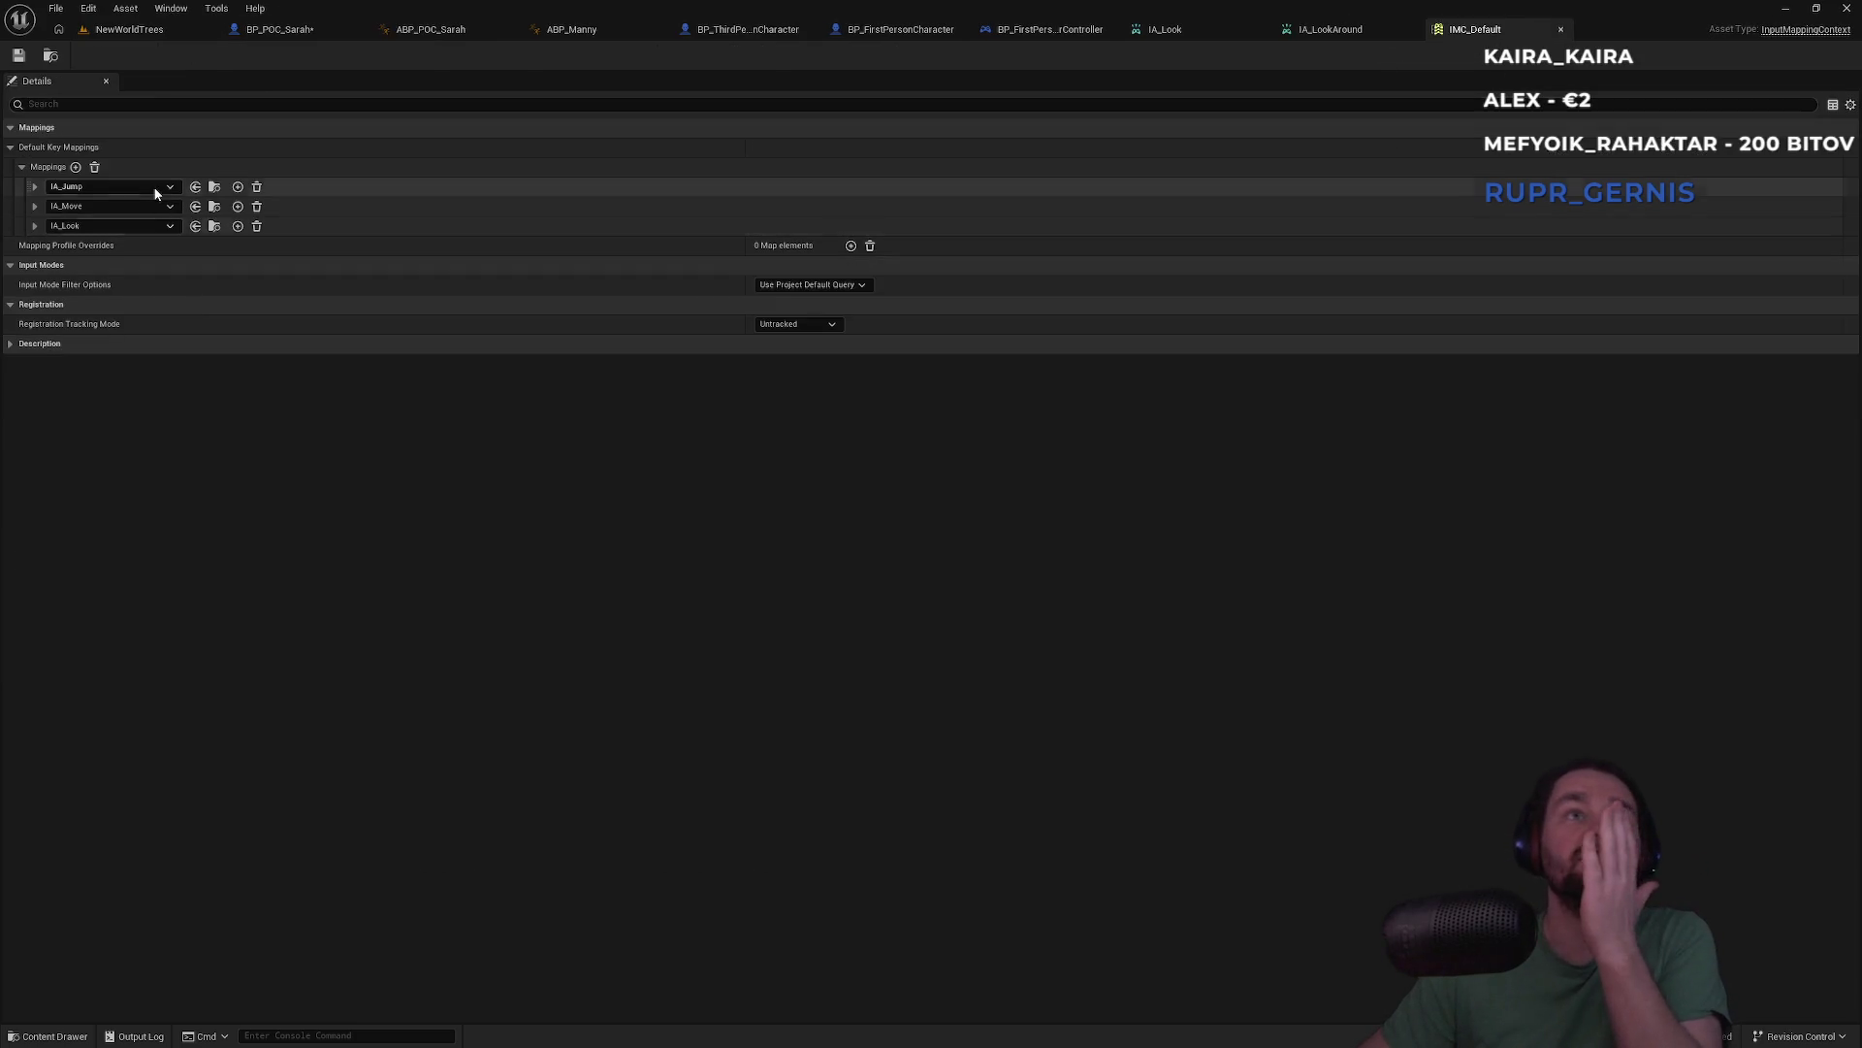
# Check IA_Move's Right and Down key modifiers, then expand IA_Look's Right Thumbstick and Mouse XY bindings
pyautogui.click(35, 205)
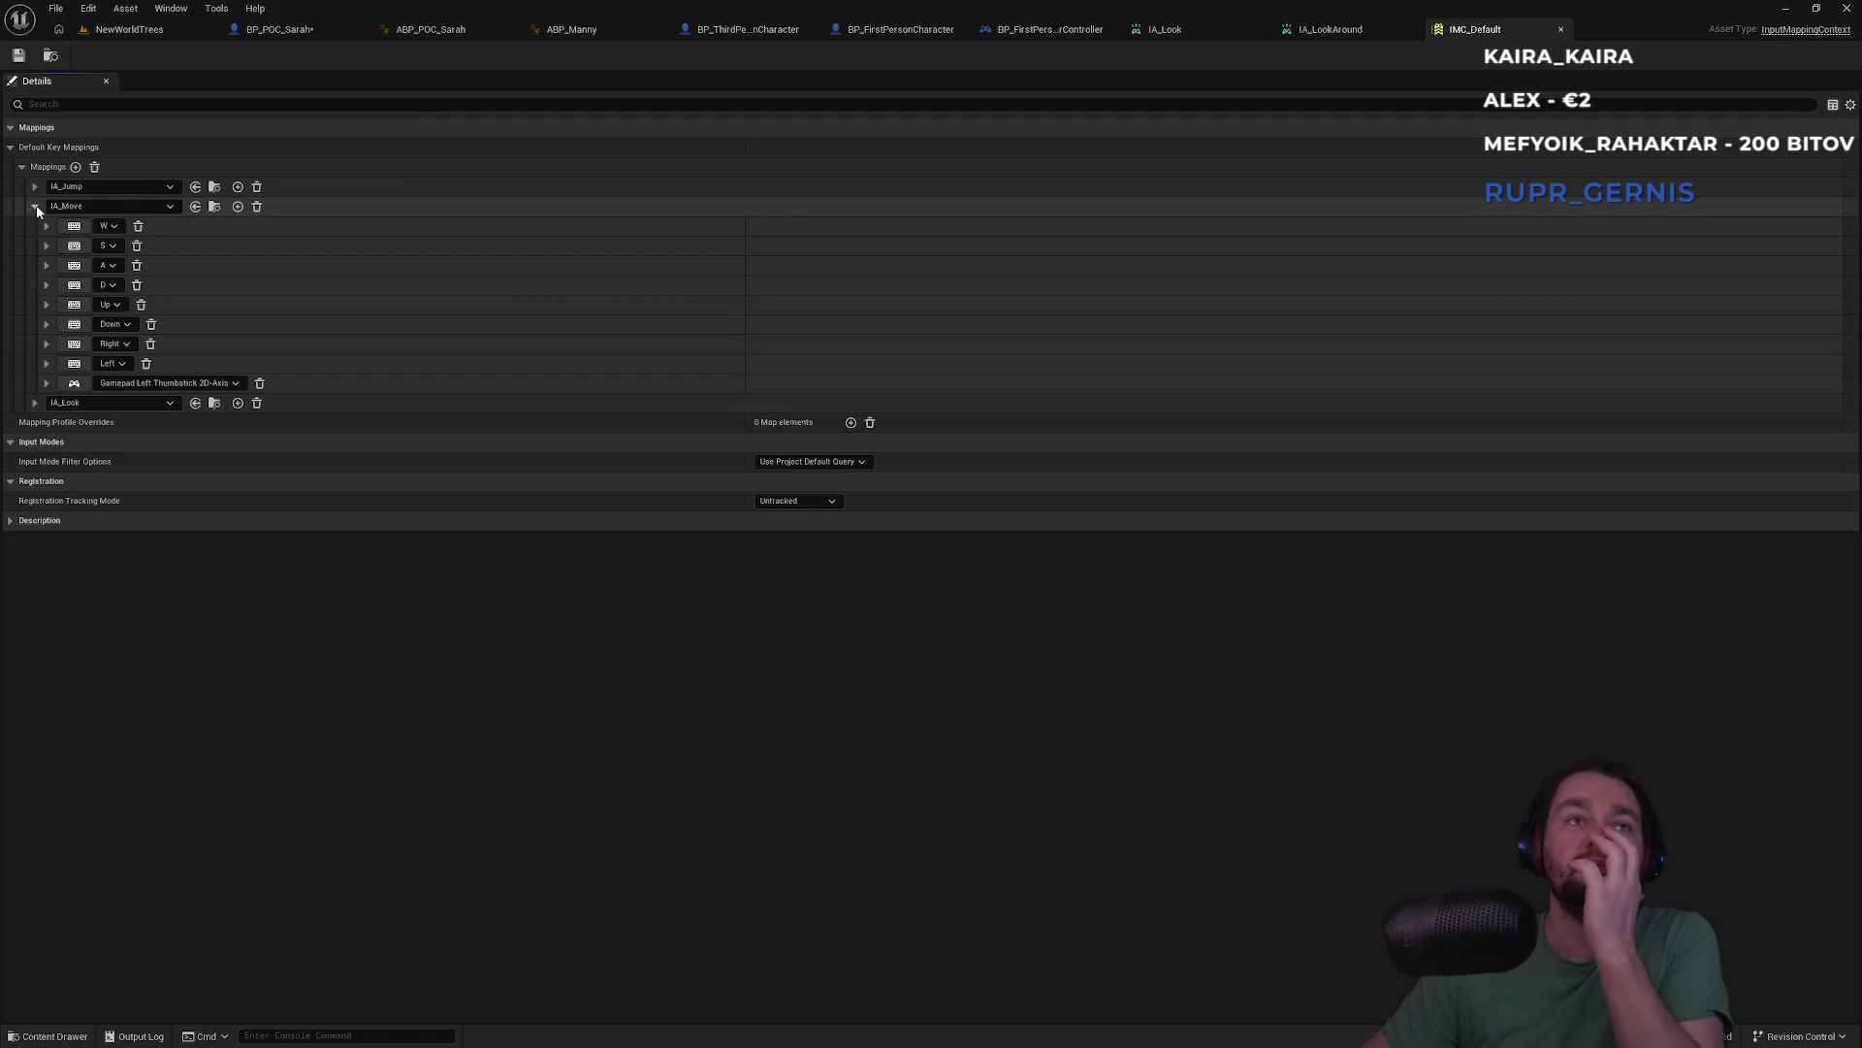
pyautogui.click(47, 345)
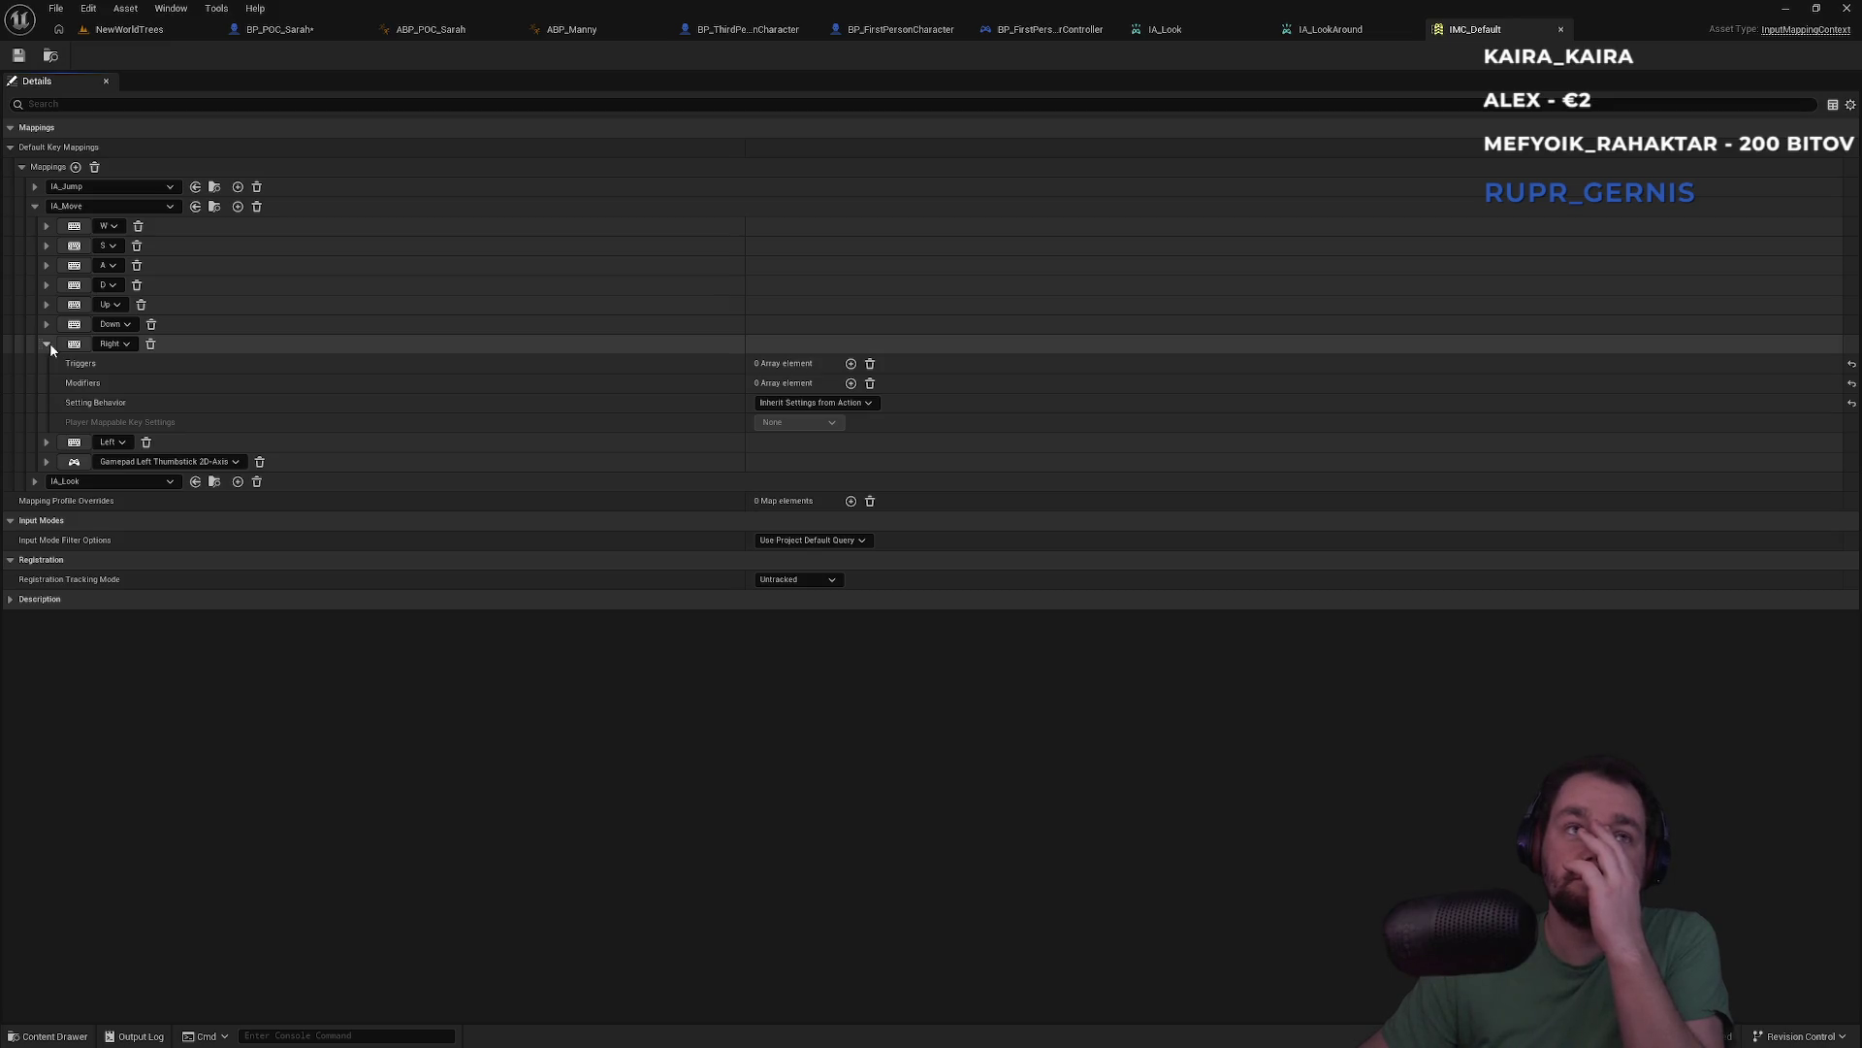
pyautogui.click(49, 328)
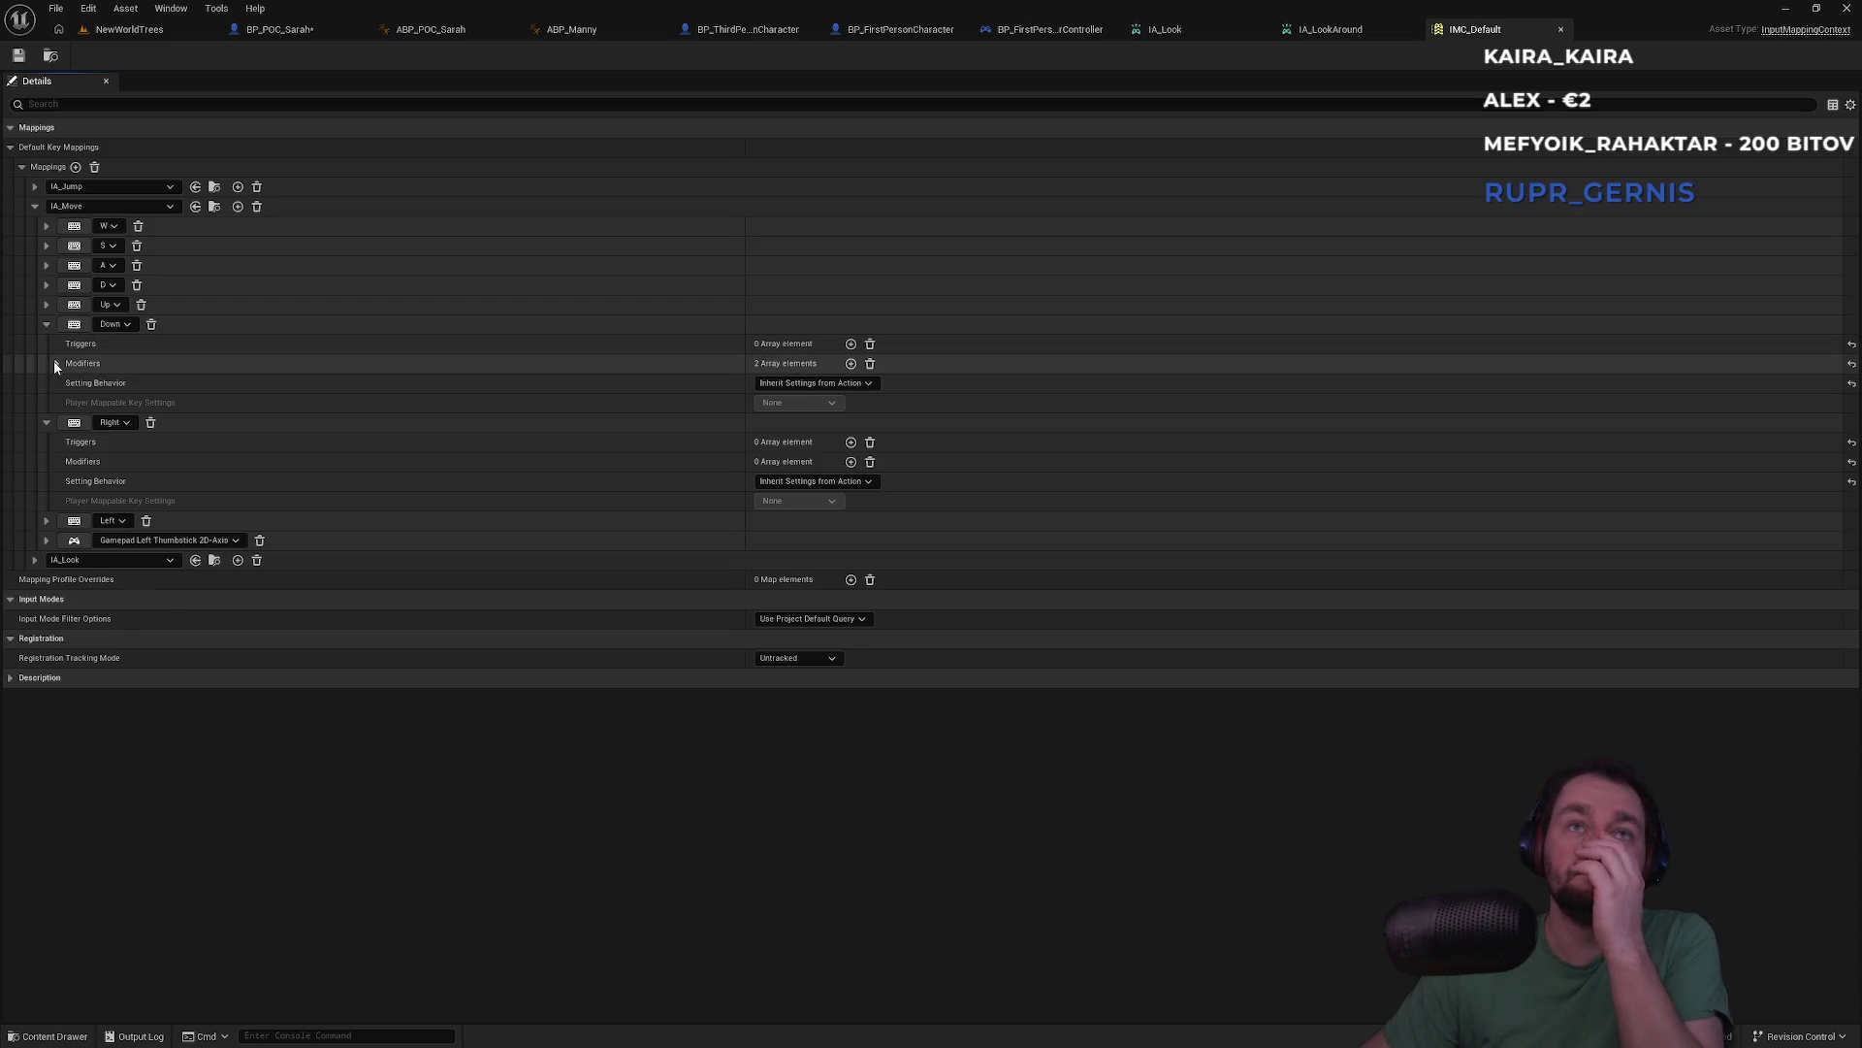
pyautogui.click(56, 363)
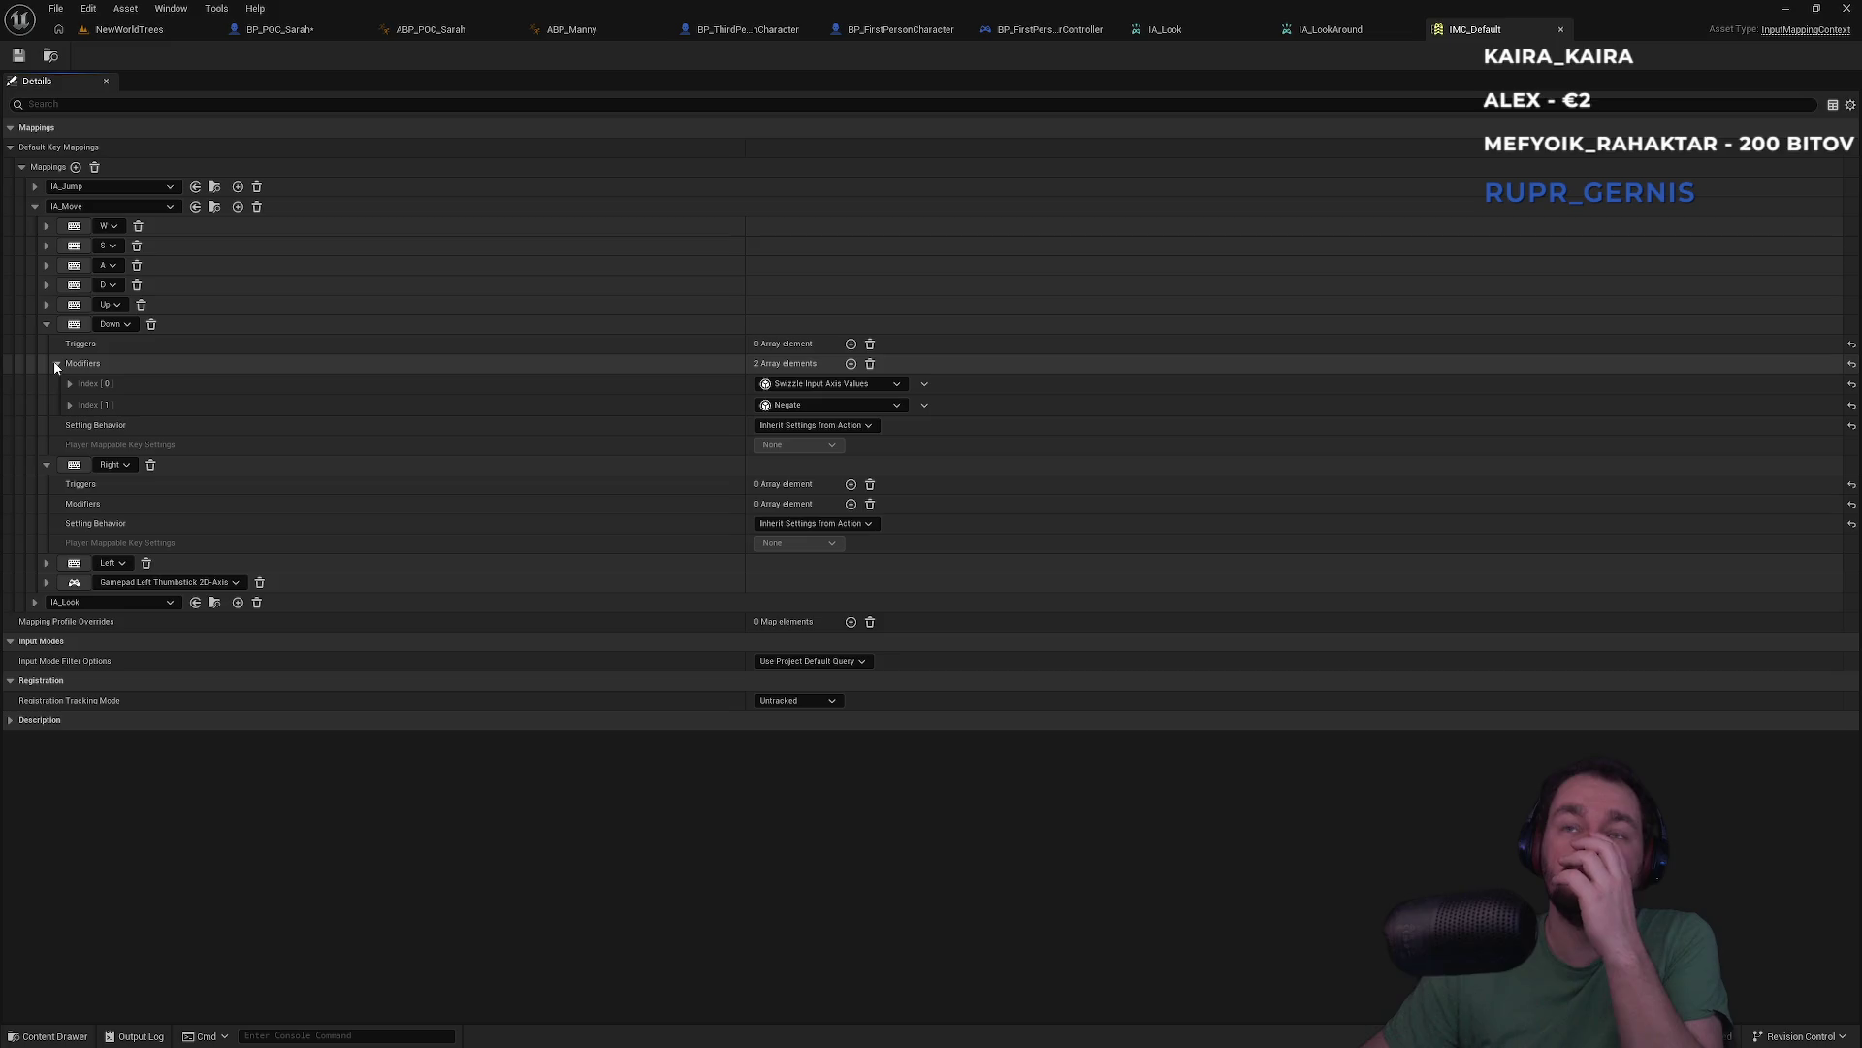
pyautogui.click(46, 326)
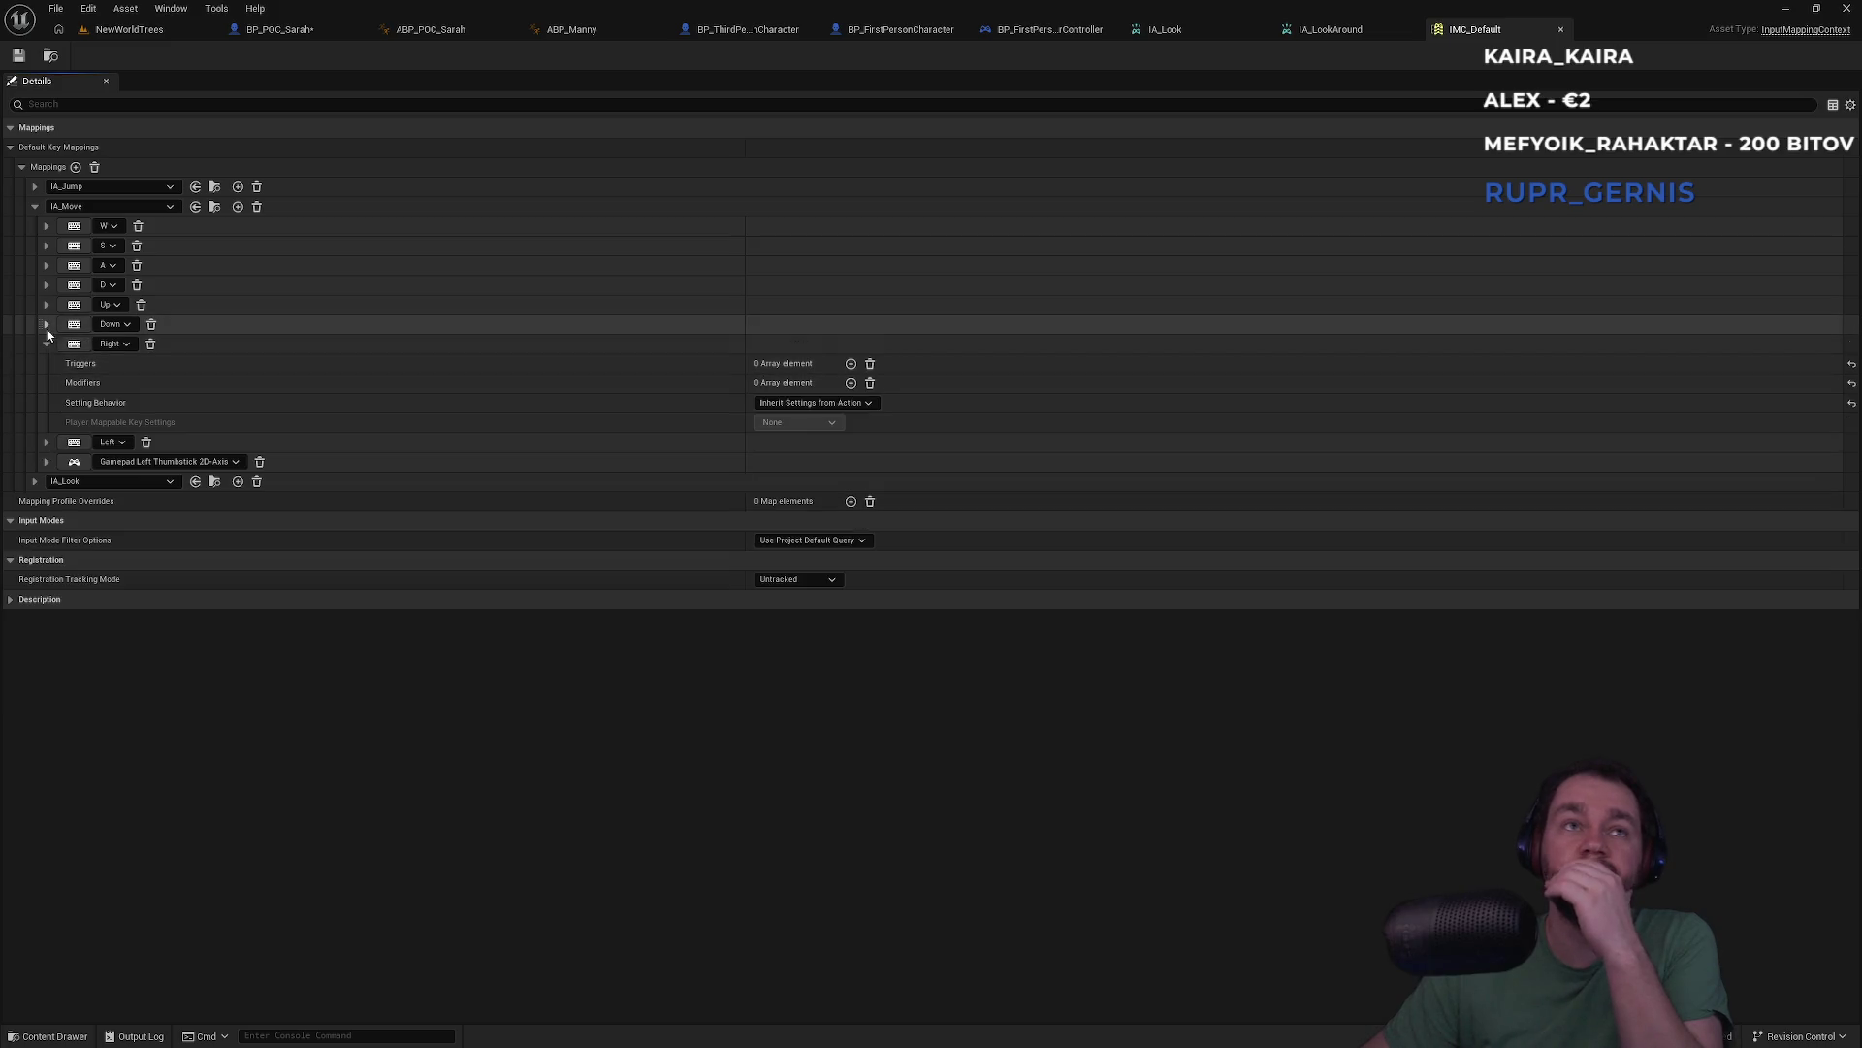
pyautogui.click(45, 345)
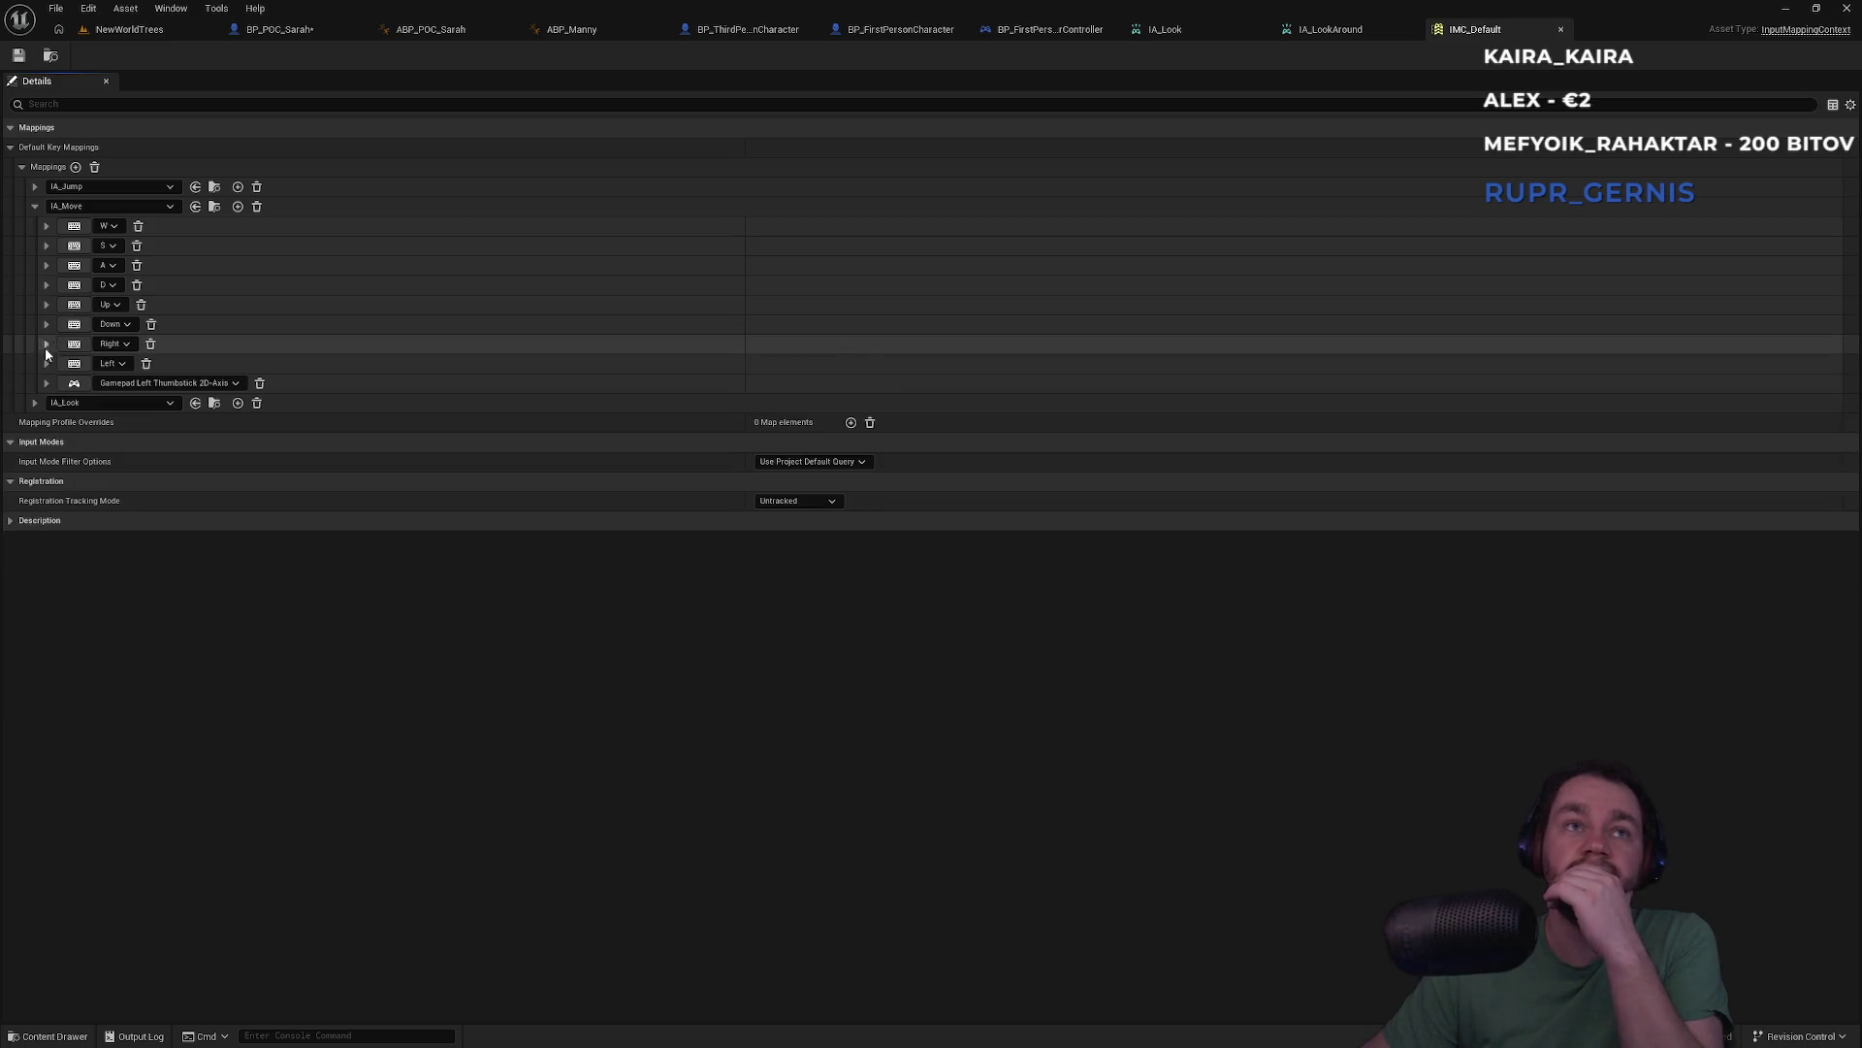
pyautogui.click(35, 205)
pyautogui.click(35, 226)
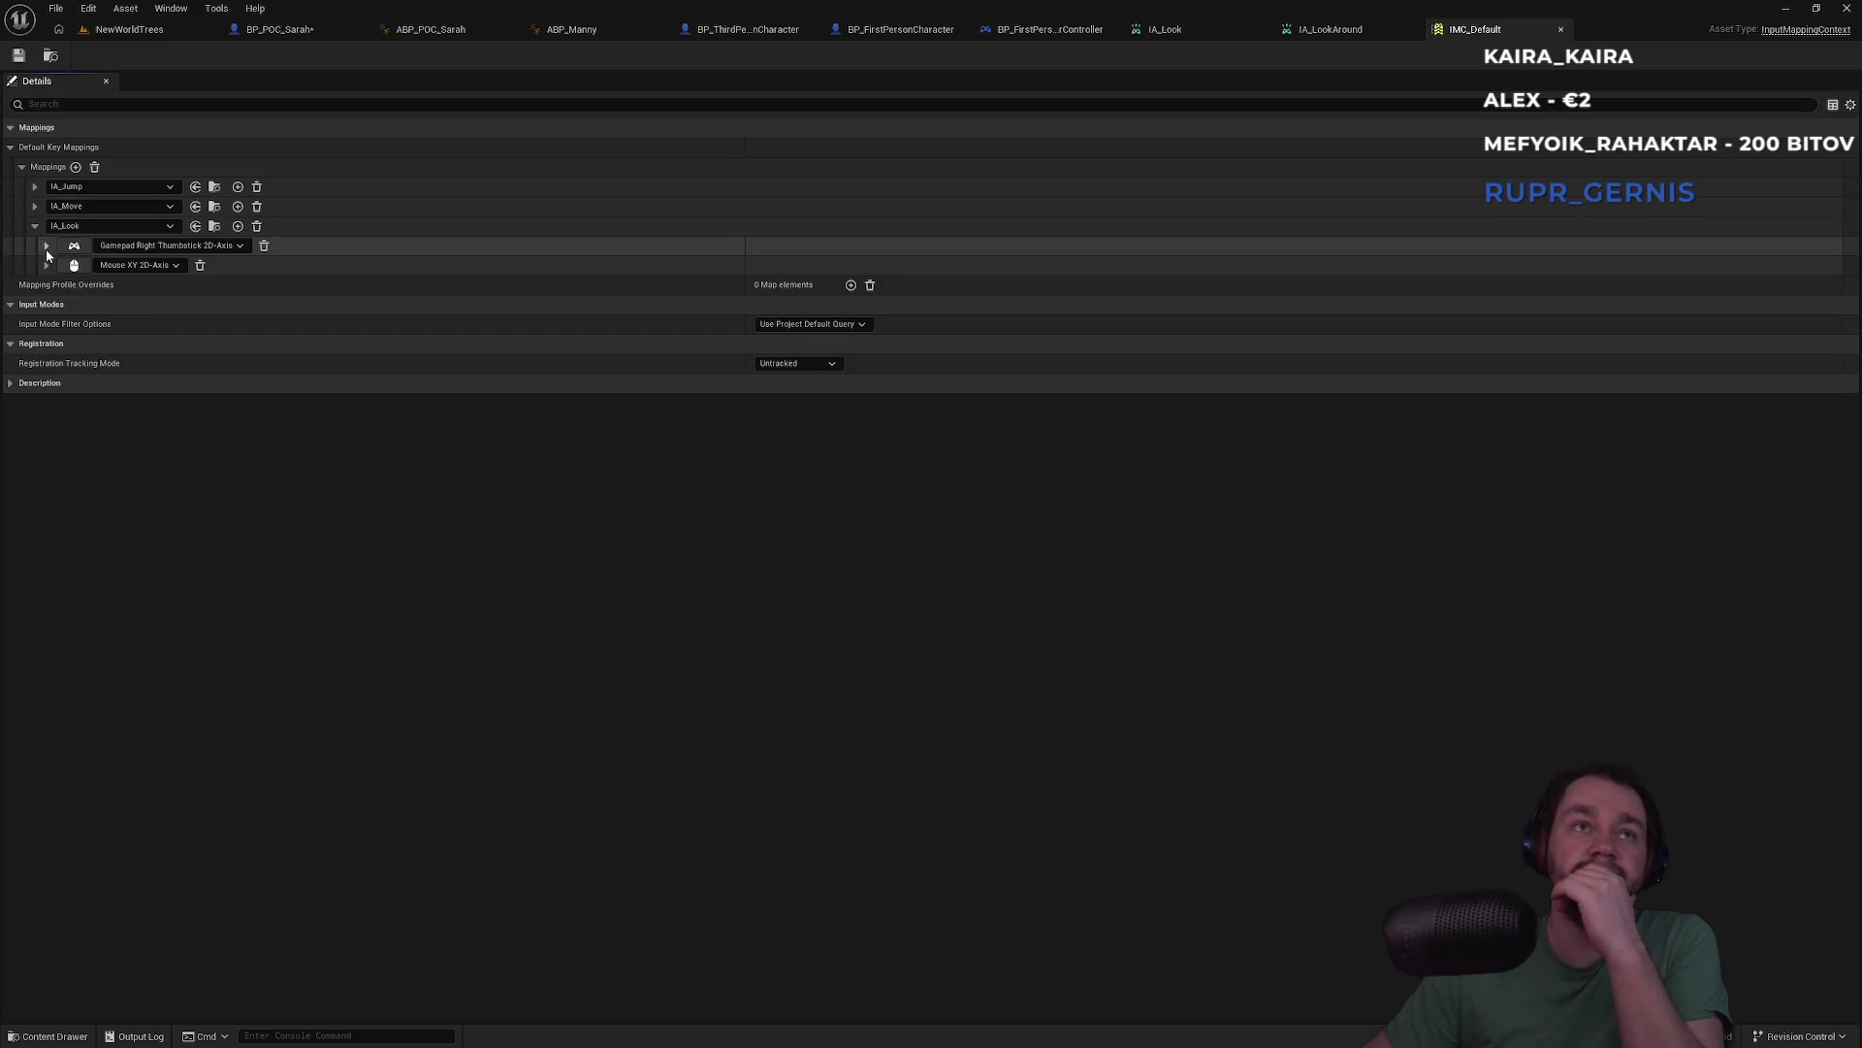
# Expand the thumbstick and Mouse XY mappings and inspect the thumbstick's Dead Zone modifier
pyautogui.click(46, 245)
pyautogui.click(46, 343)
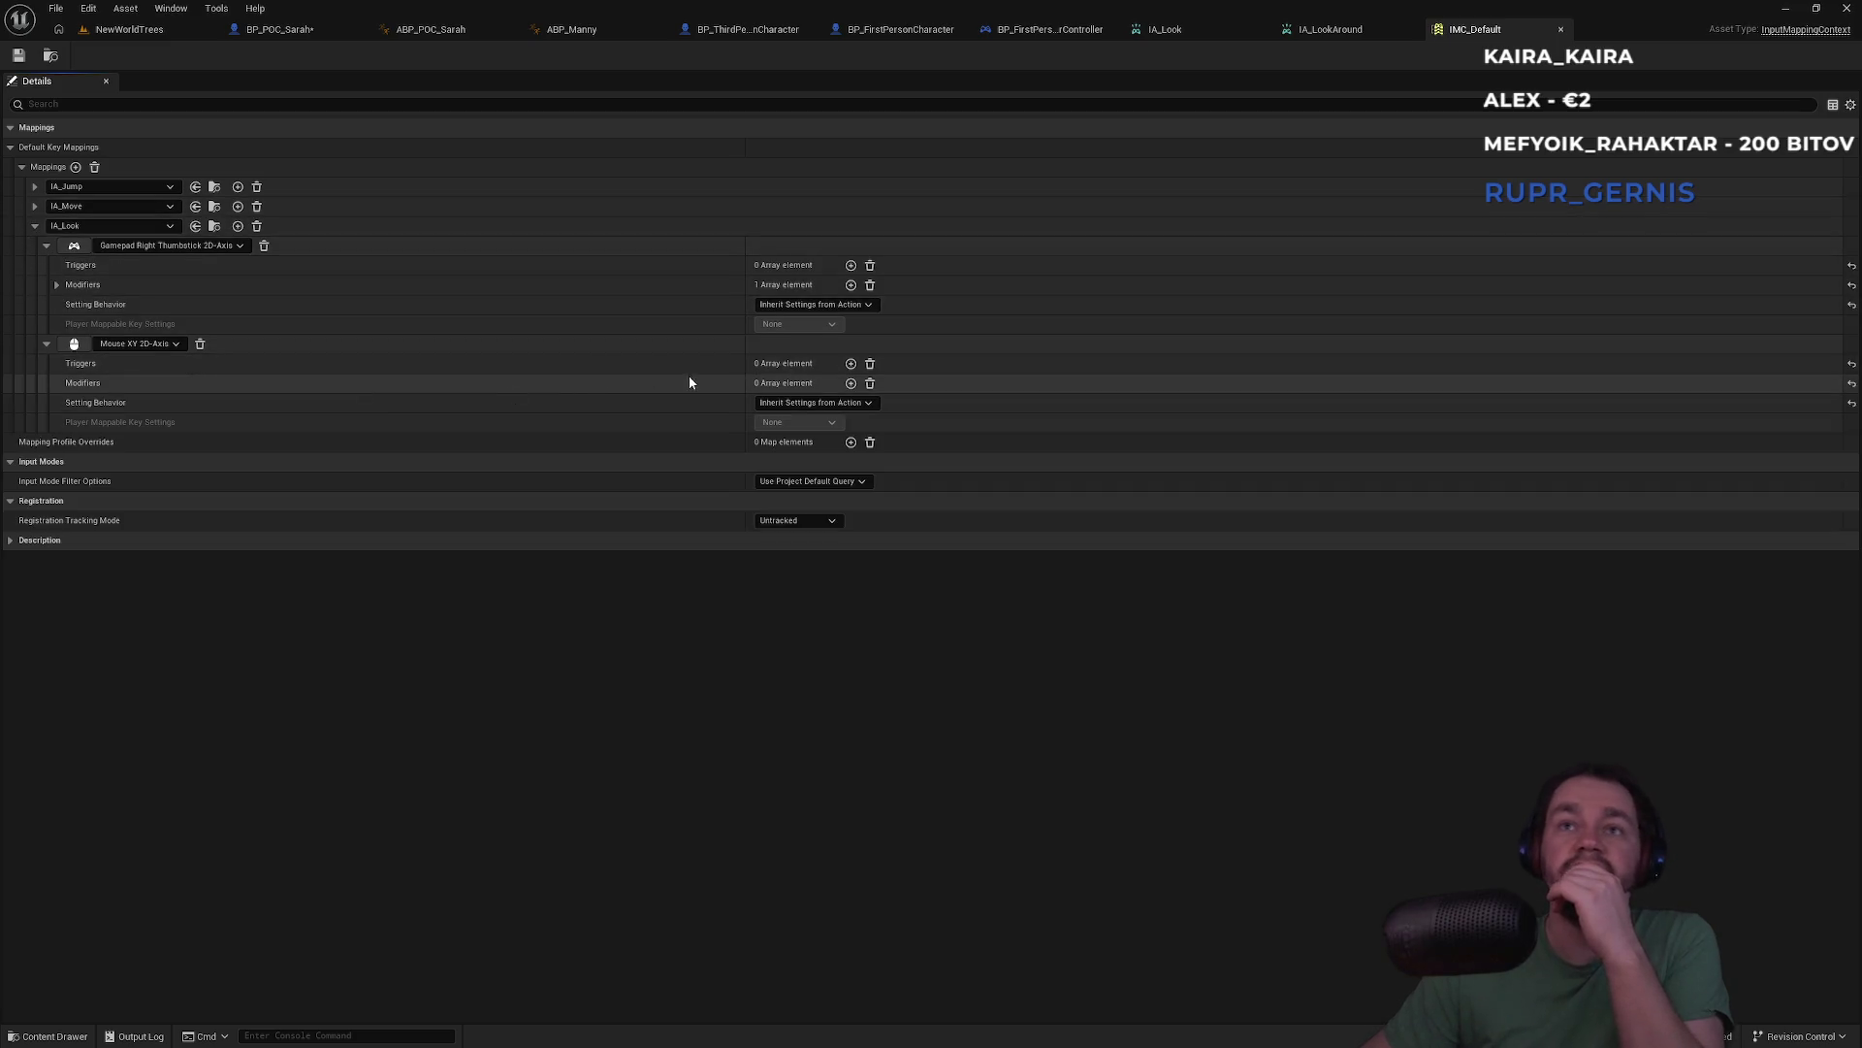
pyautogui.click(57, 285)
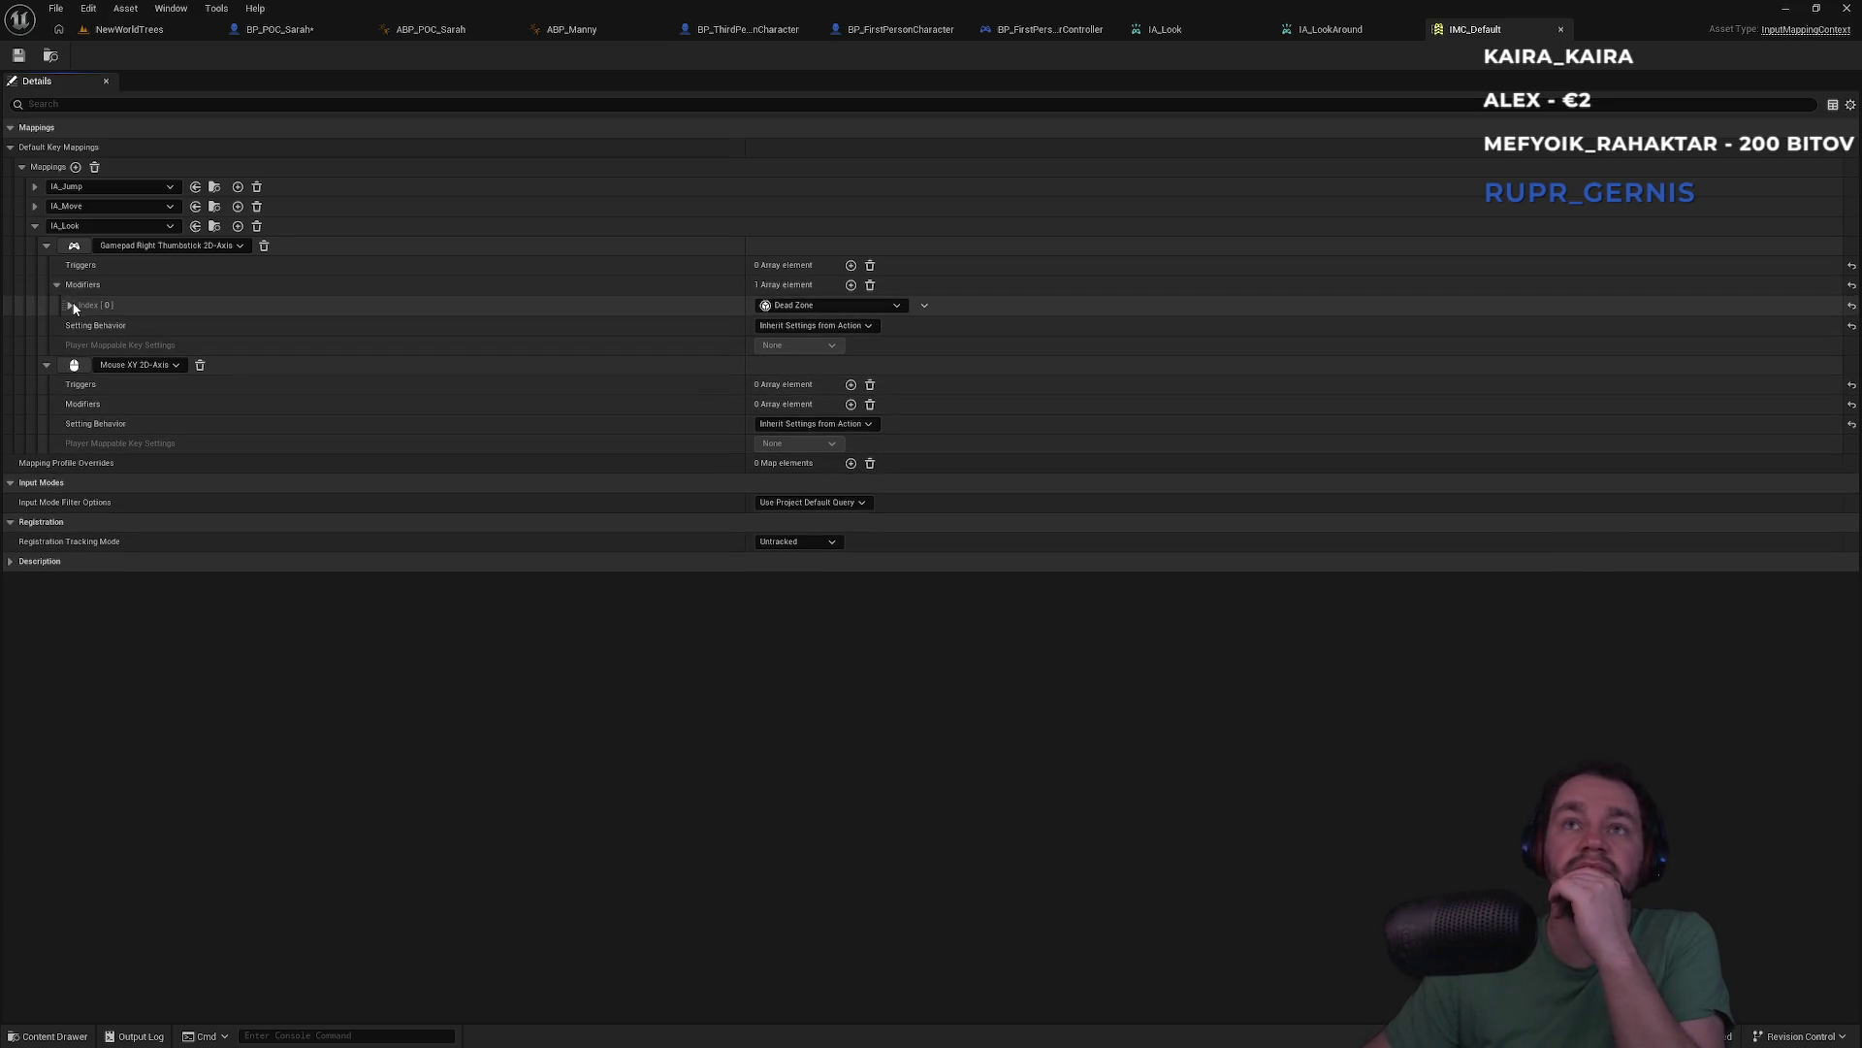
pyautogui.click(72, 306)
pyautogui.click(72, 305)
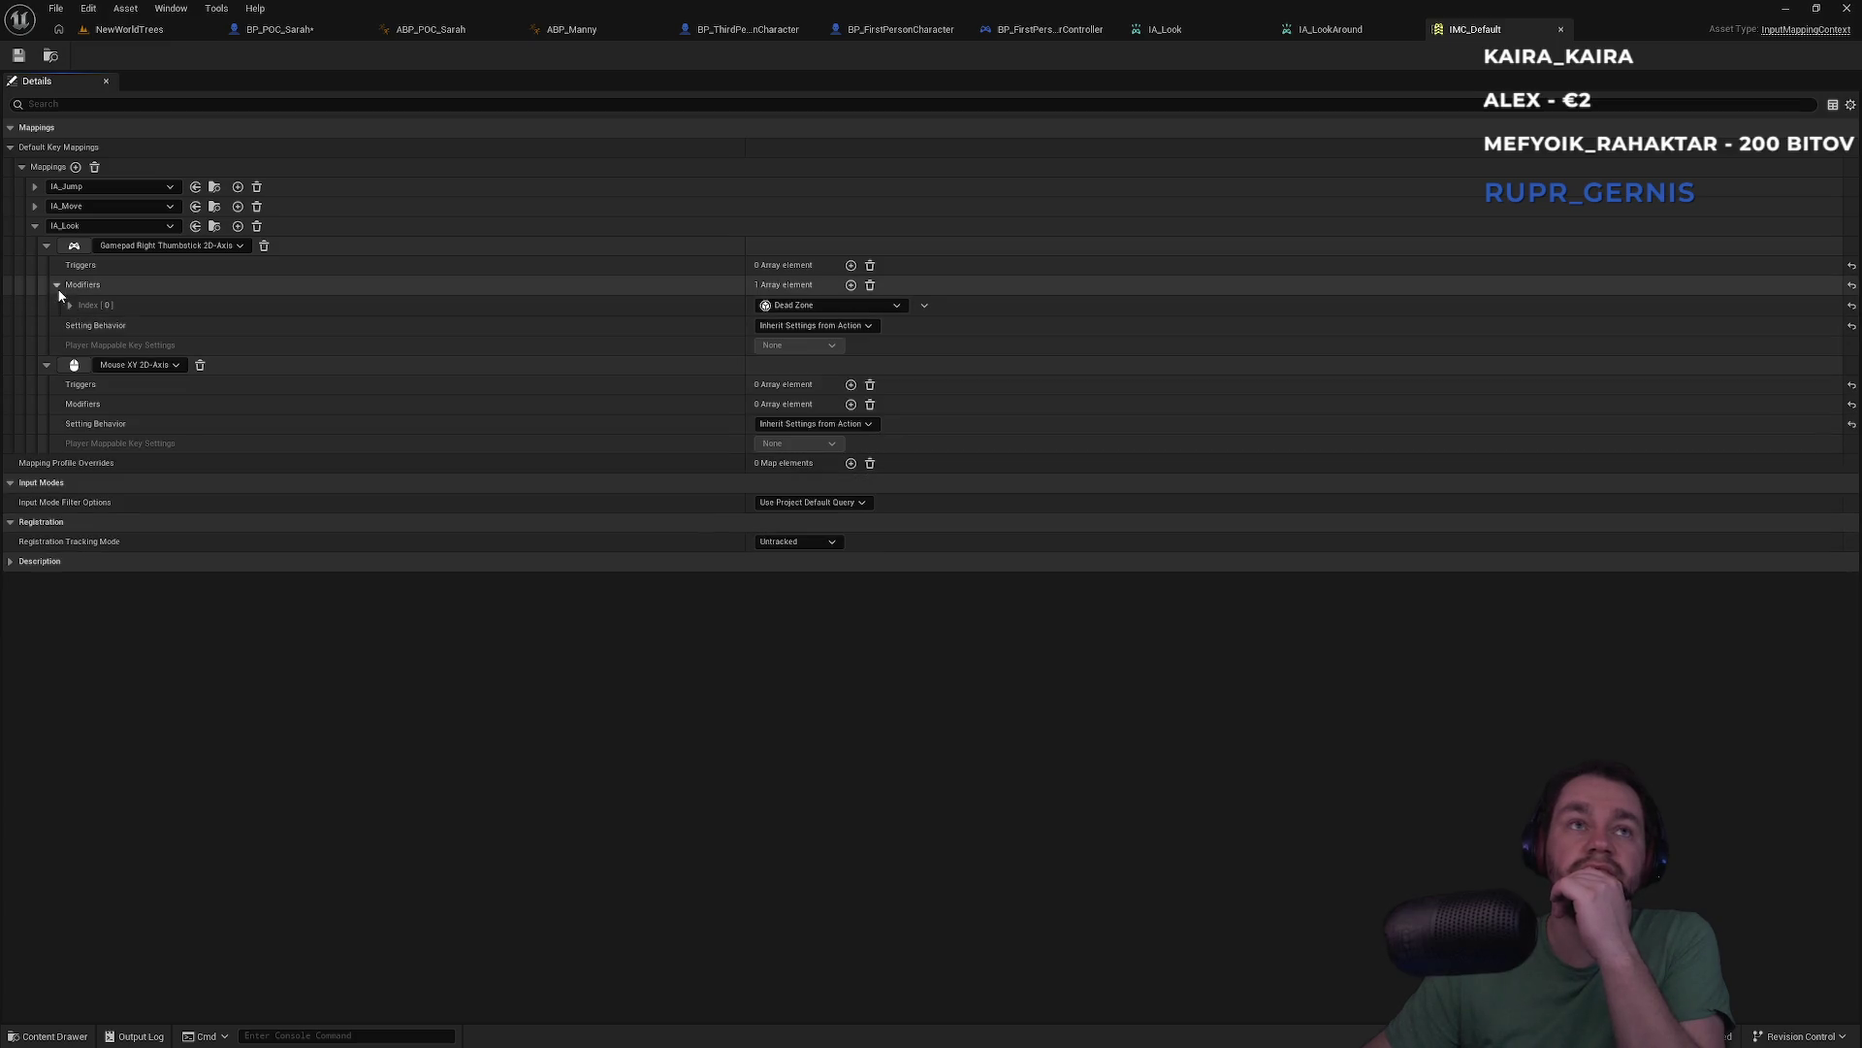
pyautogui.click(56, 284)
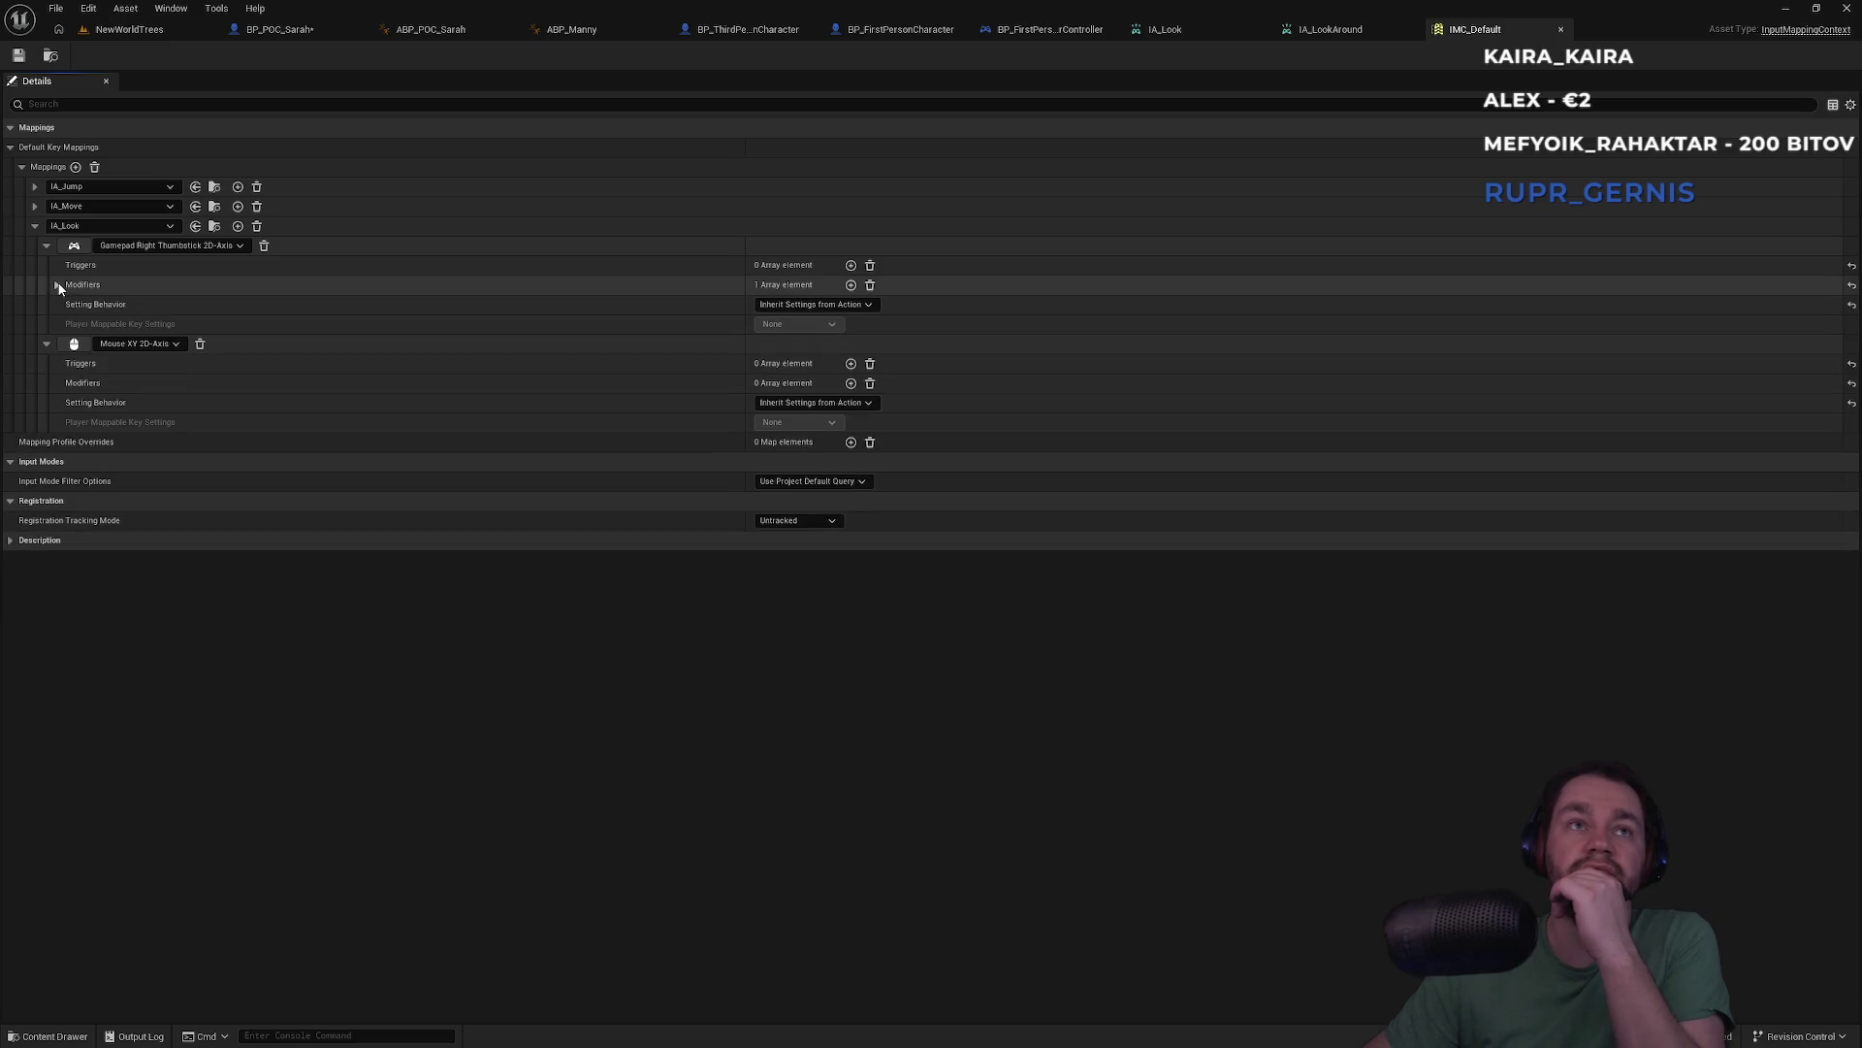
# Add one trigger and one modifier to the Mouse XY mapping, leaving both None
pyautogui.click(850, 362)
pyautogui.click(794, 385)
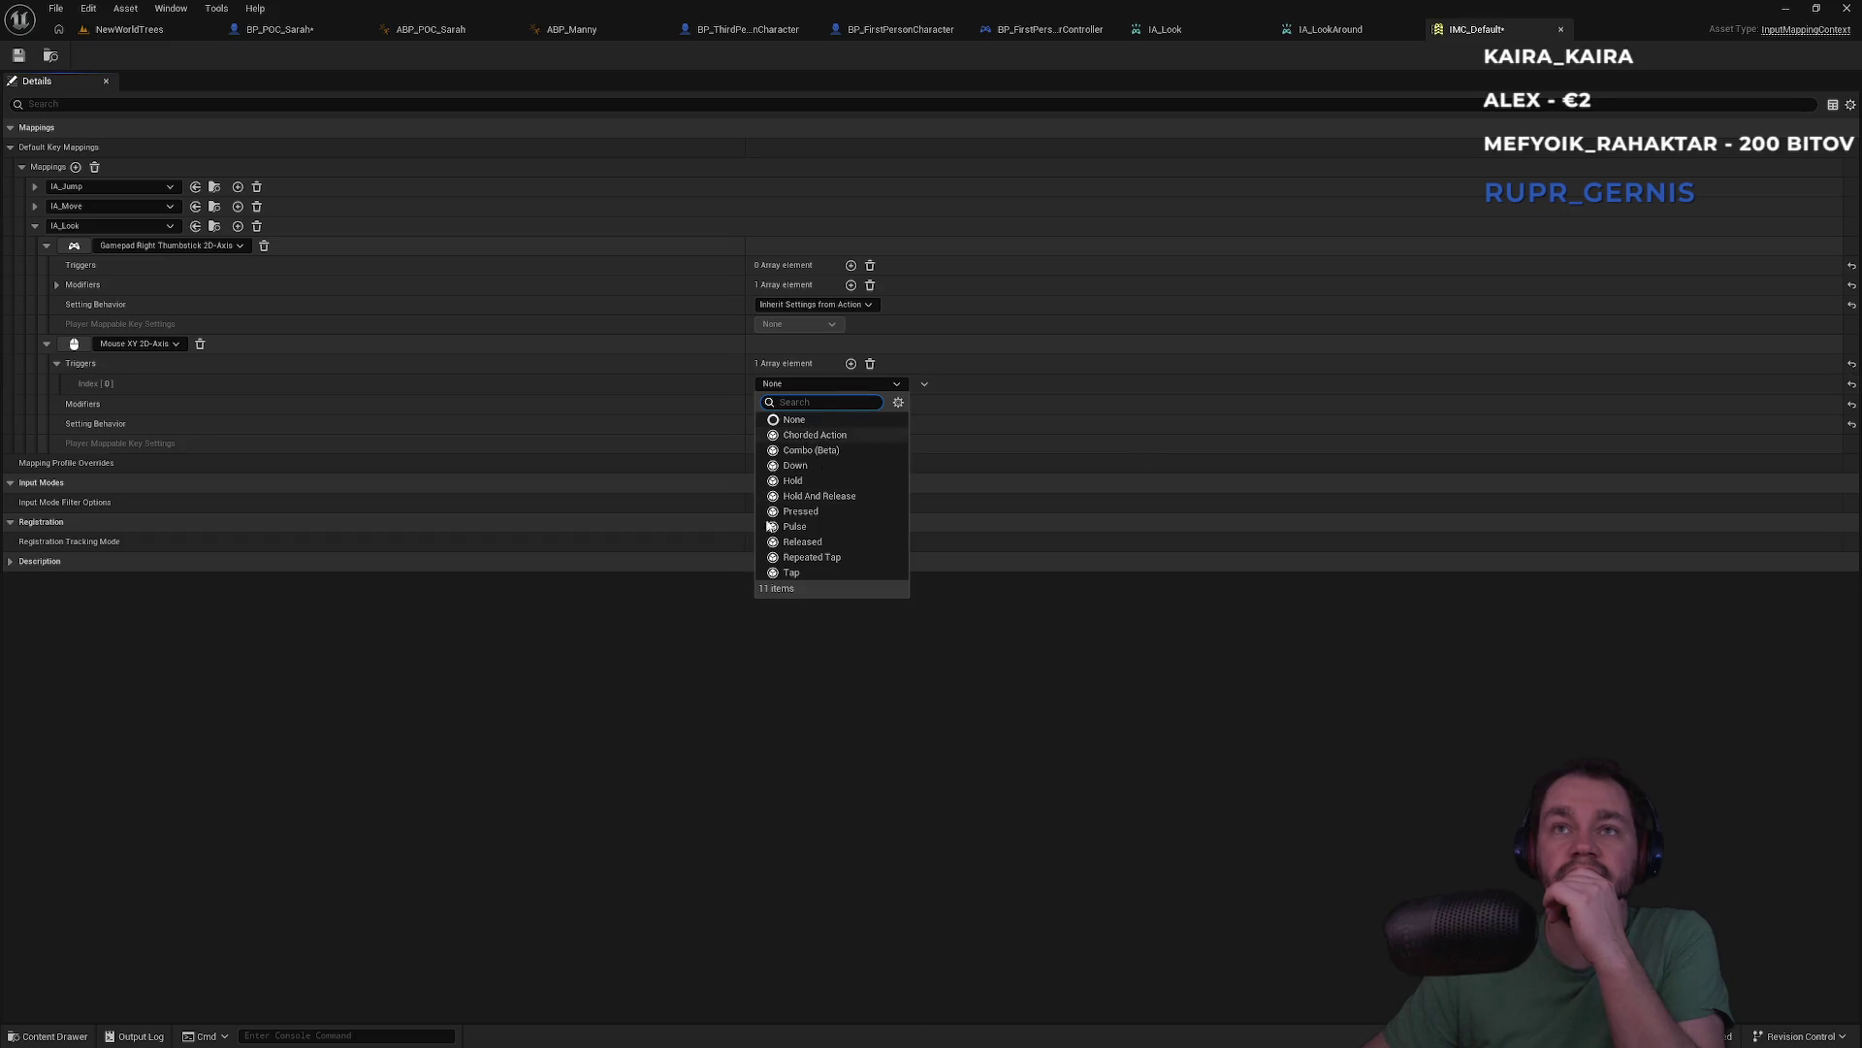
pyautogui.click(741, 613)
pyautogui.click(850, 404)
pyautogui.click(815, 424)
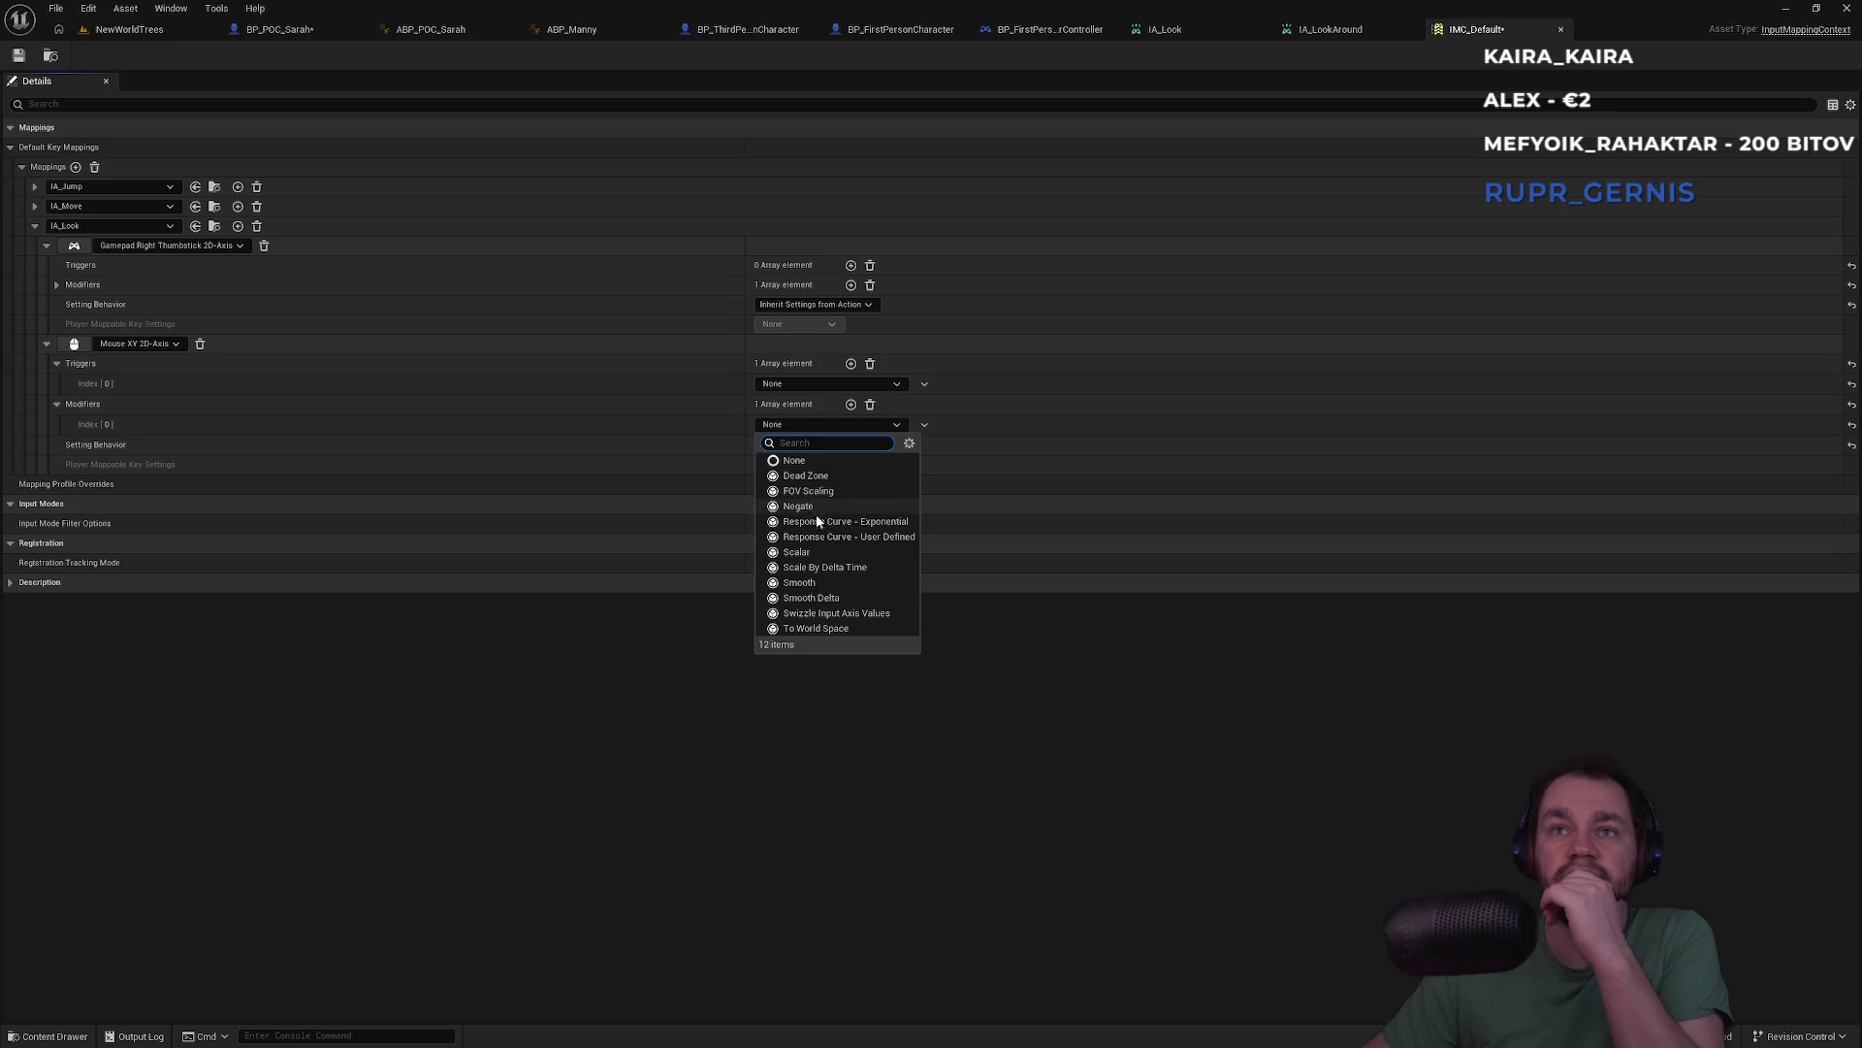
pyautogui.click(213, 524)
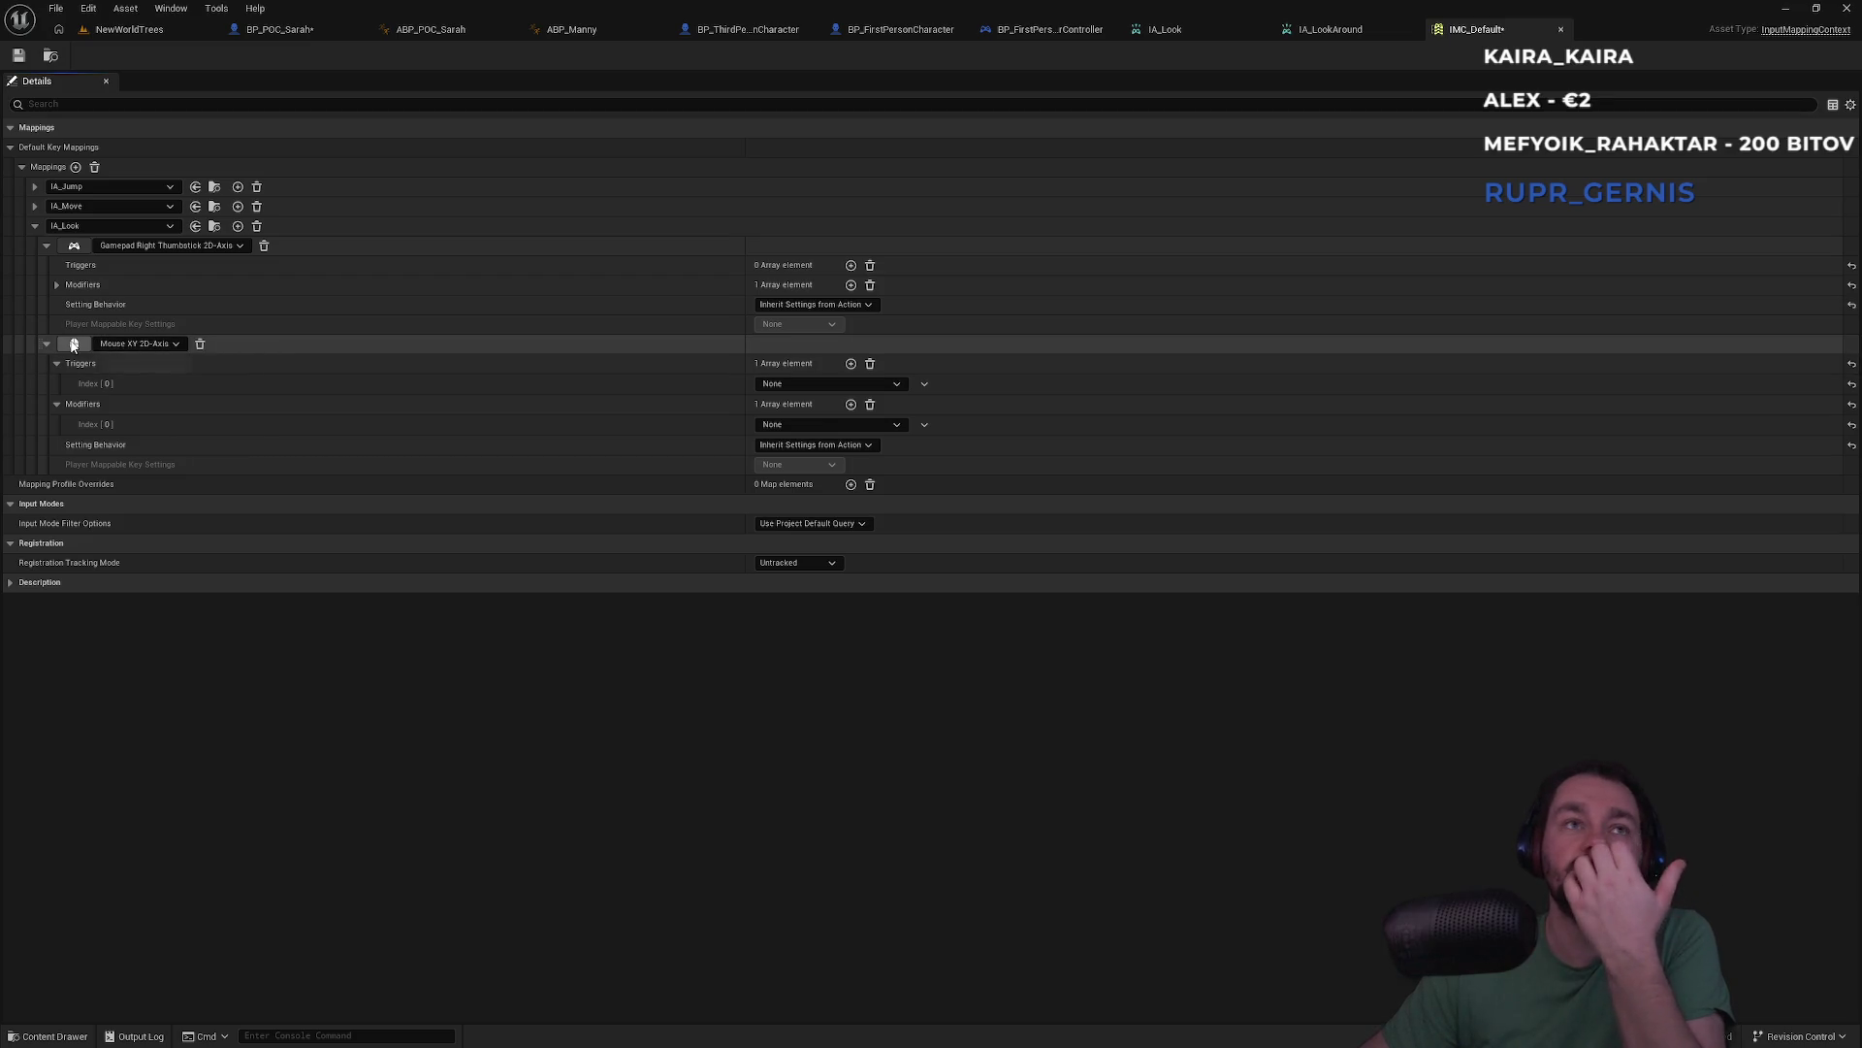
pyautogui.click(79, 348)
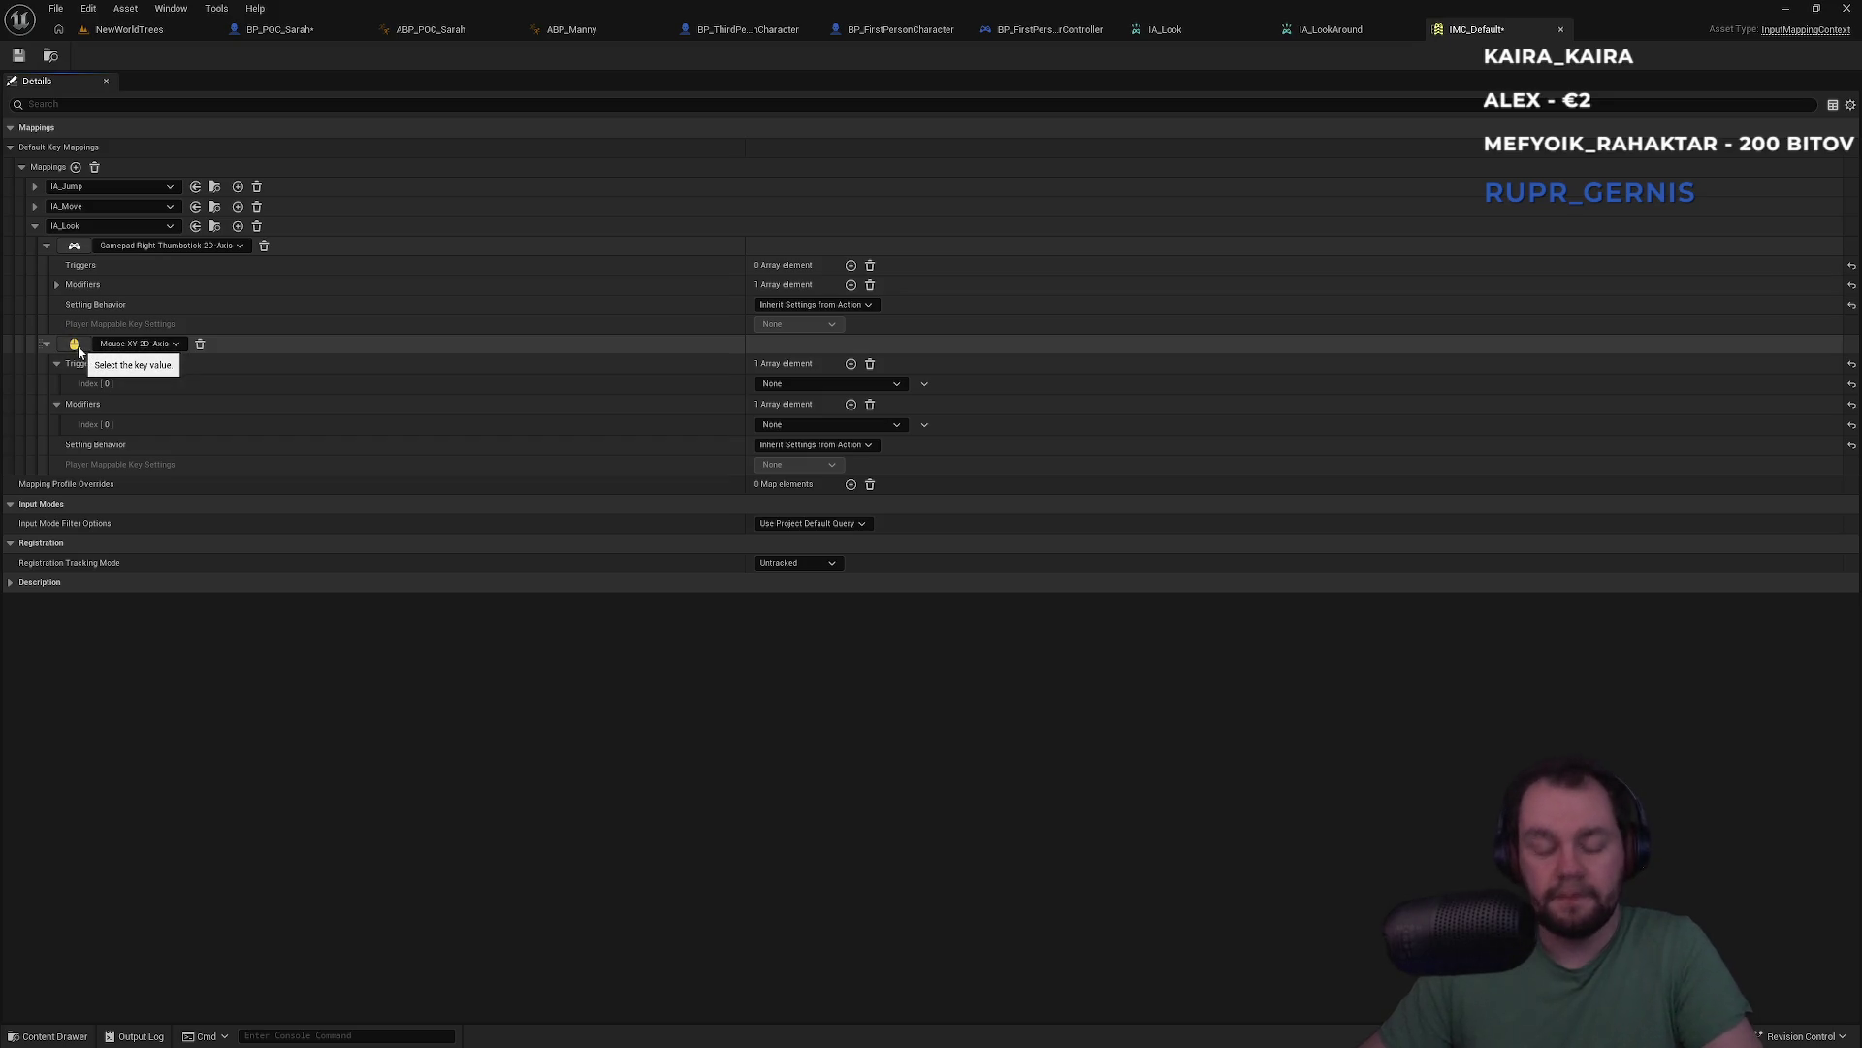
# Rebind the Mouse XY mapping to the G key, remove its trigger and modifier, and save
pyautogui.press('g')
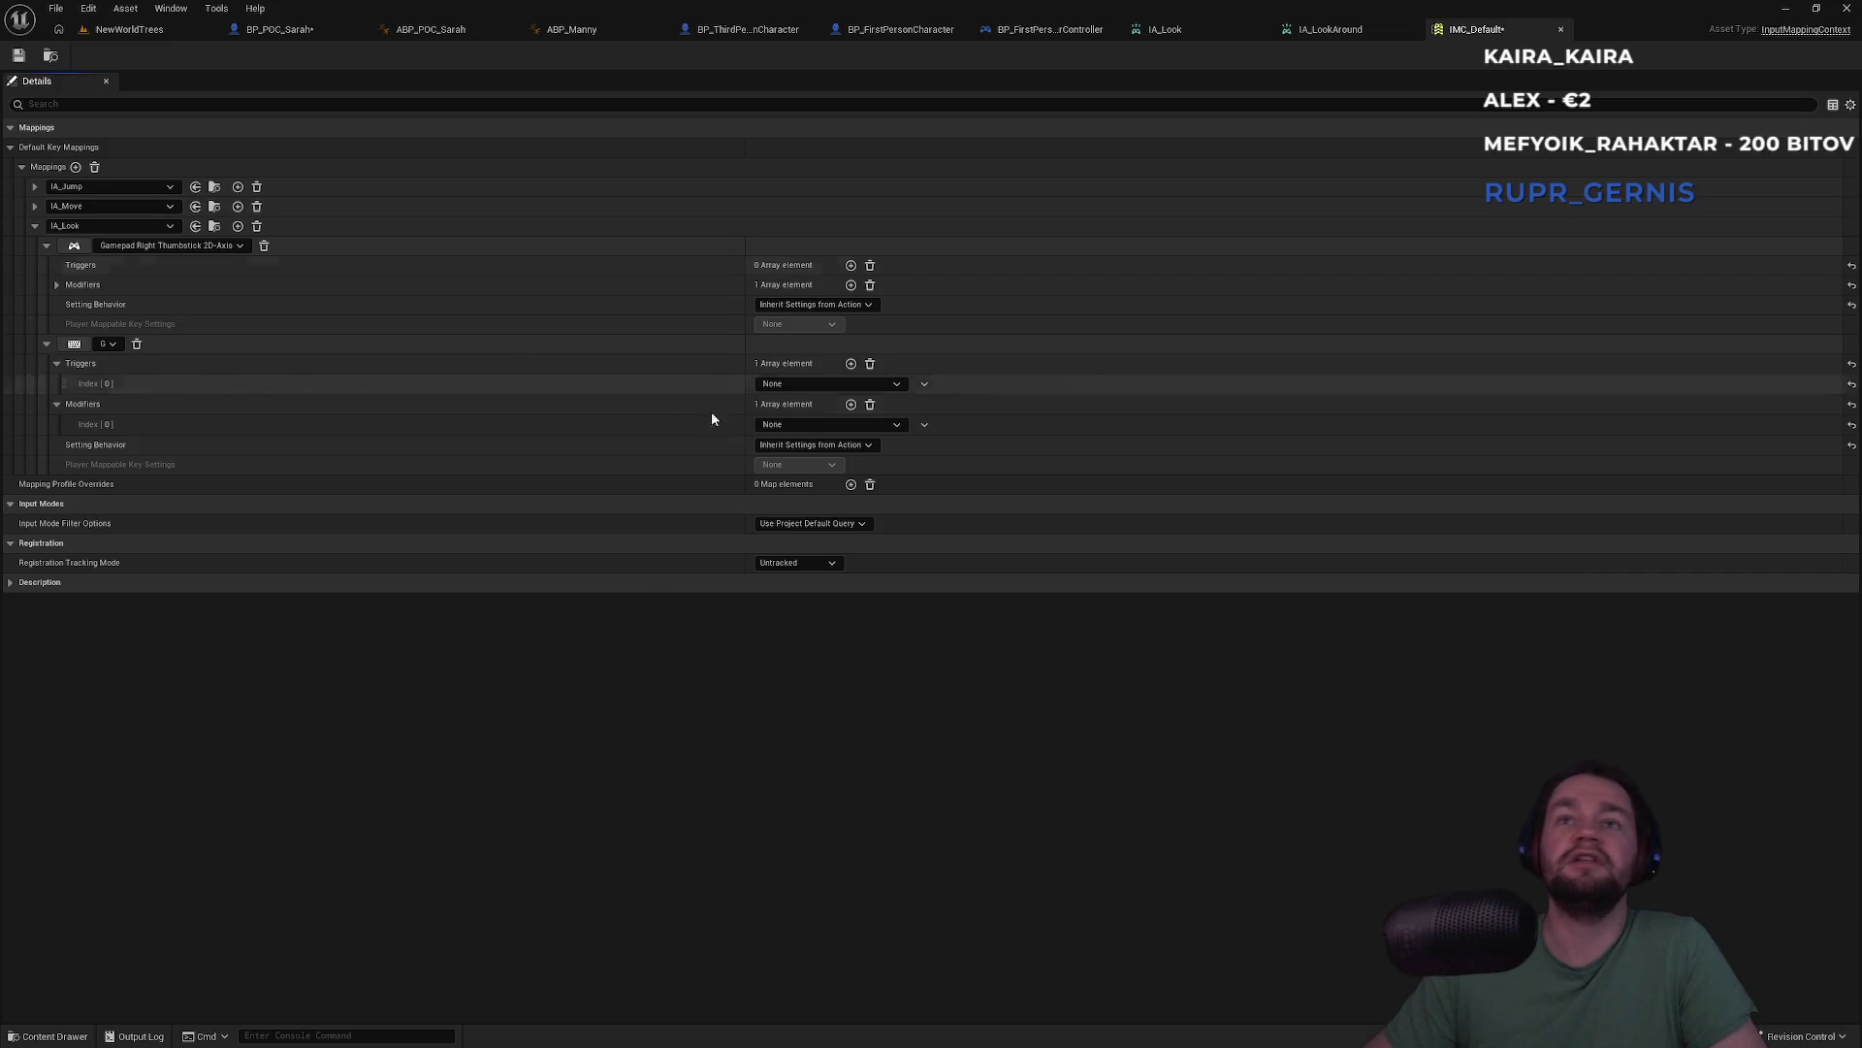
pyautogui.click(870, 404)
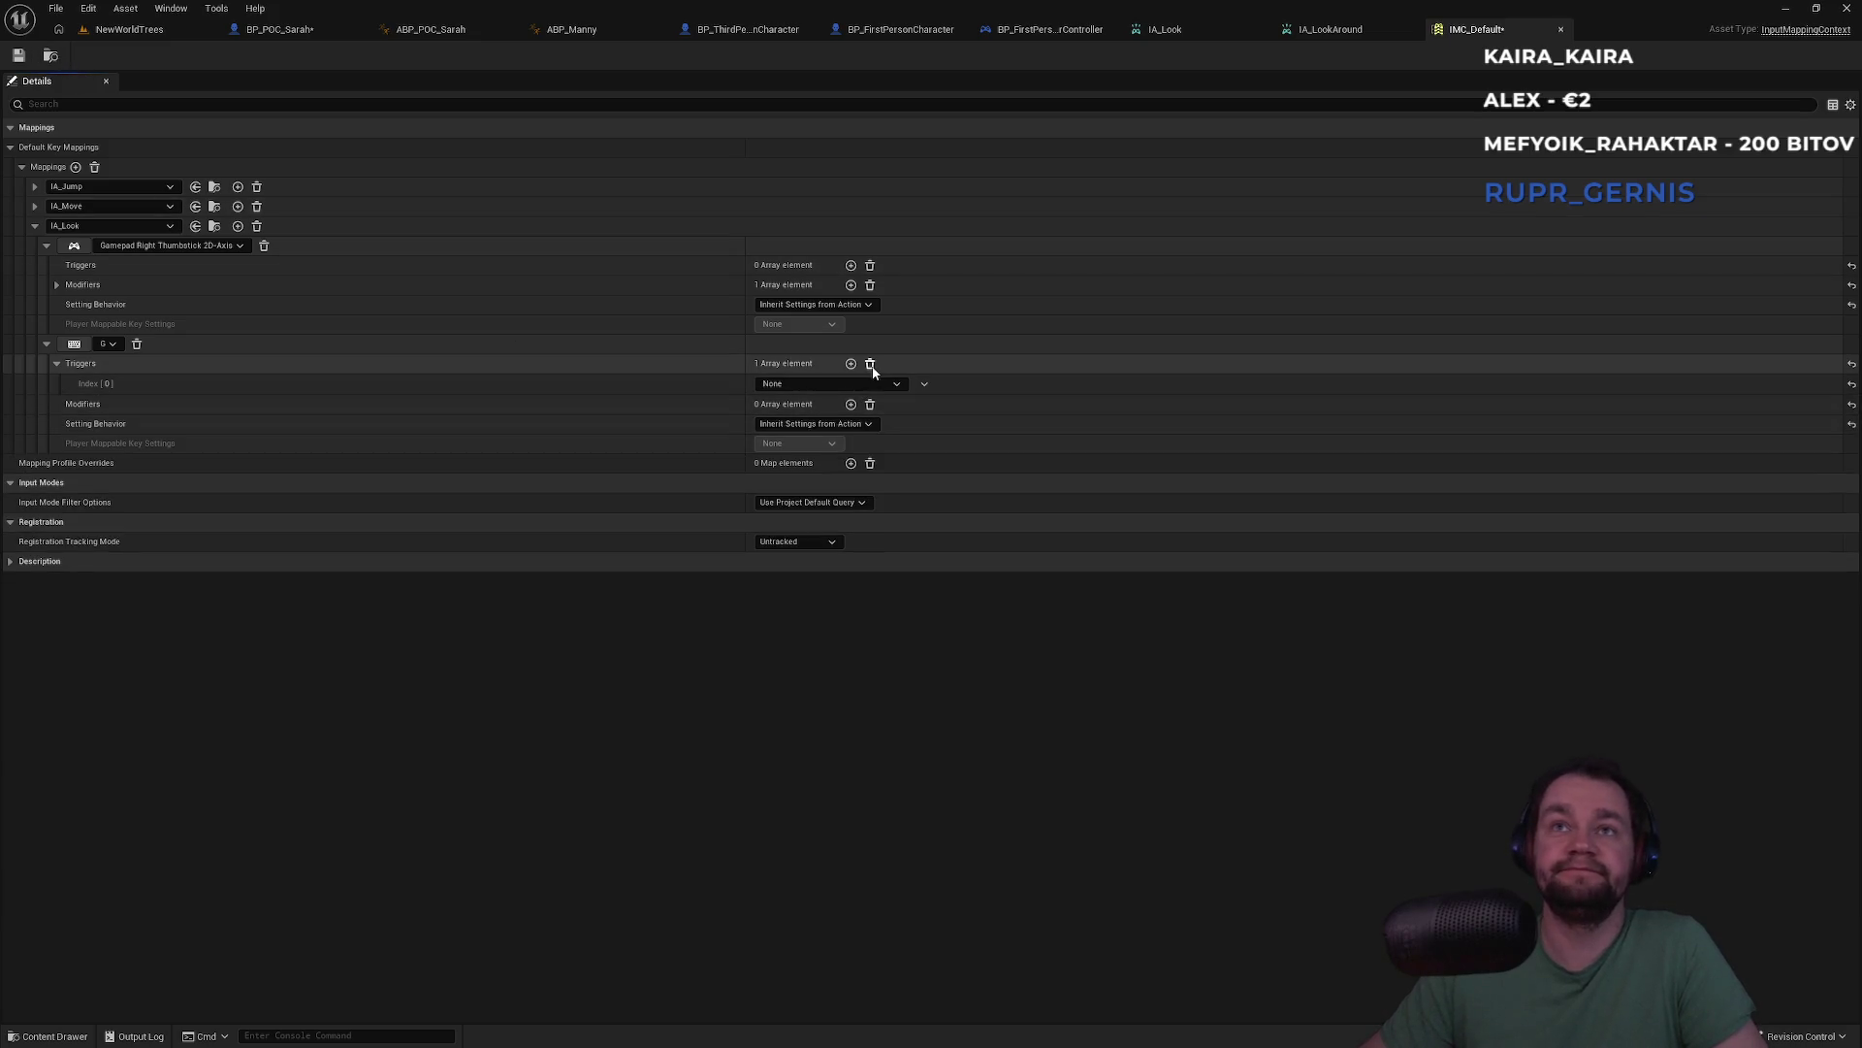
pyautogui.click(870, 365)
pyautogui.hotkey('ctrl', 'shift', 's')
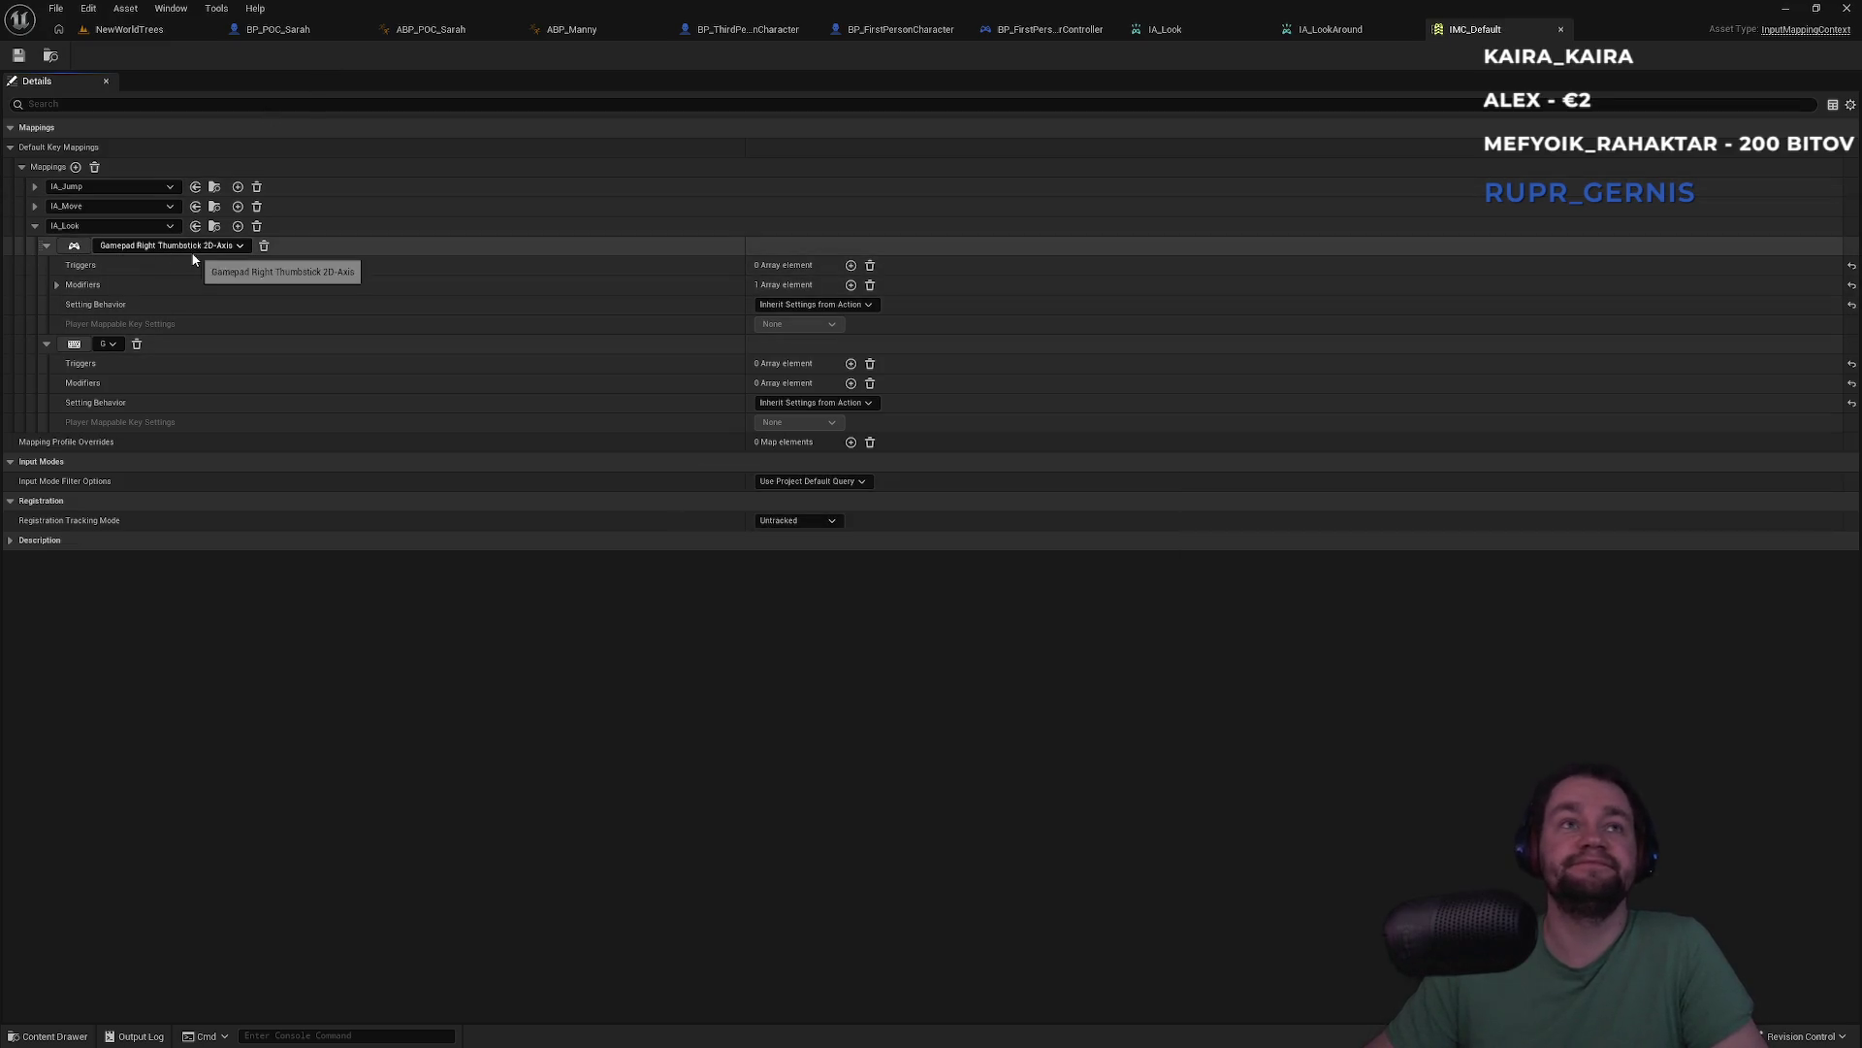
# Switch the mapping's action from IA_Look to IA_LookAround, then return to BP_POC_Sarah
pyautogui.click(46, 247)
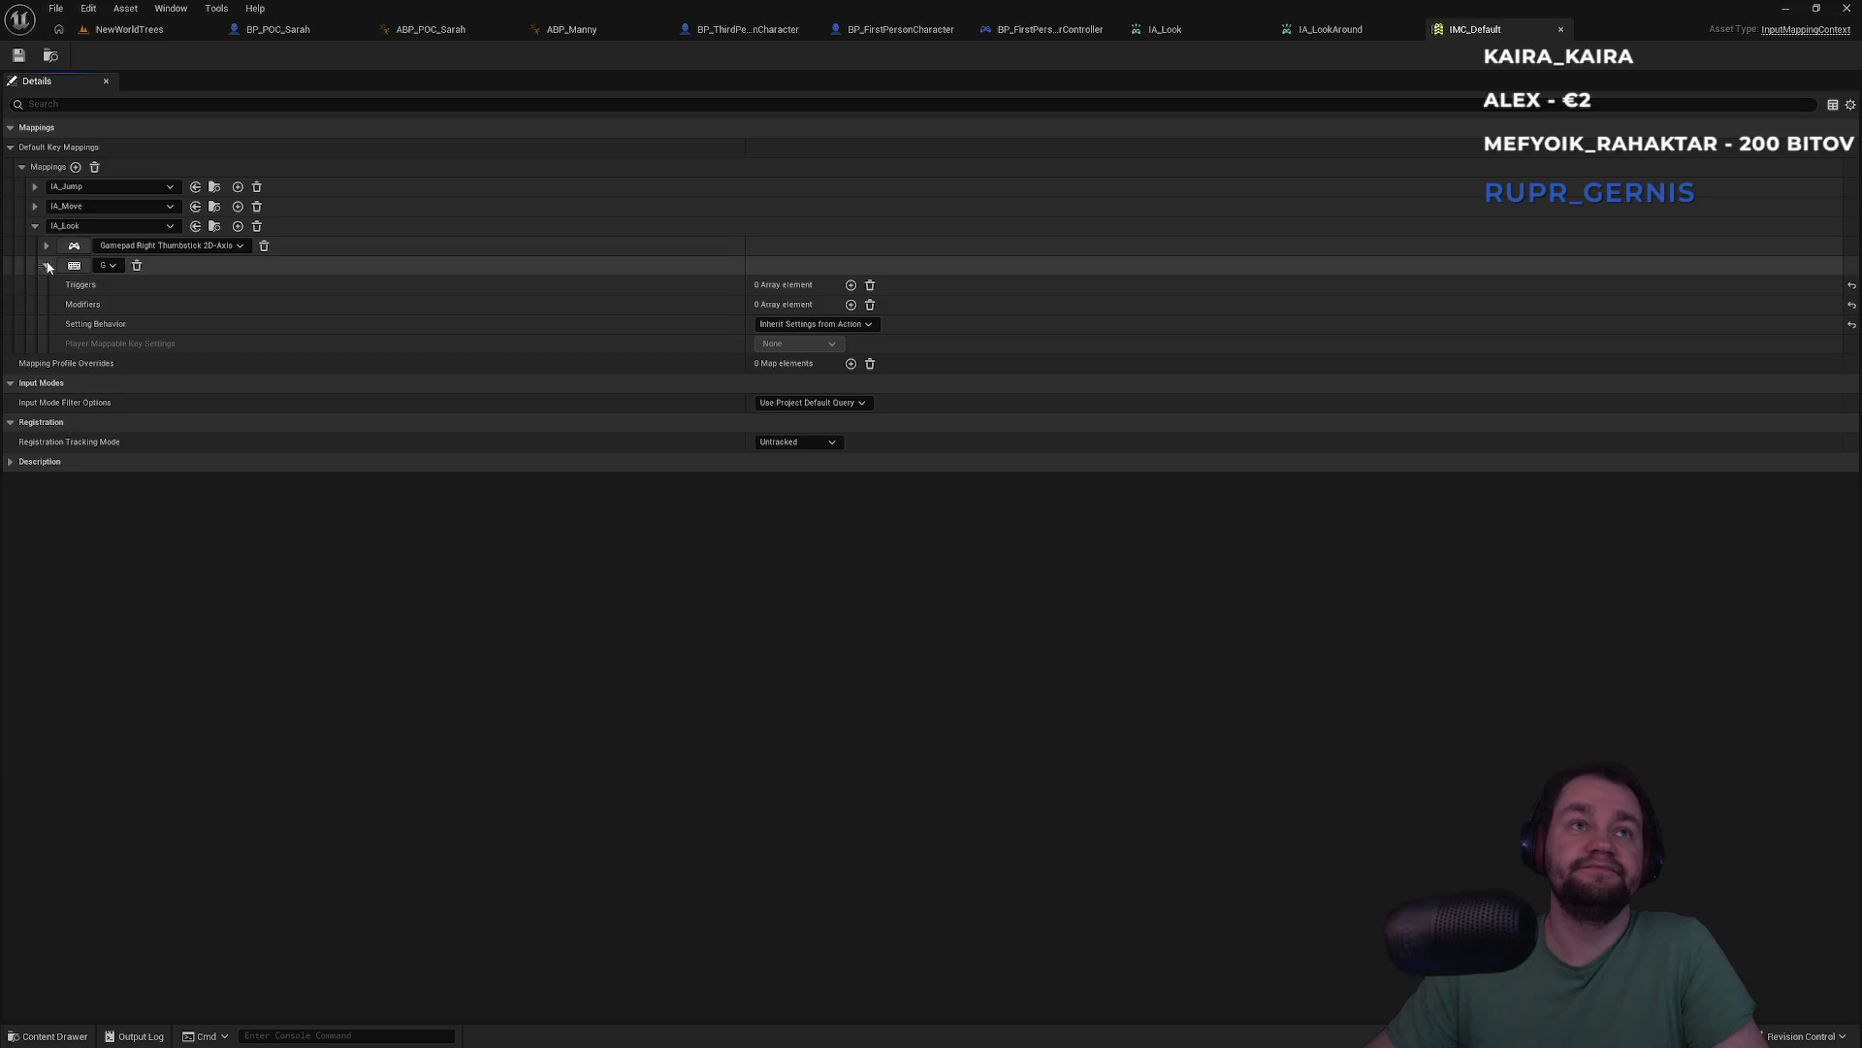
pyautogui.click(47, 265)
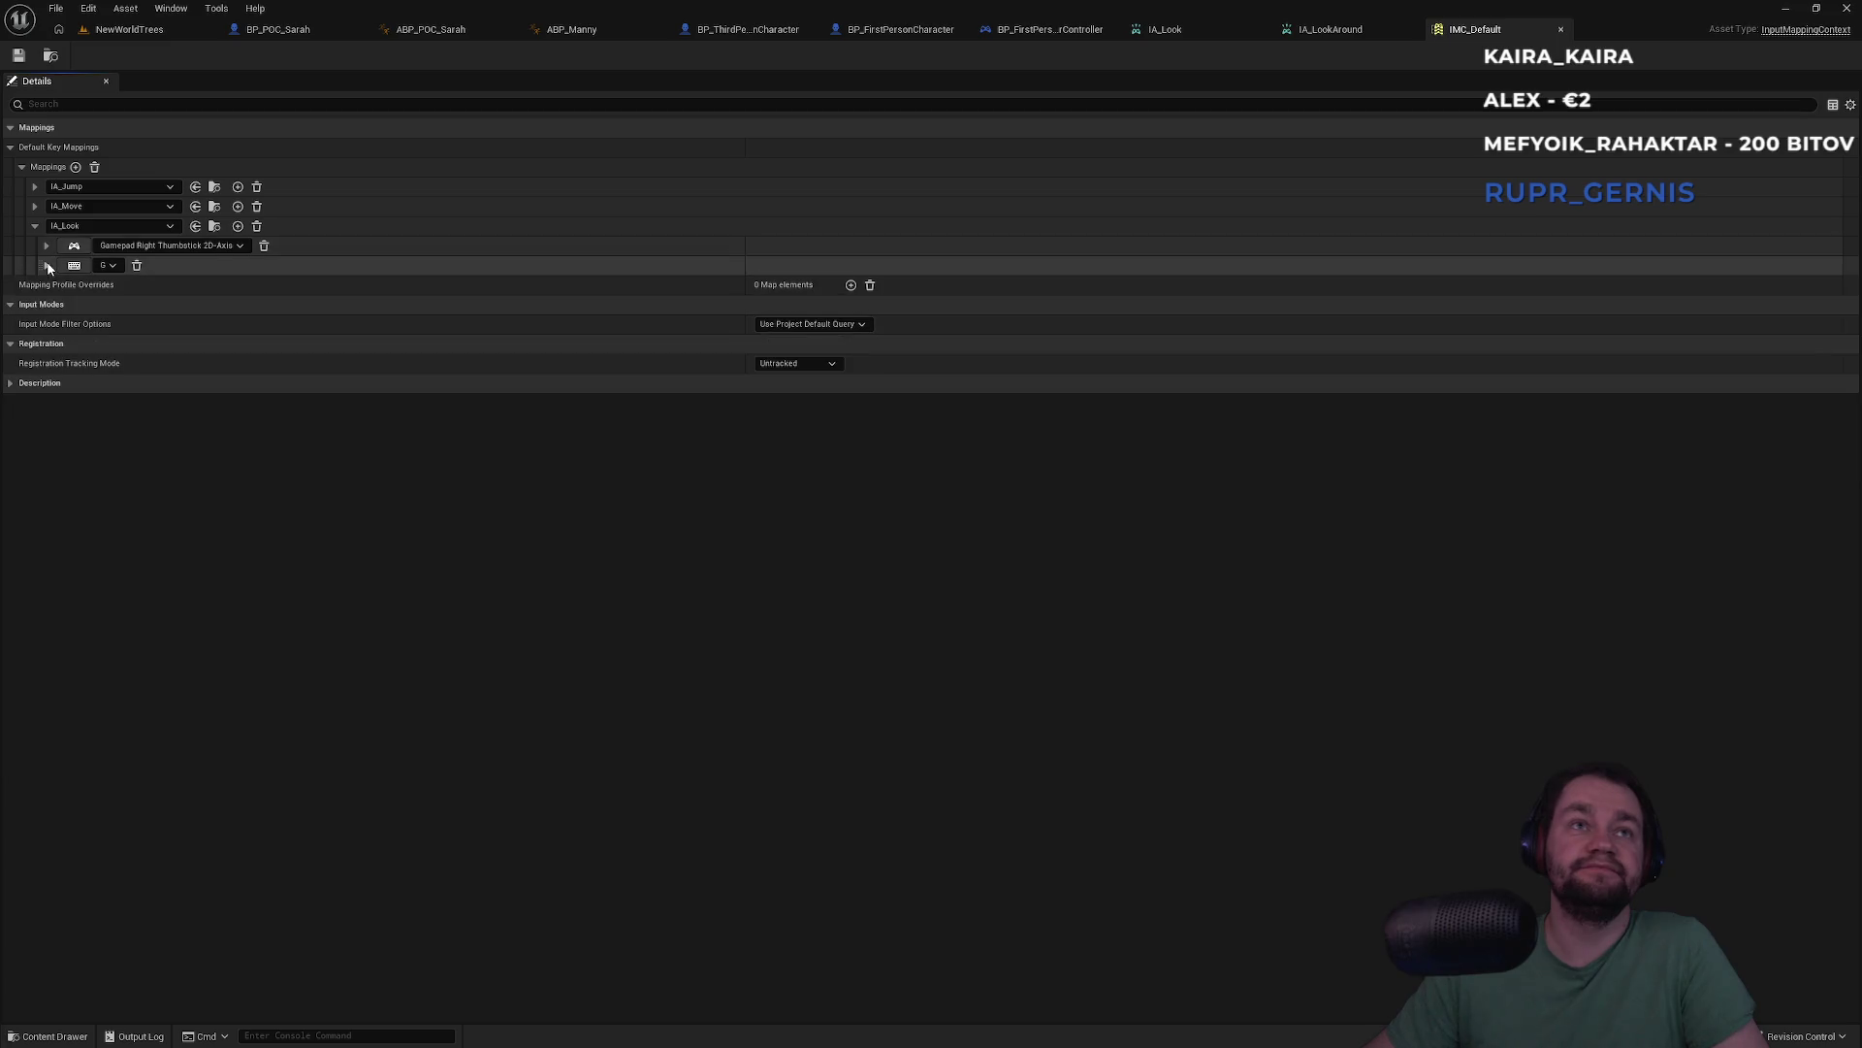
pyautogui.click(132, 229)
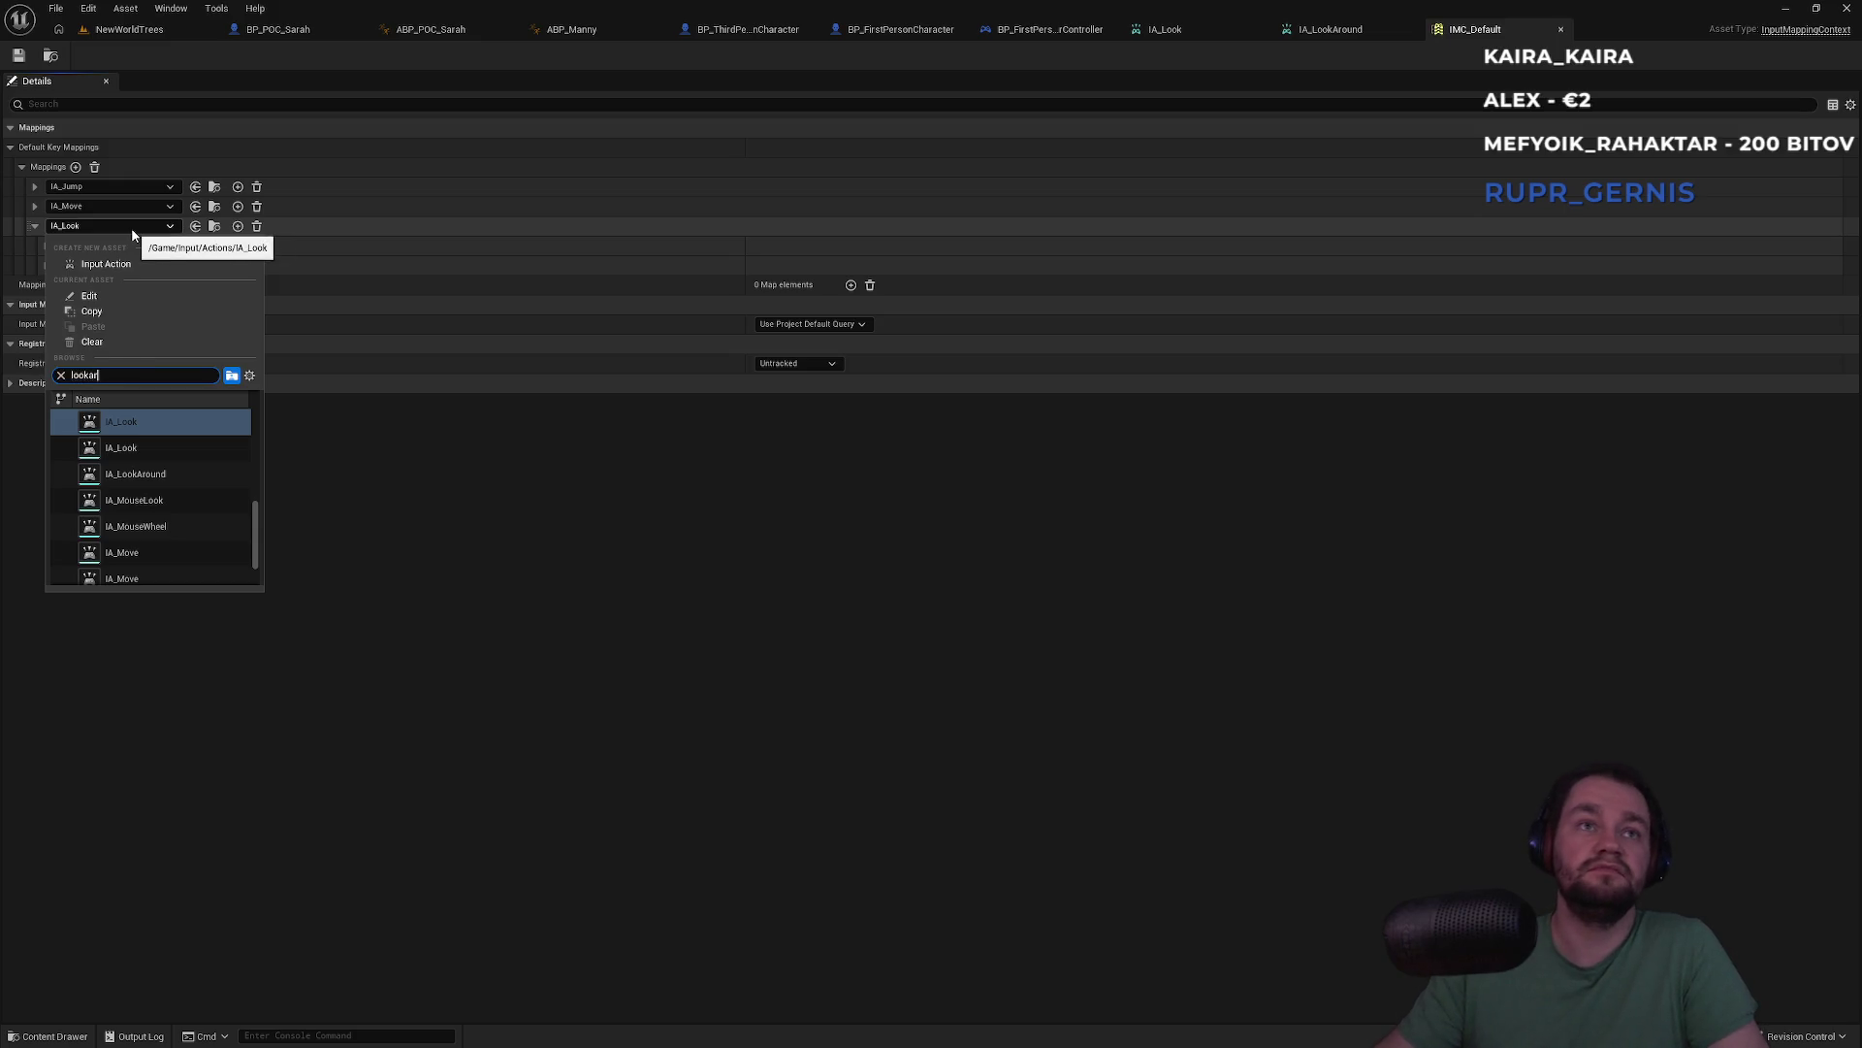
pyautogui.click(204, 424)
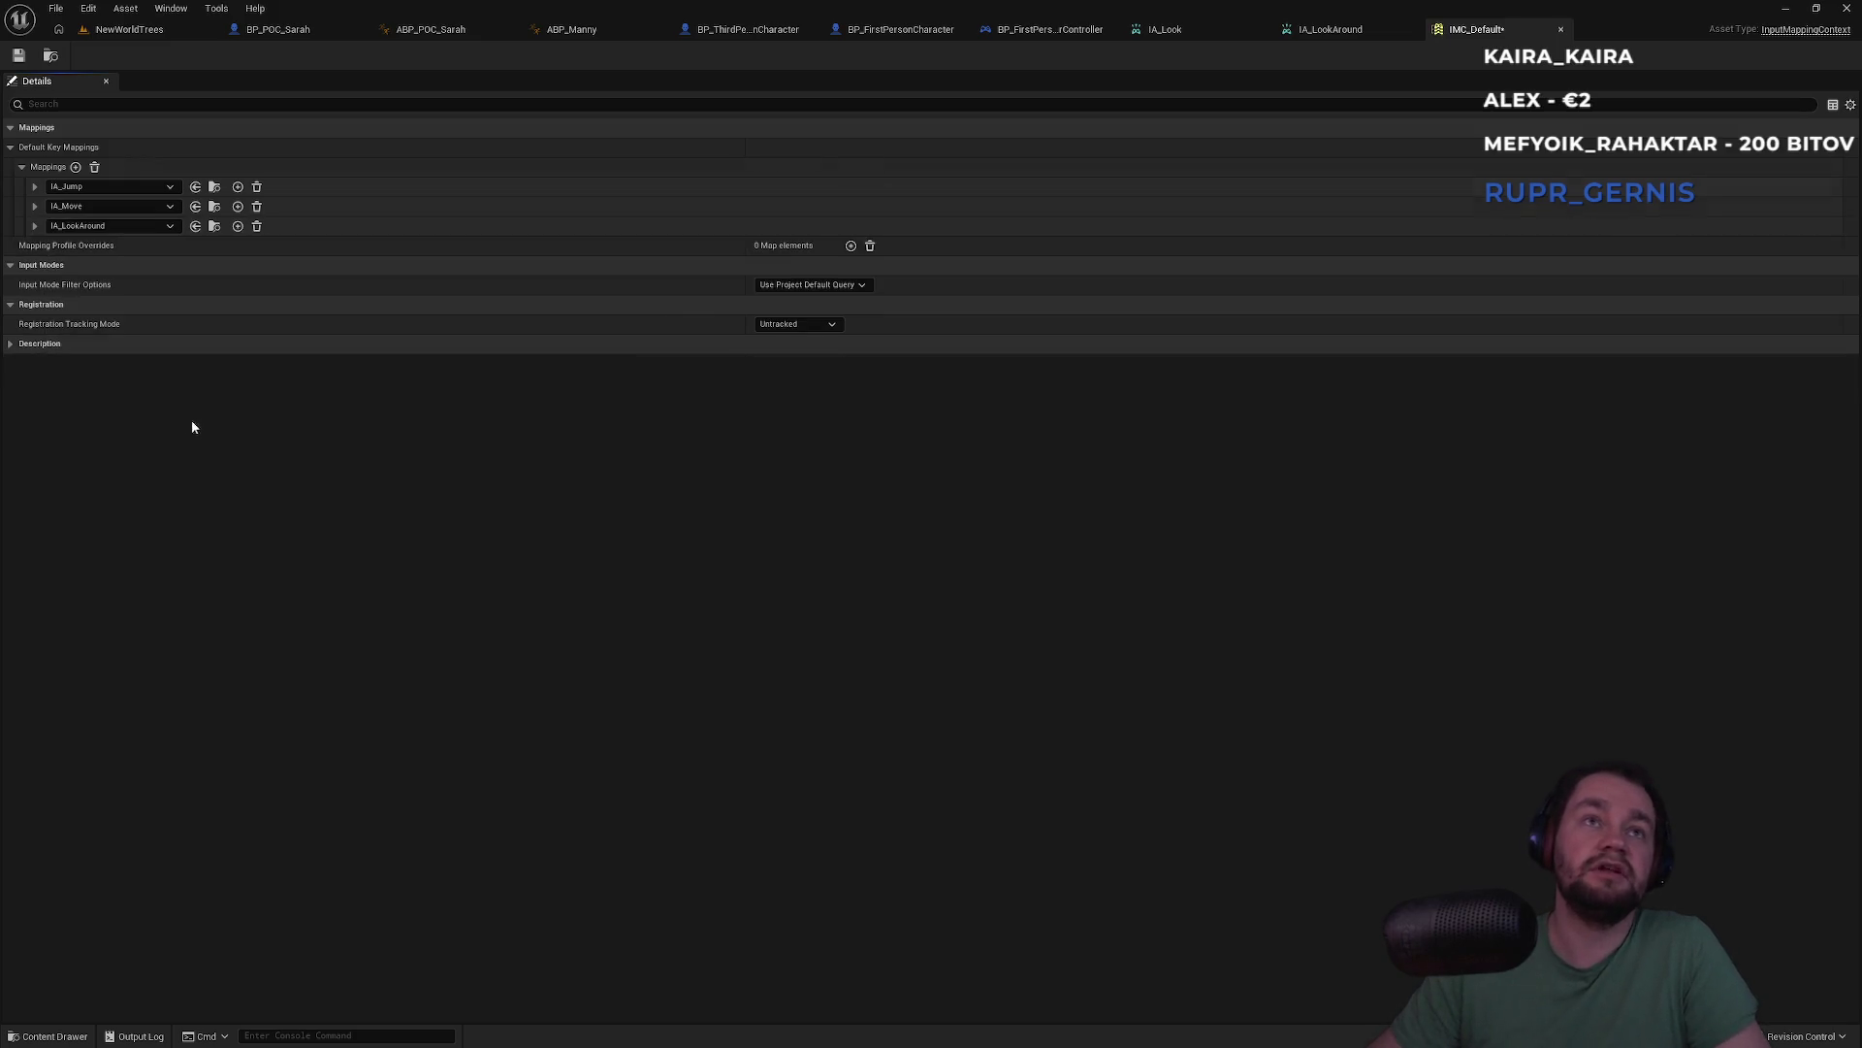
pyautogui.click(34, 226)
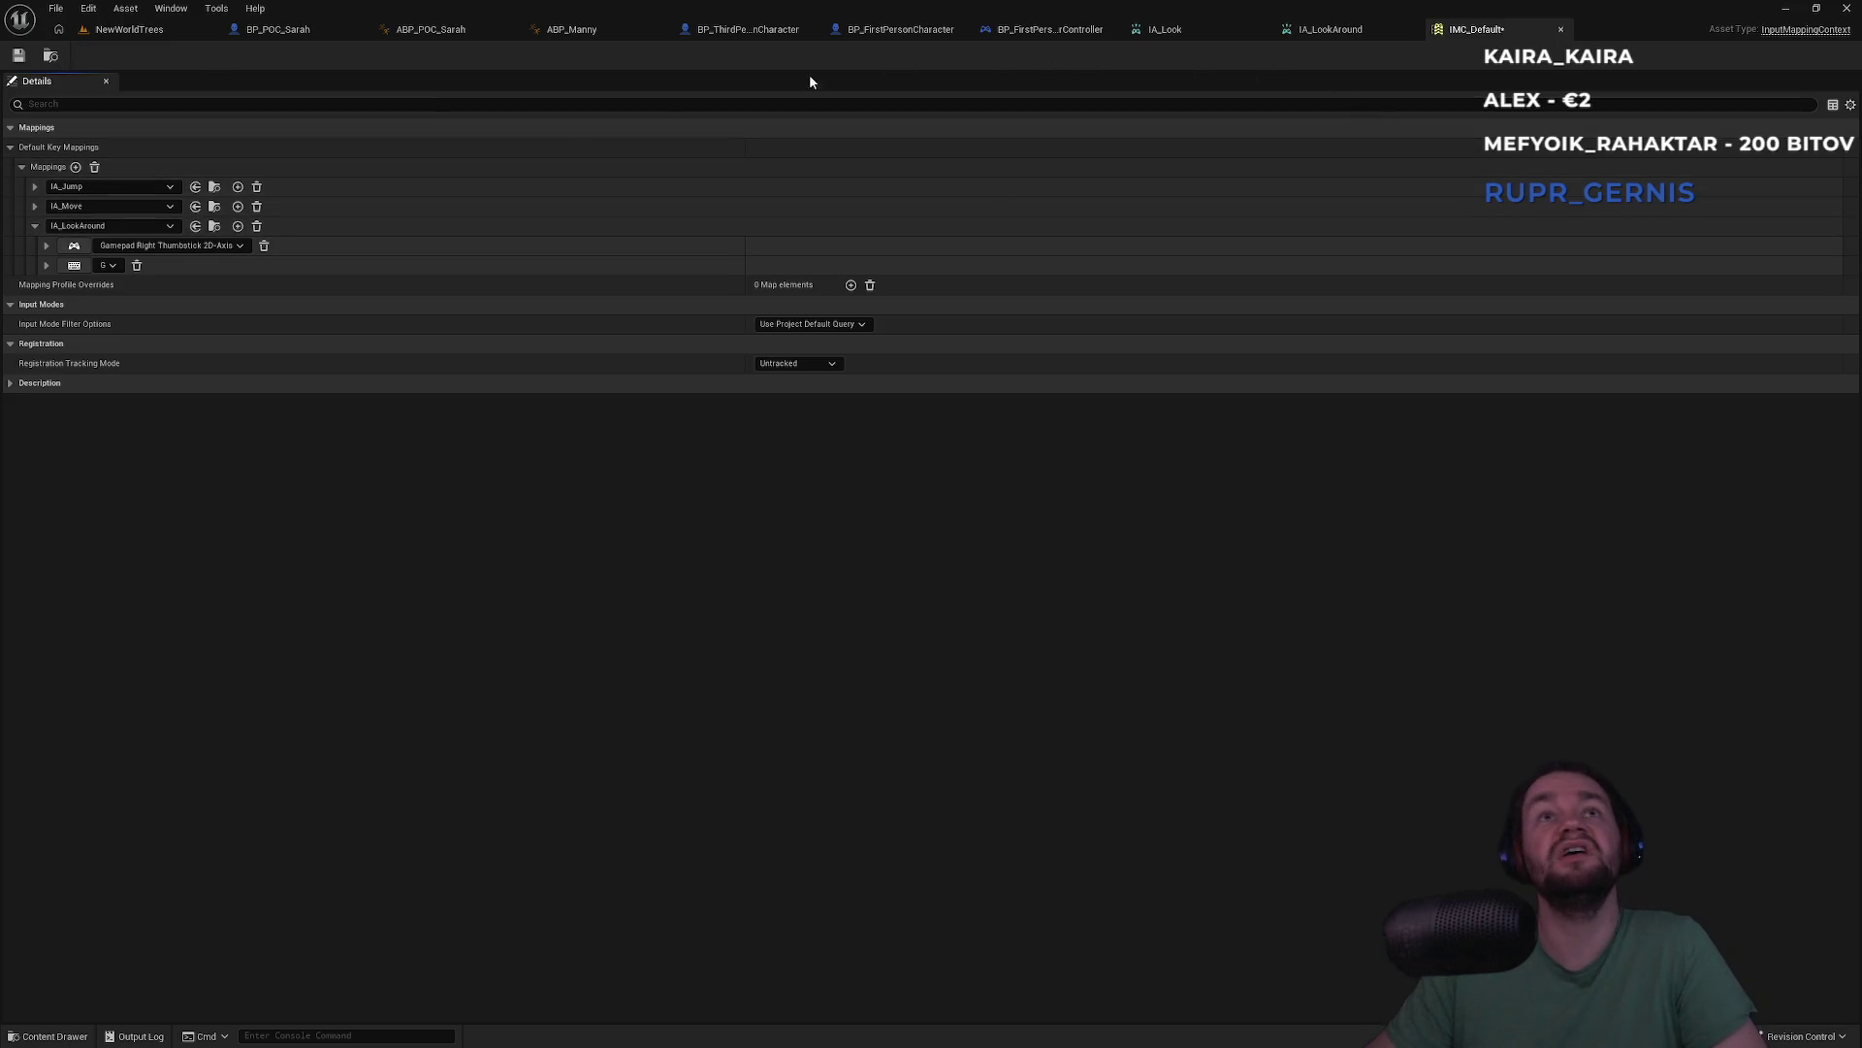
pyautogui.click(282, 30)
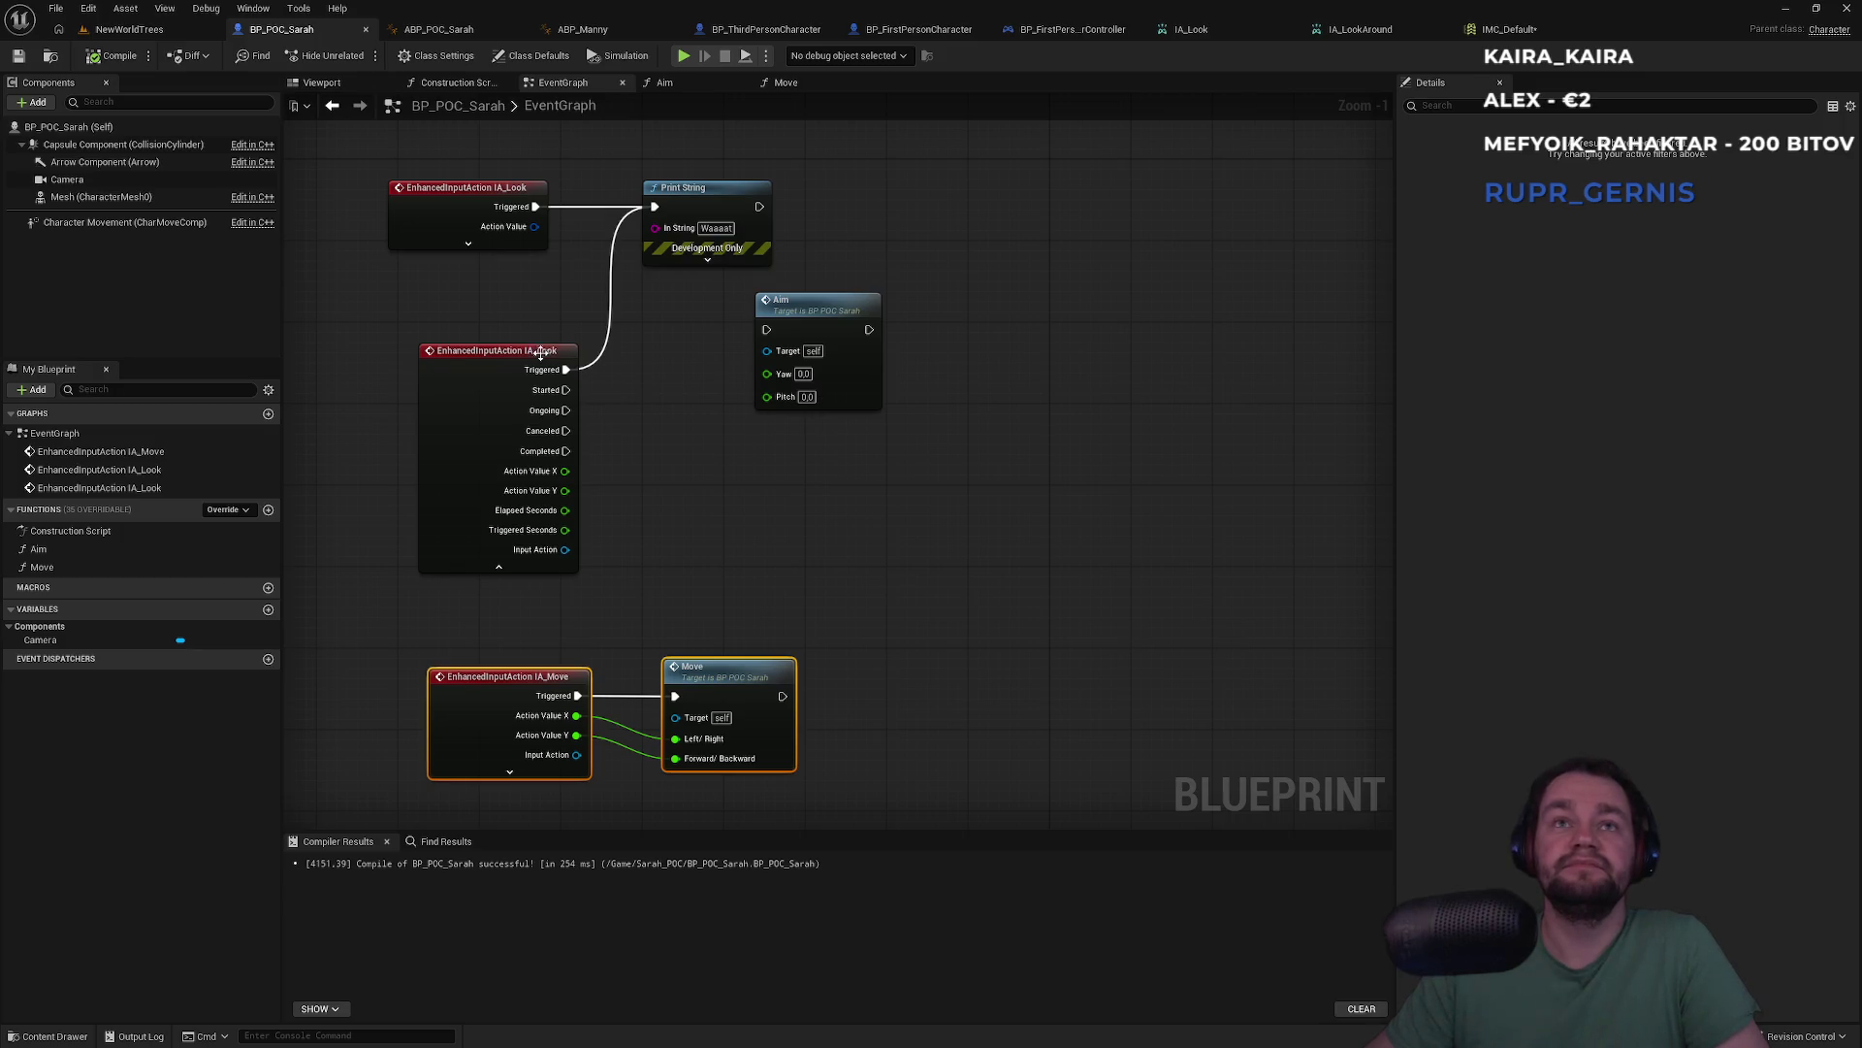
# Replace the two IA_Look event nodes with an IA_LookAround event wired to Print String
pyautogui.moveTo(563, 161); pyautogui.dragTo(504, 504)
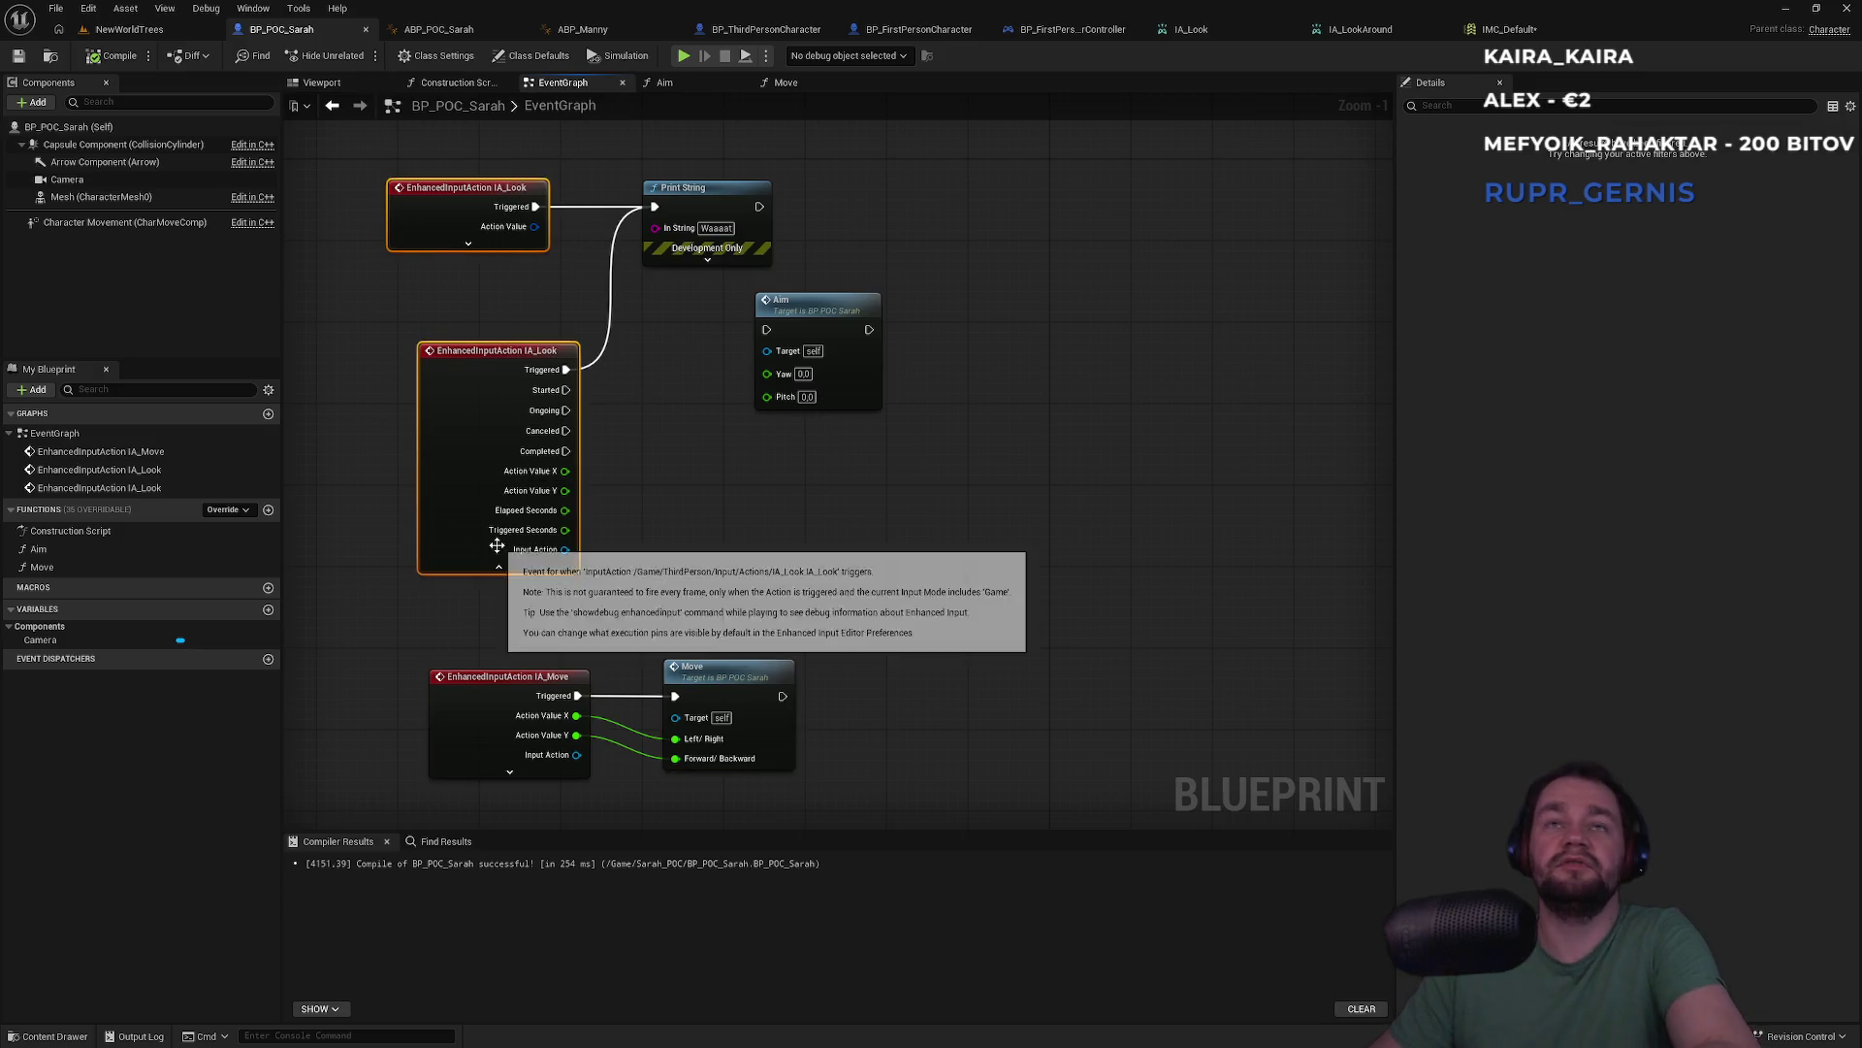
pyautogui.press('Delete')
pyautogui.rightClick(506, 424)
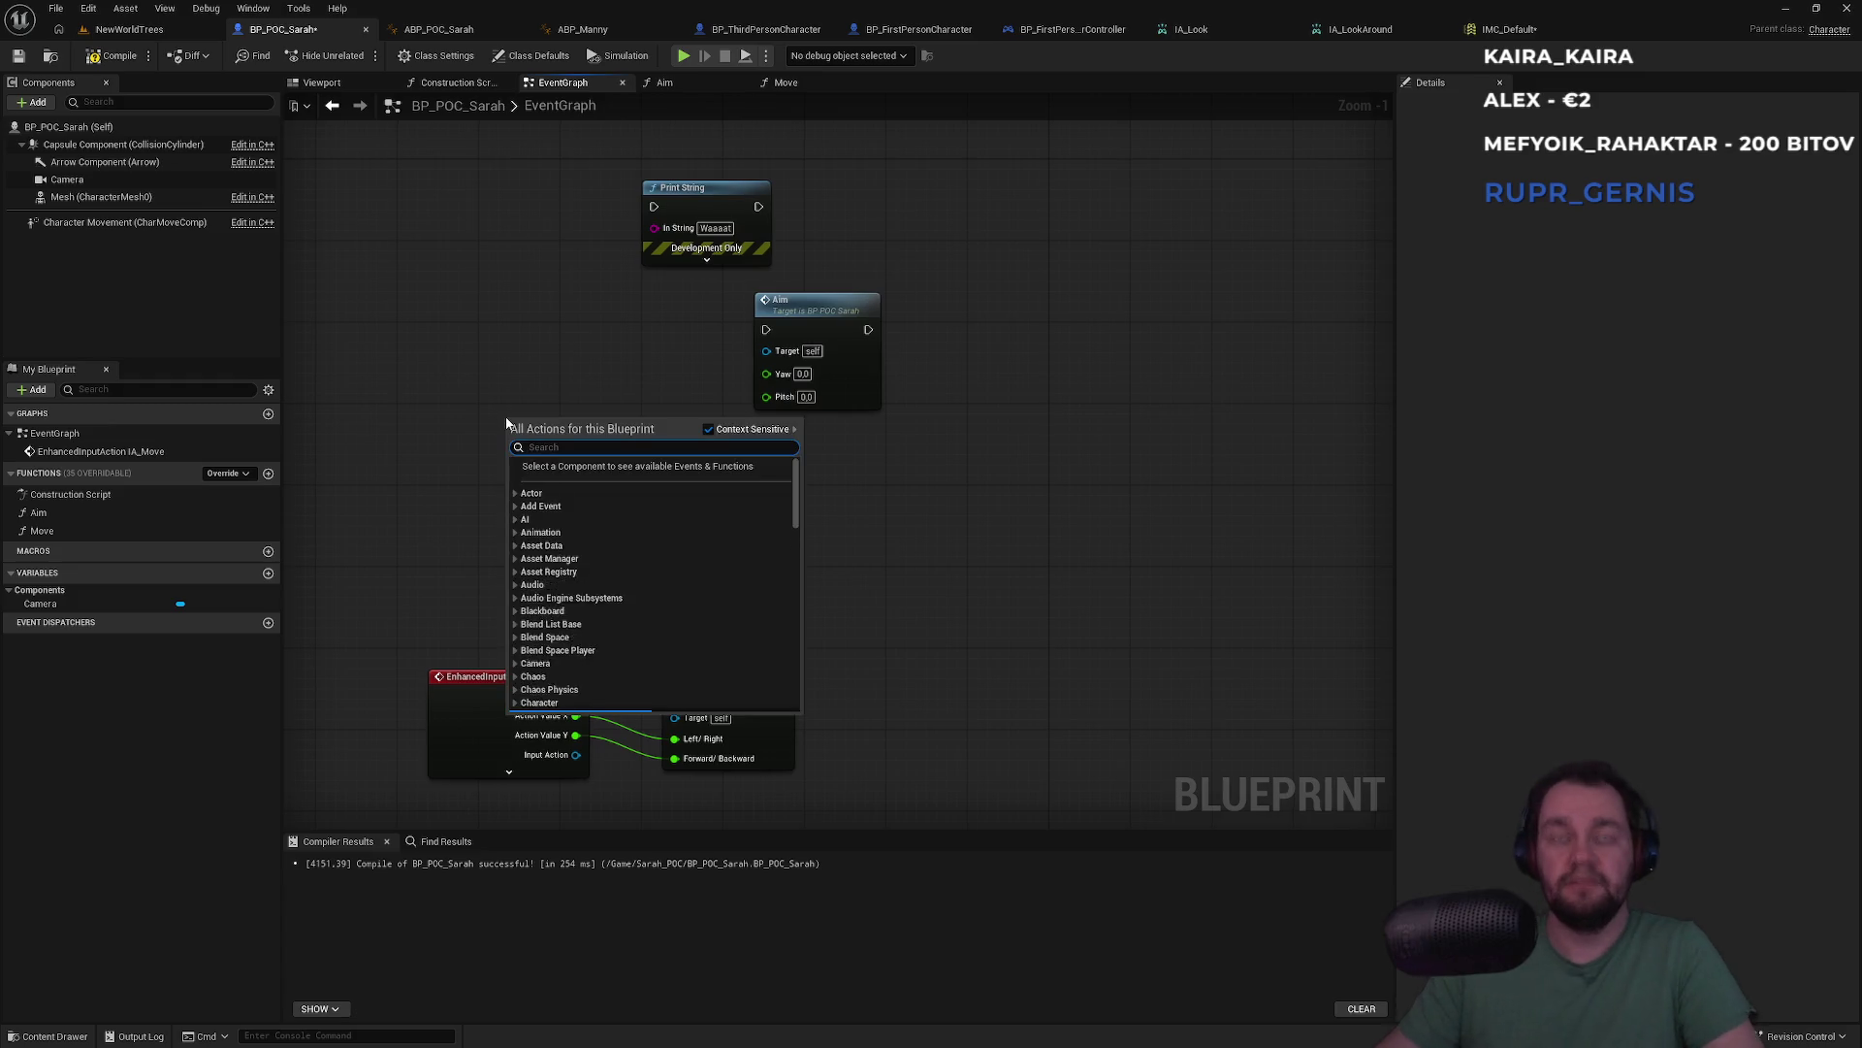
pyautogui.write('lookar')
pyautogui.press('Return')
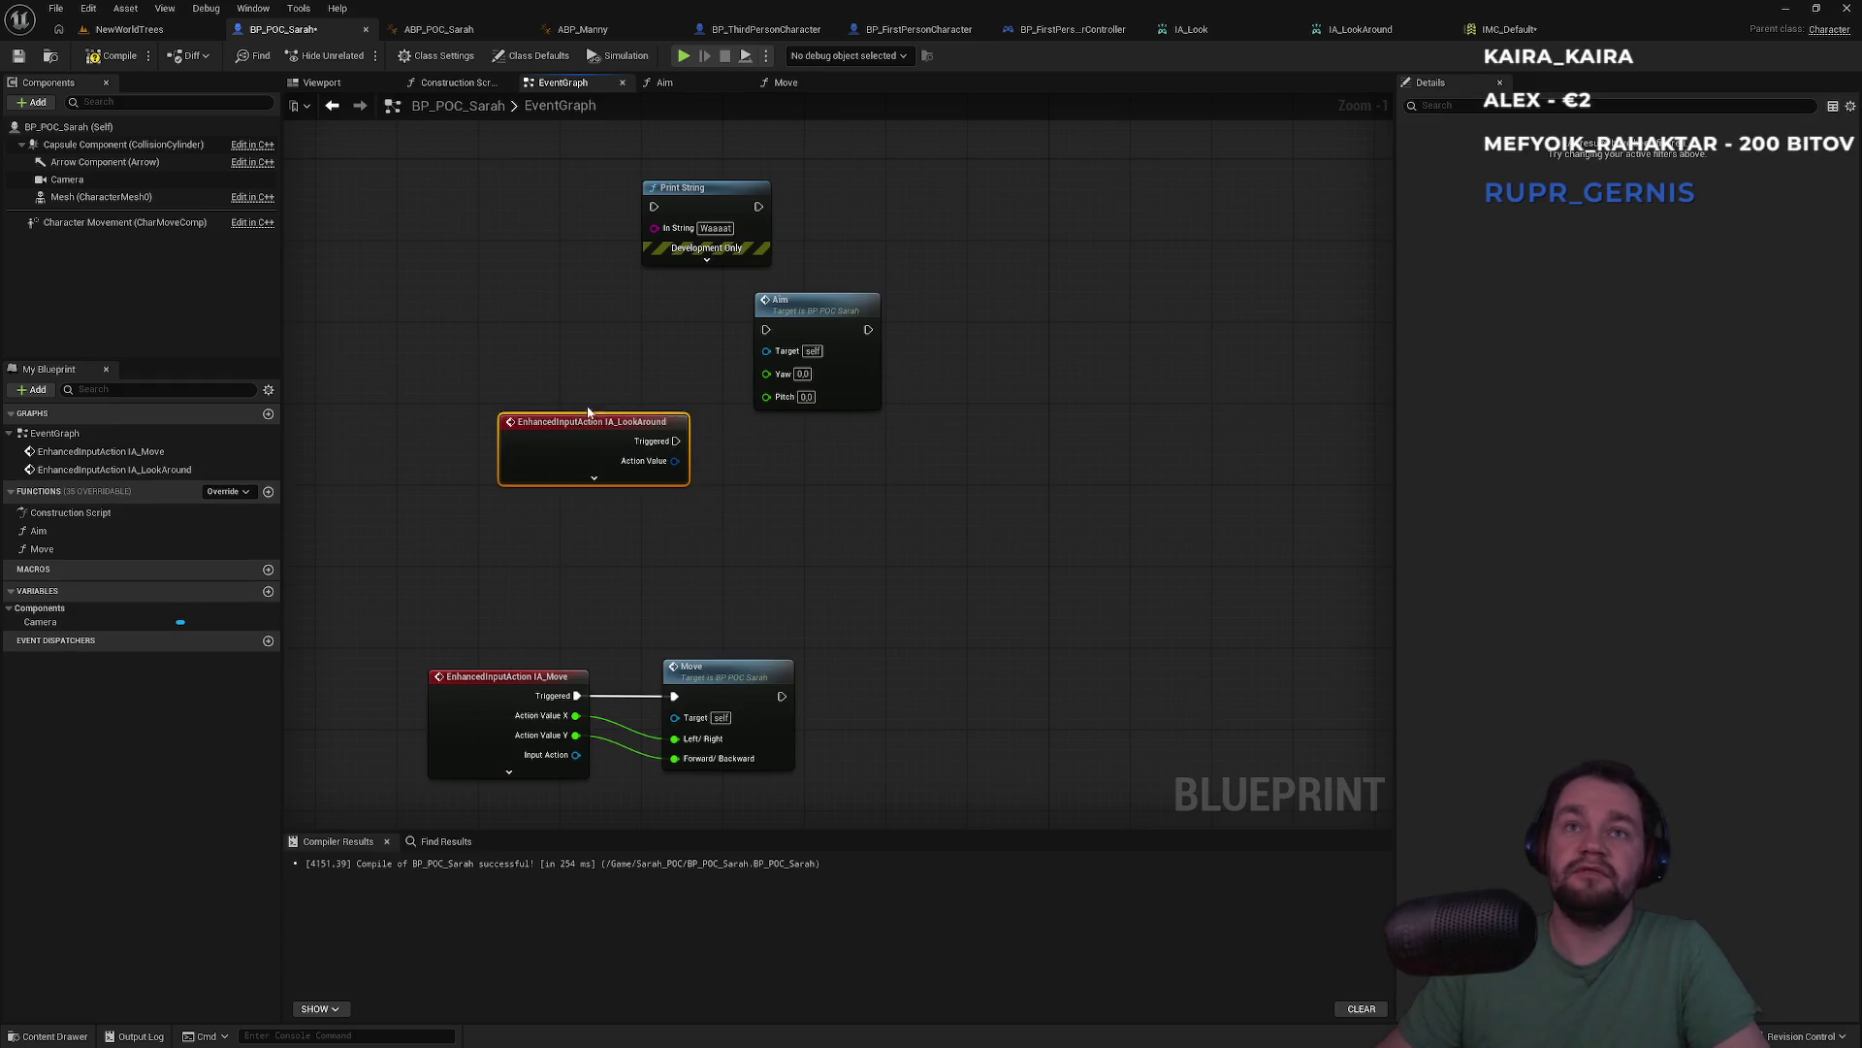
pyautogui.moveTo(676, 441); pyautogui.dragTo(654, 215)
# Play-test the NewWorldTrees level briefly, then bring up IMC_Default
pyautogui.click(126, 29)
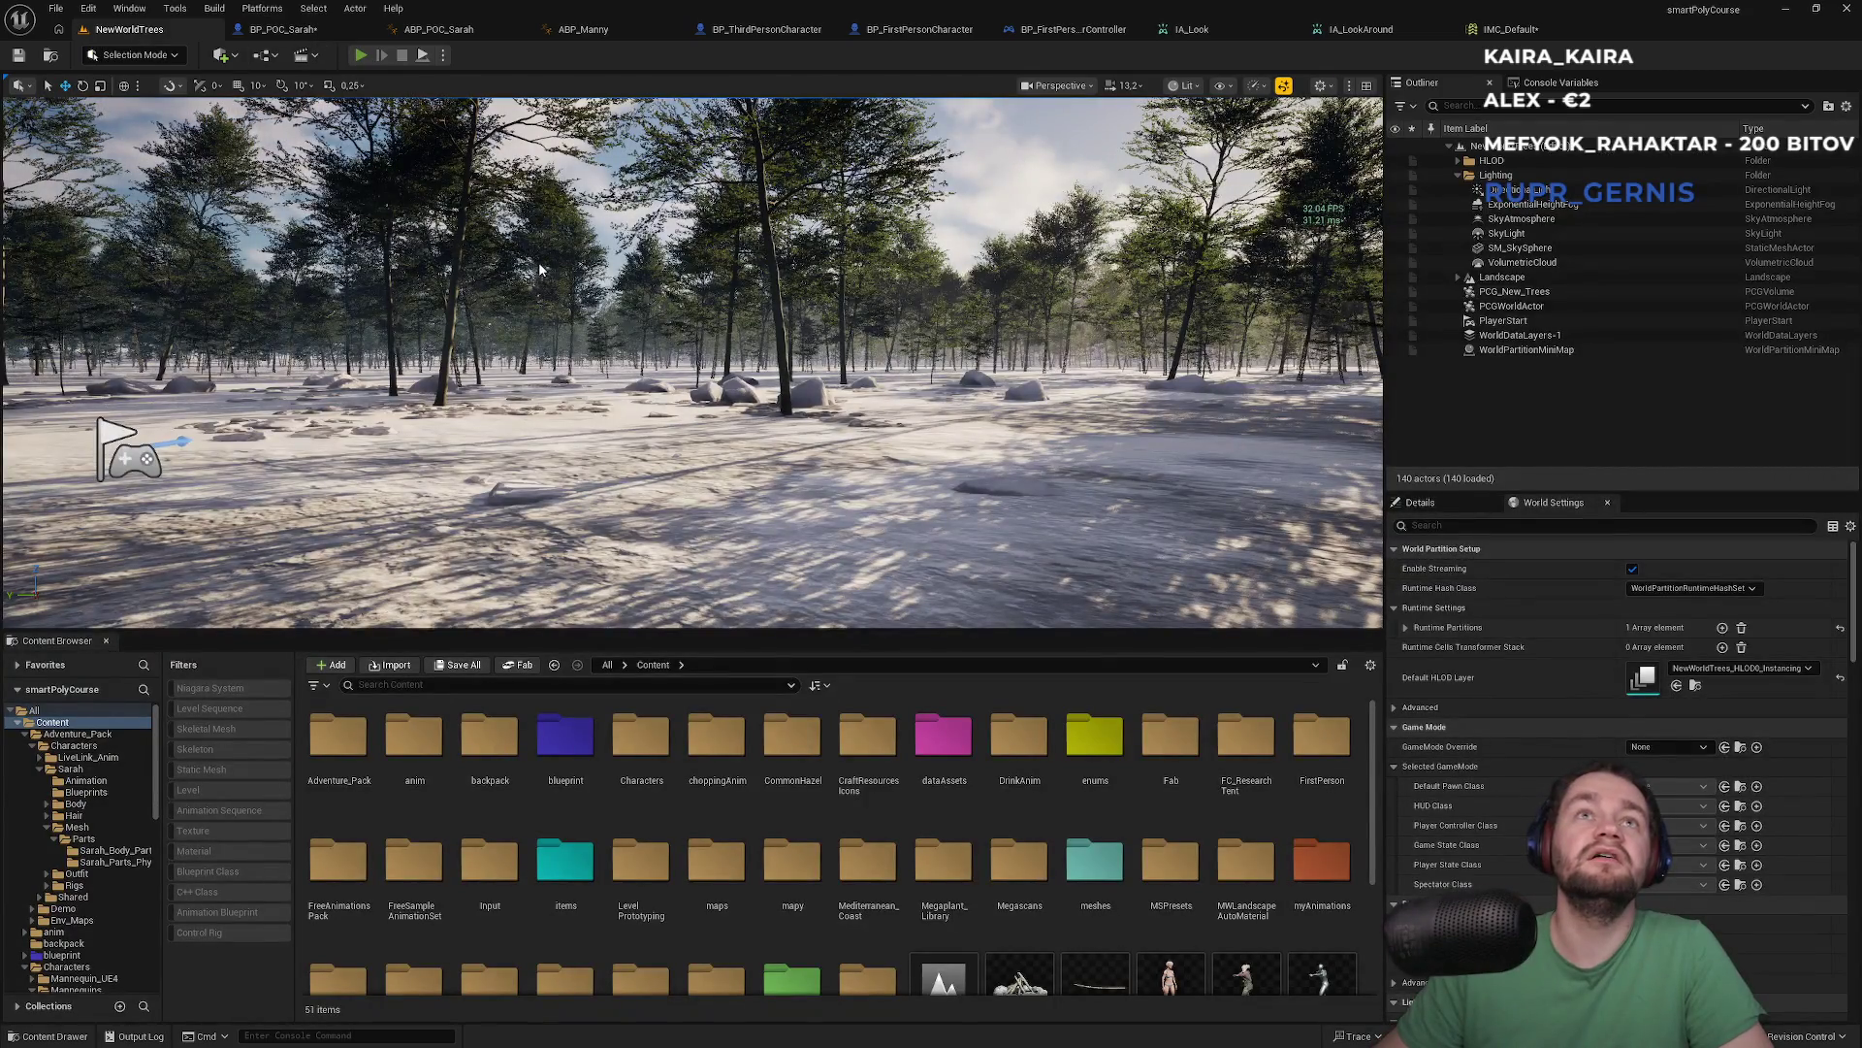
pyautogui.hotkey('alt', 'p')
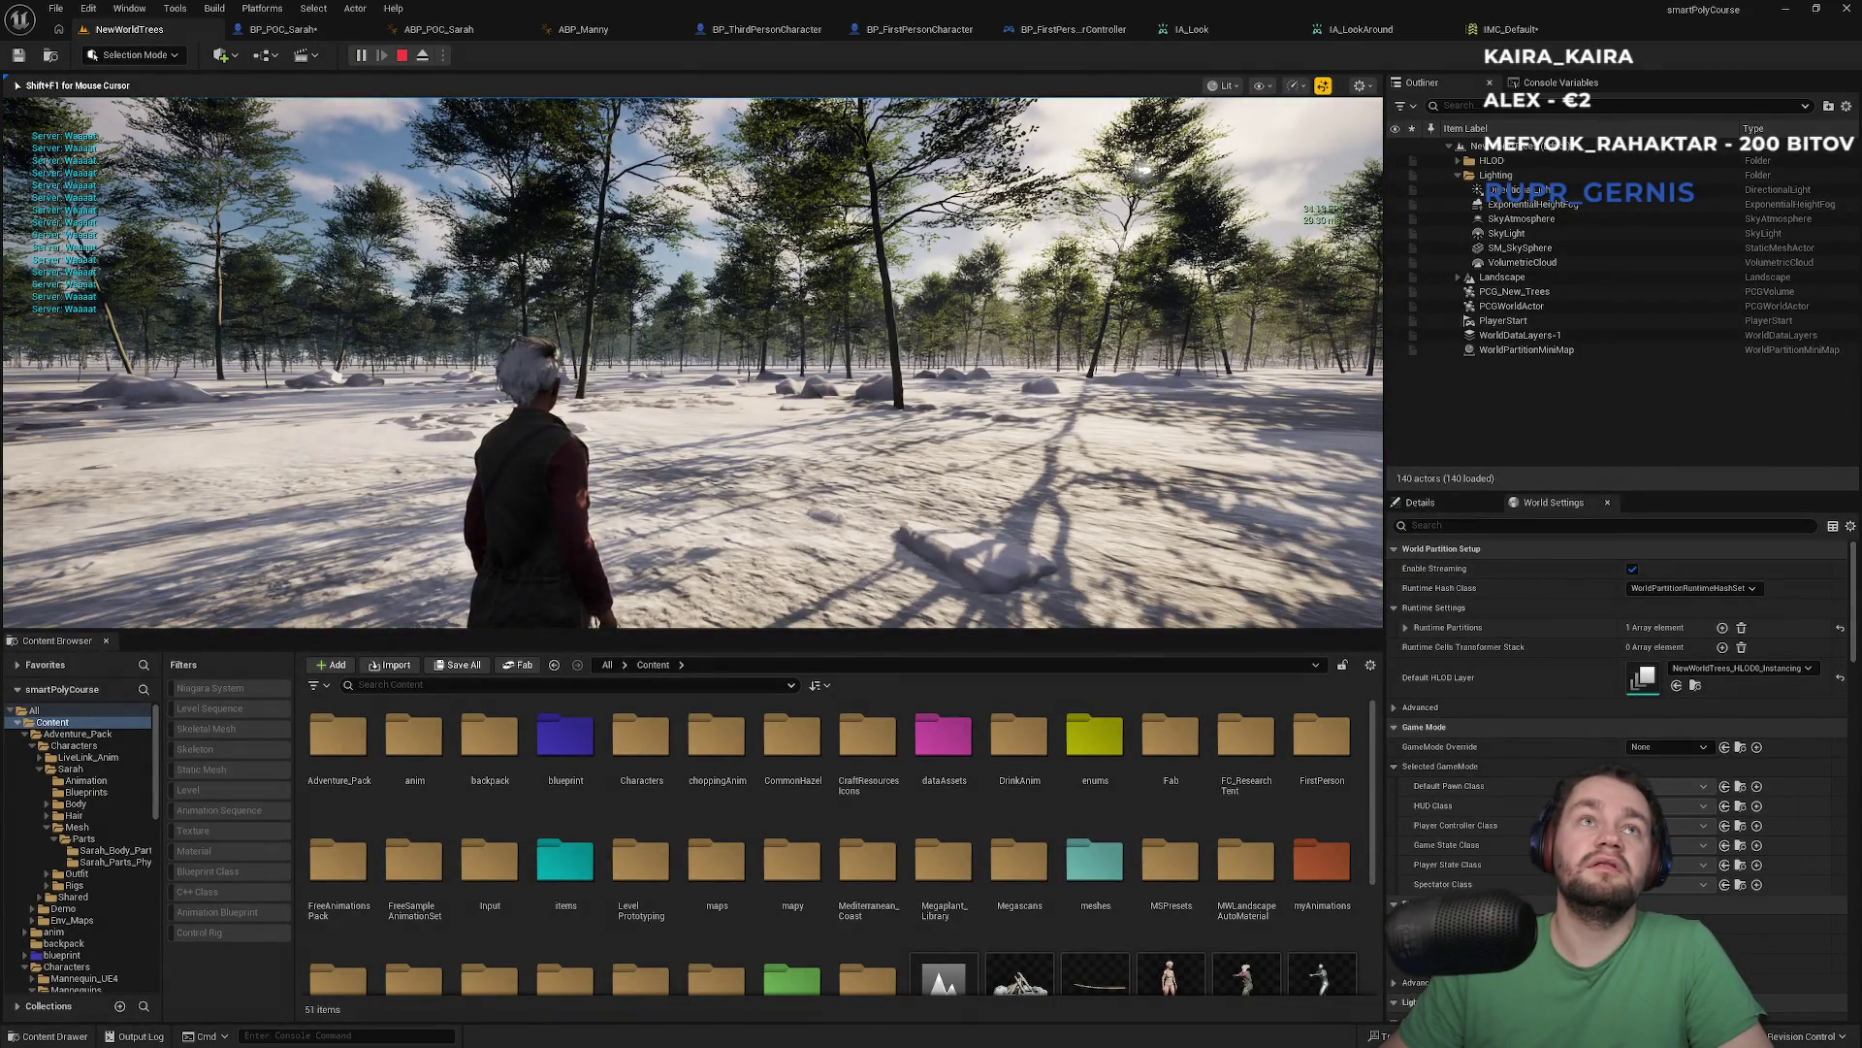
pyautogui.press('Escape')
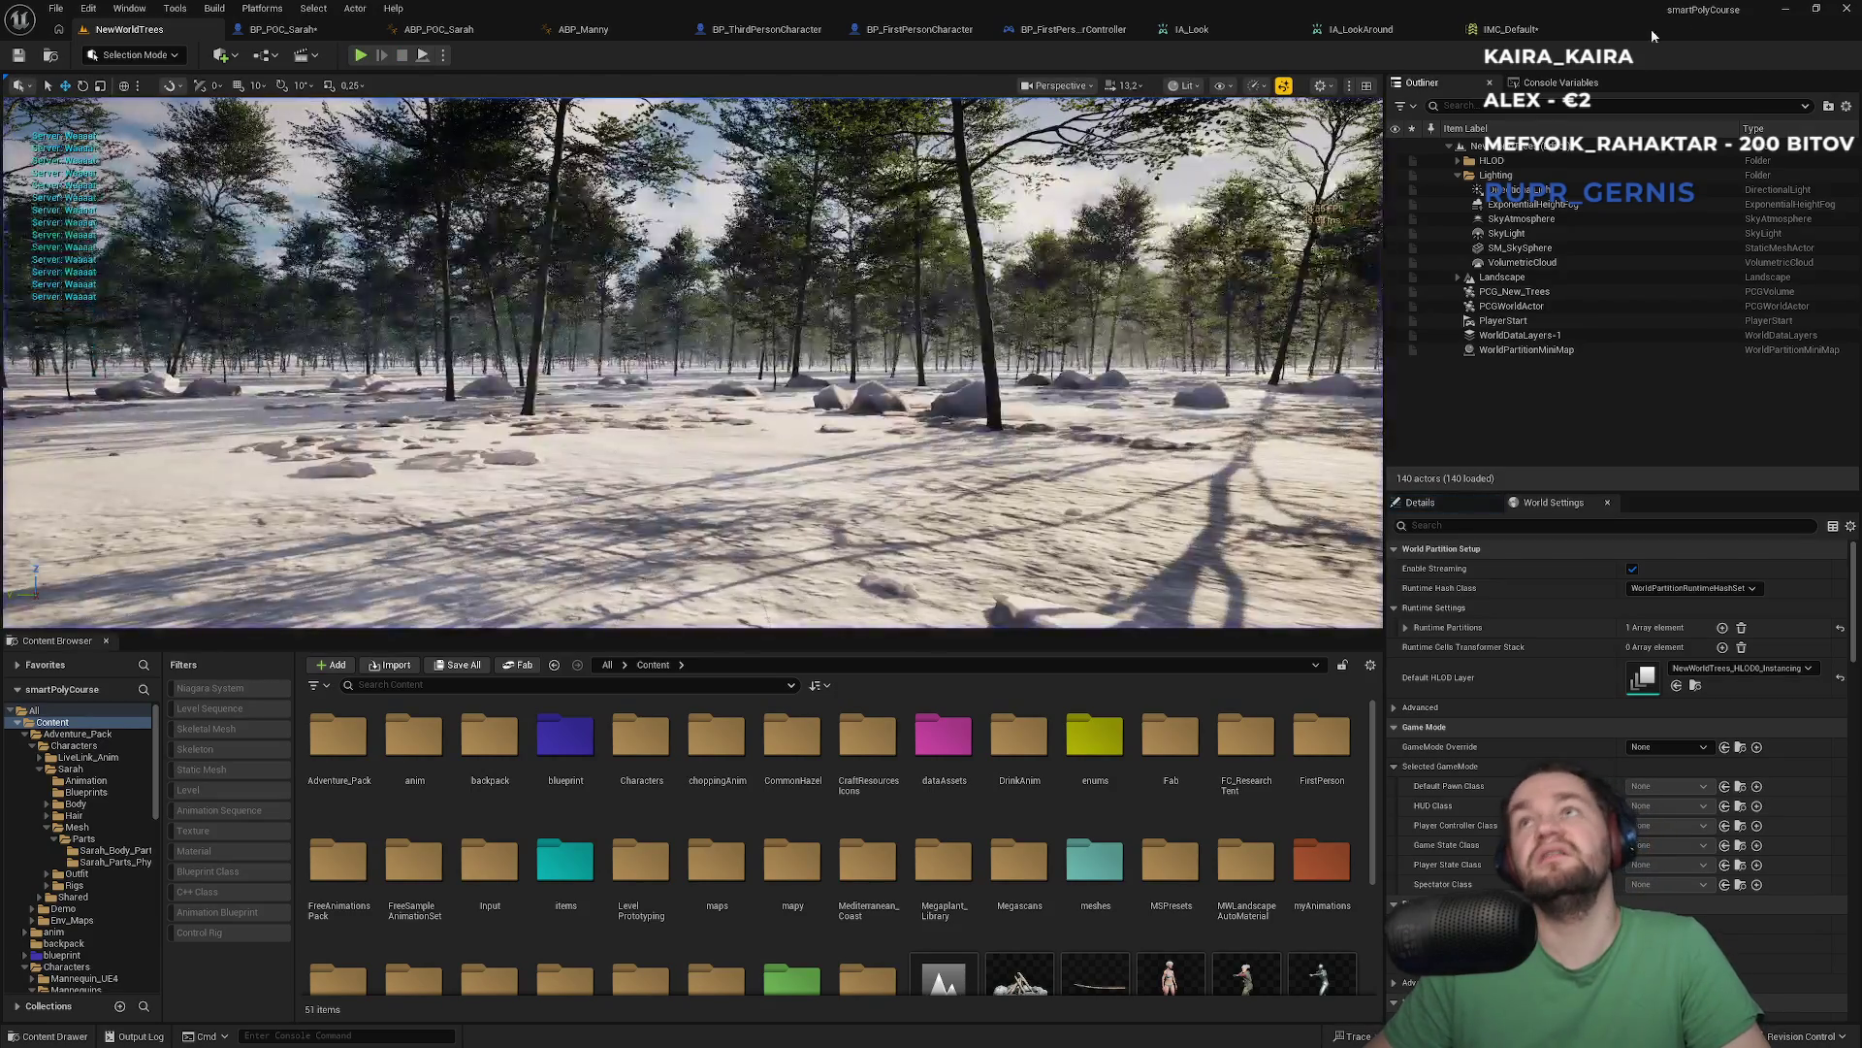
pyautogui.click(1503, 29)
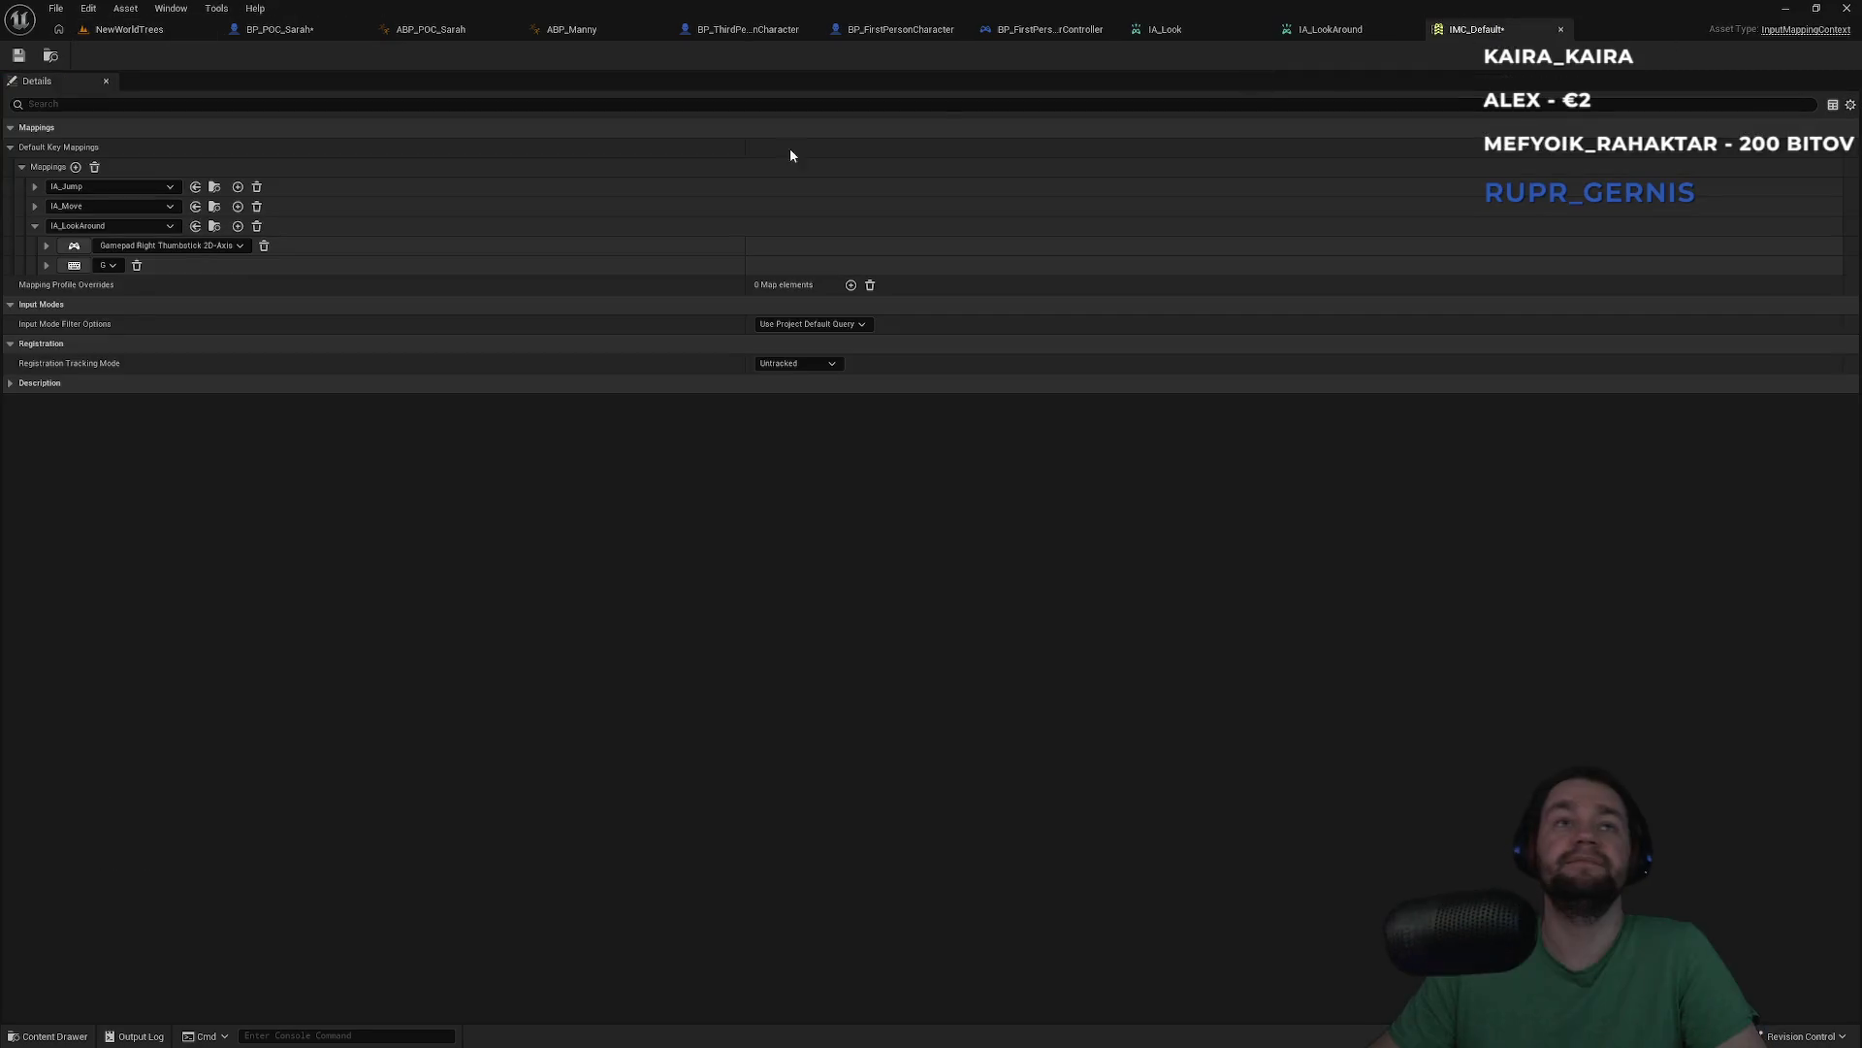
# Change IA_LookAround's G key mapping to Mouse XY 2D-Axis, save all, and return to NewWorldTrees
pyautogui.click(106, 266)
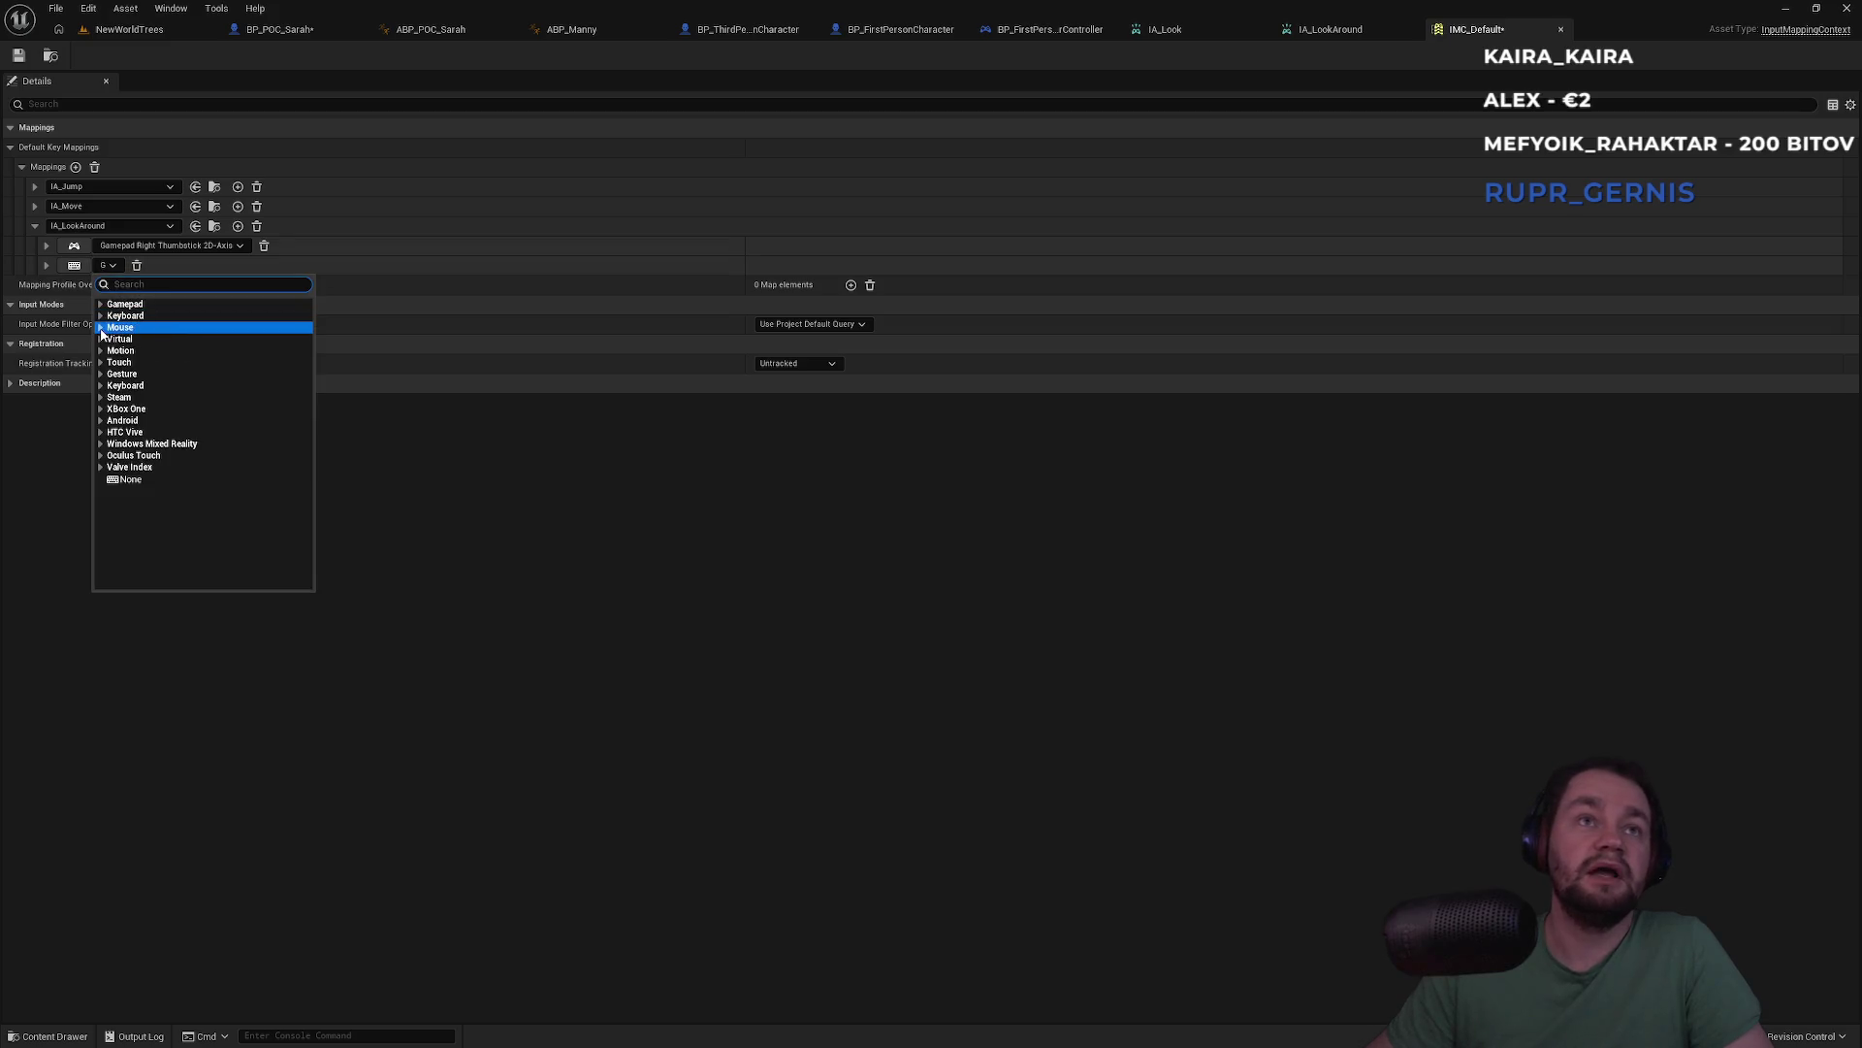
pyautogui.click(101, 330)
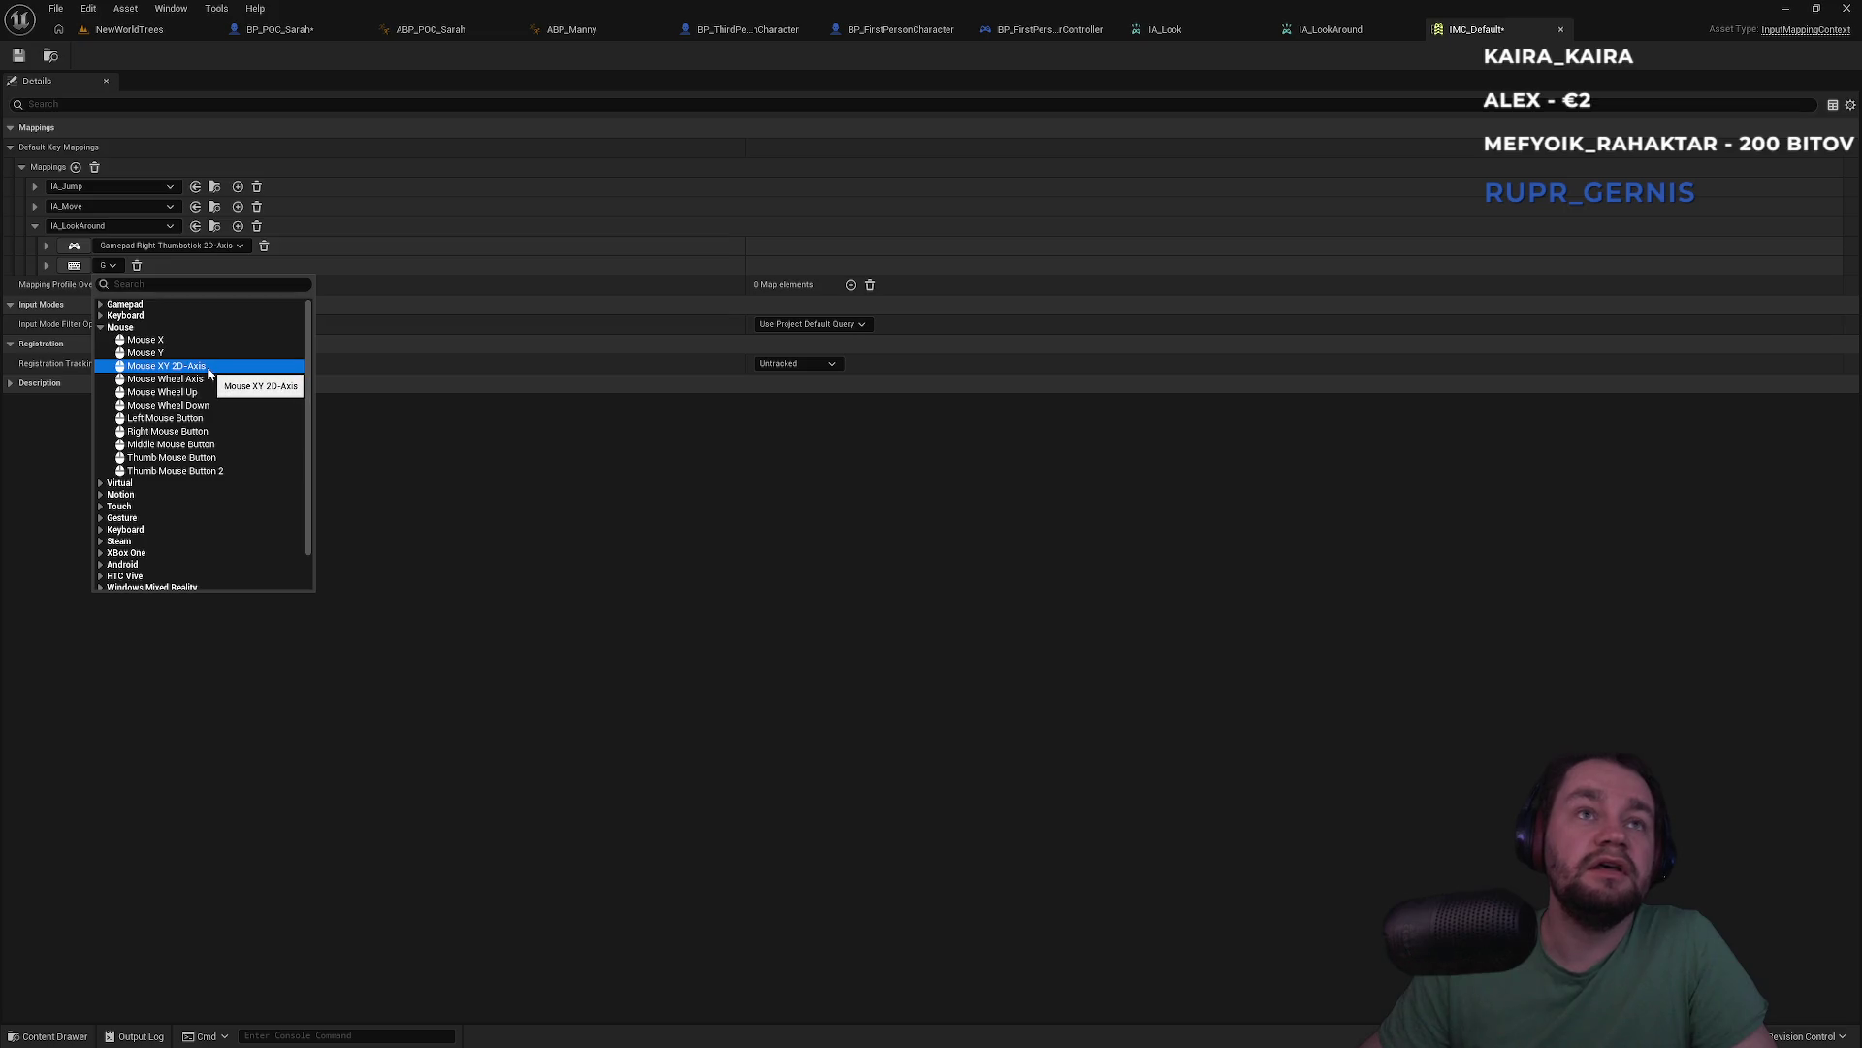
pyautogui.click(208, 369)
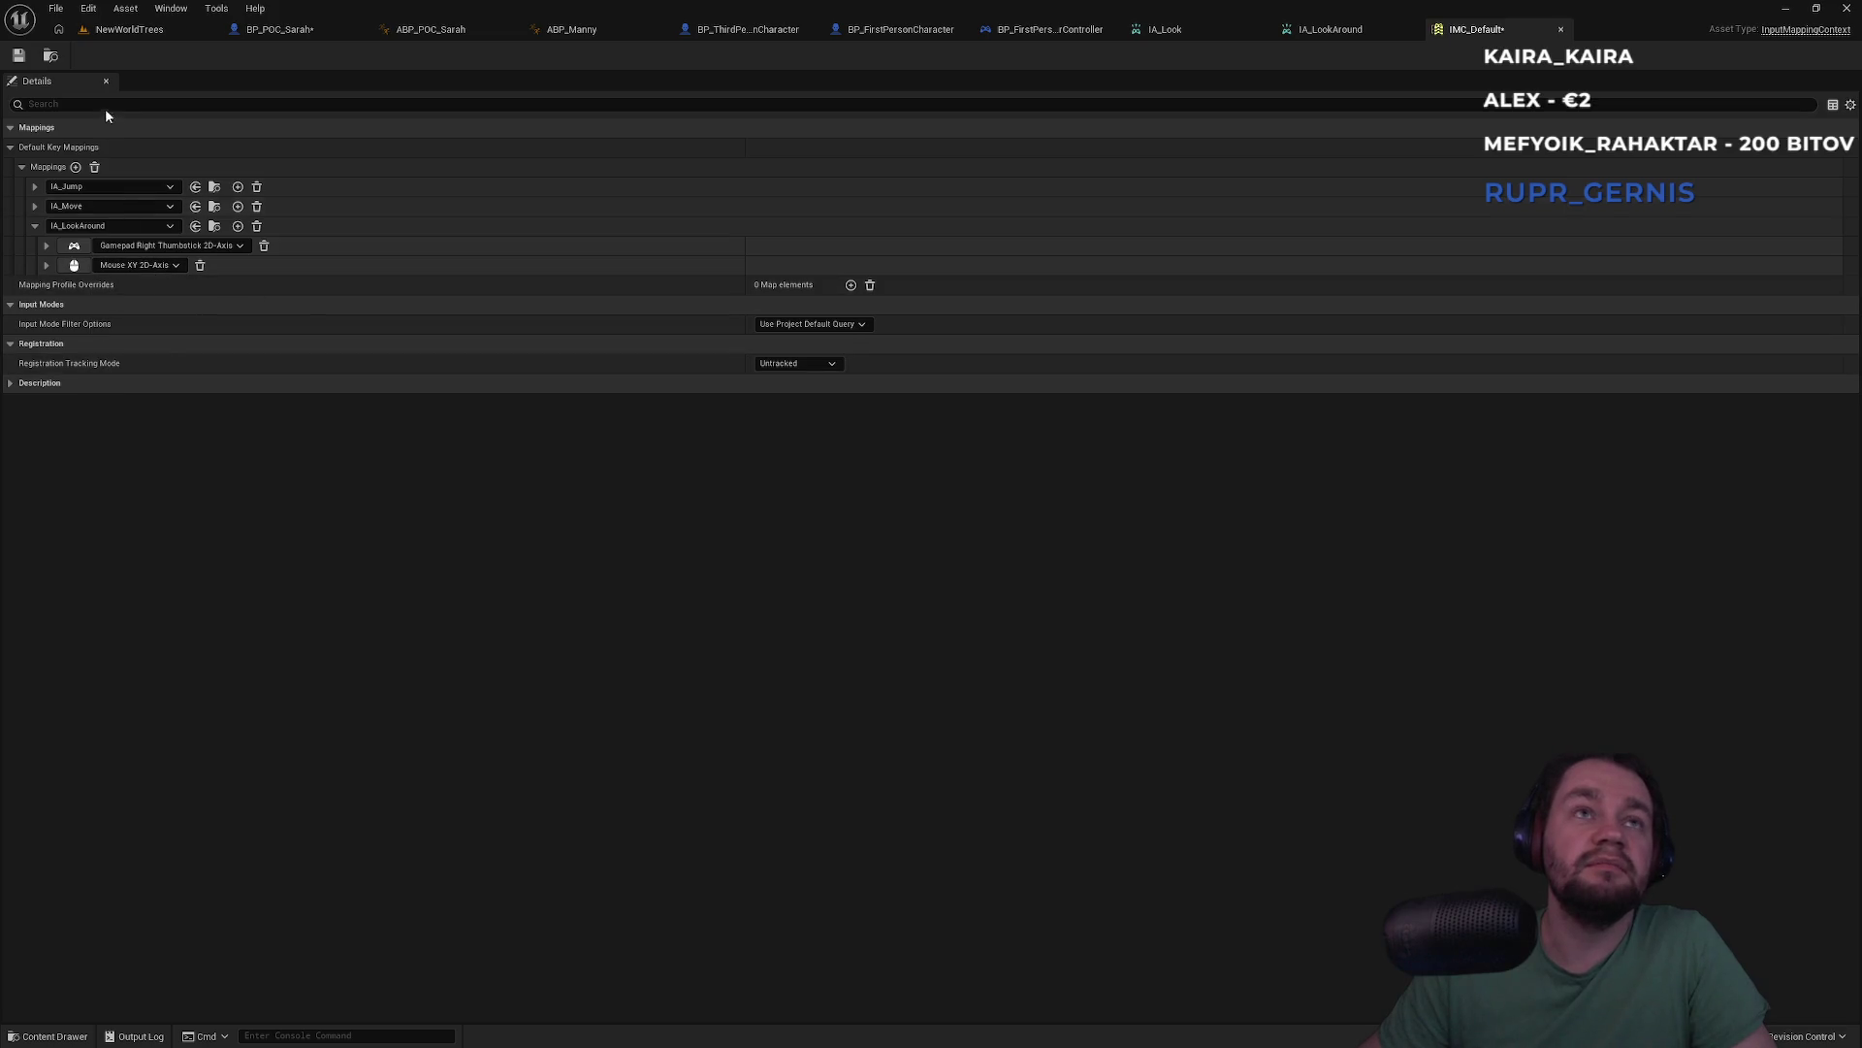
pyautogui.hotkey('ctrl', 'shift', 's')
pyautogui.click(113, 35)
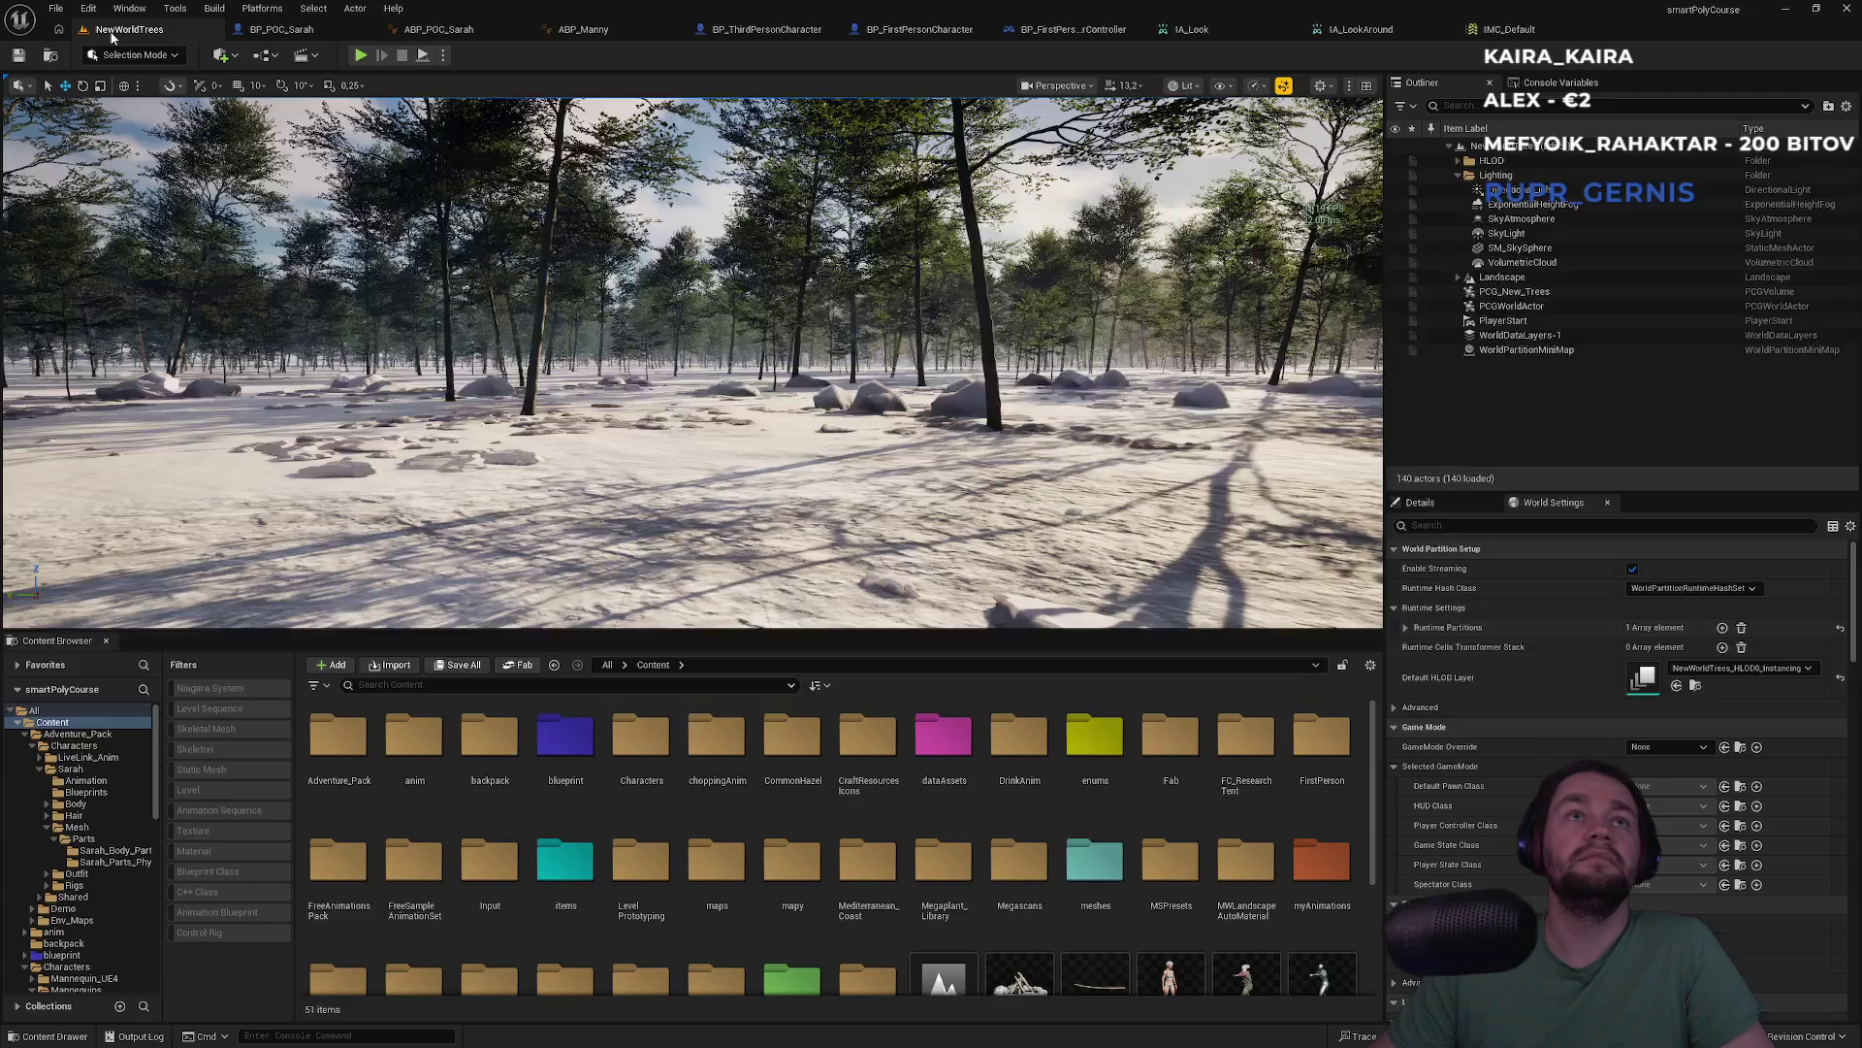
# Play-test the level, toggling the debug camera, then return to IMC_Default and minimize the editor
pyautogui.hotkey('alt', 'p')
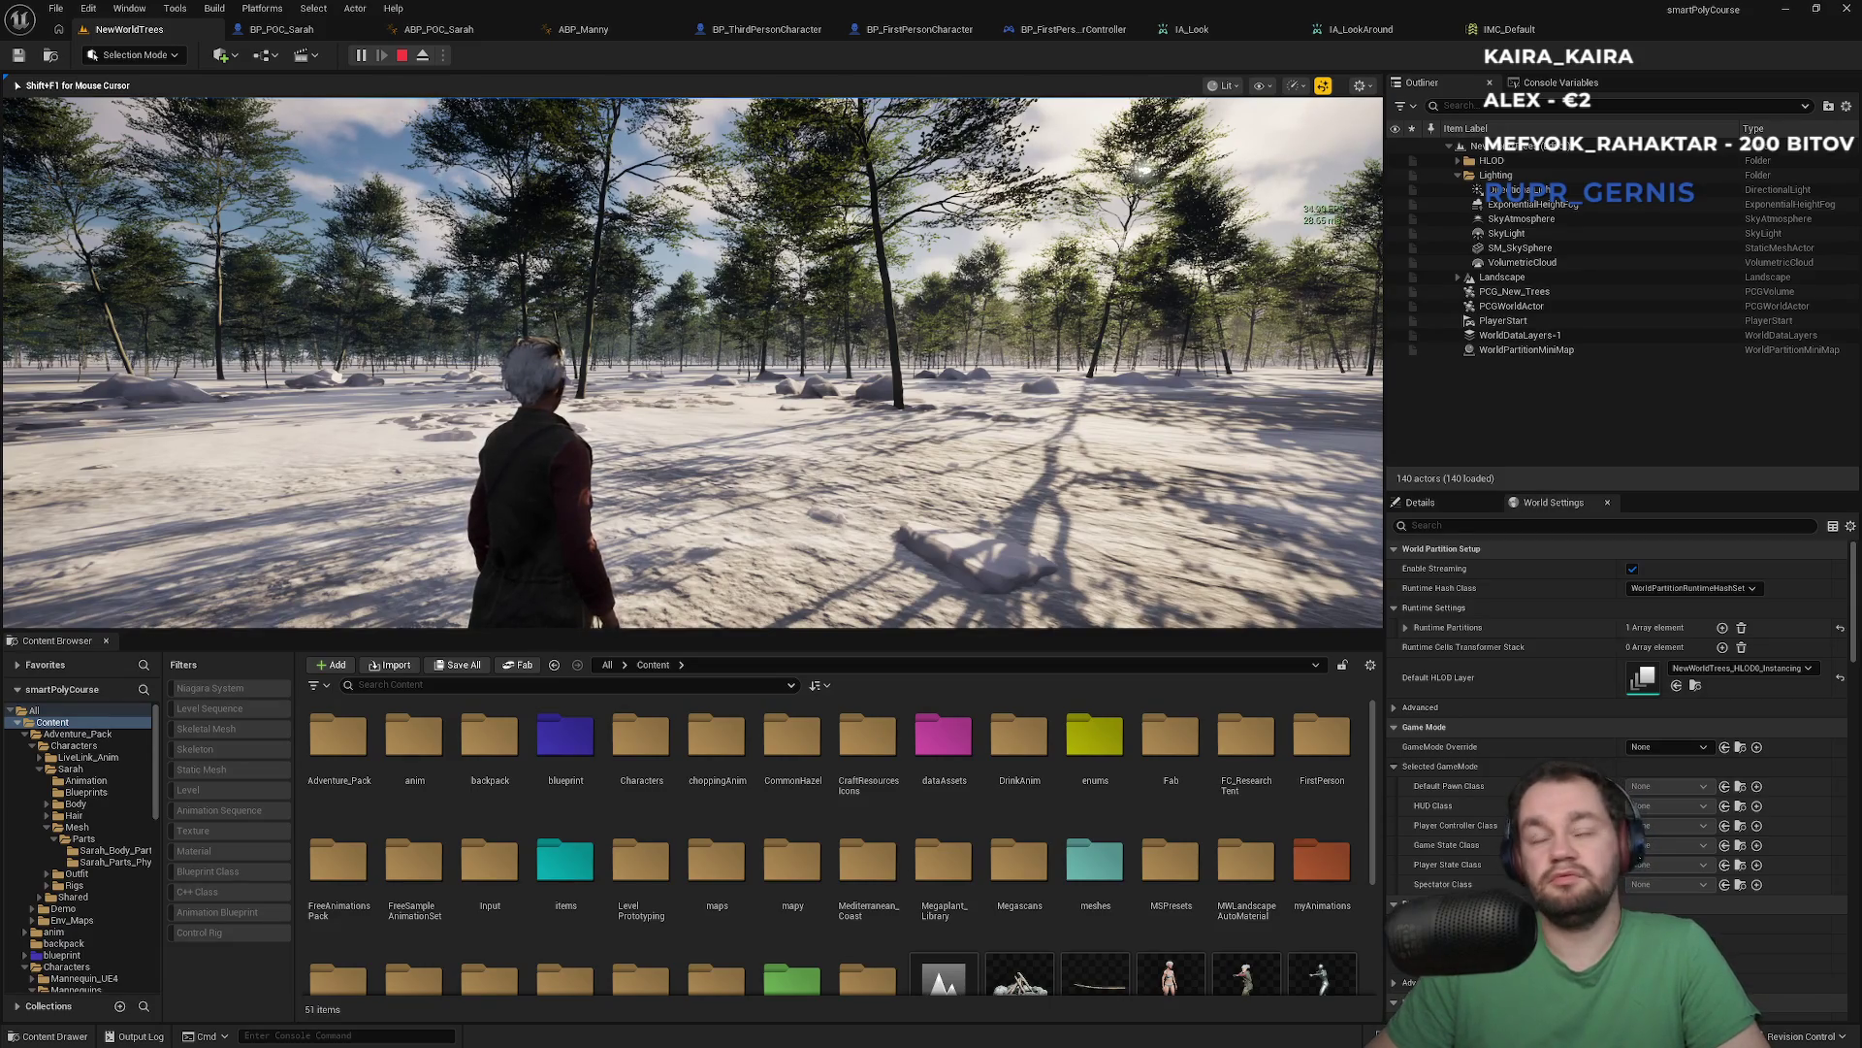
pyautogui.press(';')
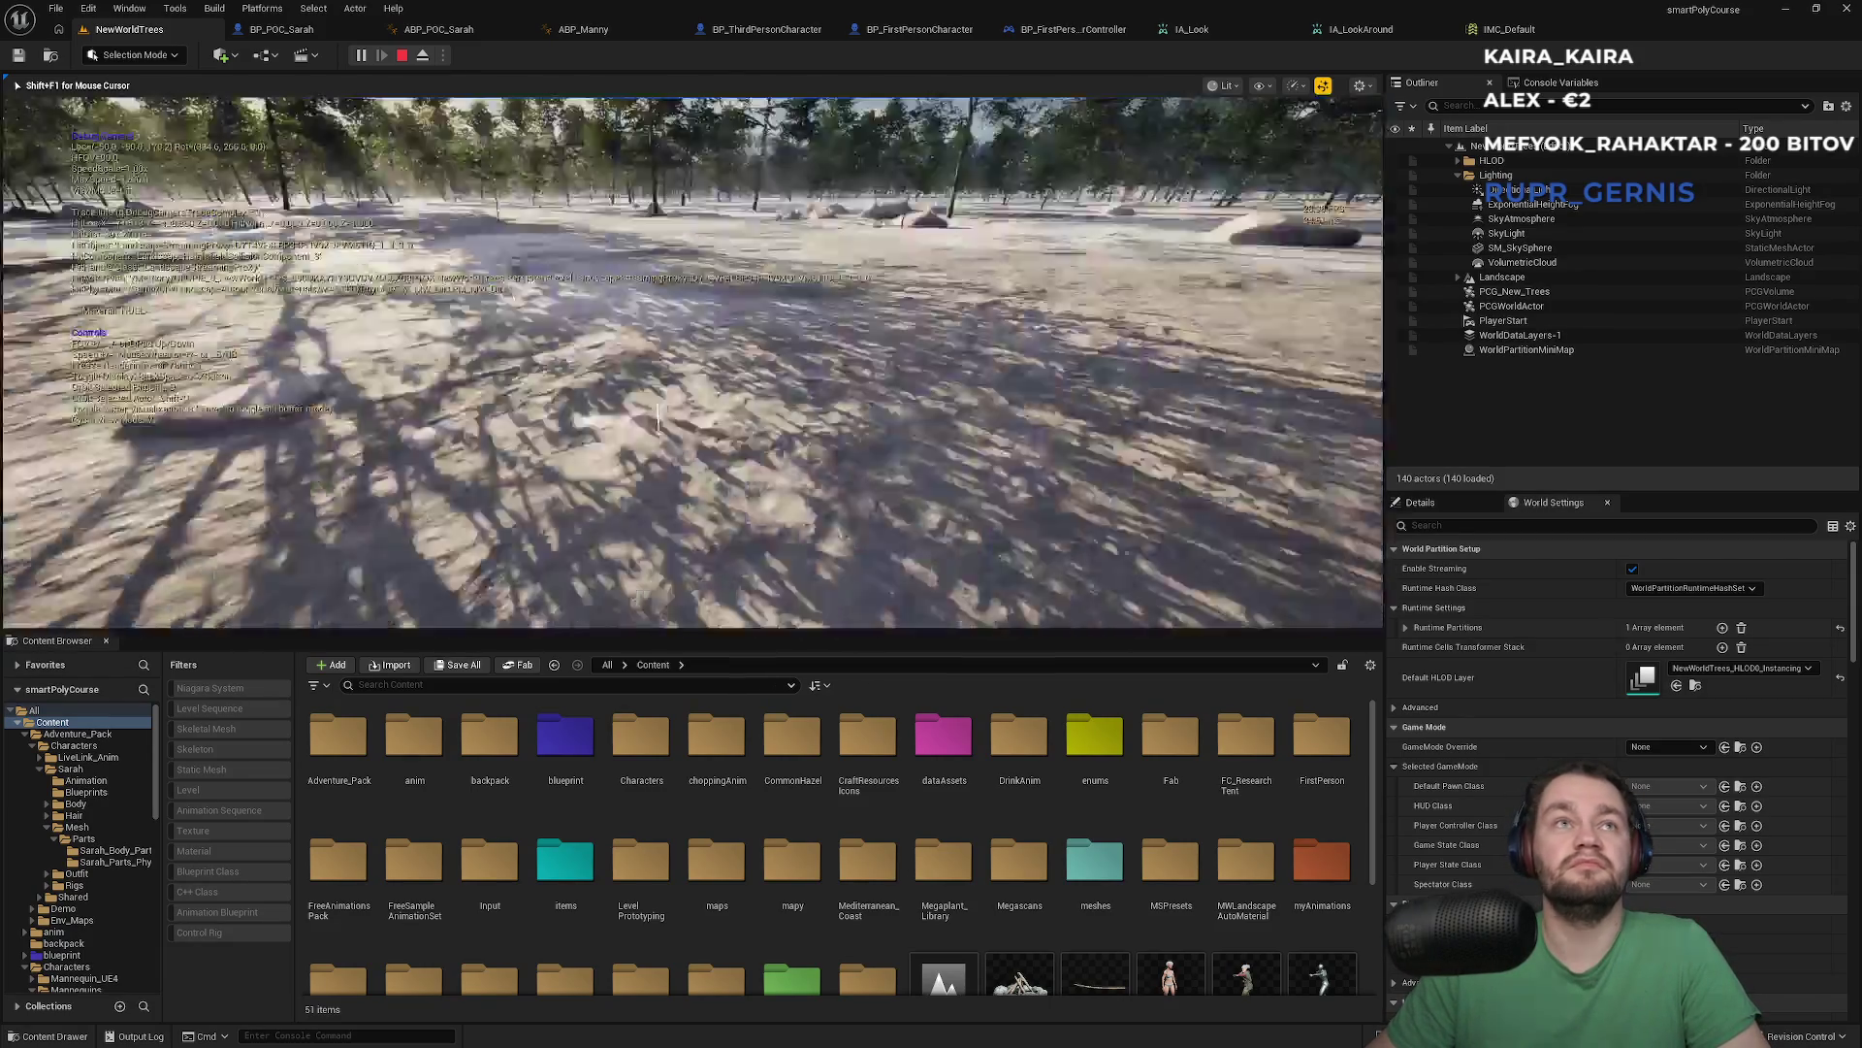
pyautogui.press(';')
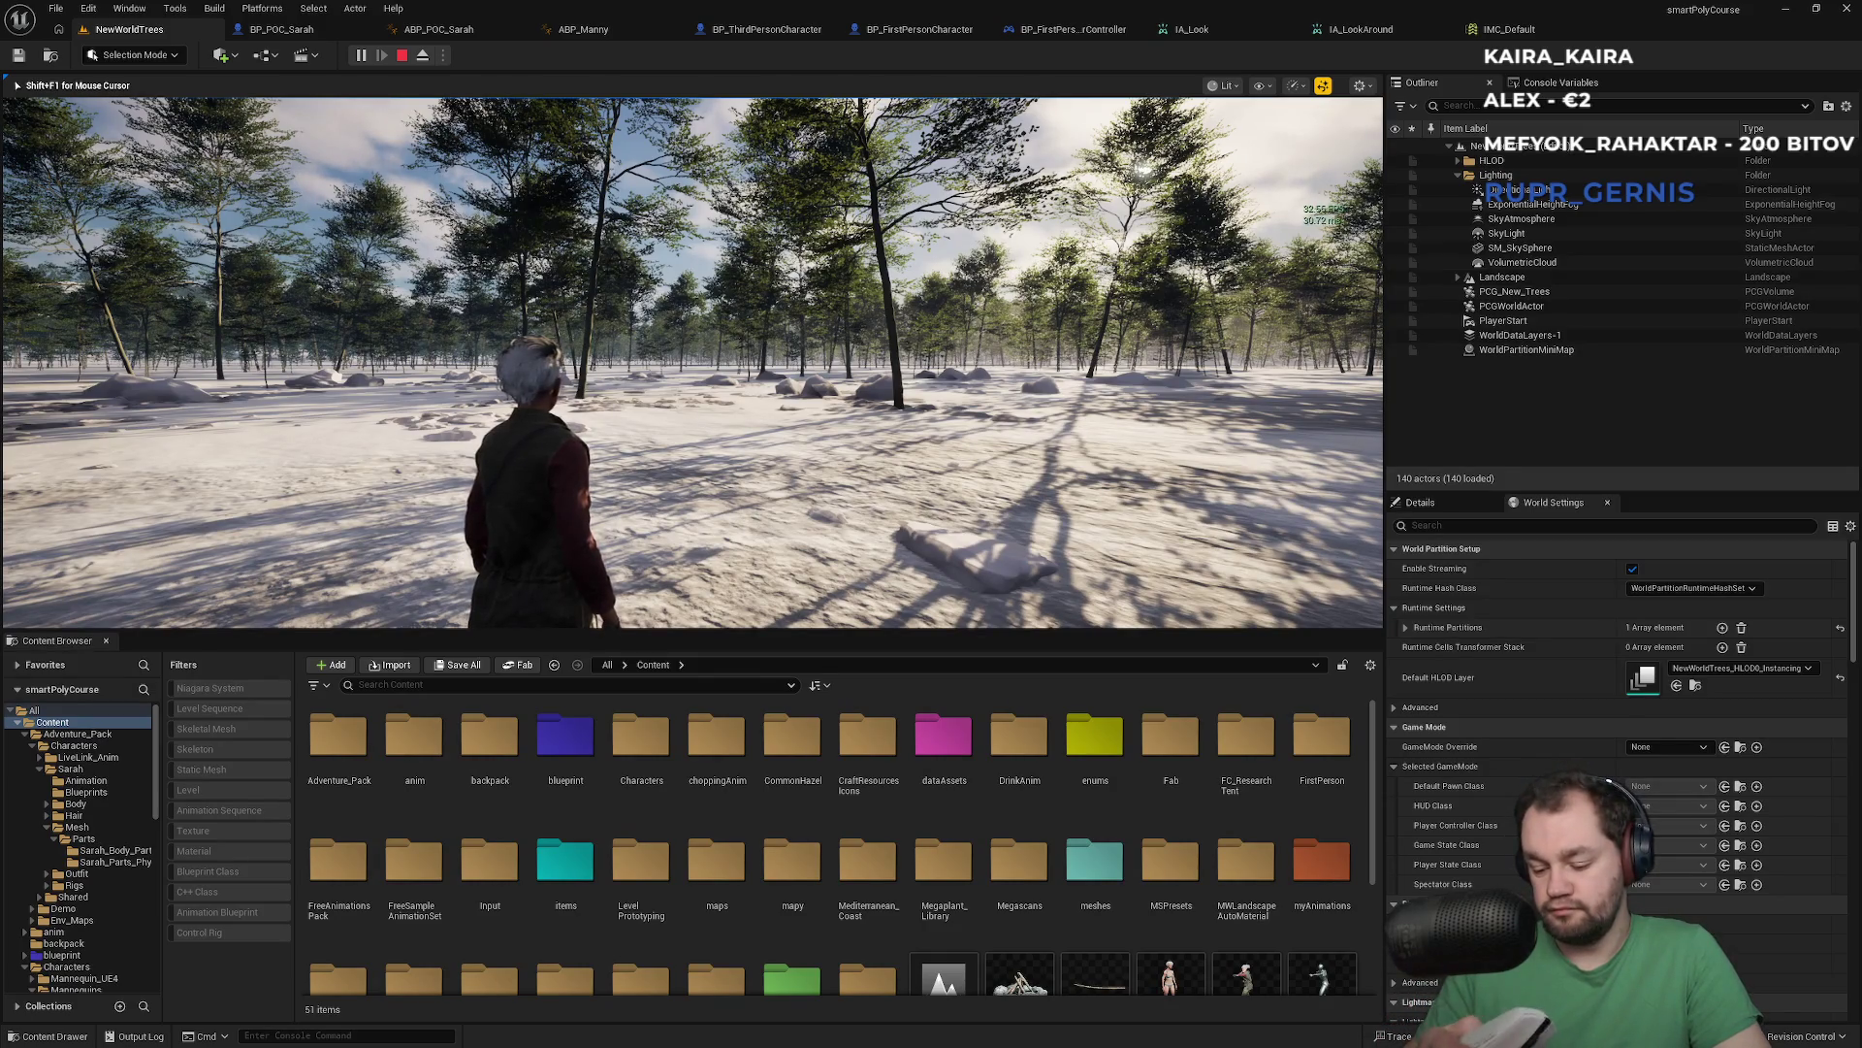
pyautogui.press('Escape')
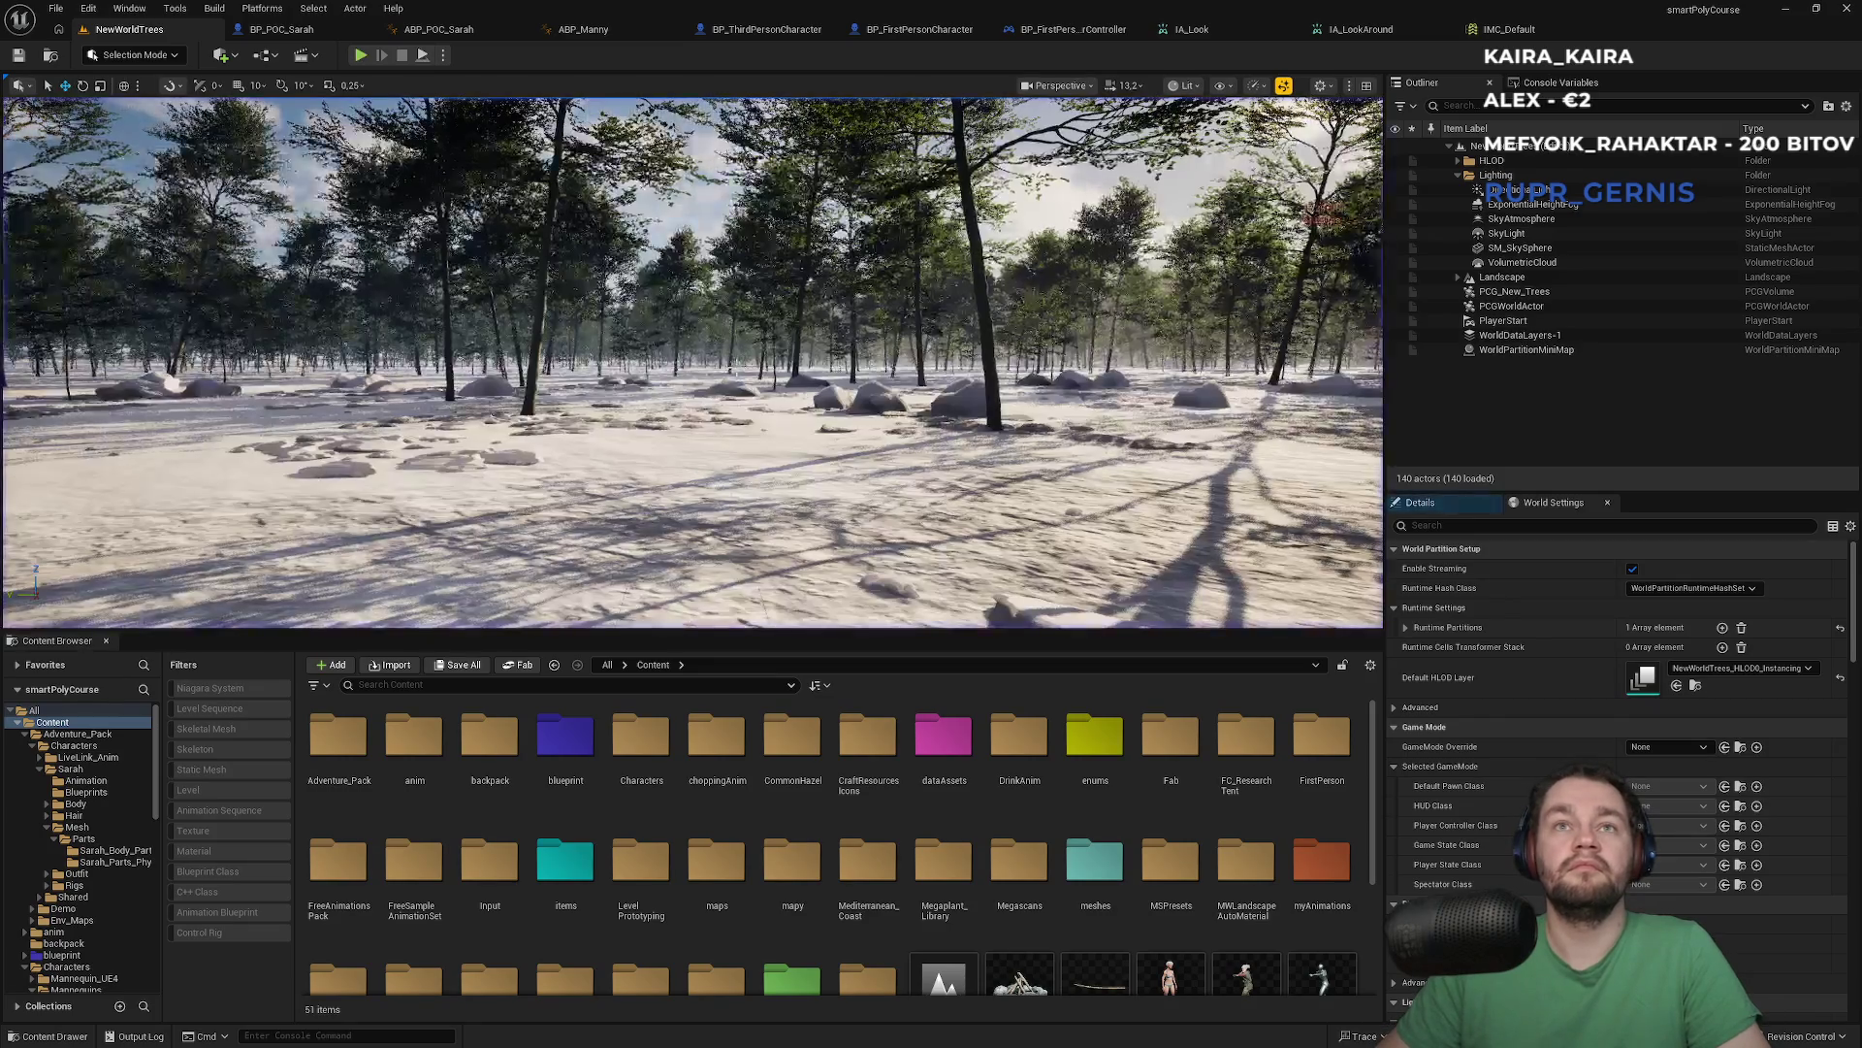
pyautogui.click(1600, 27)
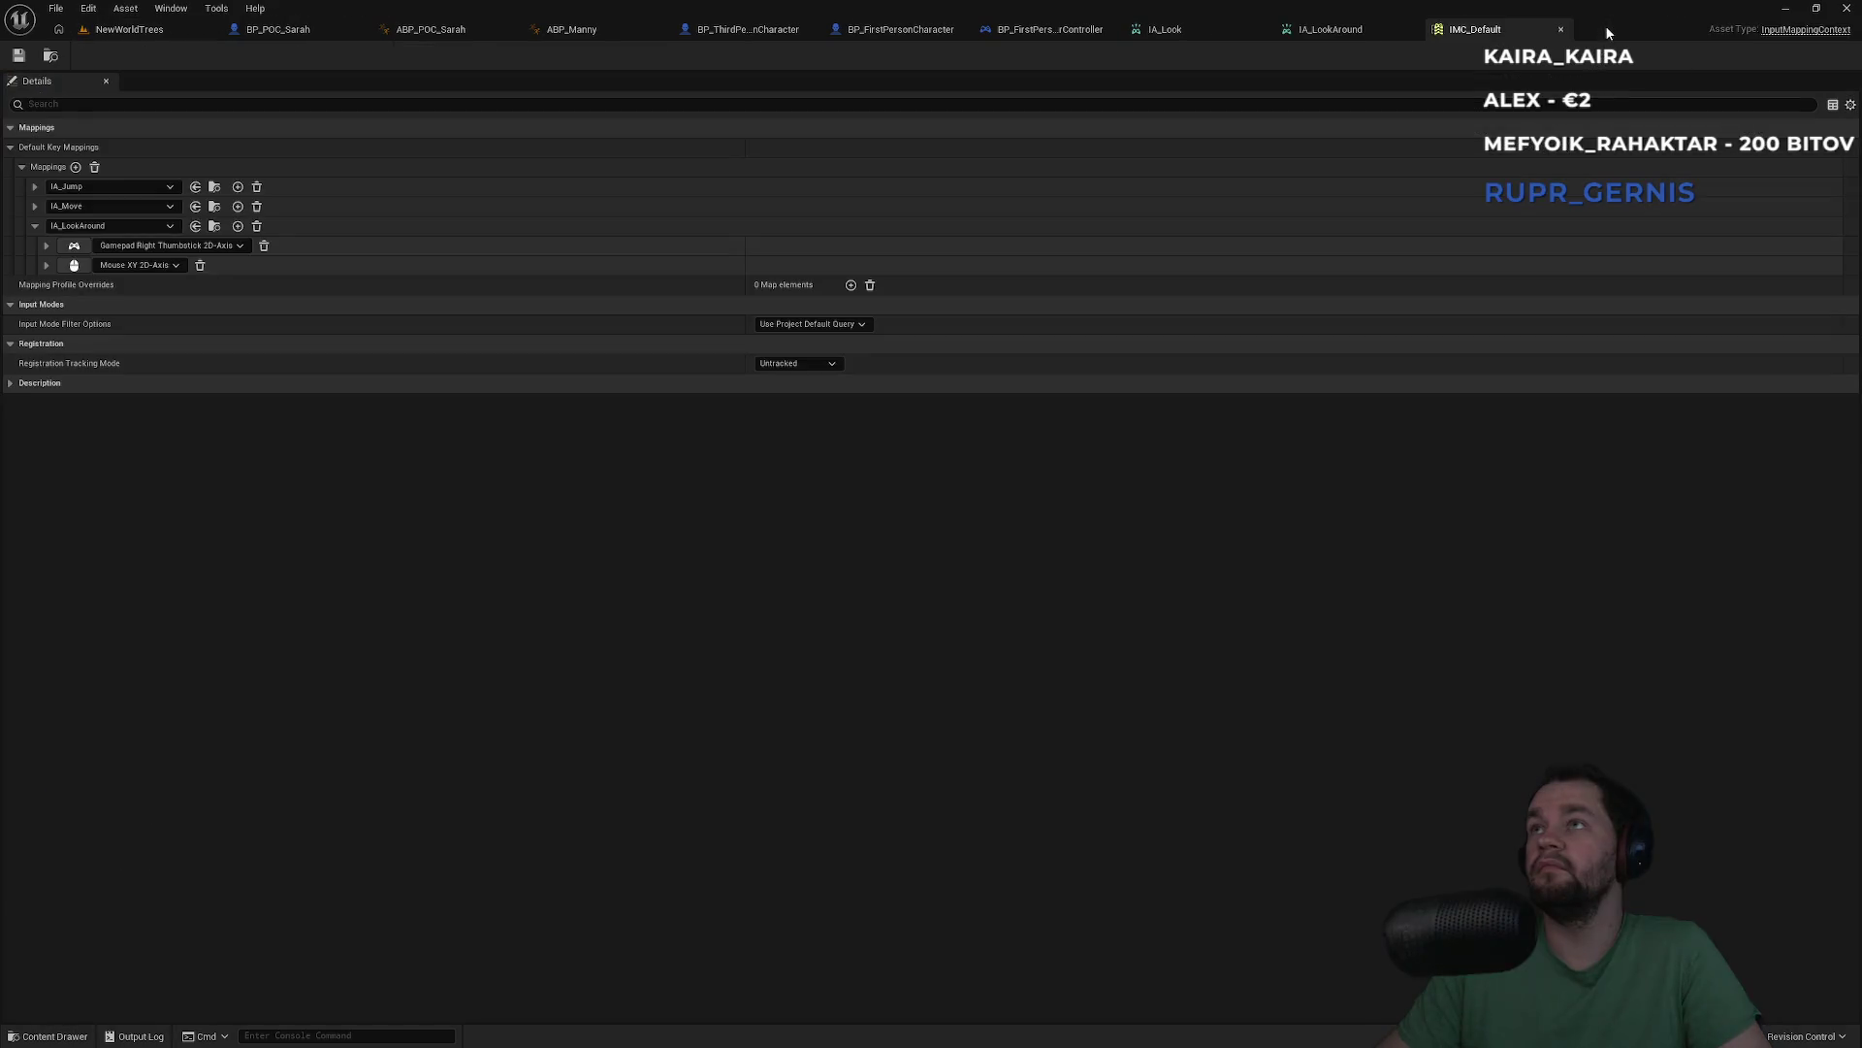
pyautogui.click(1847, 8)
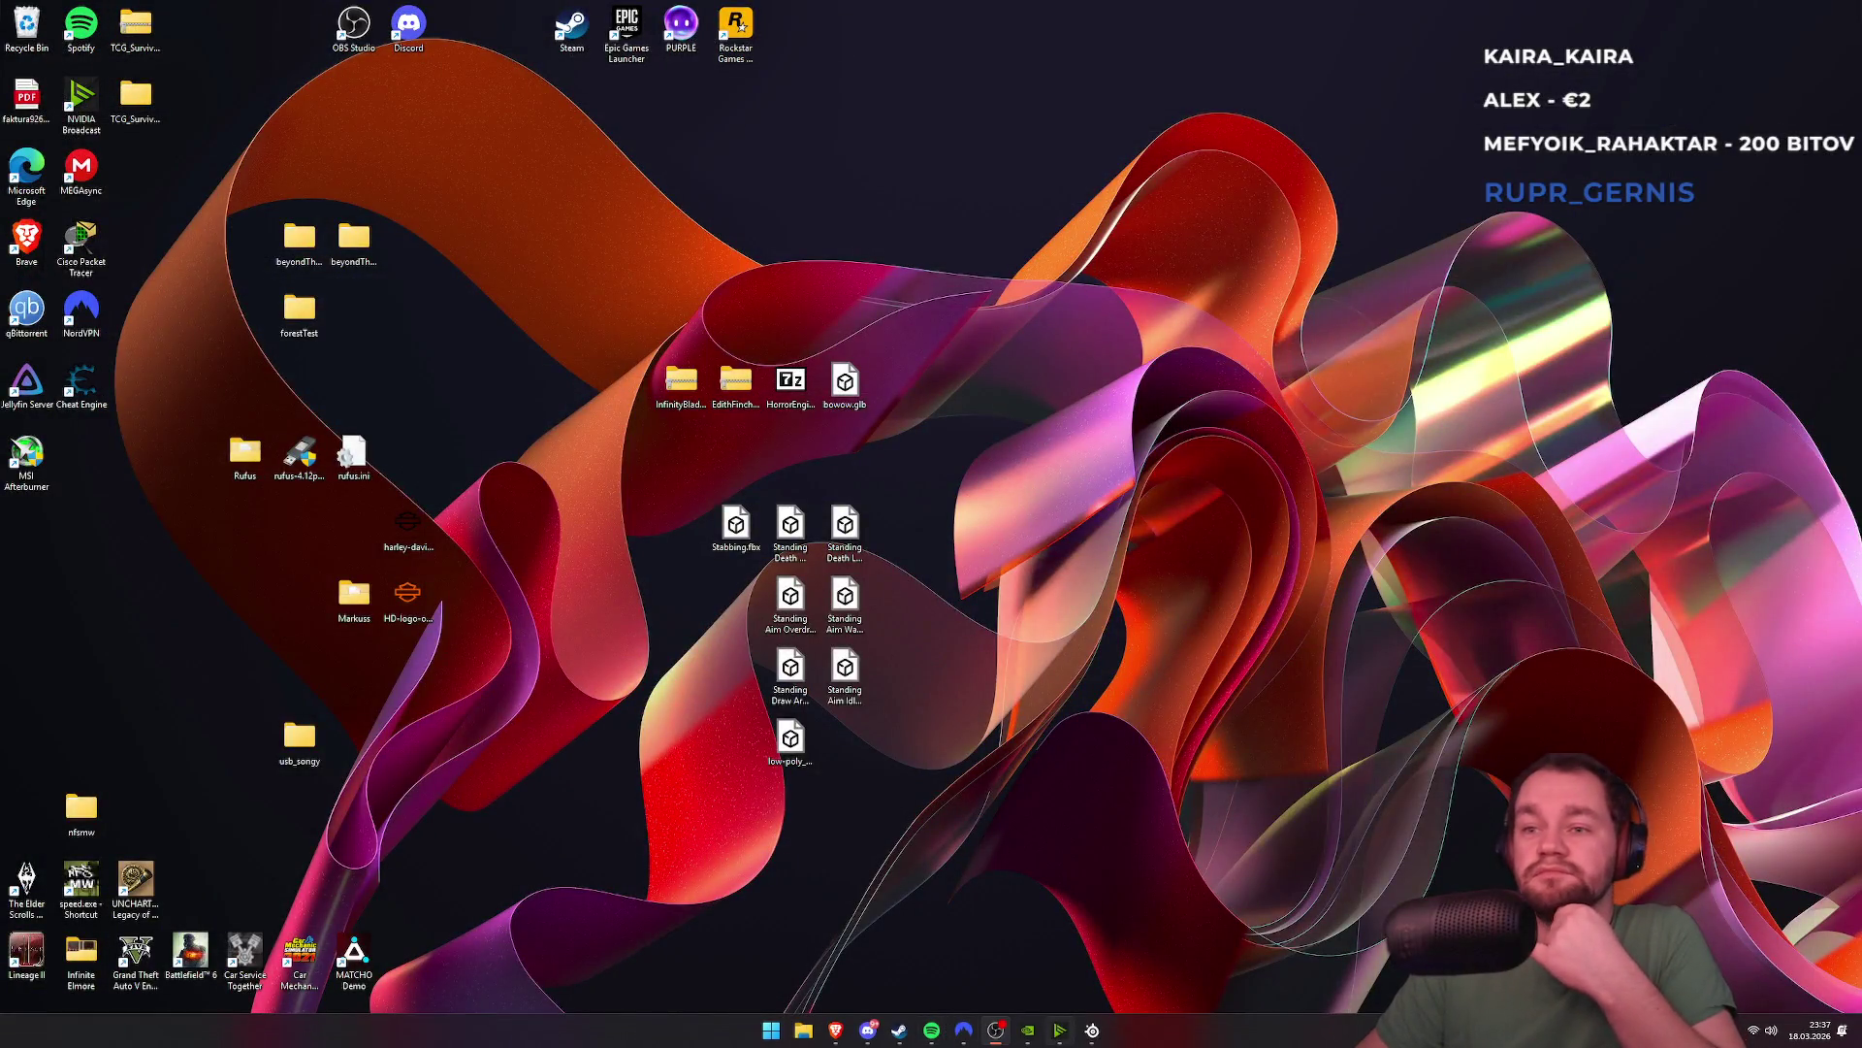
# Restore the Epic Games Launcher and relaunch the smartPolyCourse 5.7 project from the library
pyautogui.moveTo(899, 1033)
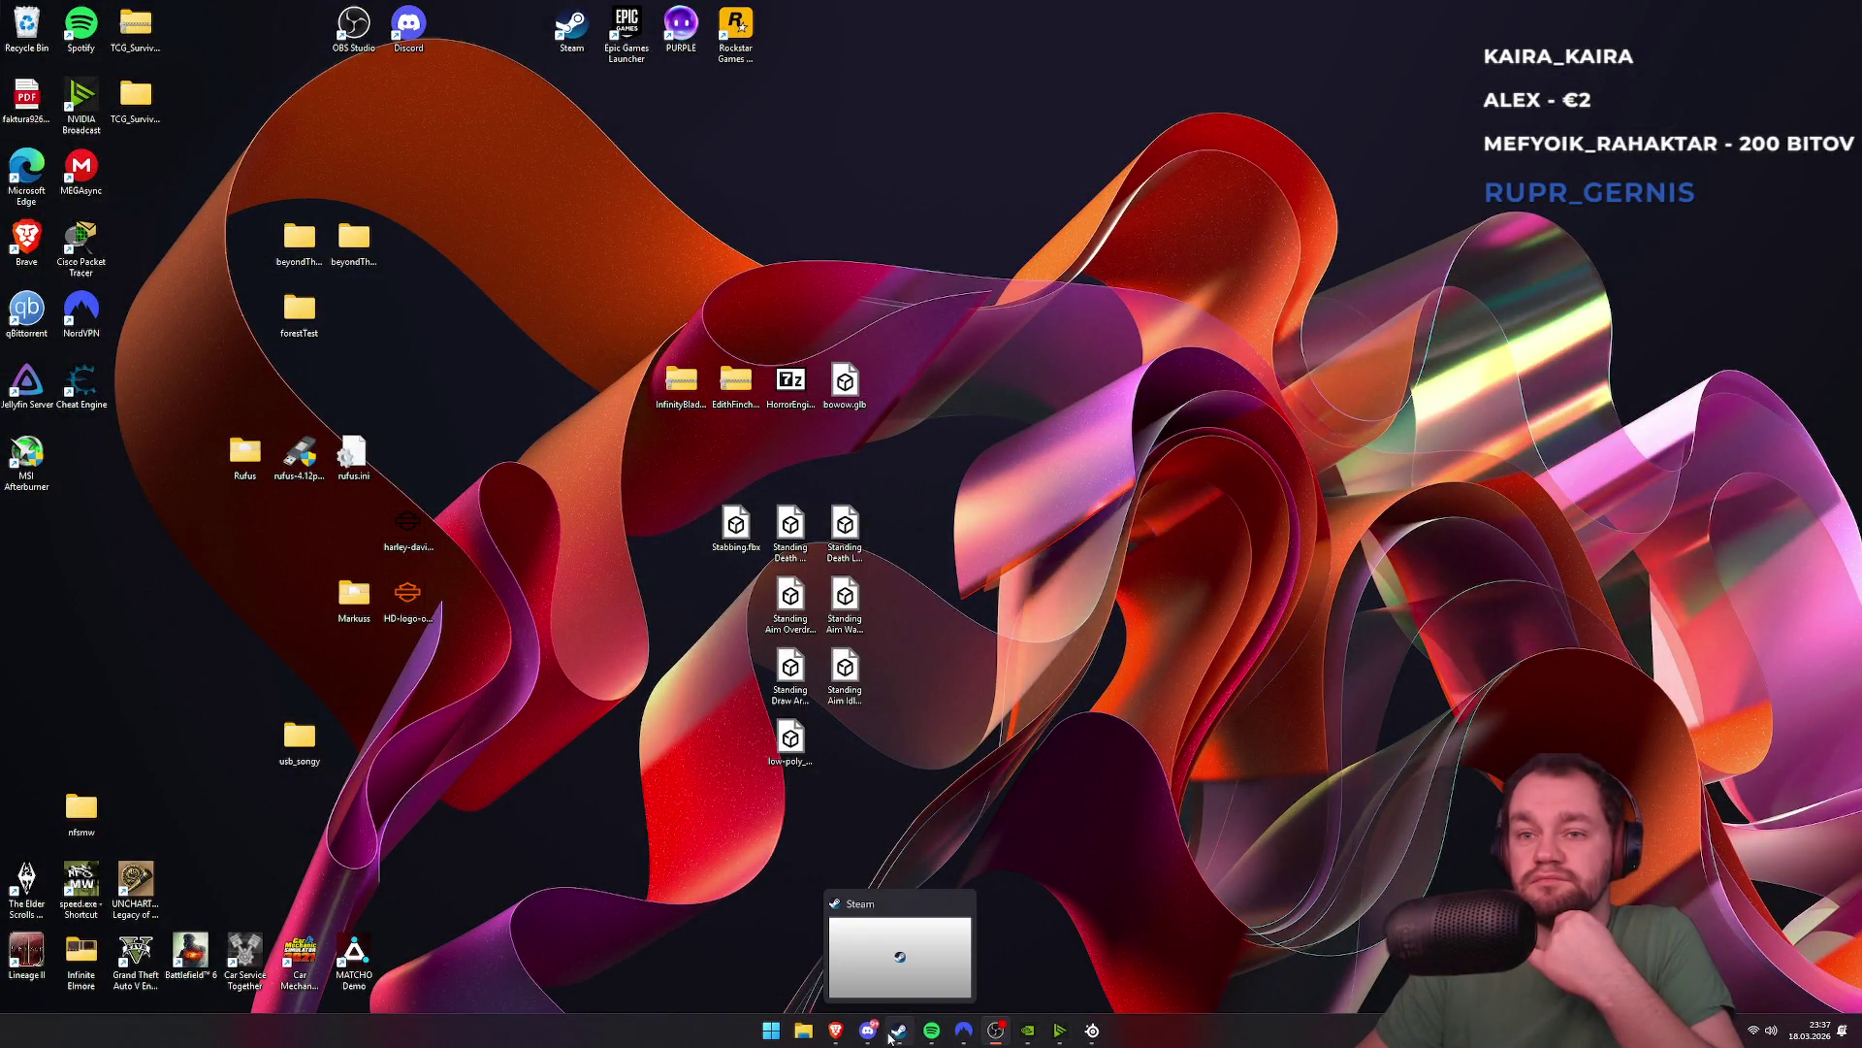
pyautogui.click(964, 931)
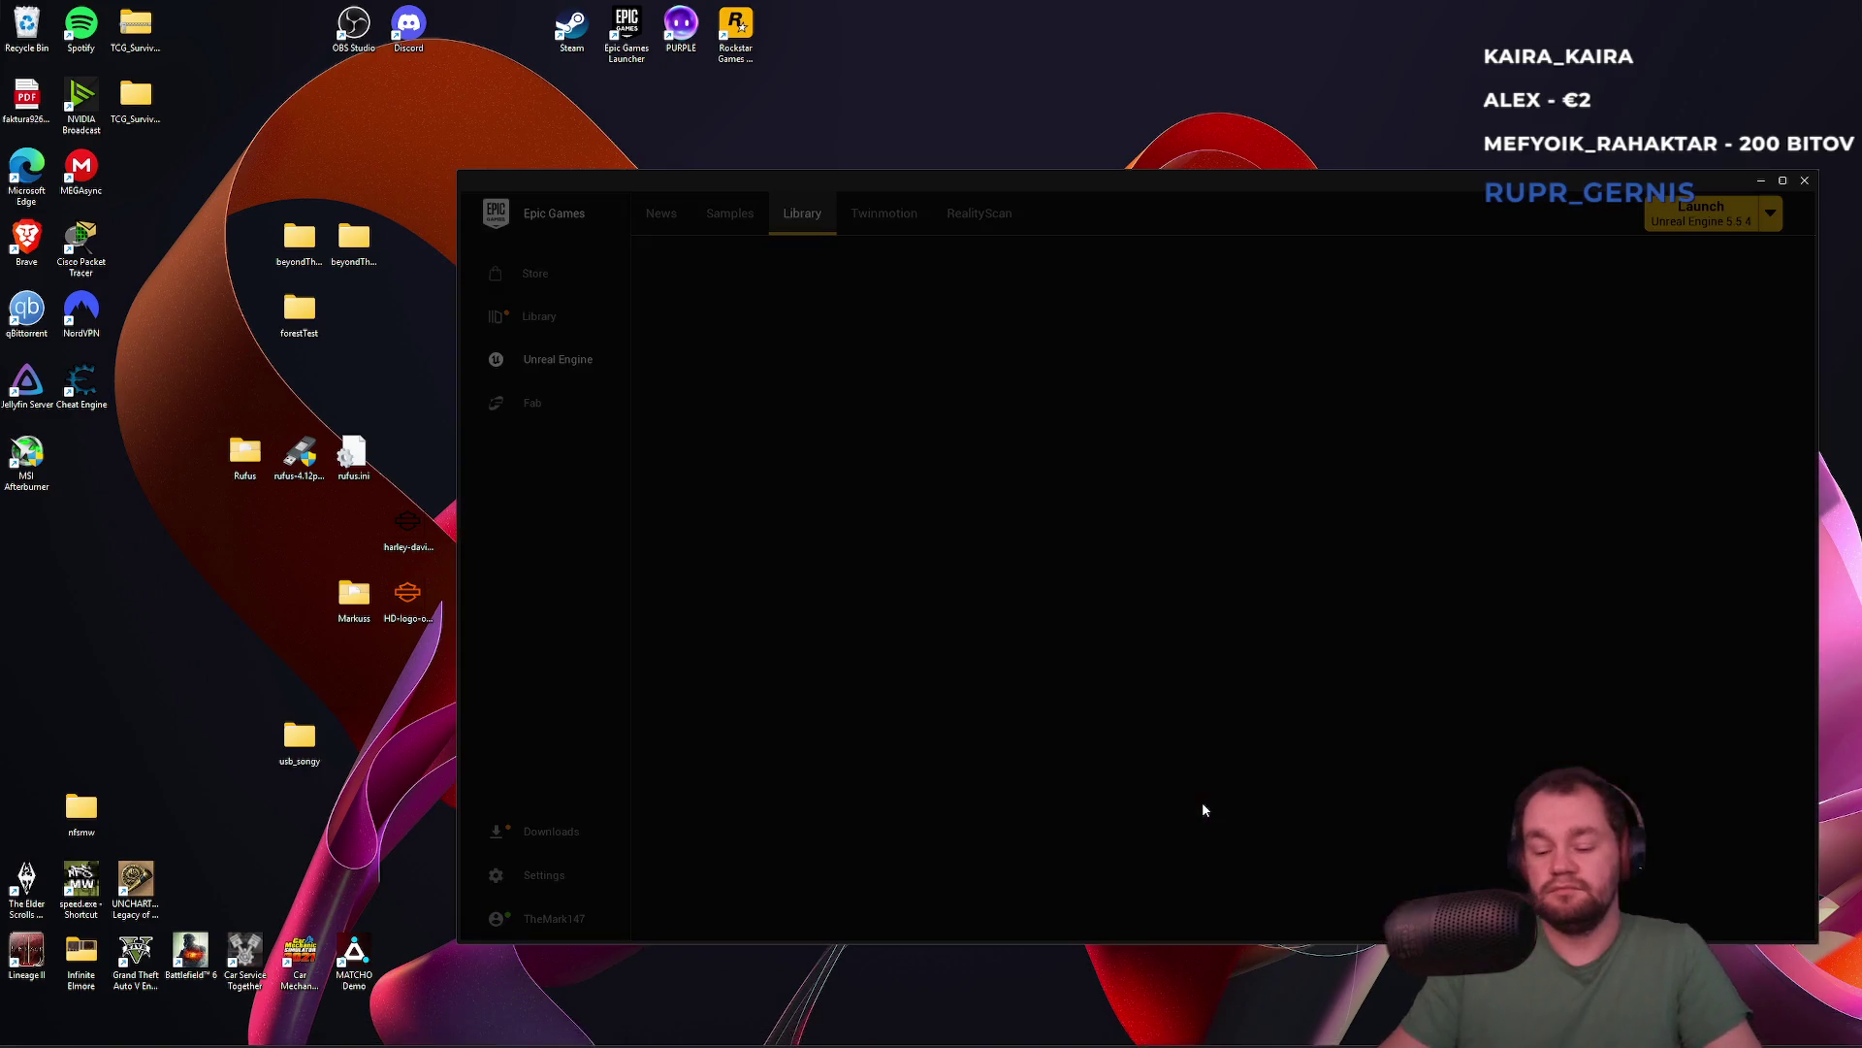
pyautogui.press('super')
pyautogui.click(1348, 423)
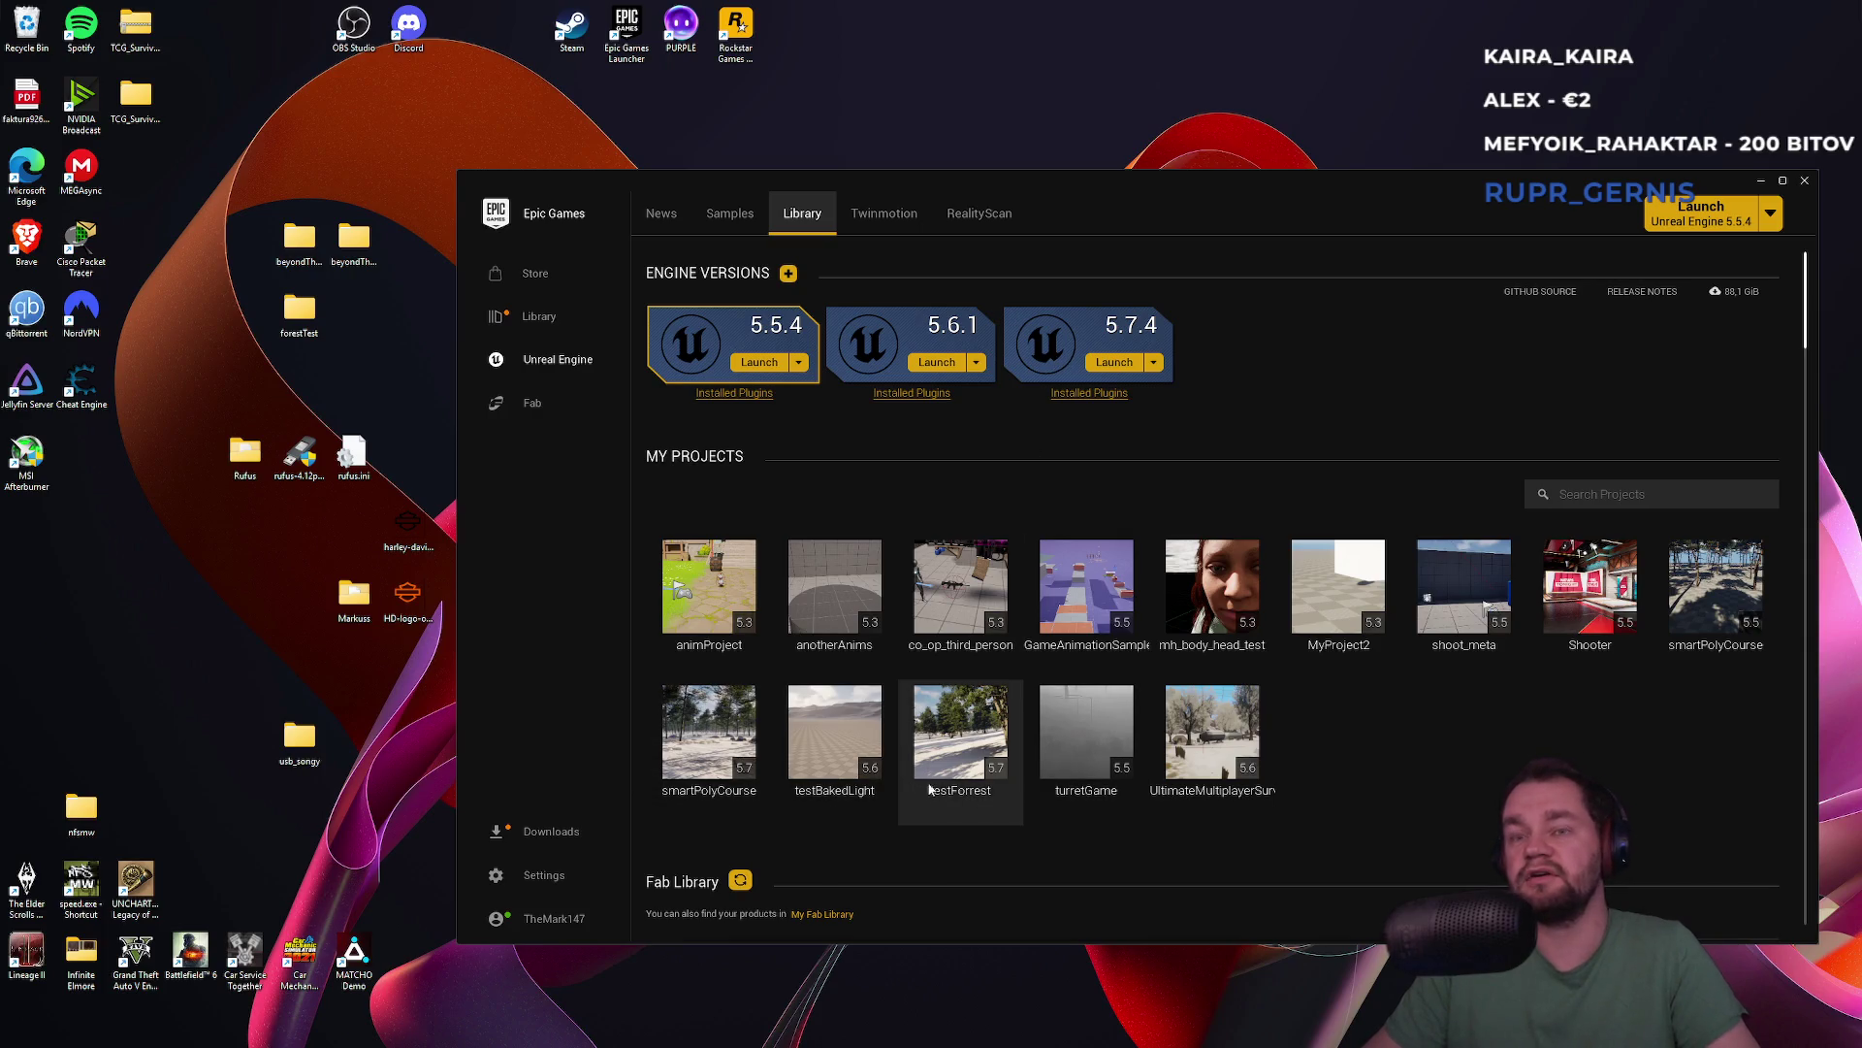
pyautogui.doubleClick(721, 807)
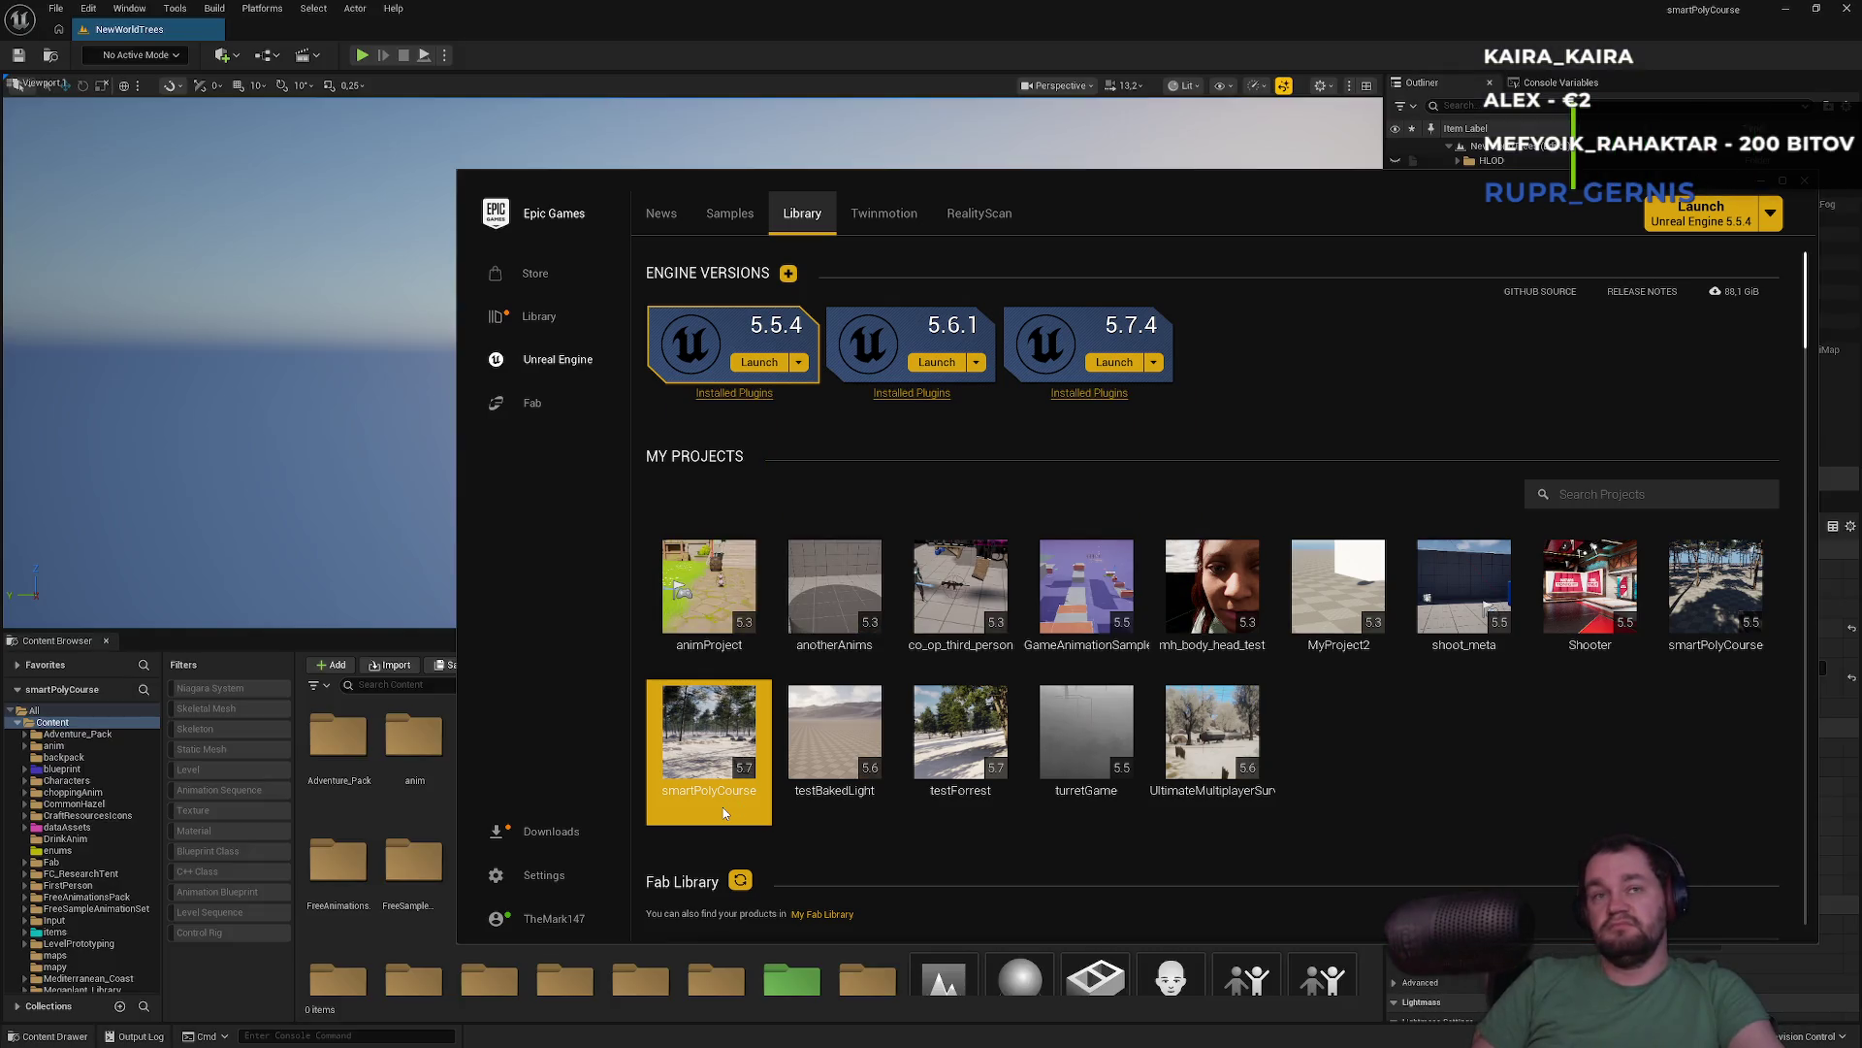
# Bring the reopened Unreal editor forward and close the Message Log window
pyautogui.click(661, 10)
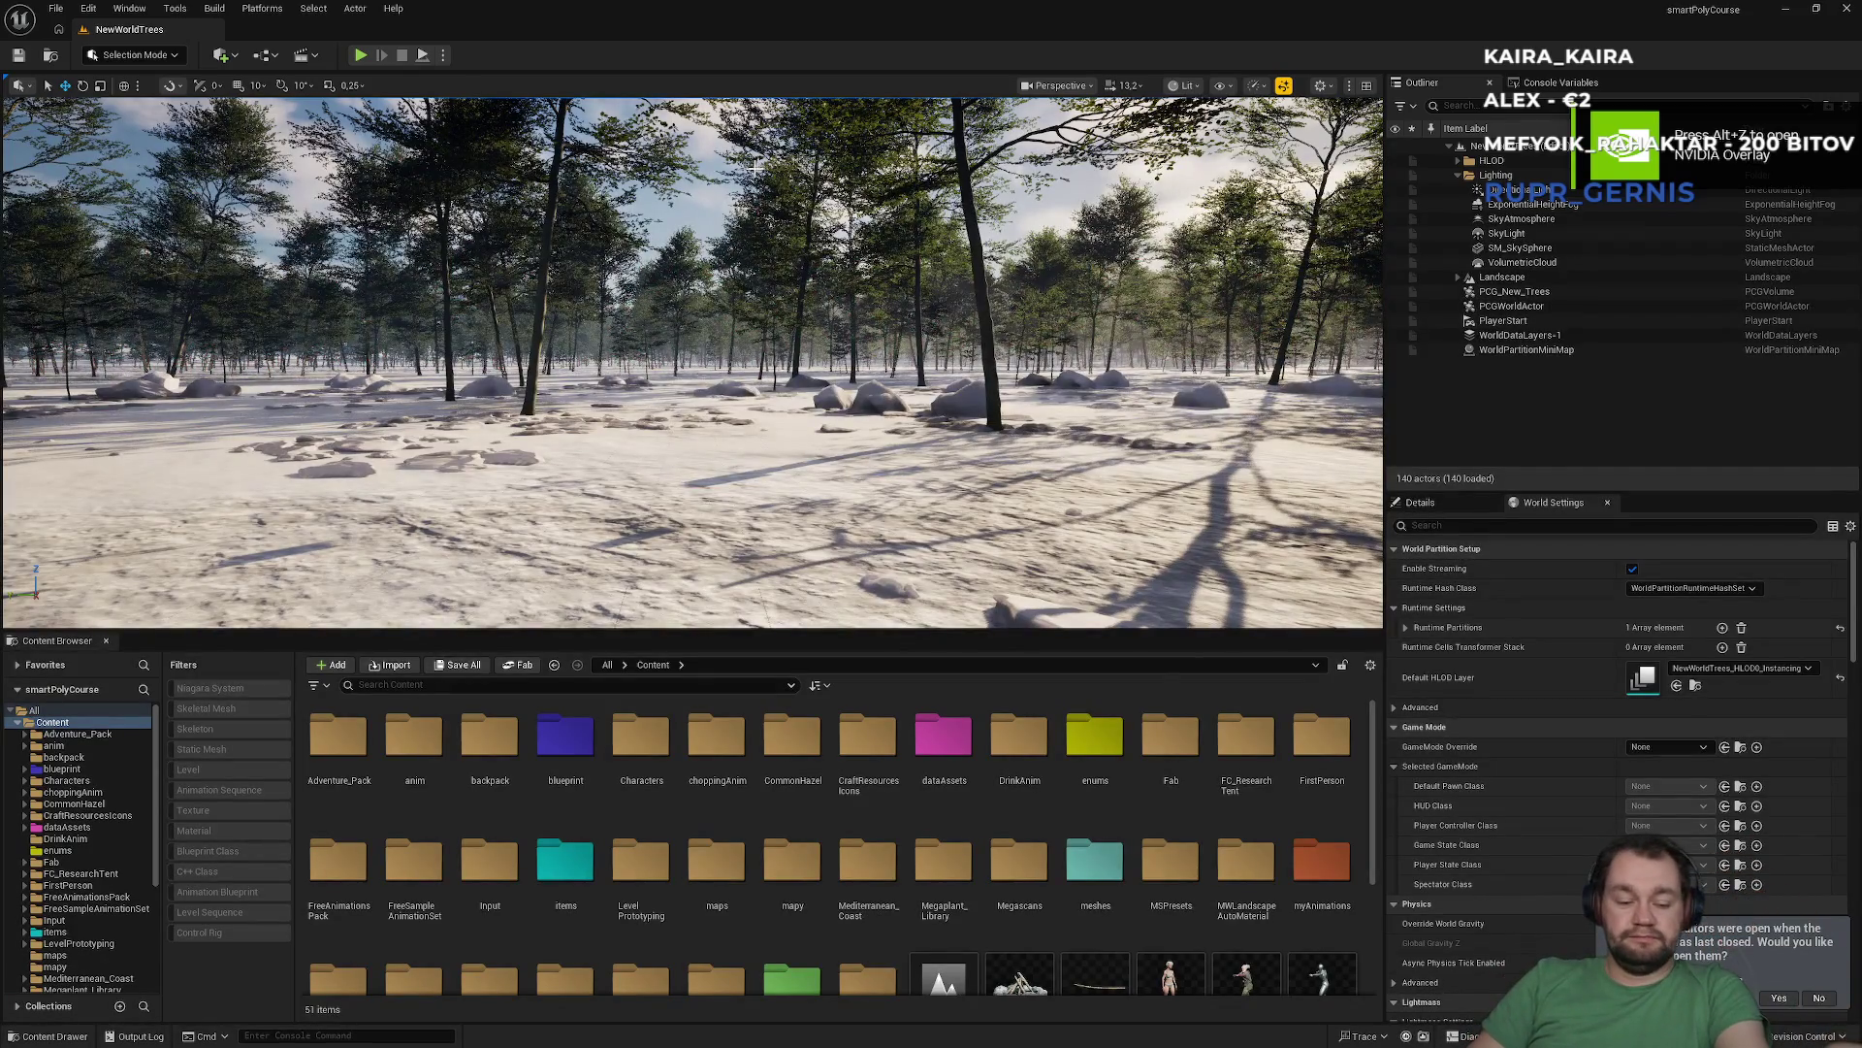
pyautogui.scroll(-2, 867, 786)
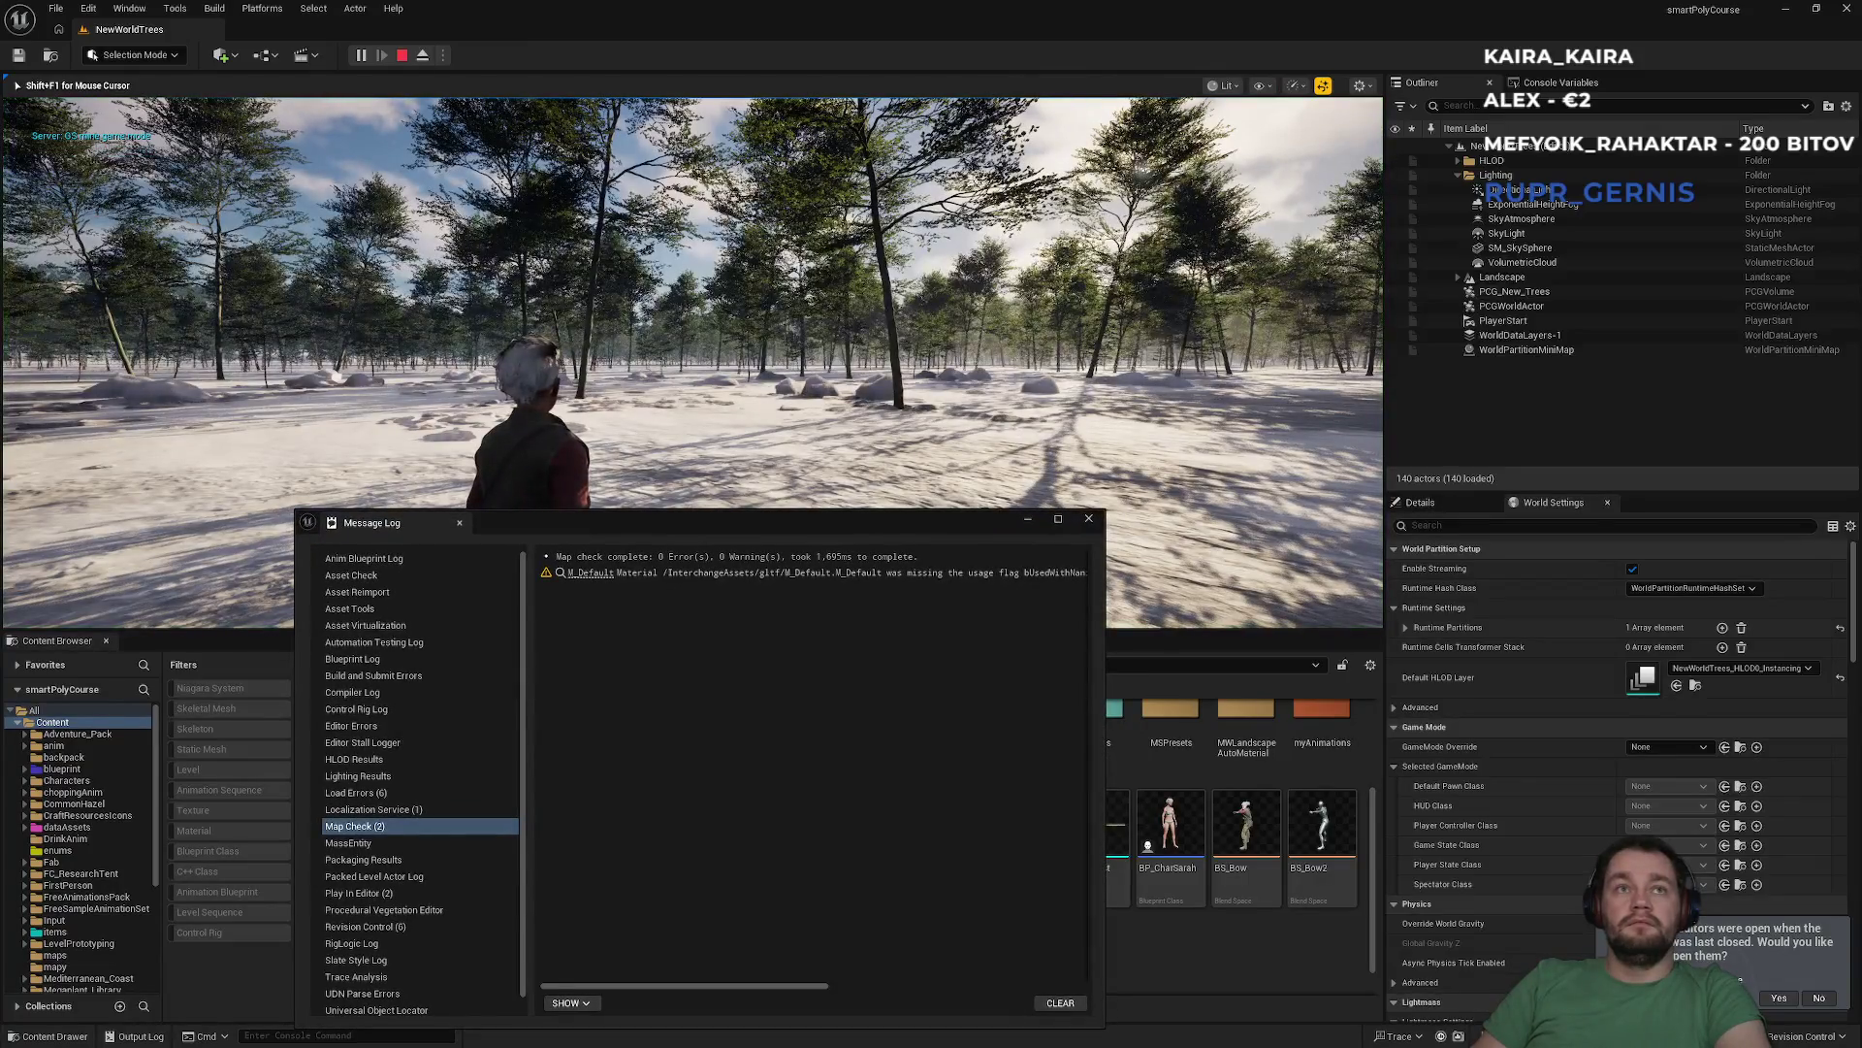
pyautogui.press('super')
pyautogui.press('Escape')
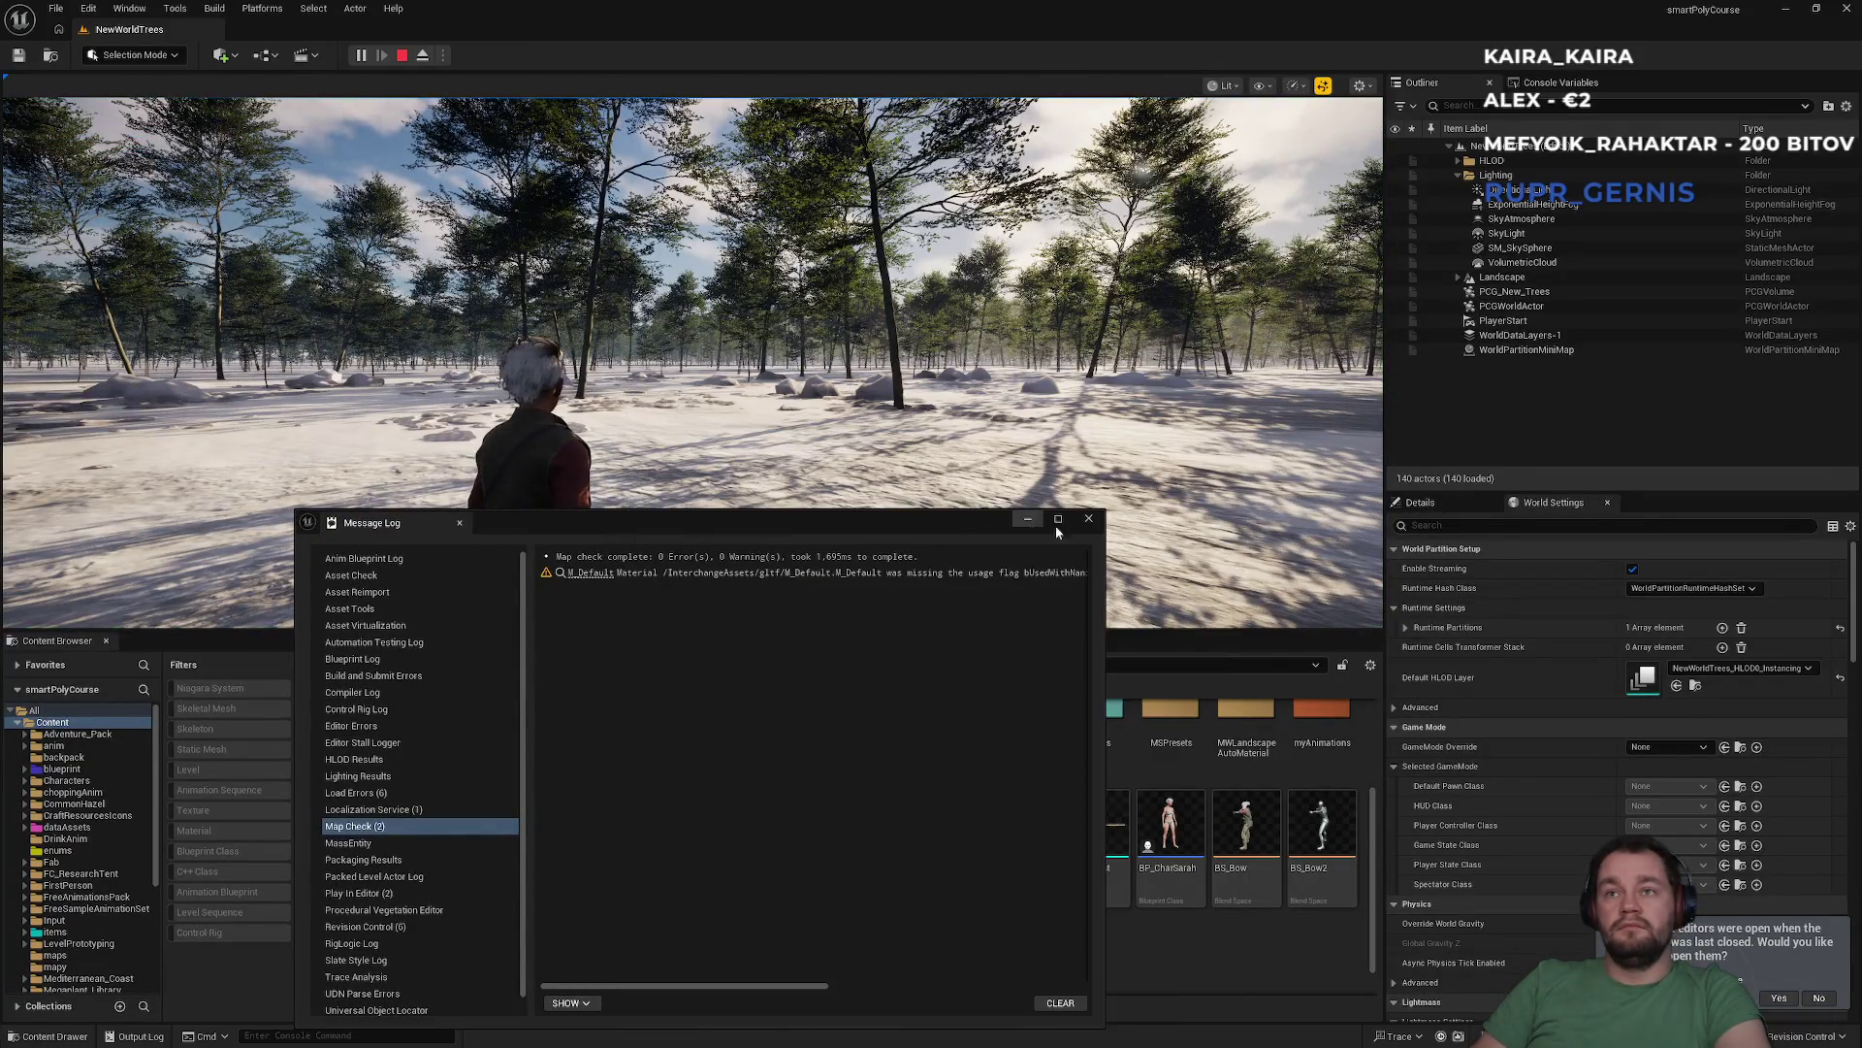
pyautogui.click(1088, 519)
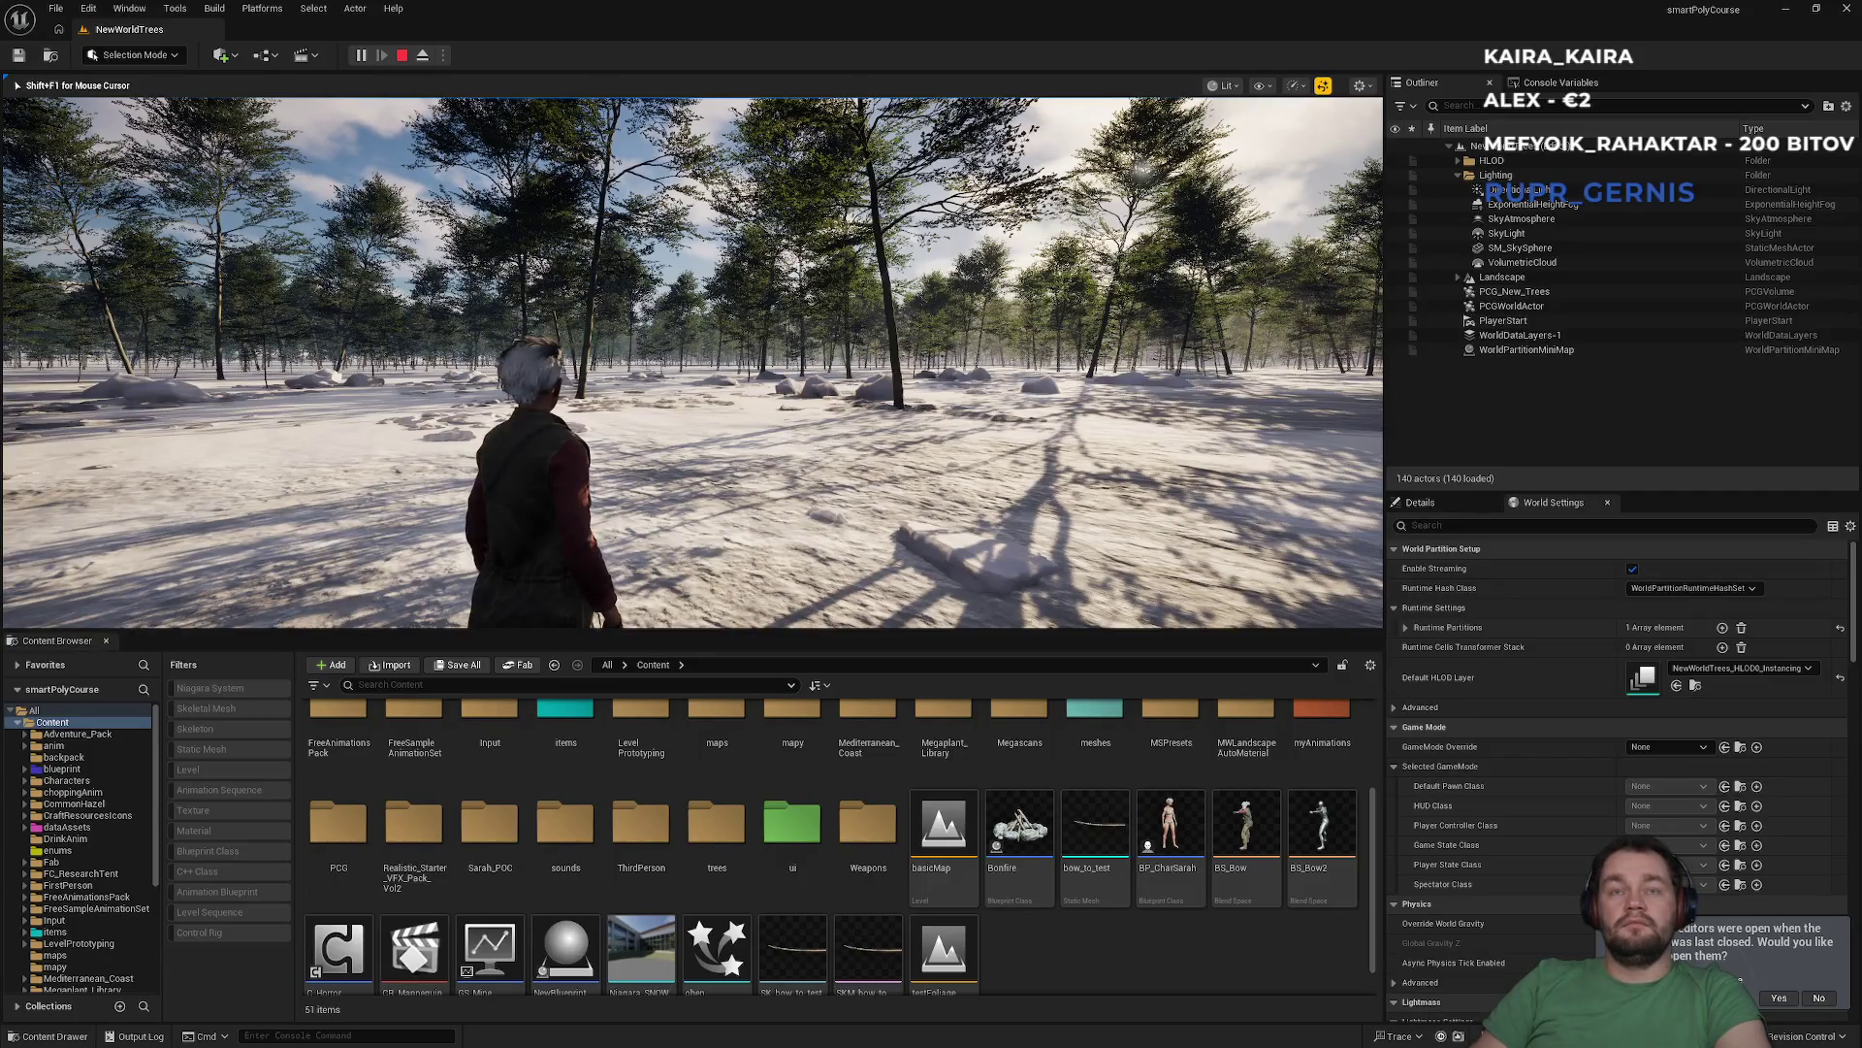
# Play-test NewWorldTrees a couple of times, then close the Unreal Editor
pyautogui.press('Escape')
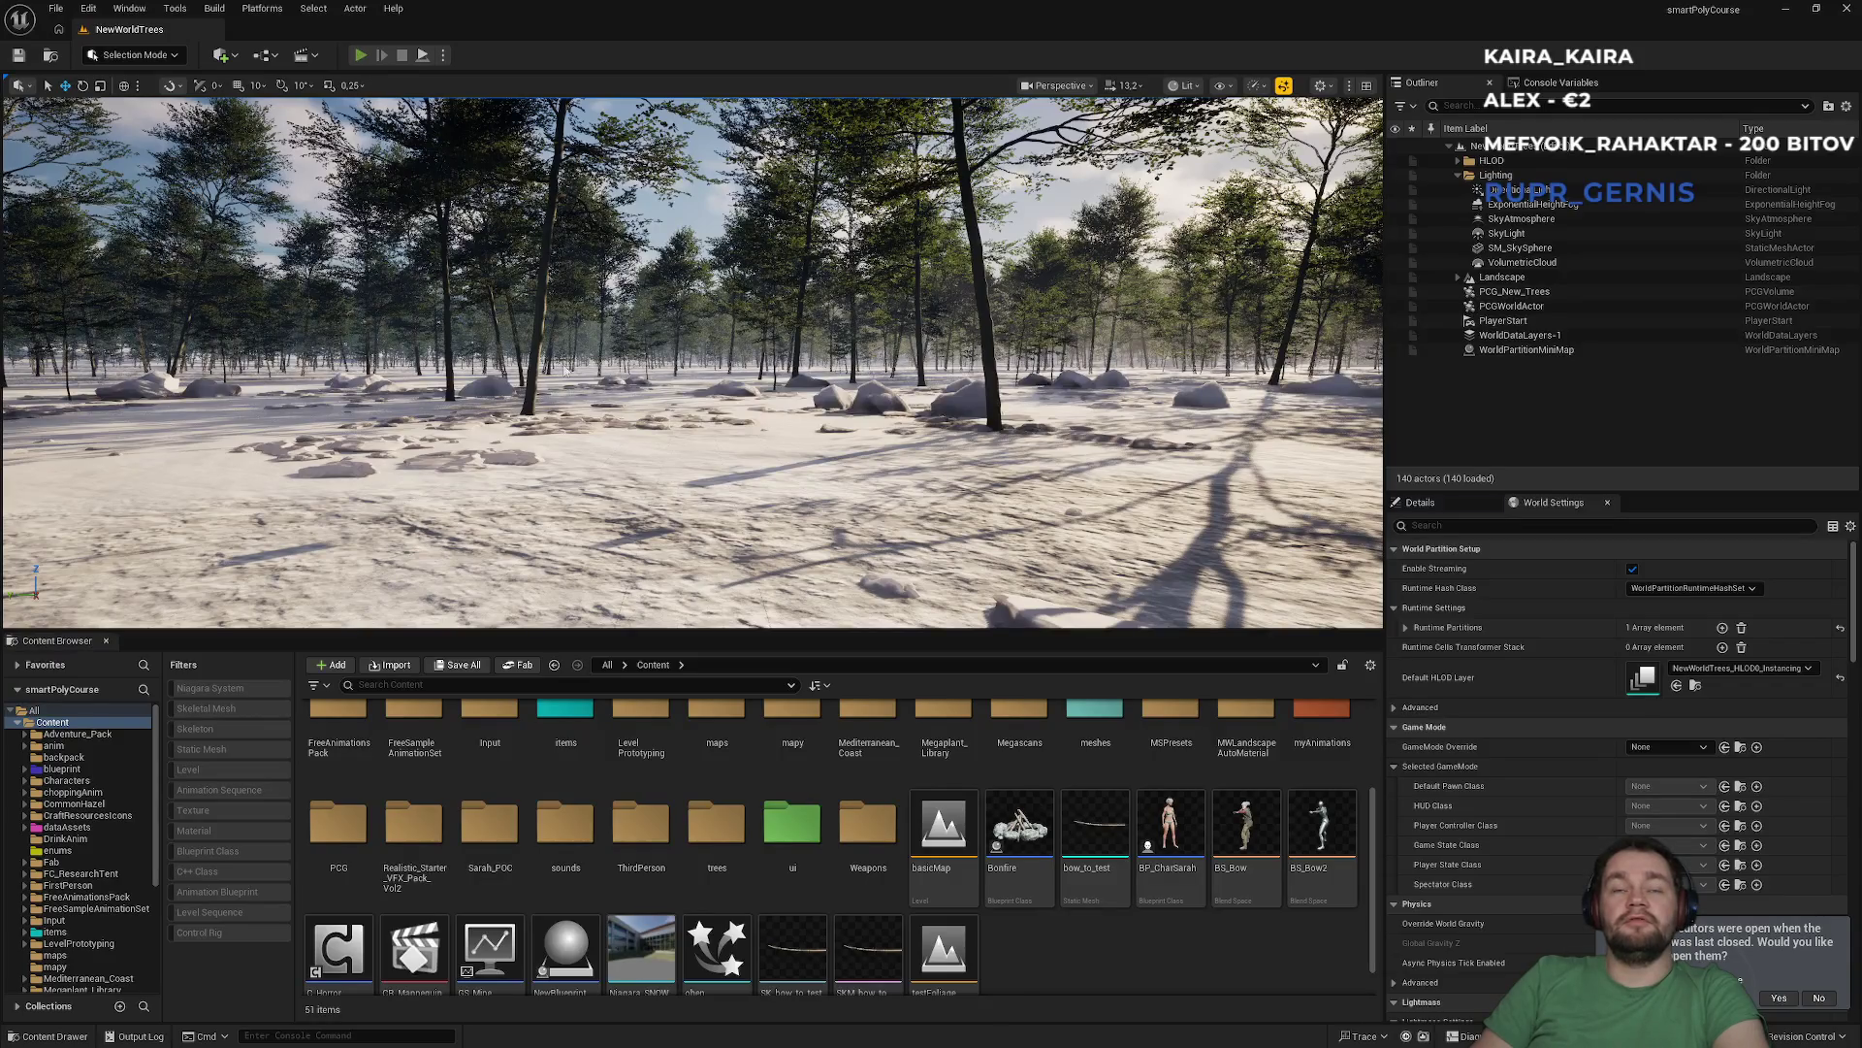
pyautogui.click(361, 56)
pyautogui.press('Escape')
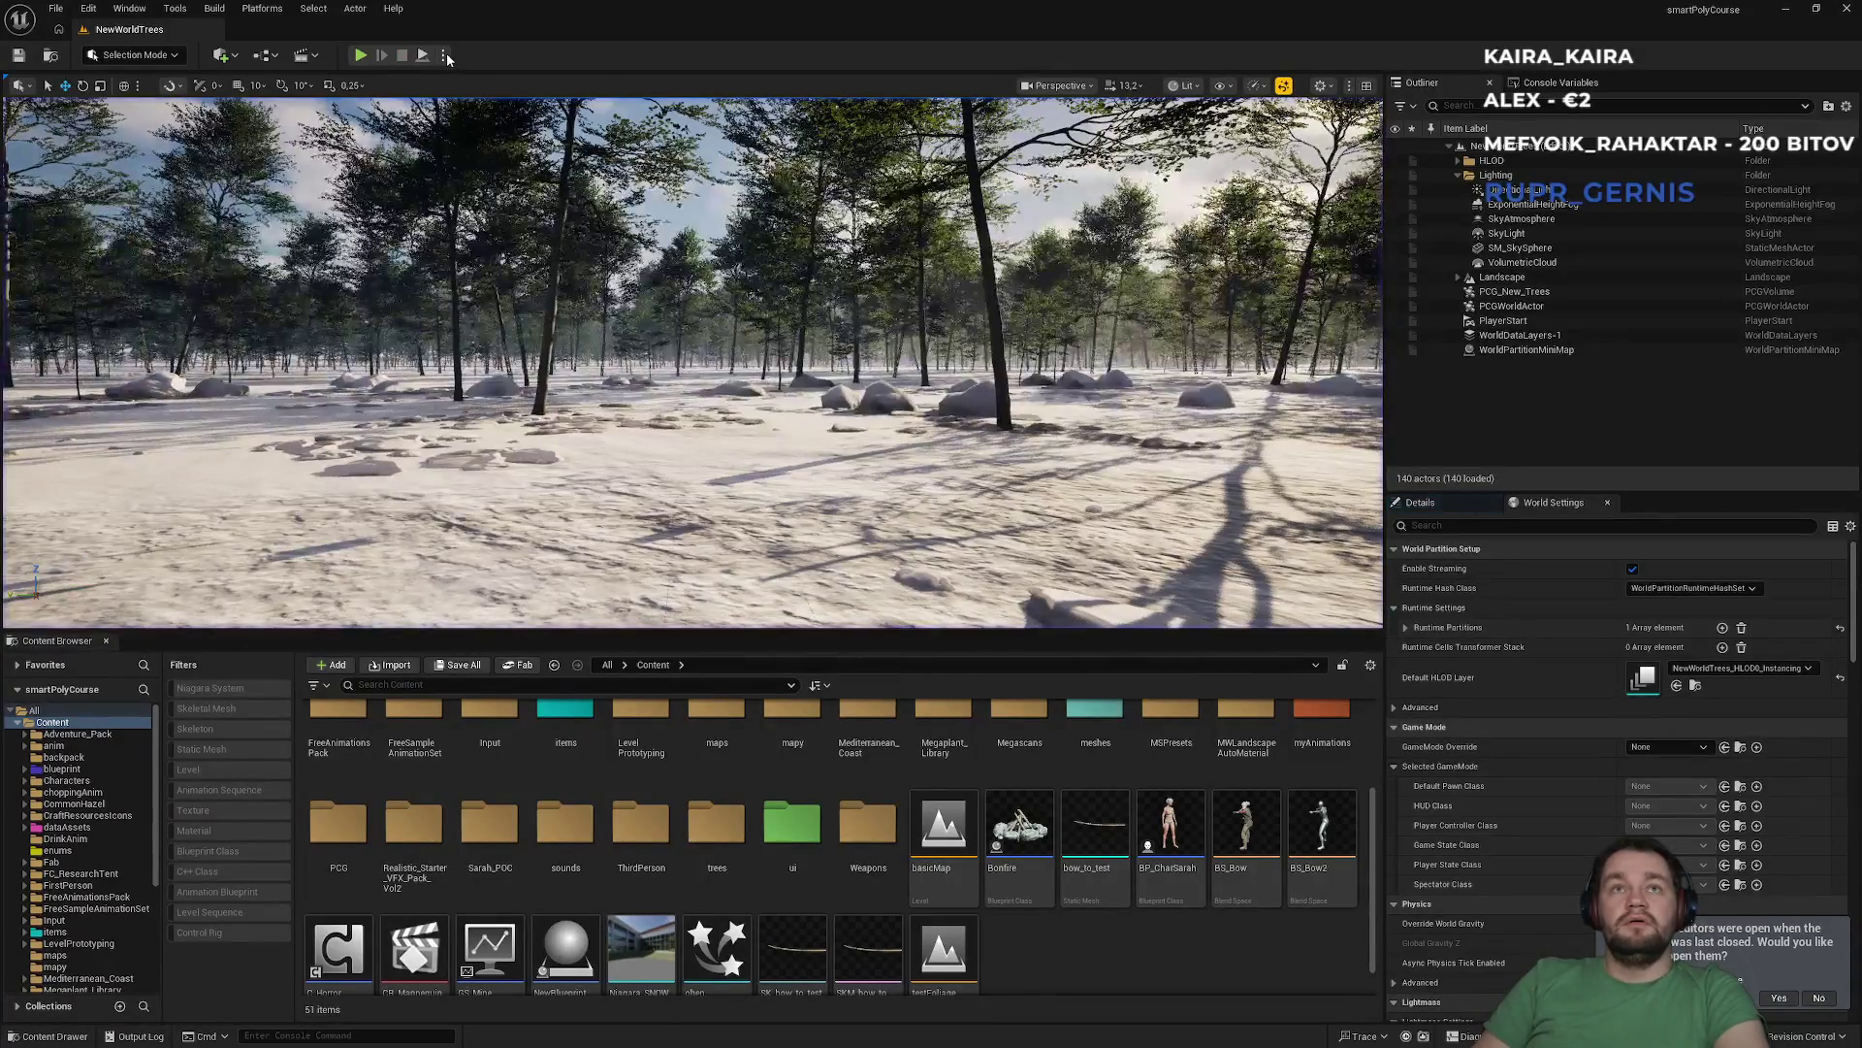
pyautogui.click(445, 56)
pyautogui.press('Escape')
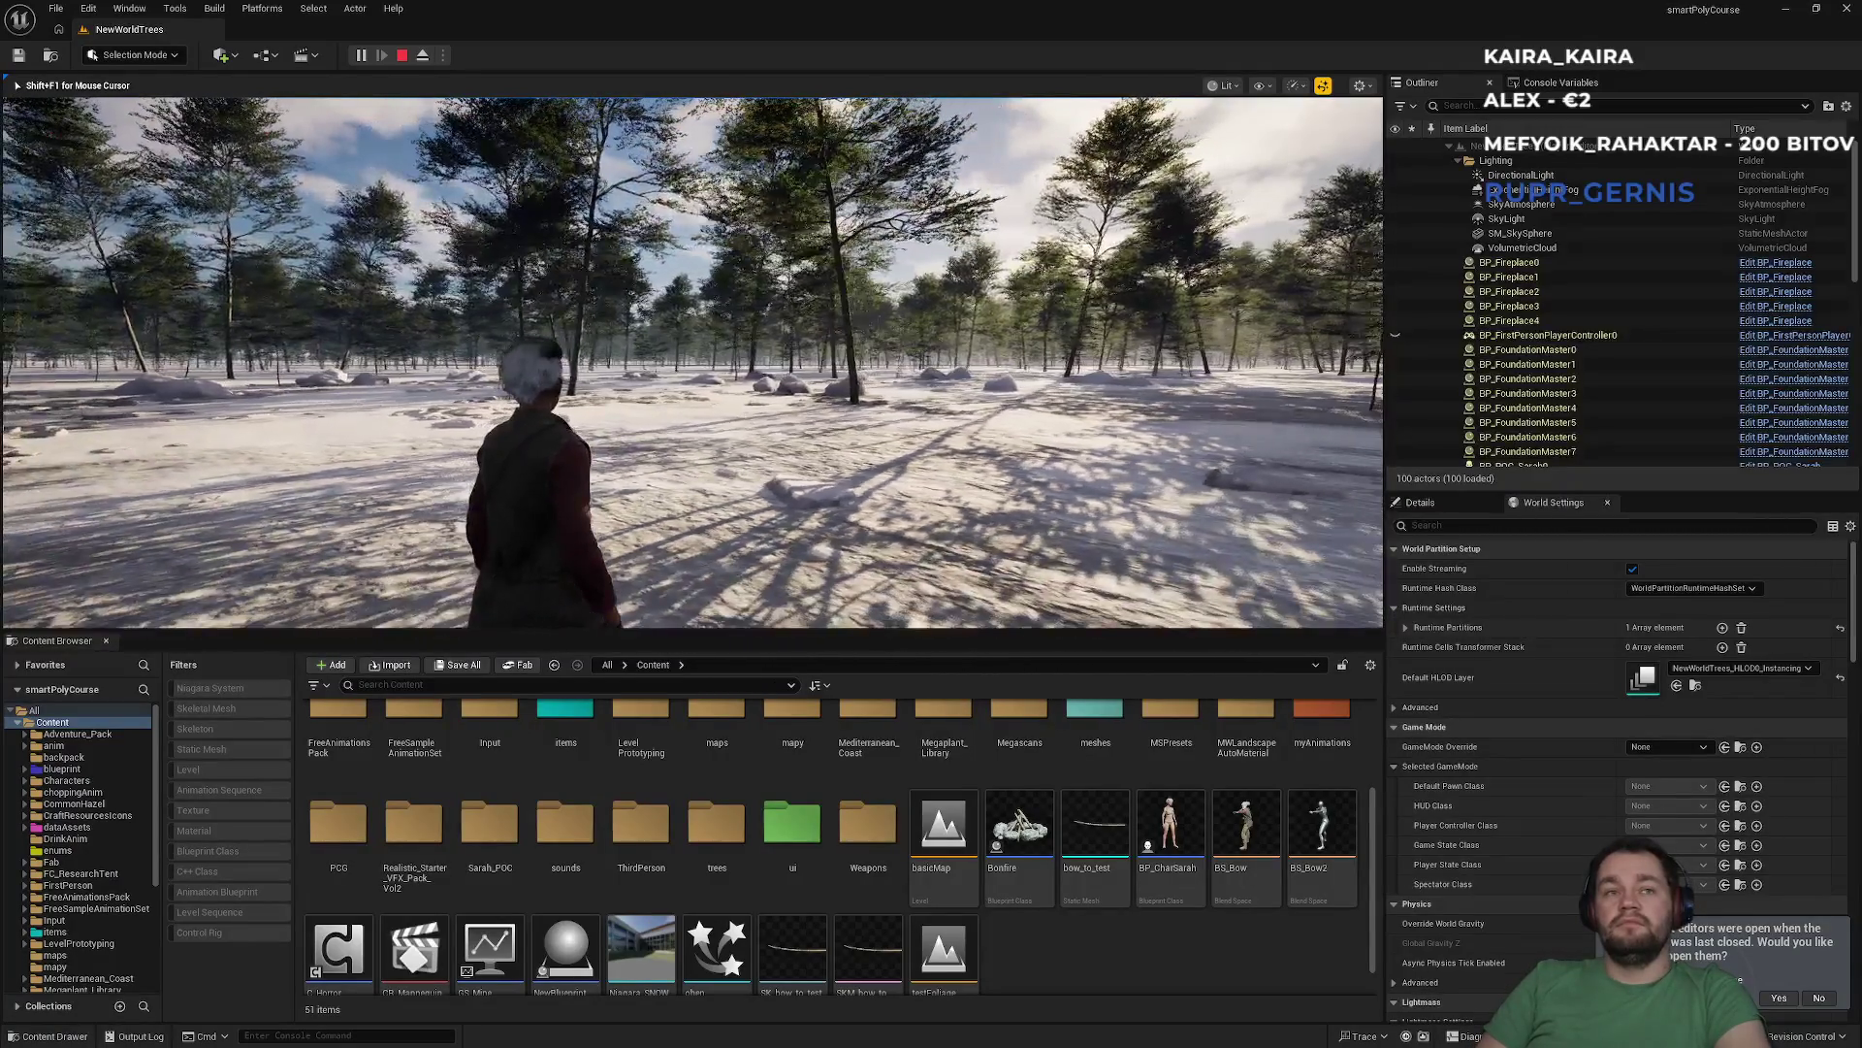
pyautogui.press('Escape')
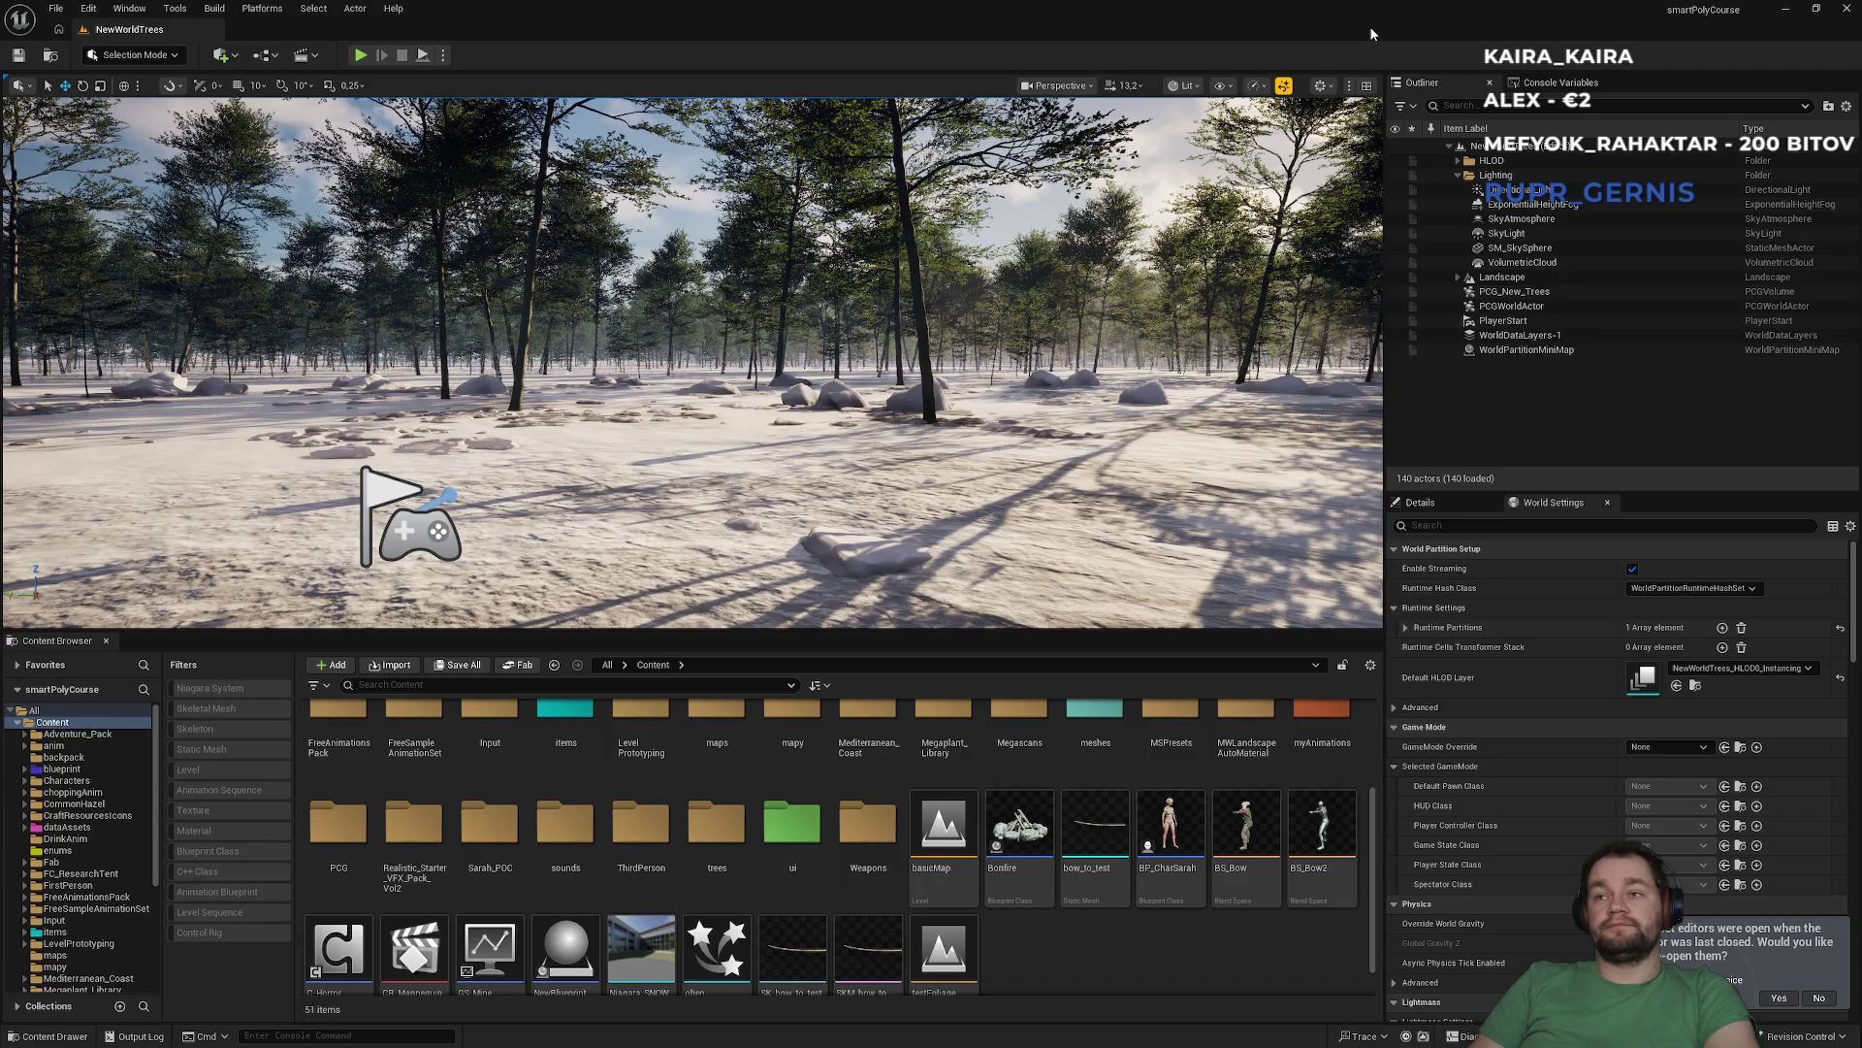
pyautogui.click(1844, 9)
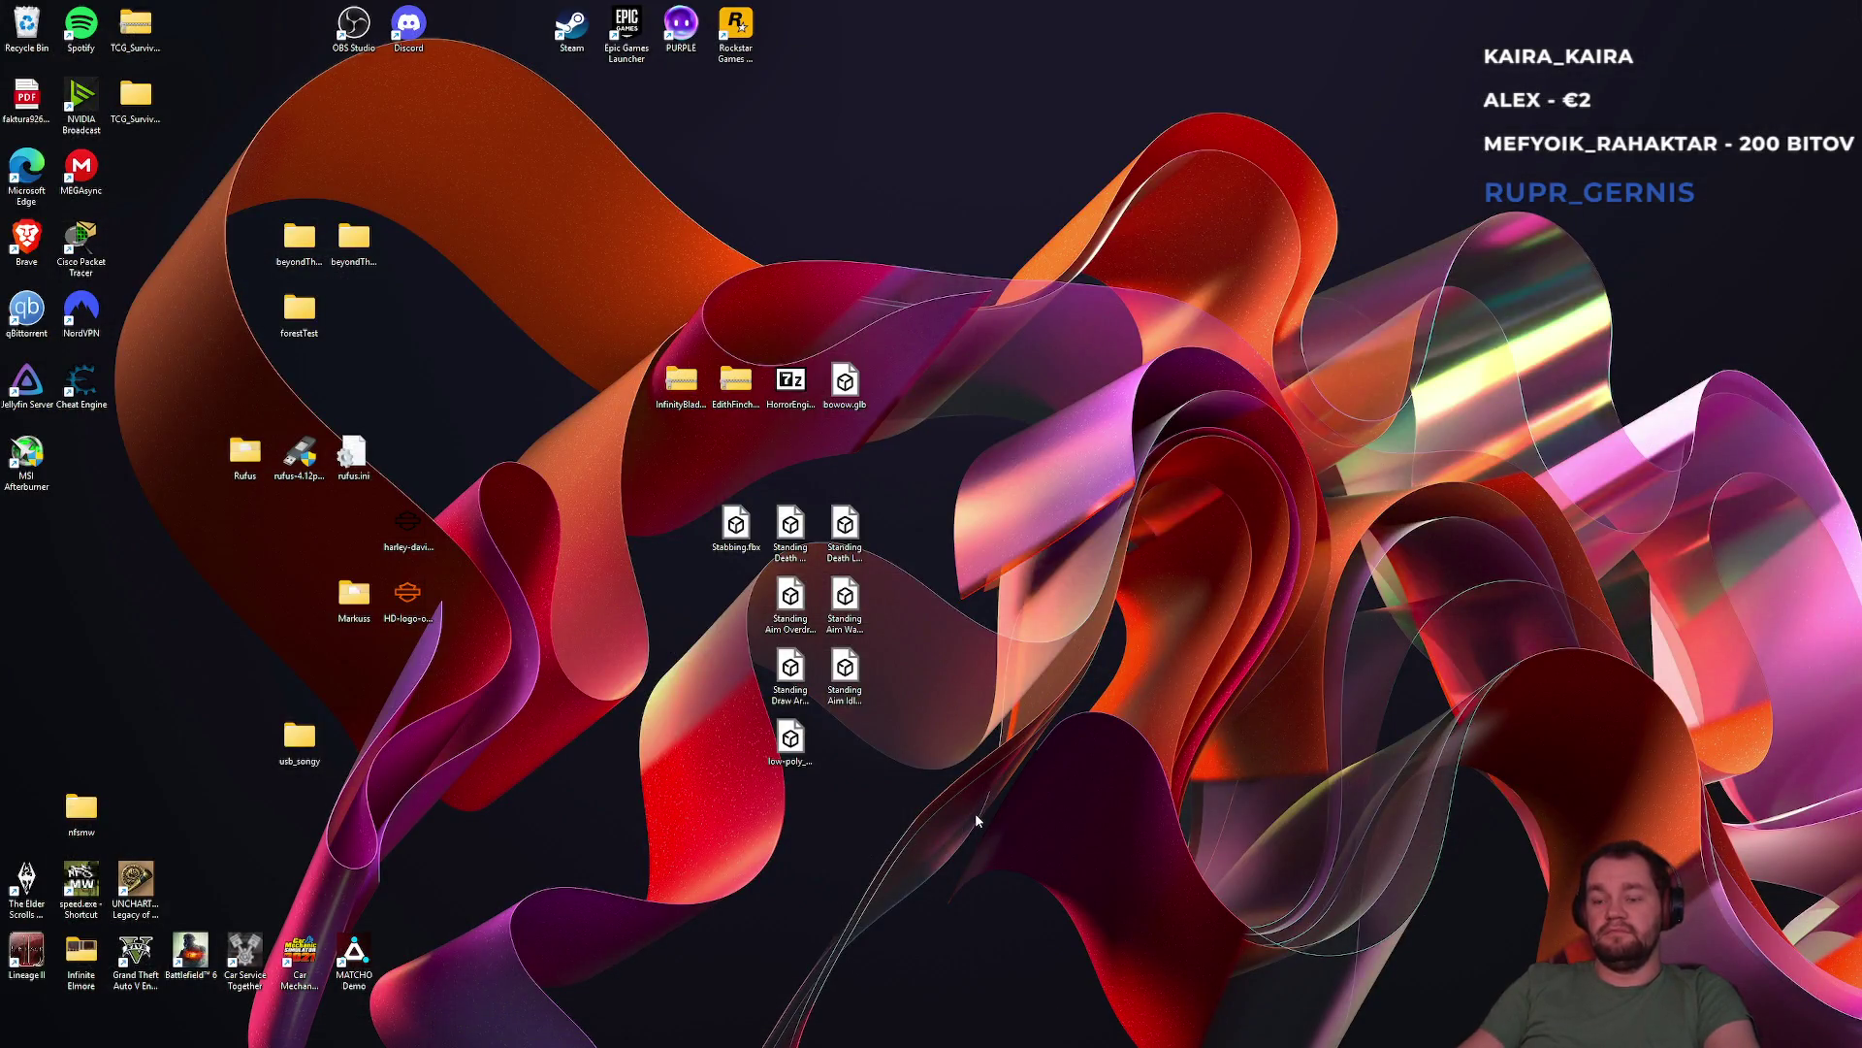
# Launch Epic Games Launcher via Start search 'epi', open smartPolyCourse 5.5, and minimize the launcher
pyautogui.press('super')
pyautogui.write('epi')
pyautogui.press('Return')
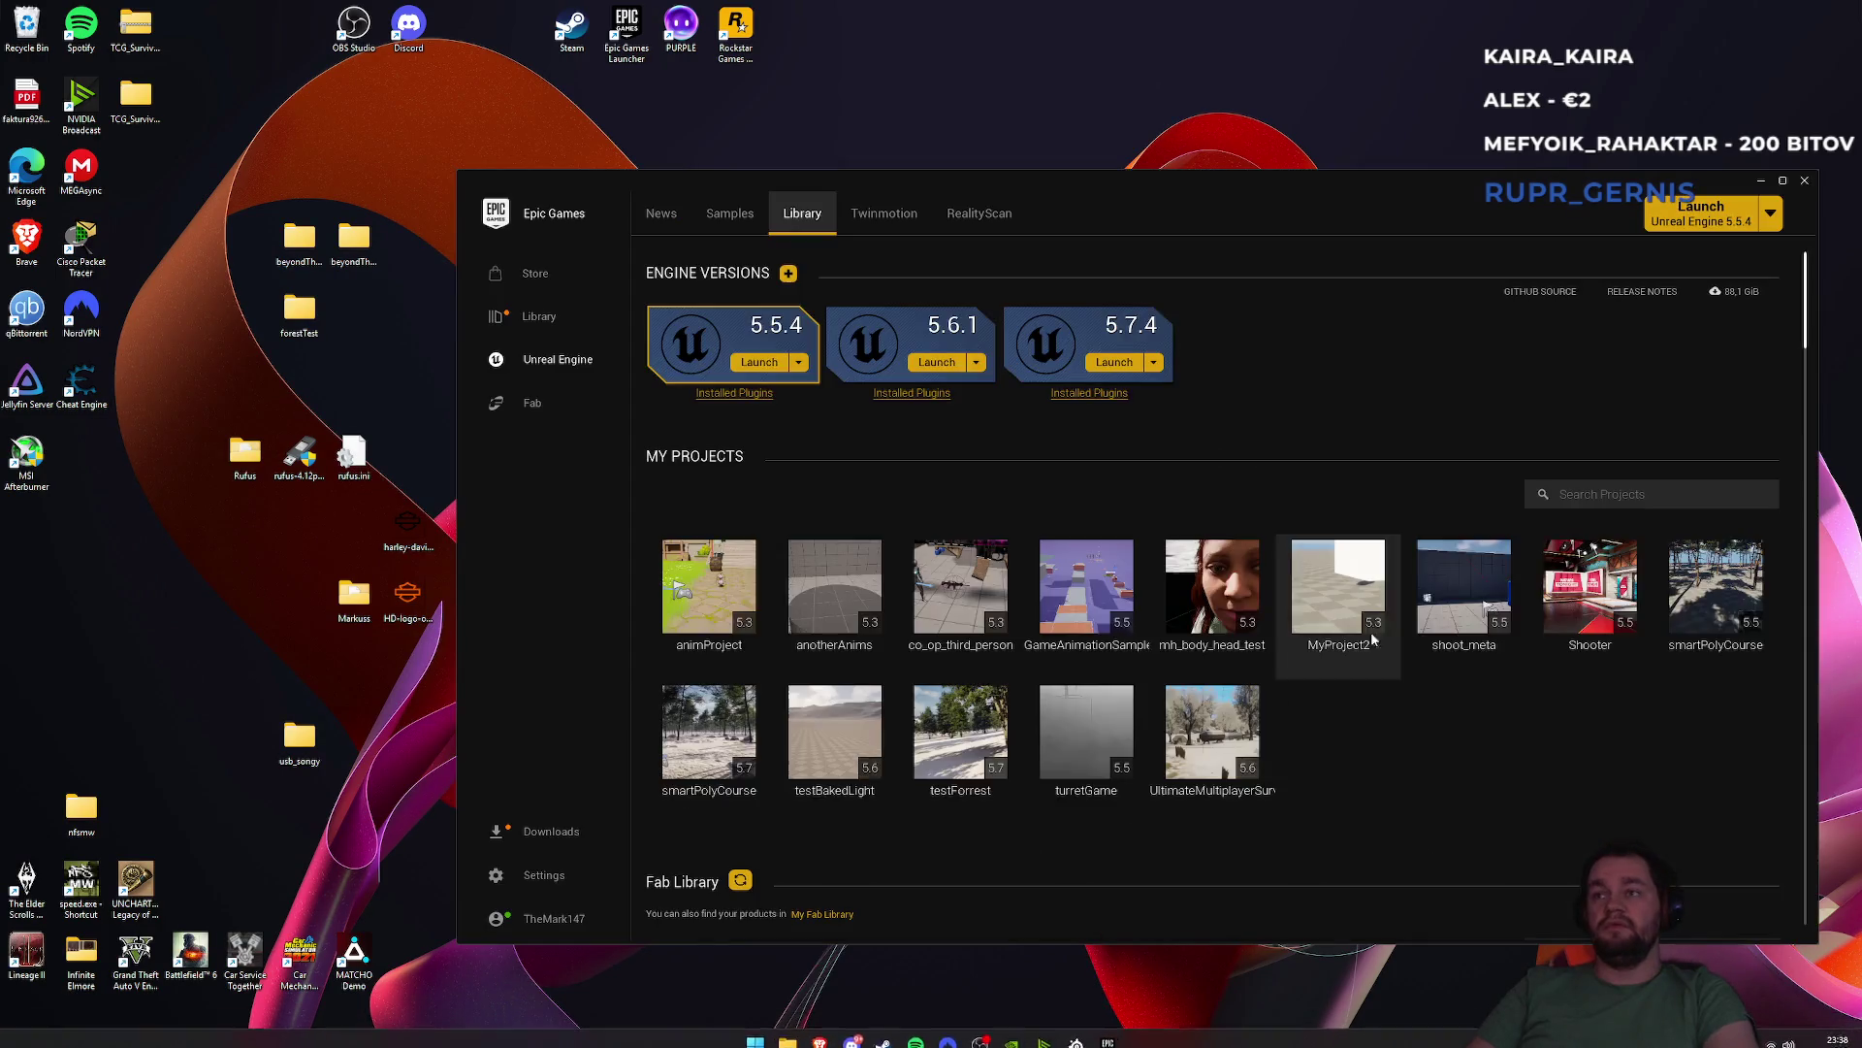
pyautogui.doubleClick(1710, 640)
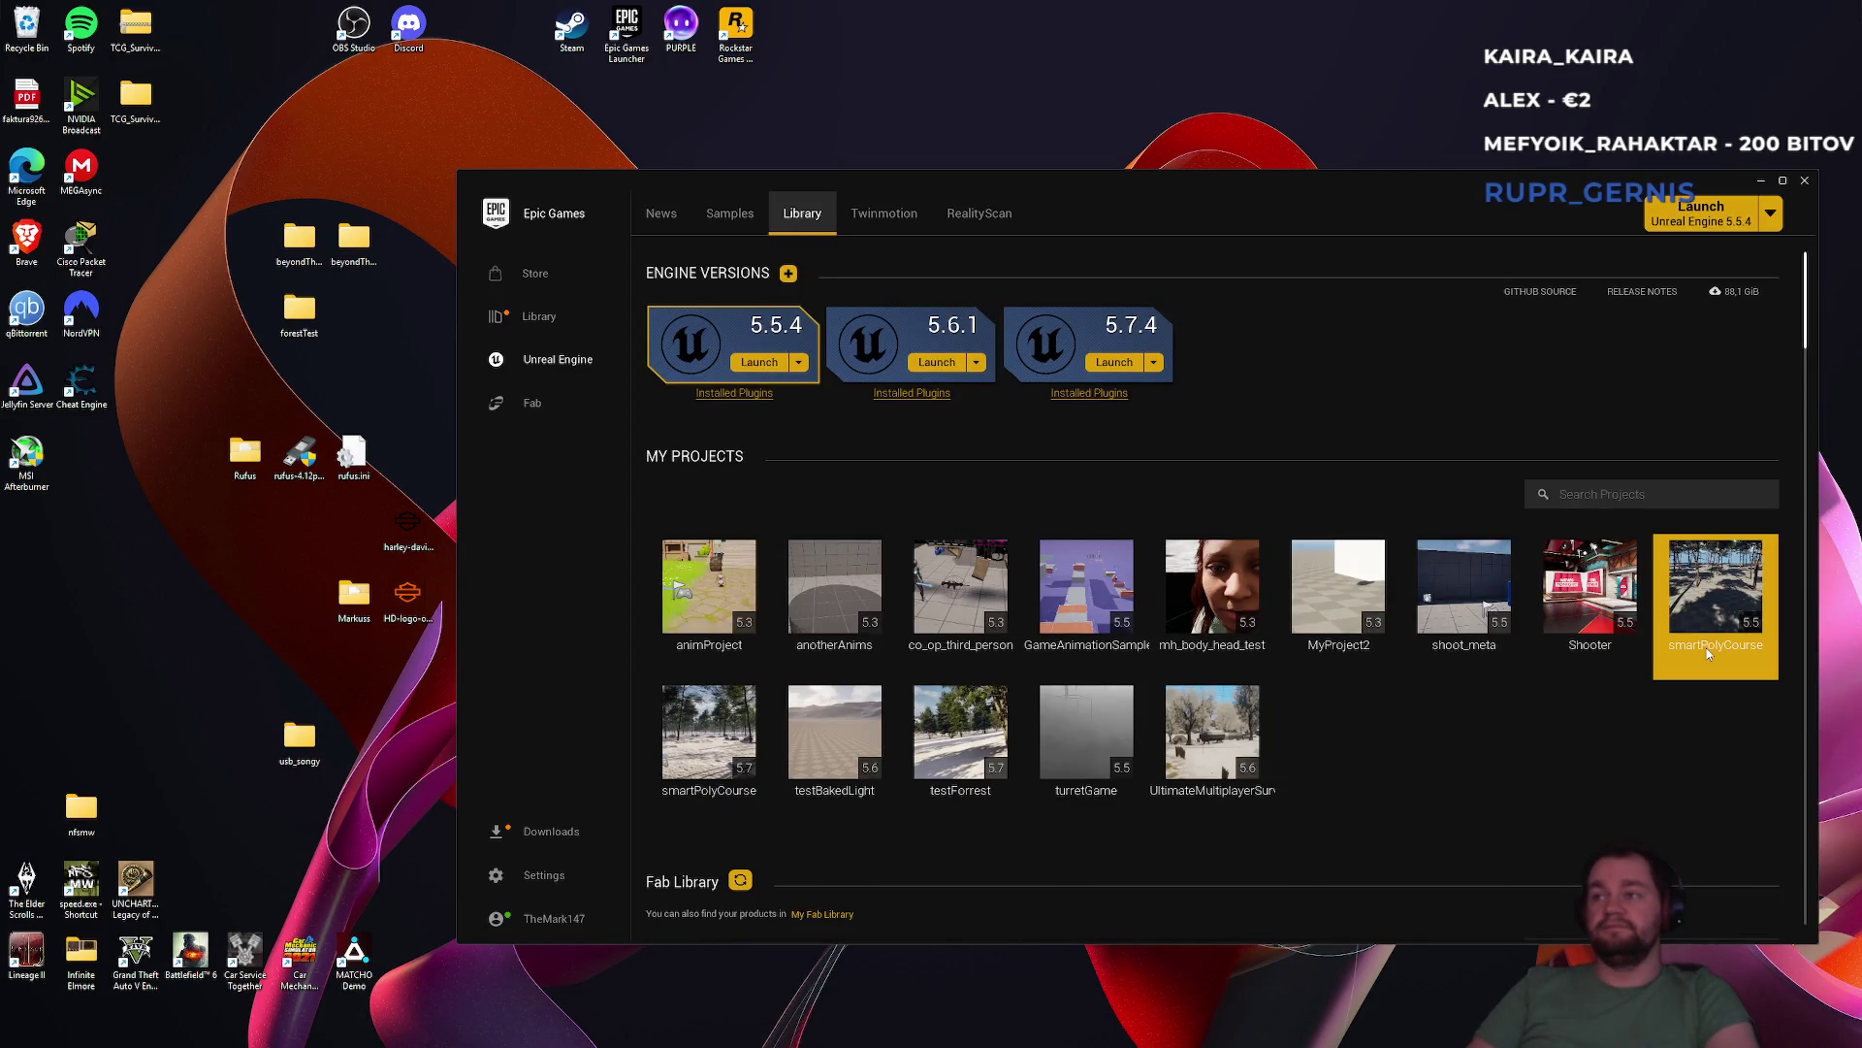
pyautogui.click(1761, 182)
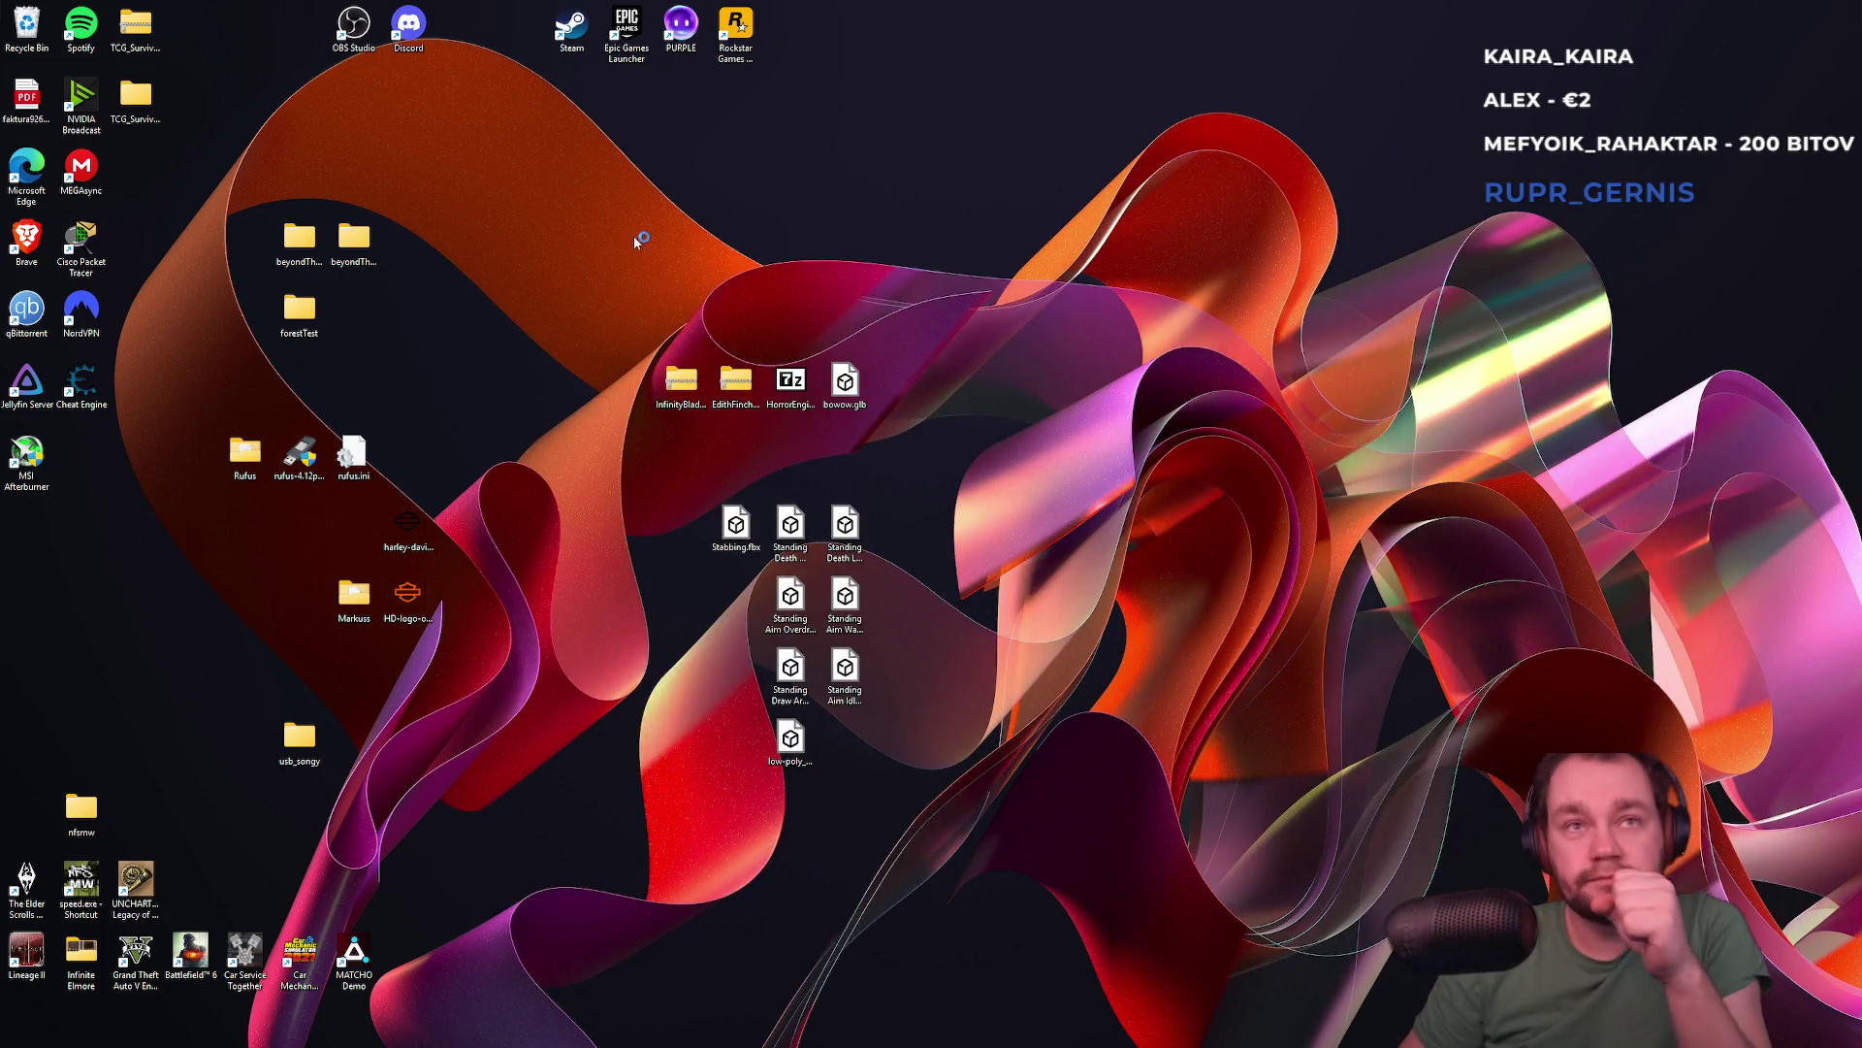